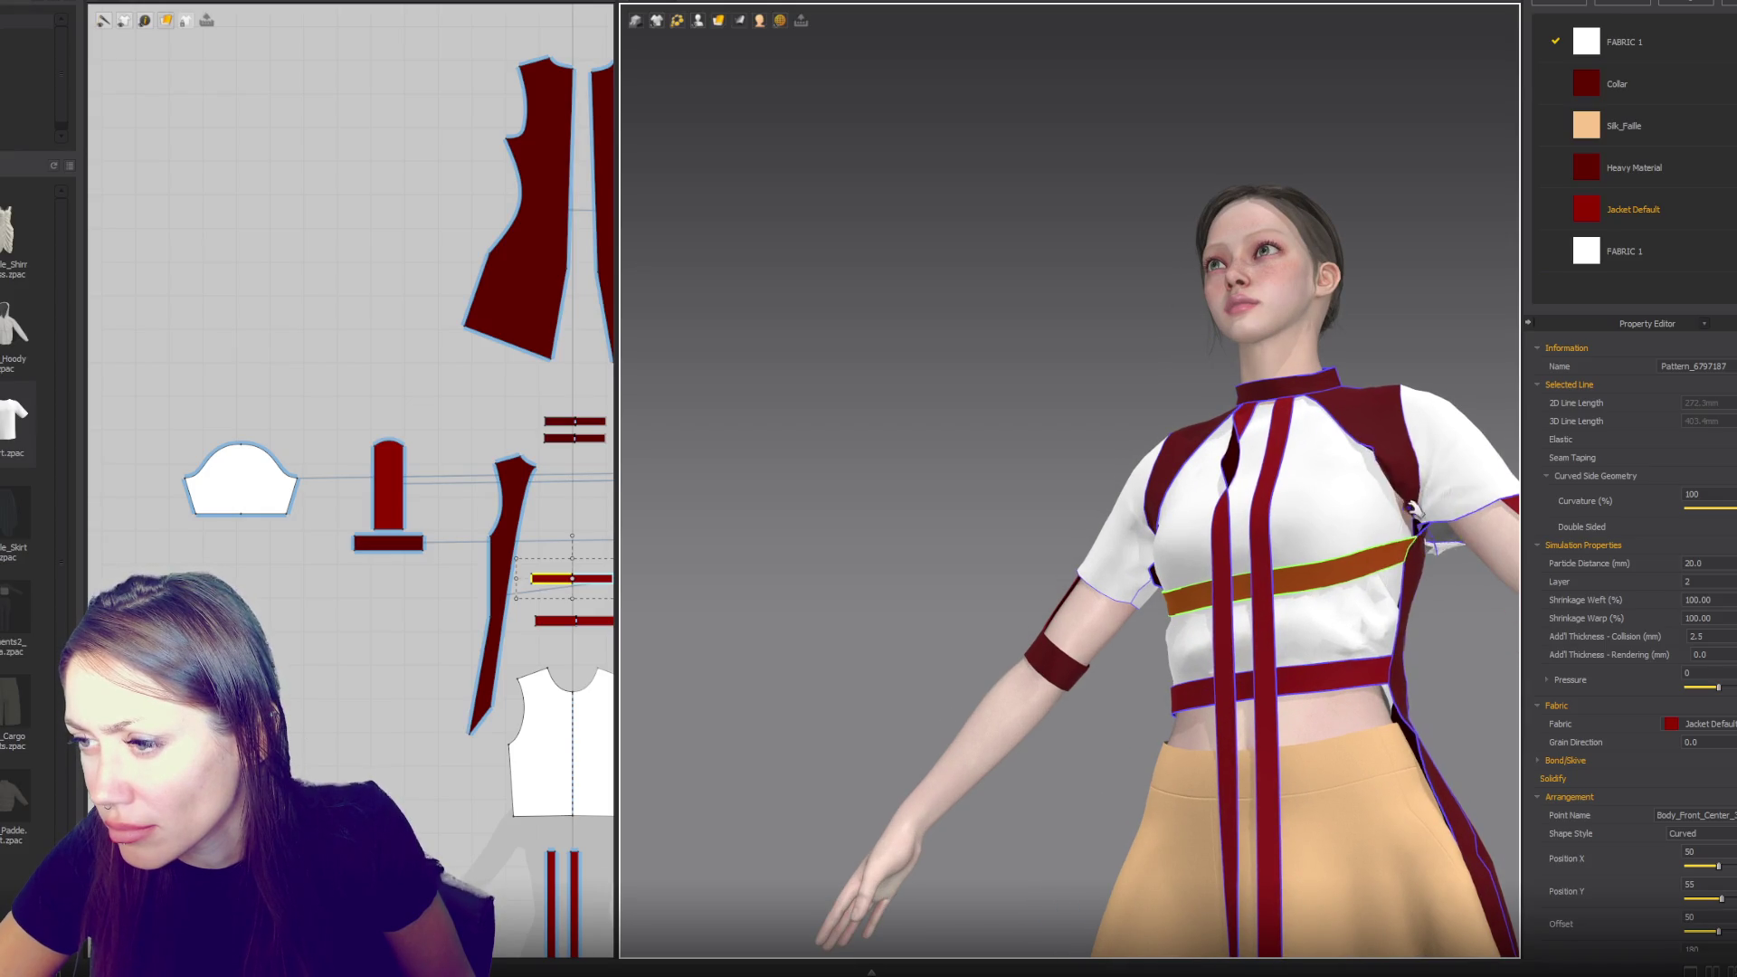
- Hide the white puffed sleeve on the avatar's left arm, seen from the front
{"action": "left_click", "coordinate": [1470, 470]}
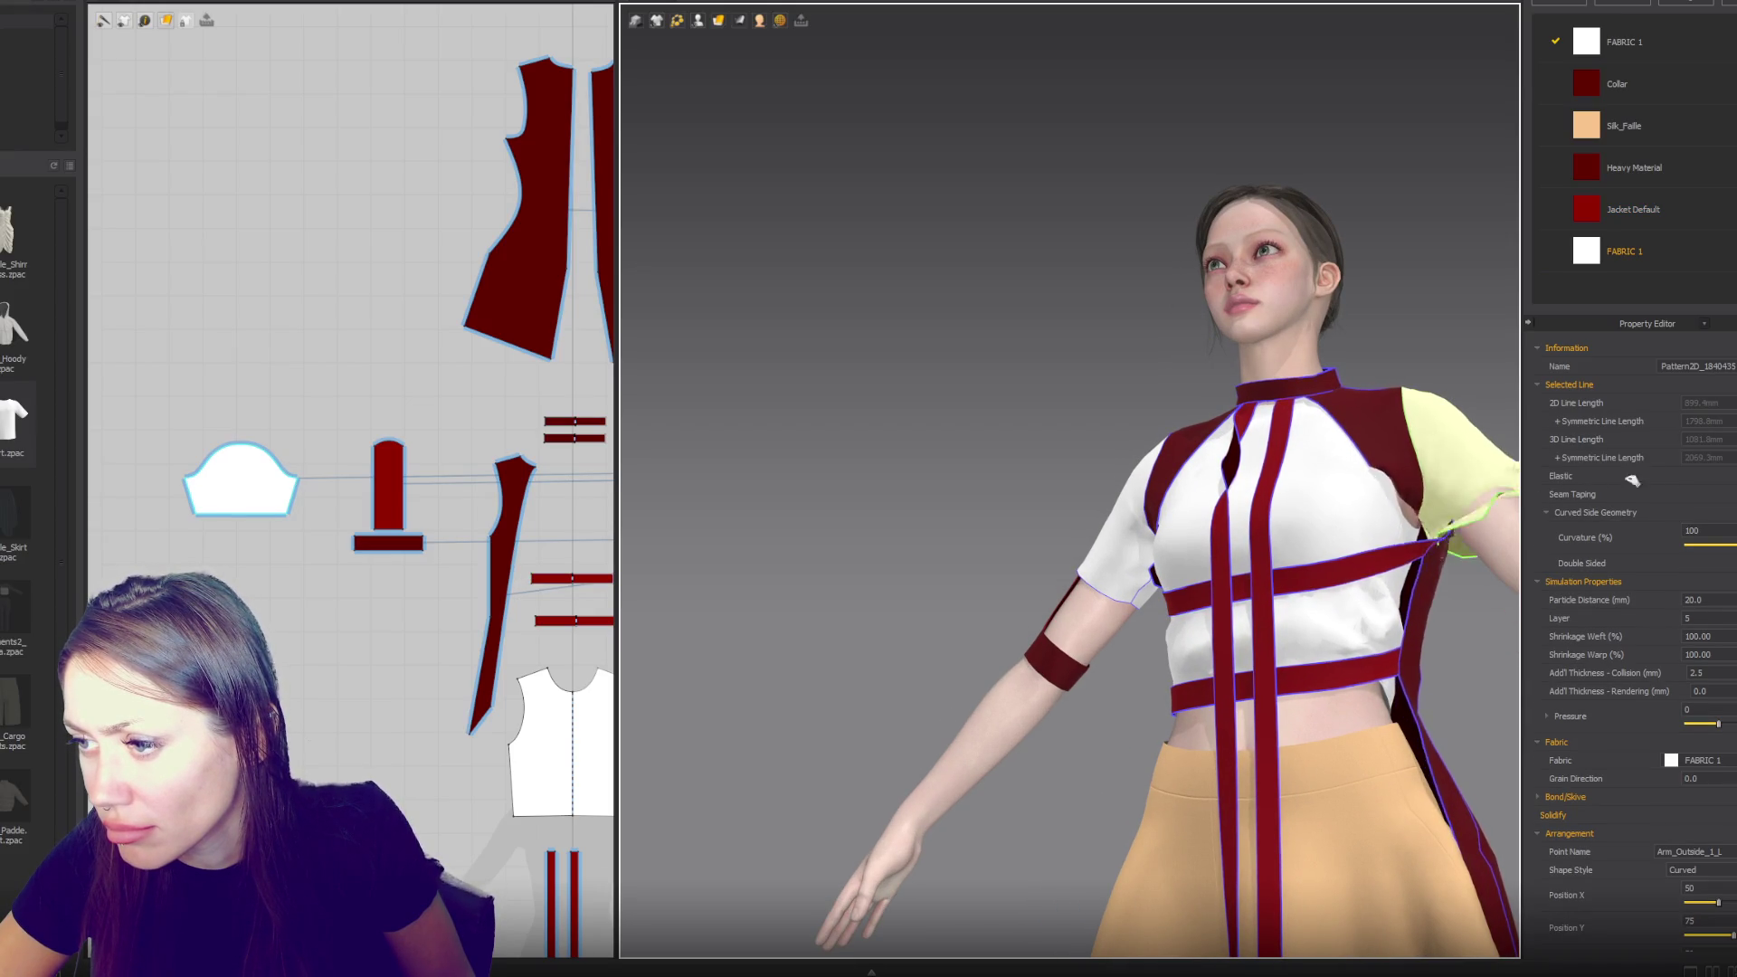
{"action": "key", "text": "2"}
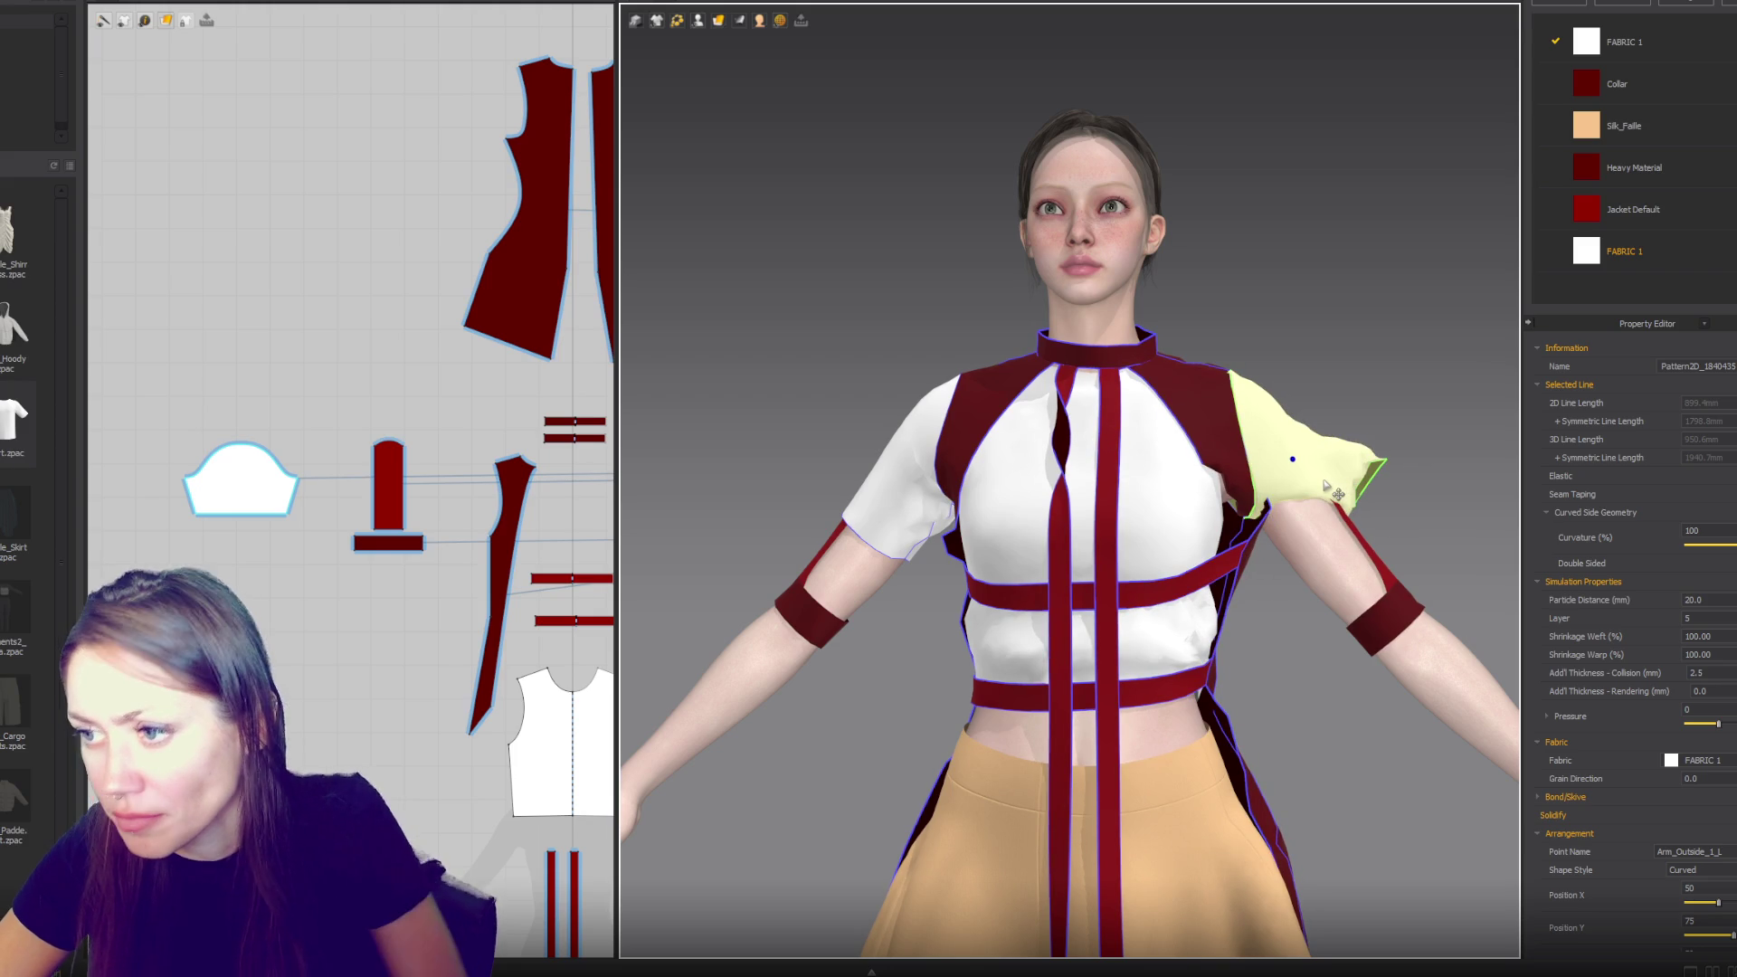
{"action": "key", "text": "Delete"}
{"action": "scroll", "coordinate": [1294, 479], "scroll_direction": "down", "scroll_amount": 2}
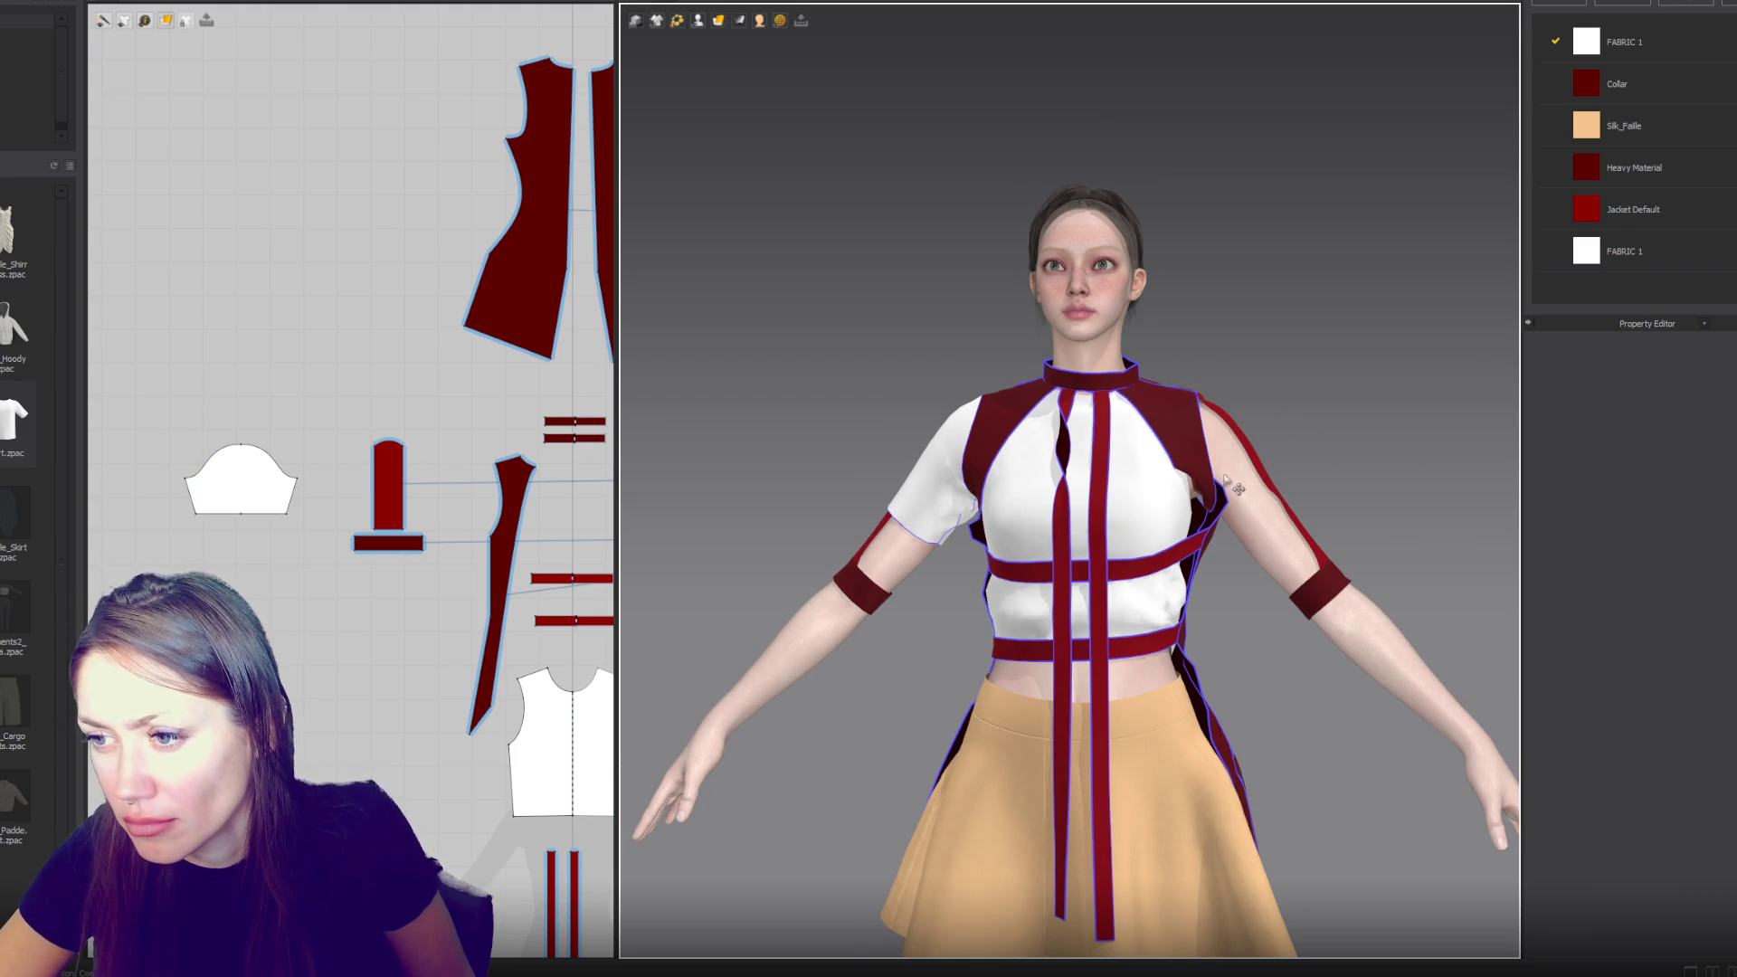
- Orbit around the avatar and select the red side body panel
{"action": "mouse_move", "coordinate": [1276, 361]}
{"action": "right_mouse_down"}
{"action": "mouse_move", "coordinate": [1176, 389]}
{"action": "mouse_move", "coordinate": [1214, 377]}
{"action": "mouse_move", "coordinate": [1160, 446]}
{"action": "right_mouse_up"}
{"action": "left_click", "coordinate": [1160, 446]}
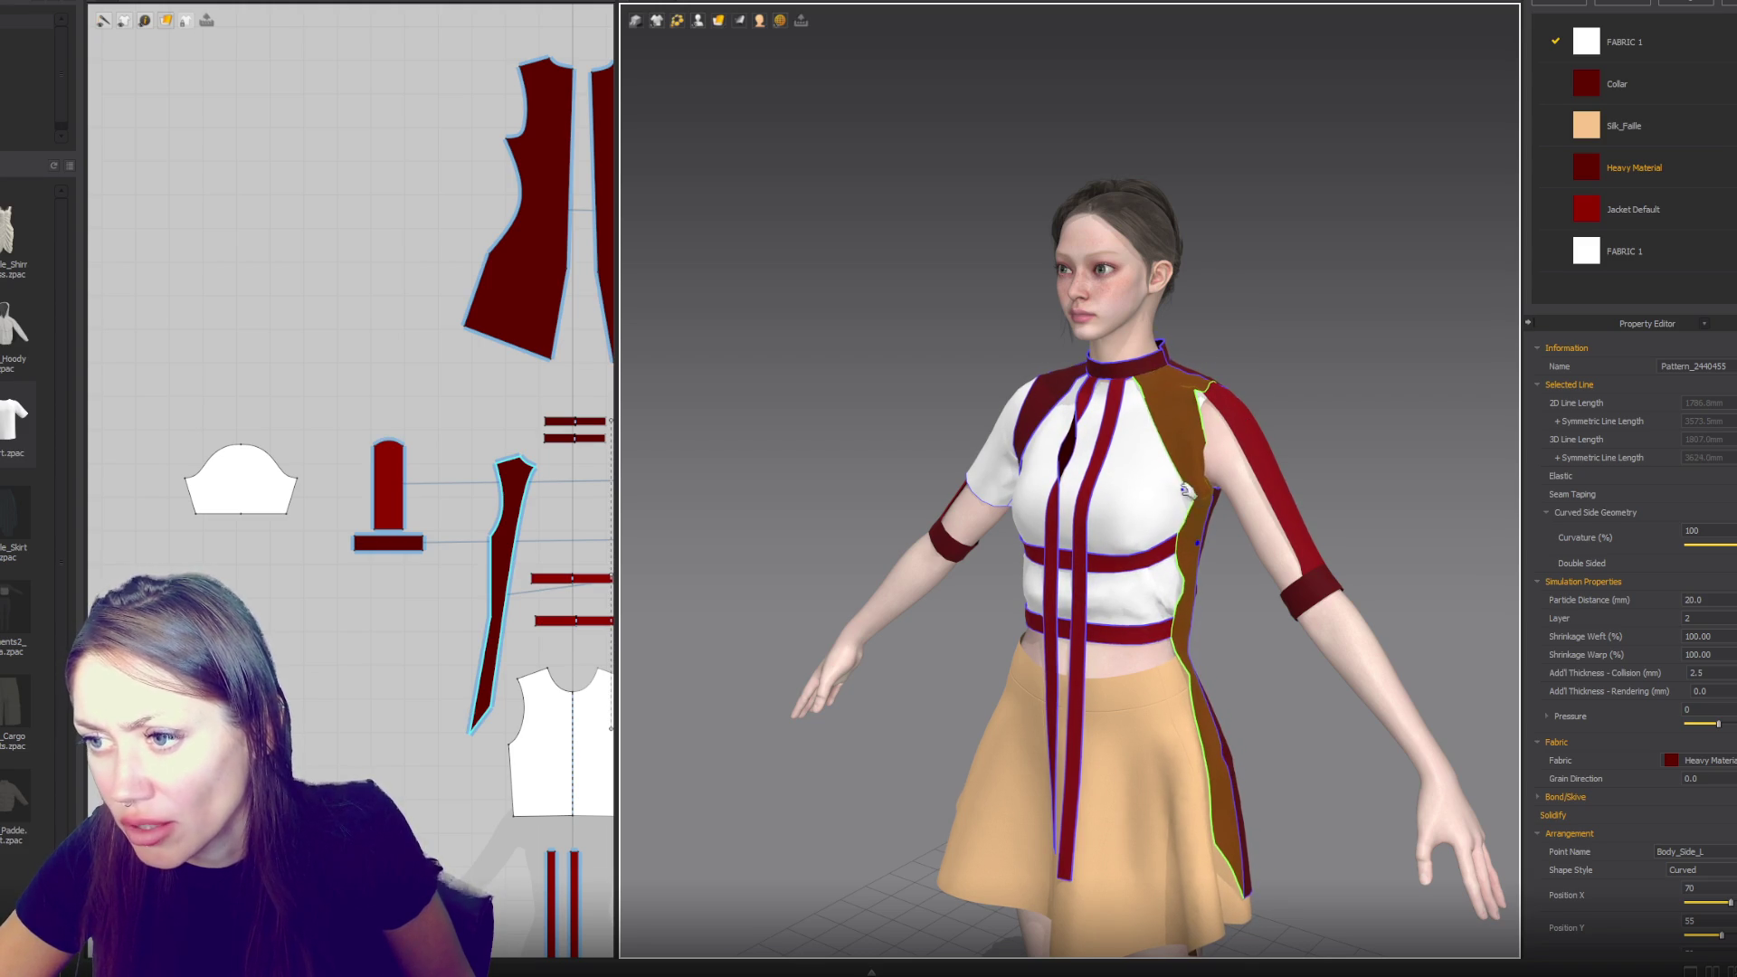
{"action": "scroll", "coordinate": [596, 268], "scroll_direction": "down", "scroll_amount": 3}
{"action": "scroll", "coordinate": [408, 545], "scroll_direction": "up", "scroll_amount": 5}
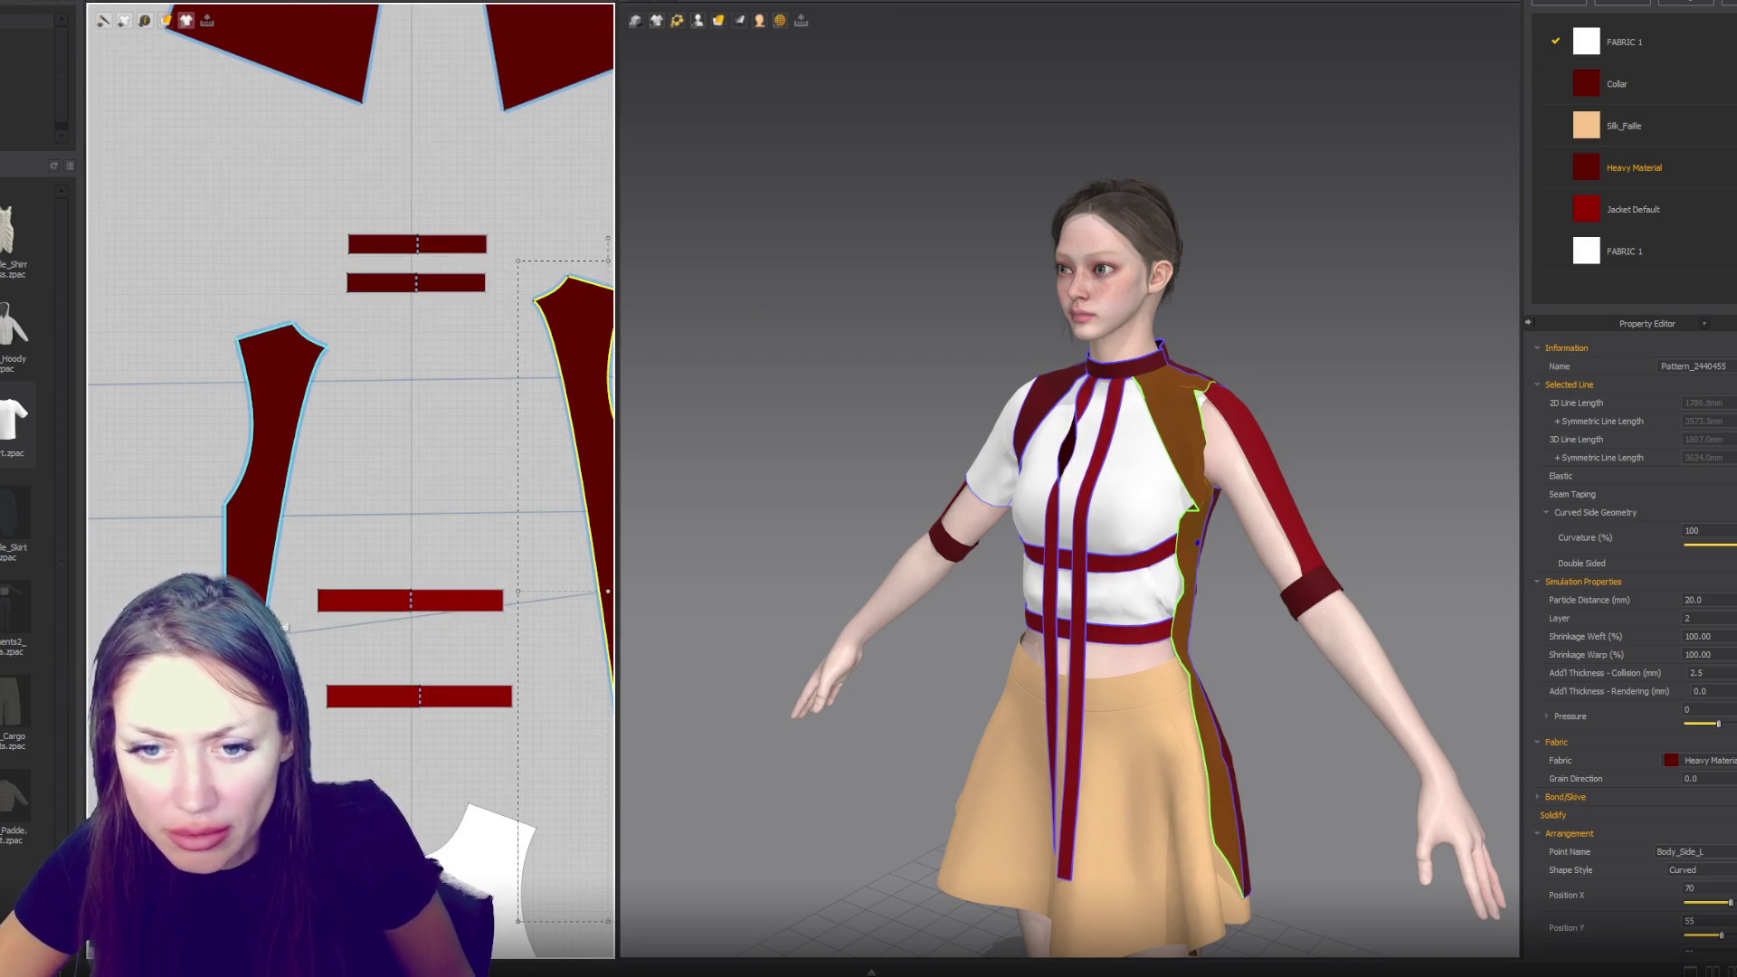
- Sew the first lower strap end to the side body panel edge and simulate it
{"action": "key", "text": "m"}
{"action": "left_click", "coordinate": [275, 564]}
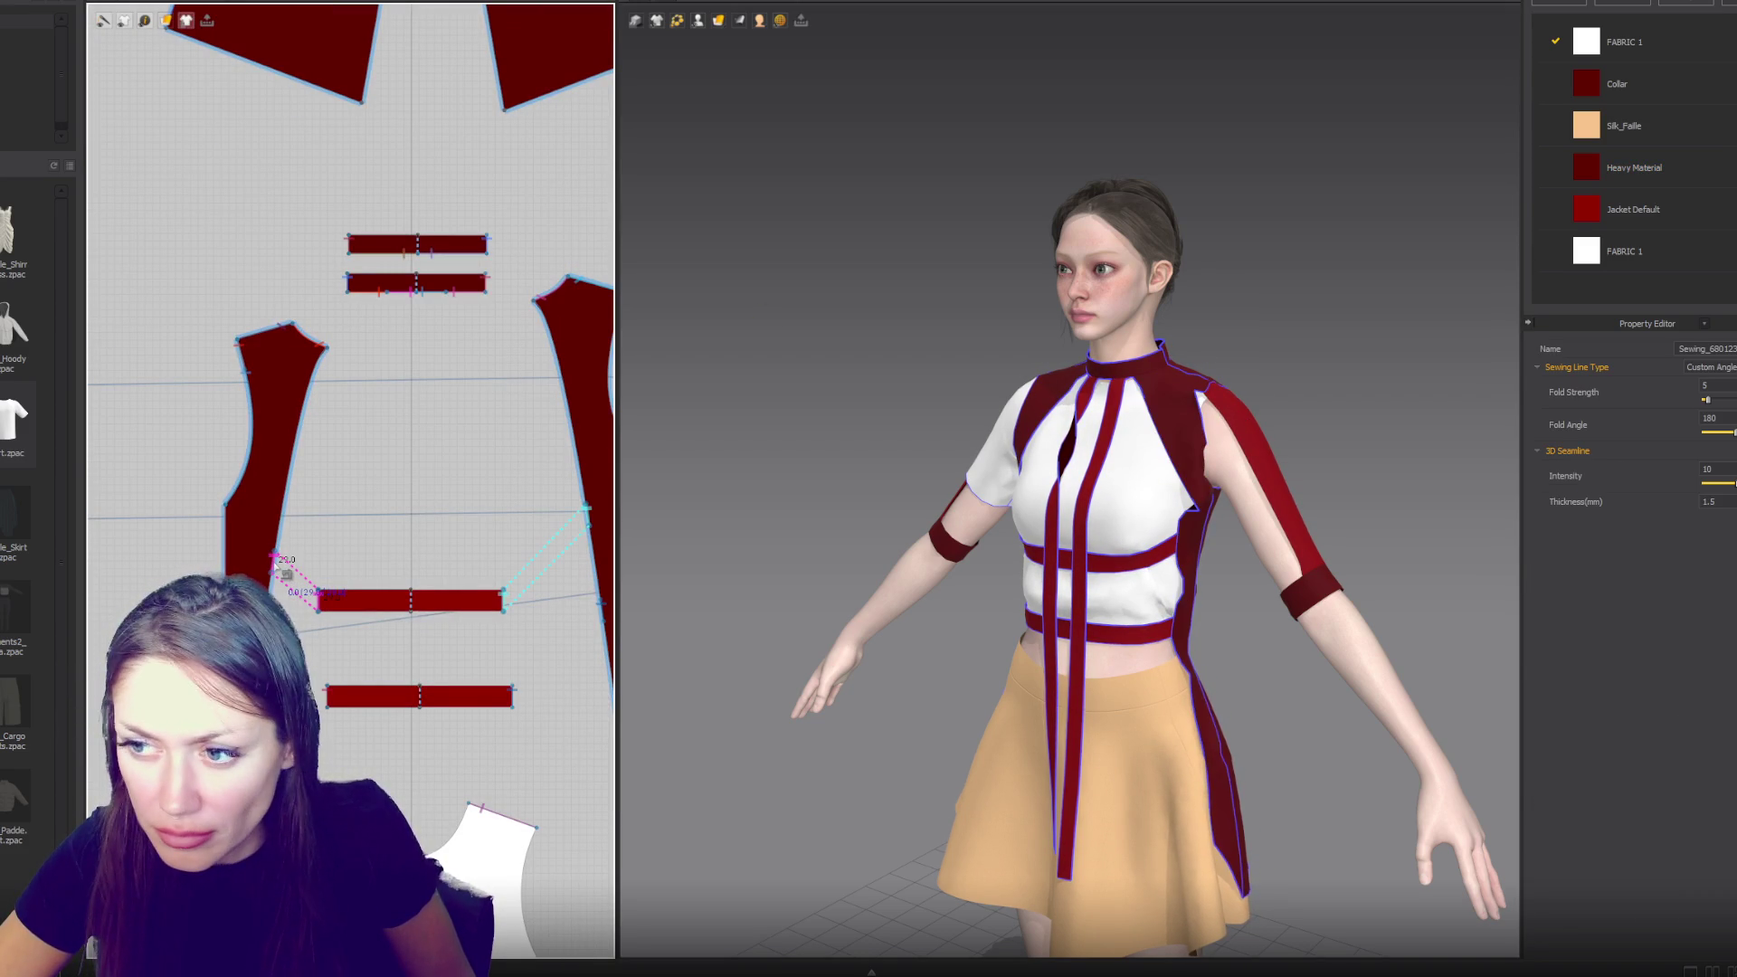
{"action": "mouse_move", "coordinate": [1070, 540]}
{"action": "right_mouse_down"}
{"action": "mouse_move", "coordinate": [923, 497]}
{"action": "mouse_move", "coordinate": [945, 511]}
{"action": "right_mouse_up"}
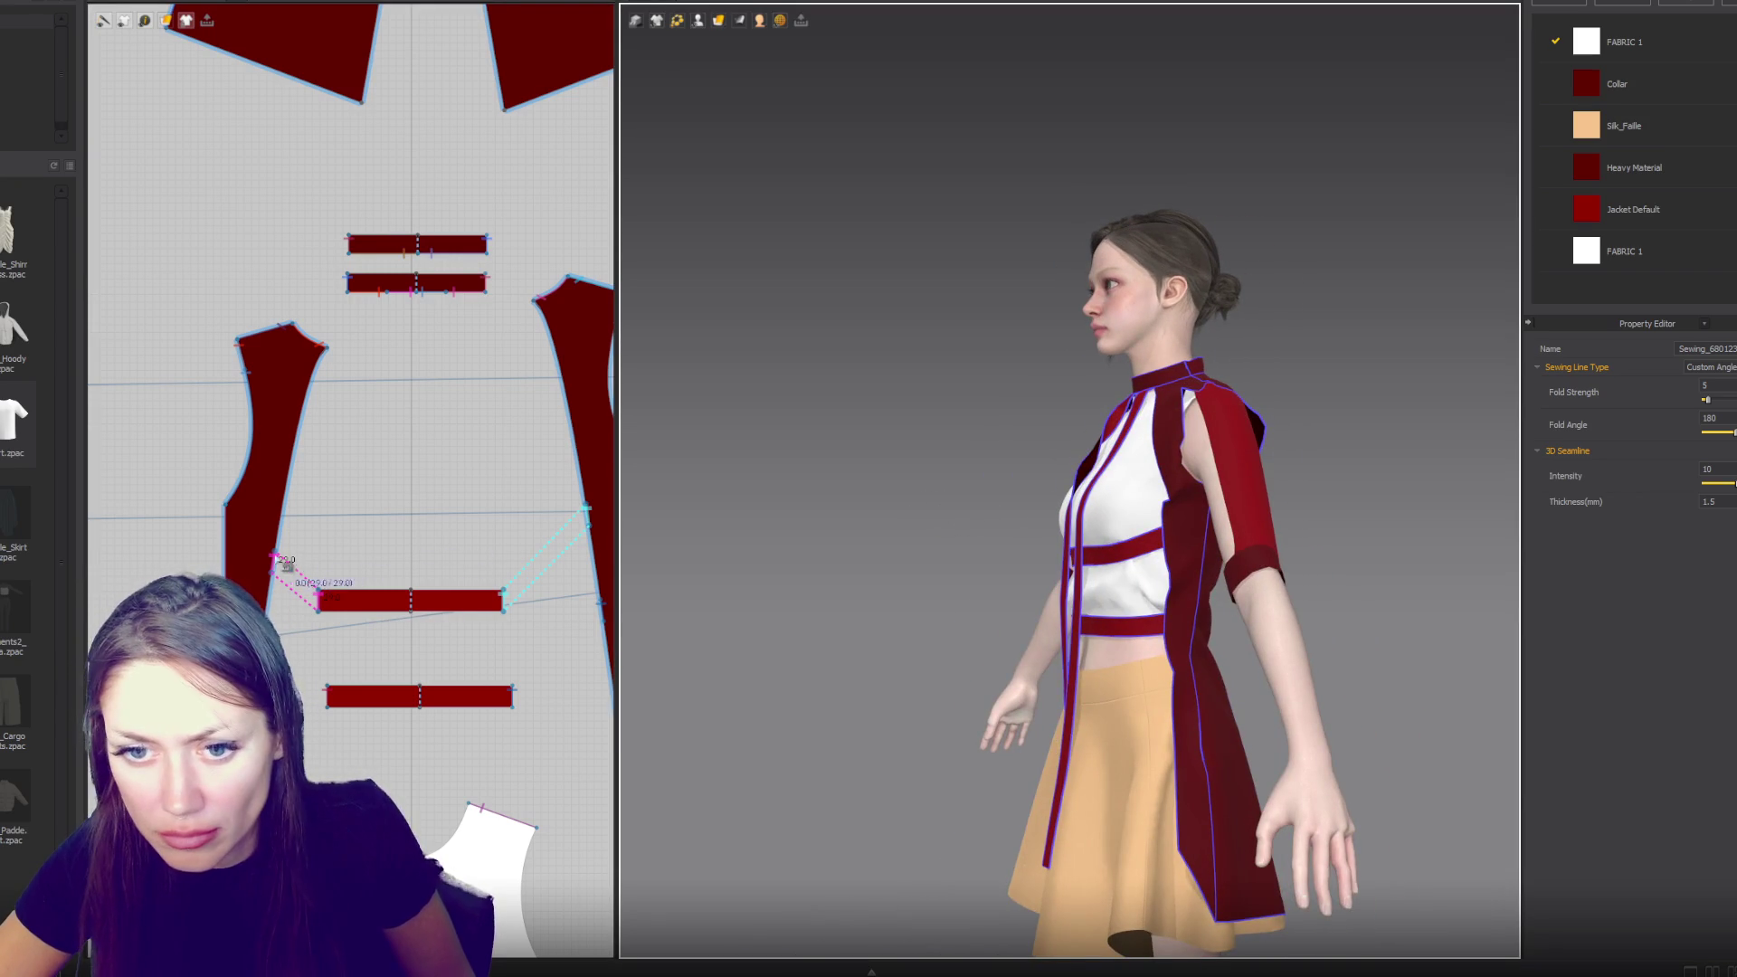
{"action": "left_click_drag", "start_coordinate": [274, 559], "coordinate": [276, 545]}
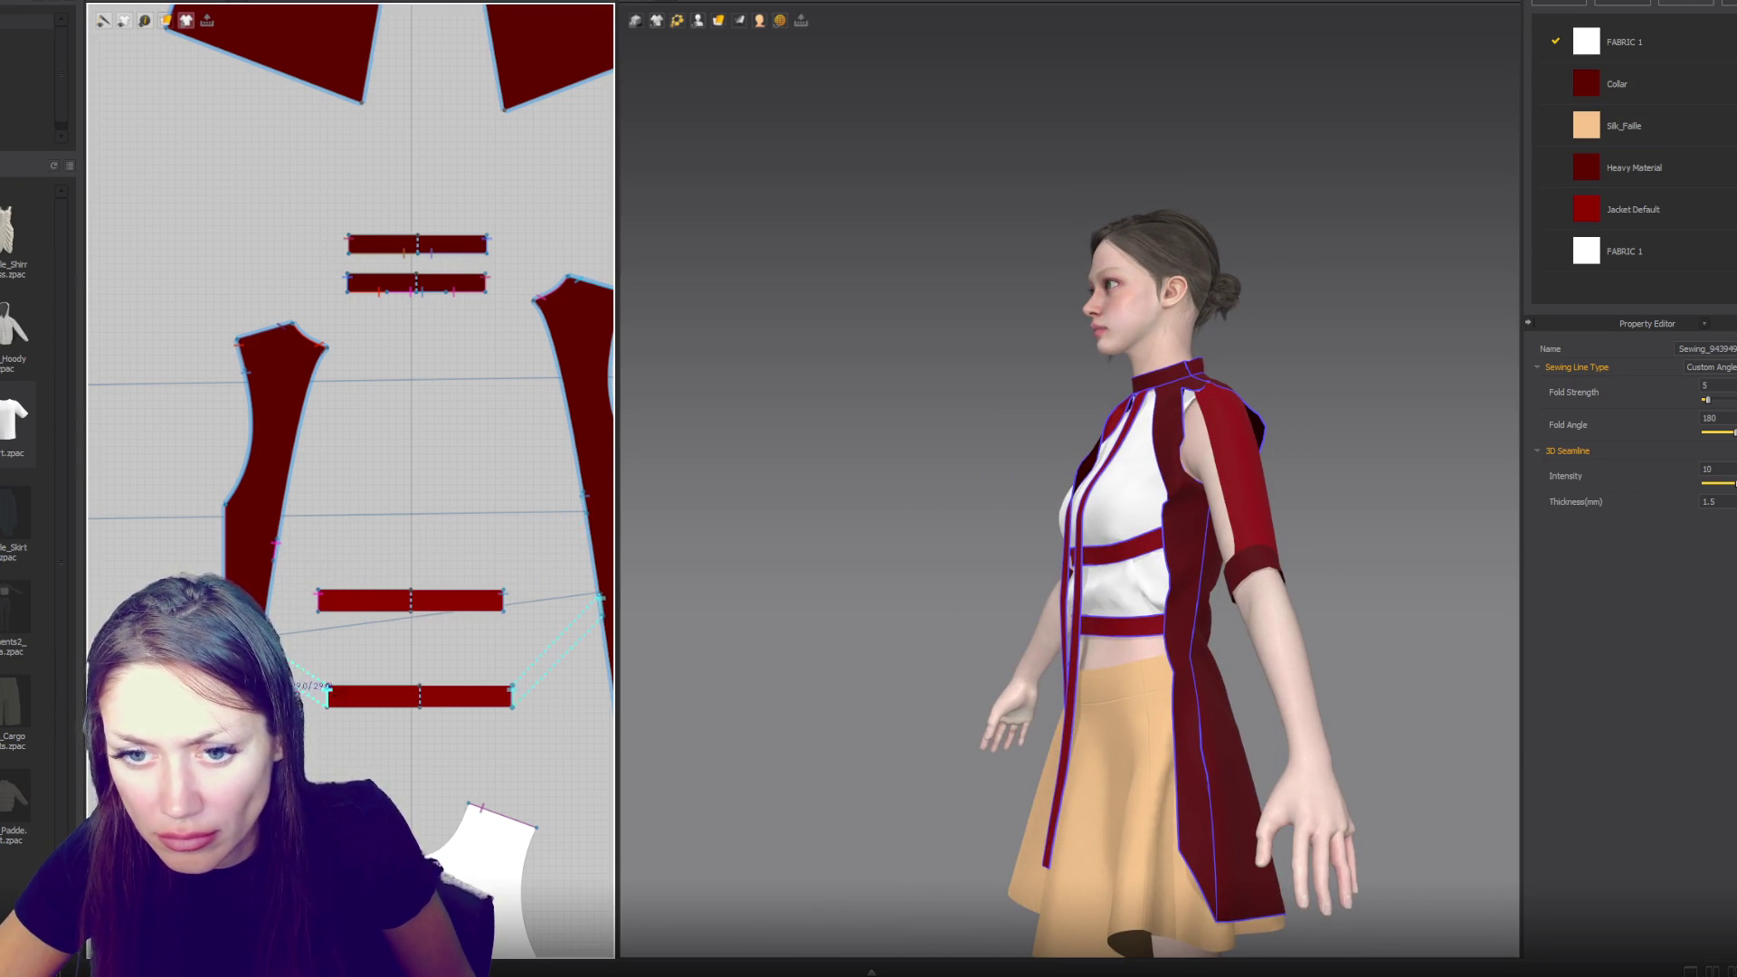
{"action": "scroll", "coordinate": [886, 522], "scroll_direction": "up", "scroll_amount": 1}
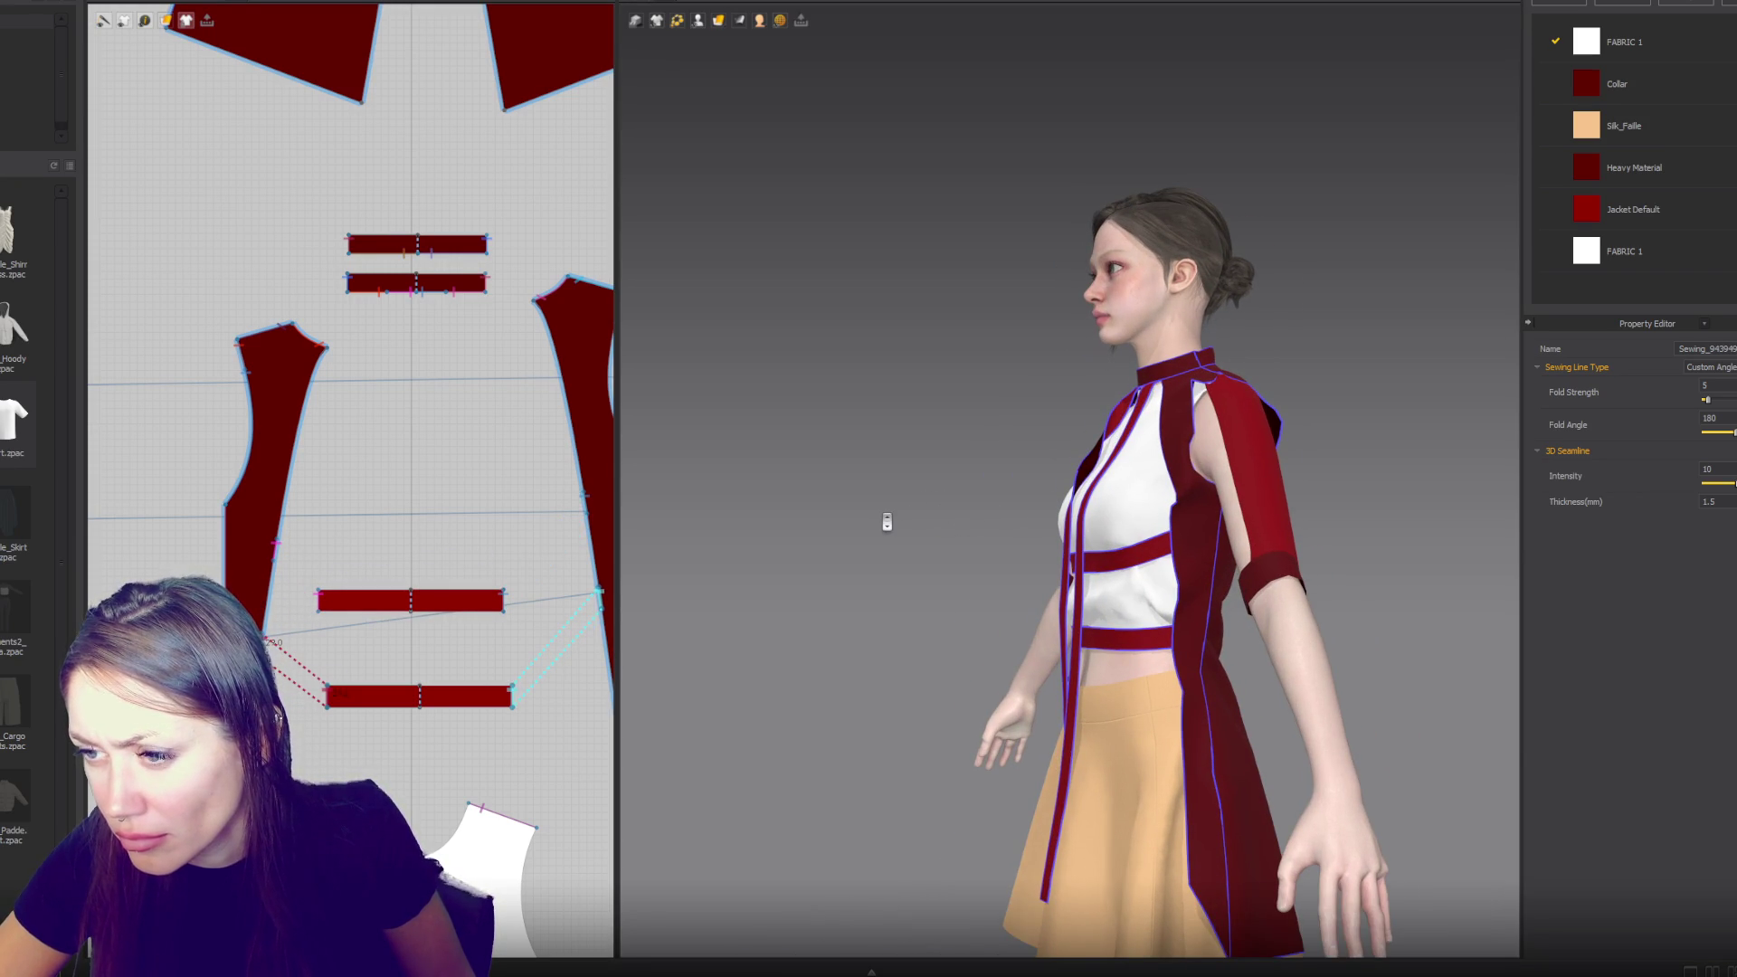
{"action": "left_click", "coordinate": [961, 538]}
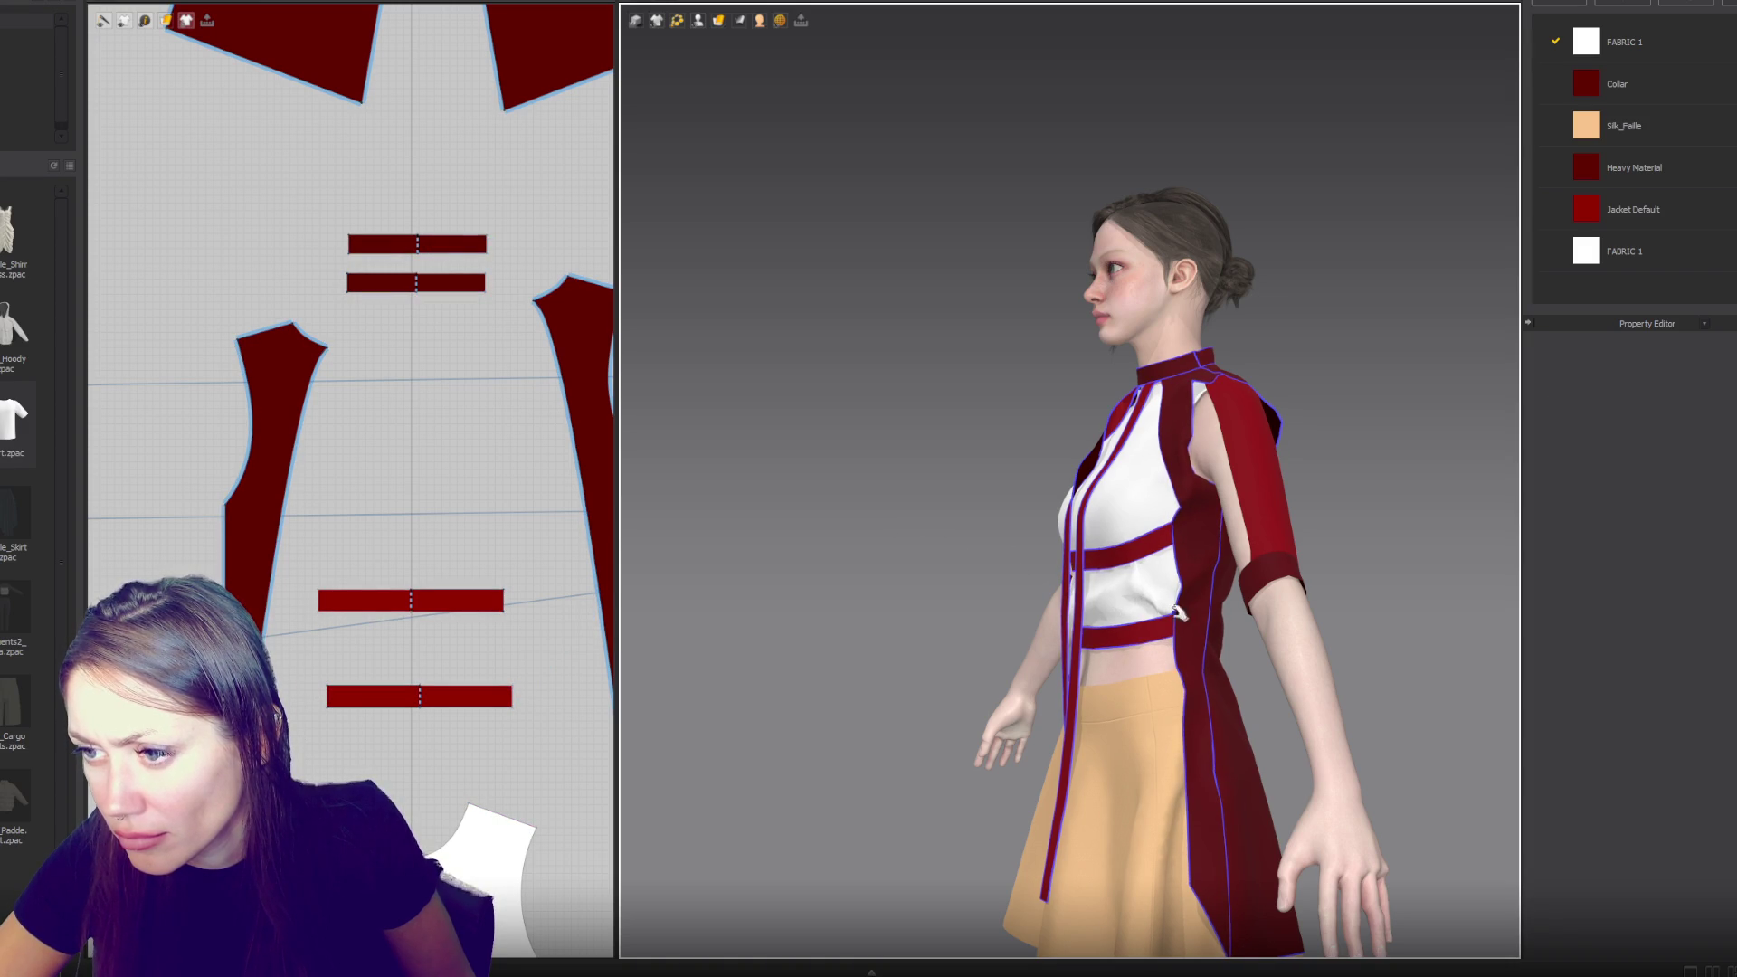
{"action": "left_click", "coordinate": [1189, 648]}
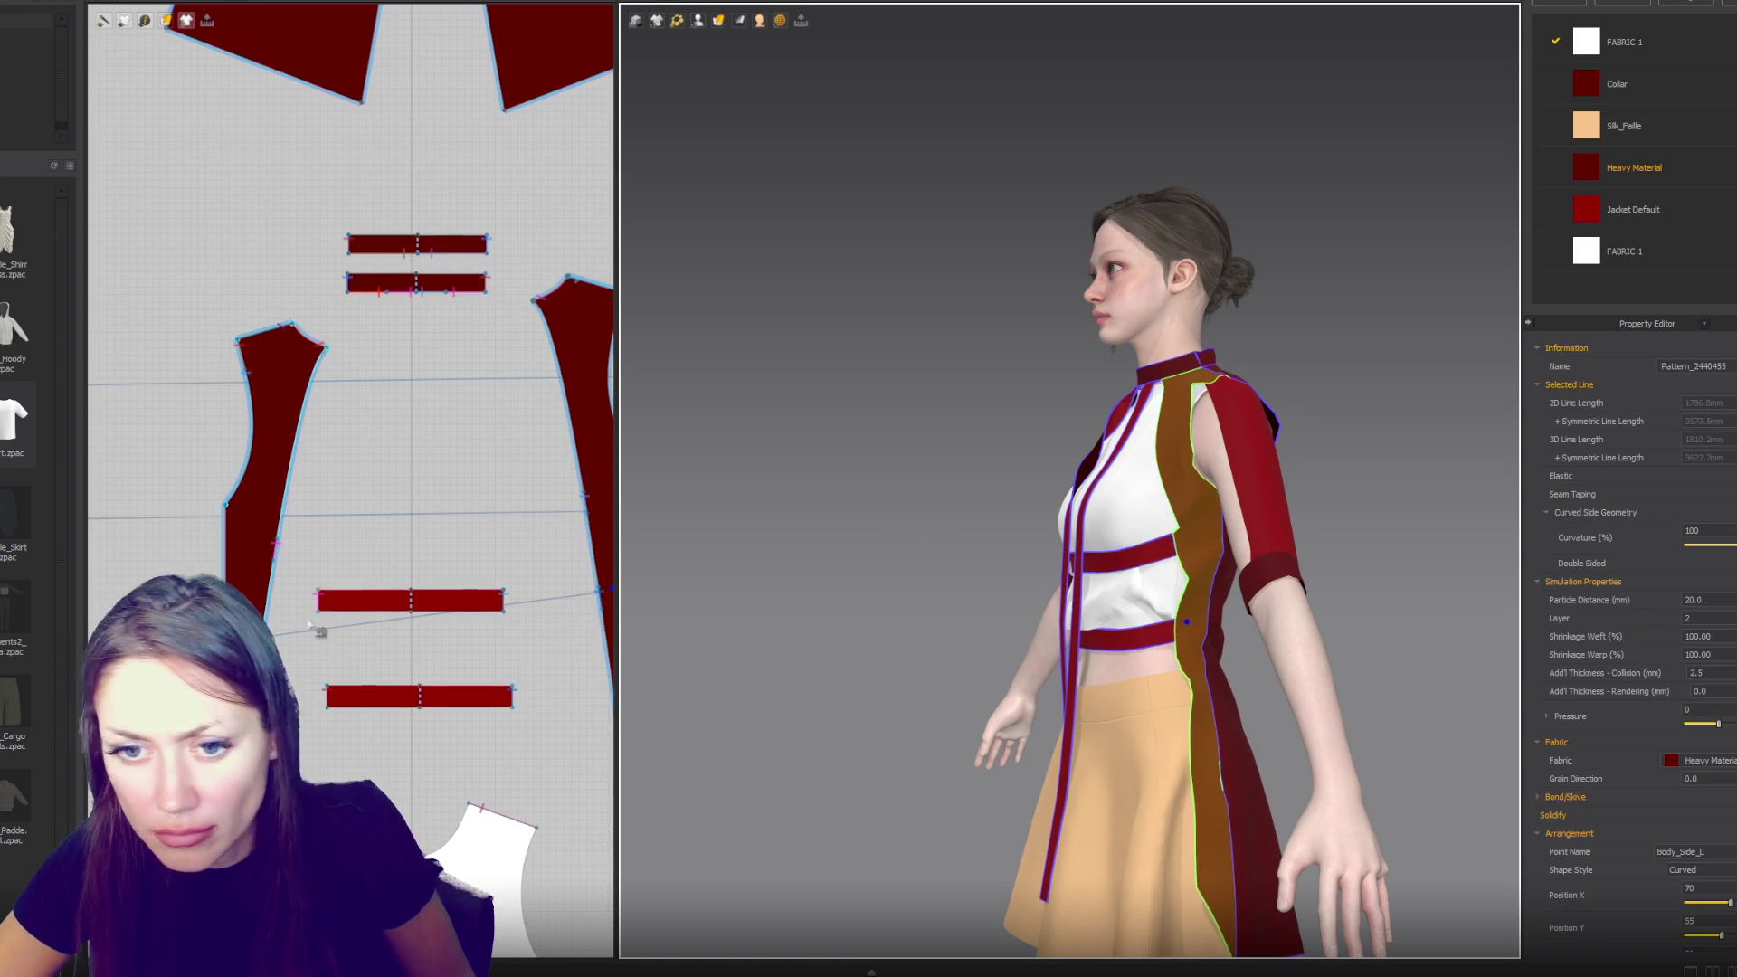
{"action": "left_click", "coordinate": [277, 548]}
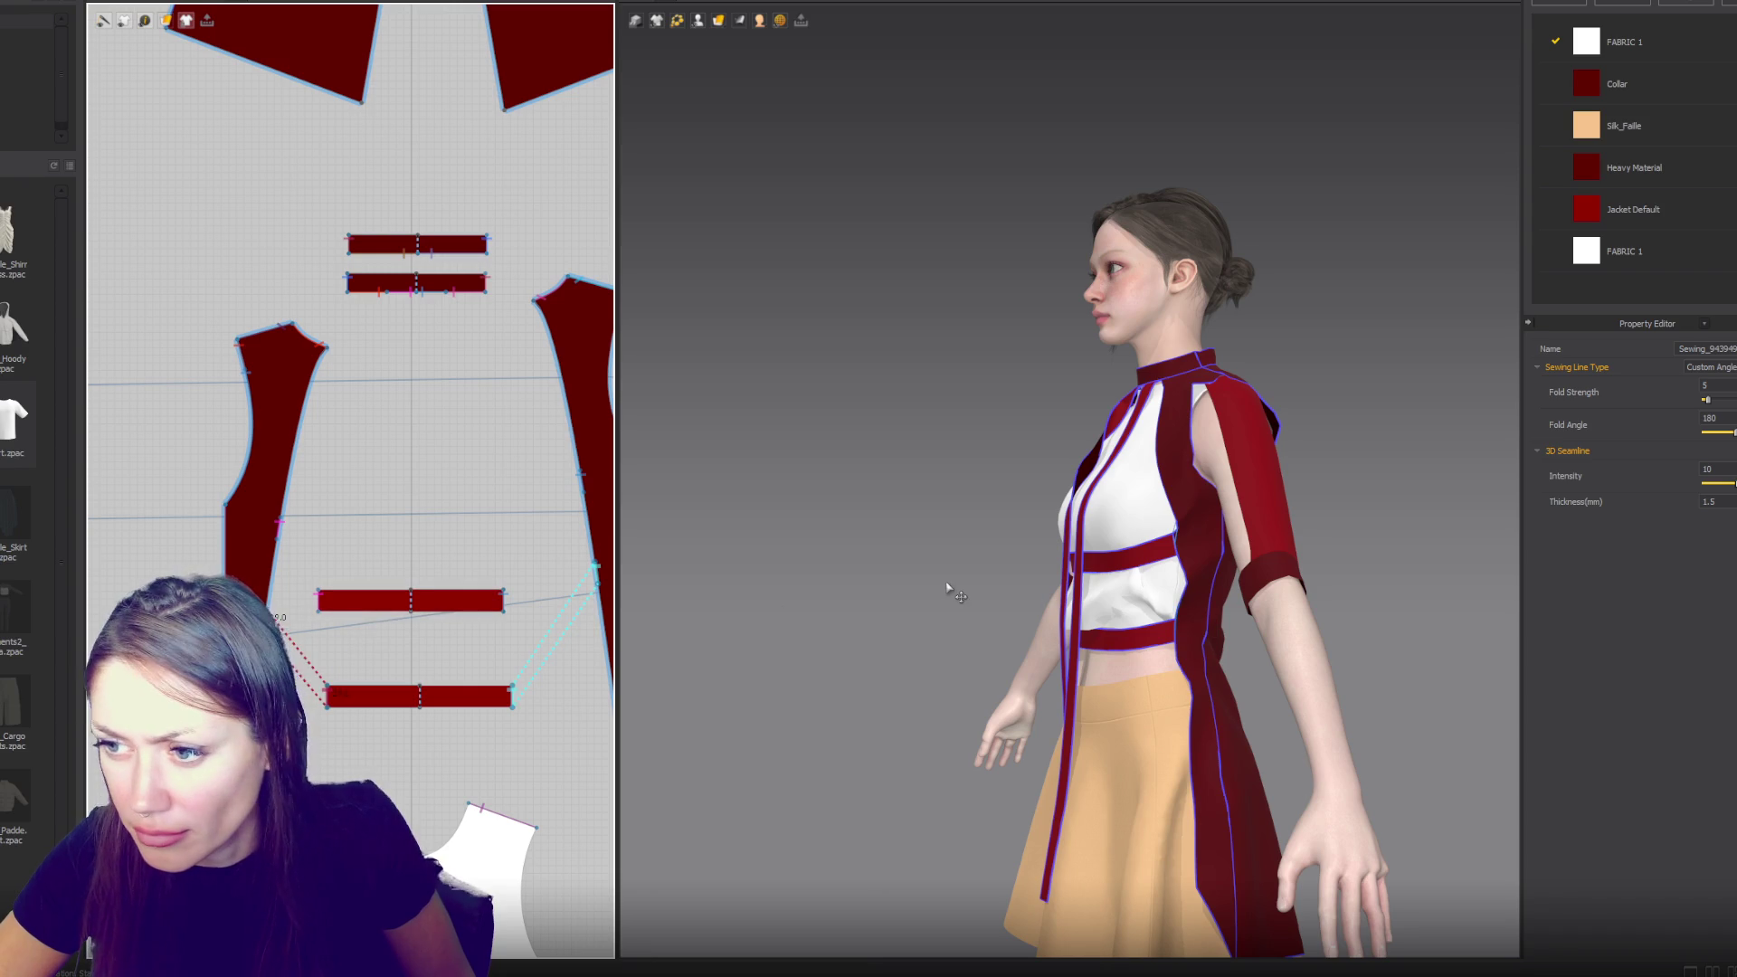
{"action": "key", "text": "space"}
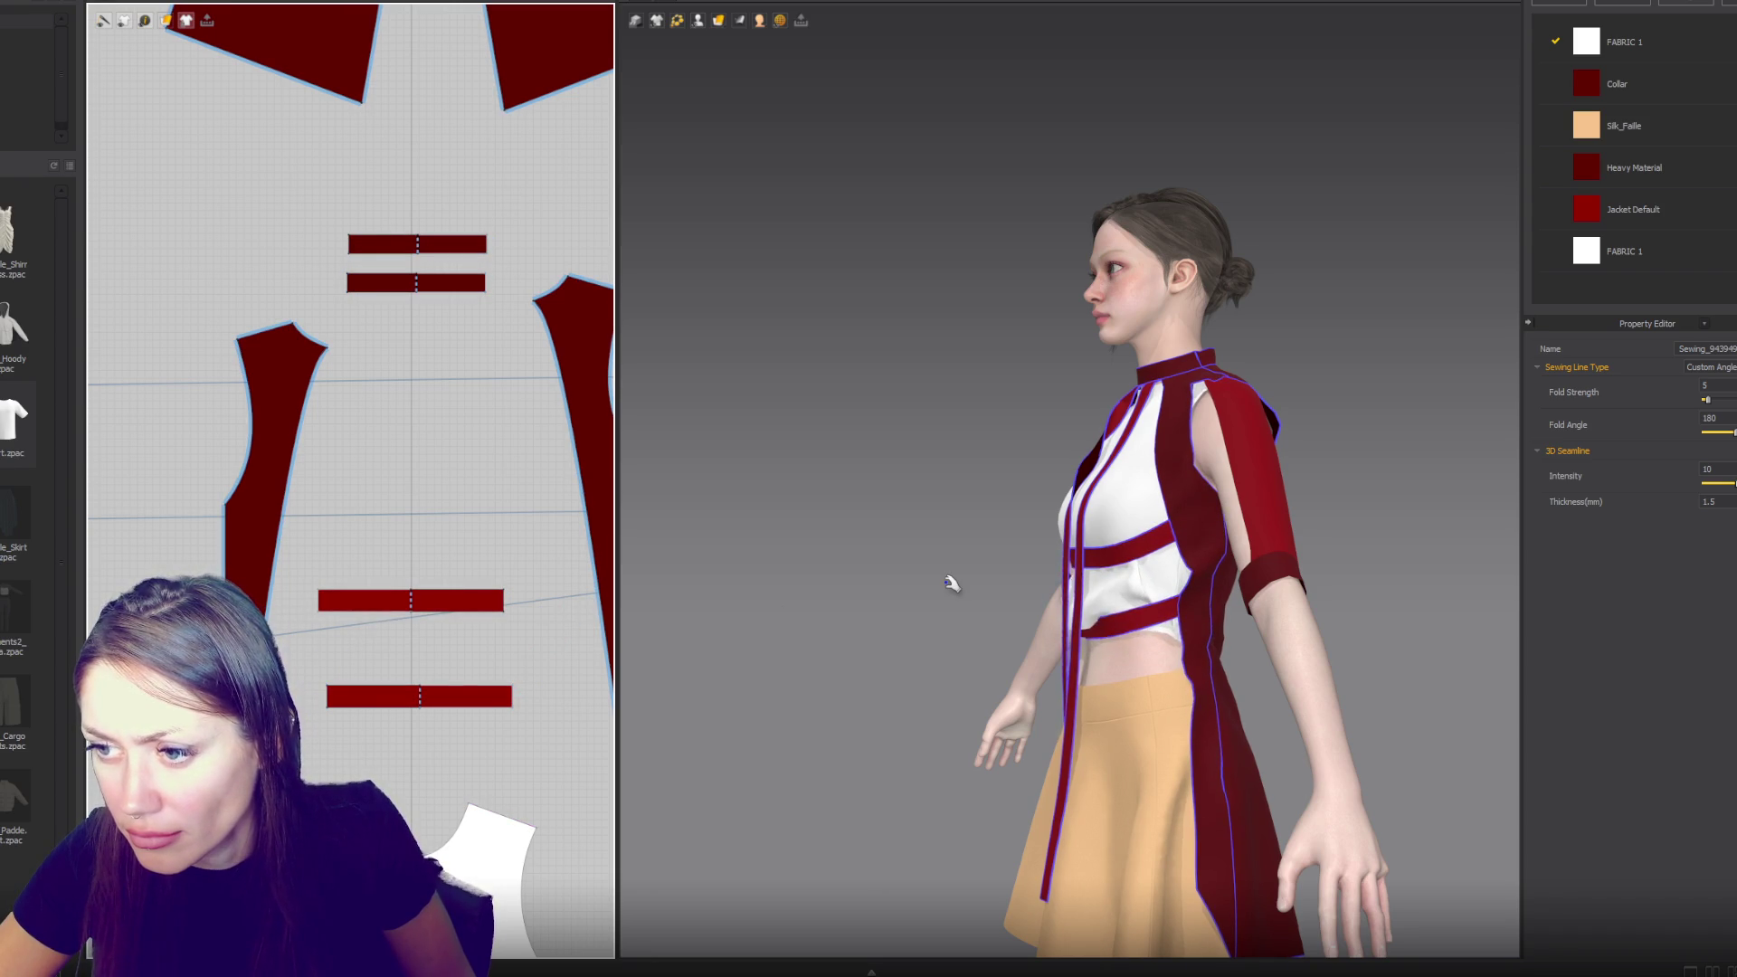
- Sew the second strap's ends to the panel edges and simulate so the straps settle
{"action": "left_click", "coordinate": [1131, 639]}
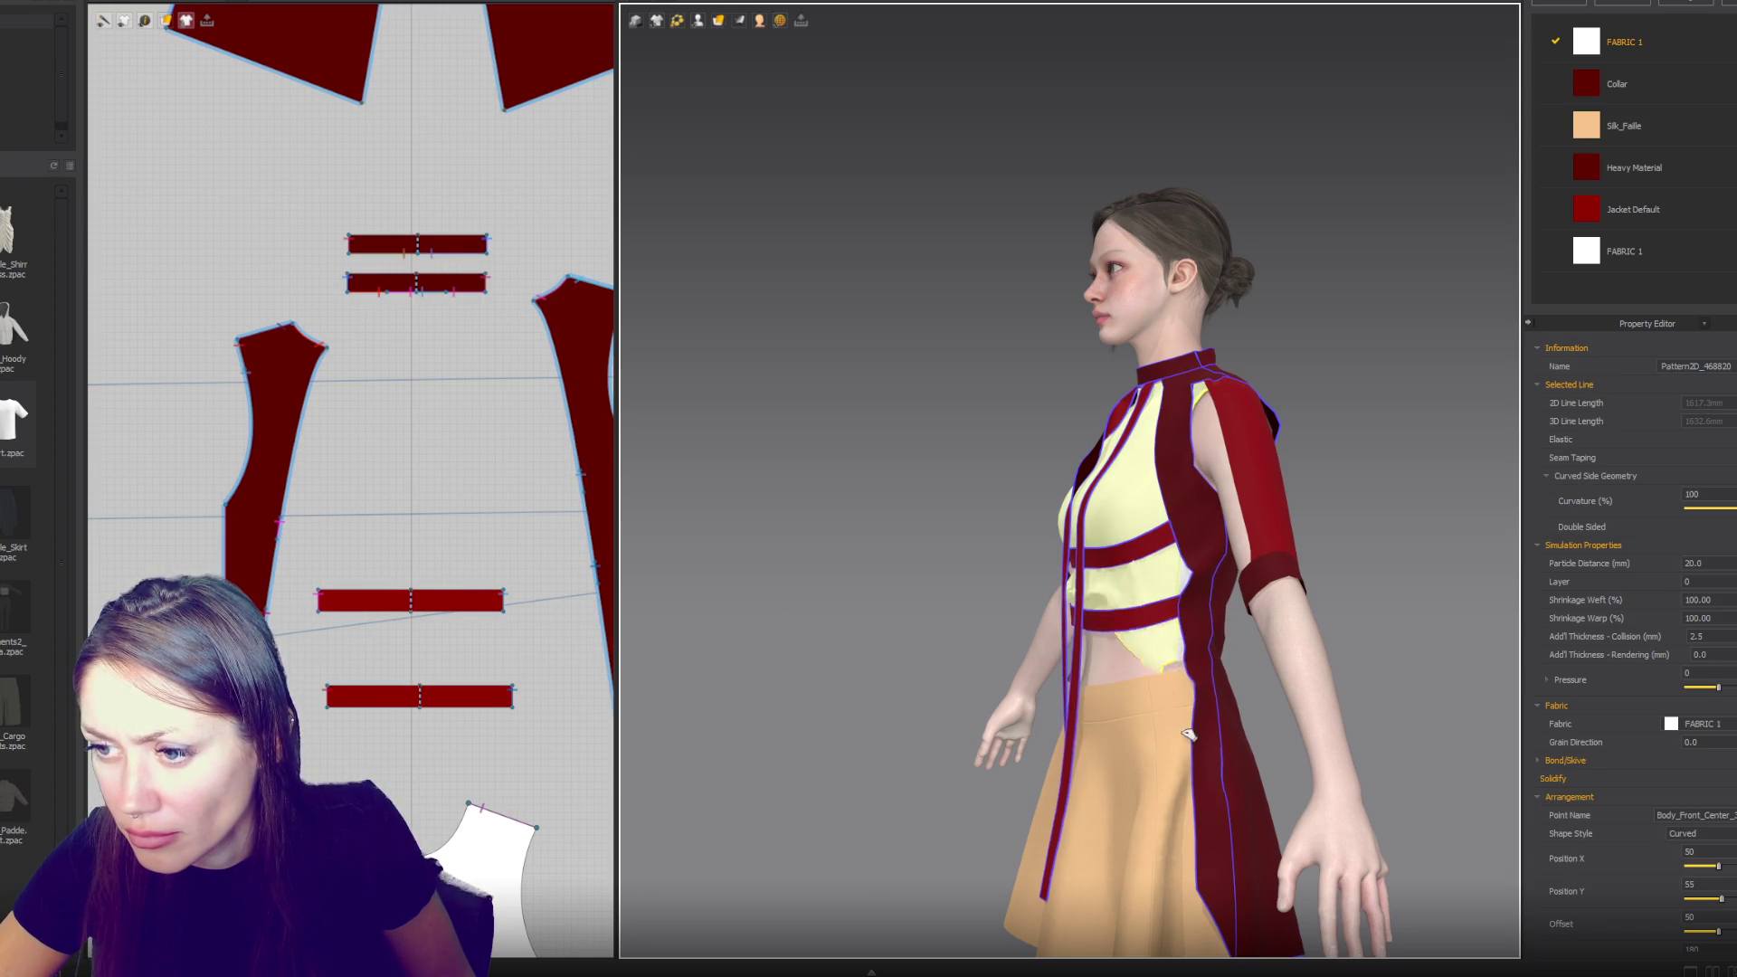
{"action": "key", "text": "2"}
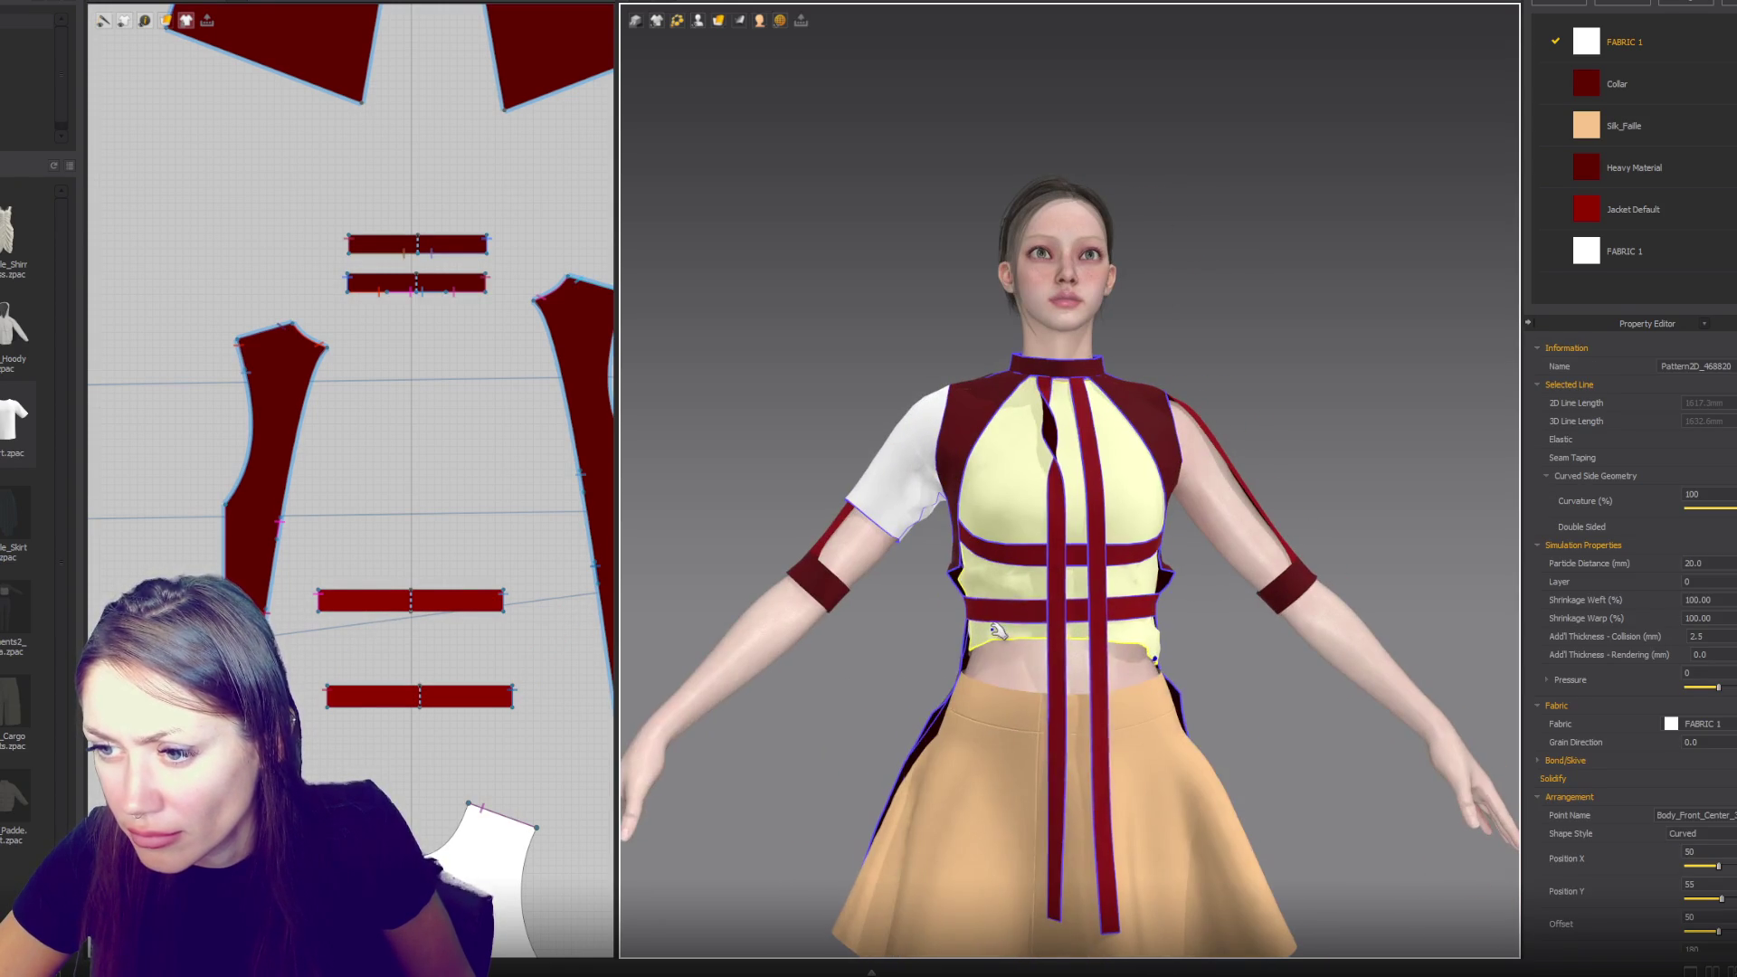
{"action": "key", "text": "6"}
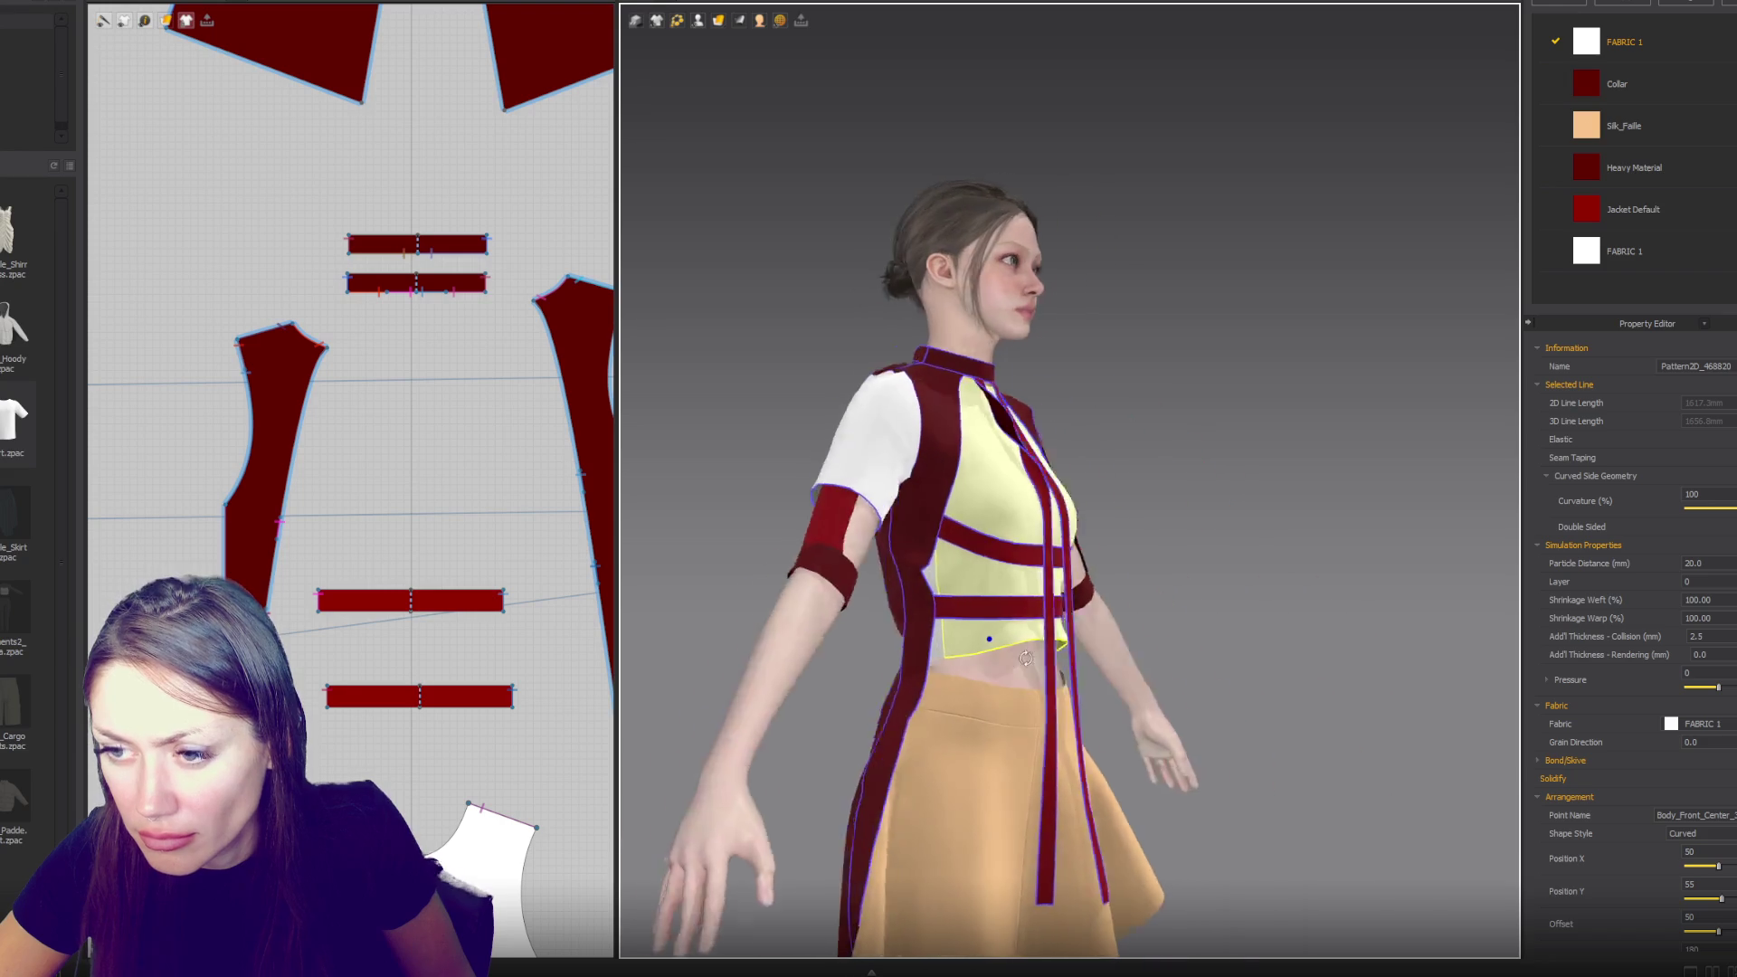
{"action": "left_click", "coordinate": [269, 603]}
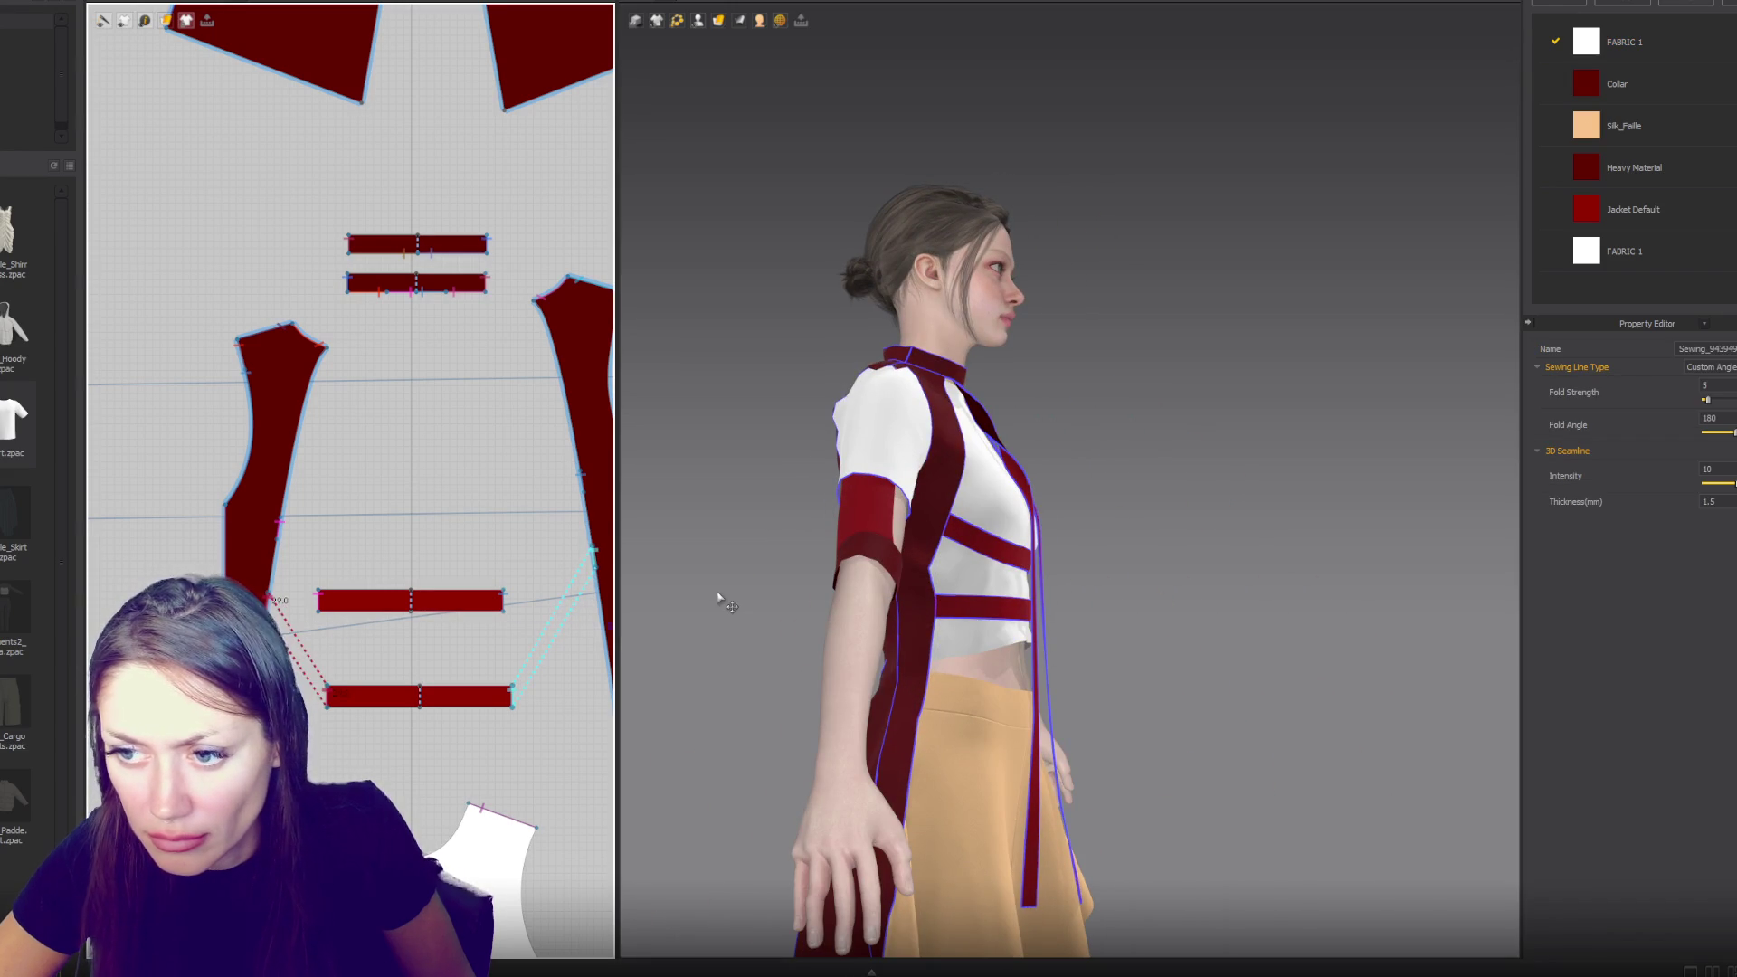
{"action": "key", "text": "space"}
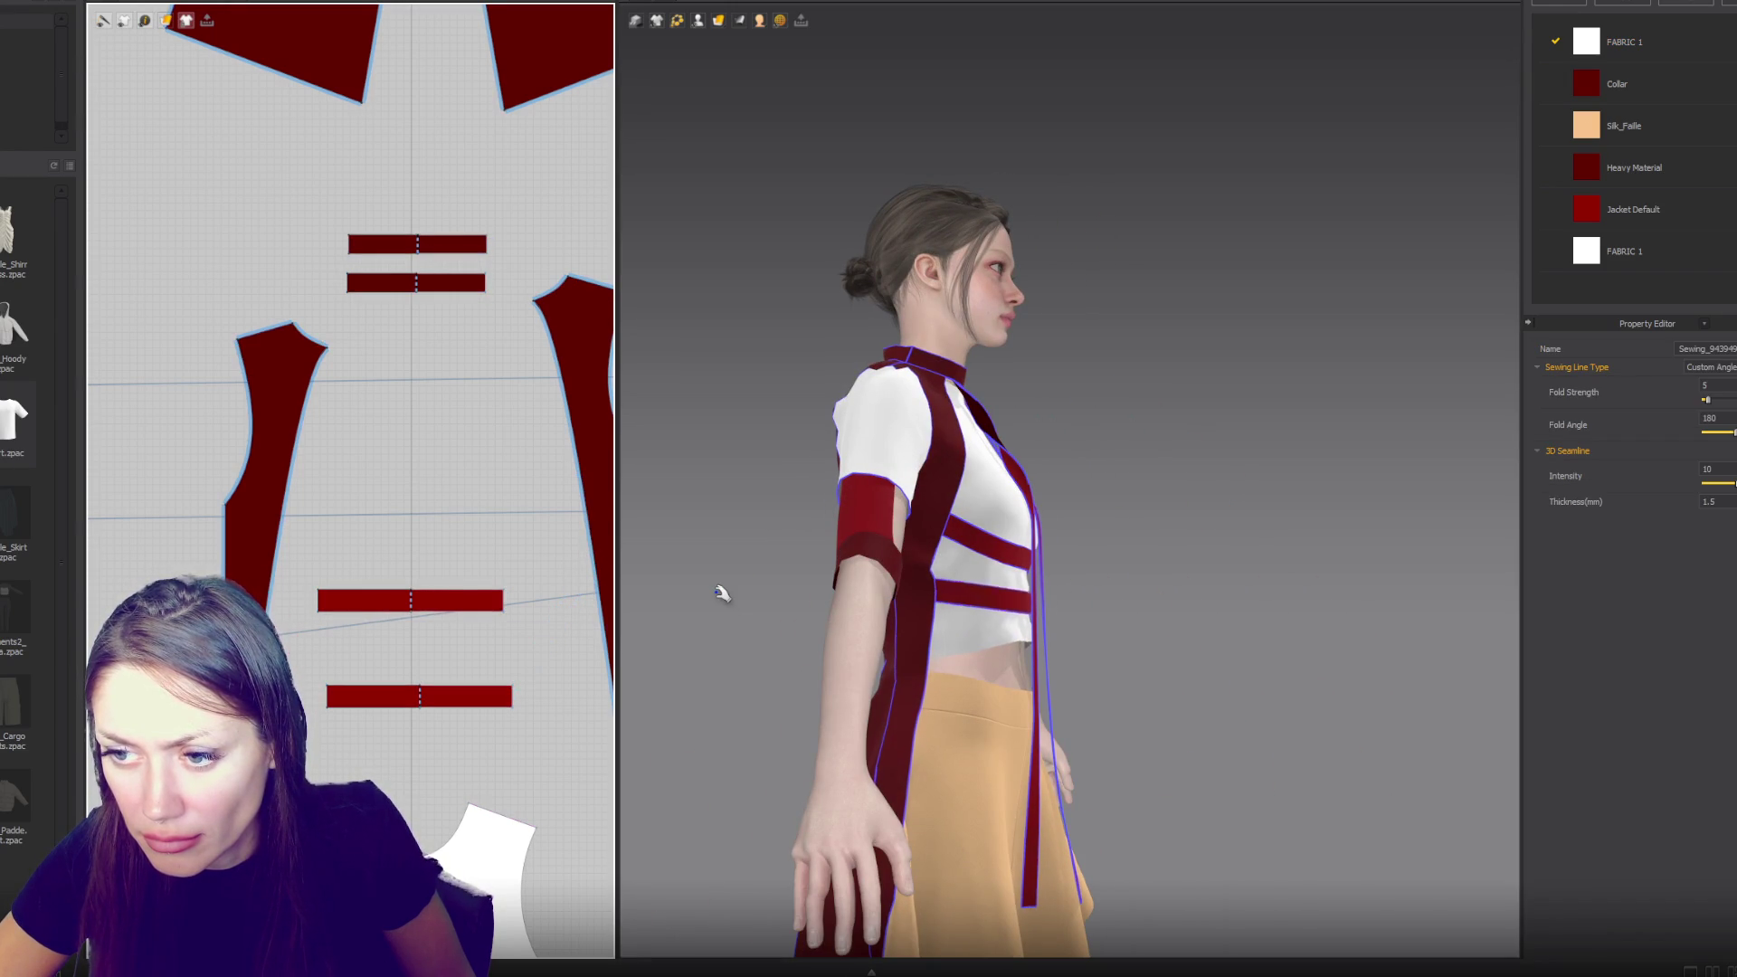
{"action": "key", "text": "2"}
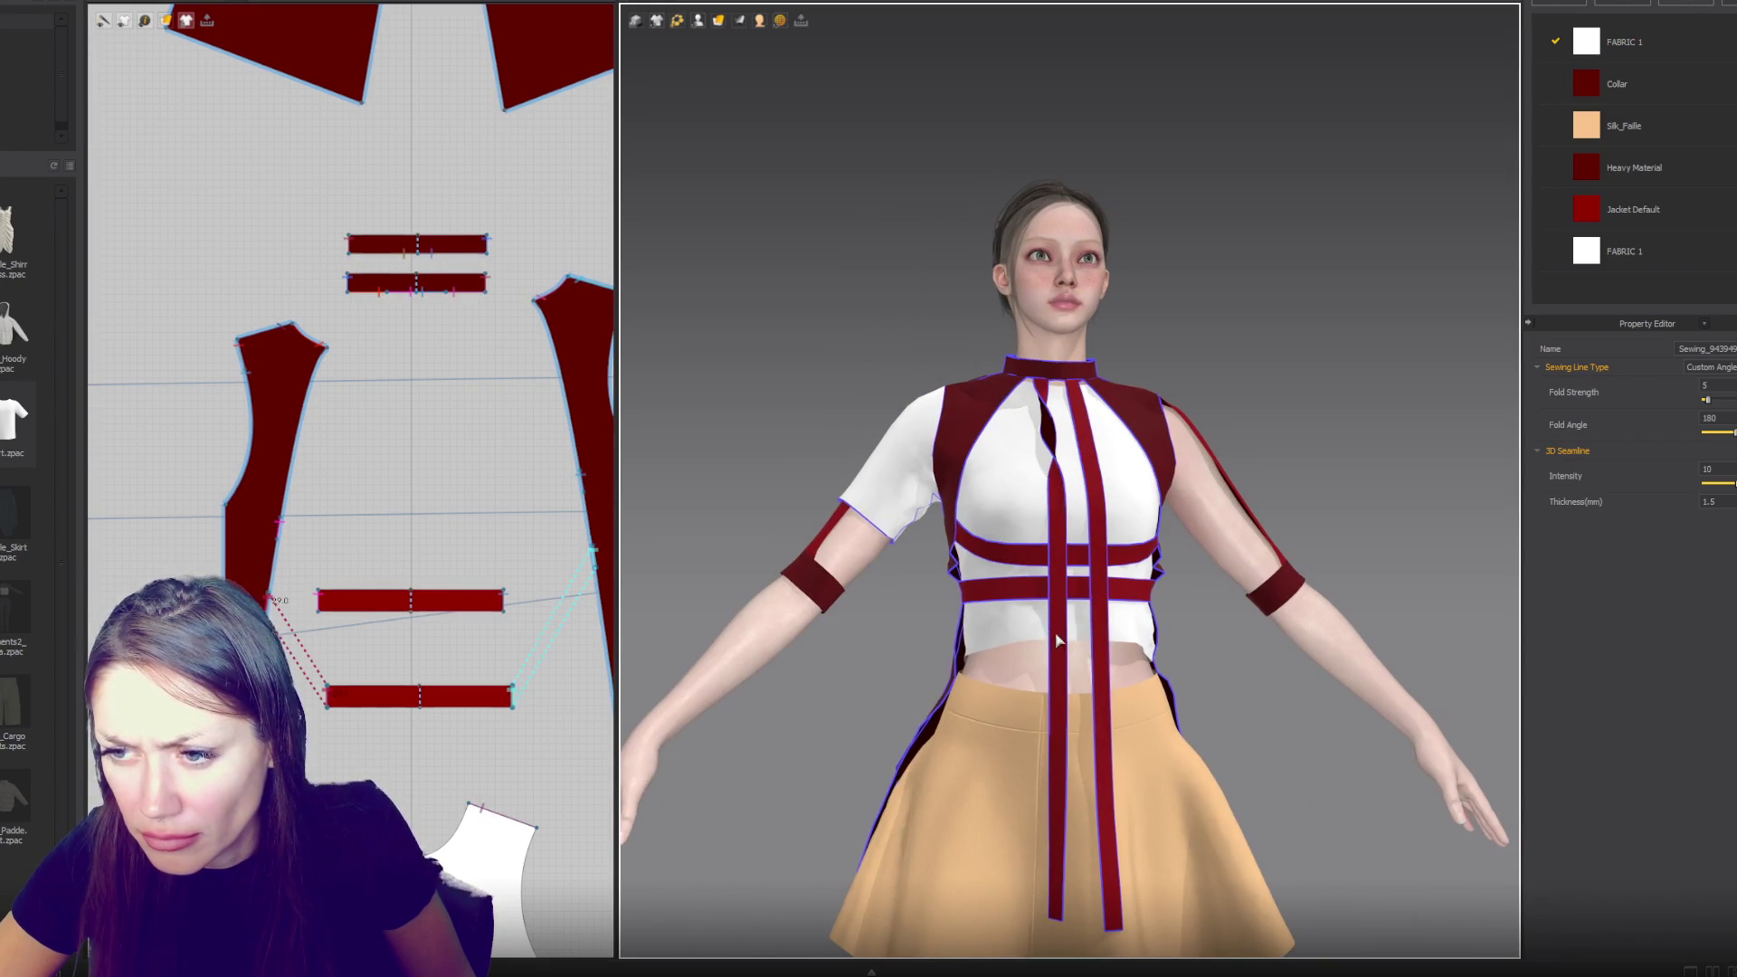
- Sew the upper and lower straps' ends to the side seams
{"action": "right_click_drag", "start_coordinate": [1158, 597], "coordinate": [1013, 525]}
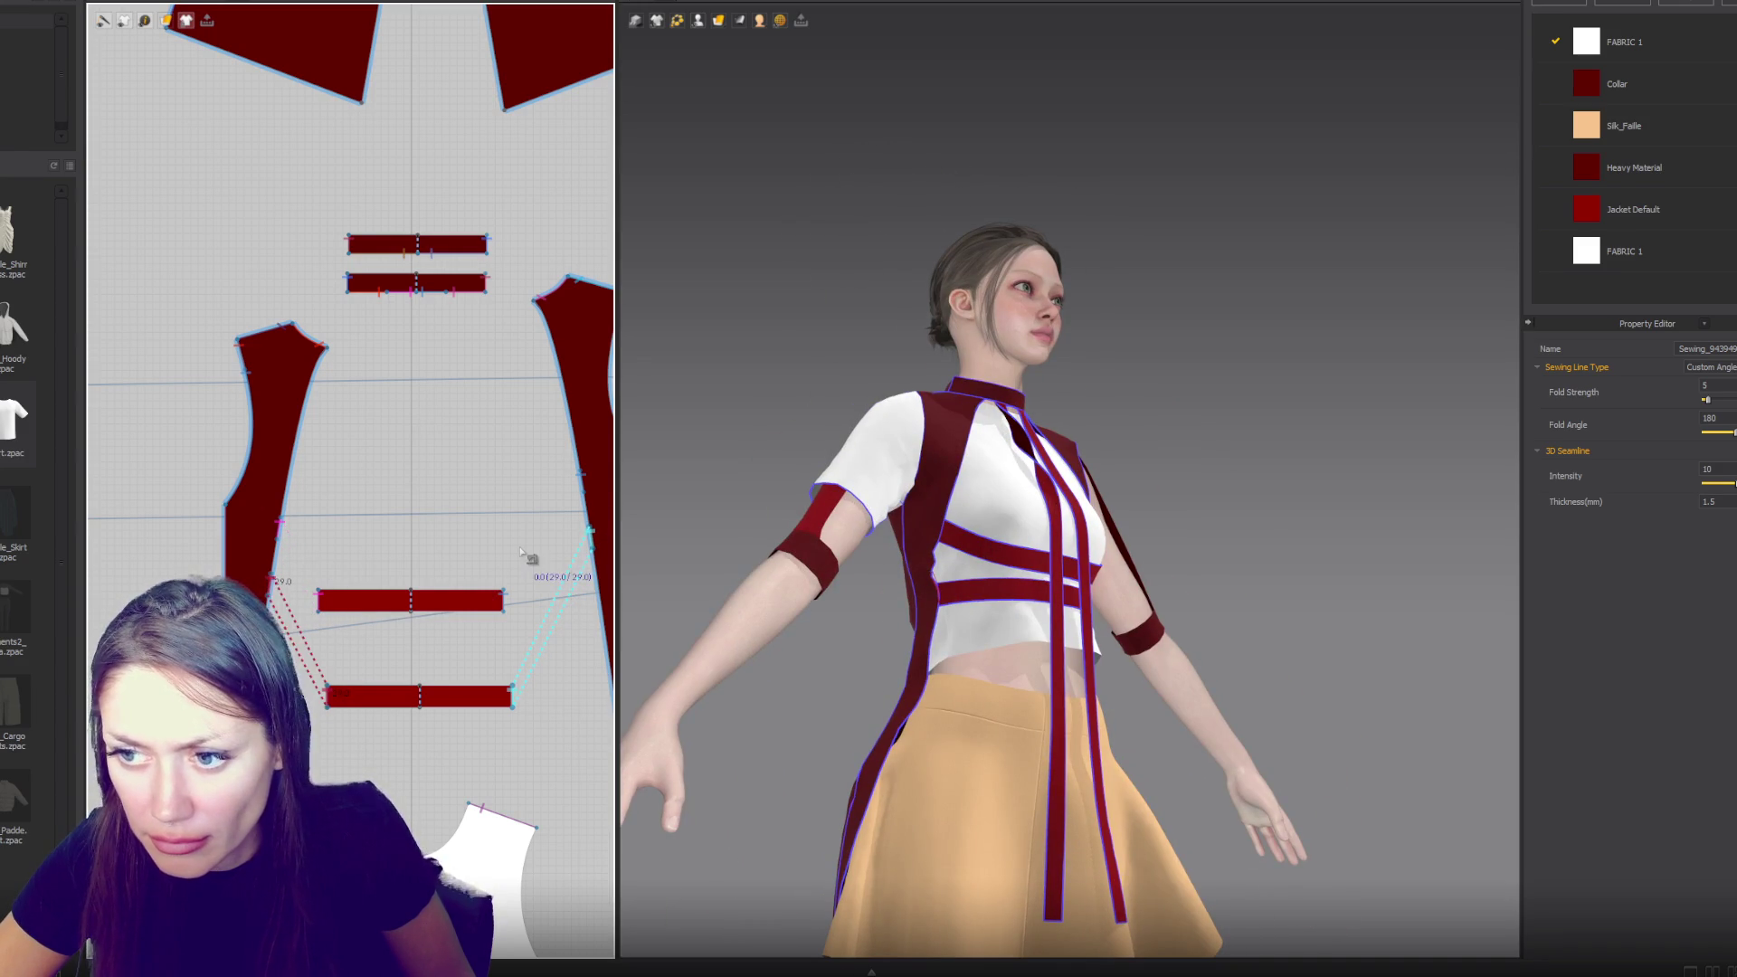
{"action": "key", "text": "space"}
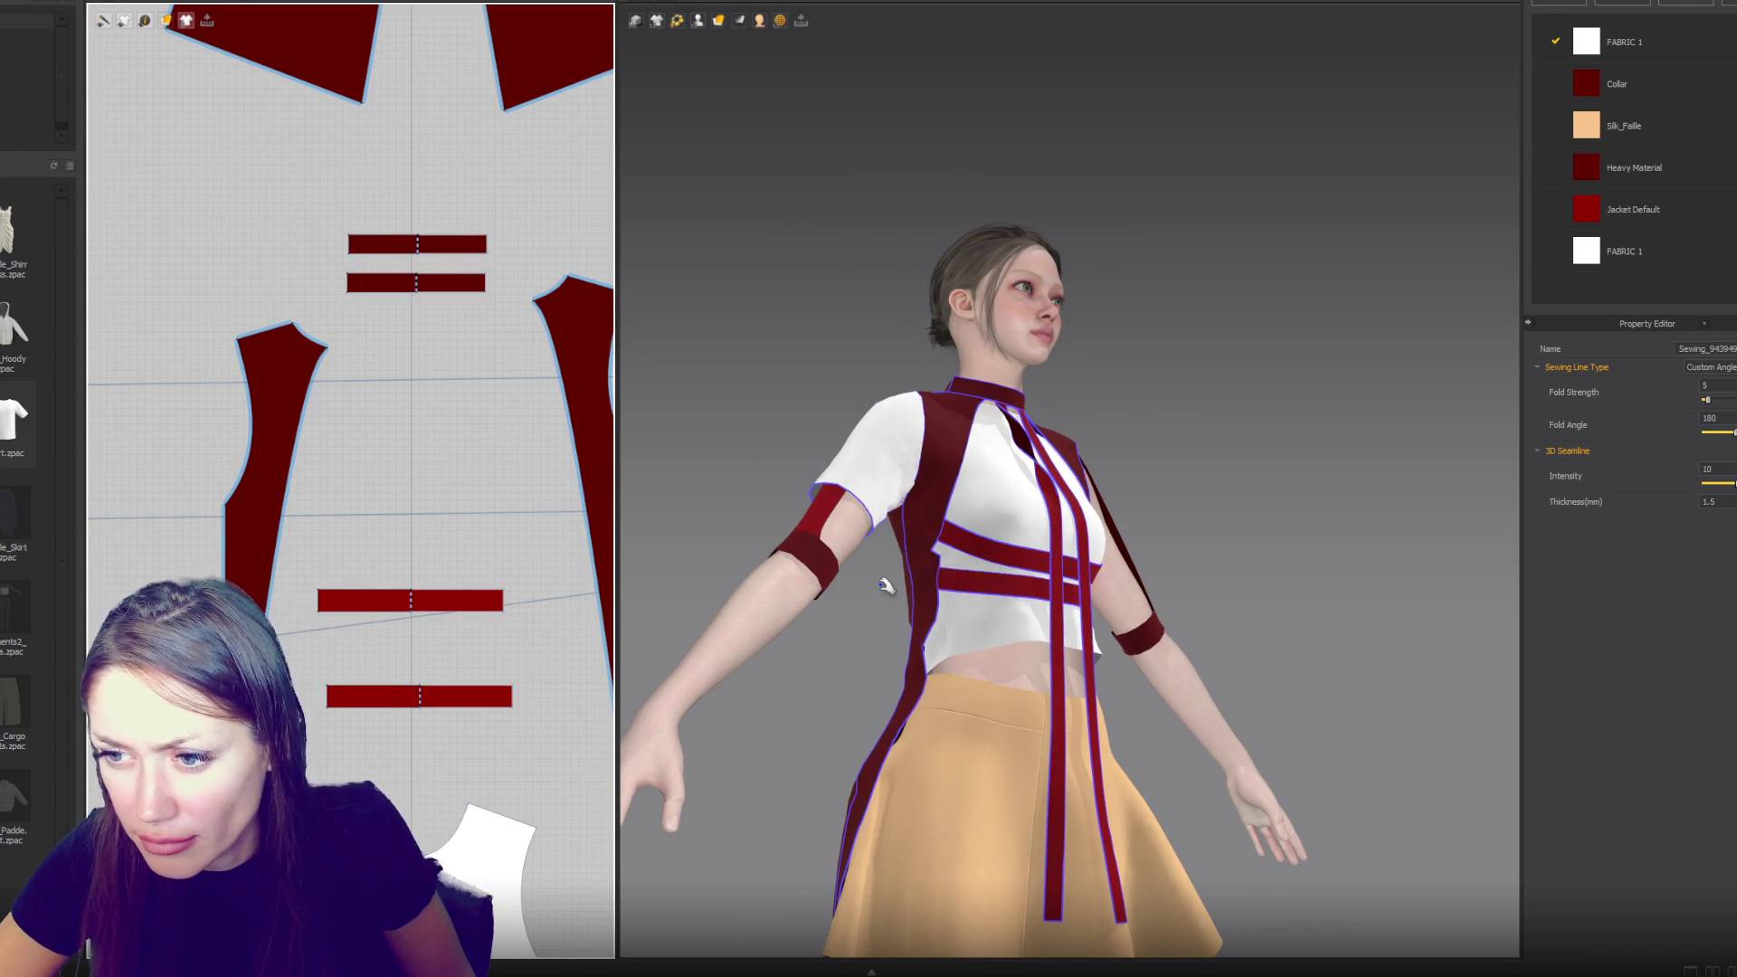
{"action": "mouse_move", "coordinate": [885, 586]}
{"action": "right_mouse_down"}
{"action": "mouse_move", "coordinate": [995, 579]}
{"action": "mouse_move", "coordinate": [941, 579]}
{"action": "right_mouse_up"}
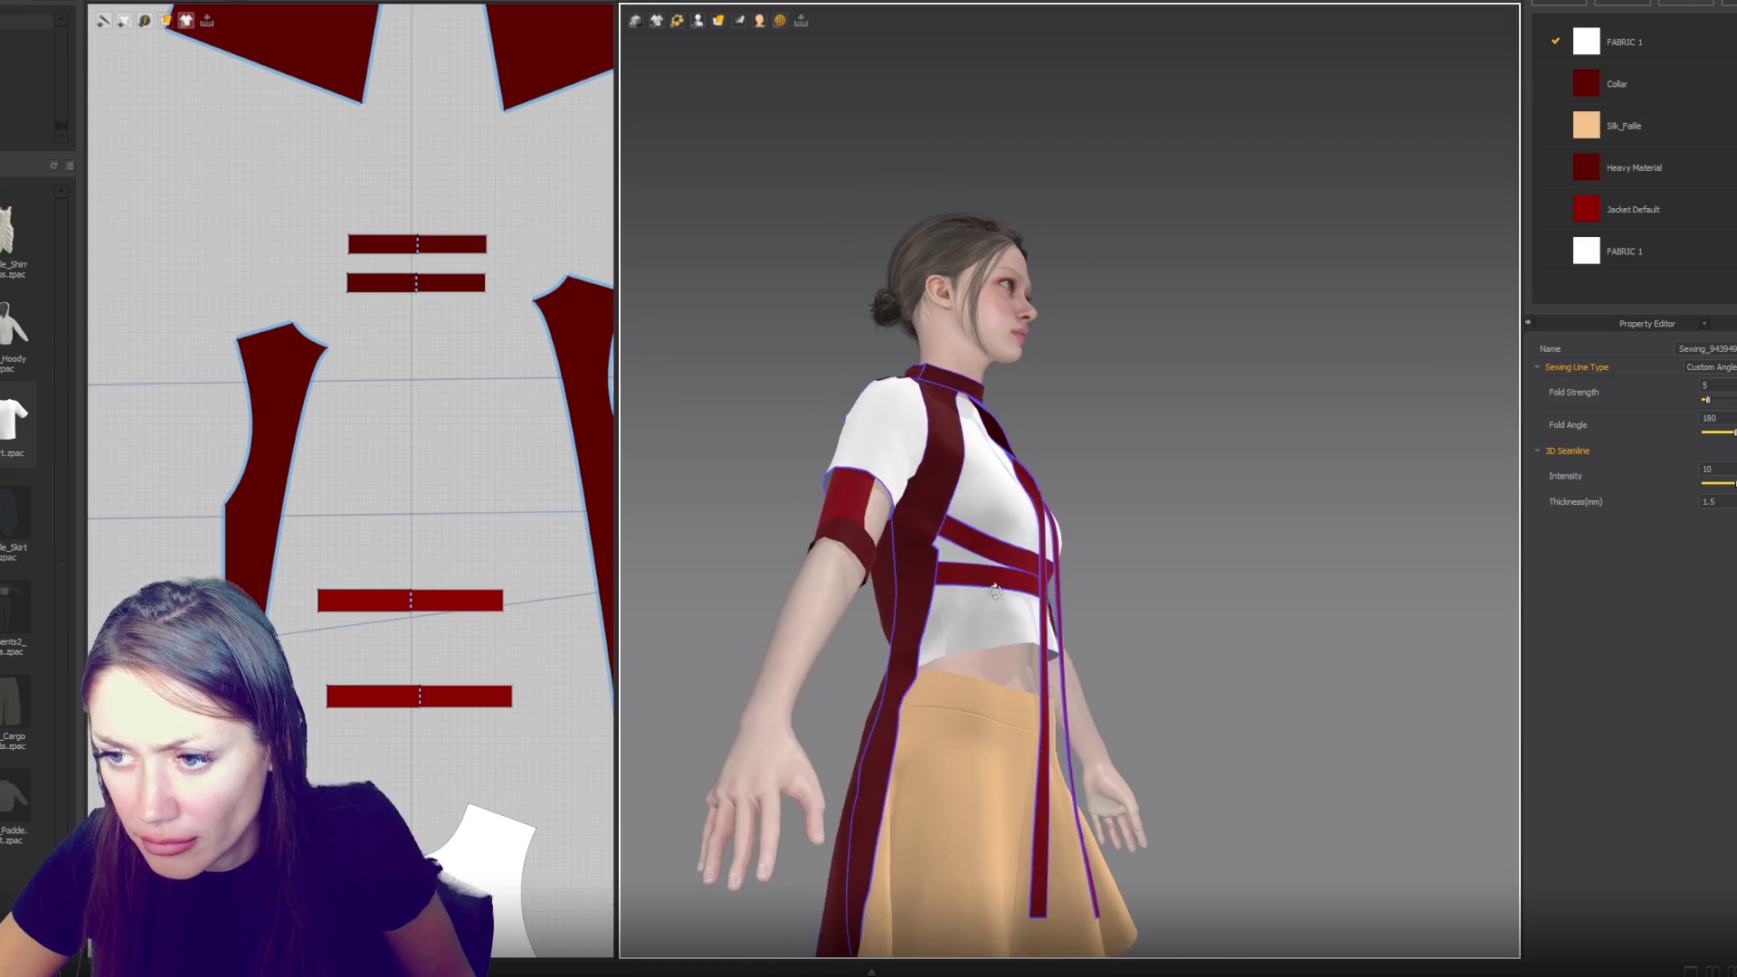
{"action": "left_click", "coordinate": [272, 571]}
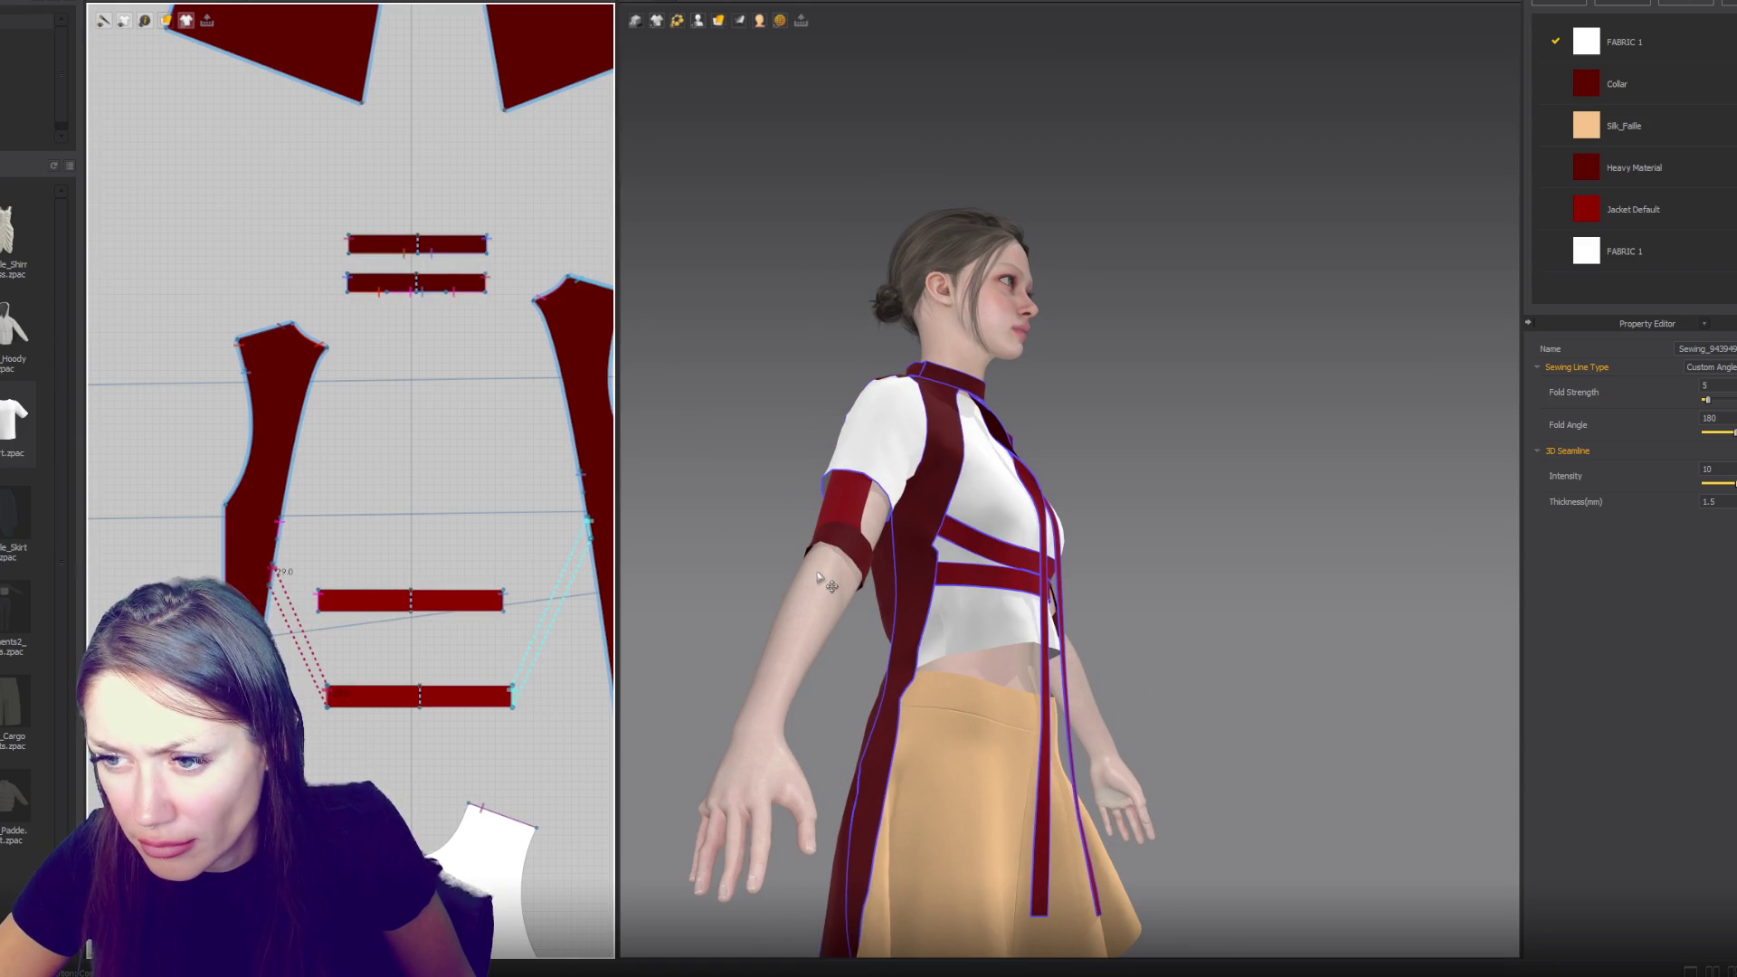
{"action": "key", "text": "2"}
{"action": "right_click_drag", "start_coordinate": [871, 642], "coordinate": [932, 638]}
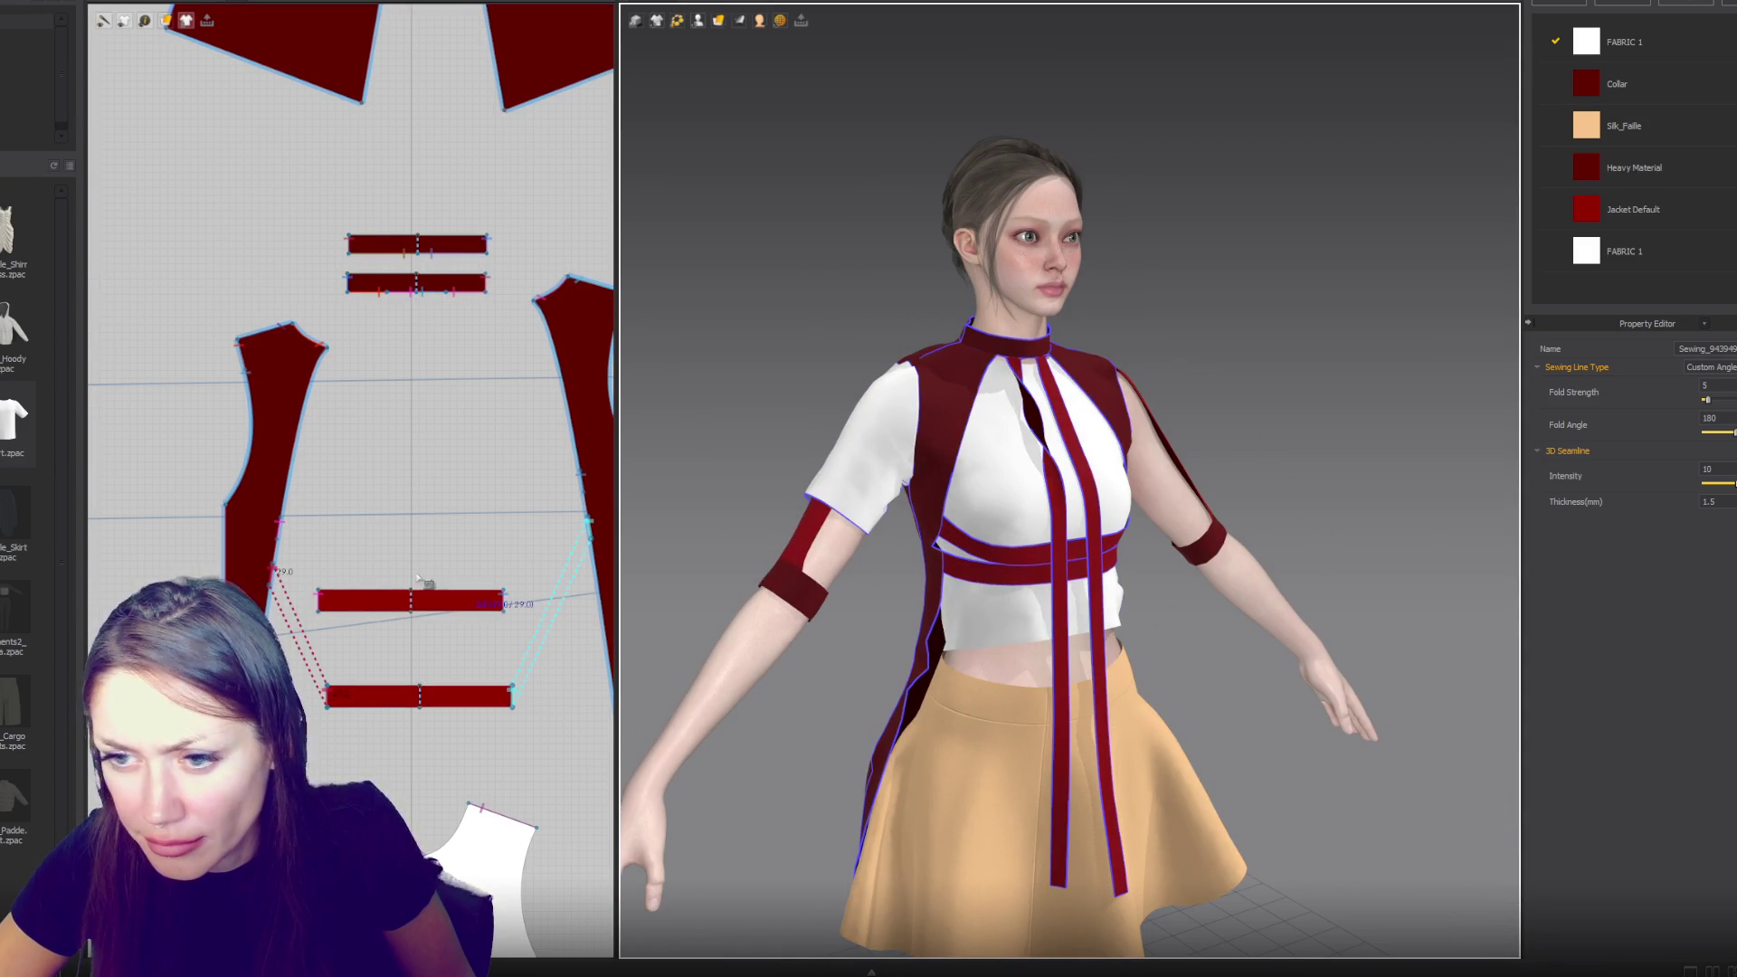
{"action": "left_click", "coordinate": [285, 573]}
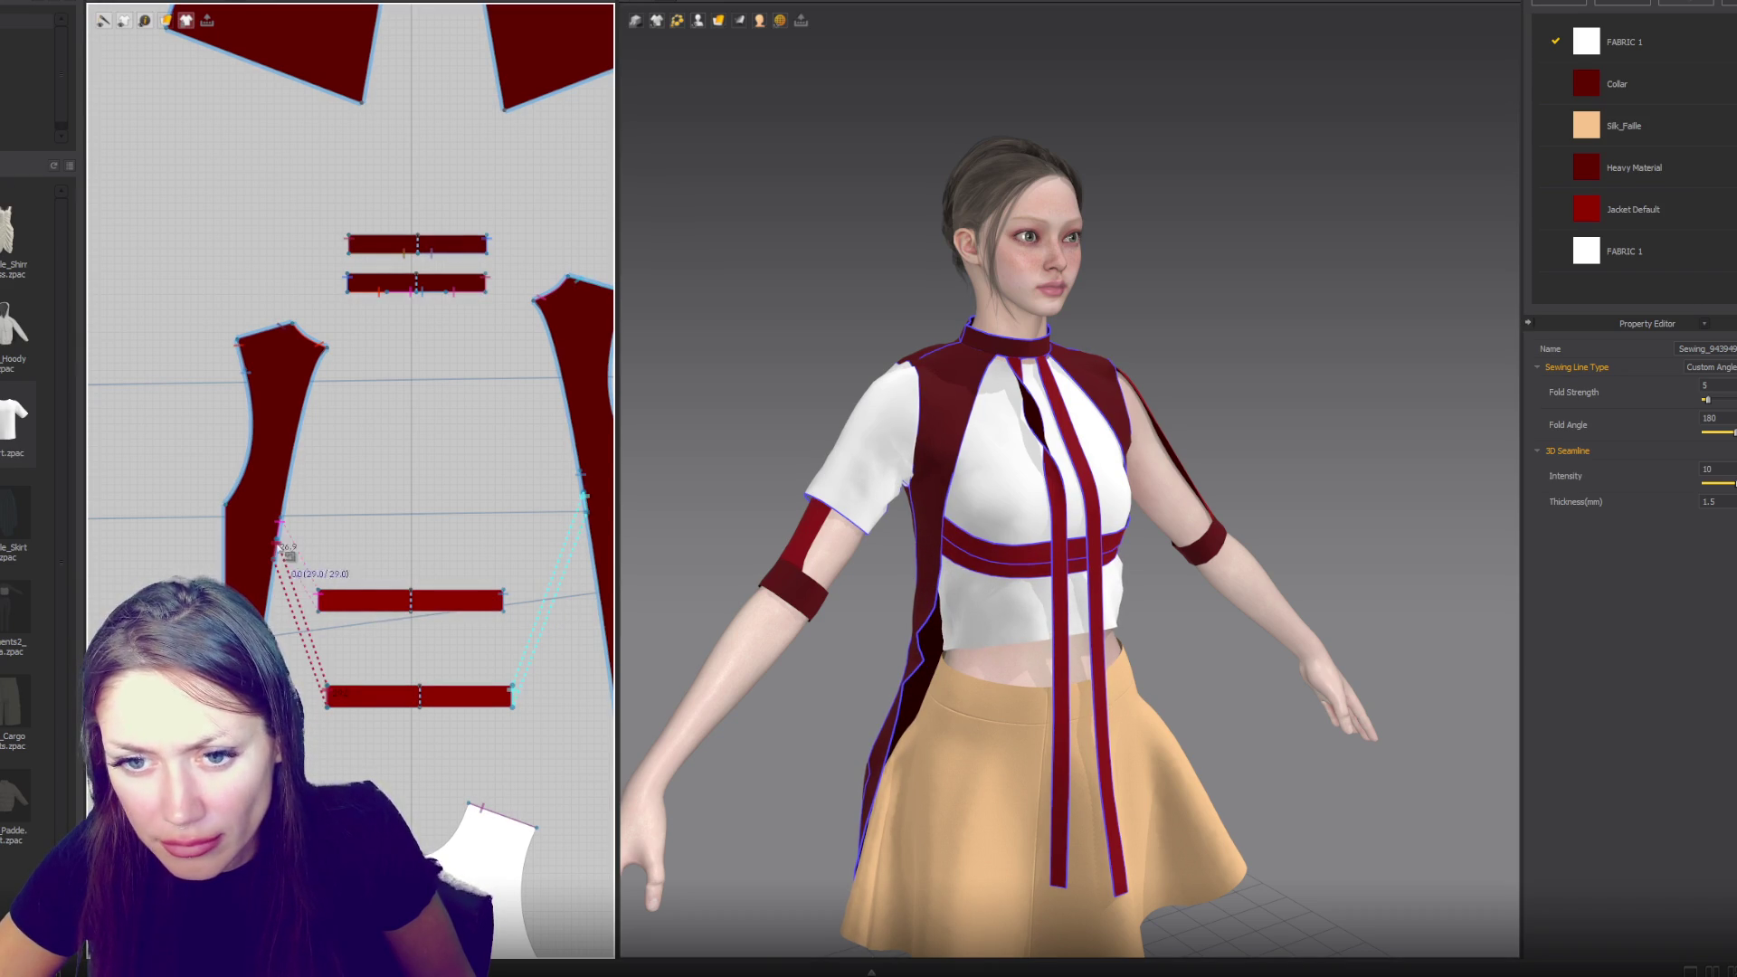
- Delete the seams joining the two waist straps and stretch both straps wider
{"action": "left_click", "coordinate": [572, 570]}
{"action": "key", "text": "Delete"}
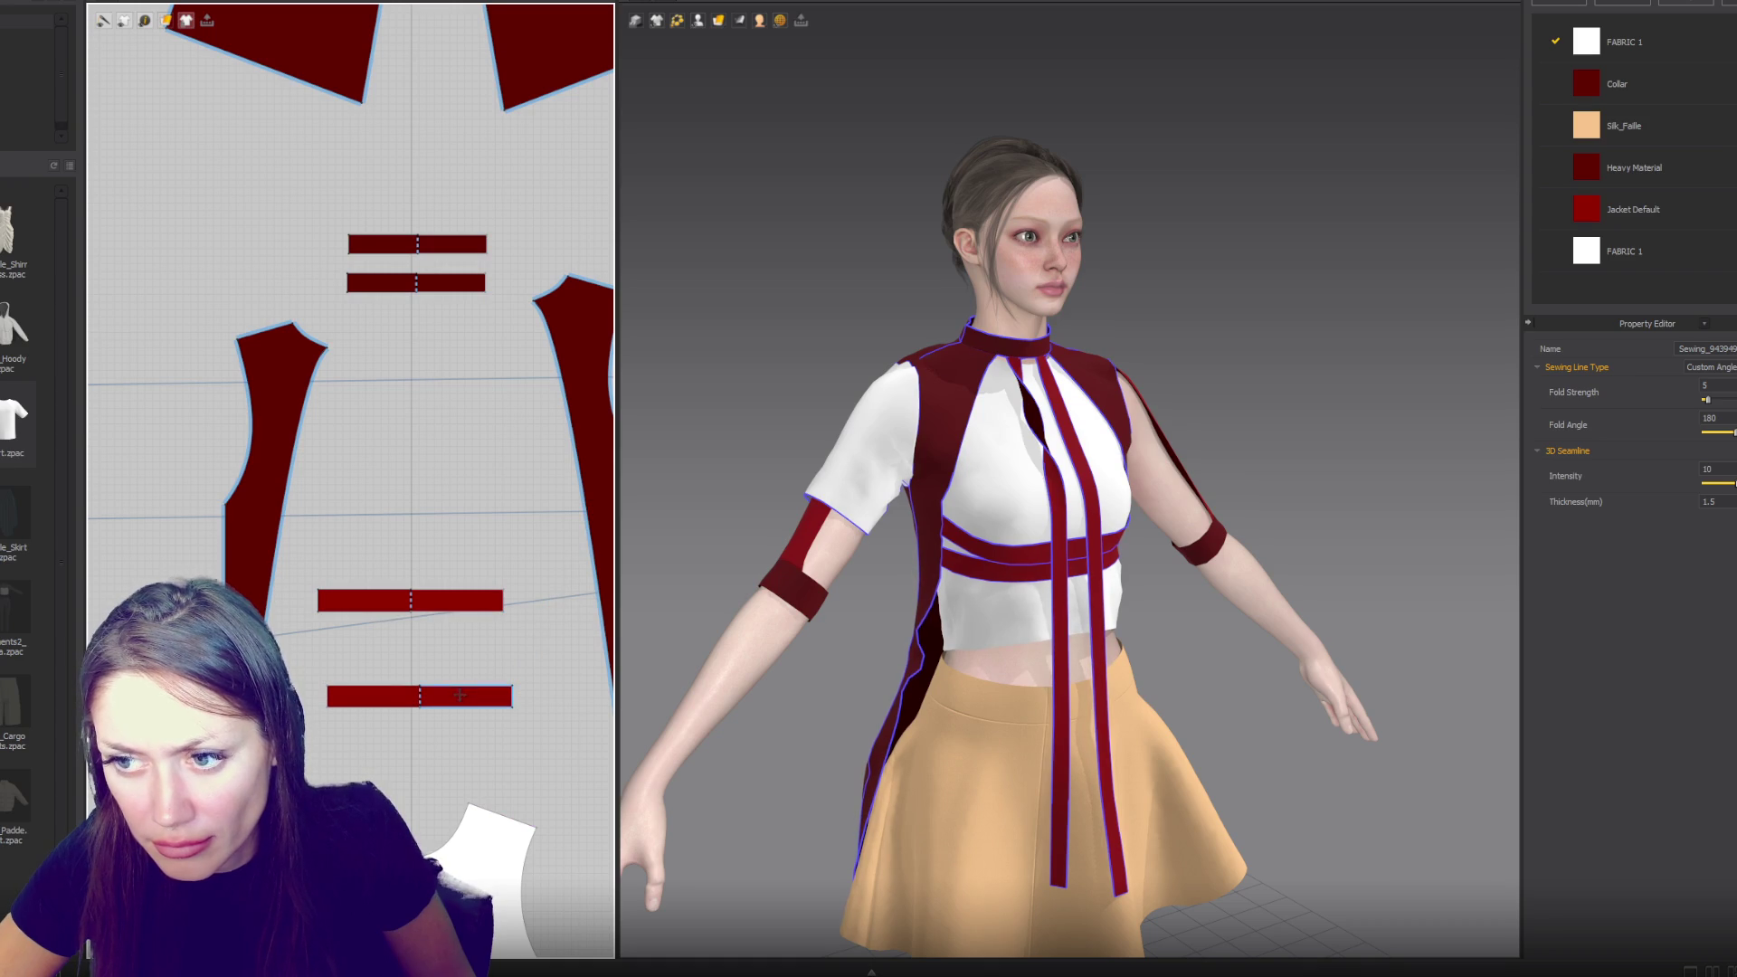
{"action": "left_click", "coordinate": [493, 695]}
{"action": "left_click", "coordinate": [496, 602], "text": "shift"}
{"action": "left_click_drag", "start_coordinate": [531, 648], "coordinate": [539, 648]}
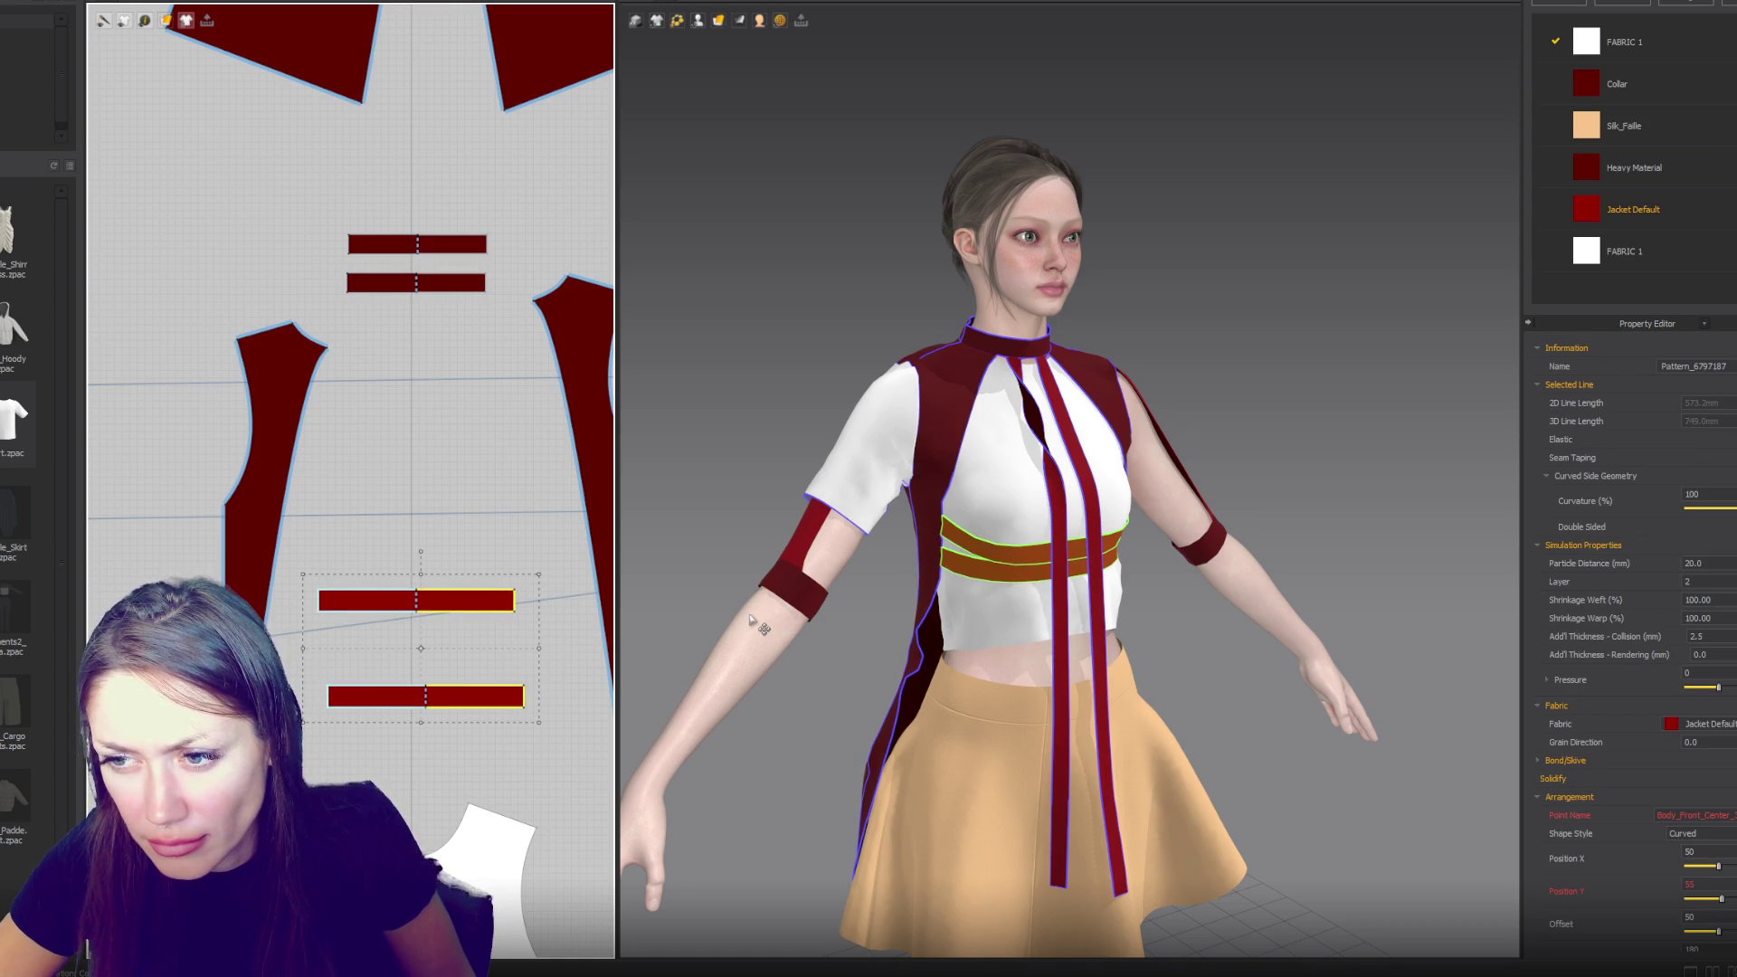
- Select the upper strap's edge and left corner point, checking the belt from the side
{"action": "key", "text": "z"}
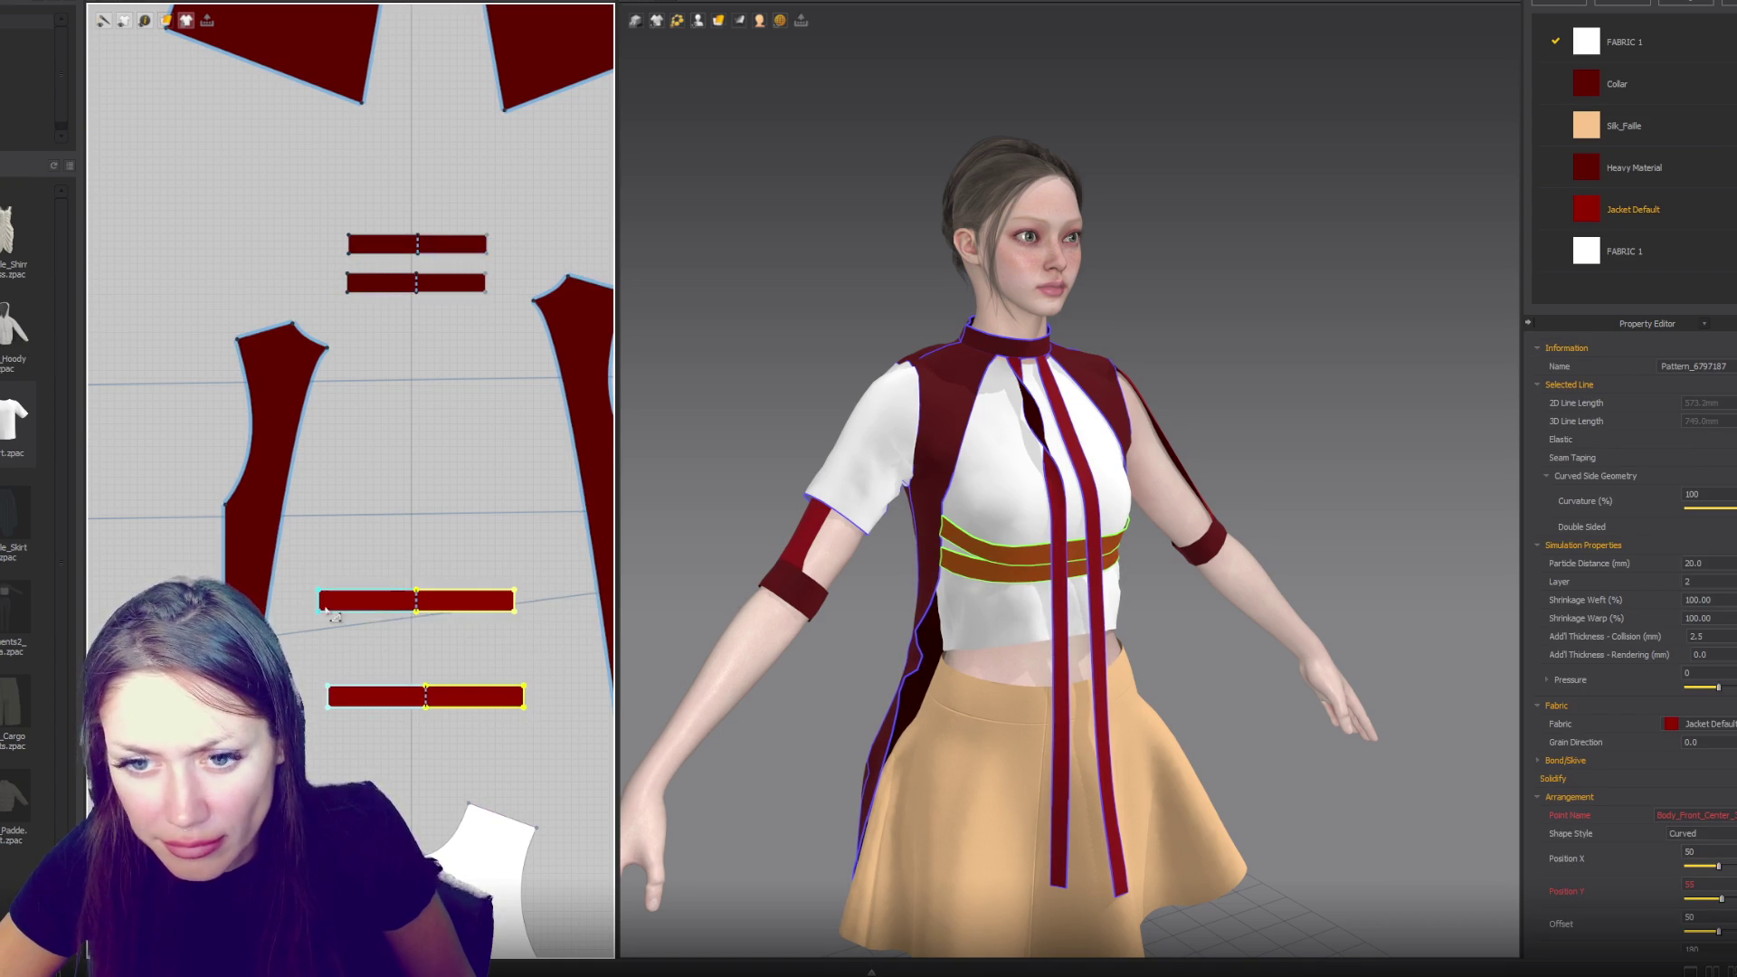
{"action": "left_click", "coordinate": [323, 614]}
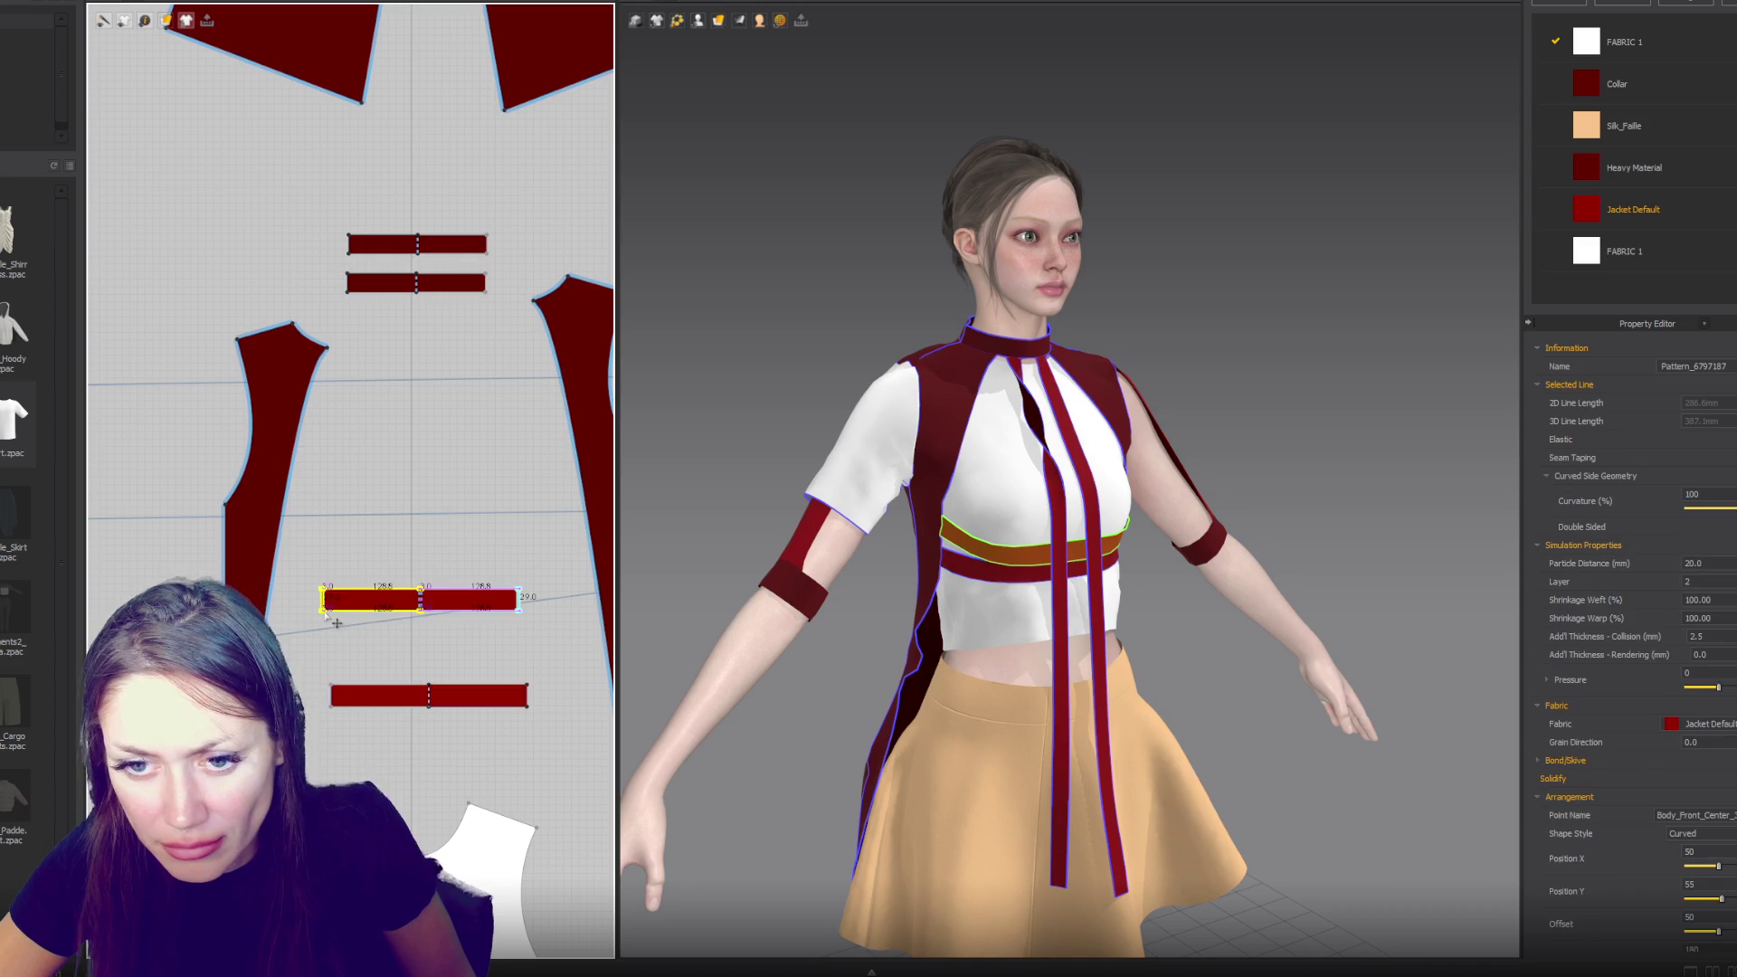
{"action": "left_click", "coordinate": [323, 611]}
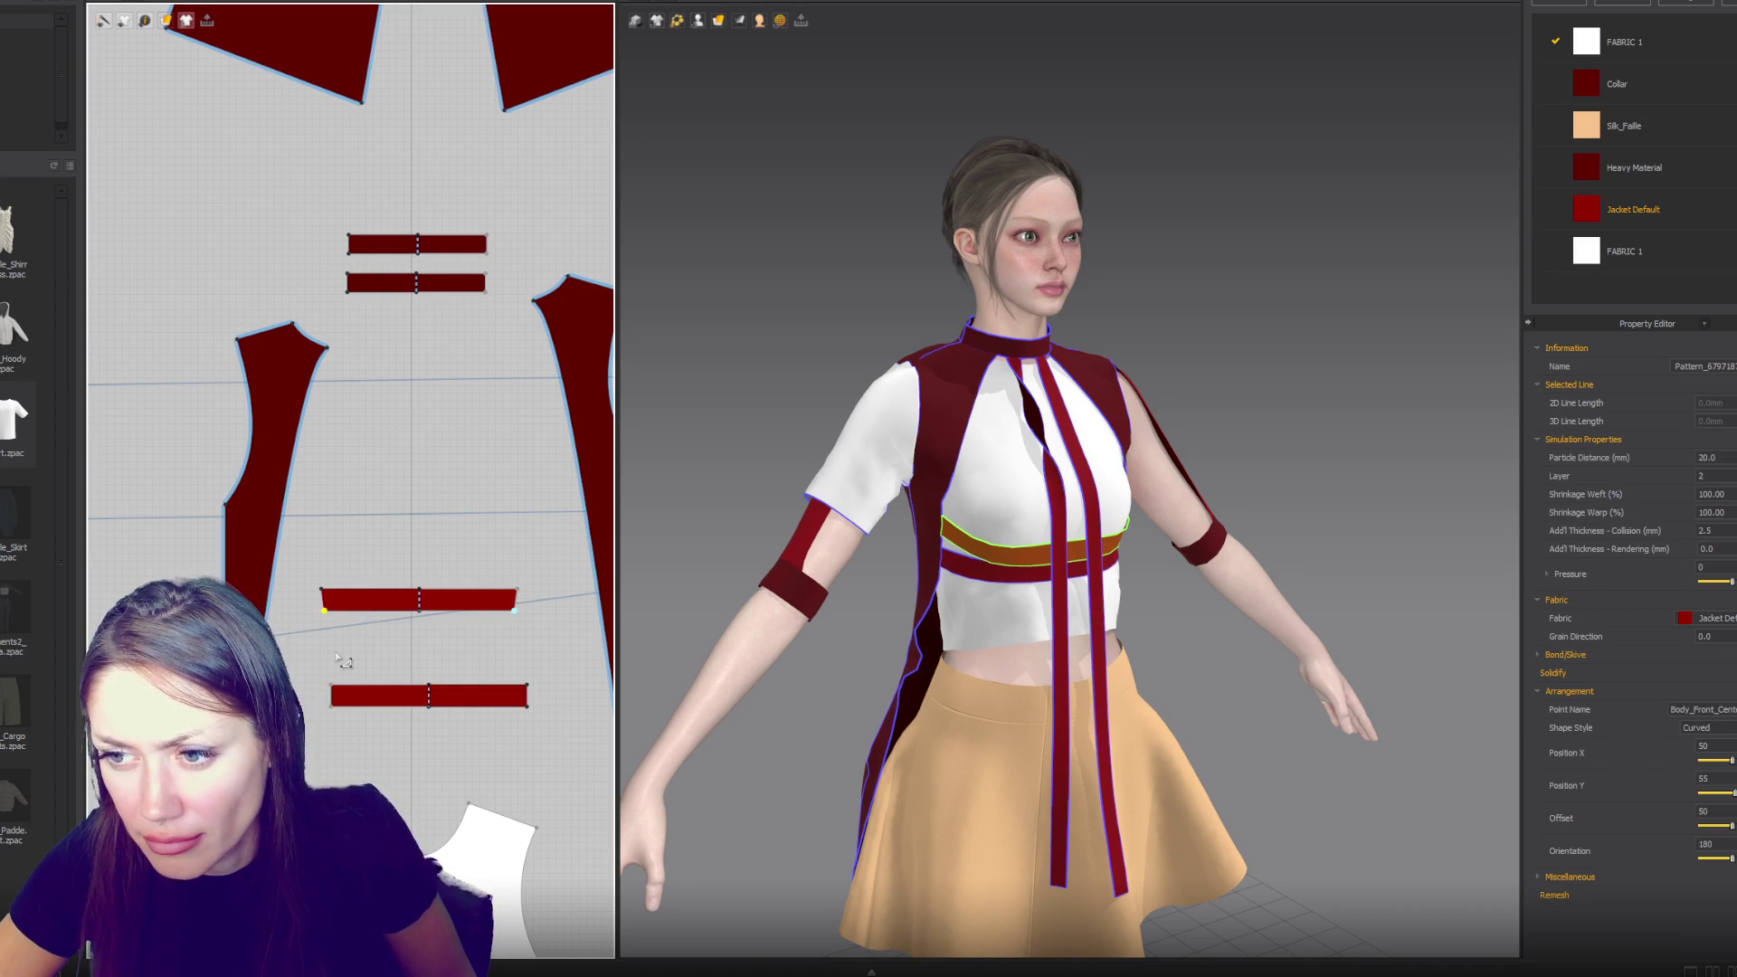
{"action": "mouse_move", "coordinate": [875, 489]}
{"action": "right_mouse_down"}
{"action": "mouse_move", "coordinate": [964, 488]}
{"action": "mouse_move", "coordinate": [806, 488]}
{"action": "mouse_move", "coordinate": [1040, 488]}
{"action": "mouse_move", "coordinate": [905, 491]}
{"action": "right_mouse_up"}
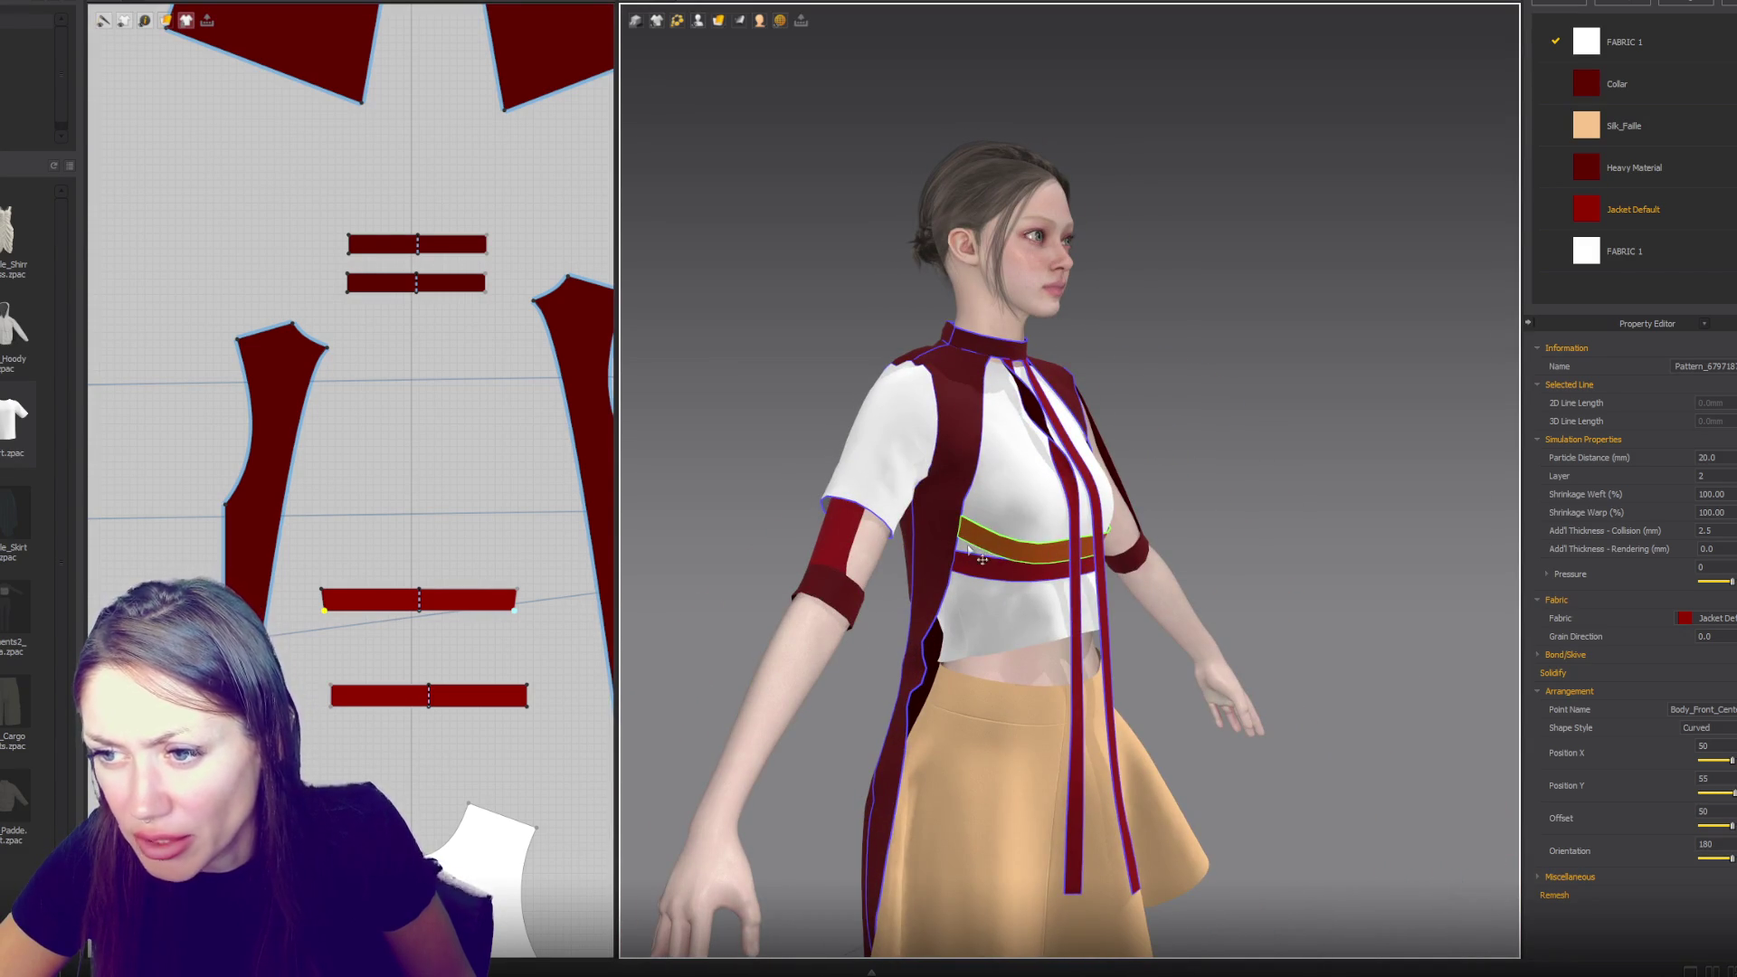
{"action": "left_click", "coordinate": [264, 555]}
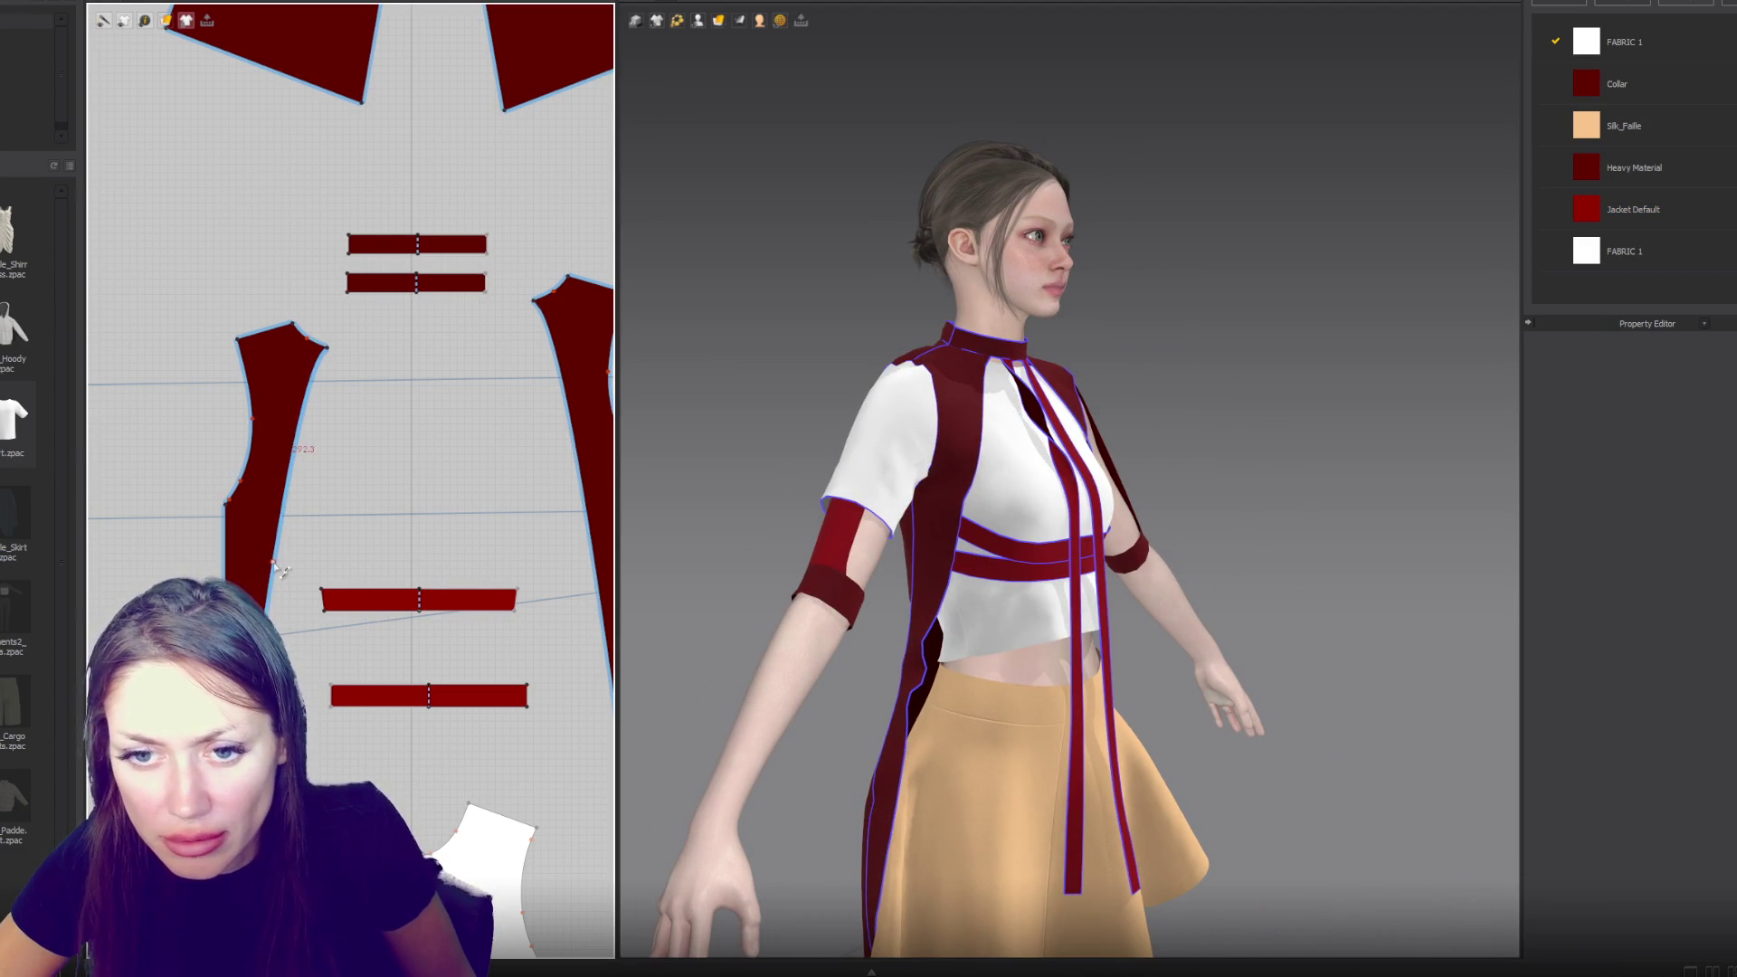
- Sew the dark side panel edges to the belt straps and check the fit from several angles
{"action": "key", "text": "b"}
{"action": "left_click", "coordinate": [280, 528]}
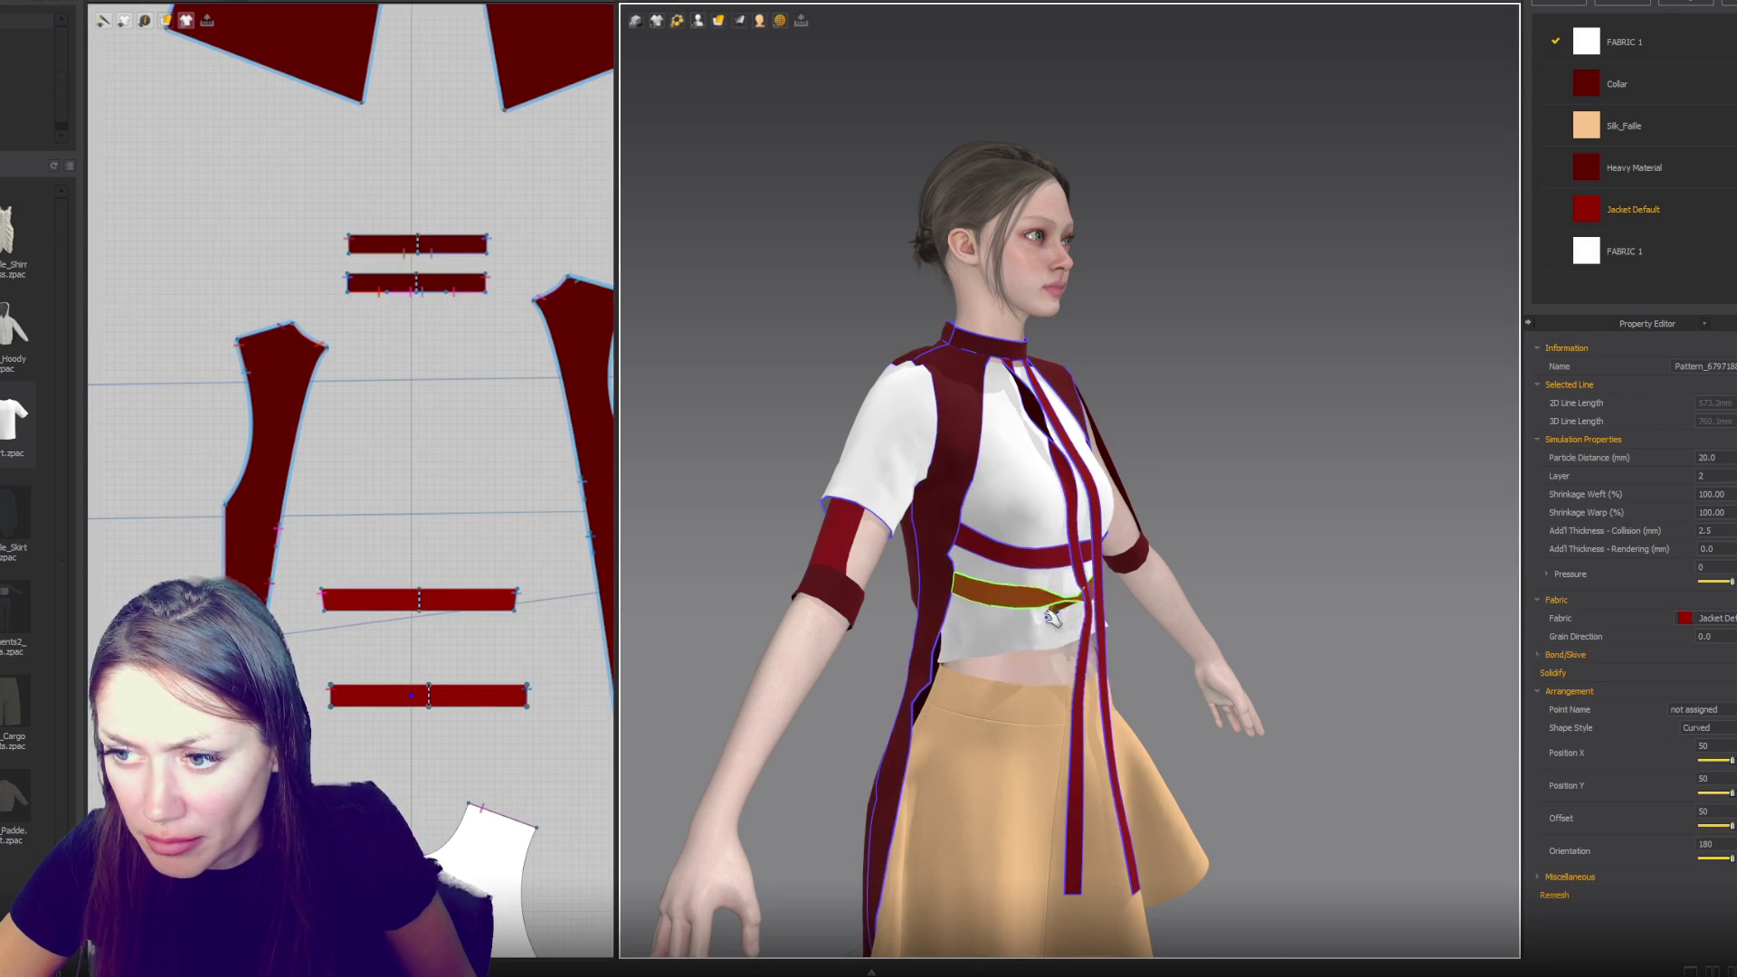
{"action": "left_click", "coordinate": [925, 685]}
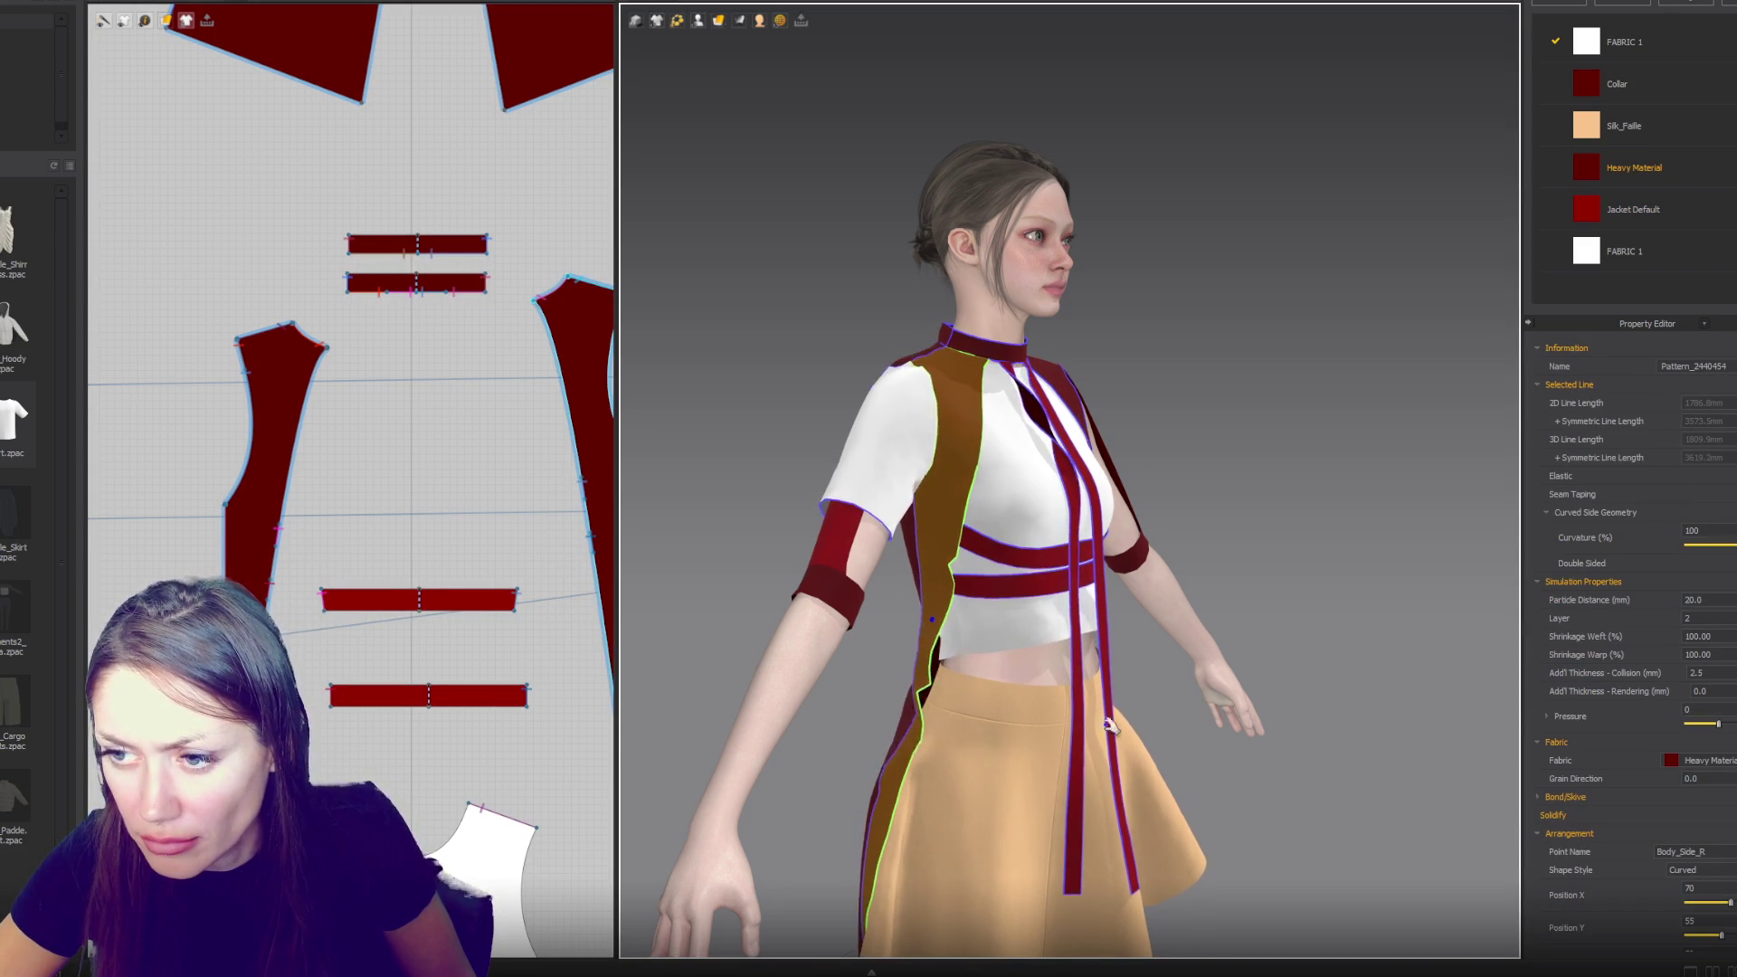
{"action": "right_click_drag", "start_coordinate": [925, 684], "coordinate": [1097, 638]}
{"action": "left_click", "coordinate": [1098, 637]}
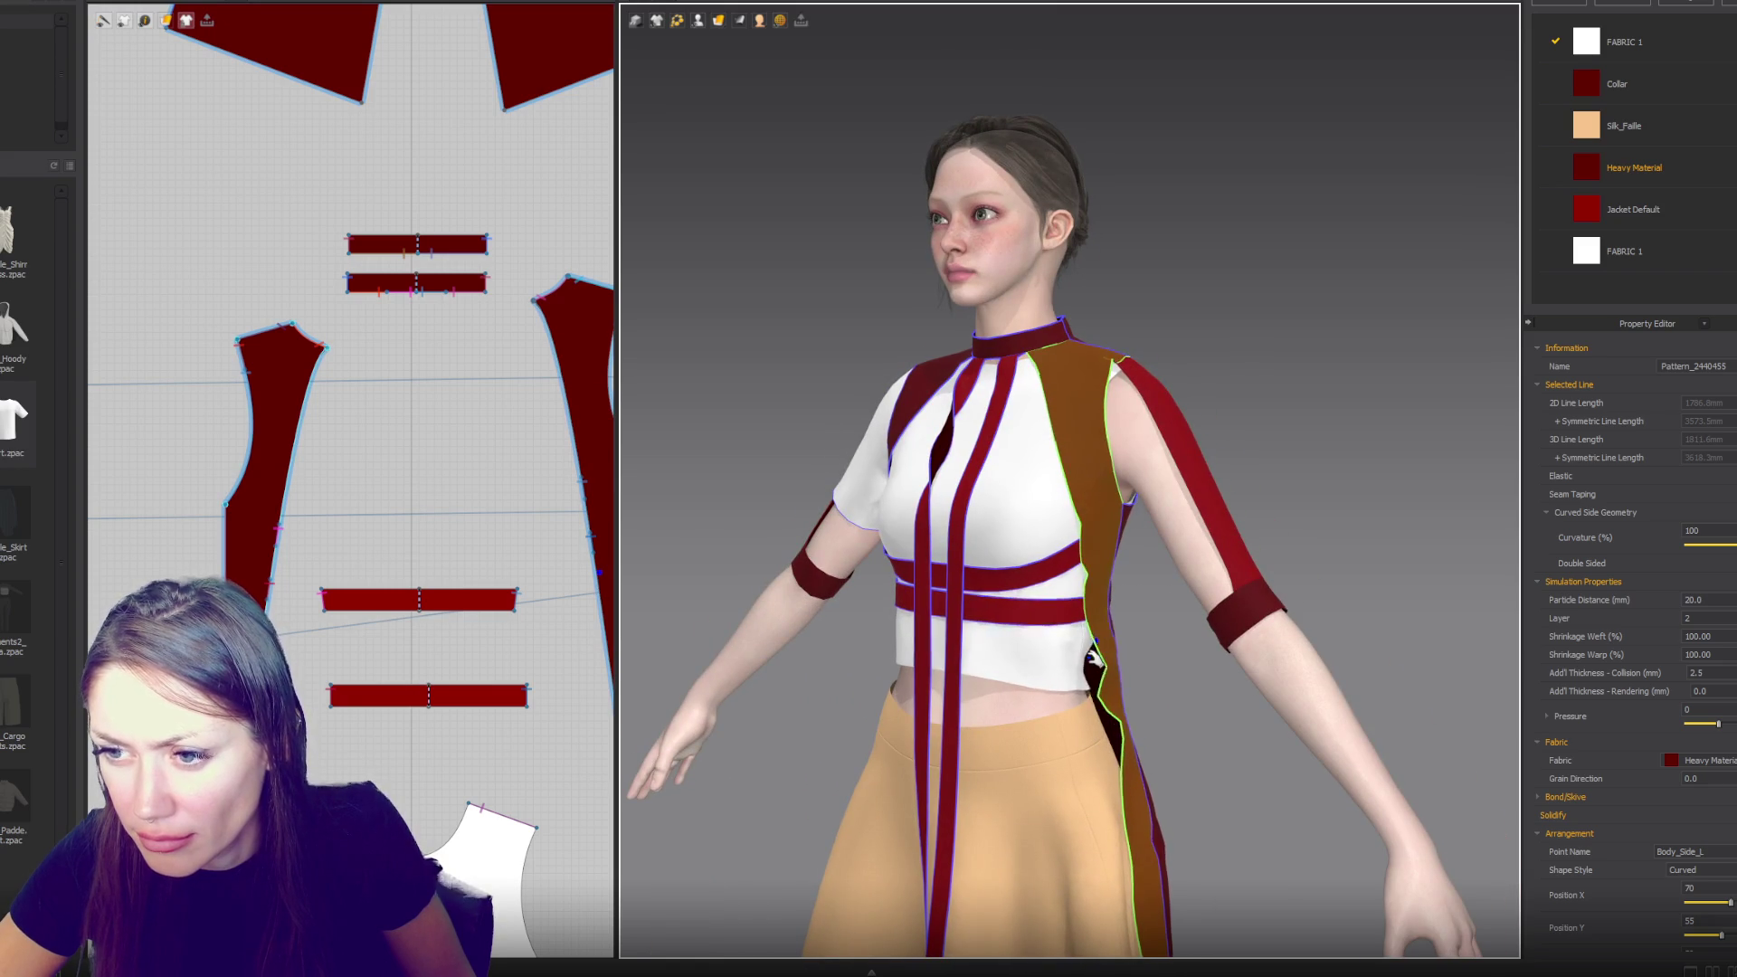
{"action": "mouse_move", "coordinate": [1001, 661]}
{"action": "right_mouse_down"}
{"action": "mouse_move", "coordinate": [895, 531]}
{"action": "mouse_move", "coordinate": [884, 570]}
{"action": "mouse_move", "coordinate": [1049, 507]}
{"action": "mouse_move", "coordinate": [1212, 550]}
{"action": "mouse_move", "coordinate": [1249, 534]}
{"action": "mouse_move", "coordinate": [1138, 516]}
{"action": "mouse_move", "coordinate": [1252, 516]}
{"action": "mouse_move", "coordinate": [1100, 502]}
{"action": "right_mouse_up"}
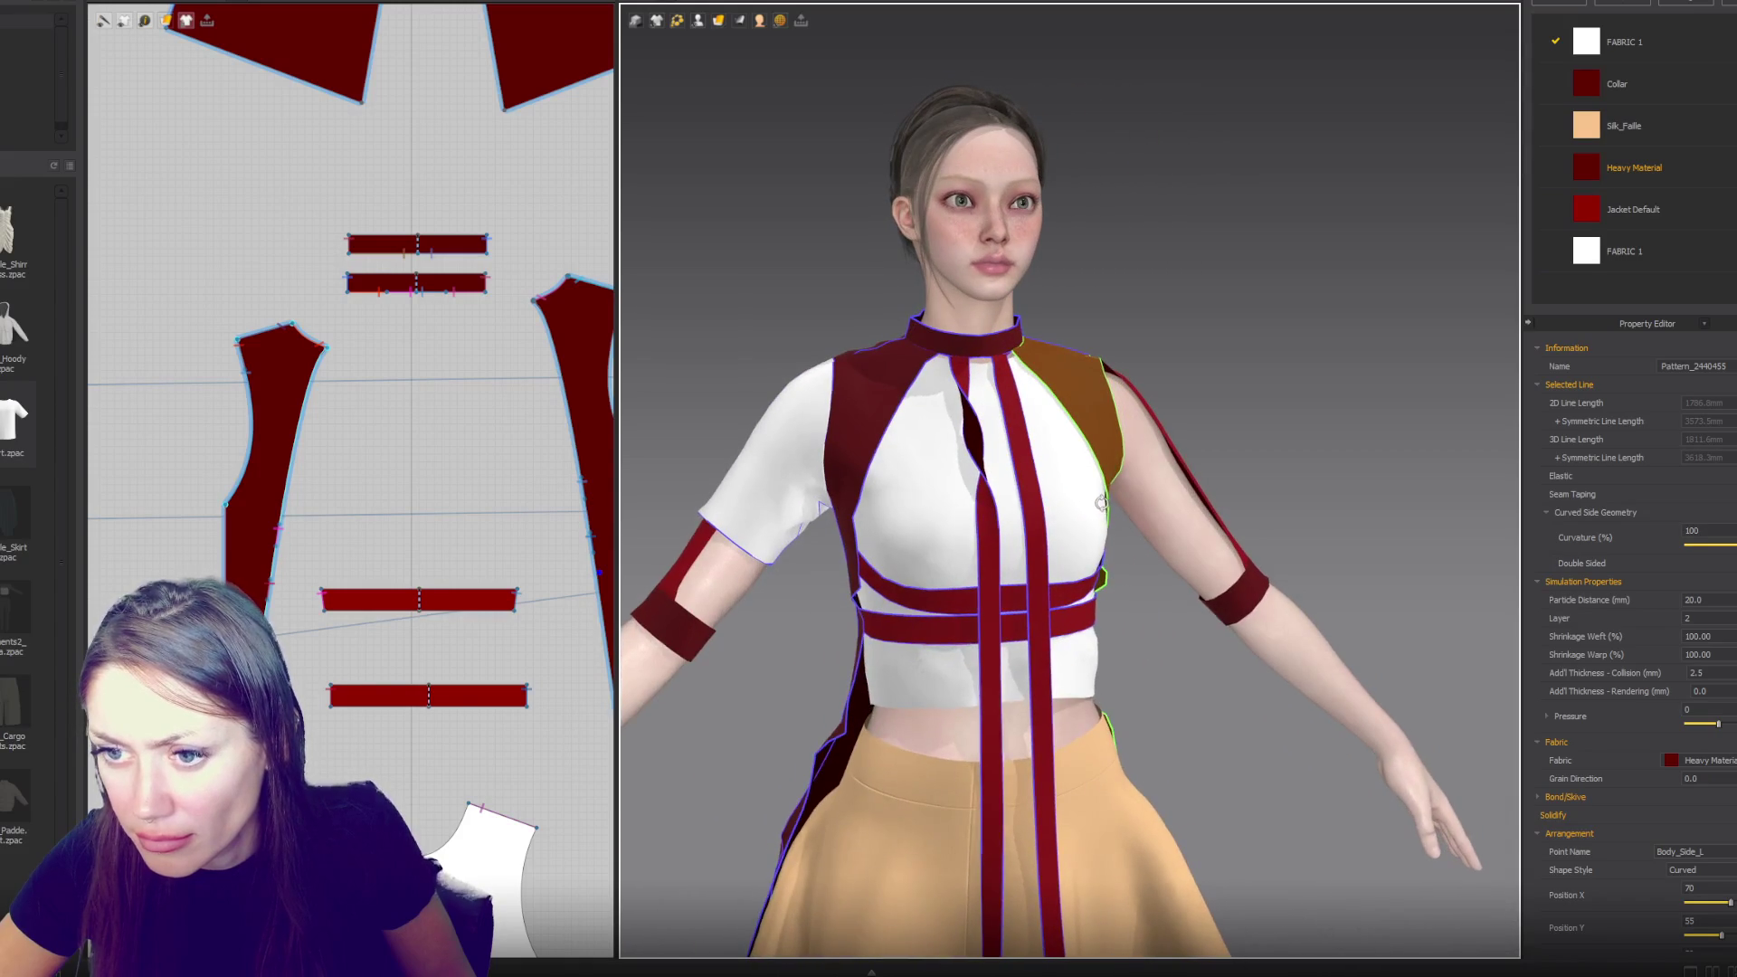
{"action": "scroll", "coordinate": [398, 481], "scroll_direction": "down", "scroll_amount": 3}
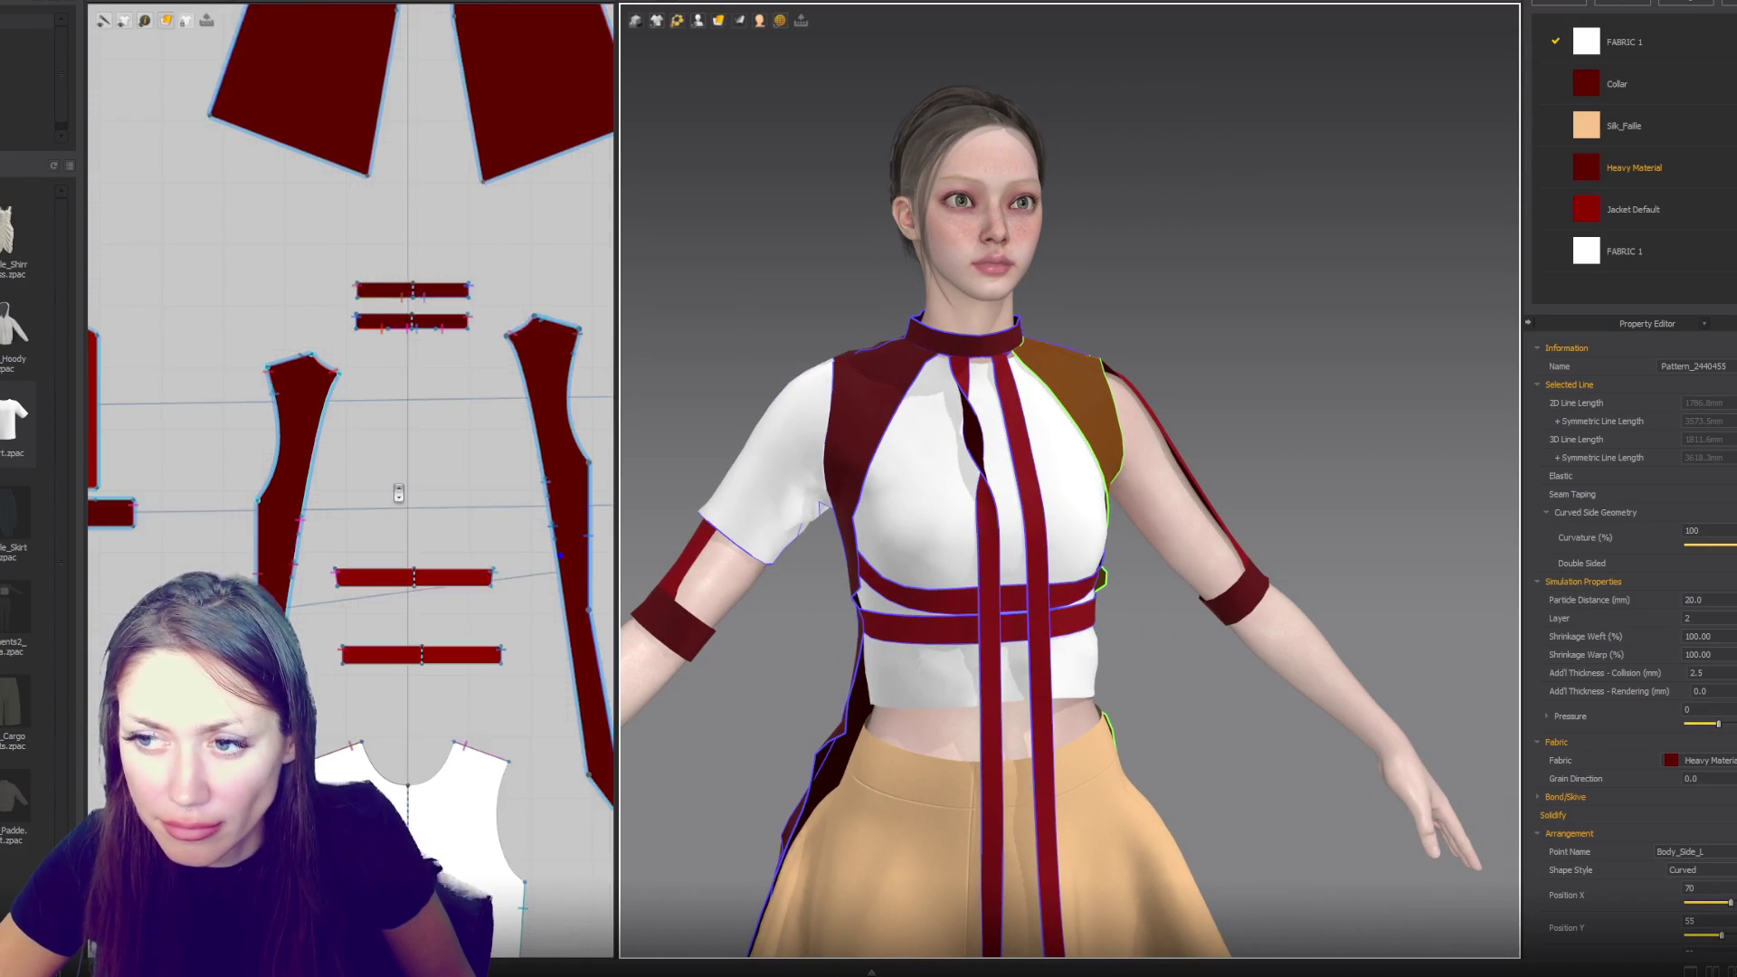
- Center the sleeve pieces and widen the sleeve pattern by pulling its lower corner outward
{"action": "right_click_drag", "start_coordinate": [398, 481], "coordinate": [317, 443]}
{"action": "scroll", "coordinate": [316, 443], "scroll_direction": "up", "scroll_amount": 3}
{"action": "right_click_drag", "start_coordinate": [472, 452], "coordinate": [570, 497]}
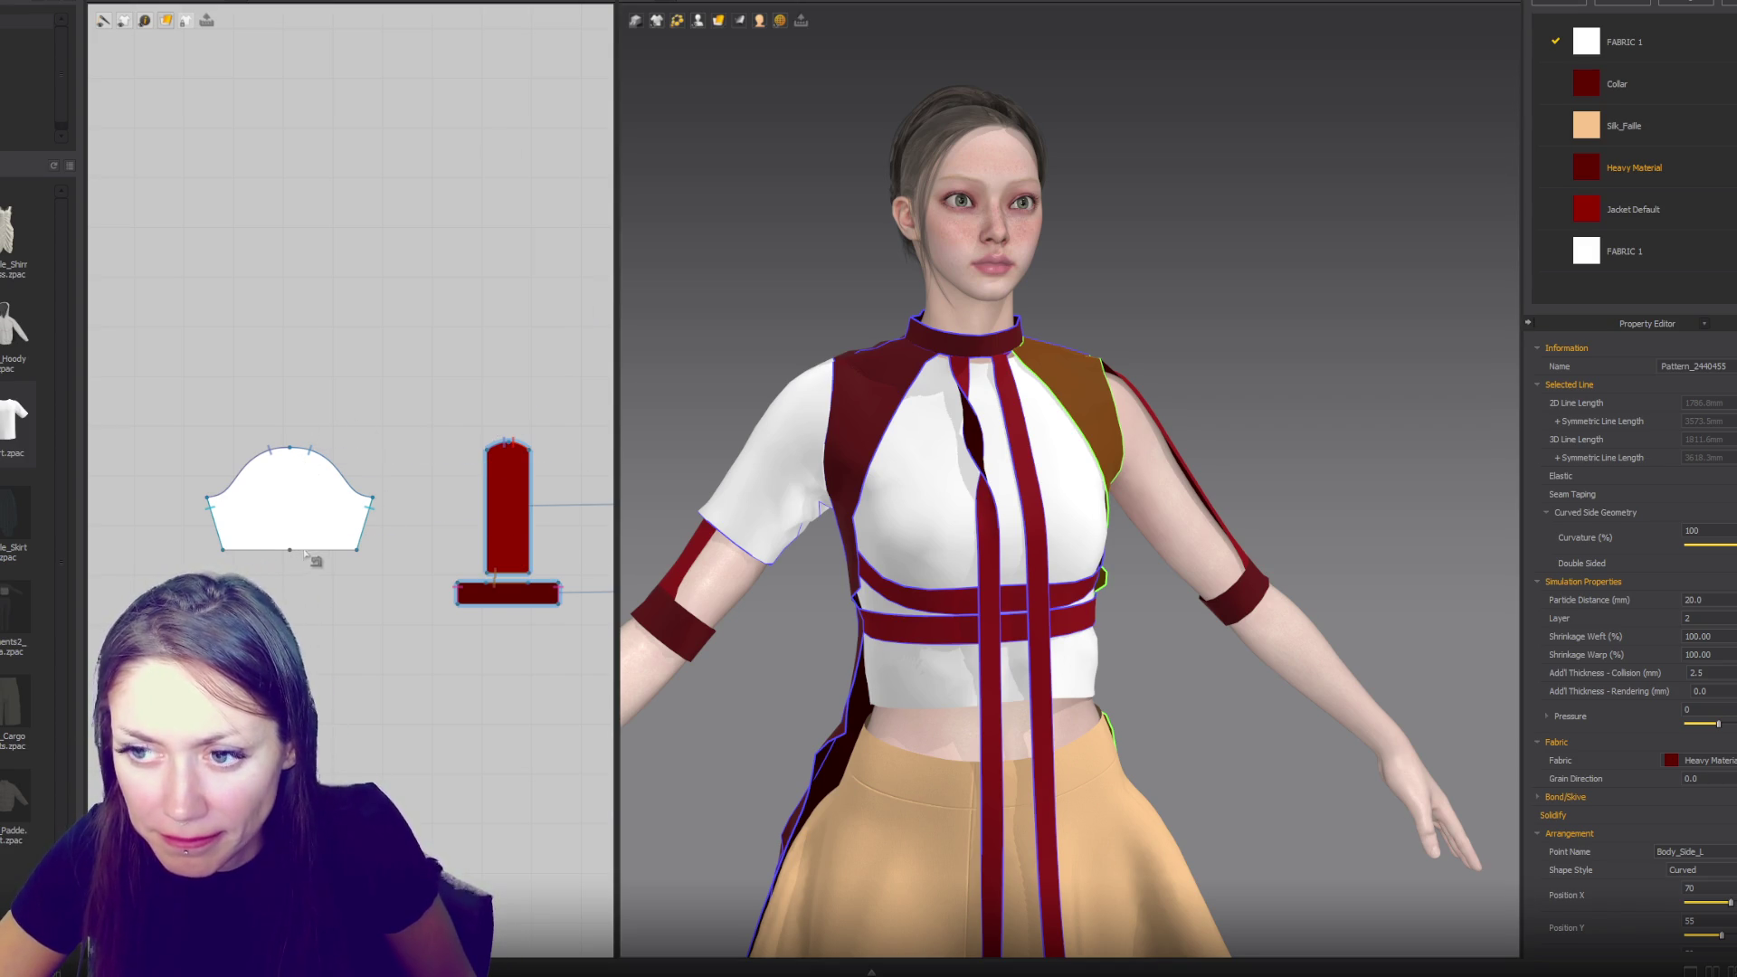
{"action": "left_click", "coordinate": [289, 447]}
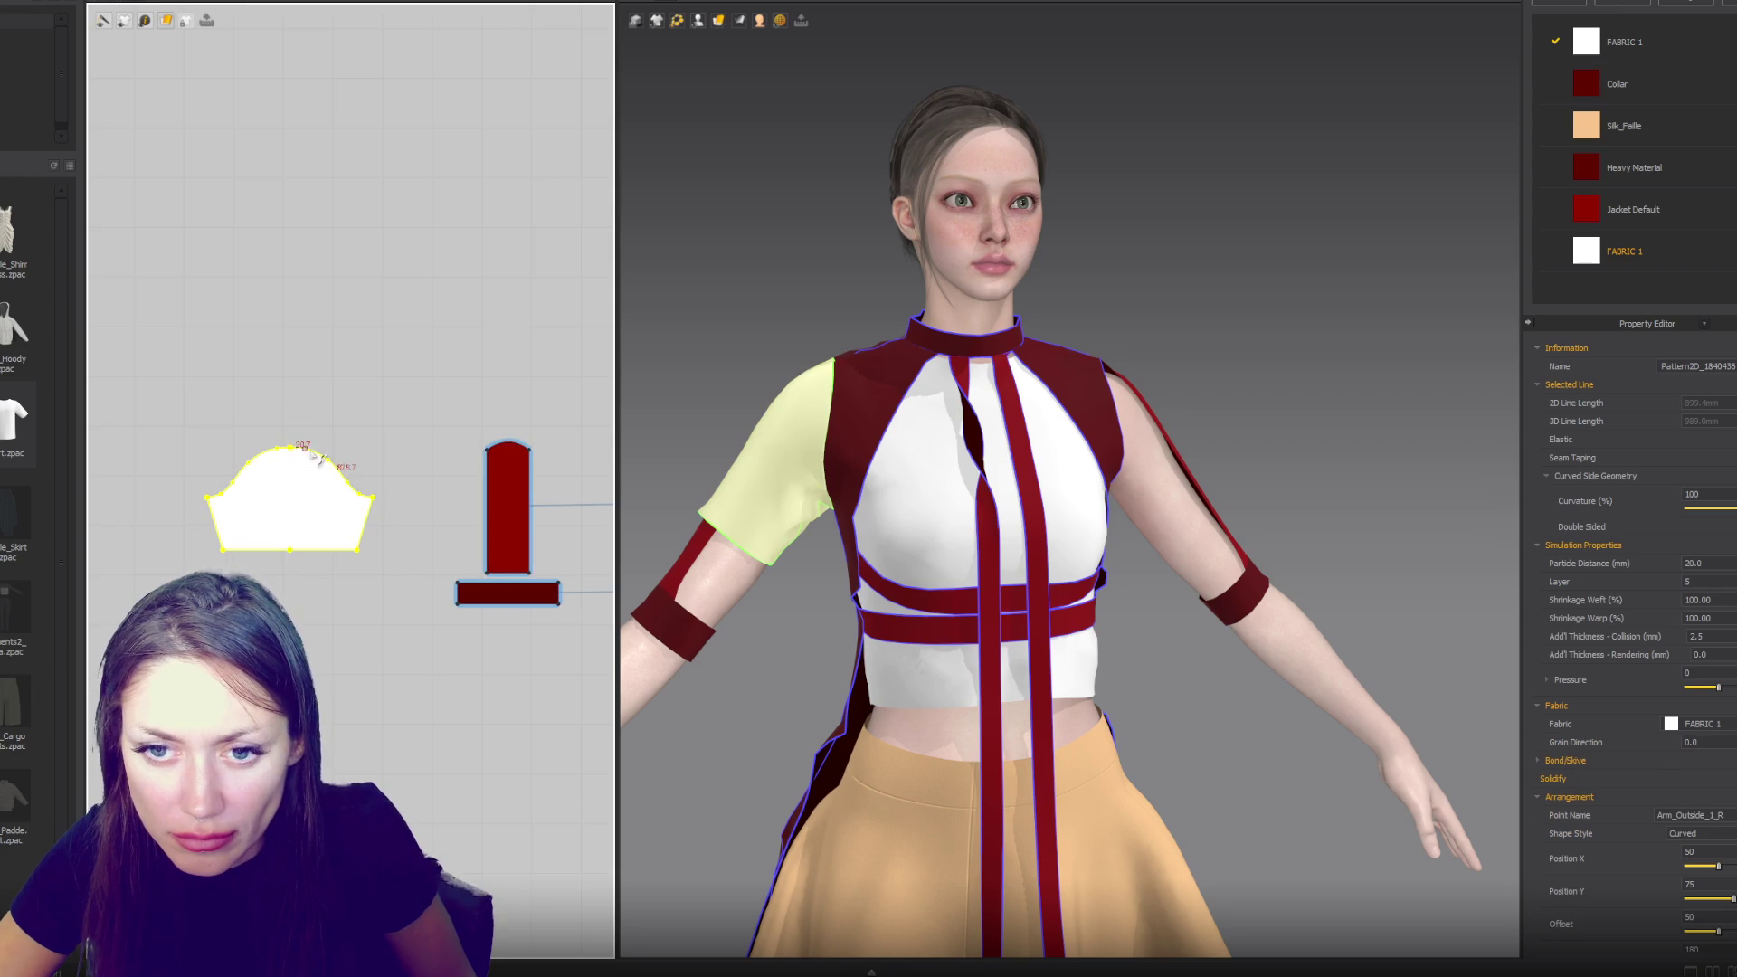
{"action": "mouse_move", "coordinate": [324, 460]}
{"action": "left_mouse_down"}
{"action": "mouse_move", "coordinate": [322, 439]}
{"action": "mouse_move", "coordinate": [419, 496]}
{"action": "left_mouse_up"}
{"action": "left_click_drag", "start_coordinate": [204, 484], "coordinate": [182, 490]}
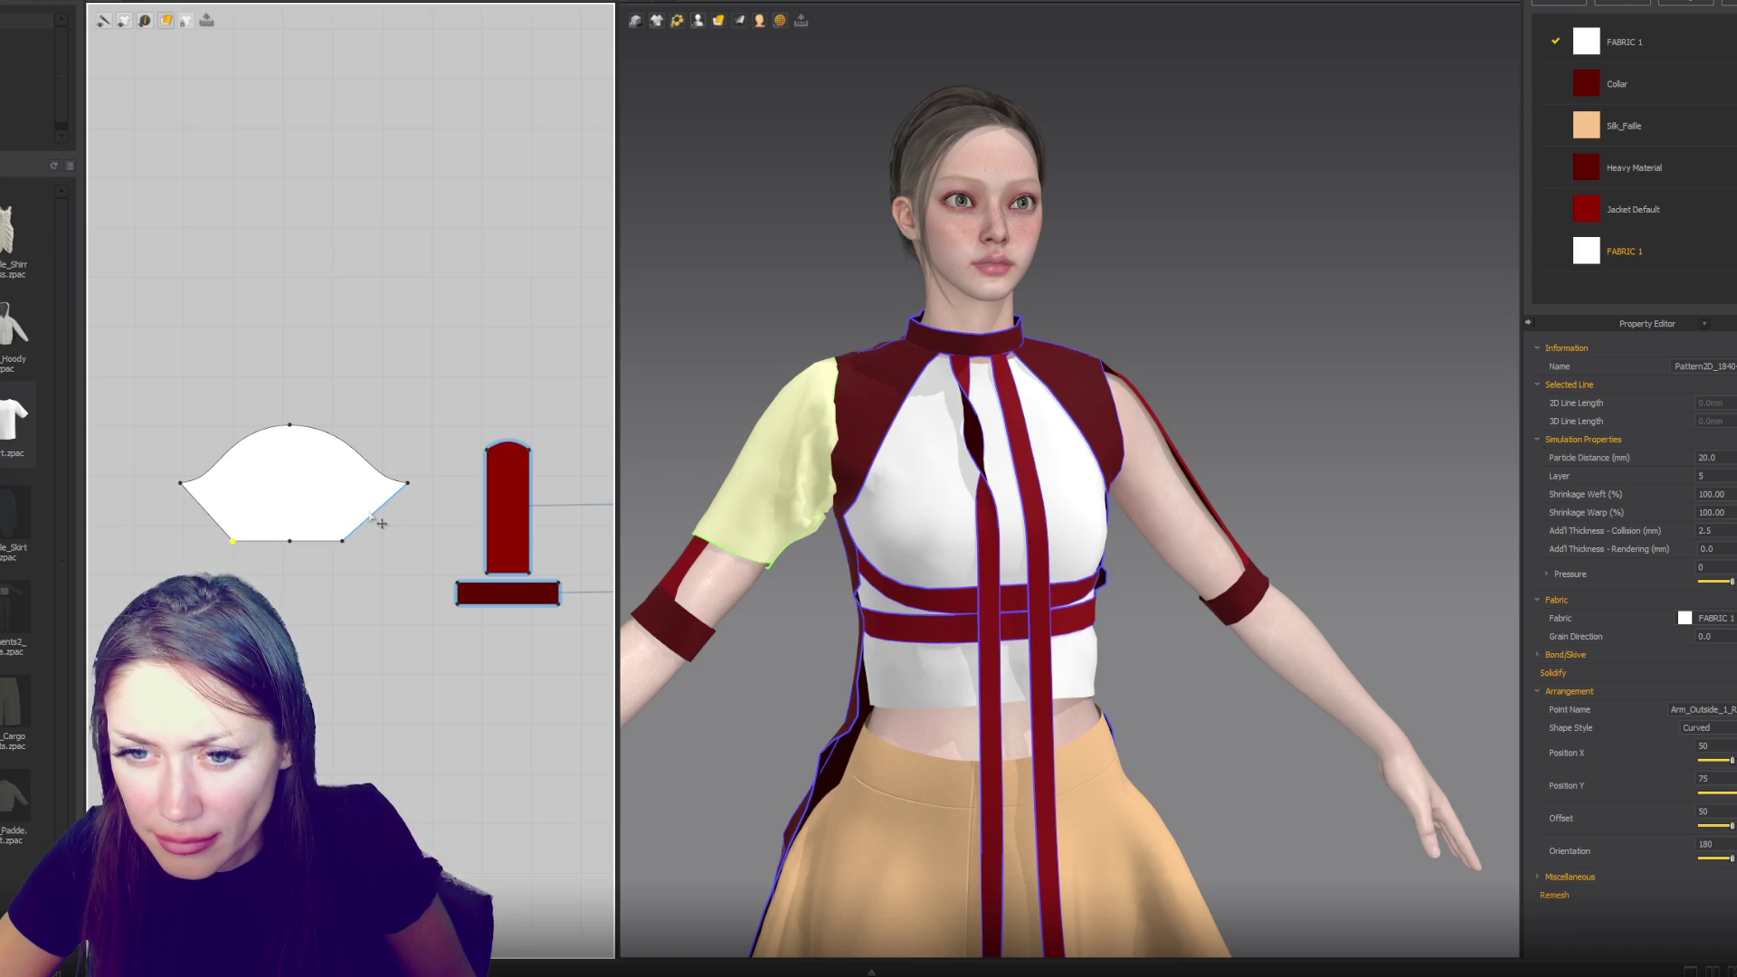
- Raise the top of the sleeve cap and settle the puffed sleeve cloth on the arm
{"action": "mouse_move", "coordinate": [826, 453]}
{"action": "right_mouse_down"}
{"action": "mouse_move", "coordinate": [895, 426]}
{"action": "mouse_move", "coordinate": [838, 438]}
{"action": "right_mouse_up"}
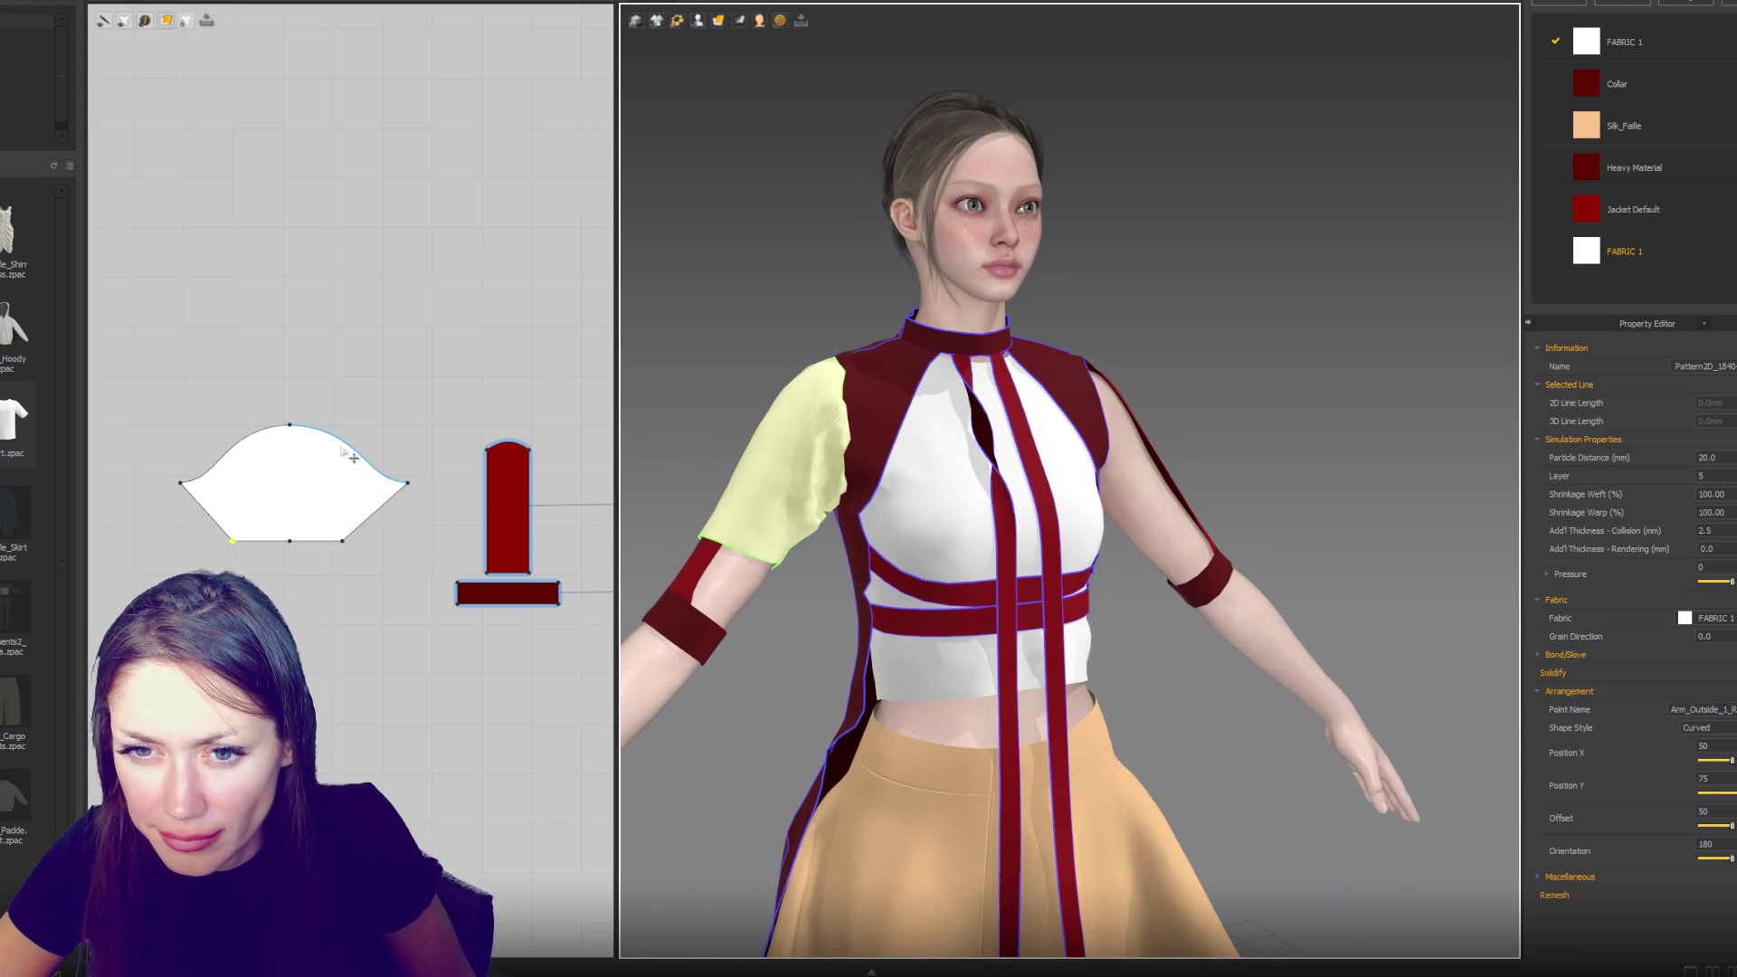
{"action": "left_click_drag", "start_coordinate": [303, 436], "coordinate": [302, 399]}
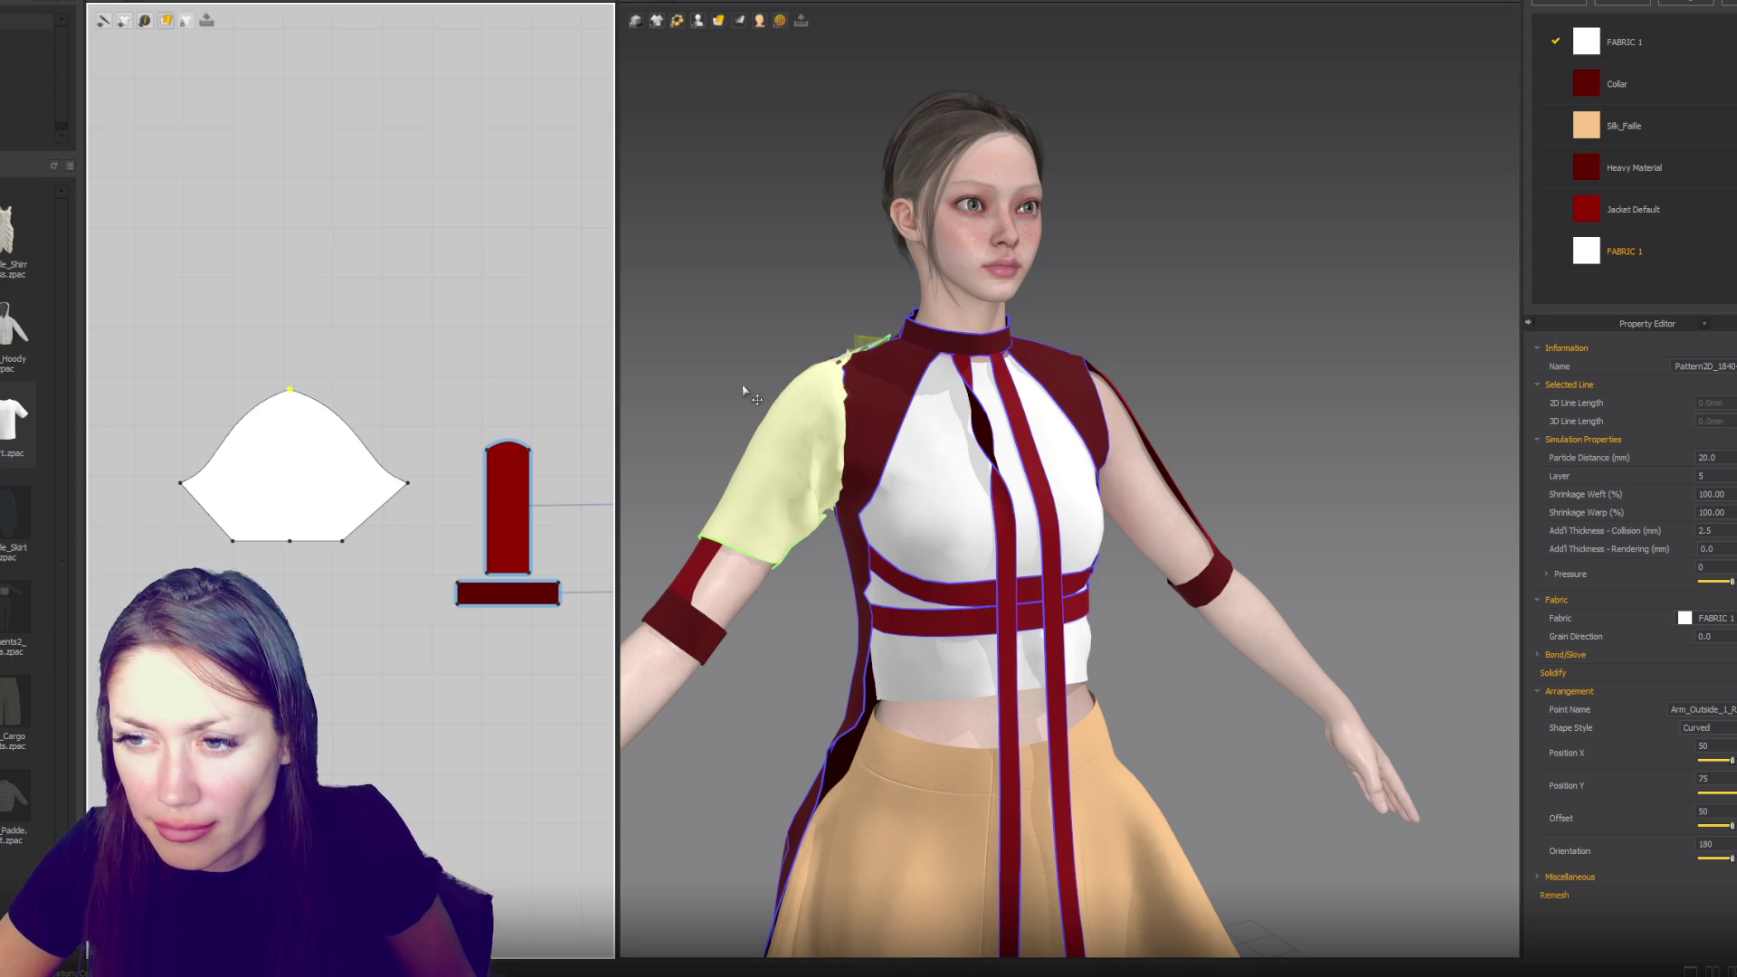
{"action": "mouse_move", "coordinate": [787, 399]}
{"action": "left_mouse_down"}
{"action": "mouse_move", "coordinate": [729, 400]}
{"action": "mouse_move", "coordinate": [693, 459]}
{"action": "left_mouse_up"}
{"action": "right_click_drag", "start_coordinate": [705, 470], "coordinate": [1068, 554]}
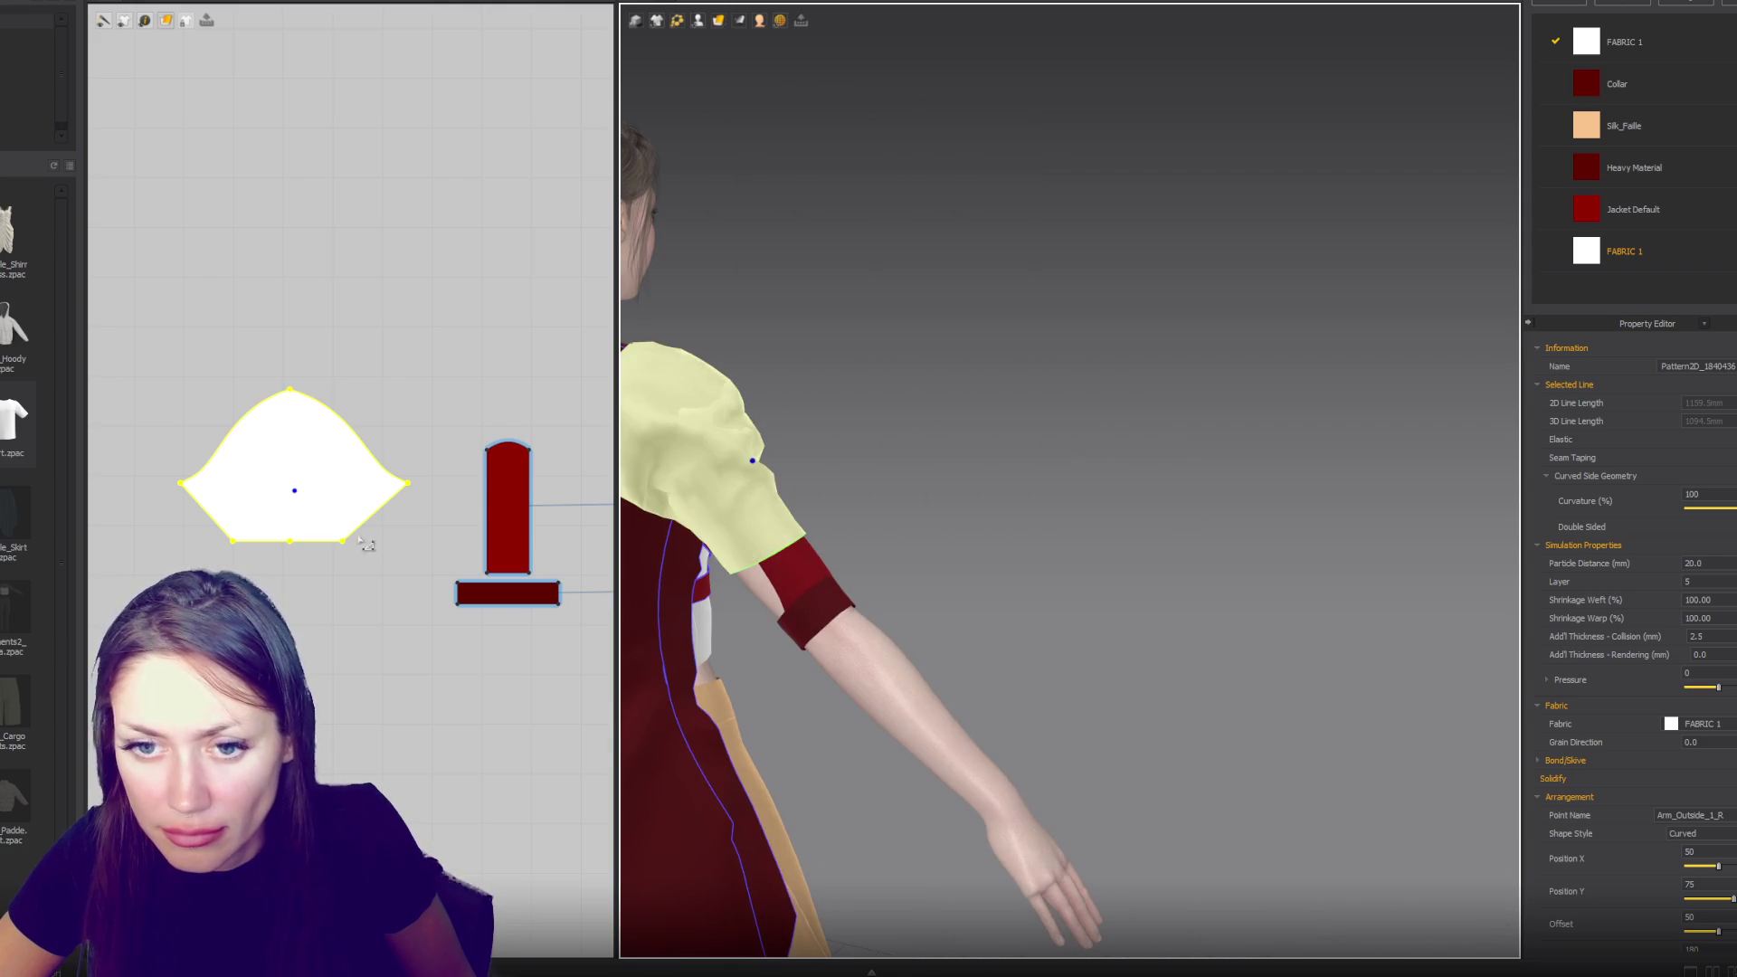
{"action": "key", "text": "2"}
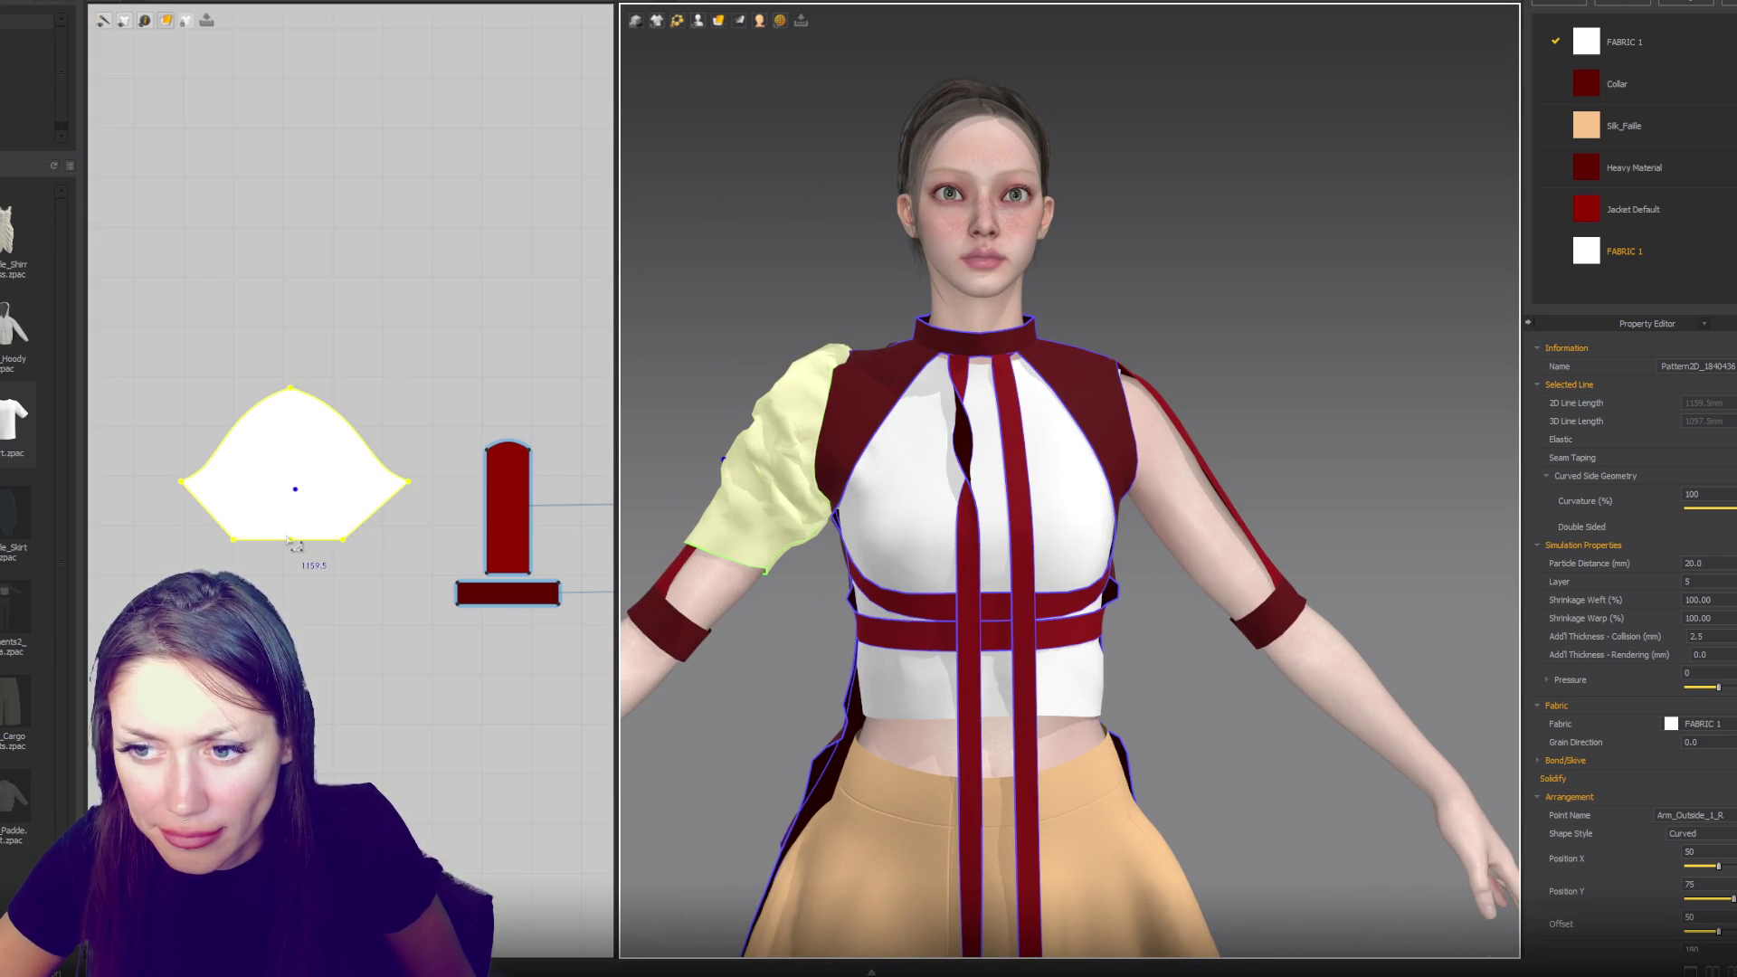
- Copy the cuff piece and place the copy below the sleeve pattern
{"action": "left_click", "coordinate": [513, 598]}
{"action": "key", "text": "ctrl+c"}
{"action": "key", "text": "ctrl+v"}
{"action": "left_click", "coordinate": [313, 578]}
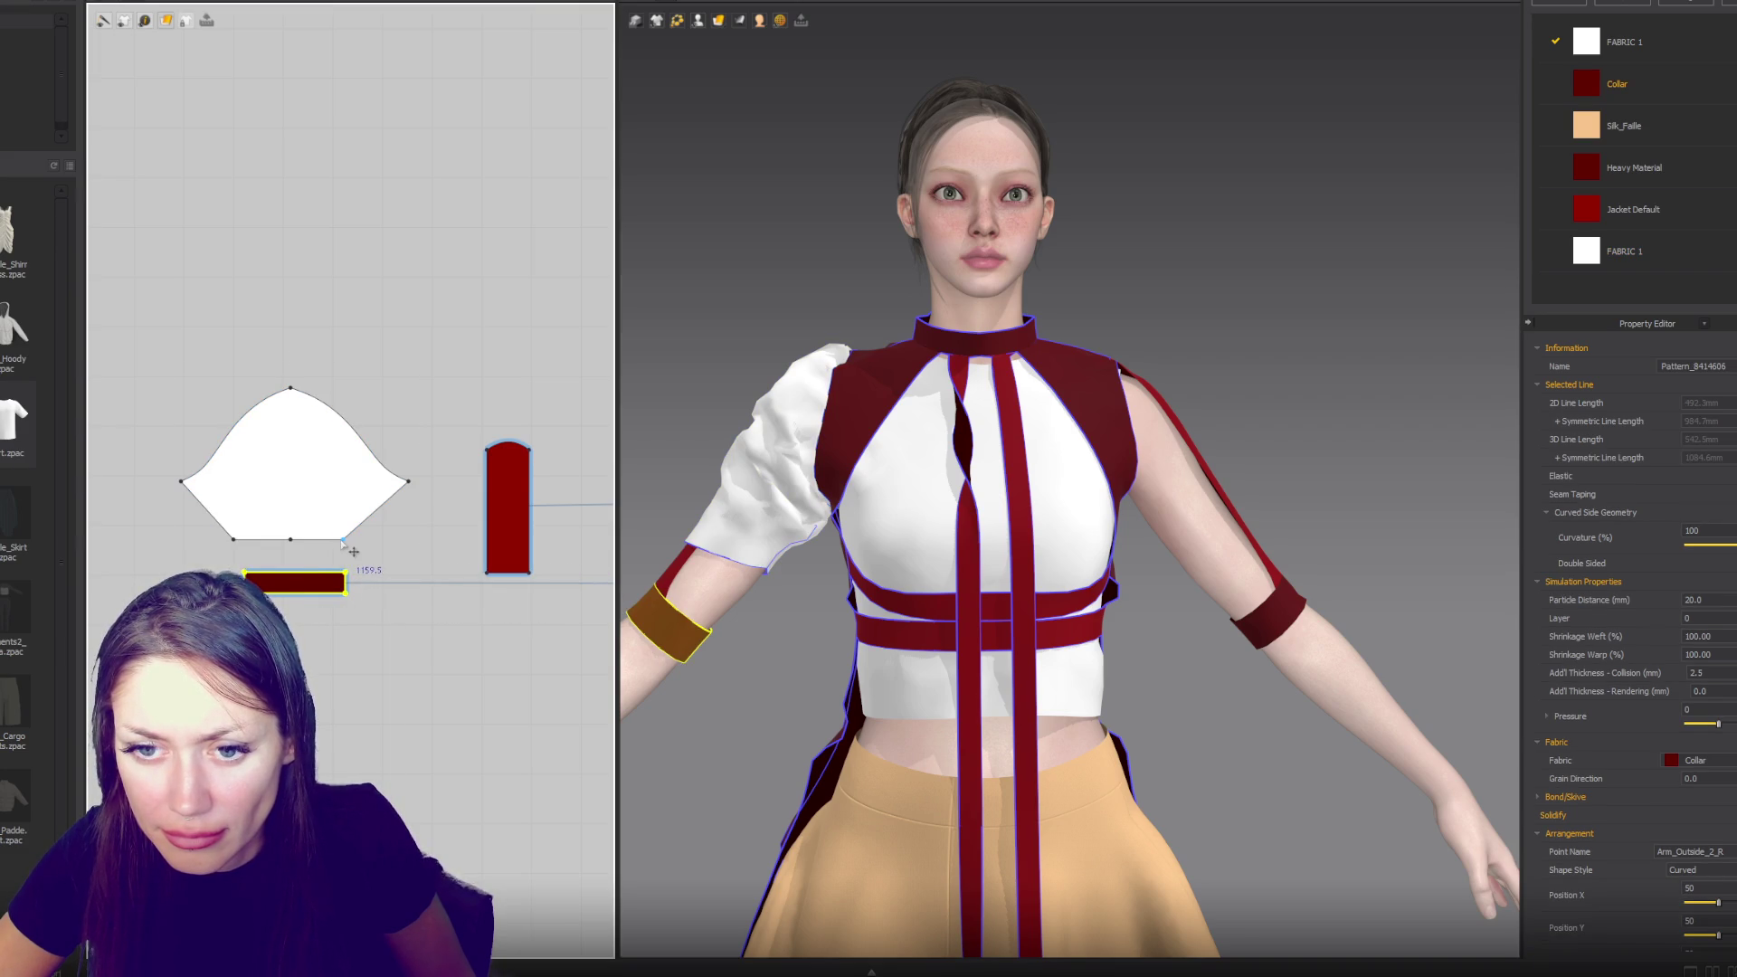
- Sew the sleeve's bottom edge to the new cuff, delete the old cuff, and simulate
{"action": "left_click", "coordinate": [344, 543]}
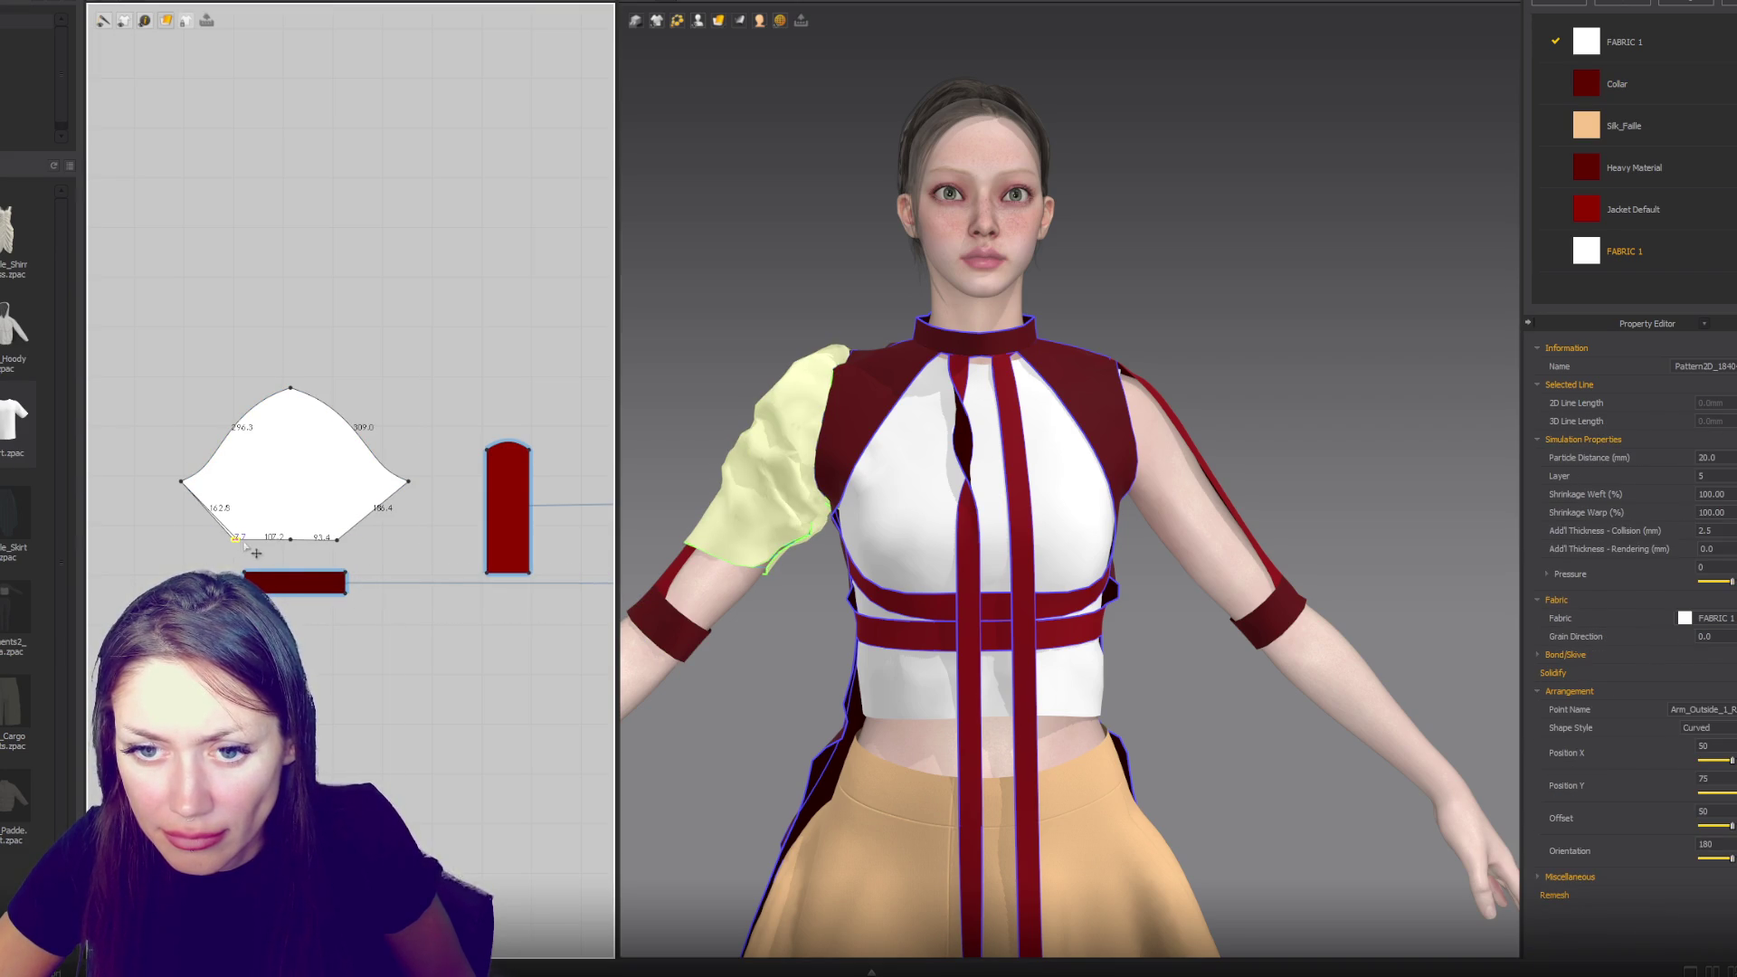
{"action": "left_click", "coordinate": [272, 548]}
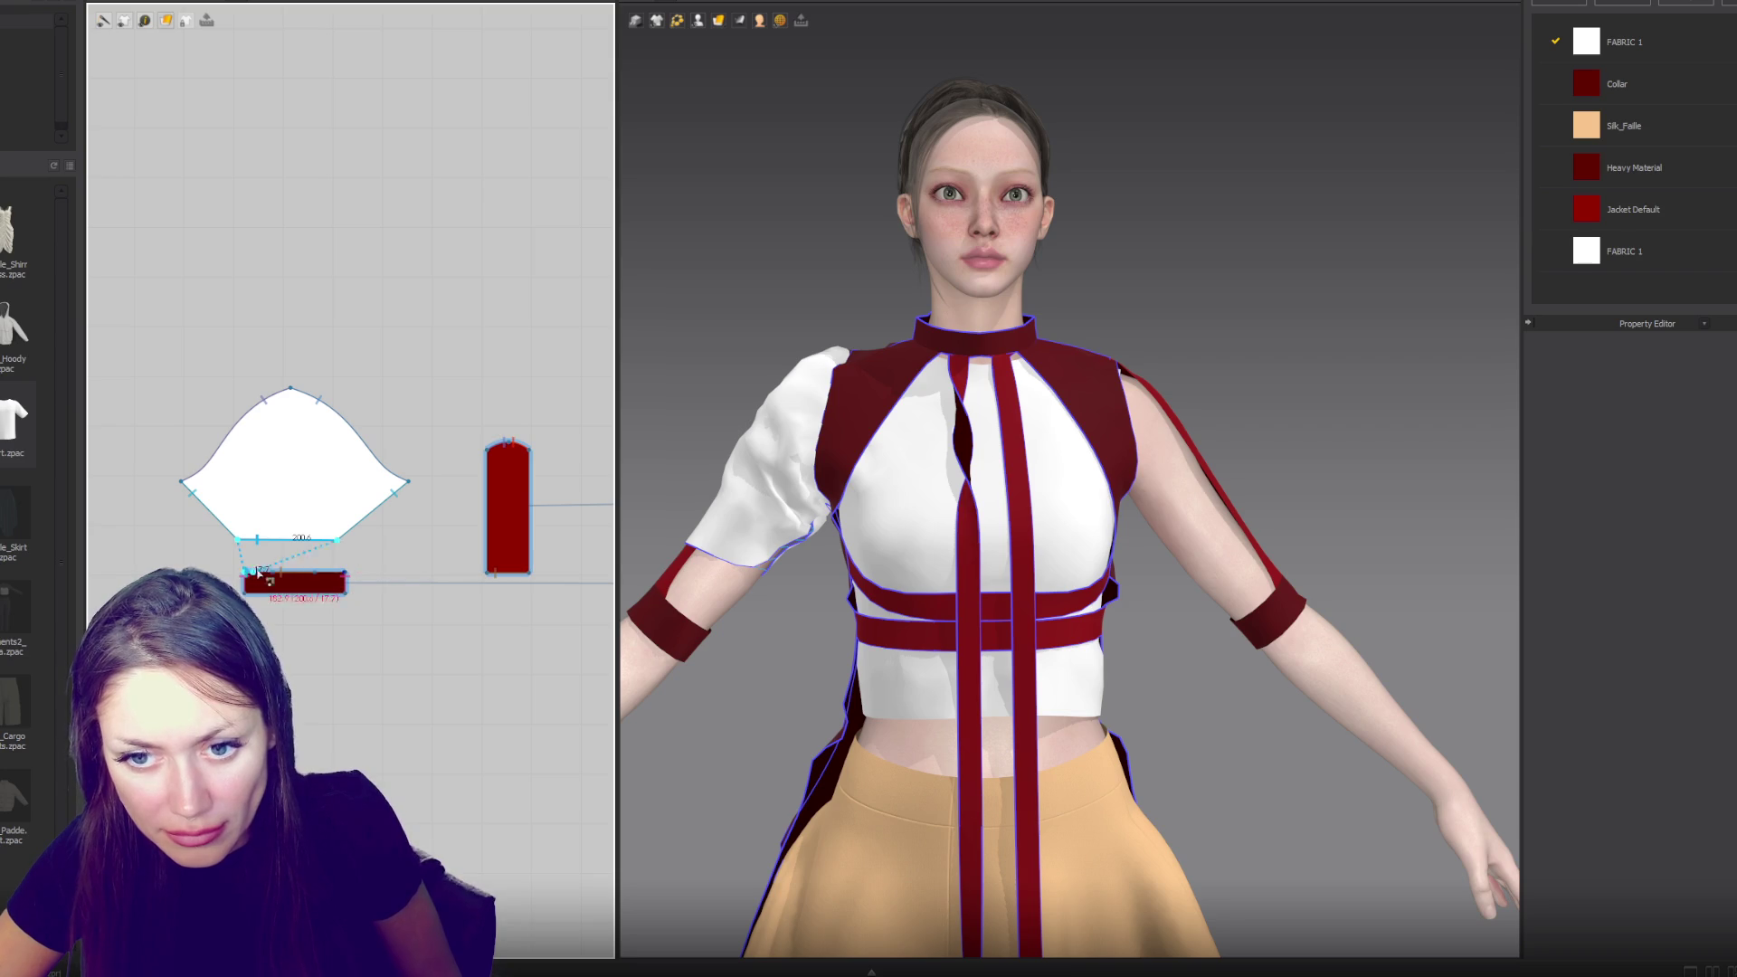
{"action": "left_click", "coordinate": [341, 578]}
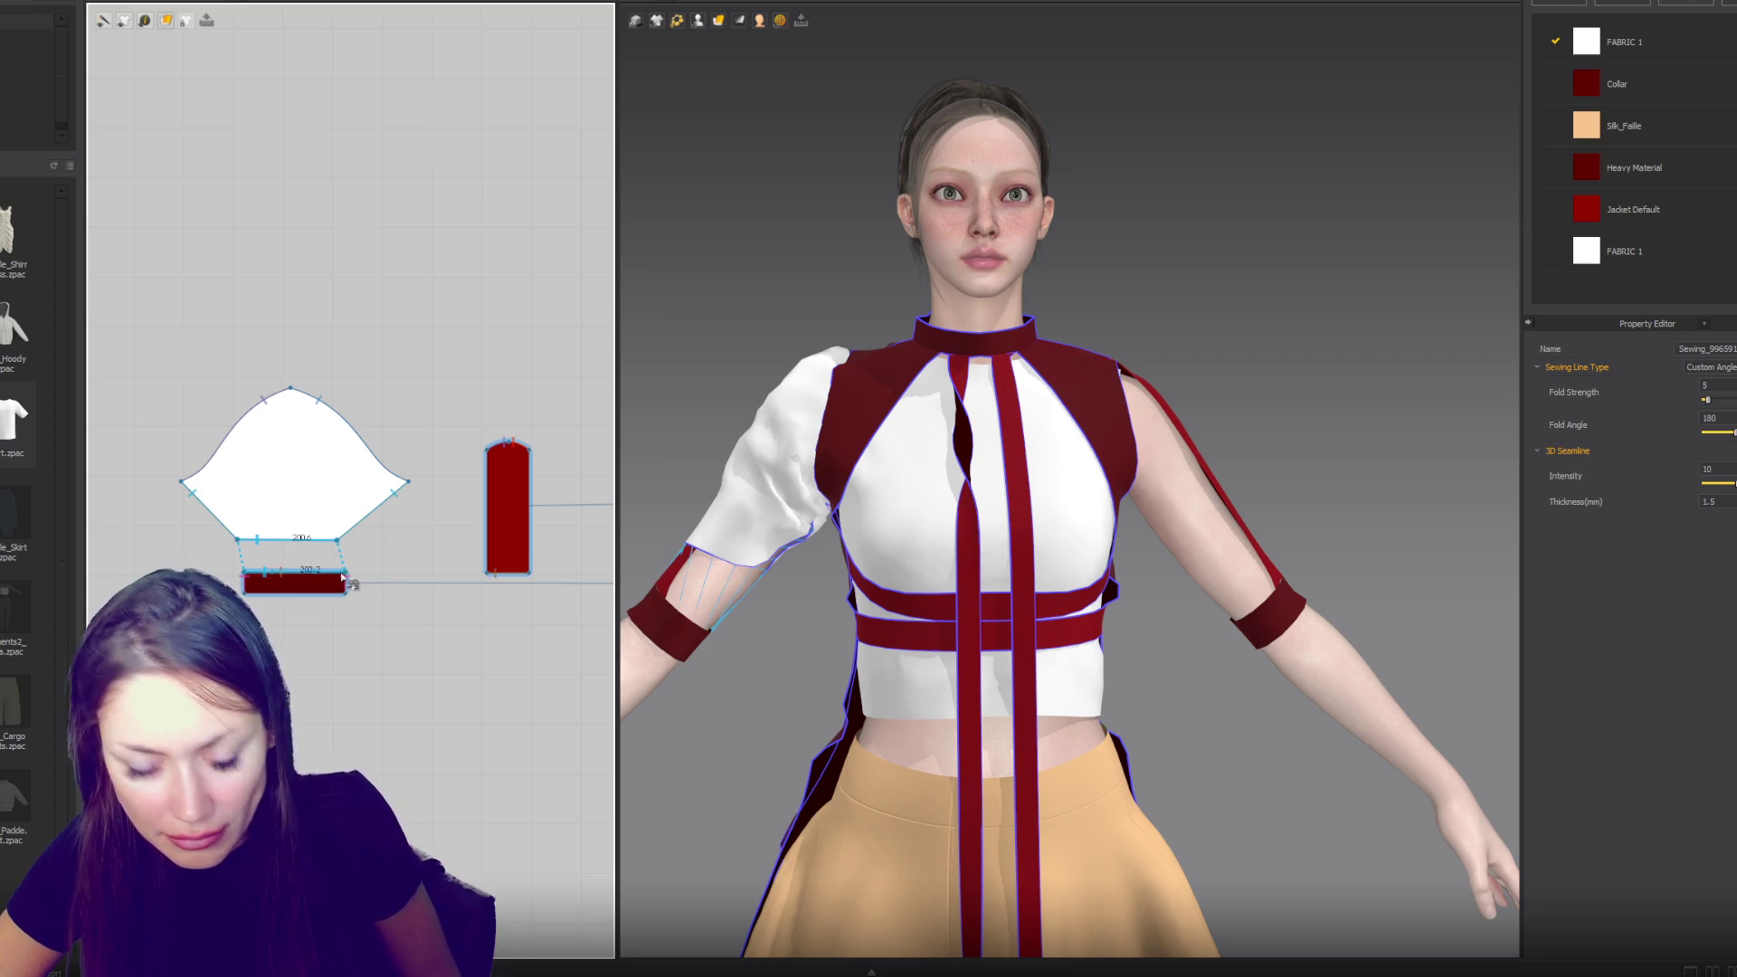
{"action": "left_click", "coordinate": [503, 526]}
{"action": "key", "text": "Delete"}
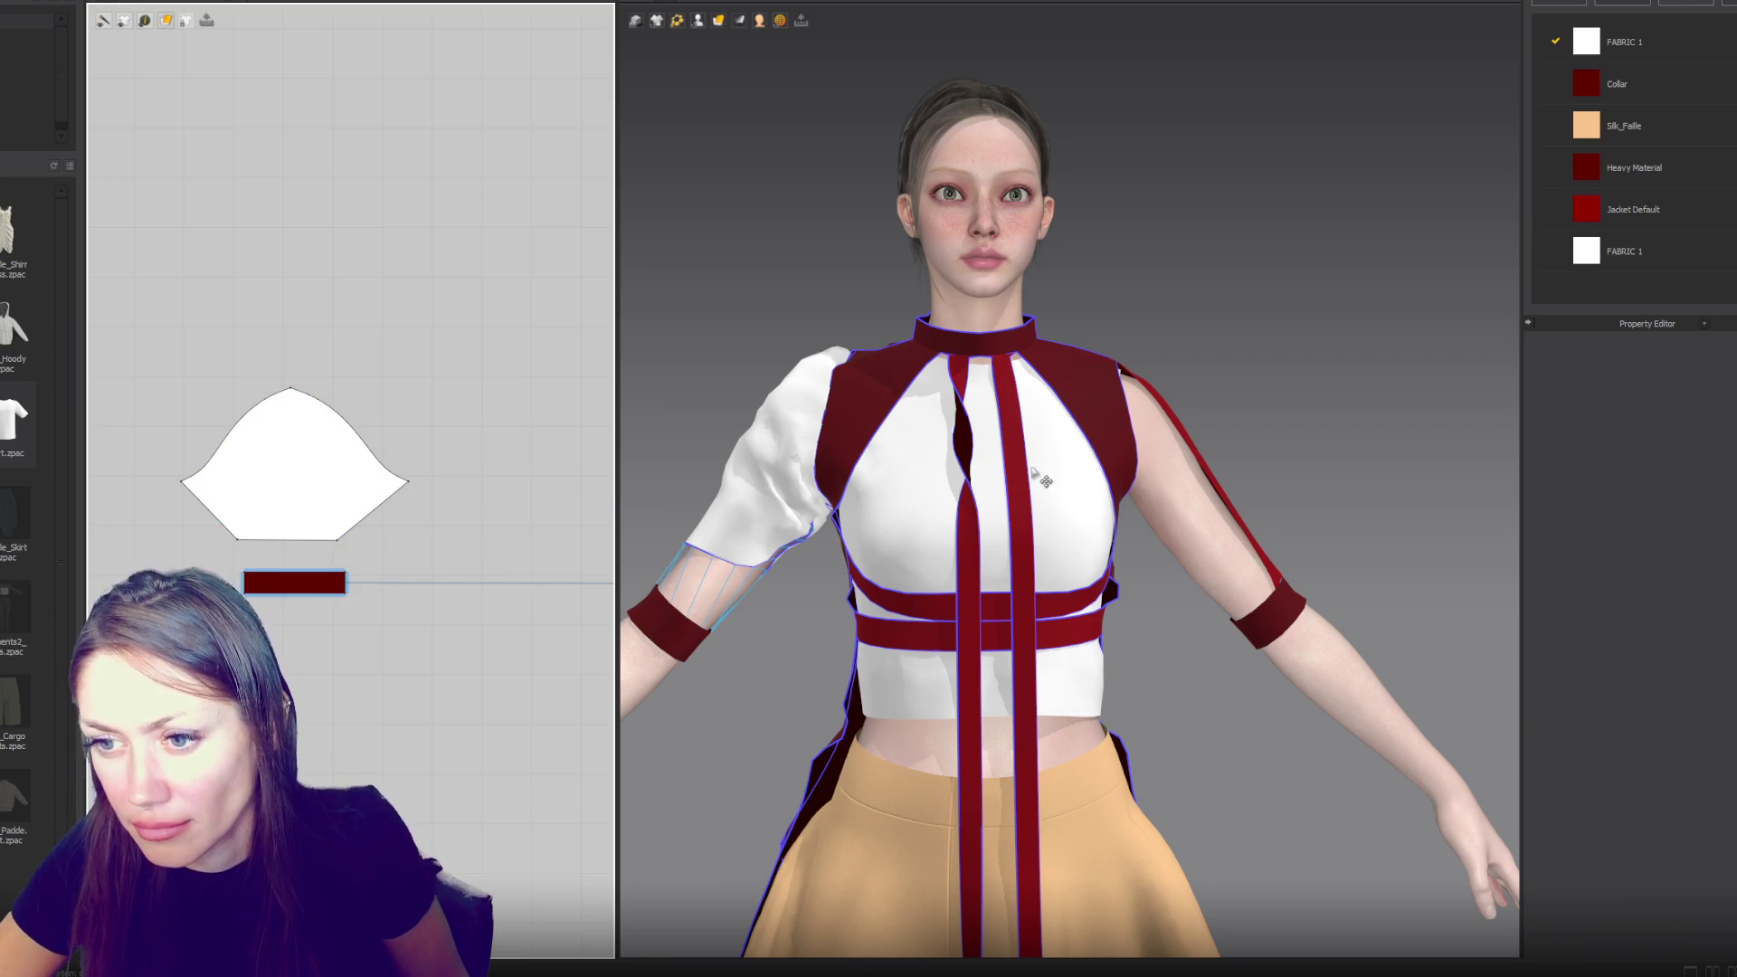
{"action": "key", "text": "space"}
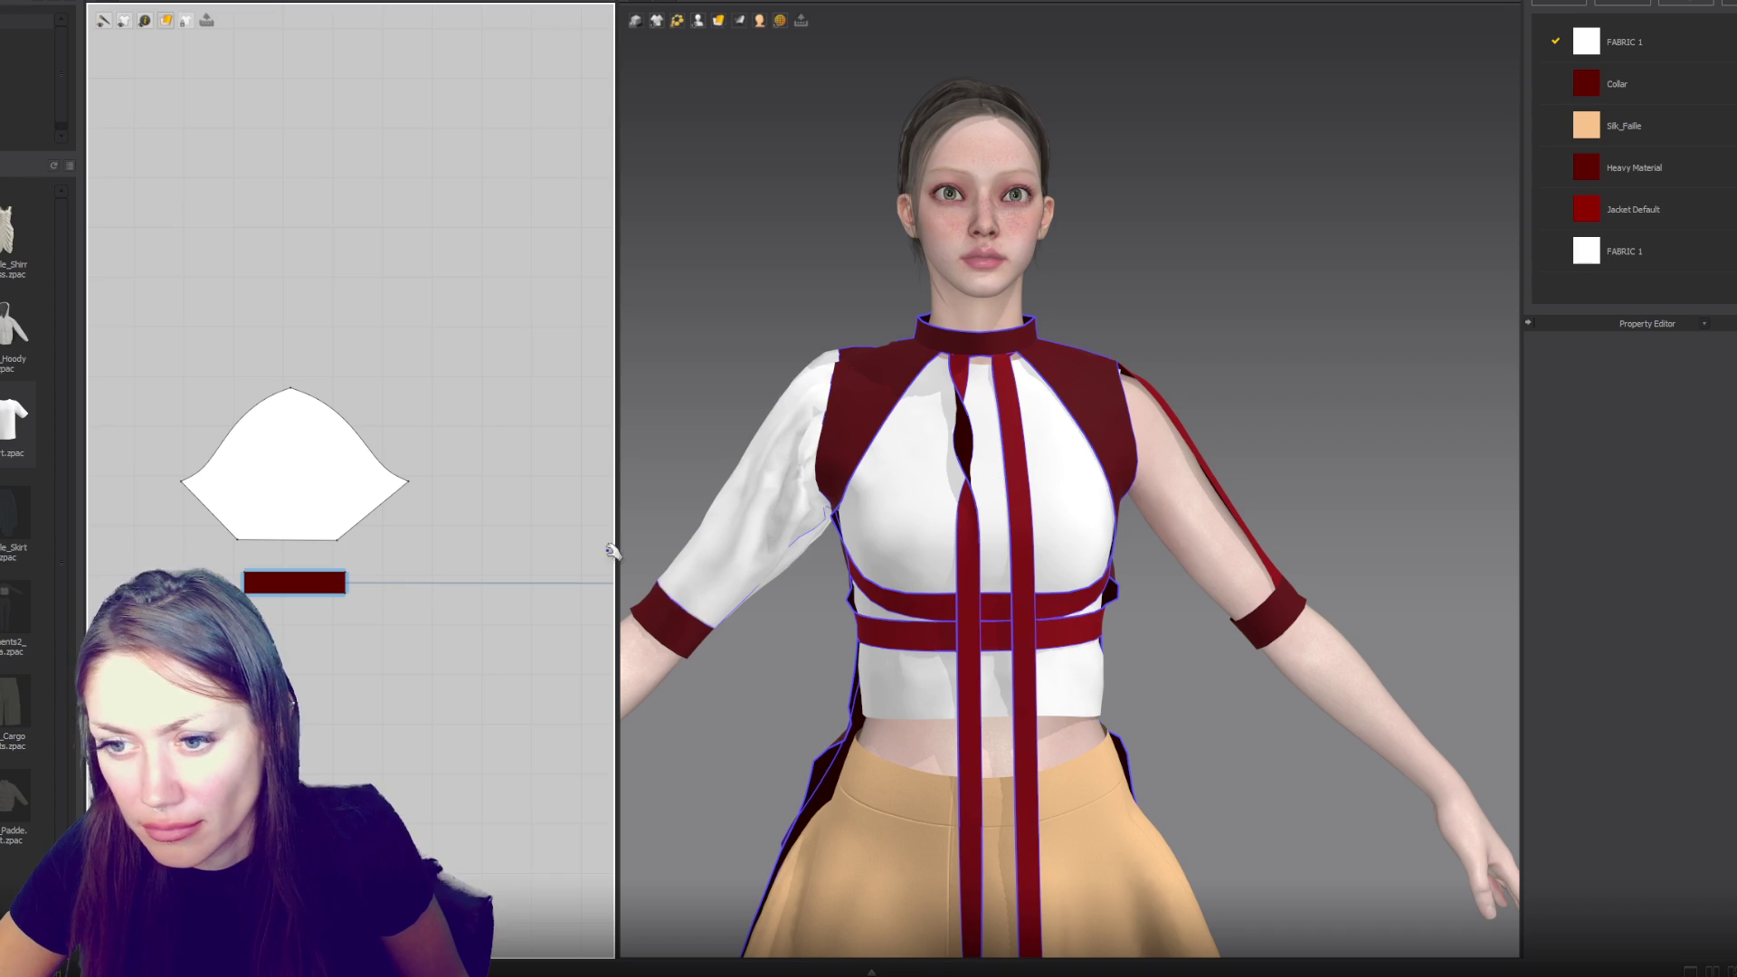
{"action": "mouse_move", "coordinate": [683, 617]}
{"action": "left_mouse_down"}
{"action": "mouse_move", "coordinate": [779, 525]}
{"action": "mouse_move", "coordinate": [778, 584]}
{"action": "mouse_move", "coordinate": [749, 604]}
{"action": "mouse_move", "coordinate": [740, 568]}
{"action": "left_mouse_up"}
- Inspect the puffed sleeve, front tie strap and back panel while orbiting around the avatar
{"action": "left_click", "coordinate": [760, 515]}
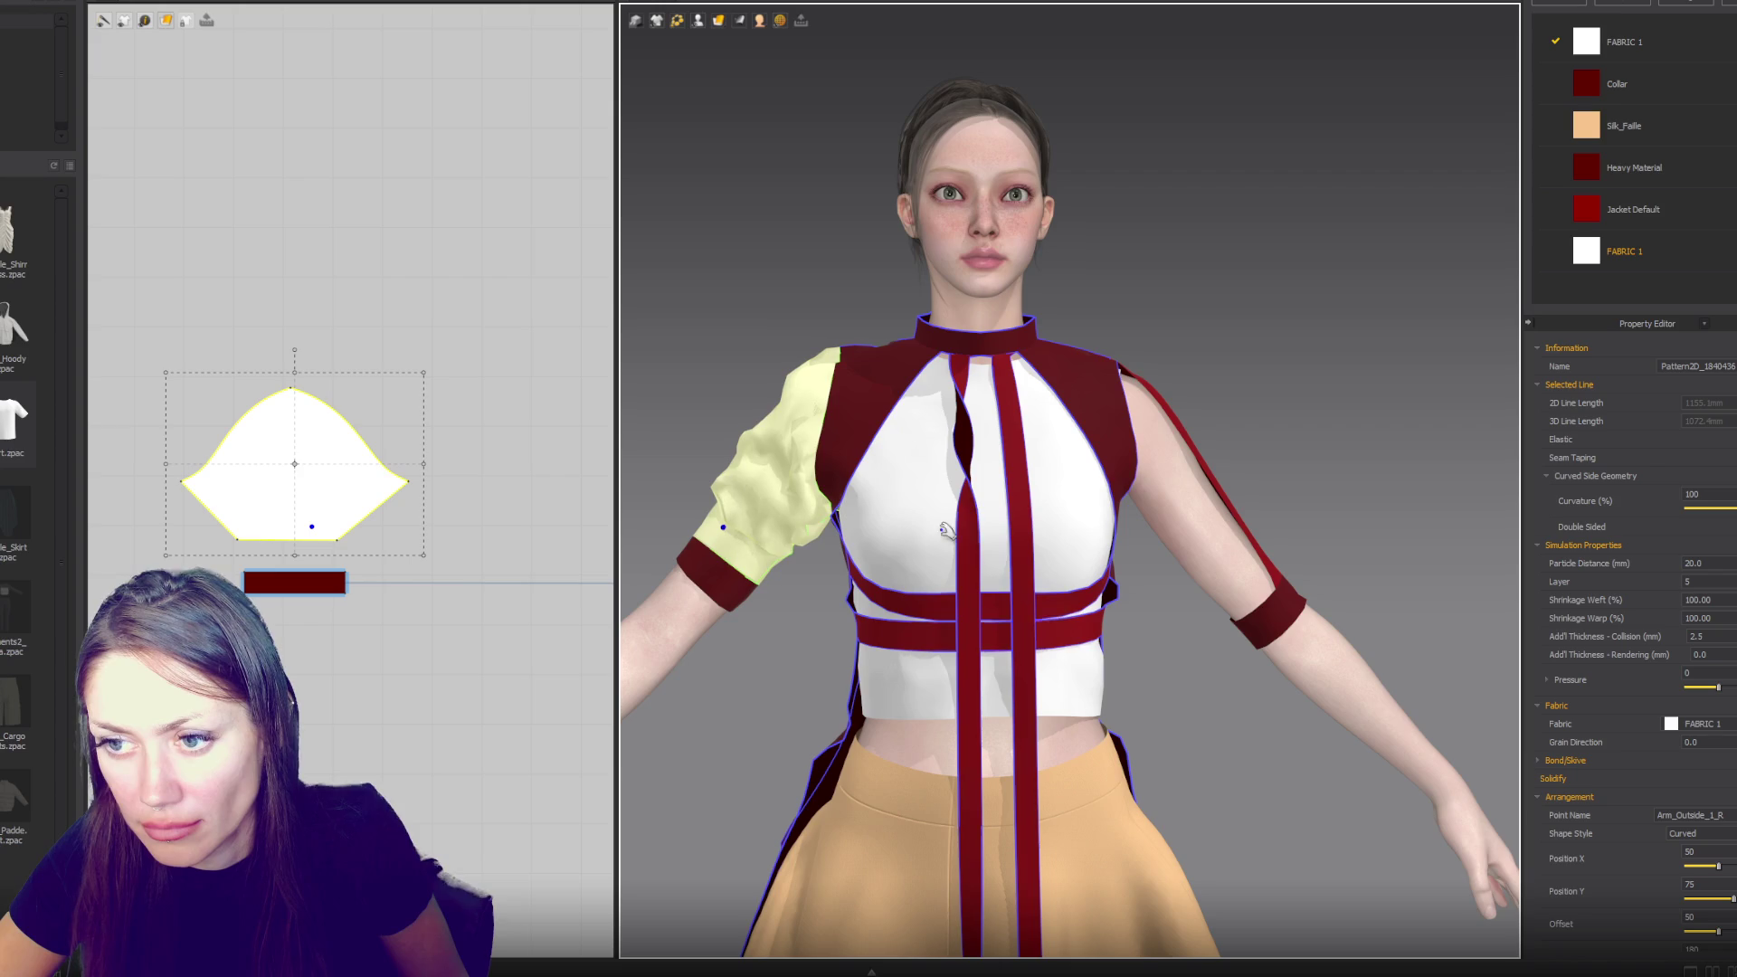
{"action": "scroll", "coordinate": [963, 489], "scroll_direction": "down", "scroll_amount": 3}
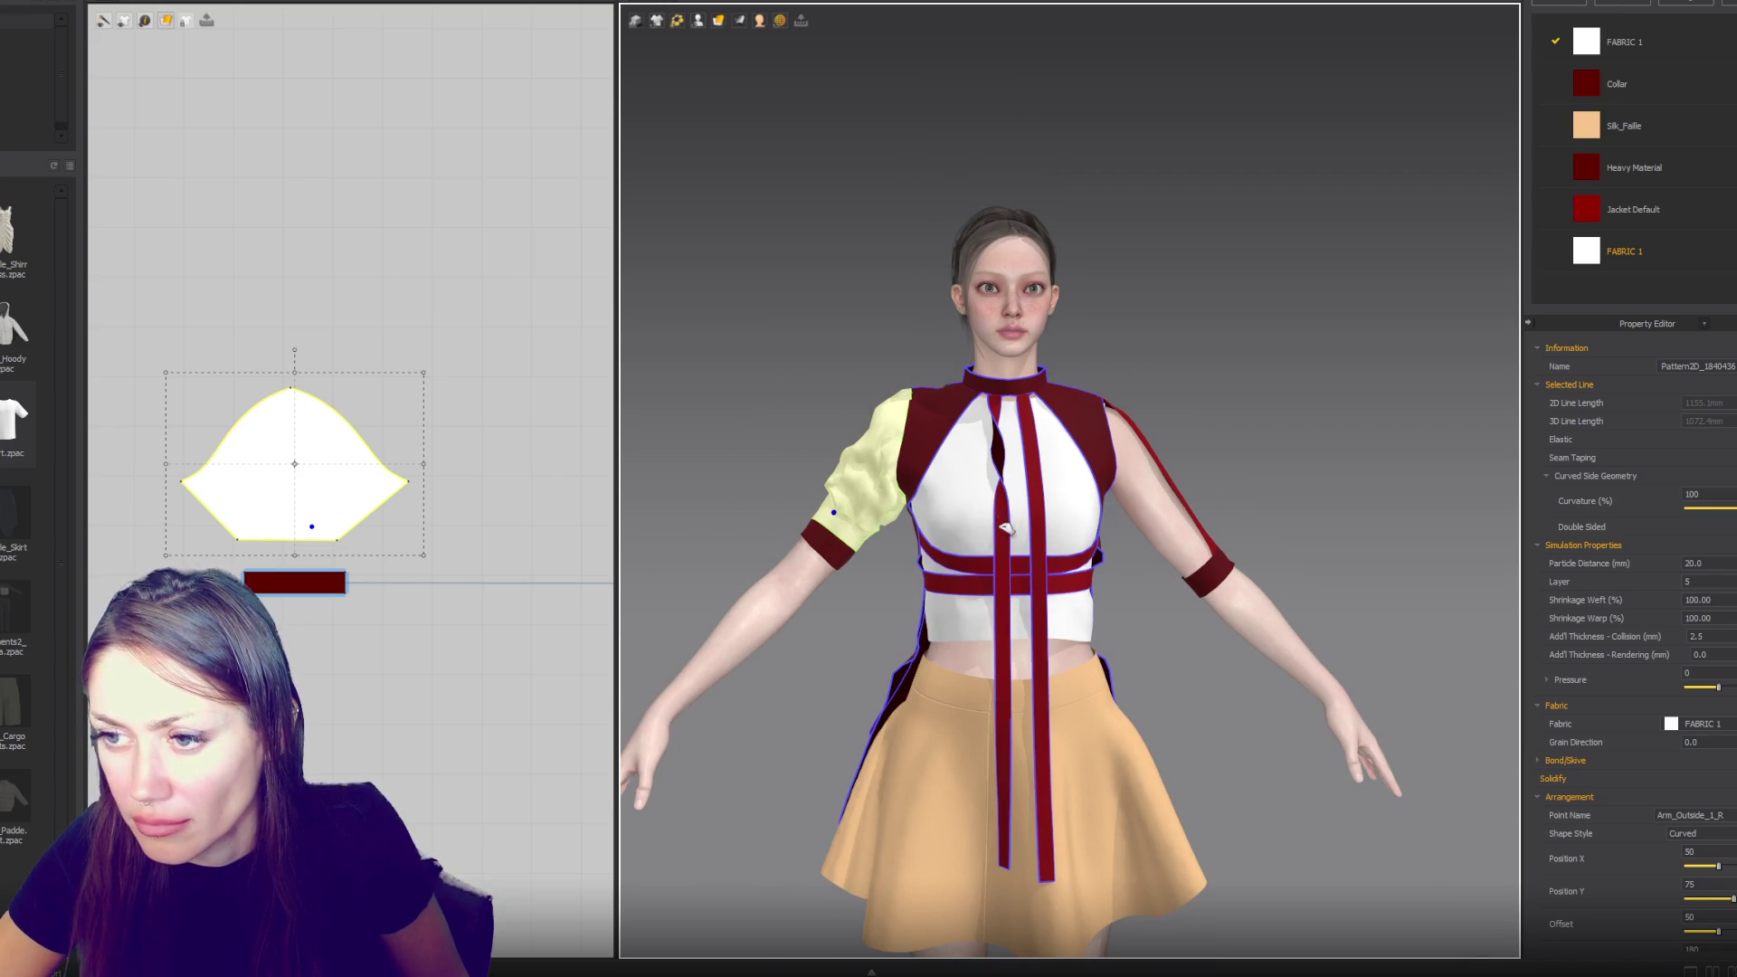
{"action": "left_click", "coordinate": [1002, 538]}
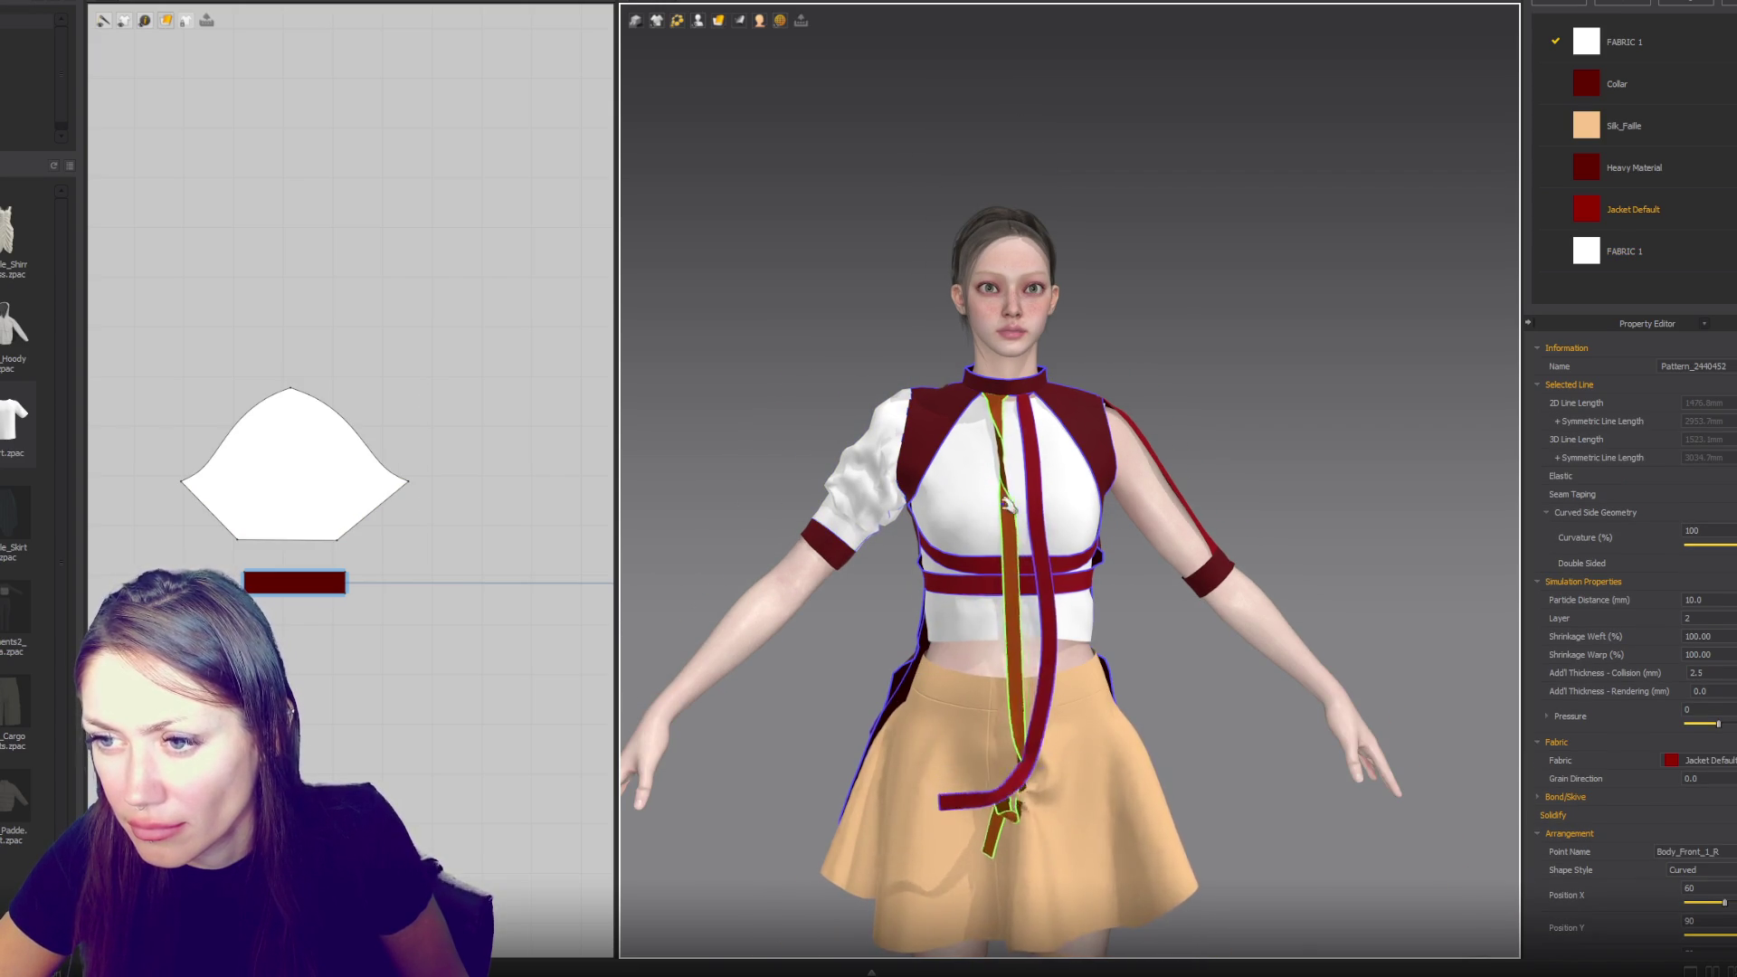
{"action": "right_click_drag", "start_coordinate": [1115, 541], "coordinate": [1296, 517]}
{"action": "left_click", "coordinate": [1054, 511]}
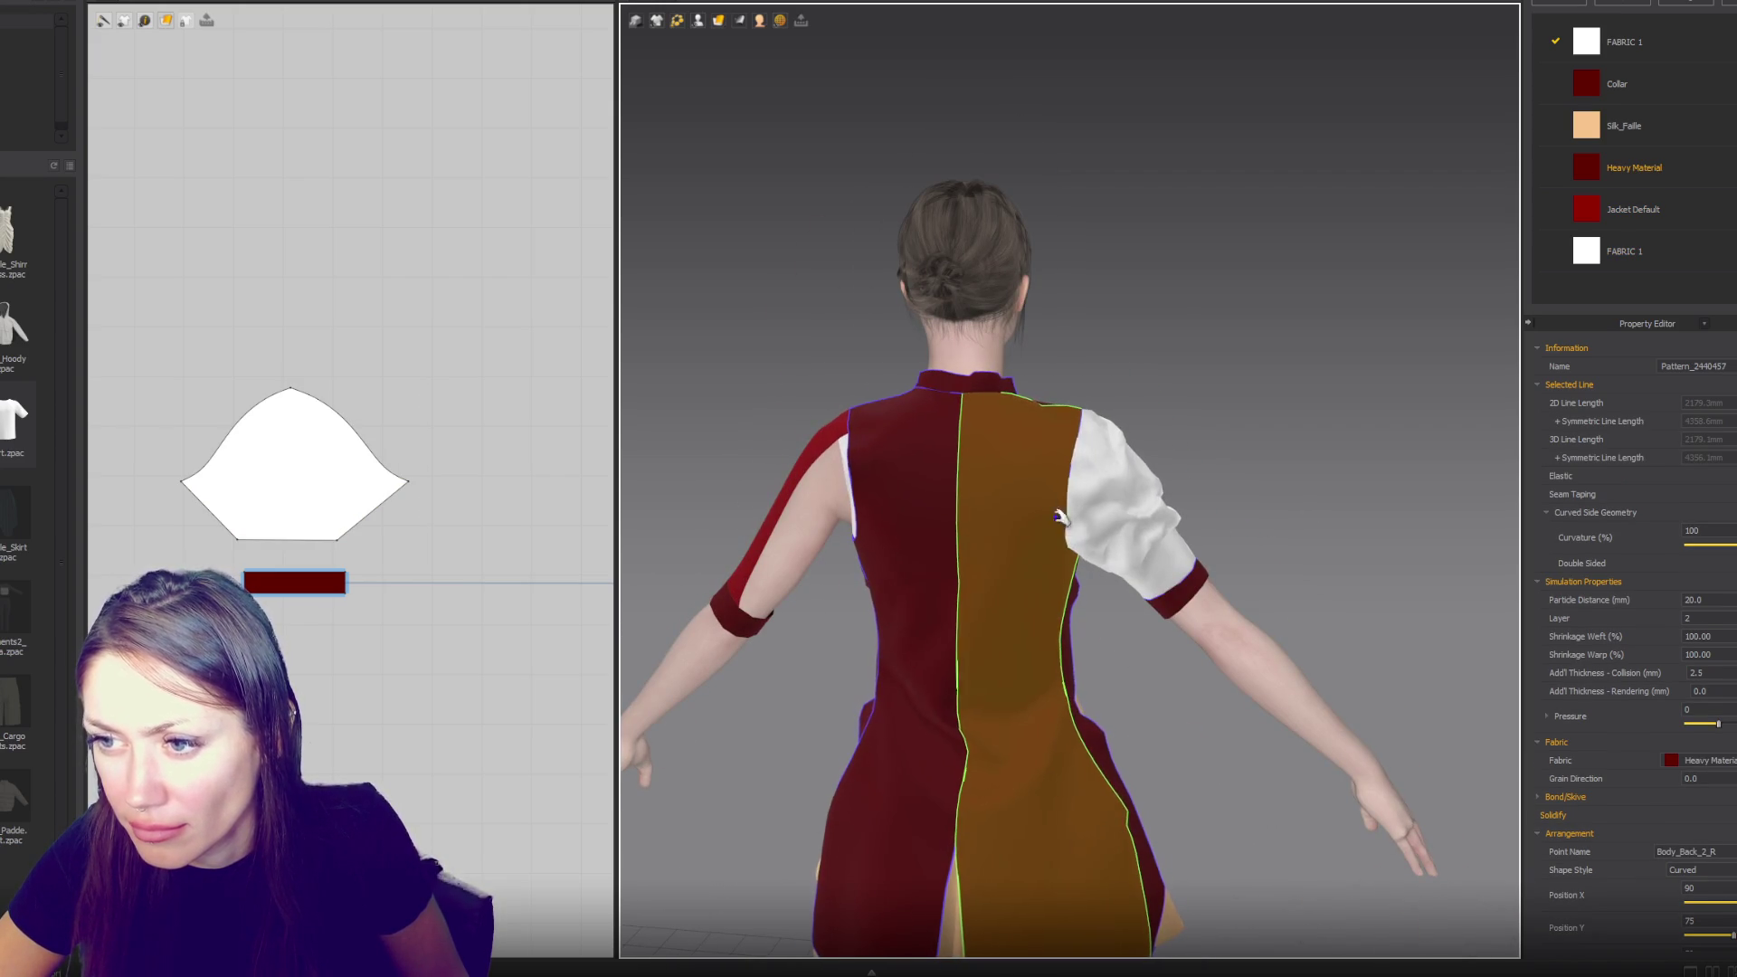
{"action": "right_click_drag", "start_coordinate": [1152, 399], "coordinate": [826, 388]}
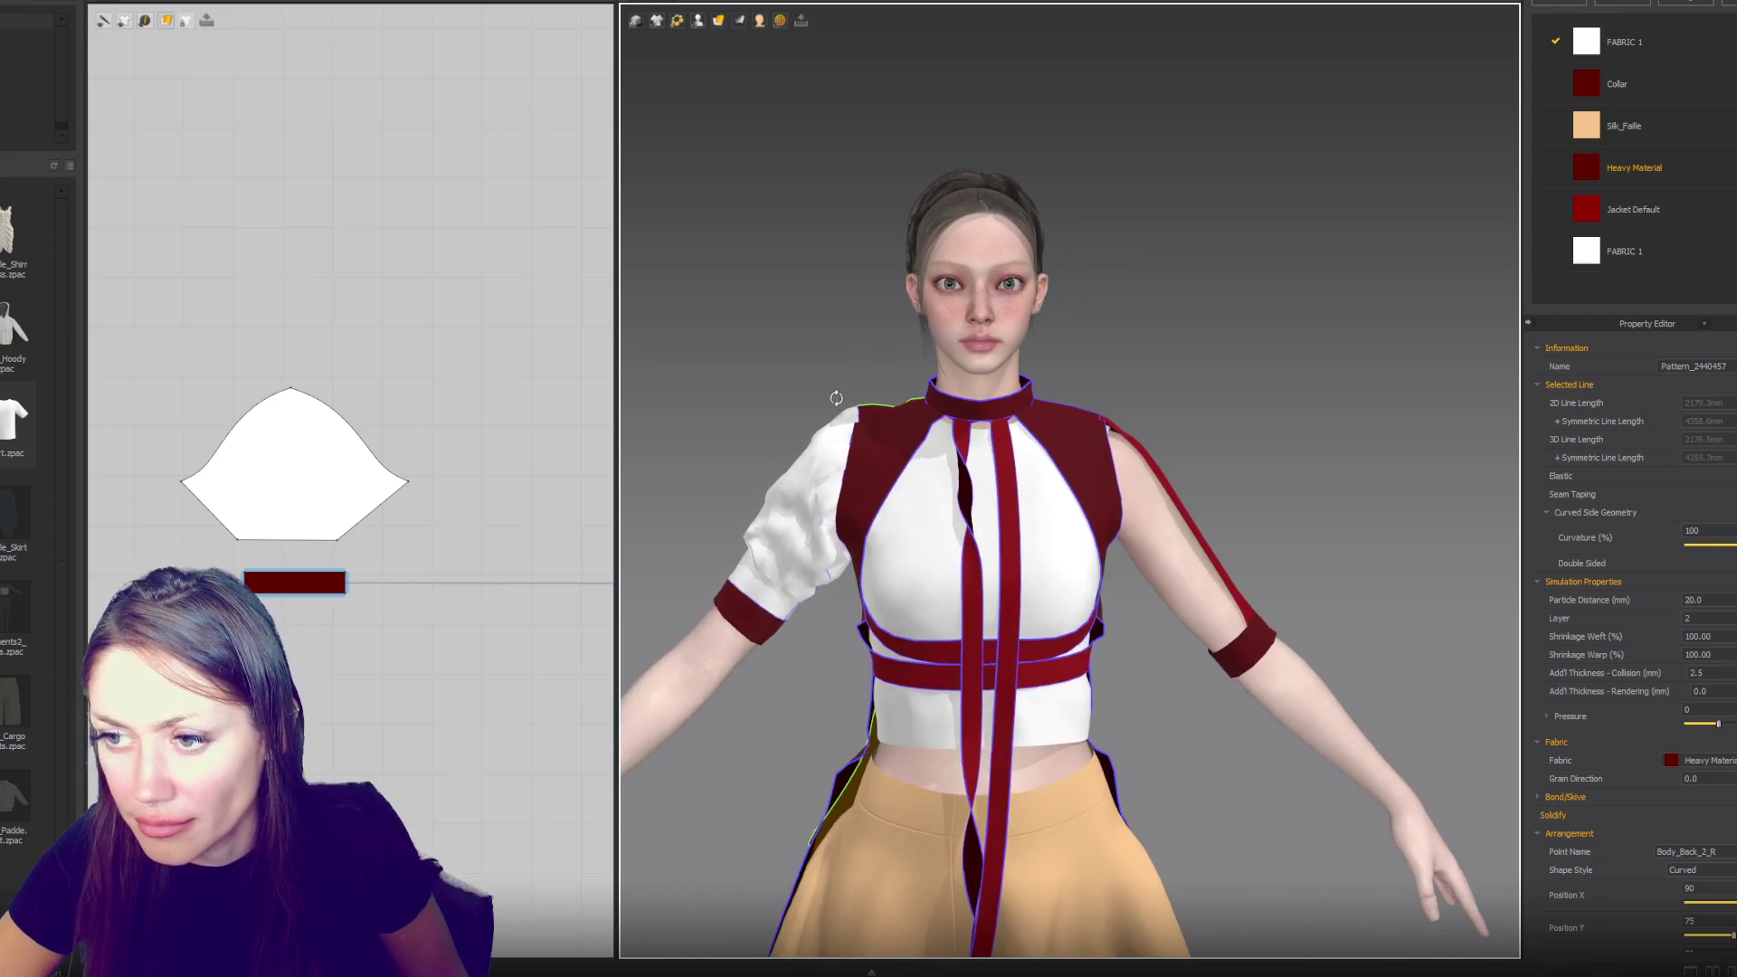
{"action": "scroll", "coordinate": [957, 421], "scroll_direction": "down", "scroll_amount": 3}
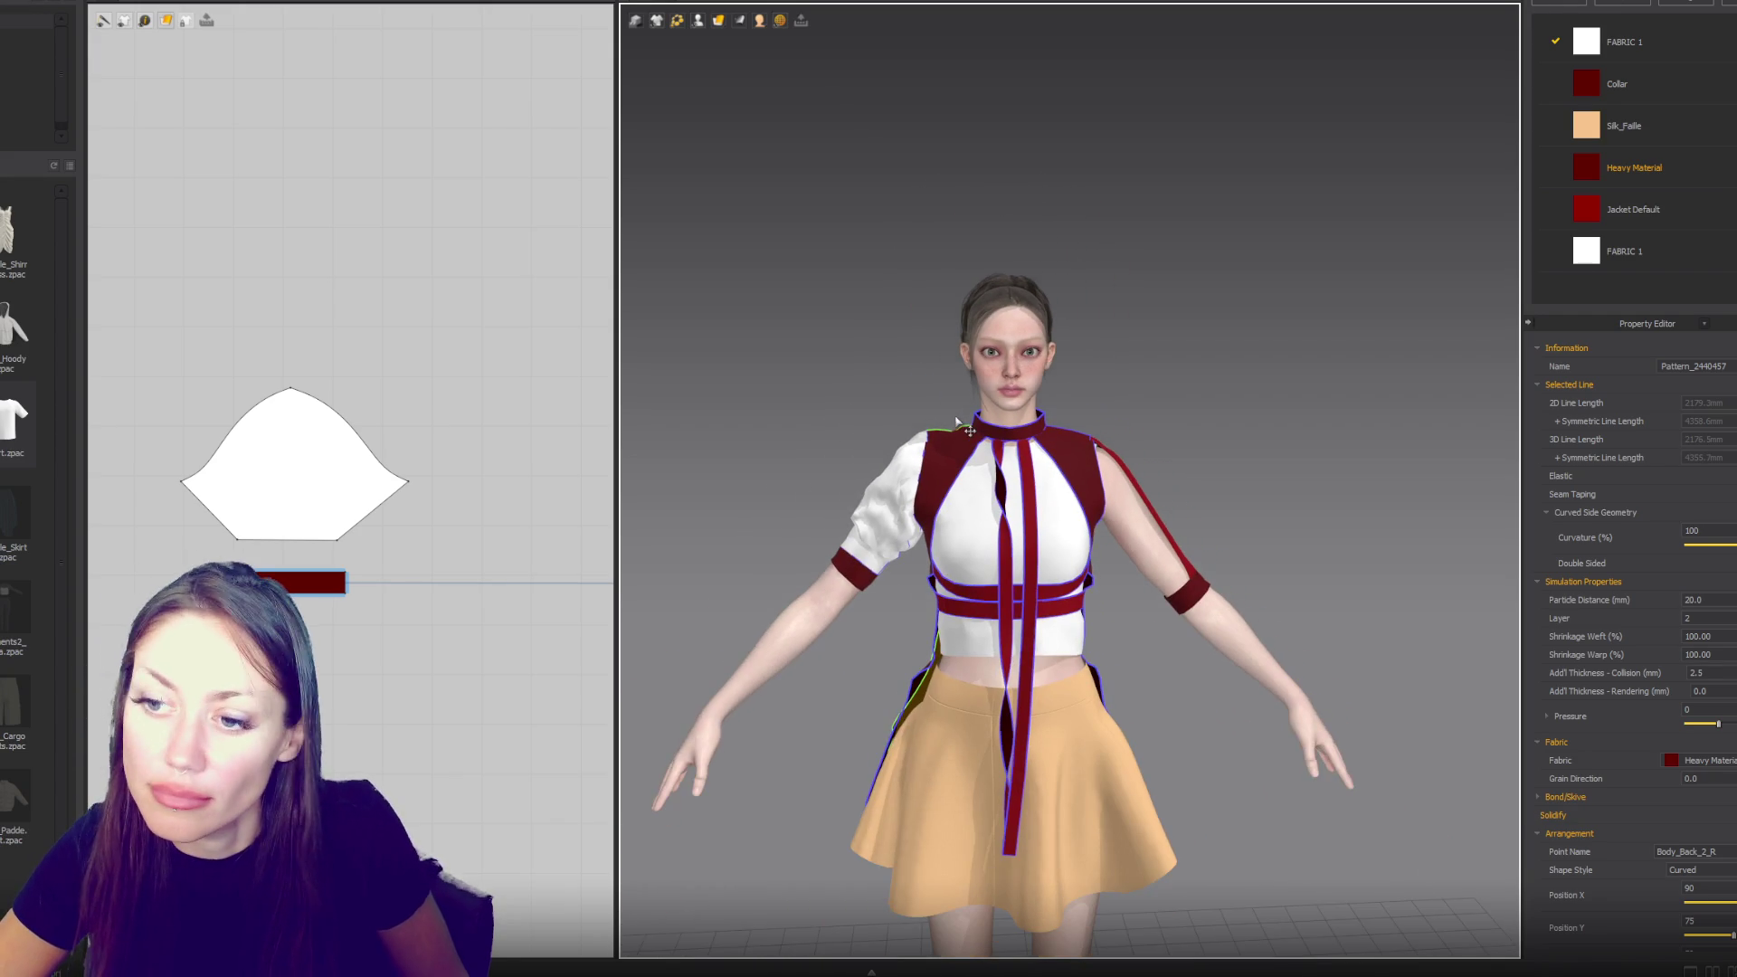
- Give the sleeve the red Jacket Default fabric and delete the unused second FABRIC 1 entry
{"action": "left_click", "coordinate": [1652, 252]}
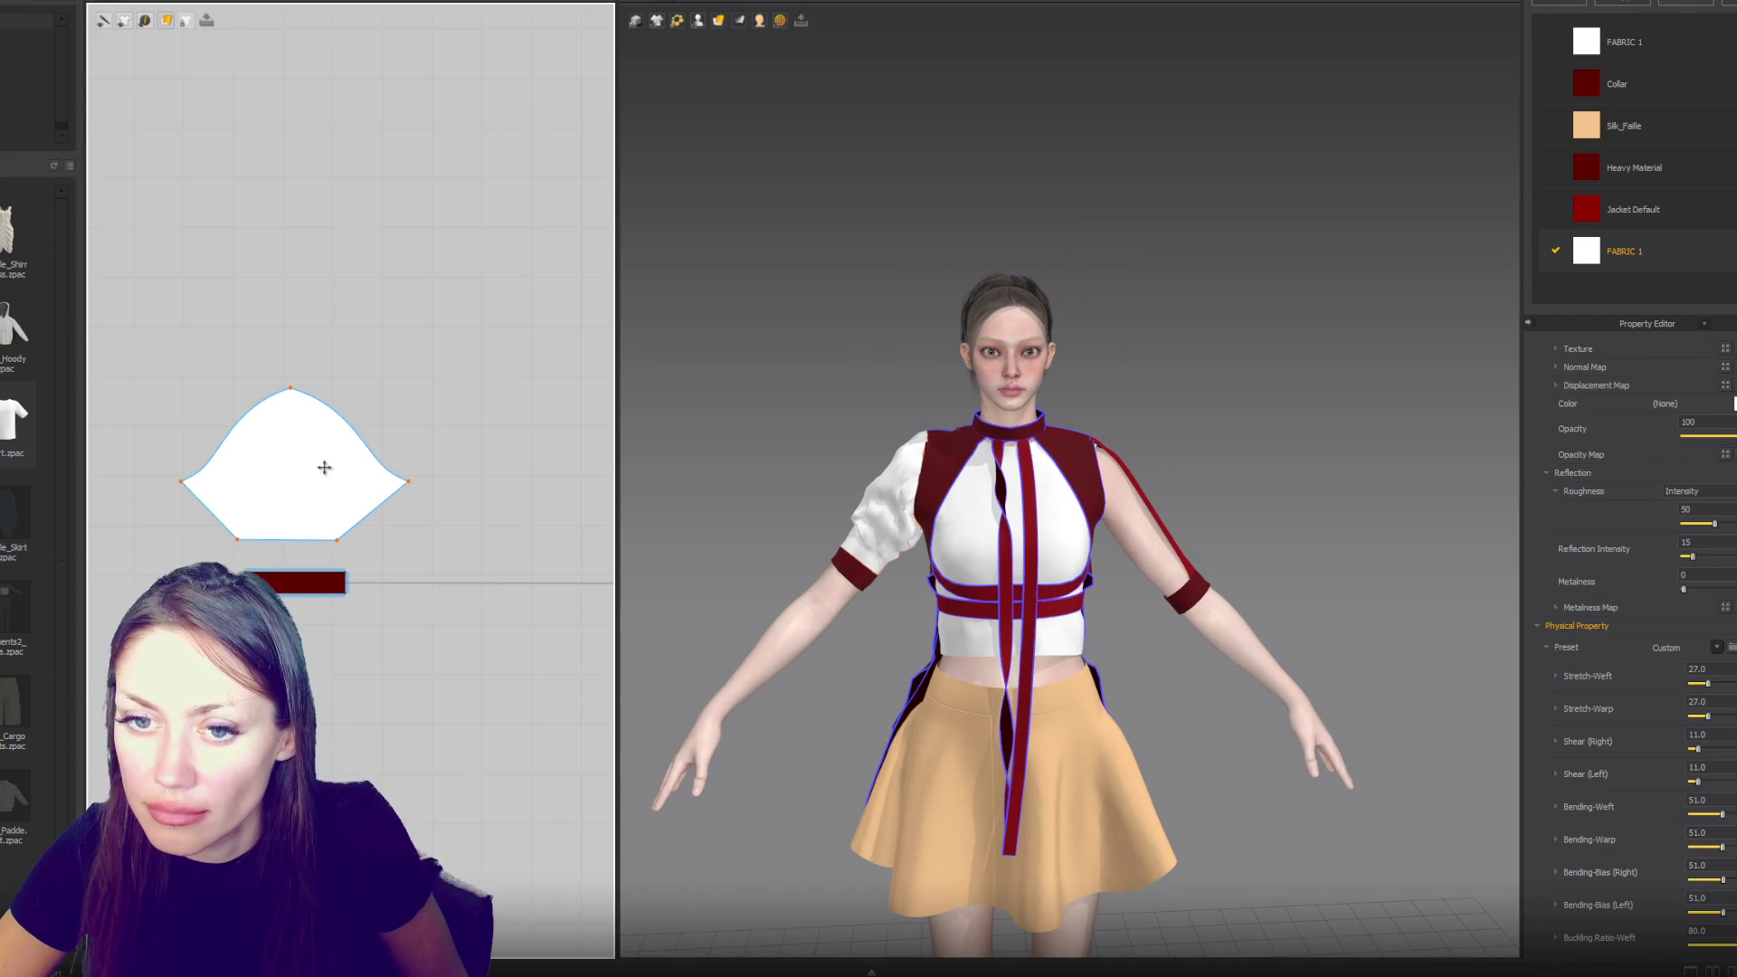
{"action": "left_click", "coordinate": [321, 468]}
{"action": "left_click", "coordinate": [1701, 724]}
{"action": "left_click", "coordinate": [1705, 795]}
{"action": "left_click", "coordinate": [1668, 240]}
{"action": "key", "text": "Delete"}
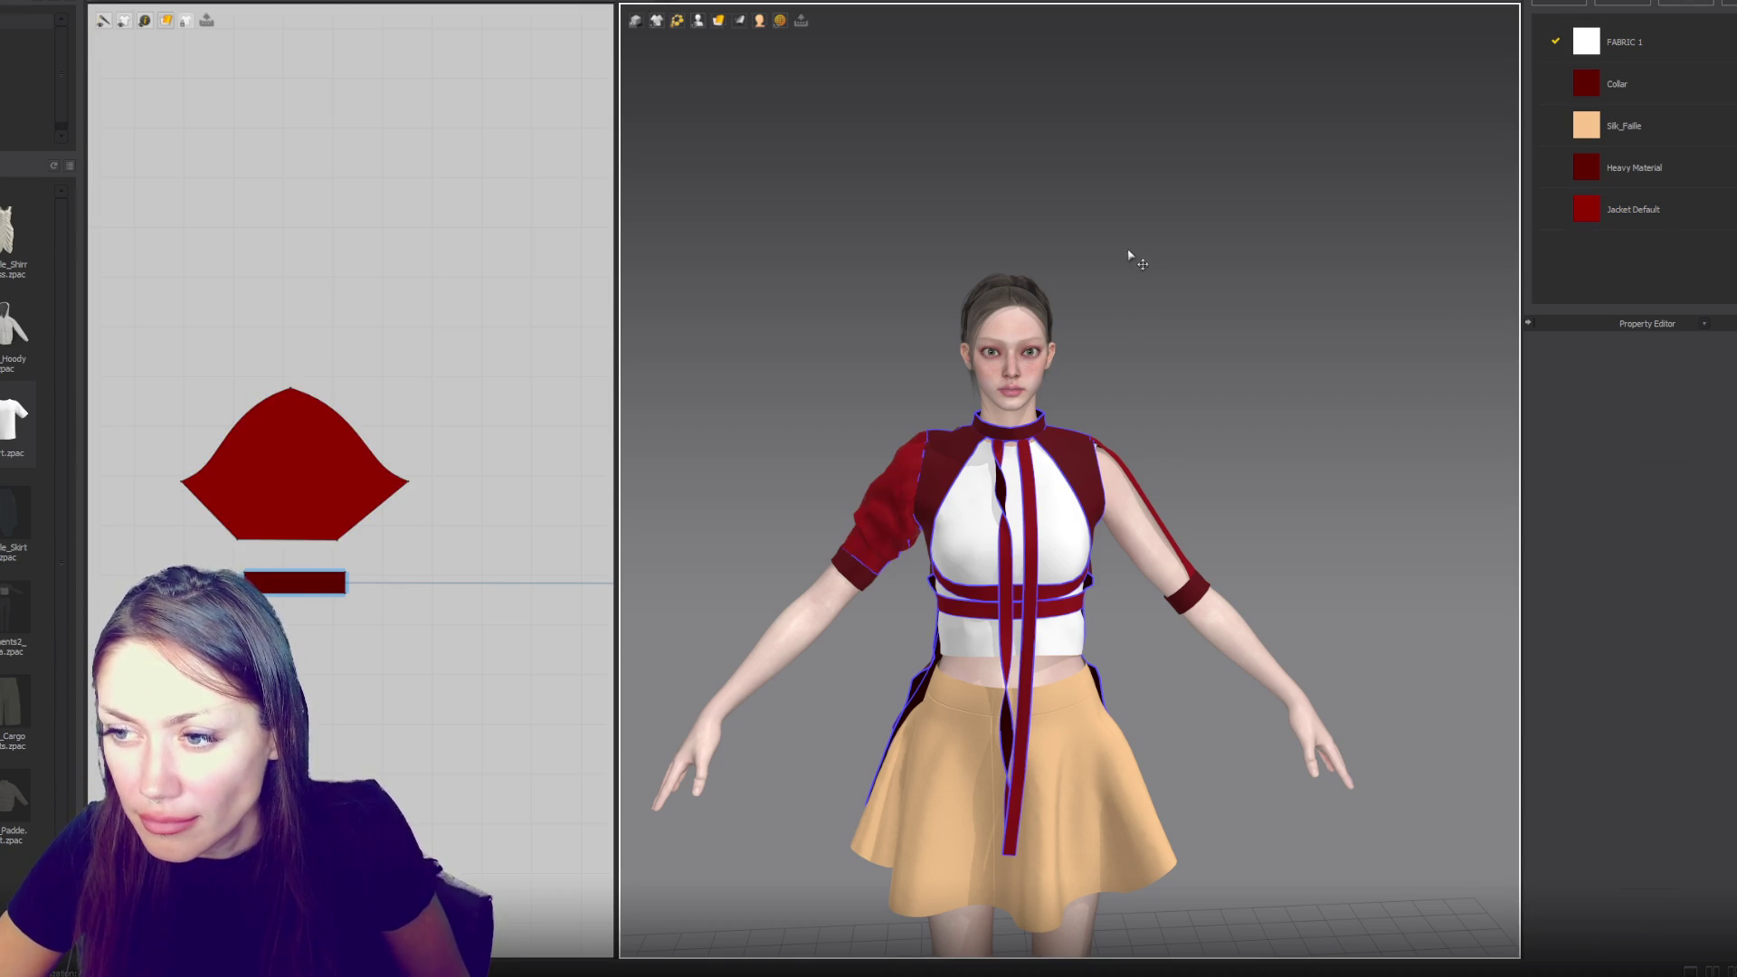
- Pull the left sleeve into place on the shoulder and select its cuff band
{"action": "scroll", "coordinate": [1097, 290], "scroll_direction": "down", "scroll_amount": 2}
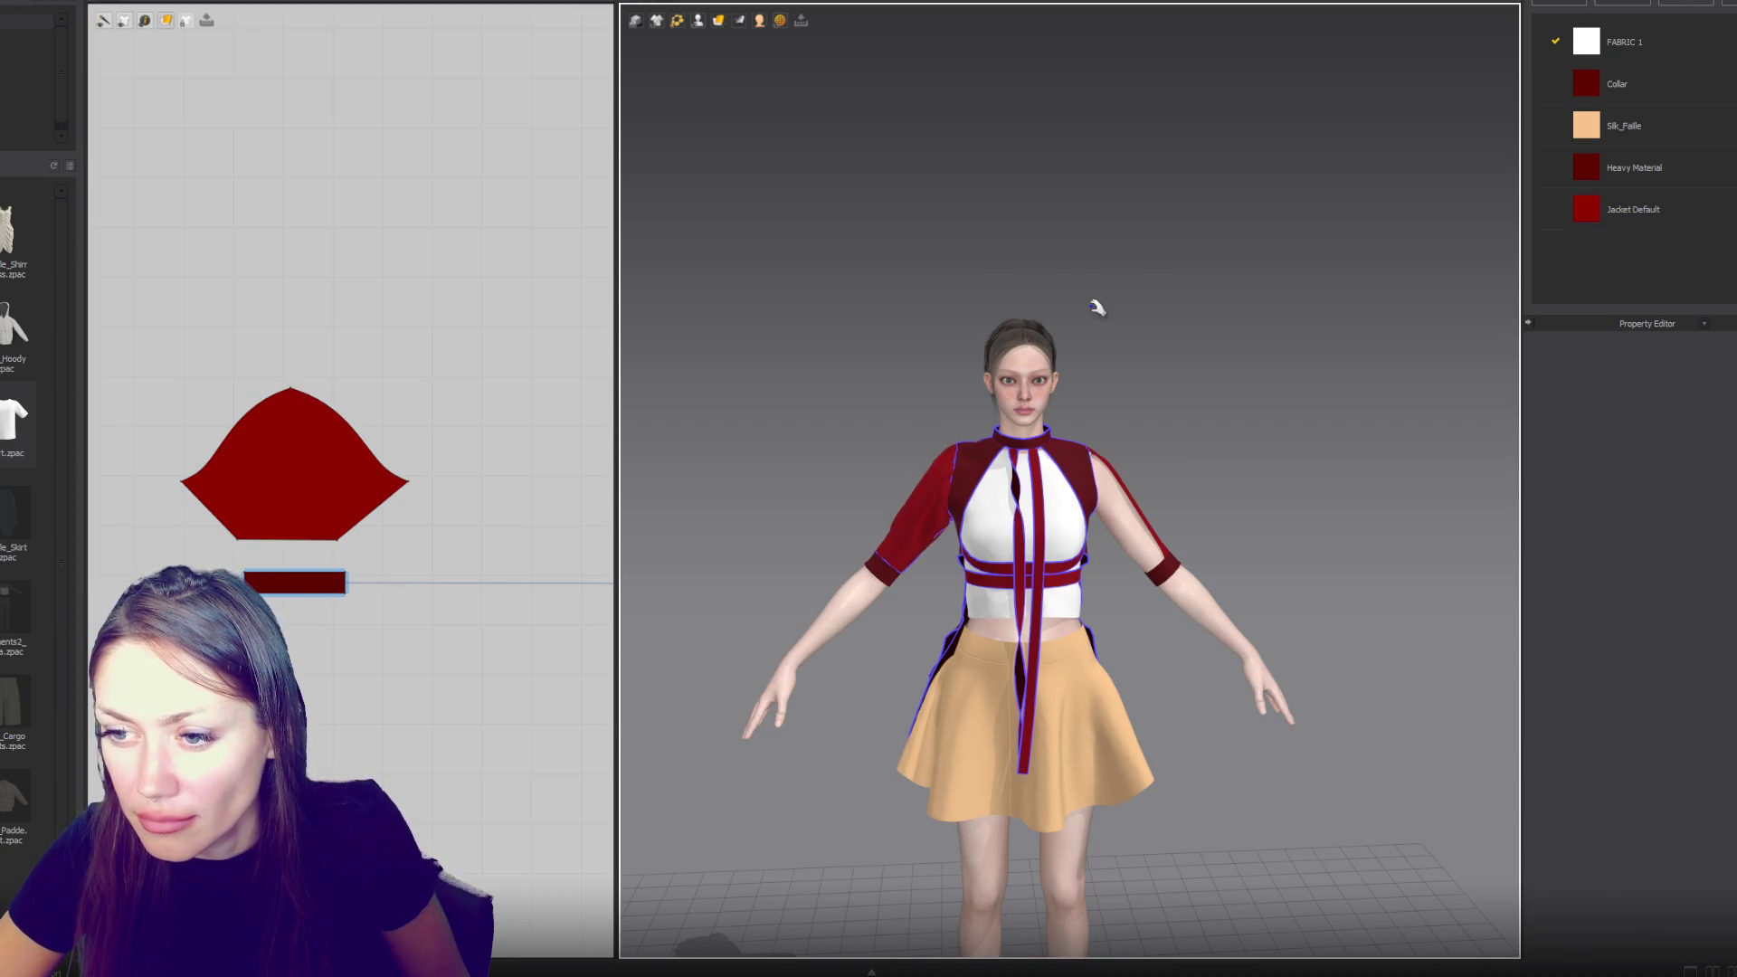
{"action": "left_click", "coordinate": [900, 532]}
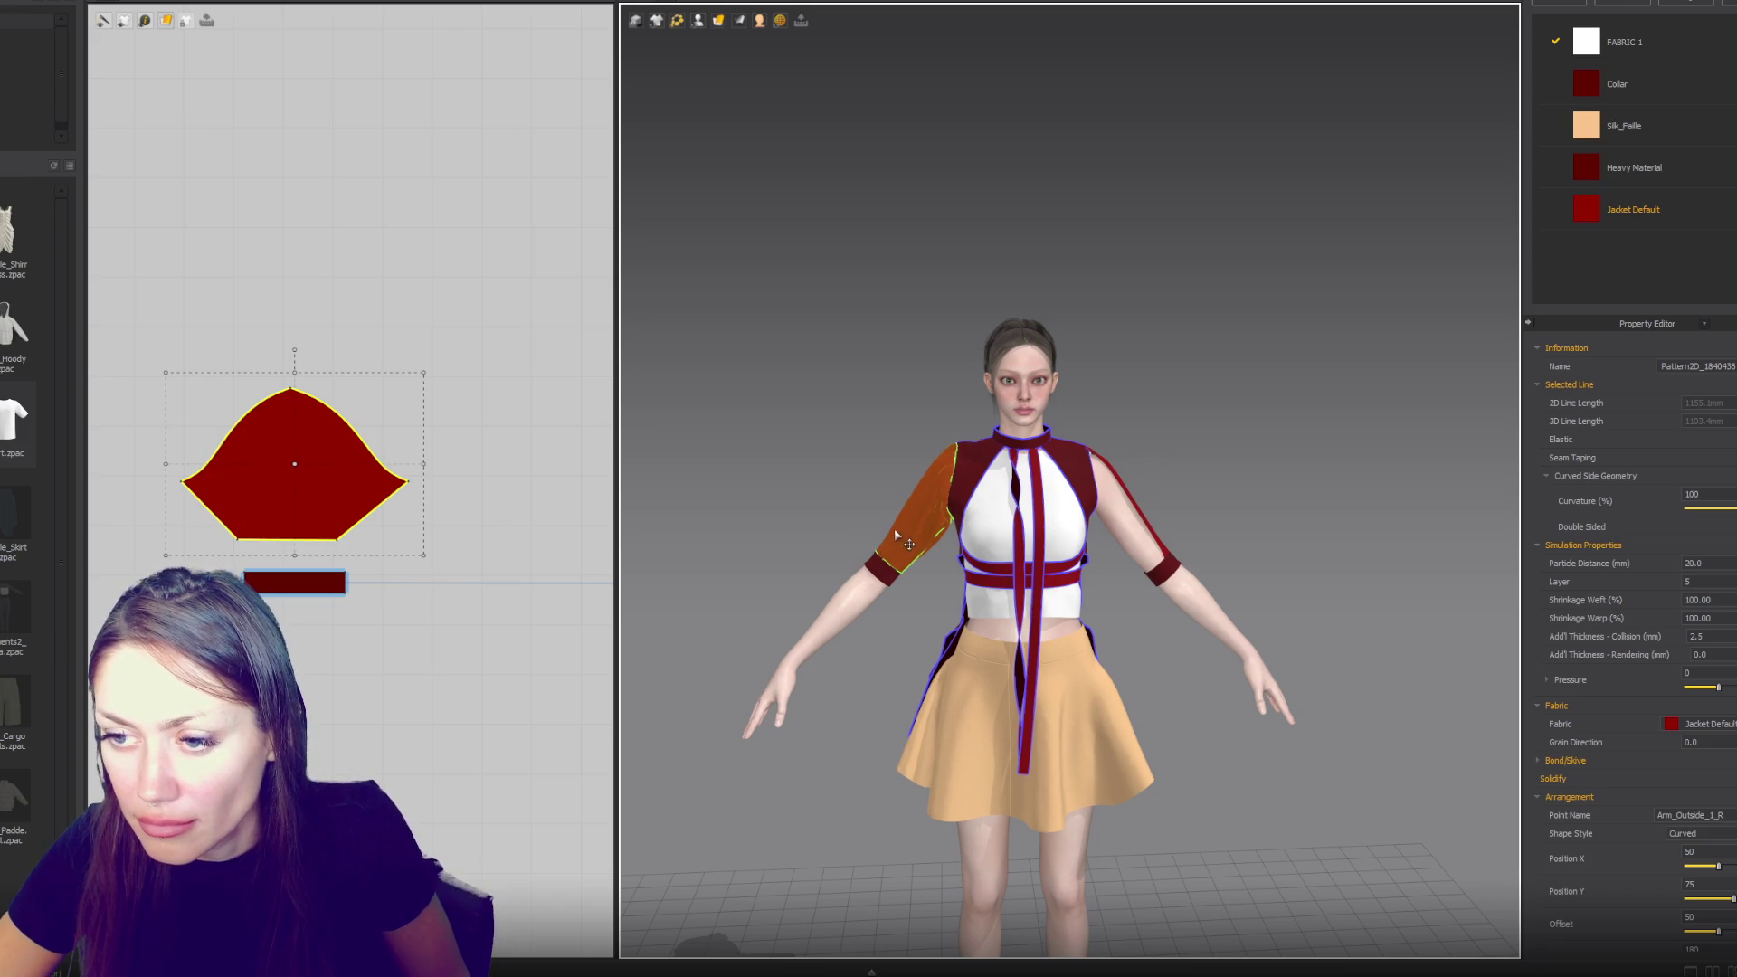
{"action": "left_click_drag", "start_coordinate": [900, 533], "coordinate": [860, 555]}
{"action": "left_click", "coordinate": [888, 568]}
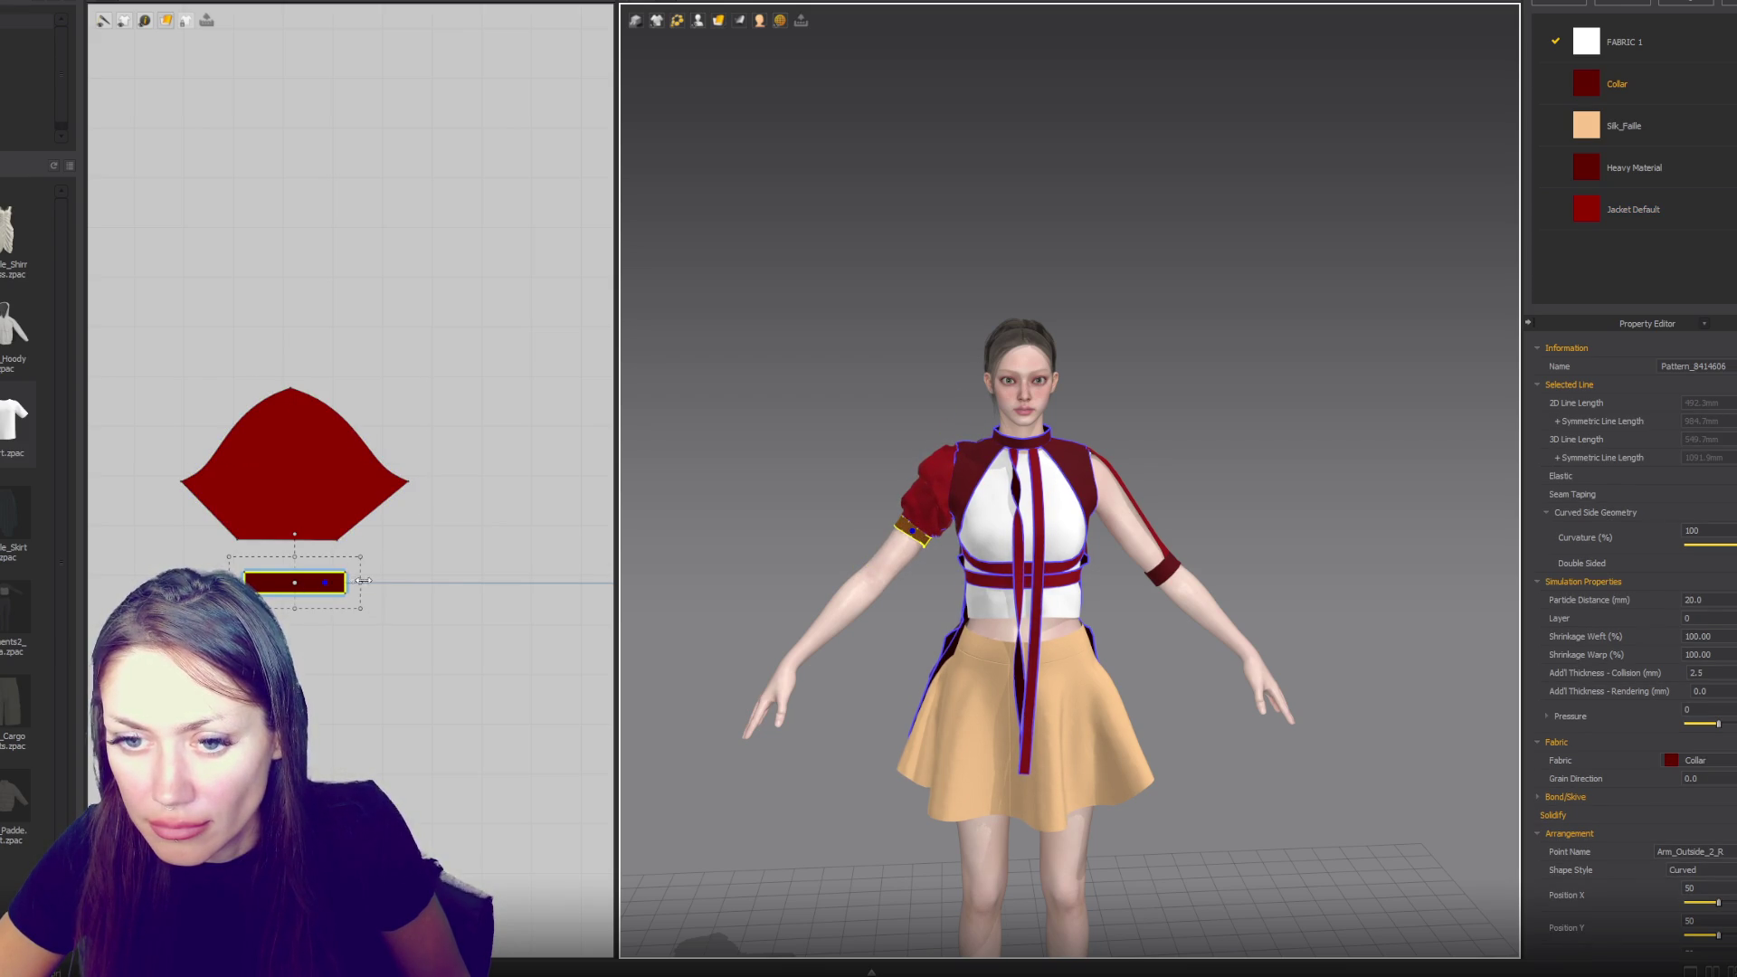
- Widen the cuff pattern to about 529 mm and slide the bare arm's band above the elbow
{"action": "left_click_drag", "start_coordinate": [363, 579], "coordinate": [372, 580]}
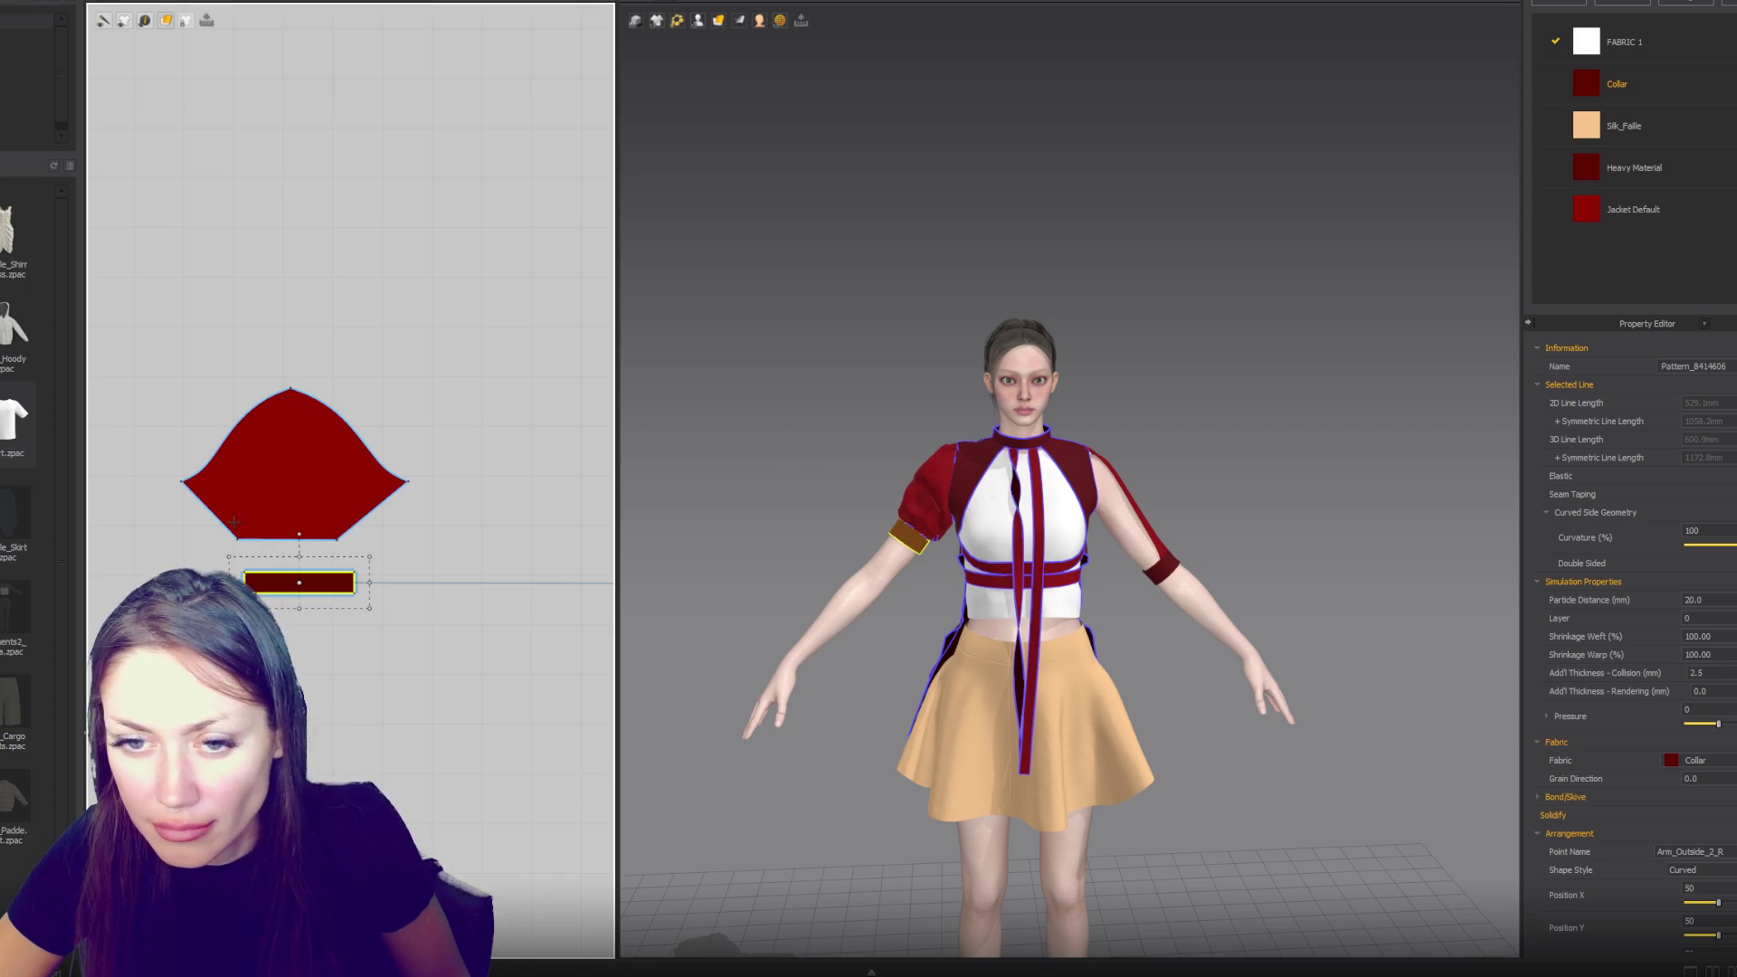
{"action": "right_click", "coordinate": [1050, 534]}
{"action": "left_click", "coordinate": [1180, 586]}
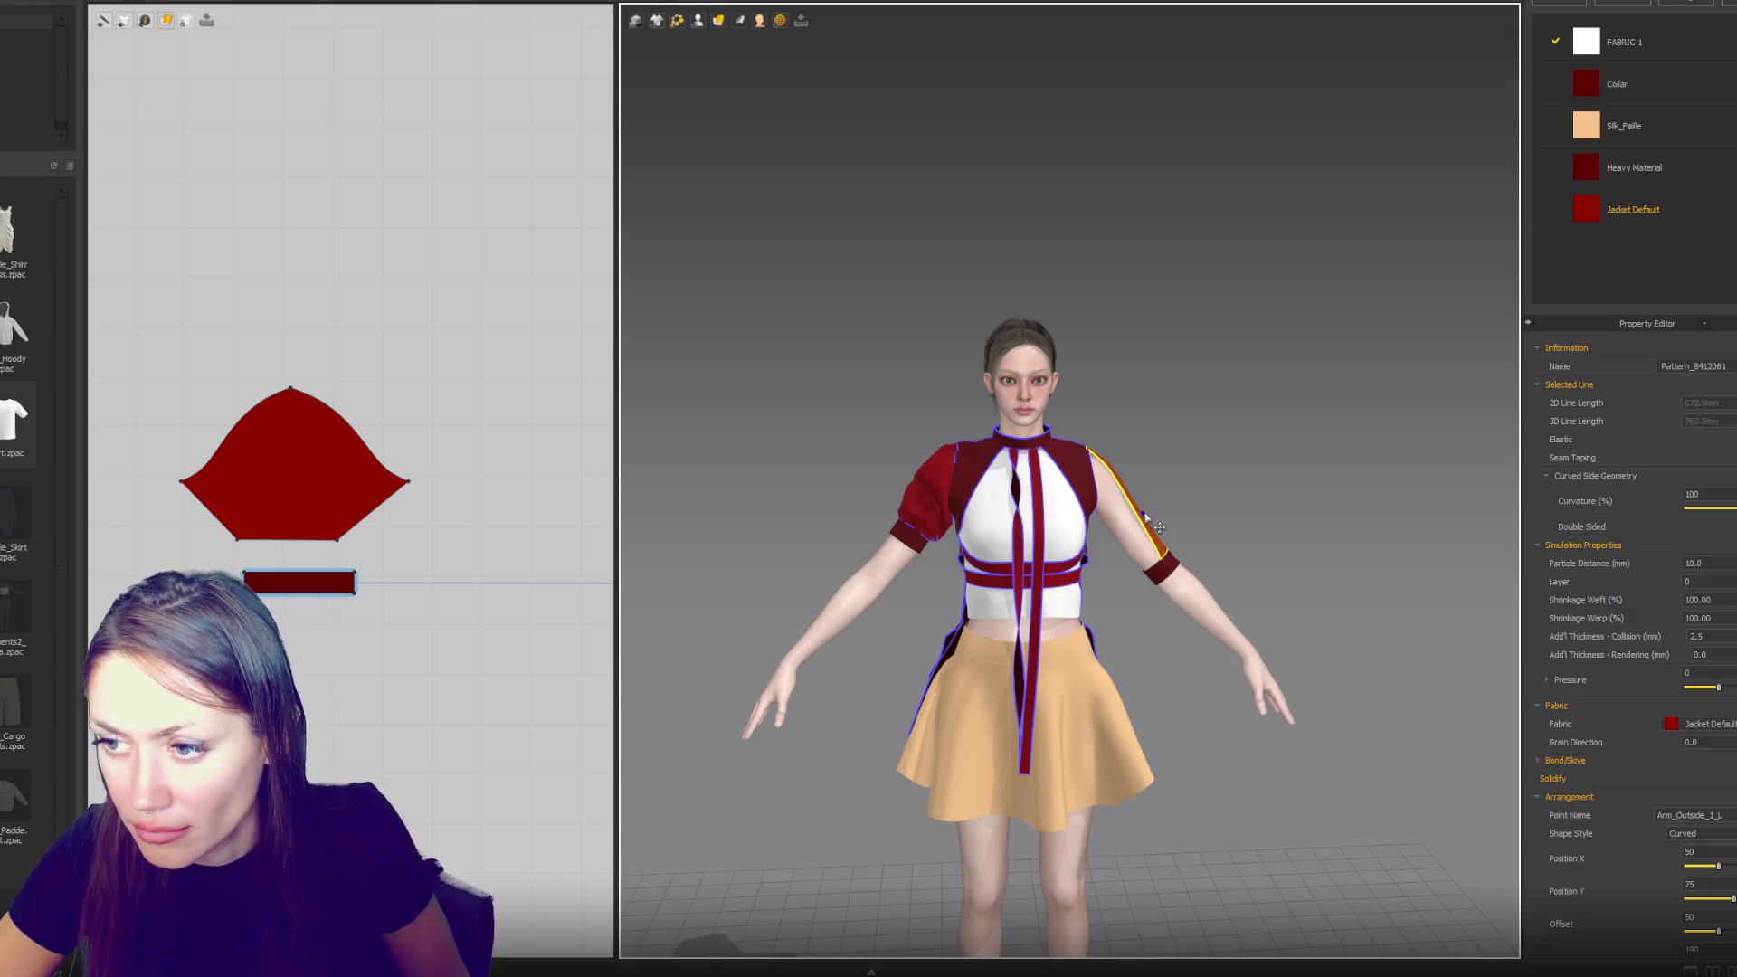
{"action": "left_click", "coordinate": [1183, 586]}
{"action": "left_click", "coordinate": [1169, 569]}
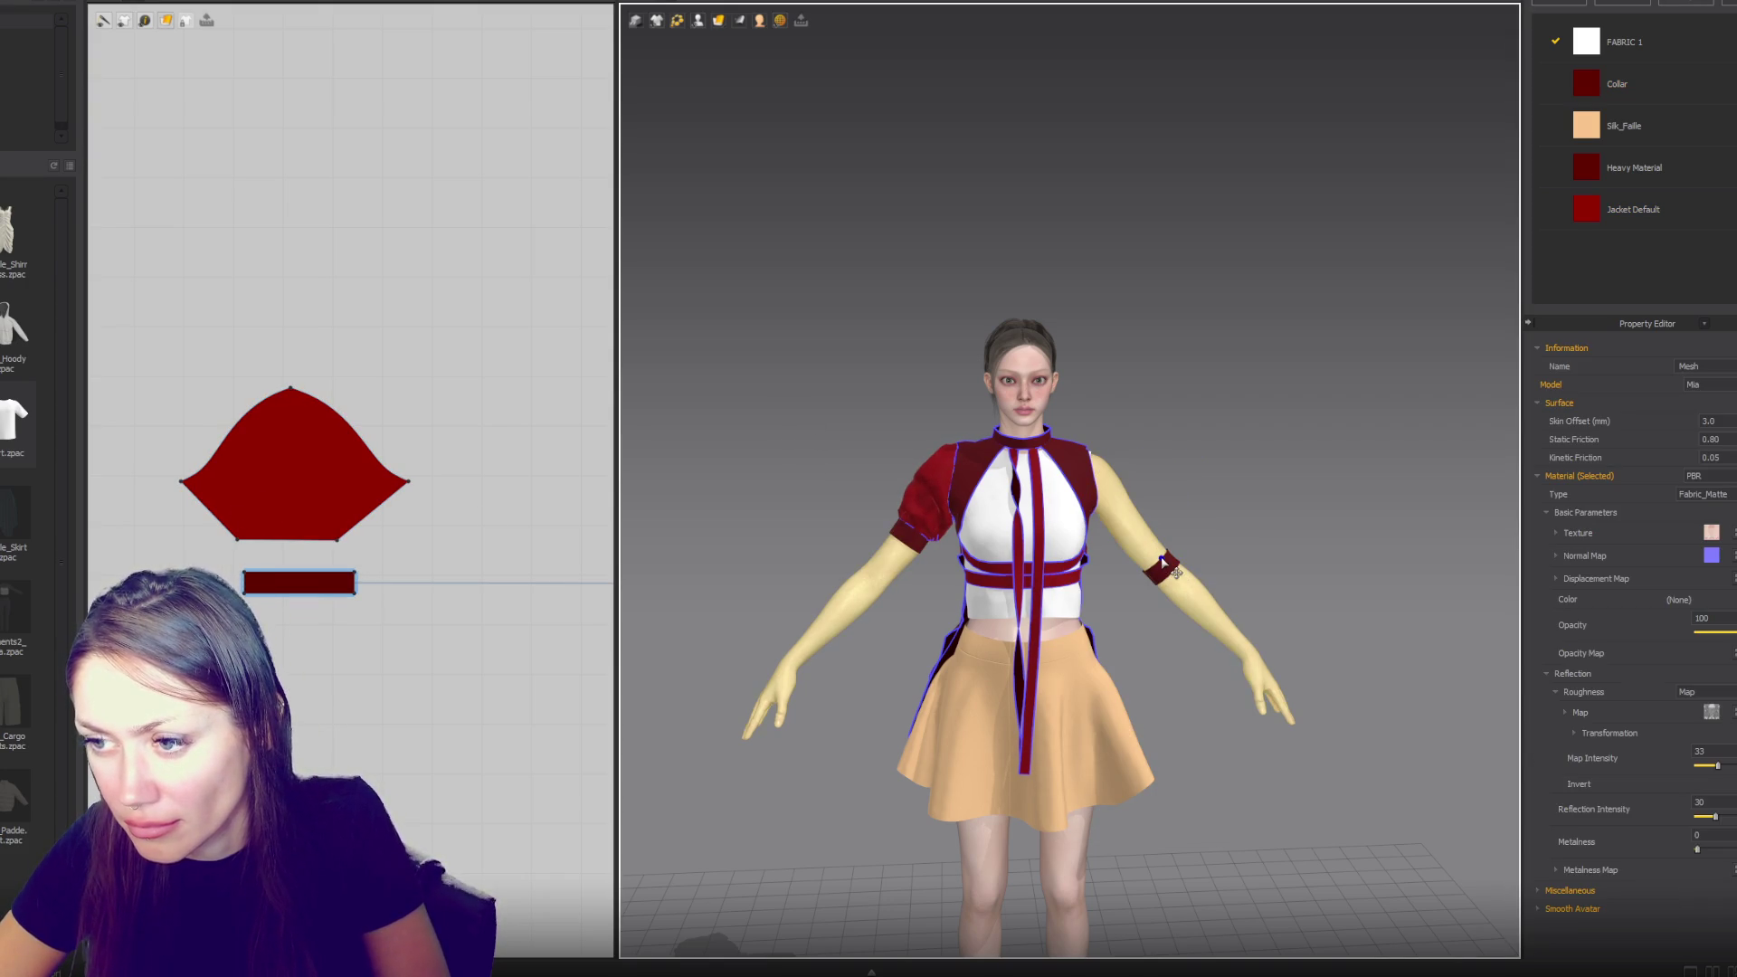
{"action": "mouse_move", "coordinate": [1167, 568]}
{"action": "right_mouse_down"}
{"action": "mouse_move", "coordinate": [1212, 505]}
{"action": "mouse_move", "coordinate": [1176, 588]}
{"action": "right_mouse_up"}
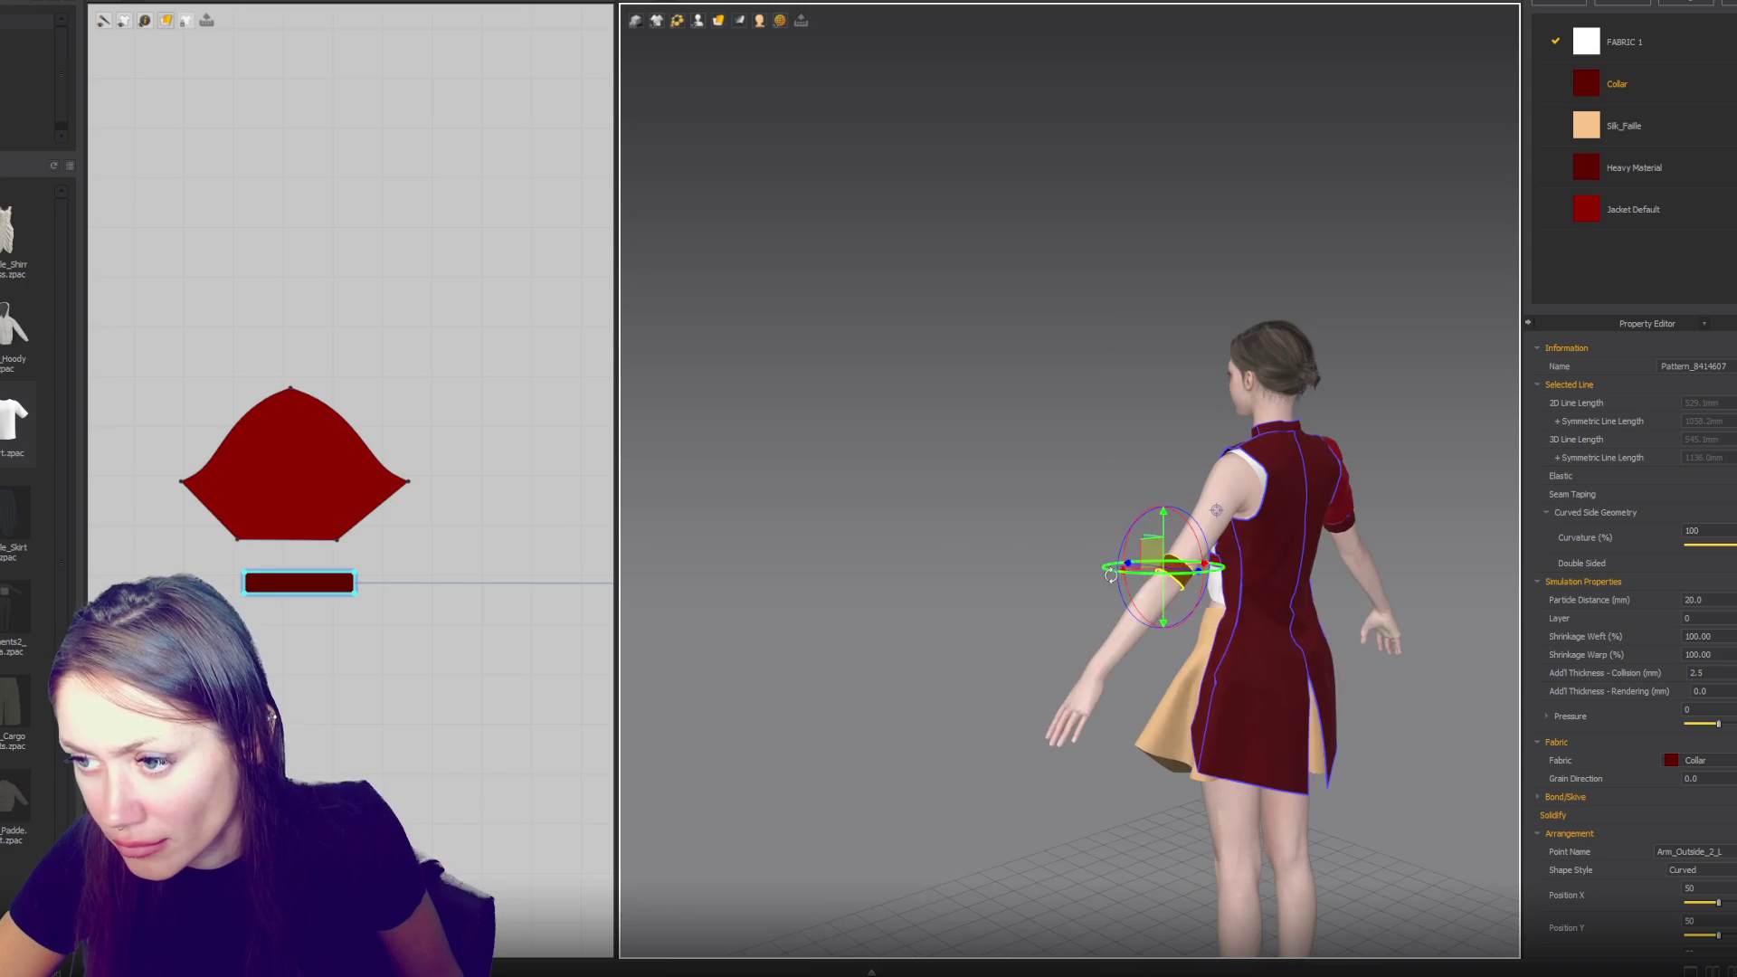
{"action": "scroll", "coordinate": [1223, 644], "scroll_direction": "up", "scroll_amount": 5}
{"action": "left_click_drag", "start_coordinate": [1233, 645], "coordinate": [1251, 591]}
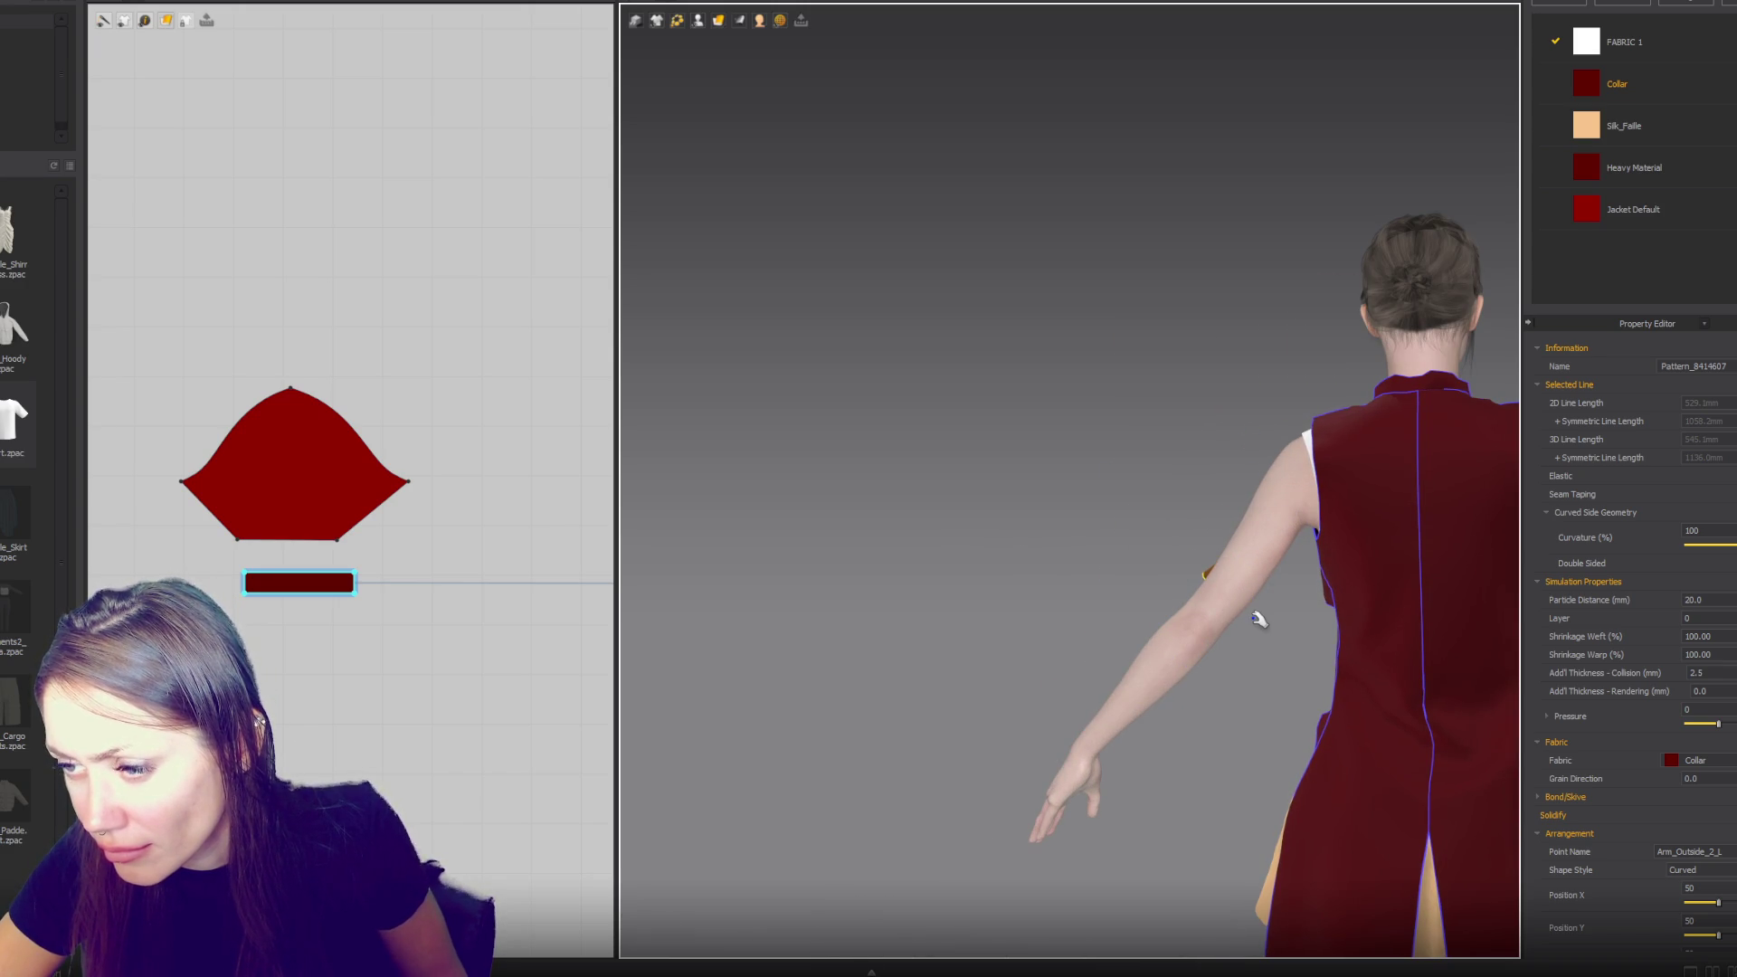
{"action": "right_click_drag", "start_coordinate": [1252, 620], "coordinate": [1262, 638]}
{"action": "mouse_move", "coordinate": [1216, 631]}
{"action": "left_mouse_down"}
{"action": "mouse_move", "coordinate": [1223, 584]}
{"action": "mouse_move", "coordinate": [1240, 582]}
{"action": "left_mouse_up"}
{"action": "key", "text": "2"}
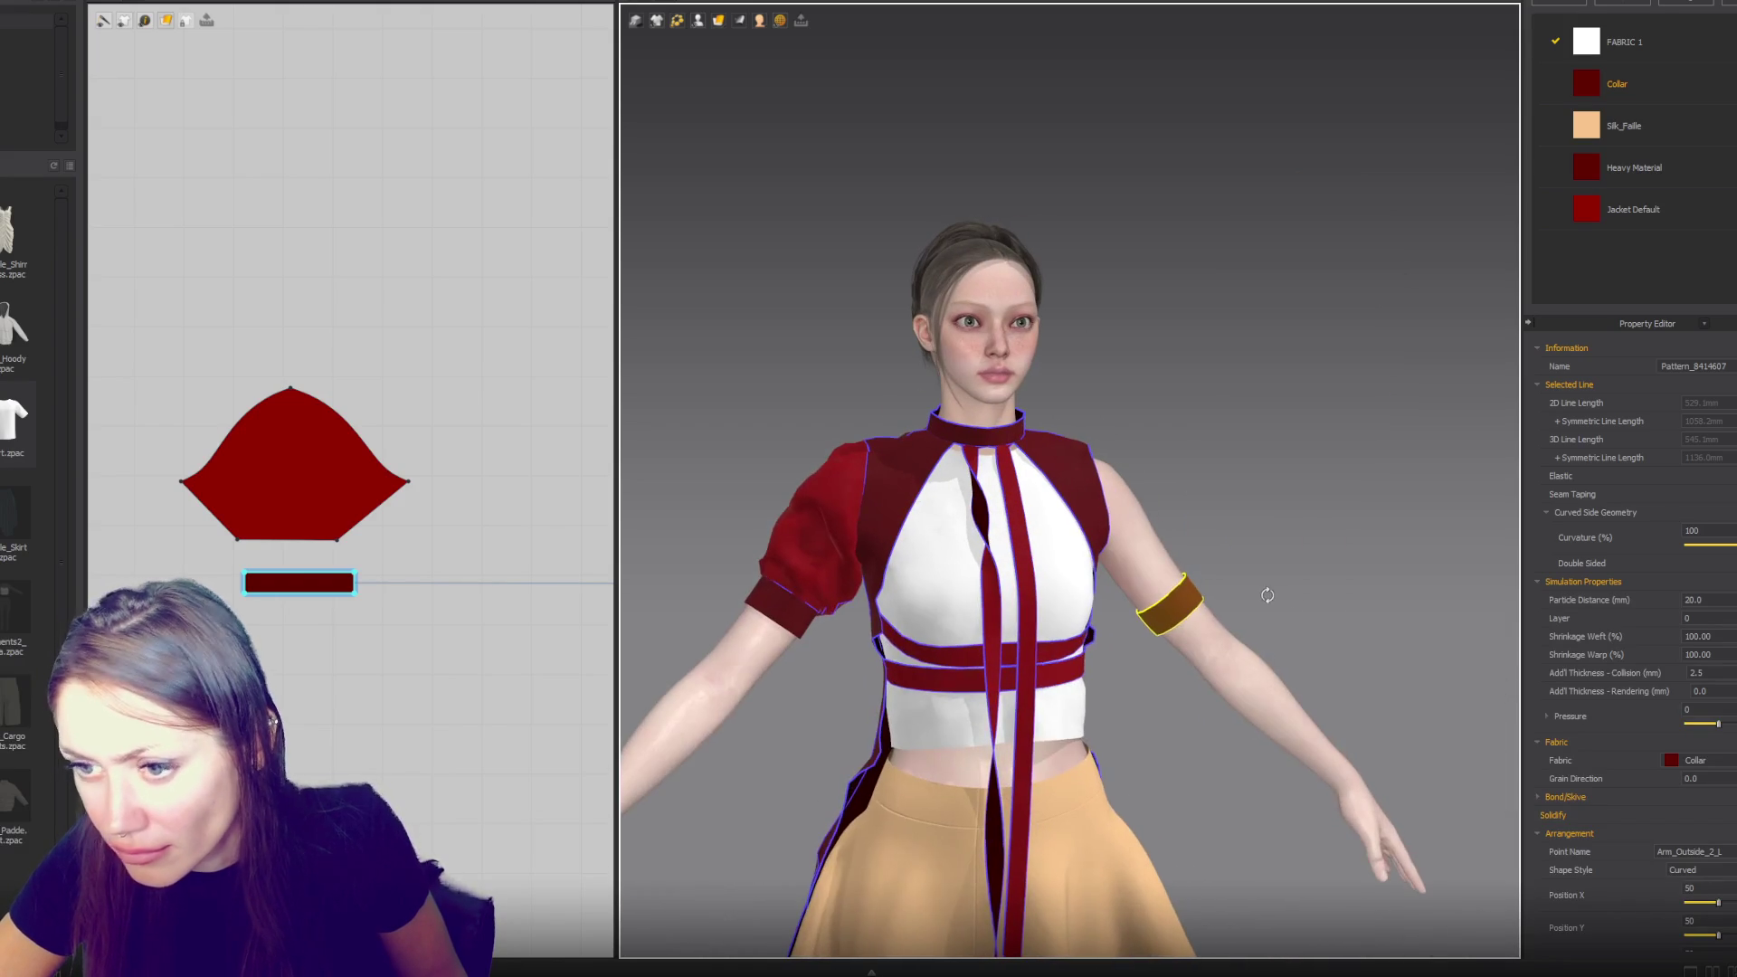
{"action": "left_click", "coordinate": [330, 477]}
- Copy the sleeve pattern in the 2D window and paste a duplicate opposite the original
{"action": "right_click", "coordinate": [323, 479]}
{"action": "key", "text": "Escape"}
{"action": "right_click", "coordinate": [316, 485]}
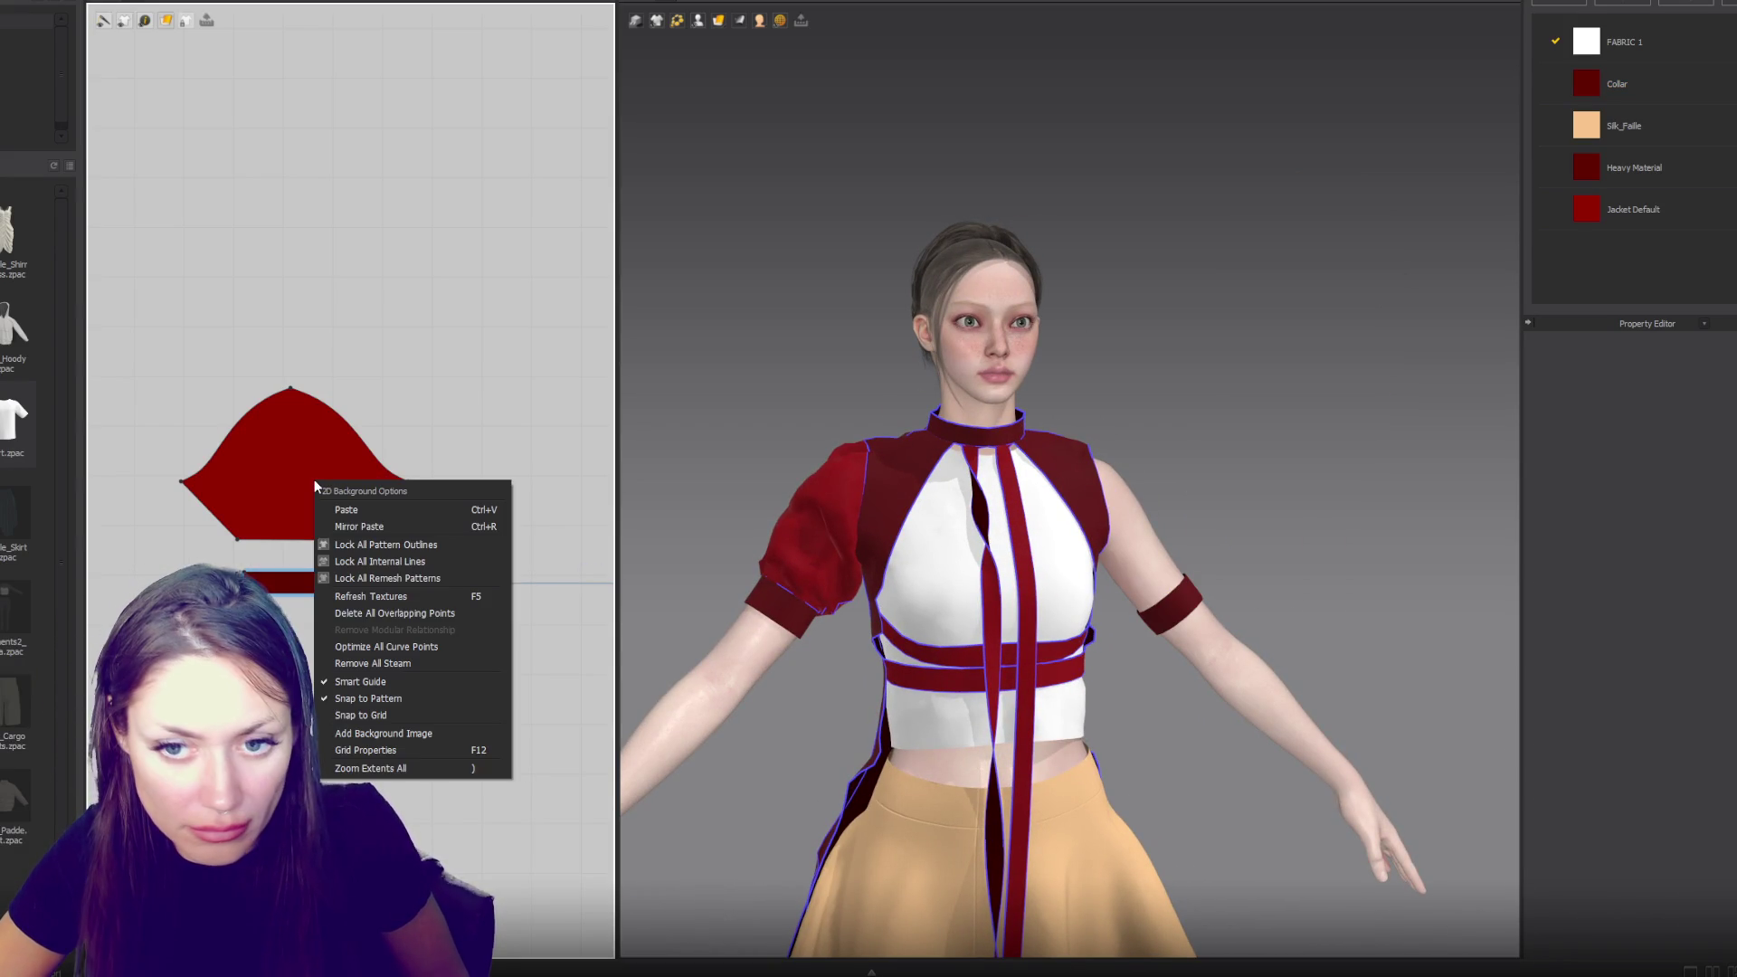
{"action": "left_click", "coordinate": [293, 328]}
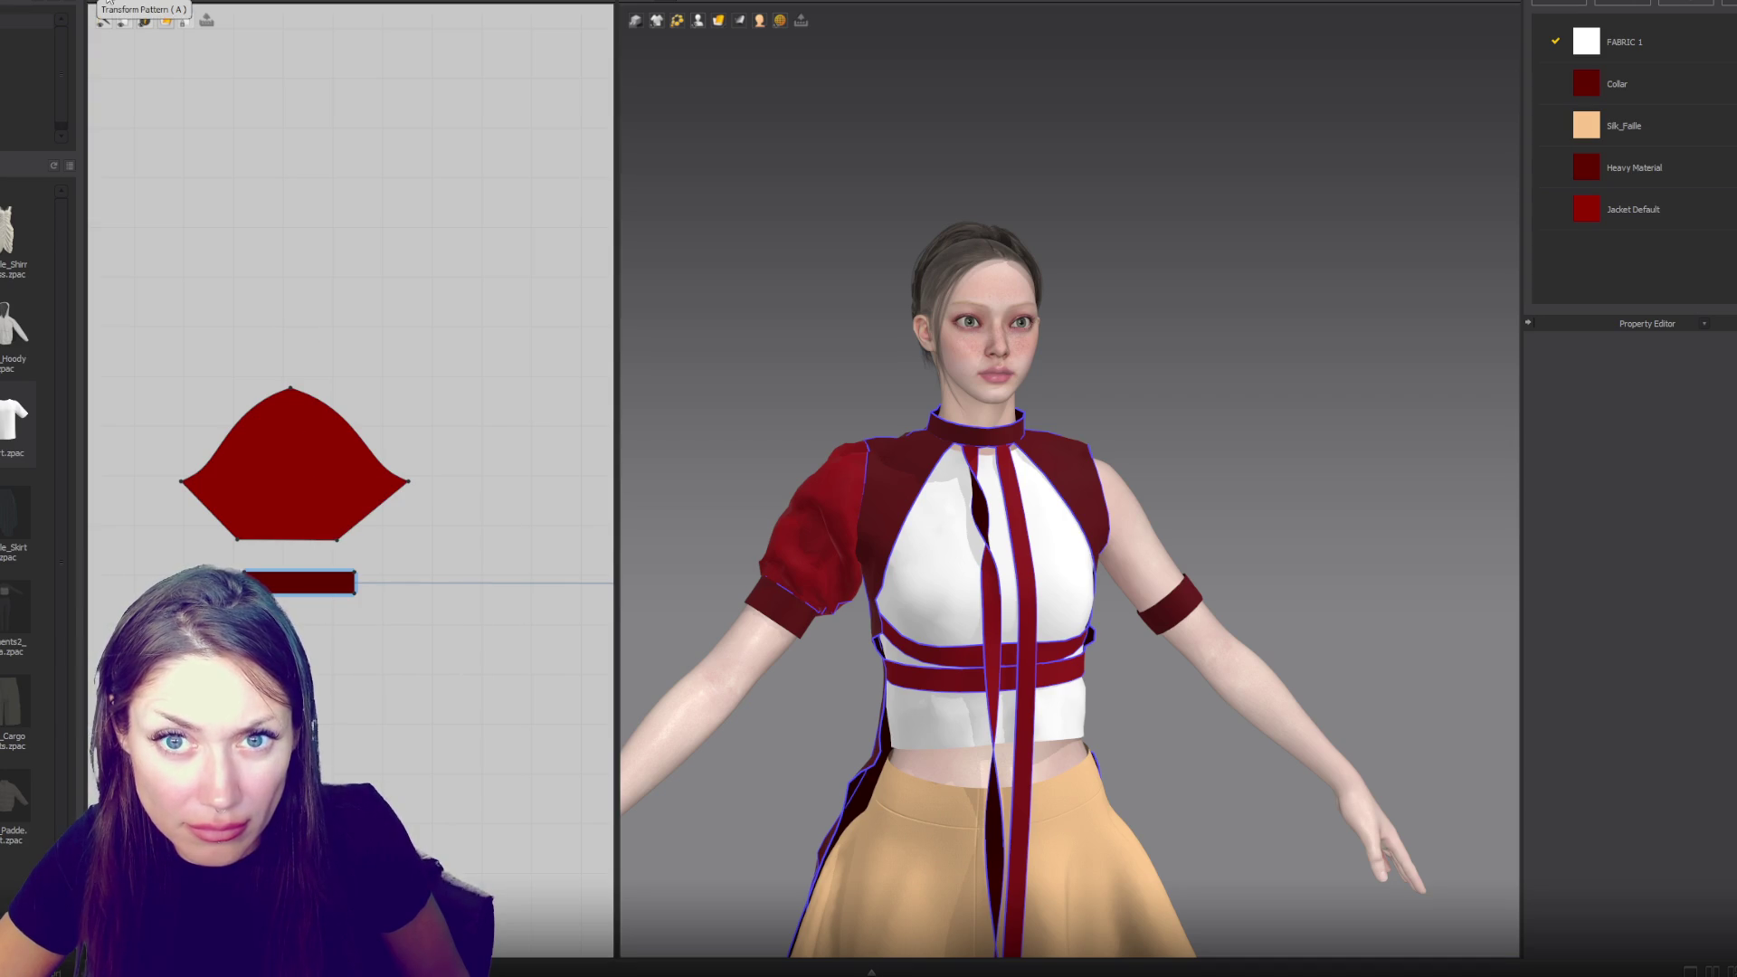
{"action": "left_click", "coordinate": [318, 450]}
{"action": "scroll", "coordinate": [361, 384], "scroll_direction": "down", "scroll_amount": 4}
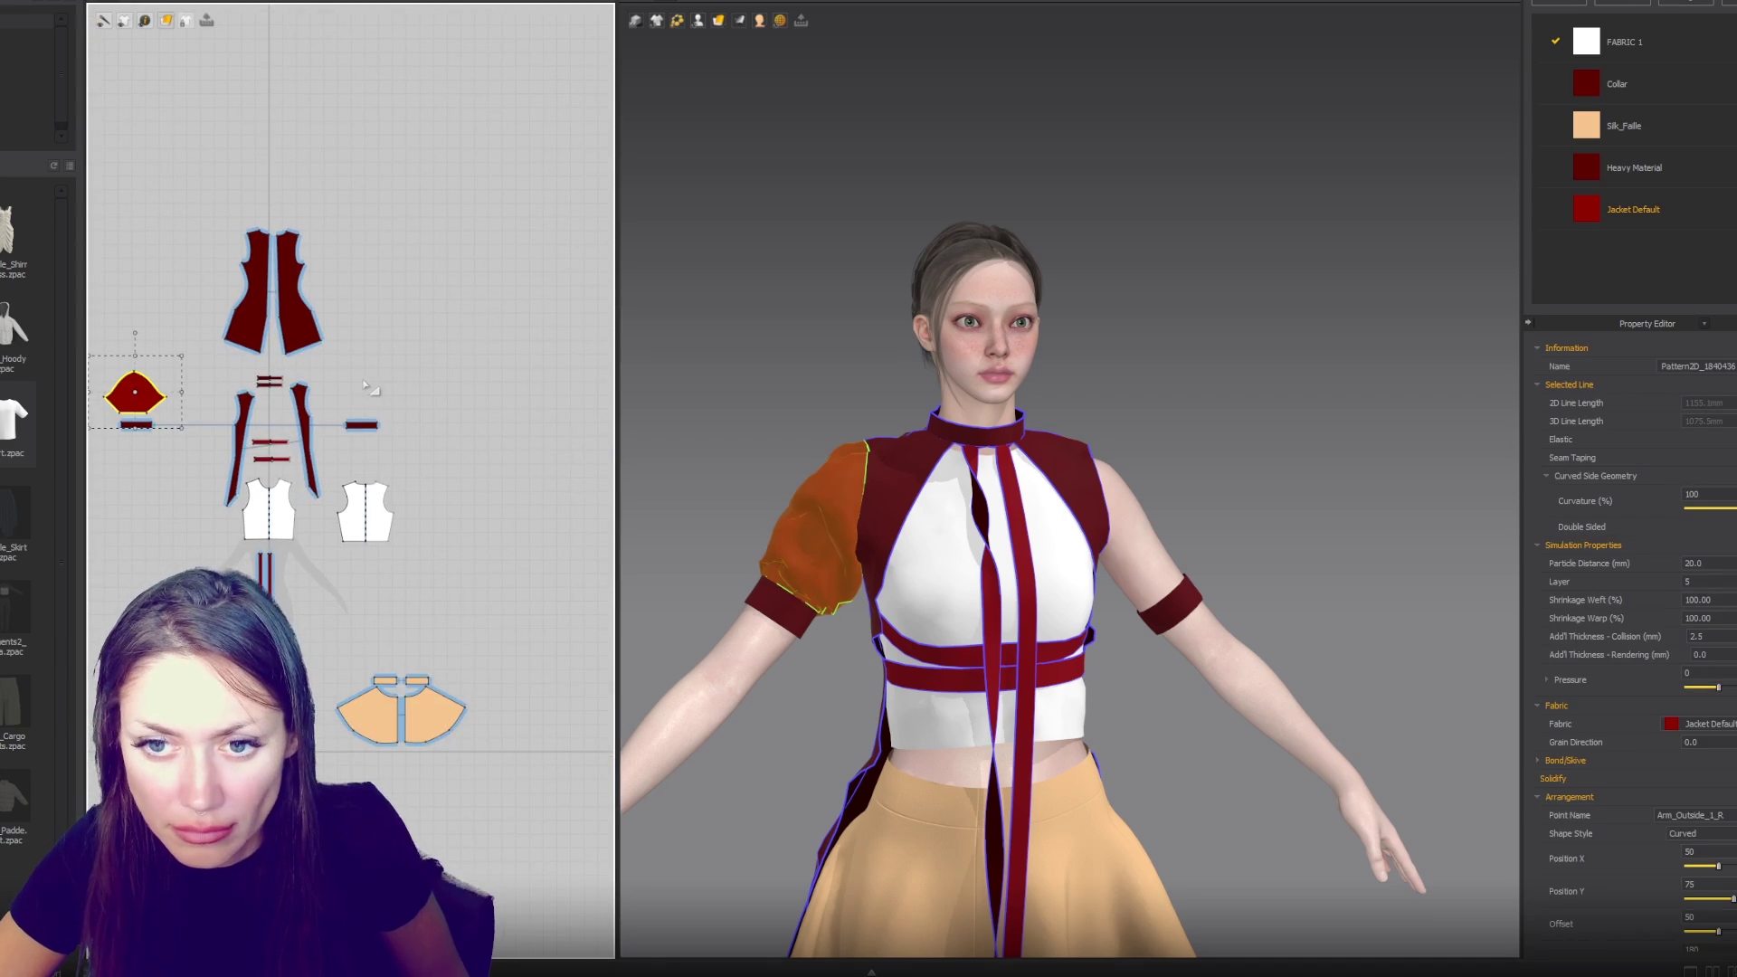
{"action": "key", "text": "Delete"}
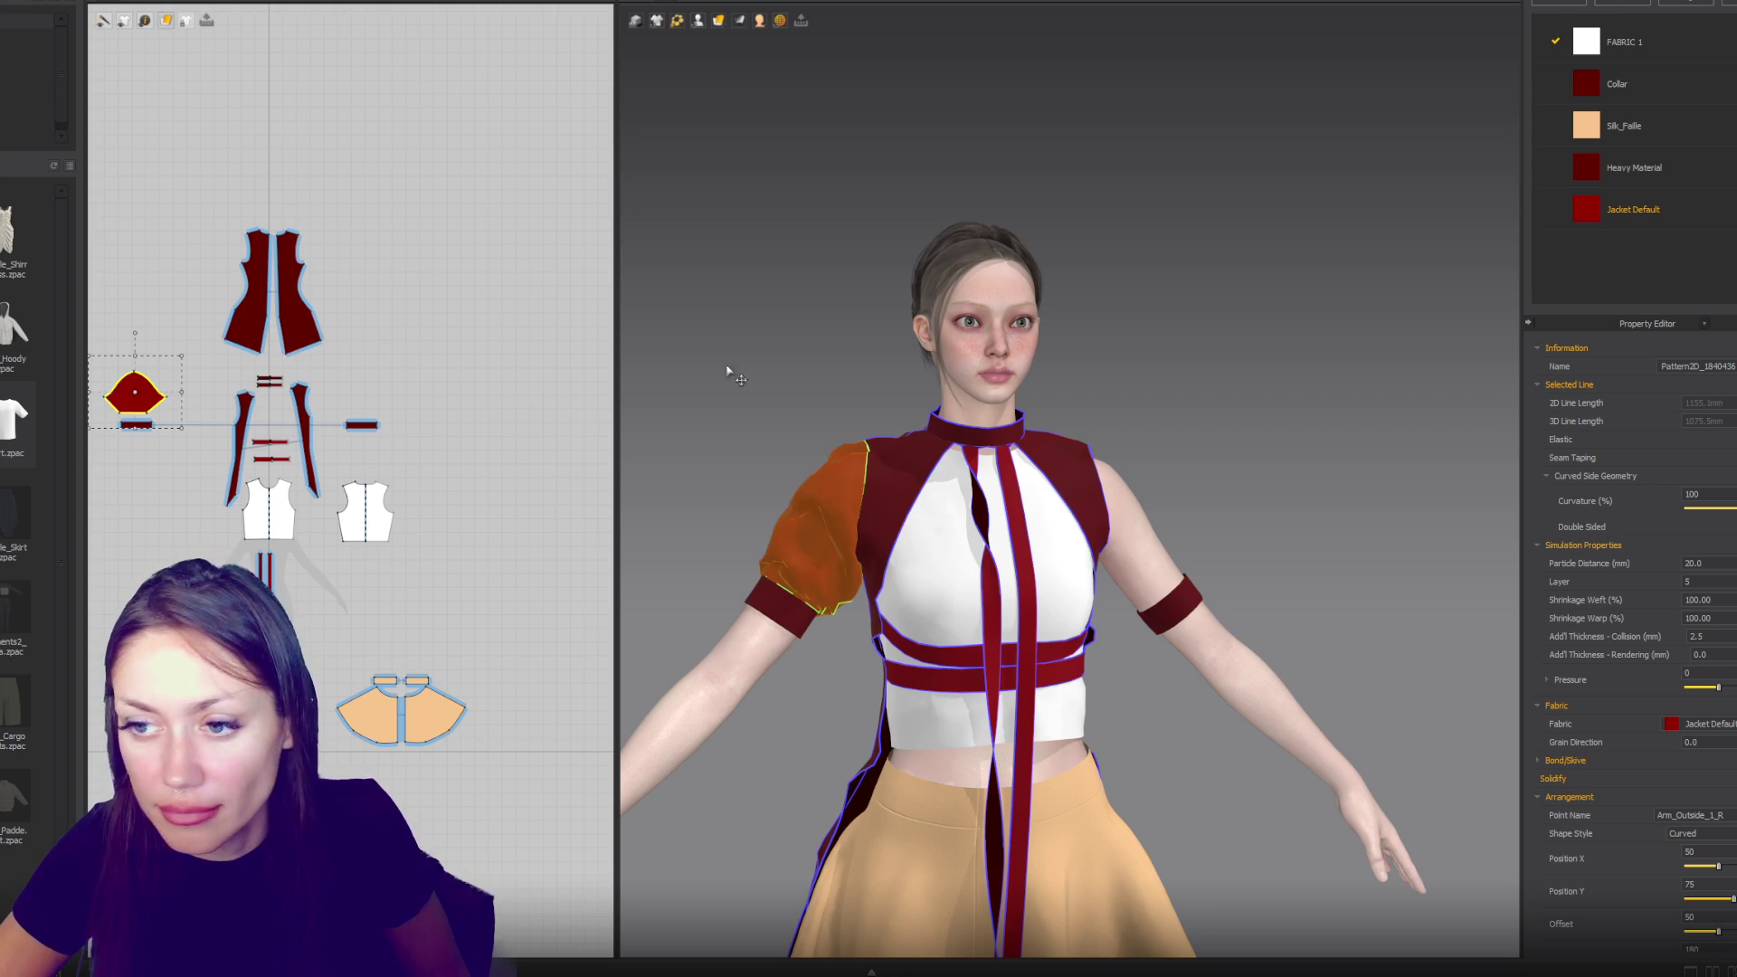
{"action": "key", "text": "ctrl+v"}
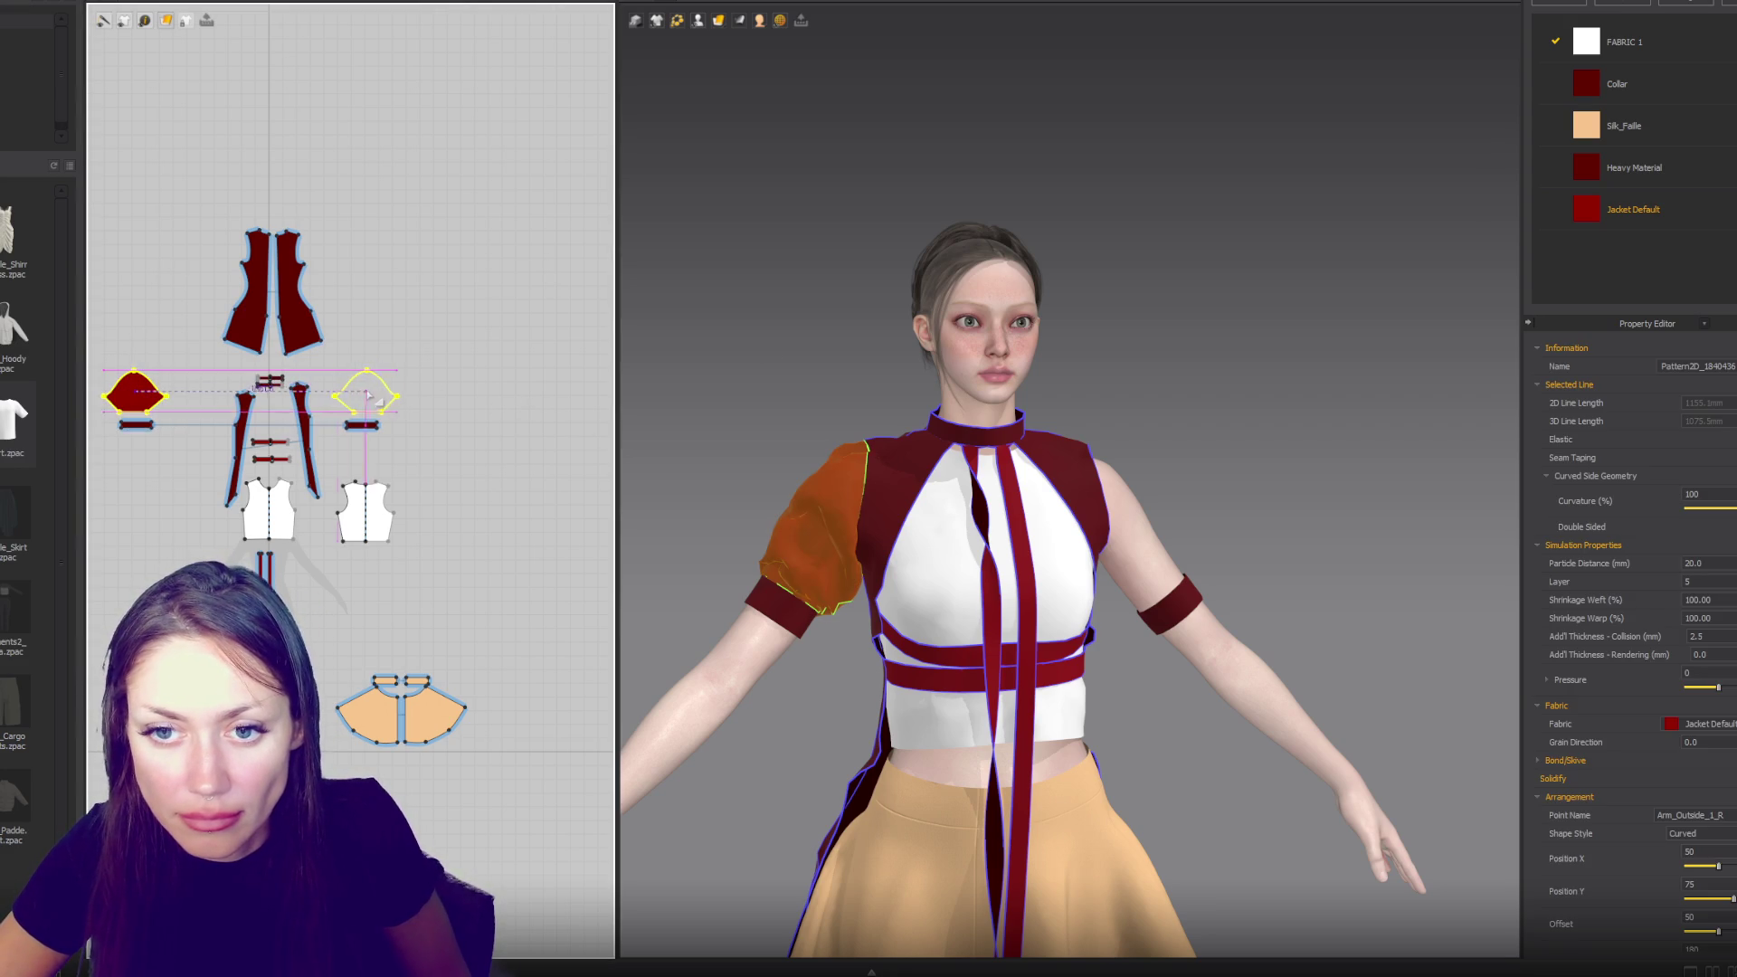
- Place the pasted sleeve opposite the original so it drapes on the other arm
{"action": "left_click", "coordinate": [363, 396]}
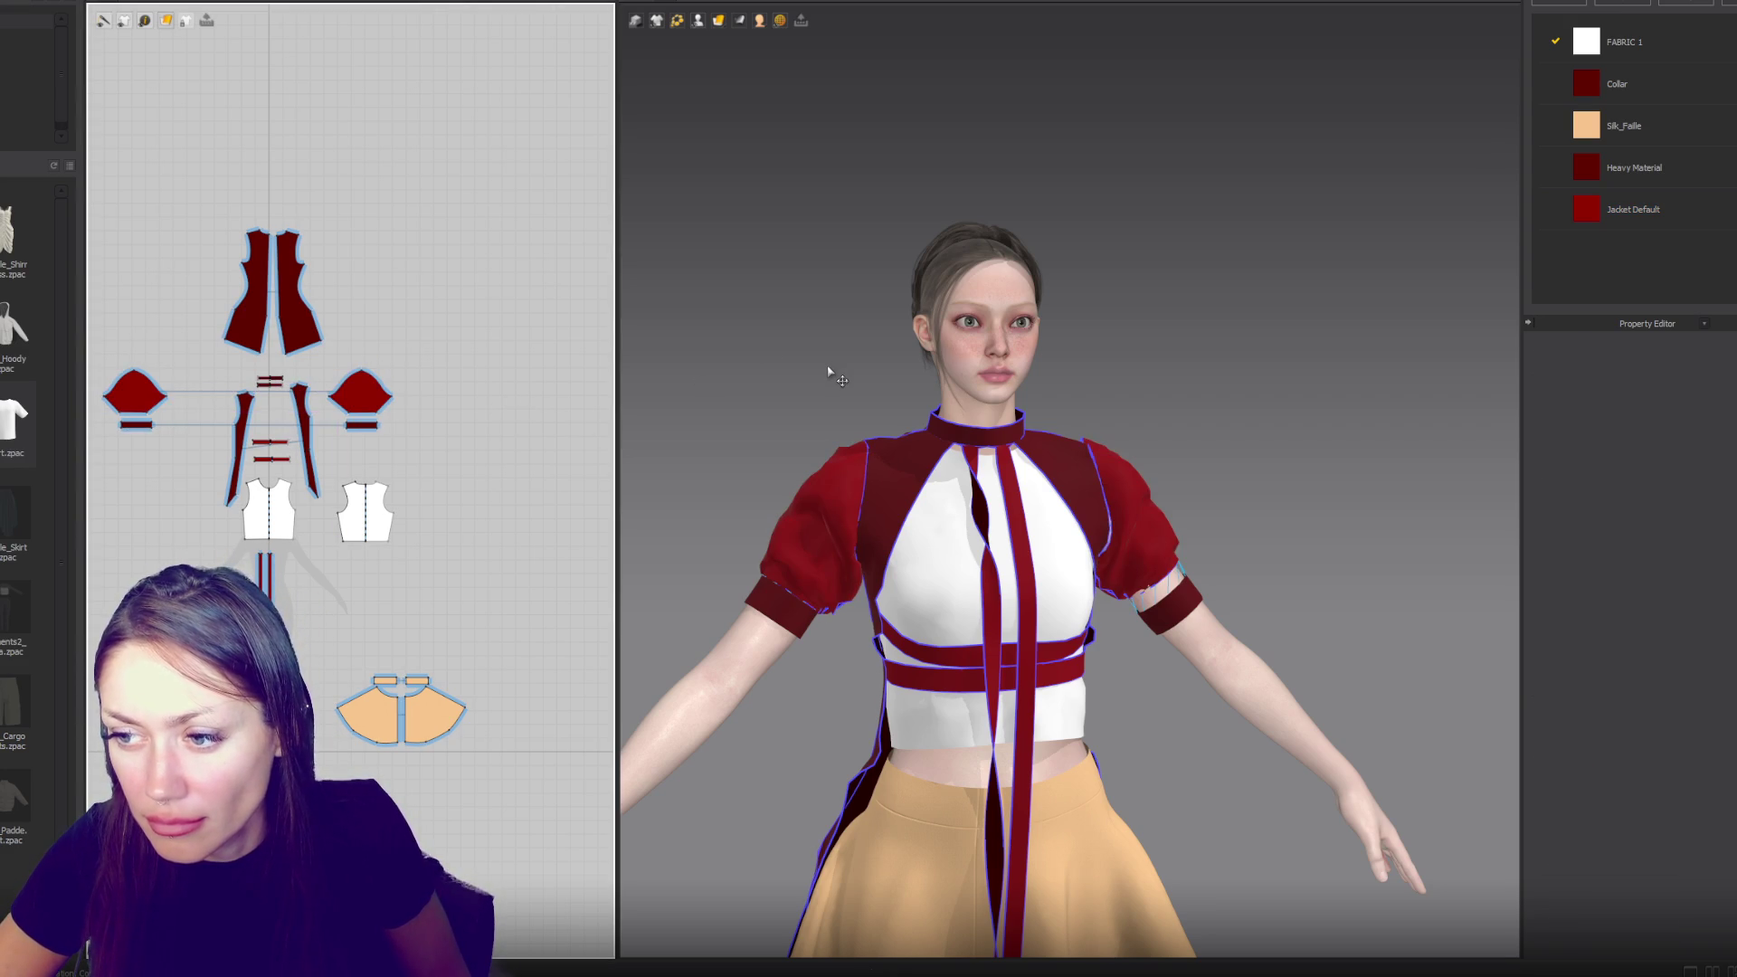
{"action": "left_click", "coordinate": [859, 440]}
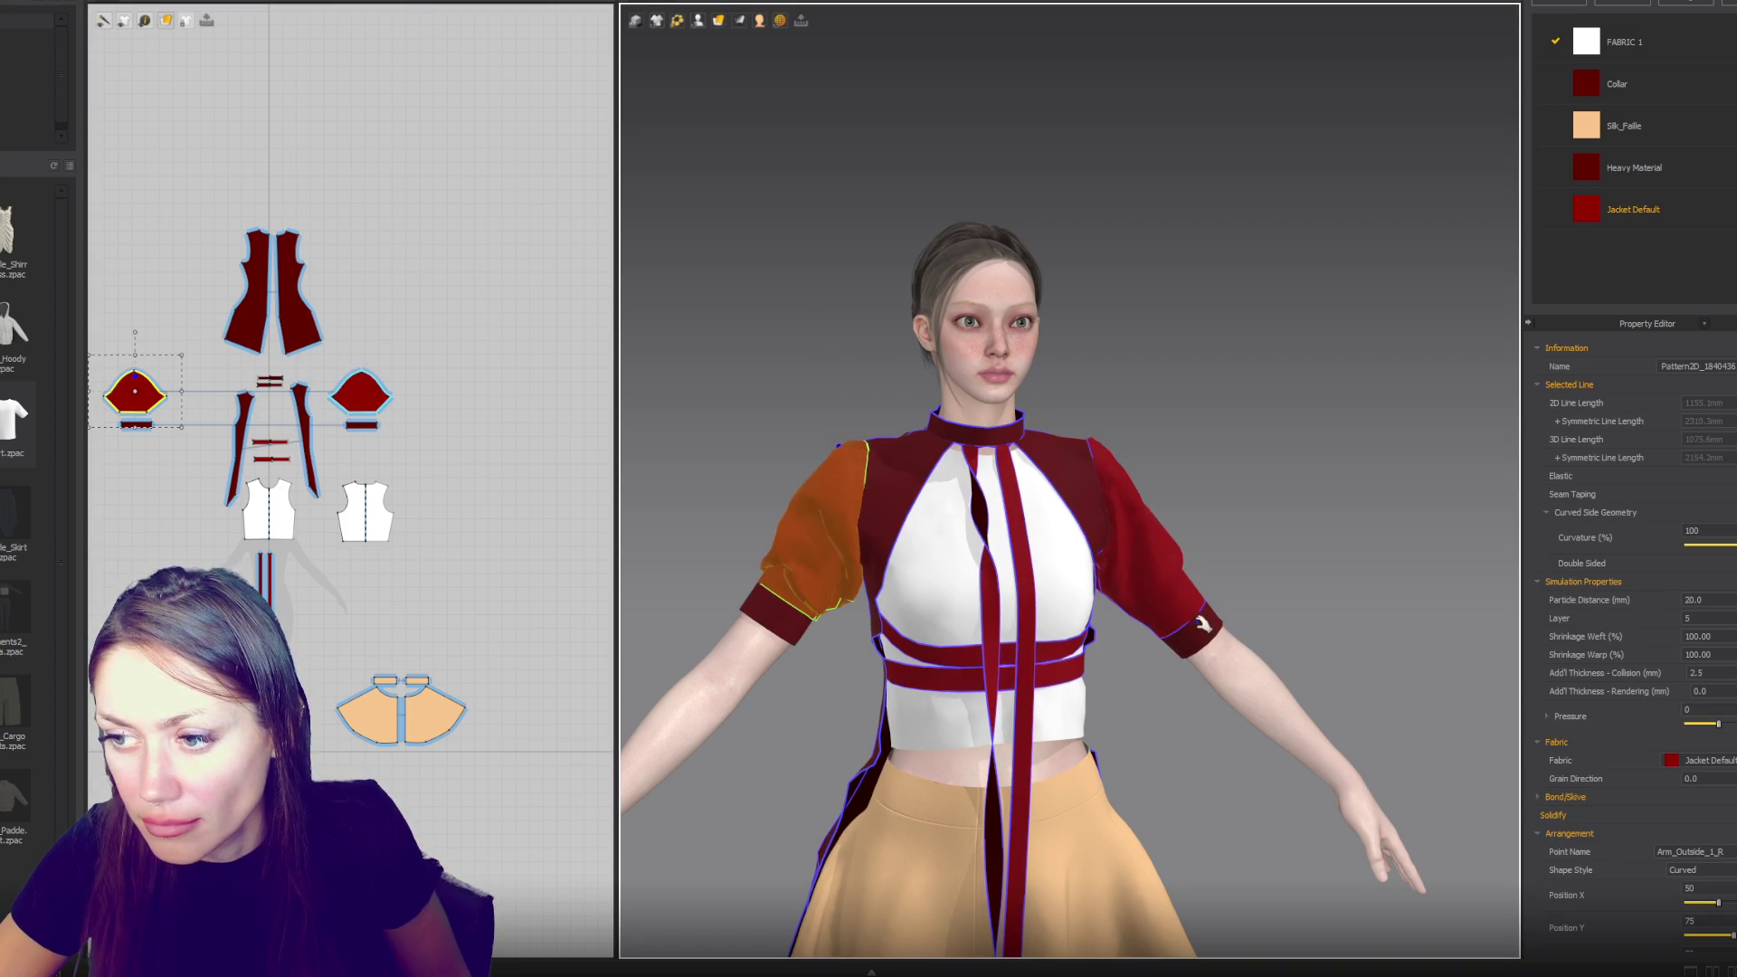
{"action": "left_click", "coordinate": [1182, 605]}
{"action": "key", "text": "6"}
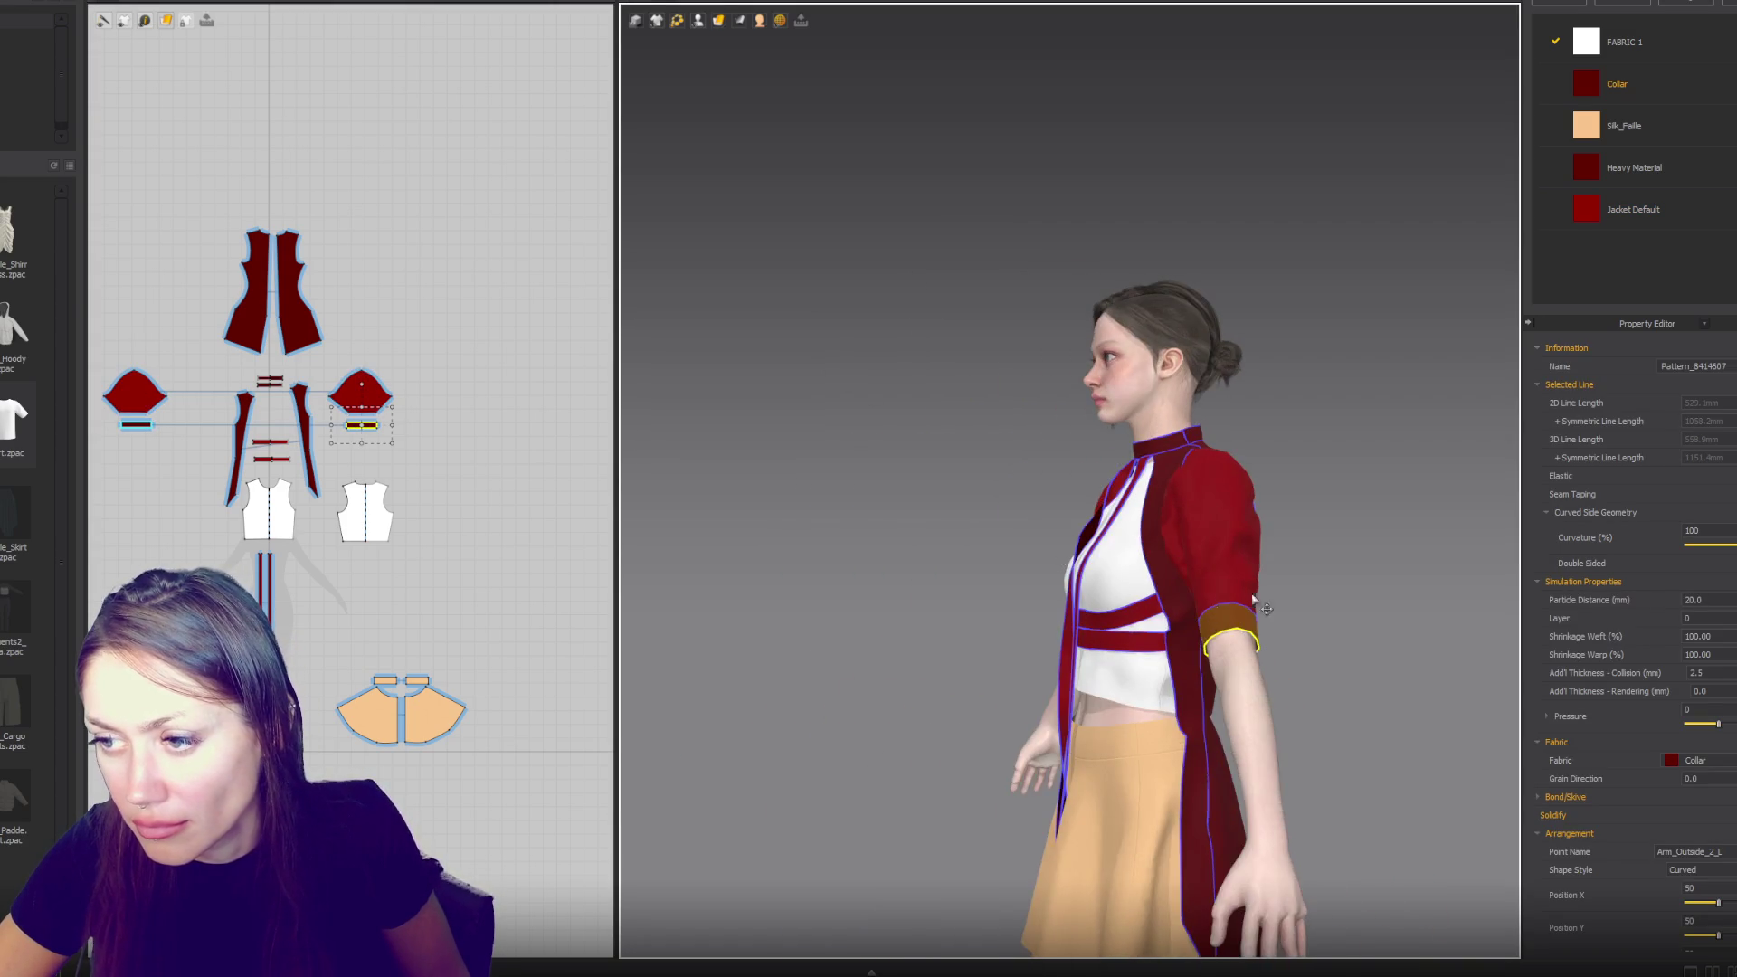
{"action": "key", "text": "2"}
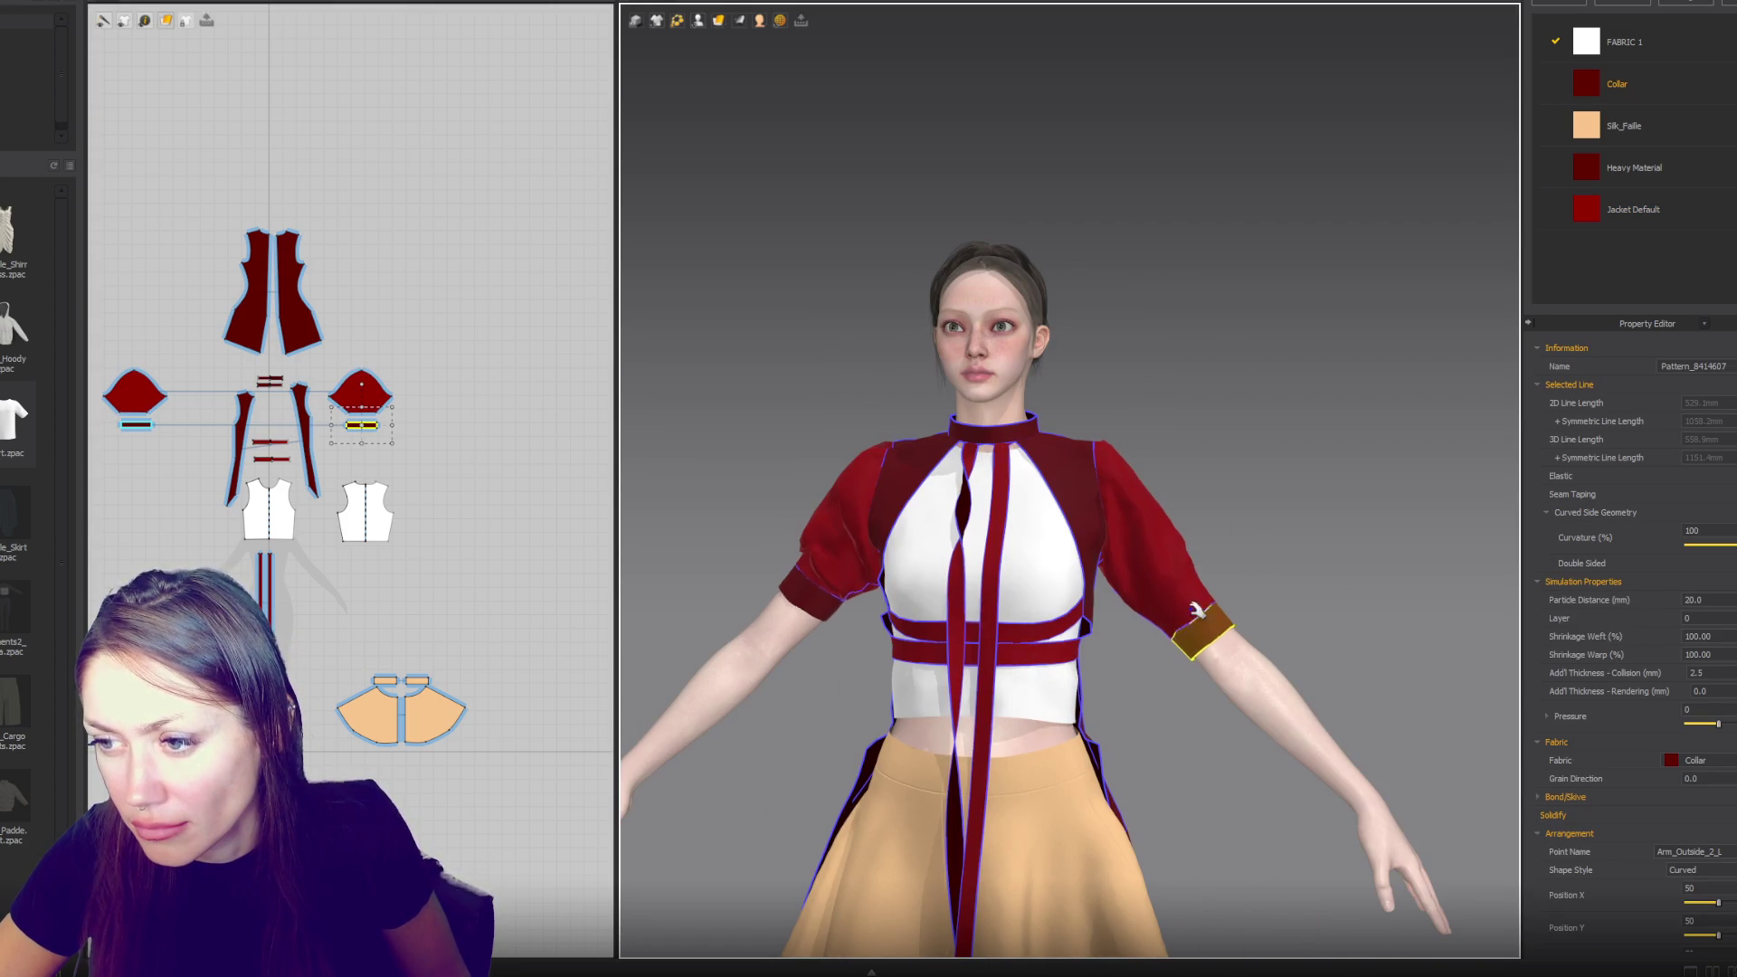
- Try moving the new cuff toward the elbow twice, undoing both moves, then select the Collar fabric
{"action": "left_click_drag", "start_coordinate": [1191, 613], "coordinate": [1176, 574]}
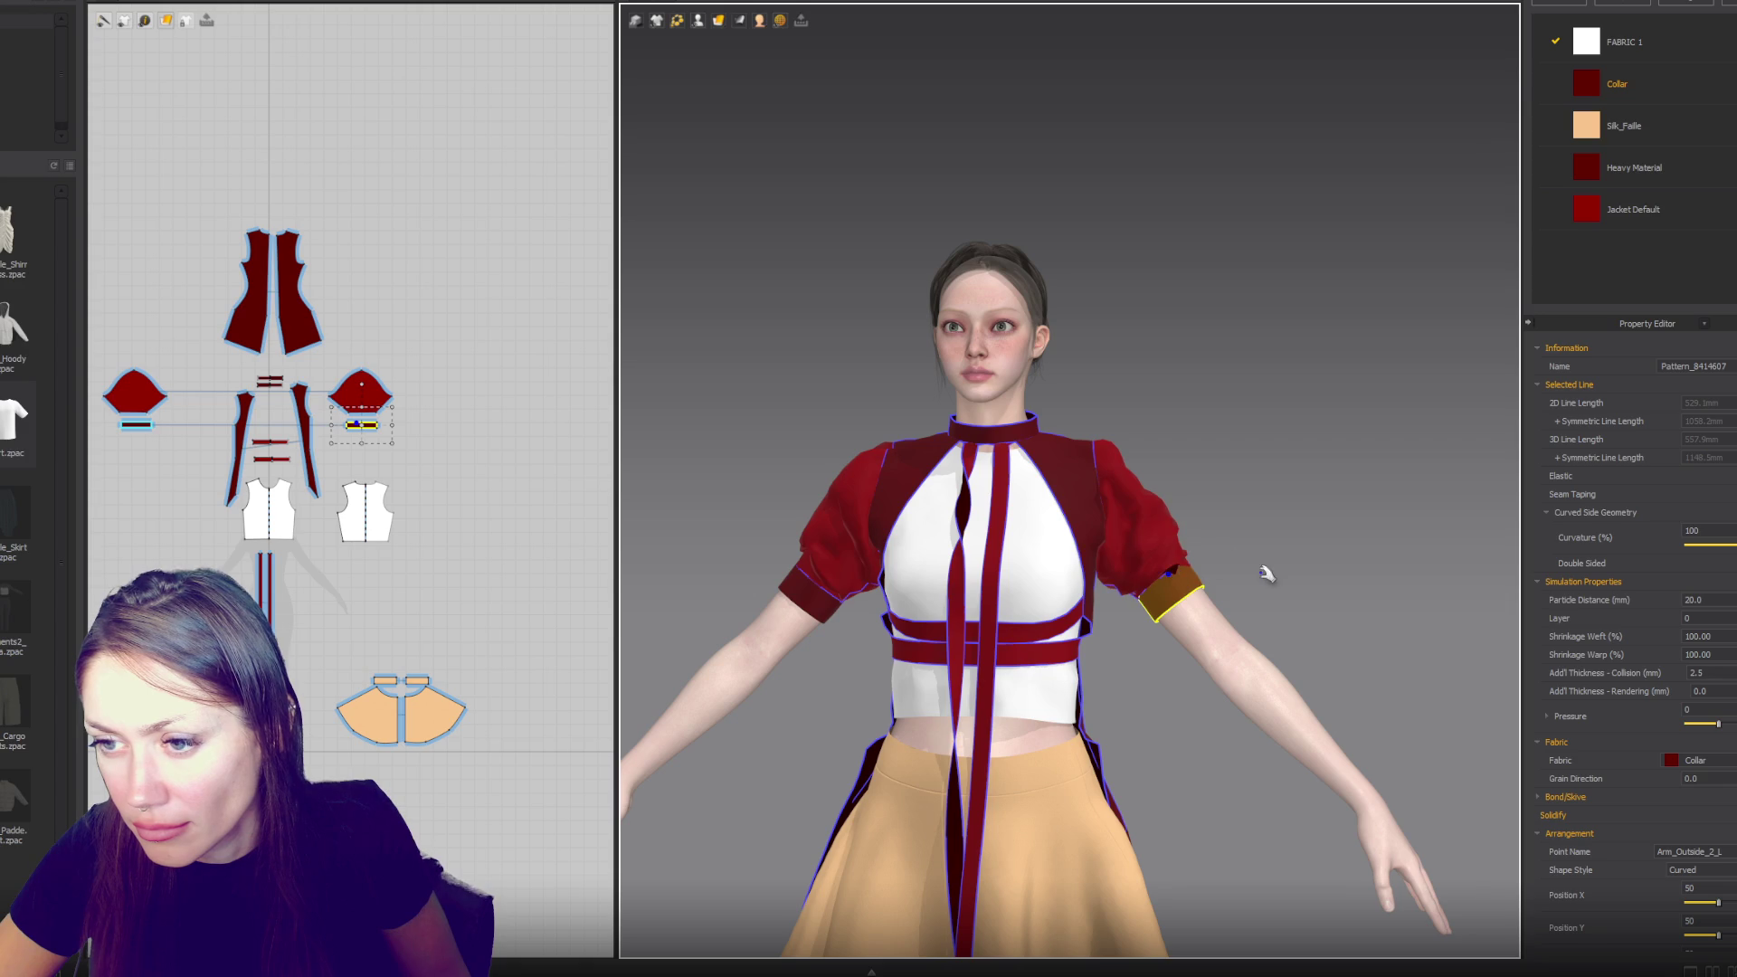
{"action": "key", "text": "ctrl+z"}
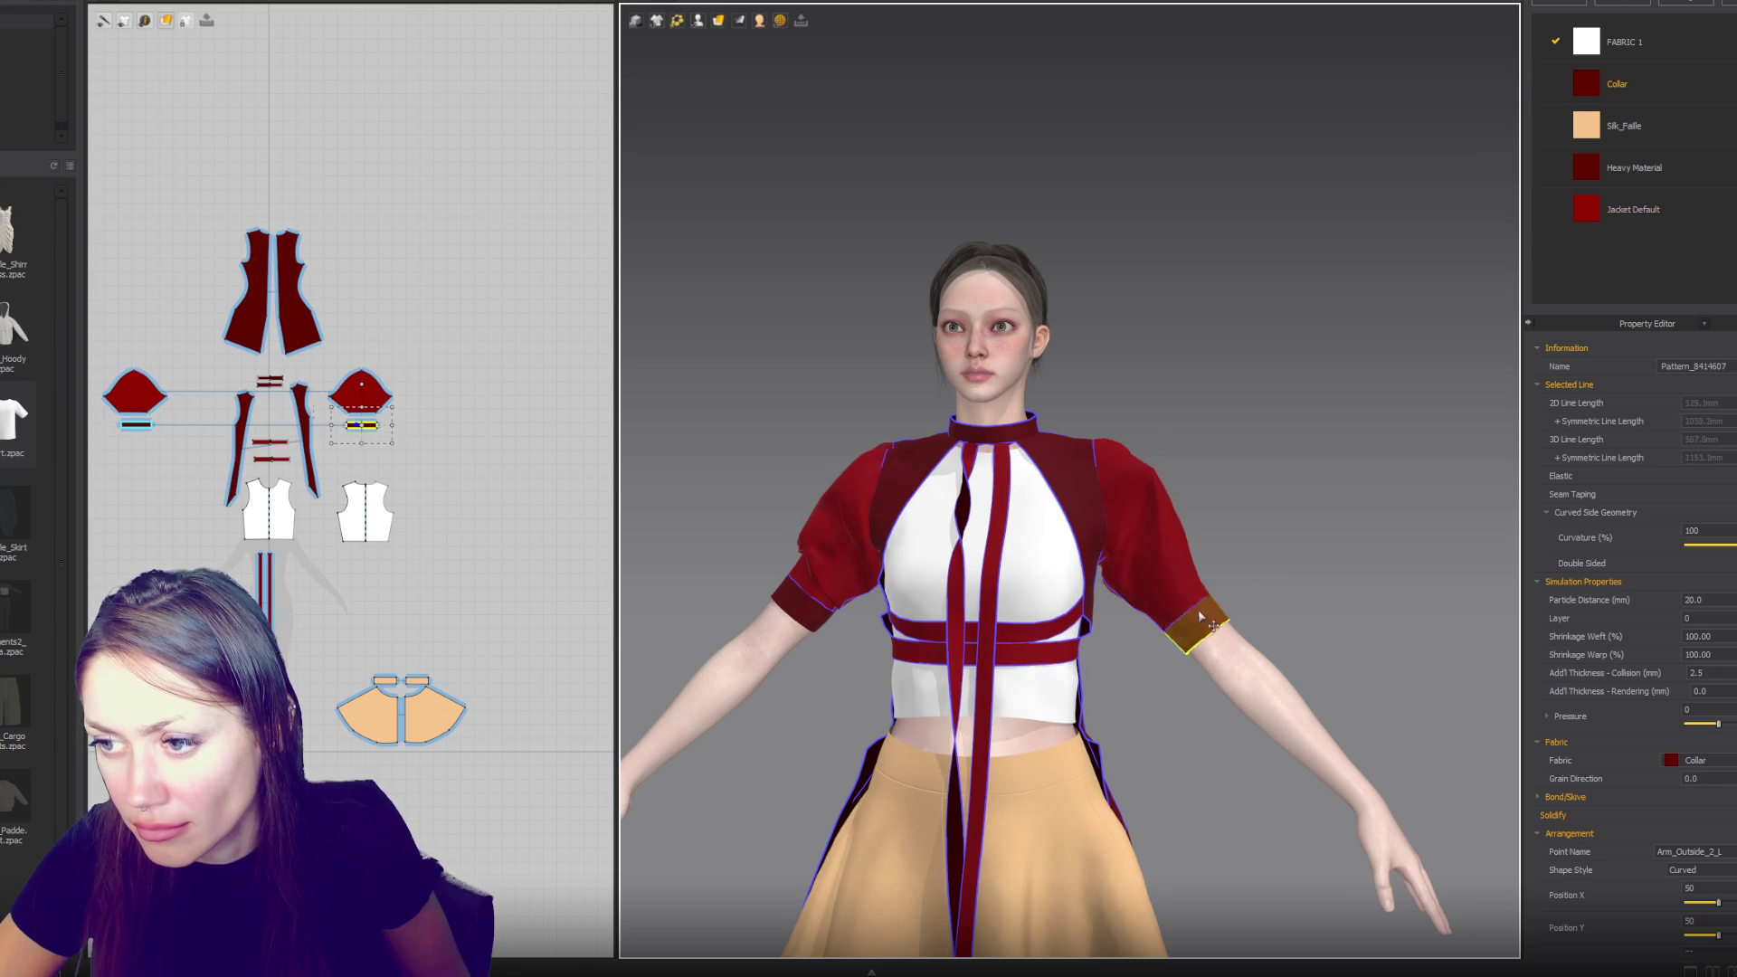
{"action": "left_click_drag", "start_coordinate": [1203, 627], "coordinate": [1191, 606]}
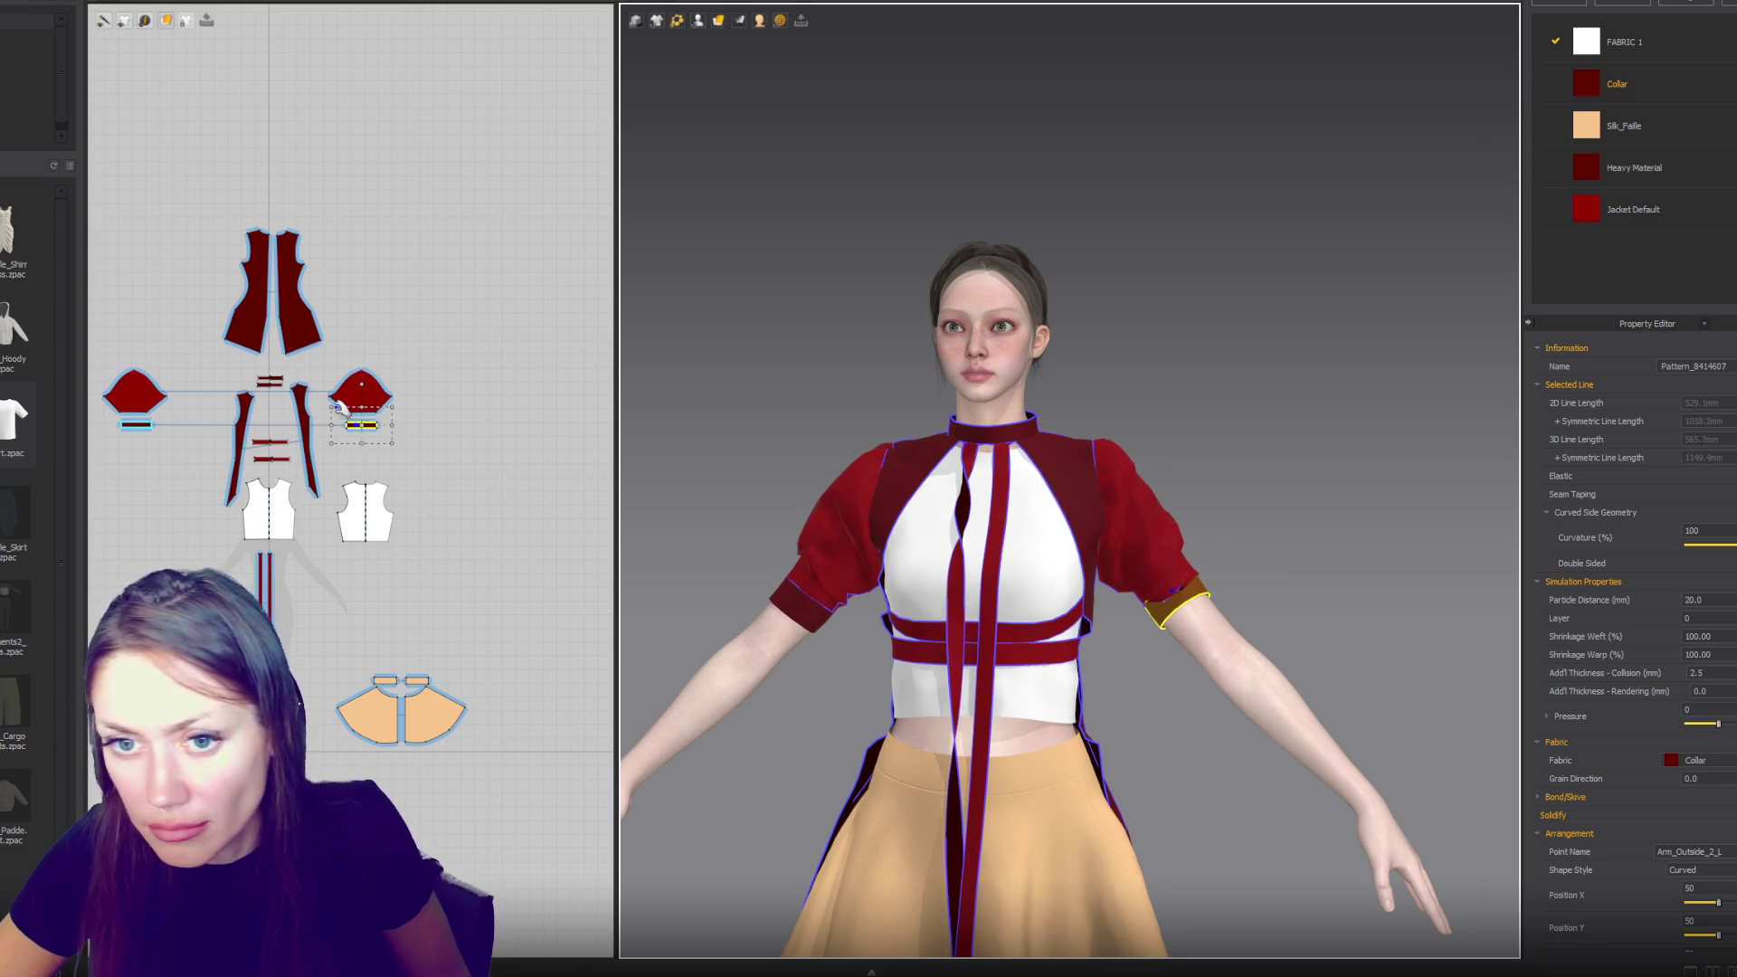
{"action": "key", "text": "ctrl+z"}
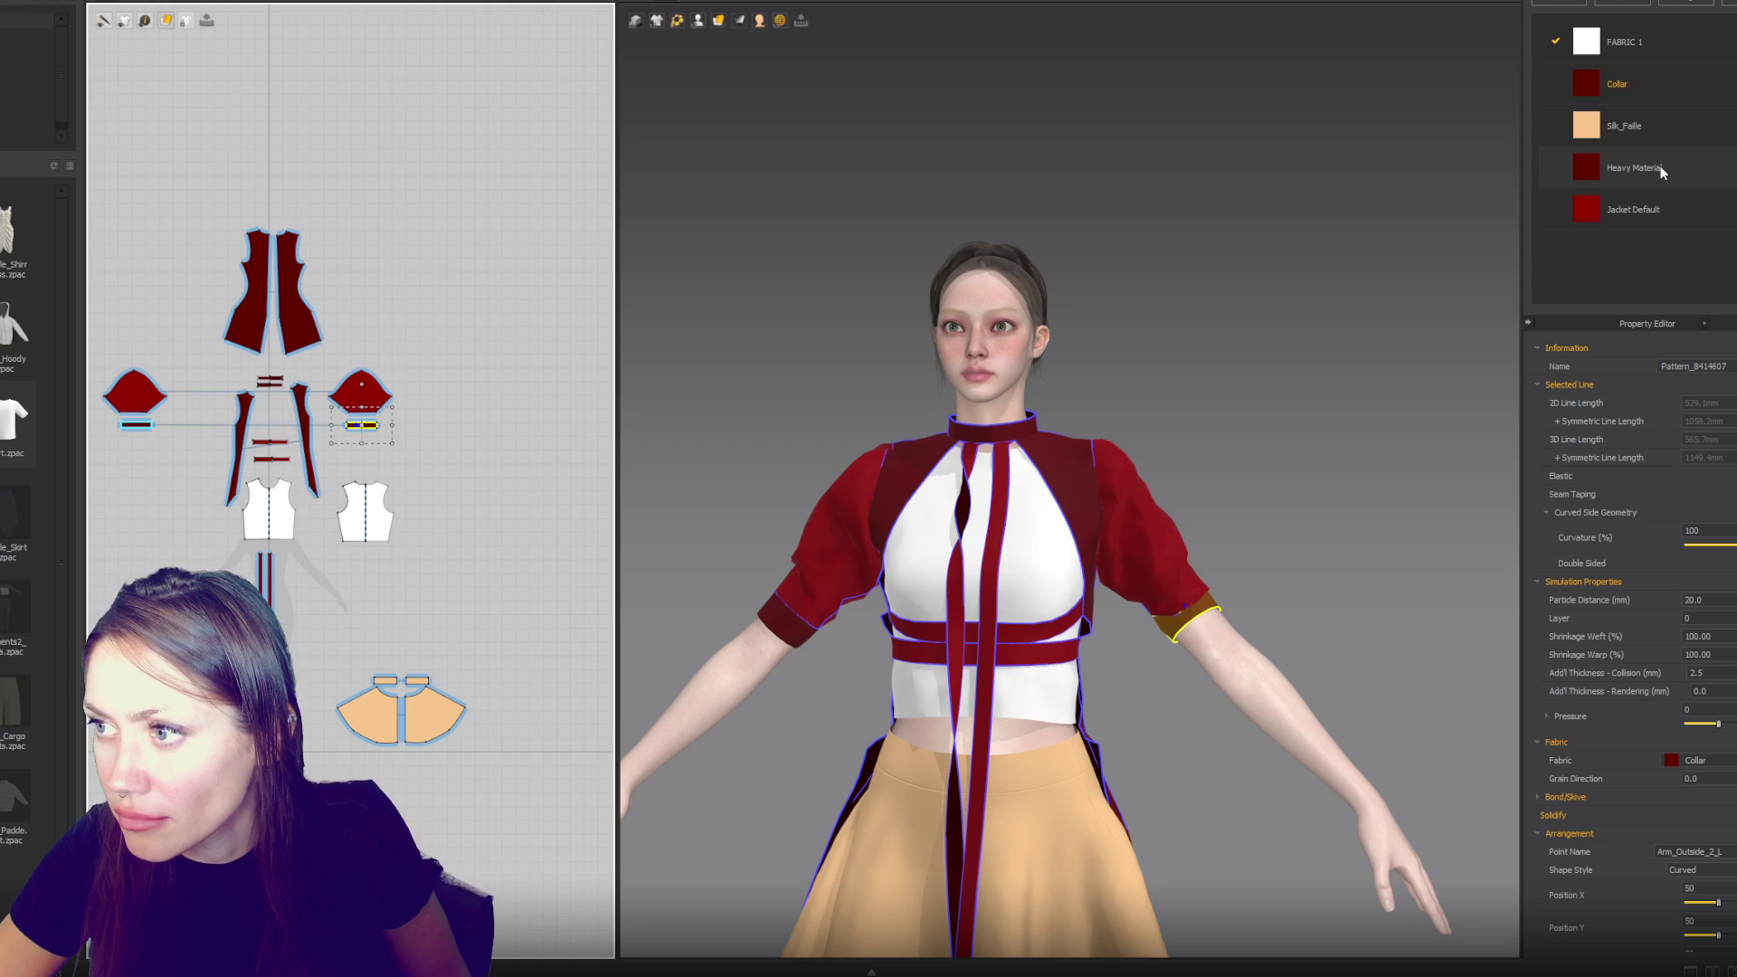
{"action": "left_click", "coordinate": [1628, 86]}
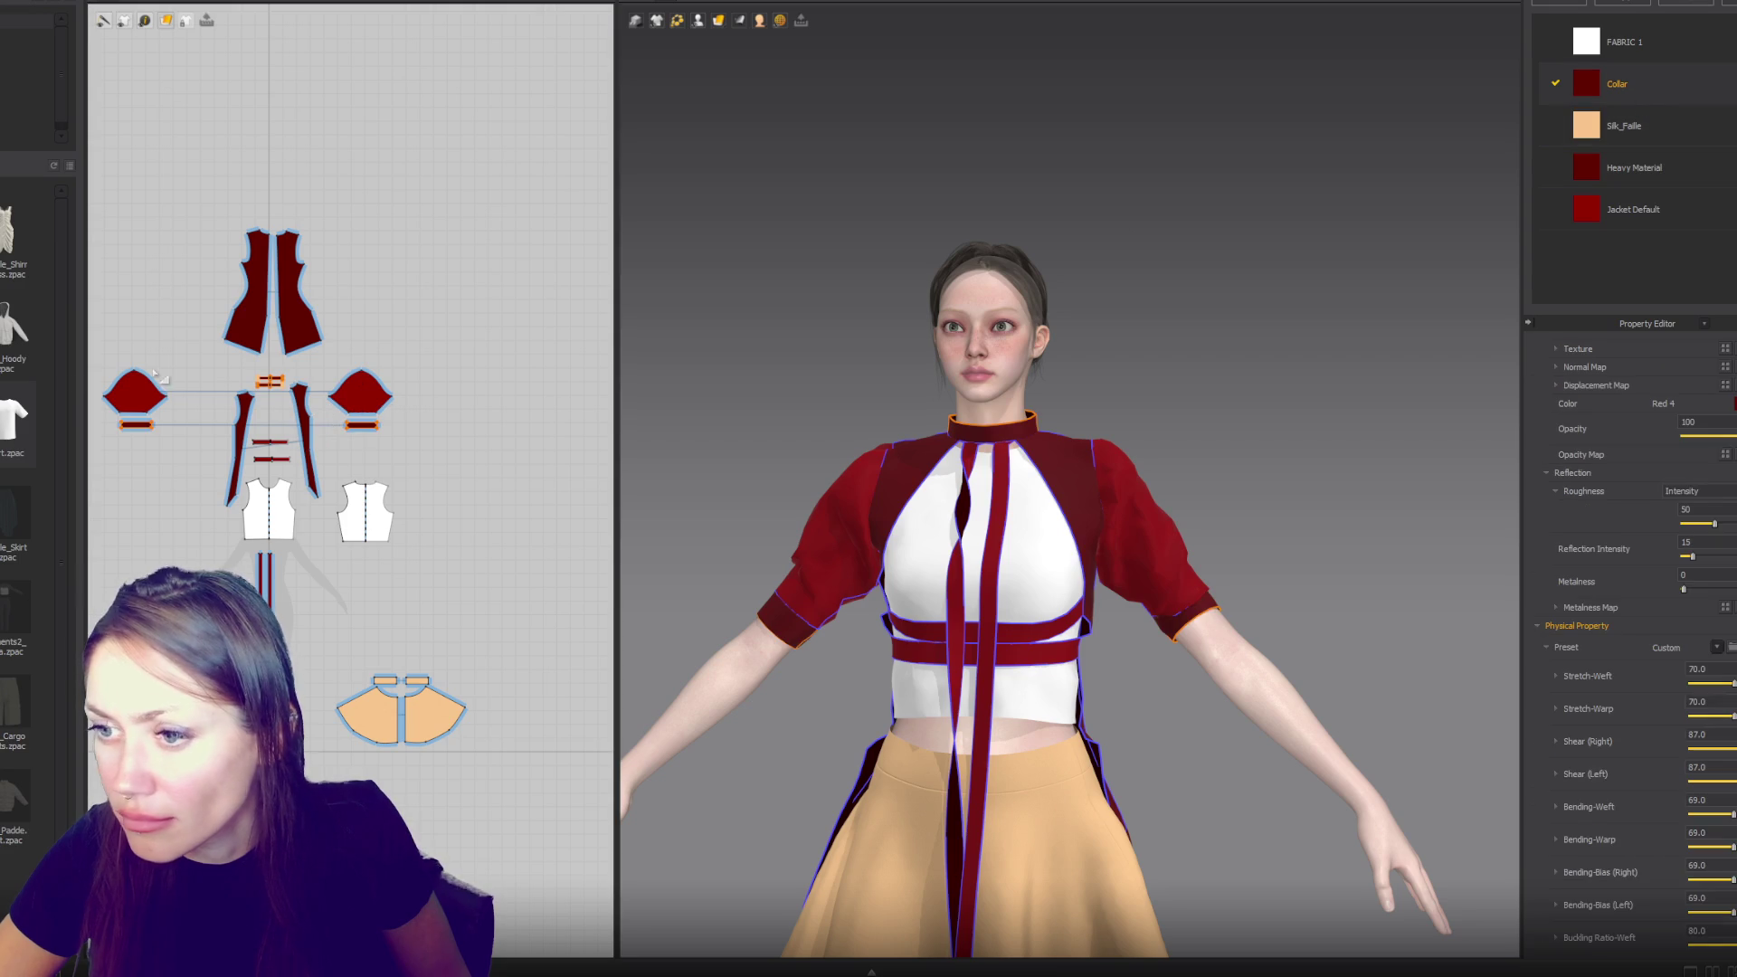
- Lower the Collar fabric's stretch to Weft 37 and Warp 33, then re-simulate the garment
{"action": "left_click", "coordinate": [363, 425]}
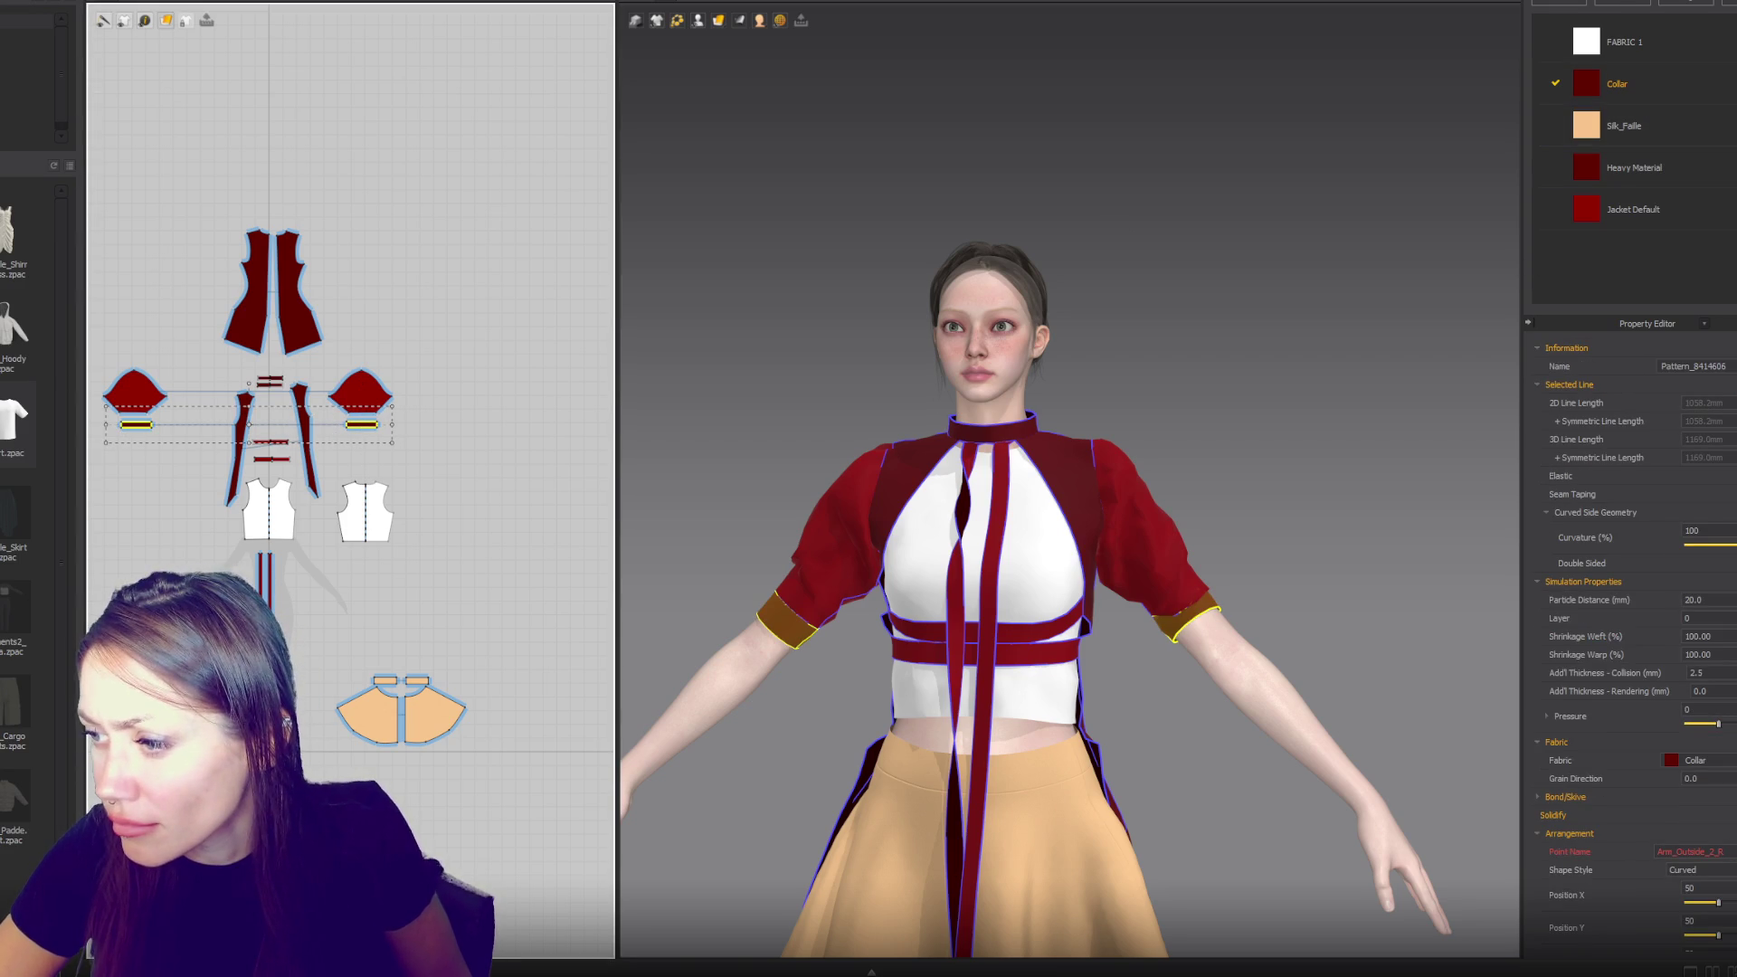
{"action": "left_click", "coordinate": [1683, 93]}
{"action": "scroll", "coordinate": [1706, 904], "scroll_direction": "down", "scroll_amount": 5}
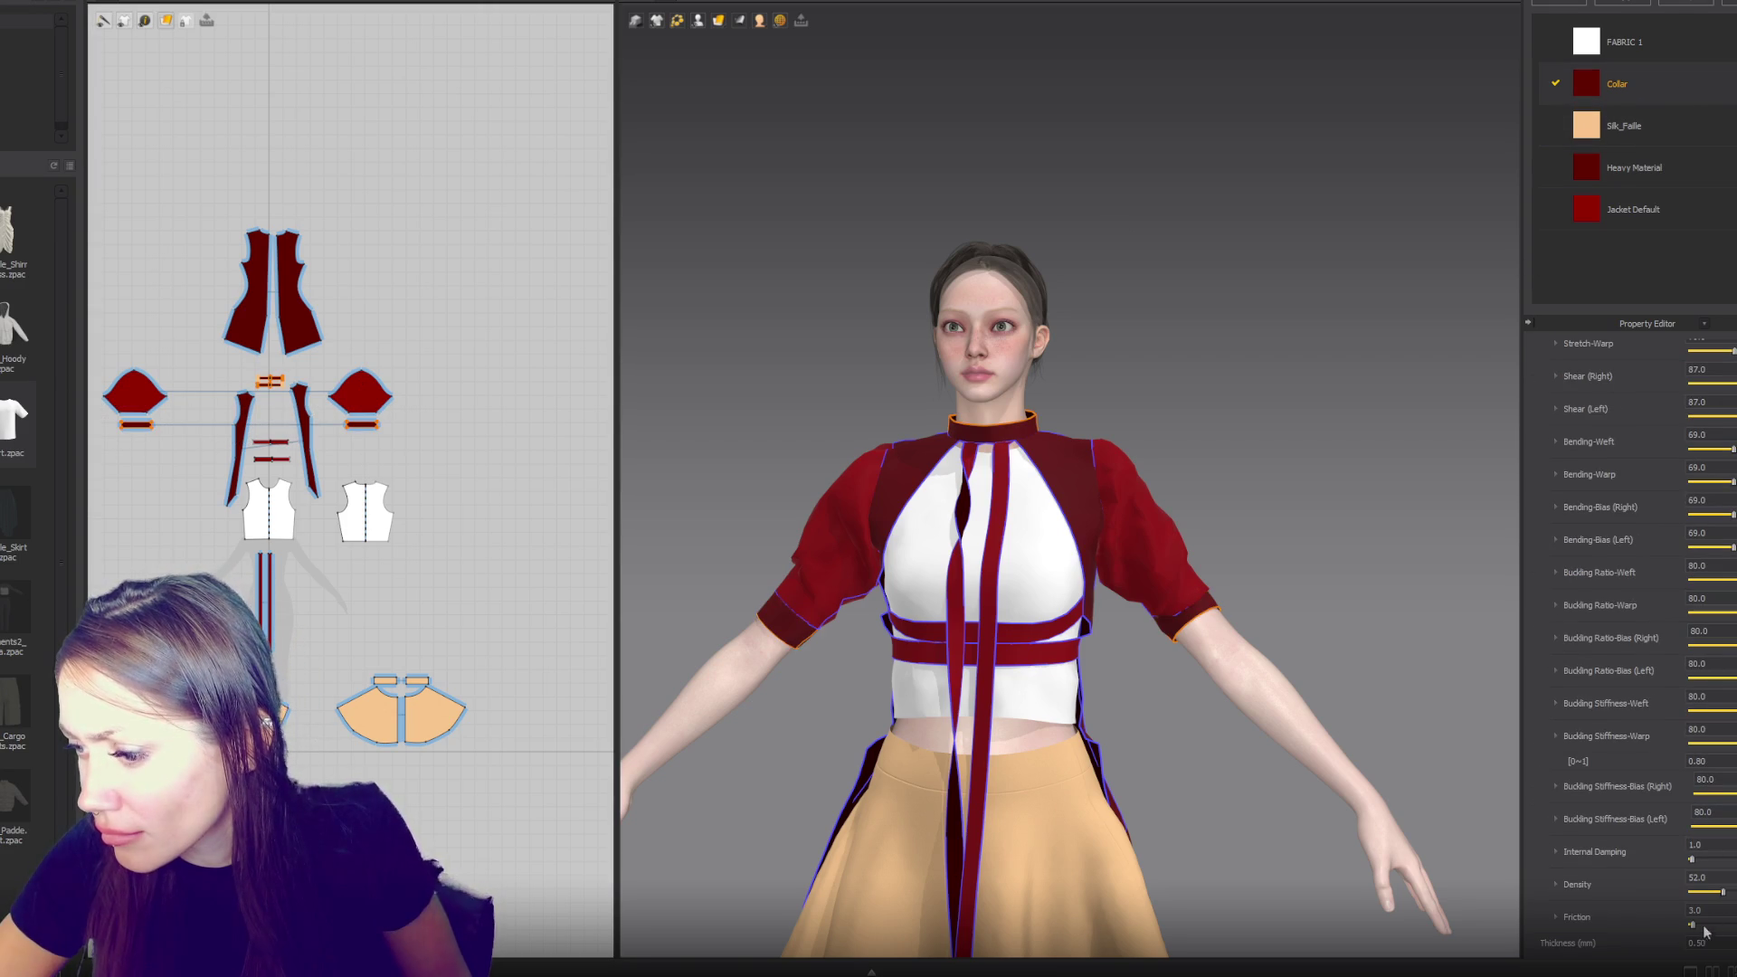
{"action": "scroll", "coordinate": [1733, 775], "scroll_direction": "up", "scroll_amount": 3}
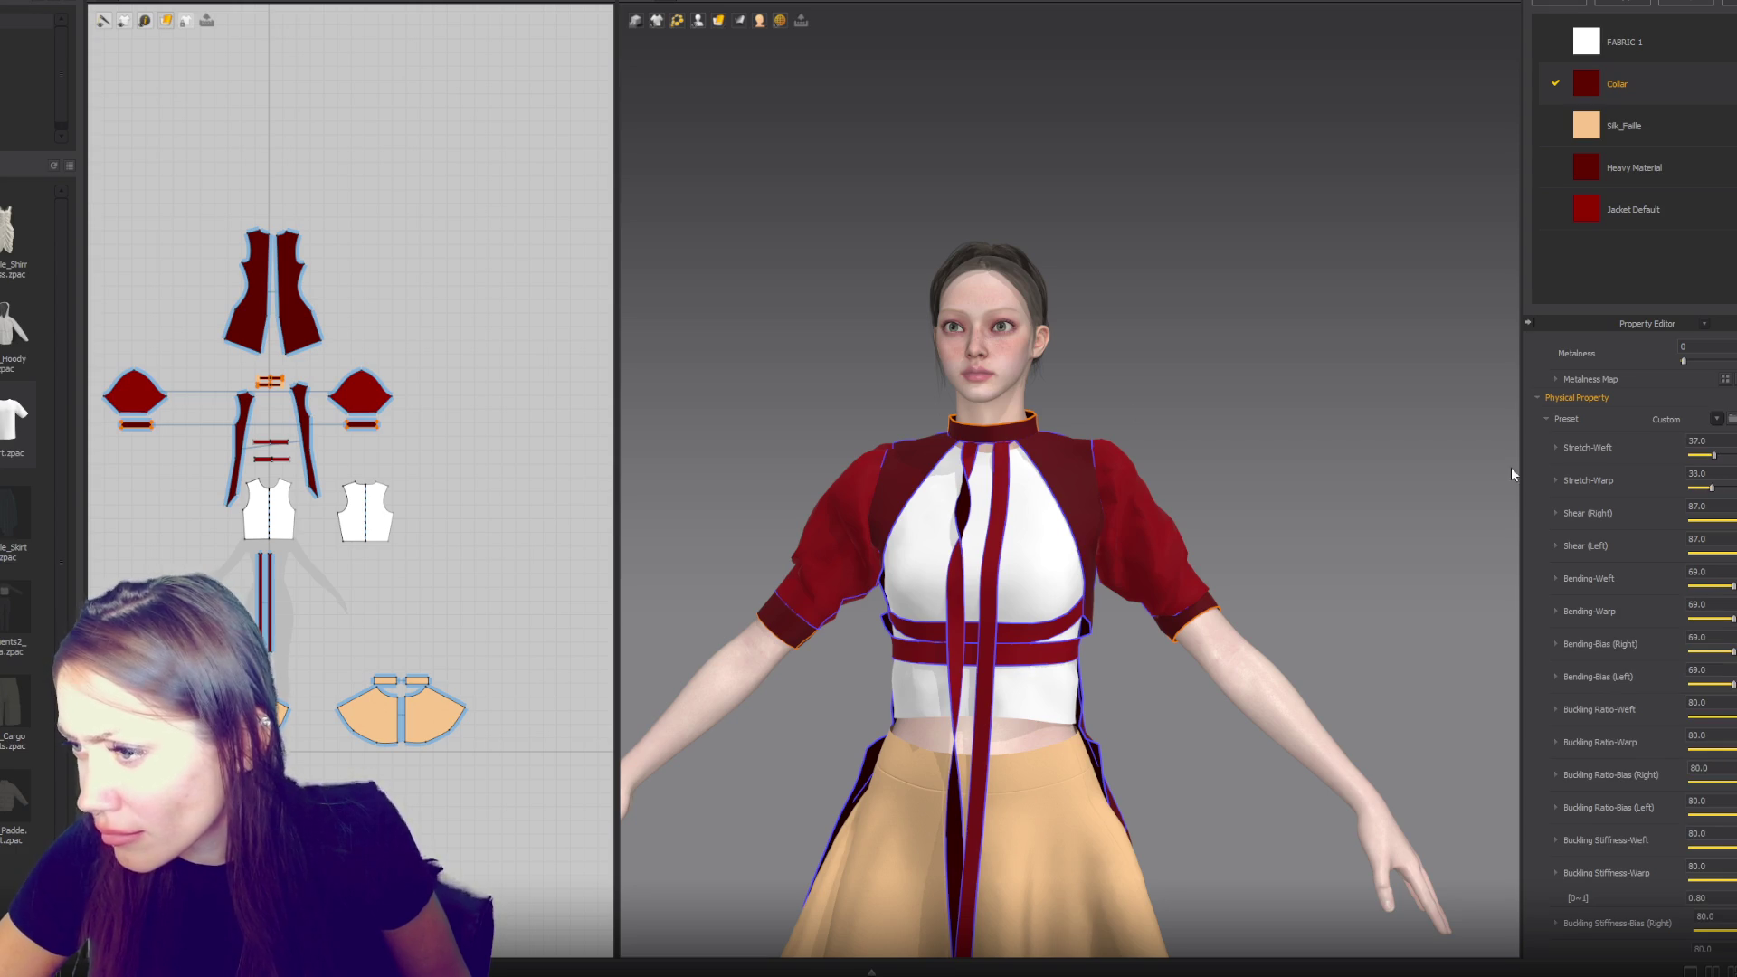
{"action": "left_click", "coordinate": [1137, 399]}
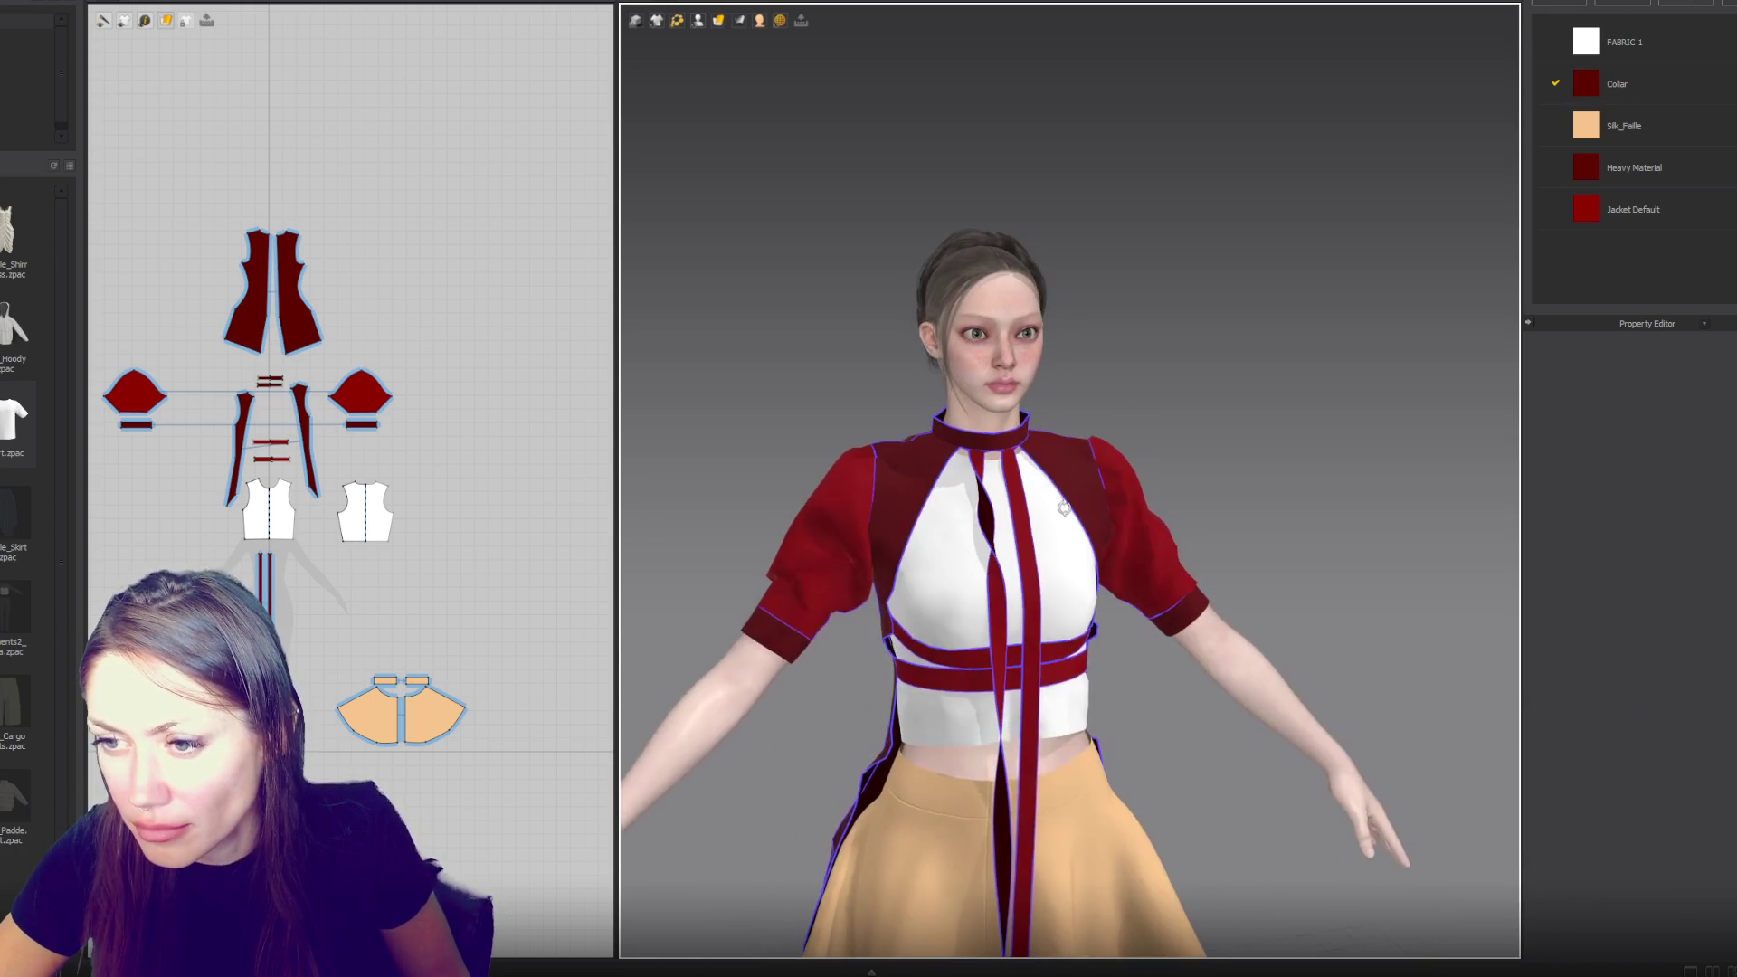
{"action": "right_click_drag", "start_coordinate": [1003, 655], "coordinate": [1027, 651]}
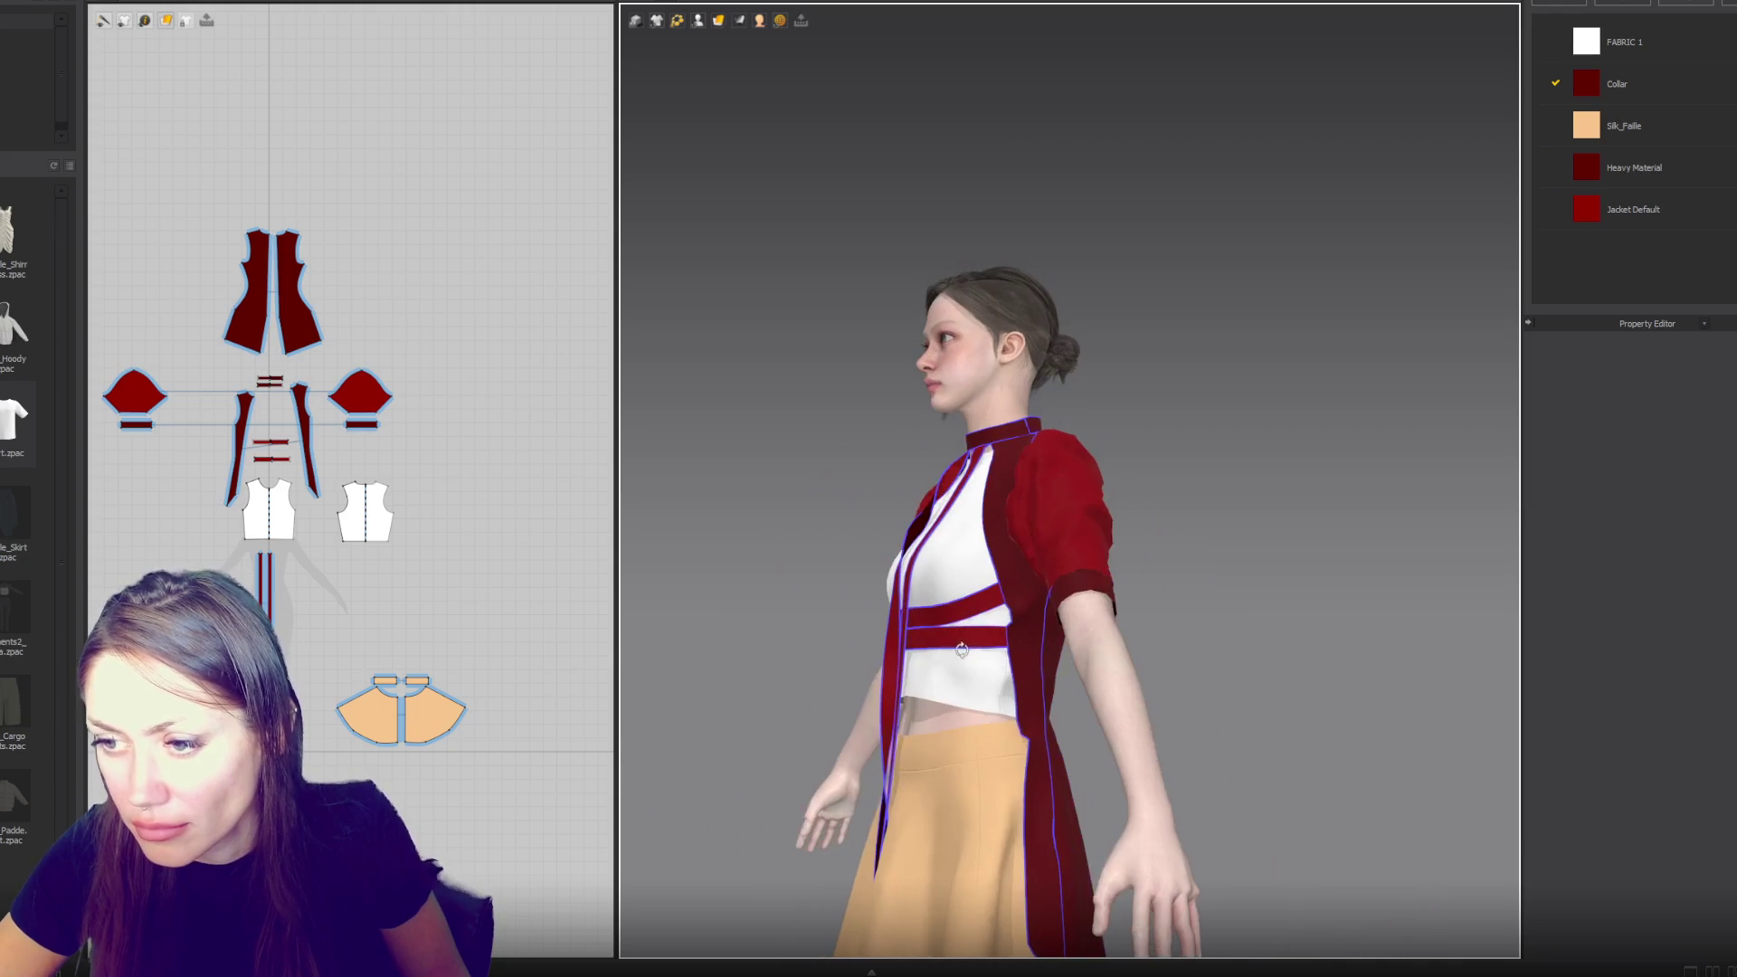
{"action": "left_click", "coordinate": [1016, 637]}
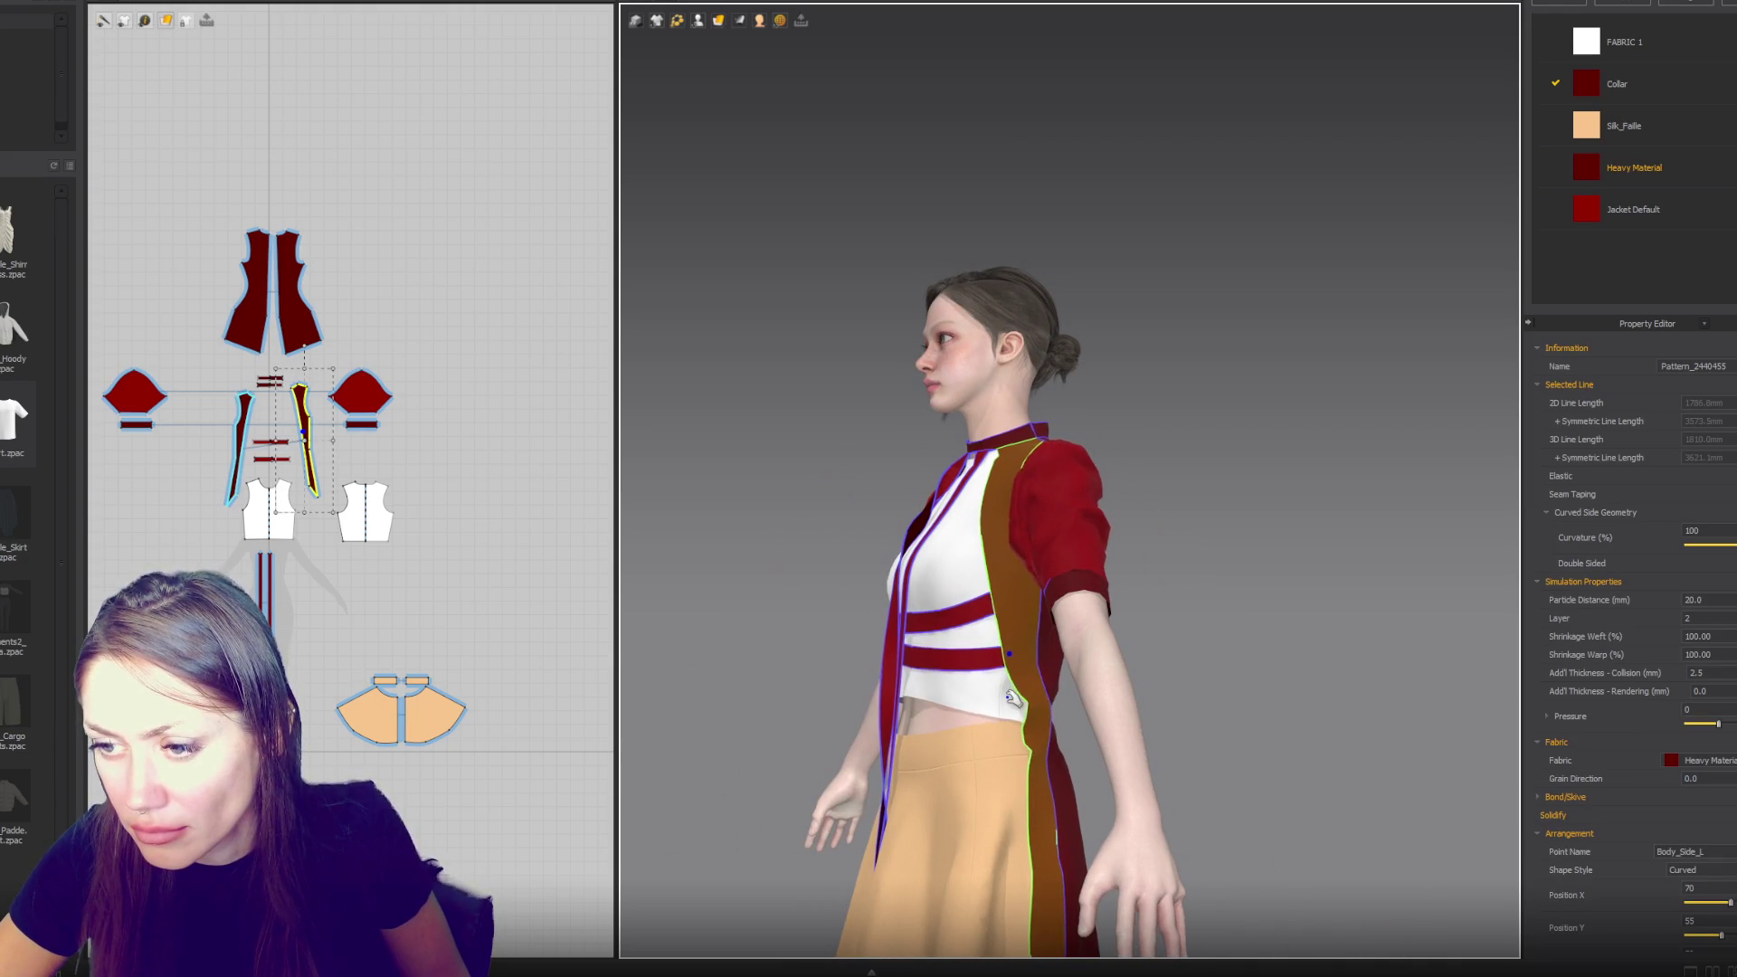
{"action": "left_click_drag", "start_coordinate": [1018, 693], "coordinate": [1012, 705]}
{"action": "right_click_drag", "start_coordinate": [1202, 657], "coordinate": [1342, 664]}
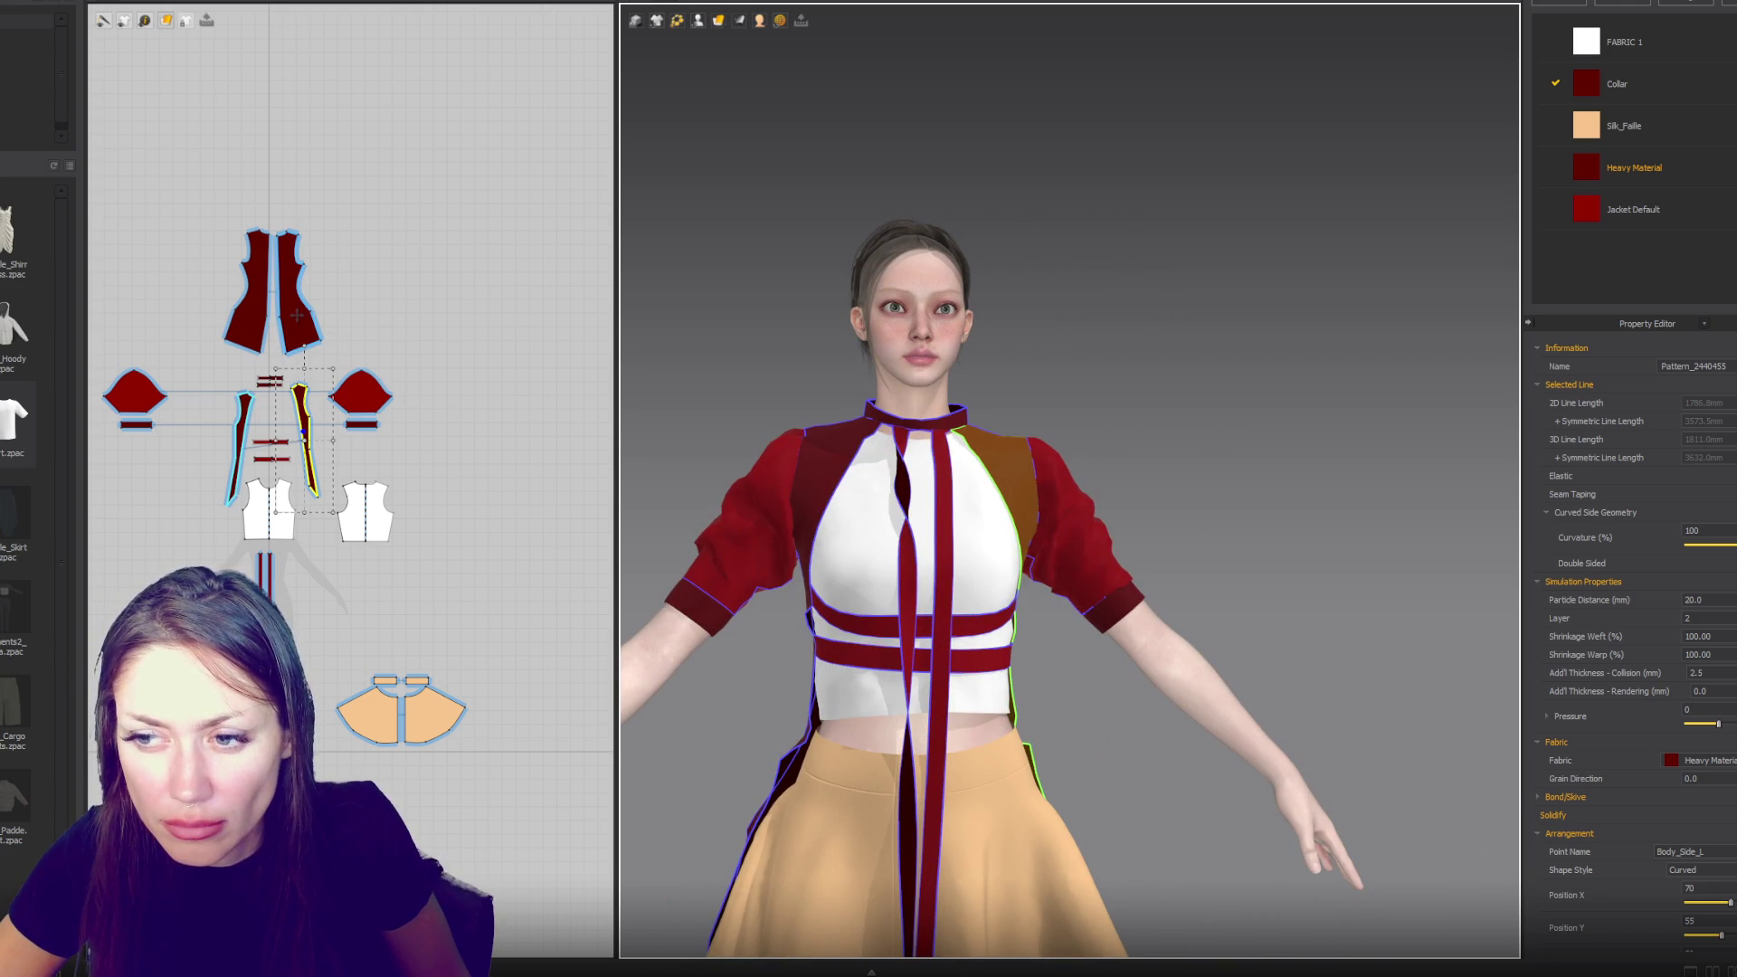
{"action": "right_click_drag", "start_coordinate": [1040, 435], "coordinate": [1455, 428]}
{"action": "scroll", "coordinate": [992, 511], "scroll_direction": "down", "scroll_amount": 5}
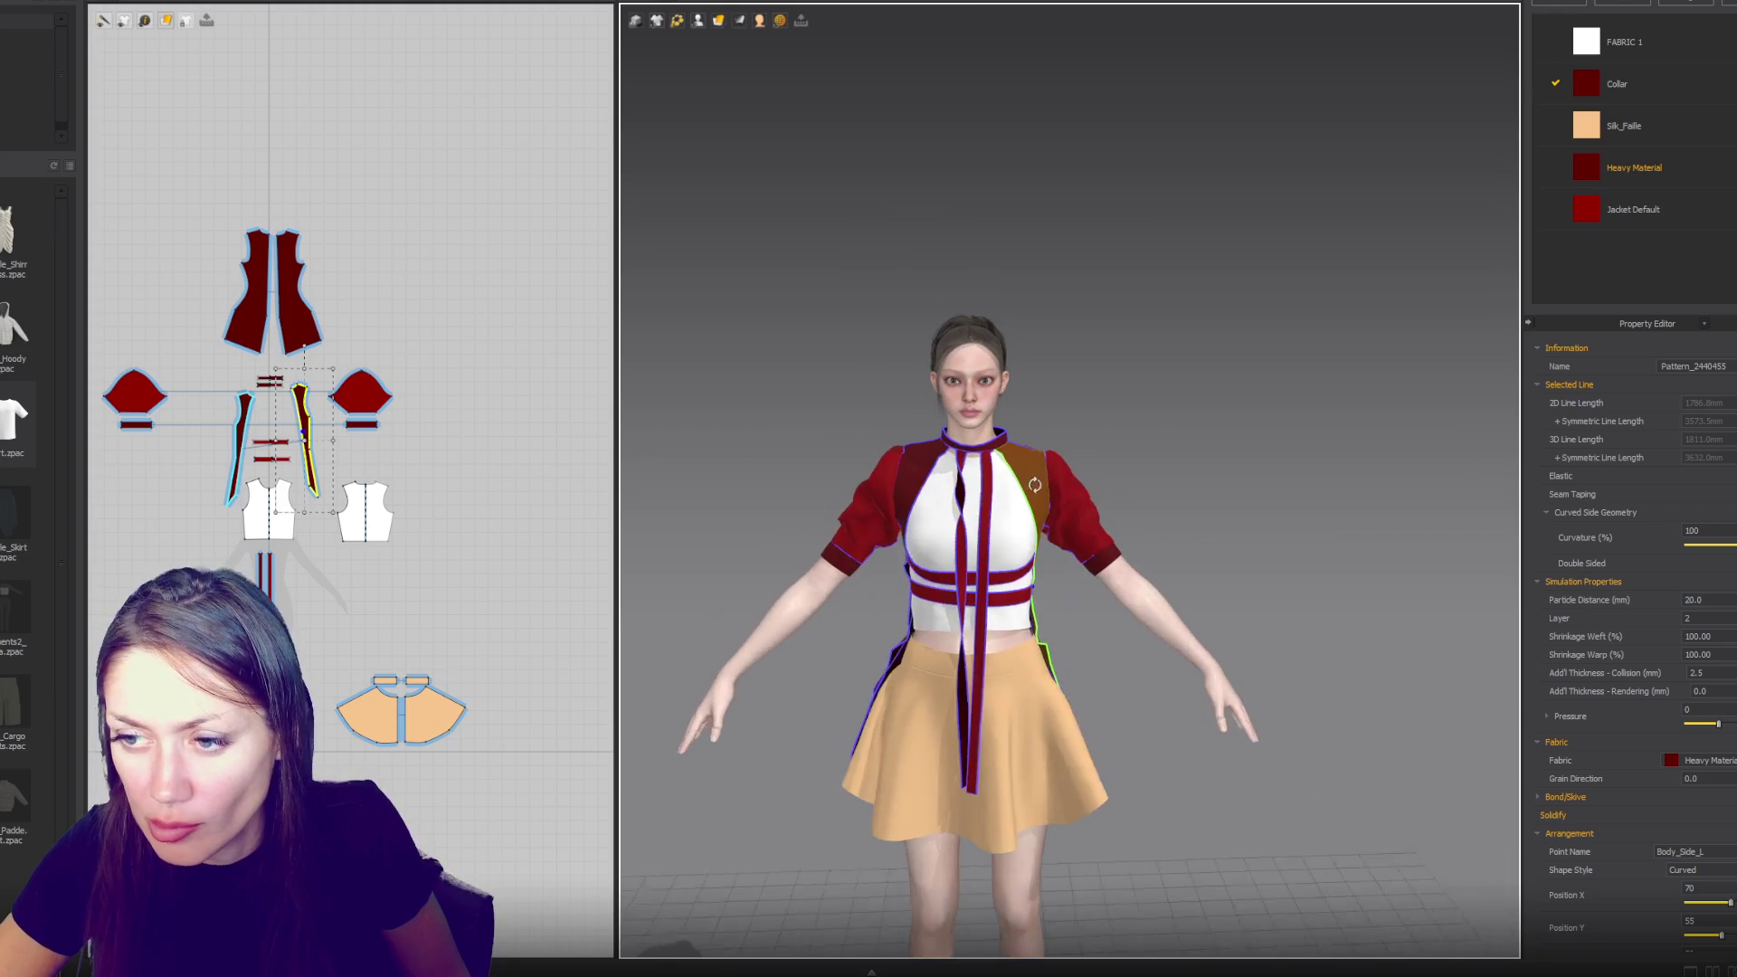
{"action": "left_click", "coordinate": [292, 316]}
{"action": "left_click", "coordinate": [254, 326], "text": "shift"}
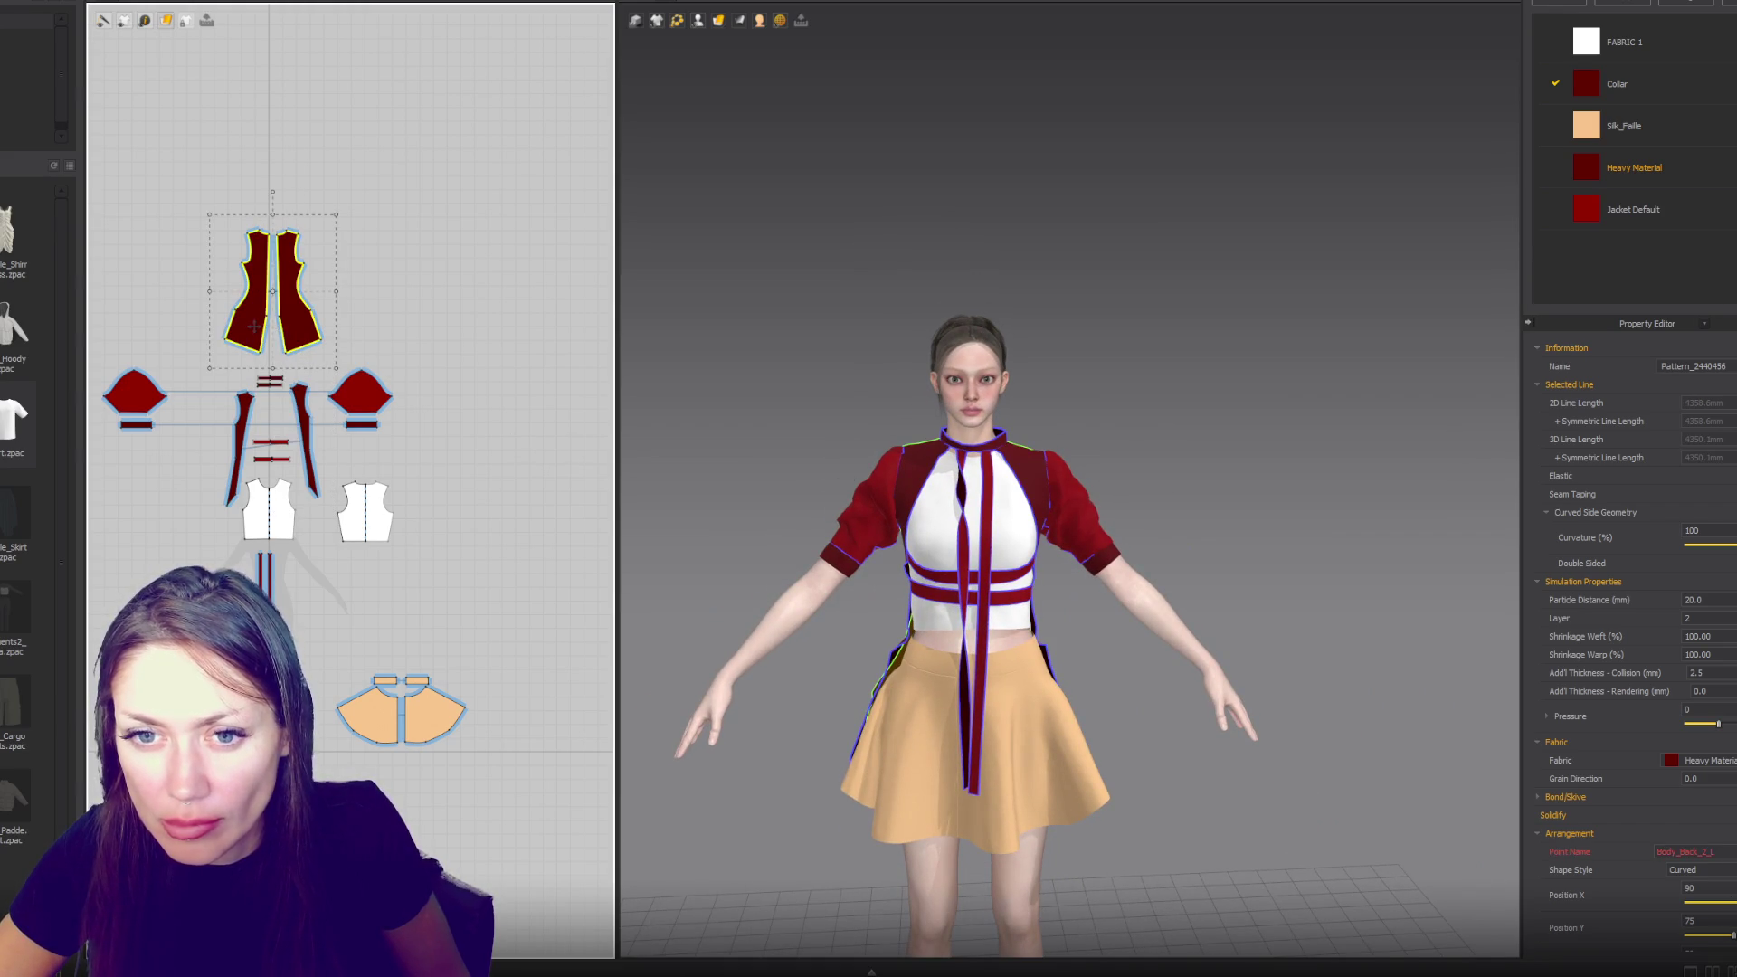
{"action": "left_click", "coordinate": [1577, 163]}
{"action": "scroll", "coordinate": [1668, 462], "scroll_direction": "down", "scroll_amount": 5}
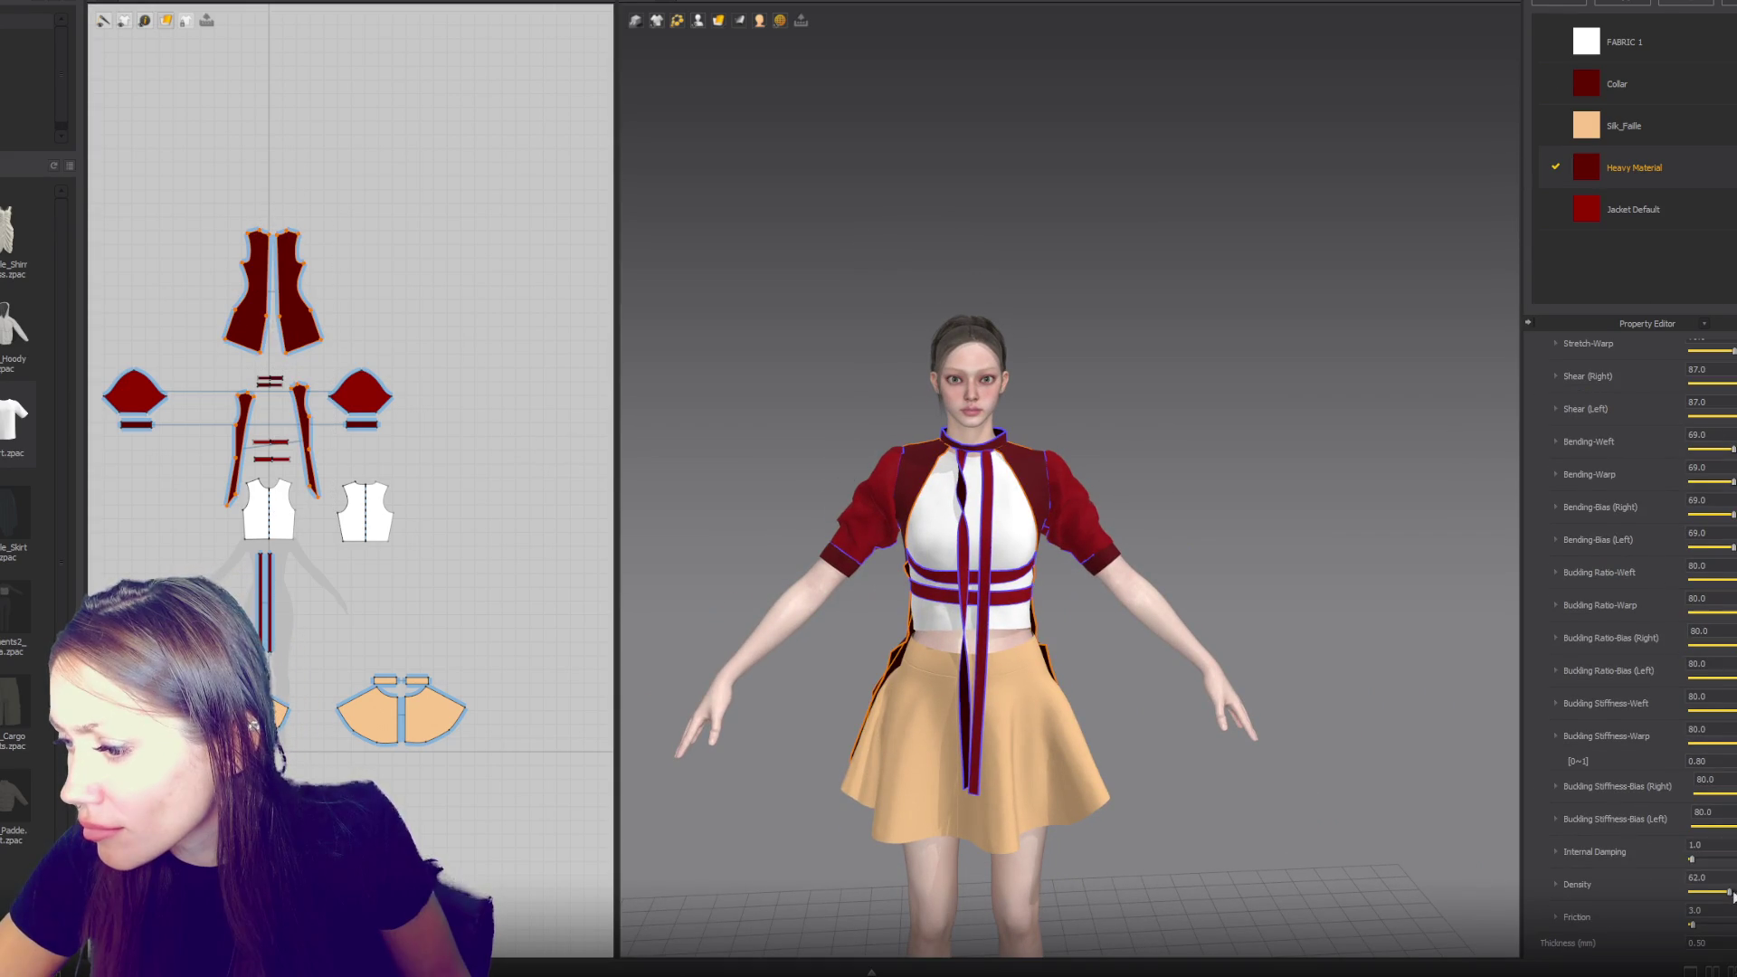
{"action": "left_click", "coordinate": [1095, 380]}
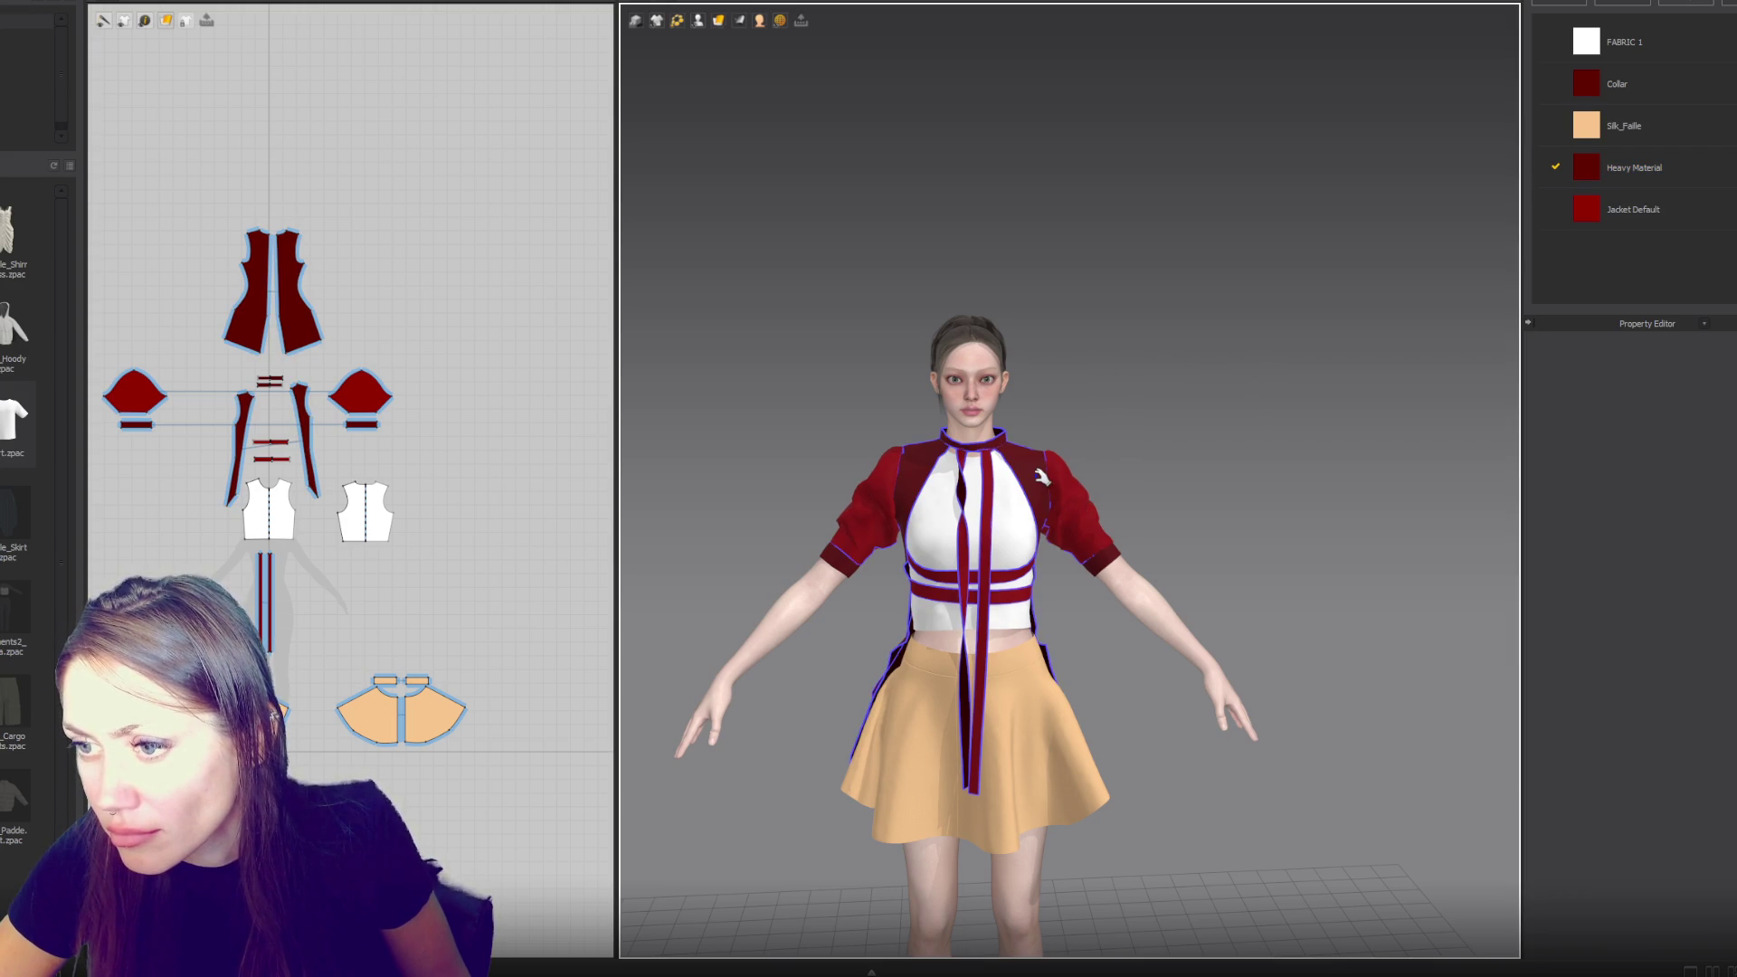
{"action": "left_click", "coordinate": [1001, 438]}
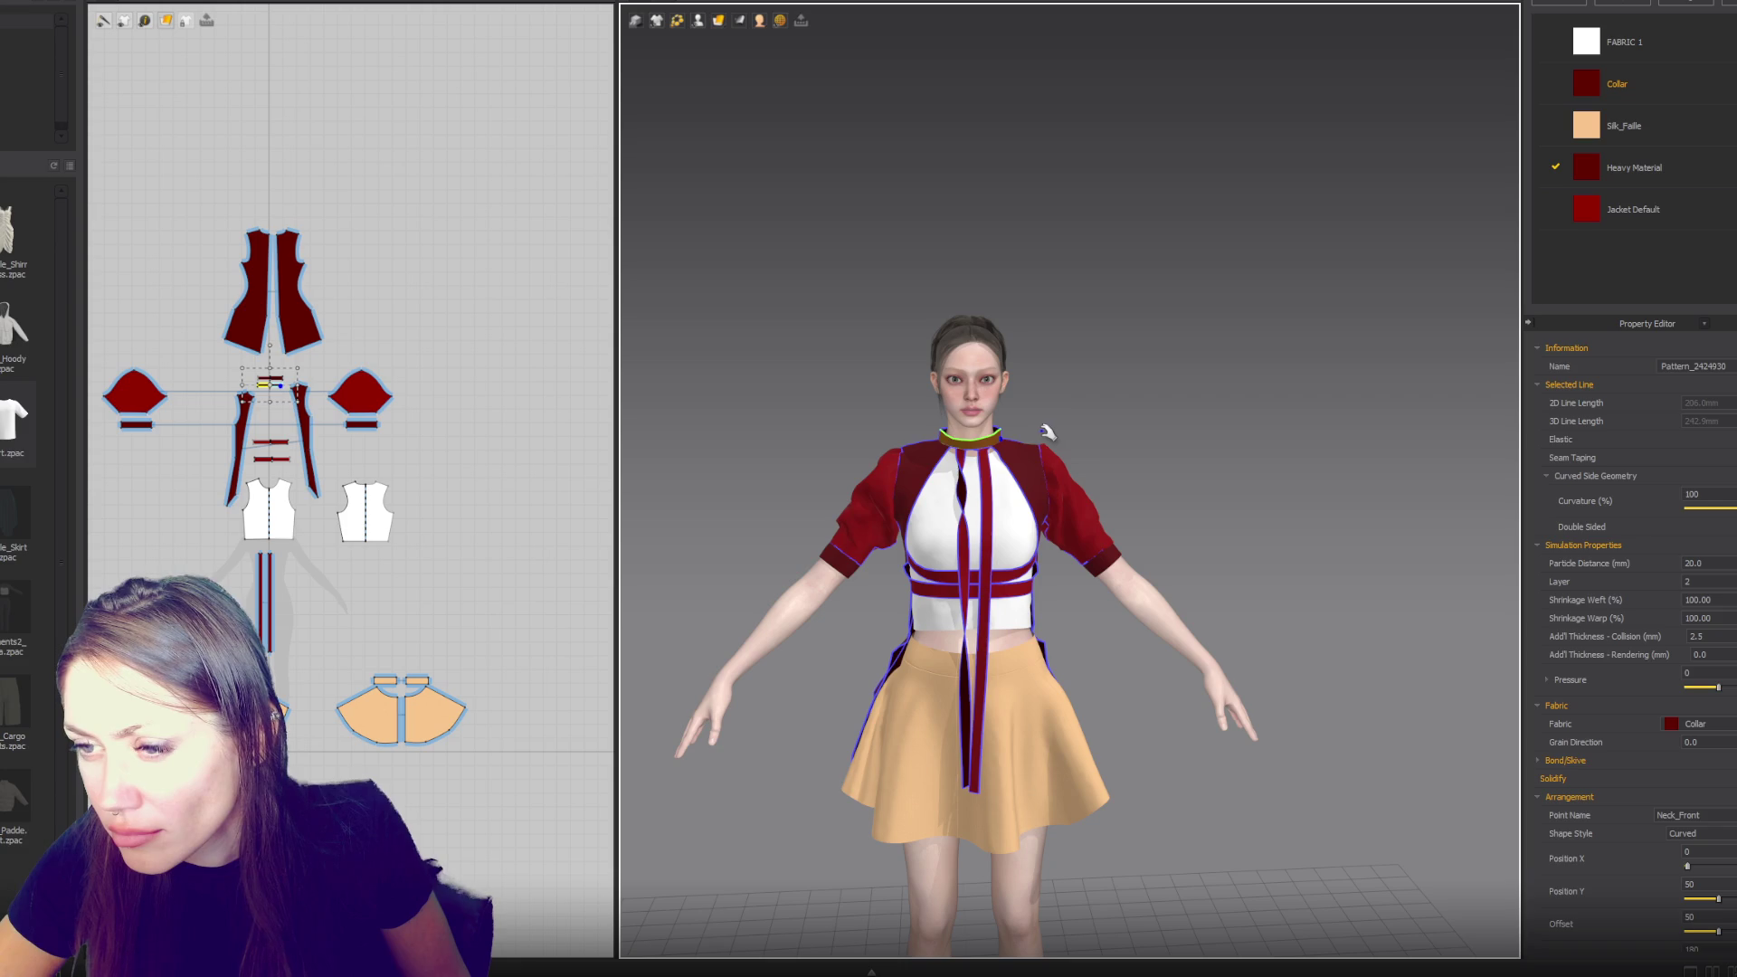
{"action": "mouse_move", "coordinate": [1092, 409]}
{"action": "left_mouse_down"}
{"action": "mouse_move", "coordinate": [748, 419]}
{"action": "mouse_move", "coordinate": [1193, 428]}
{"action": "mouse_move", "coordinate": [1140, 423]}
{"action": "left_mouse_up"}
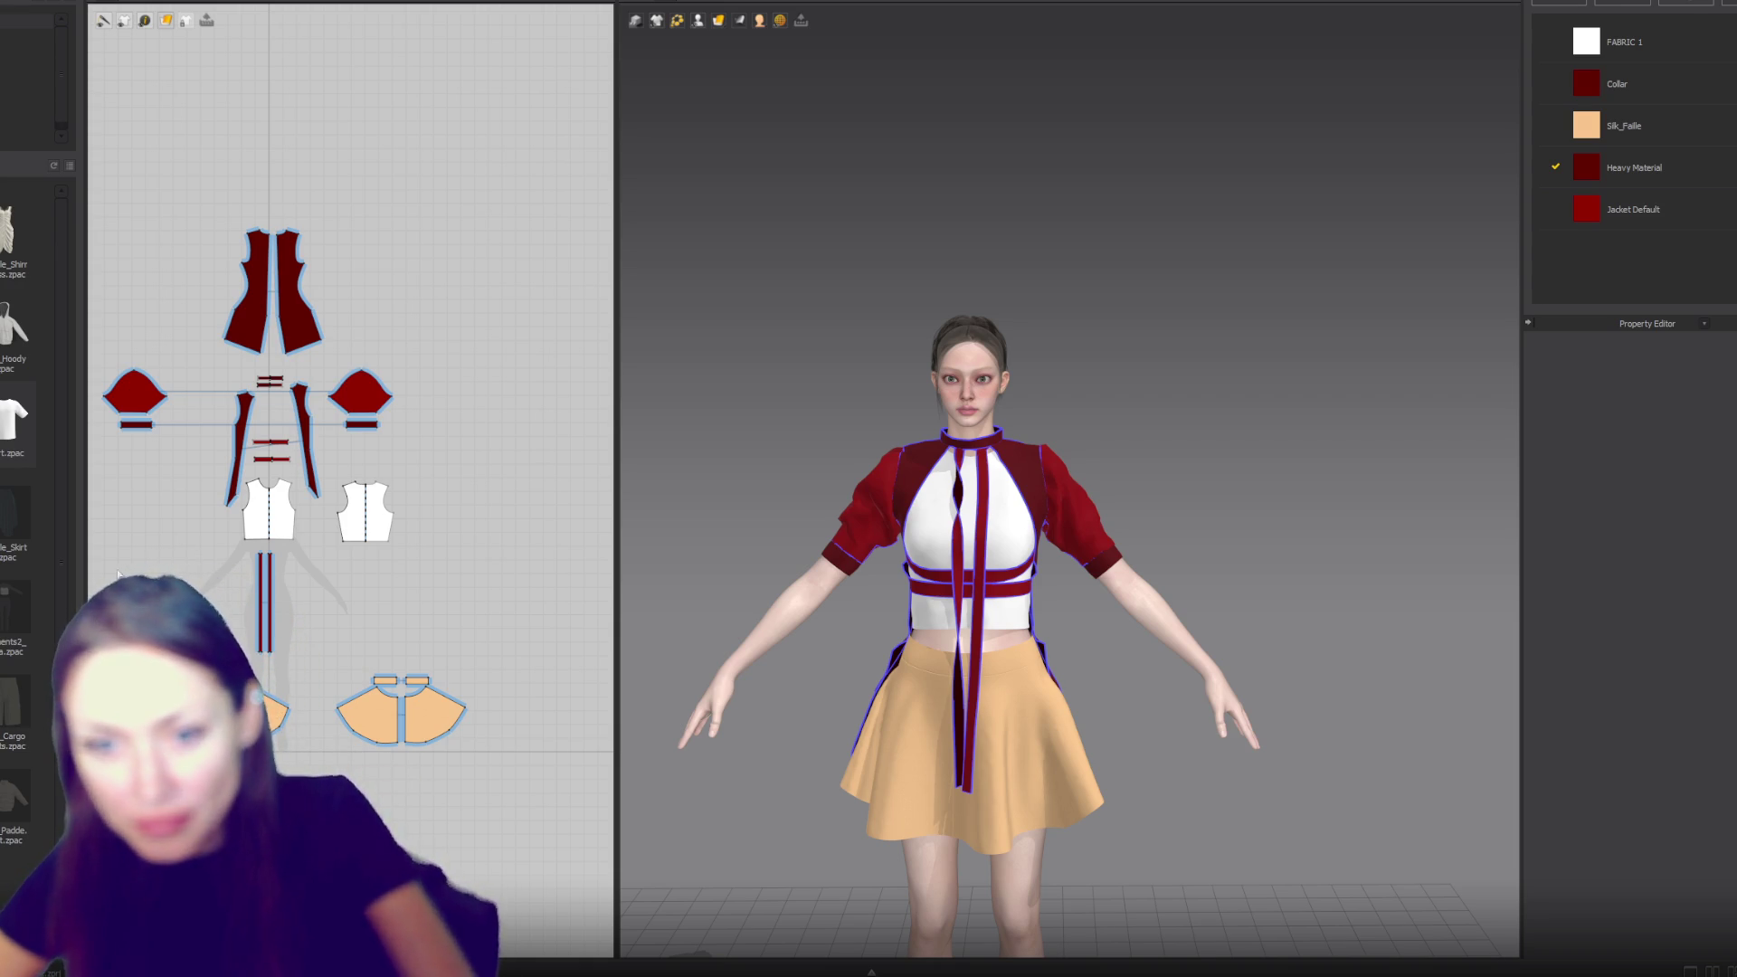
- Bring the bodice and front bands into view and select the lower band's bottom seam
{"action": "scroll", "coordinate": [272, 612], "scroll_direction": "up", "scroll_amount": 5}
{"action": "scroll", "coordinate": [297, 466], "scroll_direction": "down", "scroll_amount": 2}
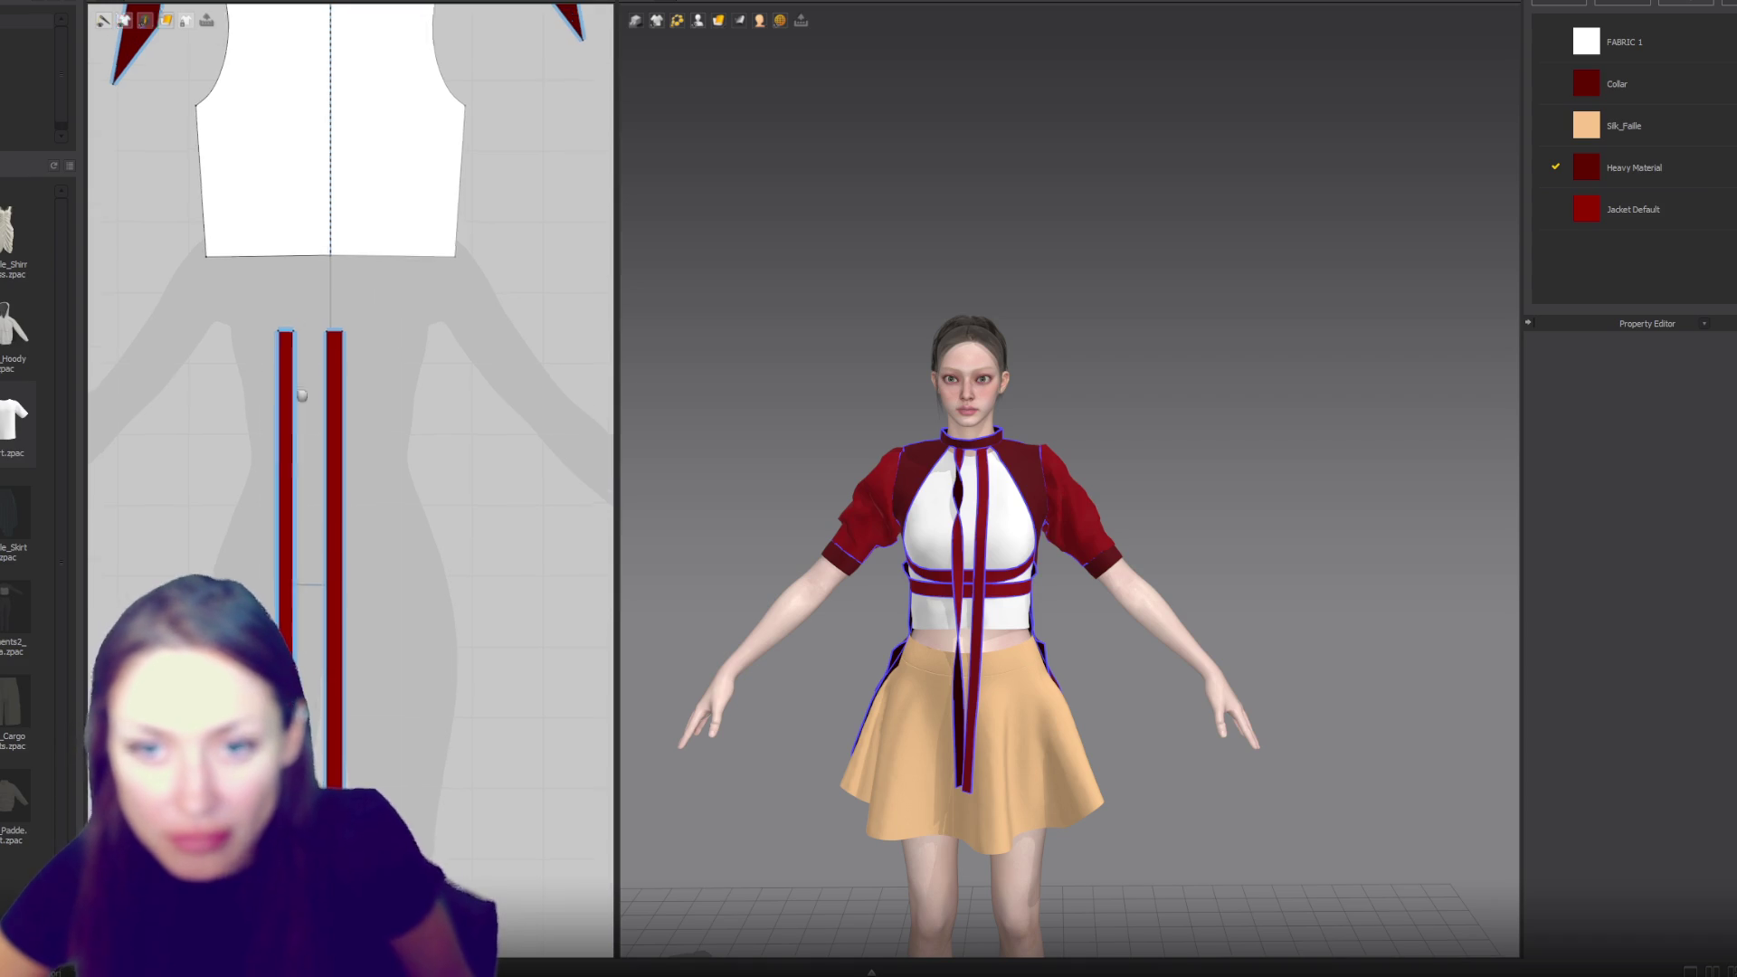
{"action": "scroll", "coordinate": [291, 400], "scroll_direction": "up", "scroll_amount": 2}
{"action": "middle_click_drag", "start_coordinate": [290, 401], "coordinate": [294, 724]}
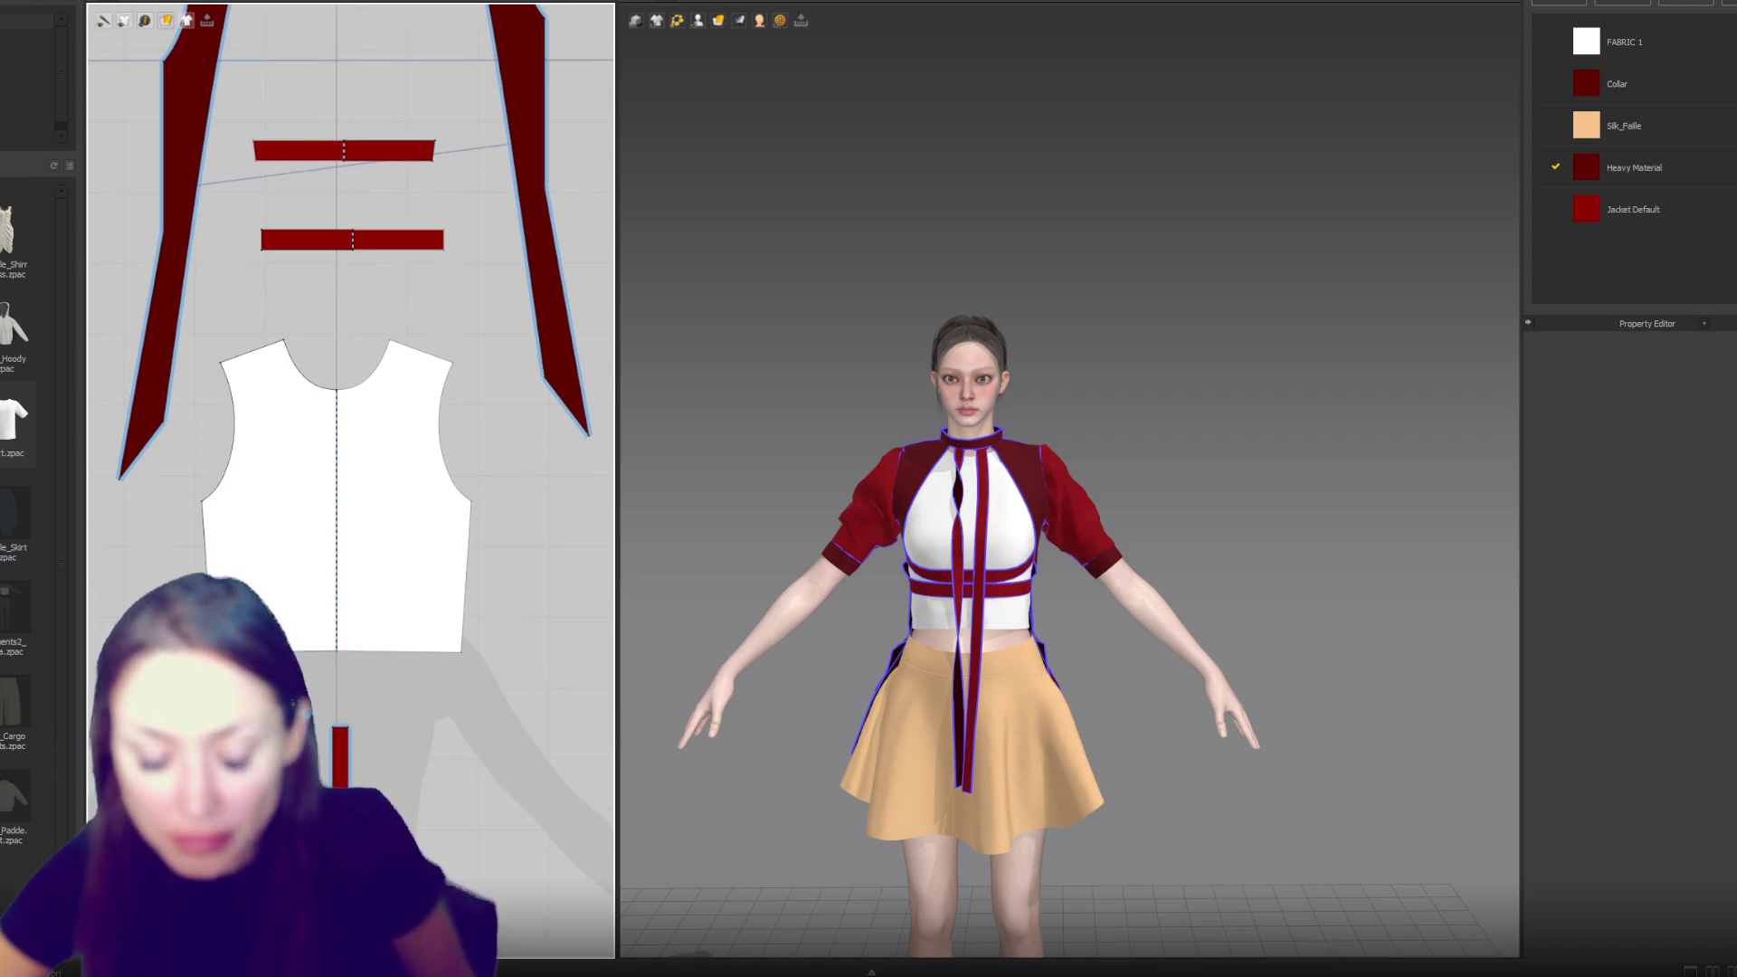
{"action": "left_click", "coordinate": [362, 251]}
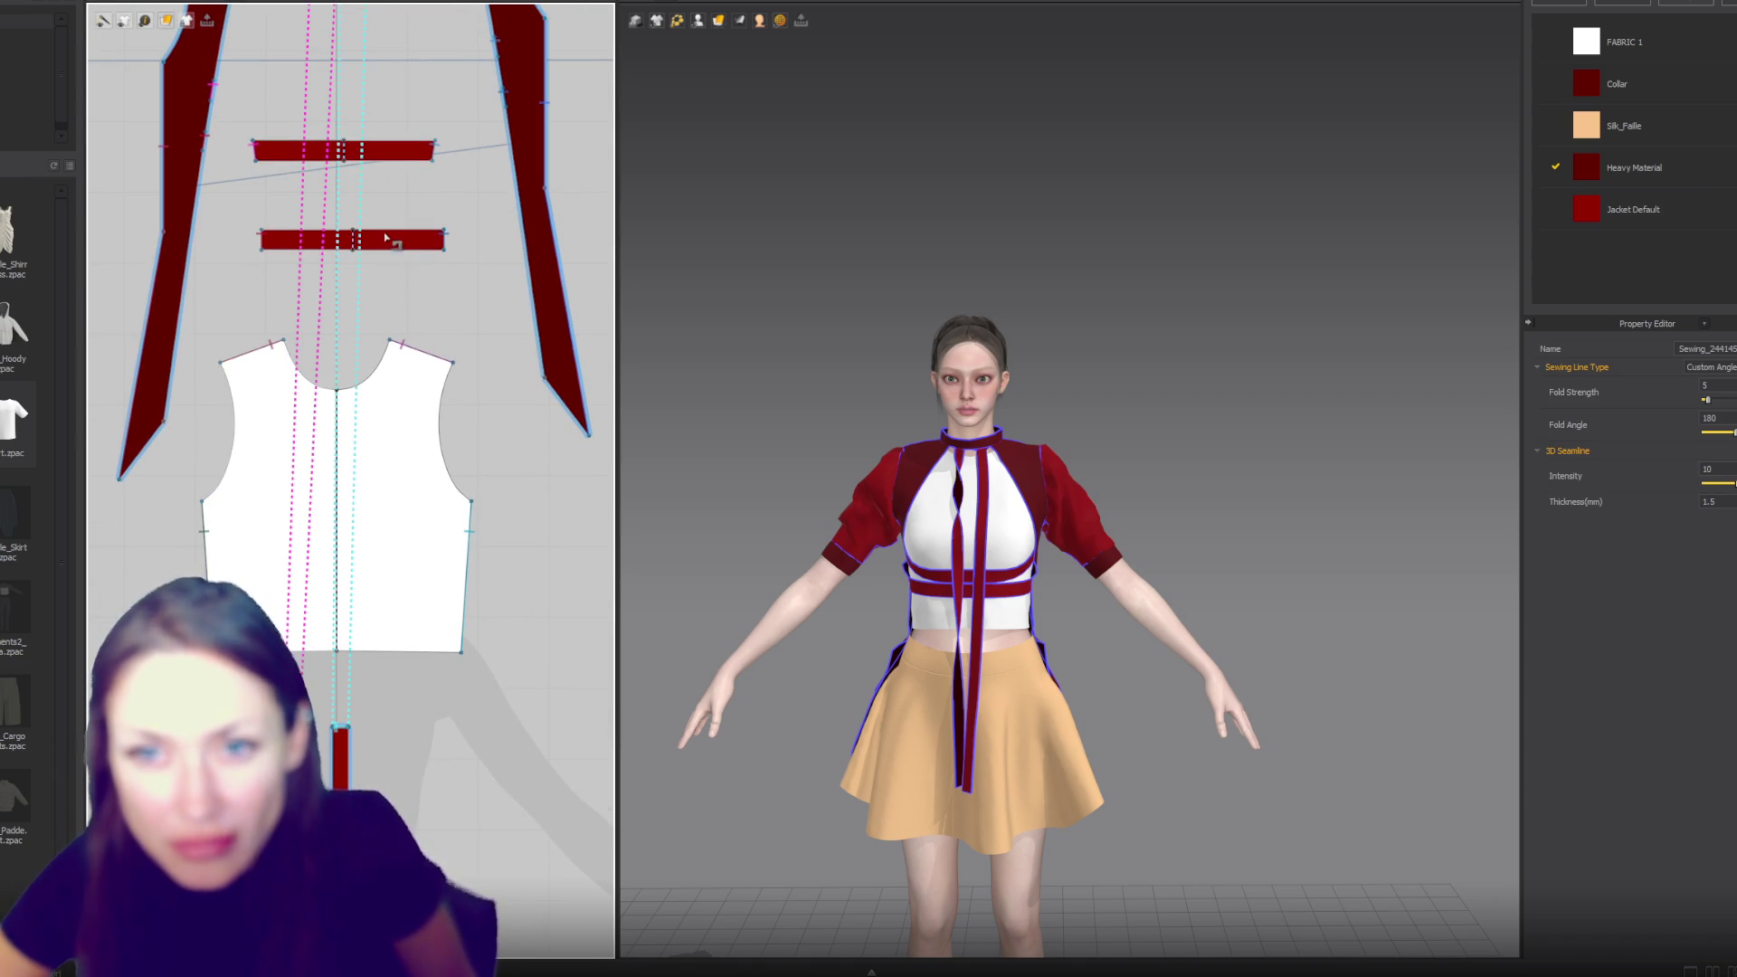
- Merge the right front strip with the left one using the edge's Merge option
{"action": "scroll", "coordinate": [403, 242], "scroll_direction": "down", "scroll_amount": 2}
{"action": "scroll", "coordinate": [351, 580], "scroll_direction": "up", "scroll_amount": 5}
{"action": "scroll", "coordinate": [349, 531], "scroll_direction": "down", "scroll_amount": 2}
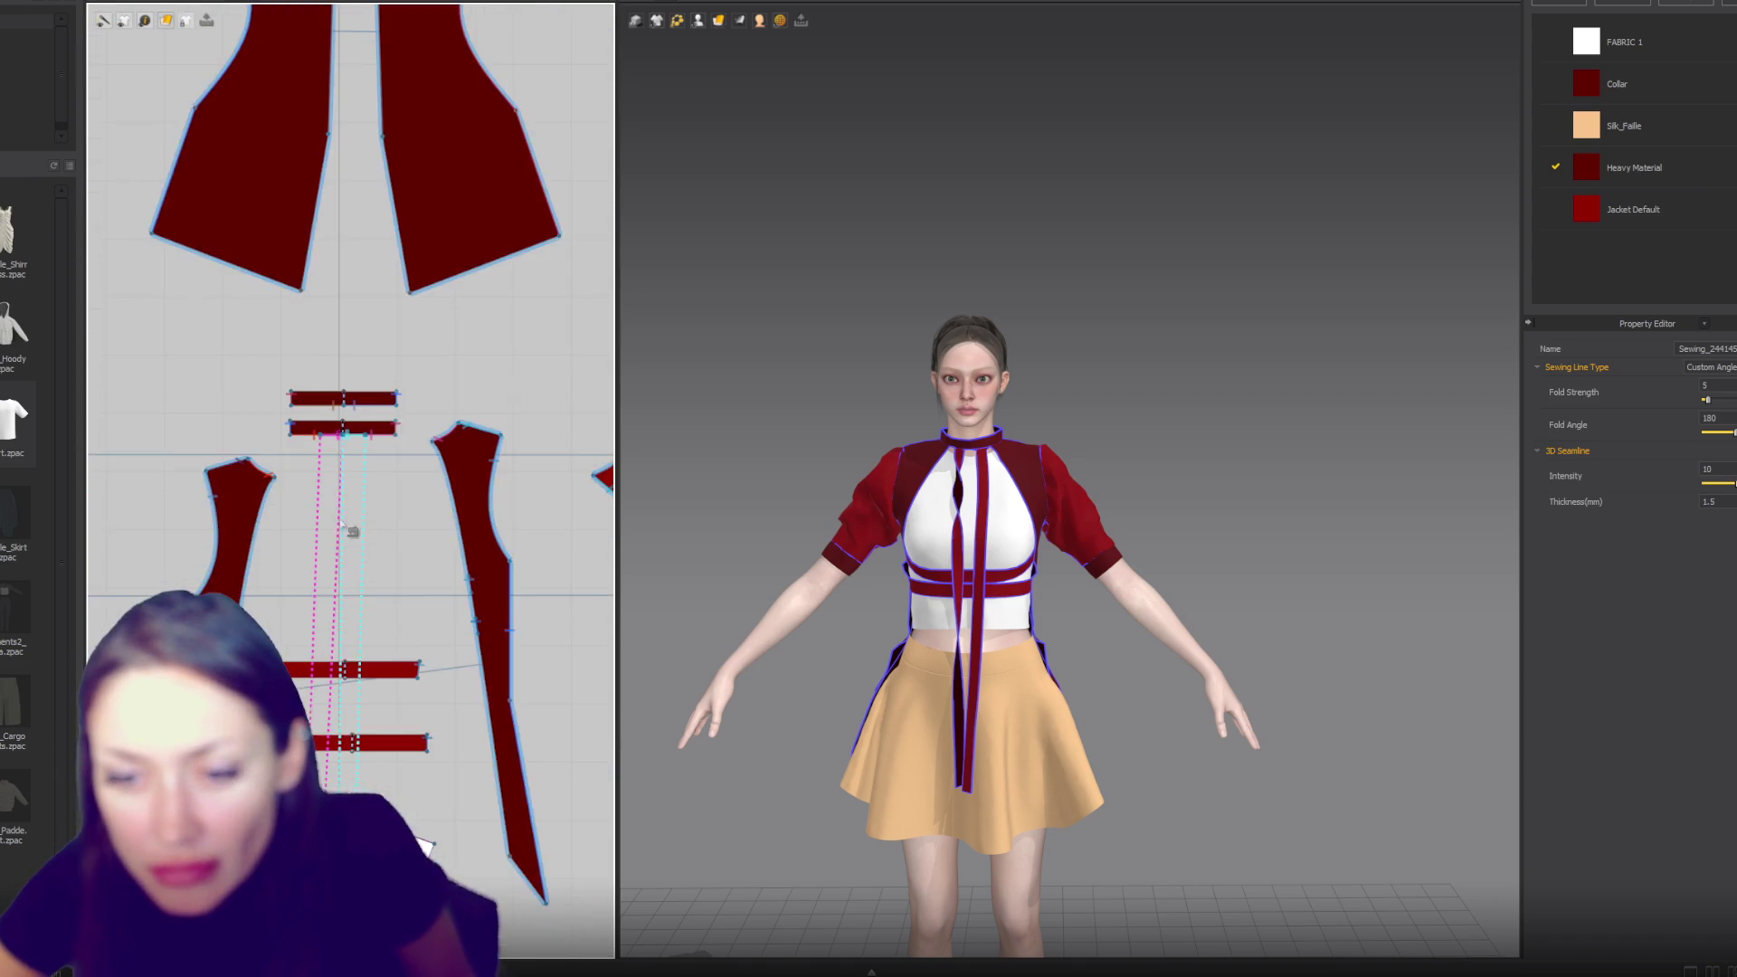
{"action": "scroll", "coordinate": [349, 531], "scroll_direction": "up", "scroll_amount": 2}
{"action": "middle_click_drag", "start_coordinate": [317, 588], "coordinate": [333, 498]}
{"action": "left_click", "coordinate": [362, 378]}
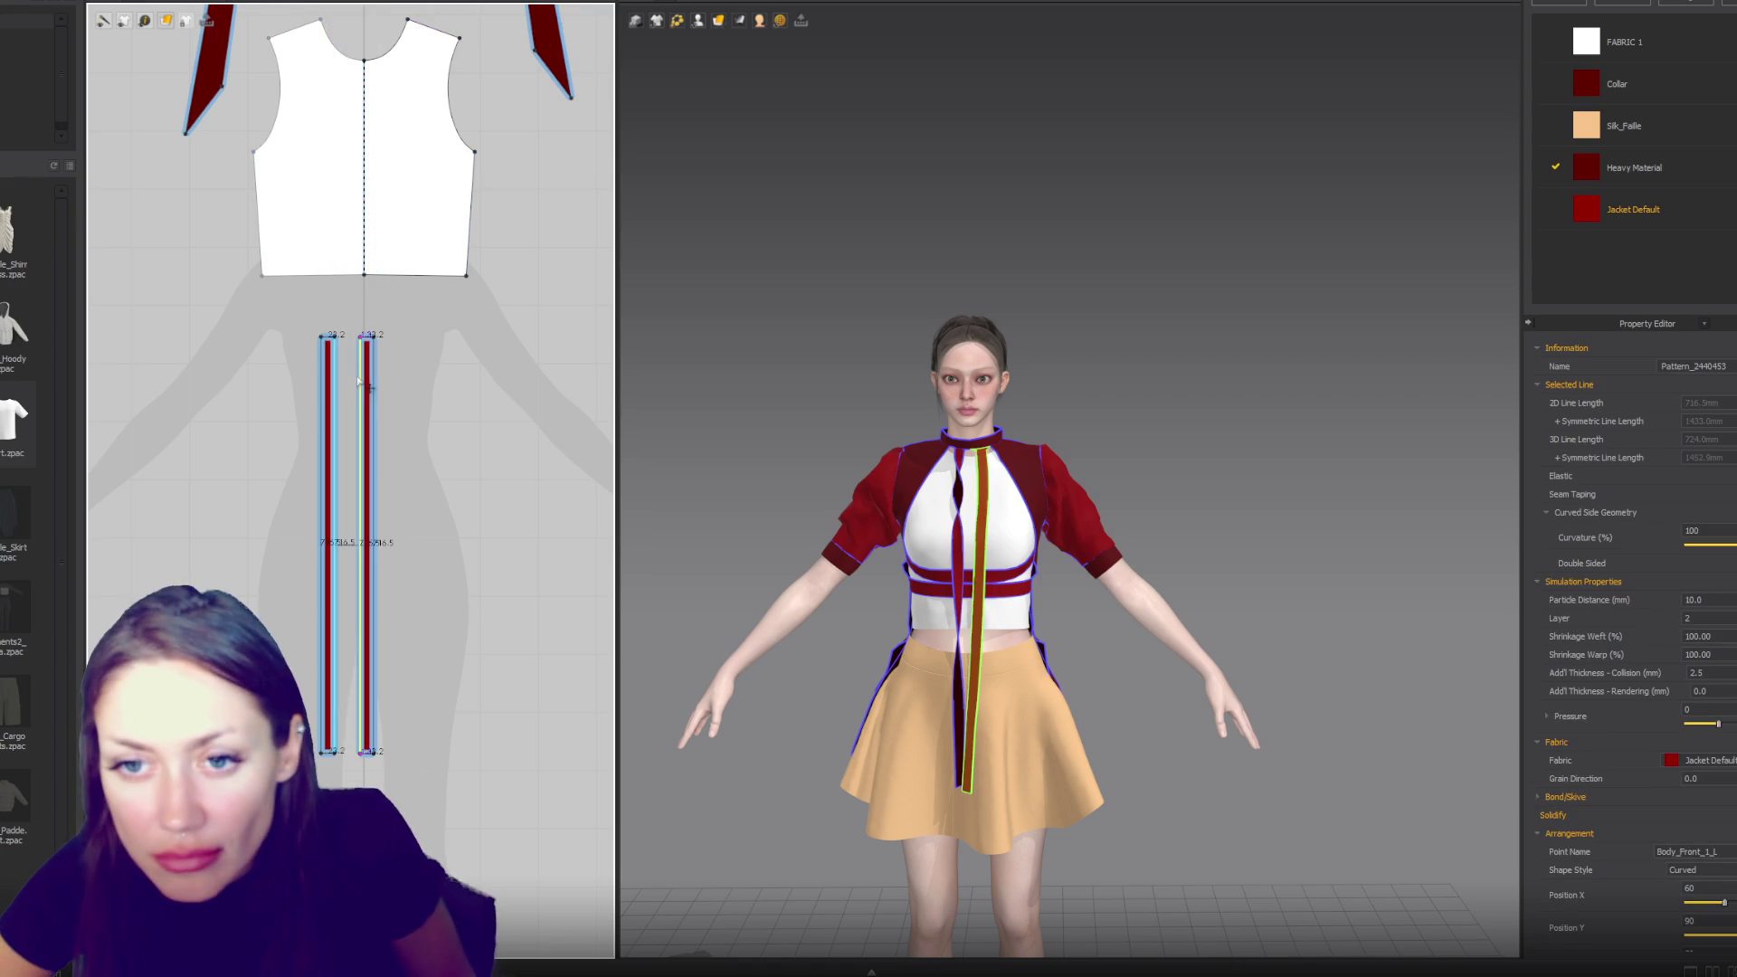
{"action": "right_click", "coordinate": [362, 378]}
{"action": "left_click", "coordinate": [400, 582]}
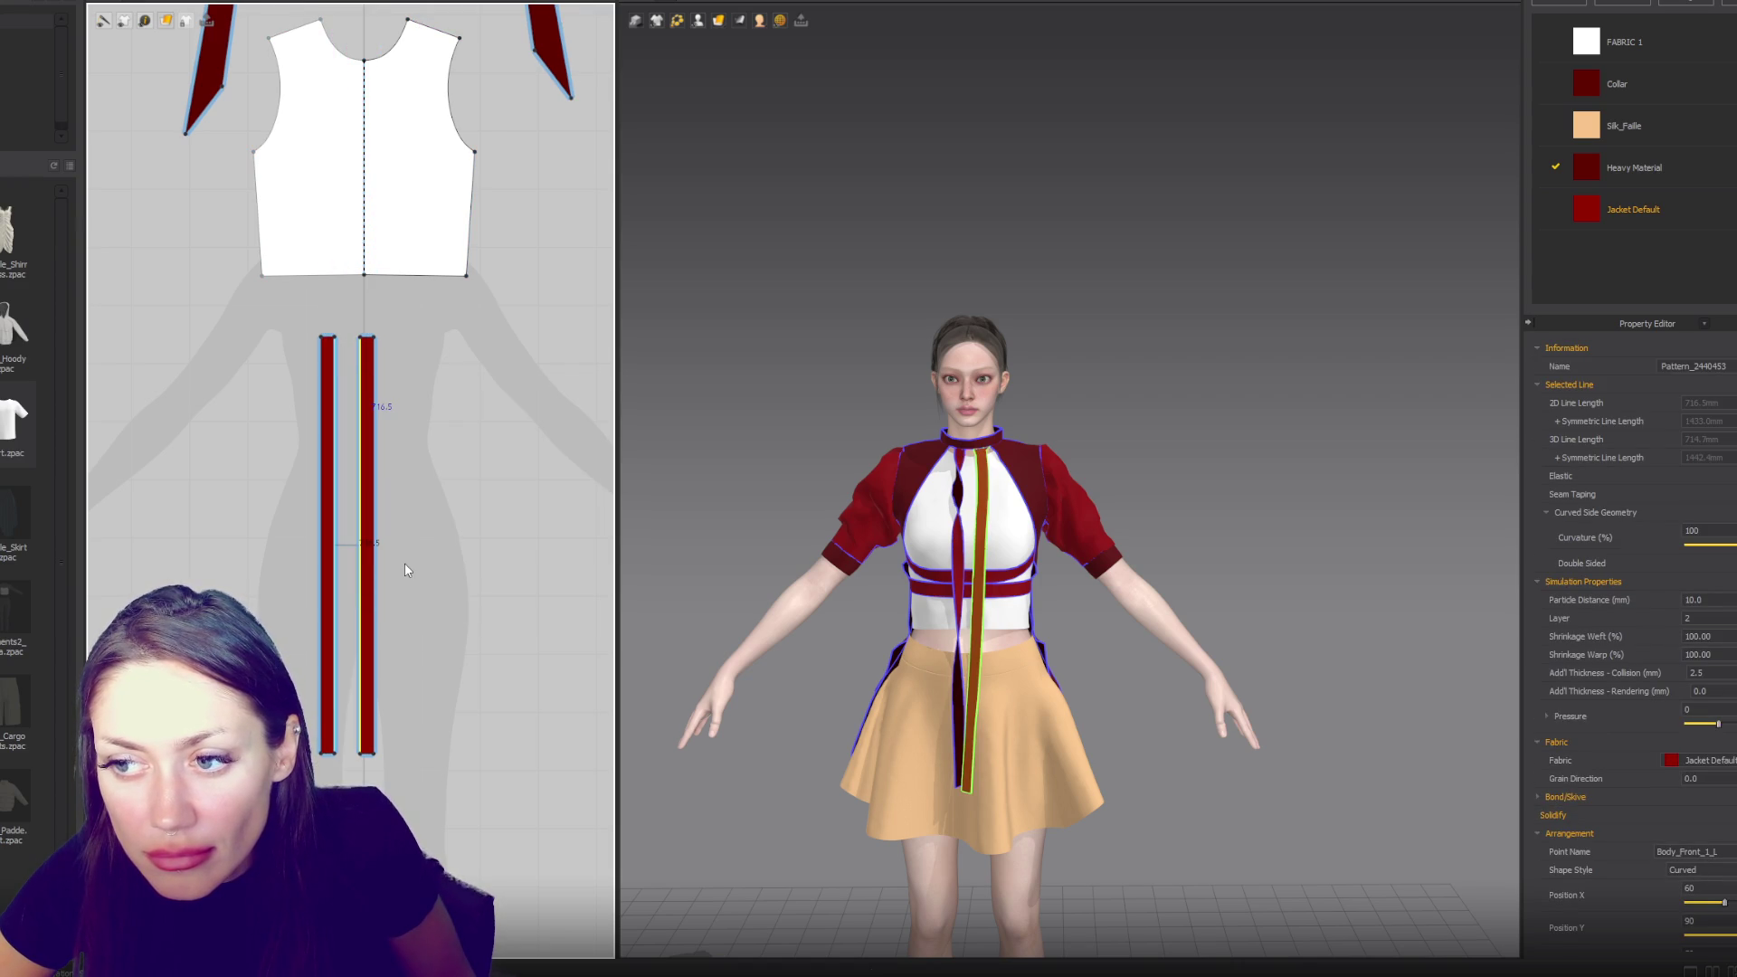
- Start a seam on the lower collar piece with the sewing tool, then run the simulation
{"action": "scroll", "coordinate": [417, 415], "scroll_direction": "up", "scroll_amount": 5}
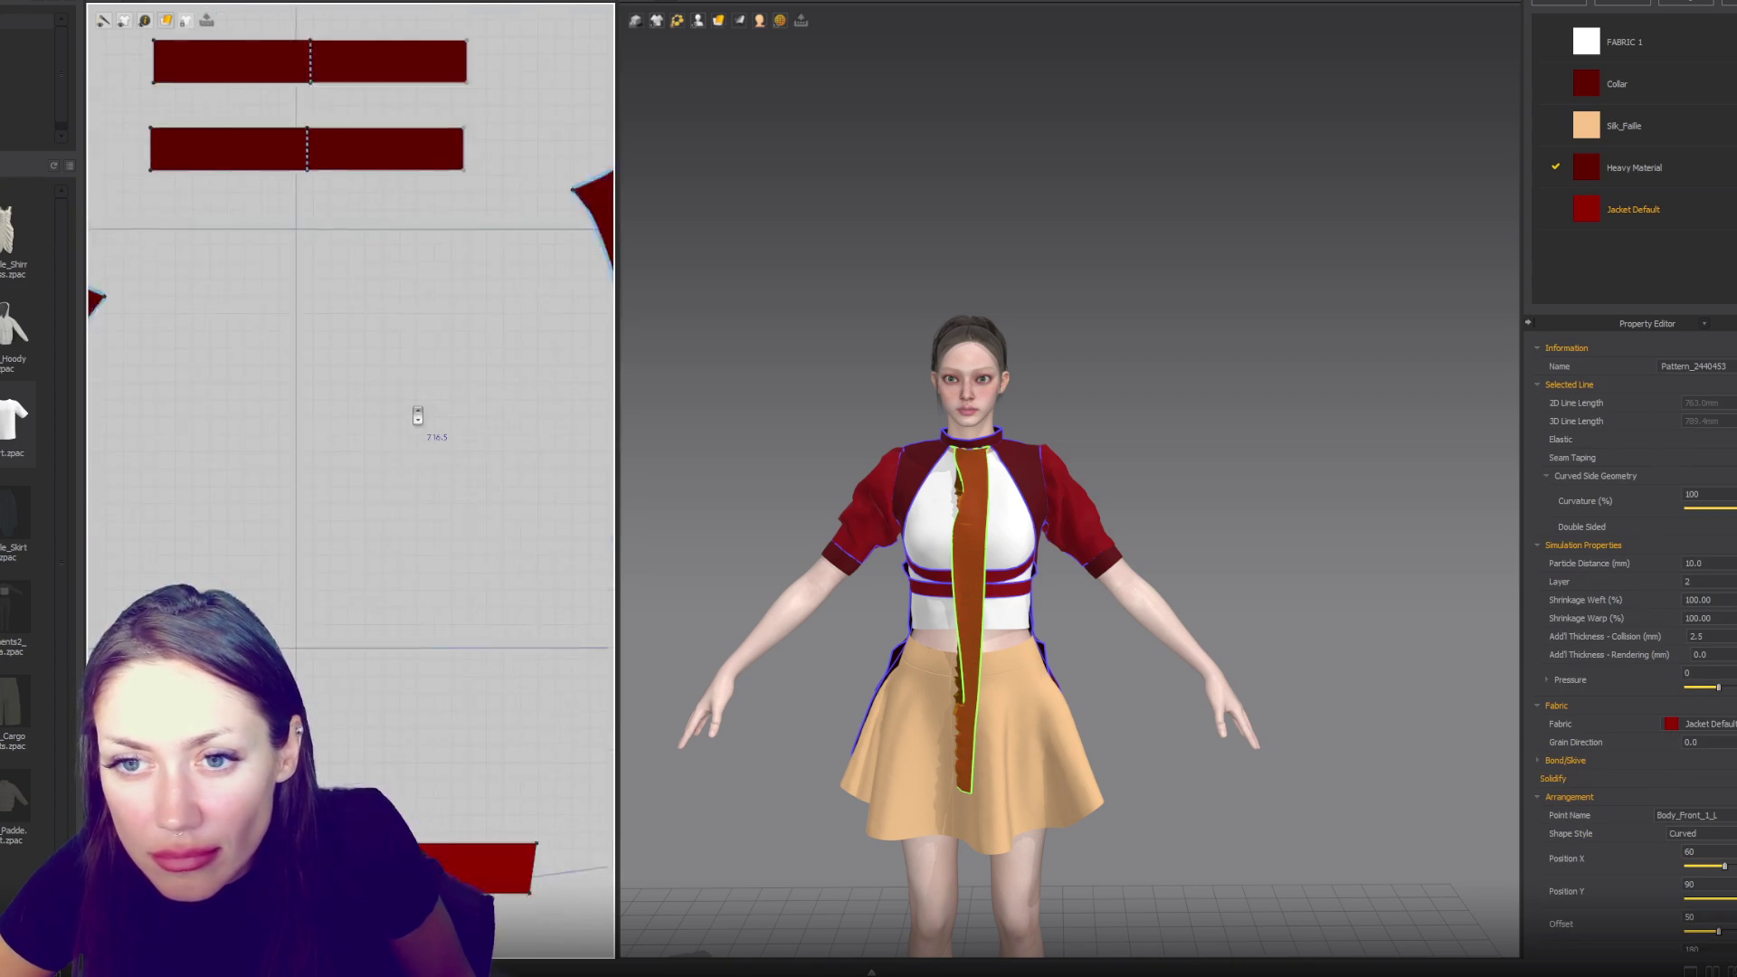
{"action": "scroll", "coordinate": [417, 415], "scroll_direction": "up", "scroll_amount": 2}
{"action": "key", "text": "b"}
{"action": "left_click", "coordinate": [419, 407]}
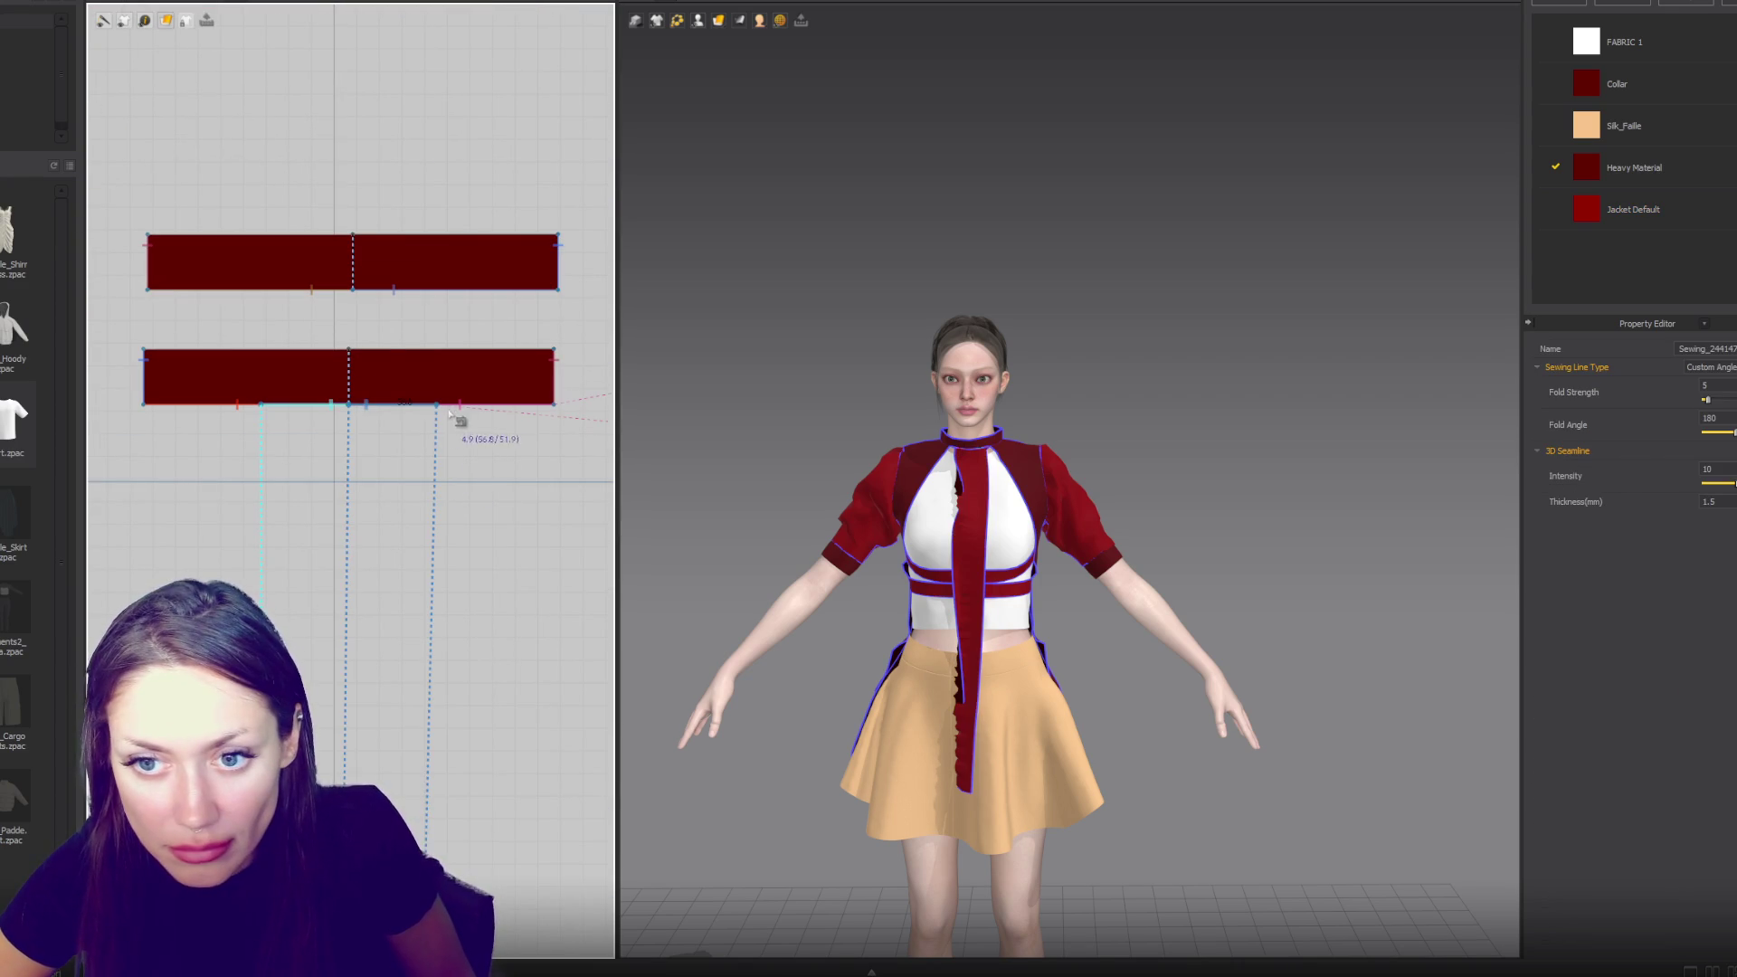
{"action": "key", "text": "space"}
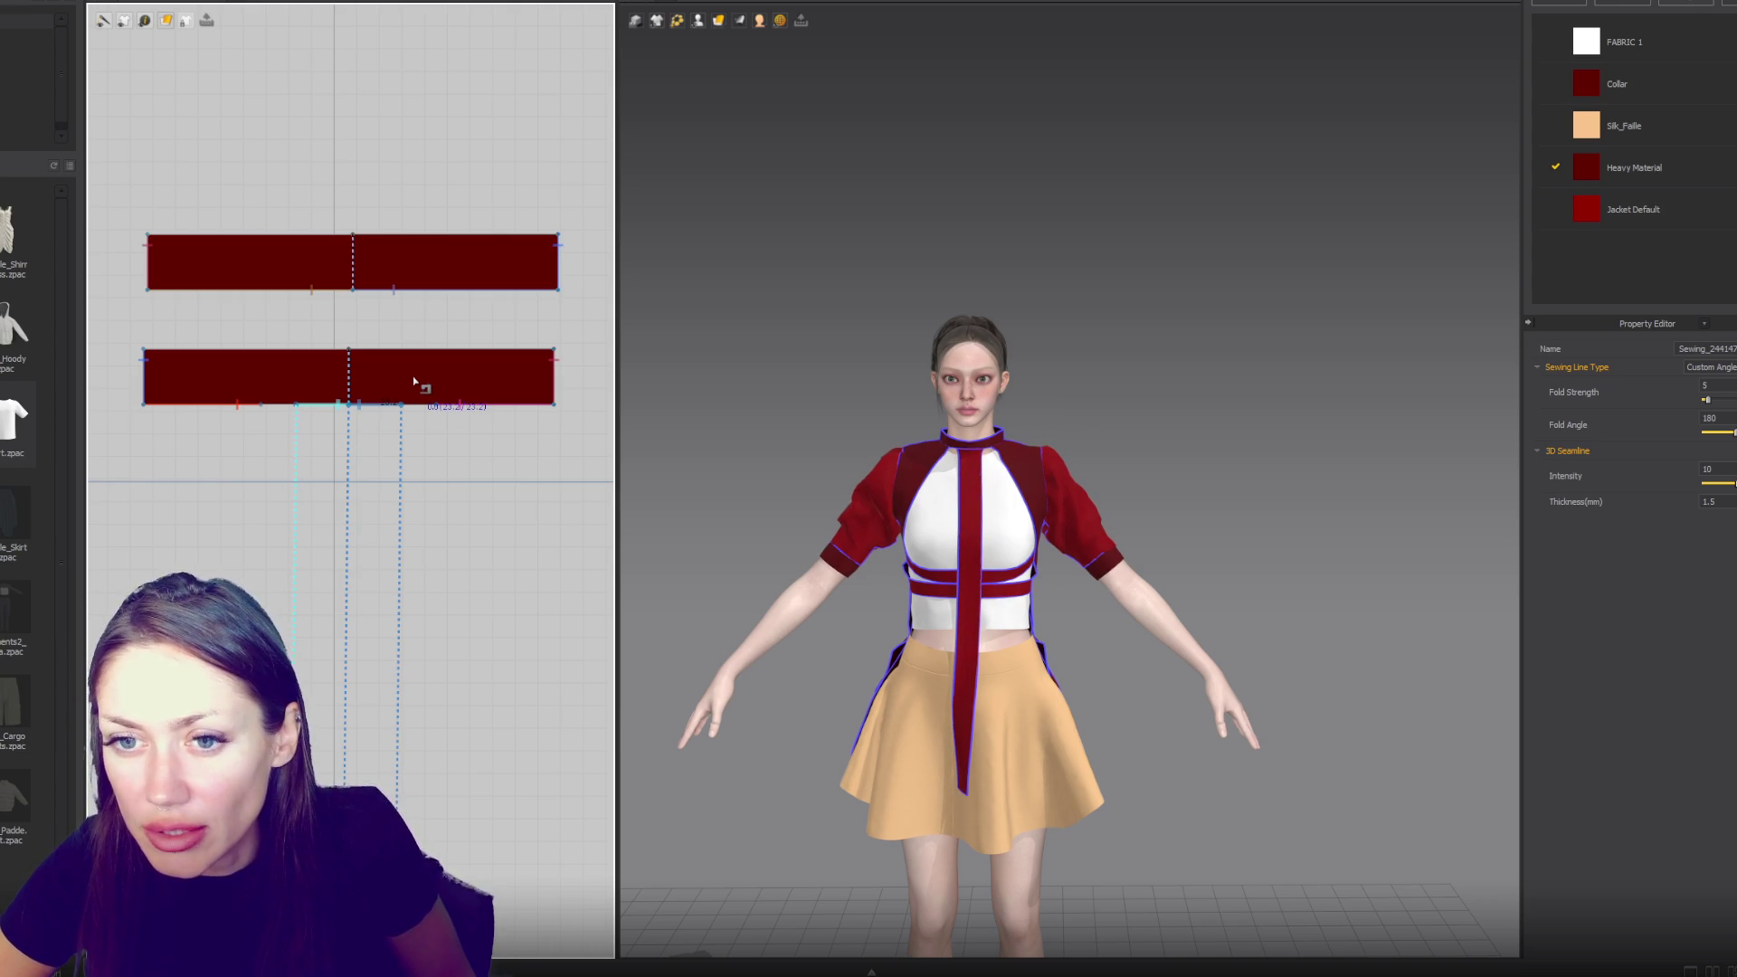
- Set the particle distance of both collar pieces to 15
{"action": "key", "text": "z"}
{"action": "left_click", "coordinate": [457, 380]}
{"action": "left_click", "coordinate": [514, 271], "text": "shift"}
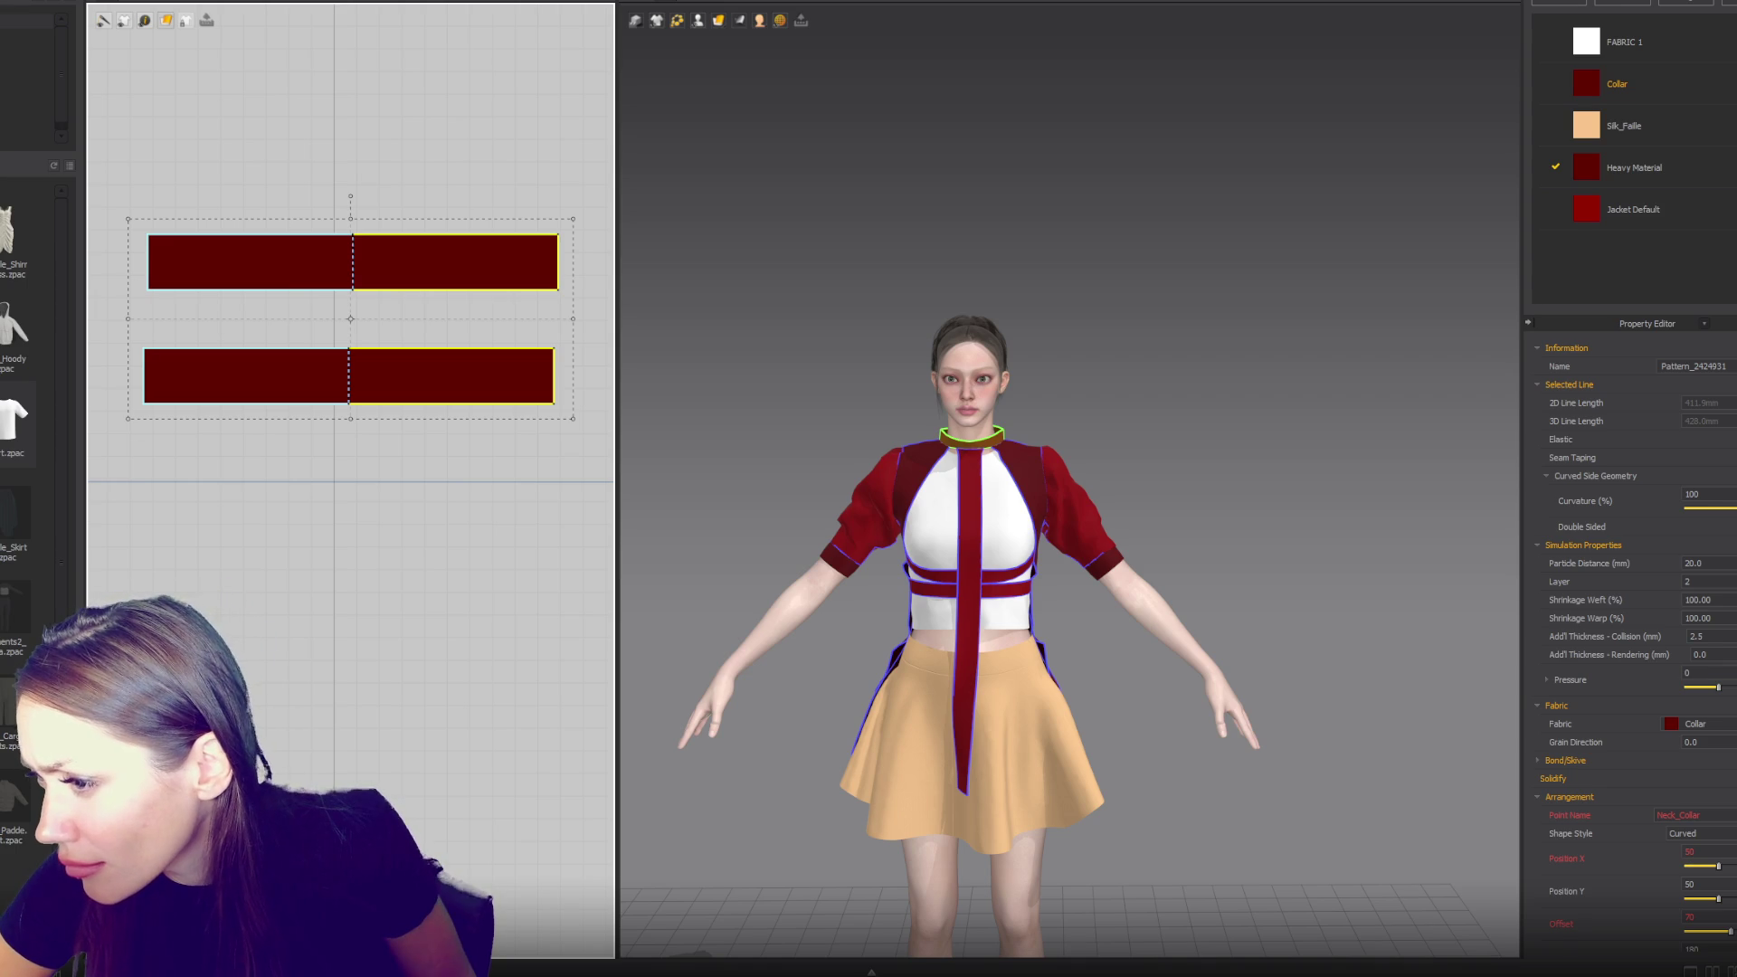
{"action": "double_click", "coordinate": [1725, 558]}
{"action": "type", "text": "15"}
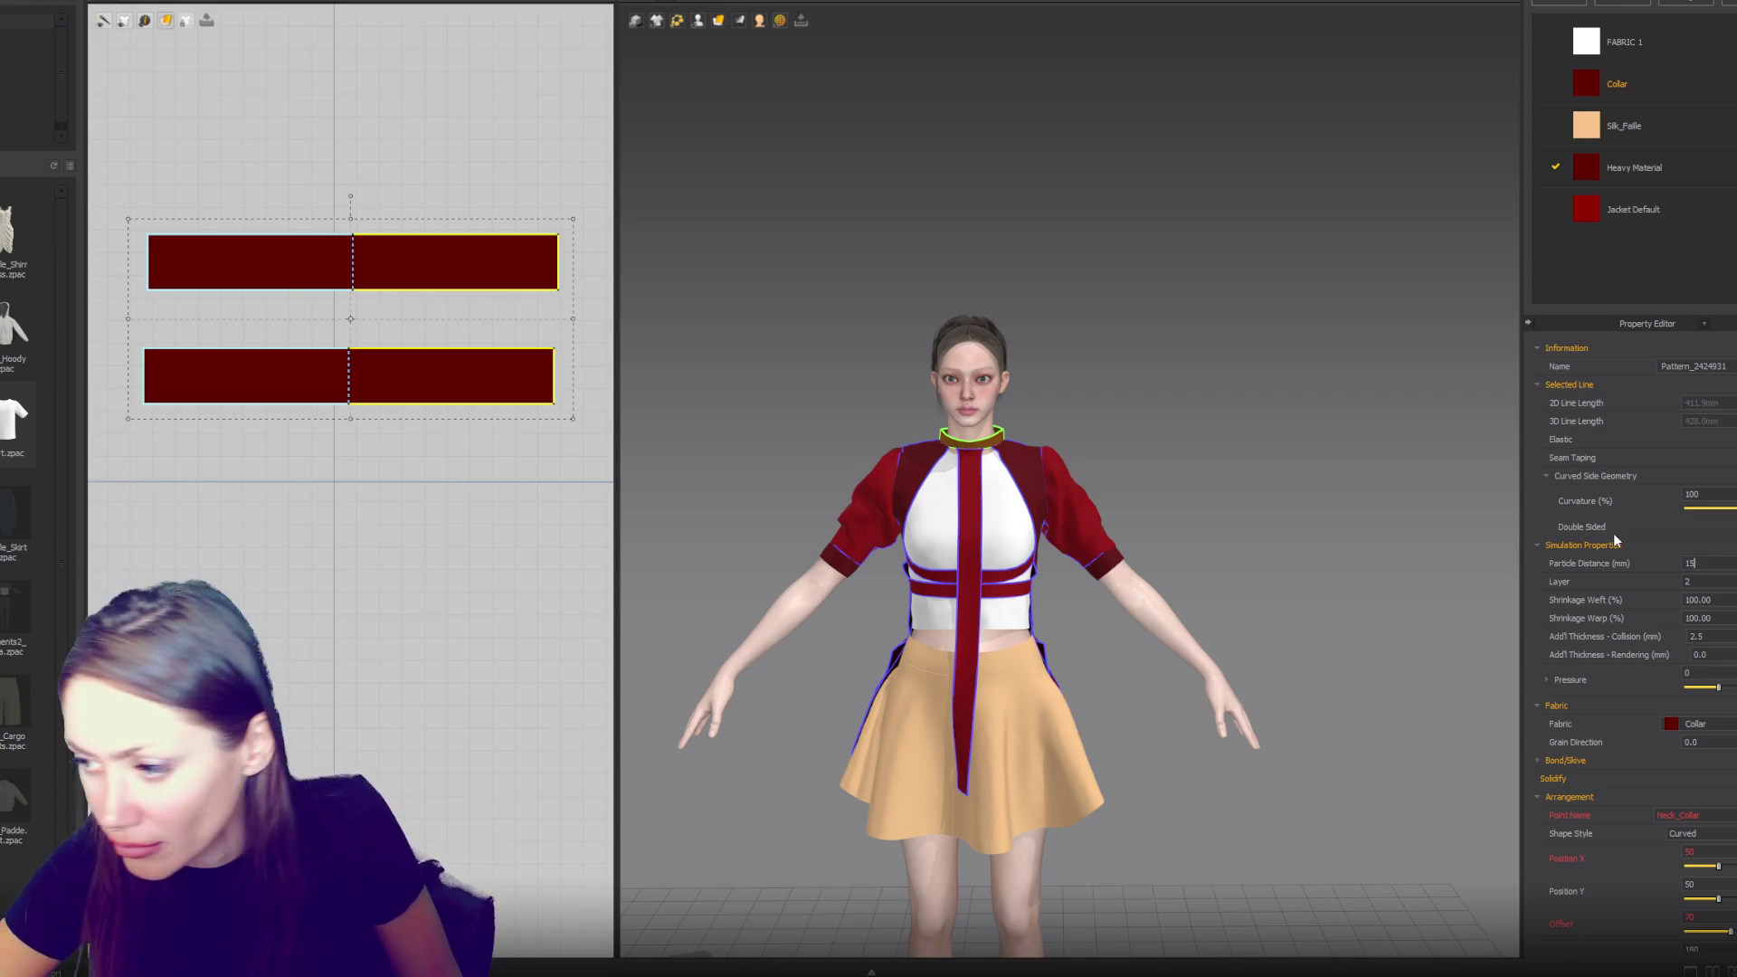
{"action": "key", "text": "Return"}
{"action": "scroll", "coordinate": [1696, 610], "scroll_direction": "down", "scroll_amount": 2}
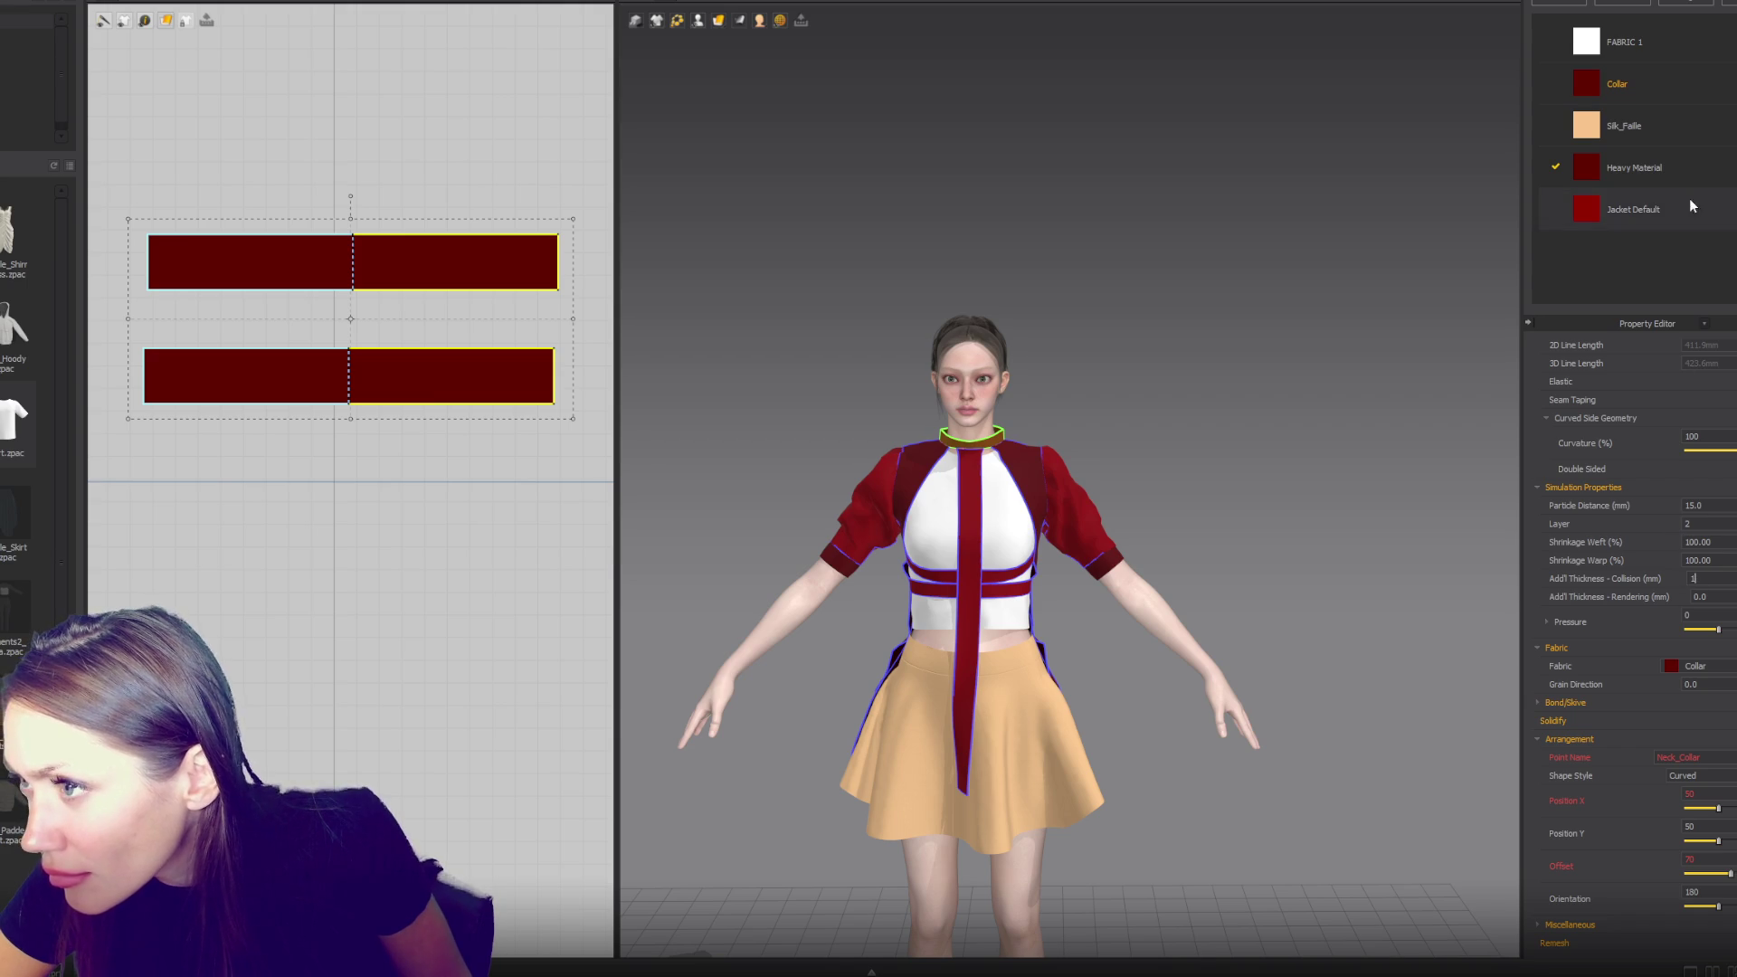
- Review the Collar fabric's physical properties, with Shear Right 54 and Left 45, then deselect
{"action": "left_click", "coordinate": [1692, 88]}
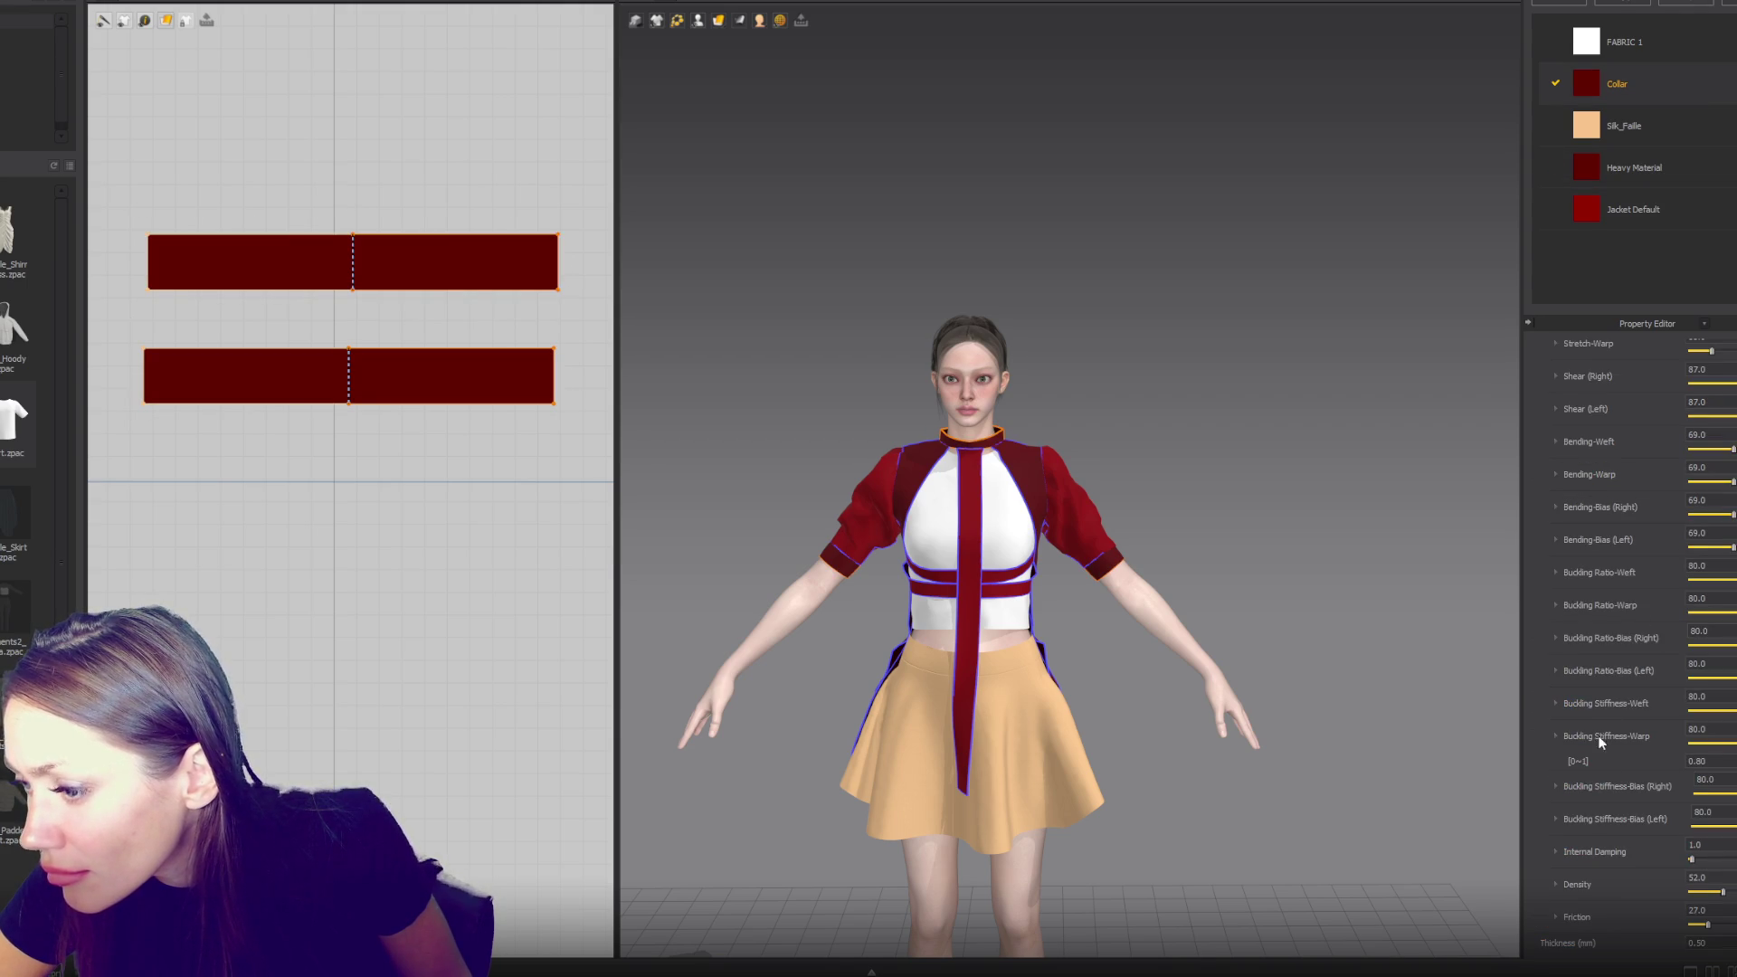
{"action": "scroll", "coordinate": [1716, 511], "scroll_direction": "up", "scroll_amount": 6}
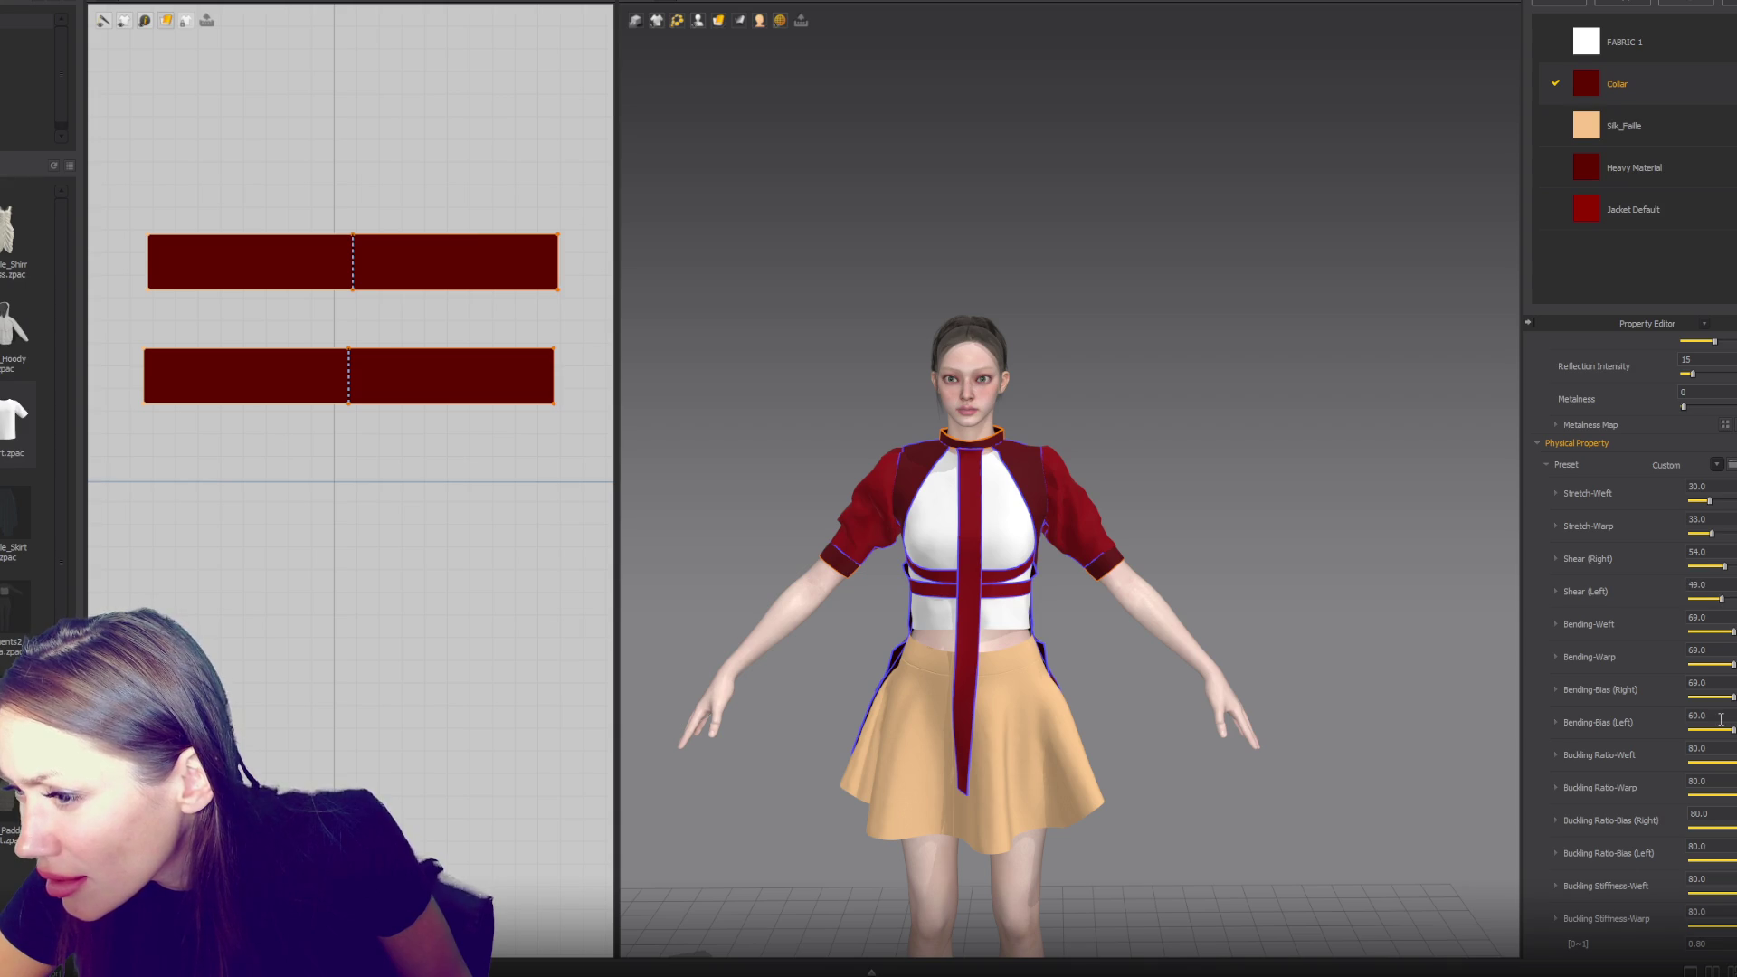
{"action": "scroll", "coordinate": [1721, 716], "scroll_direction": "down", "scroll_amount": 6}
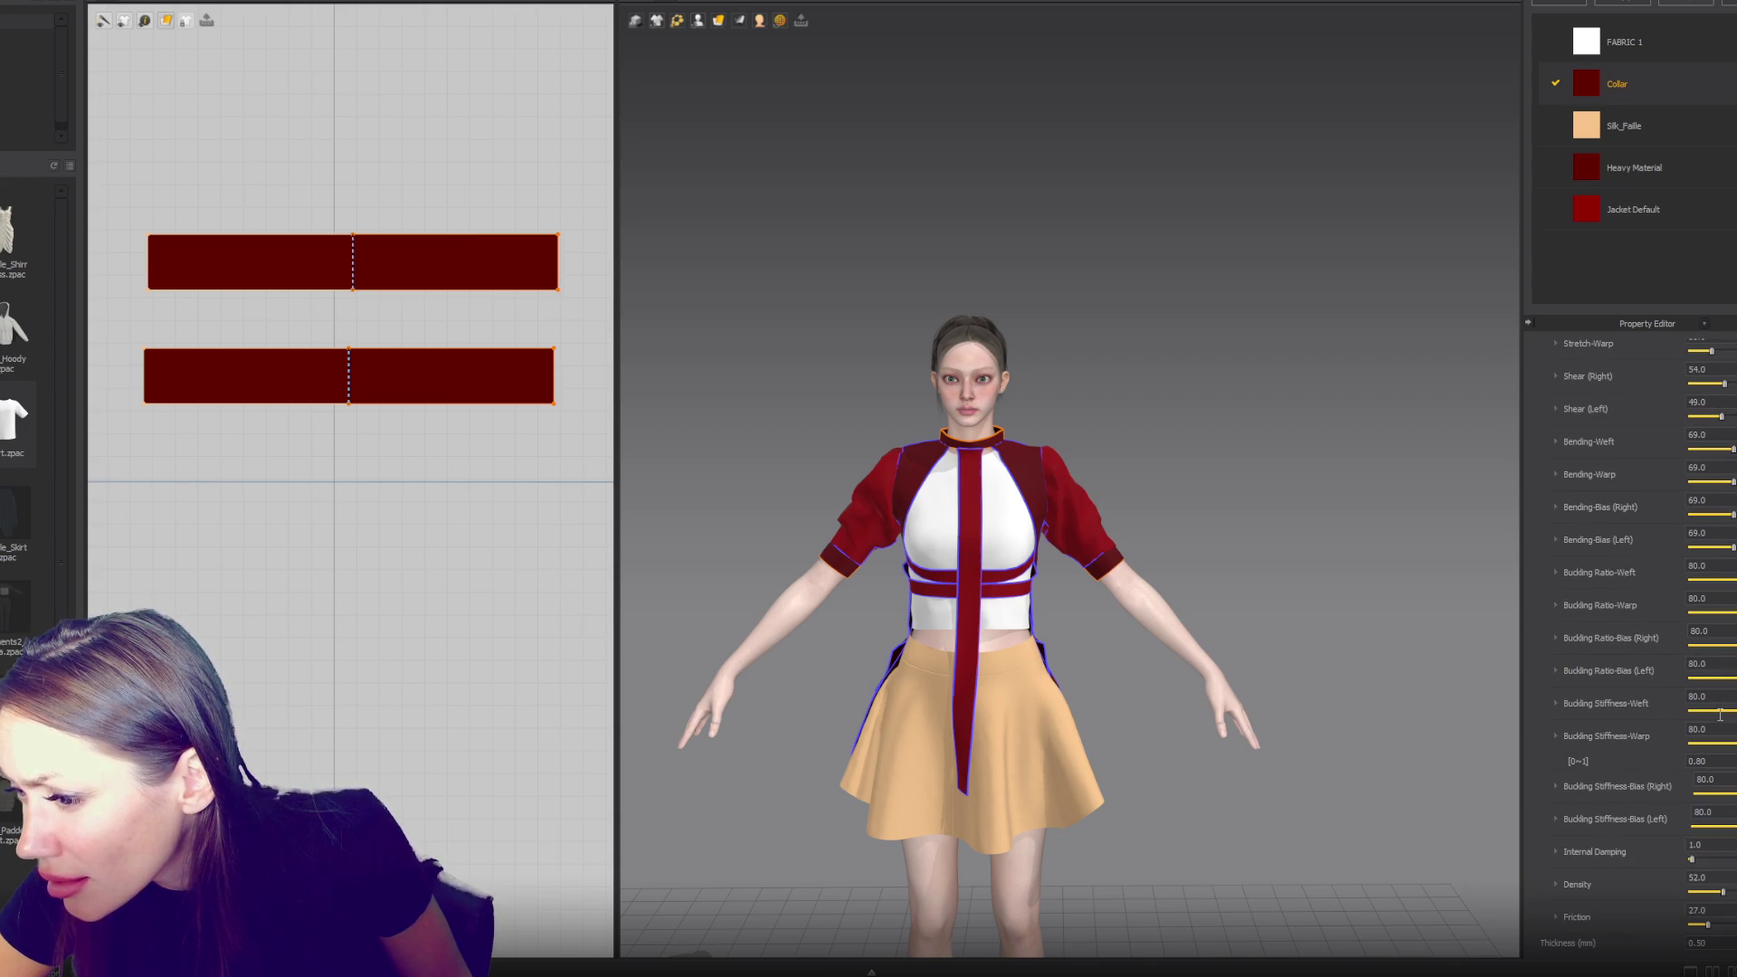
{"action": "scroll", "coordinate": [1220, 586], "scroll_direction": "up", "scroll_amount": 2}
{"action": "scroll", "coordinate": [1214, 582], "scroll_direction": "down", "scroll_amount": 2}
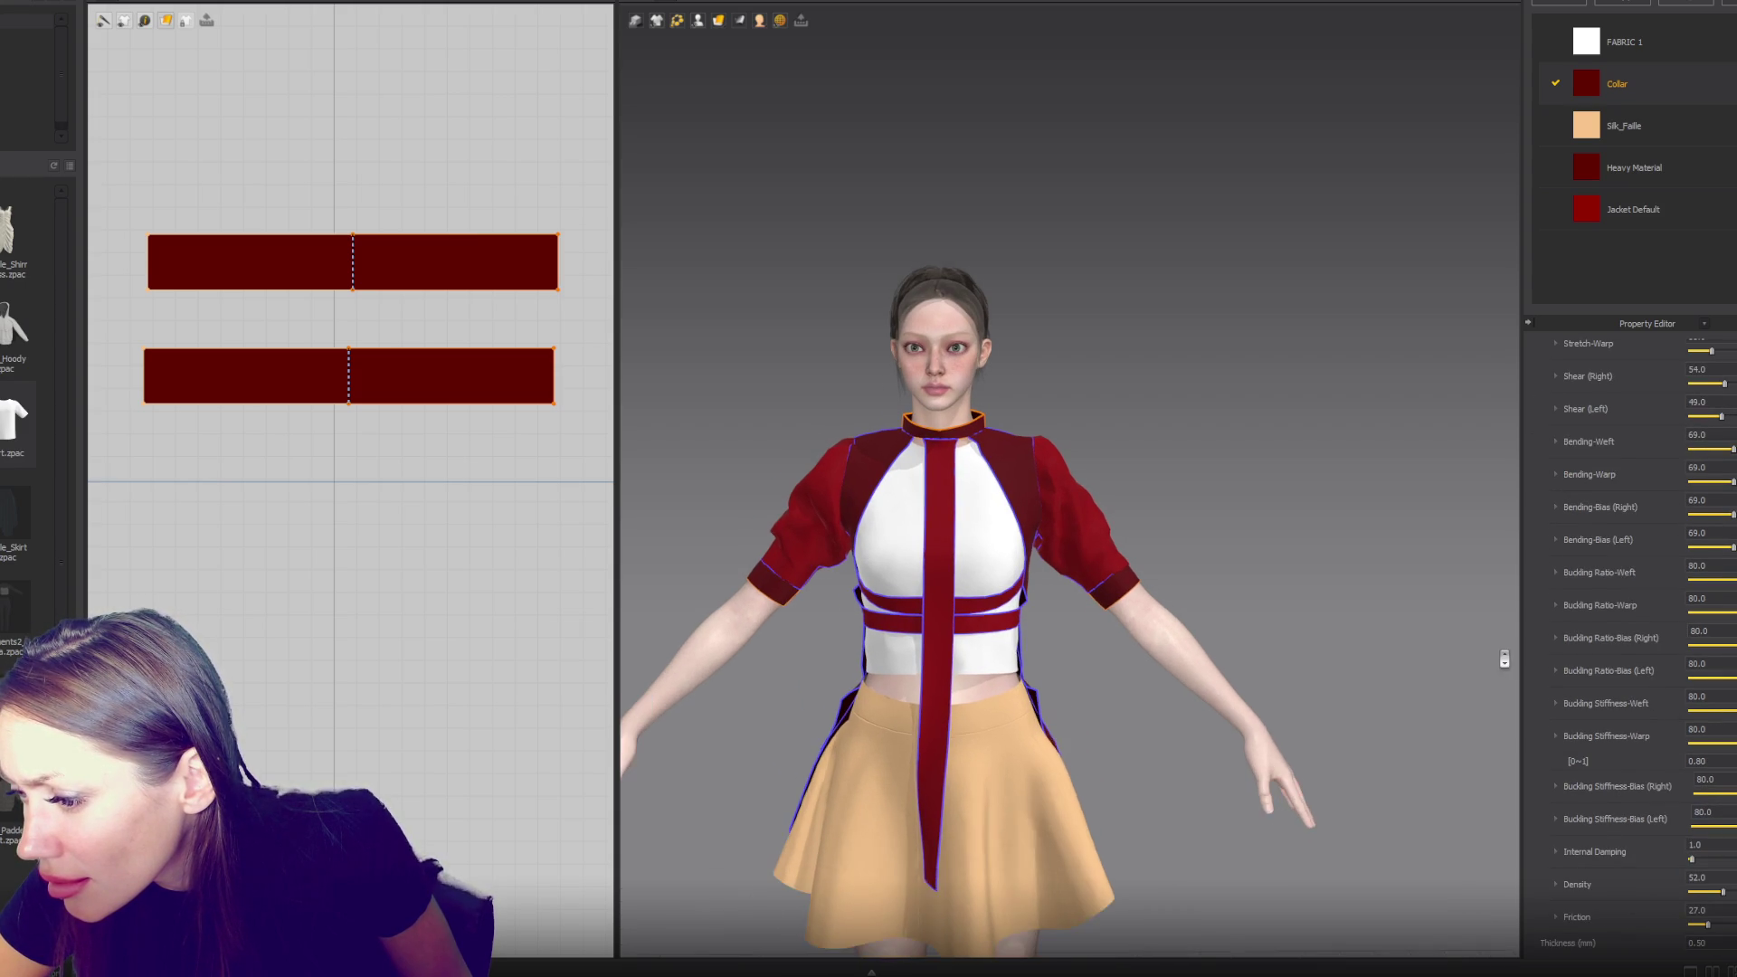
{"action": "scroll", "coordinate": [1555, 667], "scroll_direction": "up", "scroll_amount": 5}
{"action": "left_click", "coordinate": [1303, 443]}
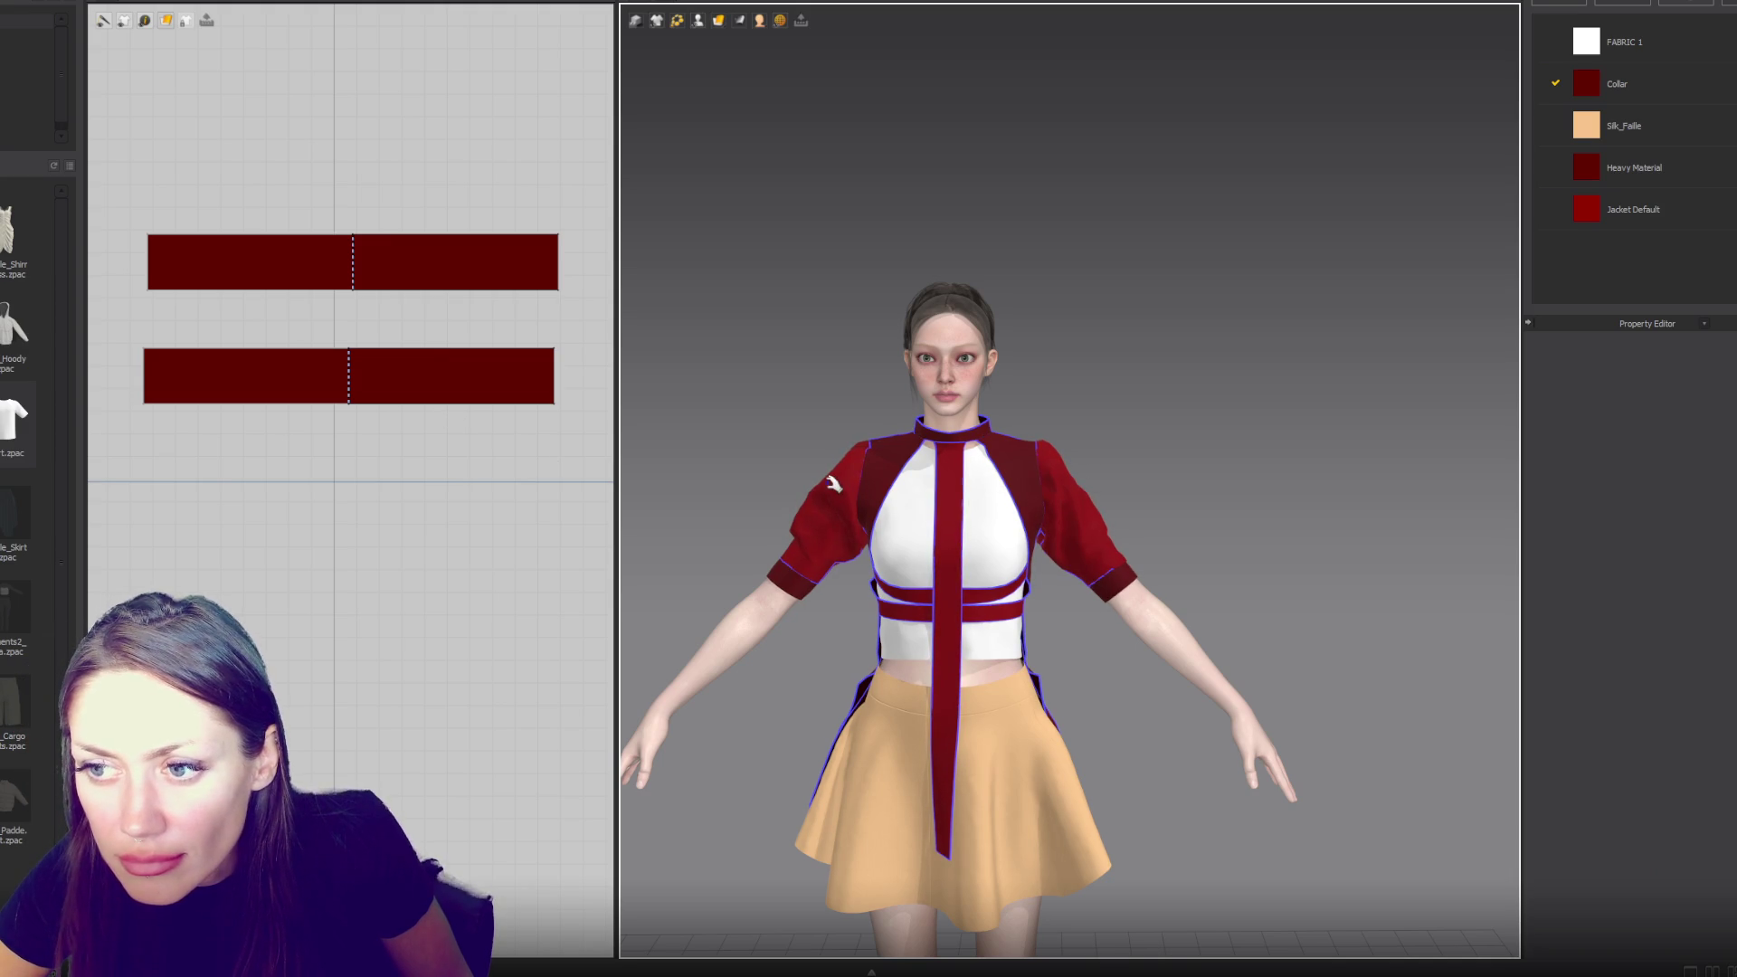
{"action": "scroll", "coordinate": [970, 463], "scroll_direction": "up", "scroll_amount": 5}
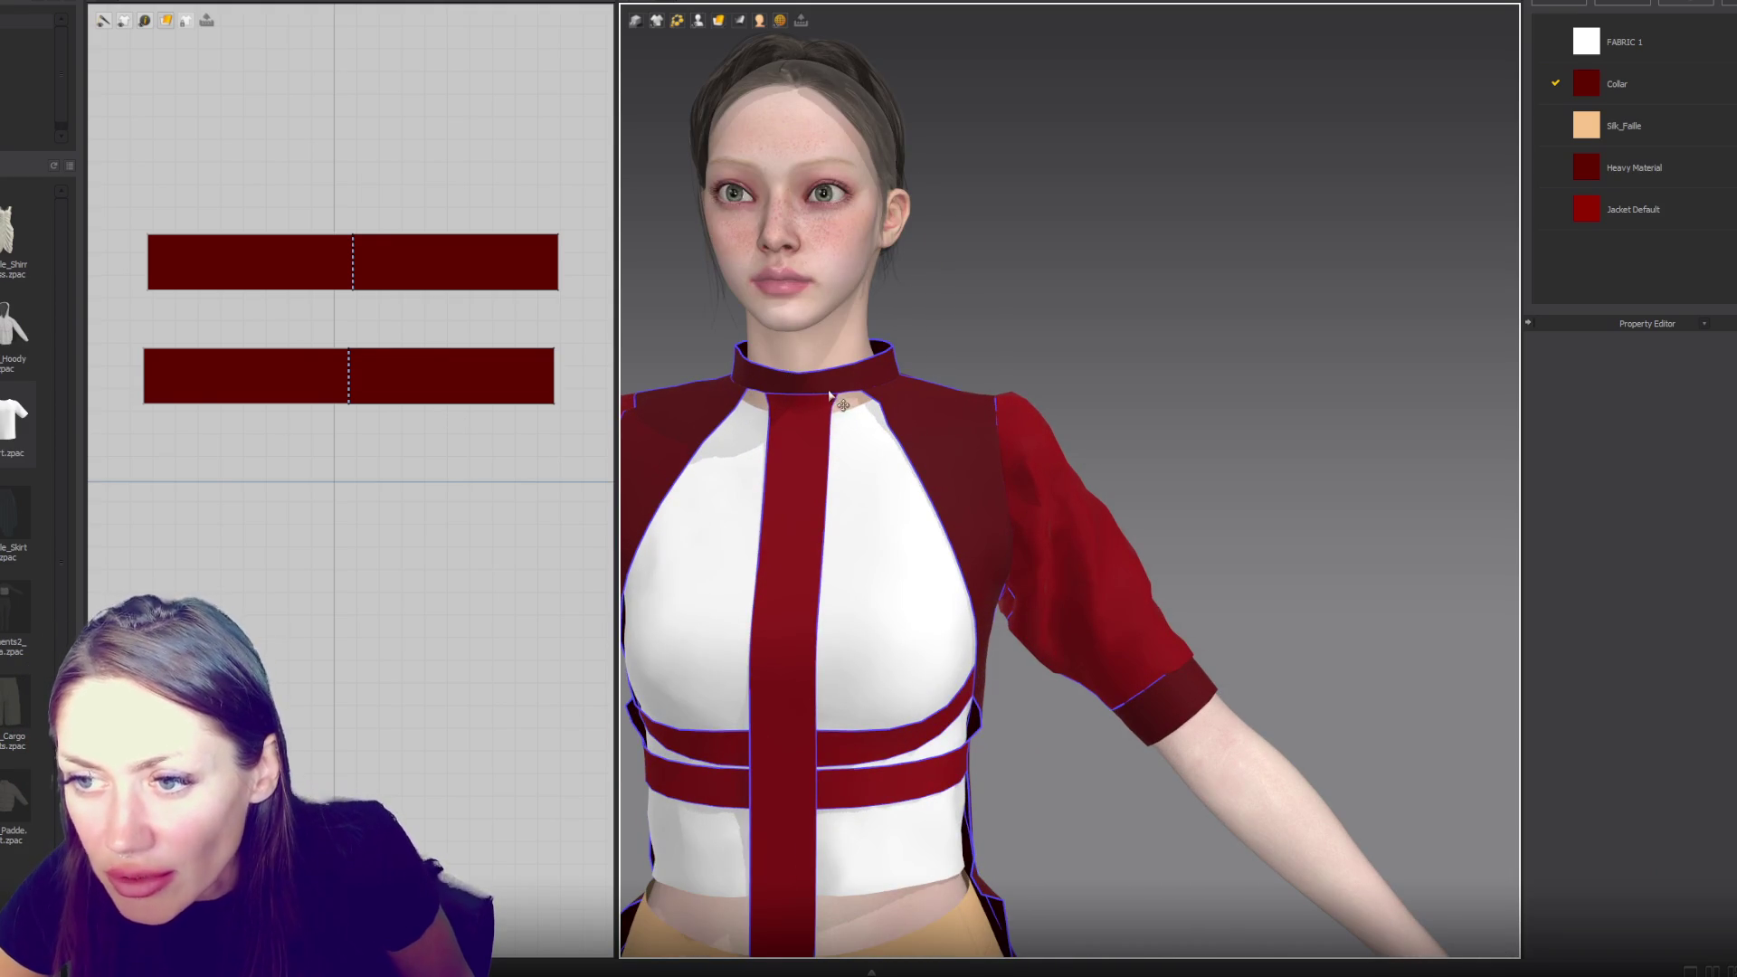
- Select both collar pieces on the avatar and edit their rendering thickness
{"action": "left_click", "coordinate": [829, 395]}
{"action": "scroll", "coordinate": [837, 405], "scroll_direction": "up", "scroll_amount": 2}
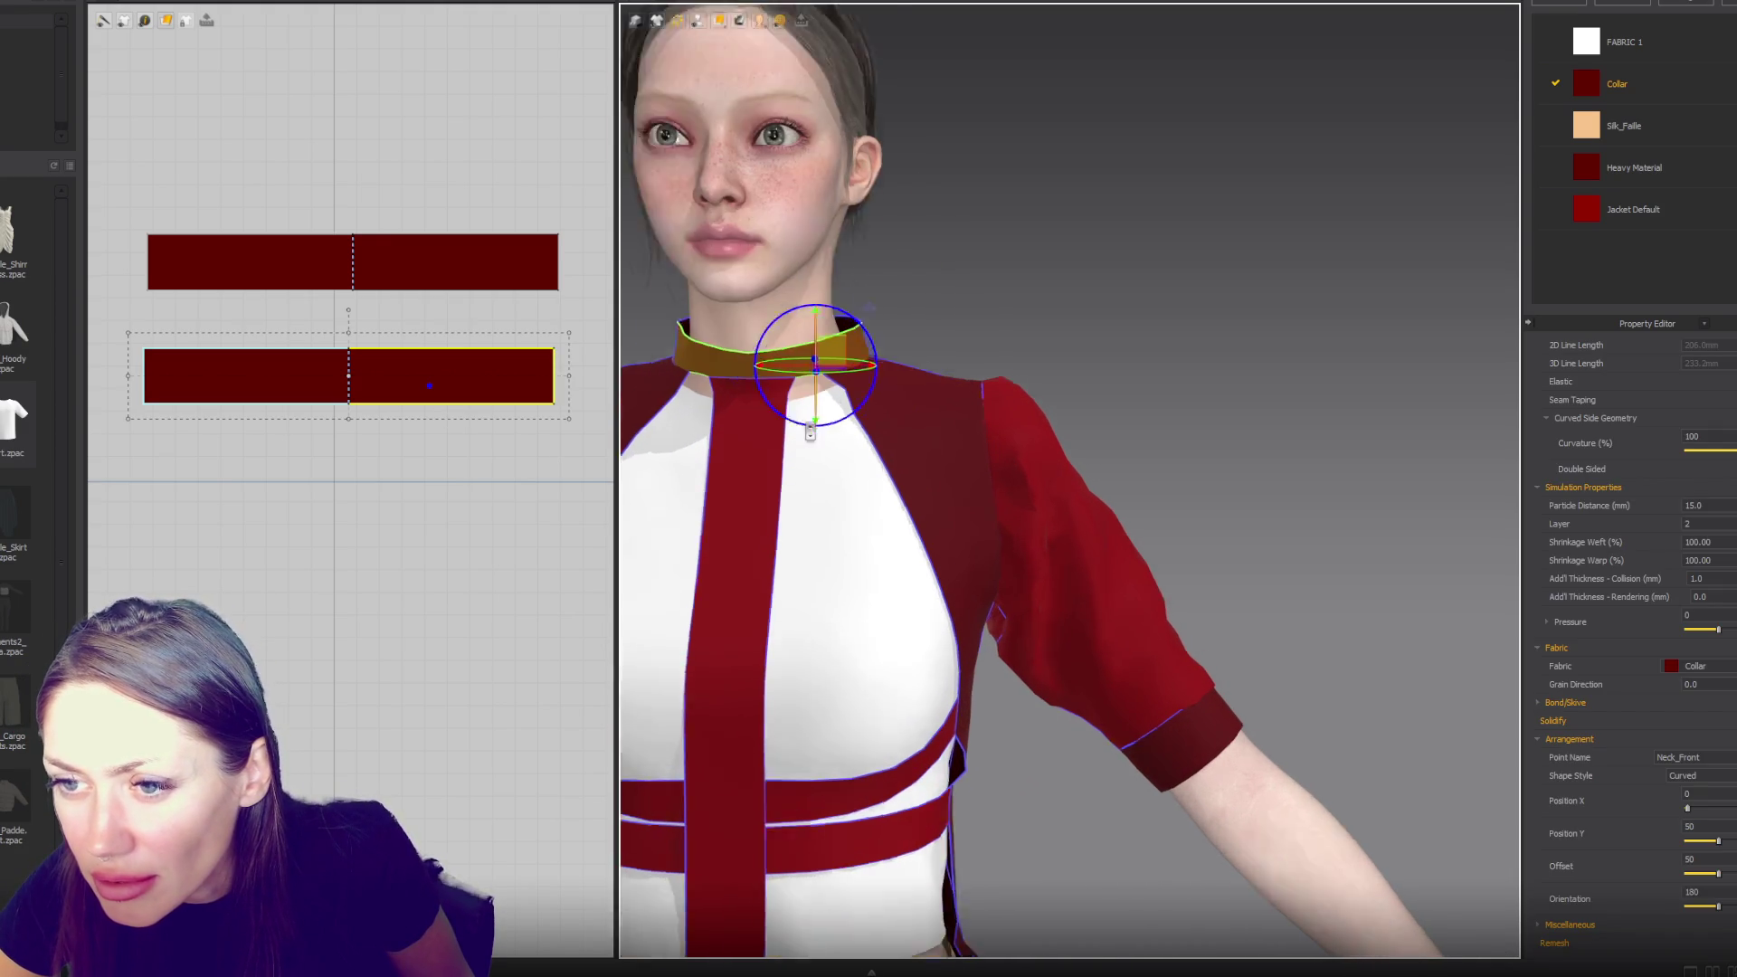
{"action": "middle_click_drag", "start_coordinate": [721, 363], "coordinate": [918, 409]}
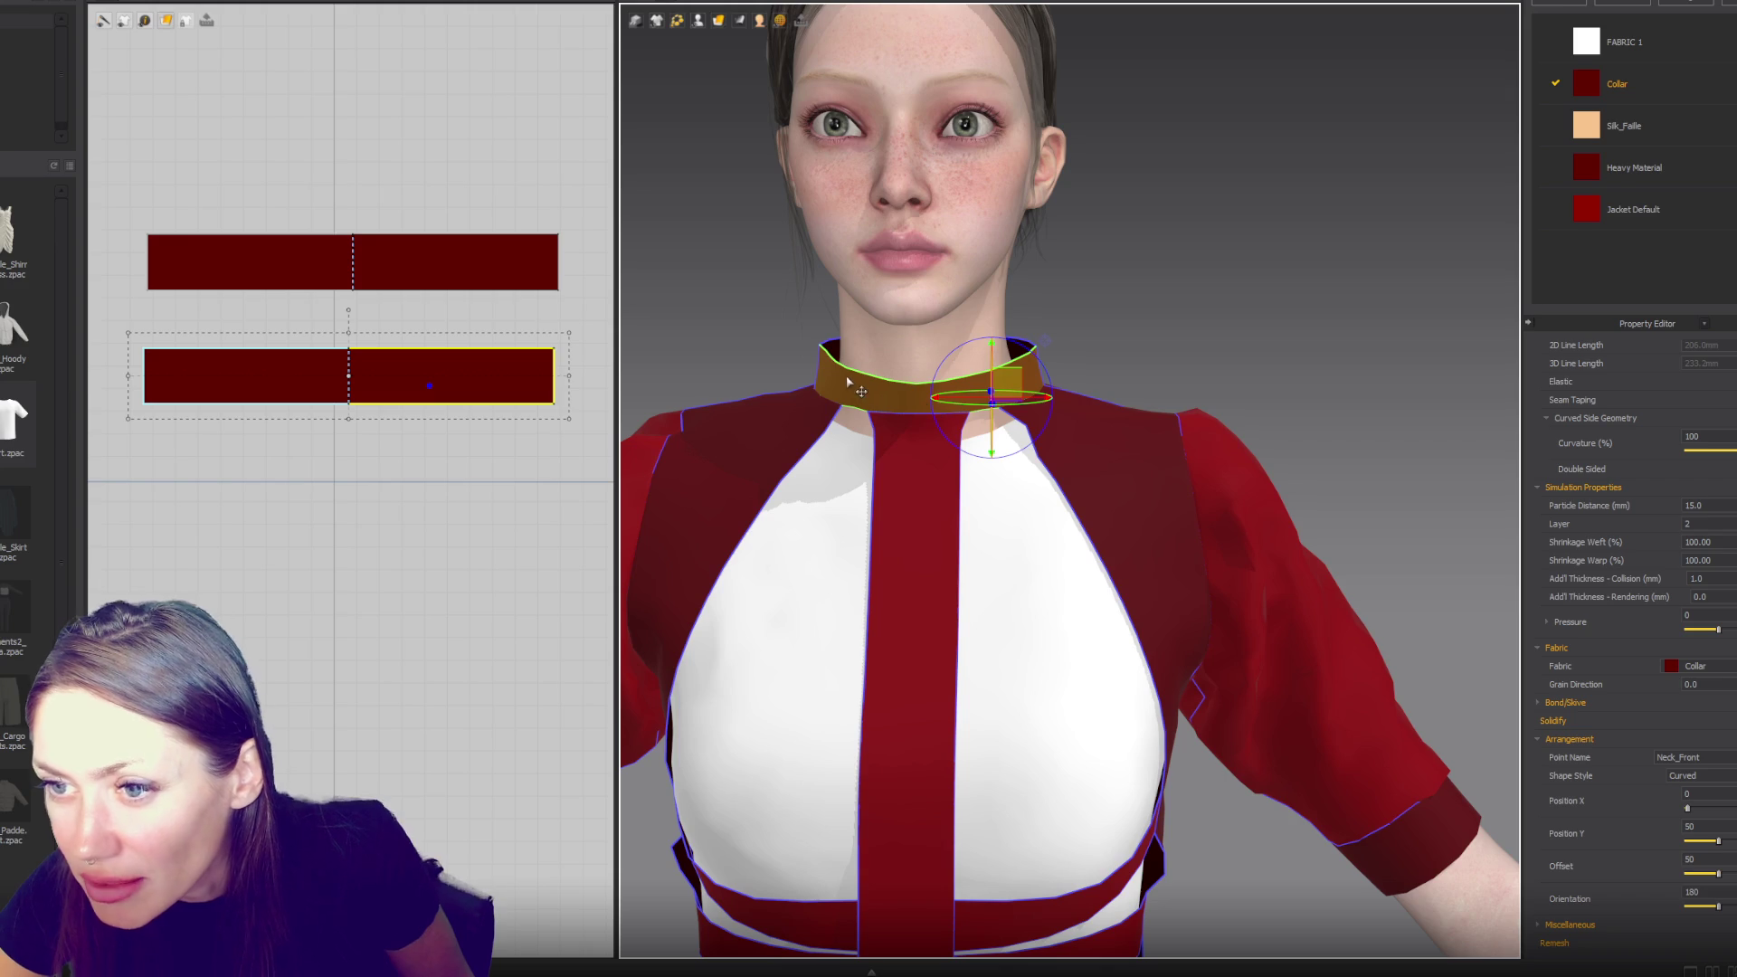
{"action": "scroll", "coordinate": [1535, 492], "scroll_direction": "up", "scroll_amount": 2}
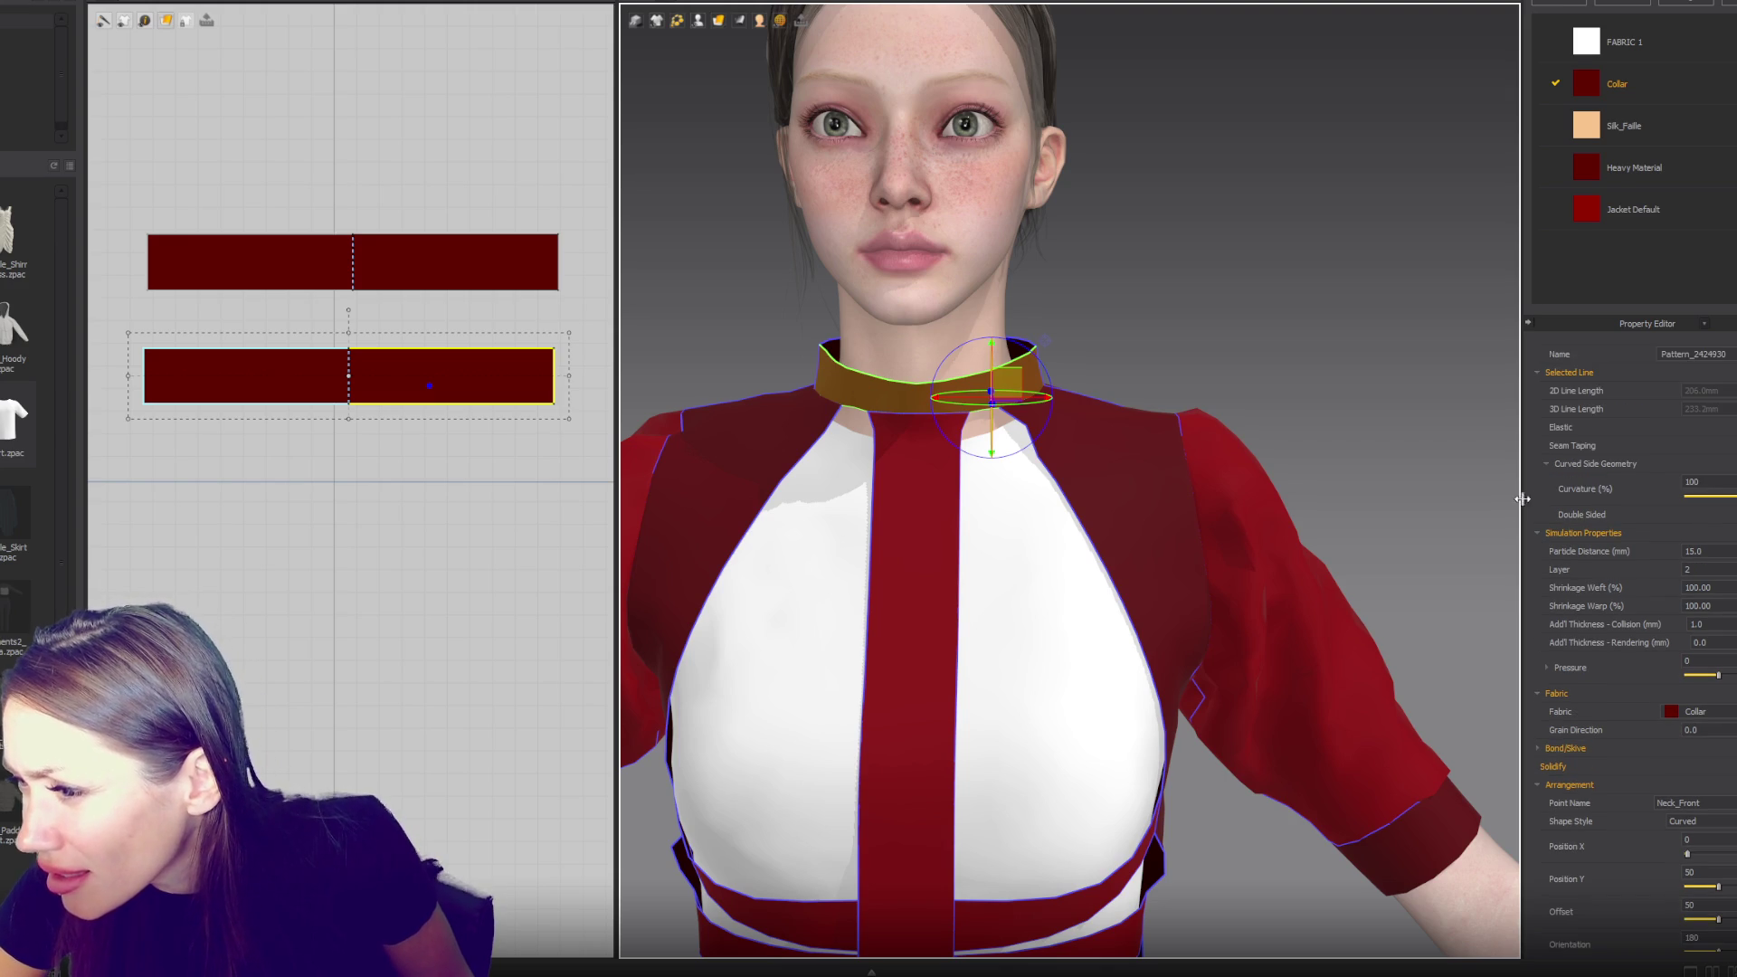
{"action": "left_click", "coordinate": [826, 347], "text": "shift"}
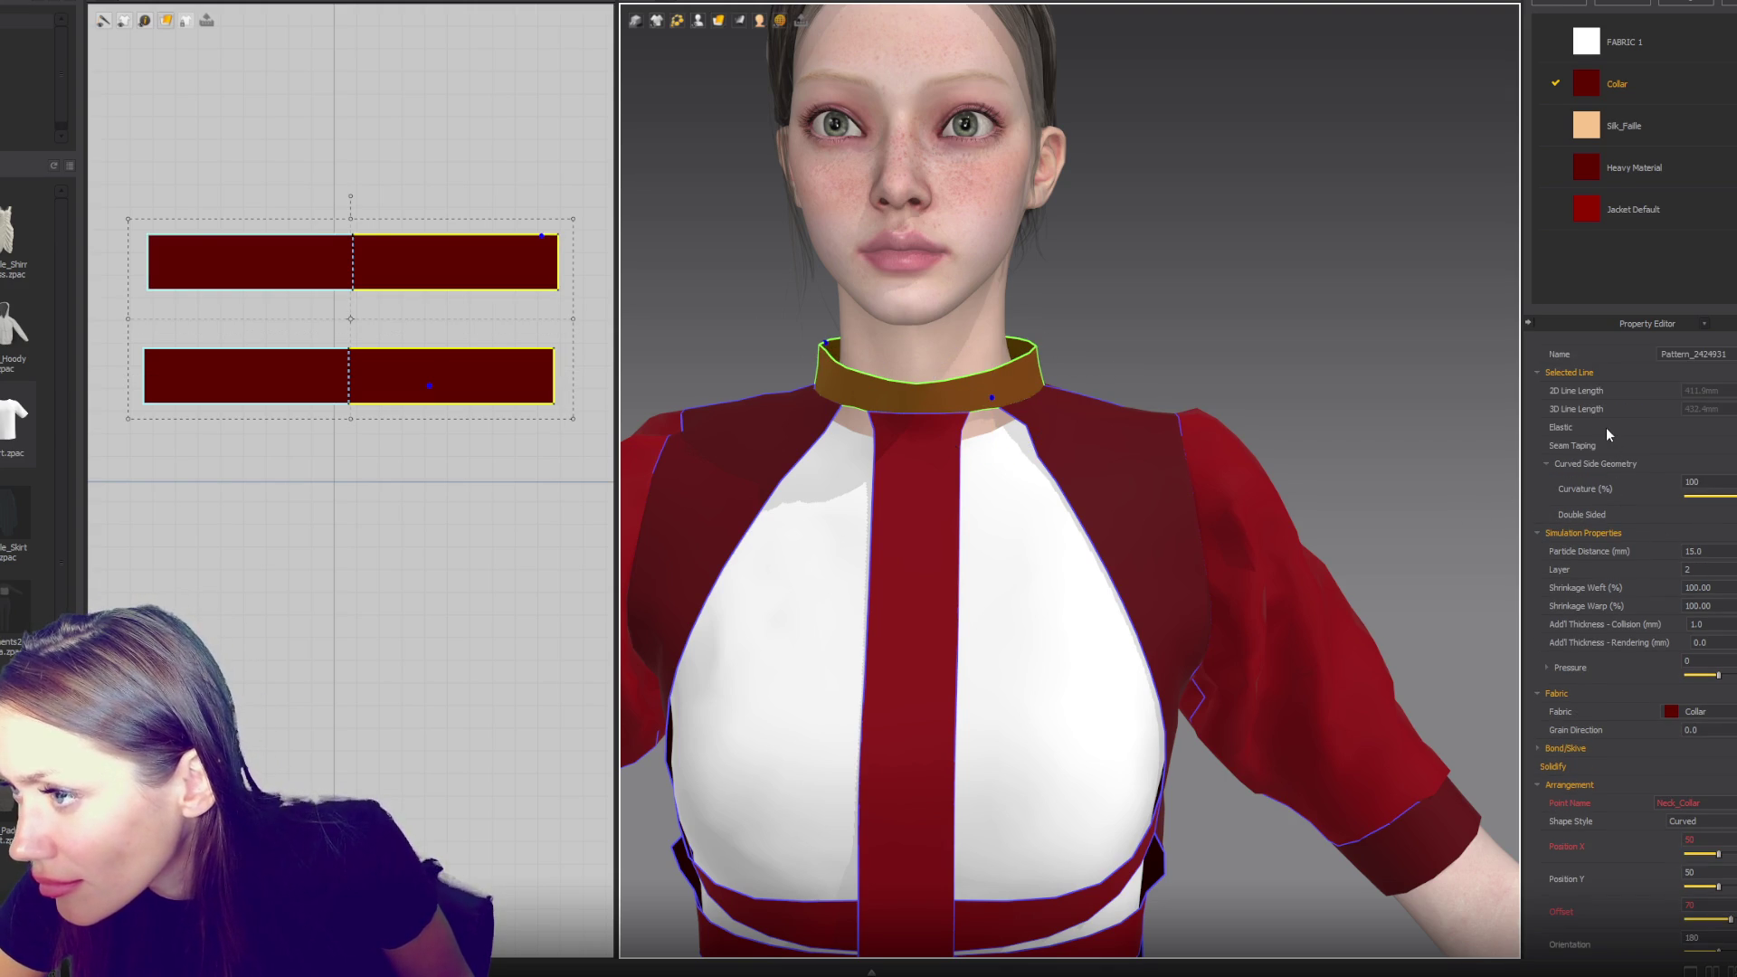
{"action": "scroll", "coordinate": [1581, 404], "scroll_direction": "up", "scroll_amount": 1}
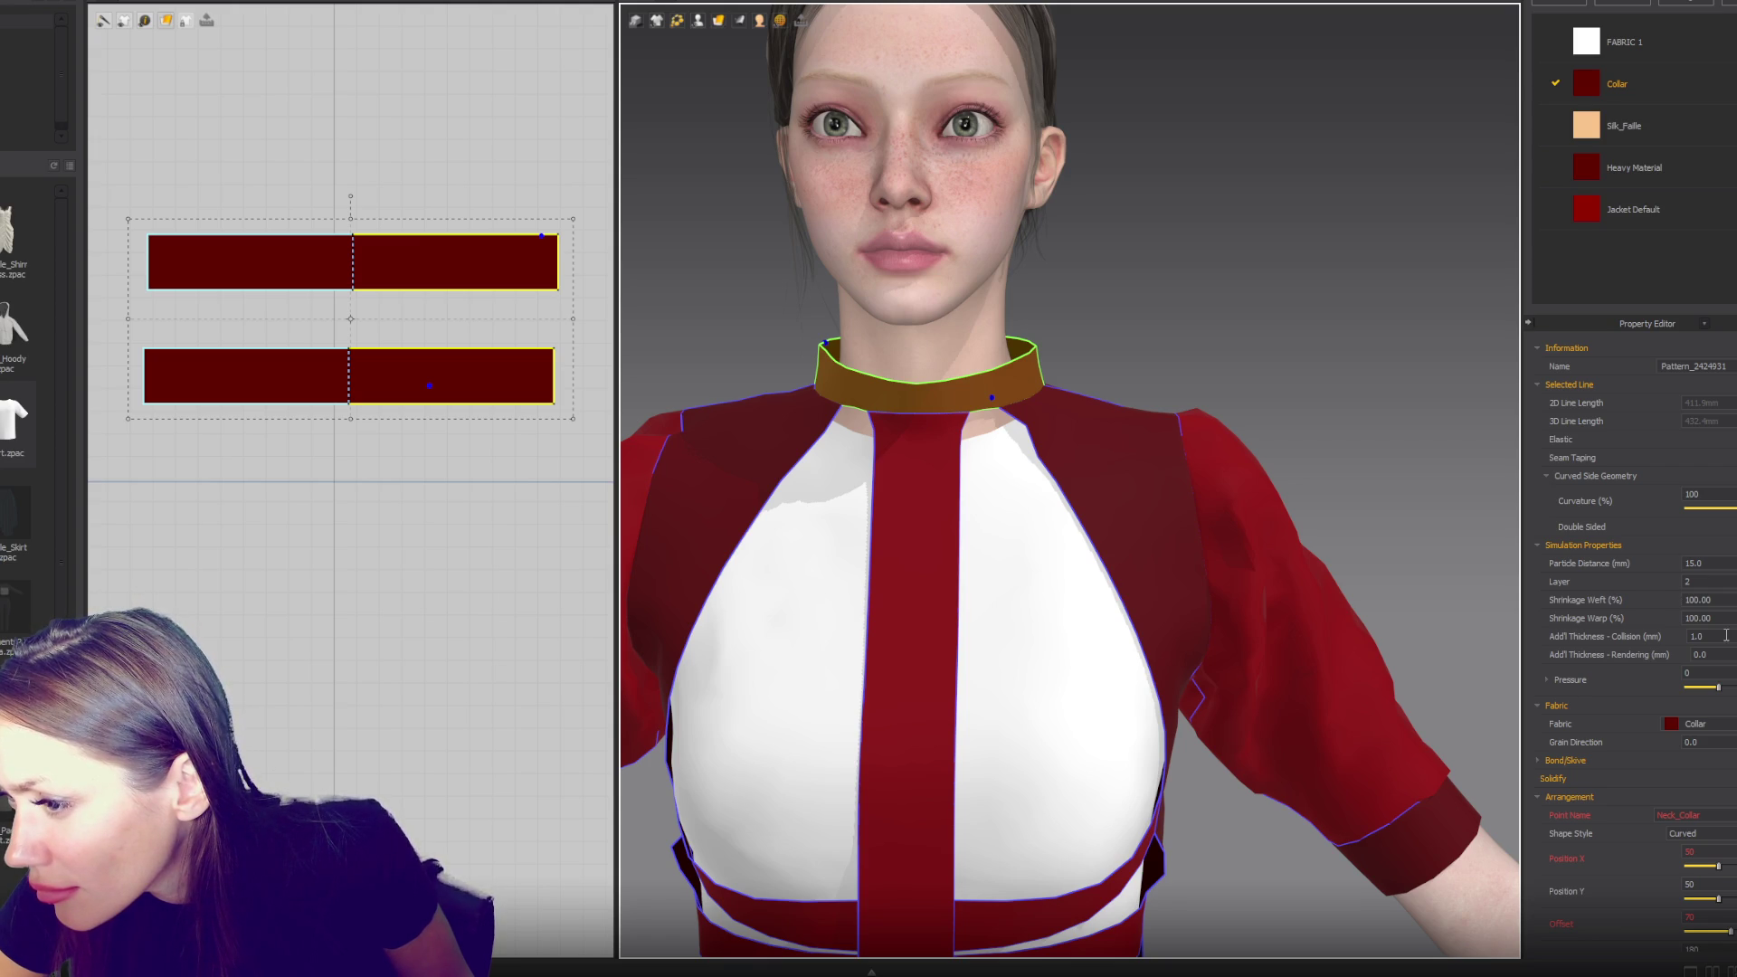
{"action": "scroll", "coordinate": [1725, 635], "scroll_direction": "down", "scroll_amount": 3}
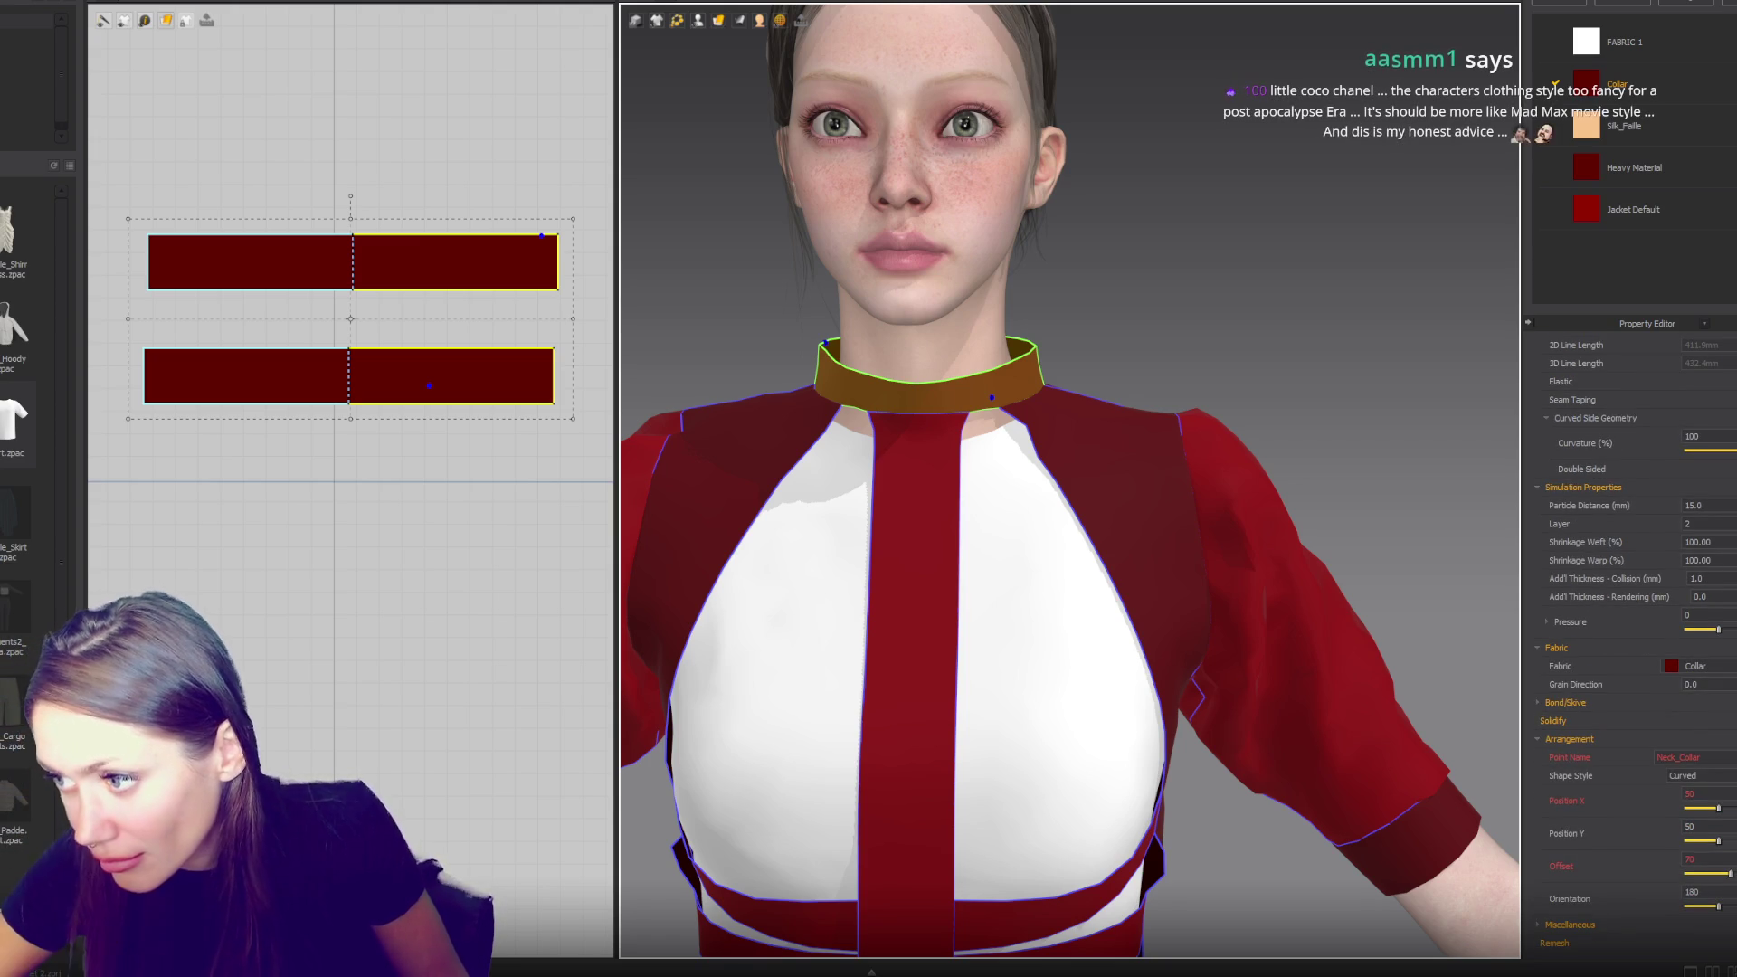
{"action": "double_click", "coordinate": [1707, 594]}
{"action": "type", "text": "1"}
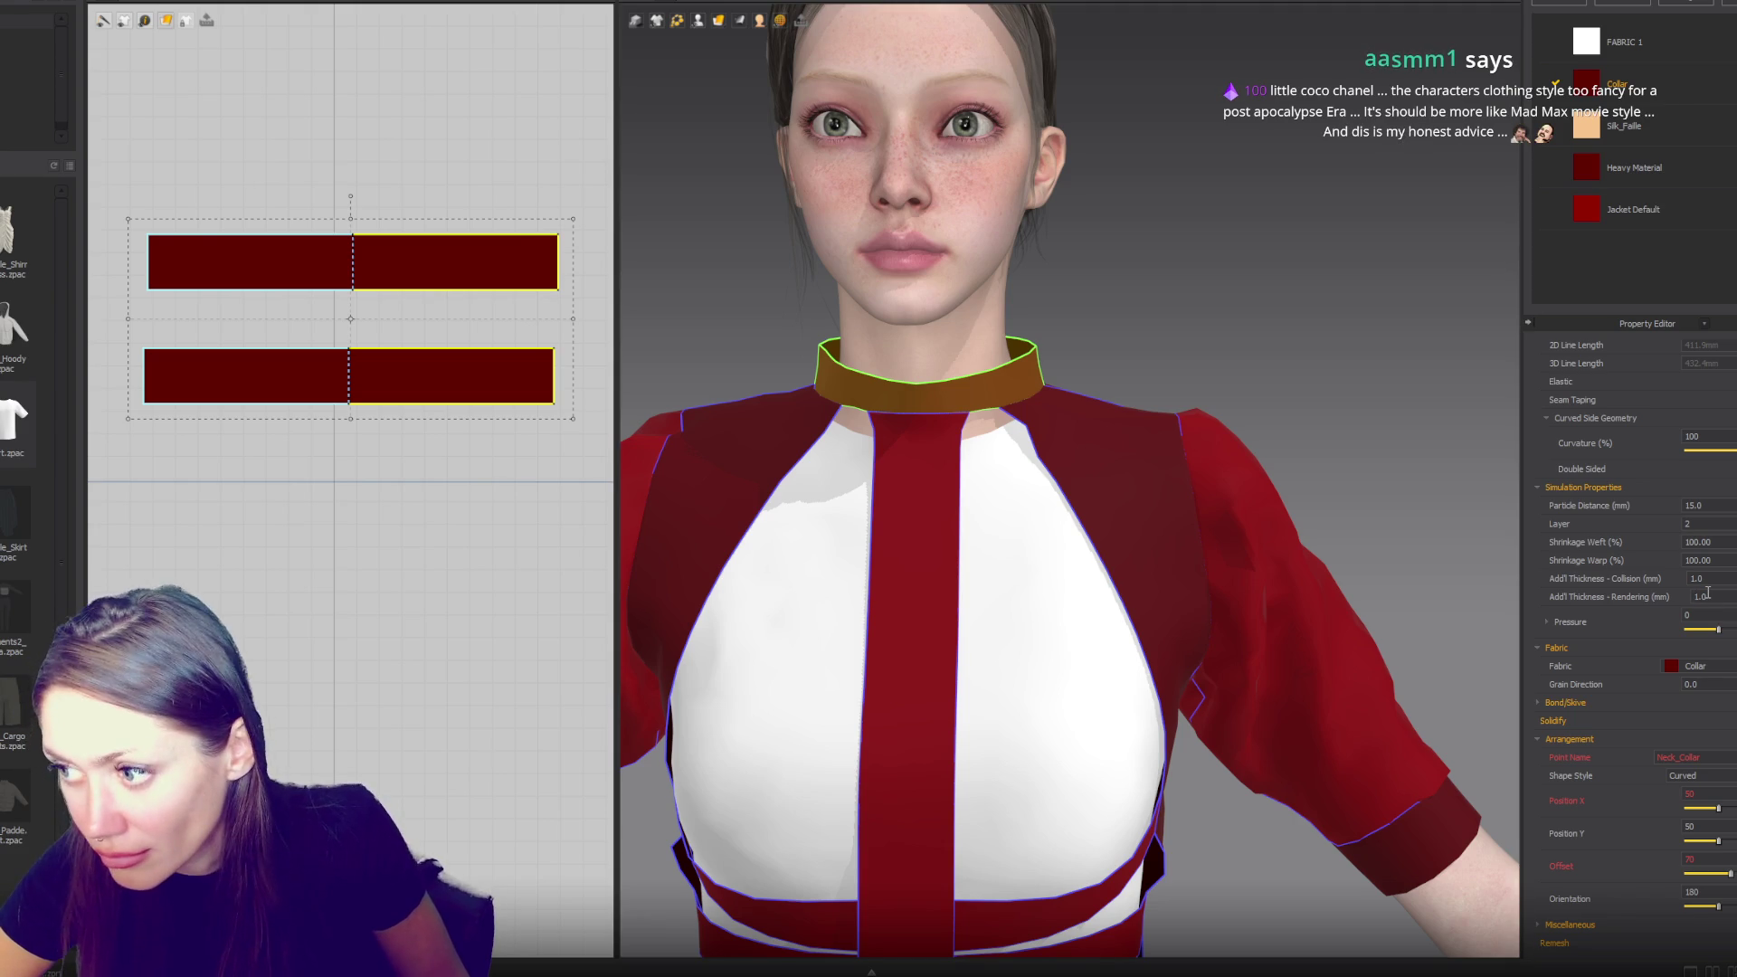
{"action": "left_click", "coordinate": [1268, 307]}
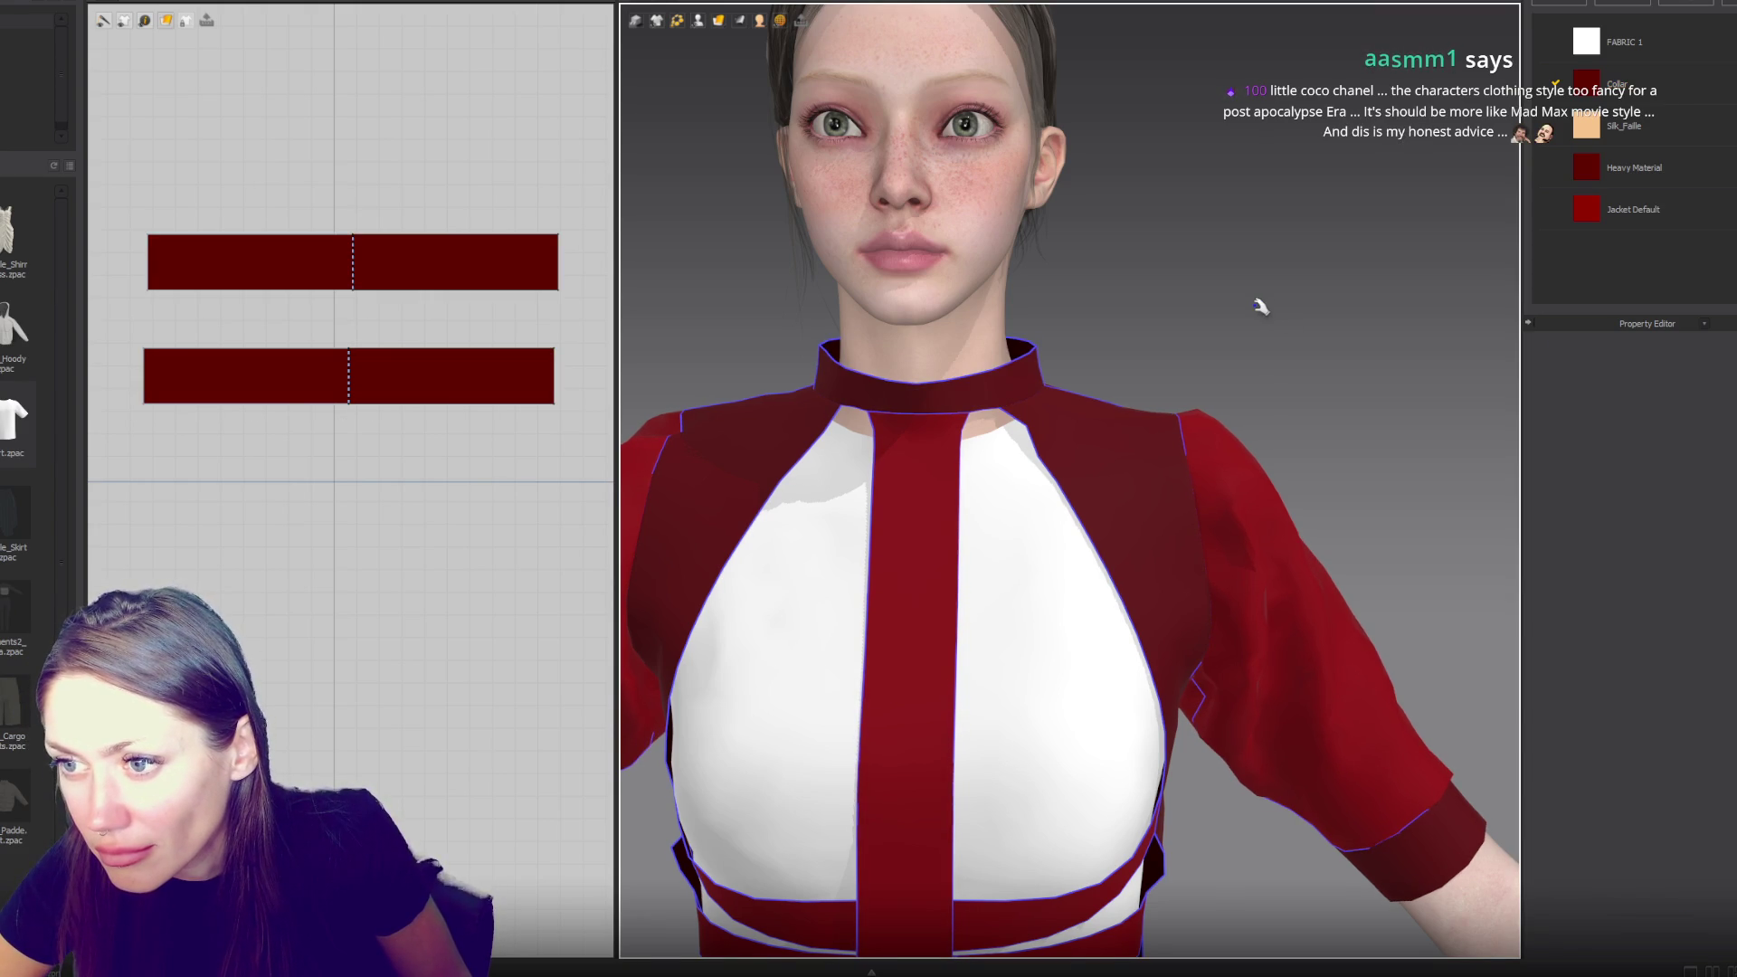
- Expand the collar's Miscellaneous and Bond/Skive settings, then display the Collar fabric's physical properties
{"action": "left_click", "coordinate": [1025, 396]}
{"action": "left_click", "coordinate": [1023, 389], "text": "shift"}
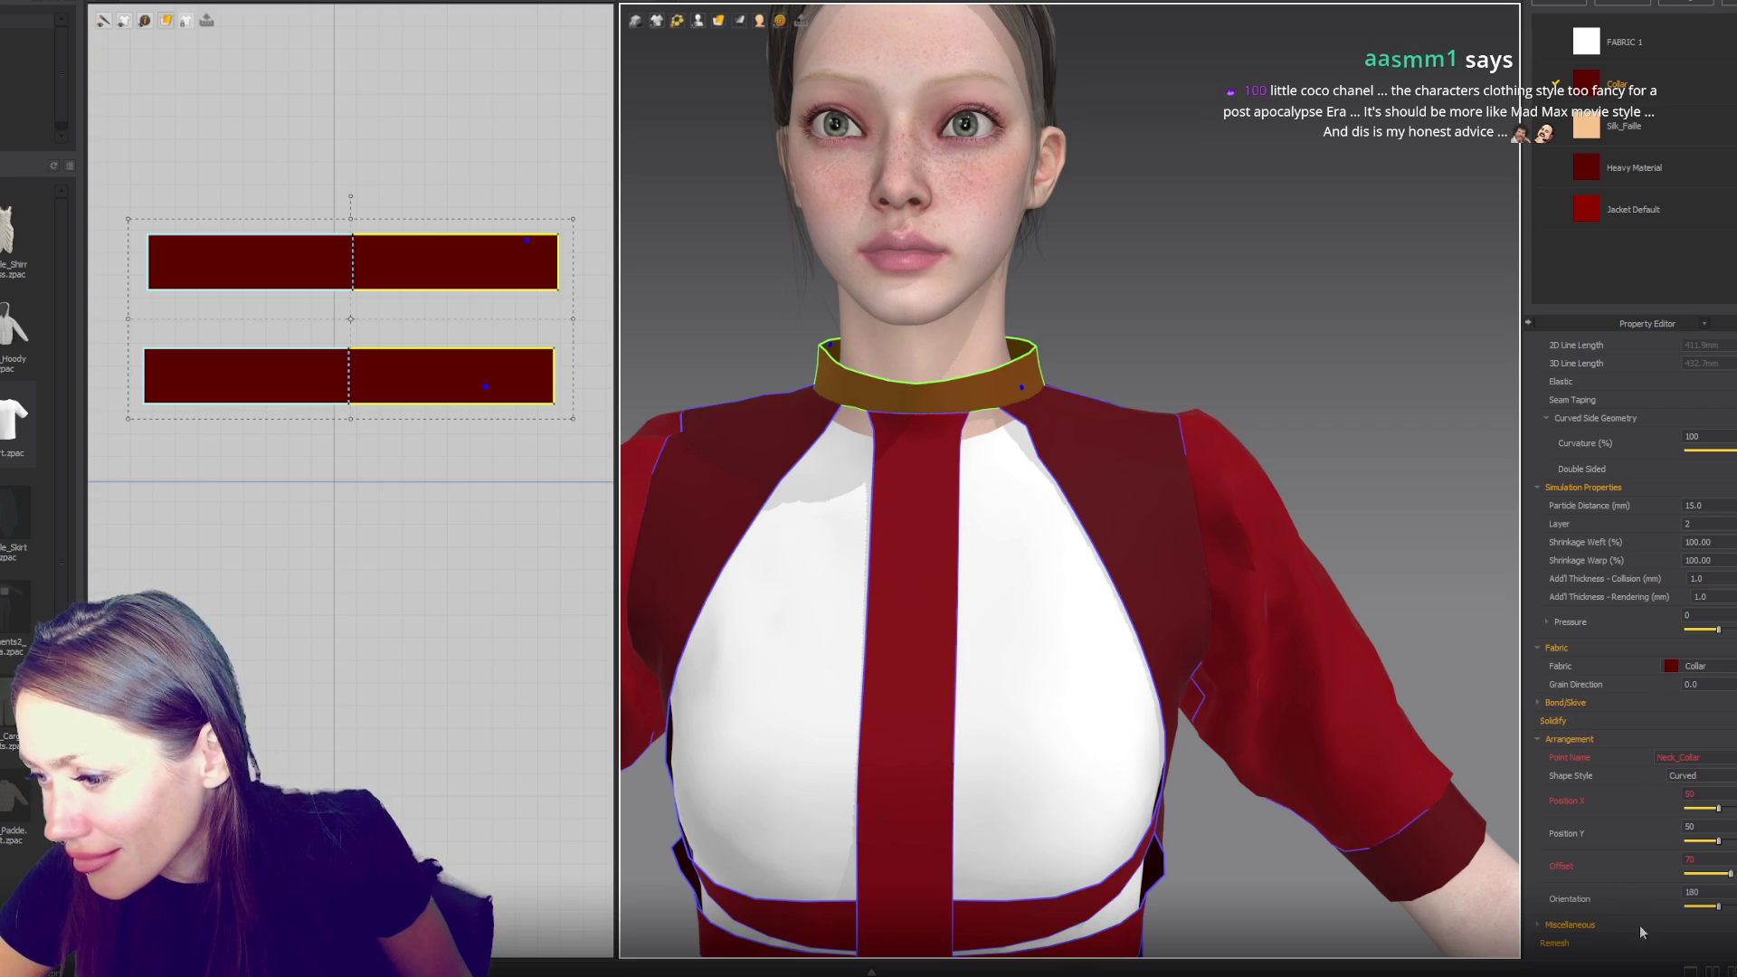
{"action": "left_click", "coordinate": [1544, 922]}
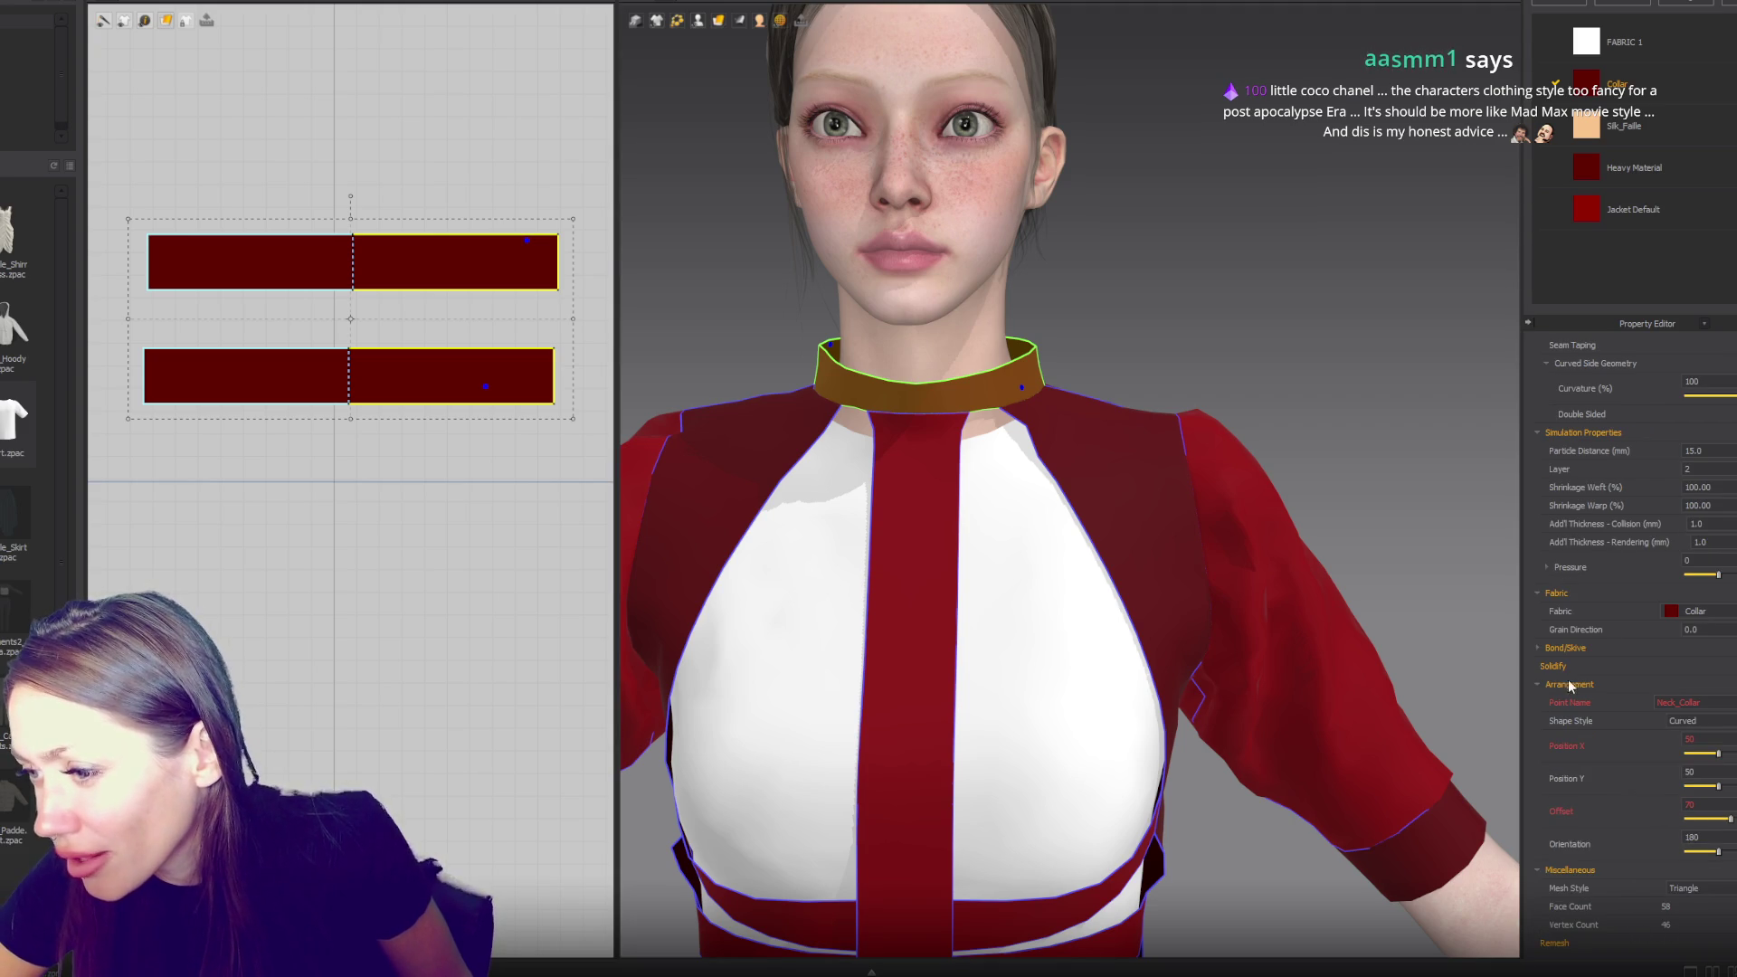
{"action": "left_click", "coordinate": [1543, 652]}
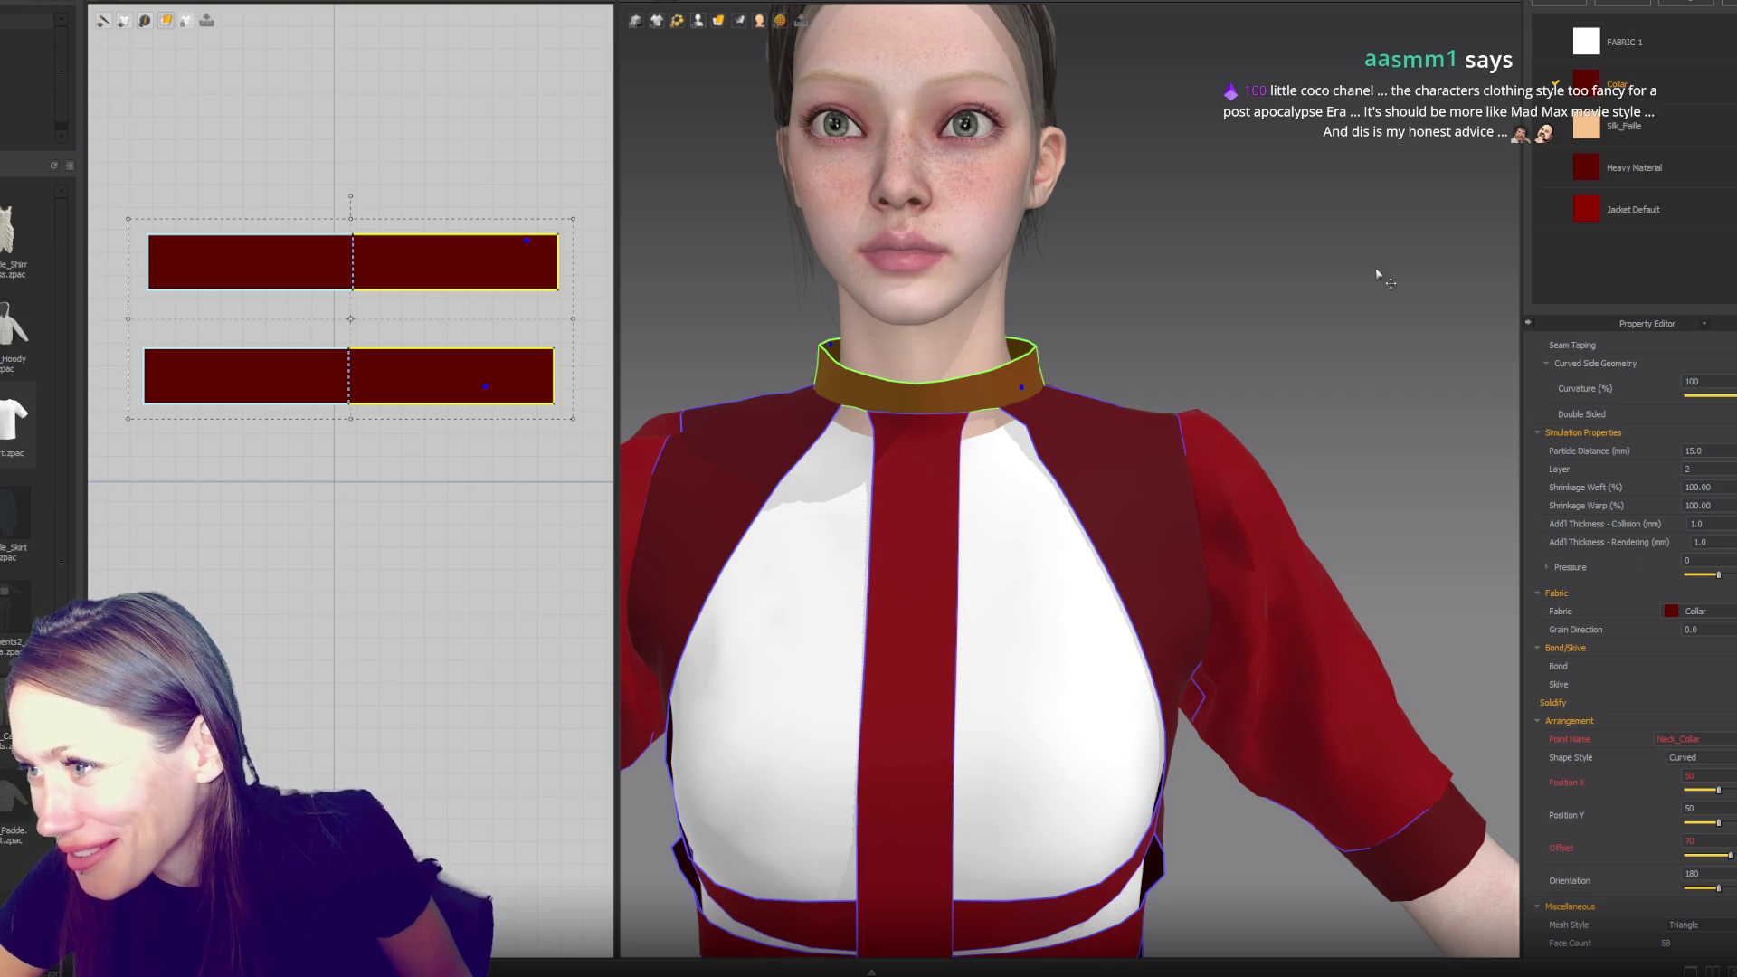
{"action": "left_click", "coordinate": [1618, 86]}
{"action": "scroll", "coordinate": [1164, 437], "scroll_direction": "down", "scroll_amount": 5}
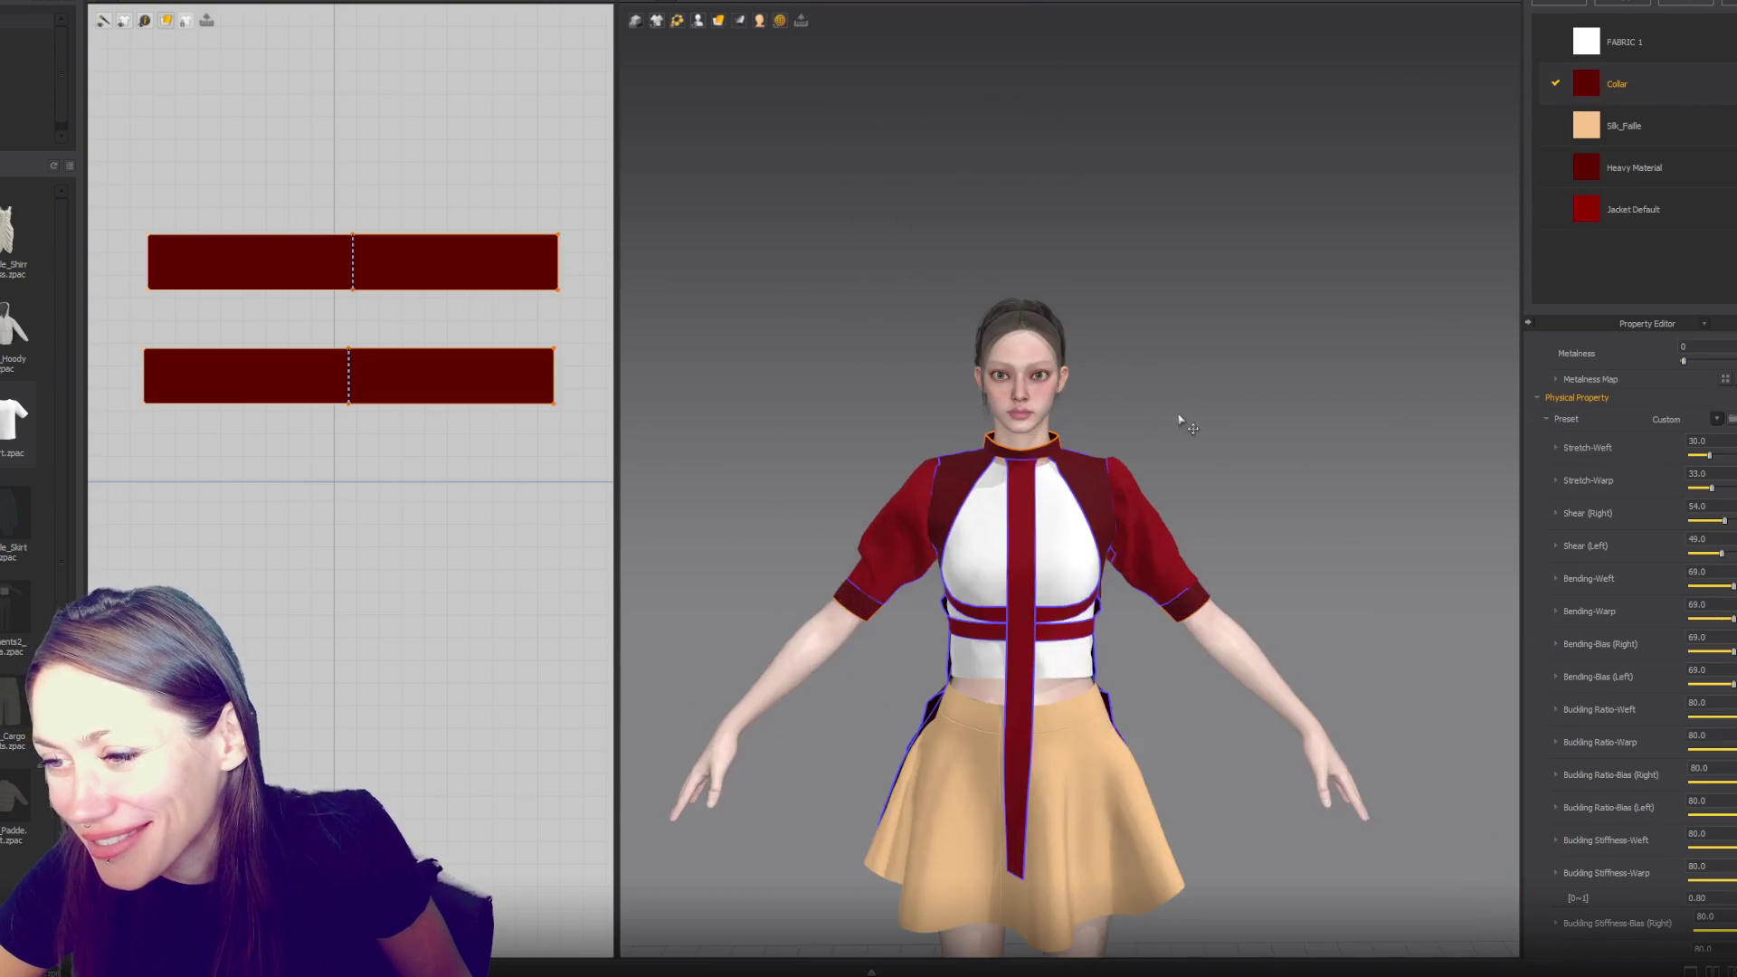
- Inspect the outfit from behind, then select the collar from a straight front view
{"action": "scroll", "coordinate": [1194, 415], "scroll_direction": "up", "scroll_amount": 5}
{"action": "mouse_move", "coordinate": [1235, 415]}
{"action": "right_mouse_down"}
{"action": "mouse_move", "coordinate": [992, 419]}
{"action": "mouse_move", "coordinate": [1143, 388]}
{"action": "mouse_move", "coordinate": [1085, 425]}
{"action": "mouse_move", "coordinate": [1135, 459]}
{"action": "mouse_move", "coordinate": [942, 399]}
{"action": "mouse_move", "coordinate": [969, 380]}
{"action": "mouse_move", "coordinate": [1122, 382]}
{"action": "mouse_move", "coordinate": [968, 389]}
{"action": "right_mouse_up"}
{"action": "scroll", "coordinate": [1561, 556], "scroll_direction": "down", "scroll_amount": 3}
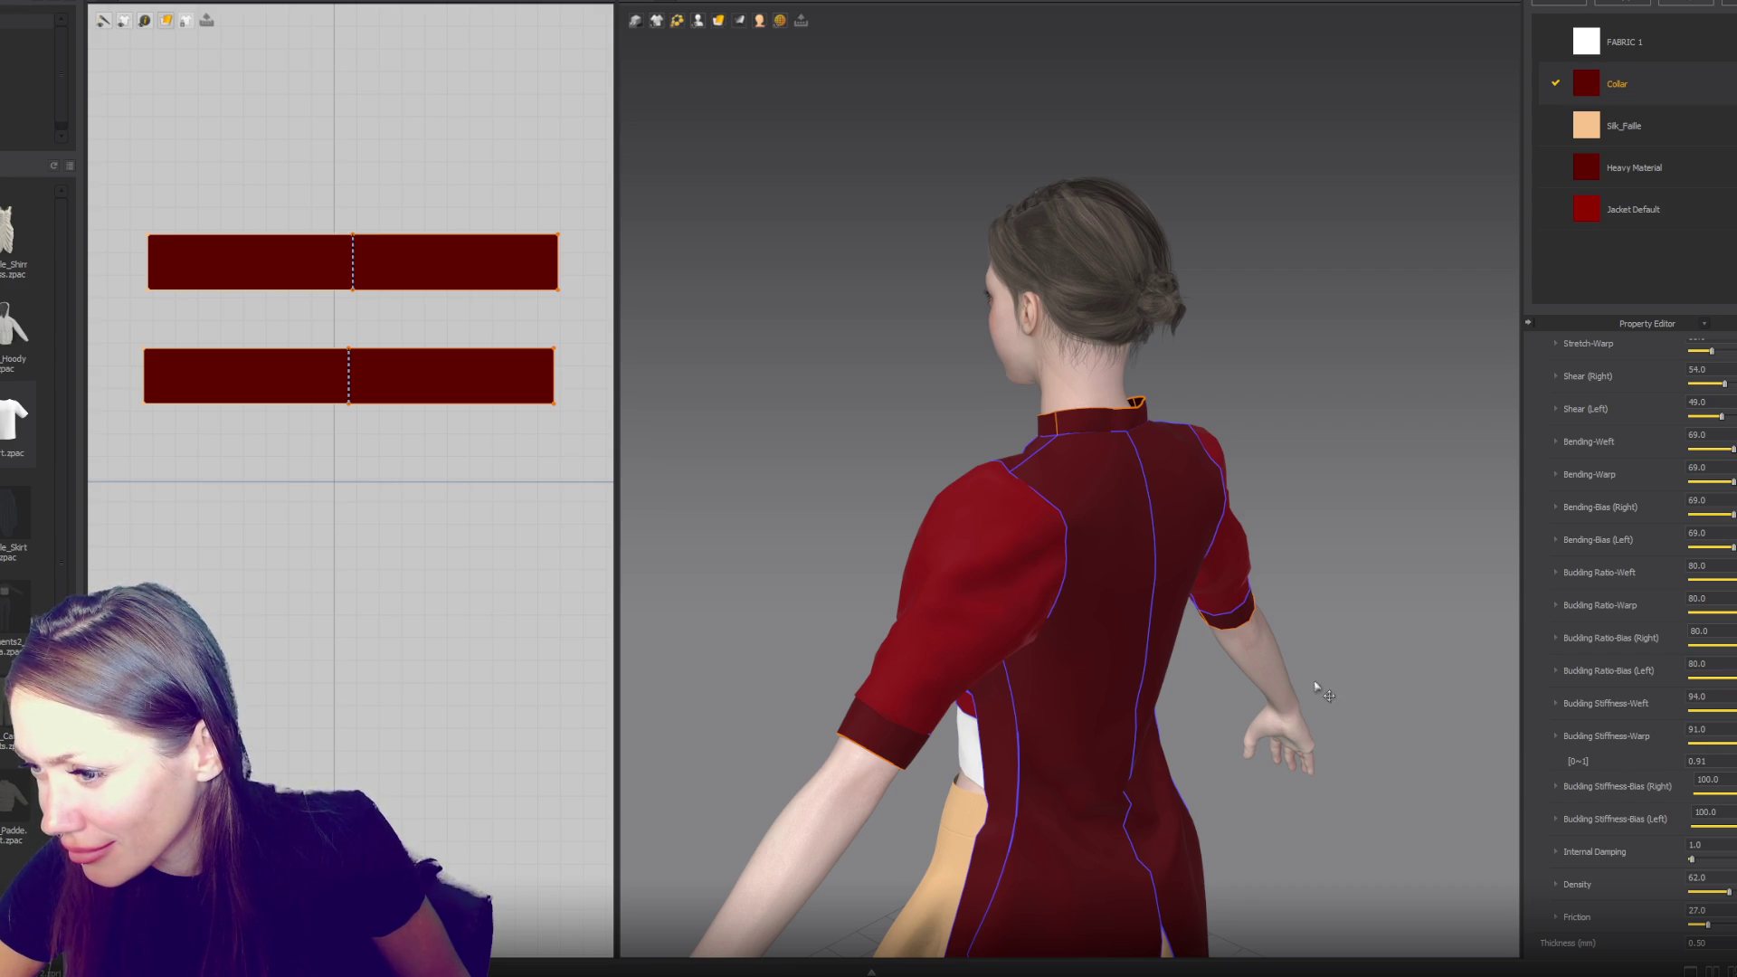
{"action": "right_click_drag", "start_coordinate": [1317, 687], "coordinate": [1258, 593]}
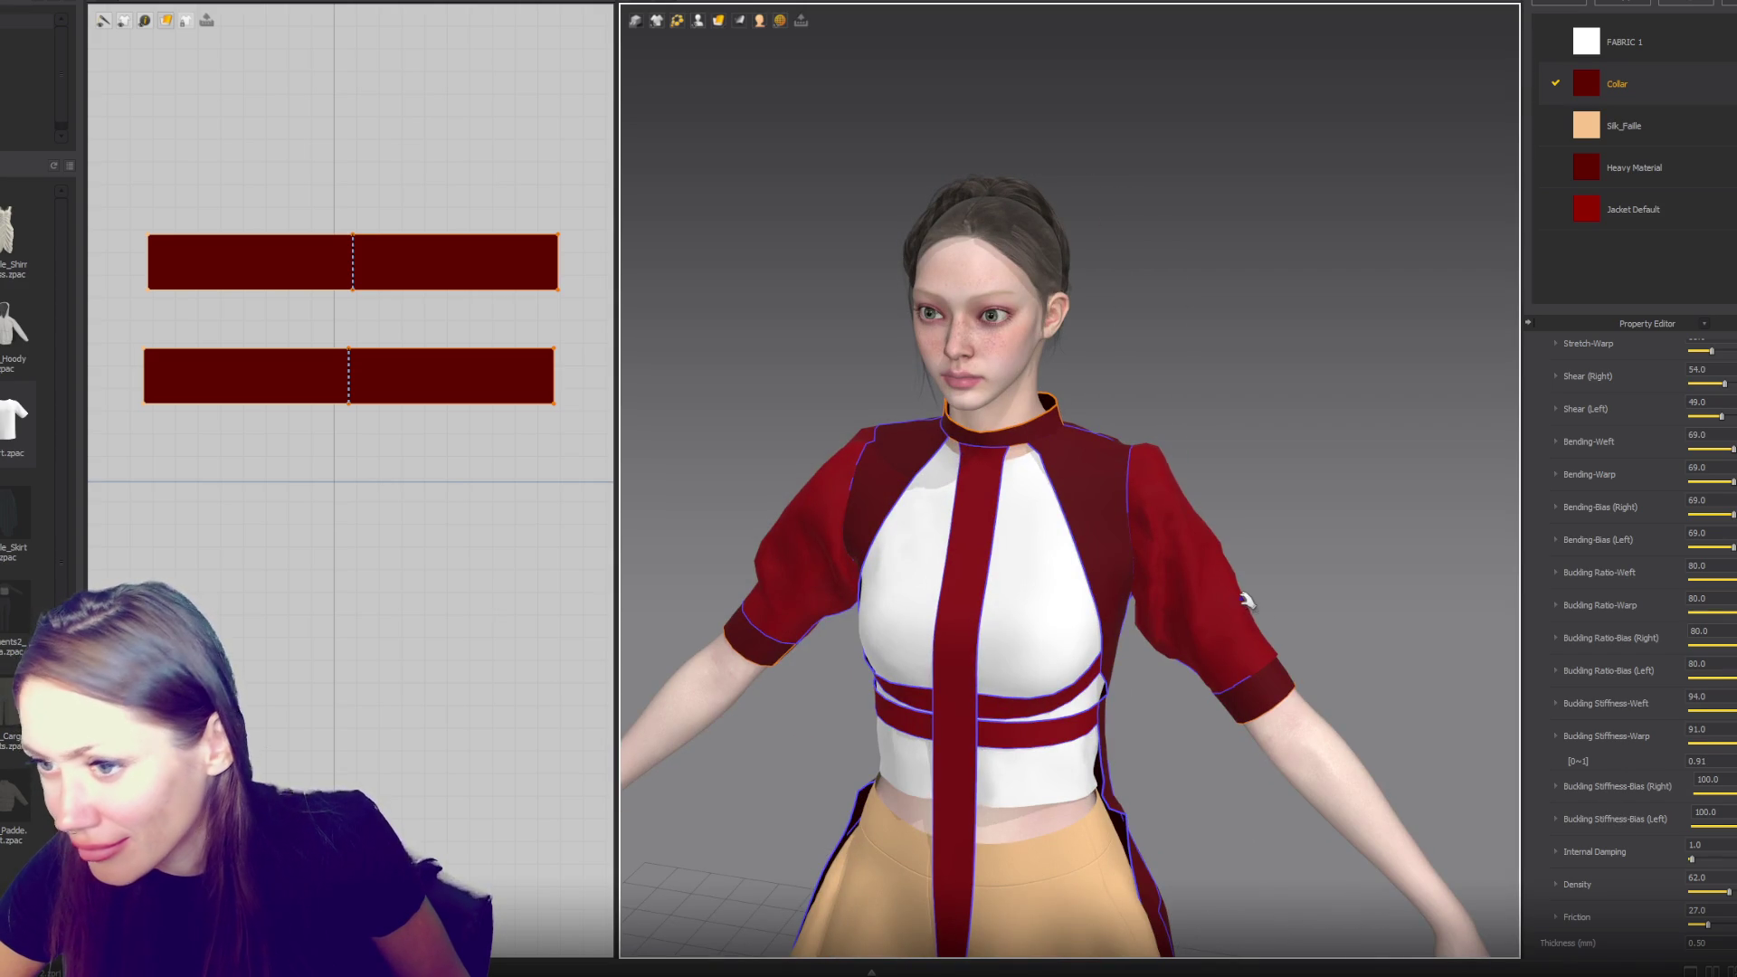
{"action": "left_click", "coordinate": [1069, 432]}
{"action": "left_click", "coordinate": [1059, 425]}
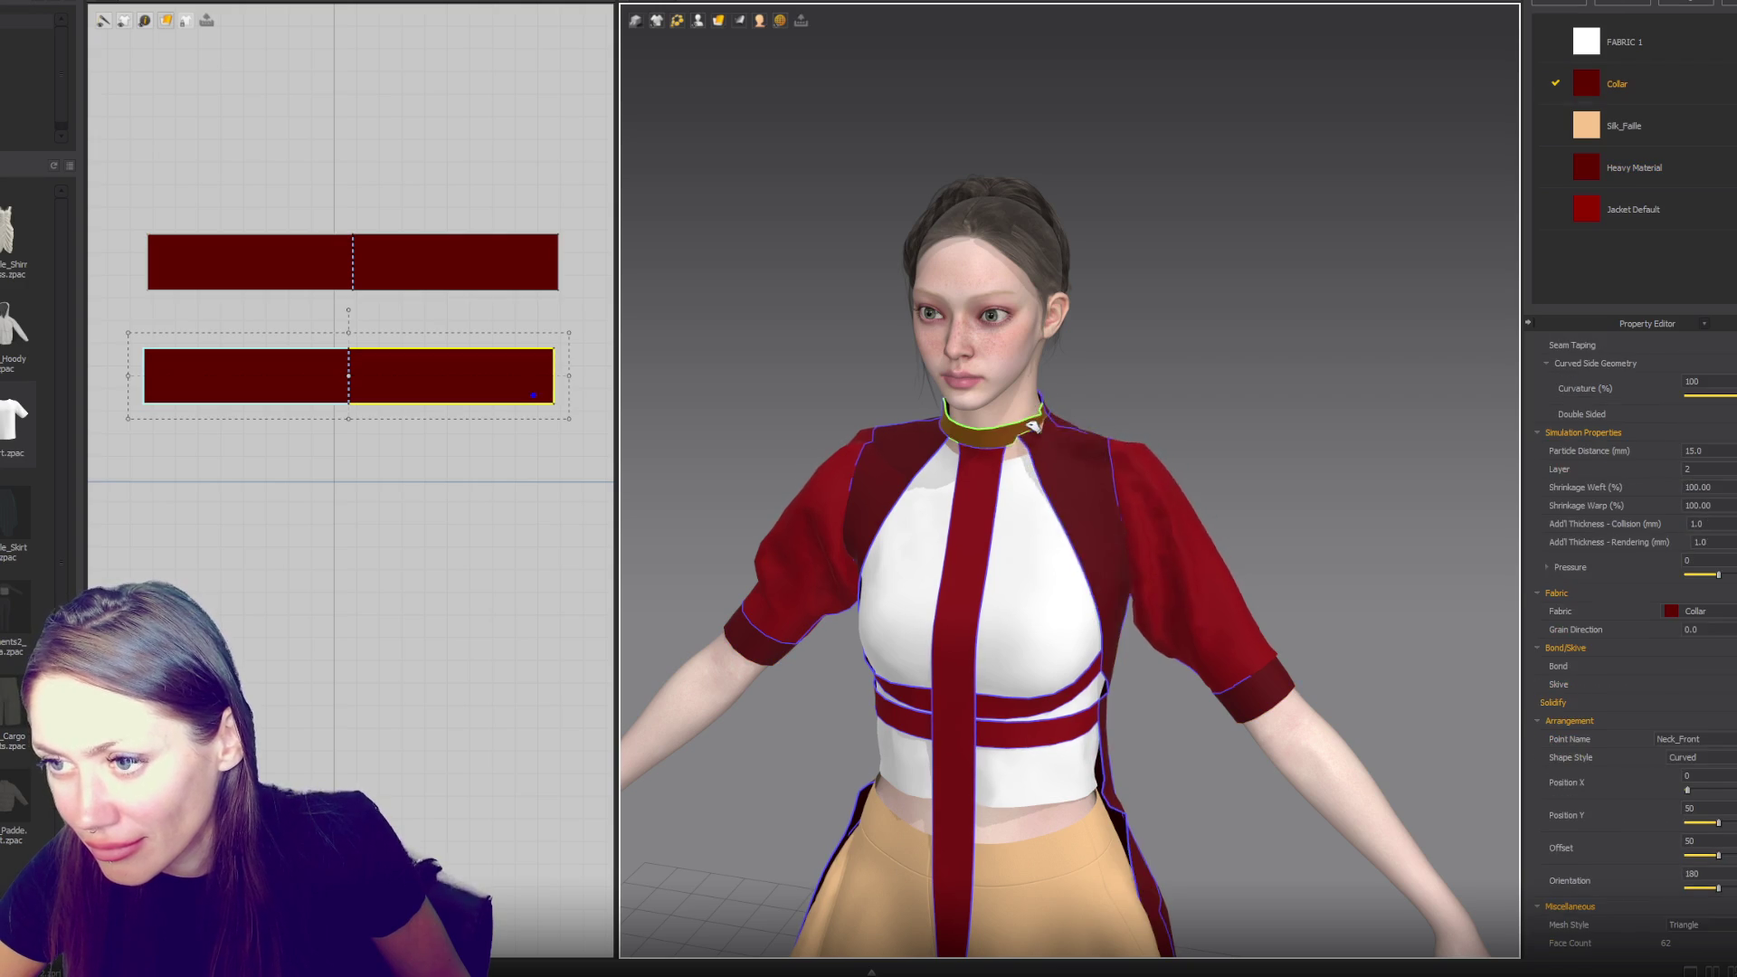
{"action": "right_click_drag", "start_coordinate": [1063, 432], "coordinate": [1118, 450]}
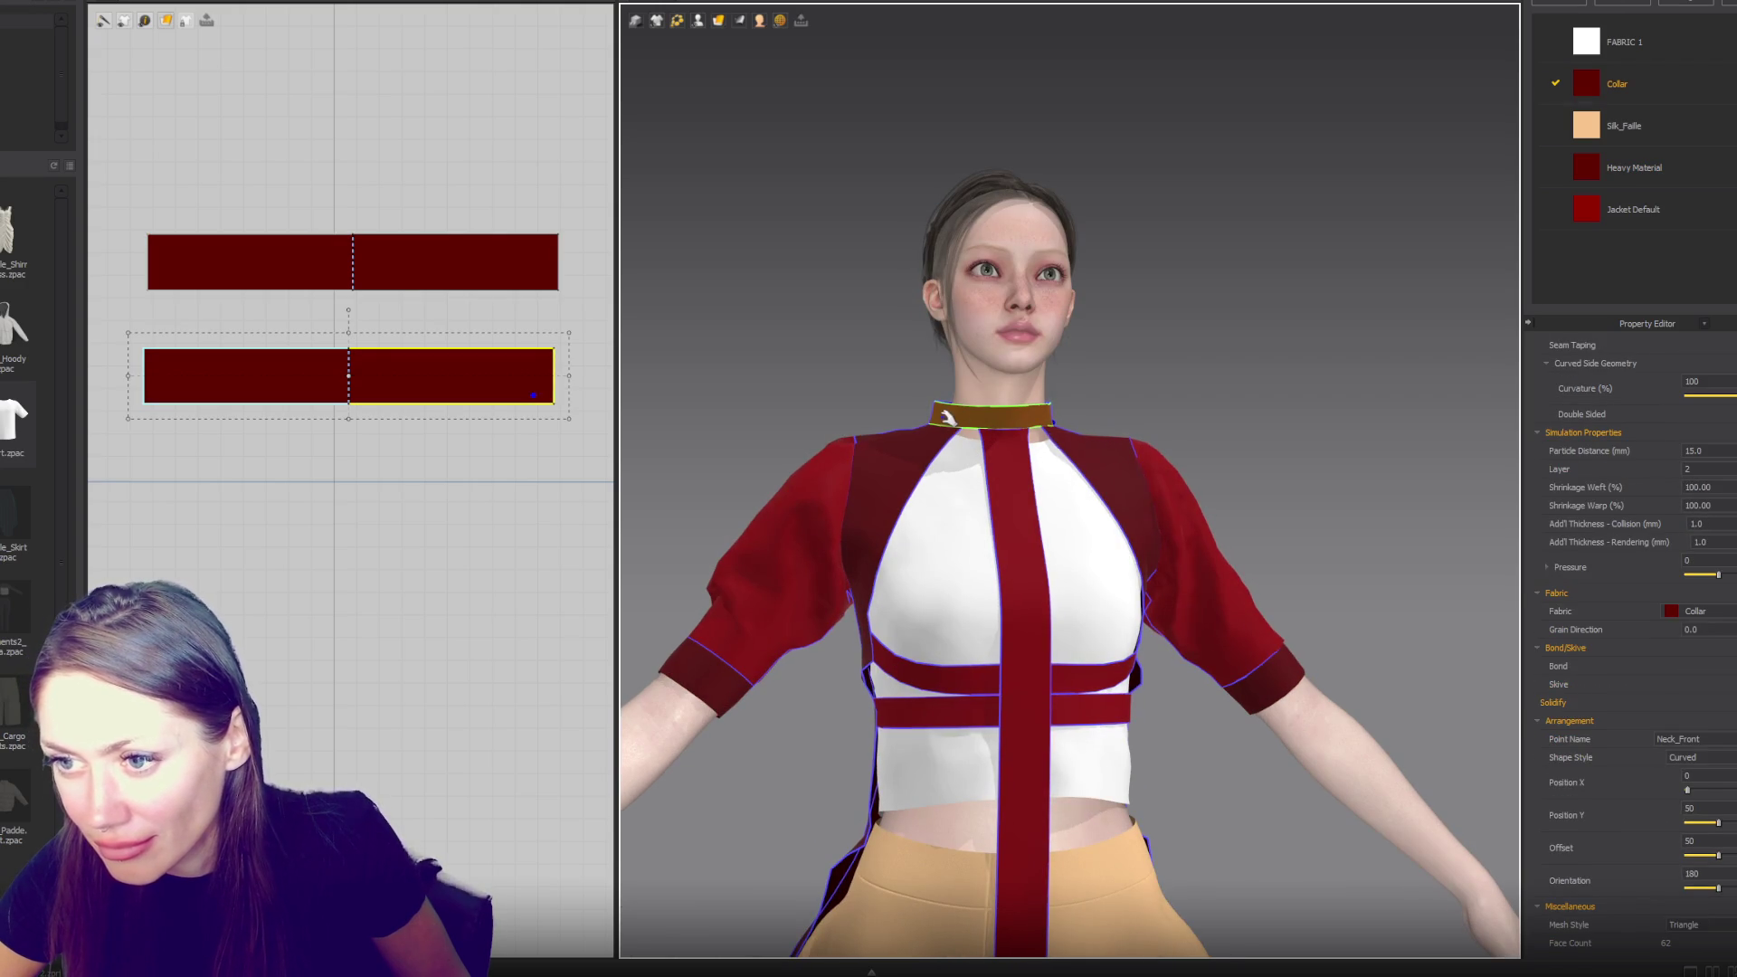
{"action": "scroll", "coordinate": [371, 498], "scroll_direction": "down", "scroll_amount": 3}
- Raise both collar pieces' top edge and pull their right edge slightly inward
{"action": "left_click", "coordinate": [396, 373], "text": "shift"}
{"action": "left_click_drag", "start_coordinate": [350, 335], "coordinate": [351, 322]}
{"action": "left_click_drag", "start_coordinate": [475, 392], "coordinate": [463, 391]}
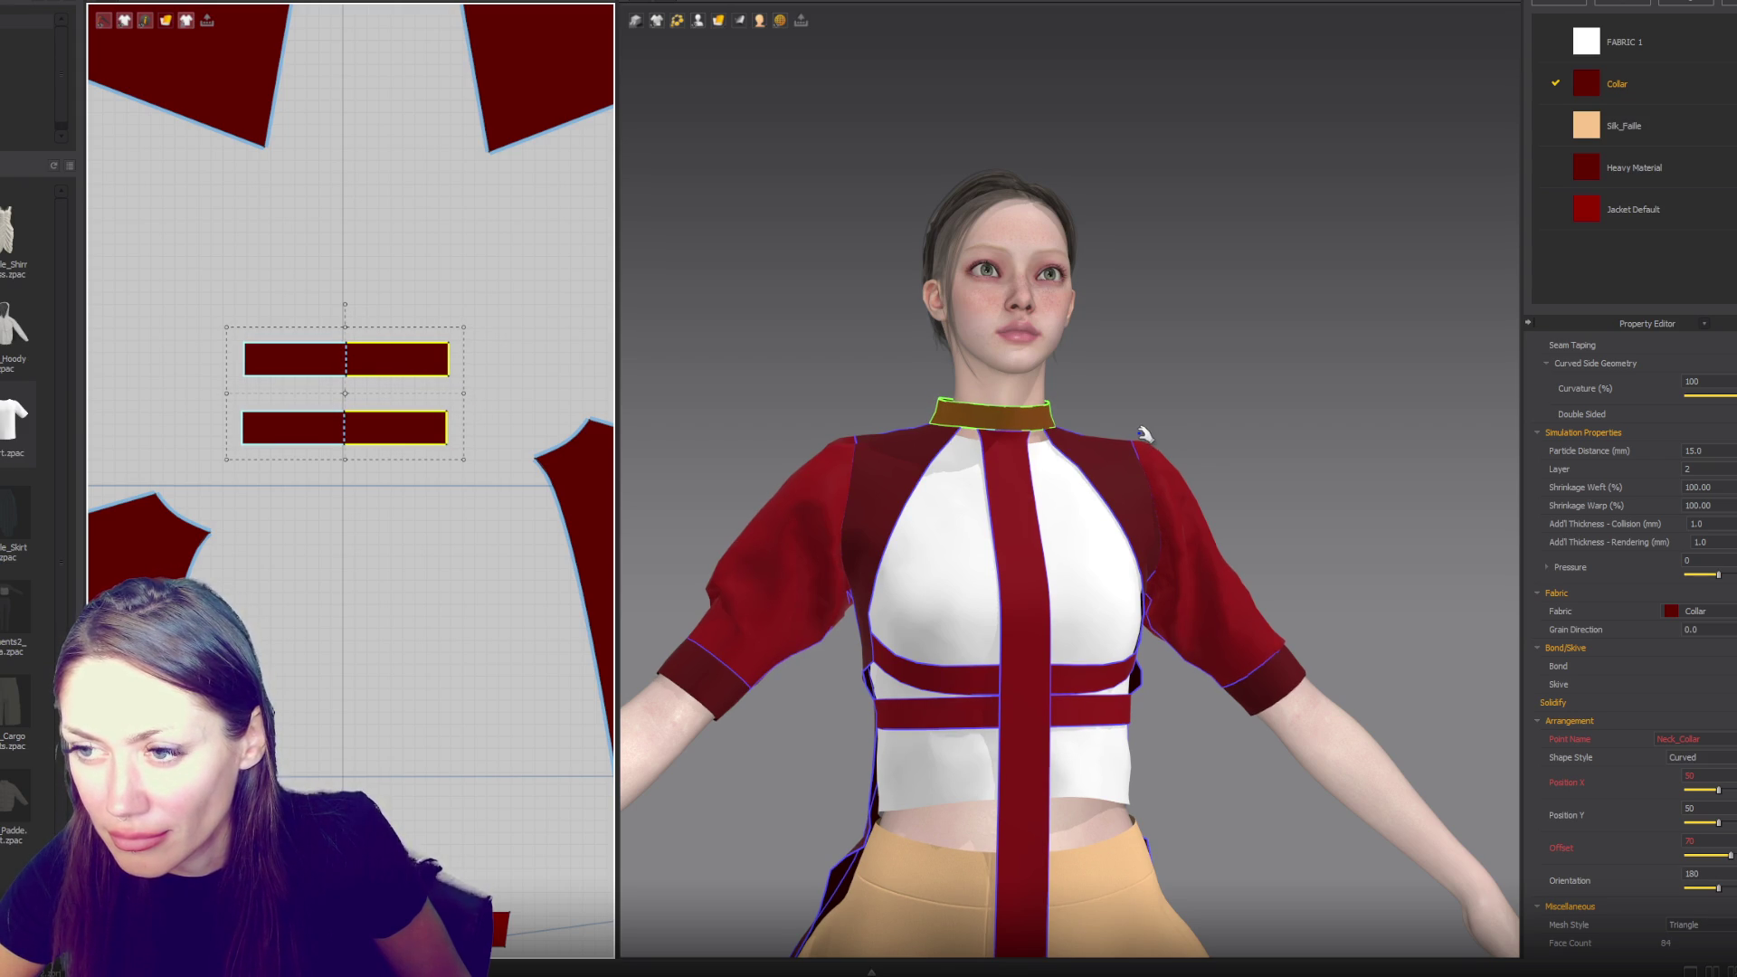
{"action": "mouse_move", "coordinate": [1176, 425]}
{"action": "right_mouse_down"}
{"action": "mouse_move", "coordinate": [802, 465]}
{"action": "mouse_move", "coordinate": [1165, 472]}
{"action": "mouse_move", "coordinate": [1136, 453]}
{"action": "right_mouse_up"}
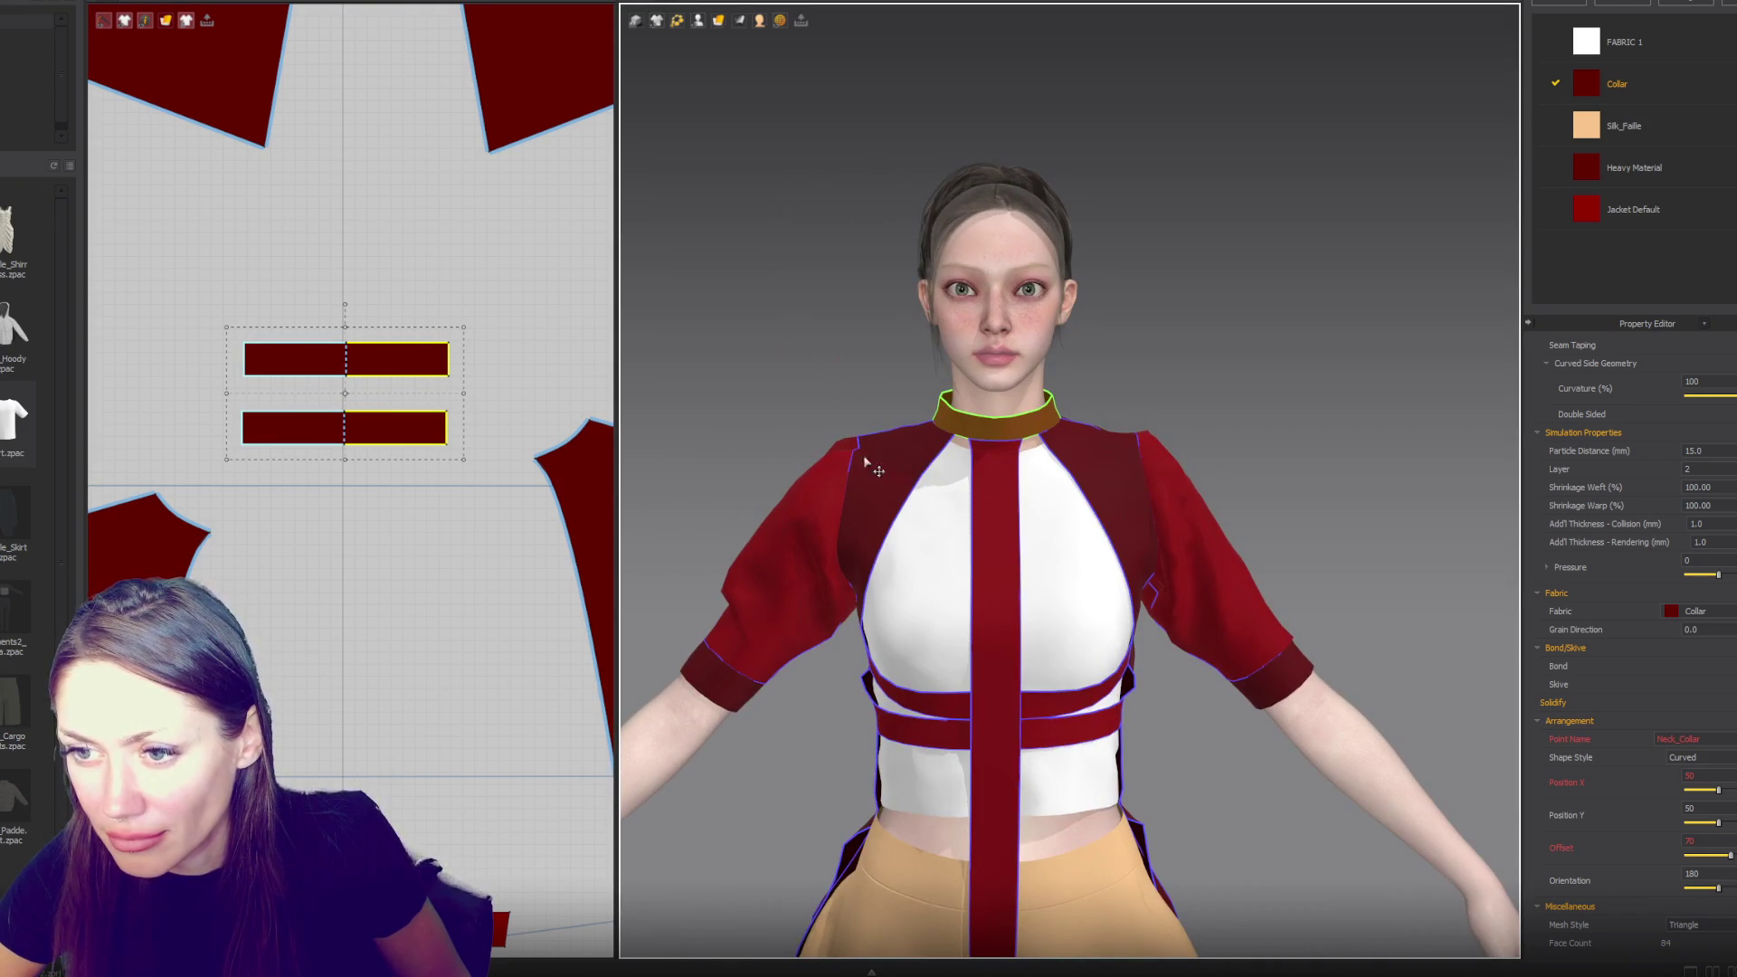
{"action": "left_click", "coordinate": [816, 475]}
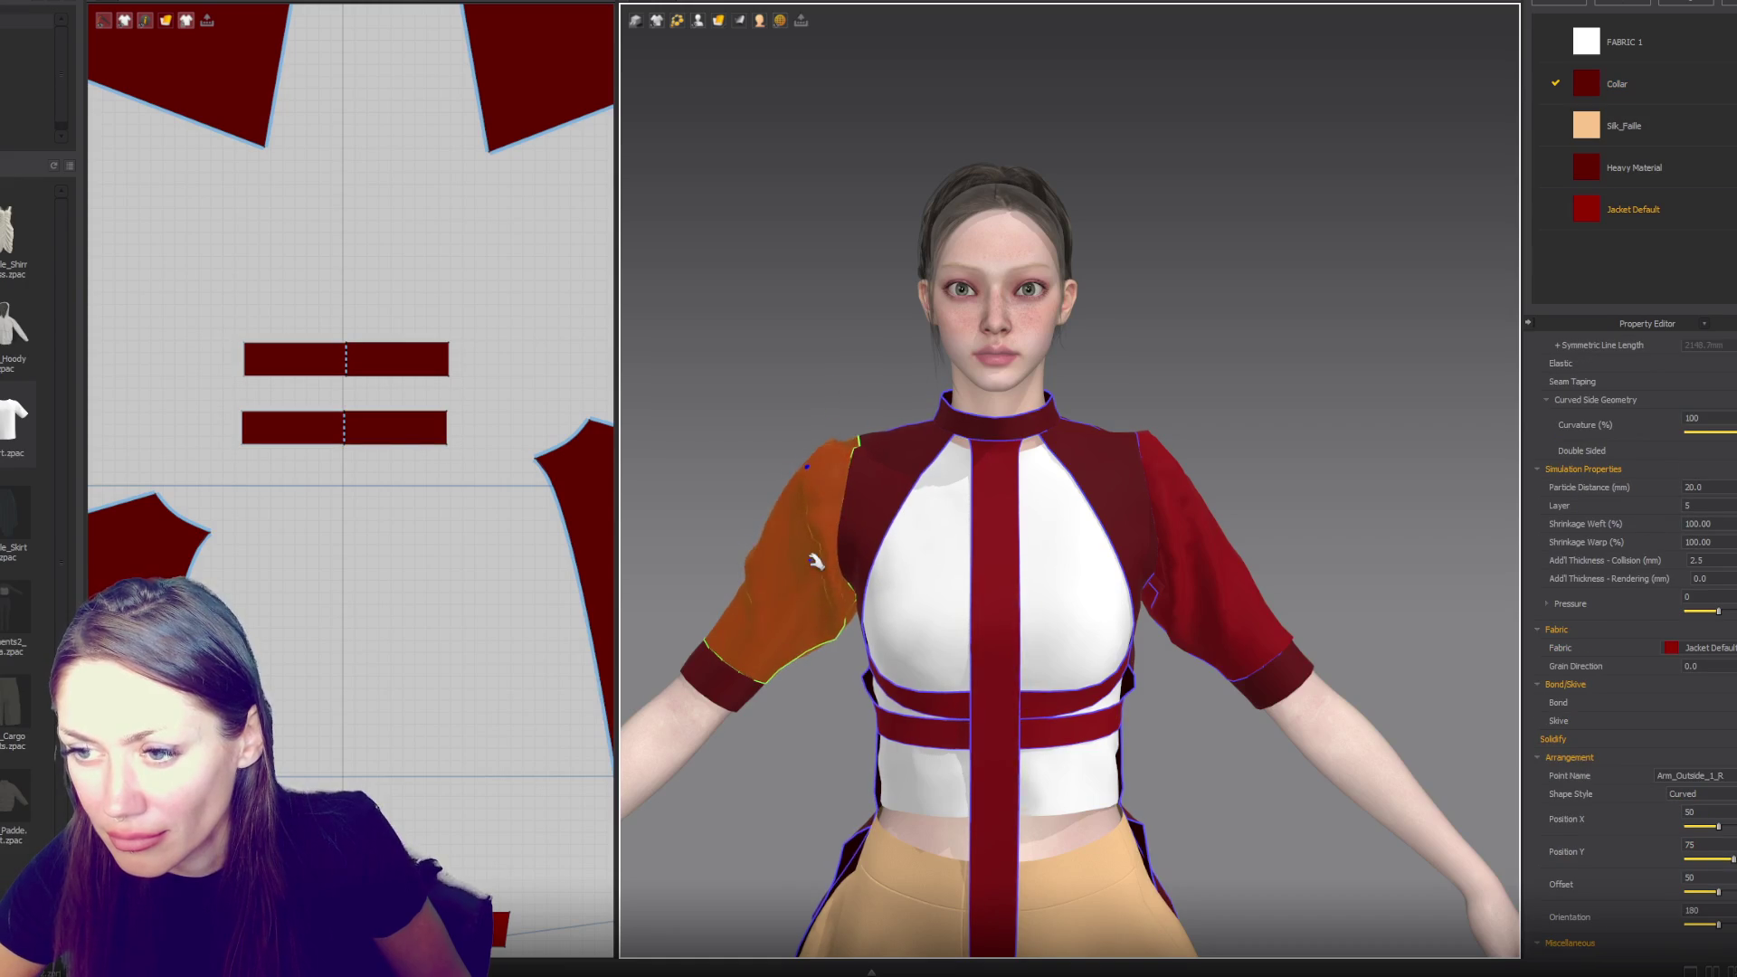
{"action": "scroll", "coordinate": [1131, 534], "scroll_direction": "down", "scroll_amount": 2}
{"action": "scroll", "coordinate": [1141, 488], "scroll_direction": "up", "scroll_amount": 2}
{"action": "mouse_move", "coordinate": [1141, 485]}
{"action": "right_mouse_down"}
{"action": "mouse_move", "coordinate": [1155, 455]}
{"action": "mouse_move", "coordinate": [1098, 512]}
{"action": "right_mouse_up"}
{"action": "right_click_drag", "start_coordinate": [1112, 439], "coordinate": [1131, 524]}
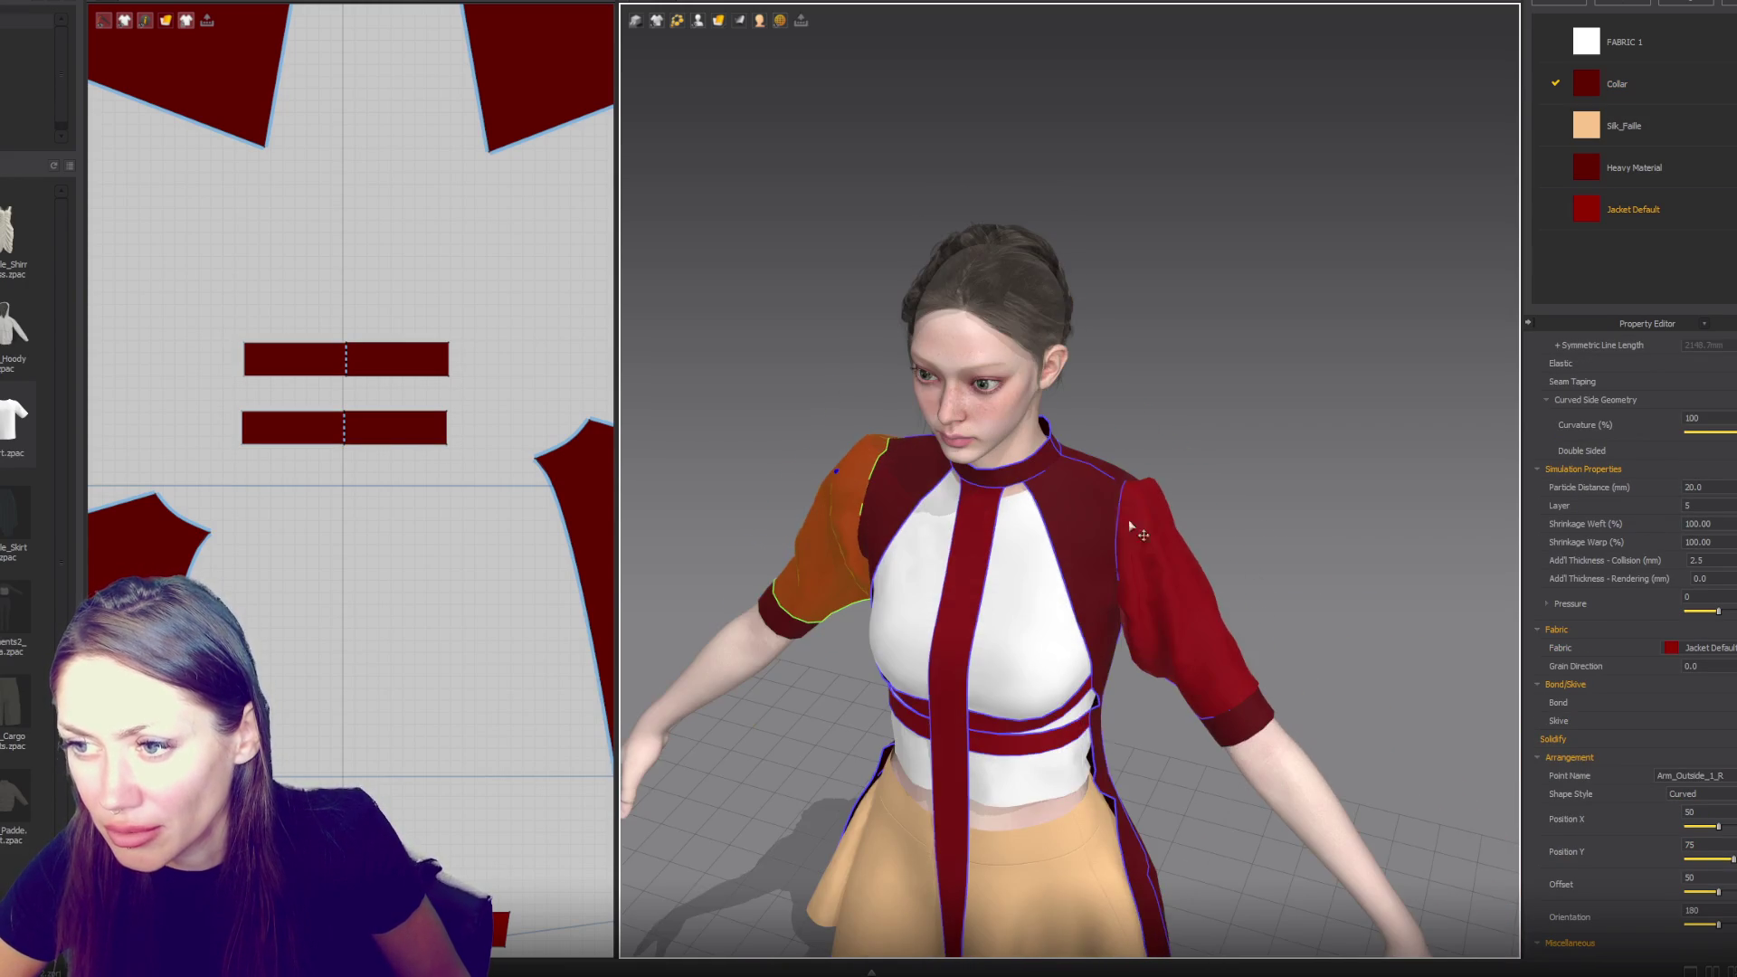
{"action": "key", "text": "8"}
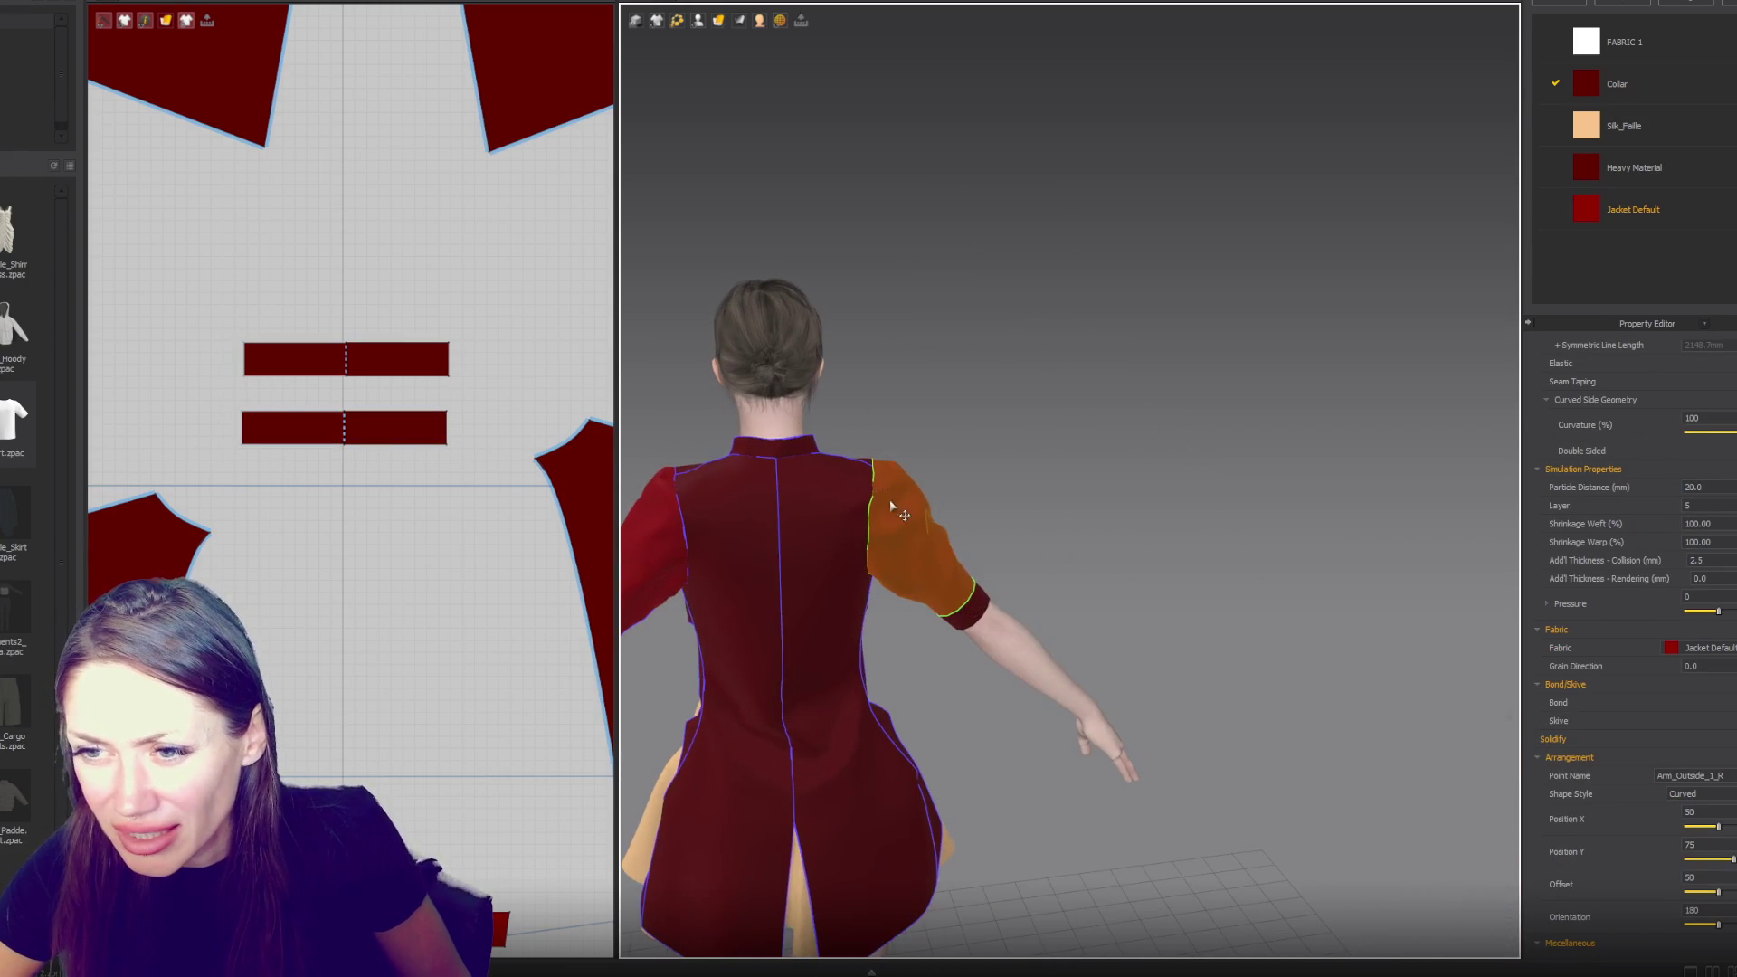
{"action": "key", "text": "2"}
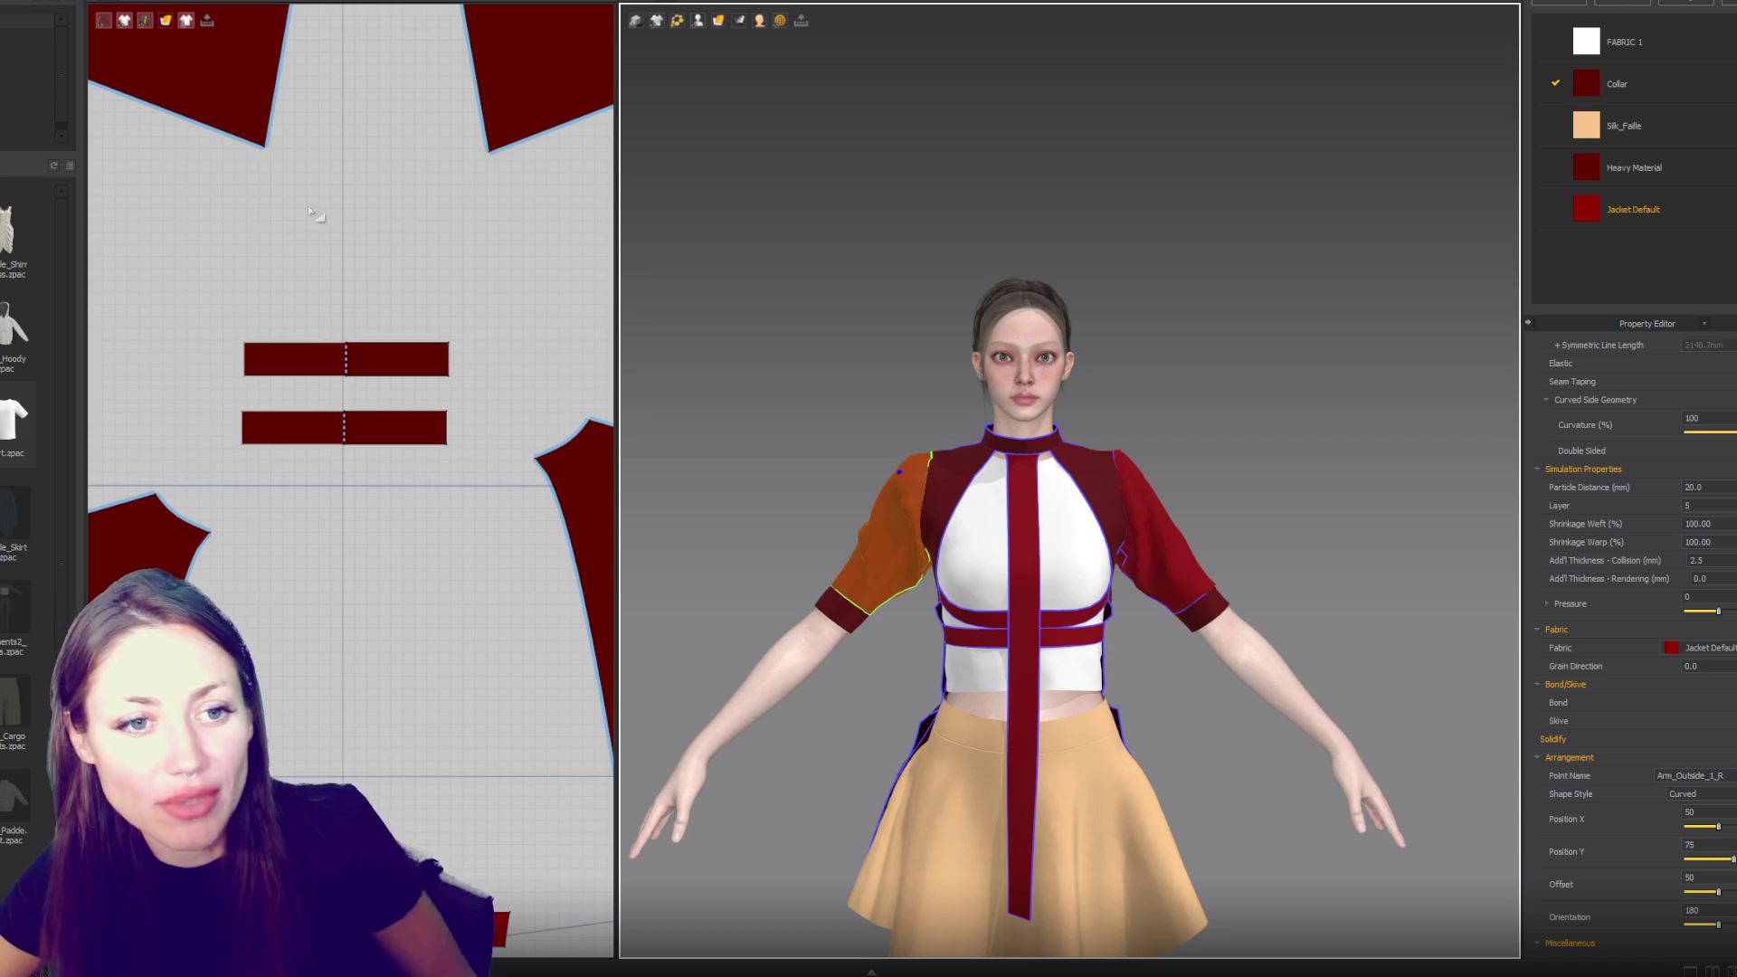
{"action": "scroll", "coordinate": [424, 282], "scroll_direction": "down", "scroll_amount": 5}
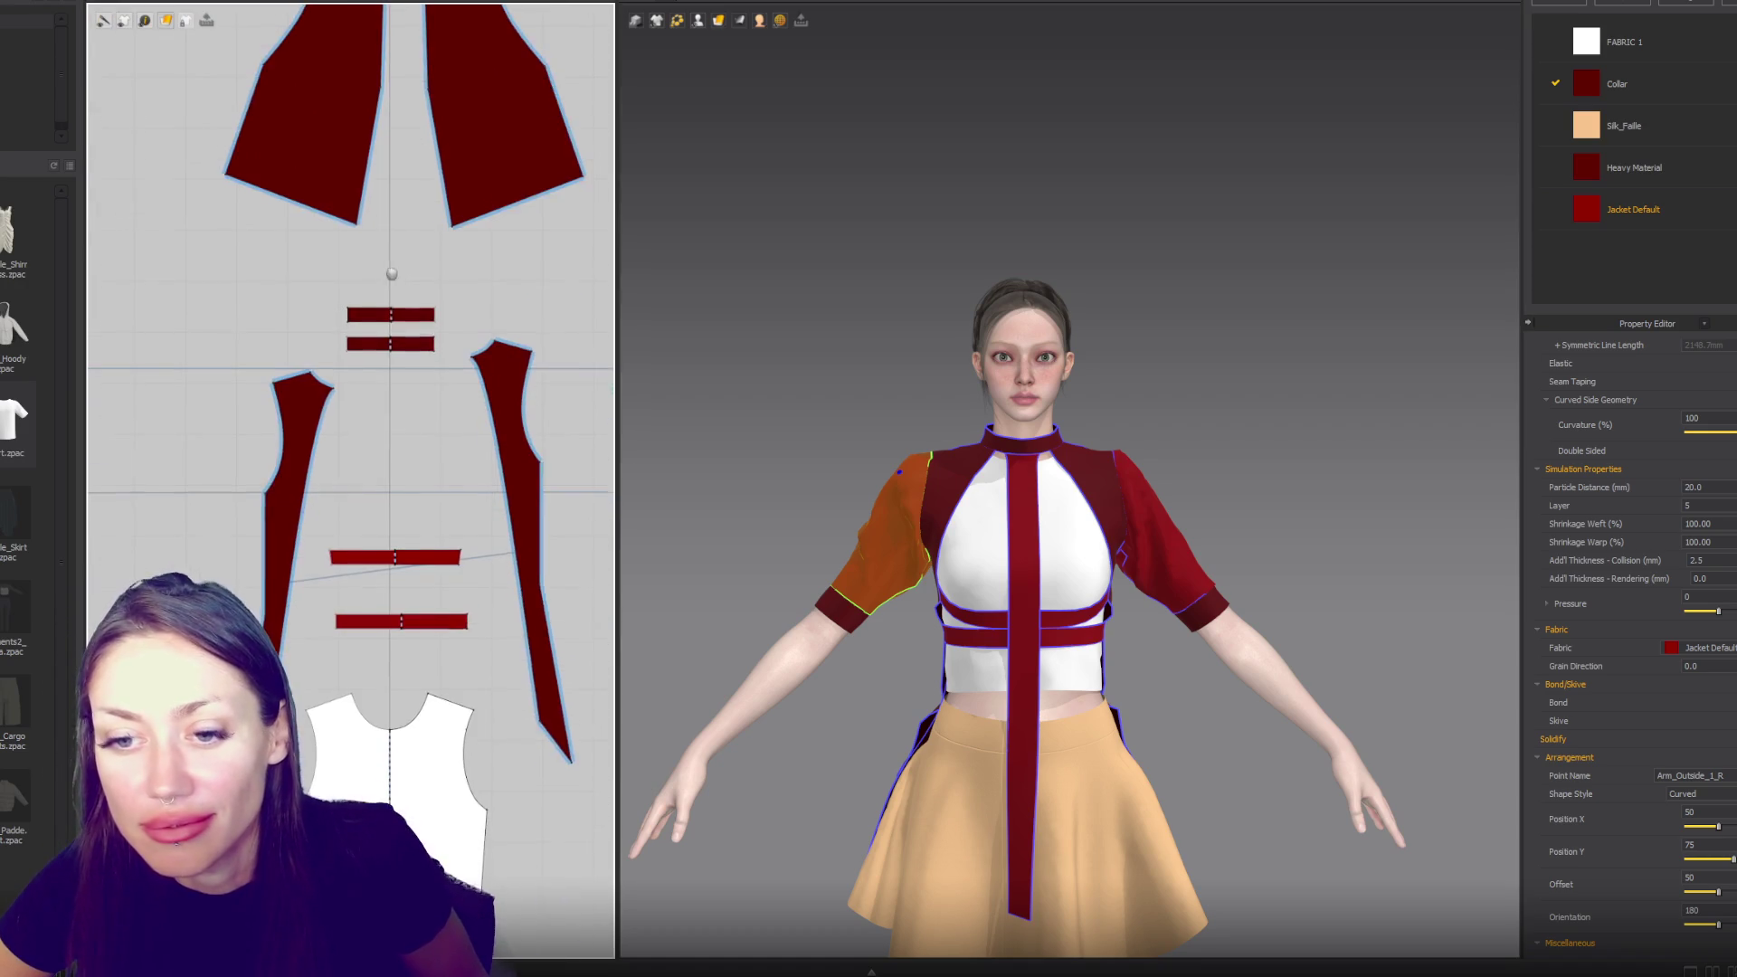
{"action": "scroll", "coordinate": [423, 398], "scroll_direction": "up", "scroll_amount": 5}
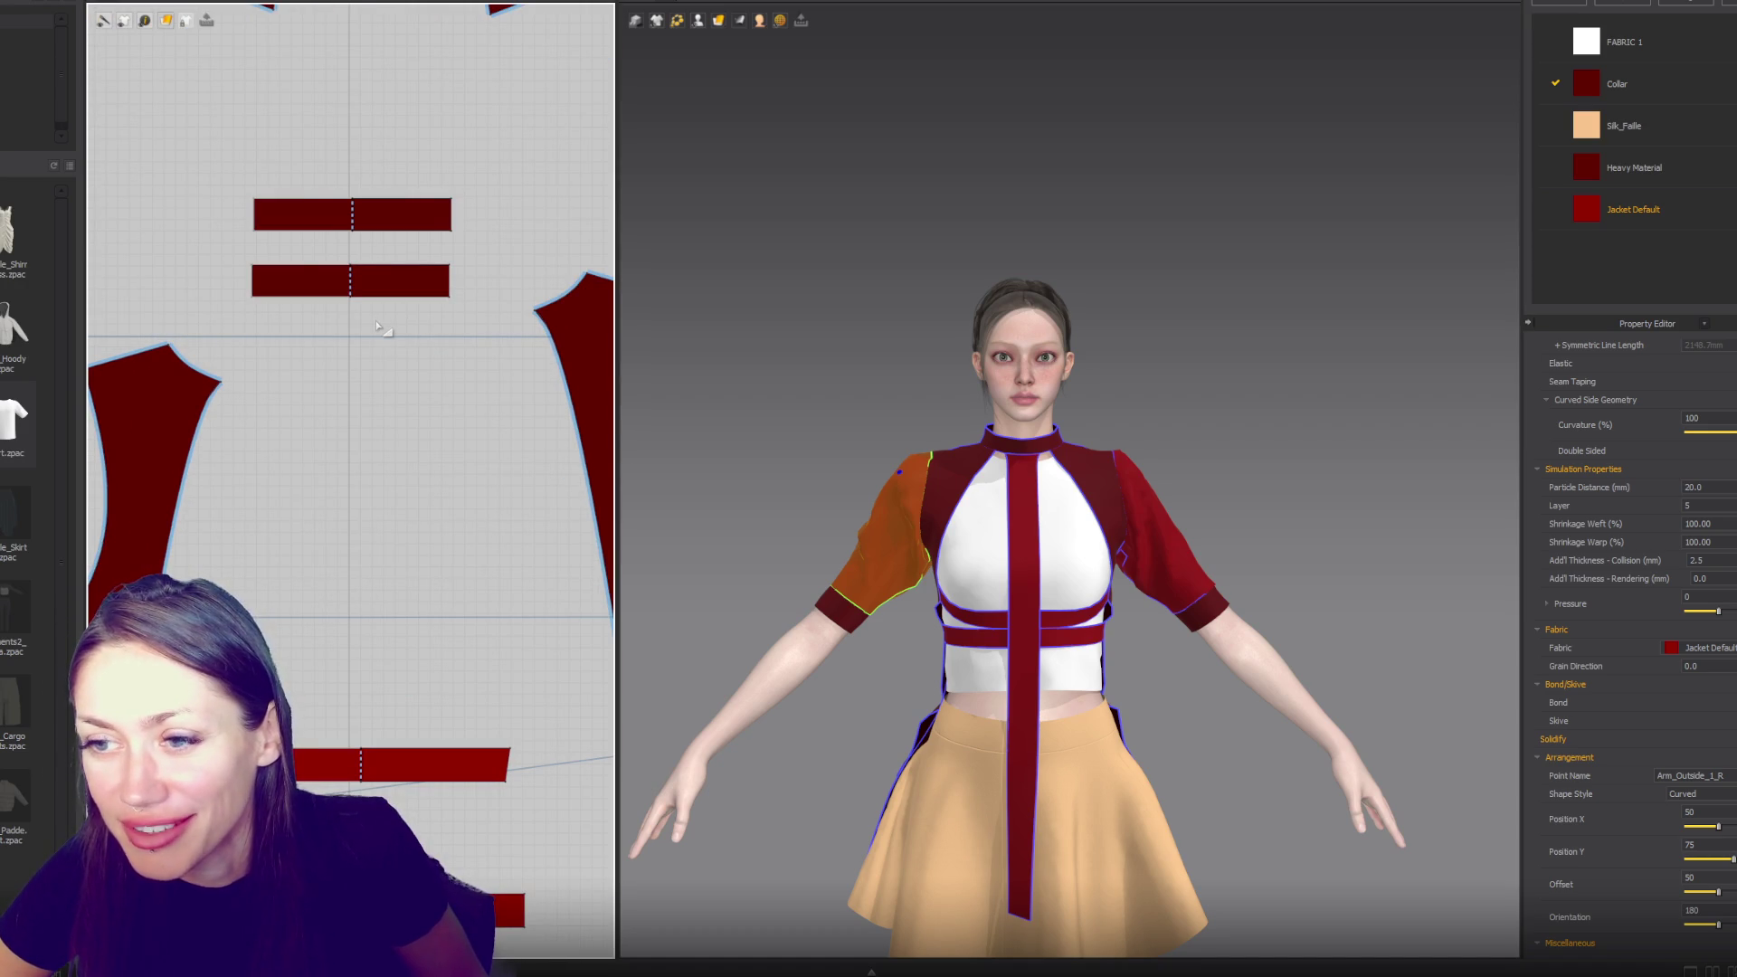
{"action": "scroll", "coordinate": [1055, 427], "scroll_direction": "up", "scroll_amount": 10}
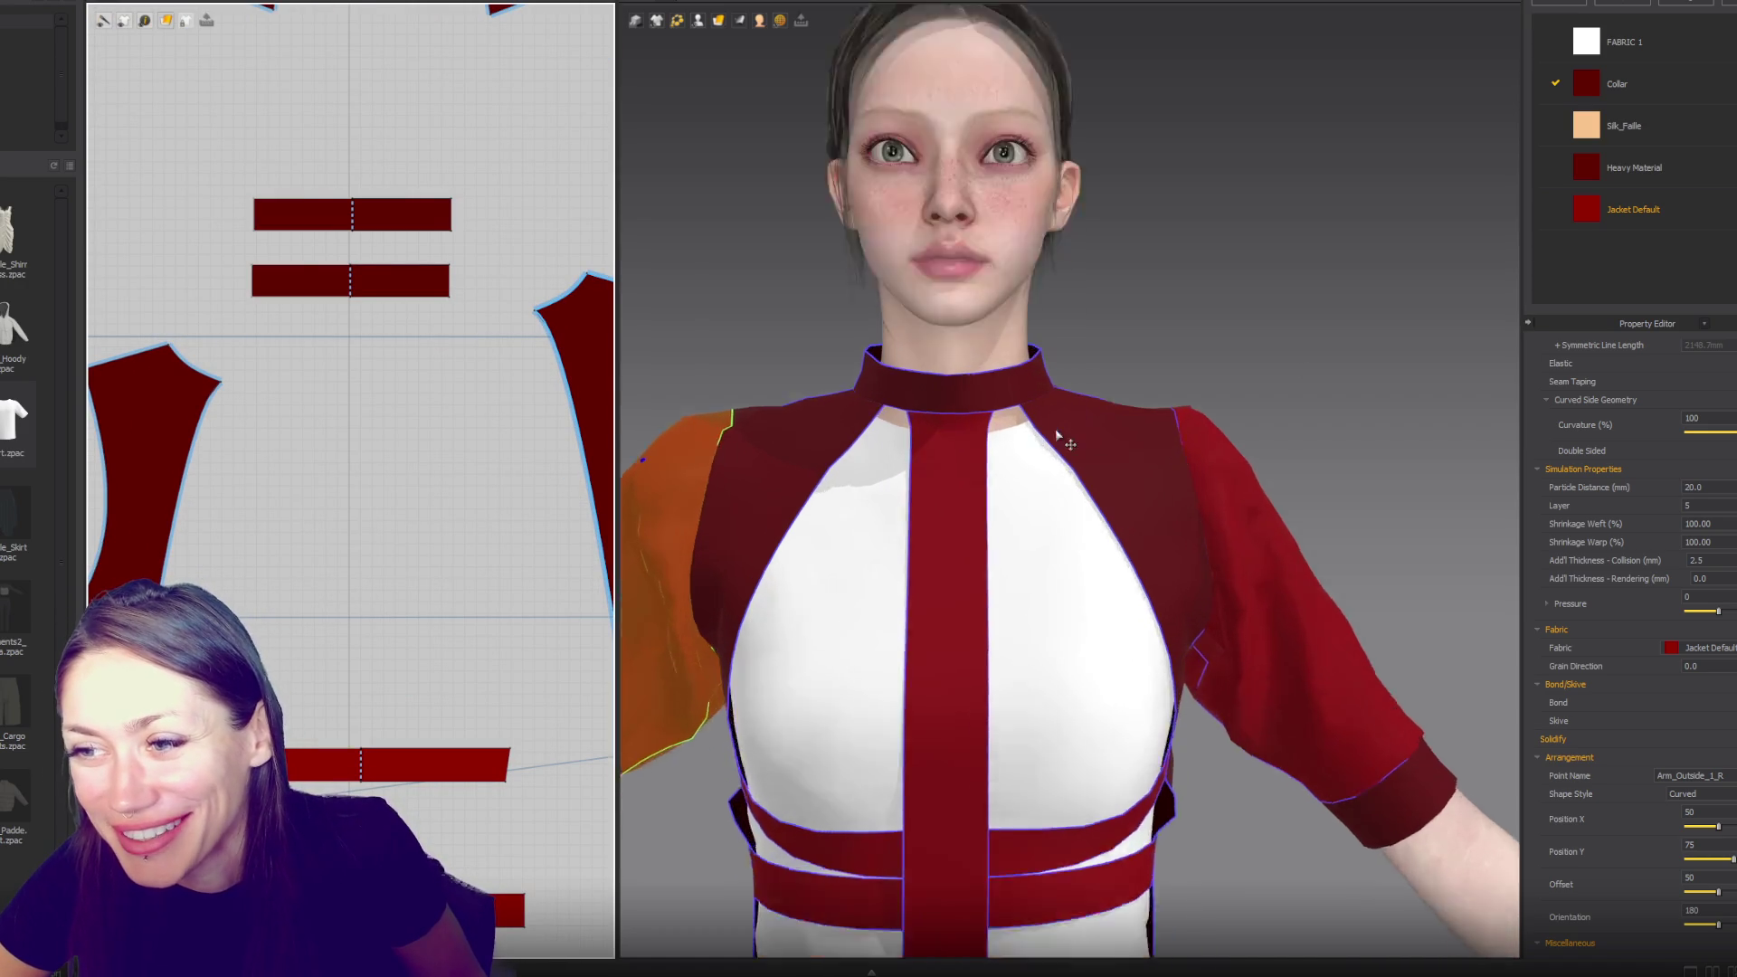
{"action": "mouse_move", "coordinate": [1095, 398]}
{"action": "right_mouse_down"}
{"action": "mouse_move", "coordinate": [942, 383]}
{"action": "mouse_move", "coordinate": [1086, 389]}
{"action": "right_mouse_up"}
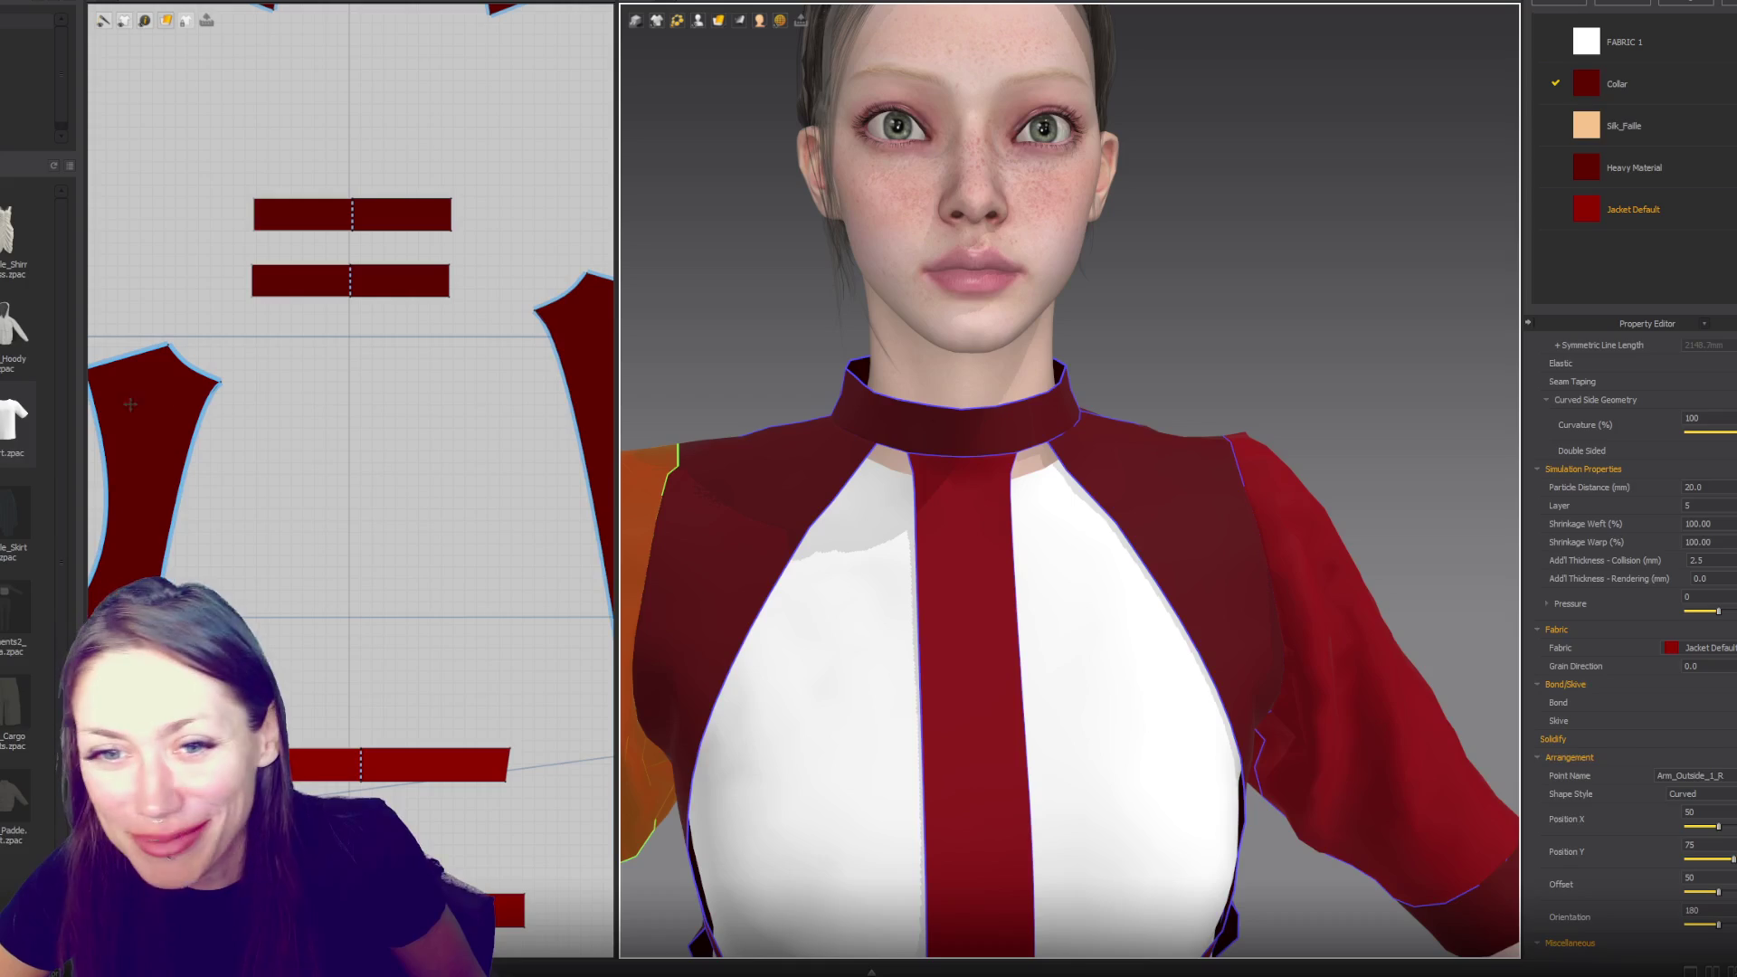
{"action": "scroll", "coordinate": [198, 402], "scroll_direction": "up", "scroll_amount": 6}
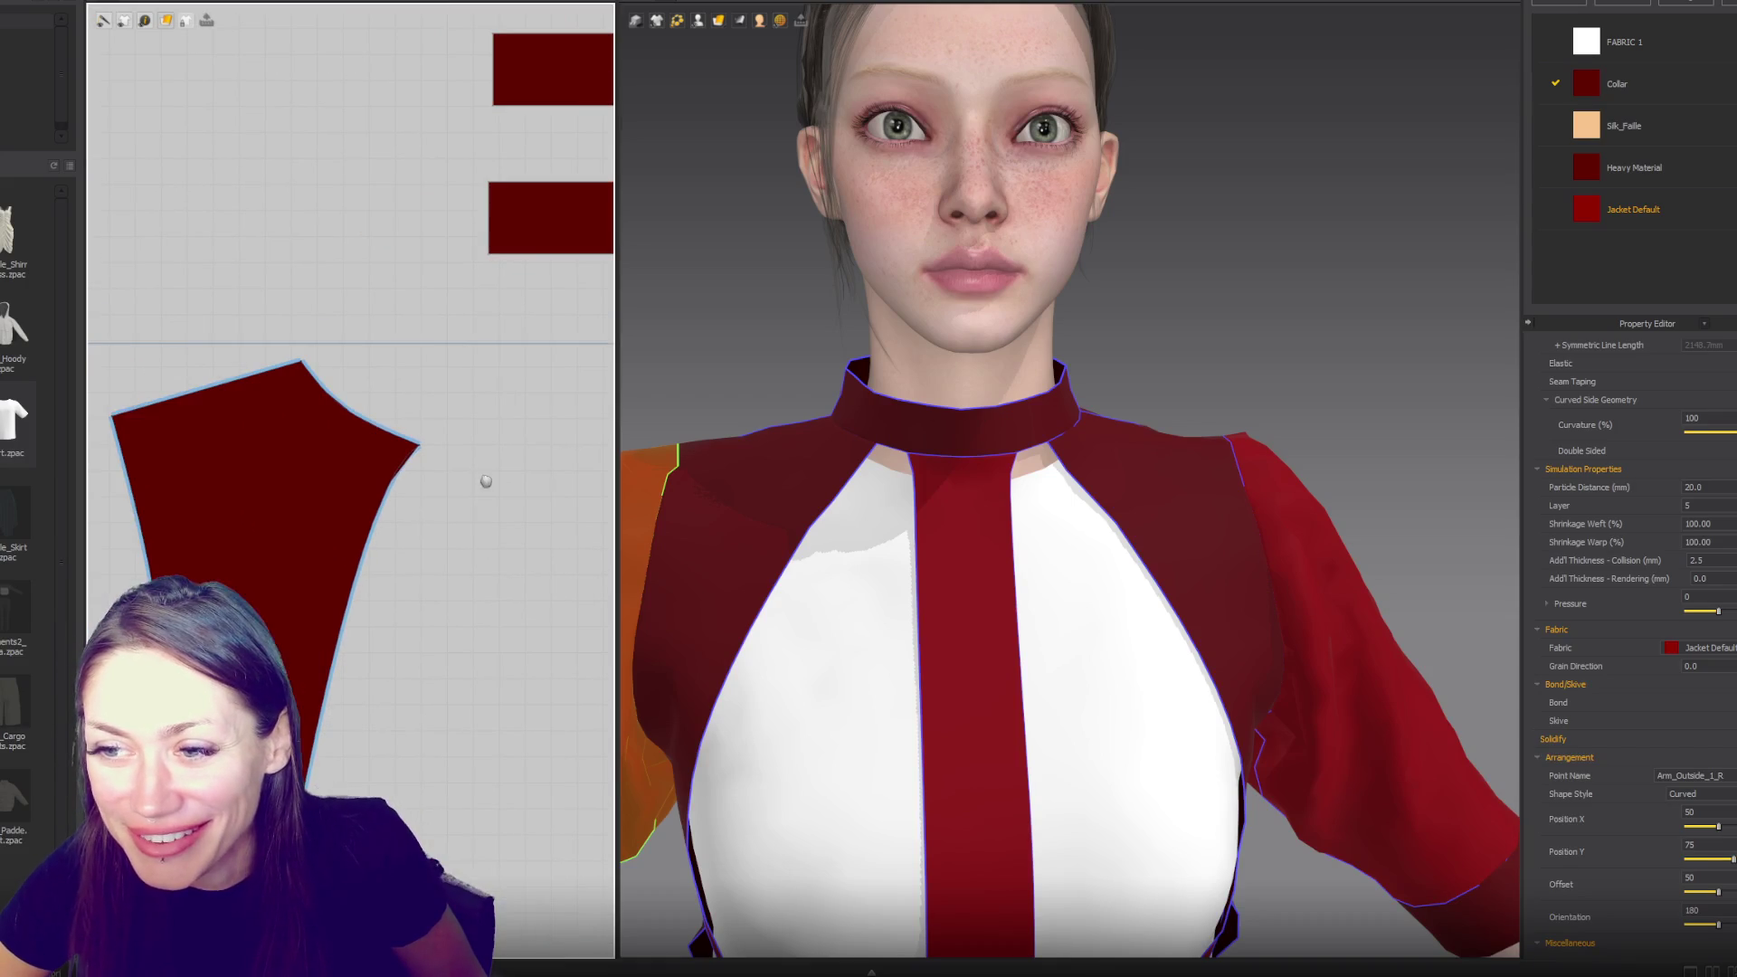
- Drag the side-body panel's armhole corner point outward to the right
{"action": "left_click", "coordinate": [418, 442]}
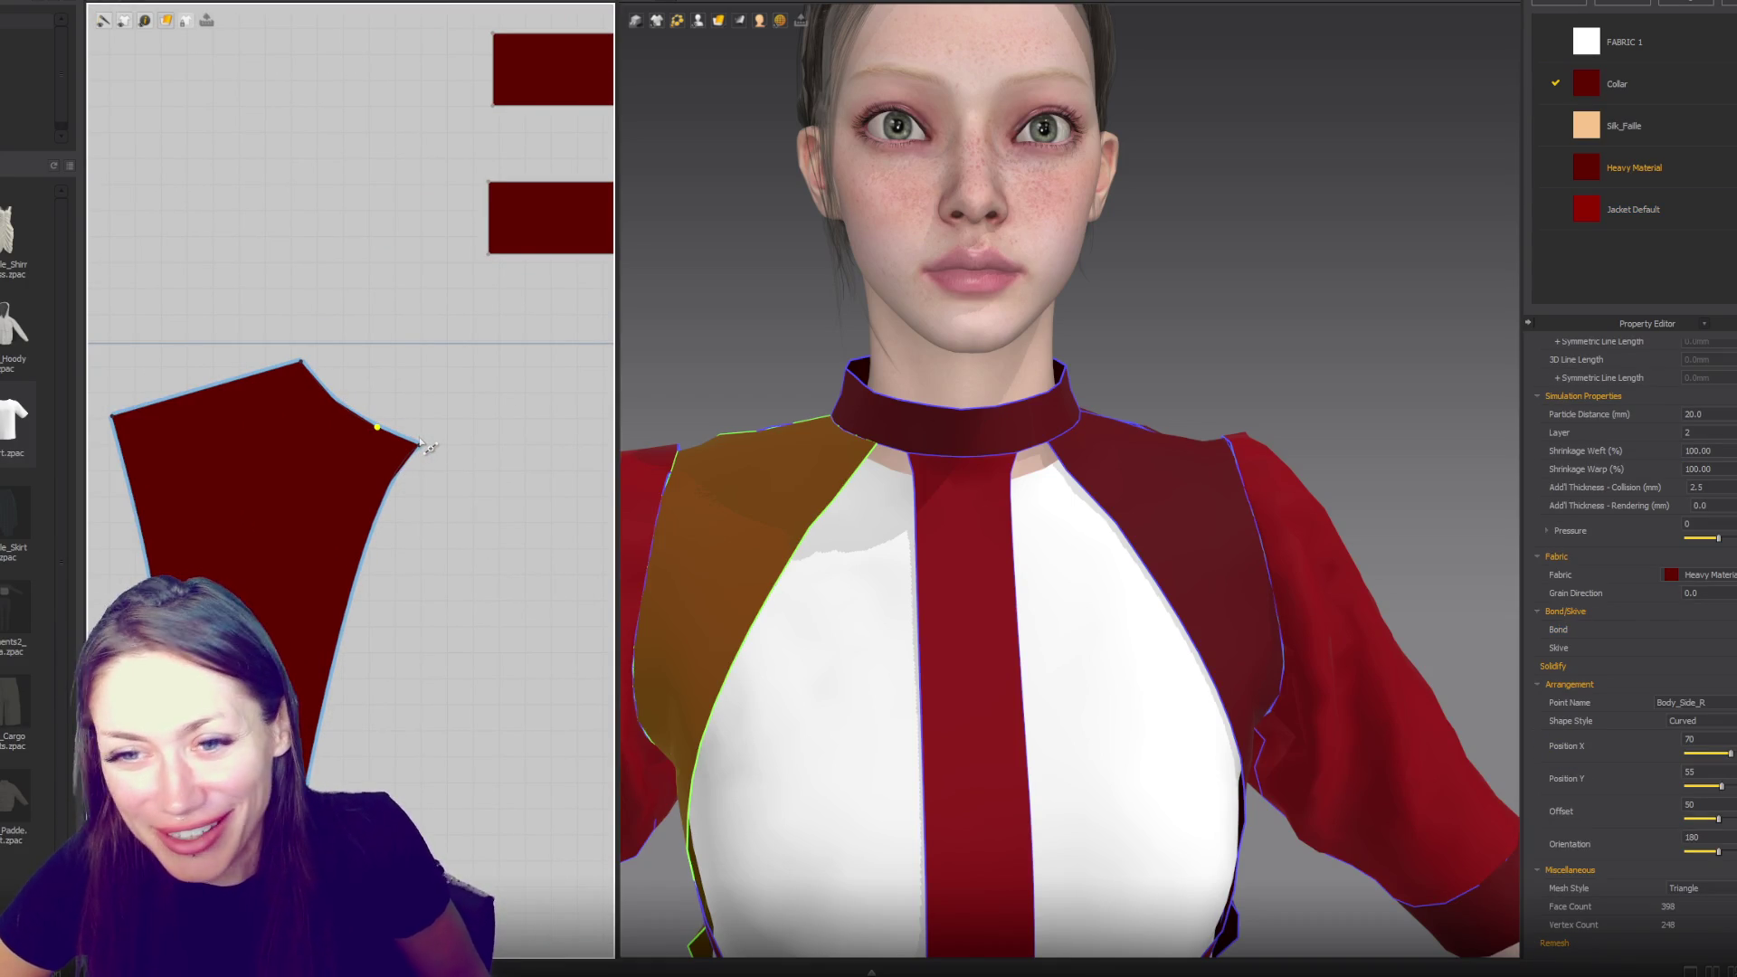
{"action": "left_click", "coordinate": [389, 407]}
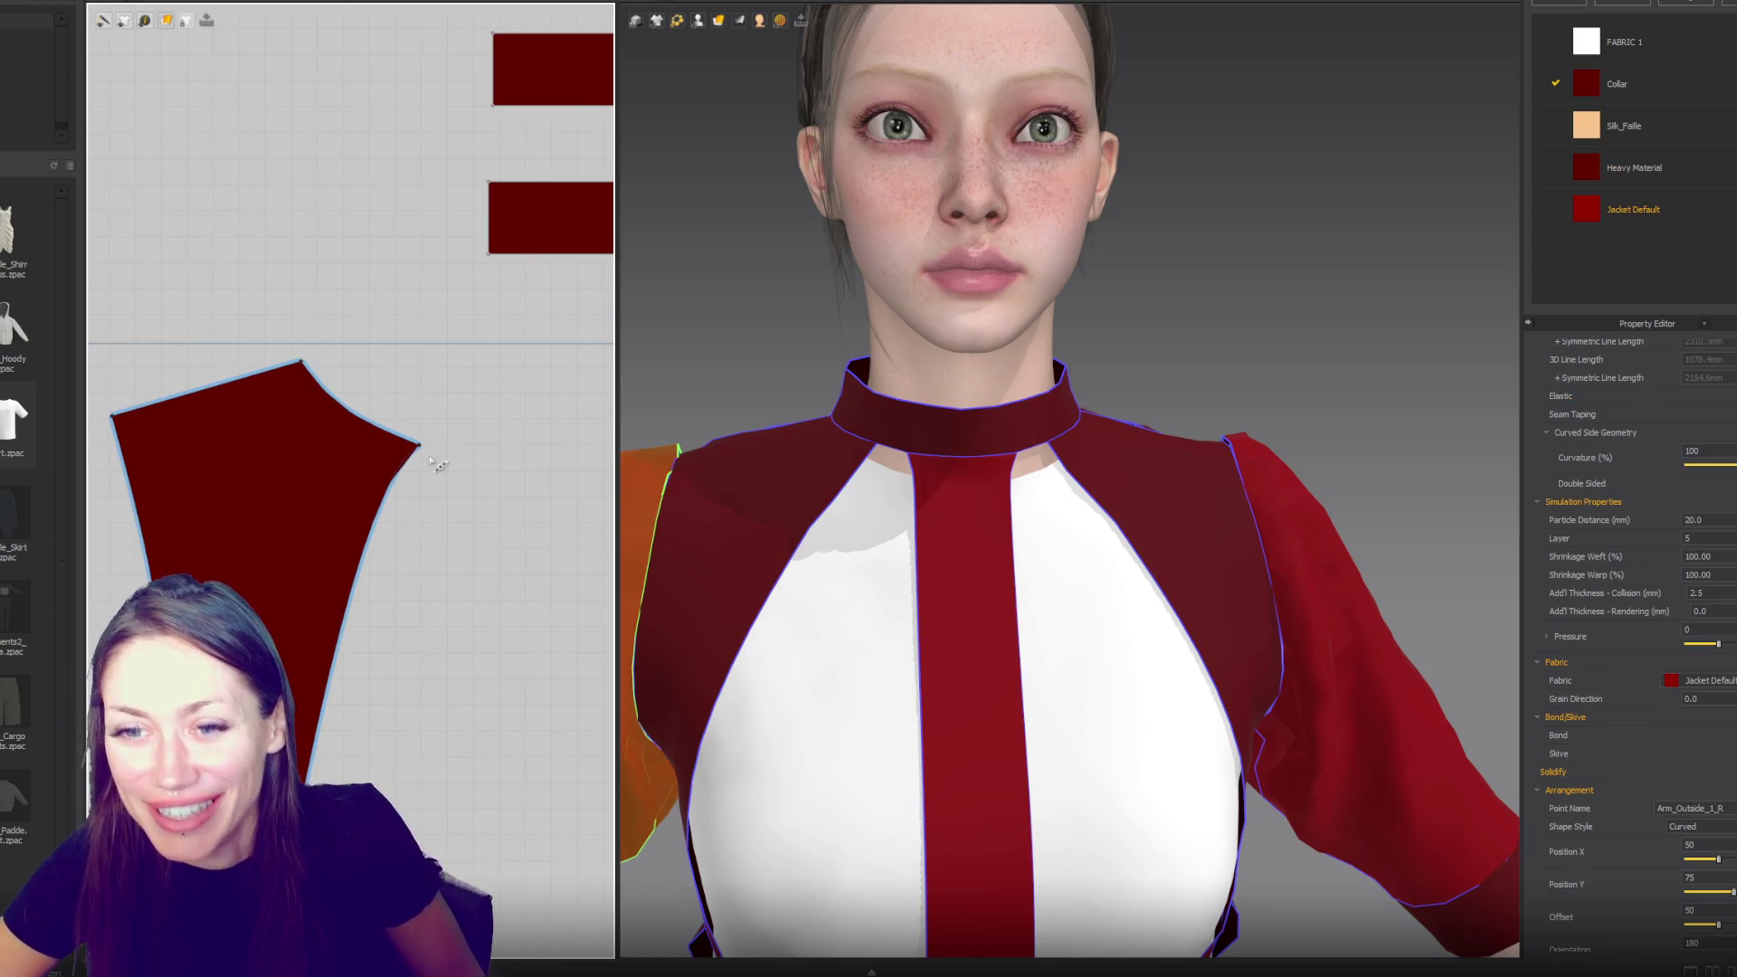
{"action": "left_click", "coordinate": [388, 492]}
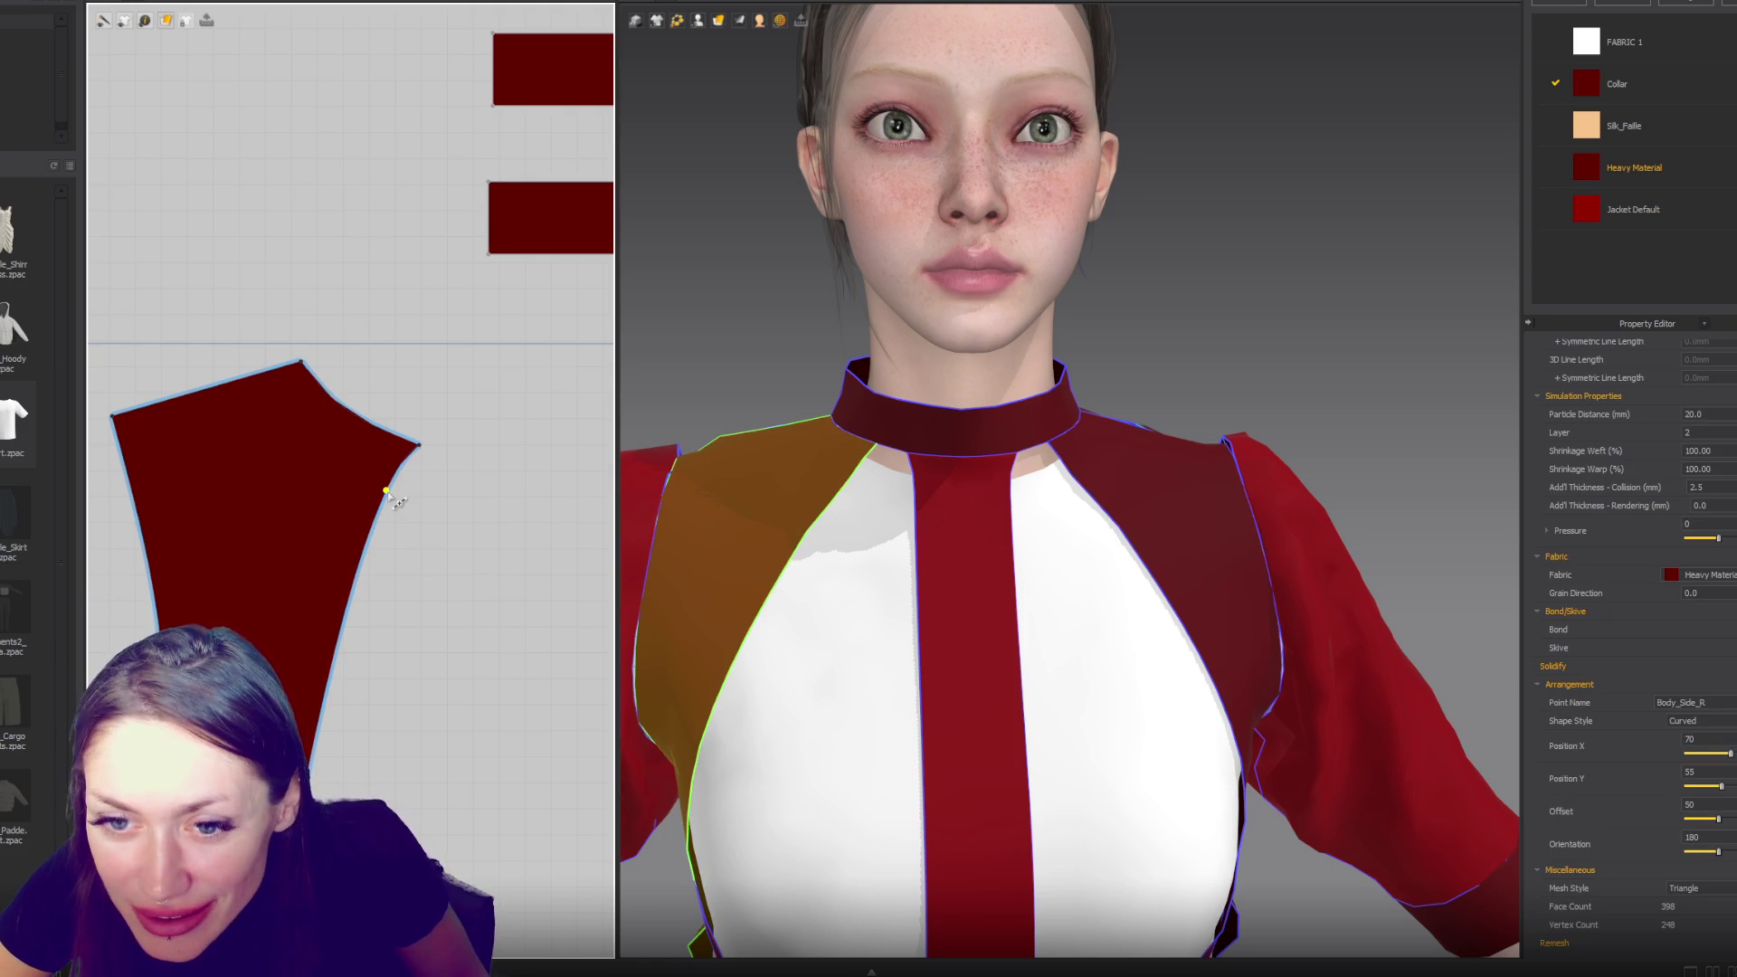
{"action": "mouse_move", "coordinate": [389, 493]}
{"action": "left_mouse_down"}
{"action": "mouse_move", "coordinate": [428, 491]}
{"action": "mouse_move", "coordinate": [425, 476]}
{"action": "left_mouse_up"}
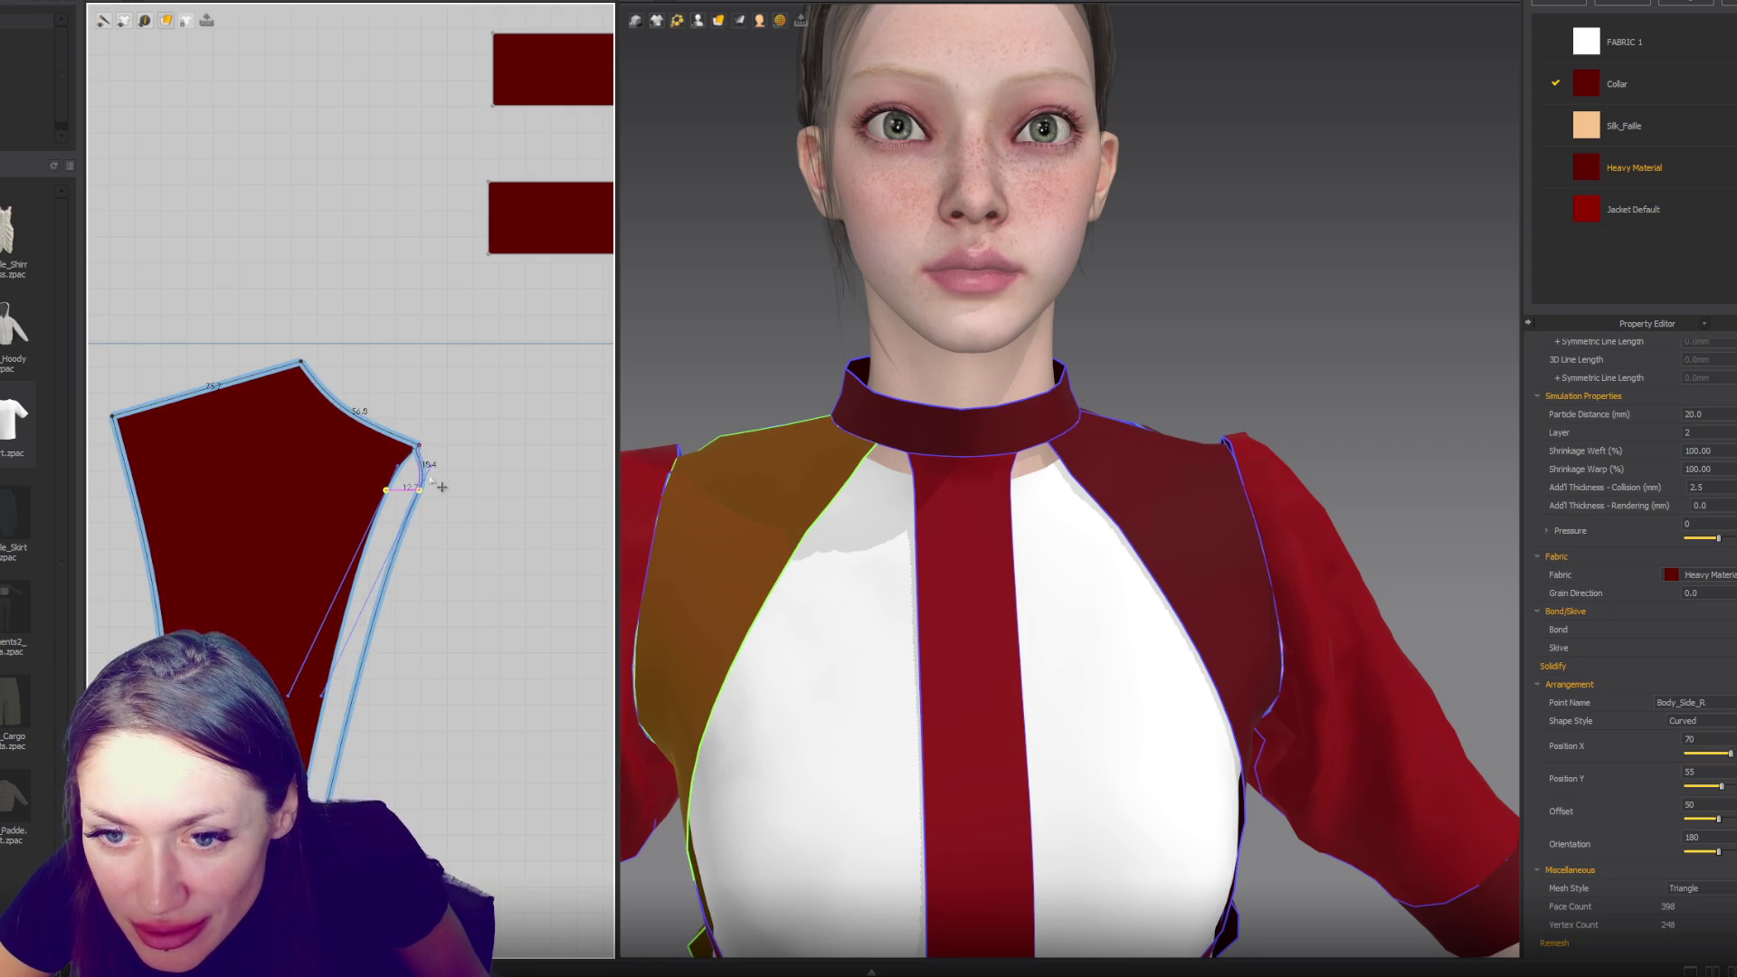
{"action": "left_click", "coordinate": [441, 444]}
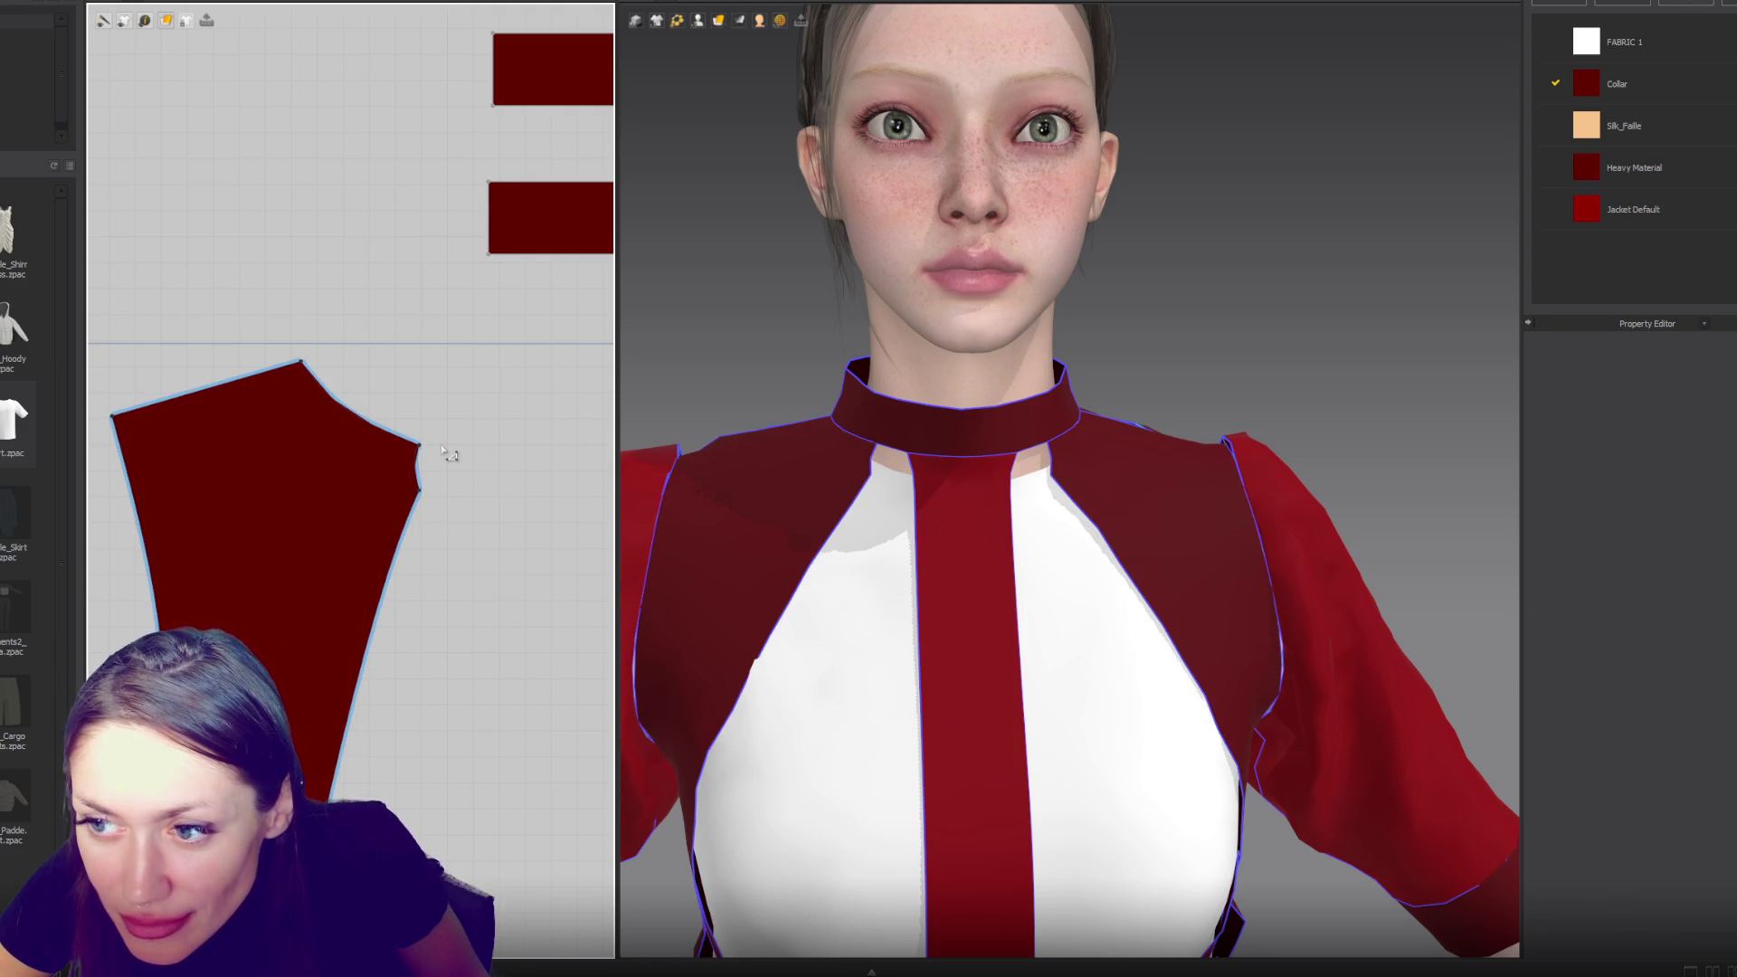
- Convert the panel's short armhole edge corner into a curve point
{"action": "left_click", "coordinate": [422, 466]}
{"action": "left_click", "coordinate": [419, 462]}
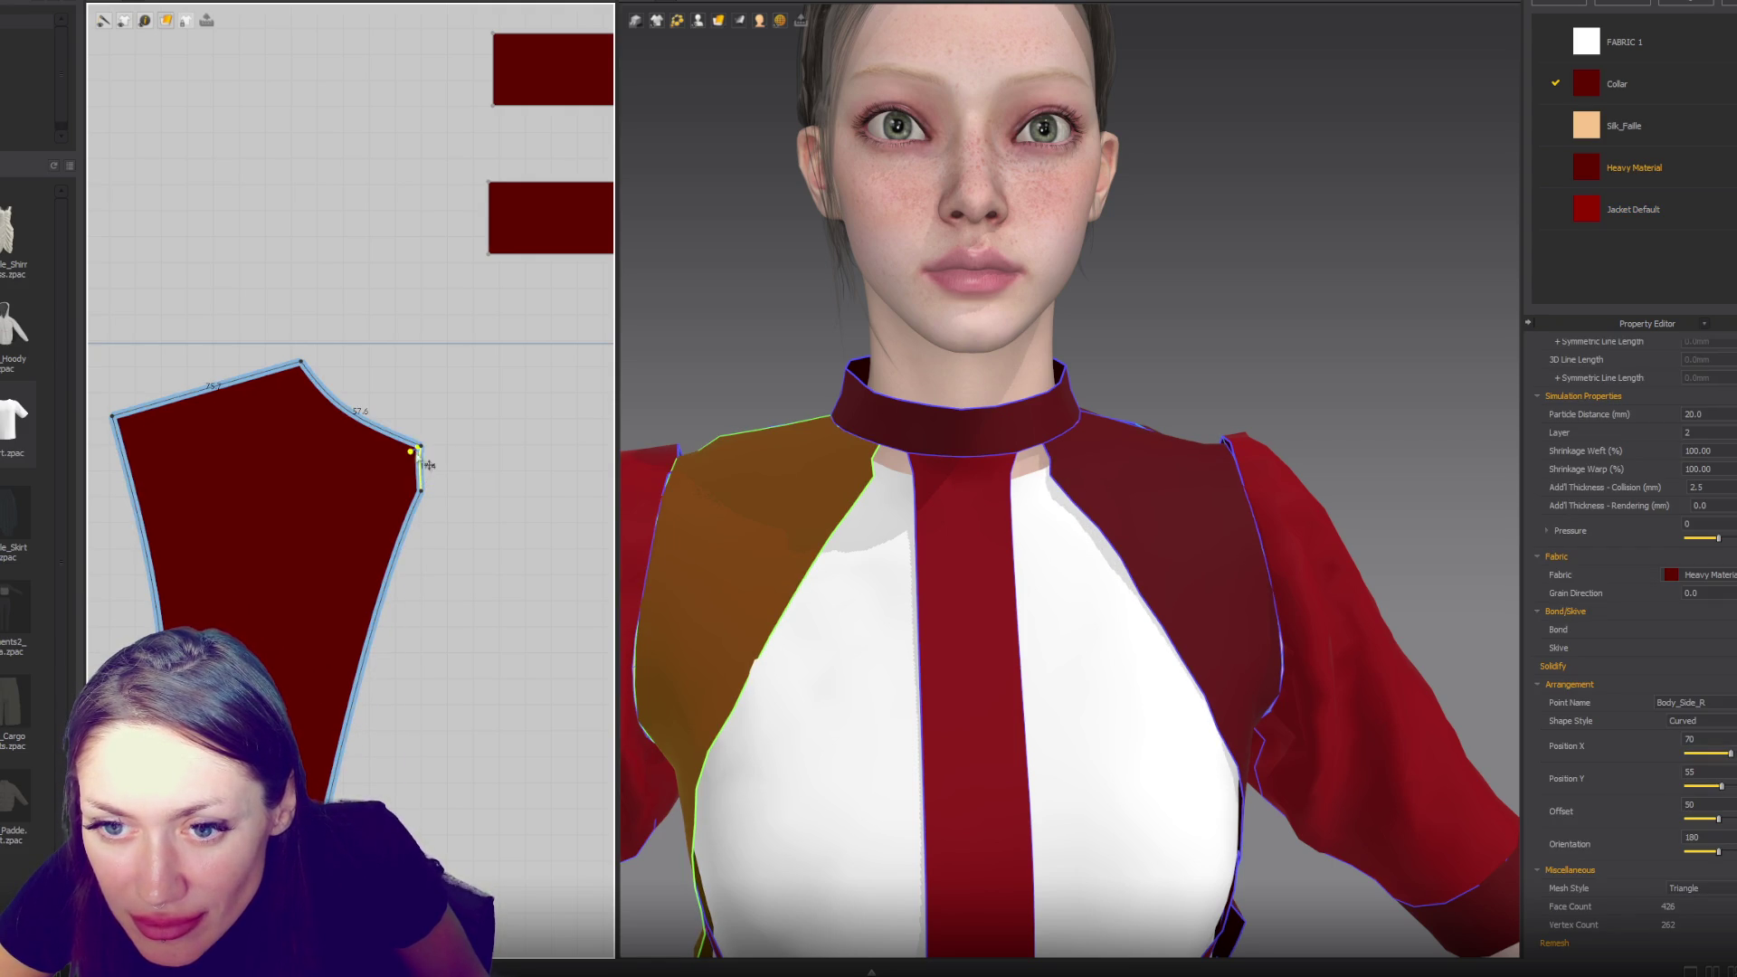
{"action": "key", "text": "Delete"}
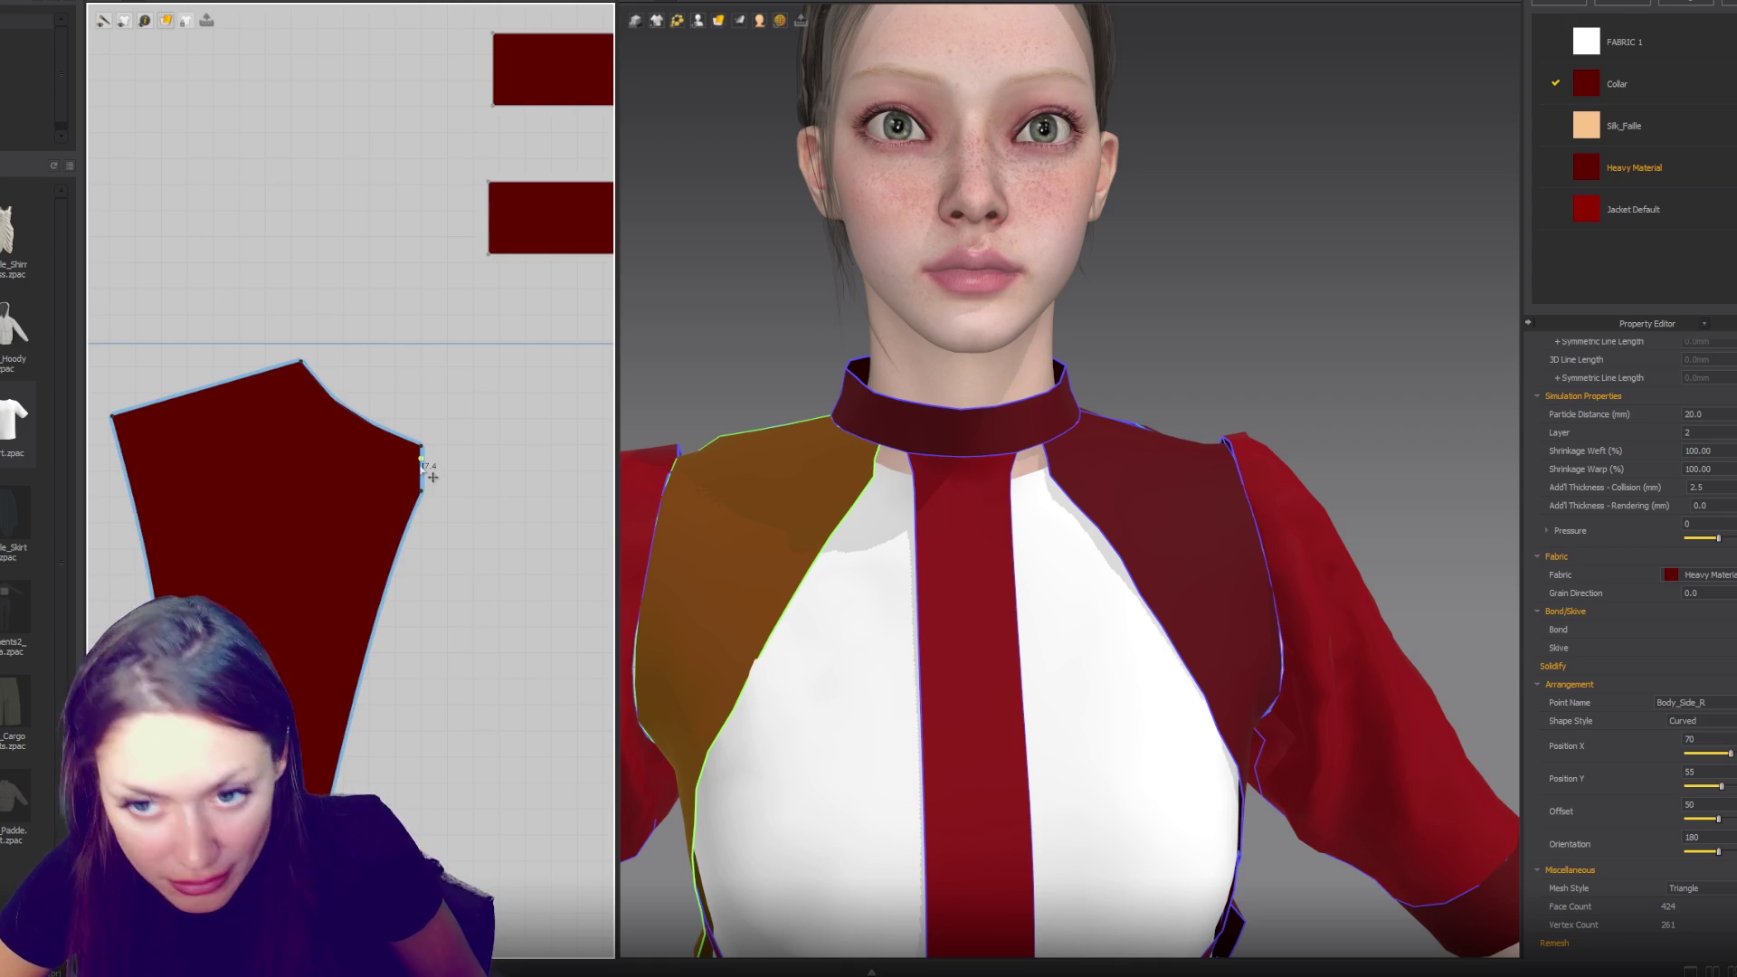
{"action": "right_click", "coordinate": [422, 476]}
{"action": "left_click", "coordinate": [450, 628]}
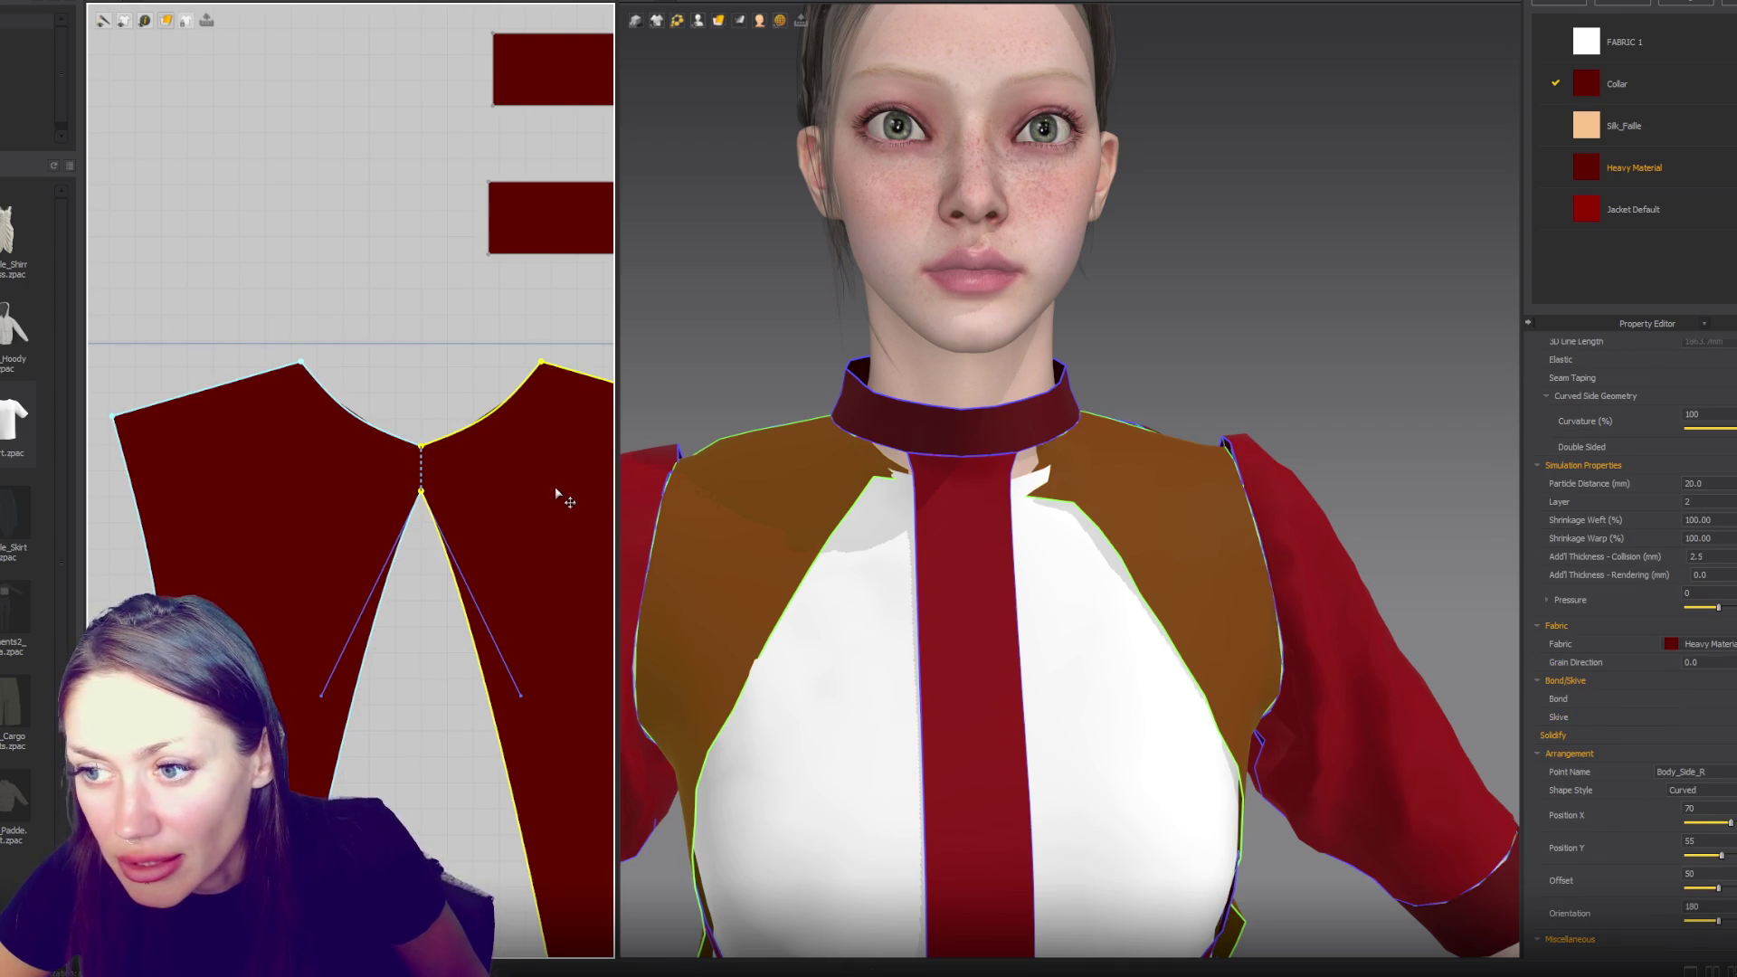
{"action": "left_click", "coordinate": [555, 485]}
{"action": "left_click", "coordinate": [488, 403]}
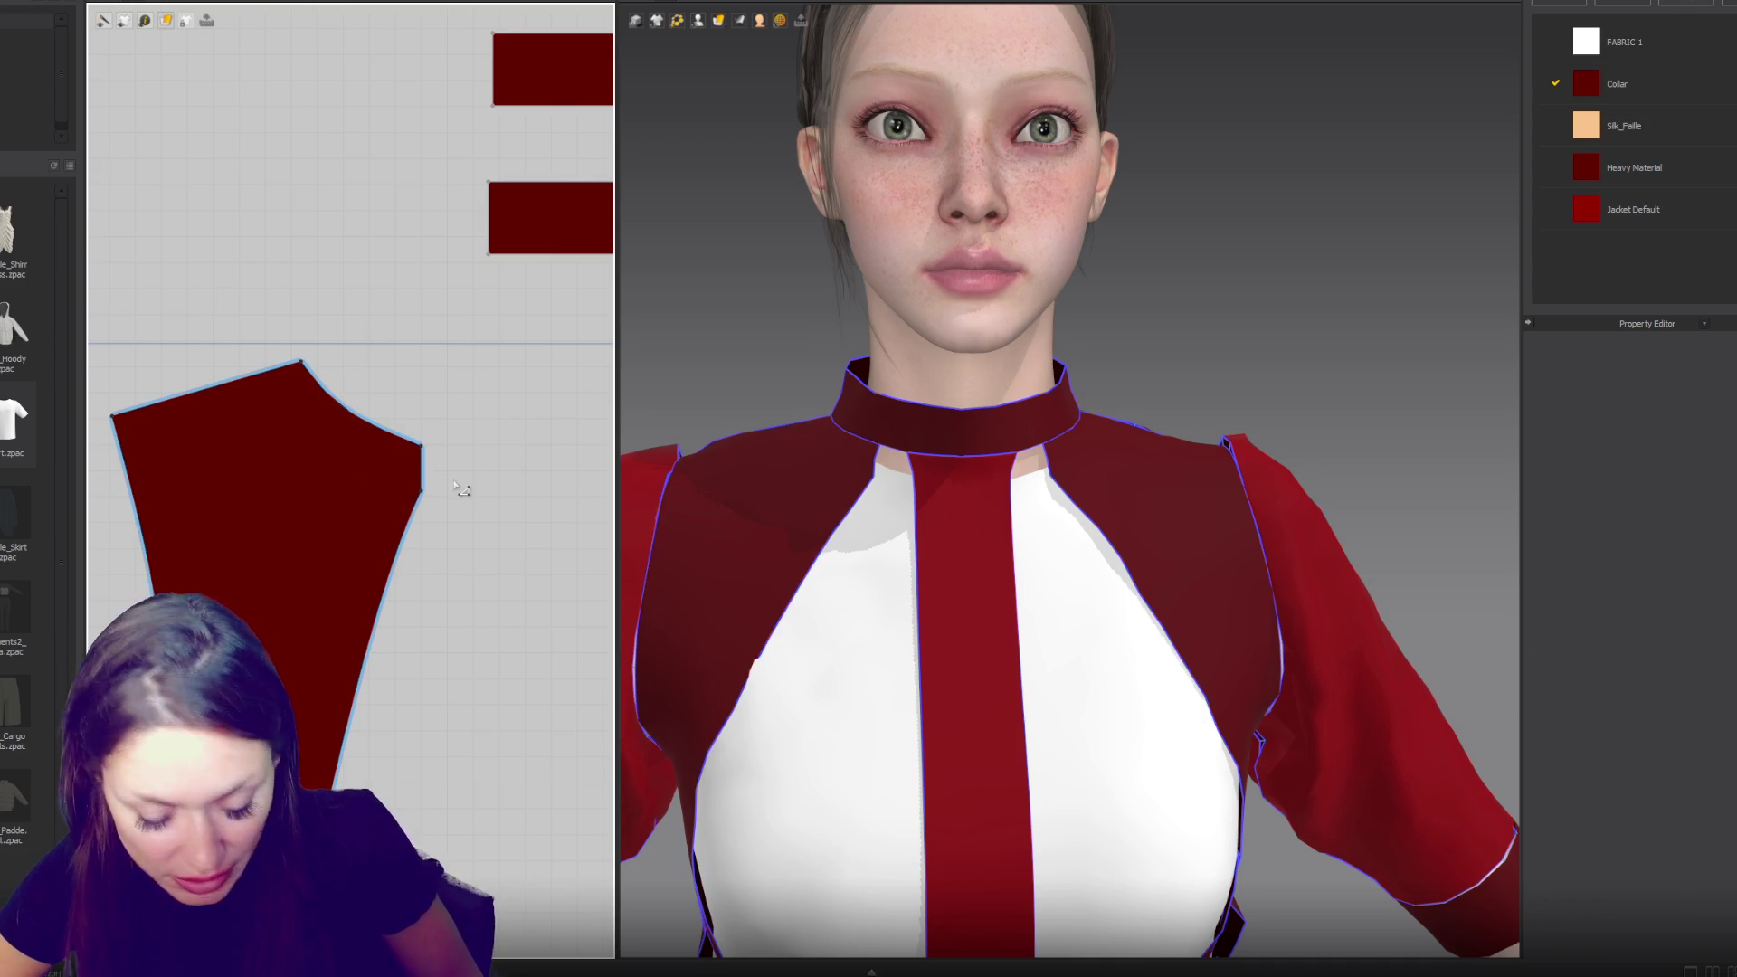
- Sew the collar's lower edge to the red strip's top and simulate so it drapes
{"action": "scroll", "coordinate": [423, 499], "scroll_direction": "down", "scroll_amount": 5}
{"action": "scroll", "coordinate": [429, 541], "scroll_direction": "up", "scroll_amount": 3}
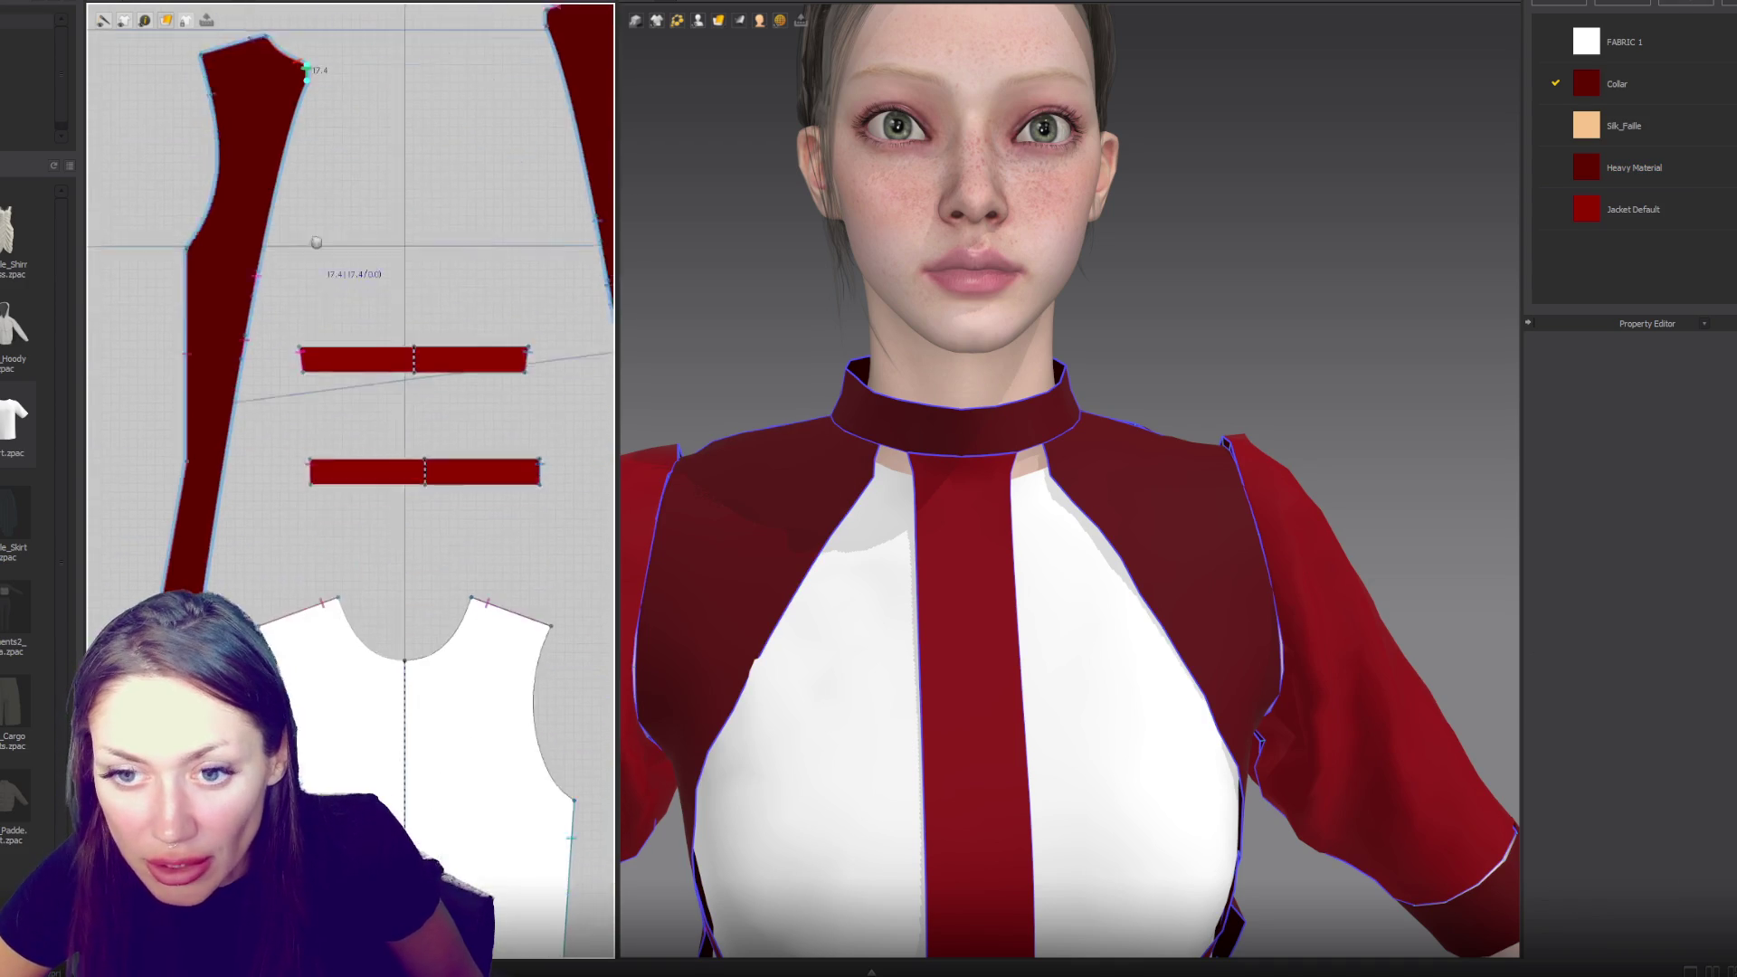
{"action": "scroll", "coordinate": [400, 376], "scroll_direction": "down", "scroll_amount": 3}
{"action": "scroll", "coordinate": [424, 513], "scroll_direction": "up", "scroll_amount": 2}
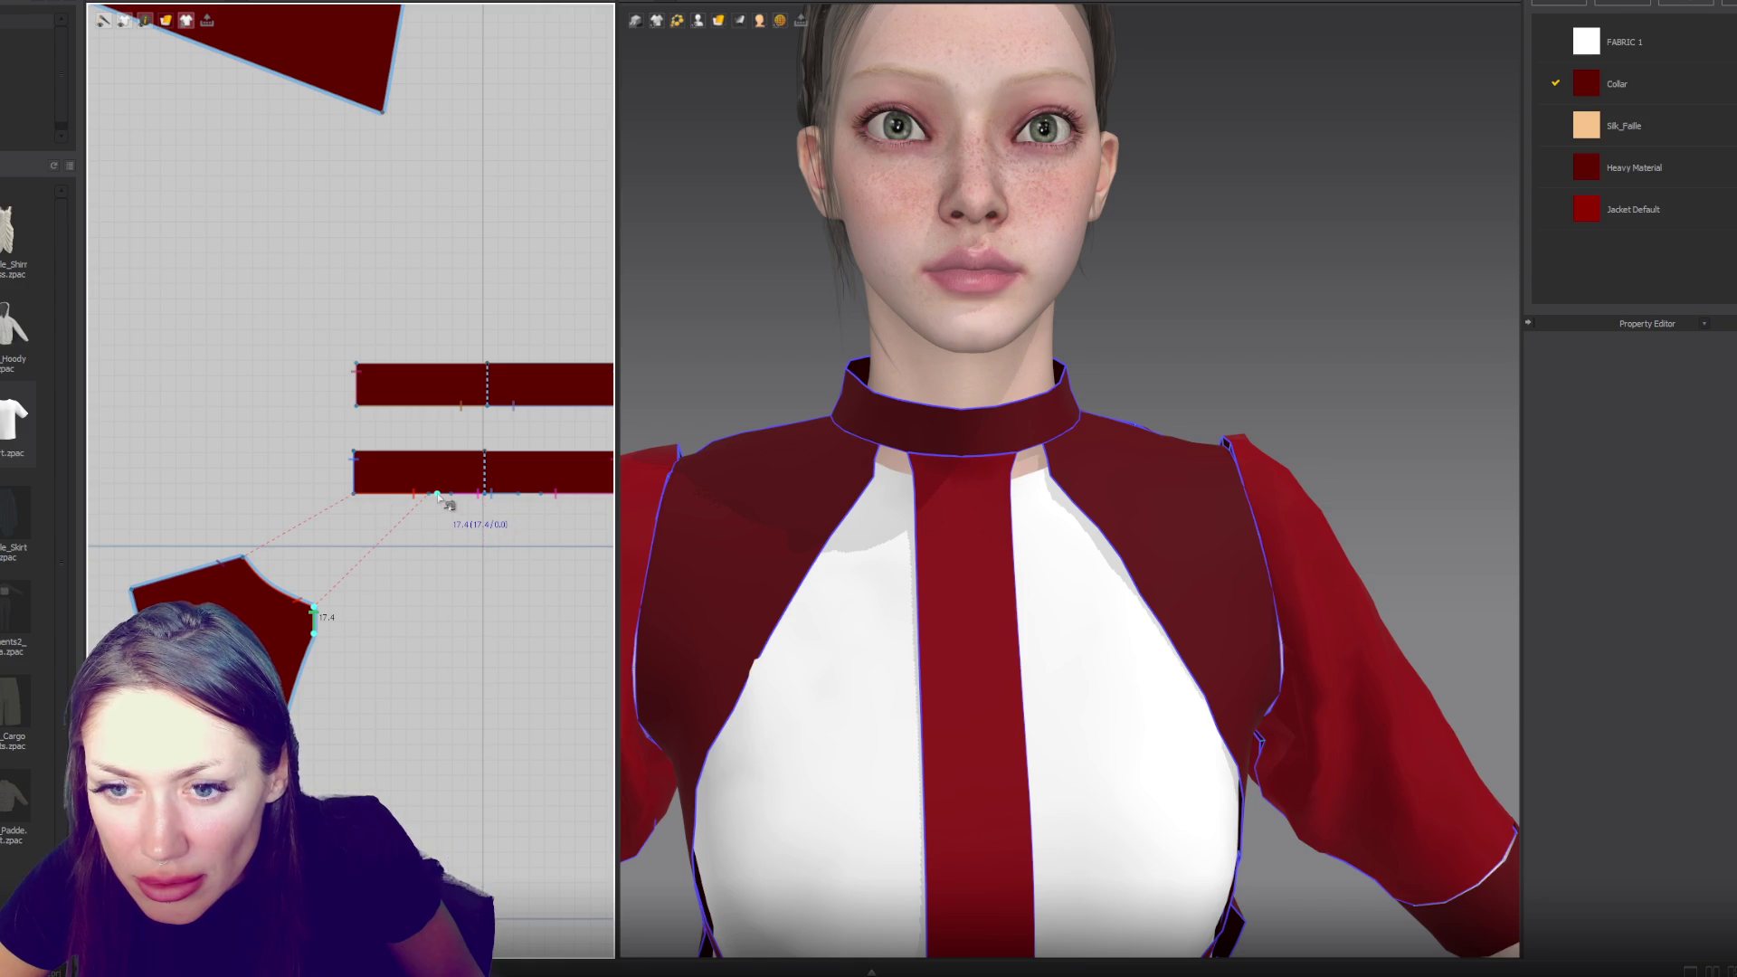
{"action": "scroll", "coordinate": [482, 360], "scroll_direction": "up", "scroll_amount": 3}
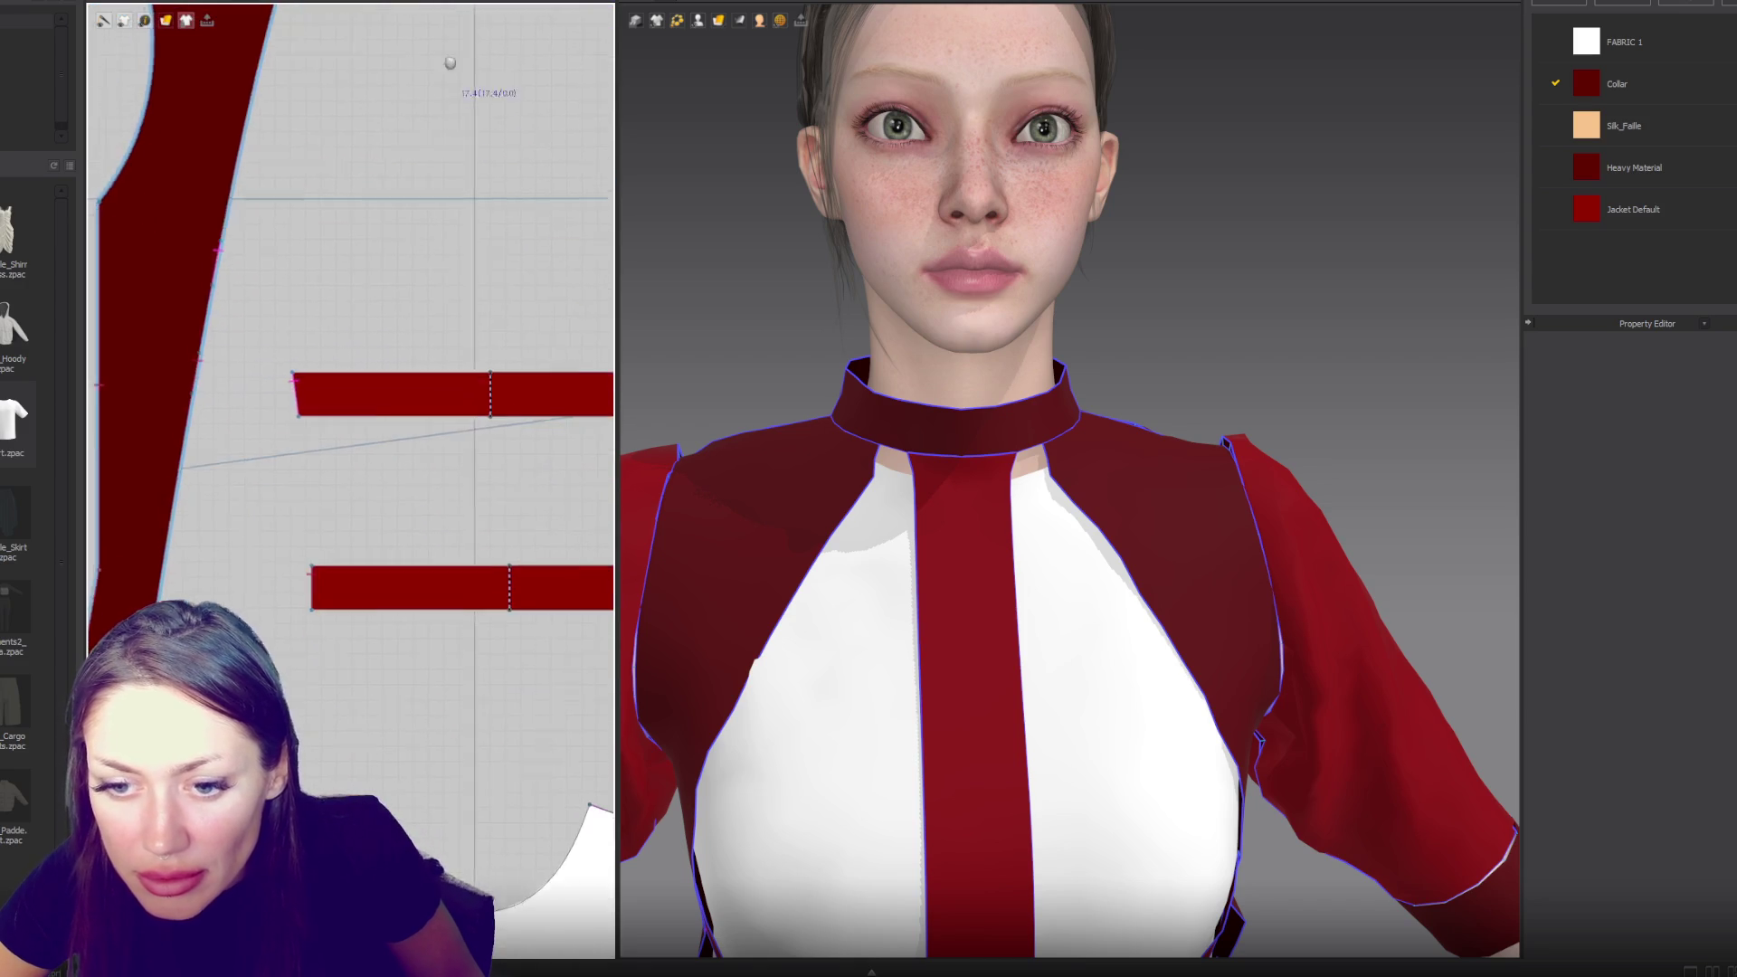
{"action": "left_click", "coordinate": [420, 478]}
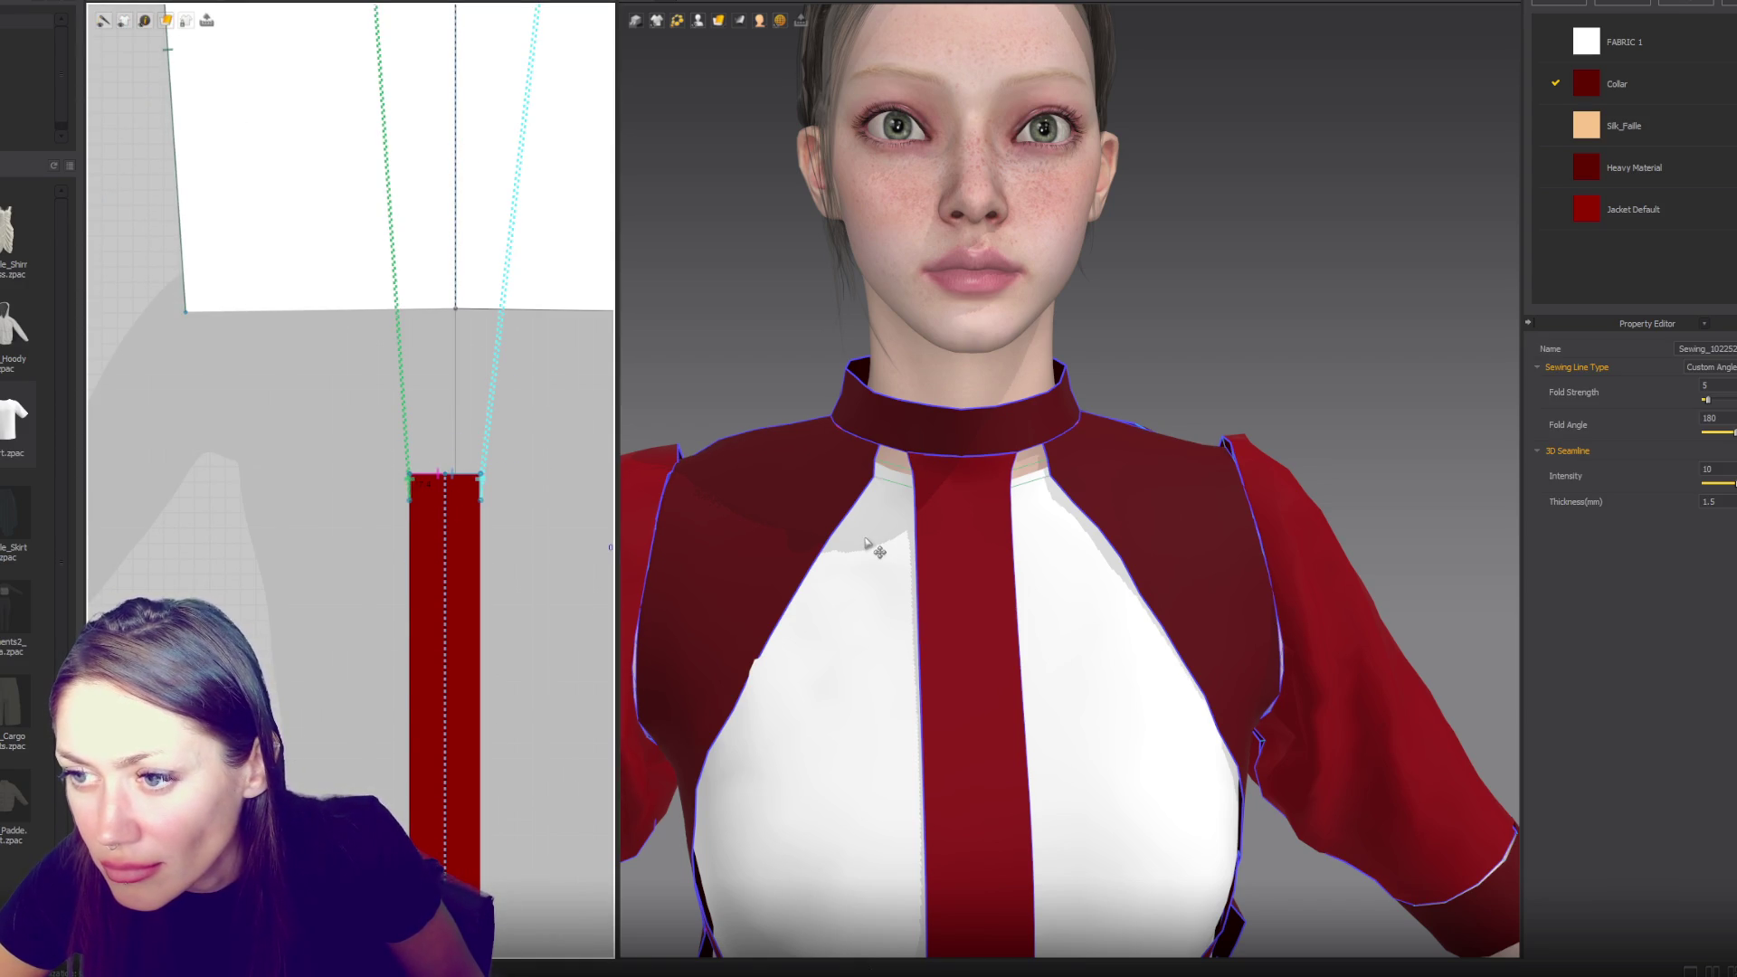
{"action": "key", "text": "space"}
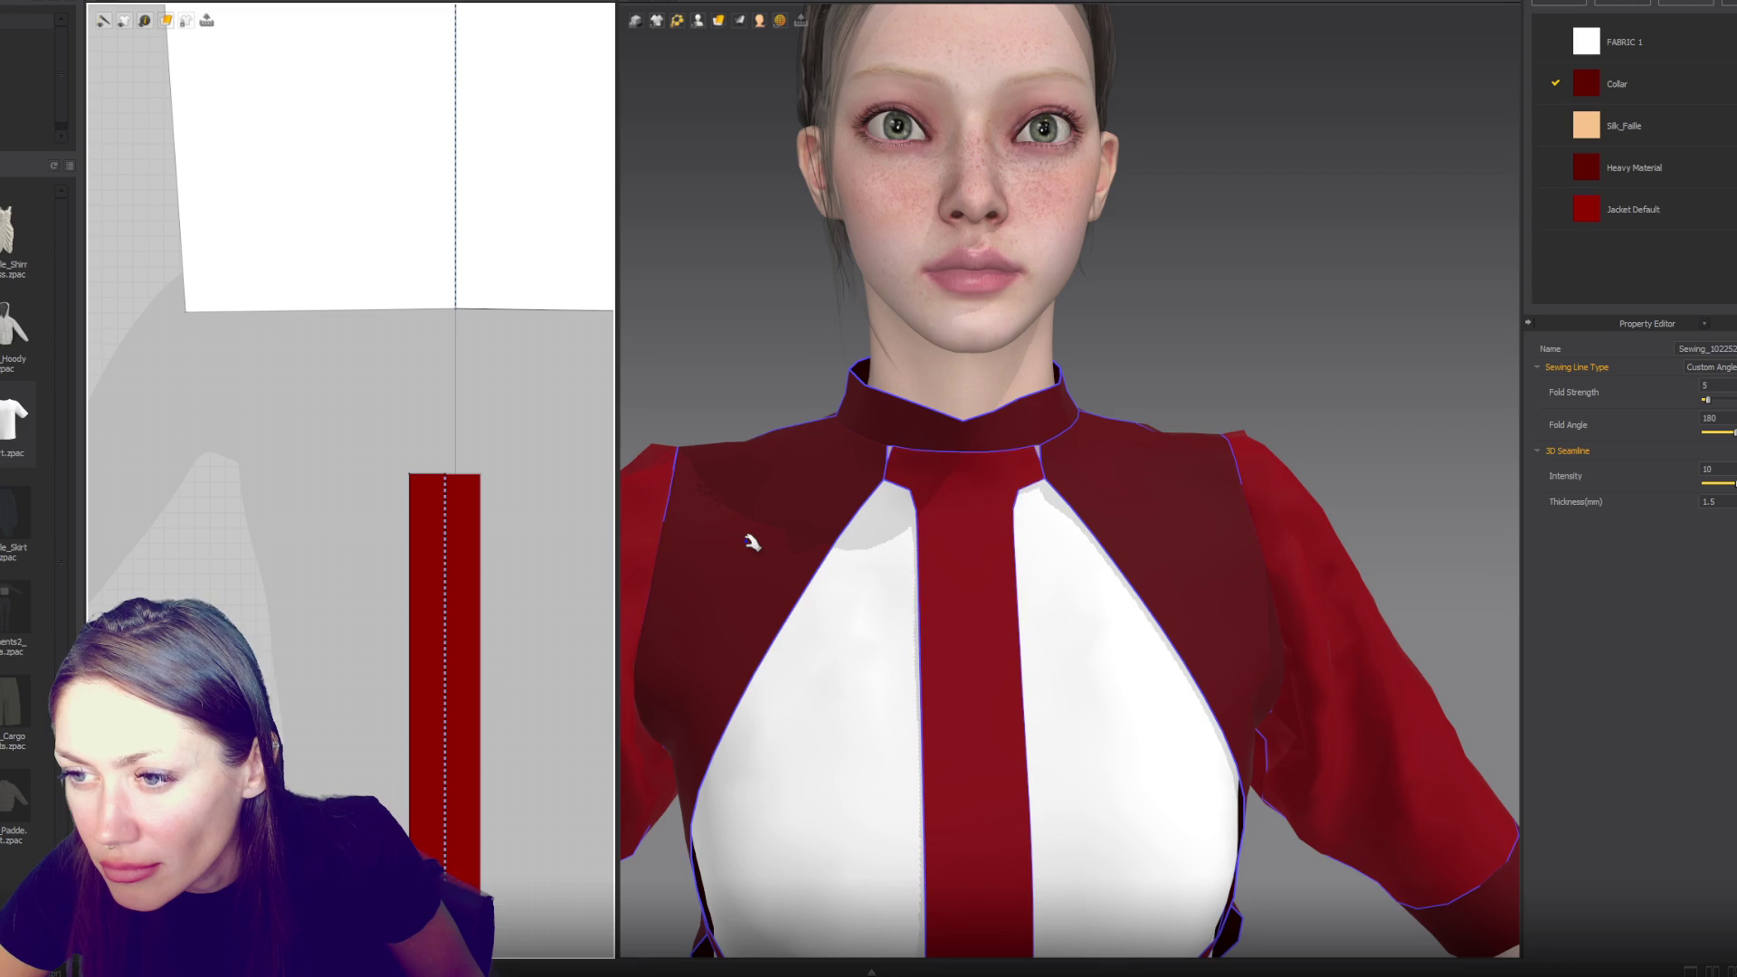
- Curve the red strip's top sides outward into a flare and move the flare points lower
{"action": "left_click", "coordinate": [410, 508]}
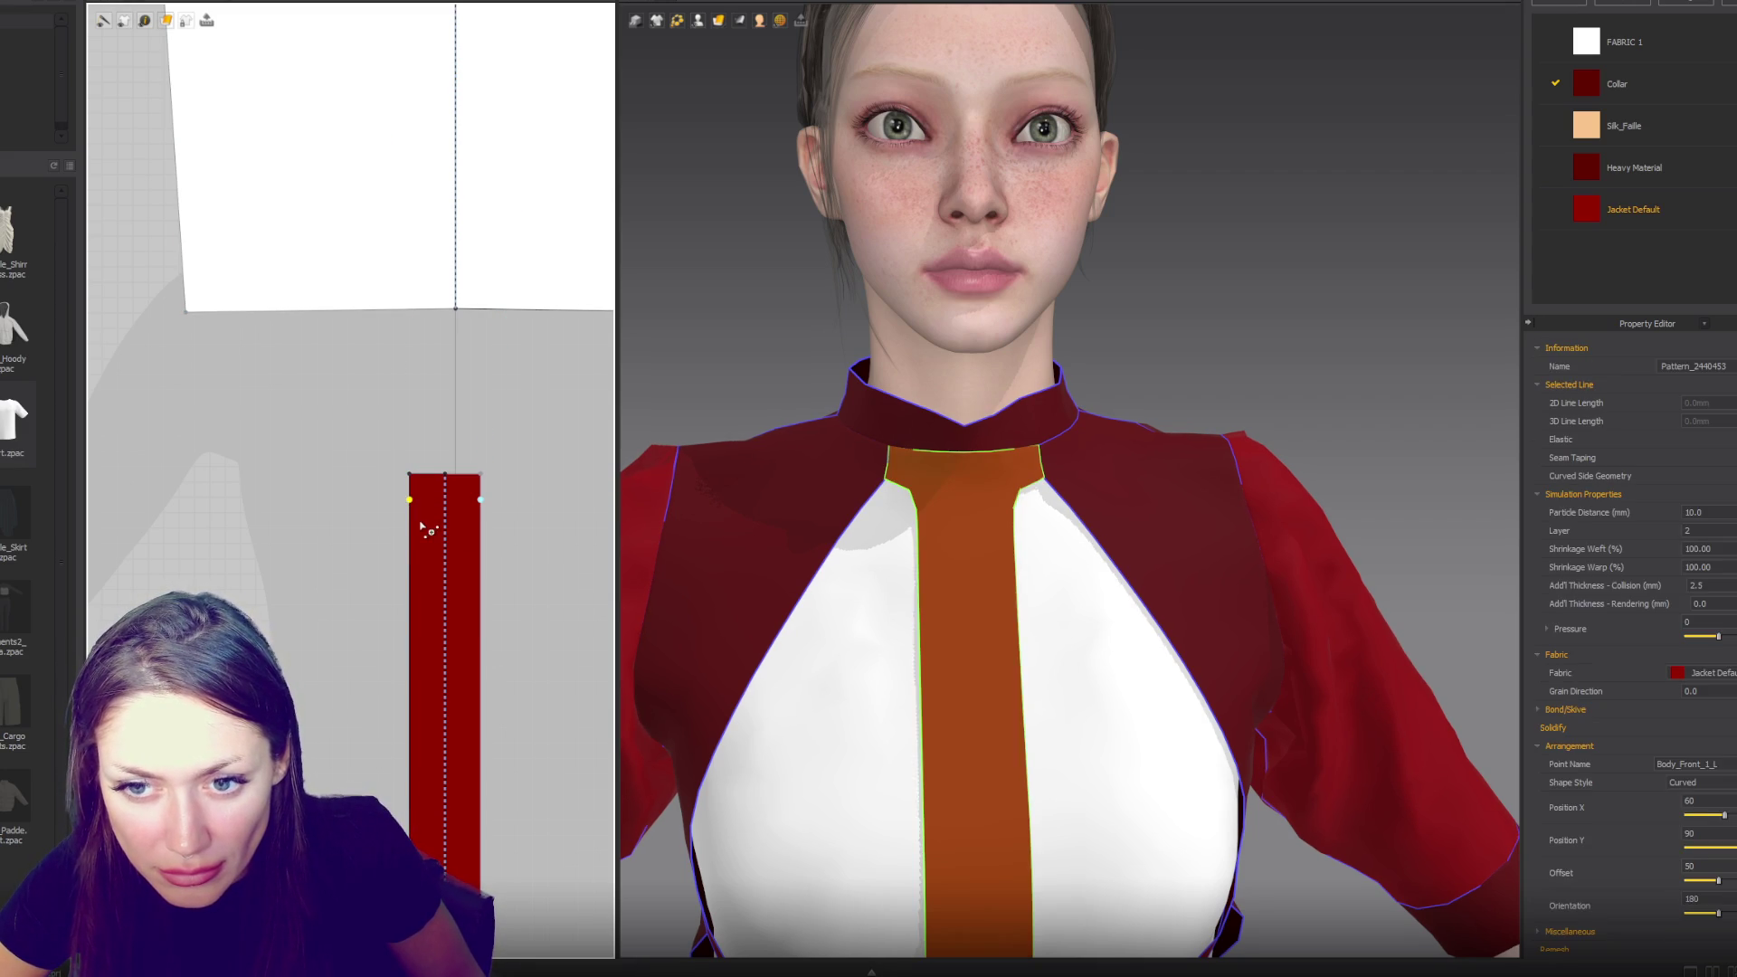
{"action": "left_click", "coordinate": [411, 515]}
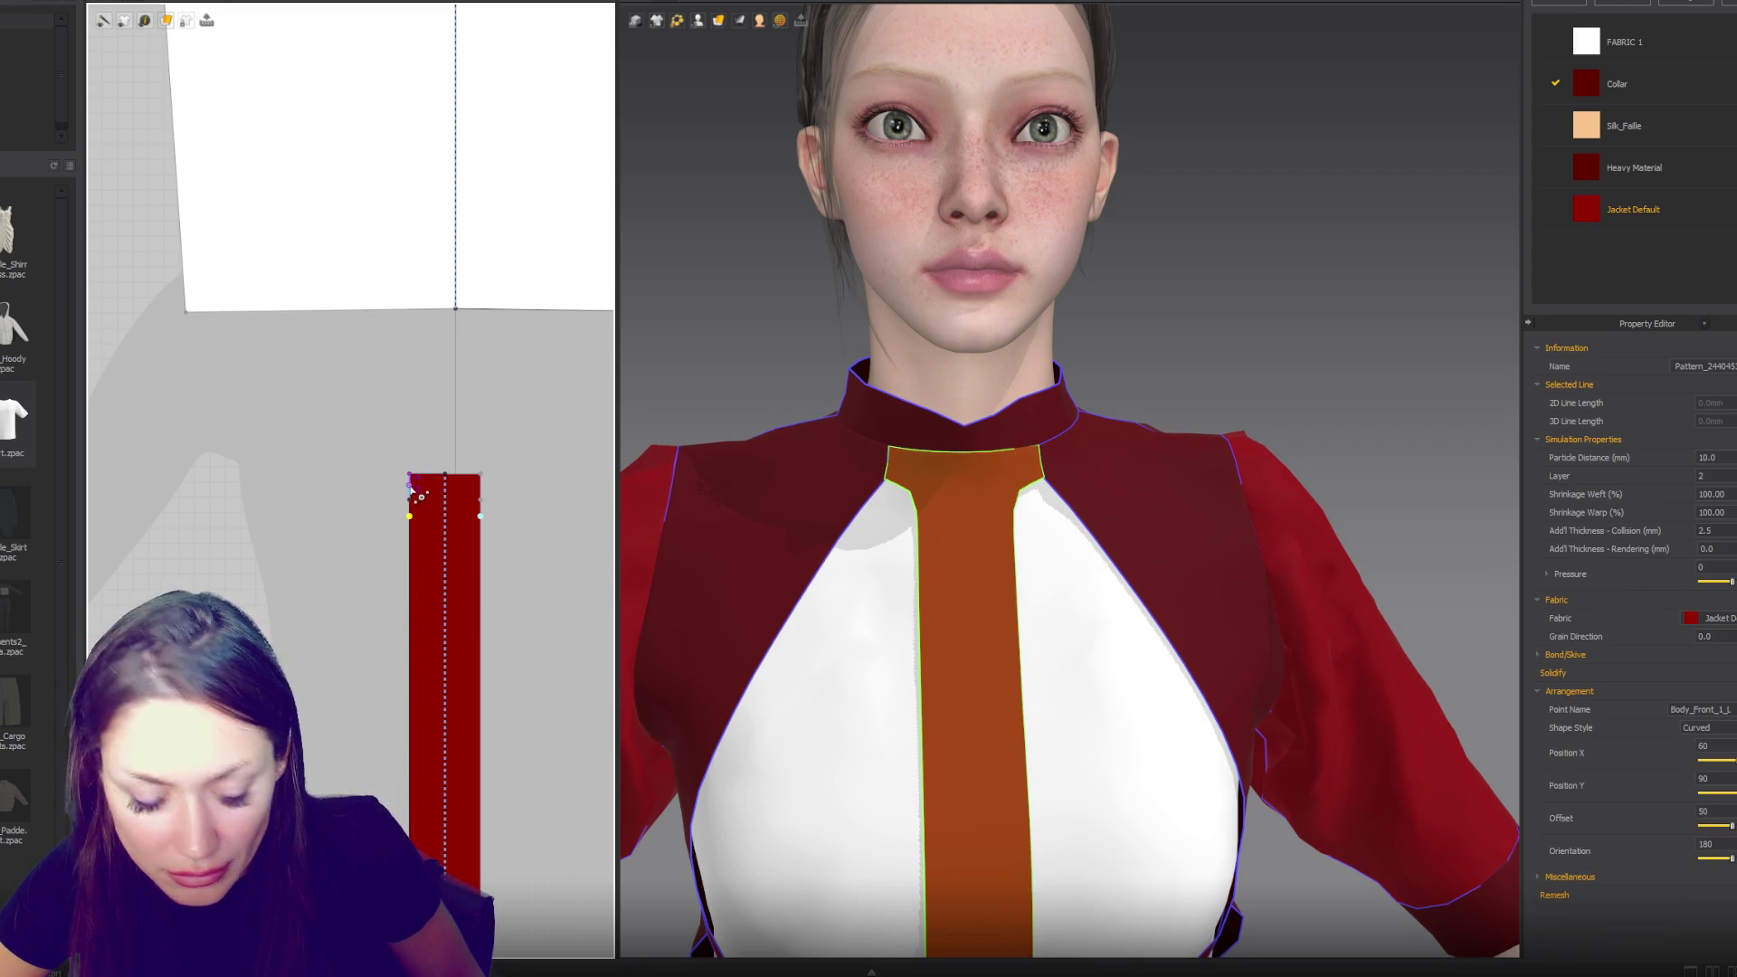
{"action": "left_click_drag", "start_coordinate": [410, 493], "coordinate": [406, 499]}
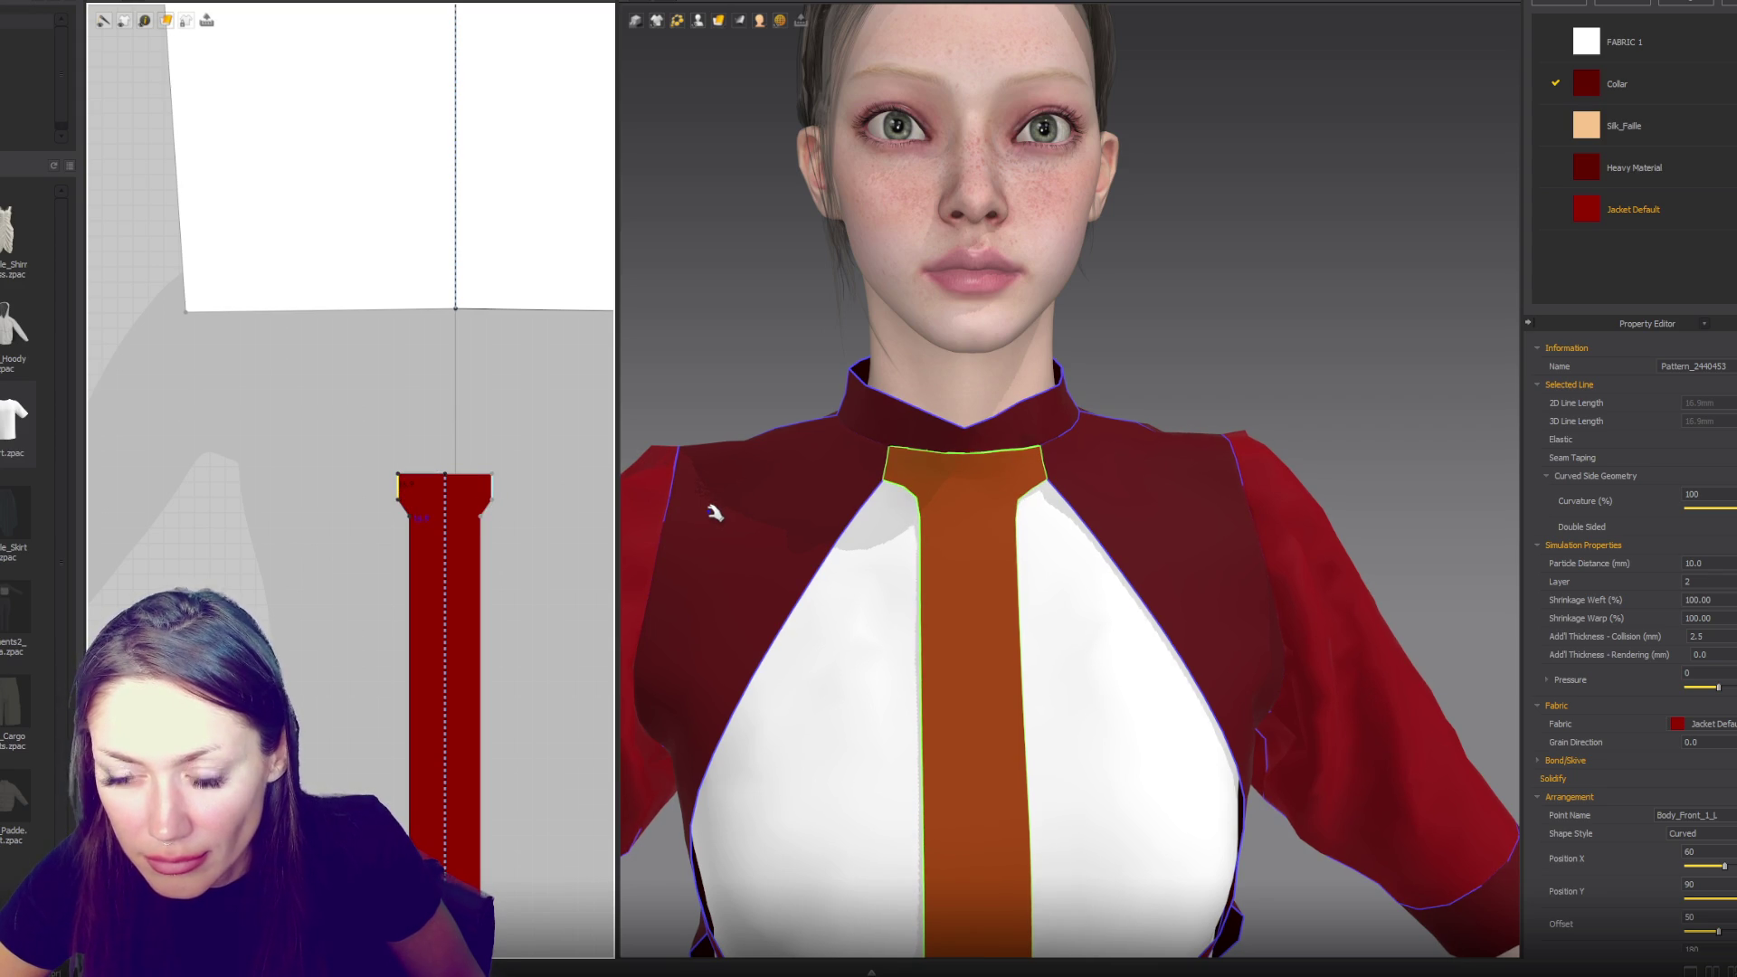
{"action": "left_click", "coordinate": [399, 506]}
{"action": "left_click_drag", "start_coordinate": [409, 529], "coordinate": [409, 530]}
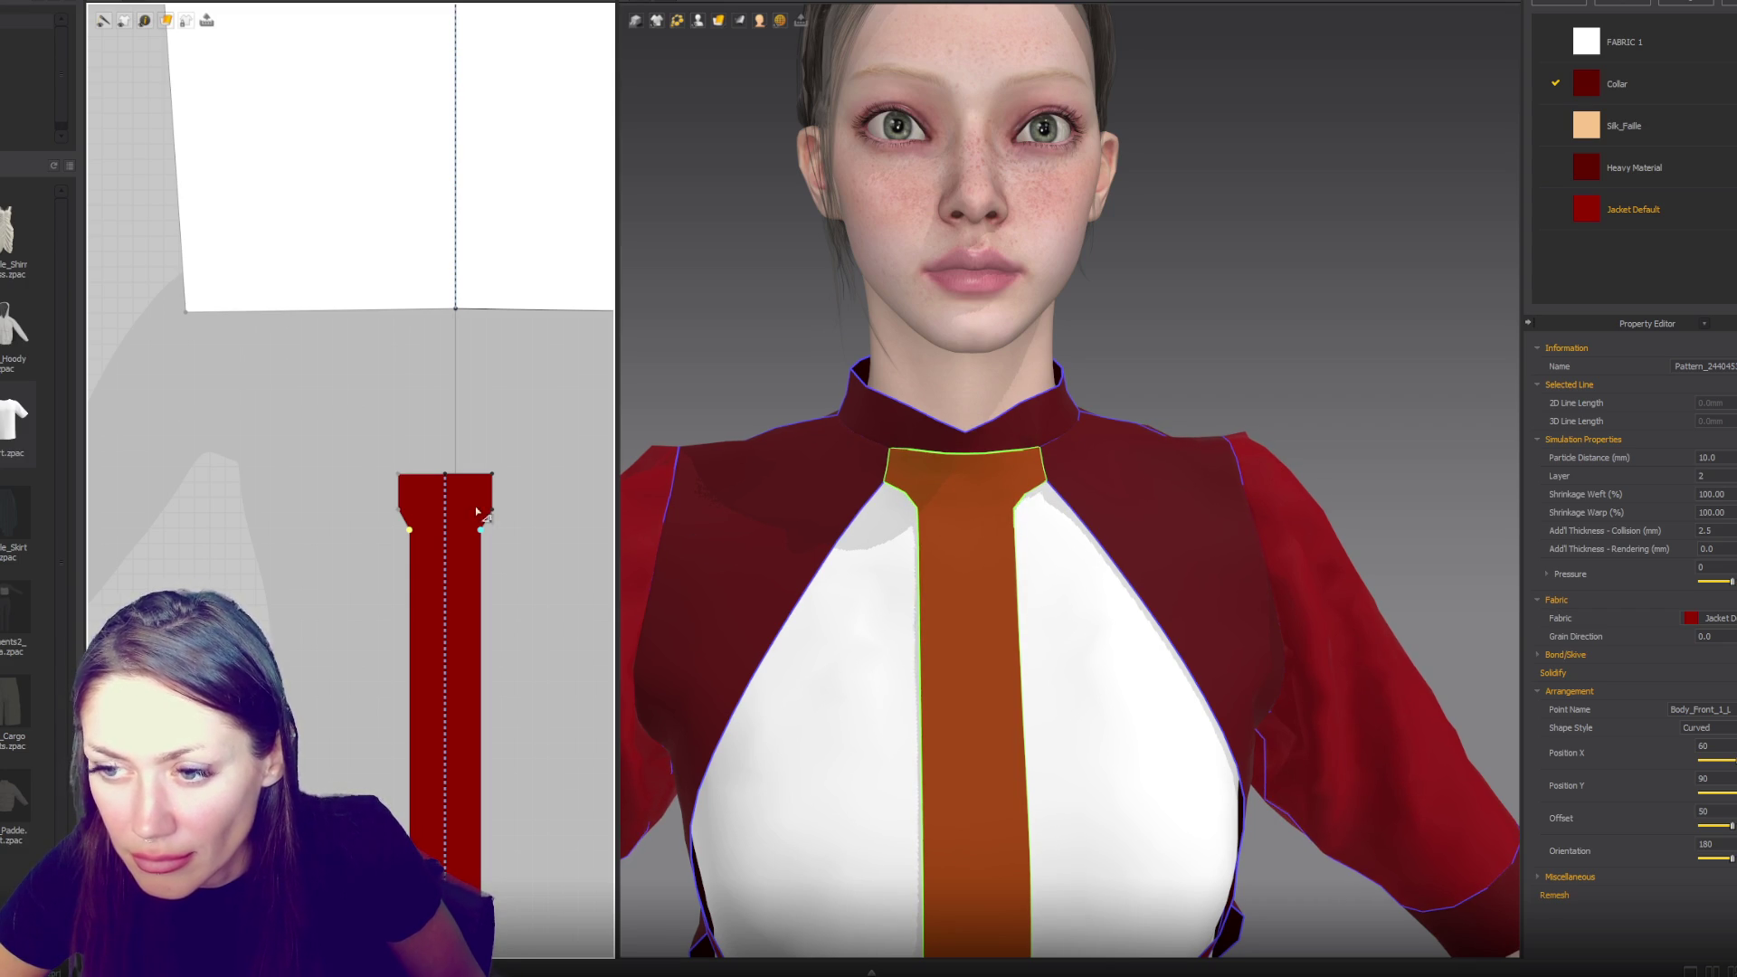
{"action": "scroll", "coordinate": [735, 554], "scroll_direction": "down", "scroll_amount": 5}
{"action": "mouse_move", "coordinate": [1217, 393]}
{"action": "right_mouse_down"}
{"action": "mouse_move", "coordinate": [907, 376]}
{"action": "mouse_move", "coordinate": [1245, 380]}
{"action": "mouse_move", "coordinate": [1217, 386]}
{"action": "right_mouse_up"}
{"action": "scroll", "coordinate": [1218, 386], "scroll_direction": "down", "scroll_amount": 3}
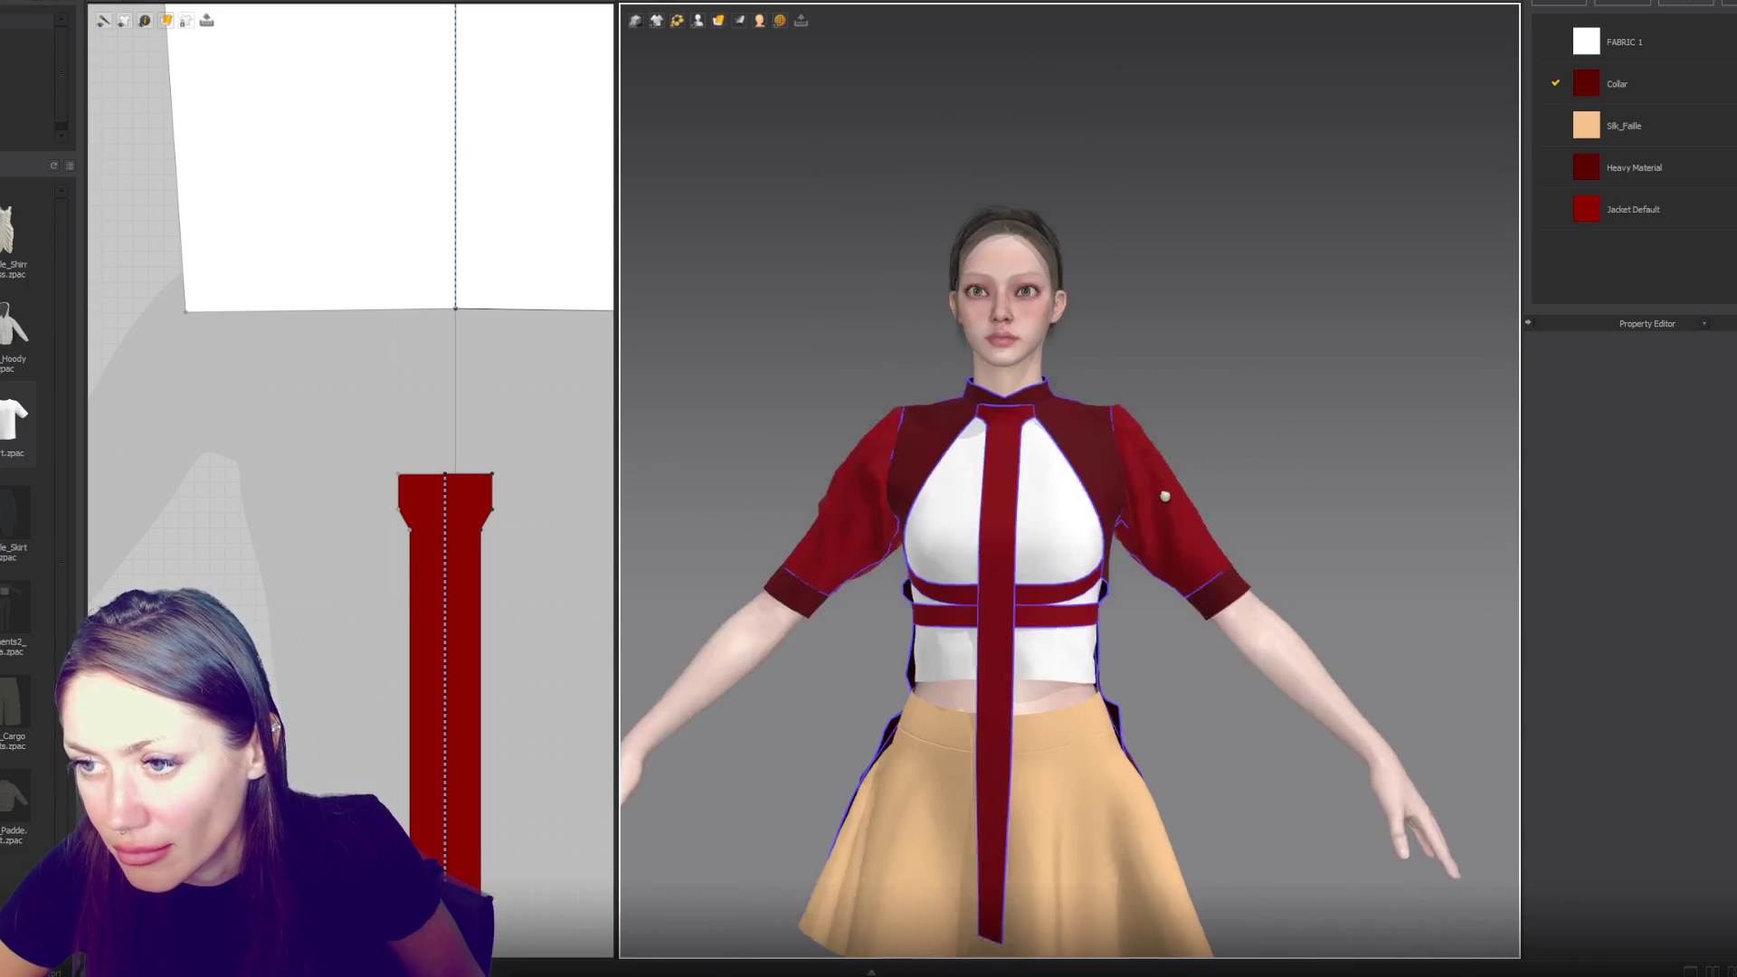
{"action": "scroll", "coordinate": [1061, 413], "scroll_direction": "up", "scroll_amount": 6}
{"action": "scroll", "coordinate": [1061, 412], "scroll_direction": "down", "scroll_amount": 3}
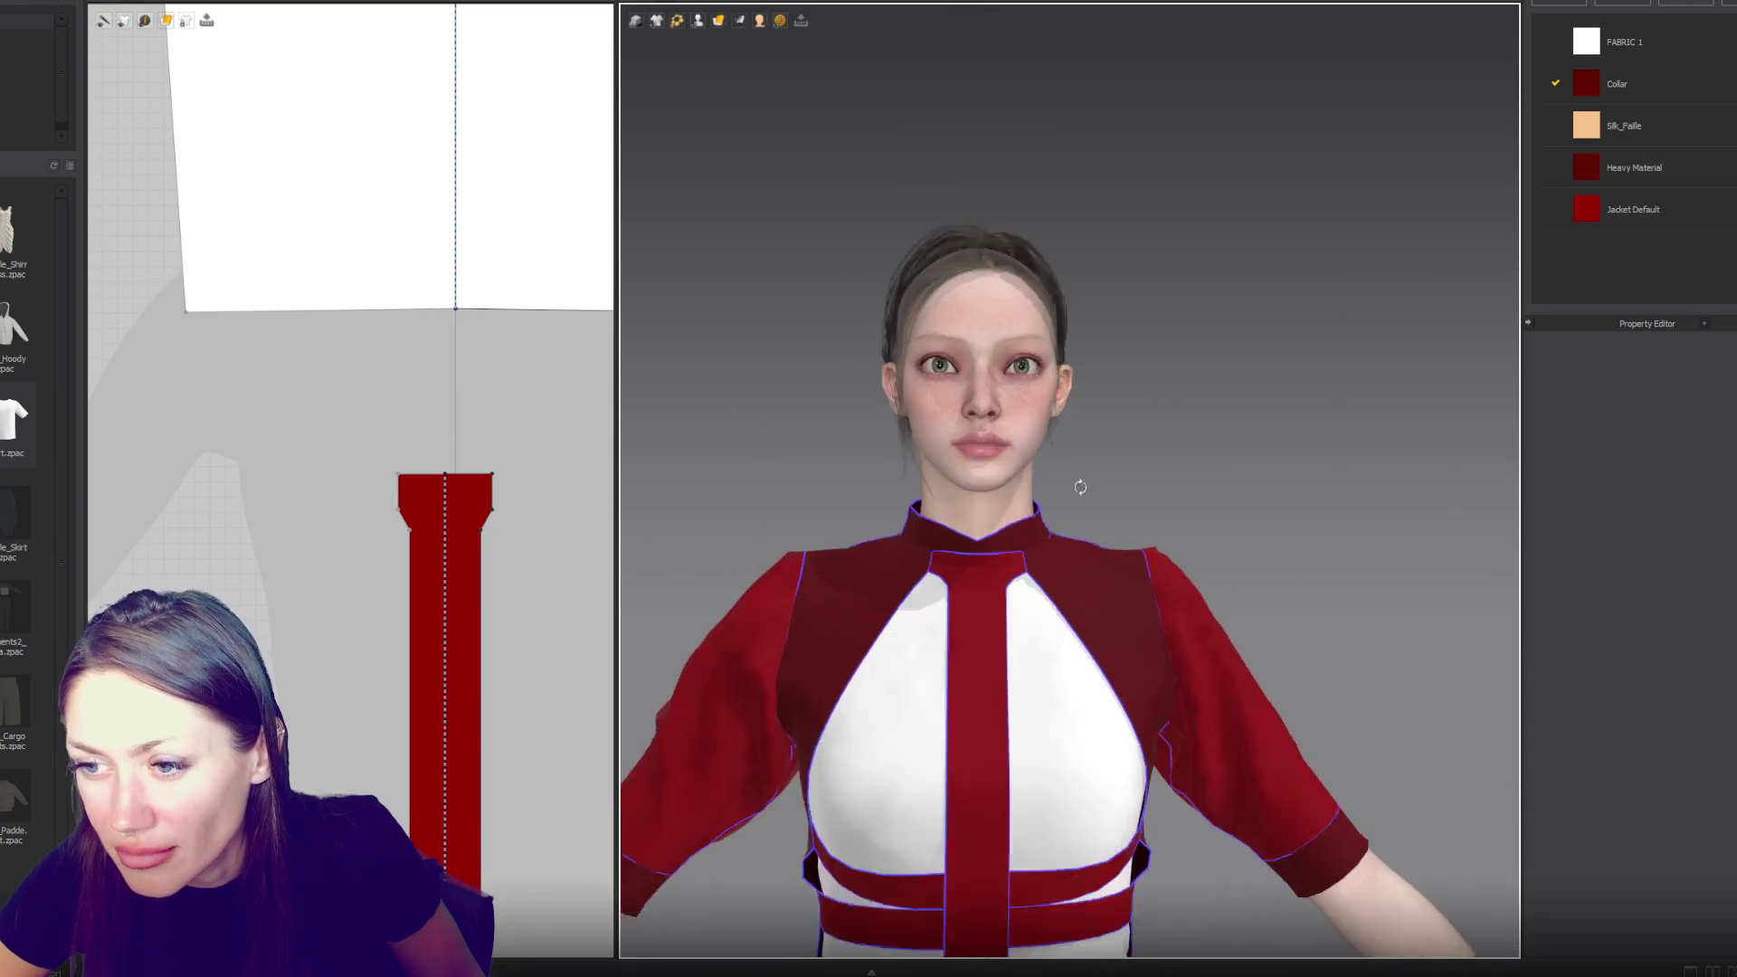
{"action": "right_click_drag", "start_coordinate": [1022, 556], "coordinate": [1164, 570]}
{"action": "scroll", "coordinate": [1031, 552], "scroll_direction": "up", "scroll_amount": 4}
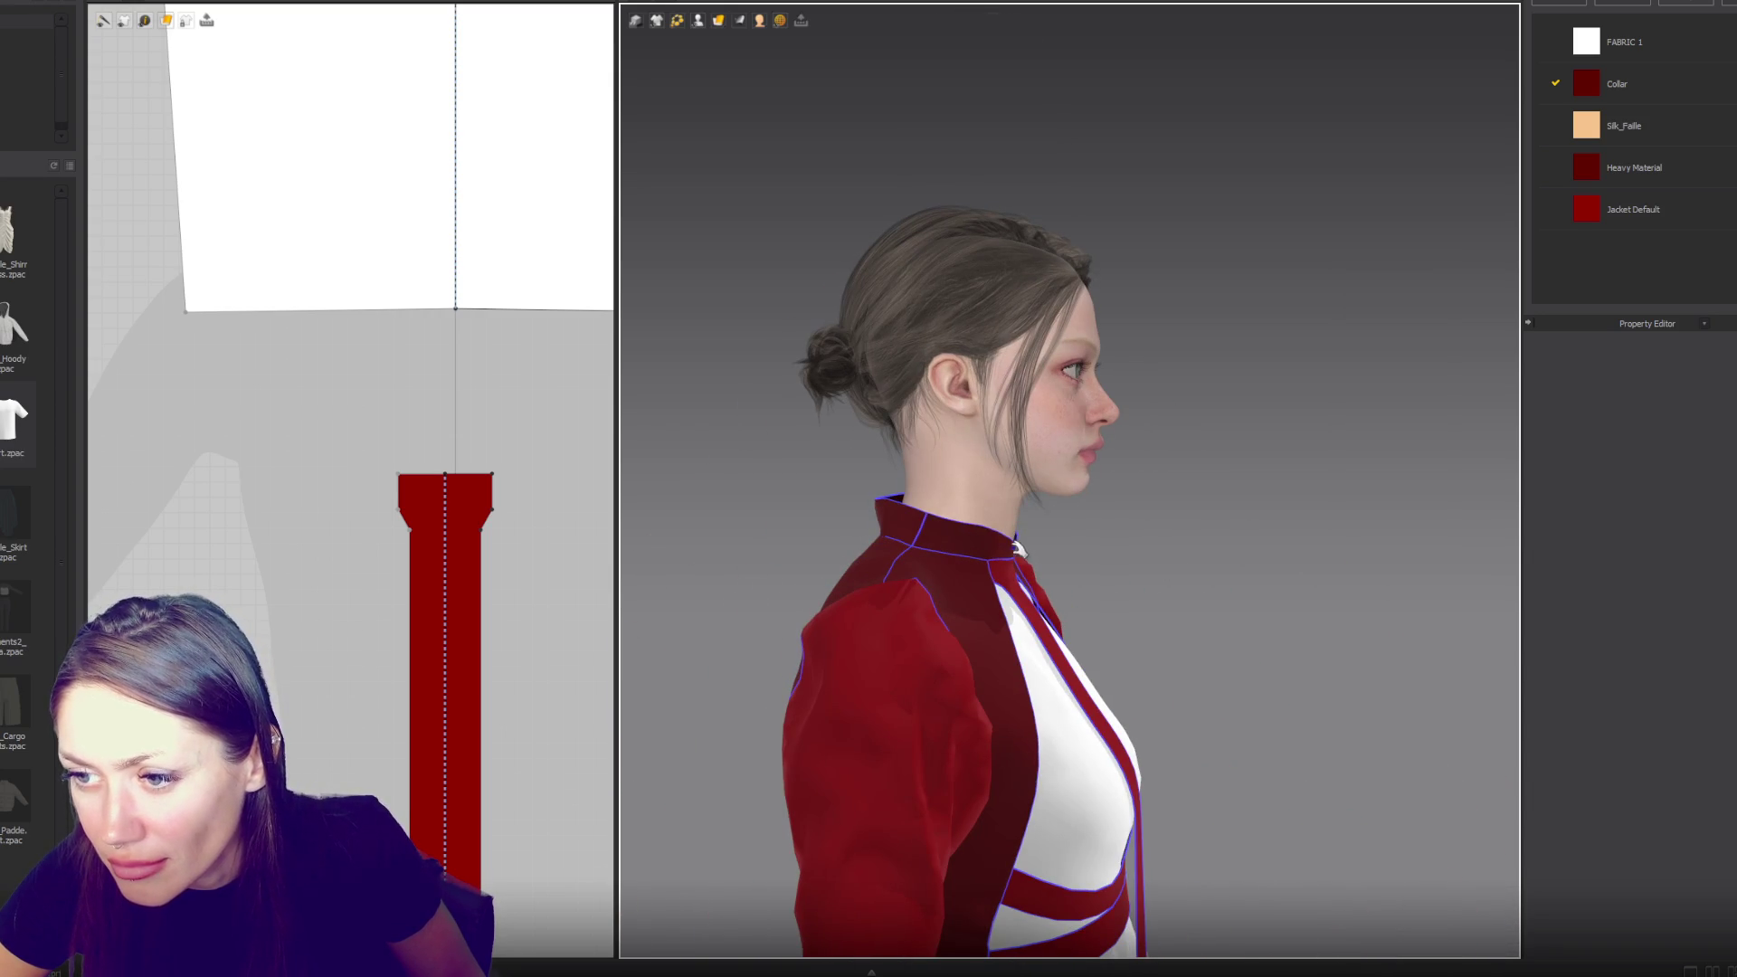
{"action": "left_click", "coordinate": [1019, 546]}
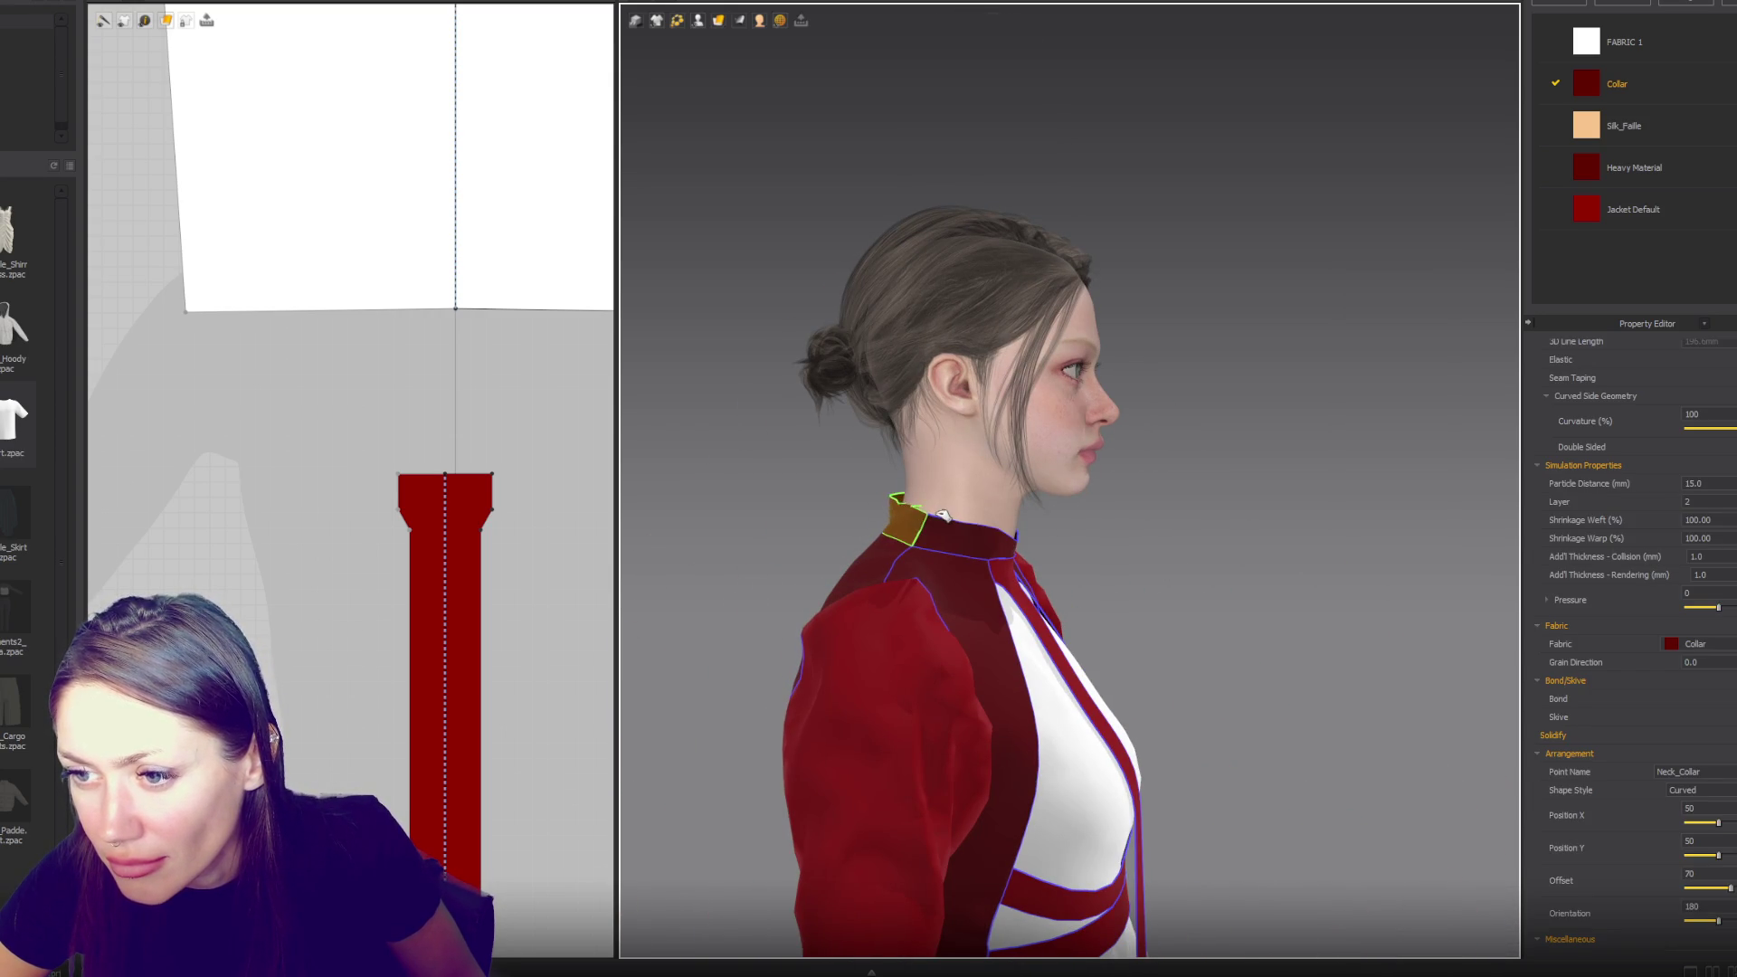
{"action": "mouse_move", "coordinate": [1143, 543]}
{"action": "right_mouse_down"}
{"action": "mouse_move", "coordinate": [1061, 411]}
{"action": "mouse_move", "coordinate": [1022, 569]}
{"action": "right_mouse_up"}
{"action": "left_click", "coordinate": [1013, 584]}
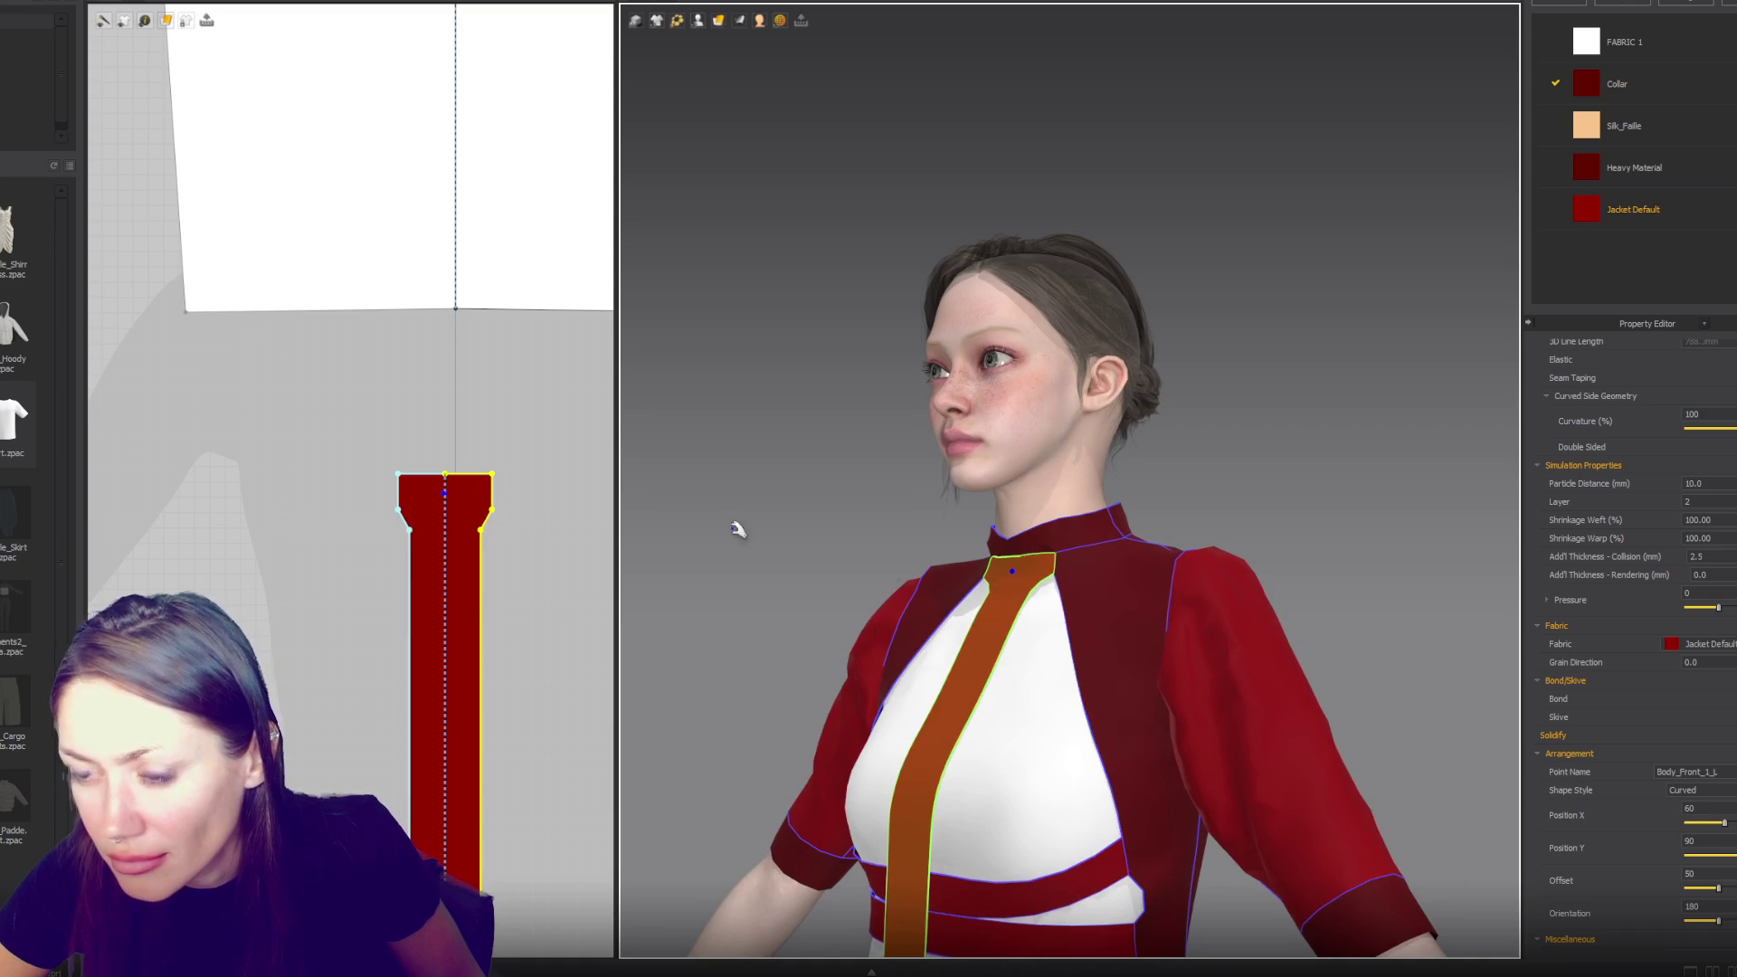
{"action": "scroll", "coordinate": [493, 488], "scroll_direction": "down", "scroll_amount": 5}
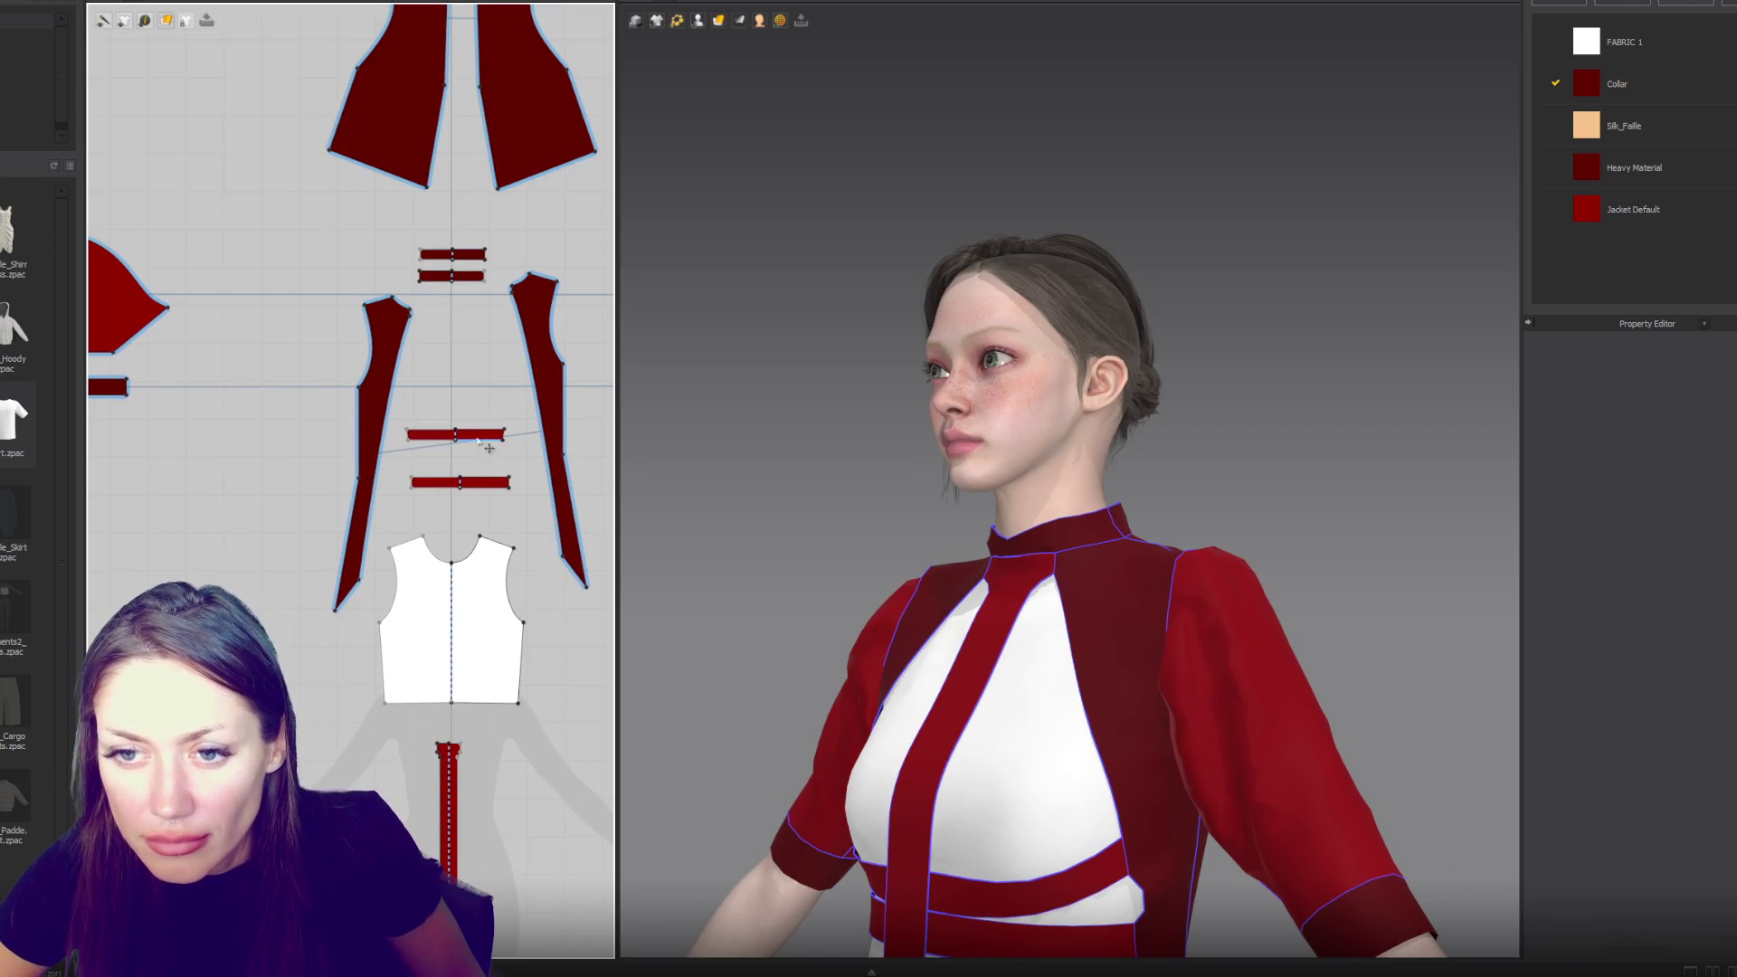
- Undo a trial stretch of the waist straps, then scale both collar pieces wider and taller
{"action": "left_click", "coordinate": [479, 435]}
{"action": "left_click", "coordinate": [478, 482], "text": "shift"}
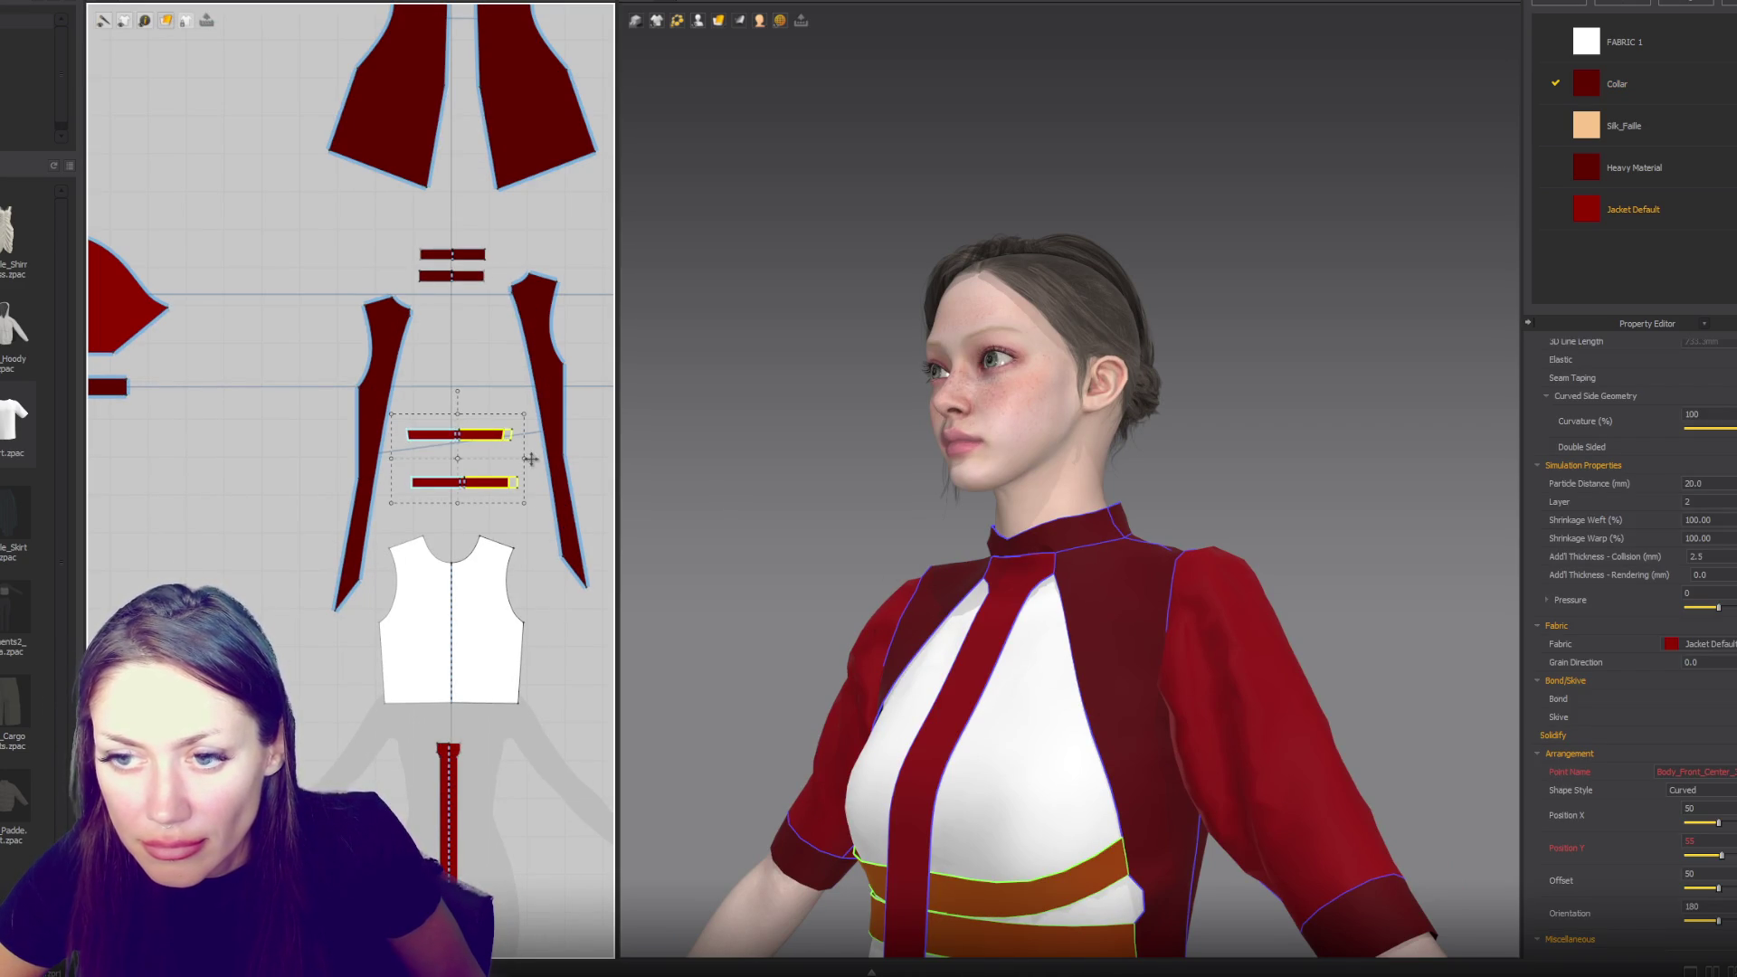
{"action": "left_click_drag", "start_coordinate": [530, 459], "coordinate": [538, 459]}
{"action": "left_click_drag", "start_coordinate": [463, 412], "coordinate": [462, 396]}
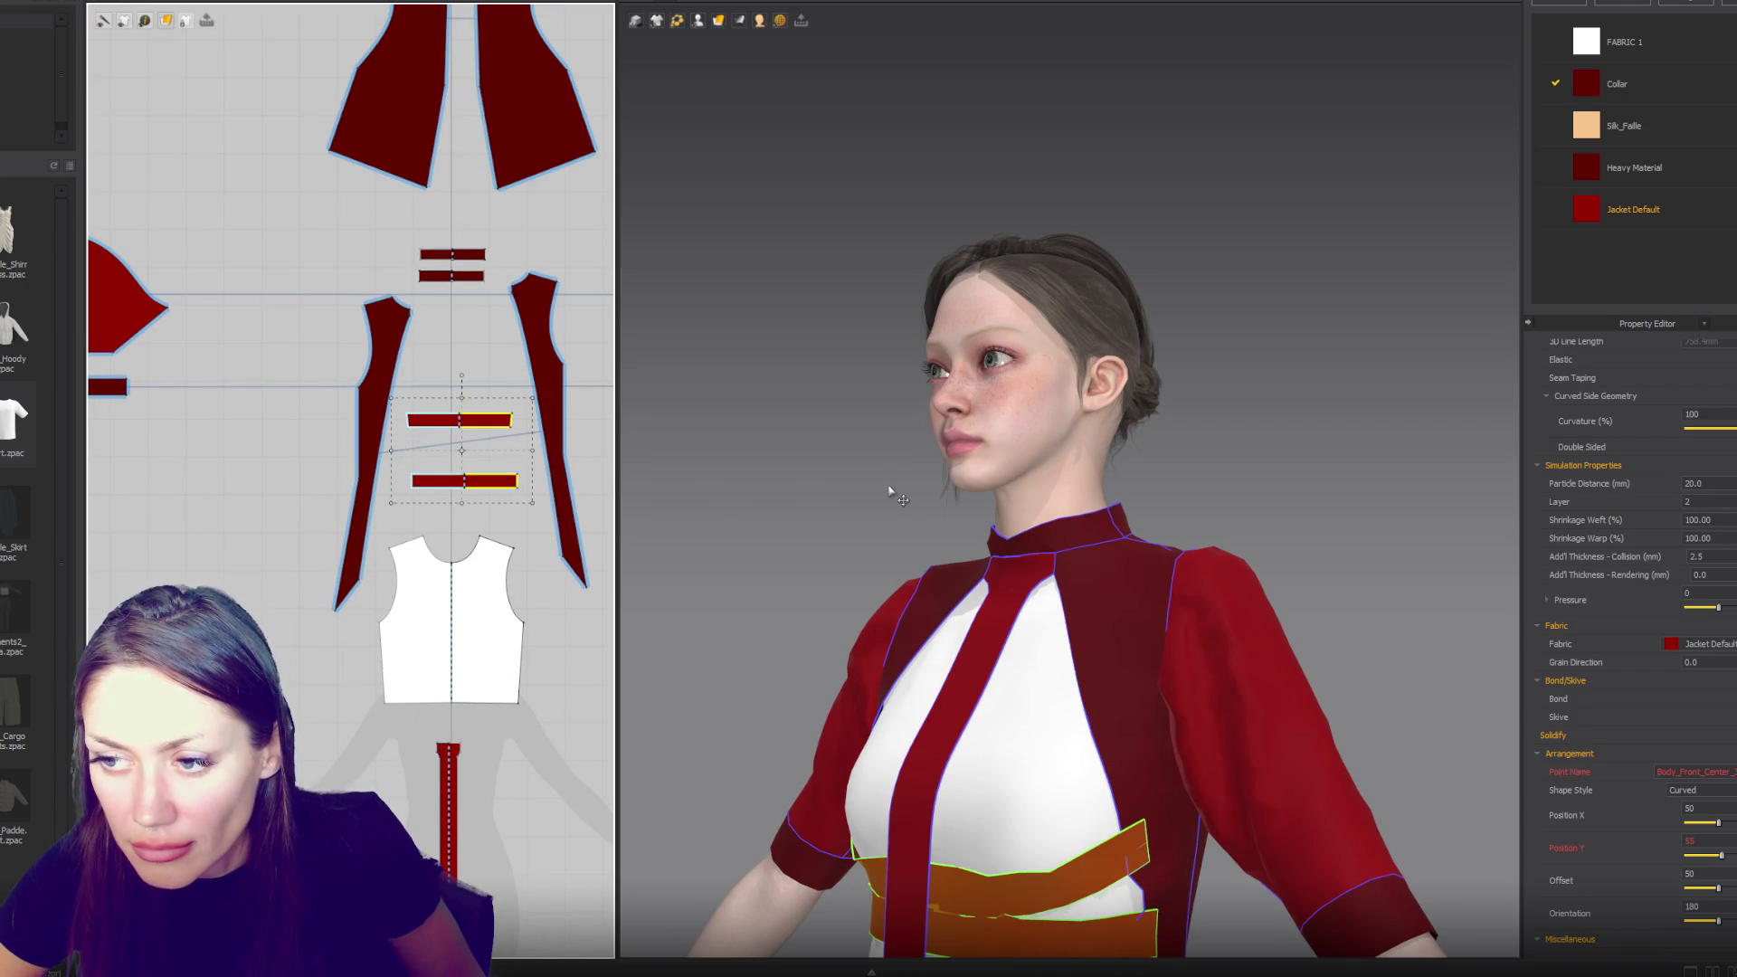
{"action": "key", "text": "ctrl+z"}
{"action": "key", "text": "ctrl+z"}
{"action": "left_click_drag", "start_coordinate": [494, 246], "coordinate": [434, 306]}
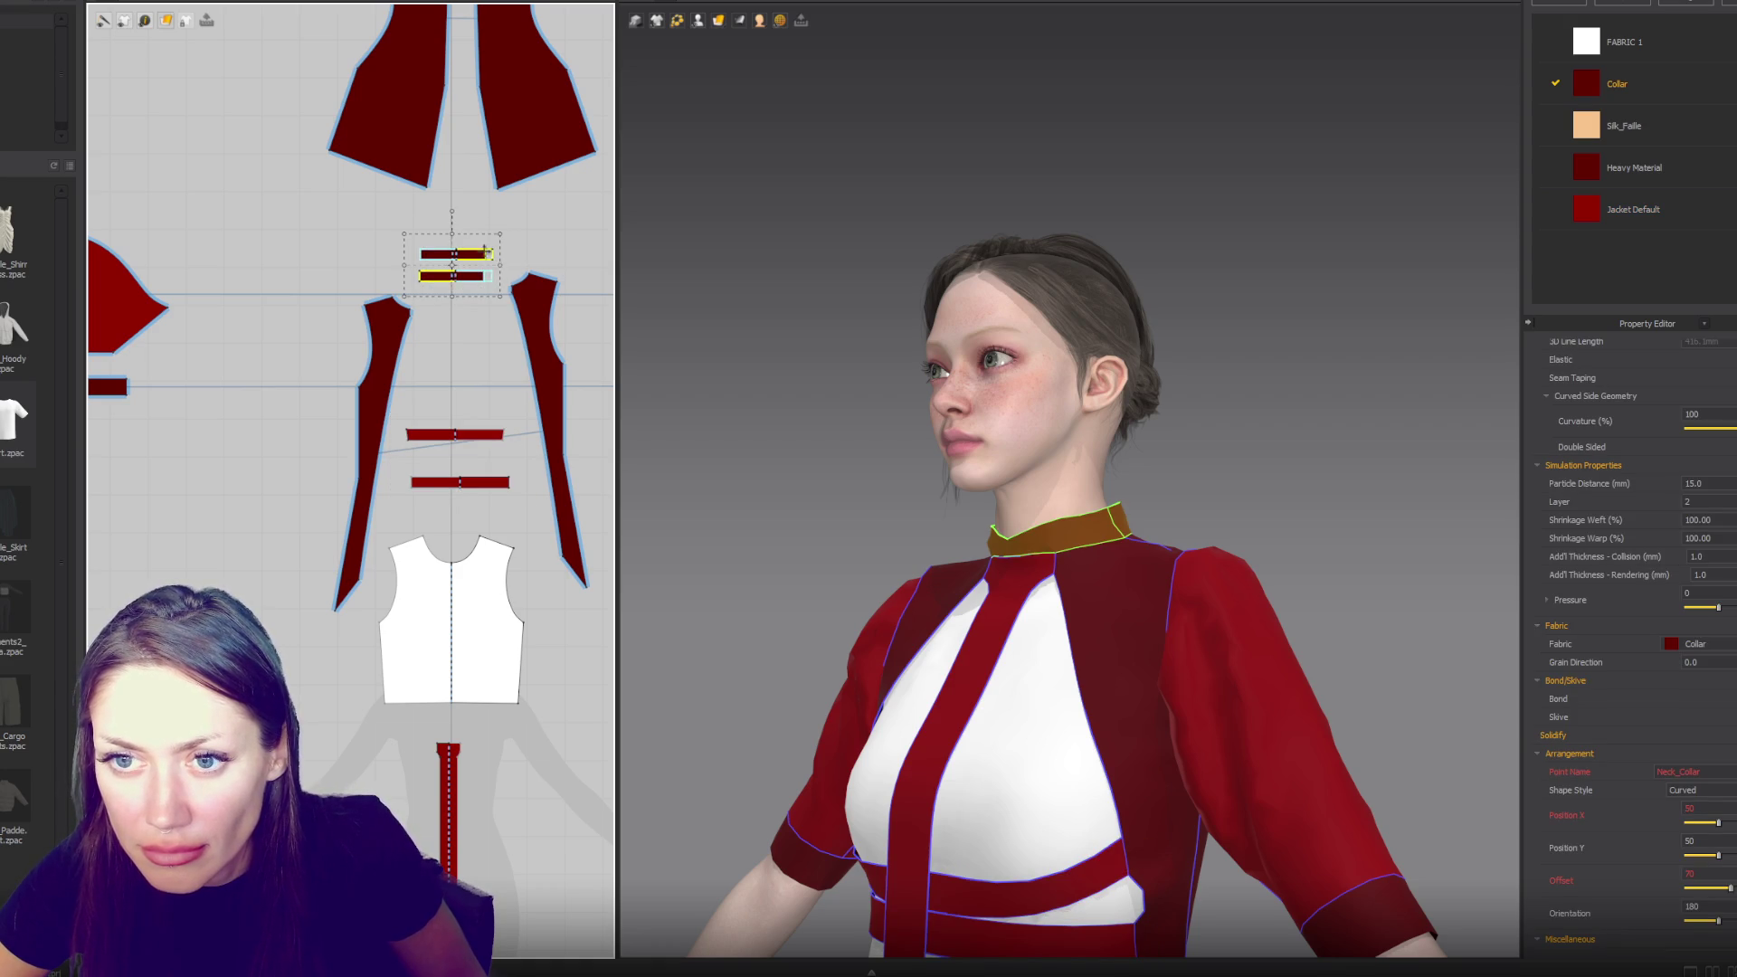
{"action": "left_click_drag", "start_coordinate": [500, 233], "coordinate": [507, 224]}
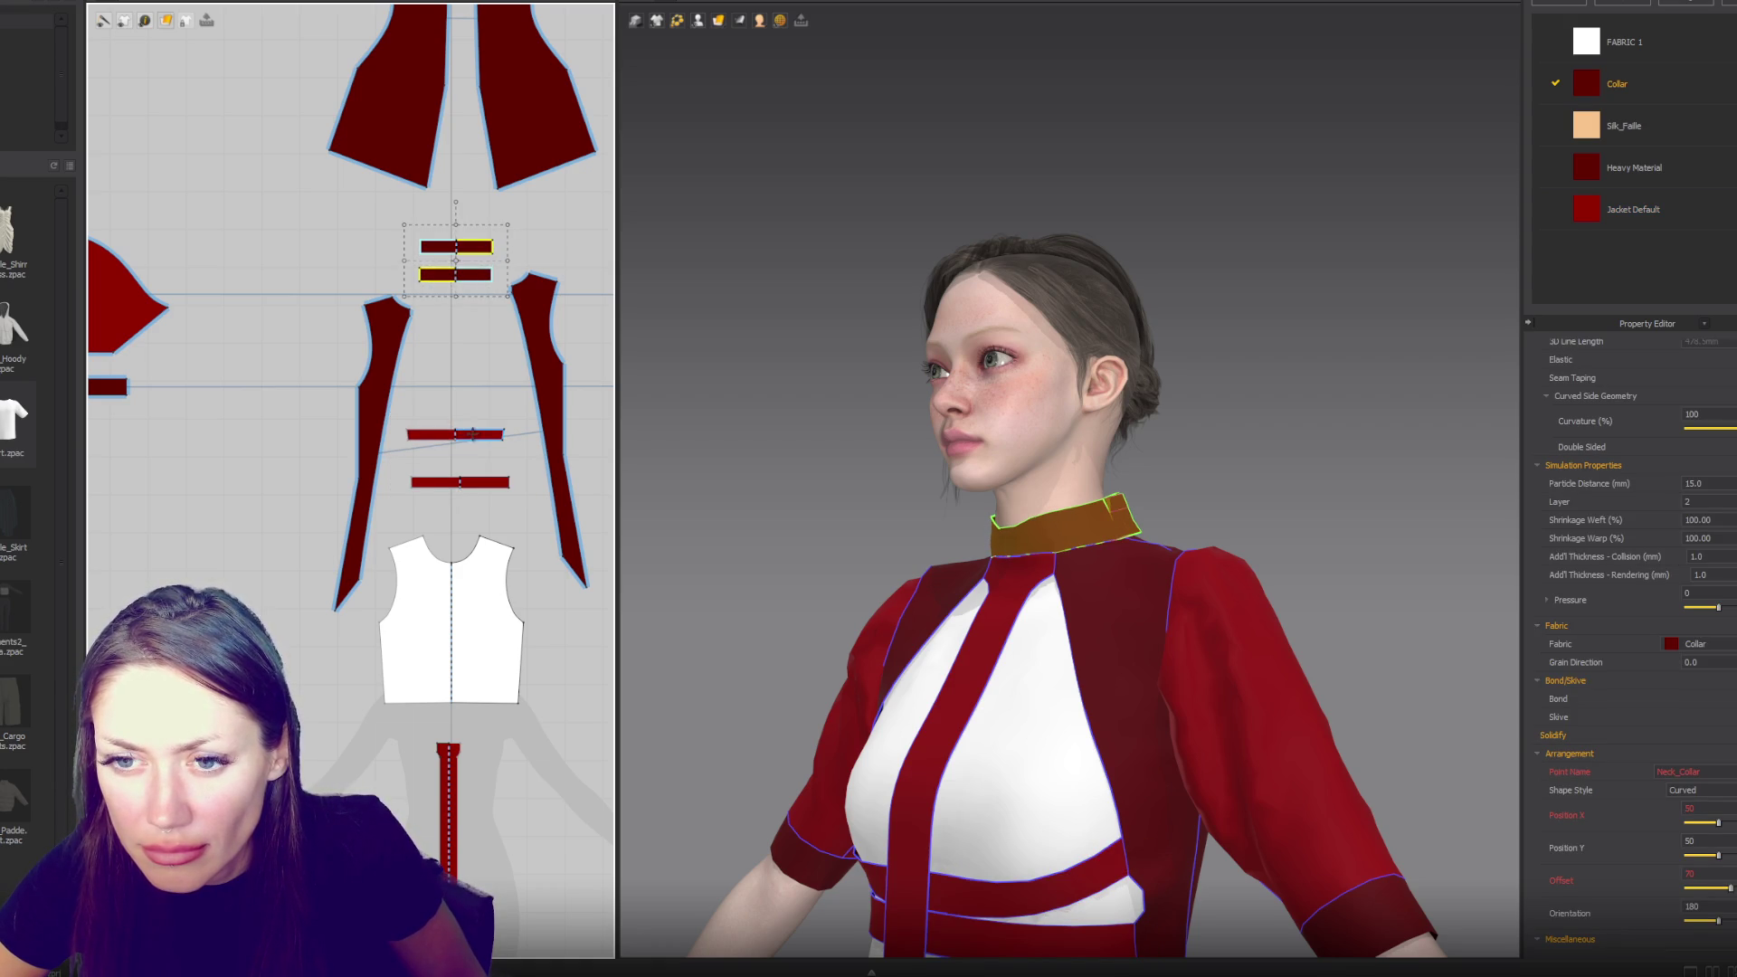
- Apply the Collar fabric to both waist straps
{"action": "left_click", "coordinate": [472, 435]}
{"action": "left_click", "coordinate": [488, 481], "text": "shift"}
{"action": "left_click", "coordinate": [1700, 643]}
{"action": "left_click", "coordinate": [1691, 670]}
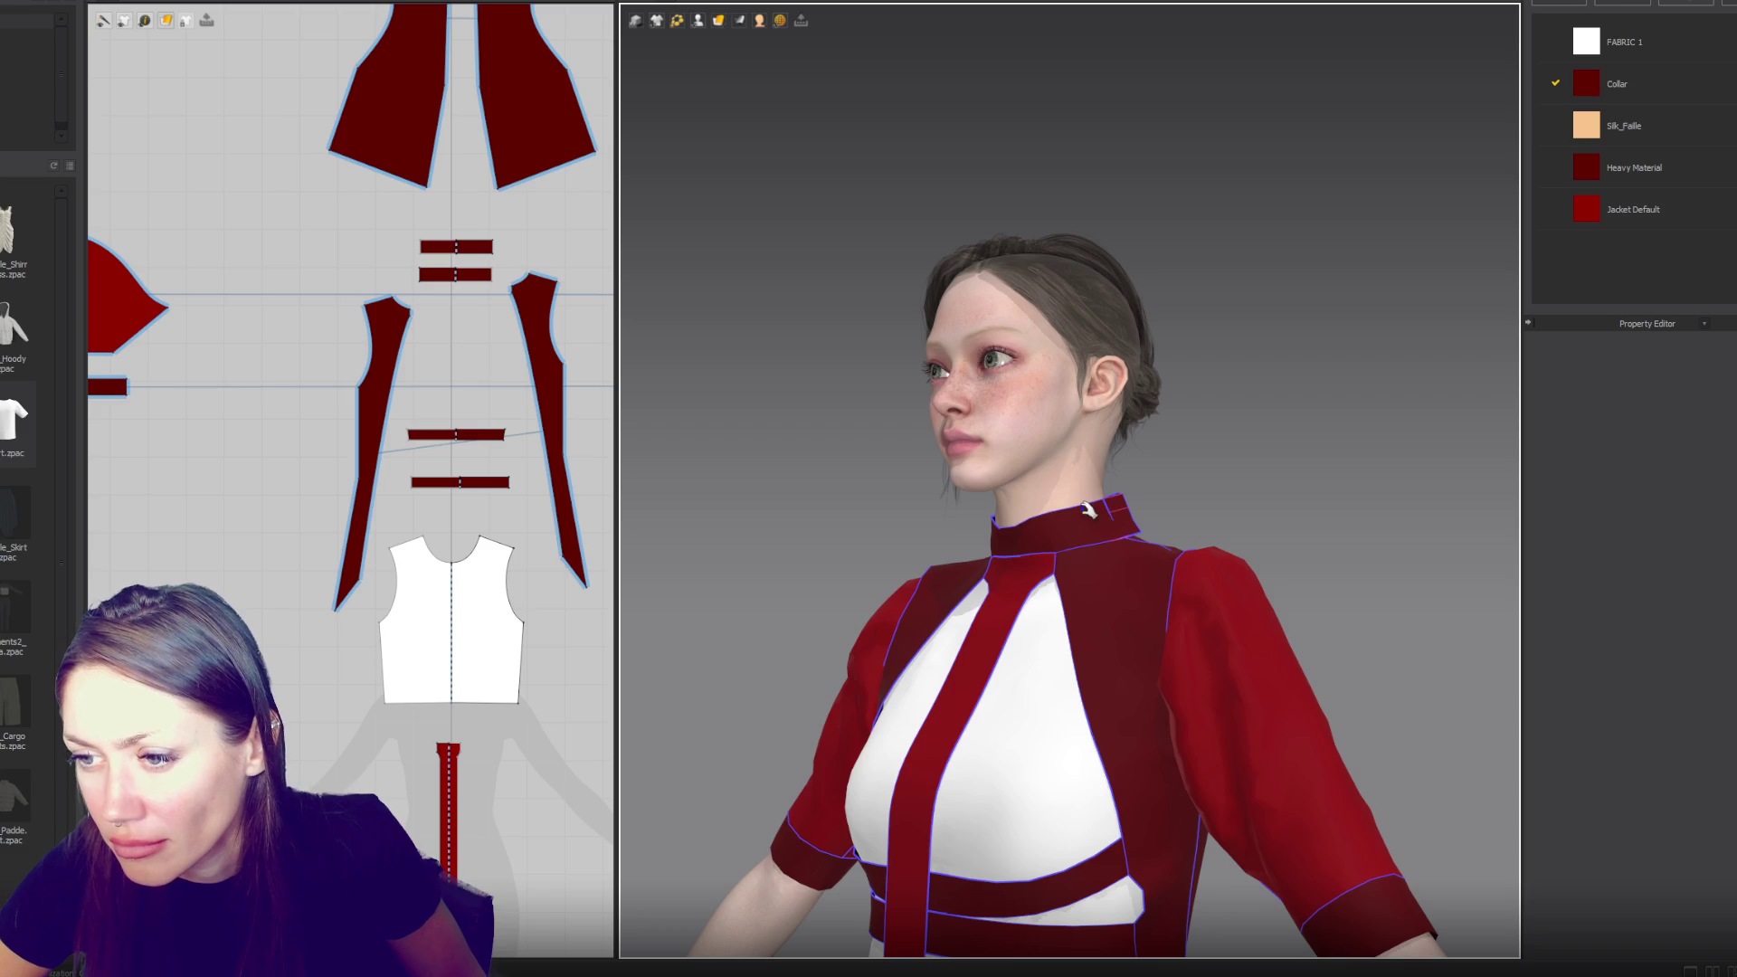
{"action": "scroll", "coordinate": [1108, 496], "scroll_direction": "down", "scroll_amount": 2}
- Switch to front and right-side views, select the collar and centre its pattern pieces
{"action": "key", "text": "2"}
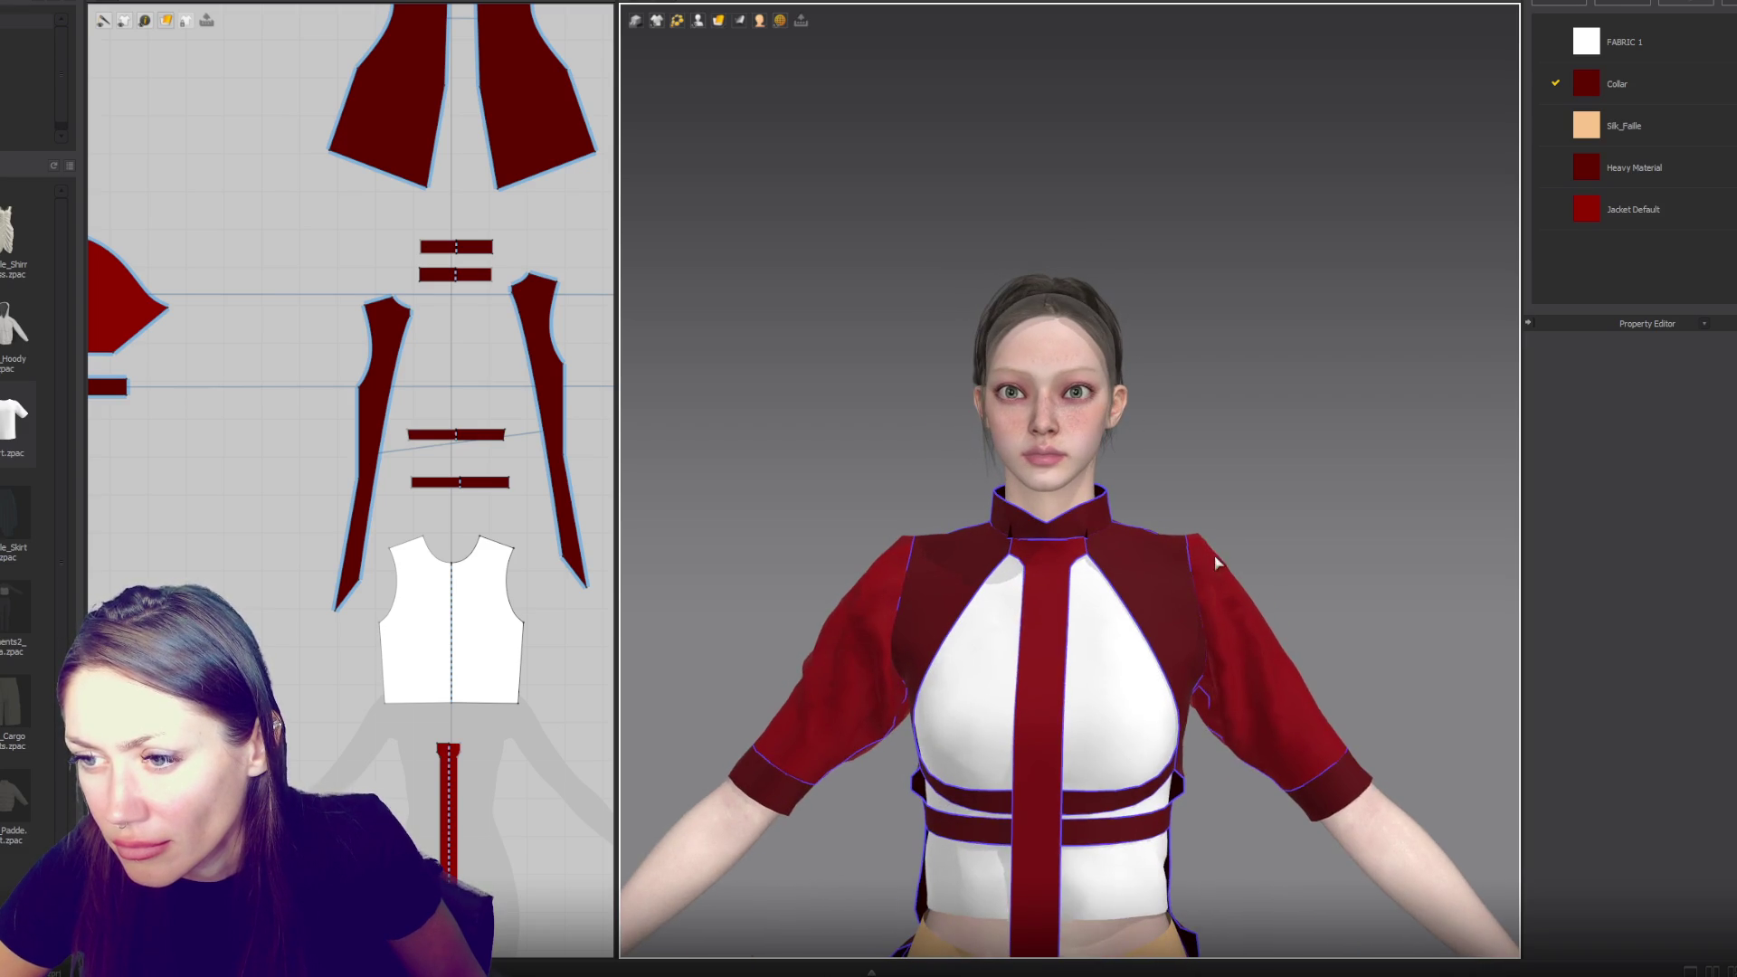
{"action": "scroll", "coordinate": [1216, 562], "scroll_direction": "up", "scroll_amount": 5}
{"action": "key", "text": "4"}
{"action": "left_click", "coordinate": [1066, 655]}
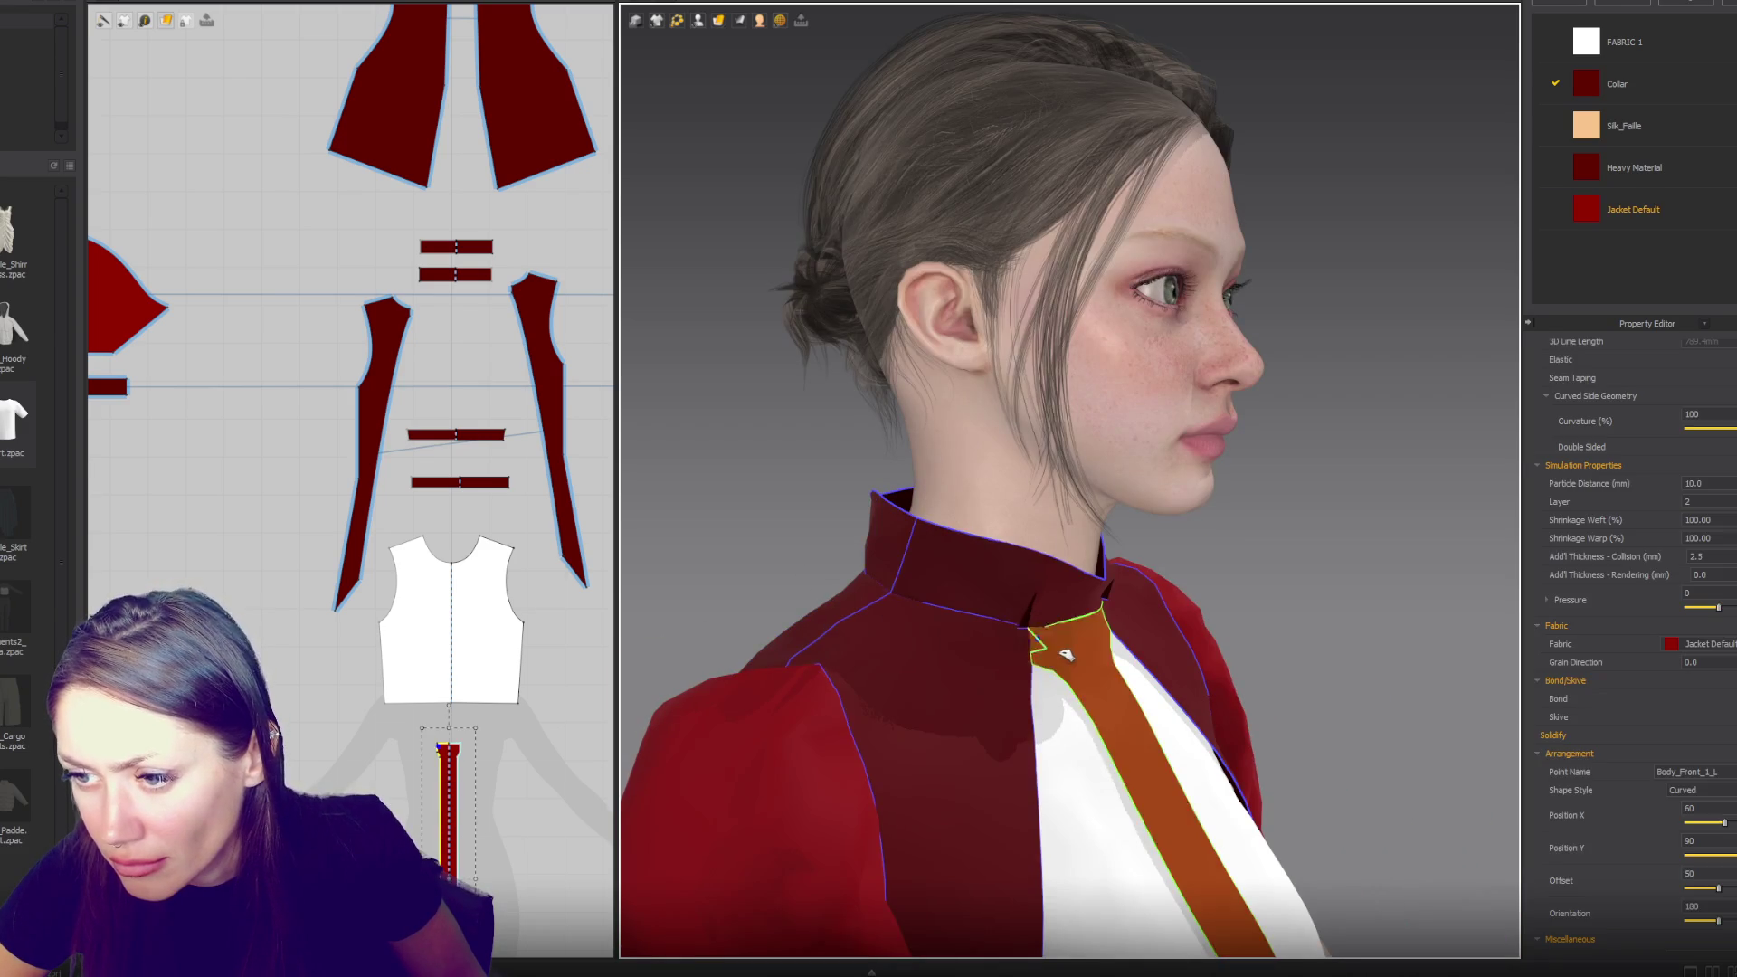
{"action": "left_click", "coordinate": [993, 617]}
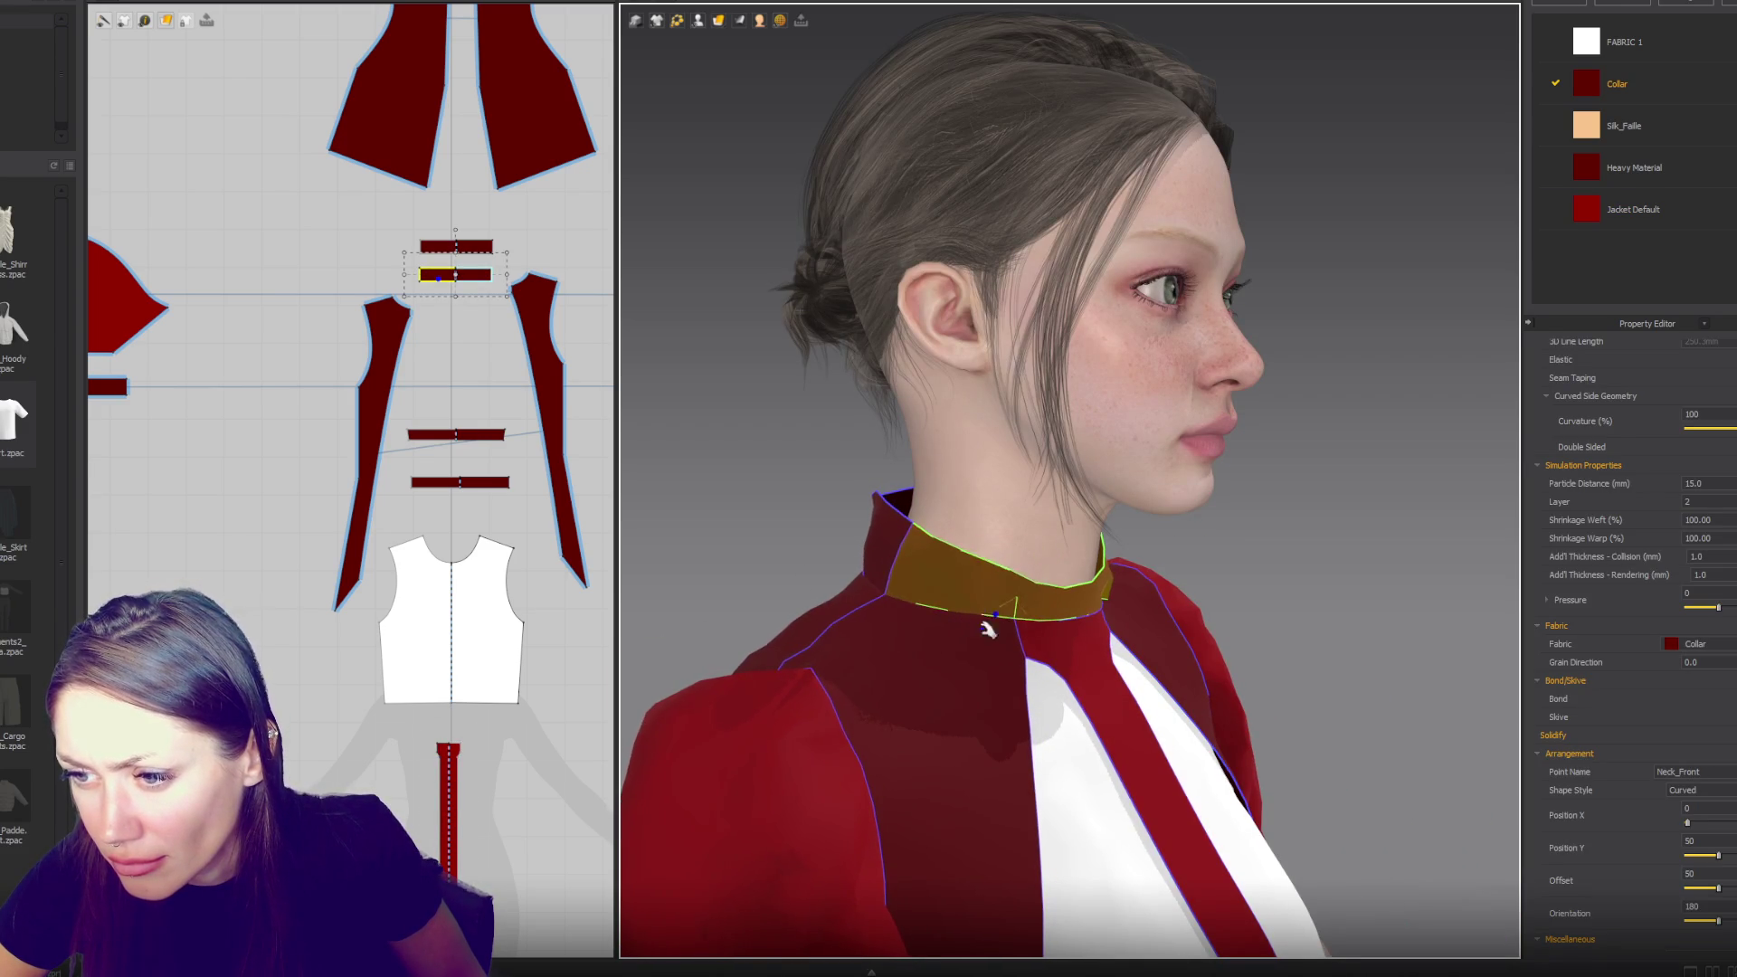
{"action": "scroll", "coordinate": [444, 231], "scroll_direction": "up", "scroll_amount": 5}
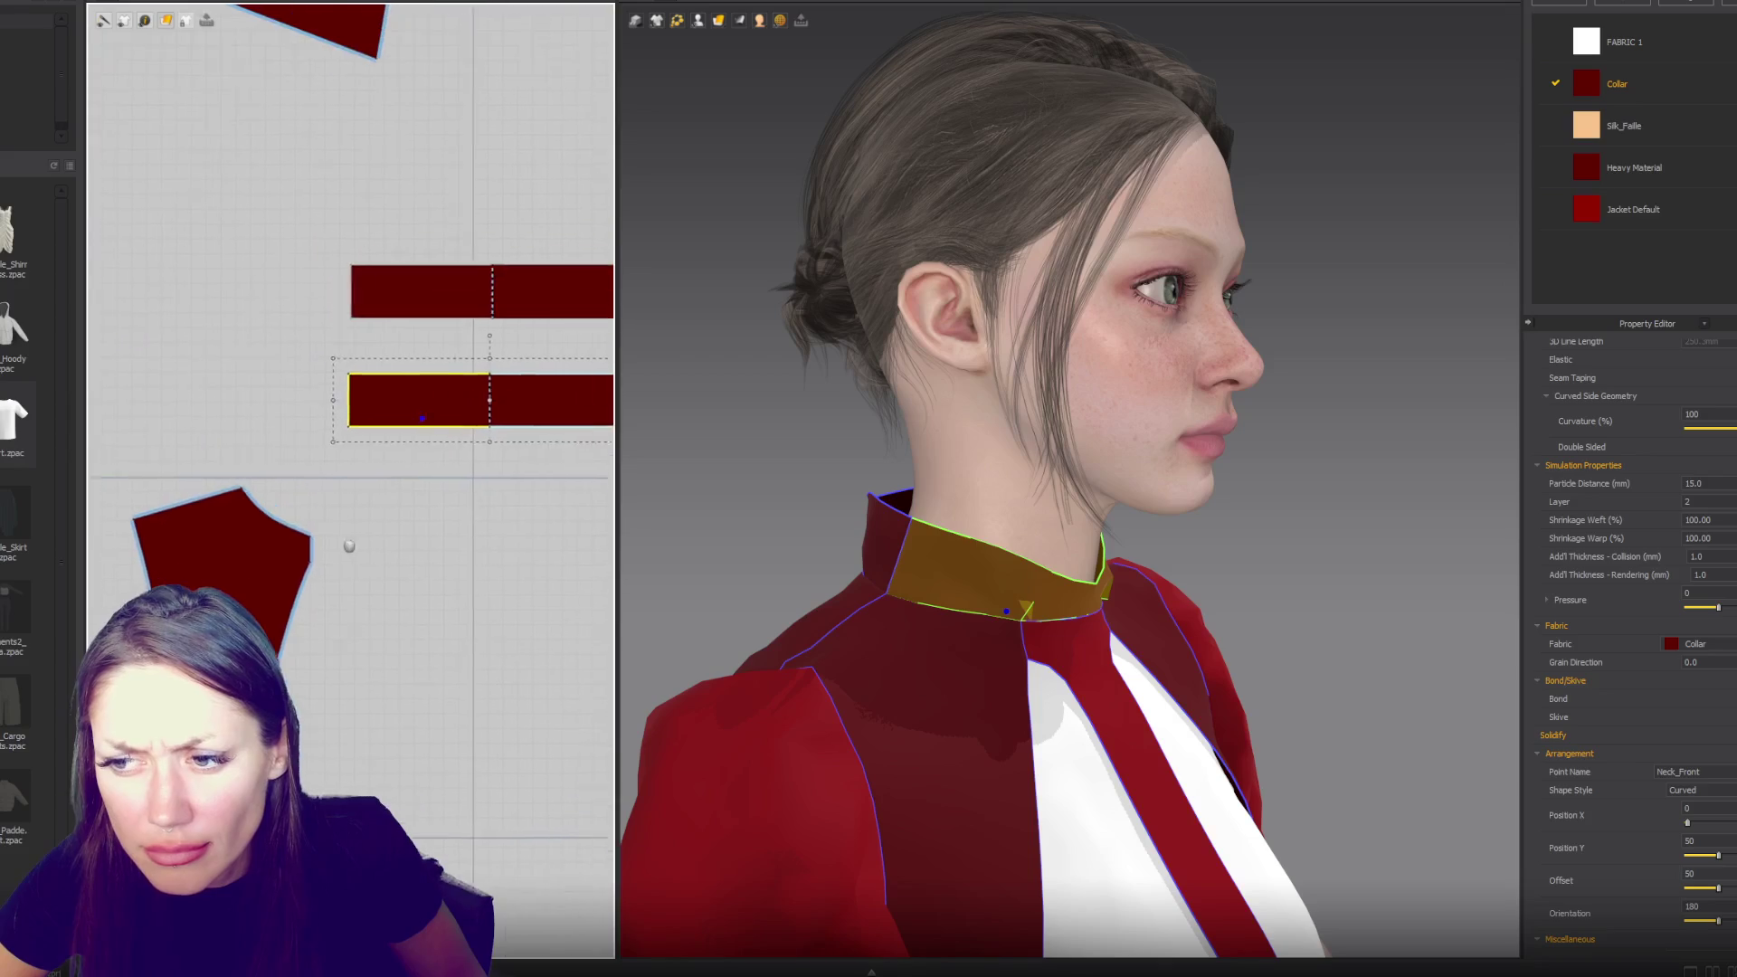
{"action": "middle_click_drag", "start_coordinate": [429, 392], "coordinate": [402, 414]}
{"action": "scroll", "coordinate": [448, 470], "scroll_direction": "up", "scroll_amount": 5}
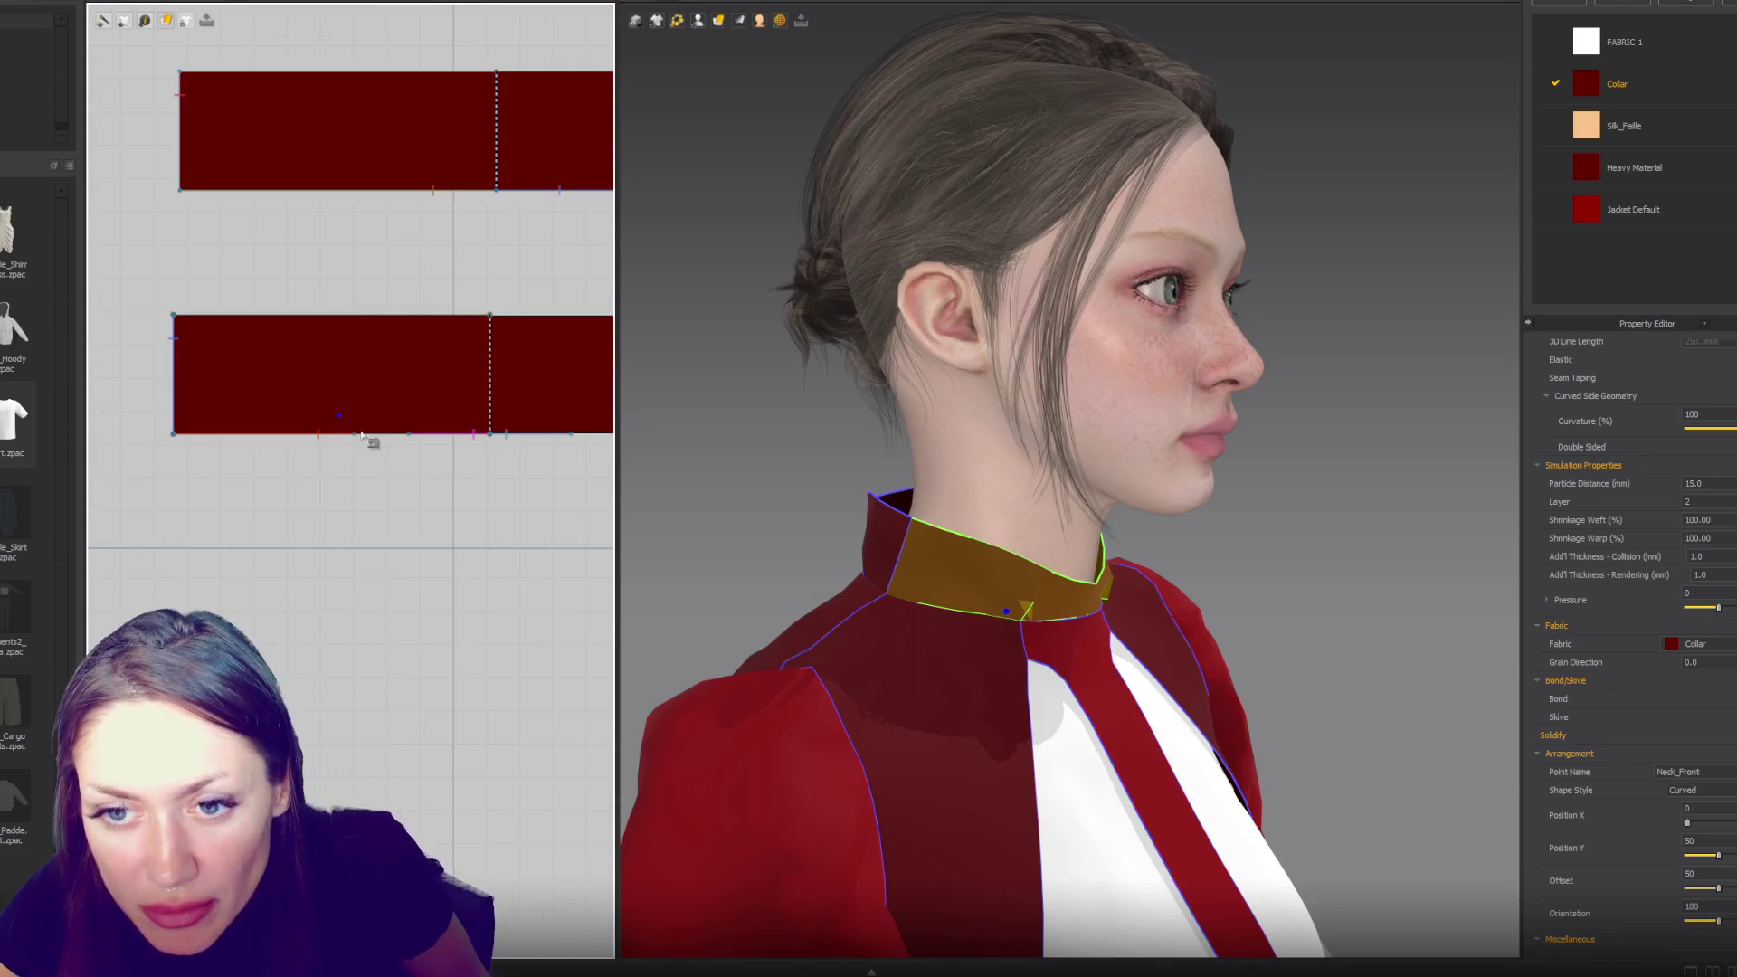
- Sew a seam from the lower collar piece's bottom edge to the curved piece's corner
{"action": "key", "text": "b"}
{"action": "left_click", "coordinate": [371, 435]}
{"action": "left_click", "coordinate": [392, 434]}
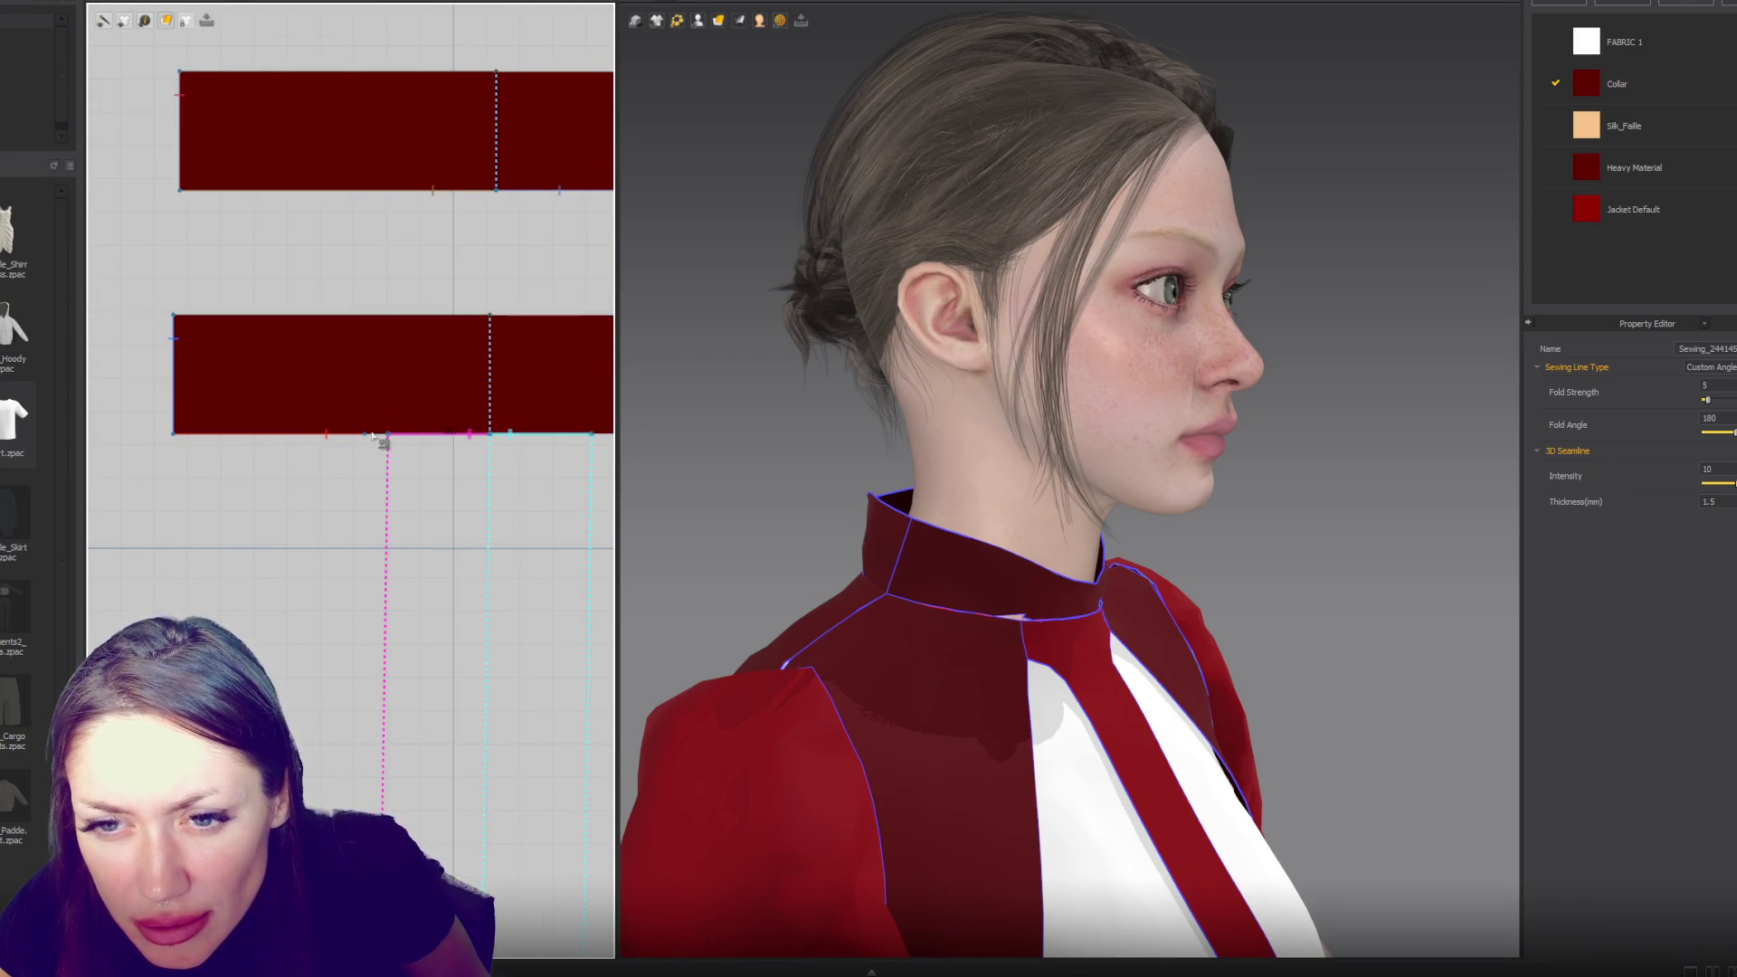
{"action": "left_click", "coordinate": [371, 438]}
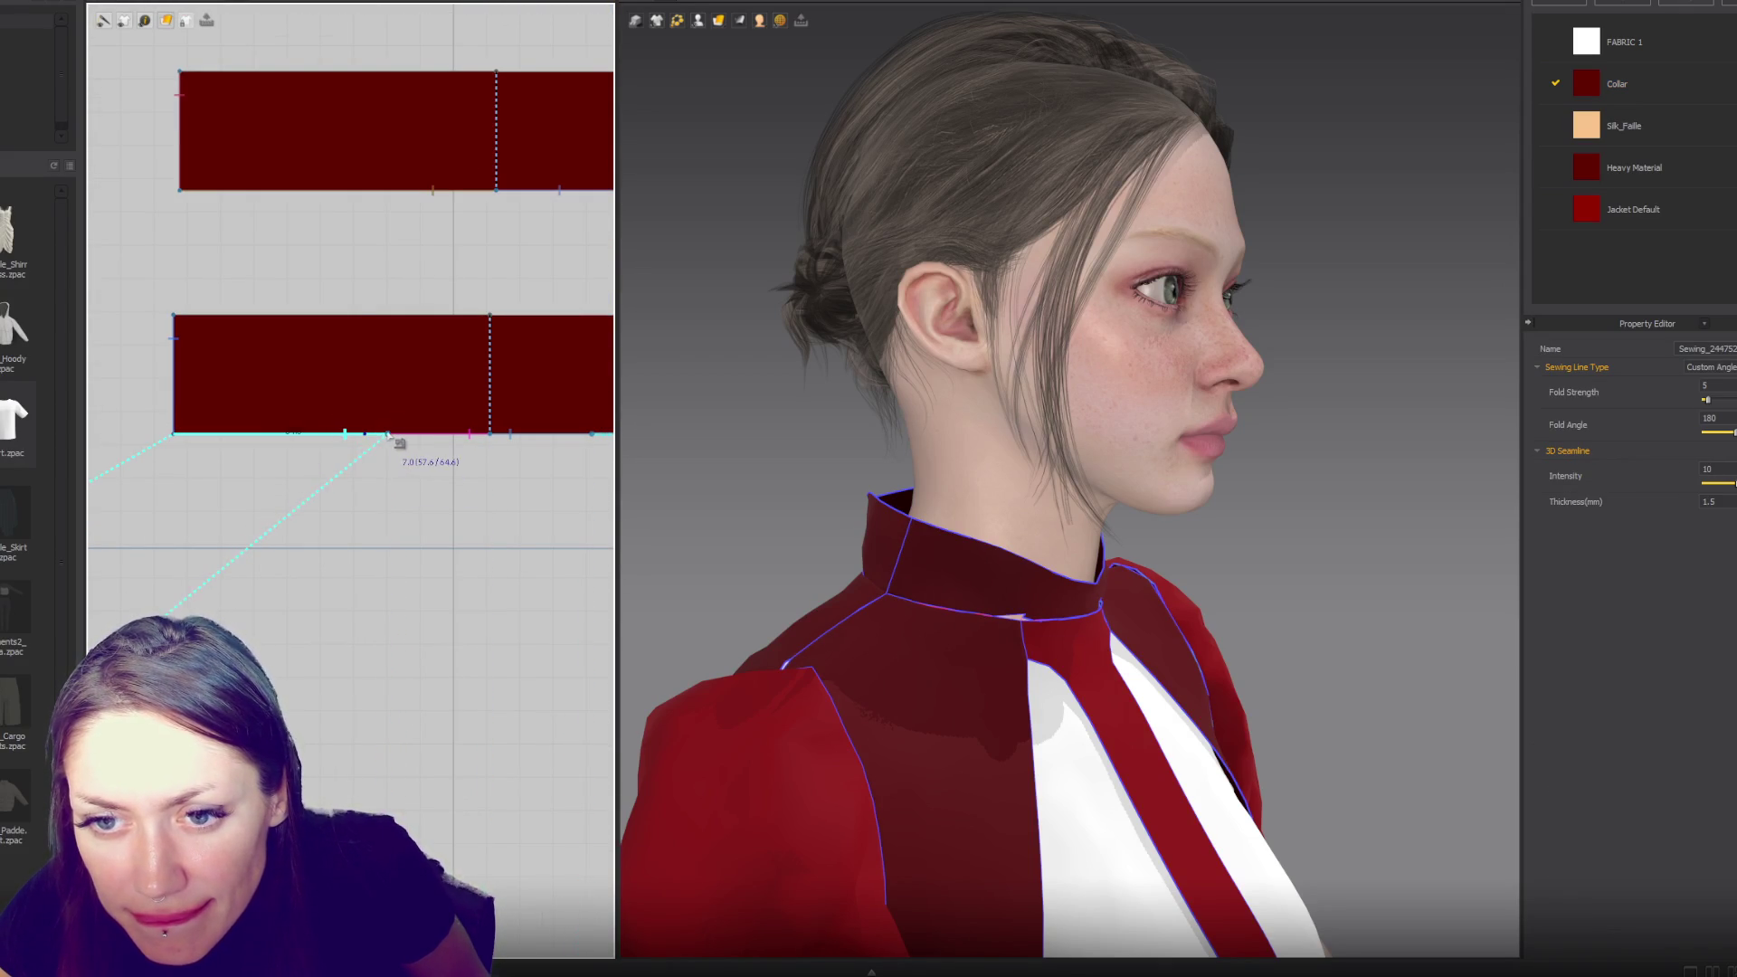
{"action": "scroll", "coordinate": [399, 446], "scroll_direction": "down", "scroll_amount": 3}
{"action": "scroll", "coordinate": [488, 545], "scroll_direction": "up", "scroll_amount": 2}
{"action": "scroll", "coordinate": [442, 513], "scroll_direction": "up", "scroll_amount": 3}
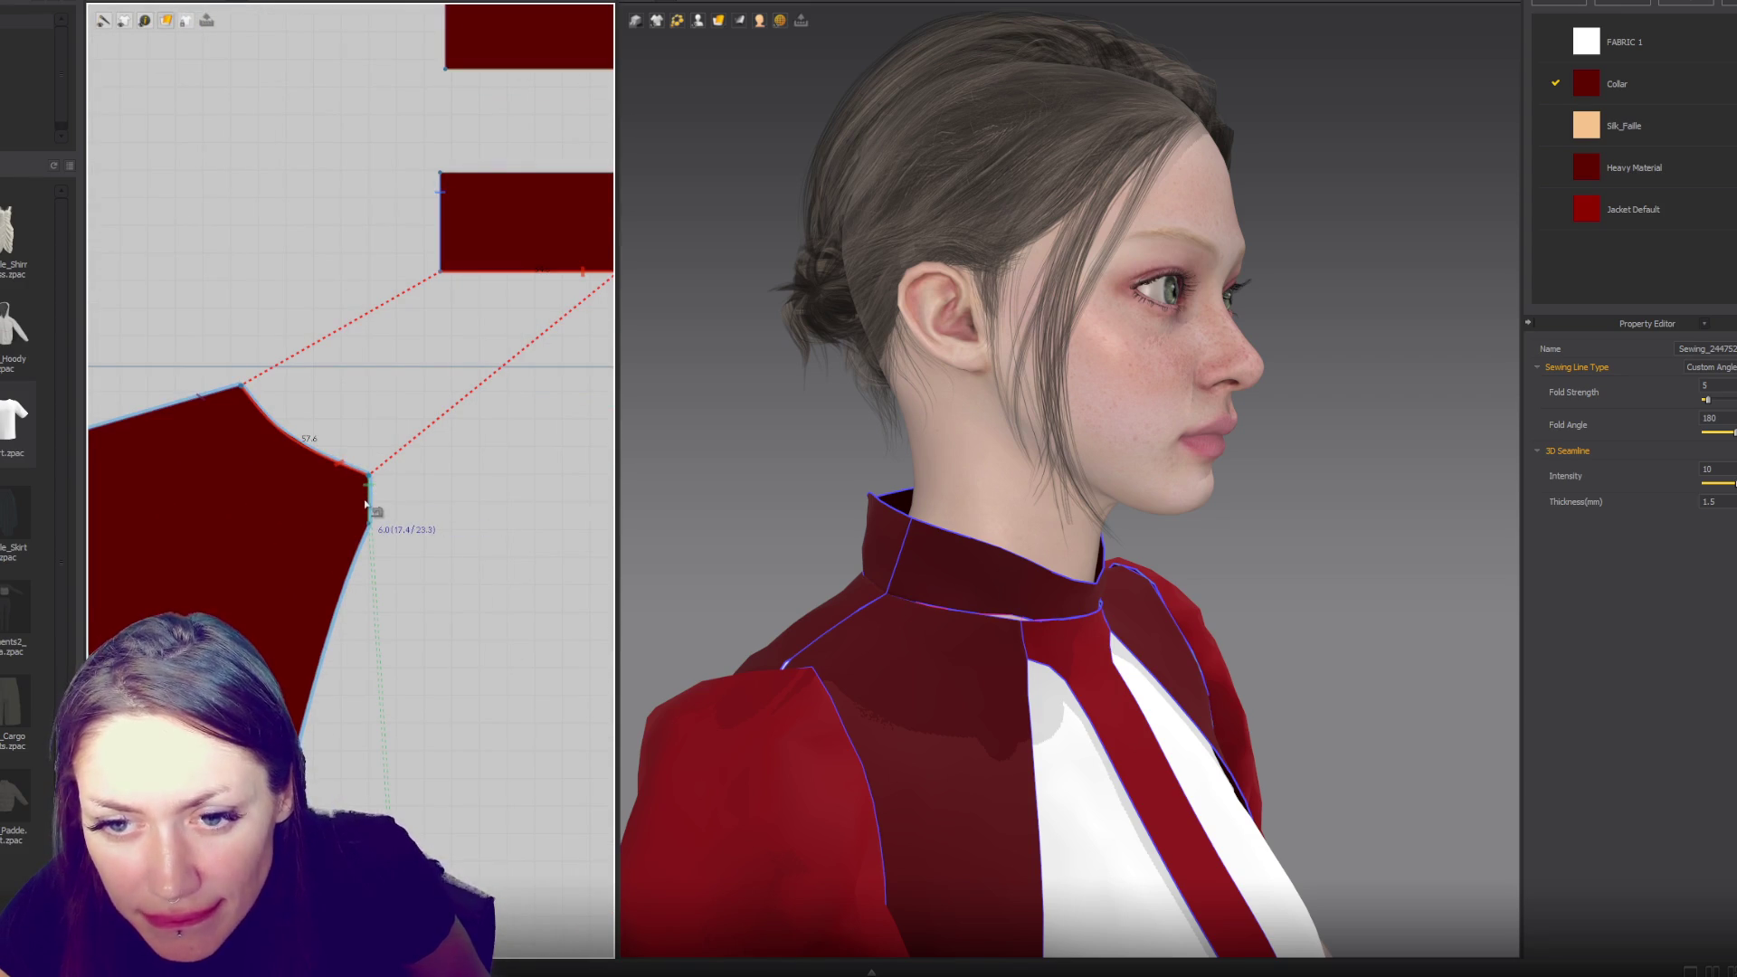
{"action": "left_click", "coordinate": [367, 504]}
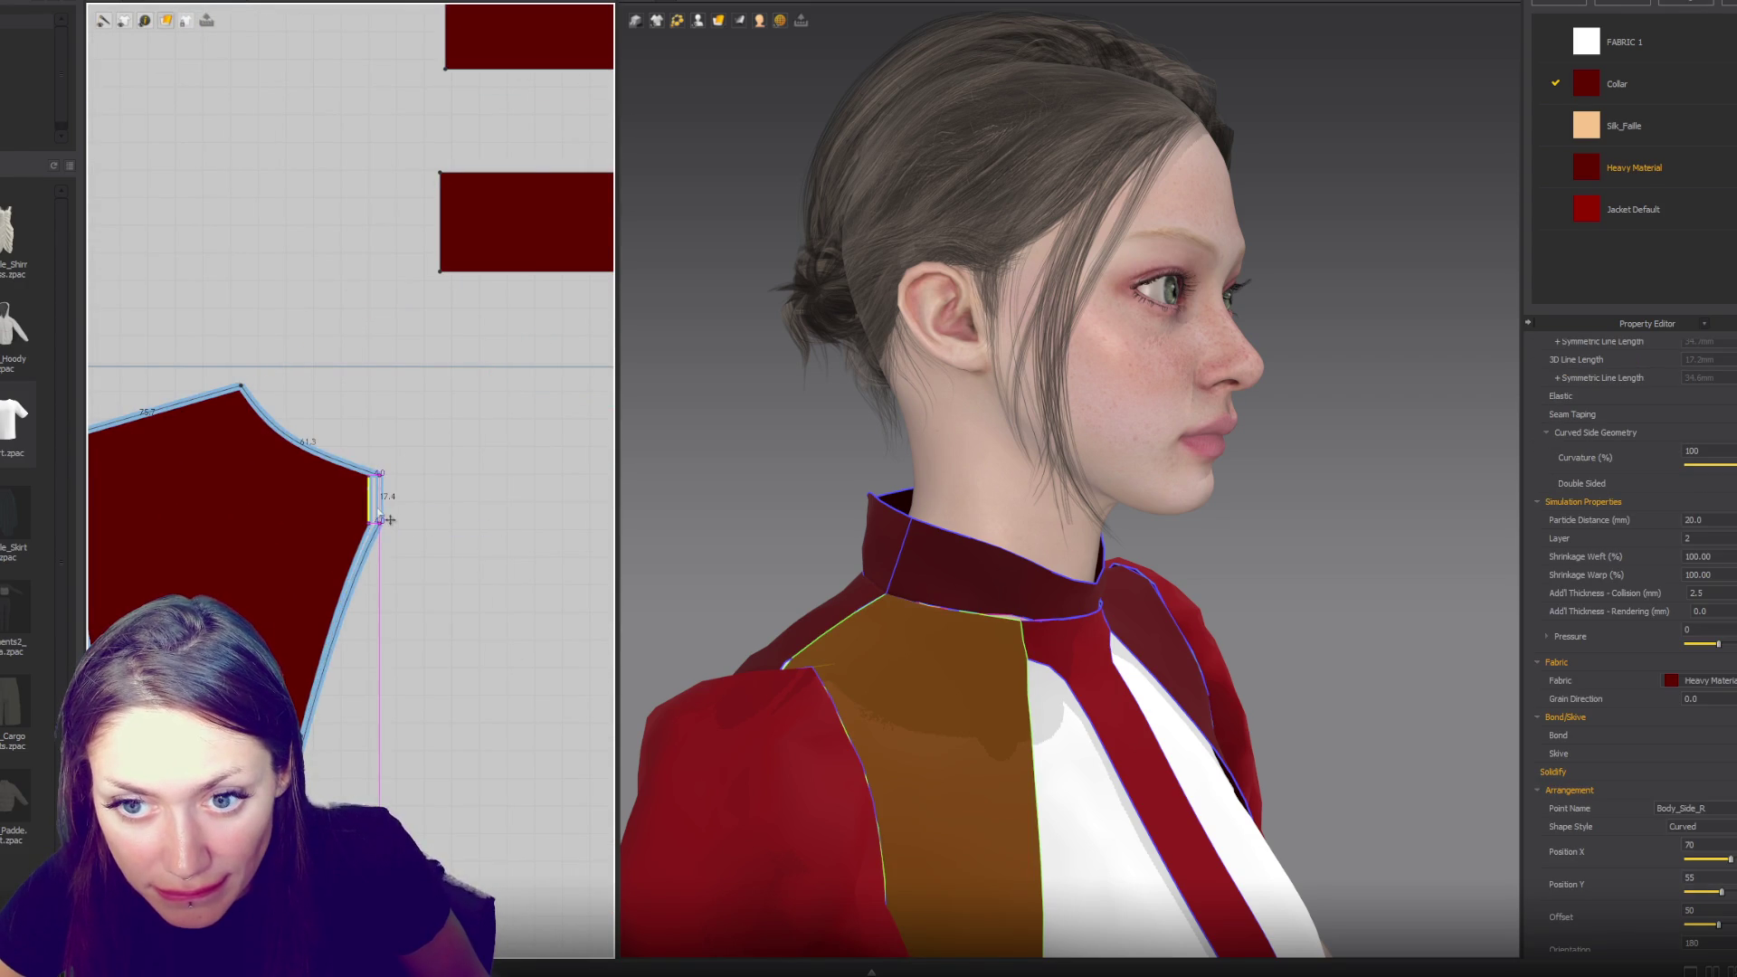
{"action": "left_click", "coordinate": [367, 484]}
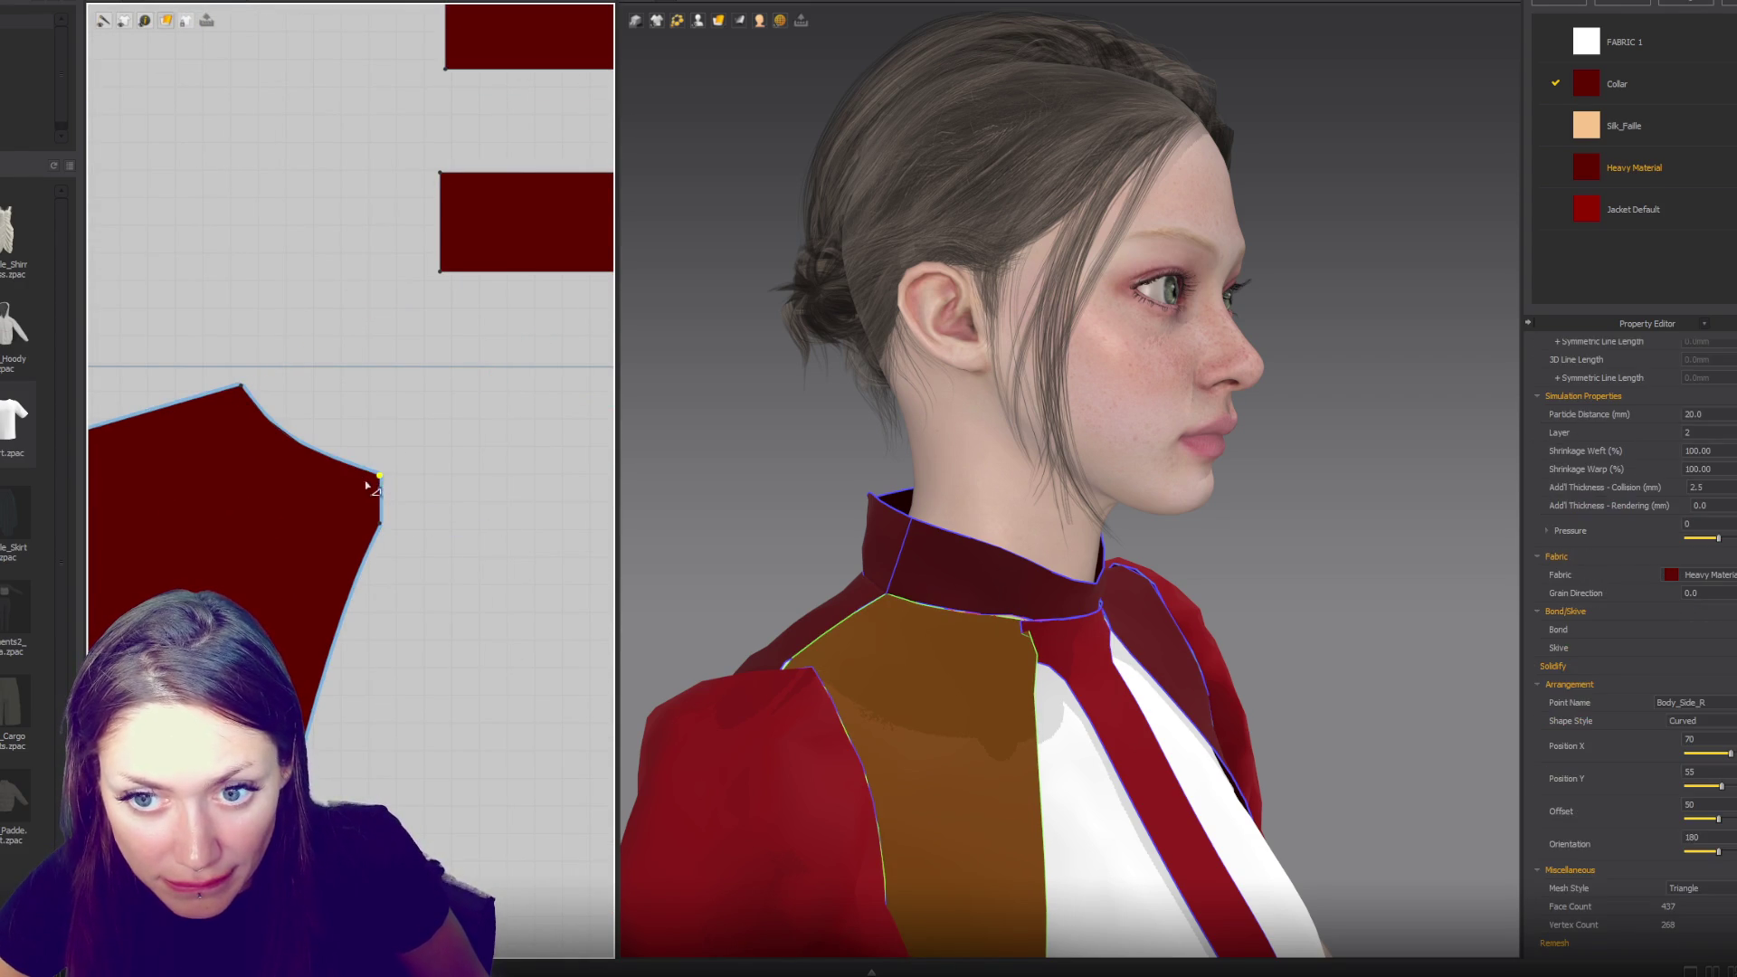
{"action": "left_click", "coordinate": [357, 473]}
{"action": "left_click", "coordinate": [380, 476]}
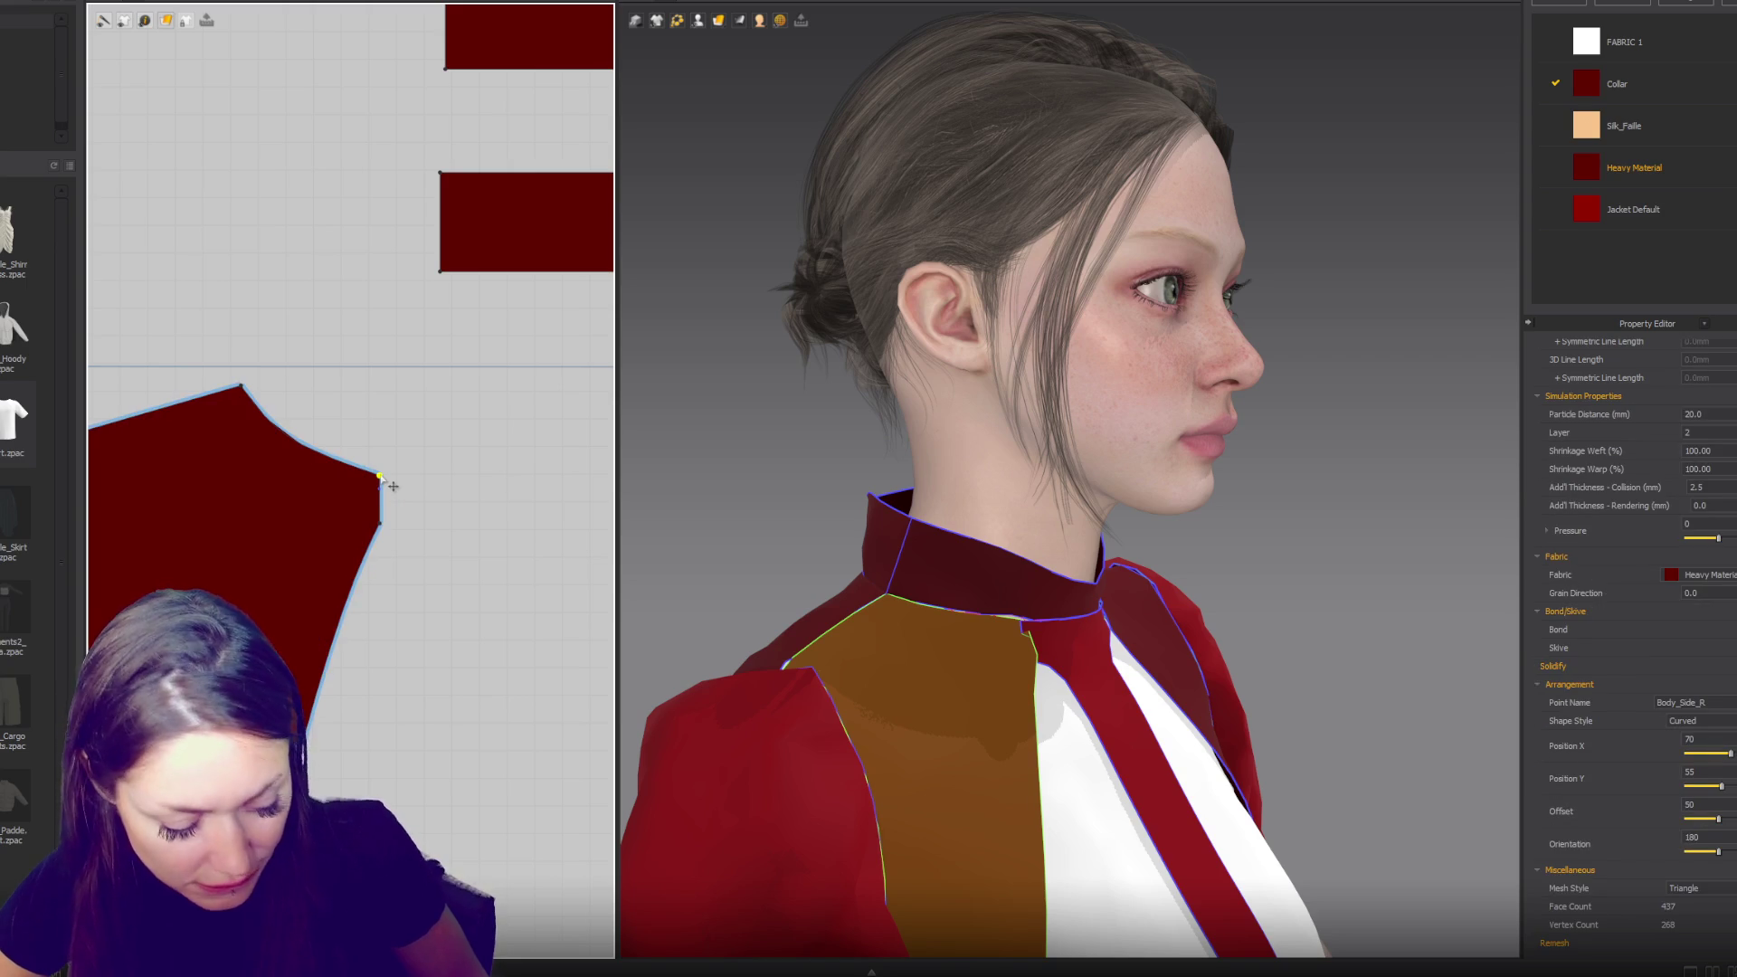
{"action": "key", "text": "n"}
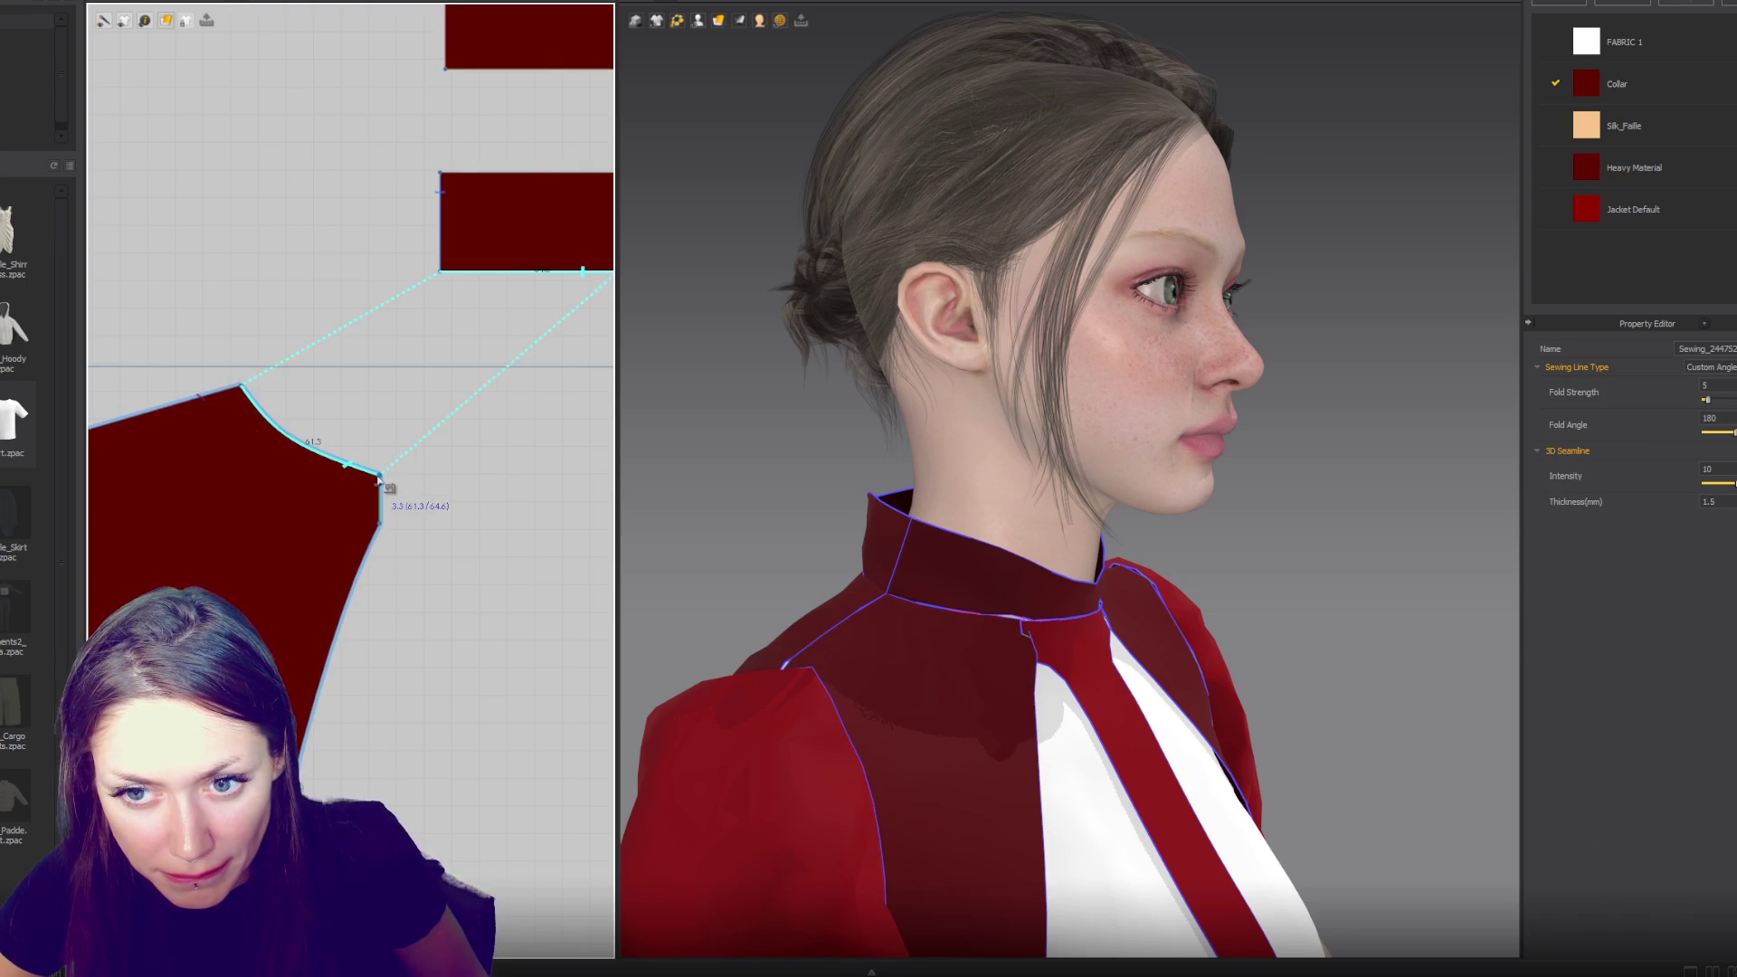
- Reshape the side panel's curved top edge to about 64.1 and check it from the front
{"action": "key", "text": "z"}
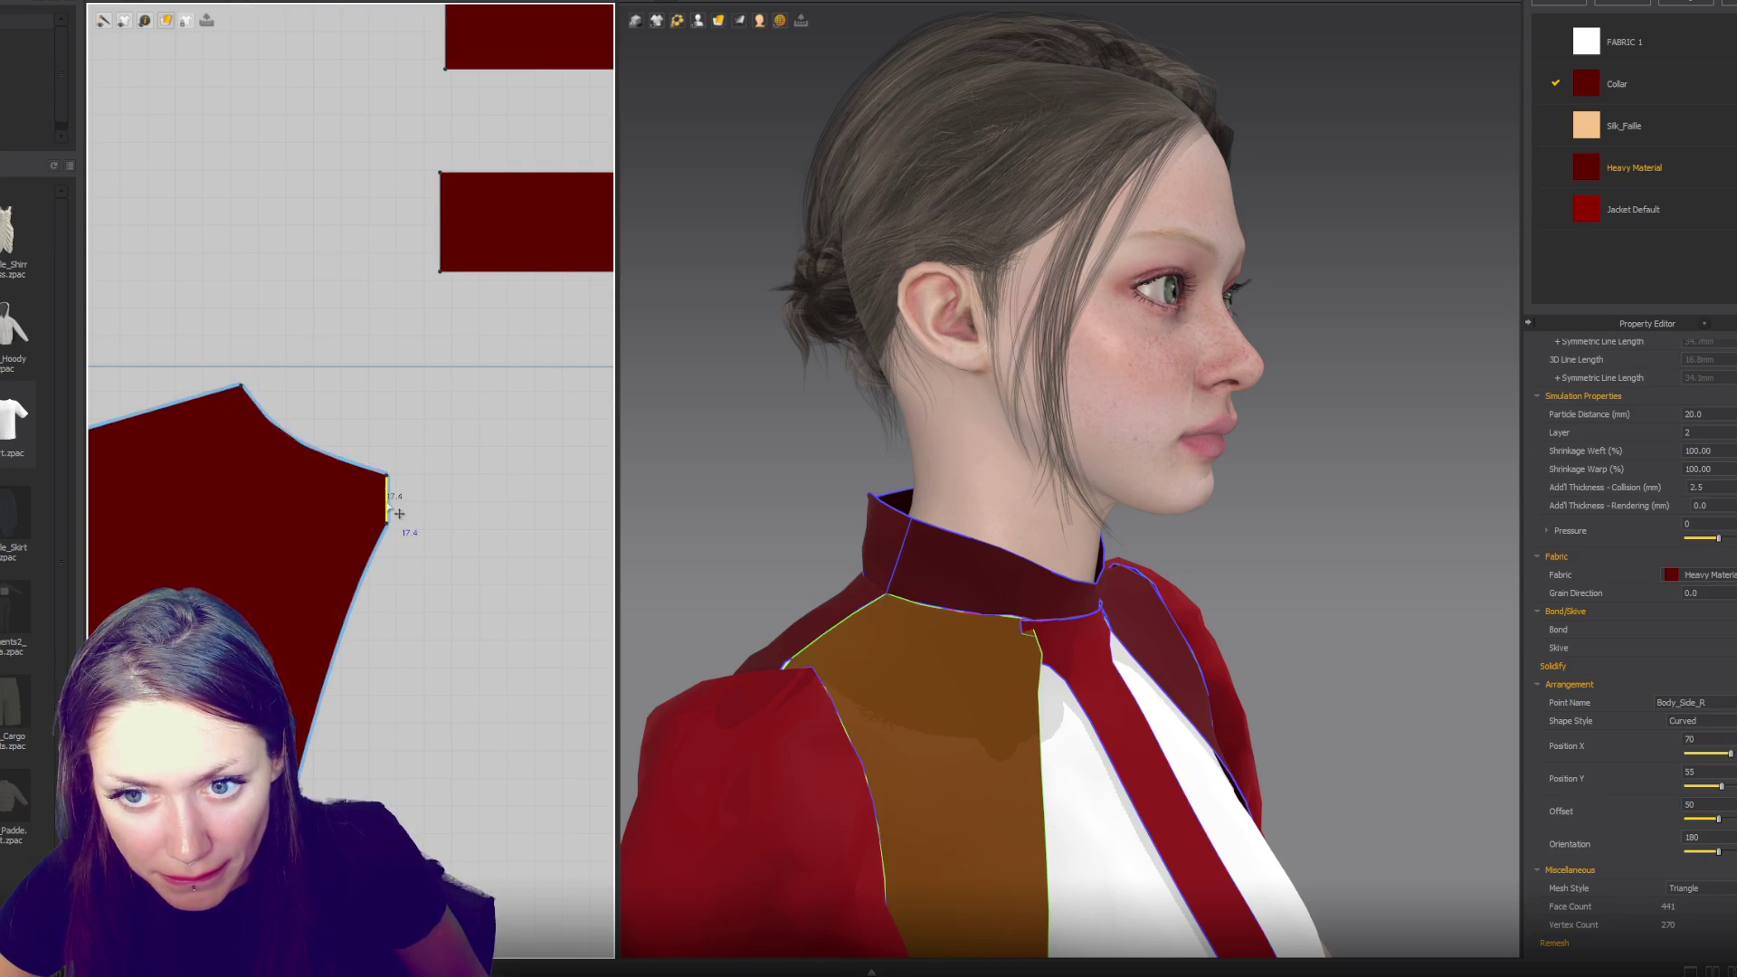
{"action": "left_click", "coordinate": [328, 459]}
{"action": "scroll", "coordinate": [331, 457], "scroll_direction": "up", "scroll_amount": 3}
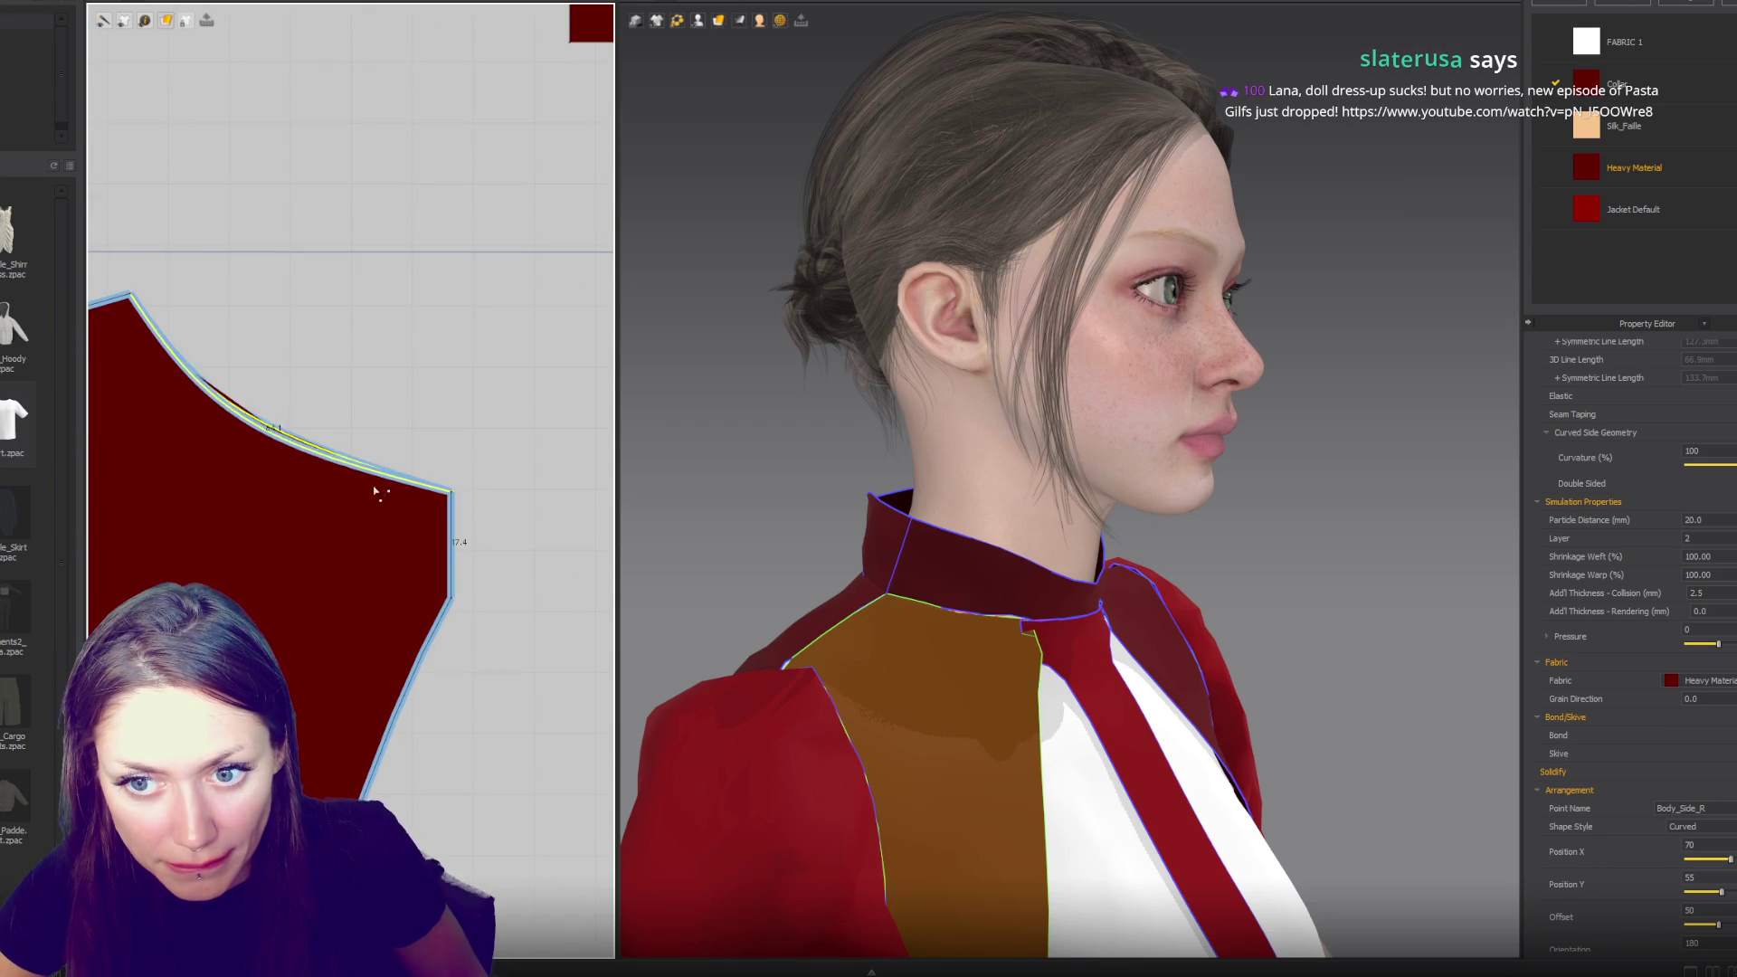
{"action": "mouse_move", "coordinate": [433, 513]}
{"action": "left_mouse_down"}
{"action": "mouse_move", "coordinate": [399, 504]}
{"action": "mouse_move", "coordinate": [482, 546]}
{"action": "left_mouse_up"}
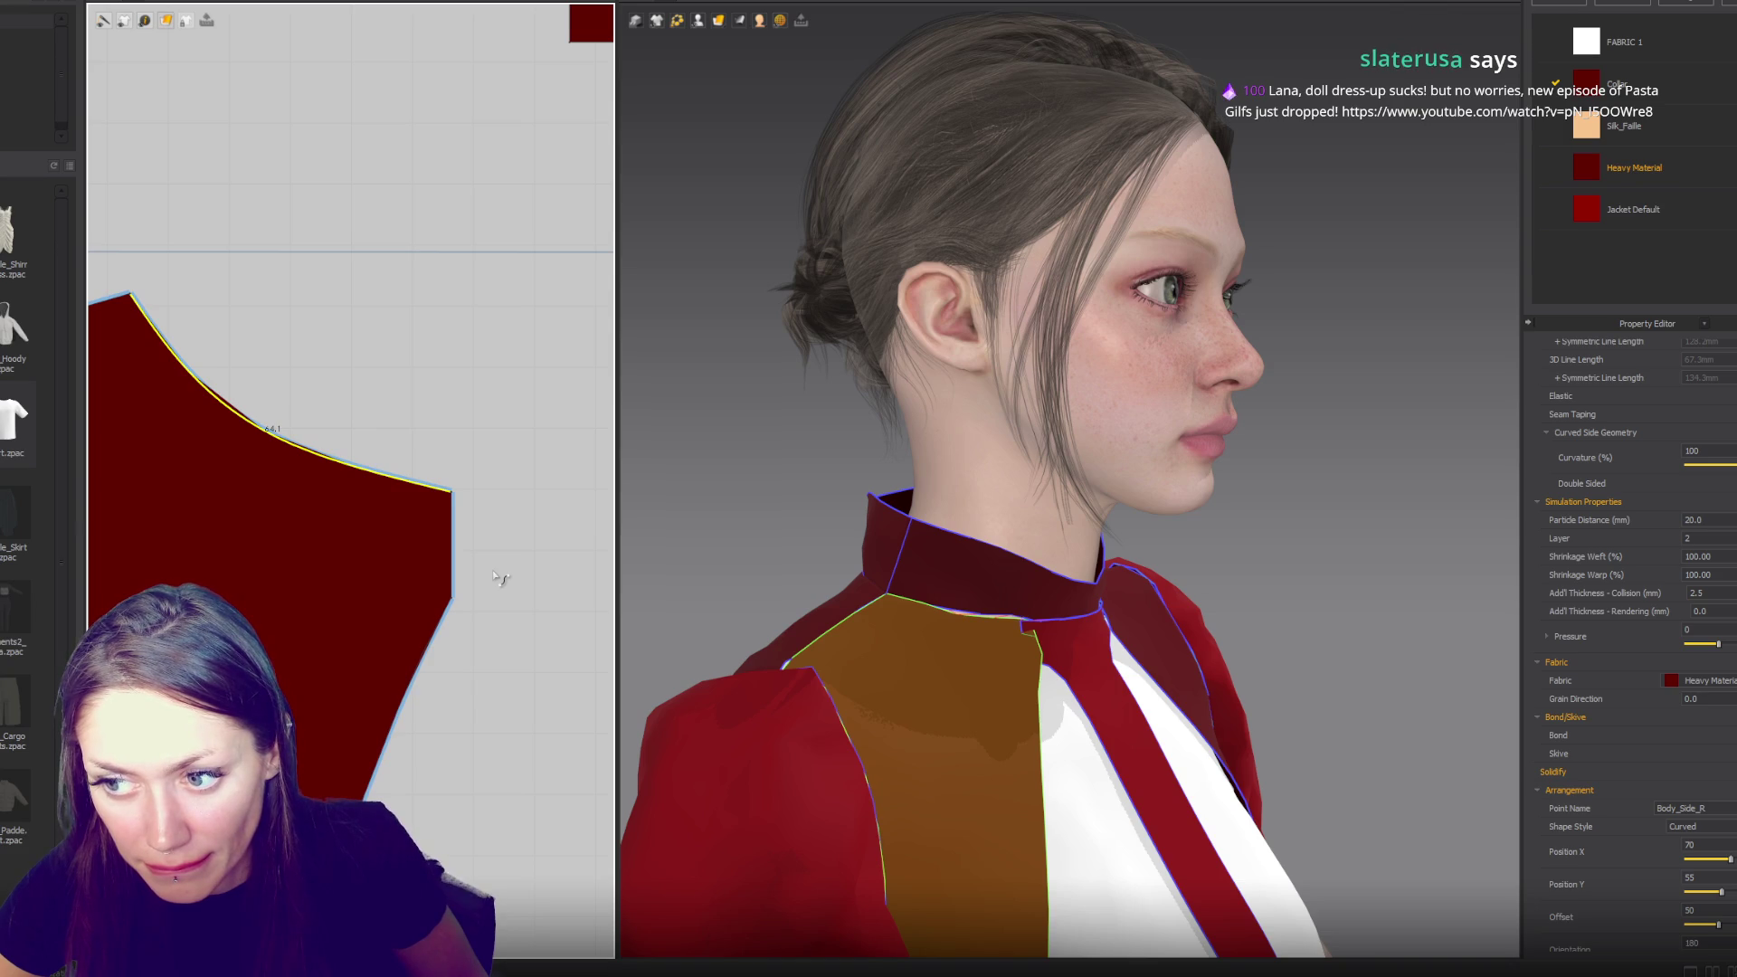
{"action": "mouse_move", "coordinate": [843, 575]}
{"action": "right_mouse_down"}
{"action": "mouse_move", "coordinate": [851, 548]}
{"action": "mouse_move", "coordinate": [717, 473]}
{"action": "mouse_move", "coordinate": [866, 508]}
{"action": "mouse_move", "coordinate": [996, 666]}
{"action": "mouse_move", "coordinate": [799, 360]}
{"action": "mouse_move", "coordinate": [706, 349]}
{"action": "mouse_move", "coordinate": [633, 389]}
{"action": "right_mouse_up"}
{"action": "scroll", "coordinate": [298, 472], "scroll_direction": "down", "scroll_amount": 5}
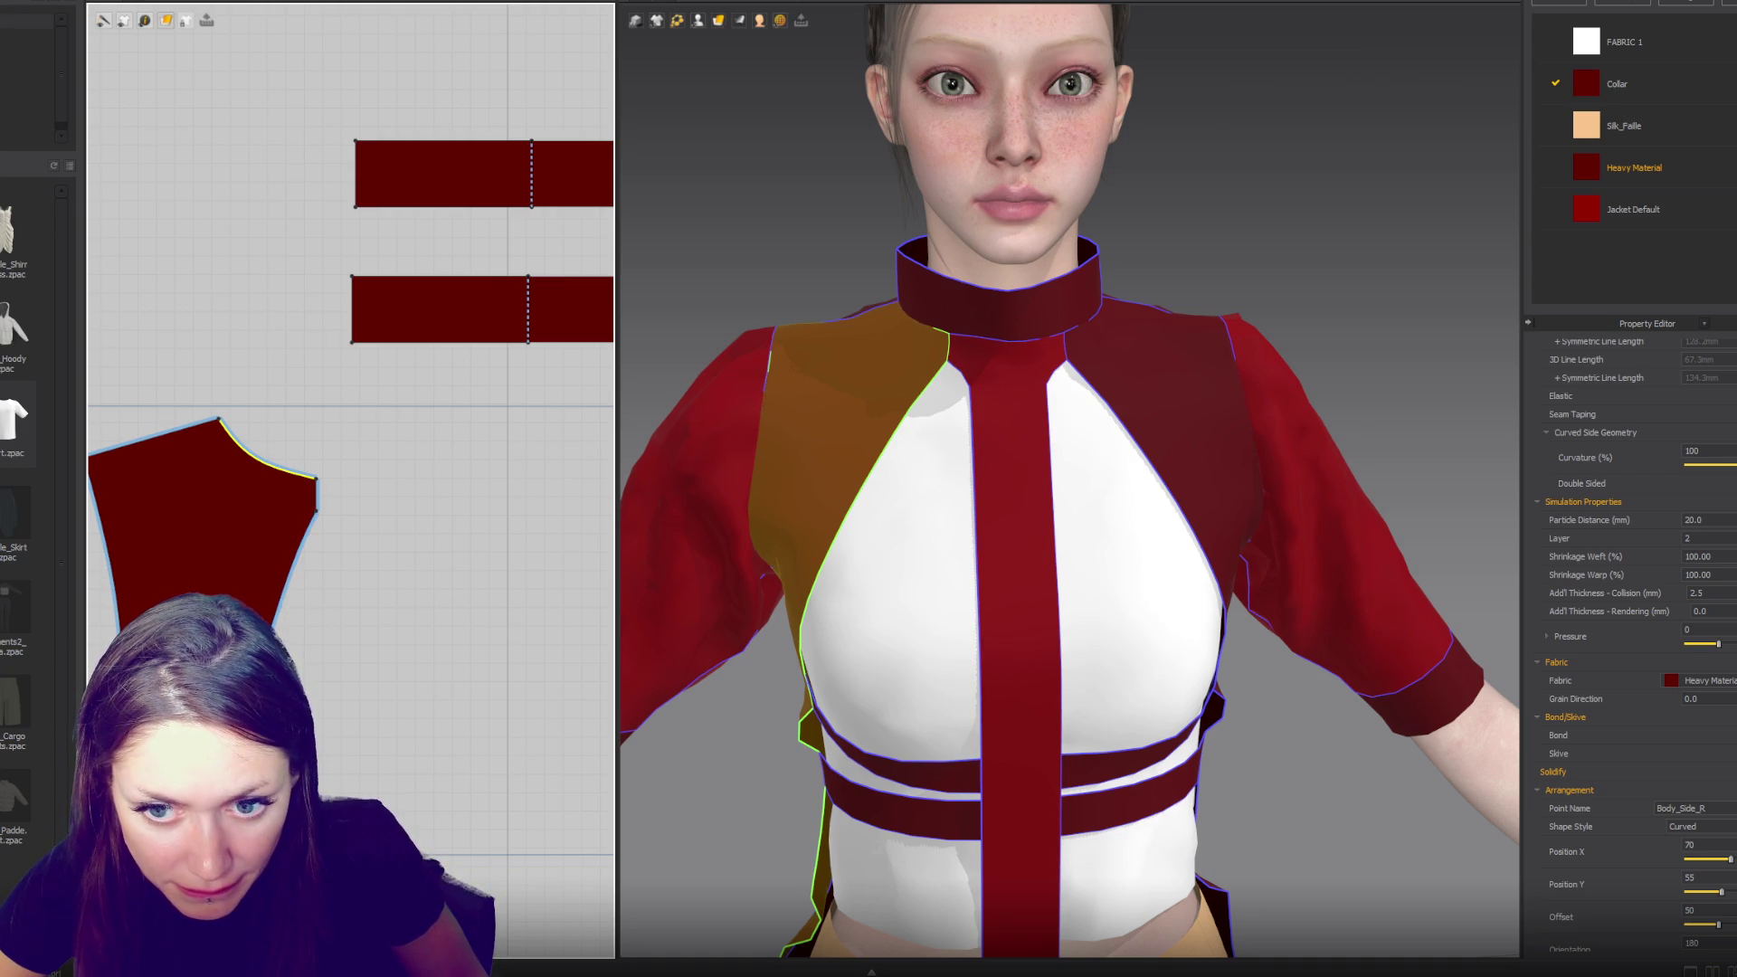
- Select a point on the side panel's lower right edge and pull it slightly inward
{"action": "left_click", "coordinate": [291, 601]}
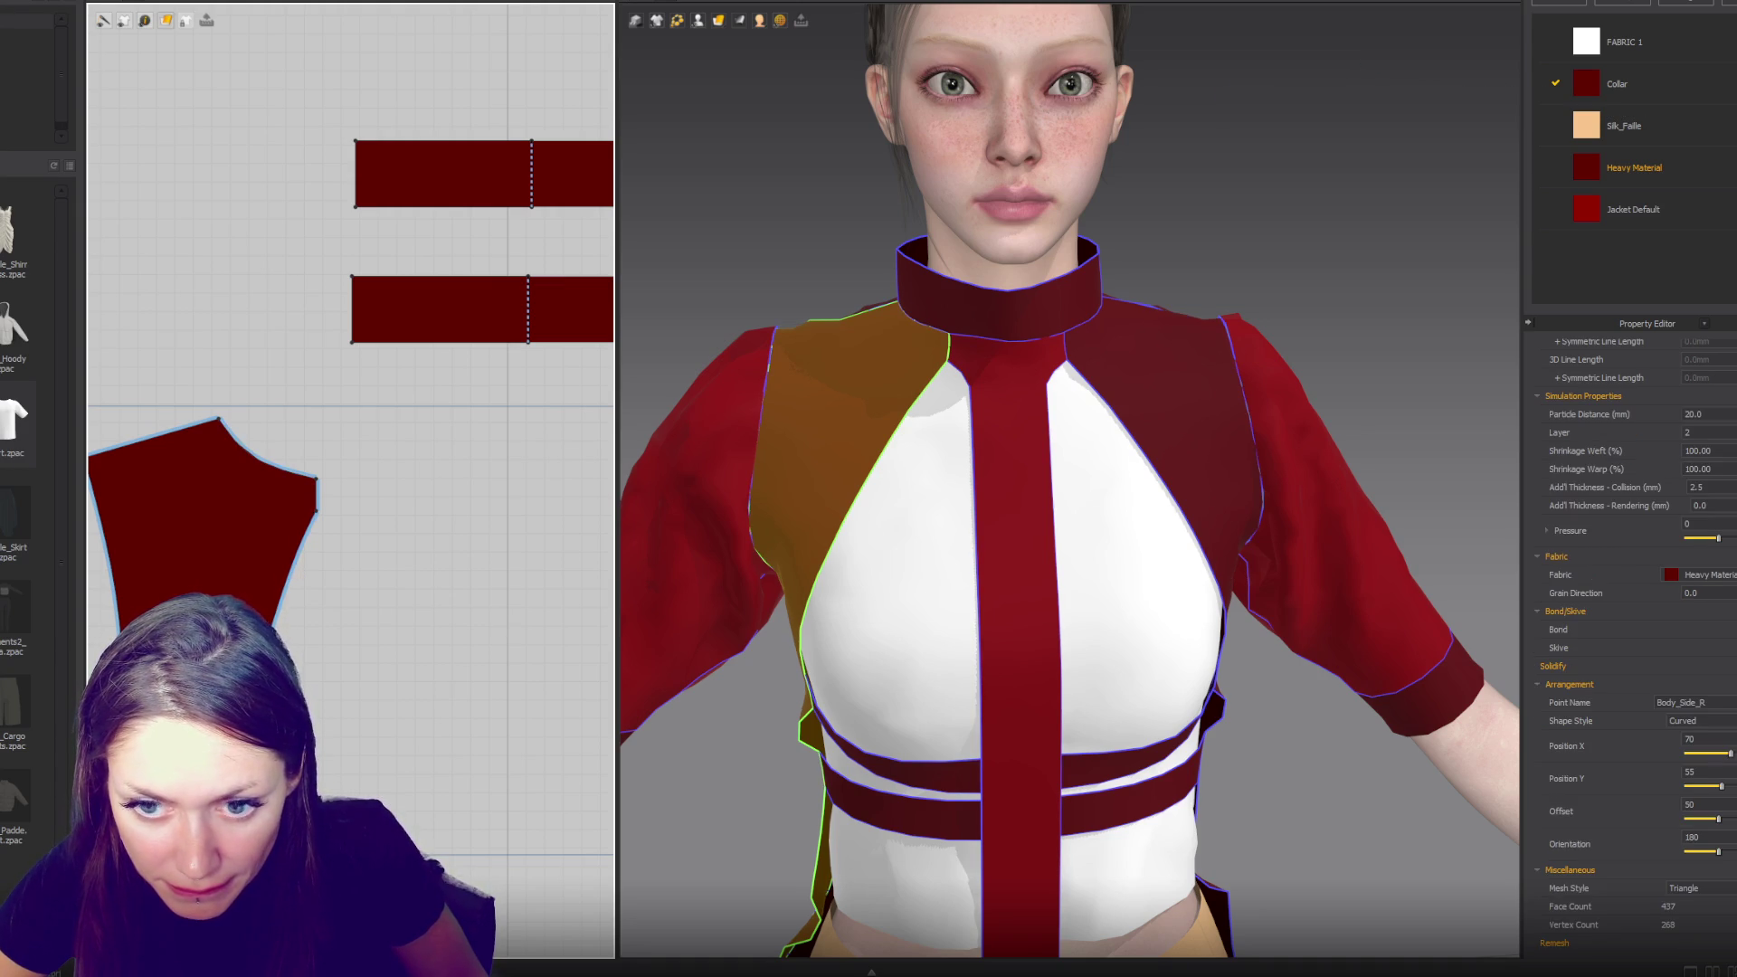
{"action": "left_click", "coordinate": [289, 601]}
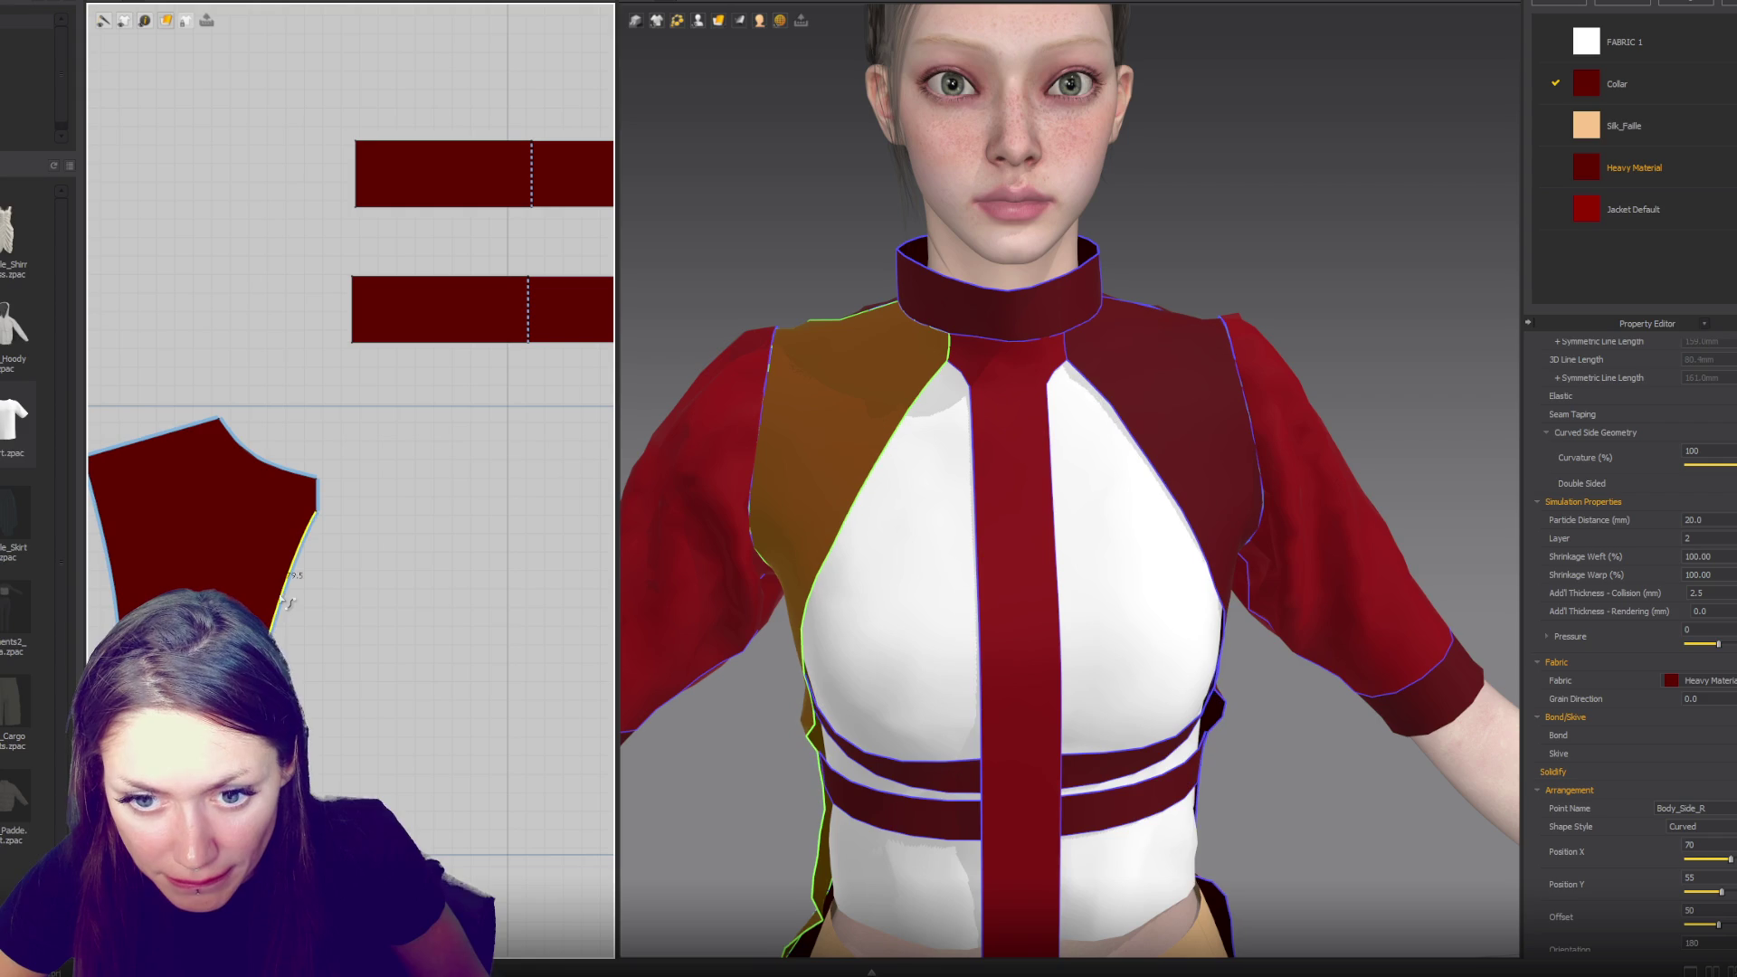
{"action": "left_click", "coordinate": [289, 601]}
{"action": "left_click", "coordinate": [284, 613]}
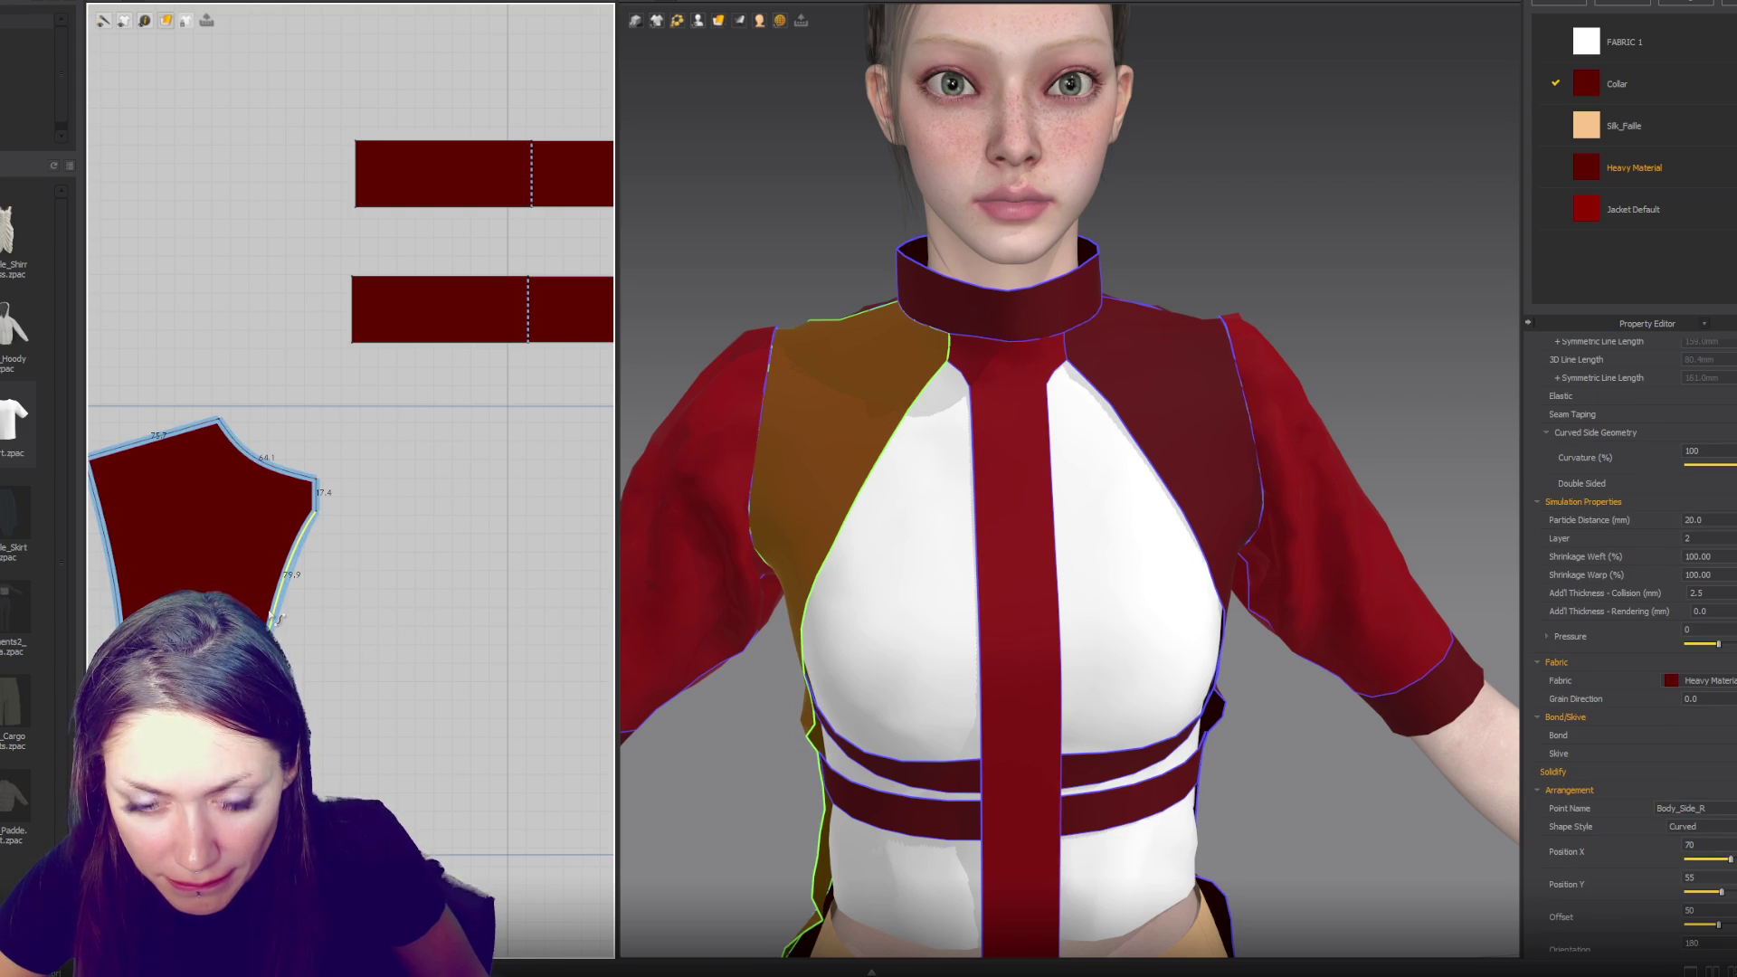
{"action": "double_click", "coordinate": [282, 598]}
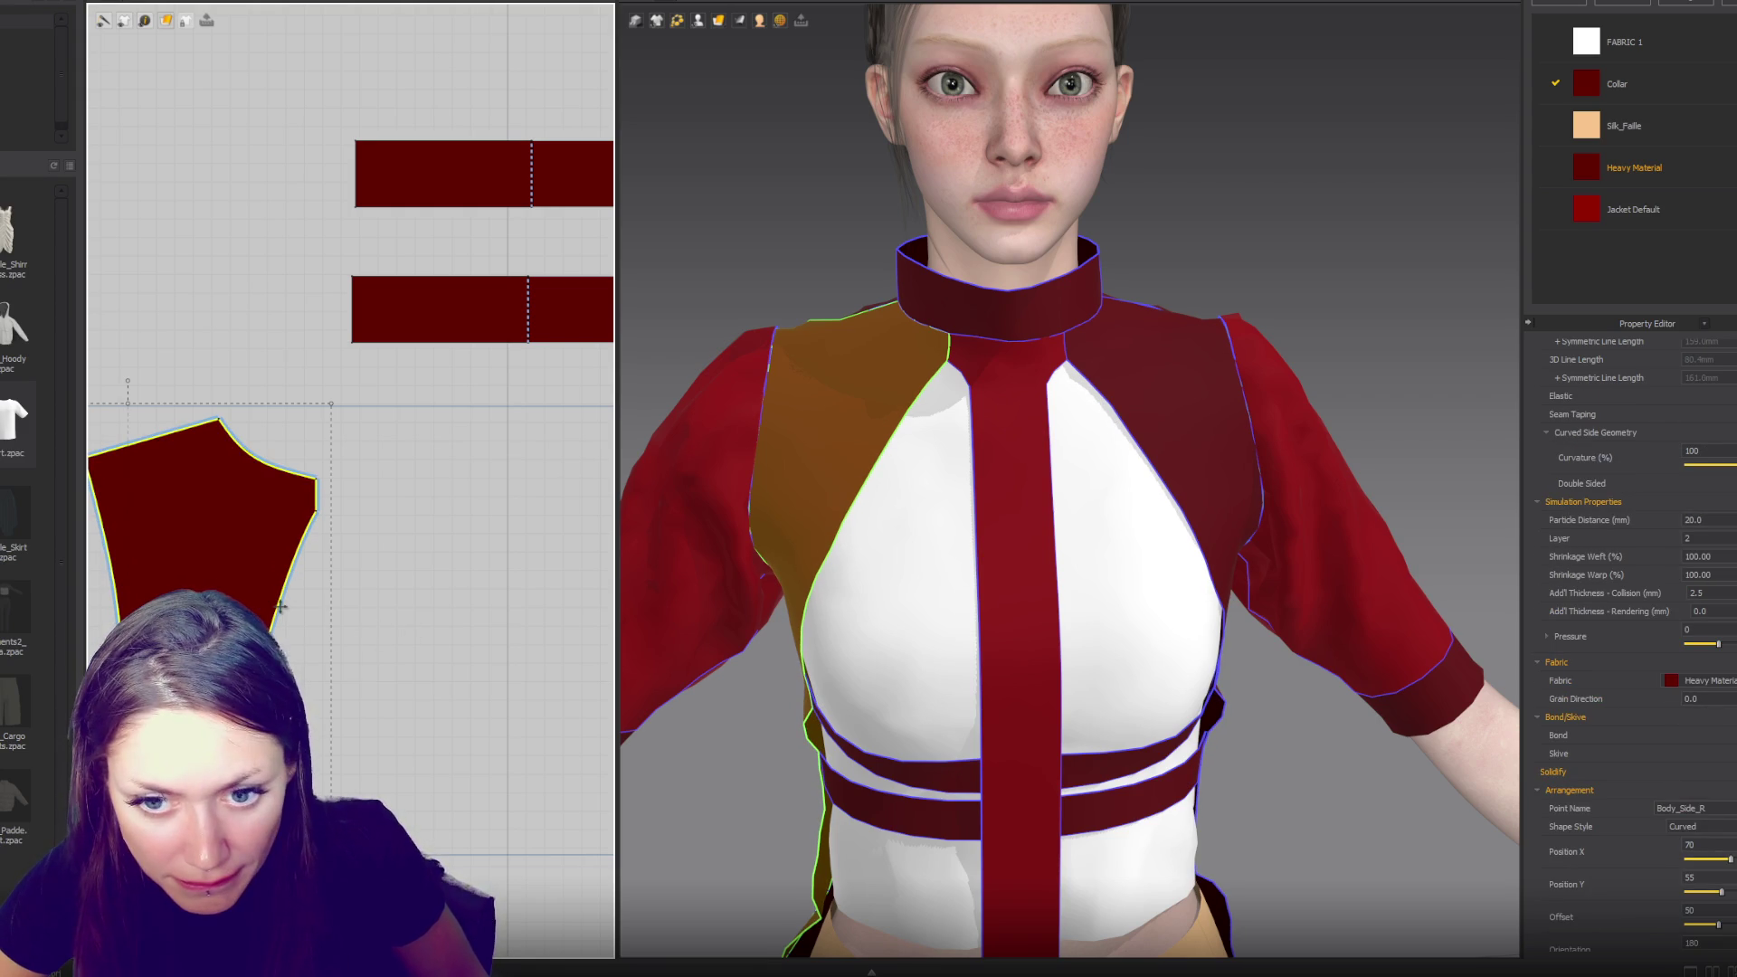
{"action": "left_click", "coordinate": [281, 598]}
{"action": "left_click", "coordinate": [282, 590]}
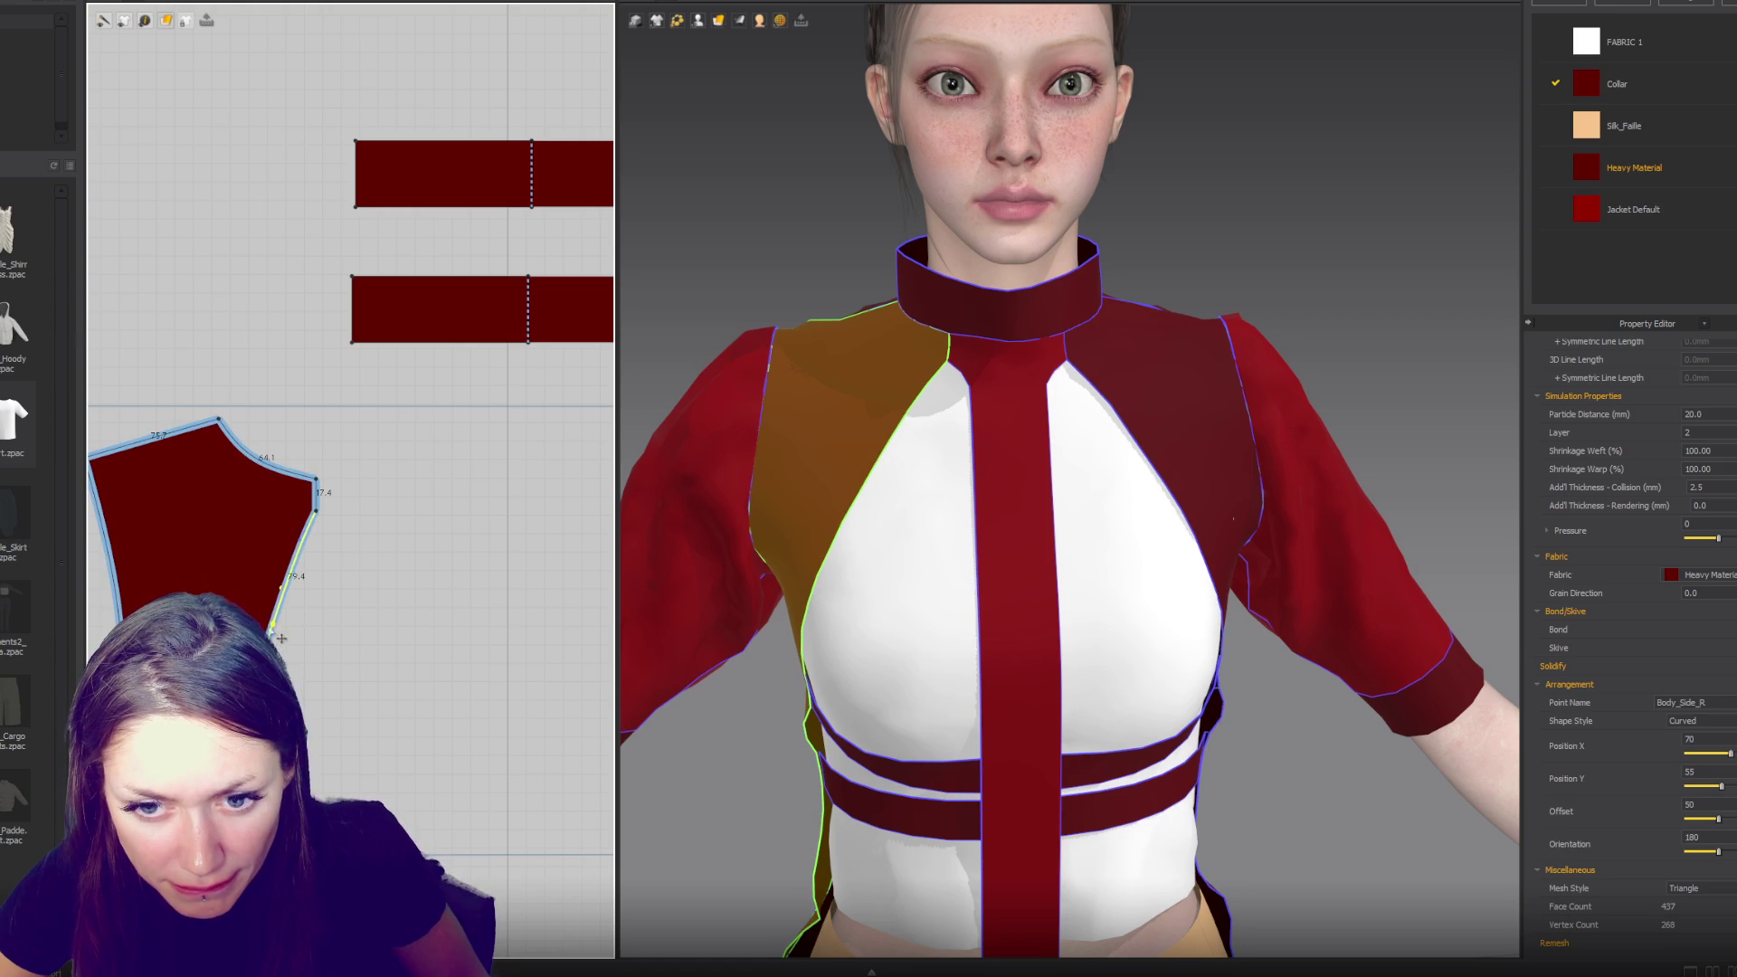
{"action": "key", "text": "Escape"}
{"action": "left_click", "coordinate": [284, 590]}
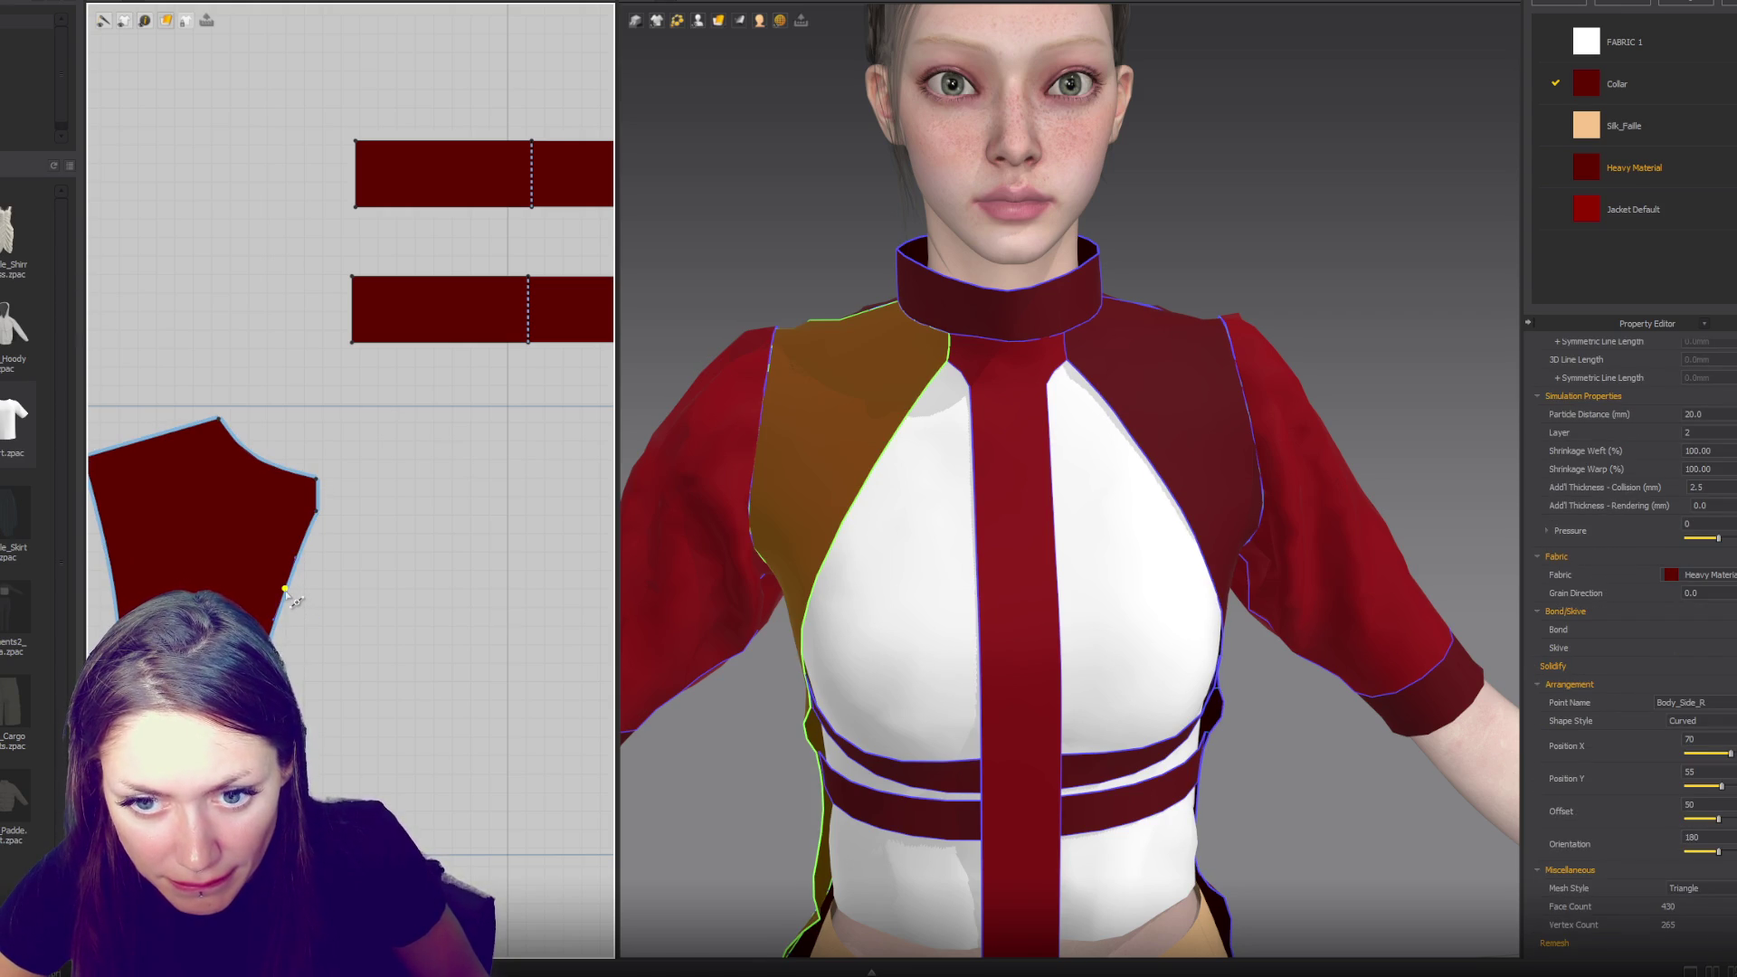
{"action": "left_click_drag", "start_coordinate": [284, 589], "coordinate": [277, 583]}
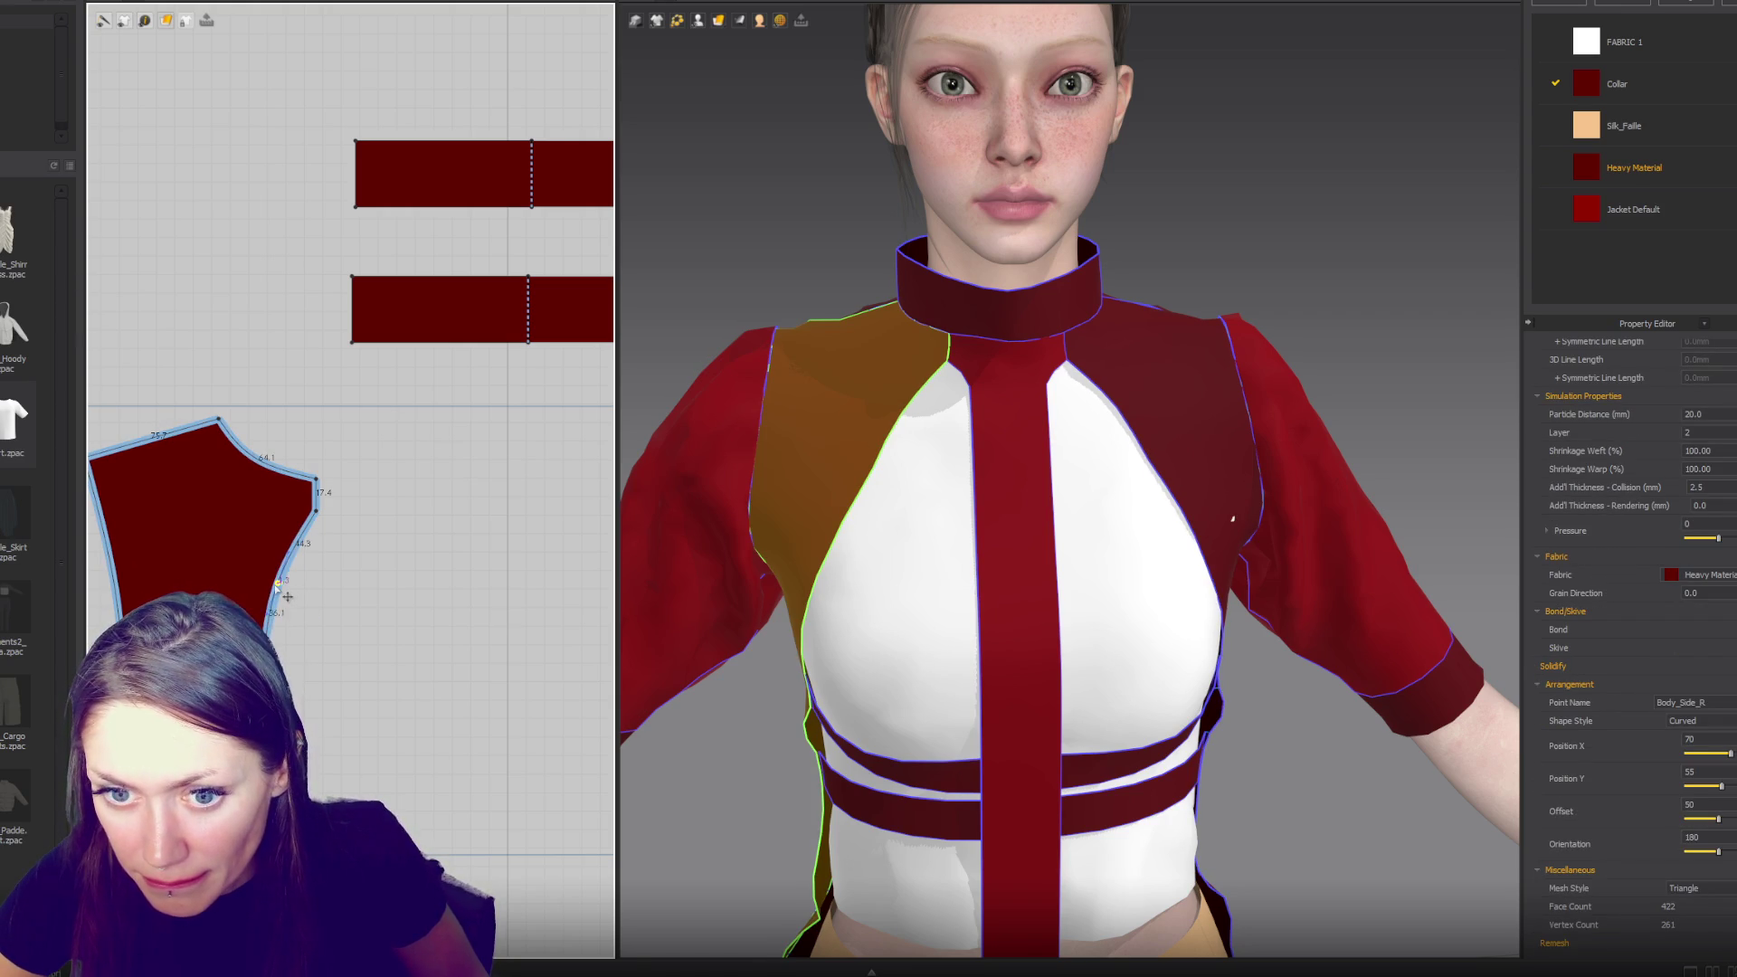
- Add a curve point on the side panel's side edge, then check the fit on the avatar
{"action": "key", "text": "1"}
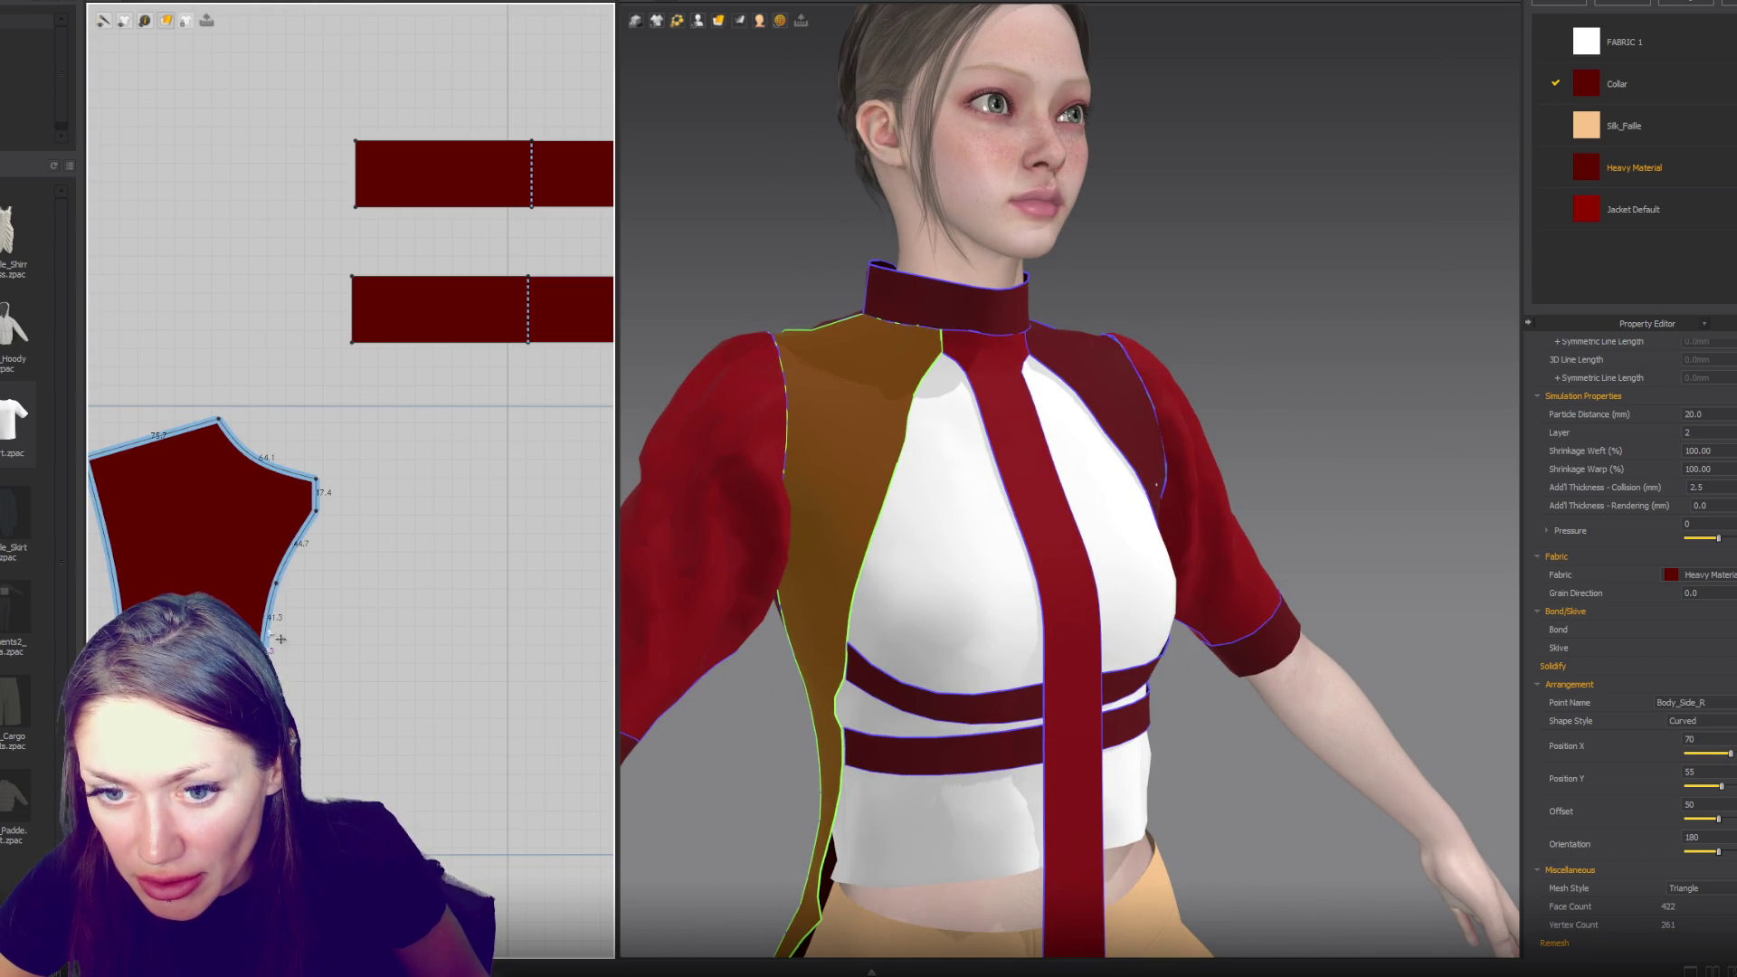
{"action": "left_click", "coordinate": [269, 583]}
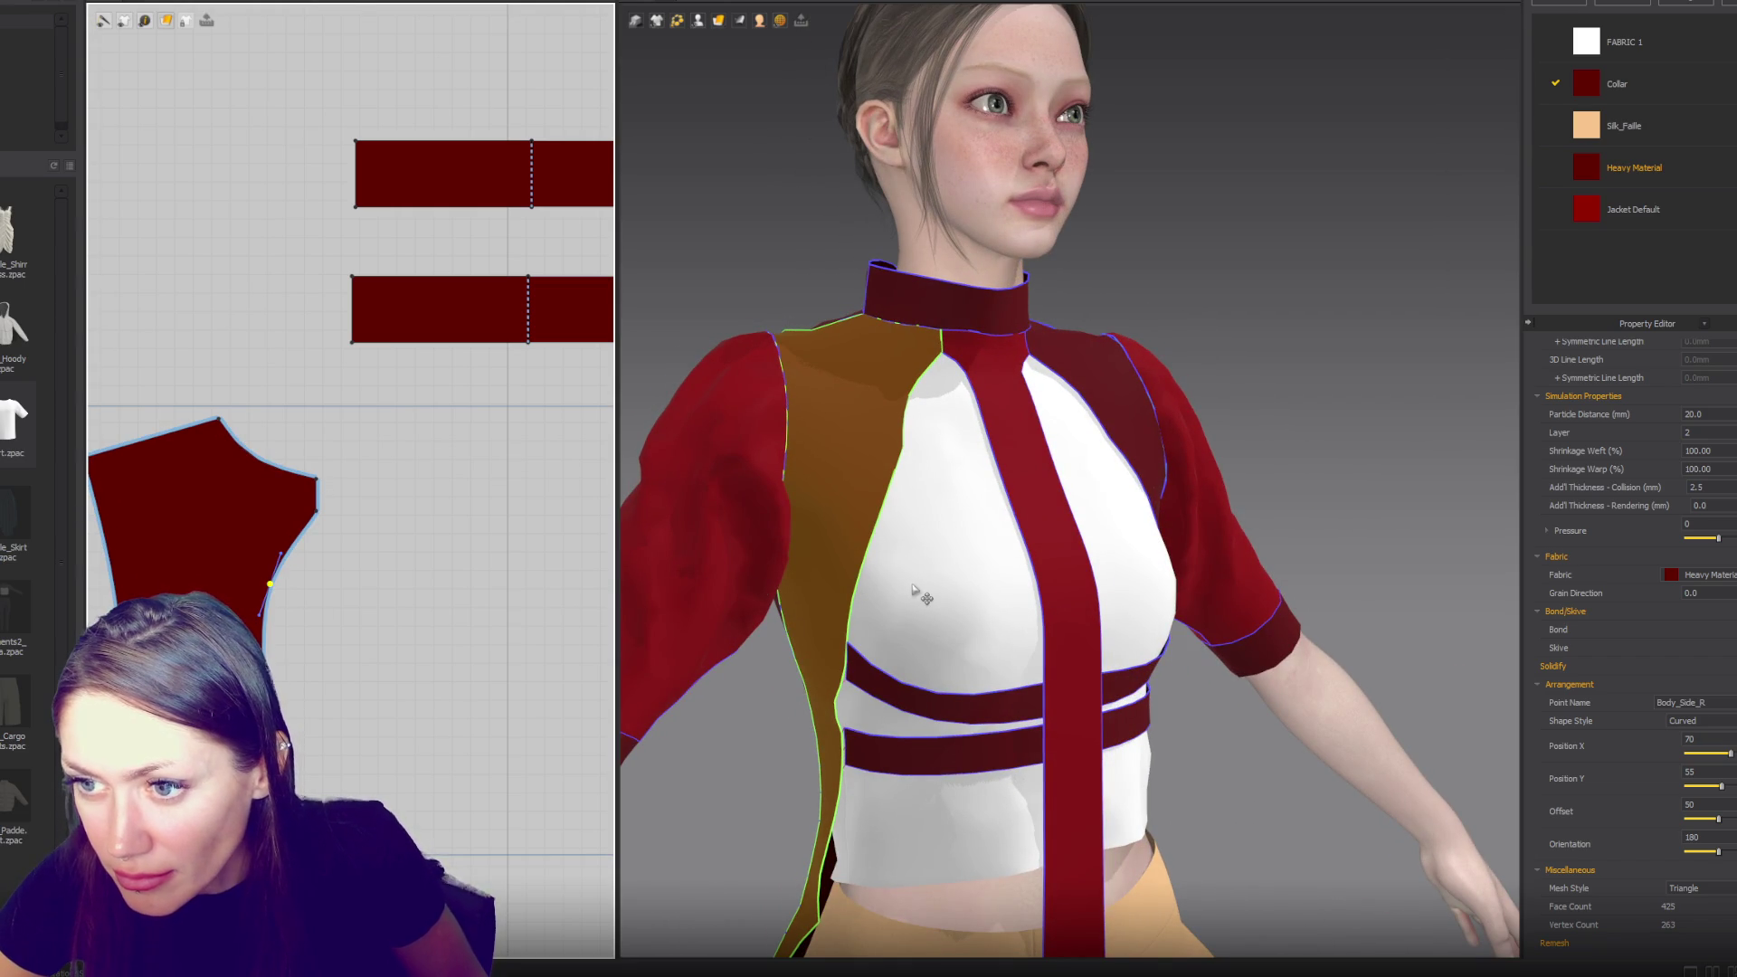
{"action": "mouse_move", "coordinate": [826, 446]}
{"action": "right_mouse_down"}
{"action": "mouse_move", "coordinate": [1085, 438]}
{"action": "mouse_move", "coordinate": [1164, 399]}
{"action": "right_mouse_up"}
{"action": "mouse_move", "coordinate": [904, 497]}
{"action": "right_mouse_down"}
{"action": "mouse_move", "coordinate": [1136, 480]}
{"action": "mouse_move", "coordinate": [994, 451]}
{"action": "mouse_move", "coordinate": [1029, 652]}
{"action": "mouse_move", "coordinate": [1121, 701]}
{"action": "mouse_move", "coordinate": [1221, 715]}
{"action": "right_mouse_up"}
{"action": "left_click", "coordinate": [1029, 651]}
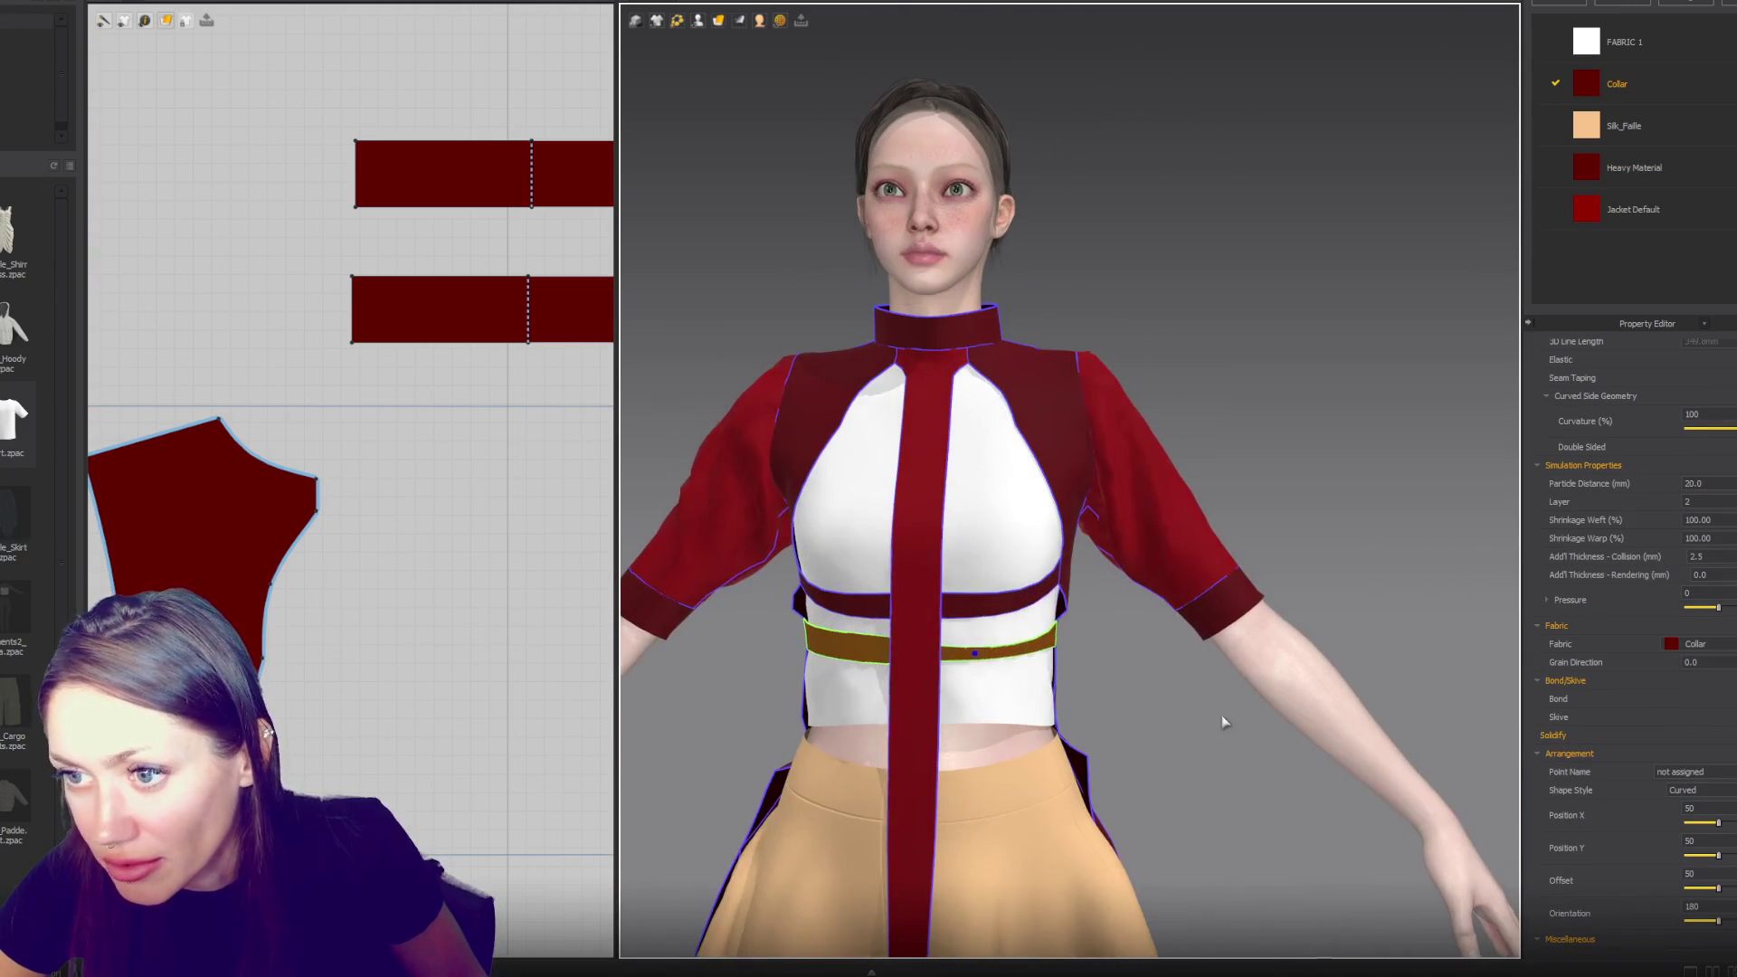
- Drag the long centre strip's side inward to narrow it, then check it in 3D
{"action": "scroll", "coordinate": [454, 570], "scroll_direction": "down", "scroll_amount": 5}
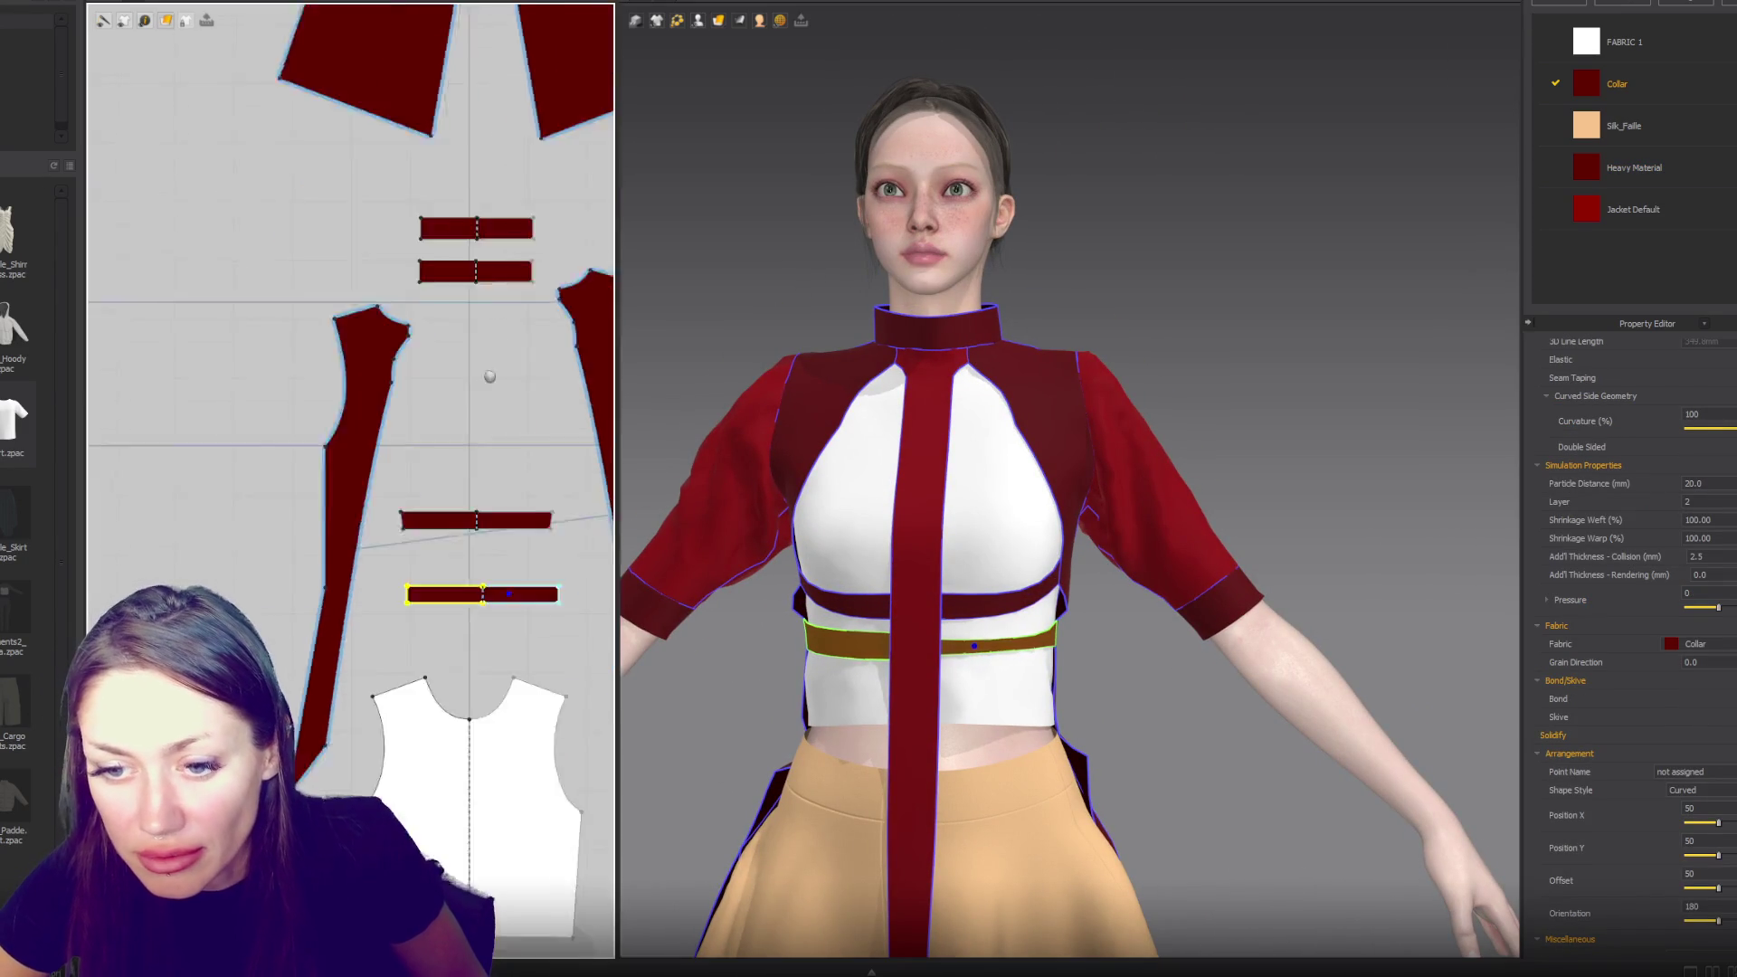
{"action": "scroll", "coordinate": [493, 486], "scroll_direction": "up", "scroll_amount": 2}
{"action": "right_click_drag", "start_coordinate": [489, 484], "coordinate": [489, 271]}
{"action": "scroll", "coordinate": [471, 634], "scroll_direction": "up", "scroll_amount": 3}
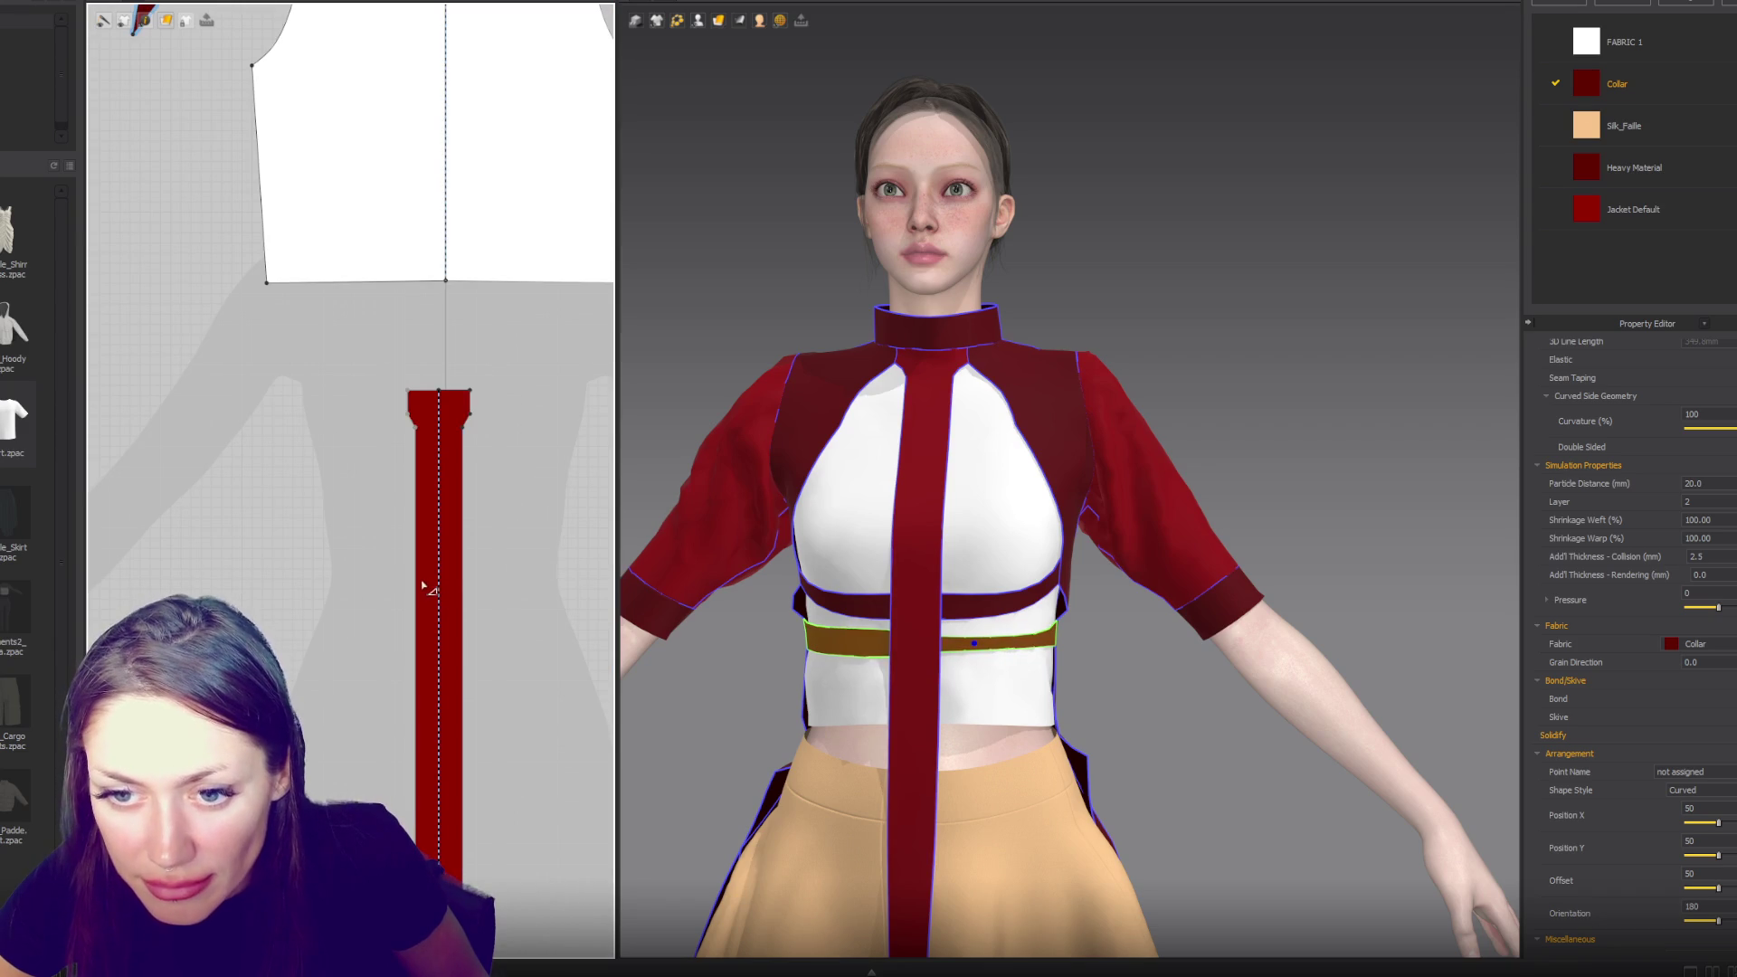
{"action": "left_click", "coordinate": [420, 599]}
{"action": "left_click_drag", "start_coordinate": [421, 600], "coordinate": [425, 598]}
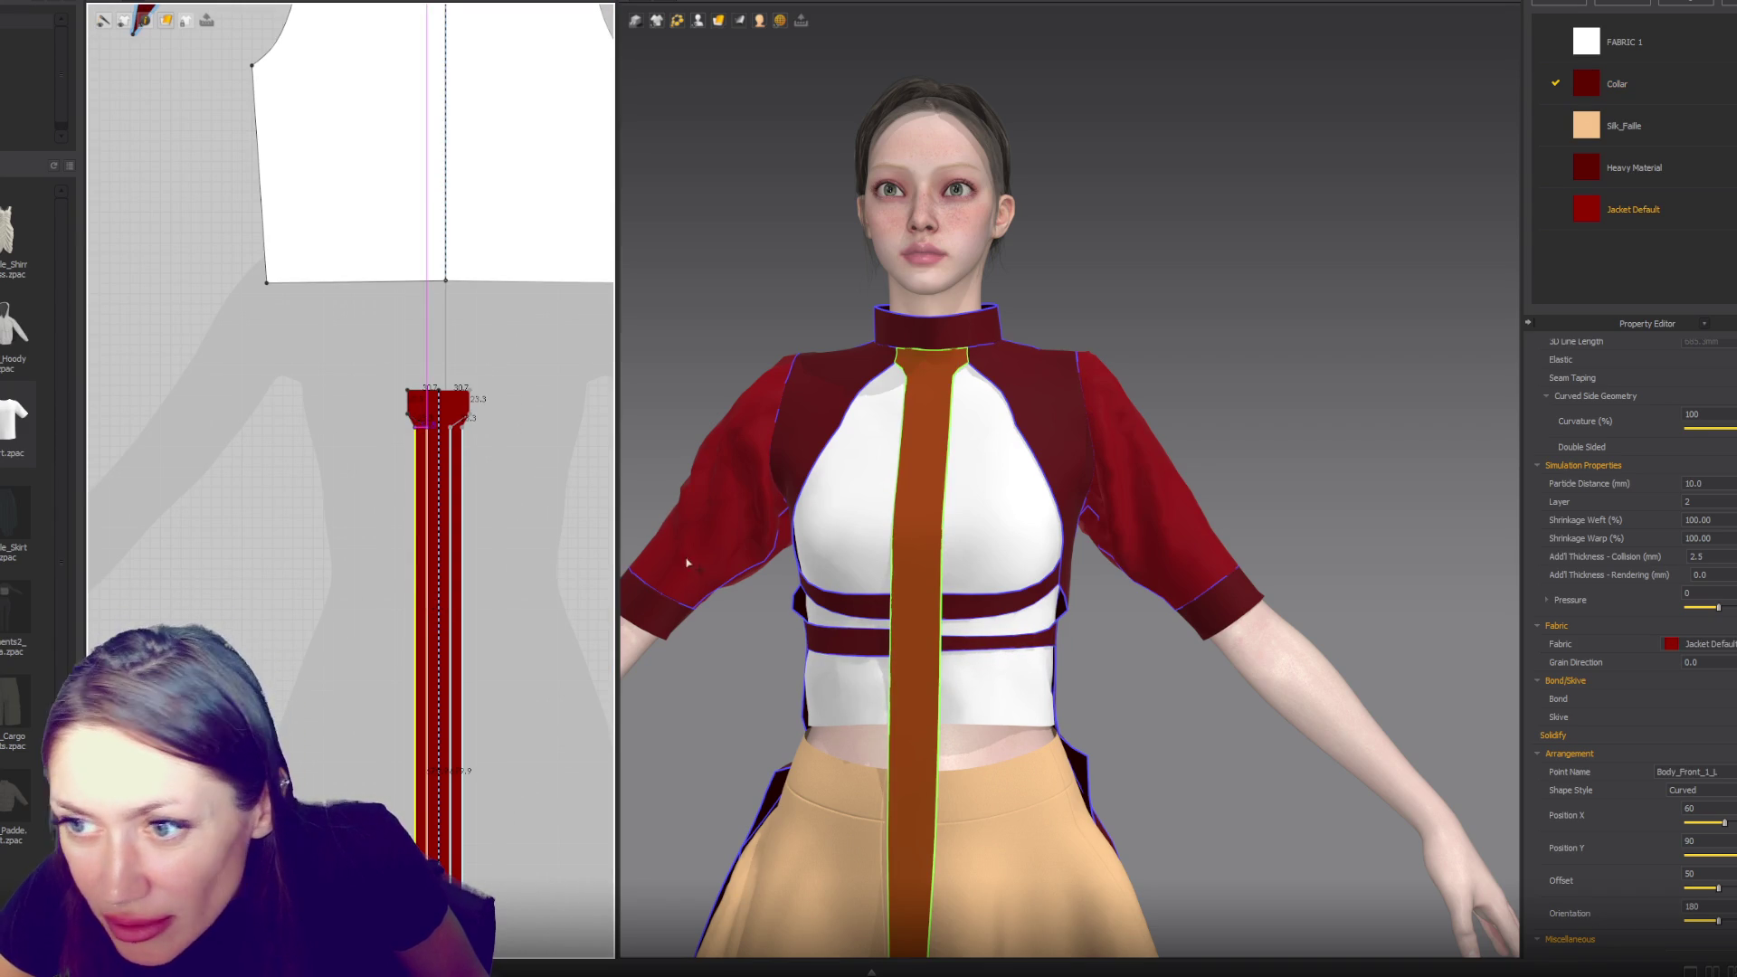
{"action": "key", "text": "ctrl+z"}
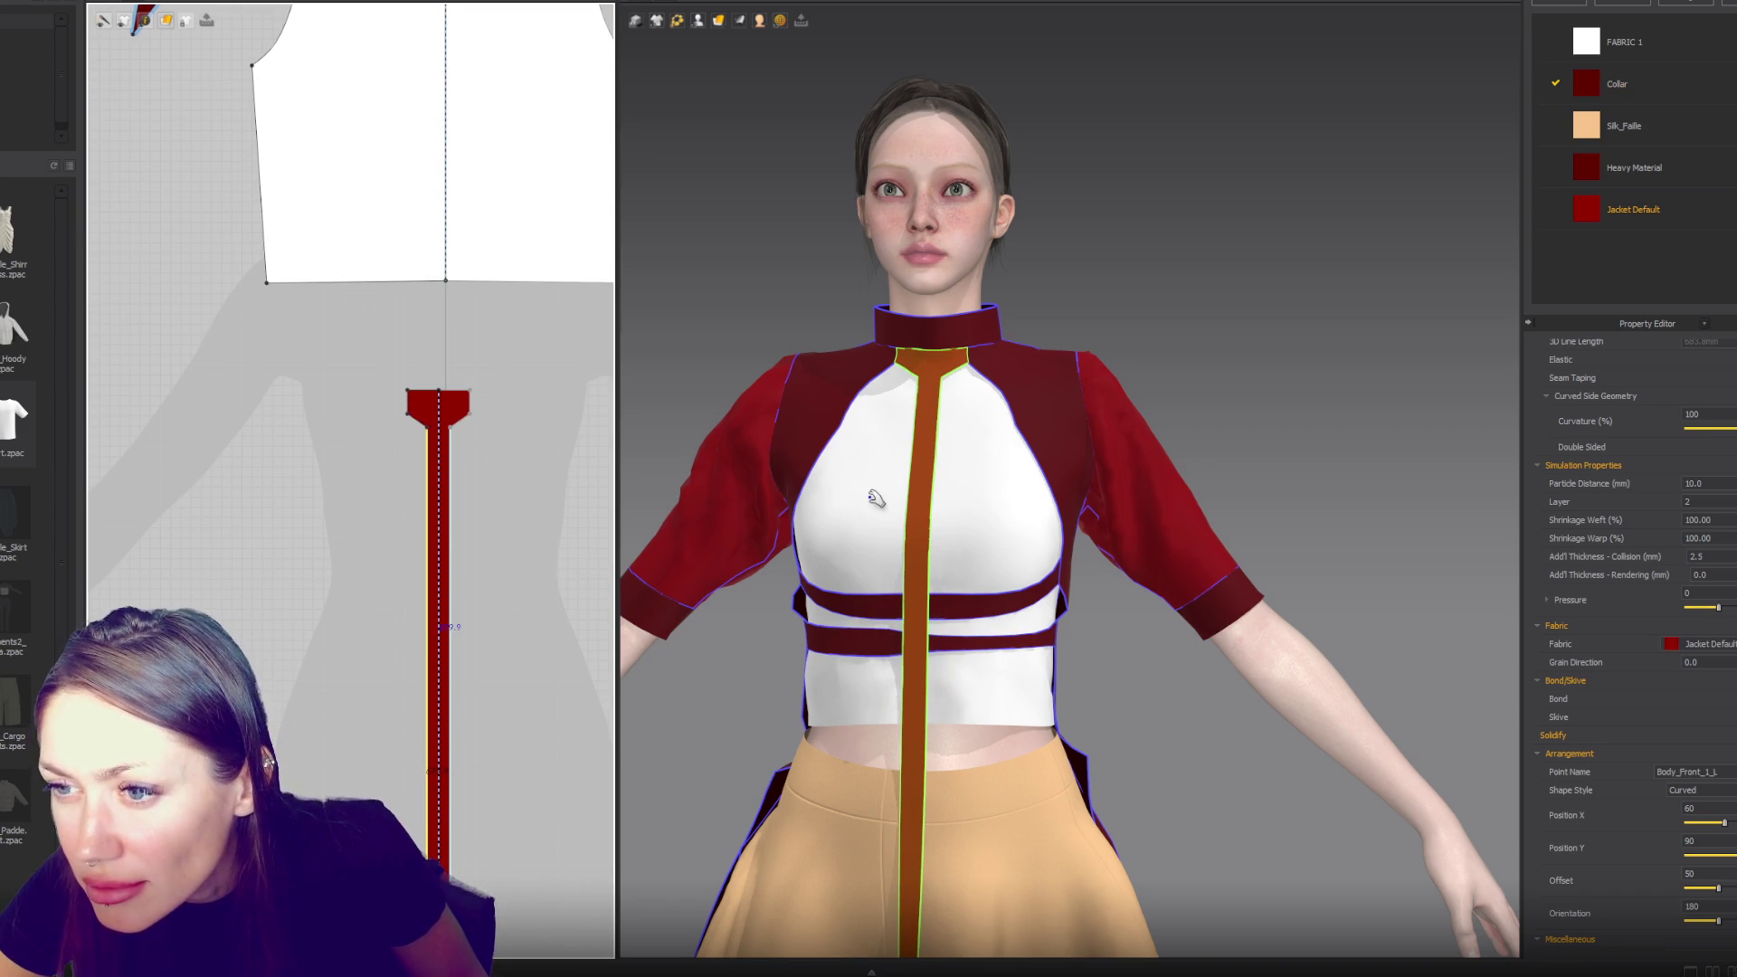
{"action": "scroll", "coordinate": [1136, 356], "scroll_direction": "down", "scroll_amount": 3}
{"action": "left_click", "coordinate": [1136, 356]}
{"action": "right_click_drag", "start_coordinate": [1136, 356], "coordinate": [1056, 374]}
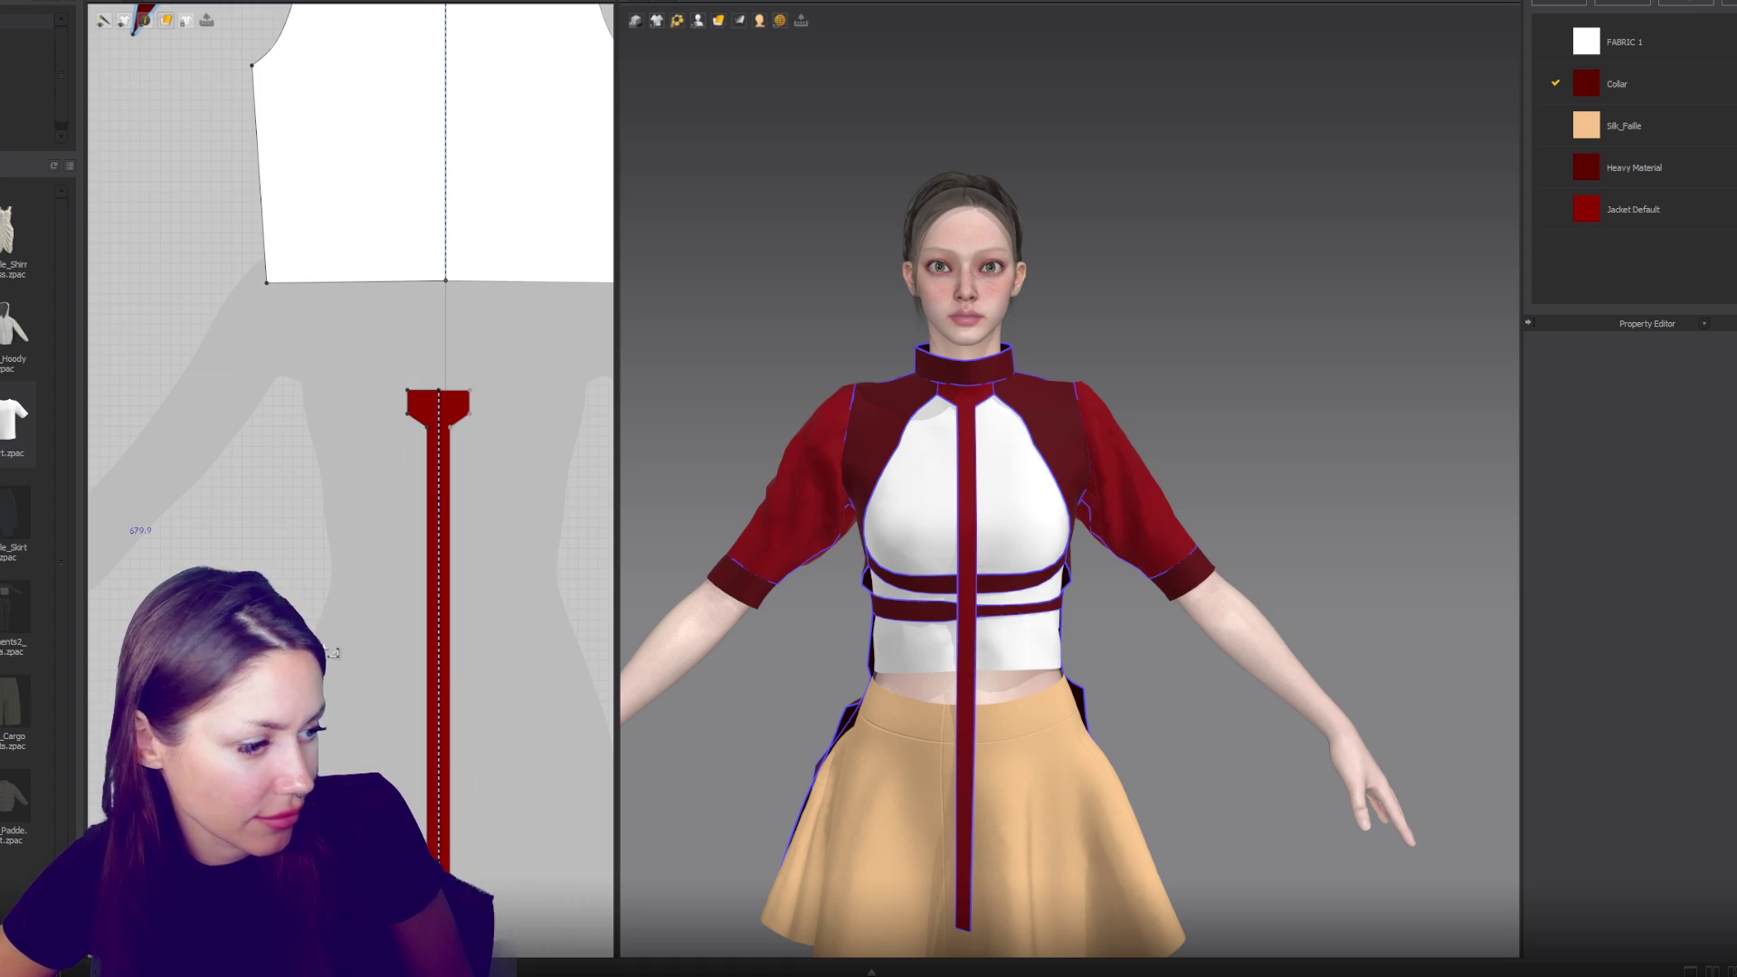
- Pull the side-front panel's upper inner-edge point inward and its lower point down and inward
{"action": "right_click_drag", "start_coordinate": [1263, 356], "coordinate": [1066, 462]}
{"action": "scroll", "coordinate": [322, 503], "scroll_direction": "down", "scroll_amount": 5}
{"action": "scroll", "coordinate": [499, 429], "scroll_direction": "up", "scroll_amount": 8}
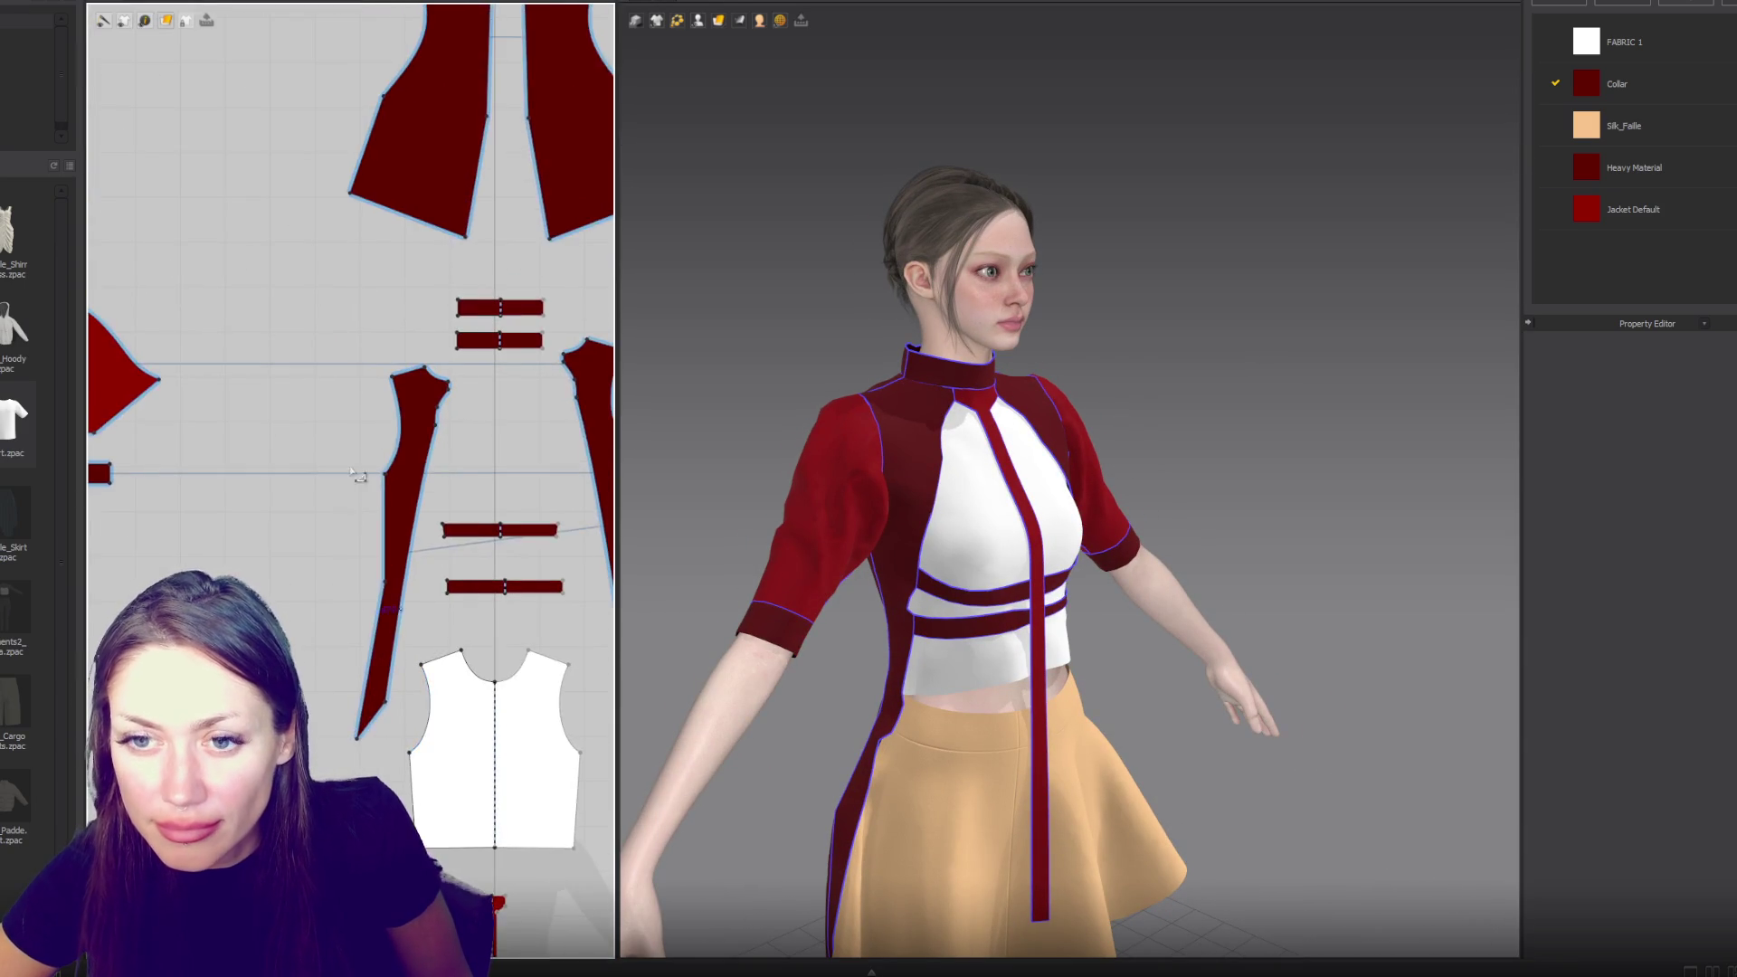
{"action": "right_click_drag", "start_coordinate": [499, 428], "coordinate": [318, 453]}
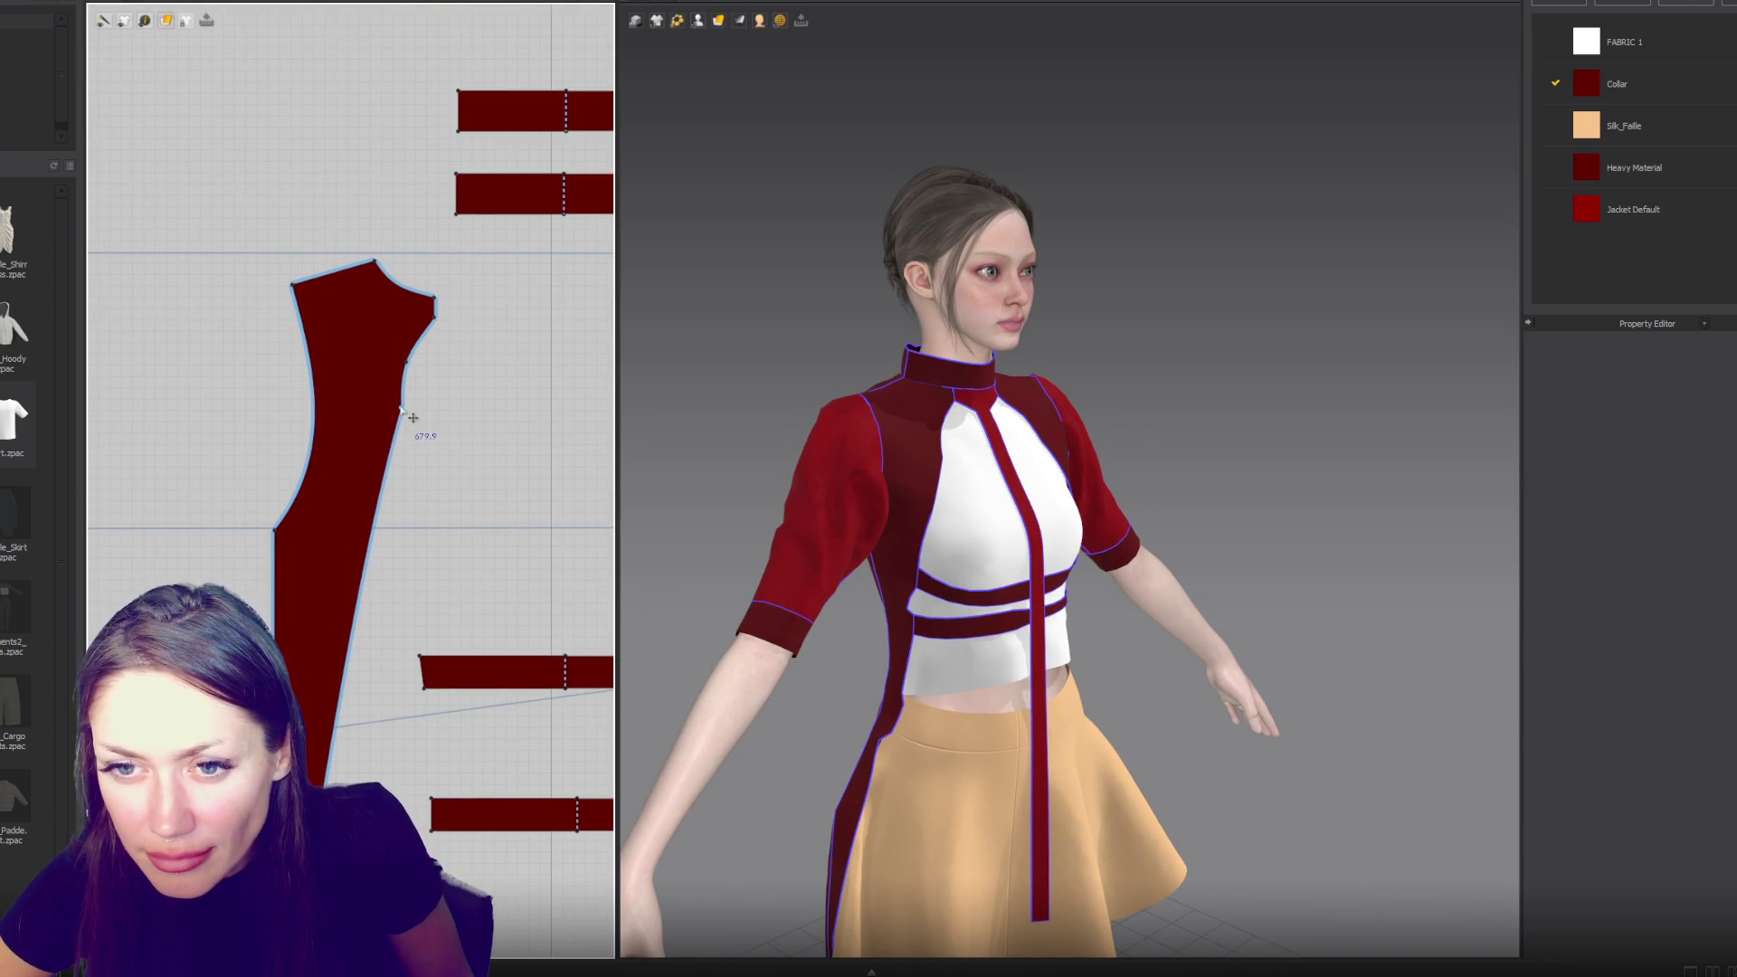
{"action": "left_click", "coordinate": [407, 412]}
{"action": "left_click_drag", "start_coordinate": [381, 532], "coordinate": [381, 531]}
{"action": "left_click_drag", "start_coordinate": [400, 412], "coordinate": [387, 415]}
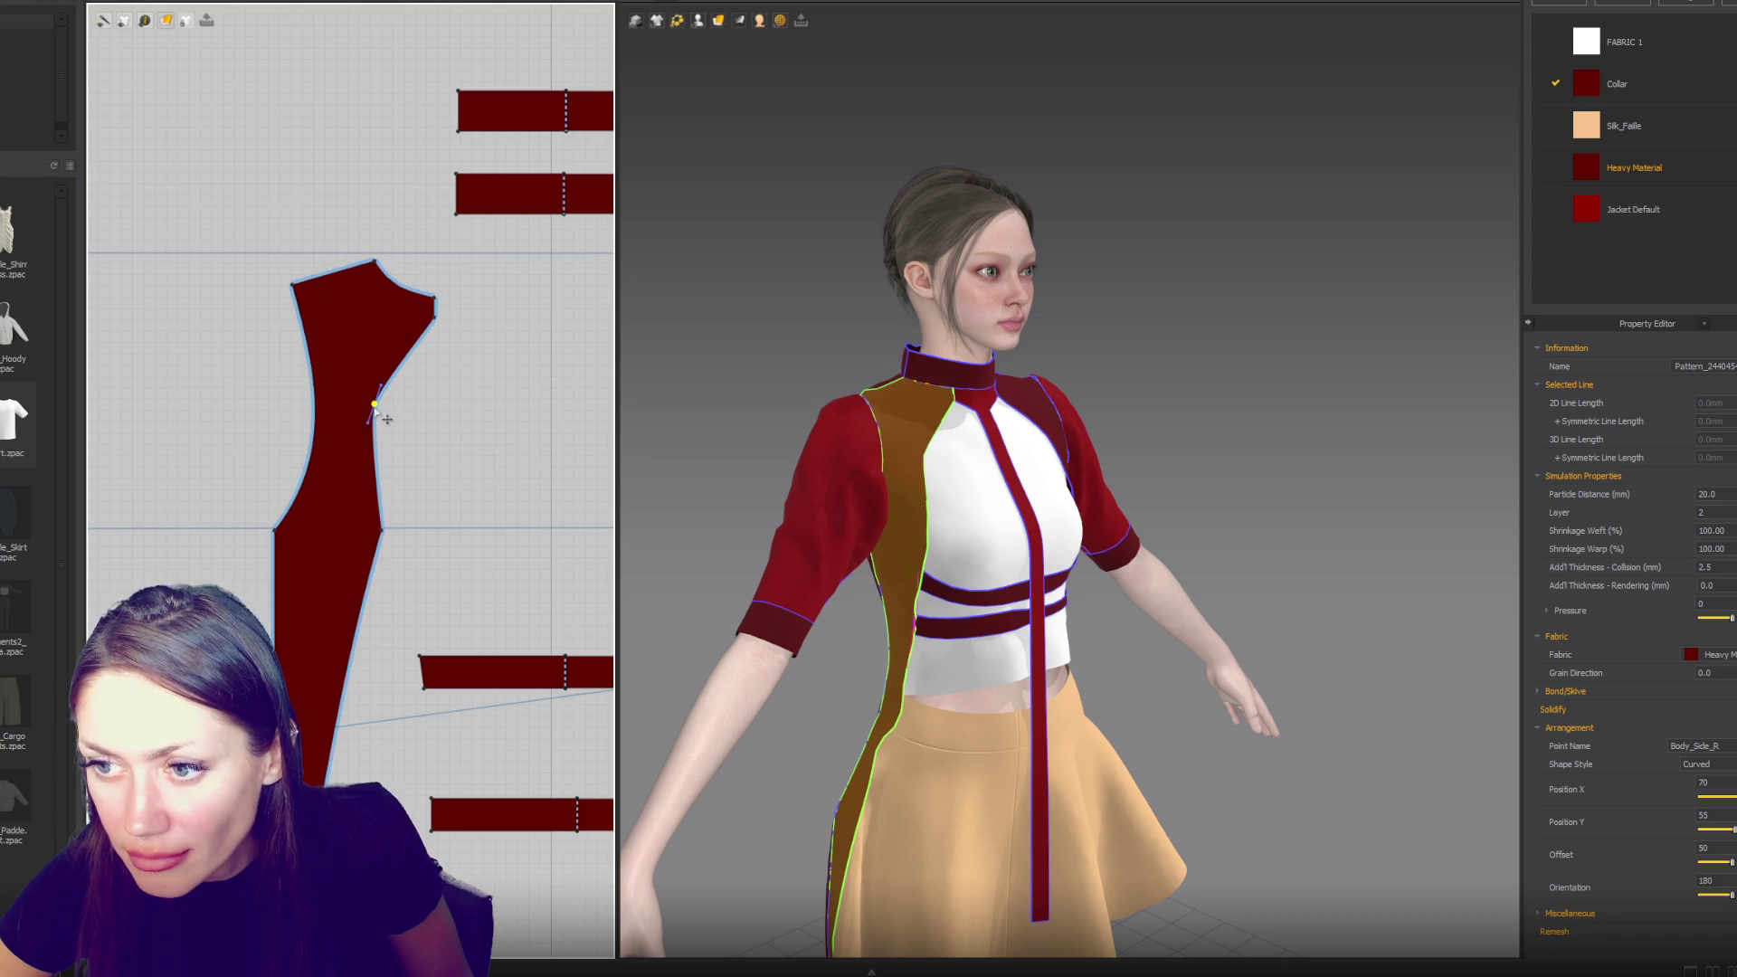
{"action": "left_click_drag", "start_coordinate": [381, 531], "coordinate": [372, 569]}
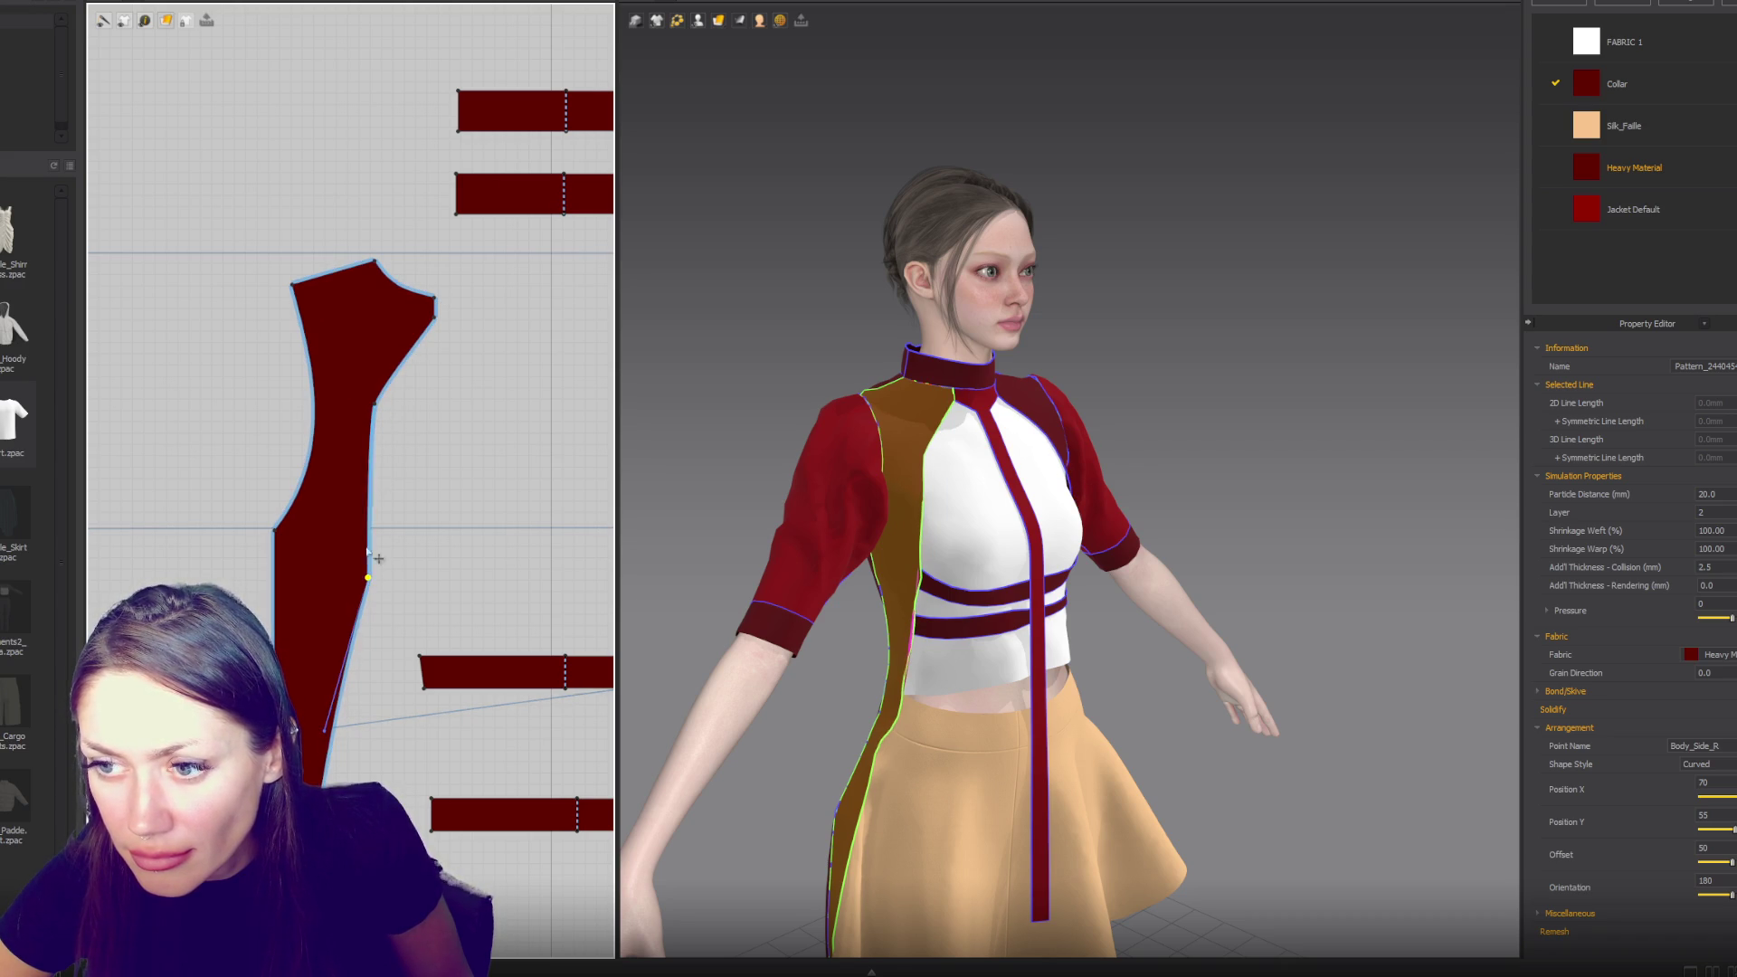
- Bend the side-front panel's inner edge into a smooth curve with the Bezier handle
{"action": "left_click_drag", "start_coordinate": [371, 411], "coordinate": [370, 439]}
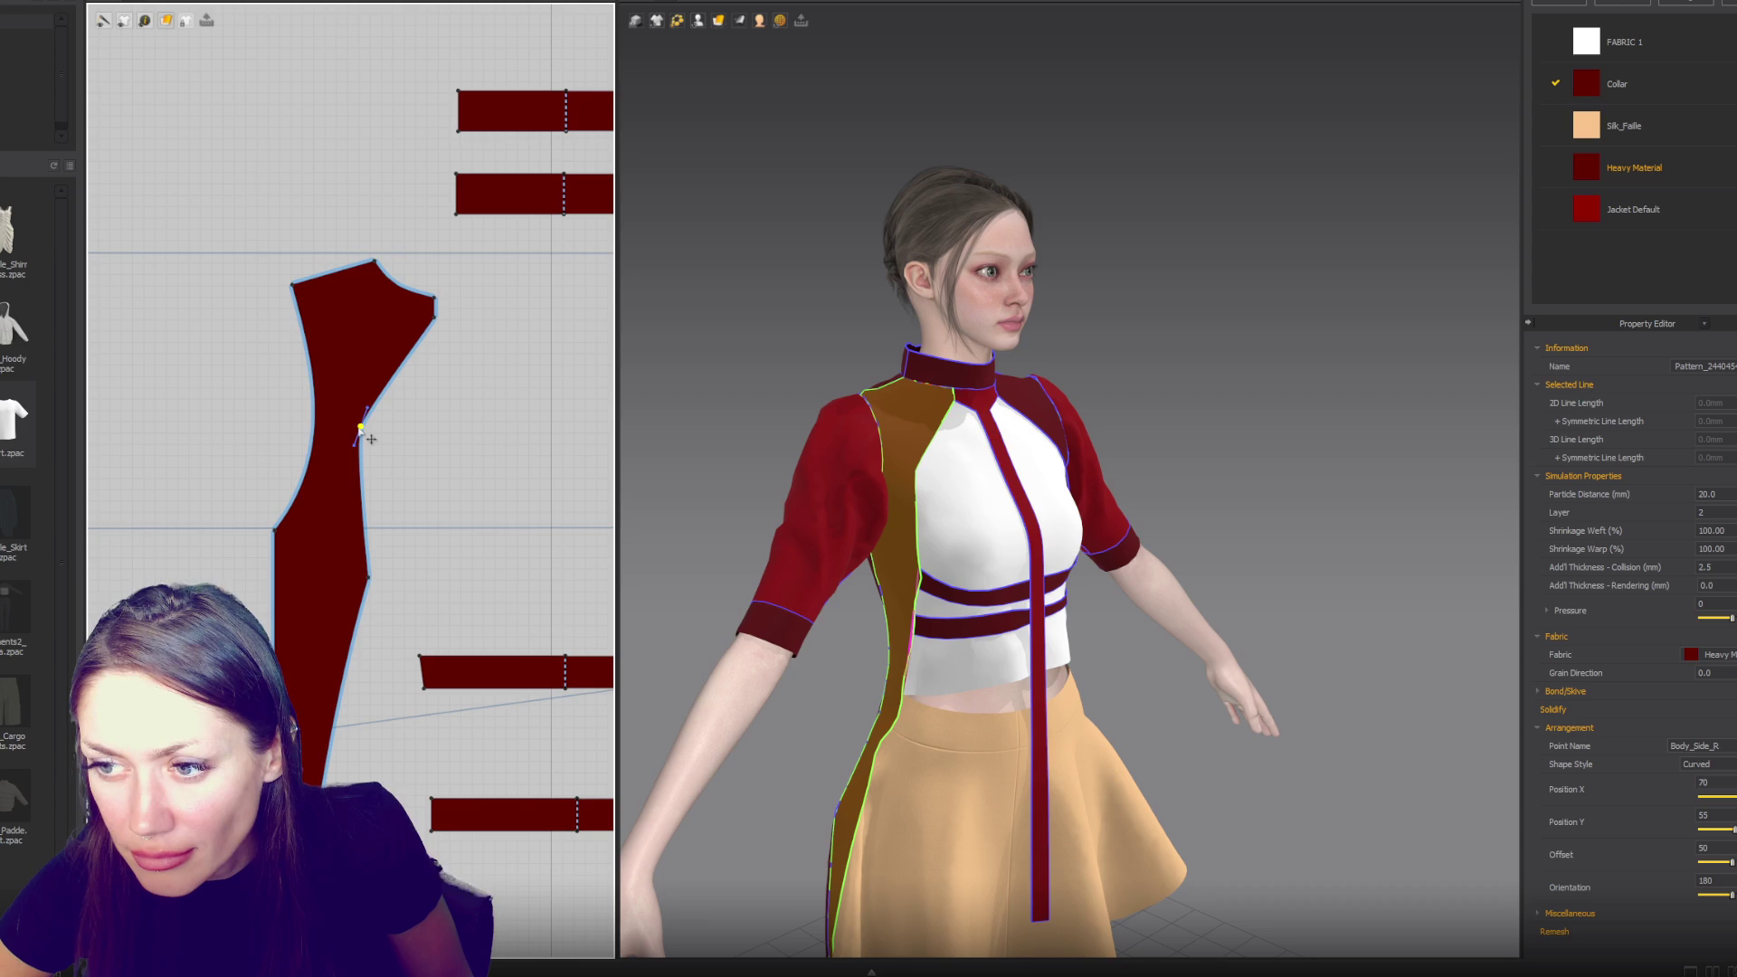
{"action": "left_click_drag", "start_coordinate": [371, 437], "coordinate": [395, 322]}
{"action": "key", "text": "ctrl+z"}
{"action": "left_click", "coordinate": [373, 418]}
{"action": "mouse_move", "coordinate": [710, 485]}
{"action": "right_mouse_down"}
{"action": "mouse_move", "coordinate": [863, 414]}
{"action": "mouse_move", "coordinate": [888, 424]}
{"action": "right_mouse_up"}
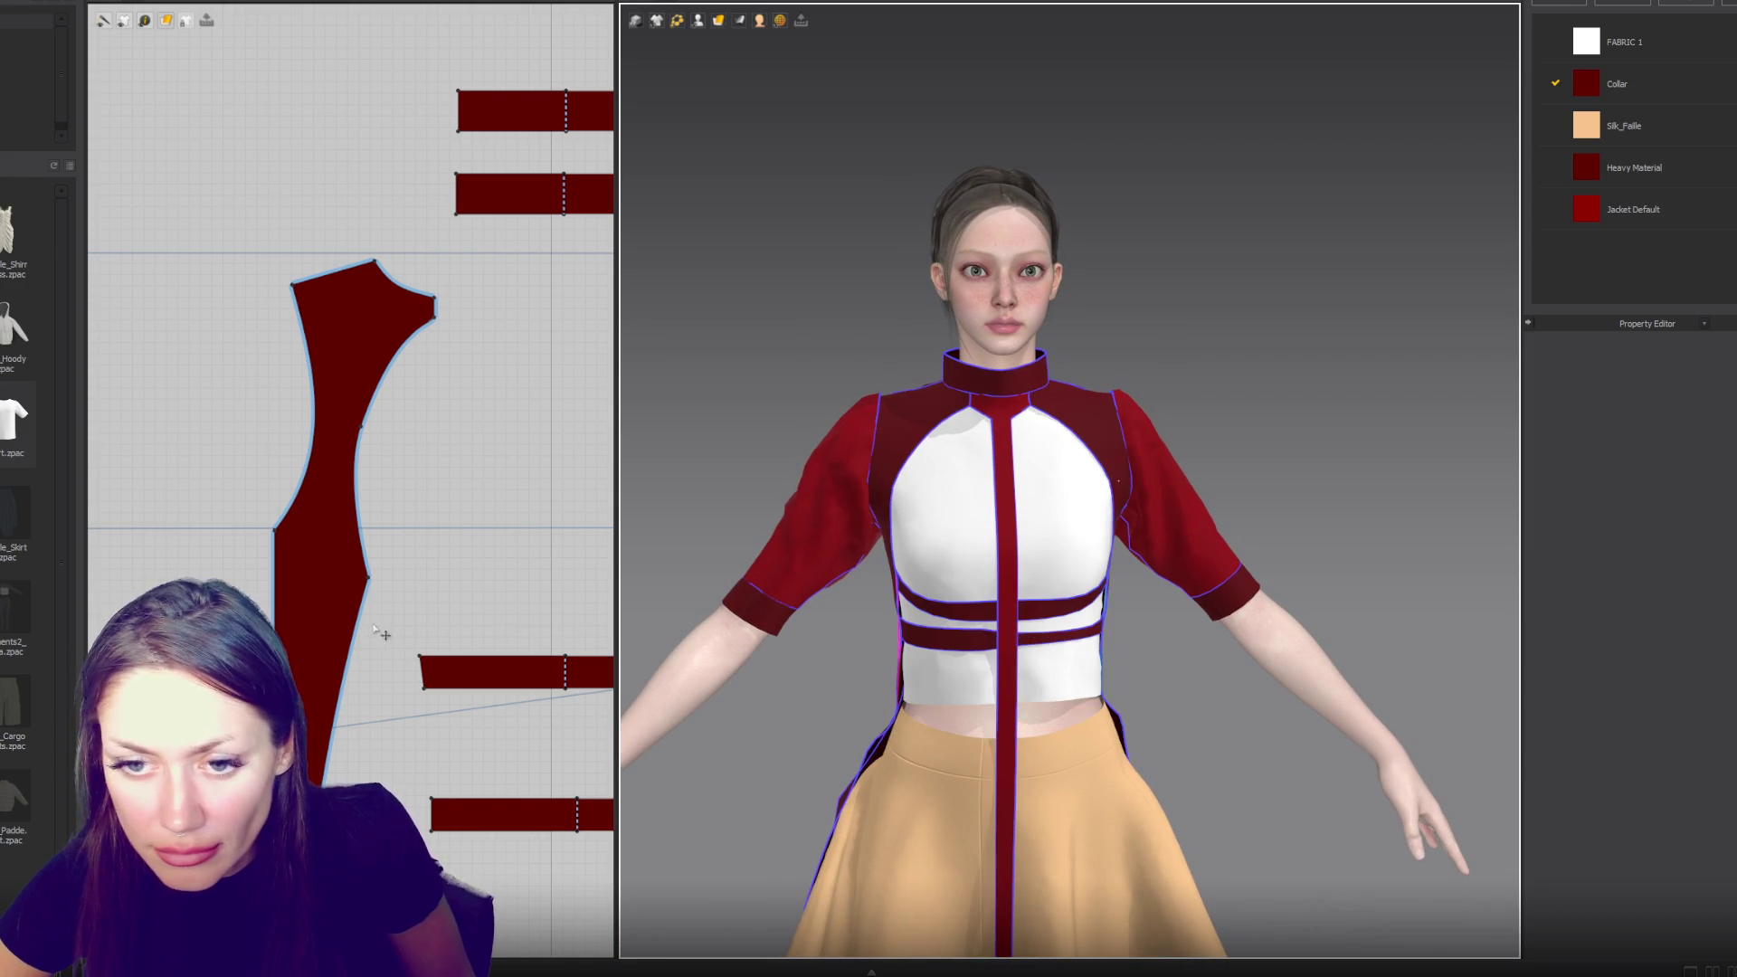
- Sew the front strap's ends to the bodice edge
{"action": "key", "text": "n"}
{"action": "left_click", "coordinate": [422, 674]}
{"action": "left_click", "coordinate": [339, 701]}
{"action": "left_click", "coordinate": [366, 586]}
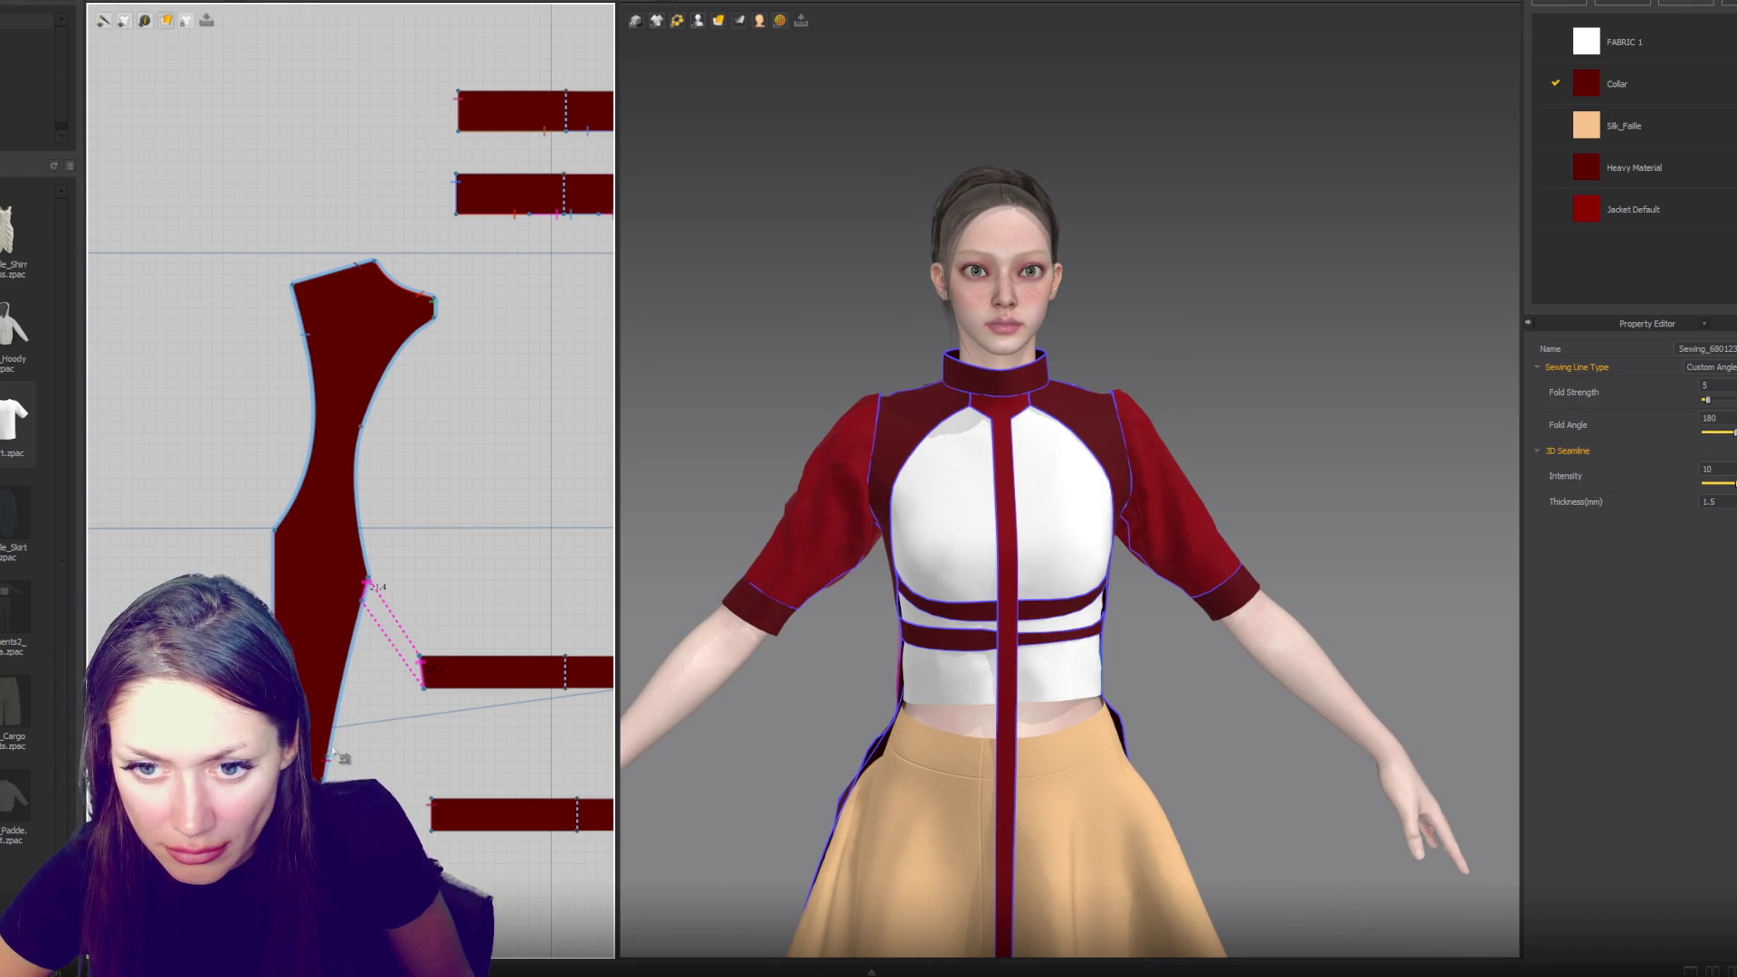
{"action": "key", "text": "Escape"}
{"action": "left_click", "coordinate": [335, 737]}
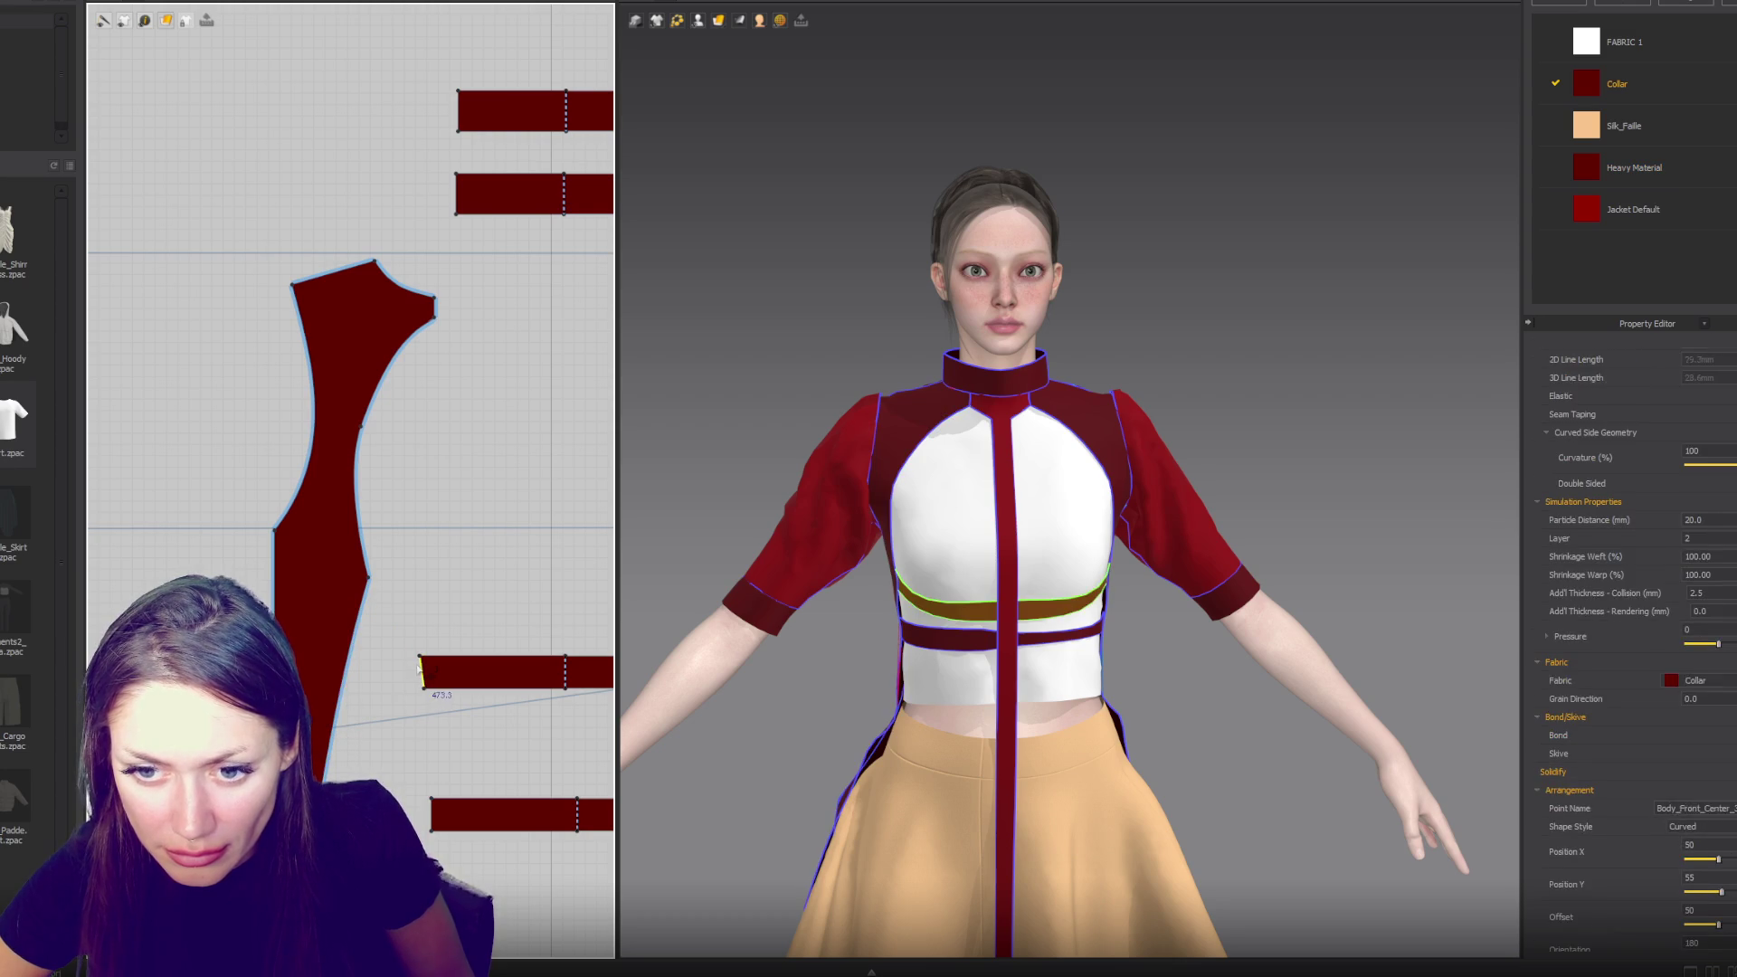
{"action": "key", "text": "n"}
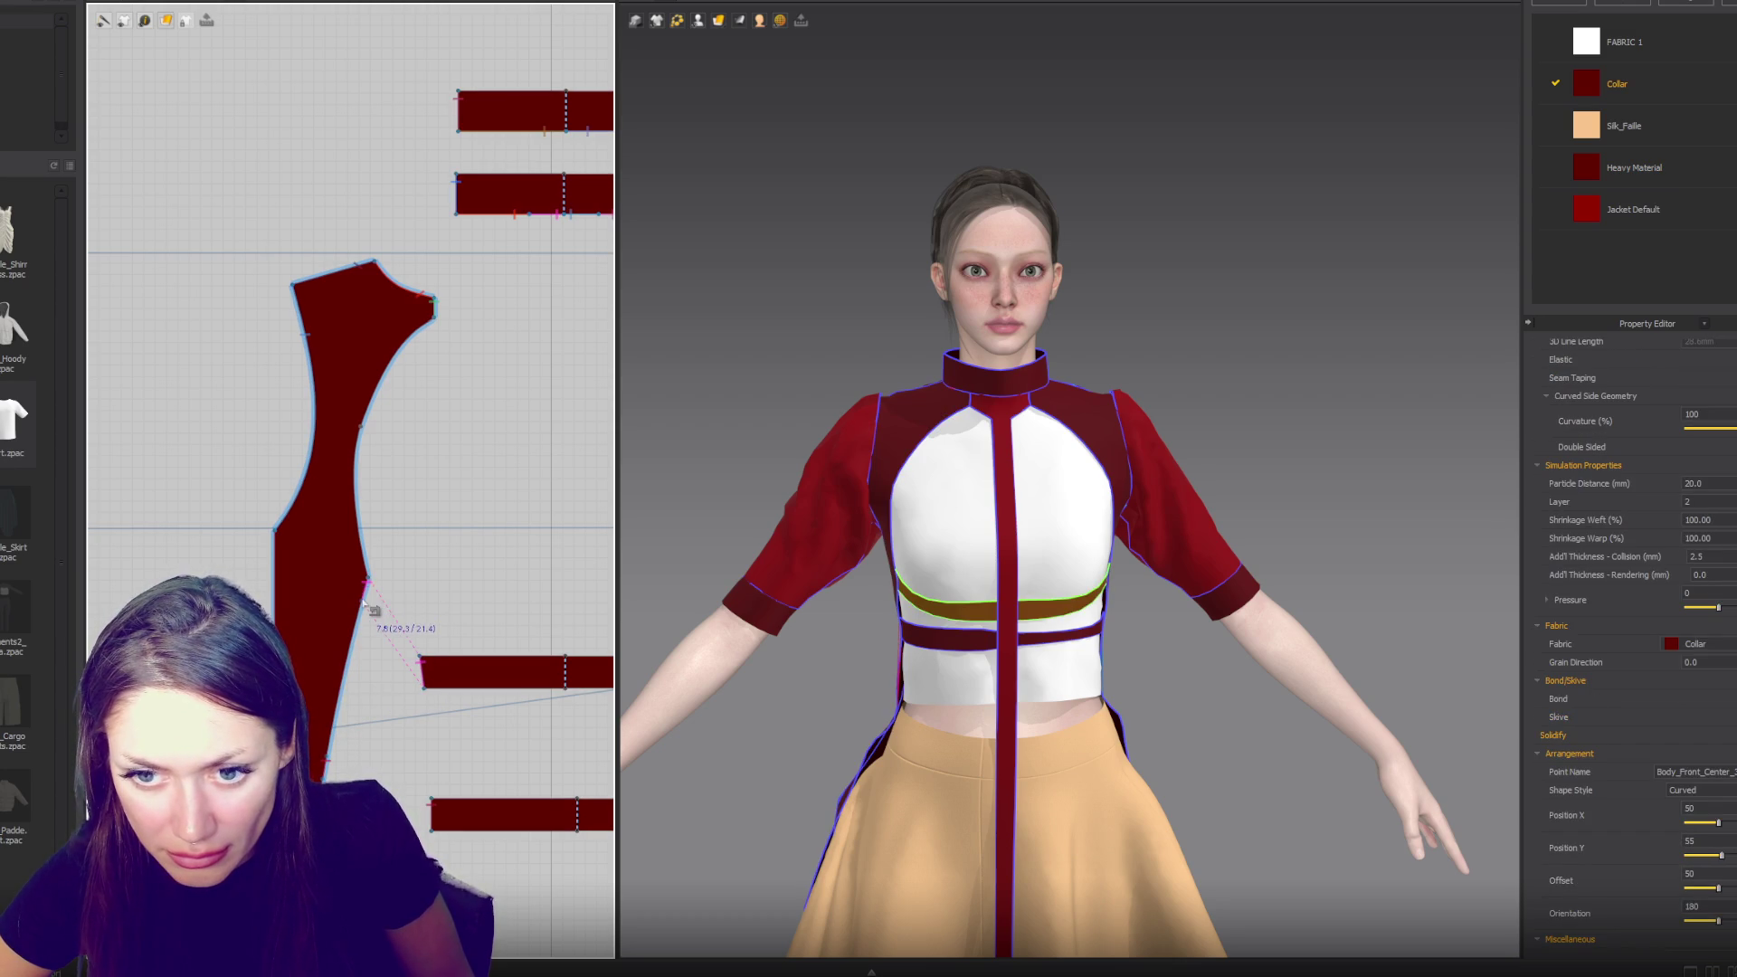
{"action": "left_click", "coordinate": [367, 601]}
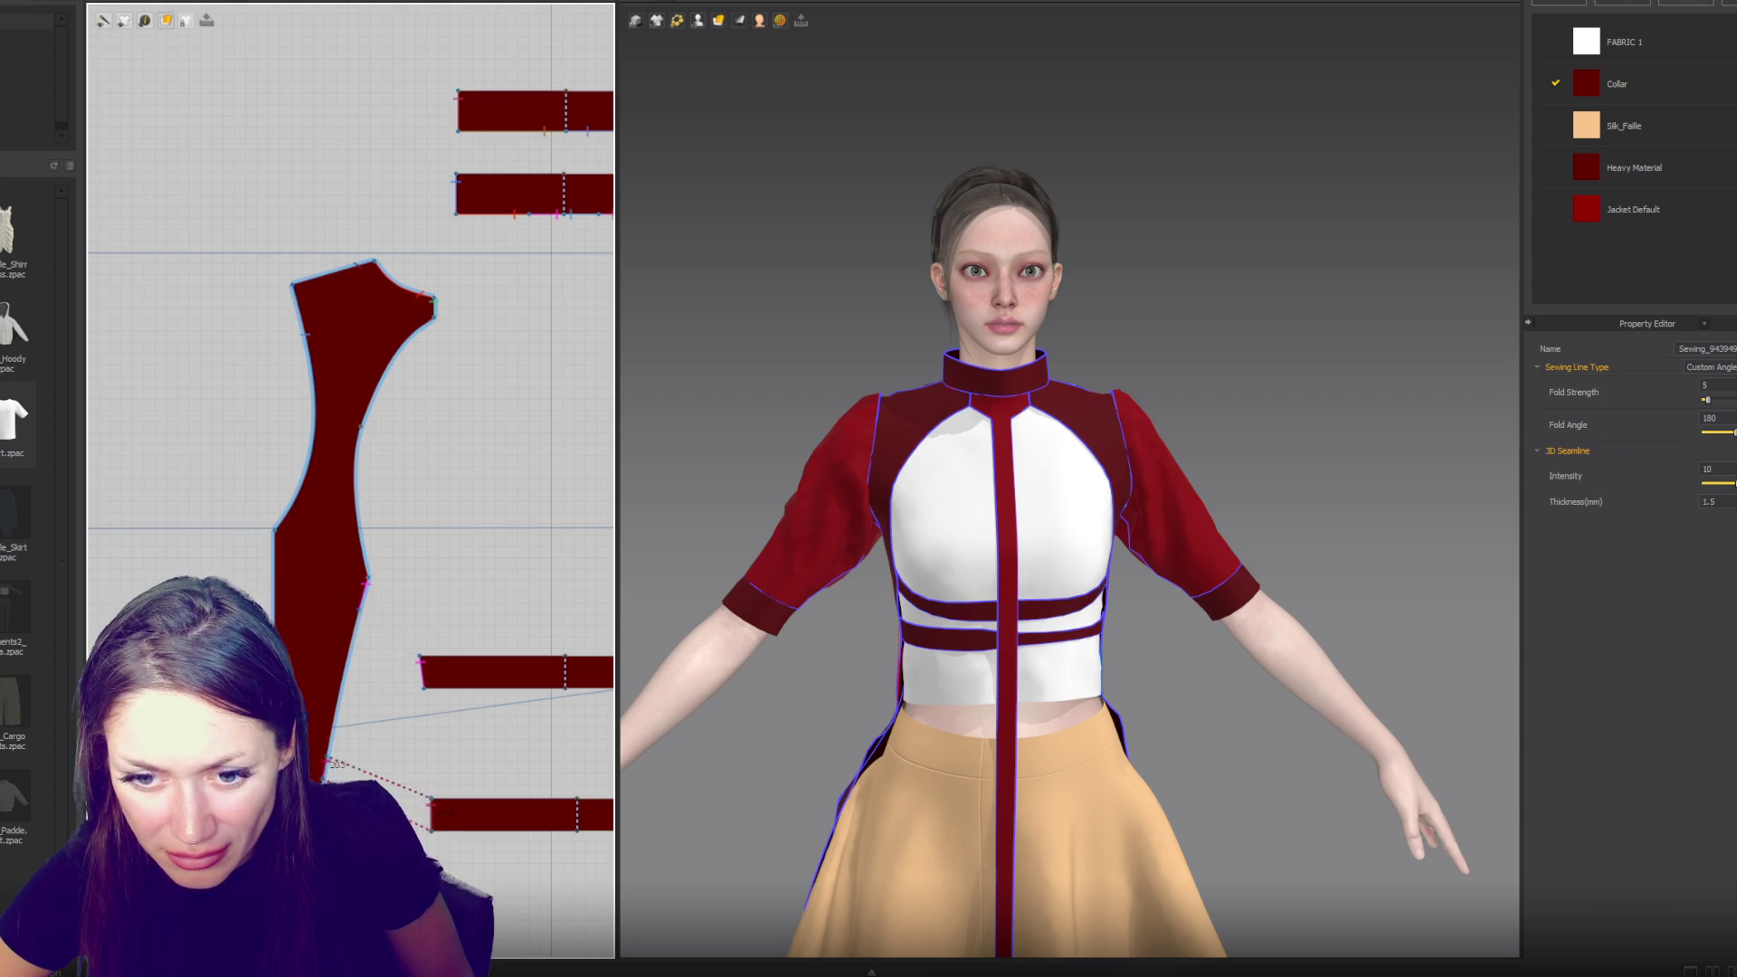
{"action": "left_click", "coordinate": [344, 684]}
- Simulate briefly so the cloth settles on the avatar
{"action": "key", "text": "Escape"}
{"action": "key", "text": "space"}
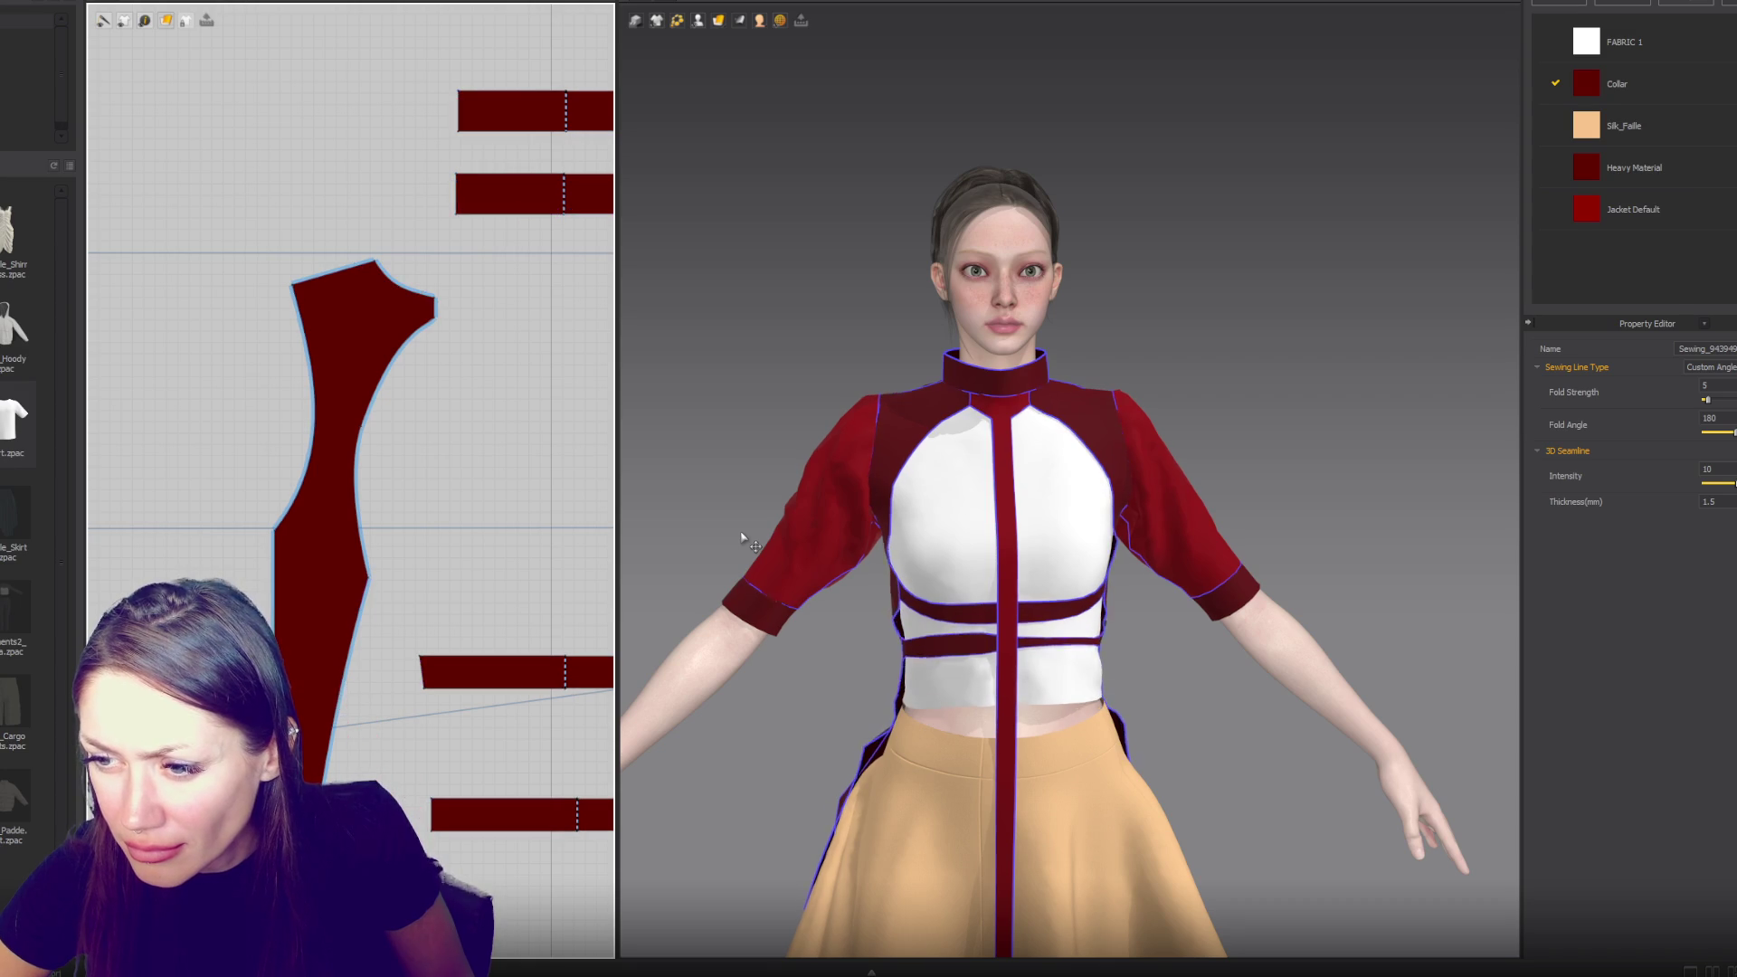
{"action": "key", "text": "space"}
{"action": "right_click_drag", "start_coordinate": [755, 586], "coordinate": [889, 581]}
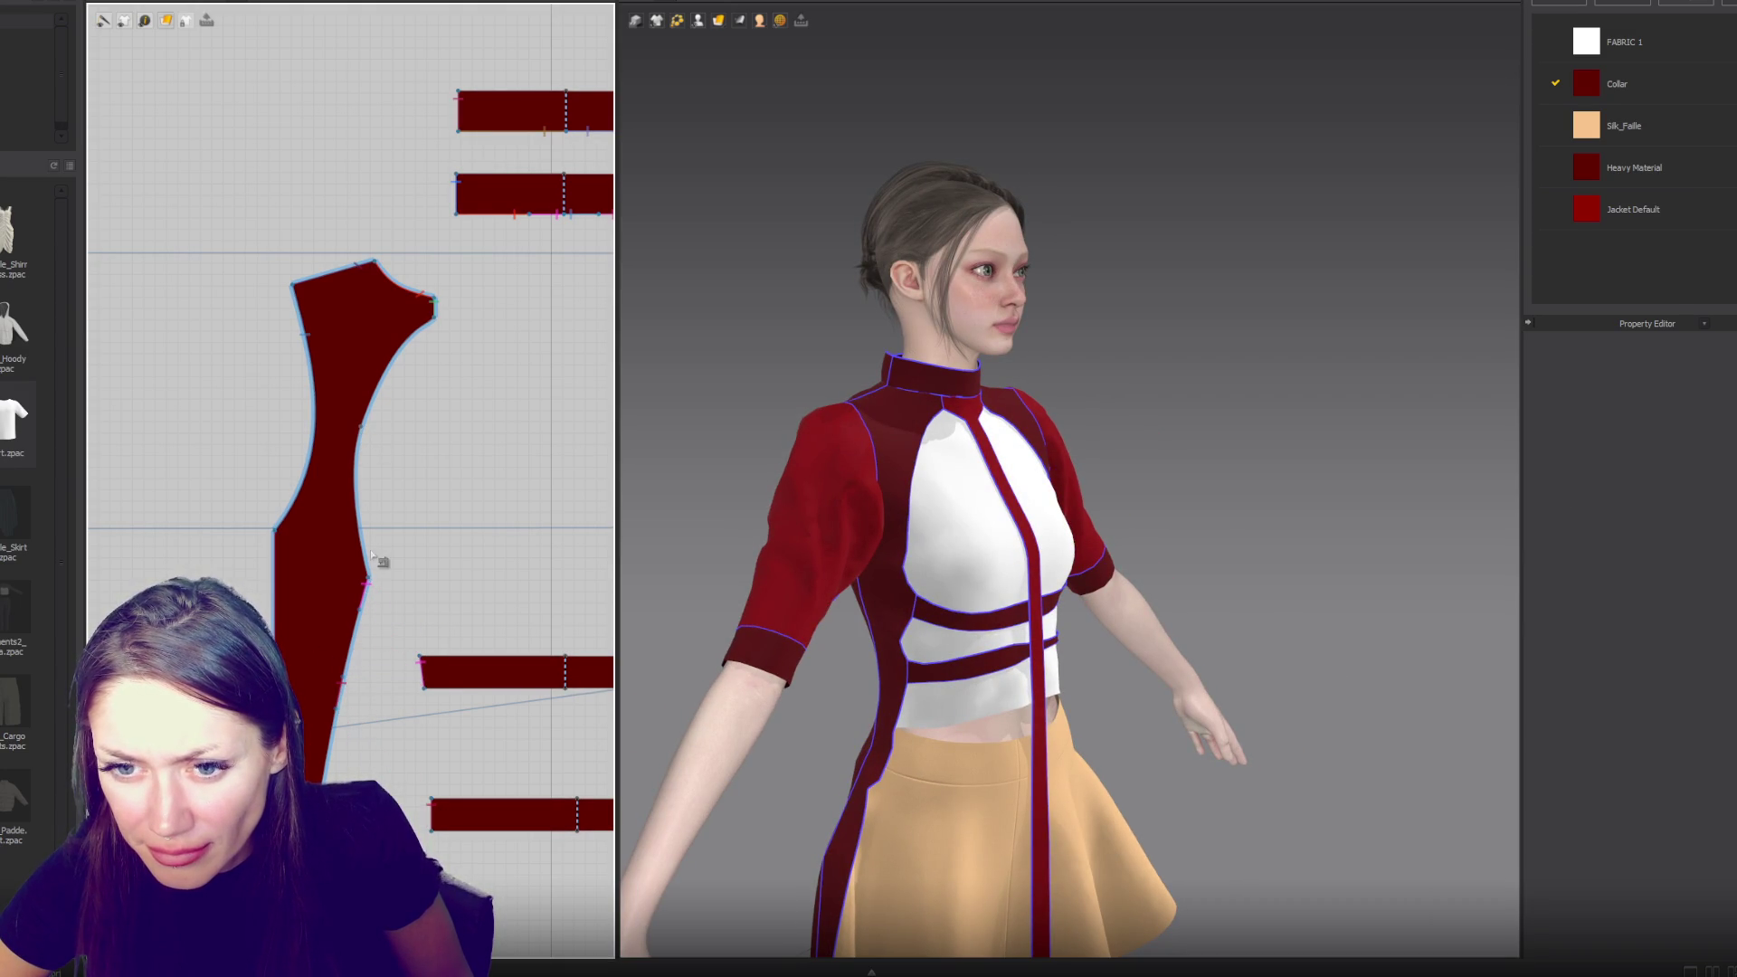
- Move an edge point on the right side bodice panel to reshape it, then test-pull the lower waist strap
{"action": "left_click", "coordinate": [376, 586]}
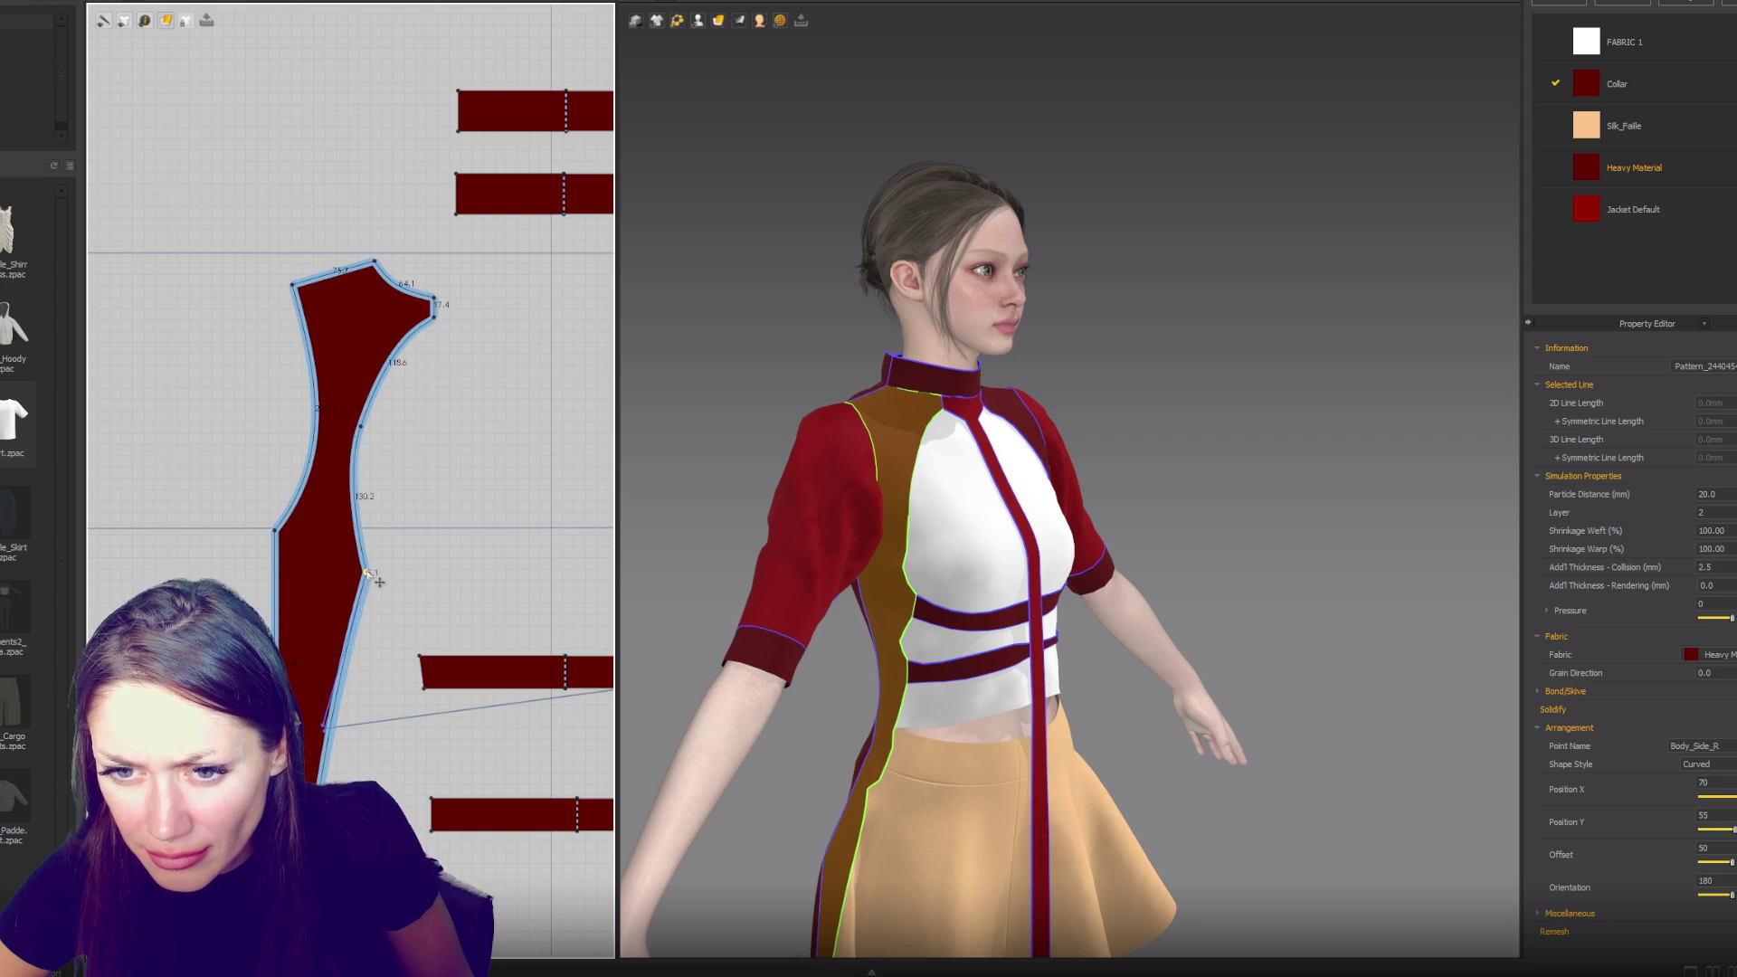
{"action": "left_click_drag", "start_coordinate": [367, 579], "coordinate": [375, 567]}
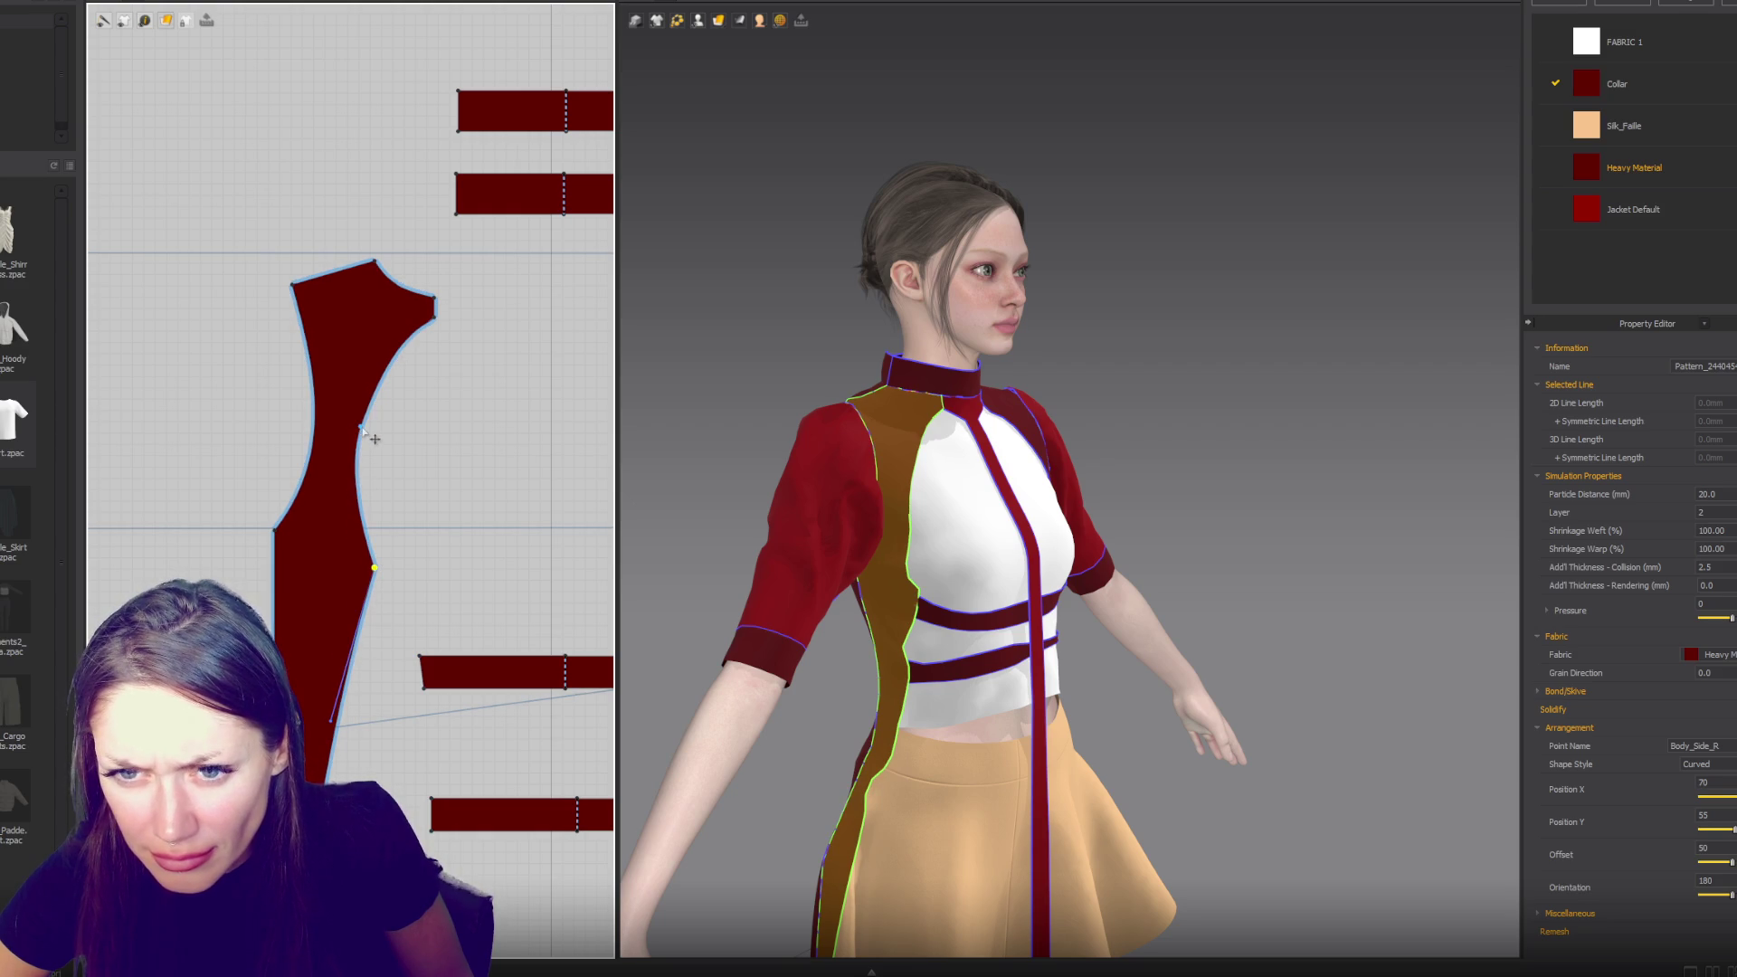
{"action": "left_click", "coordinate": [347, 482]}
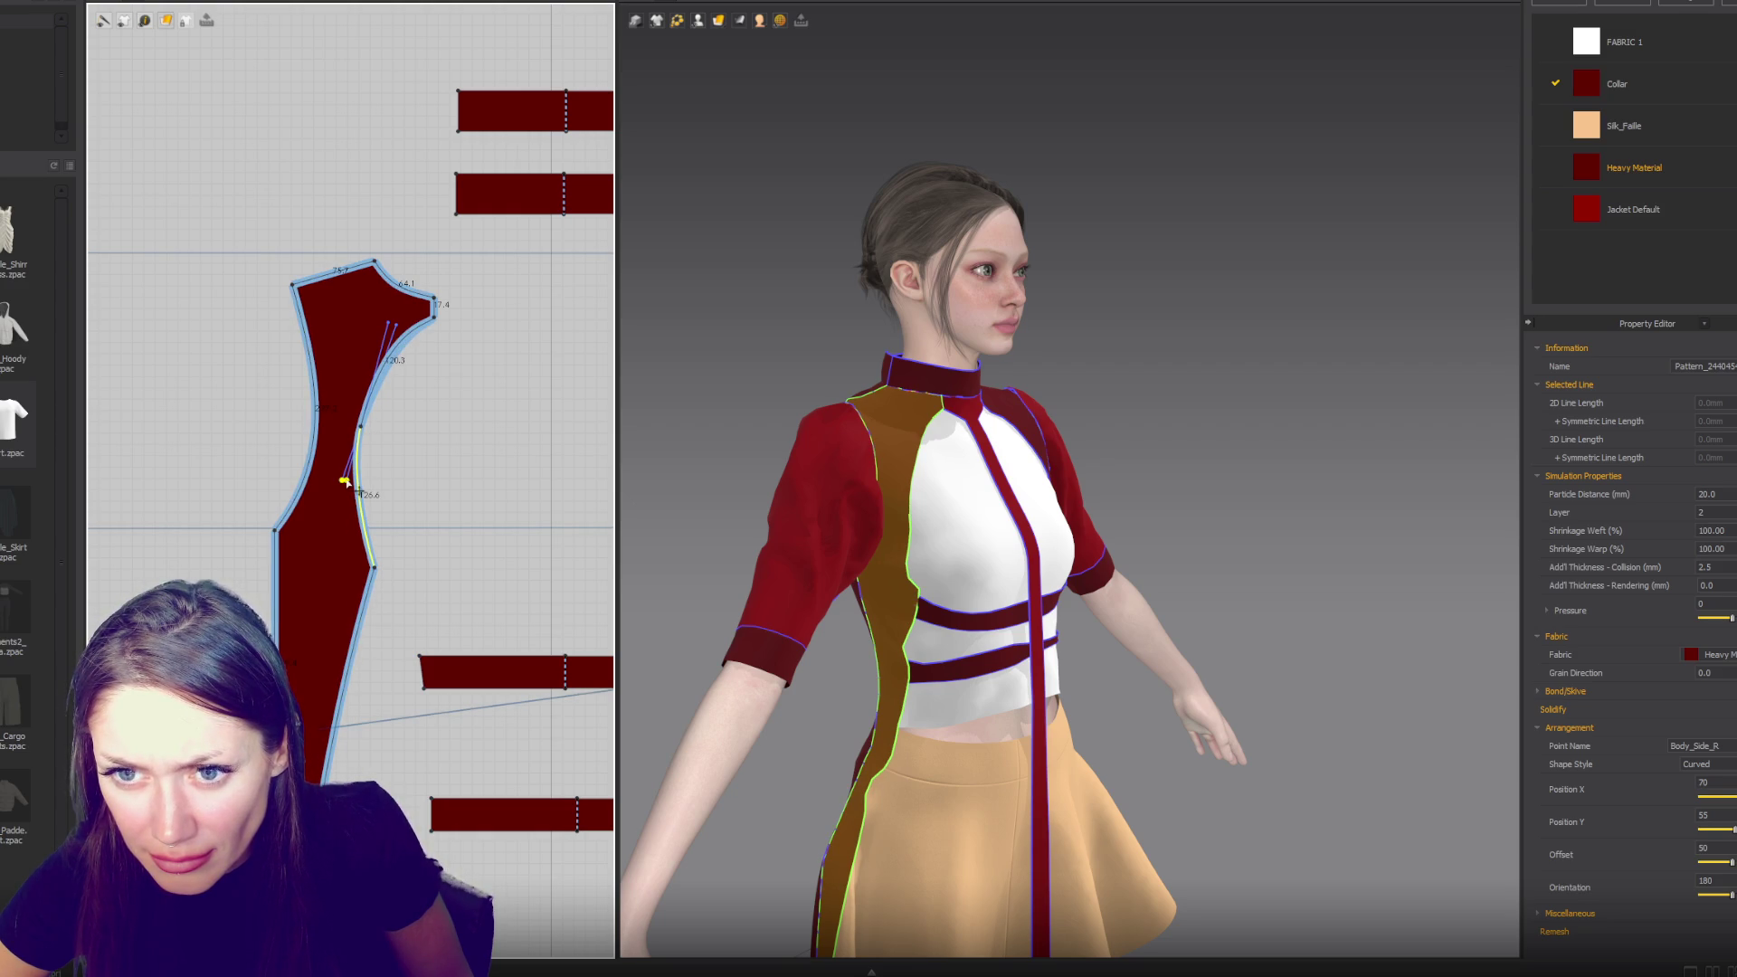
{"action": "left_click", "coordinate": [346, 482]}
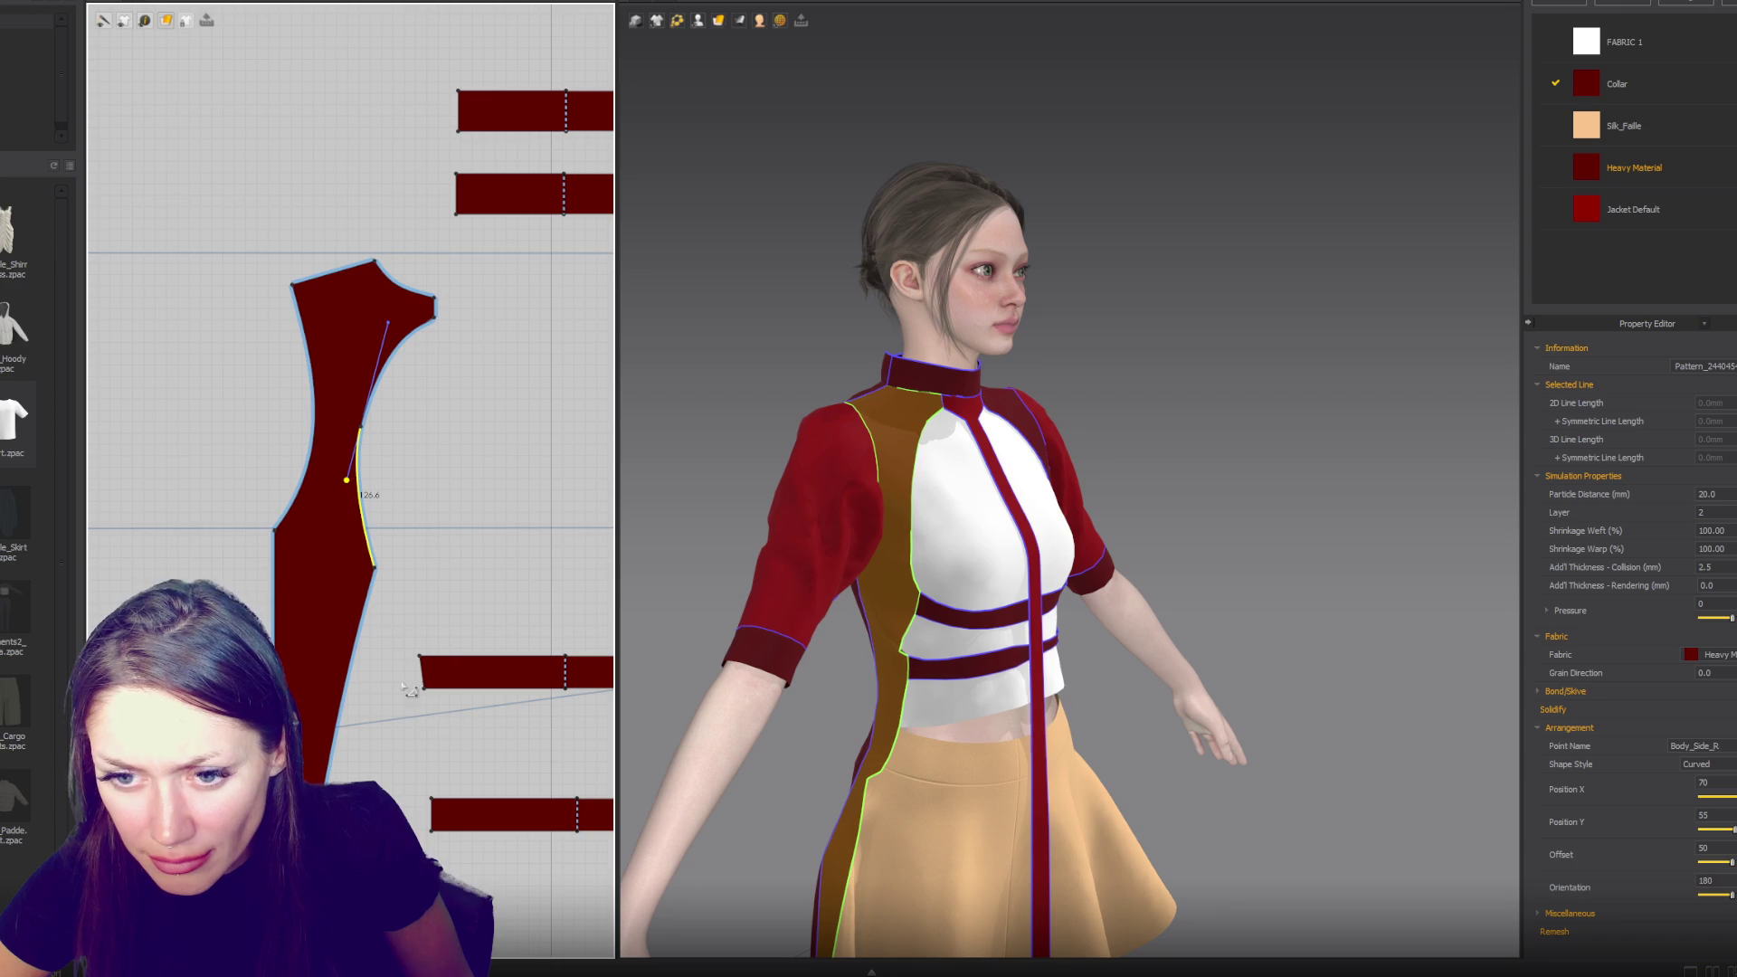
{"action": "key", "text": "n"}
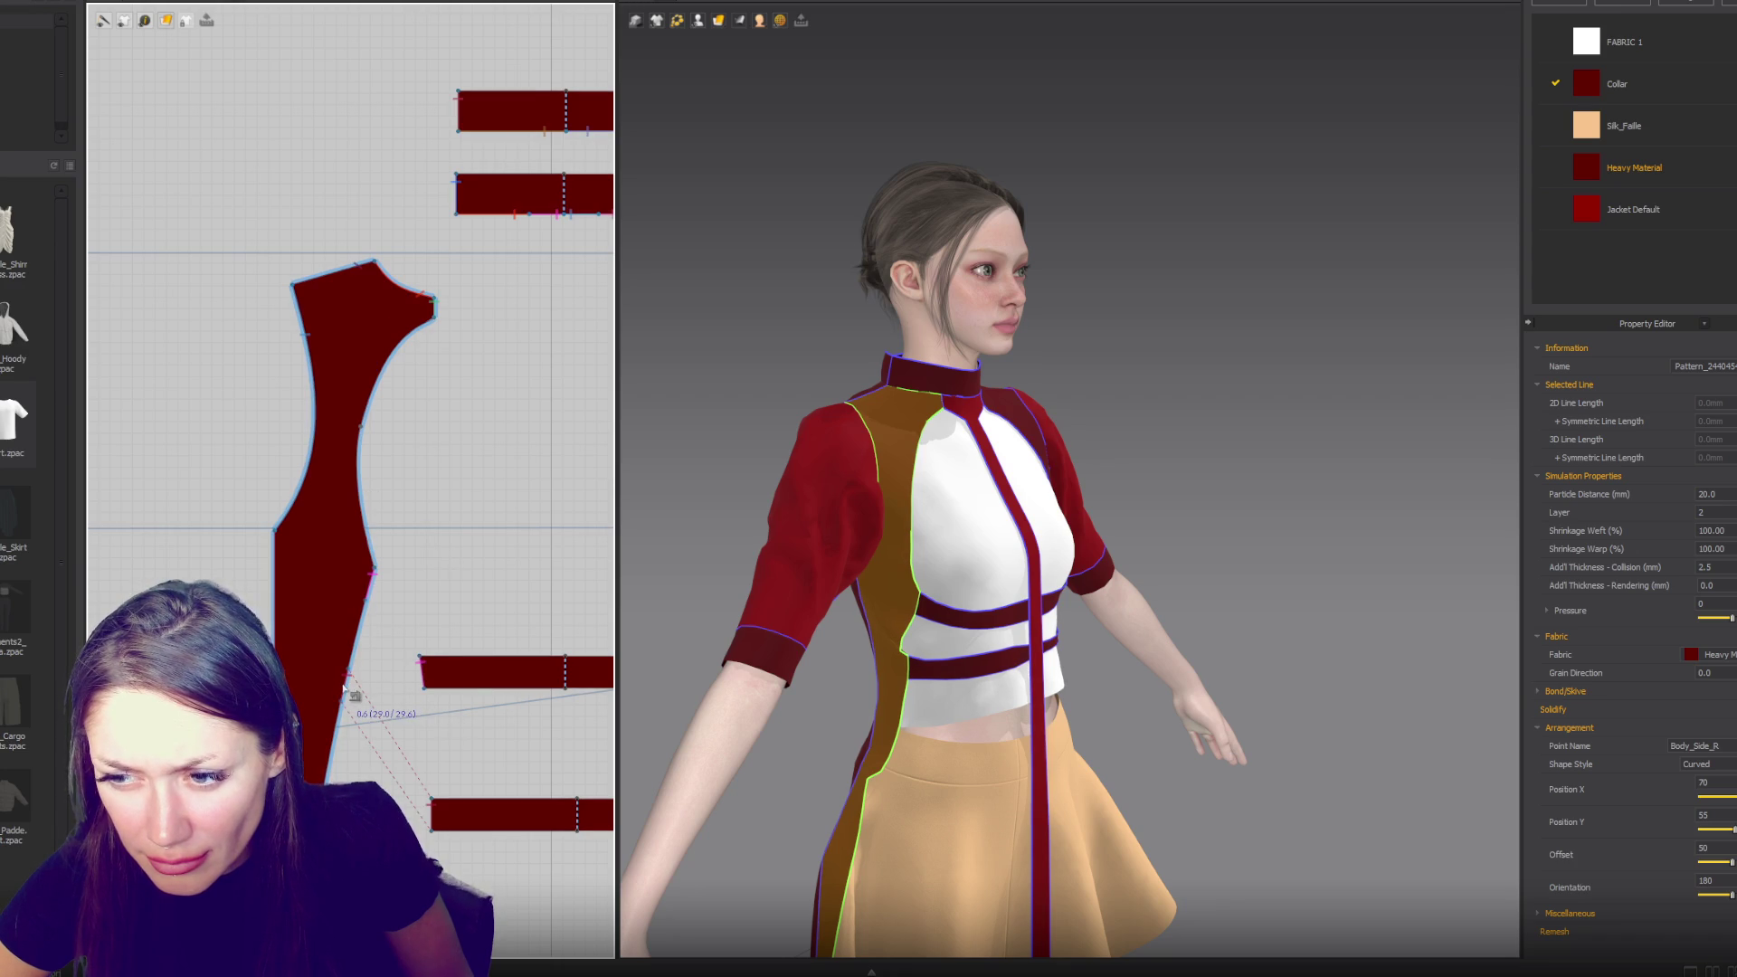
{"action": "right_click_drag", "start_coordinate": [669, 697], "coordinate": [975, 694]}
{"action": "mouse_move", "coordinate": [974, 674]}
{"action": "left_mouse_down"}
{"action": "mouse_move", "coordinate": [935, 896]}
{"action": "mouse_move", "coordinate": [950, 796]}
{"action": "left_mouse_up"}
- Widen the flared top of the centre strip pattern by dragging its corner outward
{"action": "left_click", "coordinate": [961, 717]}
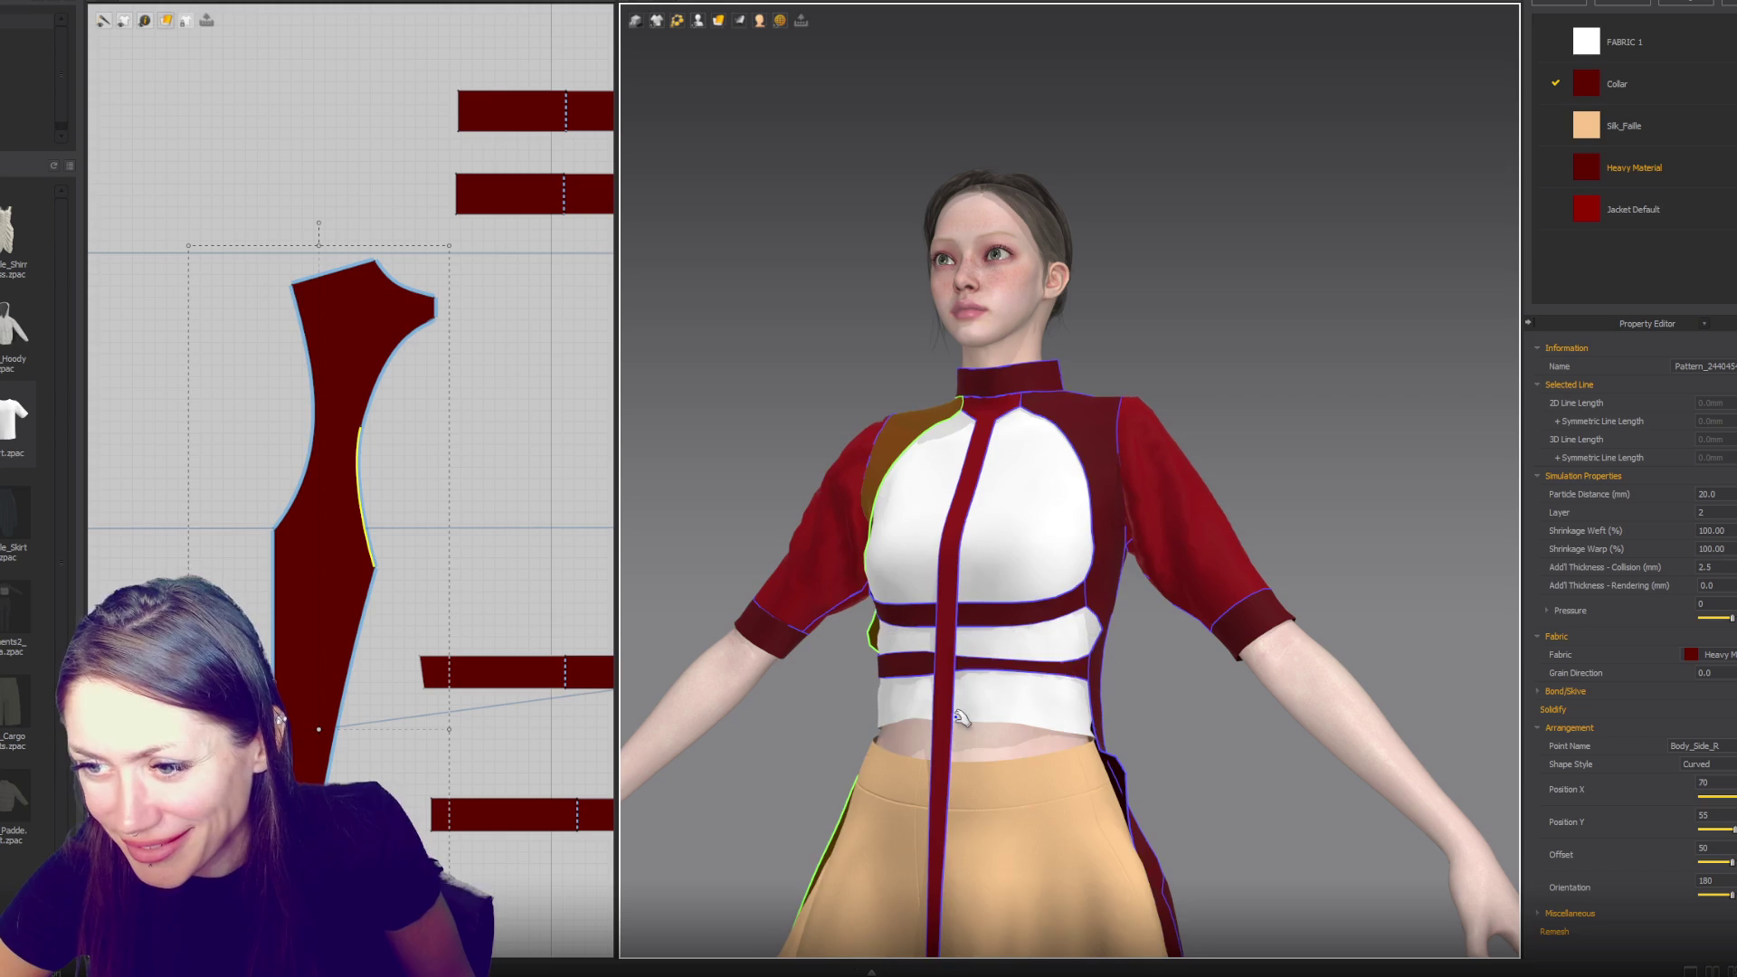
{"action": "mouse_move", "coordinate": [974, 690]}
{"action": "right_mouse_down"}
{"action": "mouse_move", "coordinate": [921, 687]}
{"action": "mouse_move", "coordinate": [1310, 691]}
{"action": "mouse_move", "coordinate": [915, 713]}
{"action": "right_mouse_up"}
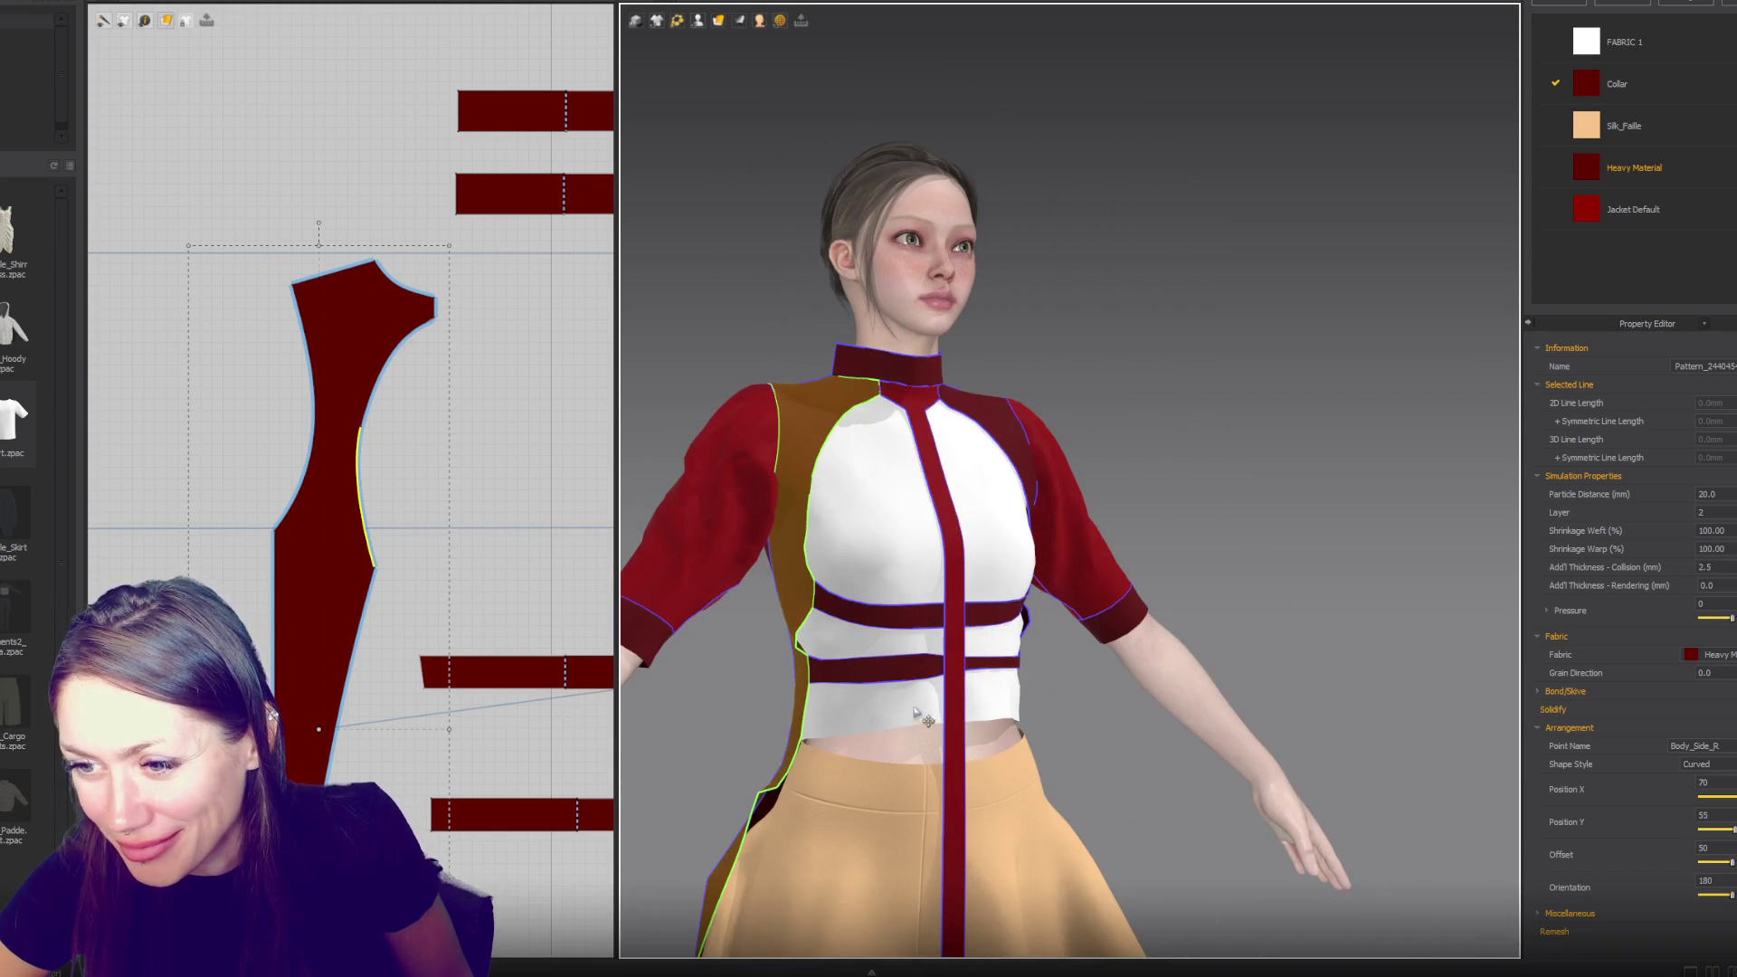
{"action": "mouse_move", "coordinate": [952, 472]}
{"action": "right_mouse_down"}
{"action": "mouse_move", "coordinate": [923, 705]}
{"action": "mouse_move", "coordinate": [944, 721]}
{"action": "right_mouse_up"}
{"action": "scroll", "coordinate": [944, 721], "scroll_direction": "up", "scroll_amount": 3}
{"action": "scroll", "coordinate": [344, 606], "scroll_direction": "down", "scroll_amount": 3}
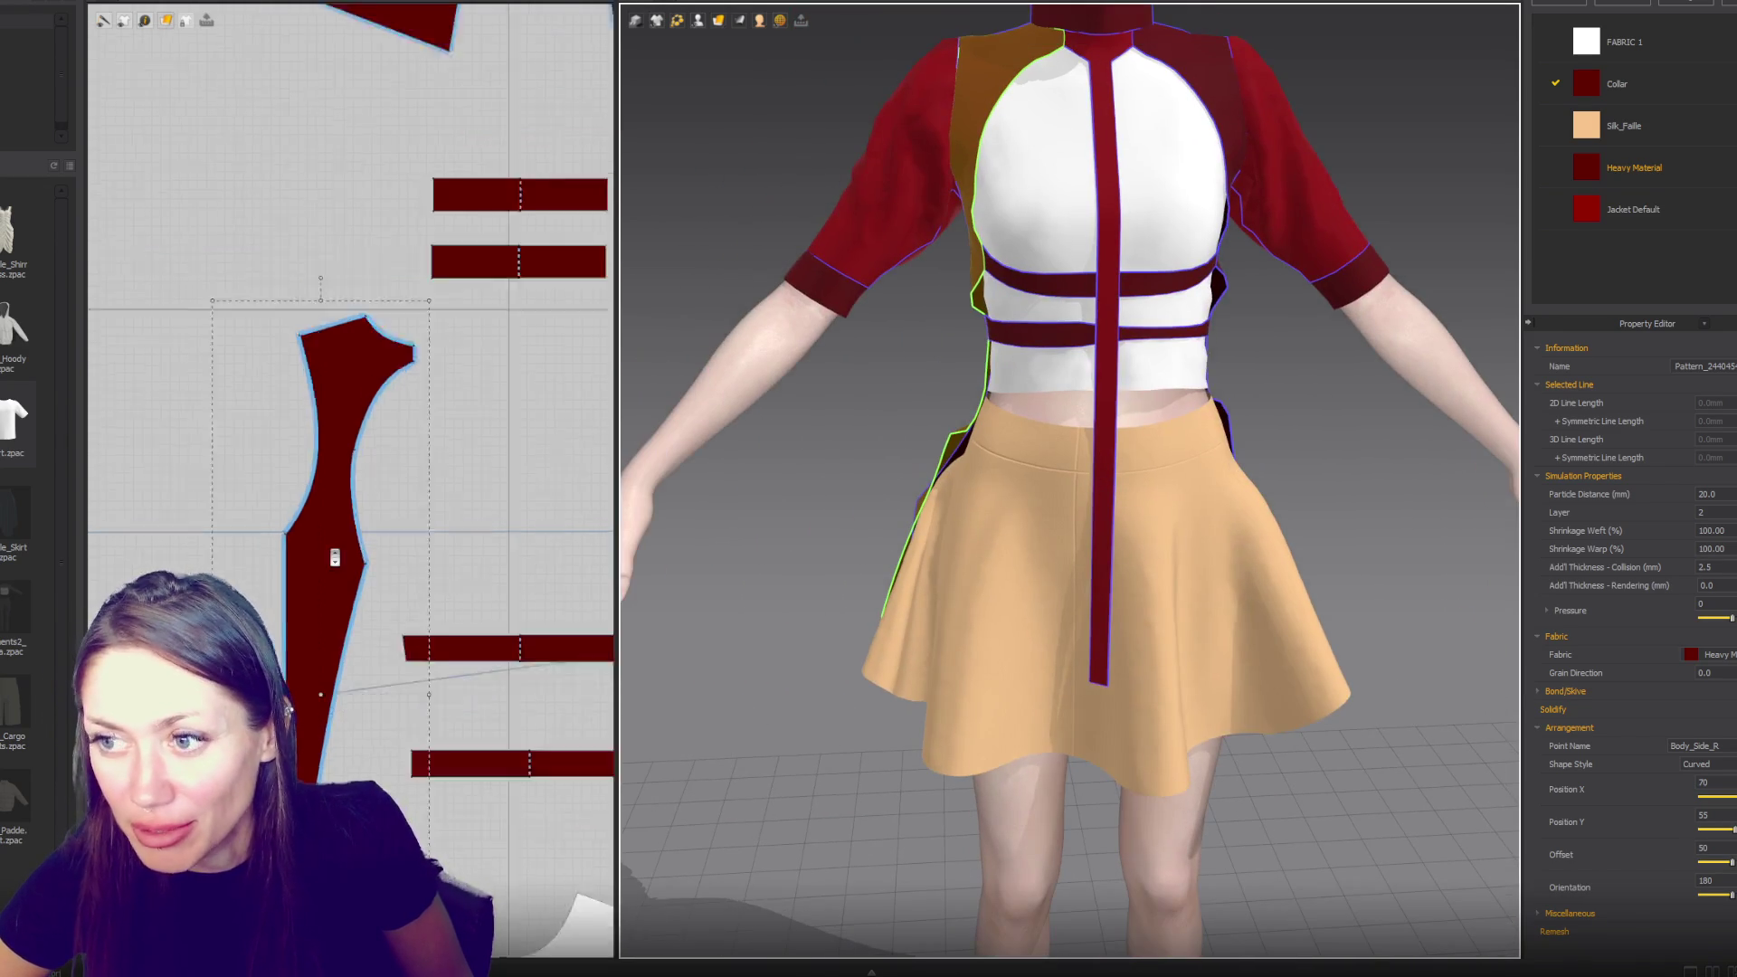
{"action": "scroll", "coordinate": [414, 621], "scroll_direction": "up", "scroll_amount": 10}
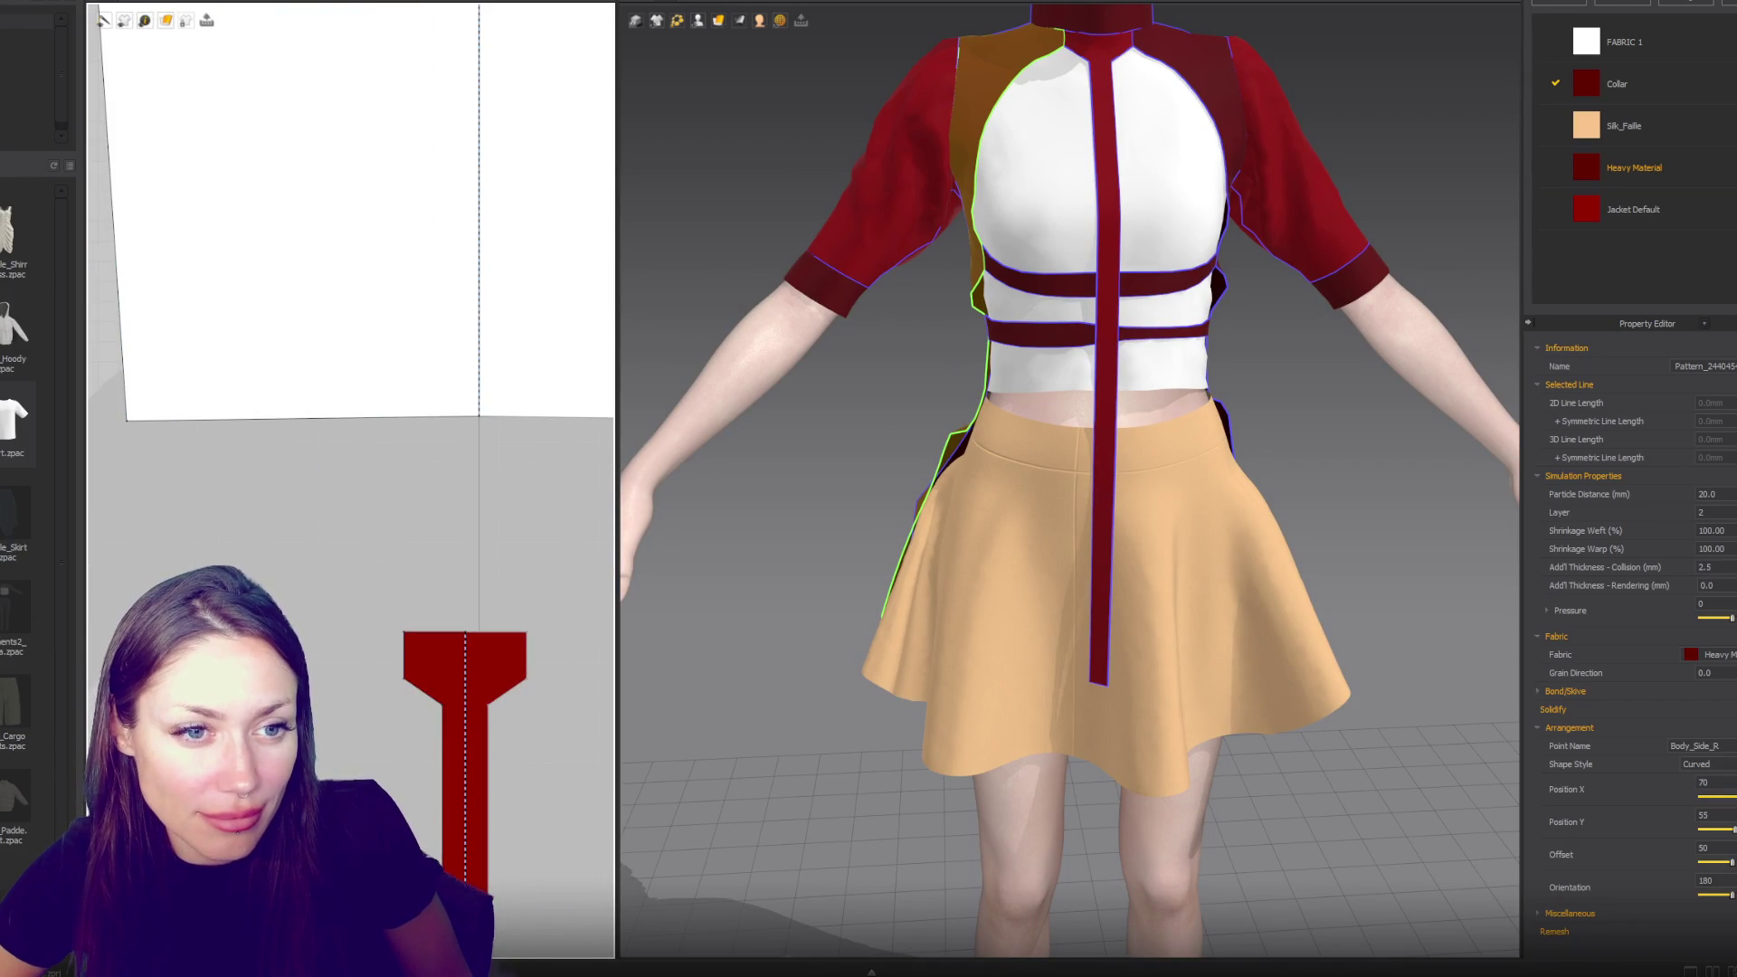
{"action": "scroll", "coordinate": [242, 508], "scroll_direction": "up", "scroll_amount": 3}
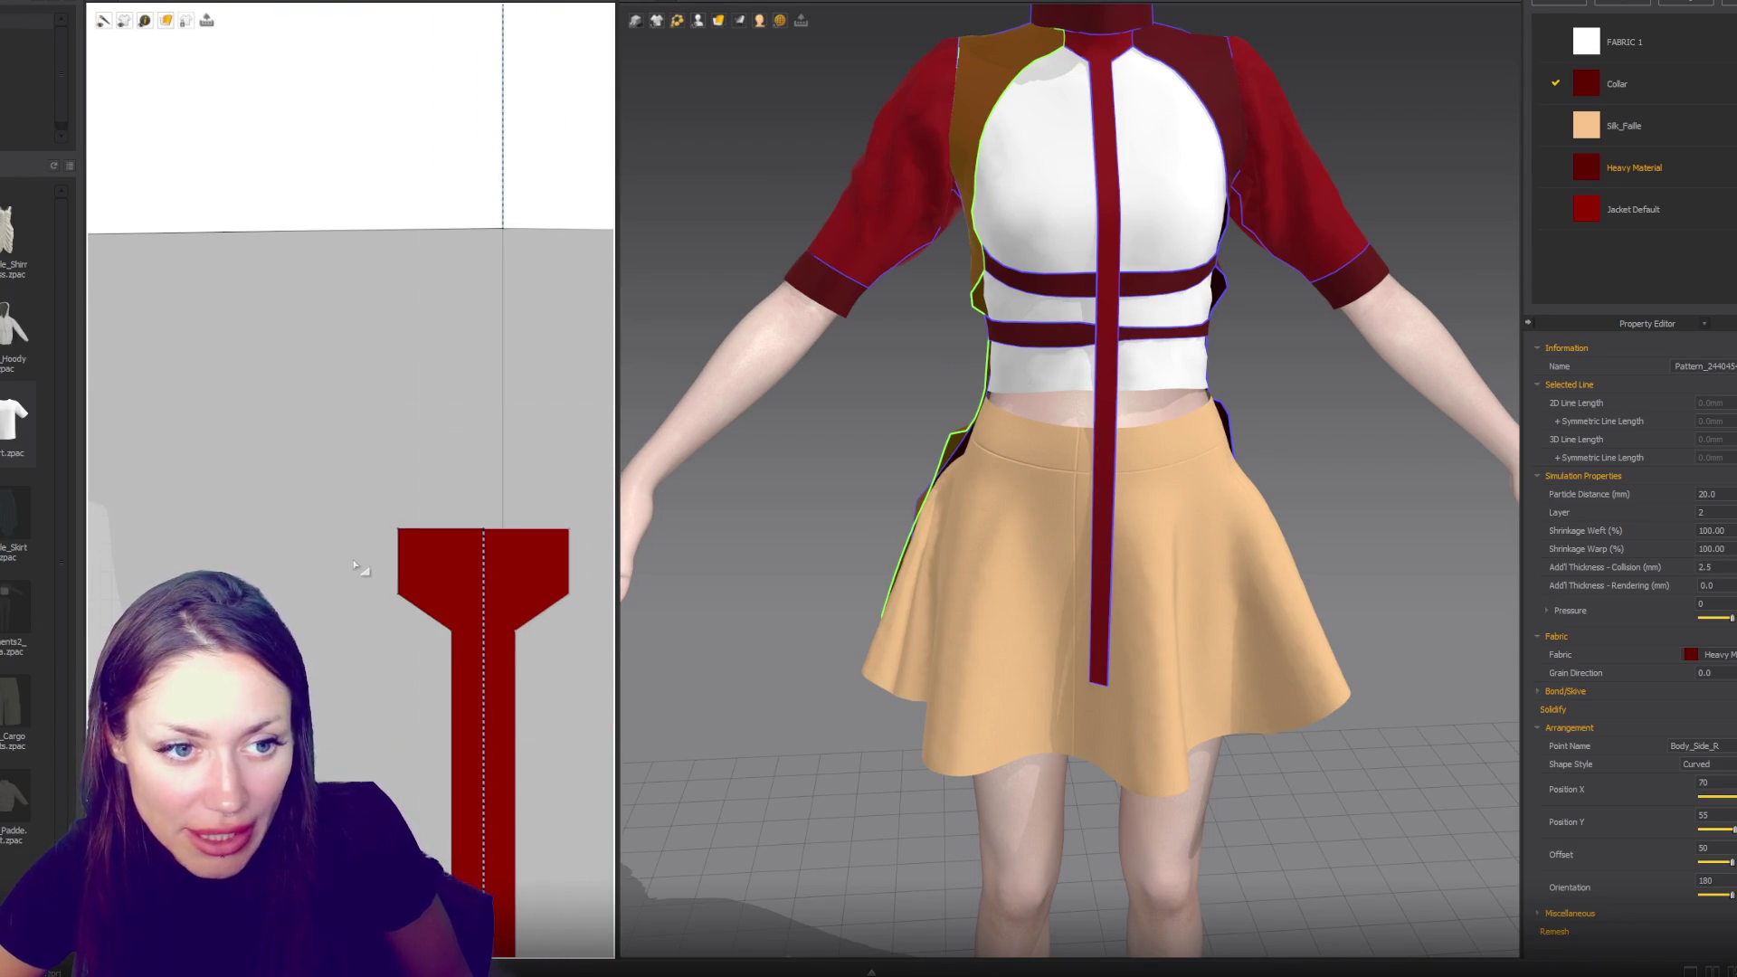
{"action": "scroll", "coordinate": [354, 565], "scroll_direction": "up", "scroll_amount": 1}
{"action": "left_click", "coordinate": [487, 655]}
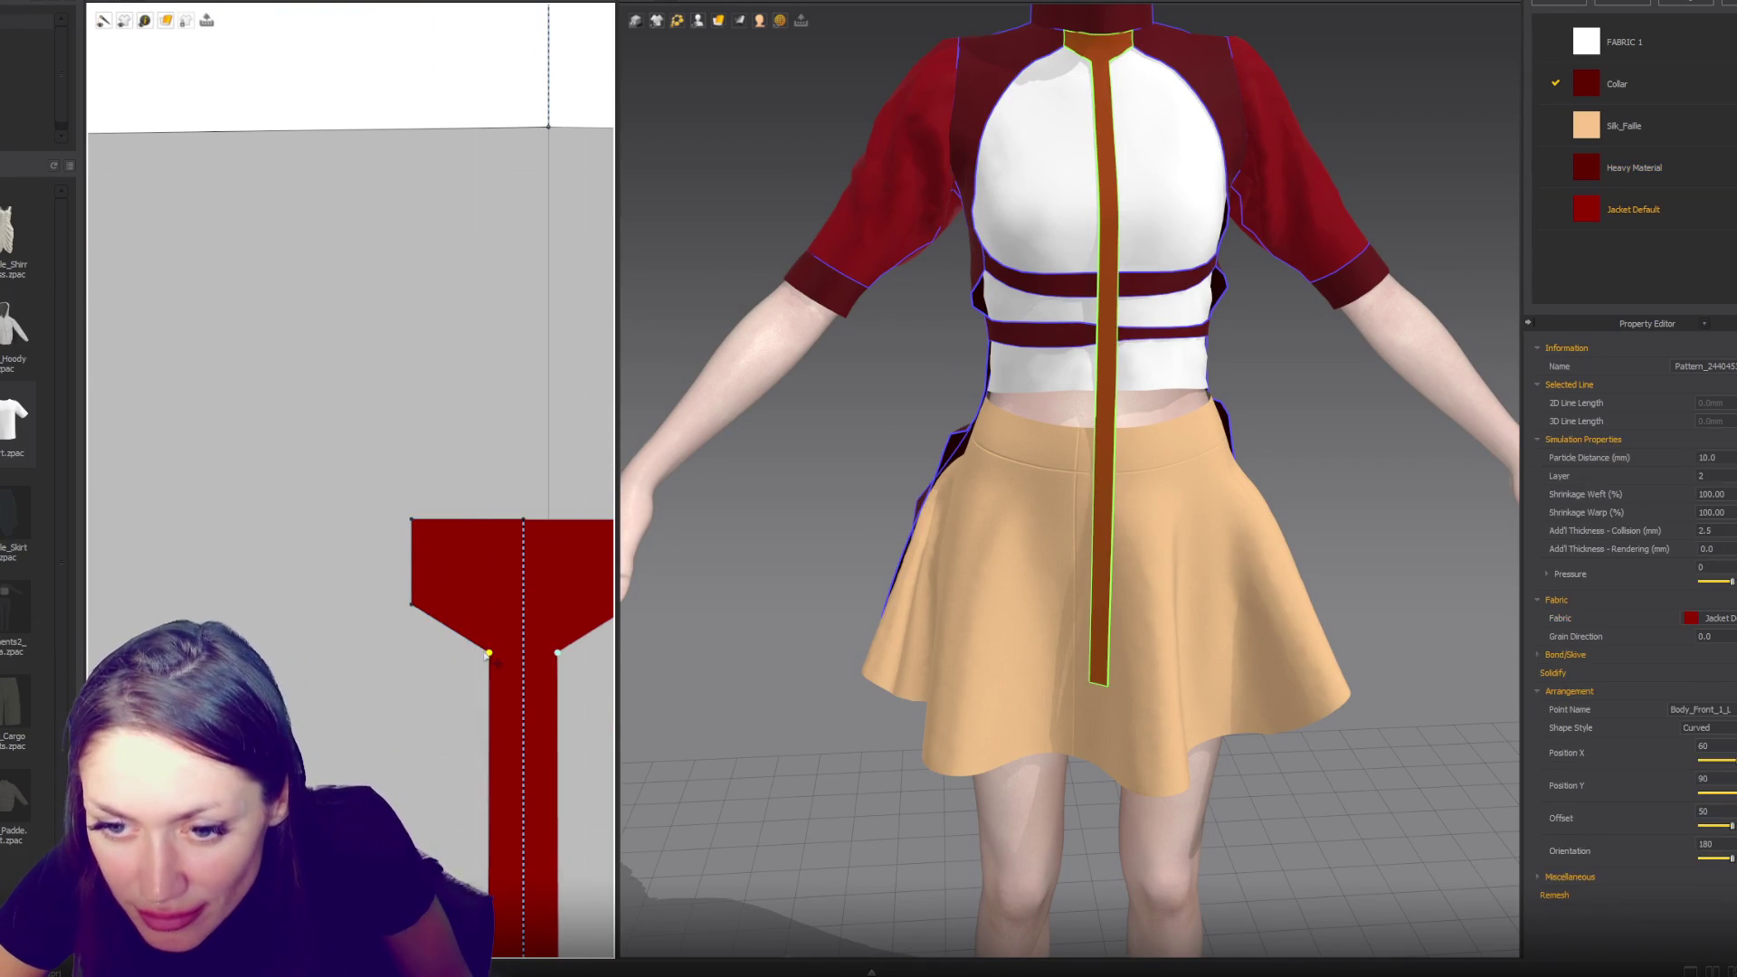
{"action": "left_click_drag", "start_coordinate": [488, 655], "coordinate": [482, 653]}
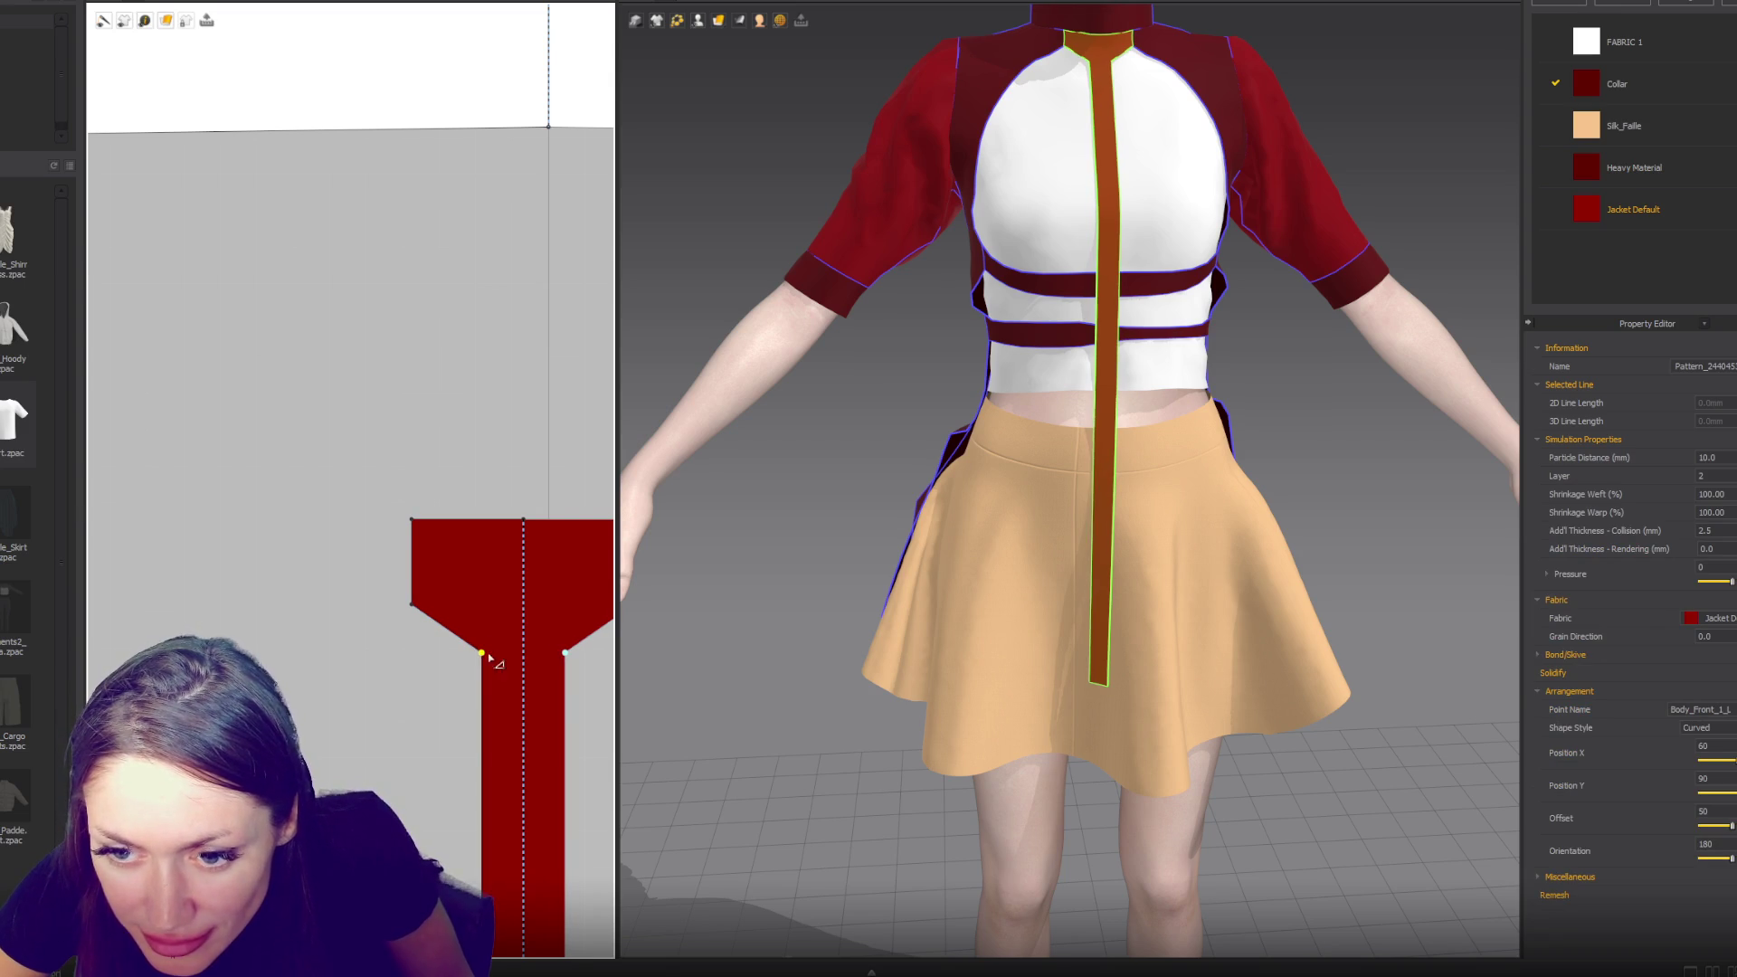
- Add a point on the strip's diagonal edge and raise it toward the neck on both sides
{"action": "left_click", "coordinate": [485, 658]}
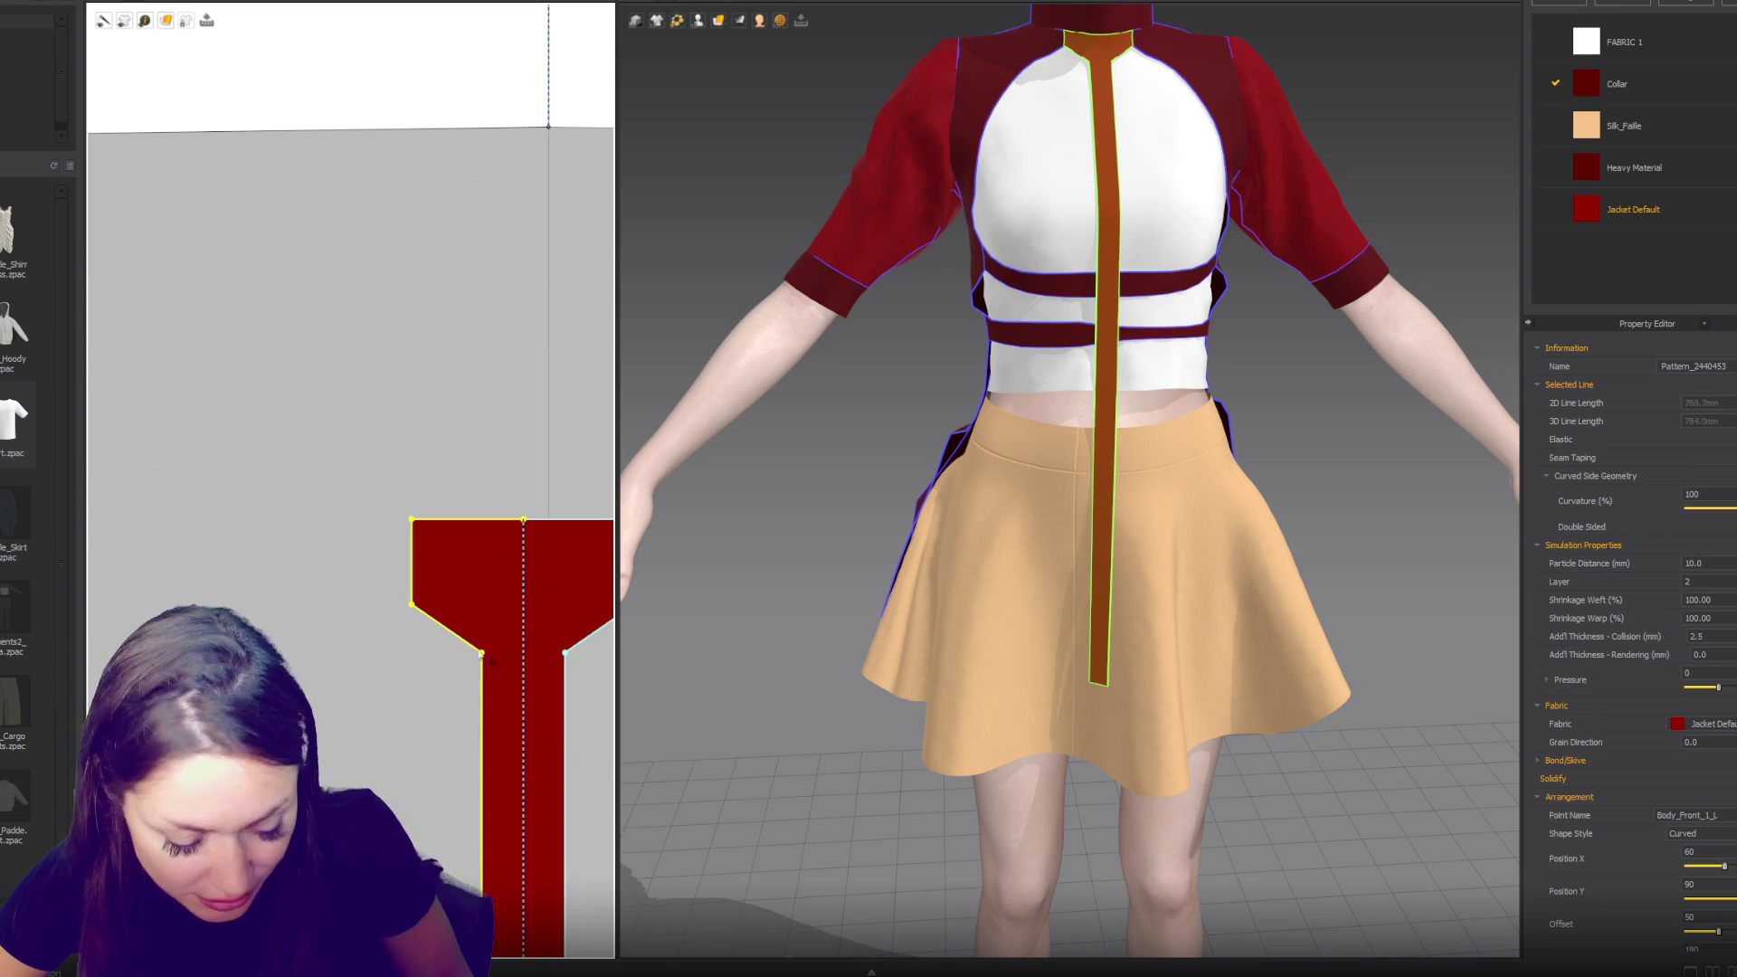
{"action": "left_click", "coordinate": [460, 640]}
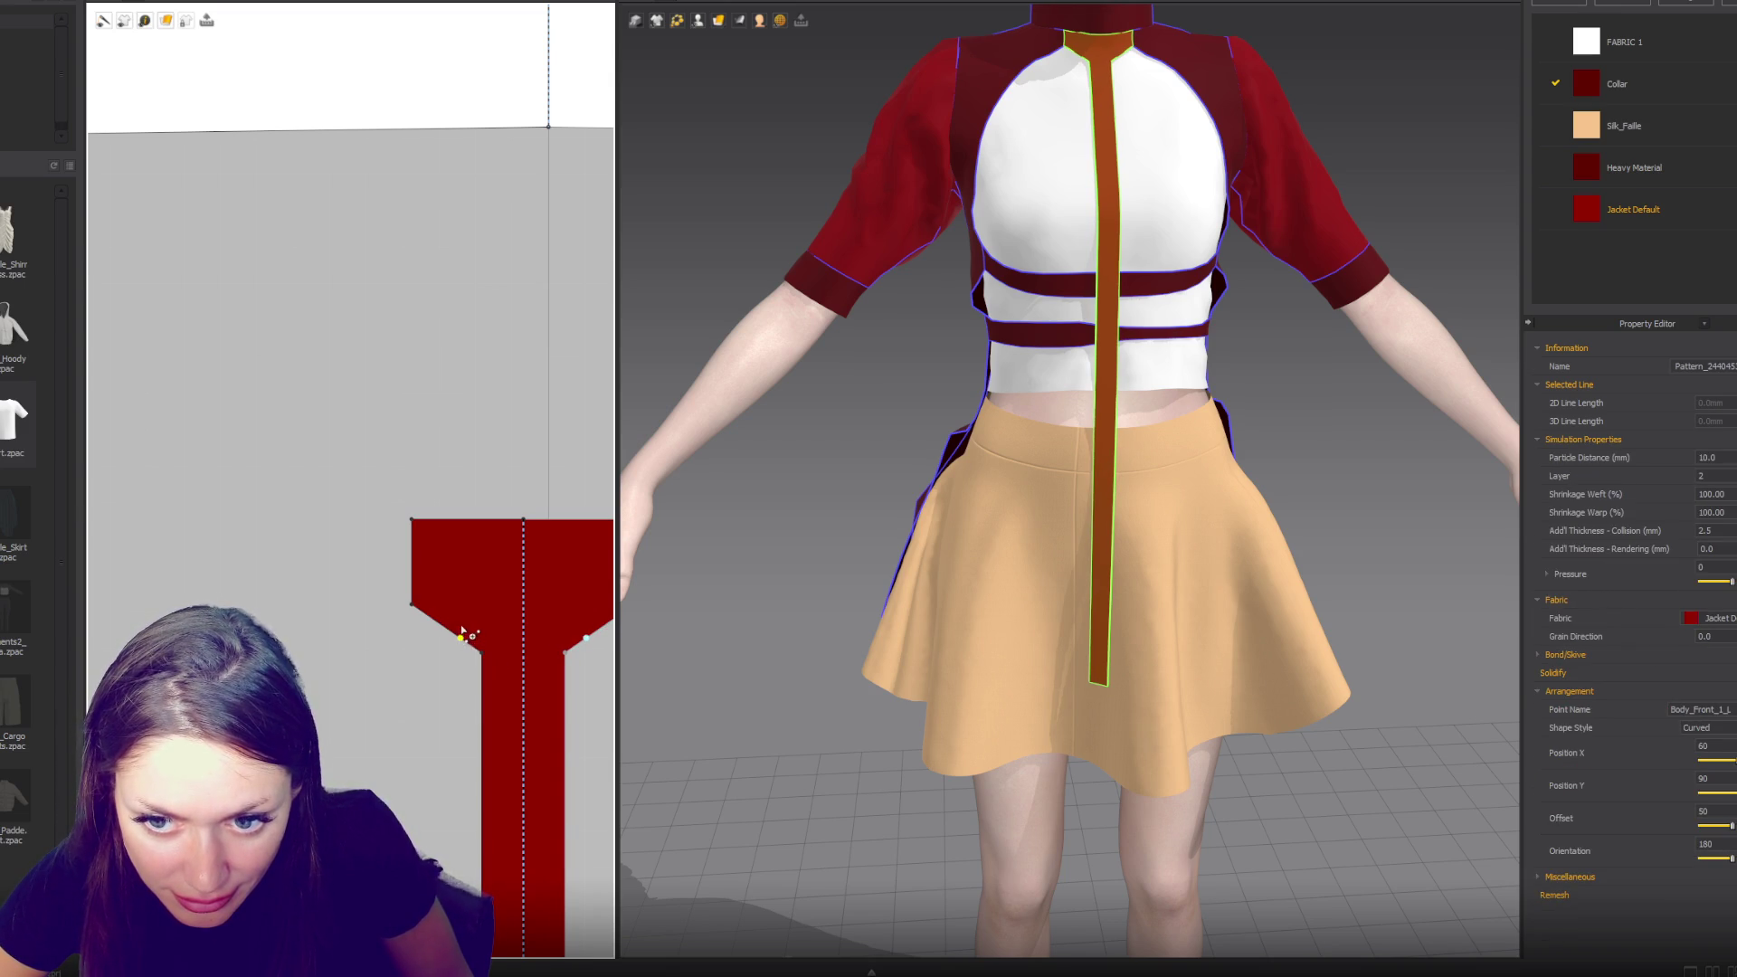
{"action": "left_click_drag", "start_coordinate": [461, 641], "coordinate": [465, 632]}
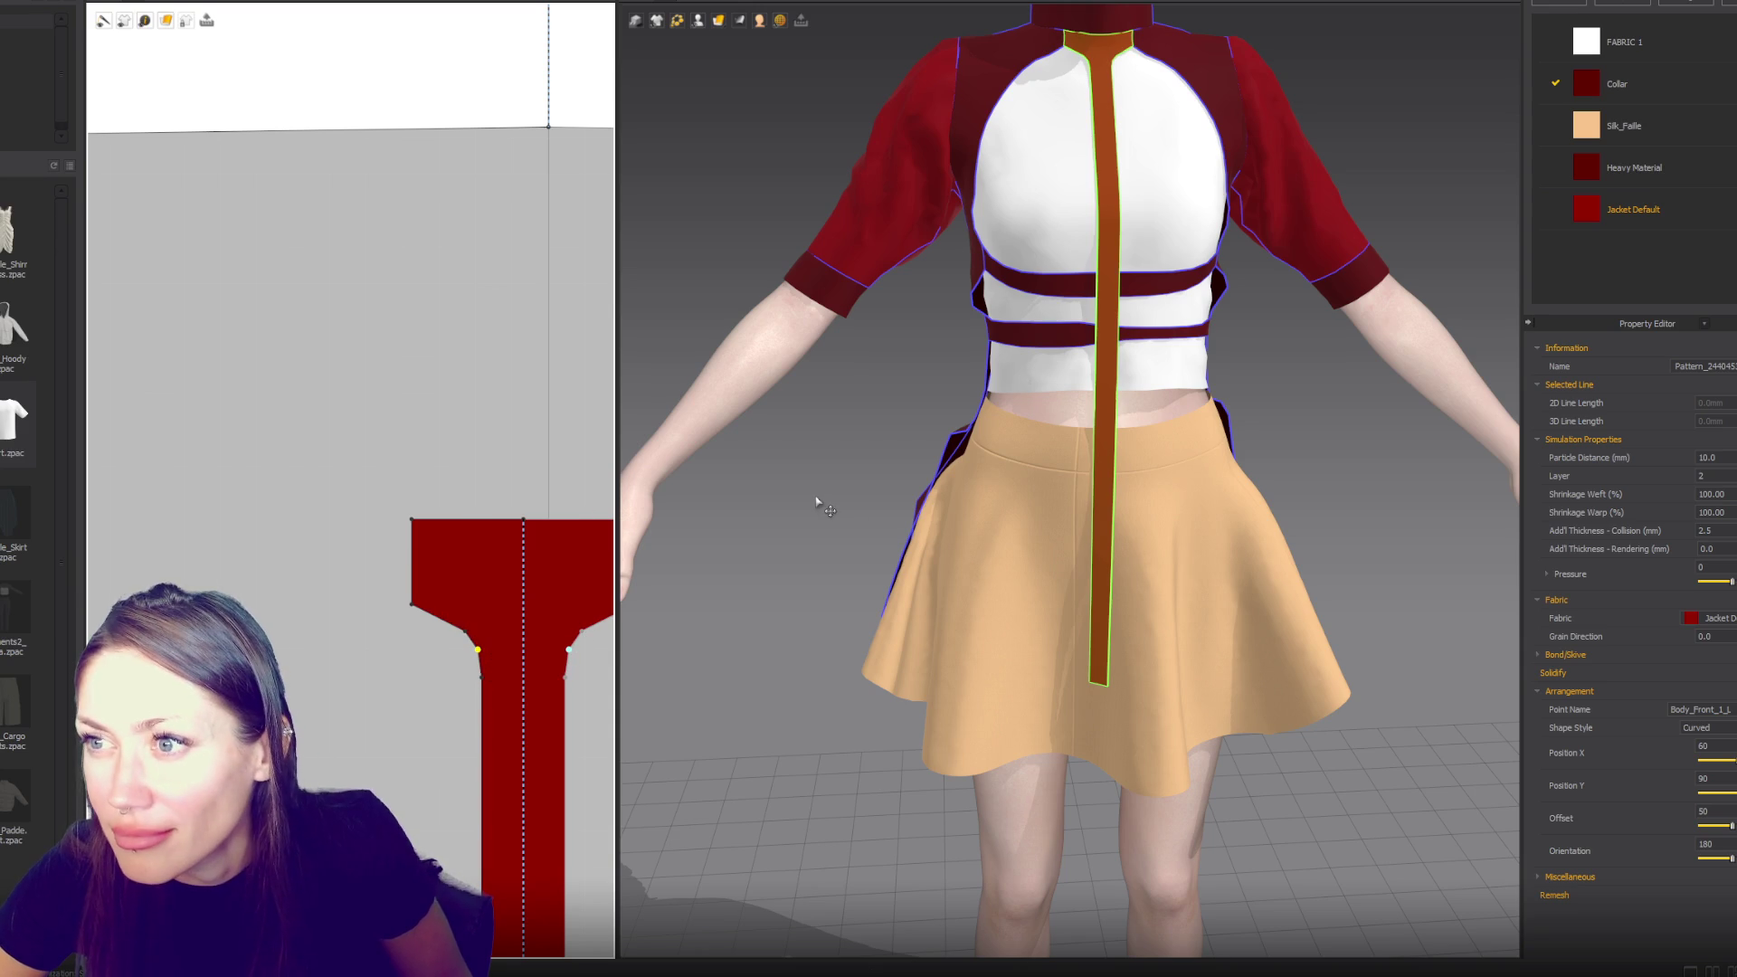
{"action": "left_click_drag", "start_coordinate": [477, 649], "coordinate": [456, 619]}
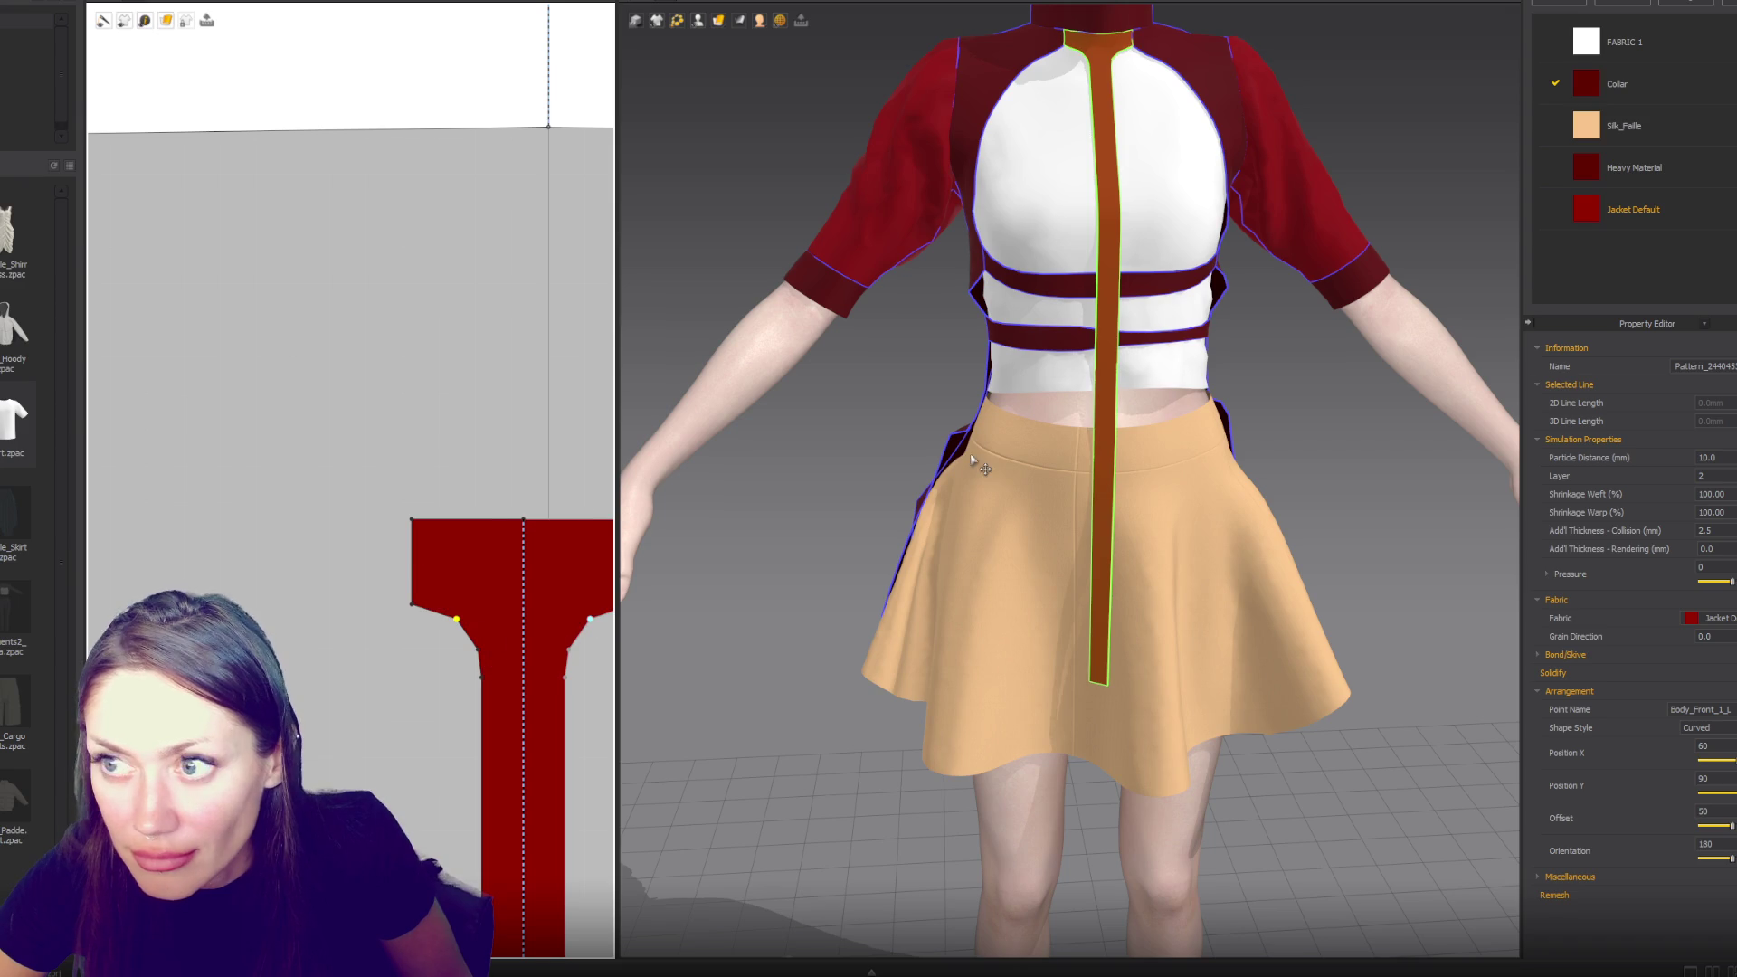
{"action": "left_click", "coordinate": [914, 443]}
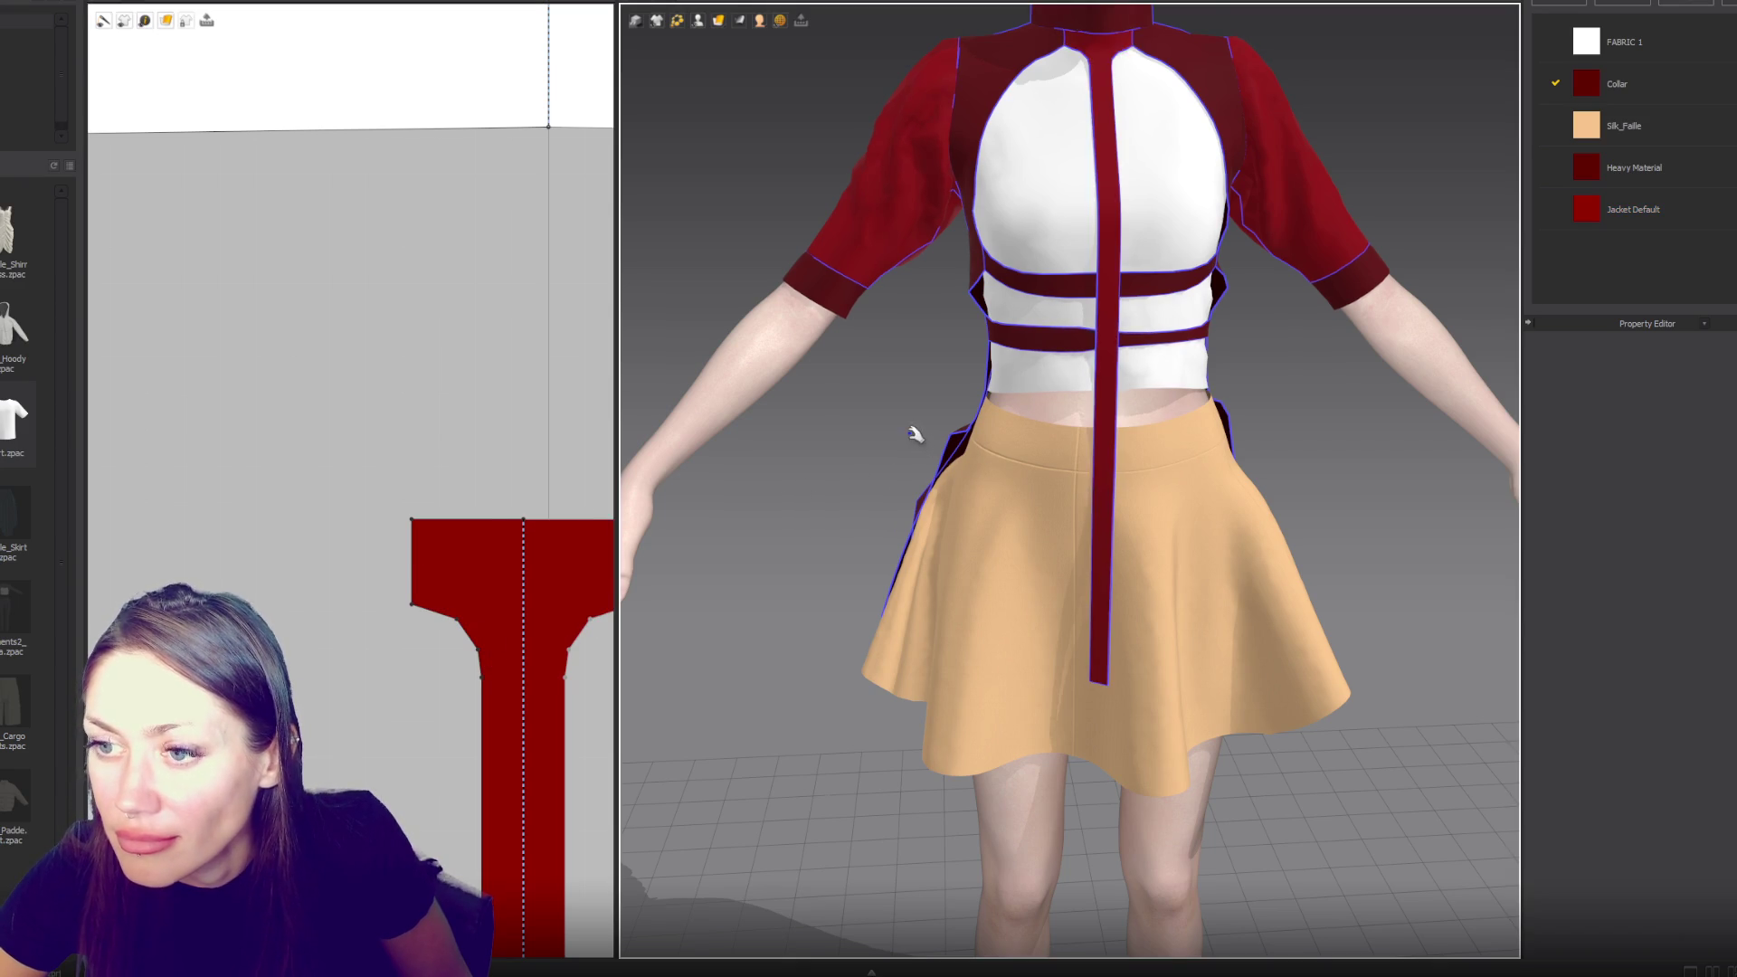
{"action": "key", "text": "2"}
{"action": "scroll", "coordinate": [1275, 494], "scroll_direction": "down", "scroll_amount": 2}
{"action": "mouse_move", "coordinate": [1268, 497]}
{"action": "right_mouse_down"}
{"action": "mouse_move", "coordinate": [1229, 473]}
{"action": "mouse_move", "coordinate": [1314, 473]}
{"action": "mouse_move", "coordinate": [1212, 468]}
{"action": "right_mouse_up"}
{"action": "scroll", "coordinate": [1212, 469], "scroll_direction": "up", "scroll_amount": 3}
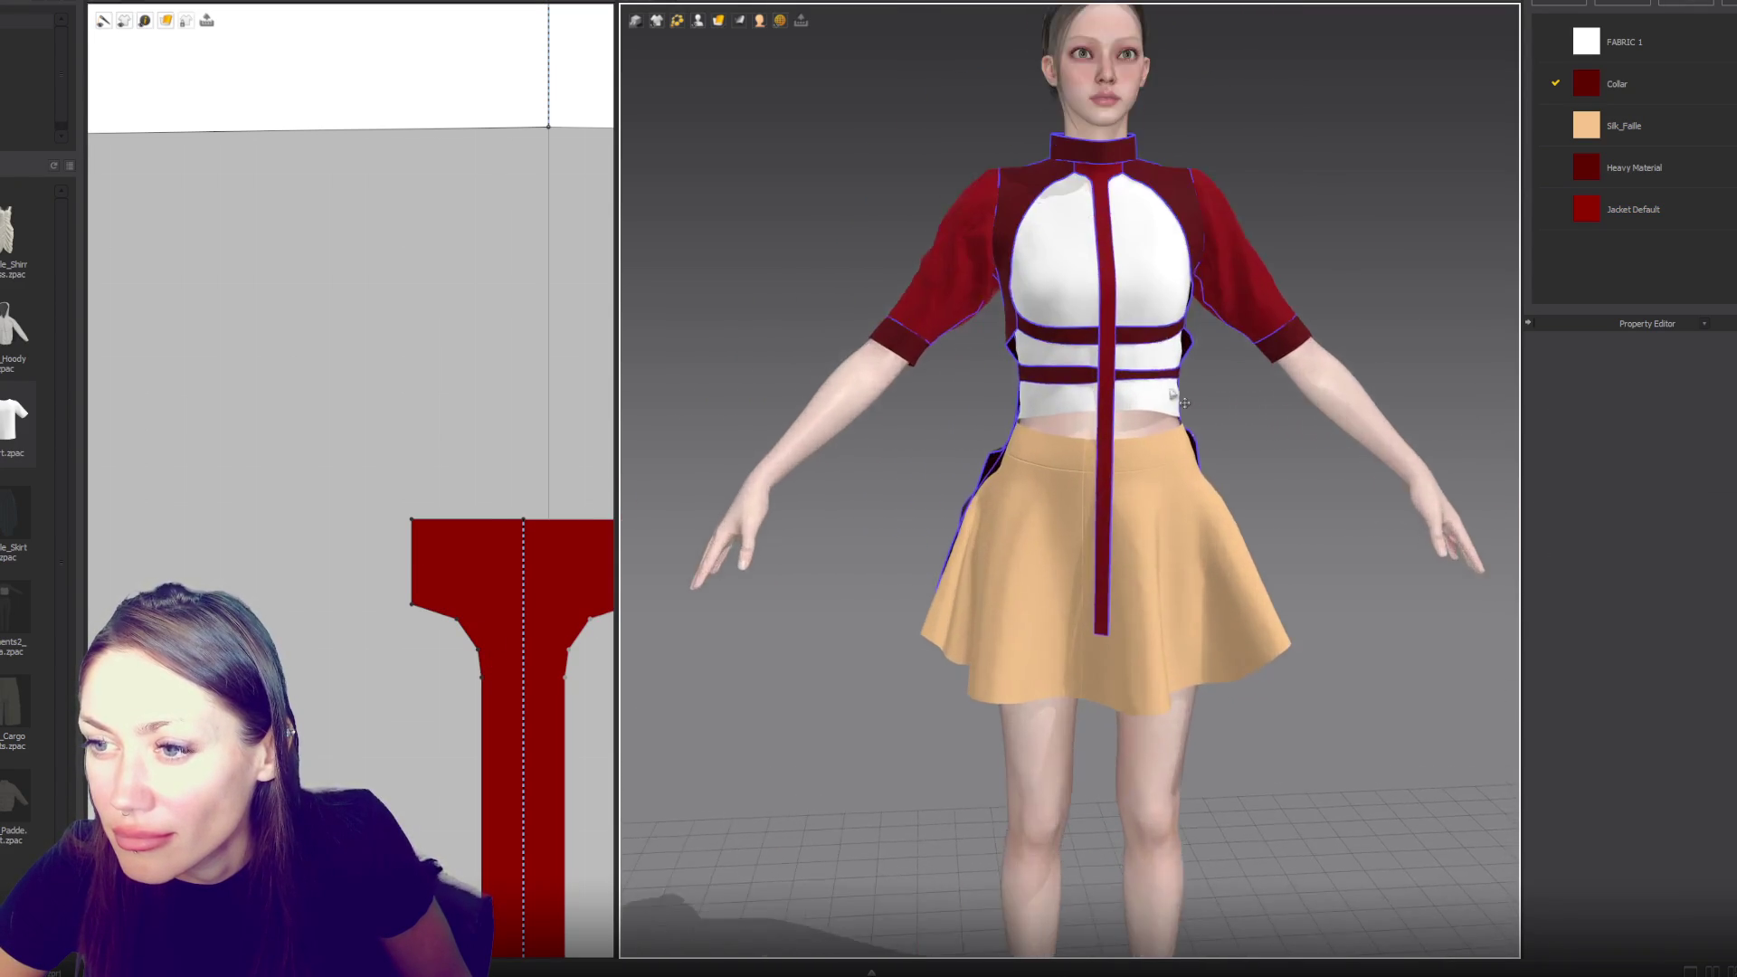
{"action": "left_click", "coordinate": [868, 524]}
{"action": "scroll", "coordinate": [868, 525], "scroll_direction": "down", "scroll_amount": 2}
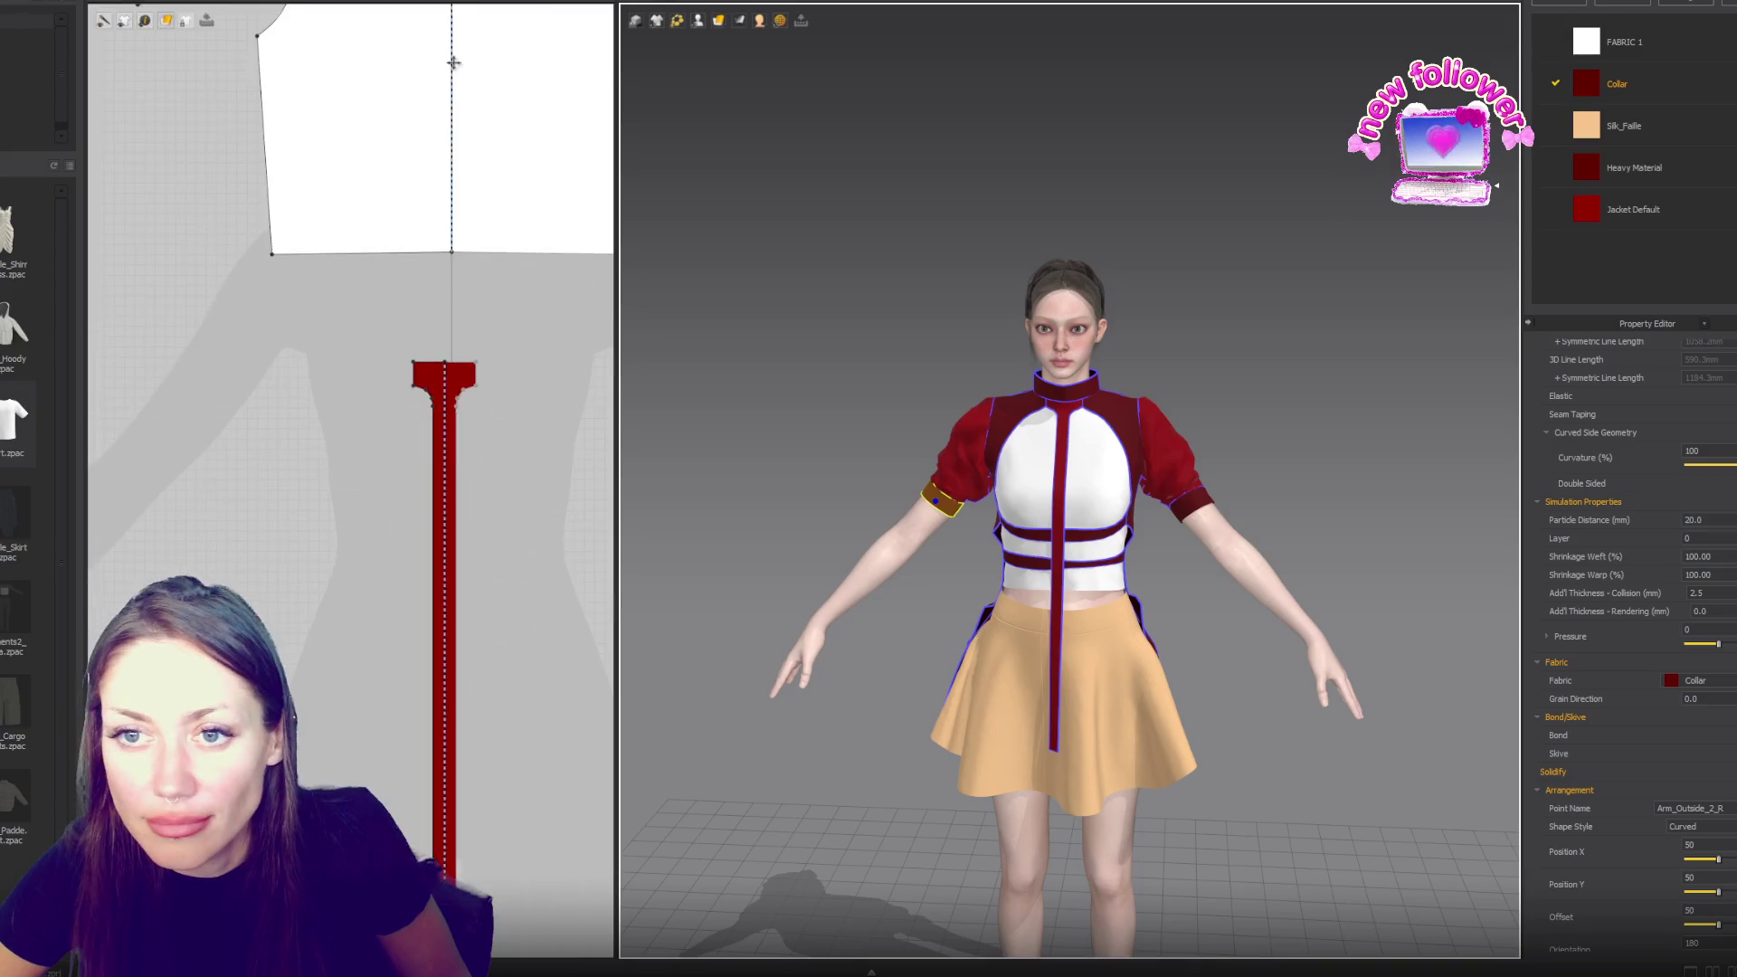
- Pull the upper collar strap's top corners inward into a trapezoid
{"action": "scroll", "coordinate": [429, 775], "scroll_direction": "up", "scroll_amount": 3}
{"action": "scroll", "coordinate": [437, 521], "scroll_direction": "up", "scroll_amount": 3}
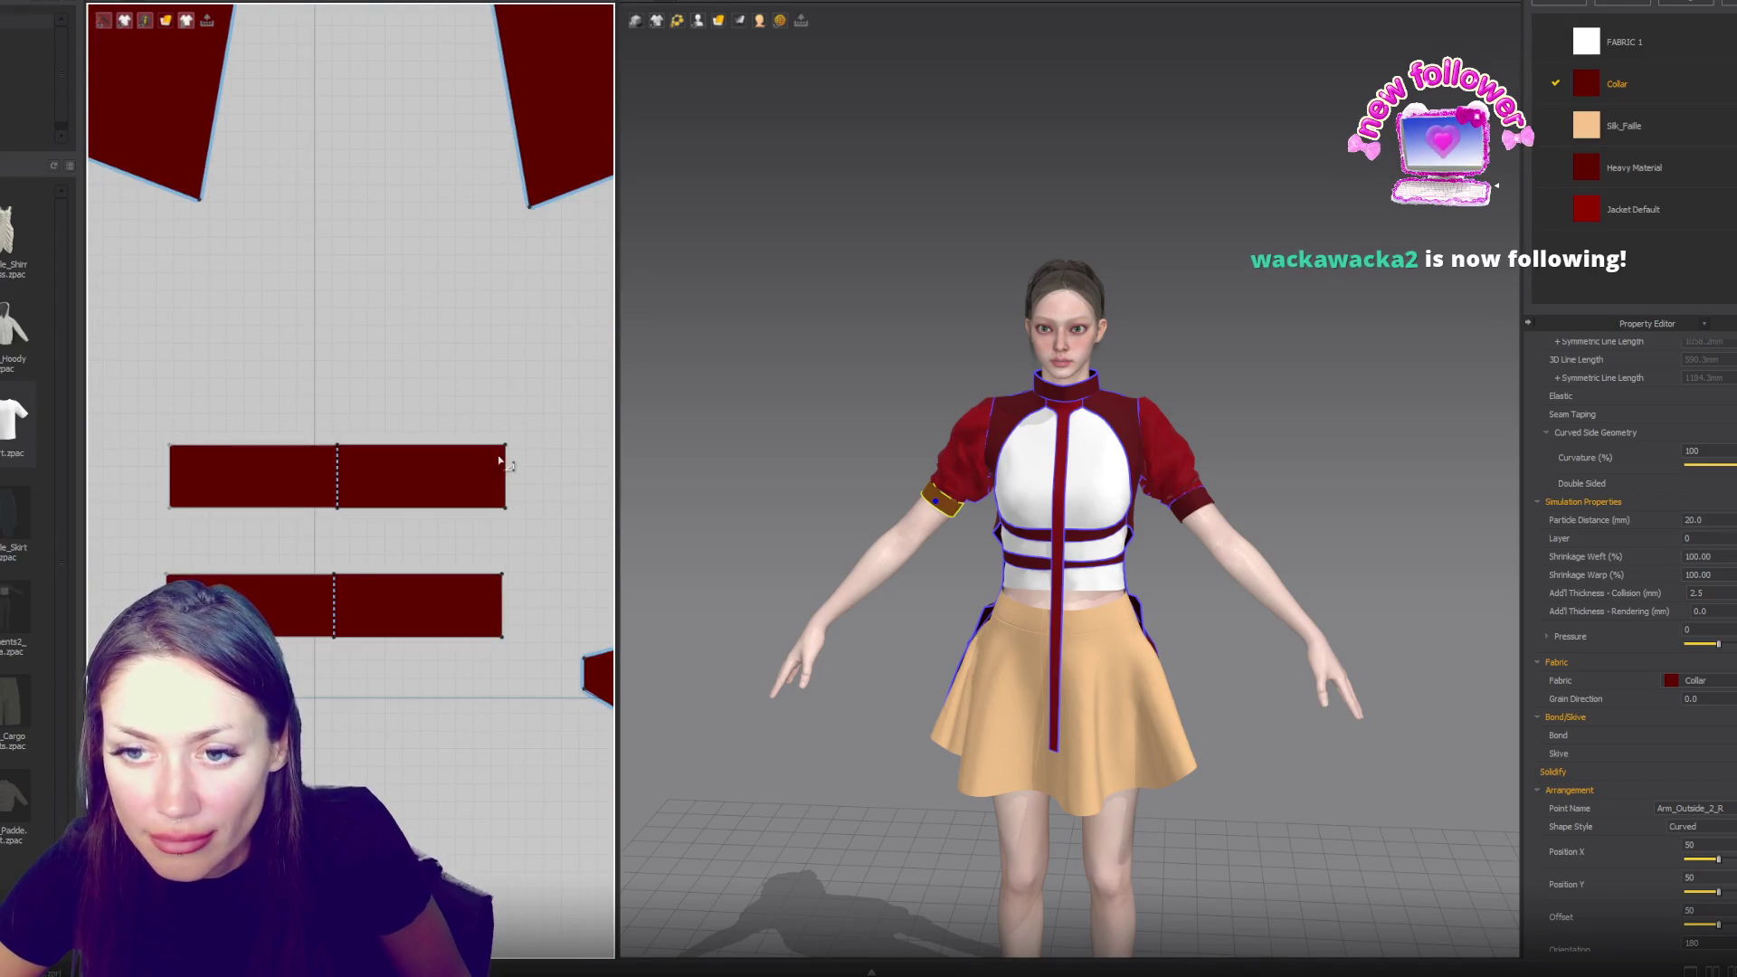
{"action": "scroll", "coordinate": [482, 502], "scroll_direction": "down", "scroll_amount": 5}
{"action": "left_click", "coordinate": [488, 477]}
{"action": "scroll", "coordinate": [494, 479], "scroll_direction": "up", "scroll_amount": 2}
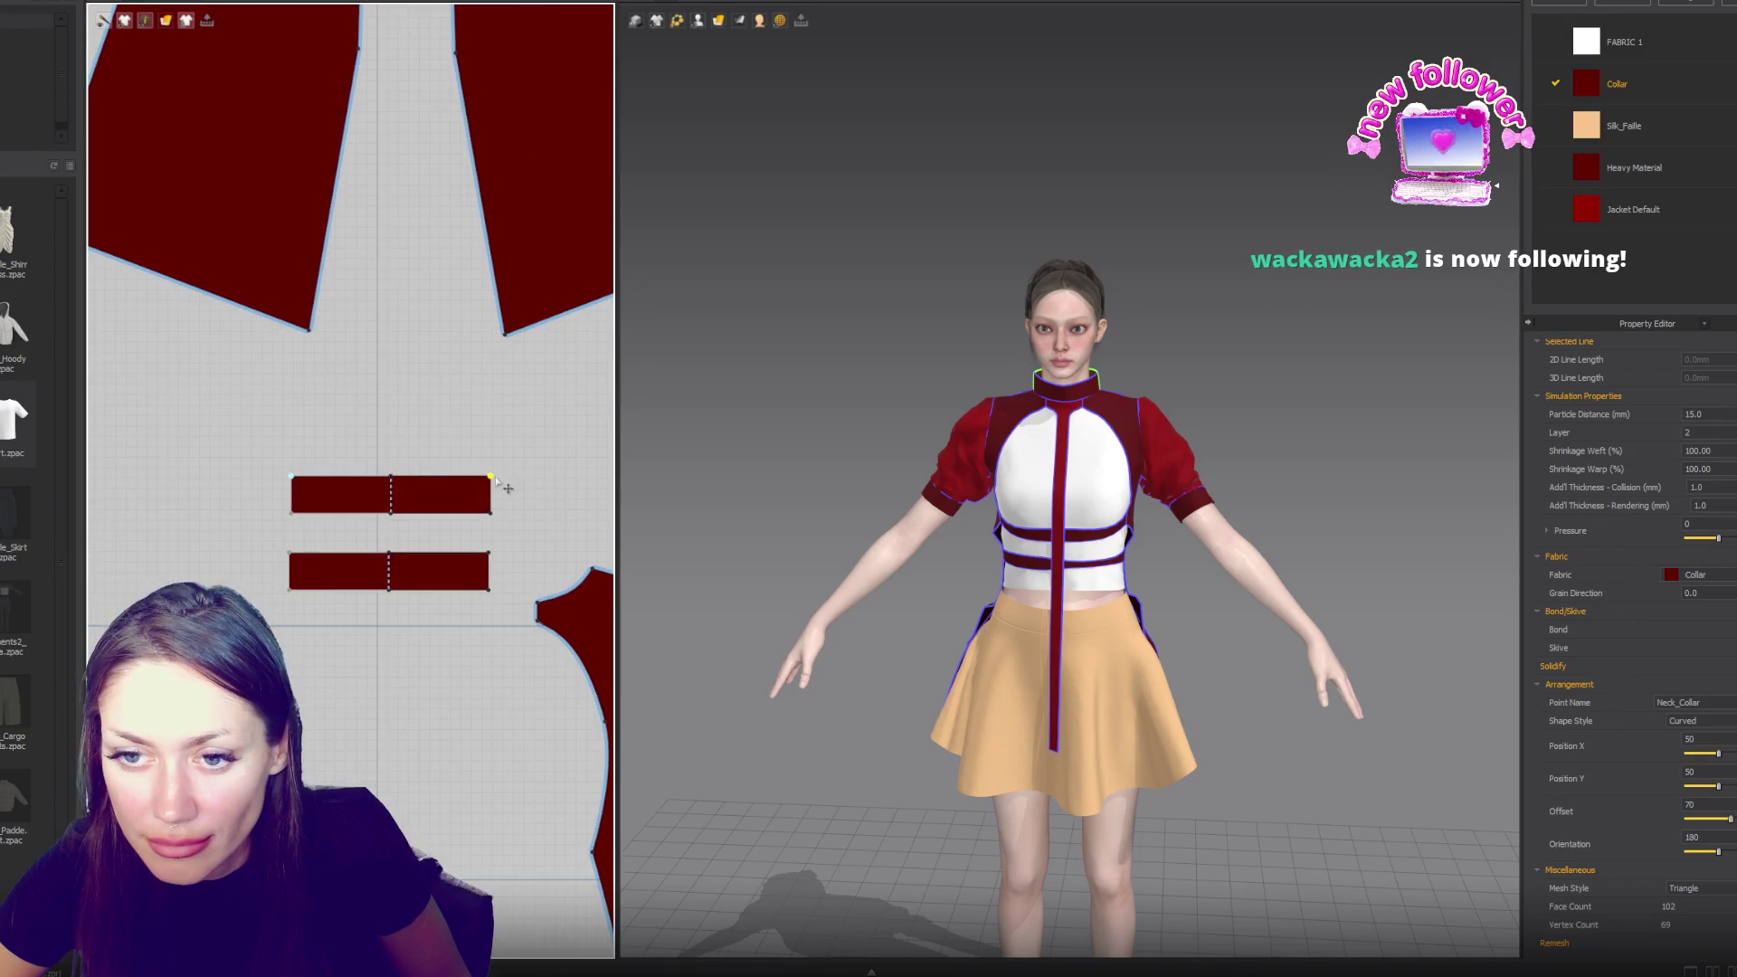
{"action": "left_click_drag", "start_coordinate": [491, 476], "coordinate": [486, 476]}
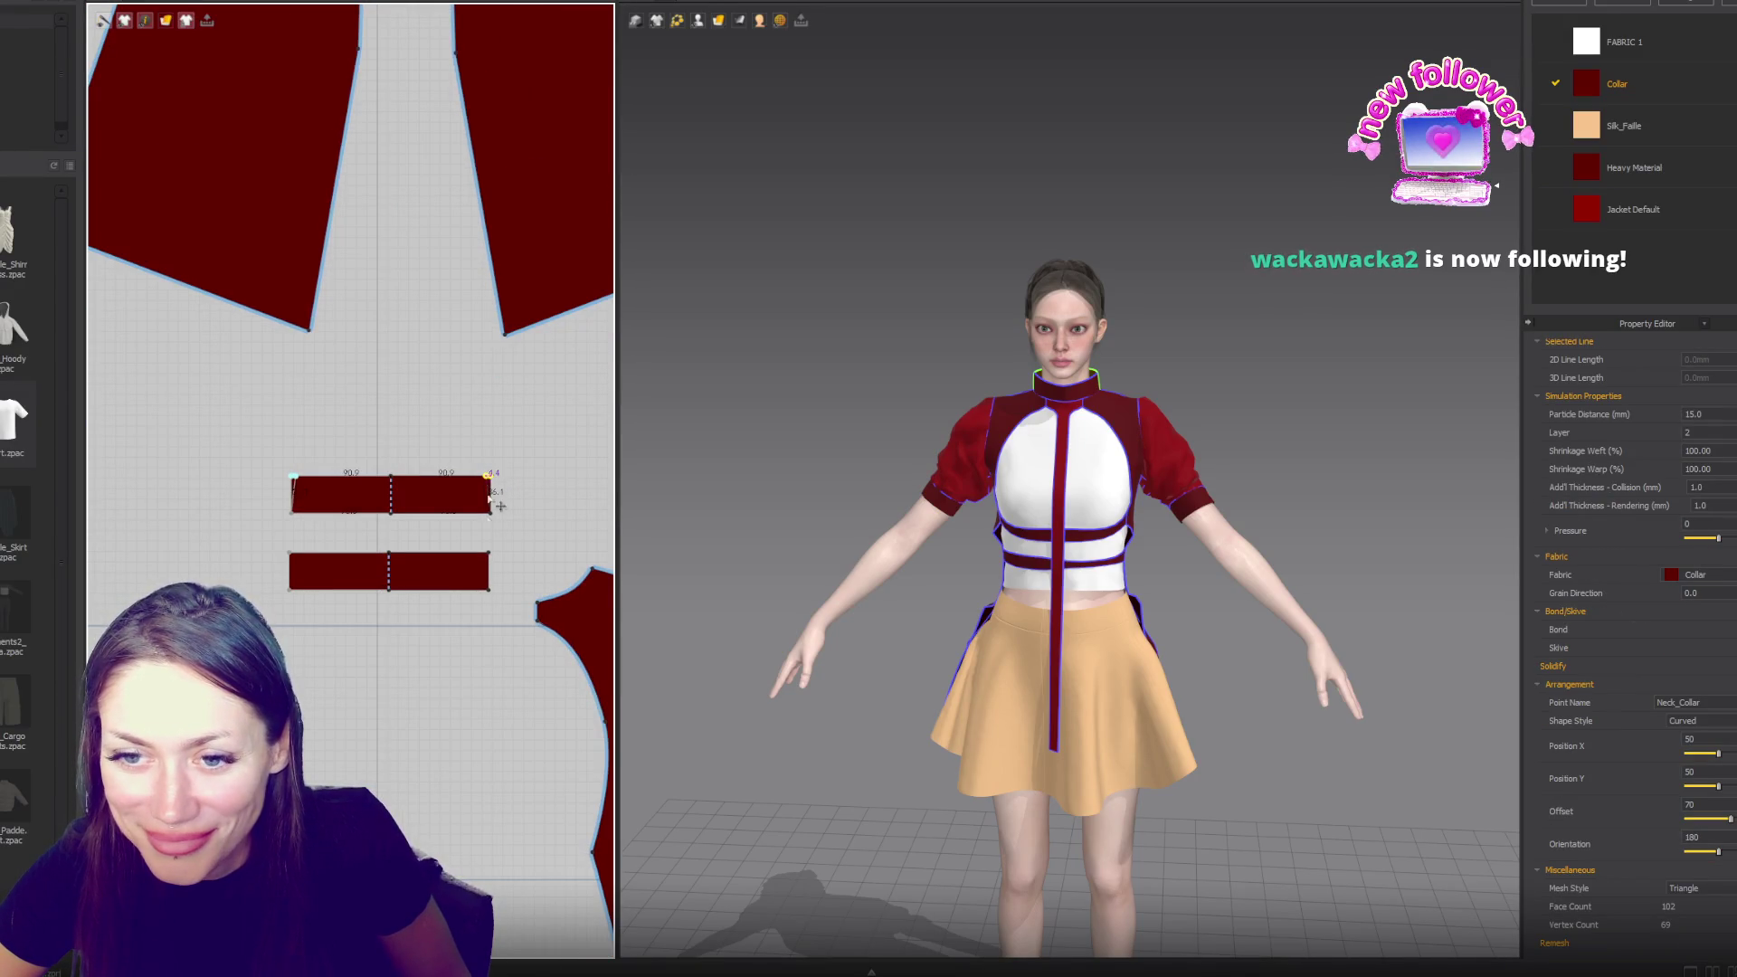
{"action": "left_click", "coordinate": [487, 553]}
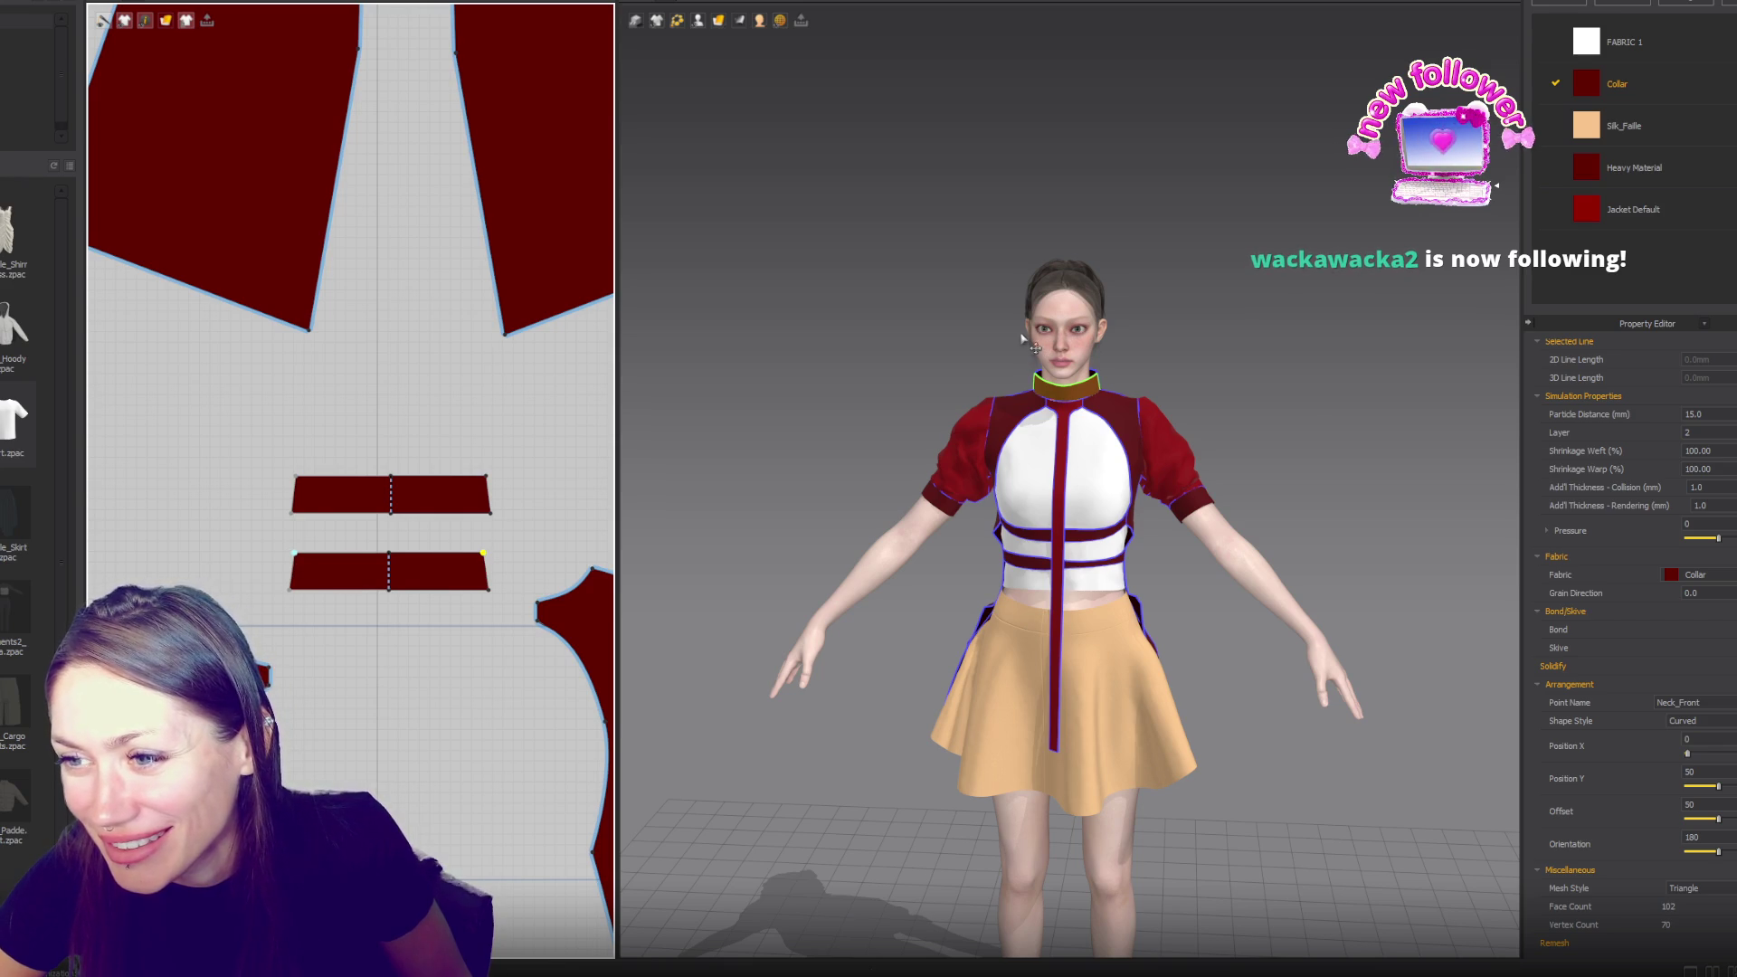
- Narrow the upper collar strap symmetrically, moving its top corner inward
{"action": "right_click_drag", "start_coordinate": [1278, 378], "coordinate": [1088, 369]}
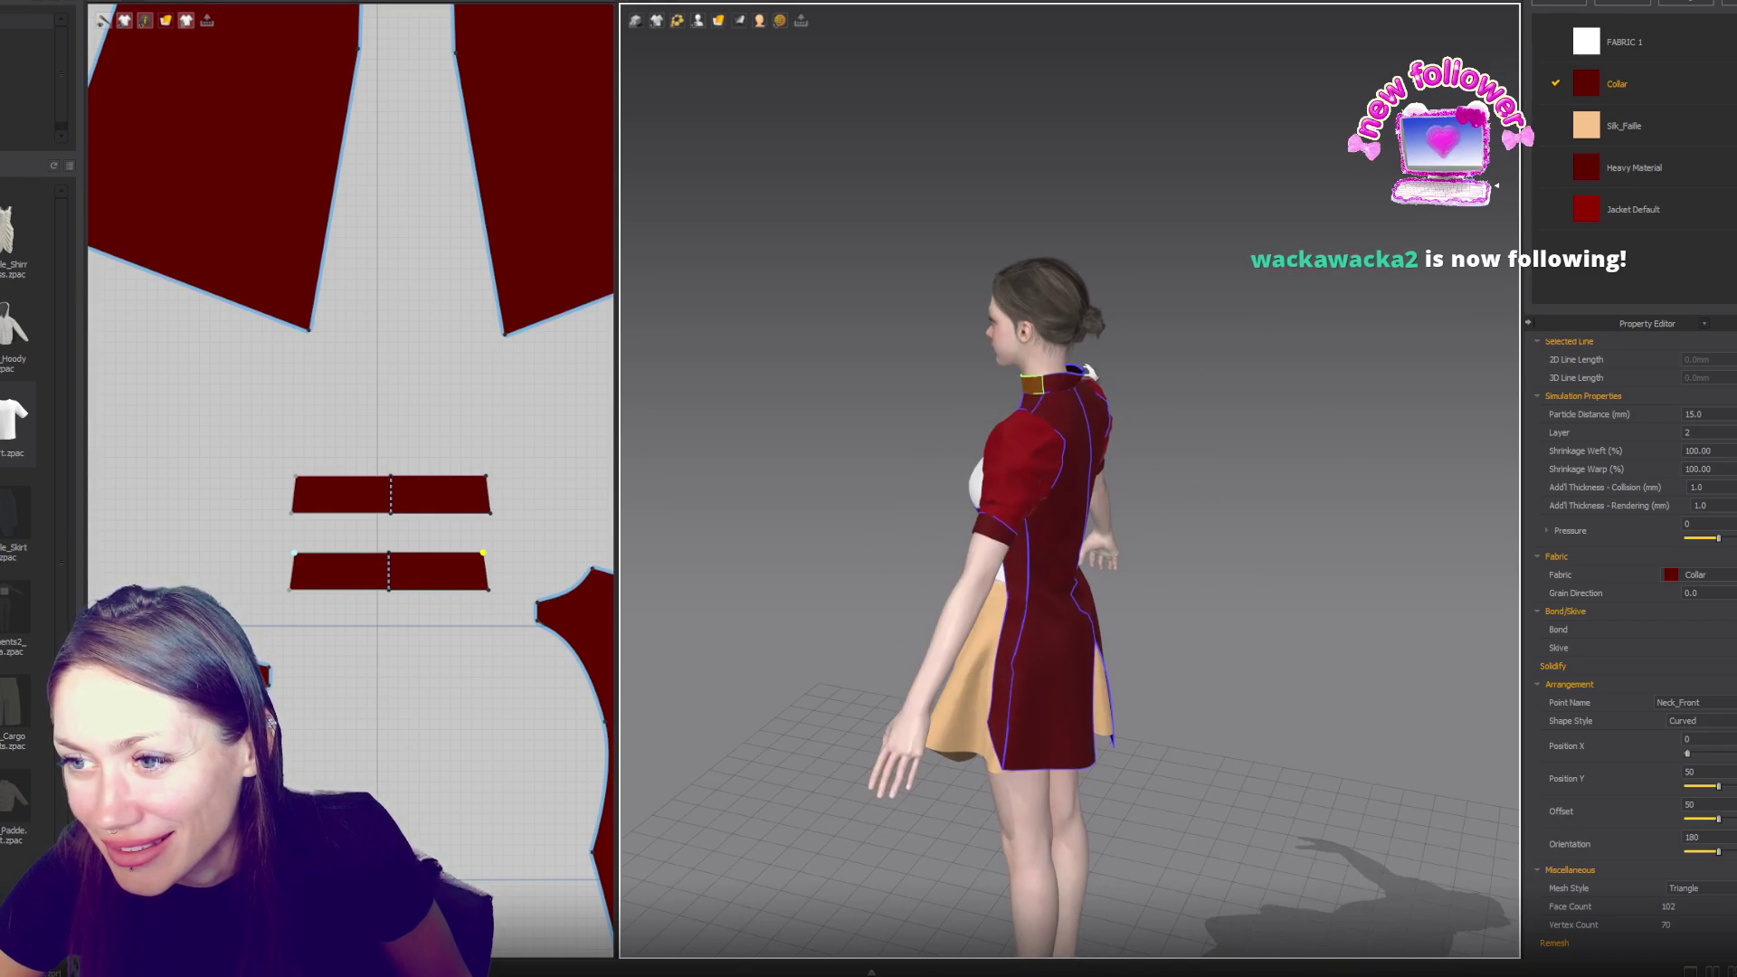
{"action": "left_click", "coordinate": [490, 496]}
{"action": "left_click_drag", "start_coordinate": [490, 496], "coordinate": [477, 495]}
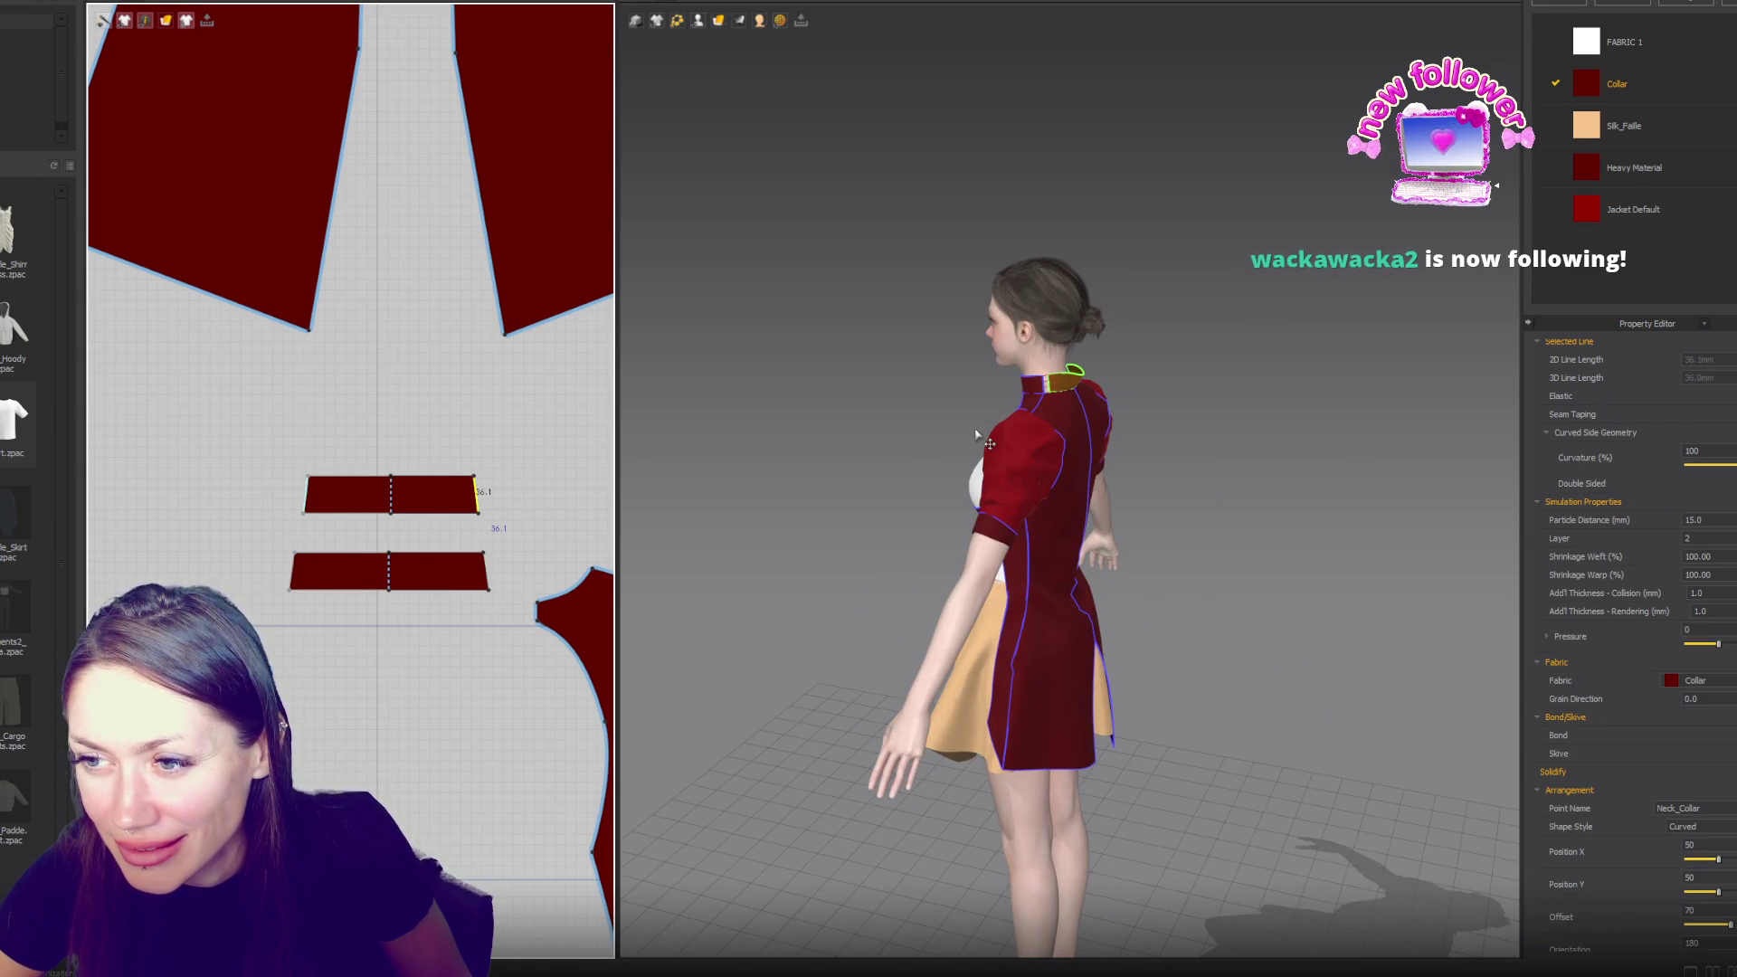
{"action": "left_click", "coordinate": [479, 482]}
{"action": "left_click_drag", "start_coordinate": [459, 479], "coordinate": [455, 477]}
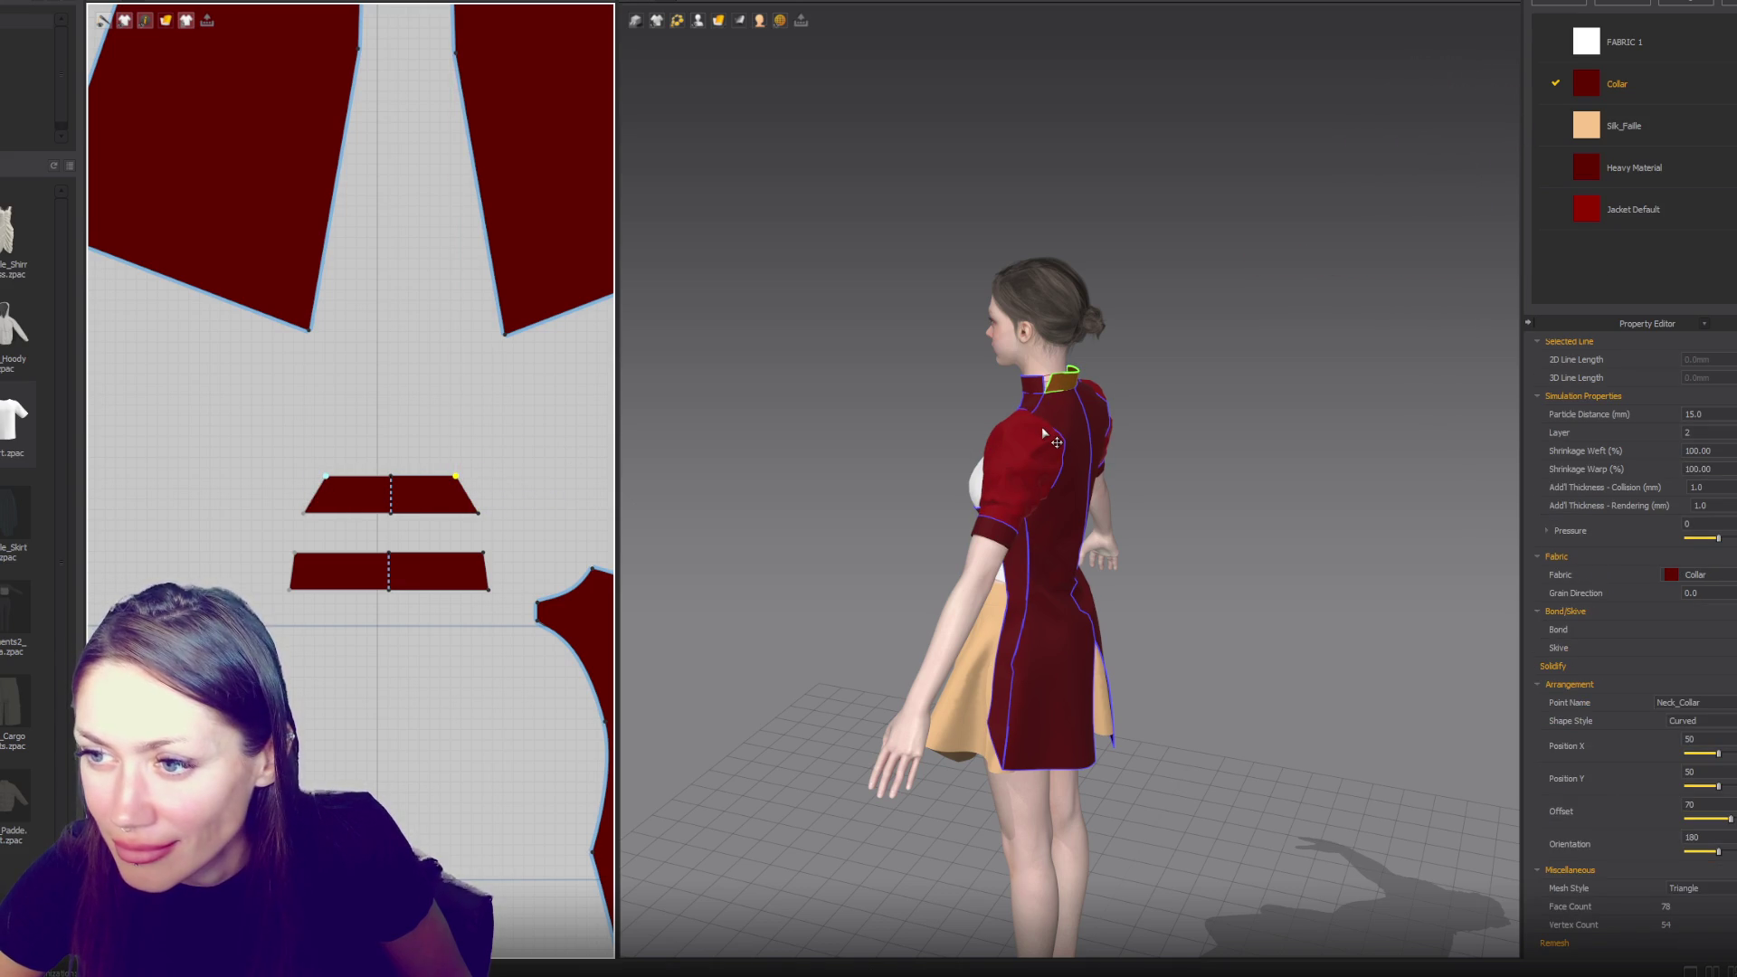
{"action": "left_click", "coordinate": [445, 476]}
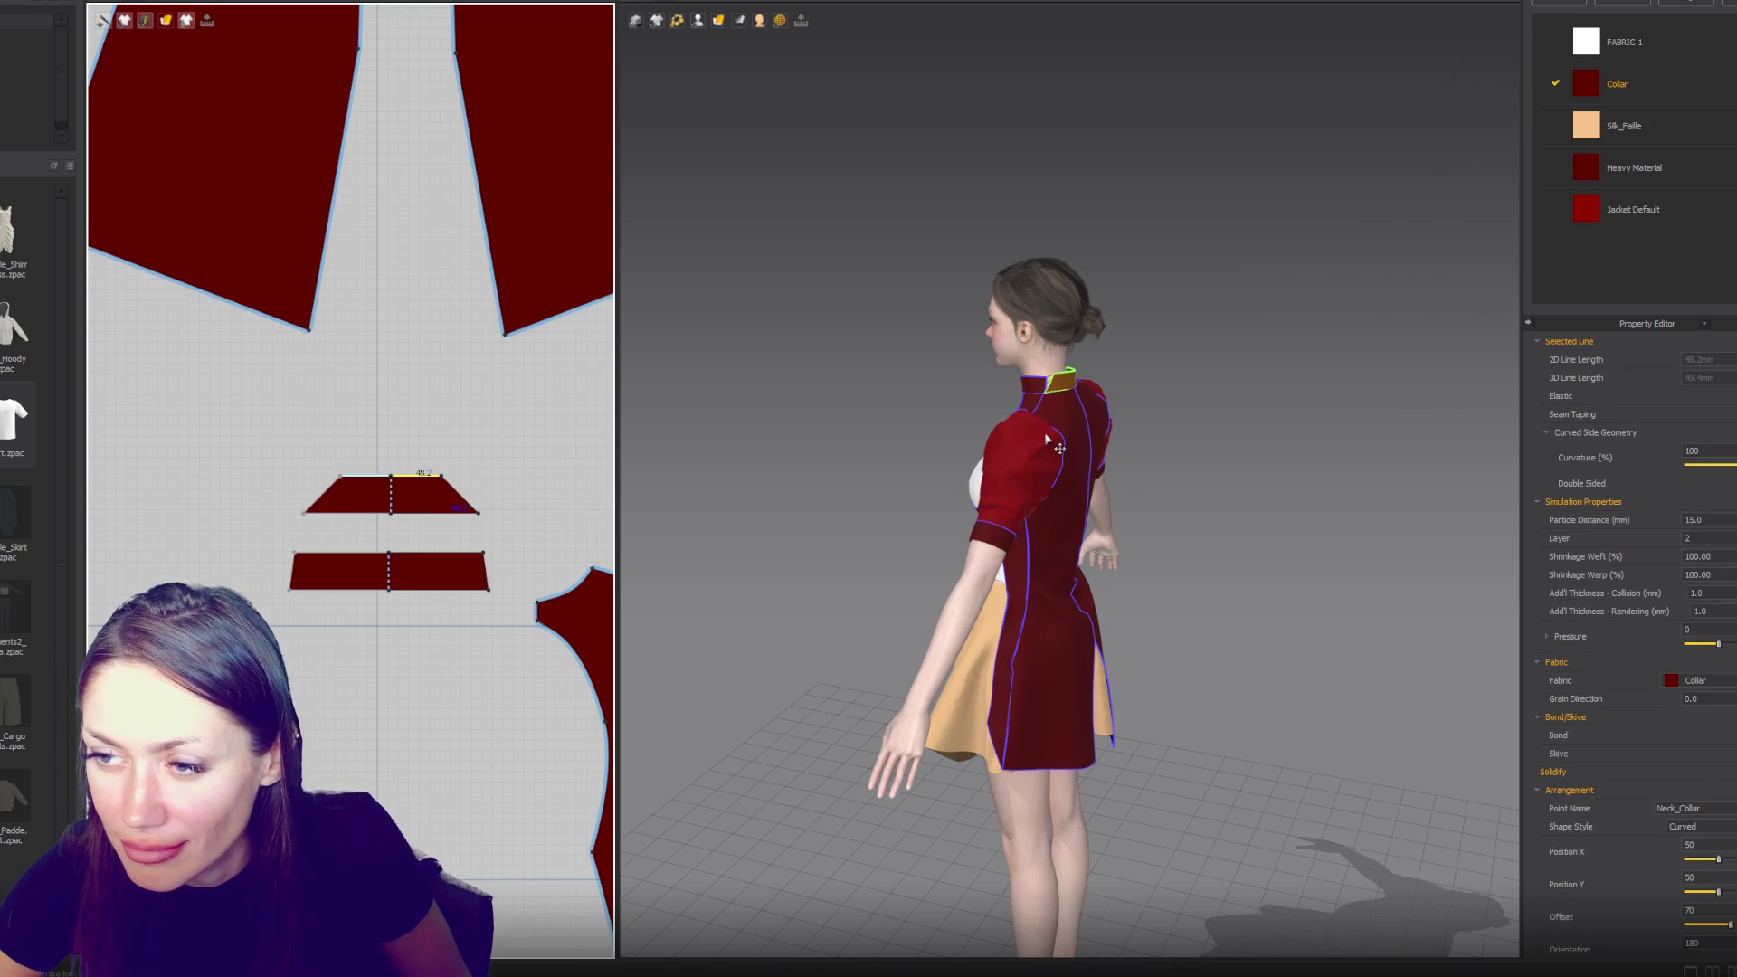
{"action": "right_click_drag", "start_coordinate": [1158, 445], "coordinate": [1332, 434]}
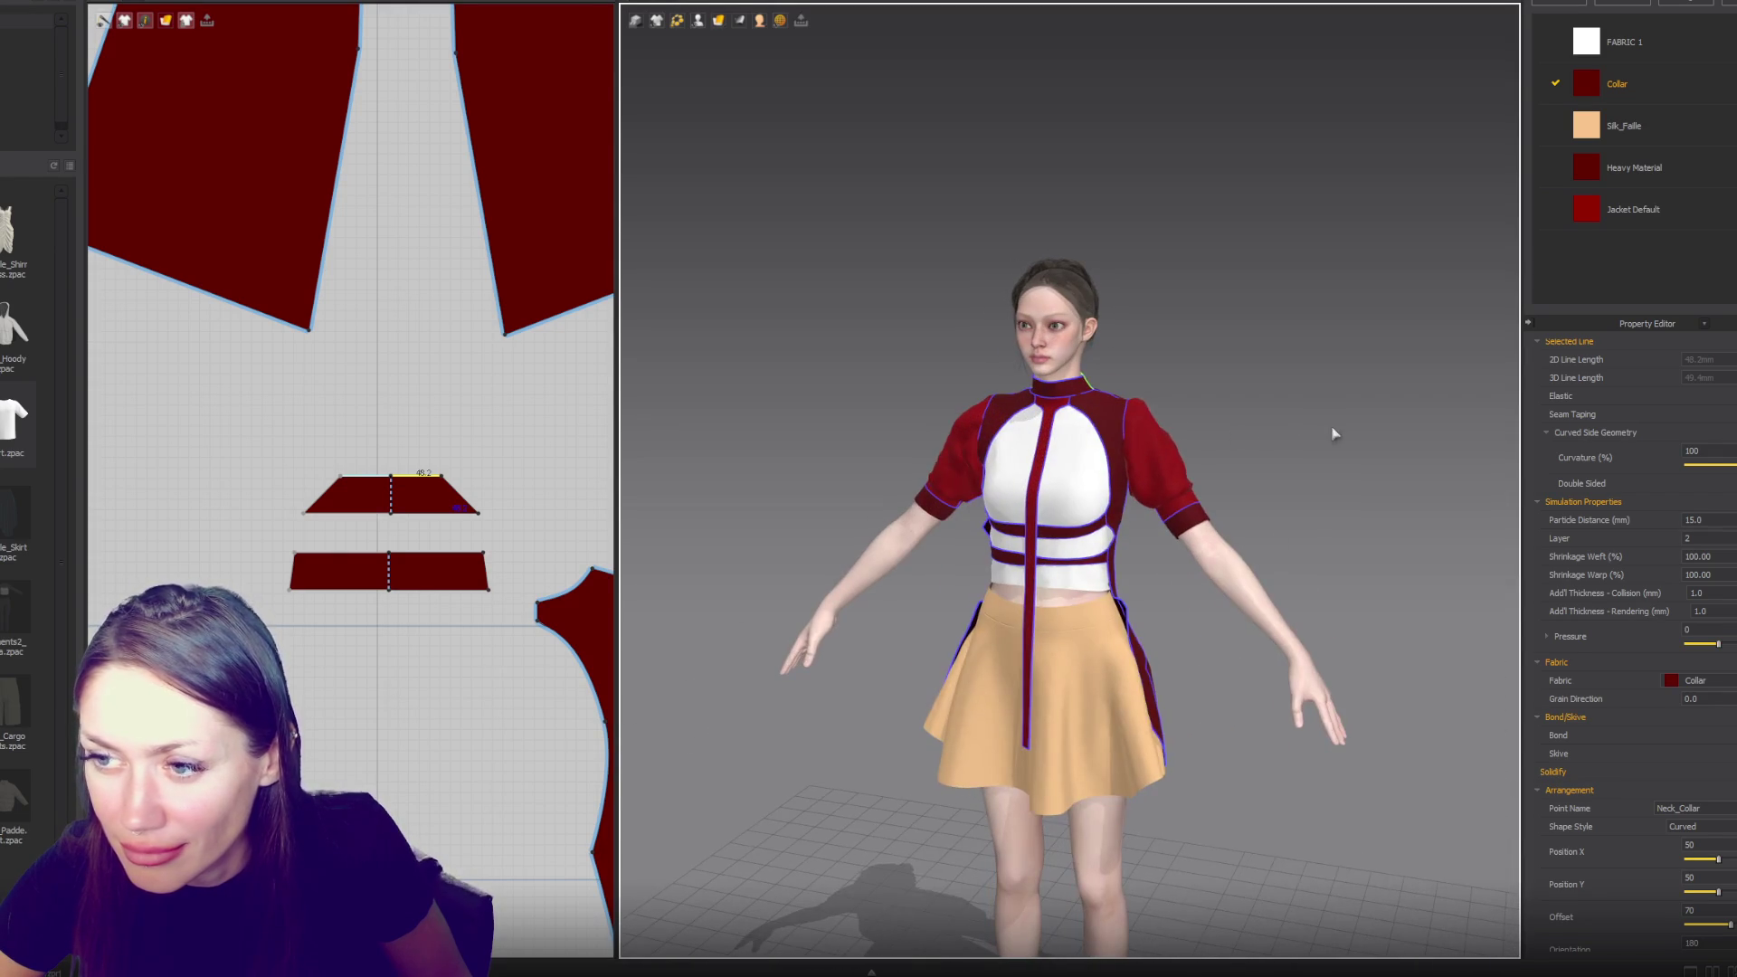
{"action": "left_click", "coordinate": [457, 479]}
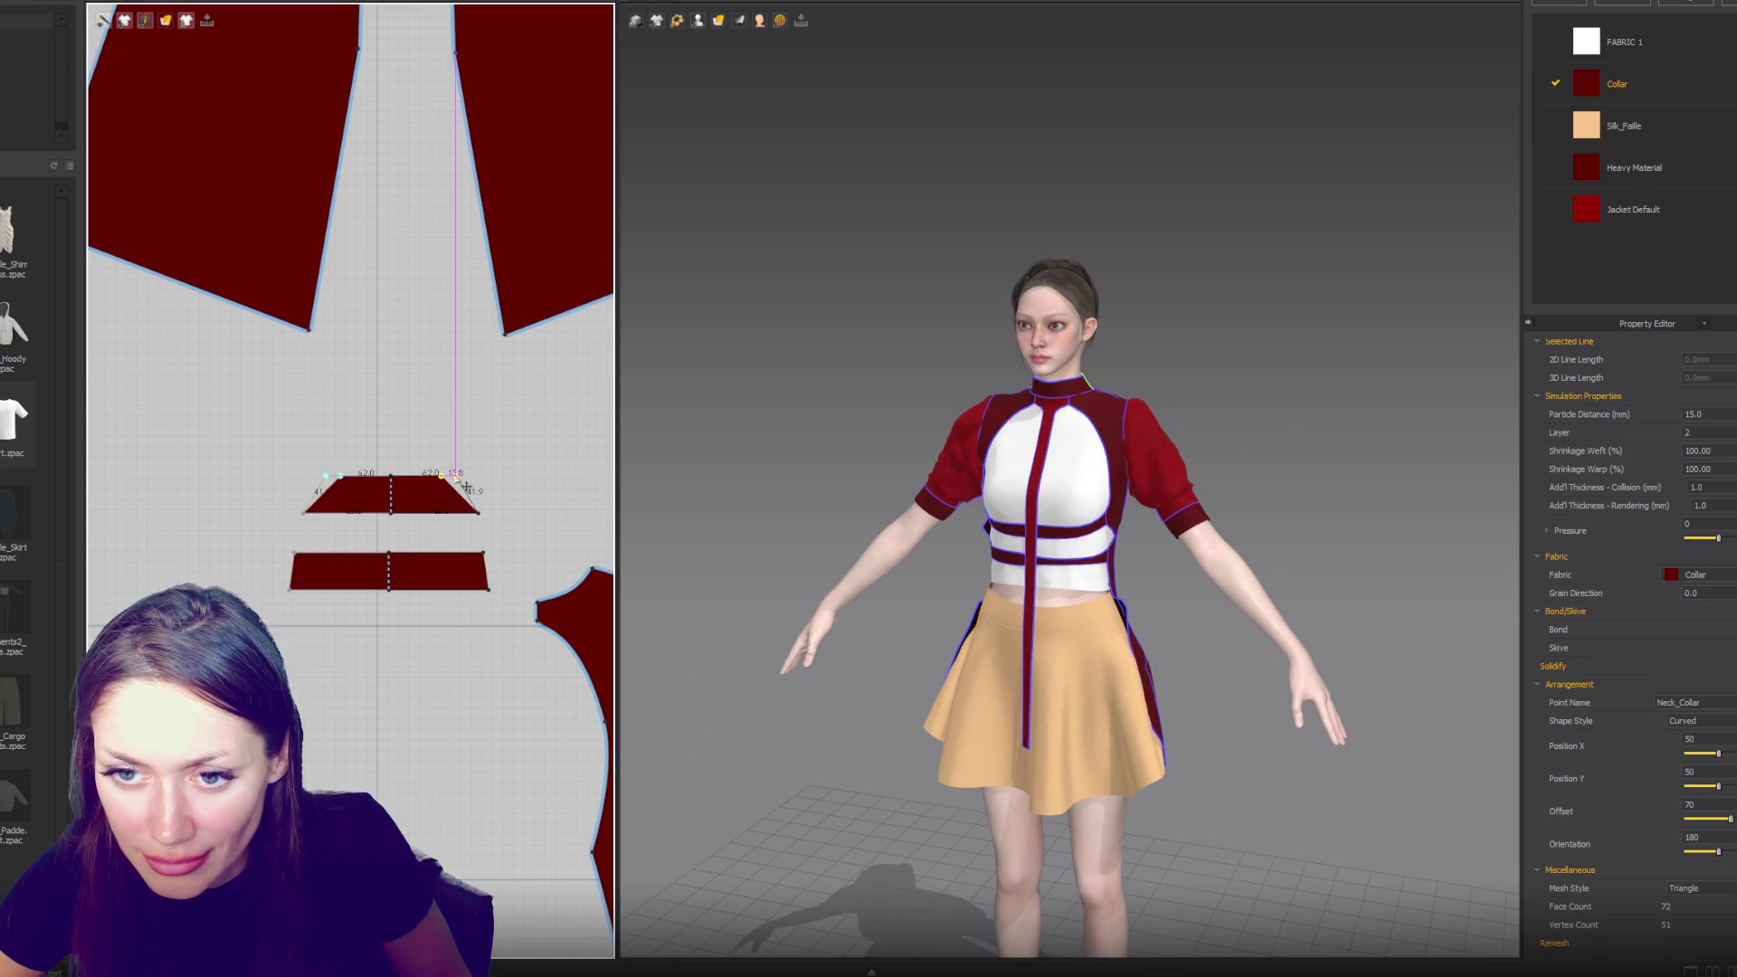
- Pull both collar pieces' bottom edges into V shapes and stretch the upper piece wider
{"action": "left_click", "coordinate": [390, 517]}
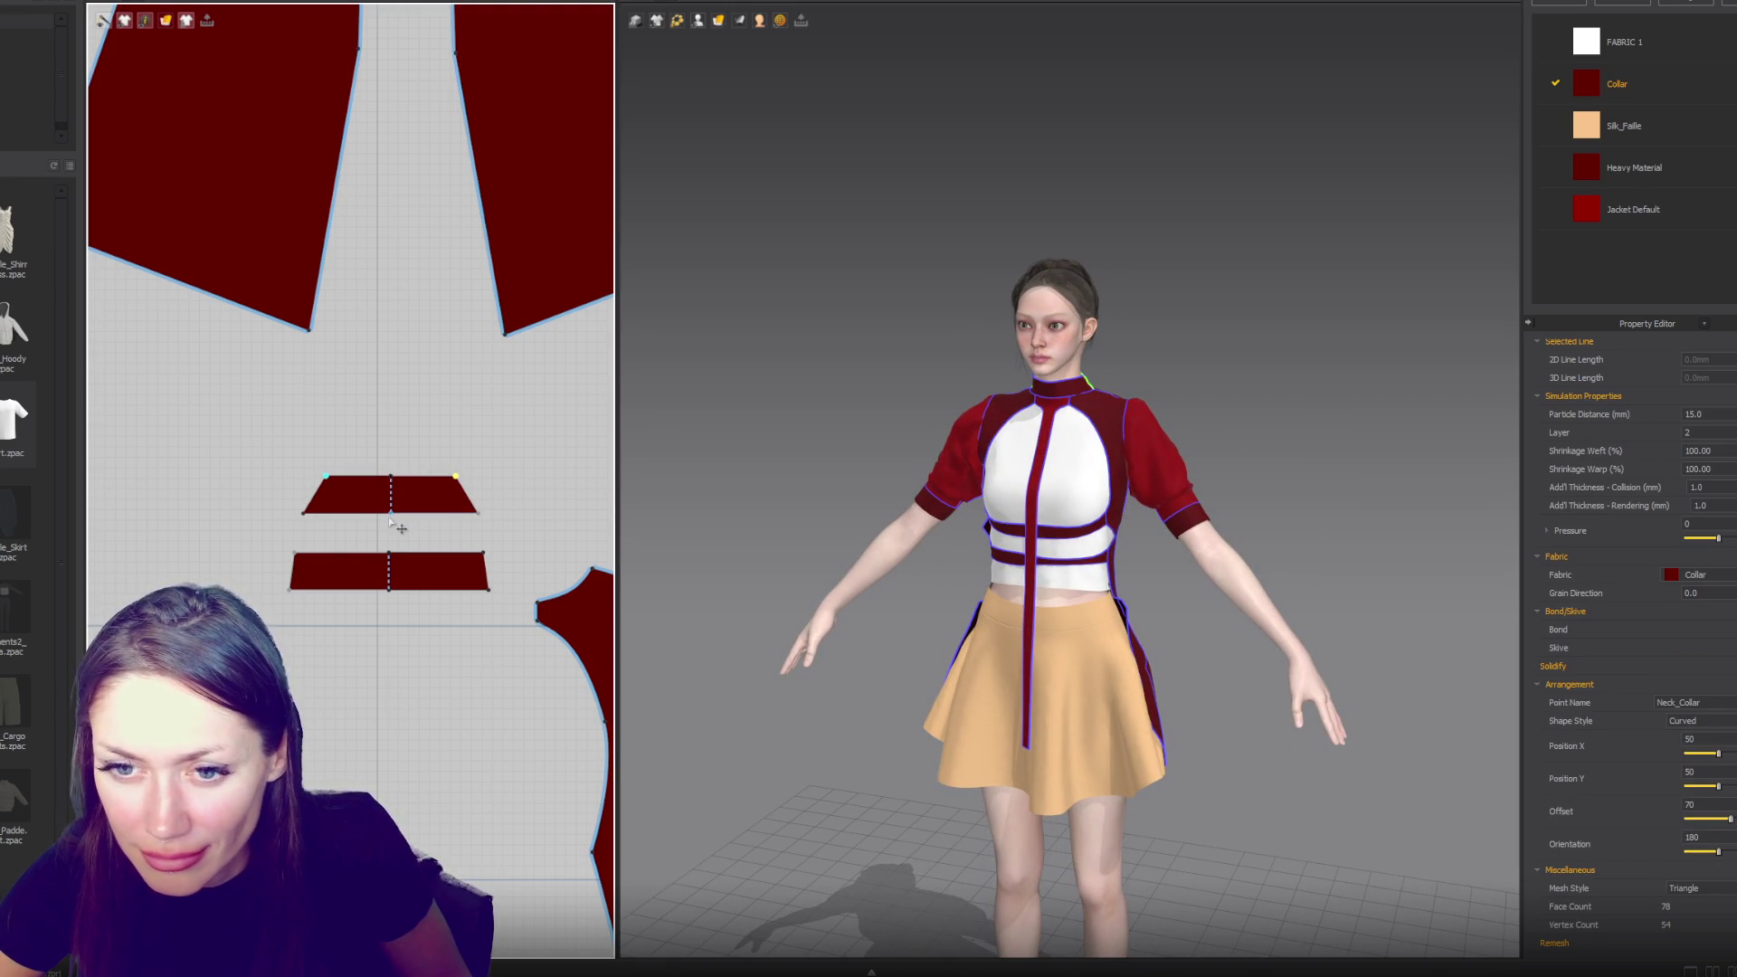
{"action": "left_click_drag", "start_coordinate": [391, 517], "coordinate": [390, 526]}
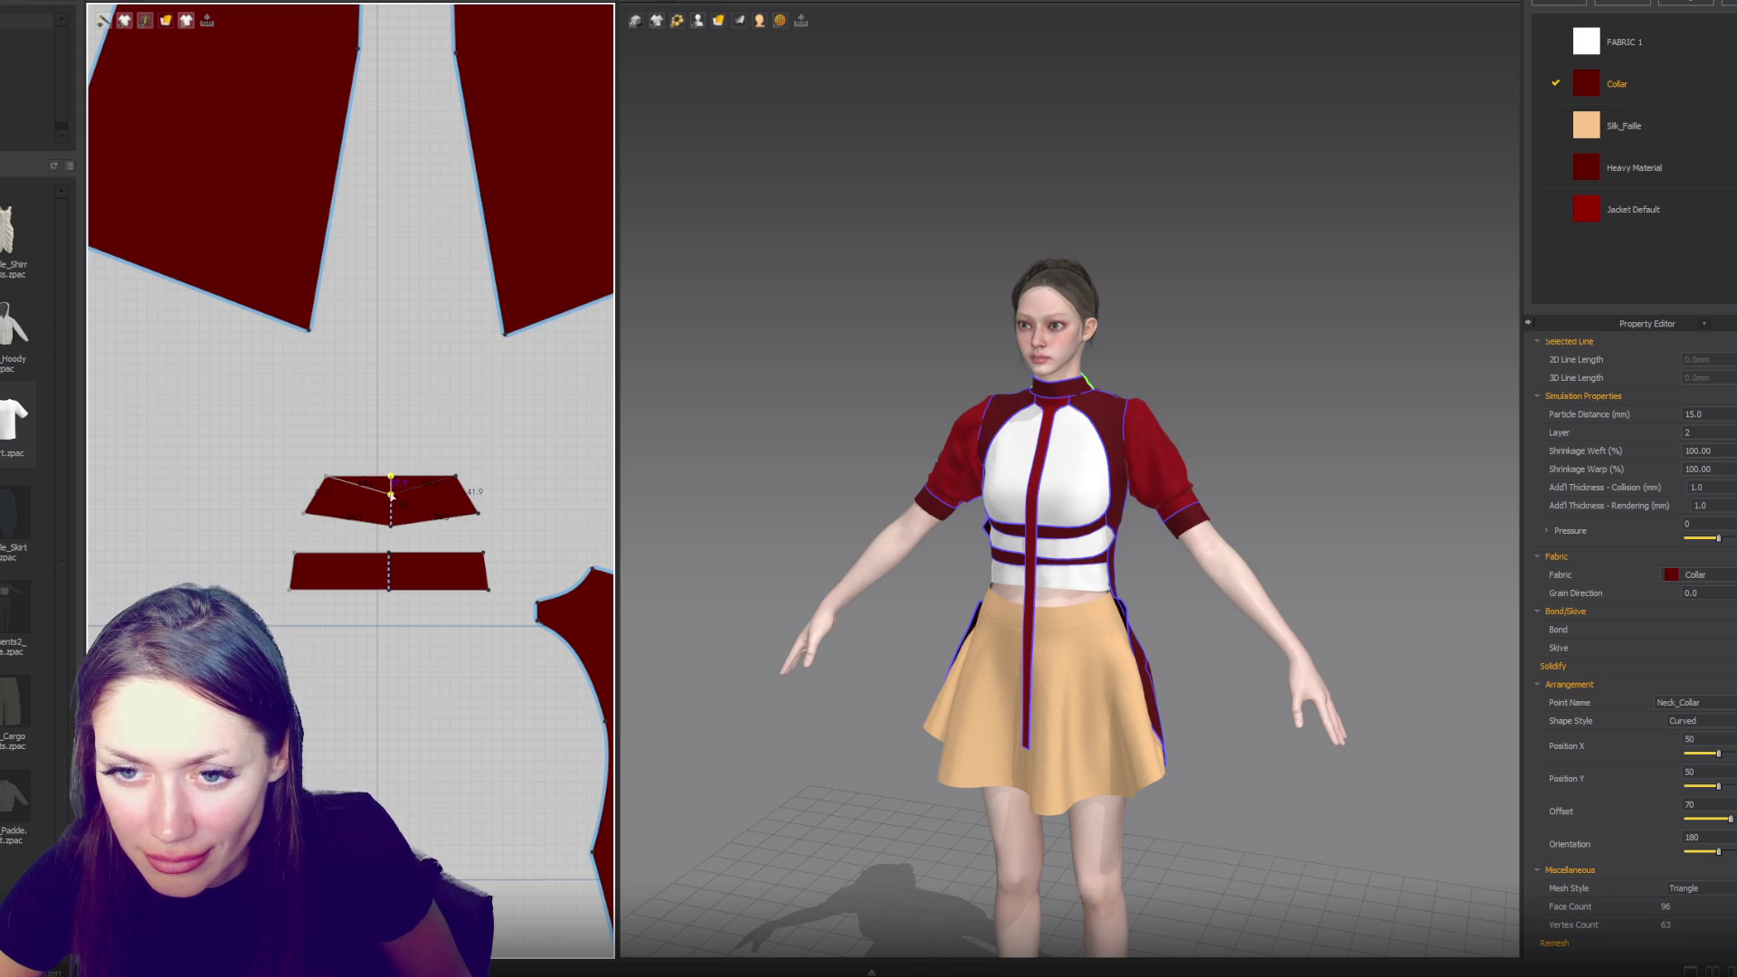
{"action": "left_click", "coordinate": [388, 590]}
{"action": "left_click_drag", "start_coordinate": [388, 590], "coordinate": [388, 564]}
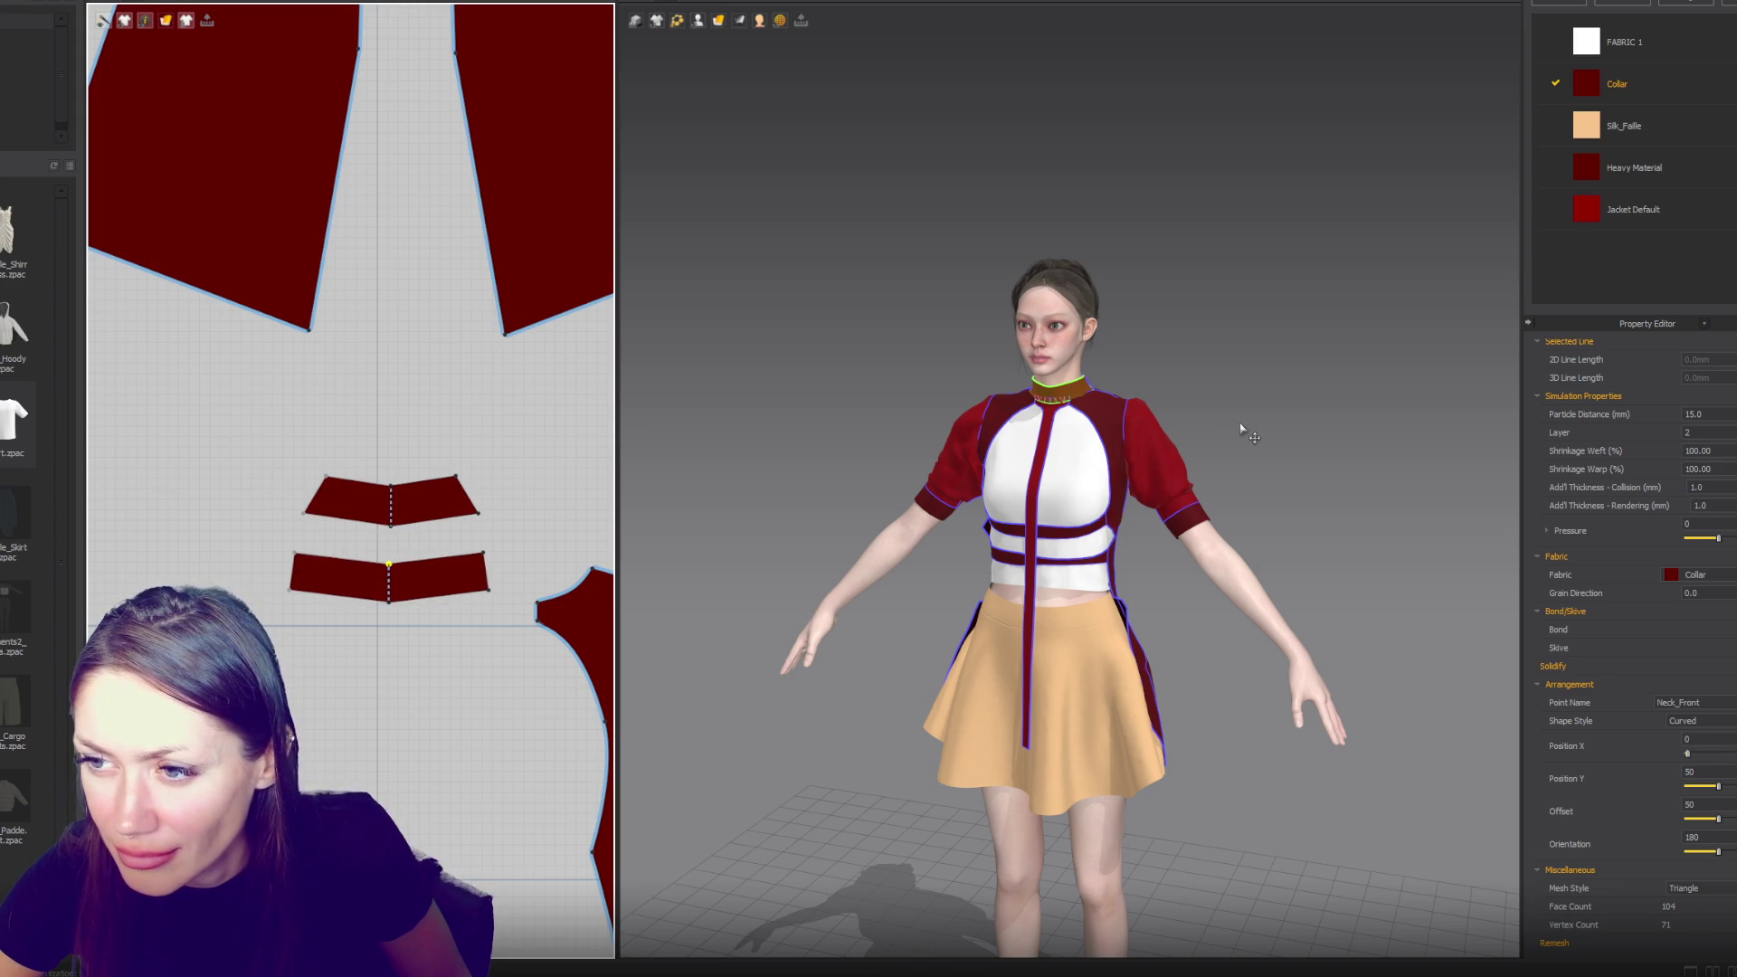
{"action": "mouse_move", "coordinate": [1244, 404]}
{"action": "right_mouse_down"}
{"action": "mouse_move", "coordinate": [1140, 392]}
{"action": "mouse_move", "coordinate": [624, 497]}
{"action": "right_mouse_up"}
{"action": "left_click", "coordinate": [448, 503]}
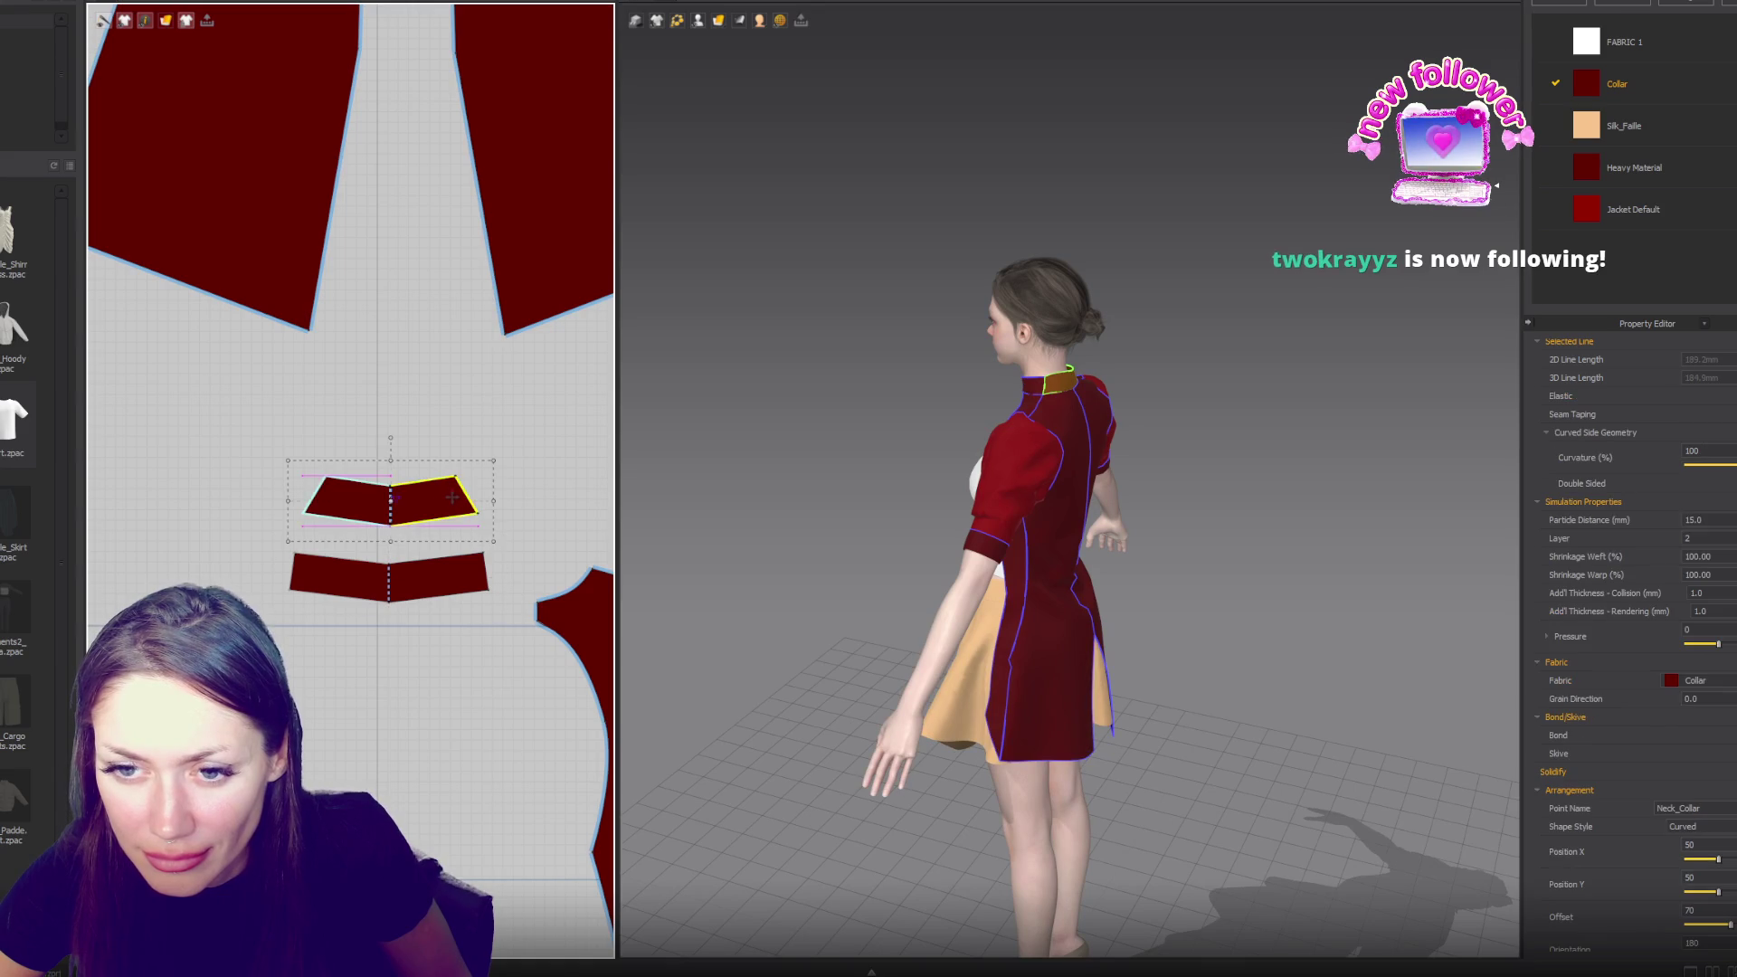
{"action": "left_click_drag", "start_coordinate": [488, 507], "coordinate": [513, 502]}
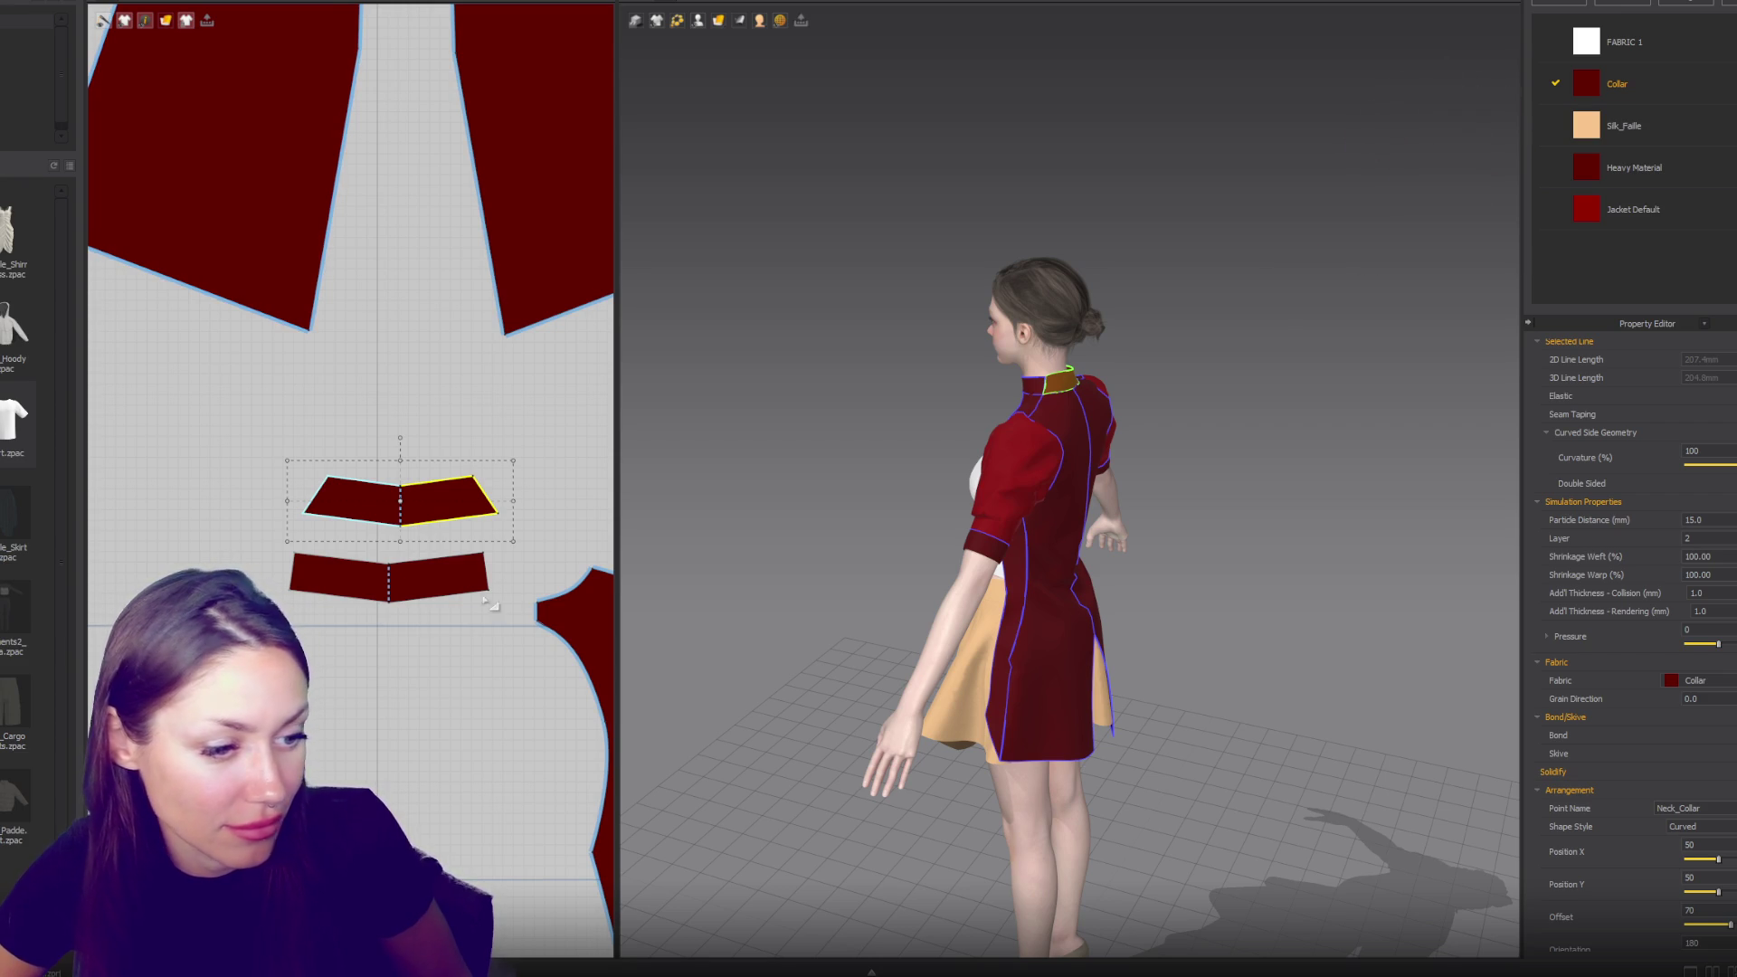
{"action": "key", "text": "8"}
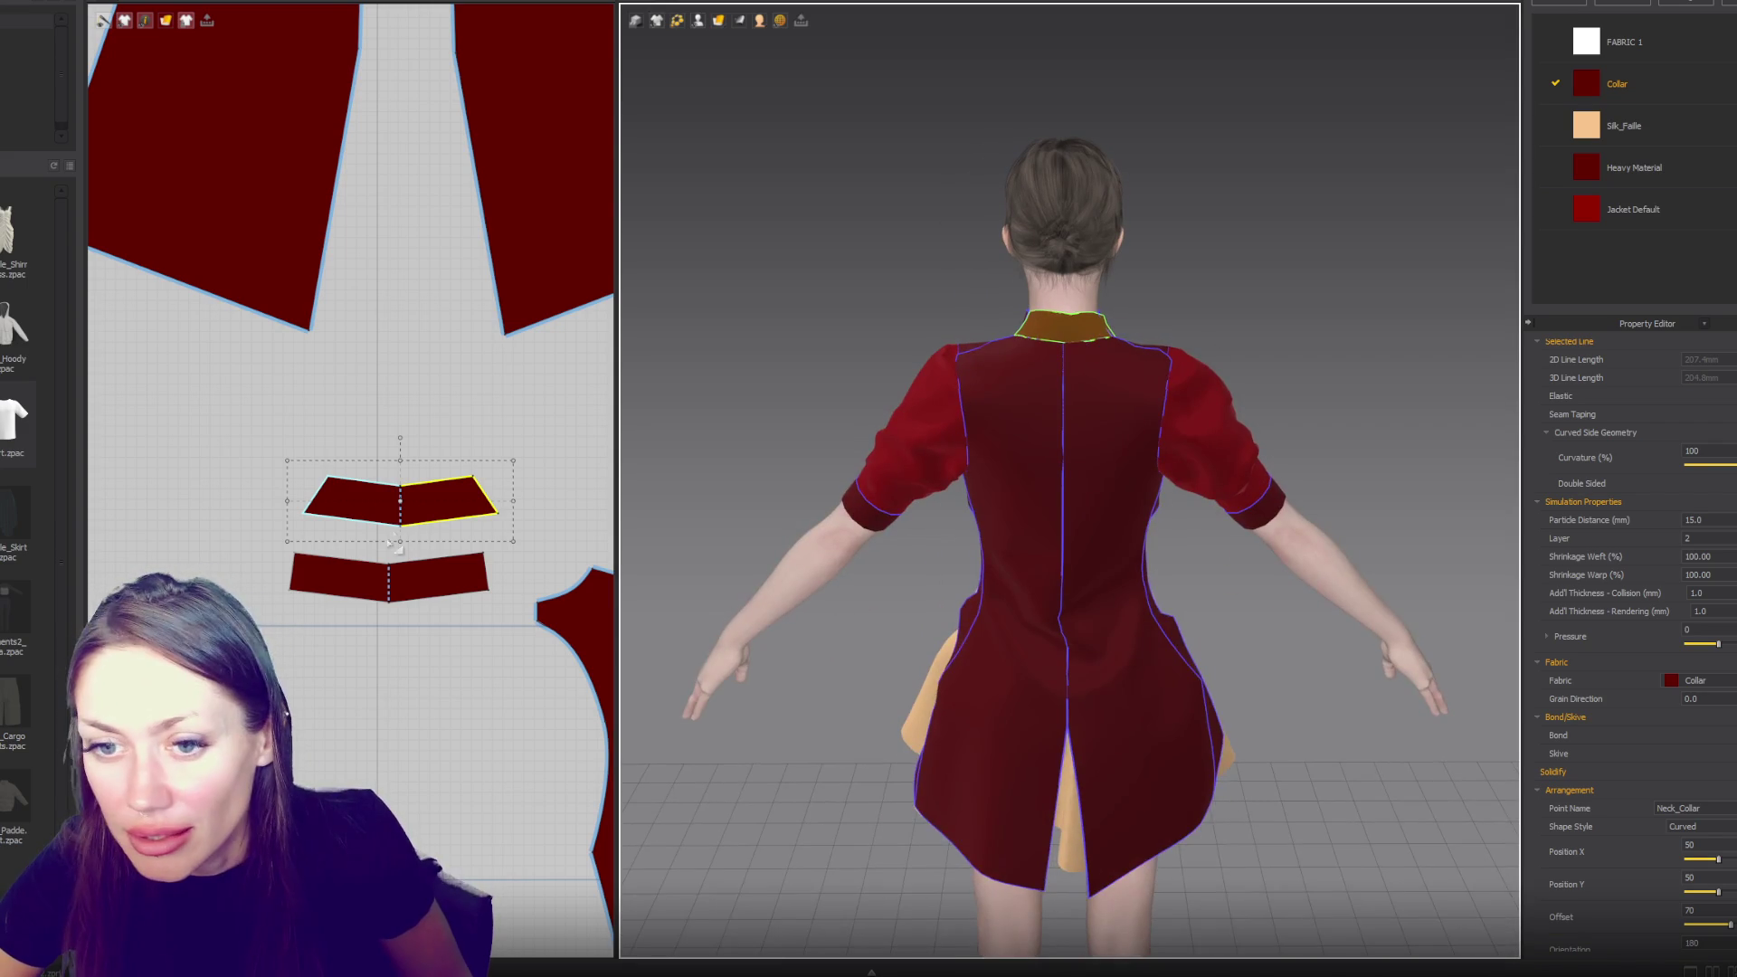
- Raise the upper collar's top centre point level and flare its top corners outward symmetrically
{"action": "left_click", "coordinate": [404, 532]}
{"action": "left_click", "coordinate": [399, 525]}
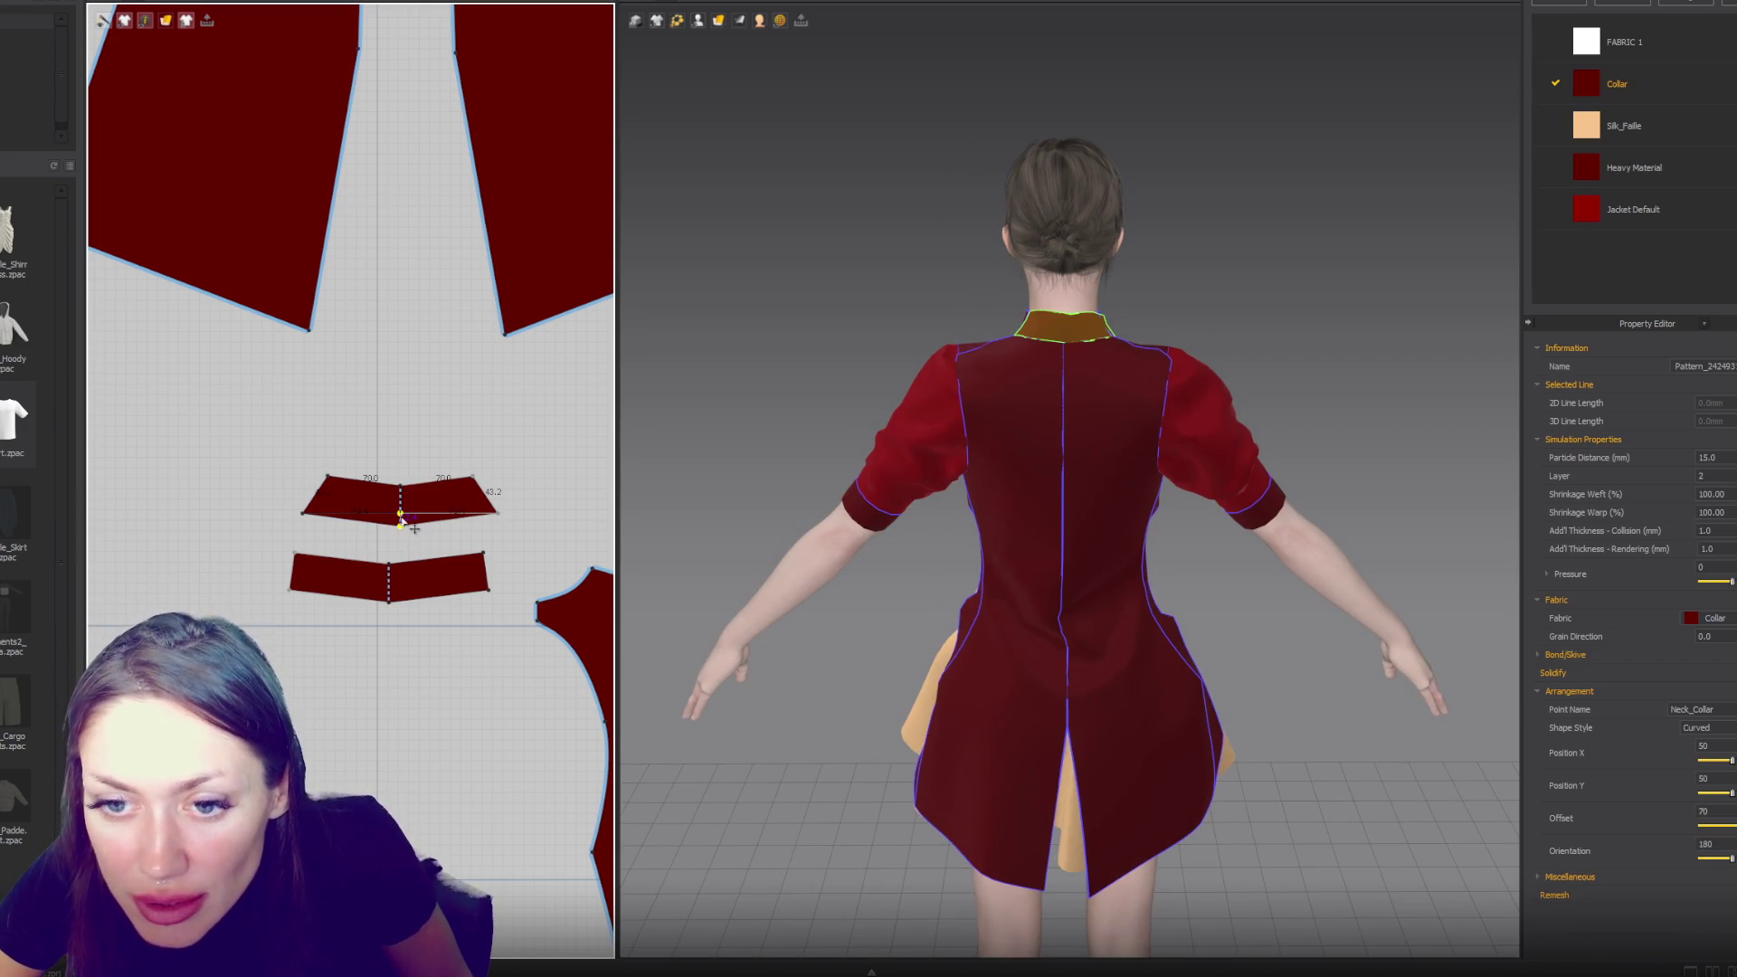
{"action": "scroll", "coordinate": [400, 524], "scroll_direction": "up", "scroll_amount": 5}
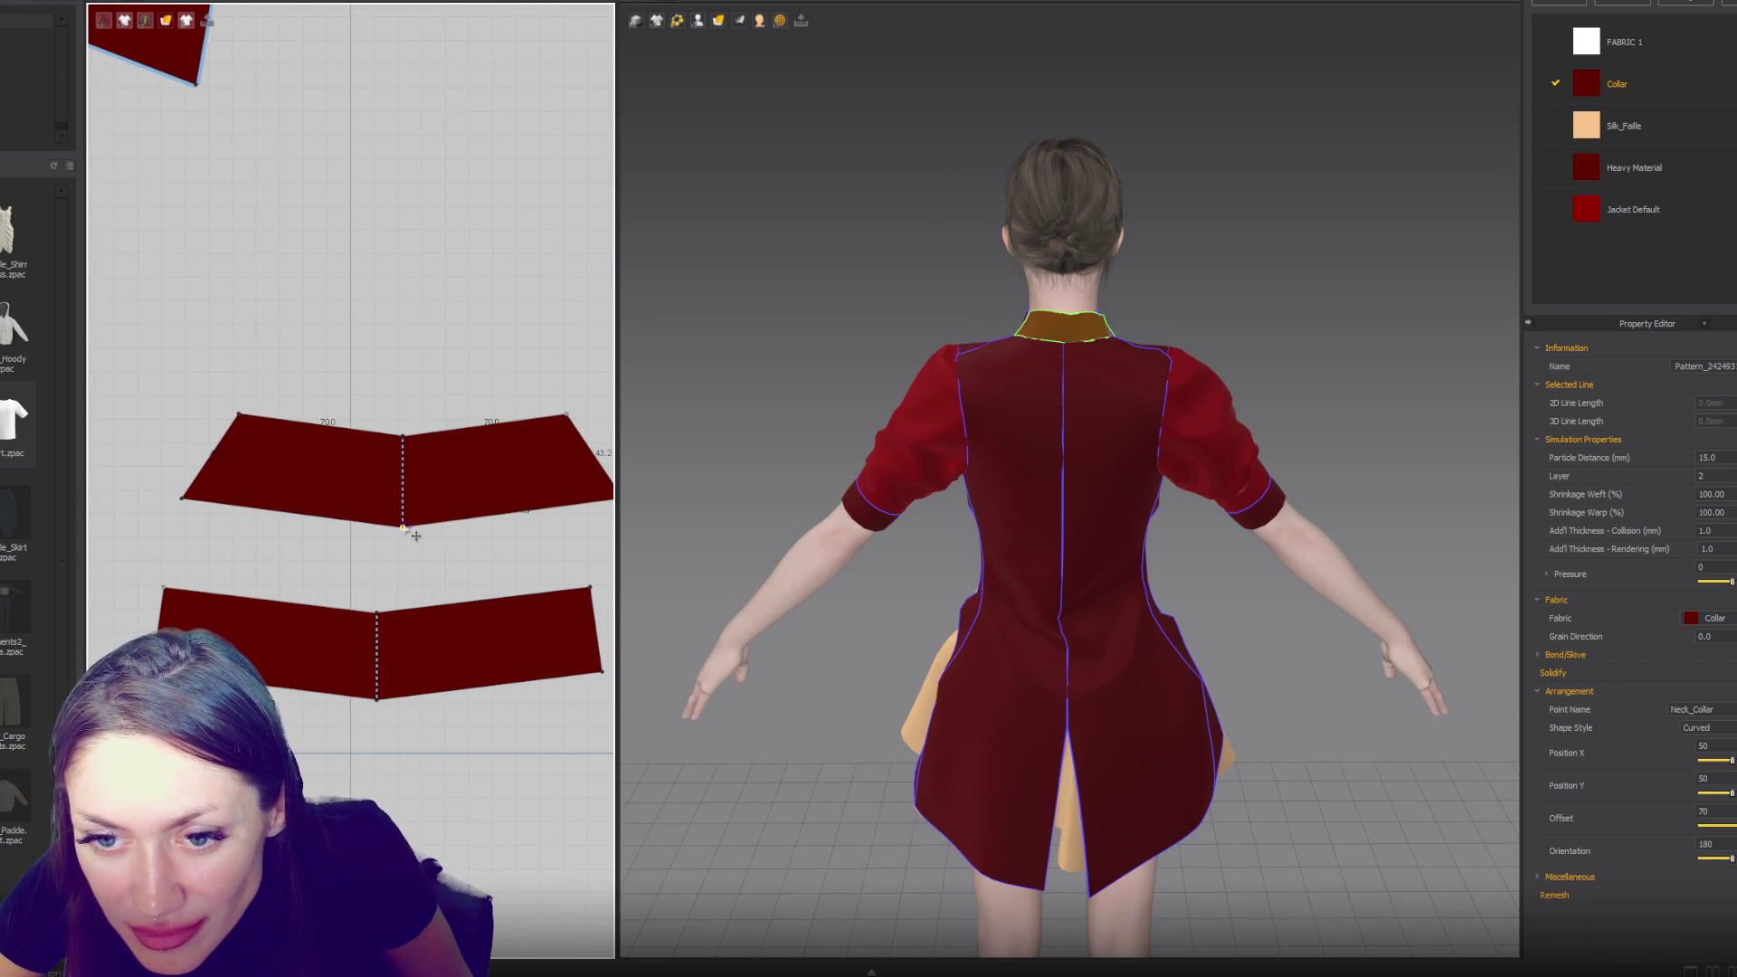
{"action": "left_click_drag", "start_coordinate": [403, 438], "coordinate": [404, 423]}
{"action": "left_click_drag", "start_coordinate": [240, 414], "coordinate": [226, 415]}
{"action": "left_click", "coordinate": [168, 590]}
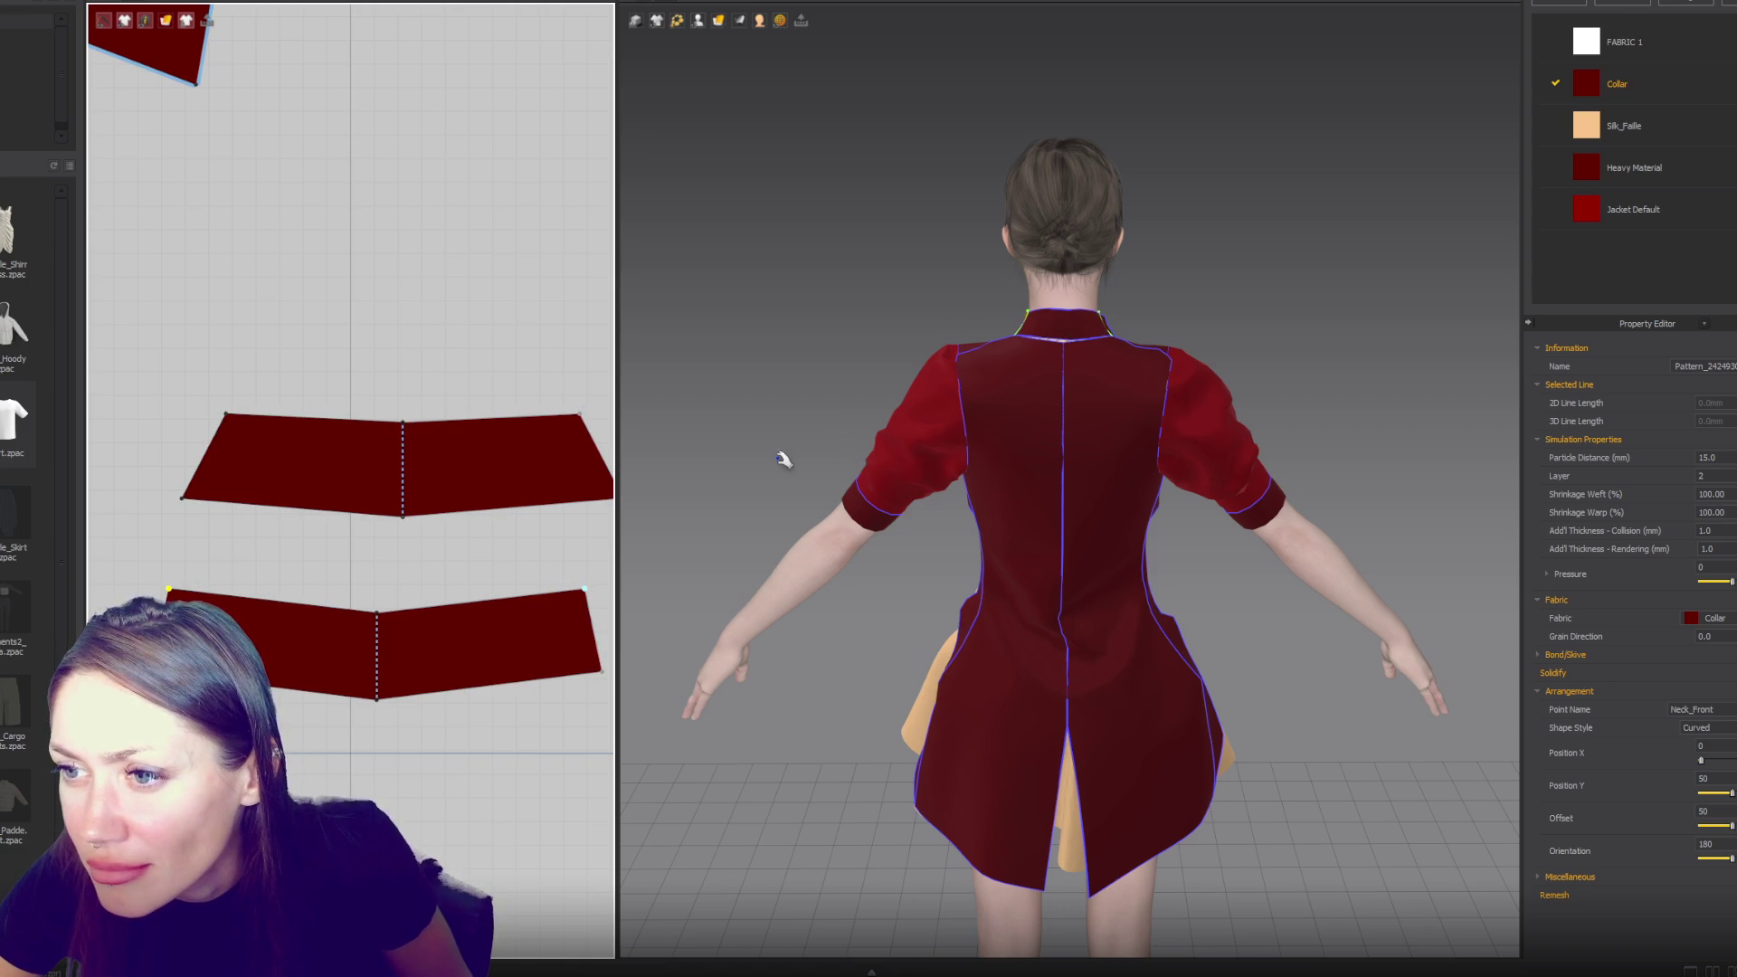
{"action": "right_click_drag", "start_coordinate": [842, 470], "coordinate": [991, 457]}
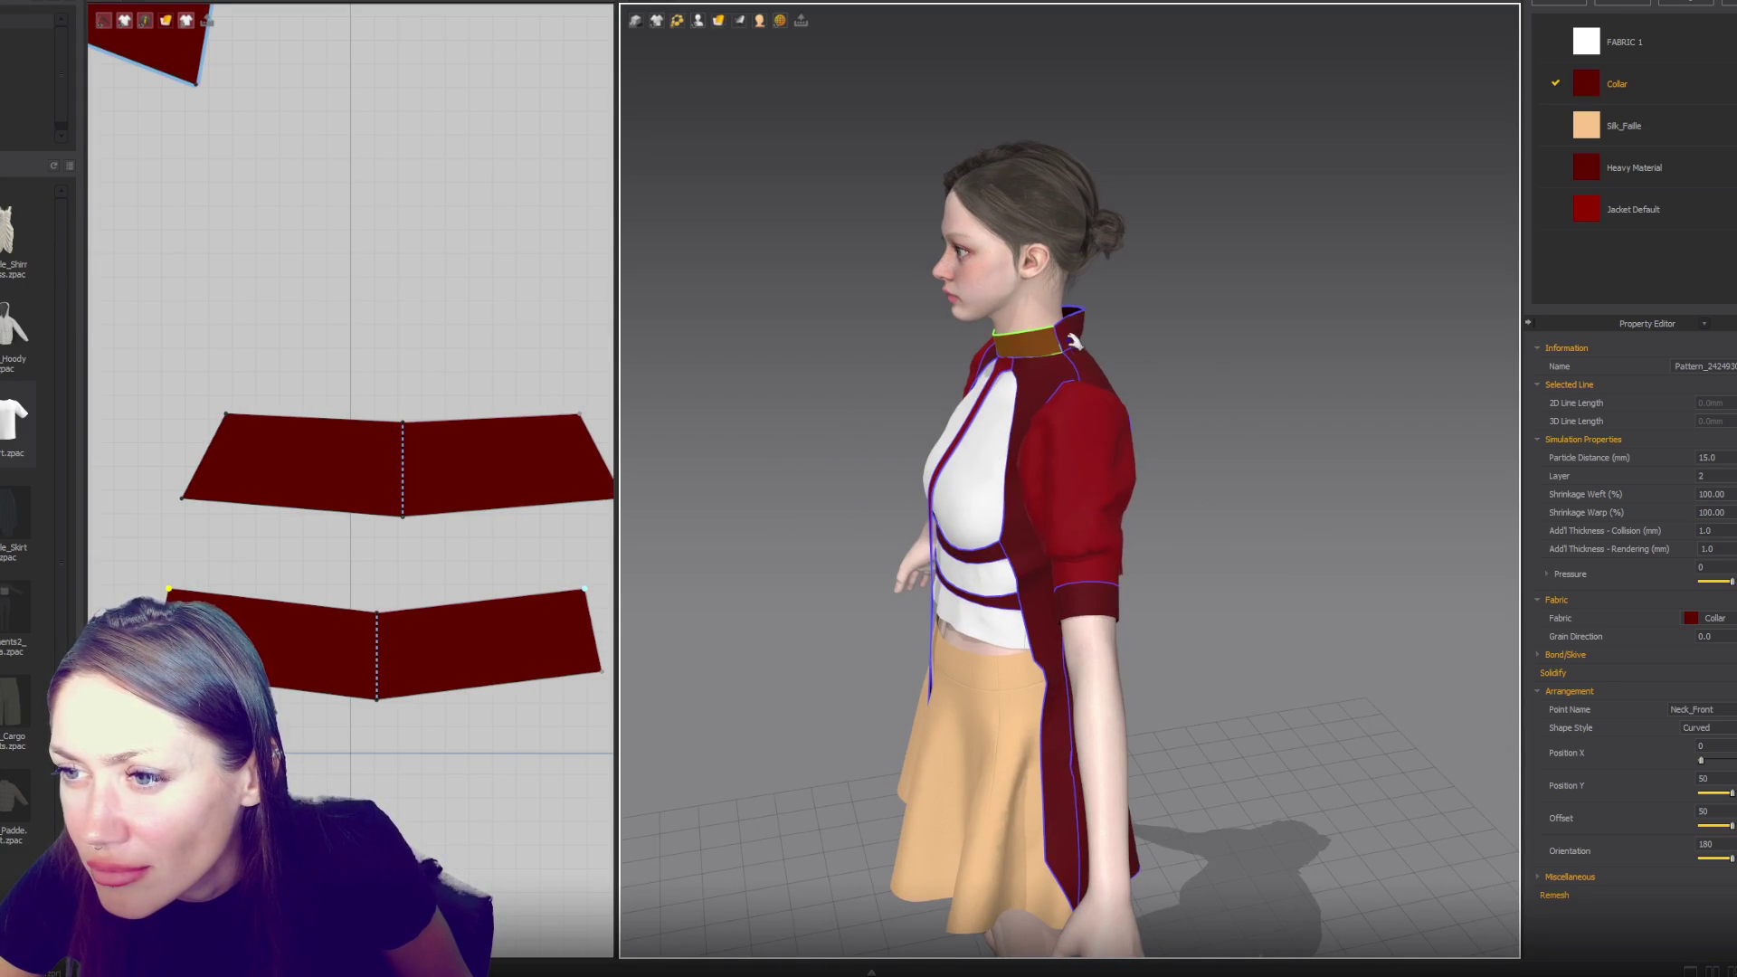
{"action": "right_click_drag", "start_coordinate": [1135, 312], "coordinate": [1020, 316]}
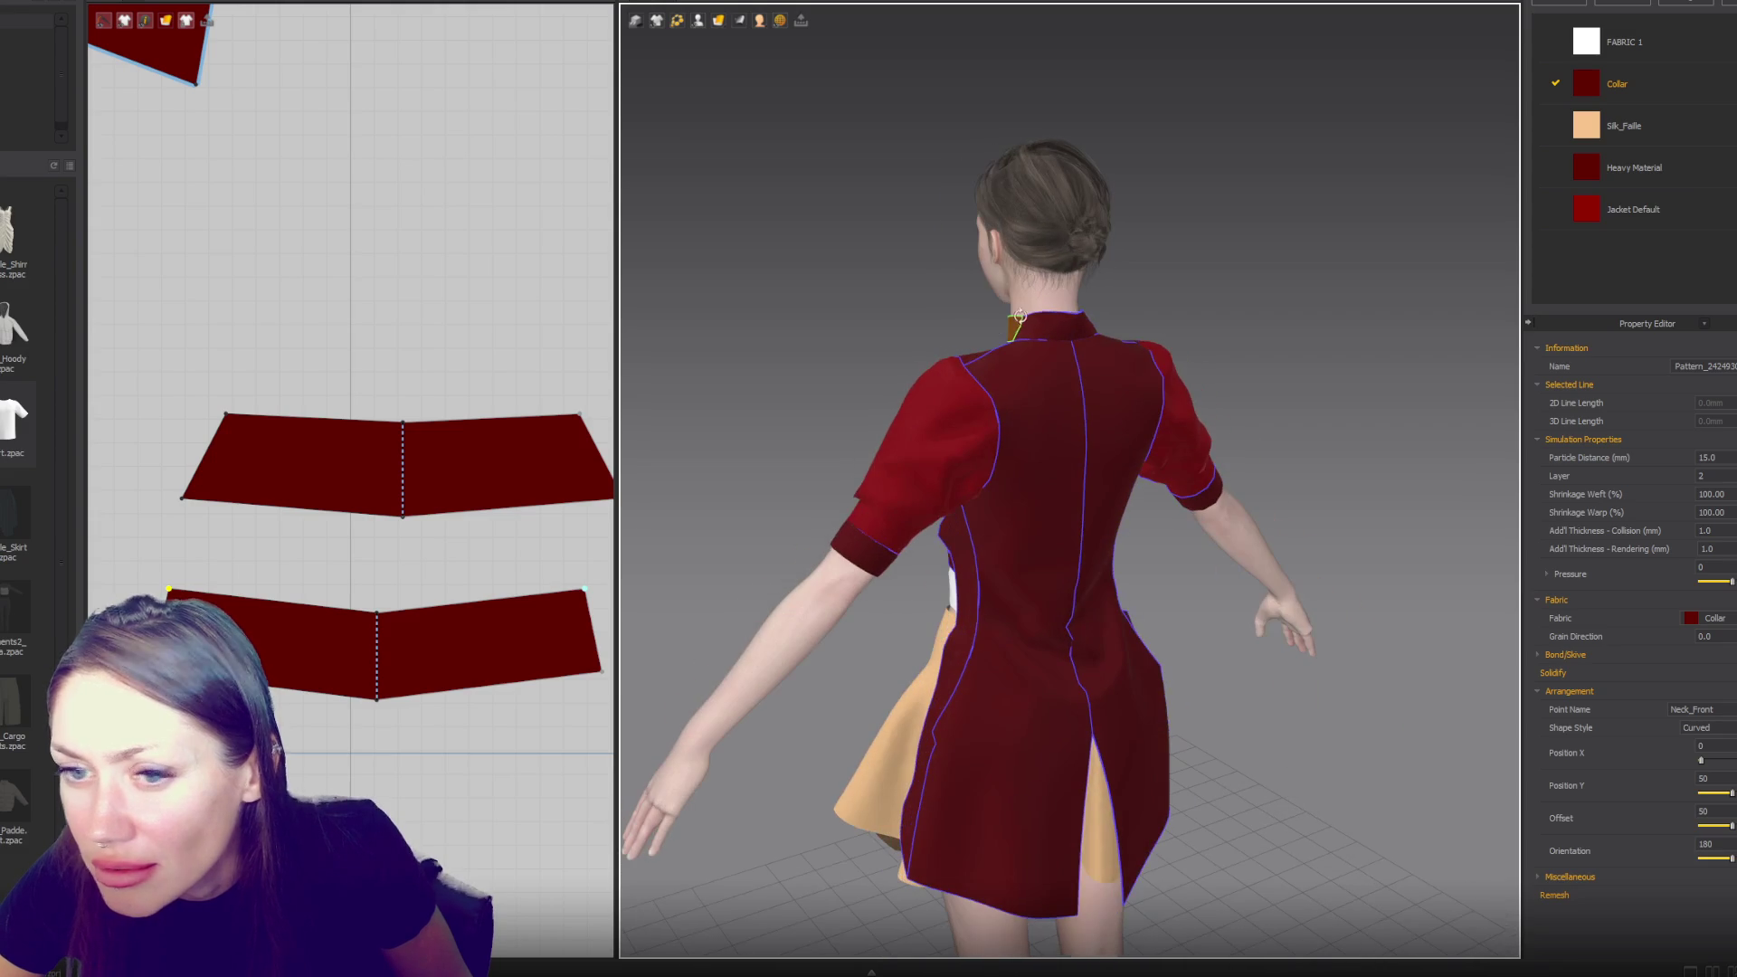
{"action": "right_click", "coordinate": [403, 469]}
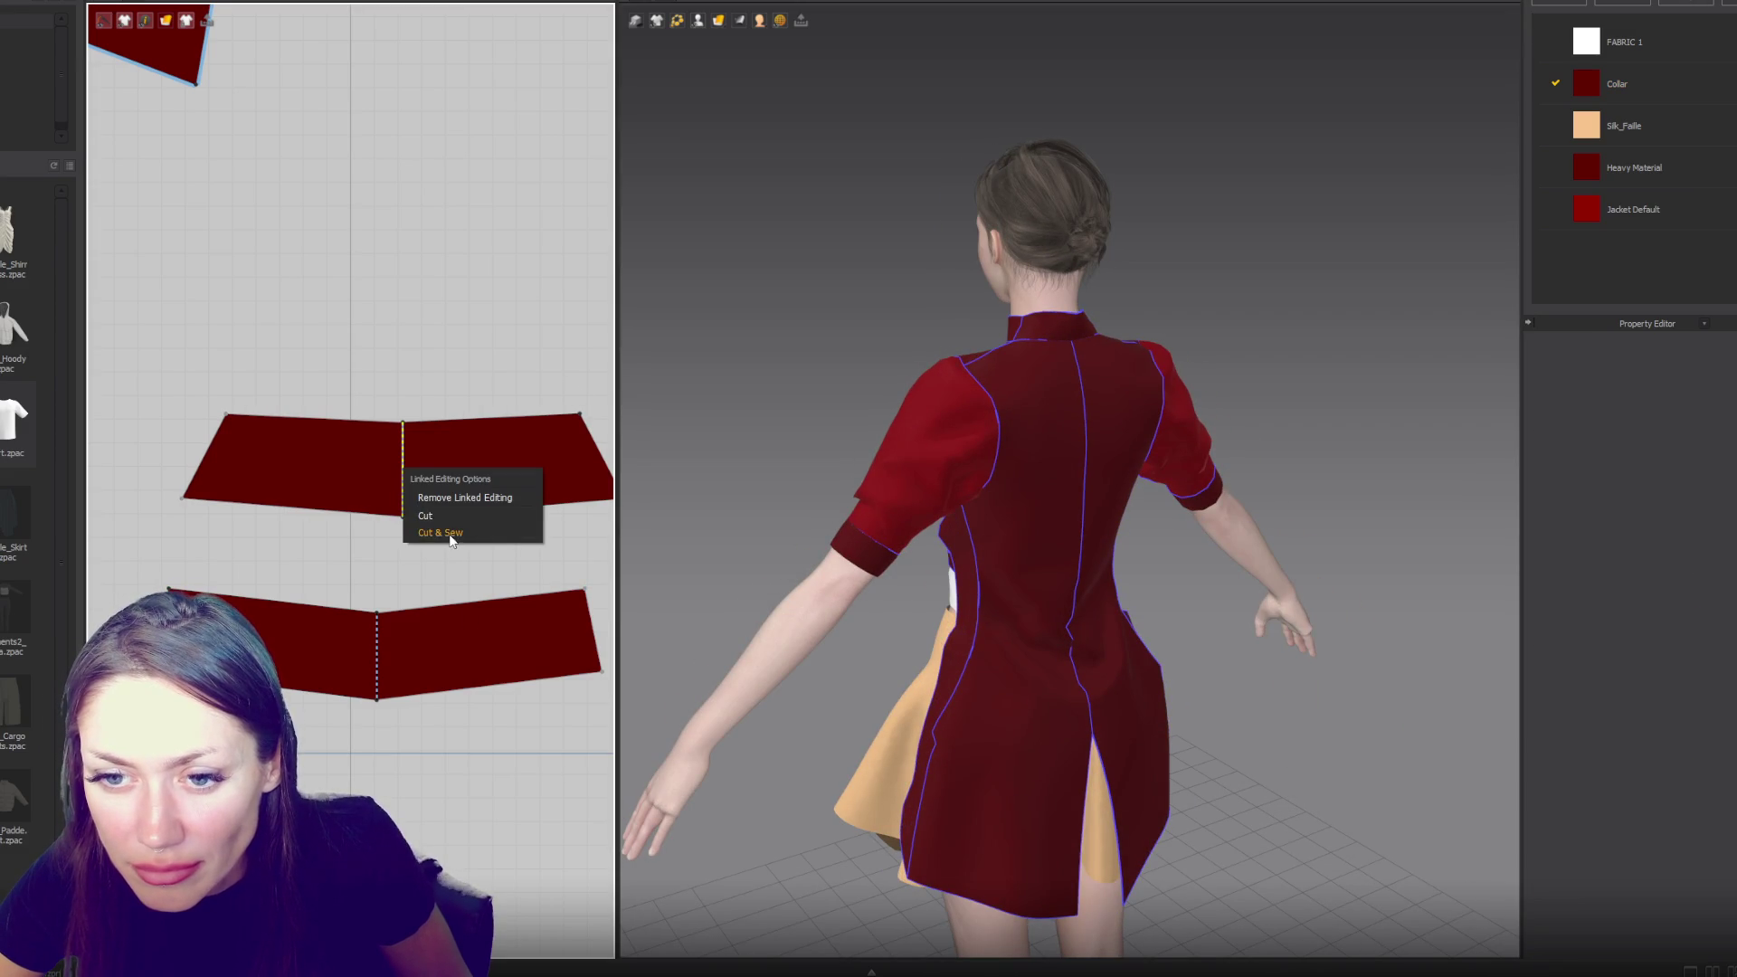
- Cut & Sew the upper collar along its centre seam into two halves
{"action": "left_click", "coordinate": [450, 552]}
{"action": "left_click", "coordinate": [440, 423]}
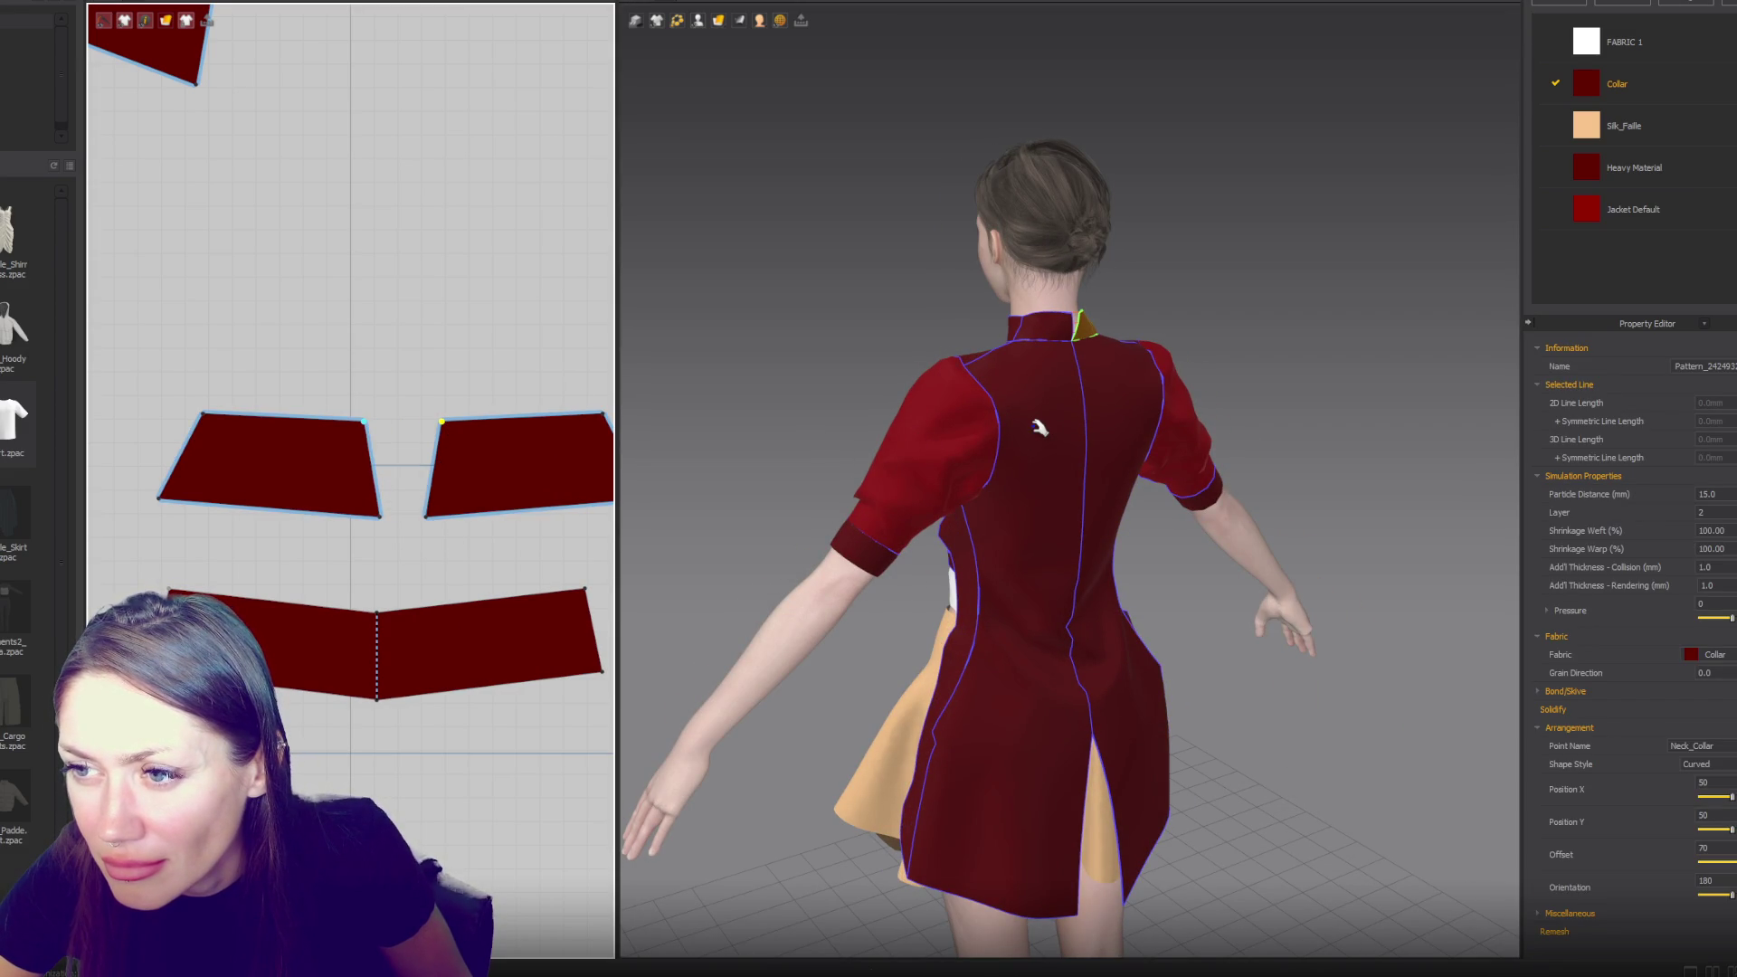
{"action": "key", "text": "4"}
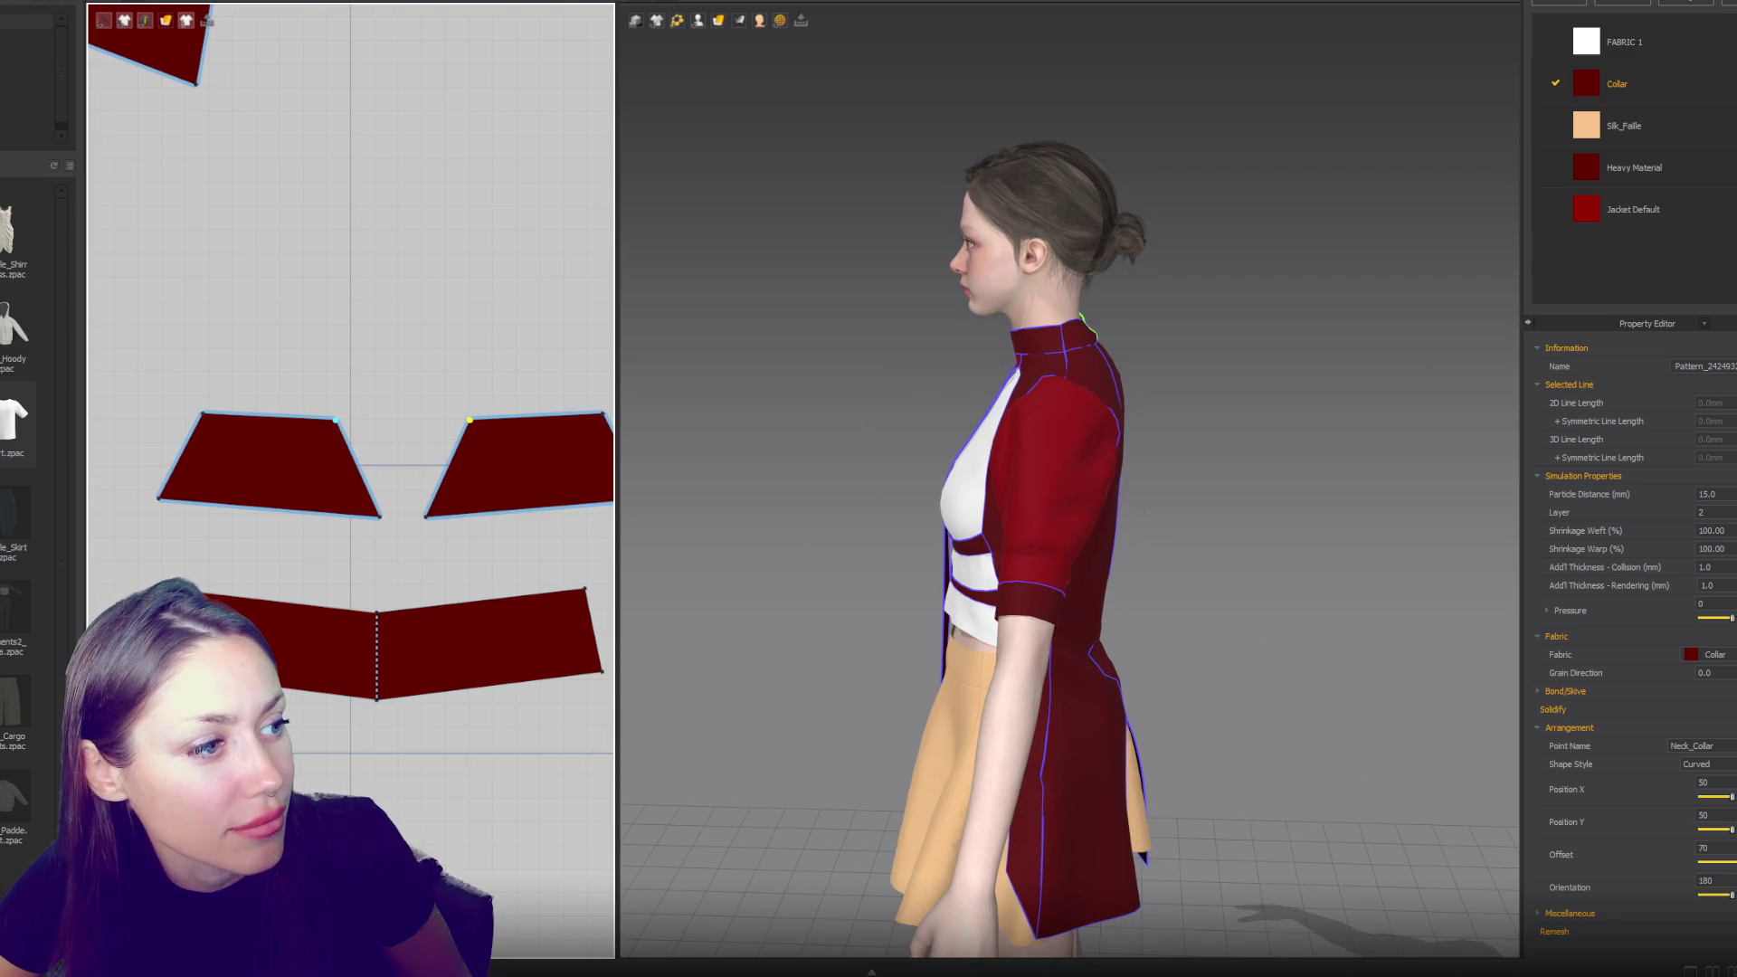
{"action": "left_click", "coordinate": [805, 364]}
{"action": "key", "text": "2"}
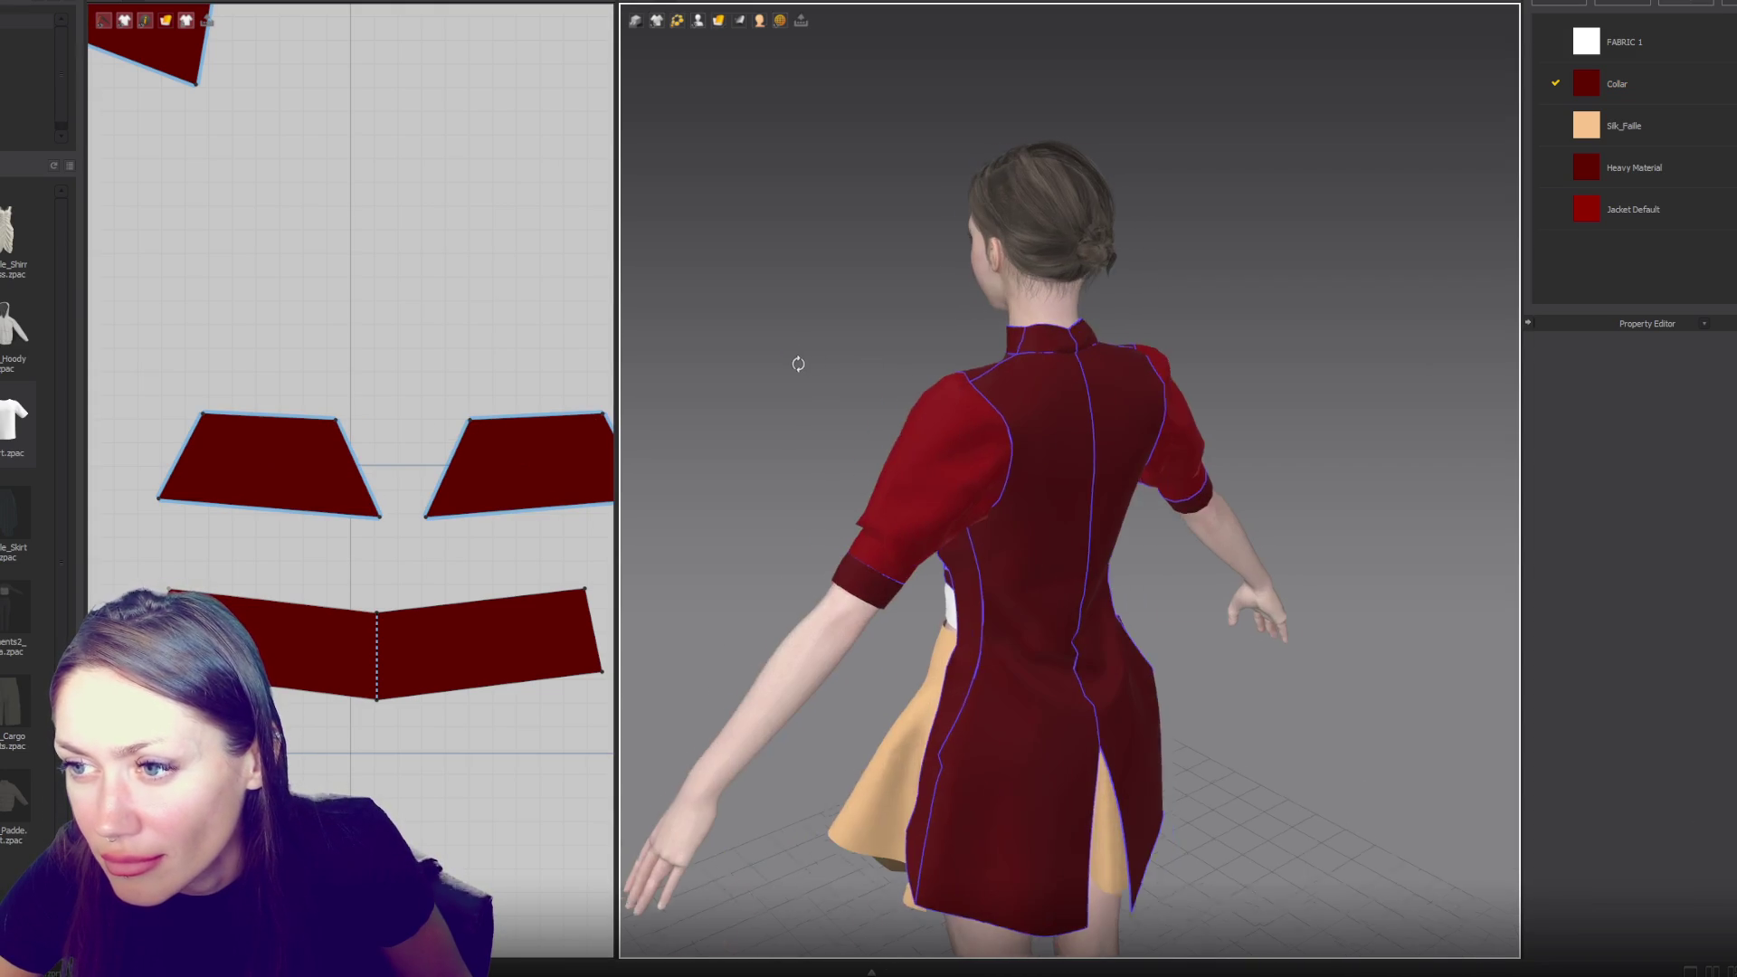
- Raise the collar halves' bottom inner corners and lower the left half's top corner slightly
{"action": "left_click", "coordinate": [1076, 336]}
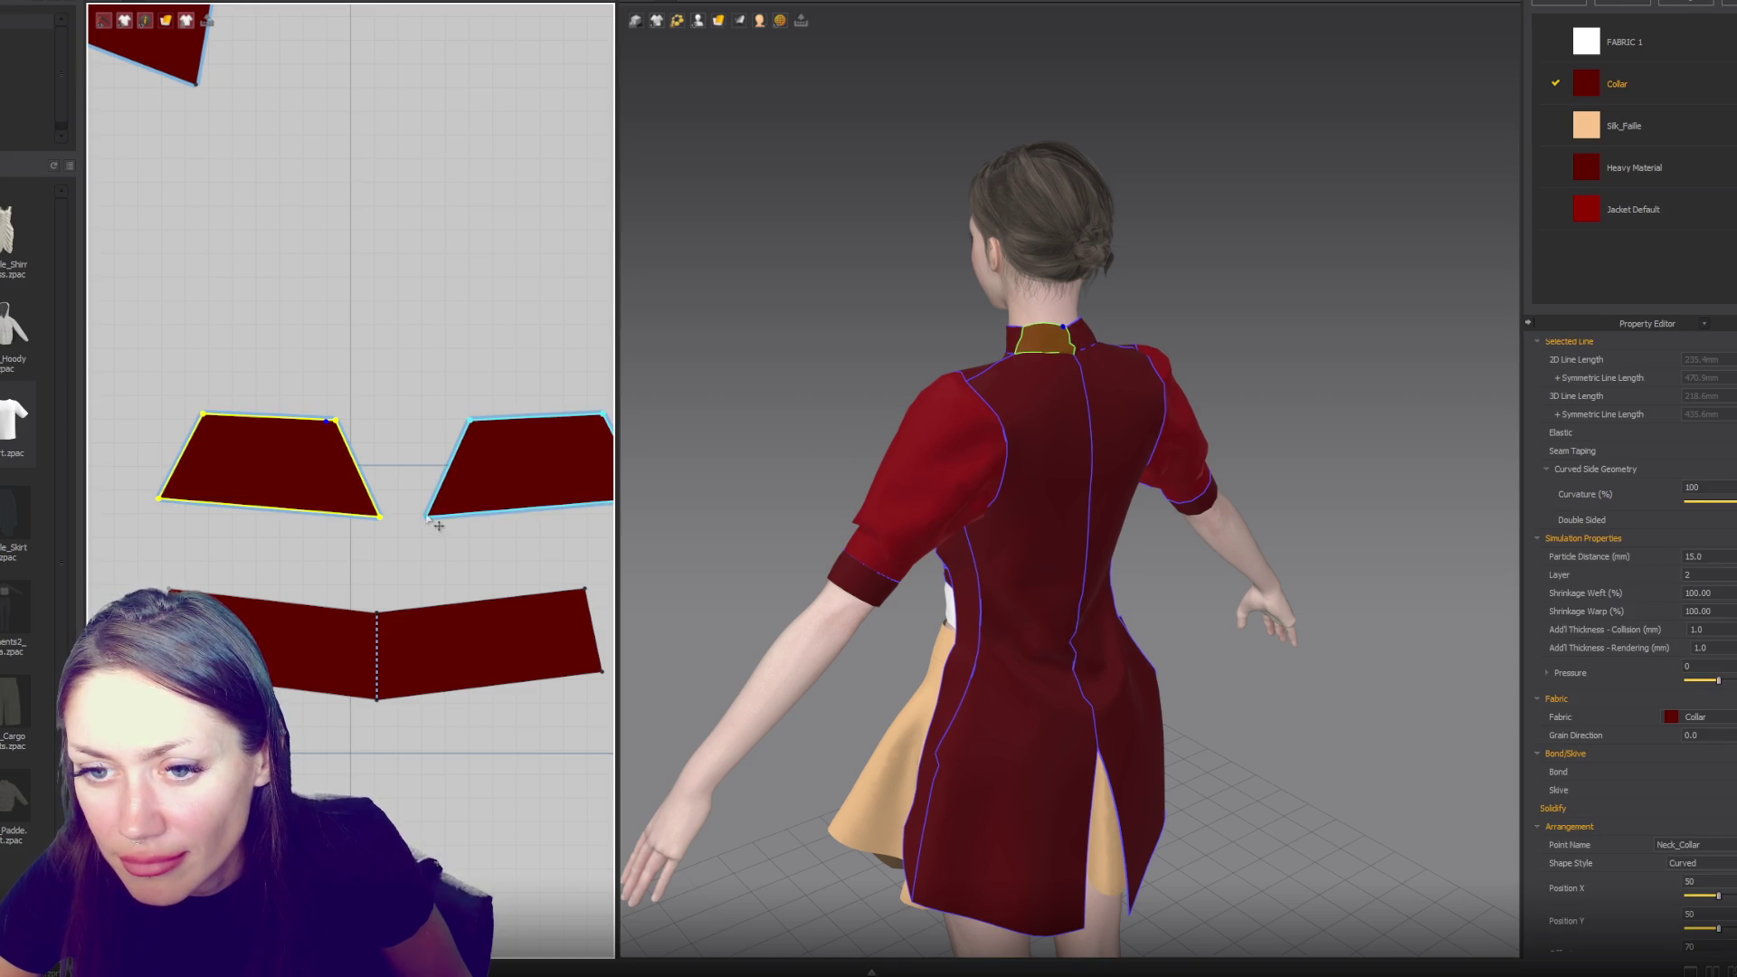
{"action": "left_click", "coordinate": [457, 524]}
{"action": "left_click", "coordinate": [430, 515]}
{"action": "left_click_drag", "start_coordinate": [430, 518], "coordinate": [443, 511]}
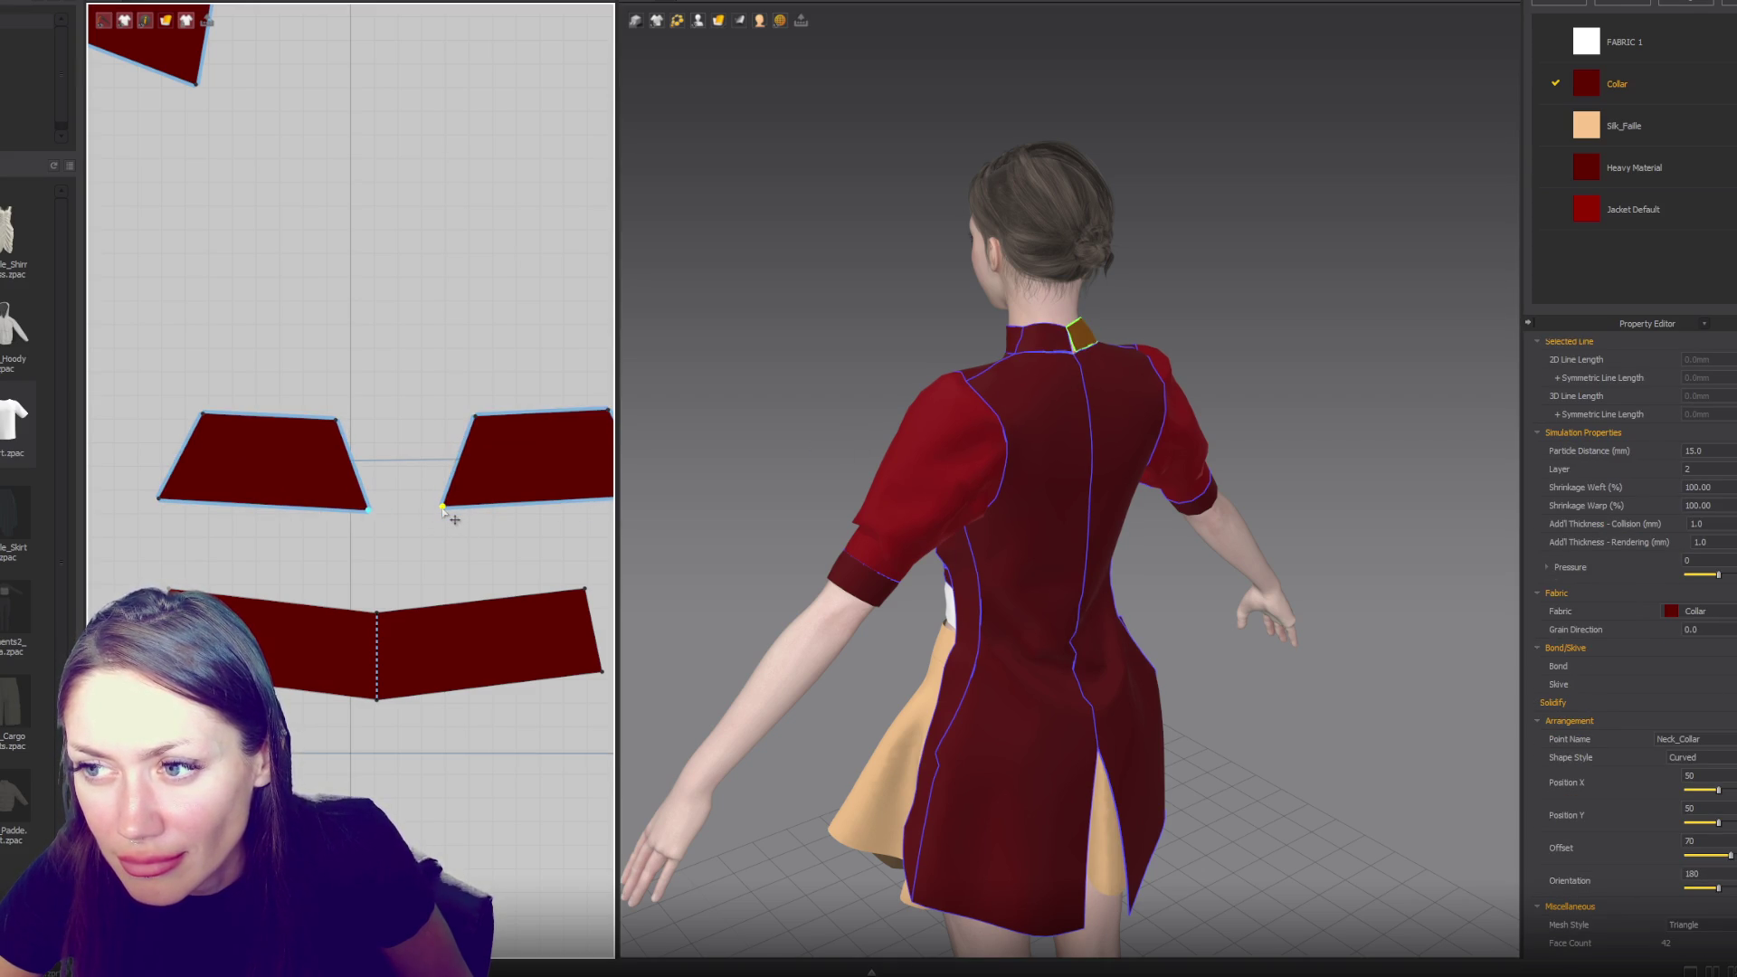
{"action": "left_click", "coordinate": [276, 417]}
{"action": "left_click", "coordinate": [265, 507]}
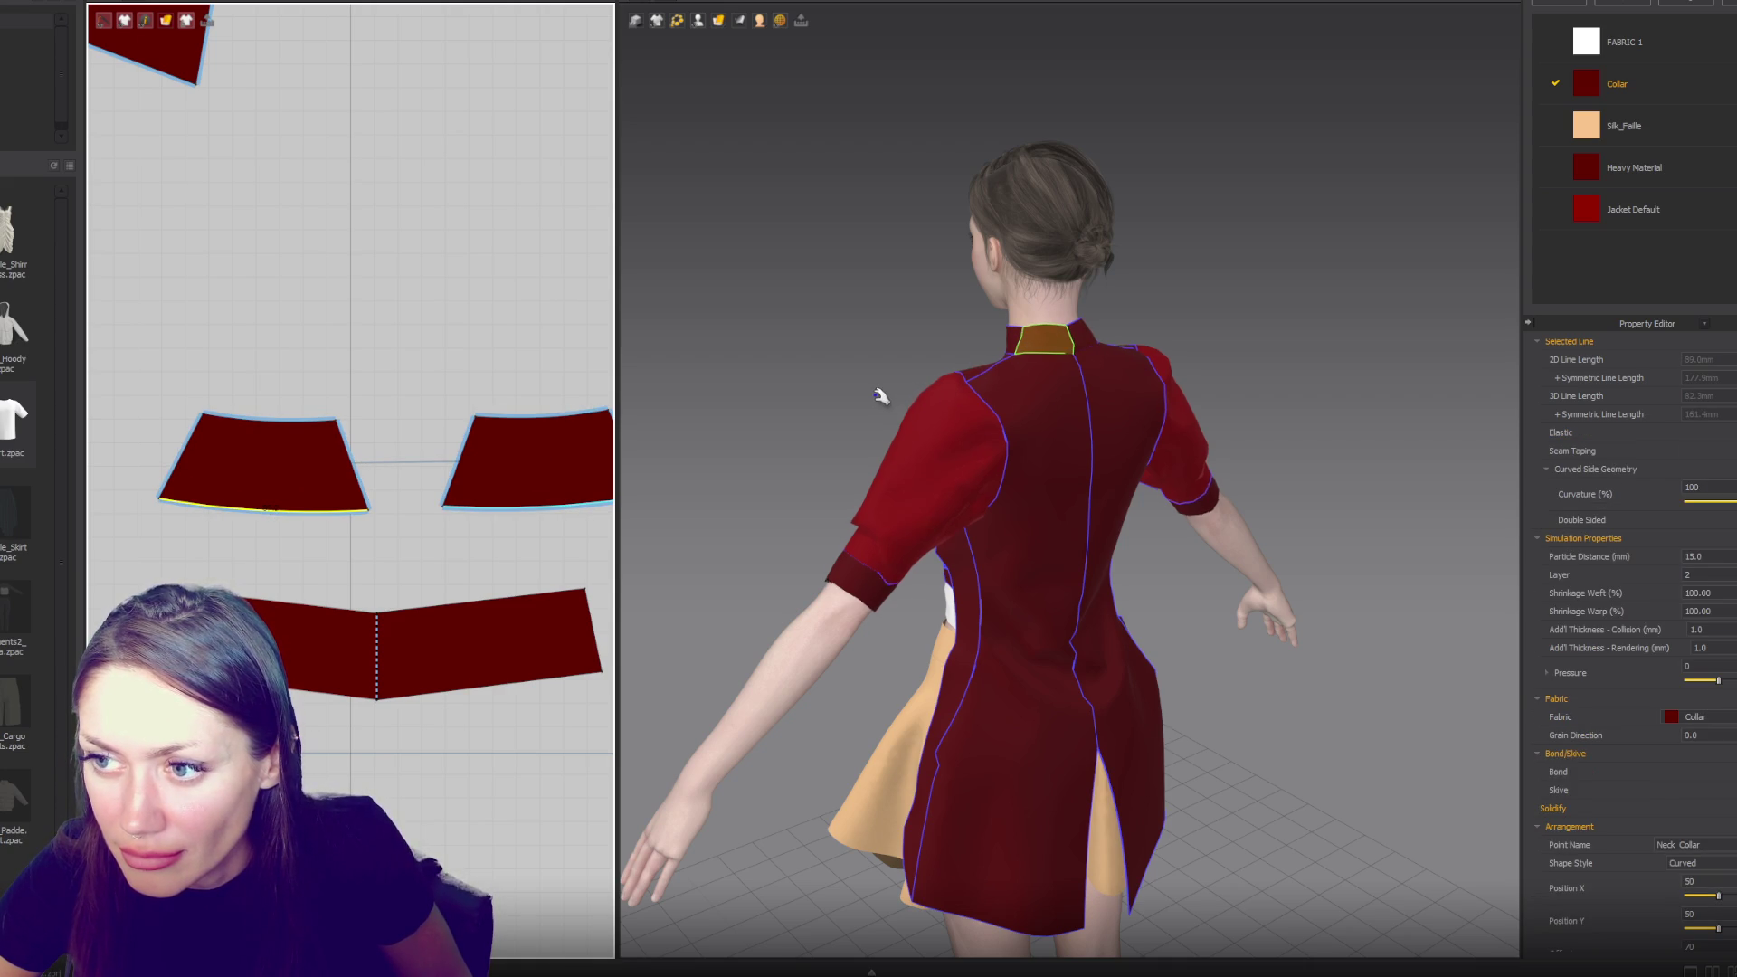
{"action": "right_click_drag", "start_coordinate": [883, 388], "coordinate": [1061, 389]}
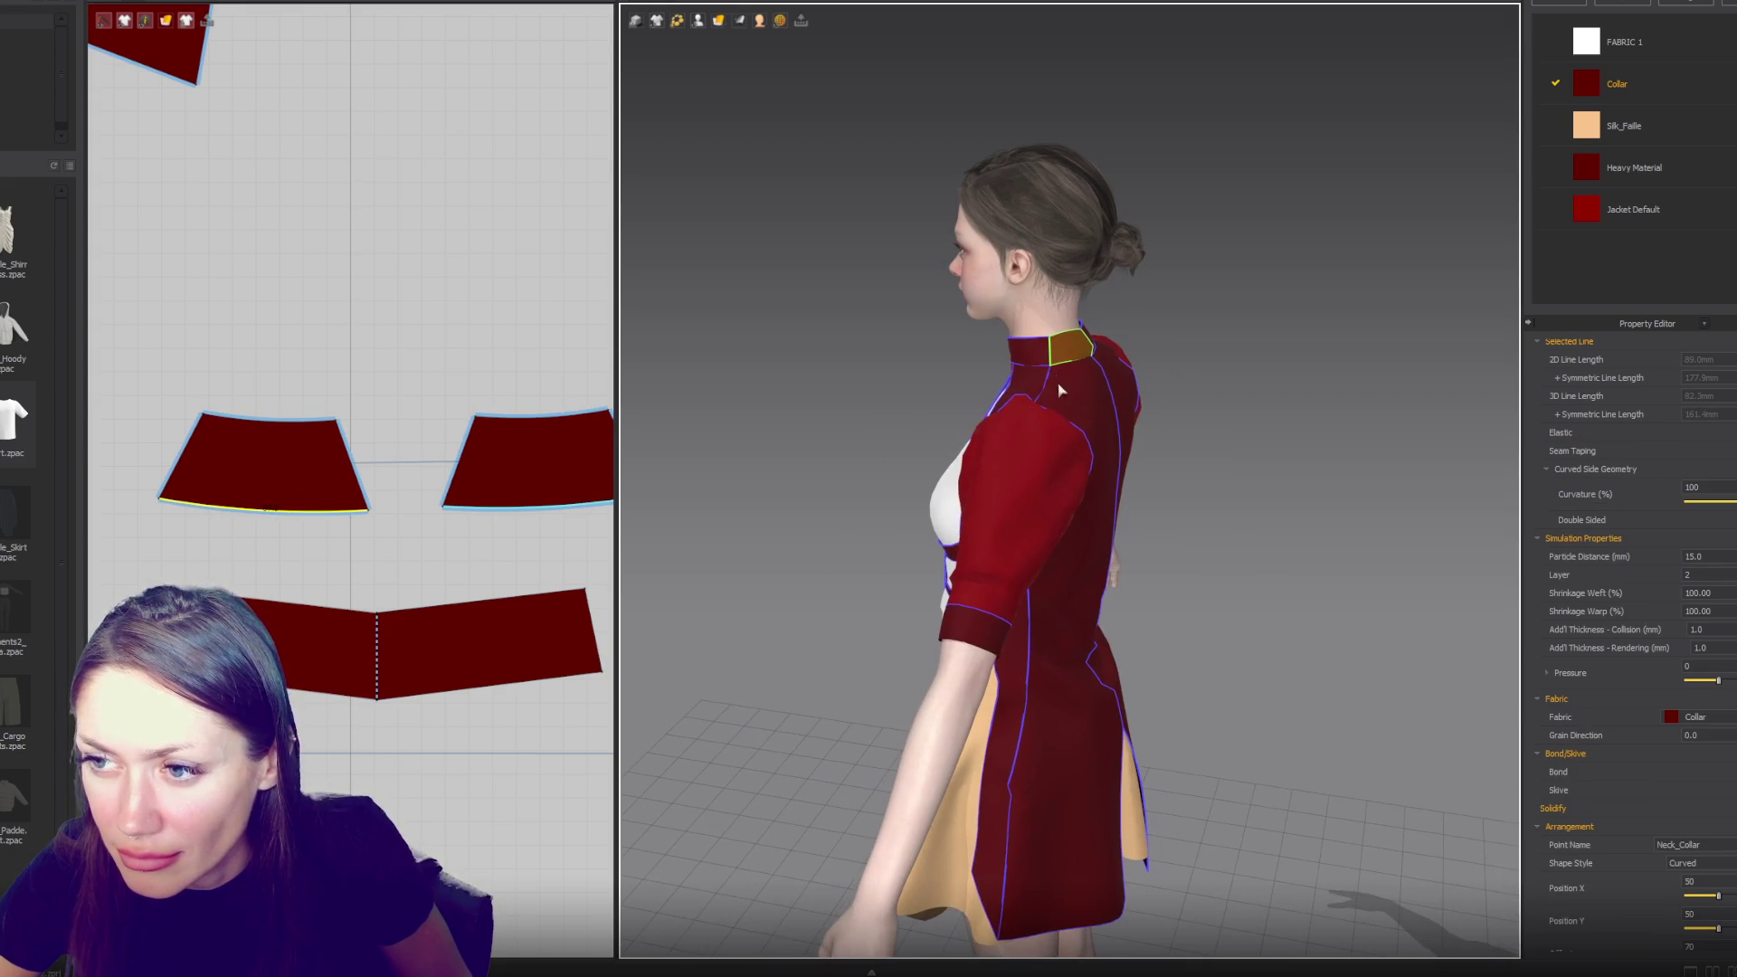
{"action": "left_click", "coordinate": [351, 419]}
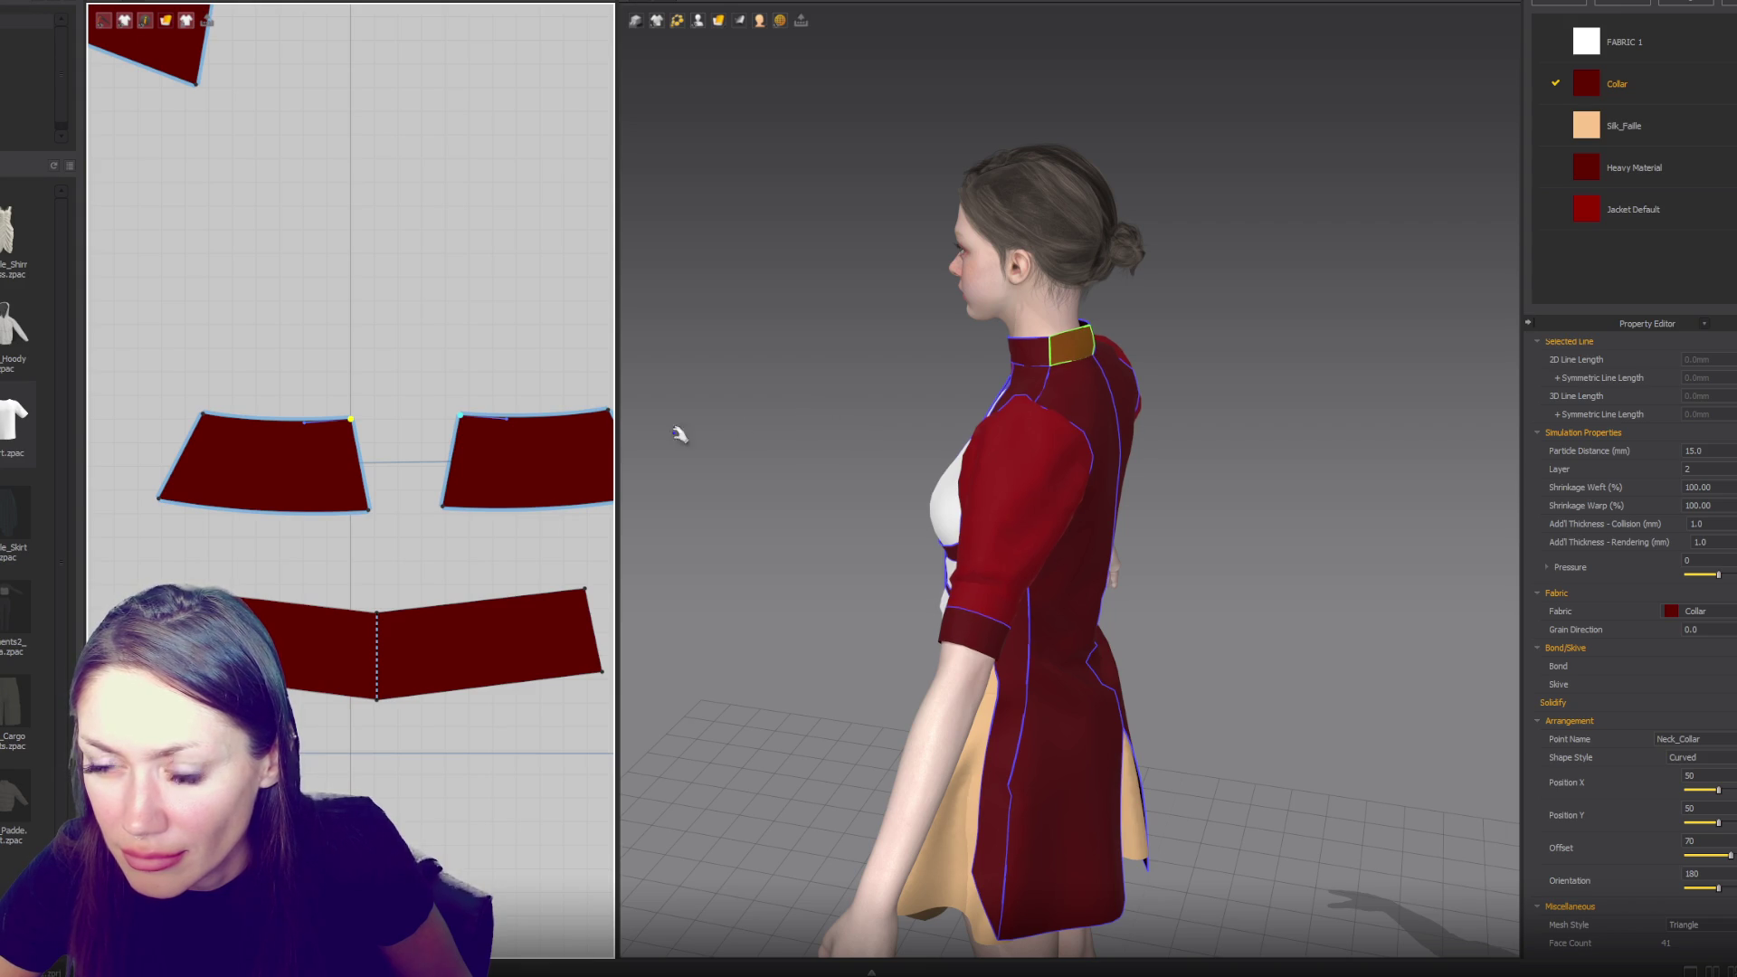
{"action": "left_click_drag", "start_coordinate": [351, 421], "coordinate": [348, 426]}
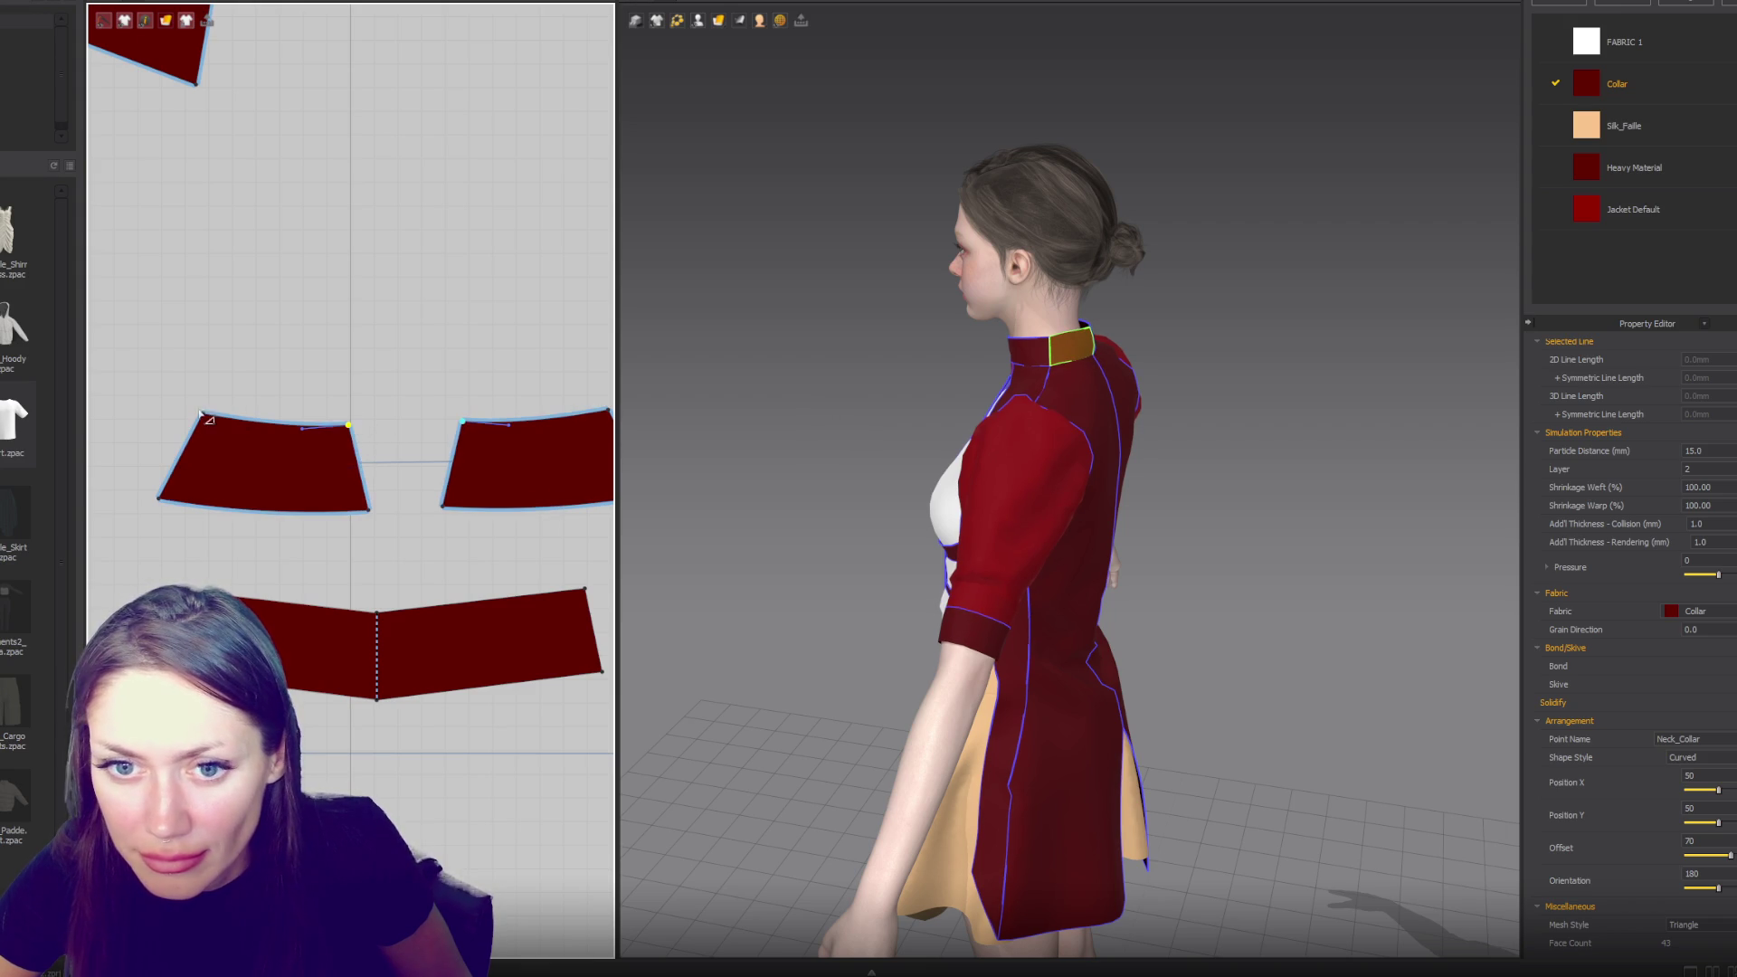
- Curve the lower neck band's top edge and view the full outfit from the front
{"action": "left_click", "coordinate": [246, 604]}
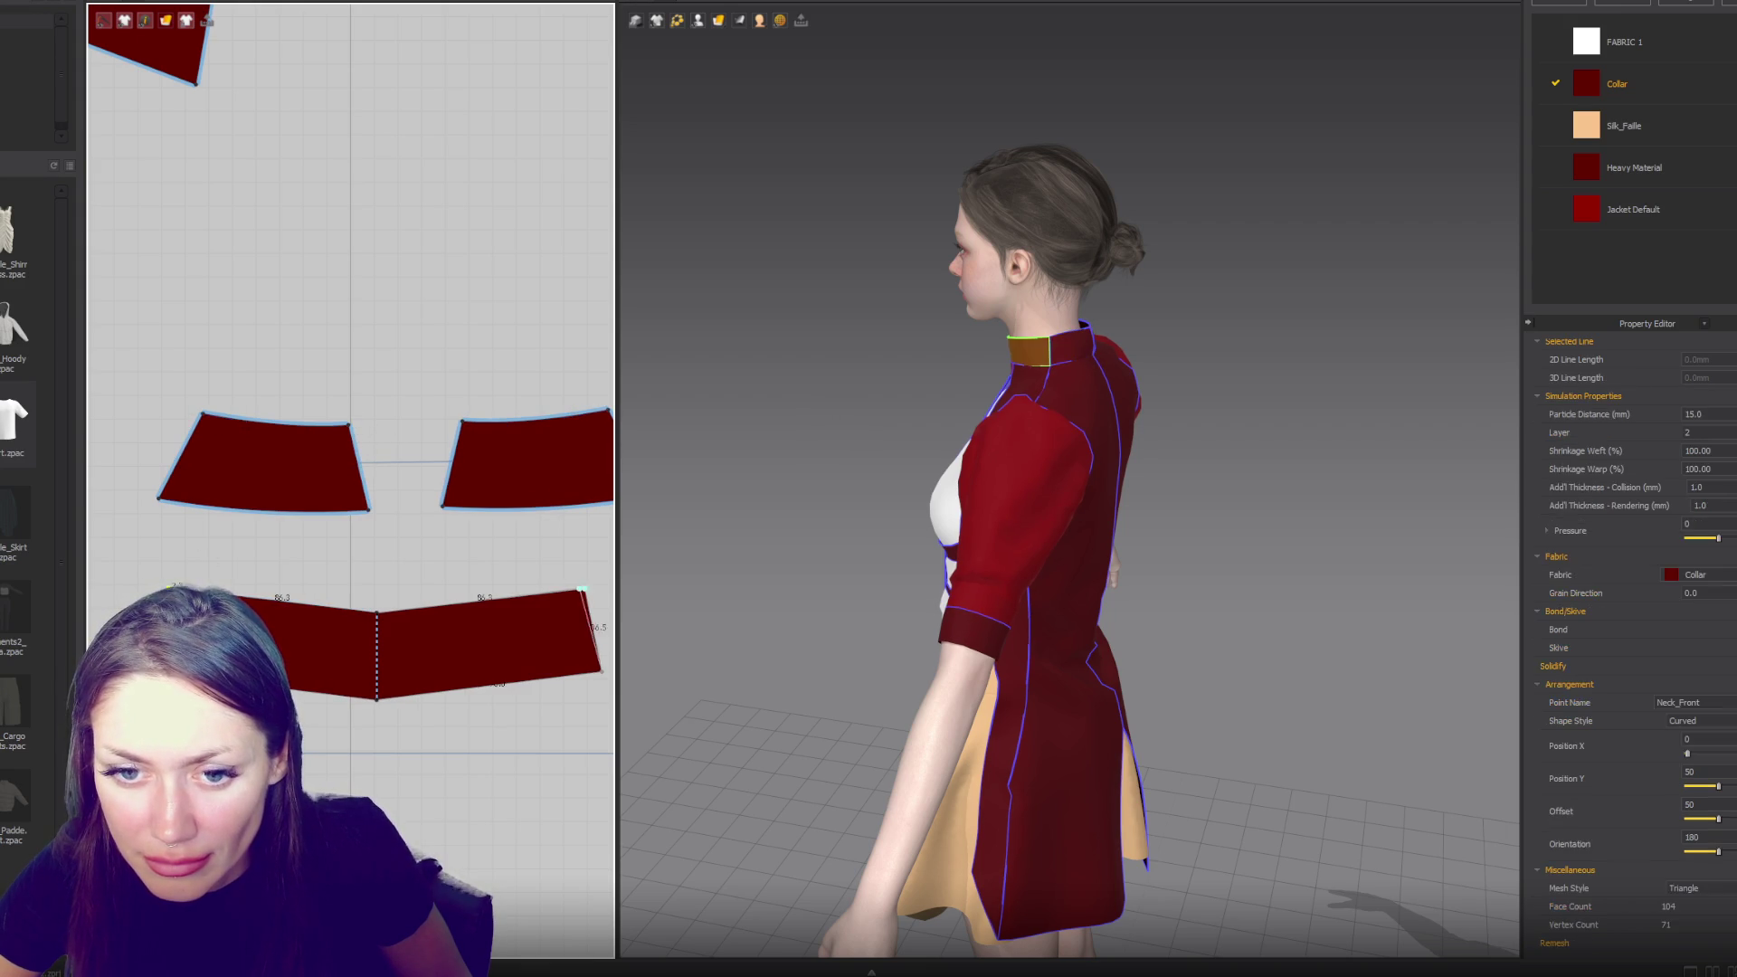
{"action": "left_click", "coordinate": [263, 602]}
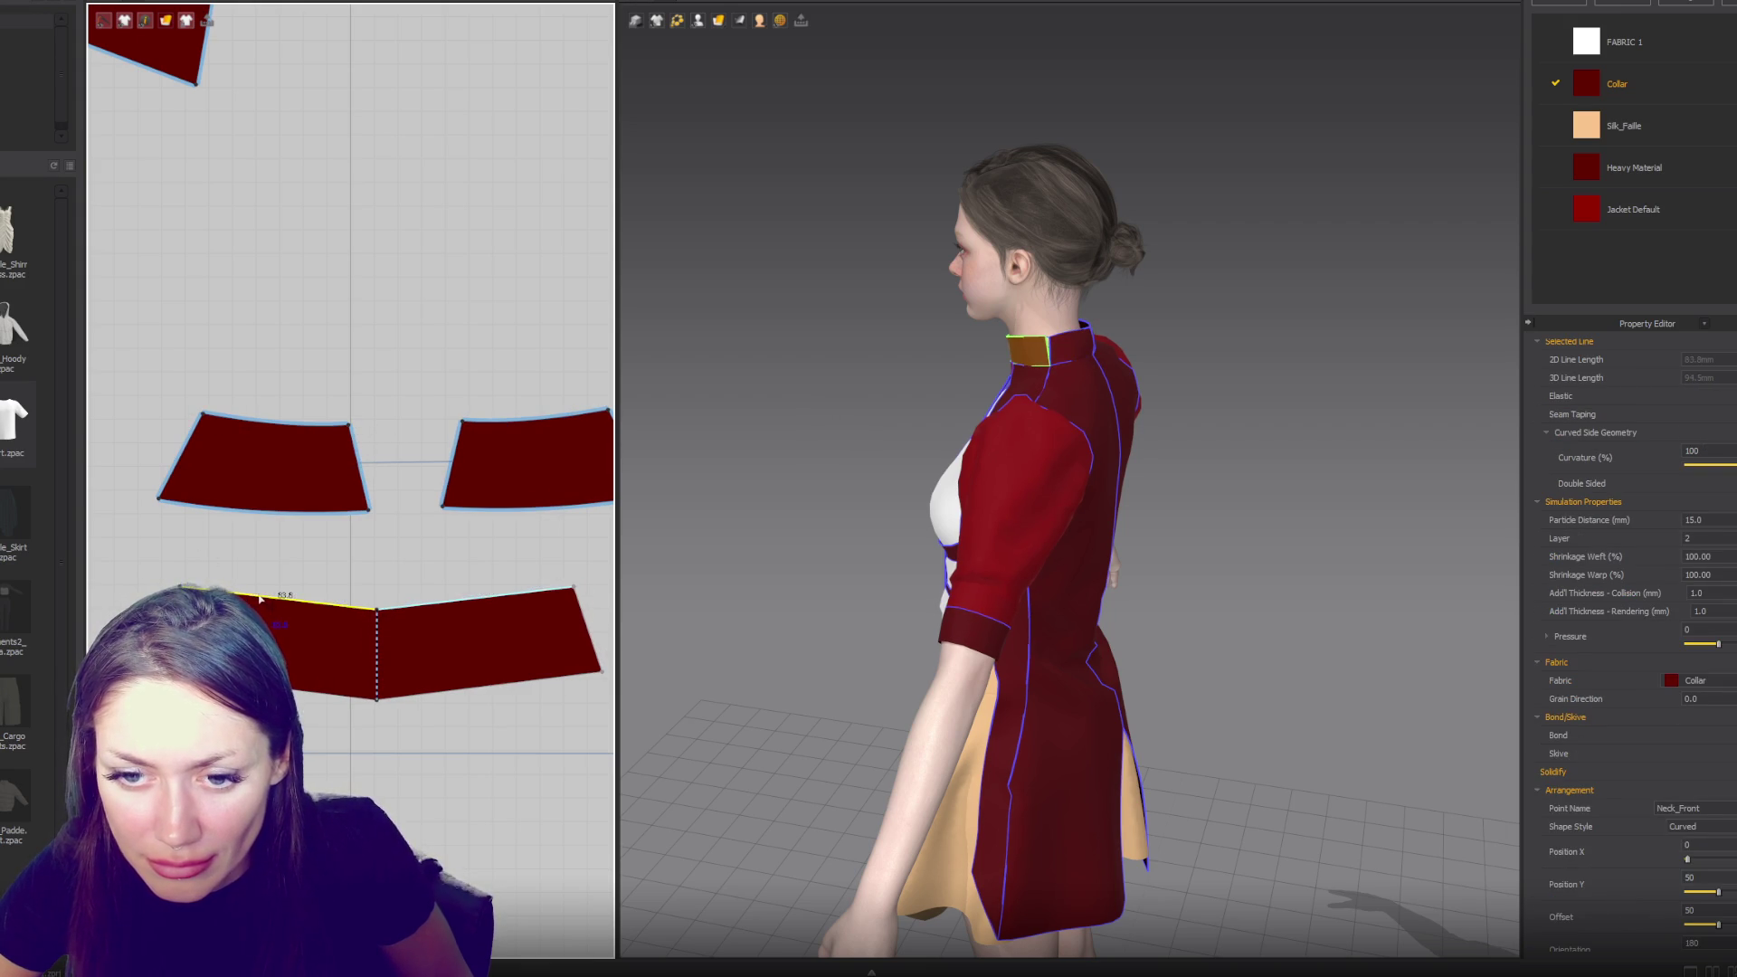
{"action": "left_click_drag", "start_coordinate": [265, 601], "coordinate": [265, 609]}
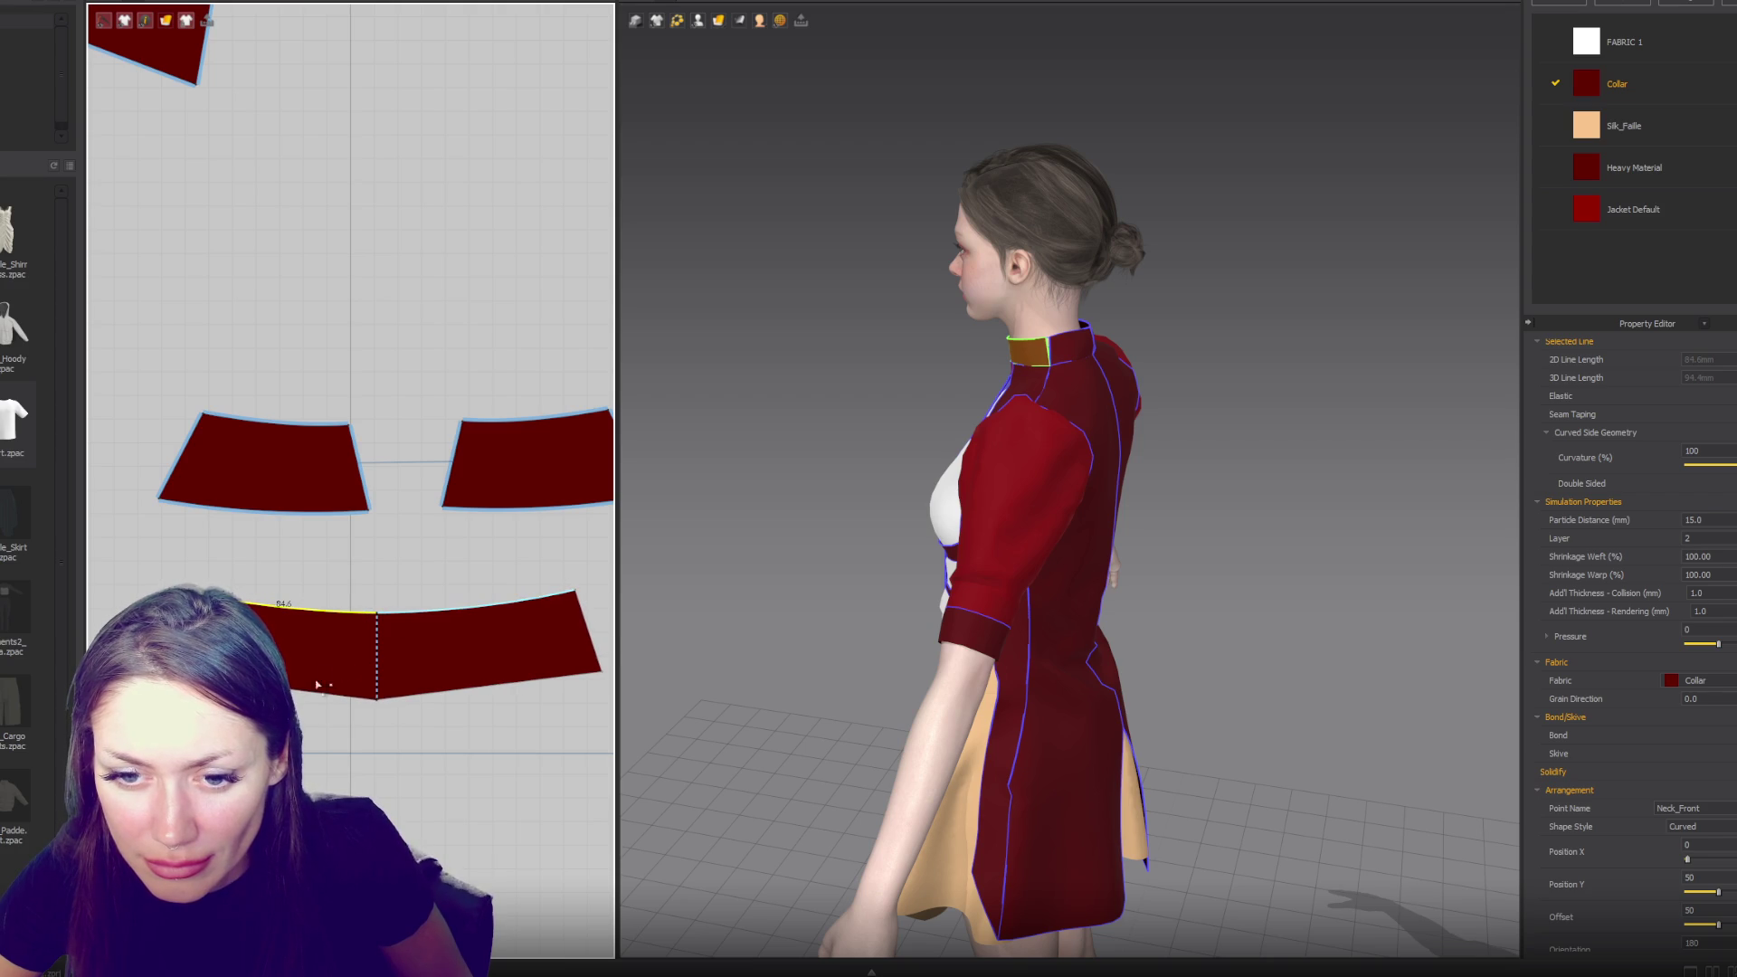
{"action": "key", "text": "Escape"}
{"action": "left_click", "coordinate": [362, 697]}
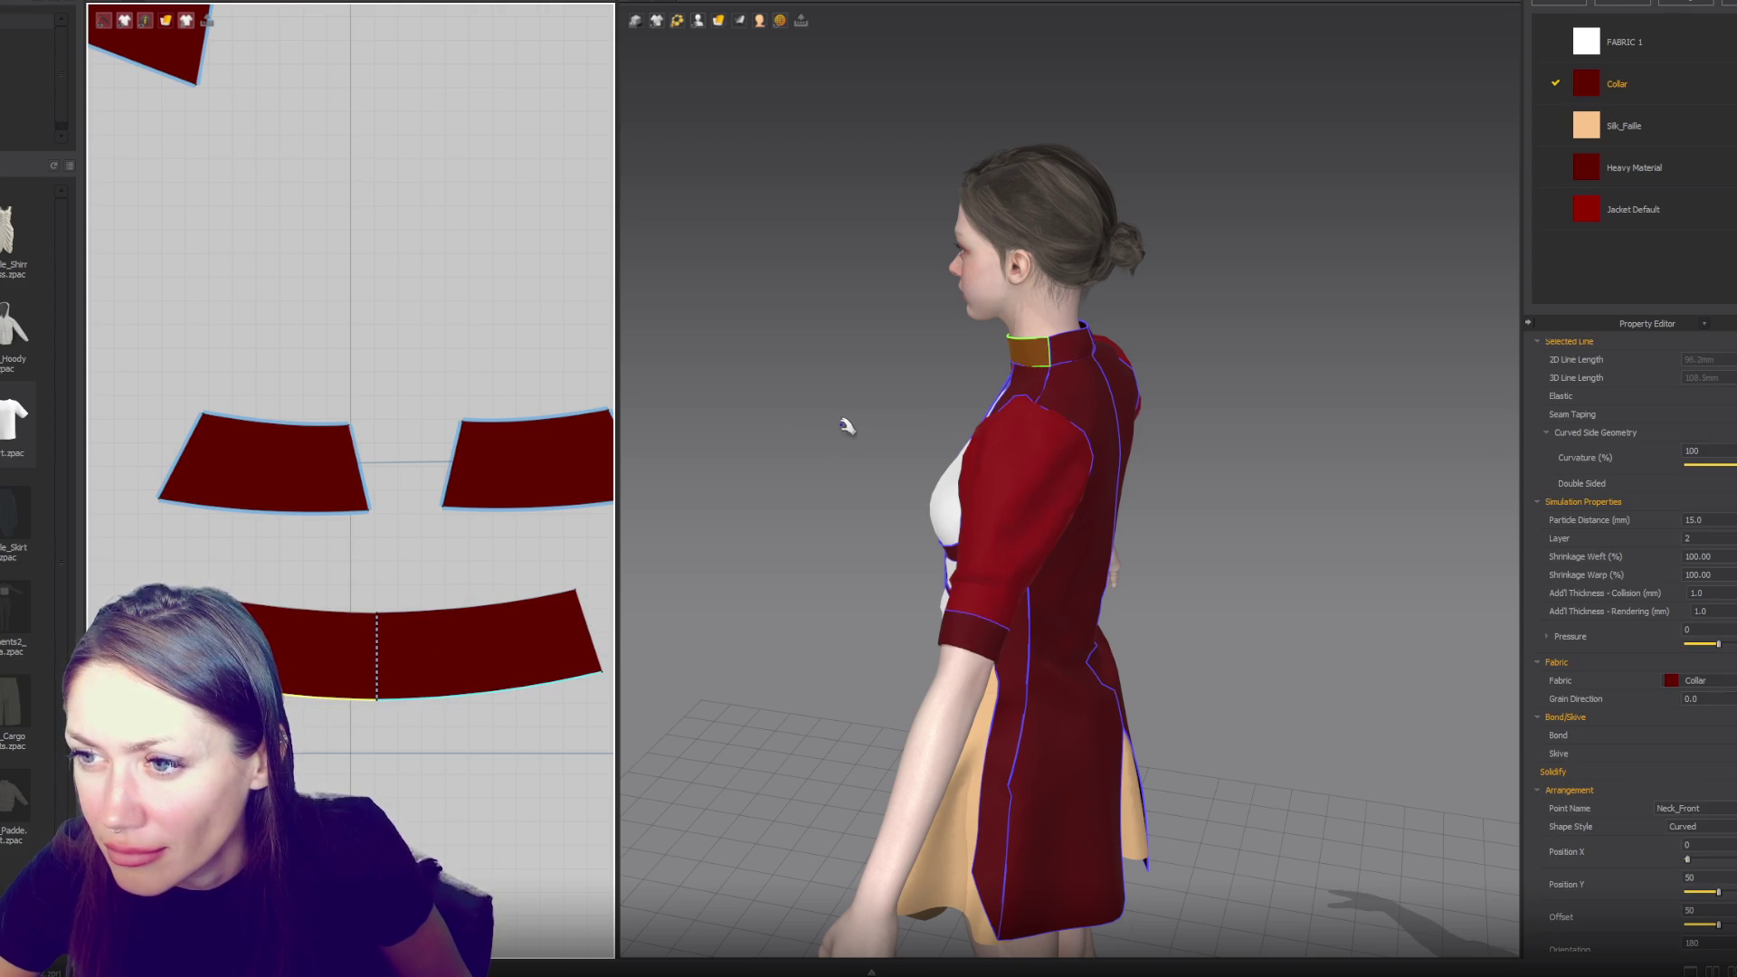
{"action": "key", "text": "2"}
{"action": "left_click", "coordinate": [1295, 277]}
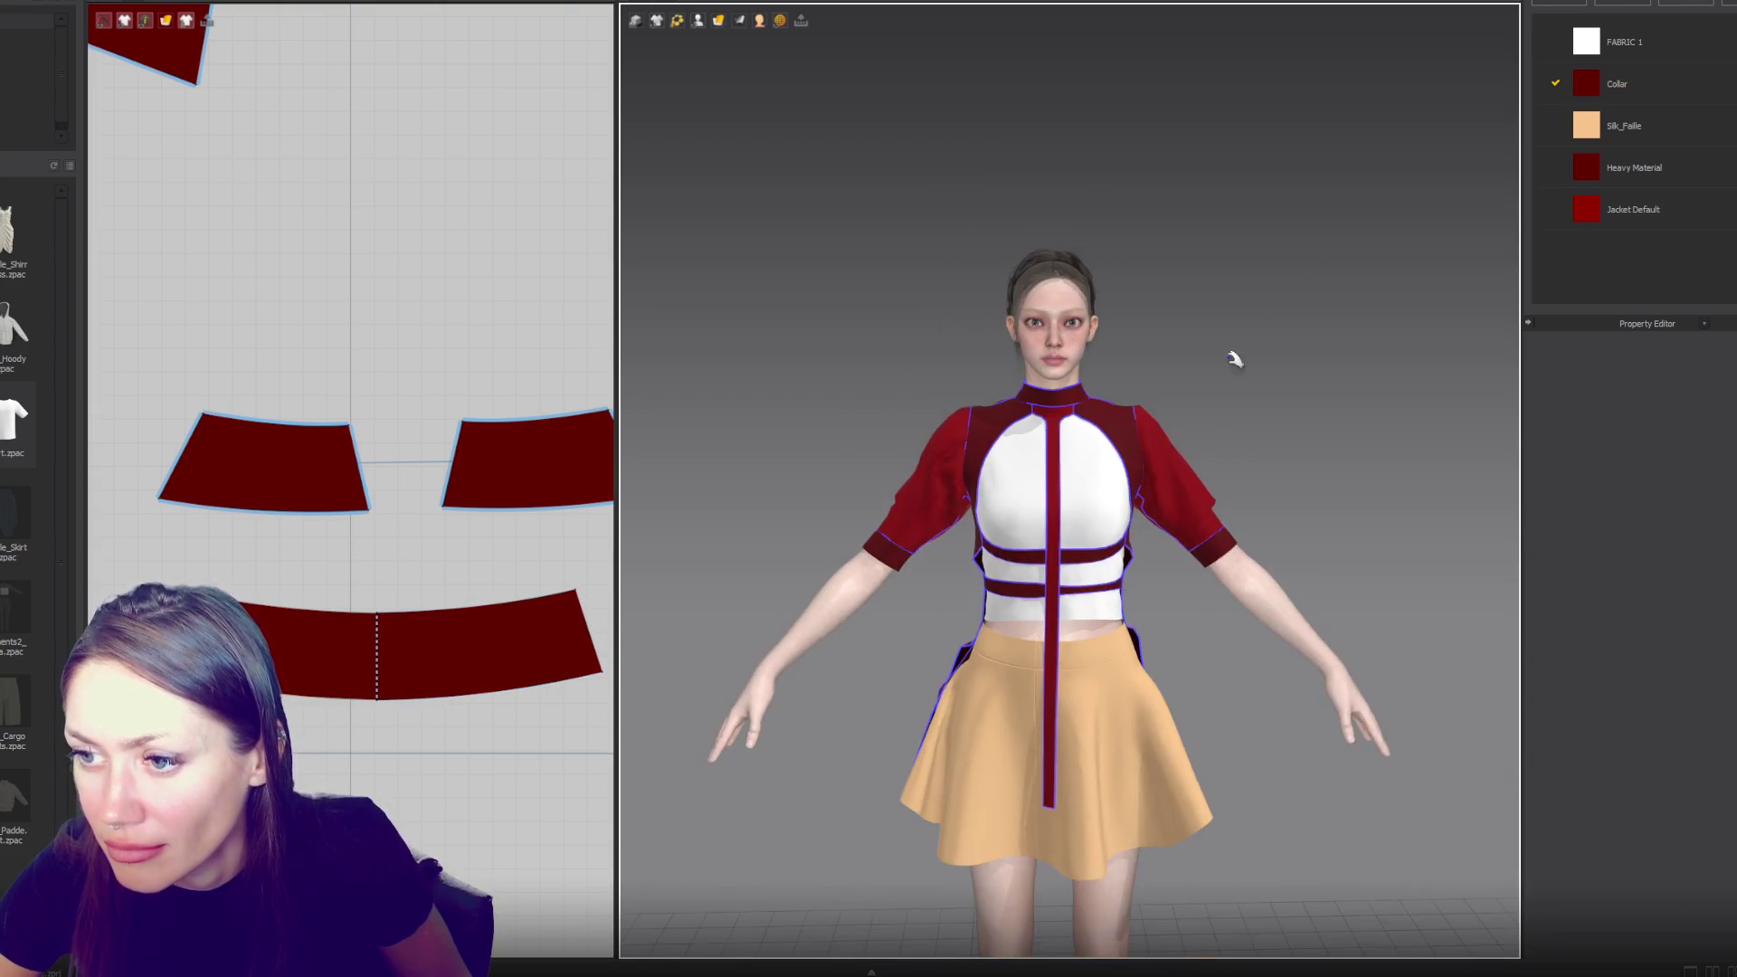
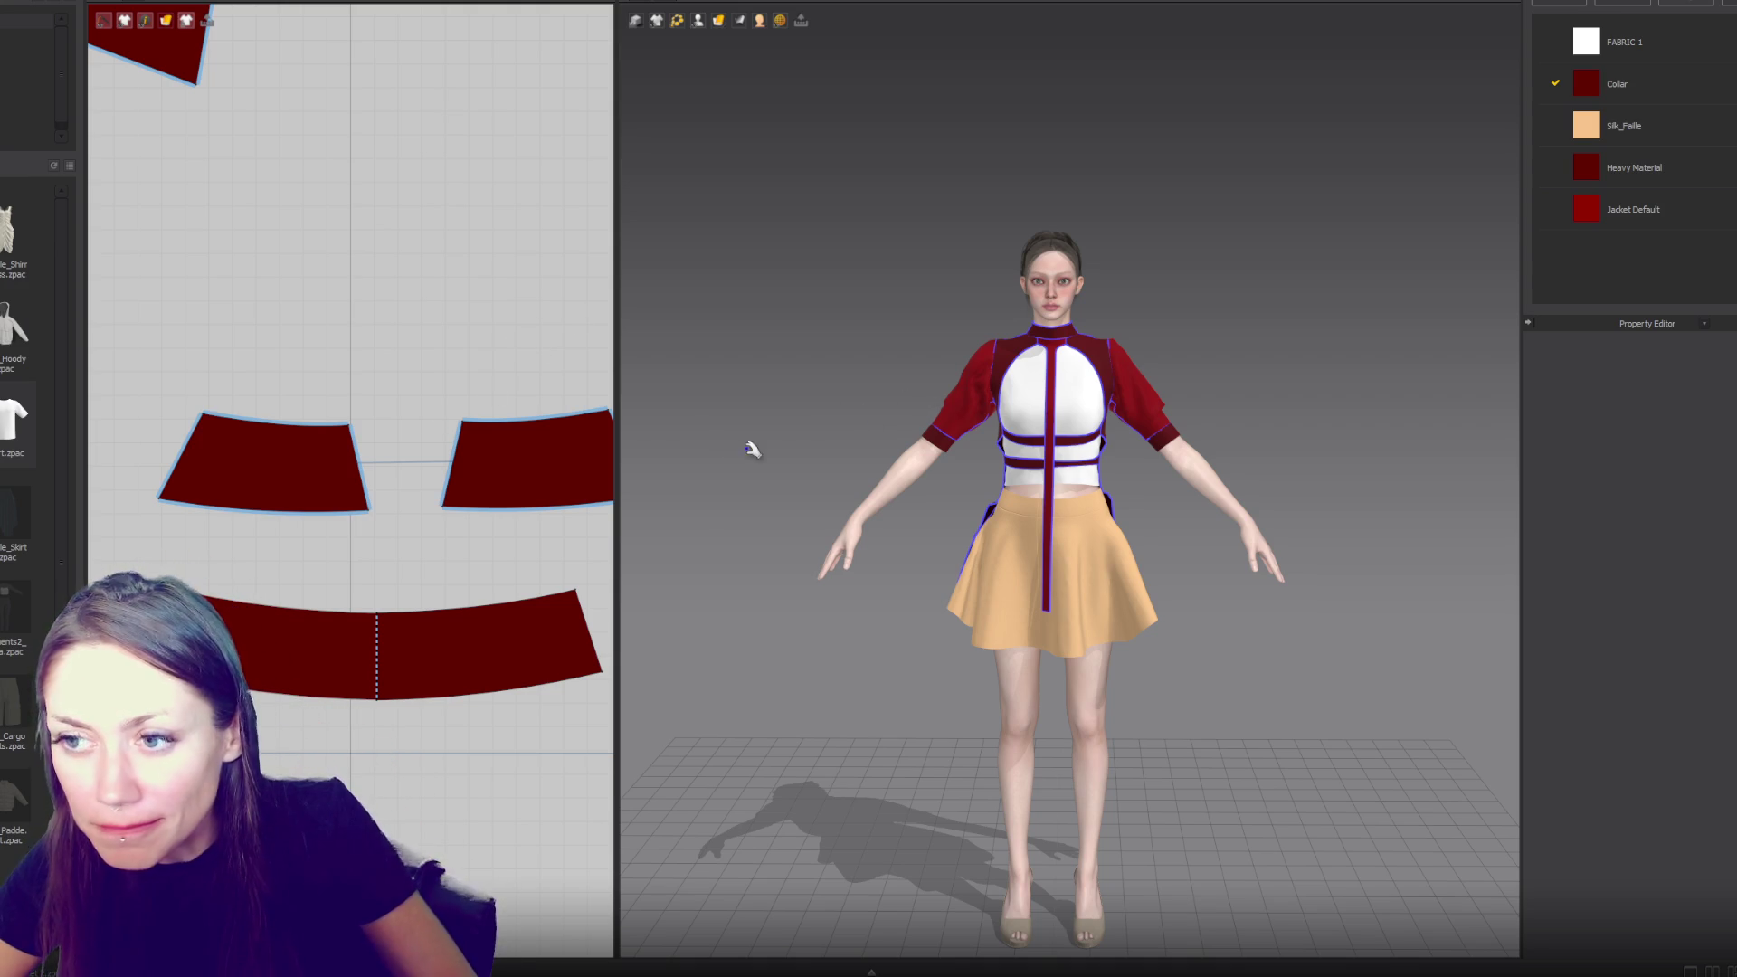
- Draw a tall thin rectangular strip beside the bodice piece
{"action": "scroll", "coordinate": [496, 398], "scroll_direction": "down", "scroll_amount": 5}
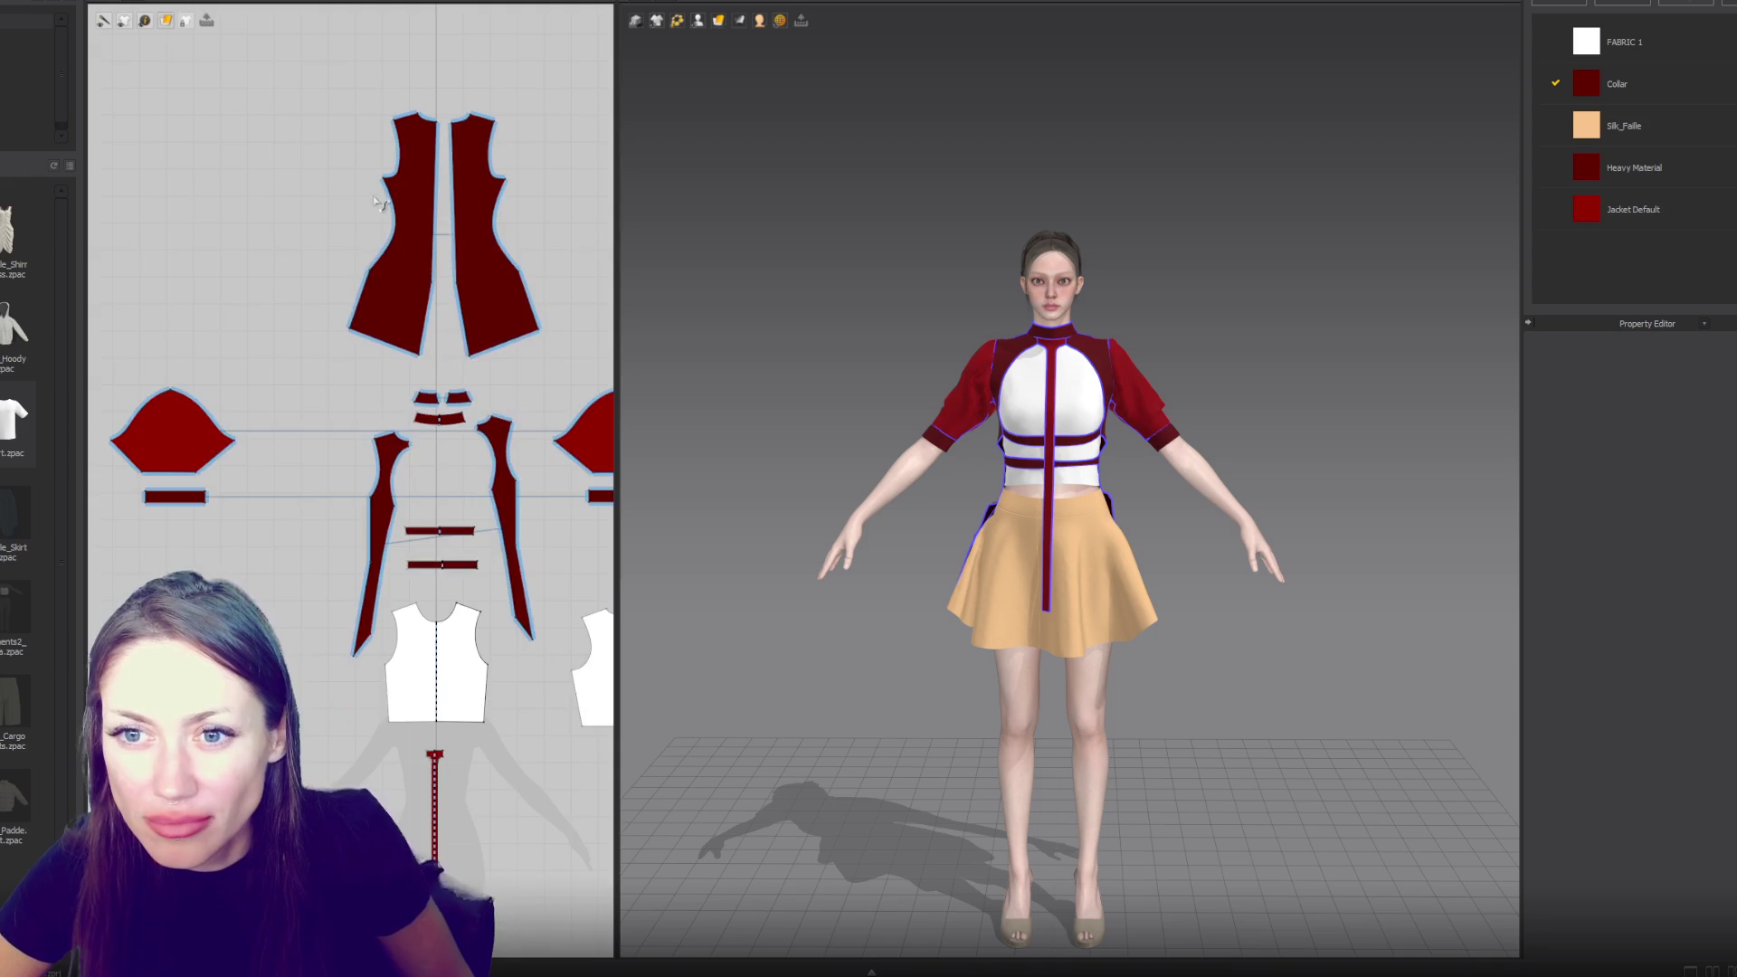
{"action": "scroll", "coordinate": [389, 466], "scroll_direction": "up", "scroll_amount": 6}
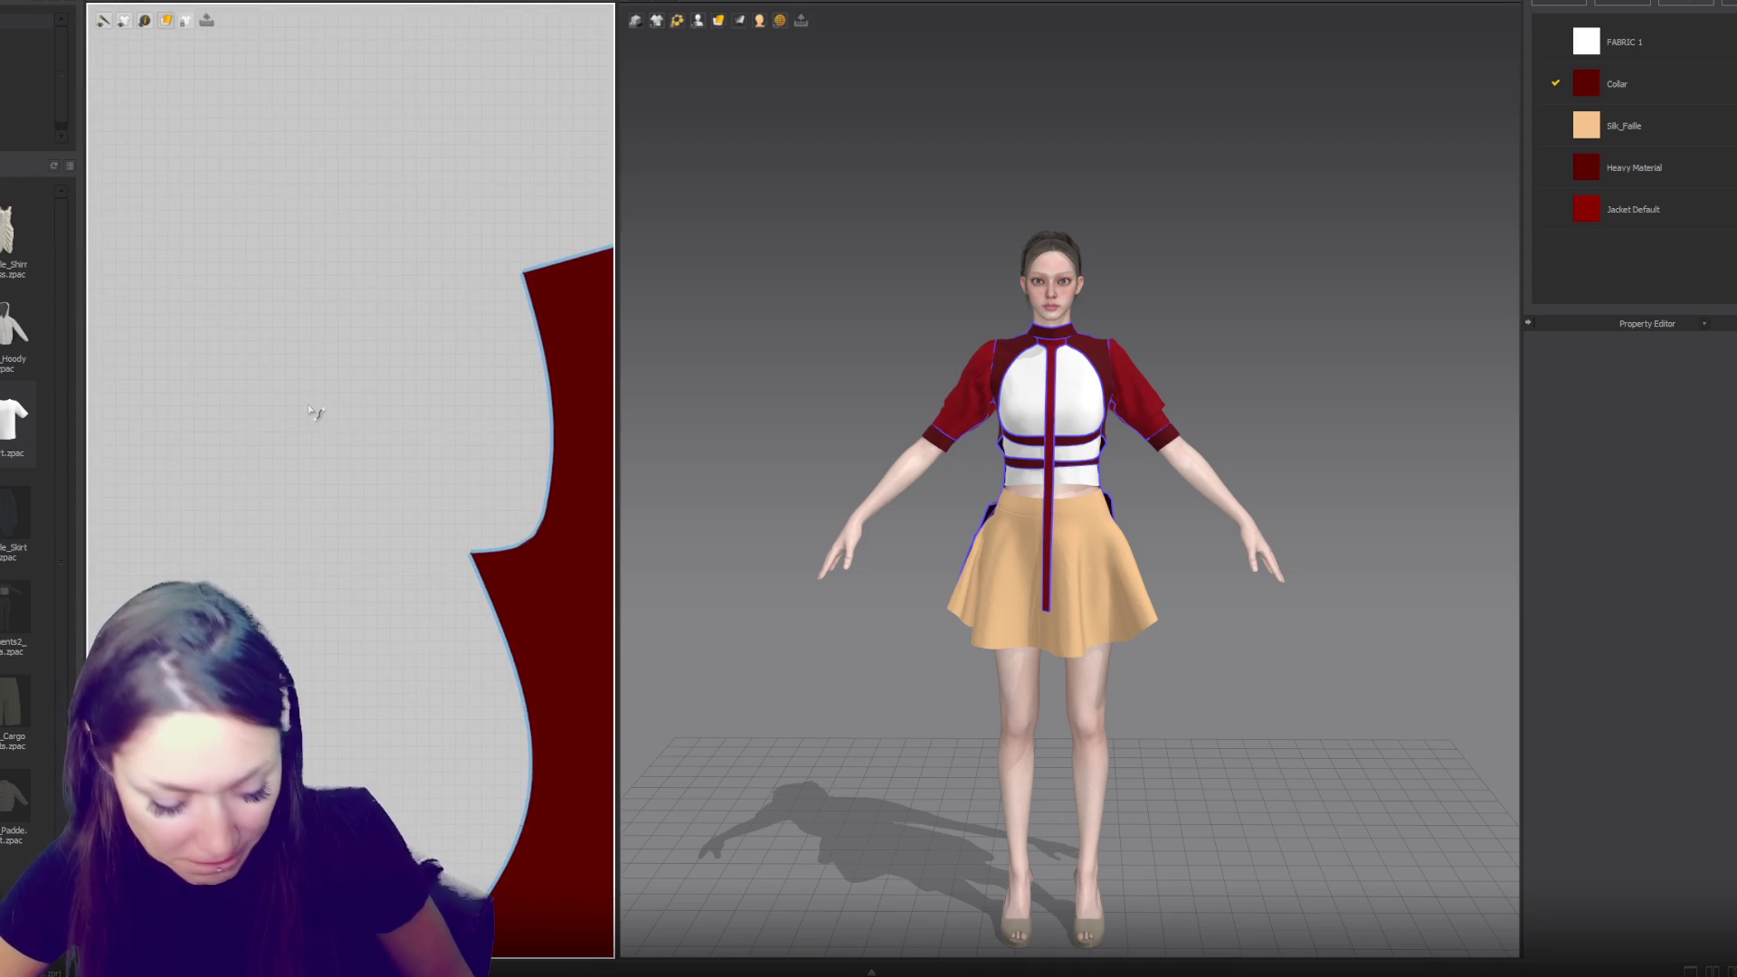
{"action": "left_click_drag", "start_coordinate": [370, 274], "coordinate": [410, 591]}
{"action": "scroll", "coordinate": [882, 517], "scroll_direction": "up", "scroll_amount": 5}
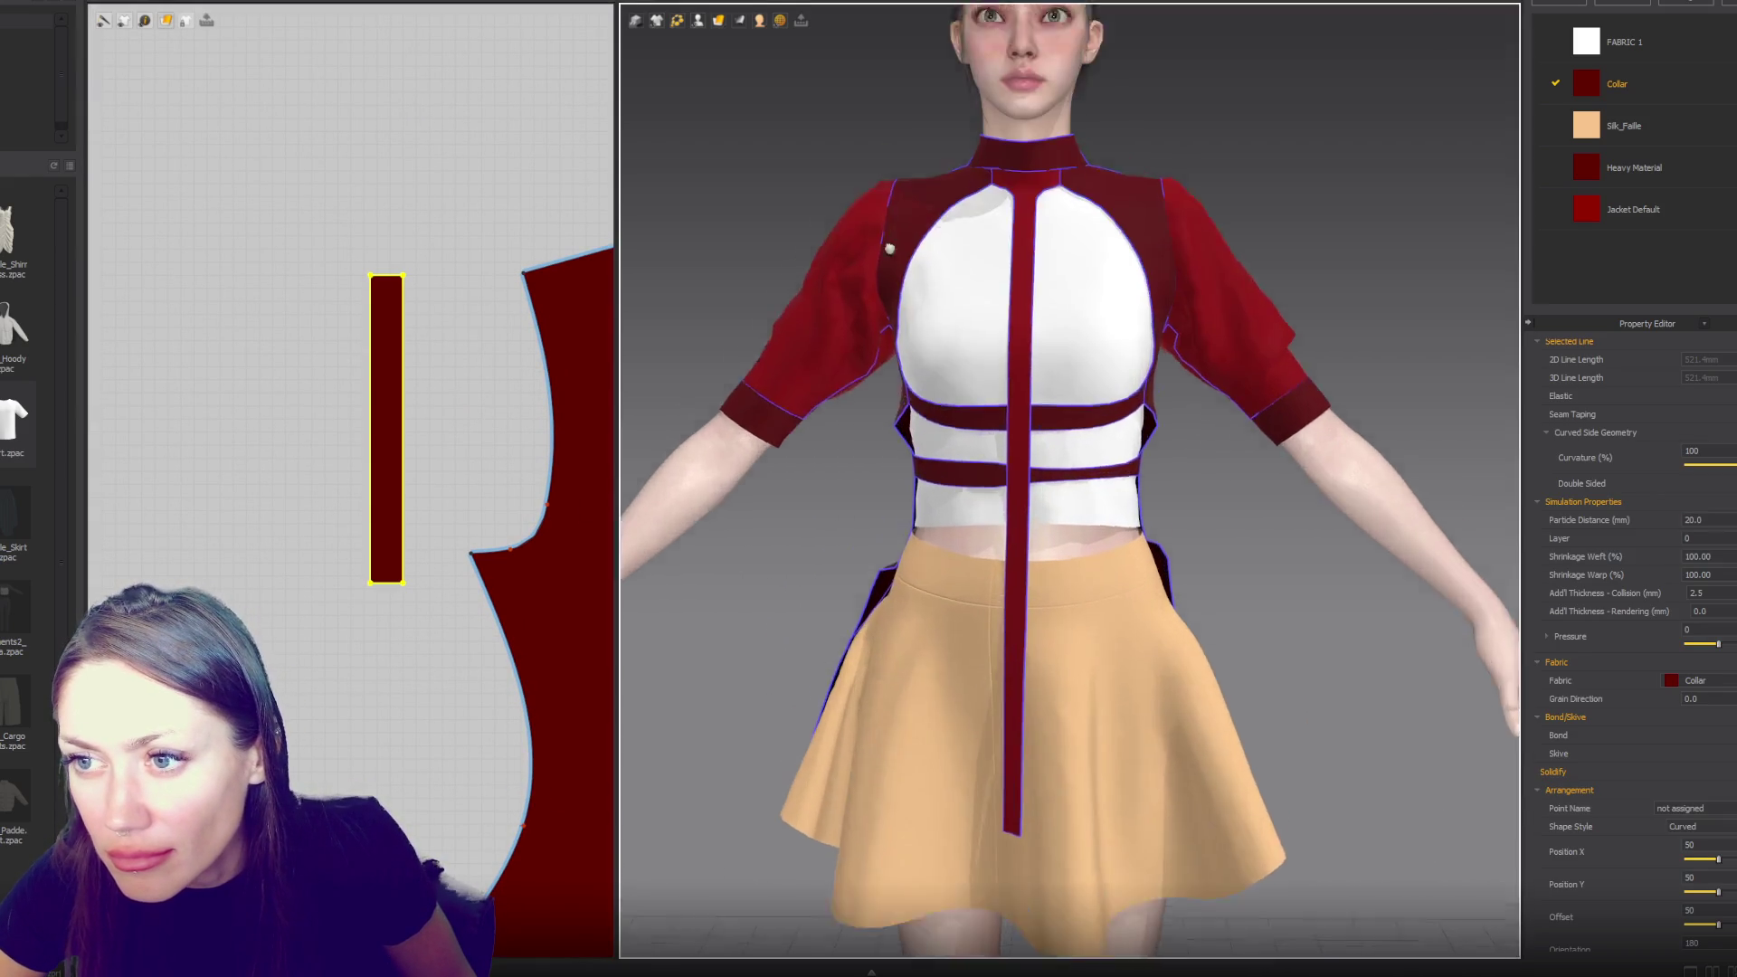
{"action": "right_click_drag", "start_coordinate": [882, 517], "coordinate": [909, 509]}
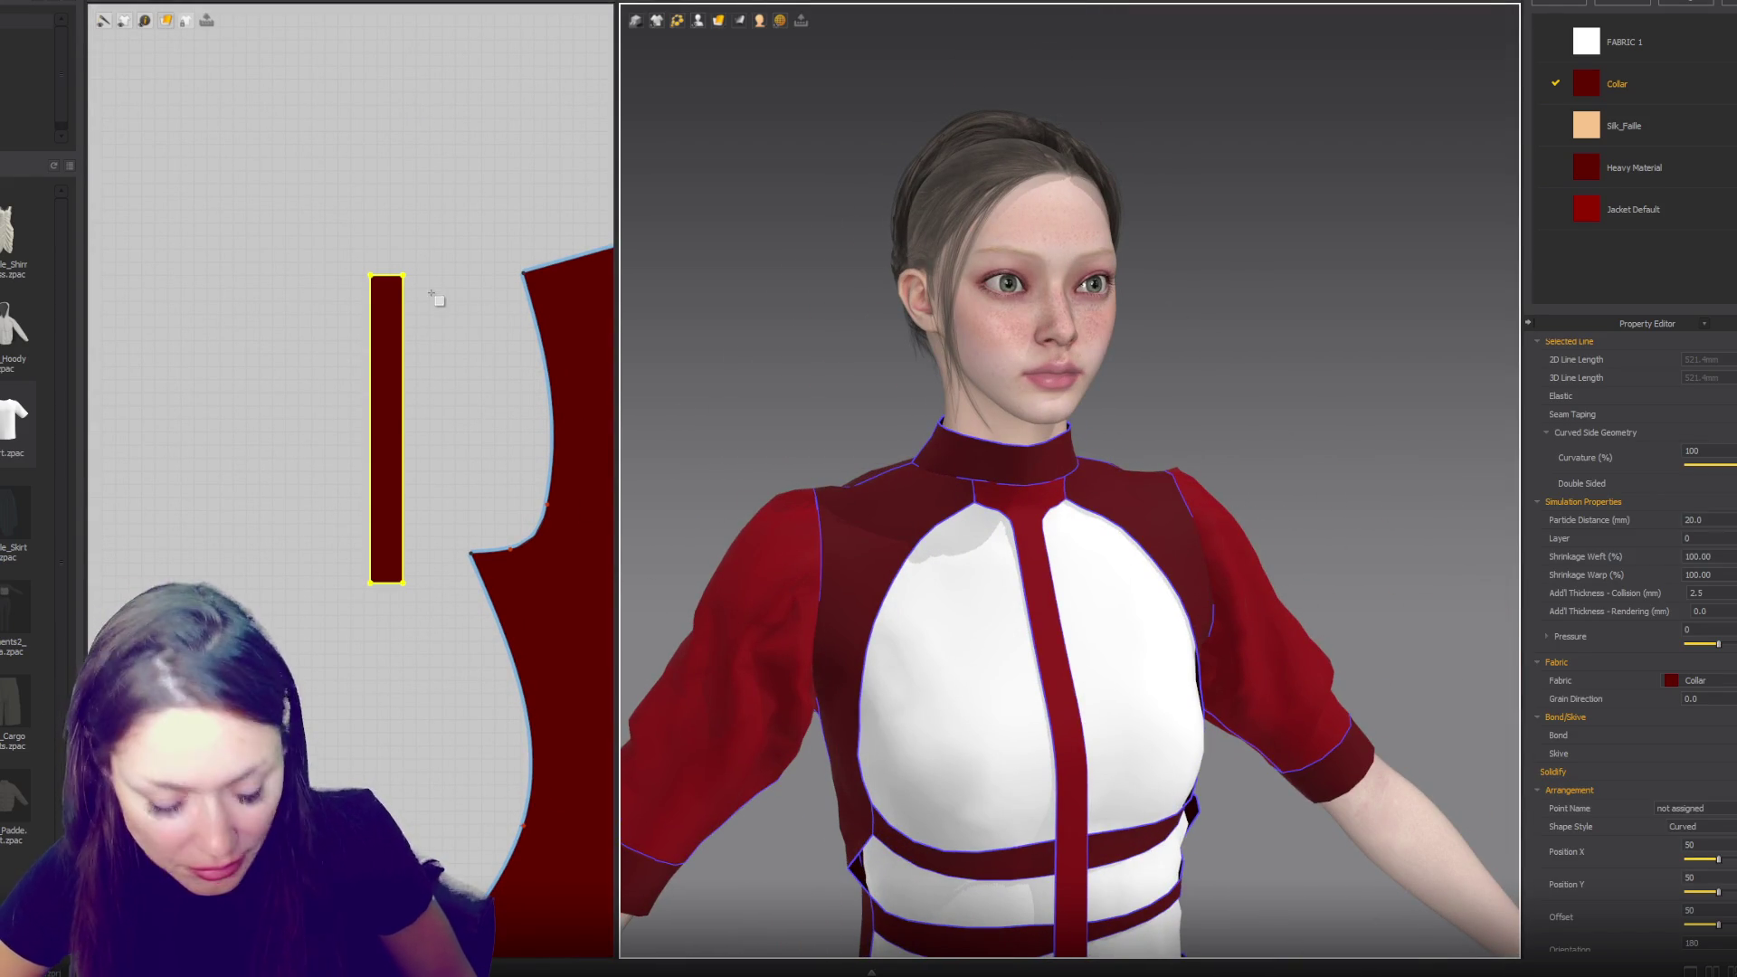
- Sew the strip's right edge to the armhole curve using Segment Sewing (N)
{"action": "key", "text": "n"}
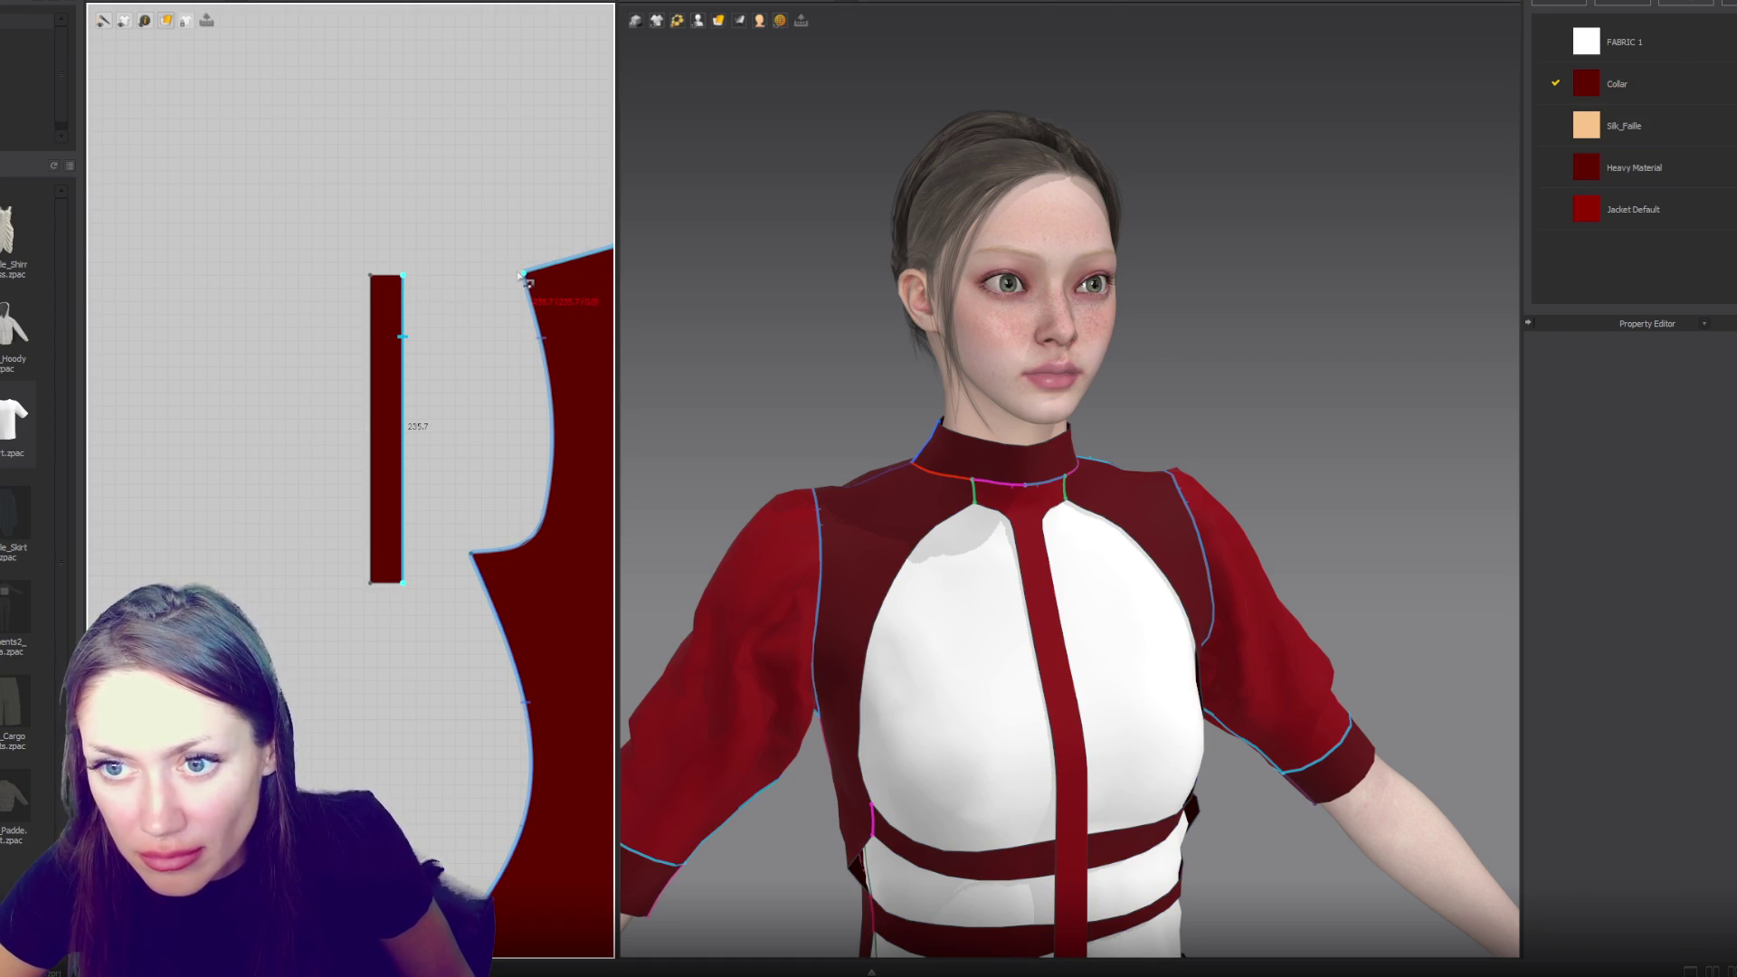
{"action": "left_click", "coordinate": [546, 371]}
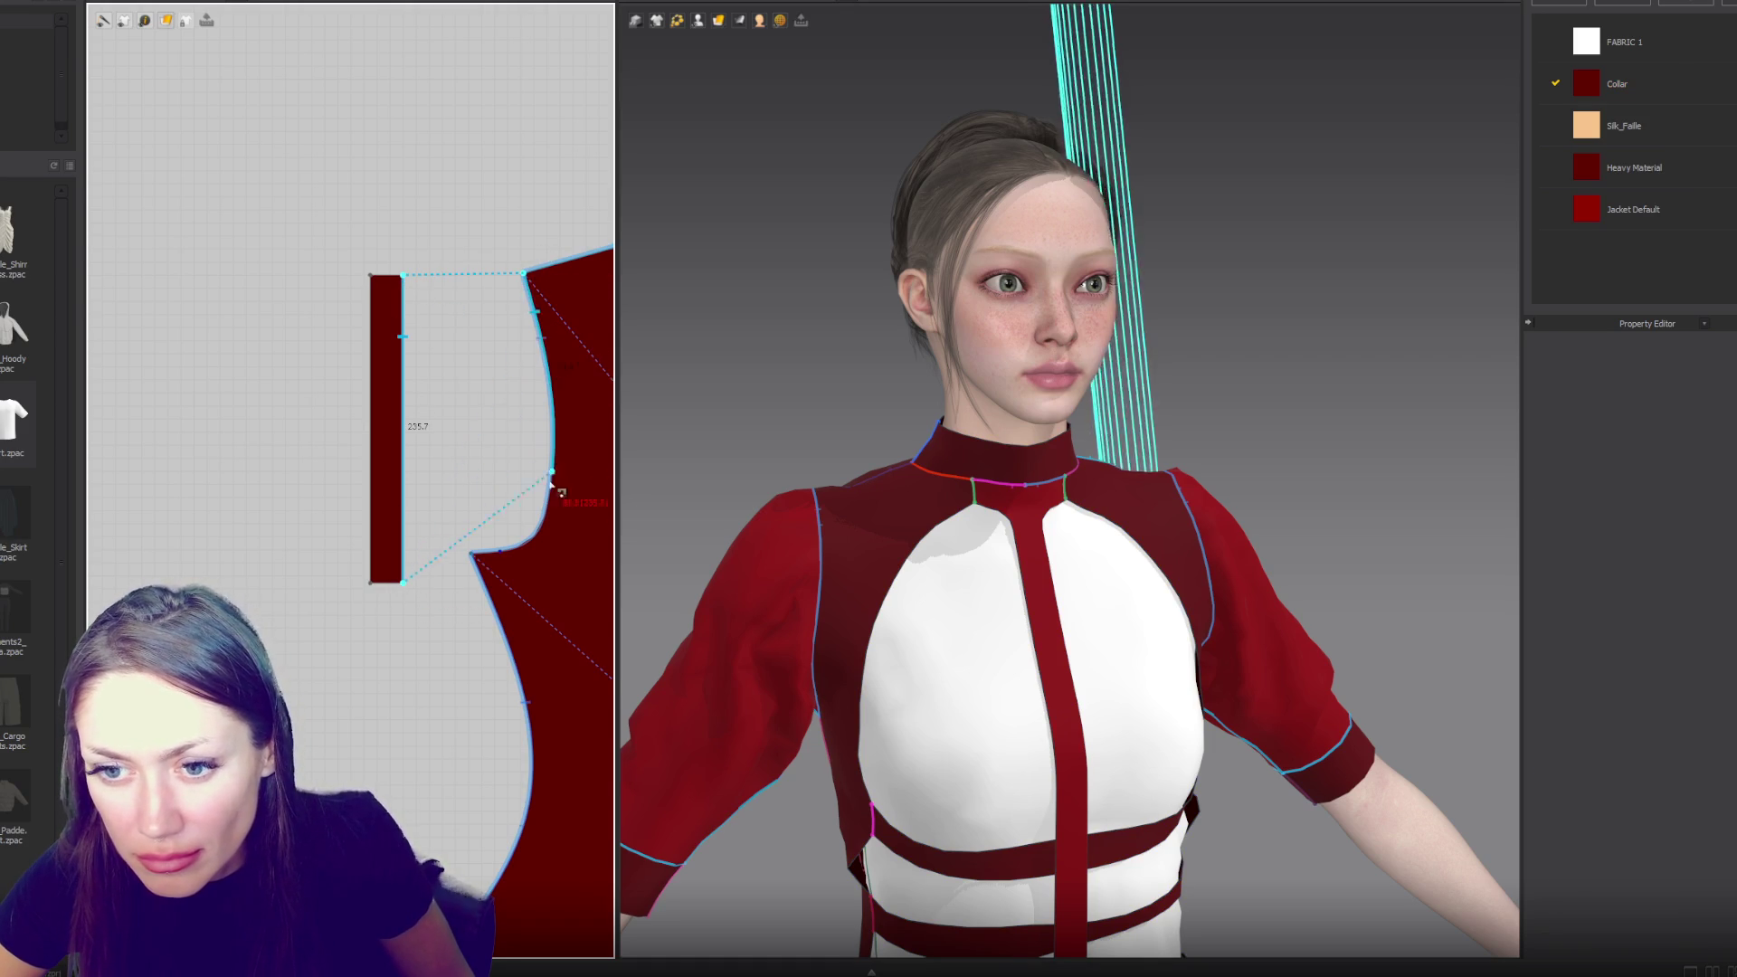
{"action": "left_click", "coordinate": [497, 559]}
- Lengthen the strip by pulling its bottom edge down, then select the whole strip
{"action": "key", "text": "z"}
{"action": "left_click", "coordinate": [389, 585]}
{"action": "left_click_drag", "start_coordinate": [389, 586], "coordinate": [389, 625]}
{"action": "key", "text": "2"}
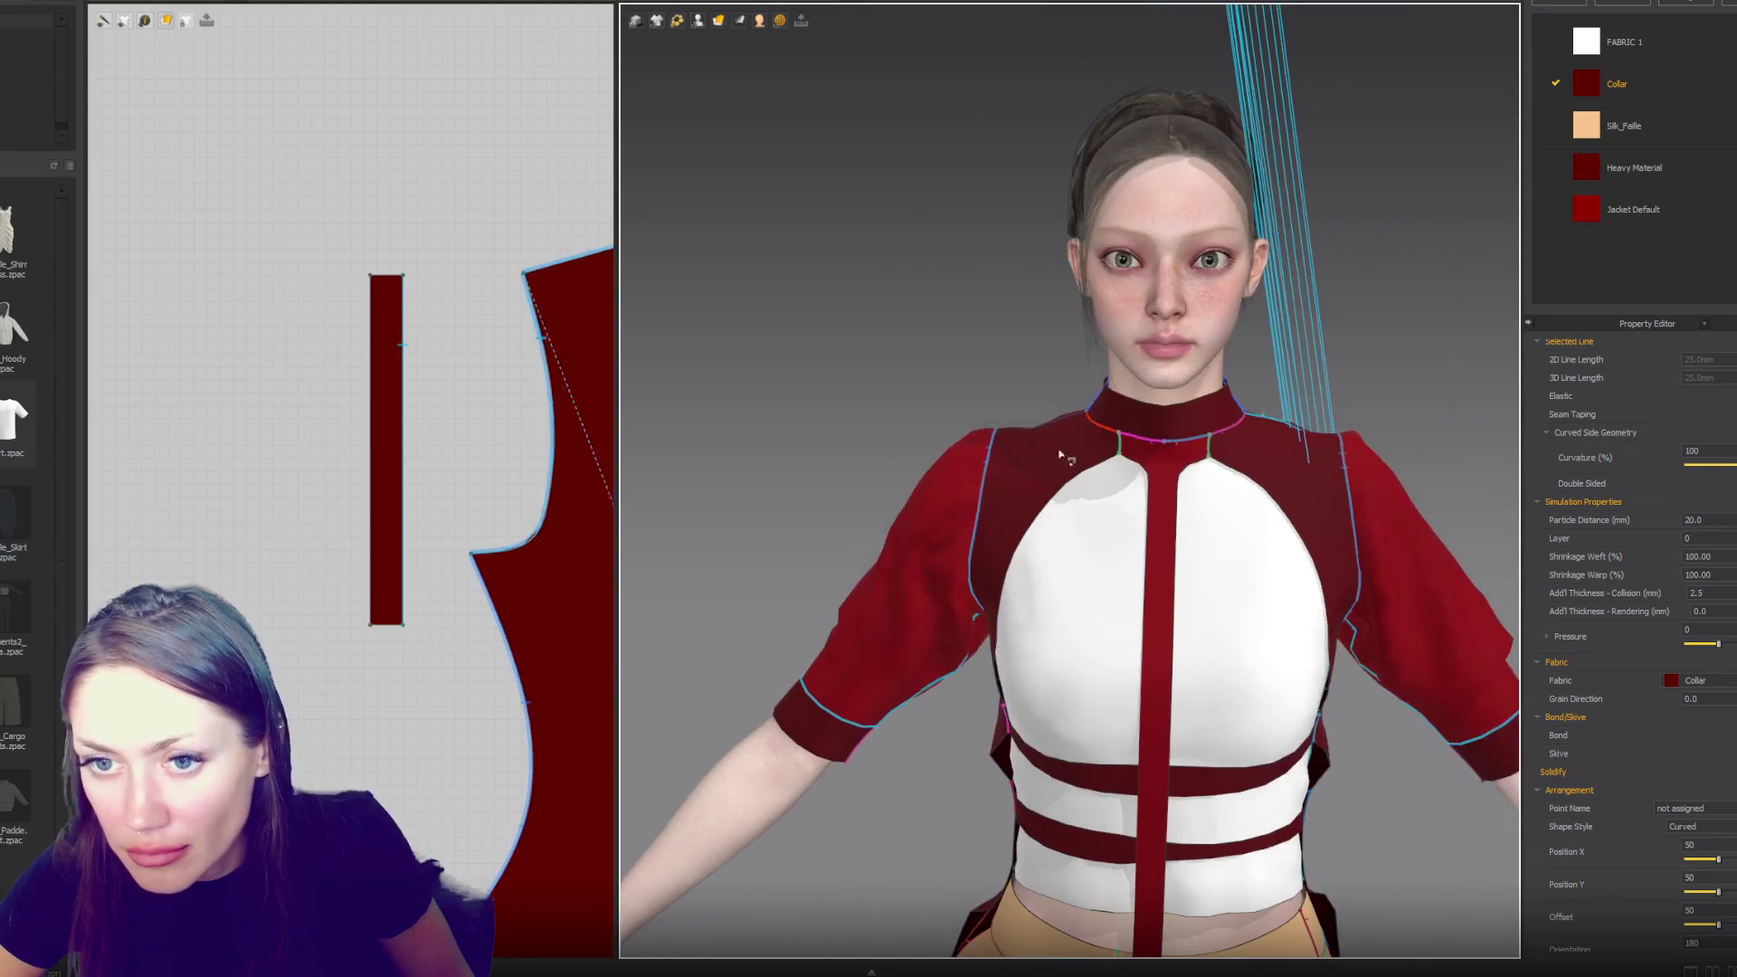
{"action": "left_click", "coordinate": [392, 437]}
- Sew the strip to the back bodice piece's armhole
{"action": "scroll", "coordinate": [504, 414], "scroll_direction": "down", "scroll_amount": 5}
{"action": "middle_click_drag", "start_coordinate": [589, 411], "coordinate": [346, 389]}
{"action": "mouse_move", "coordinate": [796, 398]}
{"action": "right_mouse_down"}
{"action": "mouse_move", "coordinate": [918, 357]}
{"action": "mouse_move", "coordinate": [1364, 89]}
{"action": "mouse_move", "coordinate": [1097, 244]}
{"action": "right_mouse_up"}
{"action": "scroll", "coordinate": [1097, 245], "scroll_direction": "up", "scroll_amount": 5}
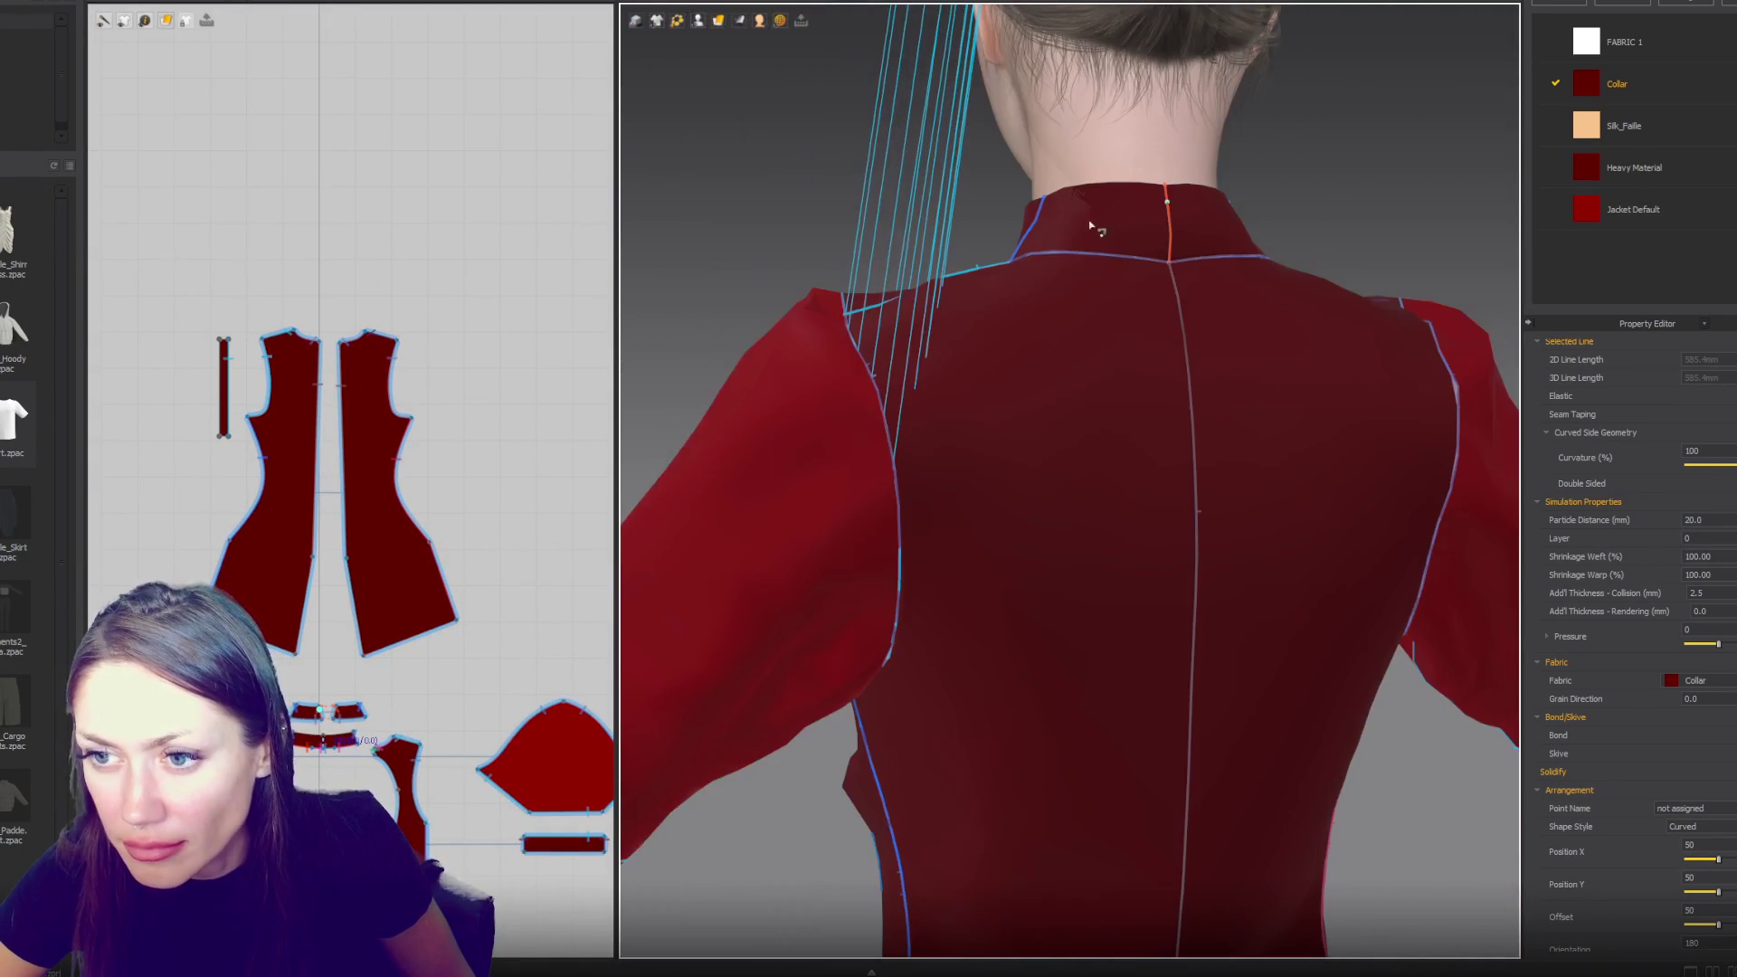
{"action": "scroll", "coordinate": [278, 395], "scroll_direction": "up", "scroll_amount": 3}
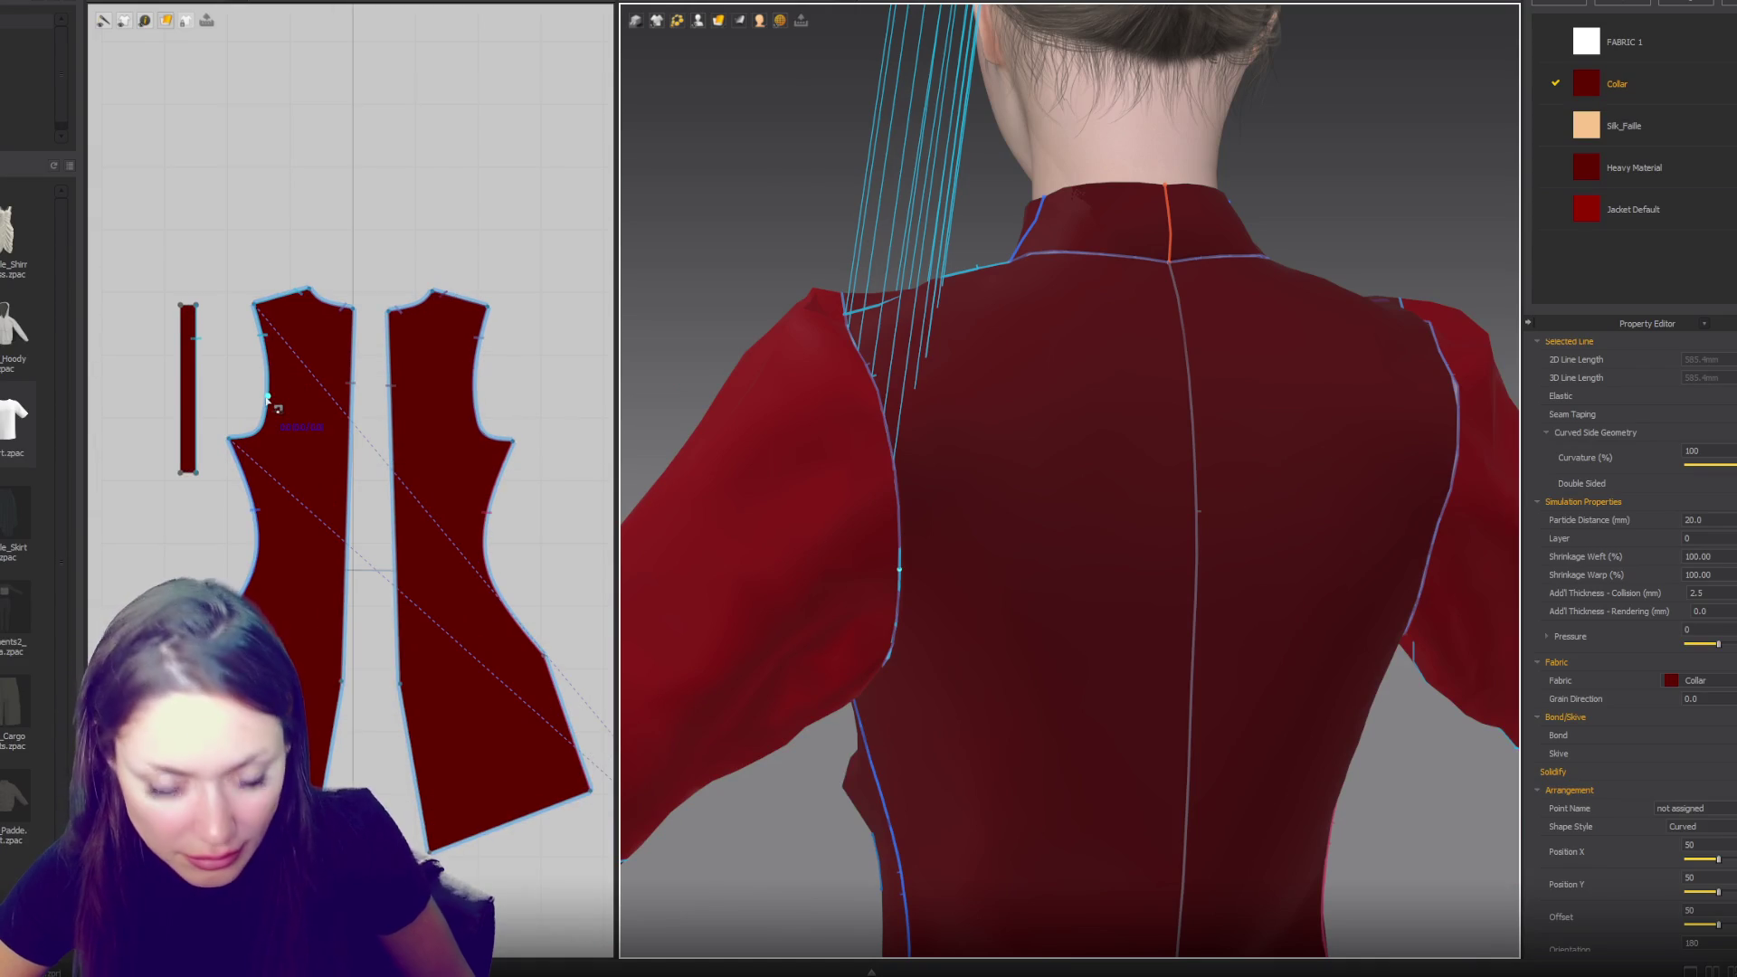
{"action": "left_click", "coordinate": [264, 398]}
{"action": "left_click", "coordinate": [316, 419]}
{"action": "left_click", "coordinate": [258, 412]}
{"action": "left_click", "coordinate": [199, 394]}
{"action": "scroll", "coordinate": [199, 393], "scroll_direction": "up", "scroll_amount": 2}
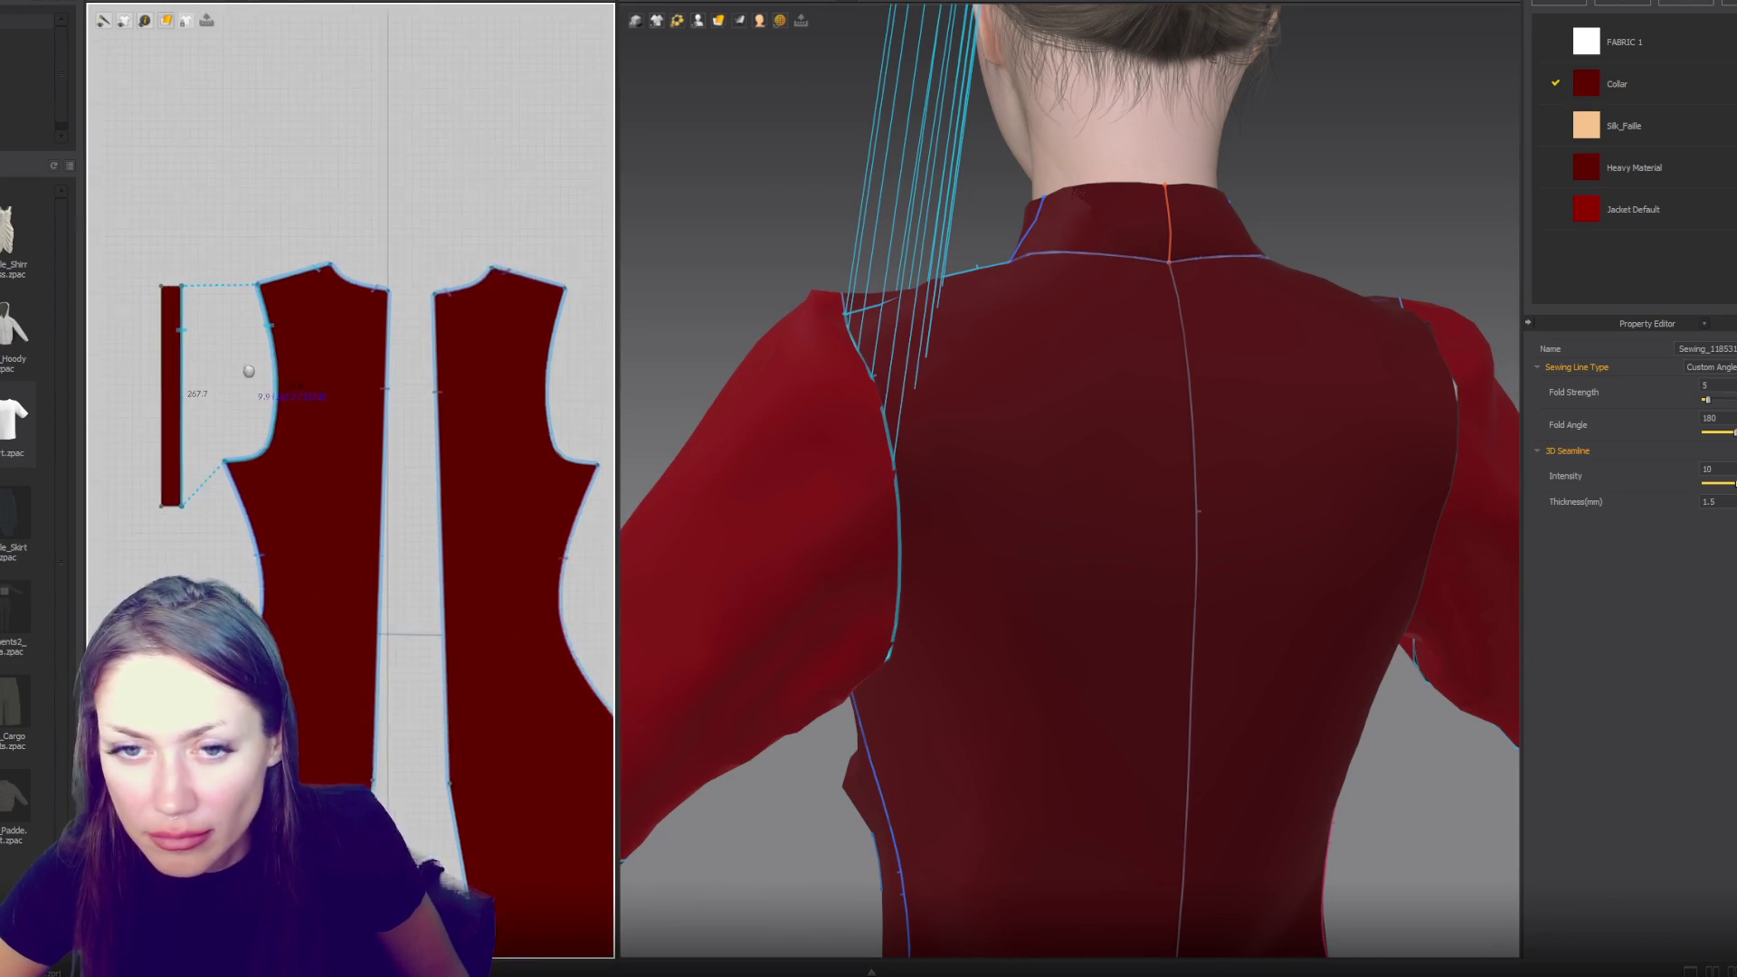
{"action": "middle_click_drag", "start_coordinate": [199, 394], "coordinate": [358, 330]}
- Sew the strip's edge to the sleeve cap edge
{"action": "left_click", "coordinate": [351, 274]}
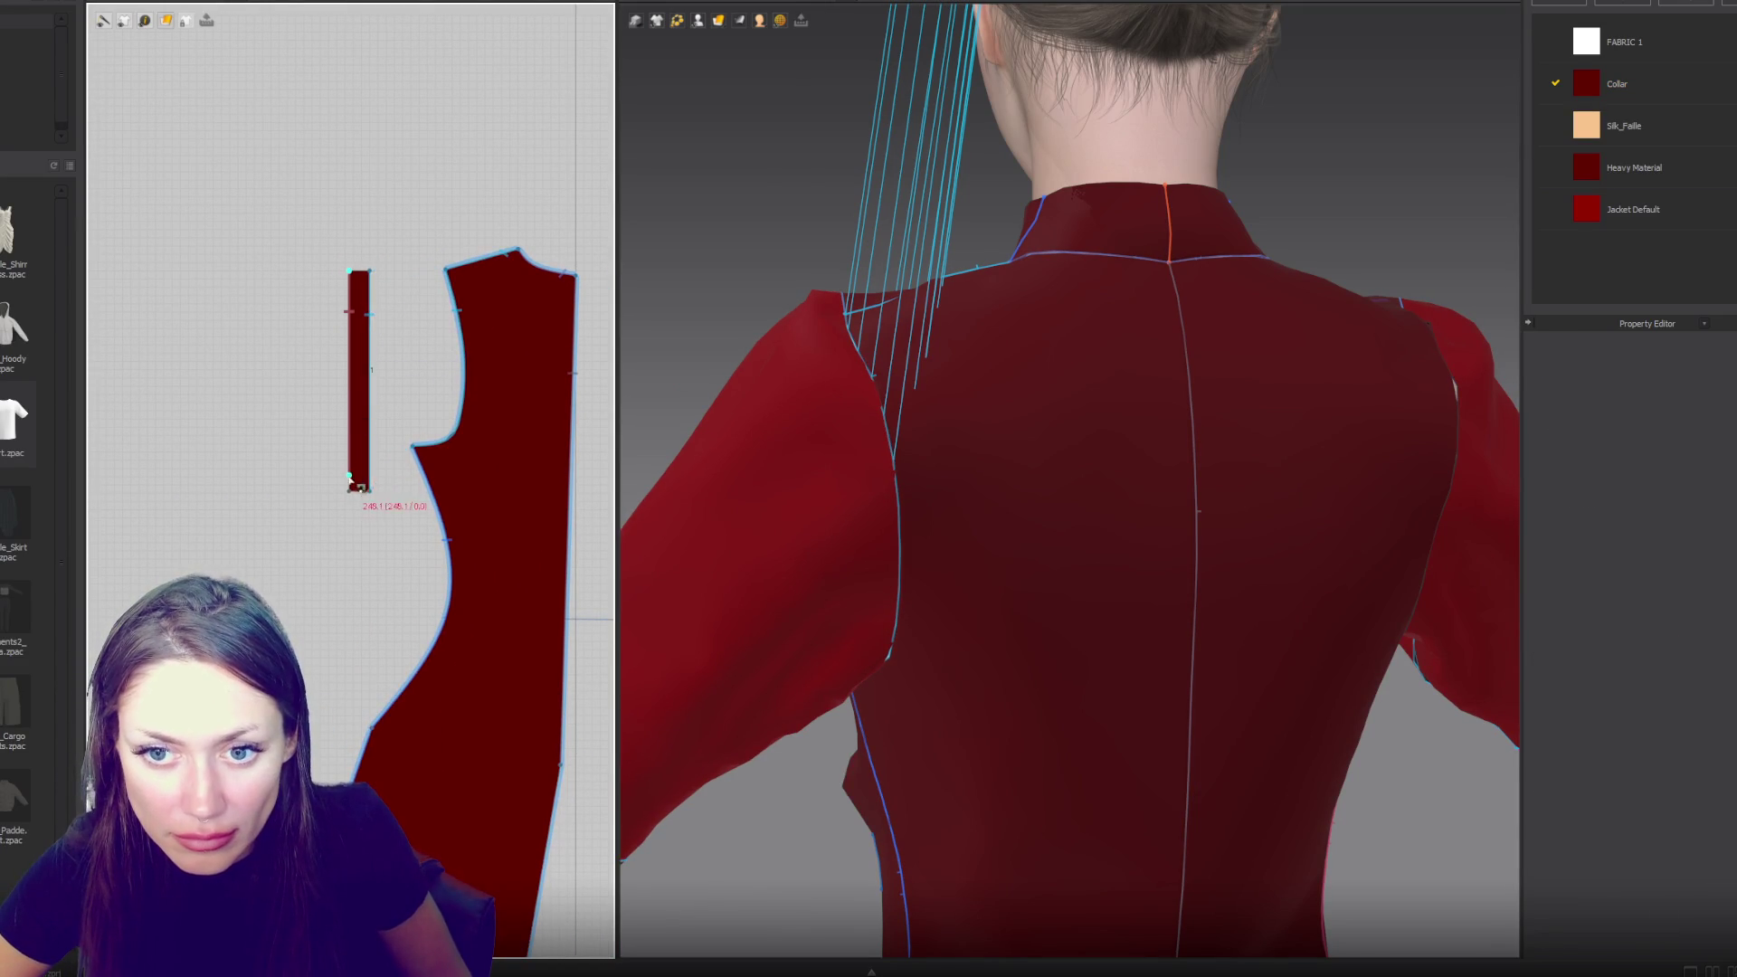
{"action": "scroll", "coordinate": [371, 497], "scroll_direction": "down", "scroll_amount": 3}
{"action": "scroll", "coordinate": [422, 469], "scroll_direction": "up", "scroll_amount": 2}
{"action": "scroll", "coordinate": [421, 469], "scroll_direction": "up", "scroll_amount": 3}
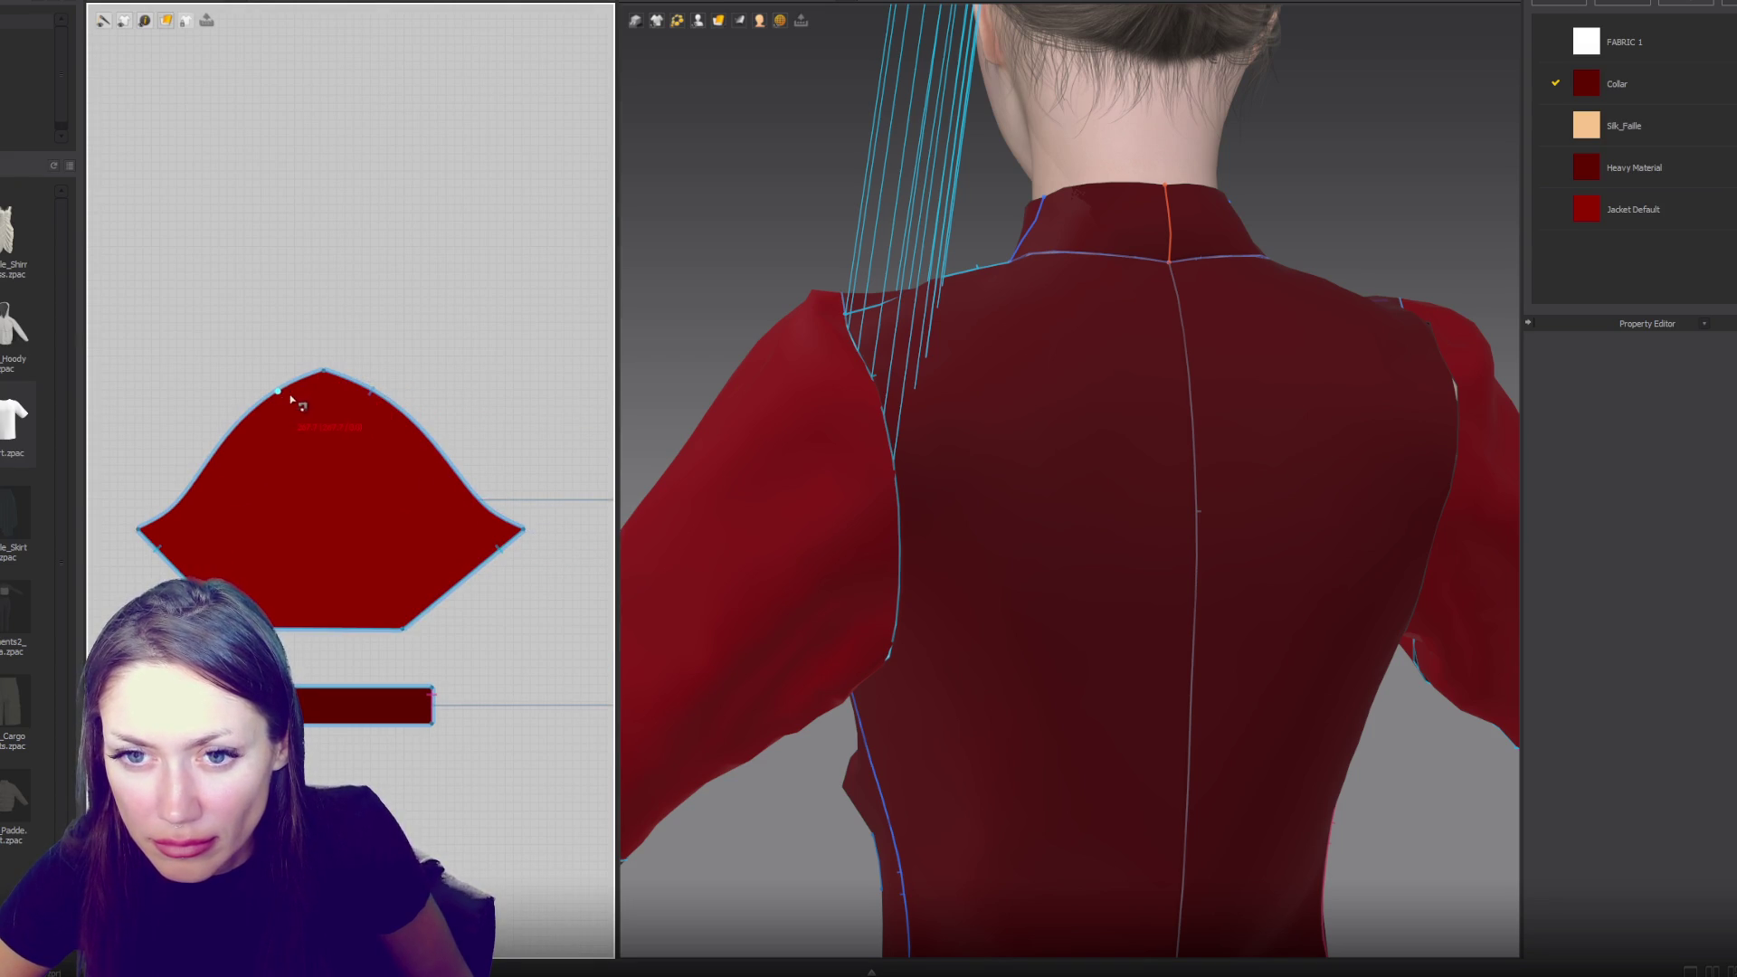
{"action": "left_click", "coordinate": [324, 373]}
{"action": "scroll", "coordinate": [466, 299], "scroll_direction": "down", "scroll_amount": 4}
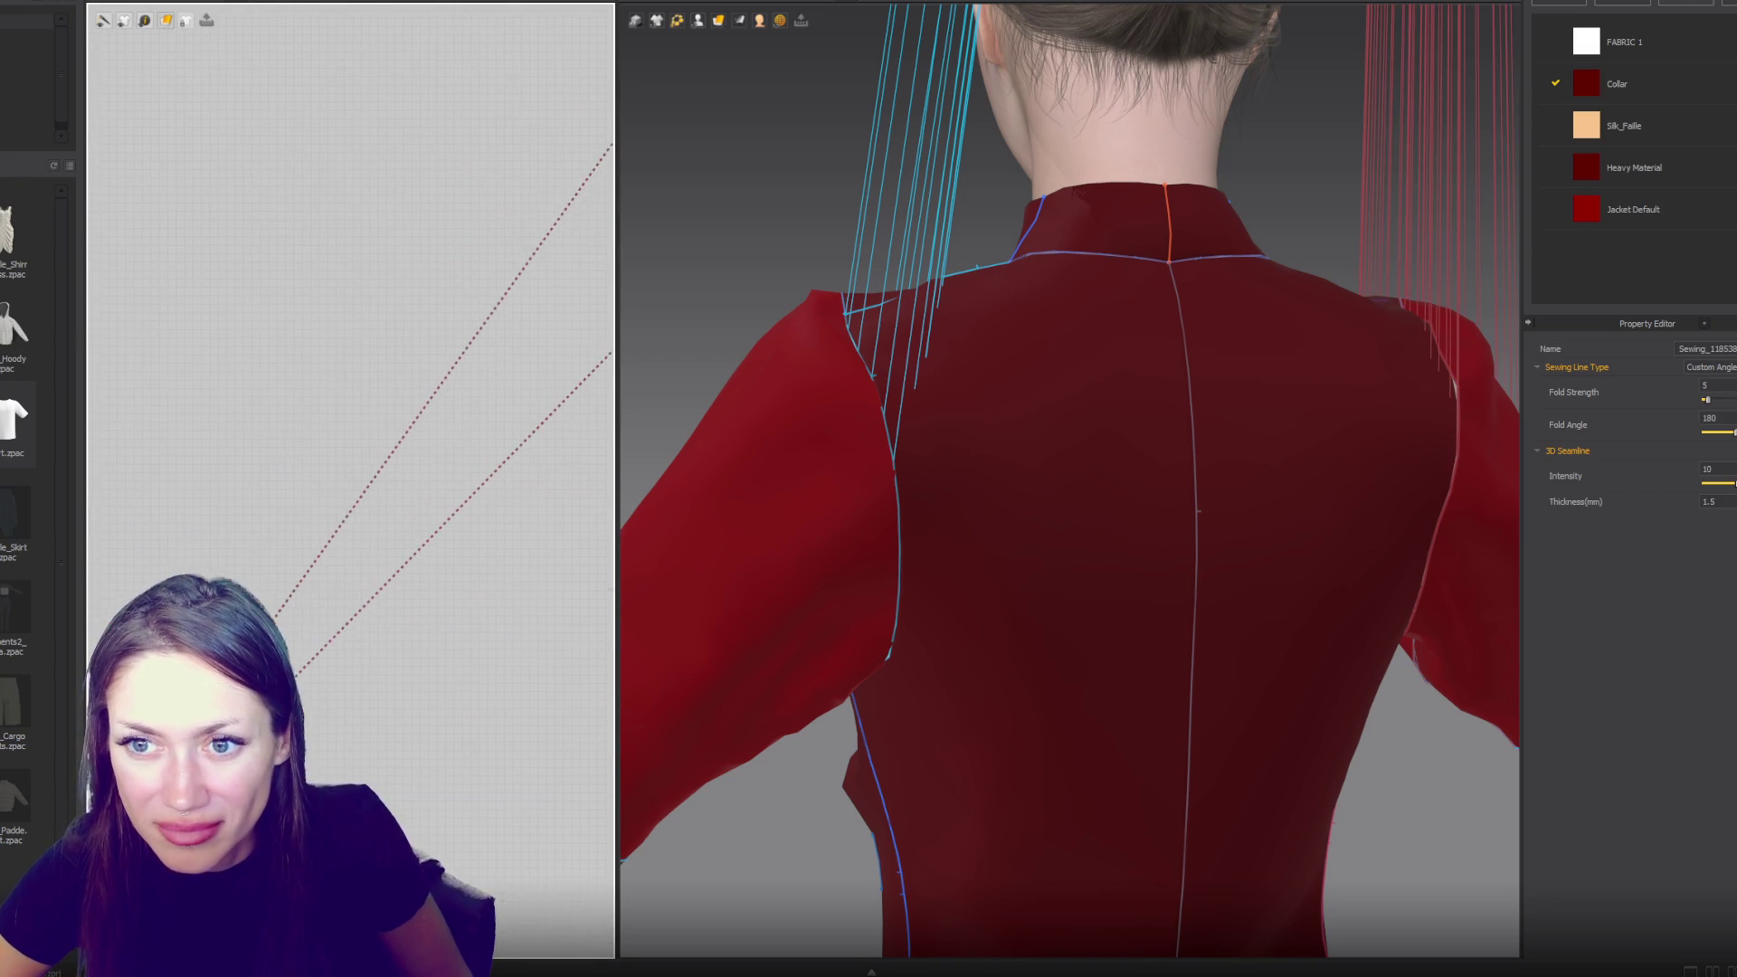
{"action": "scroll", "coordinate": [458, 331], "scroll_direction": "up", "scroll_amount": 3}
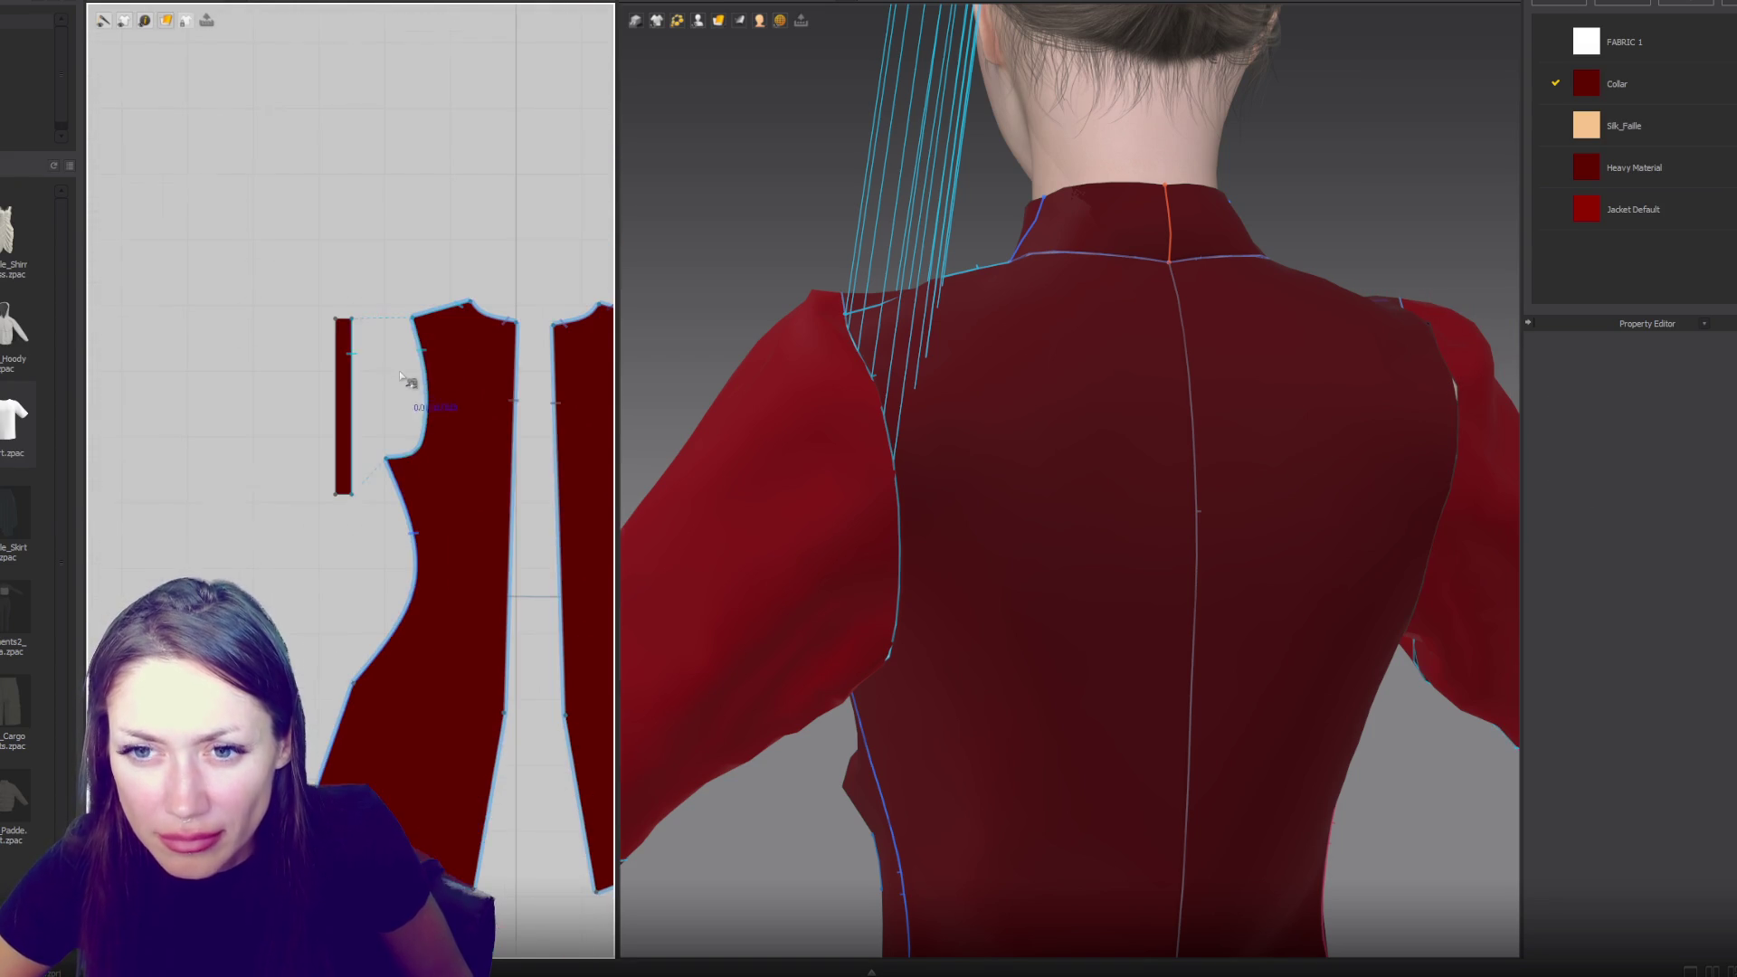
{"action": "left_click", "coordinate": [331, 500]}
{"action": "right_click_drag", "start_coordinate": [331, 500], "coordinate": [439, 395]}
{"action": "left_click", "coordinate": [433, 489]}
{"action": "left_click", "coordinate": [309, 605]}
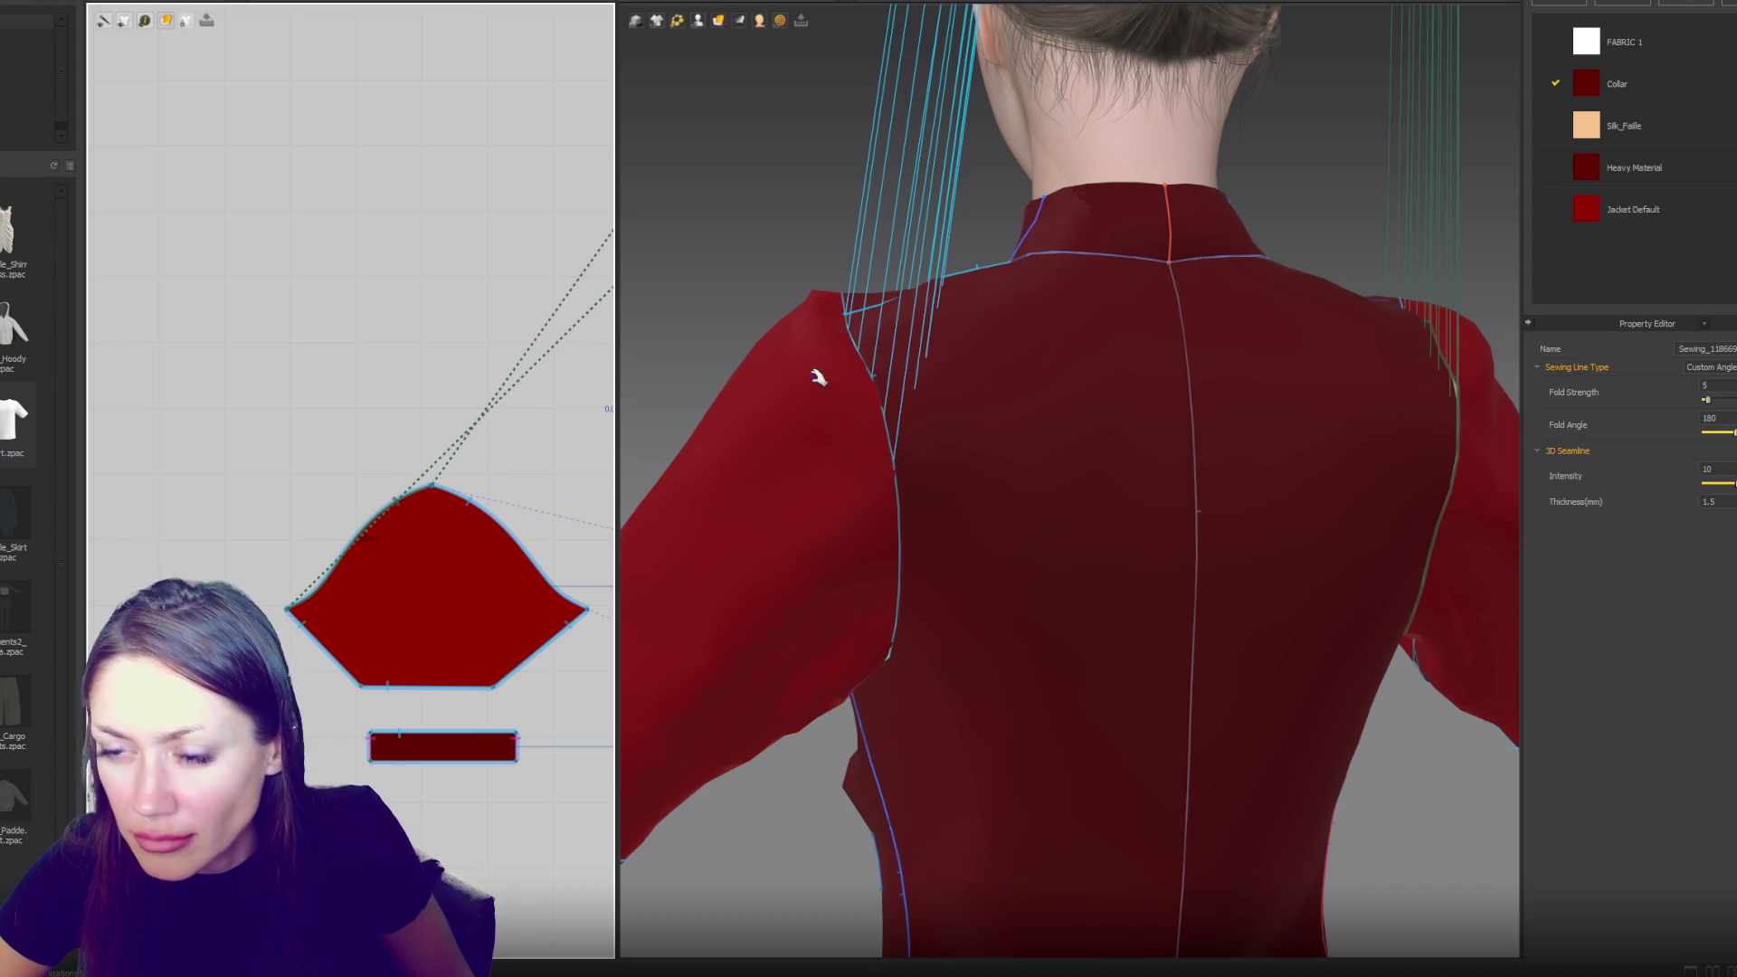
- Run the simulation briefly, stop it, and undo back to the unsimulated garment
{"action": "key", "text": "space"}
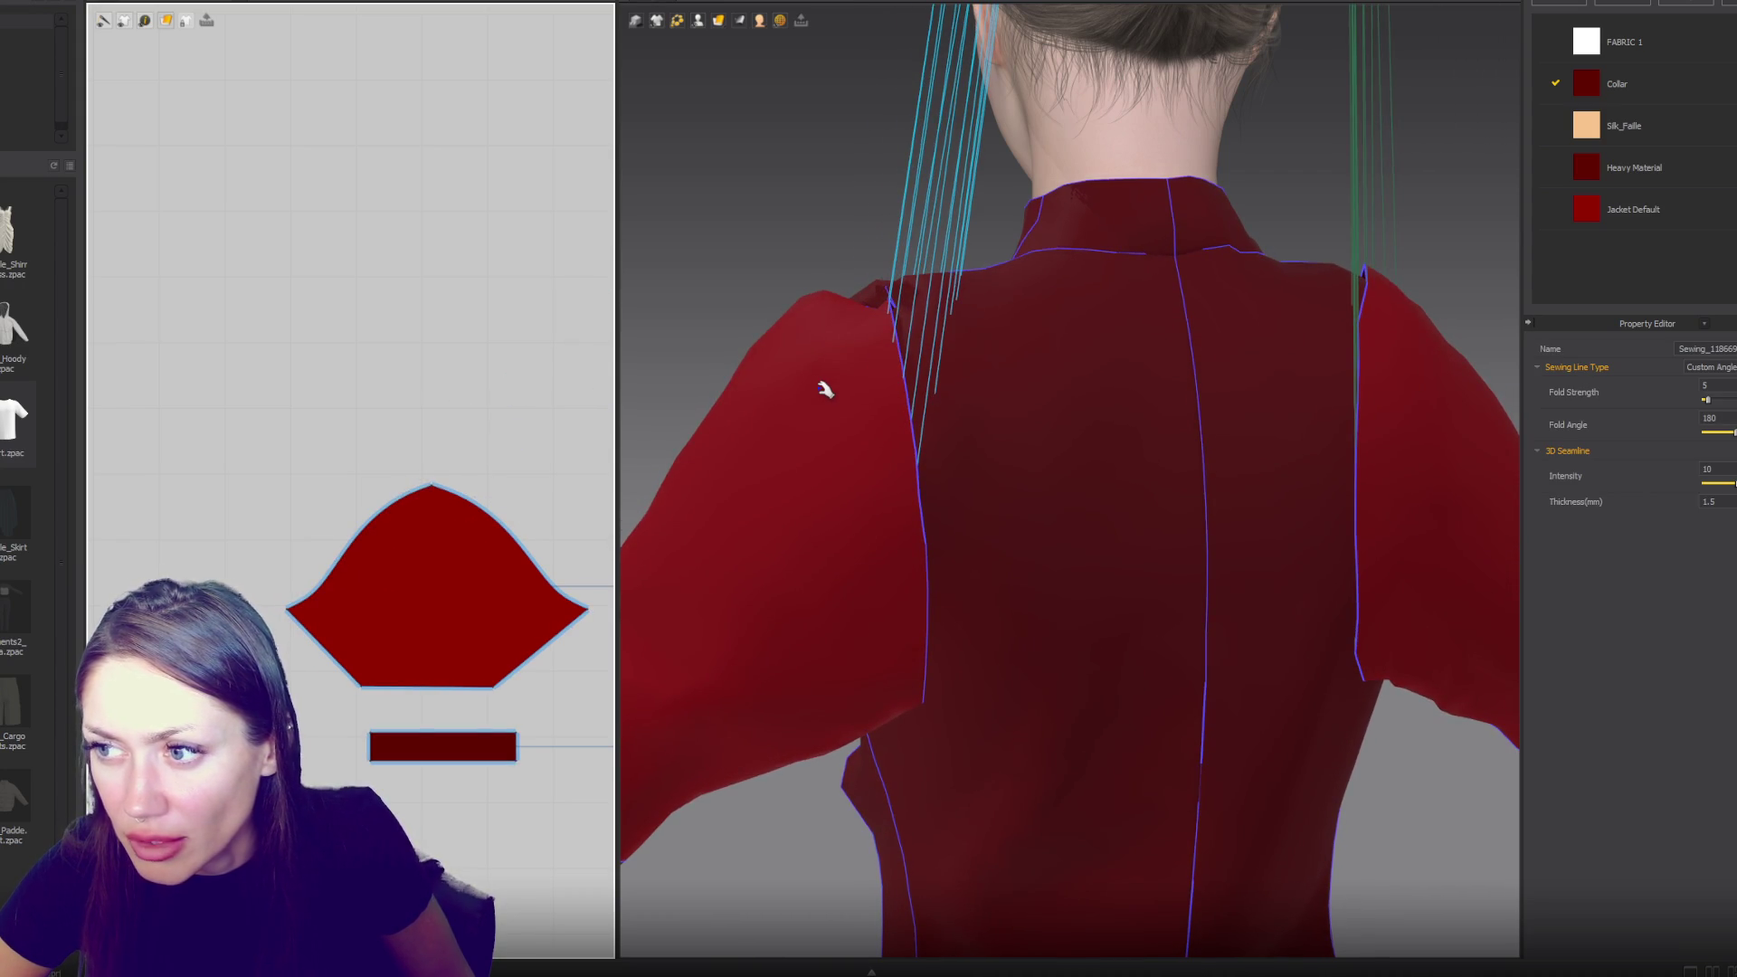
{"action": "key", "text": "space"}
{"action": "key", "text": "ctrl+z"}
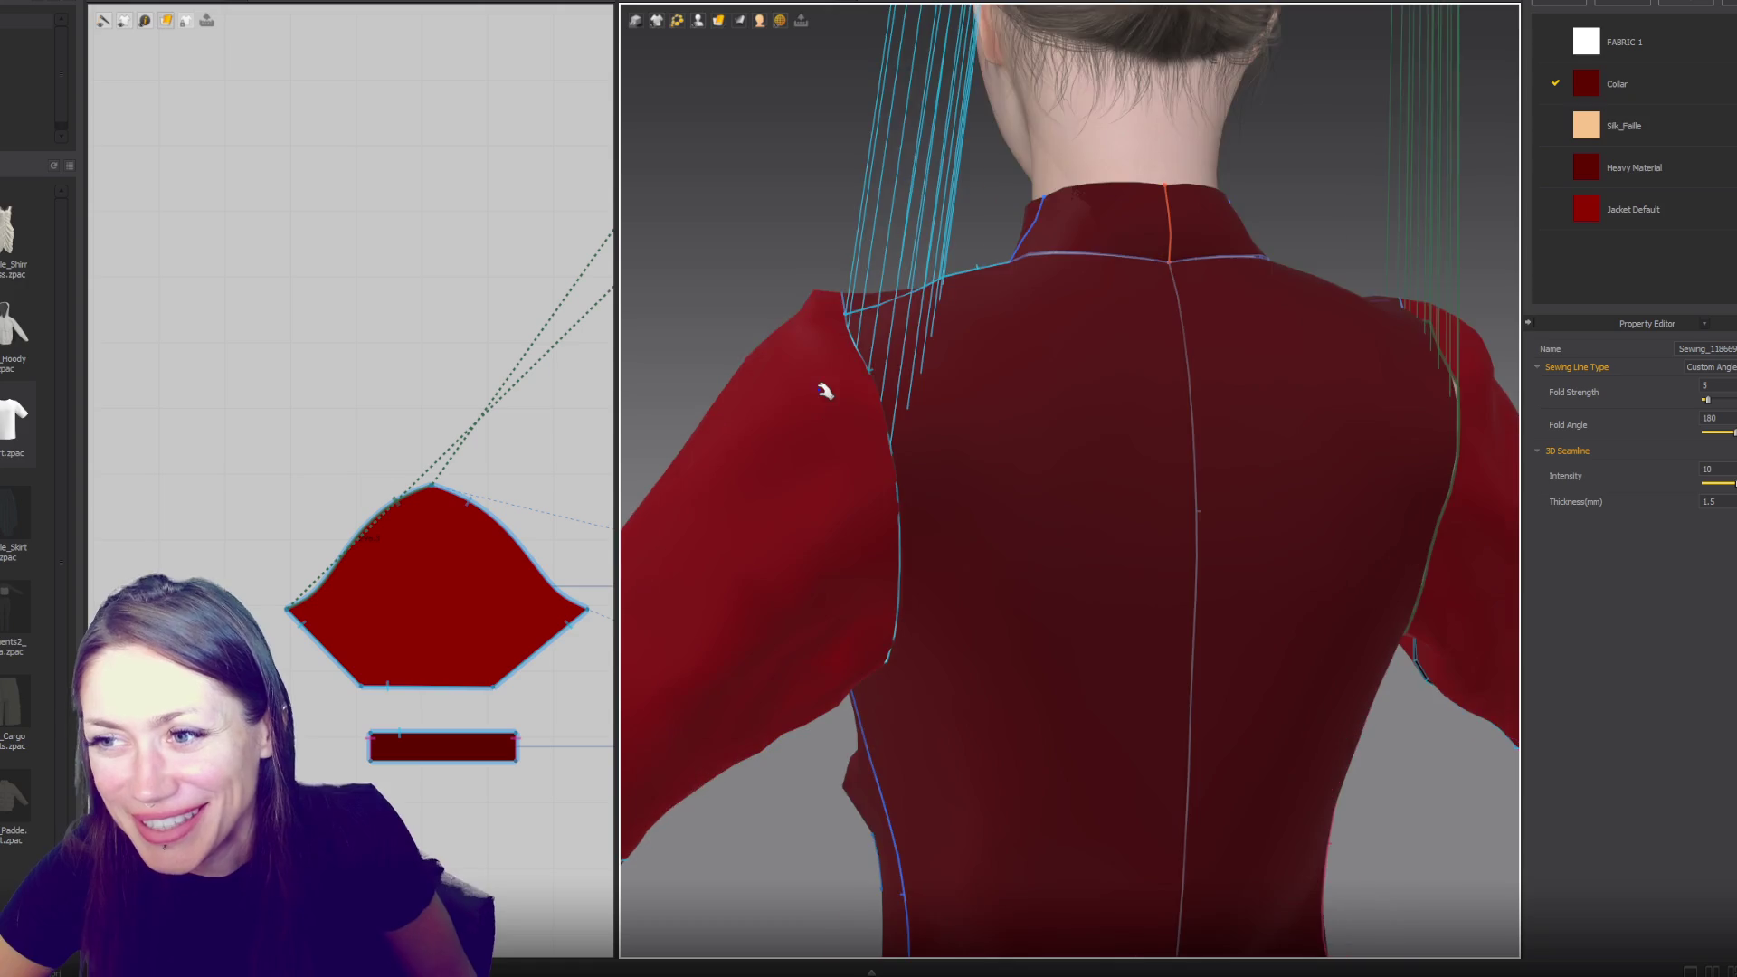
{"action": "scroll", "coordinate": [825, 391], "scroll_direction": "down", "scroll_amount": 10}
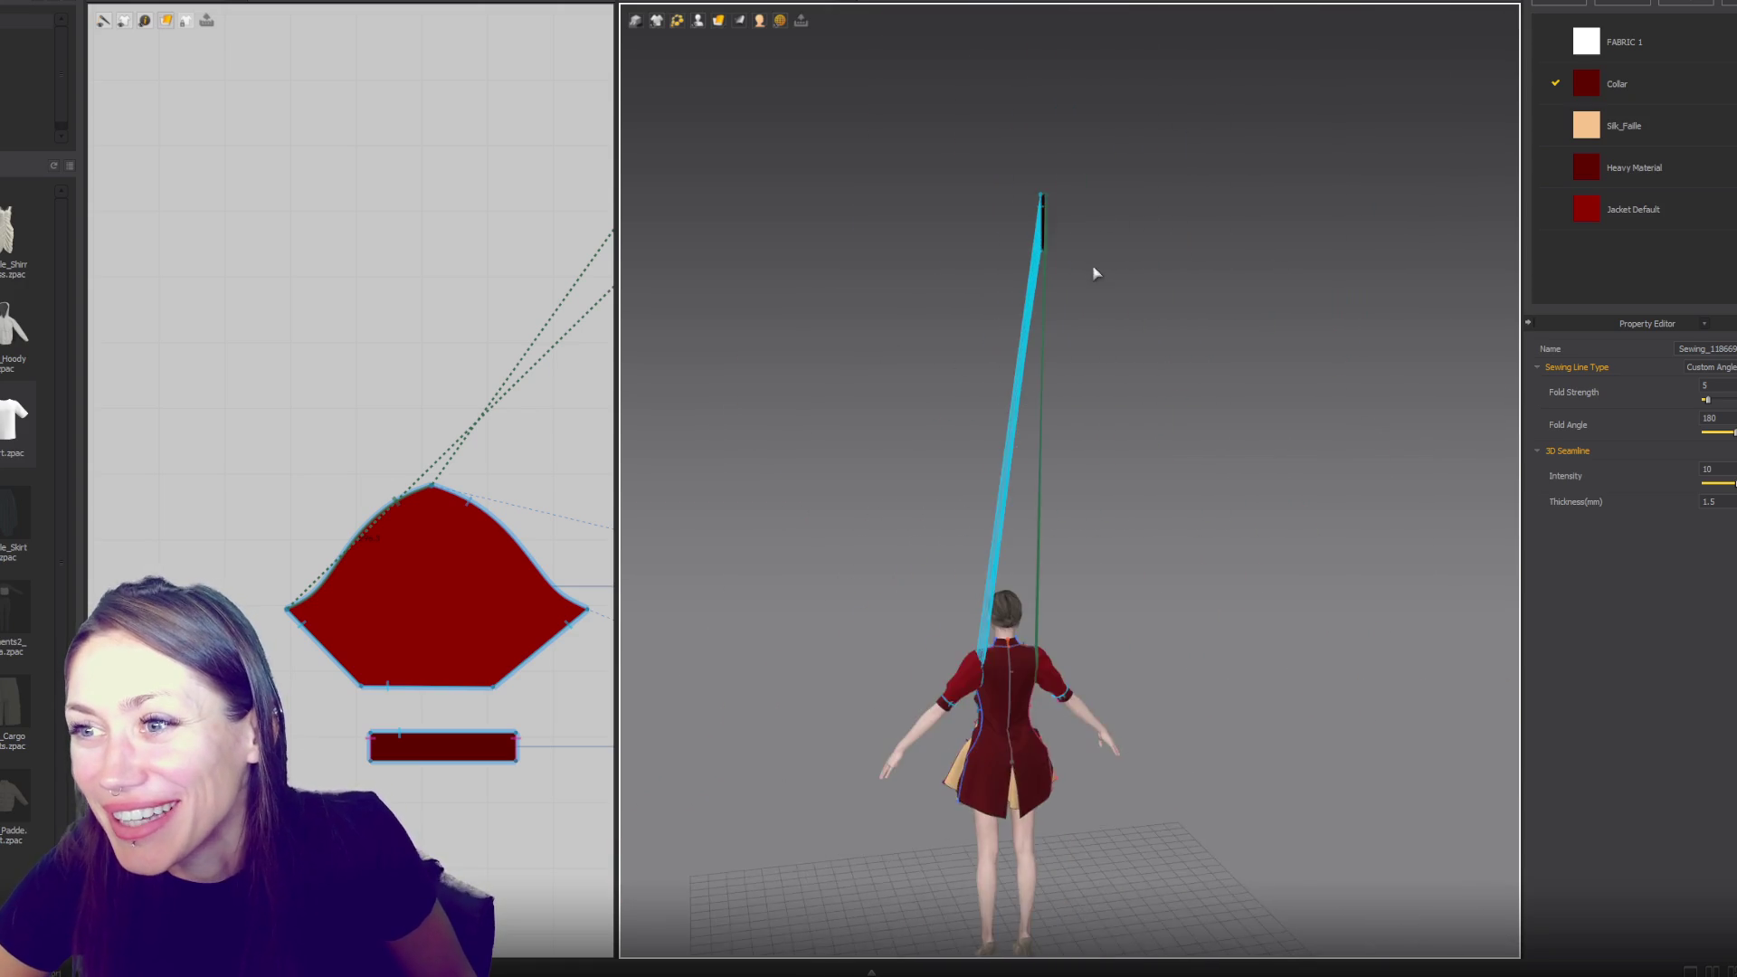
- Show the avatar's arrangement points and place the thin strip on Shoulder_L
{"action": "scroll", "coordinate": [1067, 254], "scroll_direction": "up", "scroll_amount": 3}
{"action": "scroll", "coordinate": [468, 318], "scroll_direction": "down", "scroll_amount": 1}
{"action": "scroll", "coordinate": [506, 271], "scroll_direction": "up", "scroll_amount": 5}
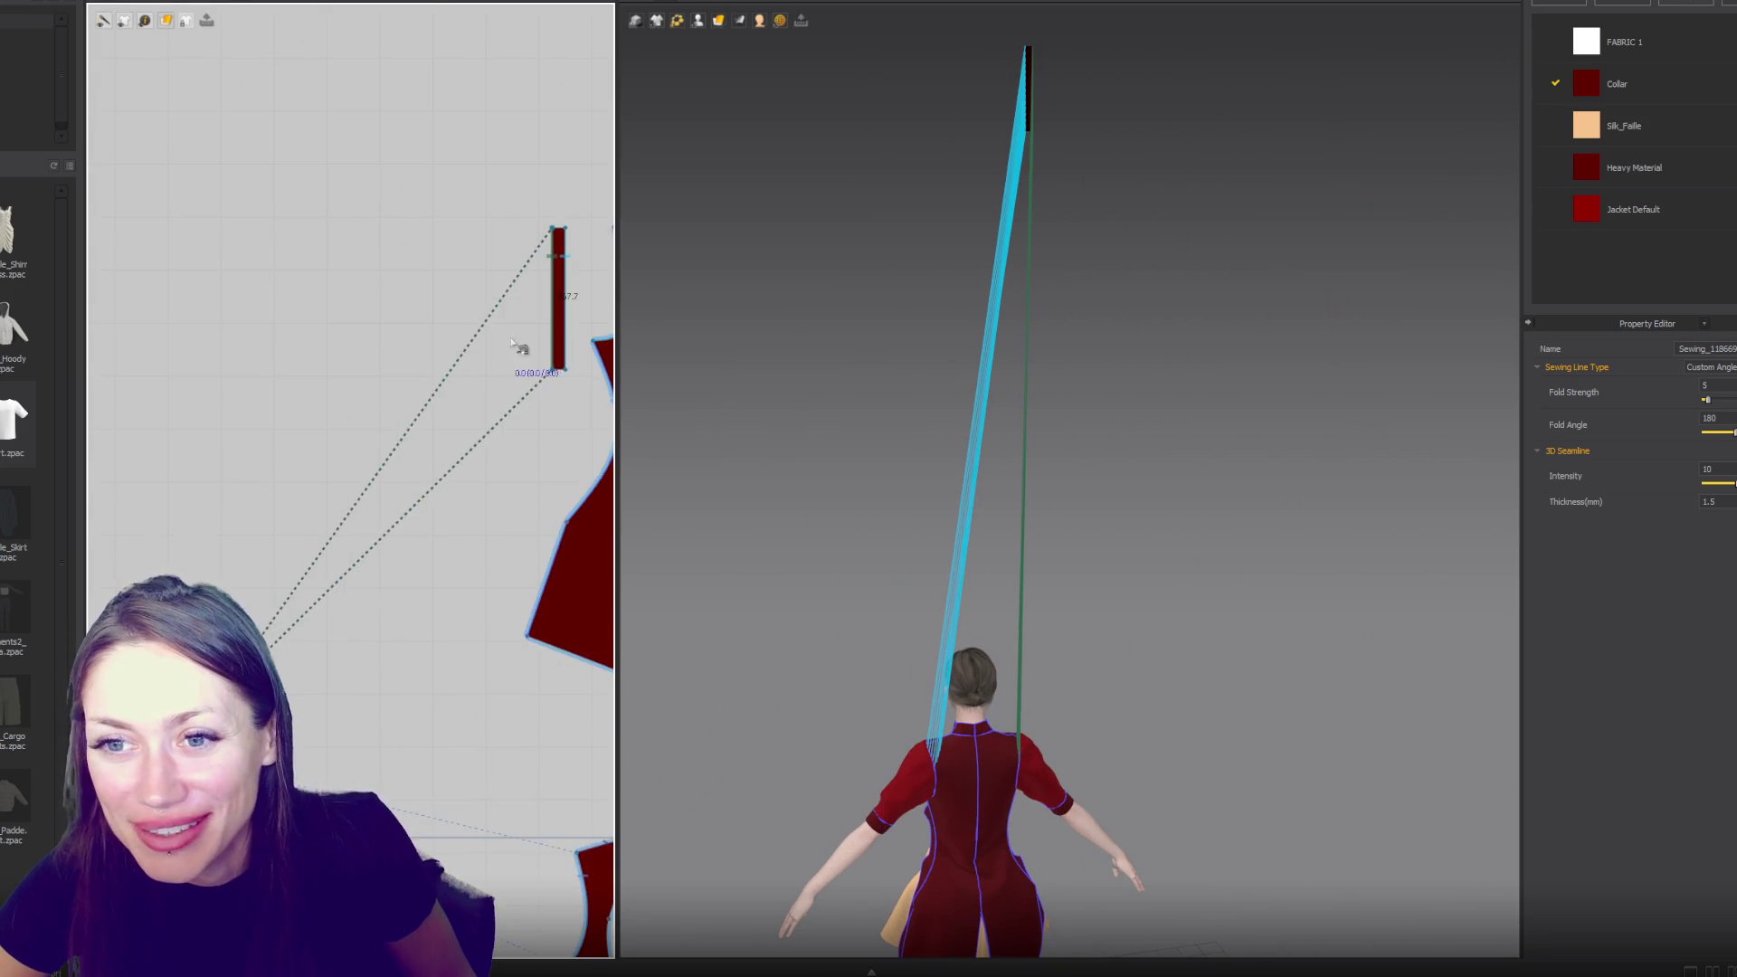
{"action": "left_click", "coordinate": [557, 335]}
{"action": "scroll", "coordinate": [896, 480], "scroll_direction": "up", "scroll_amount": 5}
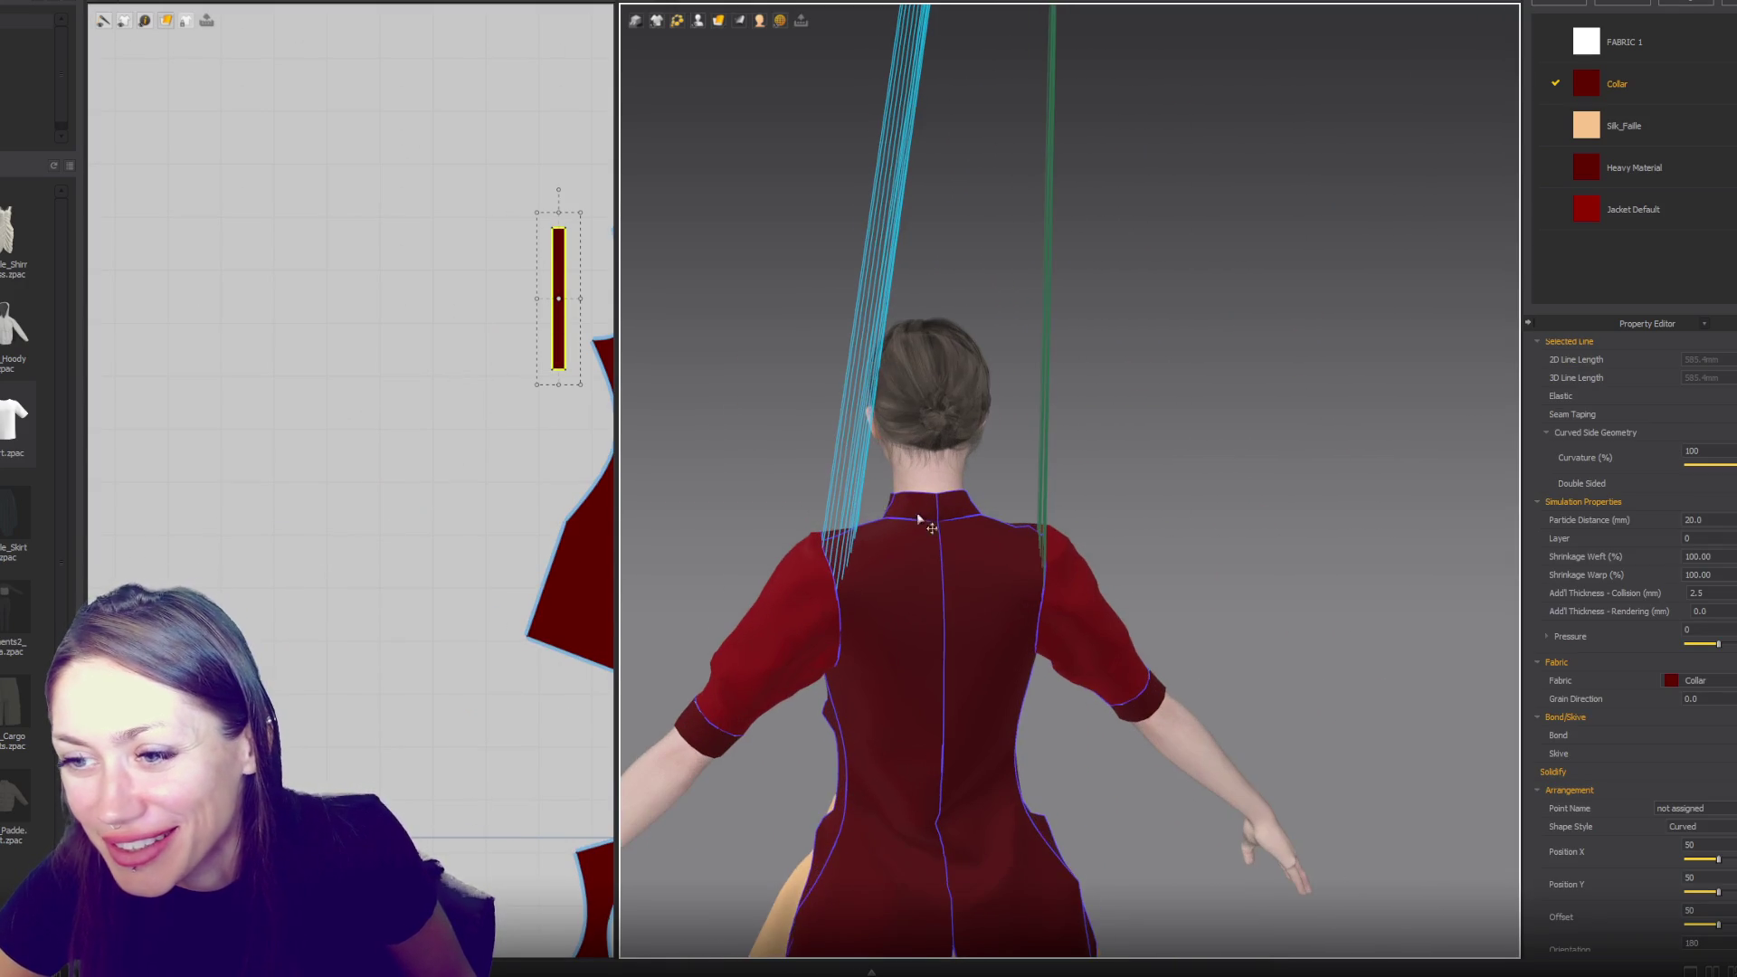
{"action": "left_click", "coordinate": [736, 22]}
{"action": "left_click", "coordinate": [710, 68]}
{"action": "right_click_drag", "start_coordinate": [886, 534], "coordinate": [990, 553]}
{"action": "left_click", "coordinate": [991, 553]}
- Try the right shoulder point, return the strip to the left shoulder, and select the left back bodice
{"action": "mouse_move", "coordinate": [1191, 524]}
{"action": "right_mouse_down"}
{"action": "mouse_move", "coordinate": [969, 534]}
{"action": "mouse_move", "coordinate": [1004, 642]}
{"action": "right_mouse_up"}
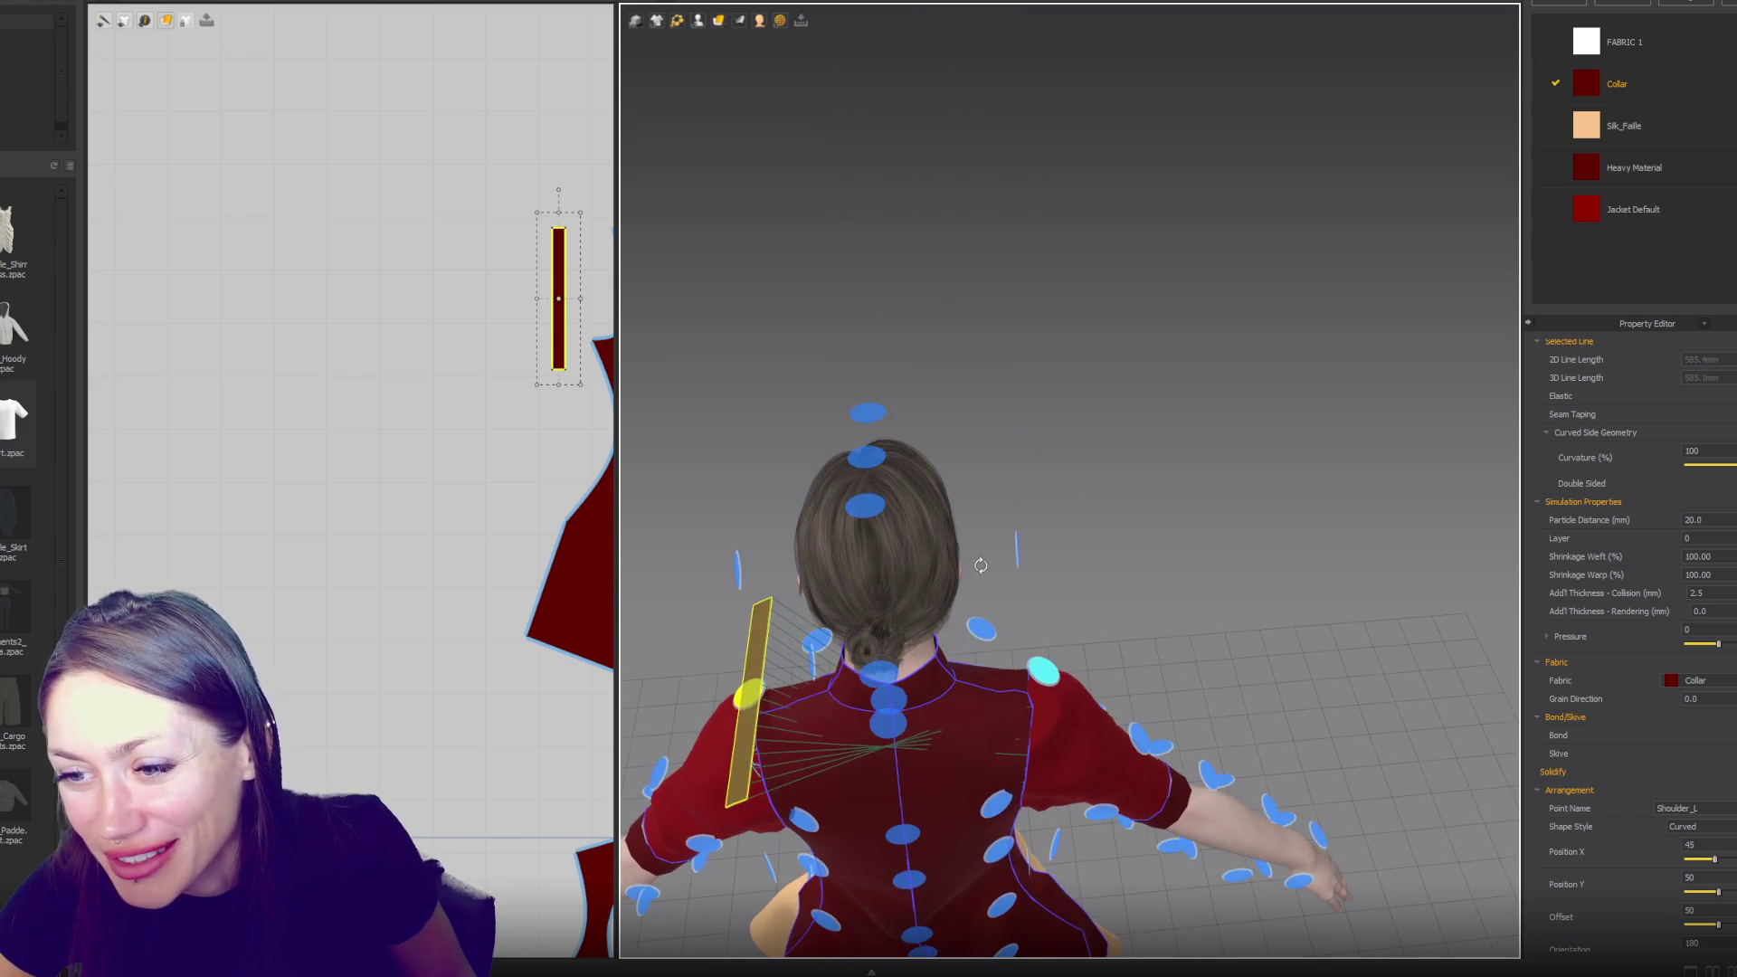
{"action": "left_click", "coordinate": [1048, 674]}
{"action": "left_click", "coordinate": [748, 695]}
{"action": "mouse_move", "coordinate": [747, 695]}
{"action": "right_mouse_down"}
{"action": "mouse_move", "coordinate": [937, 499]}
{"action": "mouse_move", "coordinate": [932, 457]}
{"action": "right_mouse_up"}
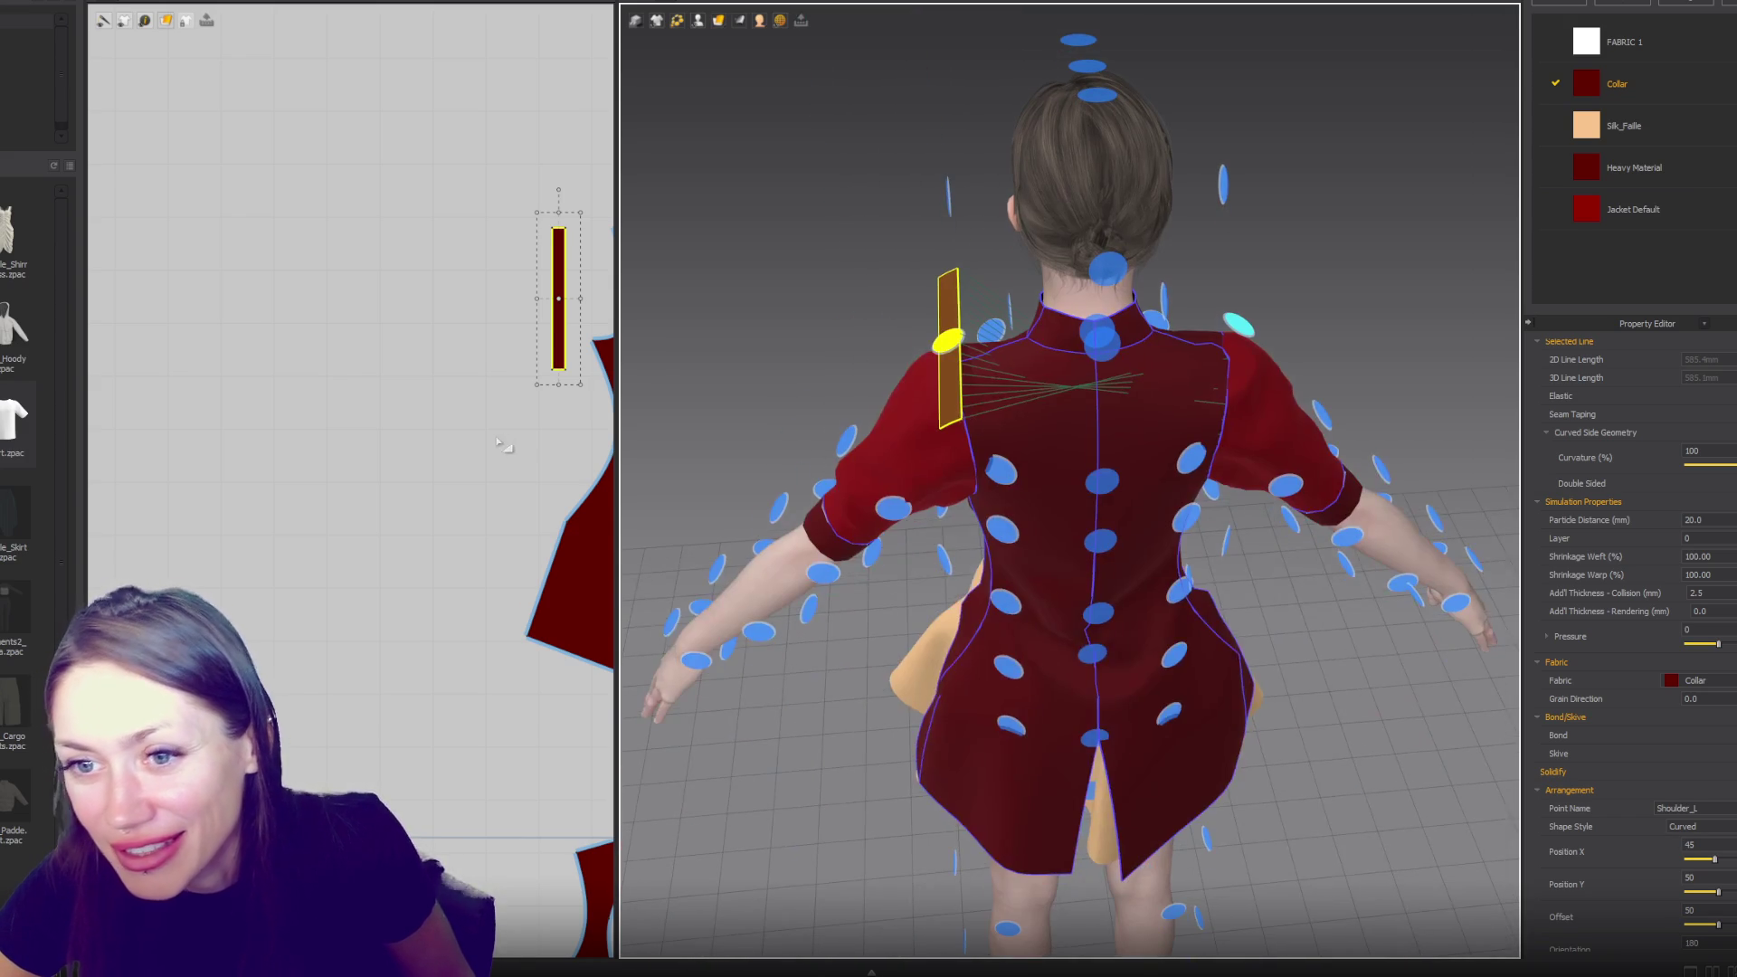
{"action": "left_click", "coordinate": [563, 332]}
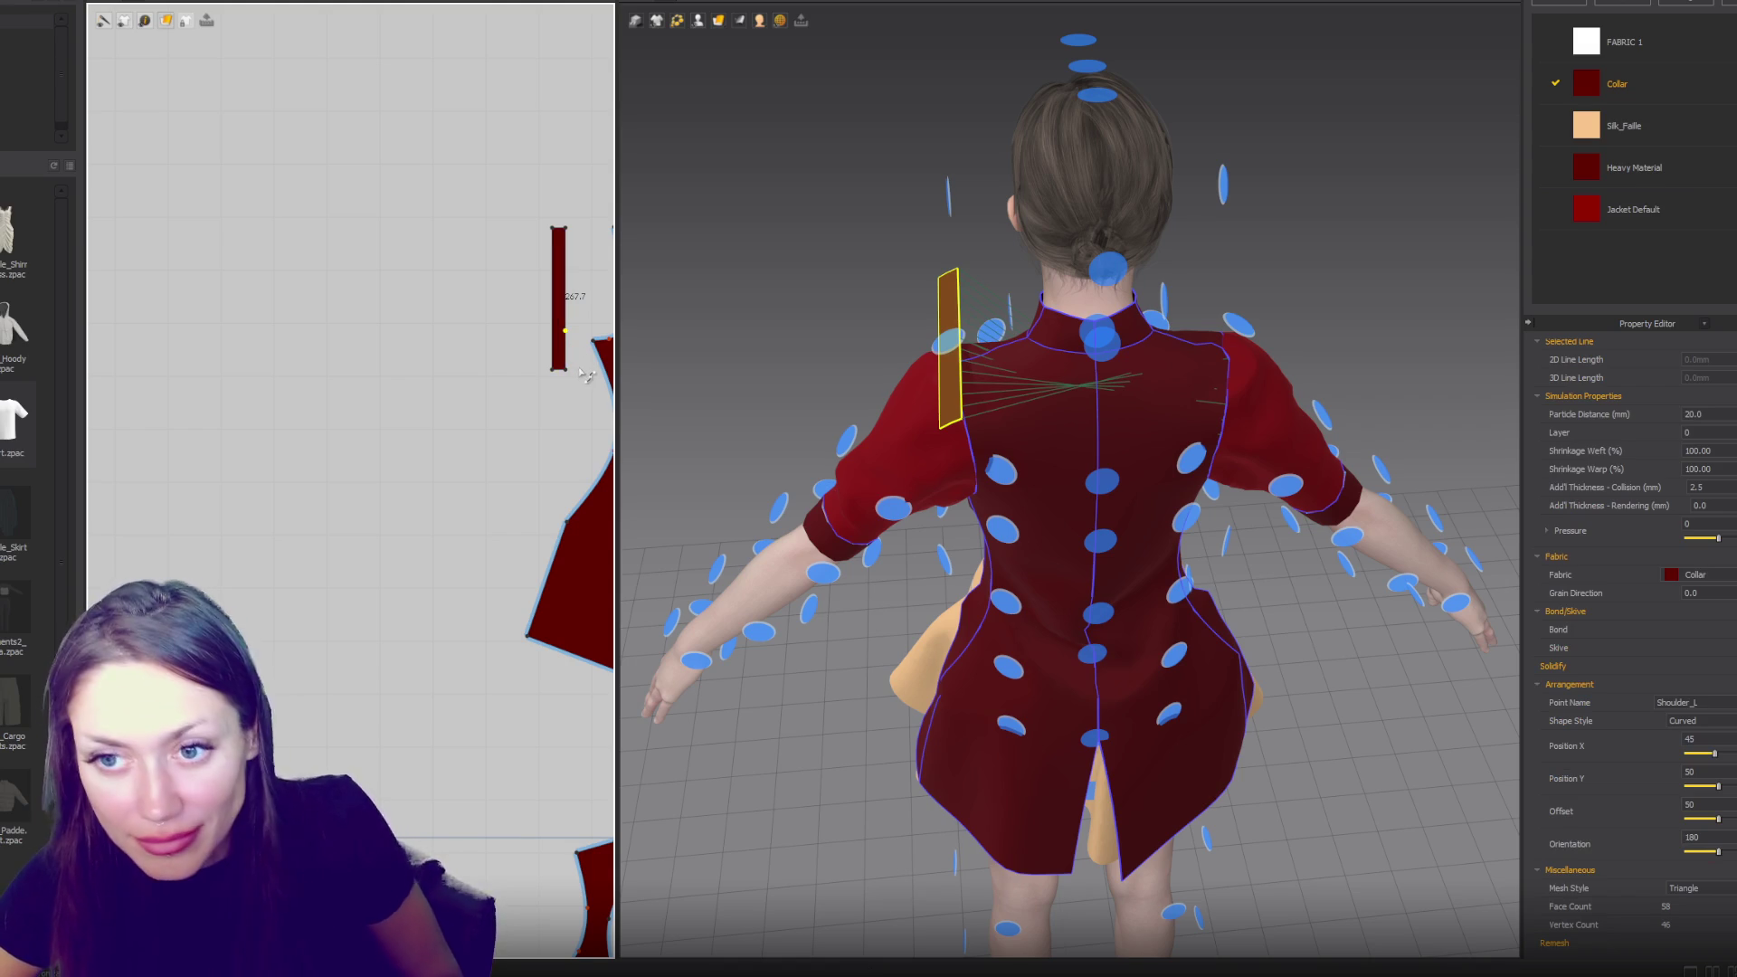
{"action": "left_click", "coordinate": [556, 310]}
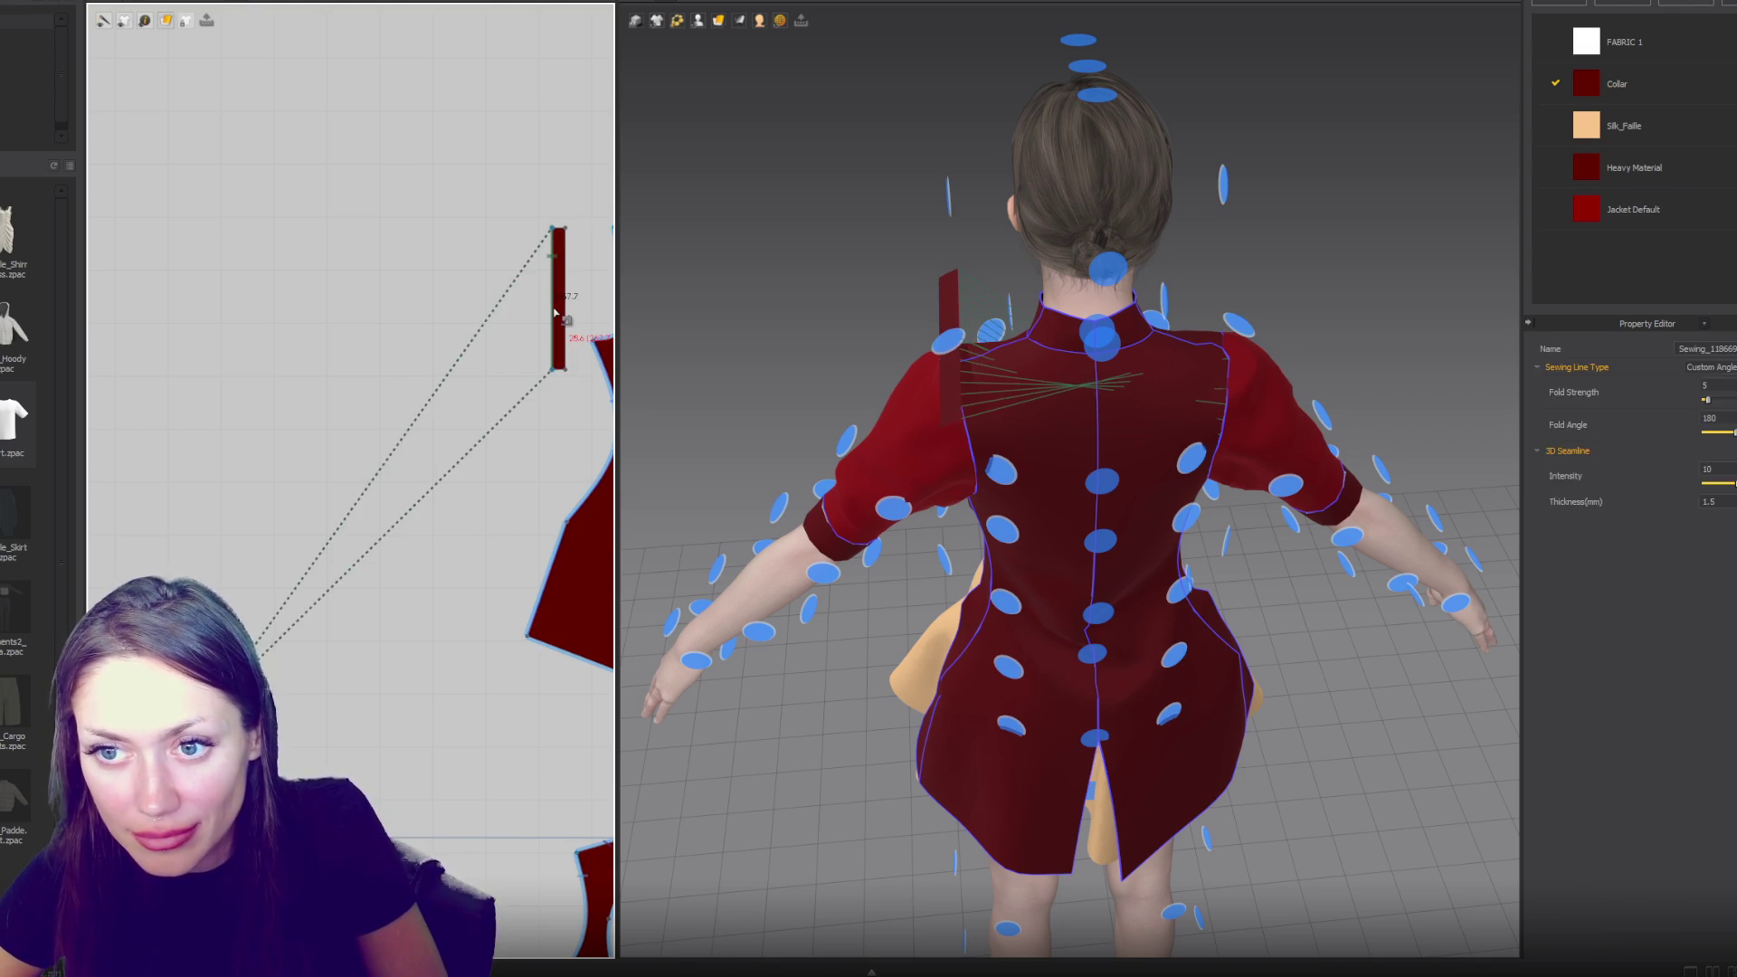
{"action": "key", "text": "Escape"}
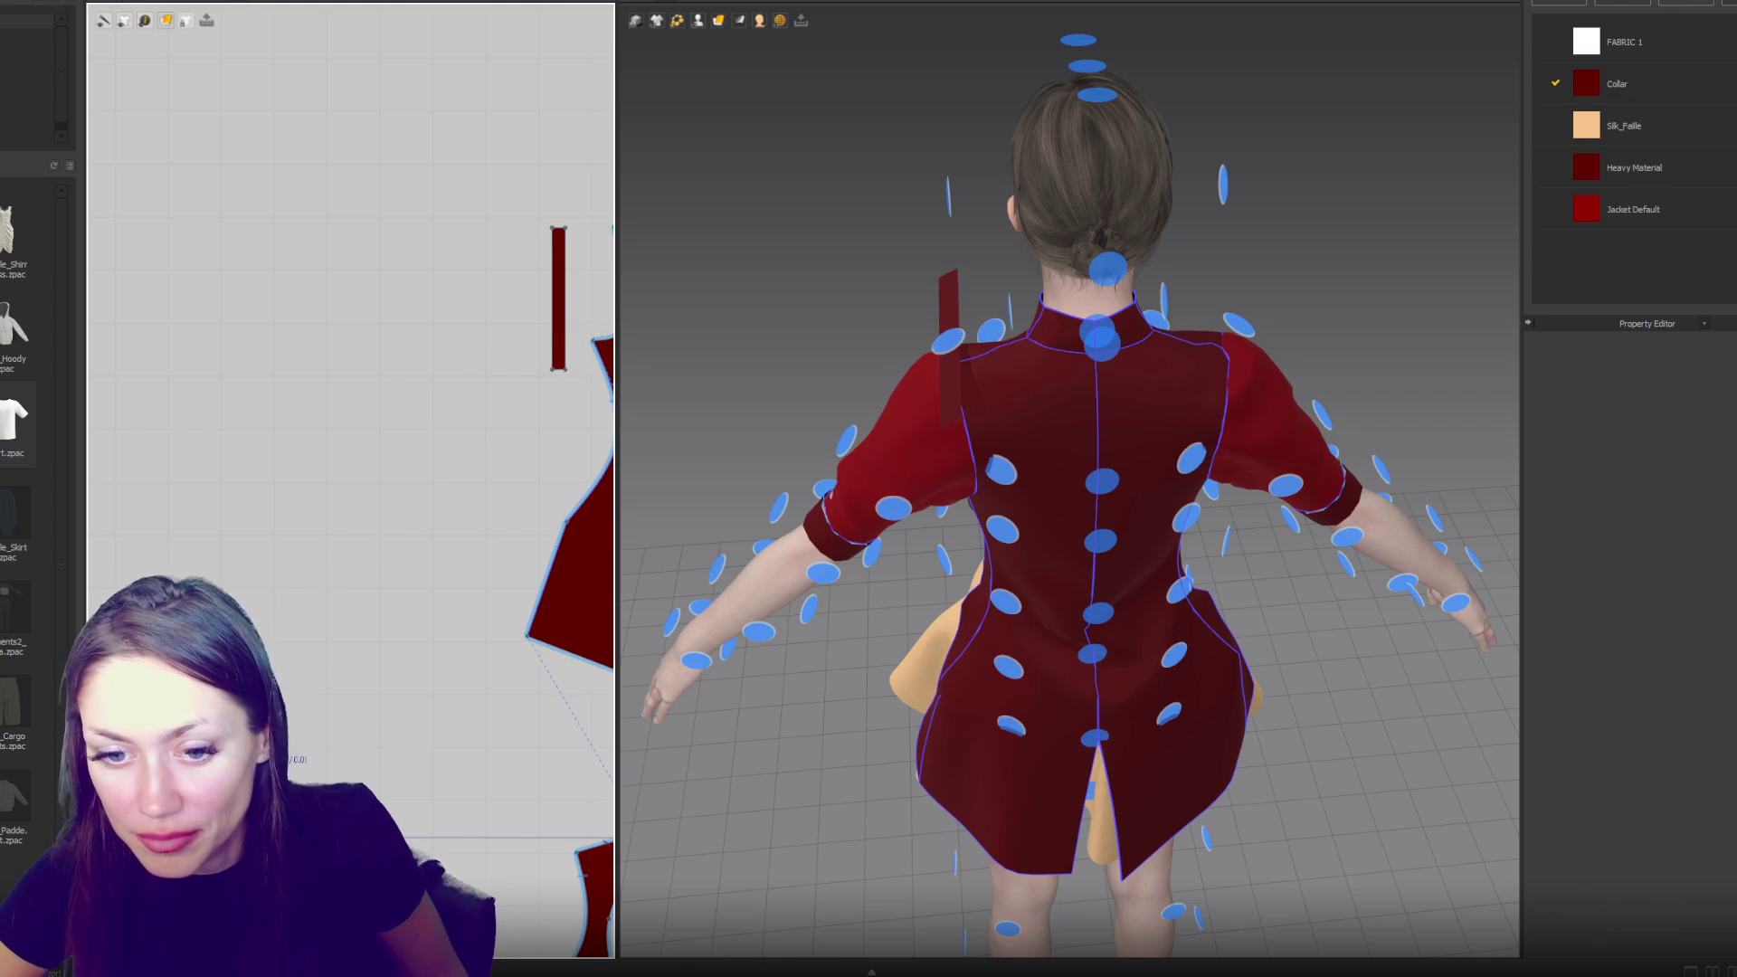
{"action": "left_click", "coordinate": [587, 549]}
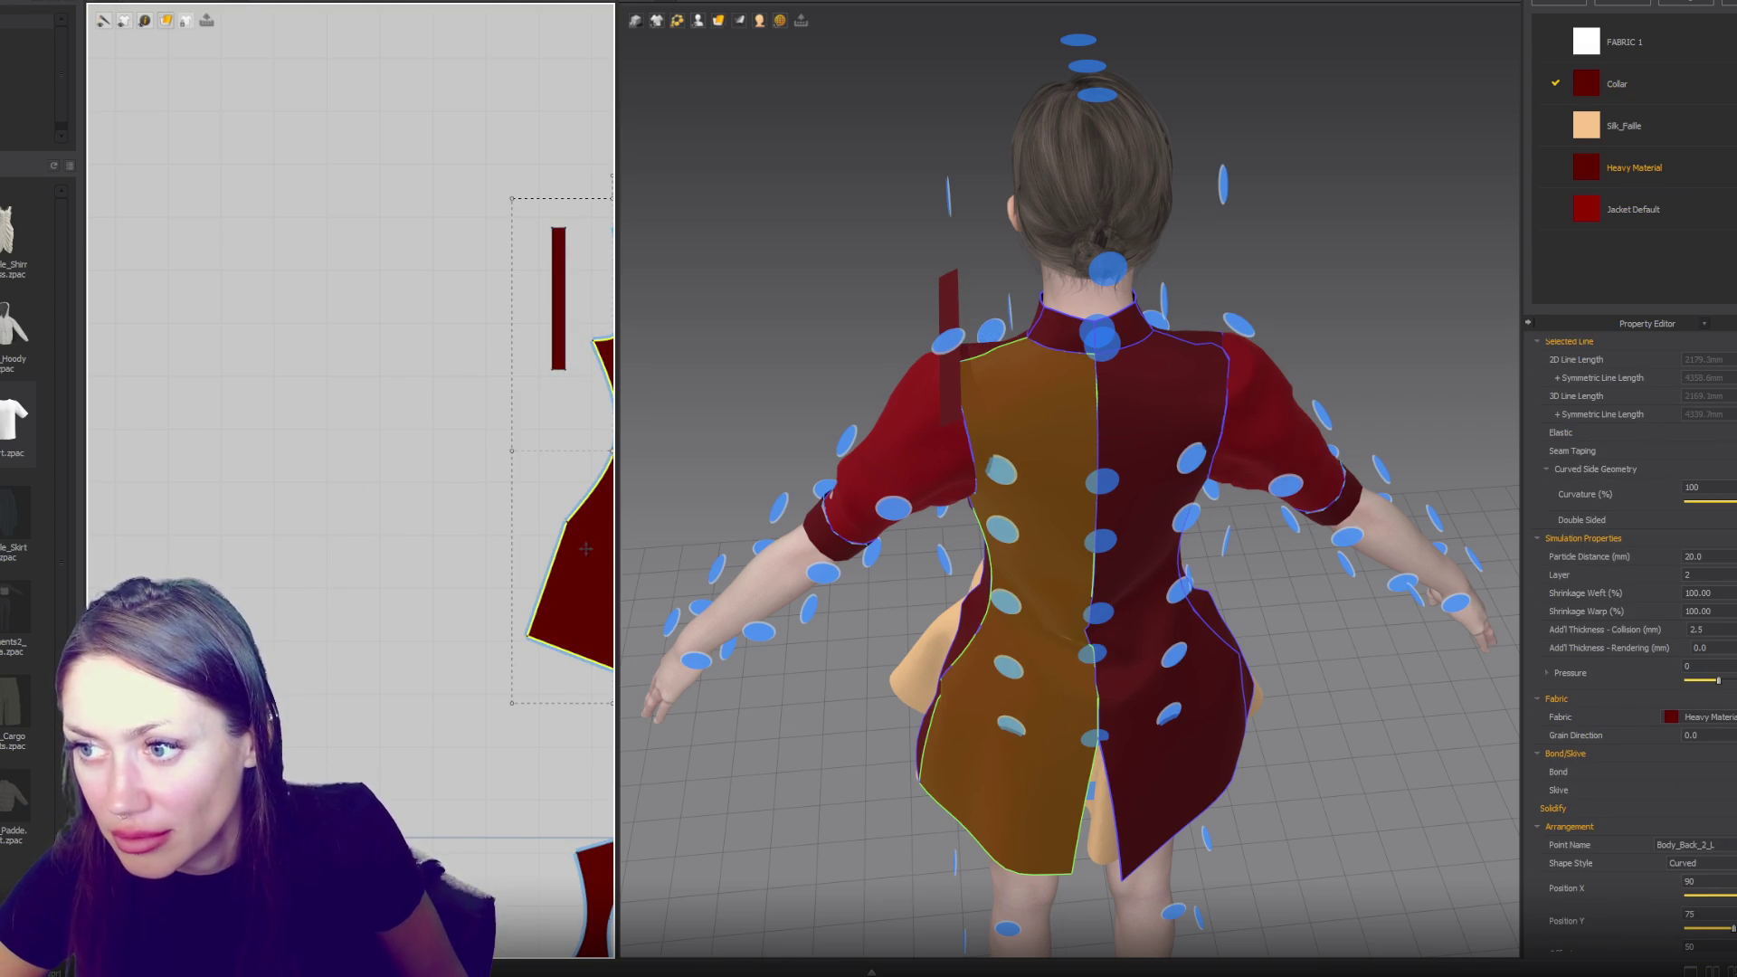
- Select the right and left back bodice pieces and the left outer sleeve
{"action": "scroll", "coordinate": [586, 549], "scroll_direction": "down", "scroll_amount": 3}
{"action": "left_click", "coordinate": [473, 309]}
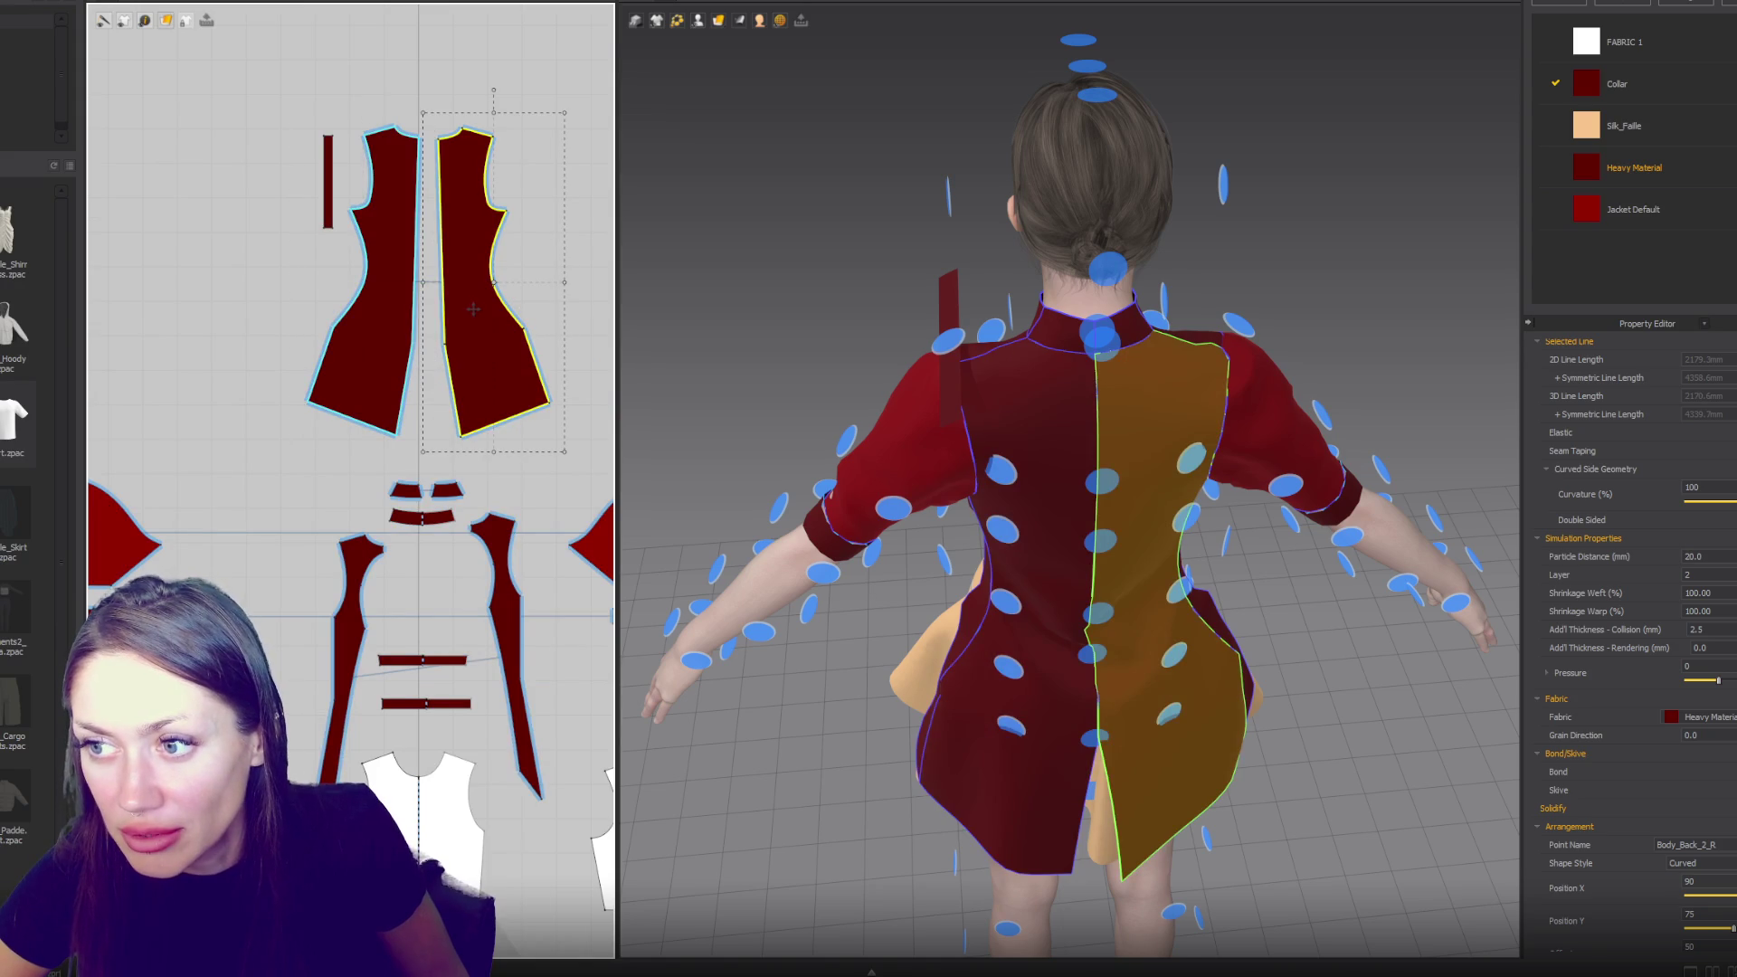
{"action": "left_click", "coordinate": [1035, 368]}
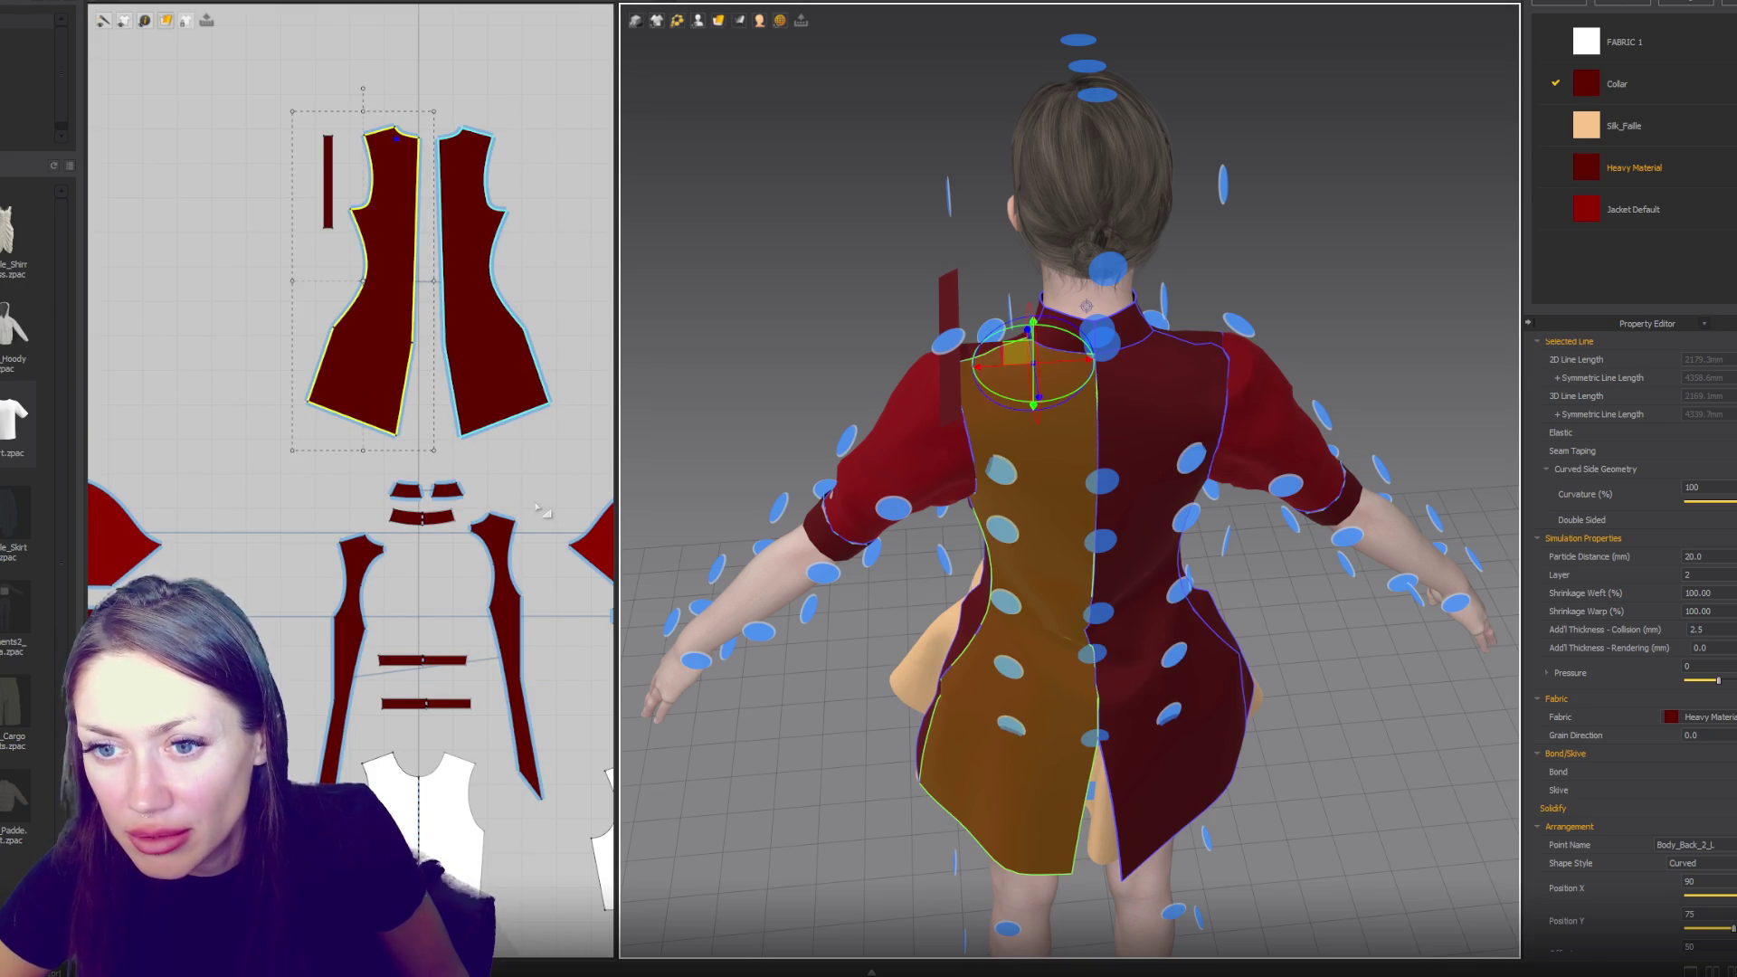
{"action": "left_click", "coordinate": [596, 543]}
{"action": "right_click_drag", "start_coordinate": [557, 481], "coordinate": [446, 578]}
- Sew the strip to the back piece and the sleeve cap to the armhole, then simulate and stop
{"action": "key", "text": "Escape"}
{"action": "left_click", "coordinate": [242, 307]}
{"action": "left_click", "coordinate": [217, 232]}
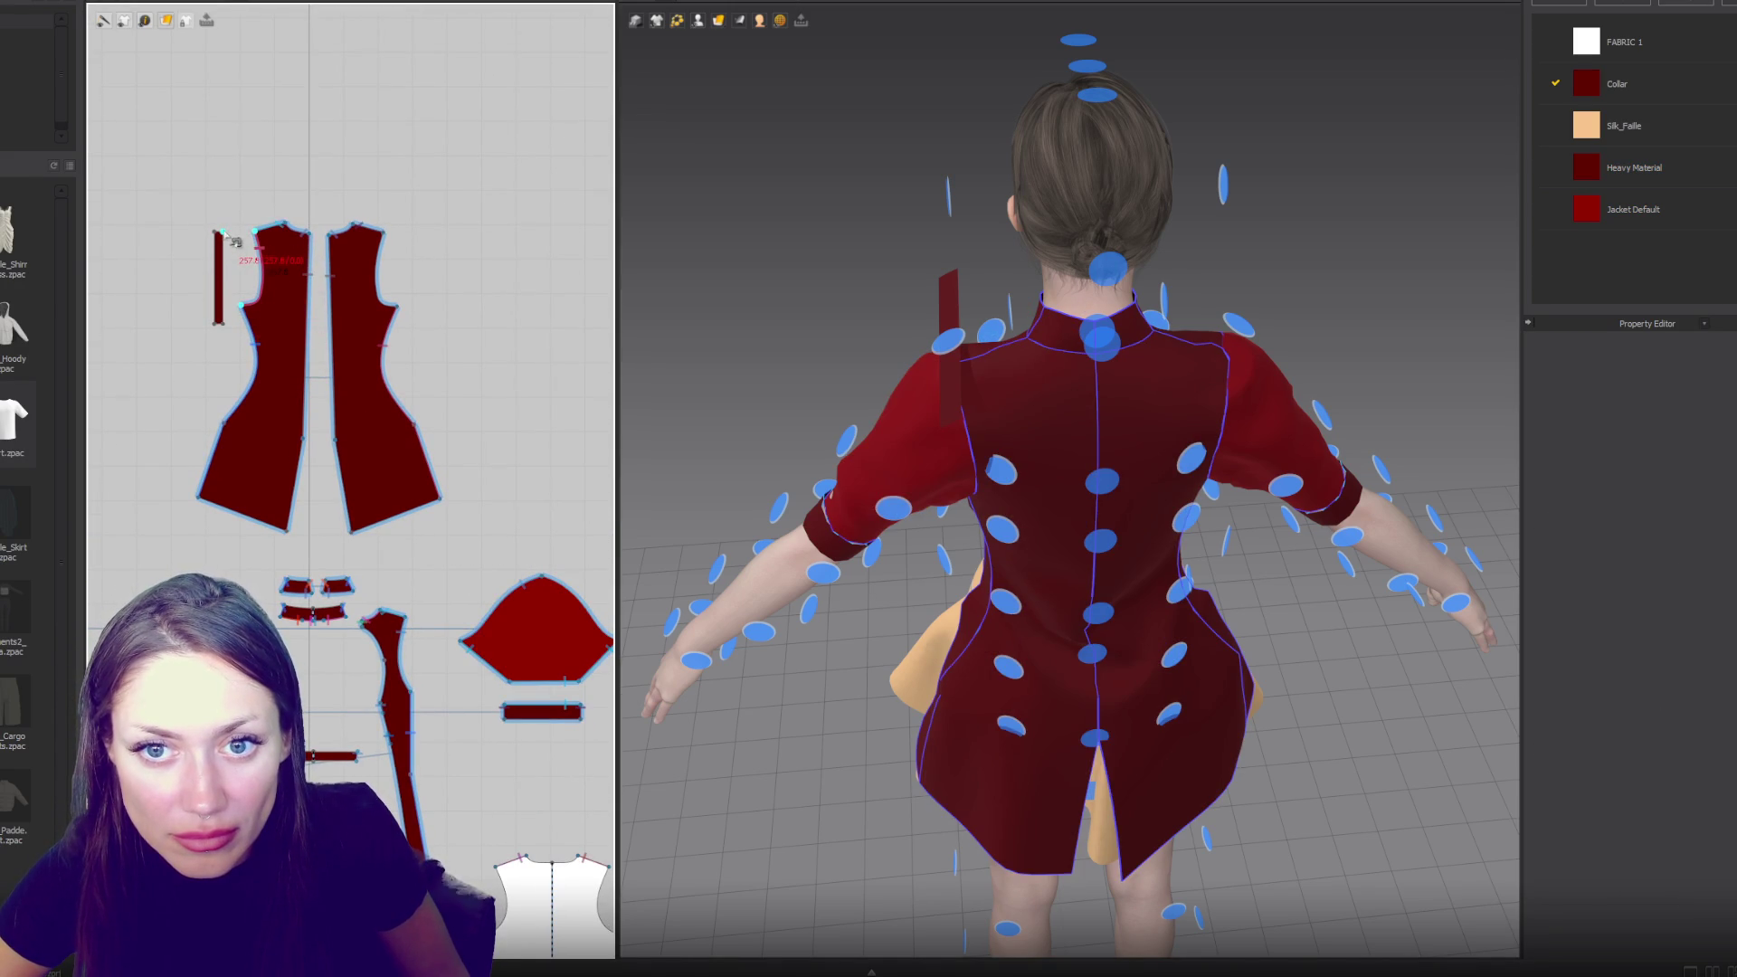
{"action": "left_click", "coordinate": [219, 323]}
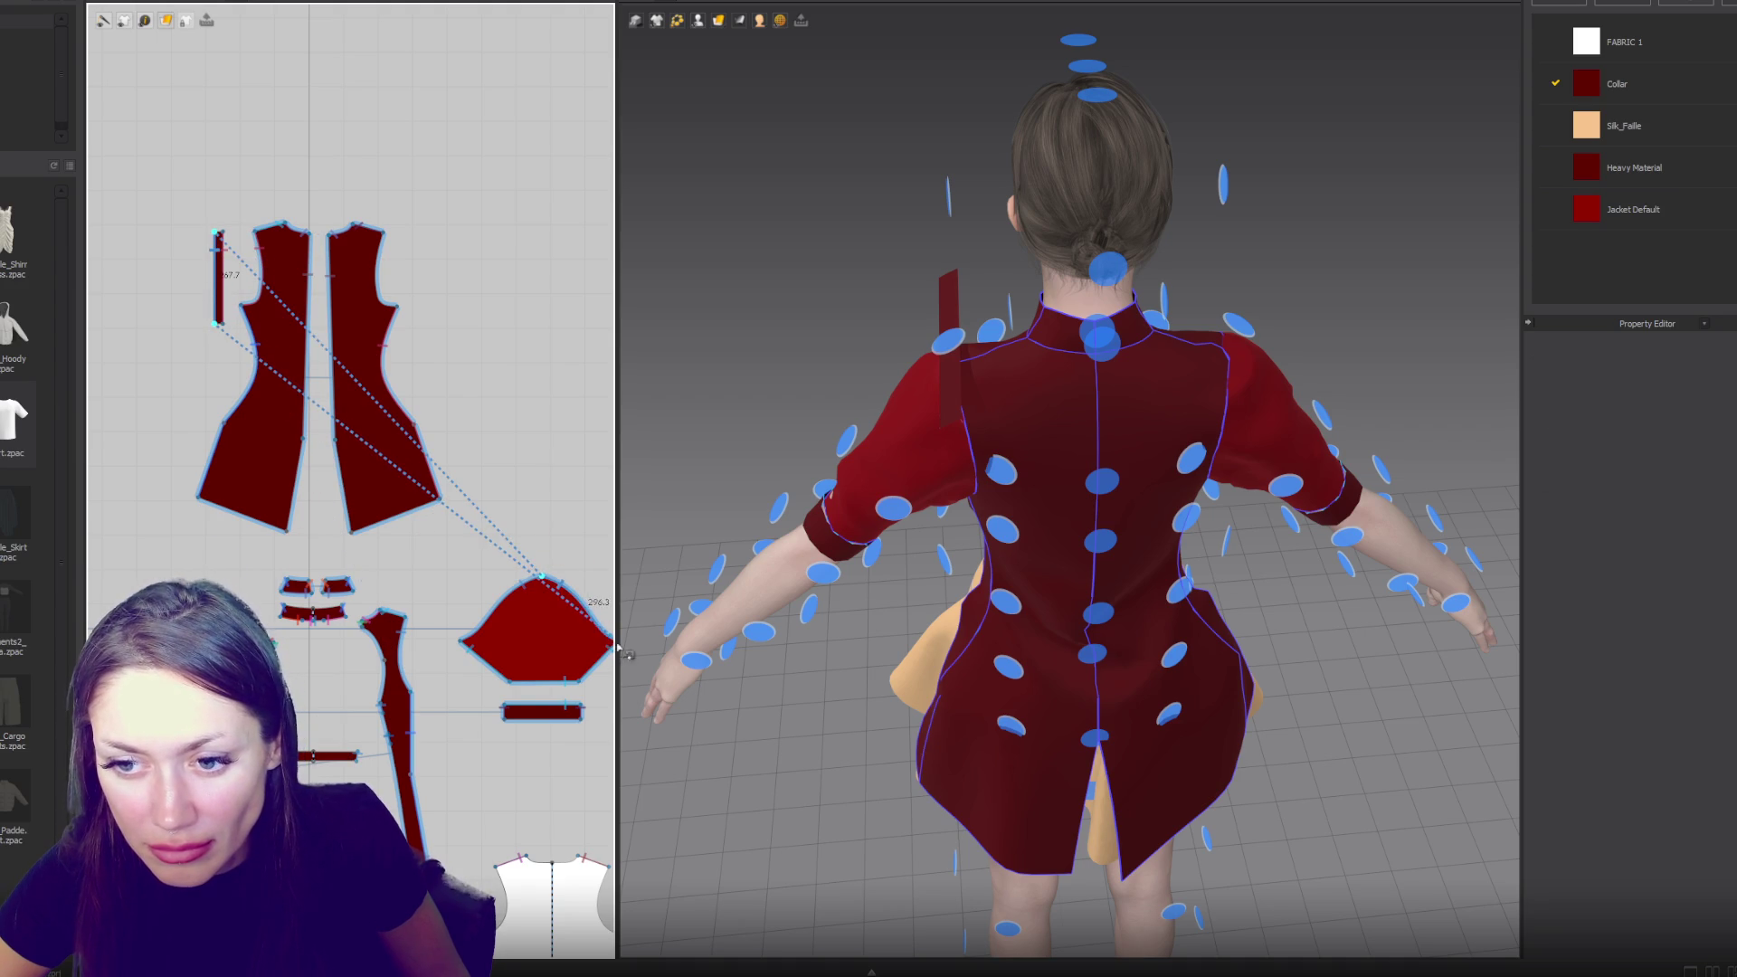
{"action": "right_click_drag", "start_coordinate": [627, 659], "coordinate": [525, 643]}
{"action": "left_click", "coordinate": [521, 638]}
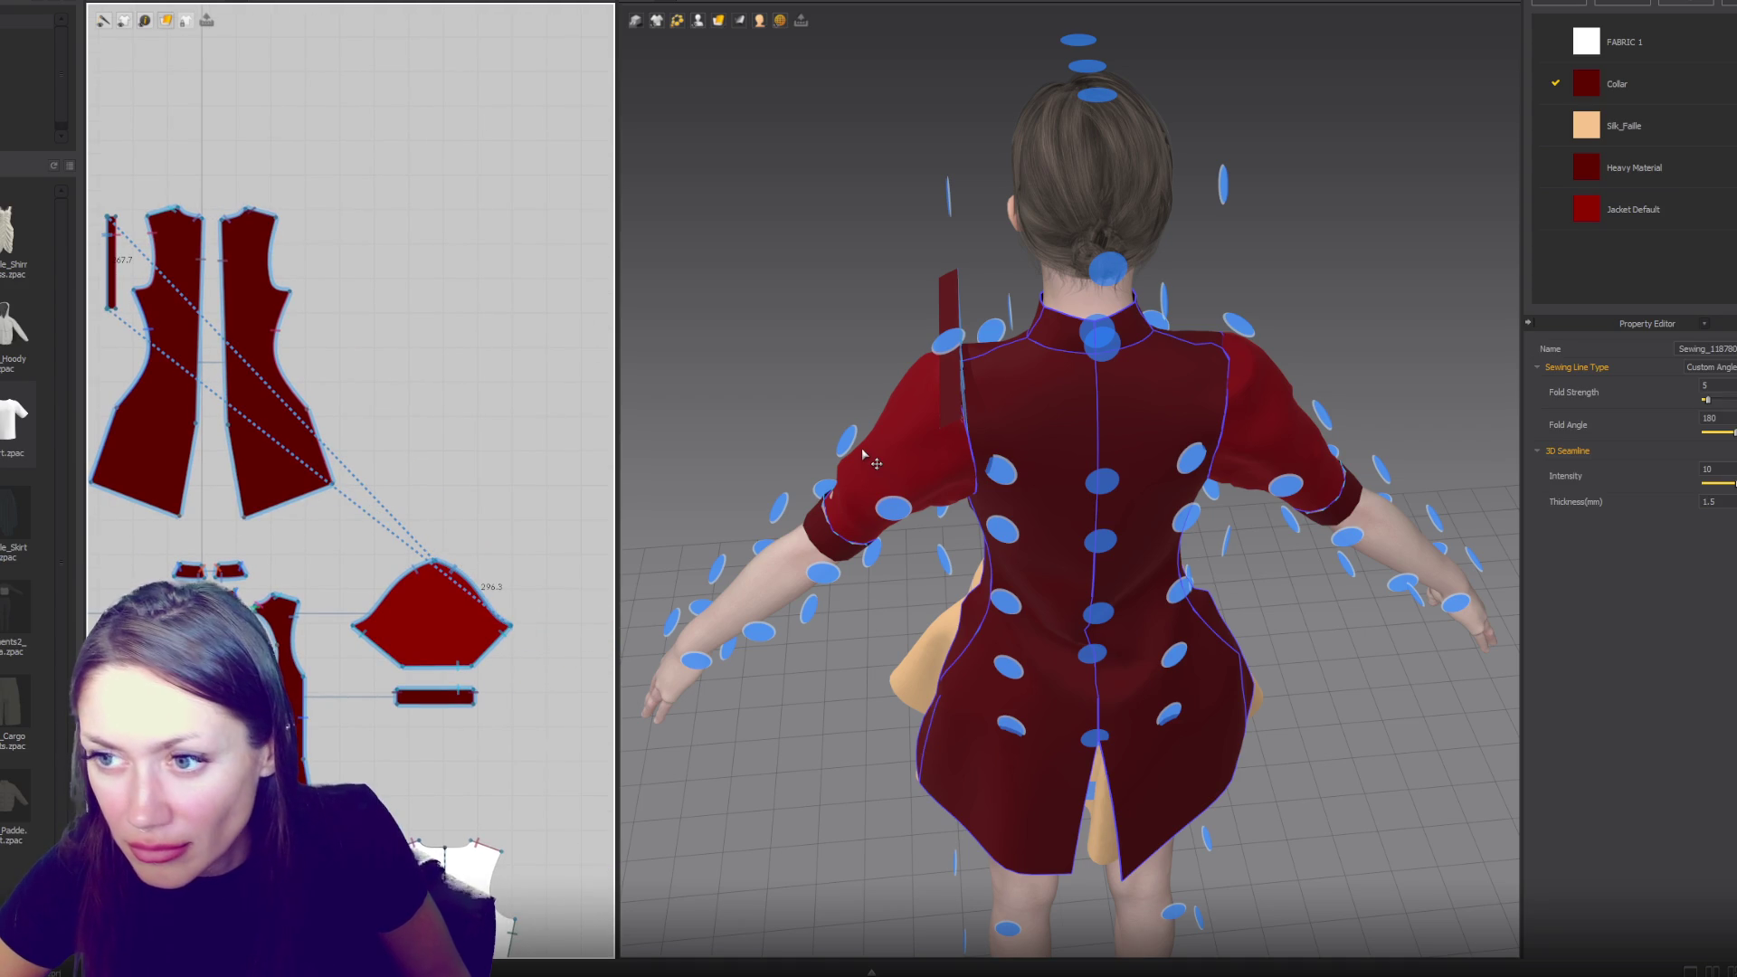
{"action": "key", "text": "space"}
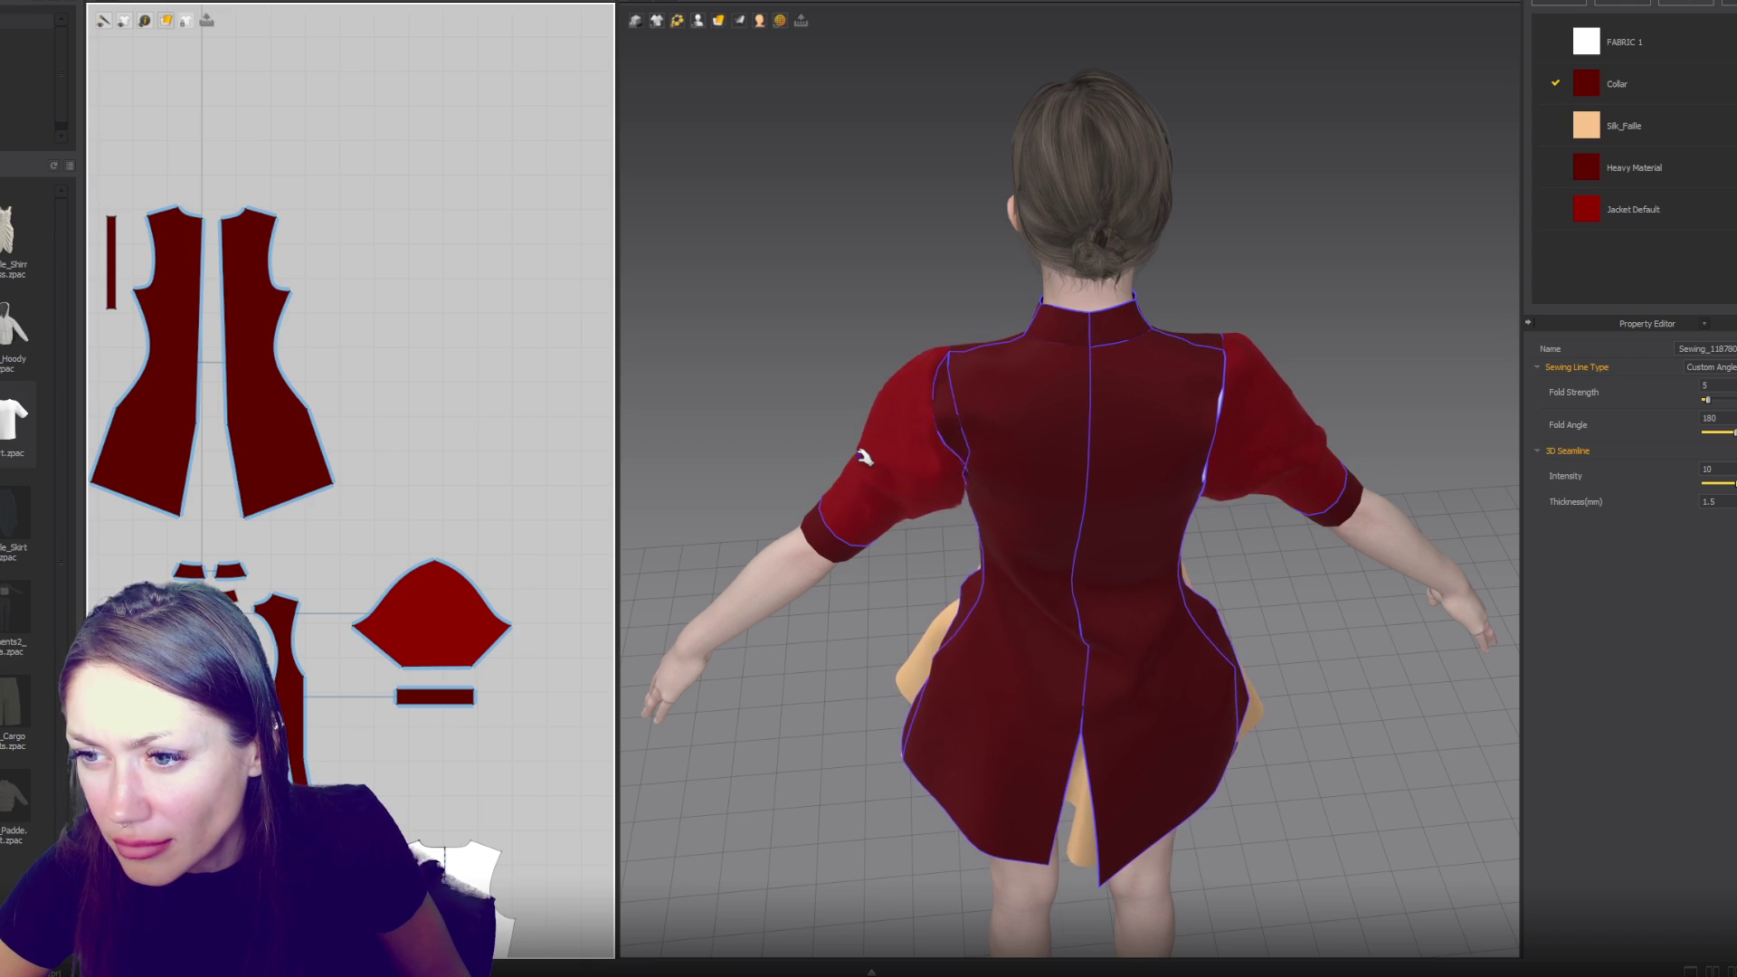
{"action": "key", "text": "space"}
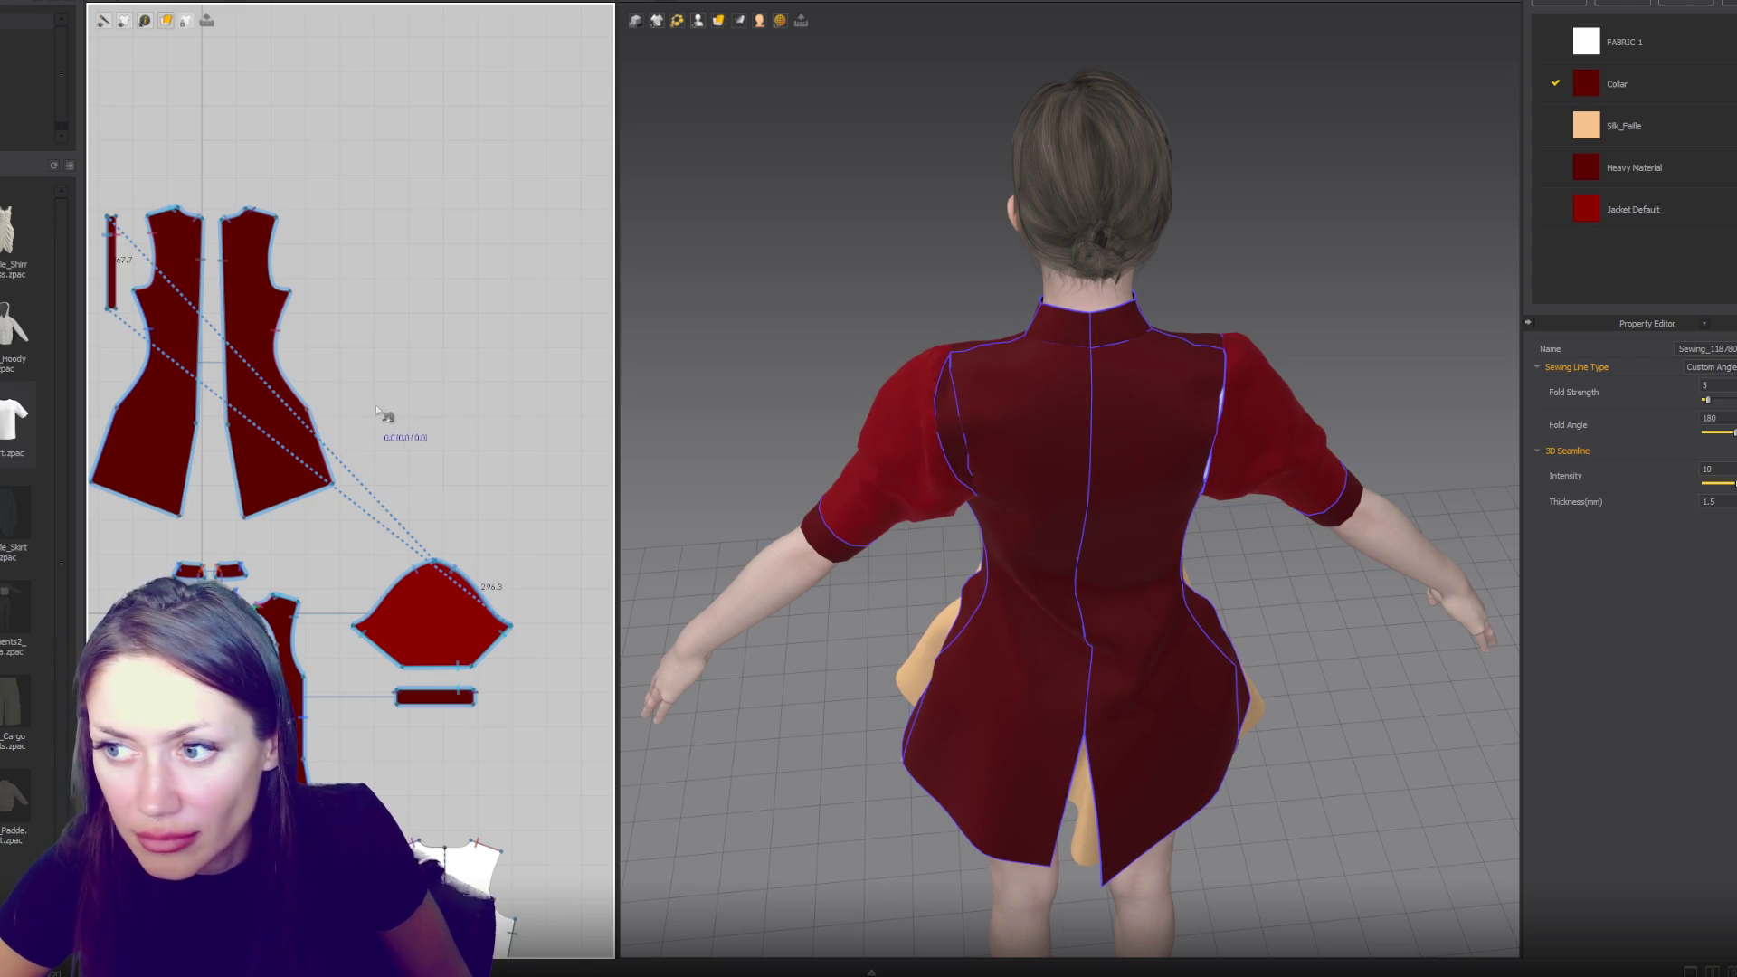
- Sew the left narrow strip's edge to the right strip's edge
{"action": "left_click", "coordinate": [111, 262]}
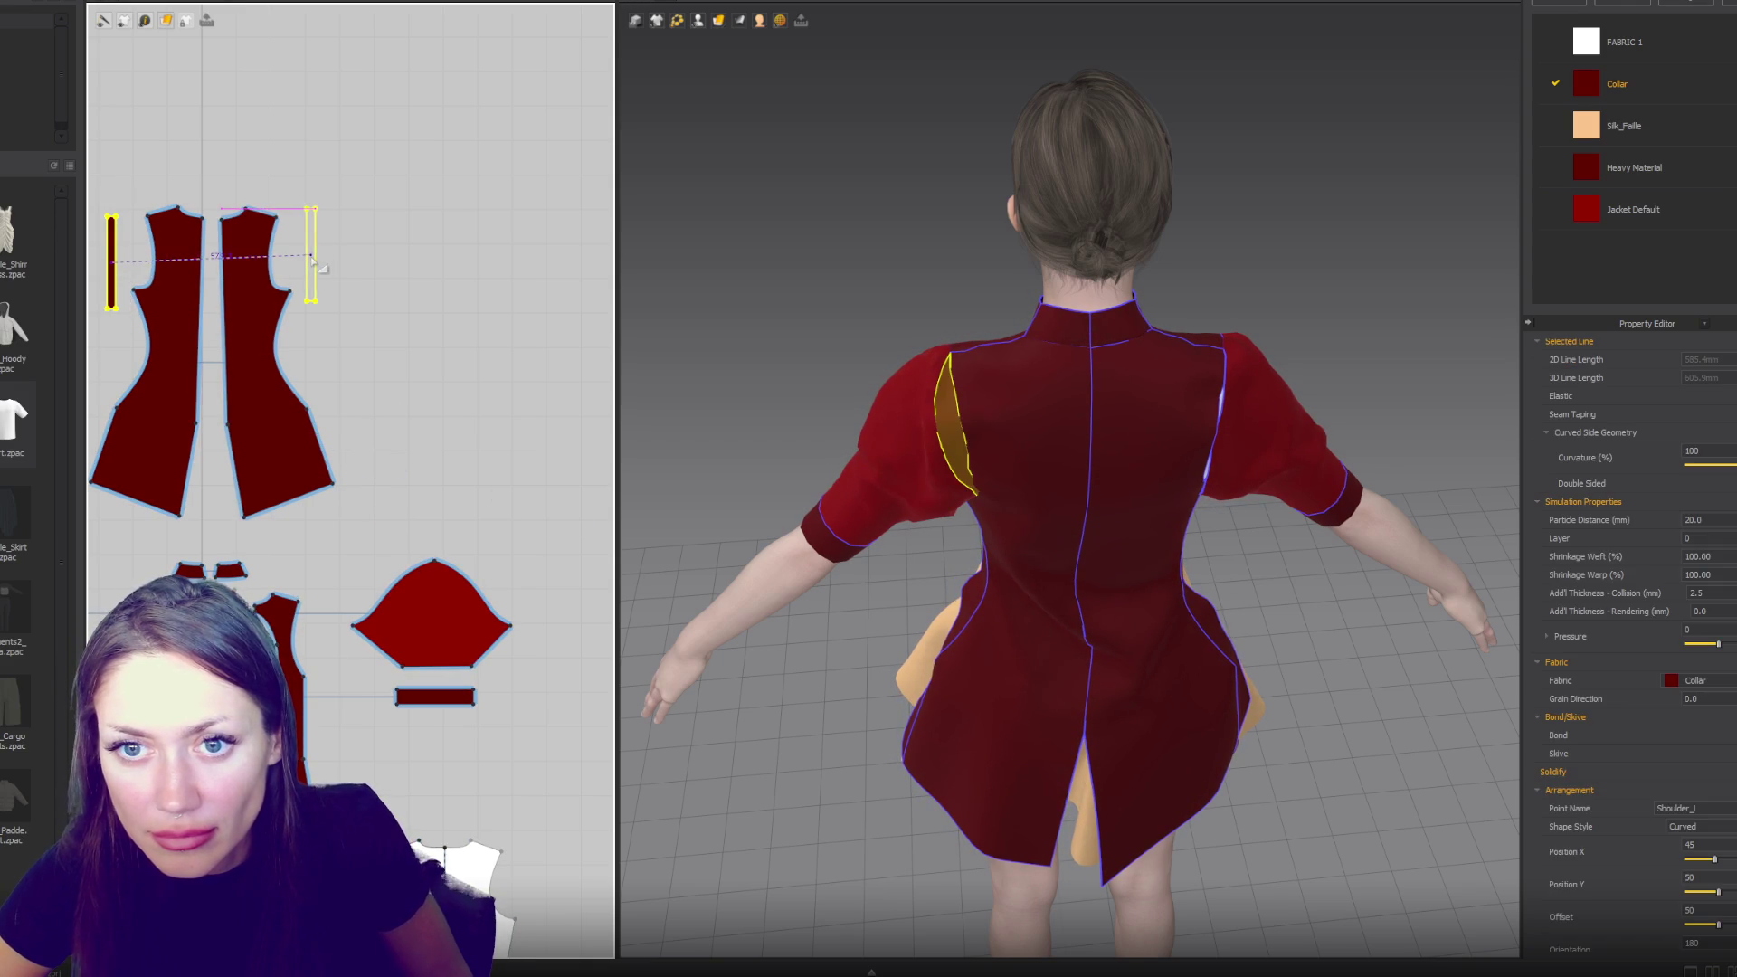
{"action": "left_click", "coordinate": [311, 258]}
{"action": "scroll", "coordinate": [396, 328], "scroll_direction": "up", "scroll_amount": 5}
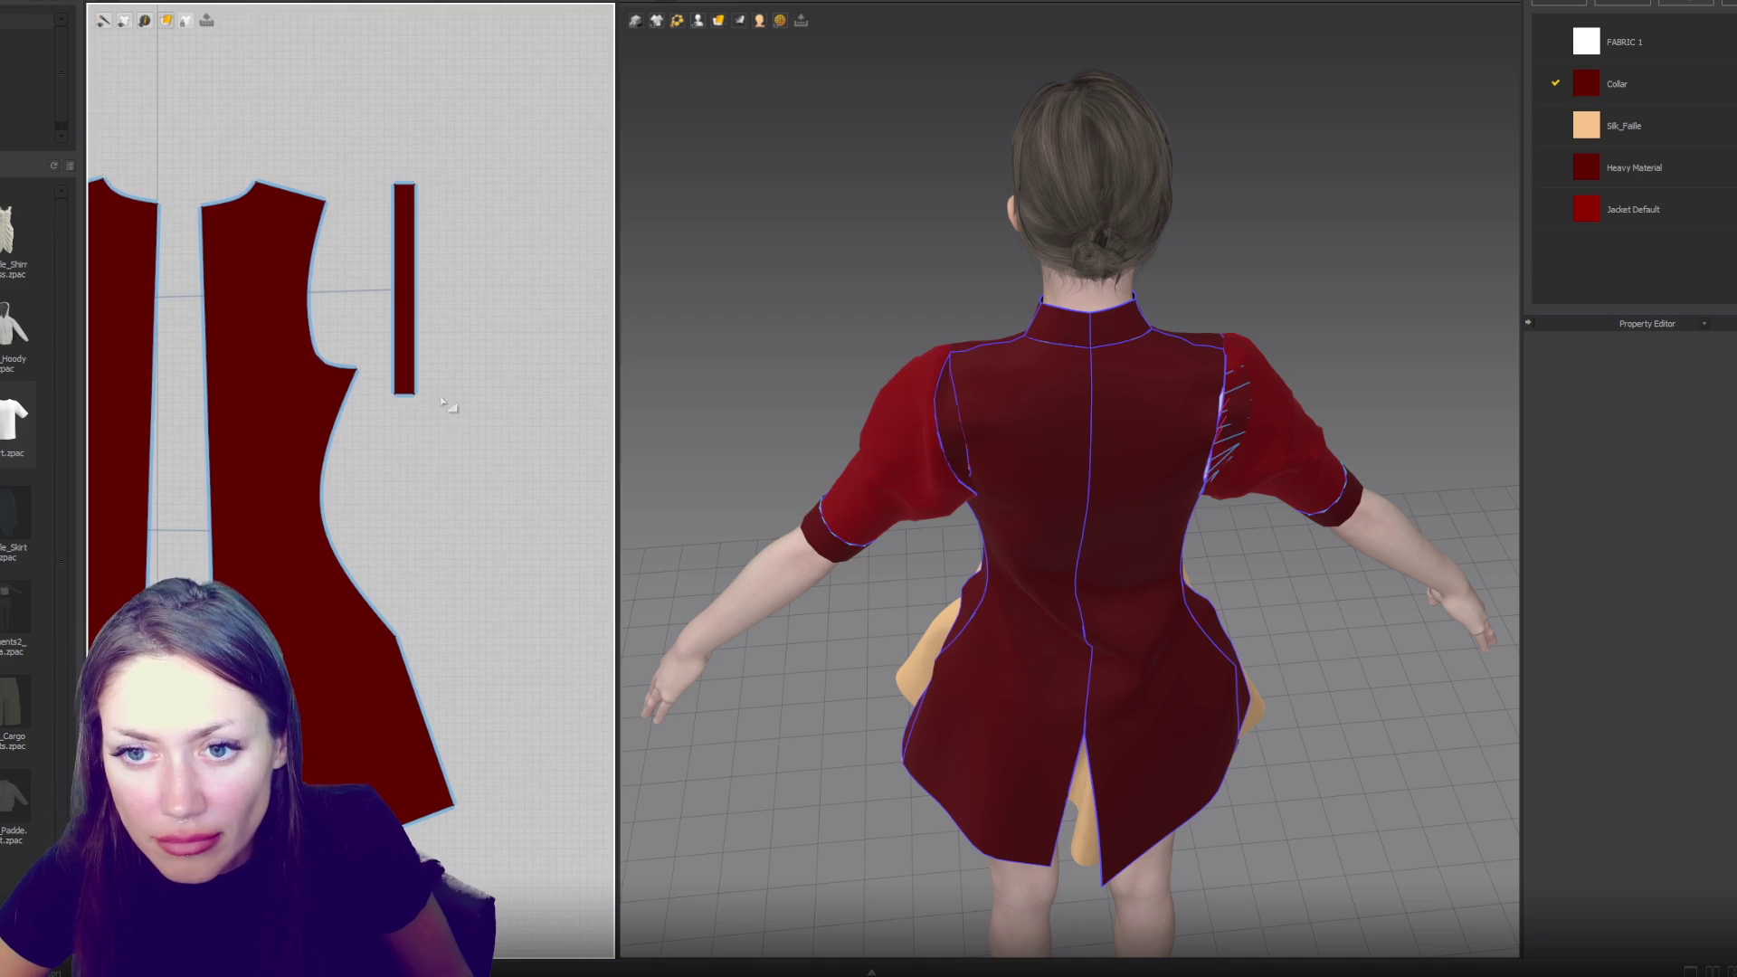
- Taper the strip into a thin wedge by pulling its bottom corner inward
{"action": "left_click", "coordinate": [413, 393]}
{"action": "double_click", "coordinate": [403, 394]}
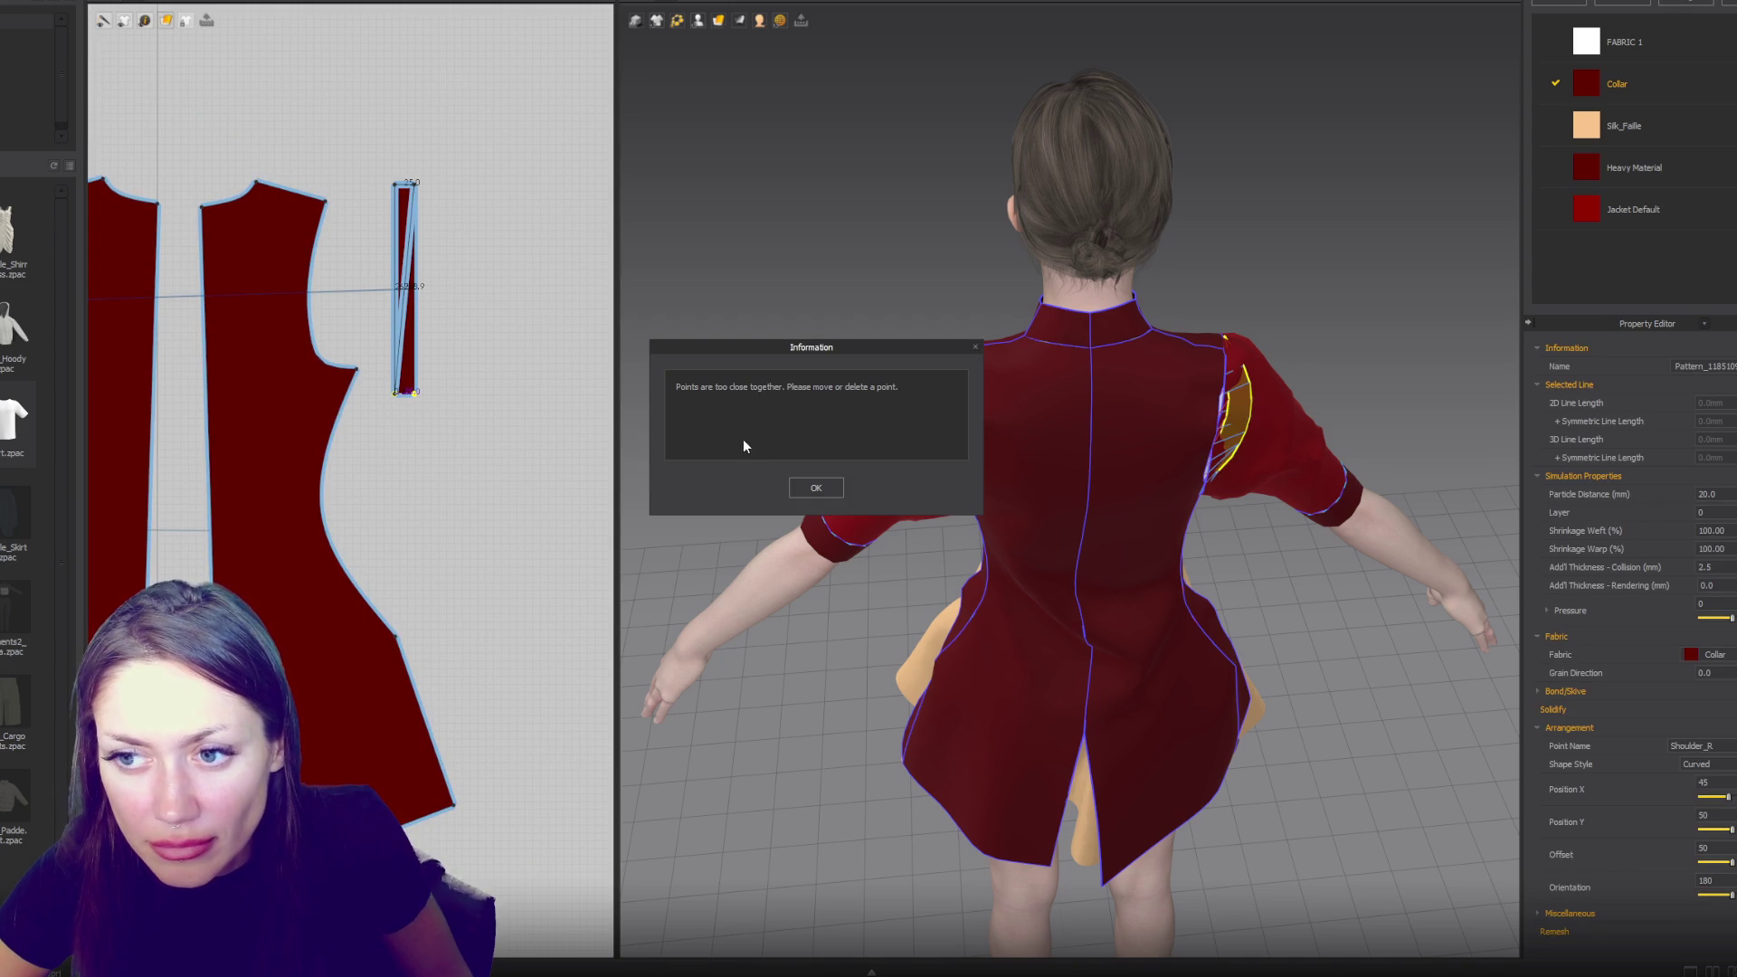
{"action": "key", "text": "Return"}
{"action": "scroll", "coordinate": [279, 354], "scroll_direction": "up", "scroll_amount": 6}
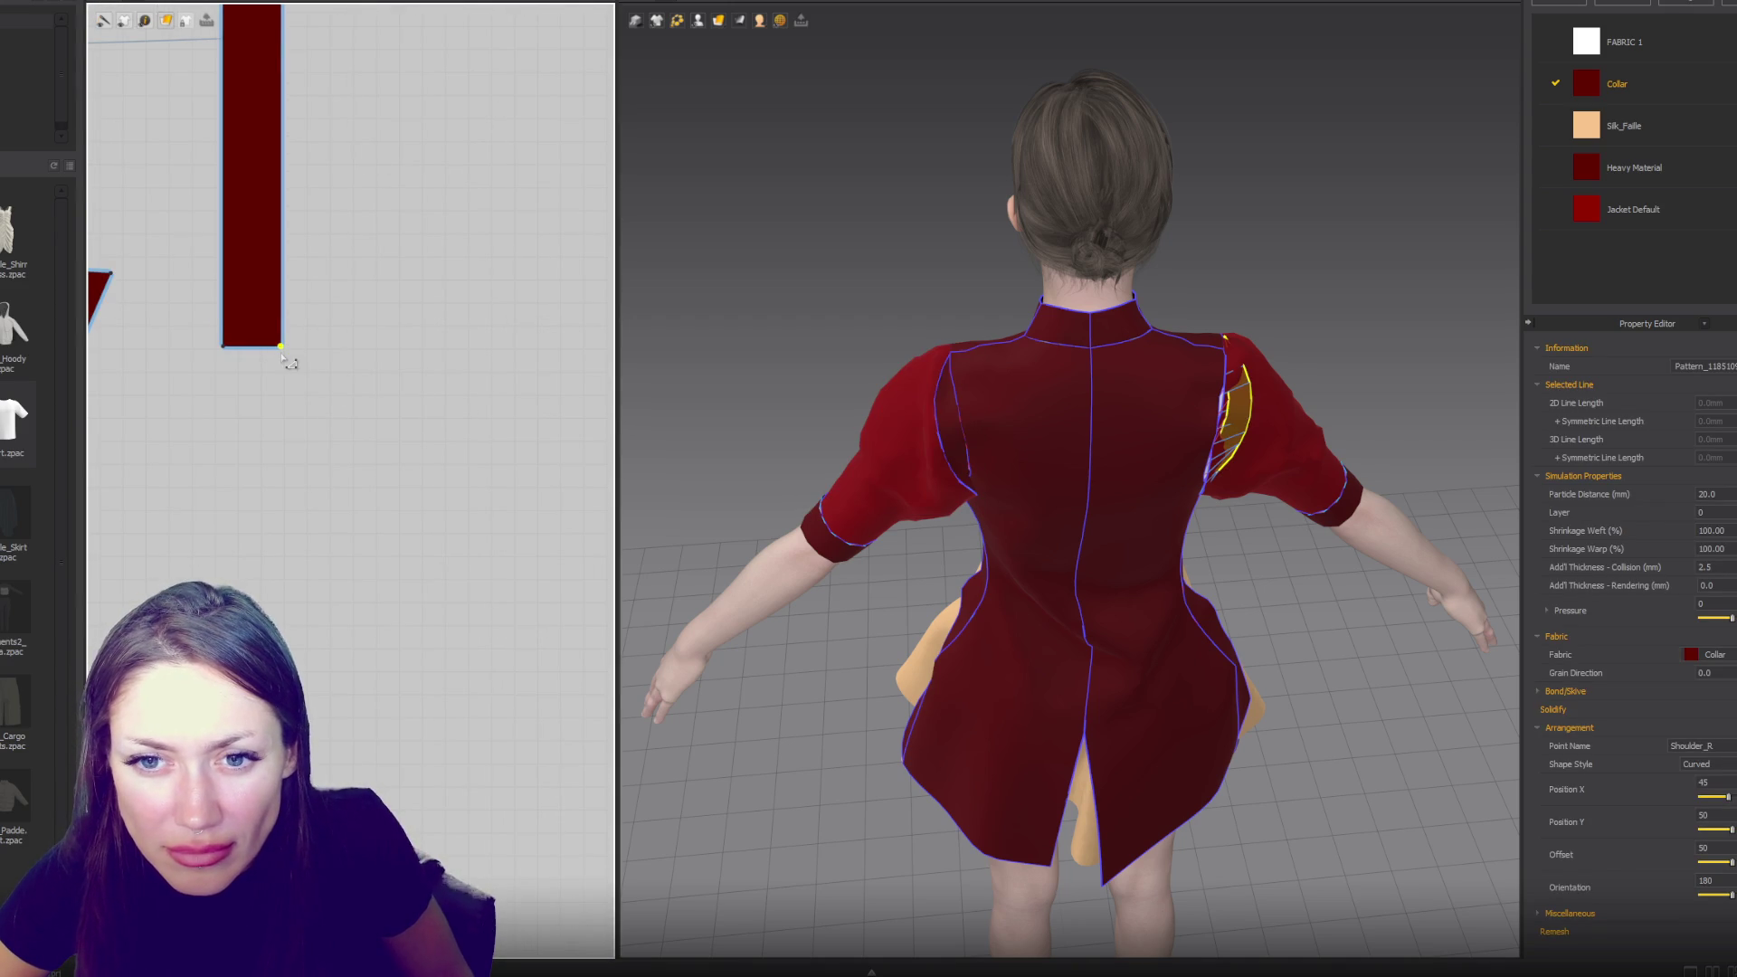
{"action": "left_click_drag", "start_coordinate": [281, 347], "coordinate": [233, 346]}
{"action": "scroll", "coordinate": [260, 472], "scroll_direction": "down", "scroll_amount": 6}
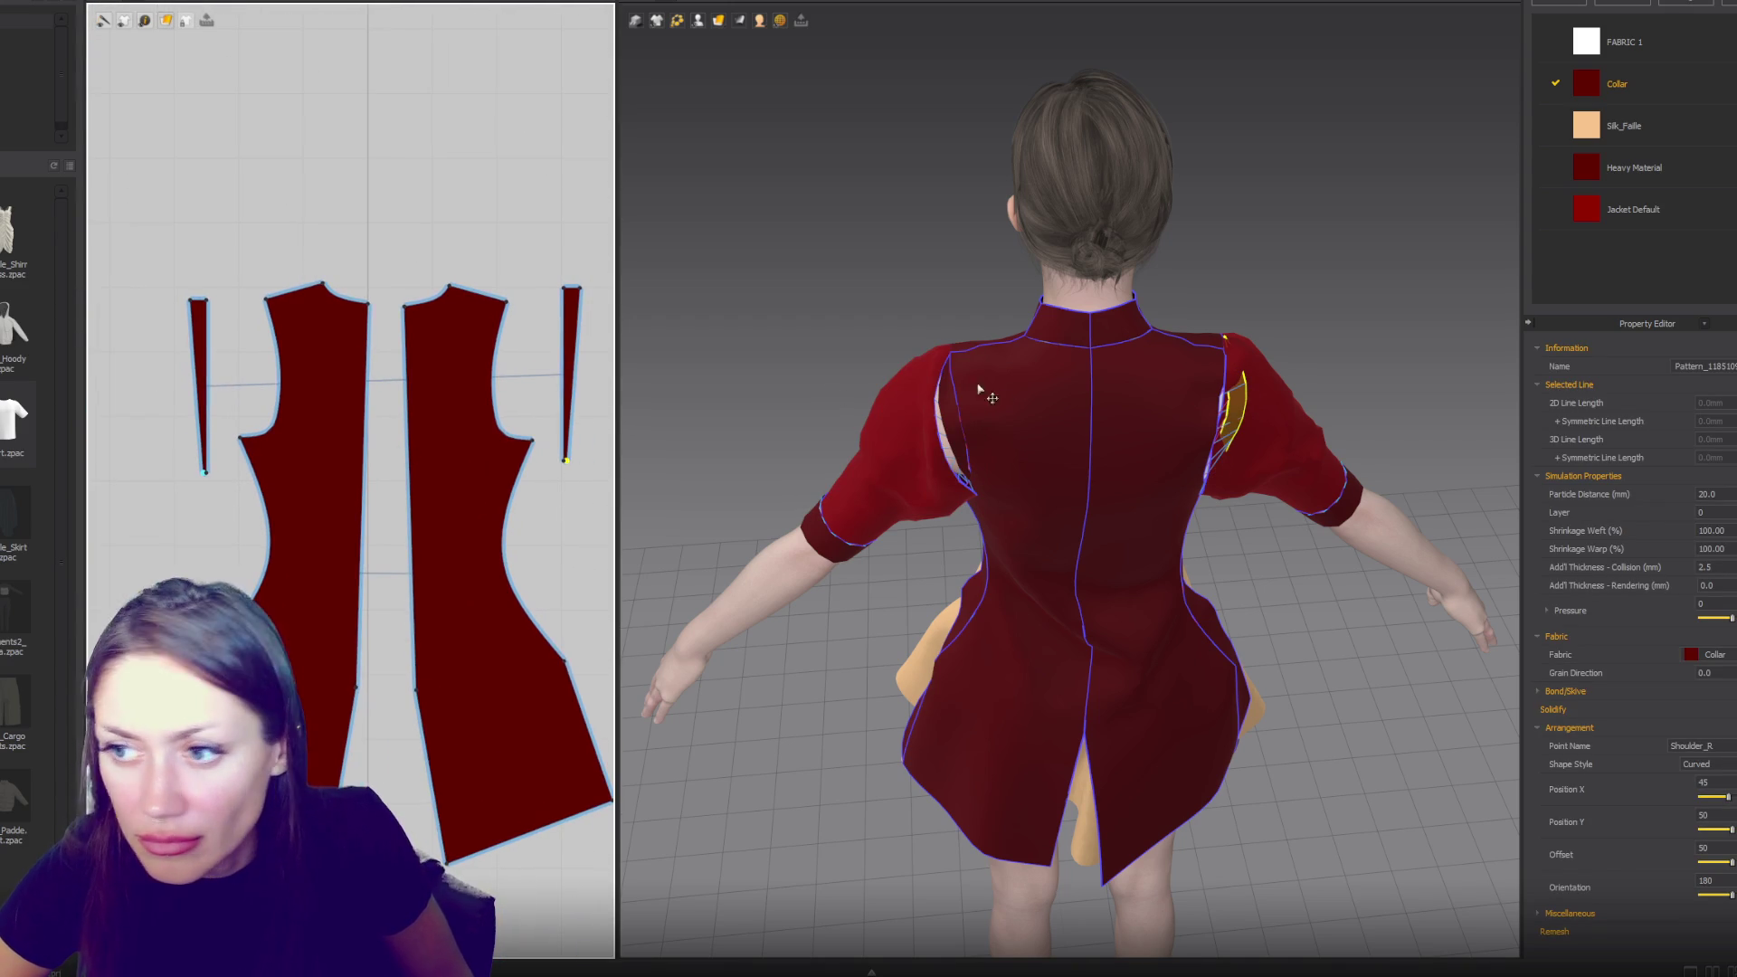
- Simulate the jacket and tug the left sleeve to smooth its drape
{"action": "key", "text": "space"}
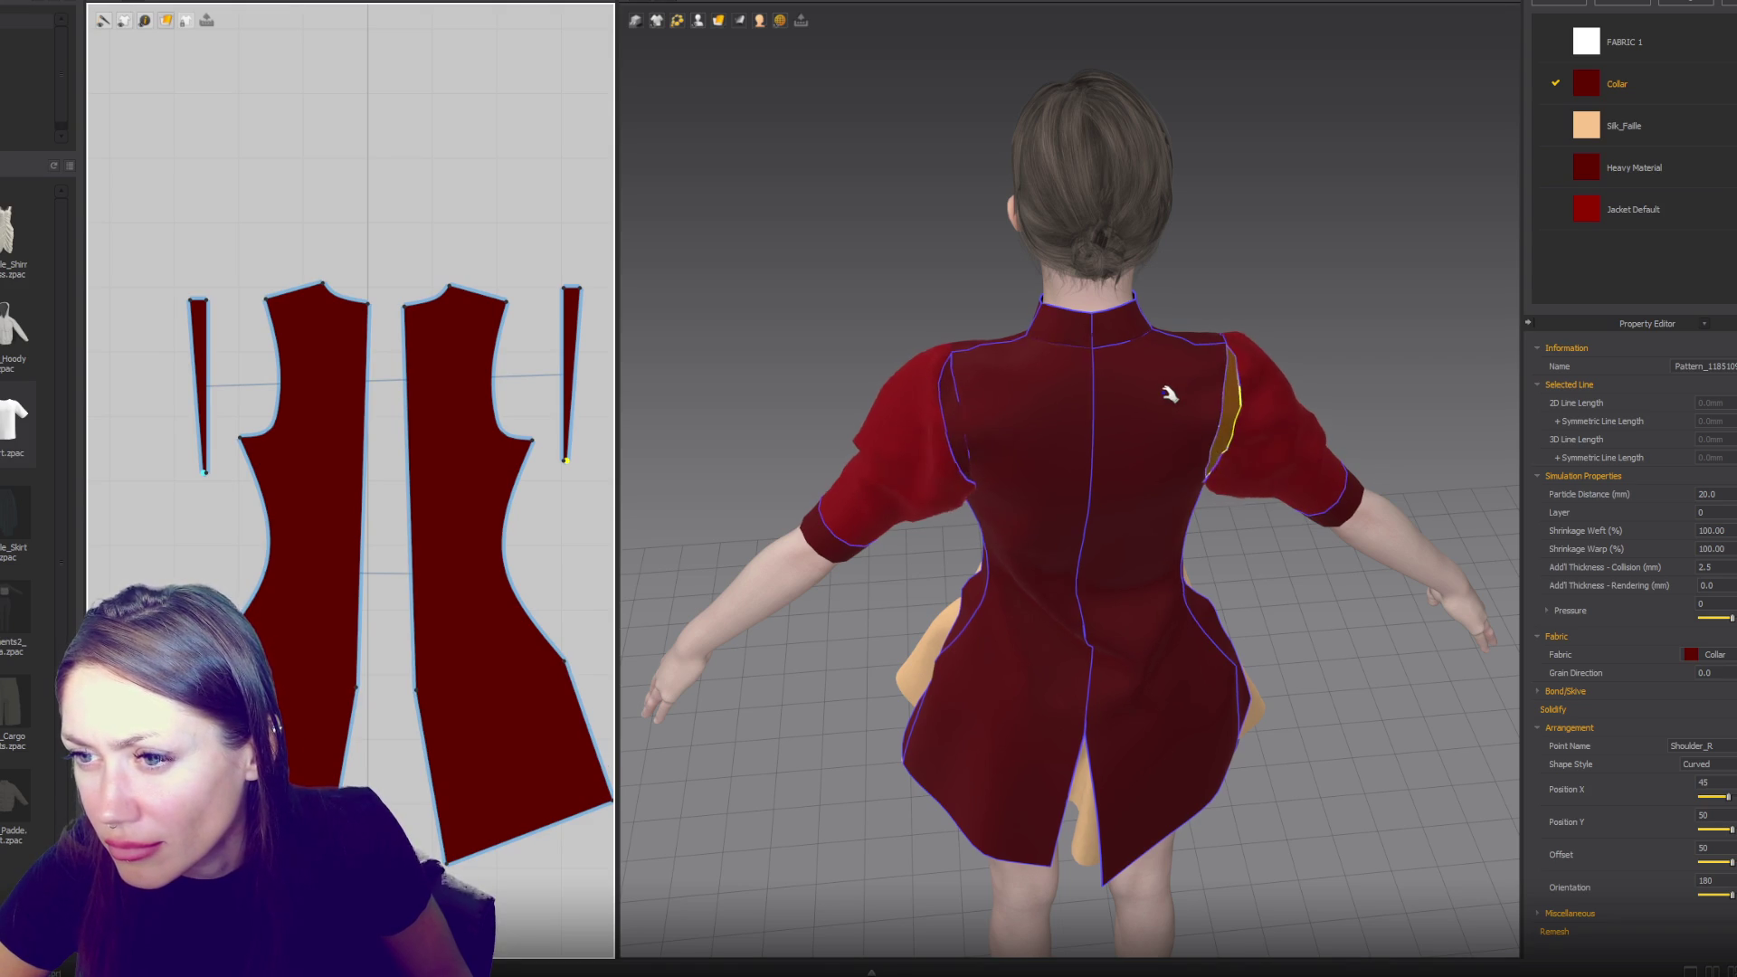
{"action": "scroll", "coordinate": [1167, 394], "scroll_direction": "up", "scroll_amount": 3}
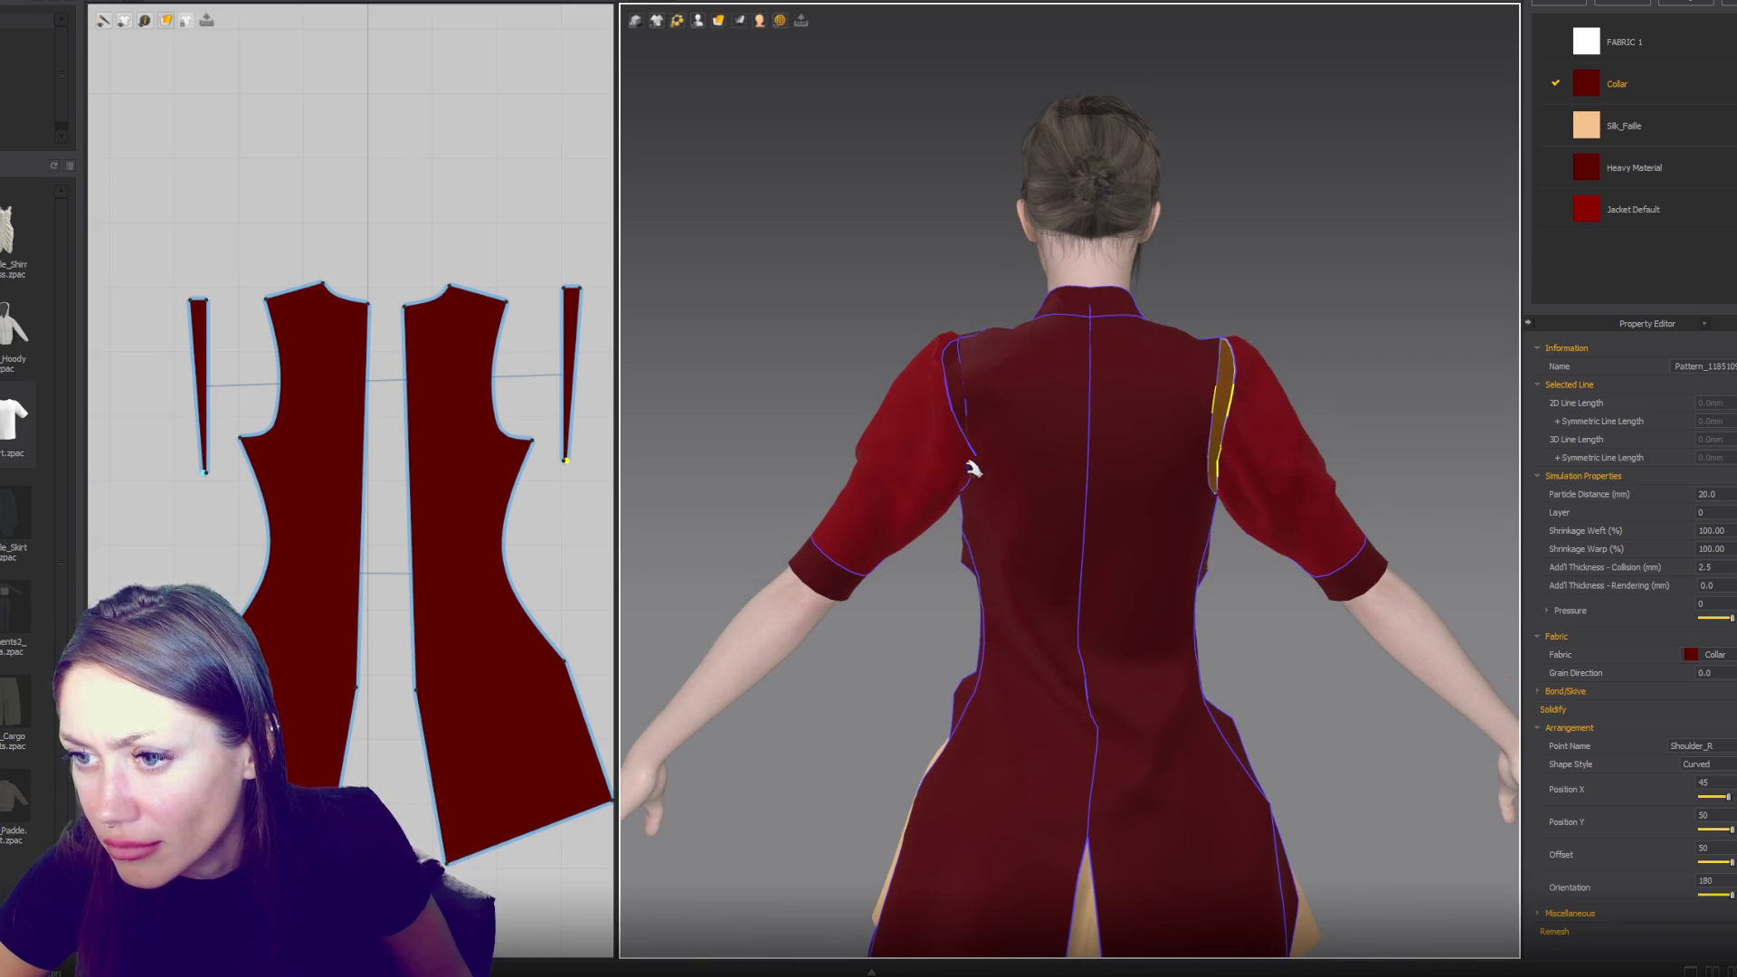
{"action": "left_click", "coordinate": [900, 469]}
{"action": "left_click_drag", "start_coordinate": [869, 502], "coordinate": [769, 497]}
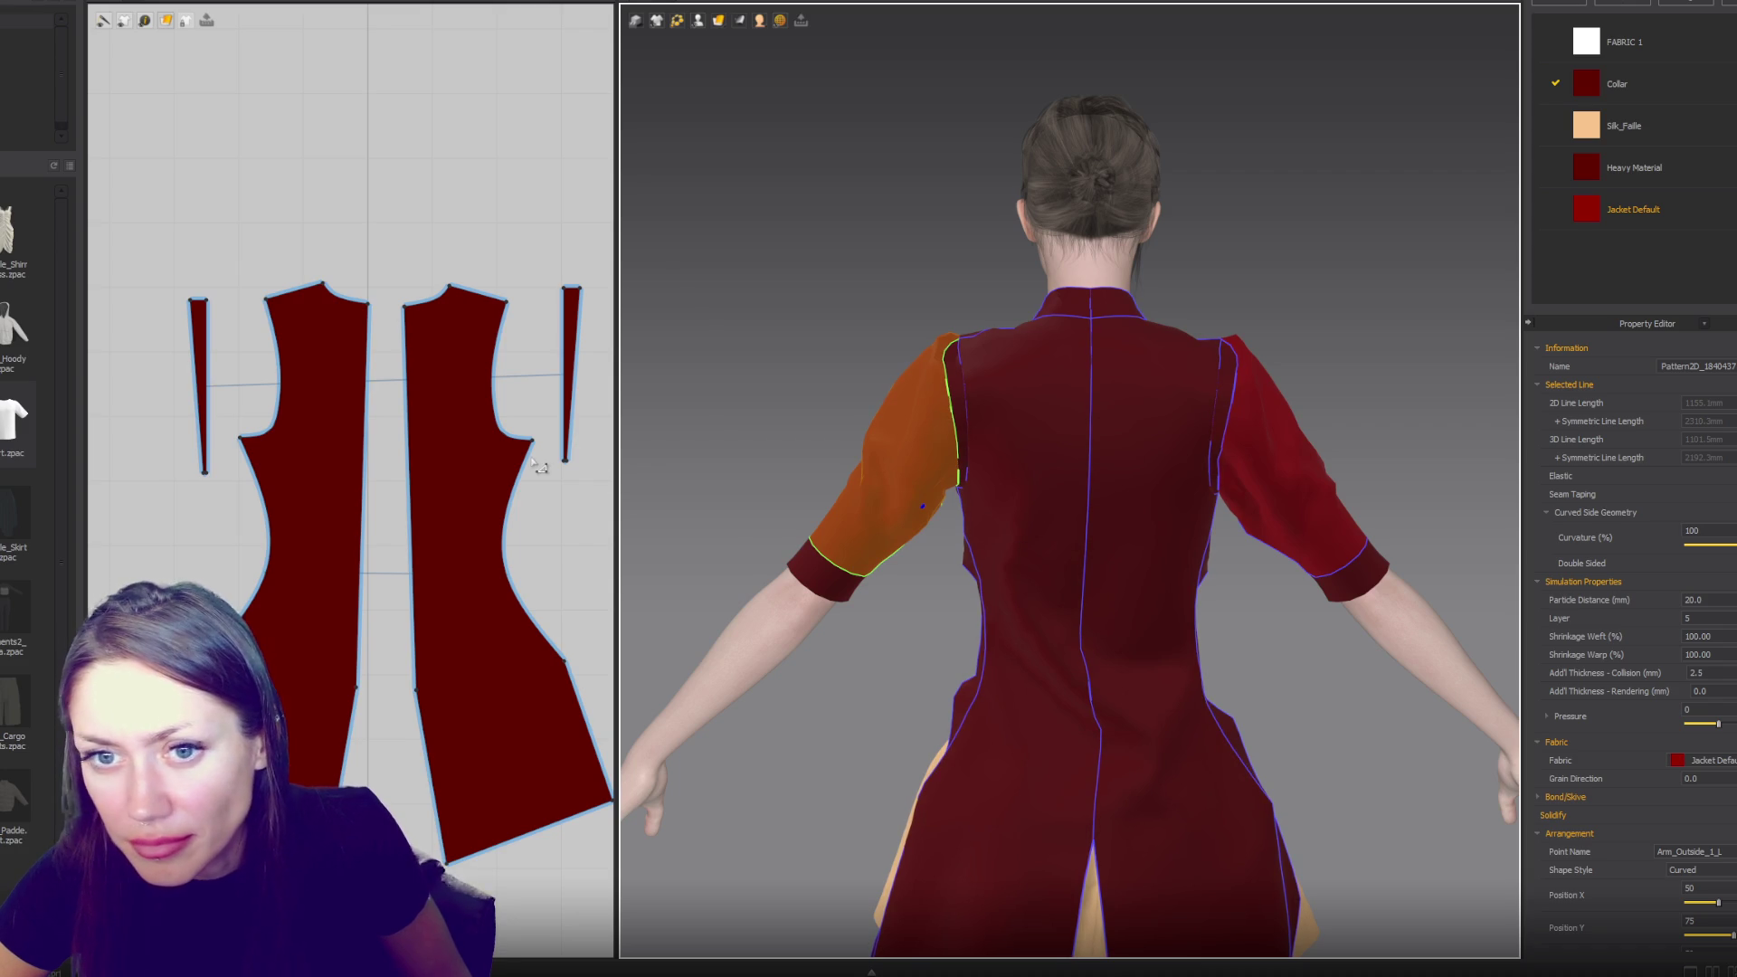
- Create a new narrow piece above the back pieces and narrow it into a thin triangle
{"action": "key", "text": "0"}
{"action": "scroll", "coordinate": [1213, 481], "scroll_direction": "down", "scroll_amount": 2}
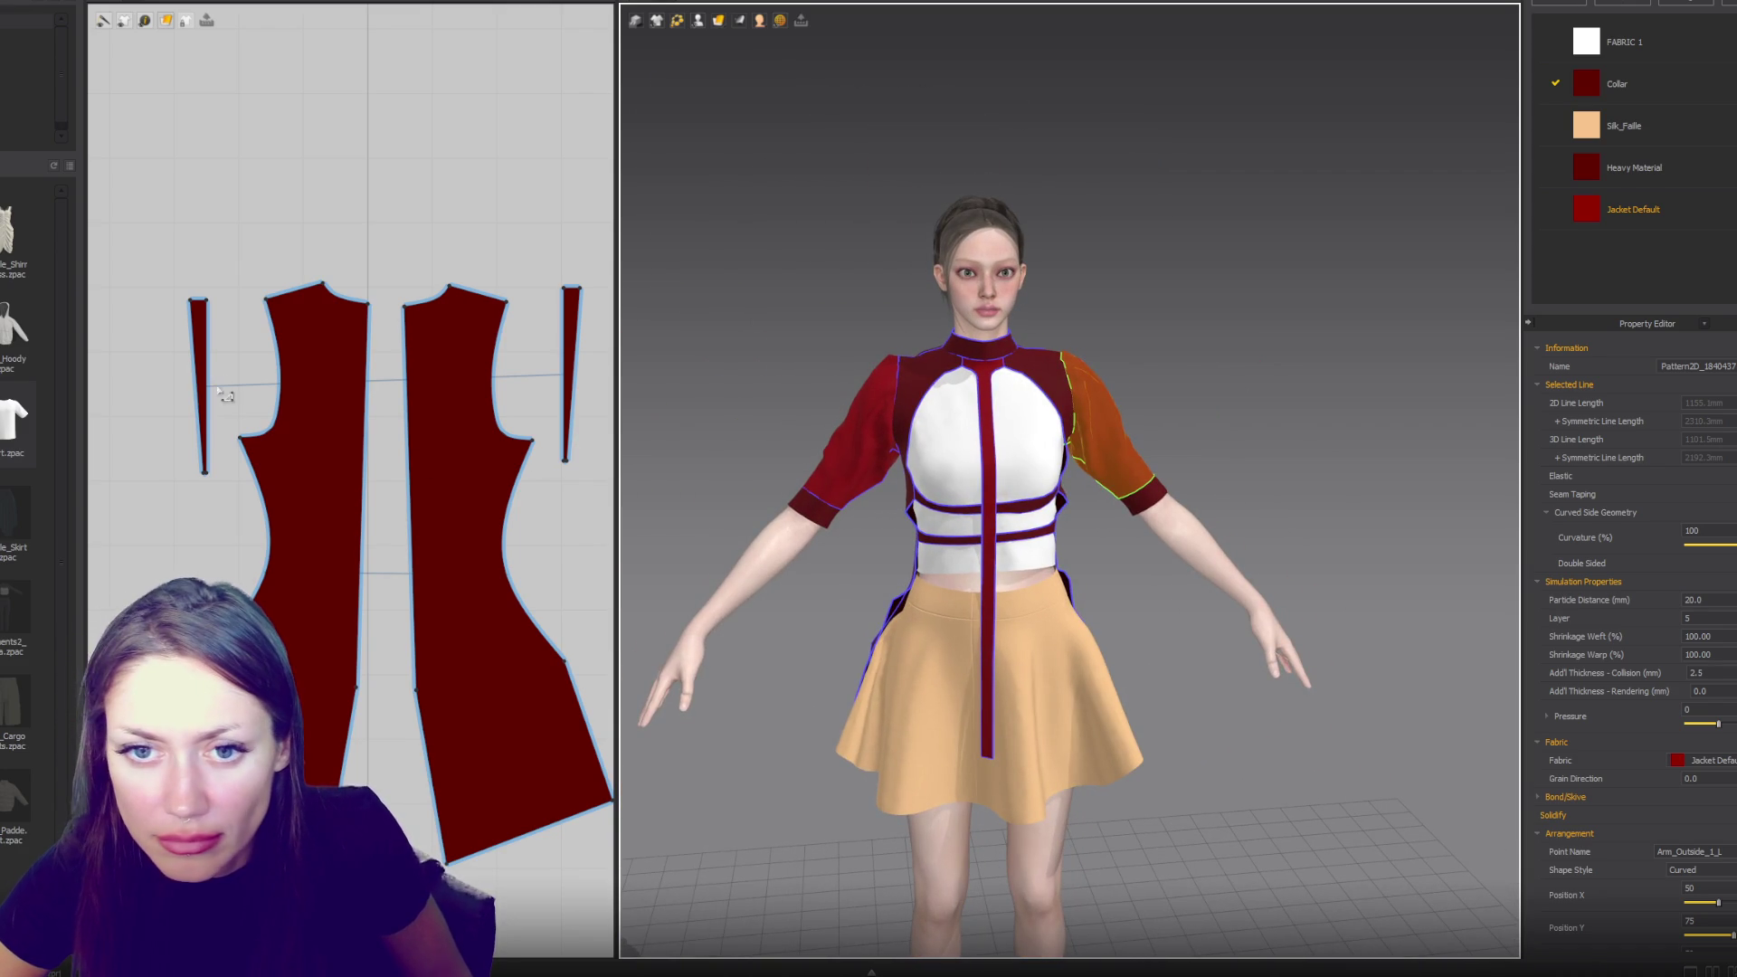
{"action": "left_click", "coordinate": [197, 299]}
{"action": "left_click_drag", "start_coordinate": [198, 299], "coordinate": [189, 151]}
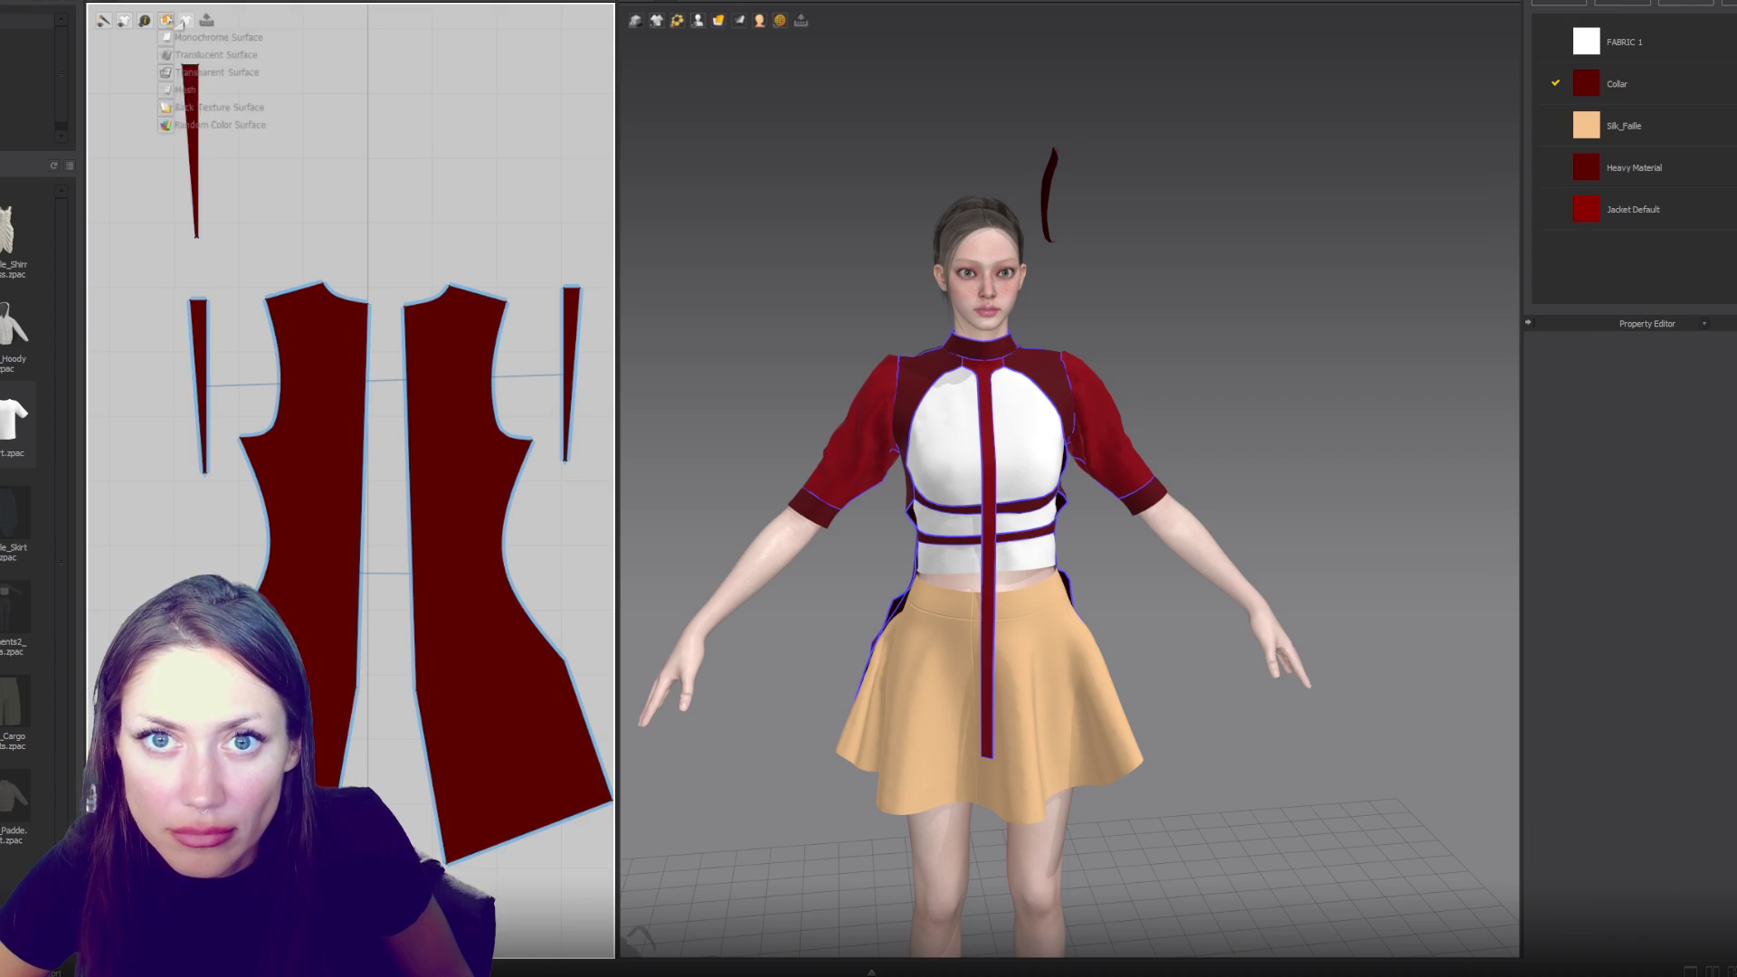
{"action": "left_click", "coordinate": [143, 20]}
{"action": "left_click", "coordinate": [197, 120]}
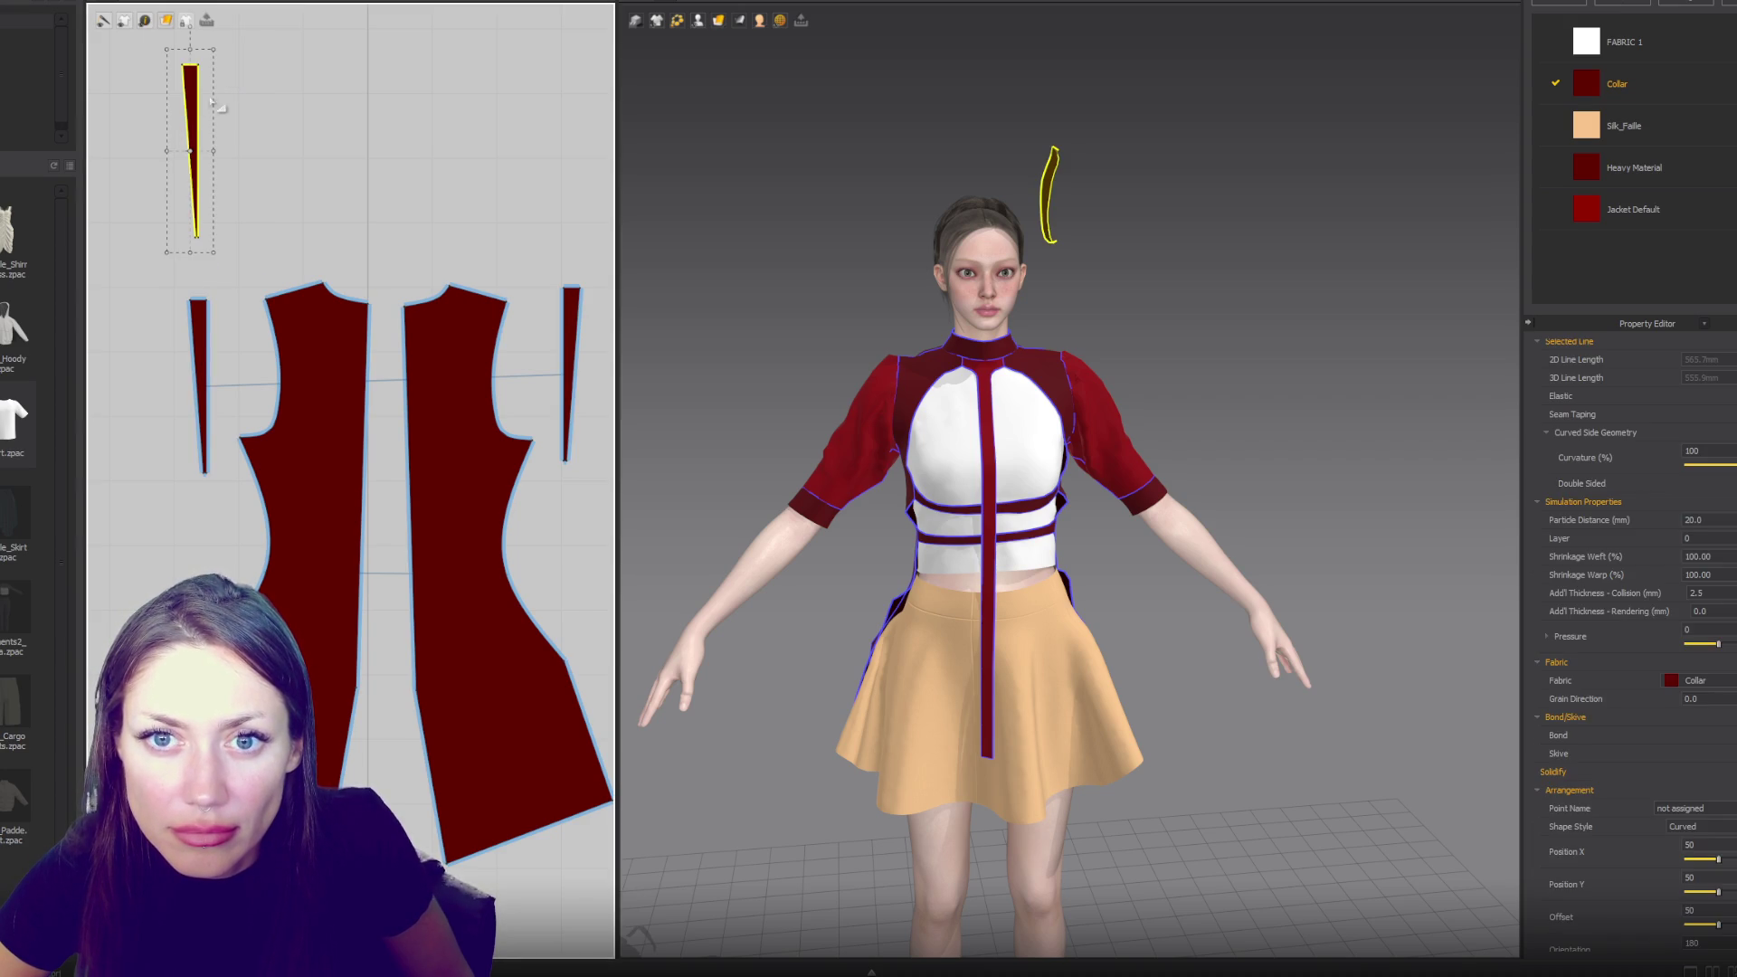
{"action": "scroll", "coordinate": [237, 88], "scroll_direction": "down", "scroll_amount": 2}
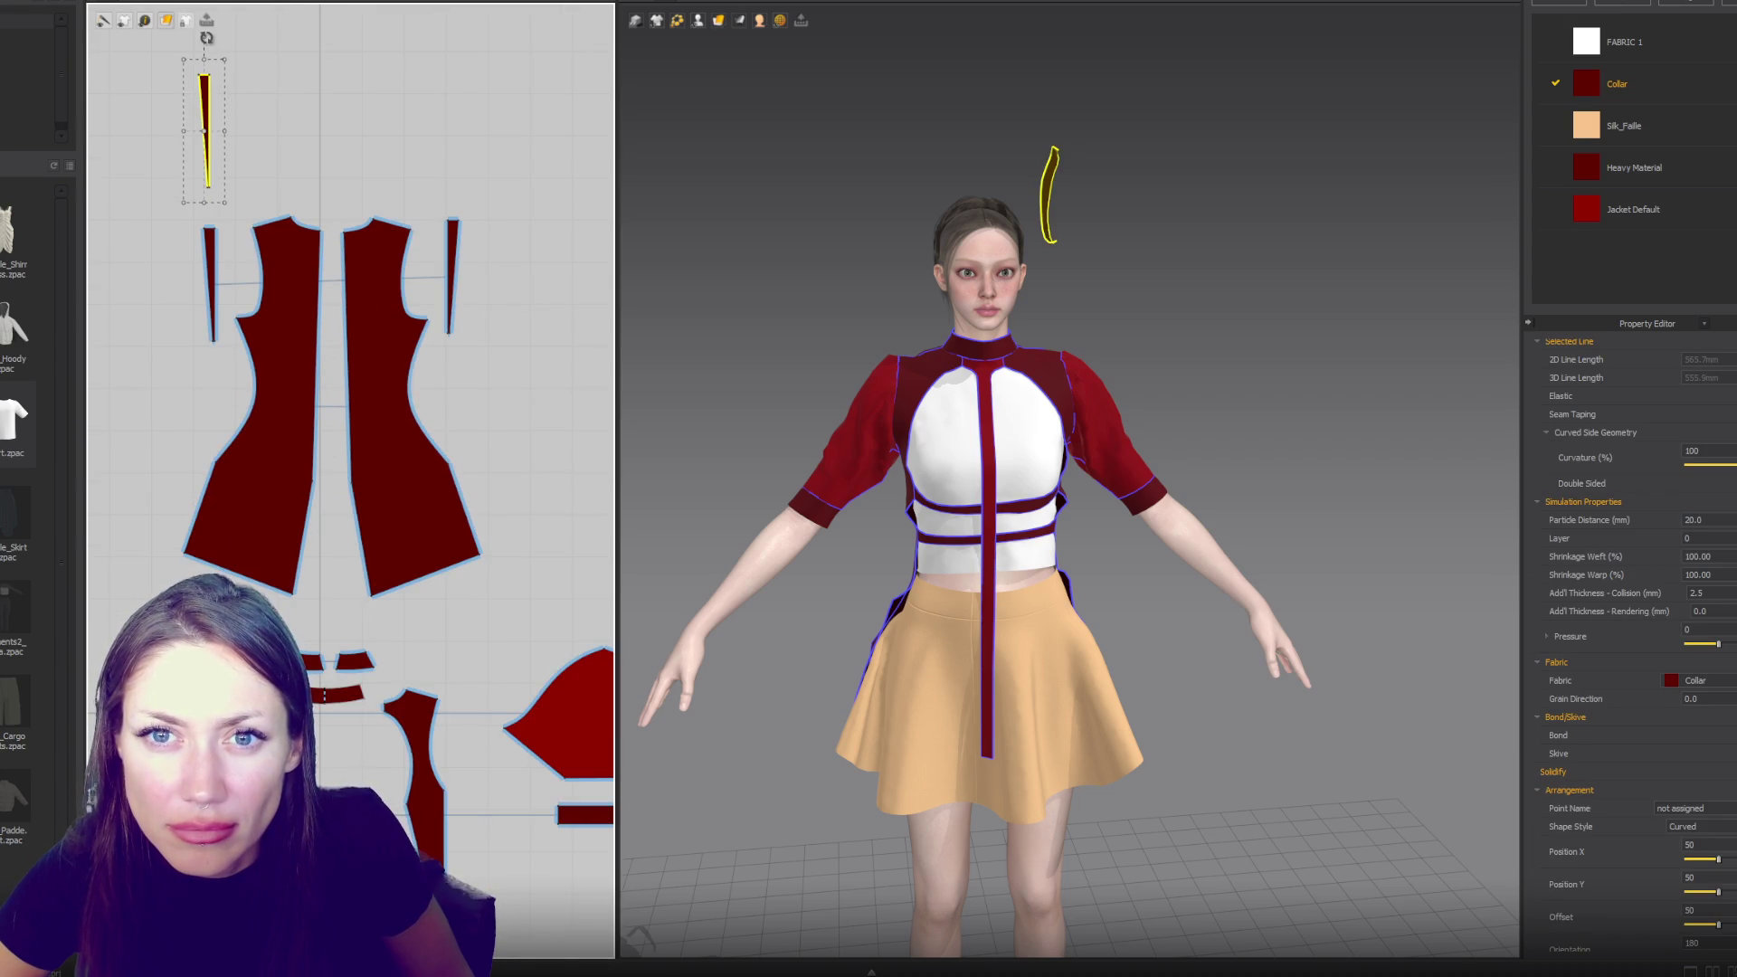
{"action": "left_click_drag", "start_coordinate": [199, 194], "coordinate": [200, 193]}
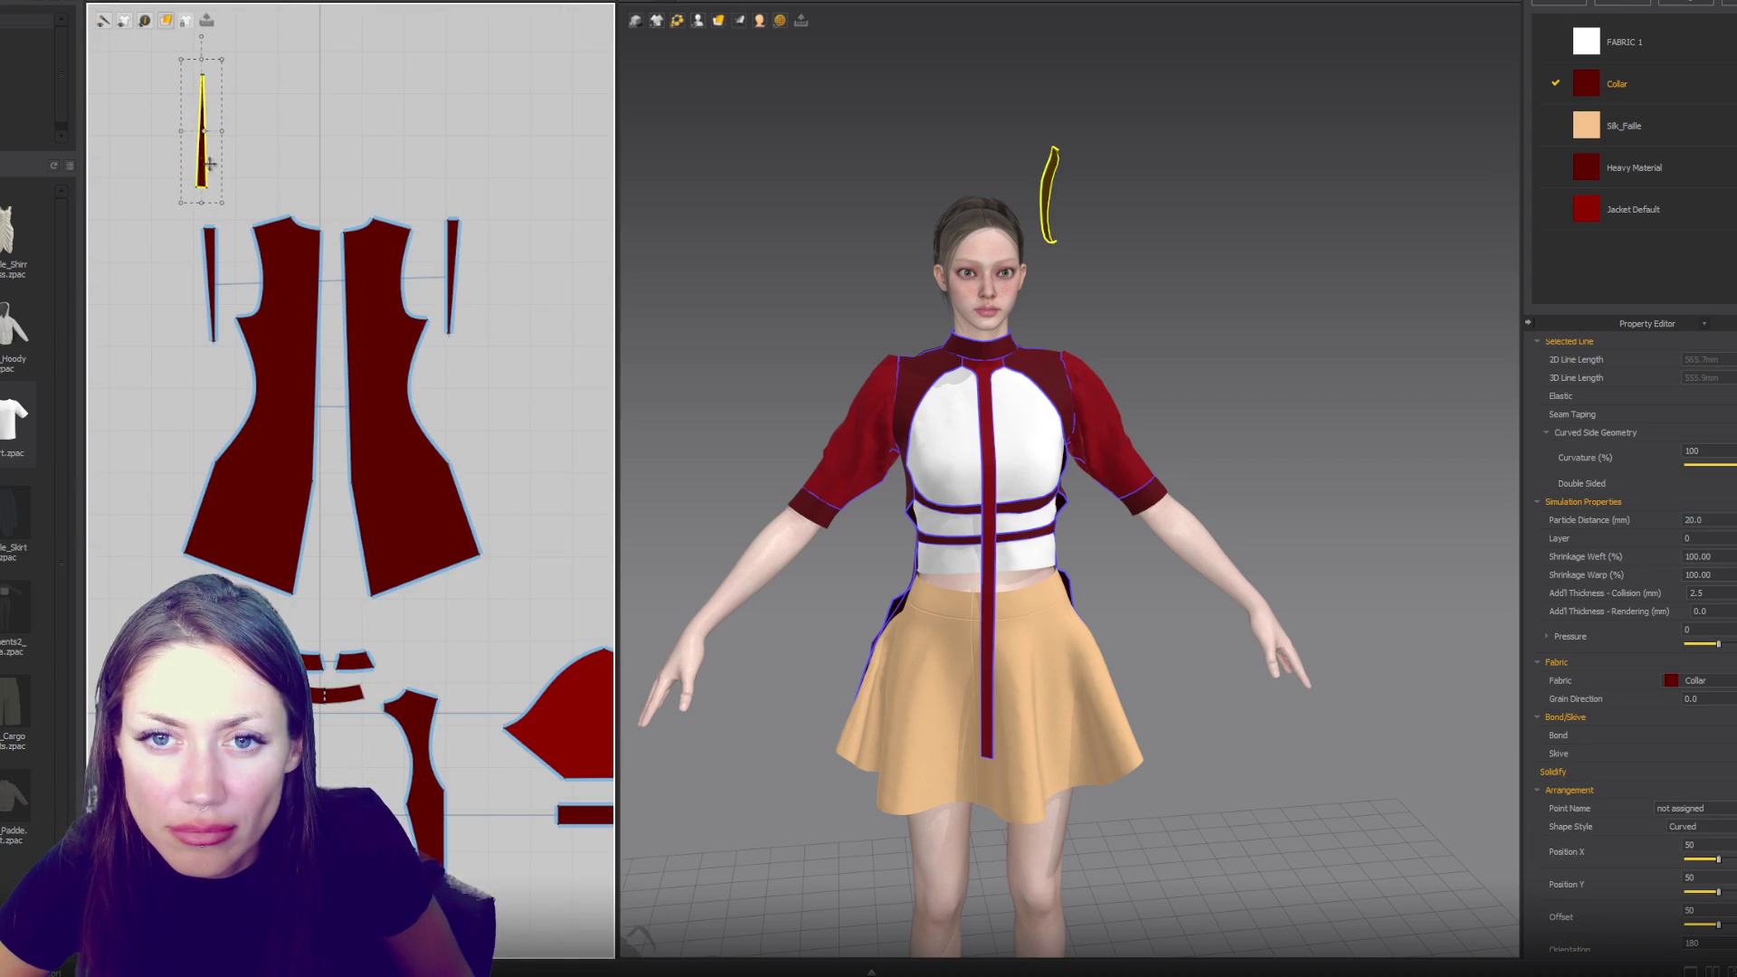
- Sew an edge of the thin triangular piece and reselect it among the overlapping pieces
{"action": "key", "text": "z"}
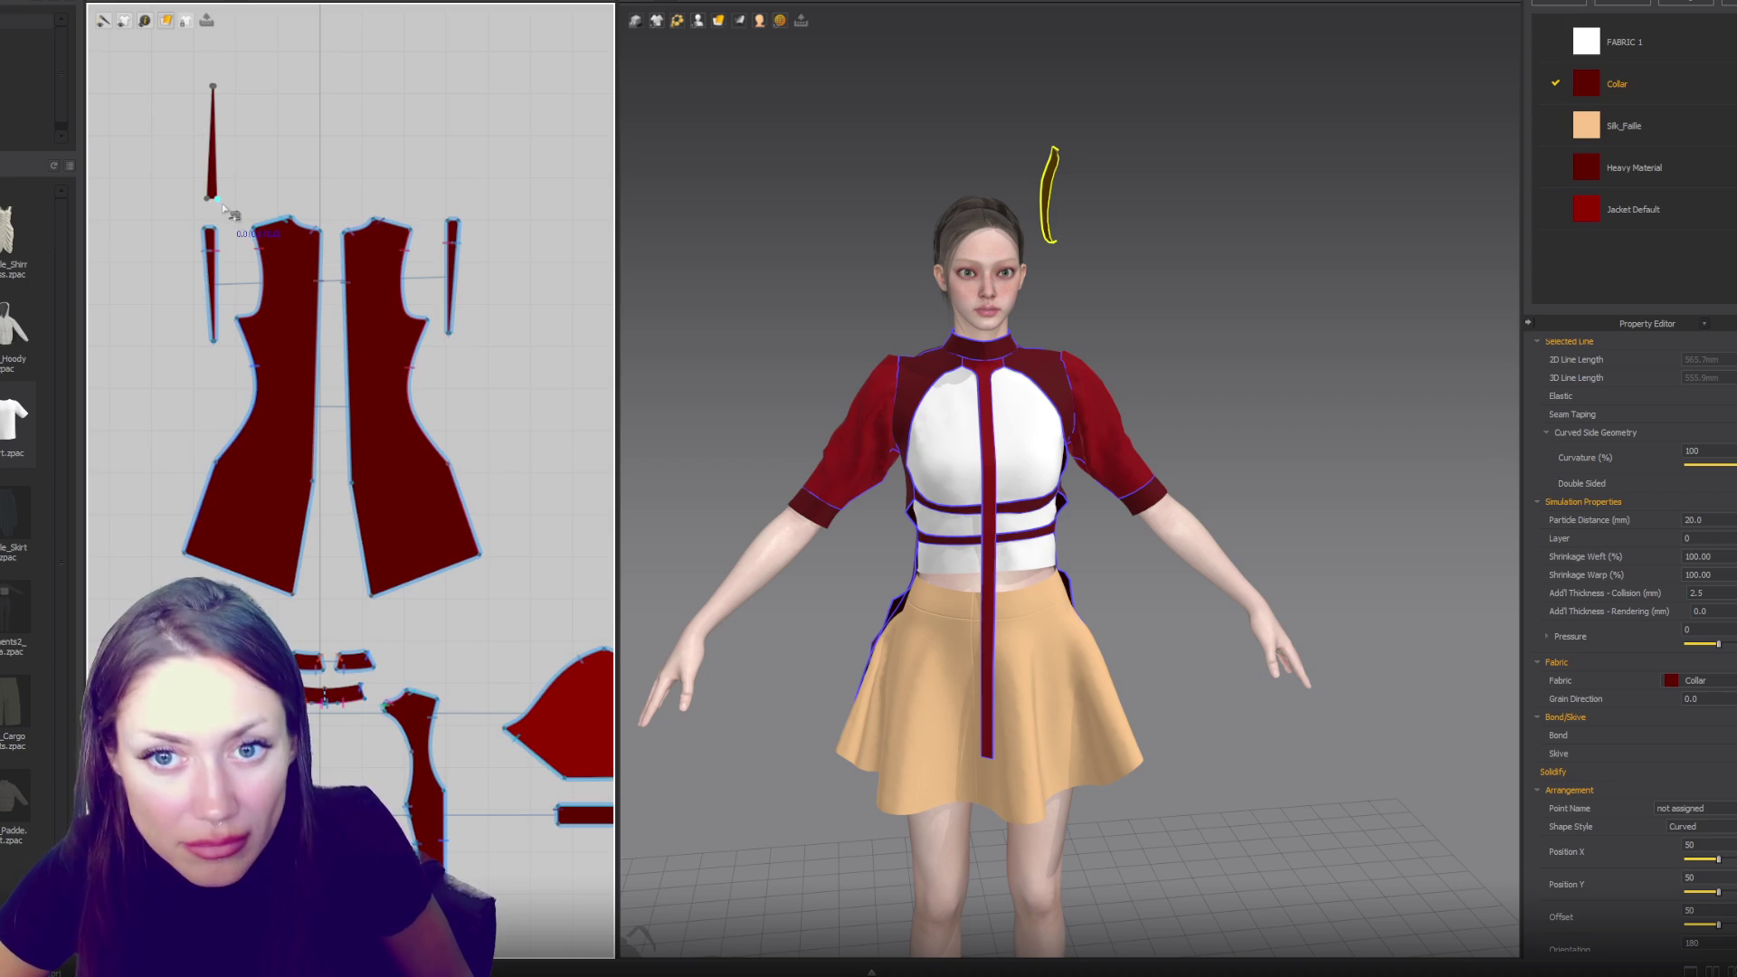
{"action": "left_click", "coordinate": [208, 231]}
{"action": "left_click", "coordinate": [207, 197]}
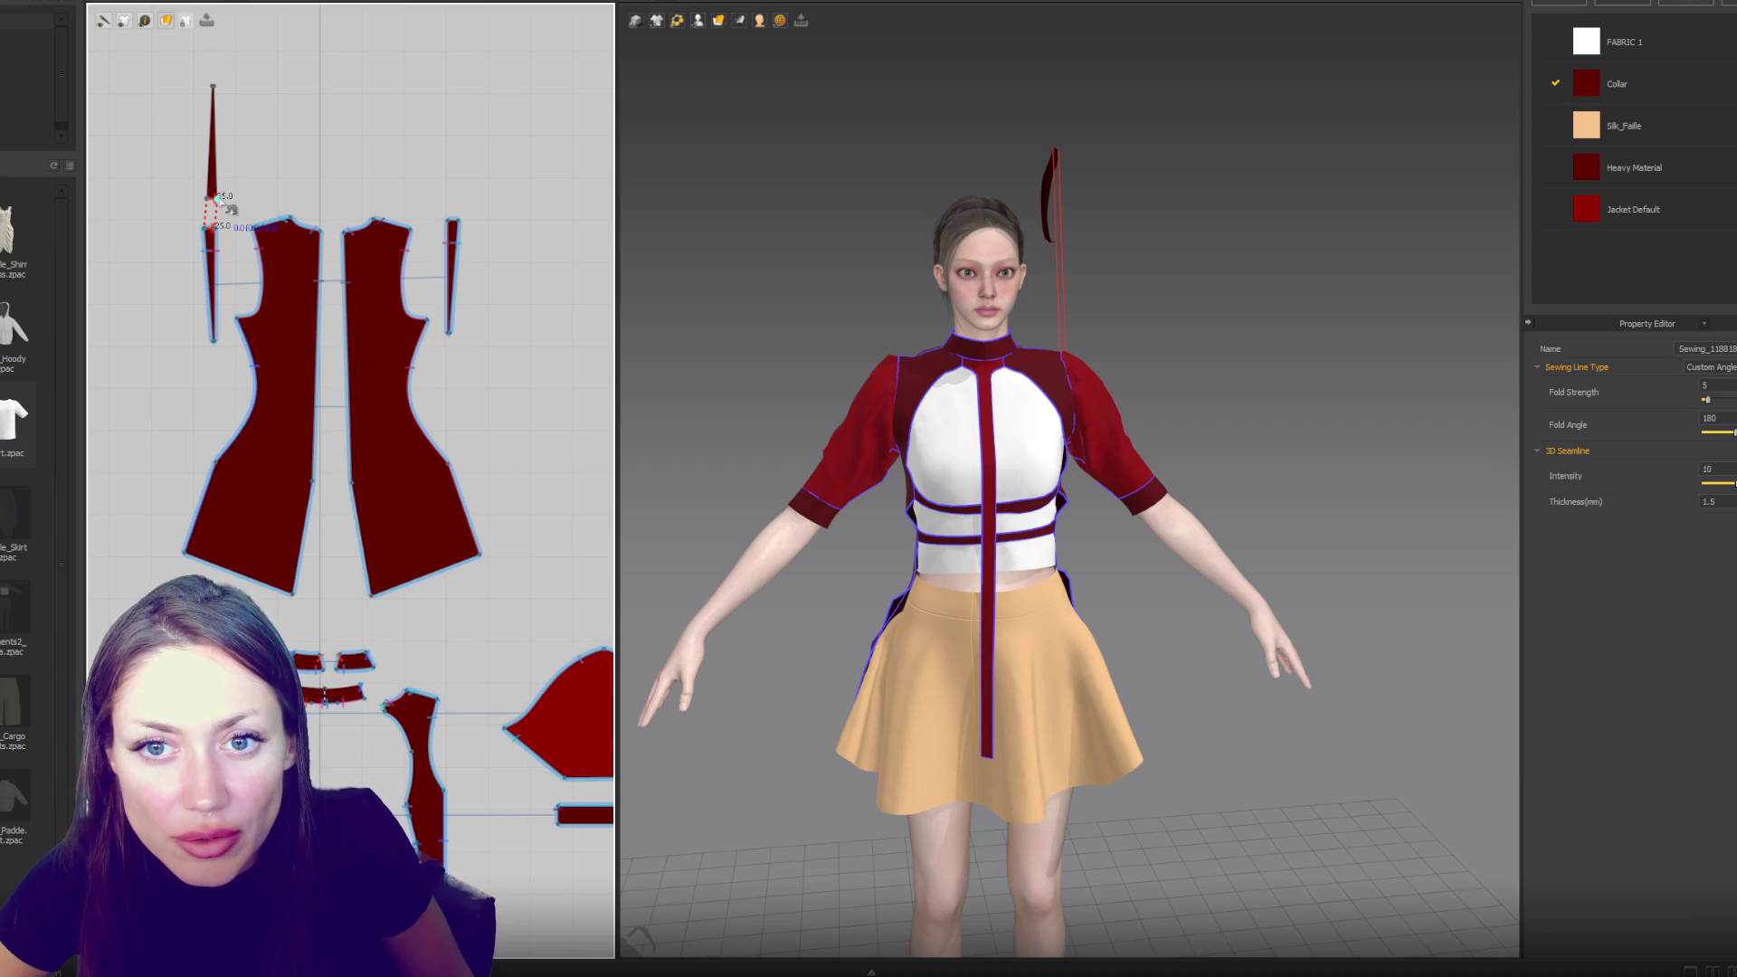
{"action": "left_click", "coordinate": [213, 181]}
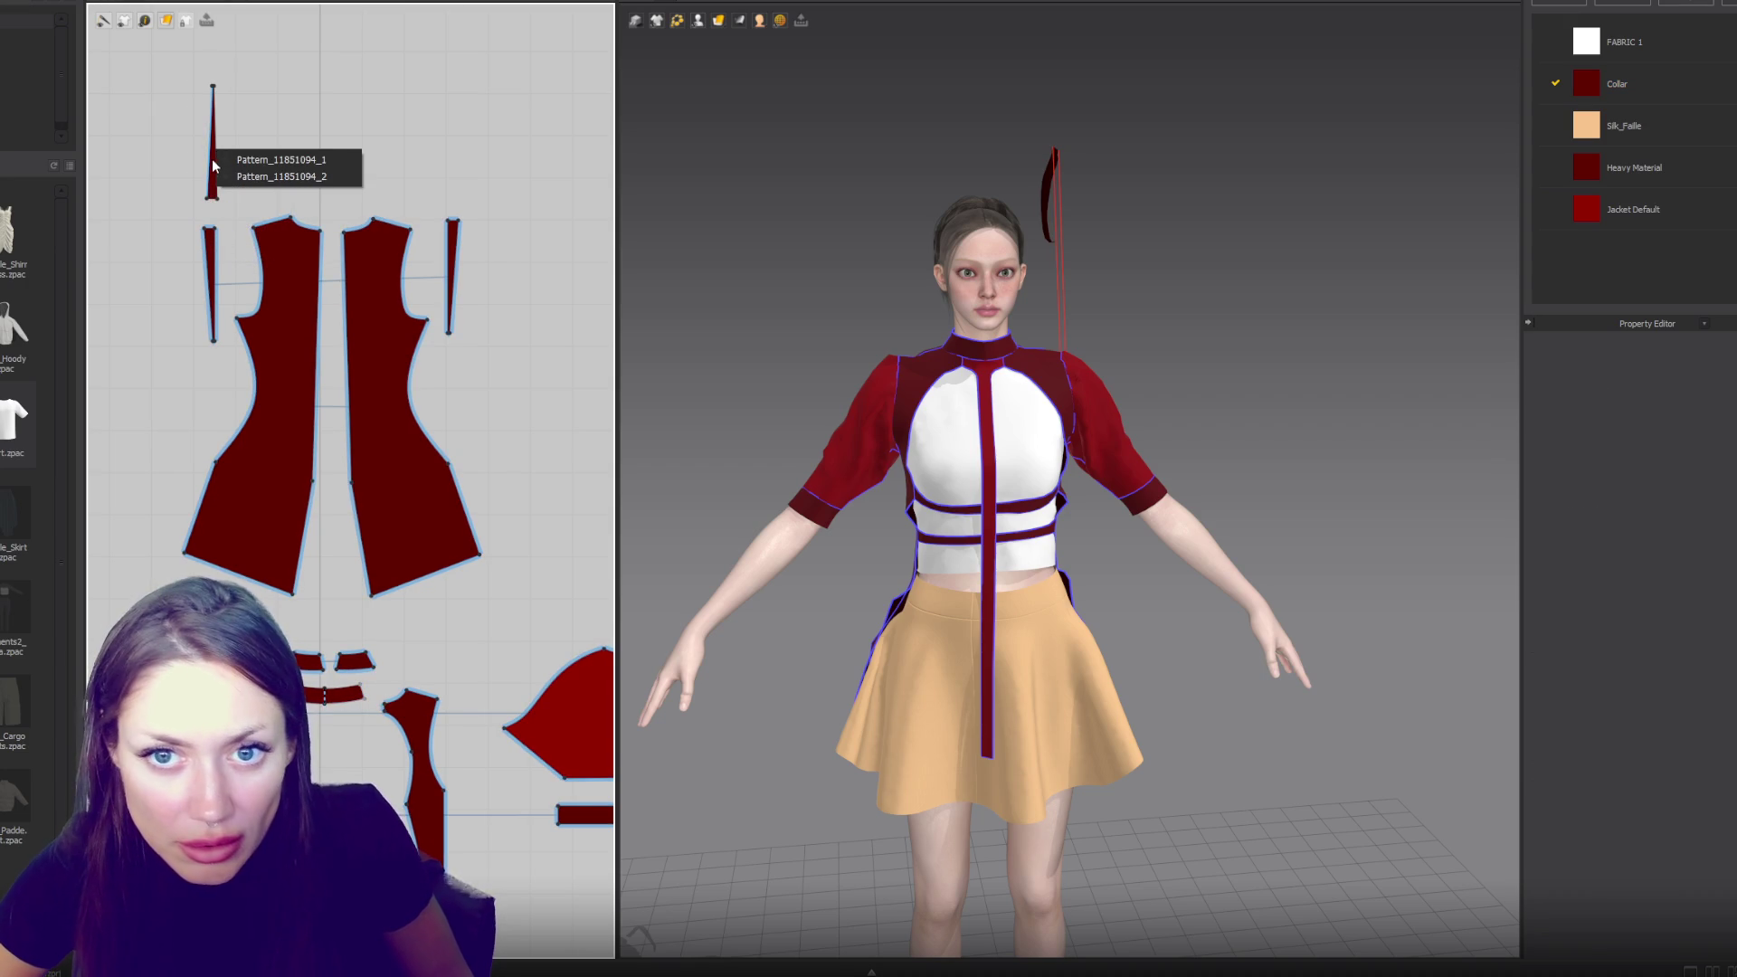
{"action": "left_click", "coordinate": [105, 19]}
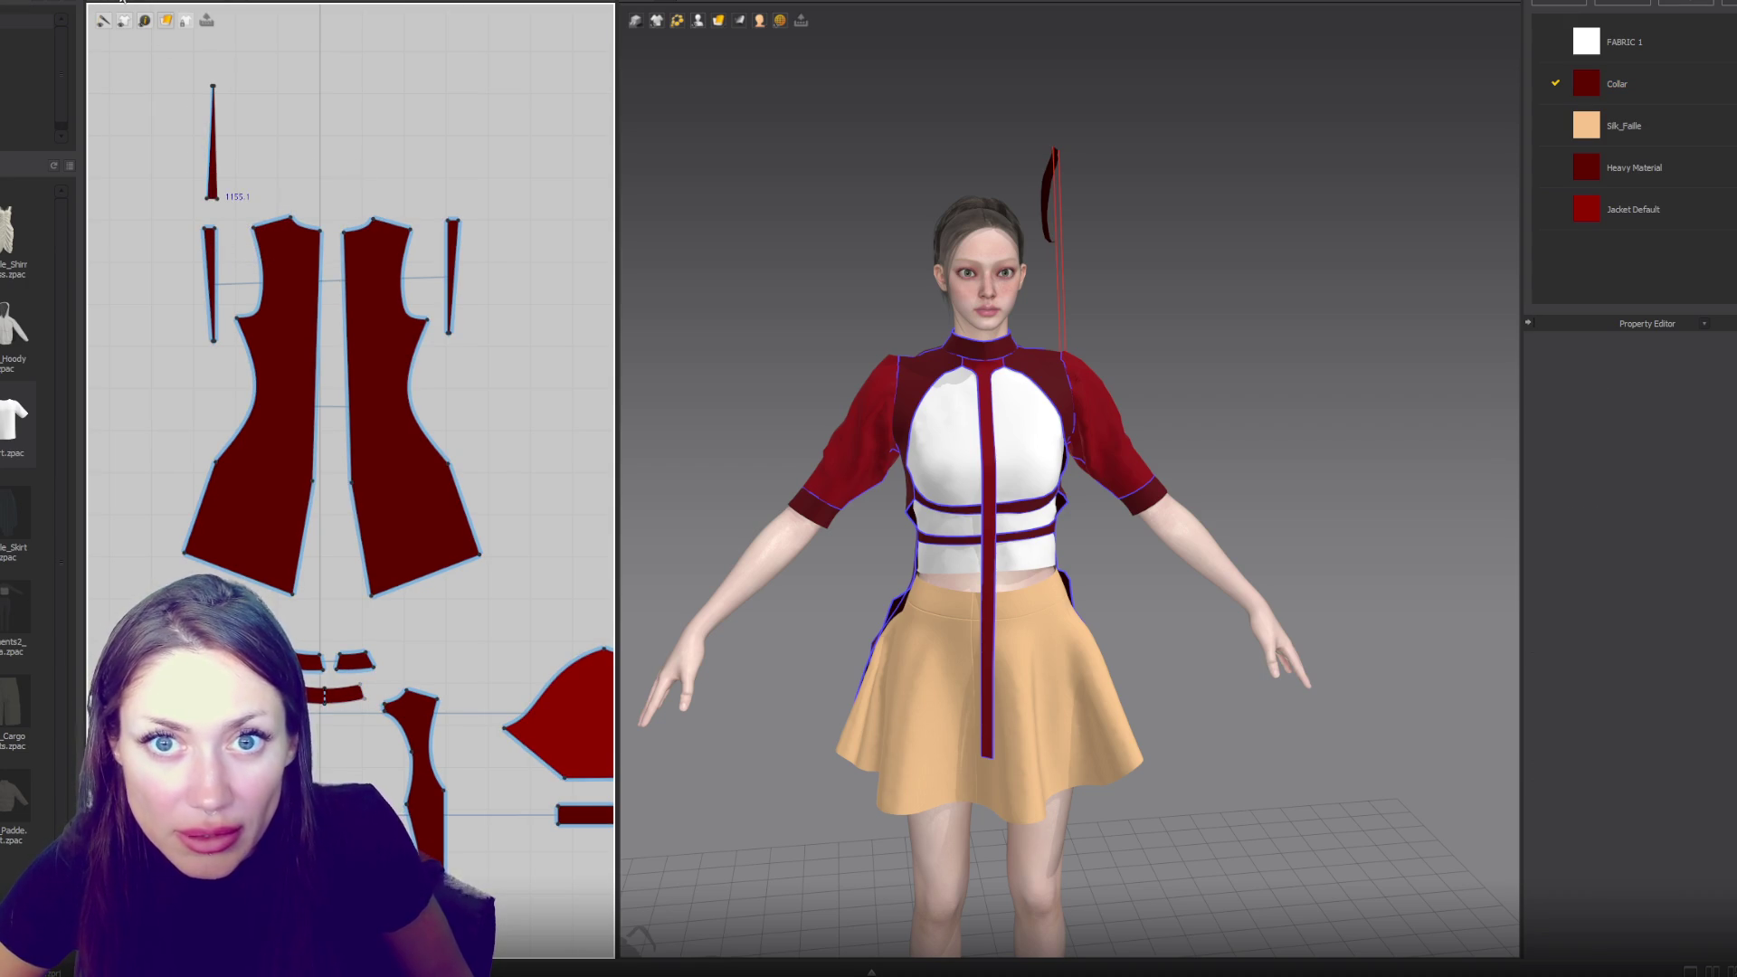
{"action": "left_click", "coordinate": [216, 185]}
- Sew the triangle's top corner seam to the Body_Side_L panel's edge
{"action": "mouse_move", "coordinate": [1194, 257]}
{"action": "right_mouse_down"}
{"action": "mouse_move", "coordinate": [1082, 283]}
{"action": "mouse_move", "coordinate": [1213, 268]}
{"action": "right_mouse_up"}
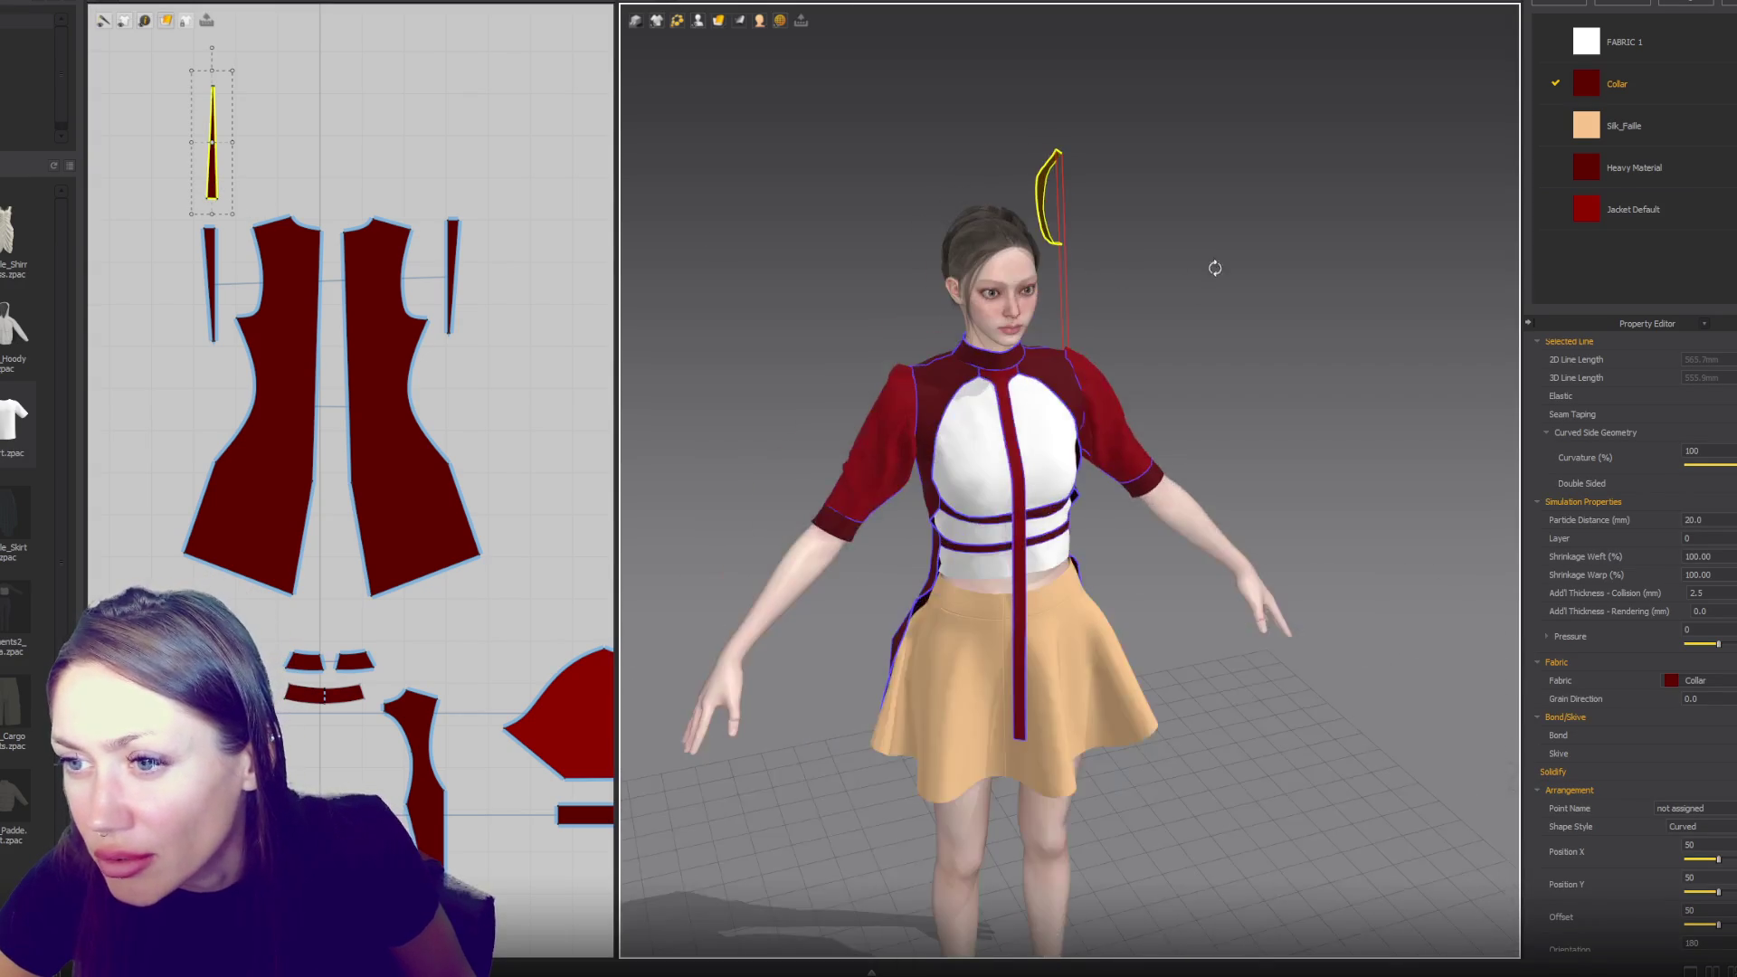
{"action": "scroll", "coordinate": [1213, 268], "scroll_direction": "up", "scroll_amount": 5}
{"action": "left_click", "coordinate": [1008, 275]}
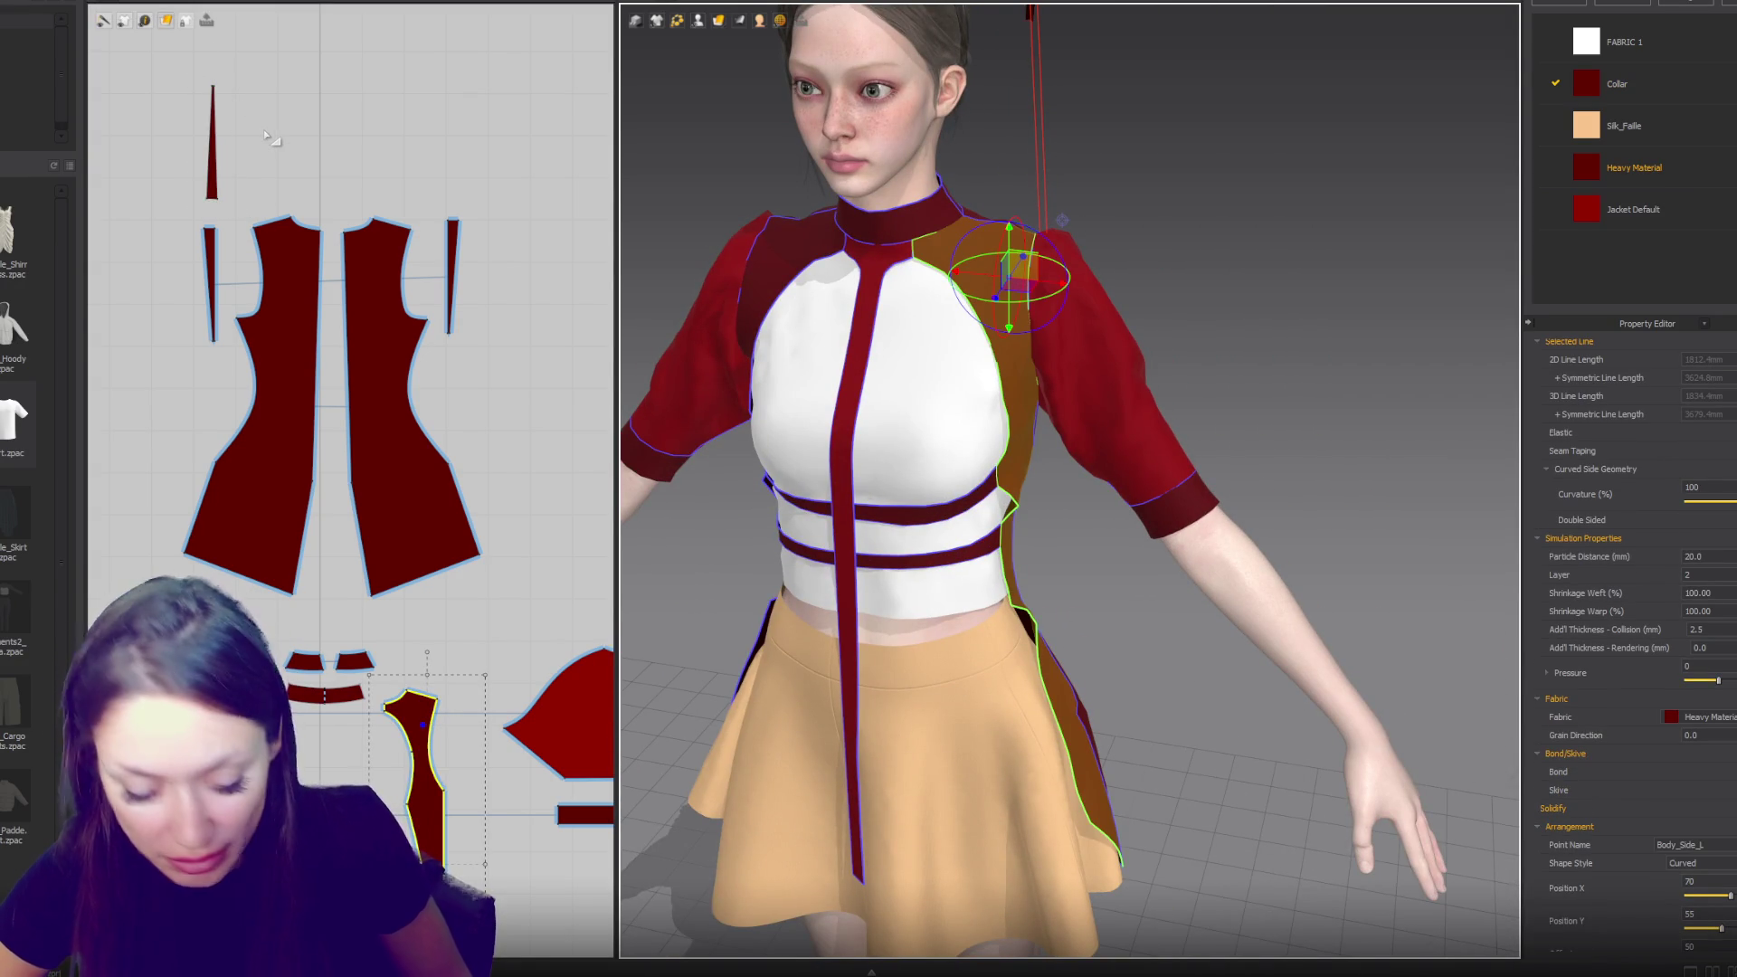
{"action": "left_click", "coordinate": [259, 176]}
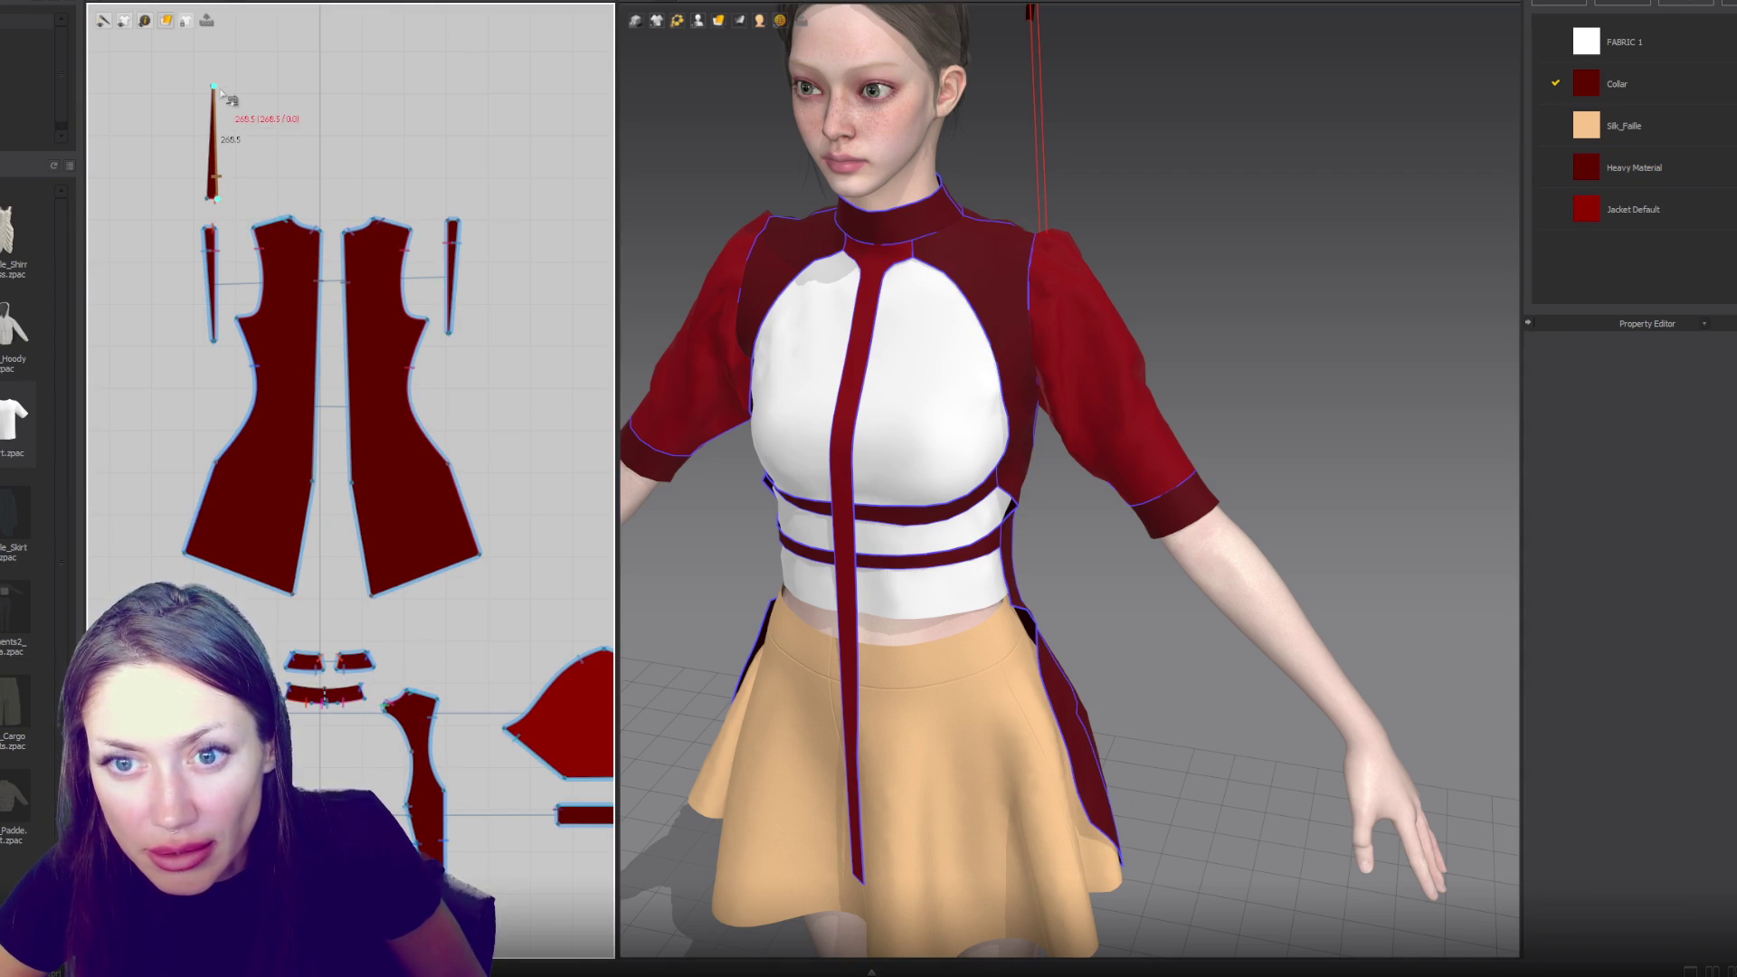
{"action": "left_click", "coordinate": [439, 701]}
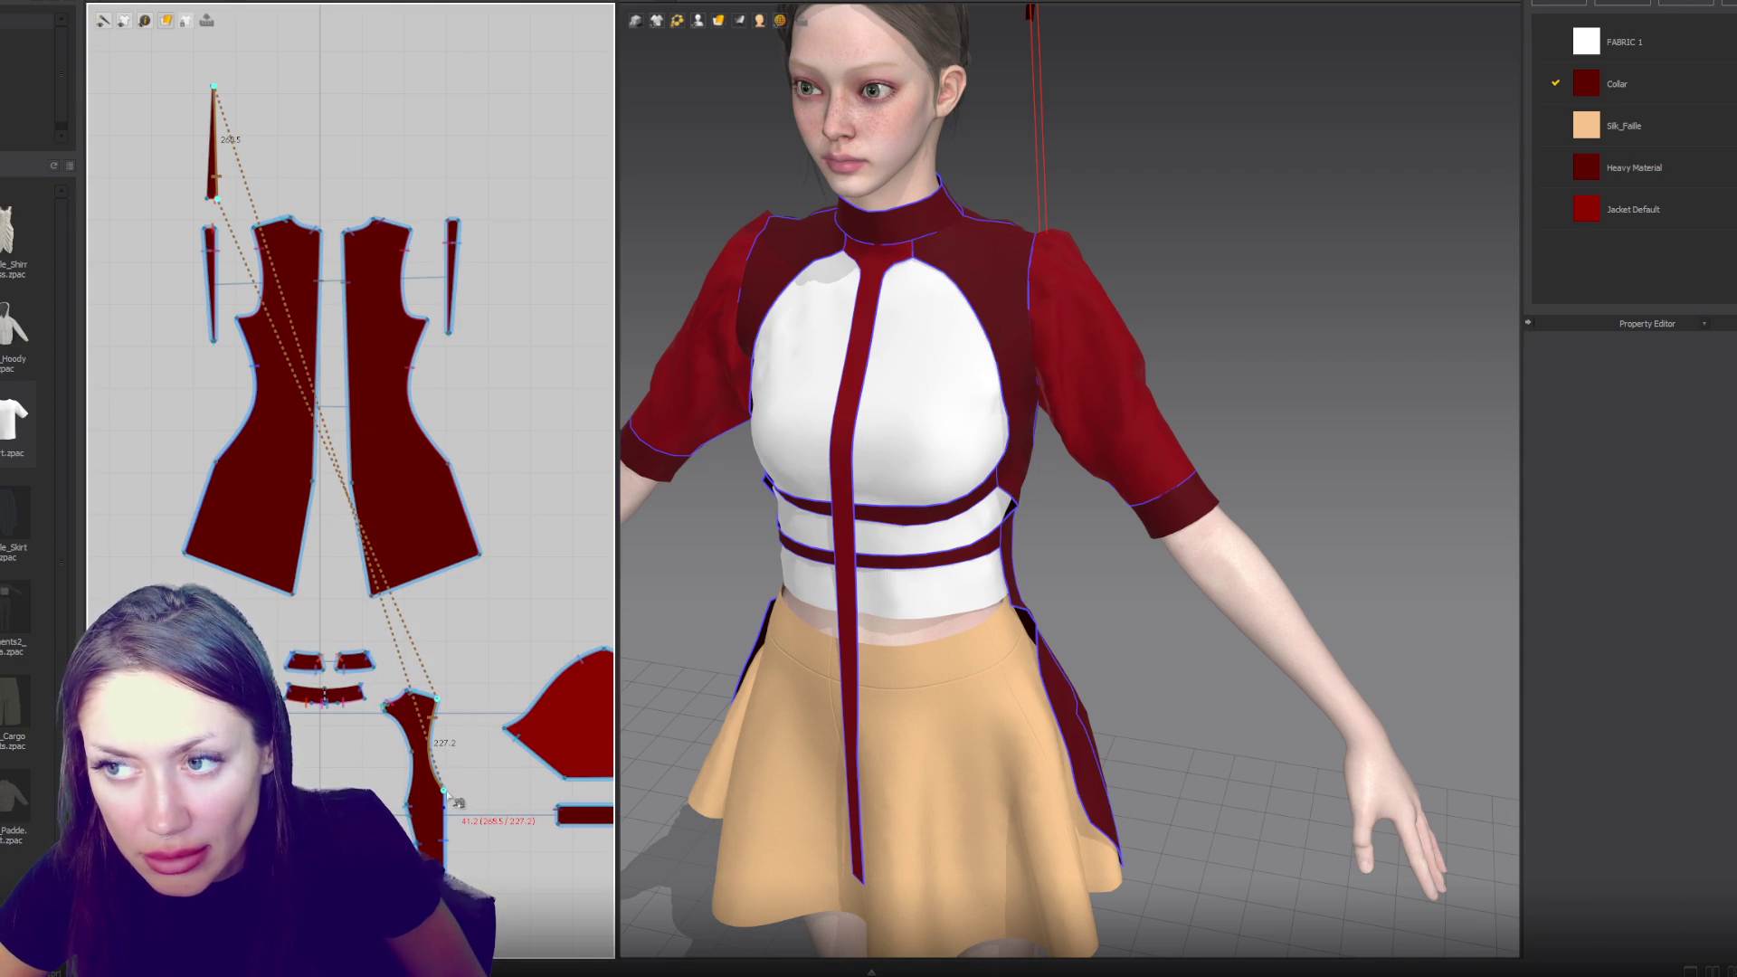
{"action": "left_click", "coordinate": [444, 792]}
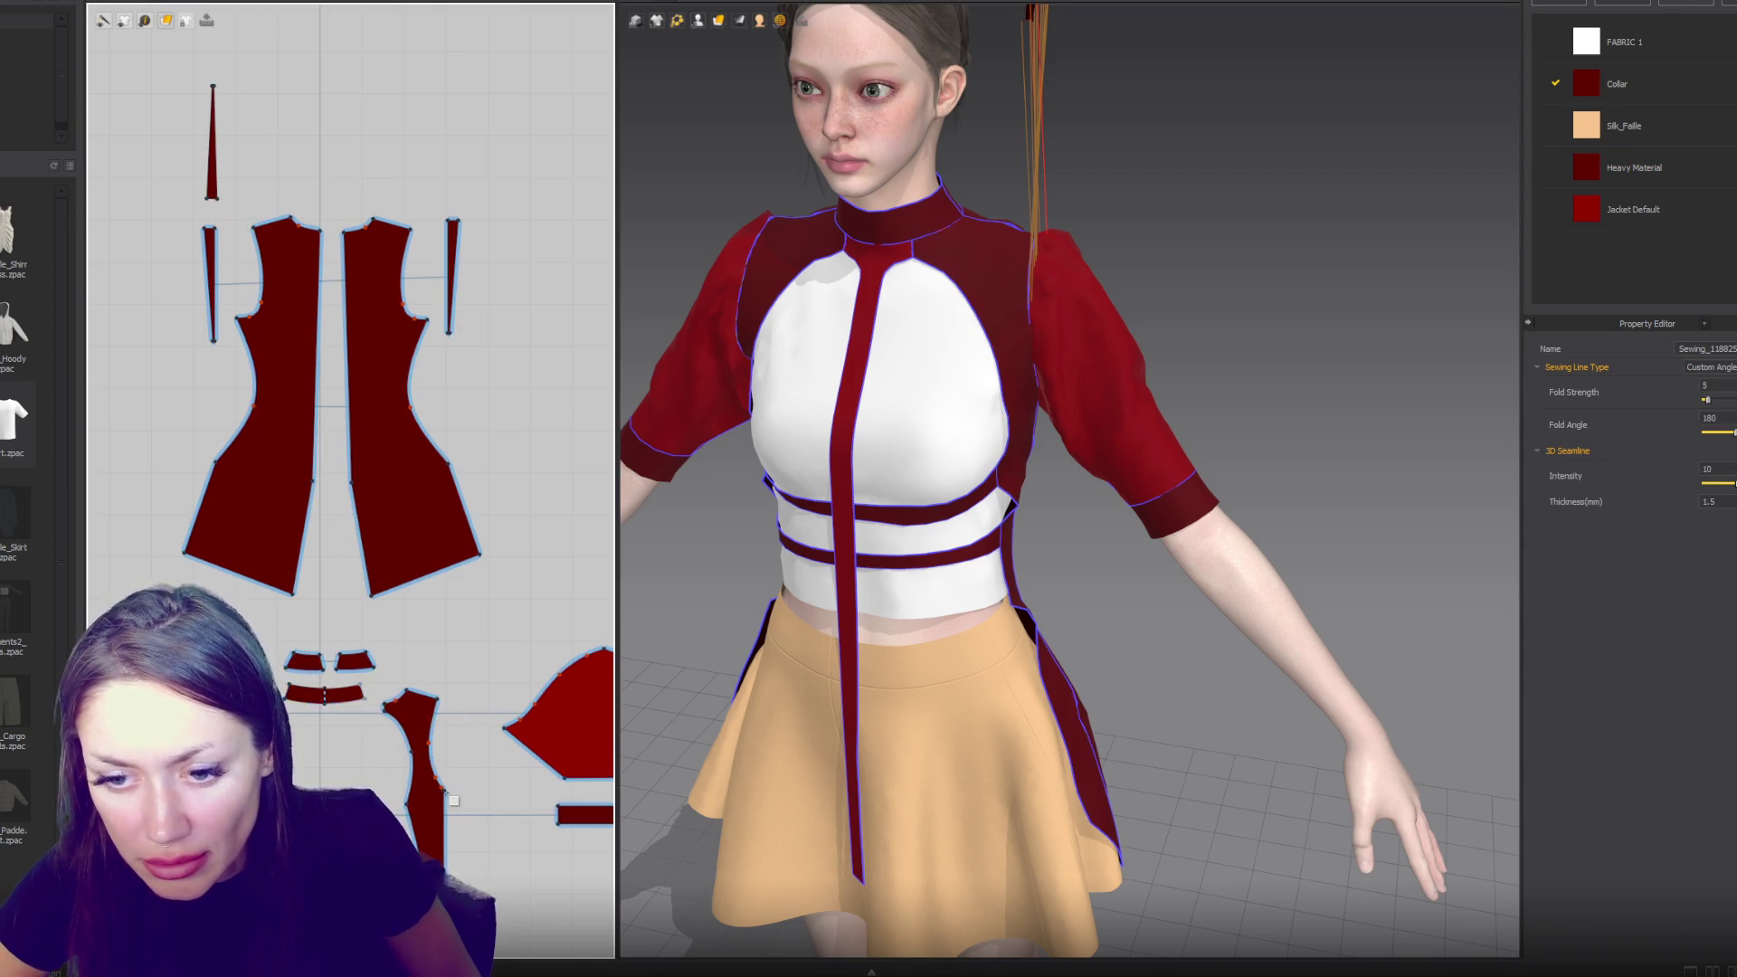
- Check the side panel's edge length and points, then deselect the side piece
{"action": "left_click", "coordinate": [445, 796]}
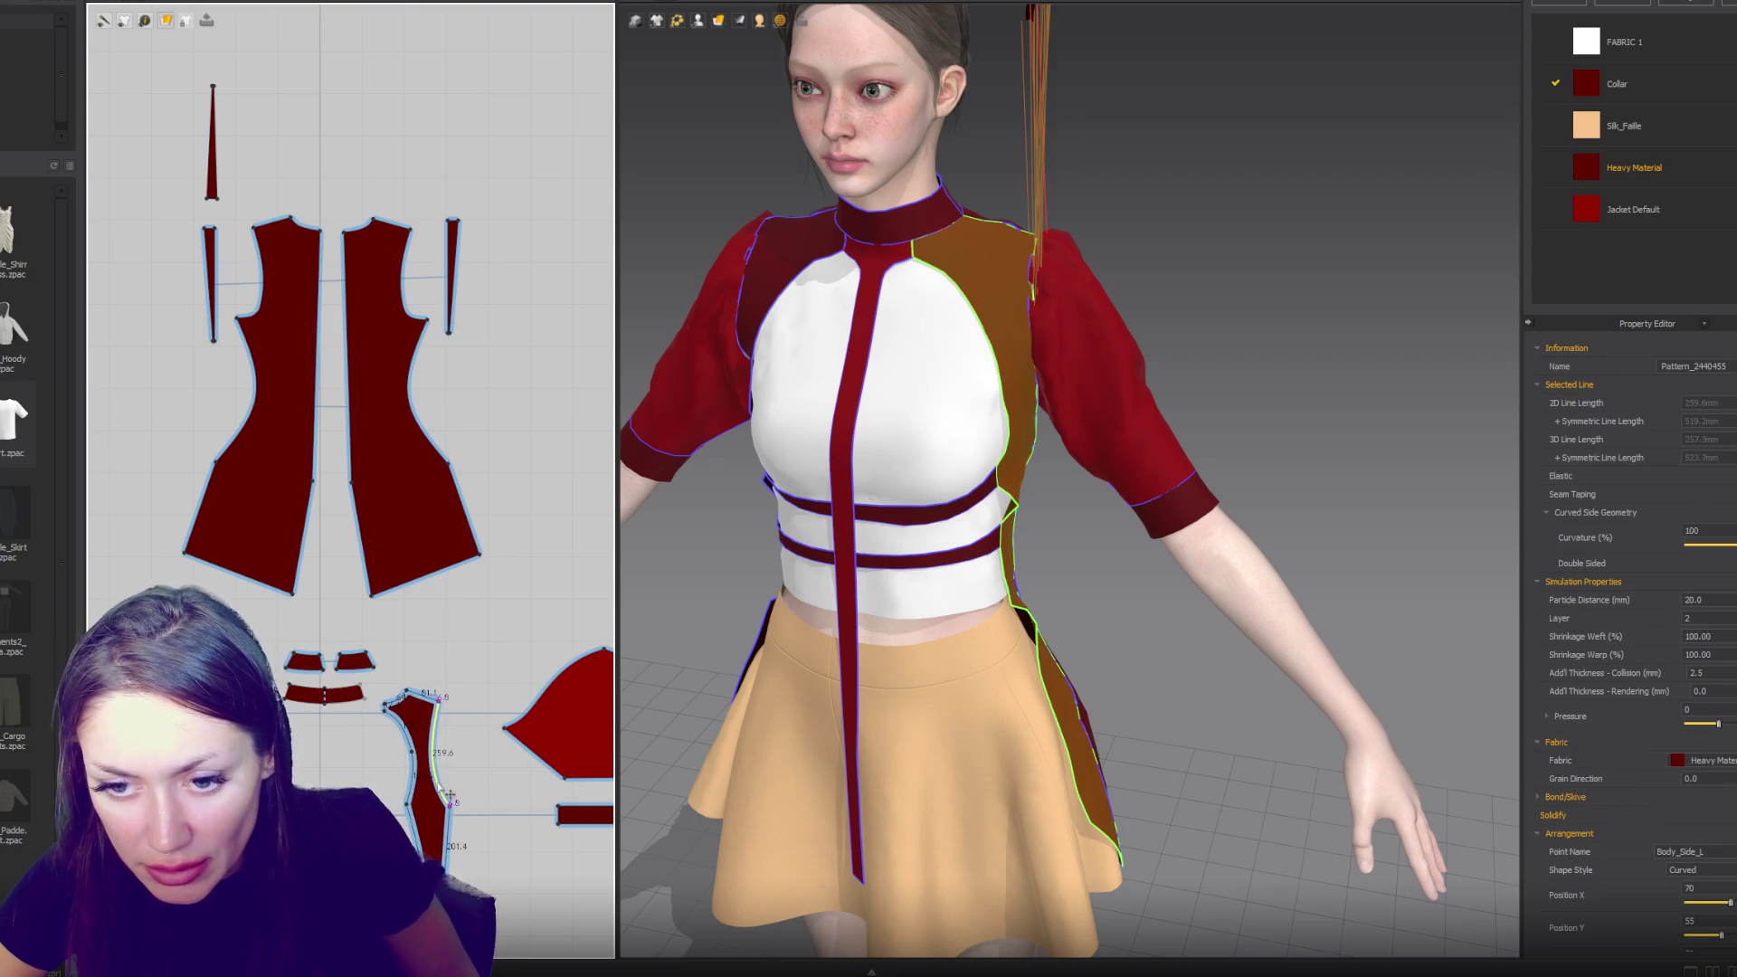
{"action": "left_click", "coordinate": [458, 807]}
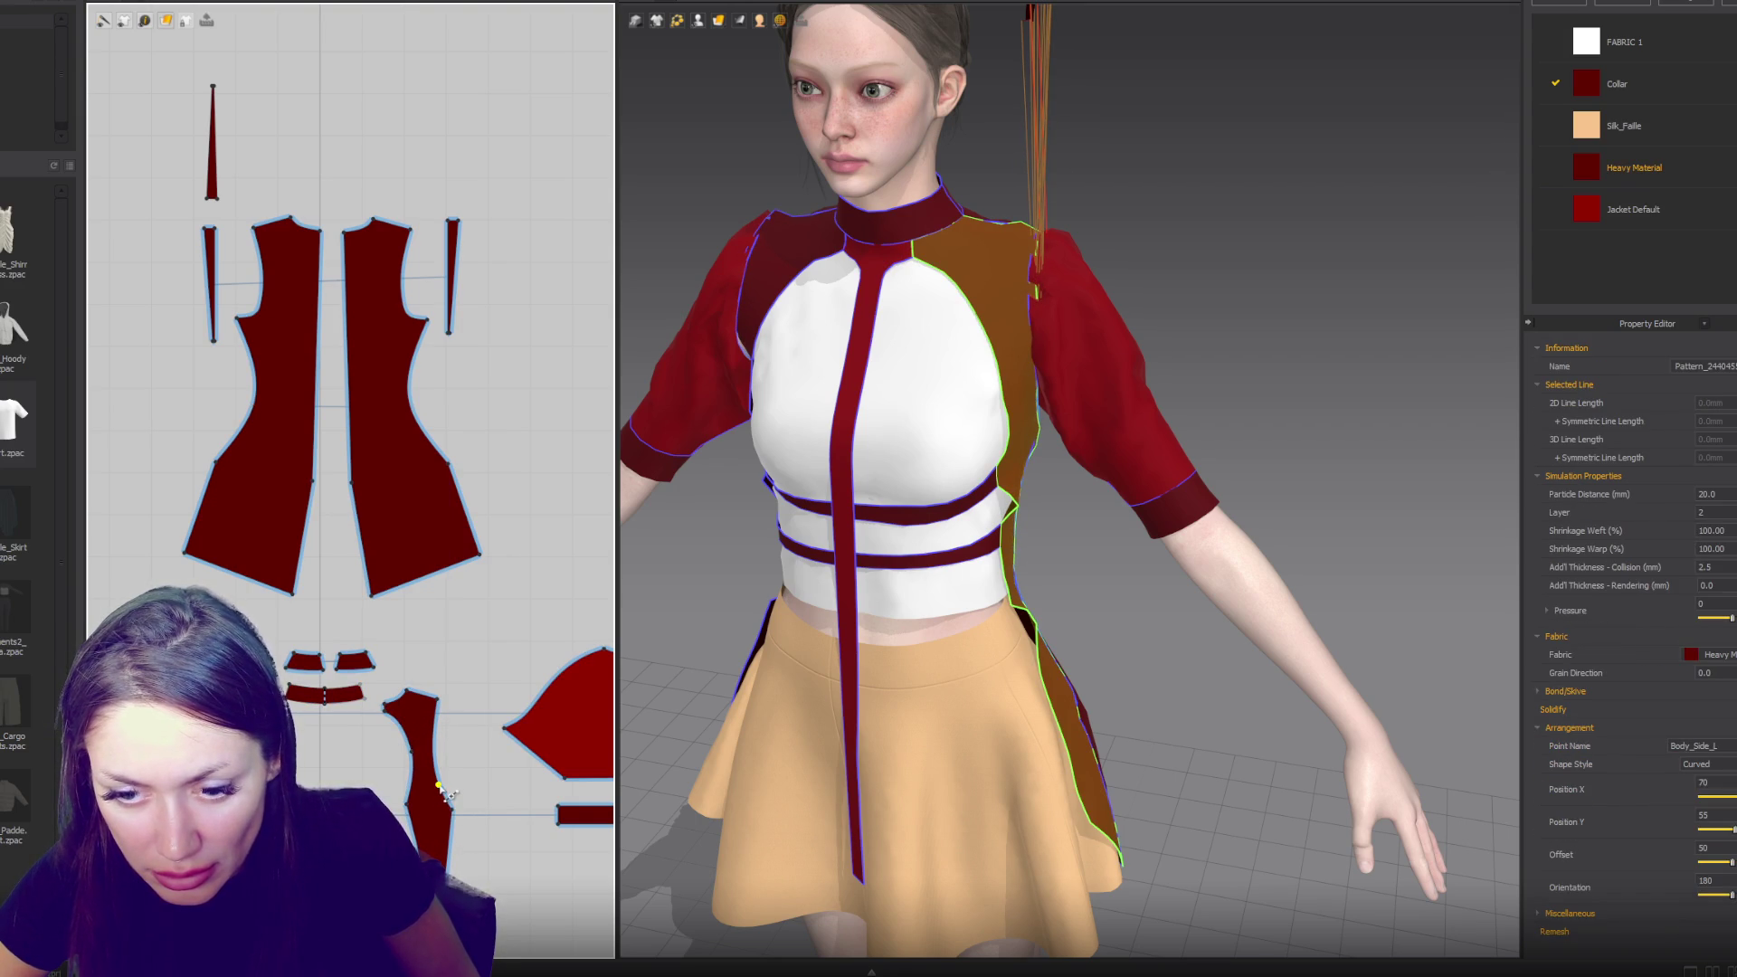
{"action": "left_click", "coordinate": [450, 796]}
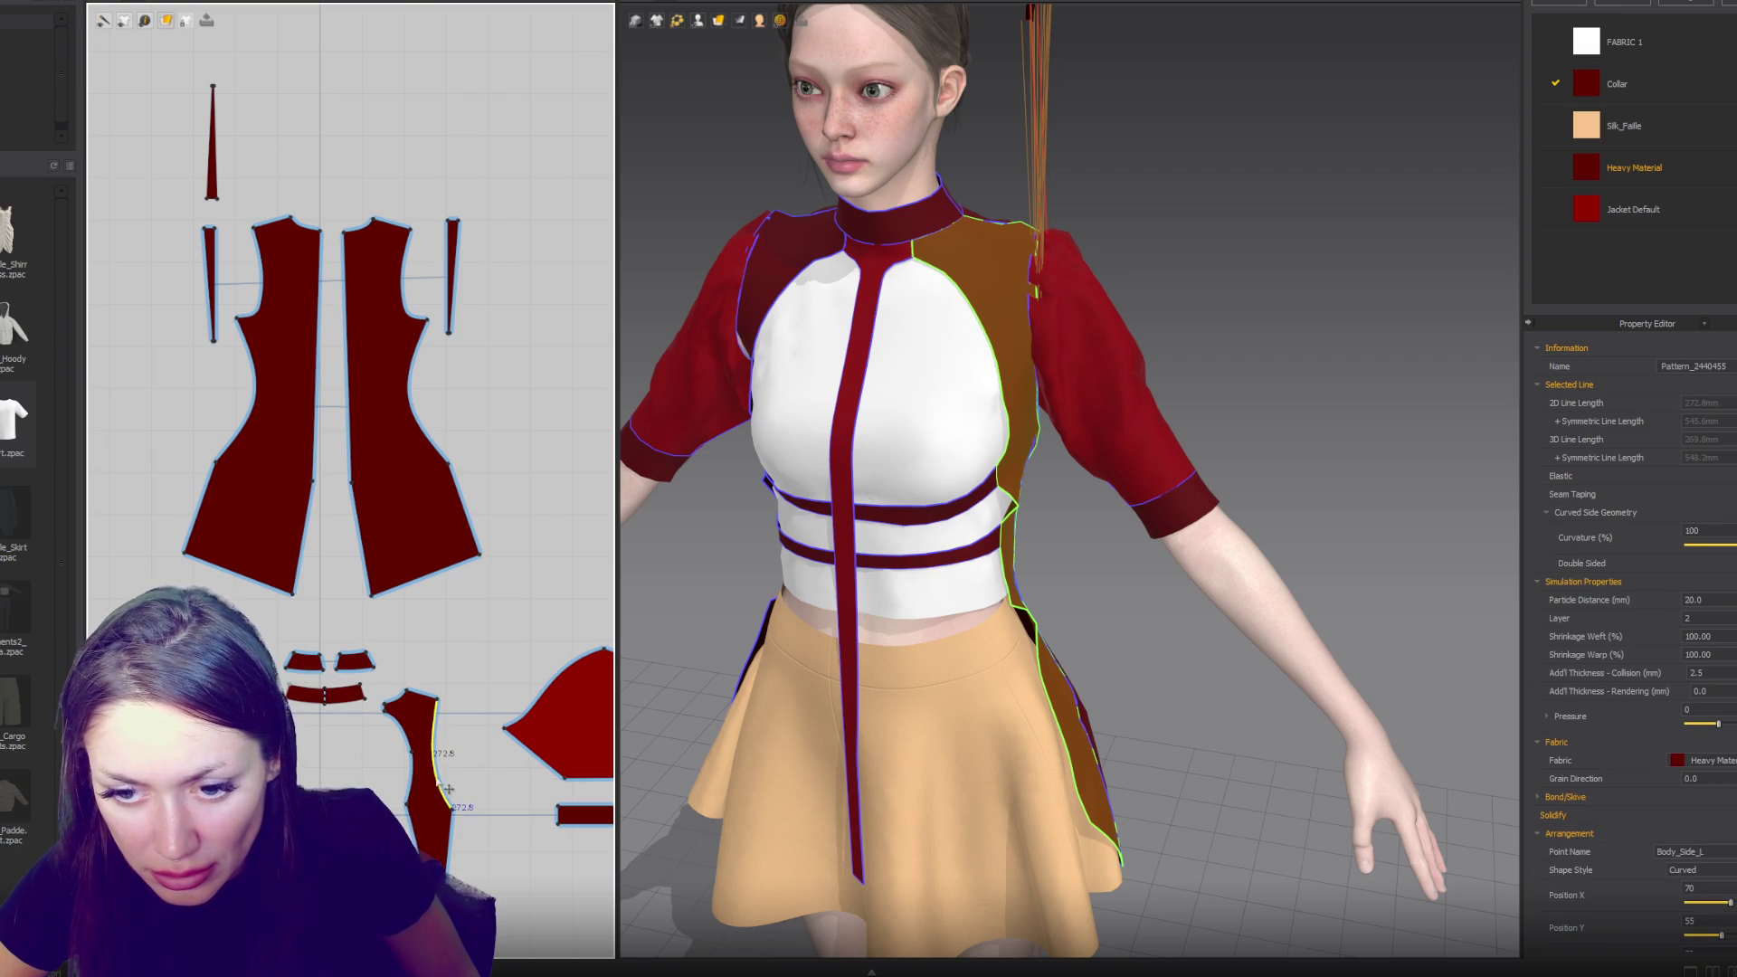
{"action": "scroll", "coordinate": [457, 798], "scroll_direction": "up", "scroll_amount": 5}
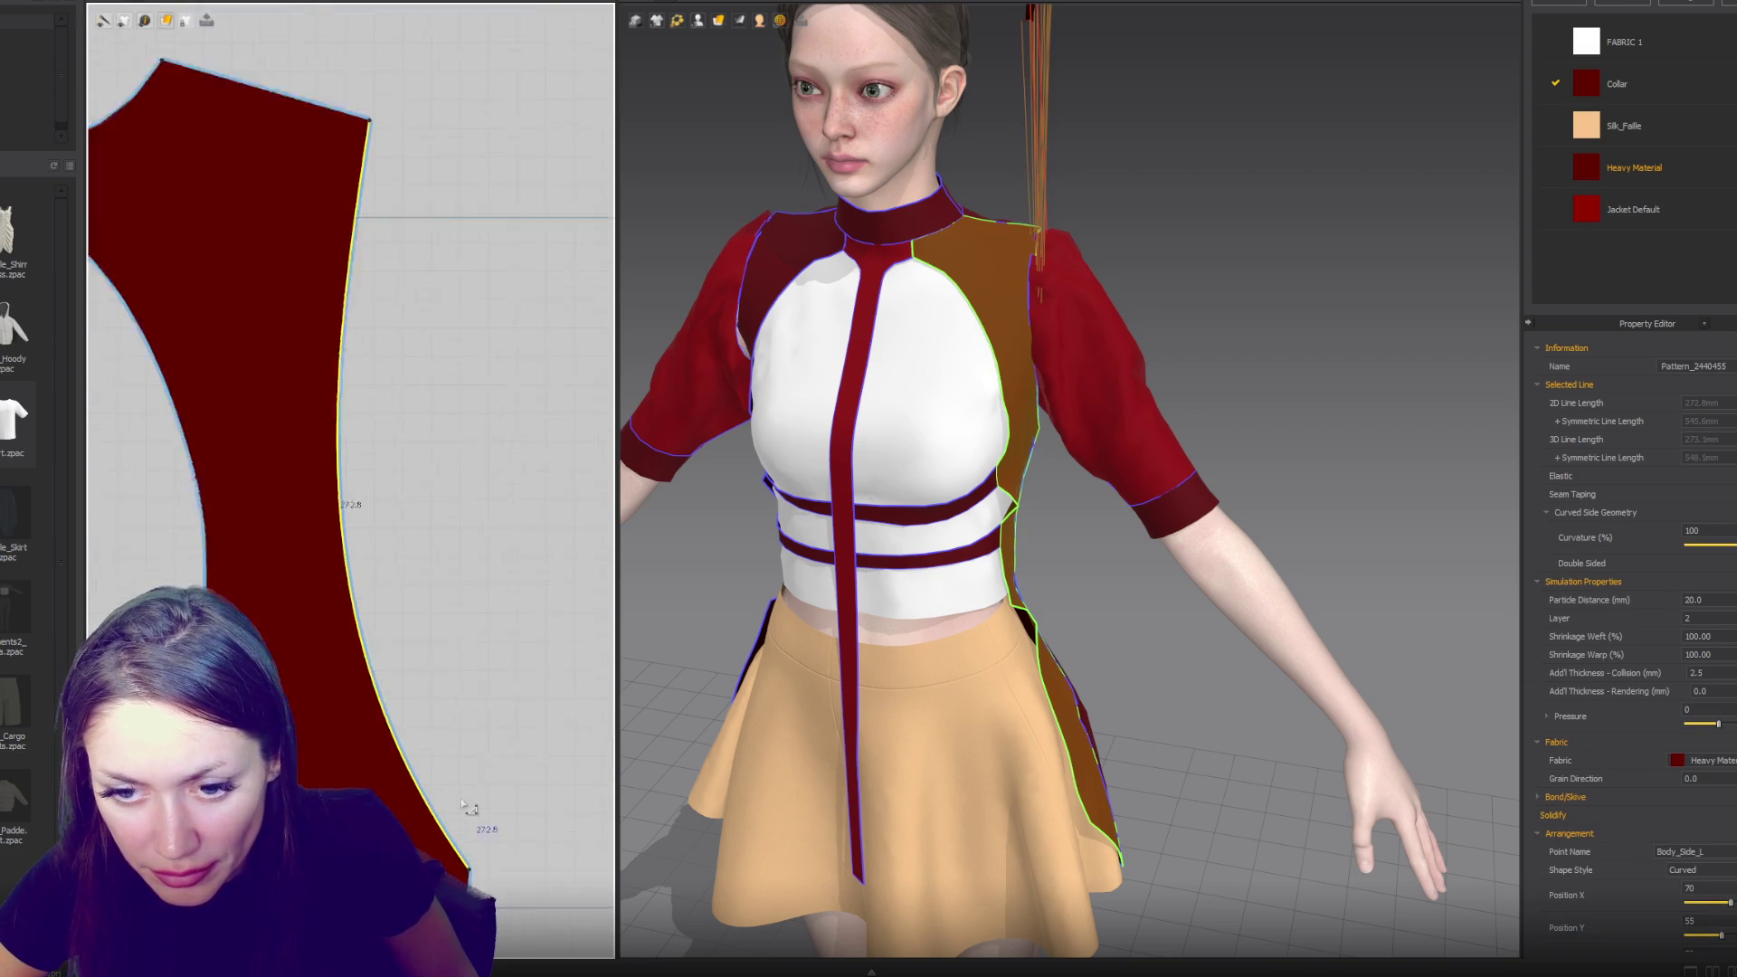
{"action": "scroll", "coordinate": [462, 802], "scroll_direction": "up", "scroll_amount": 2}
{"action": "left_click", "coordinate": [354, 672]}
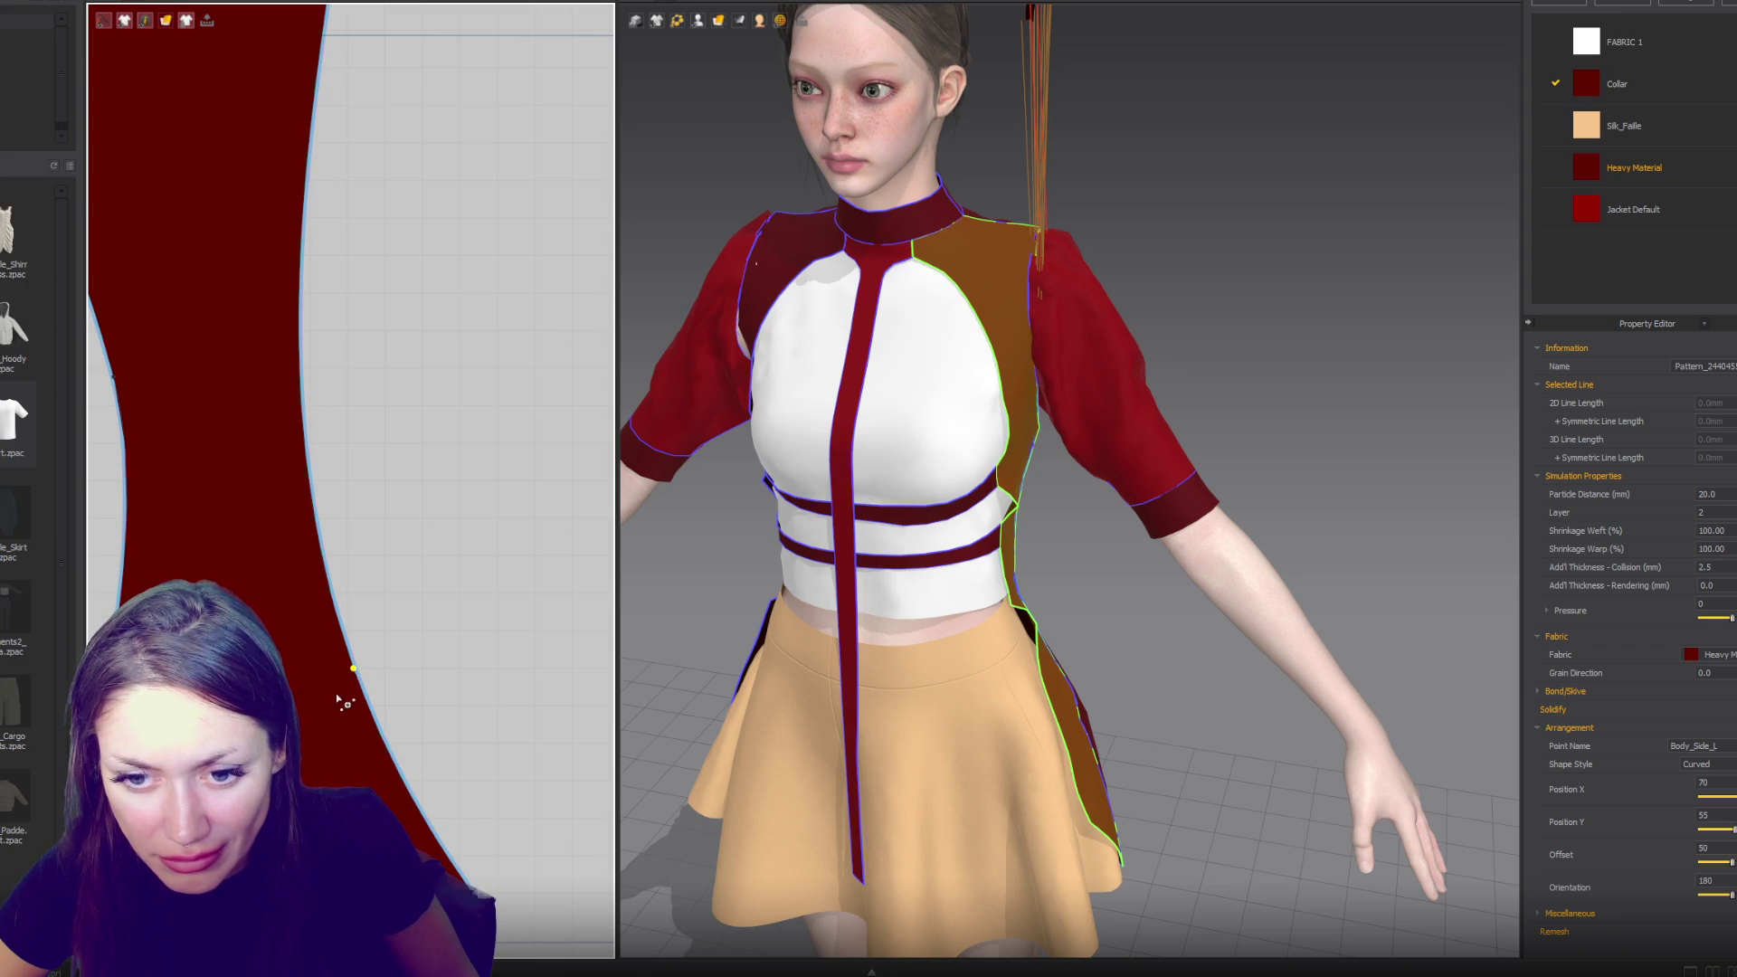
{"action": "scroll", "coordinate": [380, 651], "scroll_direction": "down", "scroll_amount": 3}
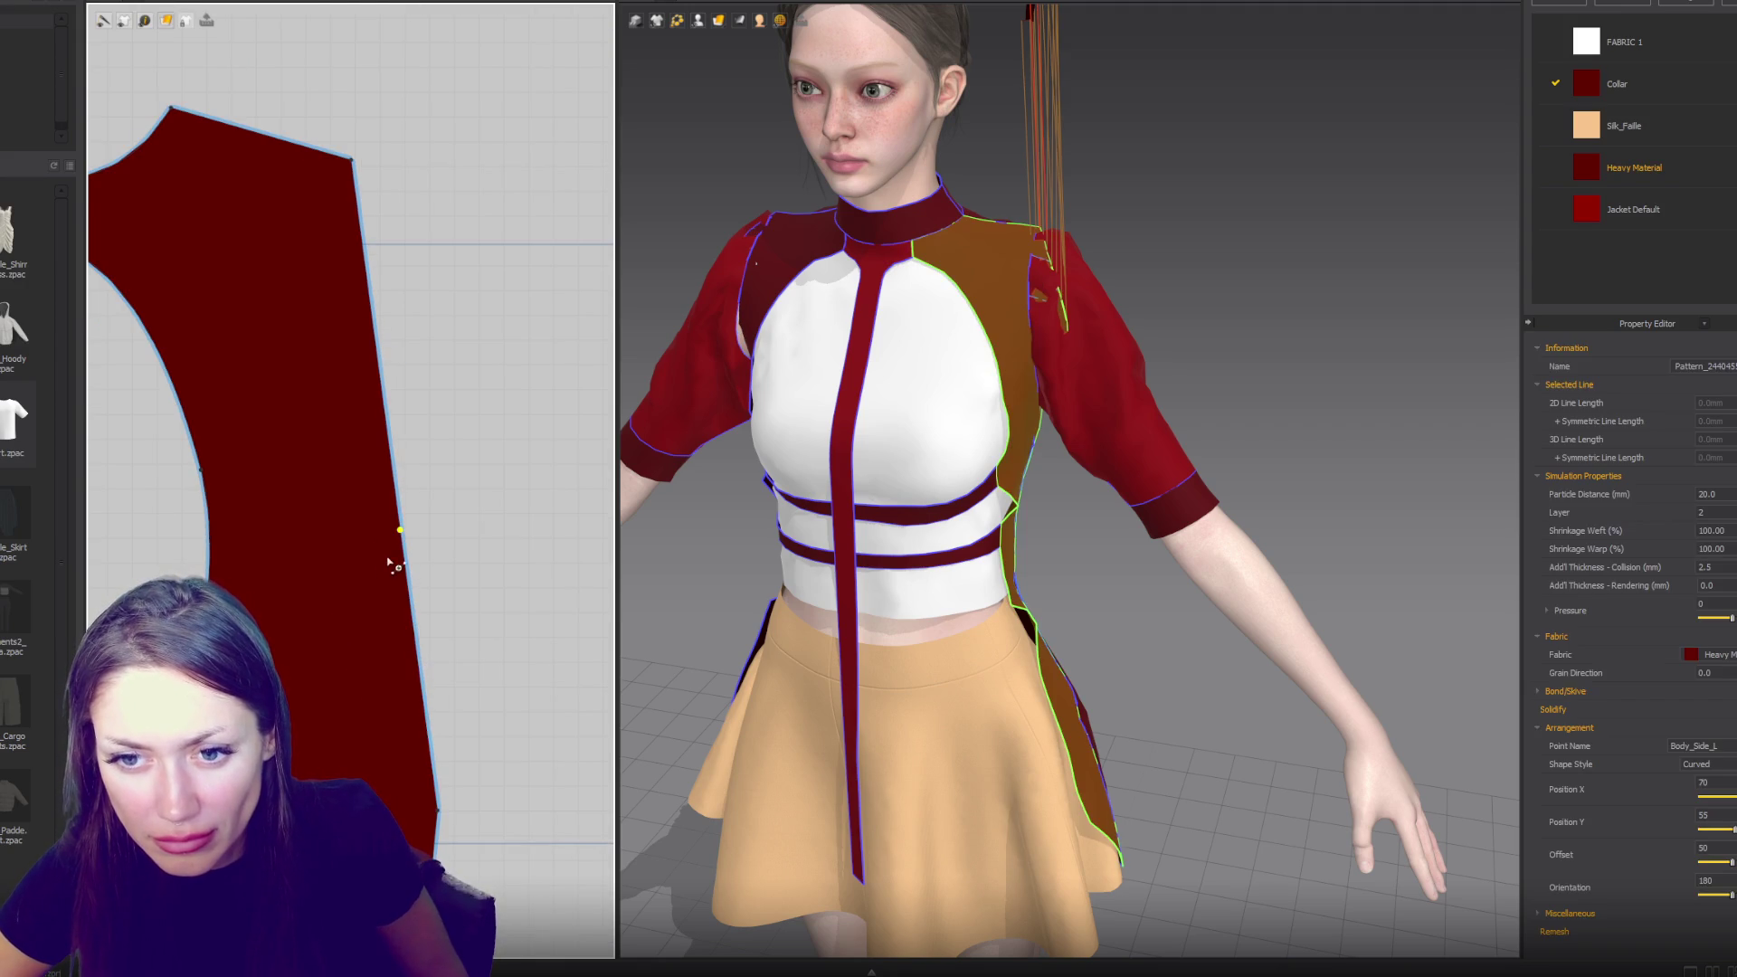
{"action": "left_click", "coordinate": [412, 542]}
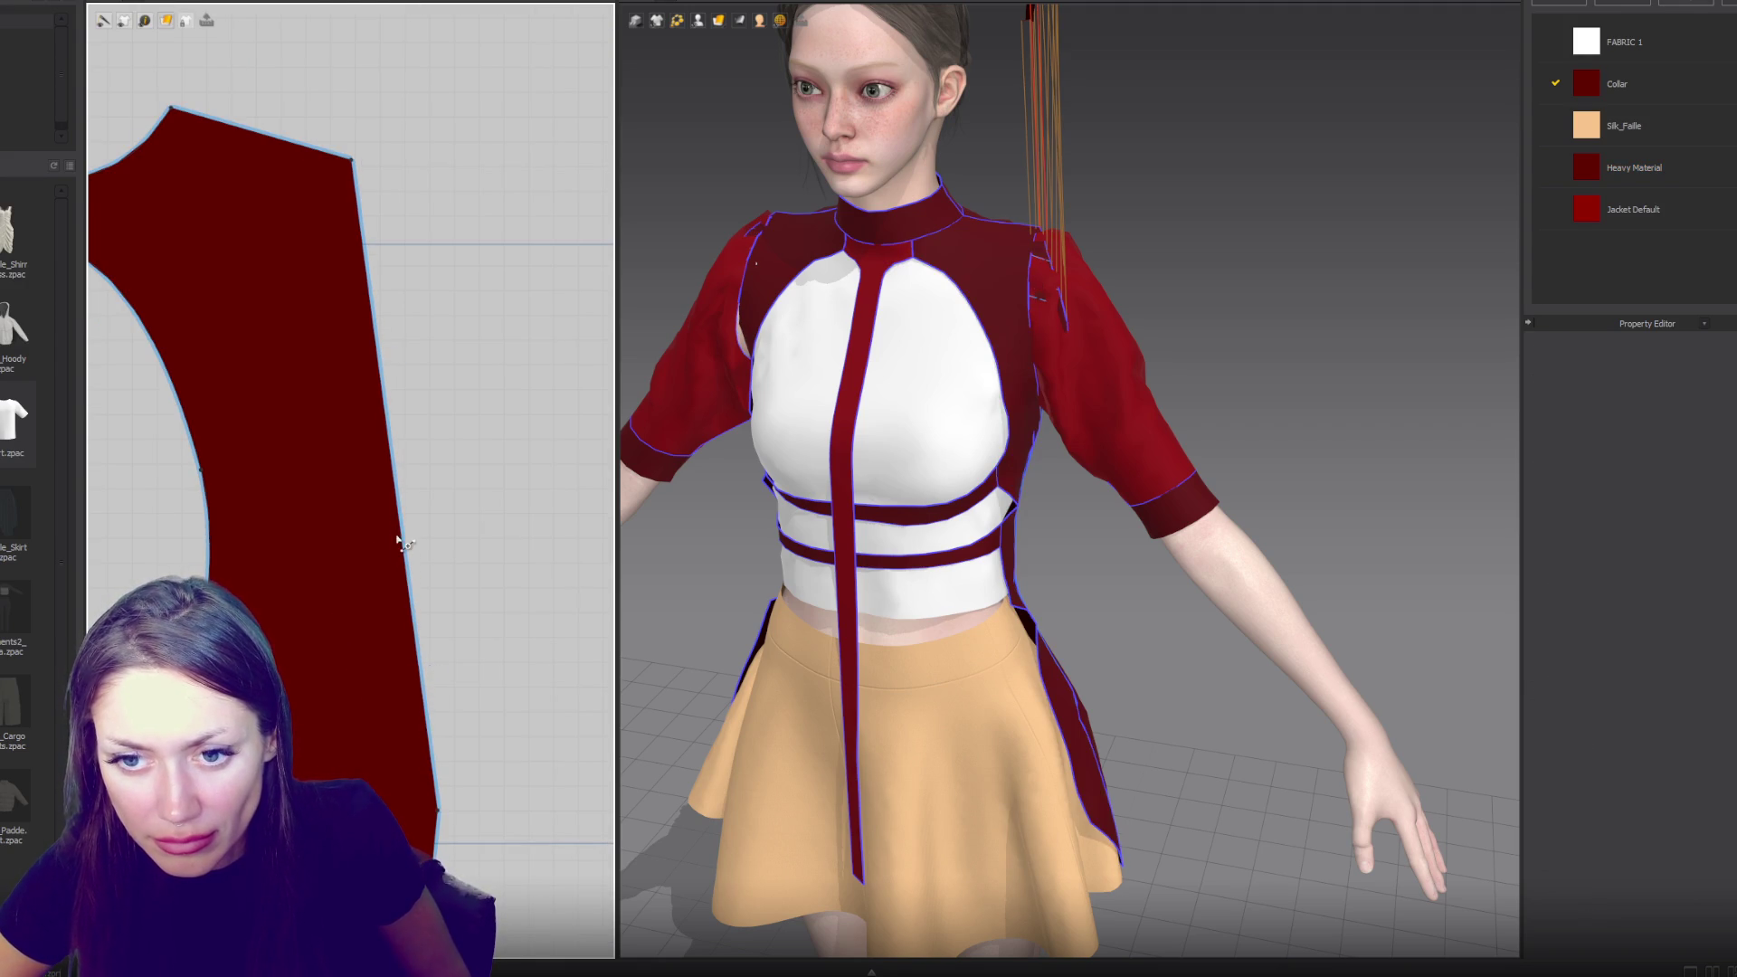
- Drag two points on the side panel's right edge to curve it inward at the waist
{"action": "left_click", "coordinate": [402, 535]}
{"action": "left_click_drag", "start_coordinate": [401, 534], "coordinate": [318, 749]}
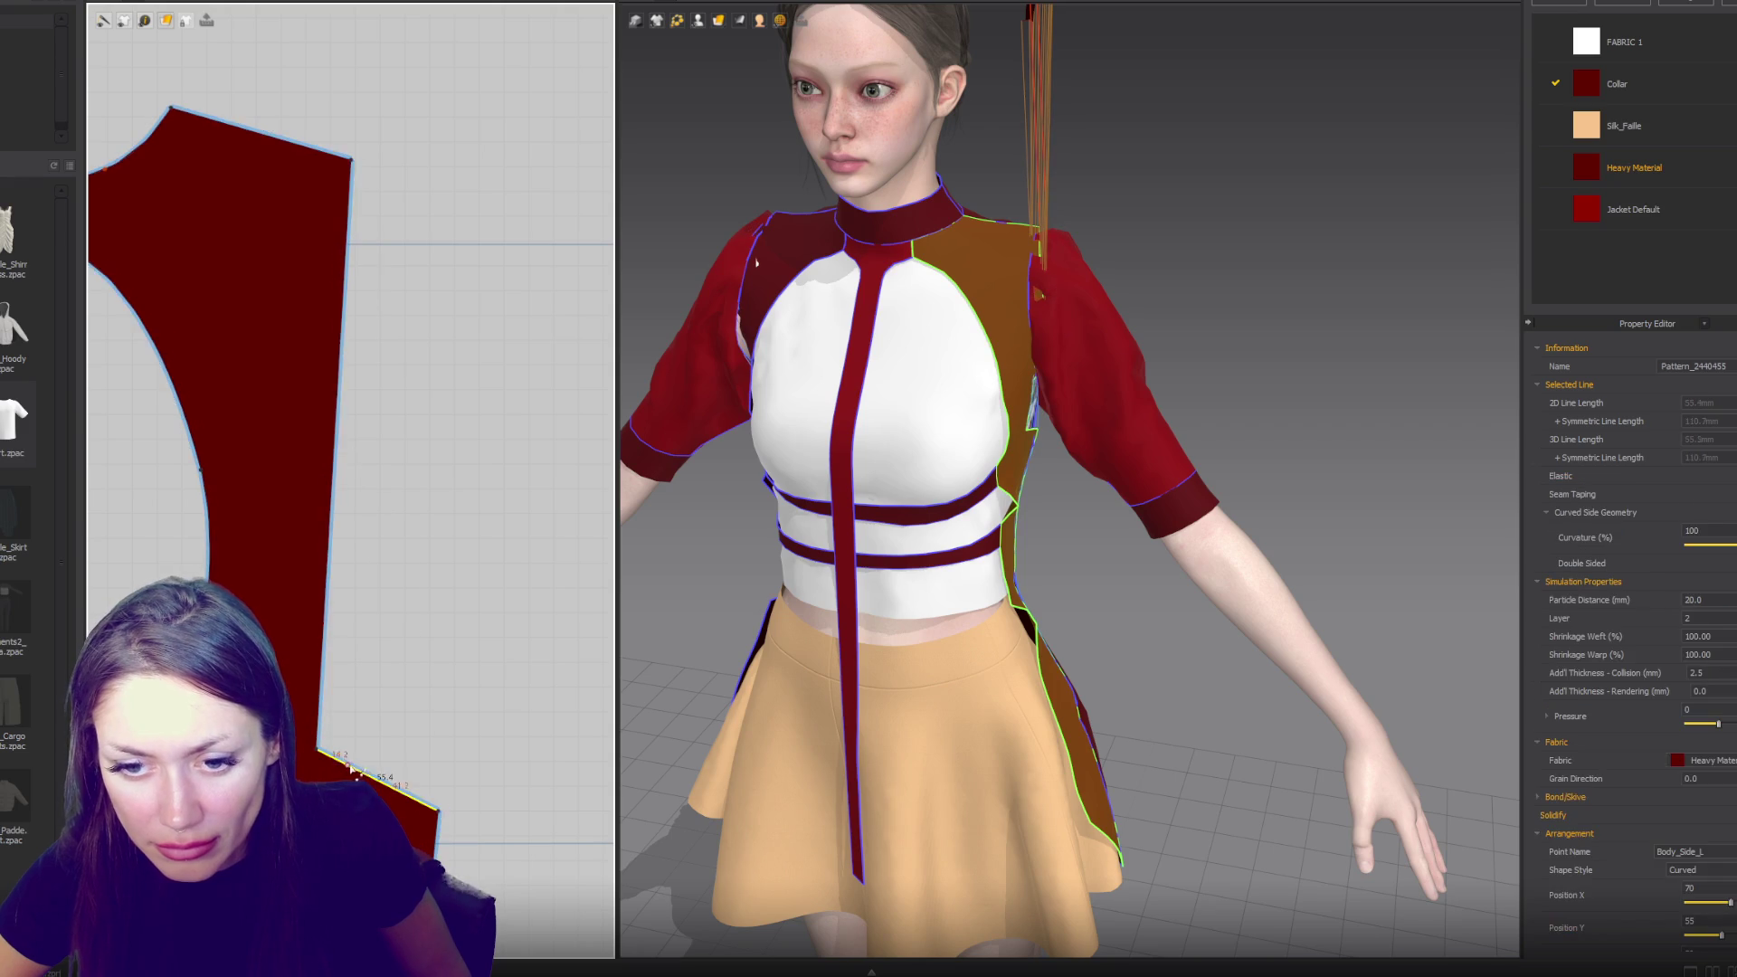
{"action": "left_click", "coordinate": [328, 552]}
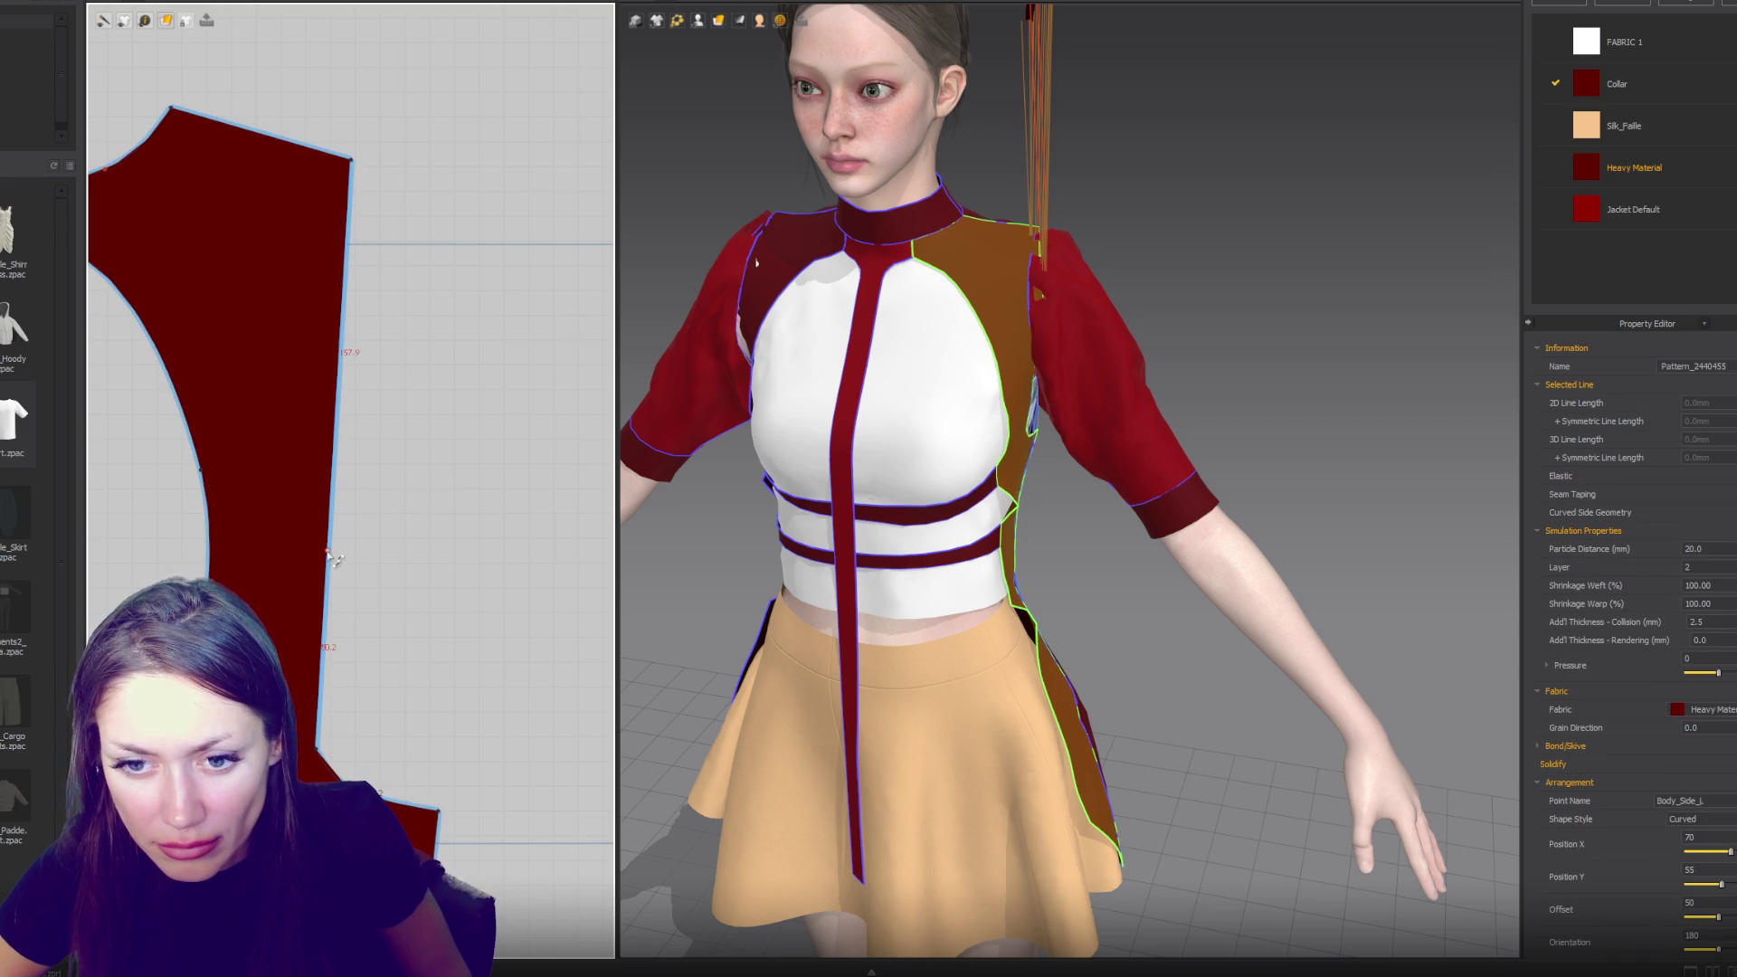
{"action": "left_click_drag", "start_coordinate": [327, 551], "coordinate": [313, 550]}
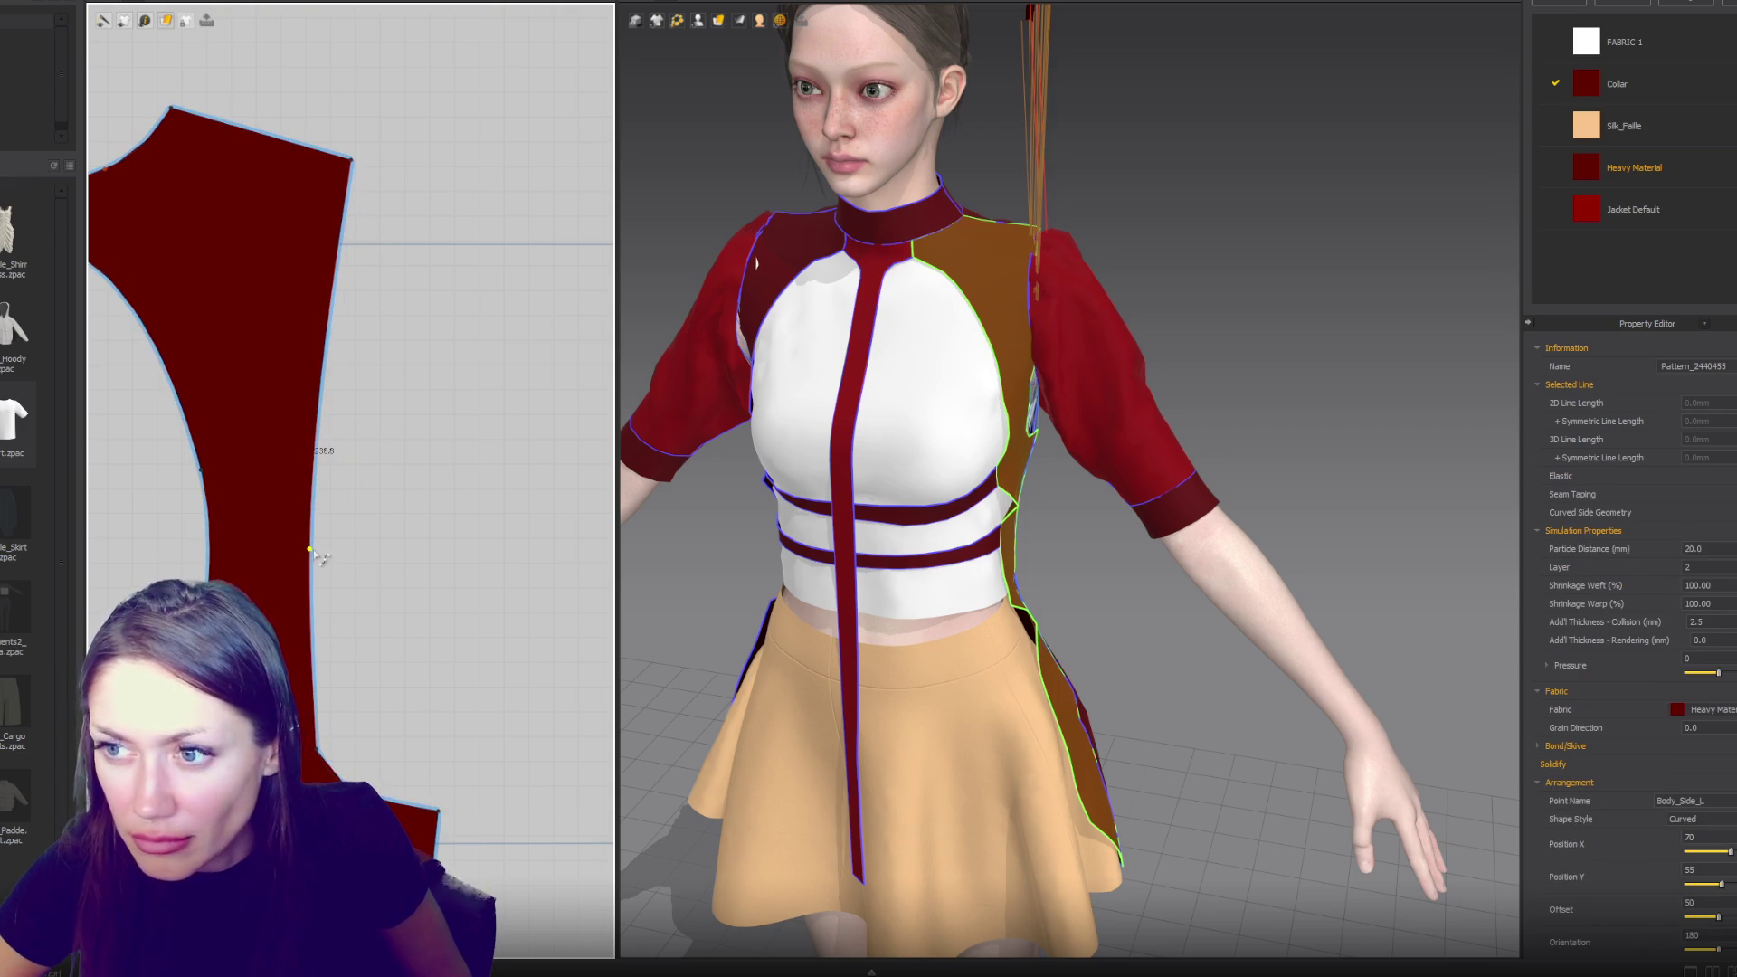
{"action": "scroll", "coordinate": [331, 554], "scroll_direction": "down", "scroll_amount": 2}
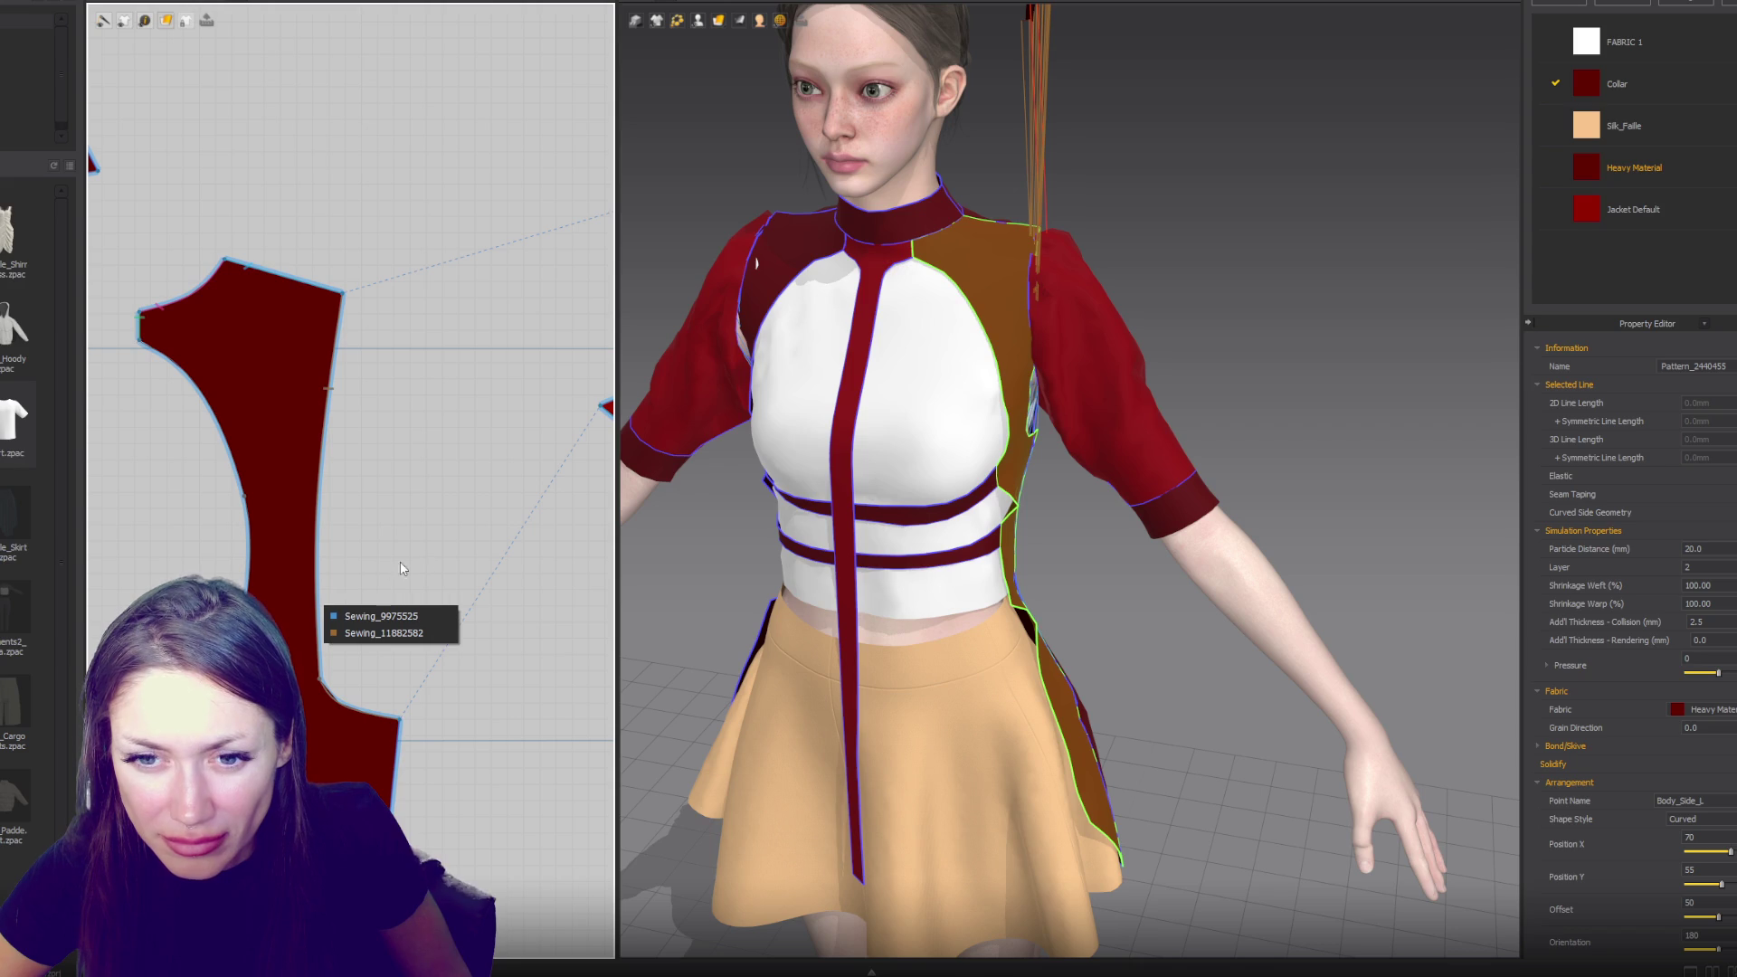
- Inspect the panel's lower-corner seam, select the side panel, and re-simulate the jacket
{"action": "left_click", "coordinate": [421, 522]}
{"action": "scroll", "coordinate": [421, 522], "scroll_direction": "down", "scroll_amount": 3}
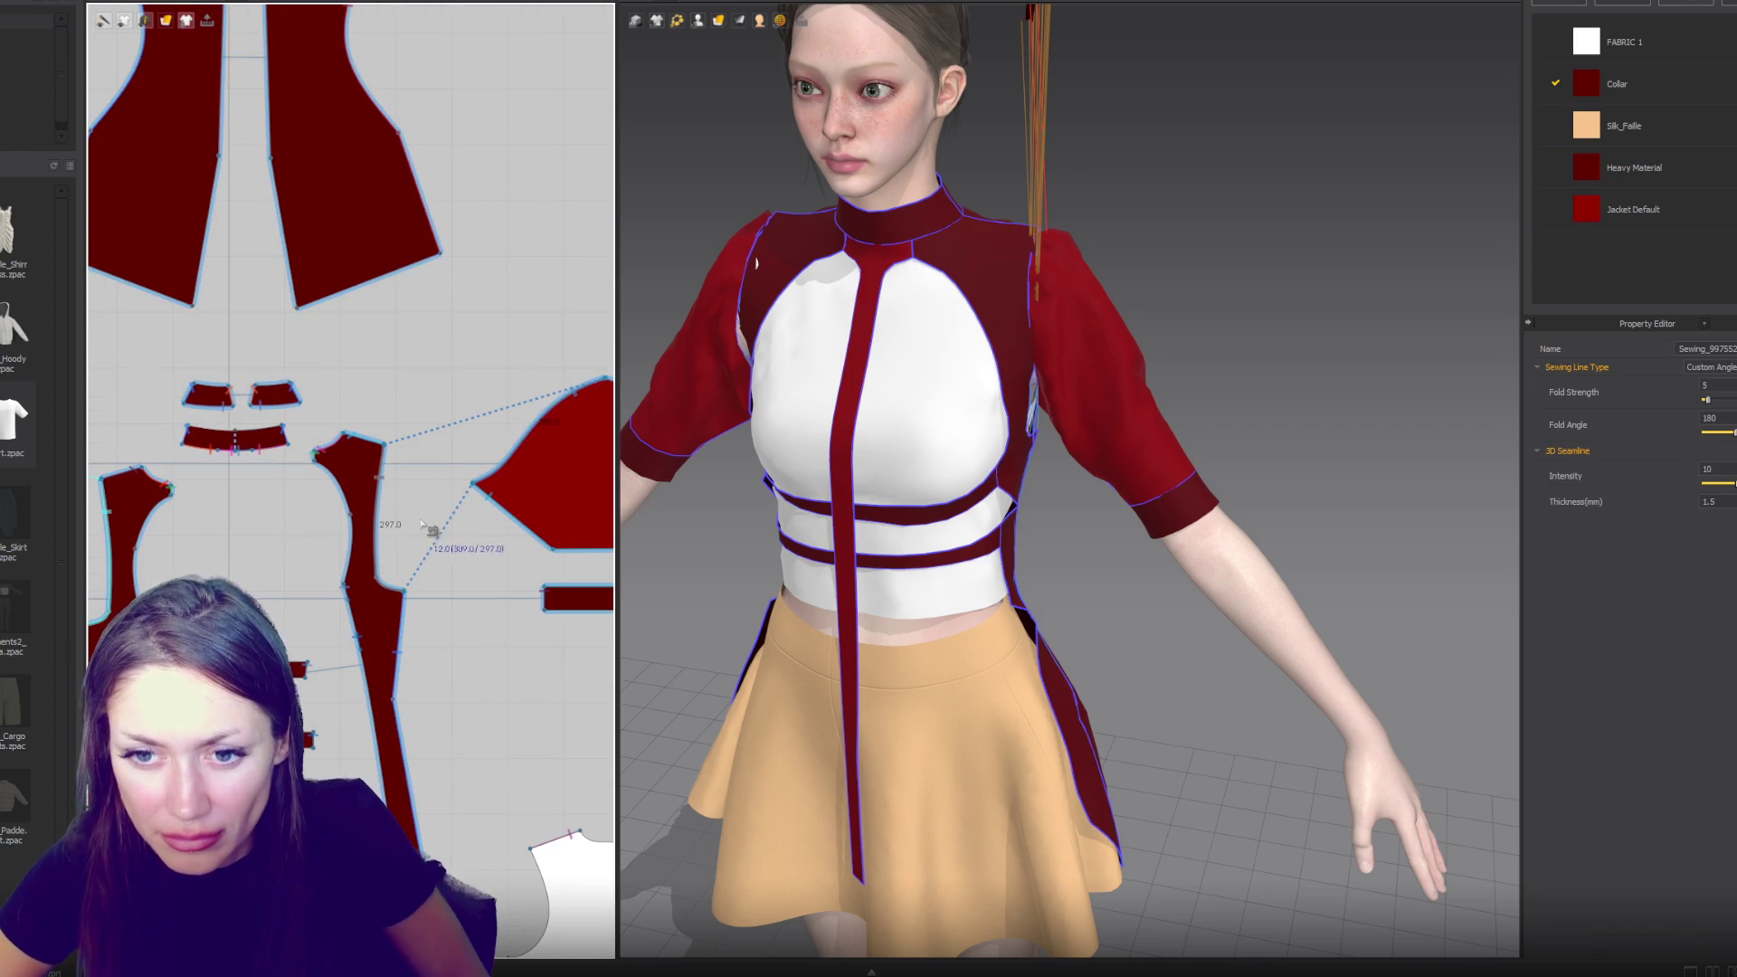
{"action": "left_click", "coordinate": [398, 597]}
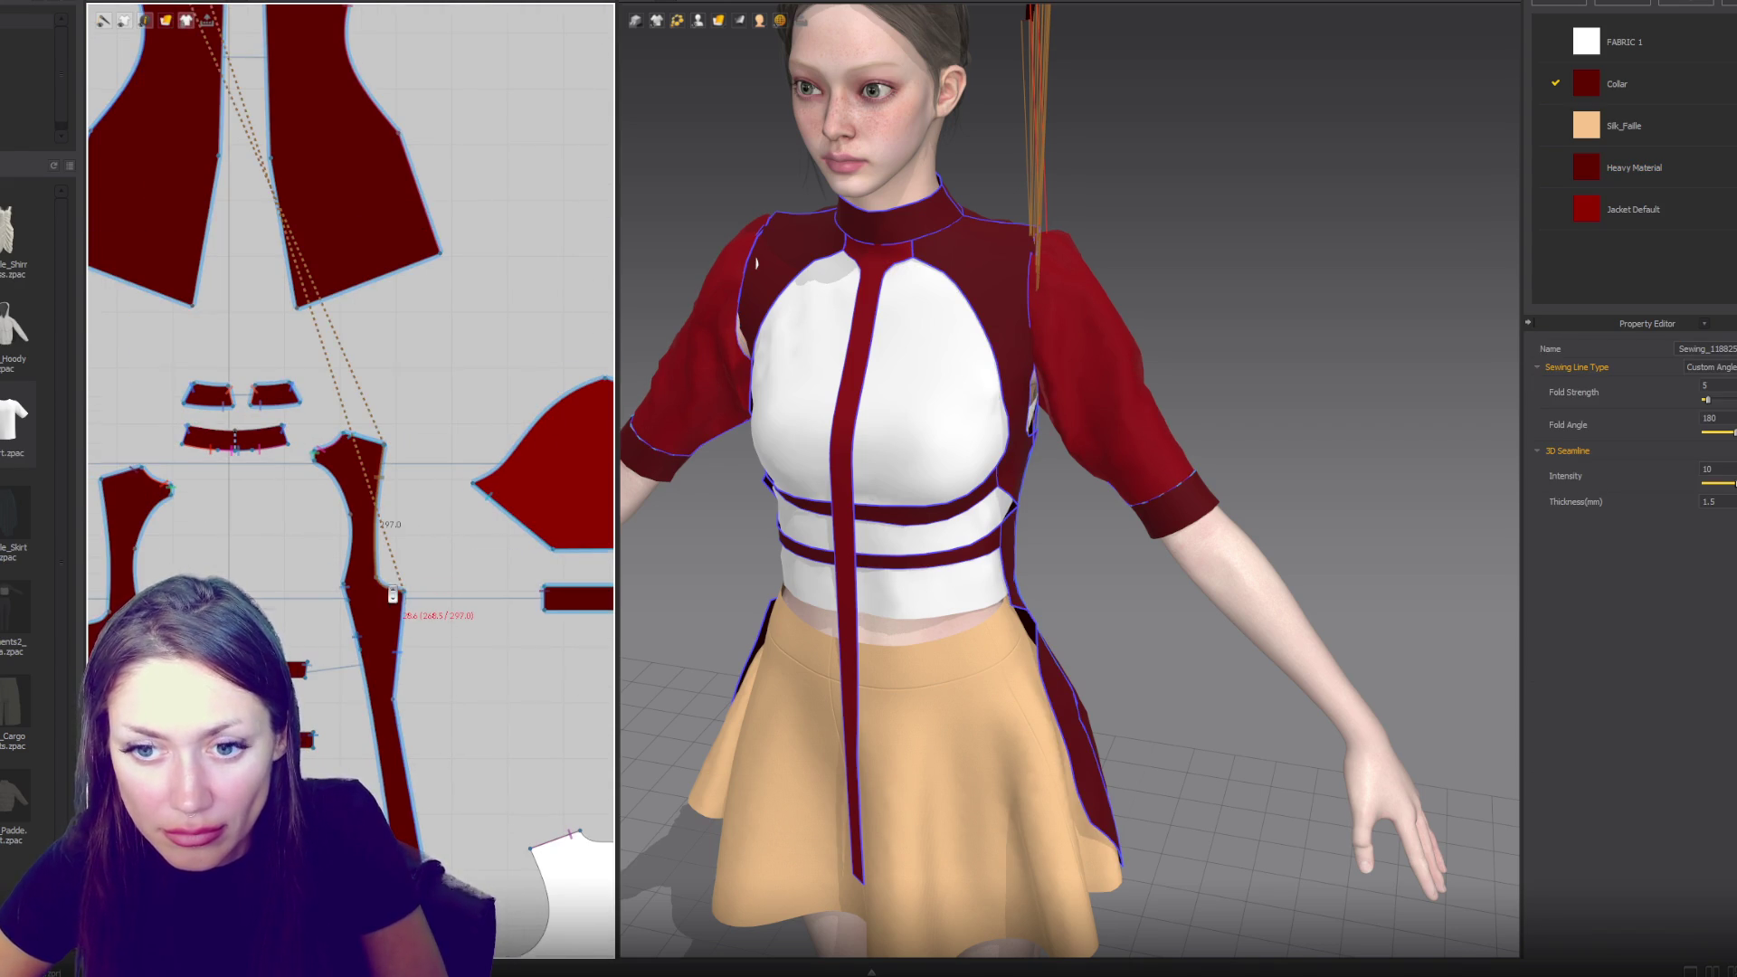
{"action": "scroll", "coordinate": [433, 604], "scroll_direction": "up", "scroll_amount": 5}
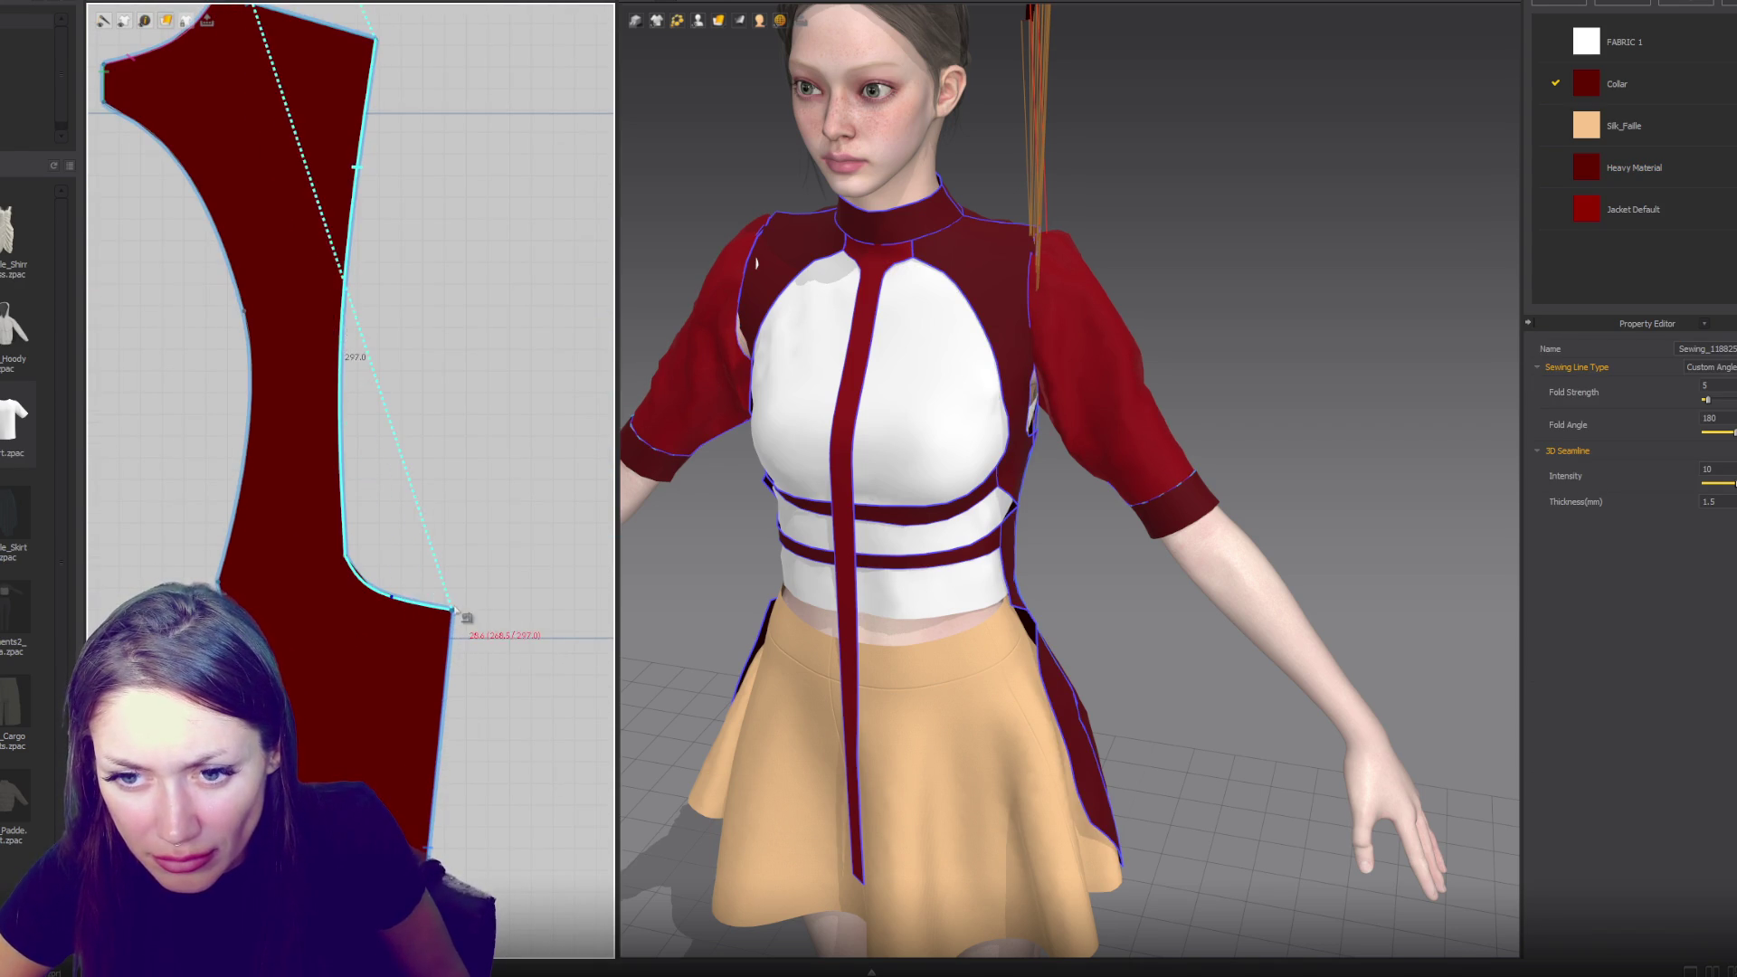
{"action": "left_click", "coordinate": [369, 570]}
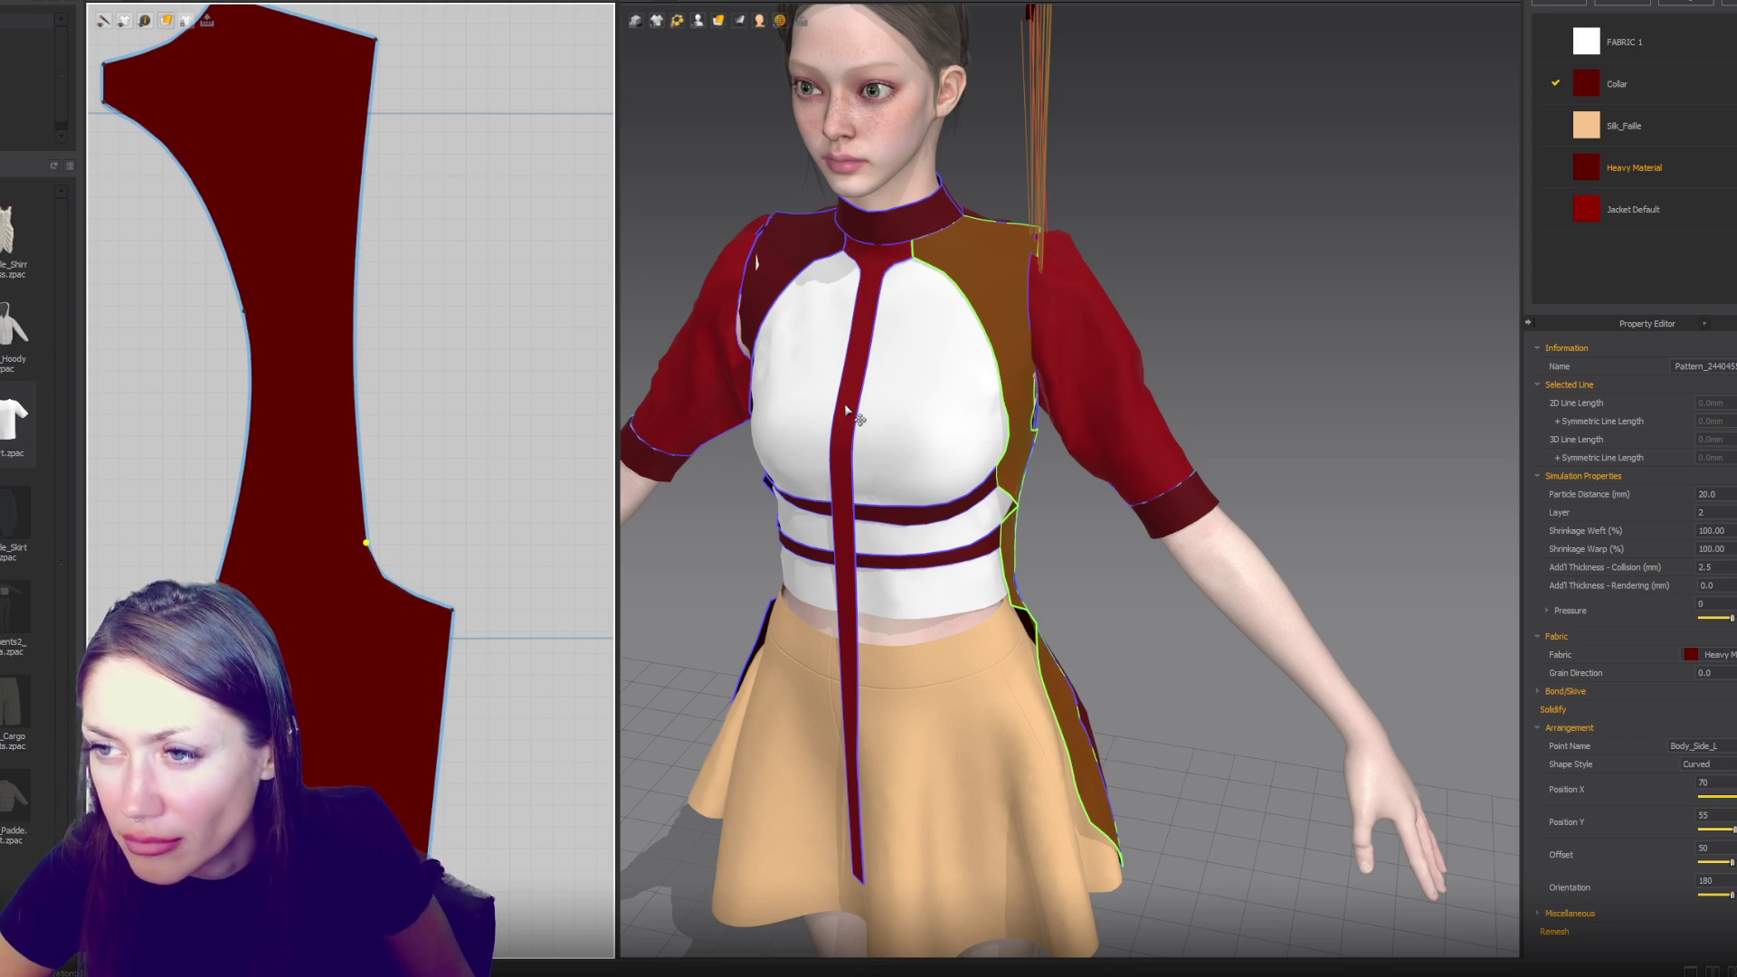
{"action": "key", "text": "space"}
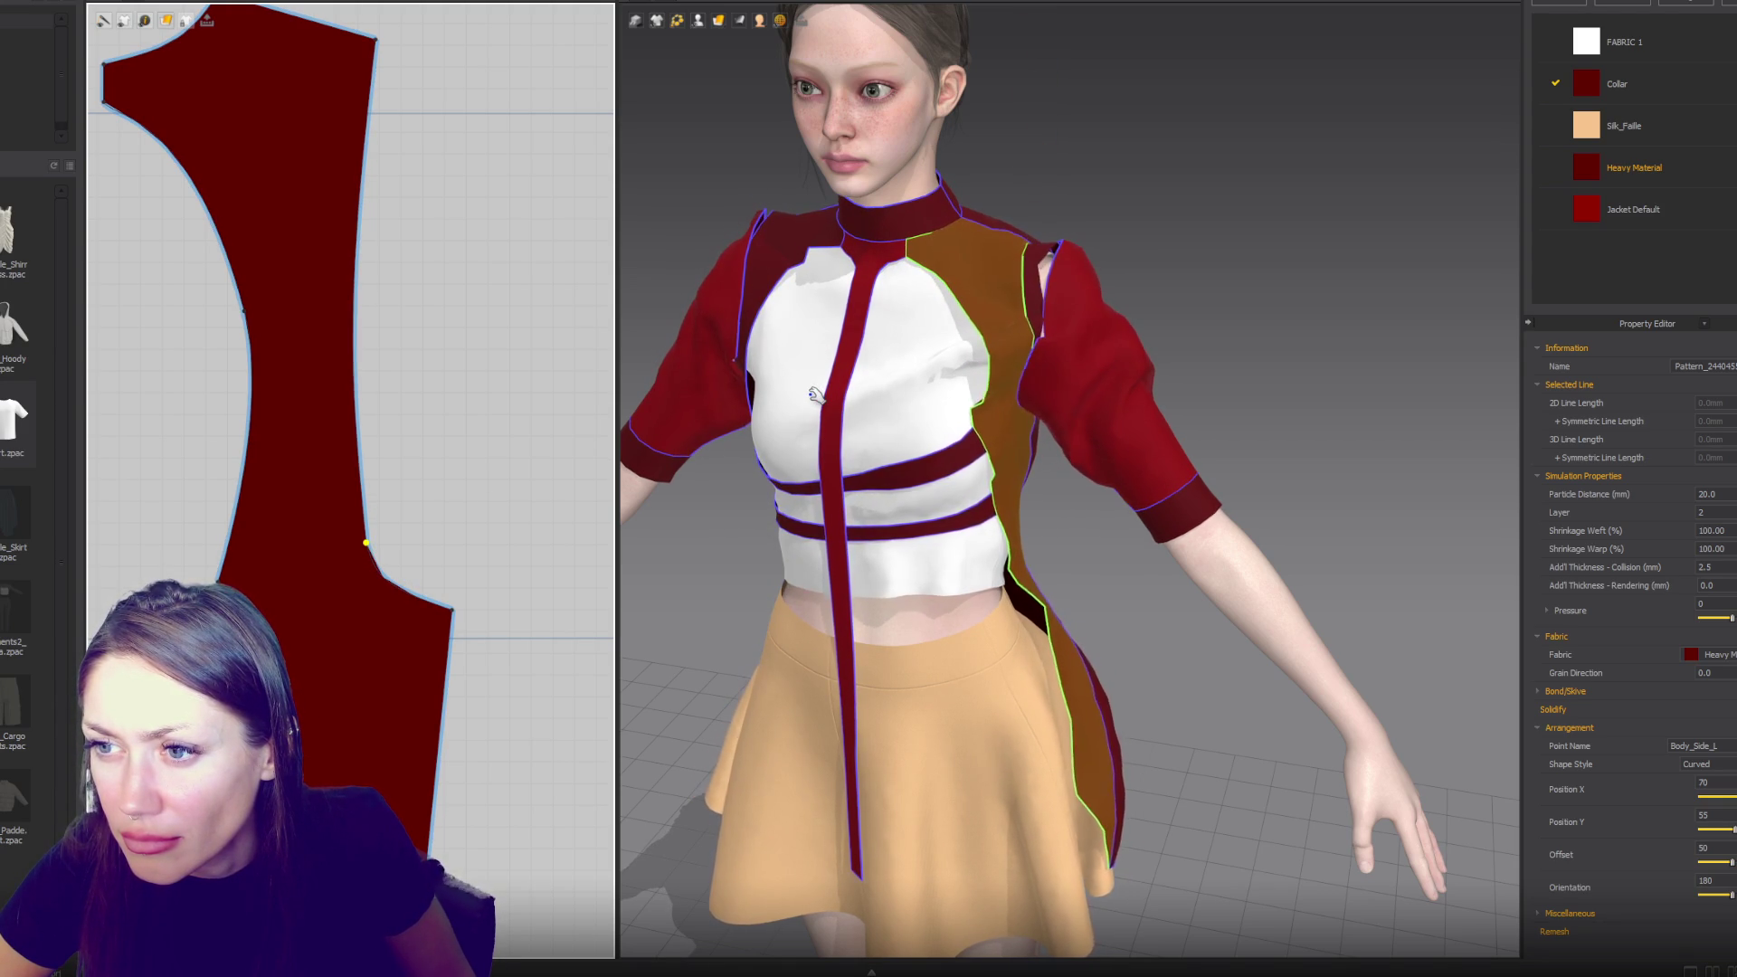
{"action": "scroll", "coordinate": [398, 446], "scroll_direction": "down", "scroll_amount": 5}
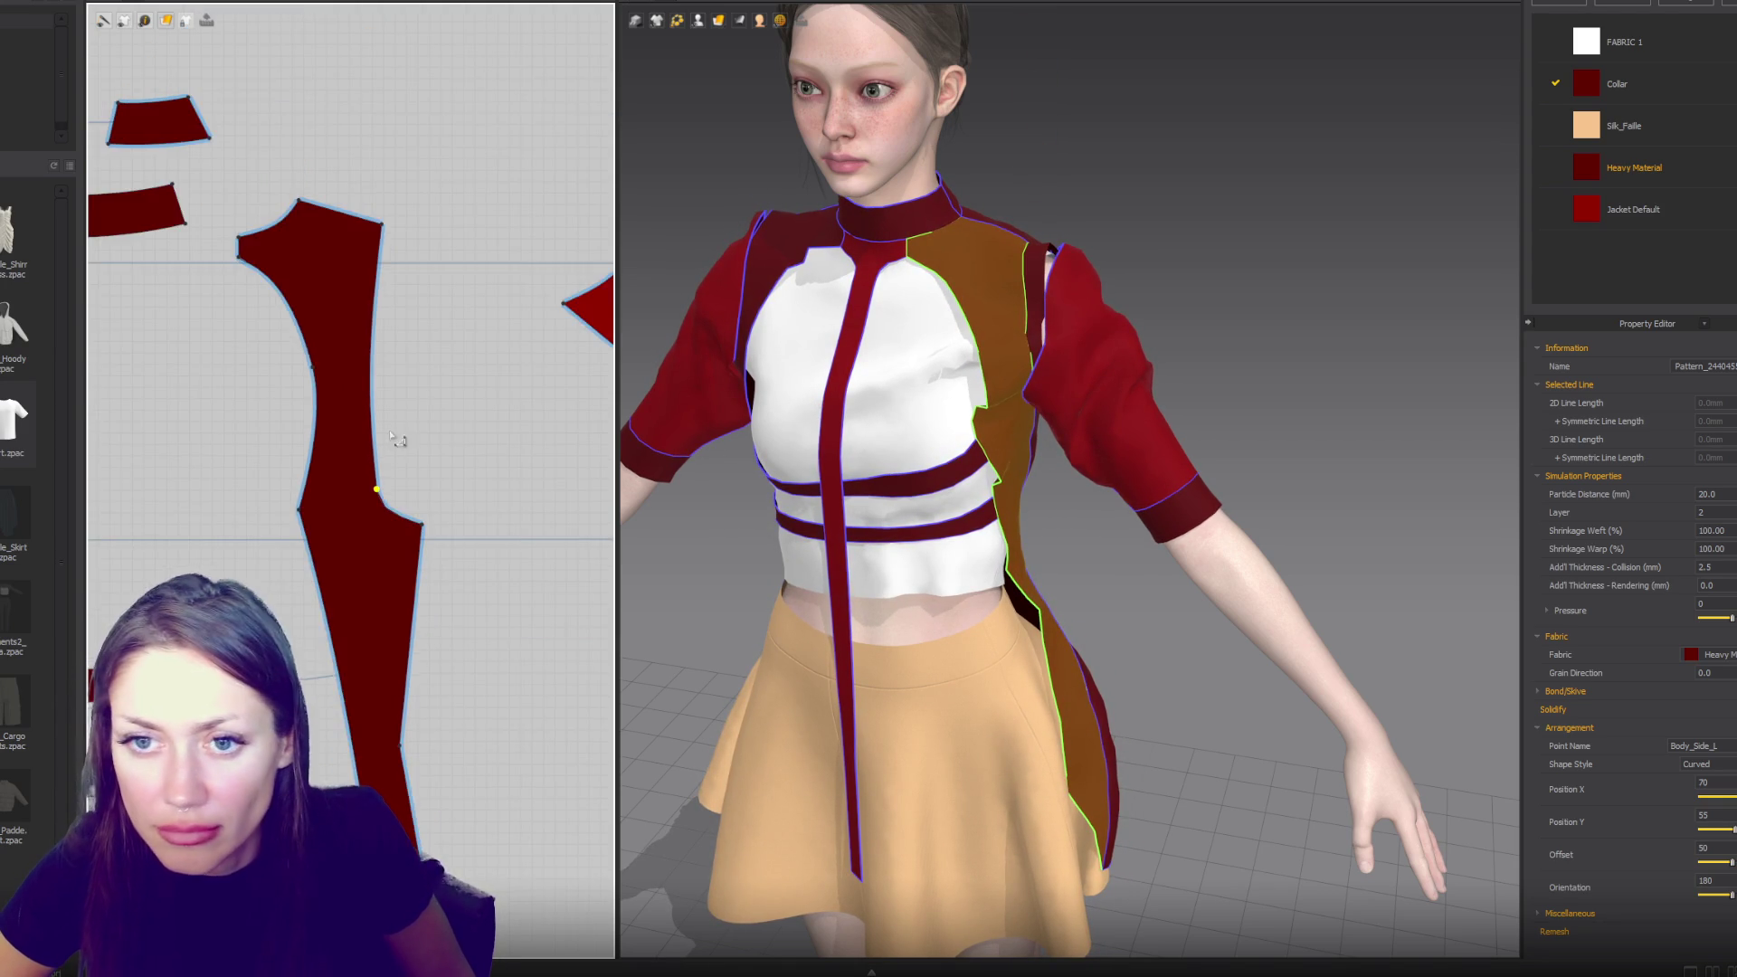
- Sew the dart piece's edge to the sleeve cap point
{"action": "scroll", "coordinate": [398, 446], "scroll_direction": "up", "scroll_amount": 2}
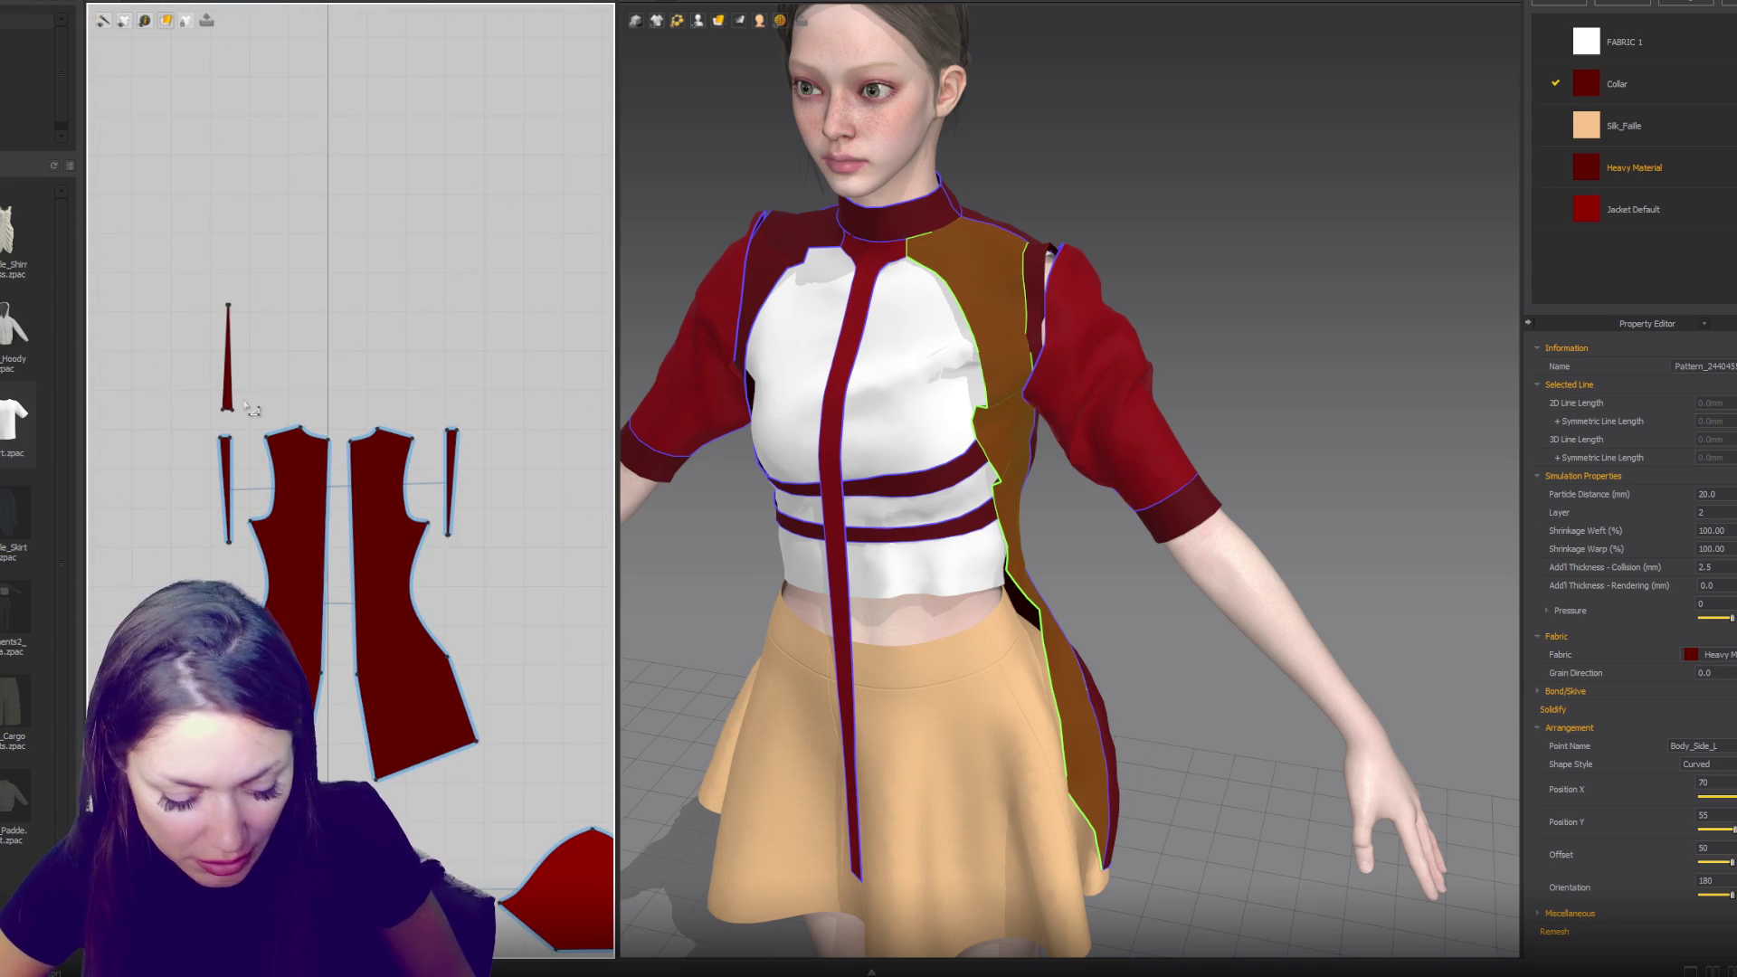
{"action": "left_click_drag", "start_coordinate": [223, 412], "coordinate": [228, 341]}
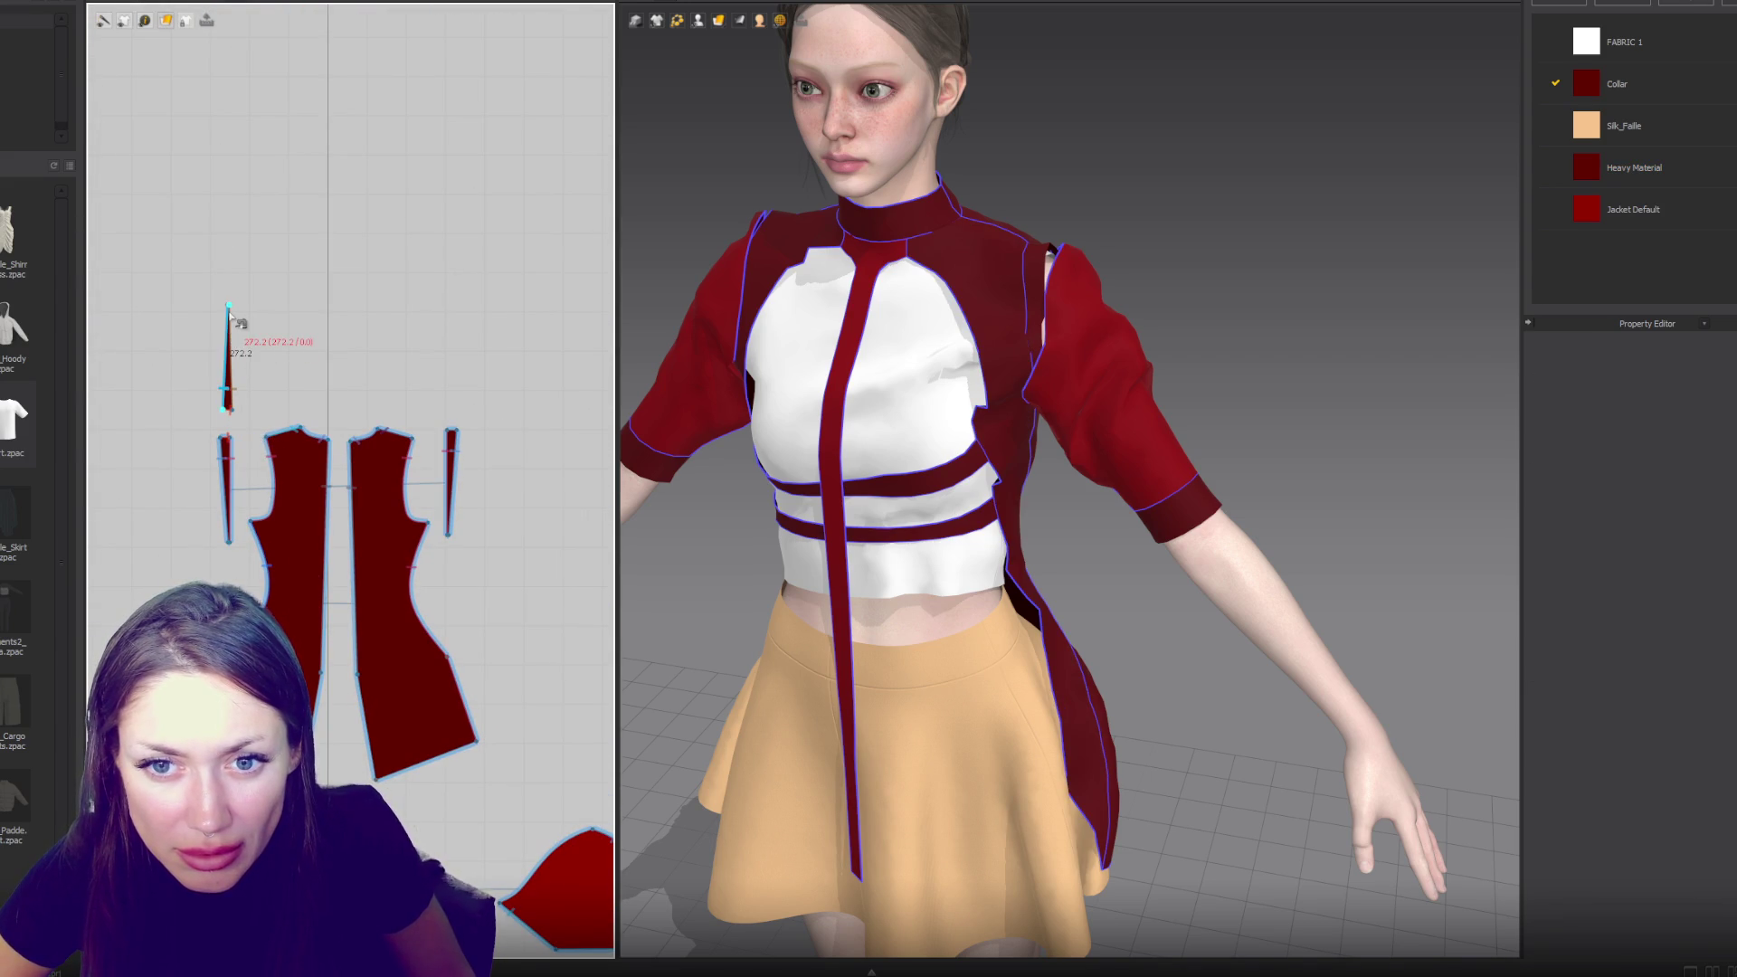
{"action": "scroll", "coordinate": [228, 307], "scroll_direction": "up", "scroll_amount": 3}
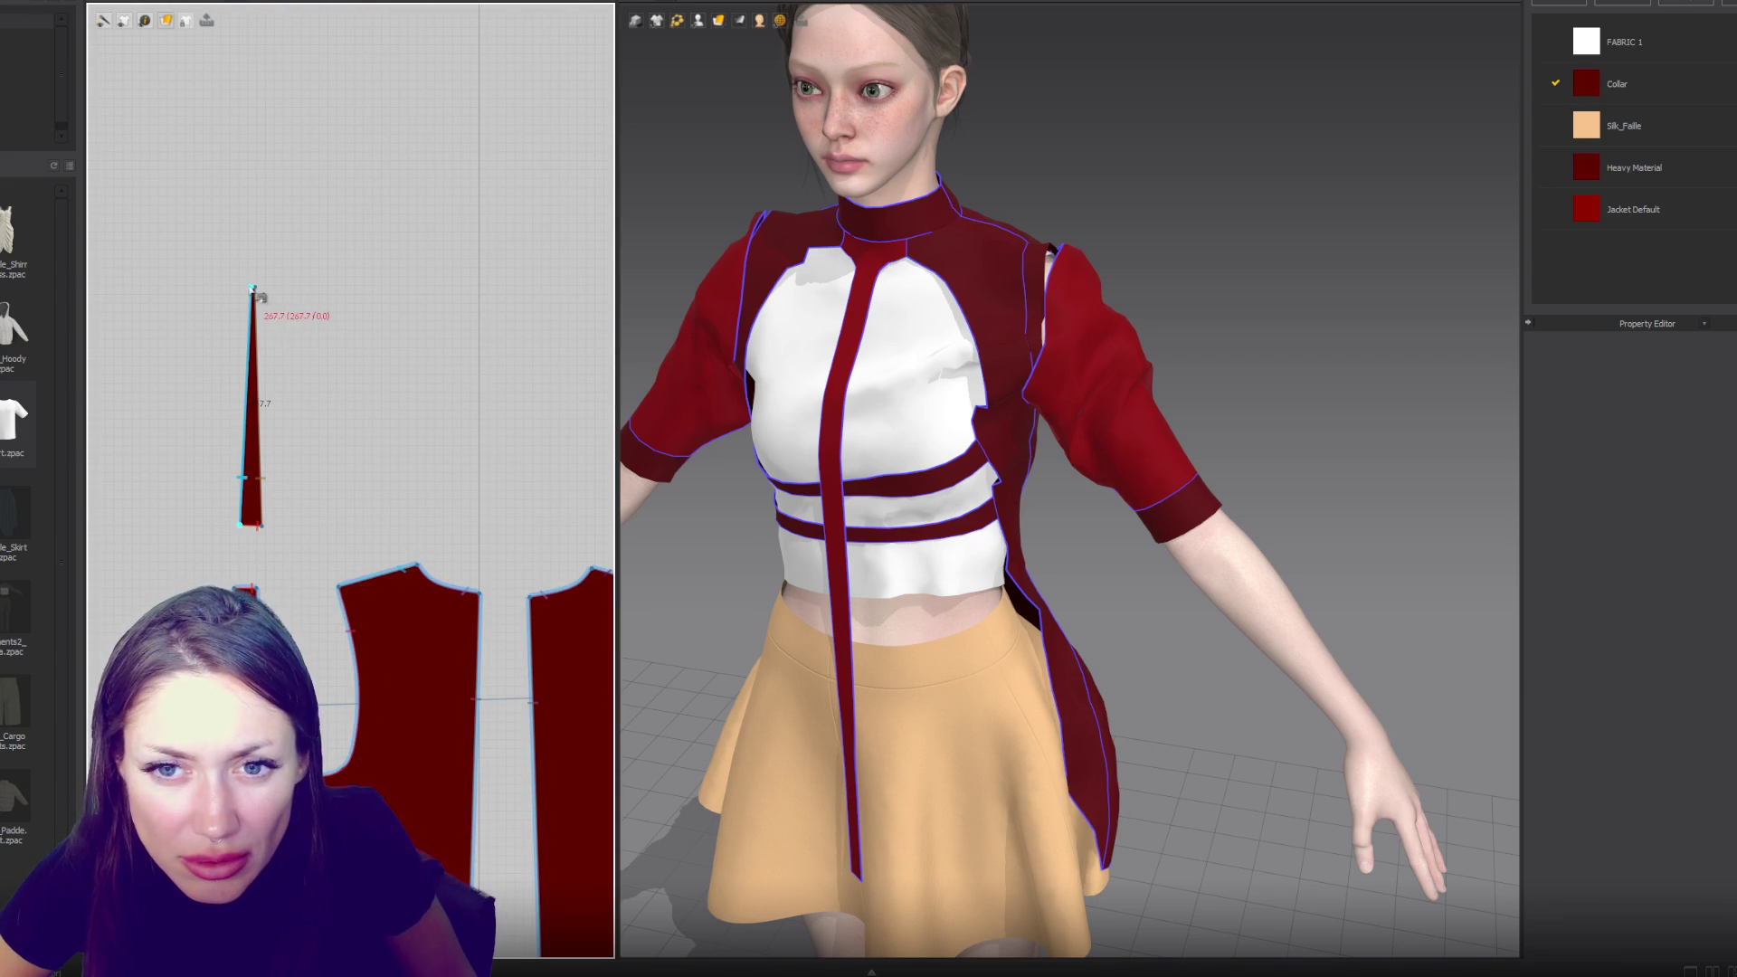
{"action": "scroll", "coordinate": [287, 366], "scroll_direction": "down", "scroll_amount": 5}
{"action": "scroll", "coordinate": [415, 404], "scroll_direction": "up", "scroll_amount": 2}
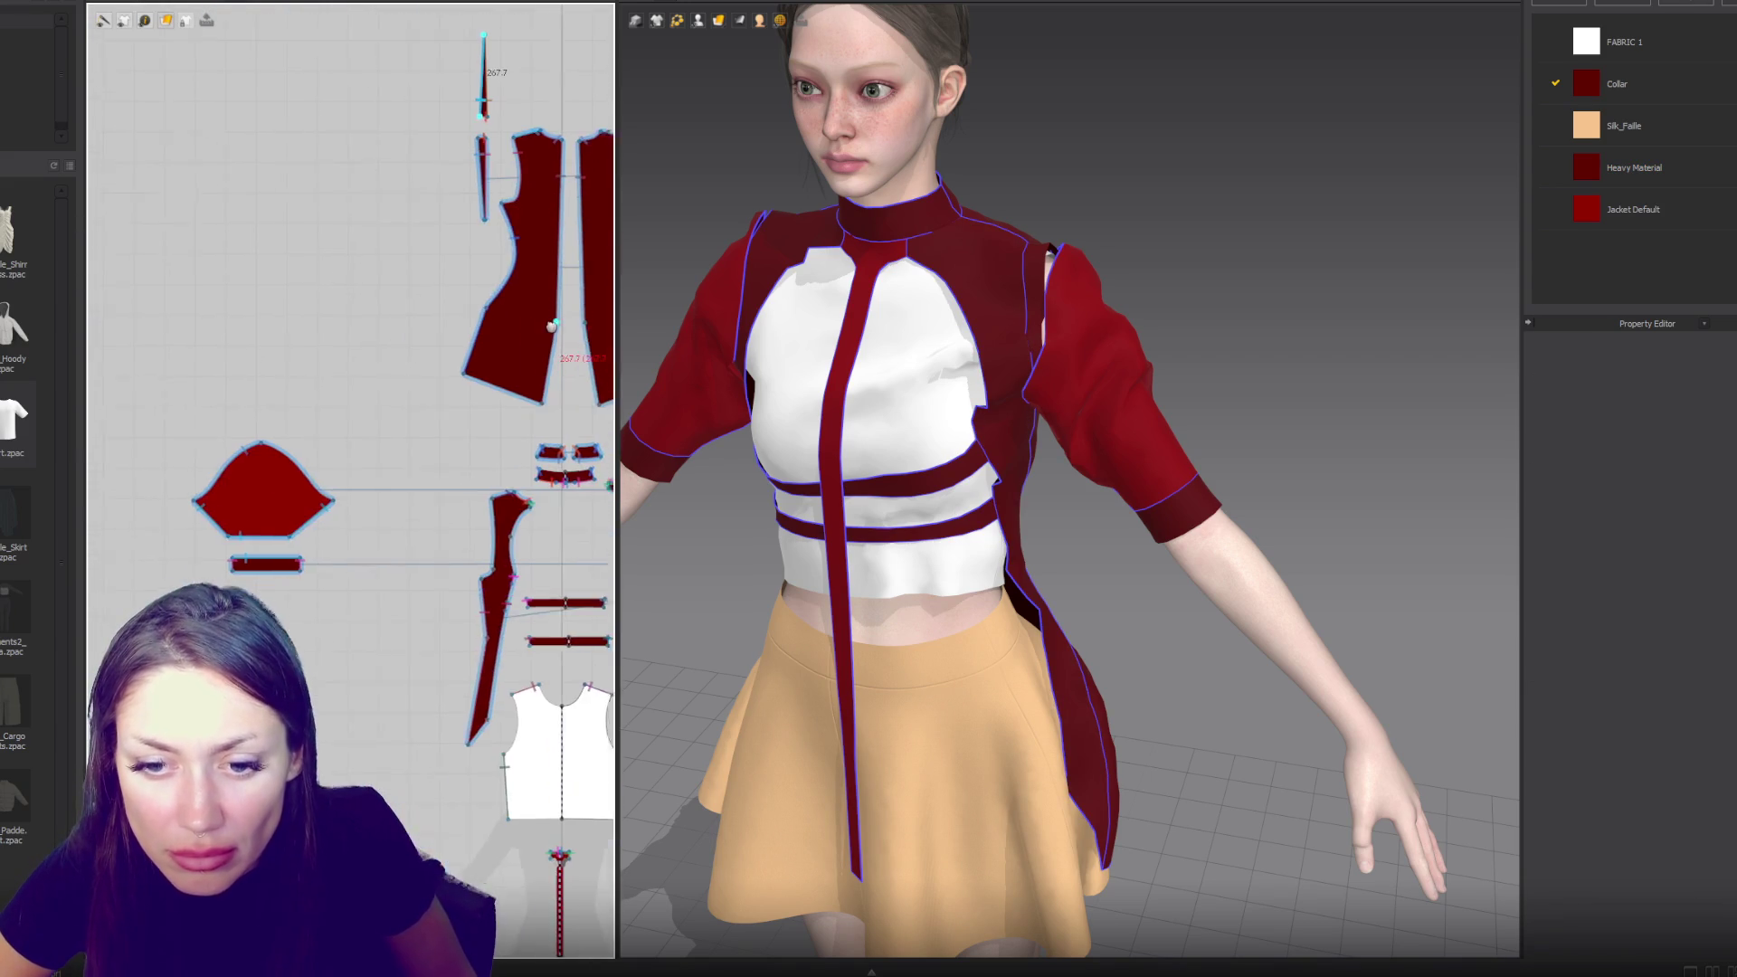
{"action": "scroll", "coordinate": [299, 461], "scroll_direction": "up", "scroll_amount": 3}
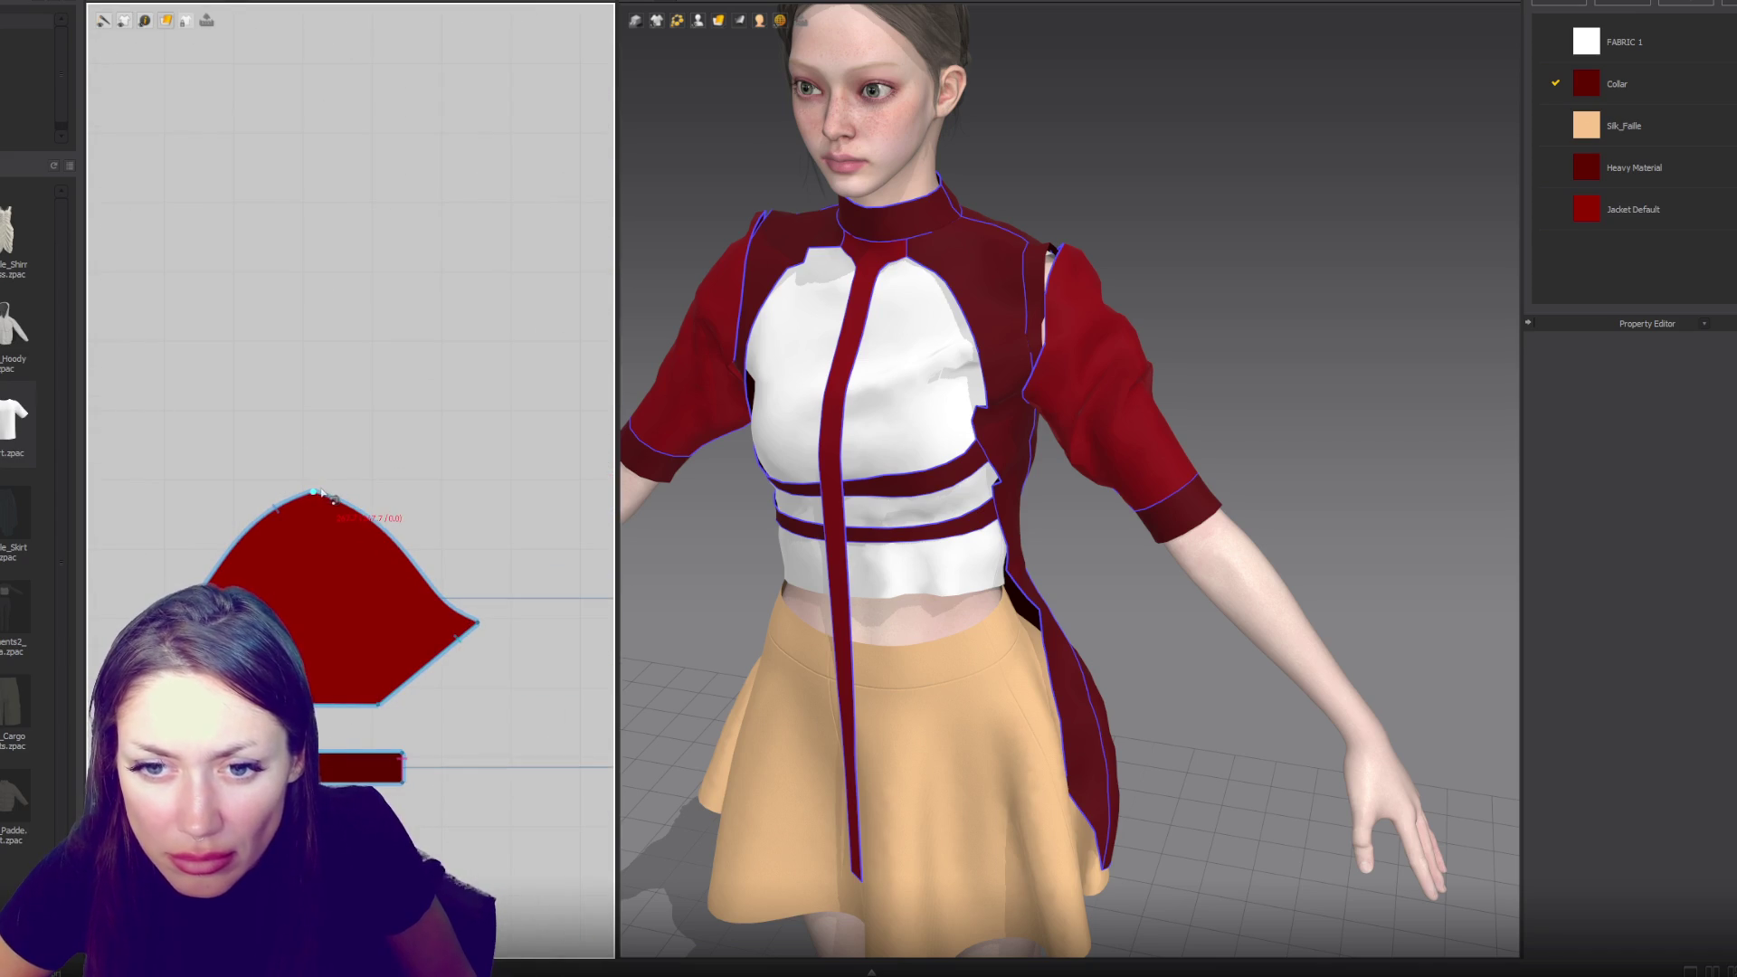
{"action": "left_click", "coordinate": [480, 624]}
{"action": "scroll", "coordinate": [492, 620], "scroll_direction": "down", "scroll_amount": 4}
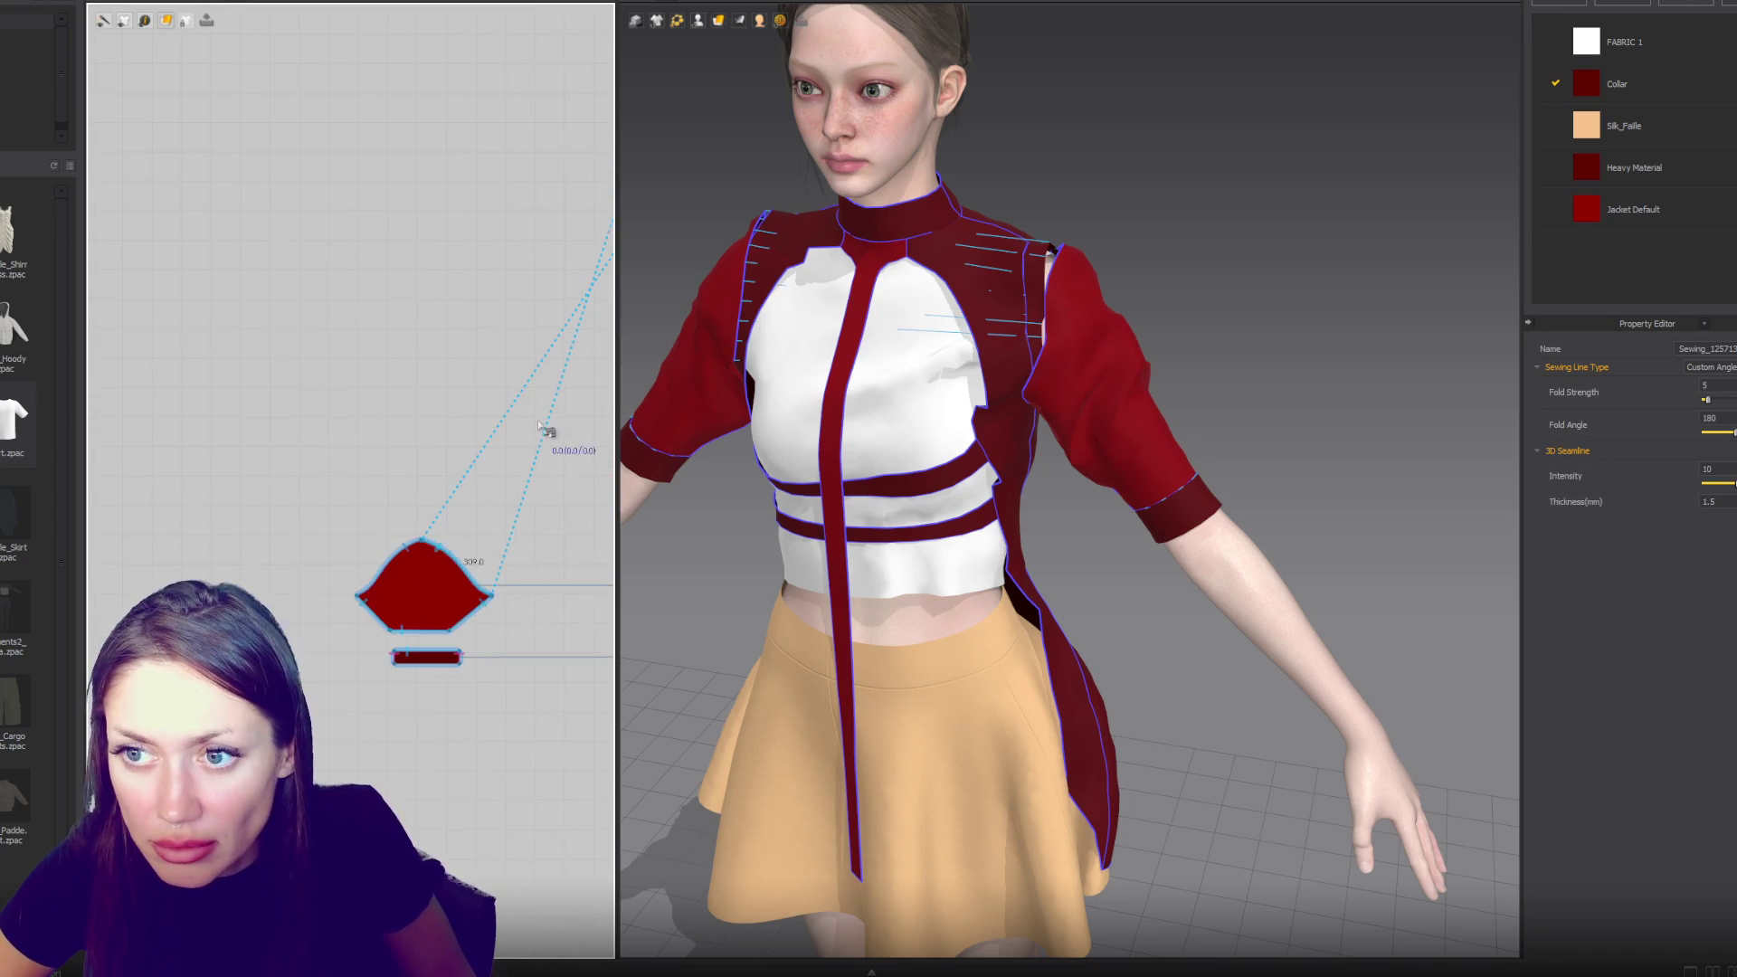
- Complete the seam joining the sleeve cap to the armhole
{"action": "middle_click_drag", "start_coordinate": [453, 250], "coordinate": [241, 352]}
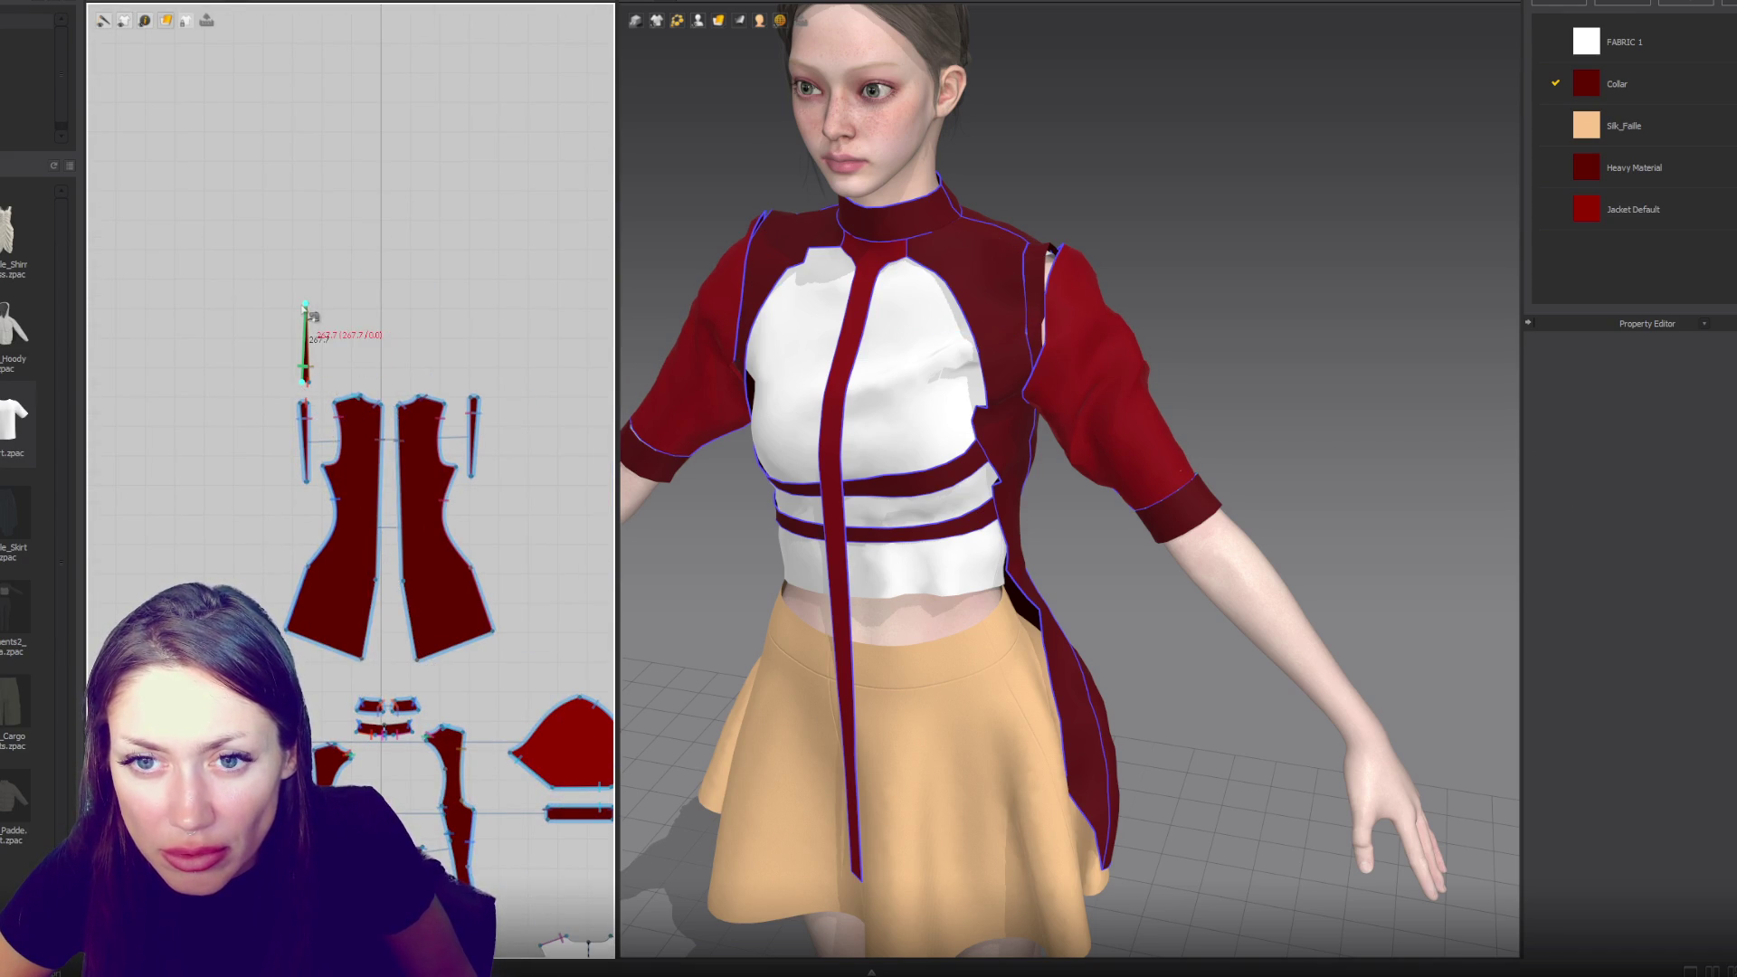
{"action": "middle_click_drag", "start_coordinate": [407, 530], "coordinate": [226, 332]}
{"action": "scroll", "coordinate": [359, 482], "scroll_direction": "up", "scroll_amount": 3}
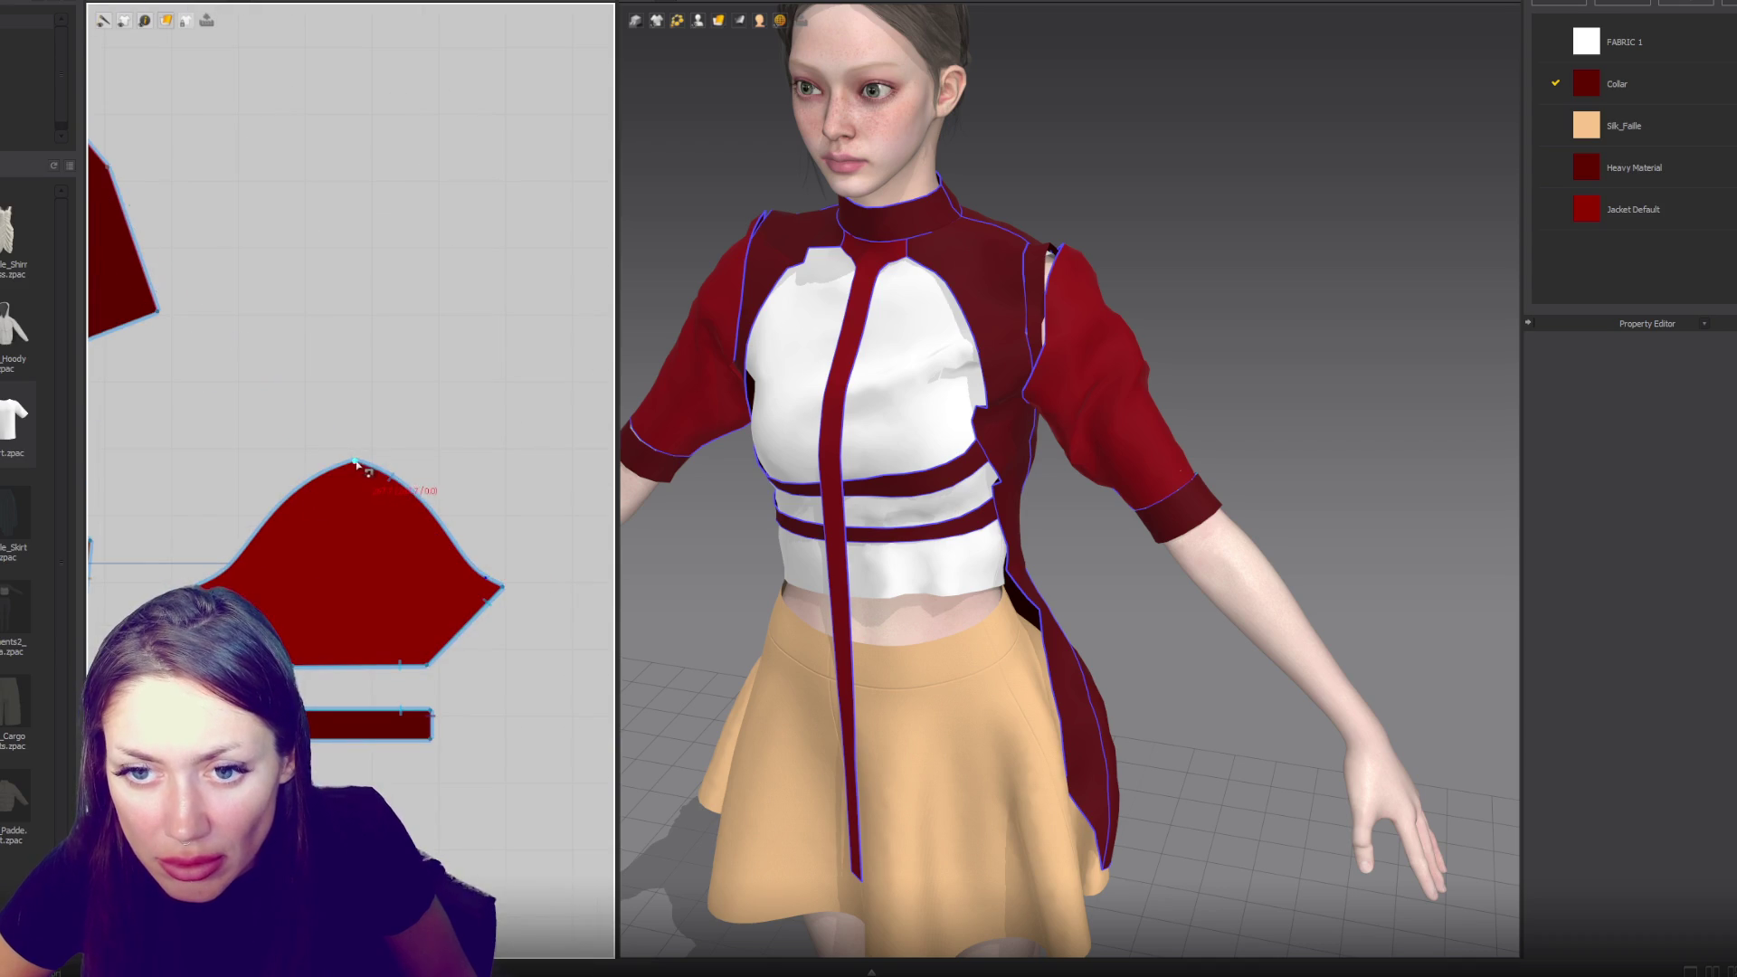
{"action": "left_click", "coordinate": [444, 499]}
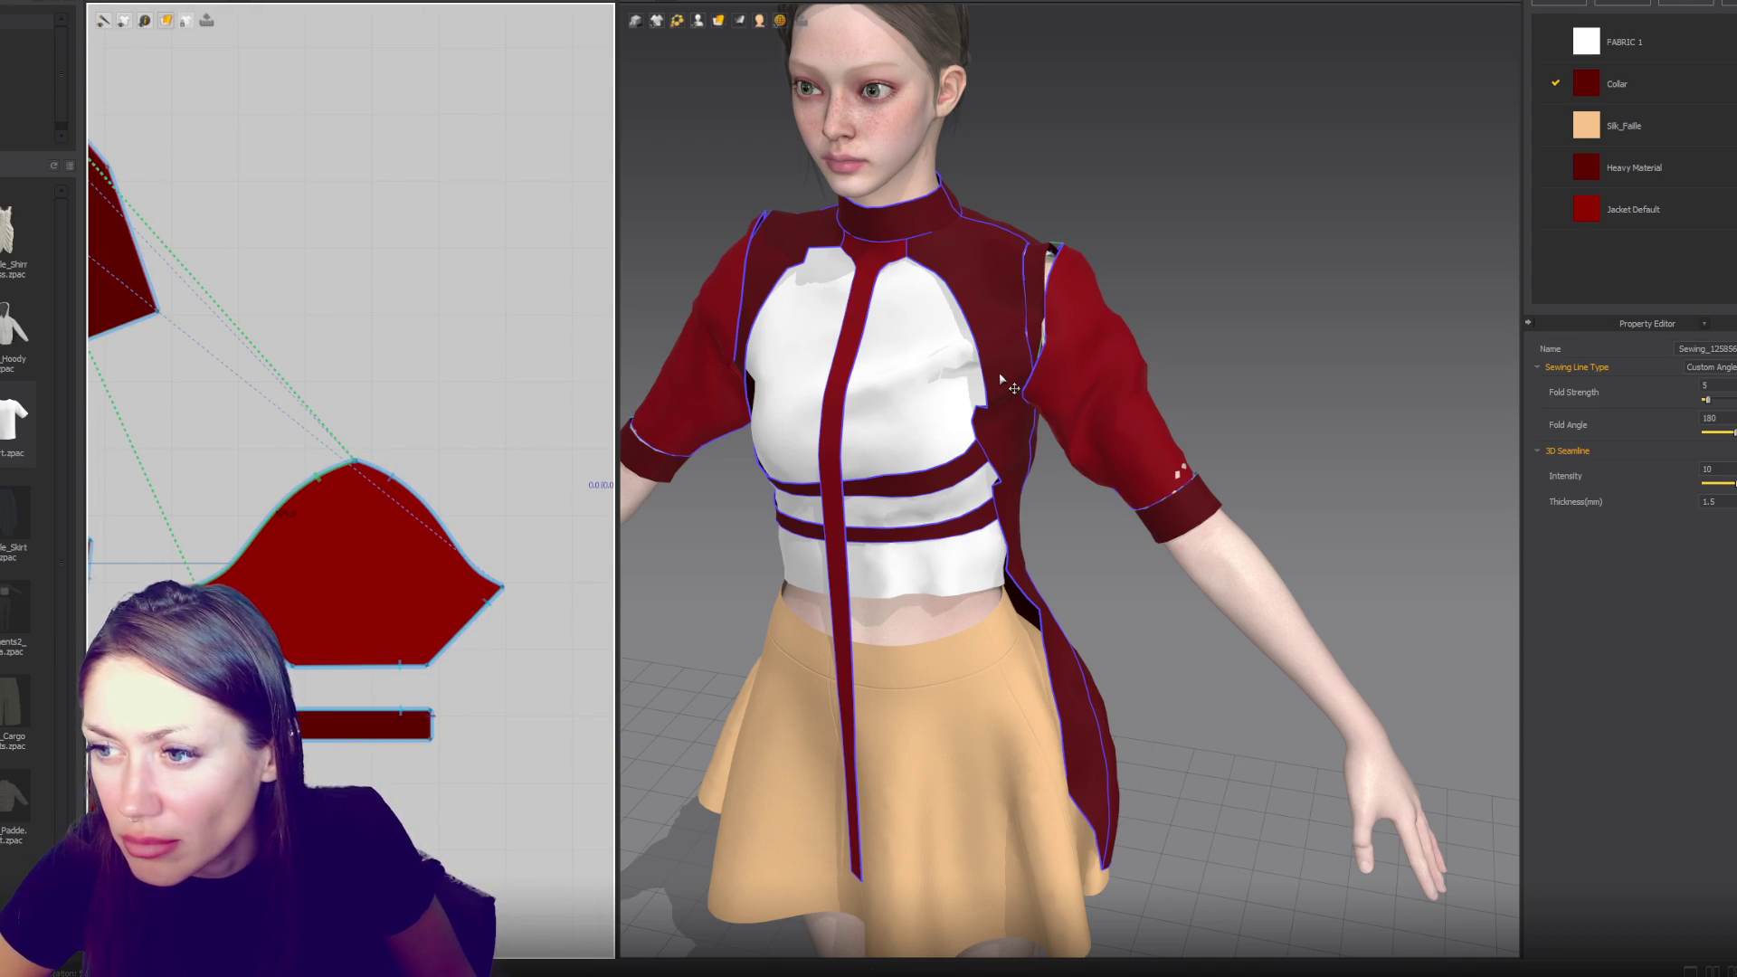
- Simulate to attach the sleeve, check the side back panel, and view the avatar from the front
{"action": "key", "text": "space"}
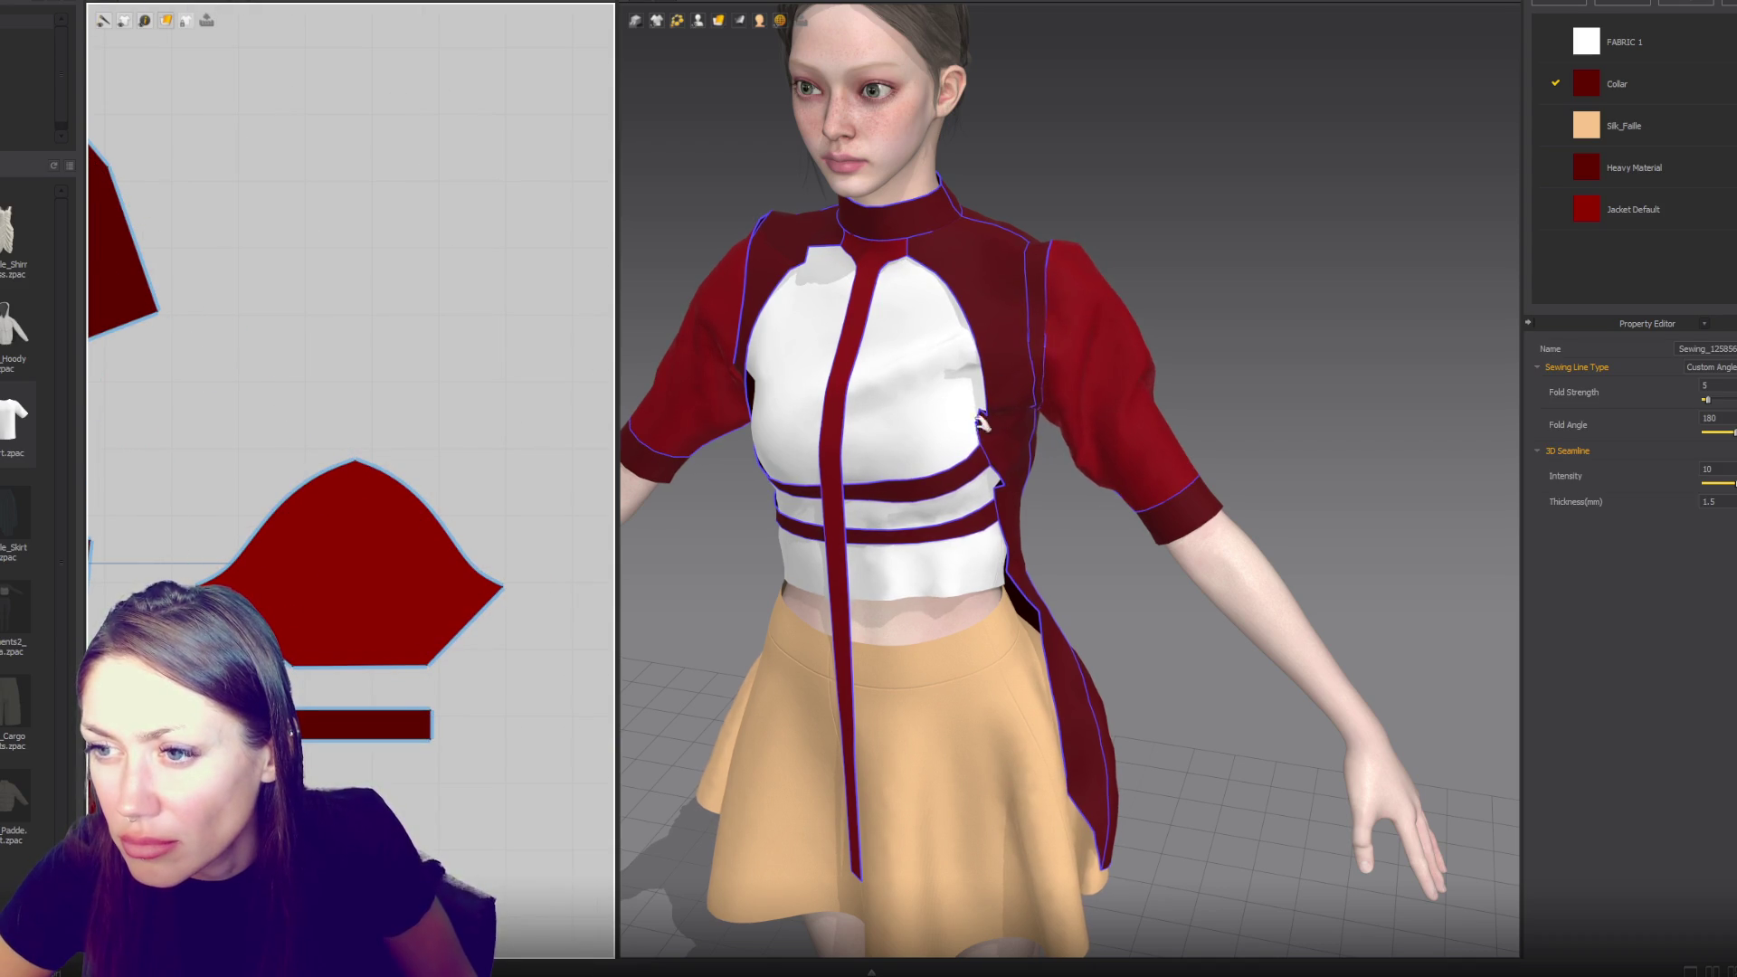
{"action": "left_click", "coordinate": [1019, 594]}
{"action": "scroll", "coordinate": [1020, 594], "scroll_direction": "down", "scroll_amount": 3}
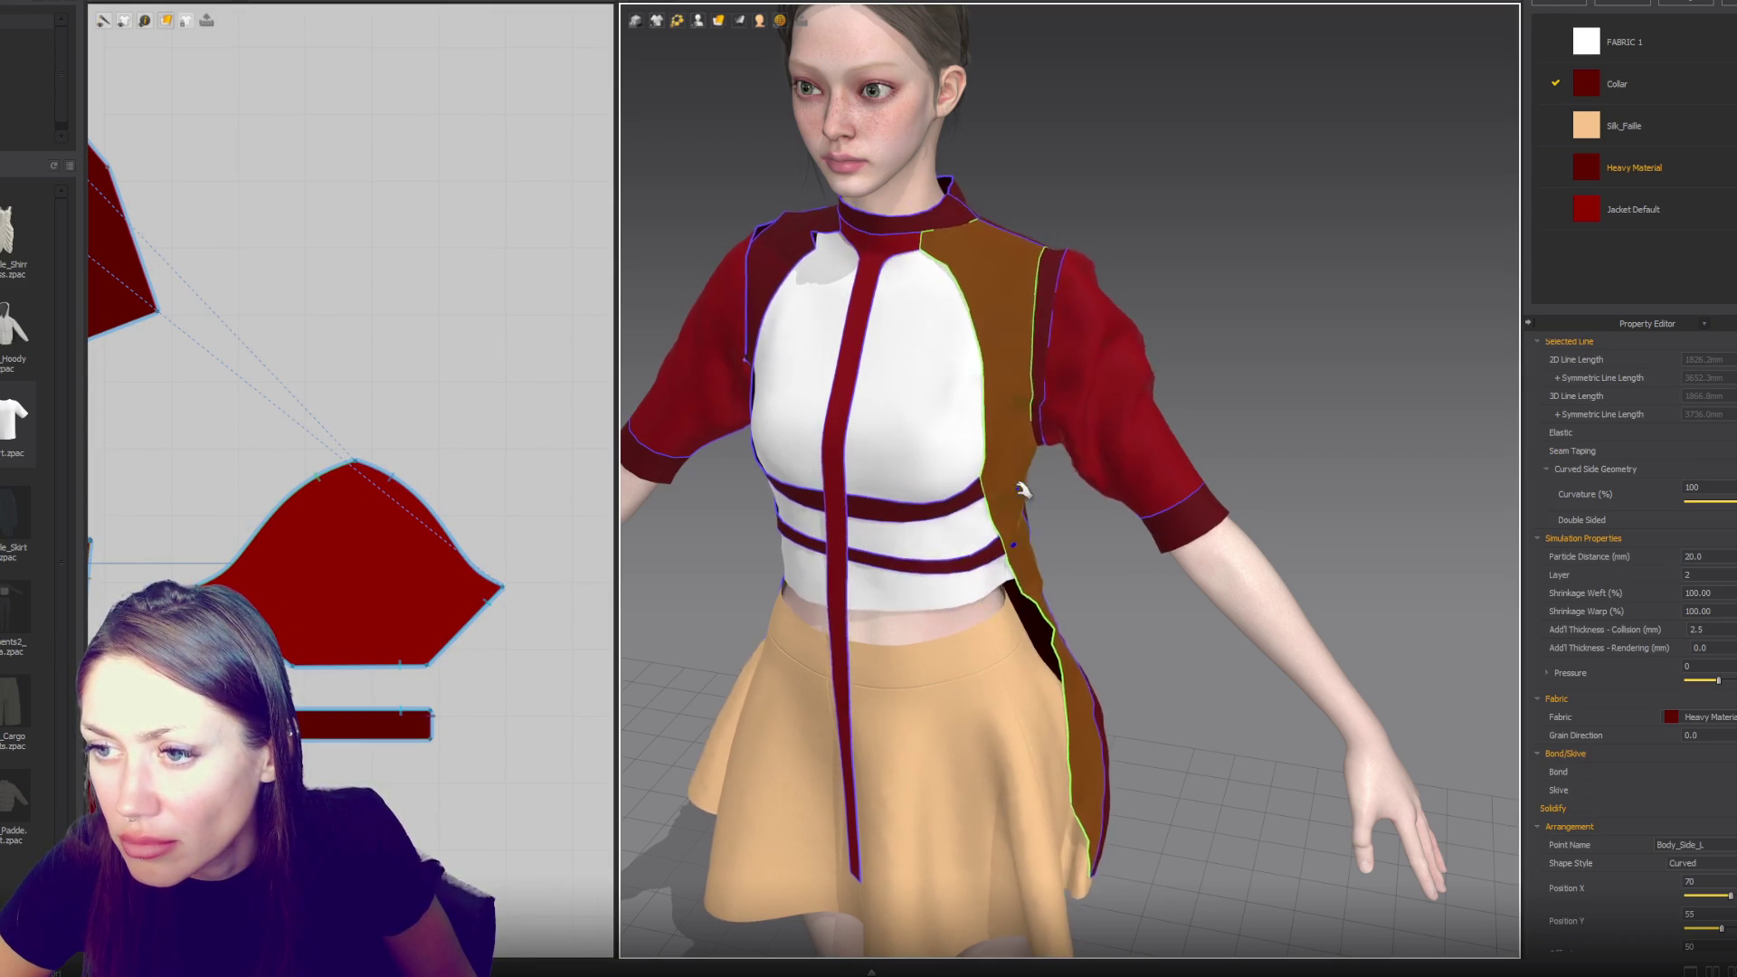
{"action": "key", "text": "2"}
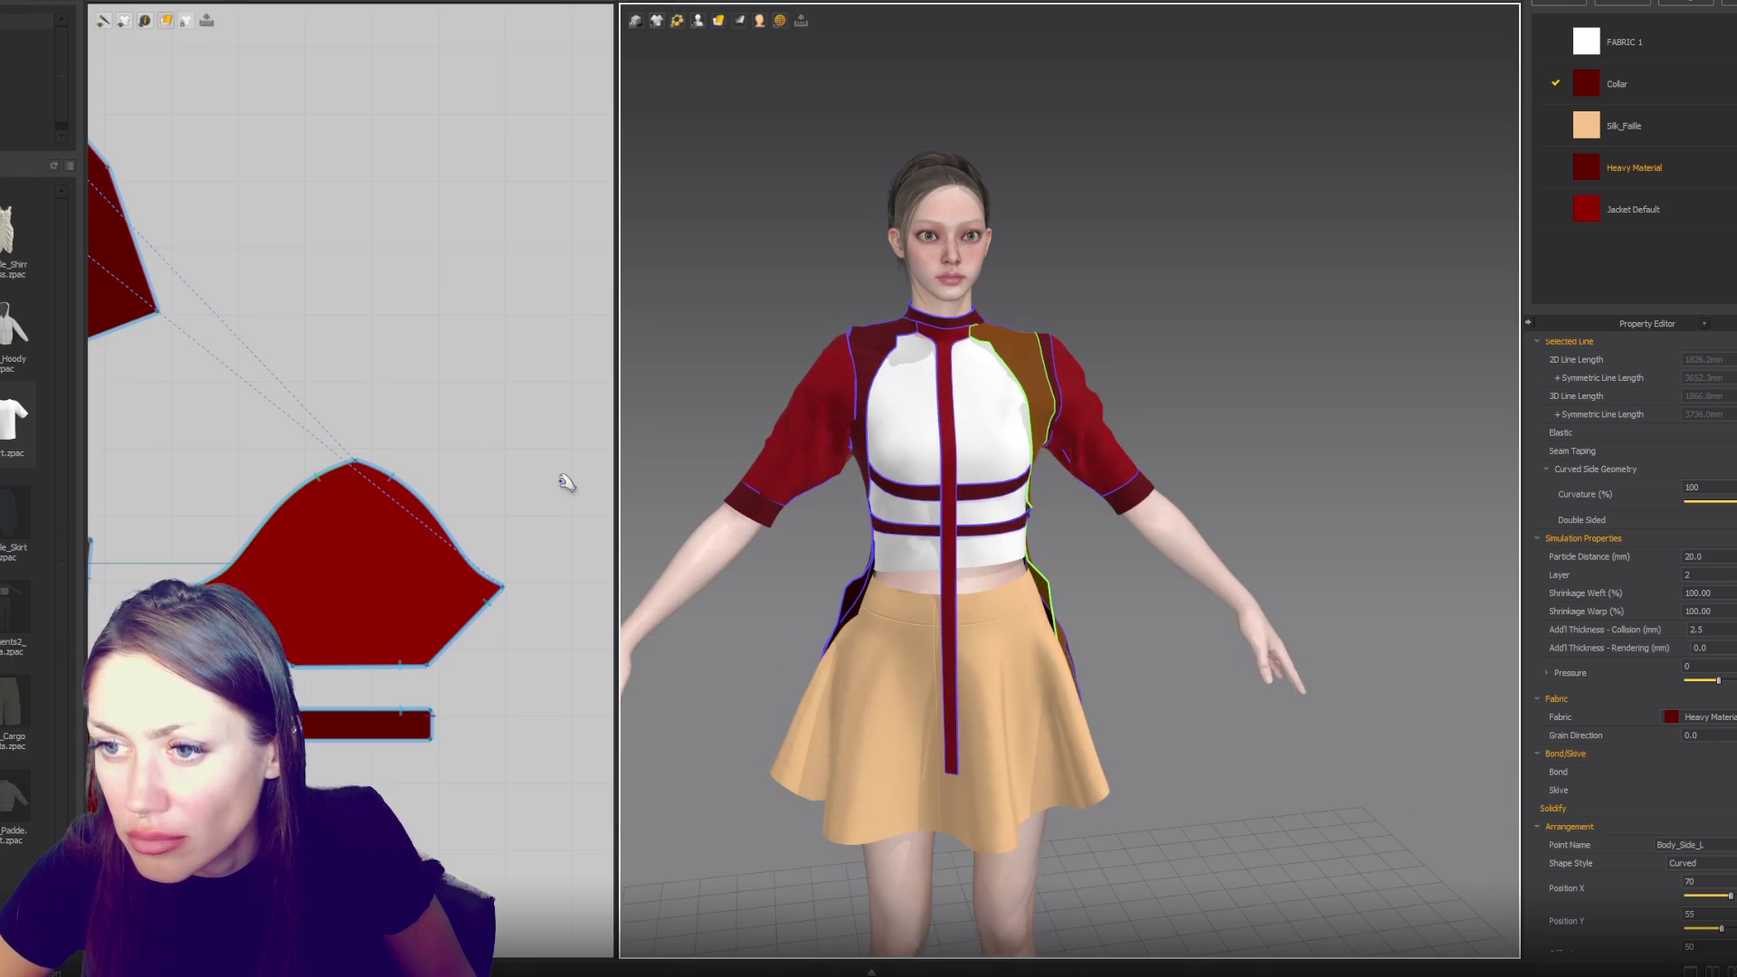
{"action": "scroll", "coordinate": [563, 485], "scroll_direction": "down", "scroll_amount": 5}
- Orbit the 3D view to check the jacket back and its shoulder strap seam
{"action": "left_click", "coordinate": [476, 506]}
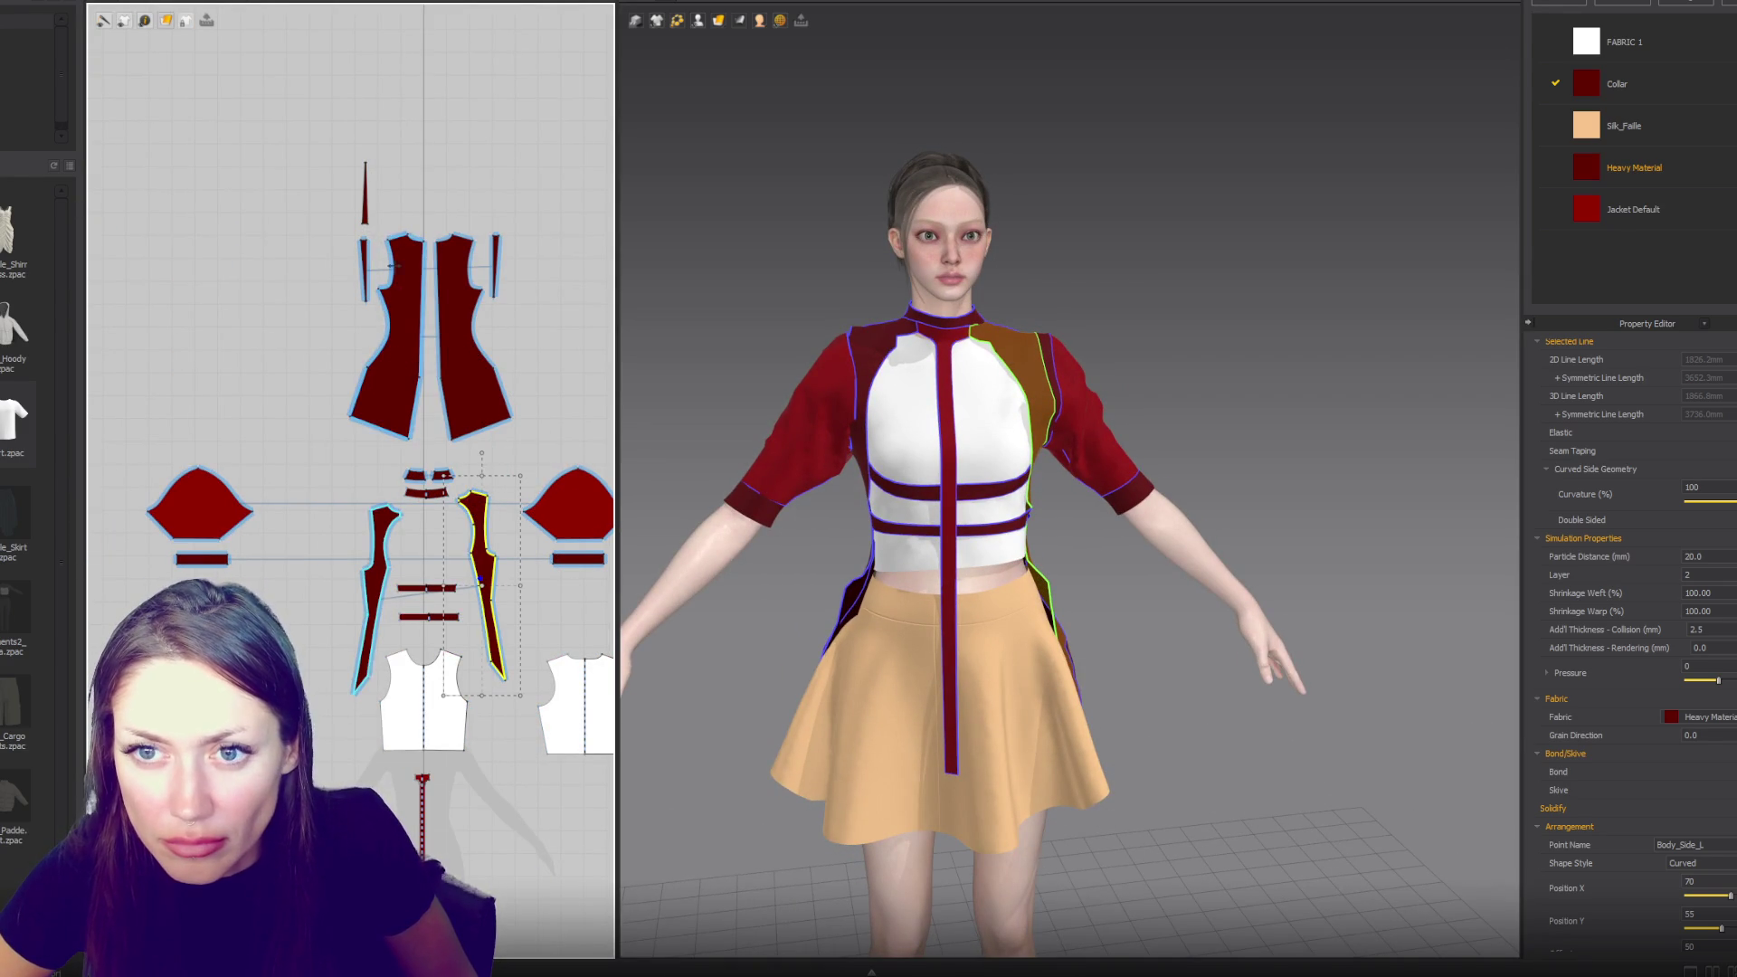
{"action": "left_click", "coordinate": [364, 194]}
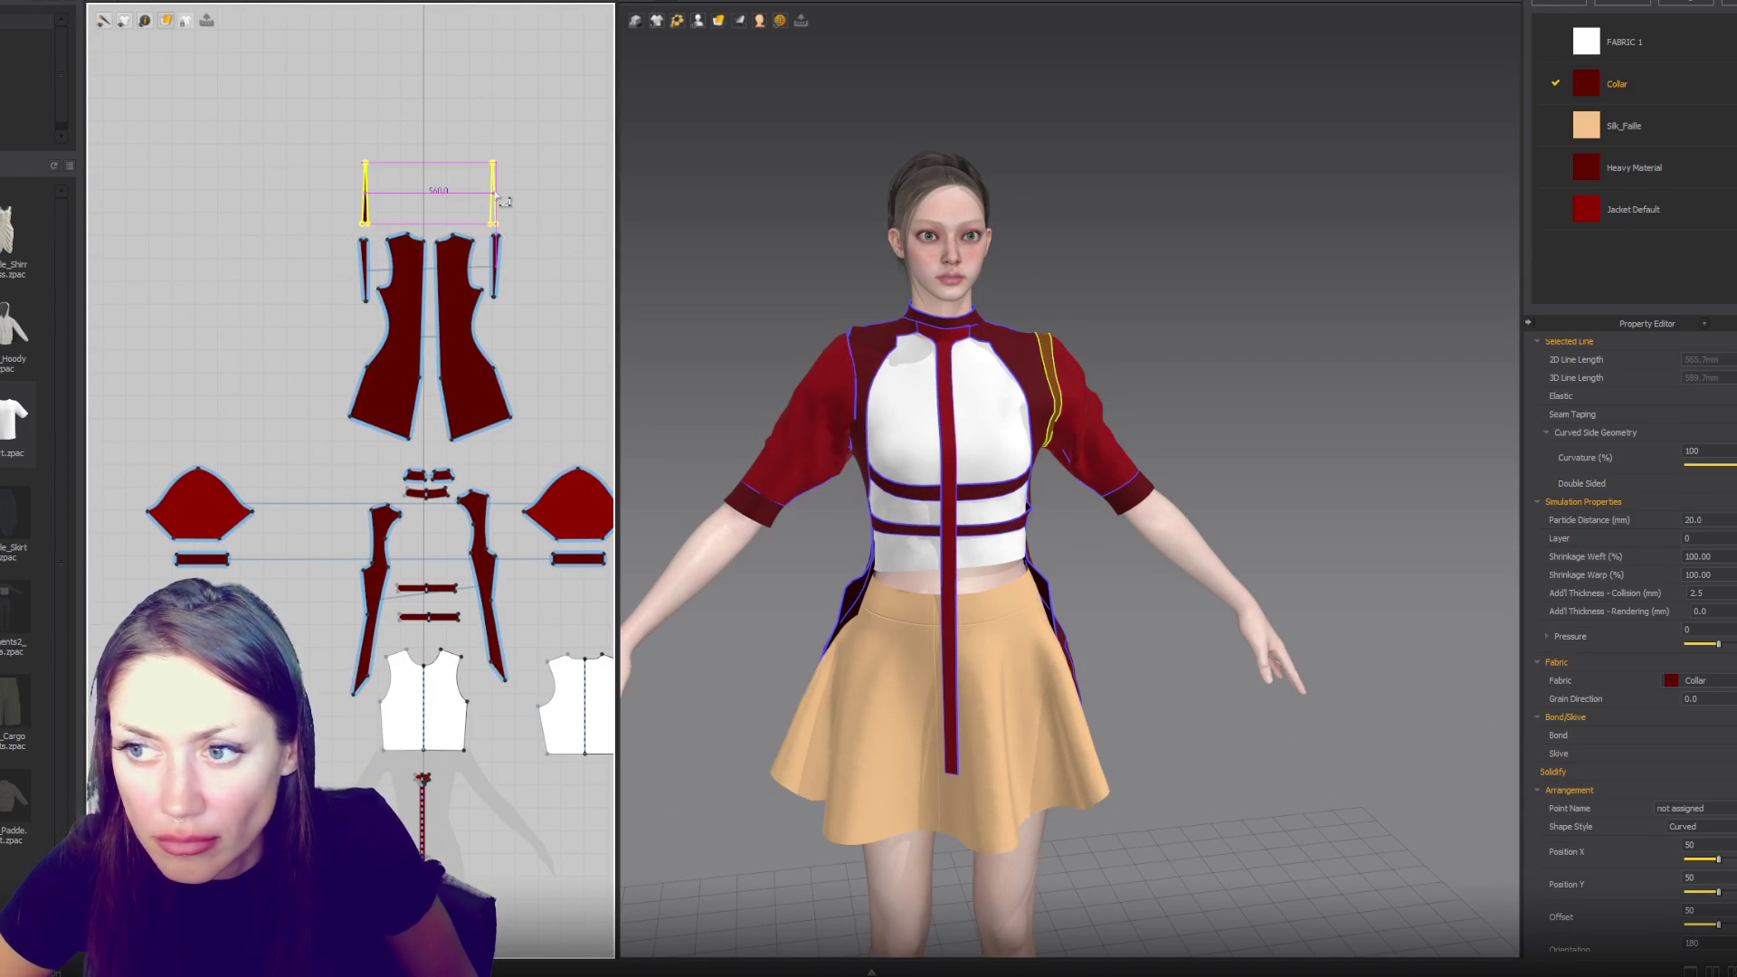
{"action": "key", "text": "Escape"}
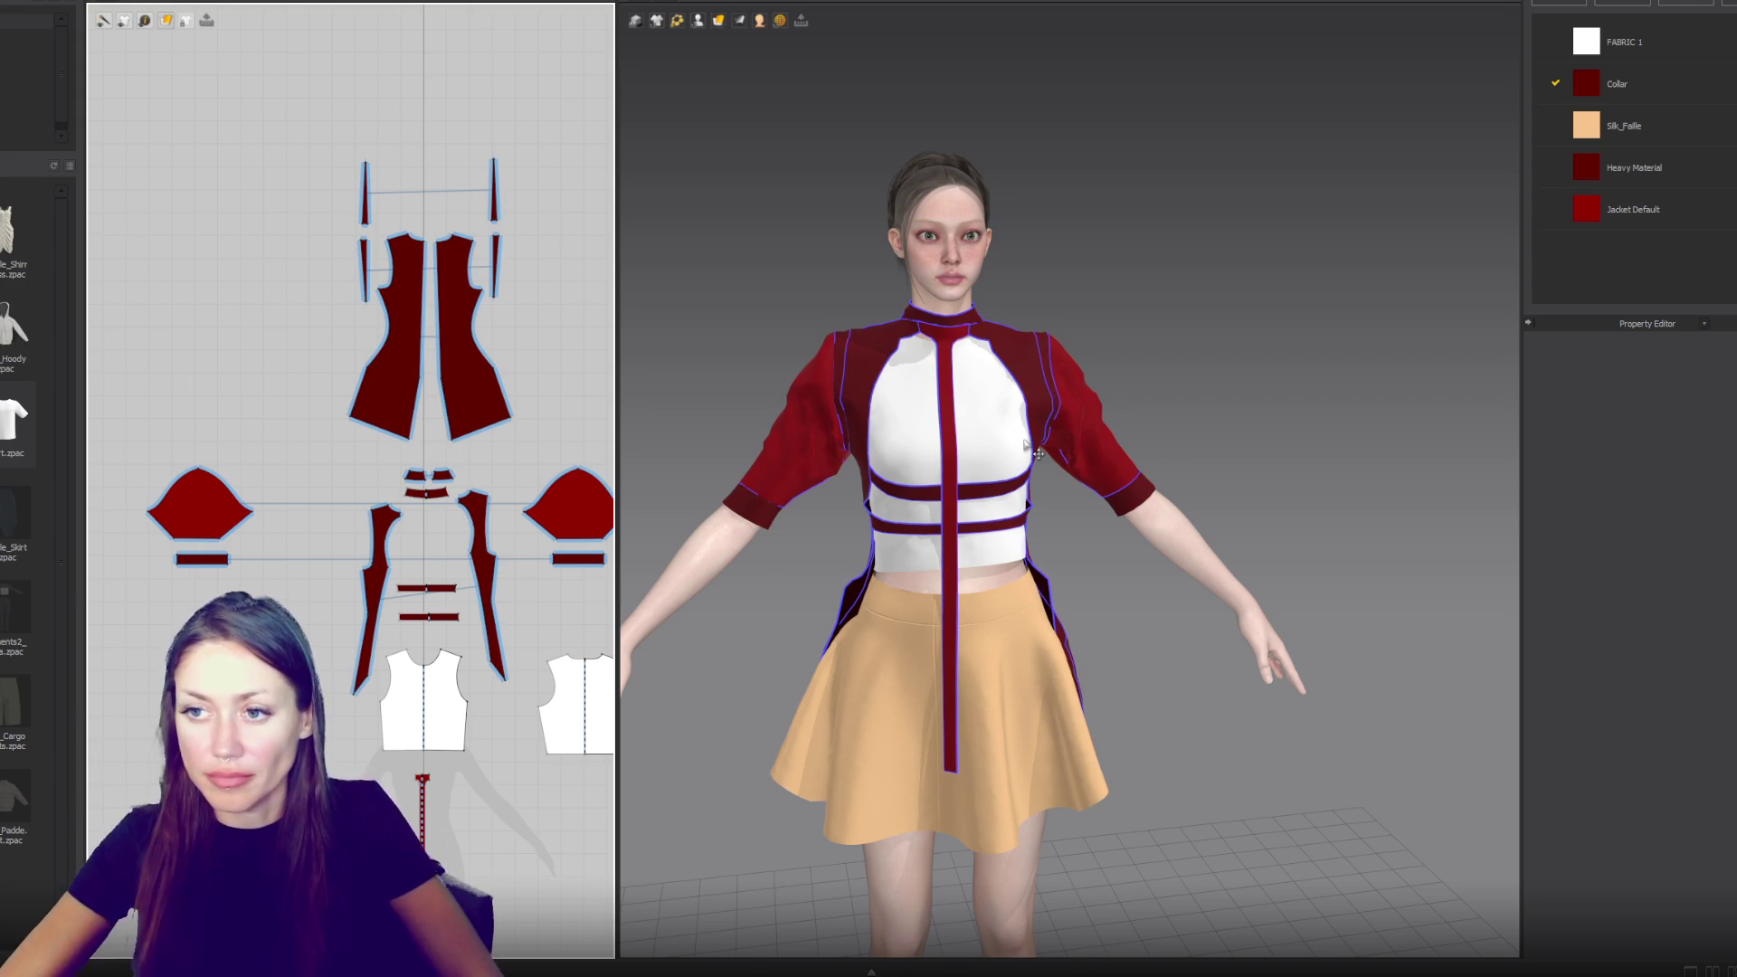
{"action": "mouse_move", "coordinate": [826, 279]}
{"action": "right_mouse_down"}
{"action": "mouse_move", "coordinate": [791, 283]}
{"action": "mouse_move", "coordinate": [1039, 388]}
{"action": "right_mouse_up"}
{"action": "left_click", "coordinate": [1155, 496]}
{"action": "left_click", "coordinate": [1078, 312]}
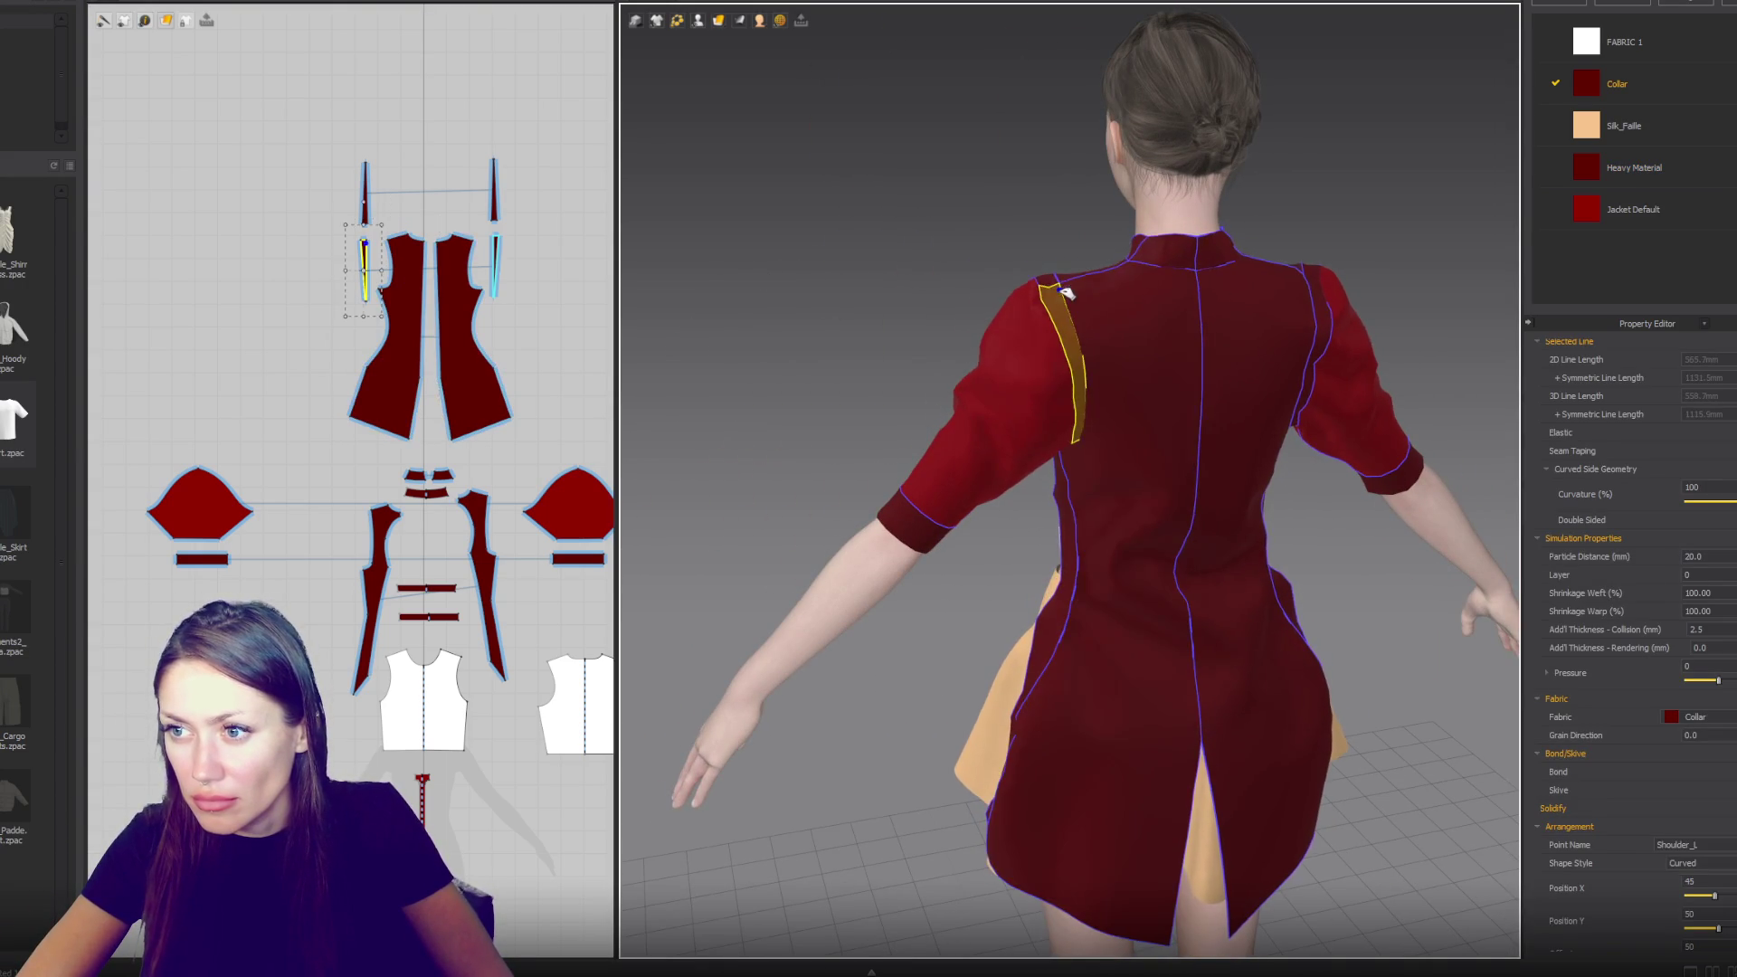
{"action": "right_click_drag", "start_coordinate": [1078, 312], "coordinate": [894, 451]}
- Add the upper shoulder strip to the selection and zoom in on both strips
{"action": "scroll", "coordinate": [988, 421], "scroll_direction": "down", "scroll_amount": 2}
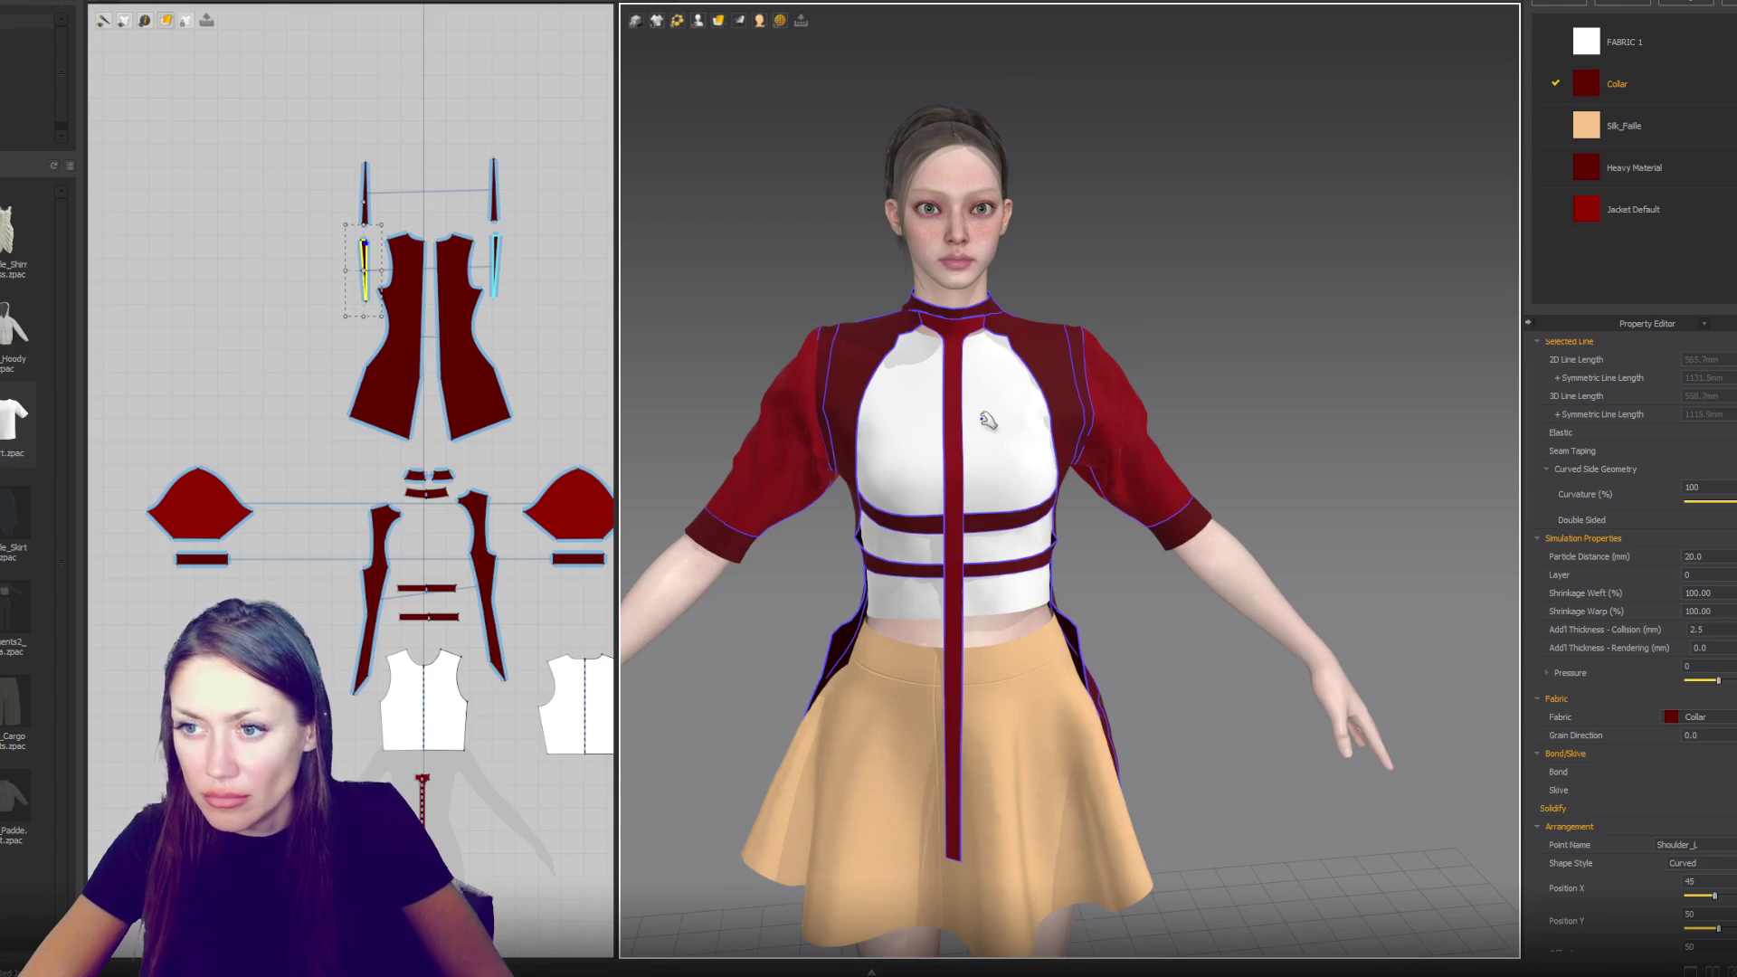
{"action": "scroll", "coordinate": [334, 299], "scroll_direction": "up", "scroll_amount": 5}
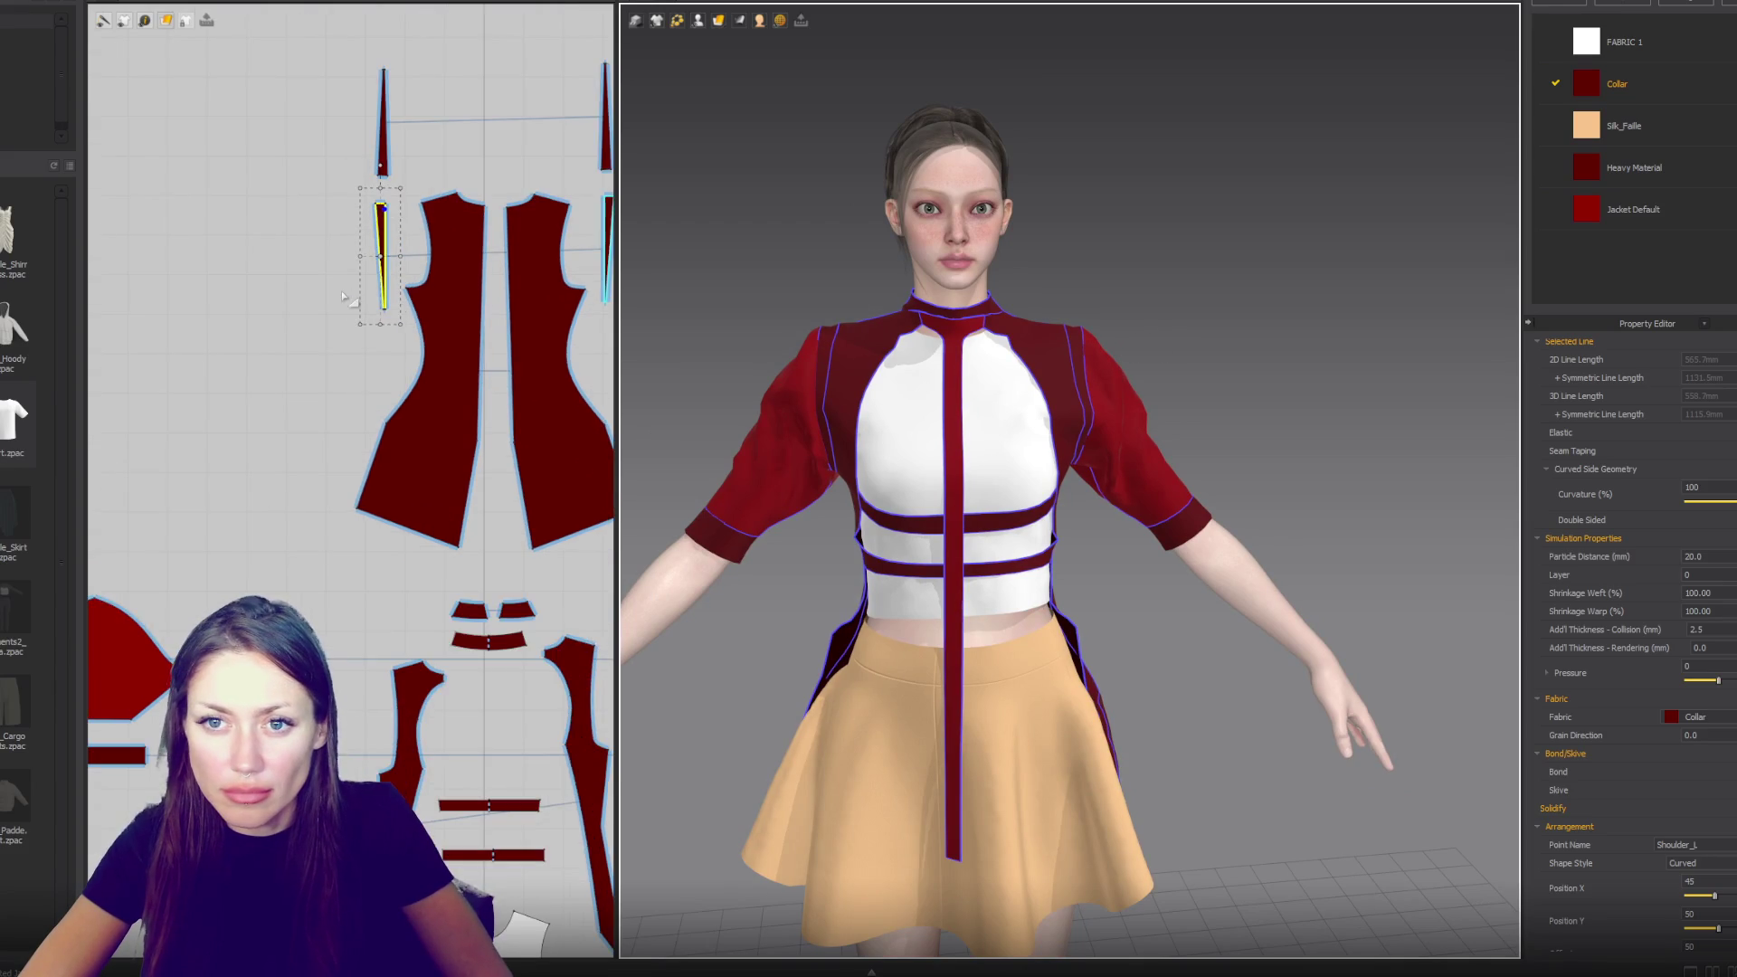
{"action": "left_click", "coordinate": [357, 269], "text": "shift"}
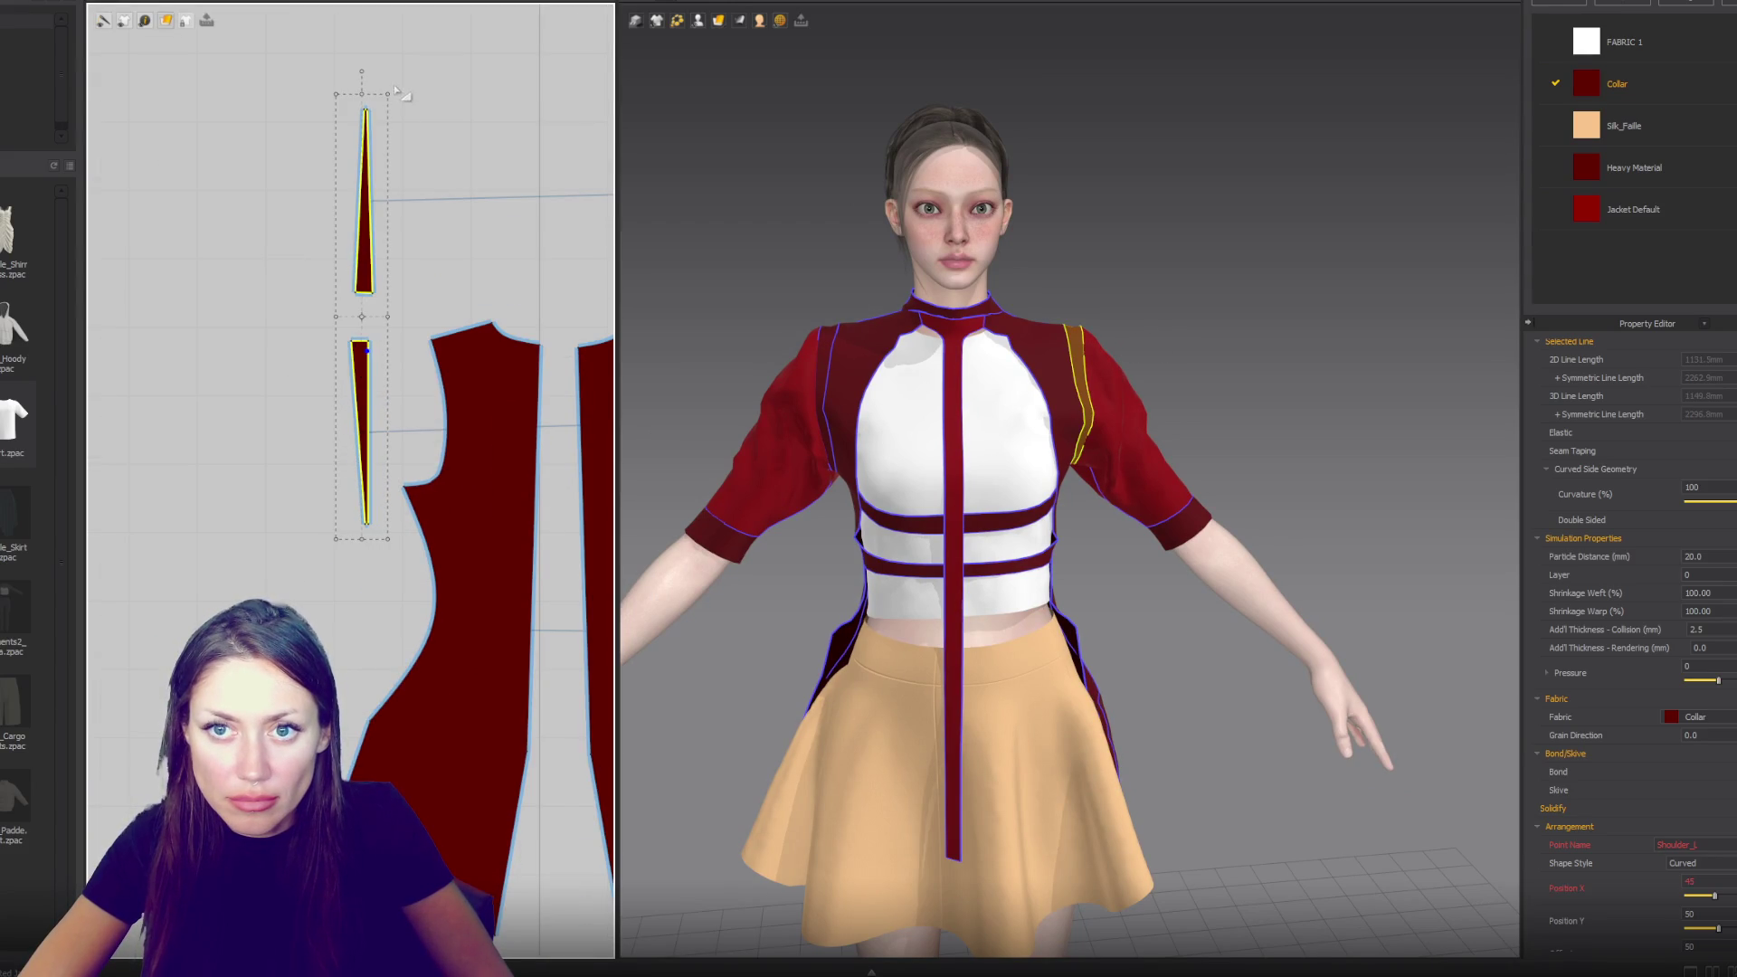
{"action": "scroll", "coordinate": [388, 160], "scroll_direction": "up", "scroll_amount": 5}
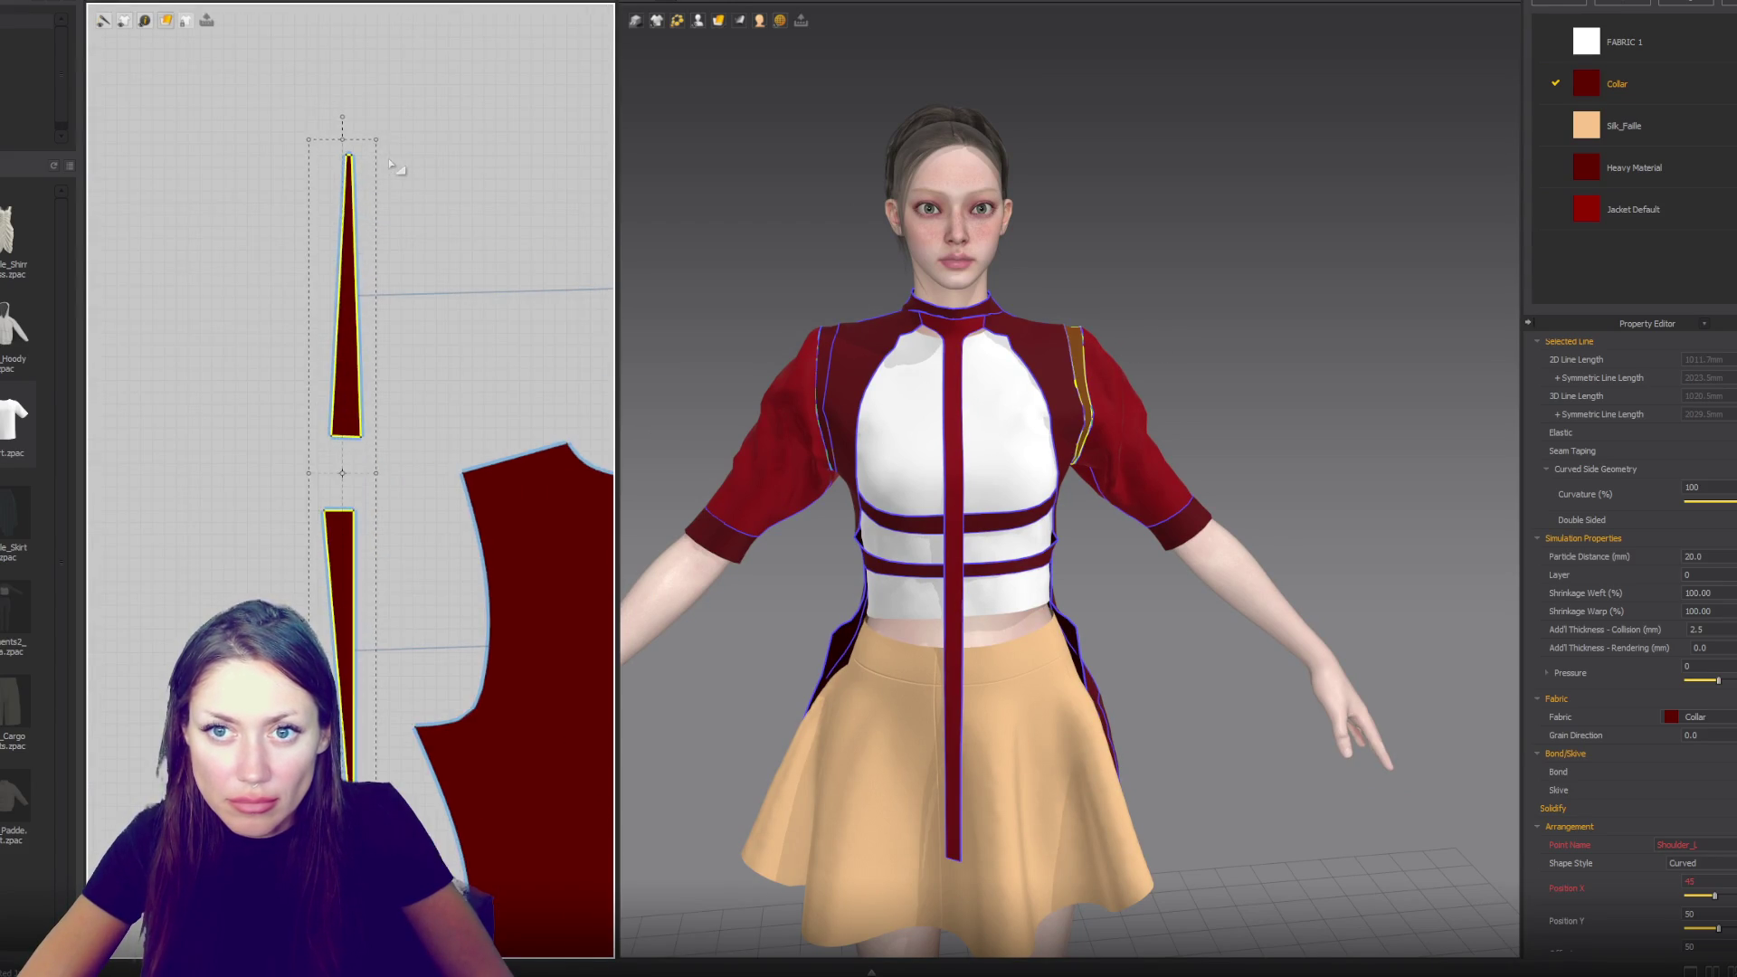
- Clear the selection and zoom into the long tapered strap in the pattern window
{"action": "left_click", "coordinate": [328, 159]}
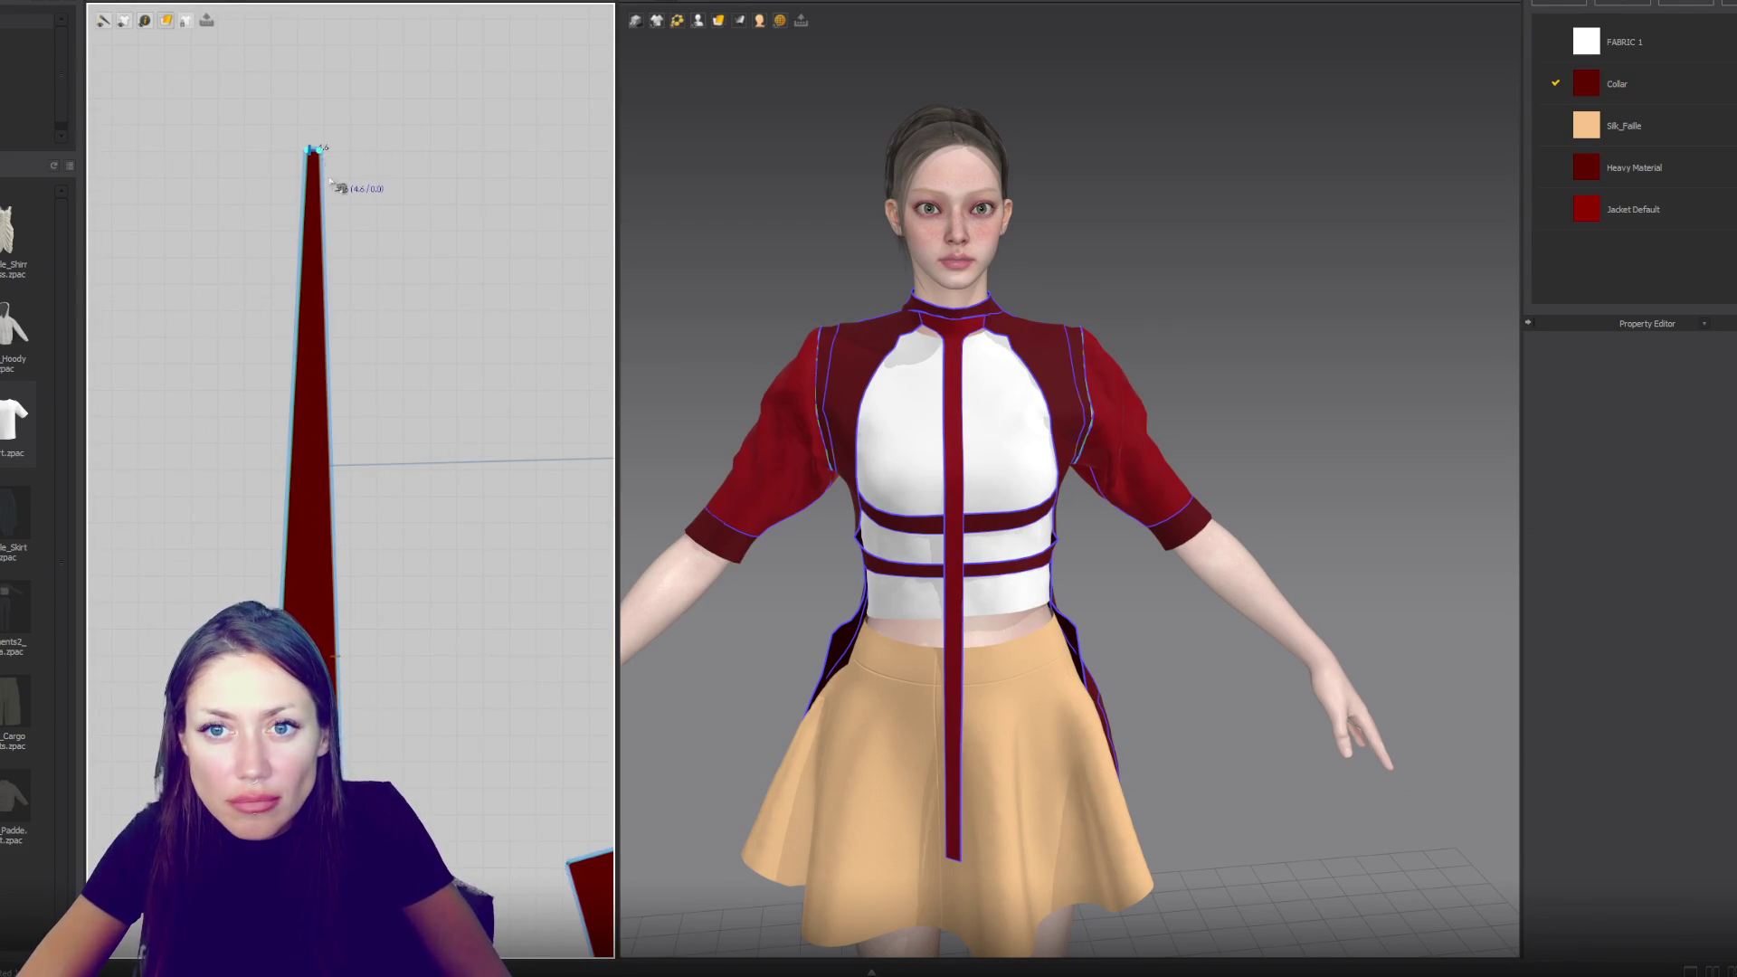
{"action": "scroll", "coordinate": [337, 182], "scroll_direction": "down", "scroll_amount": 3}
{"action": "scroll", "coordinate": [353, 634], "scroll_direction": "down", "scroll_amount": 3}
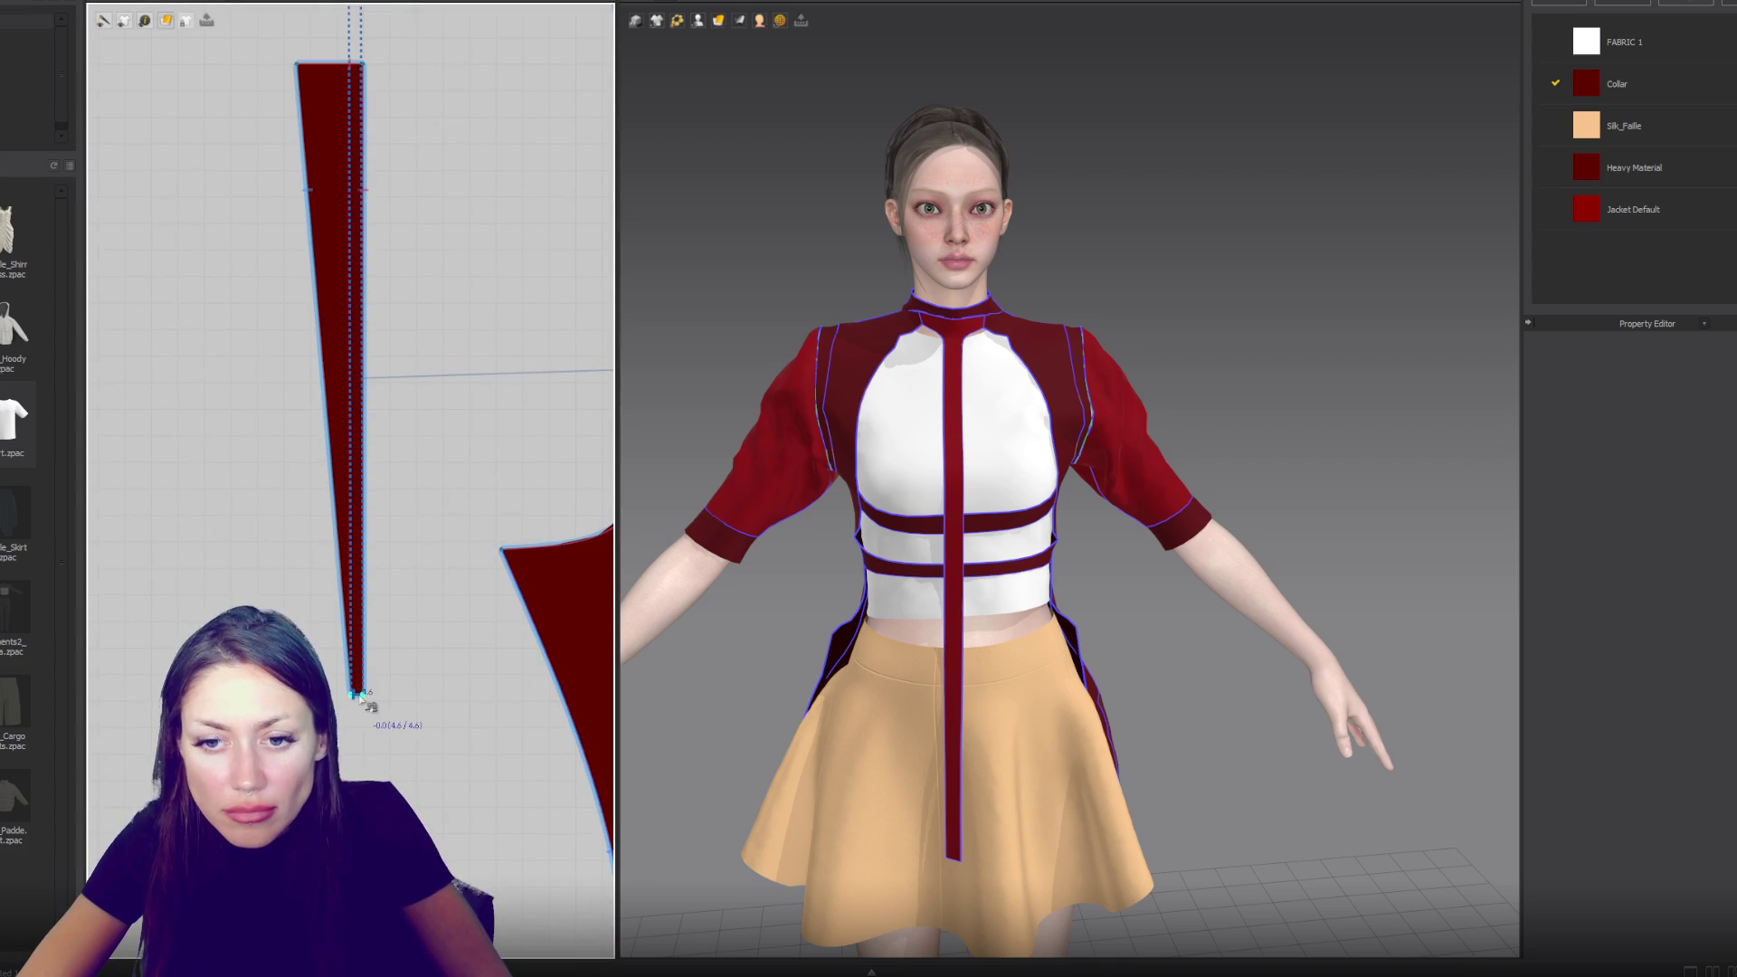
{"action": "left_click", "coordinate": [361, 696]}
{"action": "left_click", "coordinate": [794, 605]}
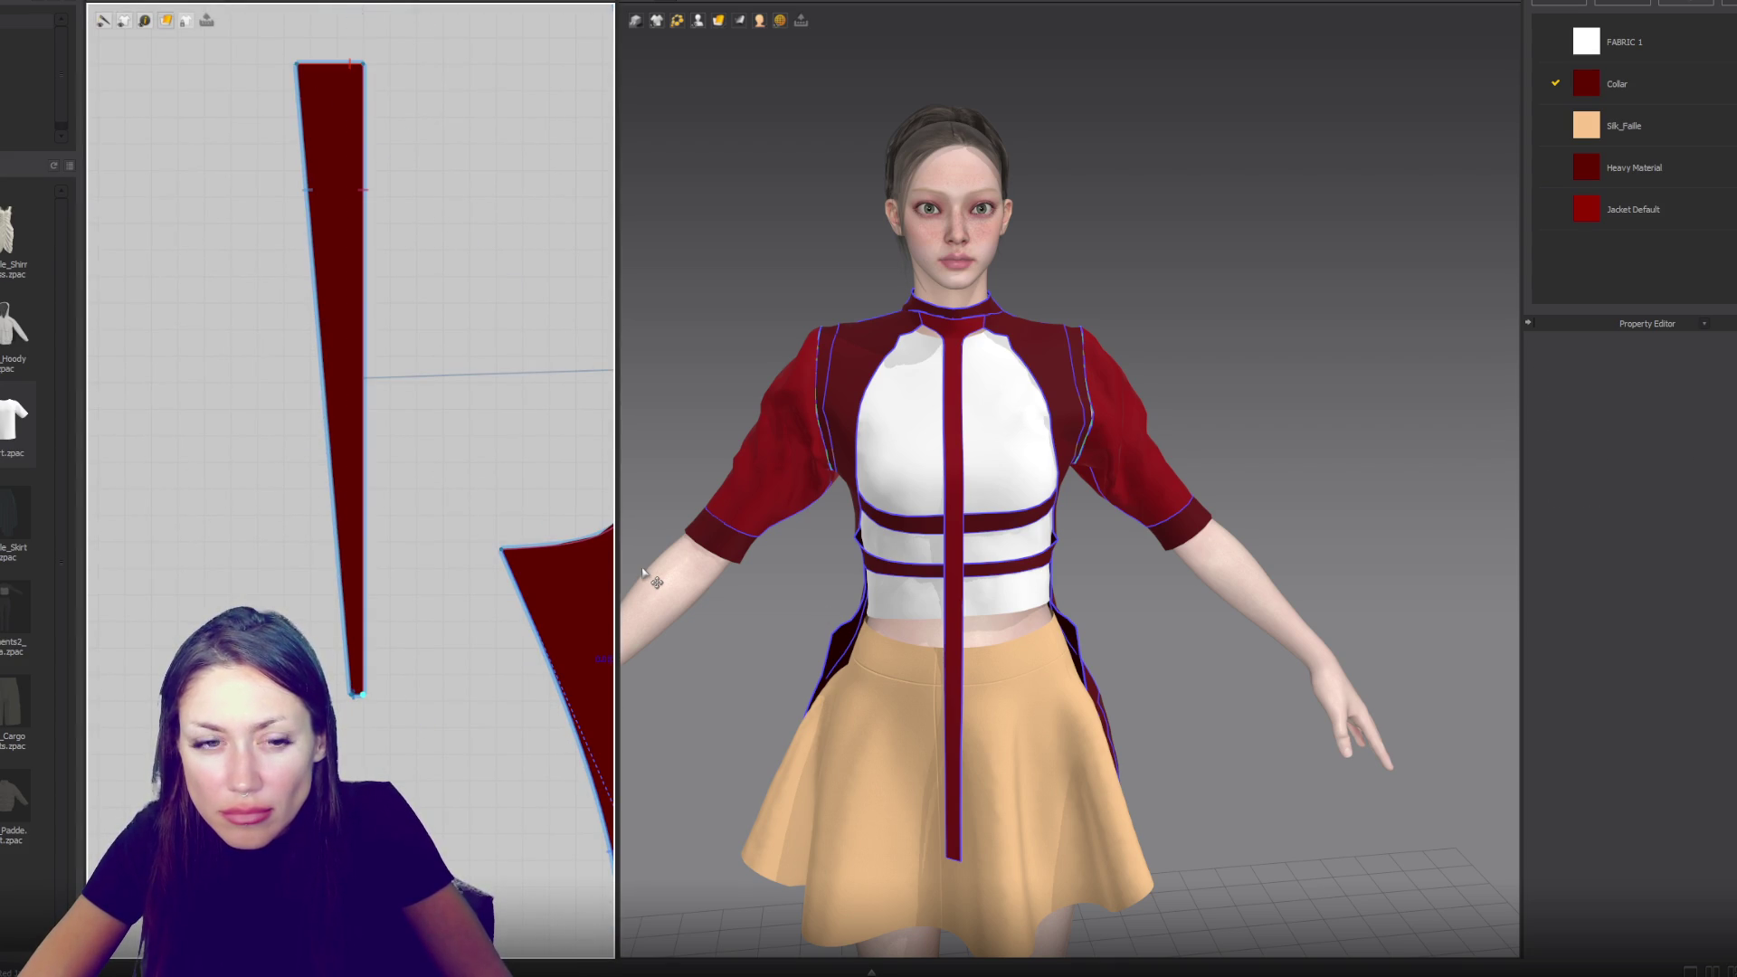
{"action": "scroll", "coordinate": [480, 830], "scroll_direction": "down", "scroll_amount": 5}
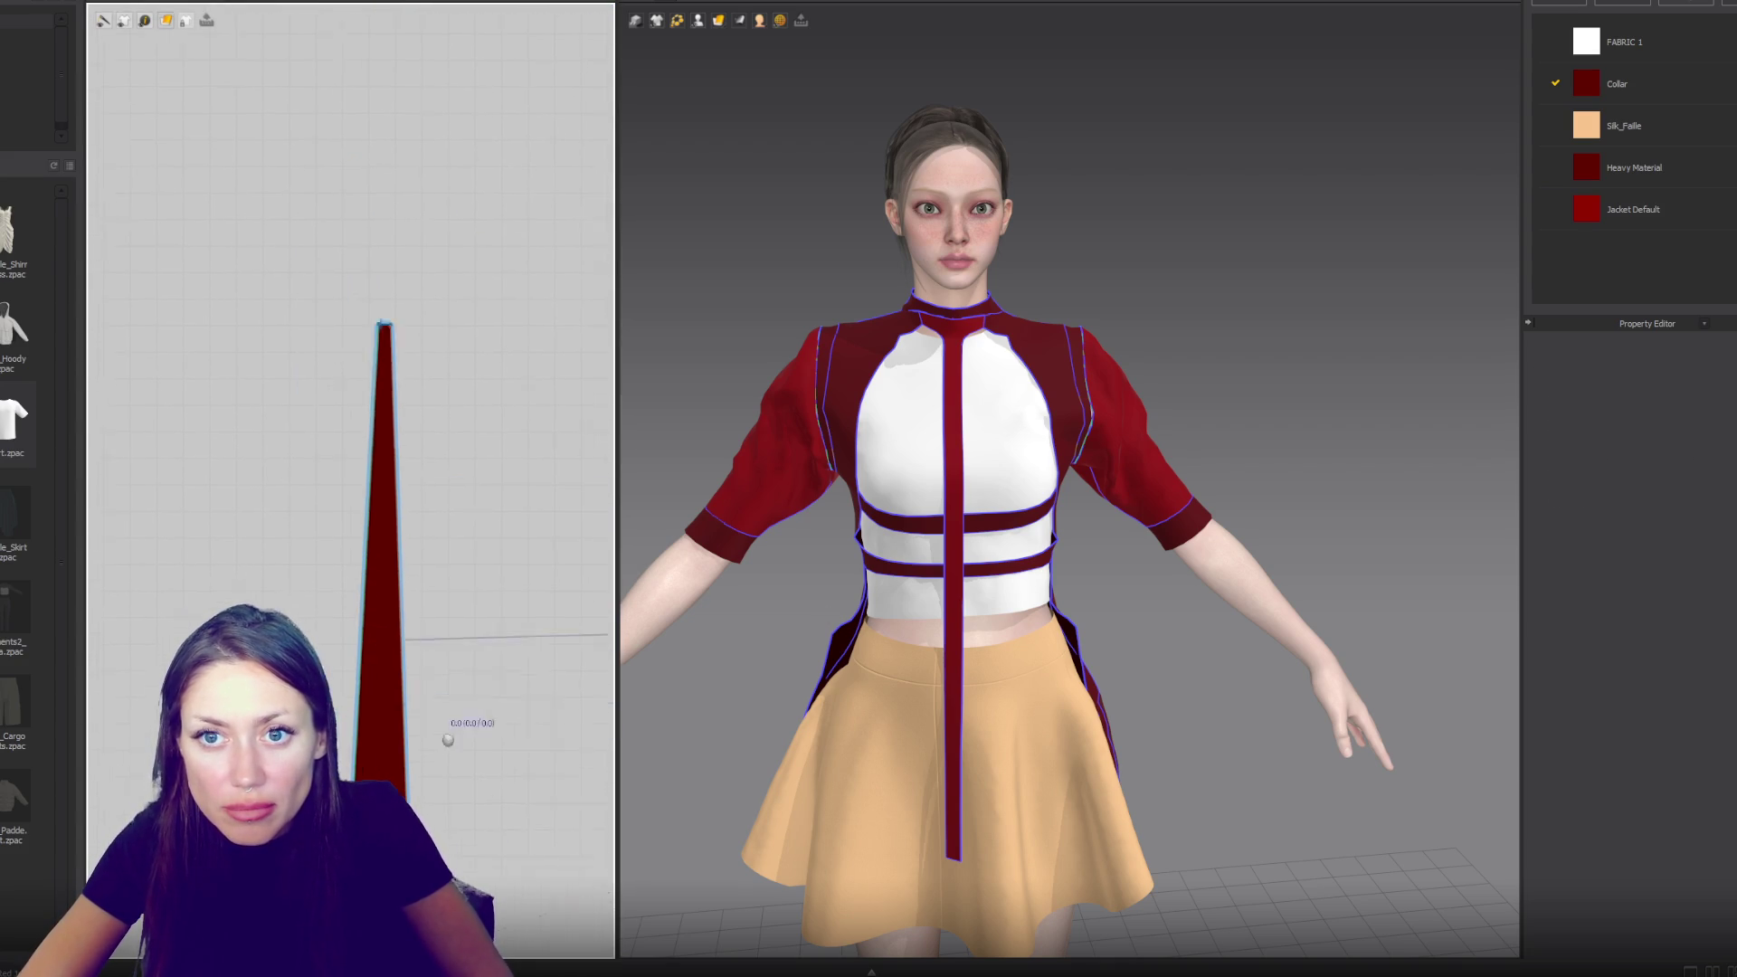
{"action": "scroll", "coordinate": [412, 398], "scroll_direction": "down", "scroll_amount": 3}
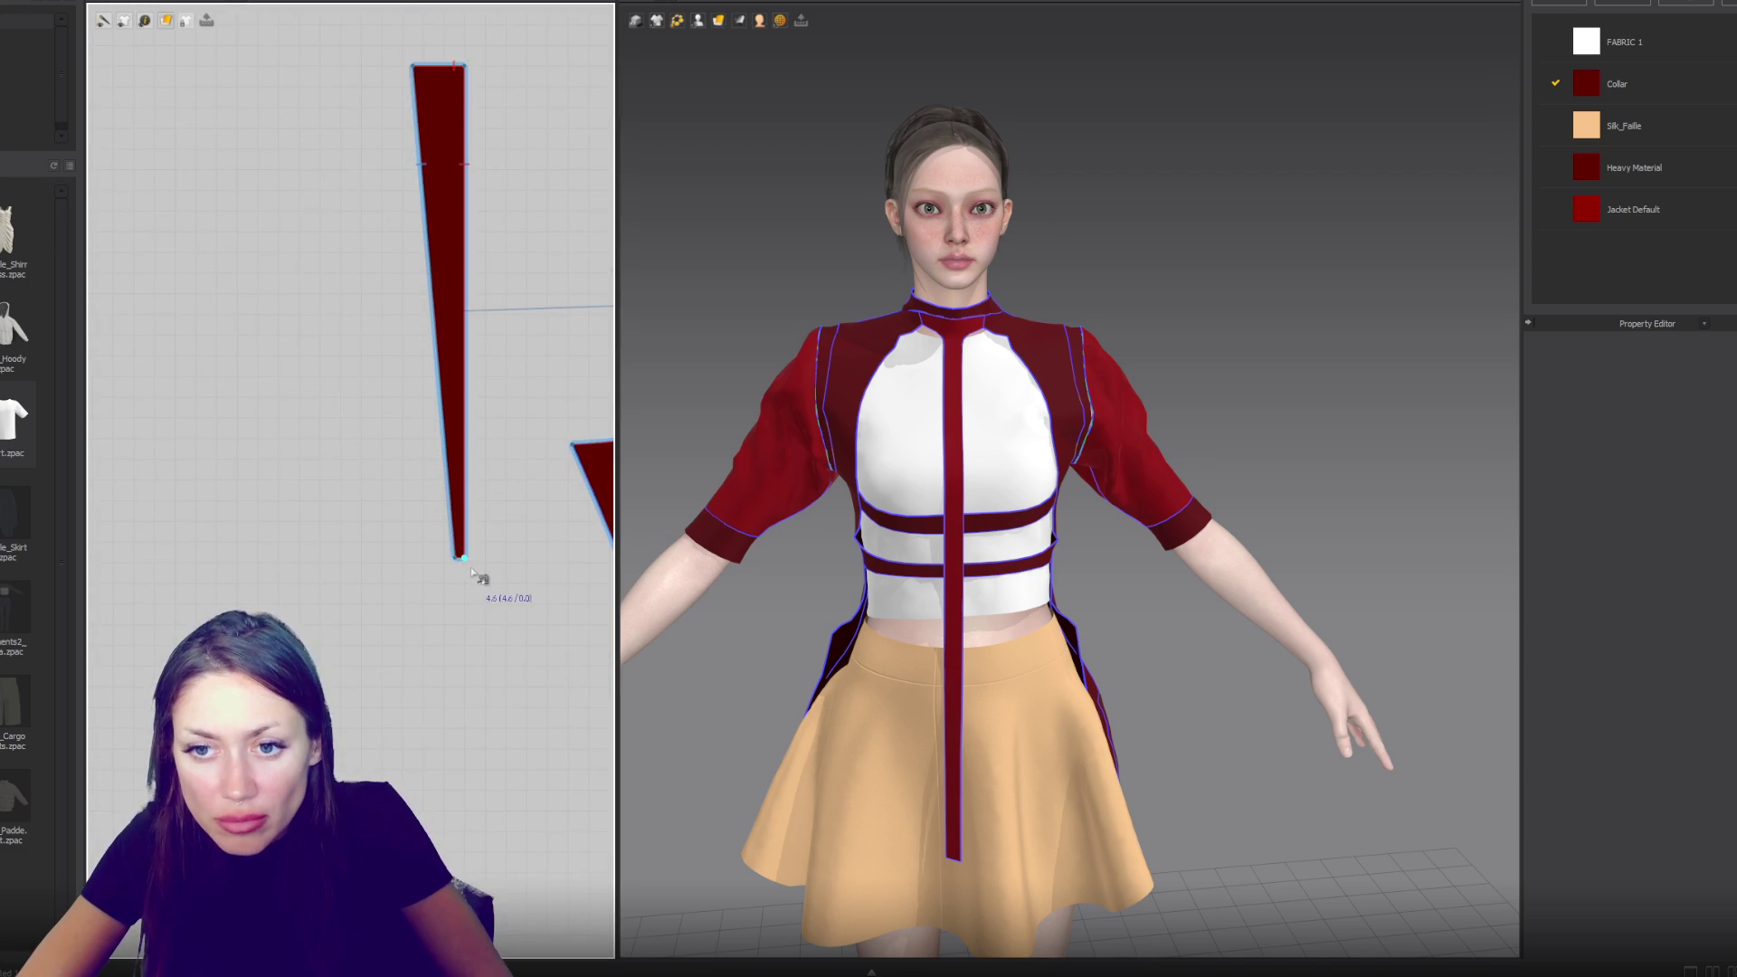
- Select the tapered strap's seam to show its fold and 3D seamline properties
{"action": "left_click", "coordinate": [455, 563]}
{"action": "right_click_drag", "start_coordinate": [833, 542], "coordinate": [832, 407]}
{"action": "scroll", "coordinate": [825, 260], "scroll_direction": "up", "scroll_amount": 5}
{"action": "mouse_move", "coordinate": [826, 259]}
{"action": "right_mouse_down"}
{"action": "mouse_move", "coordinate": [954, 525]}
{"action": "mouse_move", "coordinate": [905, 373]}
{"action": "right_mouse_up"}
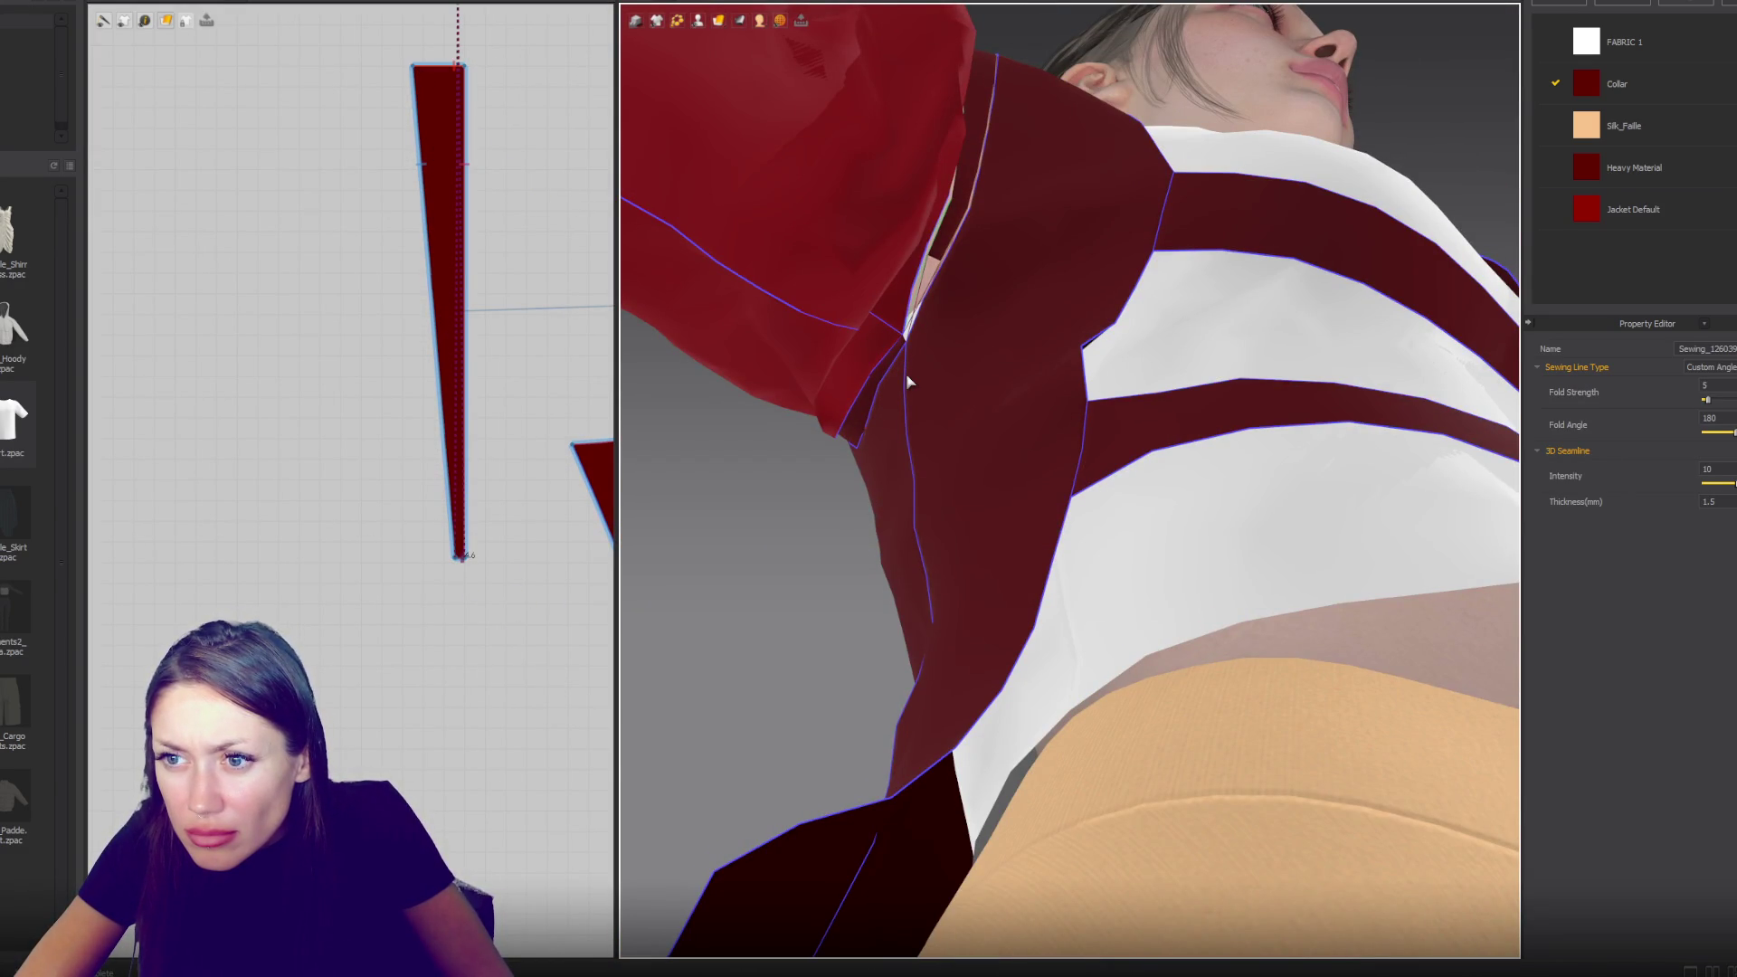
- Reselect the strip's seam, simulate so the standing collar settles, and reset to front view
{"action": "left_click", "coordinate": [457, 566]}
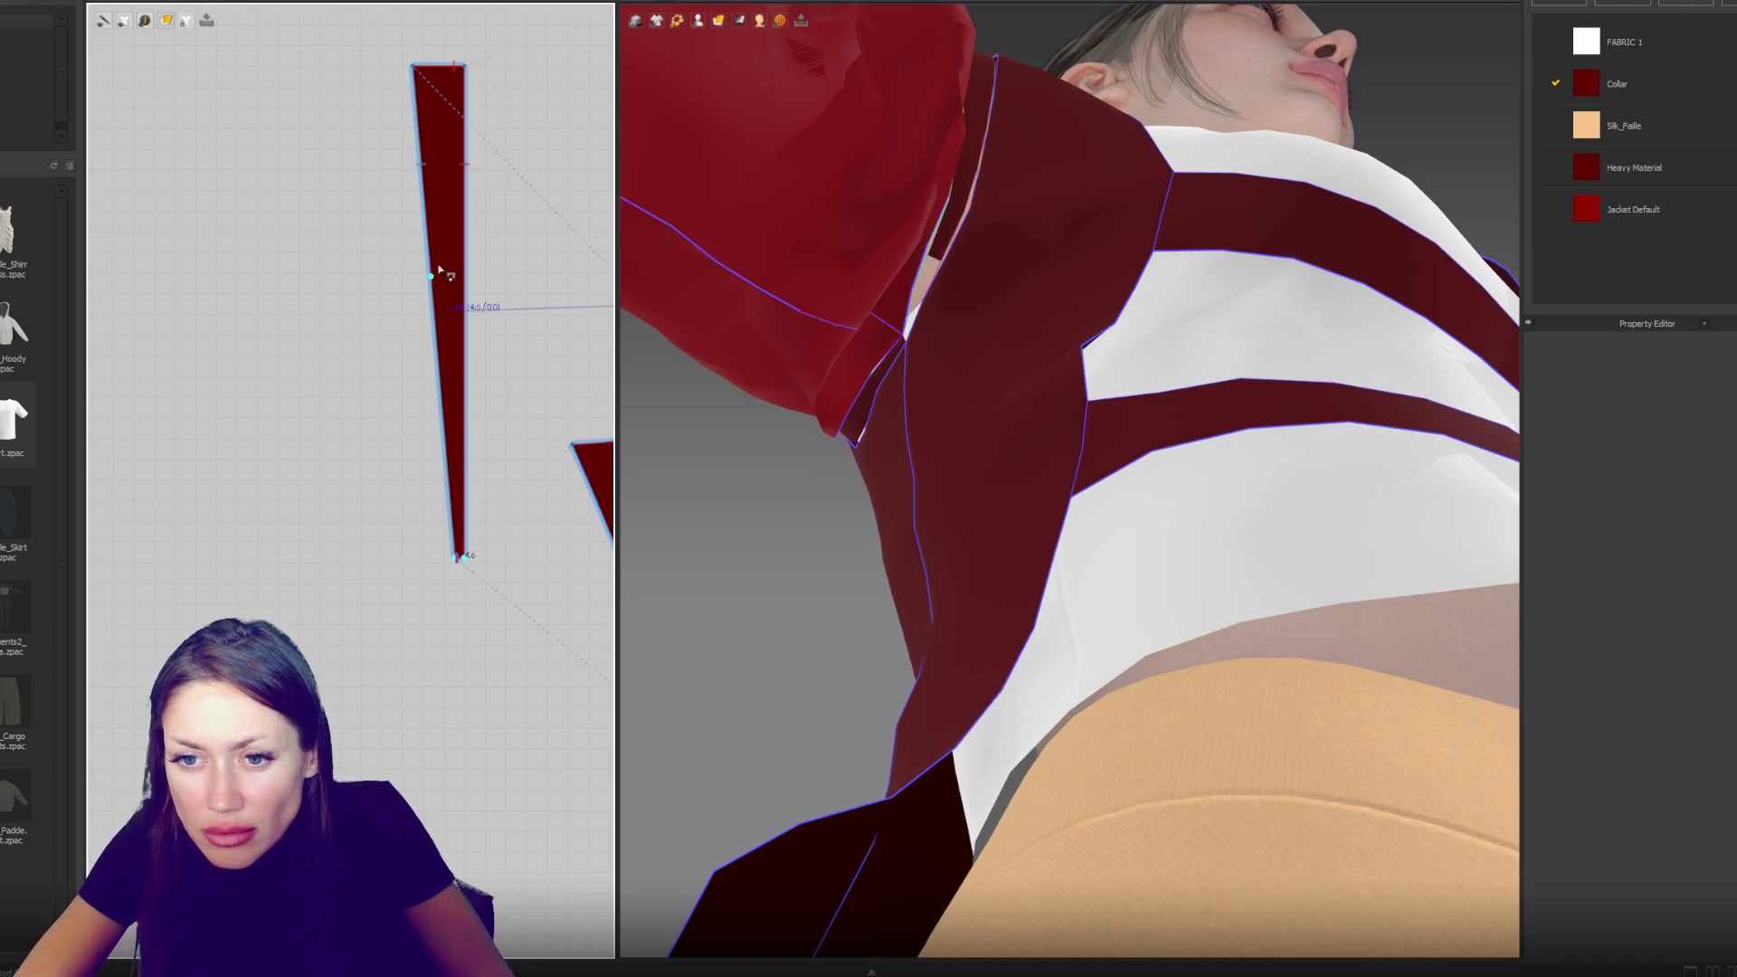
{"action": "scroll", "coordinate": [357, 670], "scroll_direction": "down", "scroll_amount": 2}
{"action": "scroll", "coordinate": [539, 389], "scroll_direction": "up", "scroll_amount": 3}
{"action": "left_click", "coordinate": [550, 358]}
{"action": "key", "text": "space"}
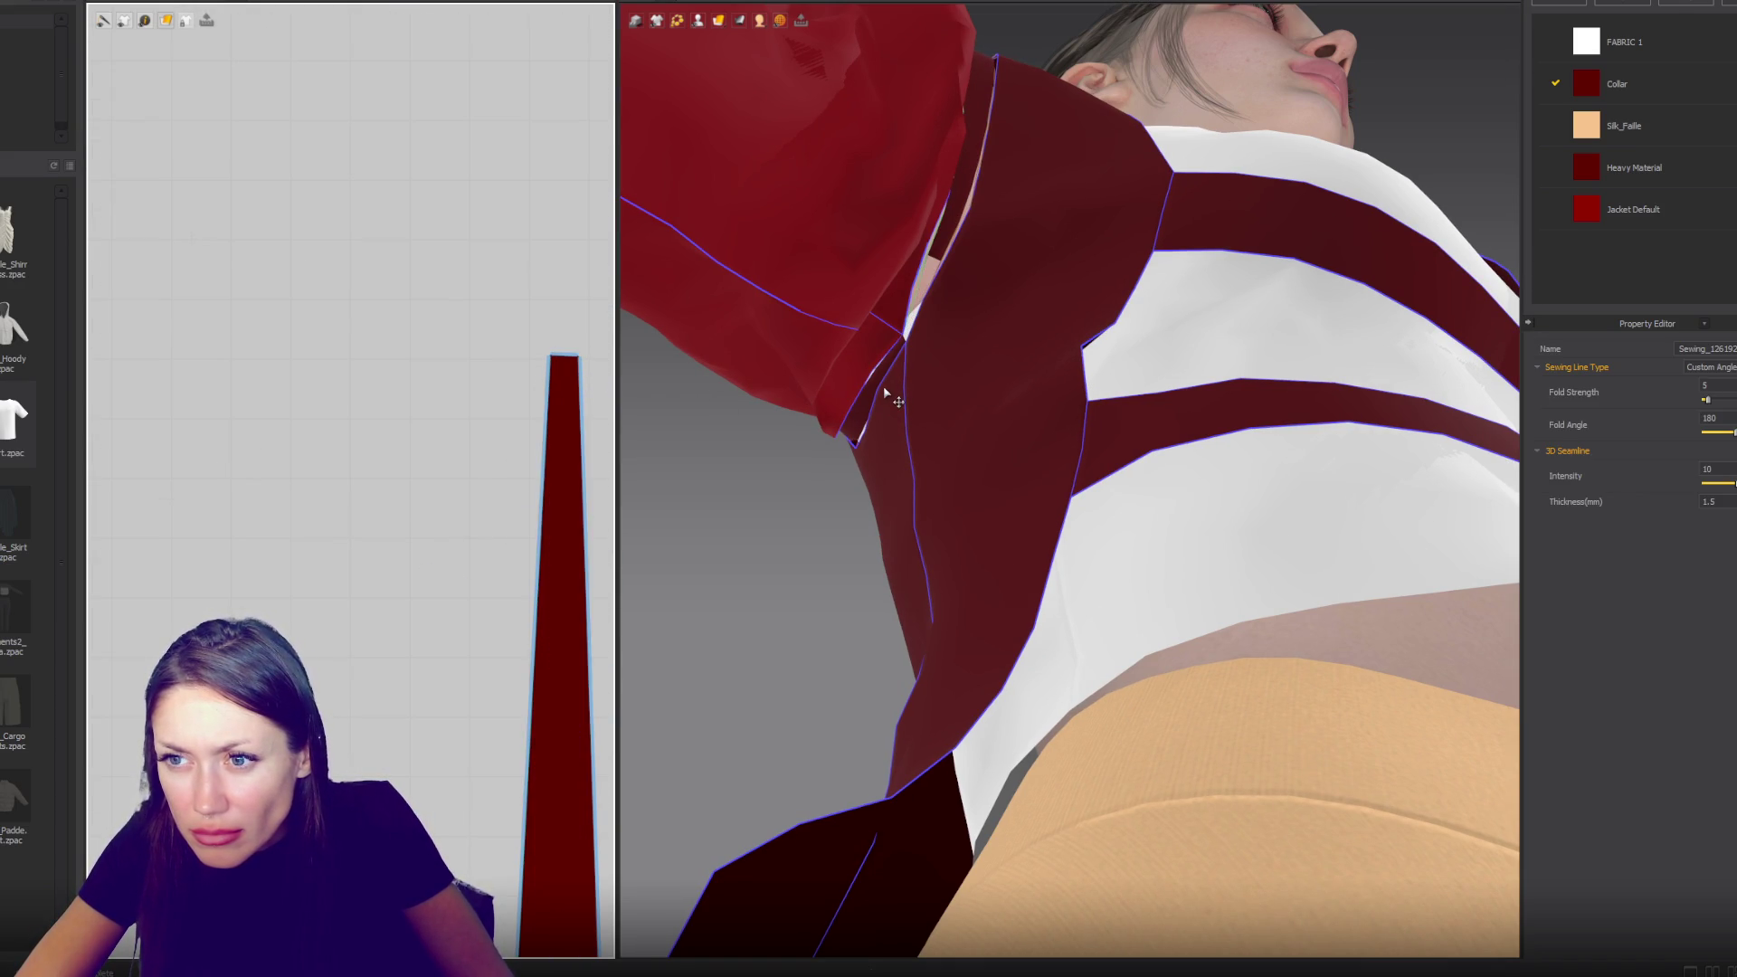
{"action": "scroll", "coordinate": [1131, 477], "scroll_direction": "down", "scroll_amount": 5}
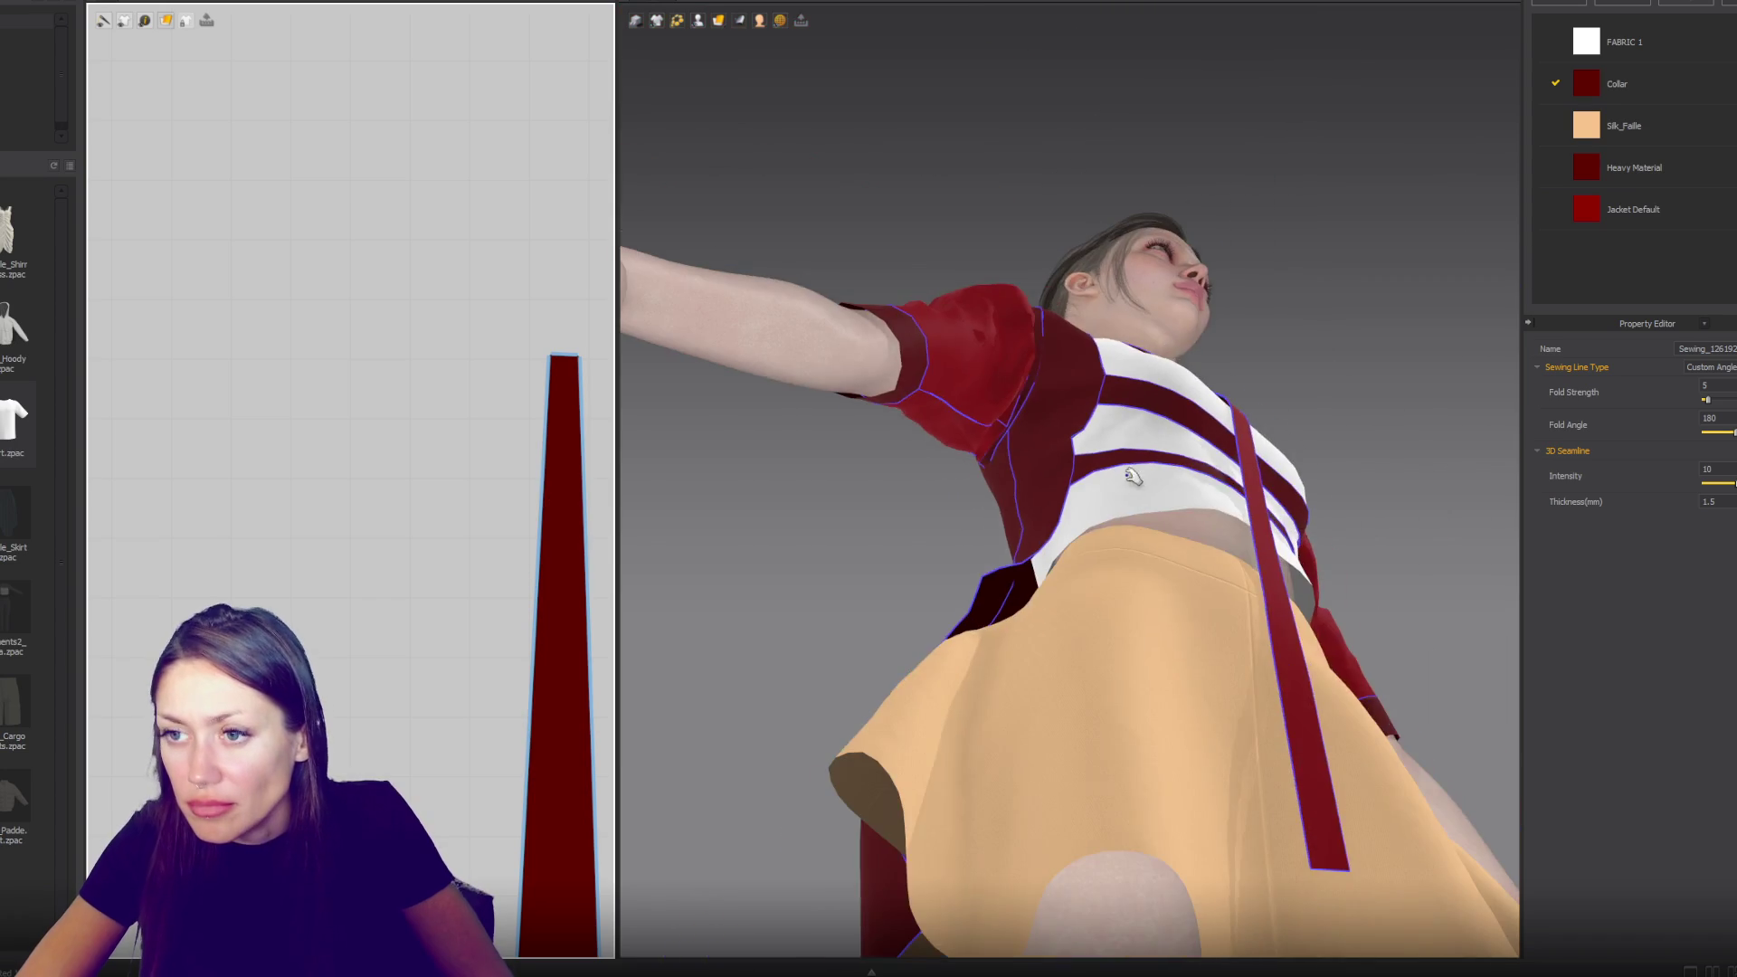
{"action": "key", "text": "2"}
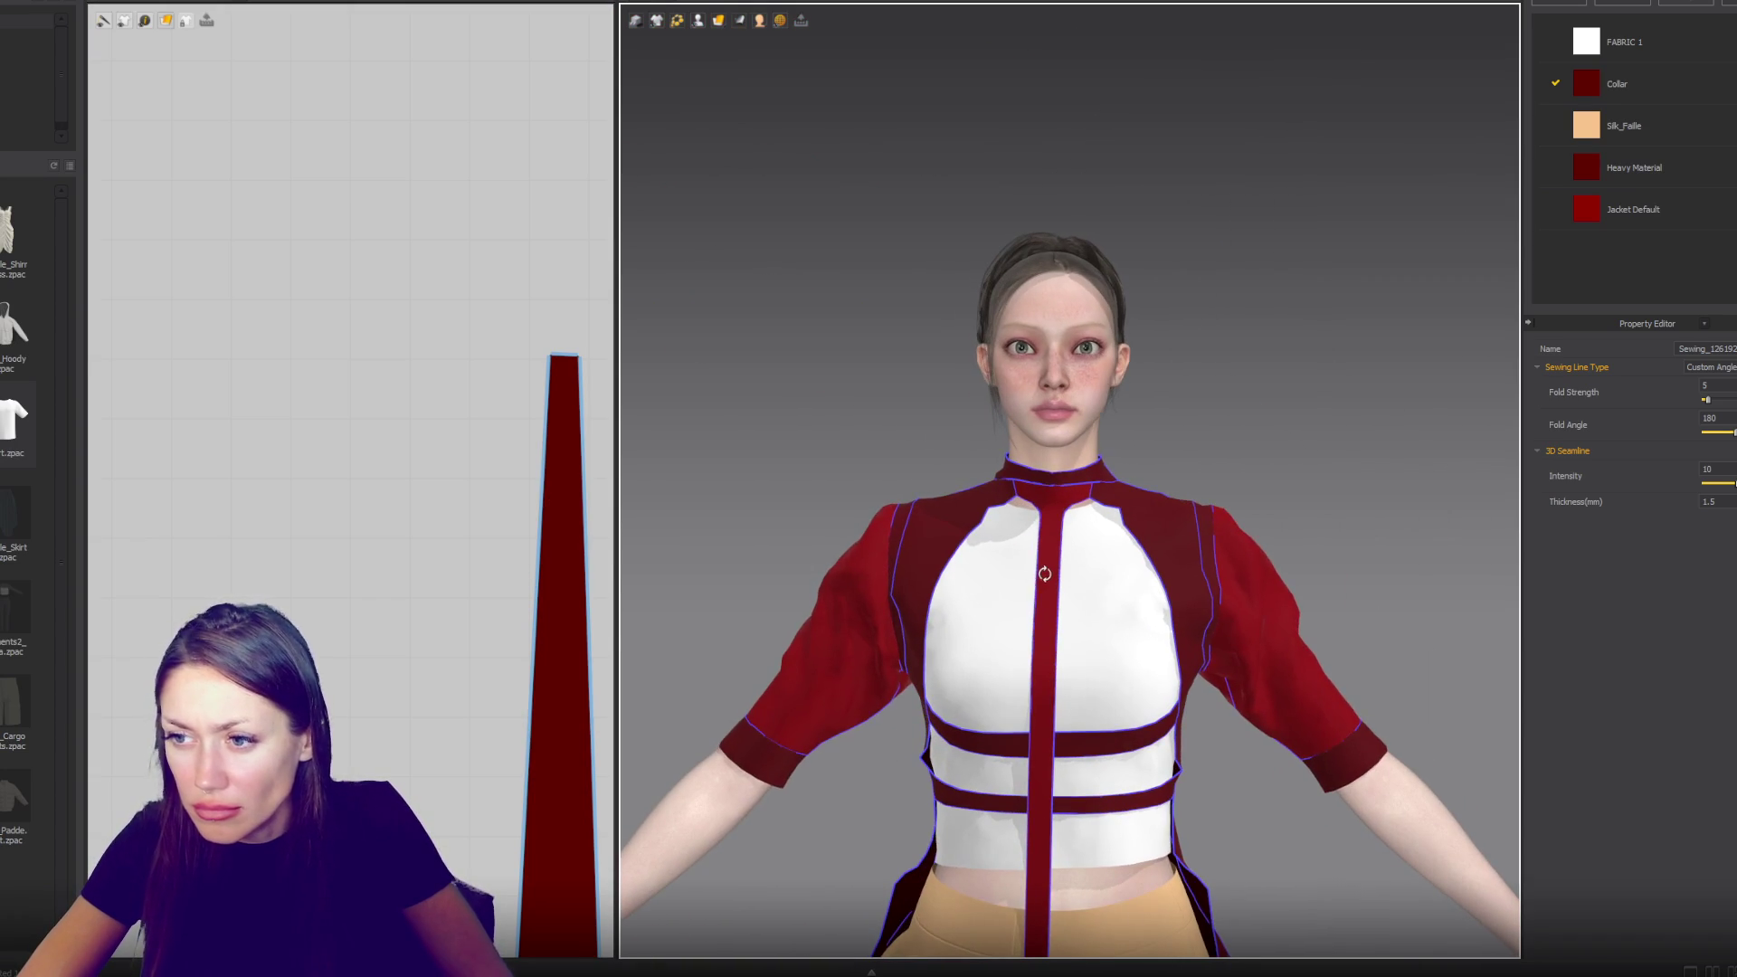
{"action": "scroll", "coordinate": [489, 591], "scroll_direction": "down", "scroll_amount": 3}
- Zoom out to the full pattern layout and orbit the avatar to a three-quarter front view
{"action": "middle_click_drag", "start_coordinate": [542, 663], "coordinate": [464, 333]}
{"action": "scroll", "coordinate": [465, 334], "scroll_direction": "down", "scroll_amount": 2}
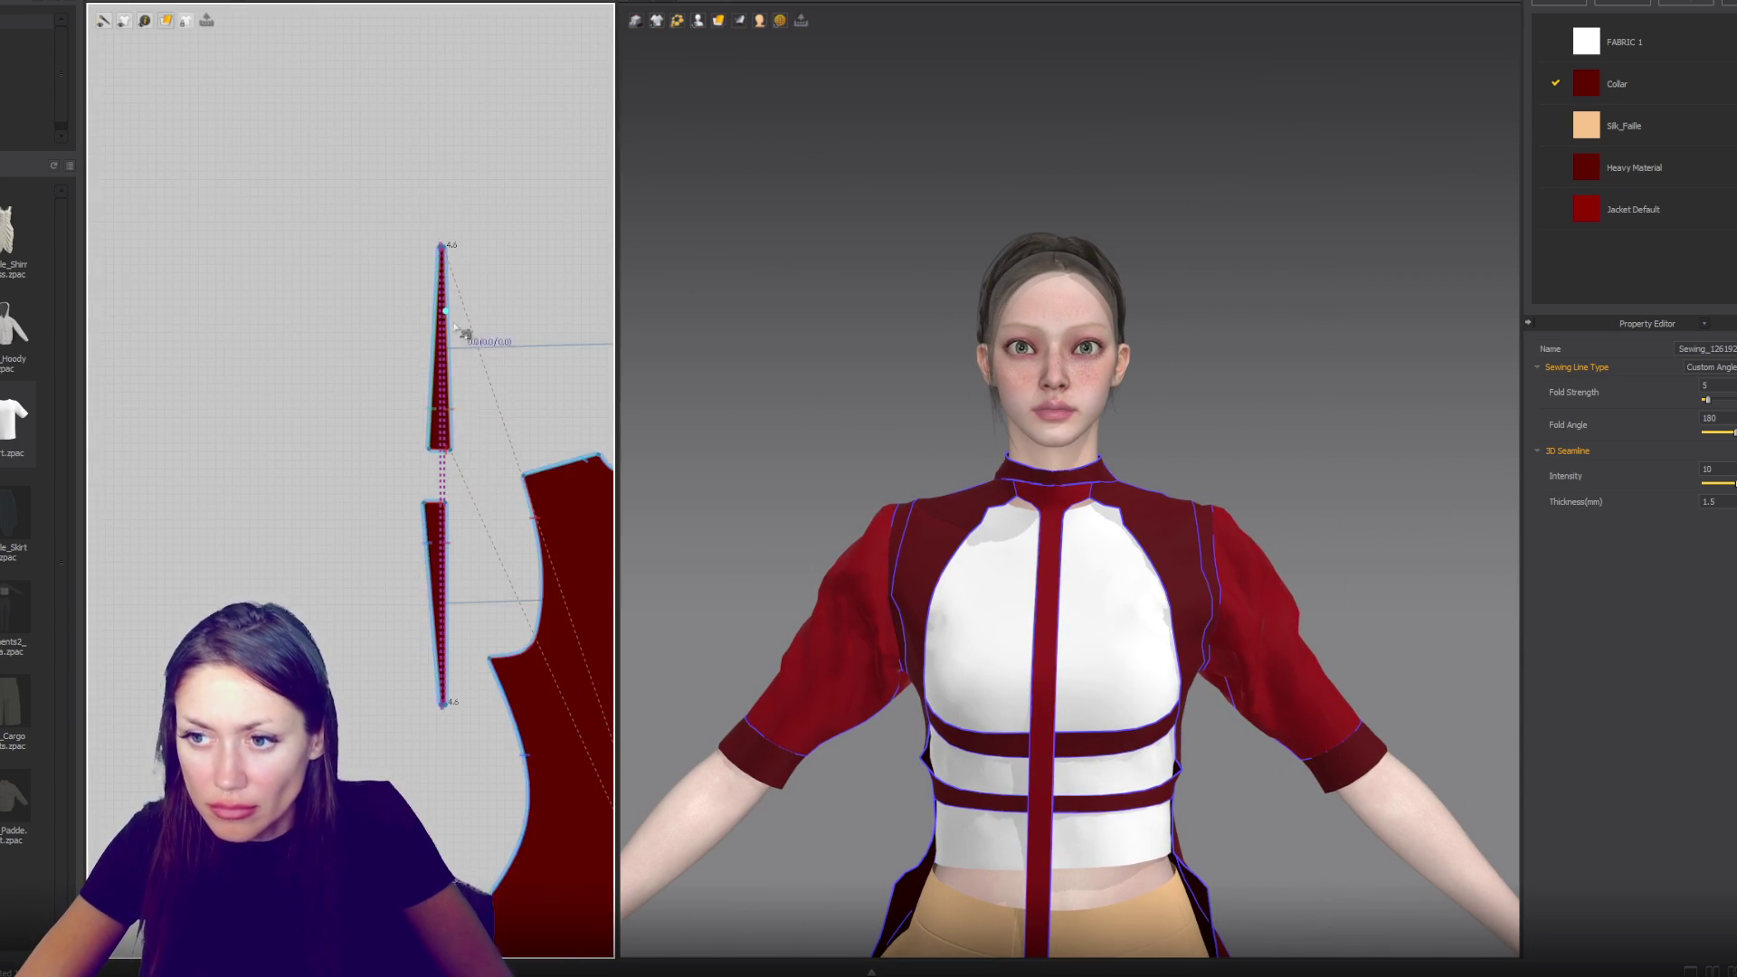
{"action": "middle_click_drag", "start_coordinate": [460, 587], "coordinate": [363, 520]}
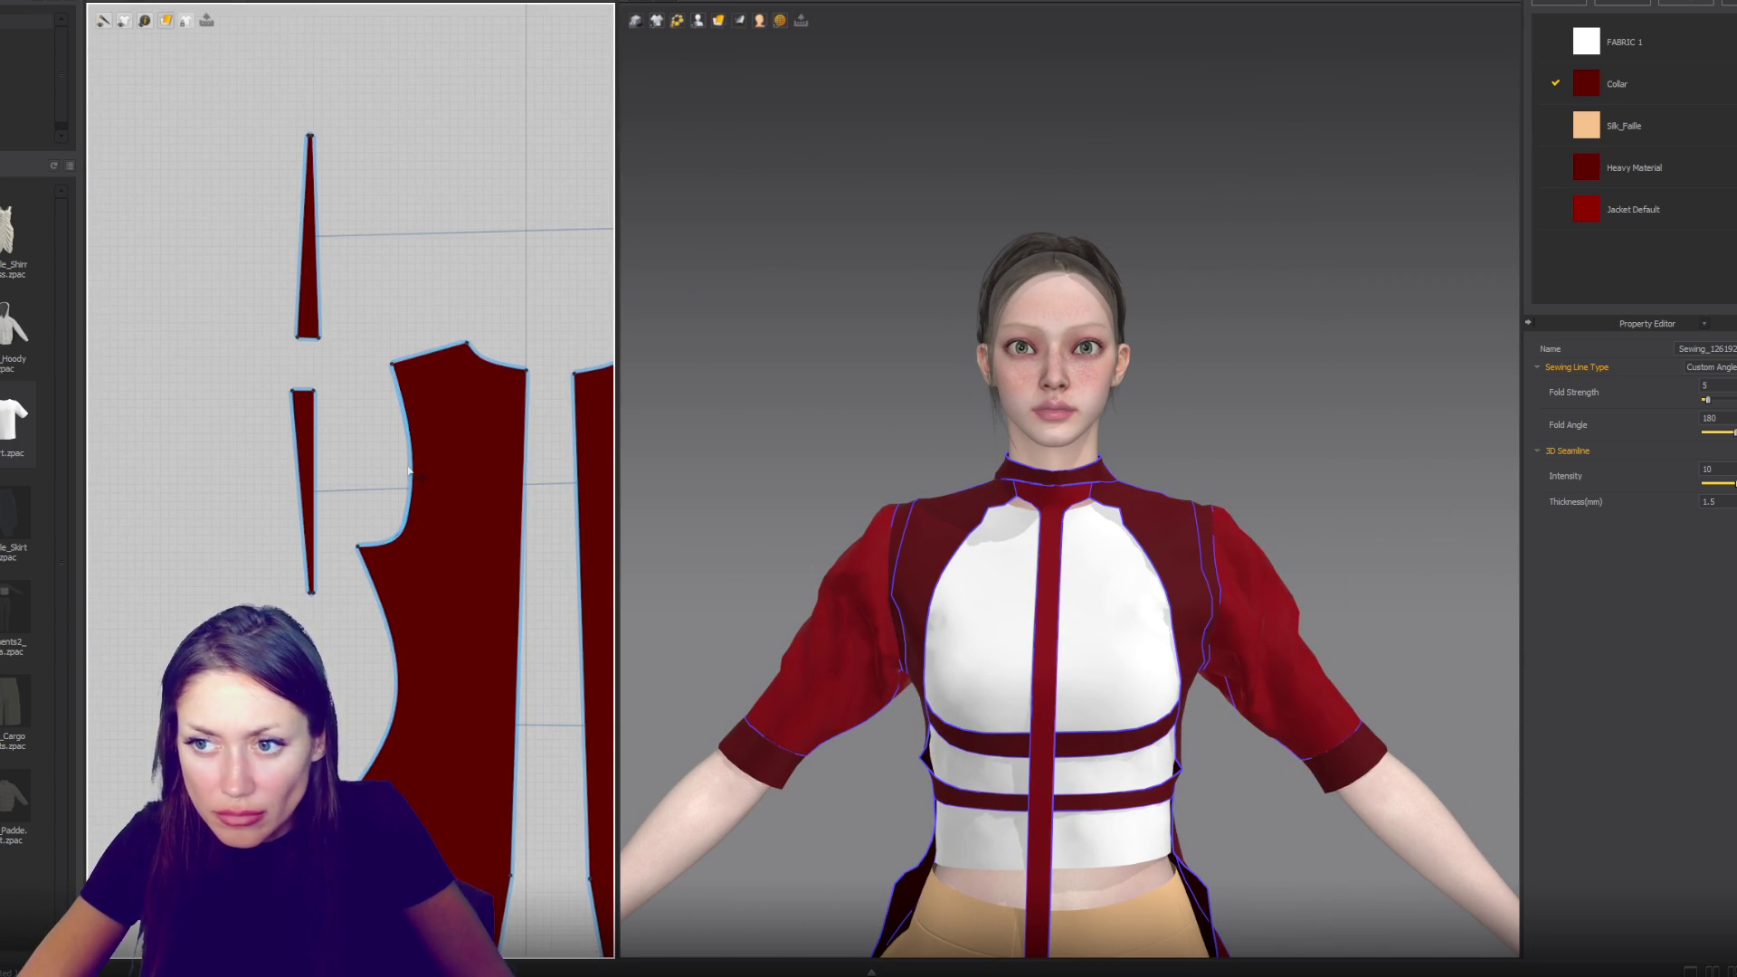
{"action": "scroll", "coordinate": [412, 471], "scroll_direction": "down", "scroll_amount": 3}
{"action": "right_click_drag", "start_coordinate": [859, 520], "coordinate": [1064, 520]}
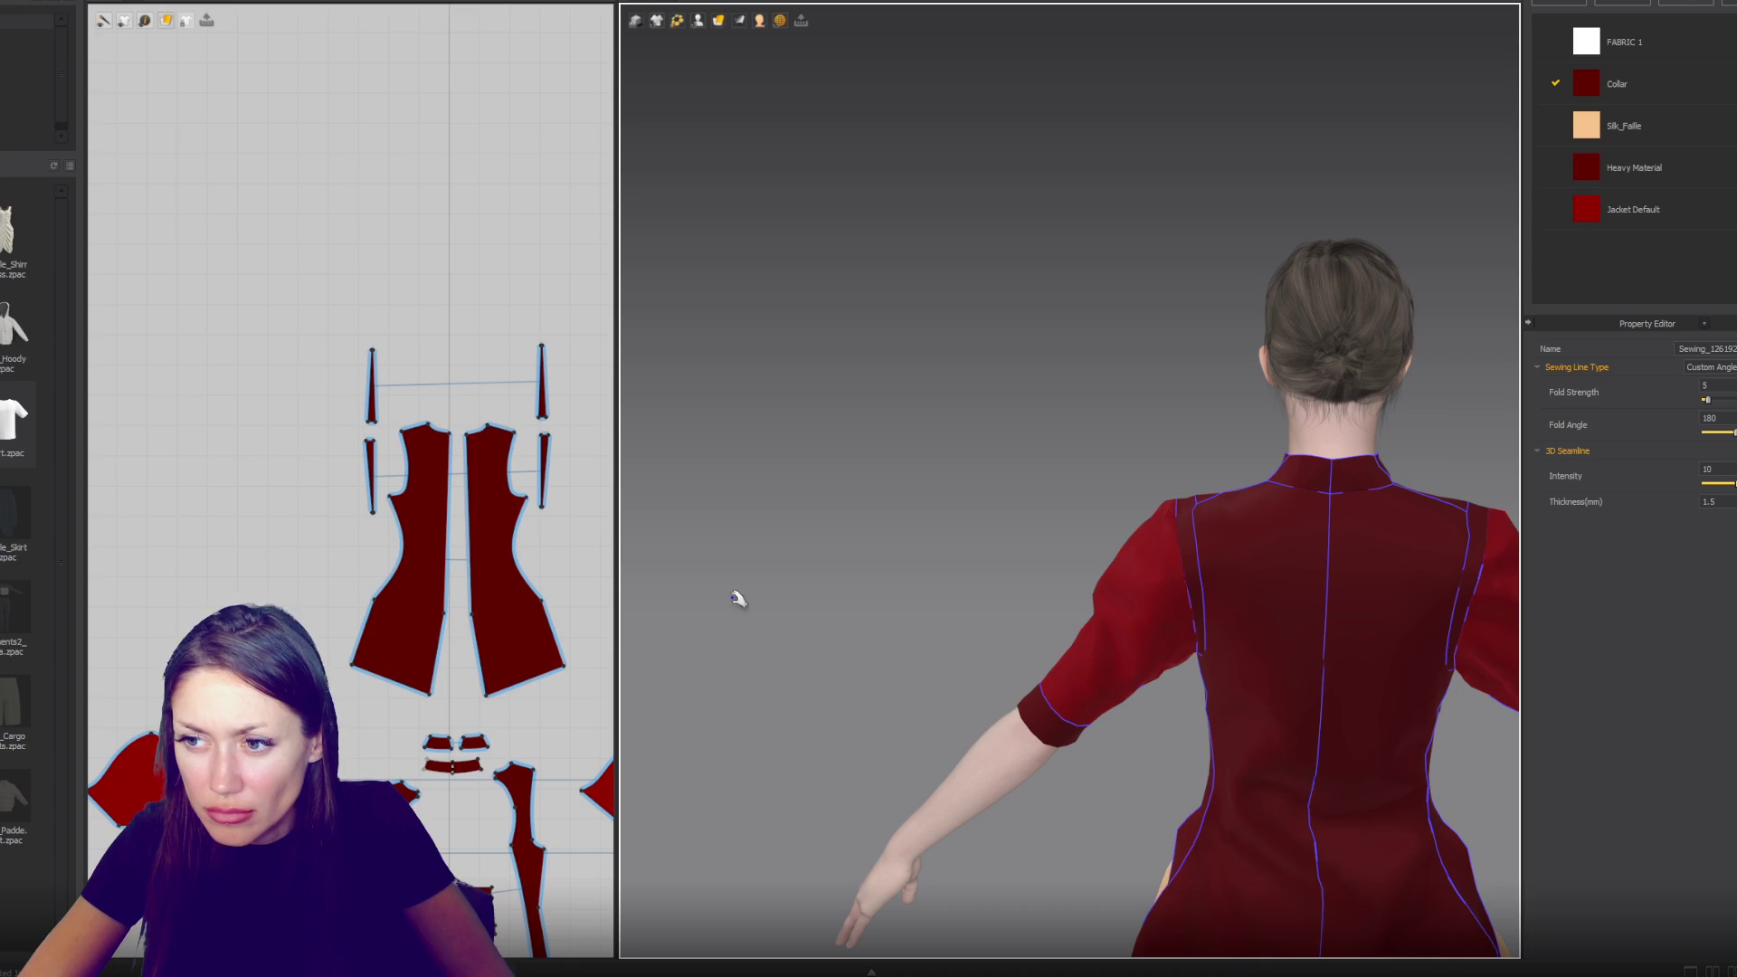
{"action": "mouse_move", "coordinate": [1108, 486]}
{"action": "right_mouse_down"}
{"action": "mouse_move", "coordinate": [899, 453]}
{"action": "mouse_move", "coordinate": [586, 487]}
{"action": "right_mouse_up"}
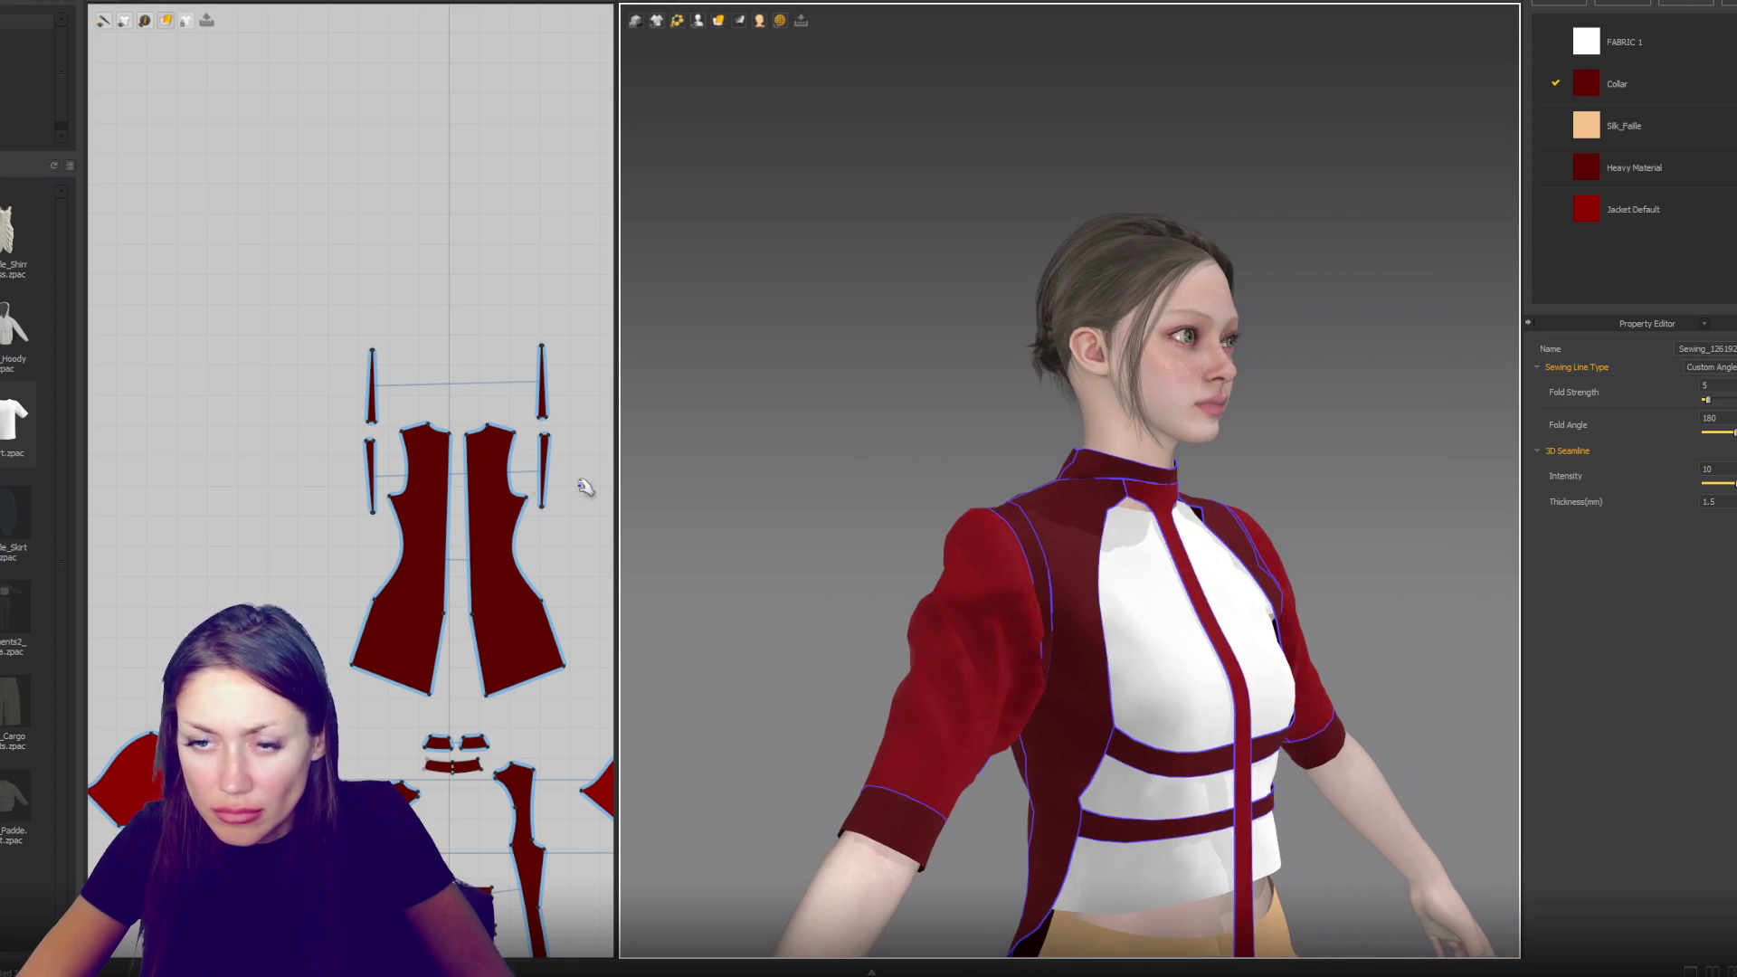
- Select the 232.5 mm side-panel edge plus its adjoining edge, 285.8 mm together
{"action": "left_click", "coordinate": [509, 479]}
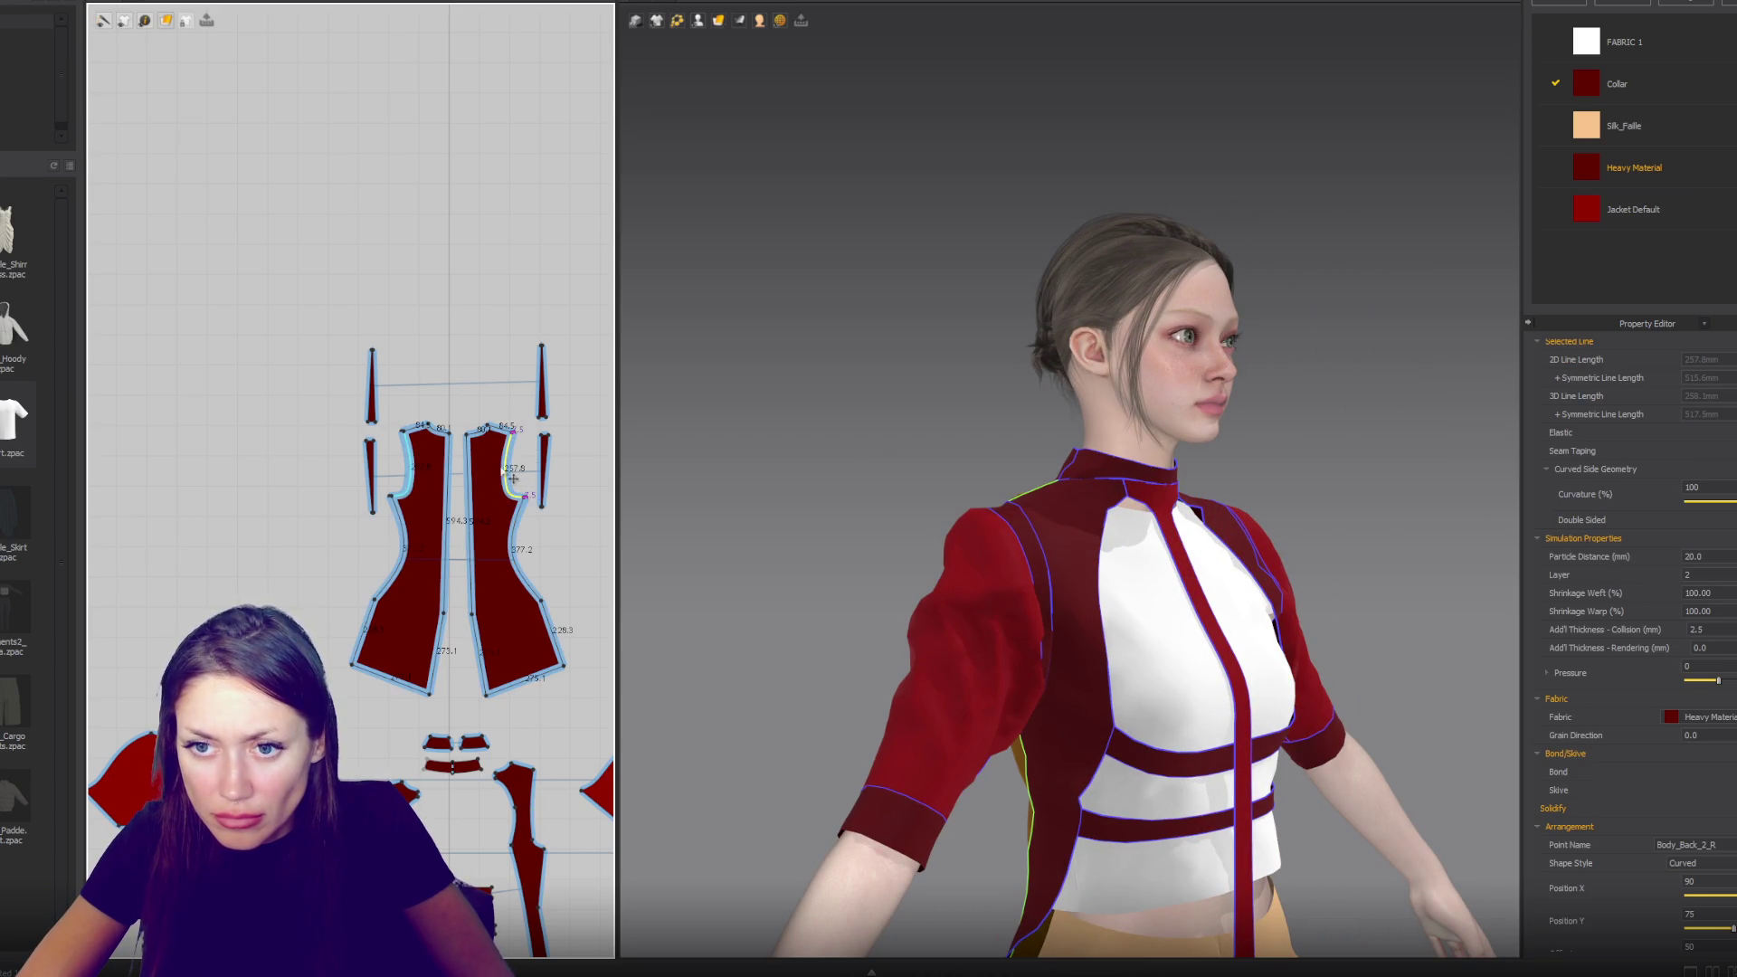
{"action": "left_click", "coordinate": [535, 839]}
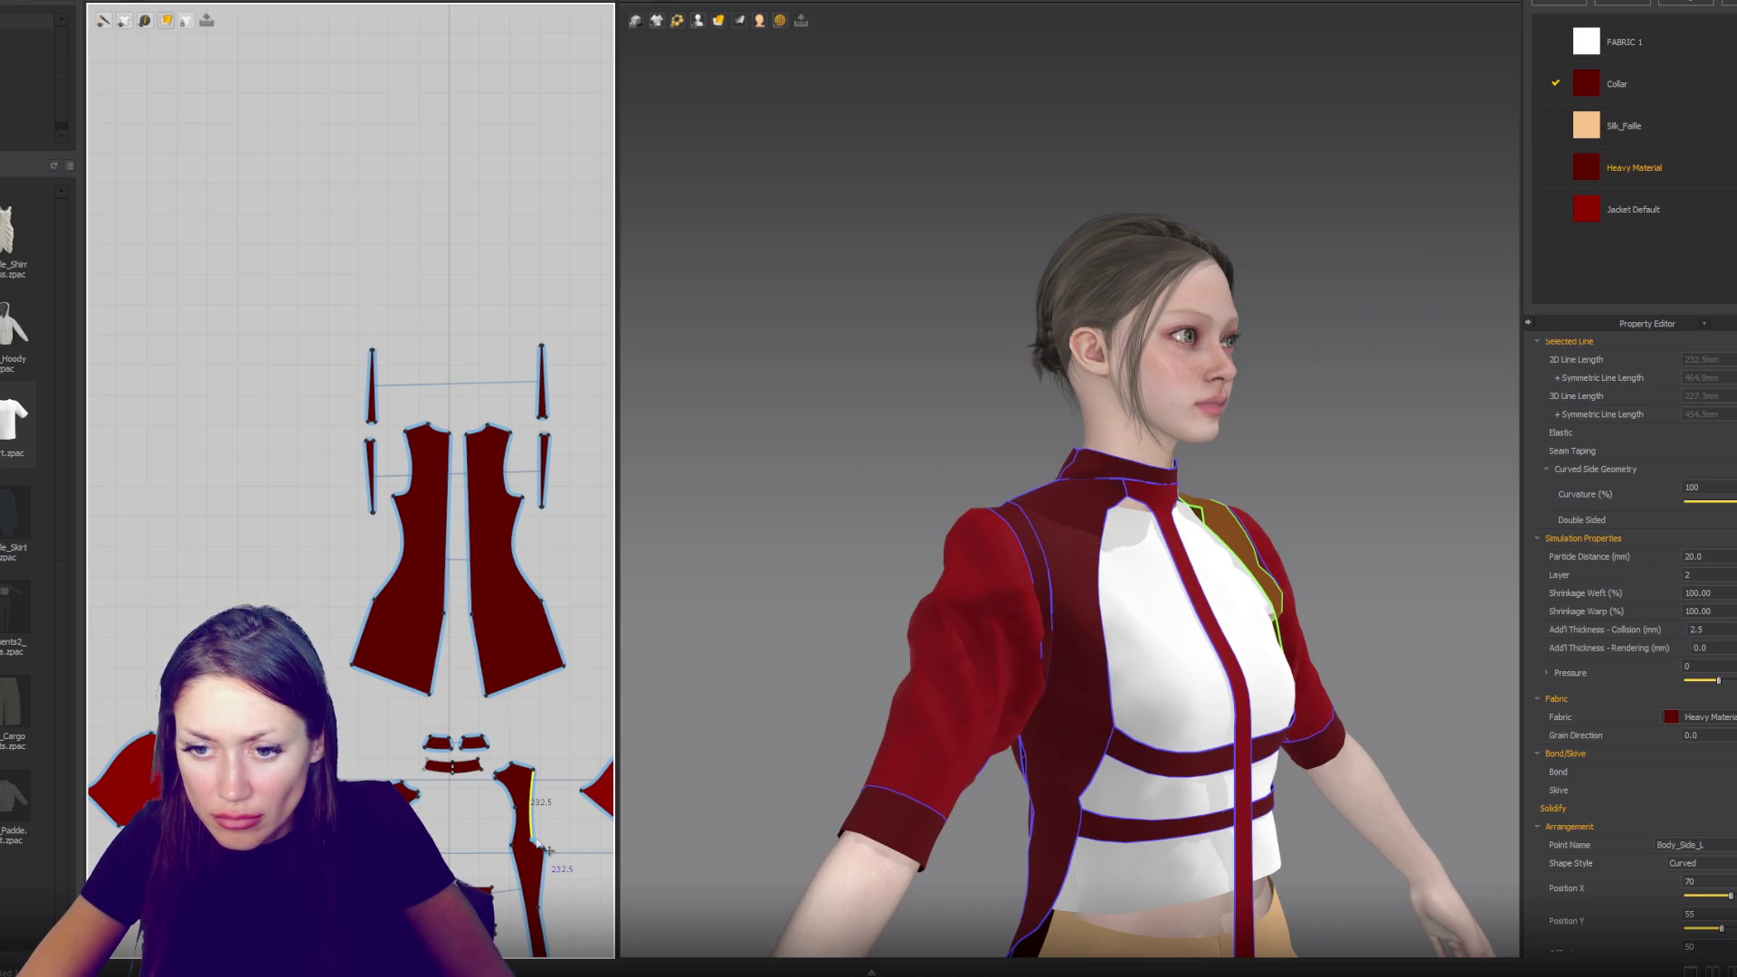
{"action": "left_click", "coordinate": [533, 809], "text": "shift"}
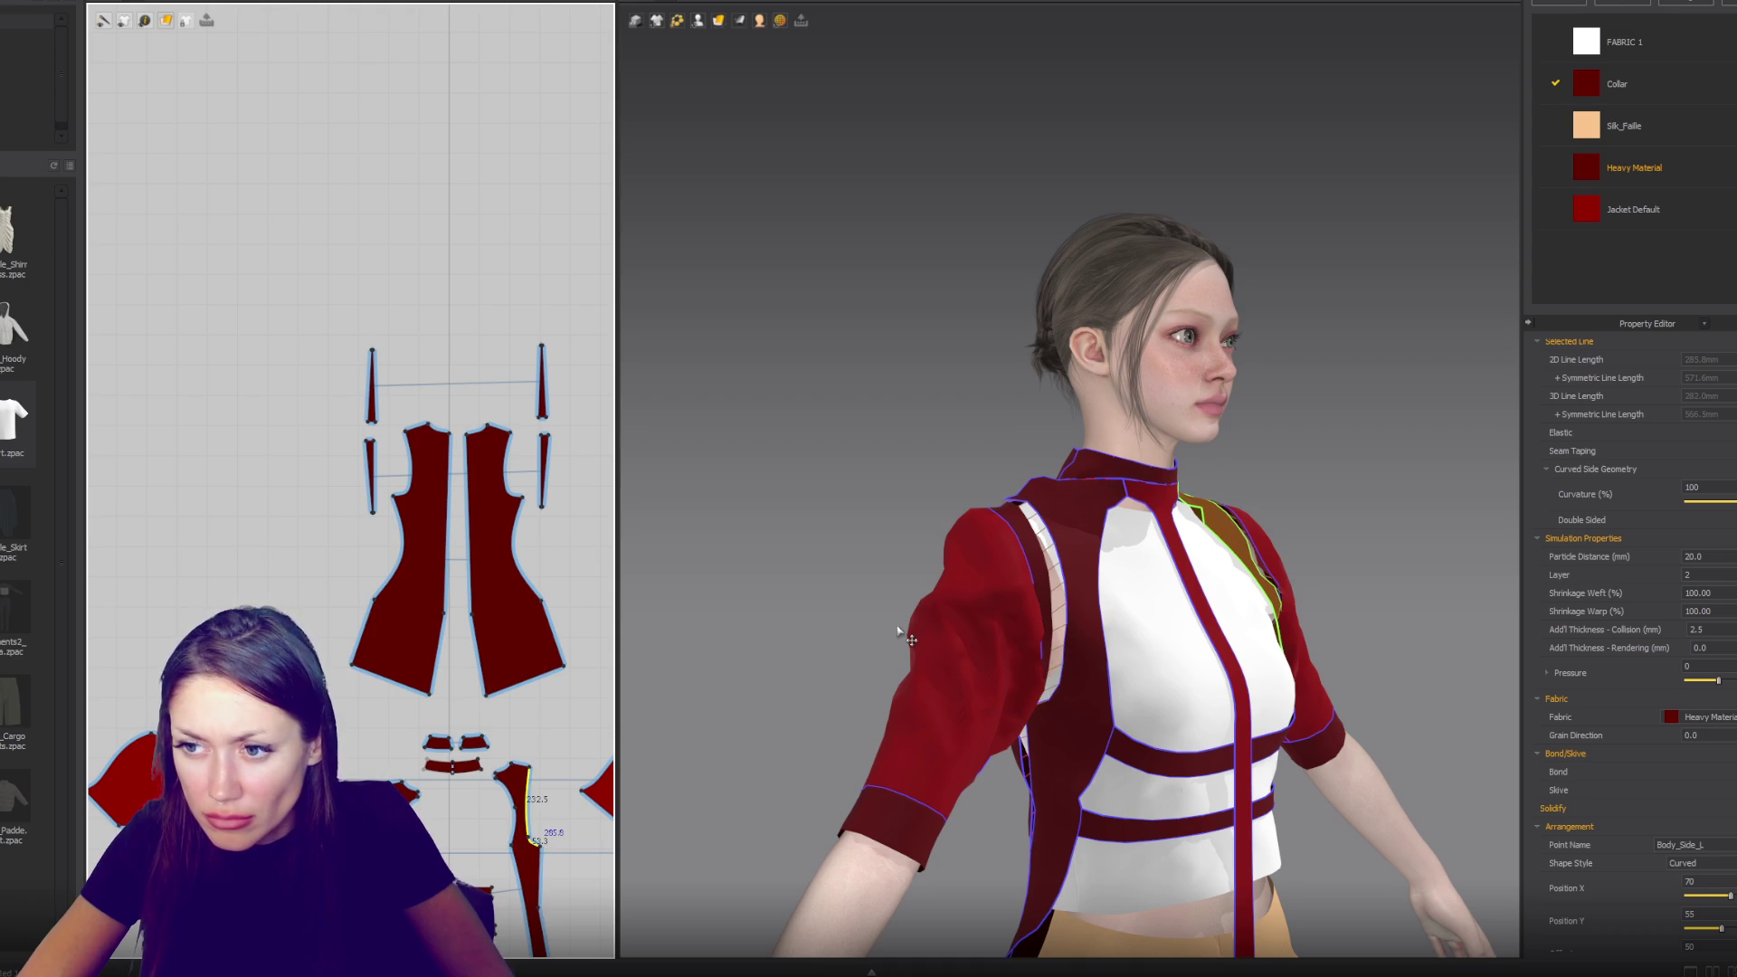
- Drag the point shared by the two narrow pieces left to widen them, then simulate
{"action": "right_click_drag", "start_coordinate": [898, 630], "coordinate": [1278, 566]}
{"action": "scroll", "coordinate": [1085, 570], "scroll_direction": "up", "scroll_amount": 3}
{"action": "scroll", "coordinate": [361, 516], "scroll_direction": "up", "scroll_amount": 5}
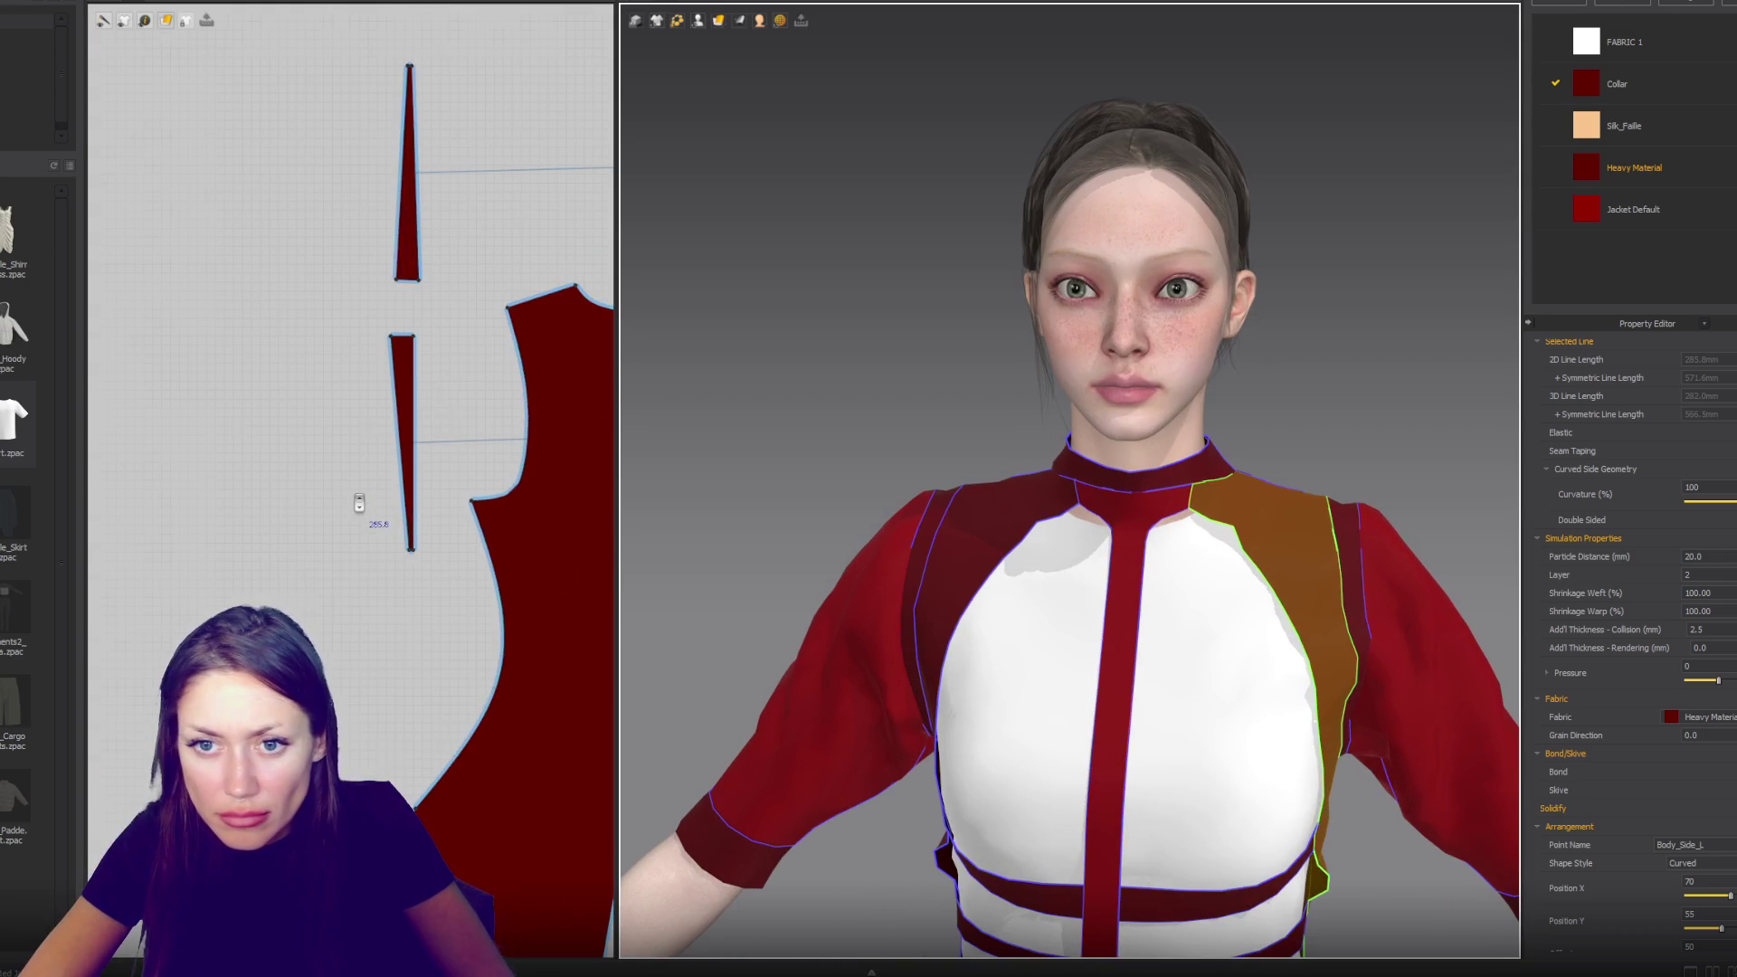
{"action": "left_click", "coordinate": [391, 336]}
{"action": "left_click_drag", "start_coordinate": [397, 279], "coordinate": [383, 281]}
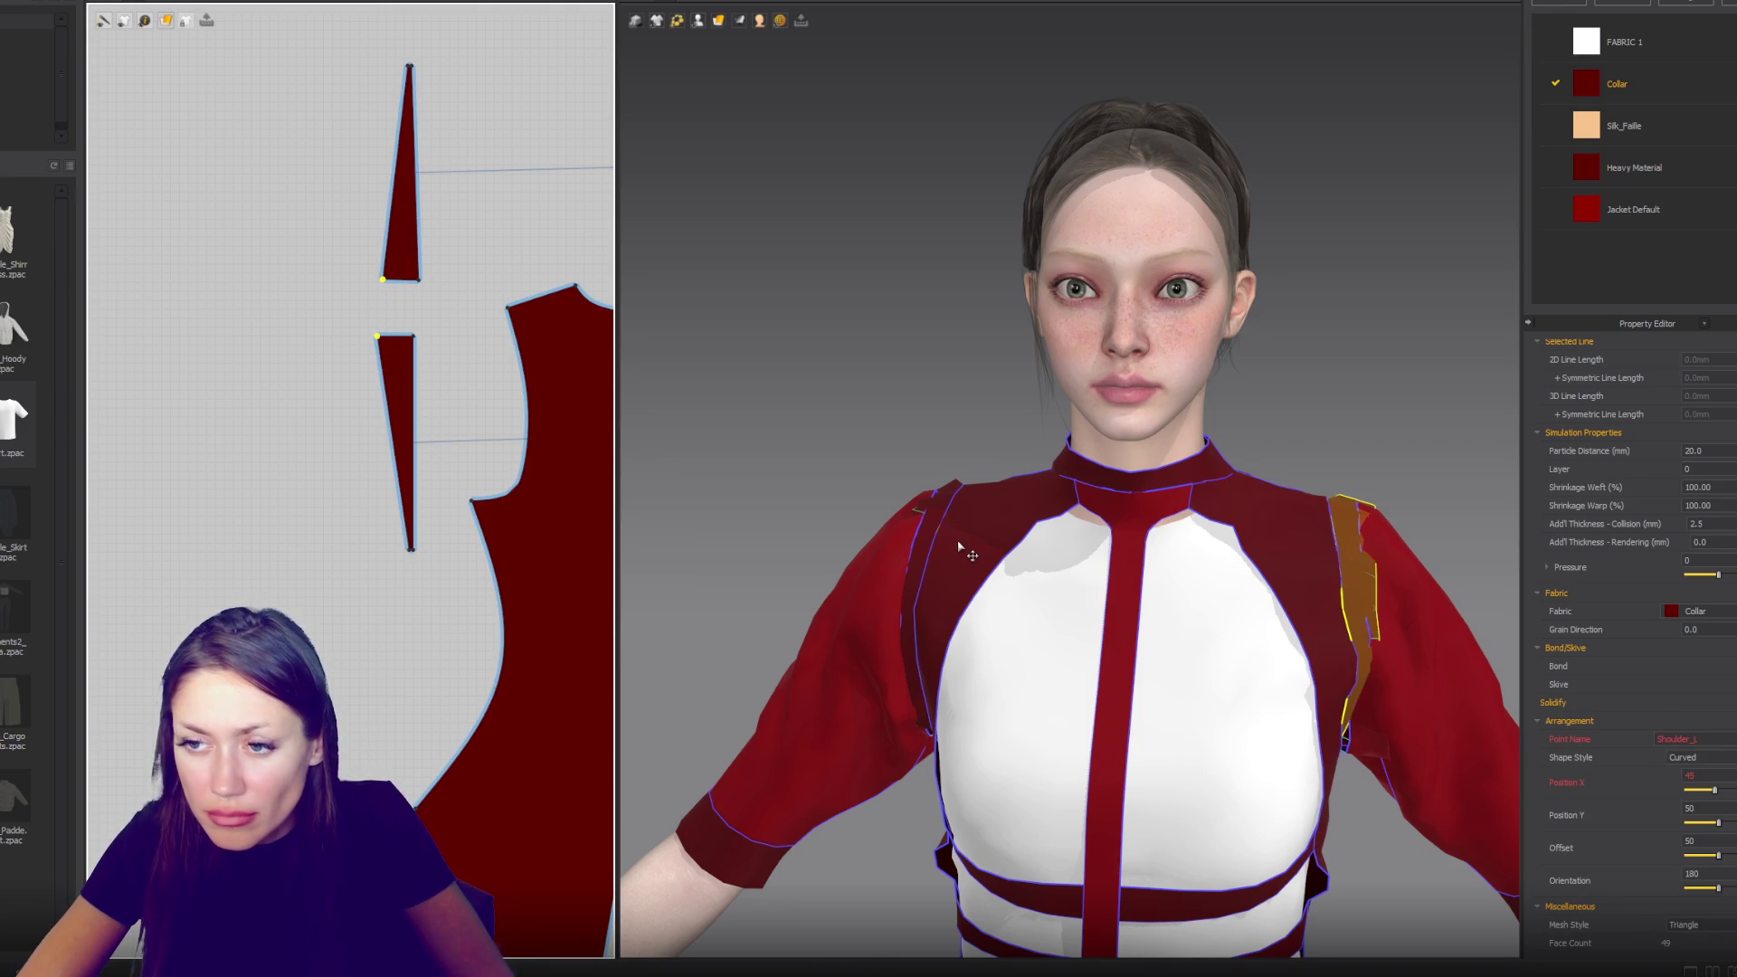
{"action": "key", "text": "space"}
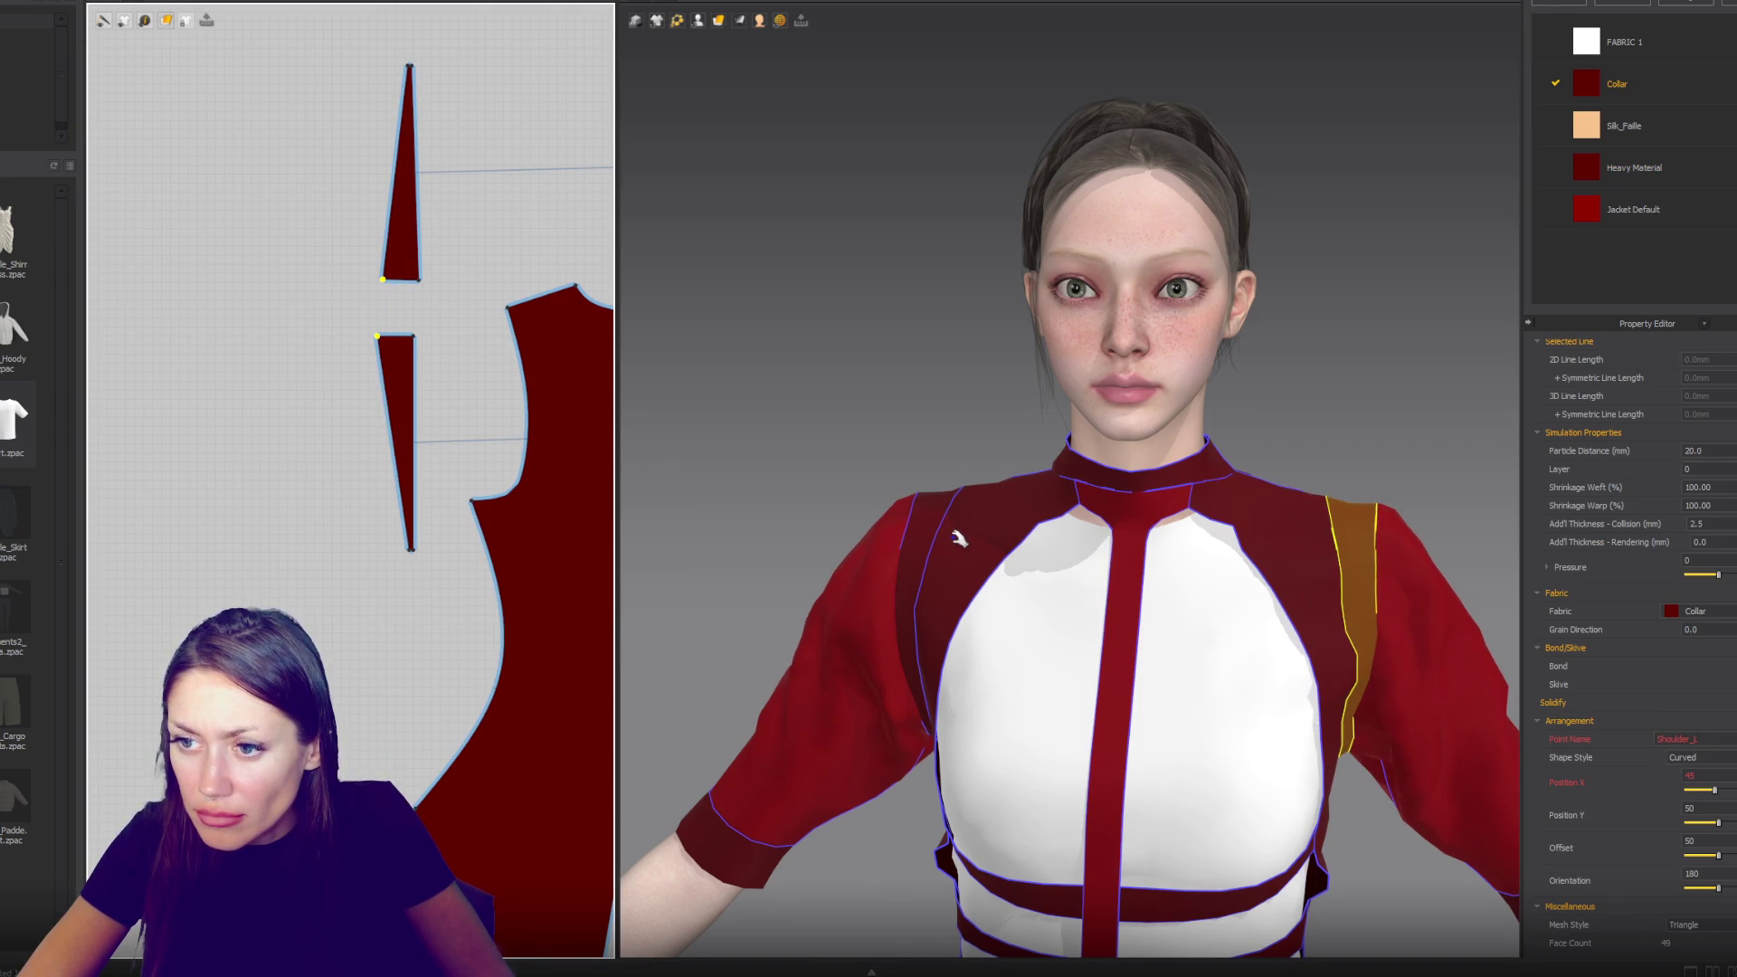
- Bring the collar and band pieces into view and select the left front side panel
{"action": "scroll", "coordinate": [1020, 559], "scroll_direction": "down", "scroll_amount": 3}
{"action": "right_click_drag", "start_coordinate": [714, 615], "coordinate": [659, 621]}
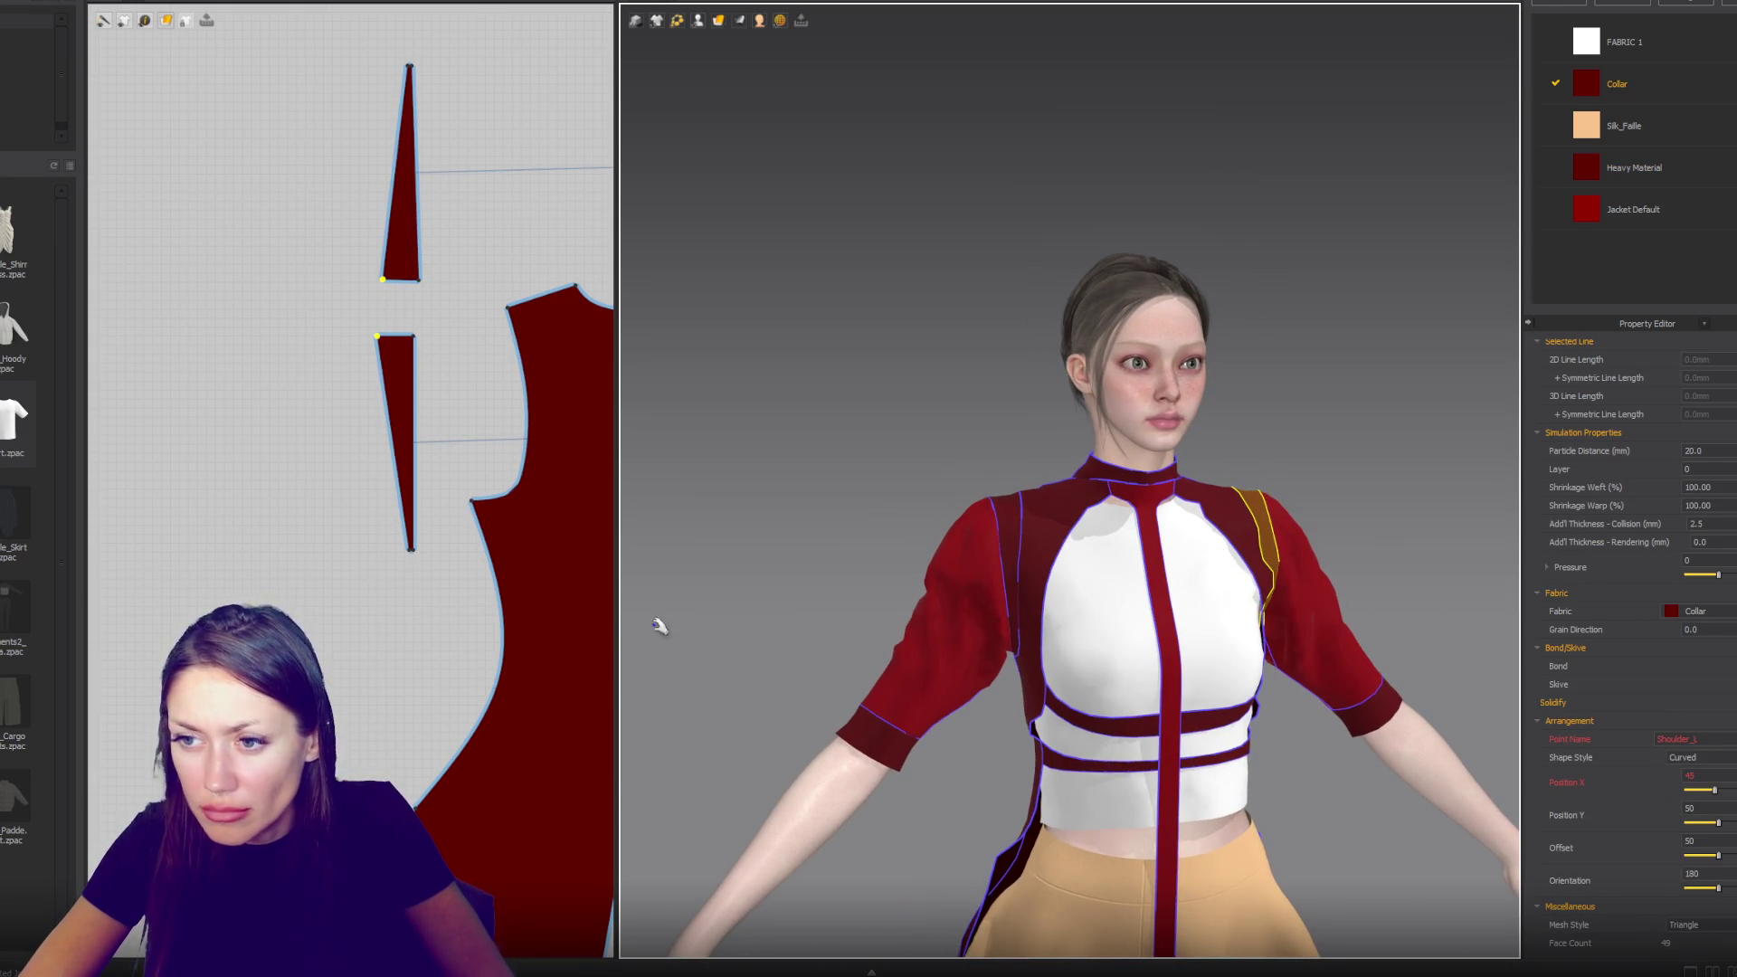
{"action": "scroll", "coordinate": [503, 667], "scroll_direction": "down", "scroll_amount": 3}
{"action": "right_click_drag", "start_coordinate": [503, 667], "coordinate": [360, 446]}
{"action": "scroll", "coordinate": [361, 445], "scroll_direction": "up", "scroll_amount": 3}
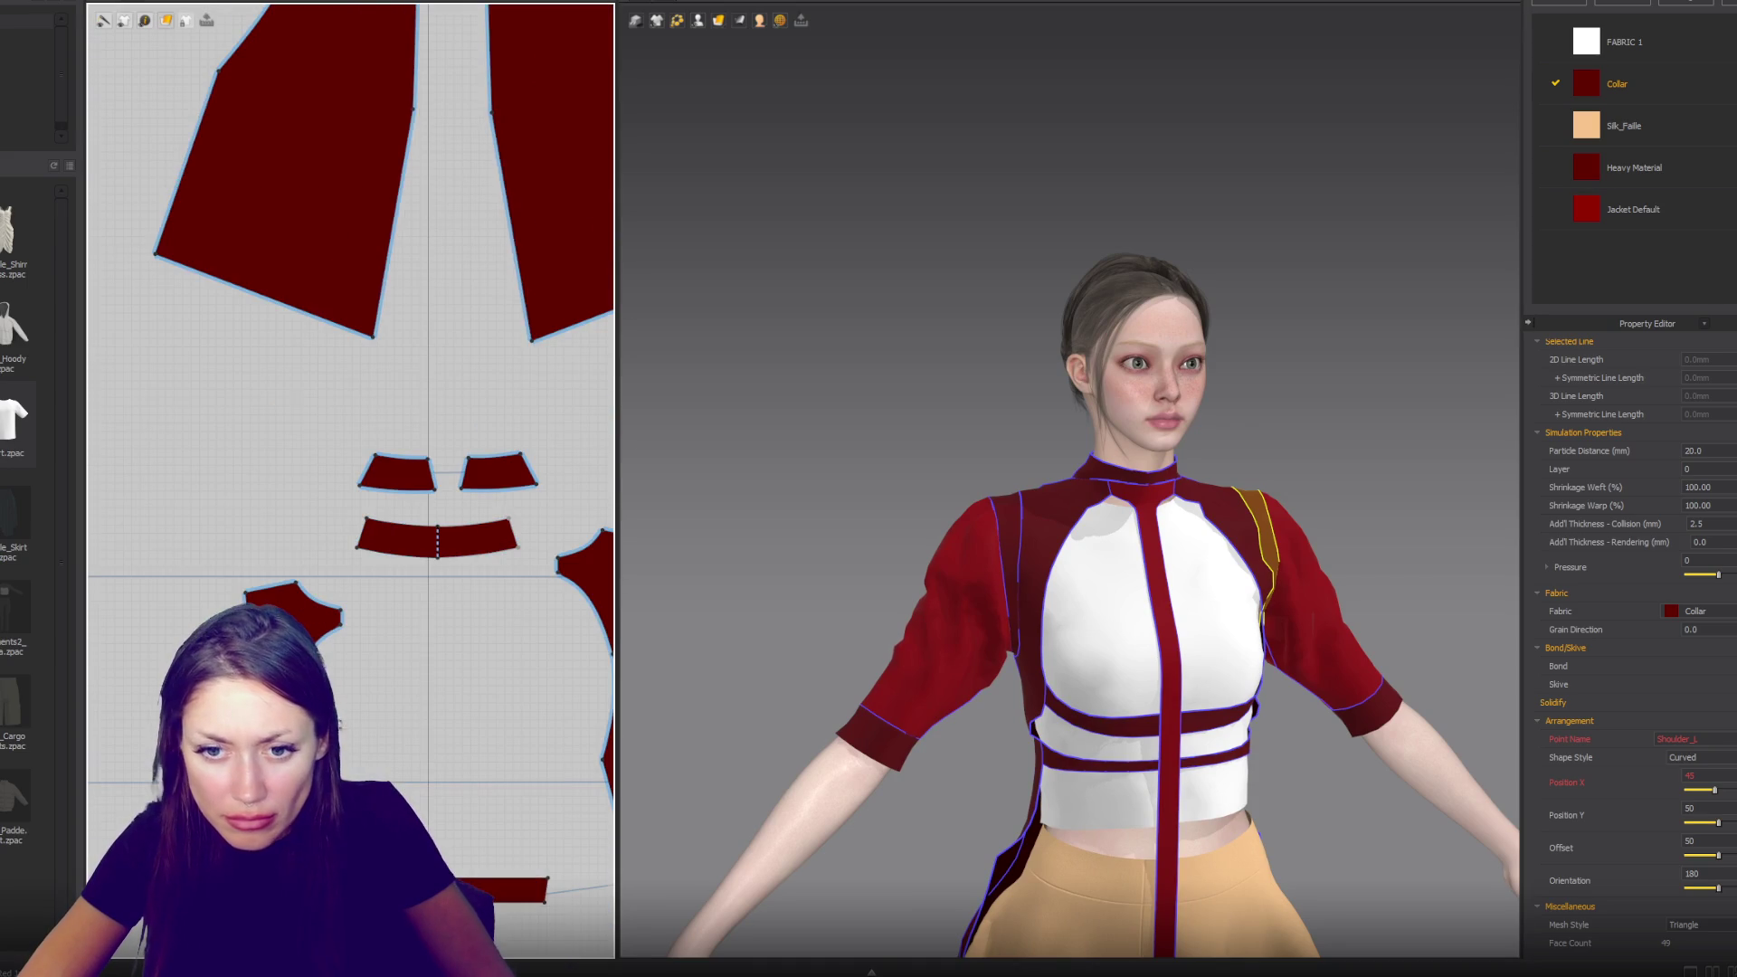
{"action": "left_click", "coordinate": [1029, 633]}
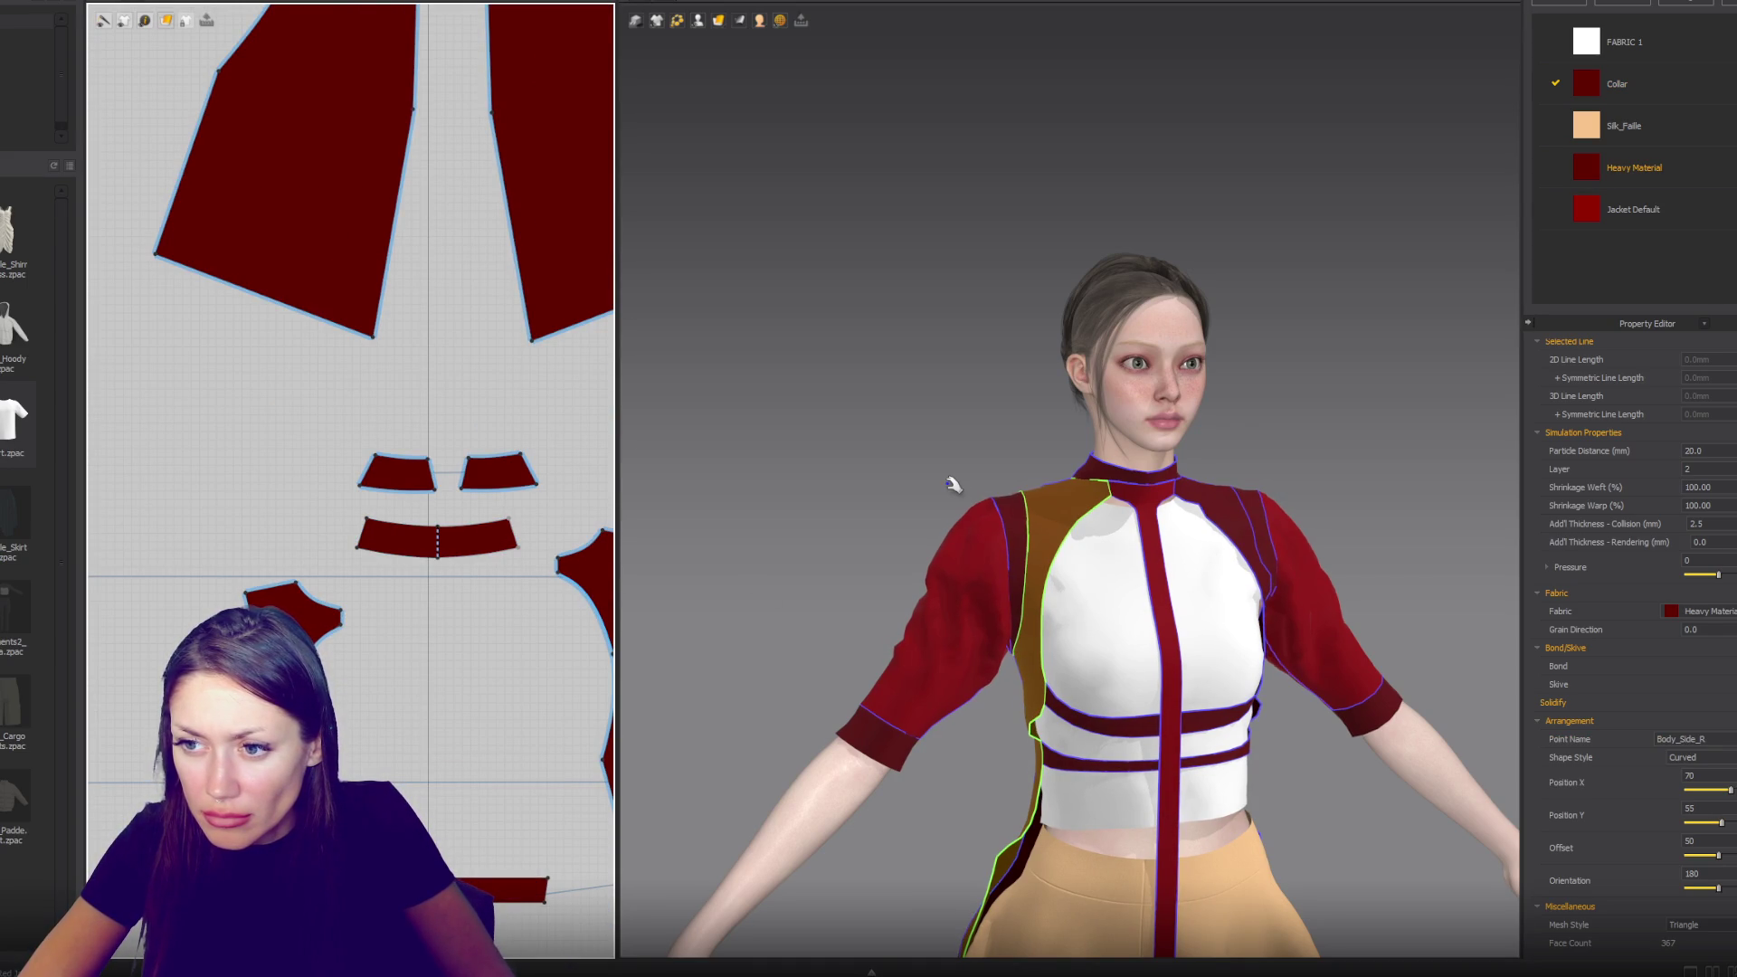
{"action": "scroll", "coordinate": [1147, 480], "scroll_direction": "up", "scroll_amount": 3}
{"action": "right_click_drag", "start_coordinate": [1147, 480], "coordinate": [1068, 543]}
{"action": "left_click", "coordinate": [1074, 551]}
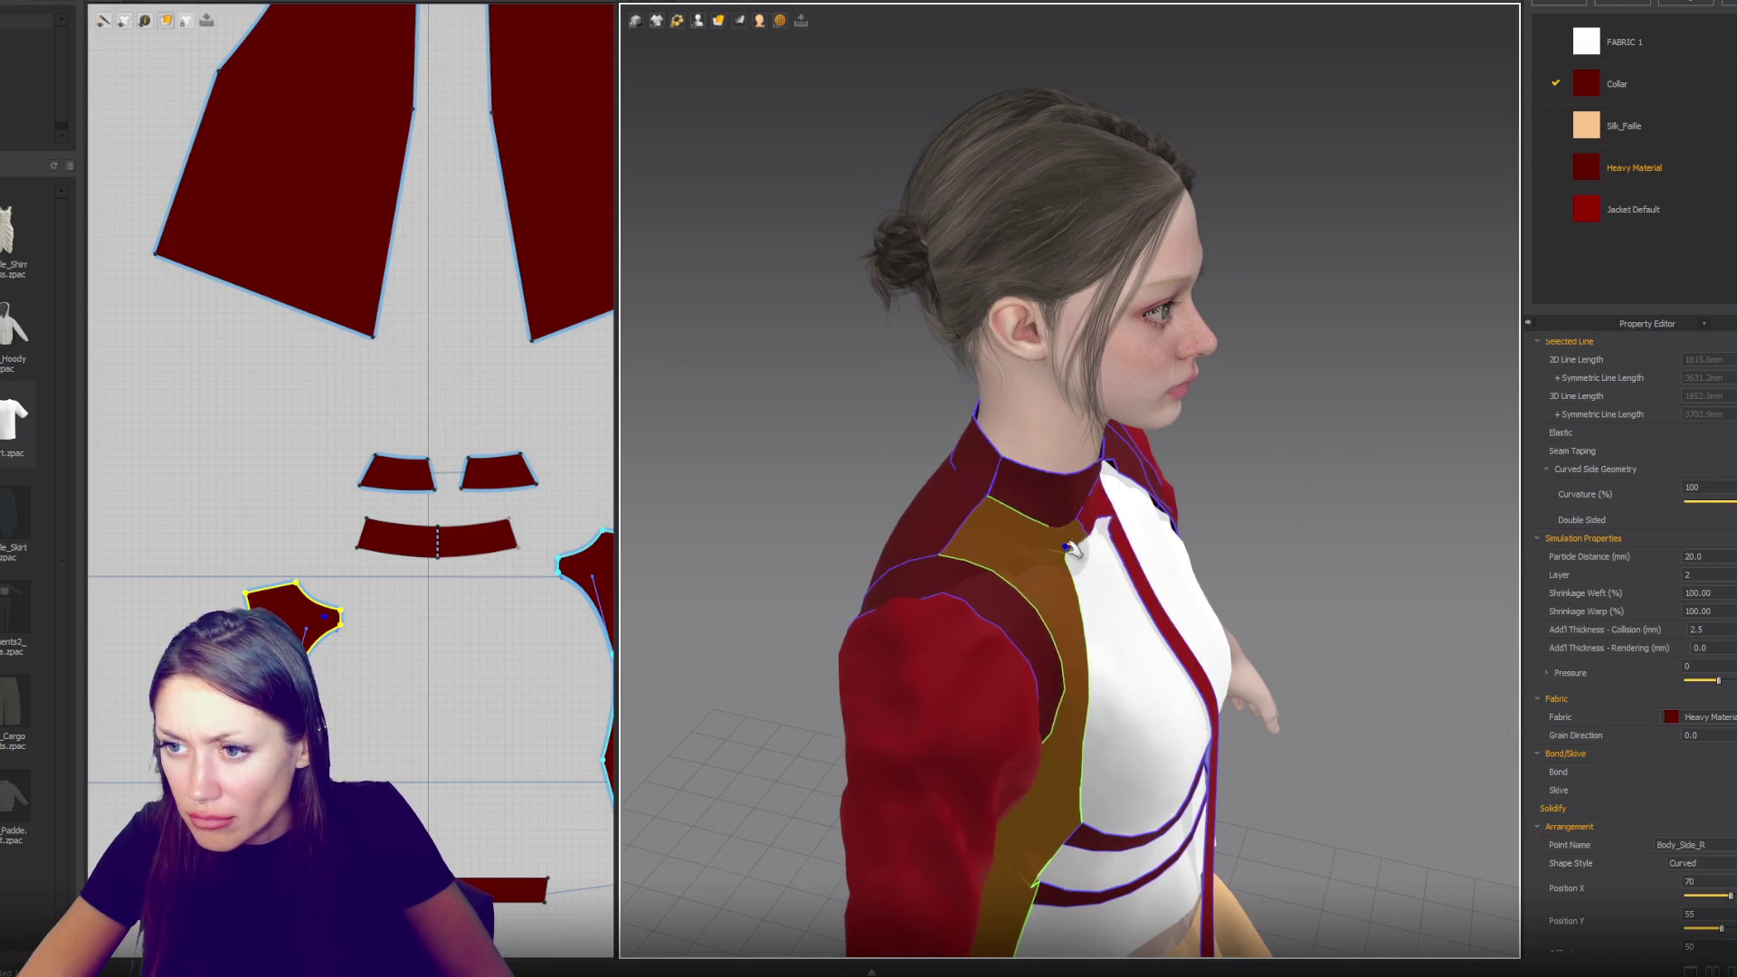
{"action": "left_click", "coordinate": [1134, 472]}
{"action": "left_click", "coordinate": [1135, 477]}
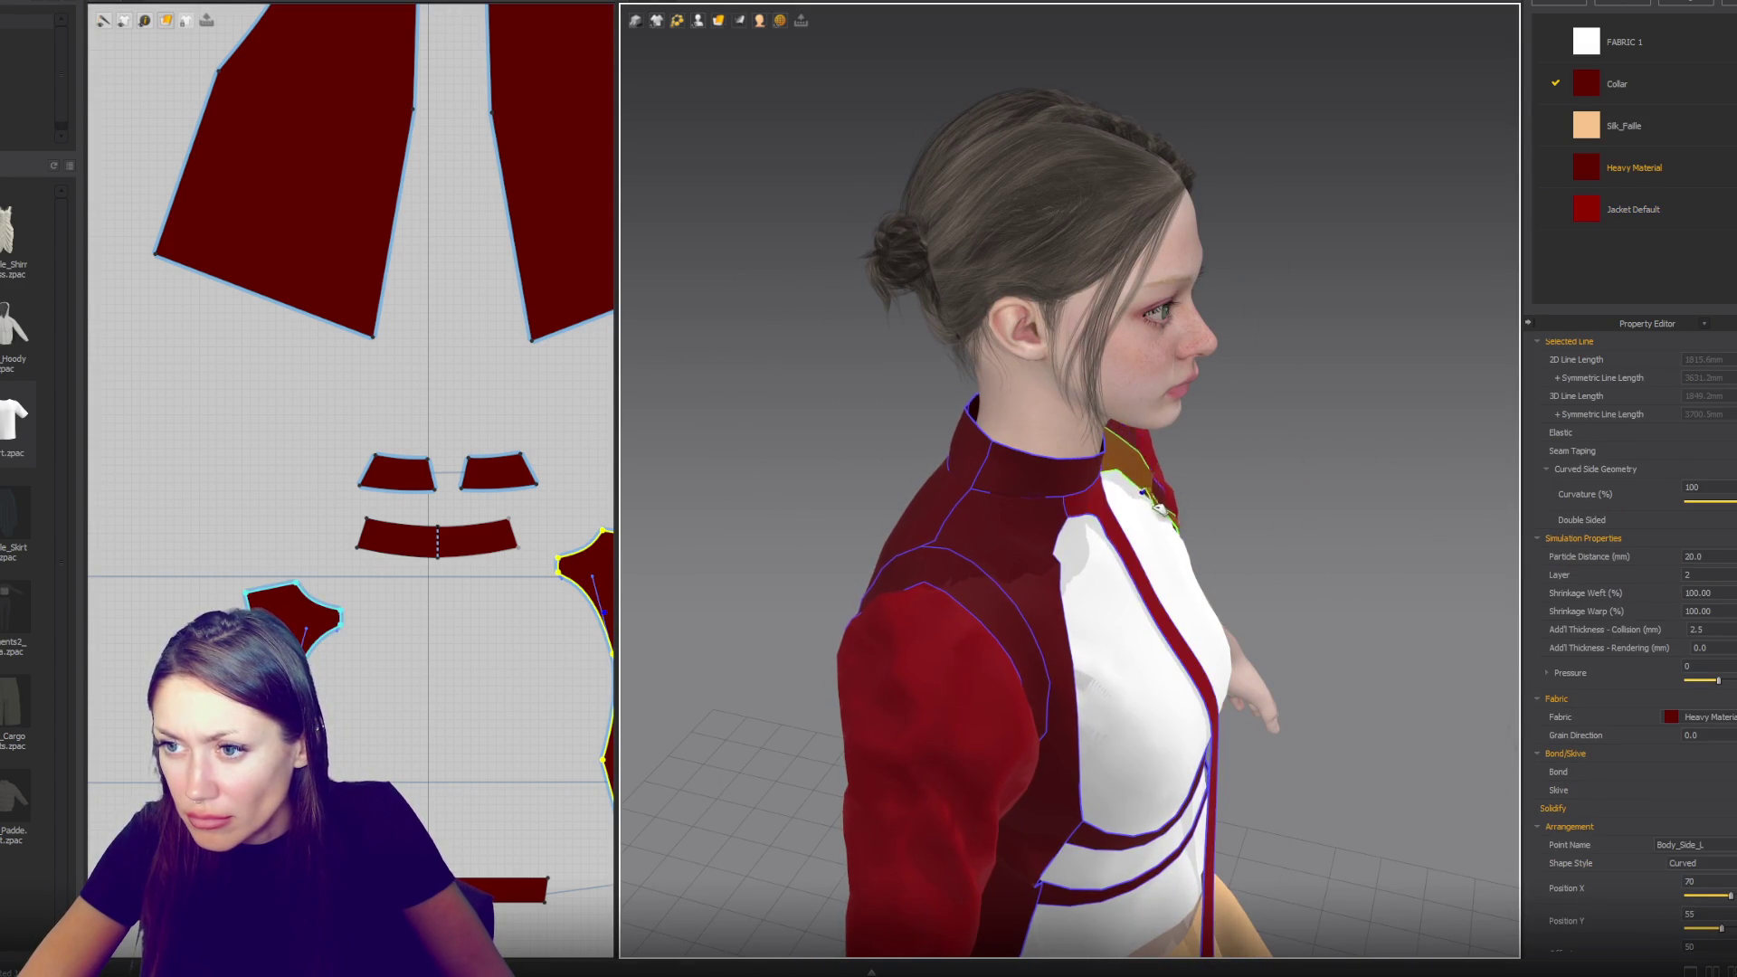
{"action": "key", "text": "2"}
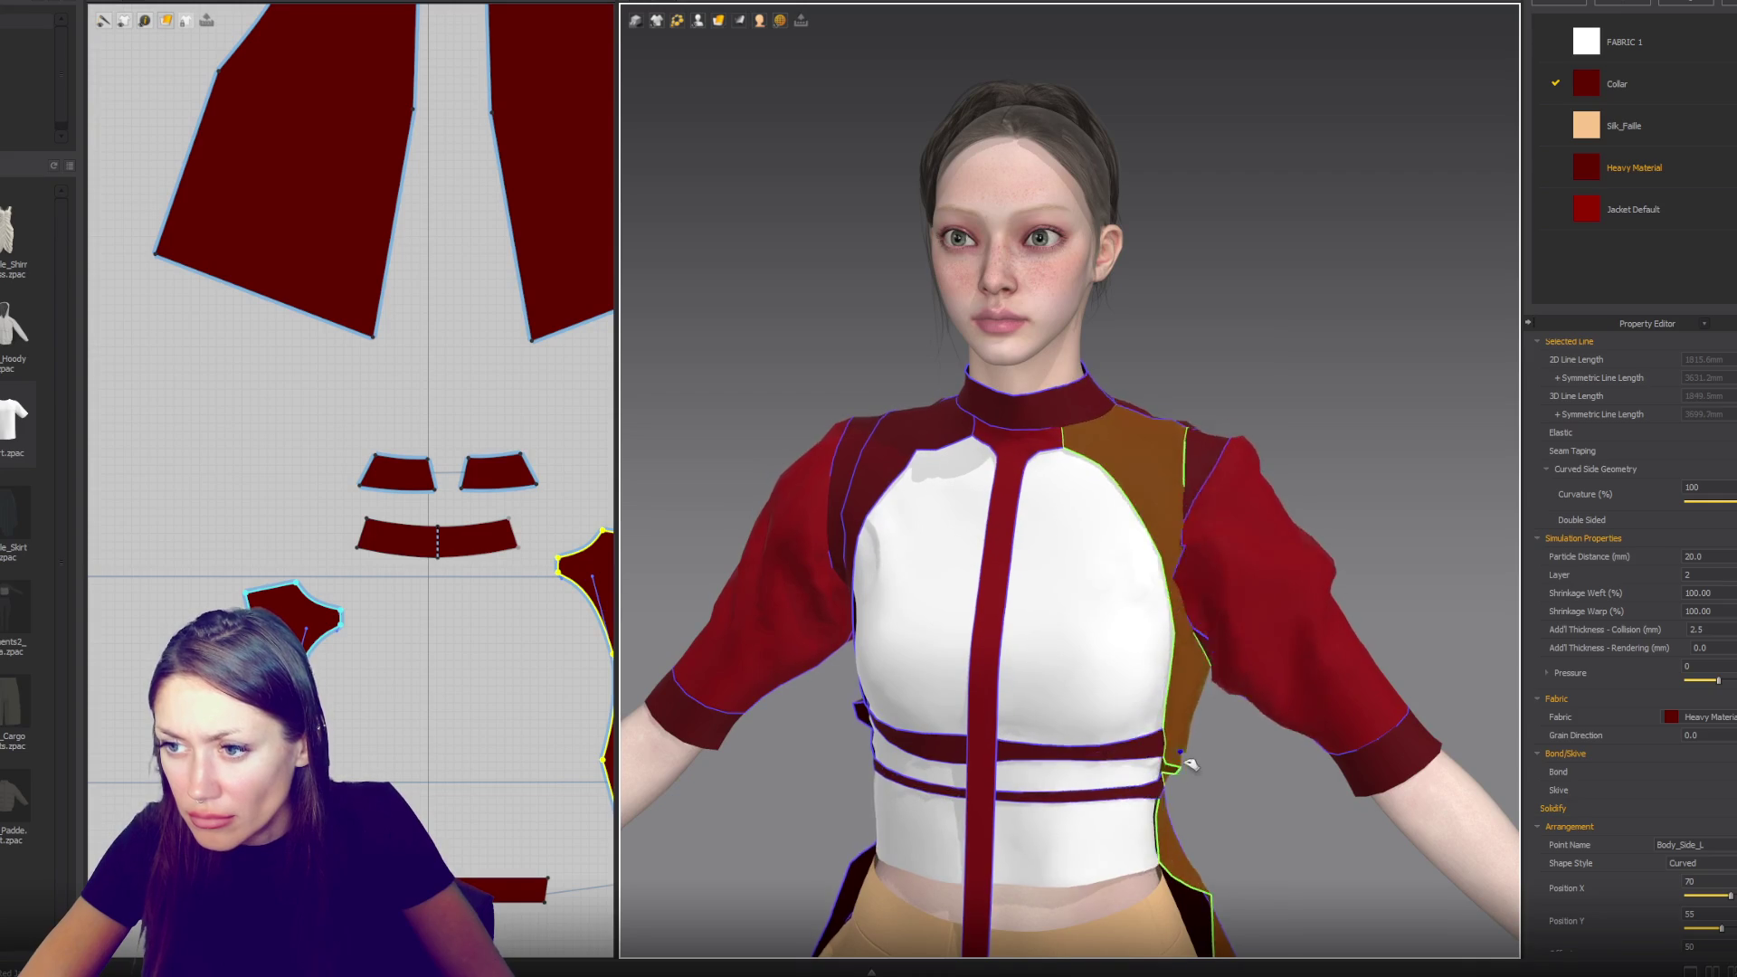
{"action": "left_click", "coordinate": [1317, 572]}
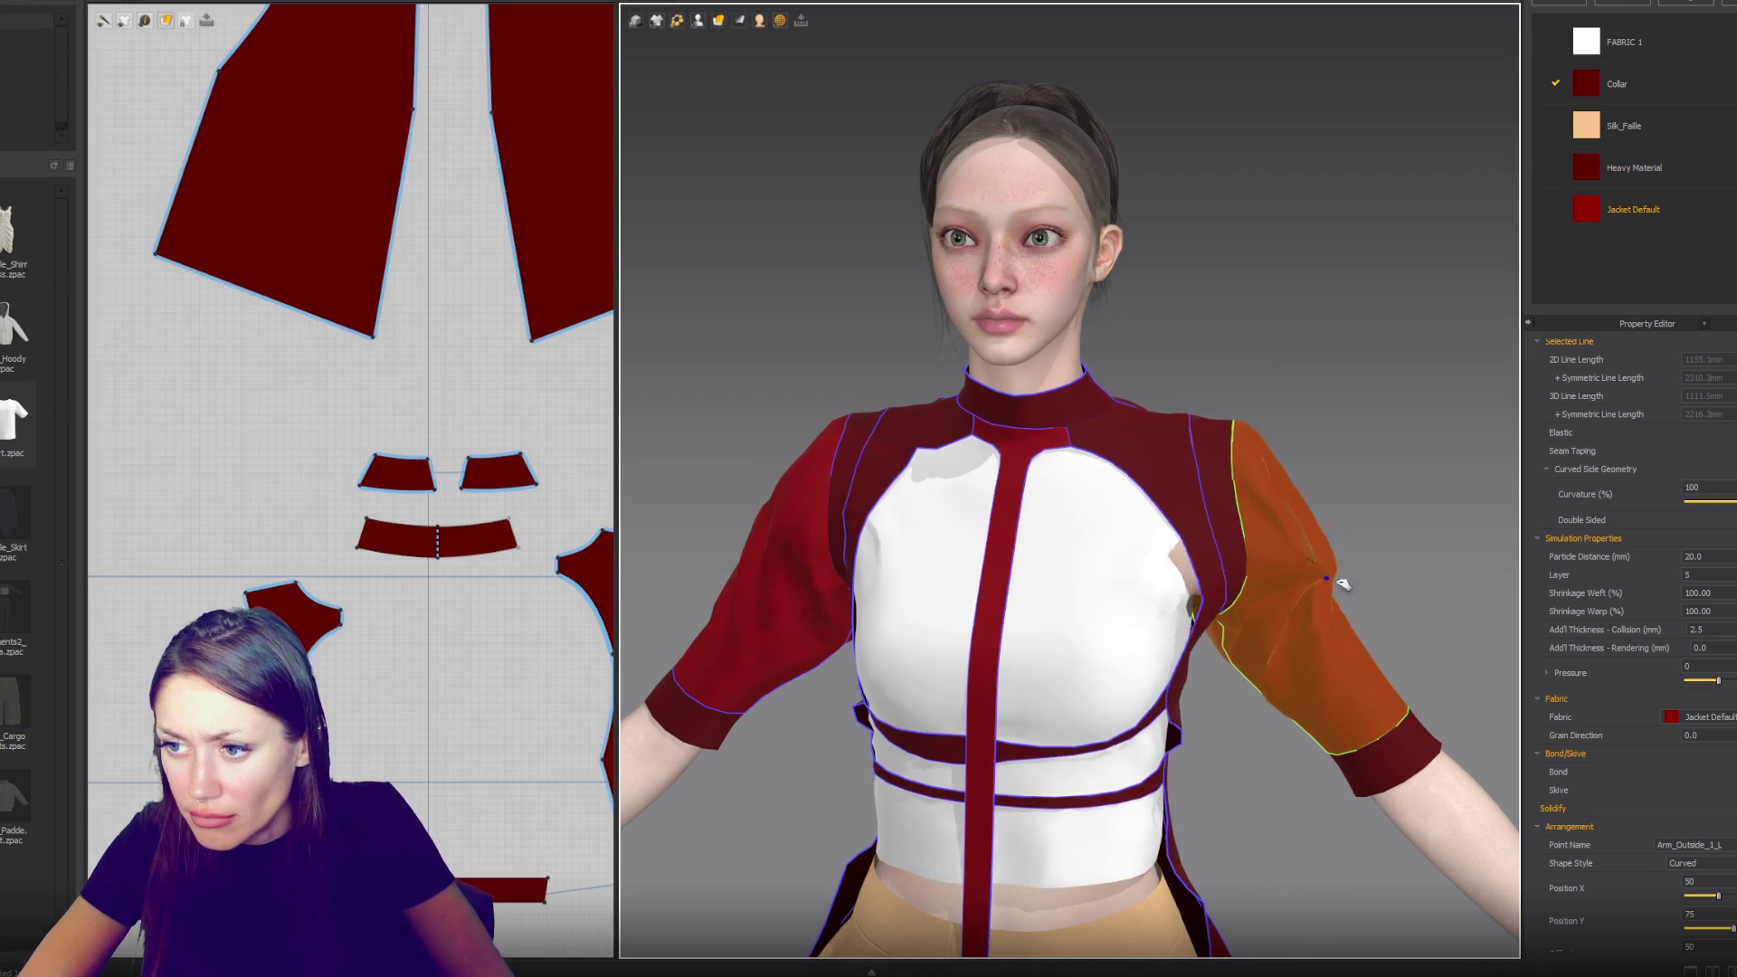
{"action": "left_click", "coordinate": [1163, 566]}
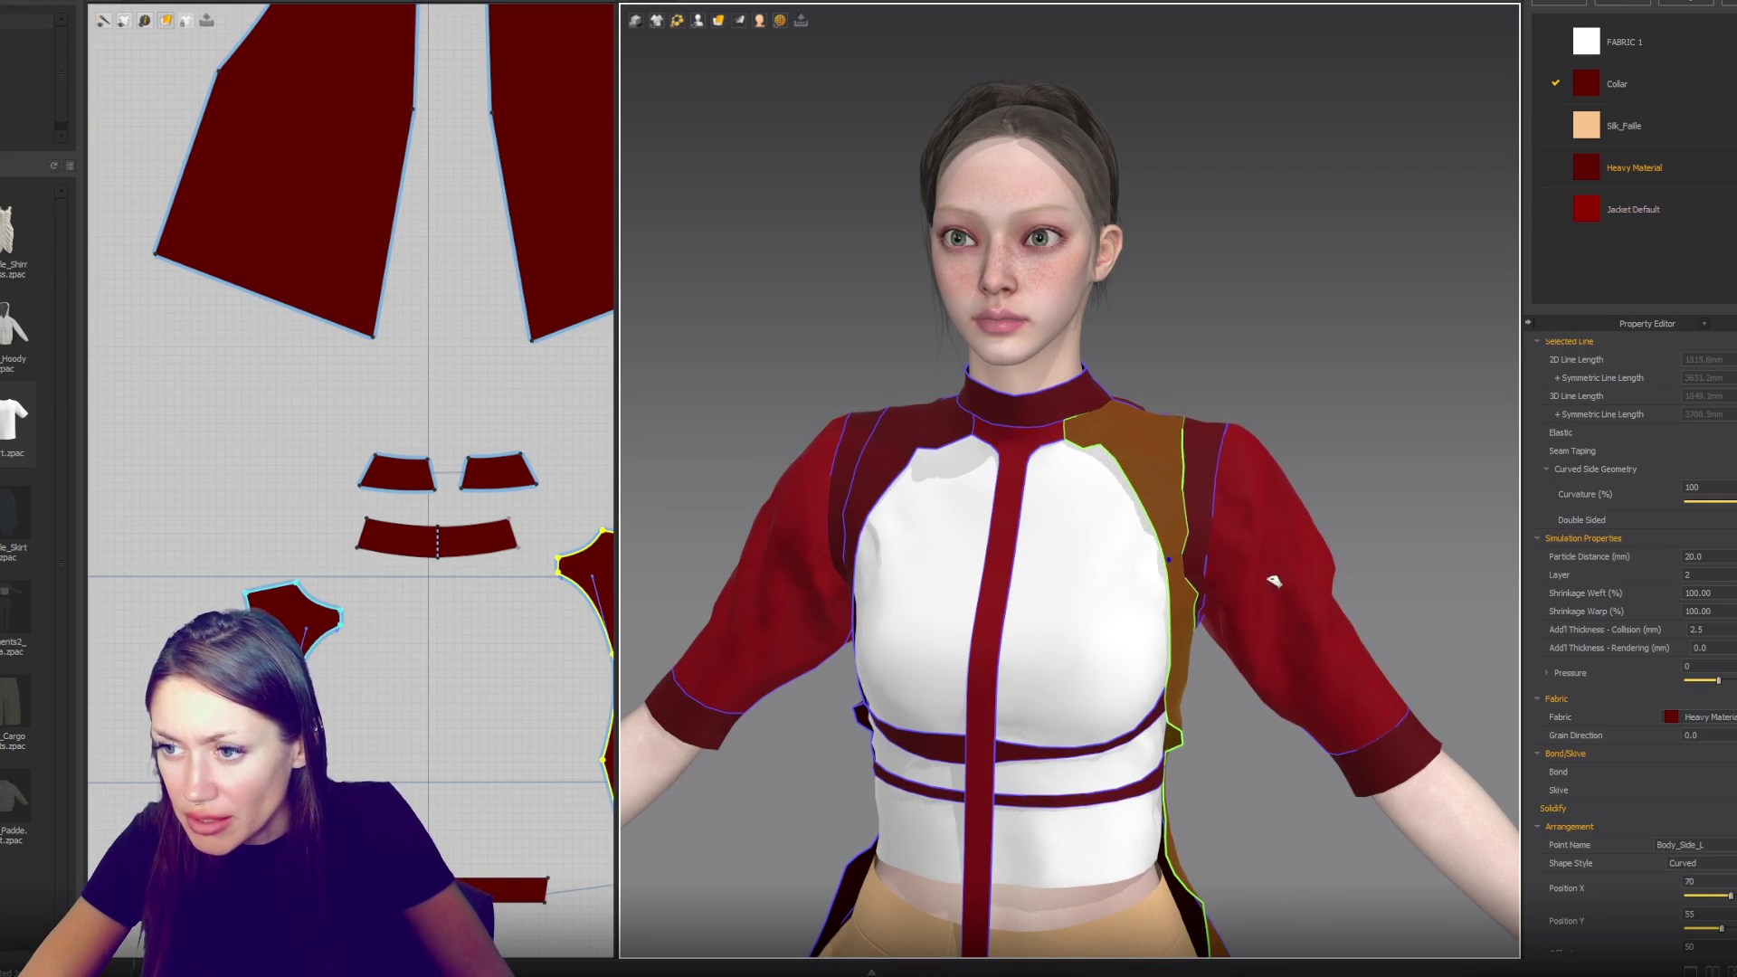
{"action": "scroll", "coordinate": [1221, 590], "scroll_direction": "down", "scroll_amount": 4}
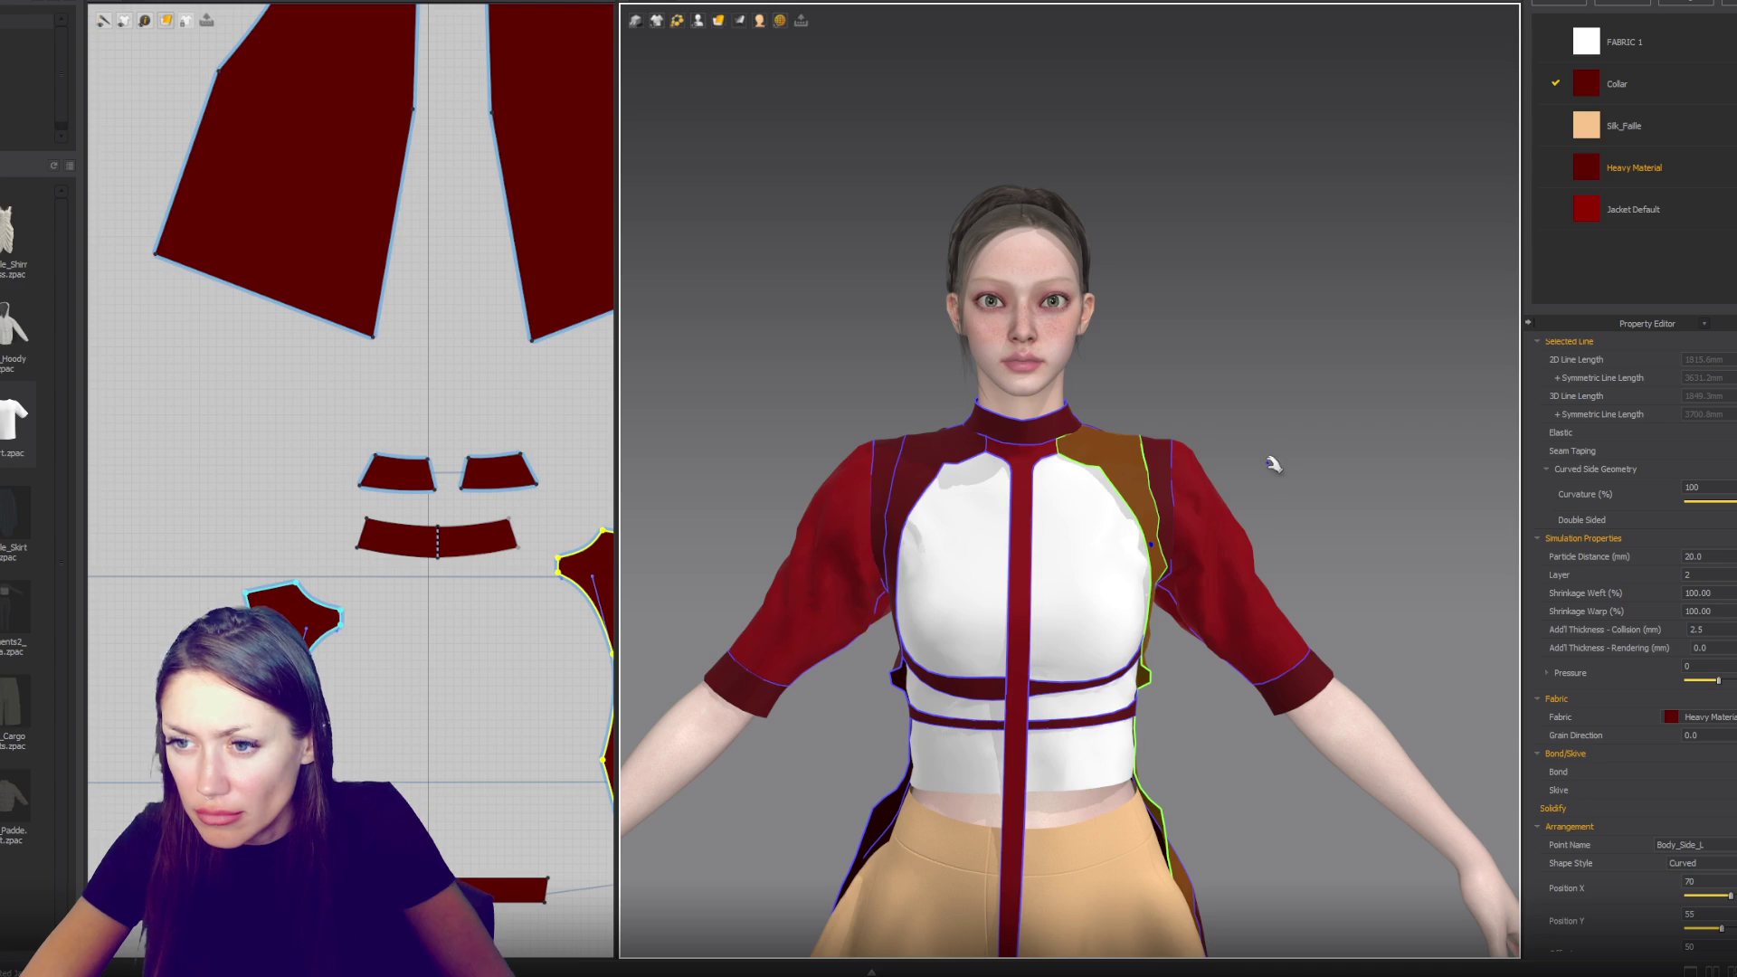
{"action": "mouse_move", "coordinate": [1334, 468]}
{"action": "right_mouse_down"}
{"action": "mouse_move", "coordinate": [1393, 475]}
{"action": "mouse_move", "coordinate": [1295, 489]}
{"action": "right_mouse_up"}
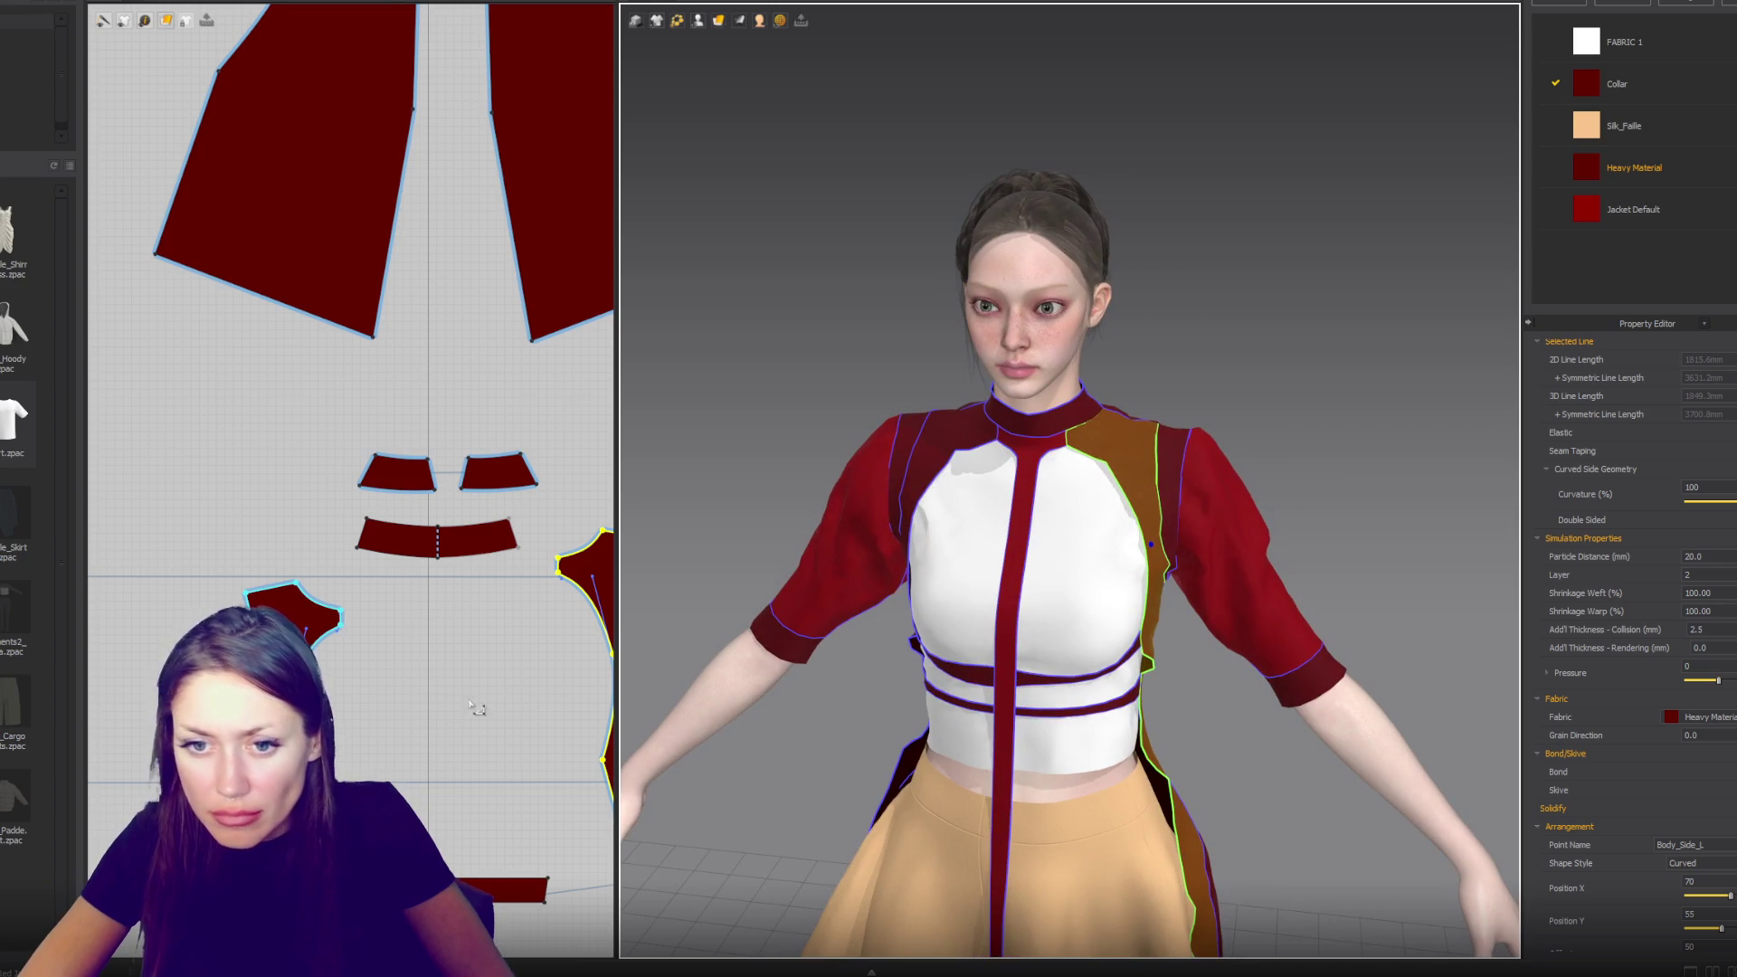
{"action": "scroll", "coordinate": [398, 598], "scroll_direction": "up", "scroll_amount": 5}
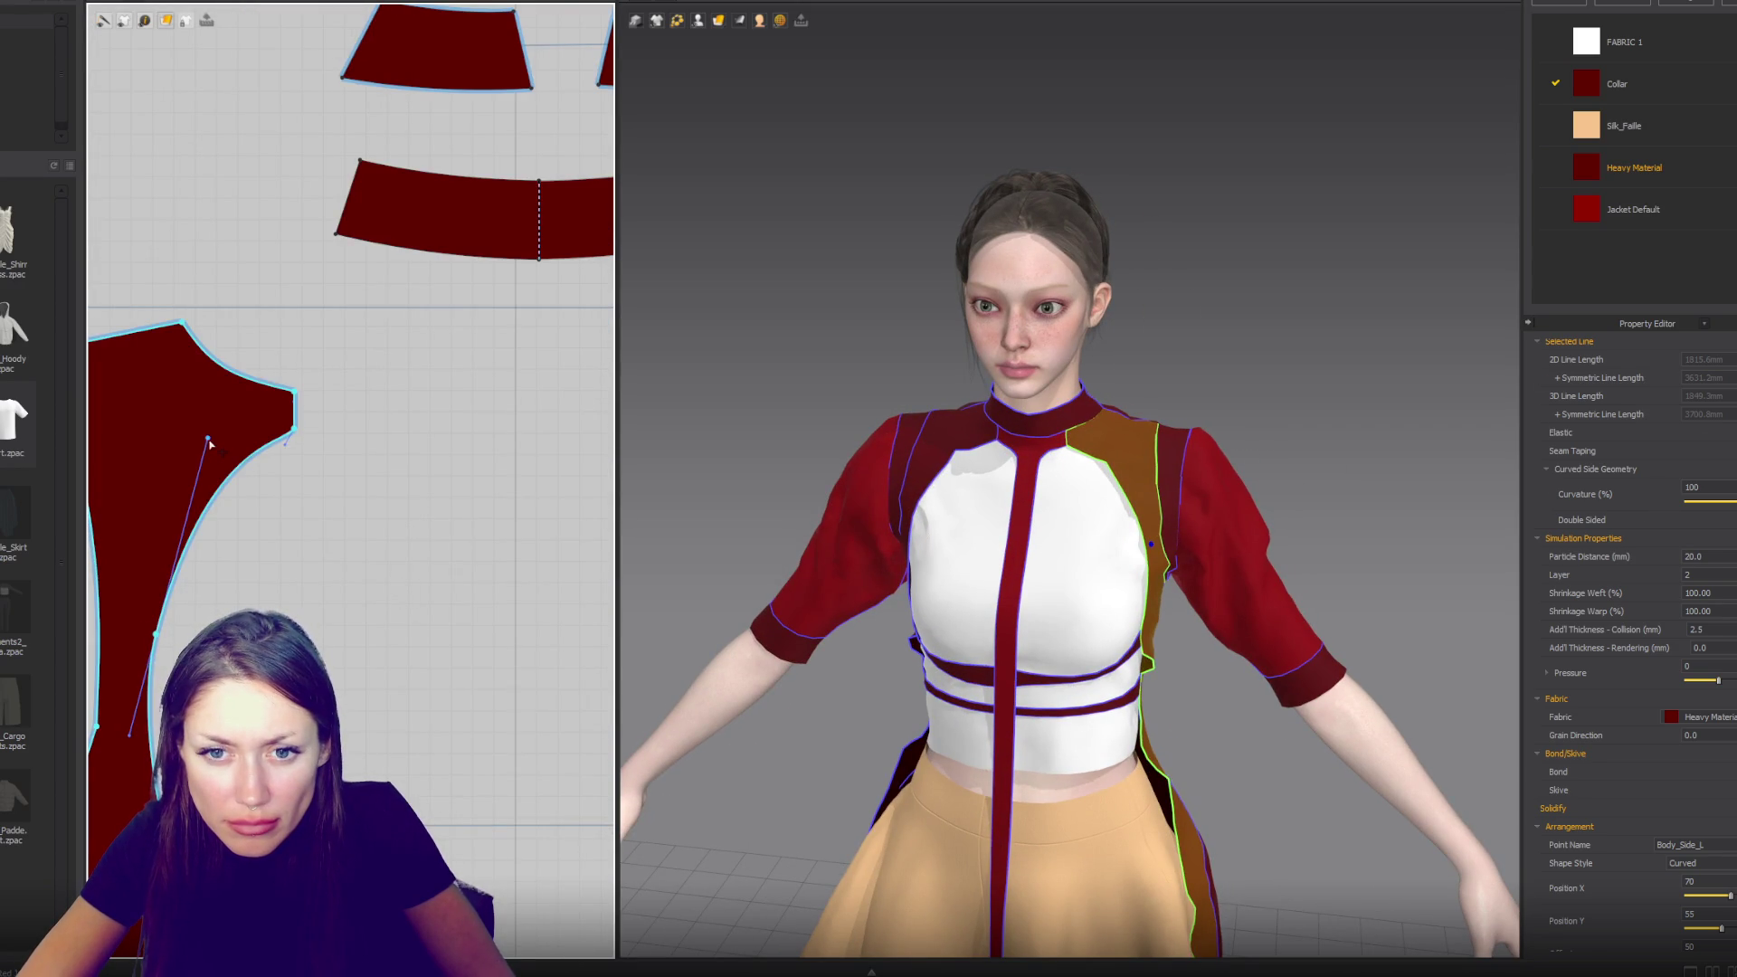
{"action": "left_click", "coordinate": [200, 470]}
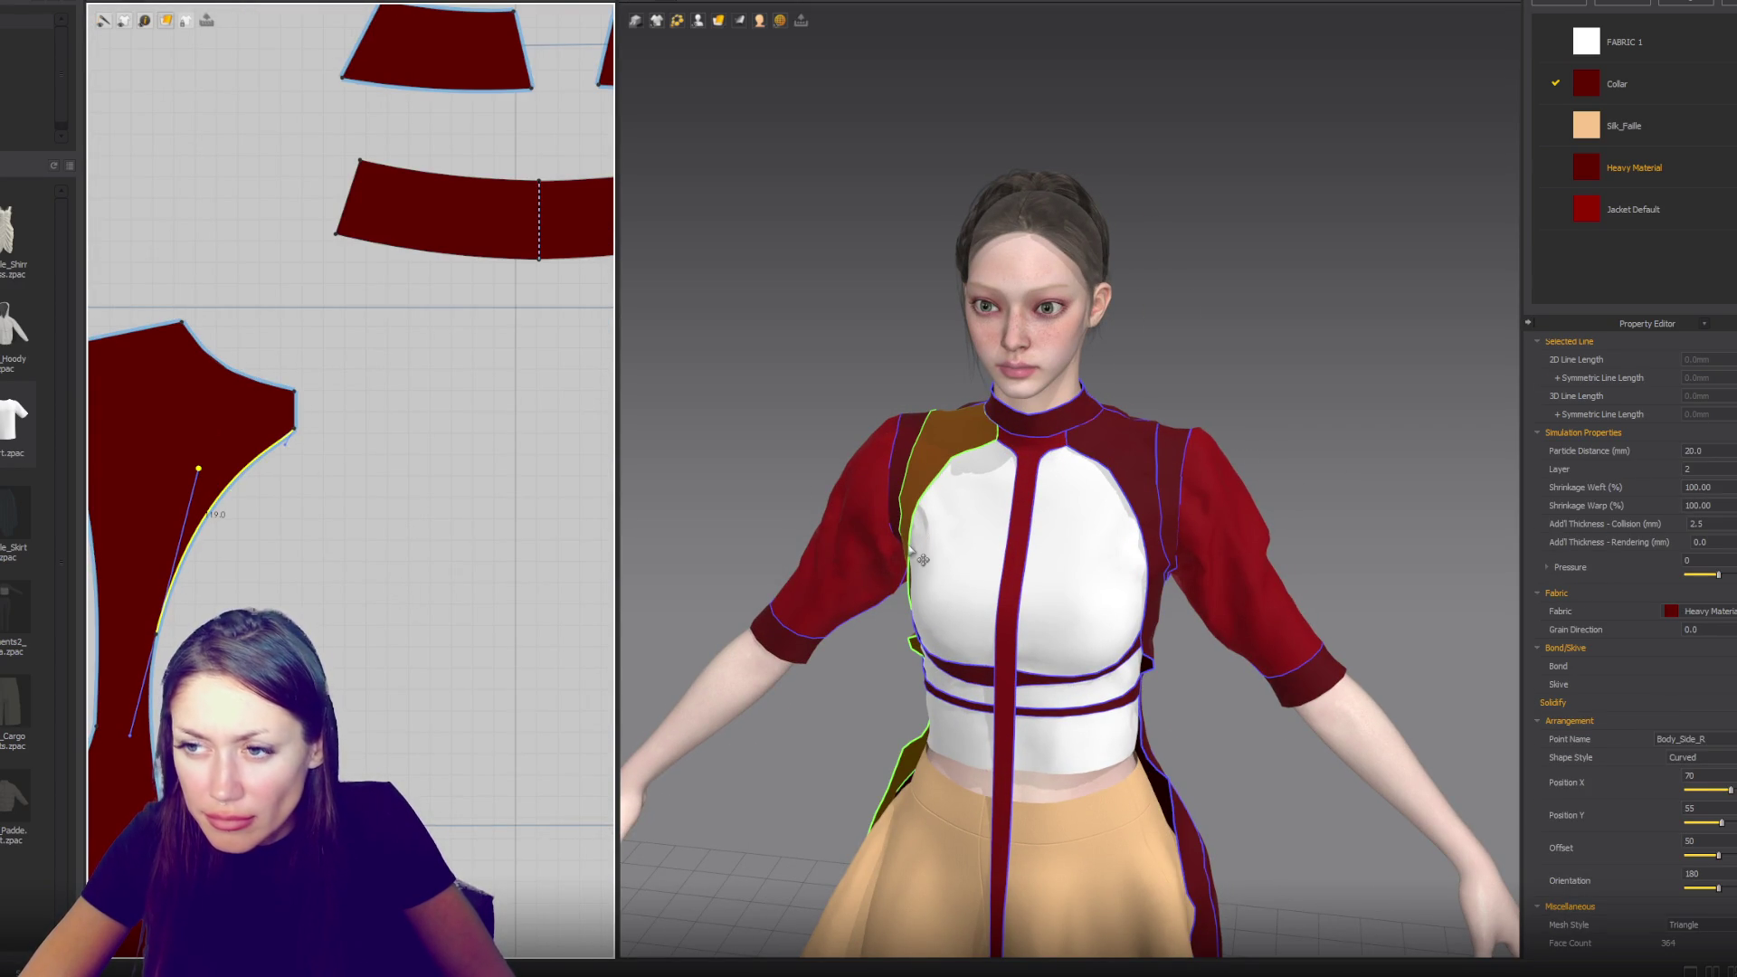
{"action": "scroll", "coordinate": [312, 511], "scroll_direction": "down", "scroll_amount": 2}
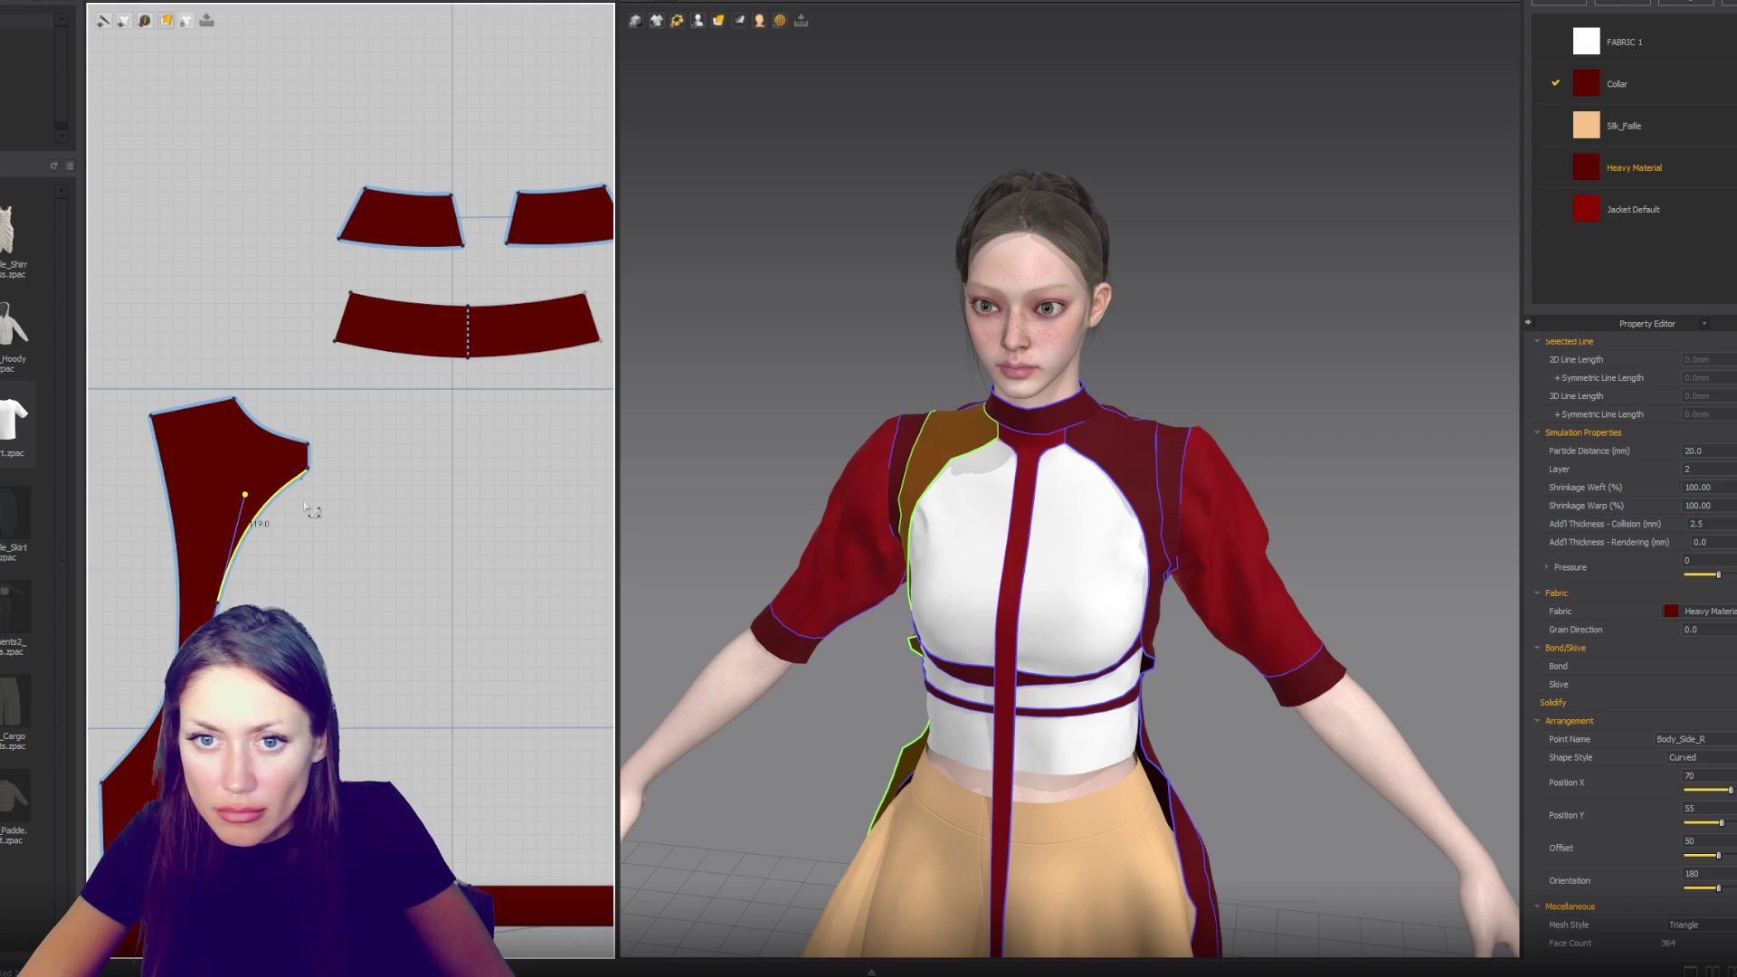
{"action": "left_click", "coordinate": [155, 416]}
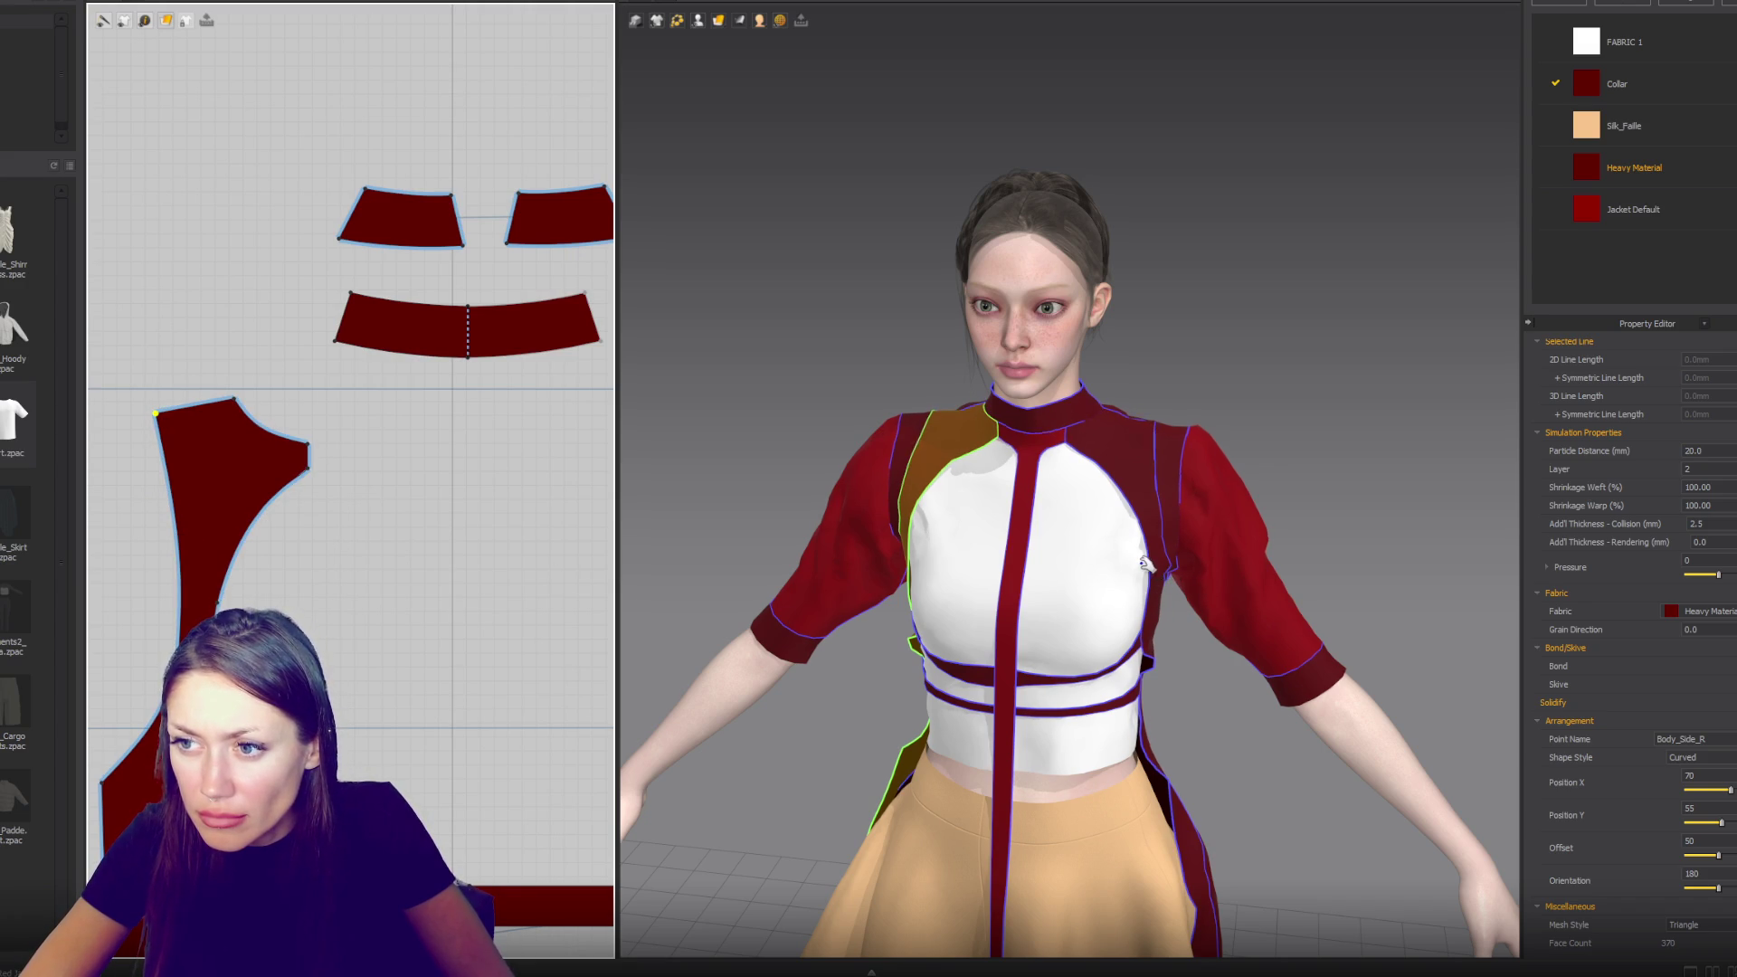
{"action": "key", "text": "2"}
{"action": "right_click_drag", "start_coordinate": [1116, 564], "coordinate": [1216, 563]}
{"action": "key", "text": "2"}
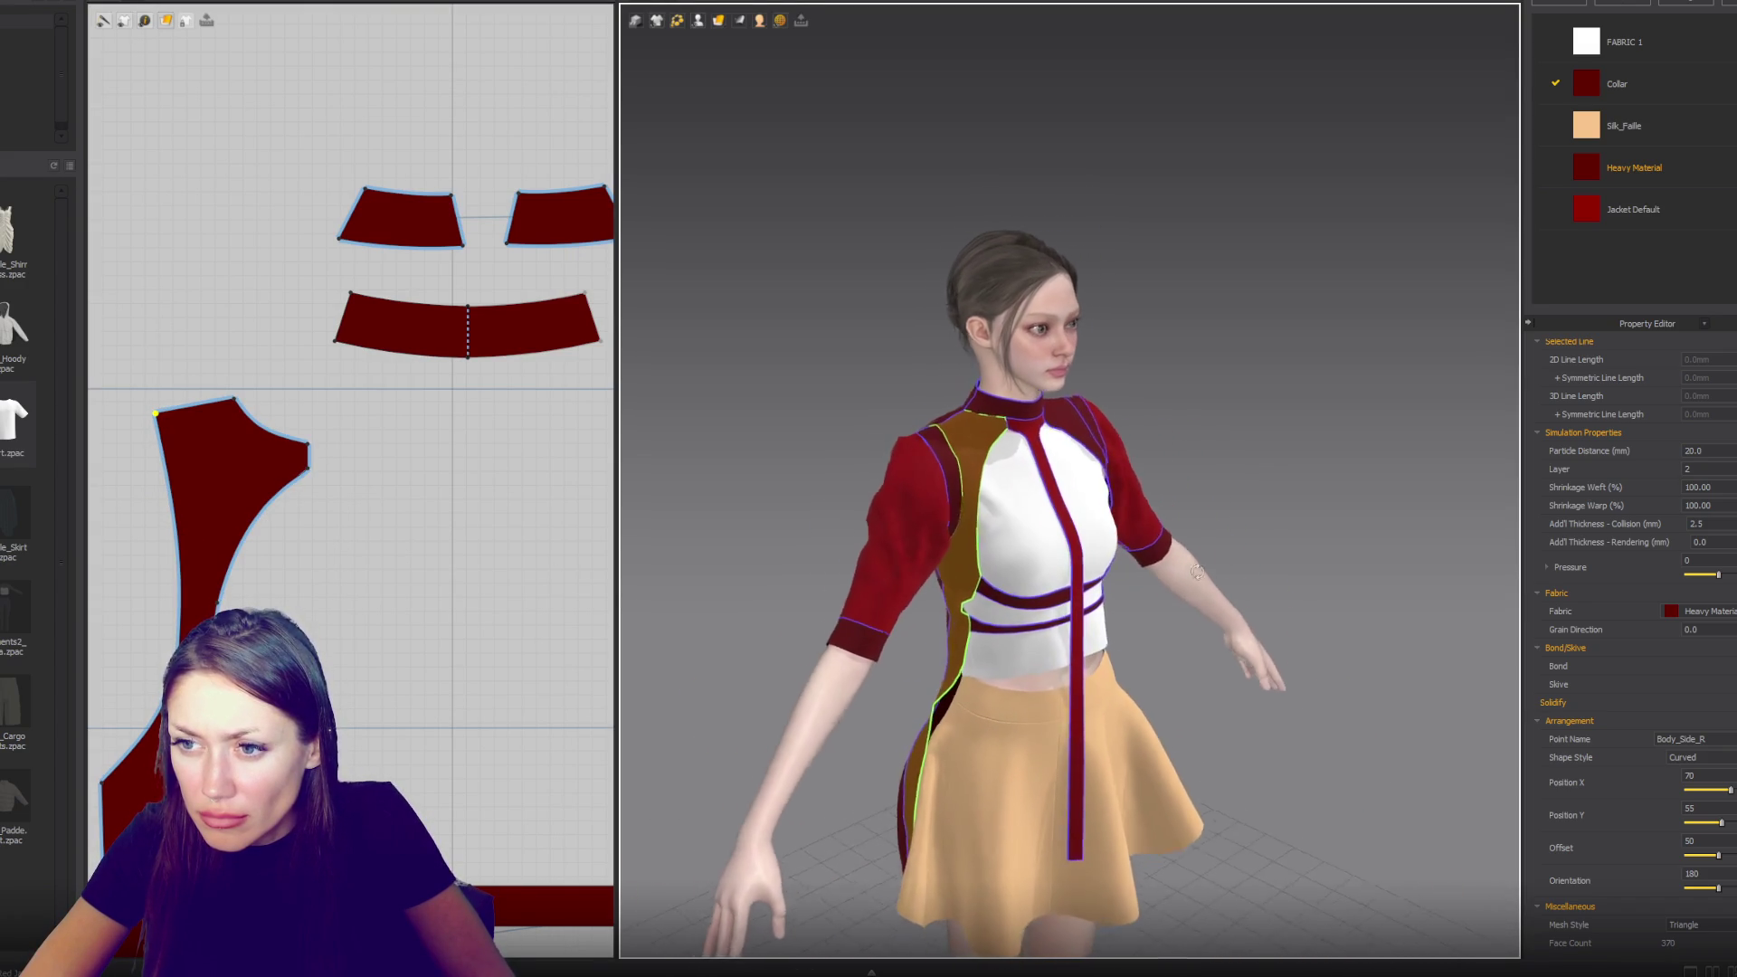
{"action": "scroll", "coordinate": [439, 748], "scroll_direction": "up", "scroll_amount": 5}
{"action": "scroll", "coordinate": [333, 326], "scroll_direction": "down", "scroll_amount": 5}
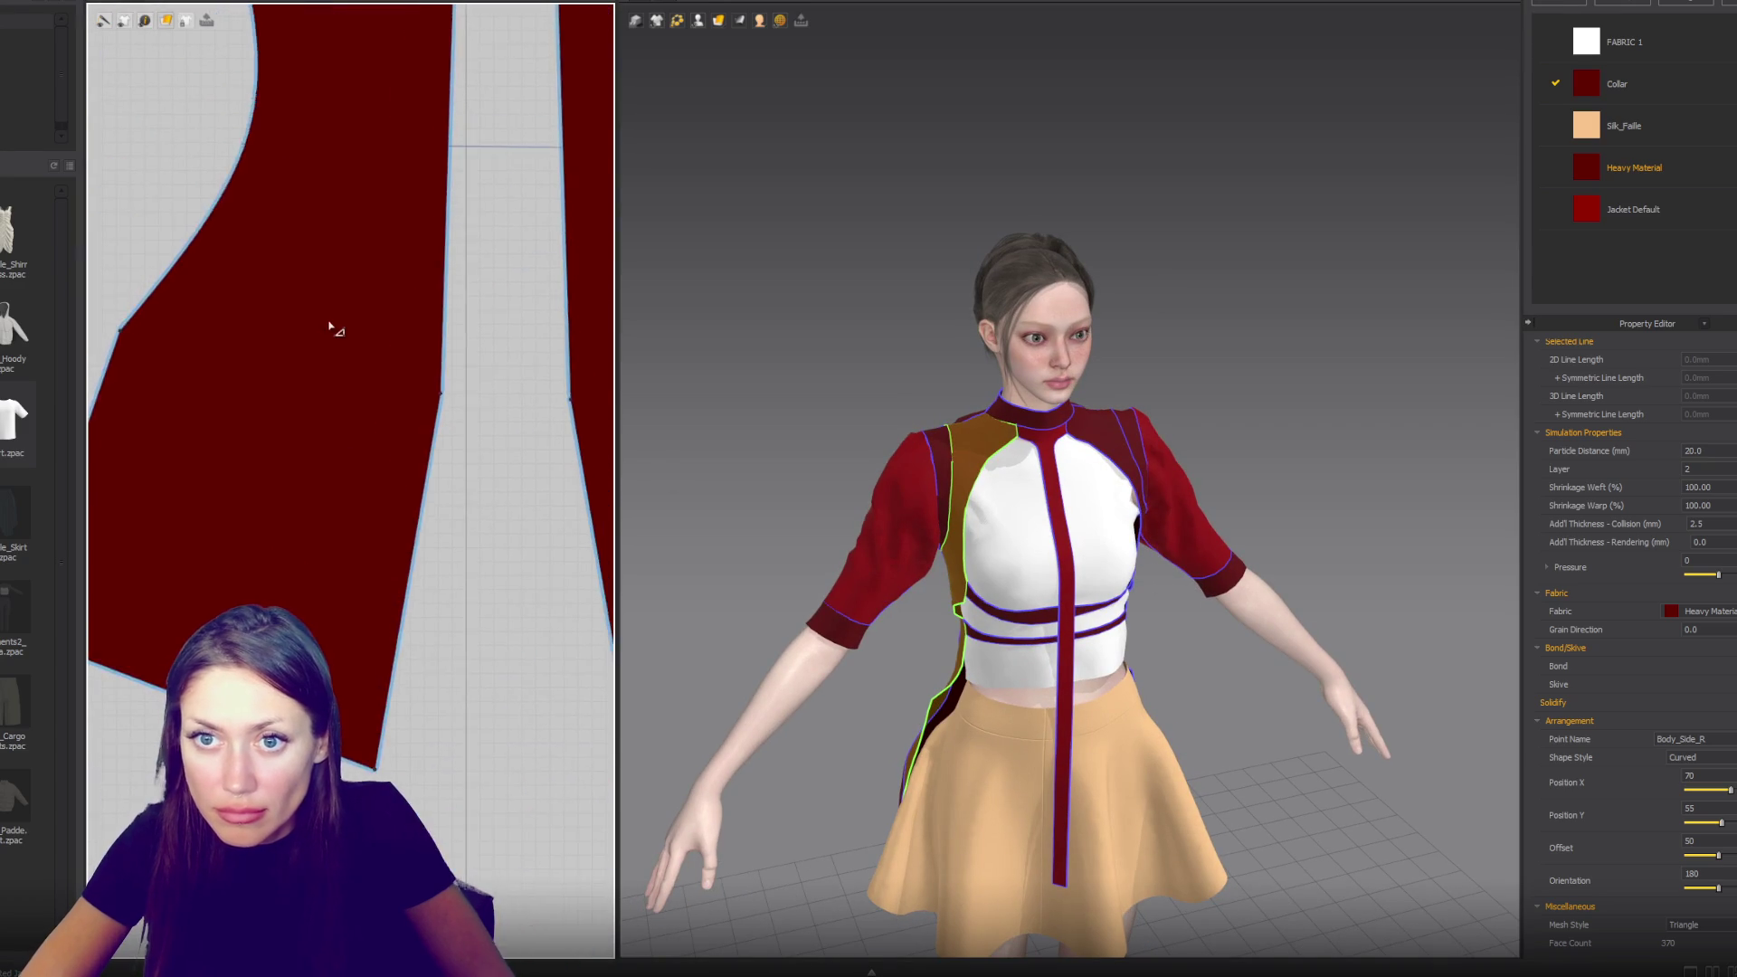
{"action": "scroll", "coordinate": [361, 520], "scroll_direction": "up", "scroll_amount": 5}
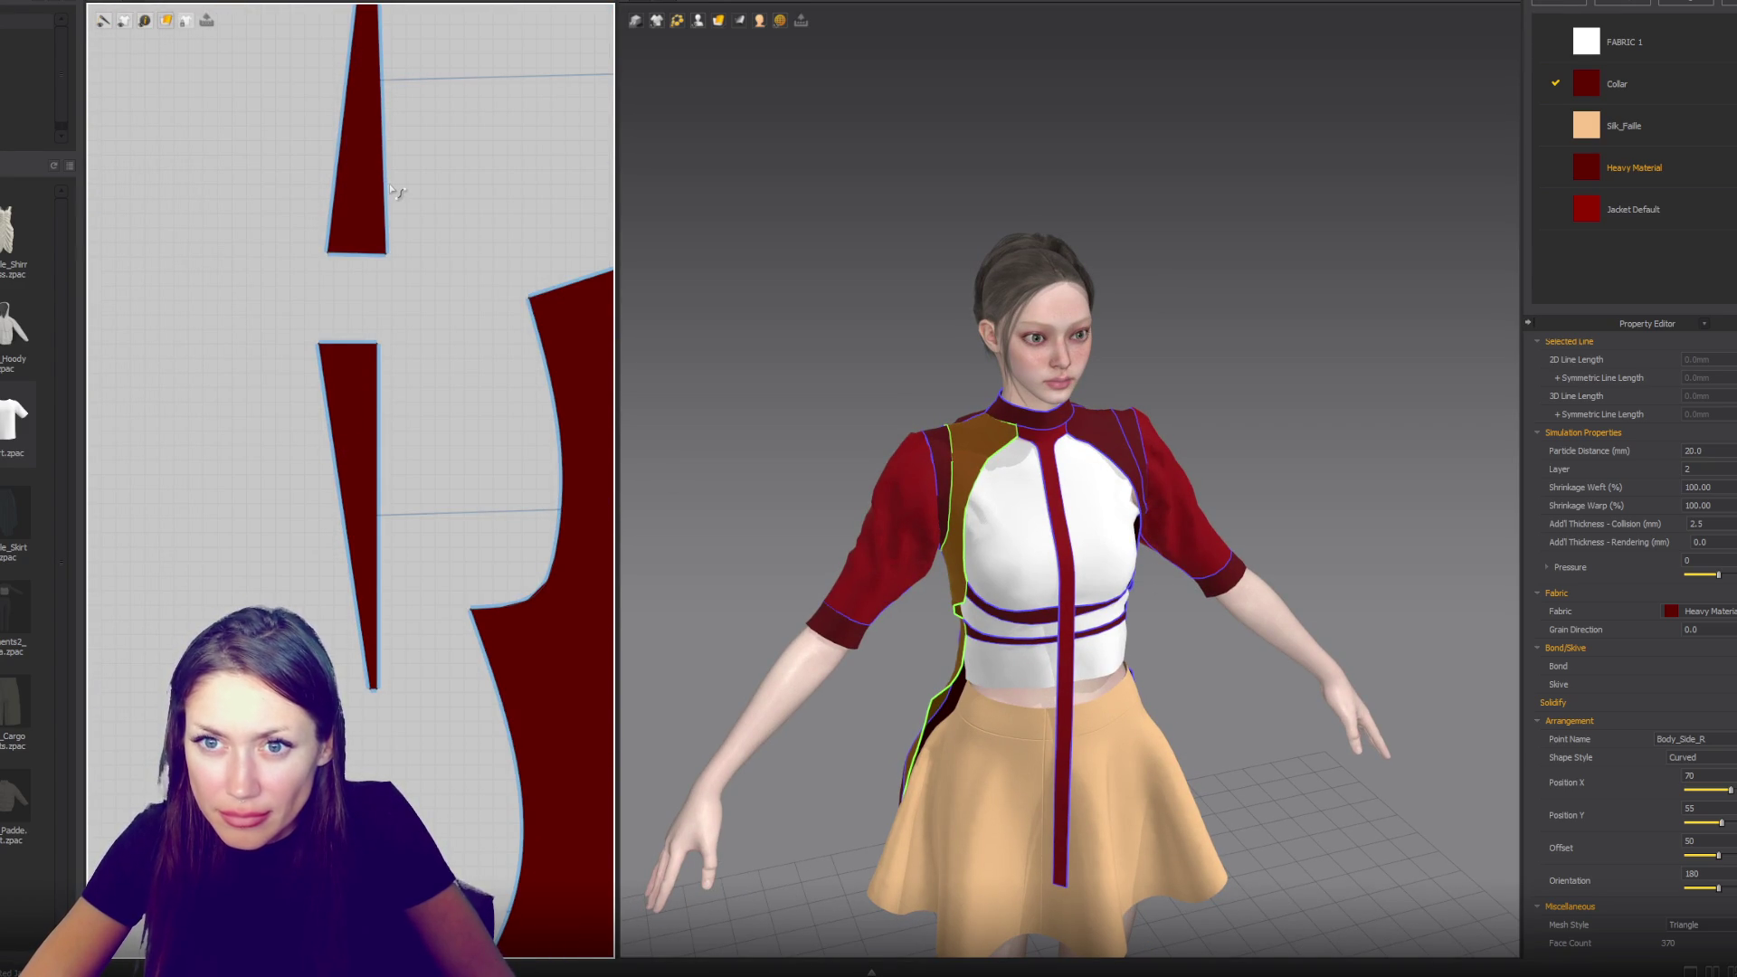
- Bow out the right edges of both narrow shoulder pieces and re-curve the upper one's left edge
{"action": "left_click_drag", "start_coordinate": [389, 187], "coordinate": [402, 179]}
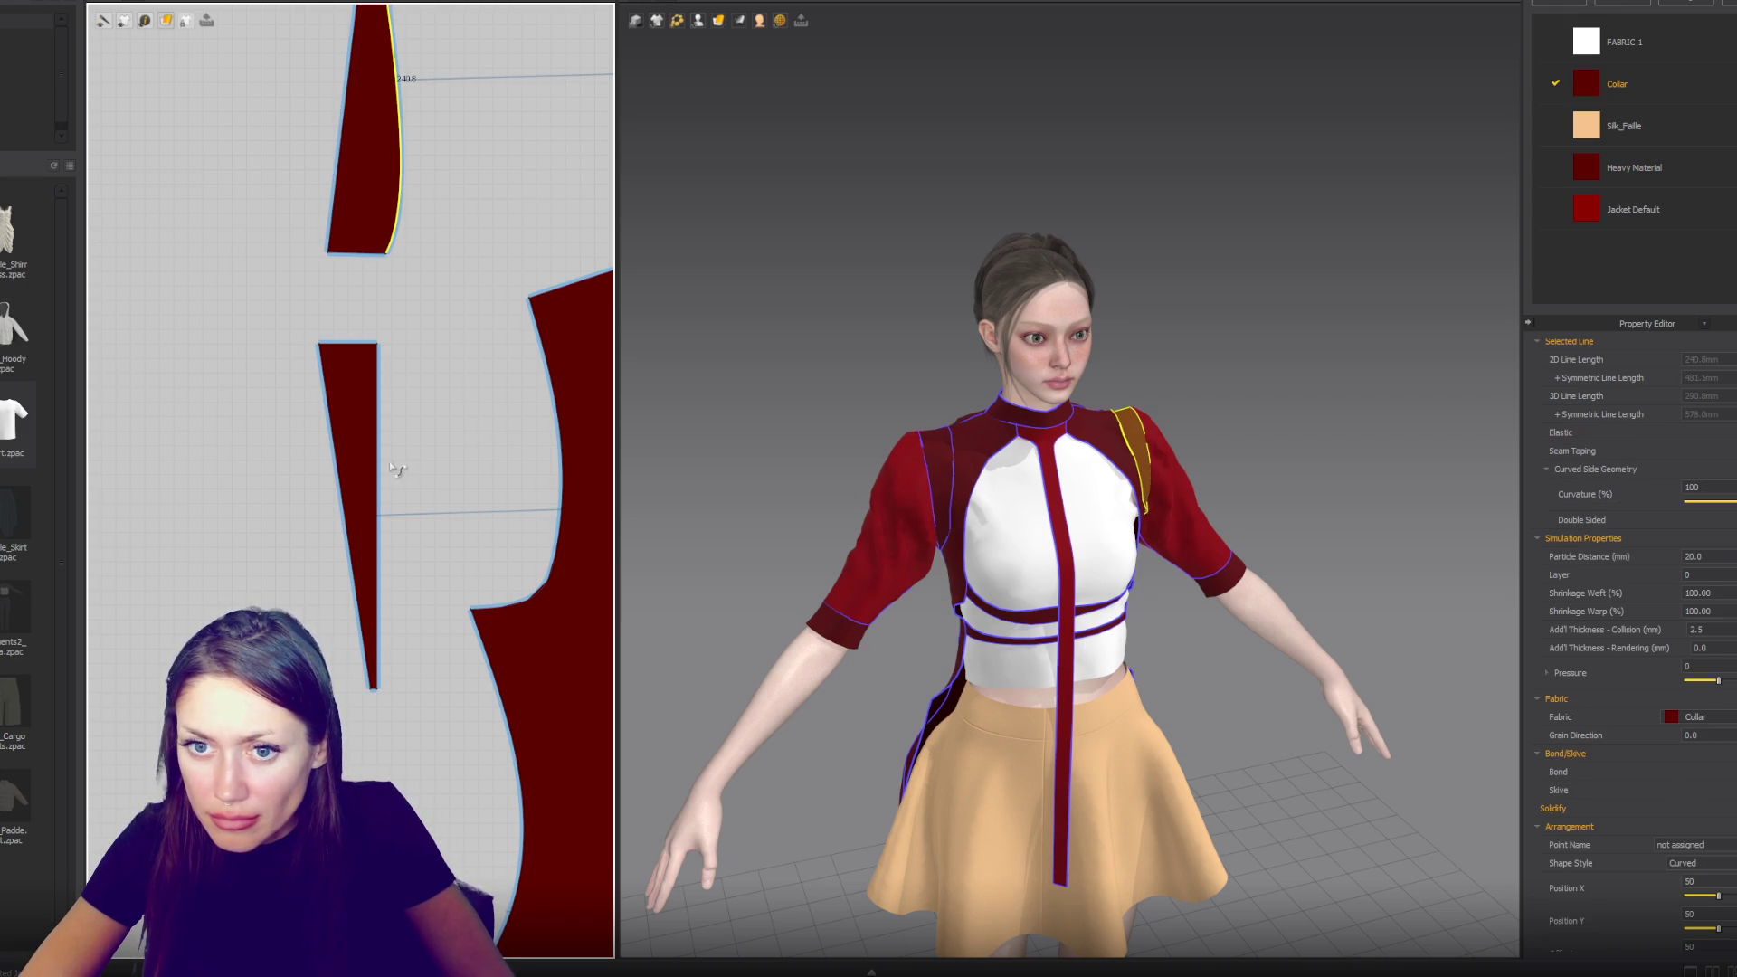
{"action": "mouse_move", "coordinate": [392, 467]}
{"action": "left_mouse_down"}
{"action": "mouse_move", "coordinate": [396, 436]}
{"action": "mouse_move", "coordinate": [419, 458]}
{"action": "left_mouse_up"}
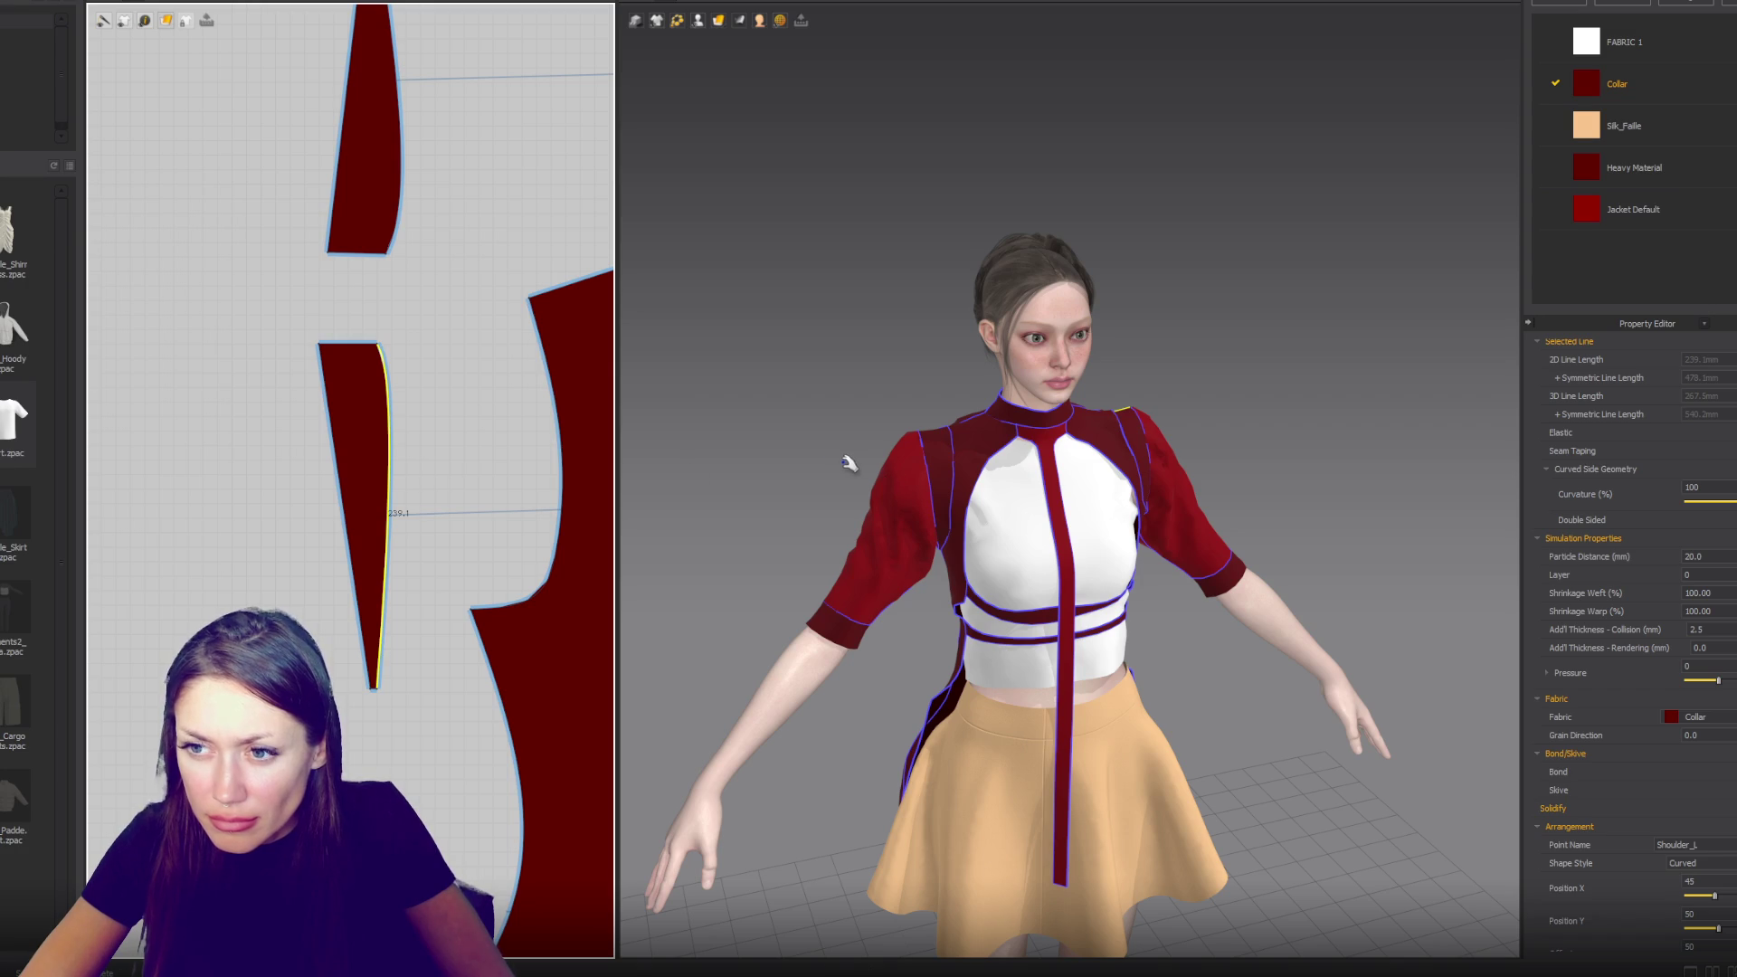
{"action": "right_click_drag", "start_coordinate": [829, 458], "coordinate": [867, 467]}
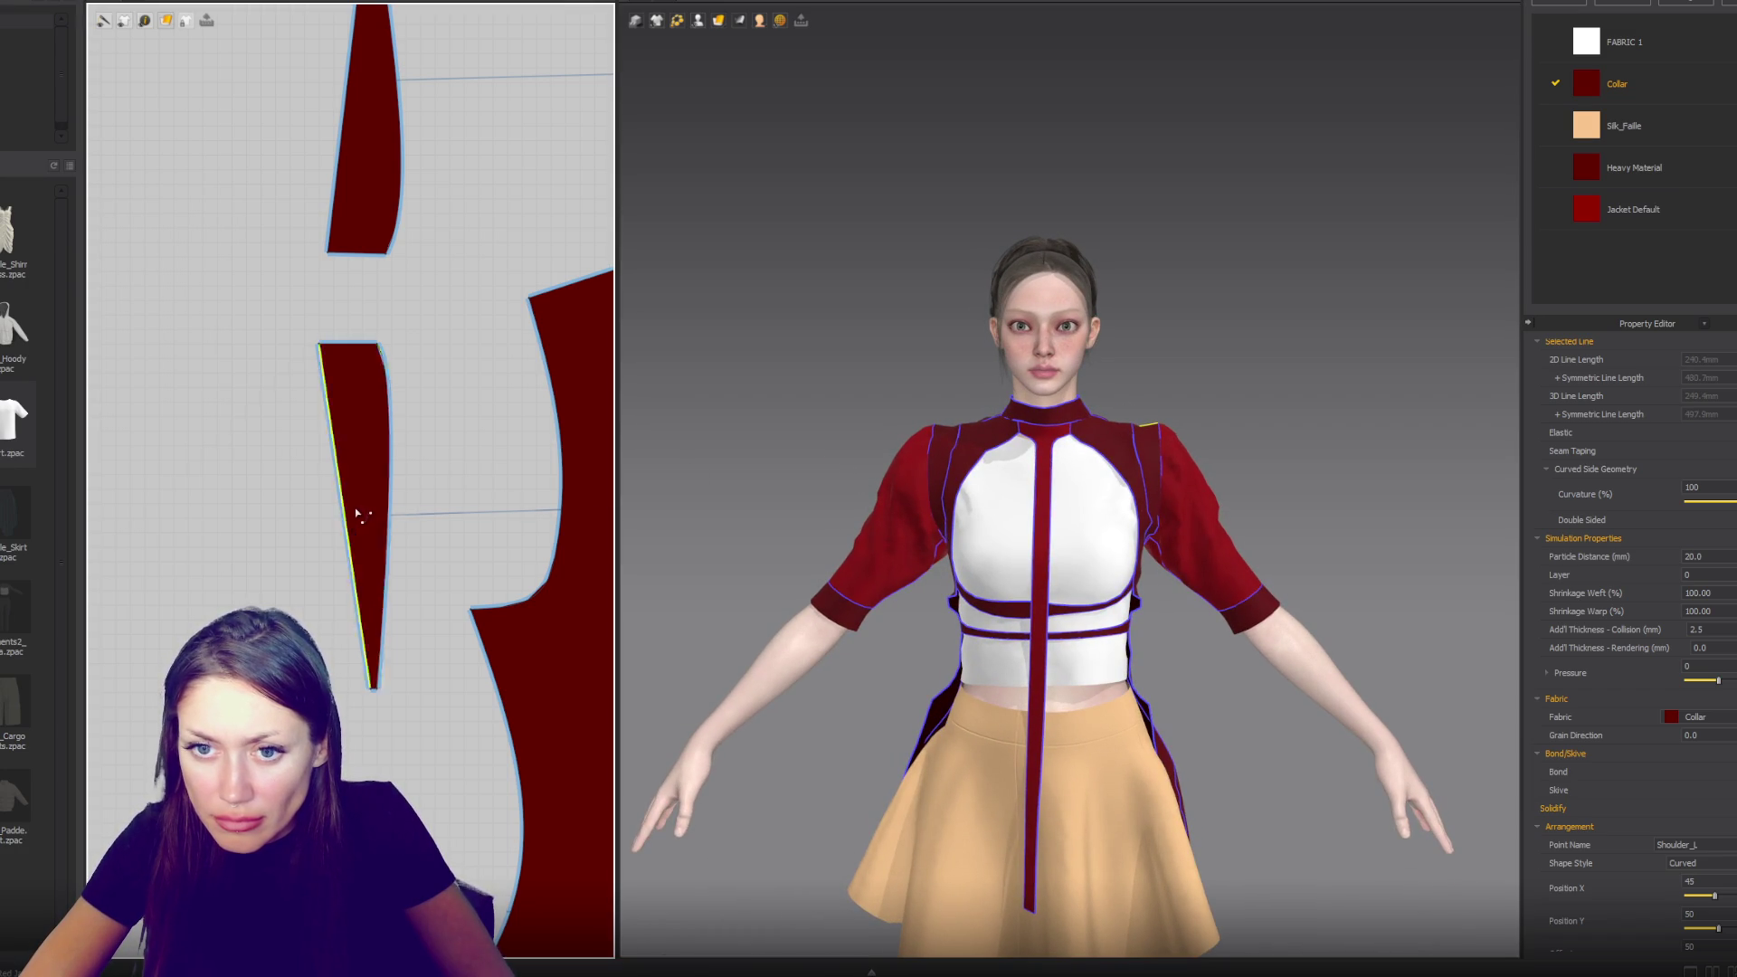
{"action": "left_click", "coordinate": [348, 159]}
{"action": "left_click_drag", "start_coordinate": [349, 159], "coordinate": [353, 160]}
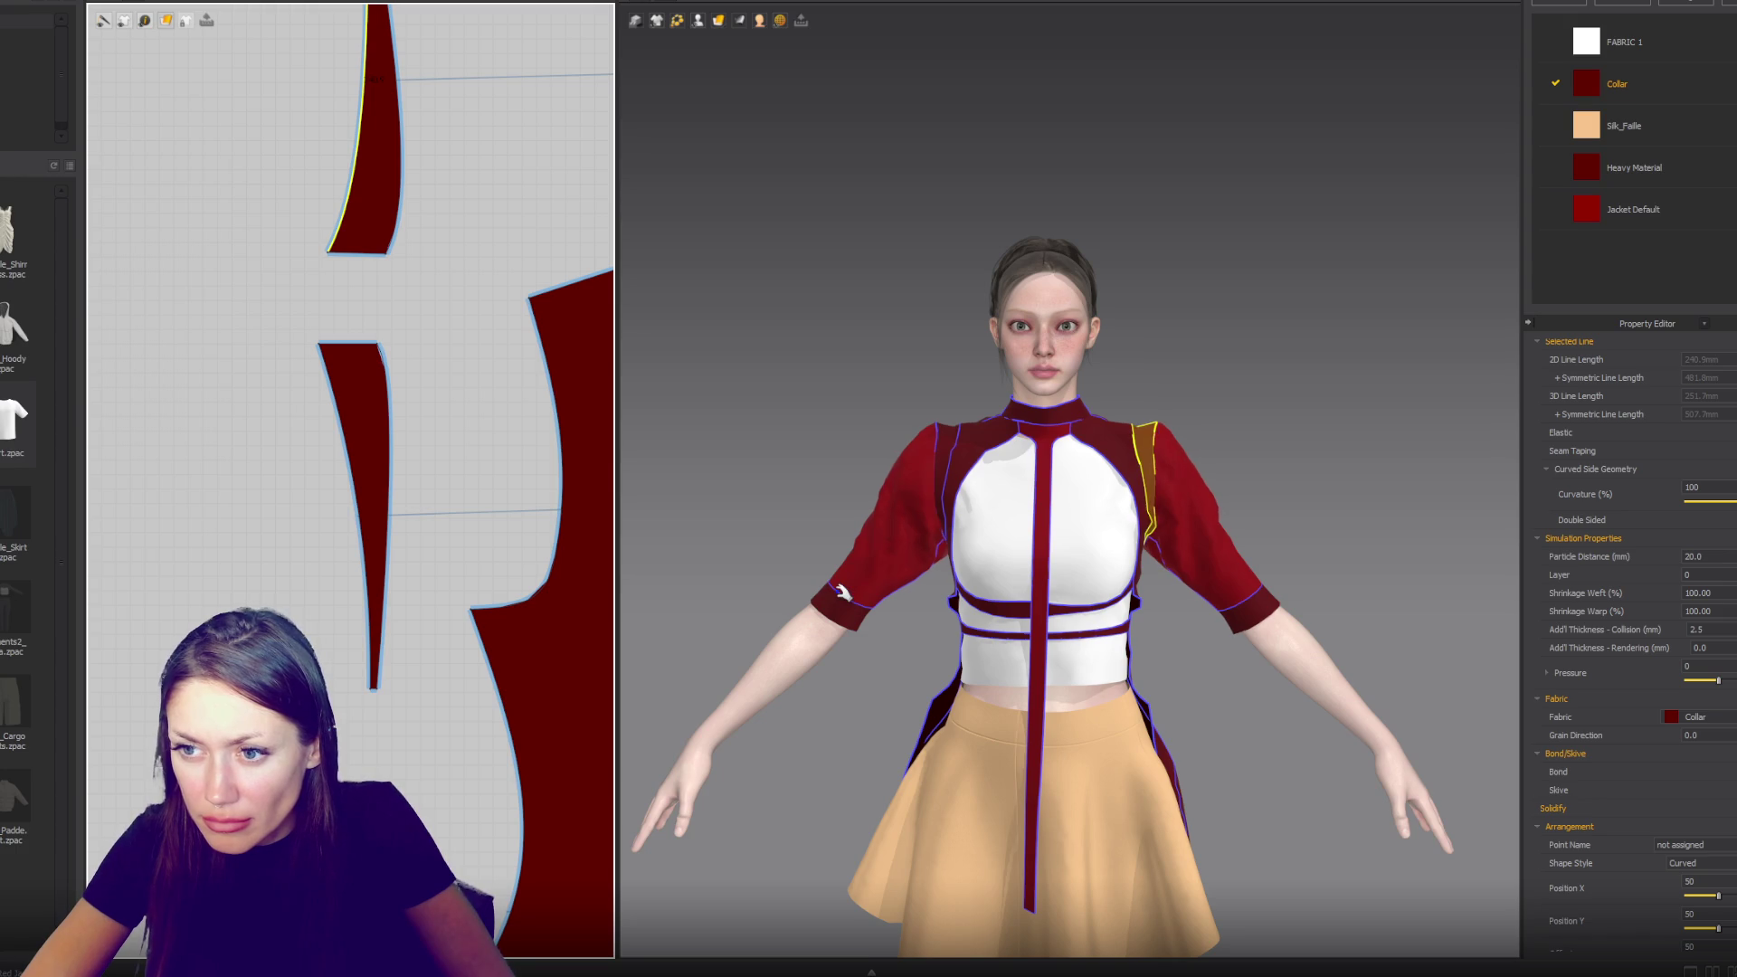
{"action": "right_click_drag", "start_coordinate": [793, 549], "coordinate": [1242, 533]}
{"action": "key", "text": "2"}
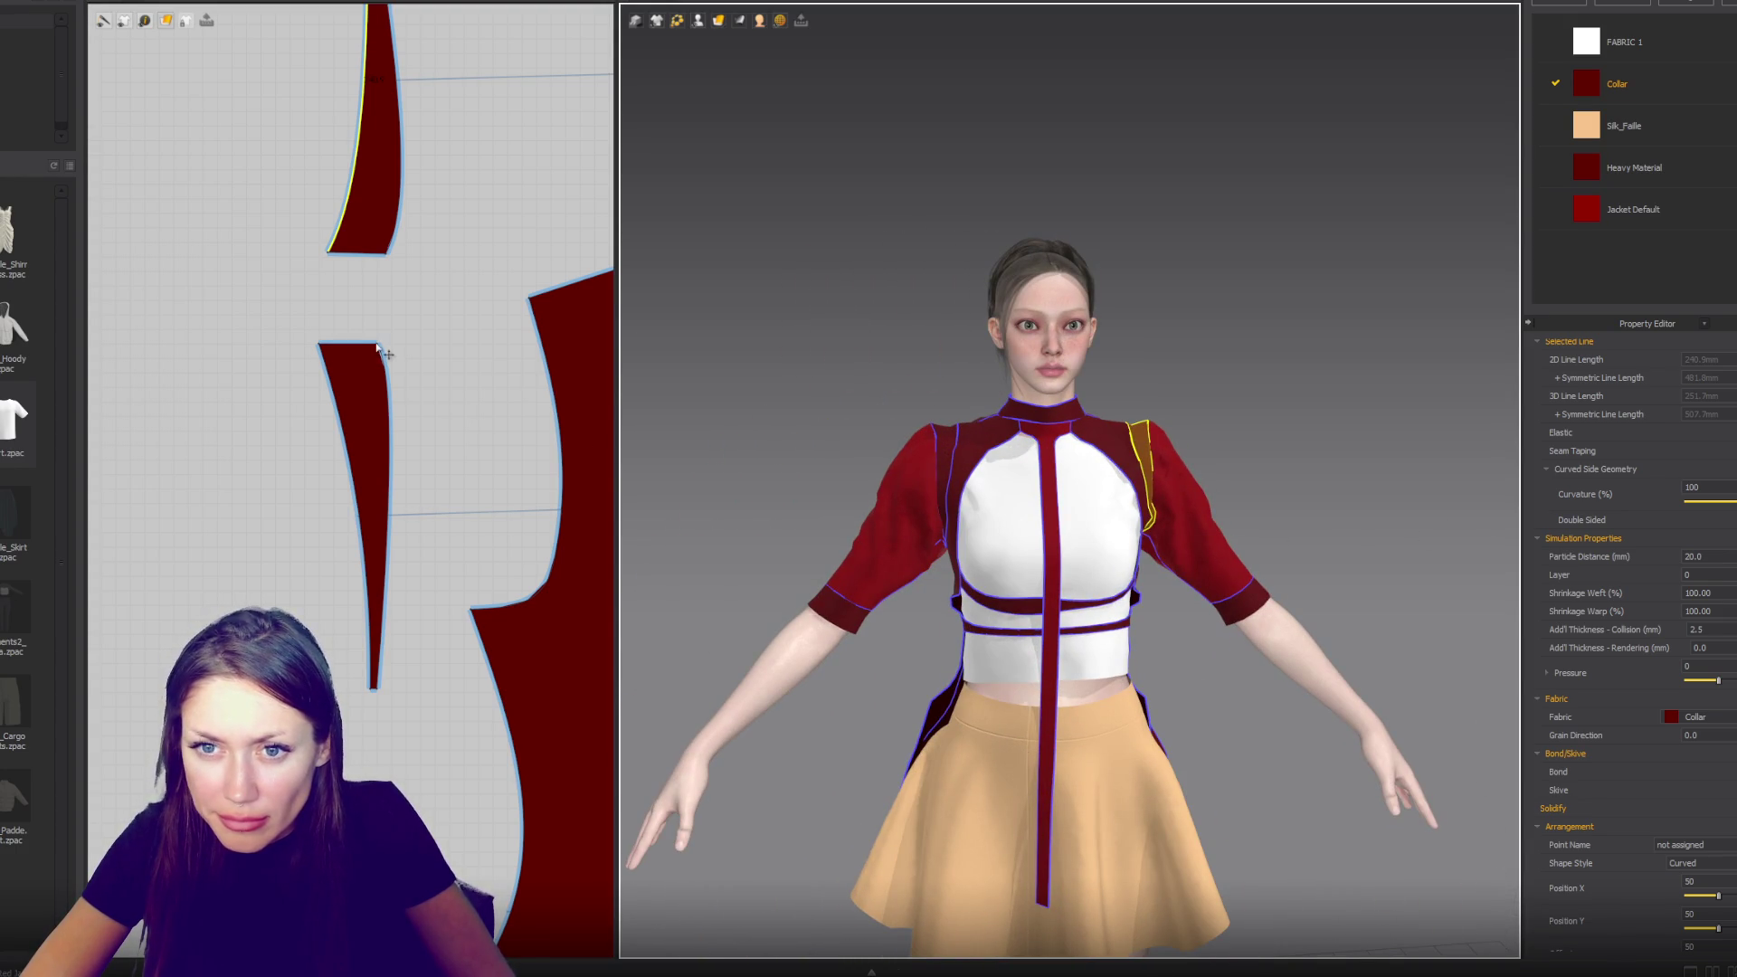
- Bulge the upper piece's right edge and reshape the lower piece's top corner and left edge
{"action": "left_click", "coordinate": [377, 344]}
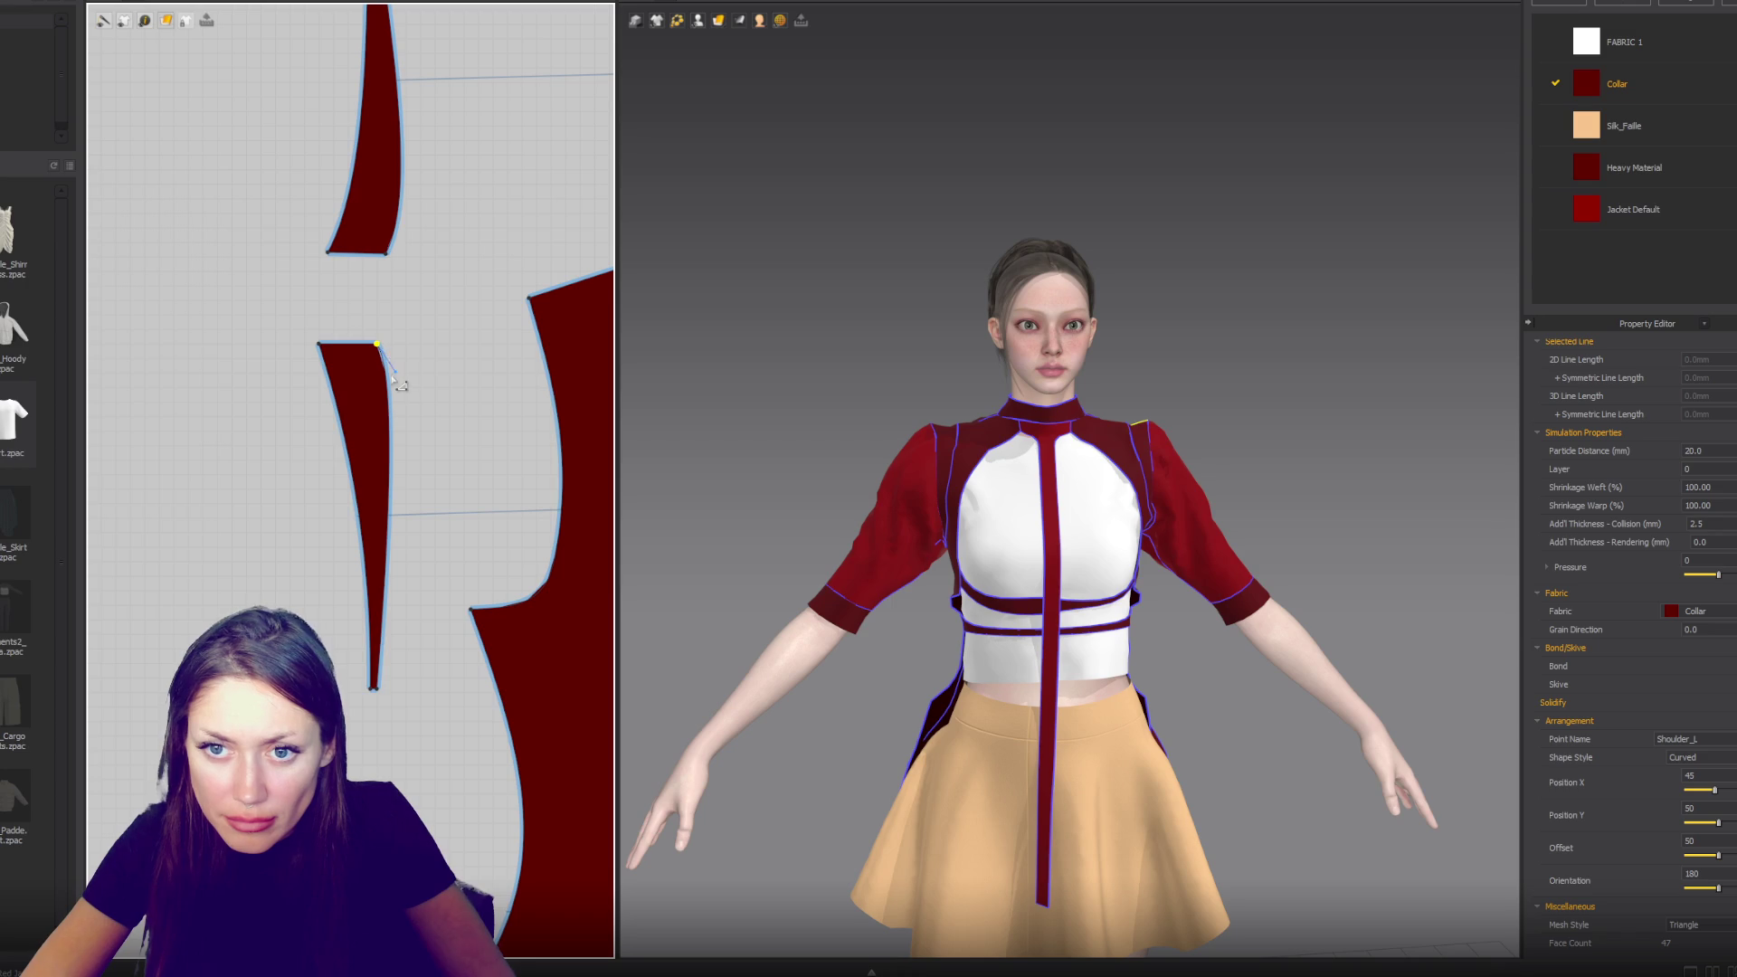
{"action": "left_click", "coordinate": [398, 373]}
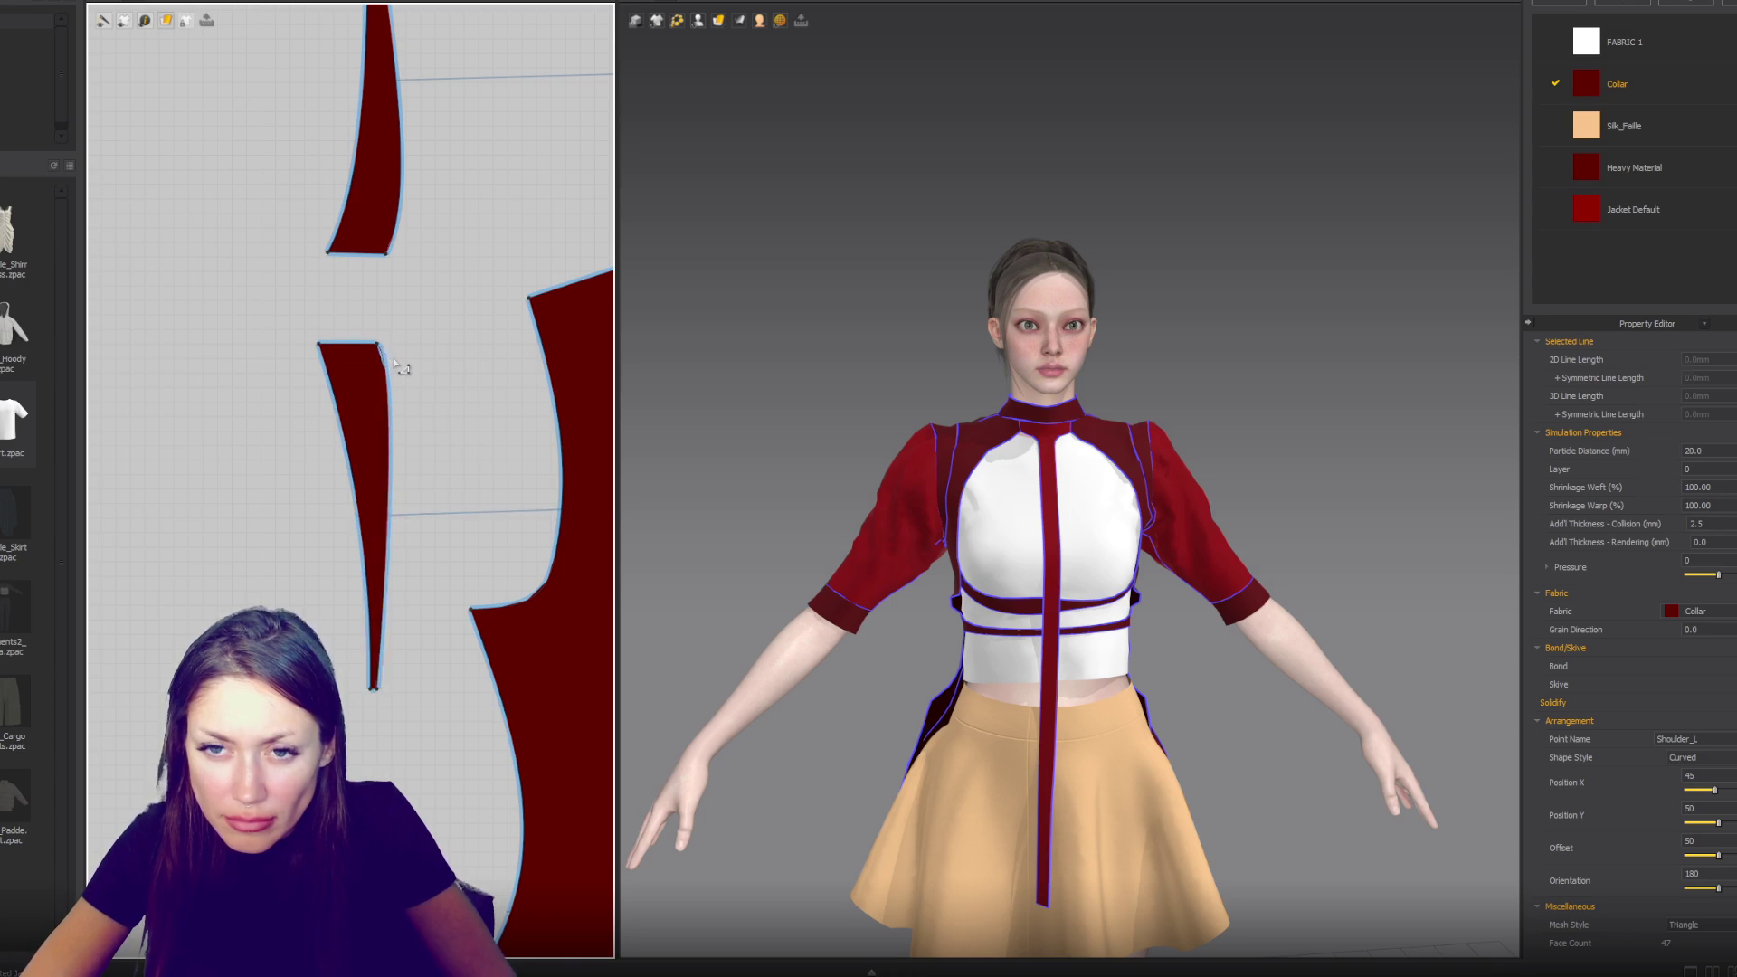
{"action": "scroll", "coordinate": [399, 371], "scroll_direction": "up", "scroll_amount": 2}
{"action": "left_click", "coordinate": [403, 363]}
{"action": "mouse_move", "coordinate": [390, 221]}
{"action": "left_mouse_down"}
{"action": "mouse_move", "coordinate": [436, 185]}
{"action": "mouse_move", "coordinate": [428, 150]}
{"action": "left_mouse_up"}
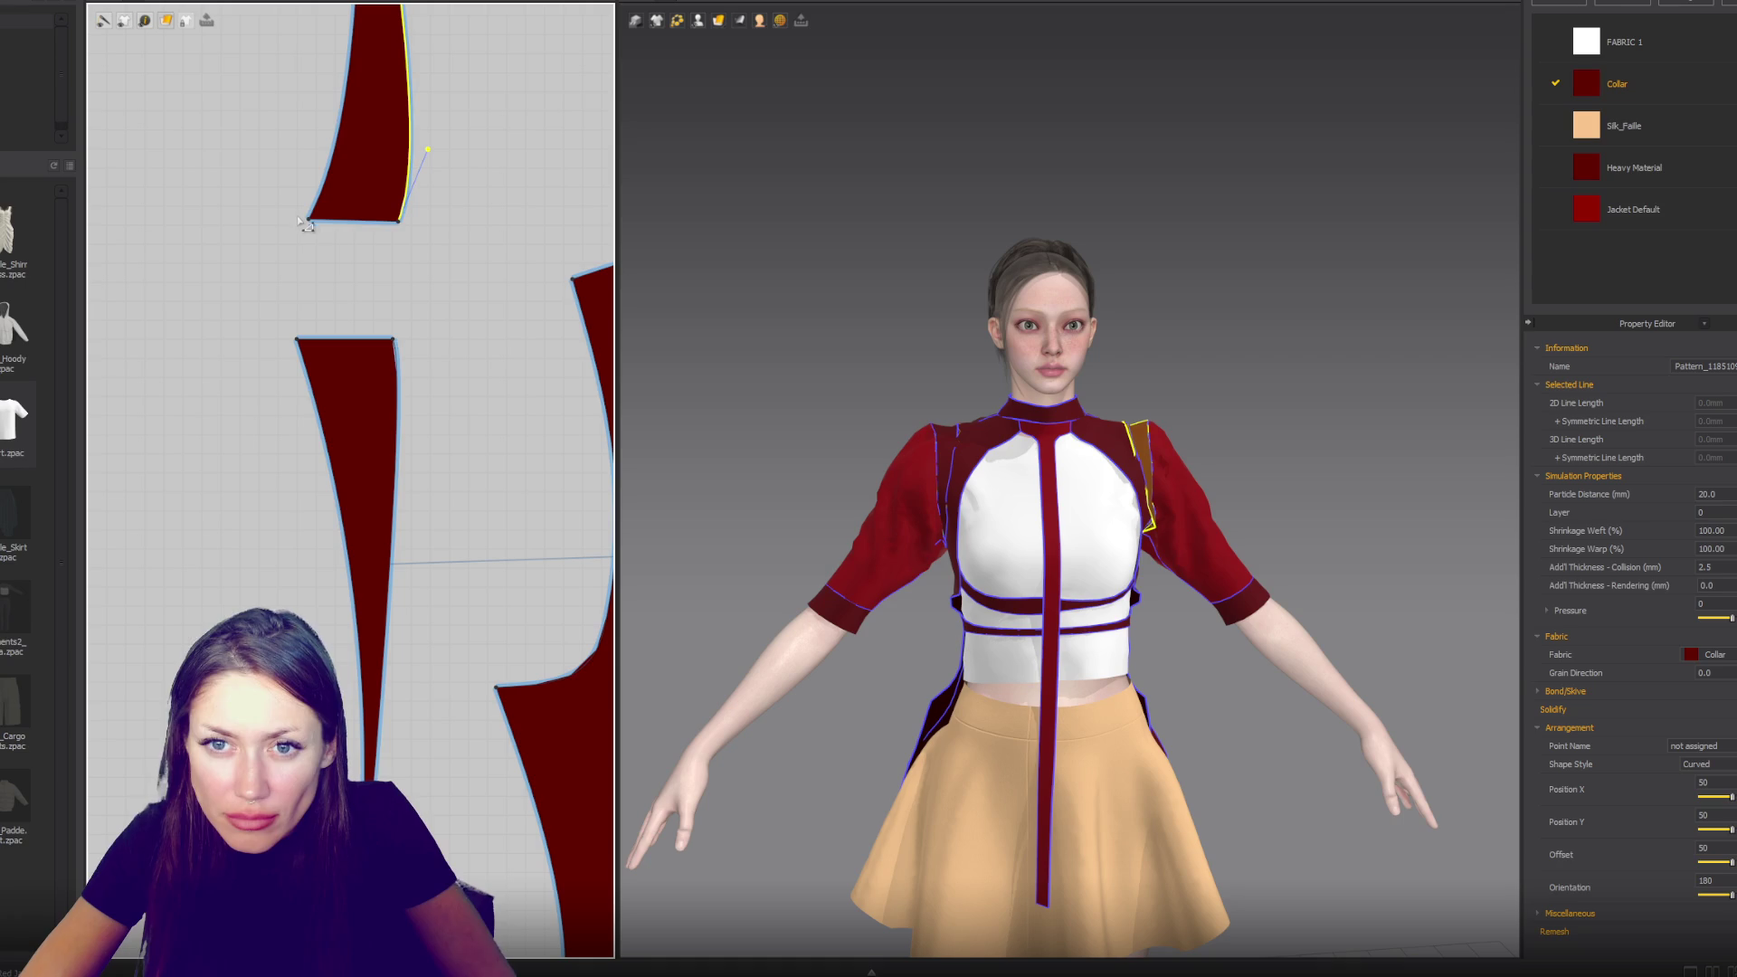
{"action": "left_click_drag", "start_coordinate": [312, 351], "coordinate": [368, 482]}
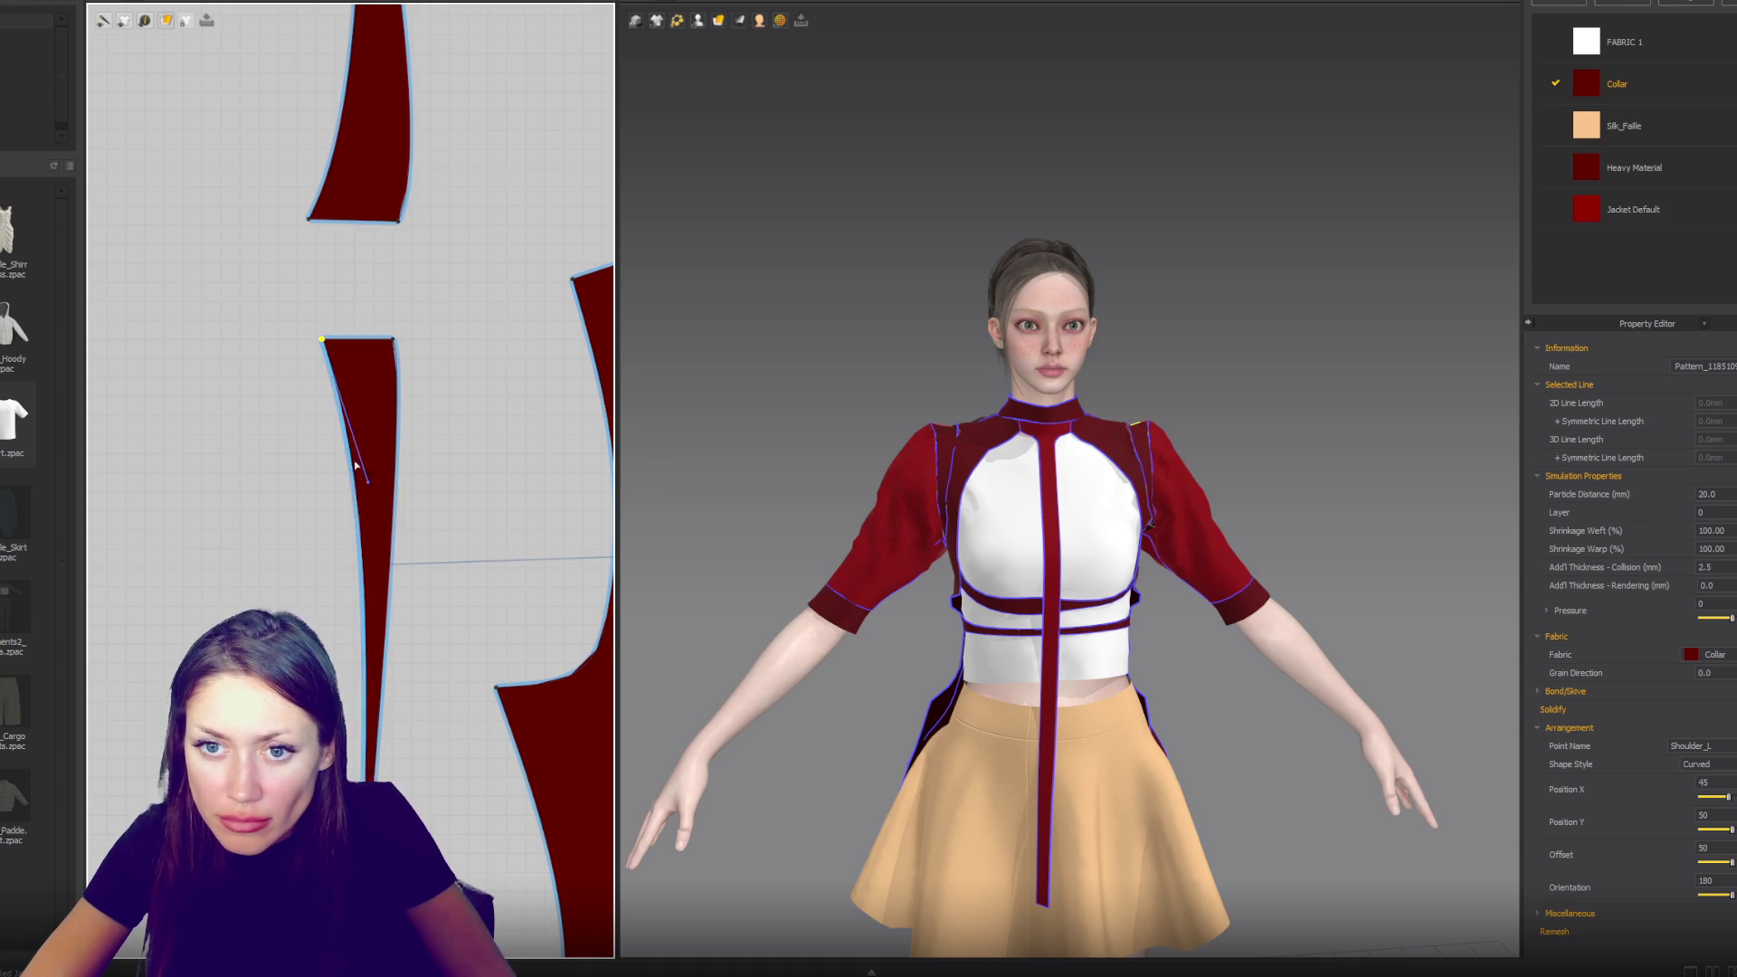
{"action": "left_click", "coordinate": [359, 511]}
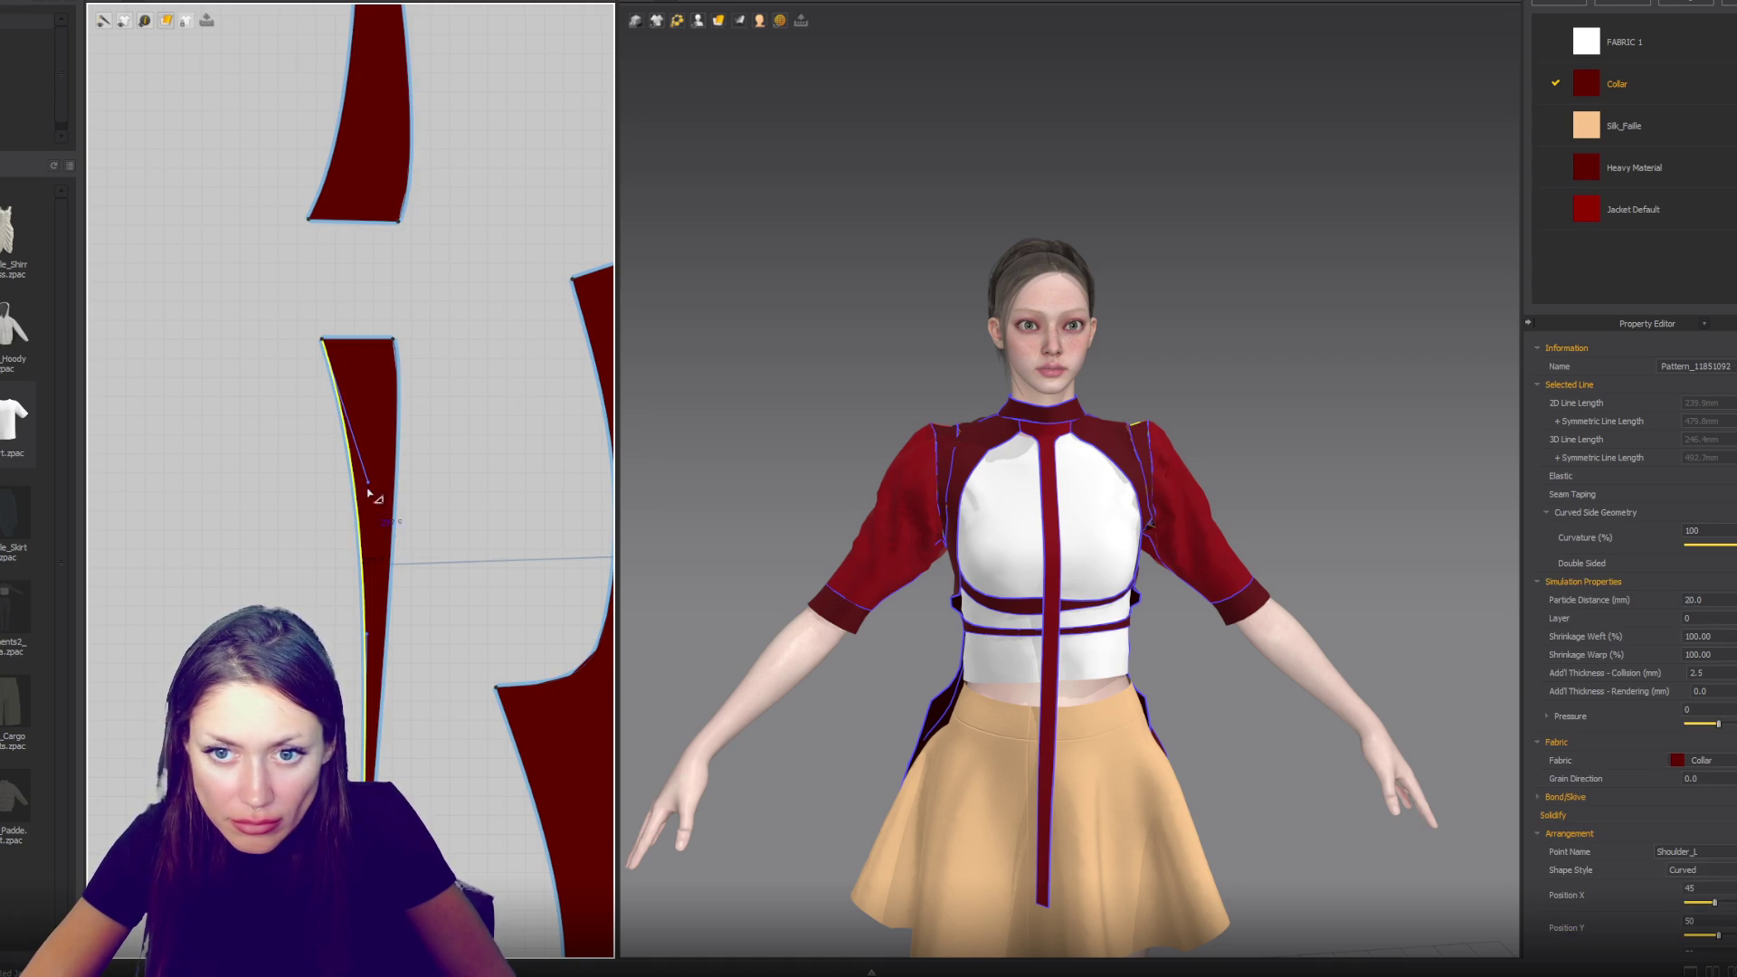
{"action": "left_click", "coordinate": [357, 473]}
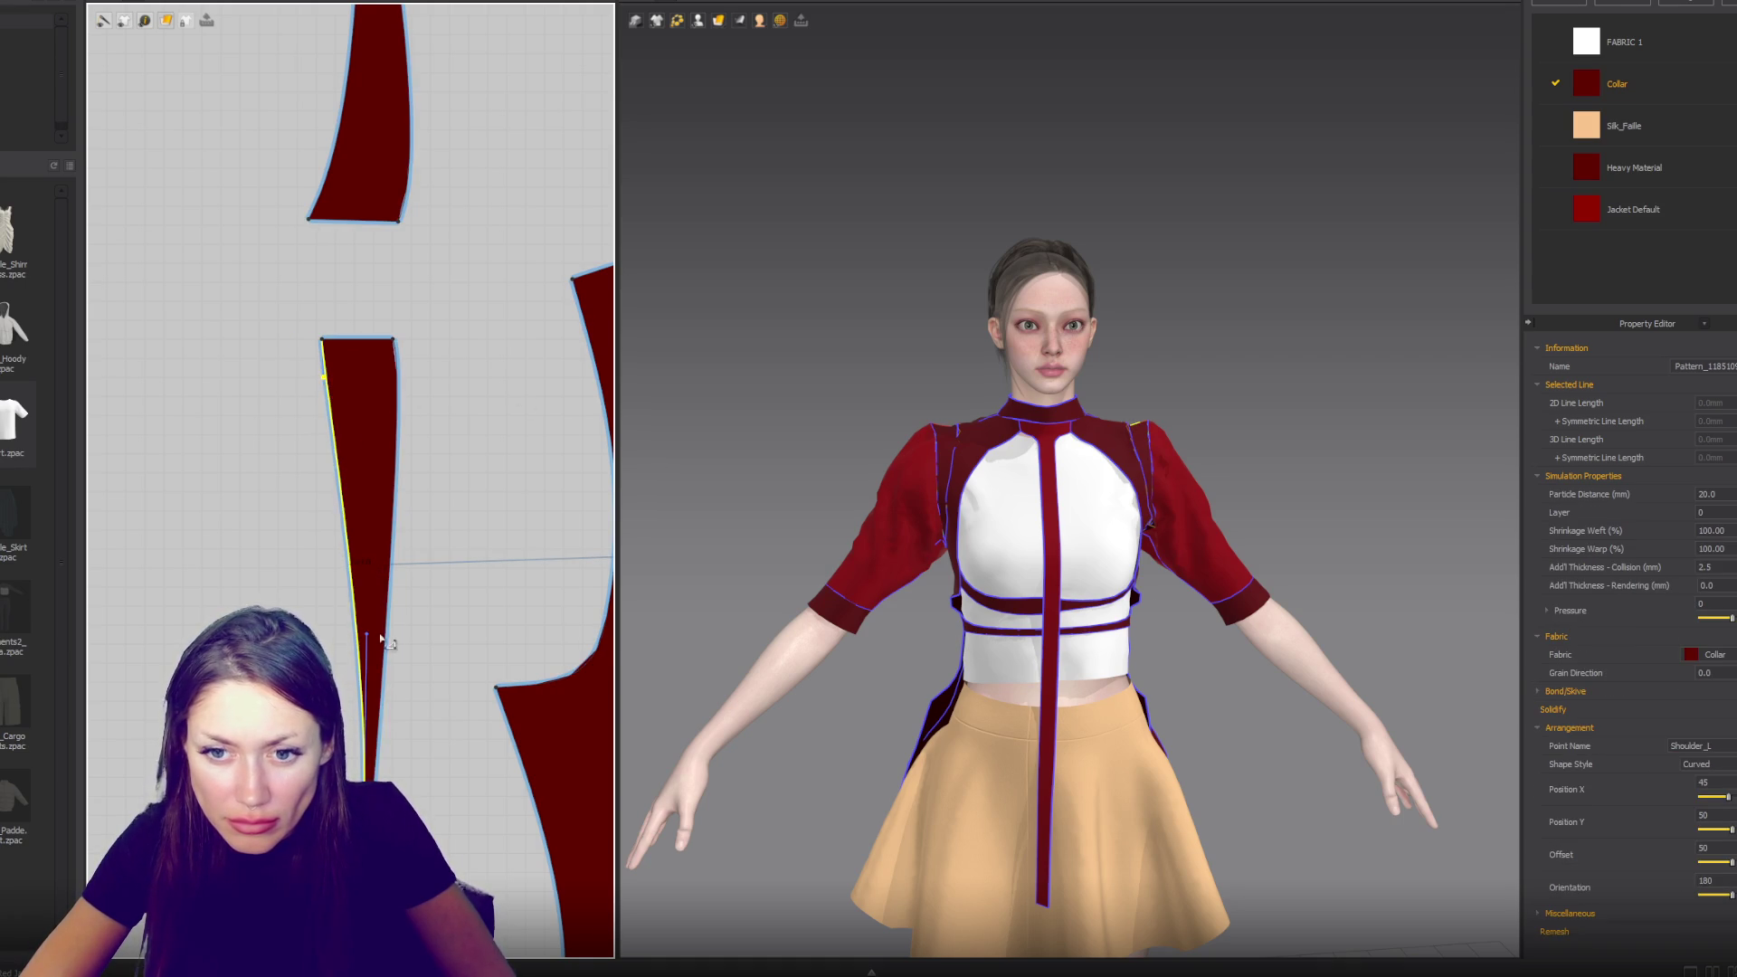
{"action": "mouse_move", "coordinate": [378, 589]}
{"action": "left_mouse_down"}
{"action": "mouse_move", "coordinate": [380, 532]}
{"action": "mouse_move", "coordinate": [413, 556]}
{"action": "left_mouse_up"}
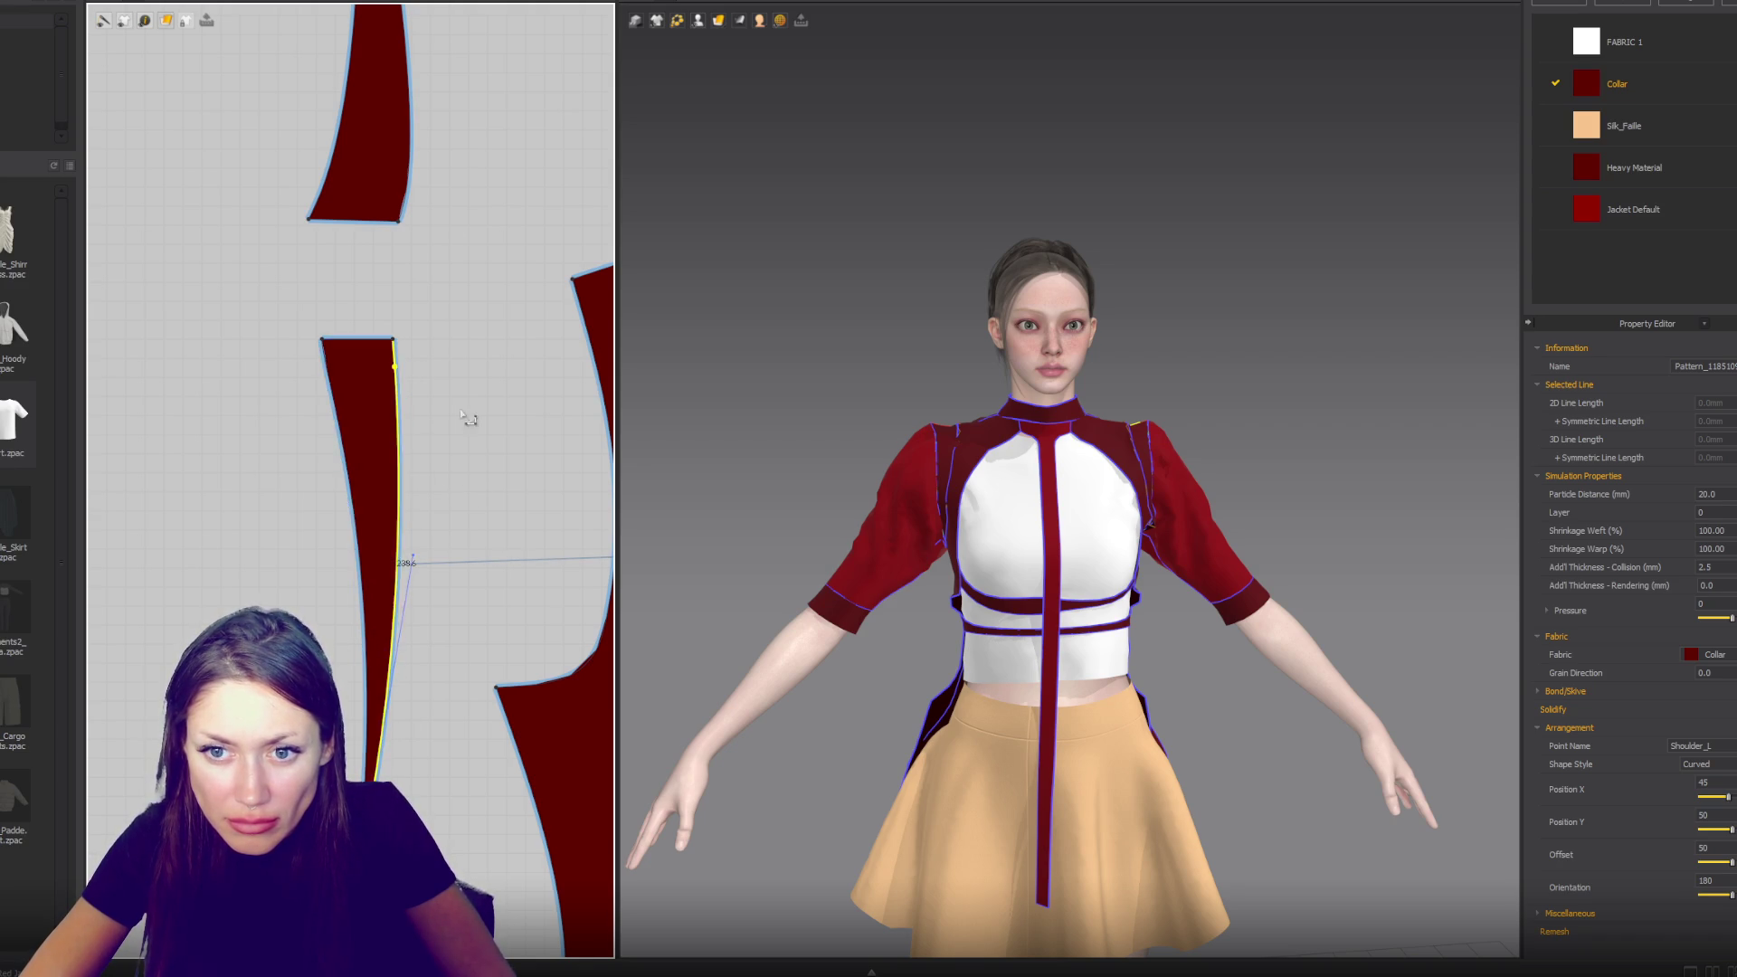
- Undo the unwanted bulges and re-curve both edges of the tall tapered strip
{"action": "middle_click_drag", "start_coordinate": [451, 188], "coordinate": [463, 480]}
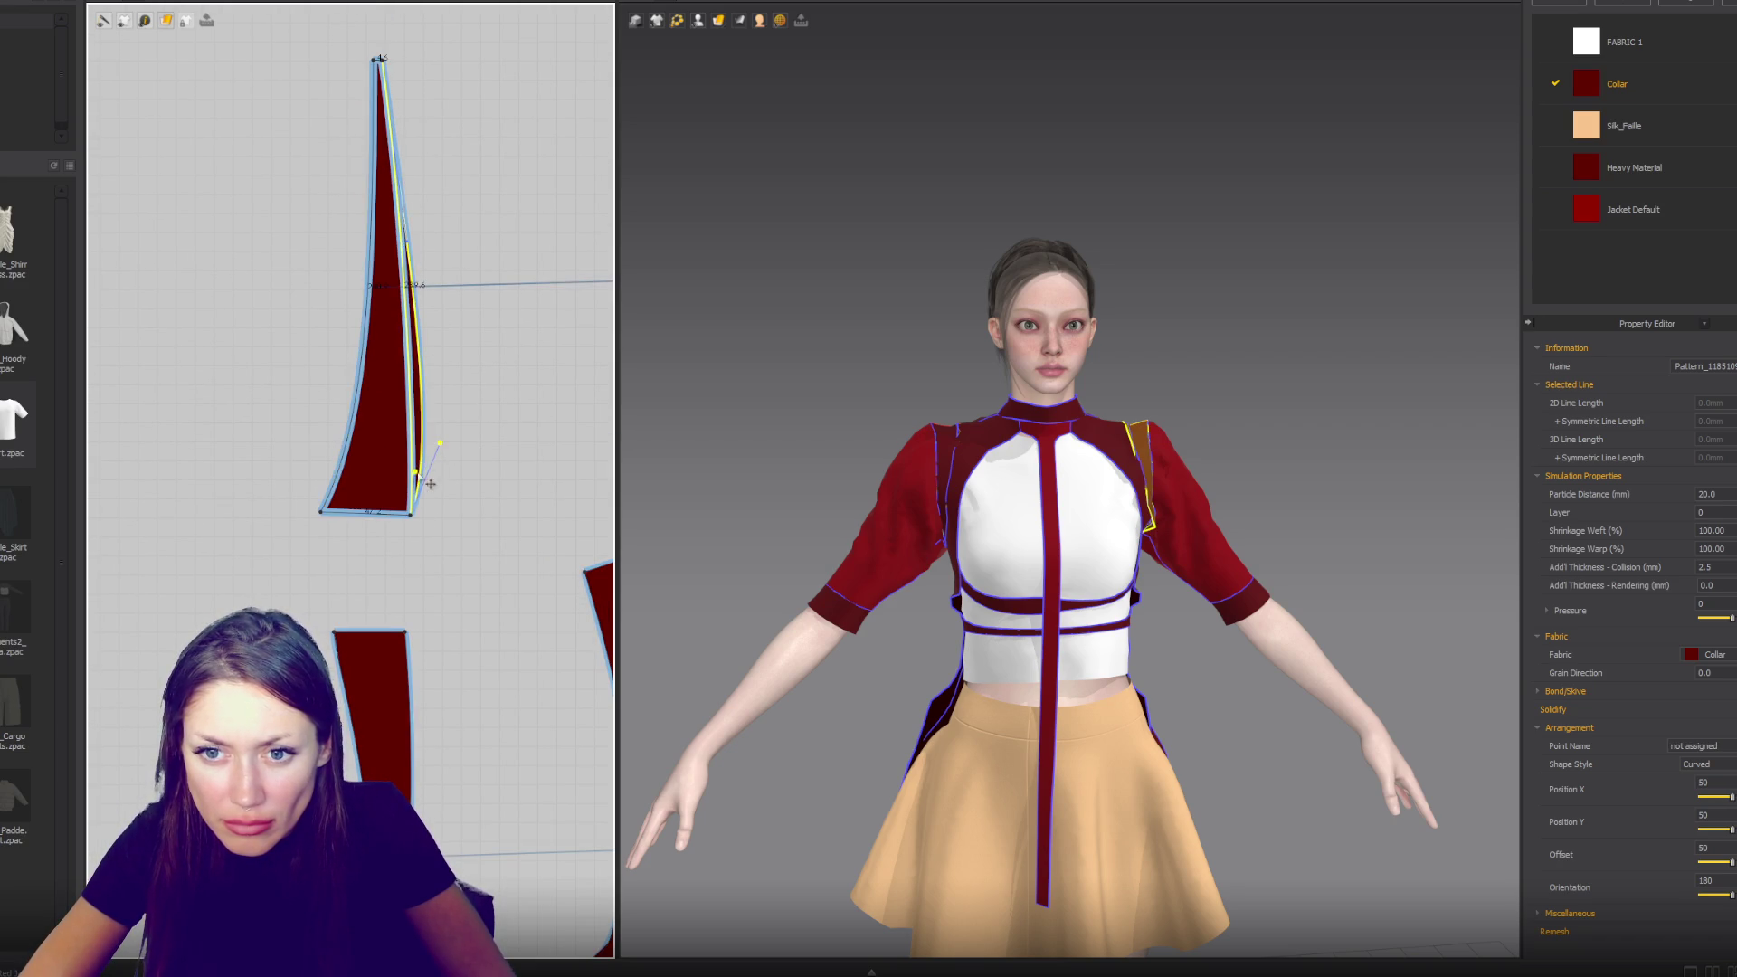
{"action": "key", "text": "ctrl+z"}
{"action": "left_click", "coordinate": [330, 489]}
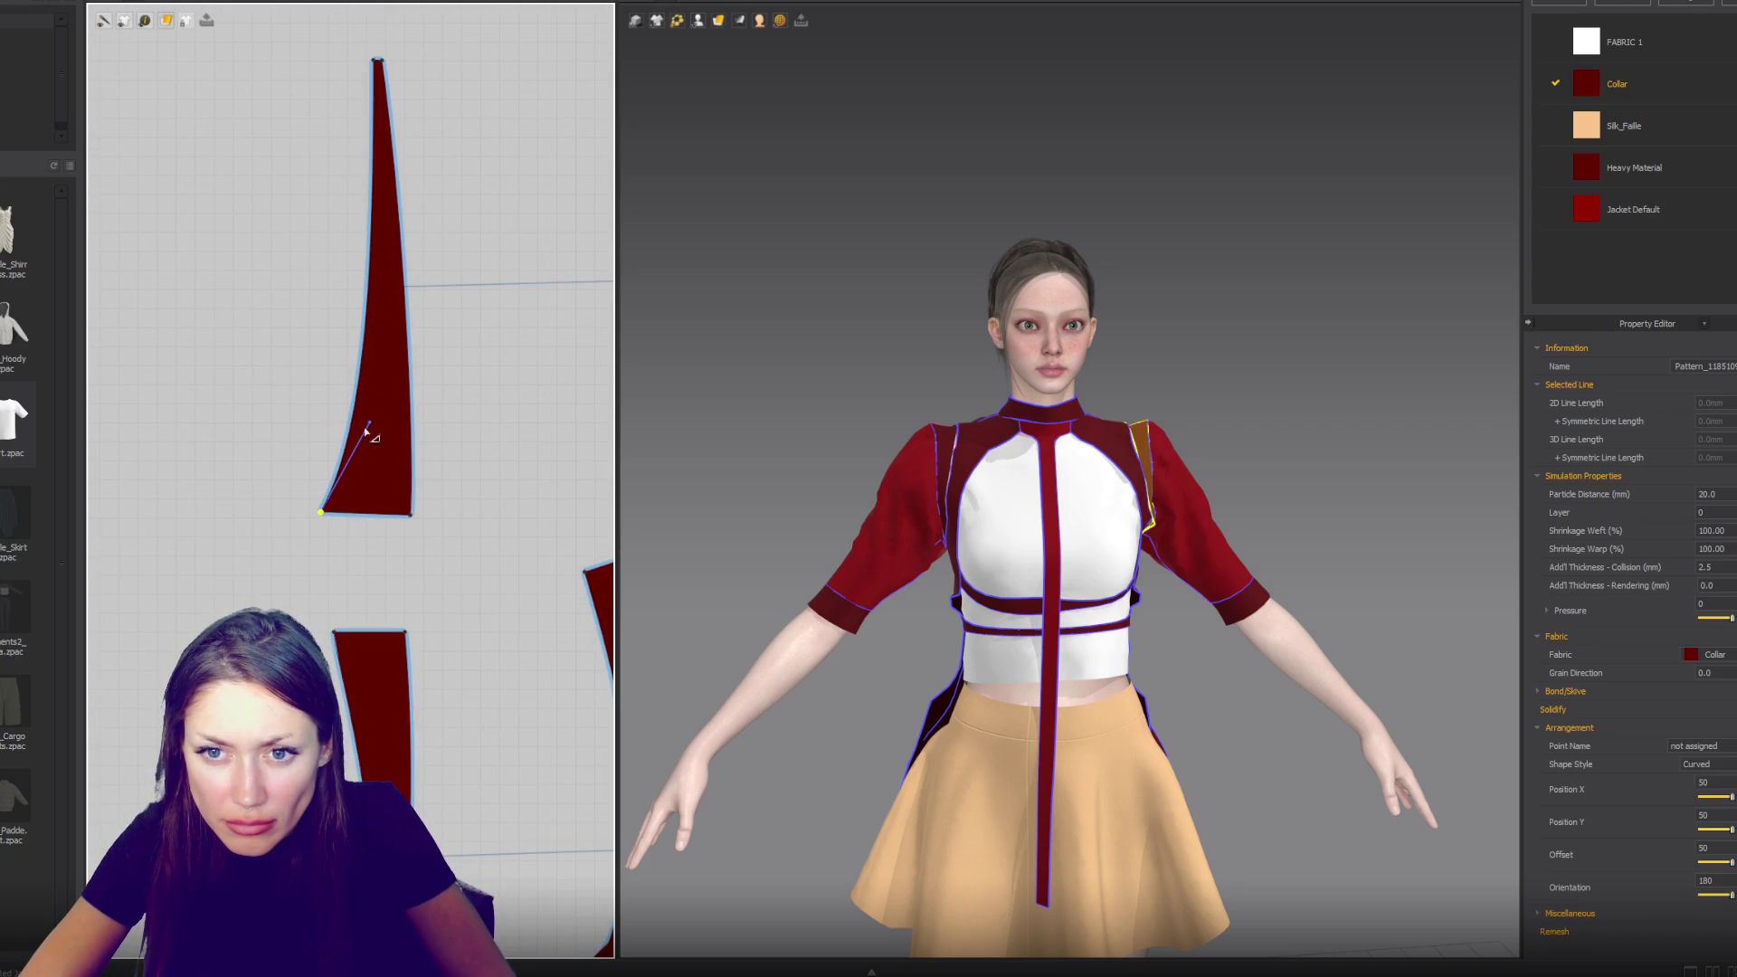
{"action": "key", "text": "ctrl+z"}
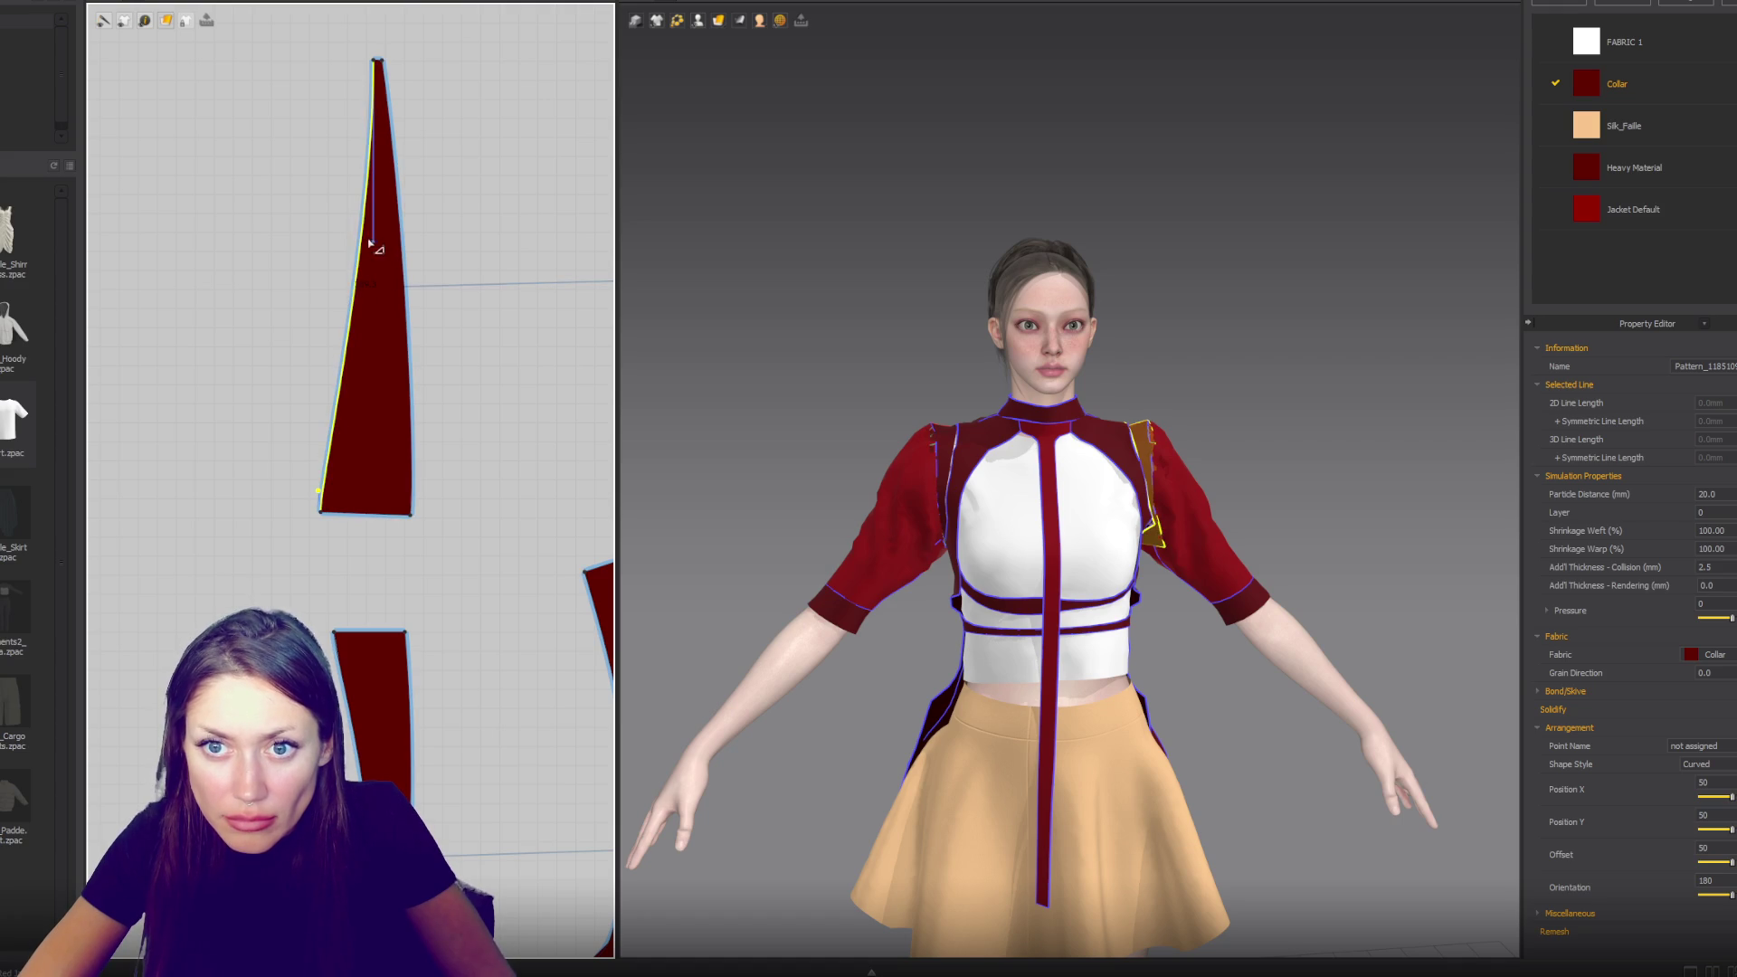
{"action": "mouse_move", "coordinate": [373, 244]}
{"action": "left_mouse_down"}
{"action": "mouse_move", "coordinate": [411, 371]}
{"action": "mouse_move", "coordinate": [393, 378]}
{"action": "left_mouse_up"}
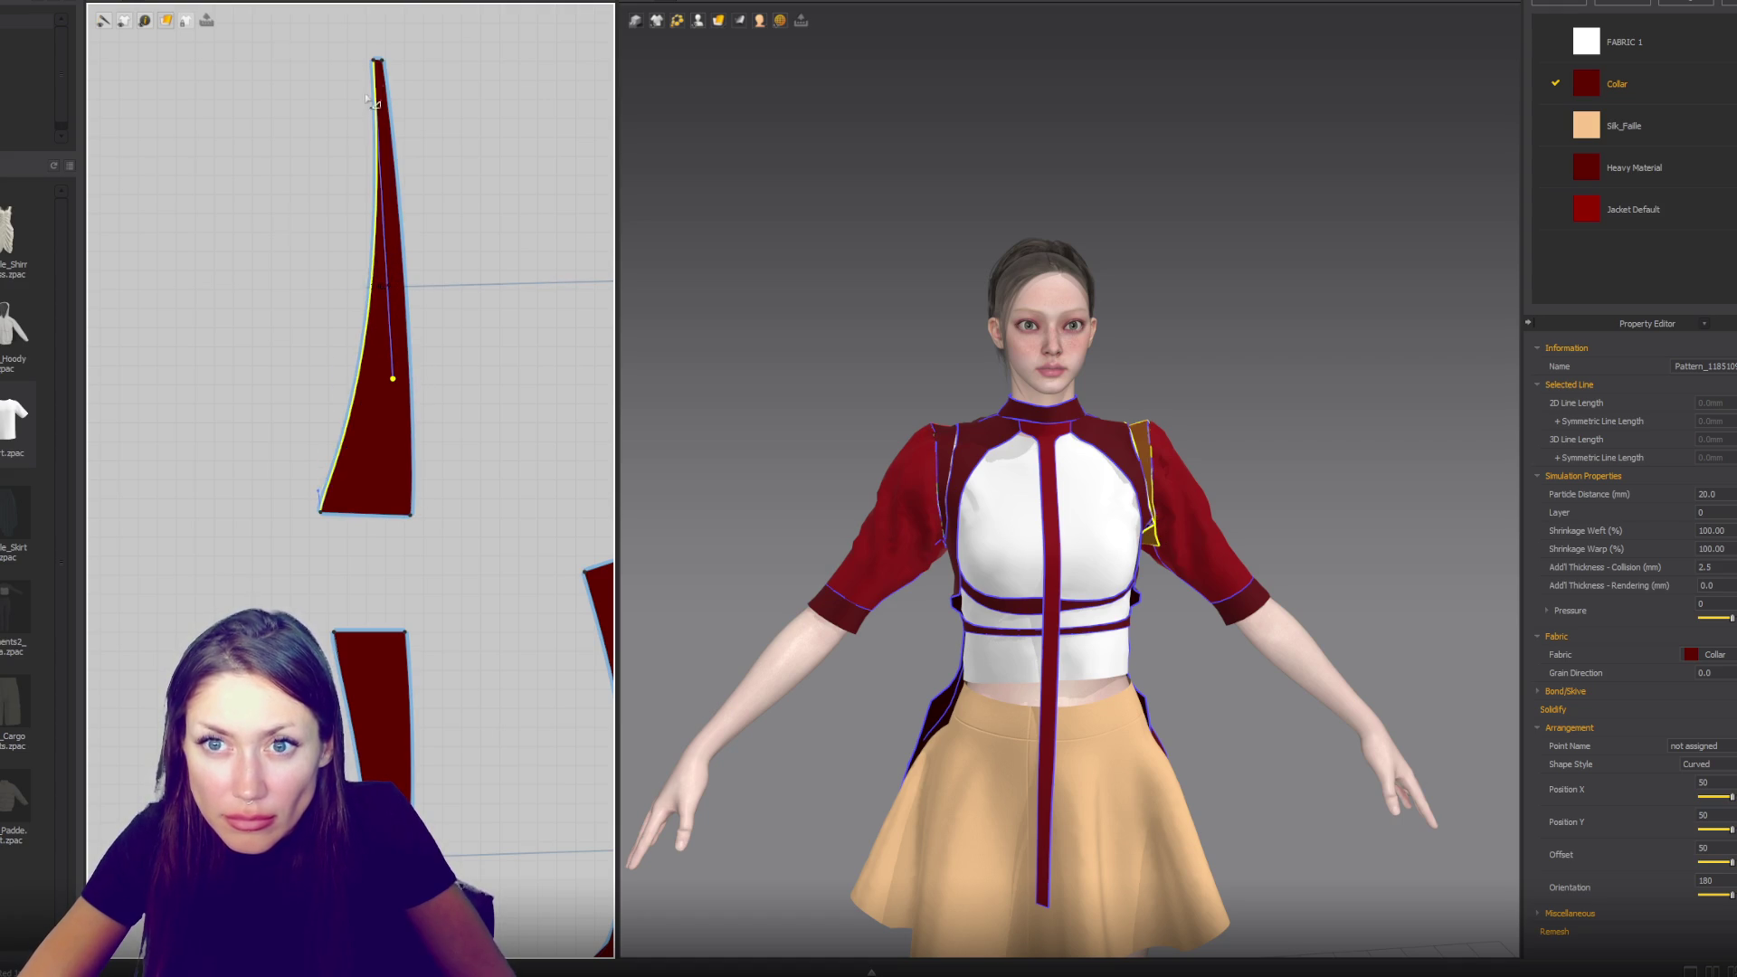
{"action": "left_click_drag", "start_coordinate": [404, 255], "coordinate": [428, 270]}
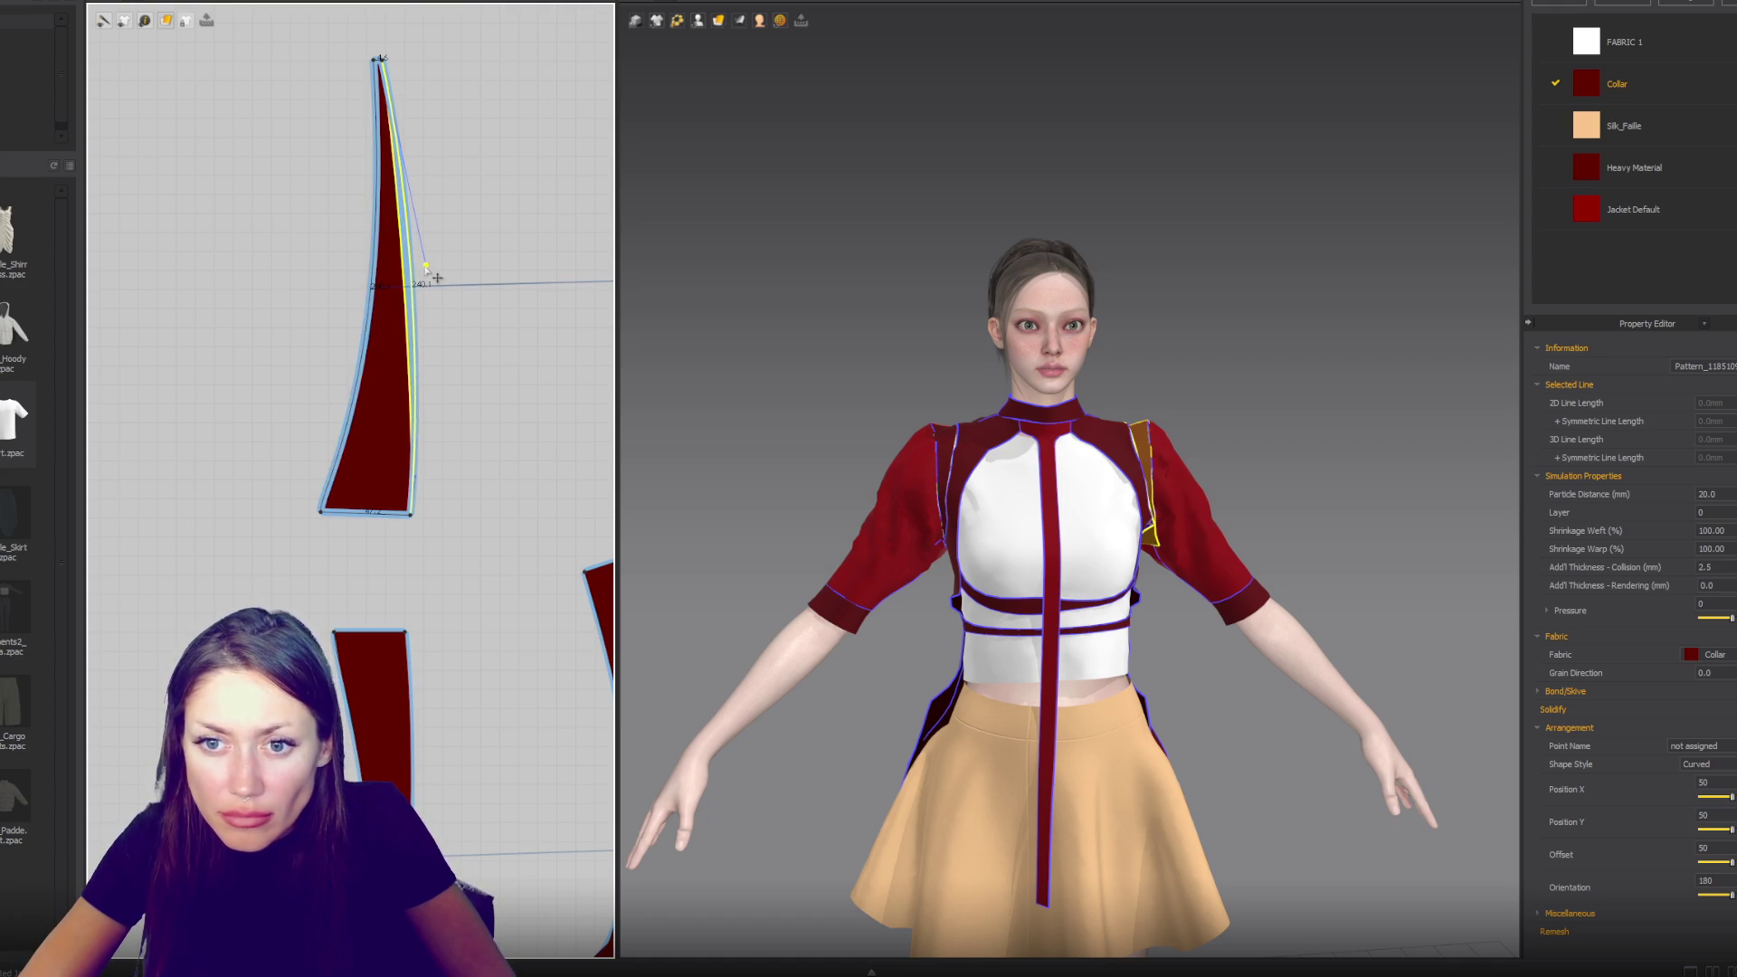
{"action": "left_click_drag", "start_coordinate": [436, 273], "coordinate": [440, 272]}
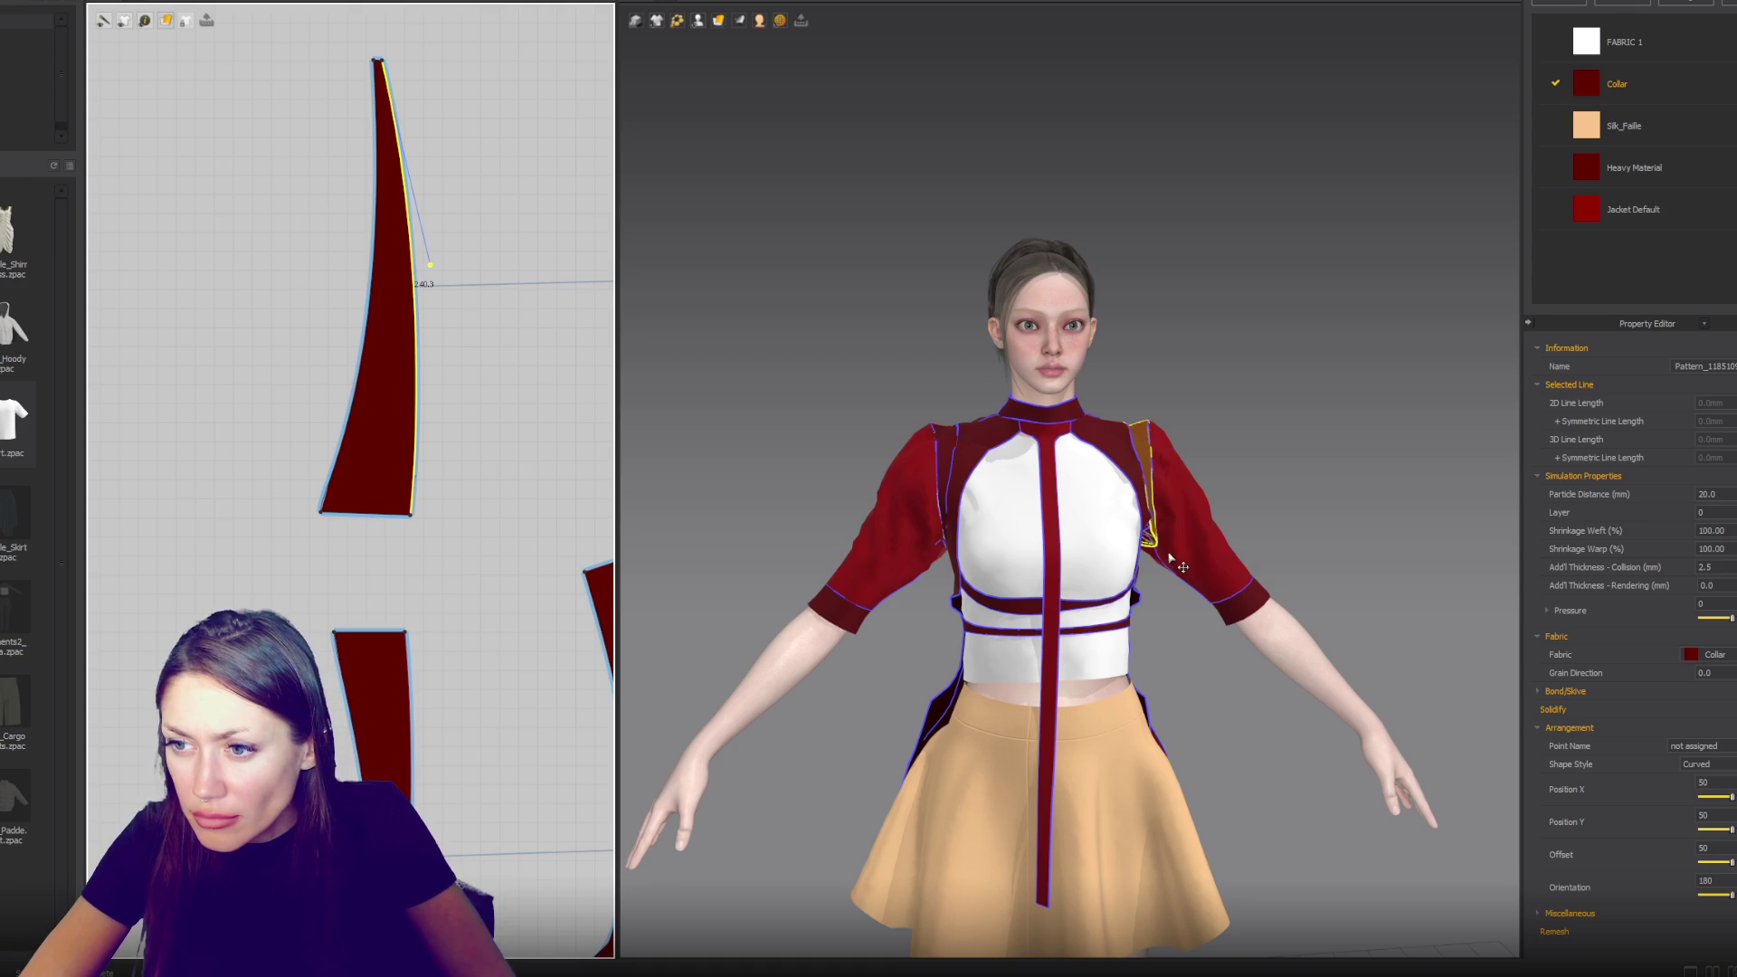
- Shorten the upper shoulder strip by dragging its top handle down, then check from the front
{"action": "left_click", "coordinate": [387, 469]}
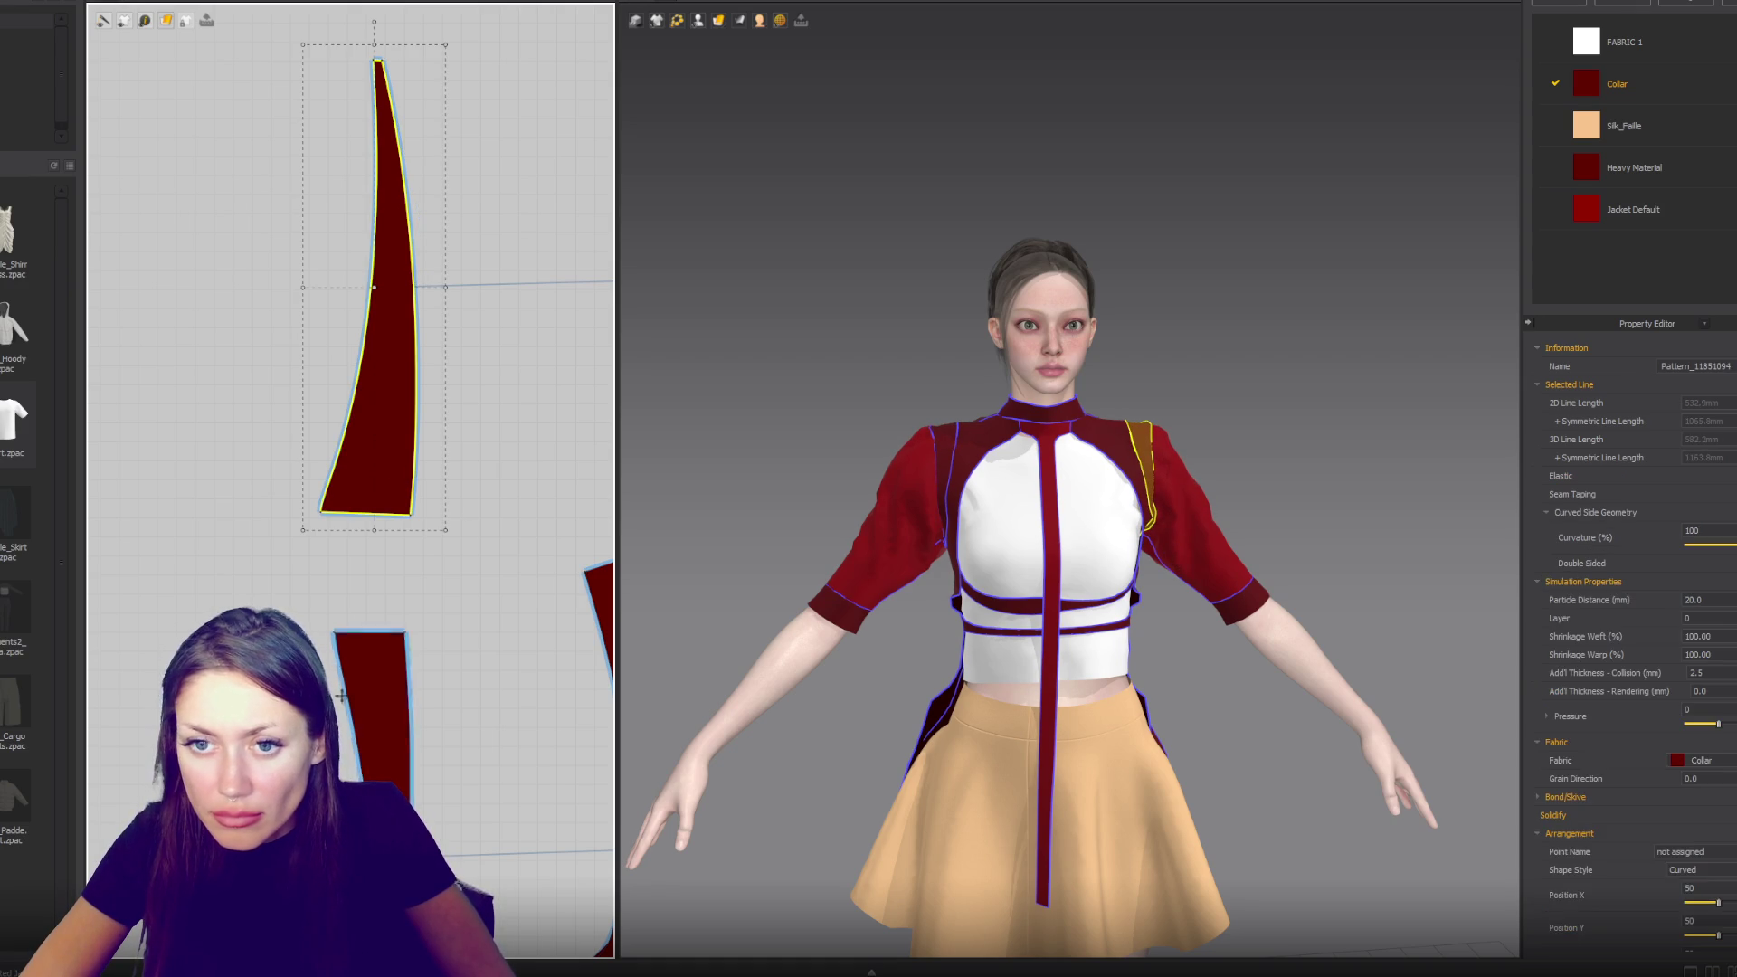
{"action": "left_click_drag", "start_coordinate": [374, 45], "coordinate": [374, 143]}
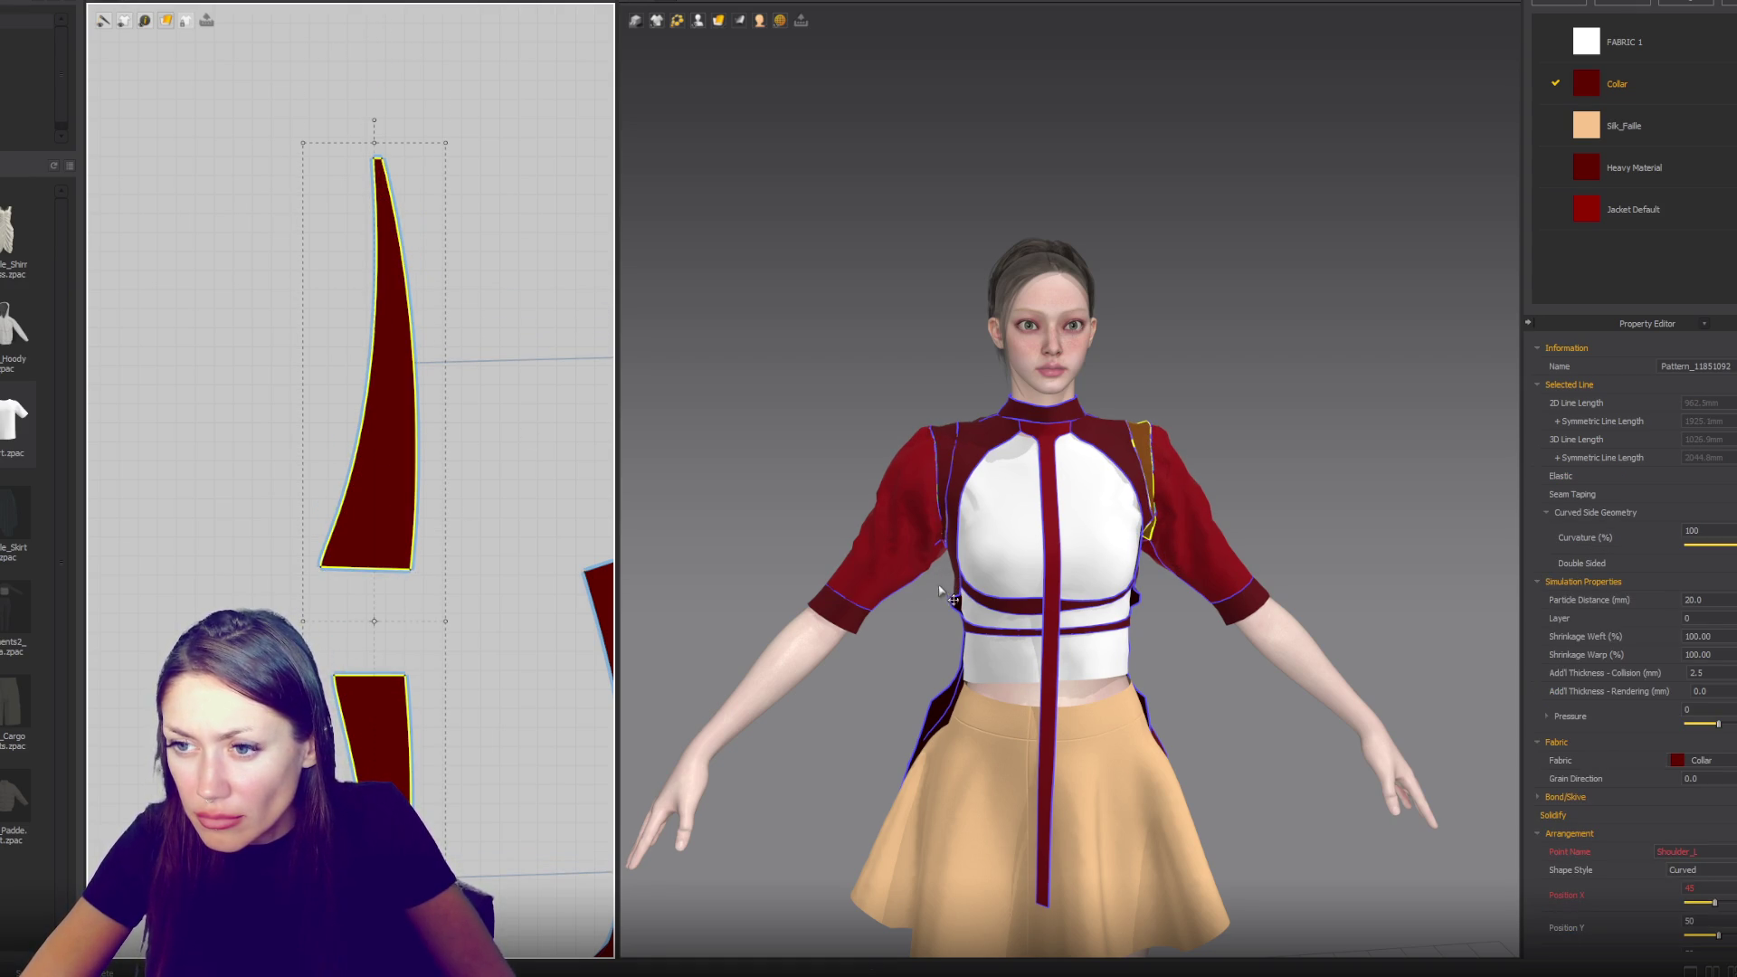
{"action": "mouse_move", "coordinate": [987, 497]}
{"action": "right_mouse_down"}
{"action": "mouse_move", "coordinate": [1005, 488]}
{"action": "mouse_move", "coordinate": [977, 469]}
{"action": "right_mouse_up"}
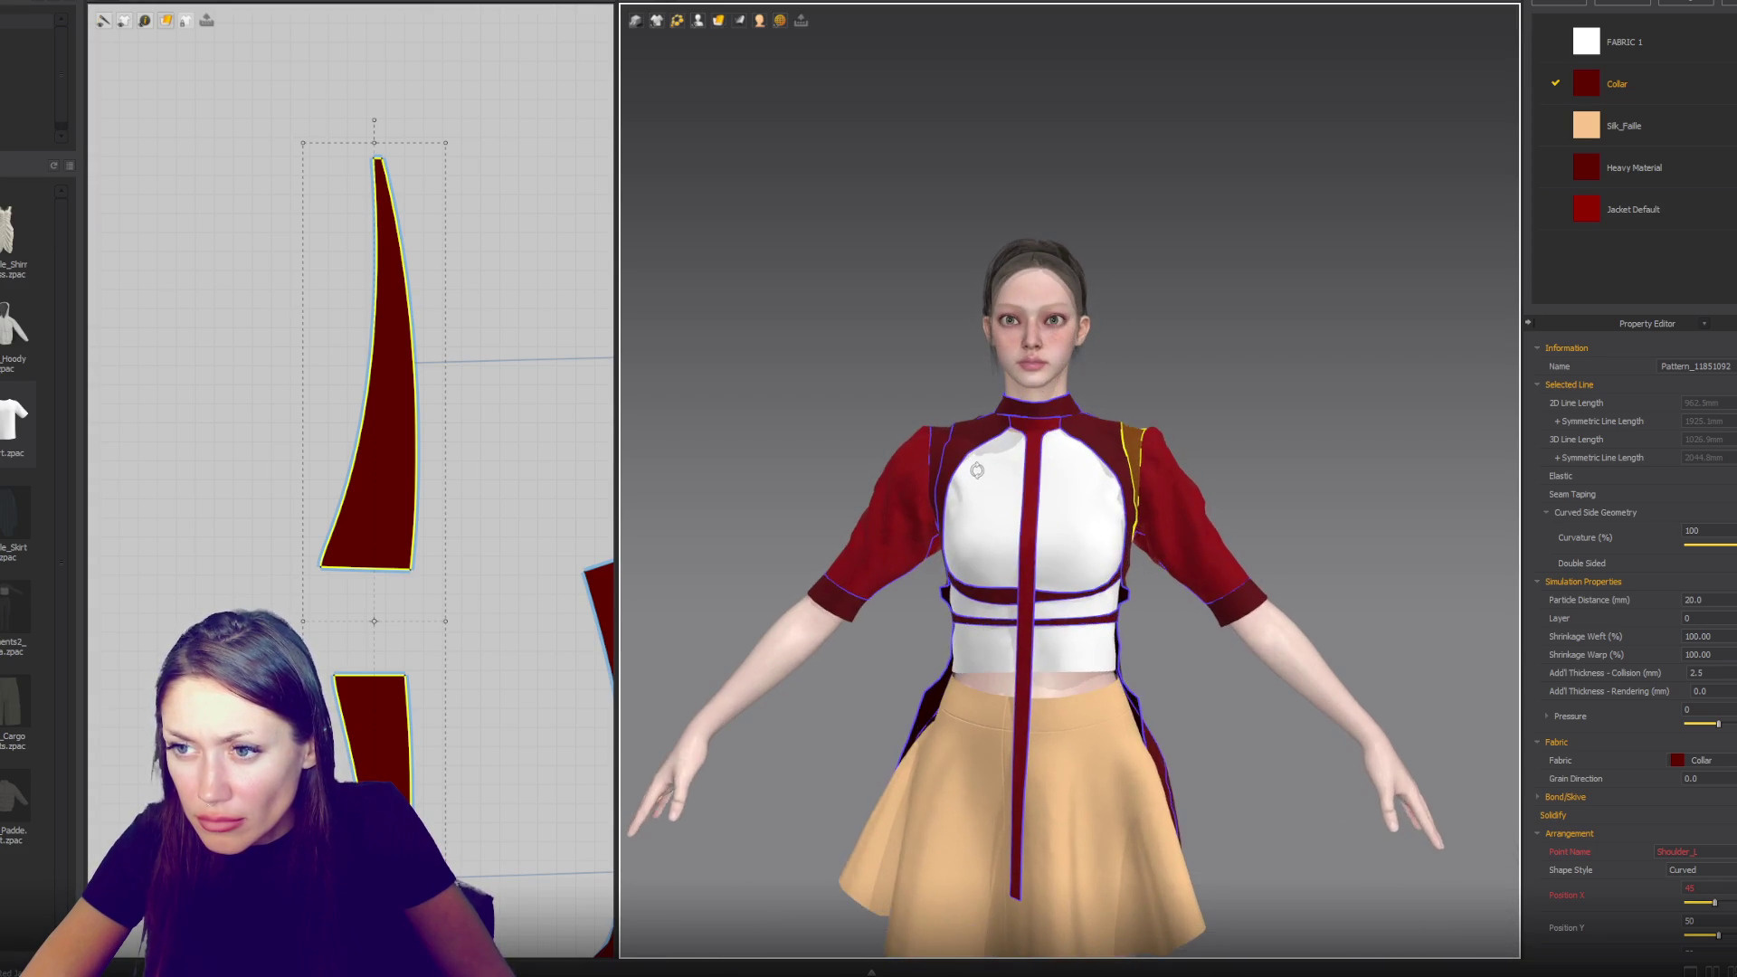
{"action": "scroll", "coordinate": [977, 469], "scroll_direction": "down", "scroll_amount": 3}
{"action": "scroll", "coordinate": [428, 303], "scroll_direction": "down", "scroll_amount": 5}
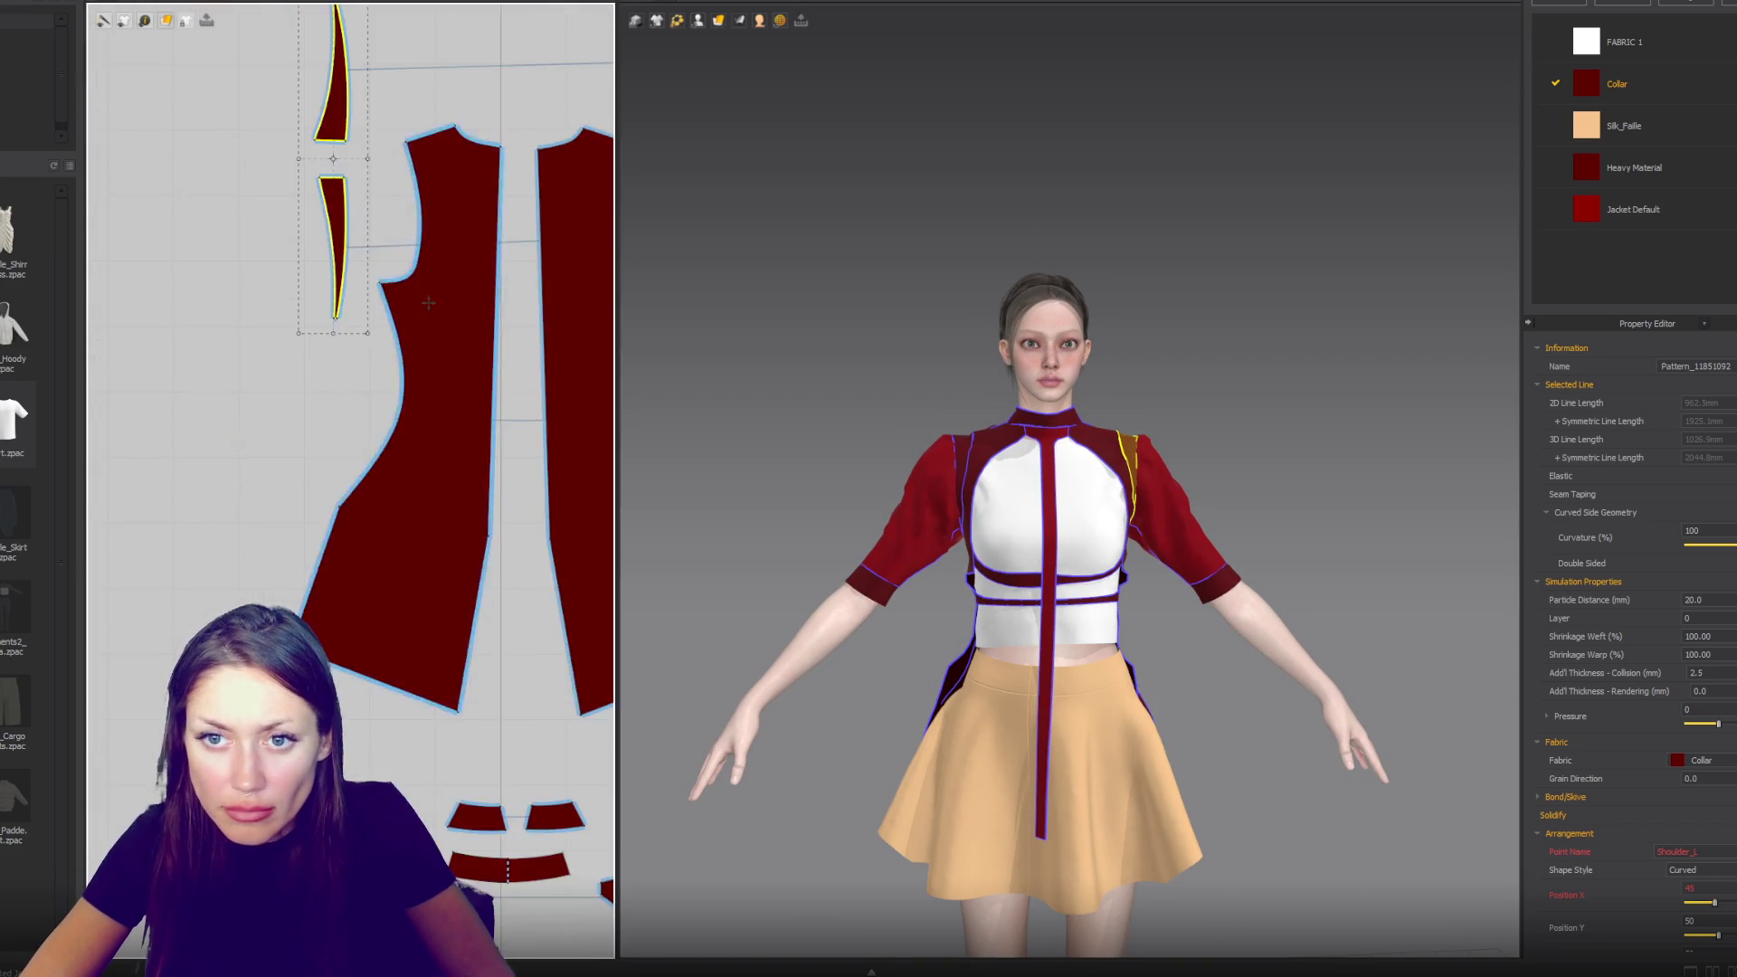
- Pull the collar piece's selected outline lines upward in the pattern window
{"action": "scroll", "coordinate": [428, 303], "scroll_direction": "up", "scroll_amount": 5}
{"action": "left_click", "coordinate": [350, 180]}
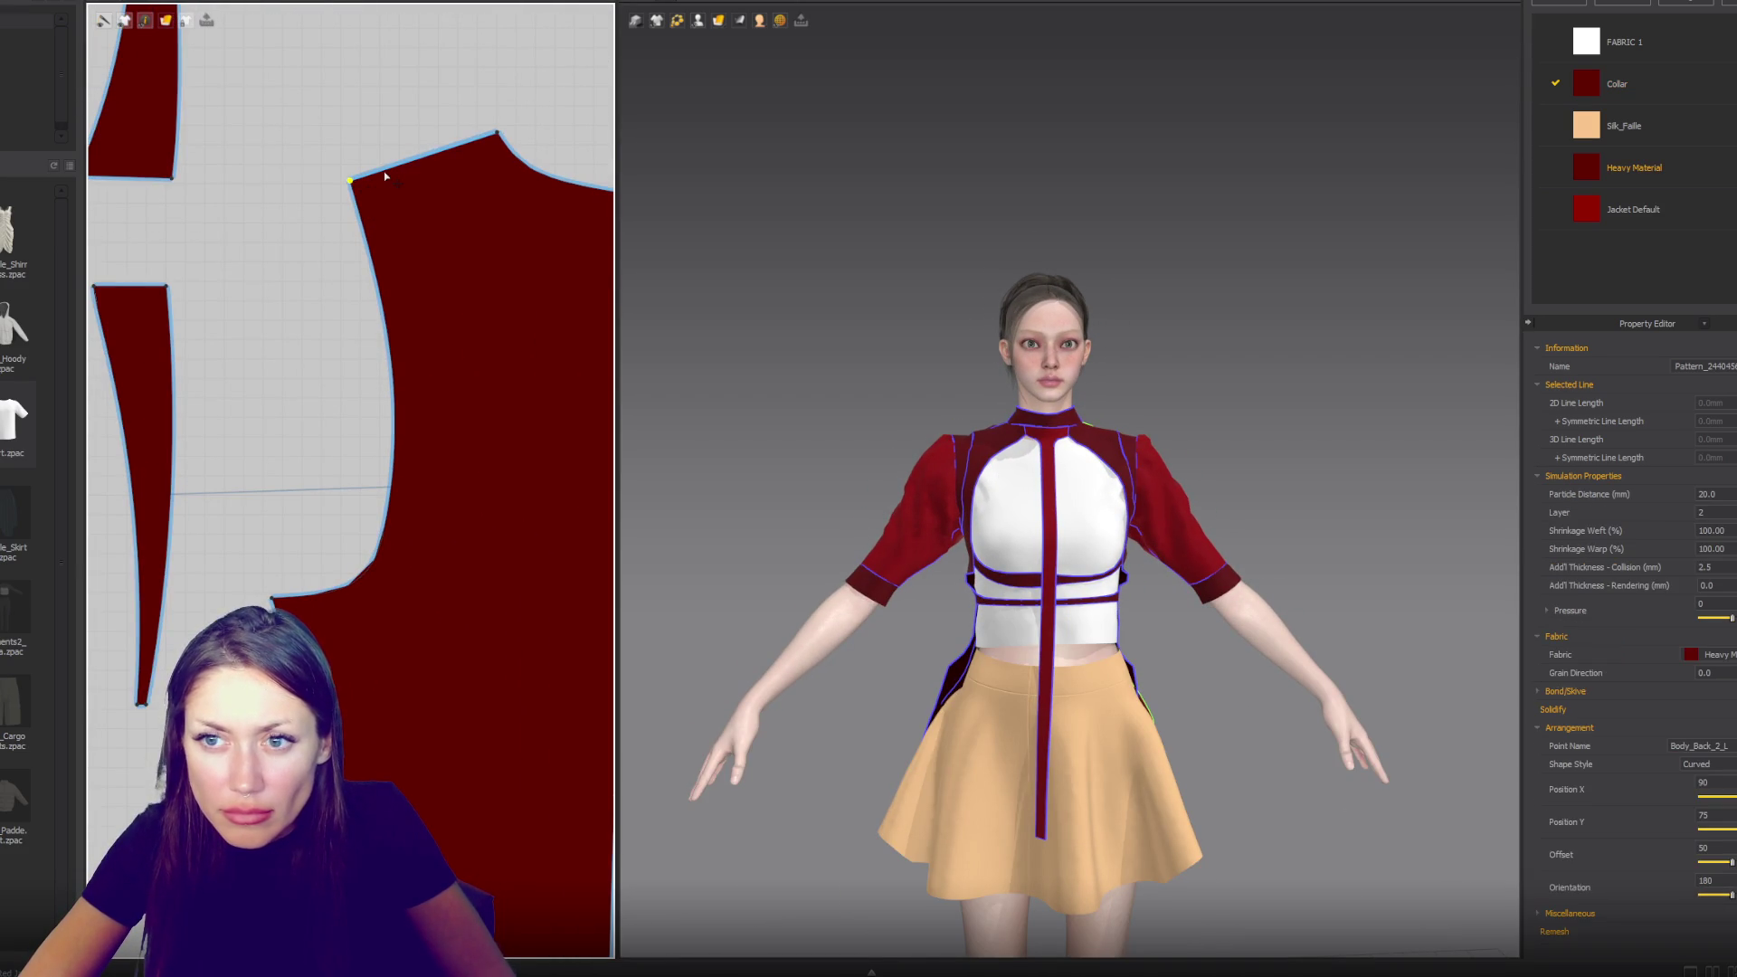
{"action": "right_click_drag", "start_coordinate": [229, 185], "coordinate": [310, 452]}
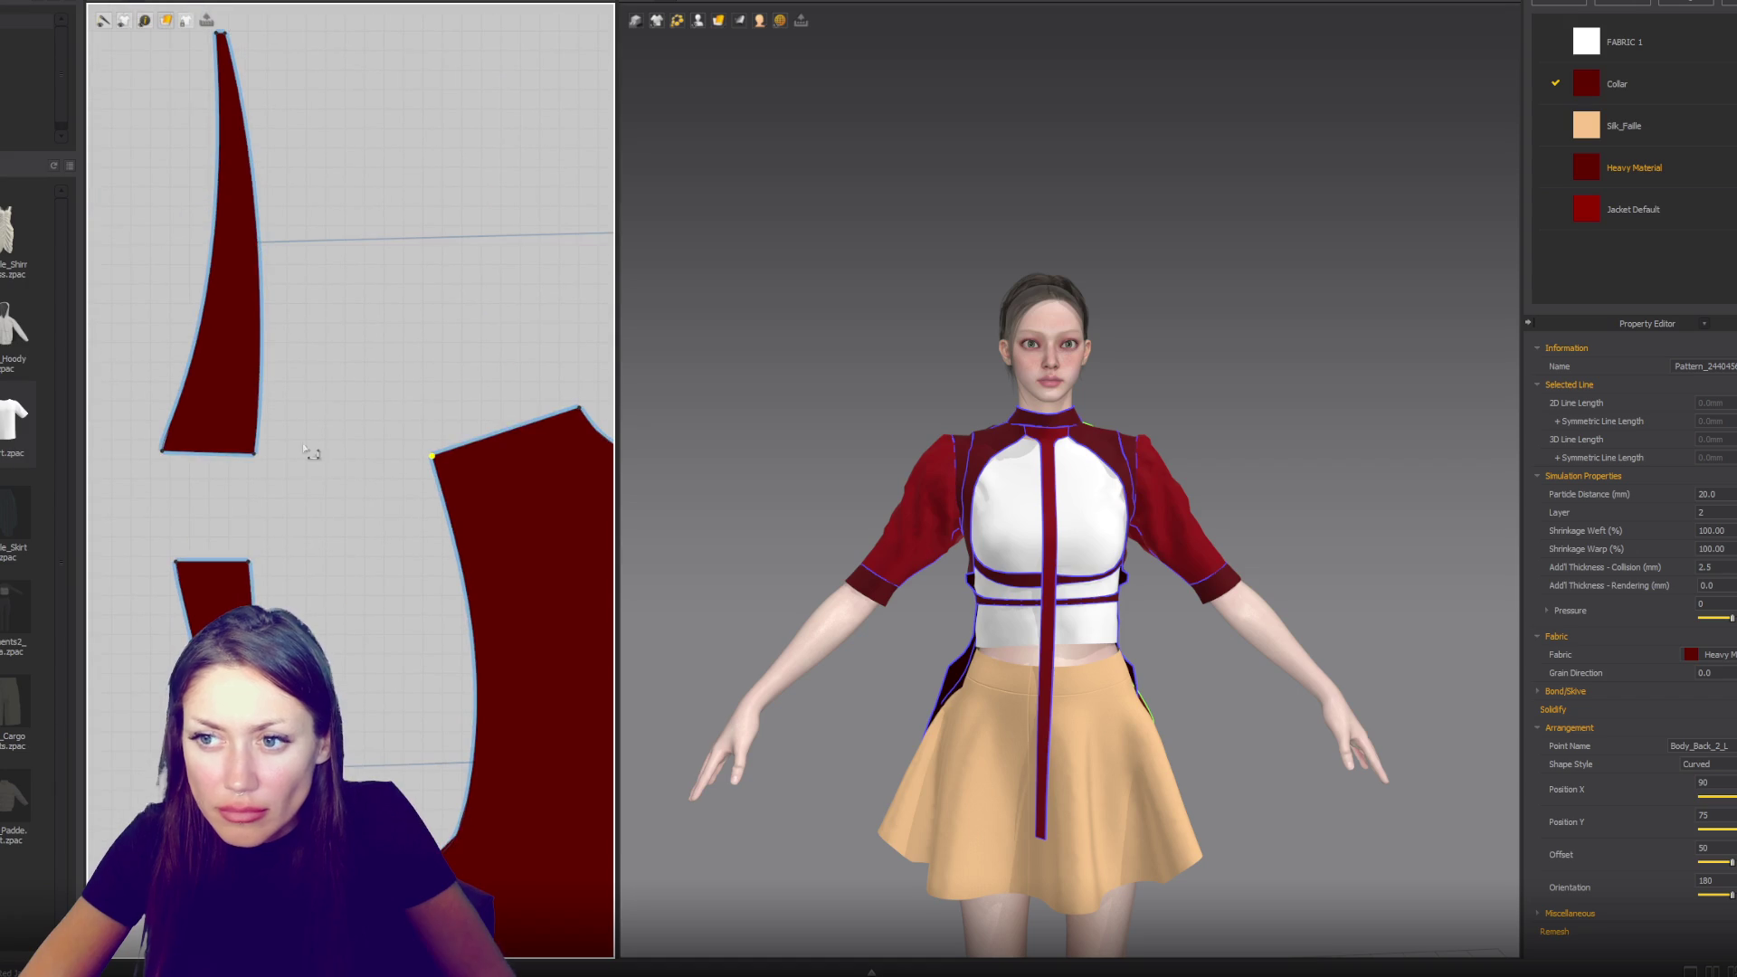
{"action": "left_click", "coordinate": [225, 571]}
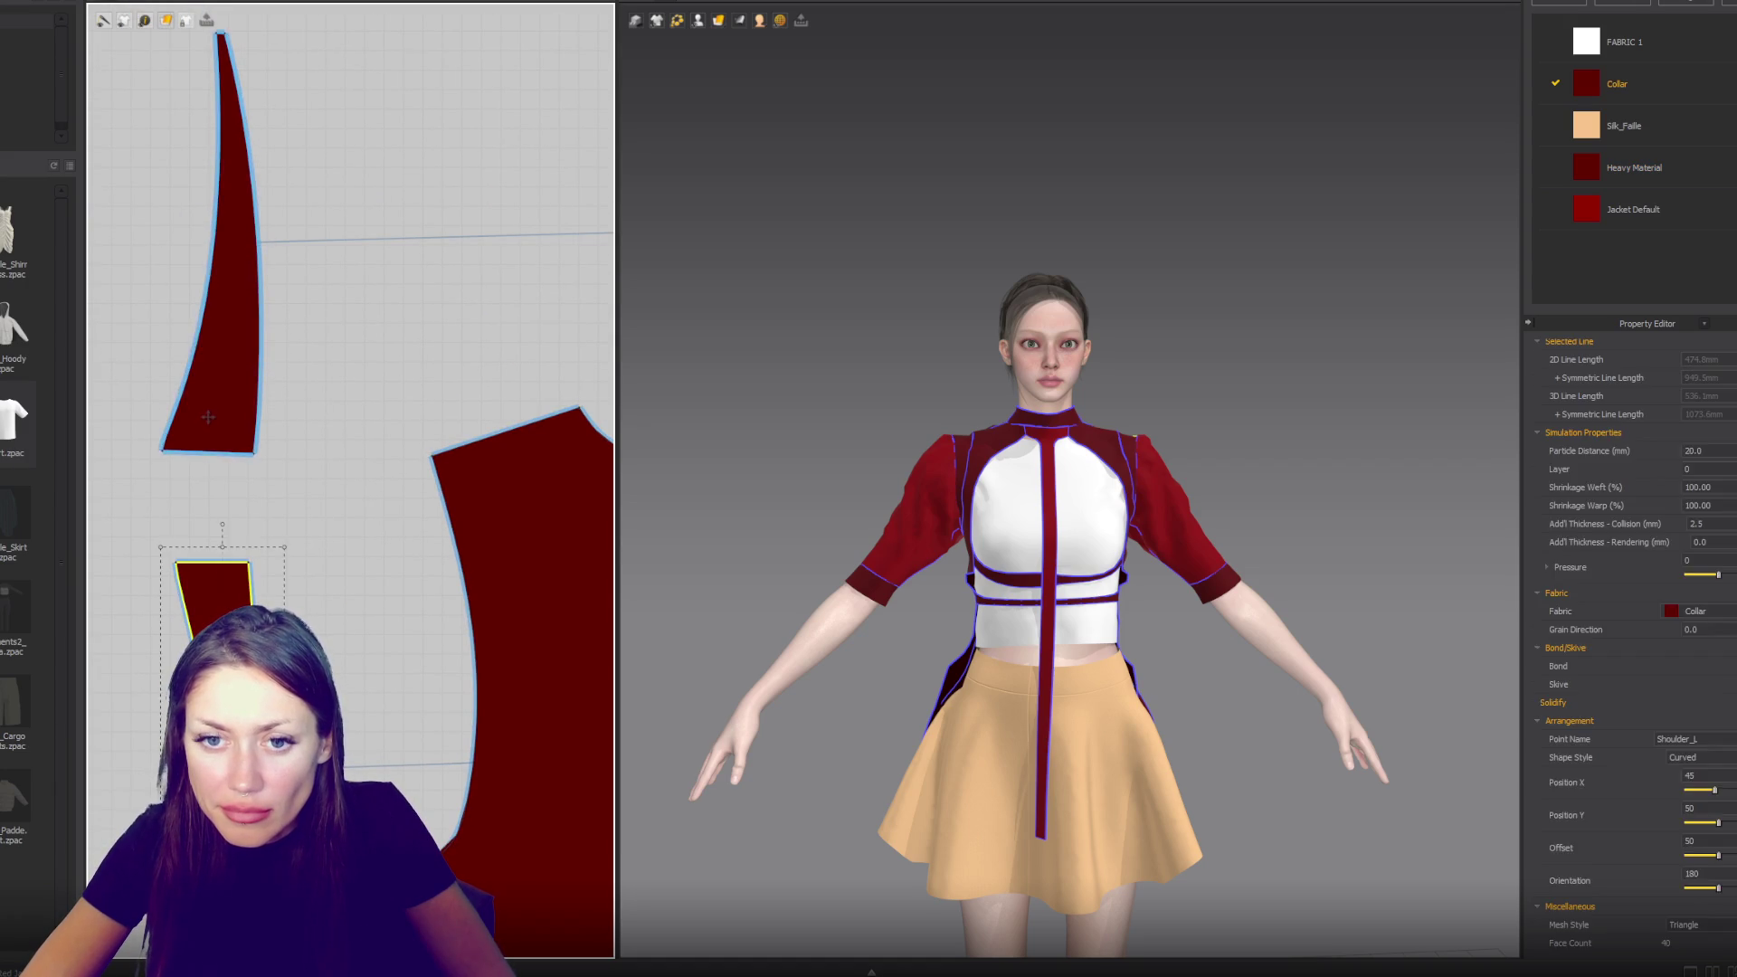
{"action": "scroll", "coordinate": [242, 403], "scroll_direction": "down", "scroll_amount": 3}
{"action": "left_click_drag", "start_coordinate": [234, 228], "coordinate": [238, 193]}
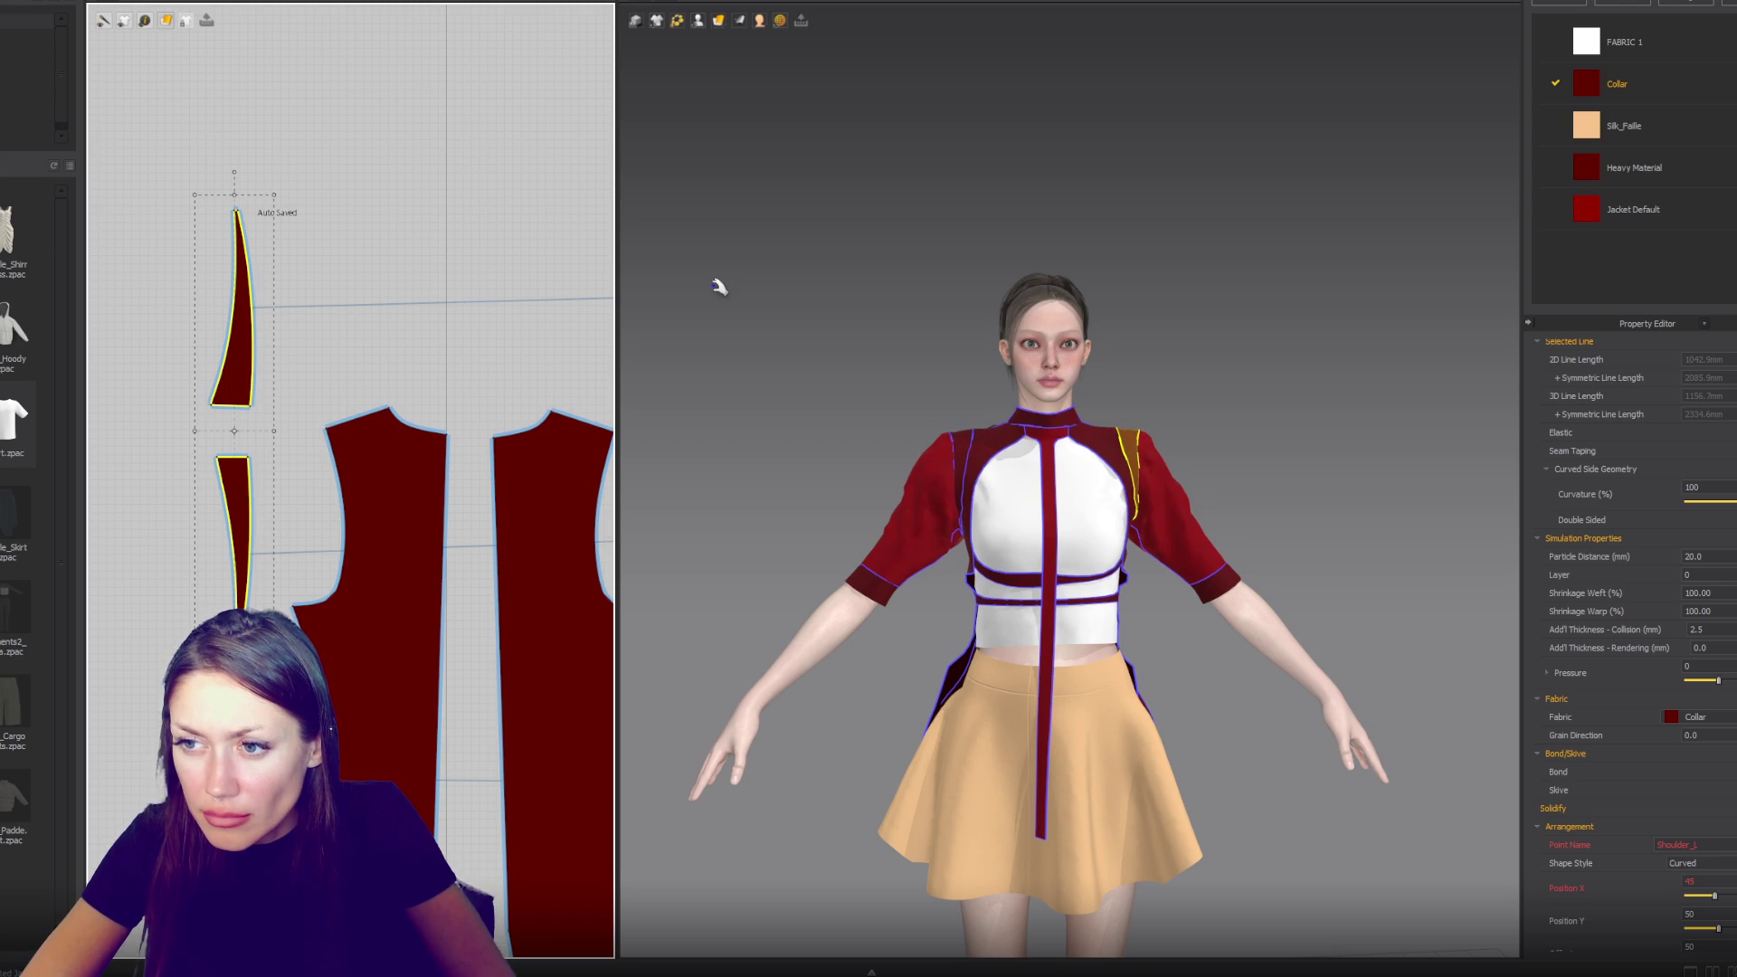
- Orbit to the avatar's back and pick the top wedge piece's right edge and bottom corner
{"action": "left_click", "coordinate": [756, 480]}
{"action": "mouse_move", "coordinate": [756, 480]}
{"action": "right_mouse_down"}
{"action": "mouse_move", "coordinate": [860, 476]}
{"action": "mouse_move", "coordinate": [877, 457]}
{"action": "mouse_move", "coordinate": [796, 457]}
{"action": "right_mouse_up"}
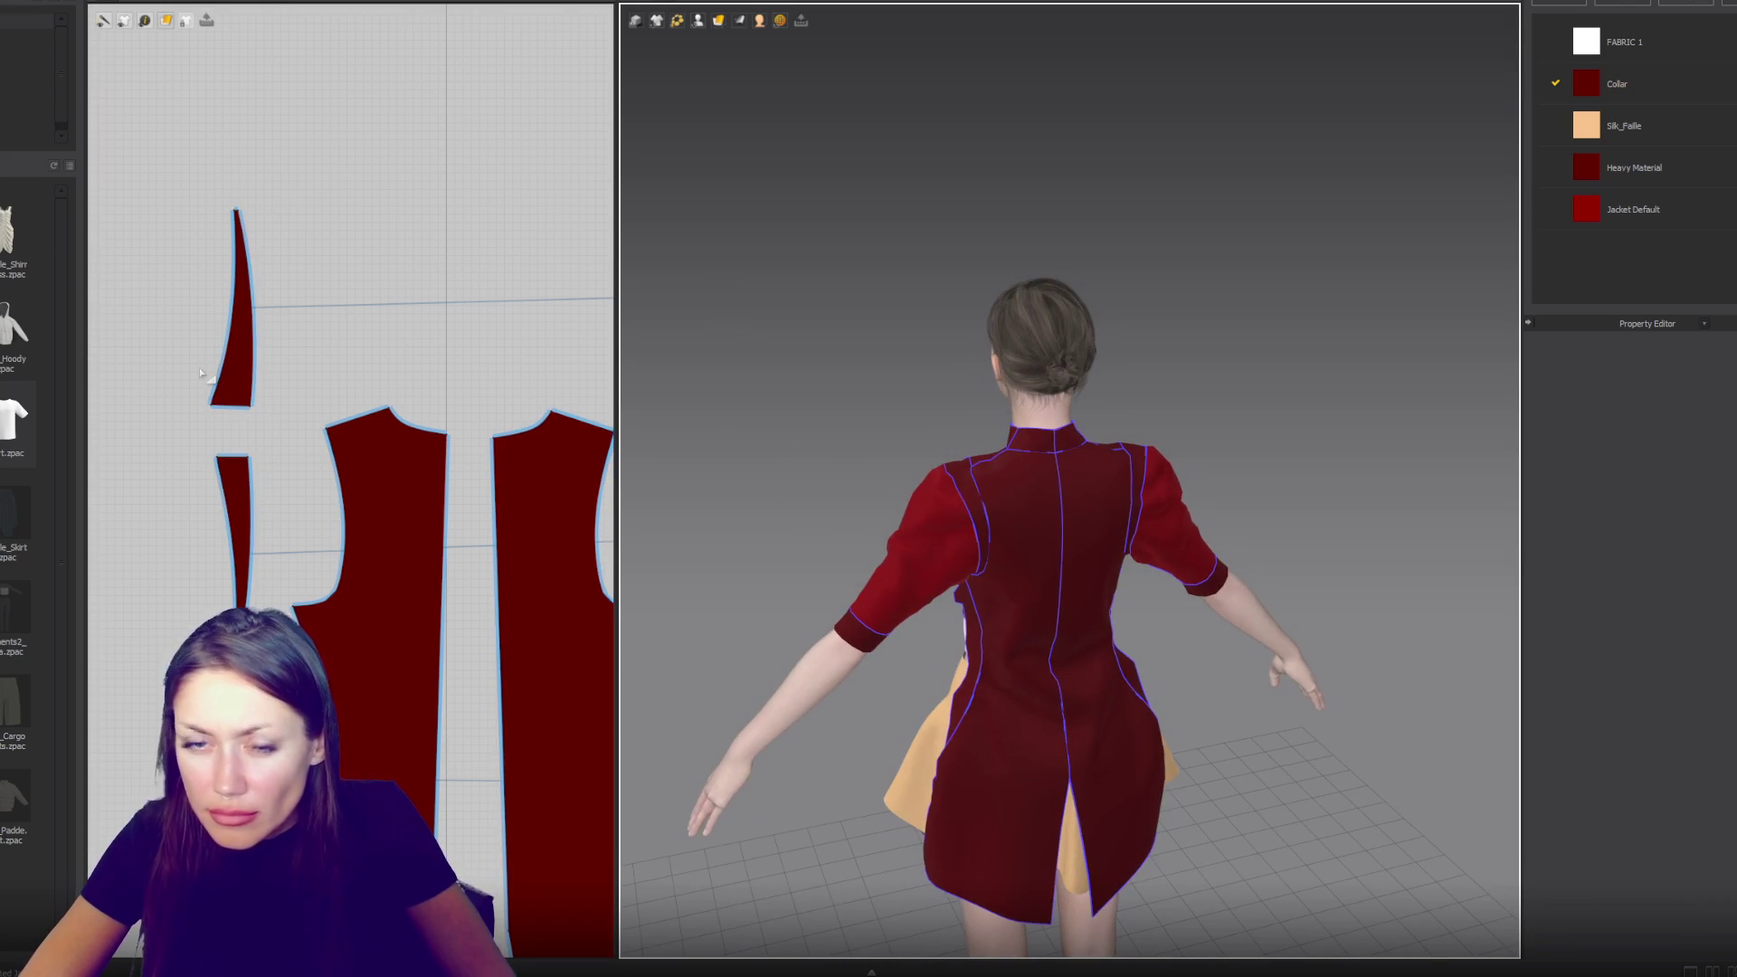
{"action": "left_click", "coordinate": [241, 298]}
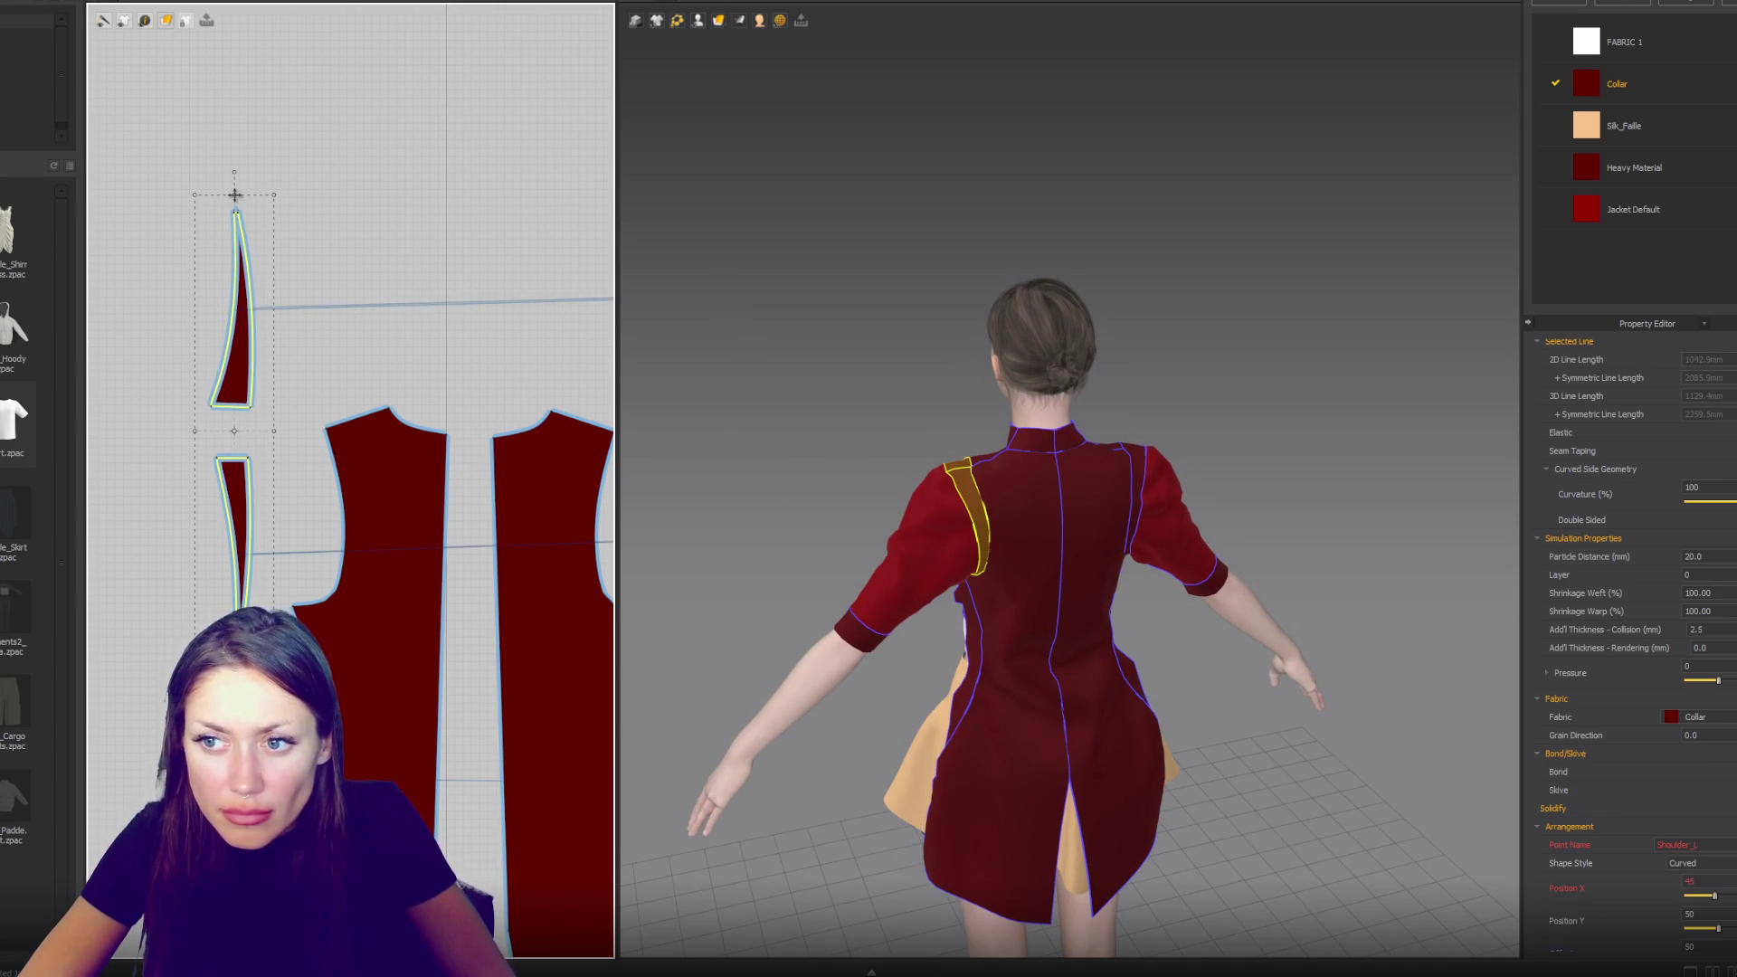
{"action": "left_click", "coordinate": [298, 314]}
{"action": "left_click", "coordinate": [251, 407]}
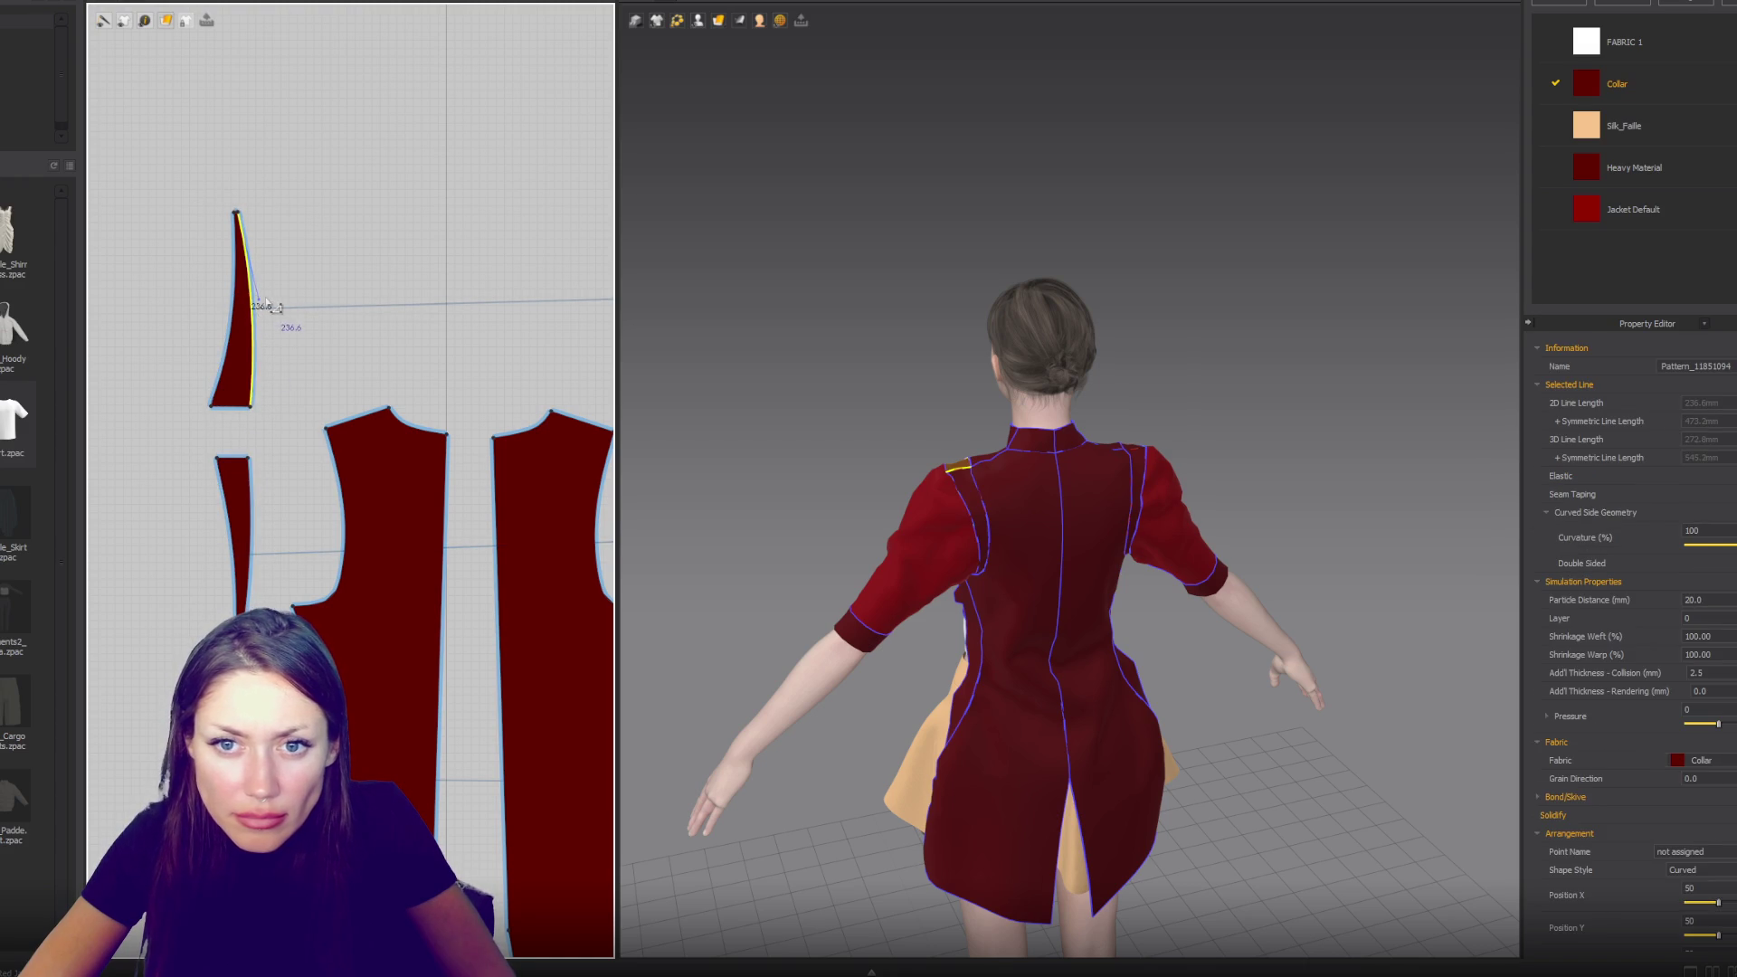
{"action": "left_click", "coordinate": [262, 553]}
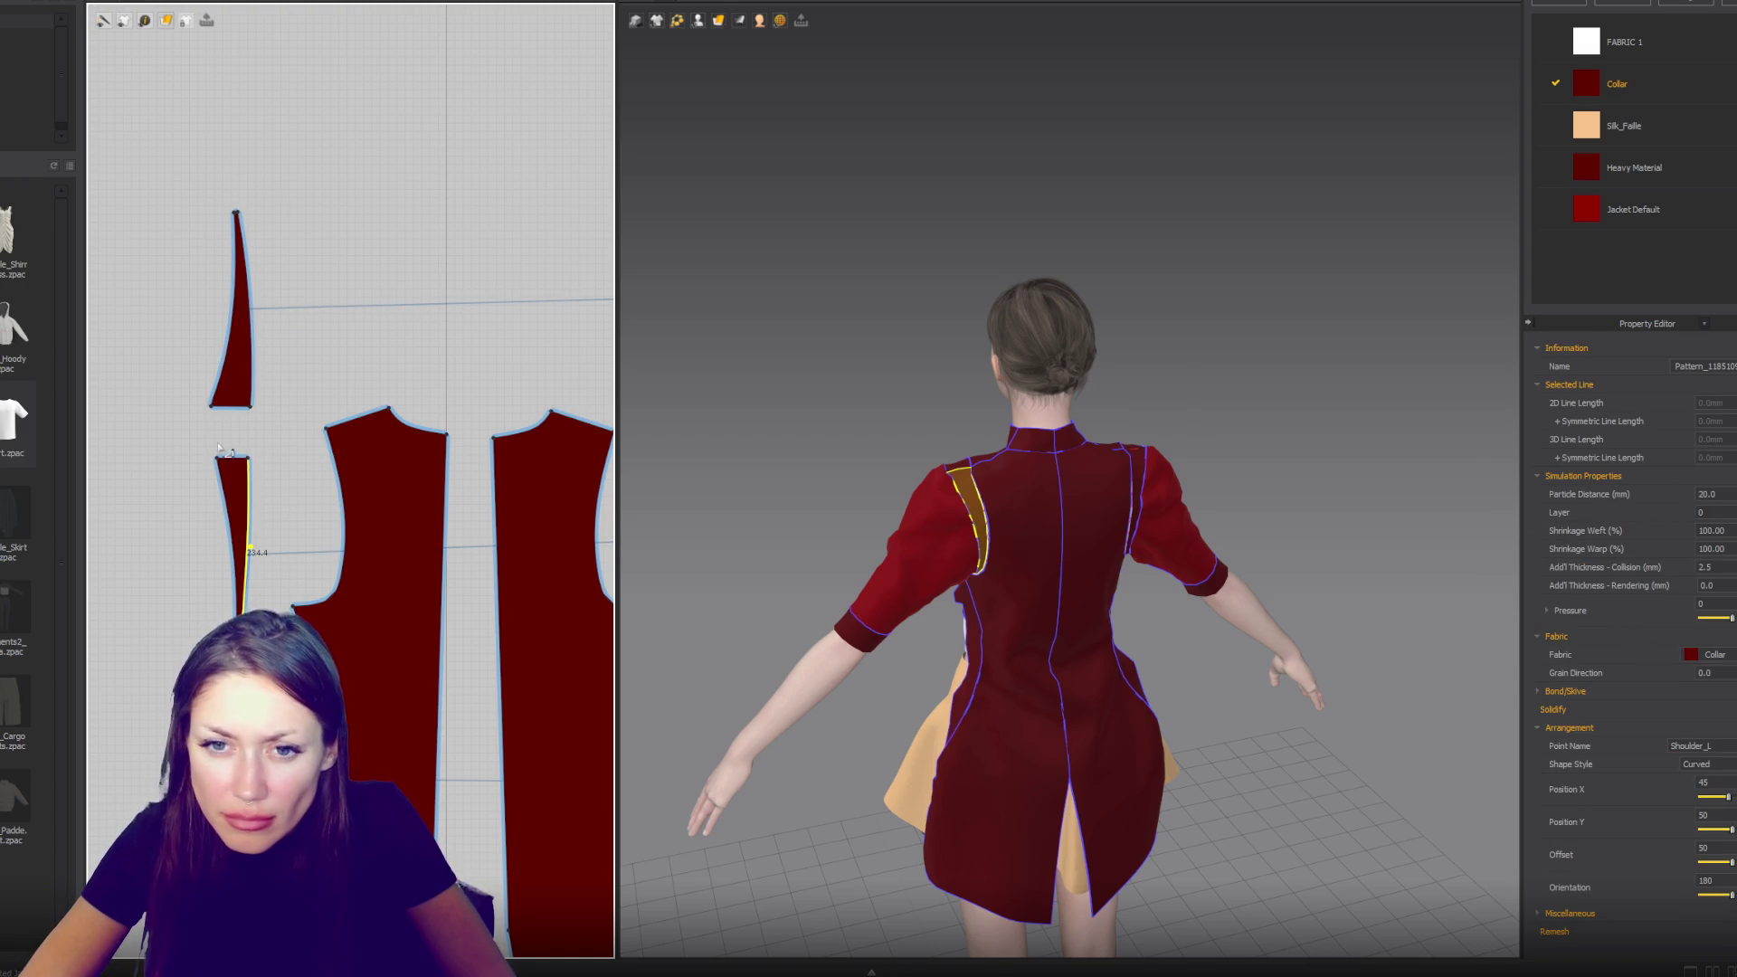
{"action": "left_click", "coordinate": [250, 408]}
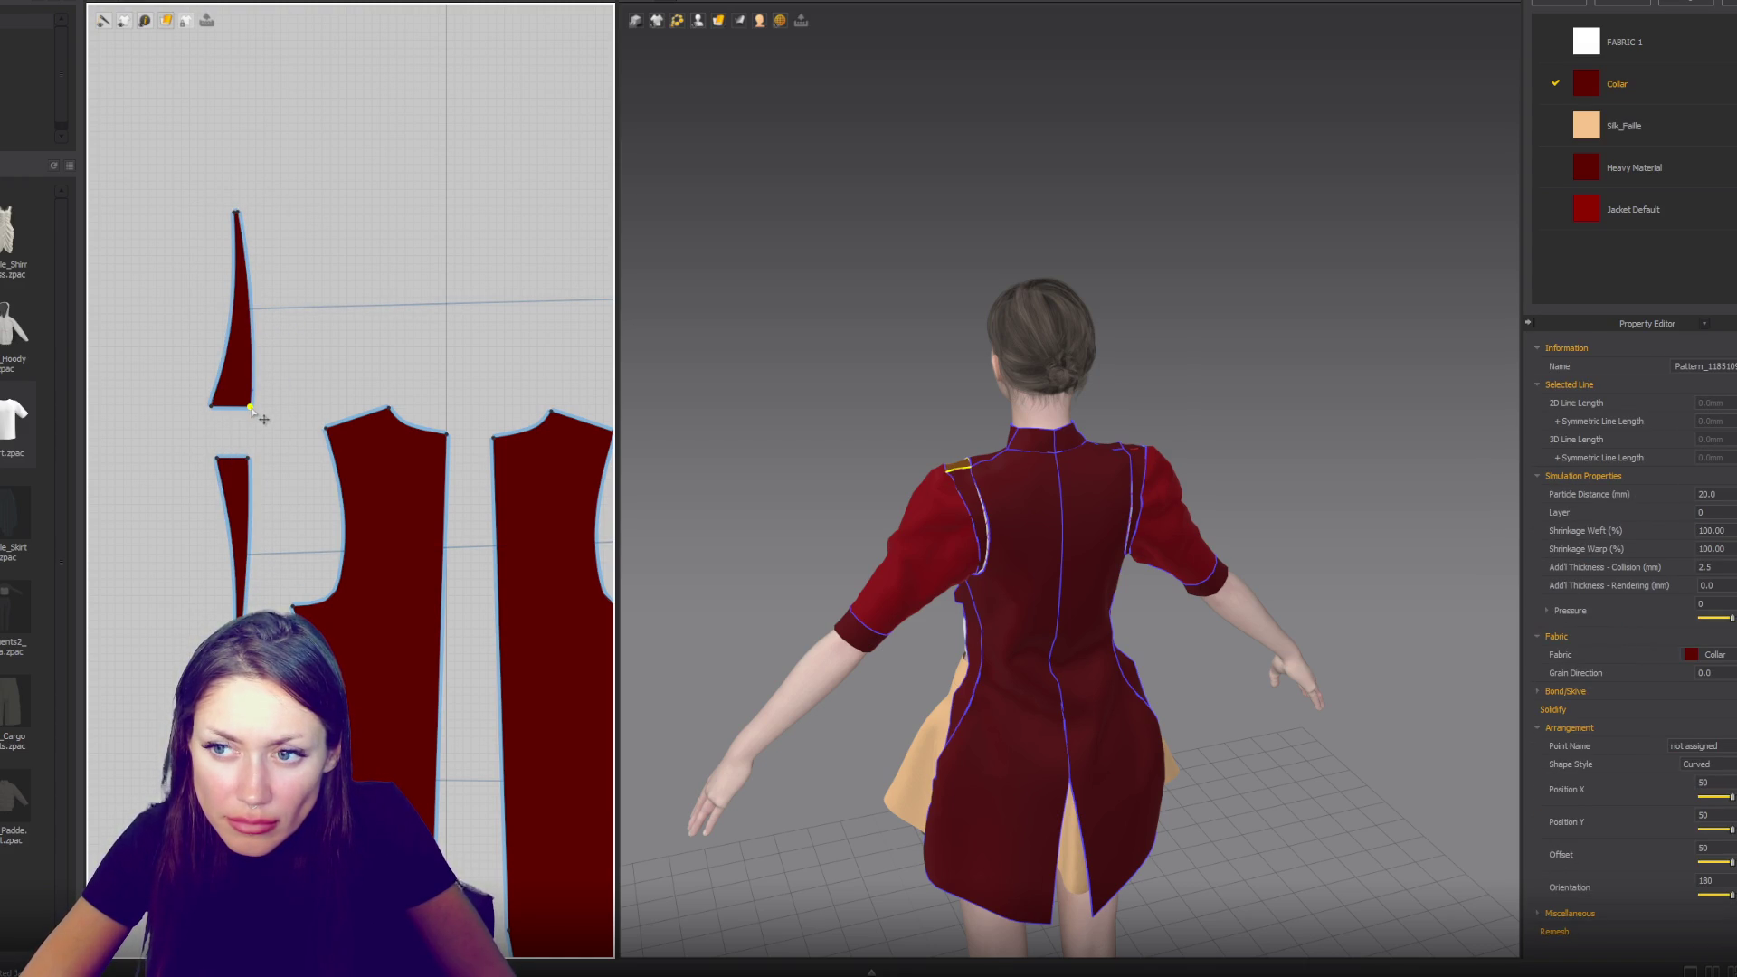
{"action": "right_click_drag", "start_coordinate": [693, 434], "coordinate": [1081, 481]}
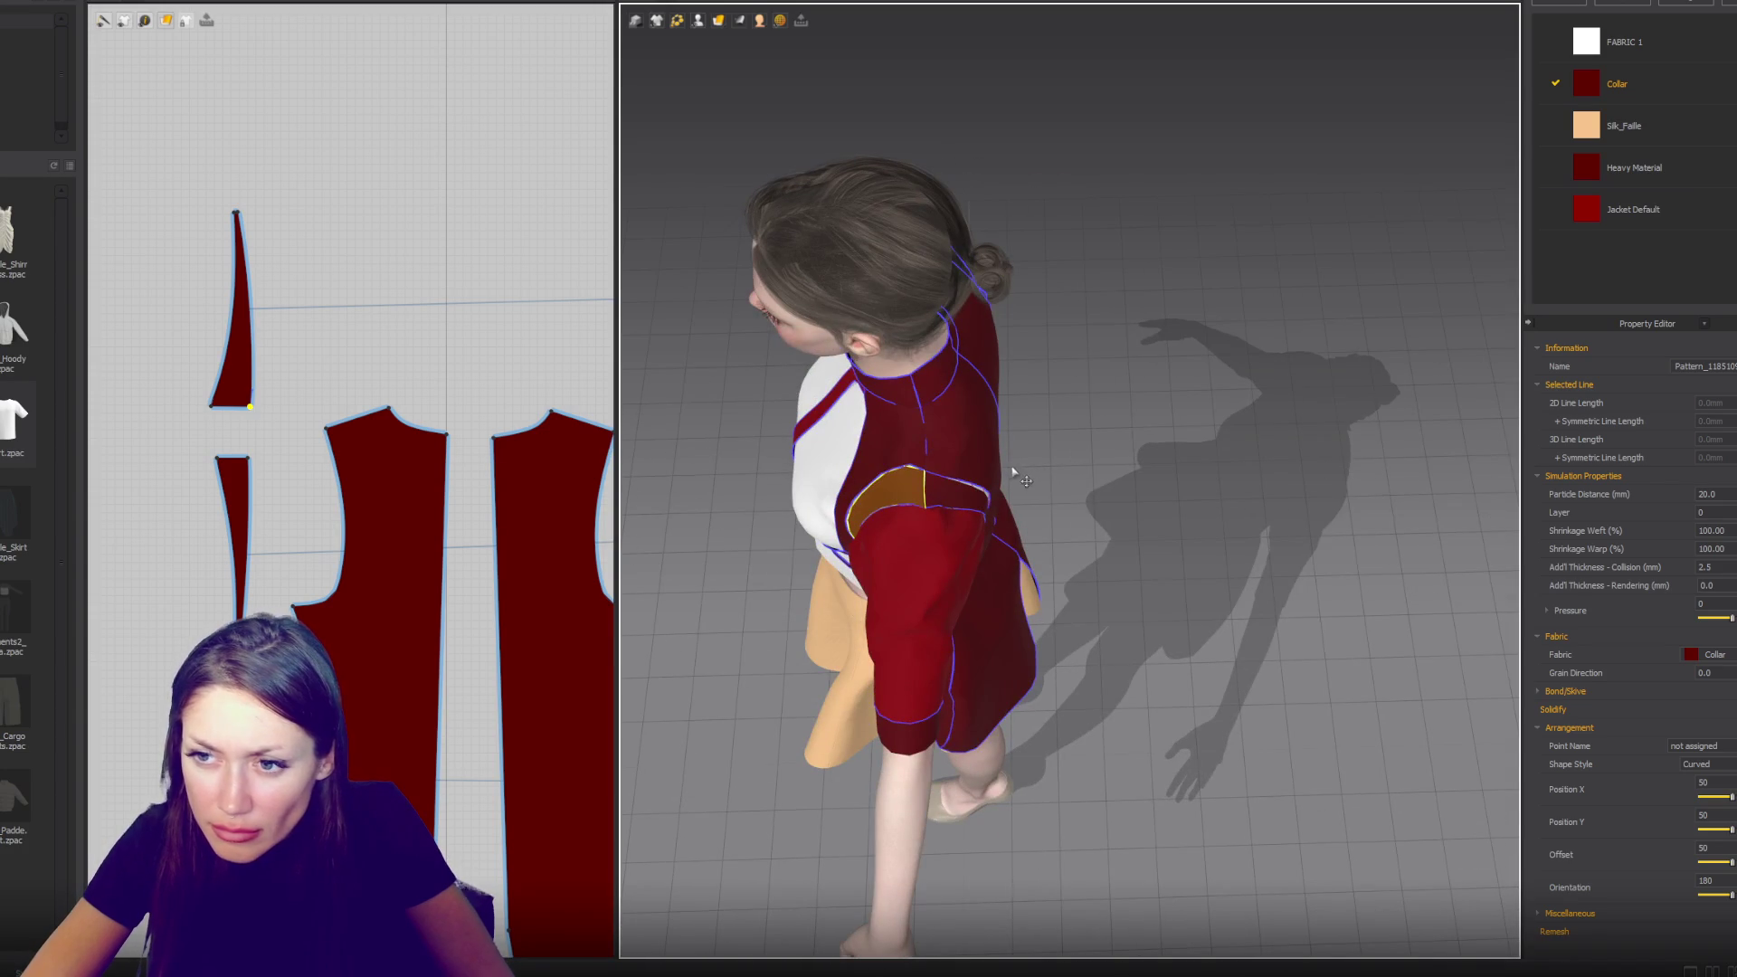
{"action": "scroll", "coordinate": [964, 476], "scroll_direction": "up", "scroll_amount": 3}
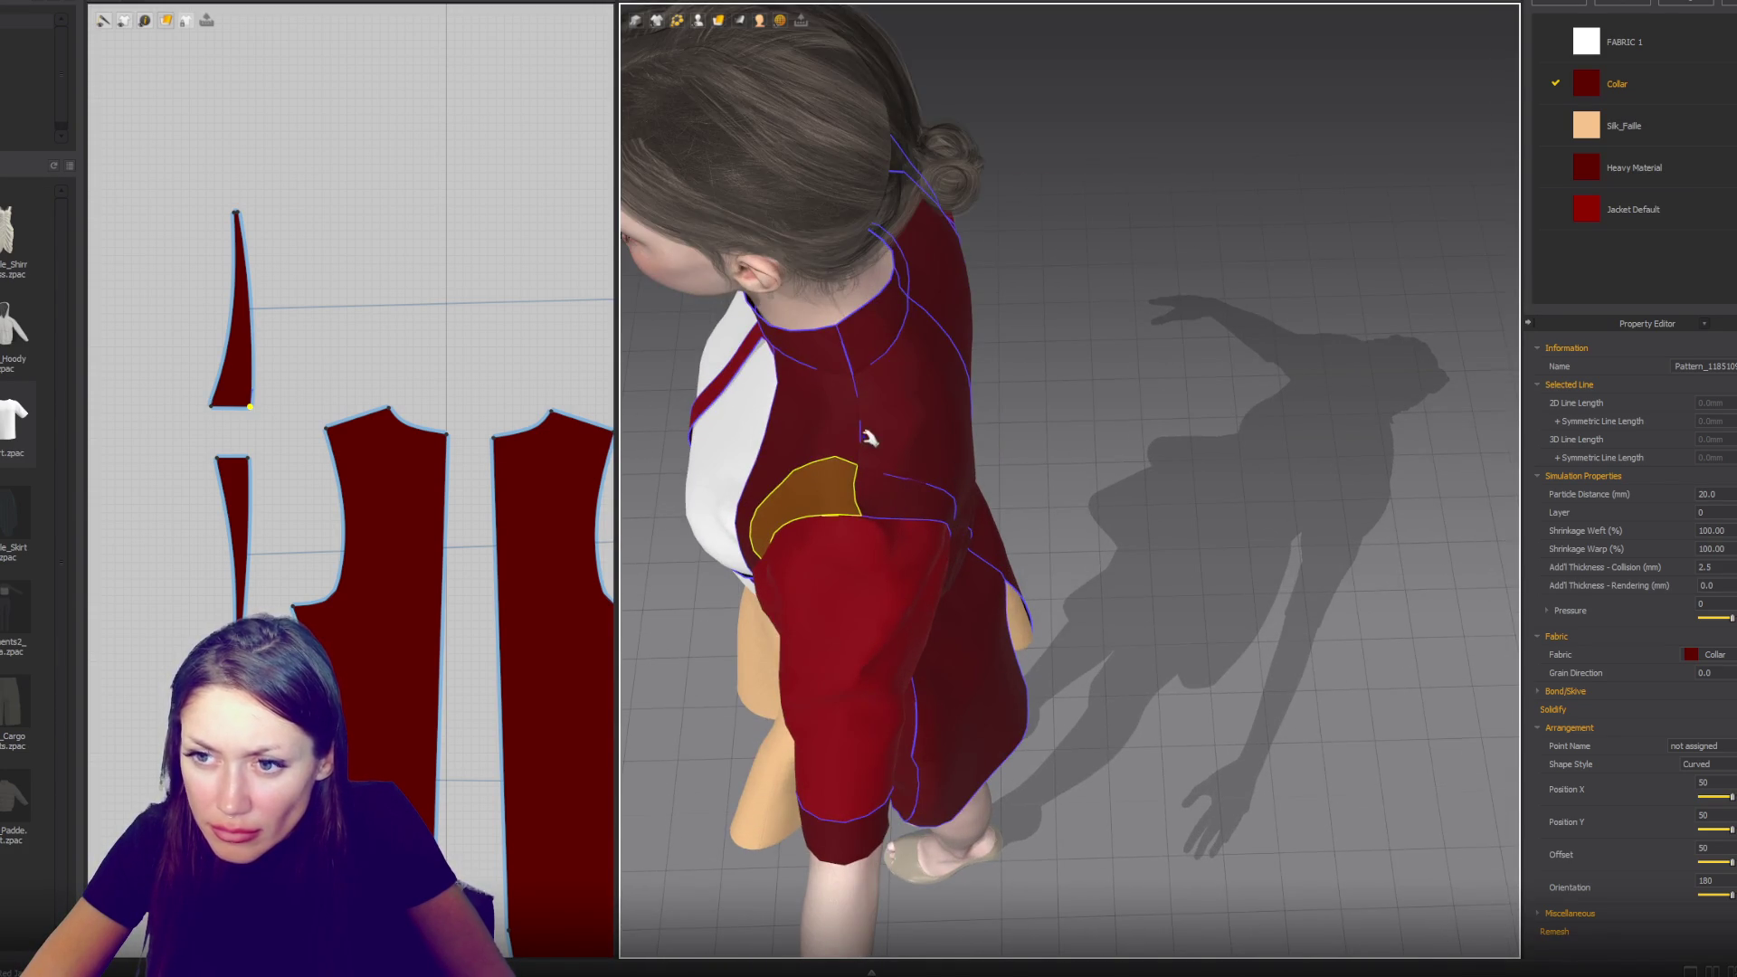
{"action": "scroll", "coordinate": [931, 486], "scroll_direction": "up", "scroll_amount": 4}
- Delete the wedge piece's edge line and redraw it from the bottom corner to the tip
{"action": "left_click", "coordinate": [217, 405]}
{"action": "key", "text": "Delete"}
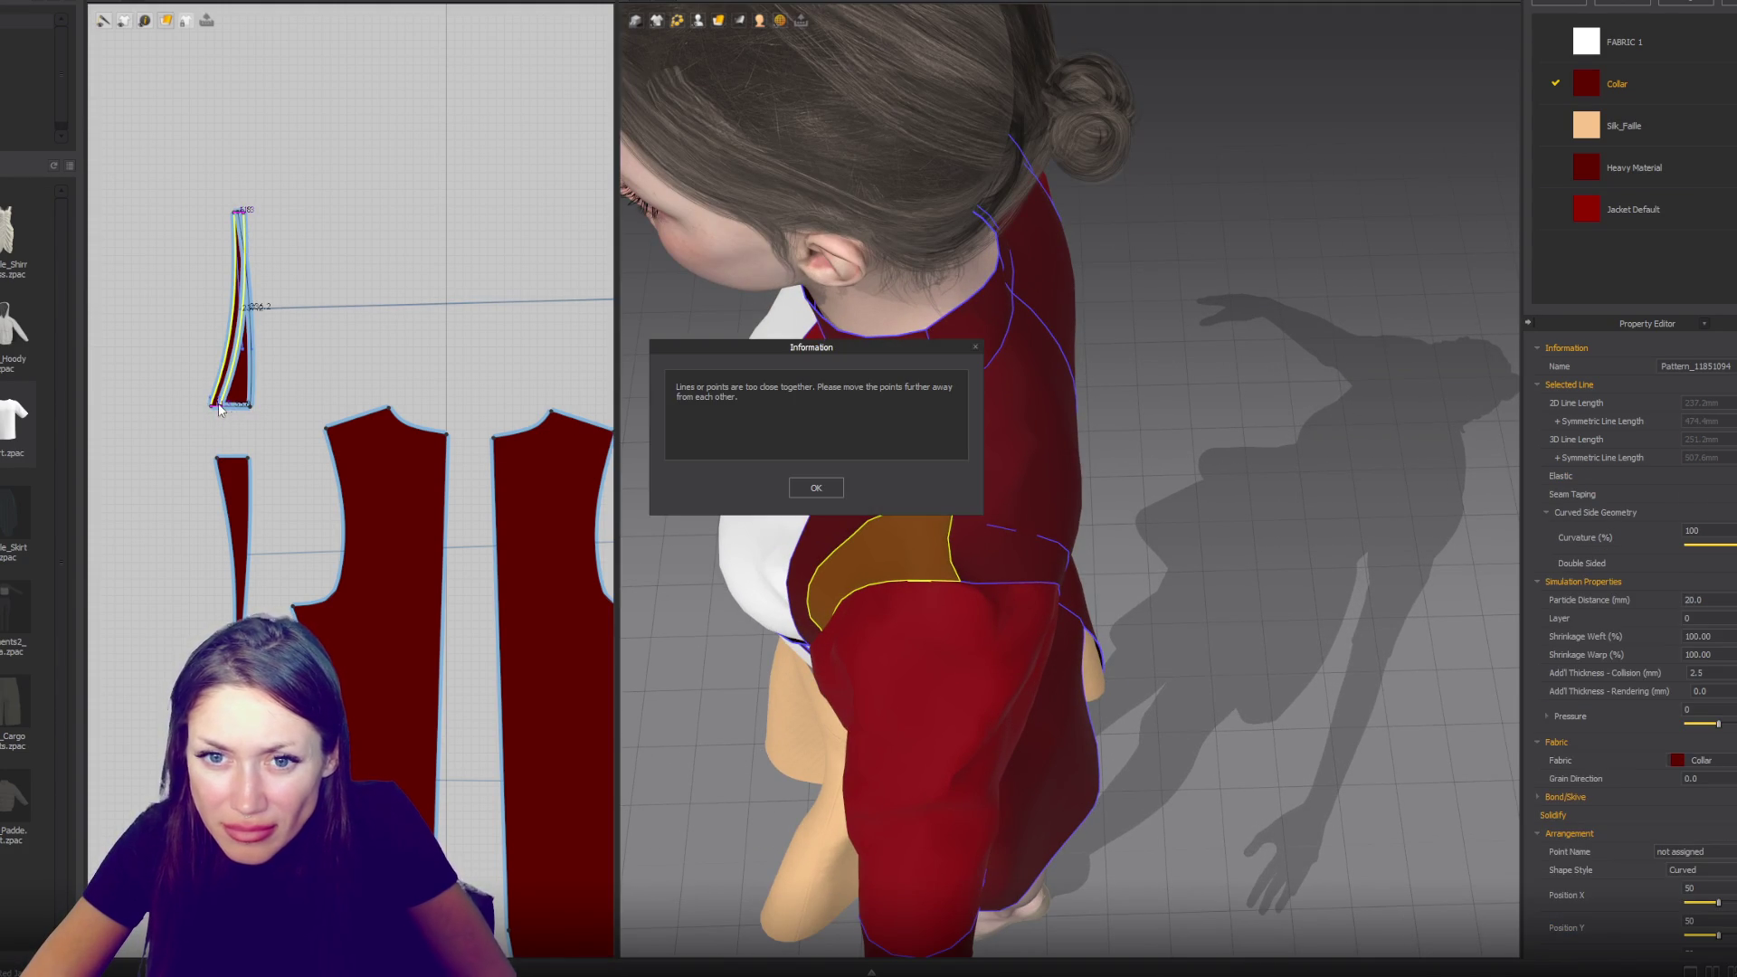
{"action": "left_click", "coordinate": [819, 485]}
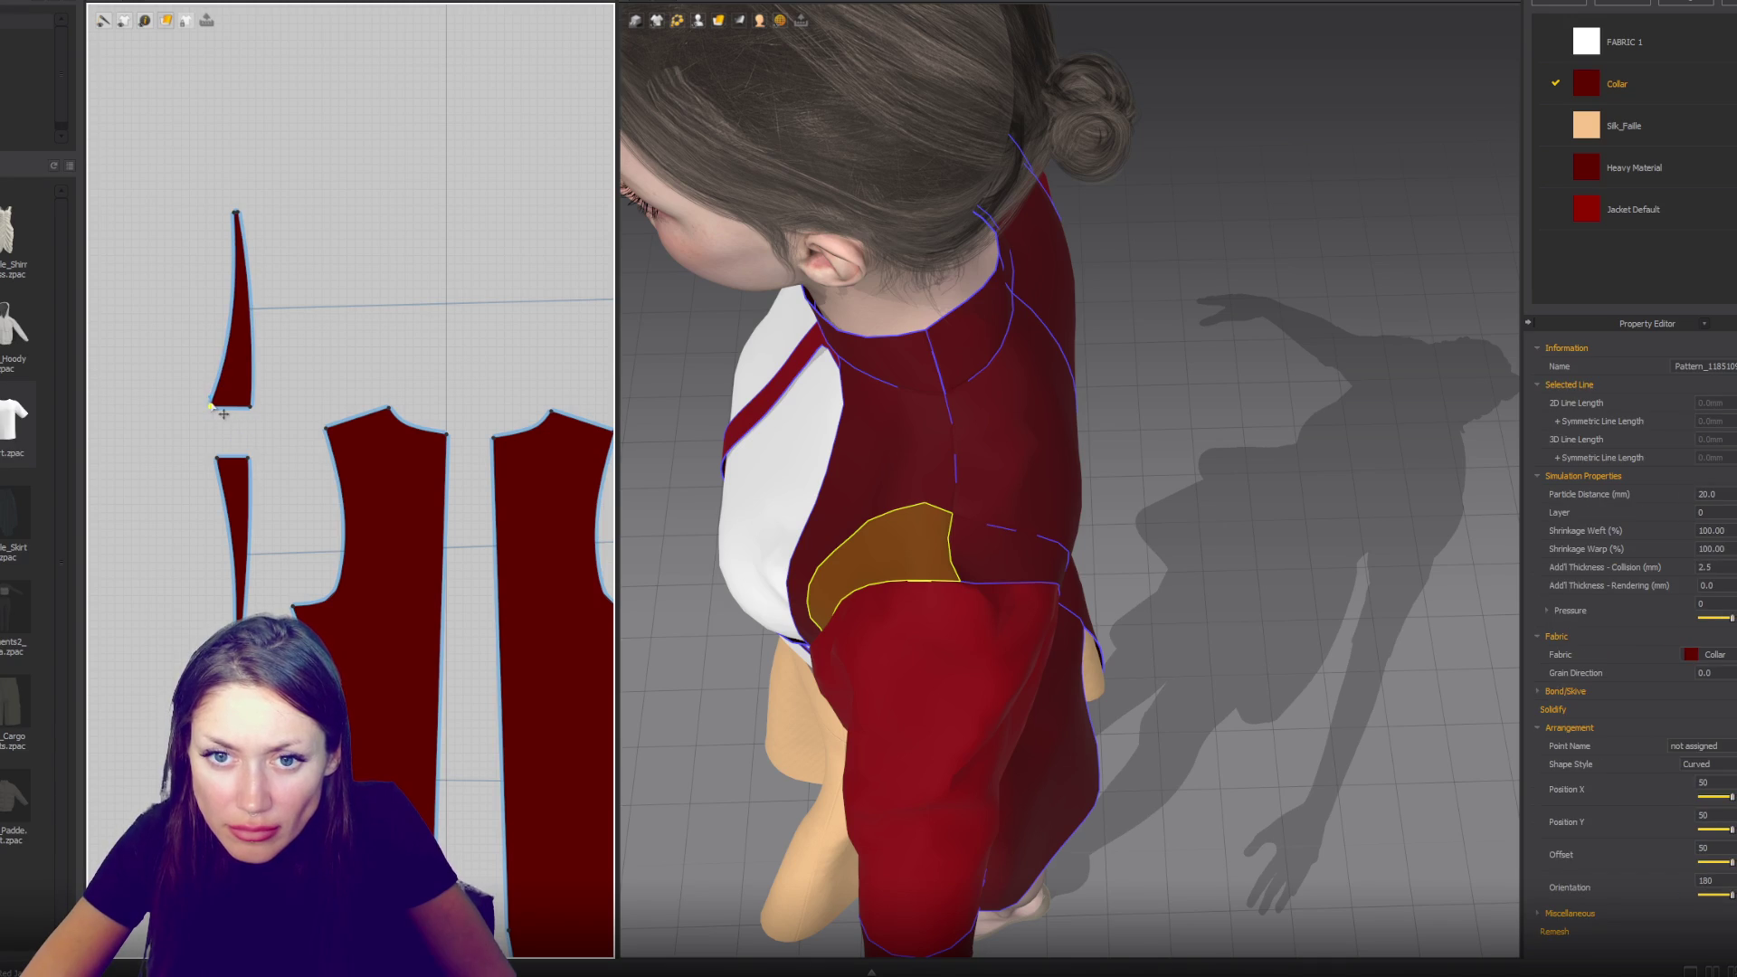
{"action": "left_click", "coordinate": [212, 405]}
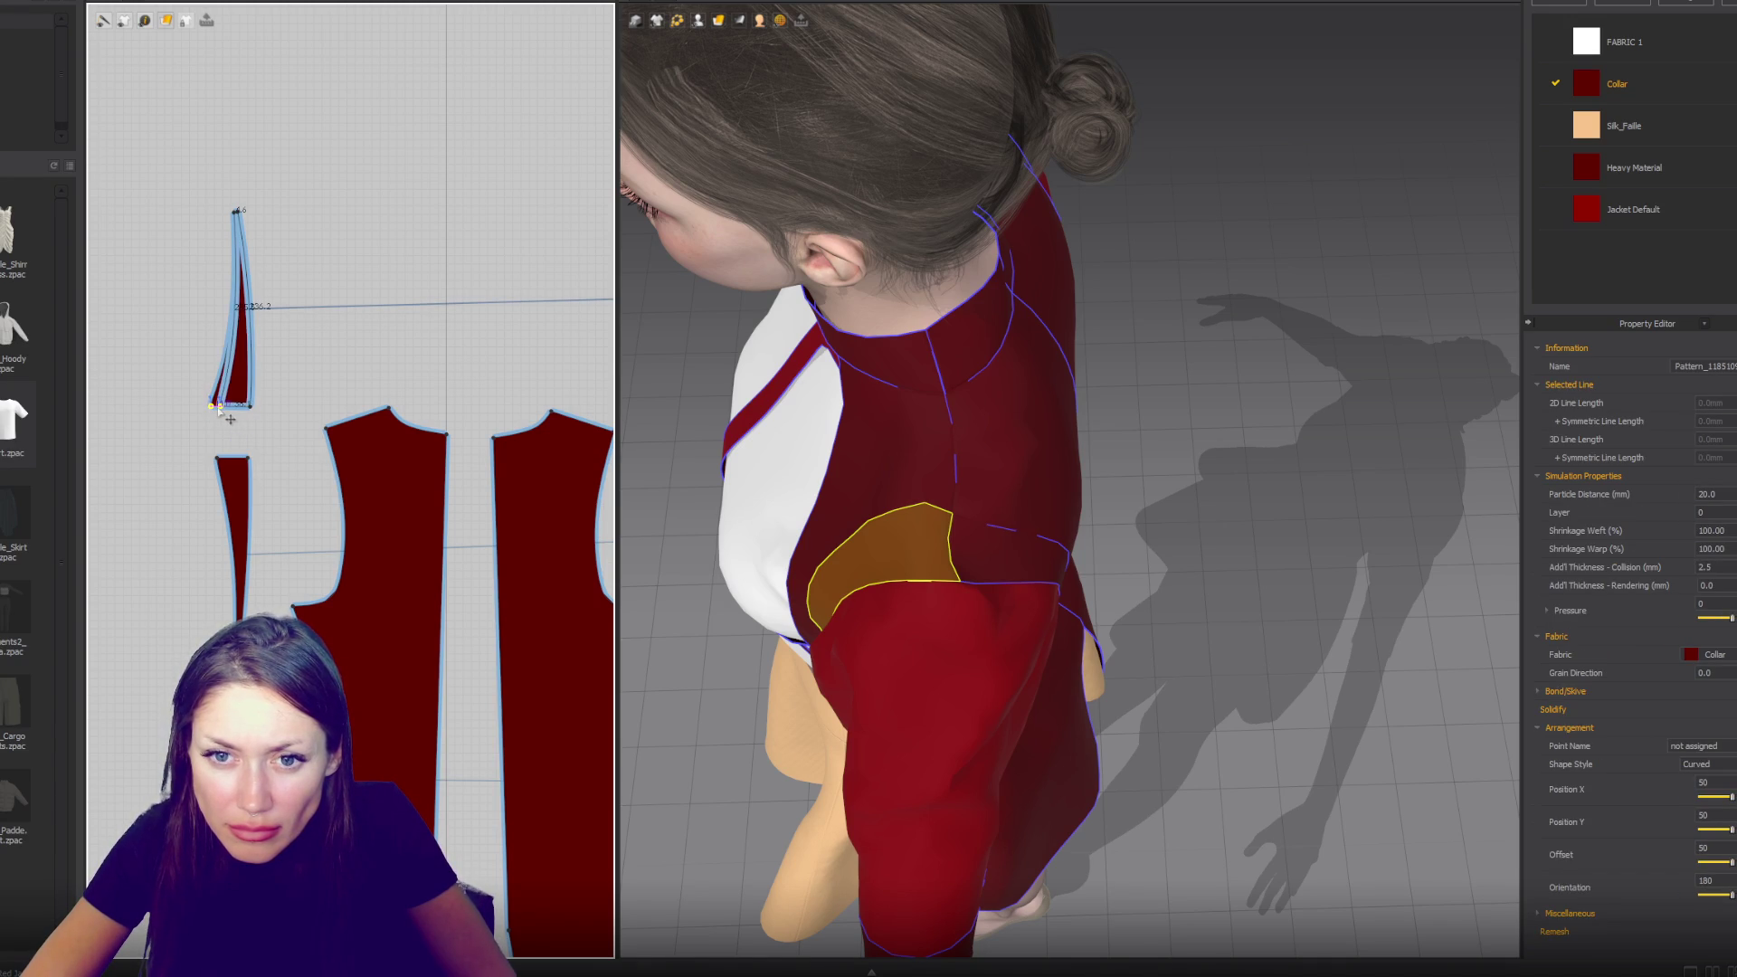
{"action": "key", "text": "Return"}
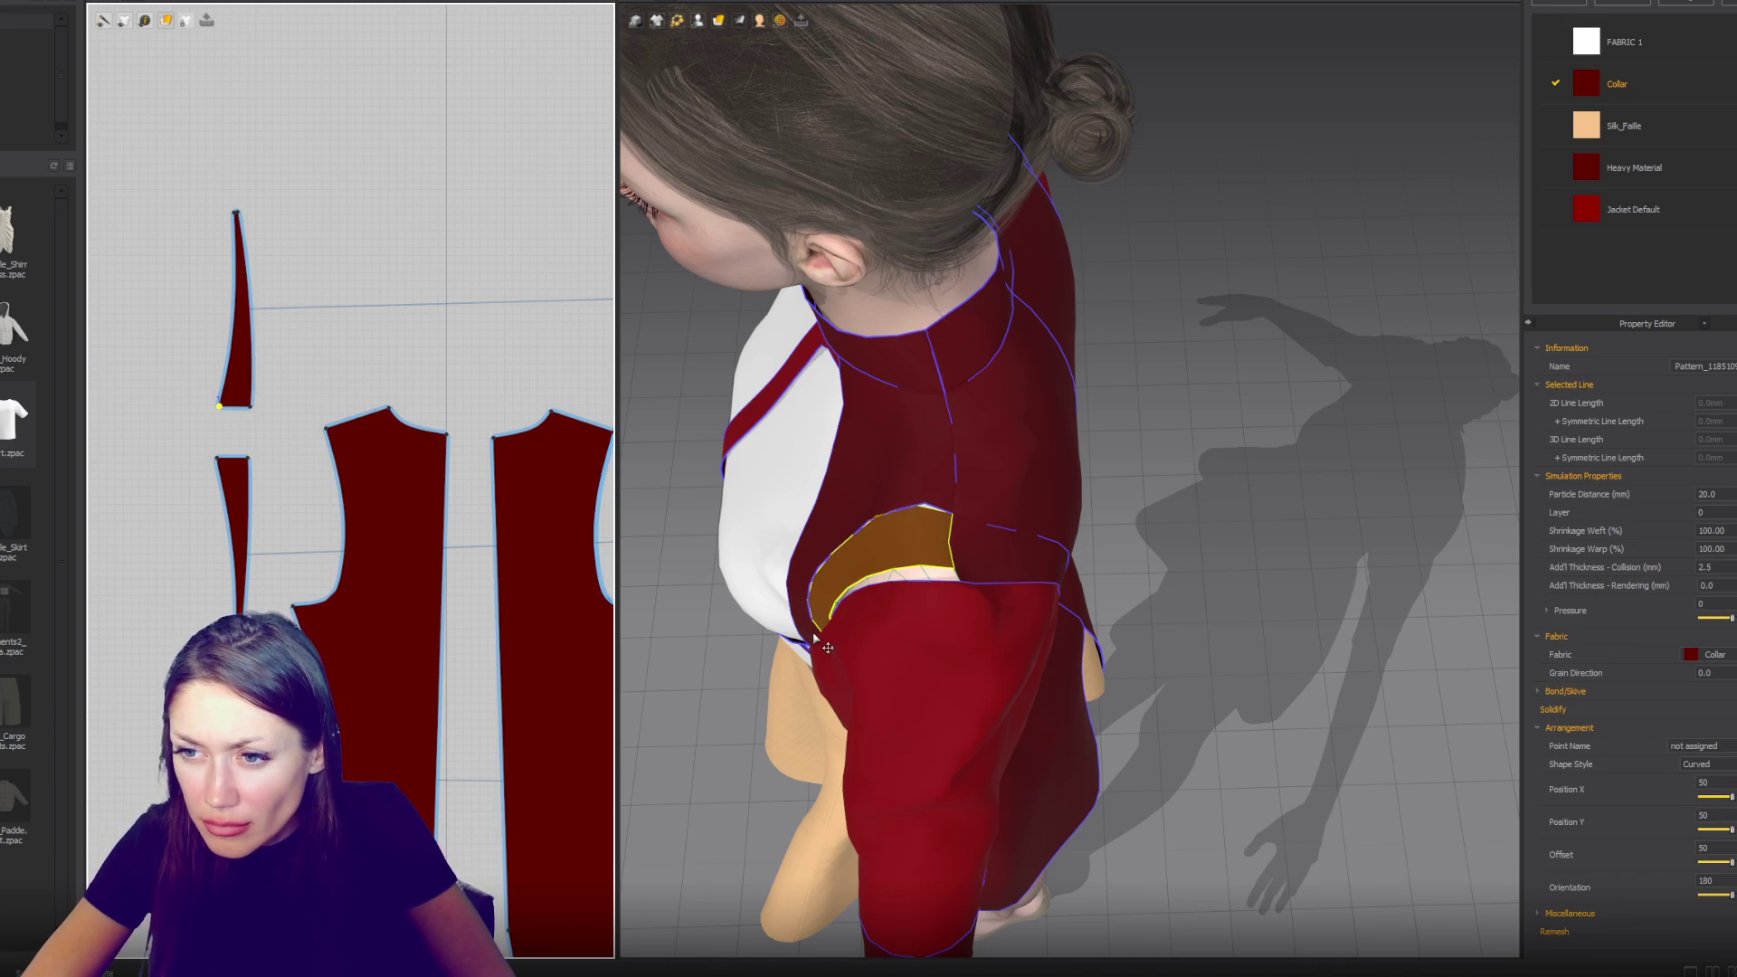
- Place the wedge piece on the Shoulder_L arrangement point and select the back bodice piece
{"action": "left_click", "coordinate": [982, 497]}
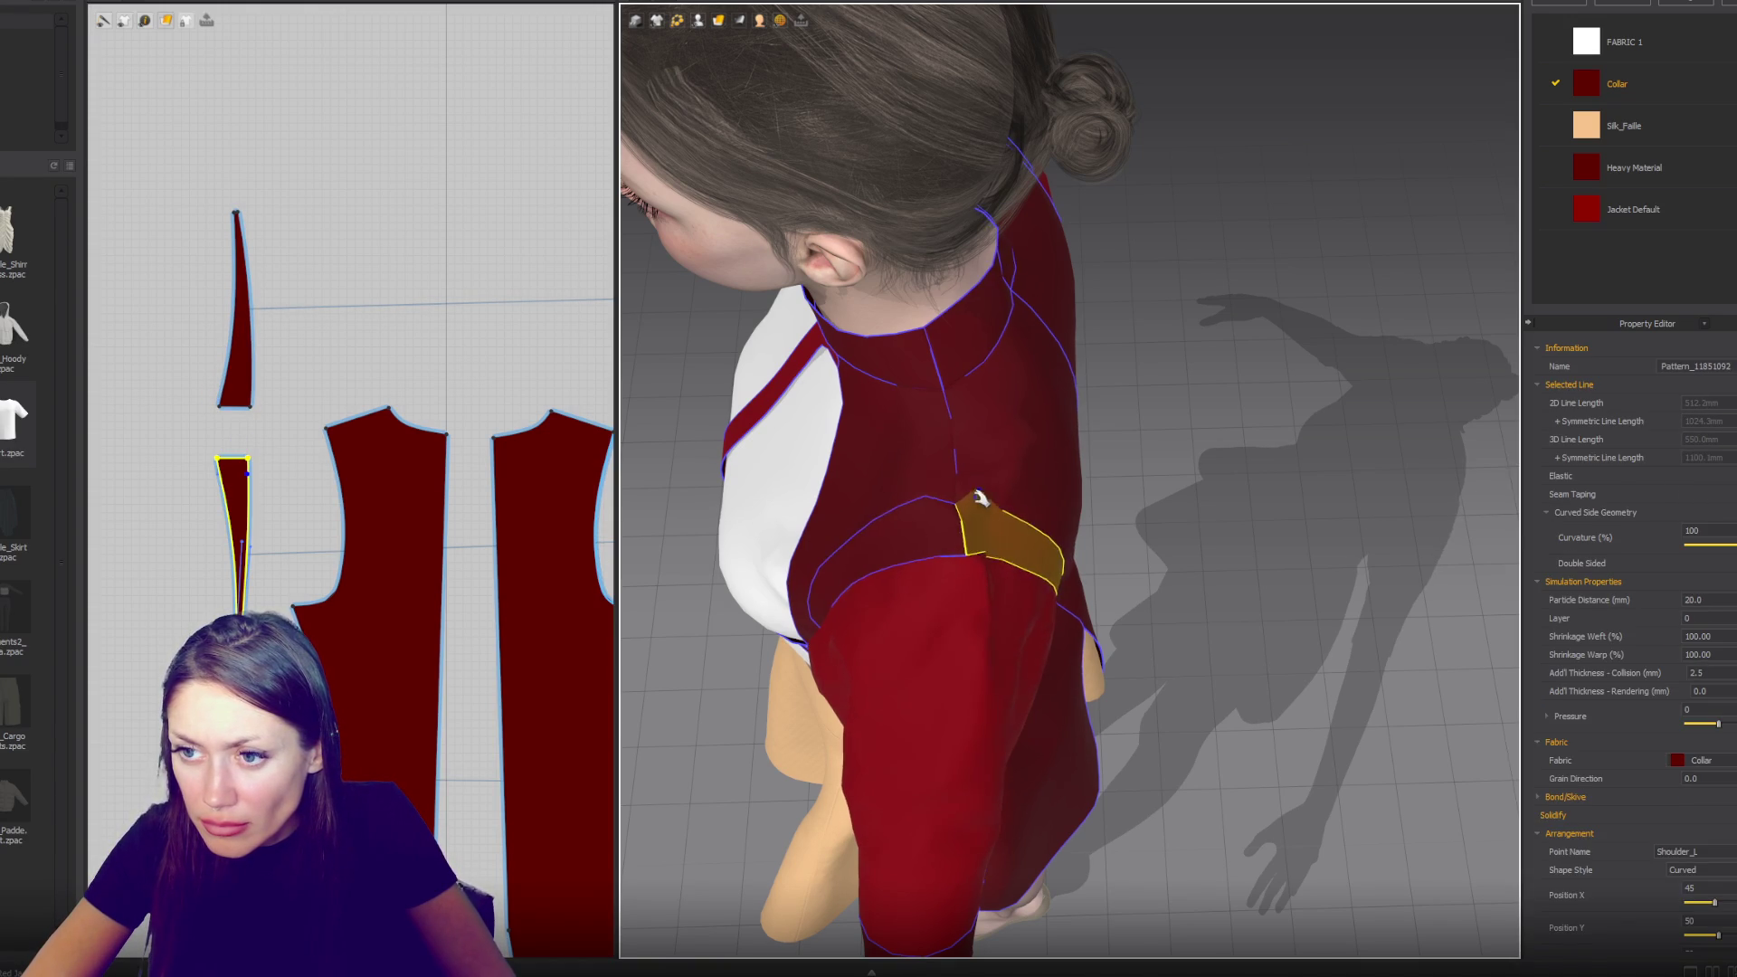
{"action": "right_click_drag", "start_coordinate": [535, 214], "coordinate": [432, 659]}
{"action": "scroll", "coordinate": [504, 352], "scroll_direction": "down", "scroll_amount": 5}
{"action": "scroll", "coordinate": [449, 333], "scroll_direction": "up", "scroll_amount": 3}
{"action": "scroll", "coordinate": [409, 376], "scroll_direction": "down", "scroll_amount": 3}
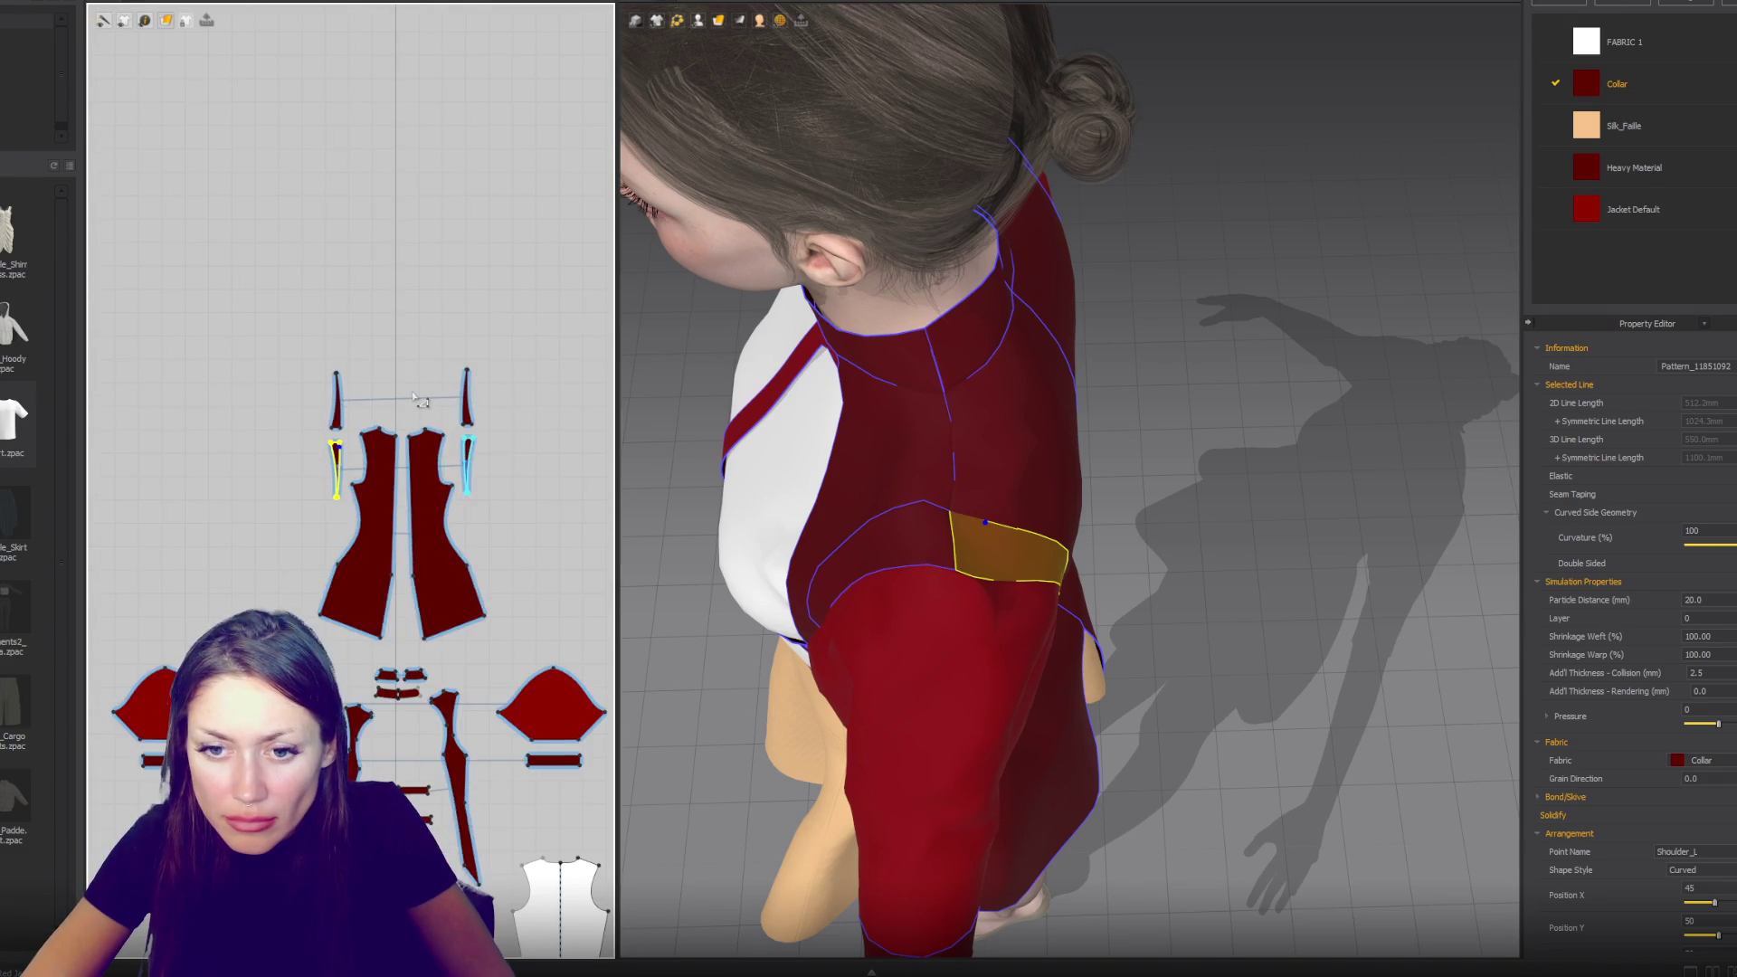
{"action": "scroll", "coordinate": [398, 405], "scroll_direction": "up", "scroll_amount": 5}
{"action": "left_click", "coordinate": [480, 651]}
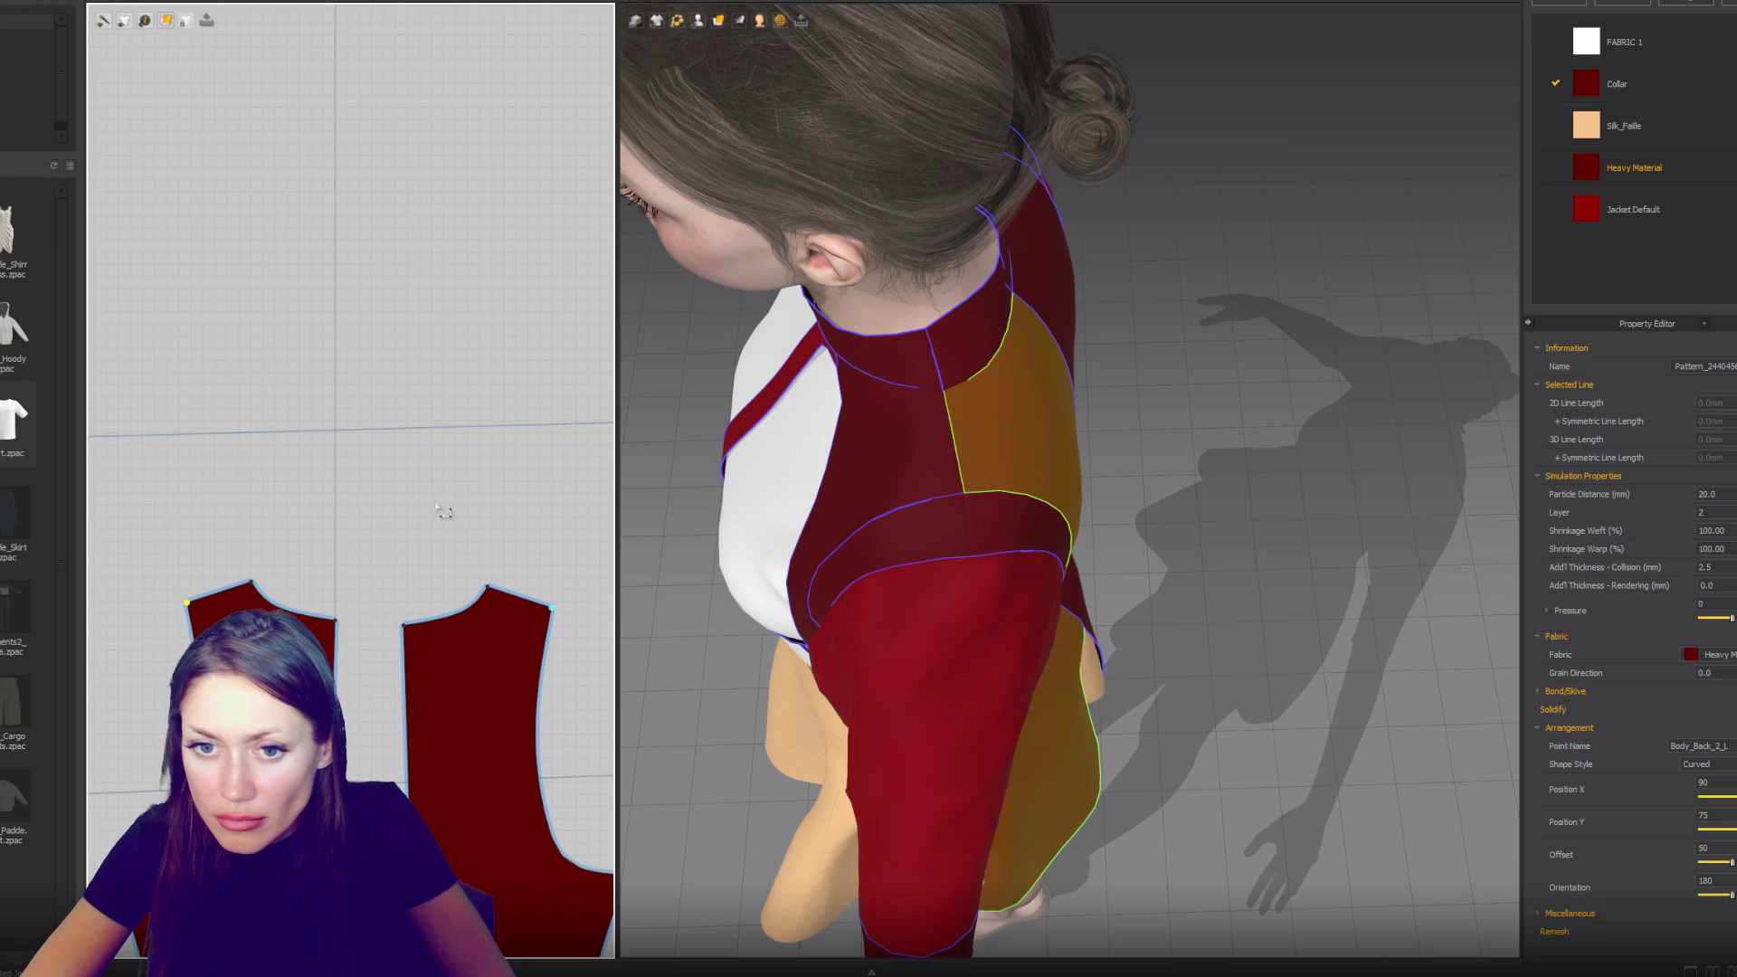
- Orbit to a three-quarter front view and bring the collar and band pieces into view
{"action": "left_click_drag", "start_coordinate": [442, 512], "coordinate": [180, 608]}
{"action": "left_click", "coordinate": [599, 543]}
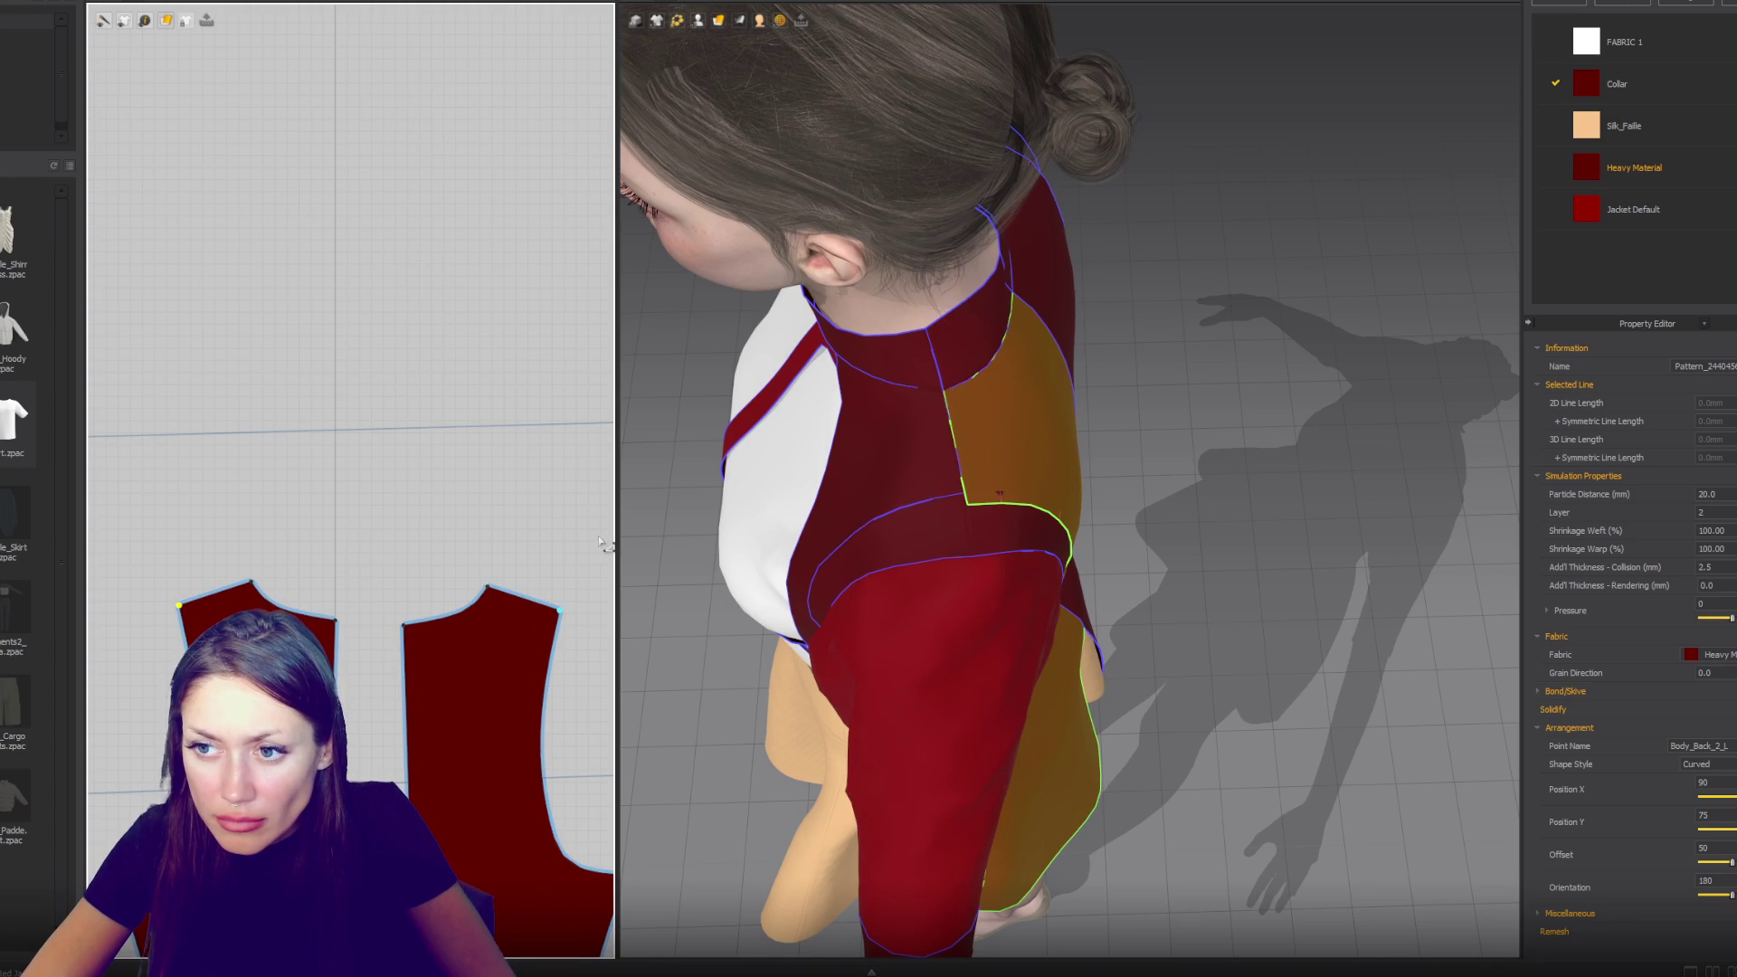
{"action": "mouse_move", "coordinate": [678, 517]}
{"action": "right_mouse_down"}
{"action": "mouse_move", "coordinate": [941, 403]}
{"action": "mouse_move", "coordinate": [875, 377]}
{"action": "mouse_move", "coordinate": [1230, 375]}
{"action": "right_mouse_up"}
{"action": "scroll", "coordinate": [1226, 371], "scroll_direction": "down", "scroll_amount": 5}
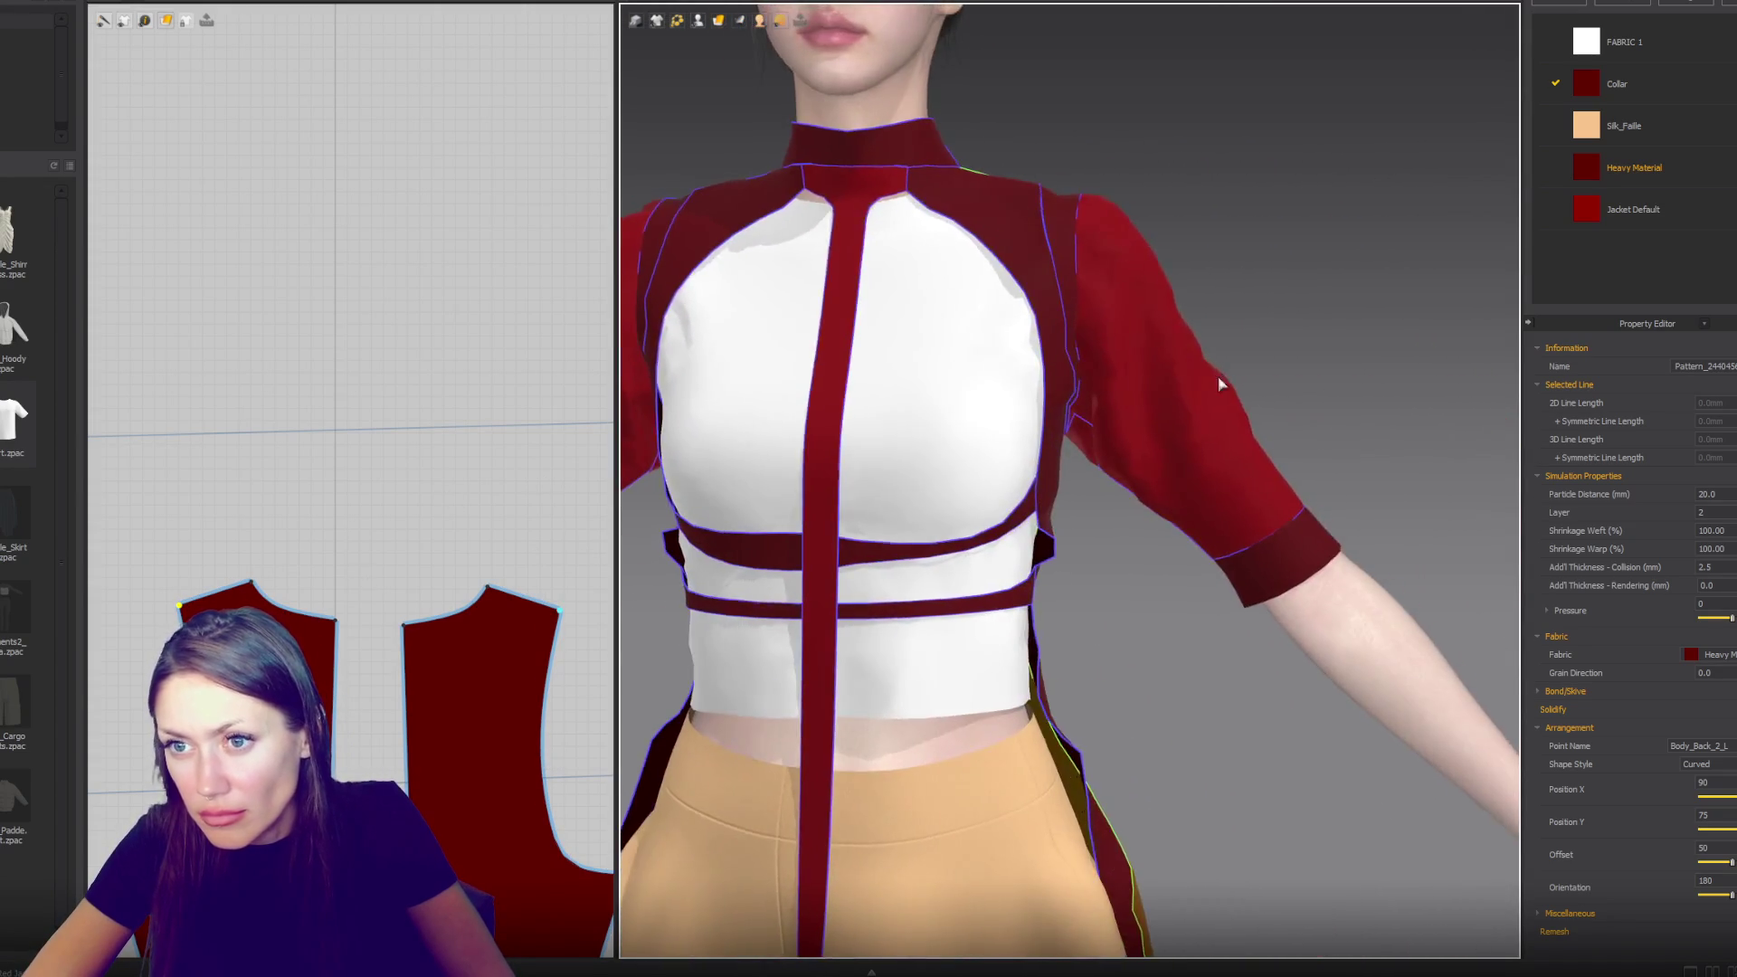
{"action": "right_click_drag", "start_coordinate": [1082, 283], "coordinate": [1129, 306]}
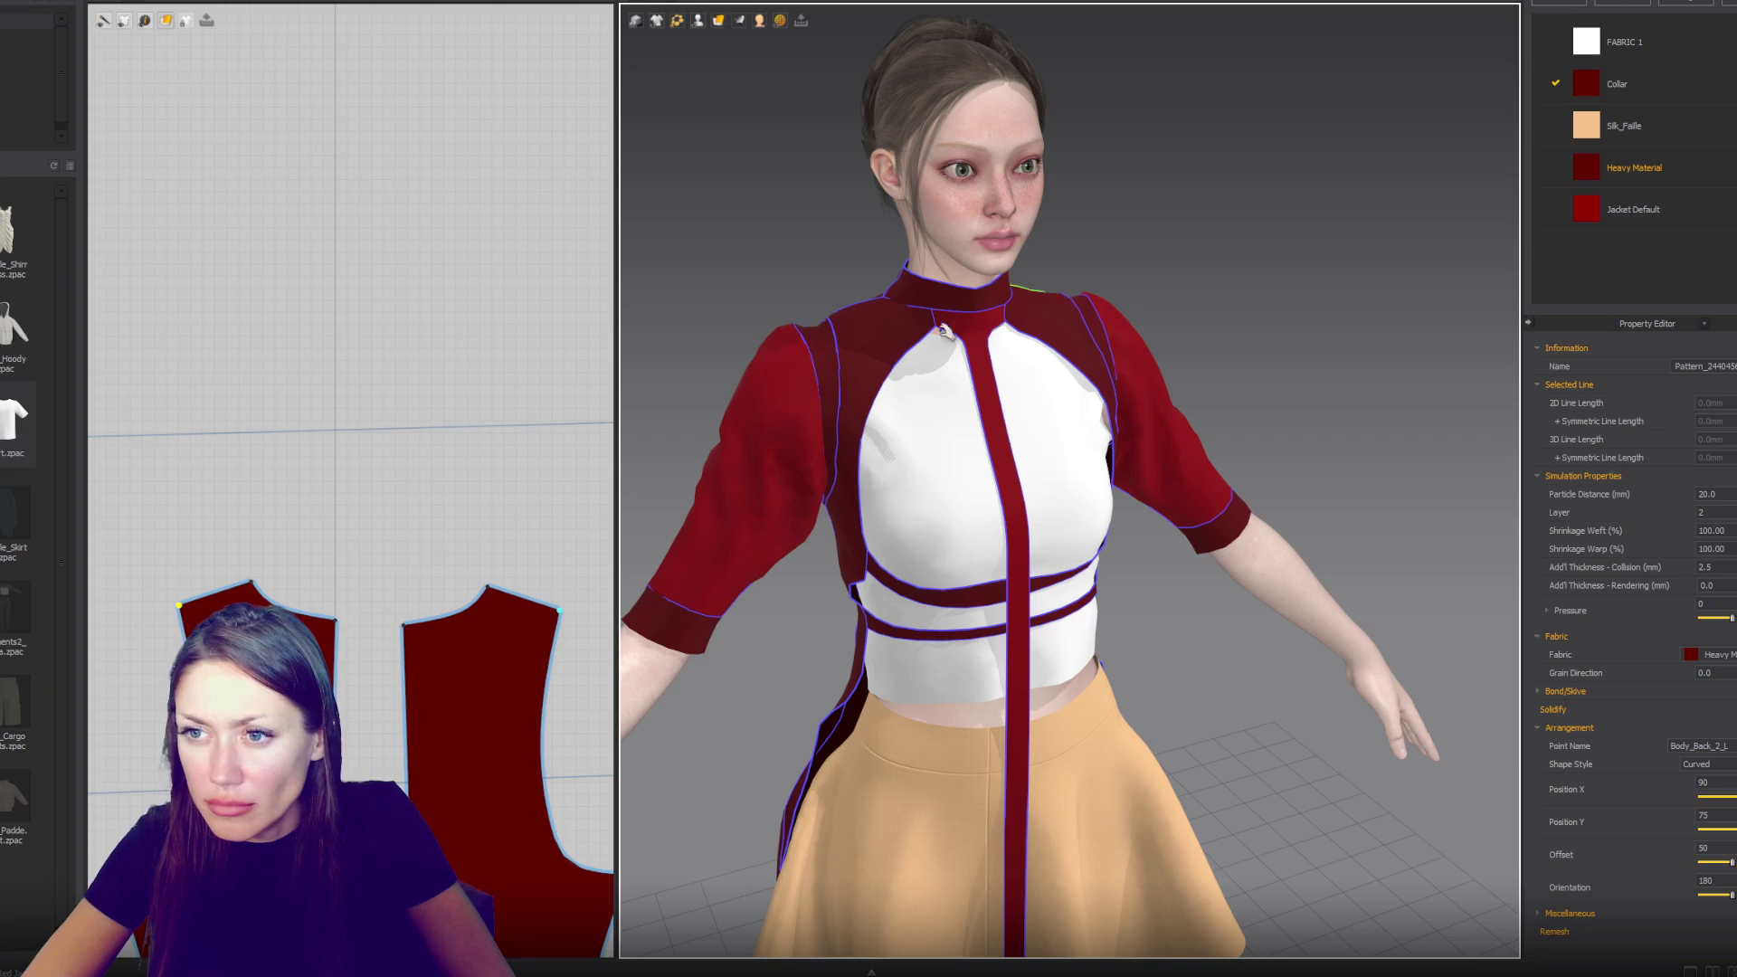
{"action": "scroll", "coordinate": [492, 679], "scroll_direction": "up", "scroll_amount": 6}
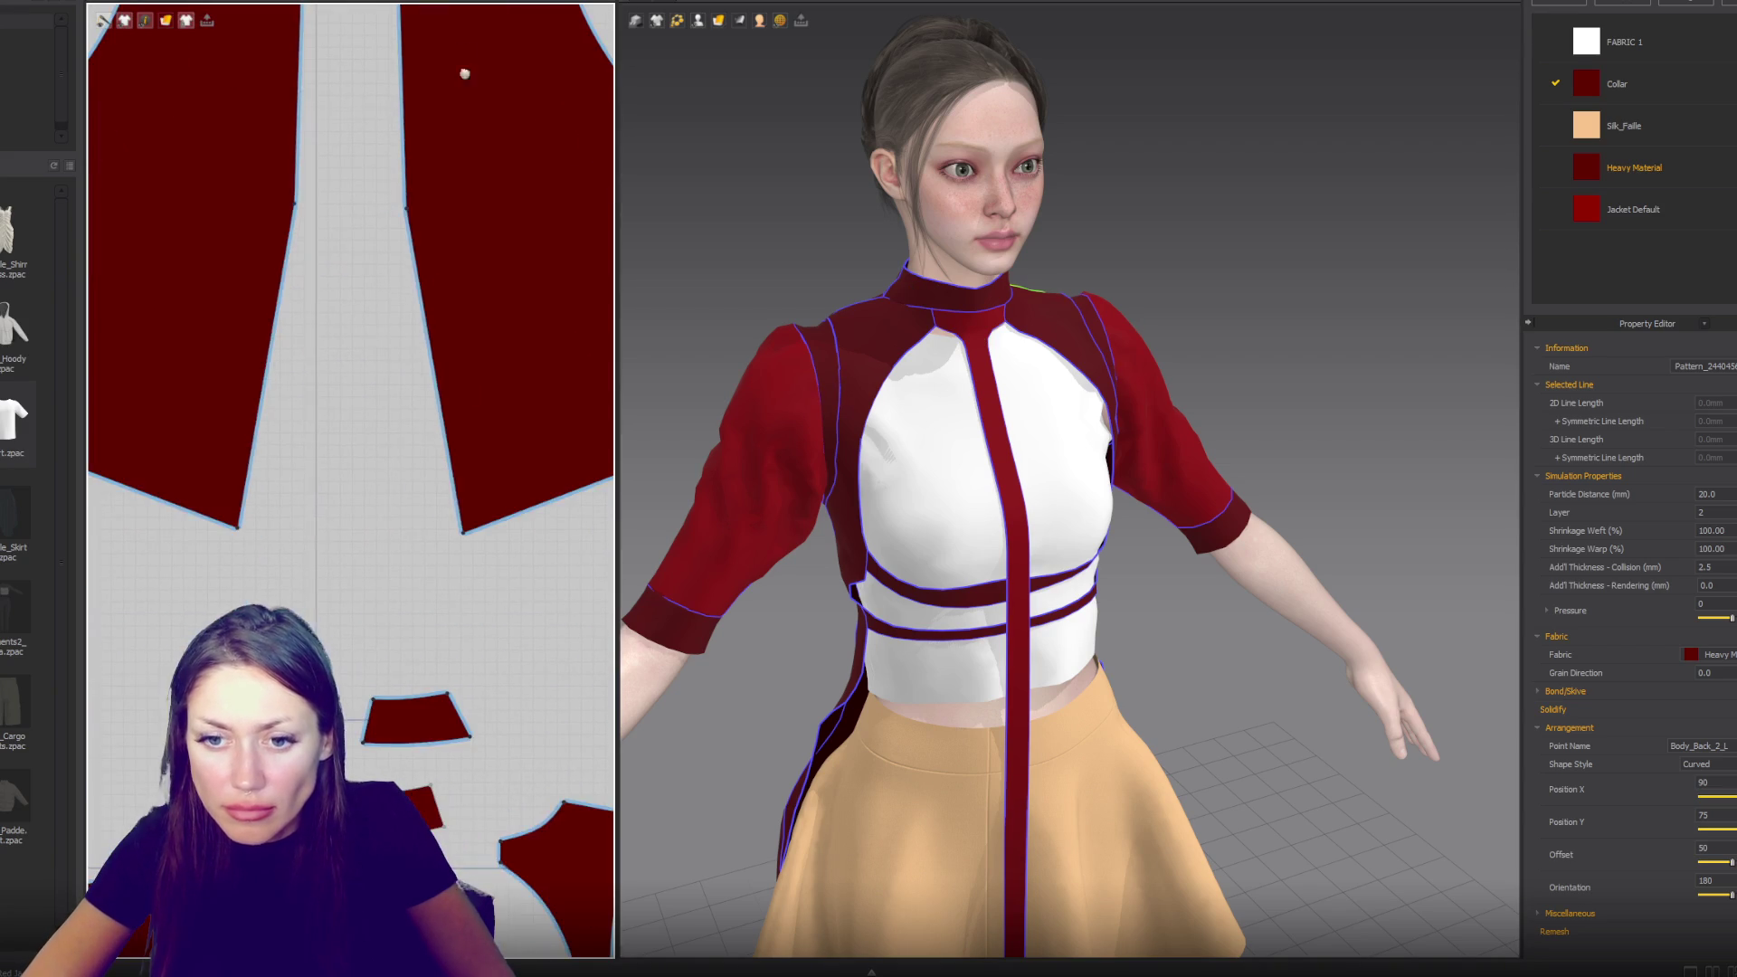
{"action": "right_click_drag", "start_coordinate": [217, 922], "coordinate": [317, 578]}
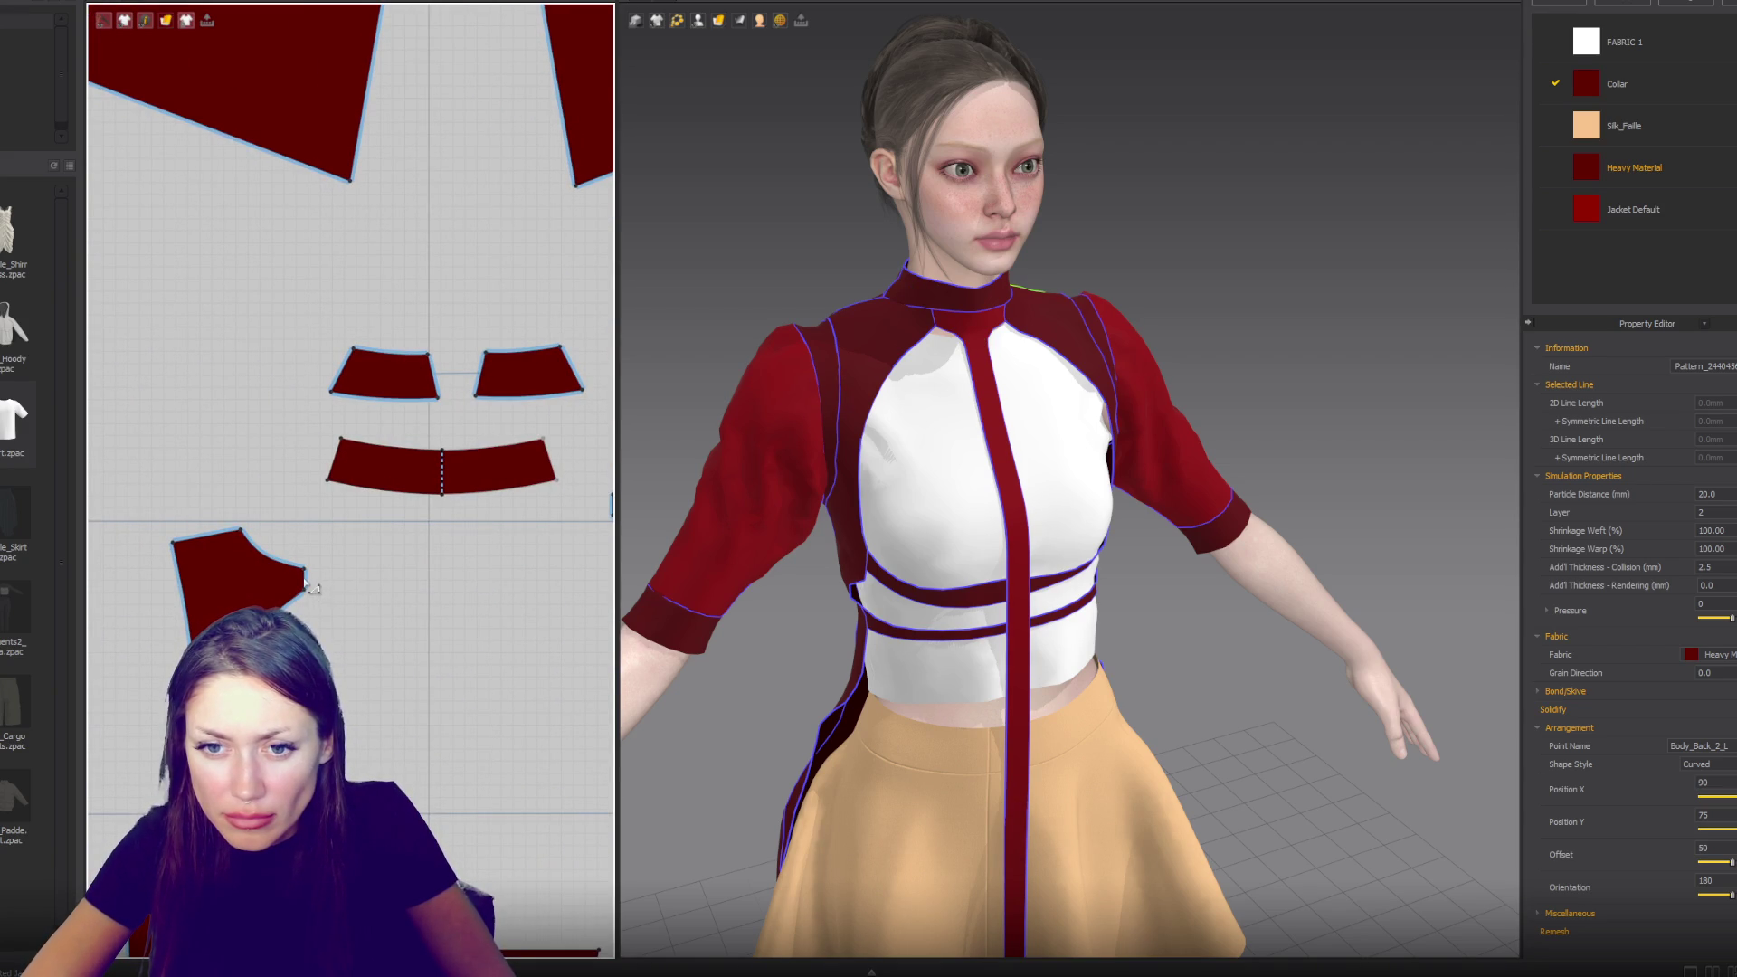
- Lengthen the side panel's curved edge to 72.8mm and delete the short 17.4mm edge
{"action": "left_click", "coordinate": [306, 581]}
{"action": "left_click", "coordinate": [305, 586]}
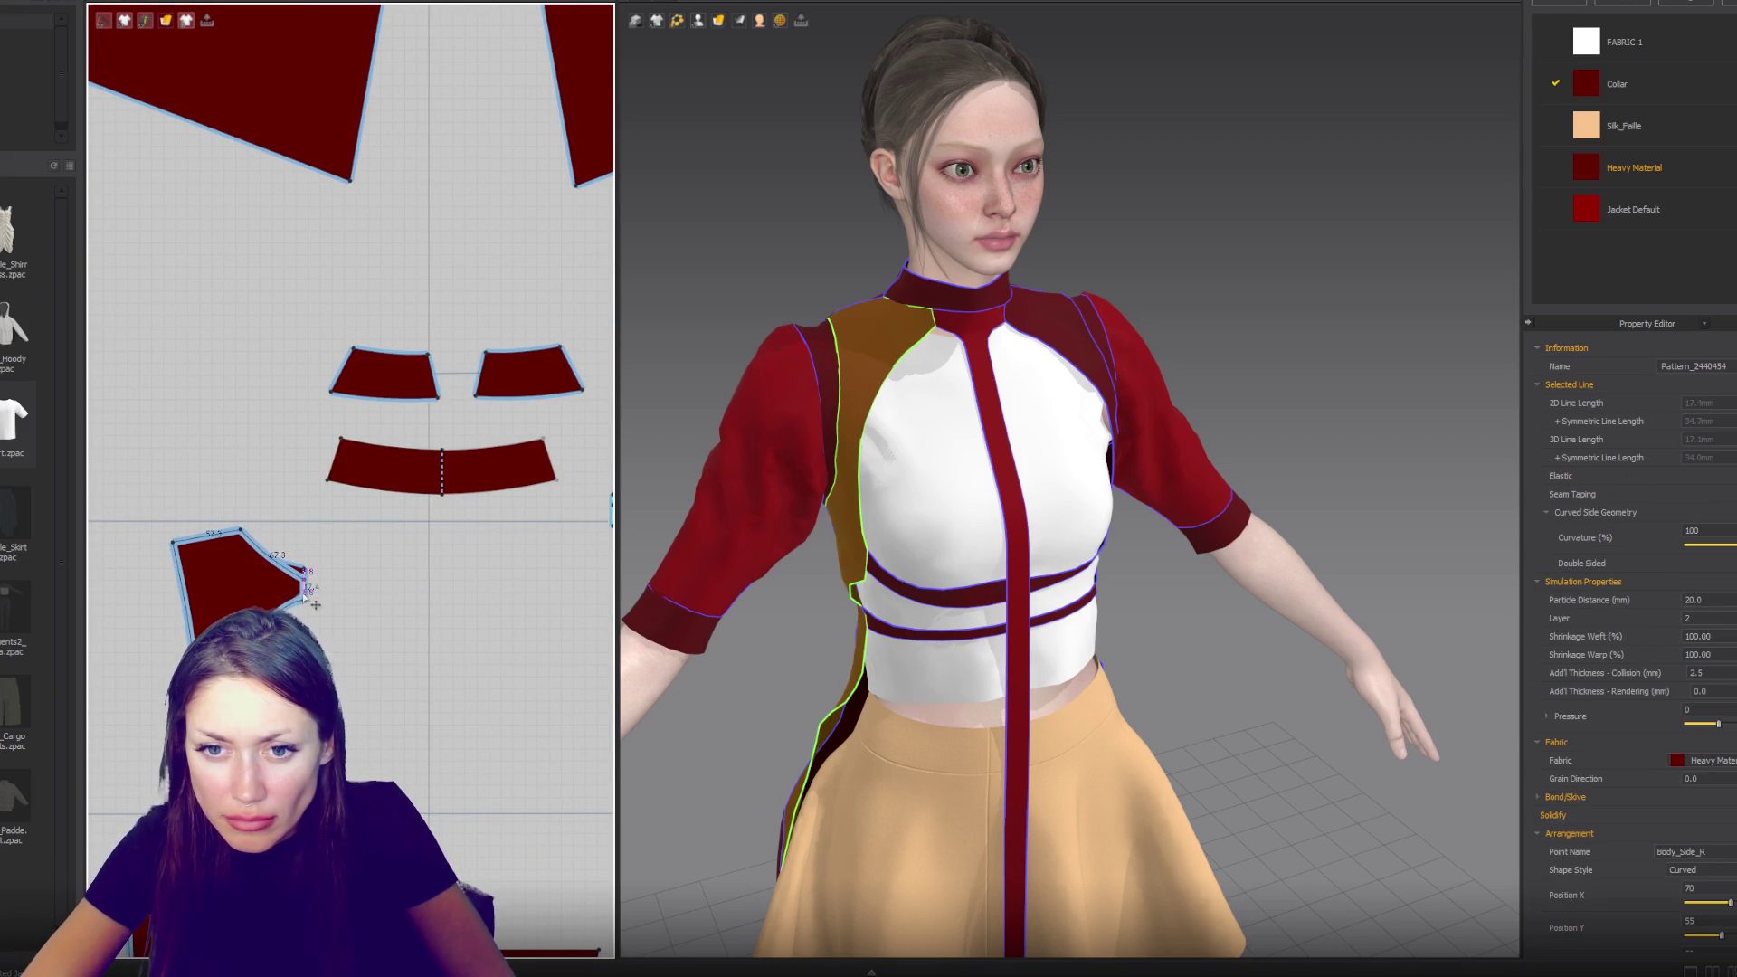
{"action": "left_click", "coordinate": [271, 568]}
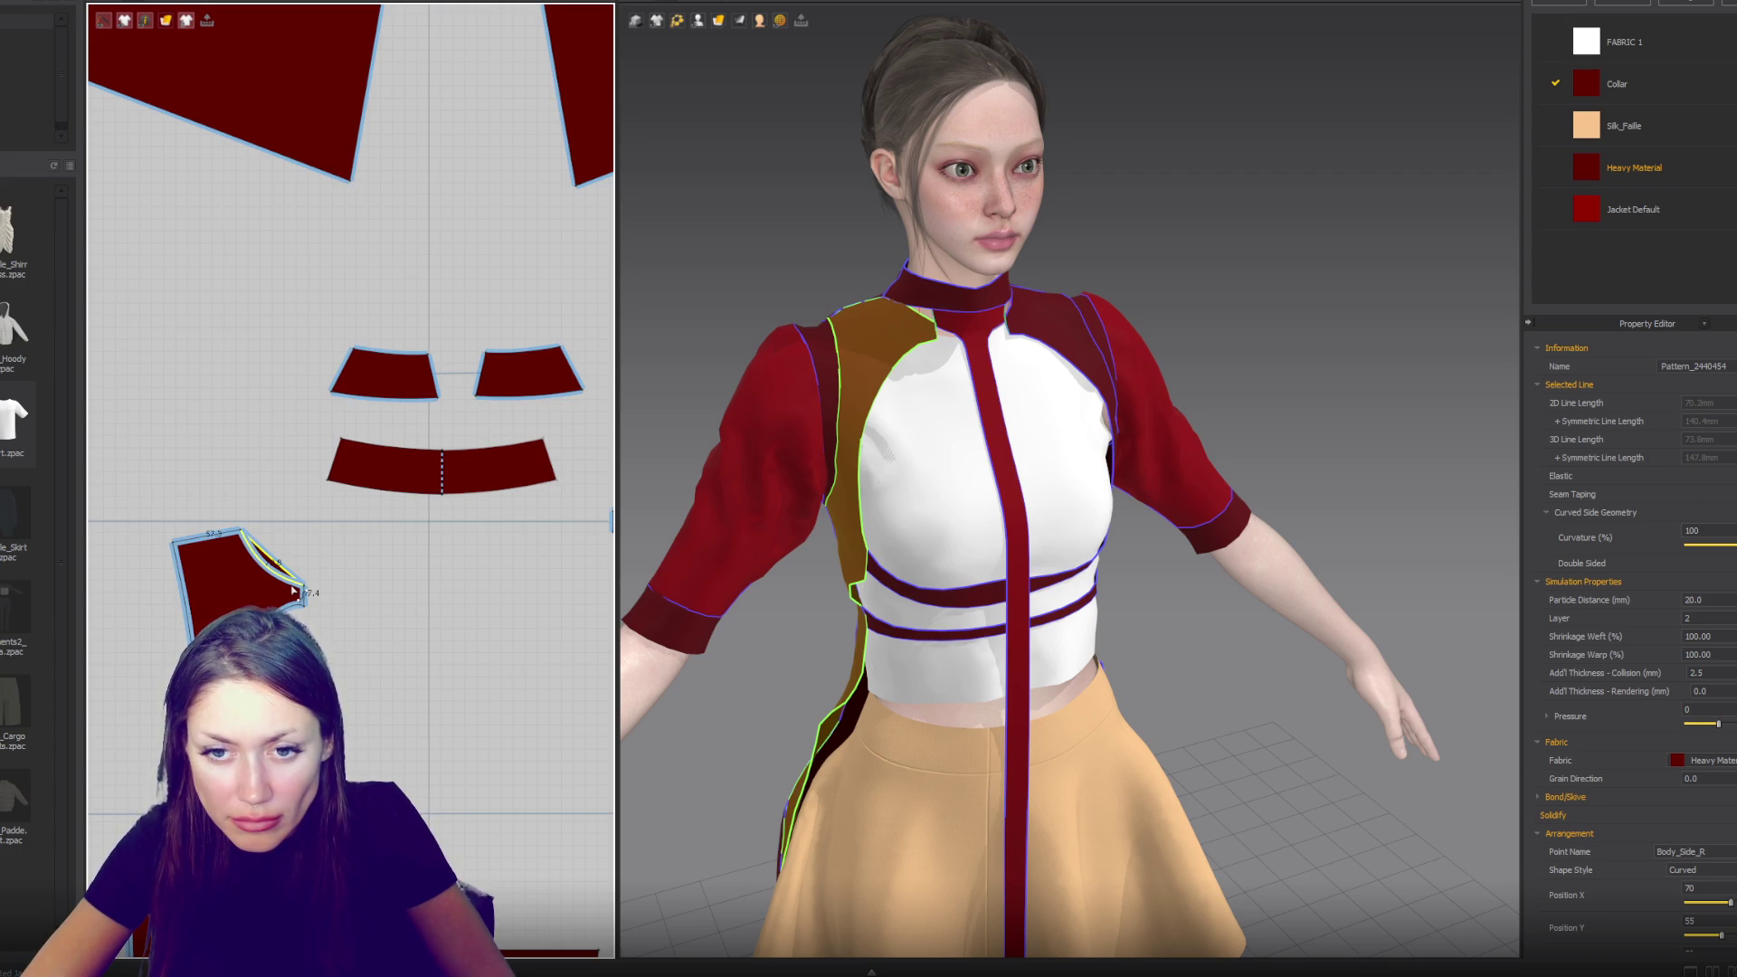
{"action": "left_click_drag", "start_coordinate": [294, 592], "coordinate": [295, 592]}
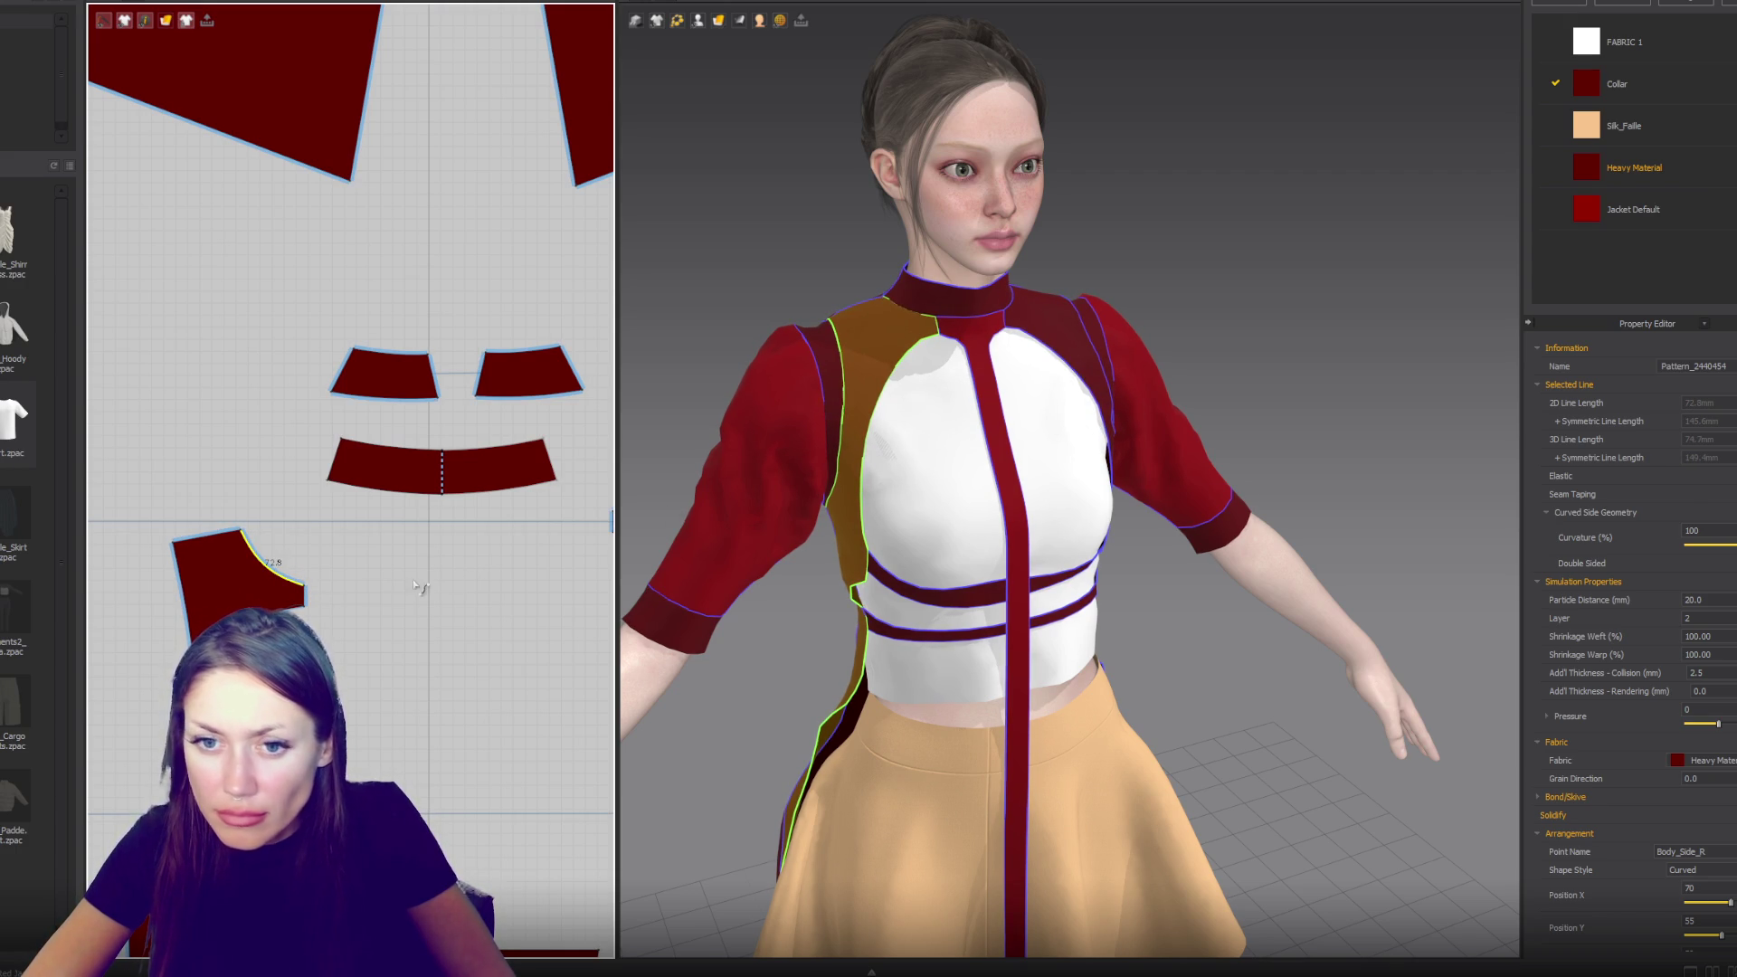
{"action": "left_click", "coordinate": [317, 605]}
{"action": "key", "text": "Delete"}
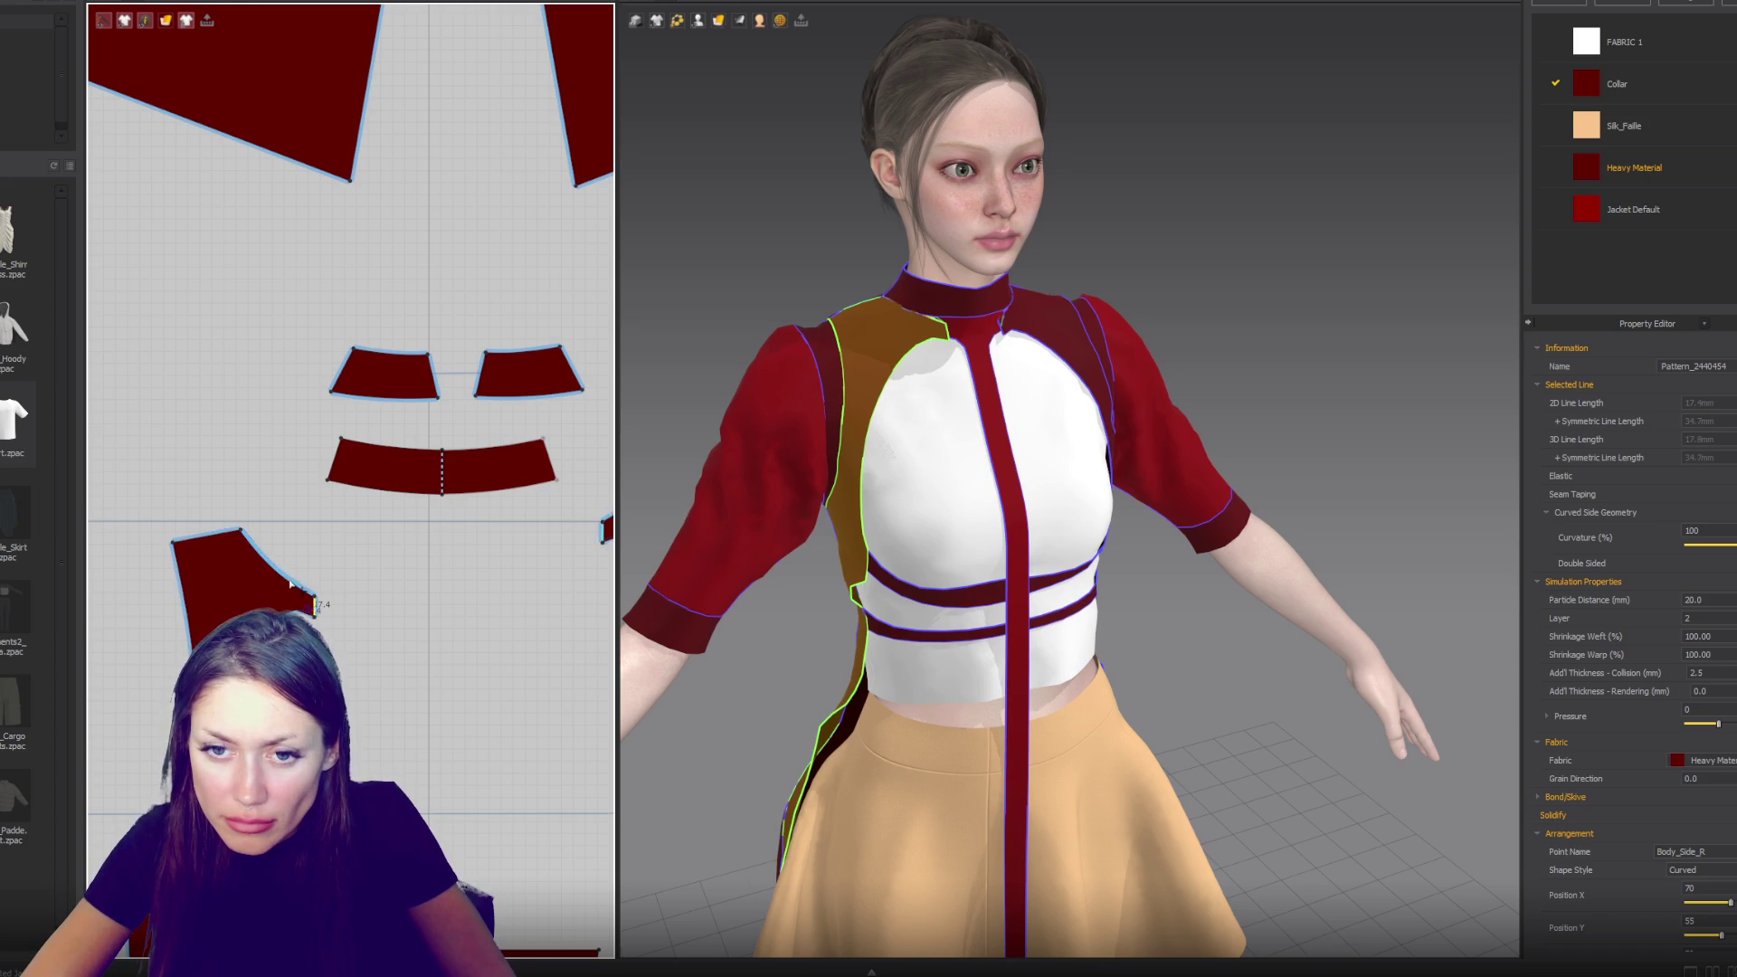
- Adjust the curved edge's end point and shift the piece's top corner slightly left
{"action": "left_click", "coordinate": [316, 597]}
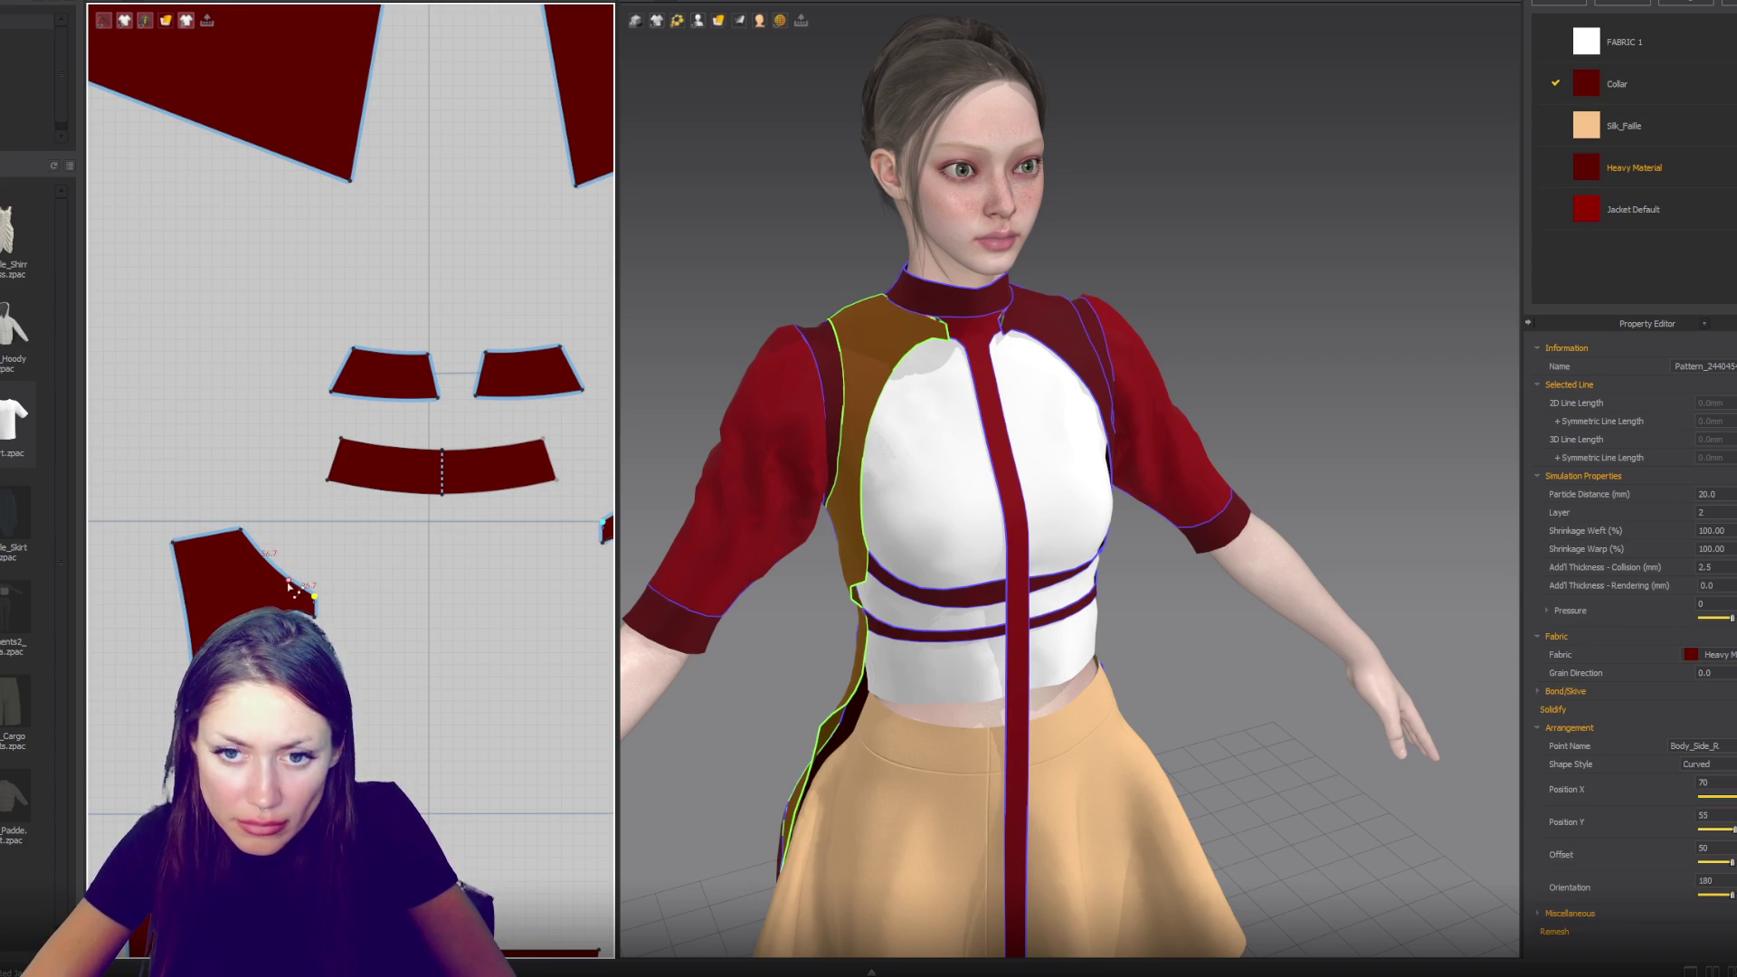
{"action": "left_click_drag", "start_coordinate": [284, 589], "coordinate": [291, 590]}
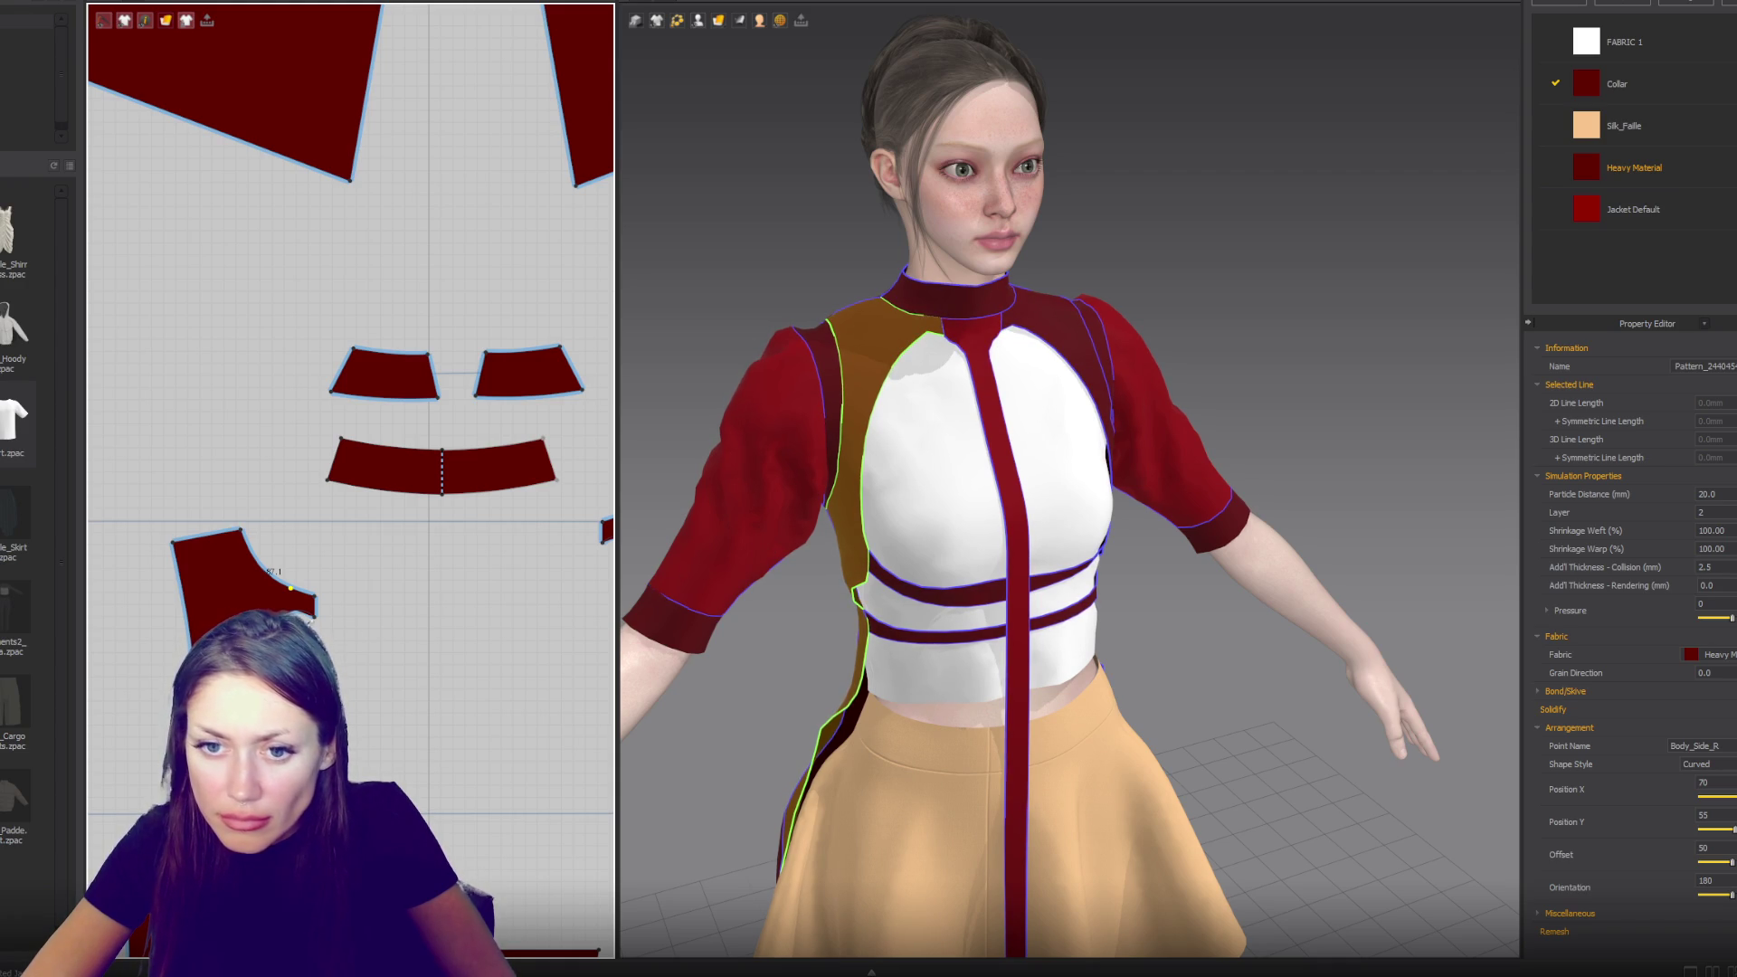
{"action": "scroll", "coordinate": [288, 626], "scroll_direction": "up", "scroll_amount": 4}
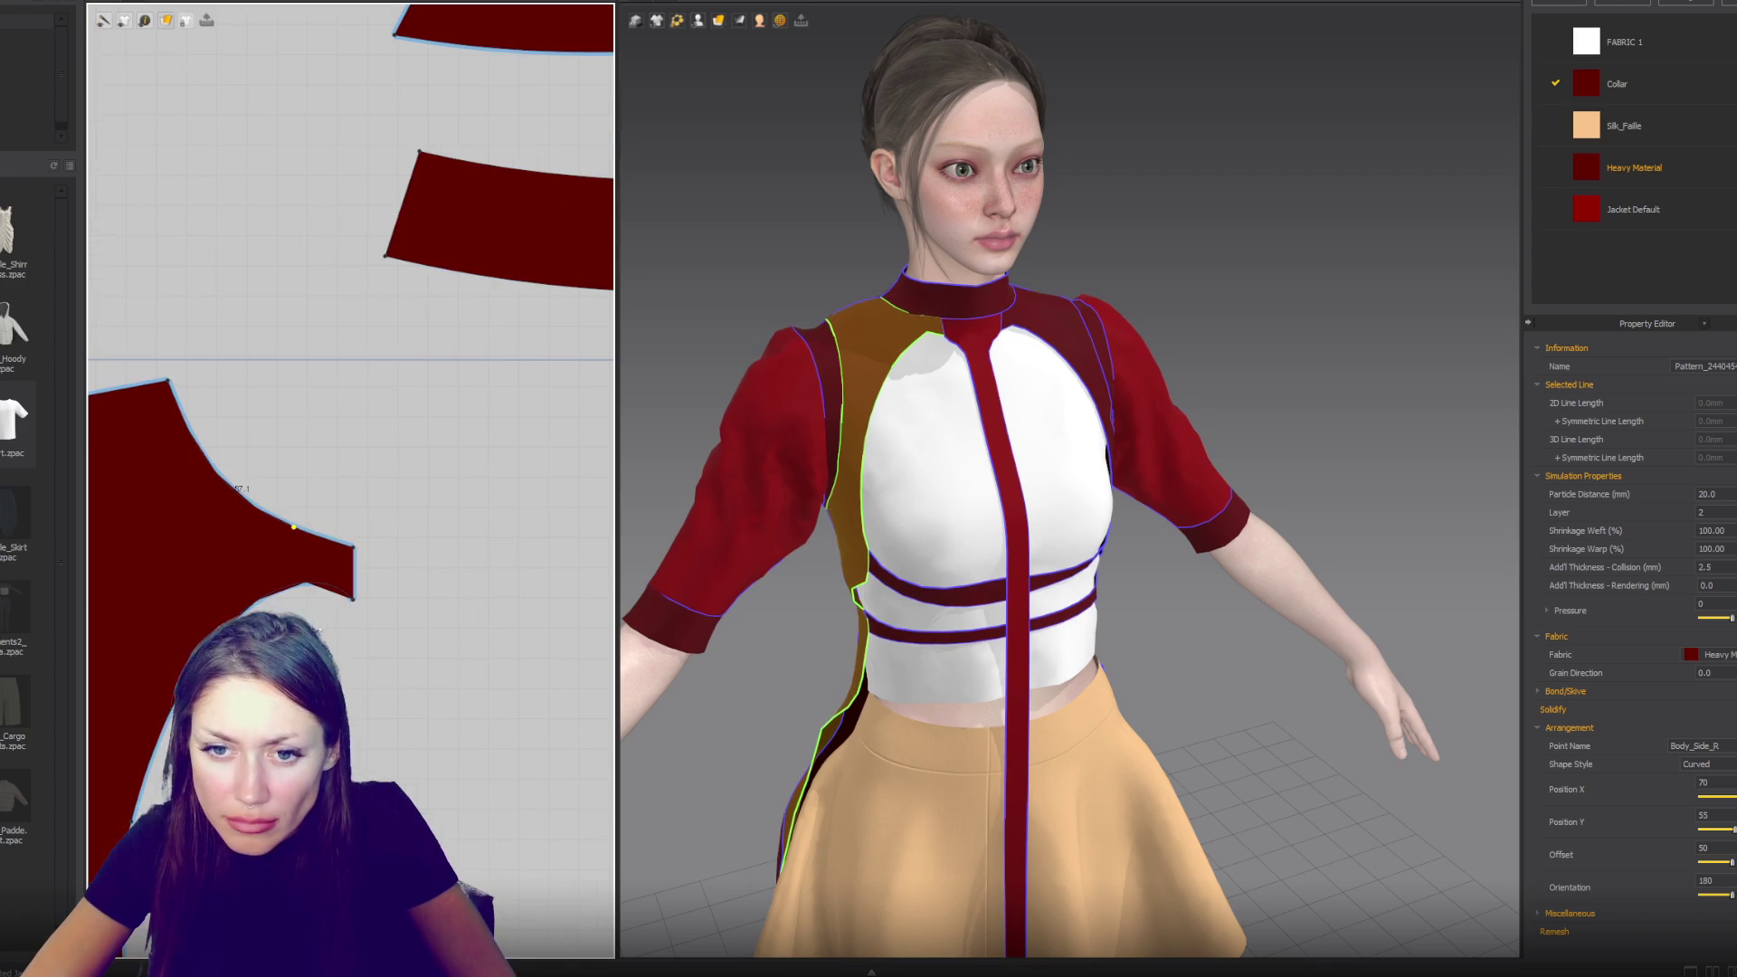
{"action": "left_click", "coordinate": [304, 586]}
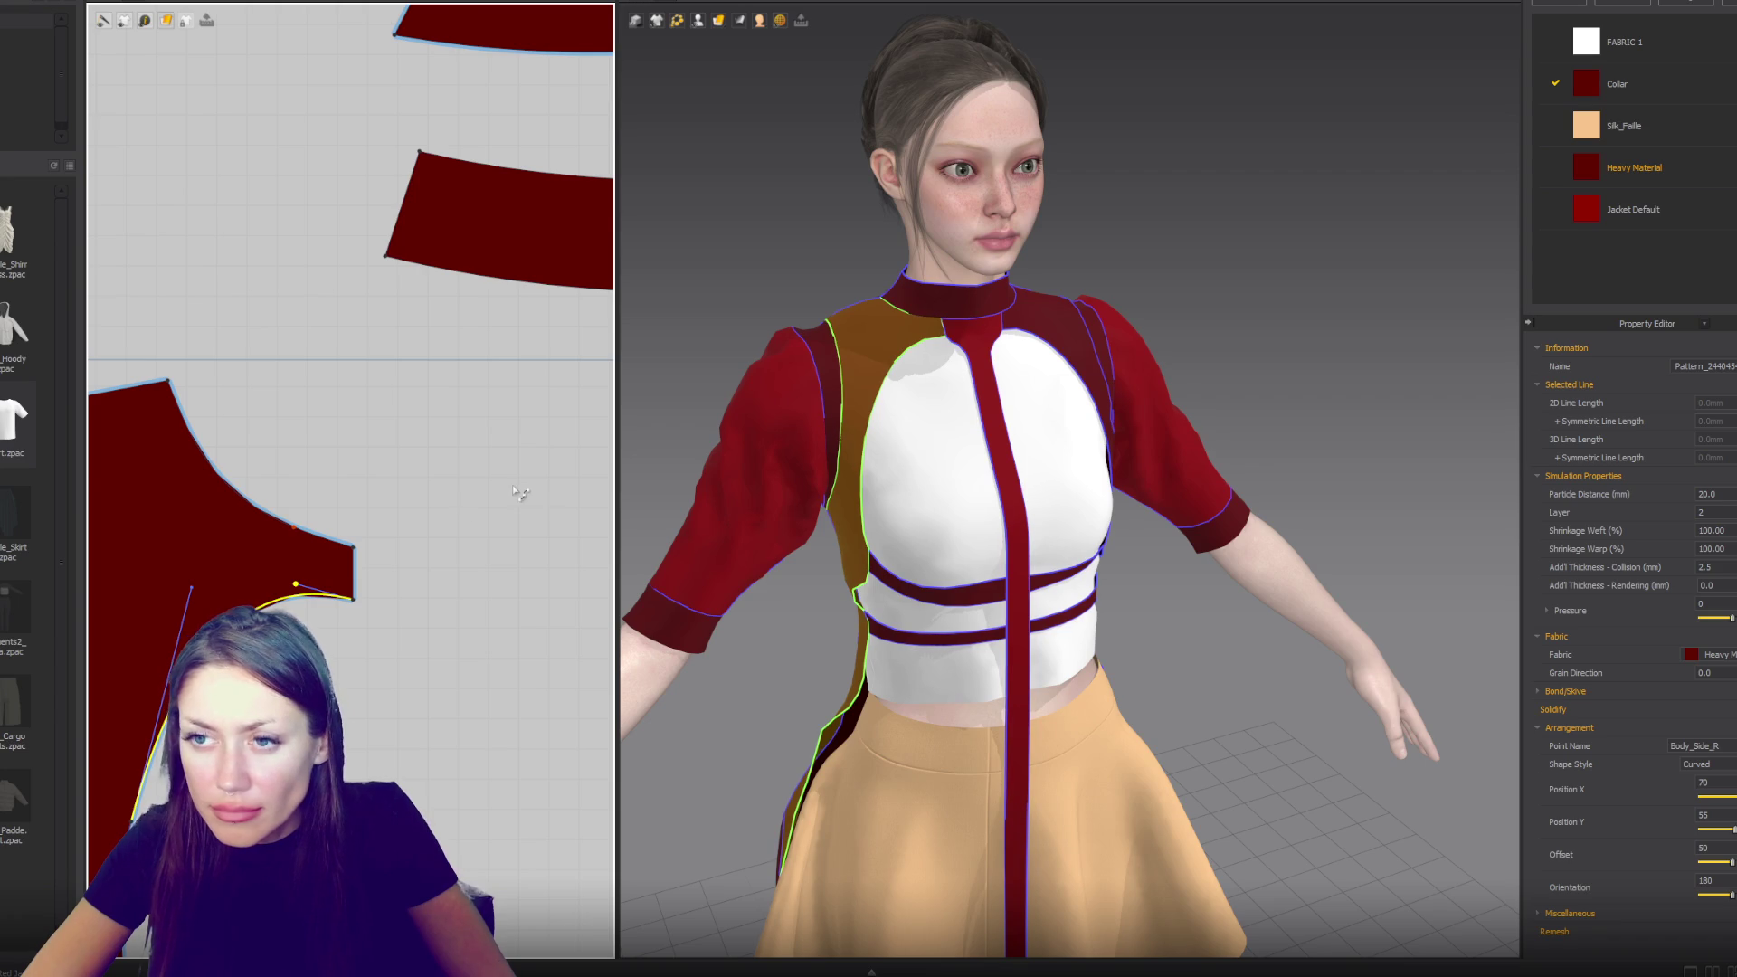
{"action": "scroll", "coordinate": [520, 493], "scroll_direction": "down", "scroll_amount": 1}
{"action": "left_click", "coordinate": [233, 401]}
{"action": "left_click_drag", "start_coordinate": [233, 402], "coordinate": [219, 402]}
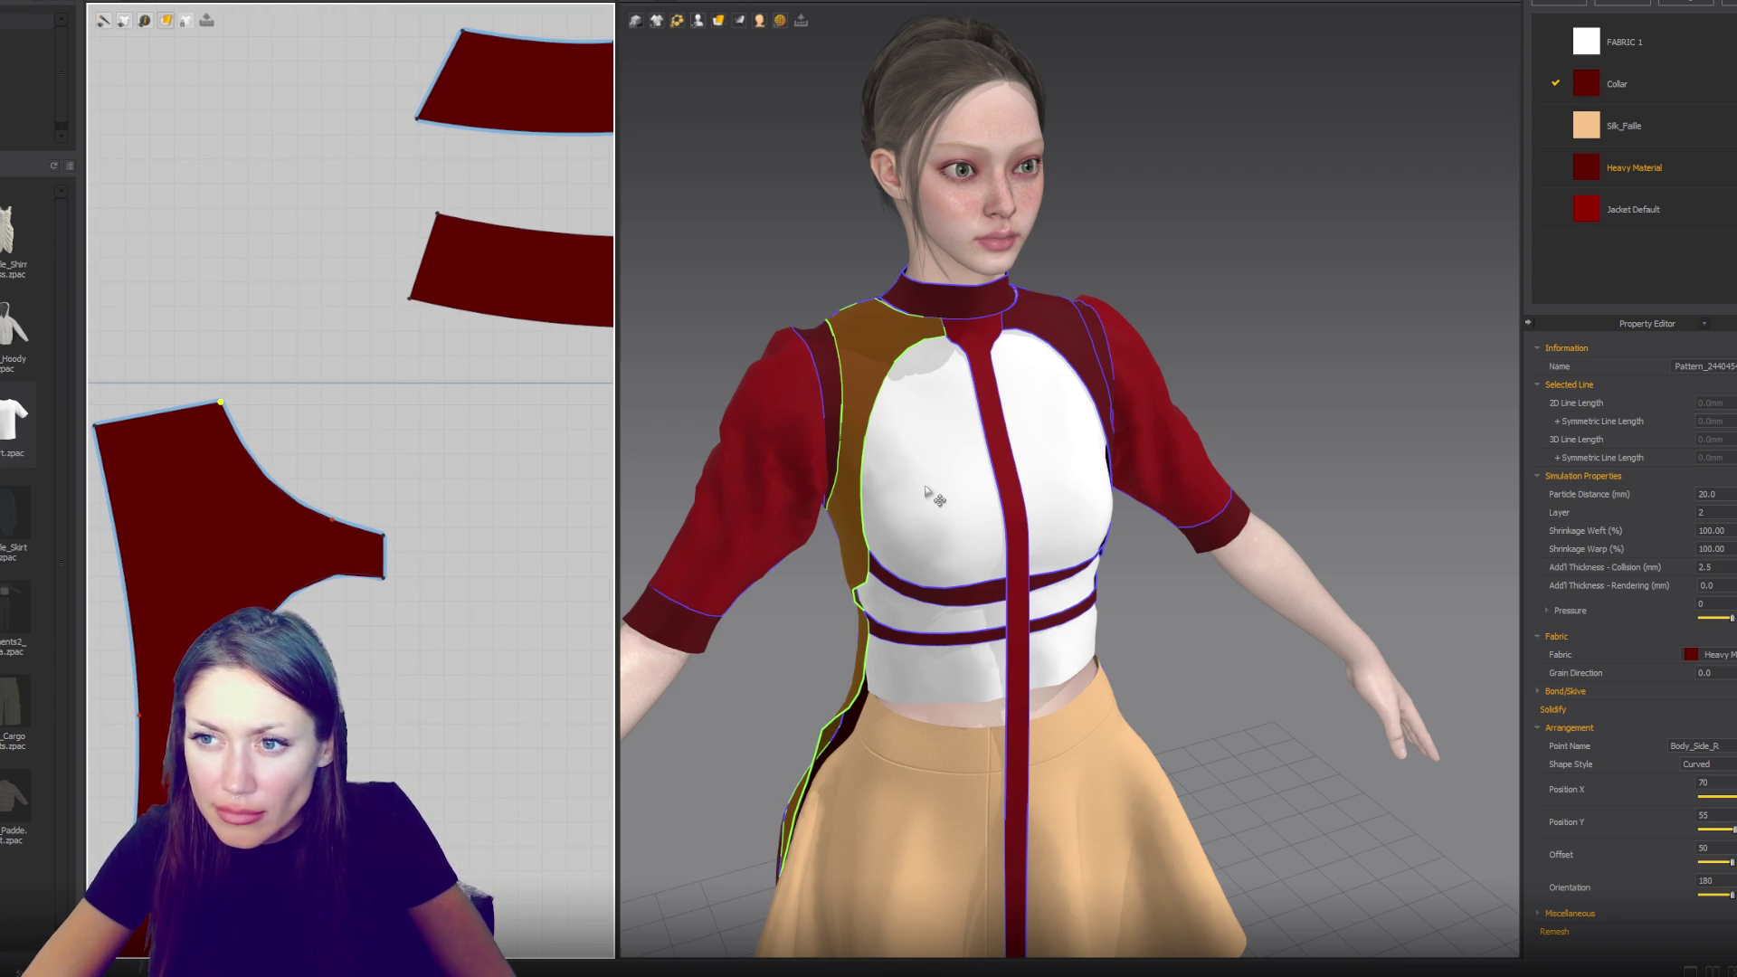
- Sew the collar piece to the bodice's top neckline edge with Segment Sewing
{"action": "mouse_move", "coordinate": [927, 493]}
{"action": "right_mouse_down"}
{"action": "mouse_move", "coordinate": [1291, 473]}
{"action": "mouse_move", "coordinate": [1240, 438]}
{"action": "mouse_move", "coordinate": [1571, 466]}
{"action": "right_mouse_up"}
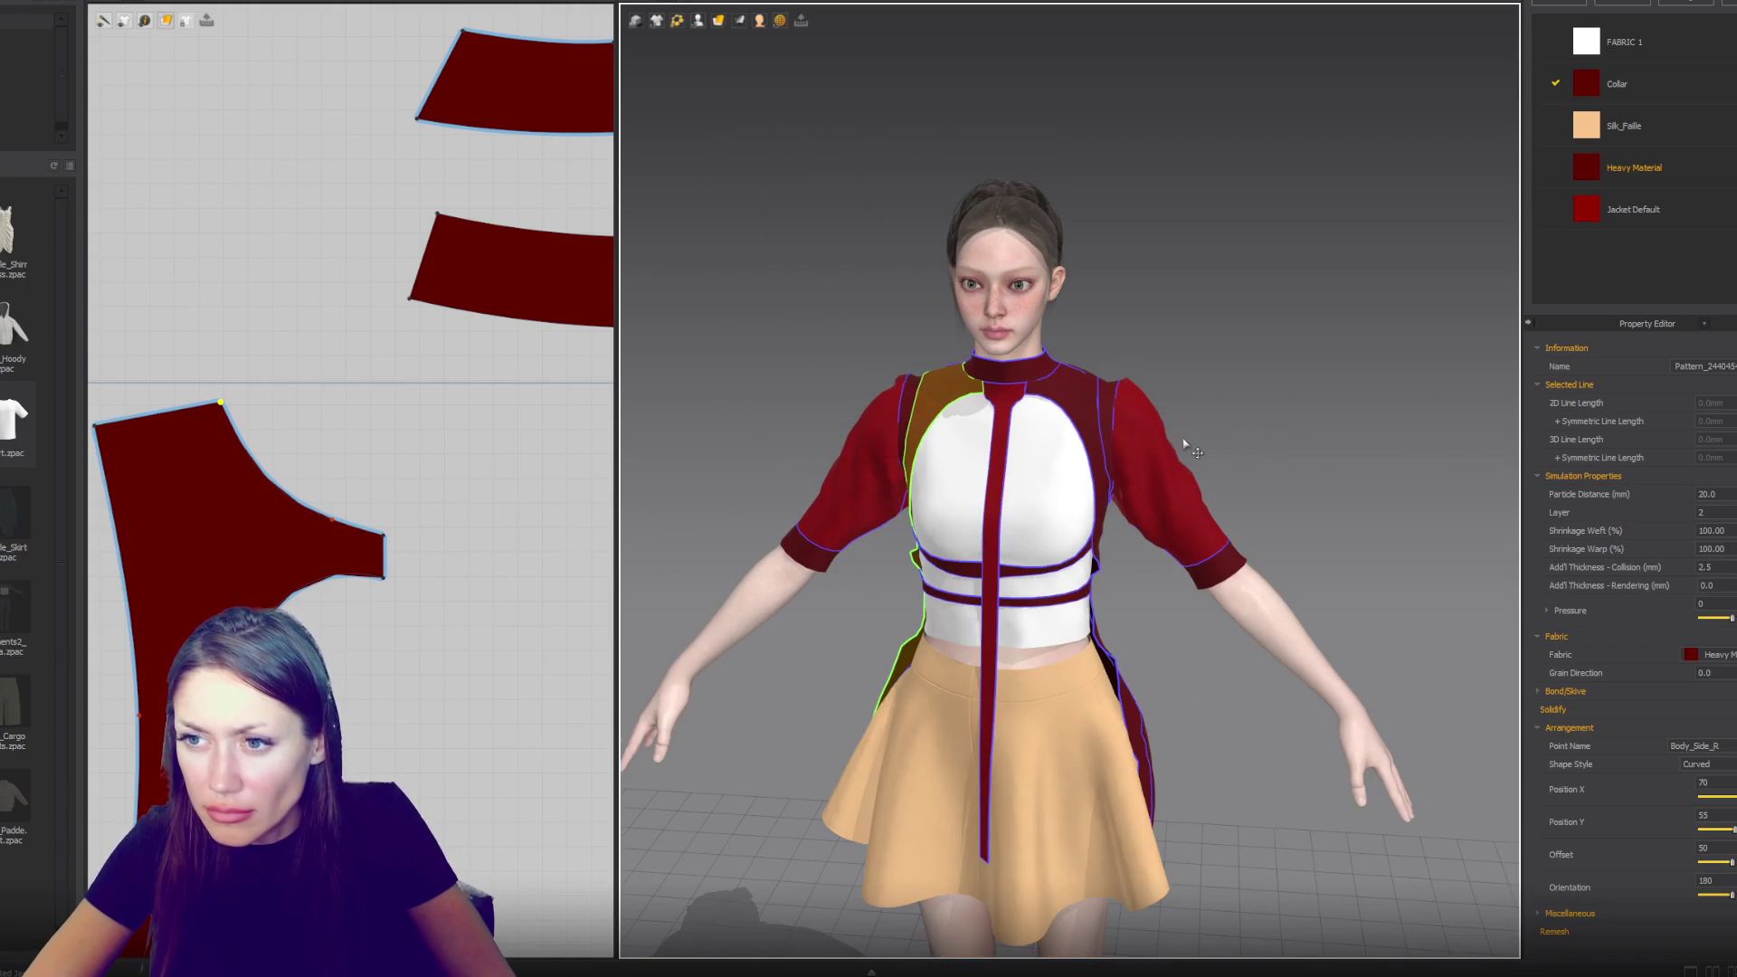
{"action": "scroll", "coordinate": [1144, 432], "scroll_direction": "up", "scroll_amount": 2}
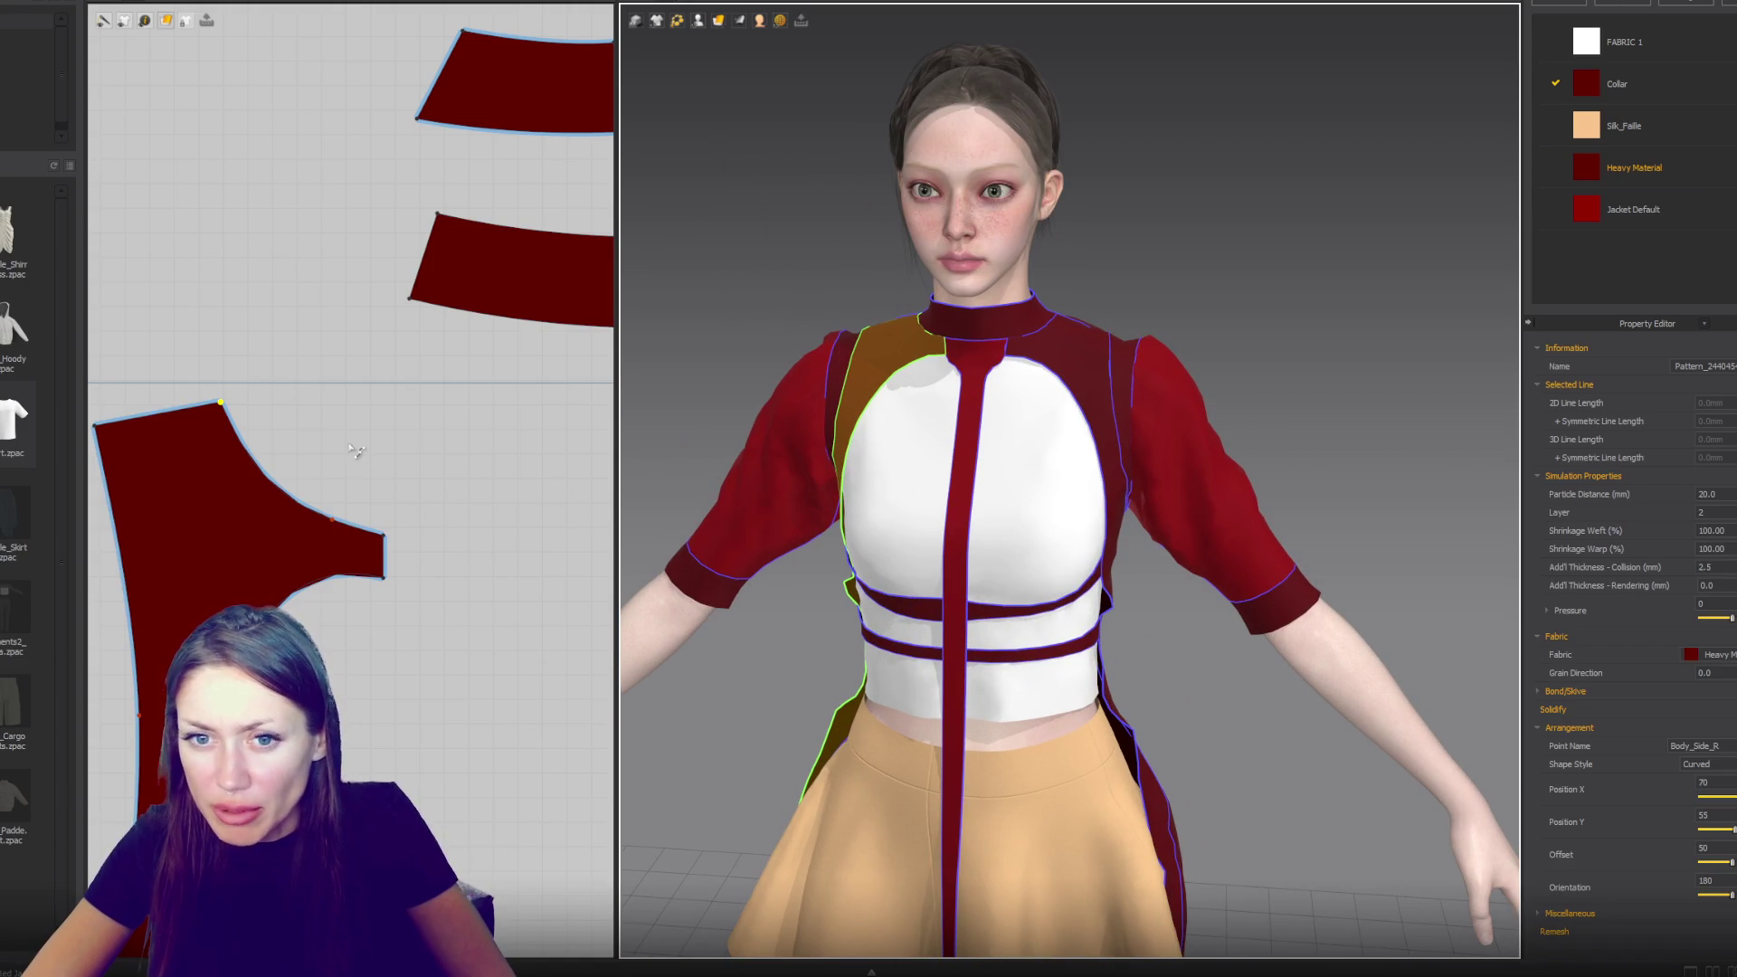
{"action": "left_click", "coordinate": [177, 411]}
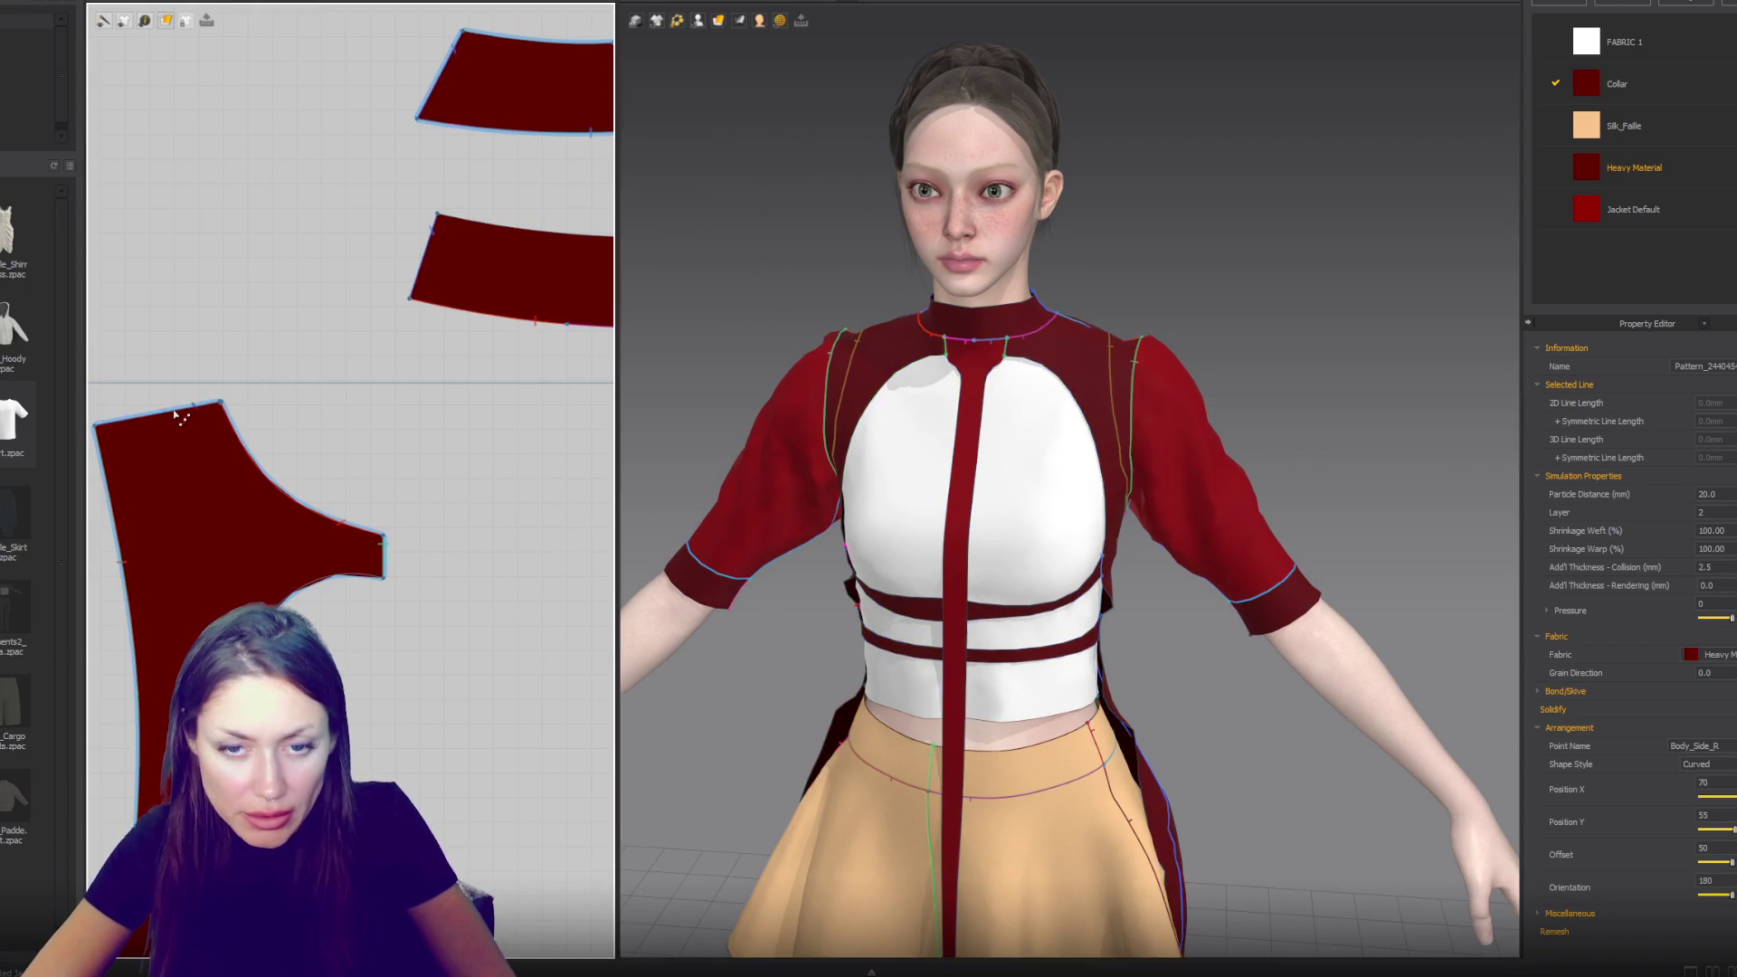
{"action": "left_click", "coordinate": [220, 407]}
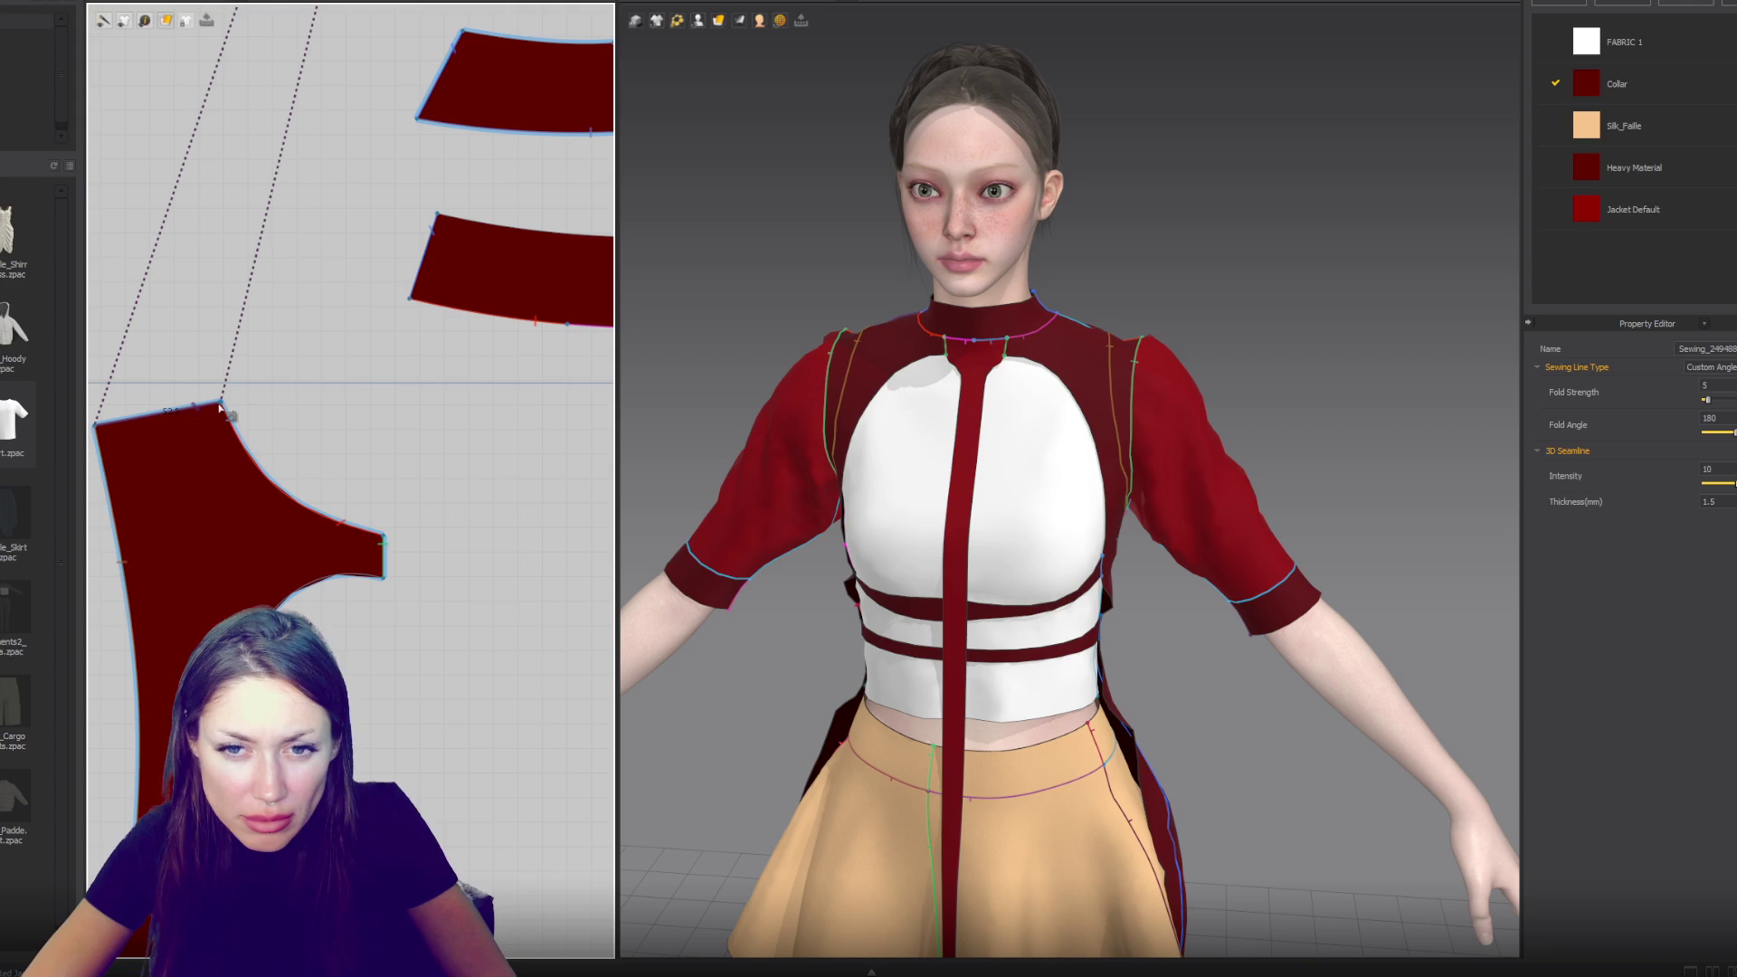
- Select the back body piece and nudge it slightly up and right
{"action": "scroll", "coordinate": [220, 407], "scroll_direction": "up", "scroll_amount": 5}
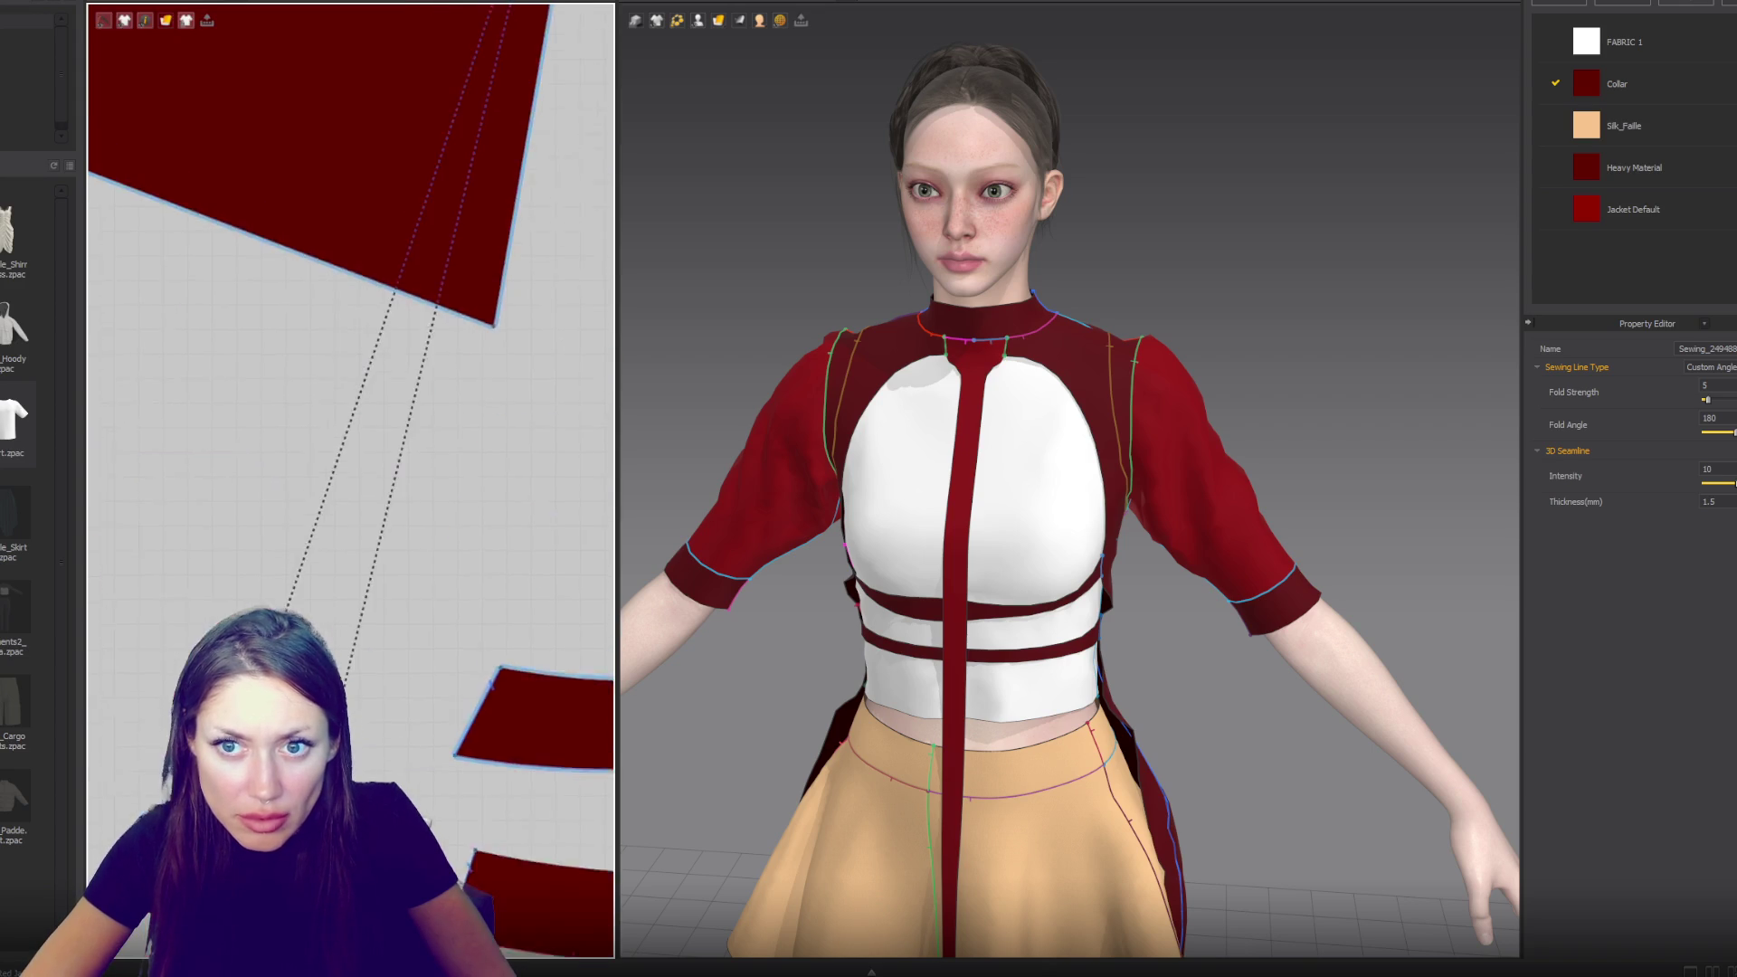
{"action": "middle_click_drag", "start_coordinate": [289, 333], "coordinate": [244, 609]}
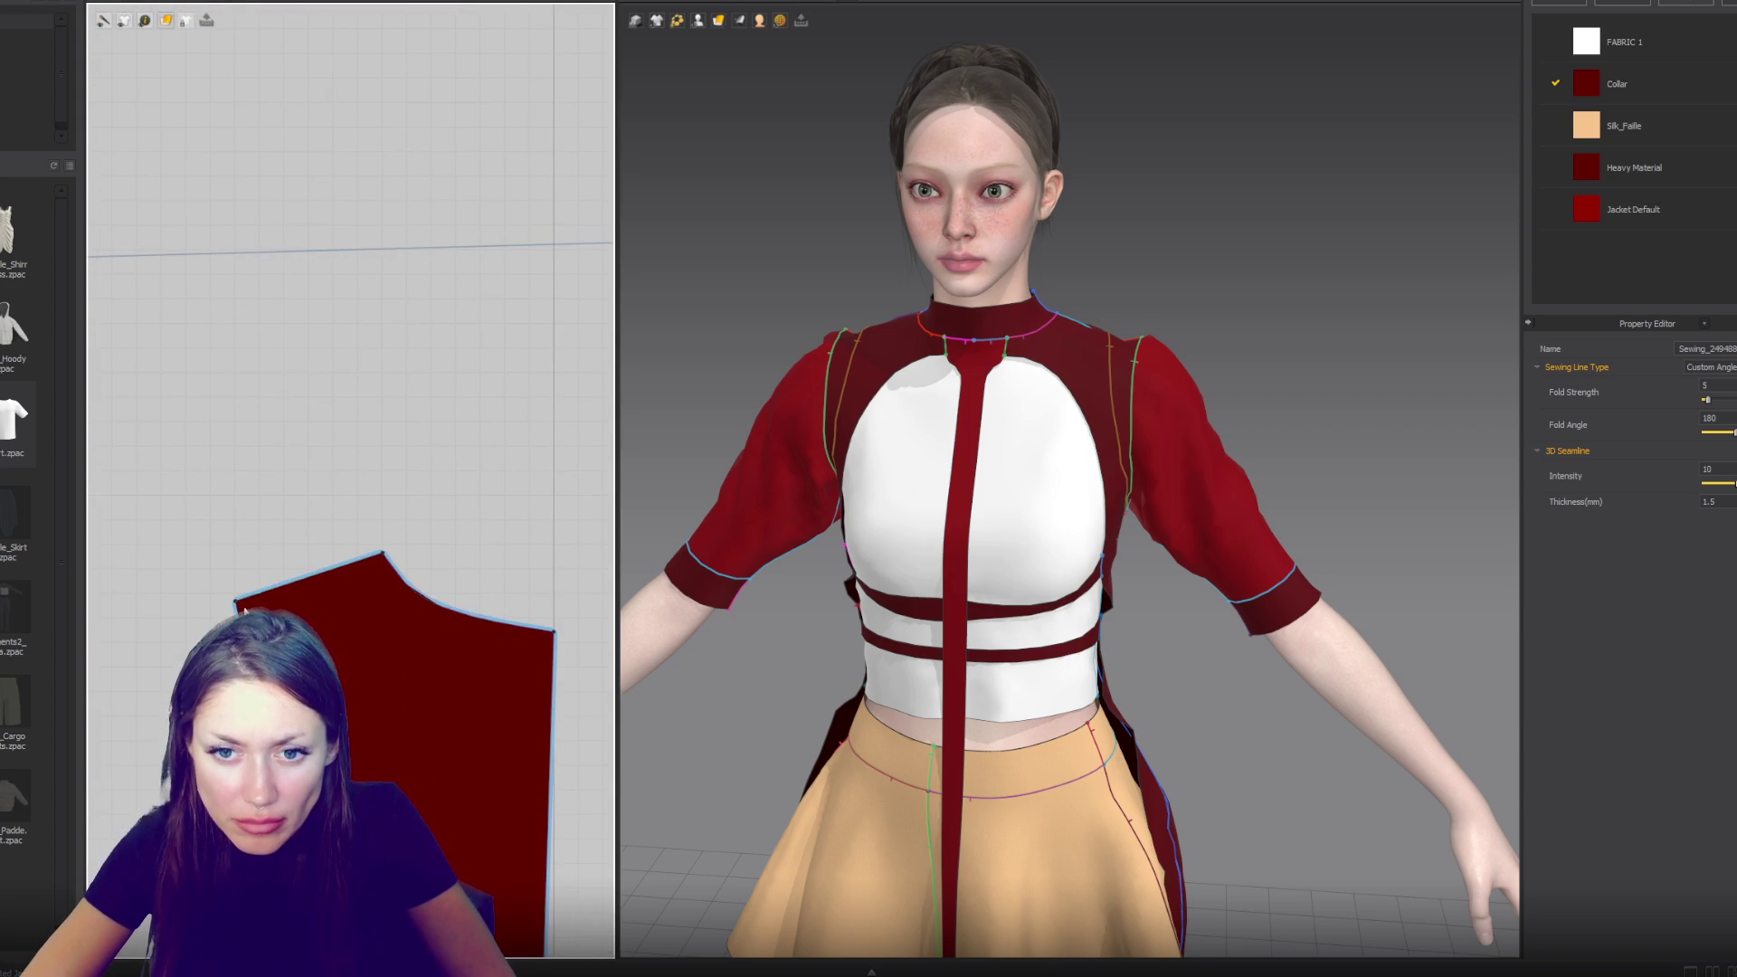
{"action": "left_click", "coordinate": [252, 596]}
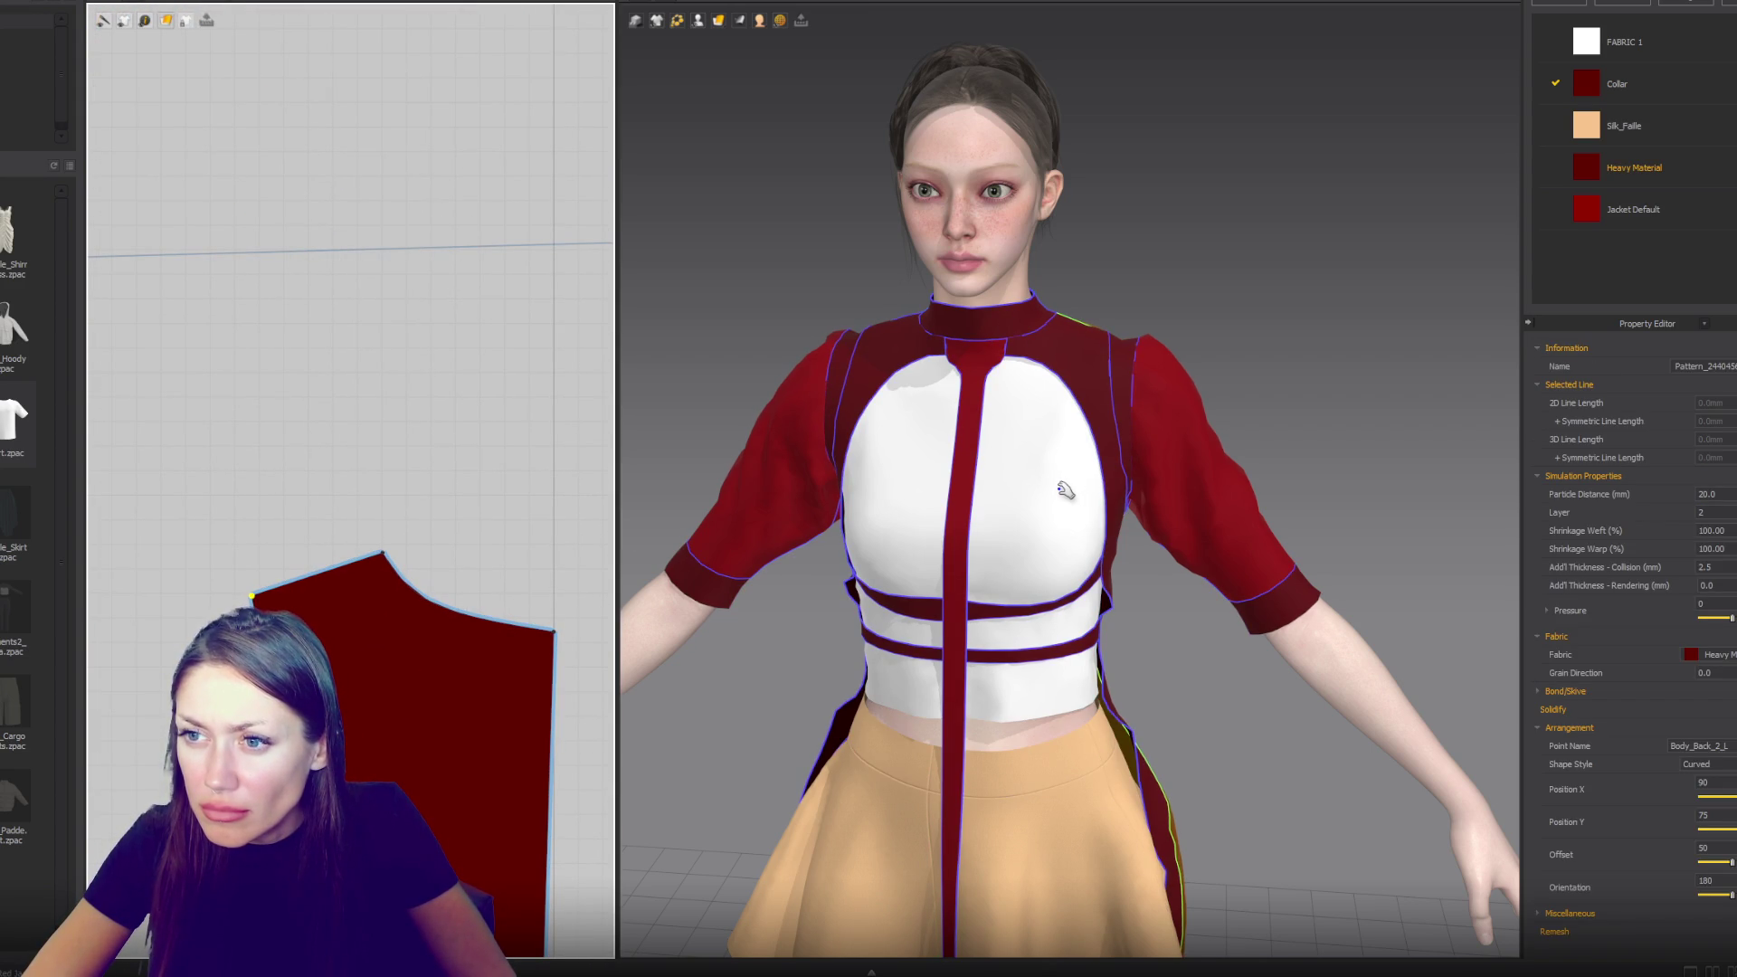
{"action": "left_click", "coordinate": [310, 580]}
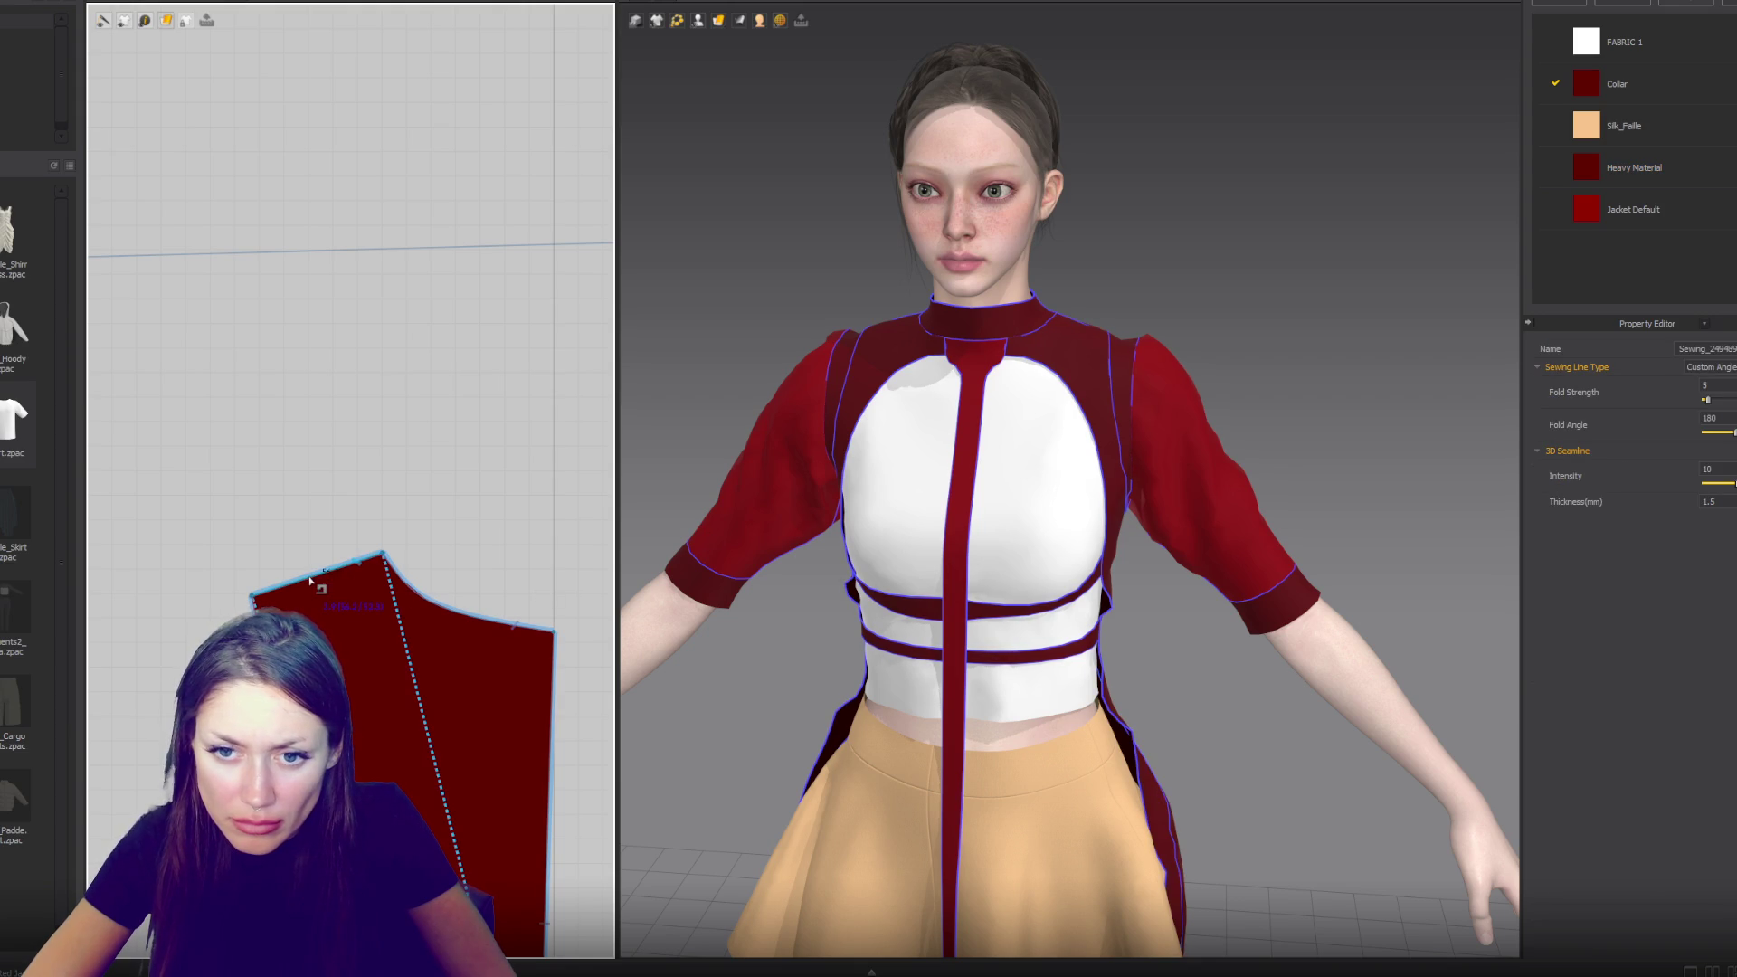
{"action": "left_click", "coordinate": [259, 597]}
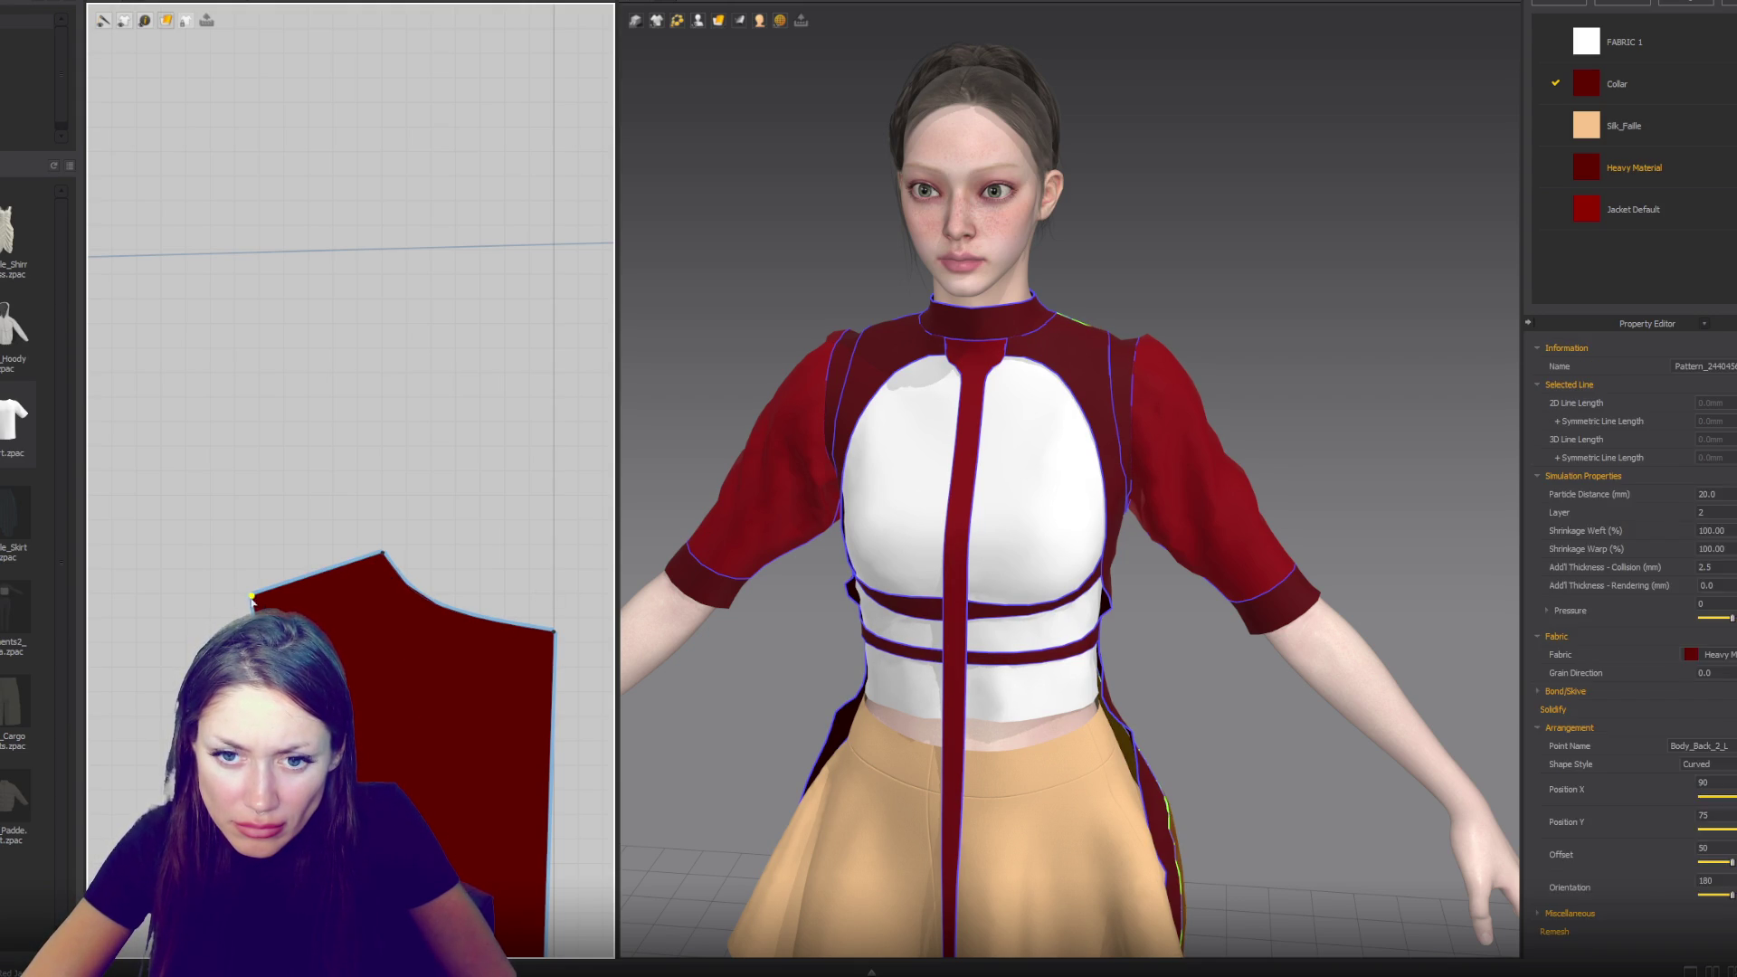
{"action": "left_click_drag", "start_coordinate": [259, 594], "coordinate": [281, 588]}
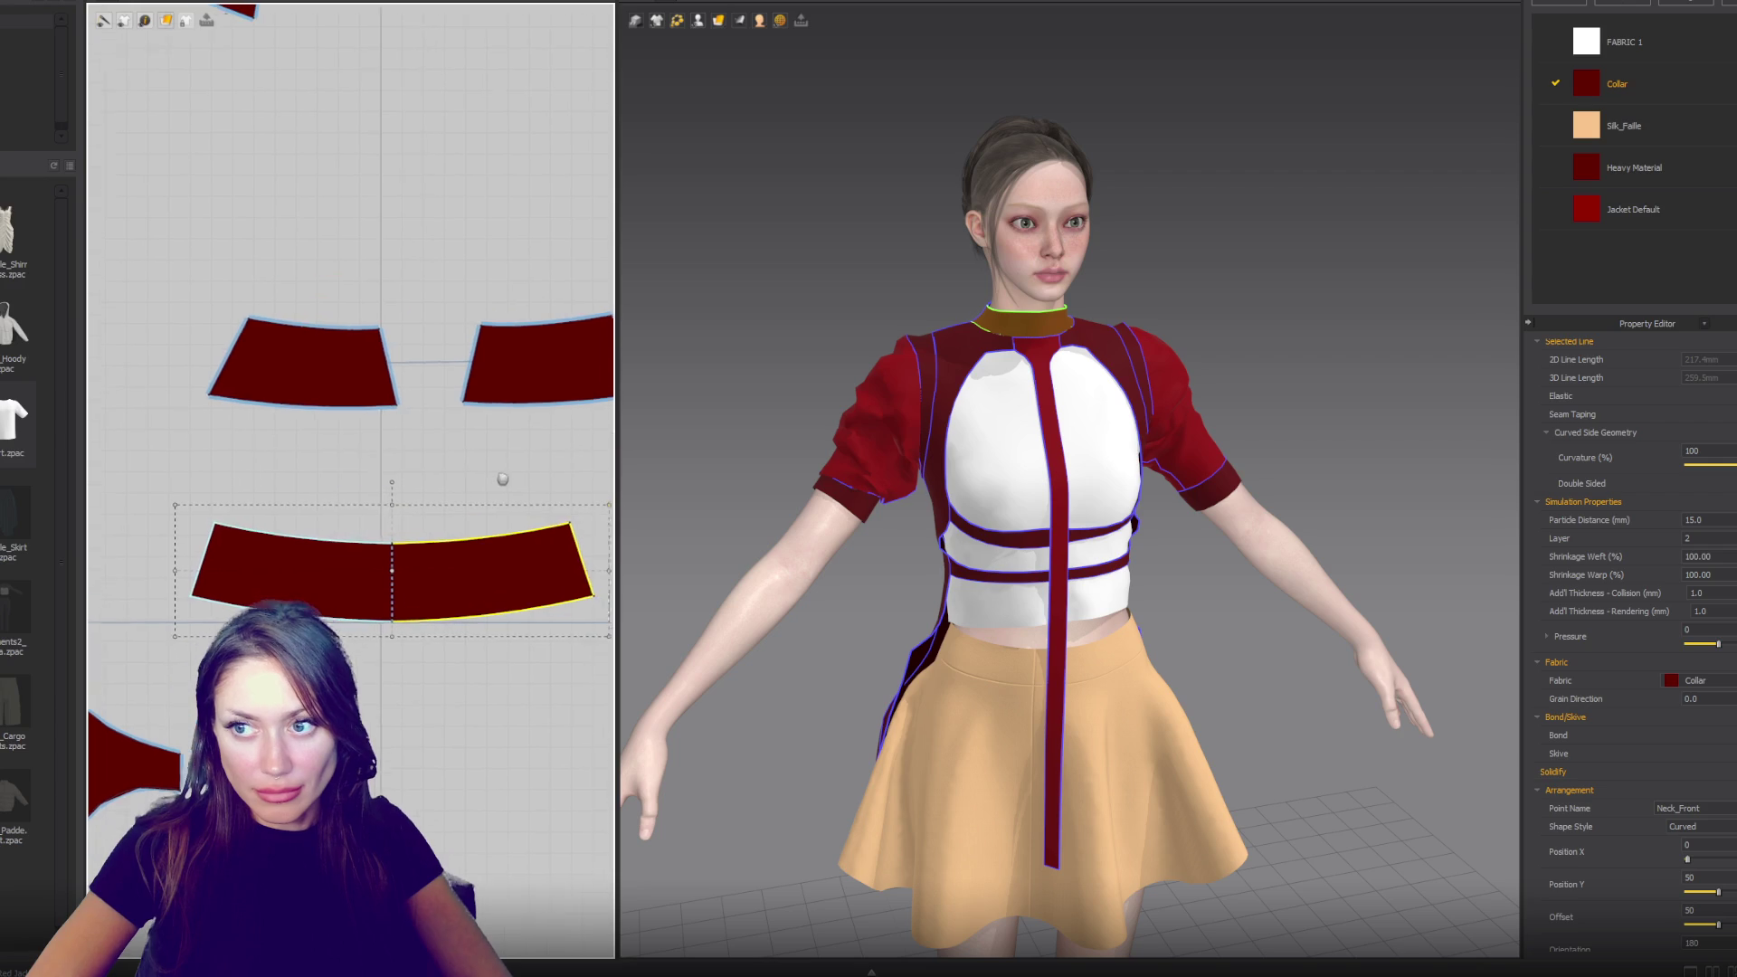
- Stretch the lower collar piece and the two upper collar pieces taller
{"action": "left_click", "coordinate": [391, 541]}
{"action": "left_click_drag", "start_coordinate": [391, 495], "coordinate": [397, 481]}
{"action": "left_click", "coordinate": [482, 352]}
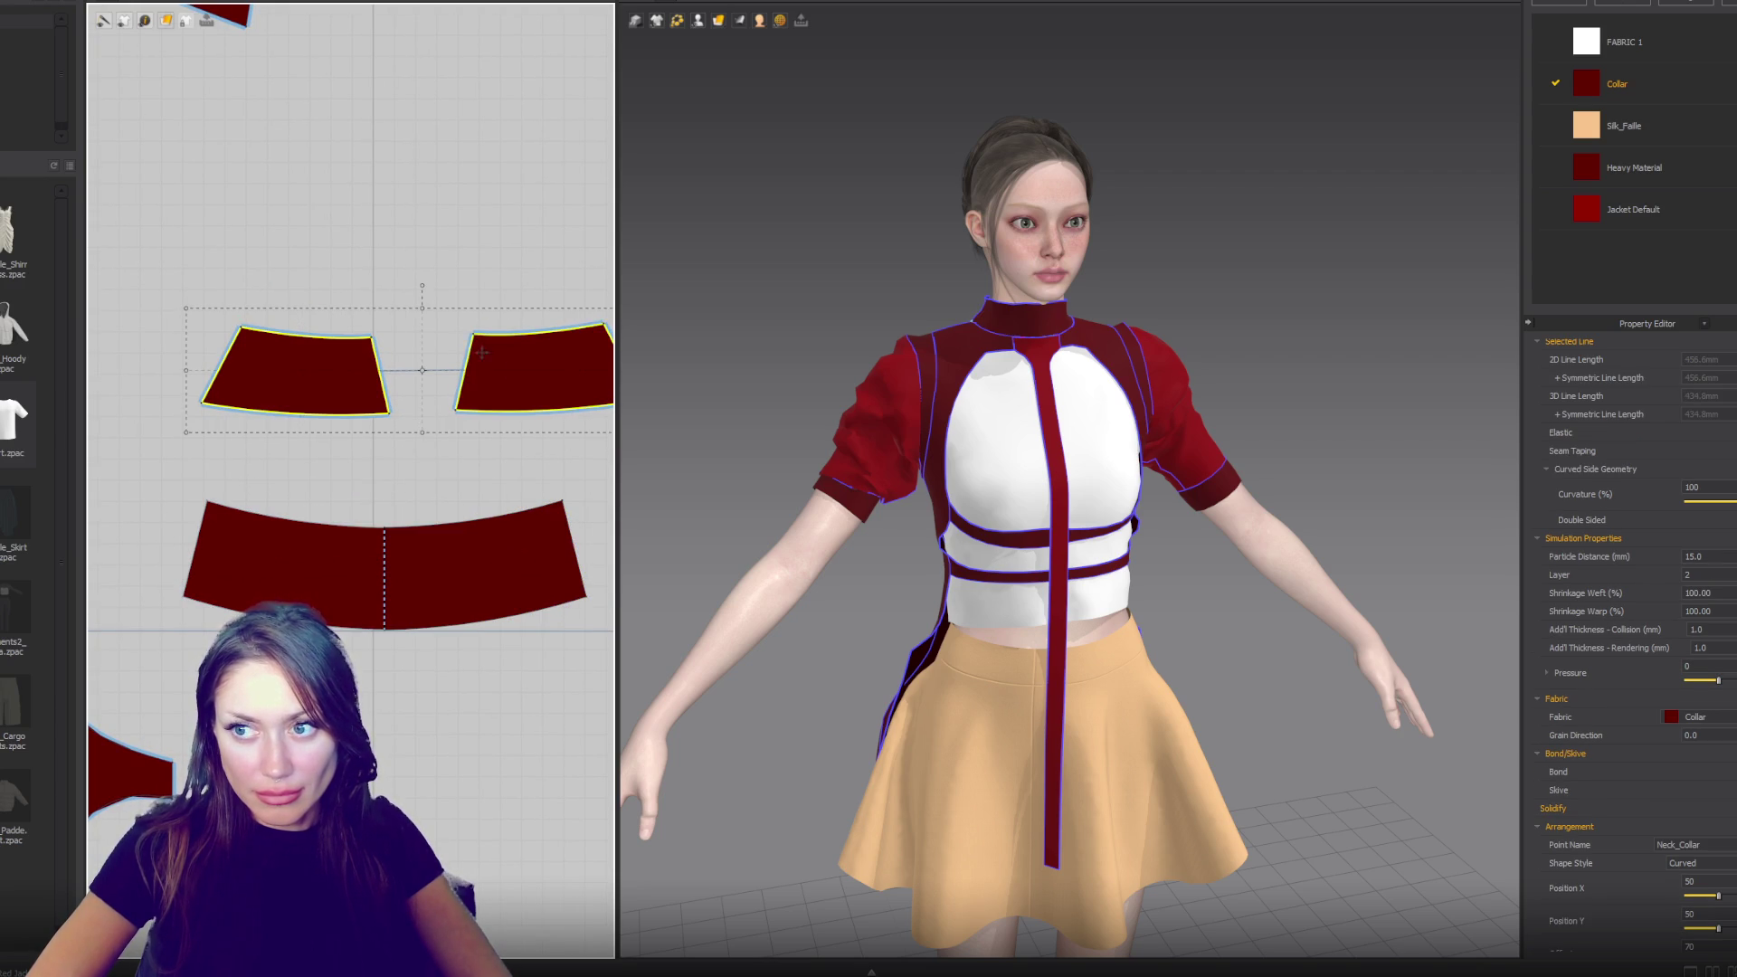
{"action": "left_click_drag", "start_coordinate": [416, 309], "coordinate": [417, 300]}
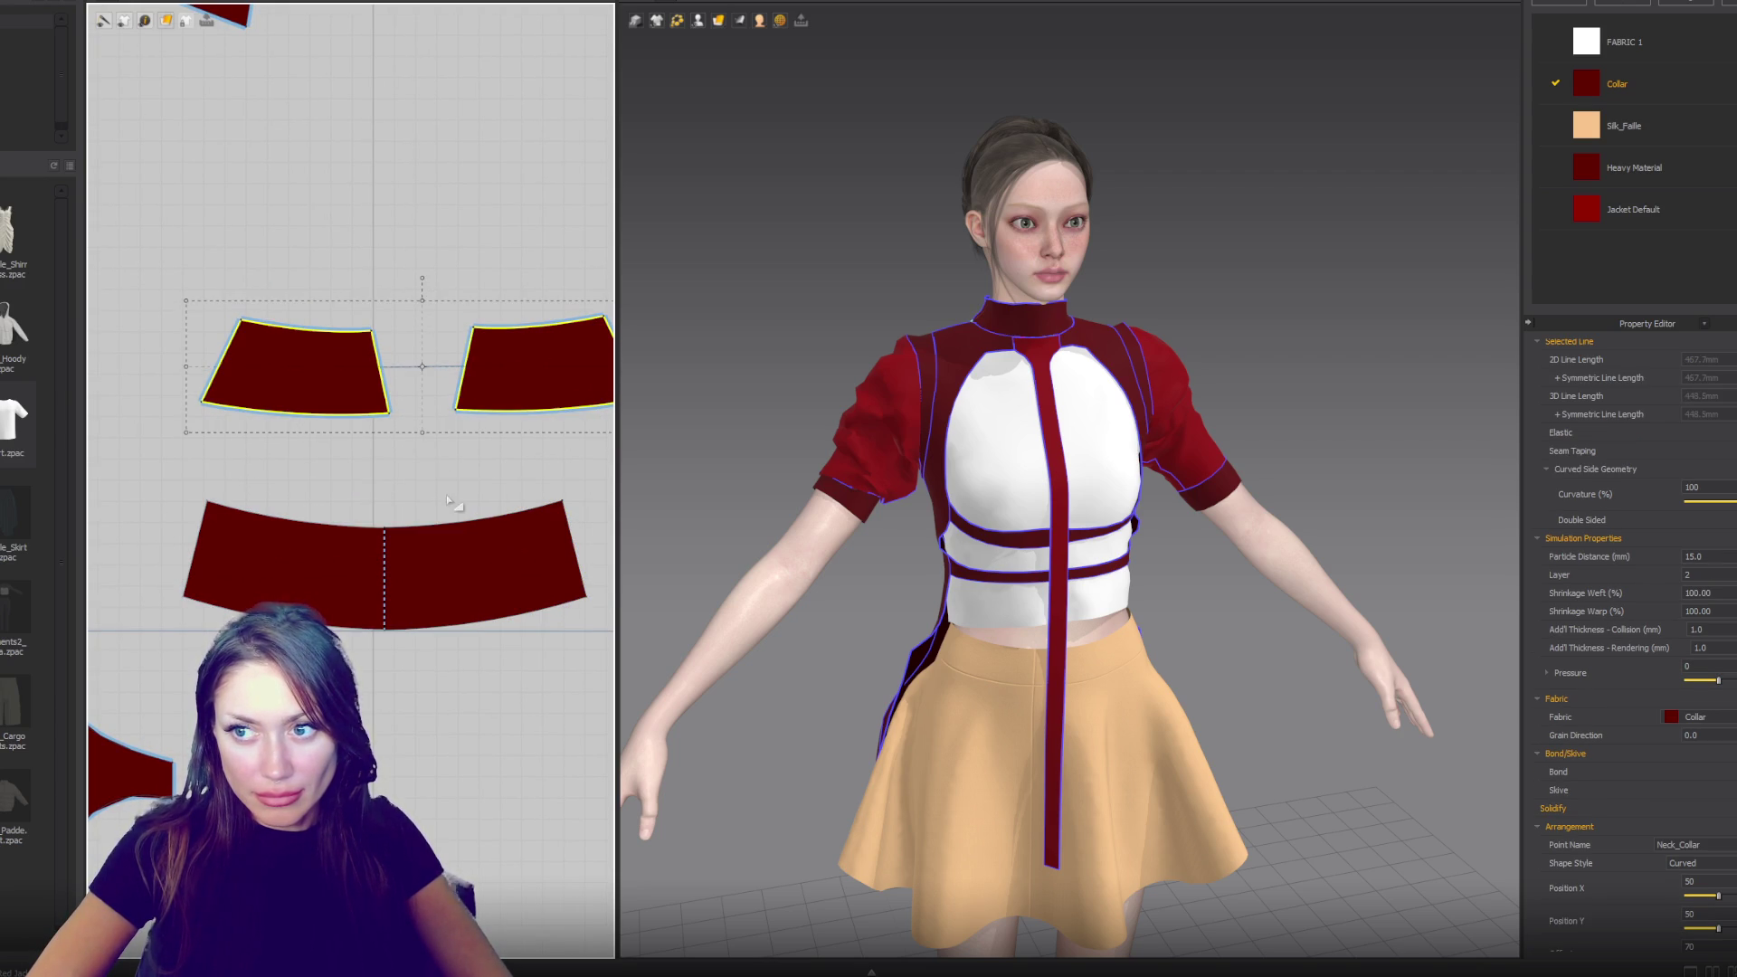
- Bow the lower collar's top and bottom edges and adjust its corners to widen it
{"action": "left_click", "coordinate": [385, 529]}
{"action": "left_click_drag", "start_coordinate": [384, 534], "coordinate": [386, 547]}
{"action": "left_click", "coordinate": [386, 633]}
{"action": "left_click_drag", "start_coordinate": [385, 647], "coordinate": [385, 646]}
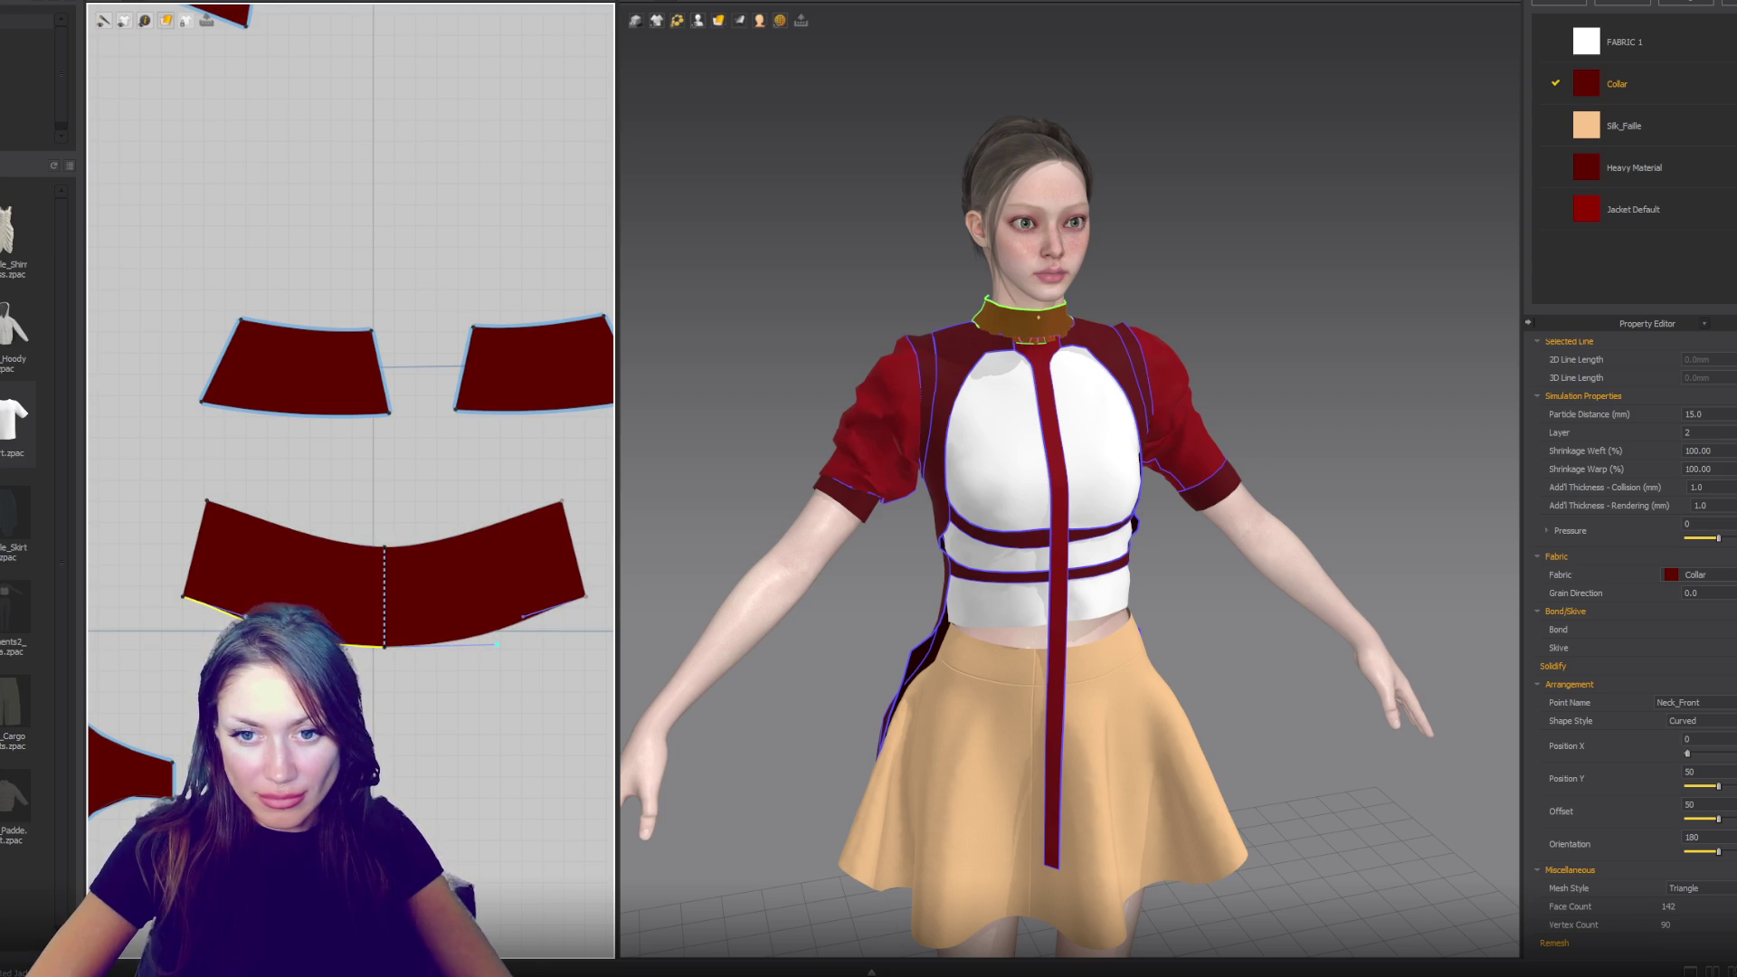
{"action": "left_click_drag", "start_coordinate": [523, 616], "coordinate": [523, 616]}
{"action": "left_click_drag", "start_coordinate": [171, 593], "coordinate": [172, 592]}
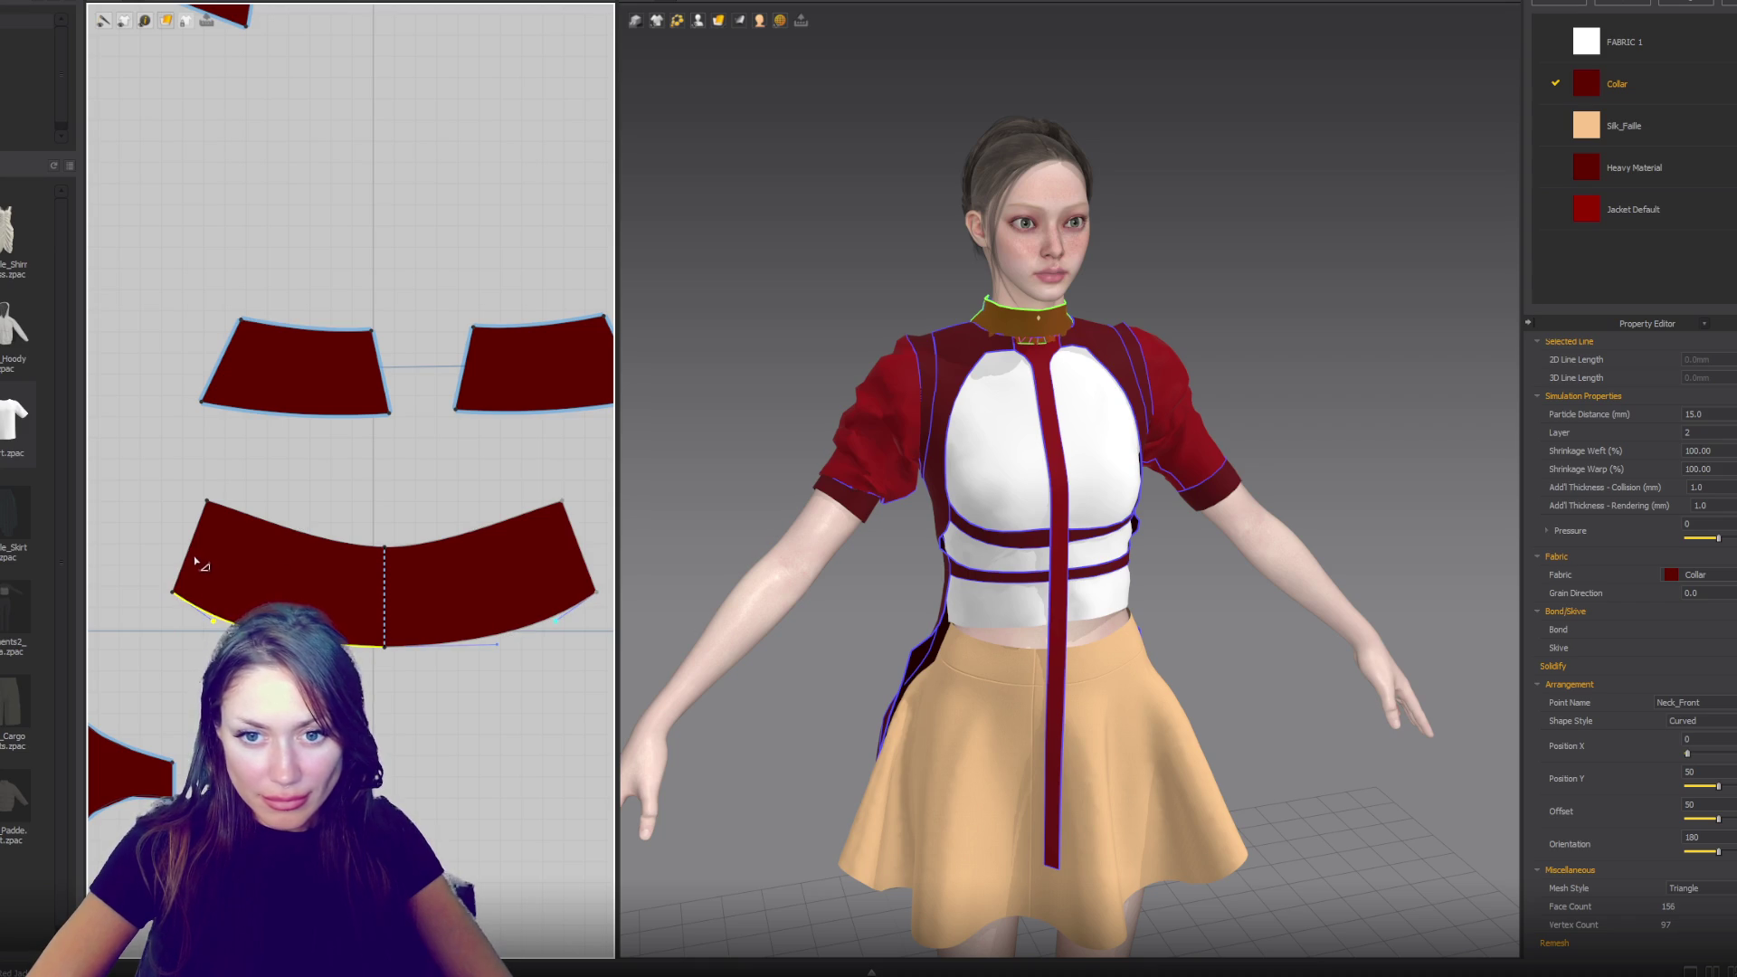
{"action": "left_click_drag", "start_coordinate": [208, 503], "coordinate": [215, 504]}
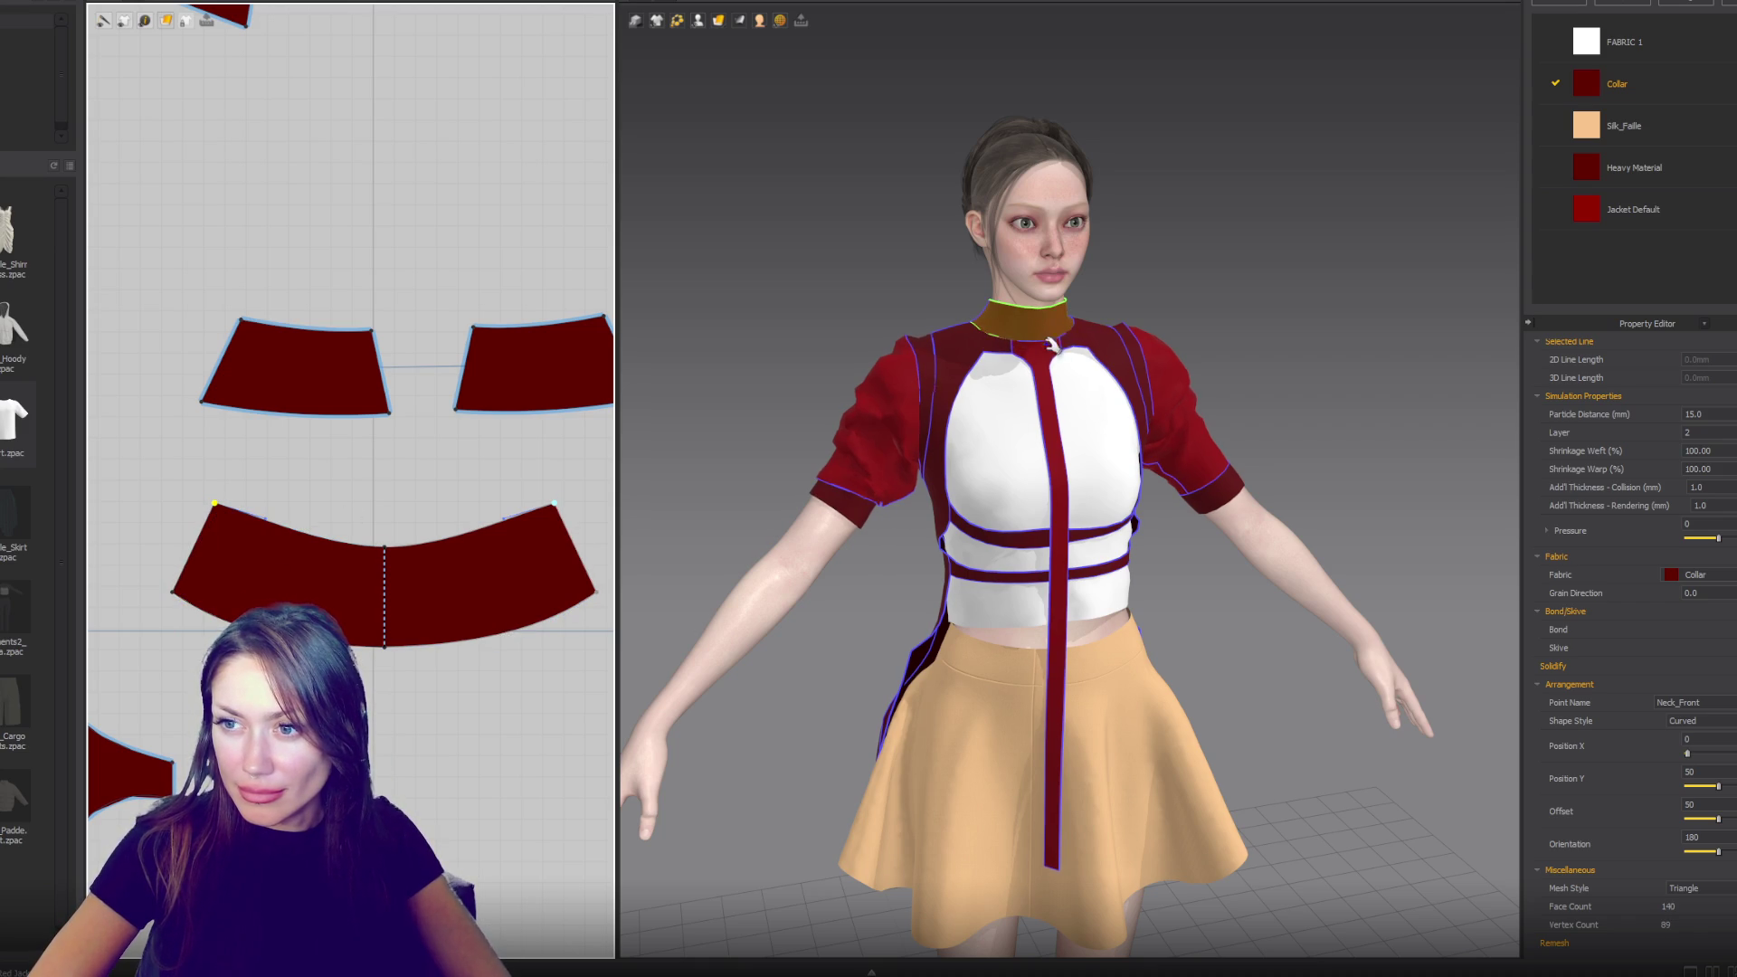
- Pull the lower collar's top-centre point down into a deeper arc
{"action": "left_click", "coordinate": [1051, 370]}
{"action": "mouse_move", "coordinate": [385, 548]}
{"action": "left_mouse_down"}
{"action": "mouse_move", "coordinate": [382, 574]}
{"action": "mouse_move", "coordinate": [439, 579]}
{"action": "left_mouse_up"}
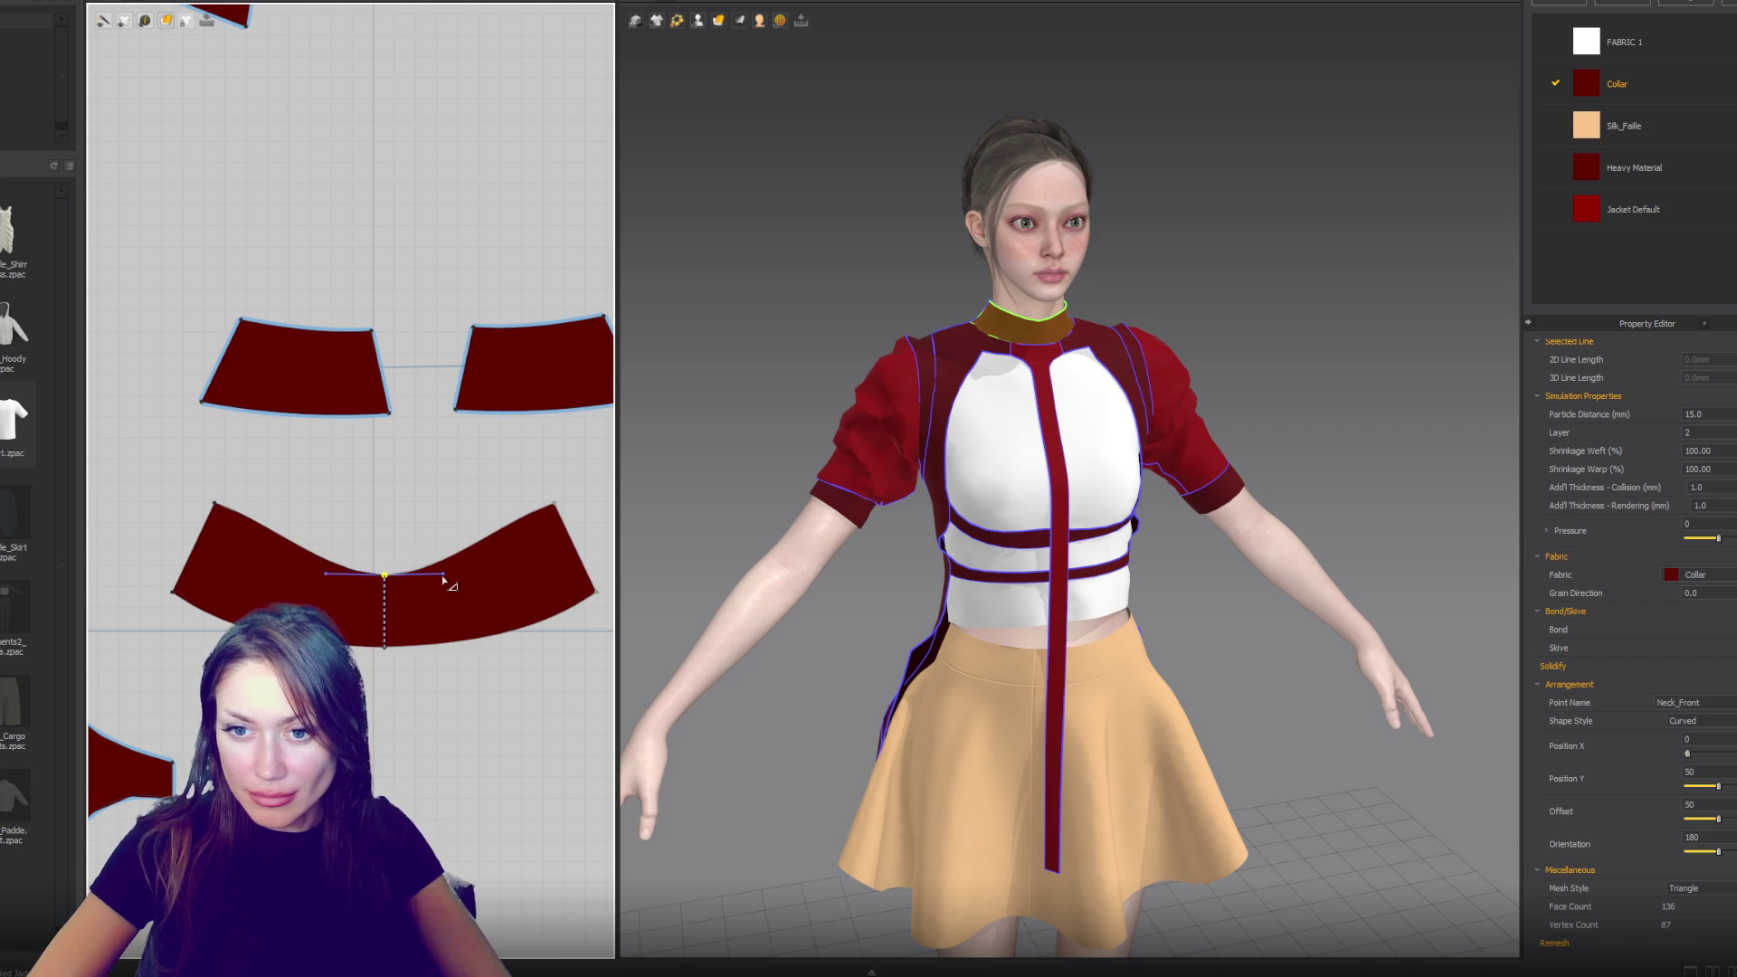
{"action": "left_click_drag", "start_coordinate": [445, 578], "coordinate": [471, 573]}
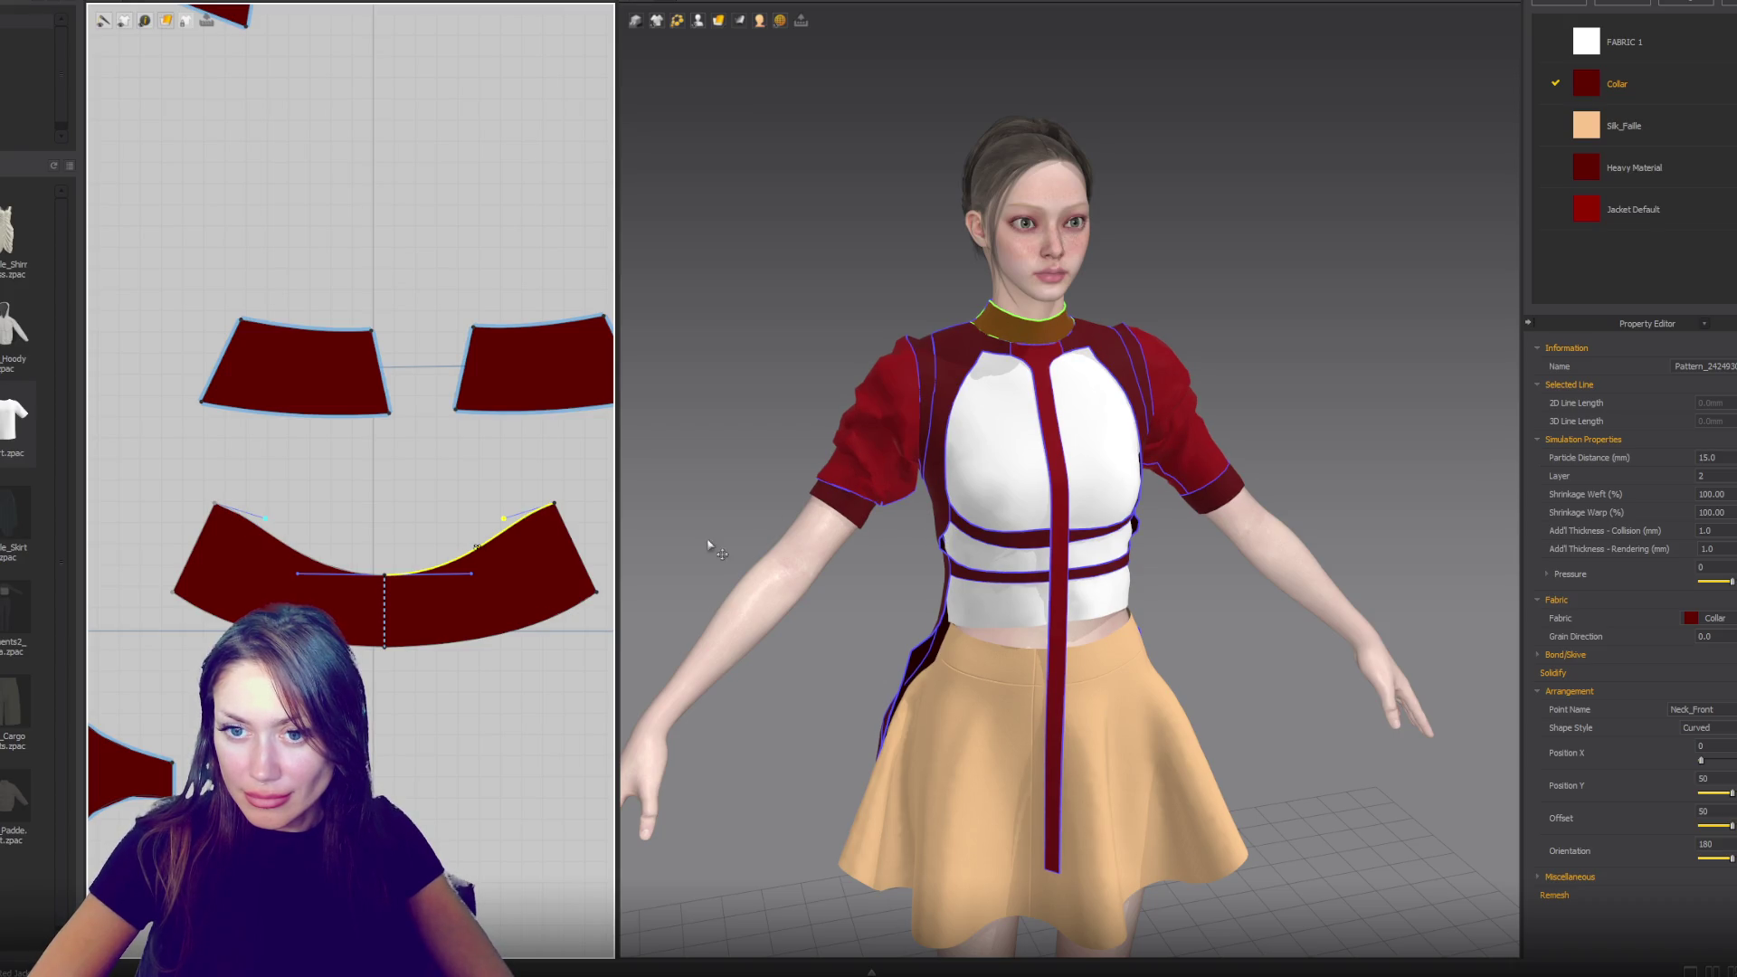
{"action": "left_click_drag", "start_coordinate": [371, 583], "coordinate": [370, 576]}
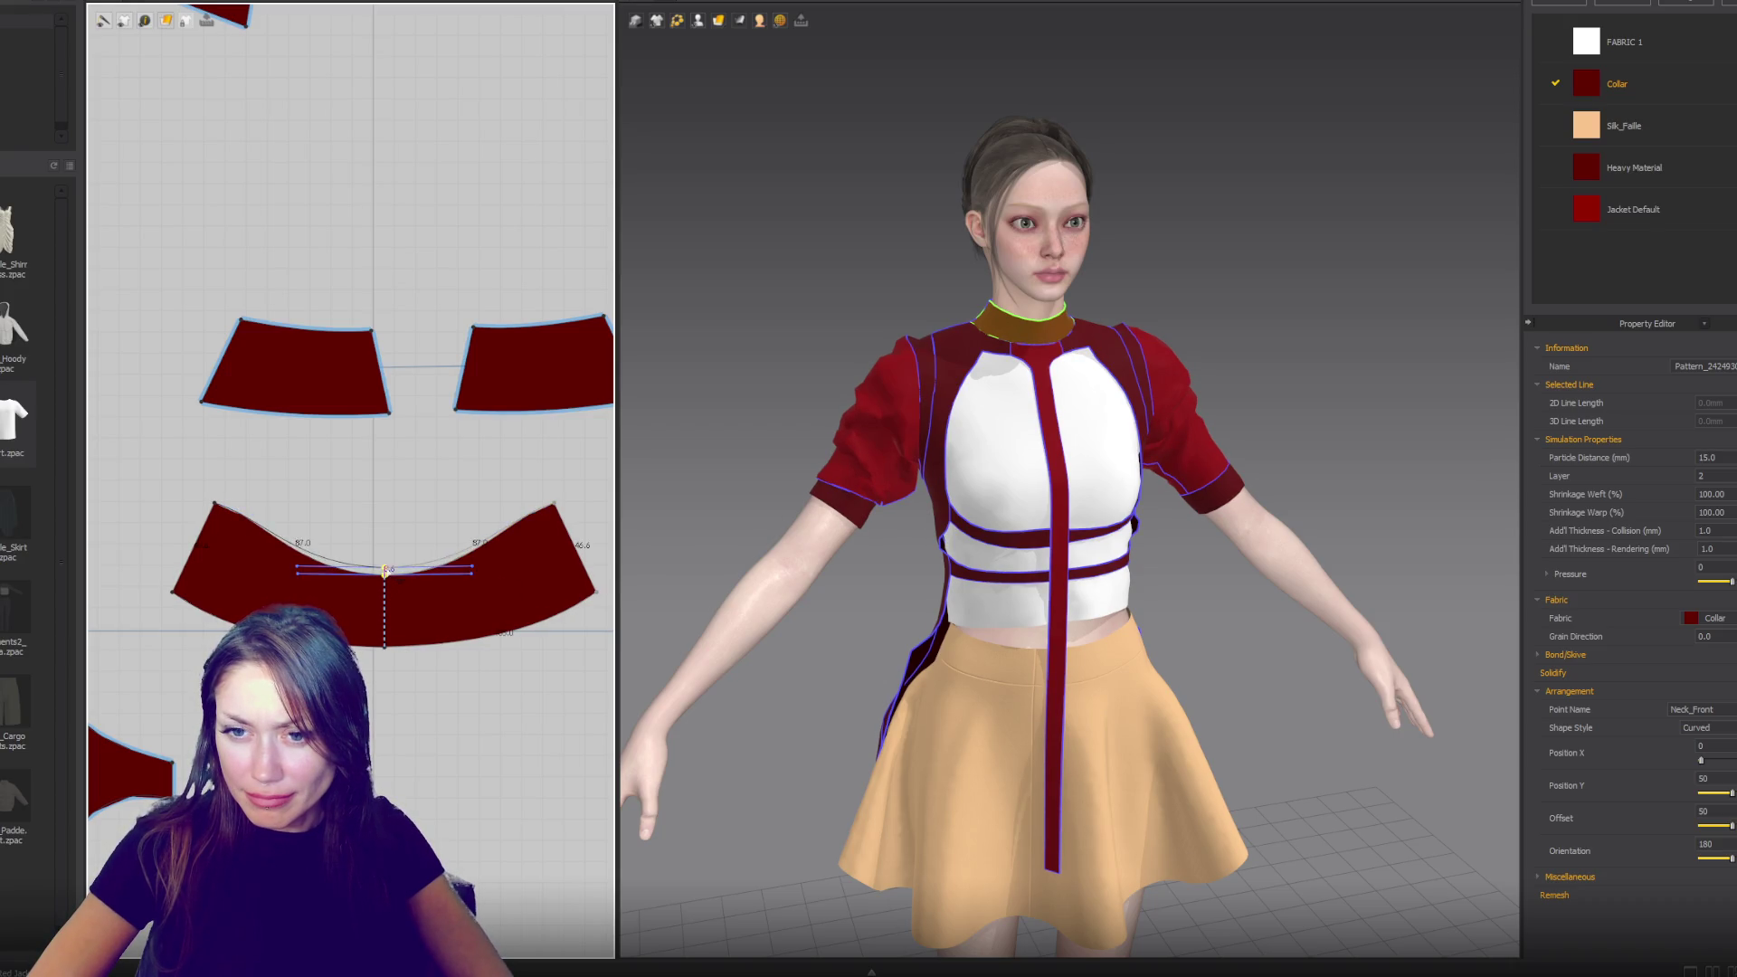
{"action": "left_click", "coordinate": [475, 548]}
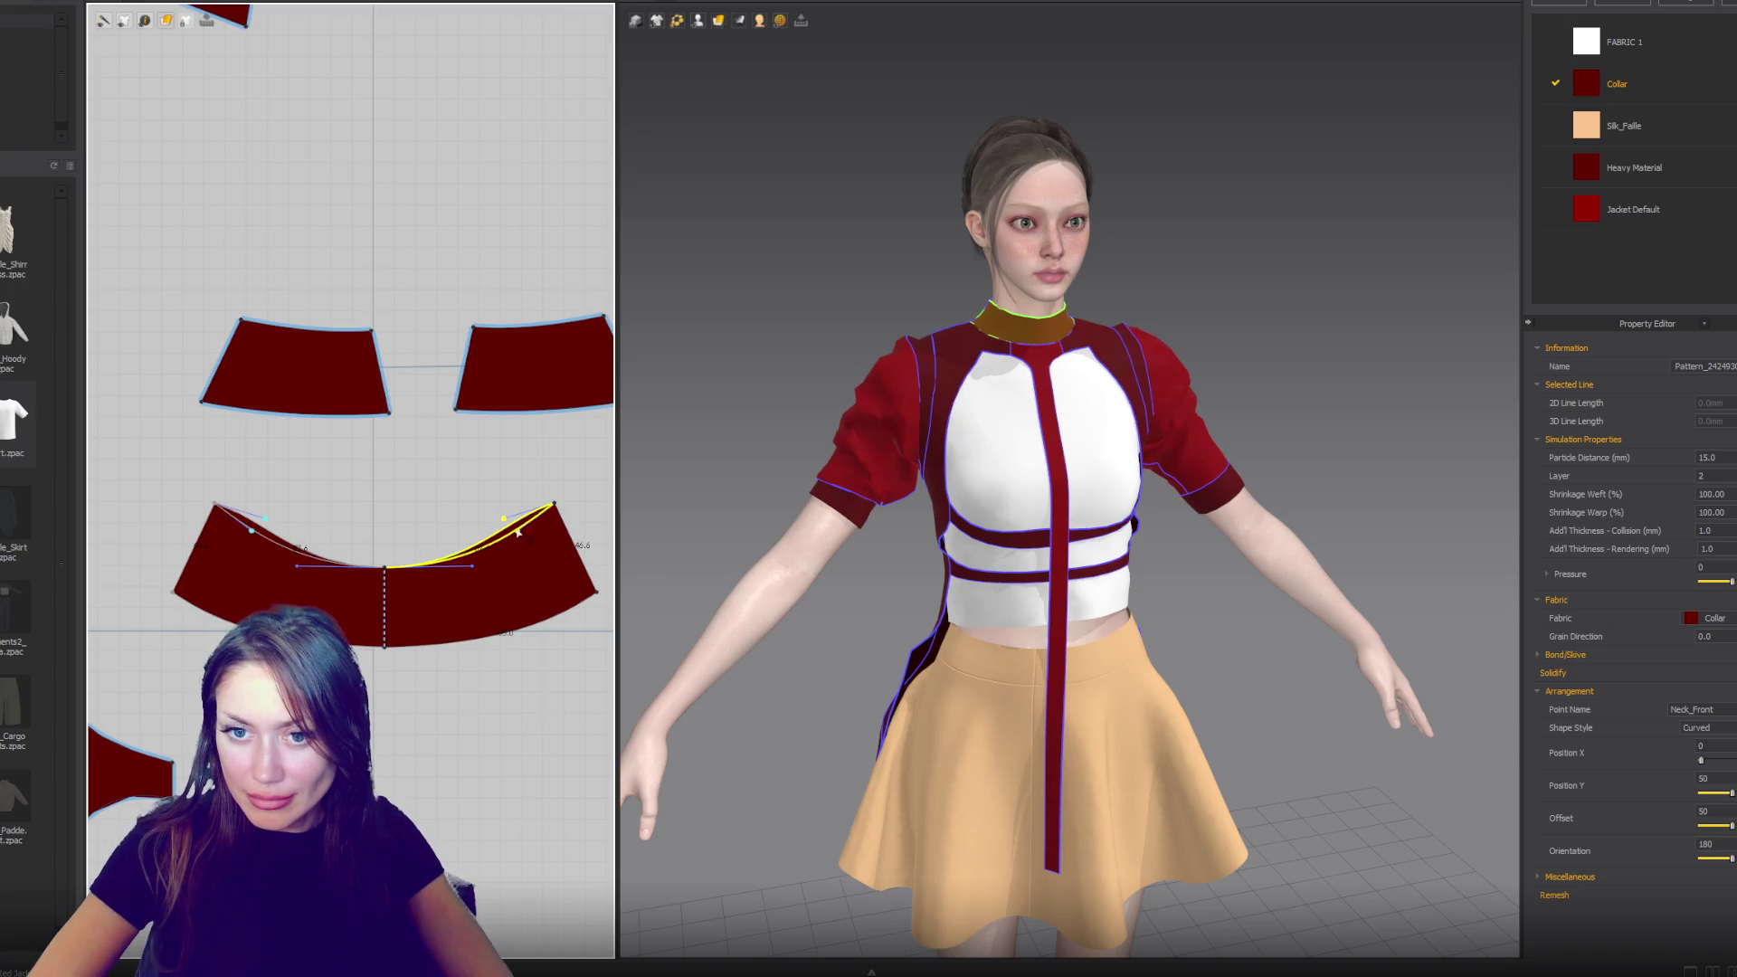
{"action": "left_click_drag", "start_coordinate": [385, 647], "coordinate": [500, 657]}
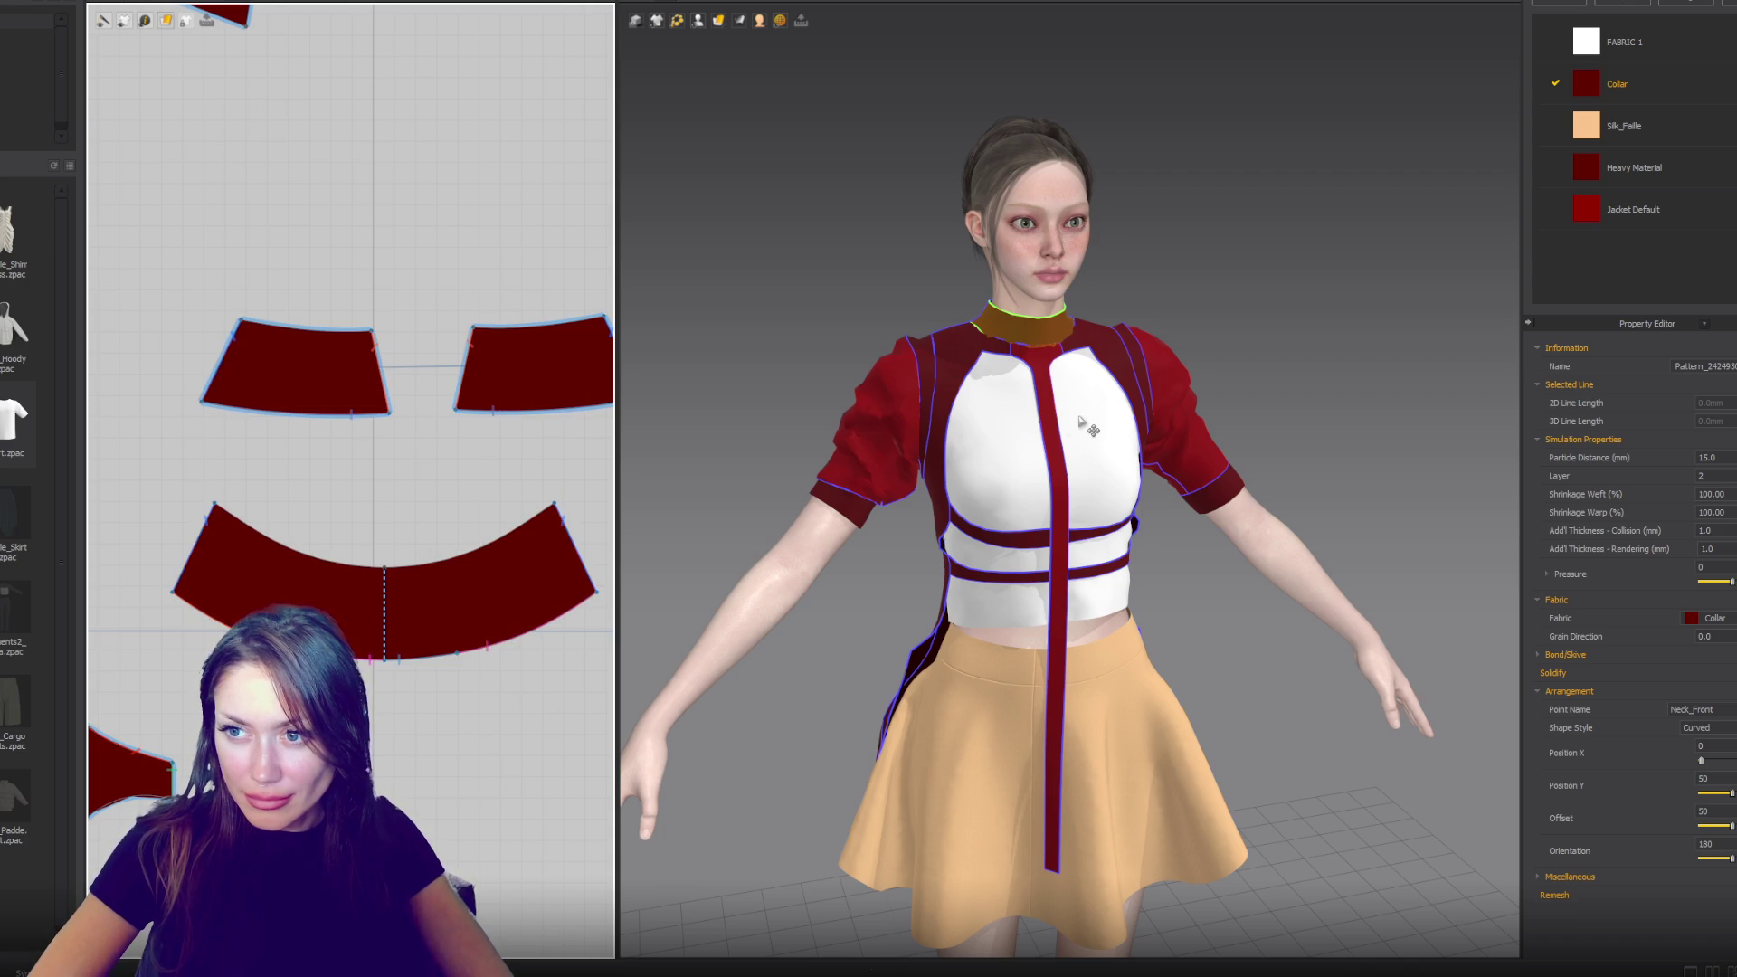
{"action": "left_click", "coordinate": [506, 636]}
{"action": "left_click", "coordinate": [425, 588]}
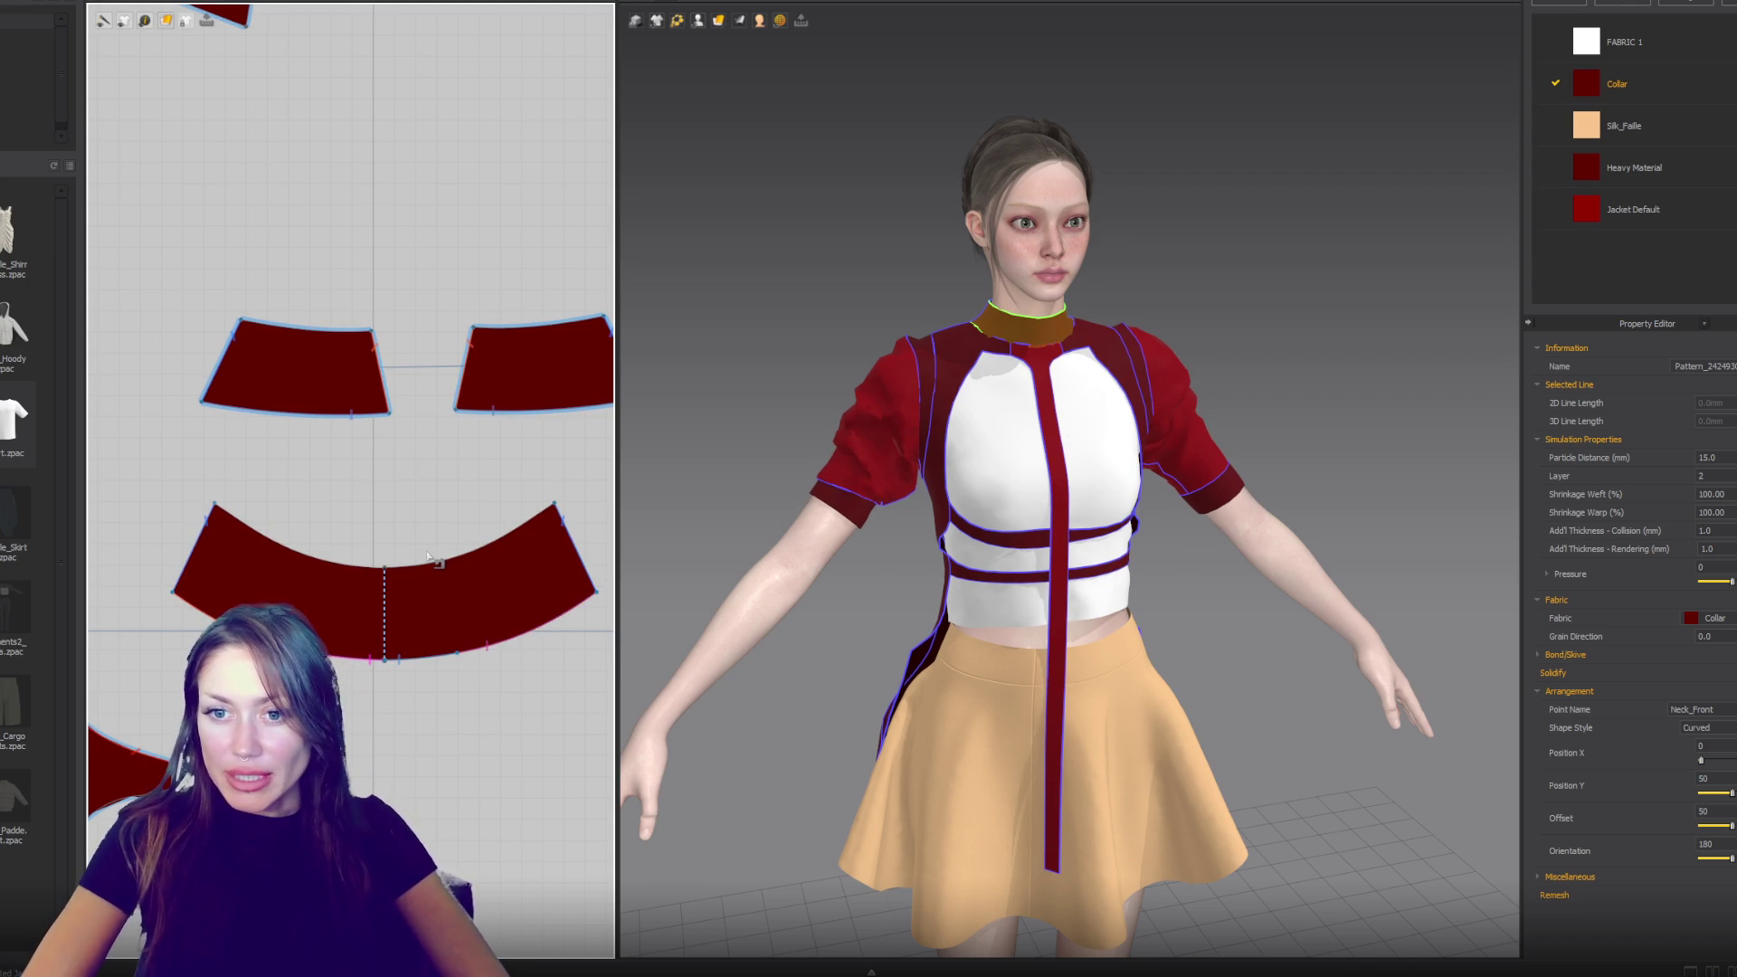
- Undo the last collar curve edits to restore the higher top curve
{"action": "key", "text": "ctrl+z"}
{"action": "key", "text": "ctrl+z"}
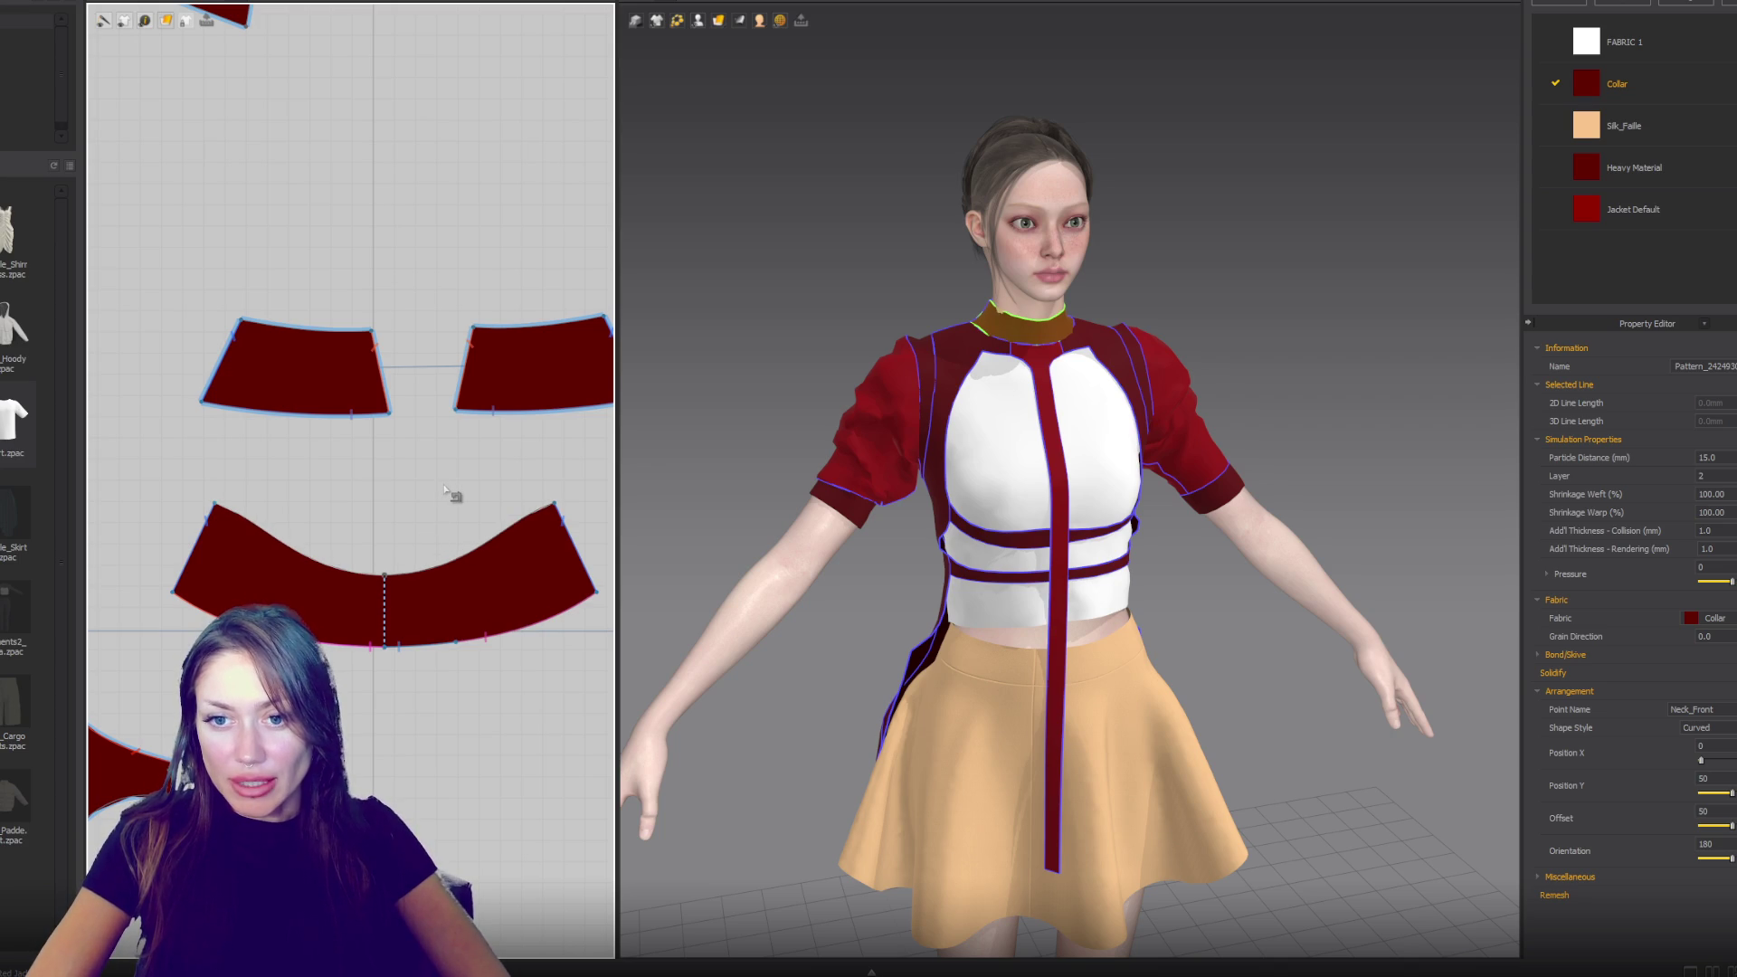
{"action": "key", "text": "ctrl+z"}
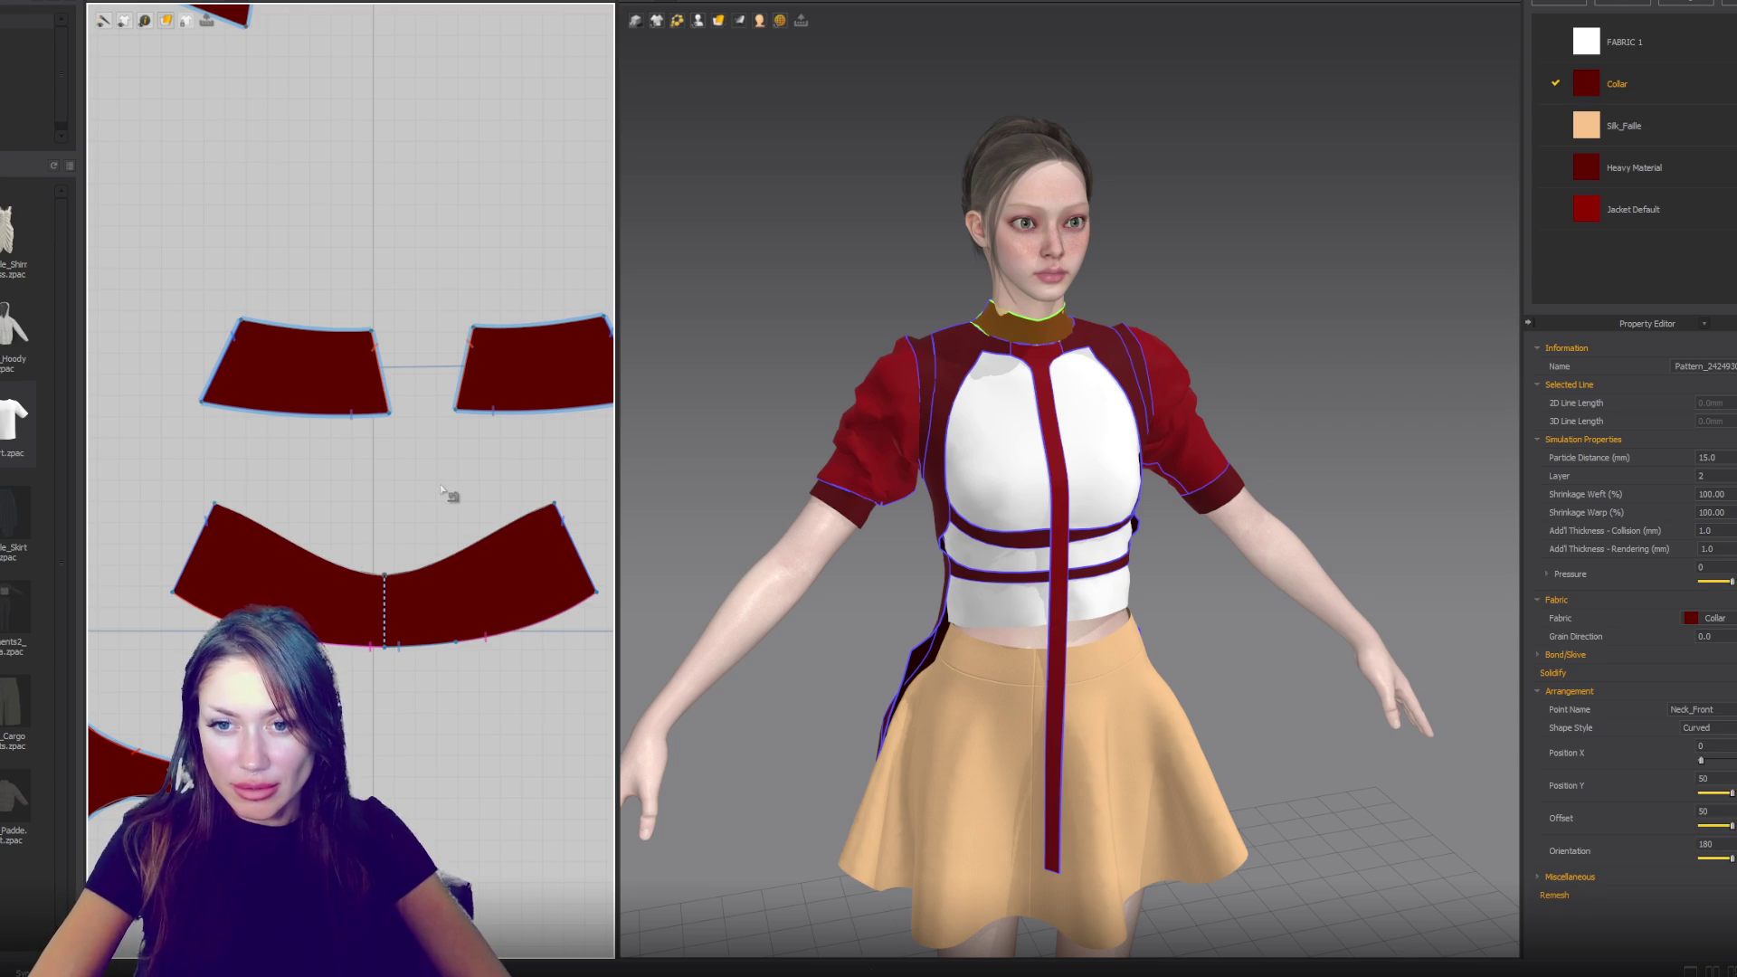
{"action": "key", "text": "ctrl+z"}
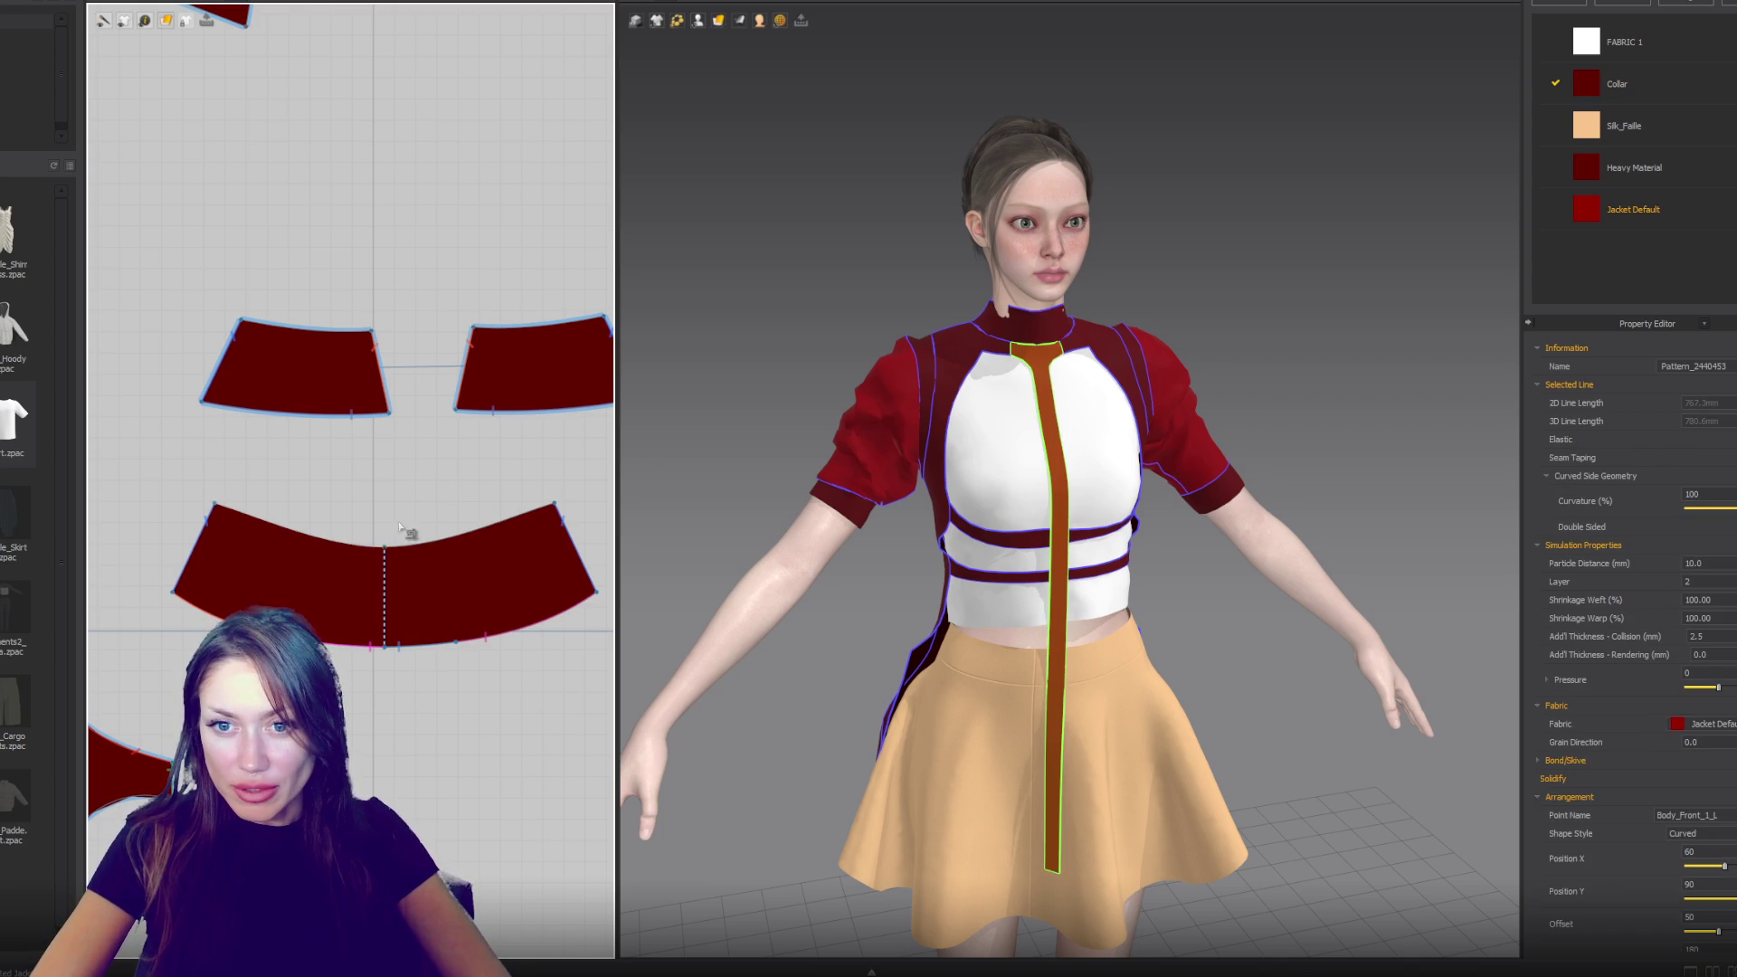
{"action": "left_click", "coordinate": [452, 541]}
{"action": "left_click_drag", "start_coordinate": [450, 548], "coordinate": [497, 534]}
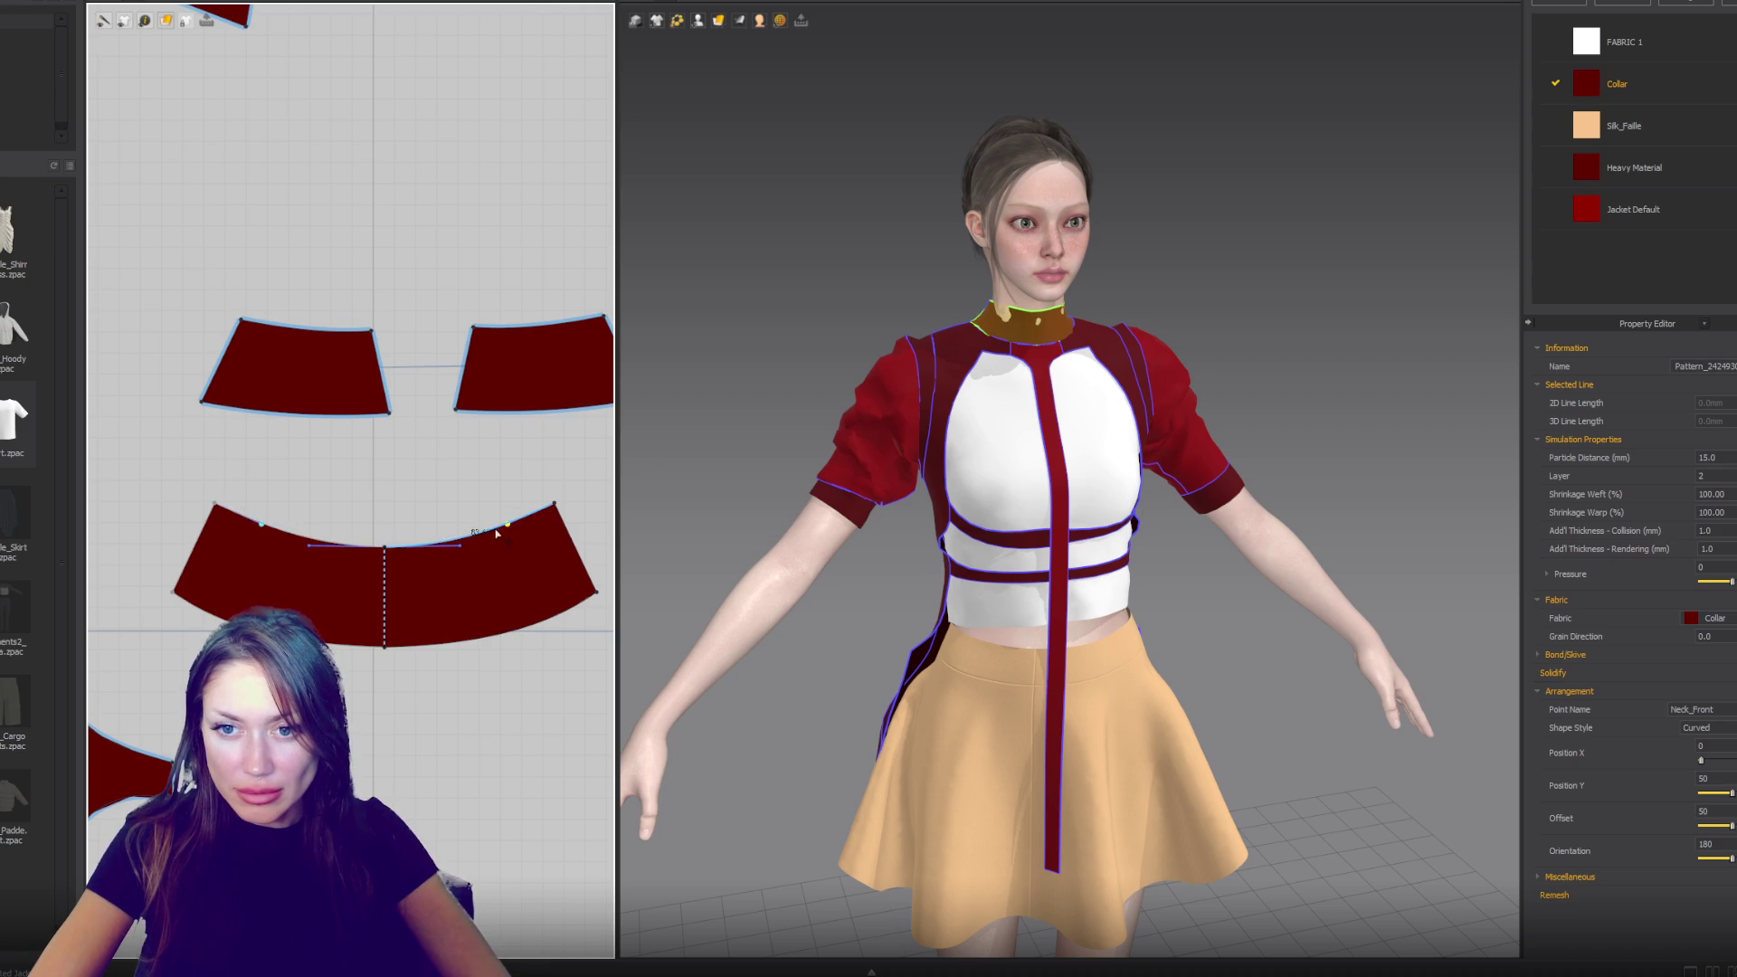
{"action": "key", "text": "ctrl+z"}
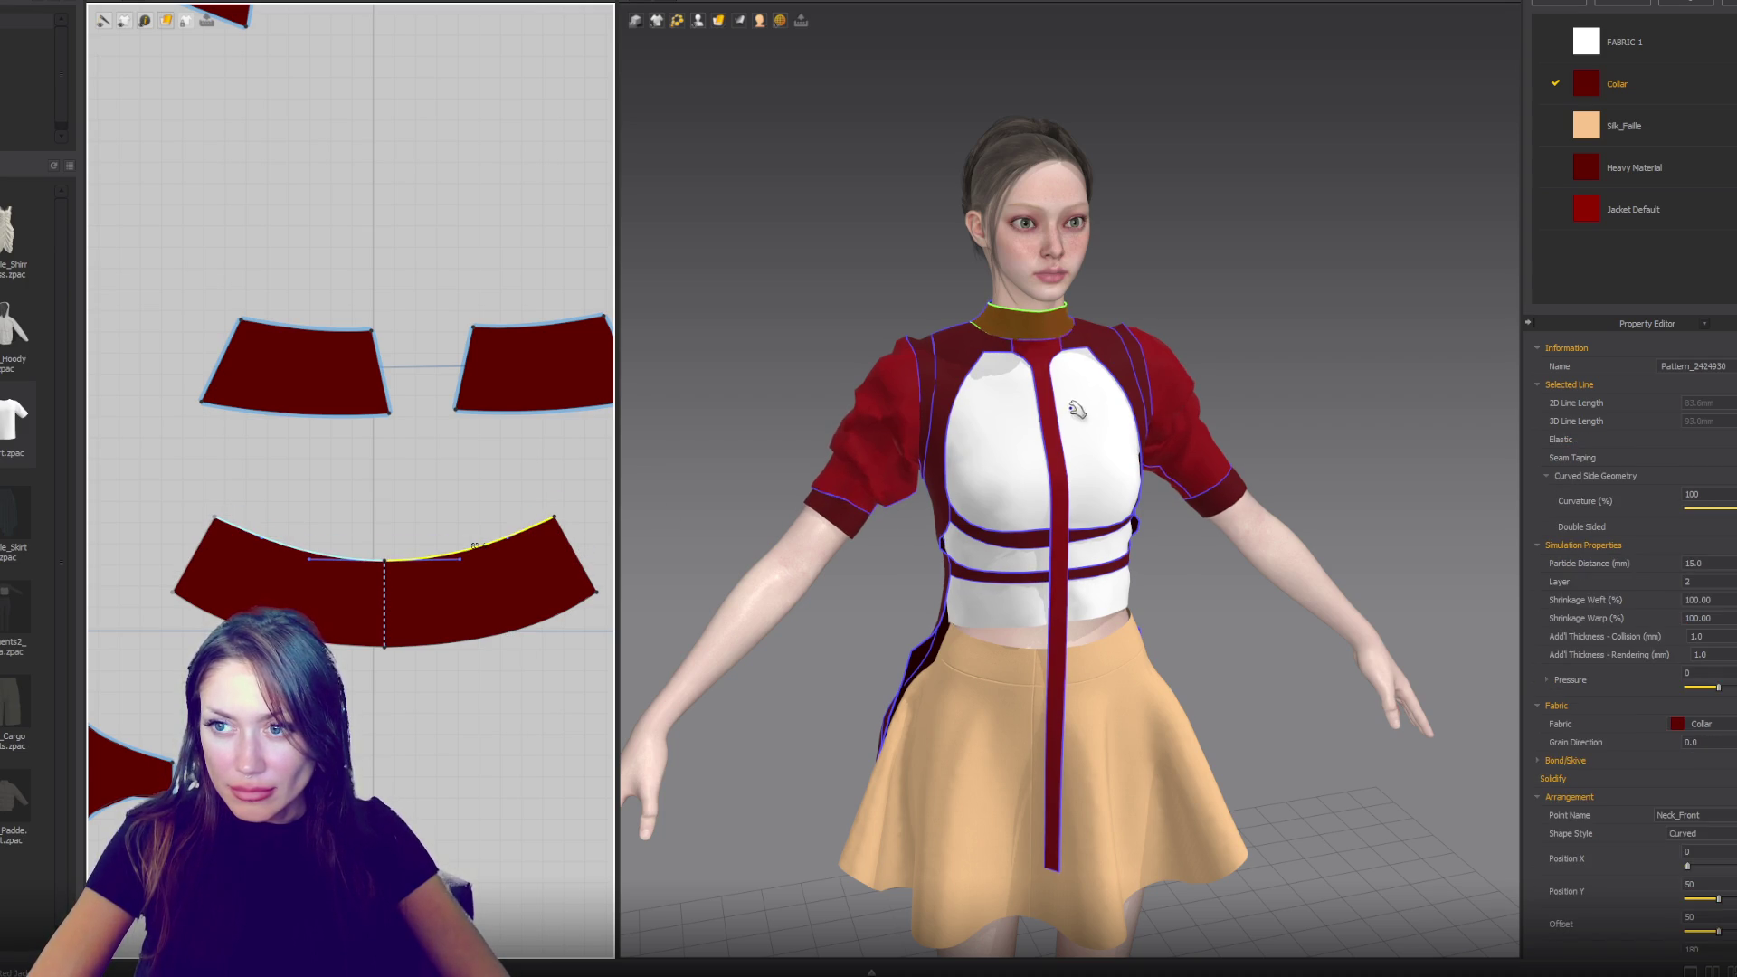
{"action": "left_click", "coordinate": [973, 374]}
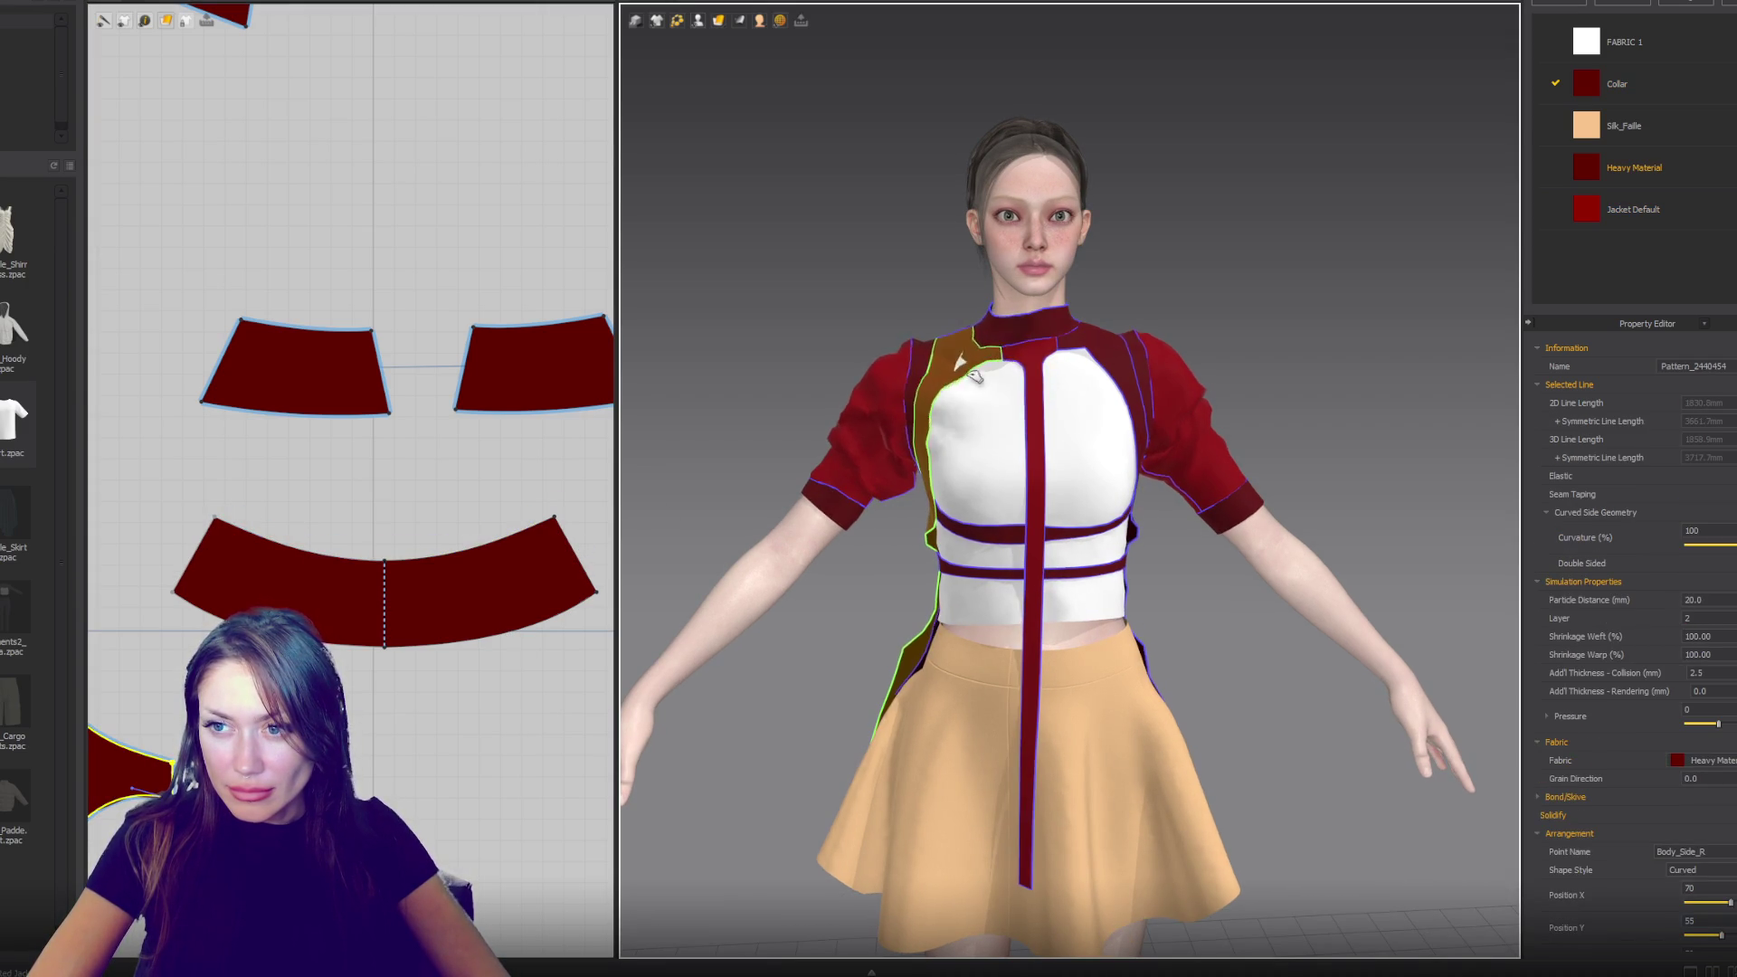
- Orbit around the avatar to a three-quarter view and zoom in on the jacket
{"action": "left_click", "coordinate": [1138, 384]}
{"action": "right_click_drag", "start_coordinate": [1138, 385], "coordinate": [1230, 475]}
{"action": "key", "text": "2"}
{"action": "left_click", "coordinate": [1268, 387]}
{"action": "mouse_move", "coordinate": [1268, 387]}
{"action": "right_mouse_down"}
{"action": "mouse_move", "coordinate": [1183, 384]}
{"action": "mouse_move", "coordinate": [1244, 377]}
{"action": "right_mouse_up"}
{"action": "scroll", "coordinate": [476, 613], "scroll_direction": "up", "scroll_amount": 3}
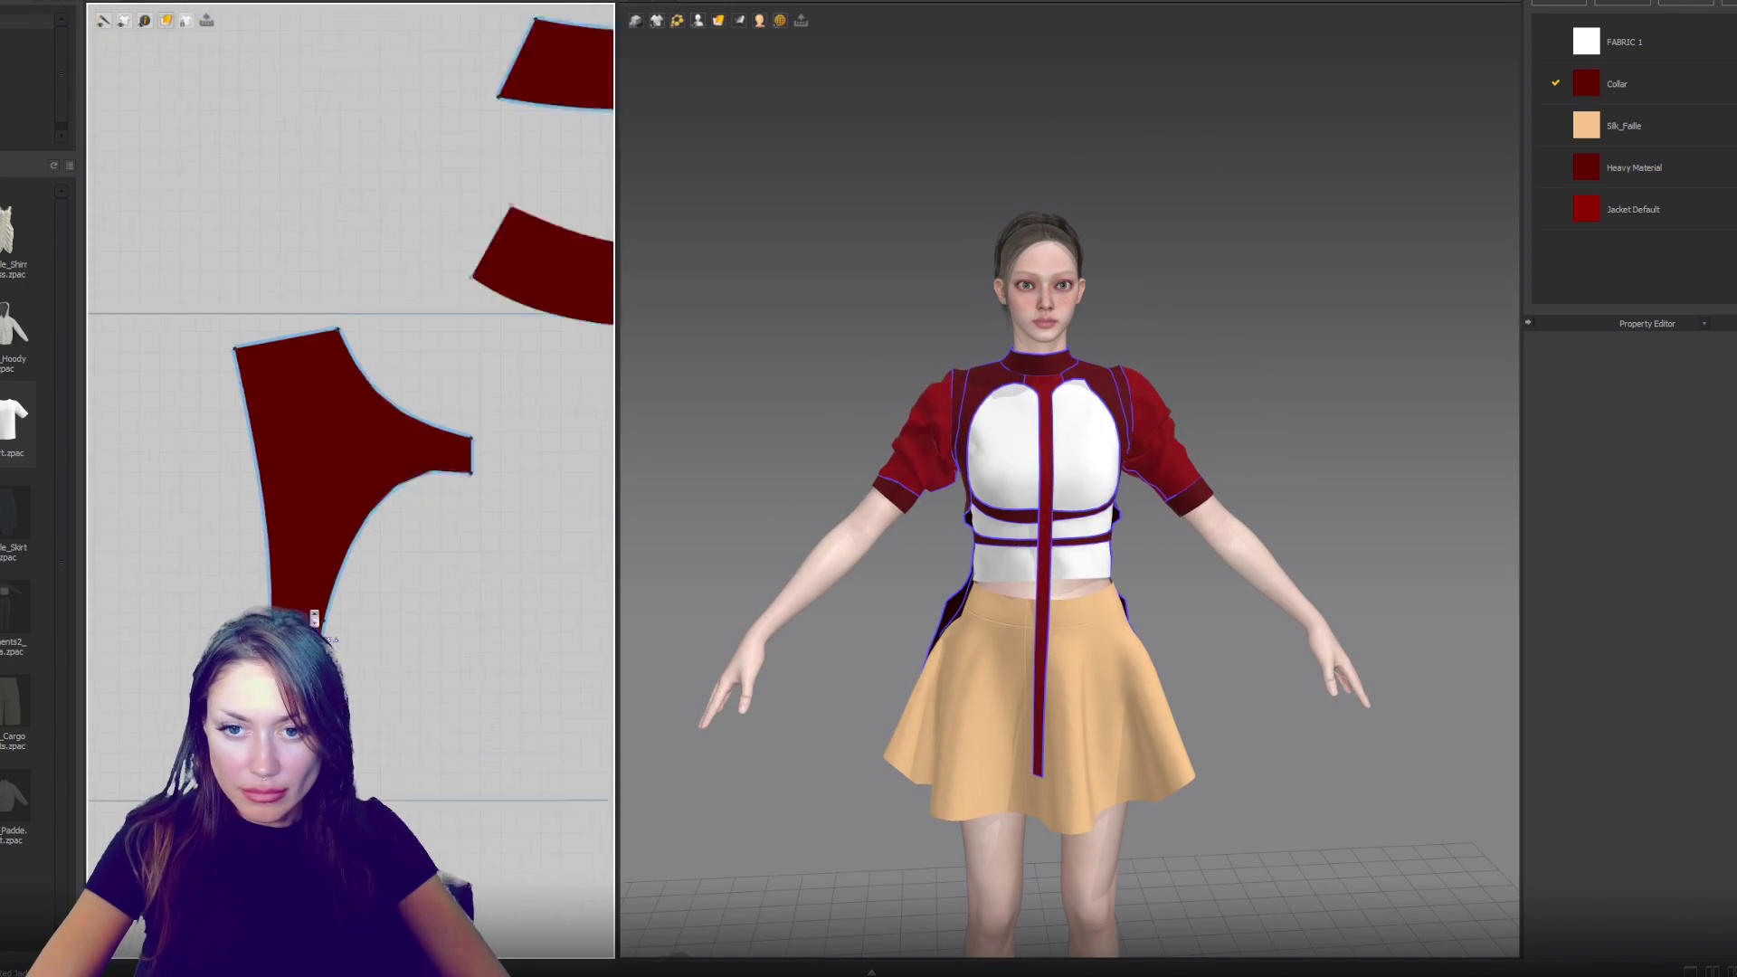
{"action": "scroll", "coordinate": [314, 618], "scroll_direction": "up", "scroll_amount": 3}
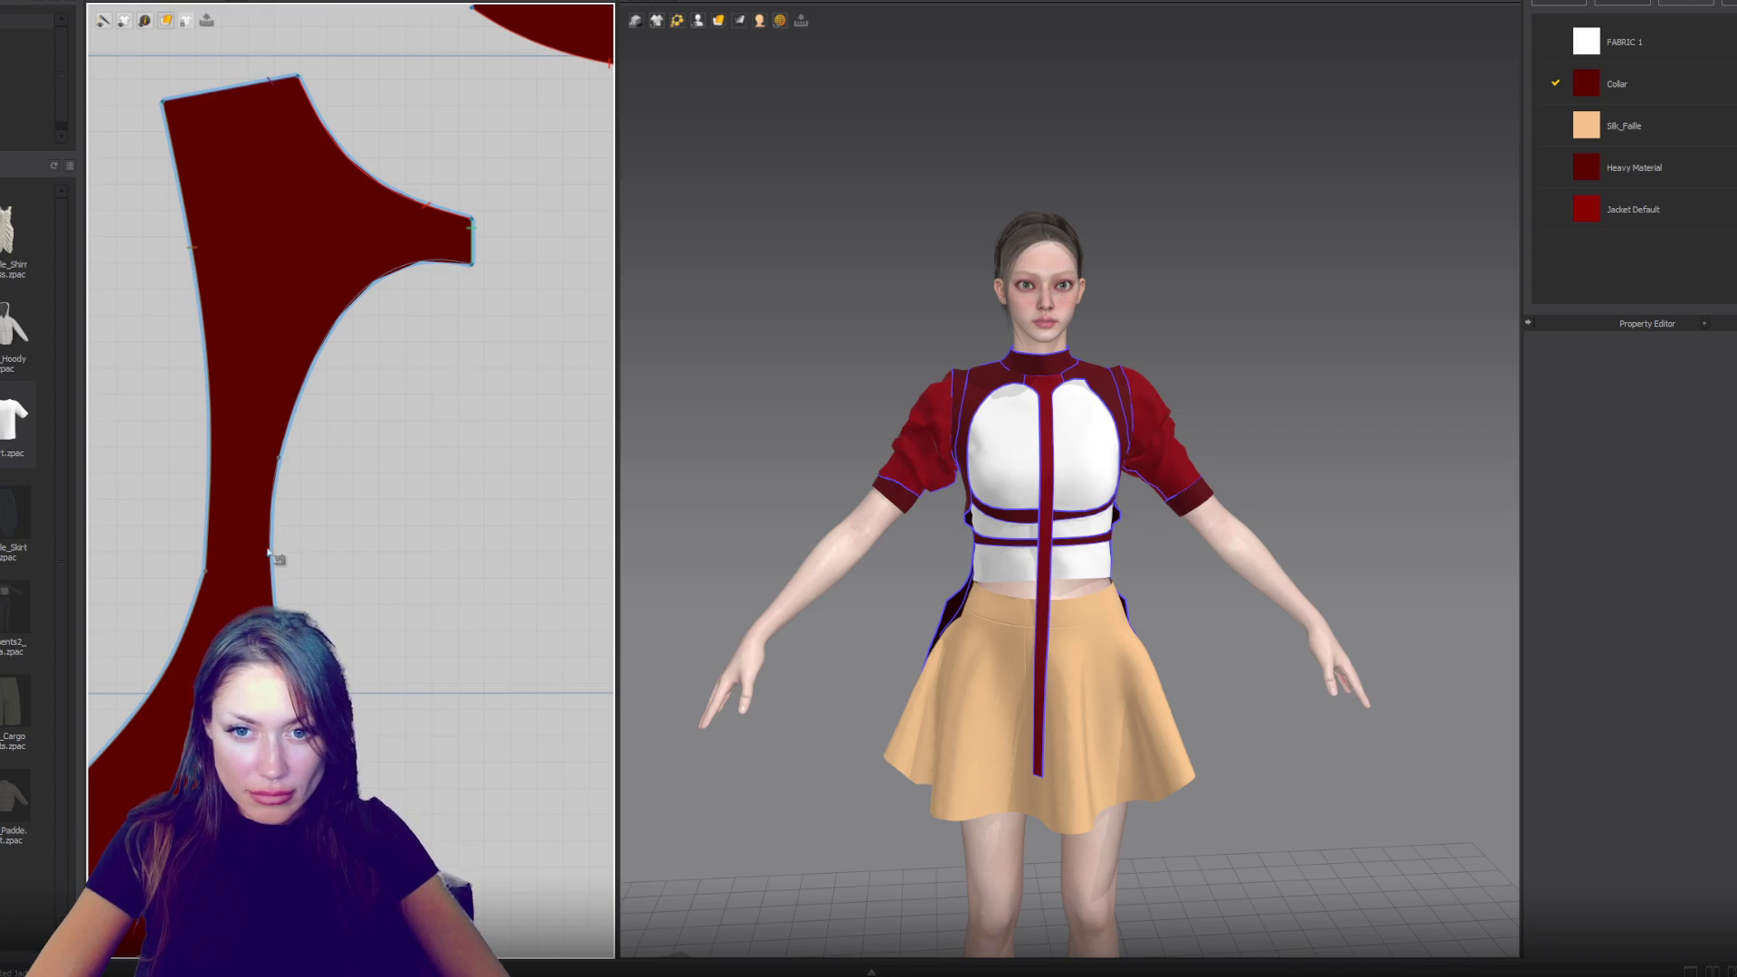
- Sew the side body panel's lower curved edge to the waist band piece, then view from the front
{"action": "key", "text": "b"}
{"action": "right_click_drag", "start_coordinate": [426, 830], "coordinate": [416, 561]}
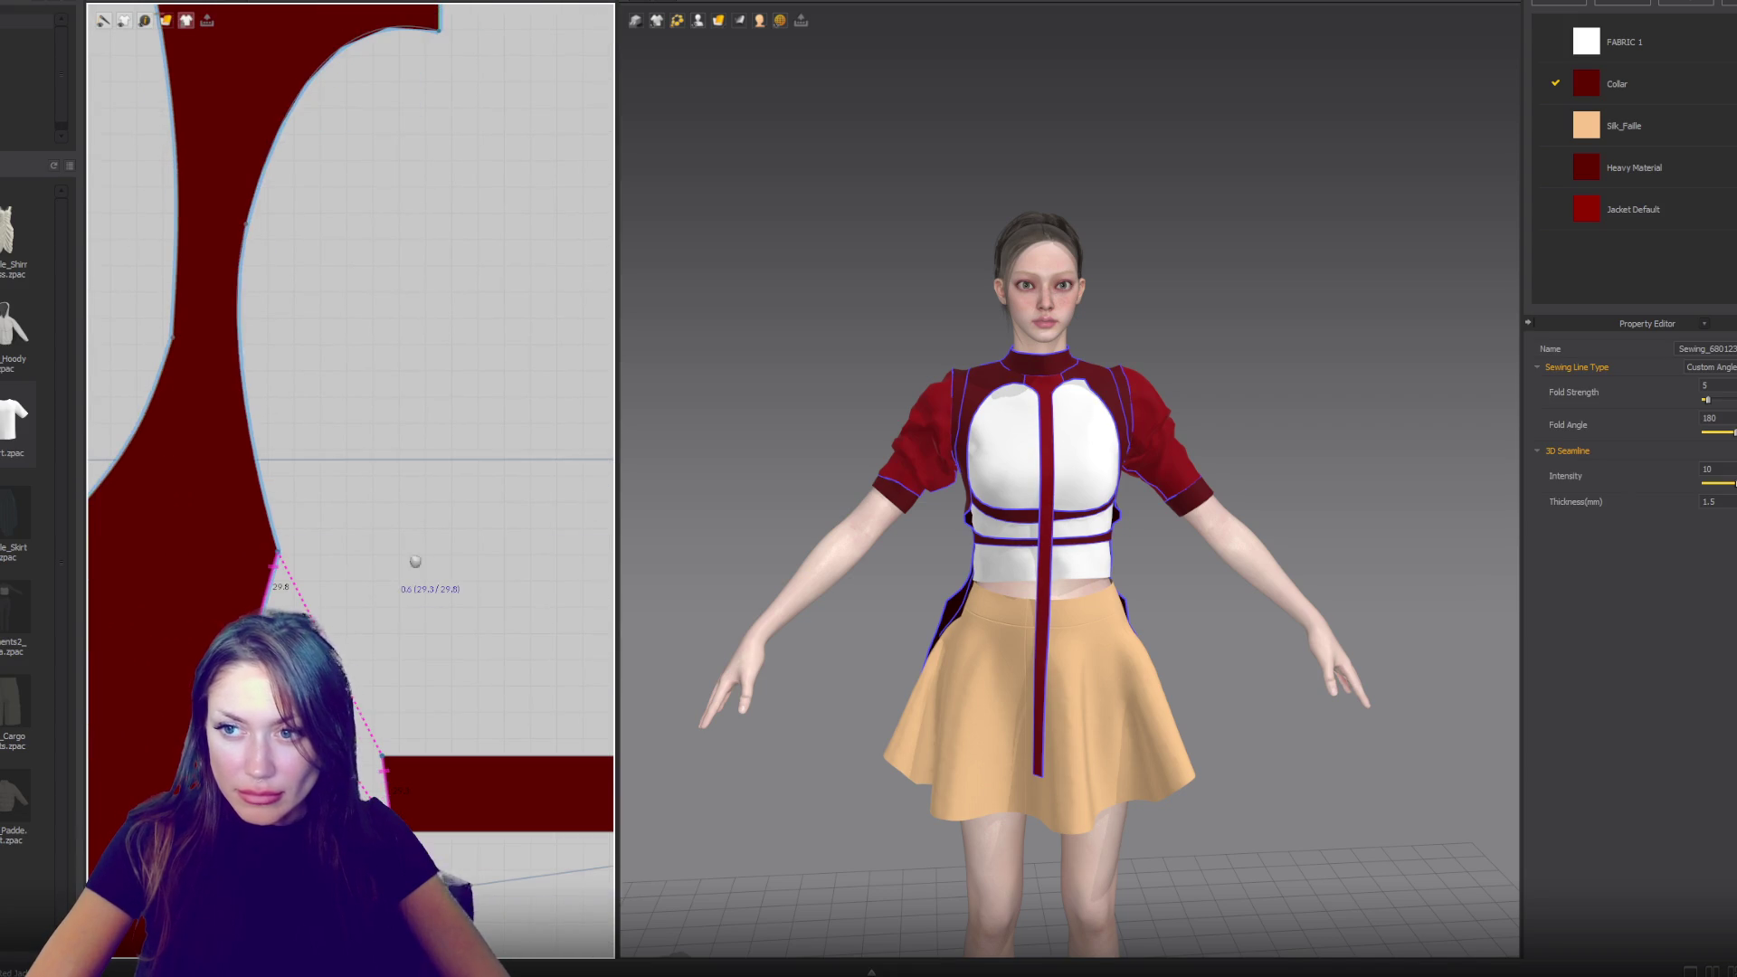
{"action": "right_click_drag", "start_coordinate": [750, 506], "coordinate": [806, 504]}
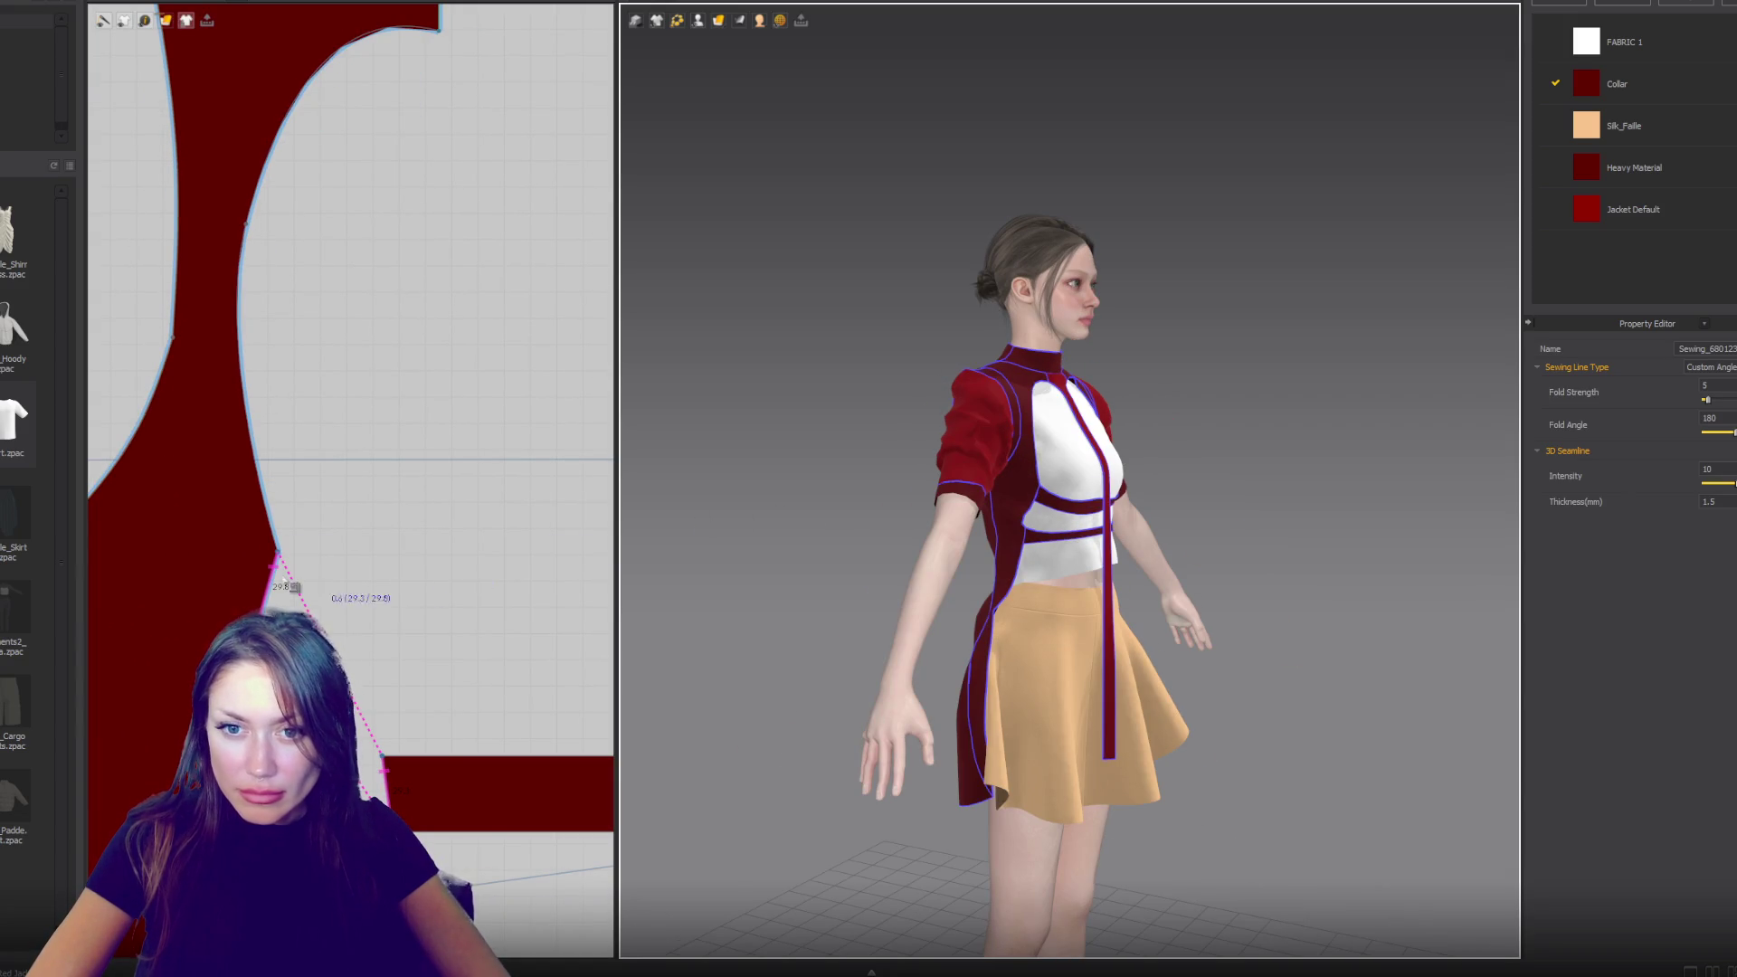
{"action": "left_click", "coordinate": [278, 557]}
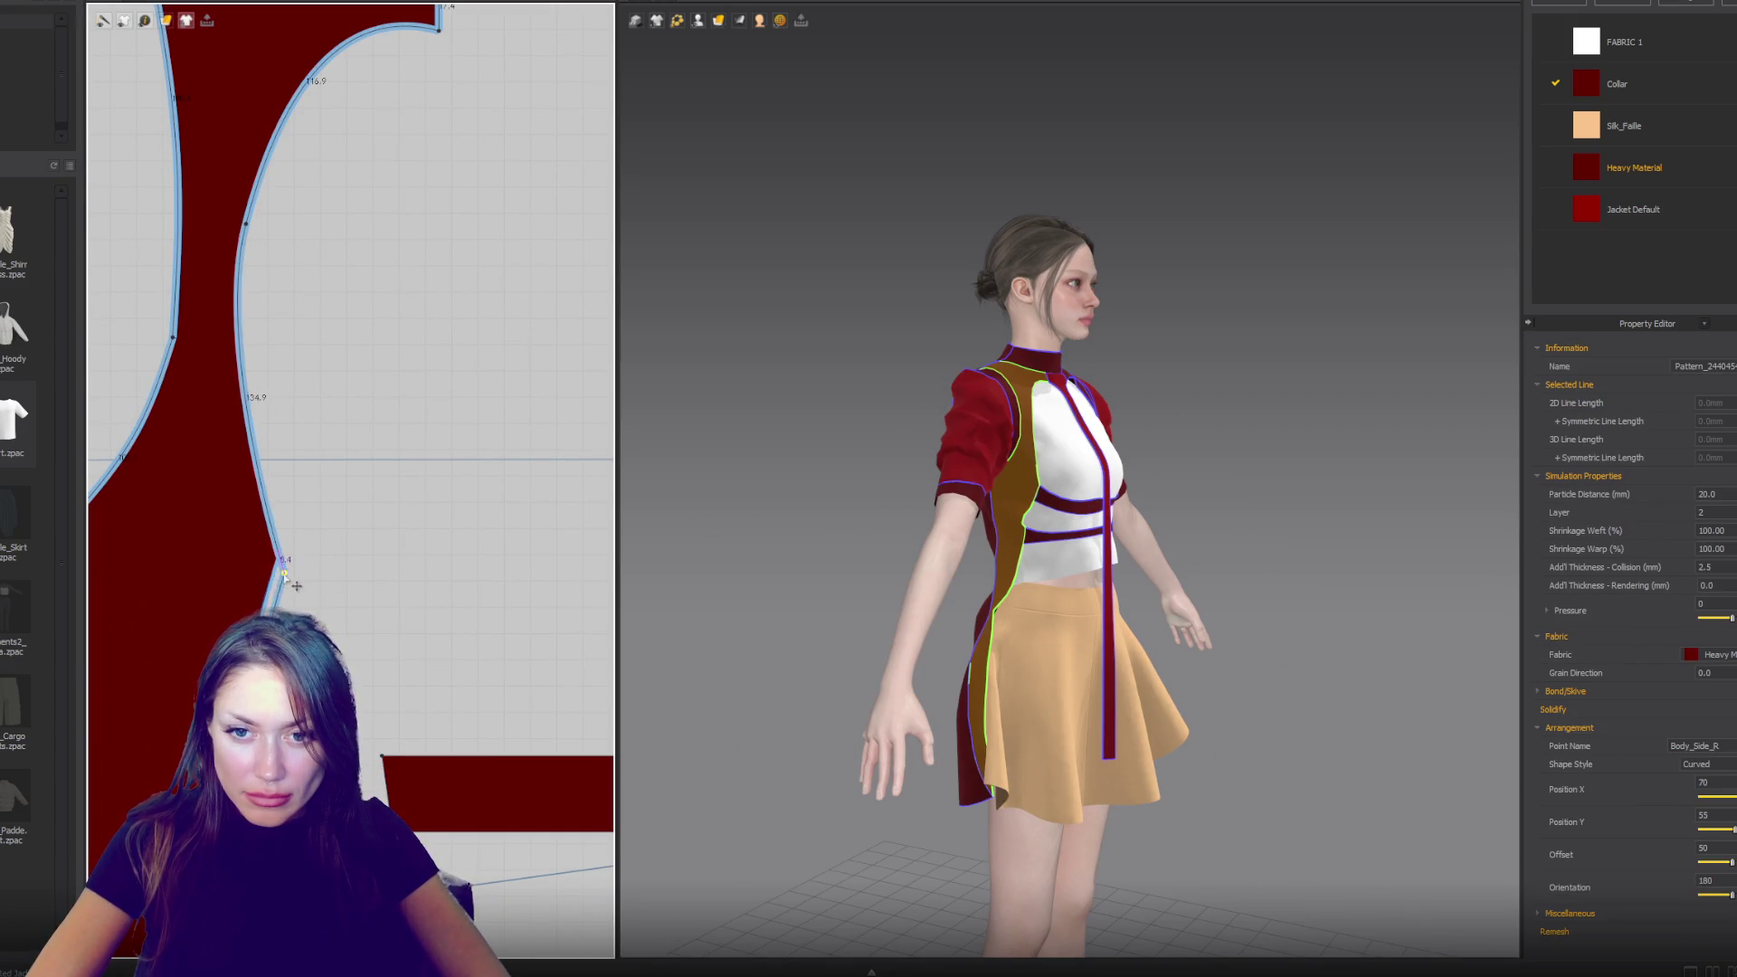
{"action": "right_click_drag", "start_coordinate": [287, 662], "coordinate": [327, 486]}
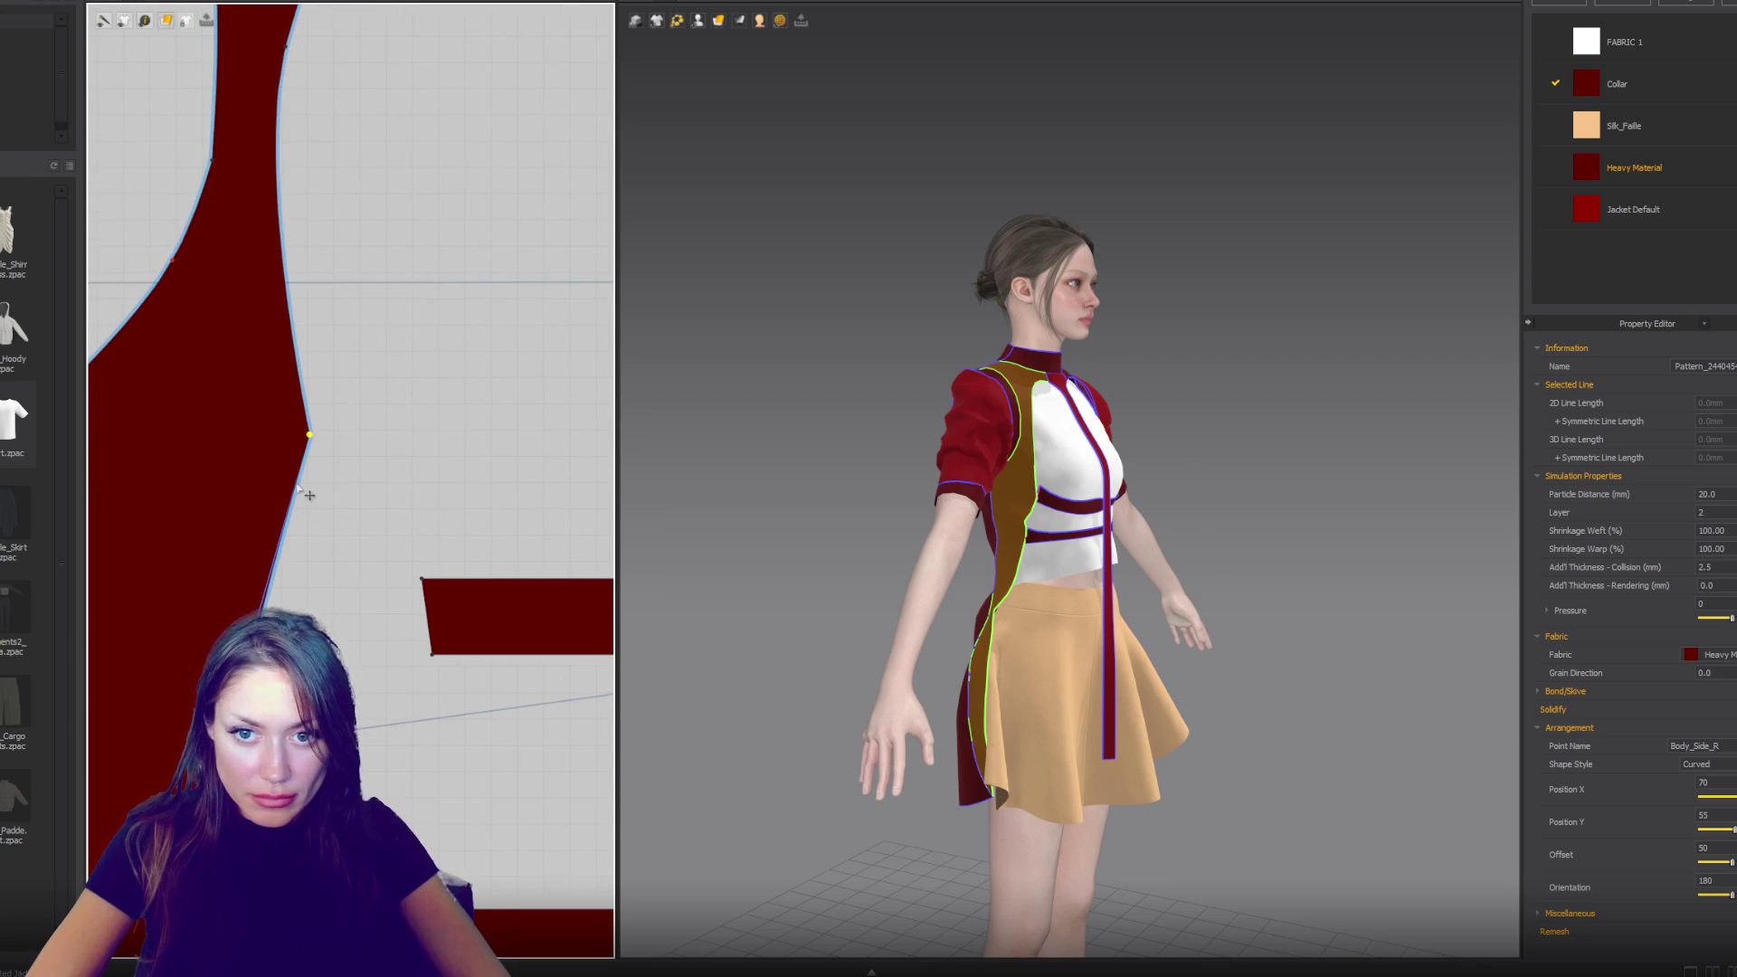
{"action": "left_click", "coordinate": [302, 489]}
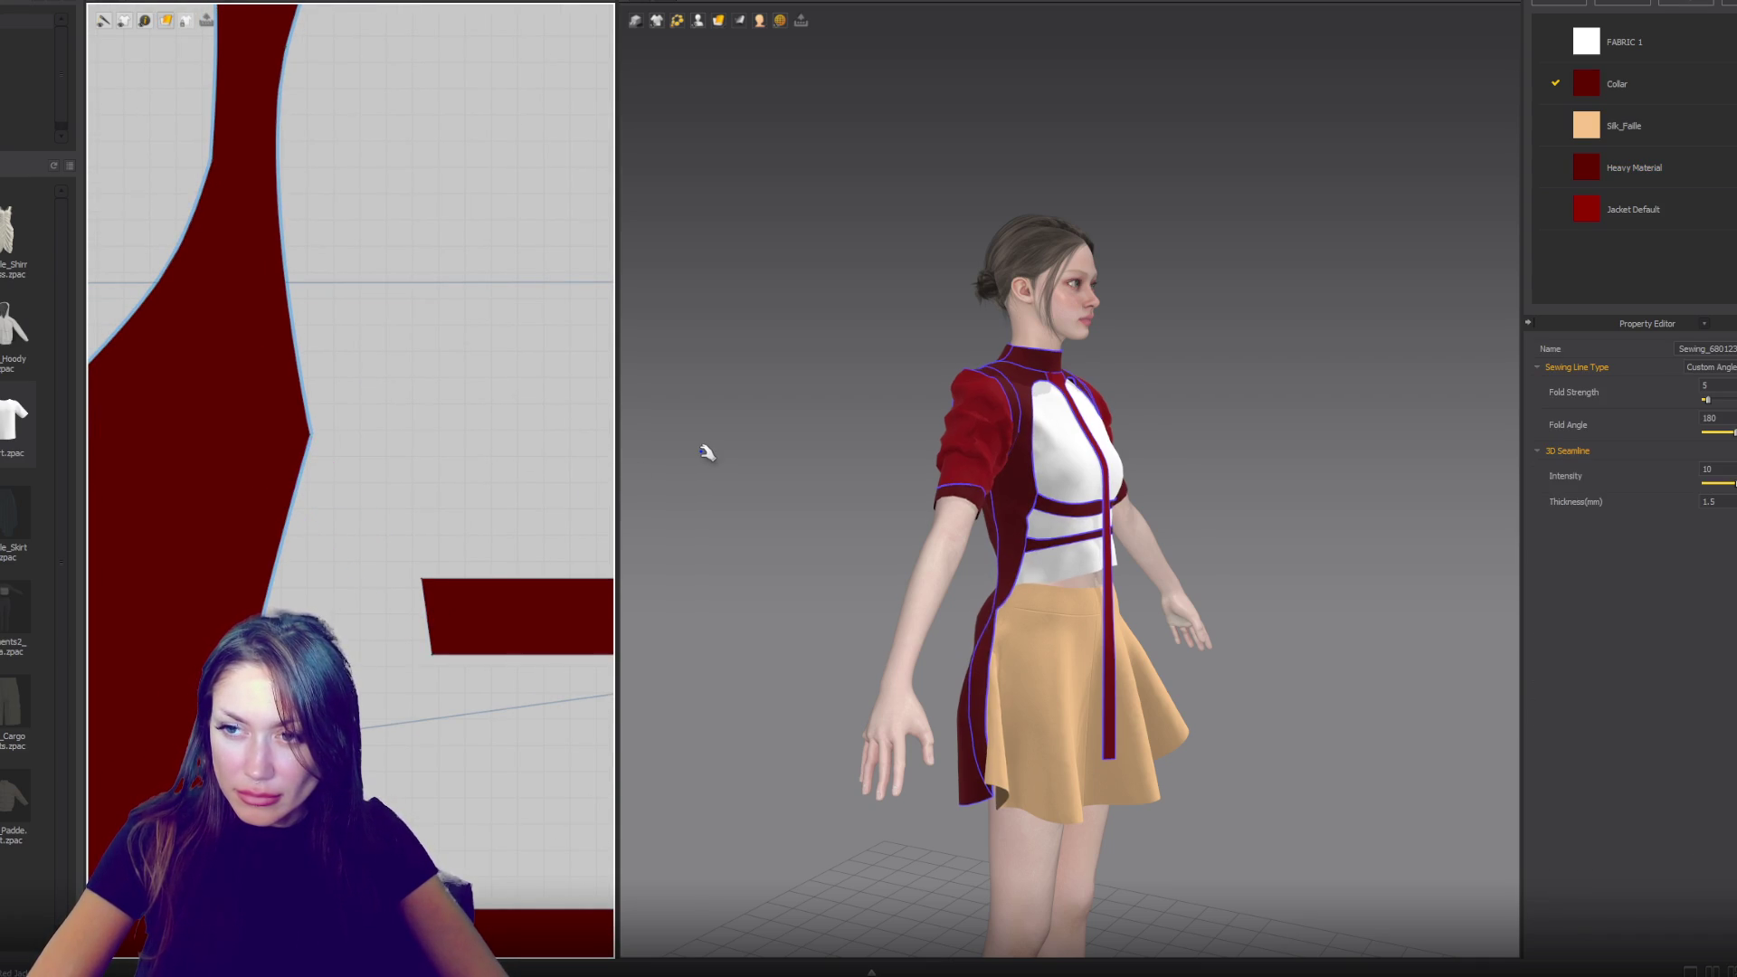
{"action": "key", "text": "2"}
{"action": "left_click", "coordinate": [1122, 553]}
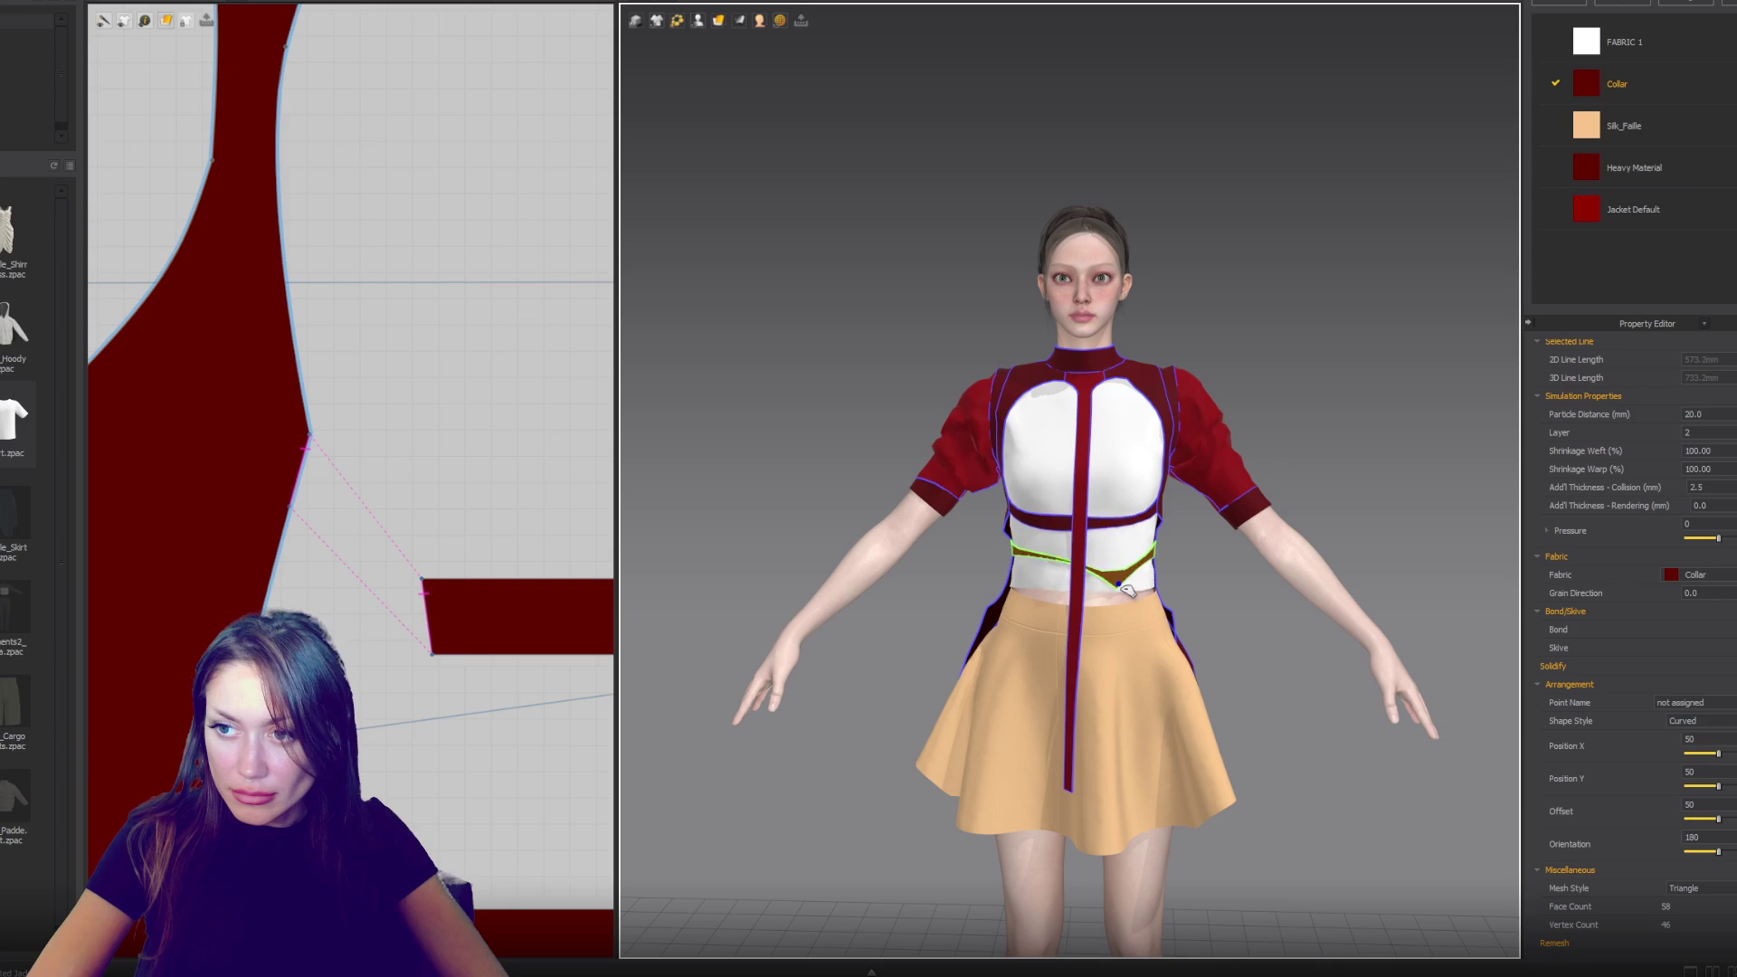
- Select the side body panel and both sleeves on the avatar to check their fabric
{"action": "left_click", "coordinate": [1142, 533]}
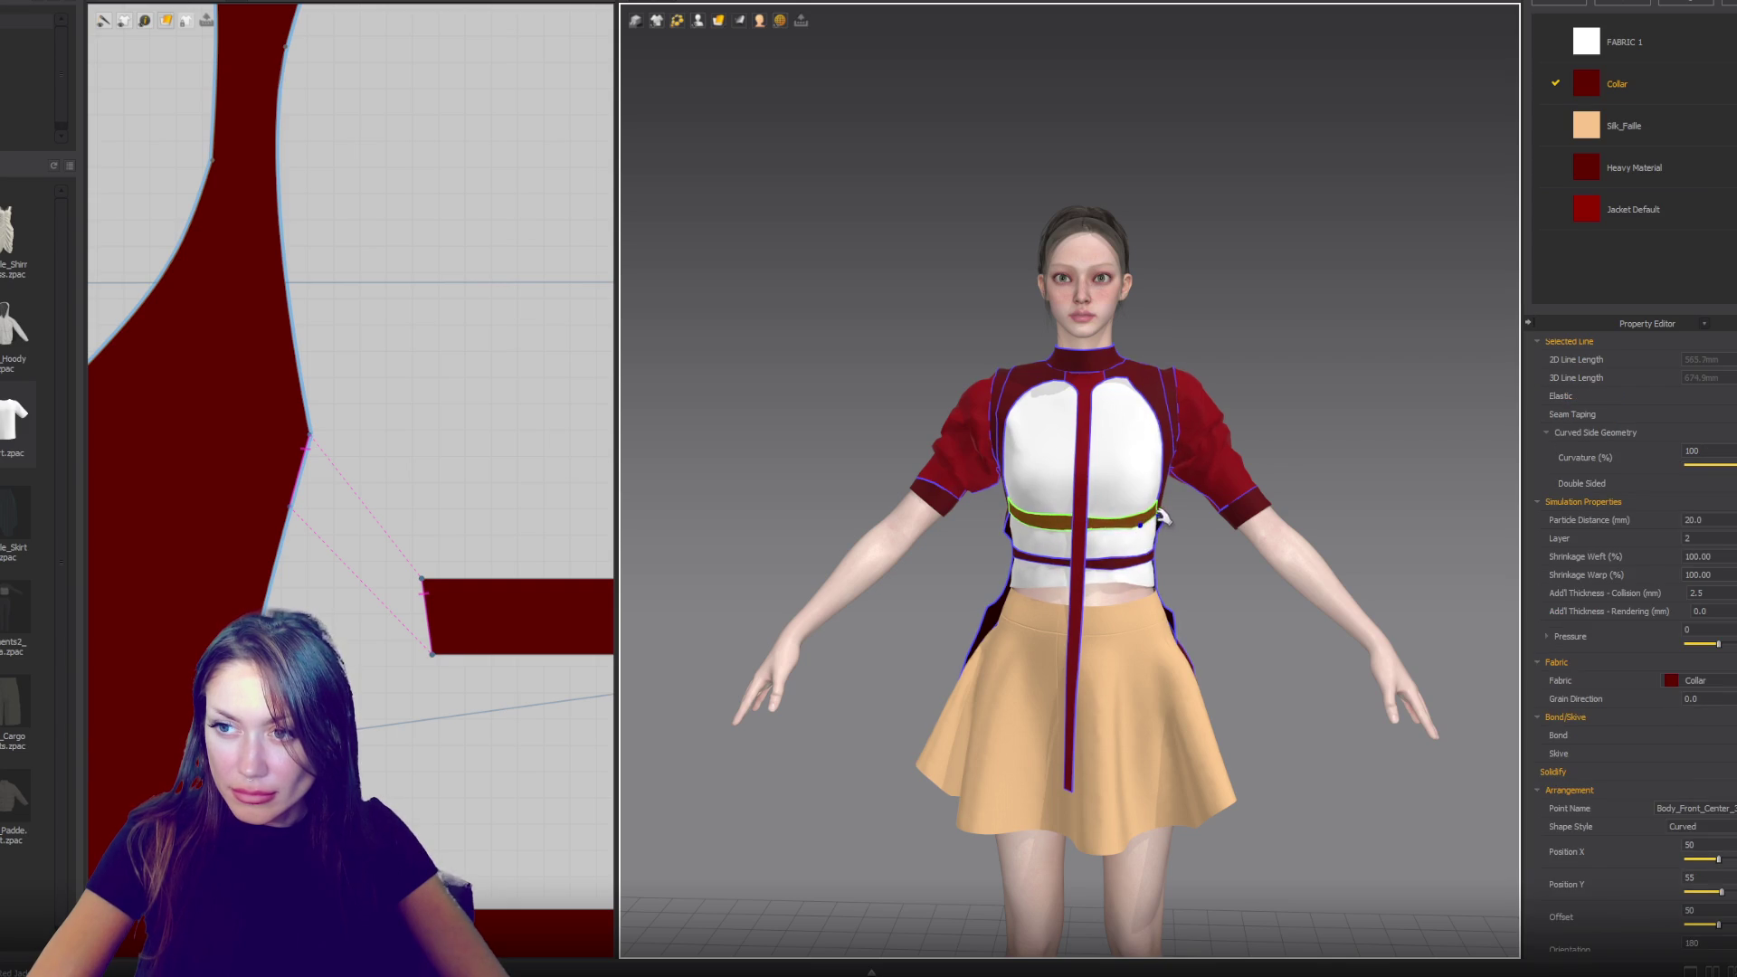
{"action": "left_click", "coordinate": [1140, 416]}
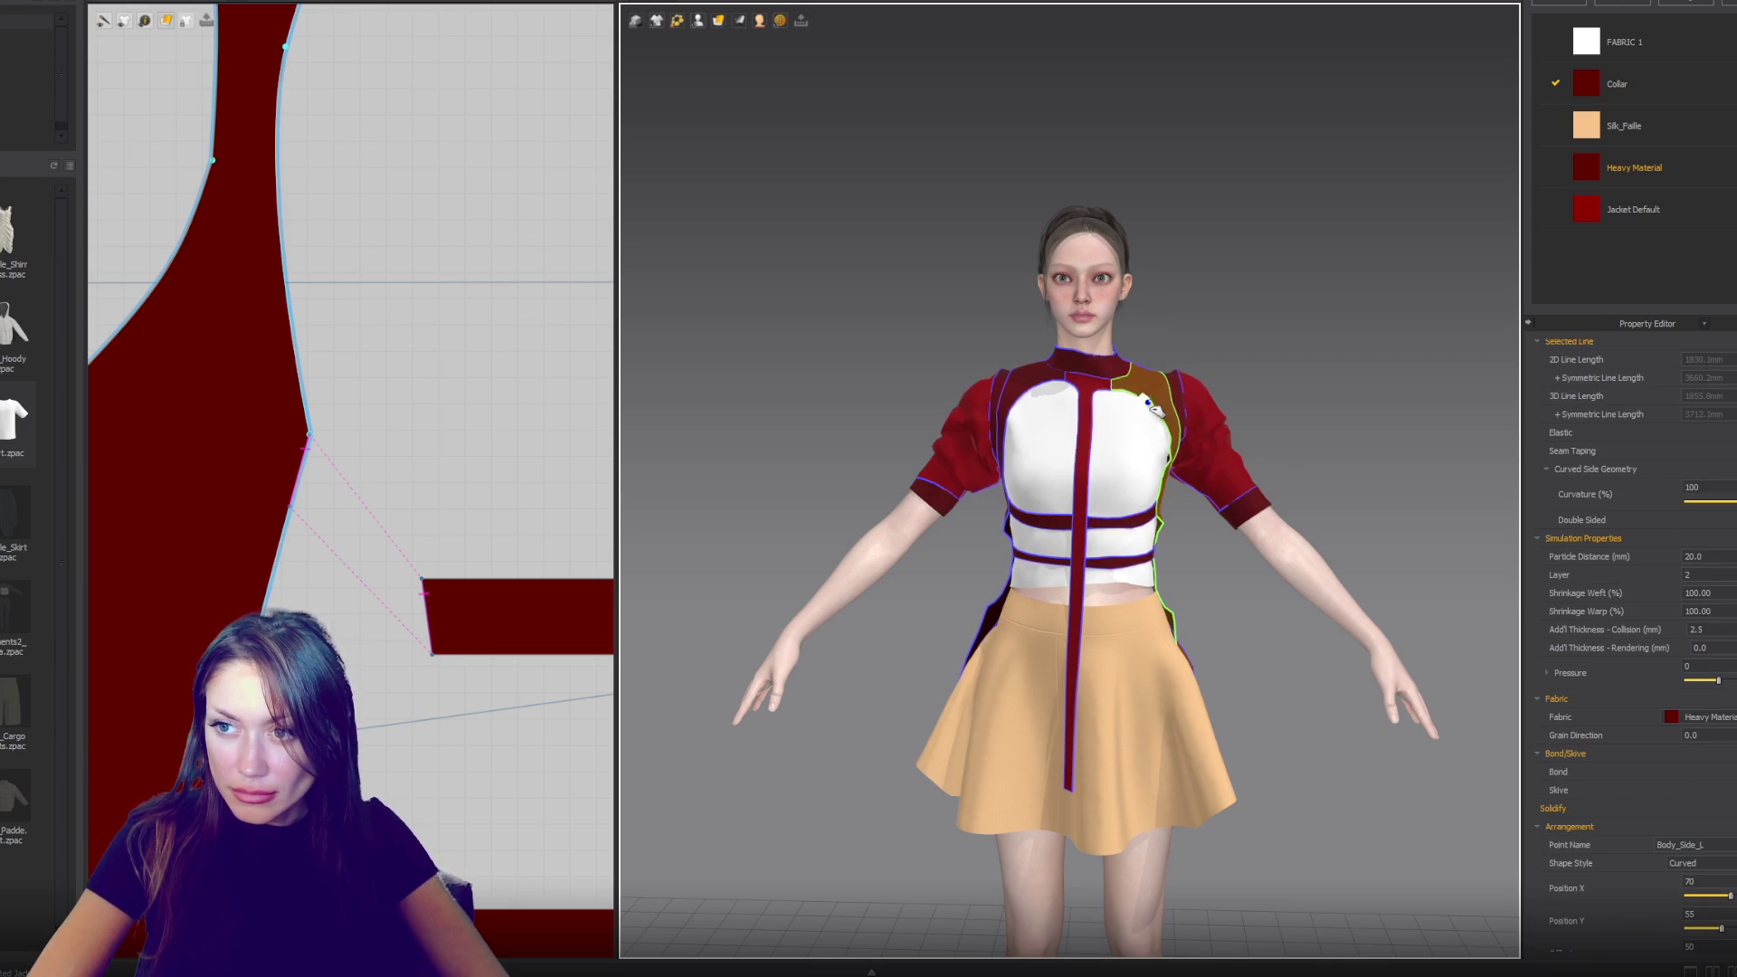
{"action": "left_click", "coordinate": [1221, 376]}
{"action": "mouse_move", "coordinate": [1221, 375]}
{"action": "right_mouse_down"}
{"action": "mouse_move", "coordinate": [1190, 392]}
{"action": "mouse_move", "coordinate": [1040, 383]}
{"action": "mouse_move", "coordinate": [1060, 391]}
{"action": "right_mouse_up"}
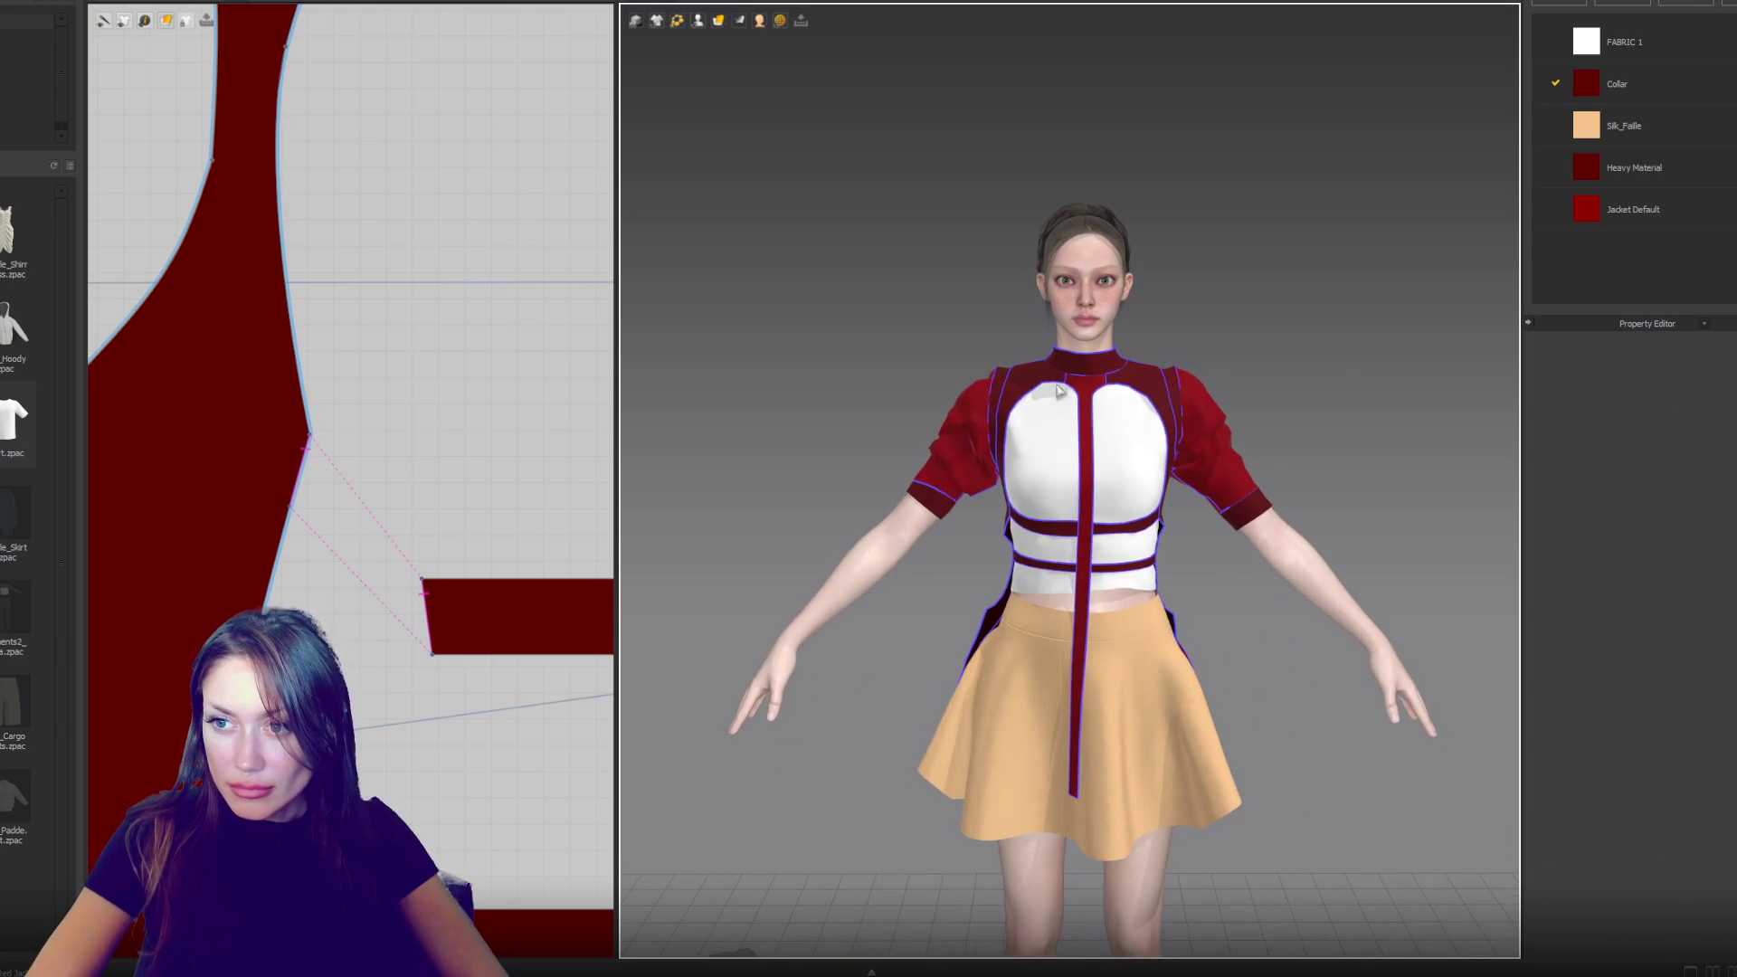
{"action": "left_click", "coordinate": [954, 398]}
{"action": "left_click", "coordinate": [1227, 382]}
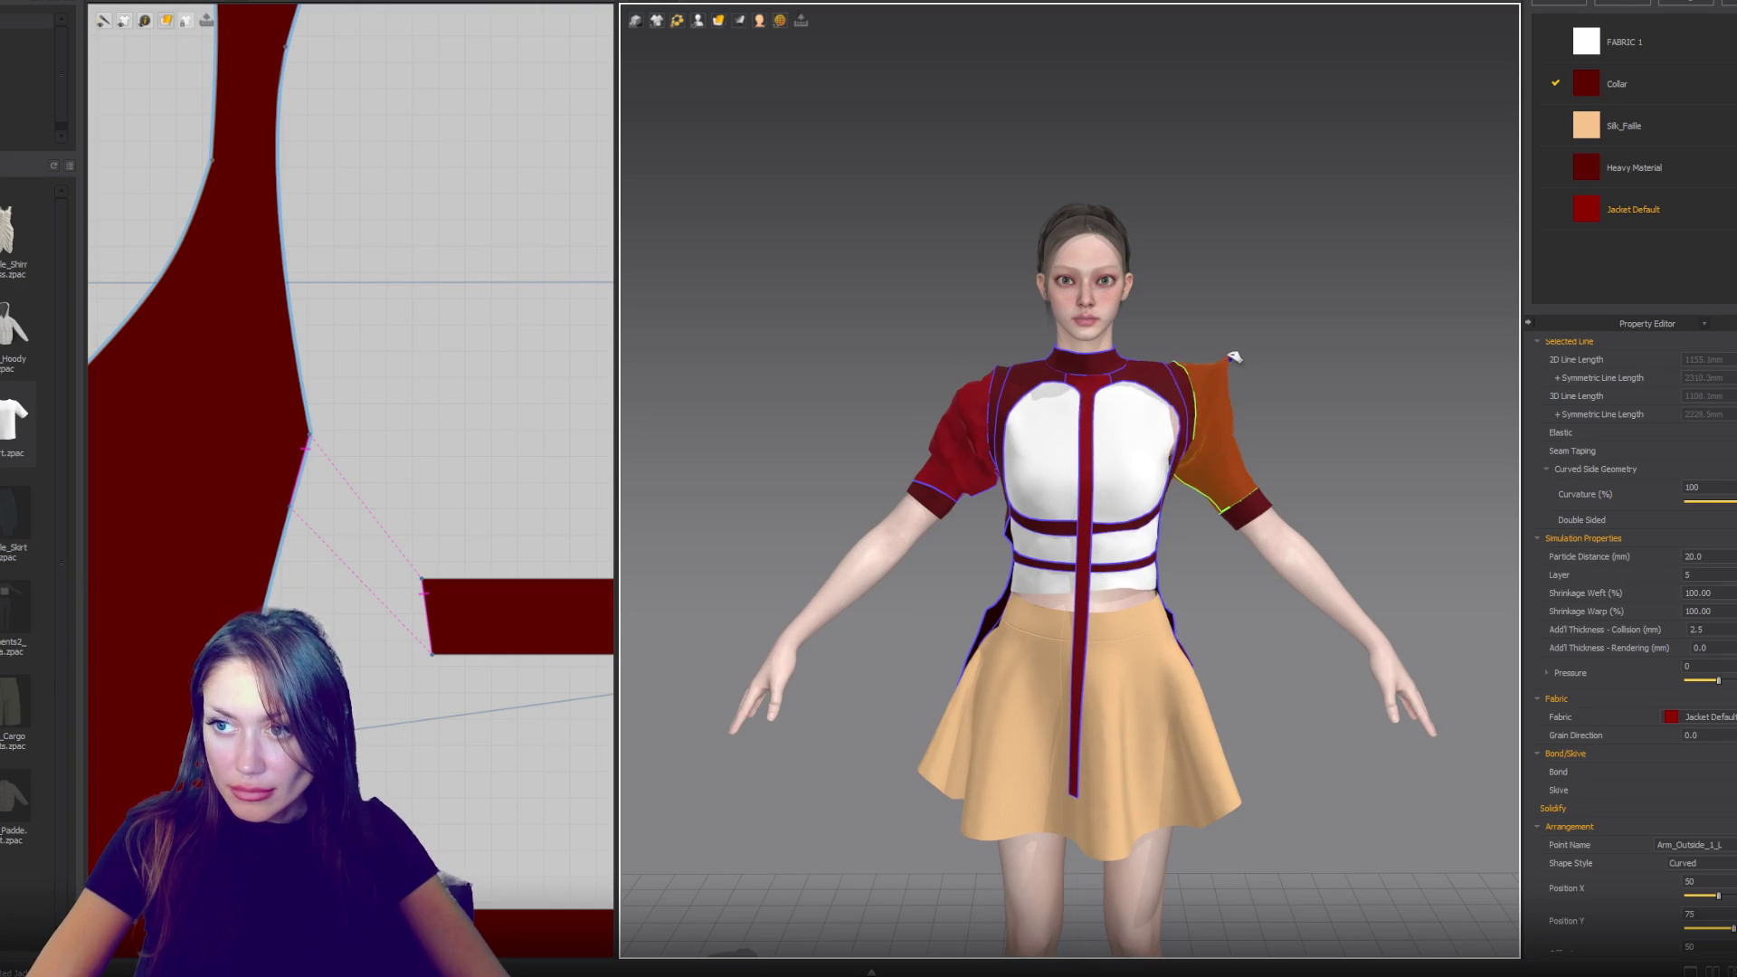
{"action": "key", "text": "ctrl+z"}
{"action": "key", "text": "ctrl+z"}
{"action": "key", "text": "ctrl+z"}
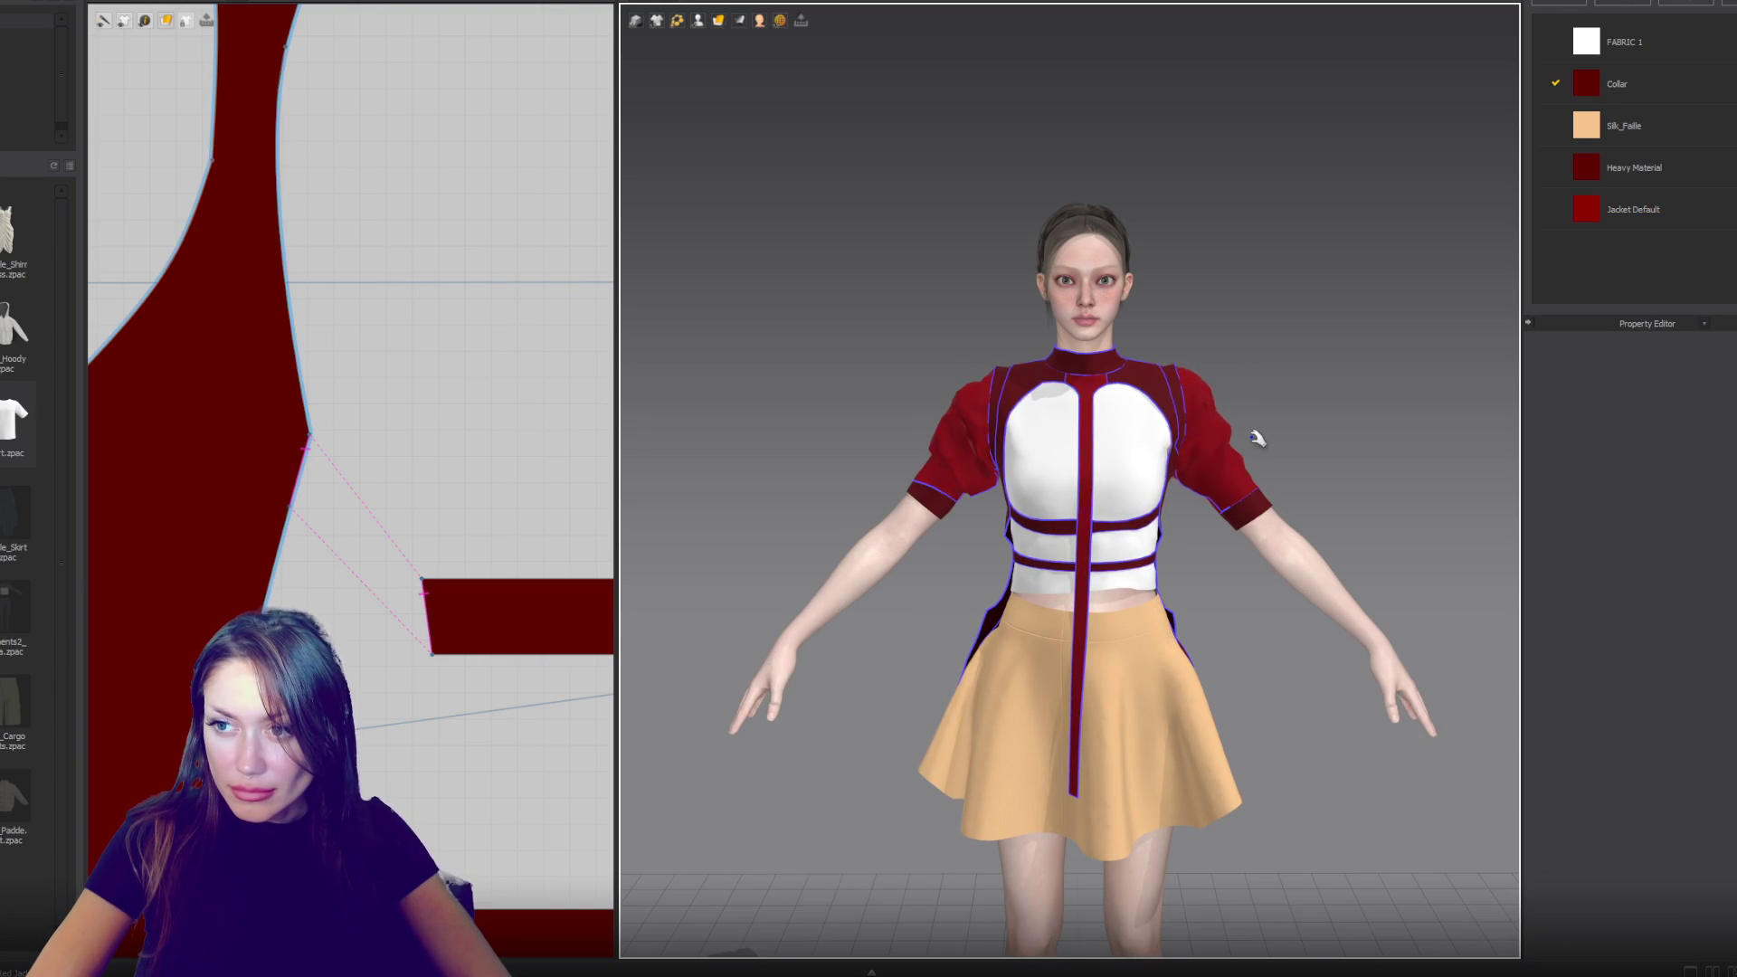
{"action": "key", "text": "ctrl+z"}
{"action": "key", "text": "ctrl+z"}
{"action": "key", "text": "ctrl+z"}
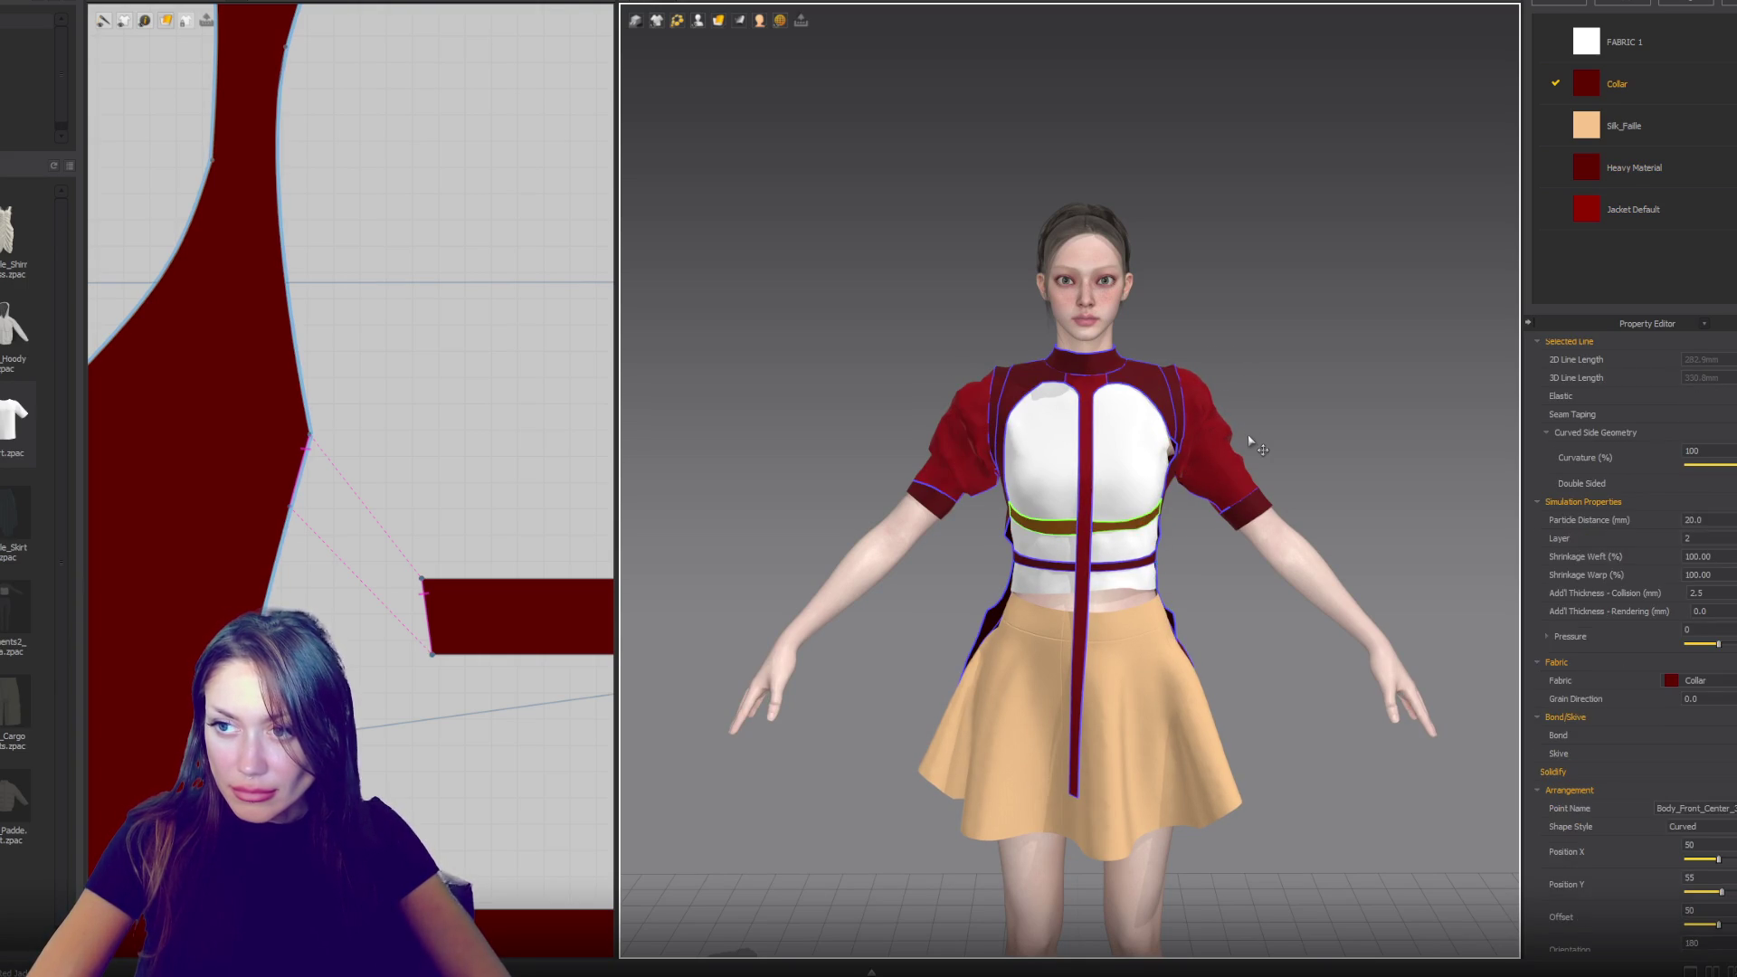
- Tug the right sleeve cloth from a back view to settle its drape
{"action": "left_click", "coordinate": [1196, 471]}
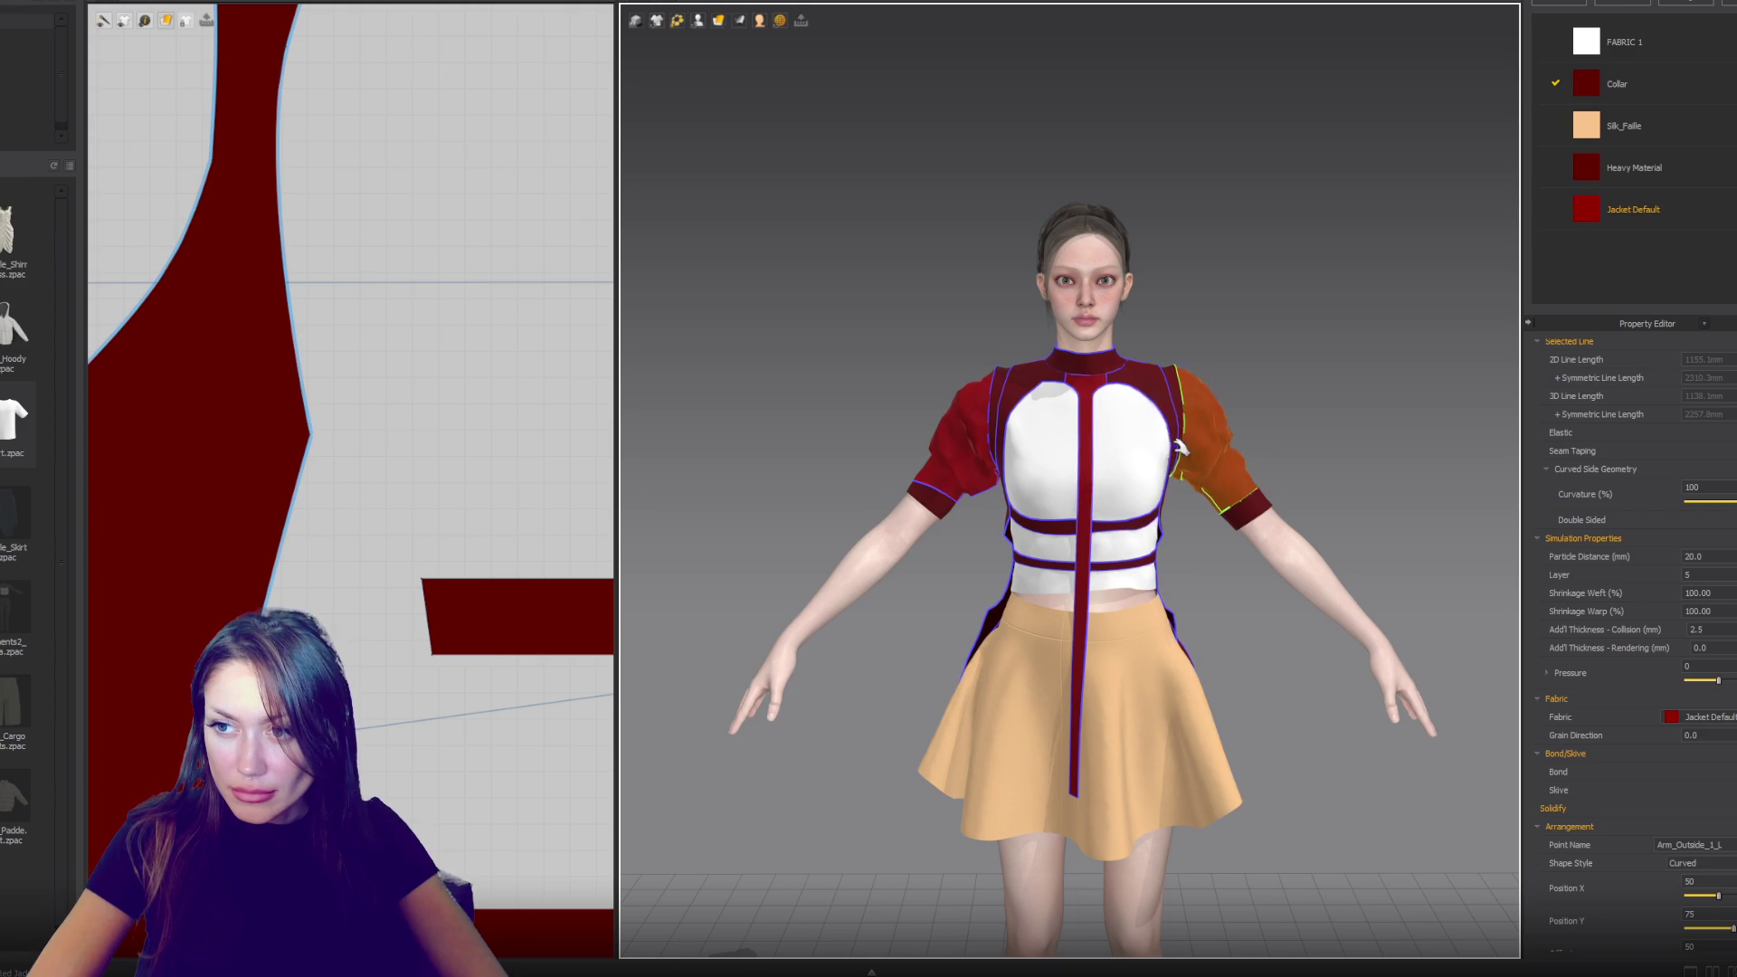
{"action": "left_click", "coordinate": [1155, 383]}
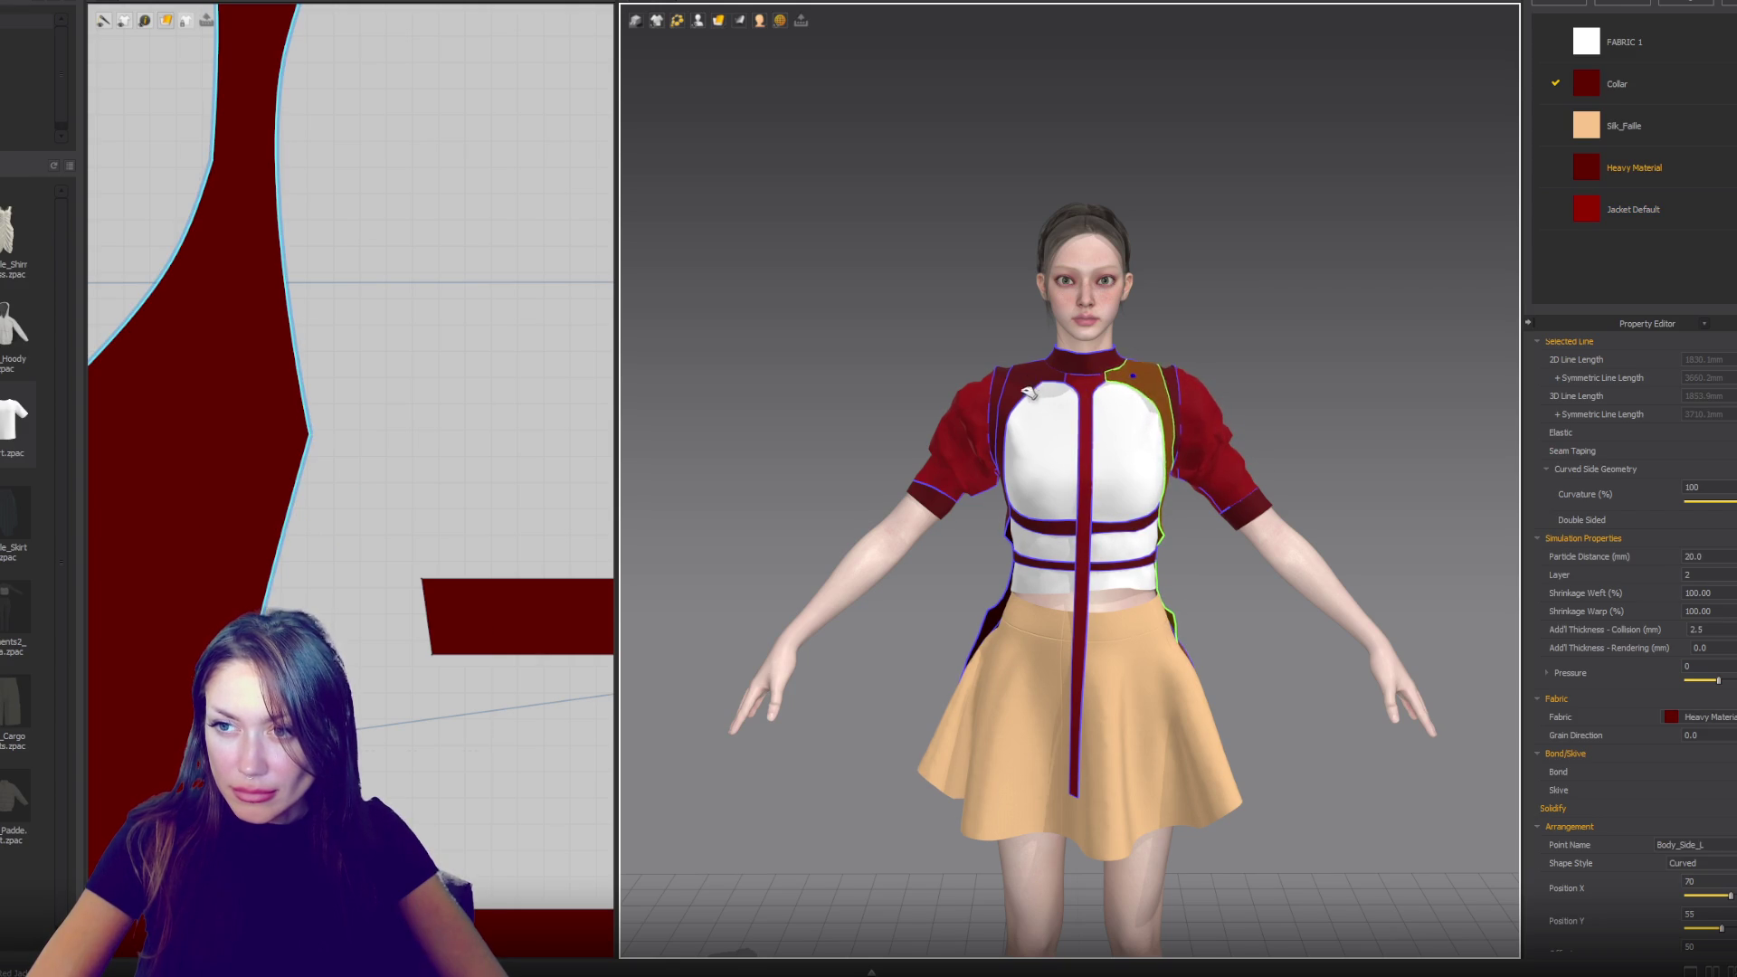
{"action": "left_click", "coordinate": [984, 414]}
{"action": "left_click", "coordinate": [969, 407]}
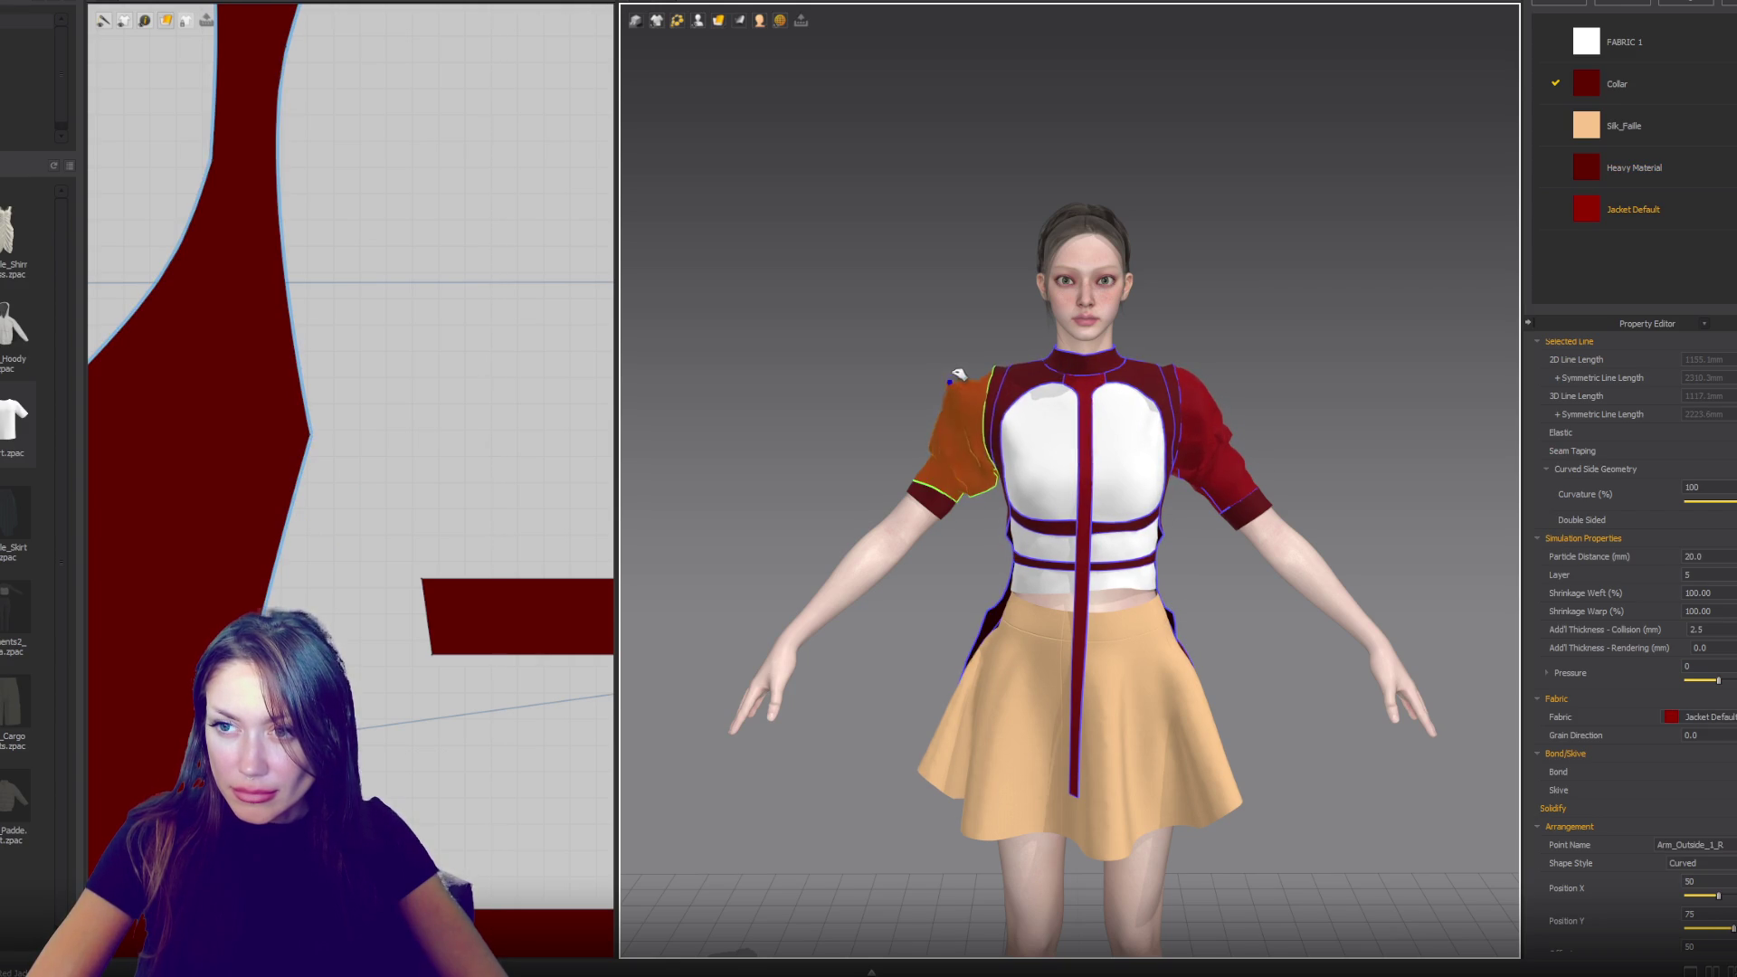
{"action": "right_click_drag", "start_coordinate": [911, 414], "coordinate": [1213, 436]}
{"action": "left_click_drag", "start_coordinate": [986, 423], "coordinate": [1023, 380]}
{"action": "scroll", "coordinate": [463, 497], "scroll_direction": "down", "scroll_amount": 3}
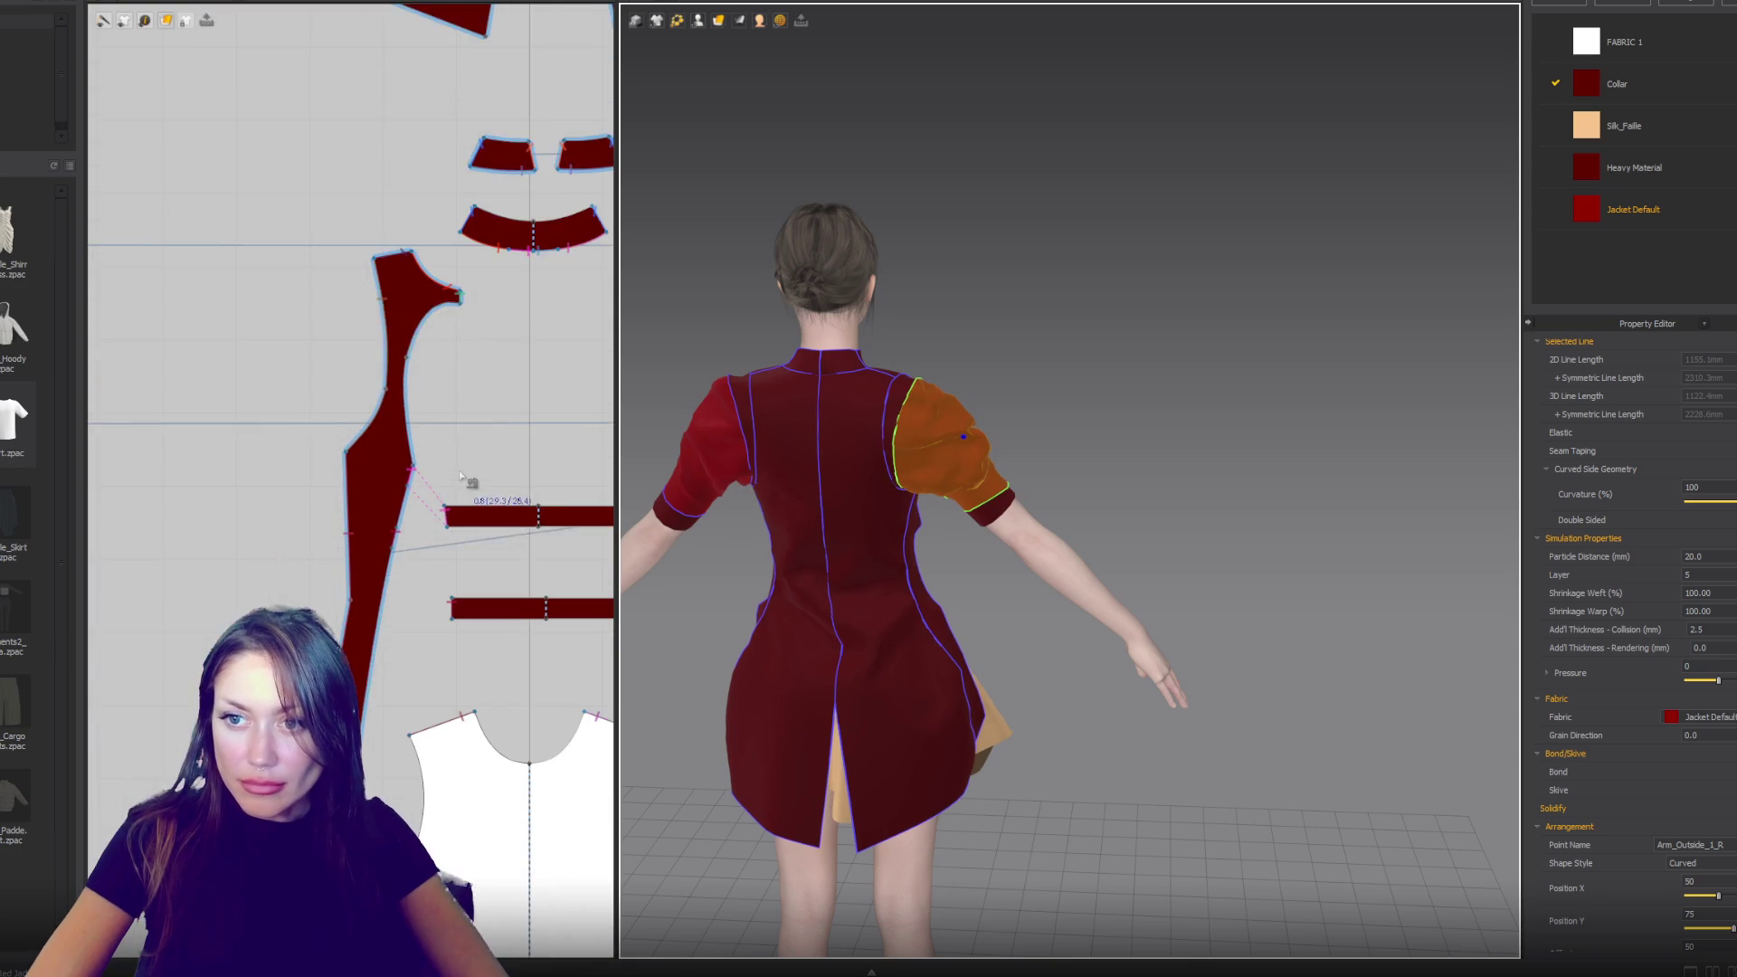
{"action": "scroll", "coordinate": [461, 476], "scroll_direction": "down", "scroll_amount": 2}
{"action": "scroll", "coordinate": [466, 150], "scroll_direction": "up", "scroll_amount": 5}
- Pull the back panel's armhole point inward to reshape its armhole curve
{"action": "left_click_drag", "start_coordinate": [452, 286], "coordinate": [419, 263]}
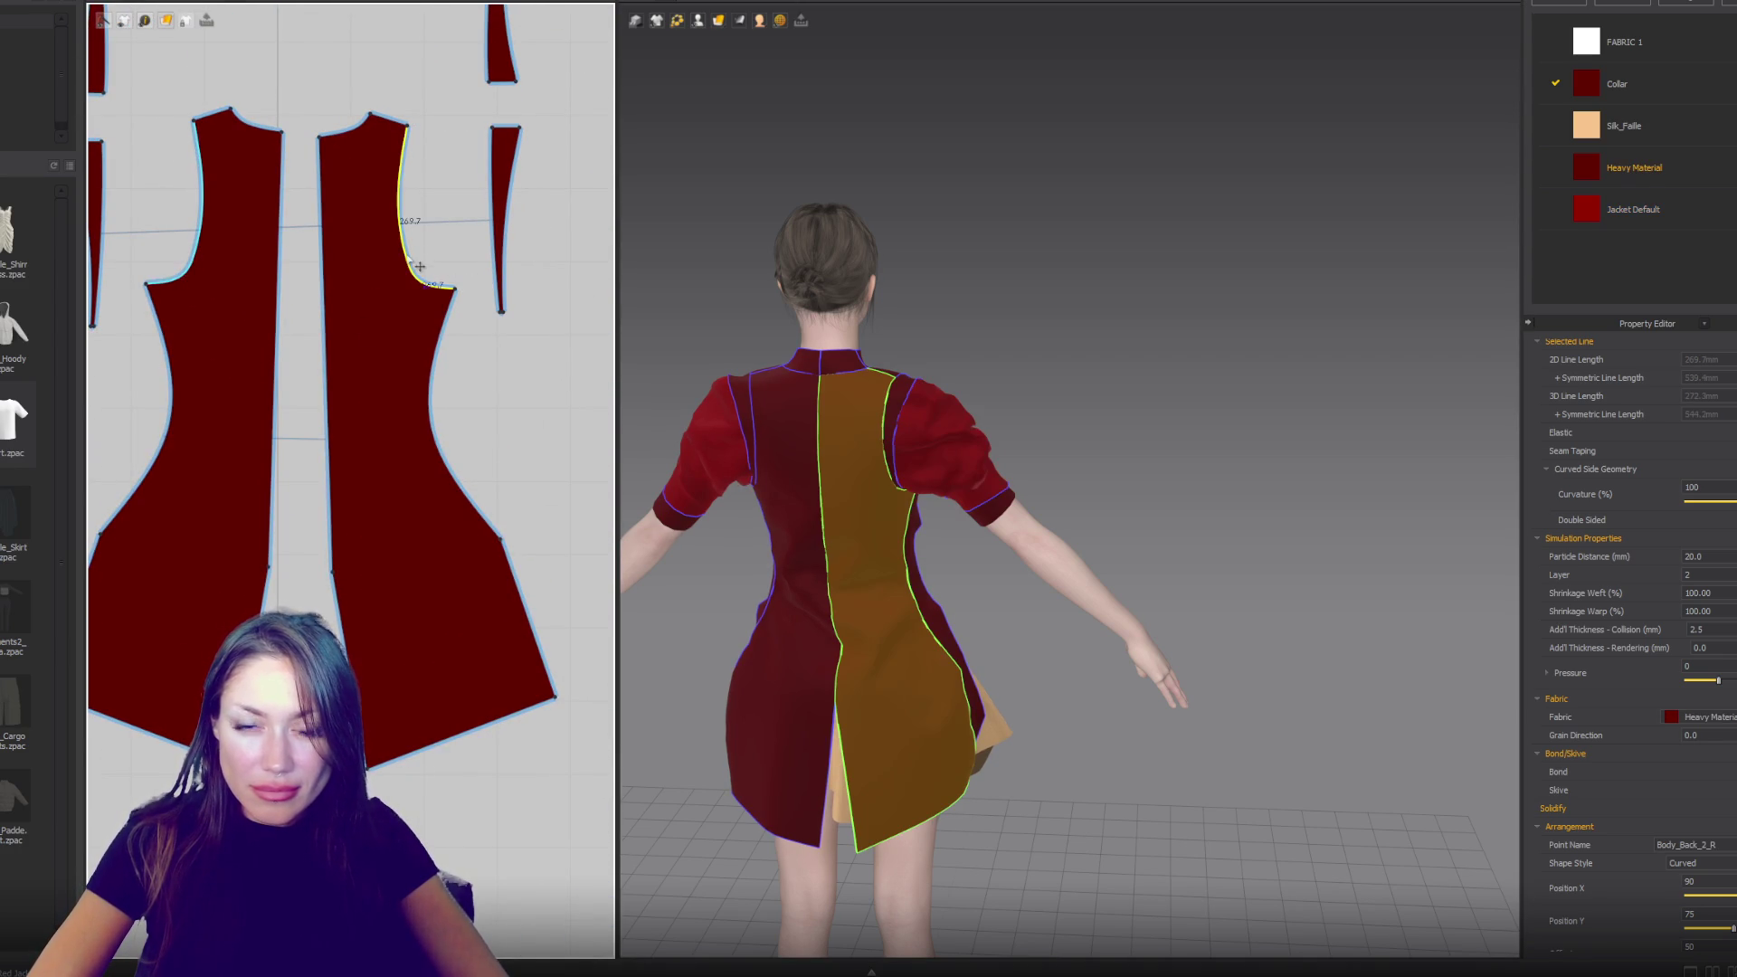
{"action": "left_click_drag", "start_coordinate": [431, 287], "coordinate": [436, 274]}
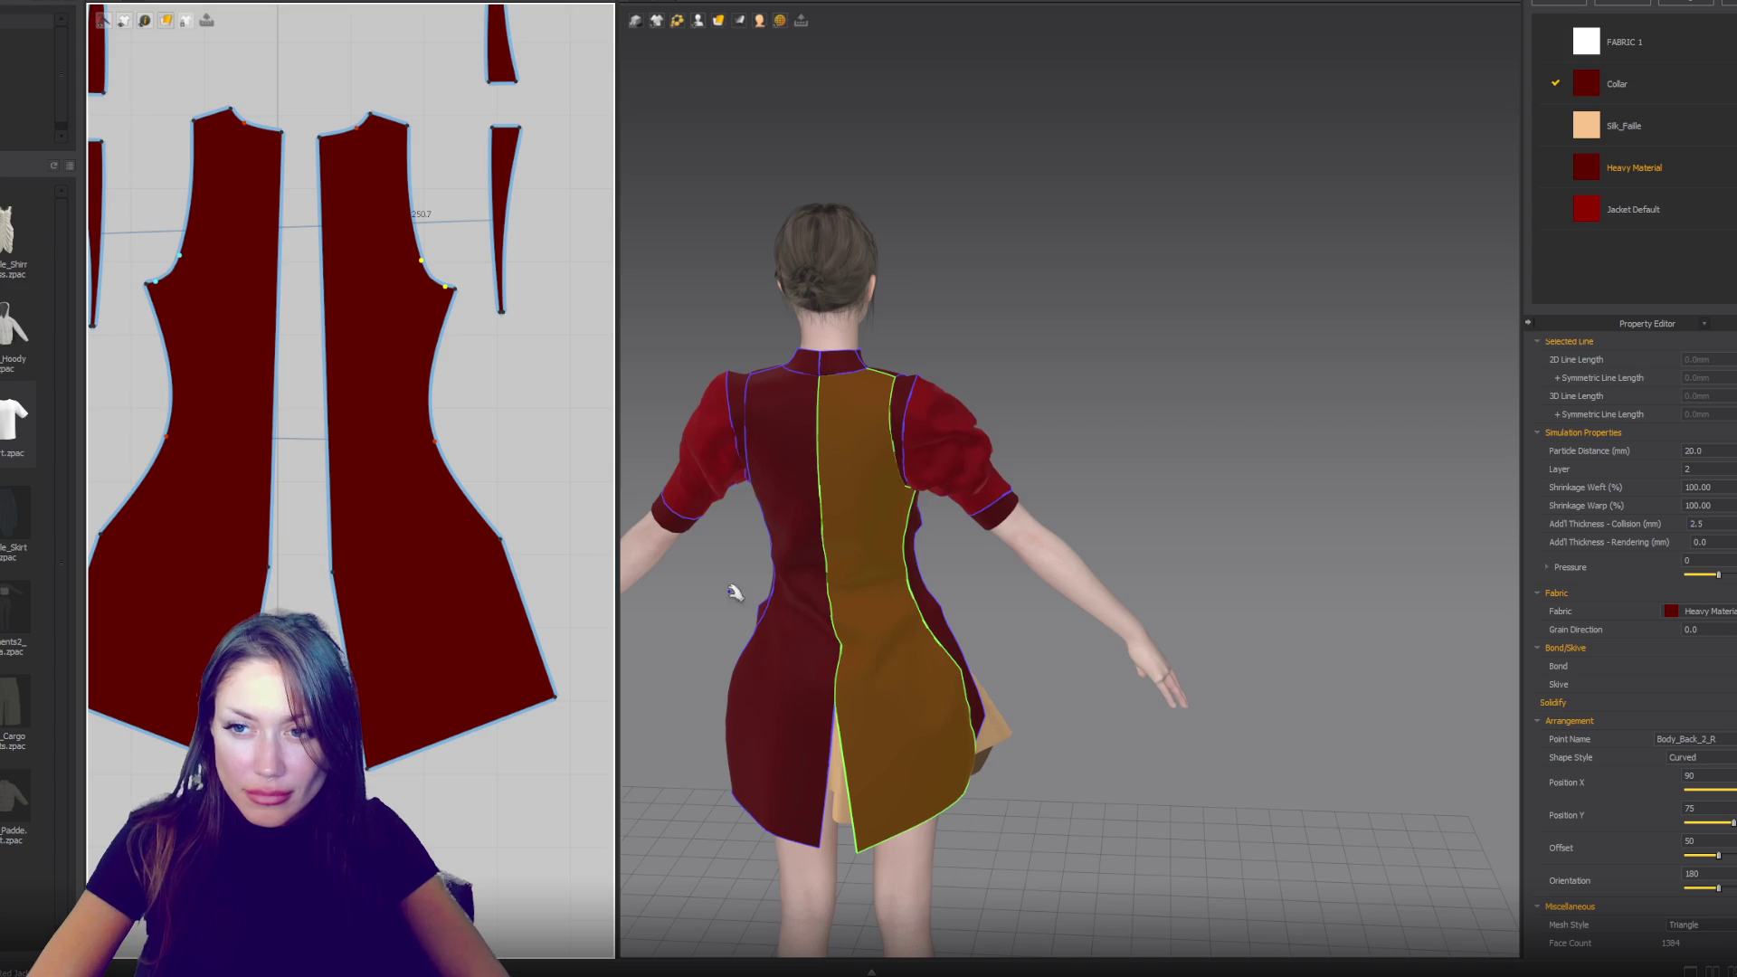
{"action": "key", "text": "2"}
{"action": "left_click", "coordinate": [869, 389]}
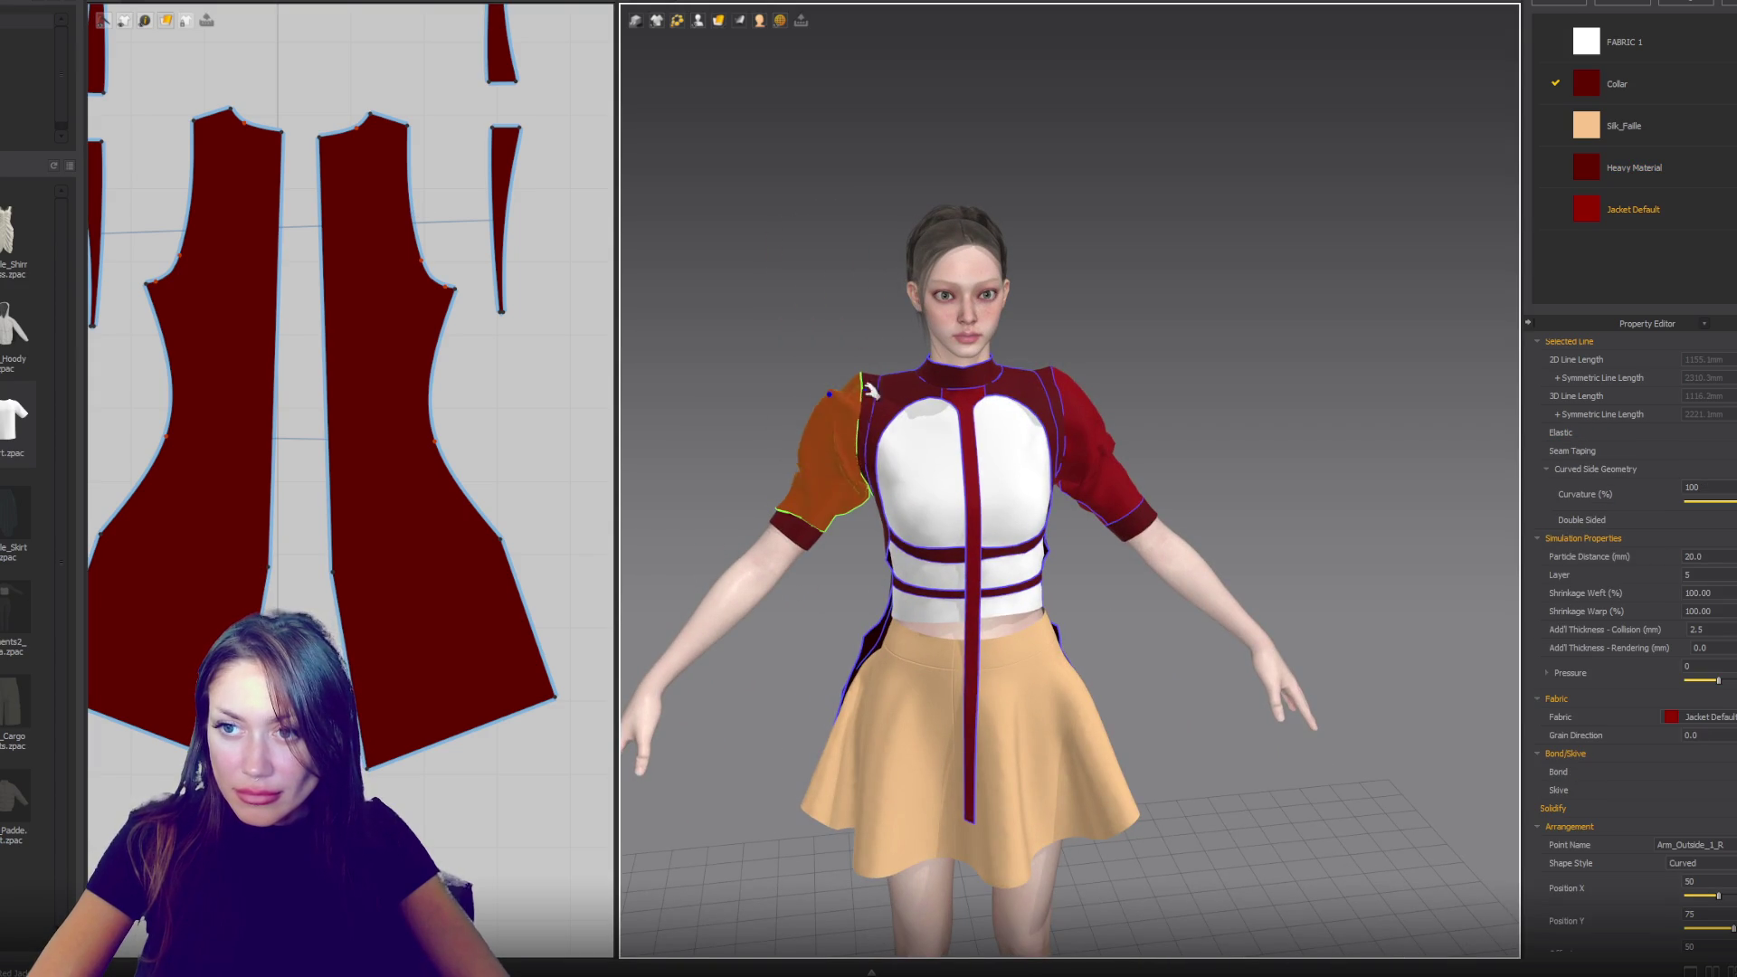
{"action": "left_click", "coordinate": [1131, 444]}
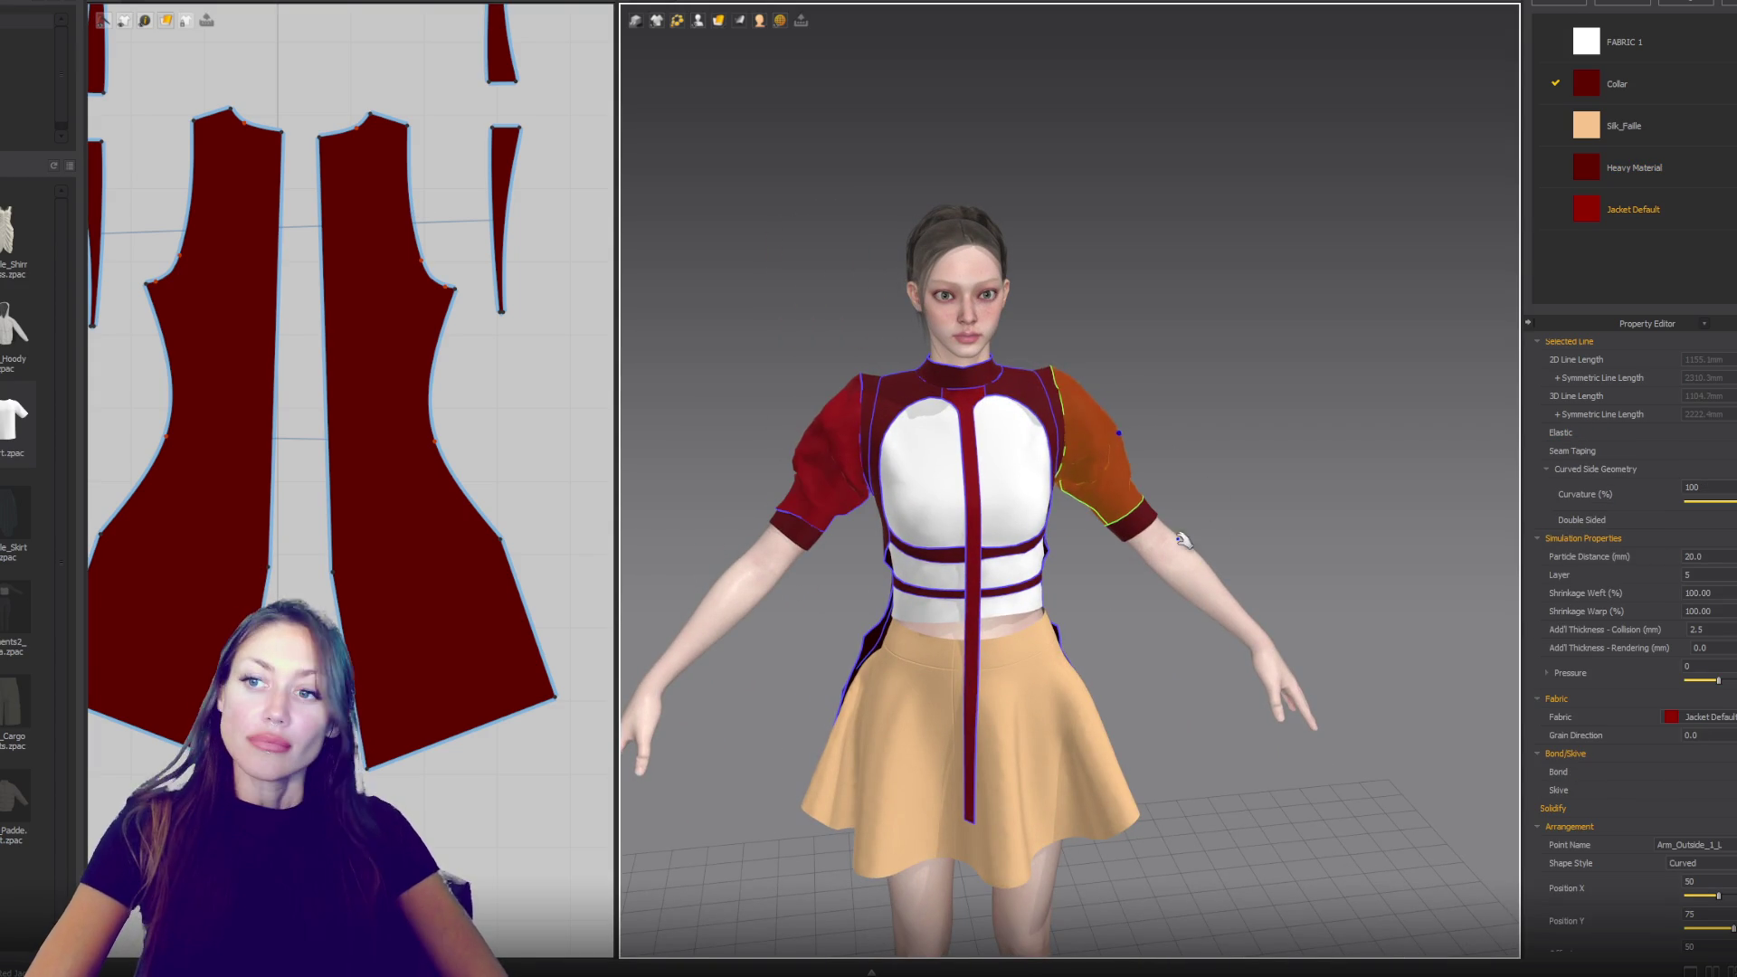
{"action": "scroll", "coordinate": [1181, 540], "scroll_direction": "down", "scroll_amount": 2}
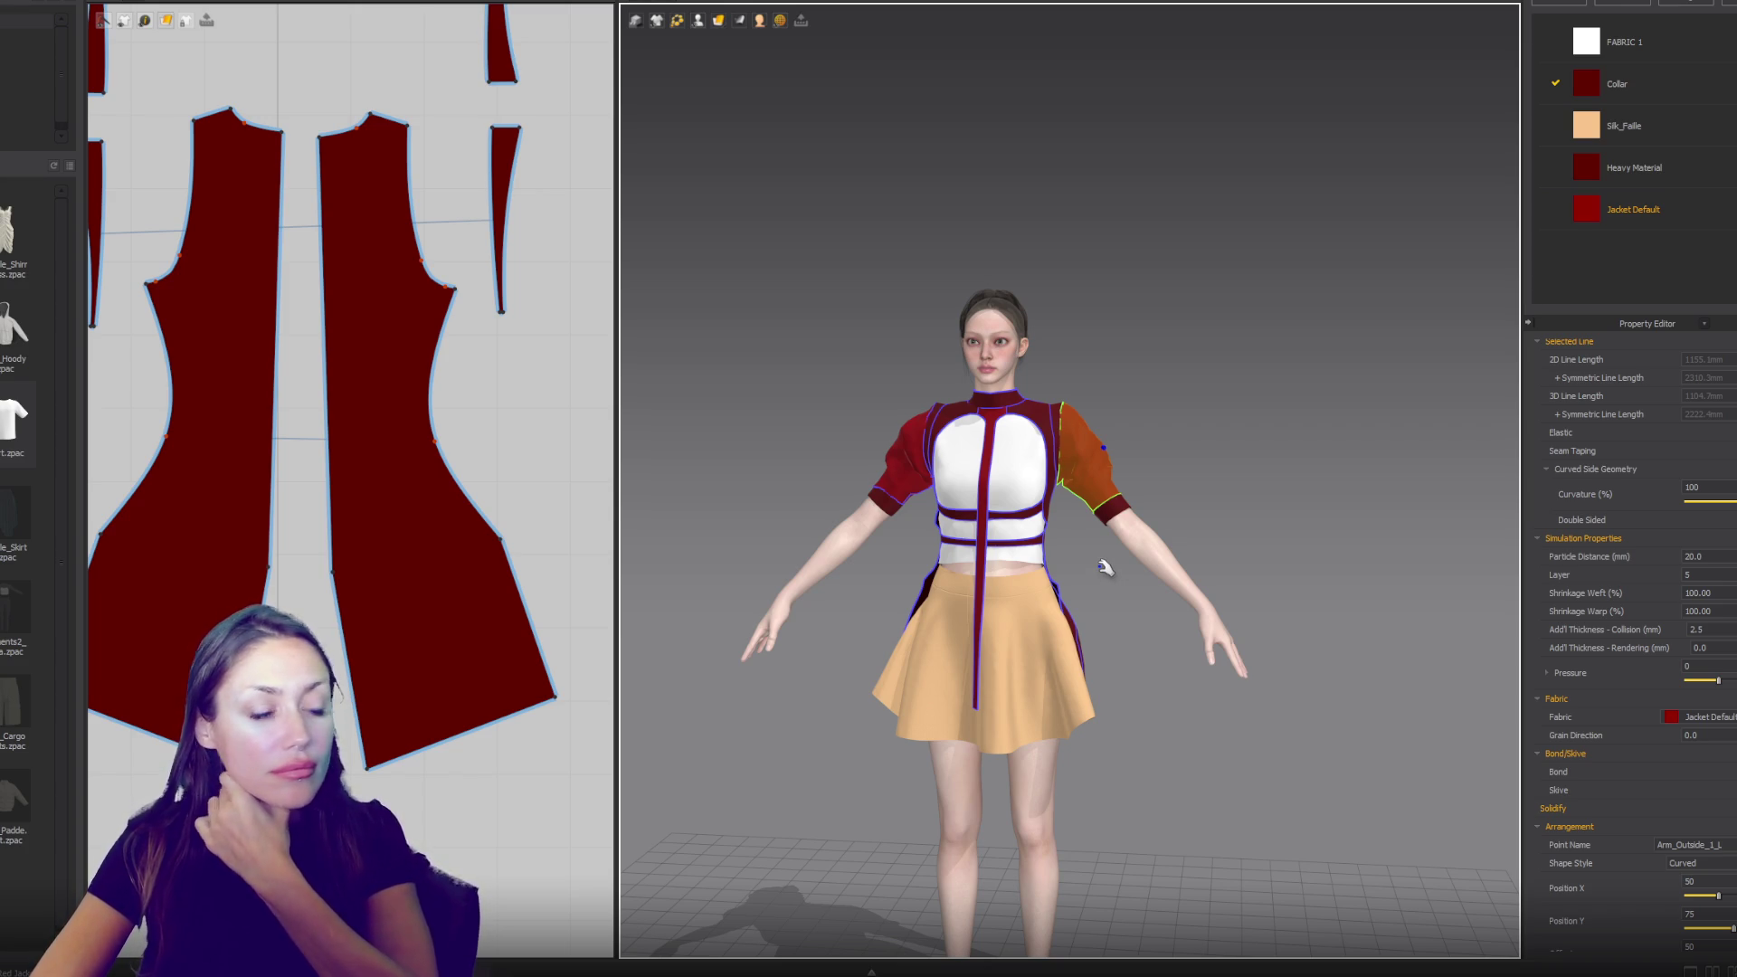
{"action": "scroll", "coordinate": [1152, 550], "scroll_direction": "up", "scroll_amount": 5}
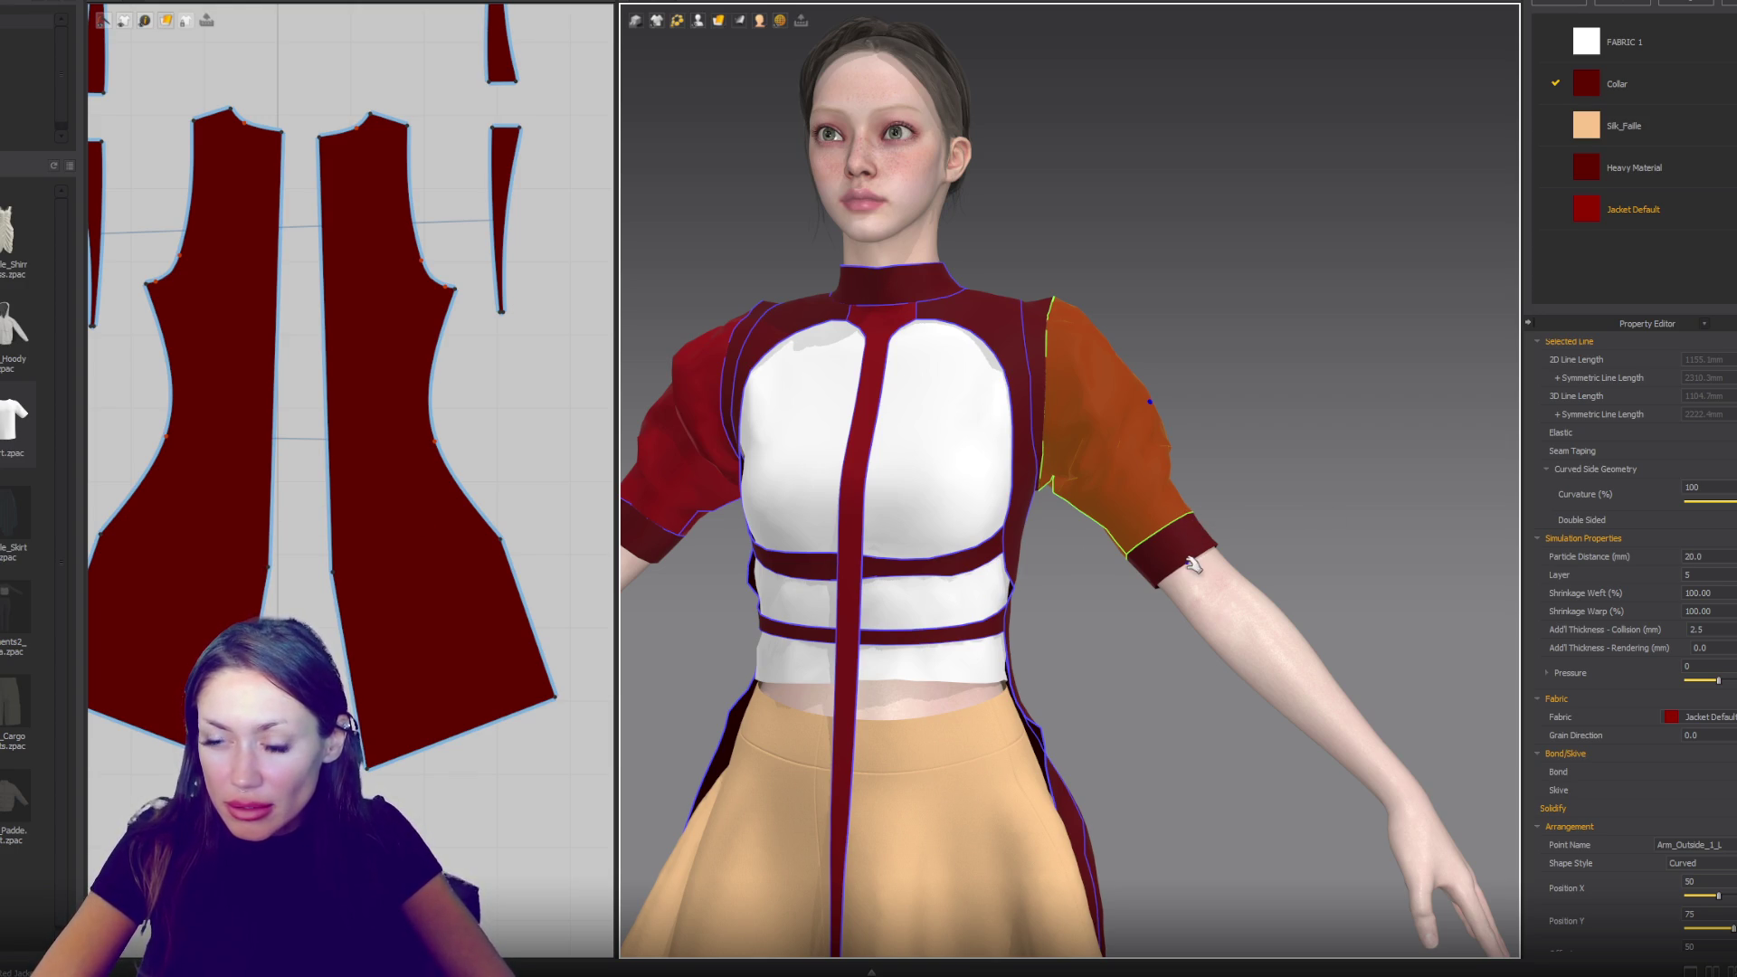
- Pull the sleeve cloth down toward the cuff to settle the puffed sleeve drape
{"action": "mouse_move", "coordinate": [1171, 535]}
{"action": "right_mouse_down"}
{"action": "mouse_move", "coordinate": [1357, 543]}
{"action": "mouse_move", "coordinate": [1221, 558]}
{"action": "right_mouse_up"}
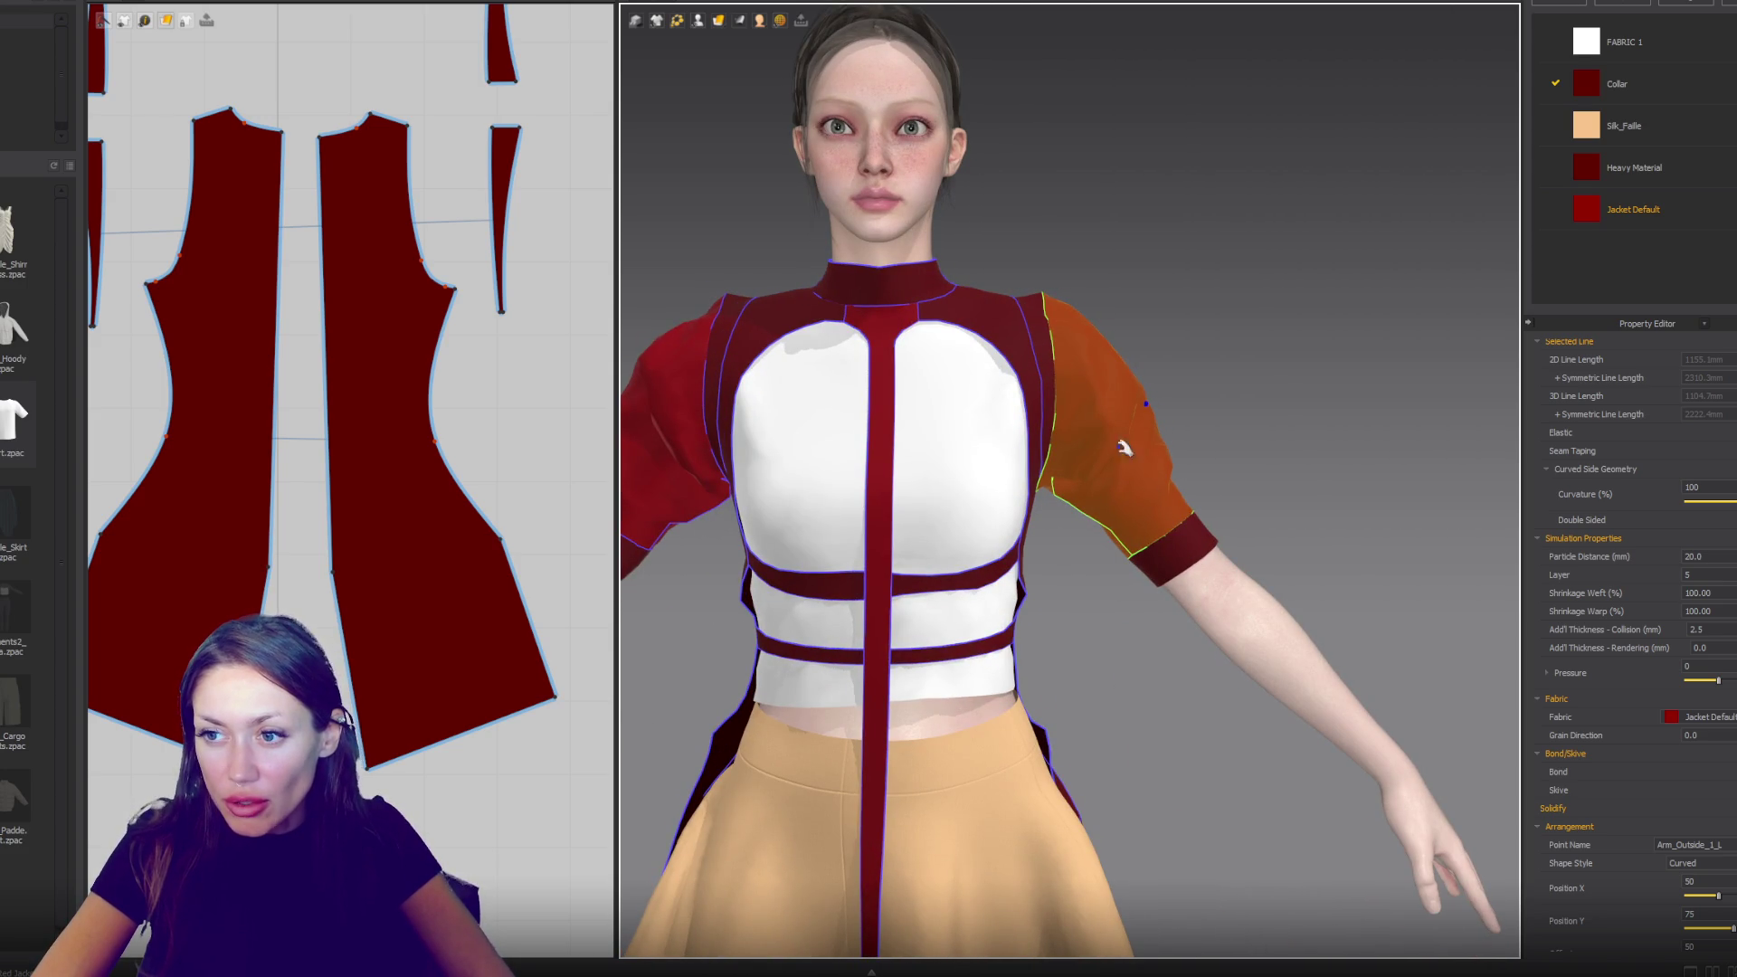
{"action": "left_click_drag", "start_coordinate": [1079, 428], "coordinate": [1197, 482]}
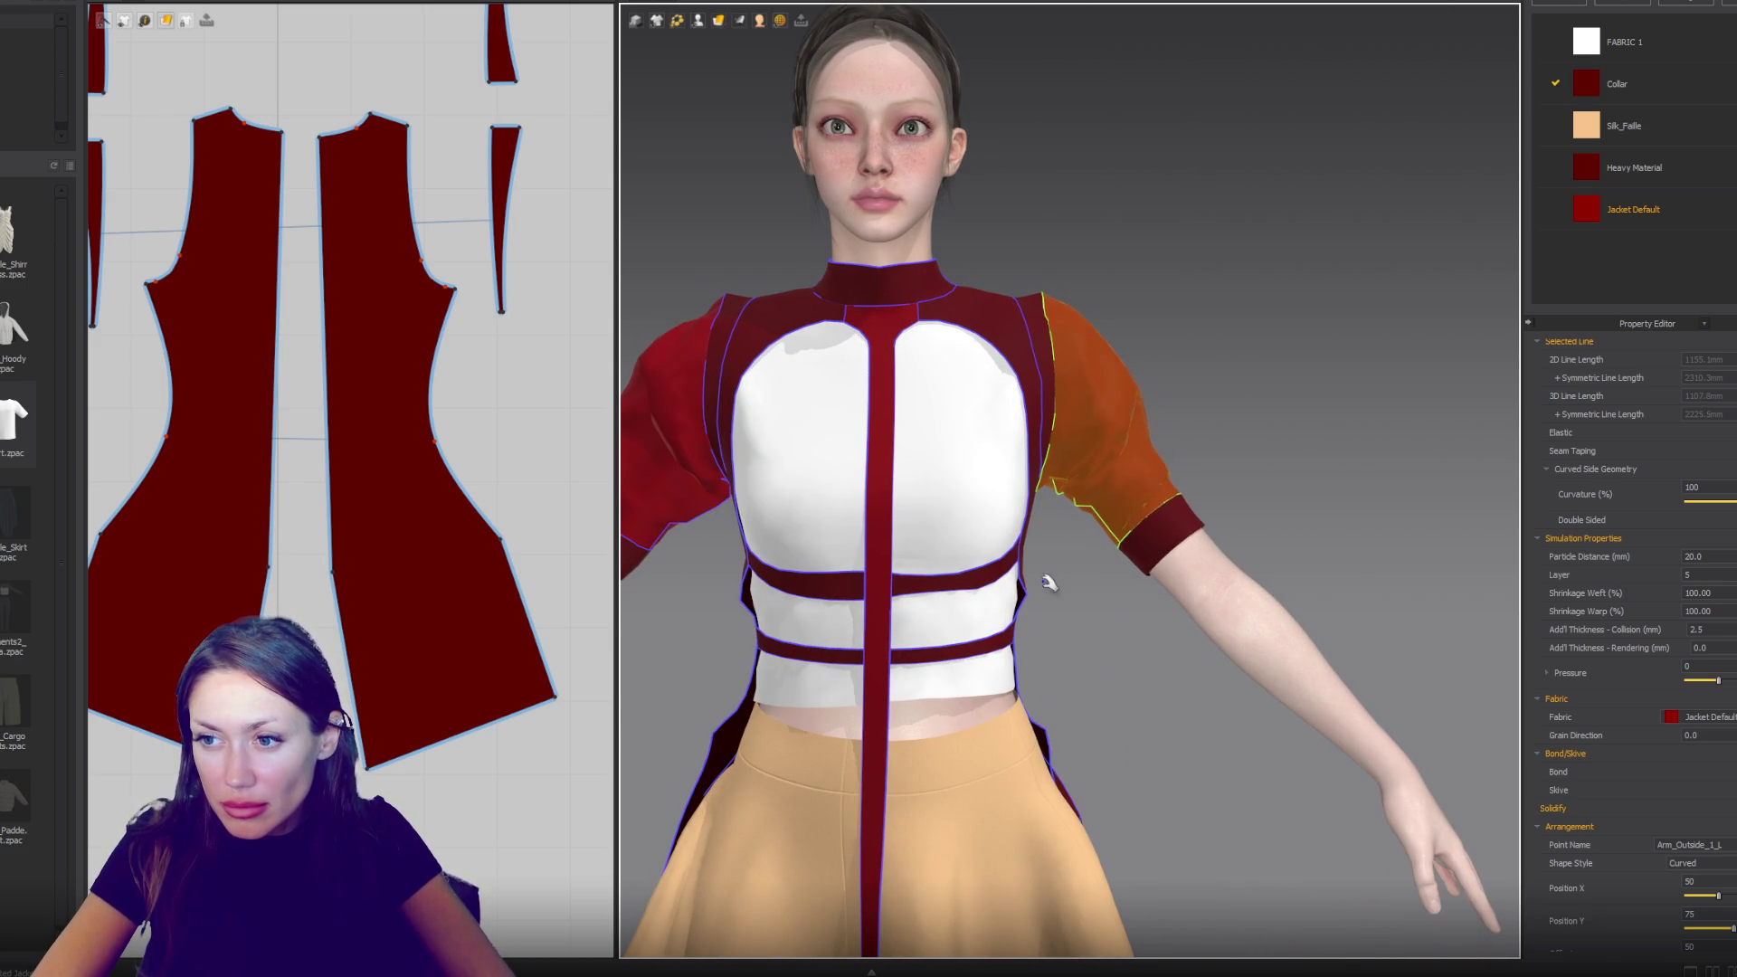
{"action": "key", "text": "2"}
{"action": "left_click", "coordinate": [843, 459]}
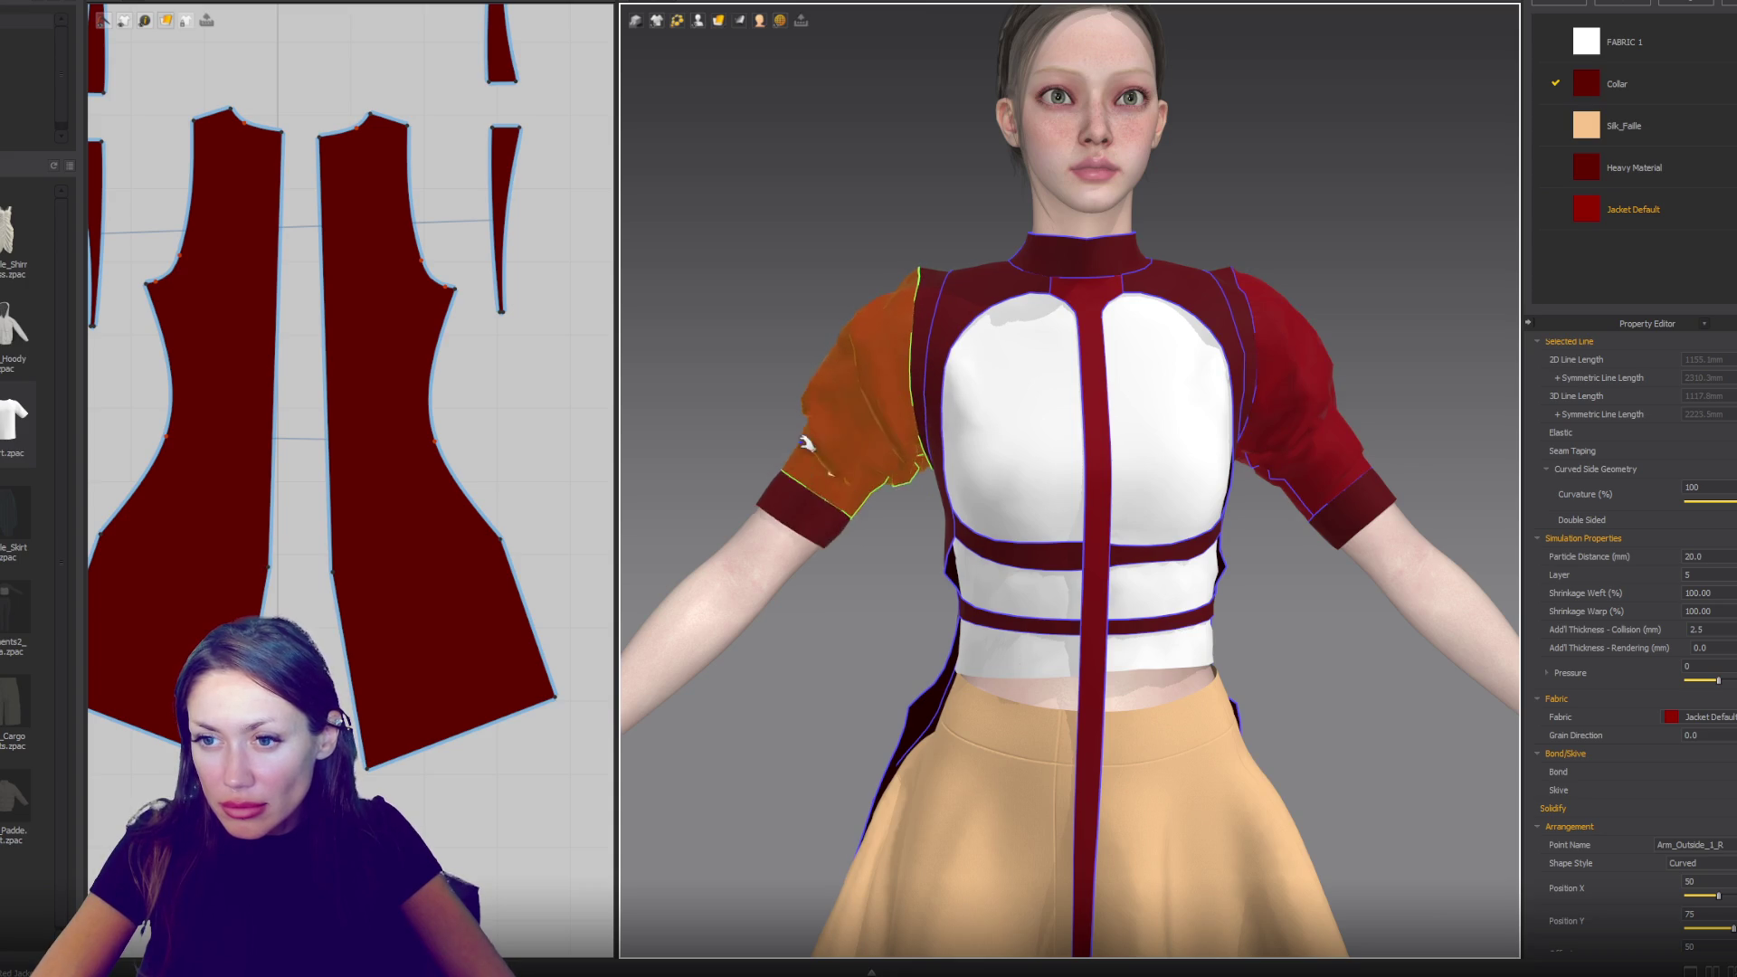
{"action": "left_click", "coordinate": [860, 398]}
{"action": "mouse_move", "coordinate": [891, 489]}
{"action": "left_mouse_down"}
{"action": "mouse_move", "coordinate": [877, 492]}
{"action": "mouse_move", "coordinate": [900, 504]}
{"action": "left_mouse_up"}
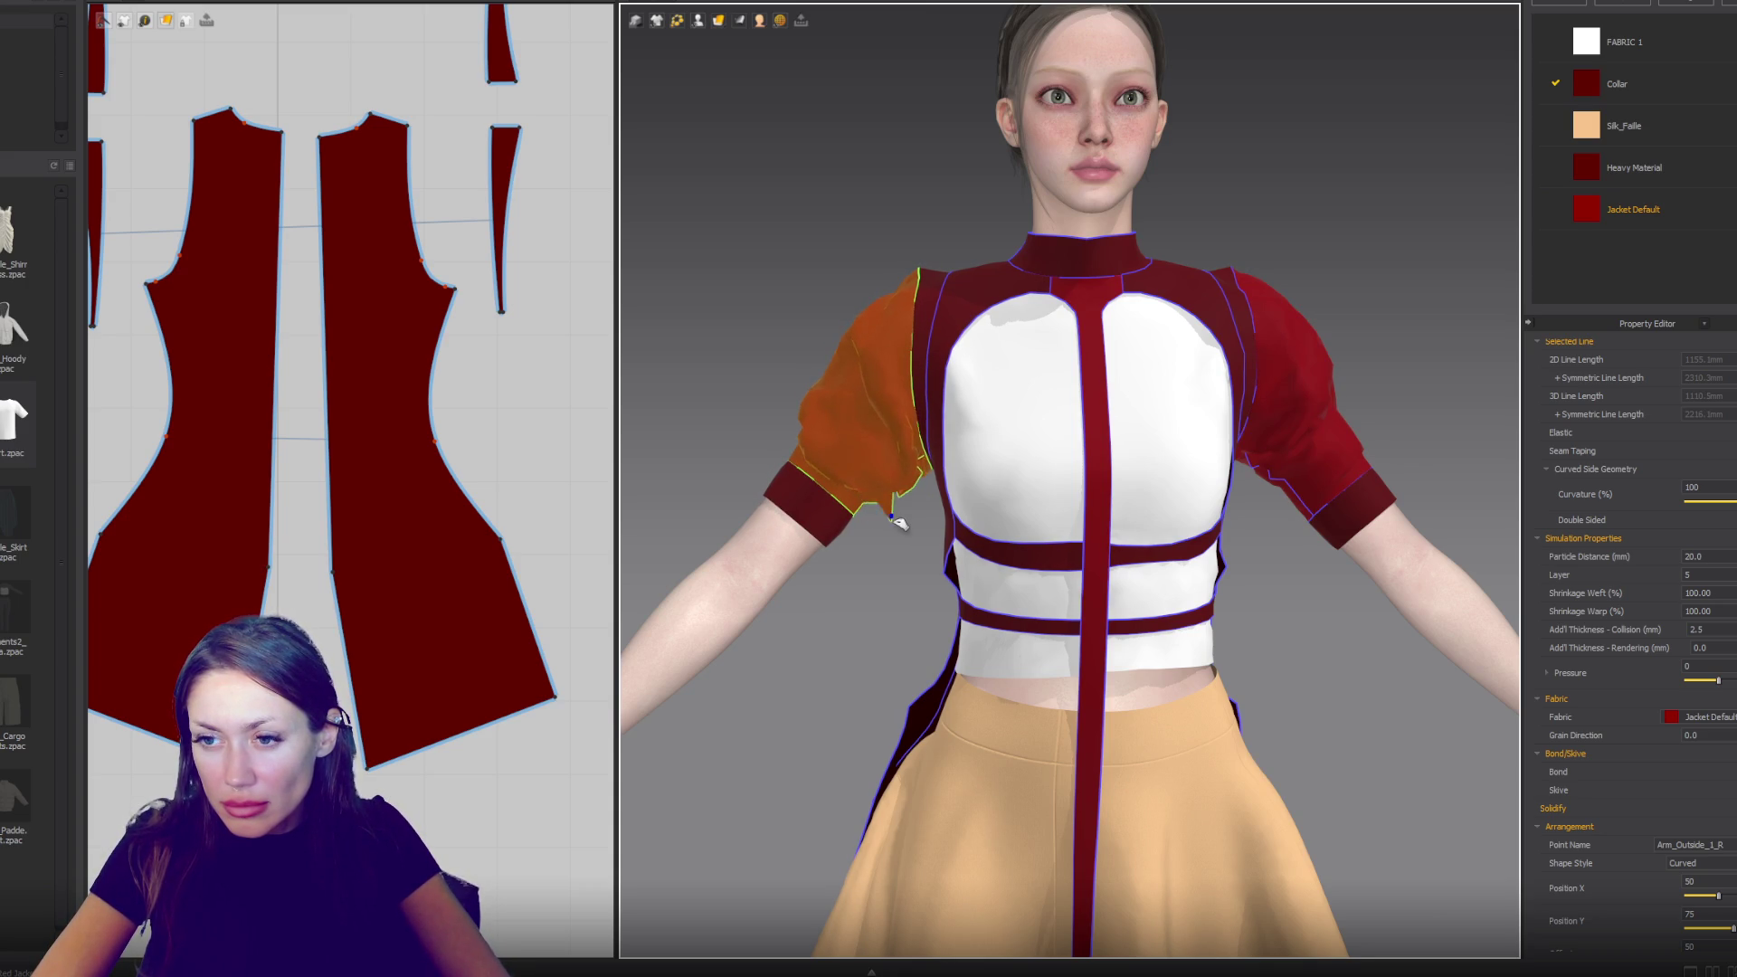
{"action": "left_click", "coordinate": [1281, 525]}
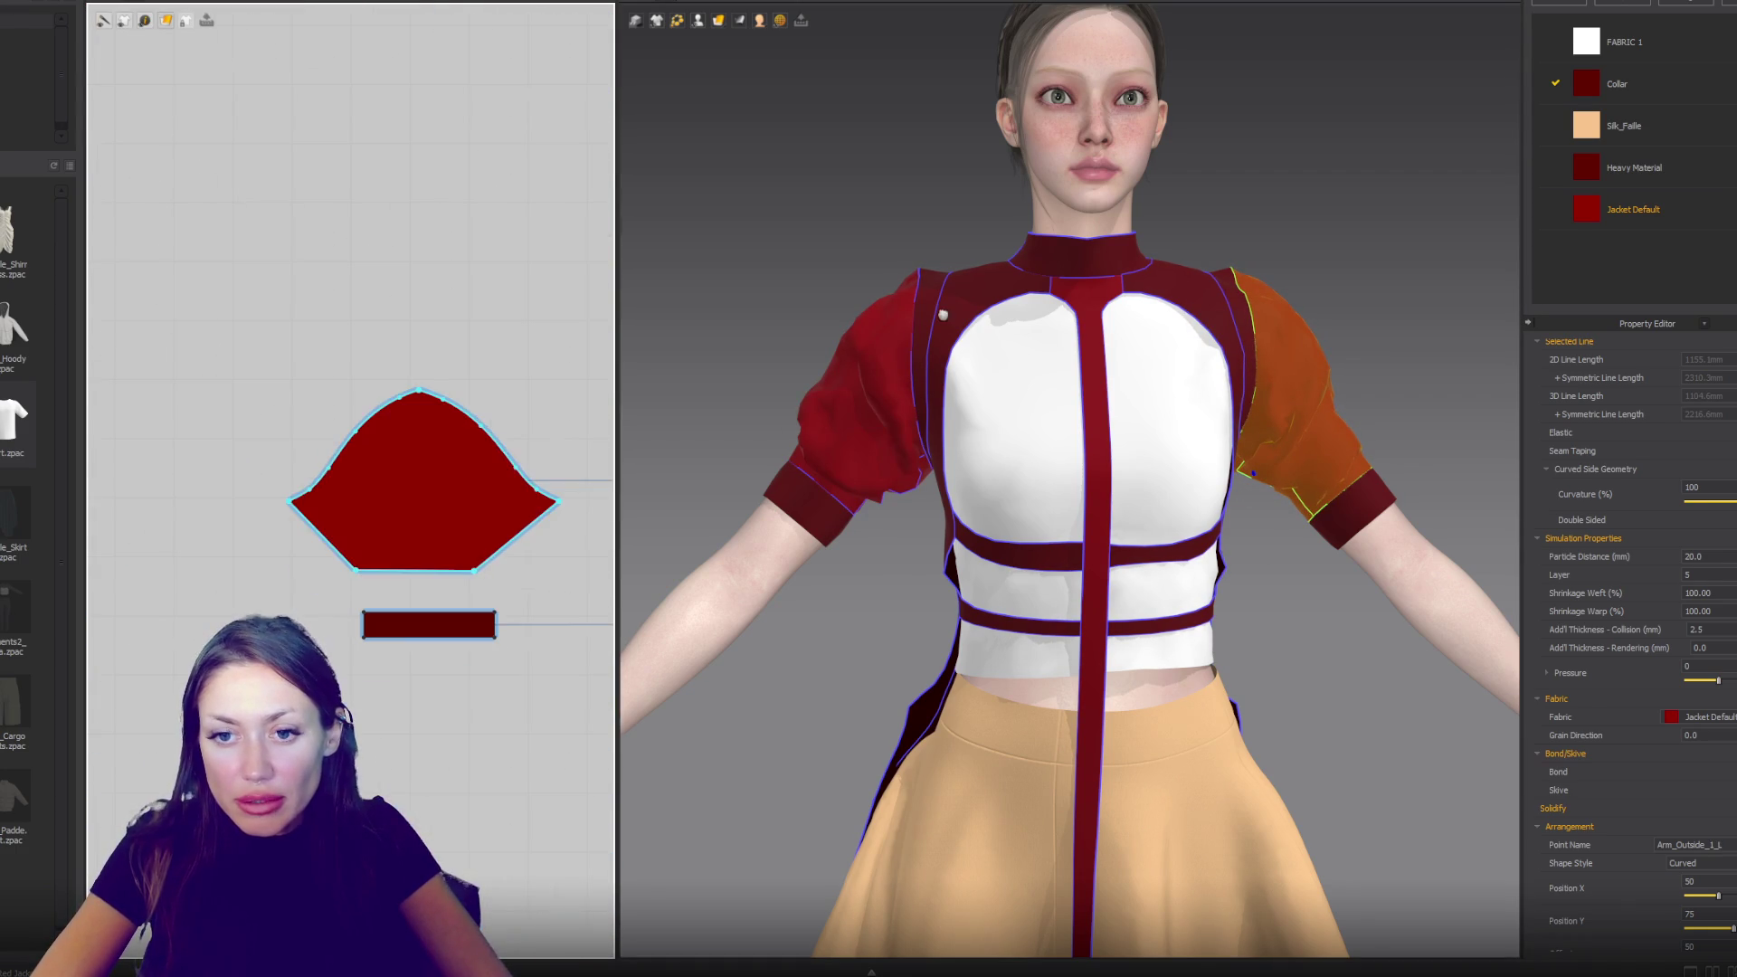
- Move the sleeve pattern's lower-right corner point outward to flare the sleeve tip
{"action": "scroll", "coordinate": [579, 522], "scroll_direction": "up", "scroll_amount": 3}
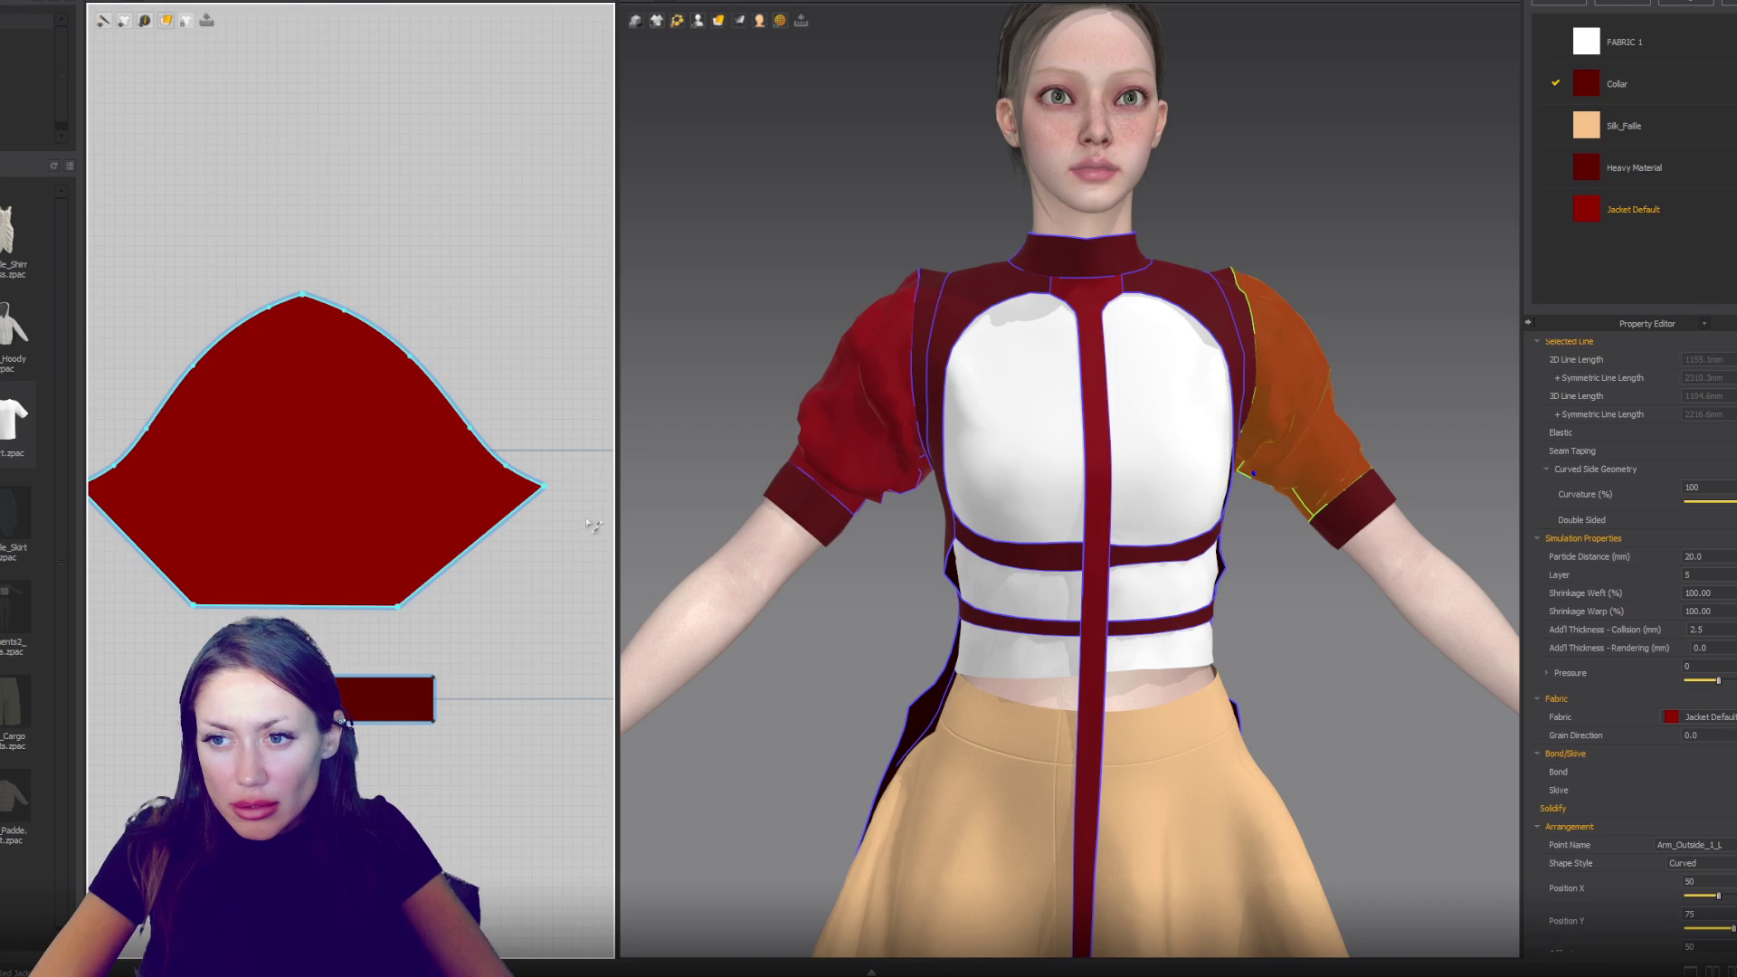
{"action": "left_click", "coordinate": [546, 488]}
{"action": "mouse_move", "coordinate": [544, 487]}
{"action": "left_mouse_down"}
{"action": "mouse_move", "coordinate": [471, 548]}
{"action": "mouse_move", "coordinate": [483, 537]}
{"action": "left_mouse_up"}
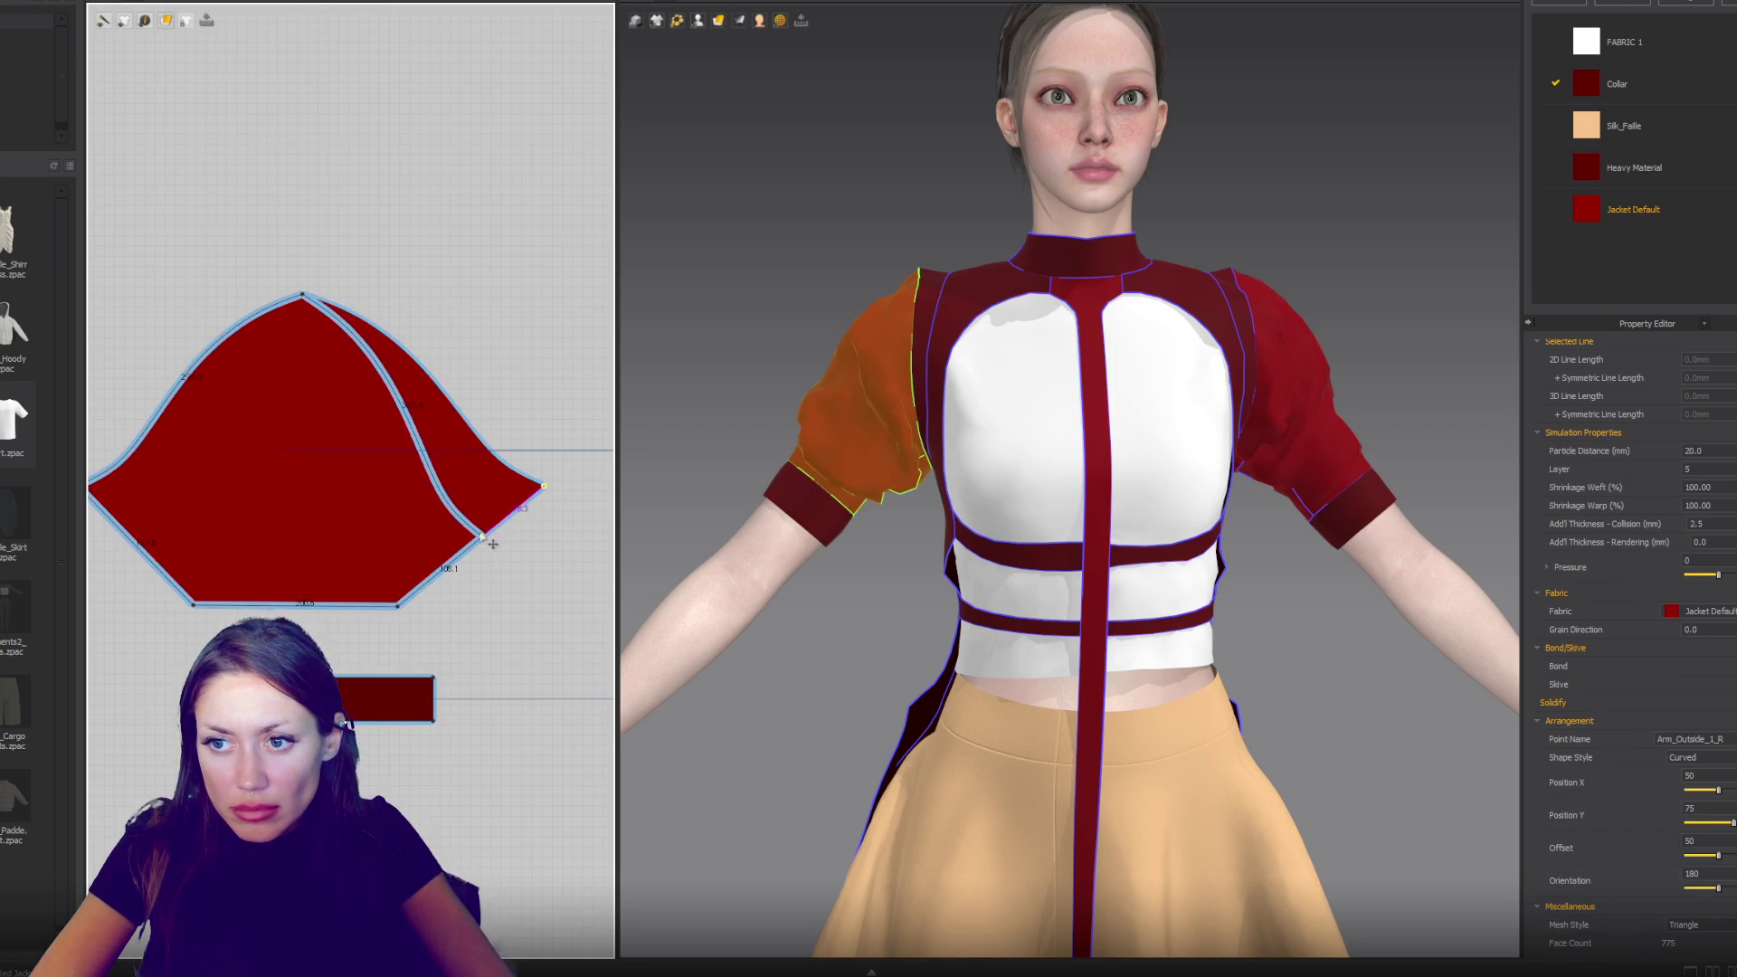
{"action": "left_click", "coordinate": [422, 439]}
{"action": "key", "text": "v"}
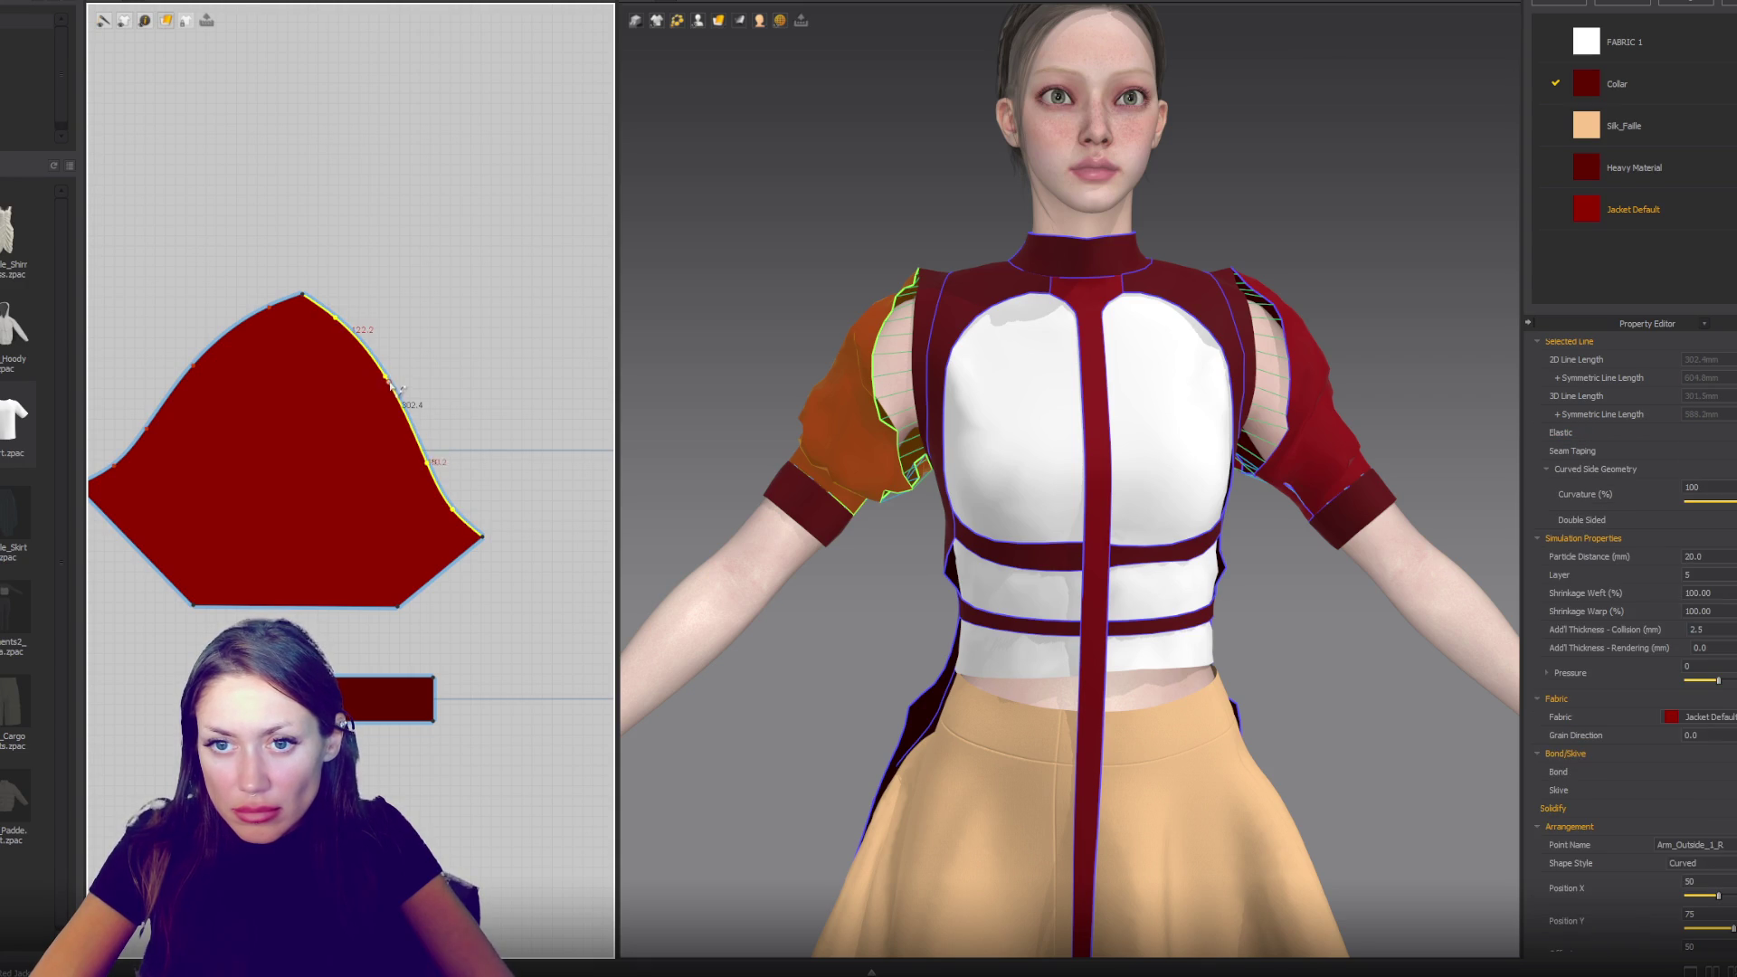
{"action": "left_click", "coordinate": [482, 536]}
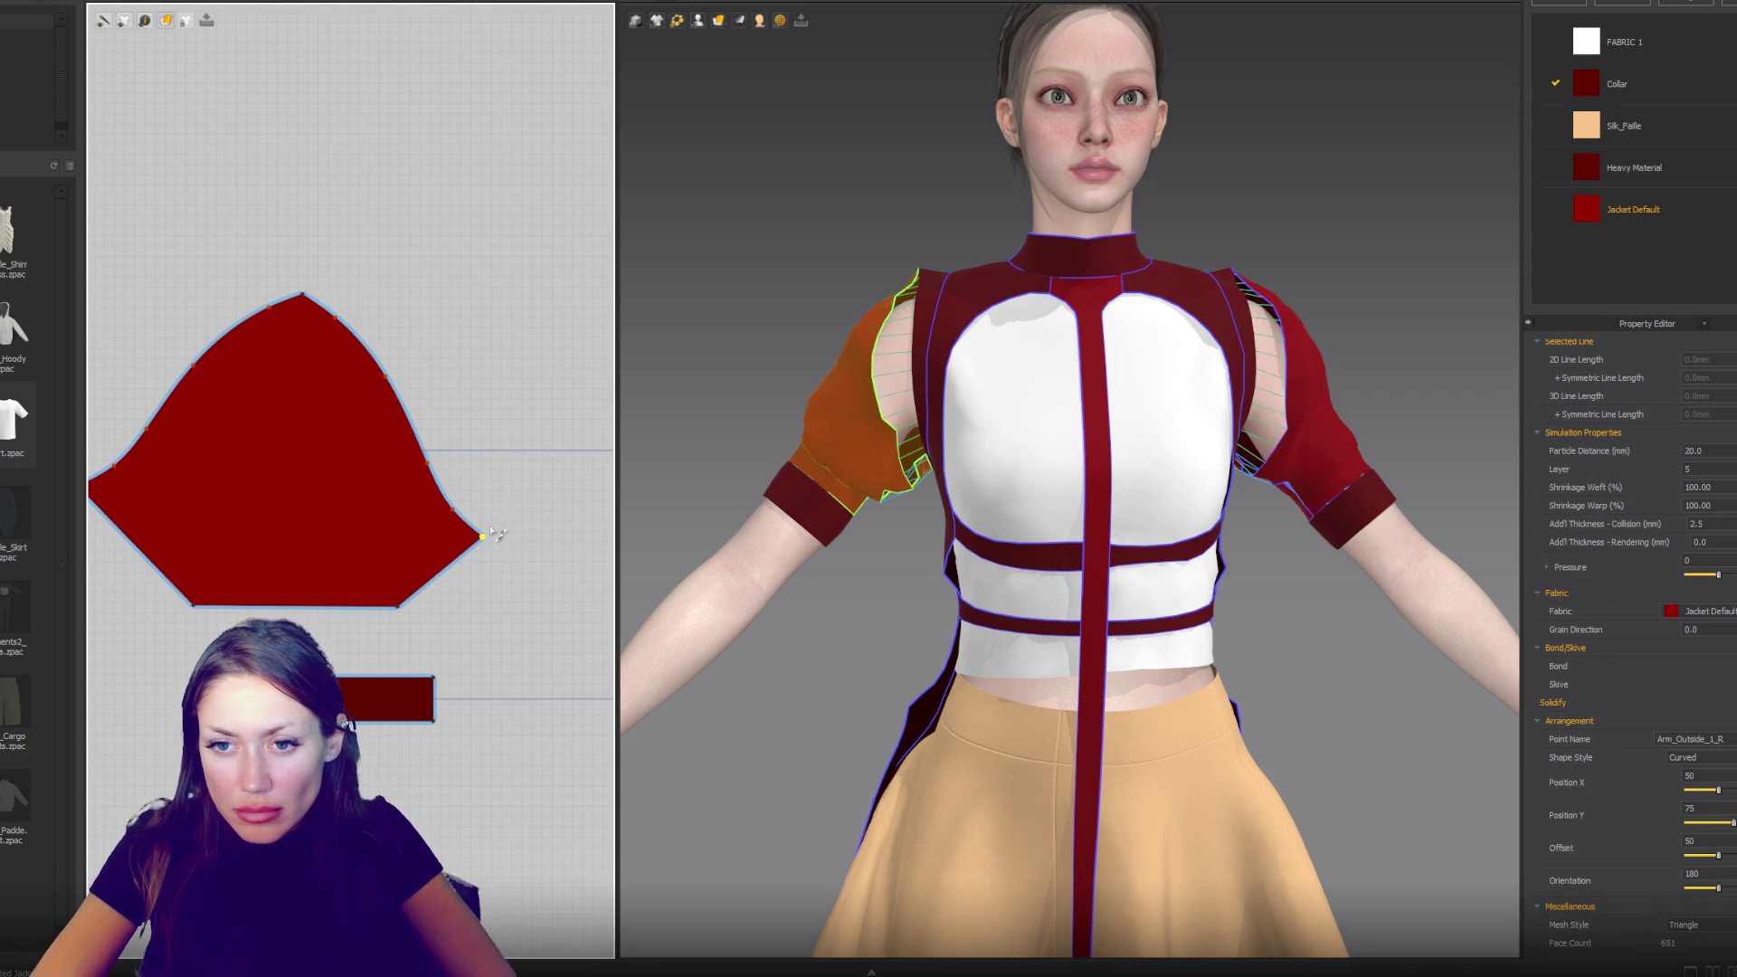
{"action": "left_click_drag", "start_coordinate": [489, 532], "coordinate": [544, 490]}
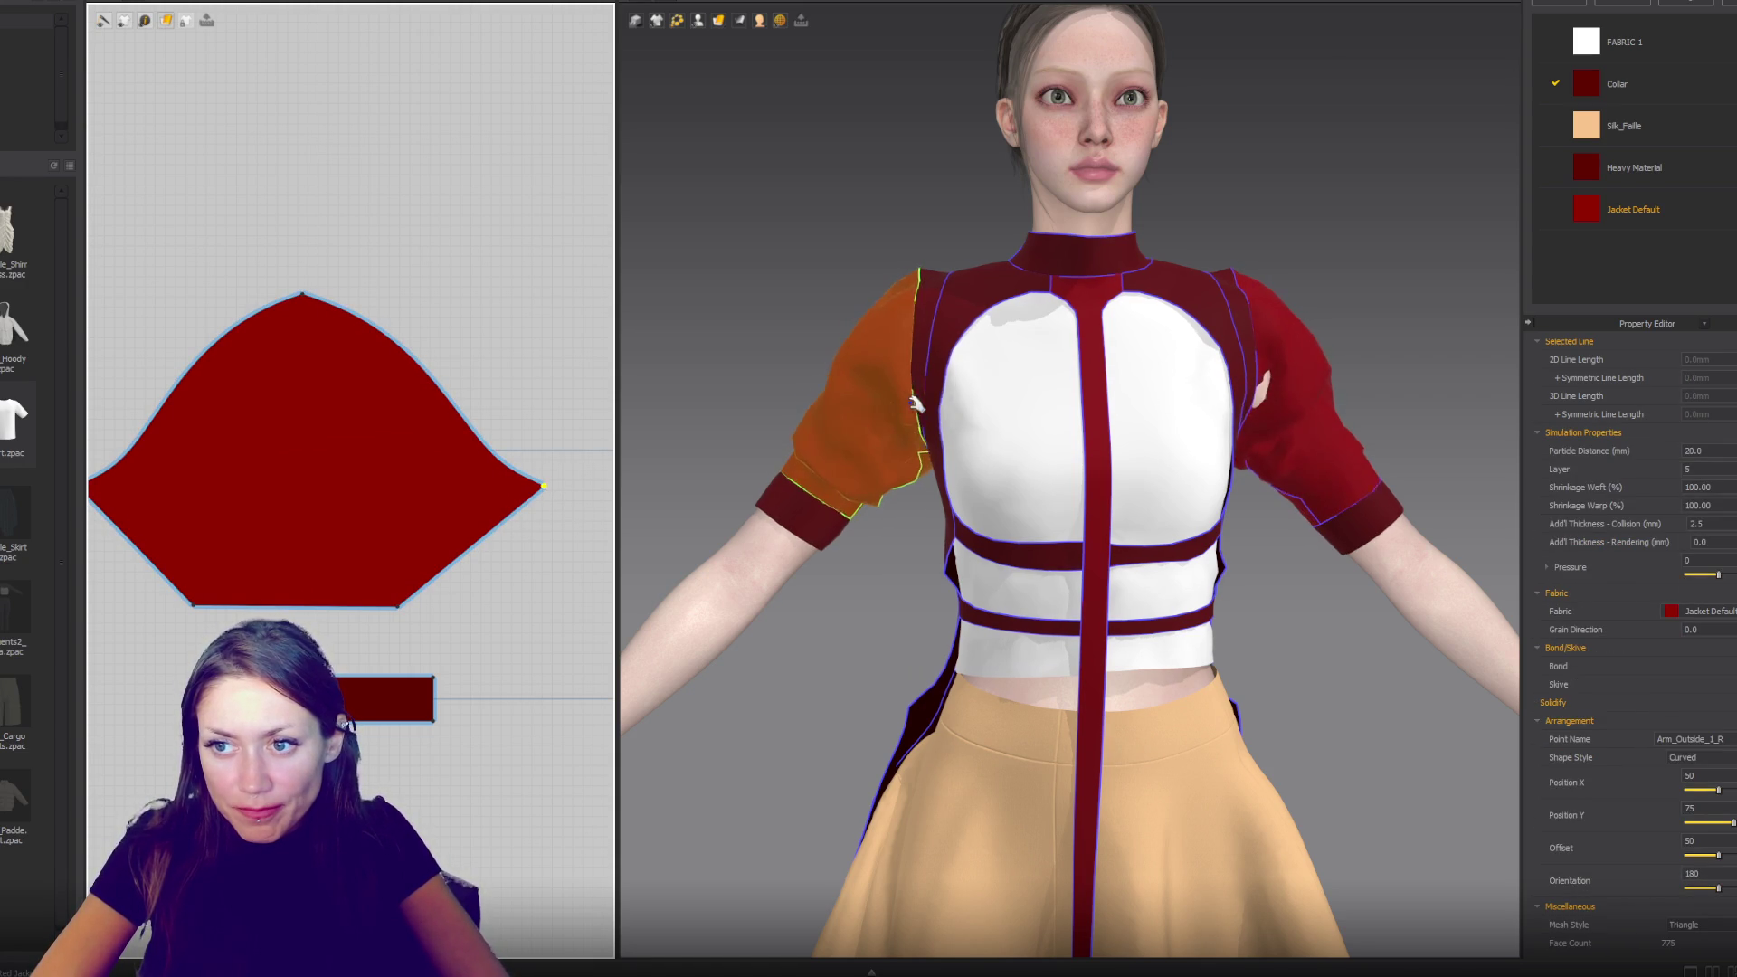
{"action": "left_click", "coordinate": [535, 504]}
{"action": "left_click", "coordinate": [551, 497]}
{"action": "left_click_drag", "start_coordinate": [551, 497], "coordinate": [513, 512]}
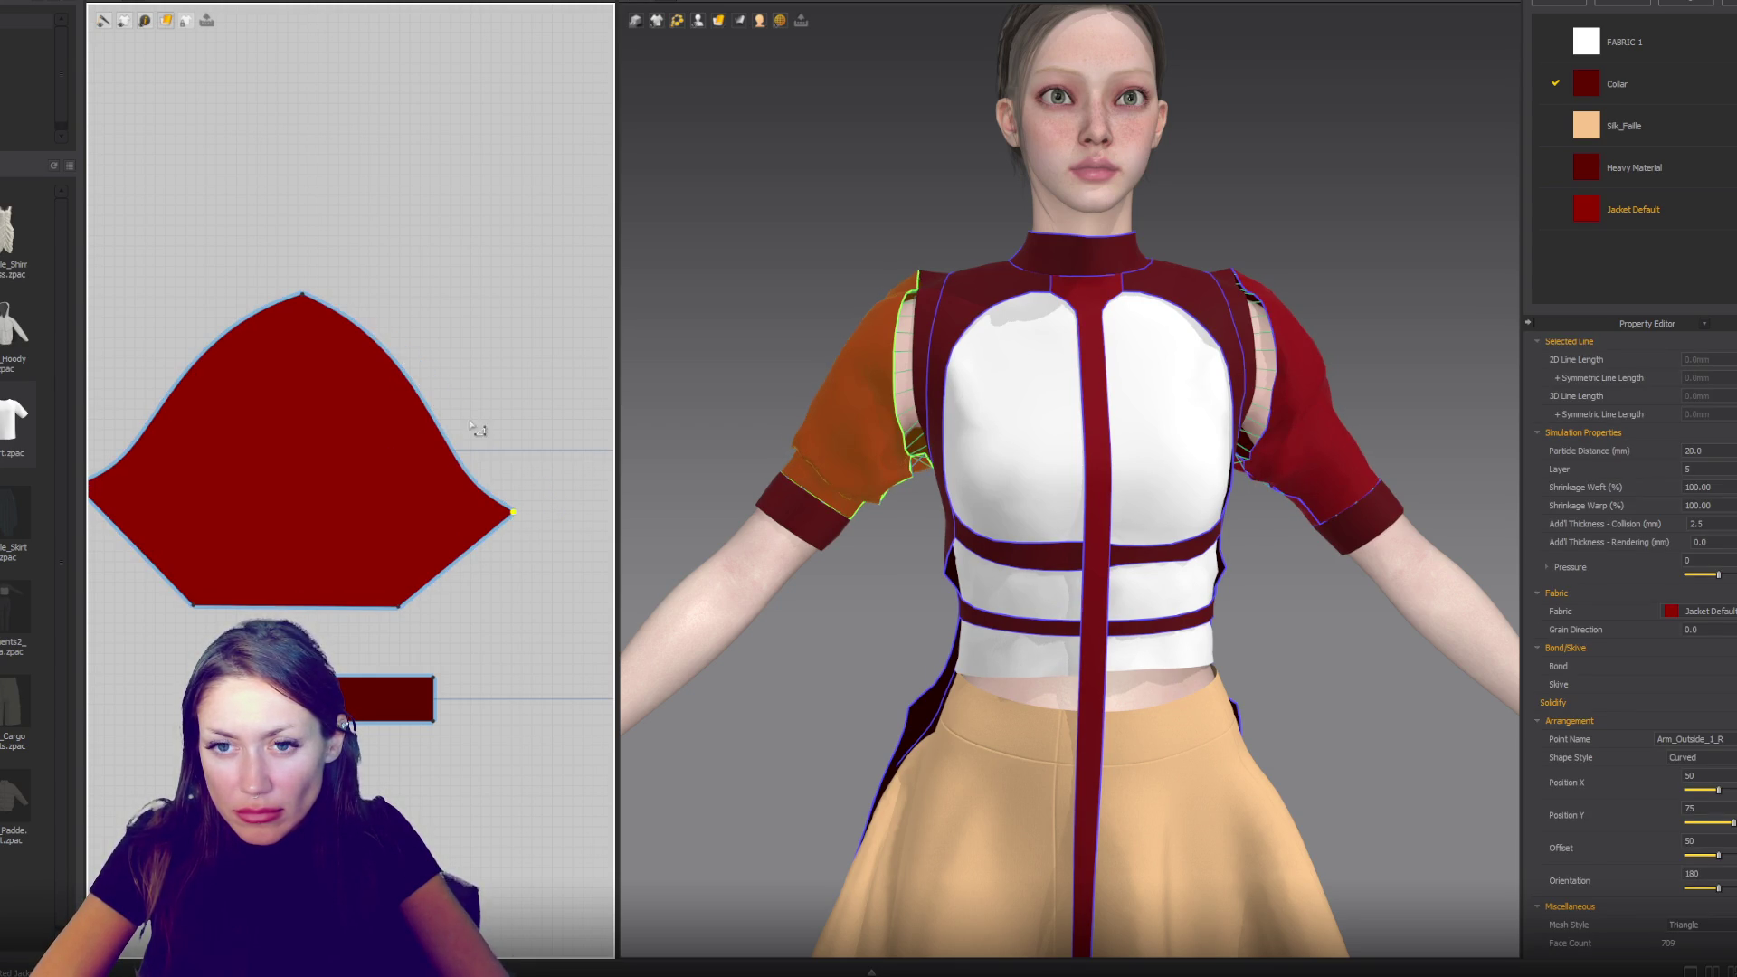
- Reshape the sleeve cap curve and bend the lower armhole curve inward
{"action": "left_click", "coordinate": [426, 392]}
{"action": "left_click_drag", "start_coordinate": [300, 297], "coordinate": [303, 294]}
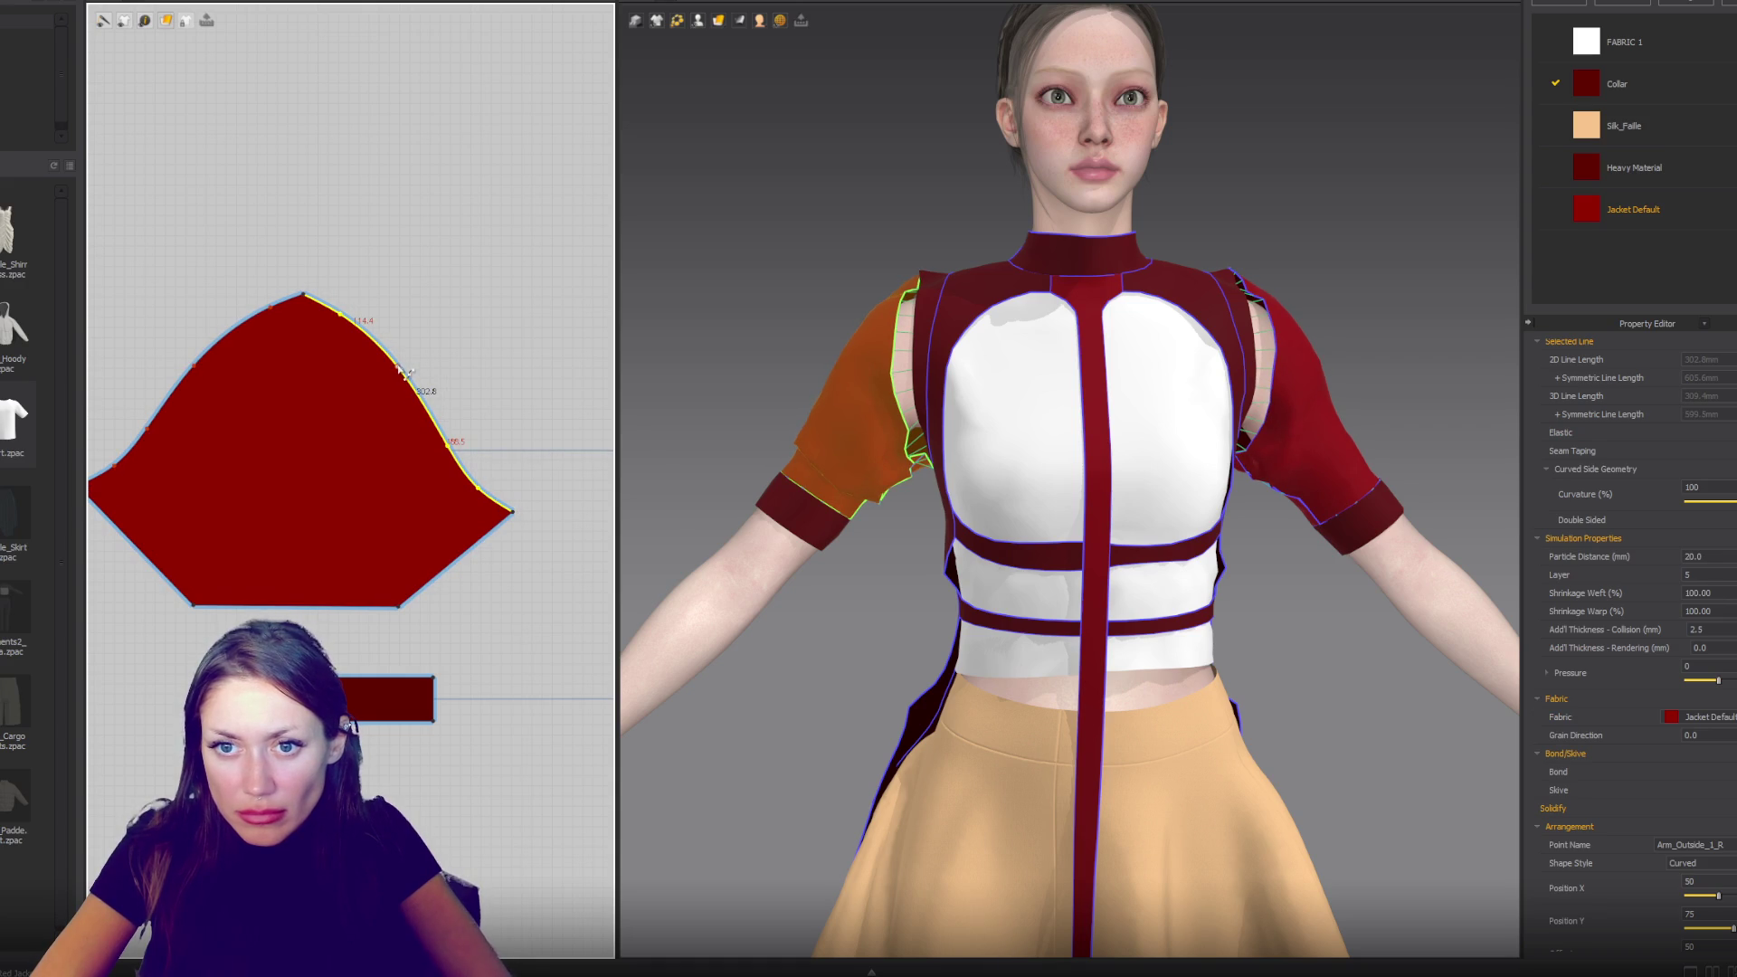
{"action": "mouse_move", "coordinate": [398, 373]}
{"action": "left_mouse_down"}
{"action": "mouse_move", "coordinate": [378, 364]}
{"action": "mouse_move", "coordinate": [416, 342]}
{"action": "left_mouse_up"}
{"action": "mouse_move", "coordinate": [469, 452]}
{"action": "left_mouse_down"}
{"action": "mouse_move", "coordinate": [514, 512]}
{"action": "mouse_move", "coordinate": [496, 530]}
{"action": "left_mouse_up"}
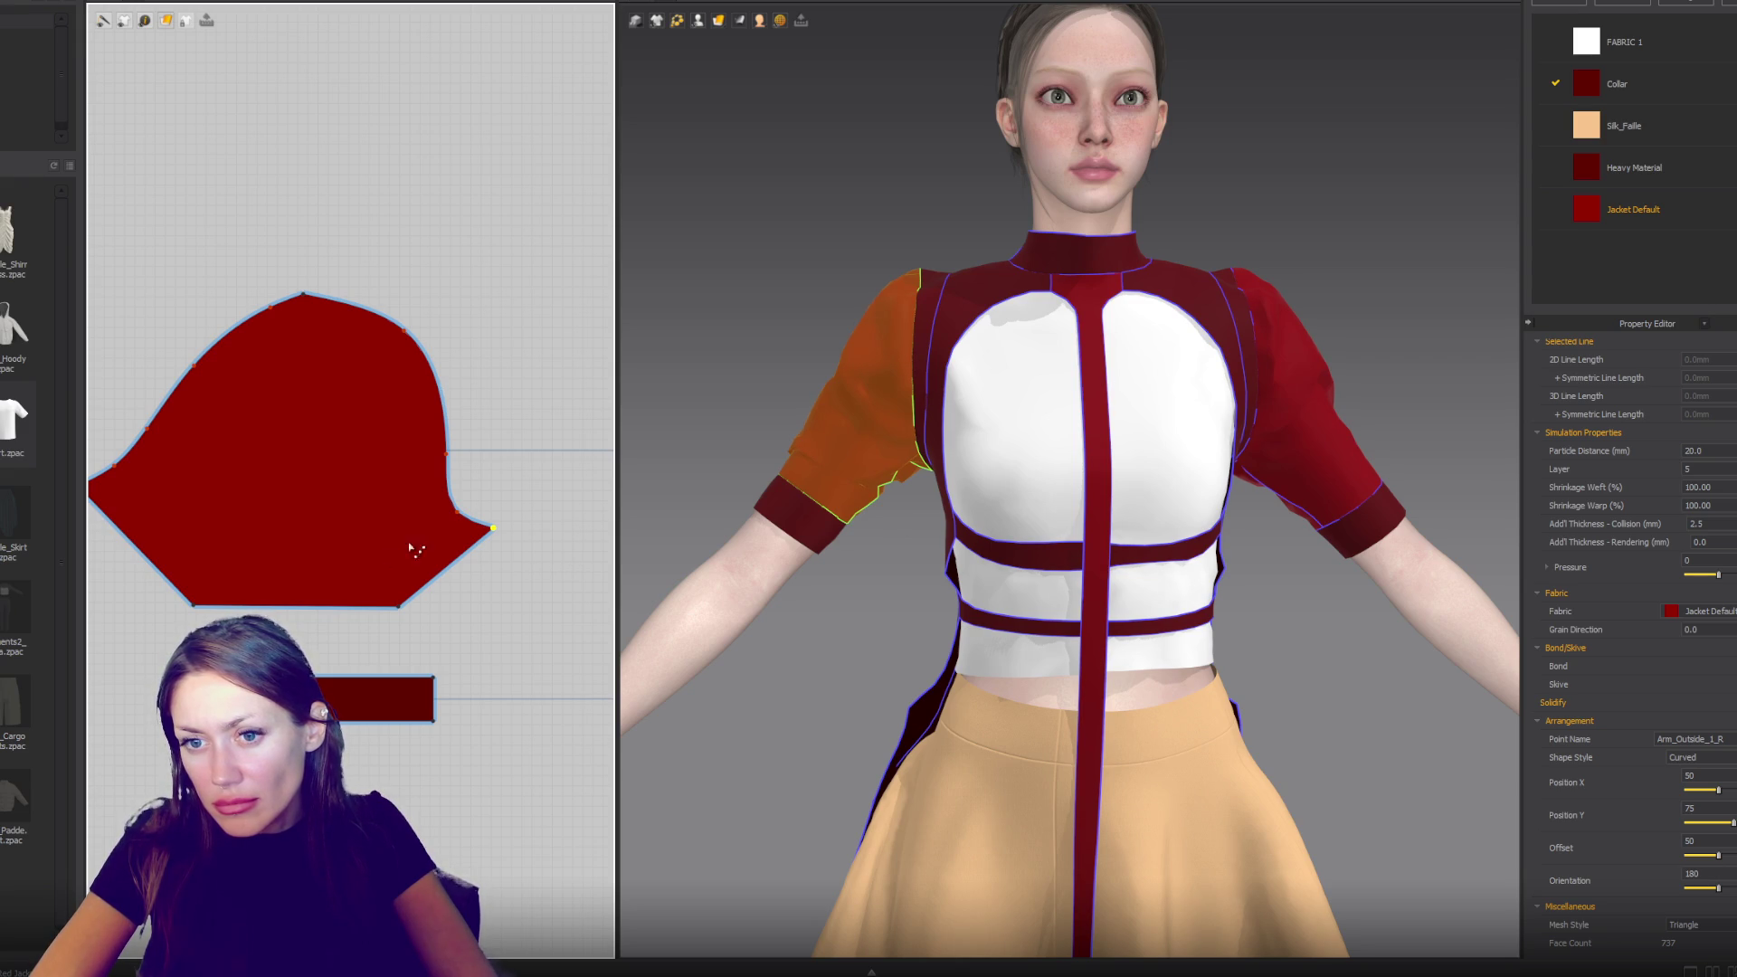
{"action": "left_click_drag", "start_coordinate": [493, 528], "coordinate": [448, 565]}
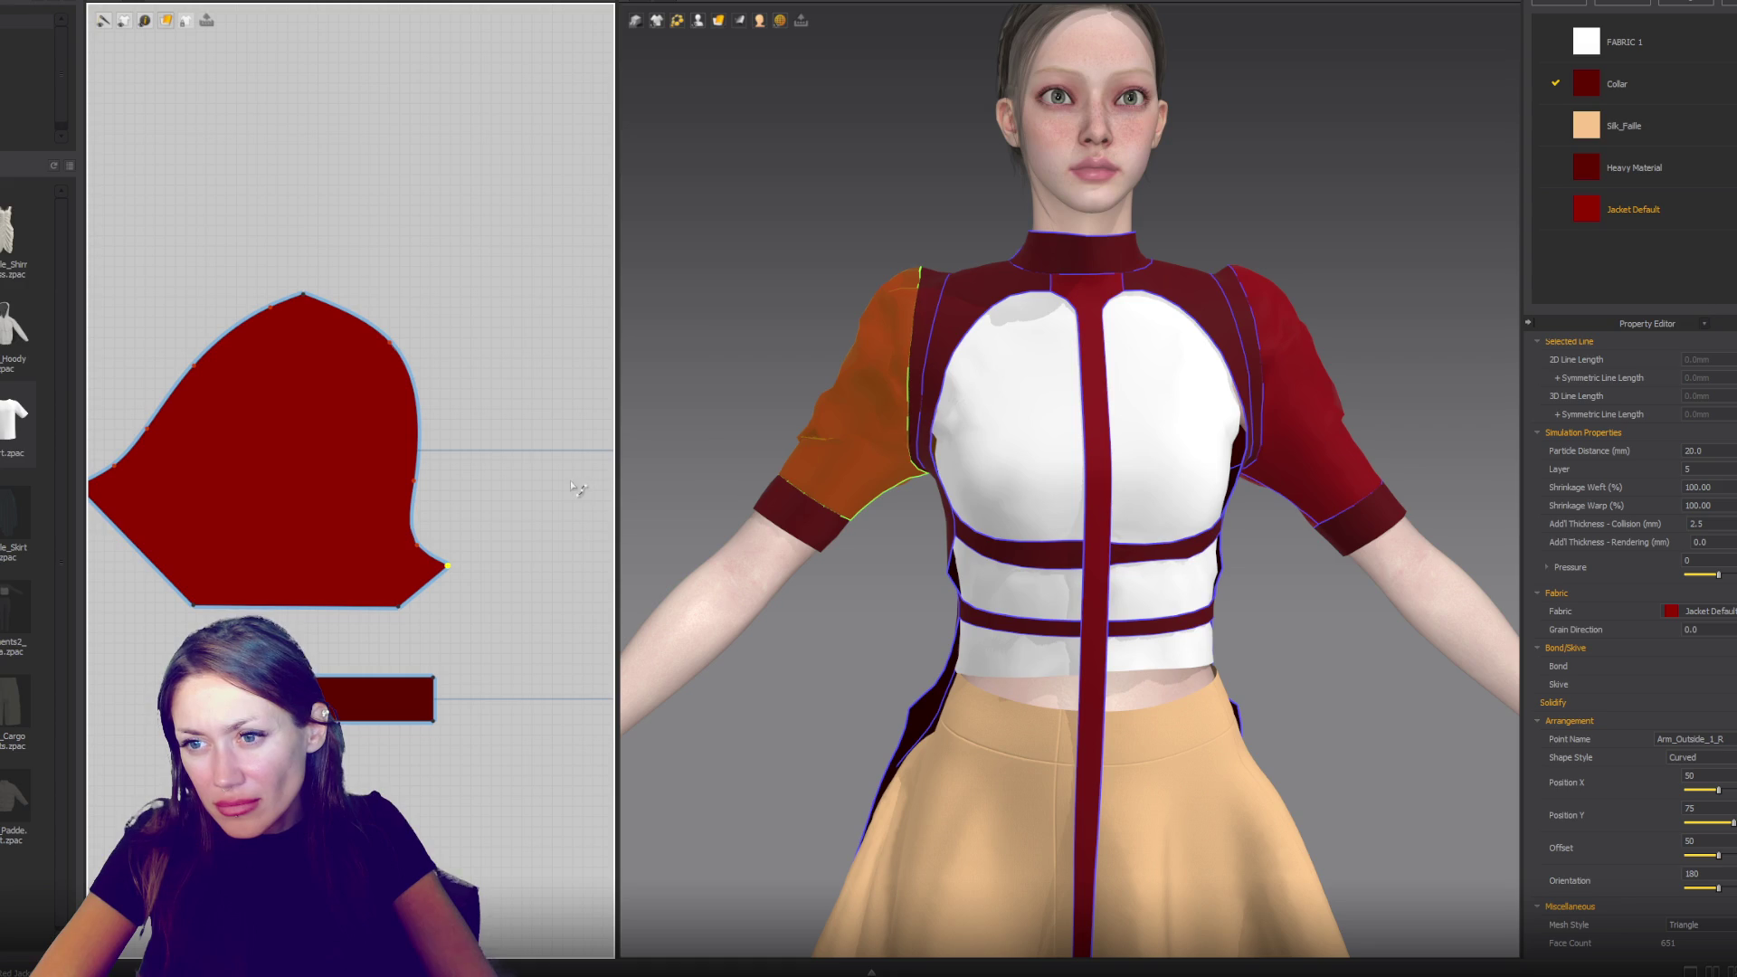
{"action": "mouse_move", "coordinate": [803, 427]}
{"action": "right_mouse_down"}
{"action": "mouse_move", "coordinate": [1116, 438]}
{"action": "mouse_move", "coordinate": [1115, 419]}
{"action": "mouse_move", "coordinate": [796, 420]}
{"action": "mouse_move", "coordinate": [779, 438]}
{"action": "mouse_move", "coordinate": [841, 434]}
{"action": "right_mouse_up"}
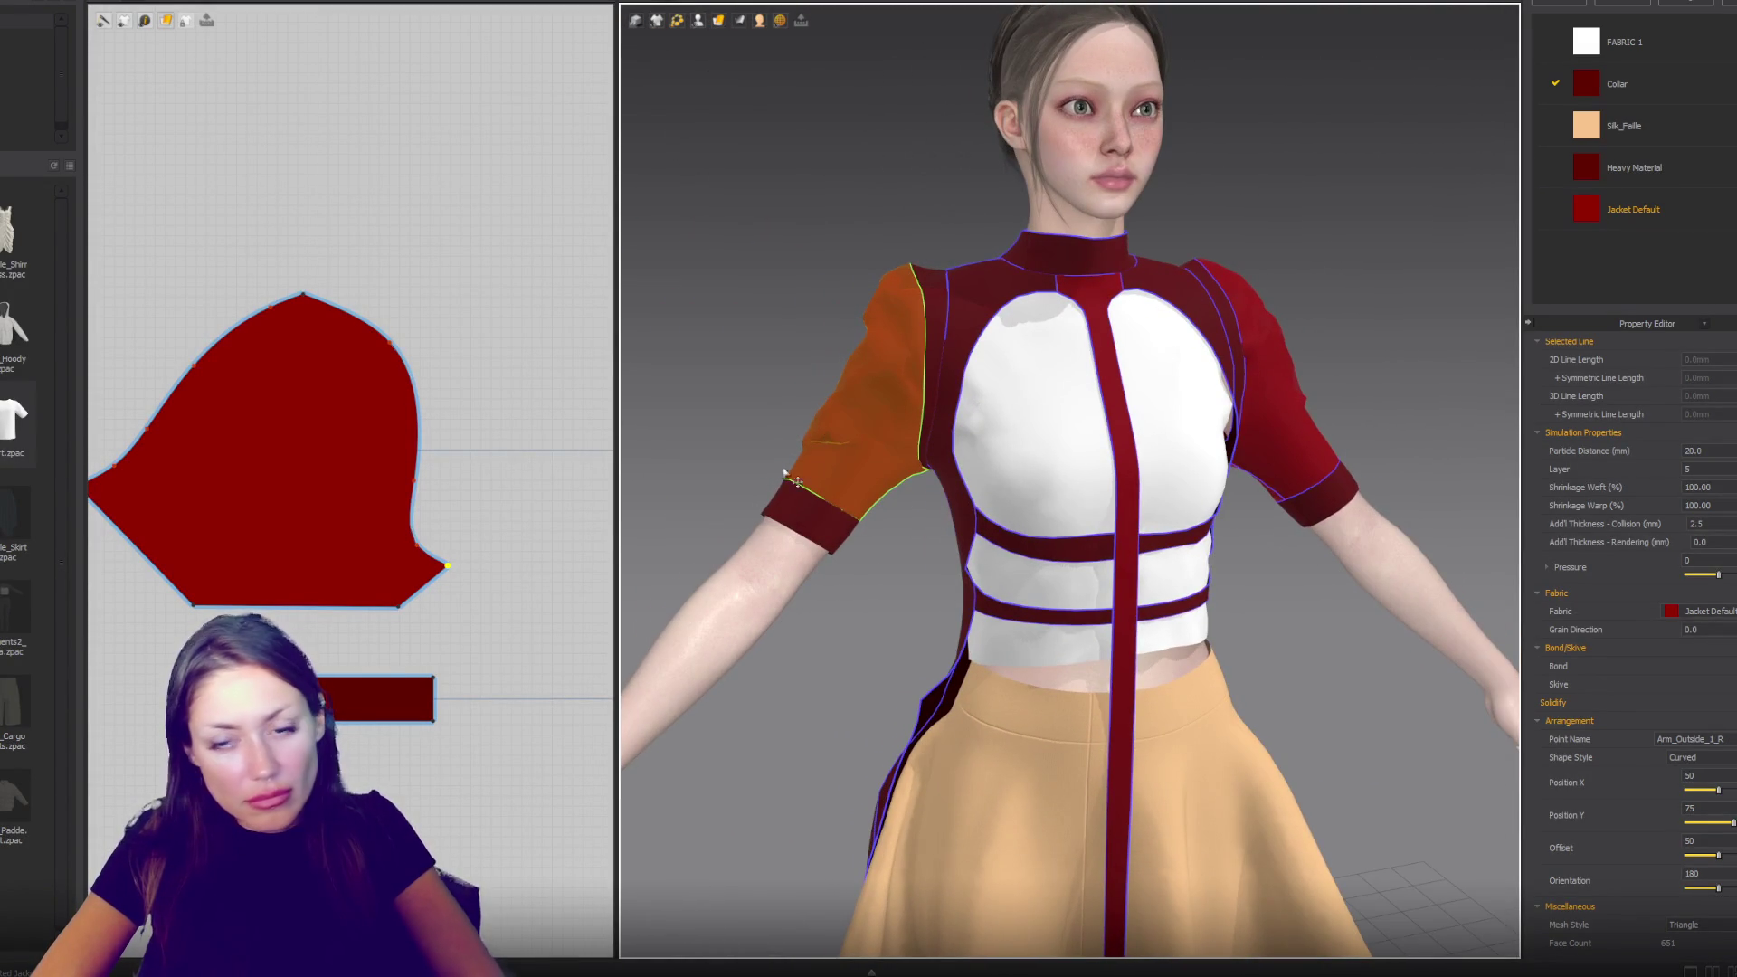
- Step back and forth through the sleeve curve edits to keep the wider version
{"action": "key", "text": "ctrl+z"}
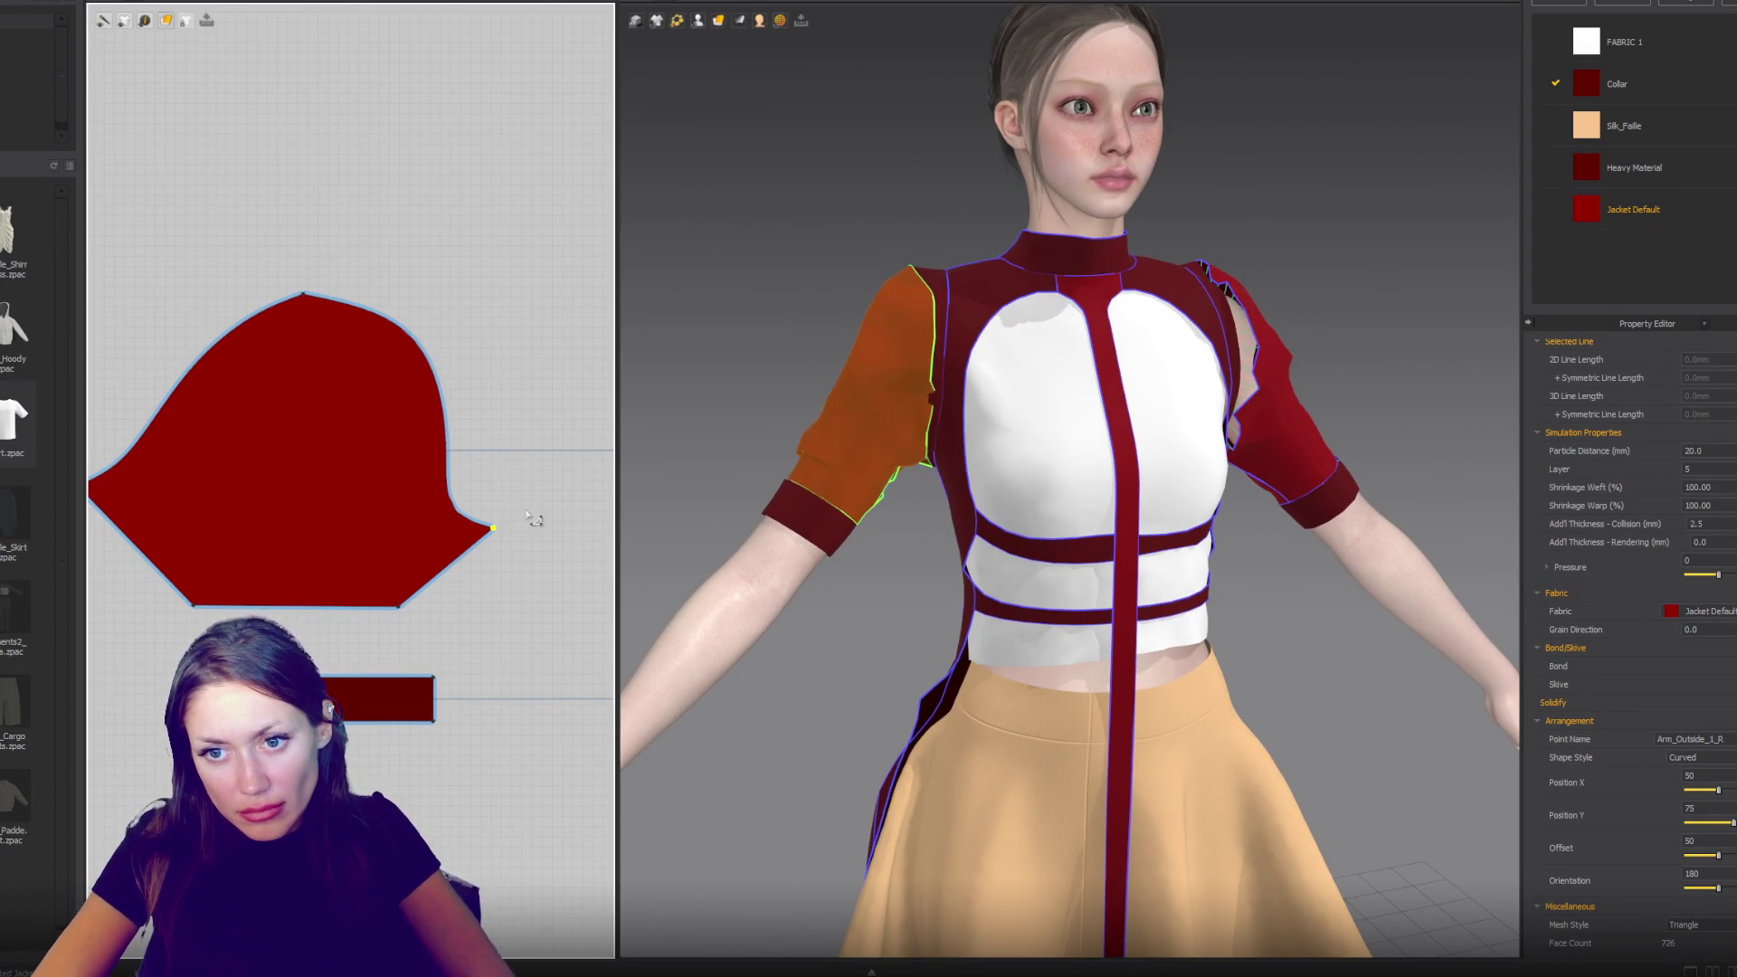
{"action": "key", "text": "ctrl+z"}
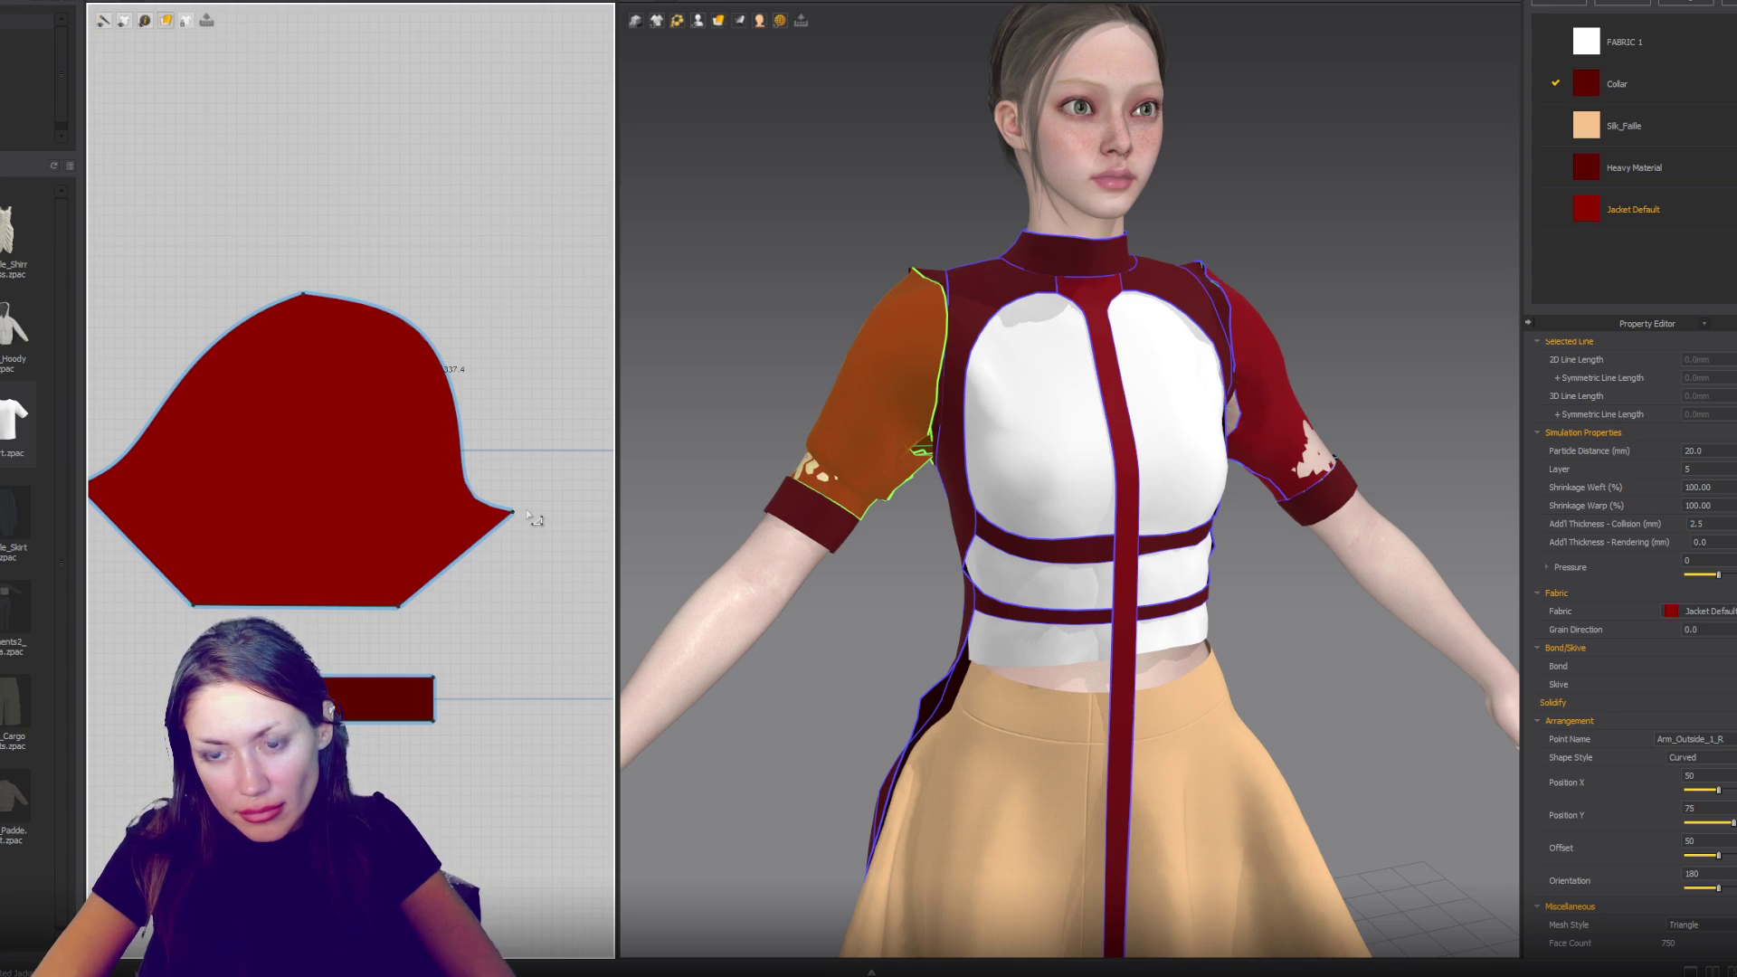
{"action": "key", "text": "ctrl+z"}
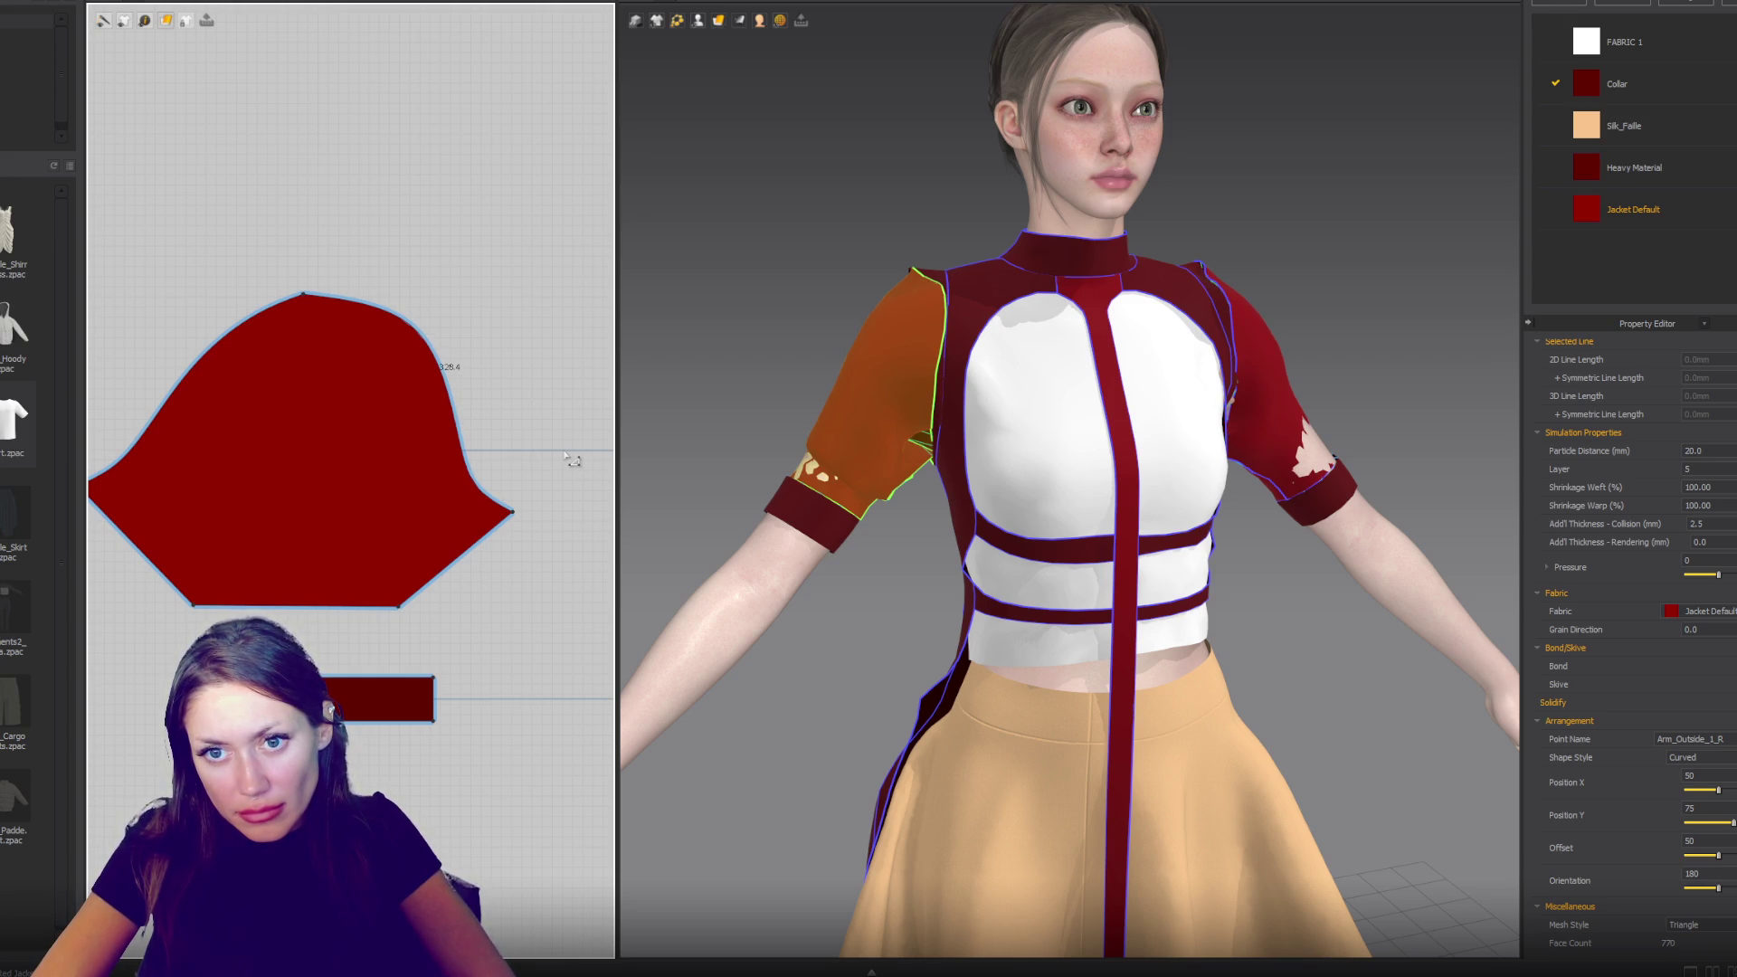
{"action": "key", "text": "ctrl+z"}
{"action": "left_click", "coordinate": [558, 494]}
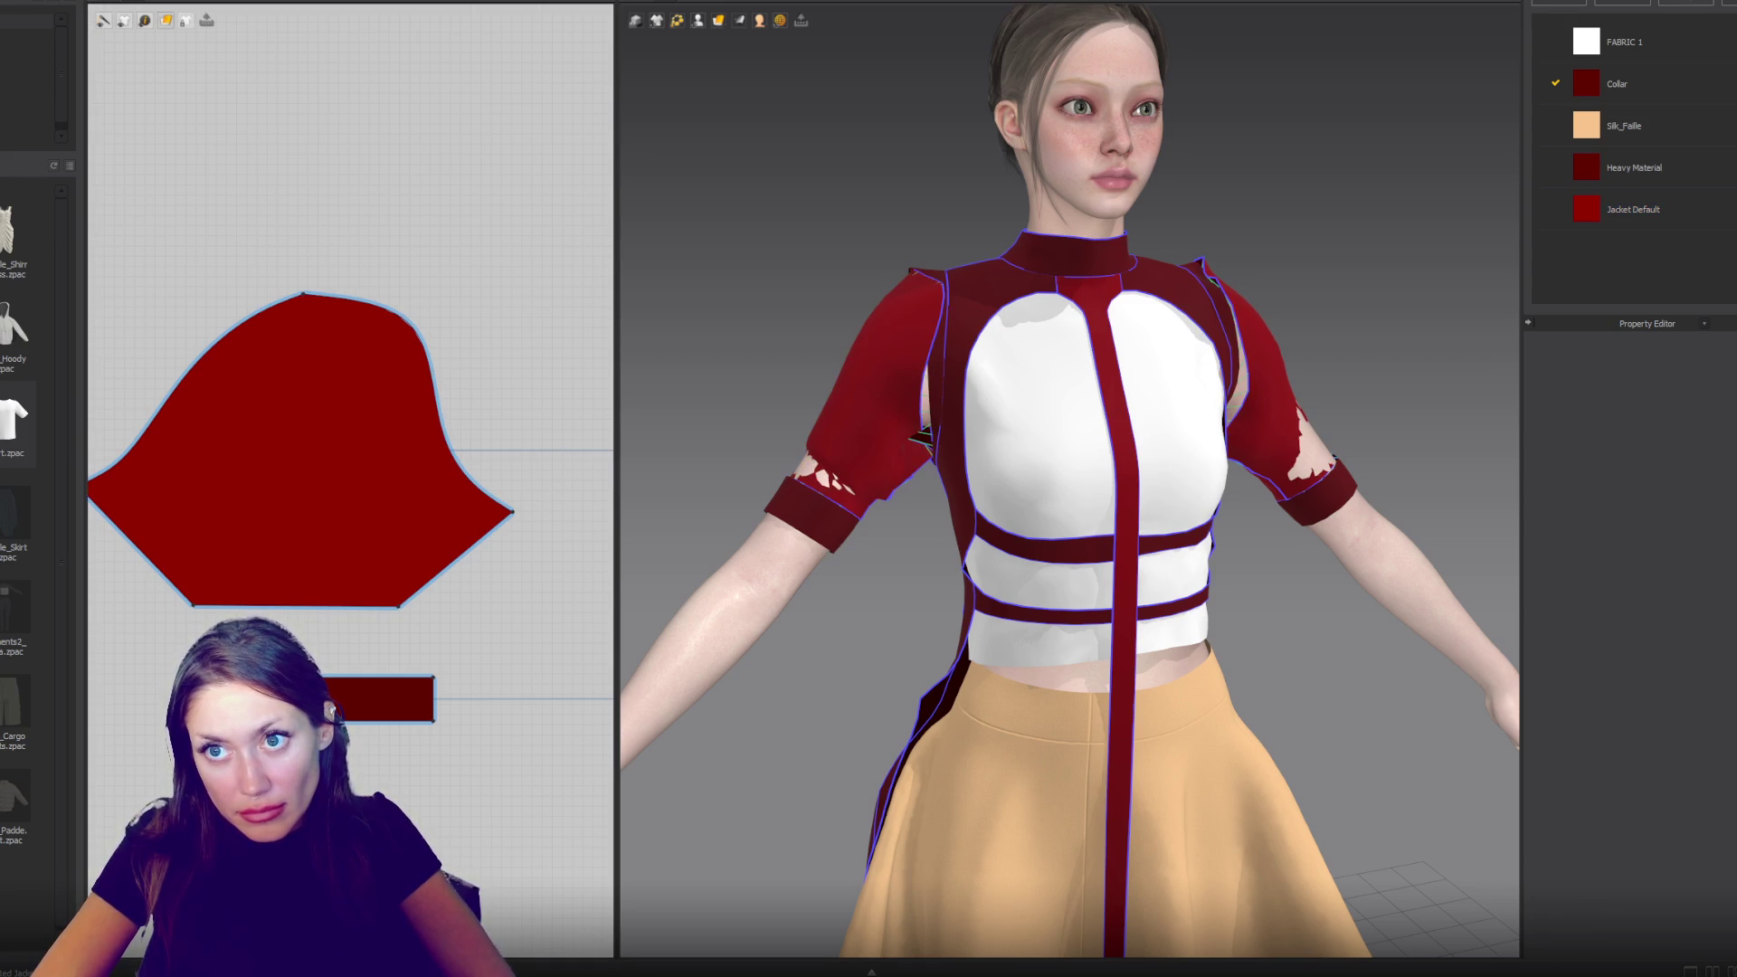
- Bulge the sleeve cap's right and left curves outward into a rounded dome
{"action": "left_click", "coordinate": [420, 295]}
{"action": "key", "text": "ctrl+z"}
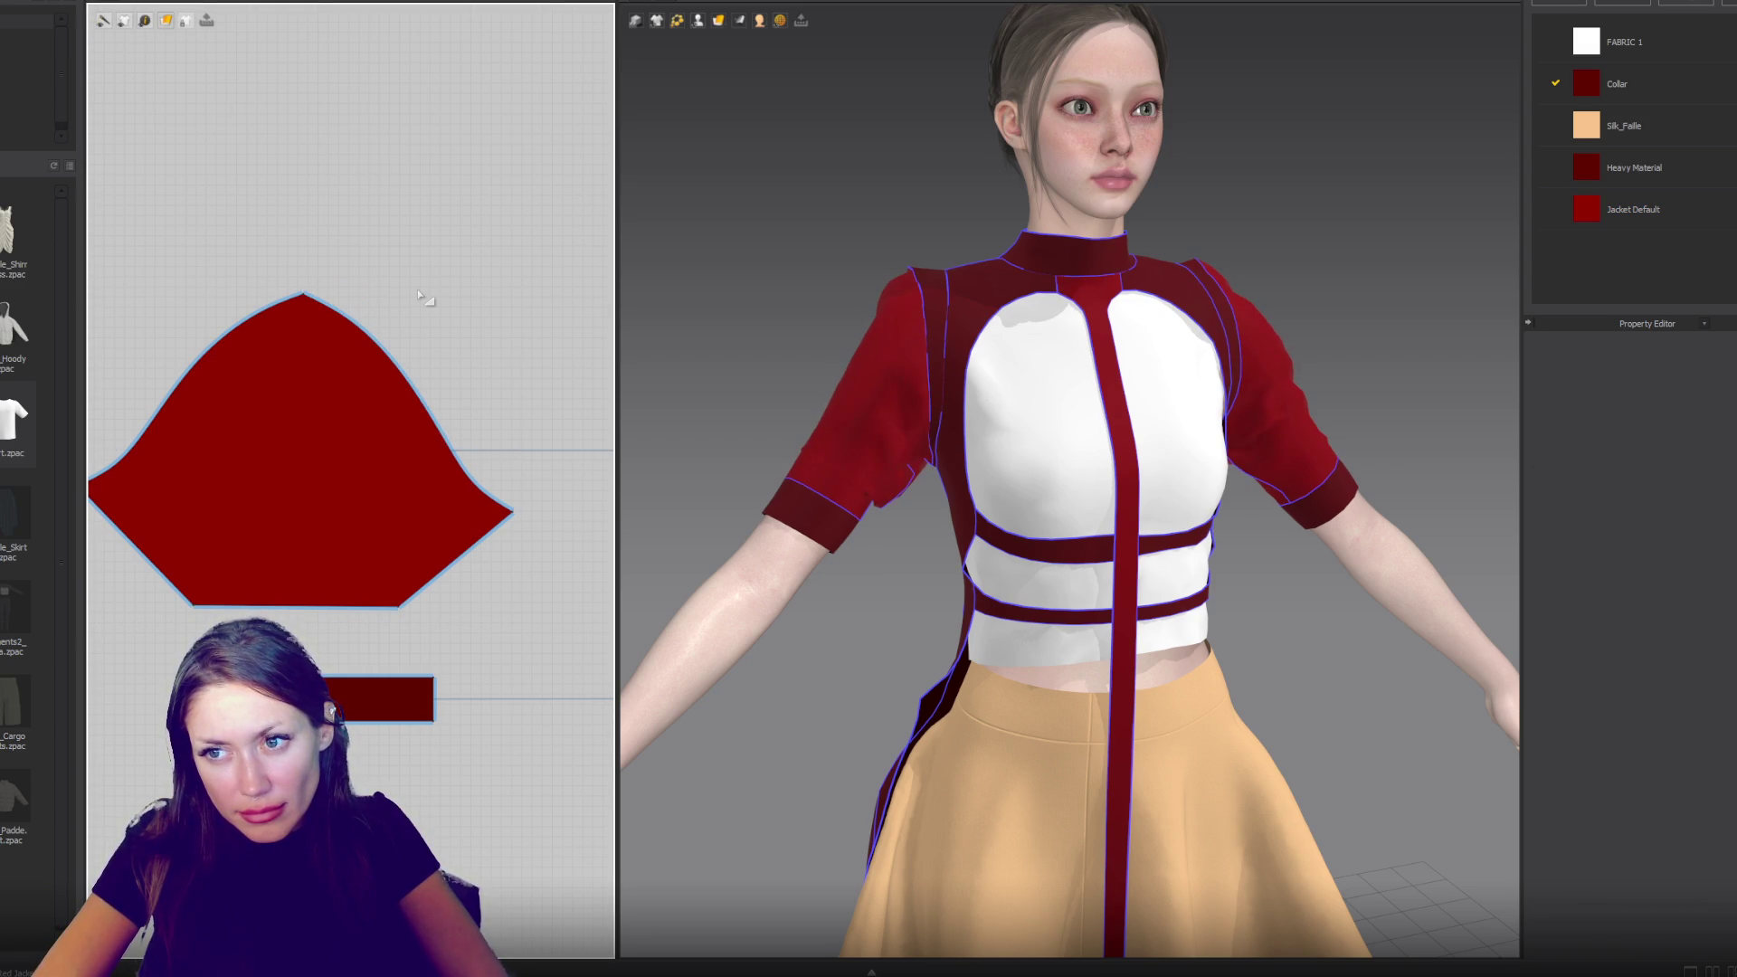
{"action": "left_click", "coordinate": [404, 375]}
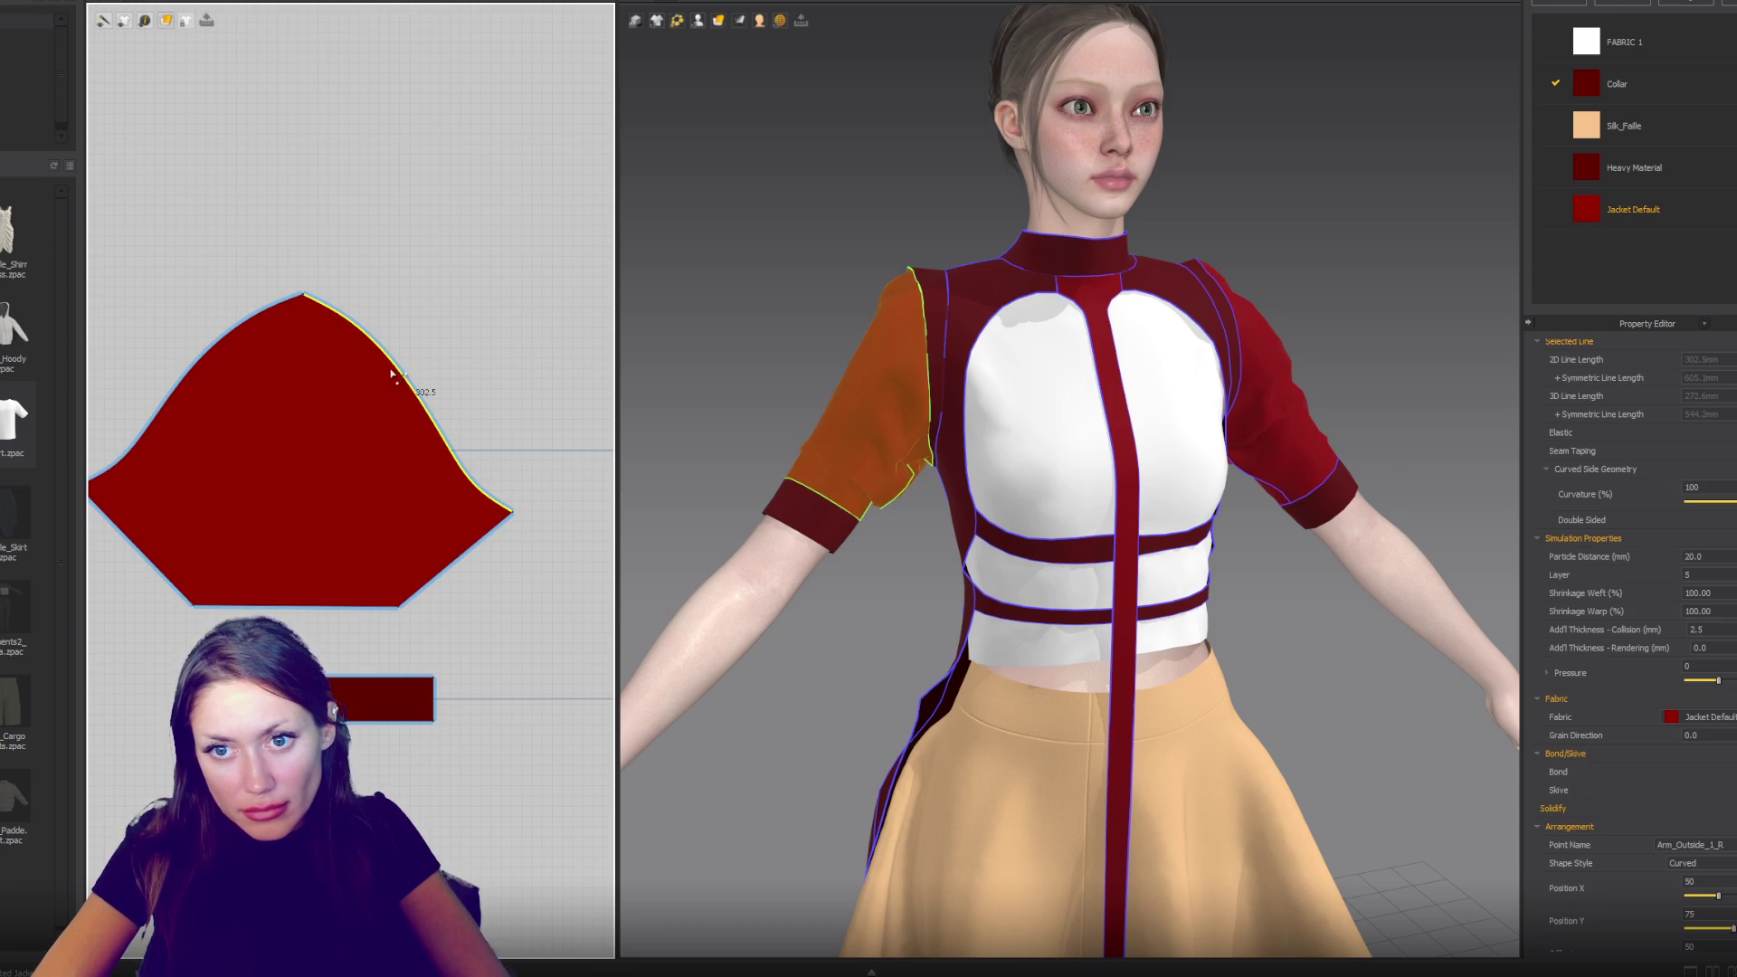
{"action": "mouse_move", "coordinate": [405, 375]}
{"action": "left_mouse_down"}
{"action": "mouse_move", "coordinate": [437, 371]}
{"action": "mouse_move", "coordinate": [481, 479]}
{"action": "left_mouse_up"}
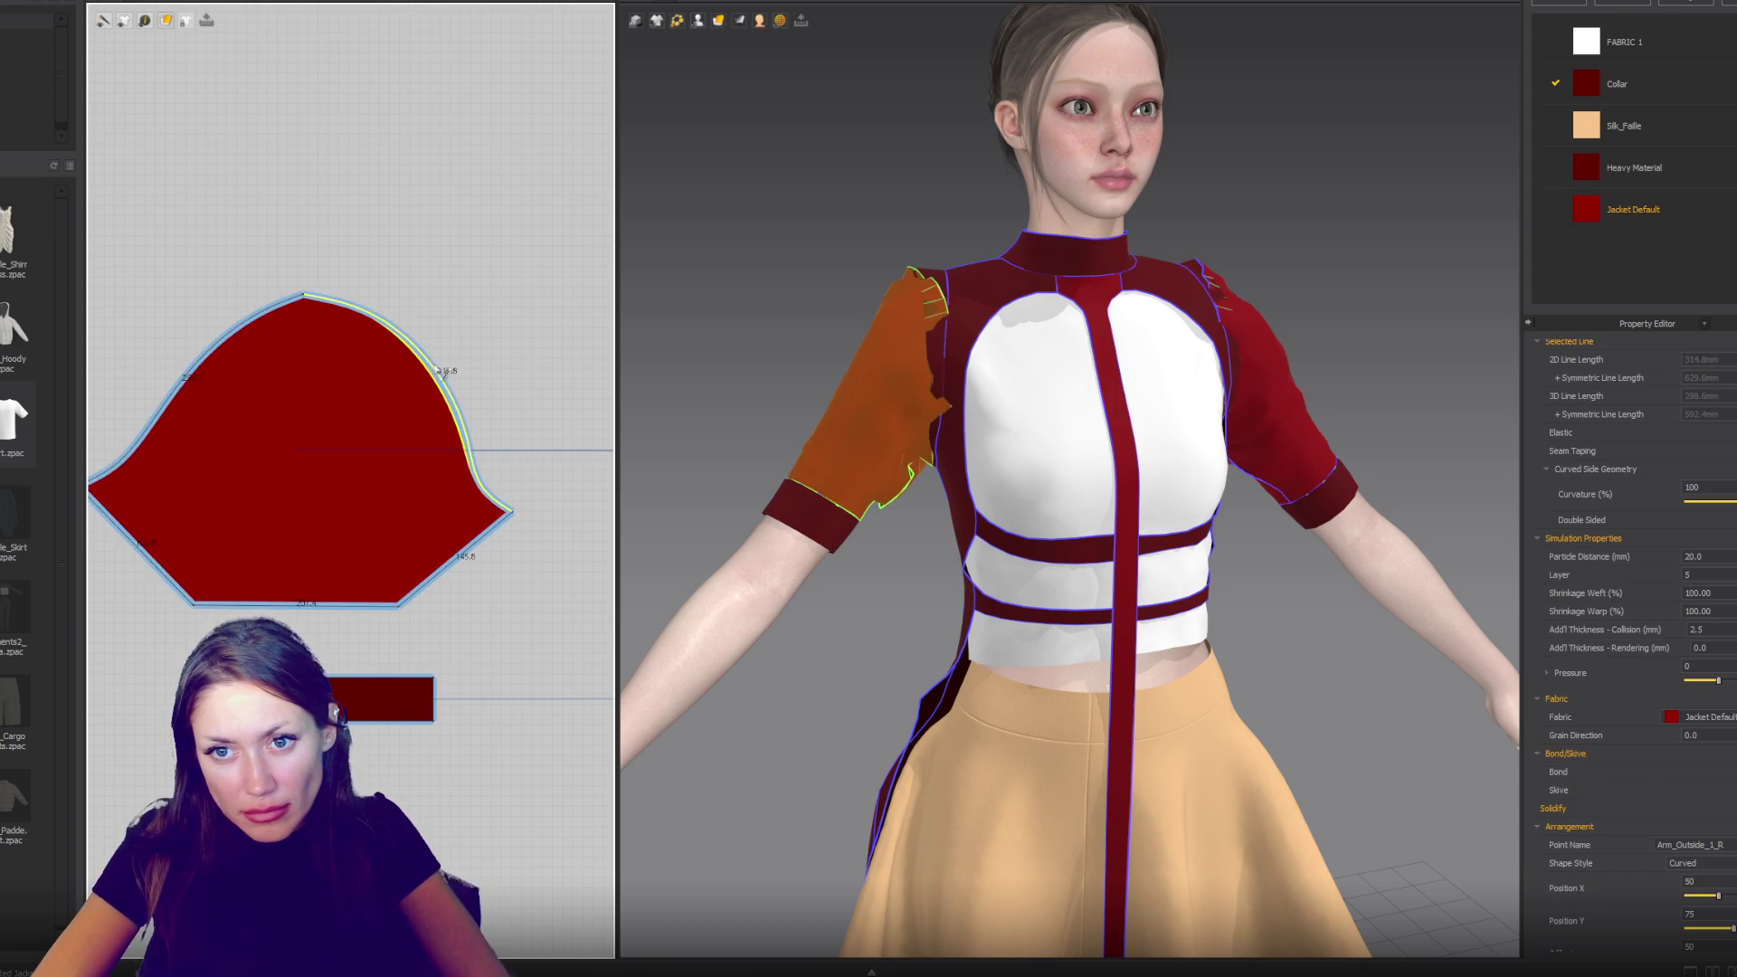
{"action": "left_click_drag", "start_coordinate": [206, 353], "coordinate": [178, 363]}
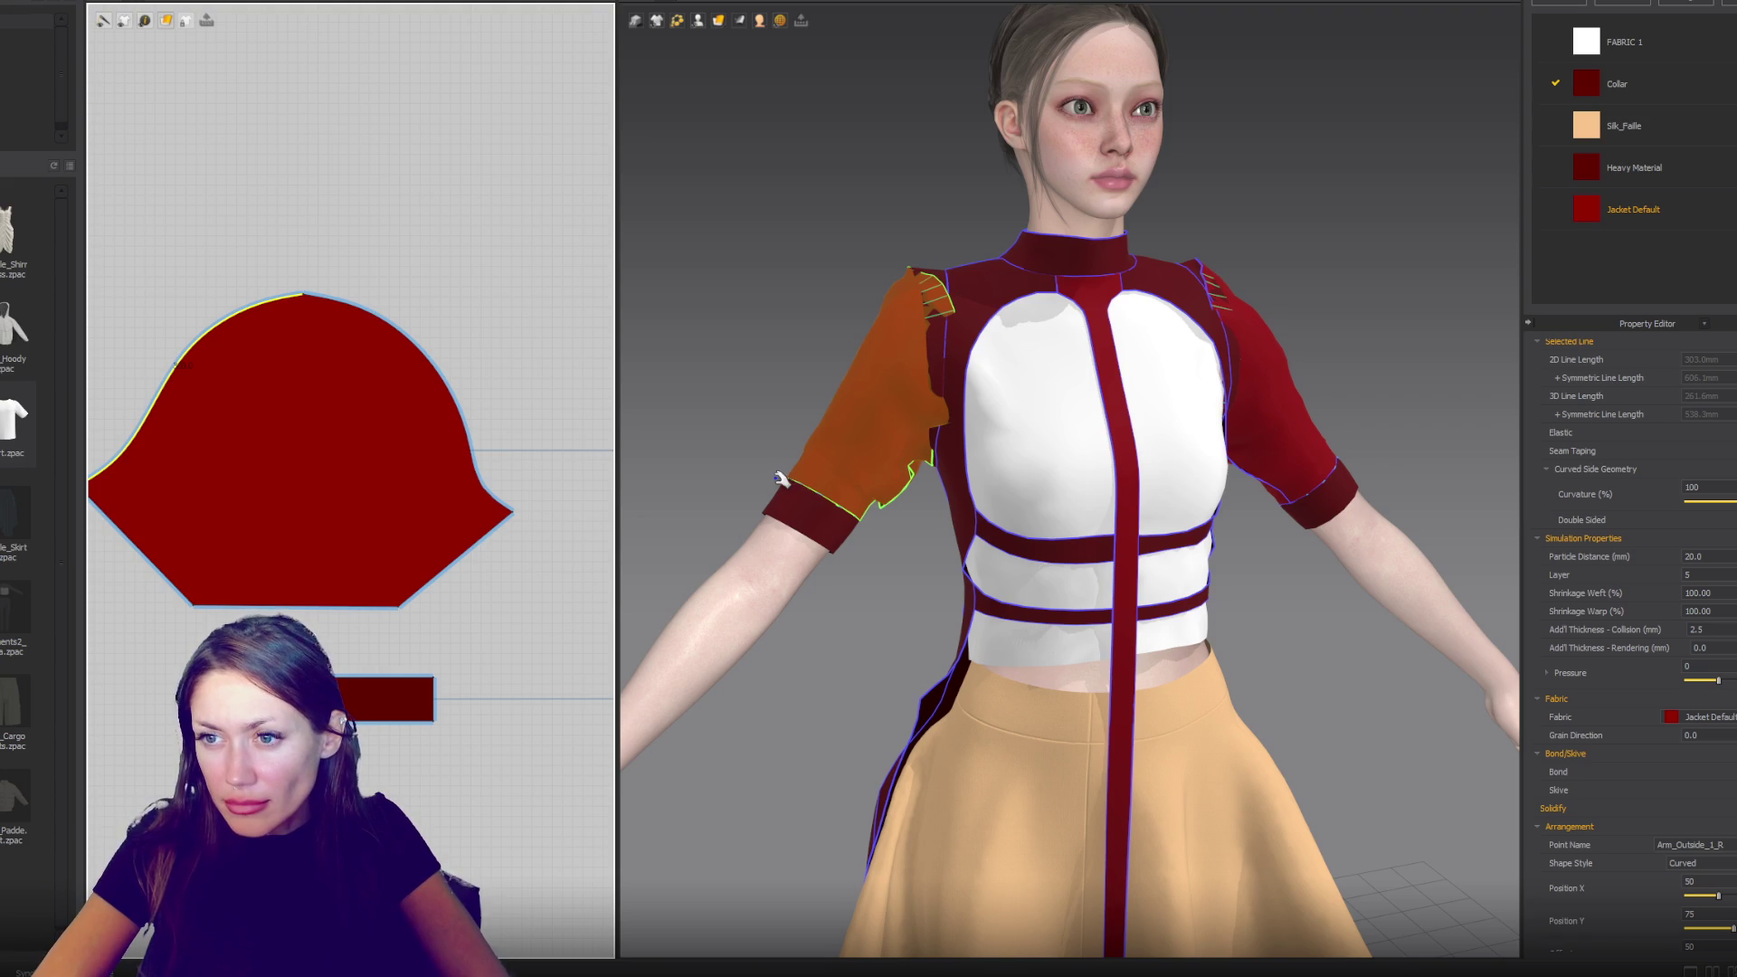
- Check the re-draped sleeve on the avatar from the front and select the sleeve patterns
{"action": "left_click", "coordinate": [831, 362]}
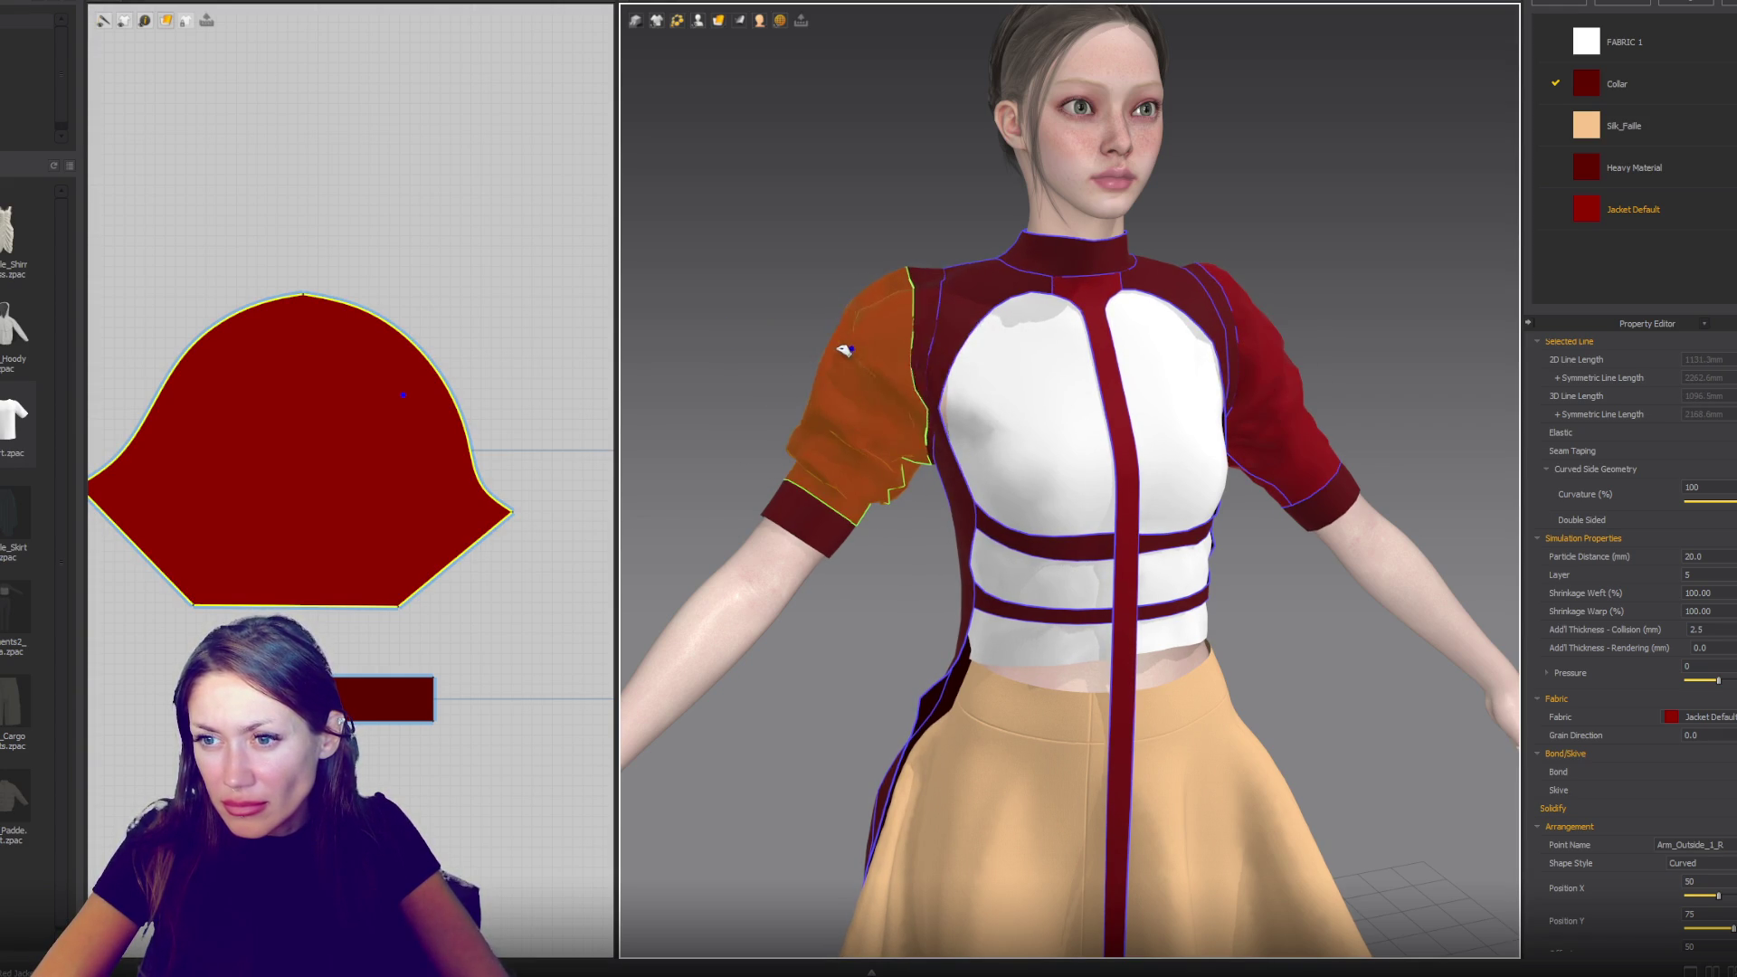
{"action": "left_click", "coordinate": [931, 395]}
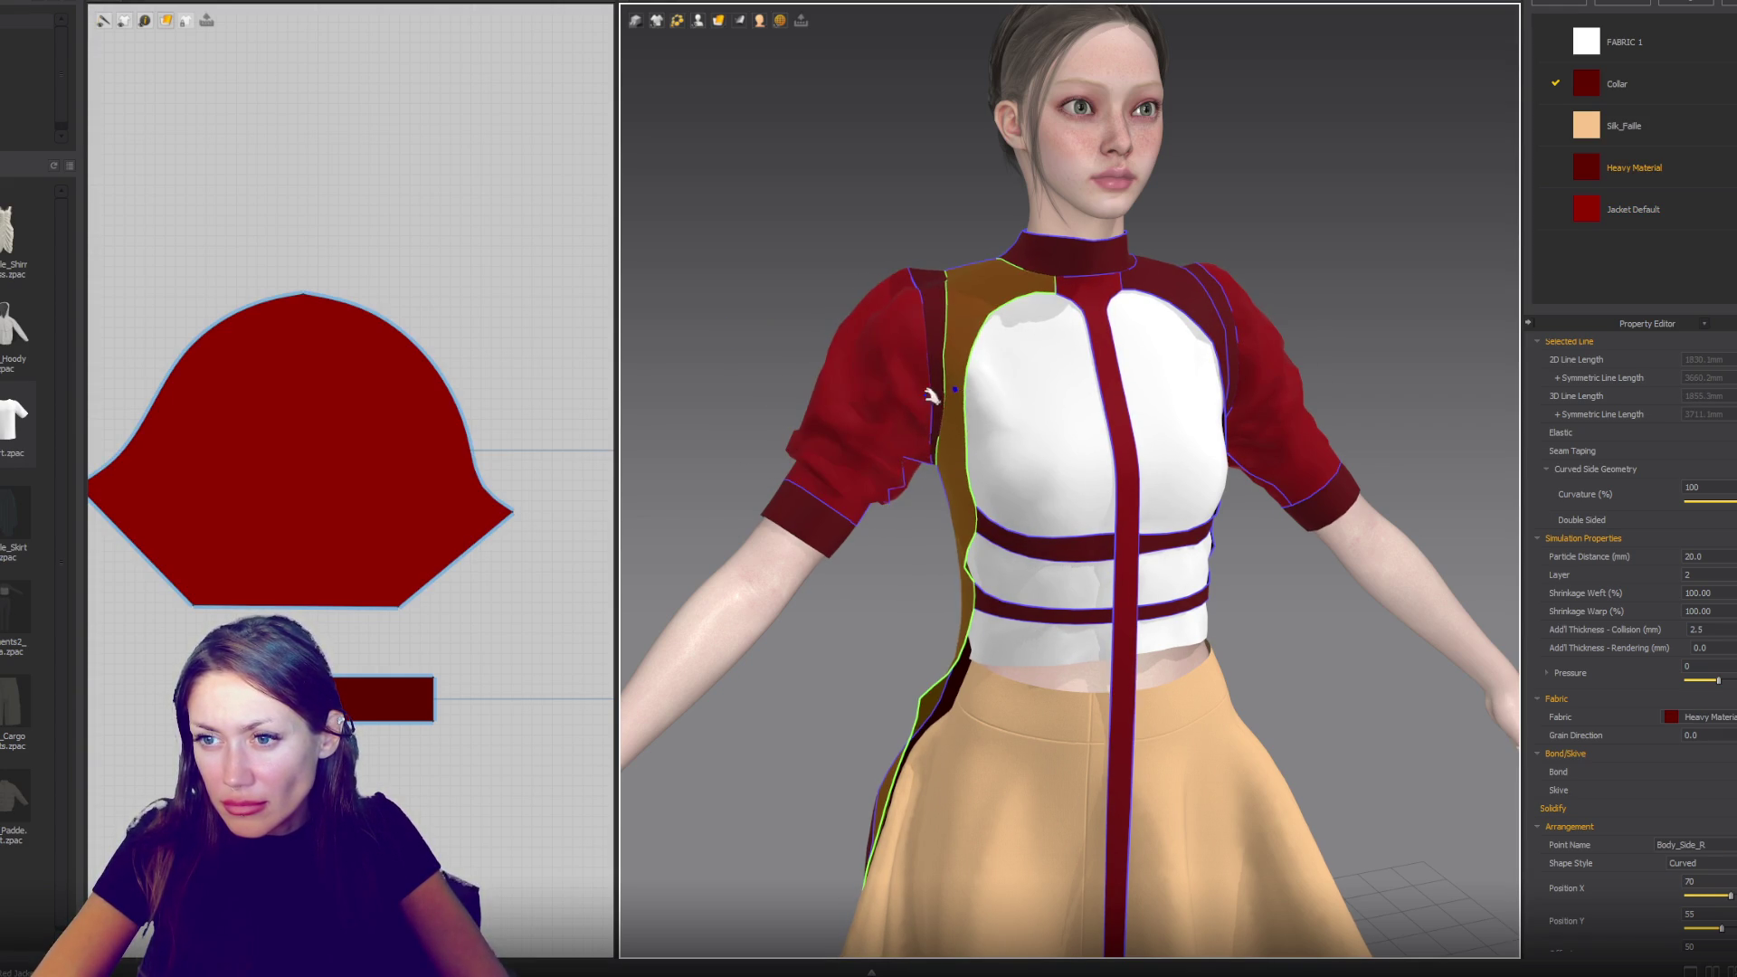
{"action": "left_click", "coordinate": [1310, 310]}
{"action": "key", "text": "2"}
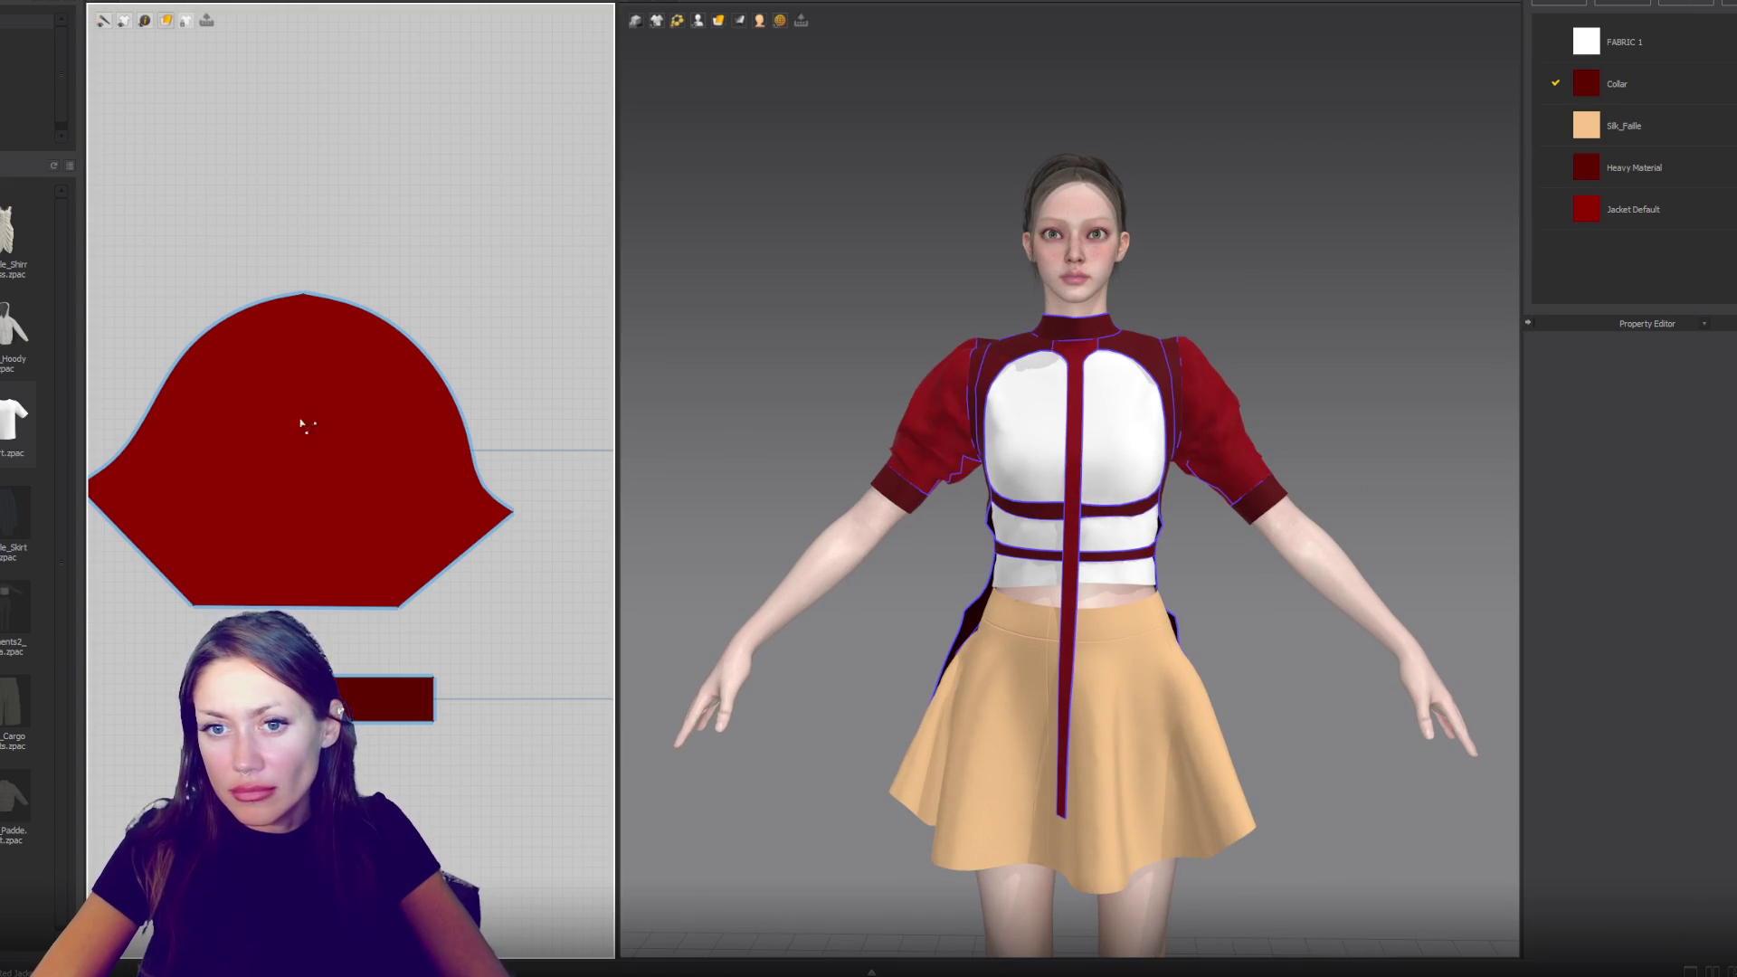
{"action": "left_click", "coordinate": [302, 424]}
{"action": "scroll", "coordinate": [436, 415], "scroll_direction": "down", "scroll_amount": 5}
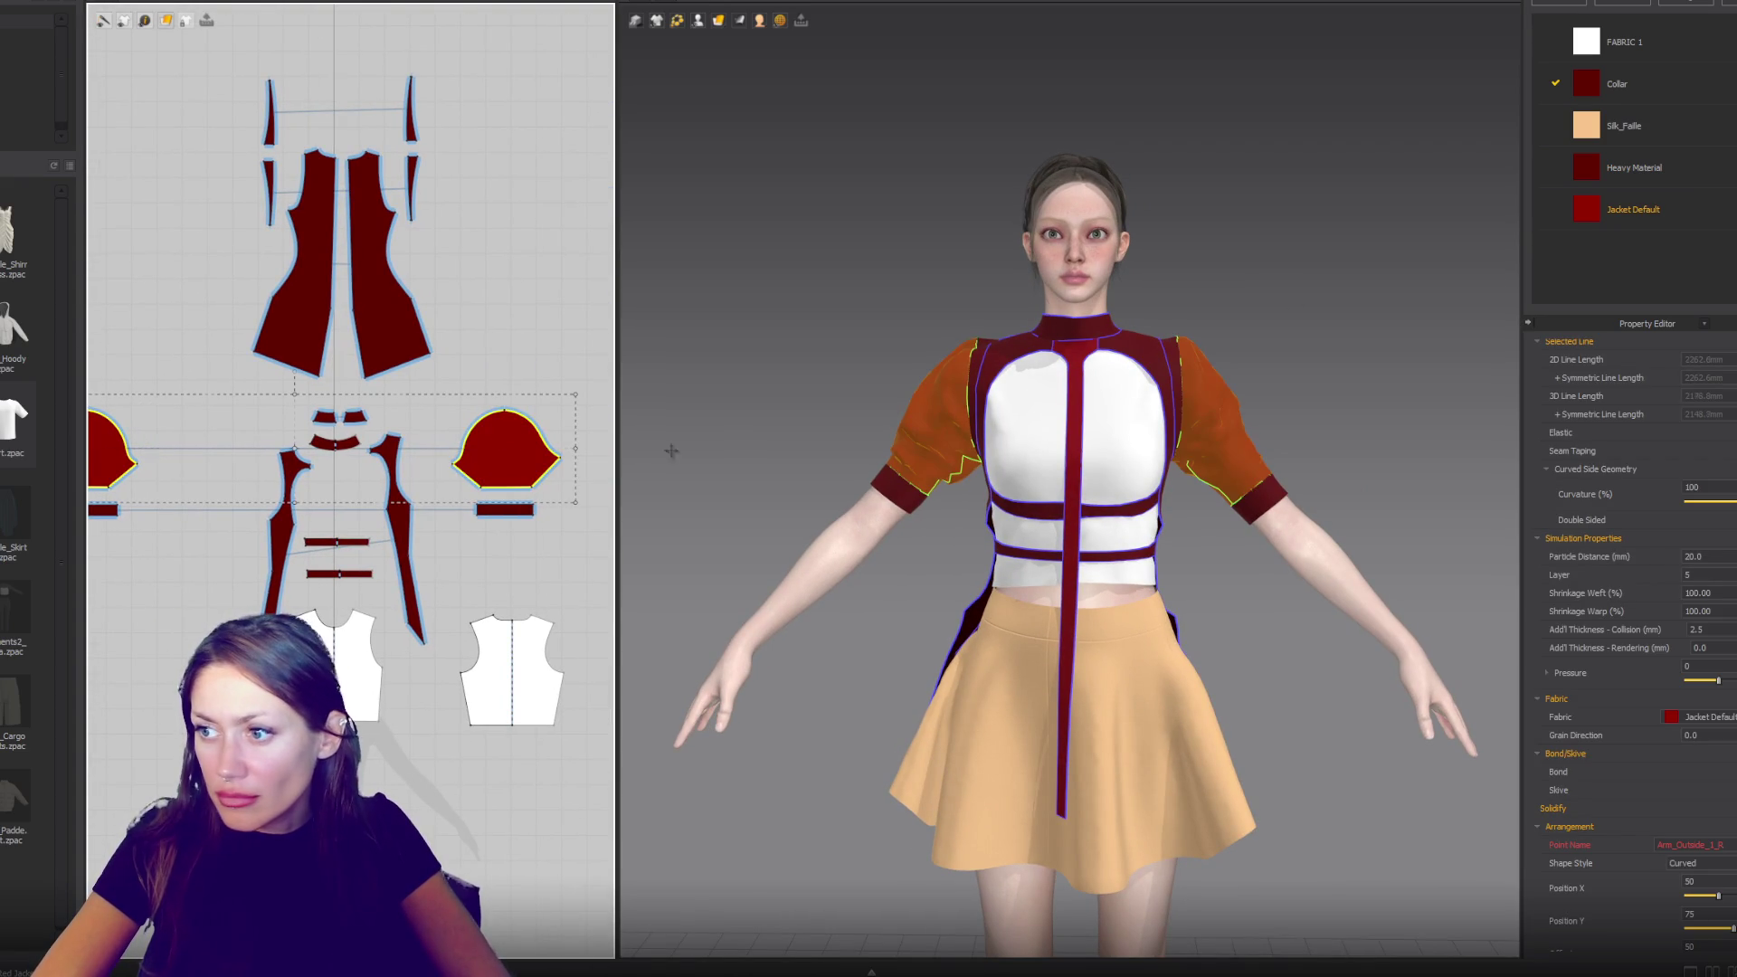
- Set the sleeves' particle distance to 10
{"action": "double_click", "coordinate": [1700, 557]}
{"action": "type", "text": "10"}
{"action": "key", "text": "Return"}
{"action": "left_click", "coordinate": [1246, 251]}
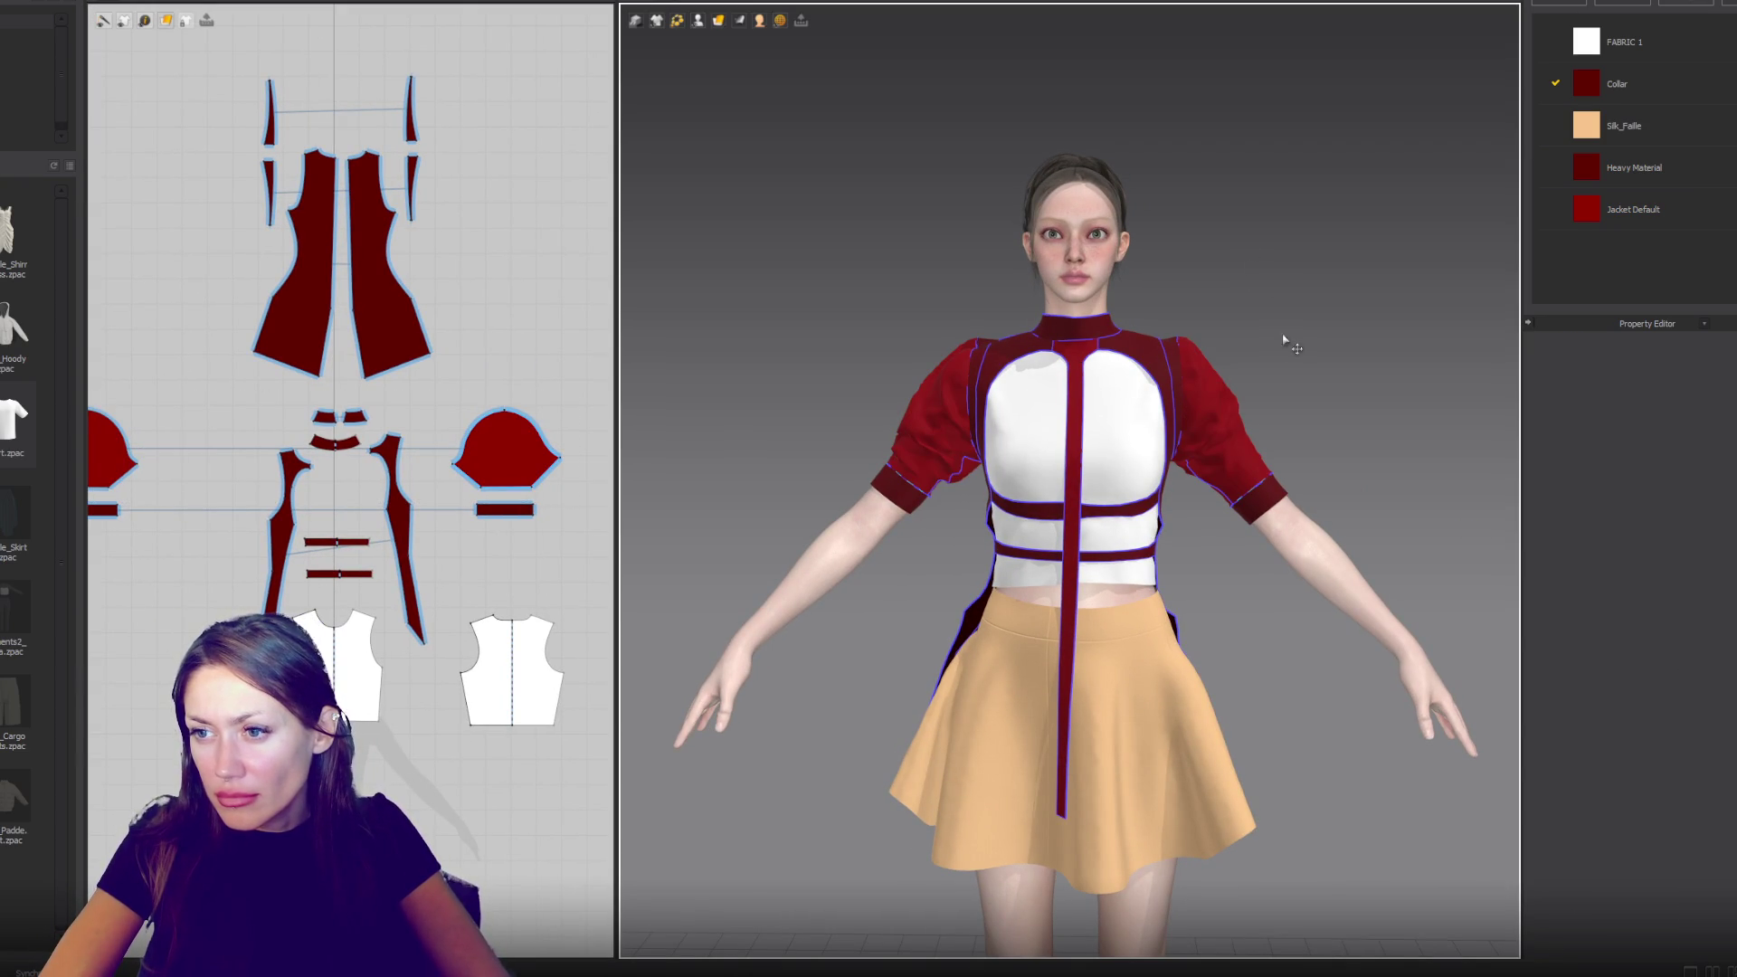
- Pull the right sleeve fuller and lift its shoulder while the garment simulates
{"action": "left_click", "coordinate": [1244, 448]}
{"action": "mouse_move", "coordinate": [1235, 482]}
{"action": "left_mouse_down"}
{"action": "mouse_move", "coordinate": [1213, 520]}
{"action": "mouse_move", "coordinate": [1337, 458]}
{"action": "mouse_move", "coordinate": [1278, 462]}
{"action": "left_mouse_up"}
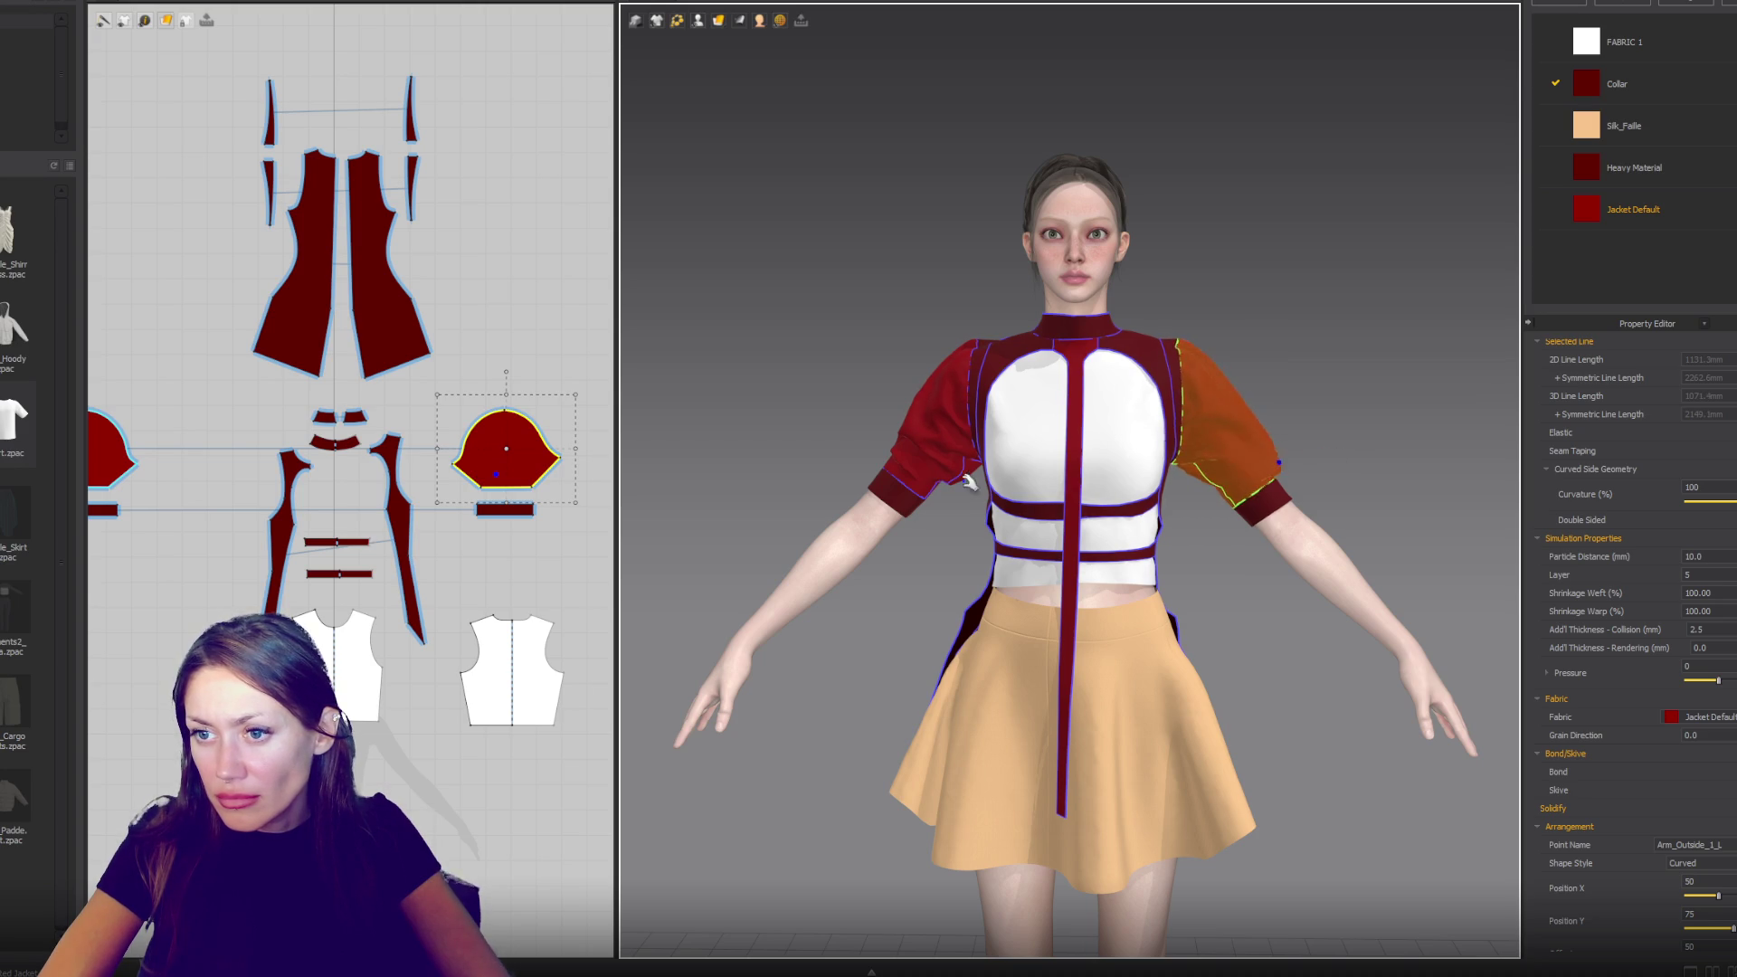
{"action": "left_click", "coordinate": [969, 483]}
{"action": "left_click_drag", "start_coordinate": [1262, 380], "coordinate": [1282, 363]}
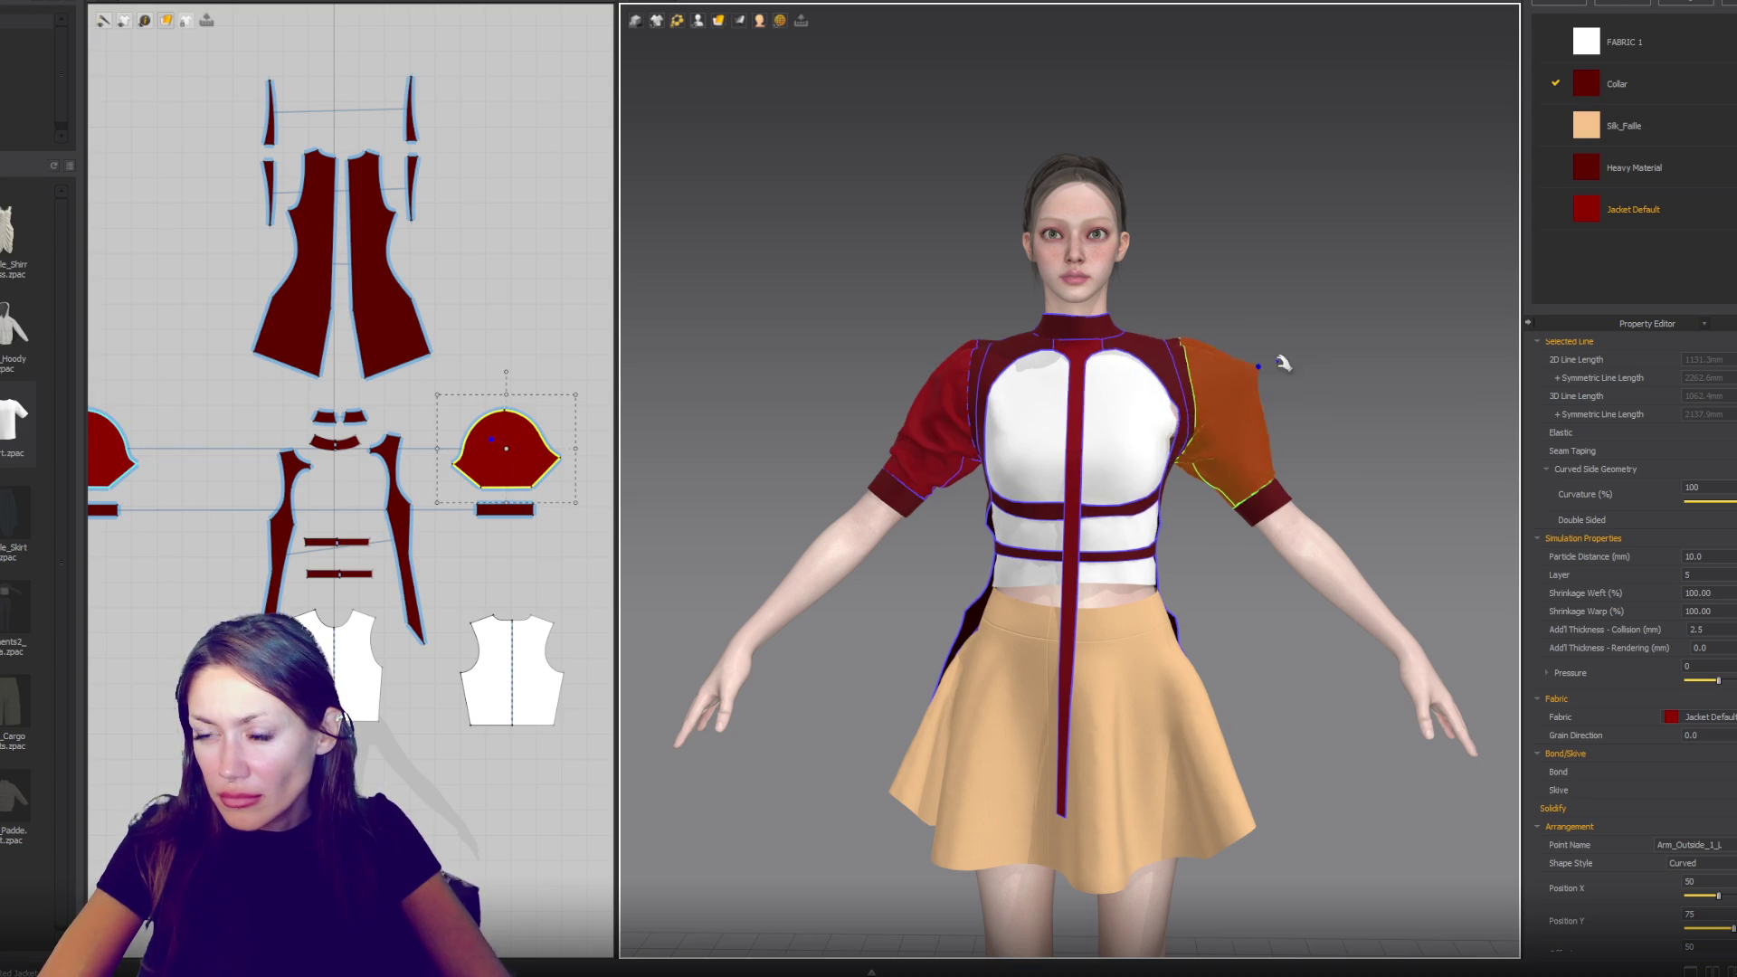
{"action": "left_click", "coordinate": [1302, 473]}
{"action": "mouse_move", "coordinate": [1302, 473]}
{"action": "right_mouse_down"}
{"action": "mouse_move", "coordinate": [1287, 450]}
{"action": "mouse_move", "coordinate": [1493, 457]}
{"action": "right_mouse_up"}
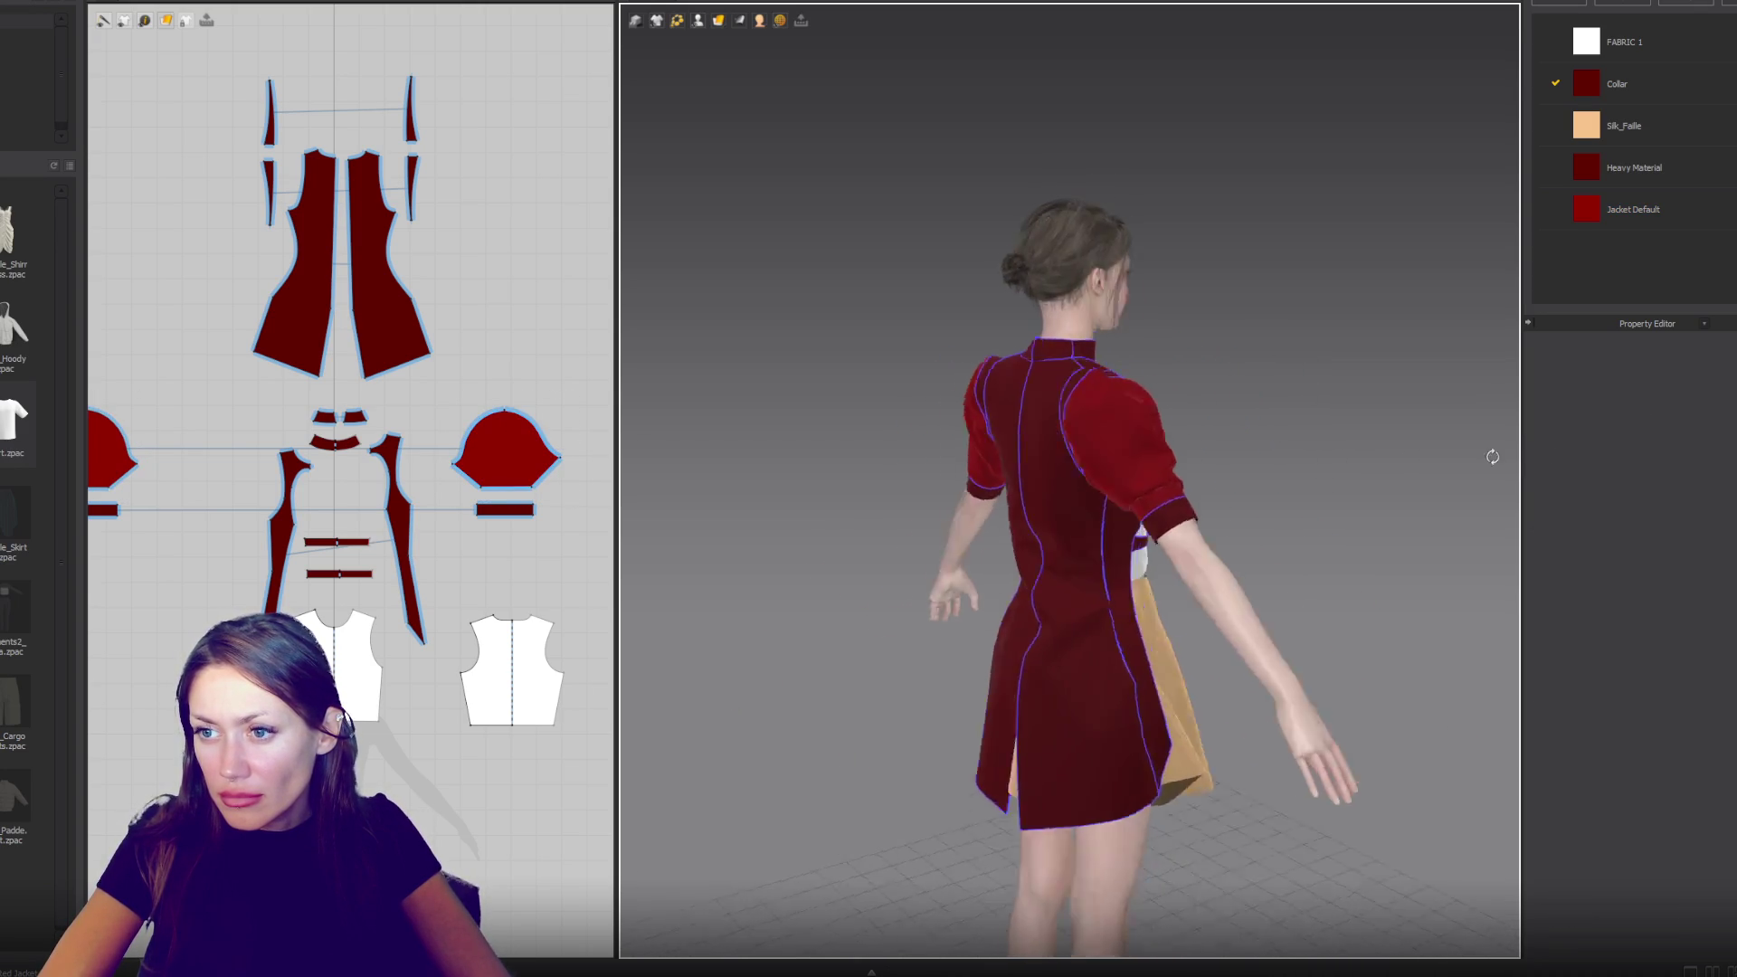
{"action": "key", "text": "2"}
- Inspect both cuff bands, then bring the skirt and waistband patterns into view
{"action": "left_click", "coordinate": [1236, 480]}
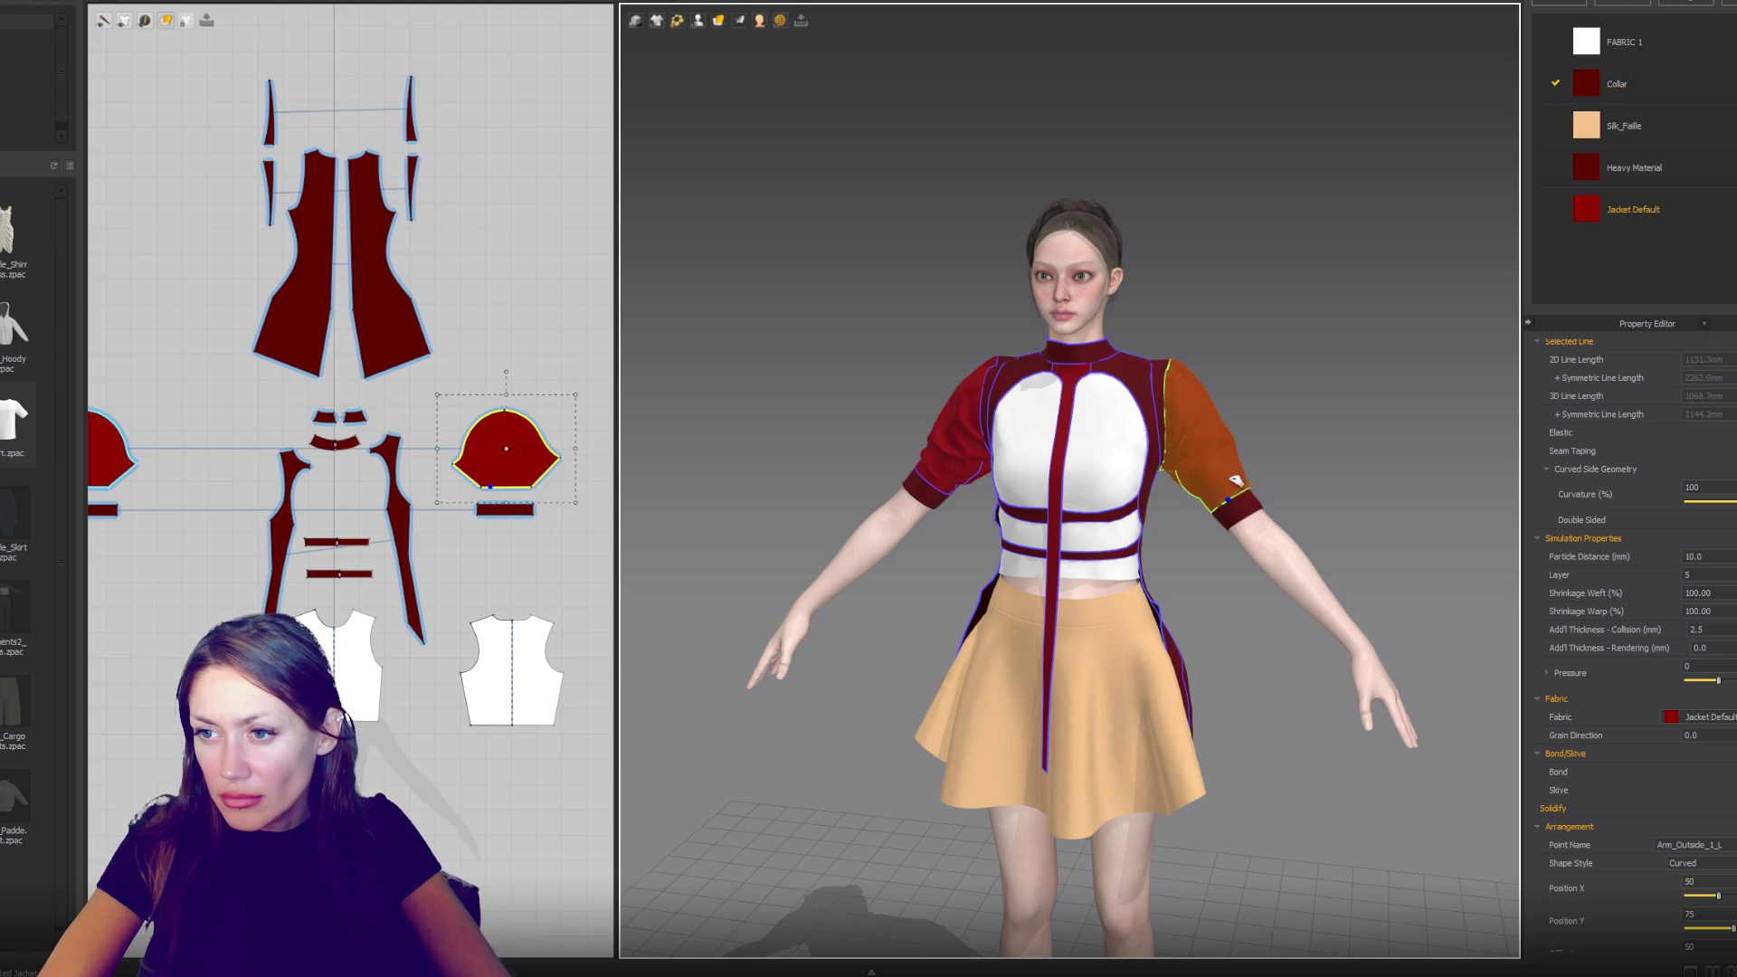
{"action": "left_click", "coordinate": [1227, 500]}
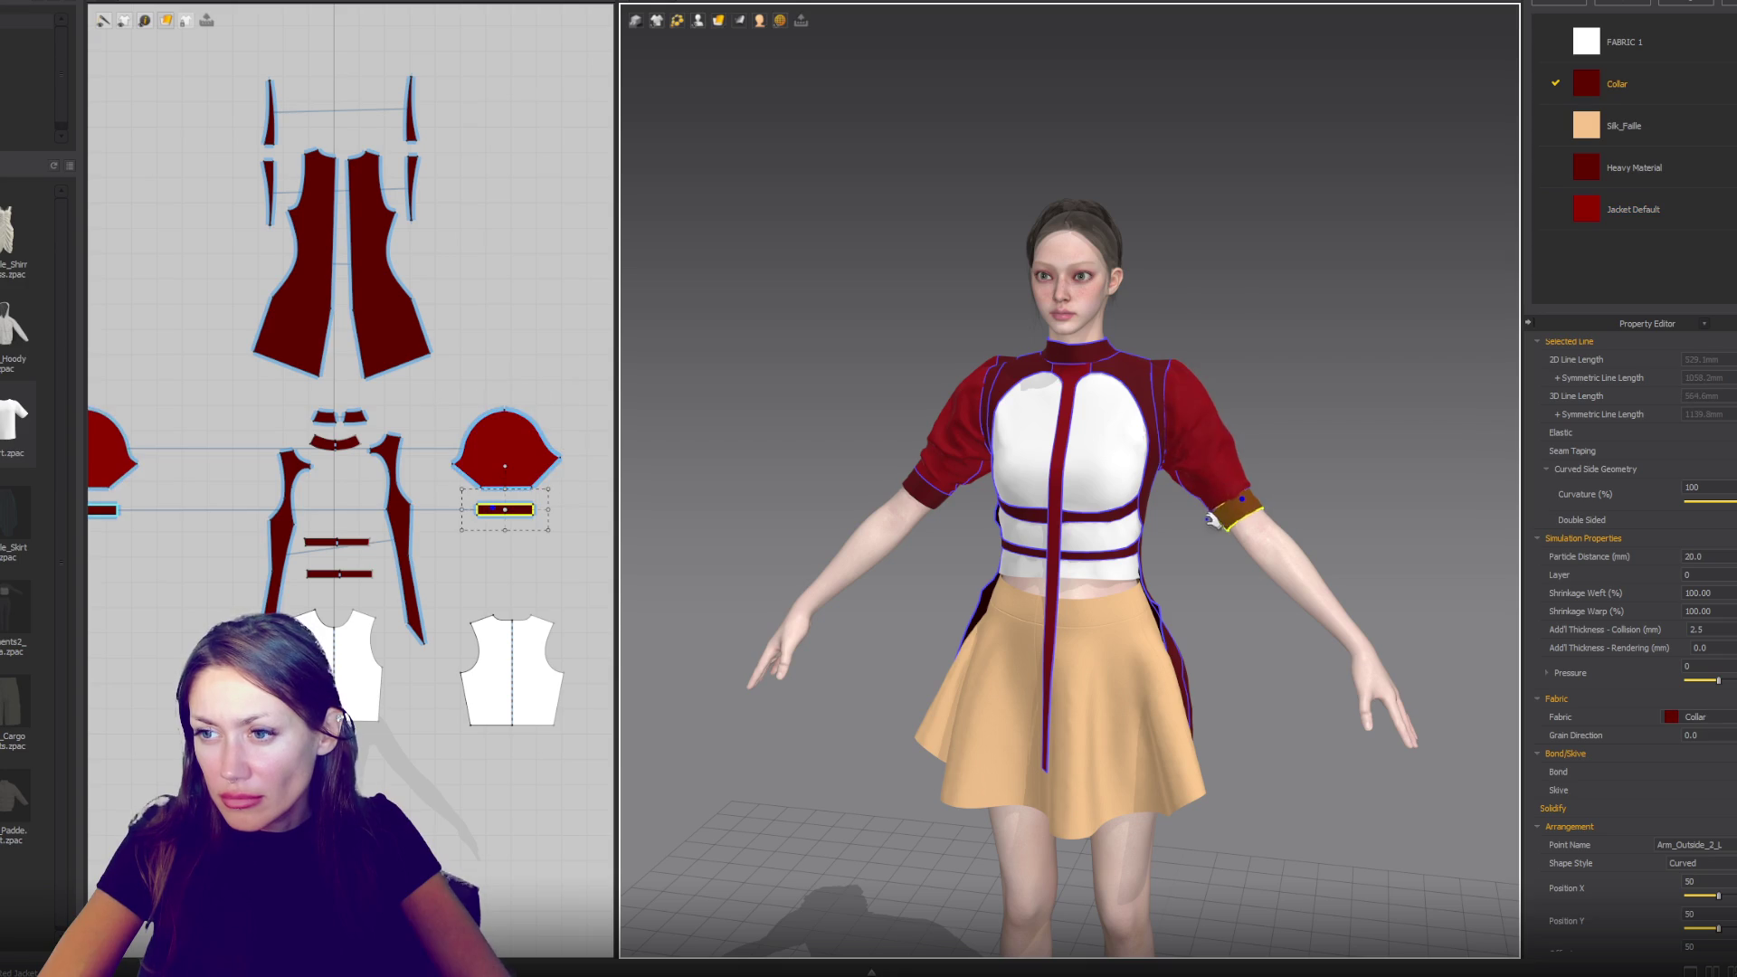
{"action": "left_click", "coordinate": [950, 481]}
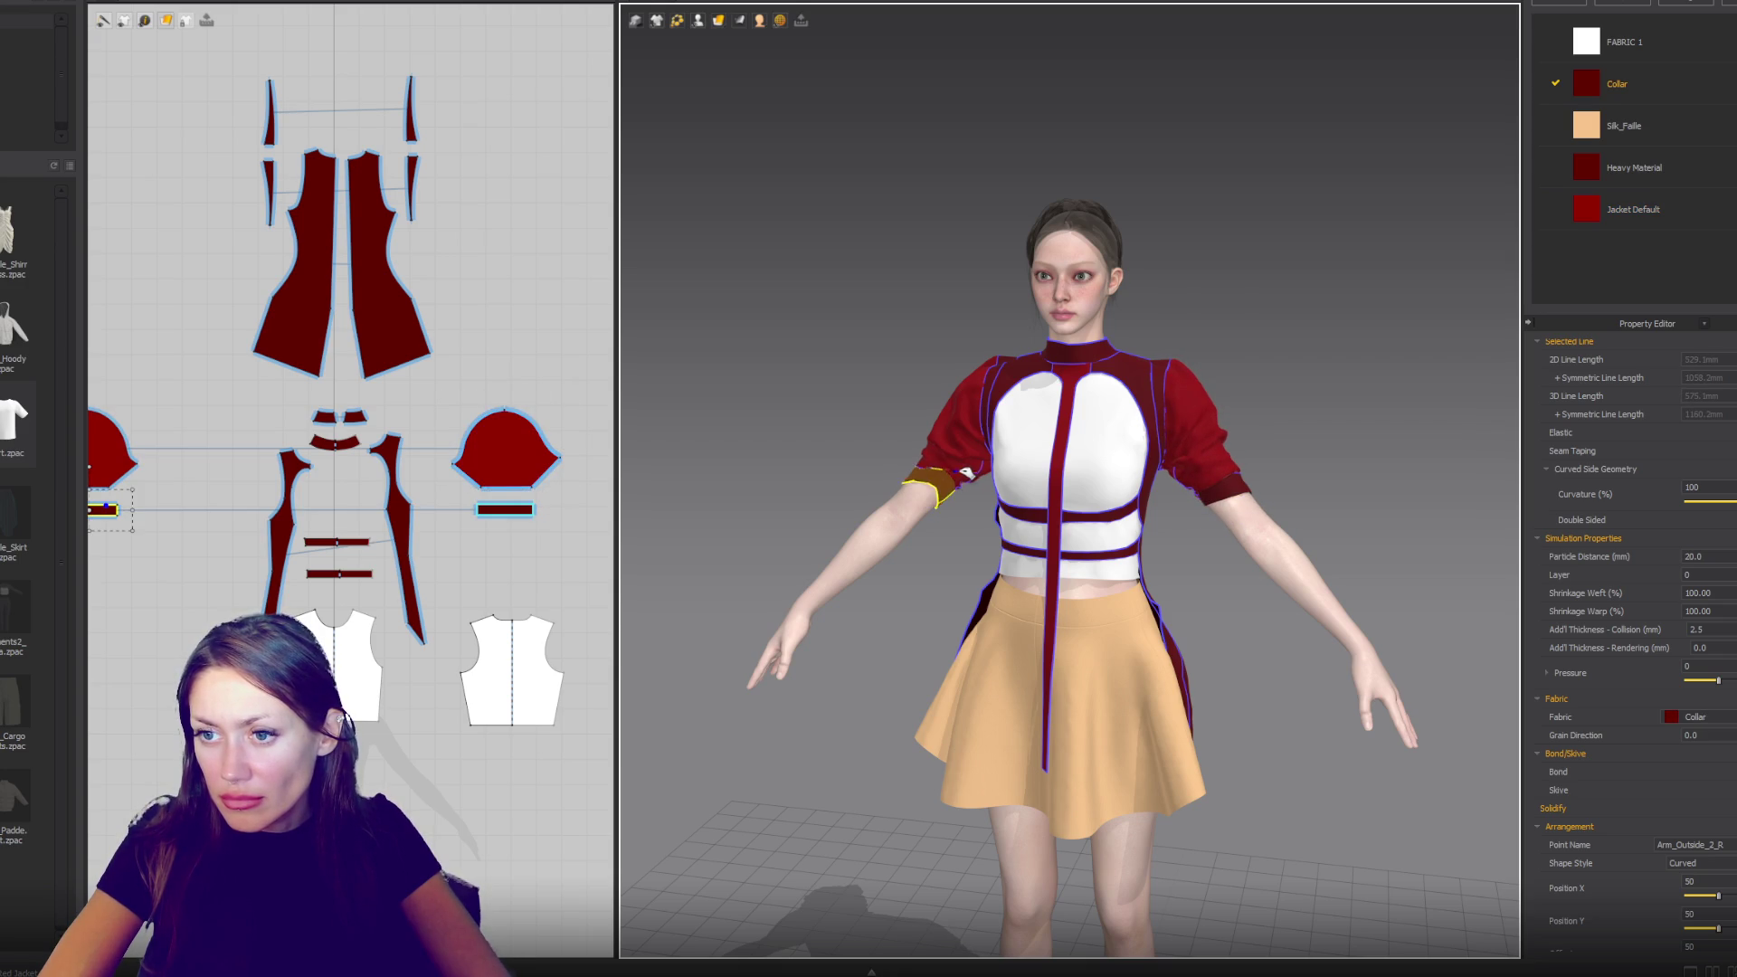
{"action": "left_click", "coordinate": [1188, 553]}
{"action": "left_click", "coordinate": [1243, 475]}
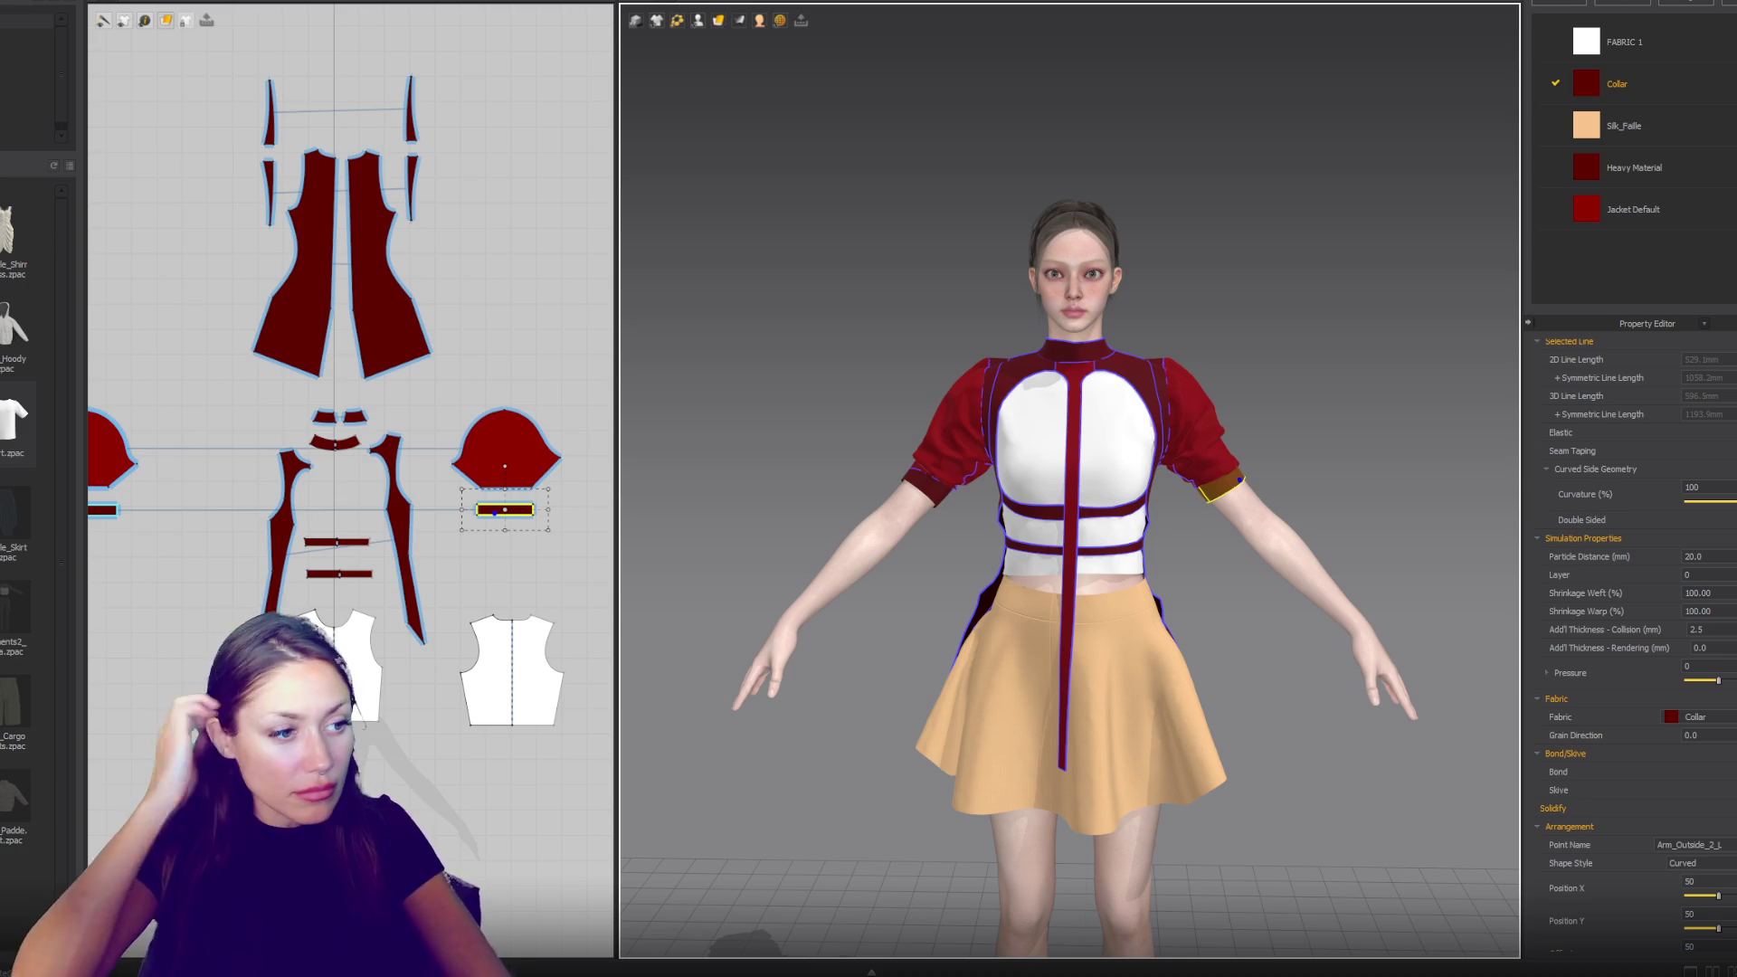
{"action": "right_click_drag", "start_coordinate": [266, 895], "coordinate": [281, 547]}
{"action": "scroll", "coordinate": [267, 646], "scroll_direction": "up", "scroll_amount": 5}
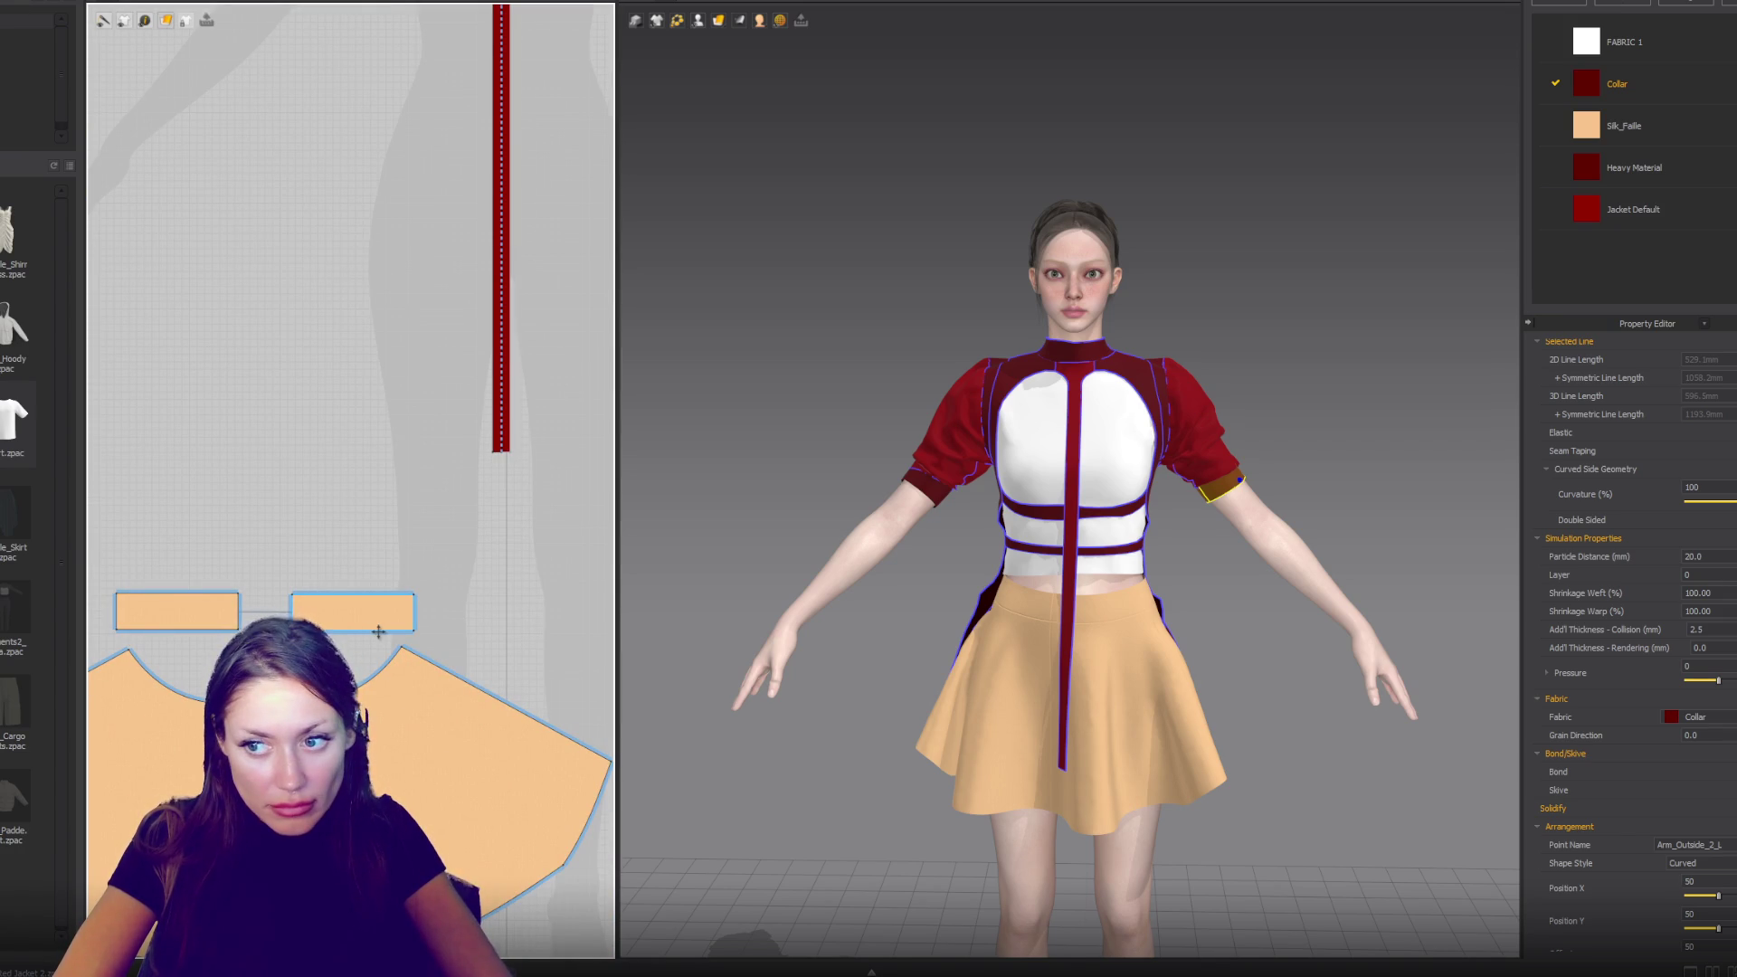
- Drag a waistband piece's top edge upward and select the matching waistband pieces
{"action": "left_click", "coordinate": [363, 595]}
{"action": "left_click_drag", "start_coordinate": [353, 576], "coordinate": [361, 546]}
{"action": "scroll", "coordinate": [307, 603], "scroll_direction": "down", "scroll_amount": 5}
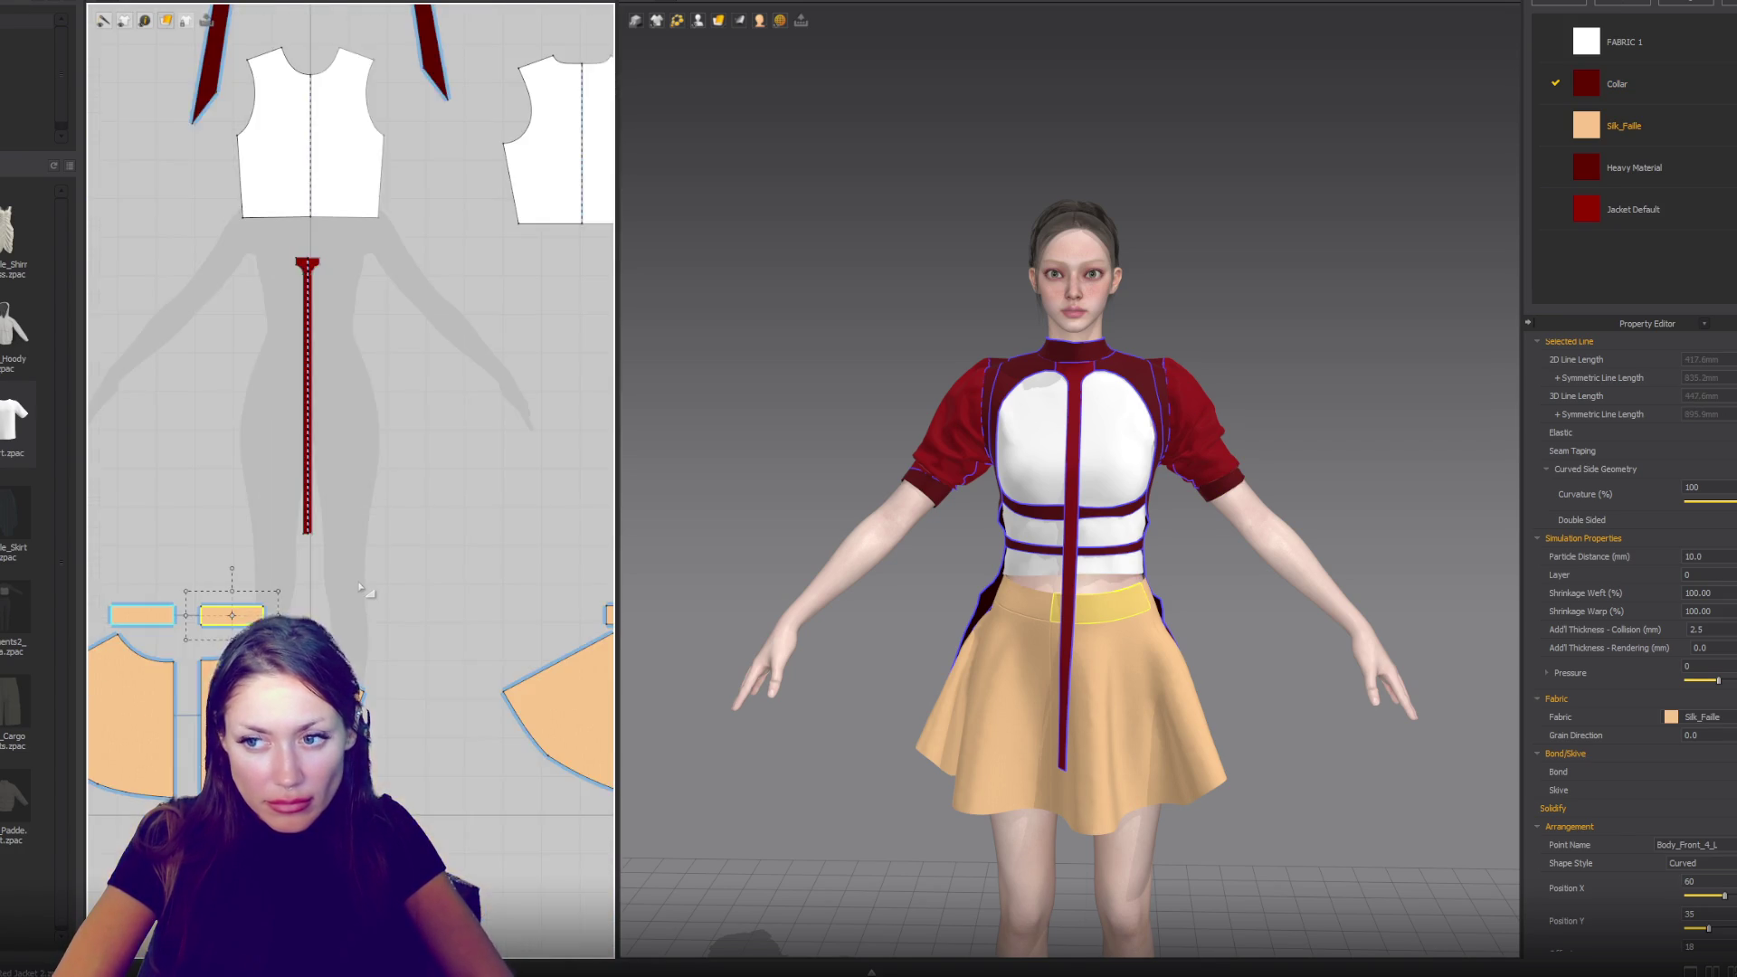
{"action": "left_click", "coordinate": [483, 593], "text": "shift"}
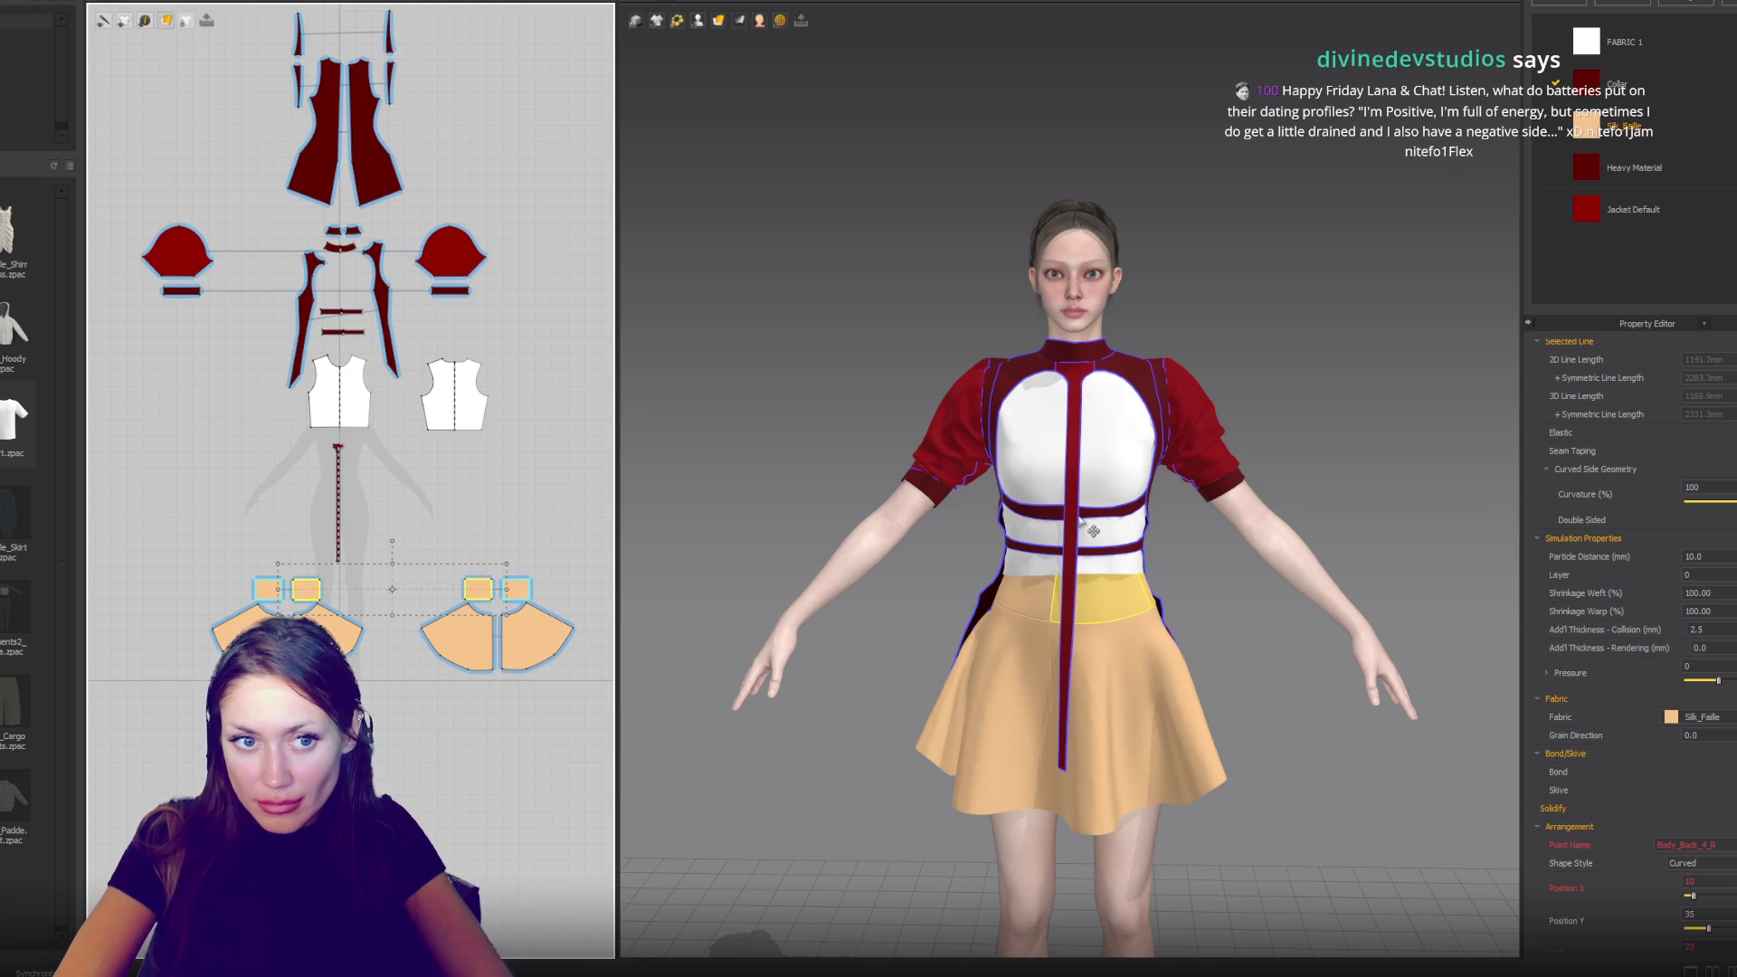
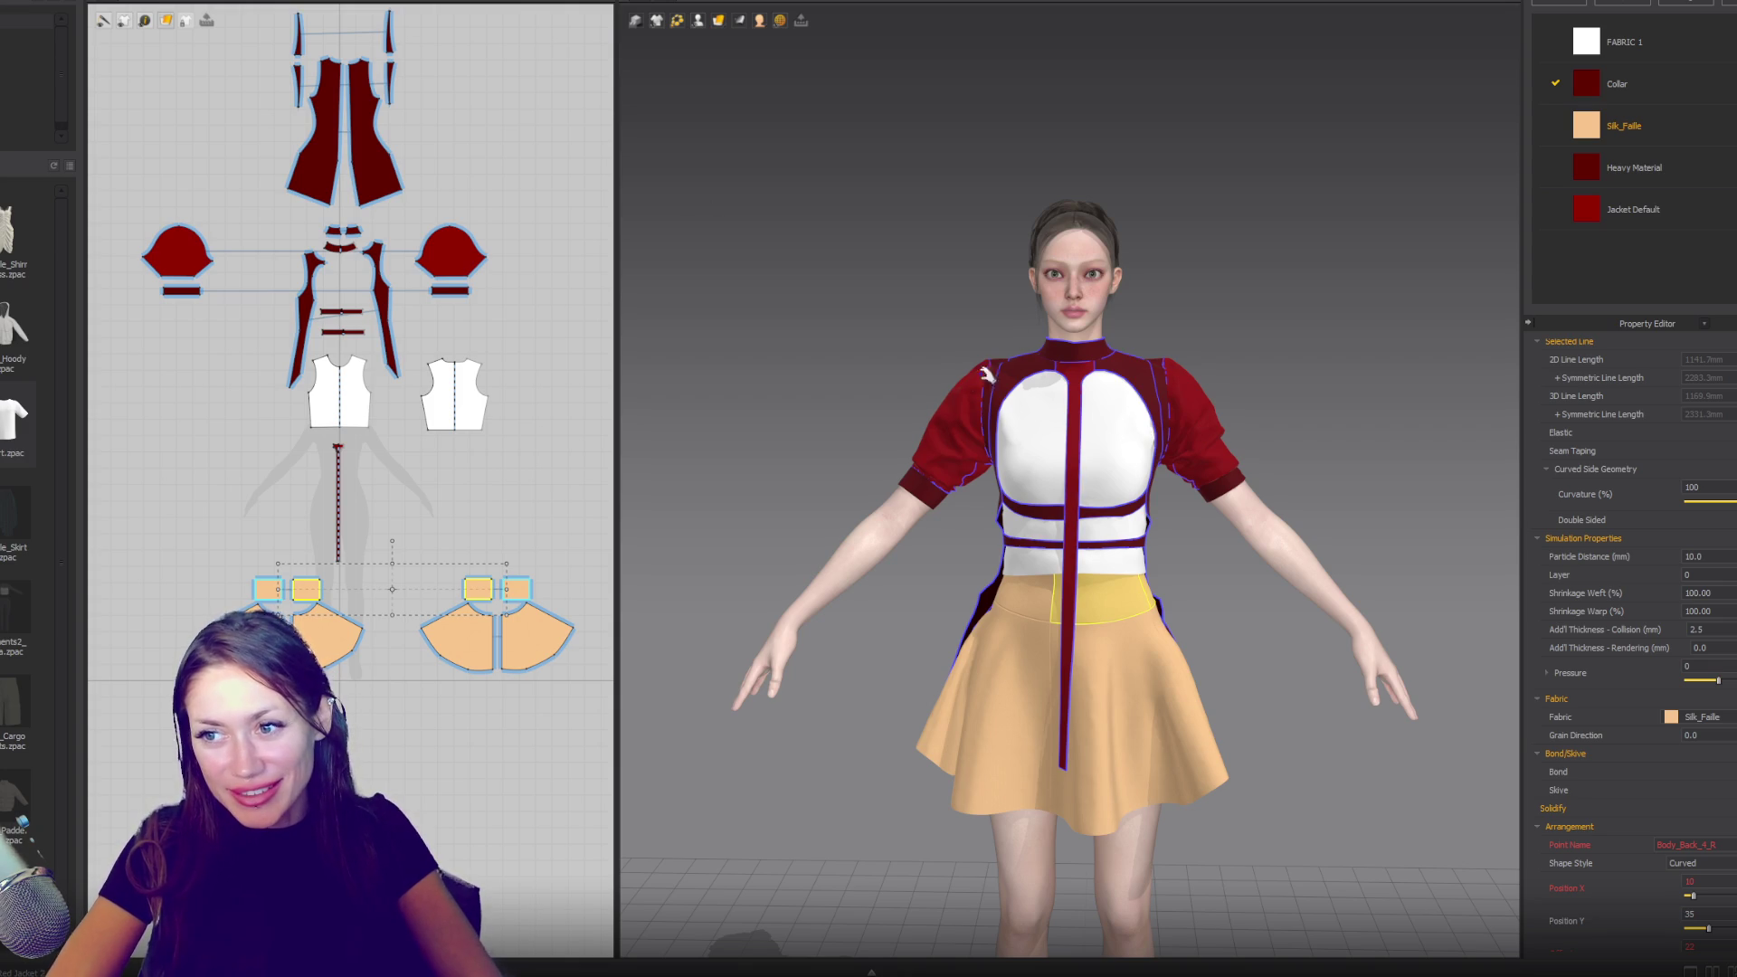
- Pull the left puffed sleeve to resettle its drape, then select the sleeves to inspect them
{"action": "mouse_move", "coordinate": [971, 391]}
{"action": "left_mouse_down"}
{"action": "mouse_move", "coordinate": [951, 369]}
{"action": "mouse_move", "coordinate": [914, 387]}
{"action": "left_mouse_up"}
{"action": "left_click", "coordinate": [1232, 438]}
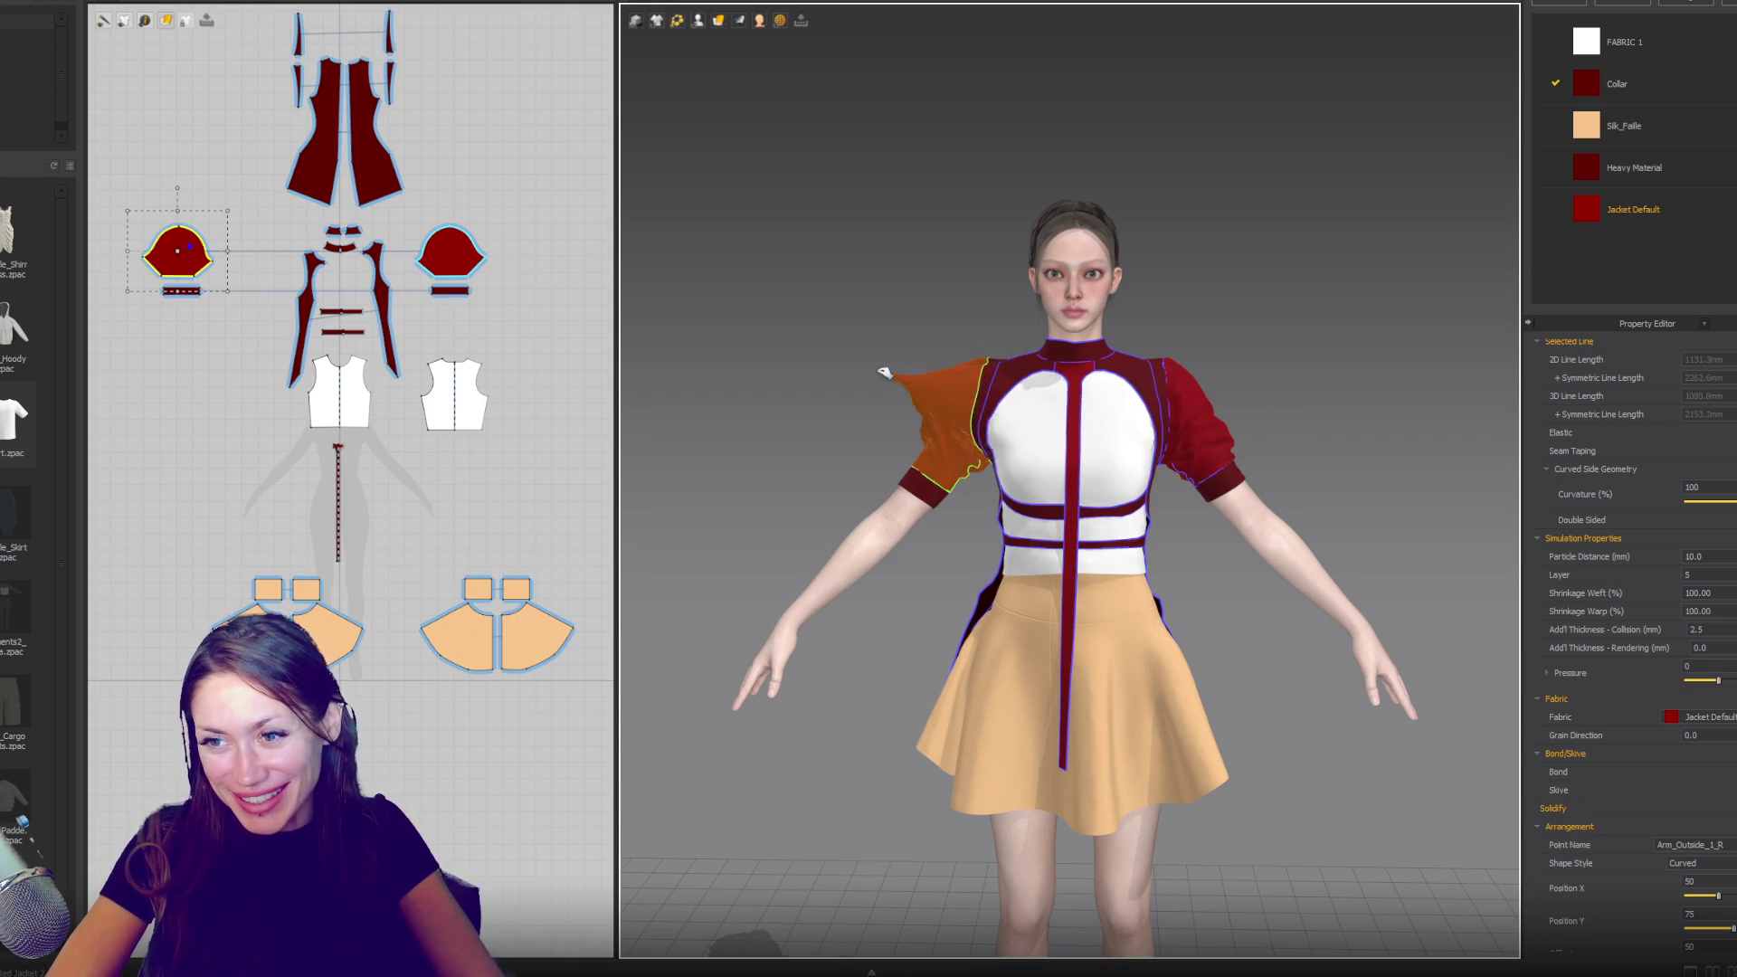
{"action": "left_click", "coordinate": [1009, 389]}
{"action": "left_click", "coordinate": [950, 366]}
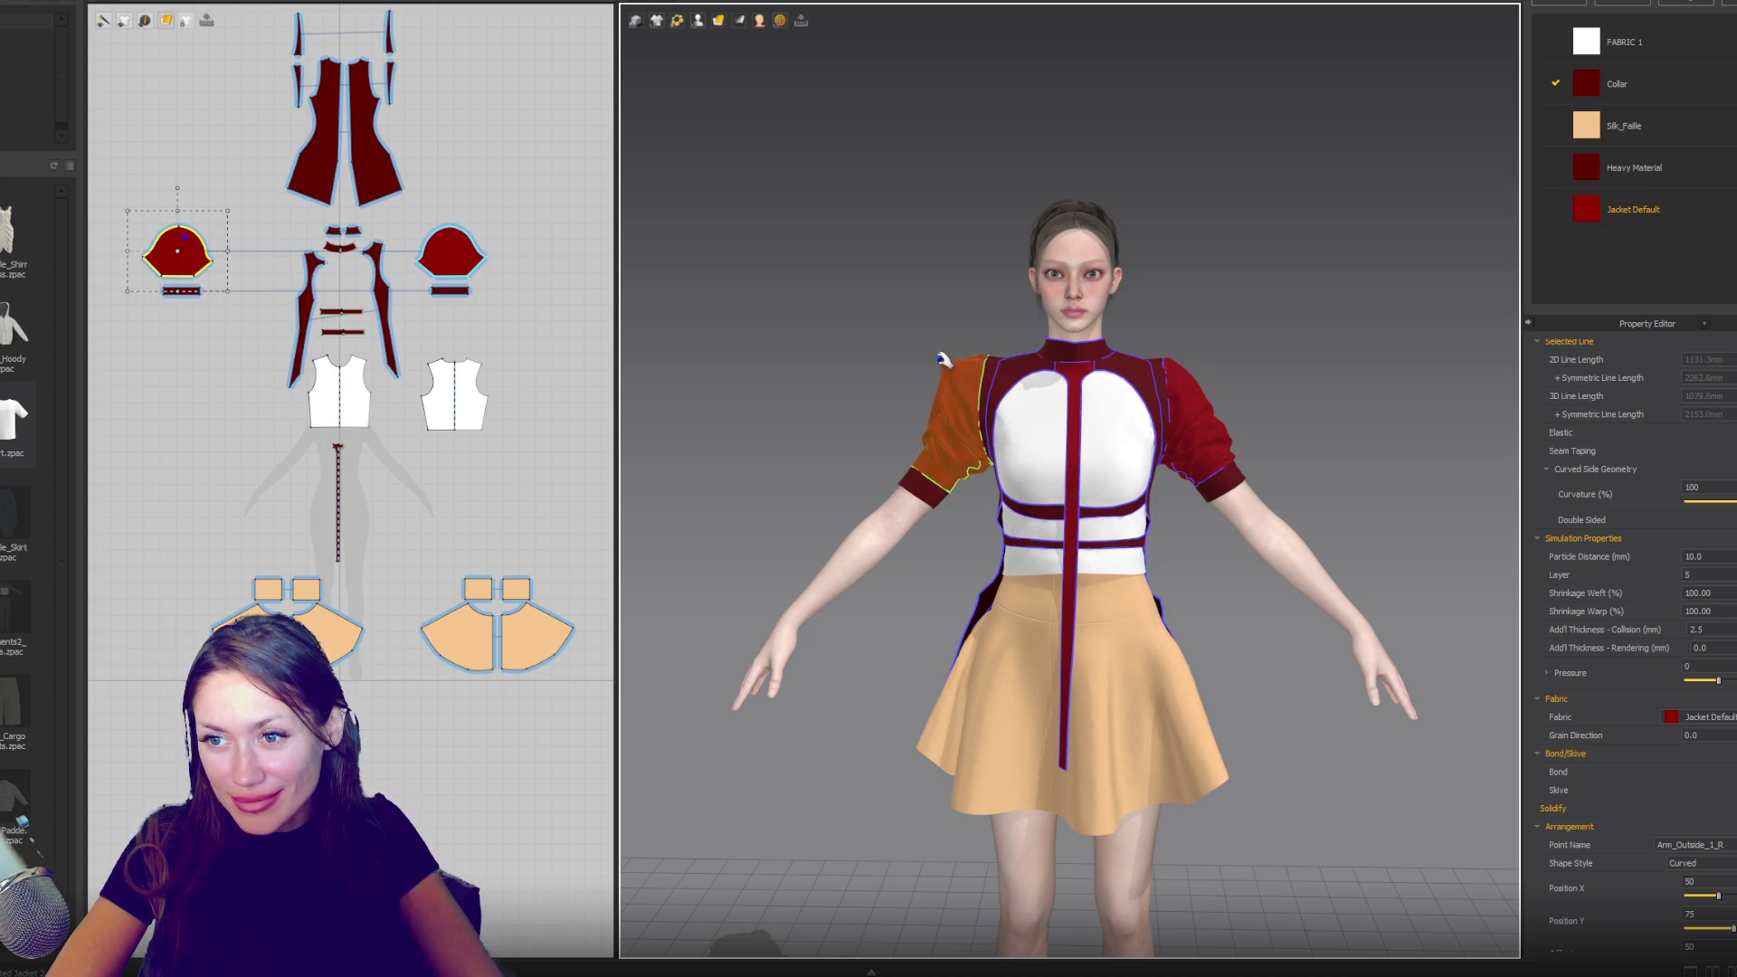
{"action": "left_click", "coordinate": [1239, 433]}
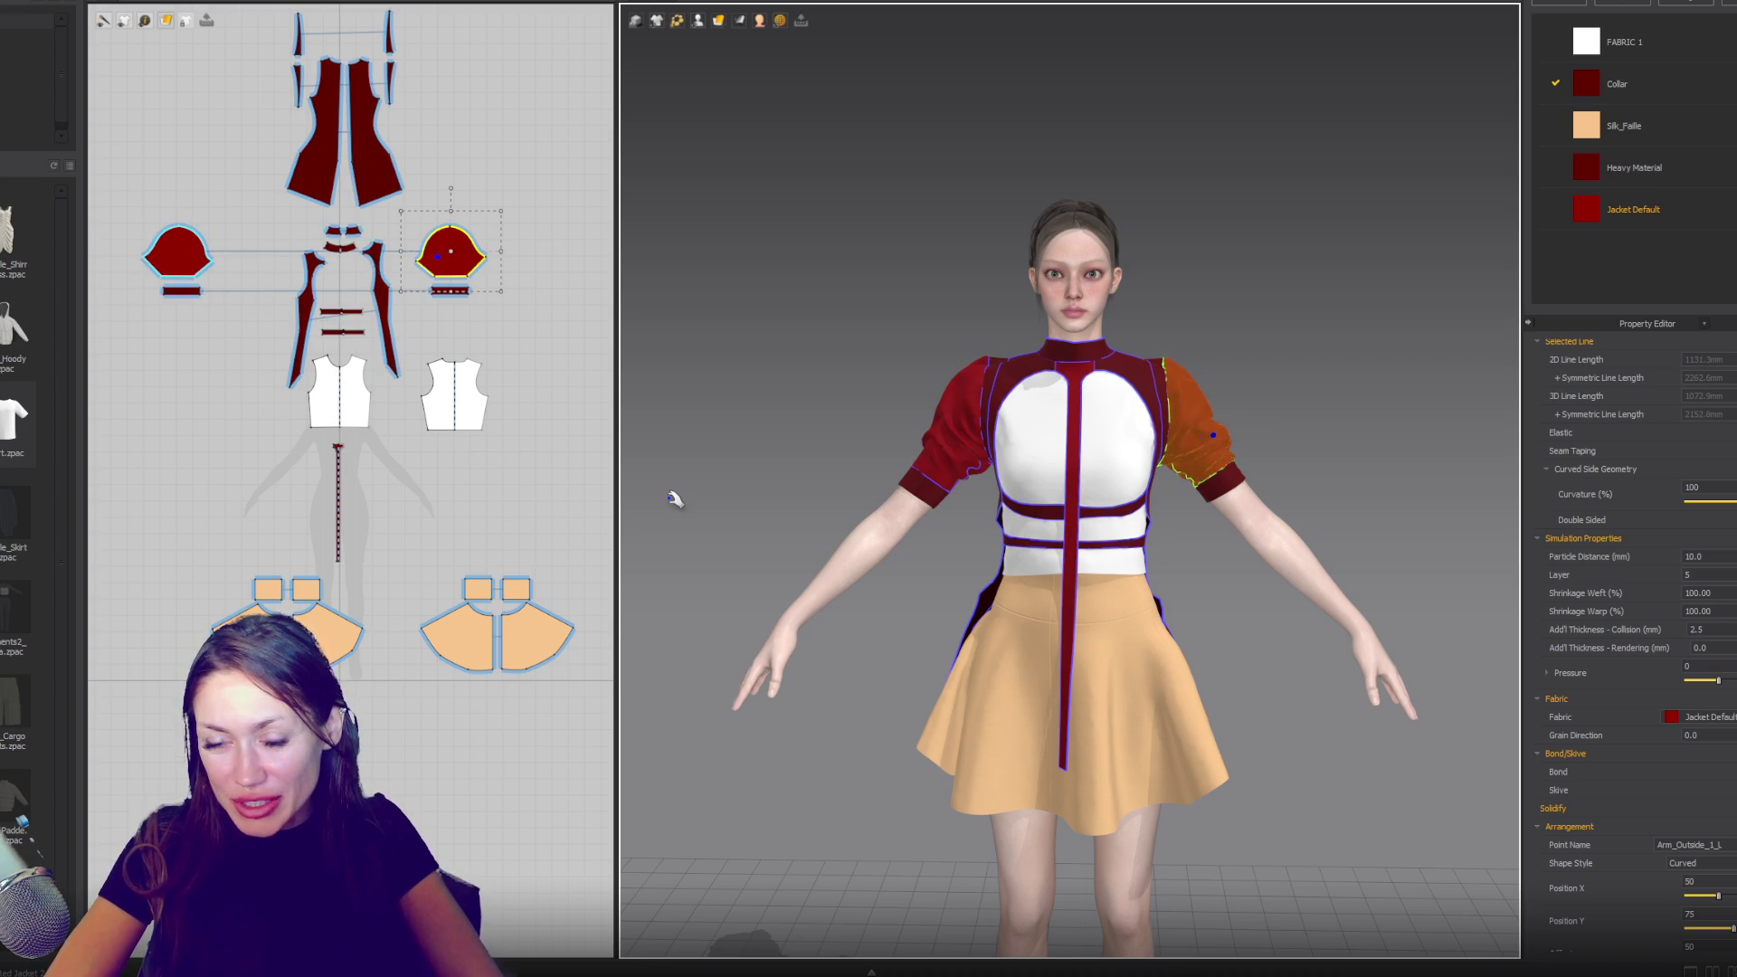
- Check the right sleeve from behind and from preset camera views 2 and 6
{"action": "scroll", "coordinate": [980, 509], "scroll_direction": "up", "scroll_amount": 3}
{"action": "mouse_move", "coordinate": [923, 540]}
{"action": "right_mouse_down"}
{"action": "mouse_move", "coordinate": [1200, 519]}
{"action": "mouse_move", "coordinate": [1366, 596]}
{"action": "mouse_move", "coordinate": [1156, 592]}
{"action": "right_mouse_up"}
{"action": "key", "text": "2"}
{"action": "key", "text": "6"}
- With Edit Curve Point, bend the back neckline into a curve 98.3 mm long
{"action": "left_click", "coordinate": [1113, 617]}
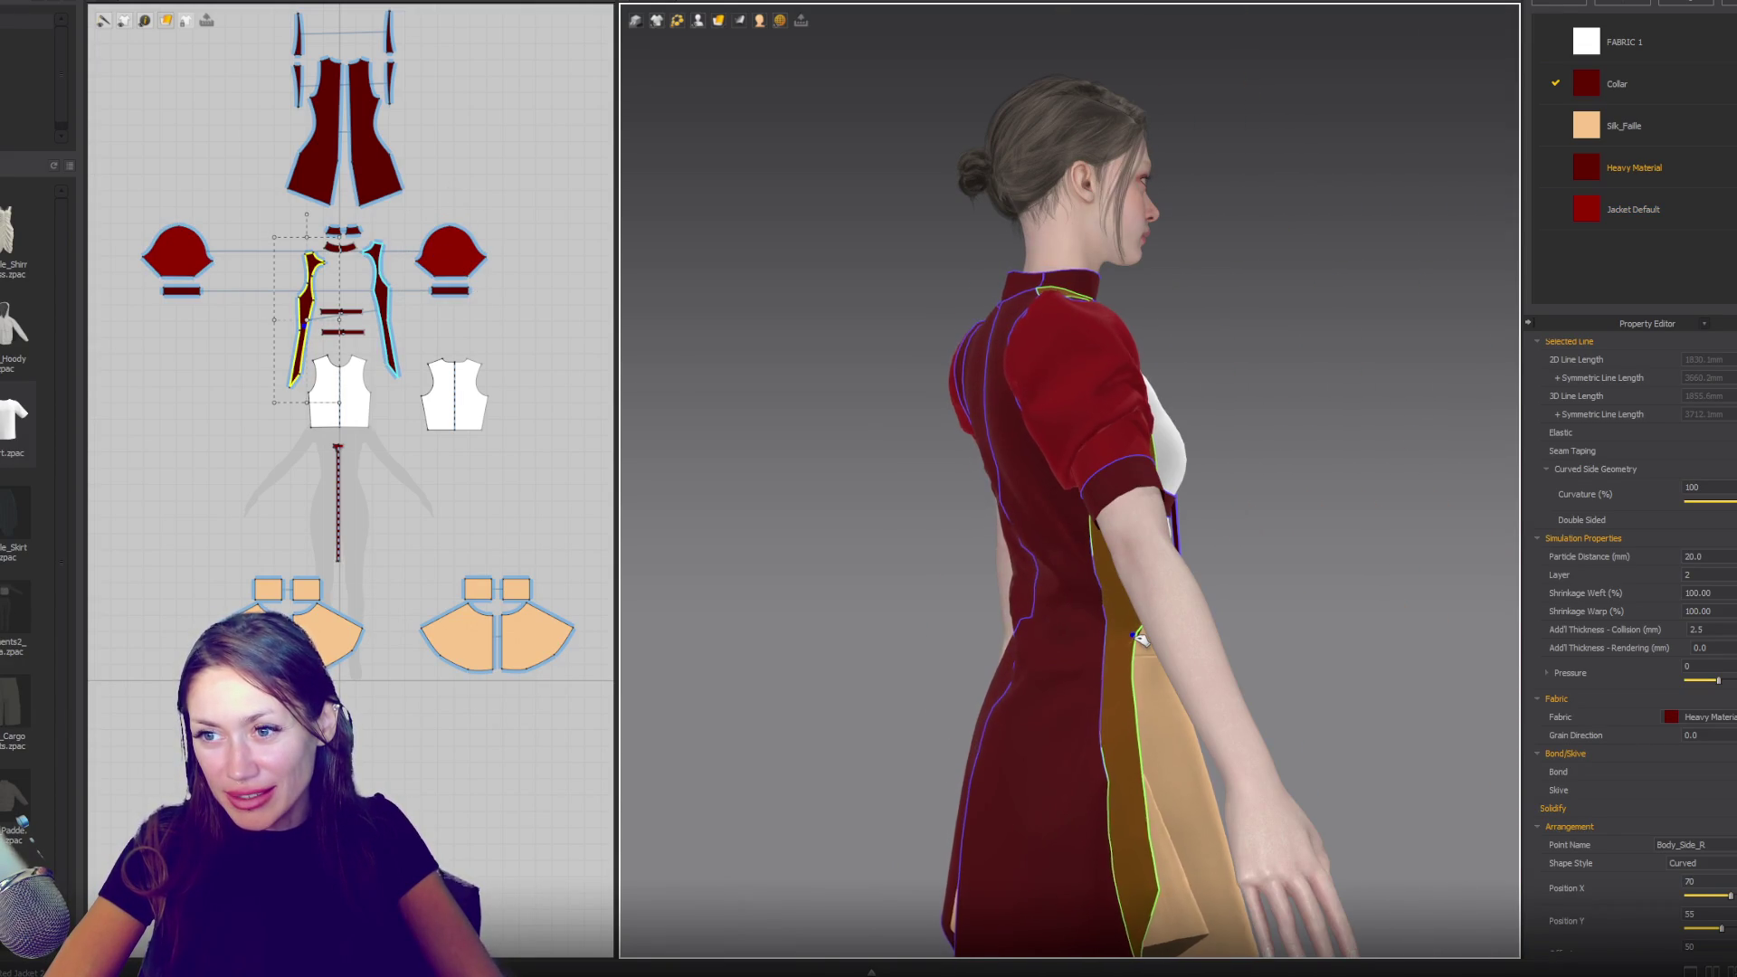
{"action": "right_click_drag", "start_coordinate": [1231, 468], "coordinate": [1086, 471]}
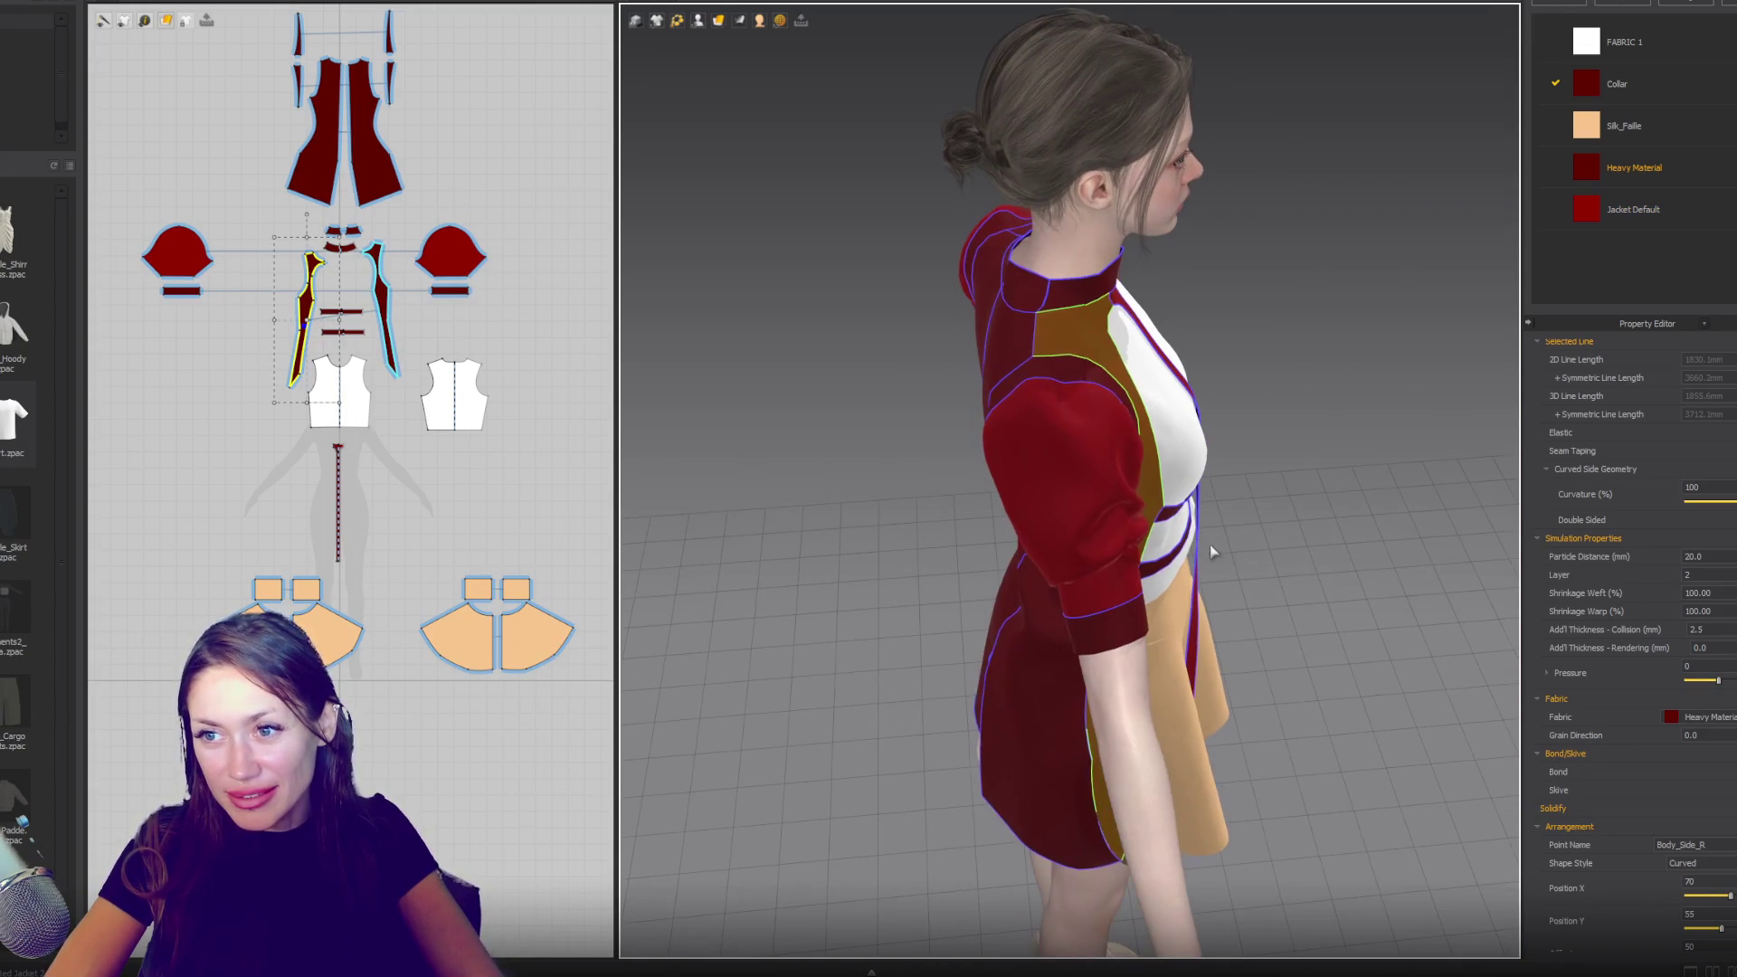
{"action": "scroll", "coordinate": [947, 292], "scroll_direction": "up", "scroll_amount": 5}
{"action": "scroll", "coordinate": [947, 293], "scroll_direction": "down", "scroll_amount": 3}
{"action": "right_click_drag", "start_coordinate": [947, 292], "coordinate": [1068, 294]}
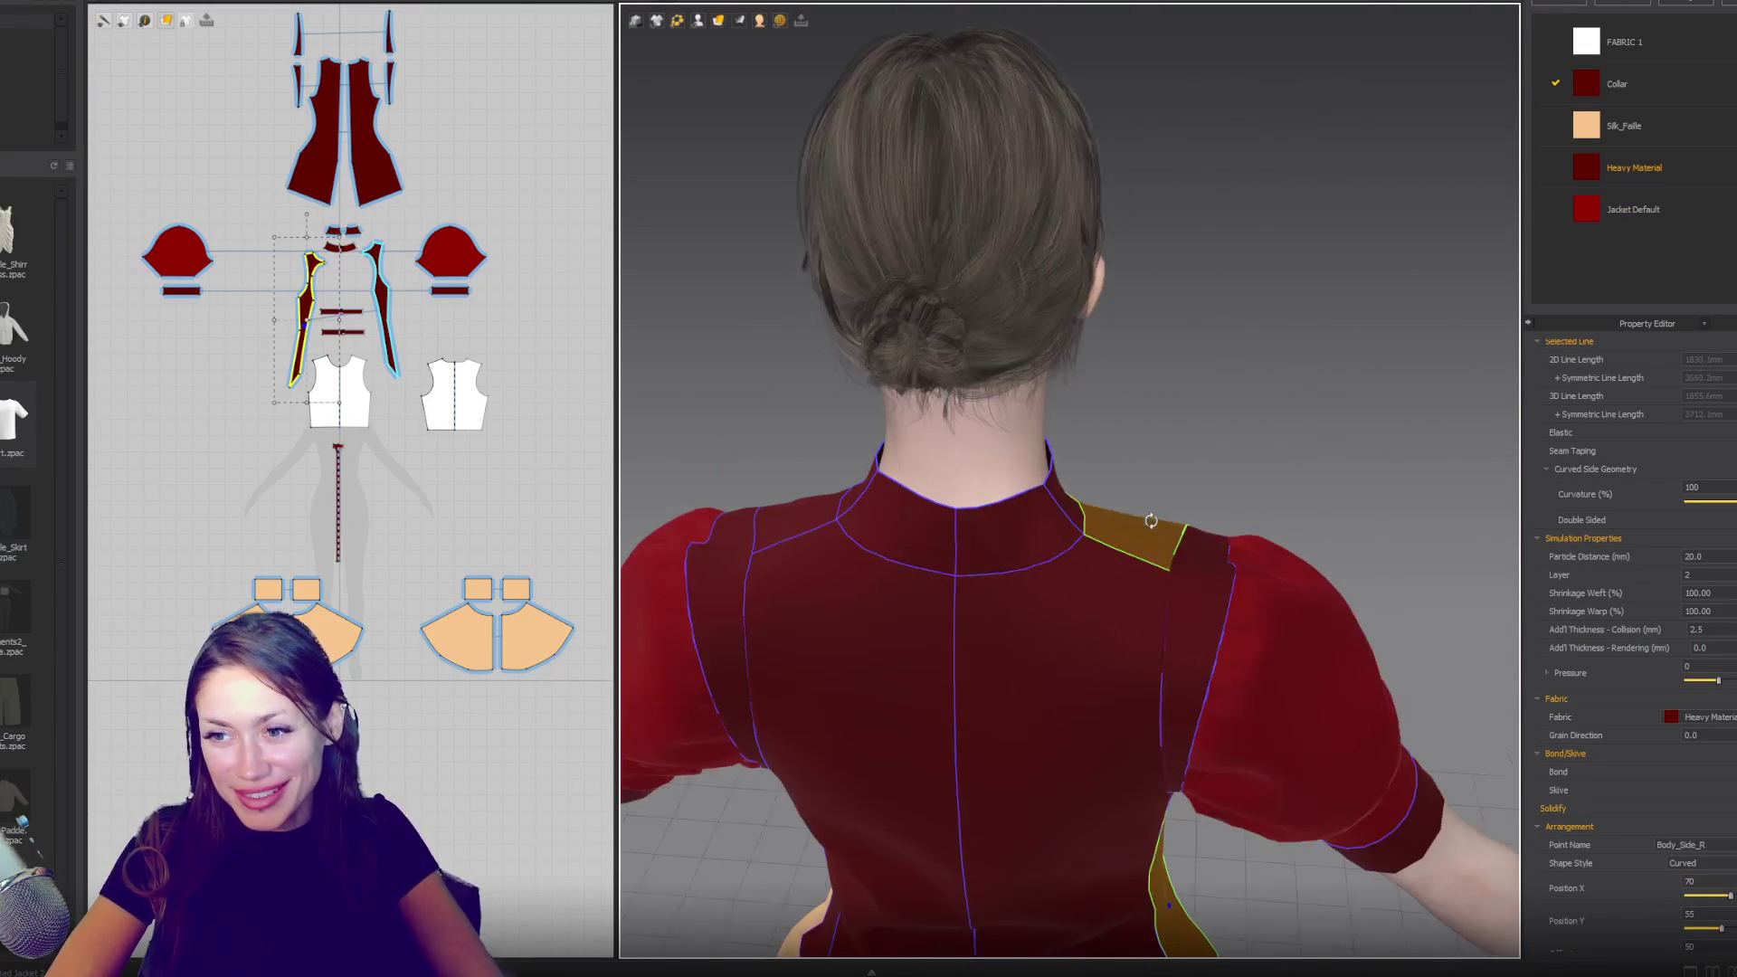
{"action": "right_click_drag", "start_coordinate": [364, 140], "coordinate": [364, 479]}
{"action": "scroll", "coordinate": [363, 480], "scroll_direction": "up", "scroll_amount": 5}
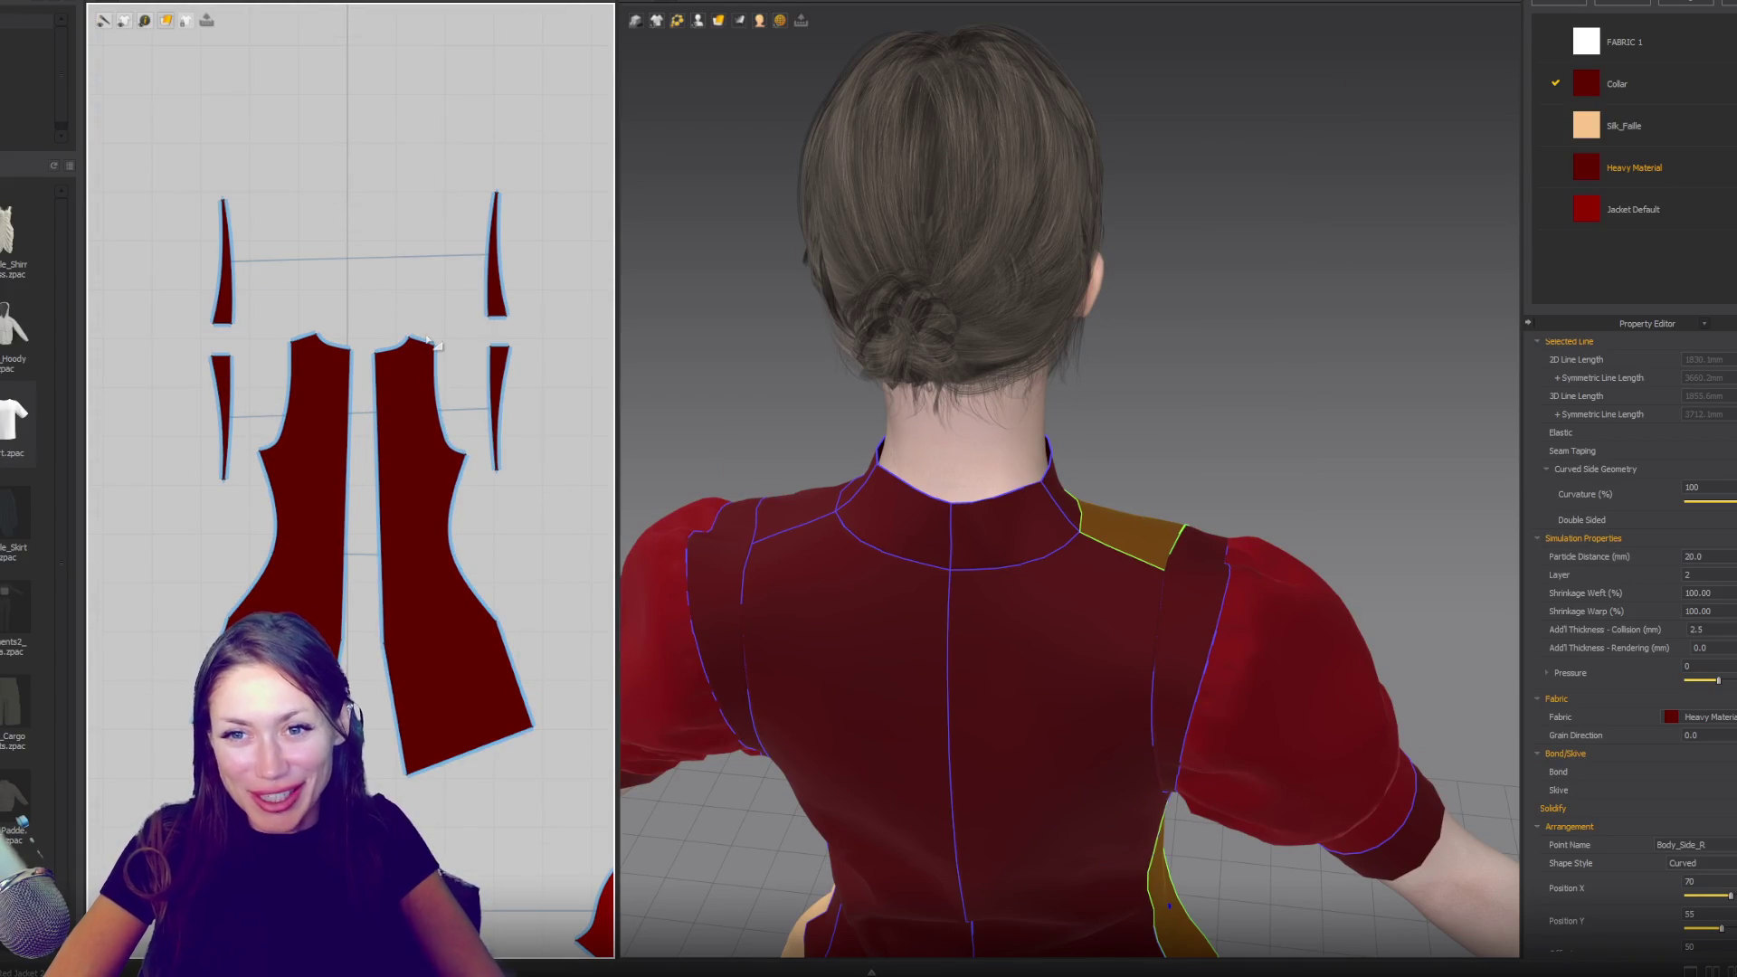
{"action": "scroll", "coordinate": [430, 344], "scroll_direction": "up", "scroll_amount": 3}
{"action": "left_click", "coordinate": [429, 344]}
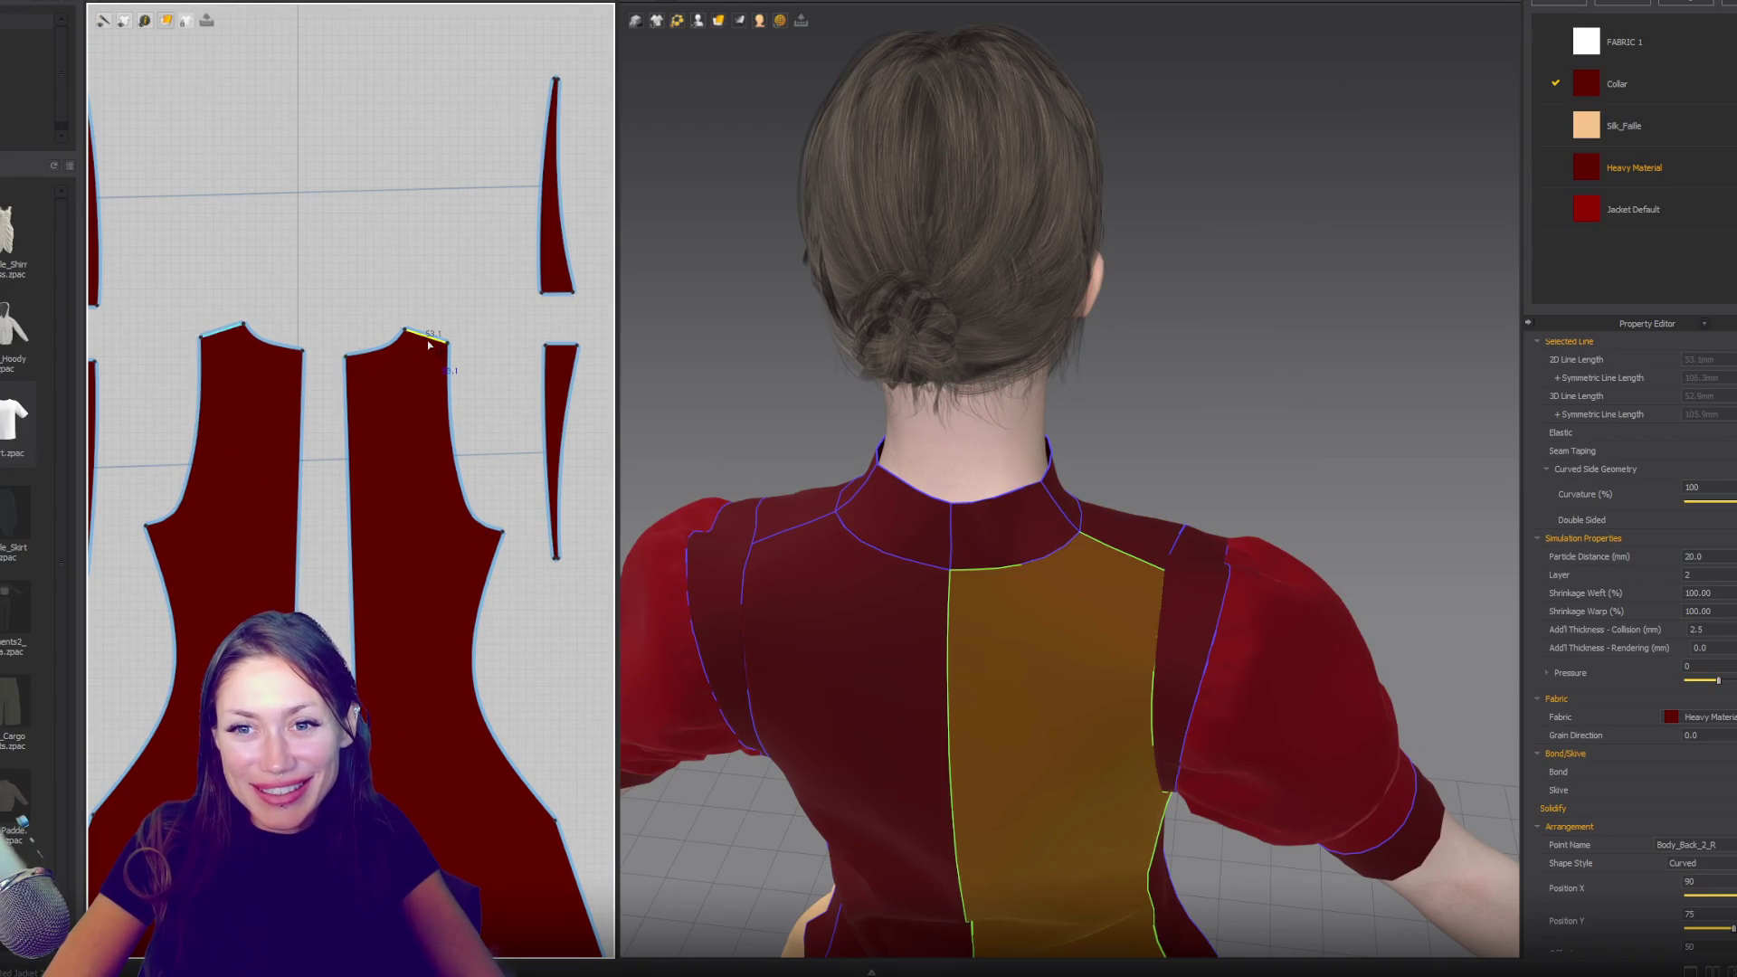
{"action": "key", "text": "n"}
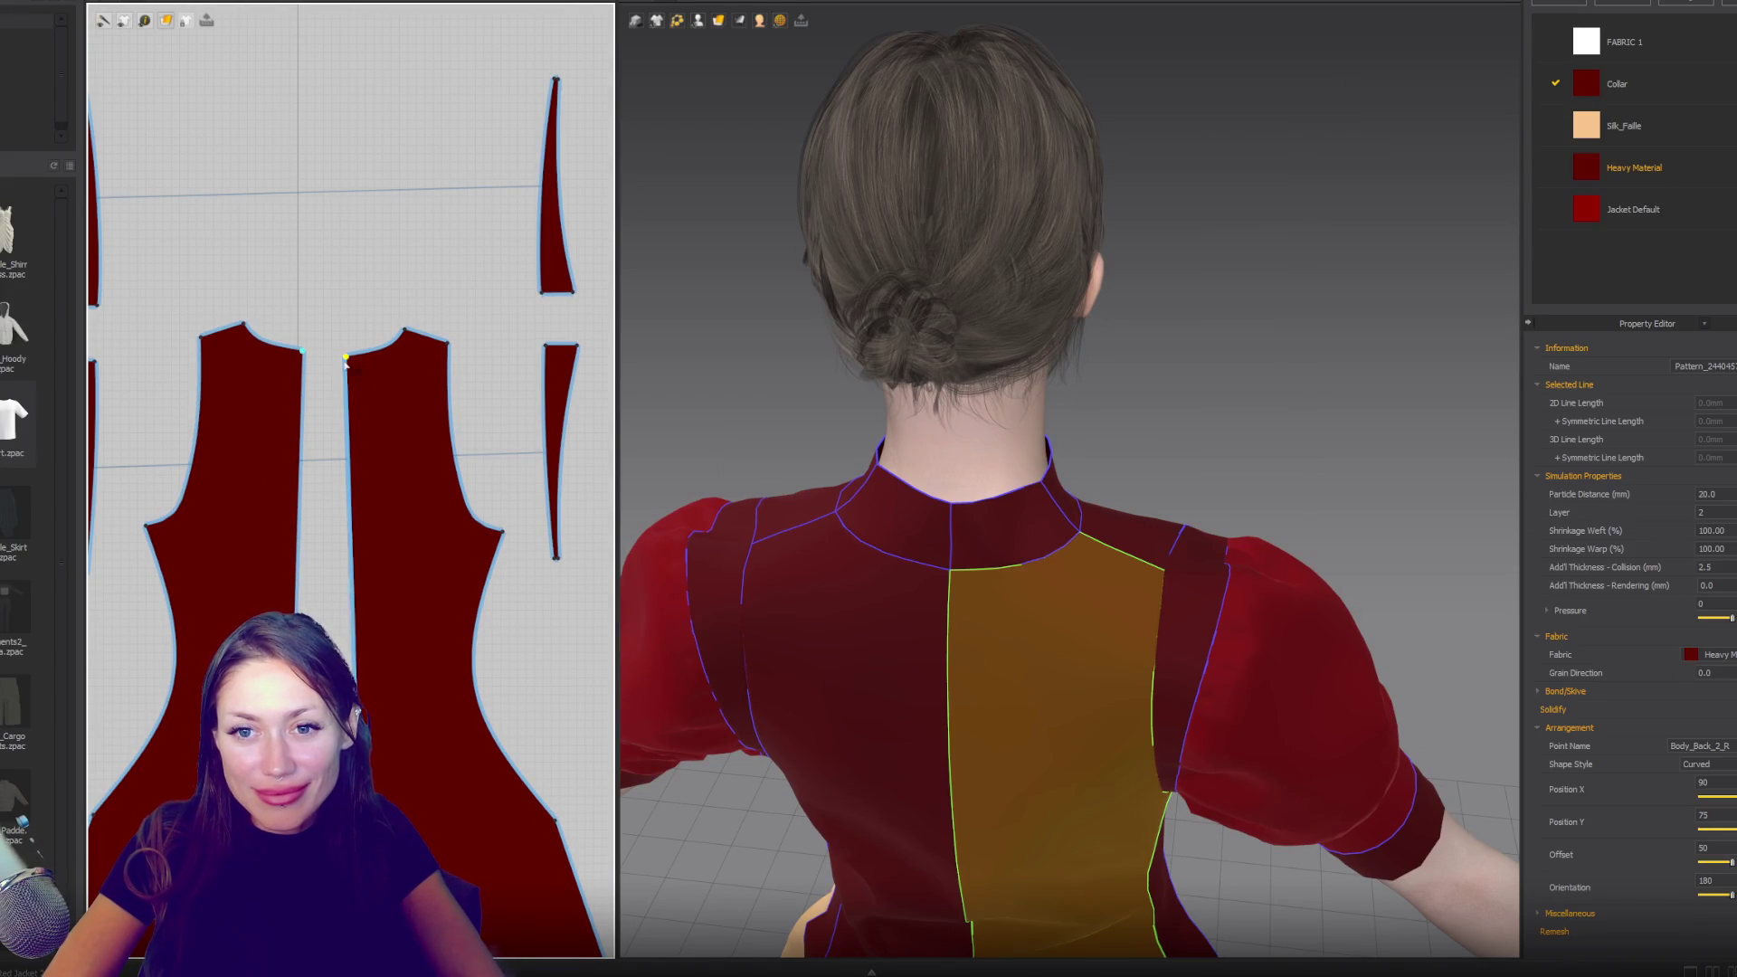
{"action": "left_click", "coordinate": [368, 367]}
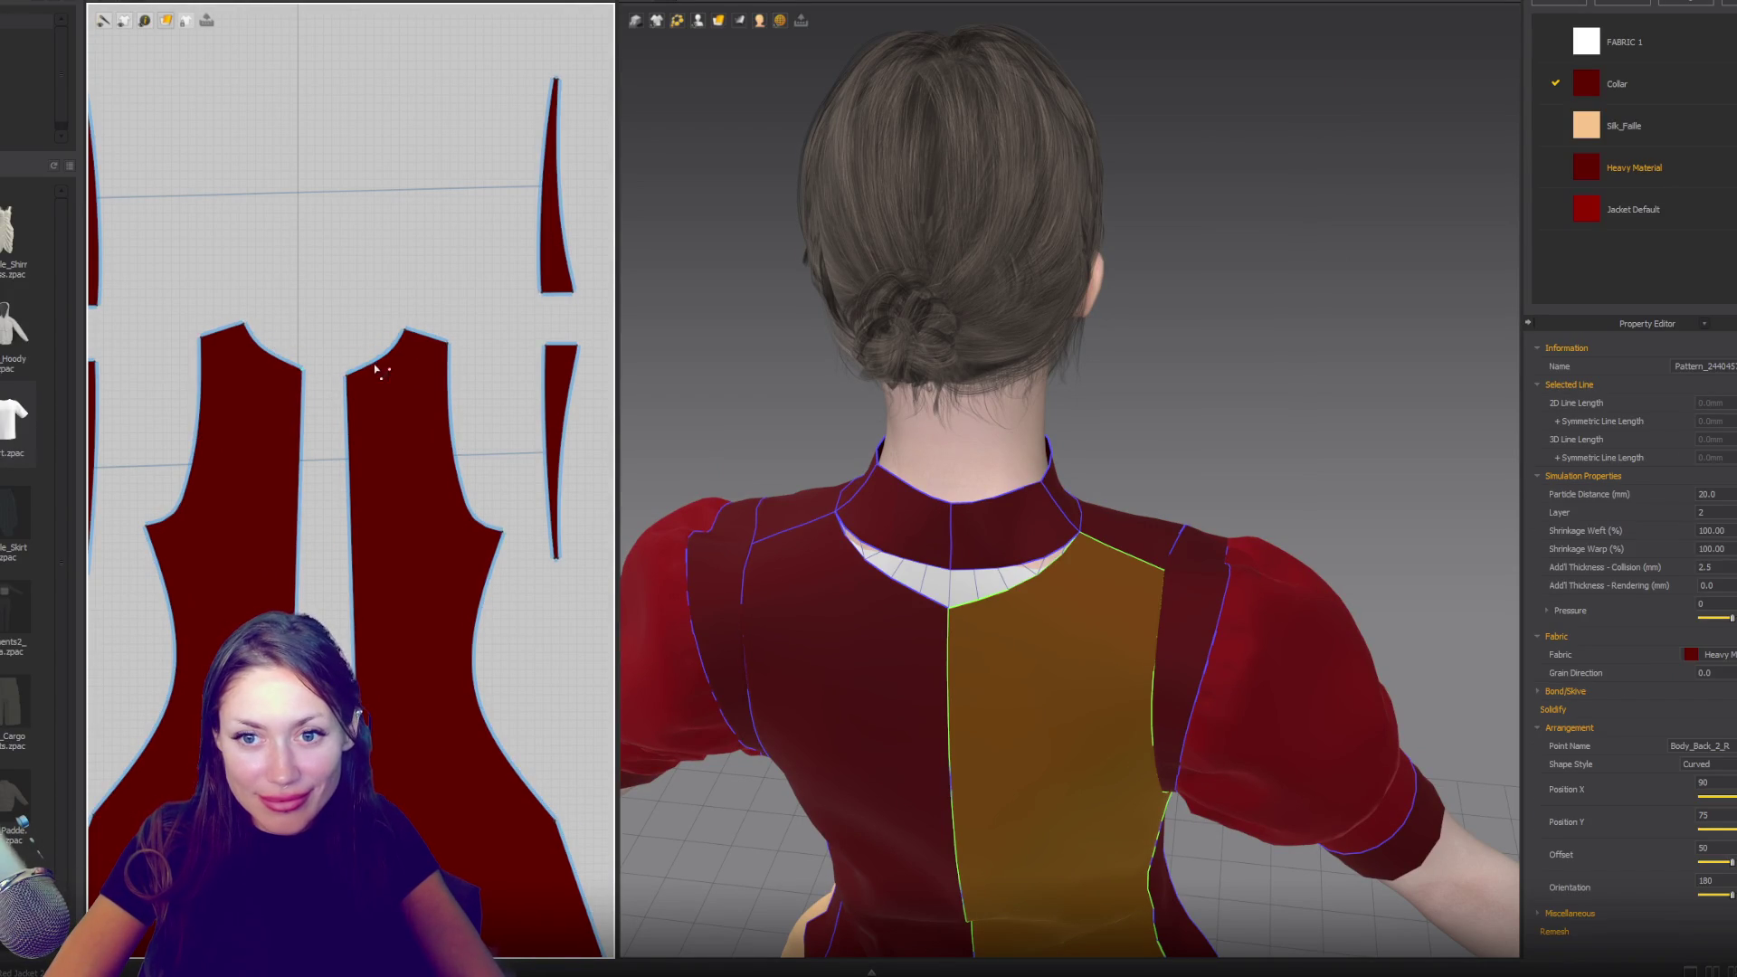
{"action": "left_click", "coordinate": [365, 375]}
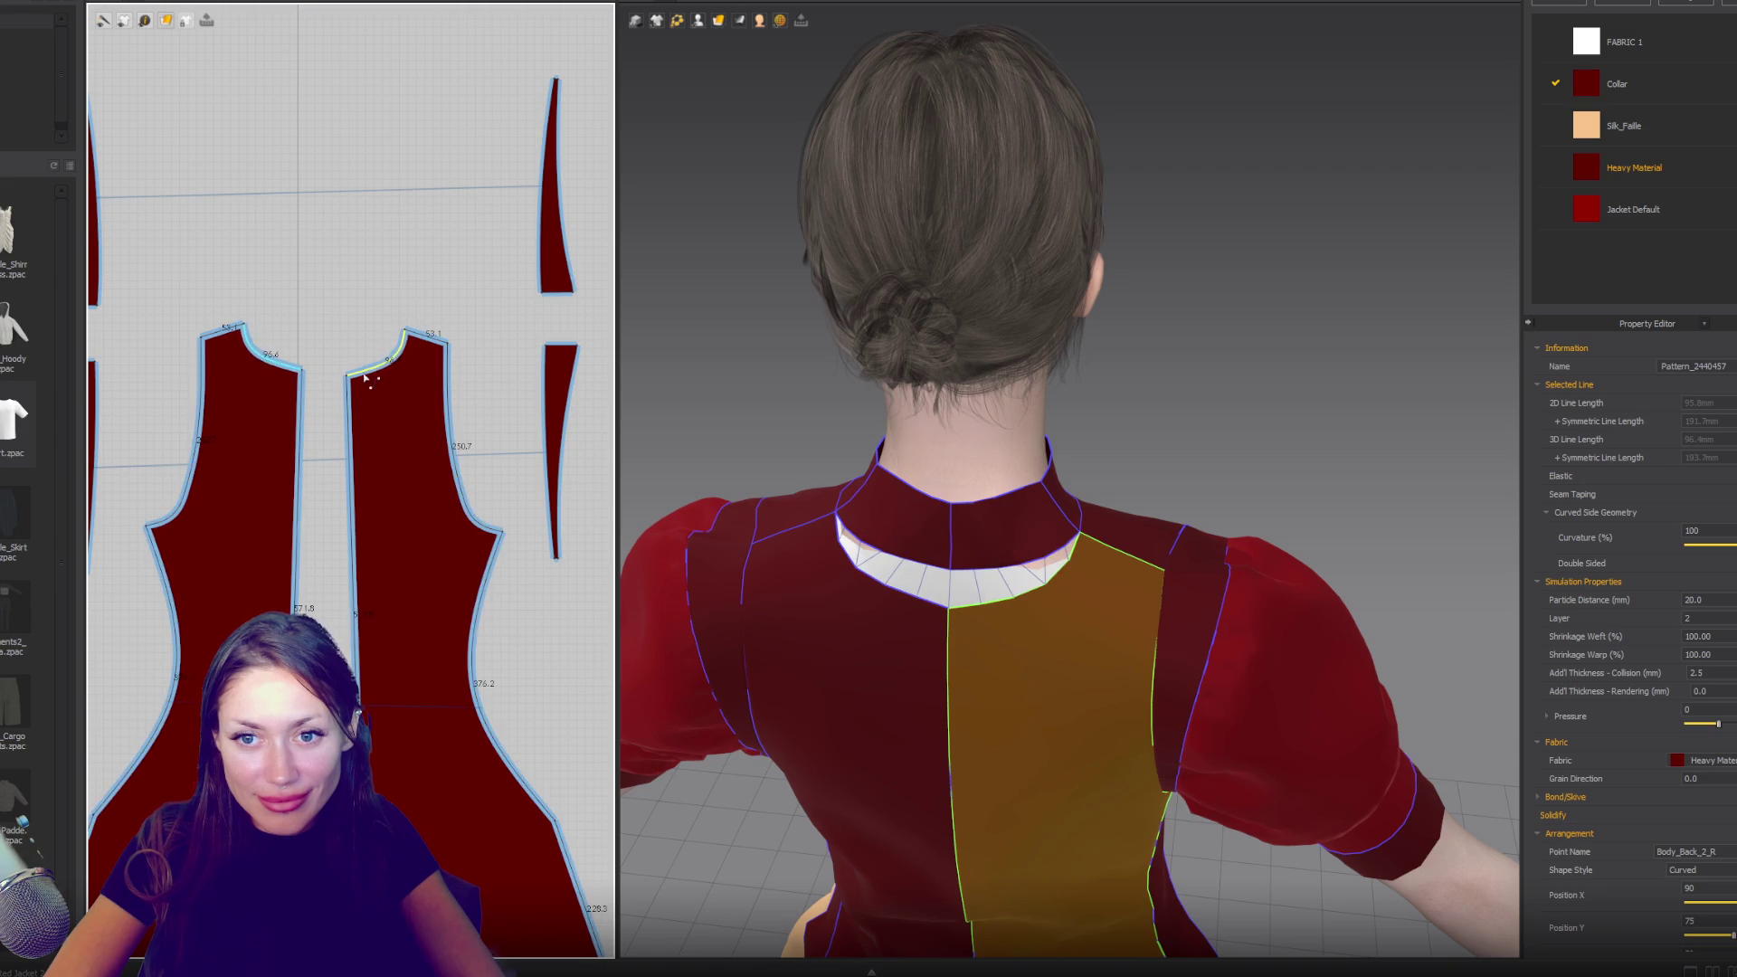
{"action": "left_click", "coordinate": [366, 381]}
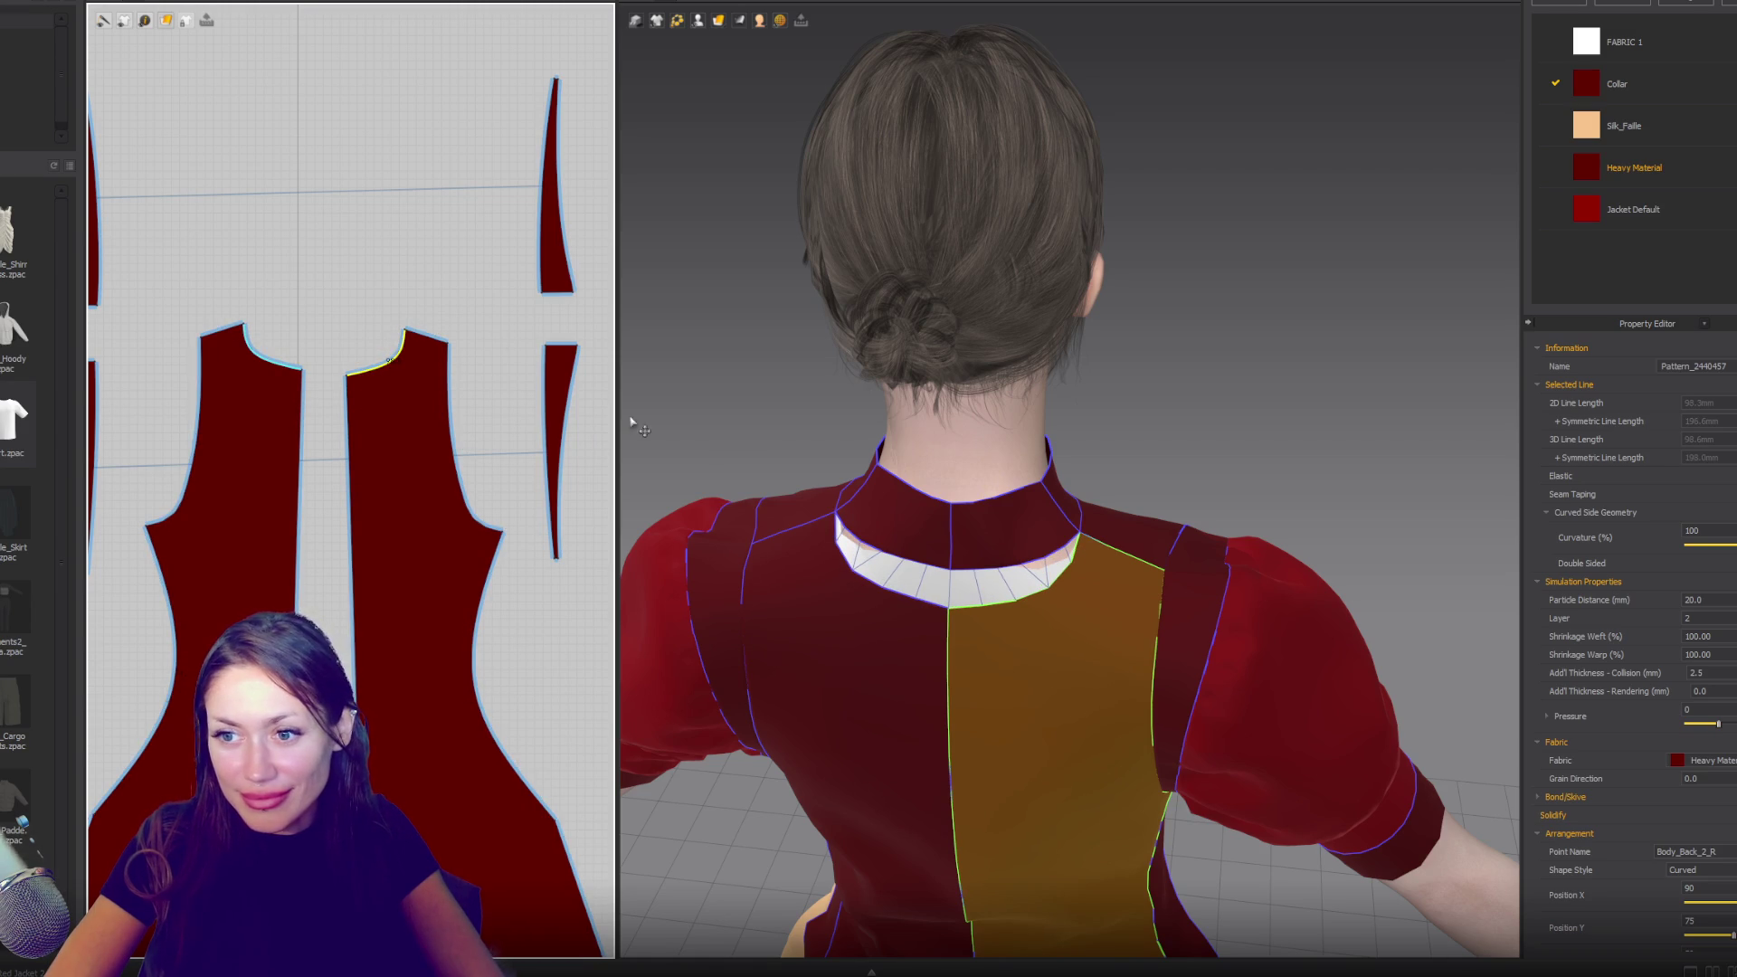
{"action": "scroll", "coordinate": [443, 469], "scroll_direction": "down", "scroll_amount": 2}
{"action": "scroll", "coordinate": [419, 360], "scroll_direction": "up", "scroll_amount": 2}
- Widen the small collar piece with the Transform Pattern box to fit the neckline
{"action": "left_click", "coordinate": [375, 591]}
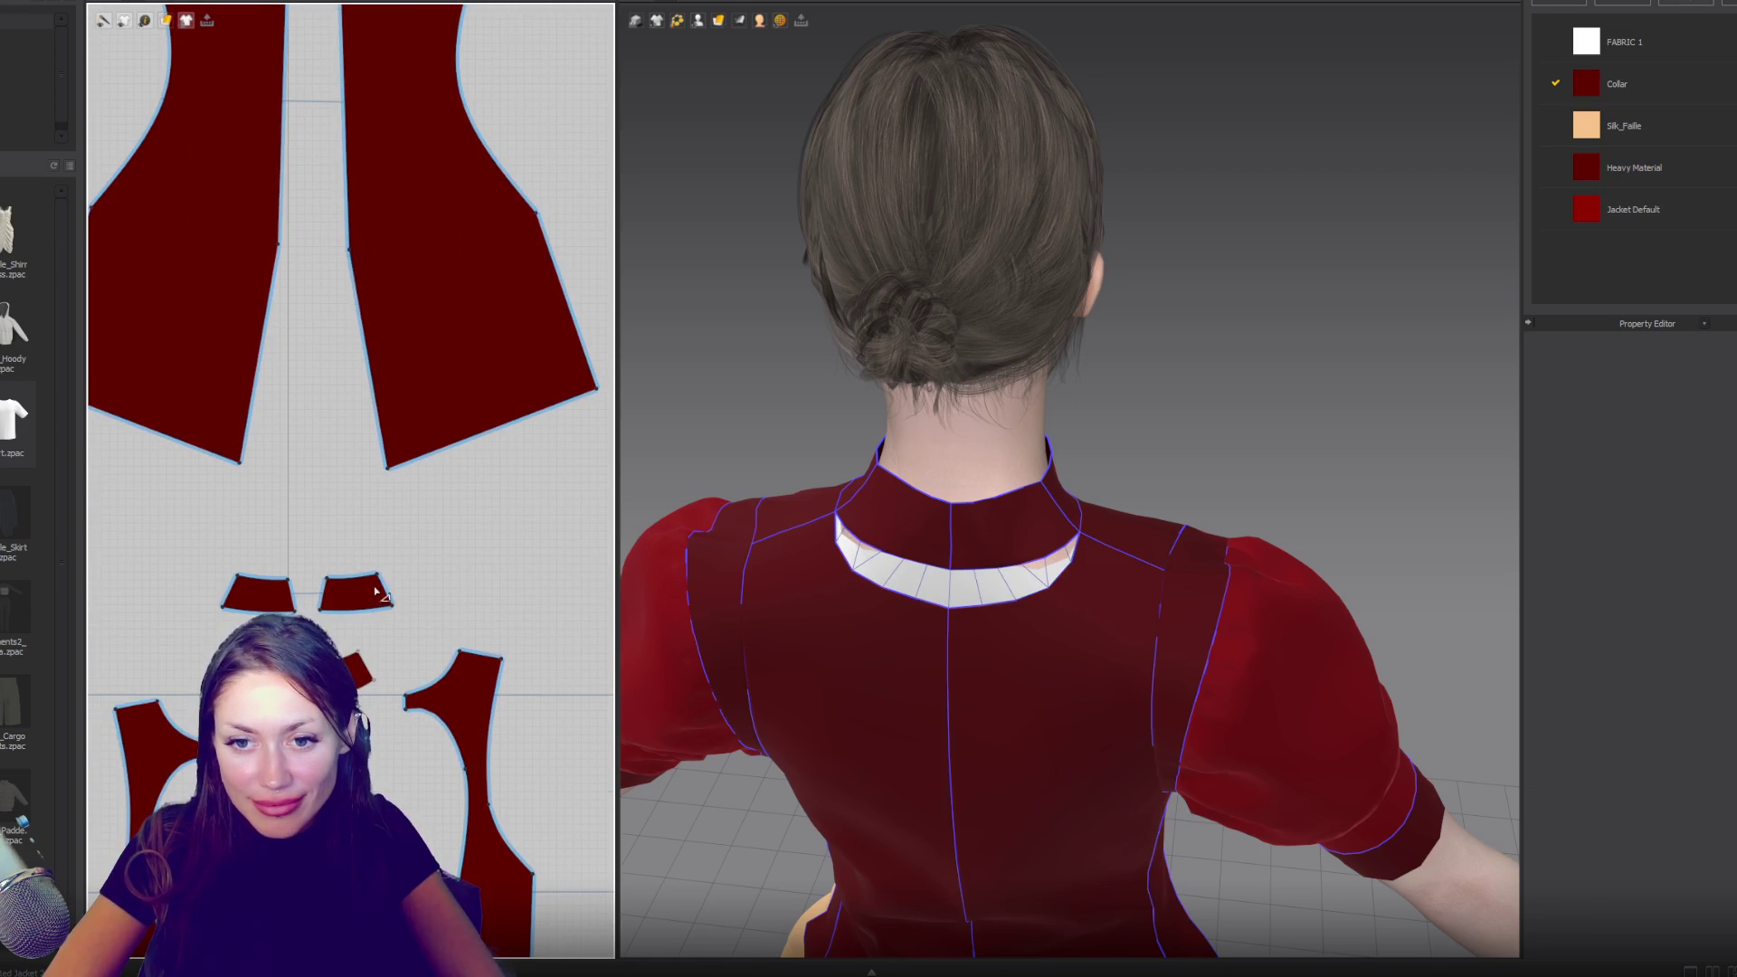
{"action": "left_click", "coordinate": [368, 592]}
{"action": "left_click_drag", "start_coordinate": [414, 592], "coordinate": [425, 592]}
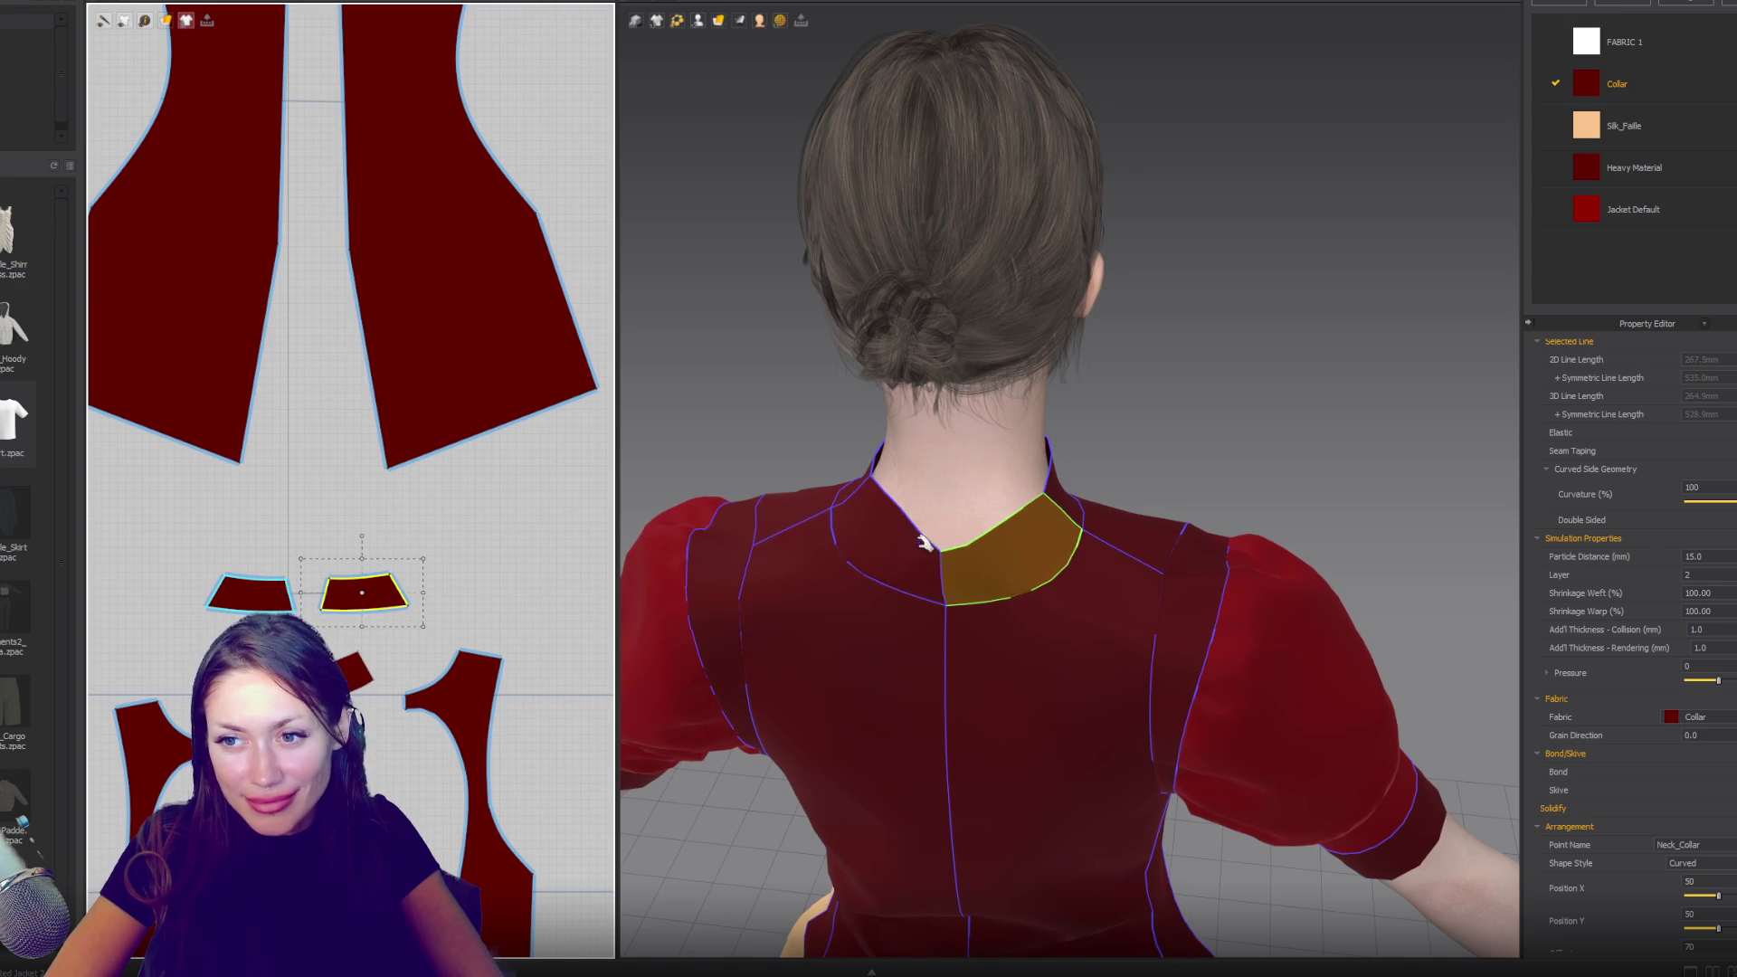
- Raise the neckline curve on the back panels
{"action": "mouse_move", "coordinate": [1164, 438]}
{"action": "right_mouse_down"}
{"action": "mouse_move", "coordinate": [934, 392]}
{"action": "mouse_move", "coordinate": [1051, 405]}
{"action": "right_mouse_up"}
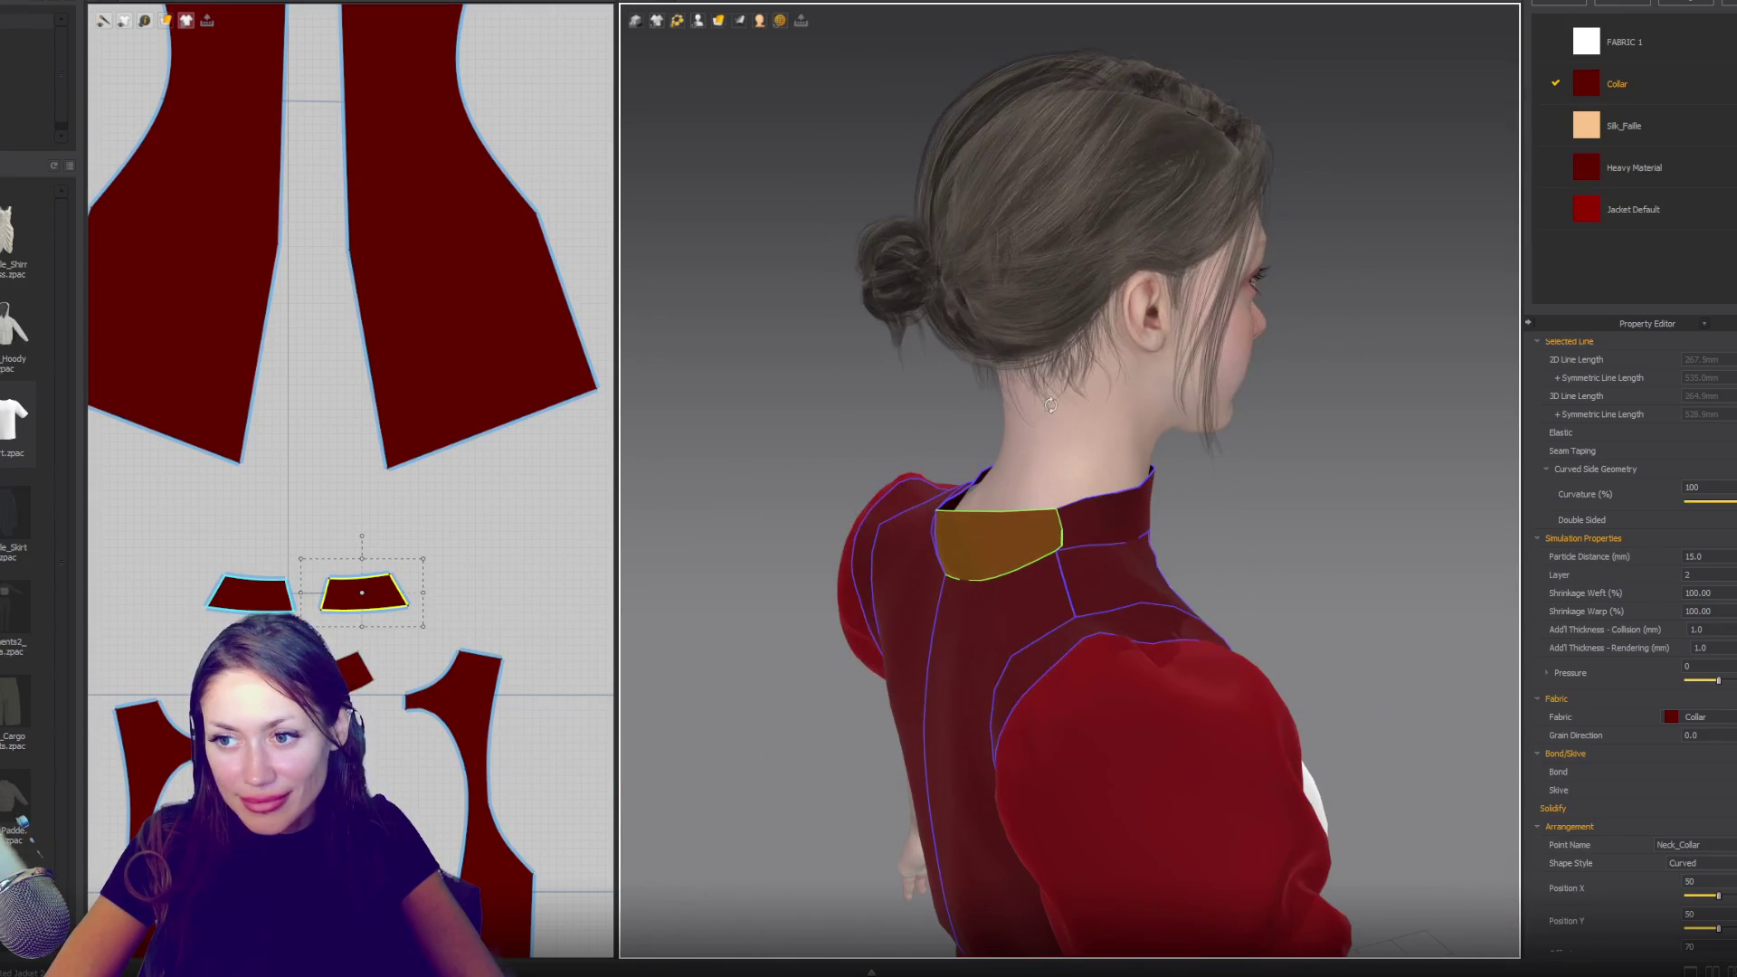
{"action": "scroll", "coordinate": [372, 573], "scroll_direction": "down", "scroll_amount": 5}
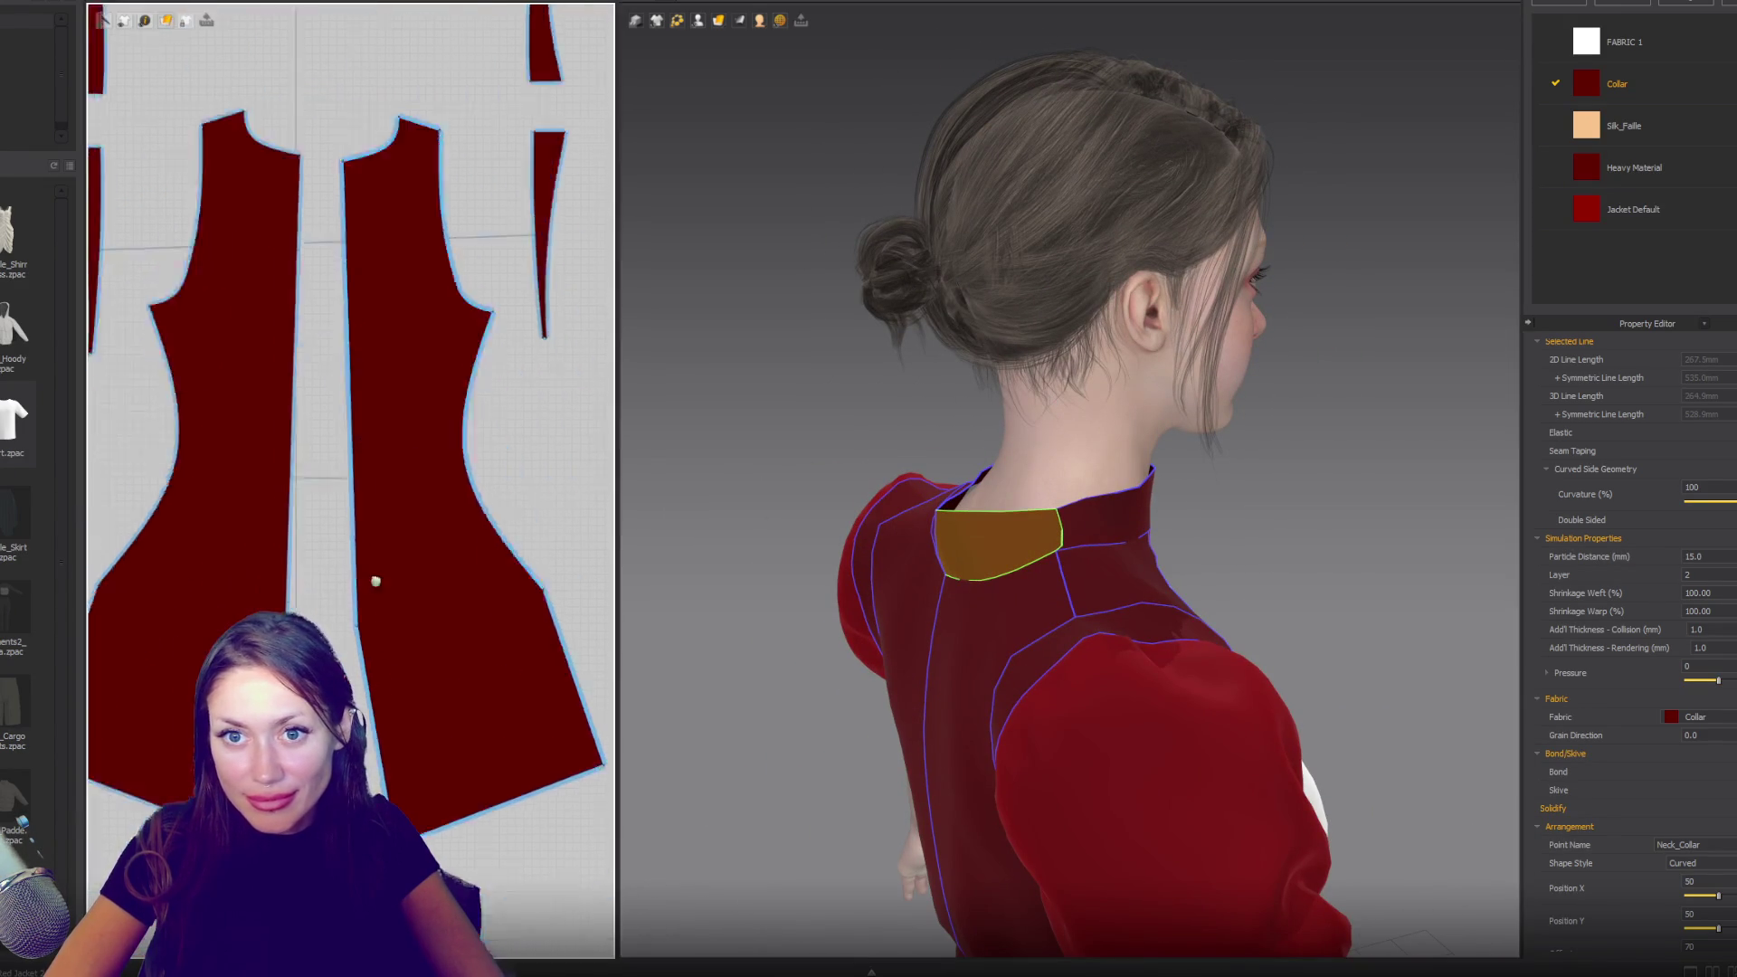
{"action": "left_click", "coordinate": [389, 281]}
{"action": "left_click_drag", "start_coordinate": [391, 284], "coordinate": [384, 265]}
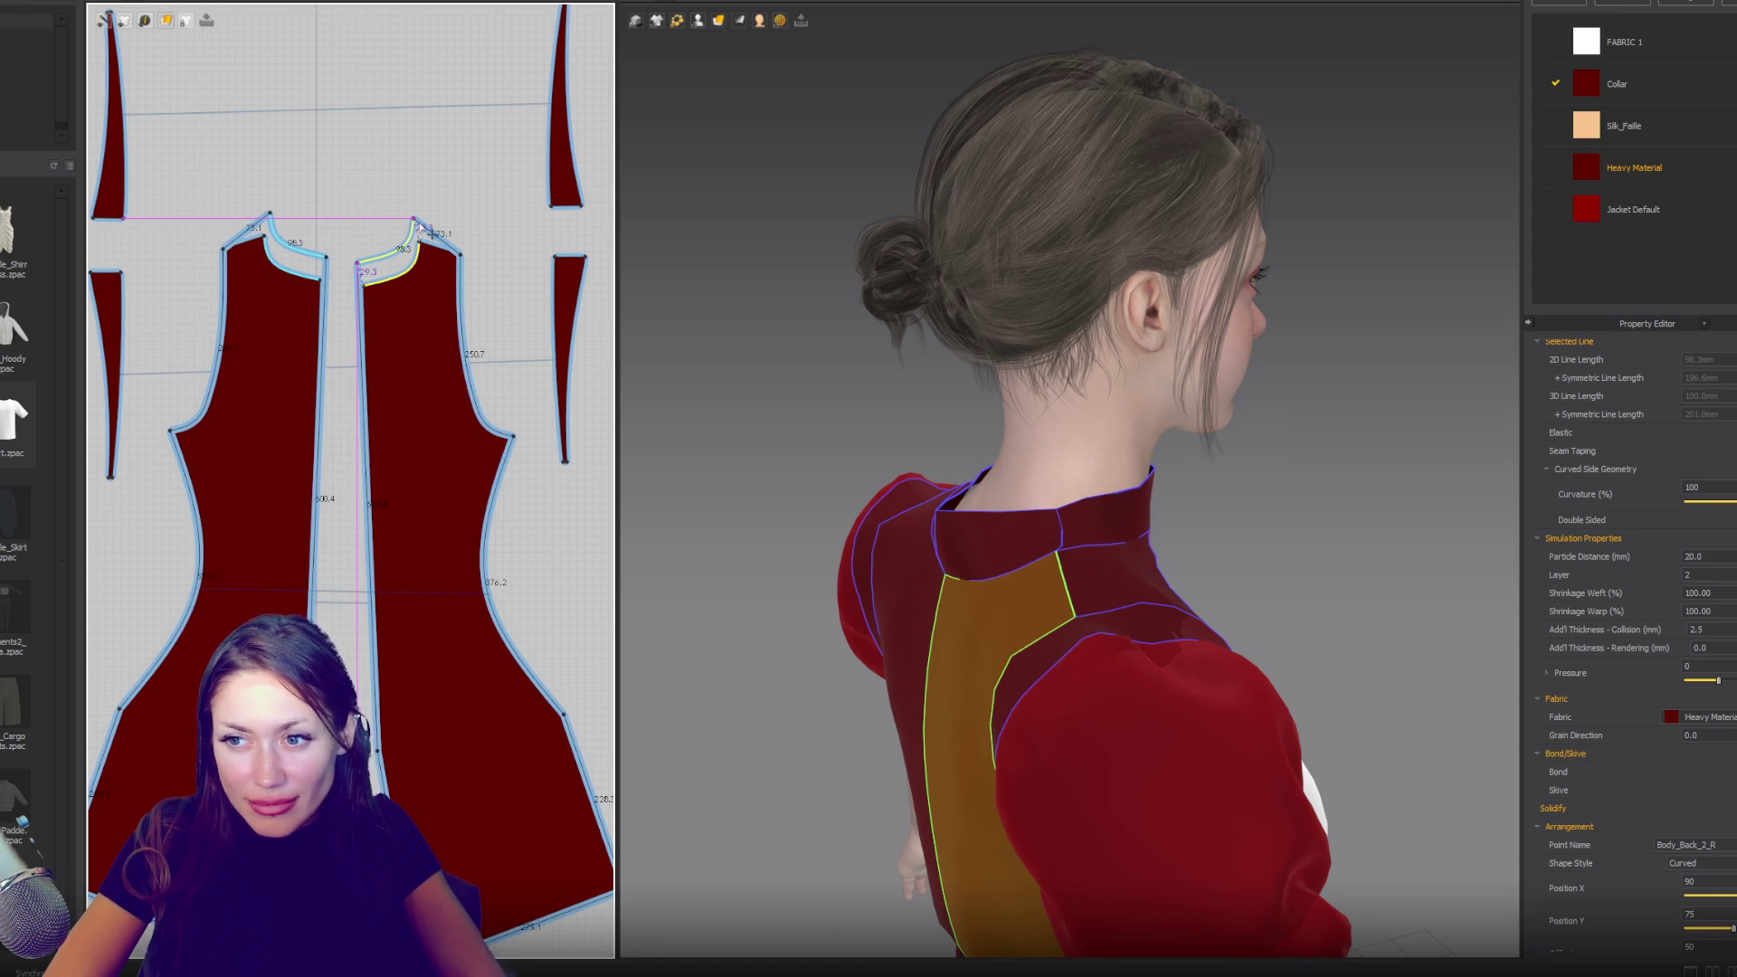
- Delete the extra neckline point so the back panels' top edges are straight
{"action": "key", "text": "Delete"}
{"action": "key", "text": "ctrl+z"}
{"action": "scroll", "coordinate": [390, 282], "scroll_direction": "up", "scroll_amount": 5}
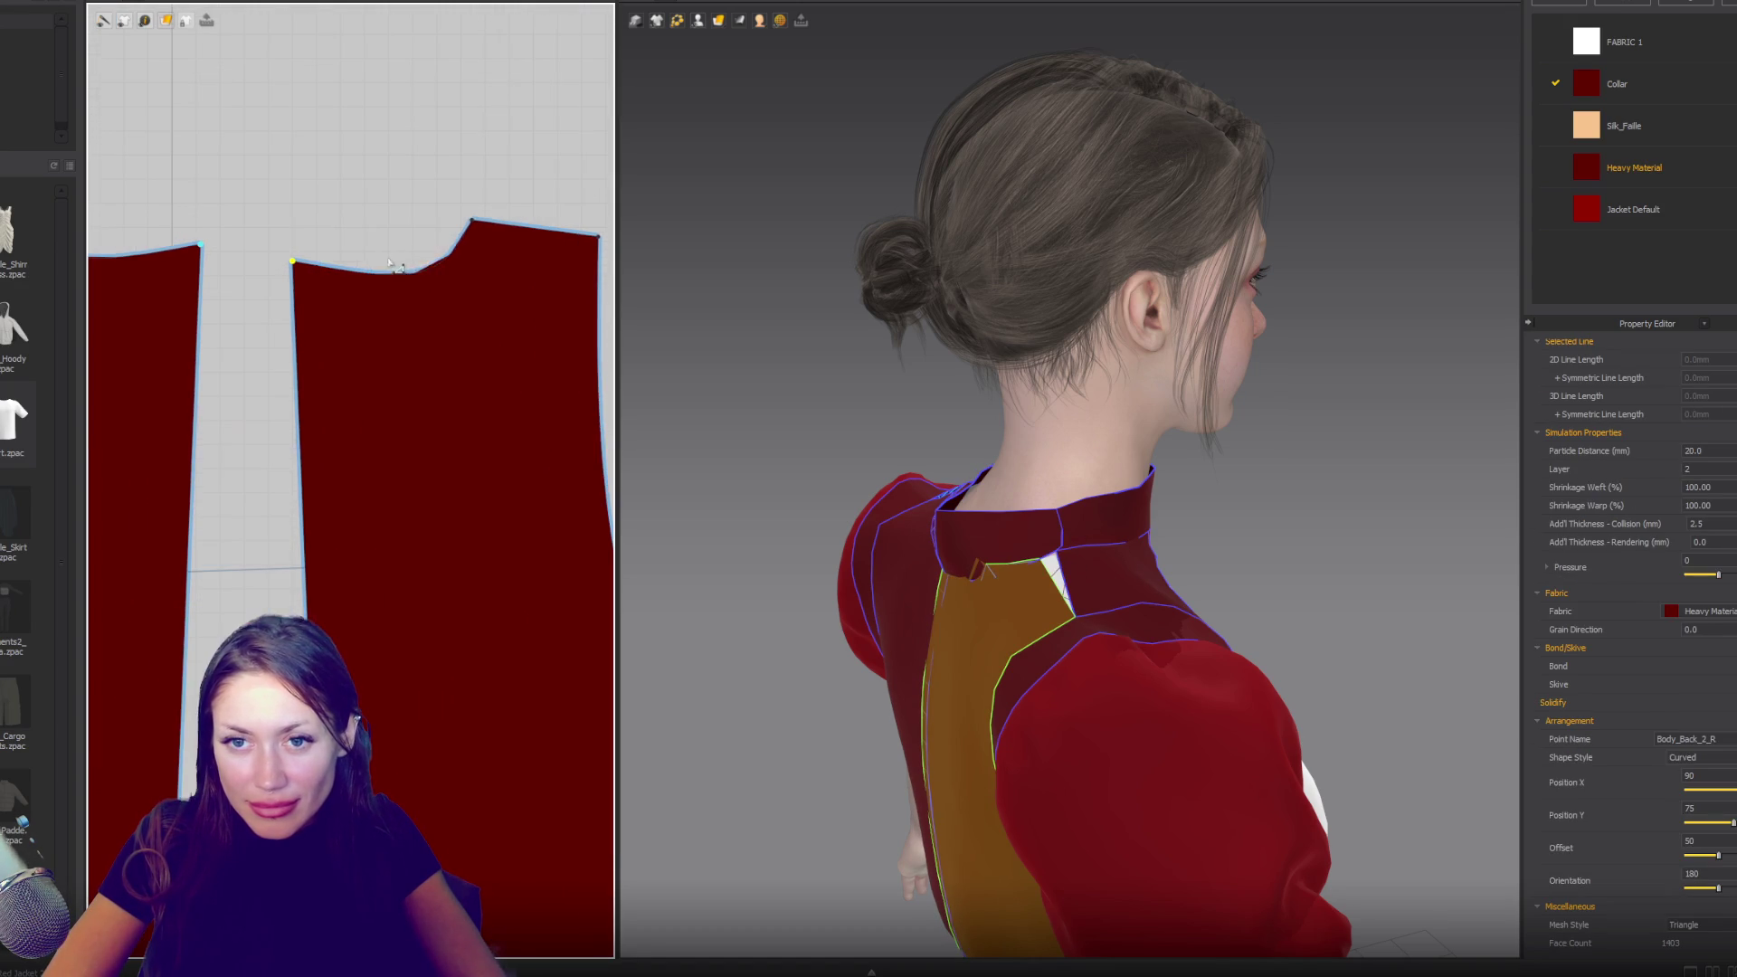
{"action": "left_click", "coordinate": [407, 269]}
{"action": "left_click_drag", "start_coordinate": [411, 275], "coordinate": [419, 278]}
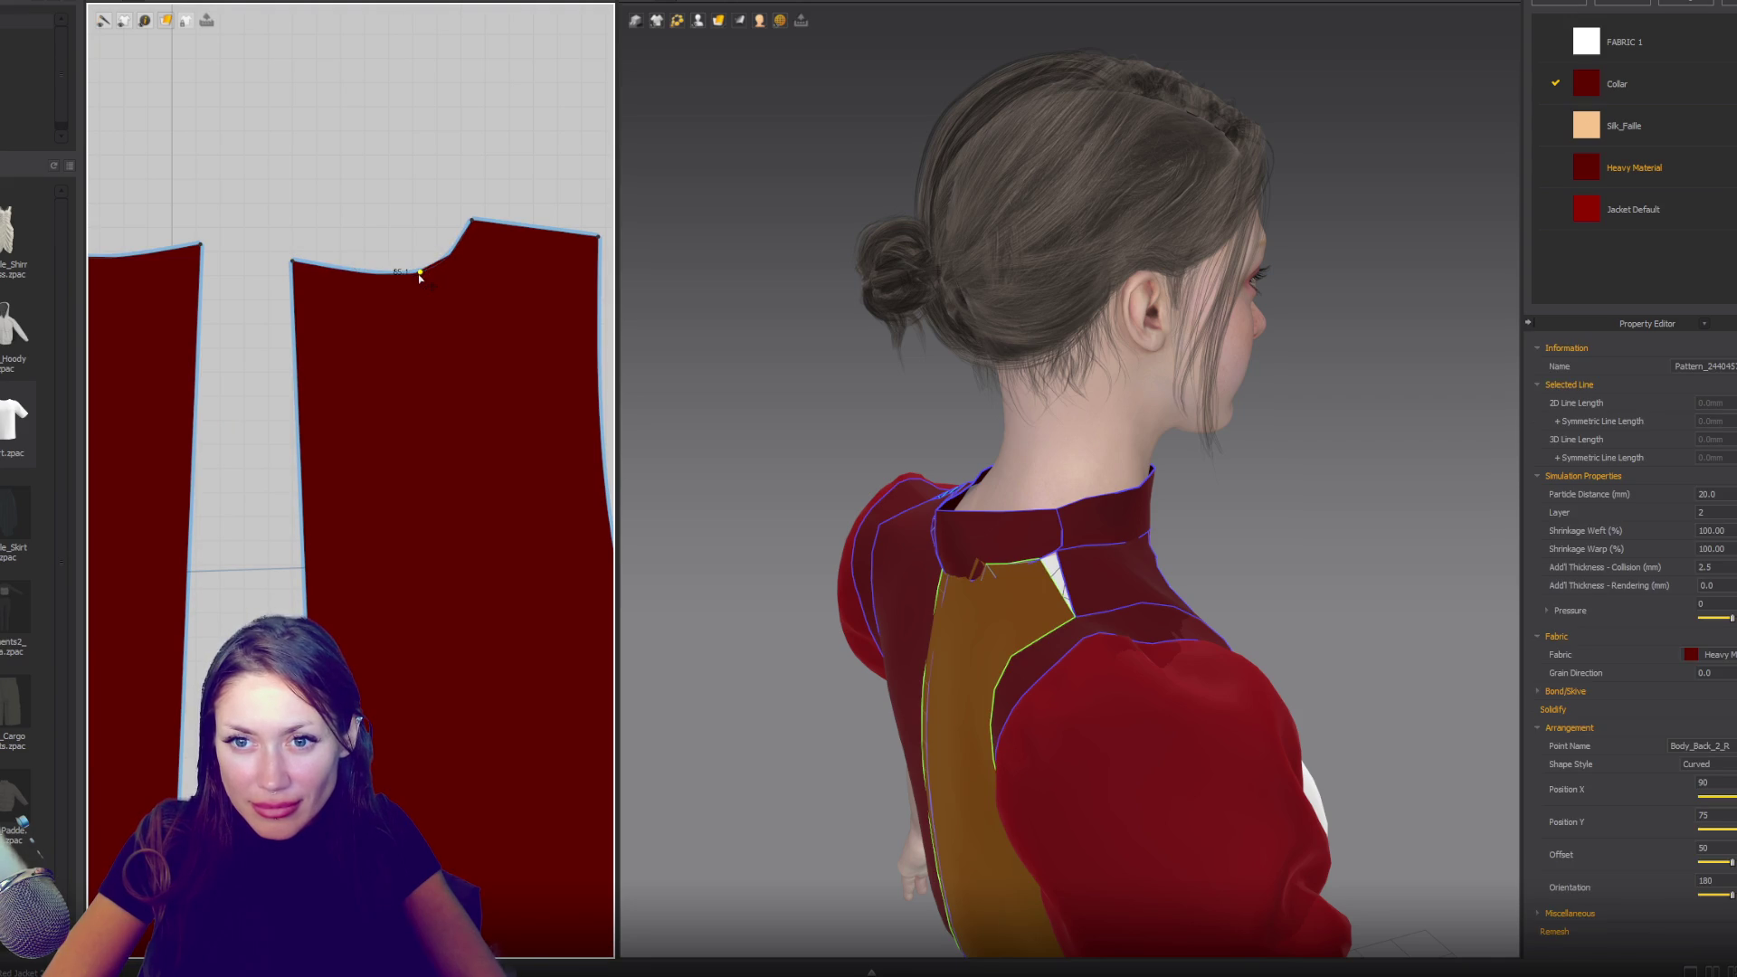
{"action": "key", "text": "Delete"}
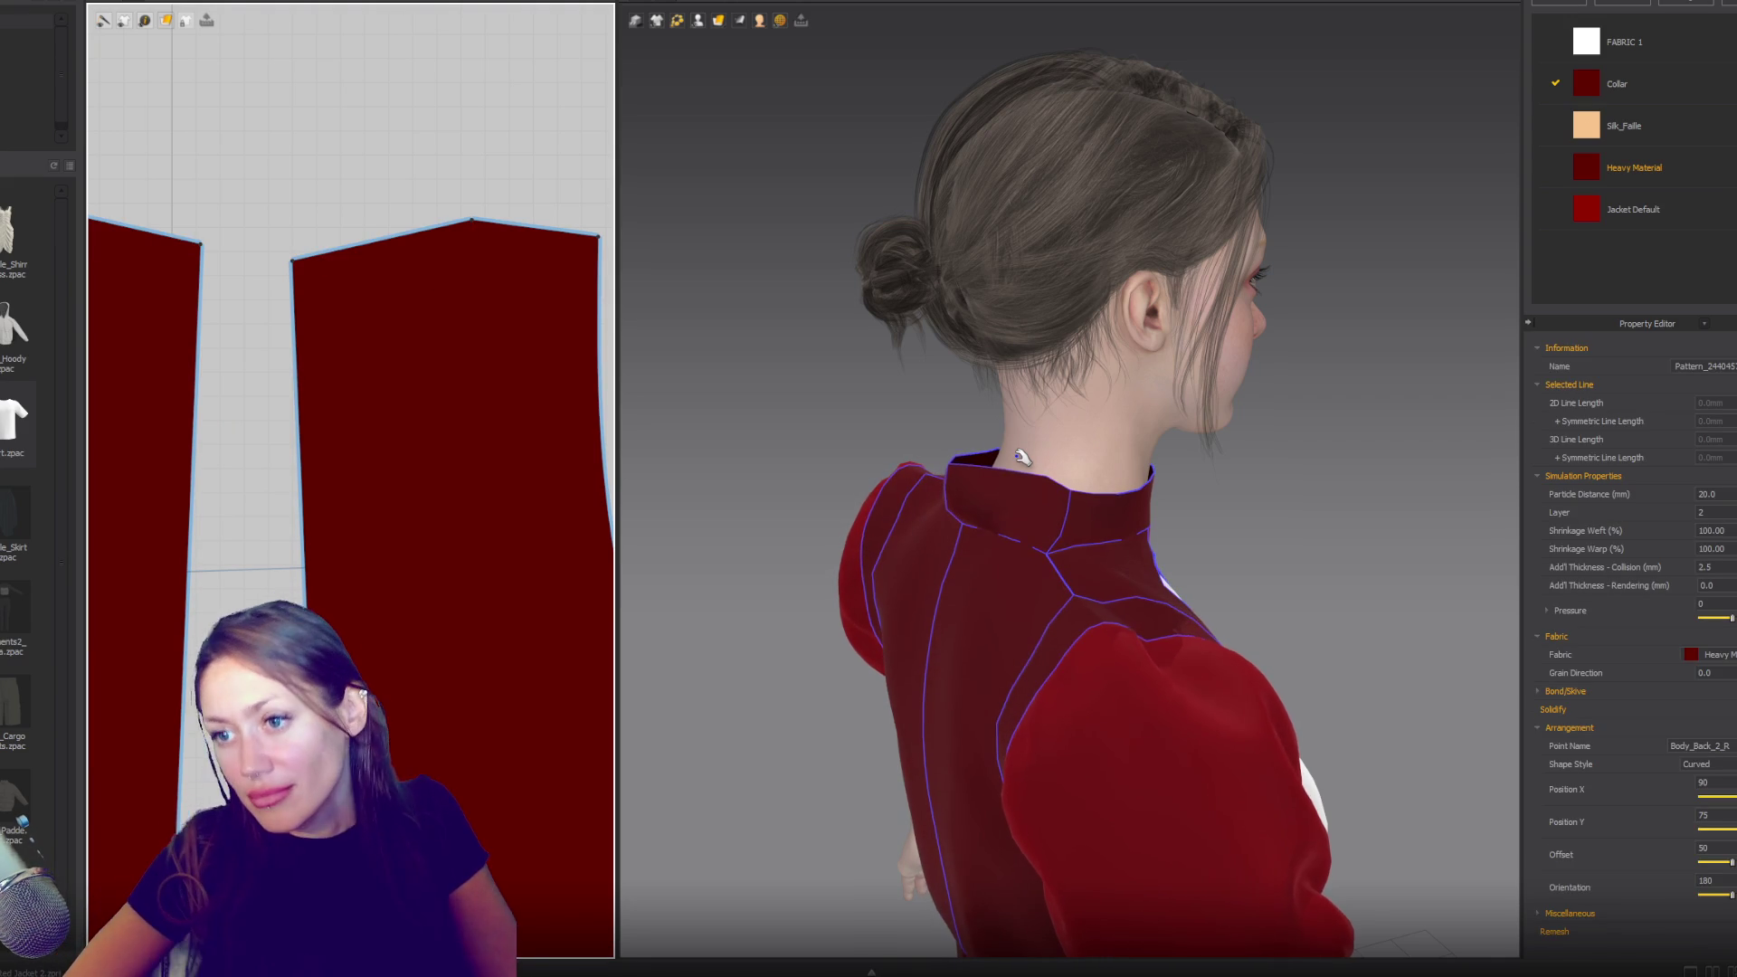
- Orbit around the back to check that the collar sits flush
{"action": "mouse_move", "coordinate": [950, 480]}
{"action": "right_mouse_down"}
{"action": "mouse_move", "coordinate": [1050, 497]}
{"action": "mouse_move", "coordinate": [1120, 470]}
{"action": "mouse_move", "coordinate": [1017, 467]}
{"action": "mouse_move", "coordinate": [1132, 470]}
{"action": "right_mouse_up"}
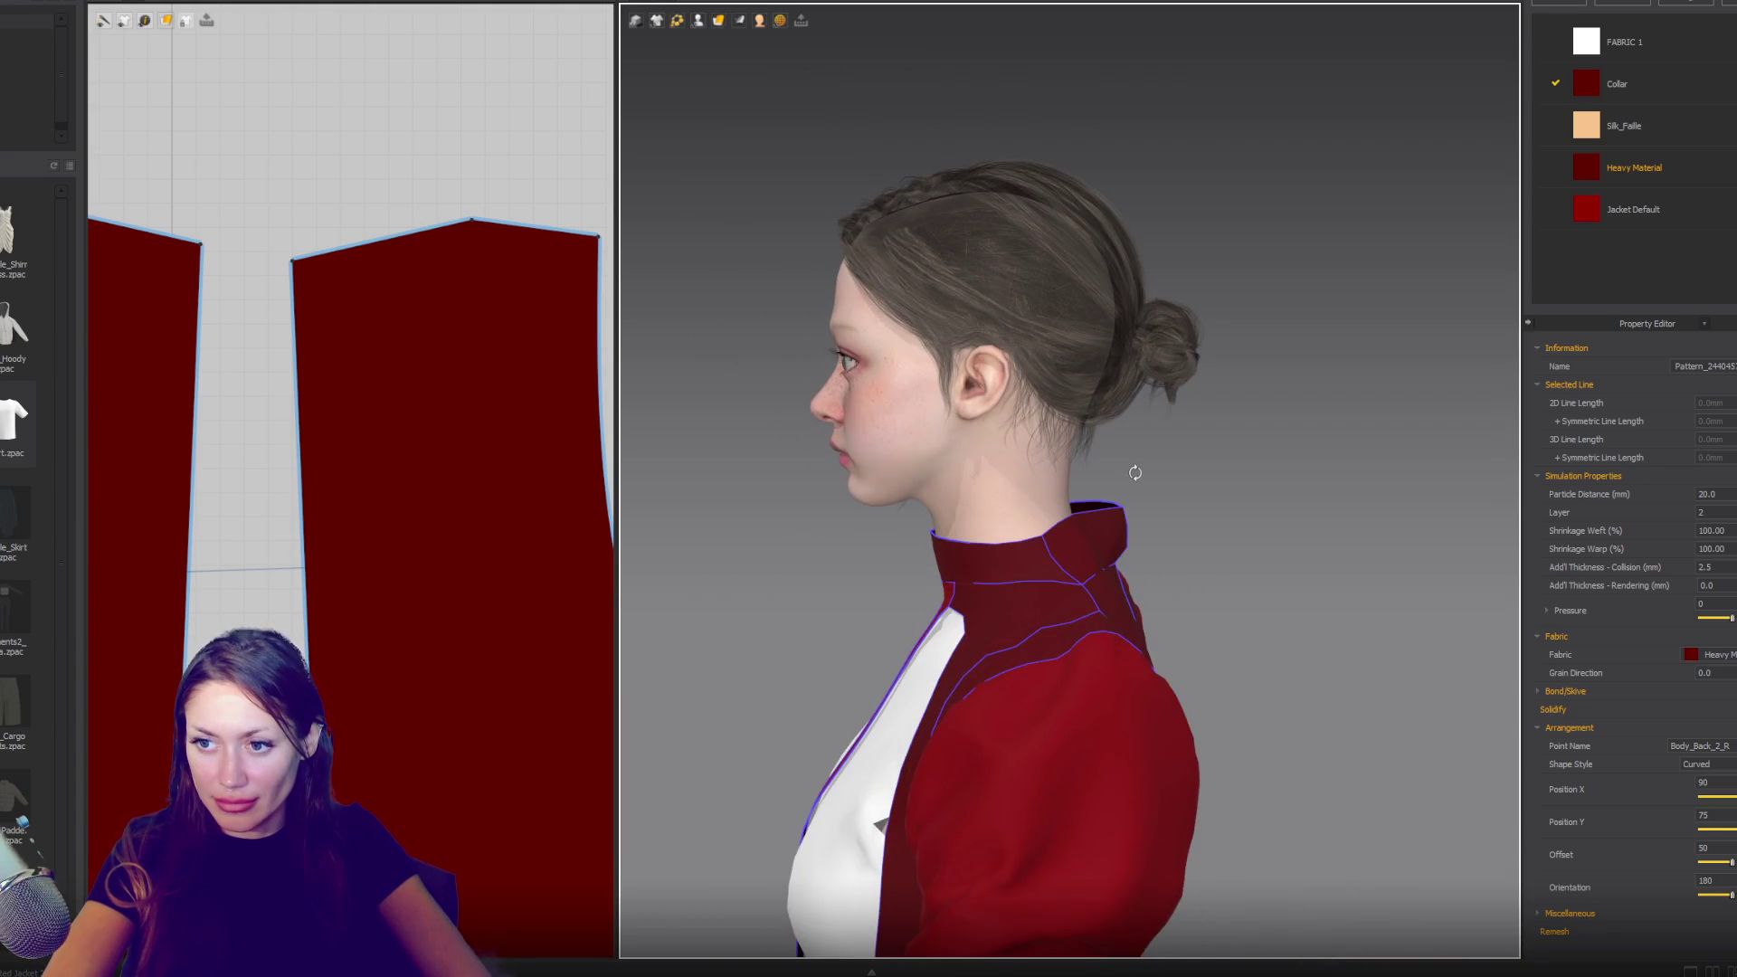
{"action": "scroll", "coordinate": [1117, 647], "scroll_direction": "up", "scroll_amount": 3}
{"action": "scroll", "coordinate": [1060, 672], "scroll_direction": "down", "scroll_amount": 3}
{"action": "mouse_move", "coordinate": [1060, 672]}
{"action": "right_mouse_down"}
{"action": "mouse_move", "coordinate": [1000, 659]}
{"action": "mouse_move", "coordinate": [950, 682]}
{"action": "mouse_move", "coordinate": [1094, 692]}
{"action": "mouse_move", "coordinate": [995, 669]}
{"action": "mouse_move", "coordinate": [1046, 646]}
{"action": "right_mouse_up"}
{"action": "scroll", "coordinate": [1095, 692], "scroll_direction": "up", "scroll_amount": 3}
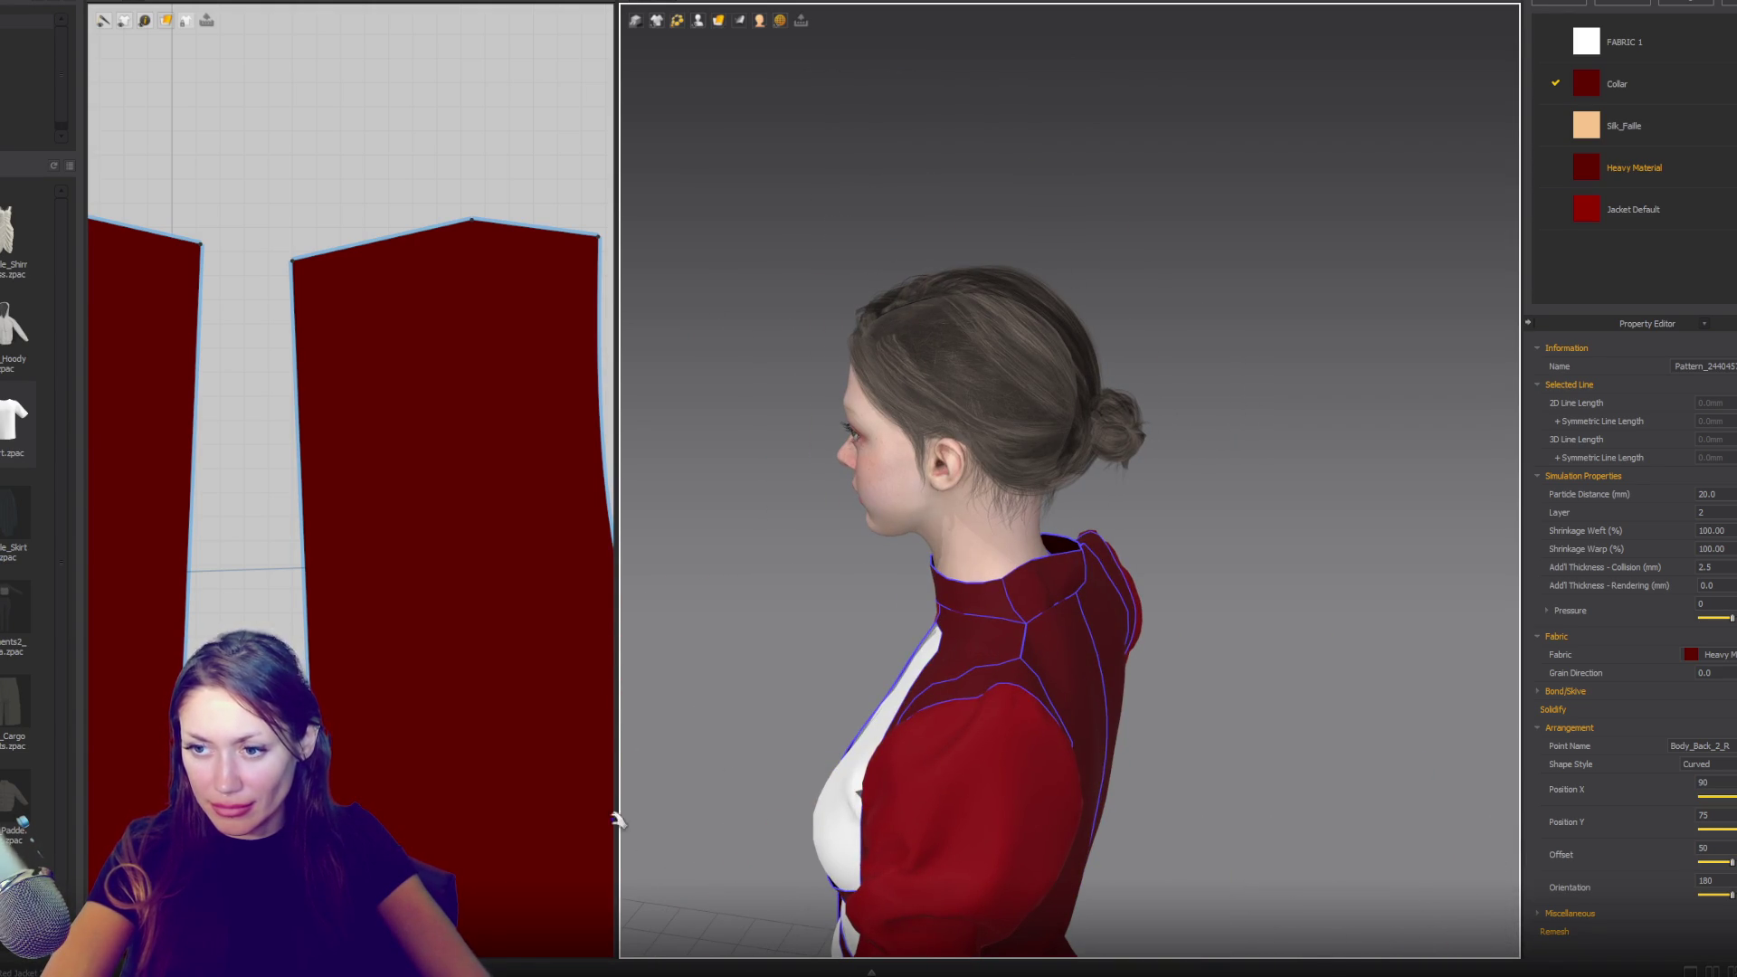
{"action": "scroll", "coordinate": [538, 572], "scroll_direction": "down", "scroll_amount": 3}
{"action": "mouse_move", "coordinate": [905, 579]}
{"action": "right_mouse_down"}
{"action": "mouse_move", "coordinate": [1085, 573]}
{"action": "mouse_move", "coordinate": [919, 555]}
{"action": "mouse_move", "coordinate": [884, 601]}
{"action": "mouse_move", "coordinate": [976, 604]}
{"action": "right_mouse_up"}
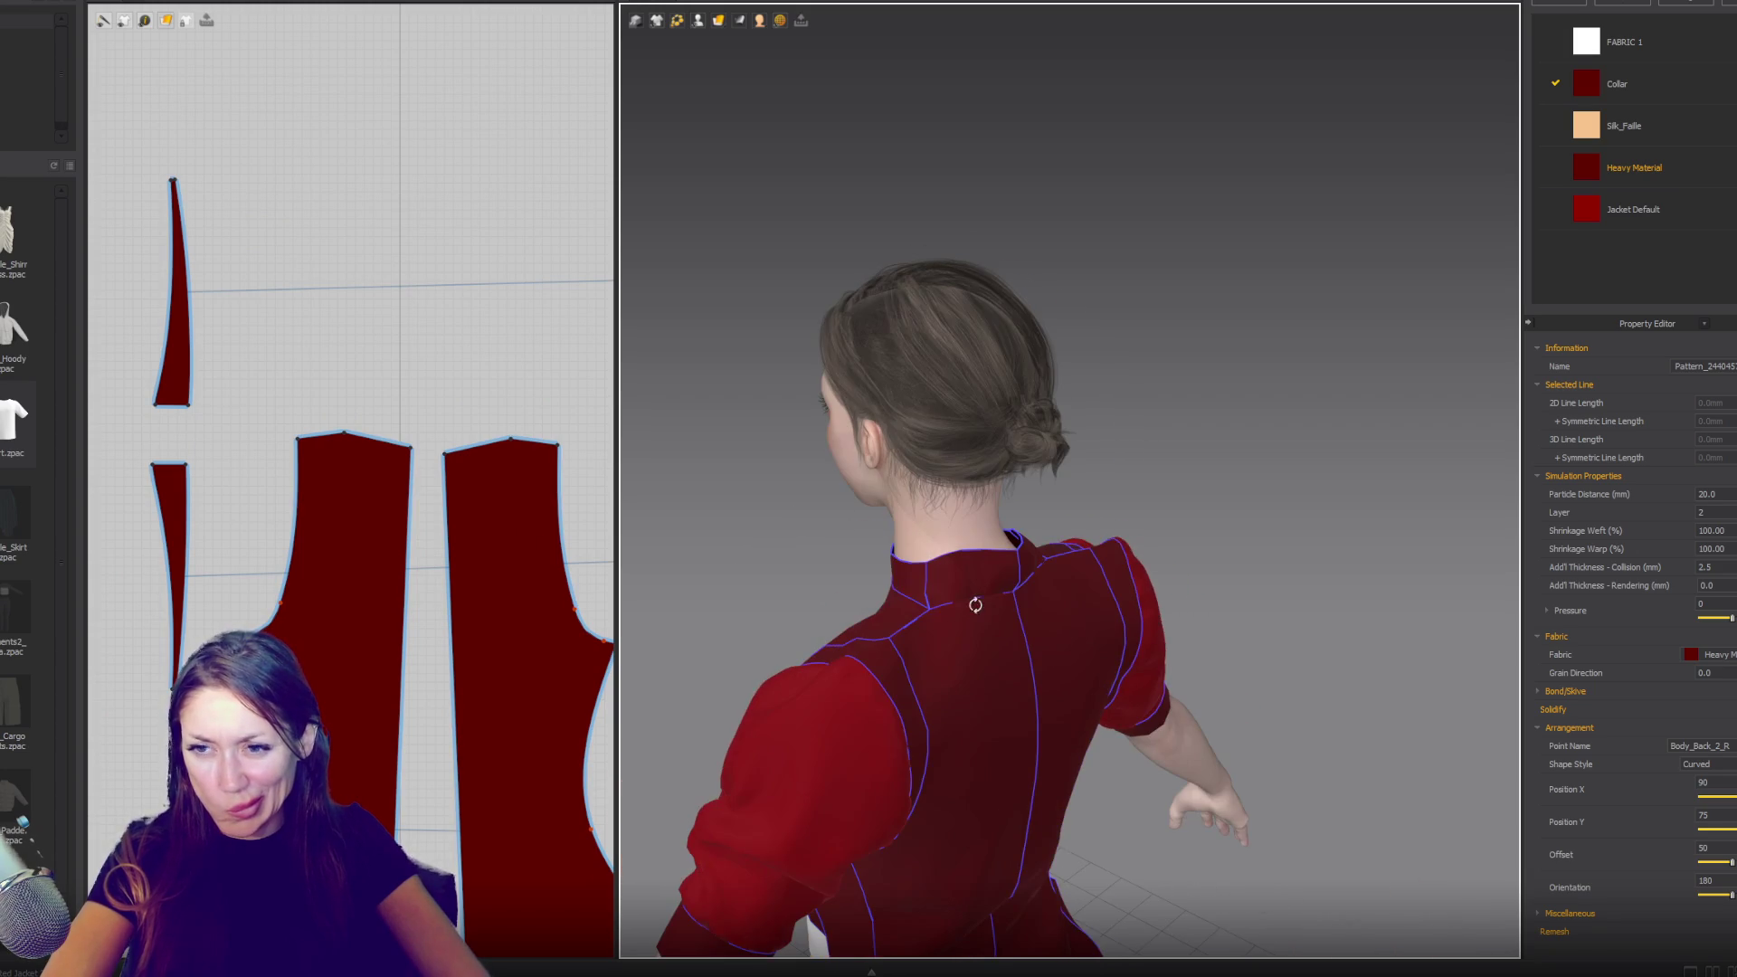
- Raise the small piece's top edge to lengthen the shoulder piece
{"action": "left_click", "coordinate": [170, 472]}
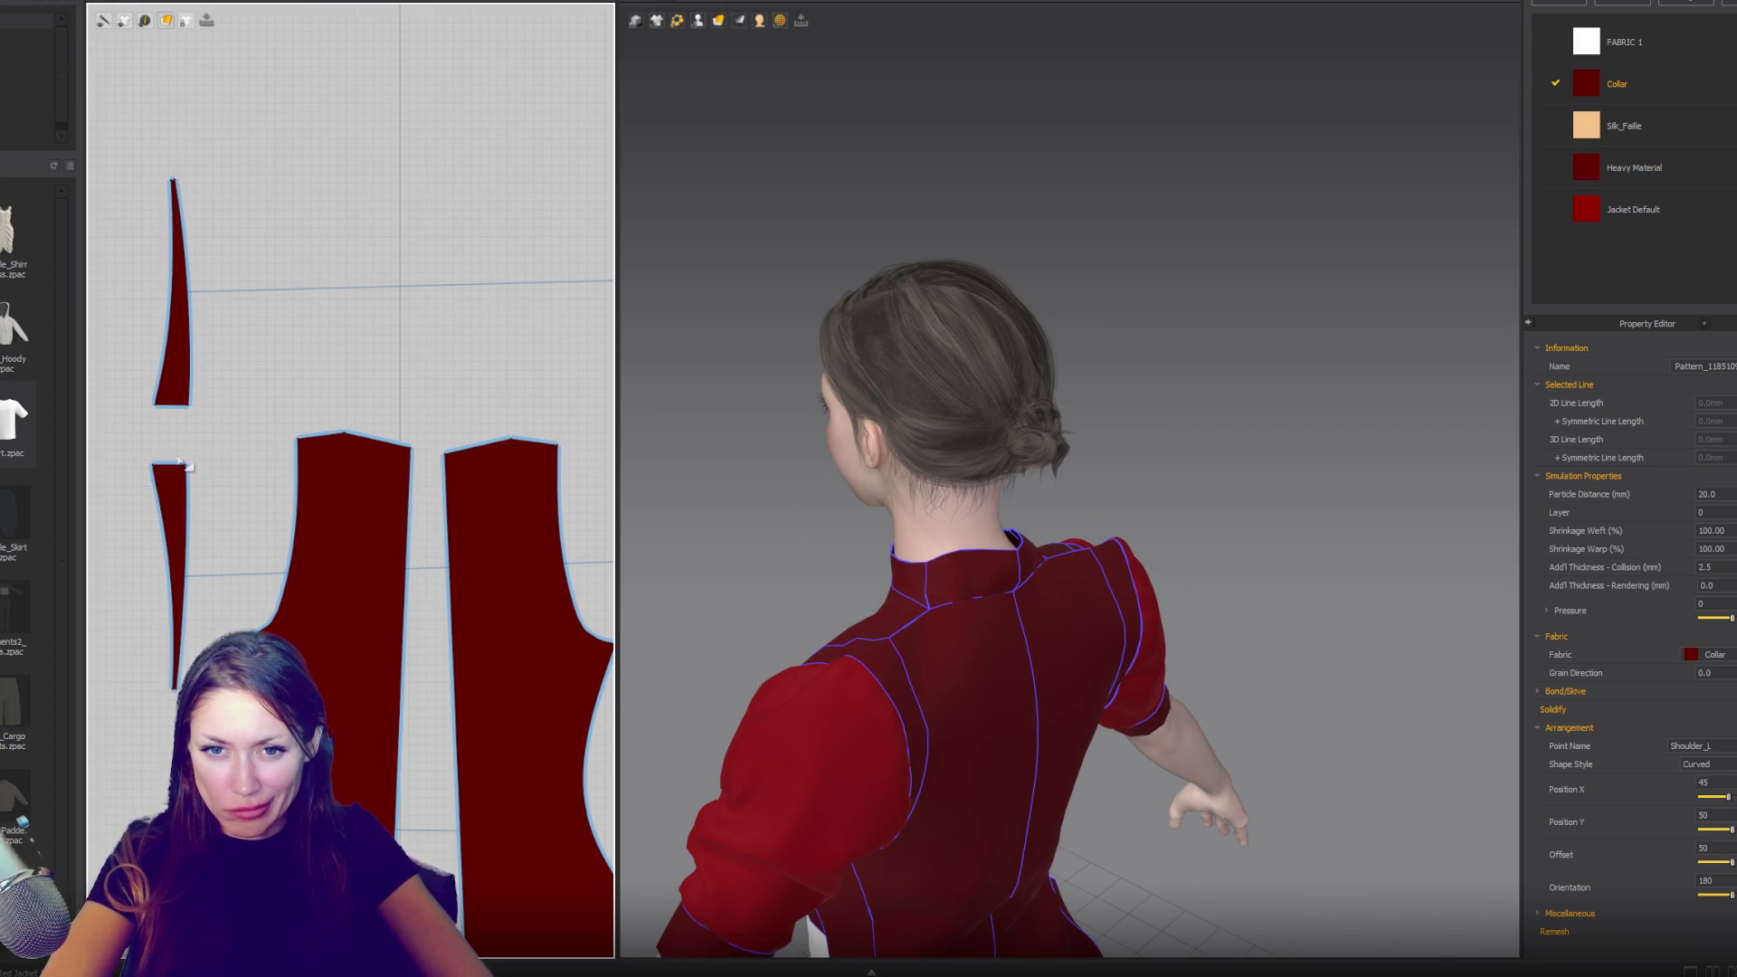
{"action": "left_click", "coordinate": [172, 465]}
{"action": "left_click_drag", "start_coordinate": [172, 465], "coordinate": [172, 446]}
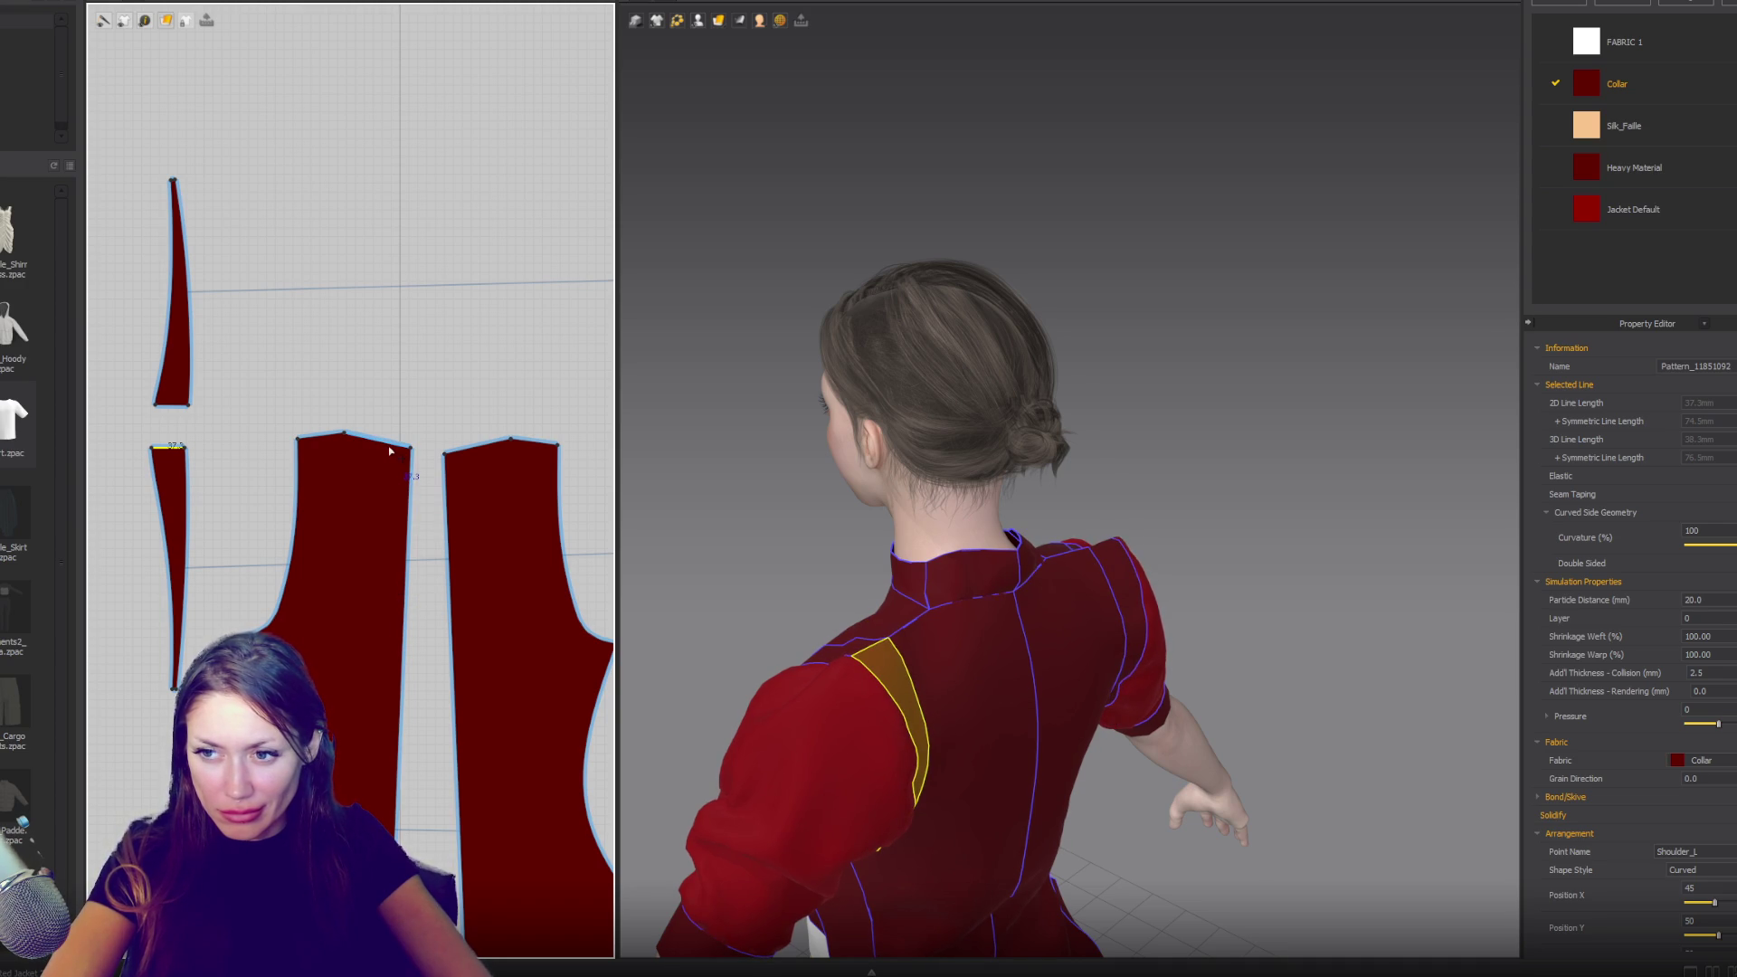
{"action": "right_click_drag", "start_coordinate": [688, 568], "coordinate": [962, 553]}
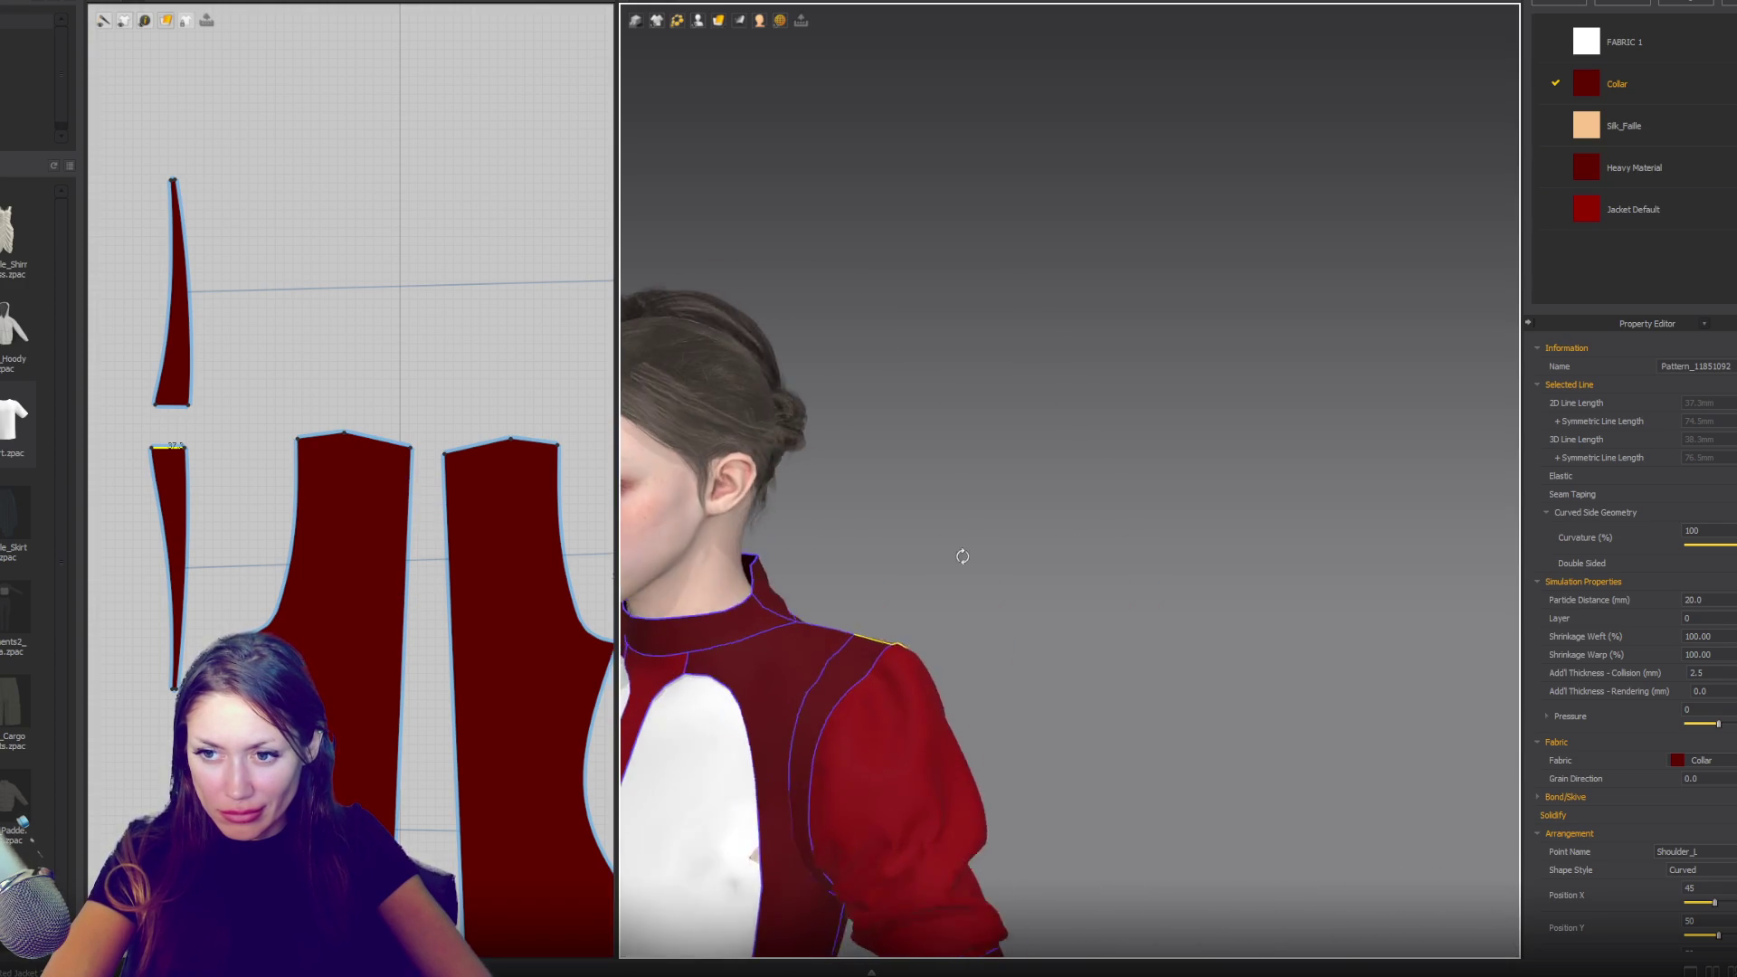
{"action": "left_click", "coordinate": [173, 405]}
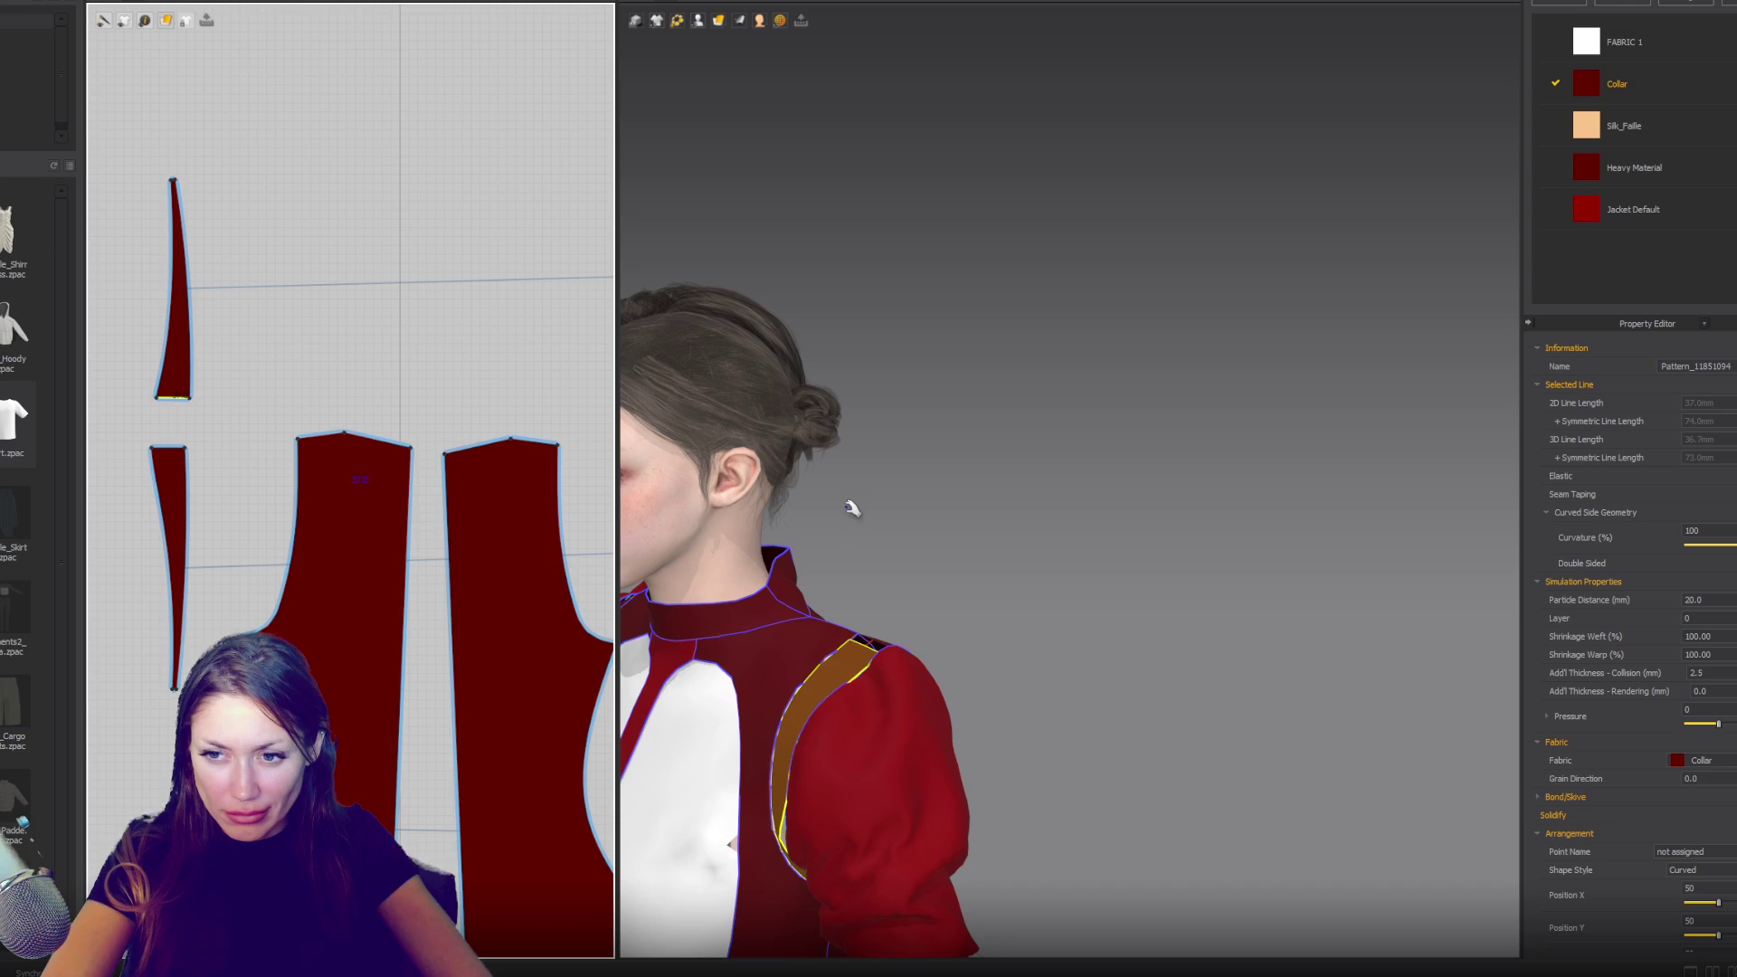
- Move the front shoulder panel's top edge up and right, lengthening it to about 56 mm
{"action": "mouse_move", "coordinate": [976, 547]}
{"action": "right_mouse_down"}
{"action": "mouse_move", "coordinate": [903, 507]}
{"action": "mouse_move", "coordinate": [894, 570]}
{"action": "right_mouse_up"}
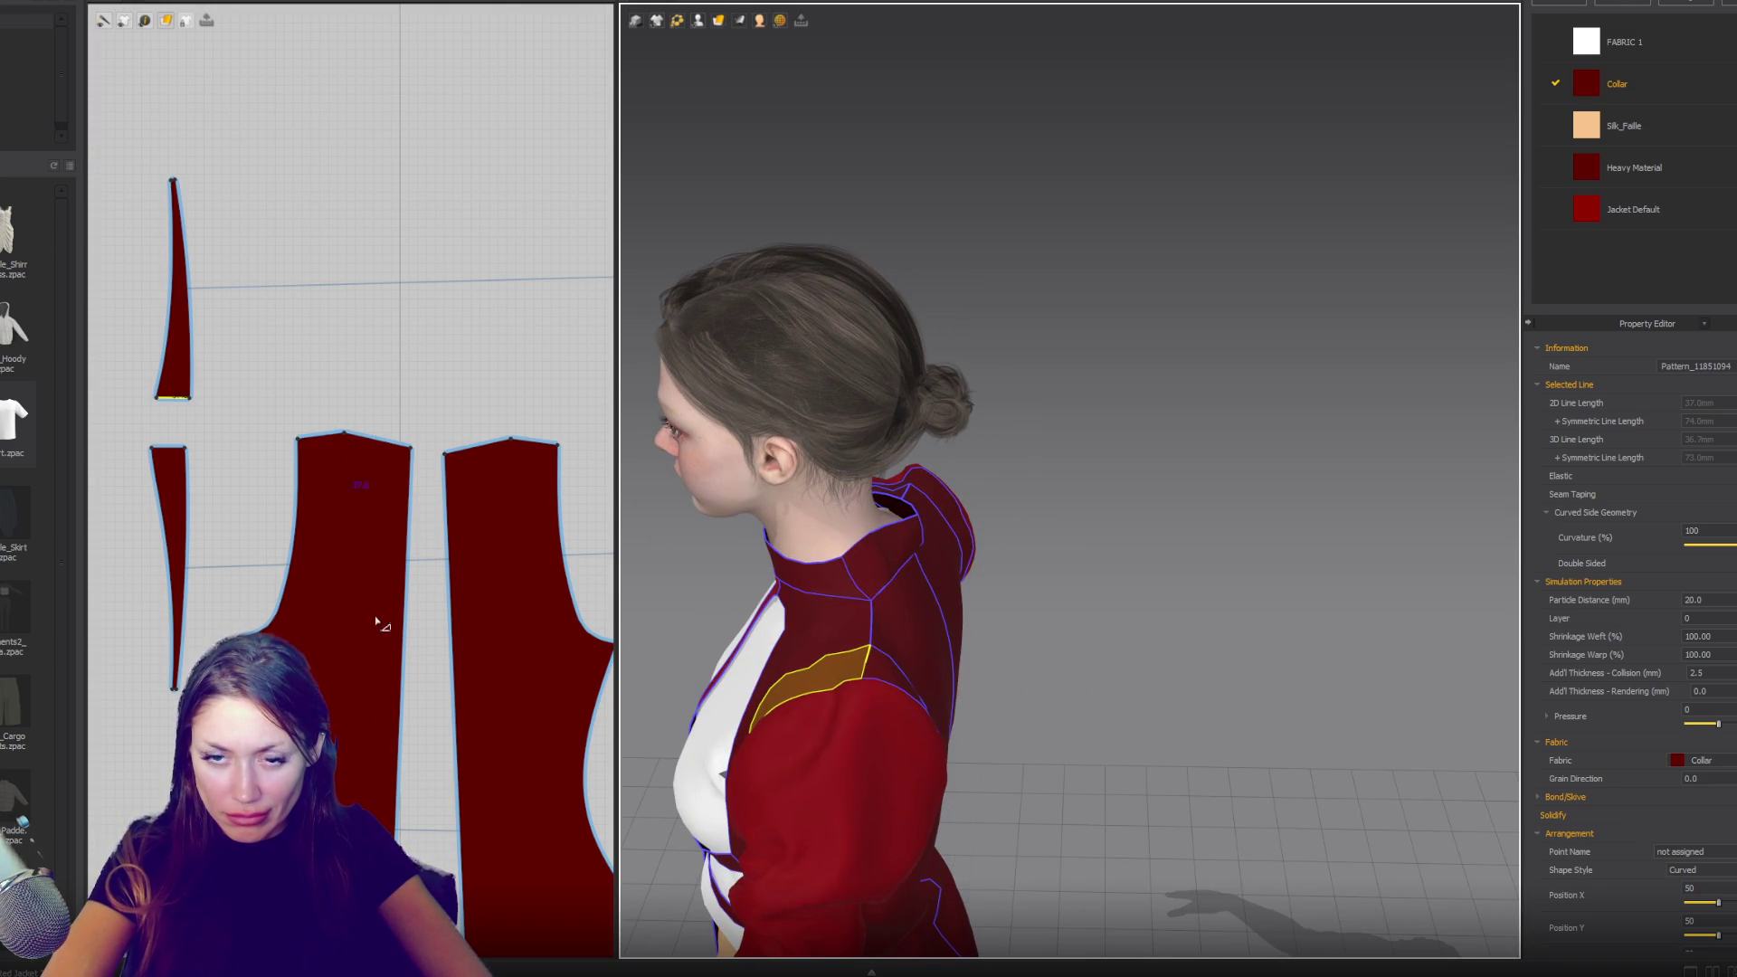
{"action": "scroll", "coordinate": [380, 606], "scroll_direction": "down", "scroll_amount": 5}
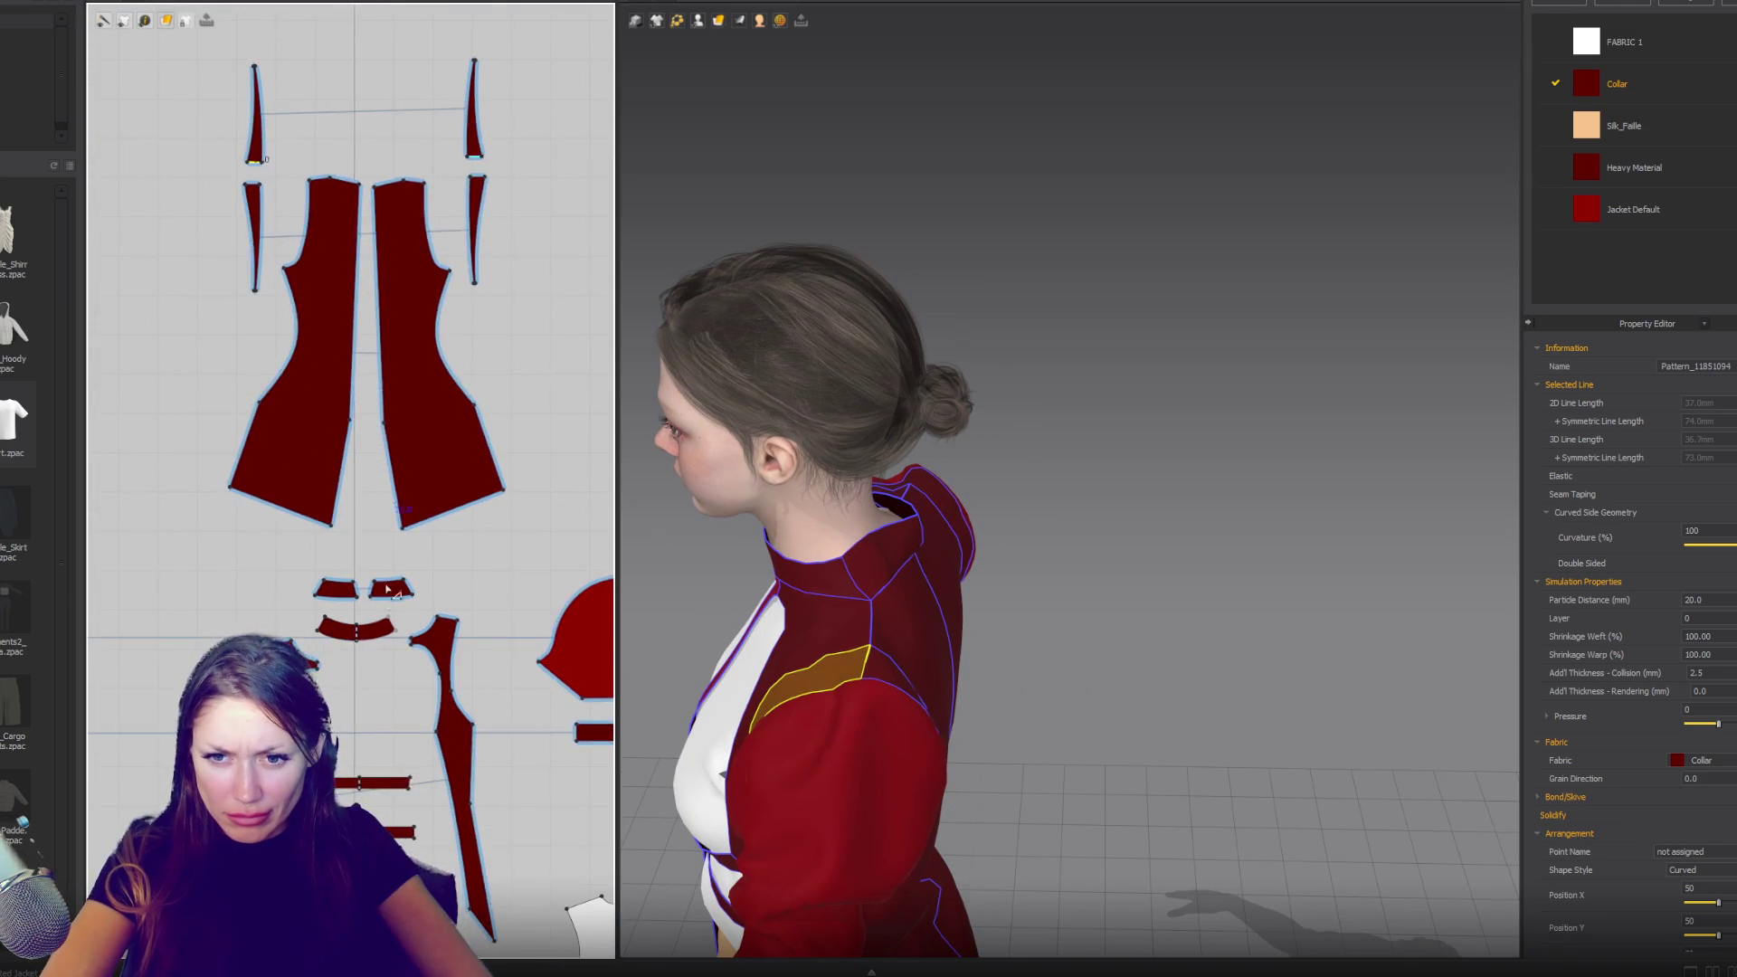
{"action": "scroll", "coordinate": [386, 589], "scroll_direction": "up", "scroll_amount": 4}
{"action": "left_click", "coordinate": [502, 626]}
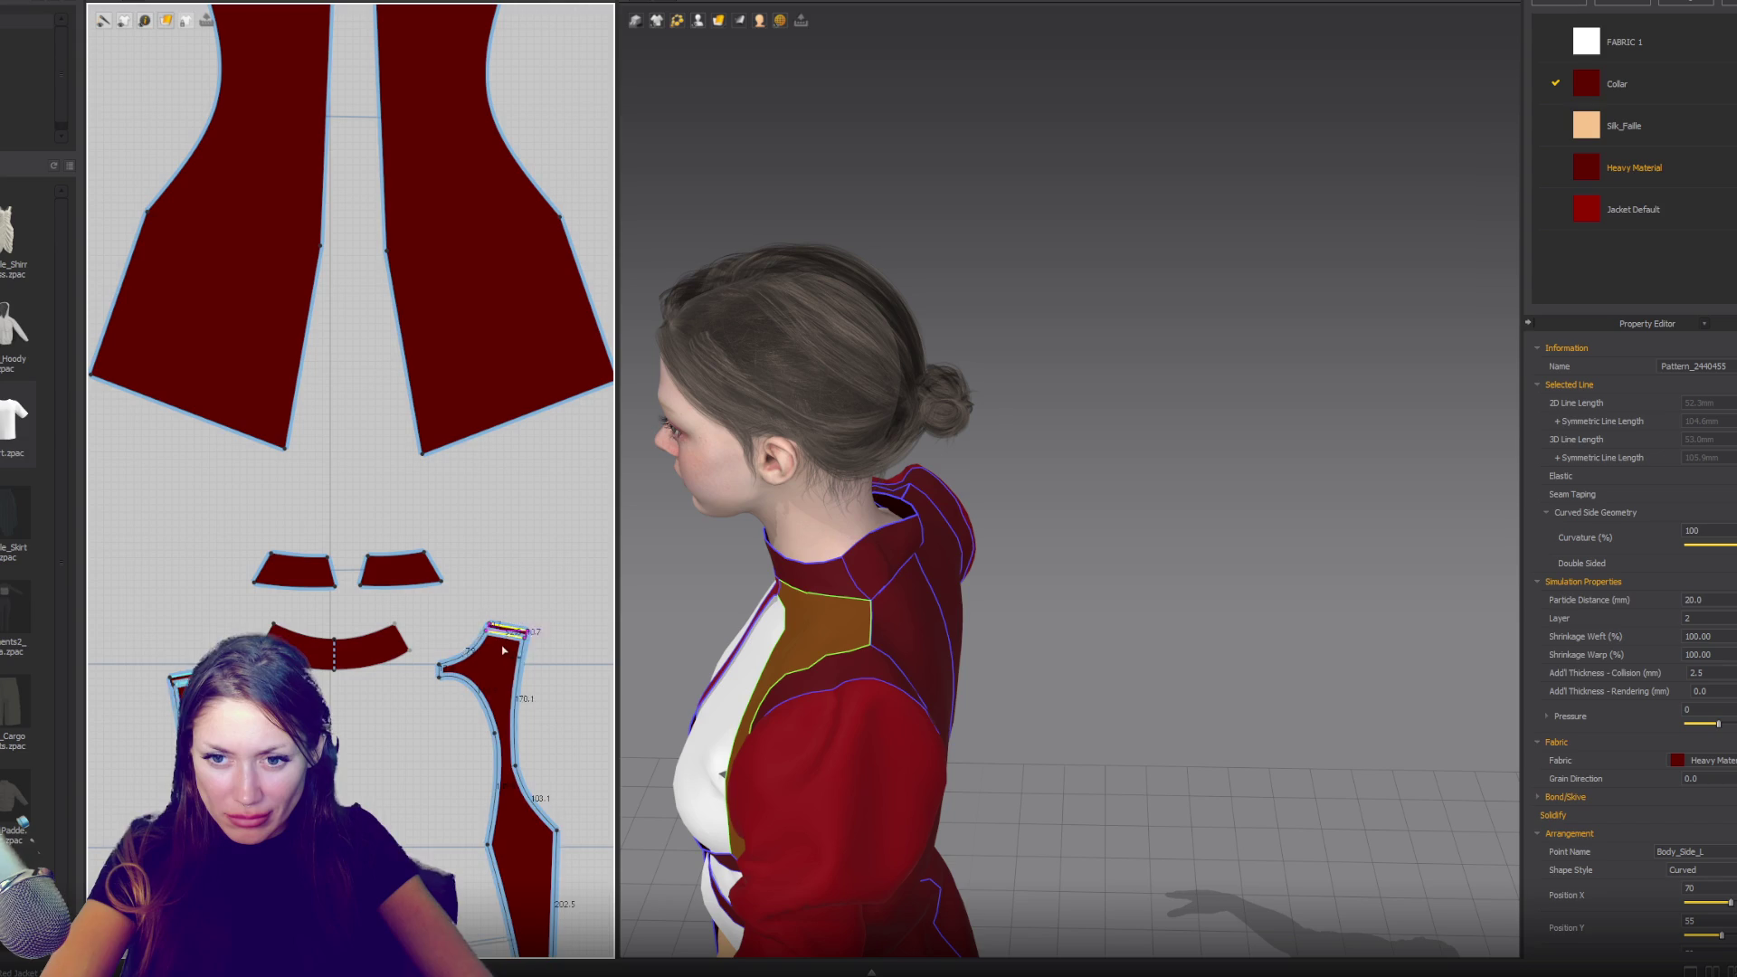
{"action": "left_click_drag", "start_coordinate": [502, 649], "coordinate": [503, 650]}
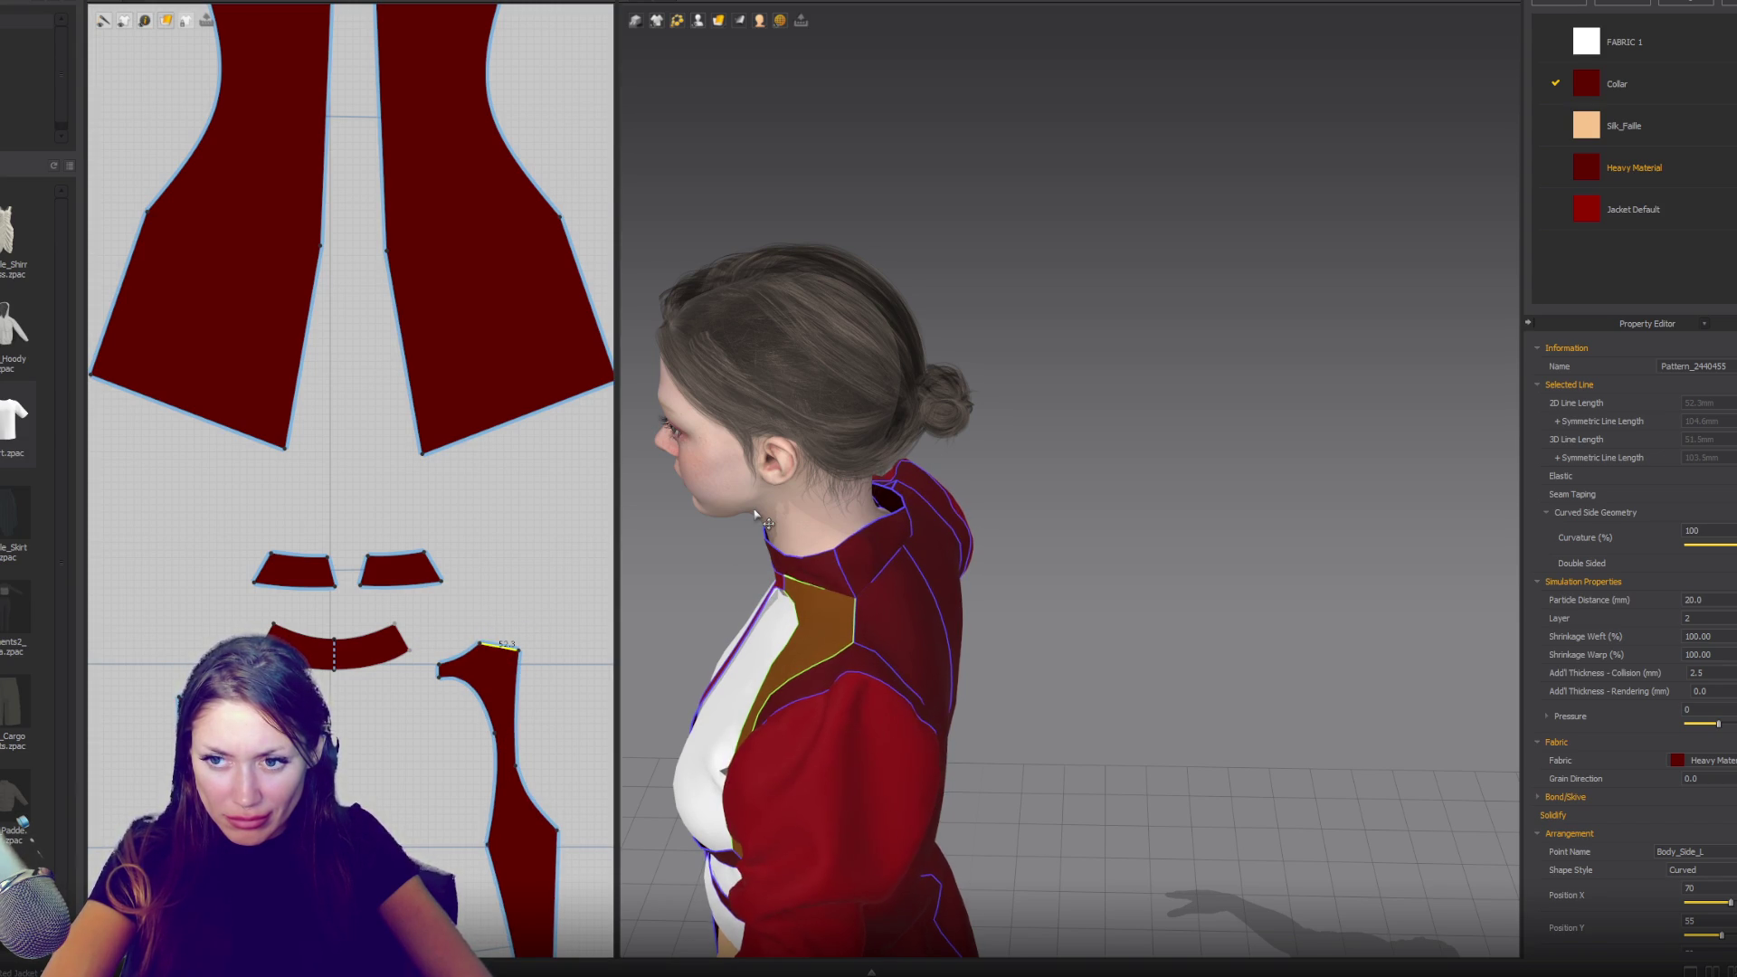
{"action": "scroll", "coordinate": [843, 602], "scroll_direction": "up", "scroll_amount": 2}
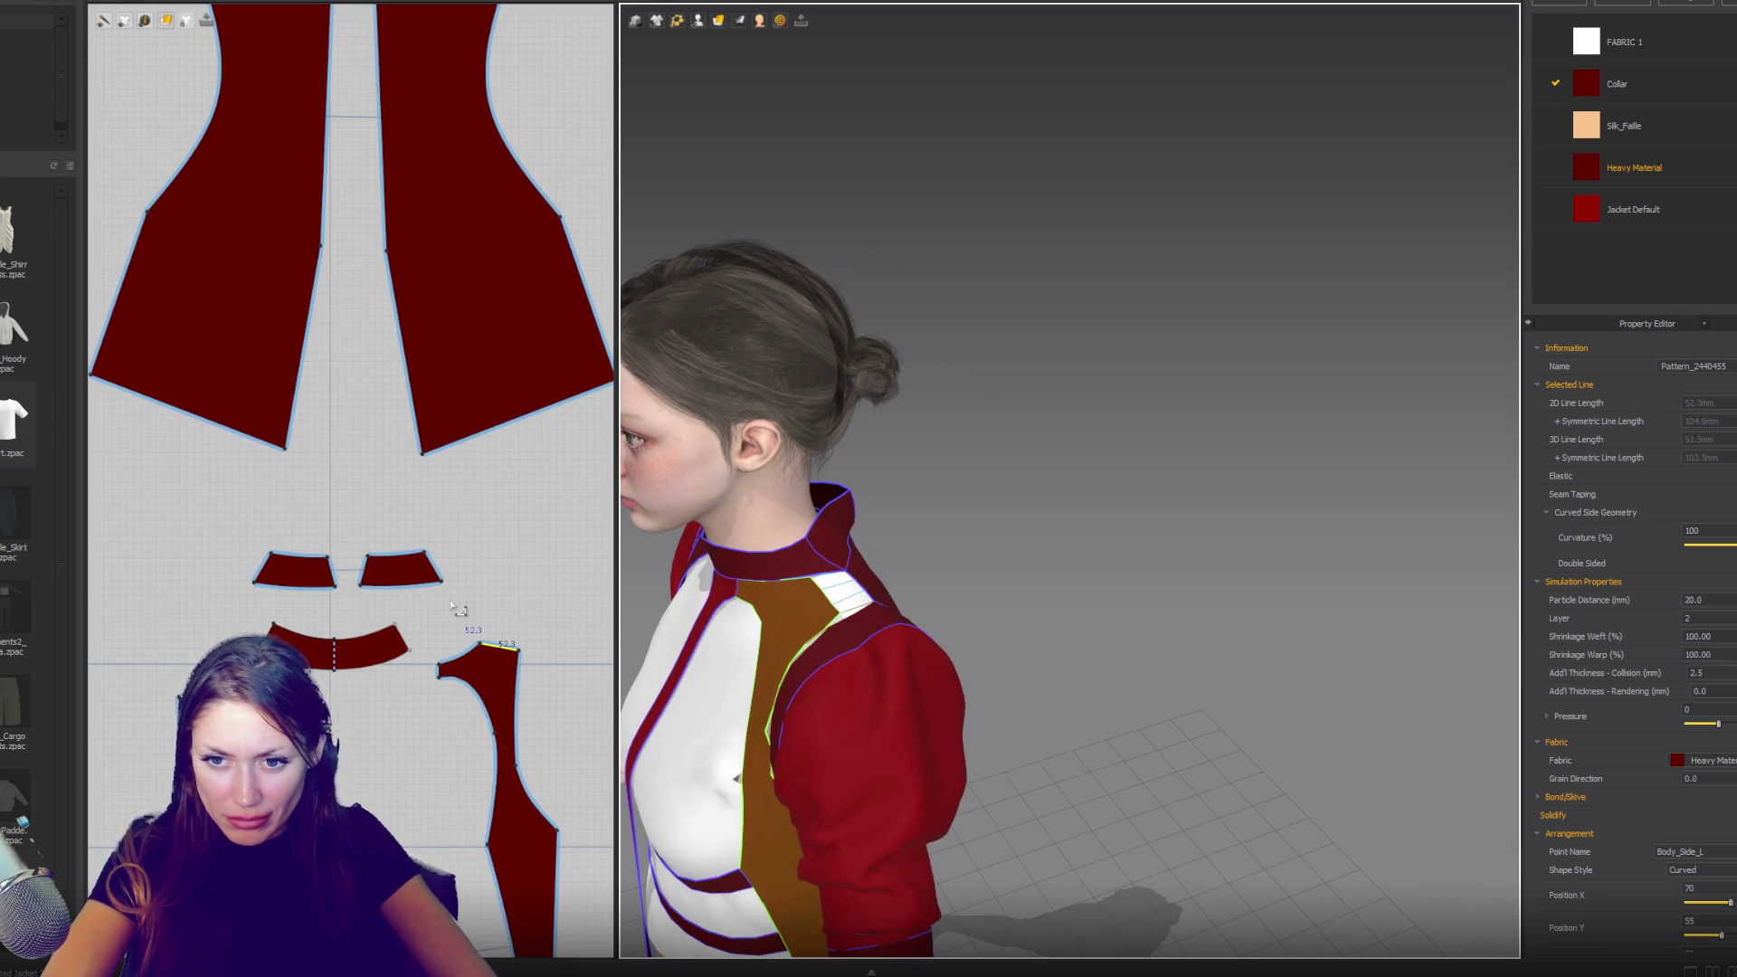
{"action": "left_click_drag", "start_coordinate": [499, 644], "coordinate": [507, 624]}
{"action": "scroll", "coordinate": [455, 607], "scroll_direction": "up", "scroll_amount": 5}
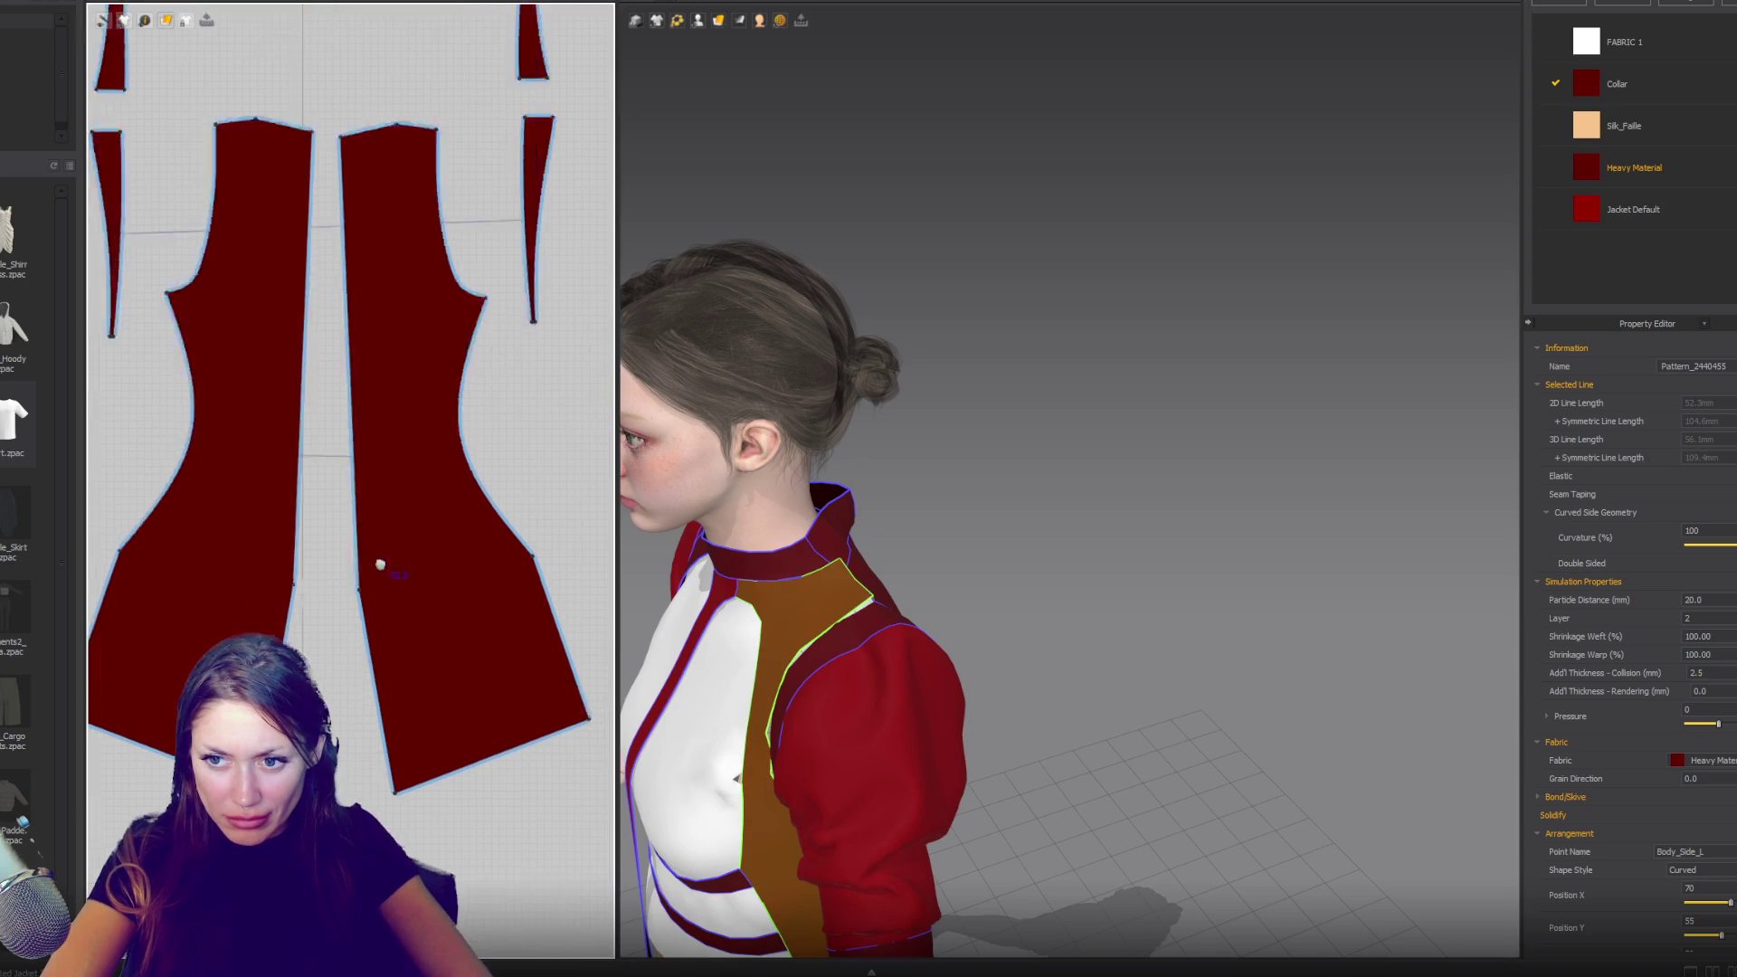
- Reshape the back panel's neckline edge into a steeper curve
{"action": "left_click", "coordinate": [369, 339]}
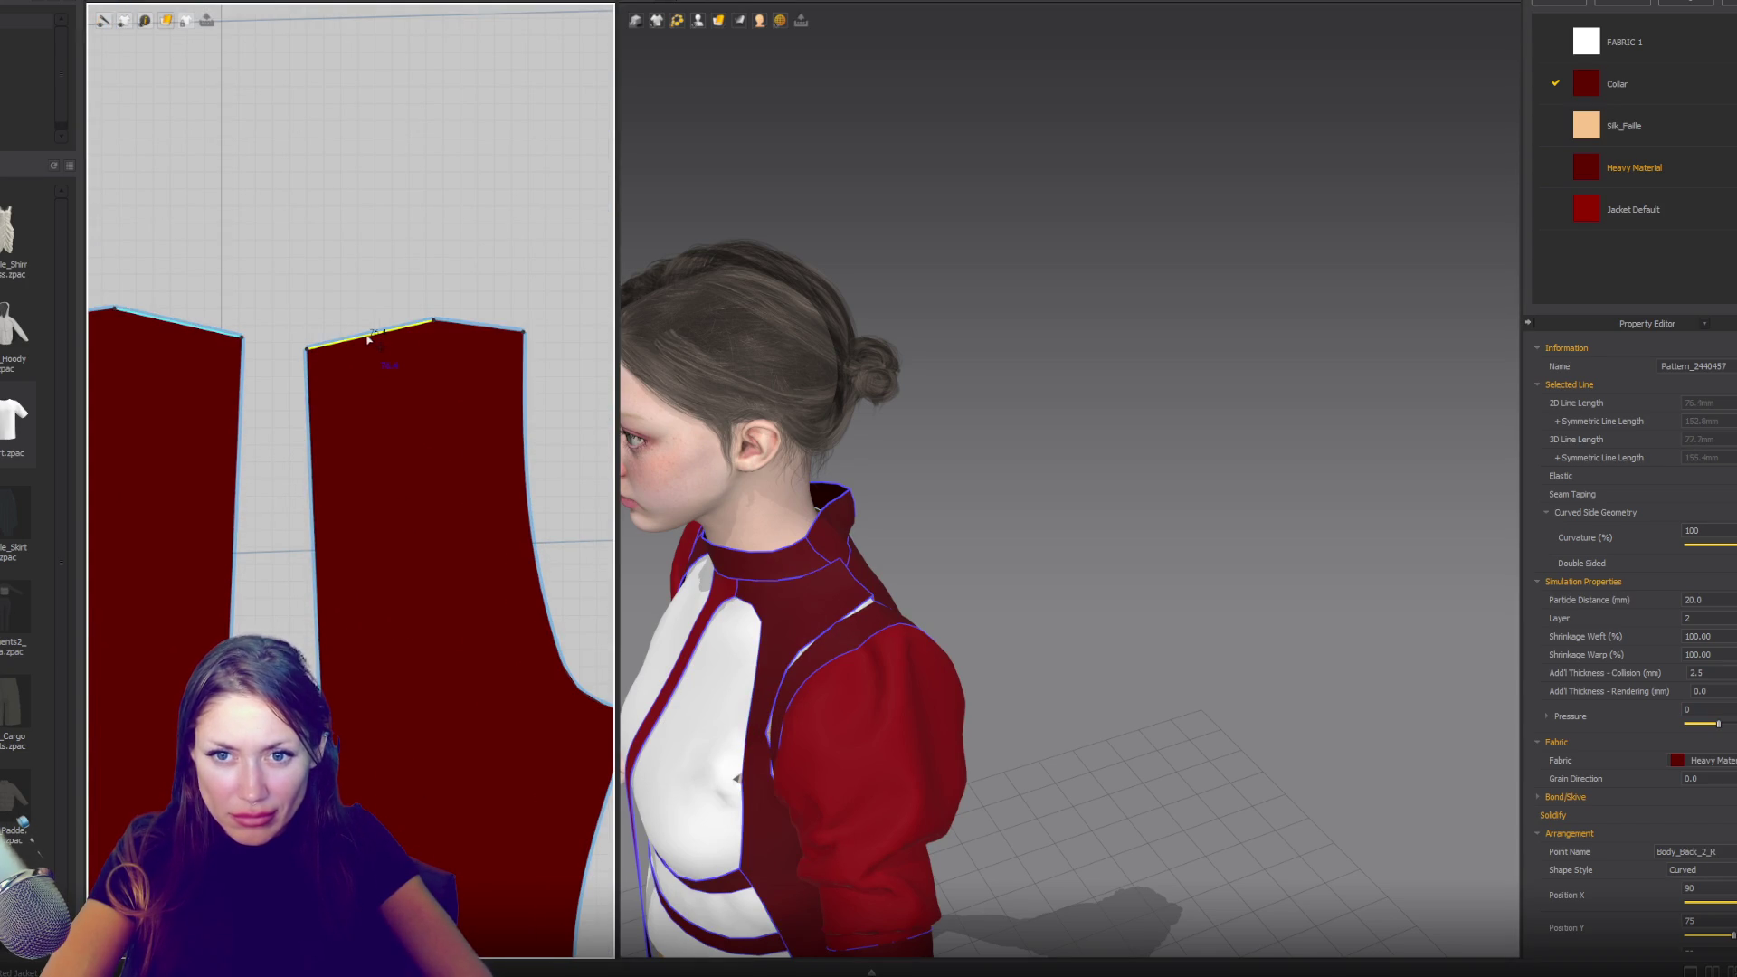
{"action": "mouse_move", "coordinate": [412, 342]}
{"action": "left_mouse_down"}
{"action": "mouse_move", "coordinate": [365, 317]}
{"action": "mouse_move", "coordinate": [378, 338]}
{"action": "left_mouse_up"}
{"action": "scroll", "coordinate": [360, 318], "scroll_direction": "up", "scroll_amount": 2}
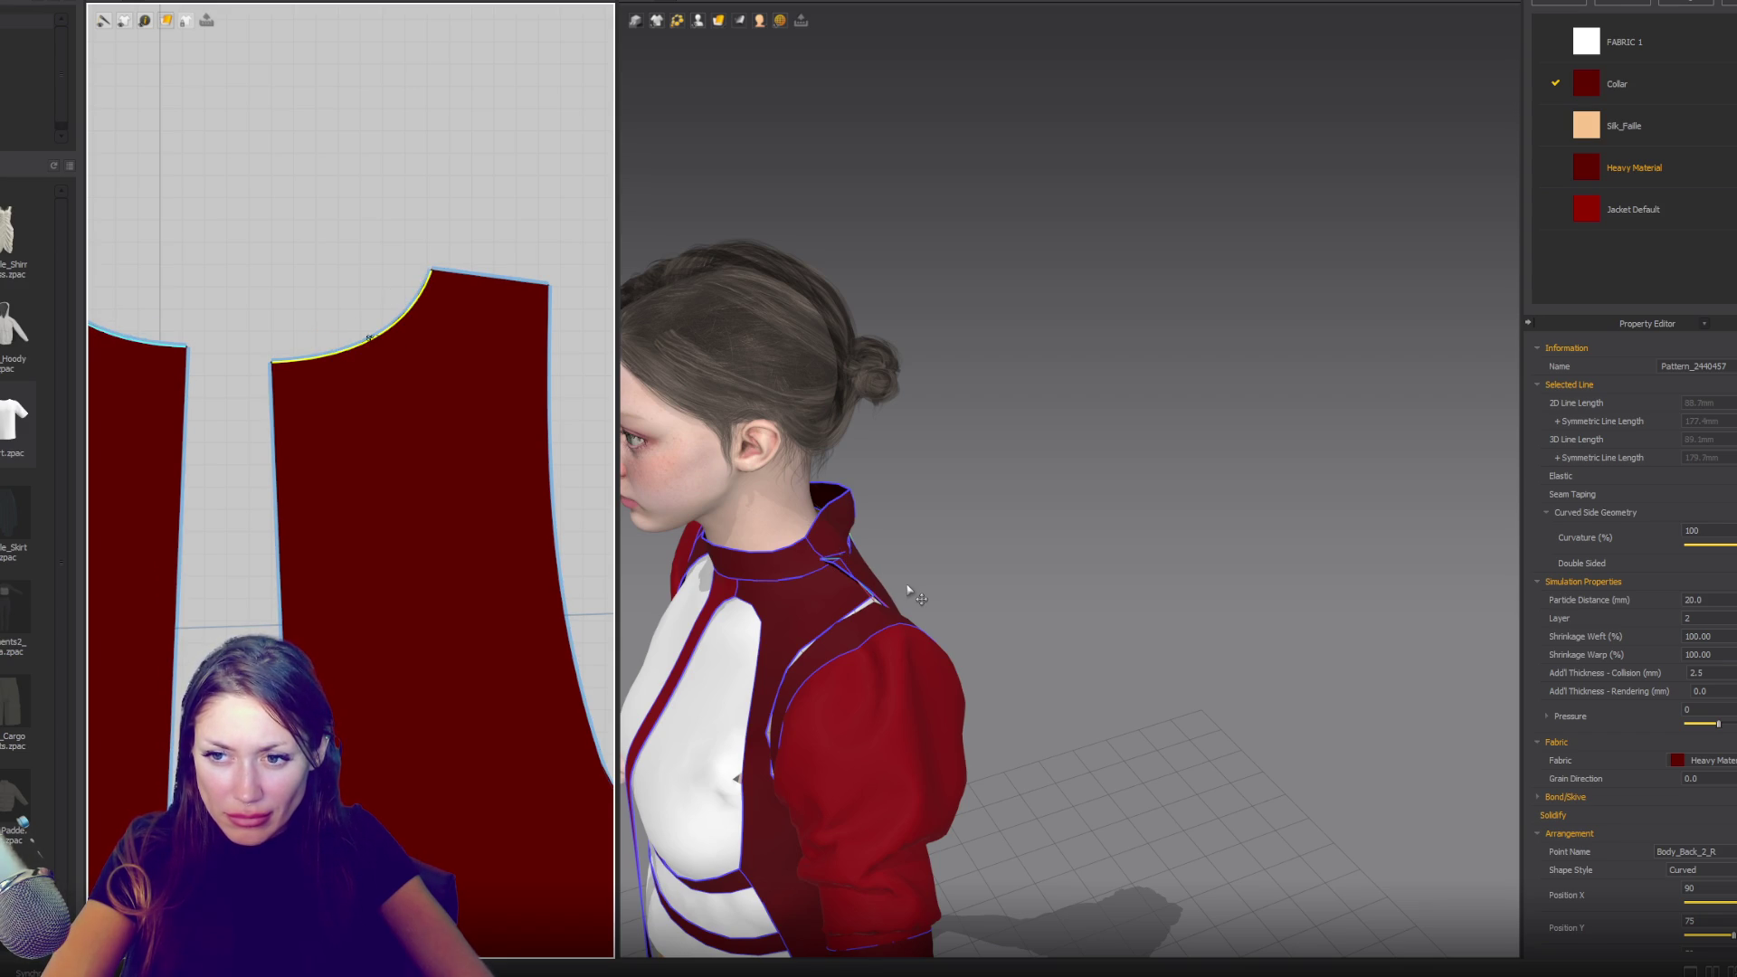
{"action": "mouse_move", "coordinate": [910, 590]}
{"action": "right_mouse_down"}
{"action": "mouse_move", "coordinate": [923, 555]}
{"action": "mouse_move", "coordinate": [995, 551]}
{"action": "mouse_move", "coordinate": [862, 537]}
{"action": "mouse_move", "coordinate": [904, 524]}
{"action": "mouse_move", "coordinate": [882, 513]}
{"action": "right_mouse_up"}
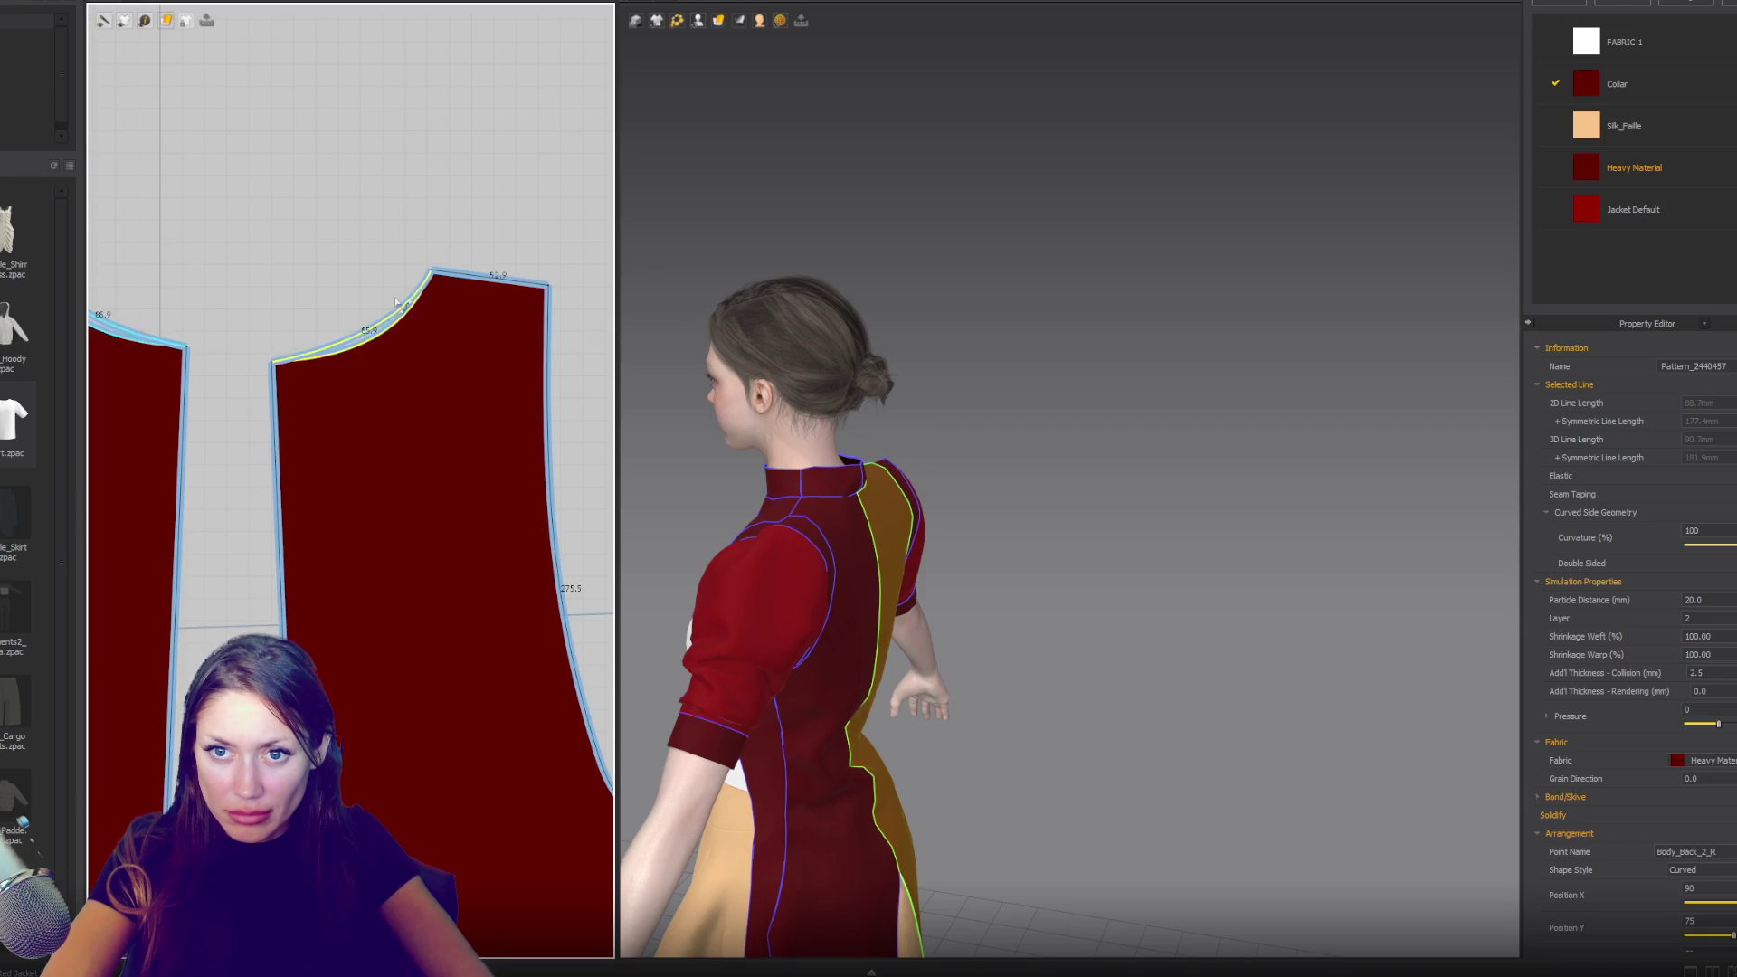
- Raise the Body_Back piece's shoulder line in two small moves
{"action": "left_click", "coordinate": [479, 278]}
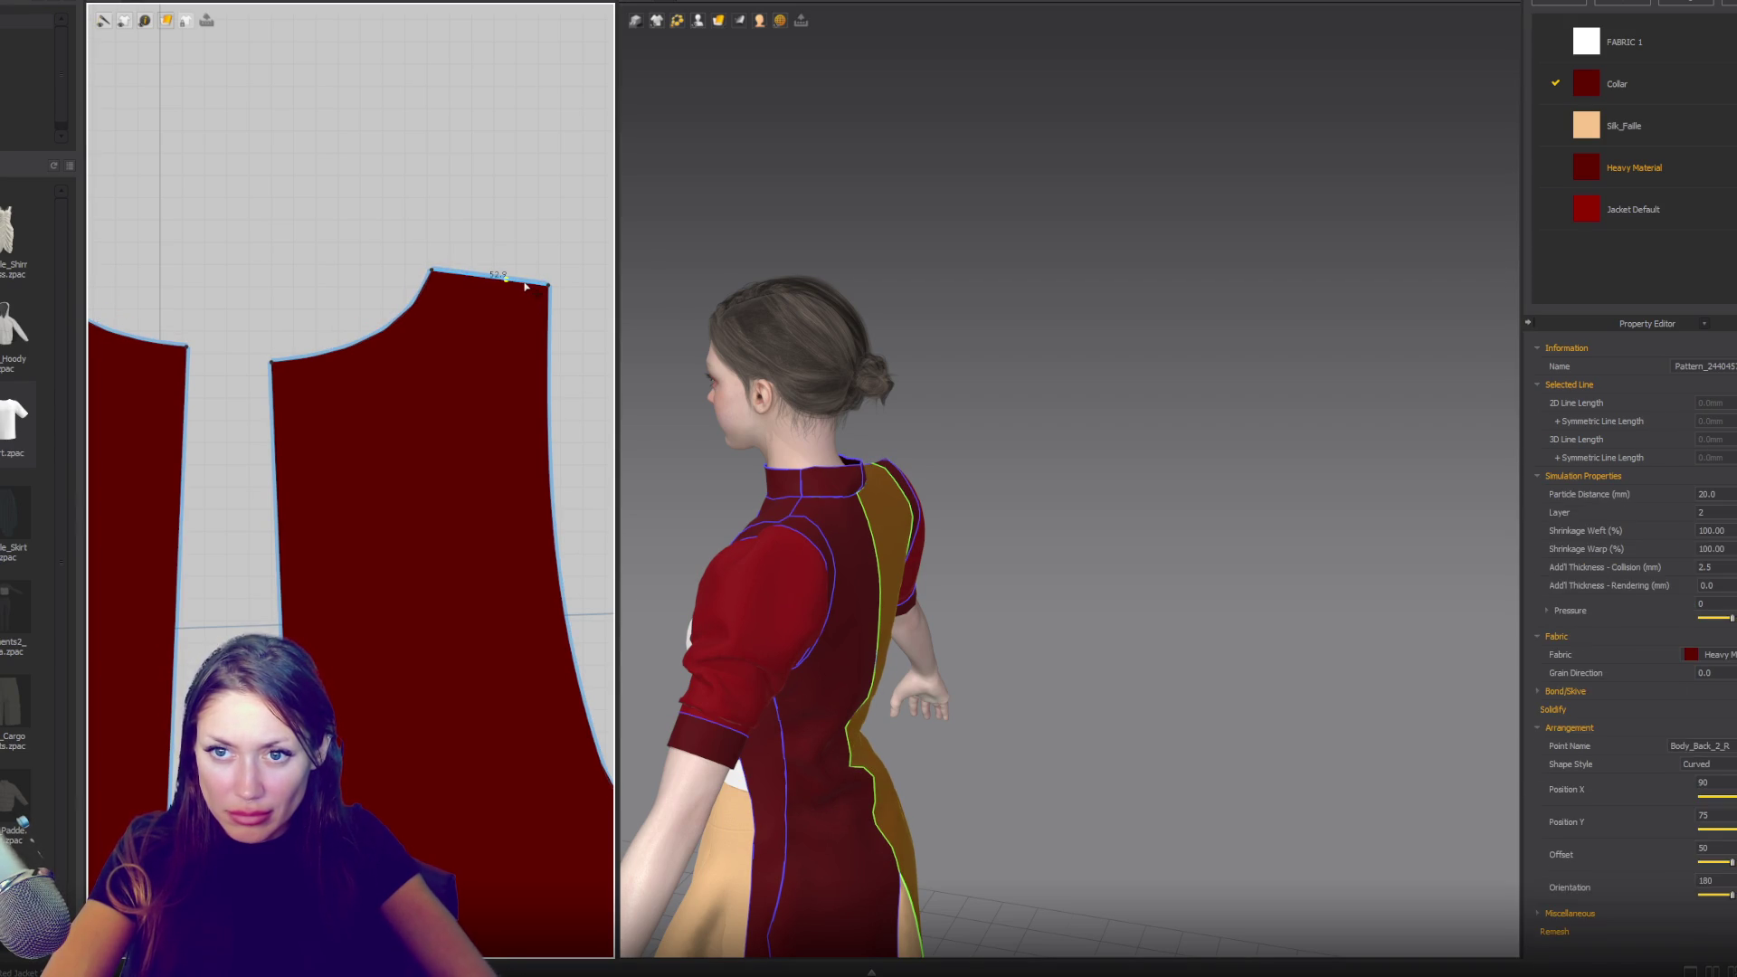
{"action": "left_click_drag", "start_coordinate": [522, 281], "coordinate": [523, 269]}
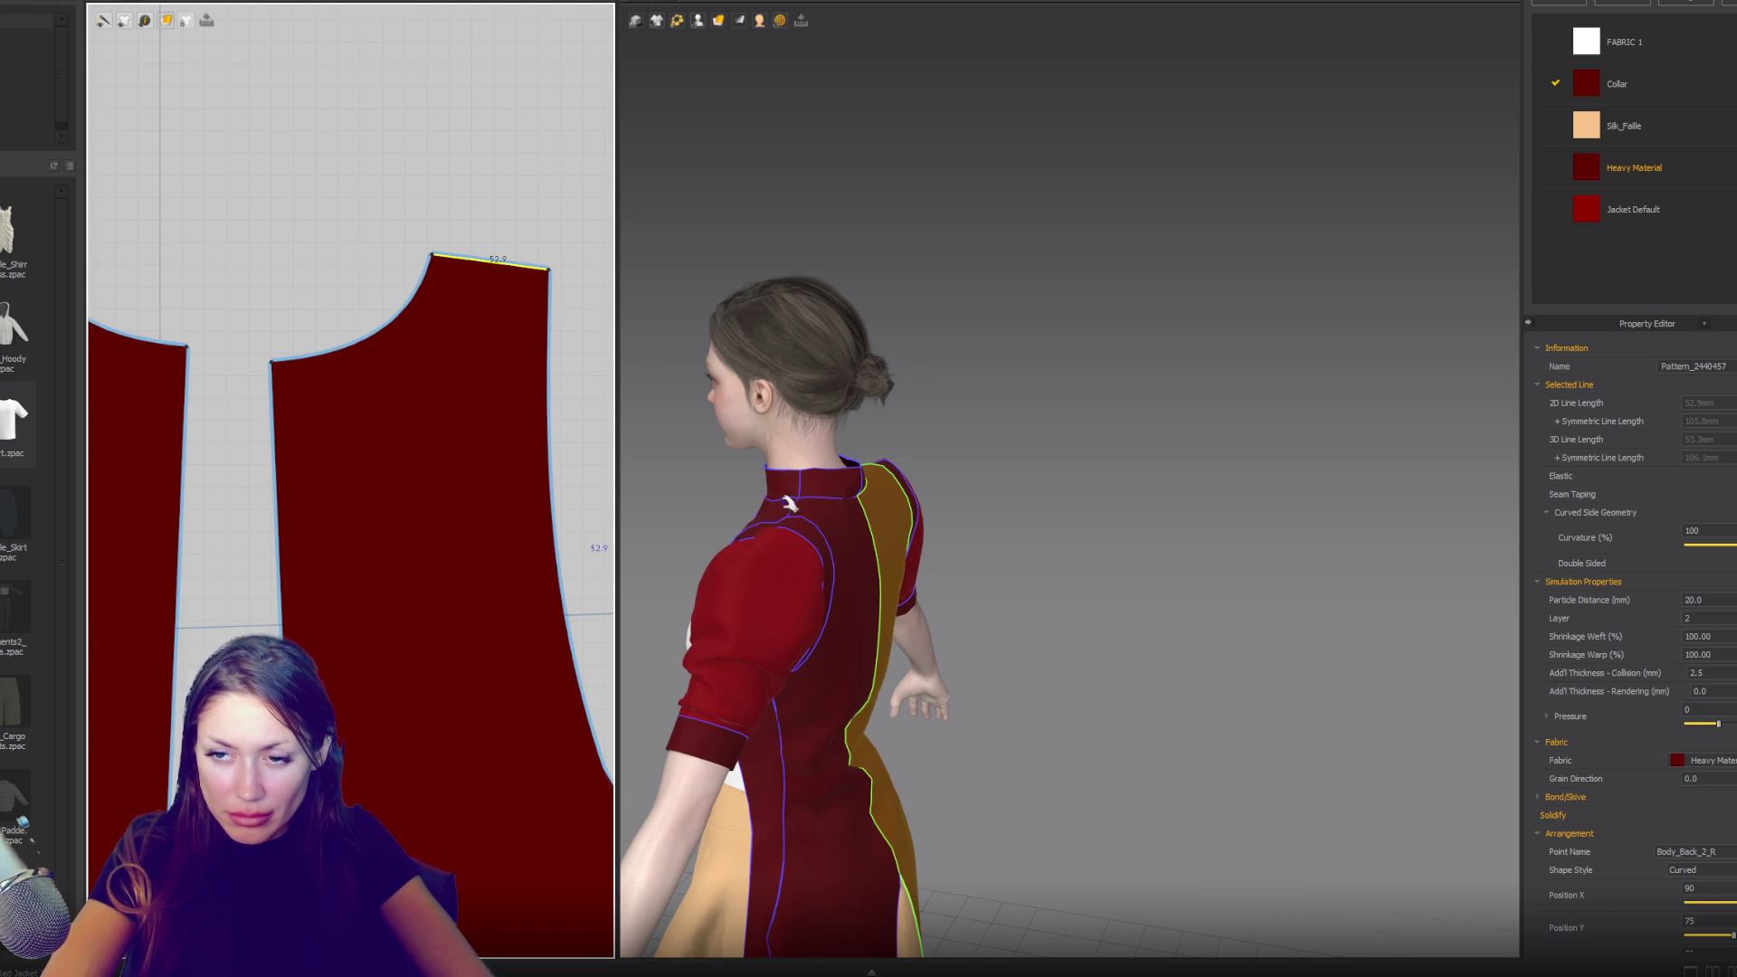
{"action": "right_click_drag", "start_coordinate": [790, 503], "coordinate": [819, 514]}
{"action": "left_click_drag", "start_coordinate": [487, 266], "coordinate": [491, 251]}
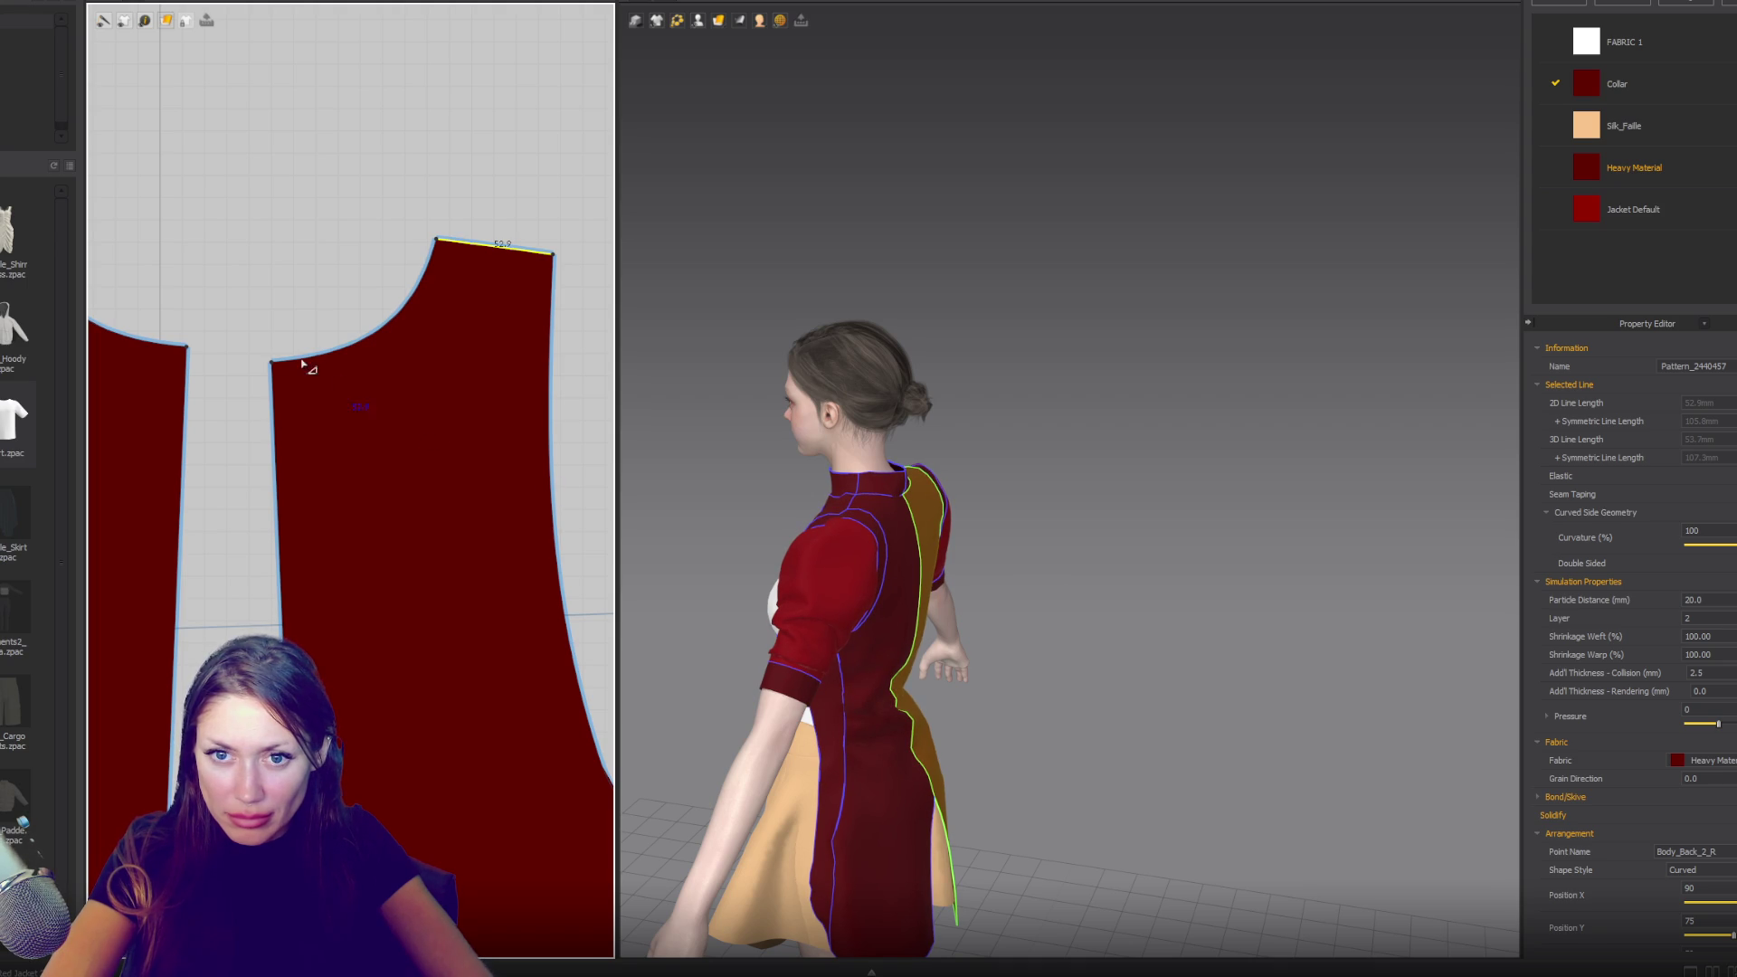
- Drag the back neckline's corner point upward to reshape the curve
{"action": "left_click", "coordinate": [274, 366]}
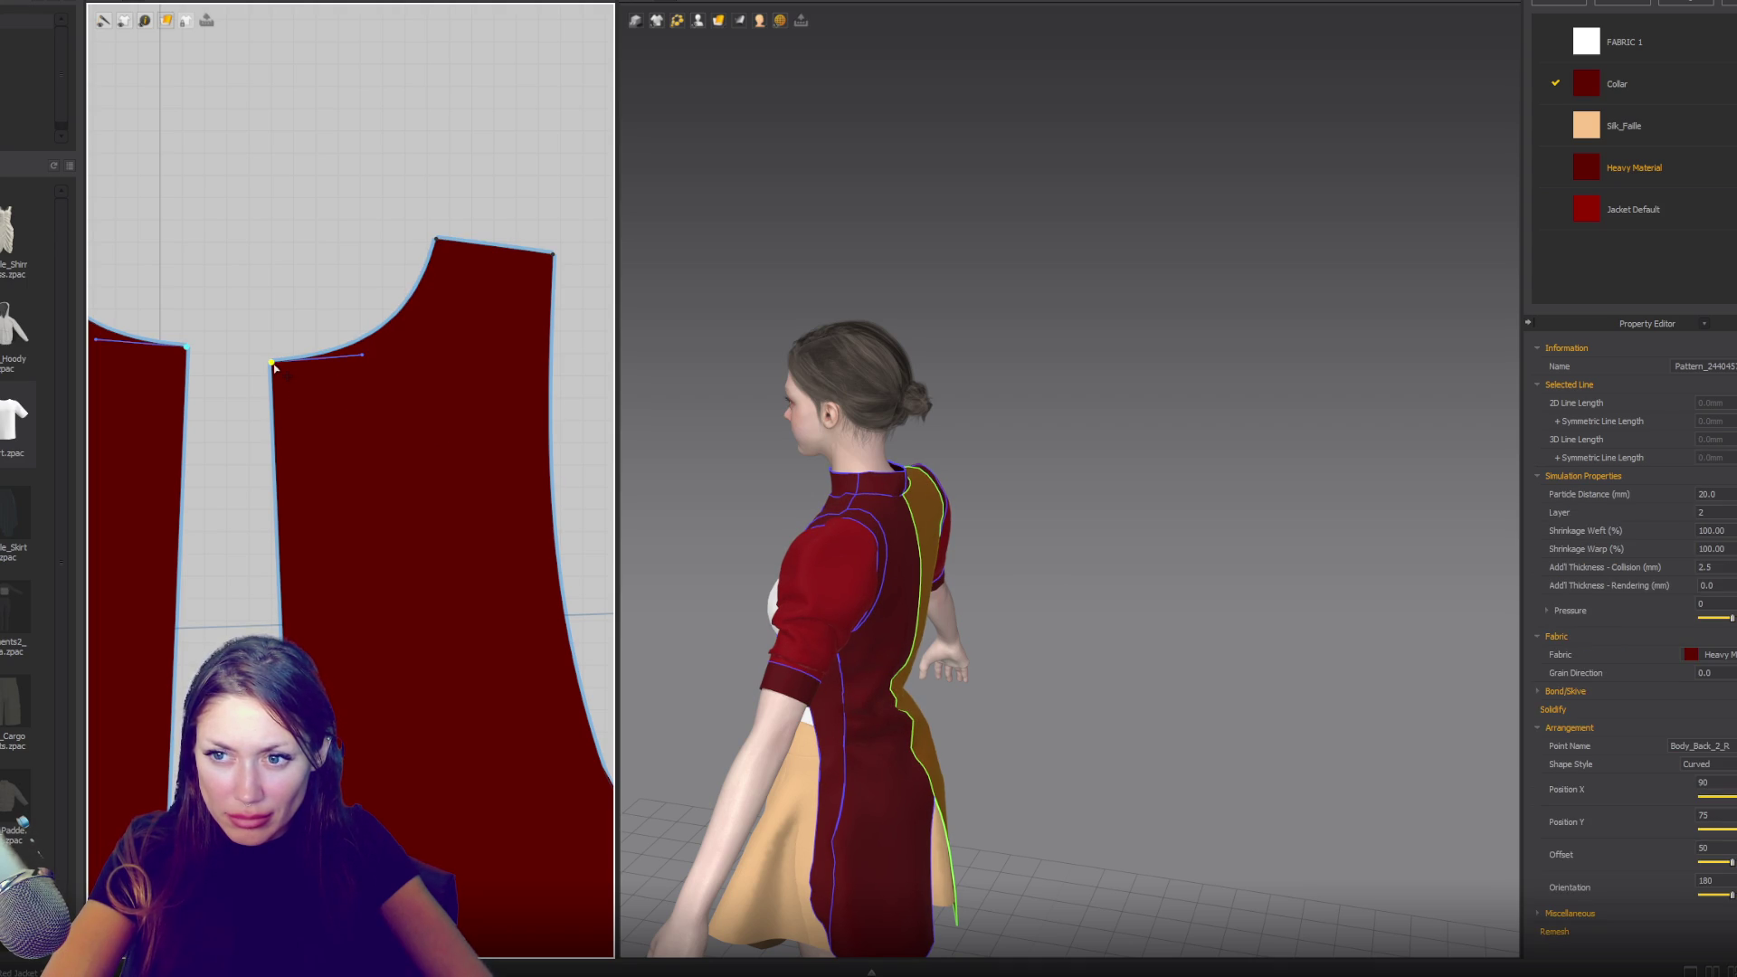
{"action": "left_click_drag", "start_coordinate": [274, 367], "coordinate": [272, 331]}
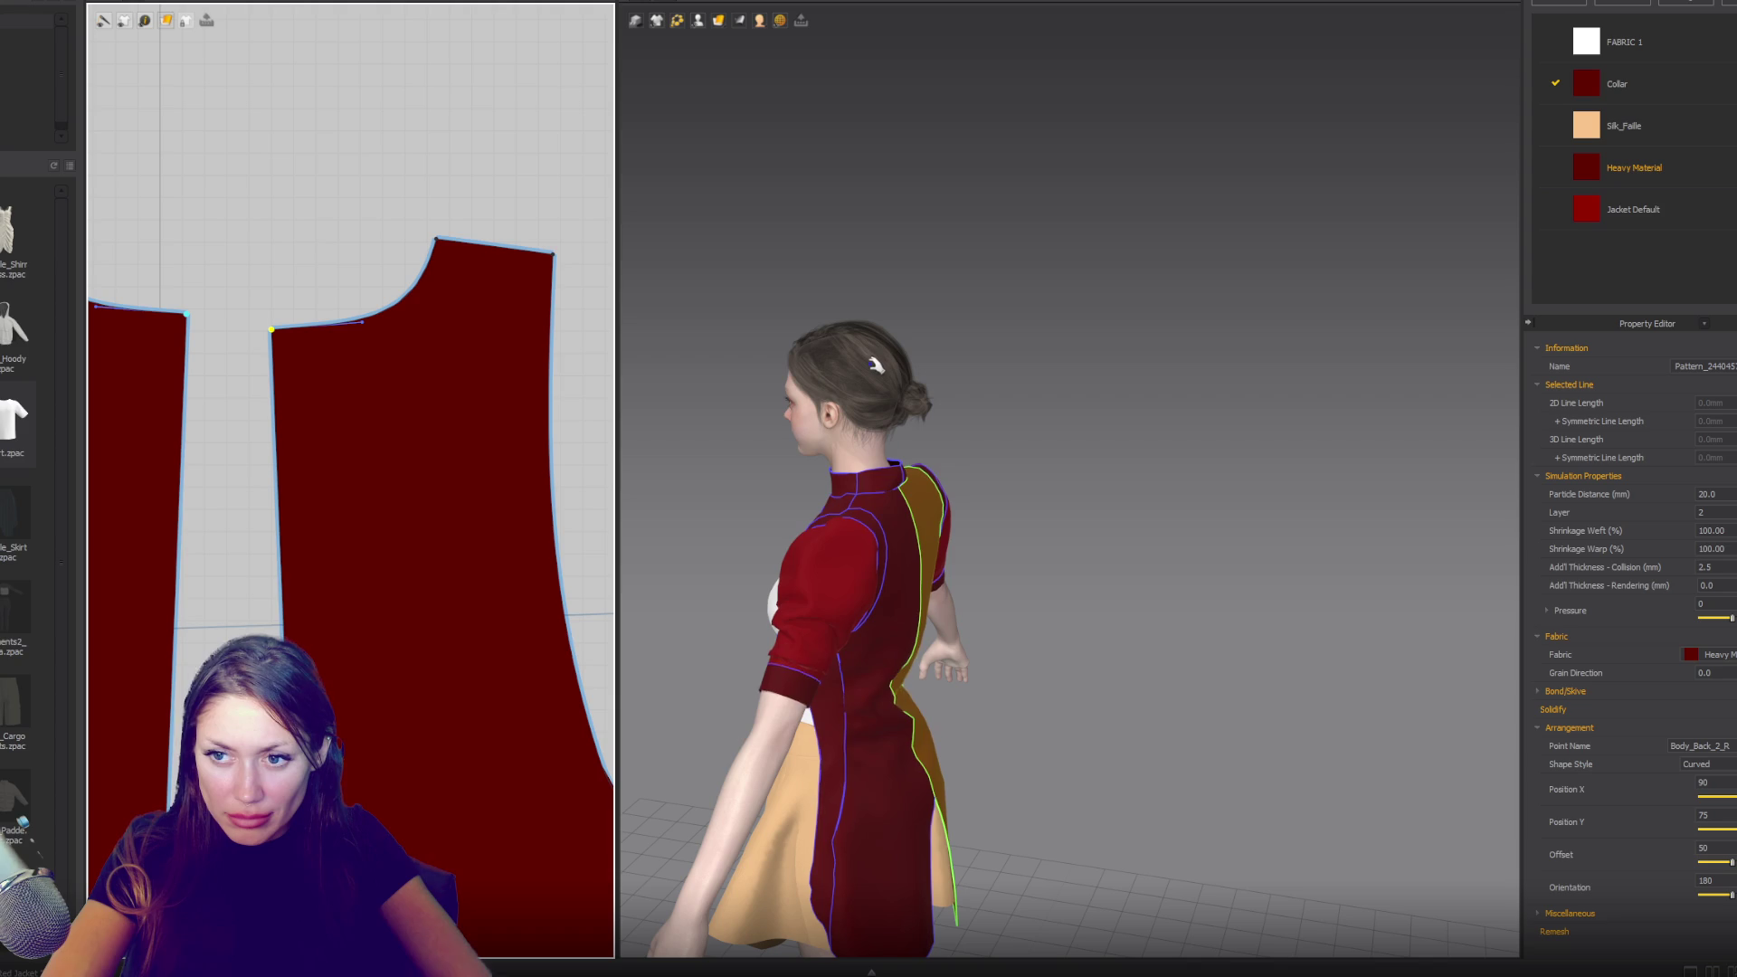
{"action": "mouse_move", "coordinate": [995, 431]}
{"action": "right_mouse_down"}
{"action": "mouse_move", "coordinate": [928, 407]}
{"action": "mouse_move", "coordinate": [678, 398]}
{"action": "mouse_move", "coordinate": [700, 404]}
{"action": "right_mouse_up"}
{"action": "scroll", "coordinate": [353, 609], "scroll_direction": "down", "scroll_amount": 5}
- Widen the Neck_Front collar band using its bounding-box handle
{"action": "right_click_drag", "start_coordinate": [977, 434], "coordinate": [798, 443]}
{"action": "scroll", "coordinate": [370, 655], "scroll_direction": "down", "scroll_amount": 3}
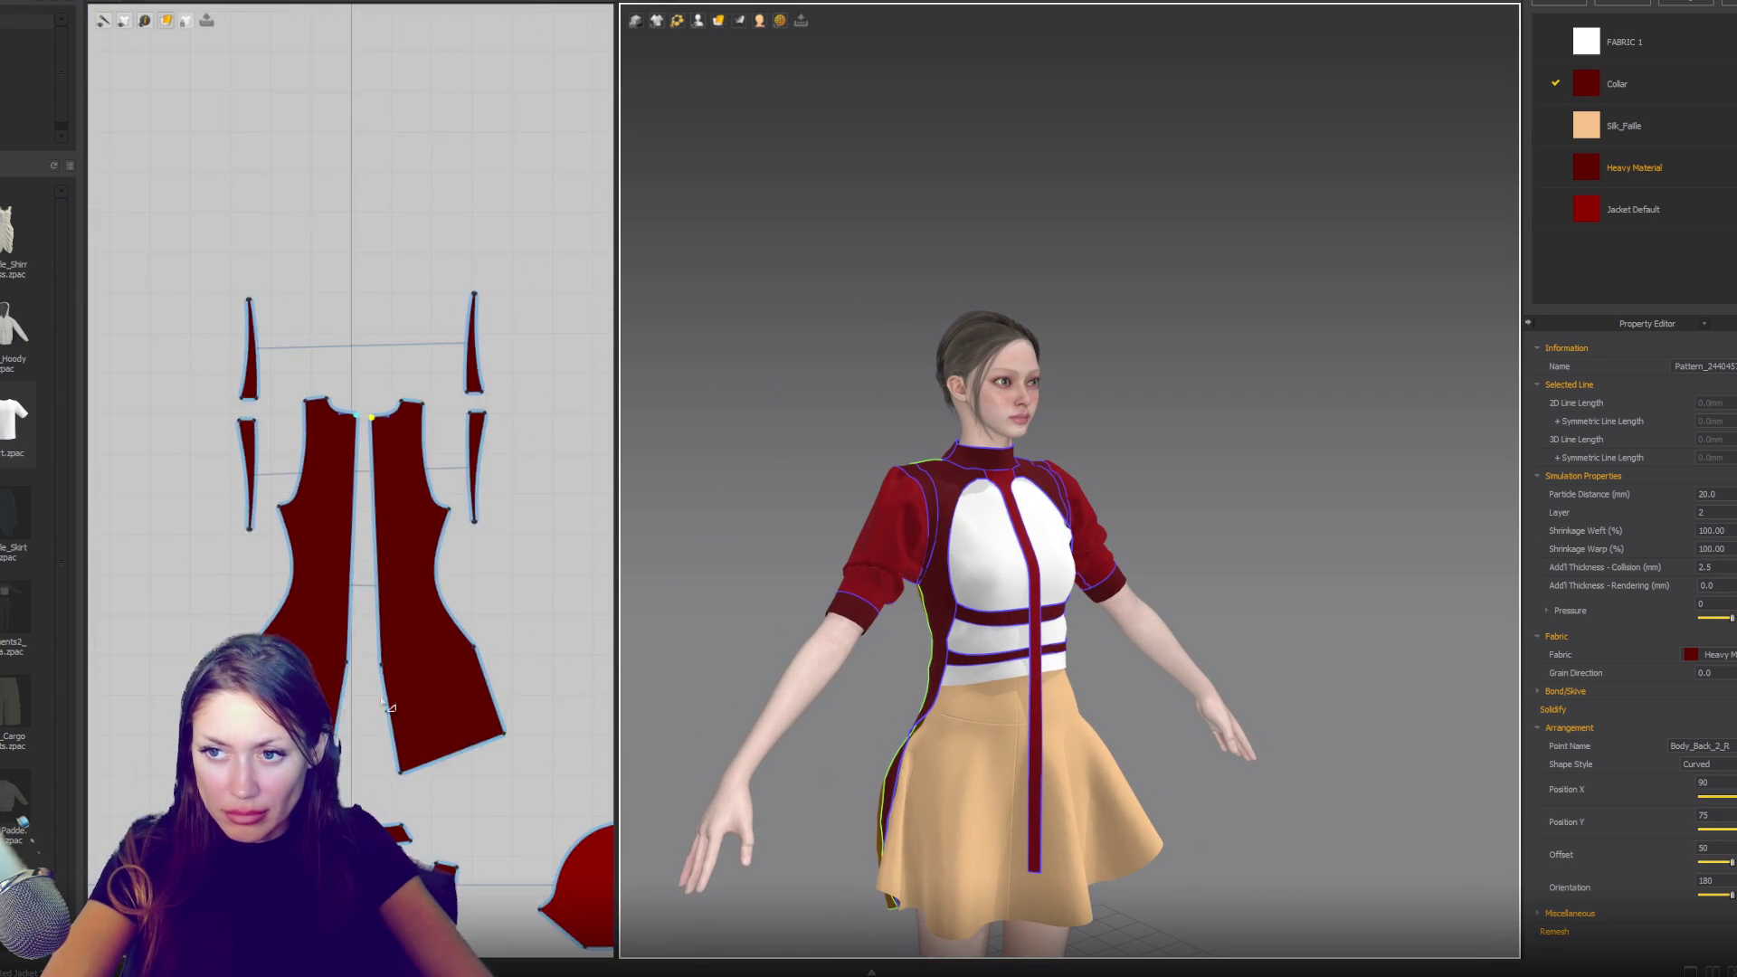
{"action": "scroll", "coordinate": [370, 655], "scroll_direction": "up", "scroll_amount": 6}
{"action": "left_click", "coordinate": [370, 654]}
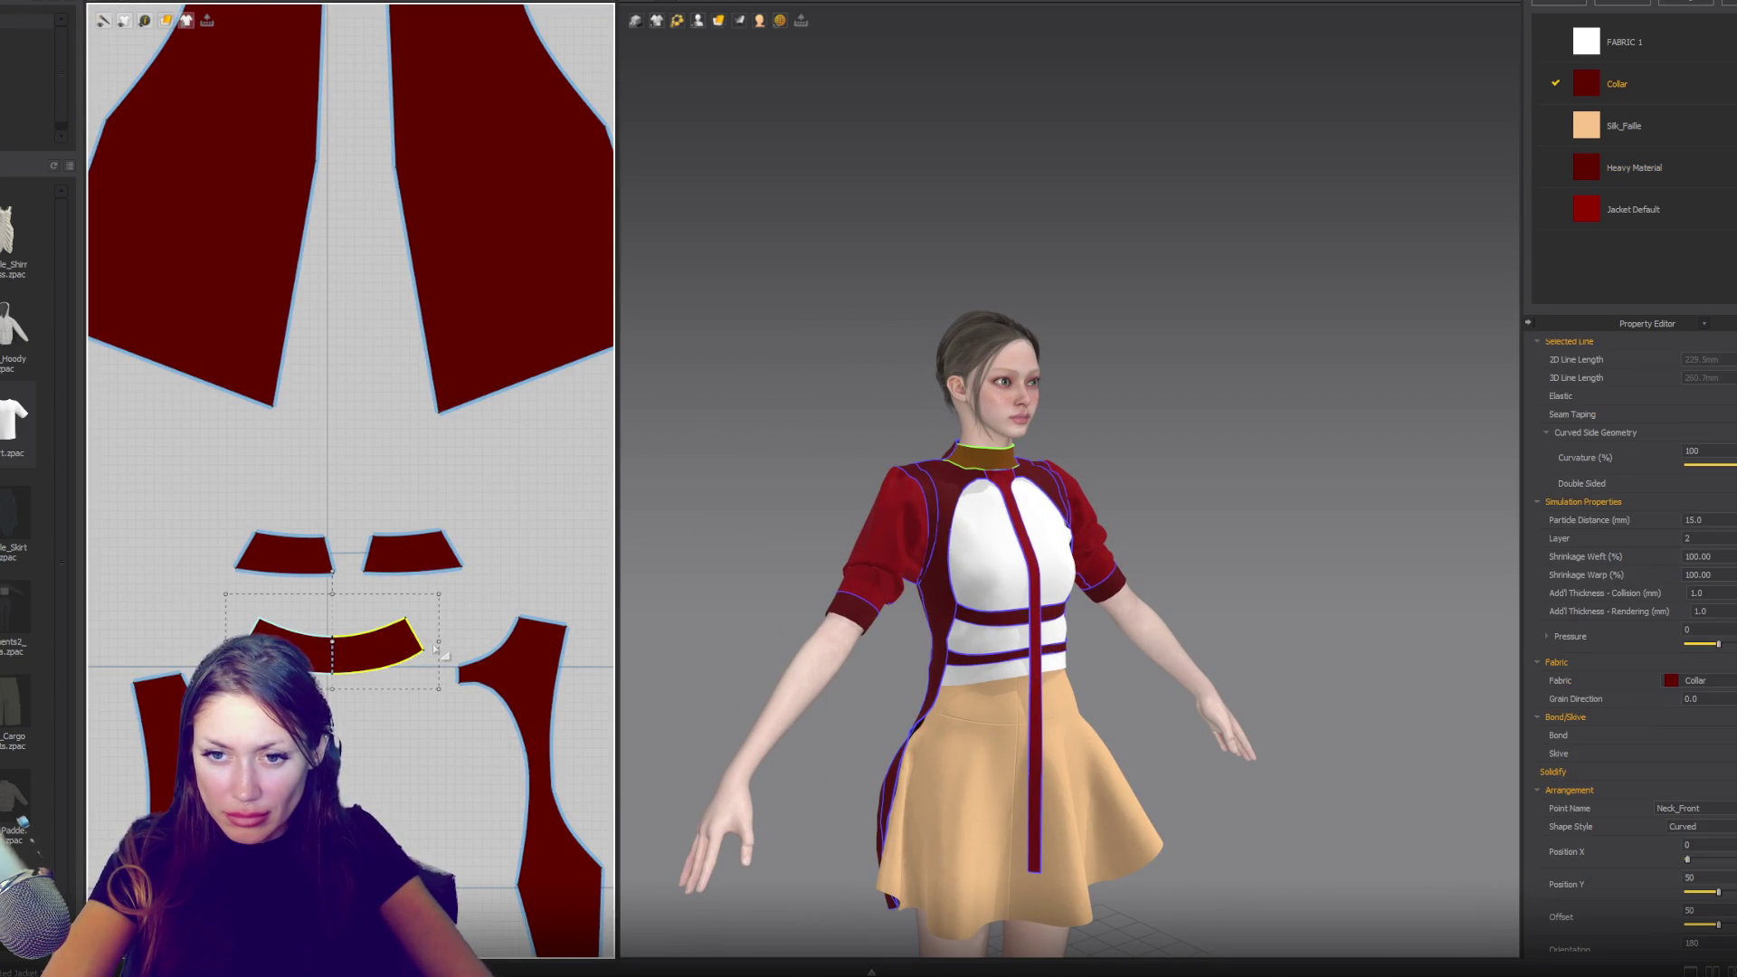
{"action": "left_click_drag", "start_coordinate": [440, 641], "coordinate": [462, 641]}
- Narrow both small Neck_Collar back pieces, then pick an edge and corner on one
{"action": "left_click", "coordinate": [424, 570]}
{"action": "left_click_drag", "start_coordinate": [474, 550], "coordinate": [466, 549]}
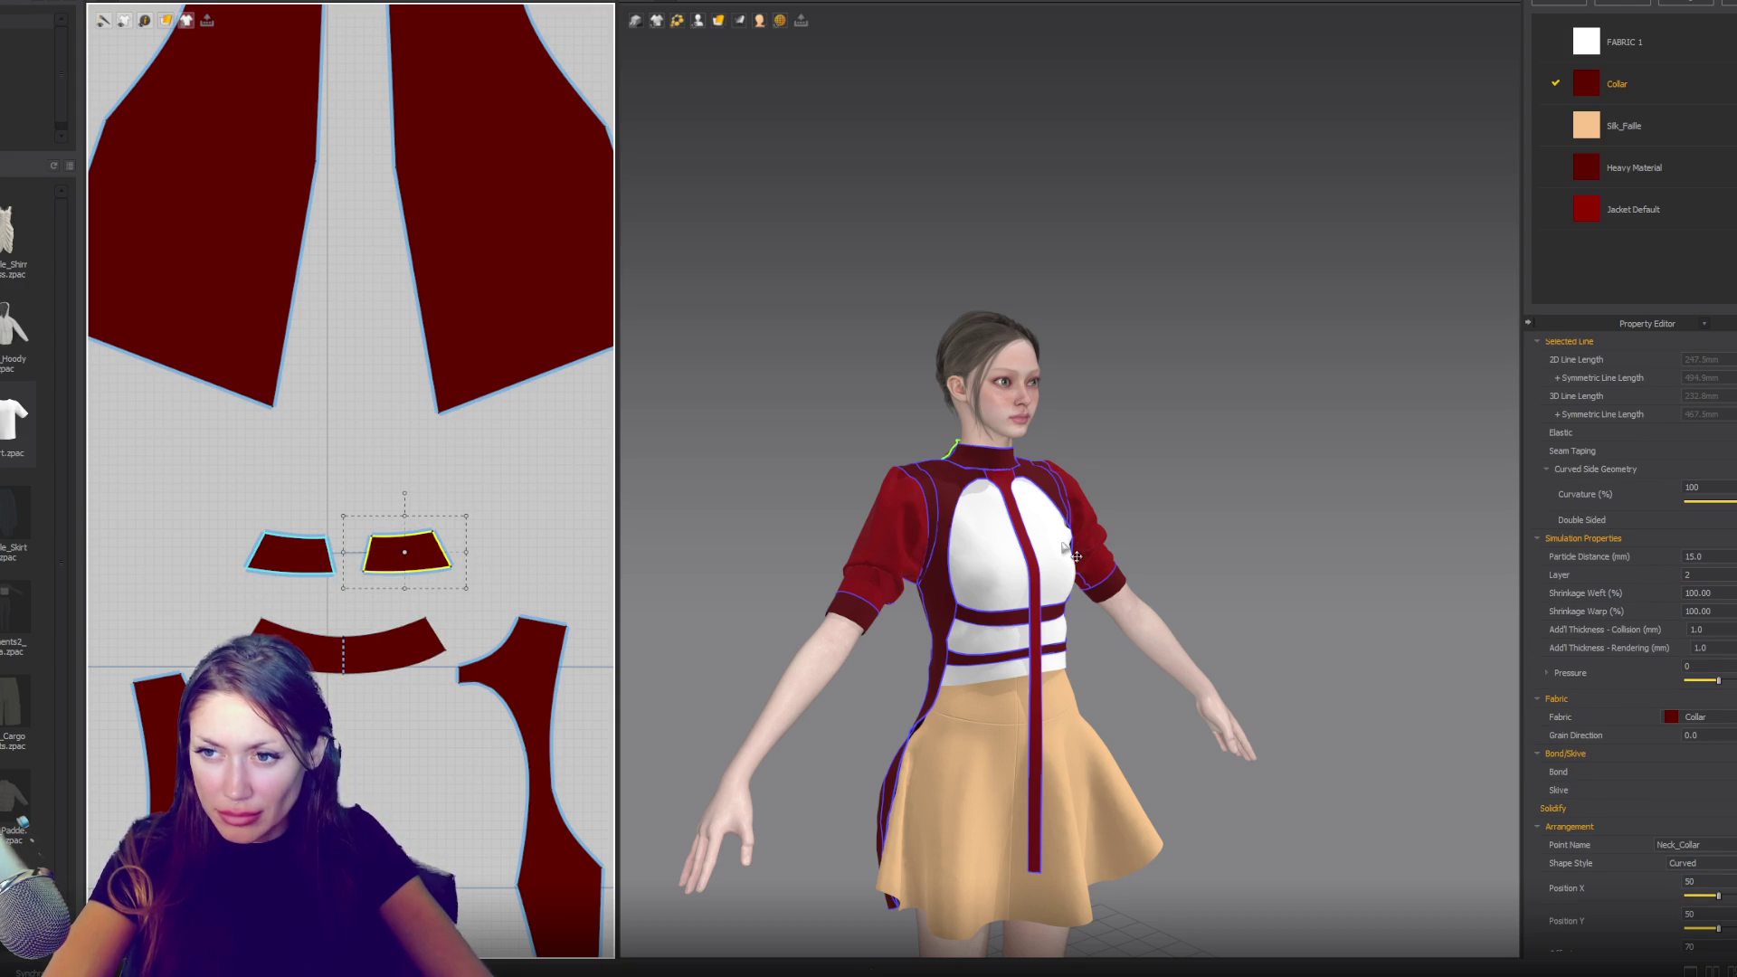
{"action": "mouse_move", "coordinate": [1076, 558]}
{"action": "right_mouse_down"}
{"action": "mouse_move", "coordinate": [1123, 601]}
{"action": "mouse_move", "coordinate": [1384, 581]}
{"action": "right_mouse_up"}
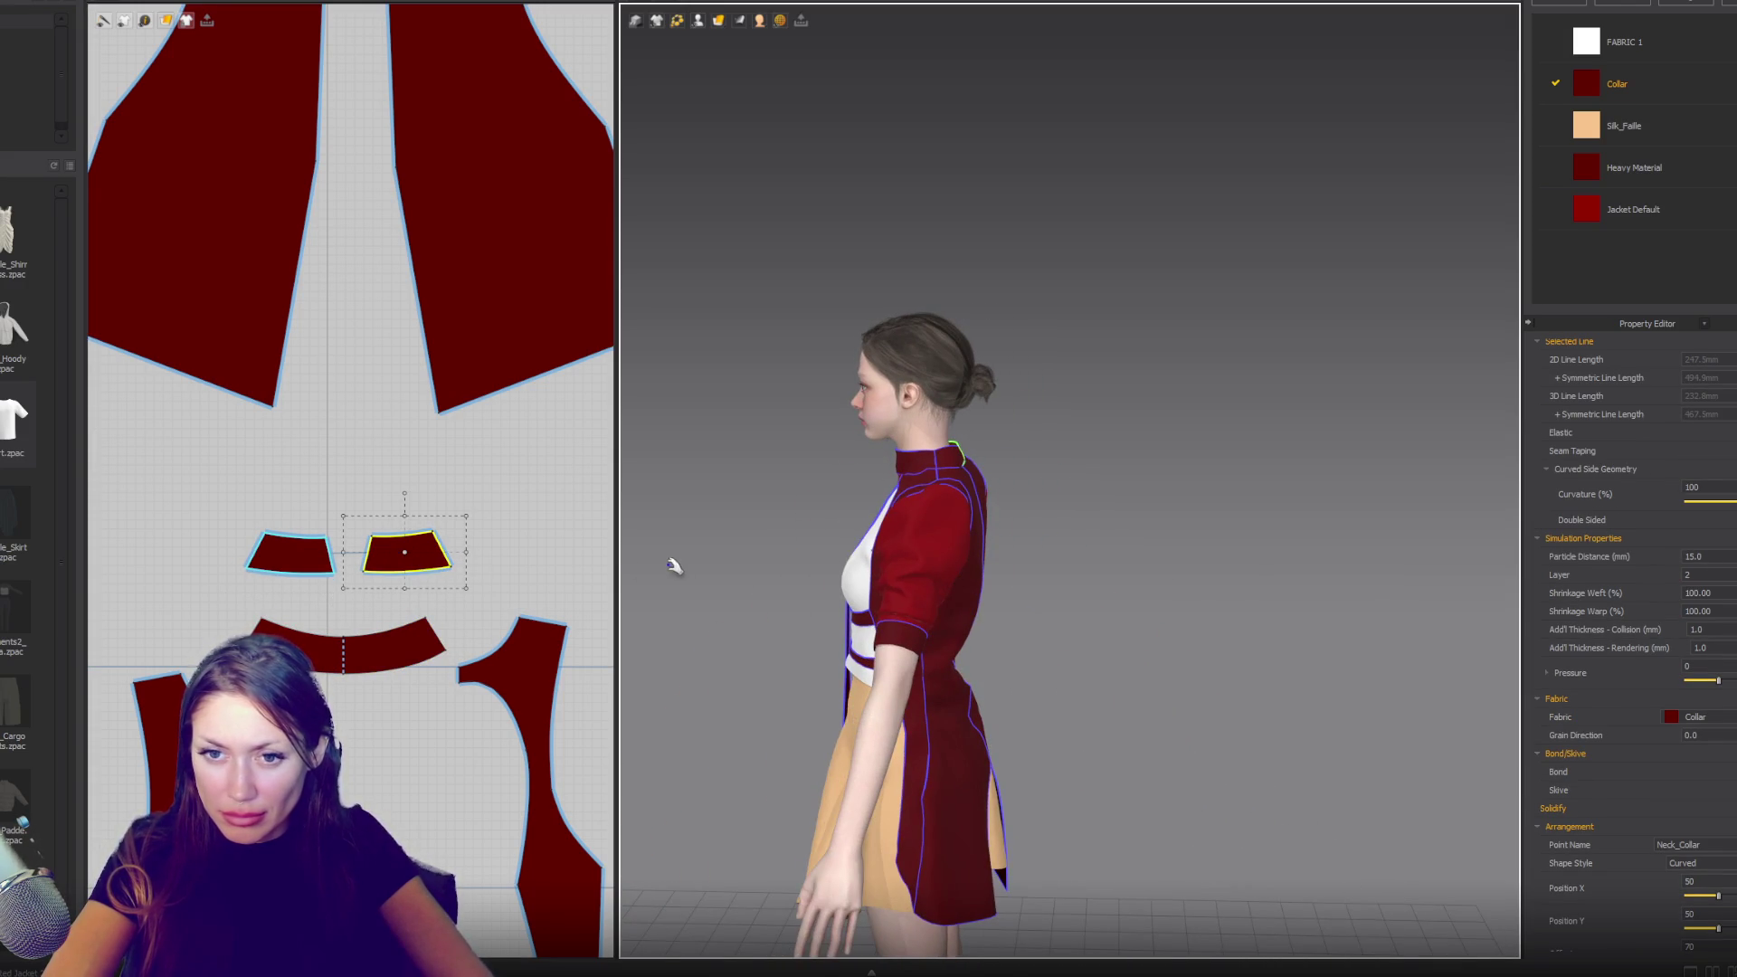
{"action": "scroll", "coordinate": [402, 588], "scroll_direction": "up", "scroll_amount": 3}
{"action": "left_click", "coordinate": [340, 535]}
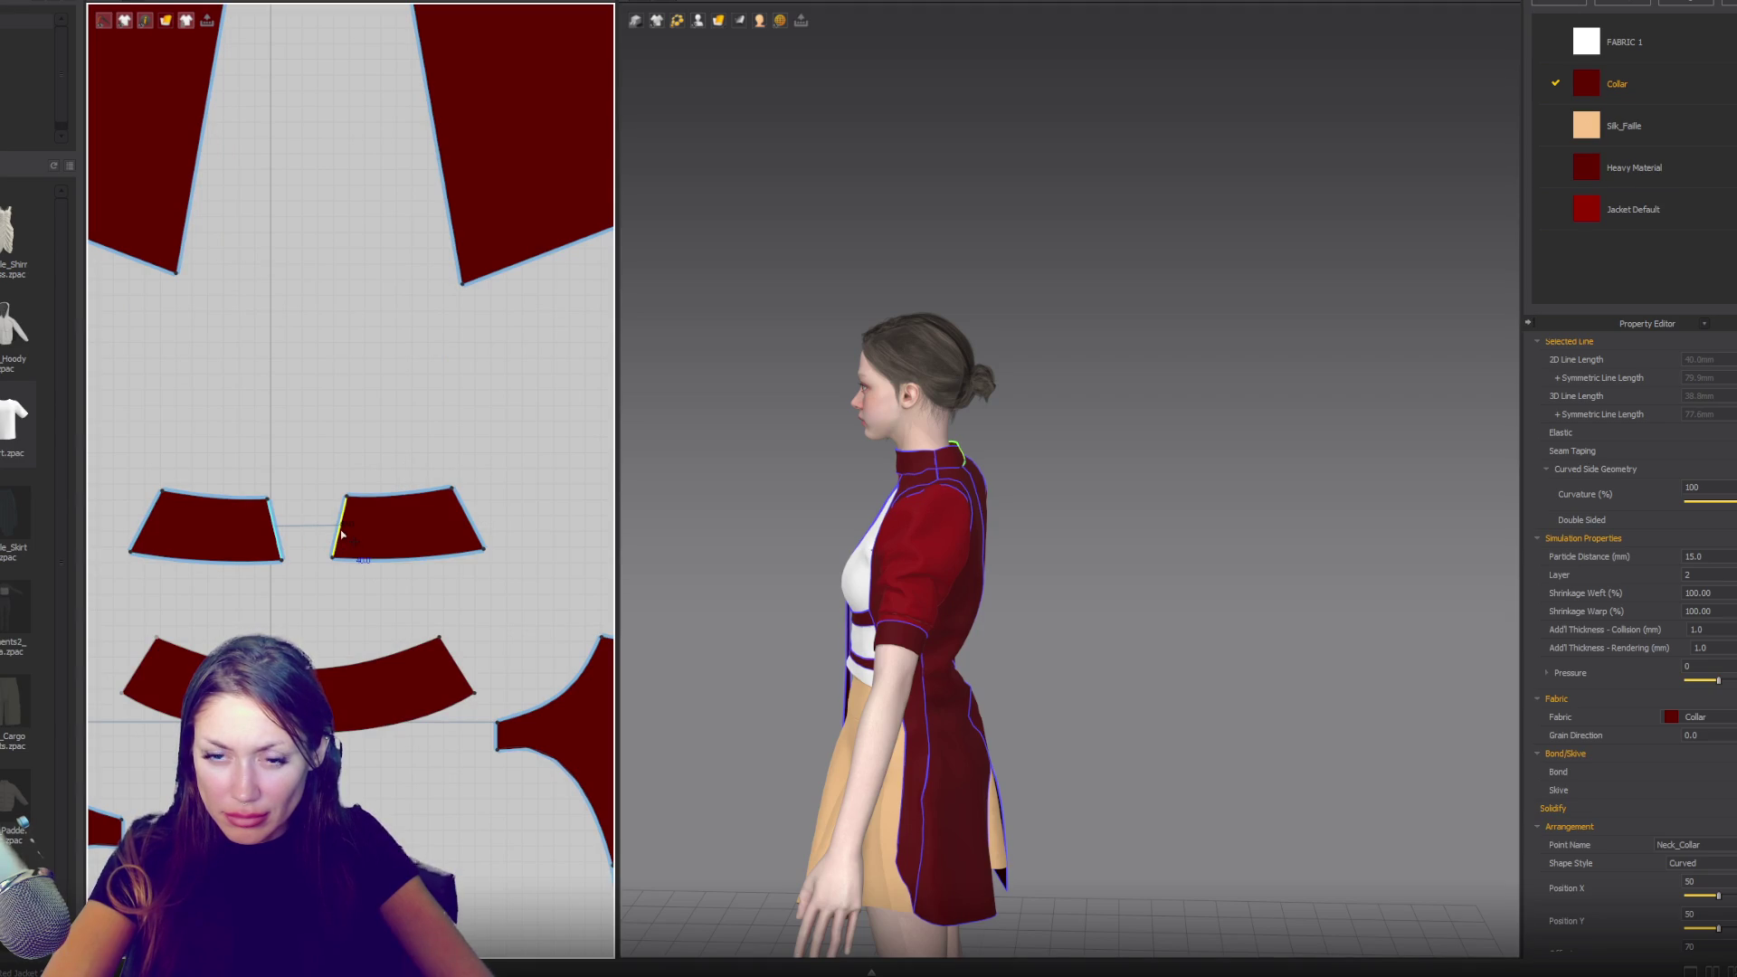
{"action": "left_click", "coordinate": [344, 528]}
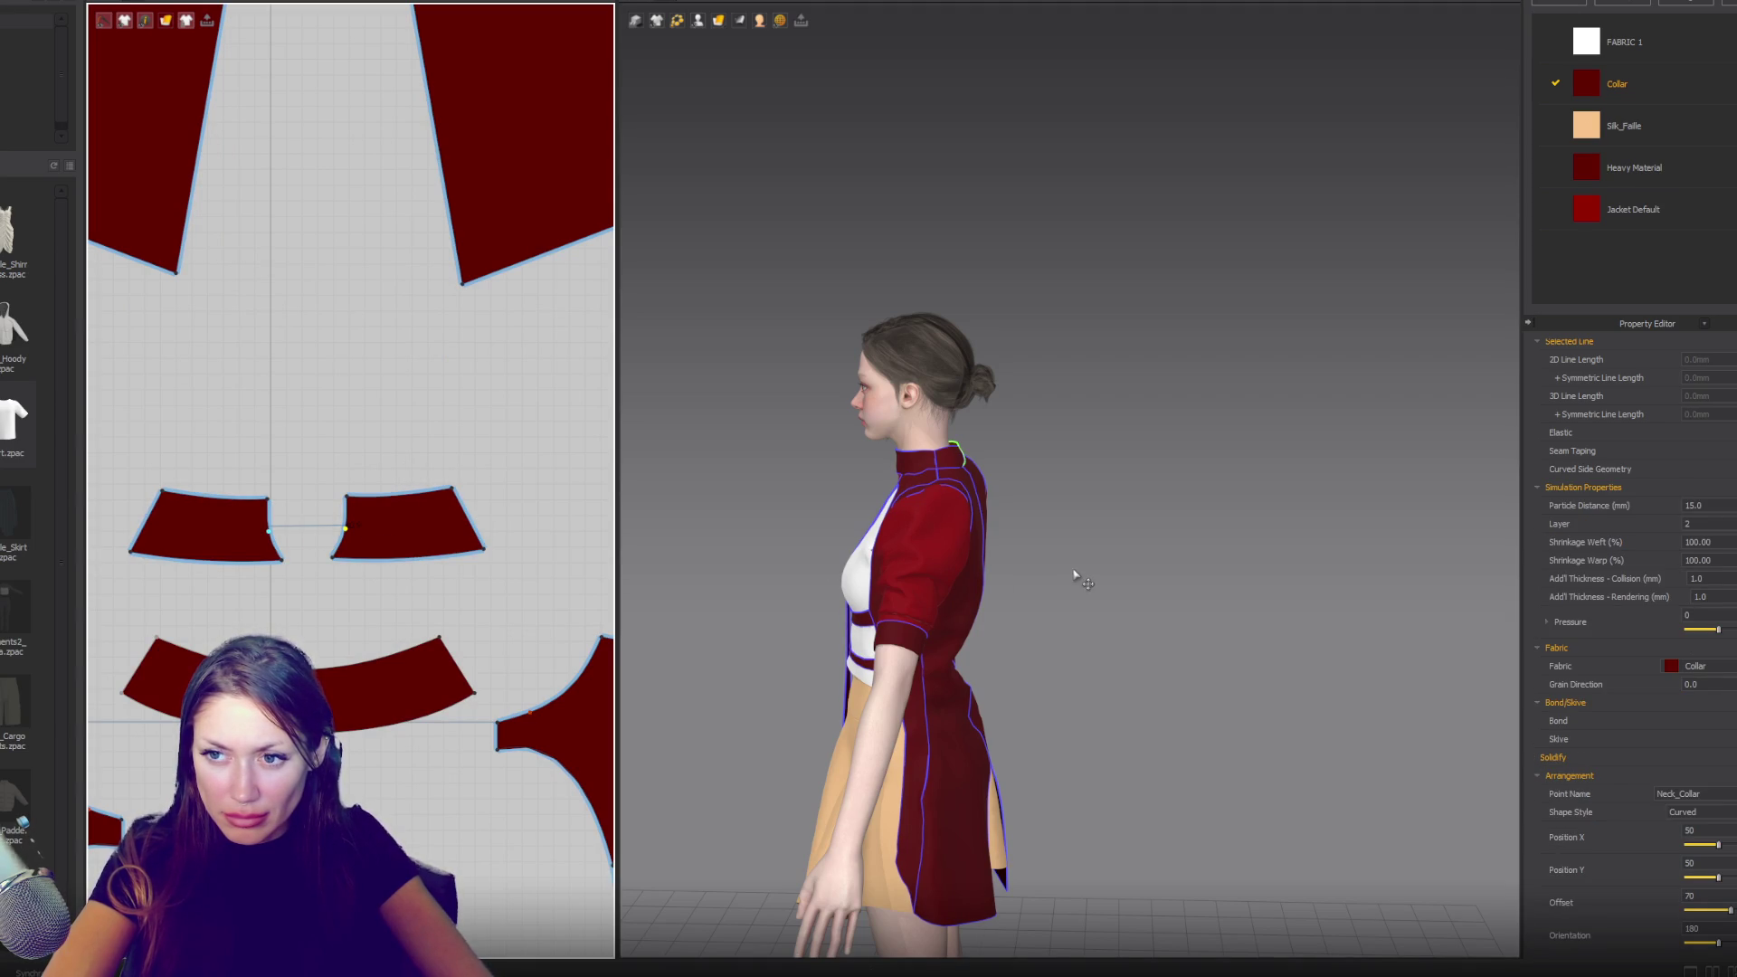
- Inspect the back collar up close from both sides, then reselect the front collar band
{"action": "mouse_move", "coordinate": [1089, 539]}
{"action": "right_mouse_down"}
{"action": "mouse_move", "coordinate": [1019, 570]}
{"action": "mouse_move", "coordinate": [1016, 488]}
{"action": "mouse_move", "coordinate": [1068, 491]}
{"action": "right_mouse_up"}
{"action": "scroll", "coordinate": [961, 535], "scroll_direction": "up", "scroll_amount": 3}
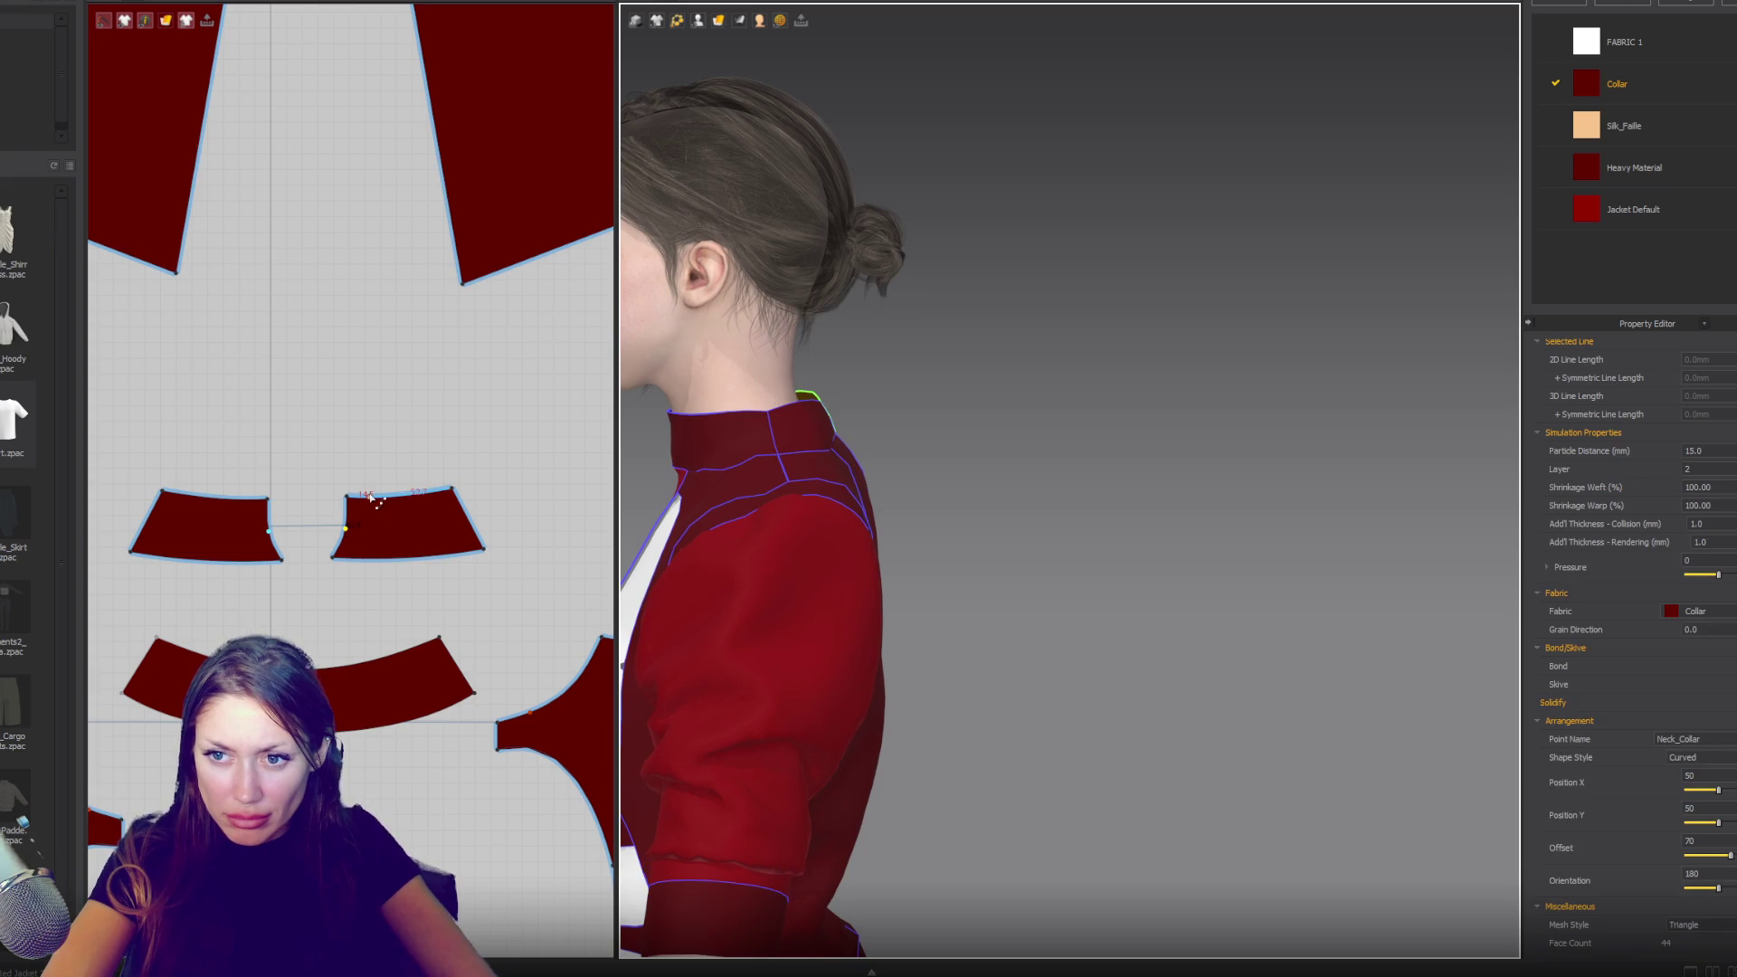
{"action": "left_click", "coordinate": [400, 473]}
{"action": "mouse_move", "coordinate": [818, 493]}
{"action": "right_mouse_down"}
{"action": "mouse_move", "coordinate": [781, 497]}
{"action": "mouse_move", "coordinate": [870, 477]}
{"action": "right_mouse_up"}
{"action": "scroll", "coordinate": [767, 492], "scroll_direction": "up", "scroll_amount": 2}
{"action": "mouse_move", "coordinate": [856, 483]}
{"action": "right_mouse_down"}
{"action": "mouse_move", "coordinate": [540, 496]}
{"action": "mouse_move", "coordinate": [461, 561]}
{"action": "mouse_move", "coordinate": [425, 633]}
{"action": "right_mouse_up"}
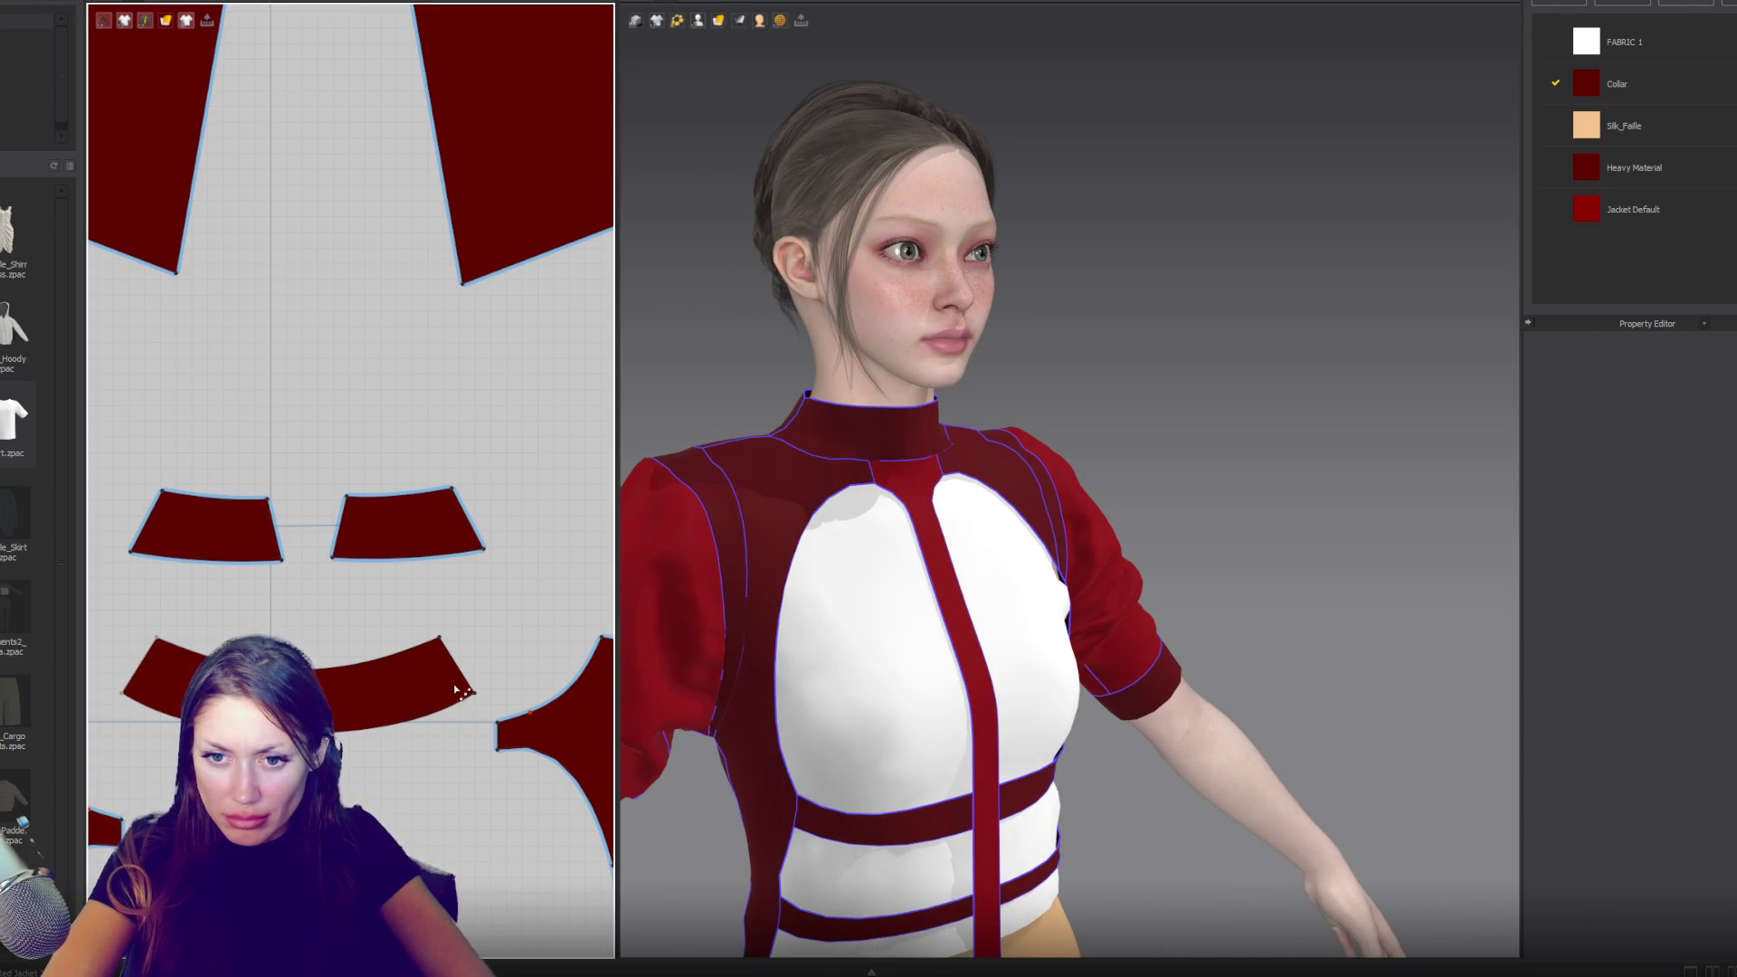
{"action": "left_click_drag", "start_coordinate": [416, 682], "coordinate": [438, 682]}
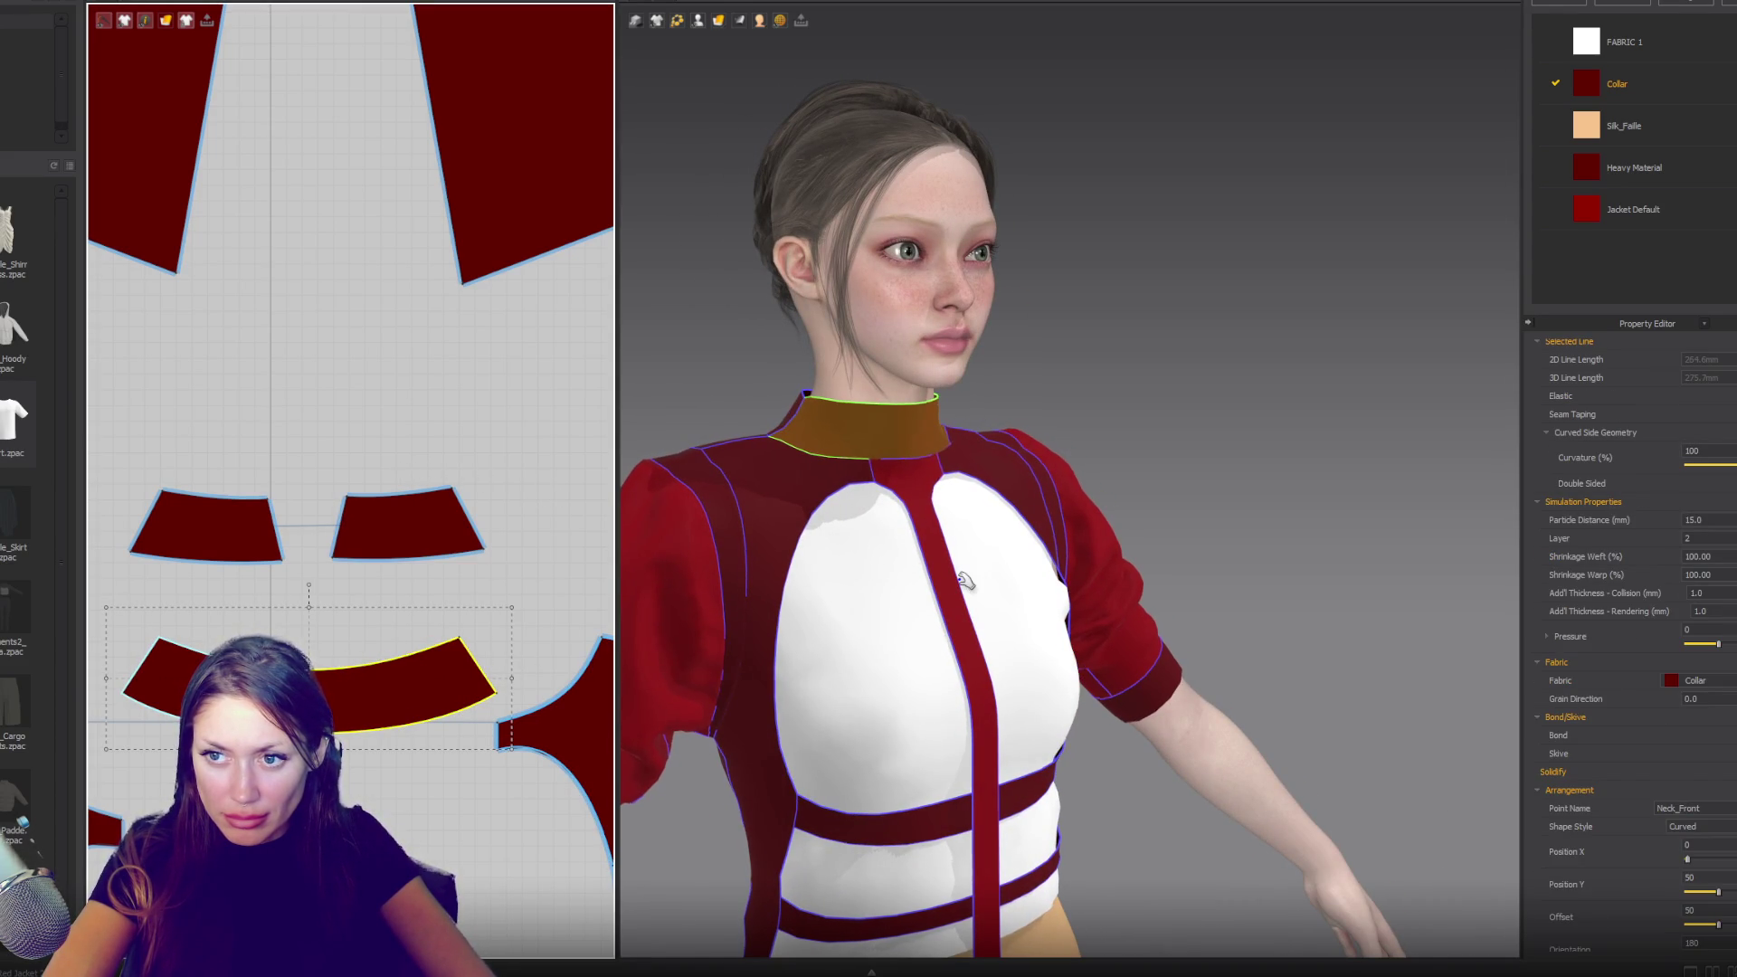
- Narrow both small Neck_Collar pieces further using the bounding-box handle
{"action": "mouse_move", "coordinate": [1040, 542]}
{"action": "right_mouse_down"}
{"action": "mouse_move", "coordinate": [1155, 581]}
{"action": "mouse_move", "coordinate": [1101, 579]}
{"action": "mouse_move", "coordinate": [1266, 581]}
{"action": "mouse_move", "coordinate": [1204, 580]}
{"action": "right_mouse_up"}
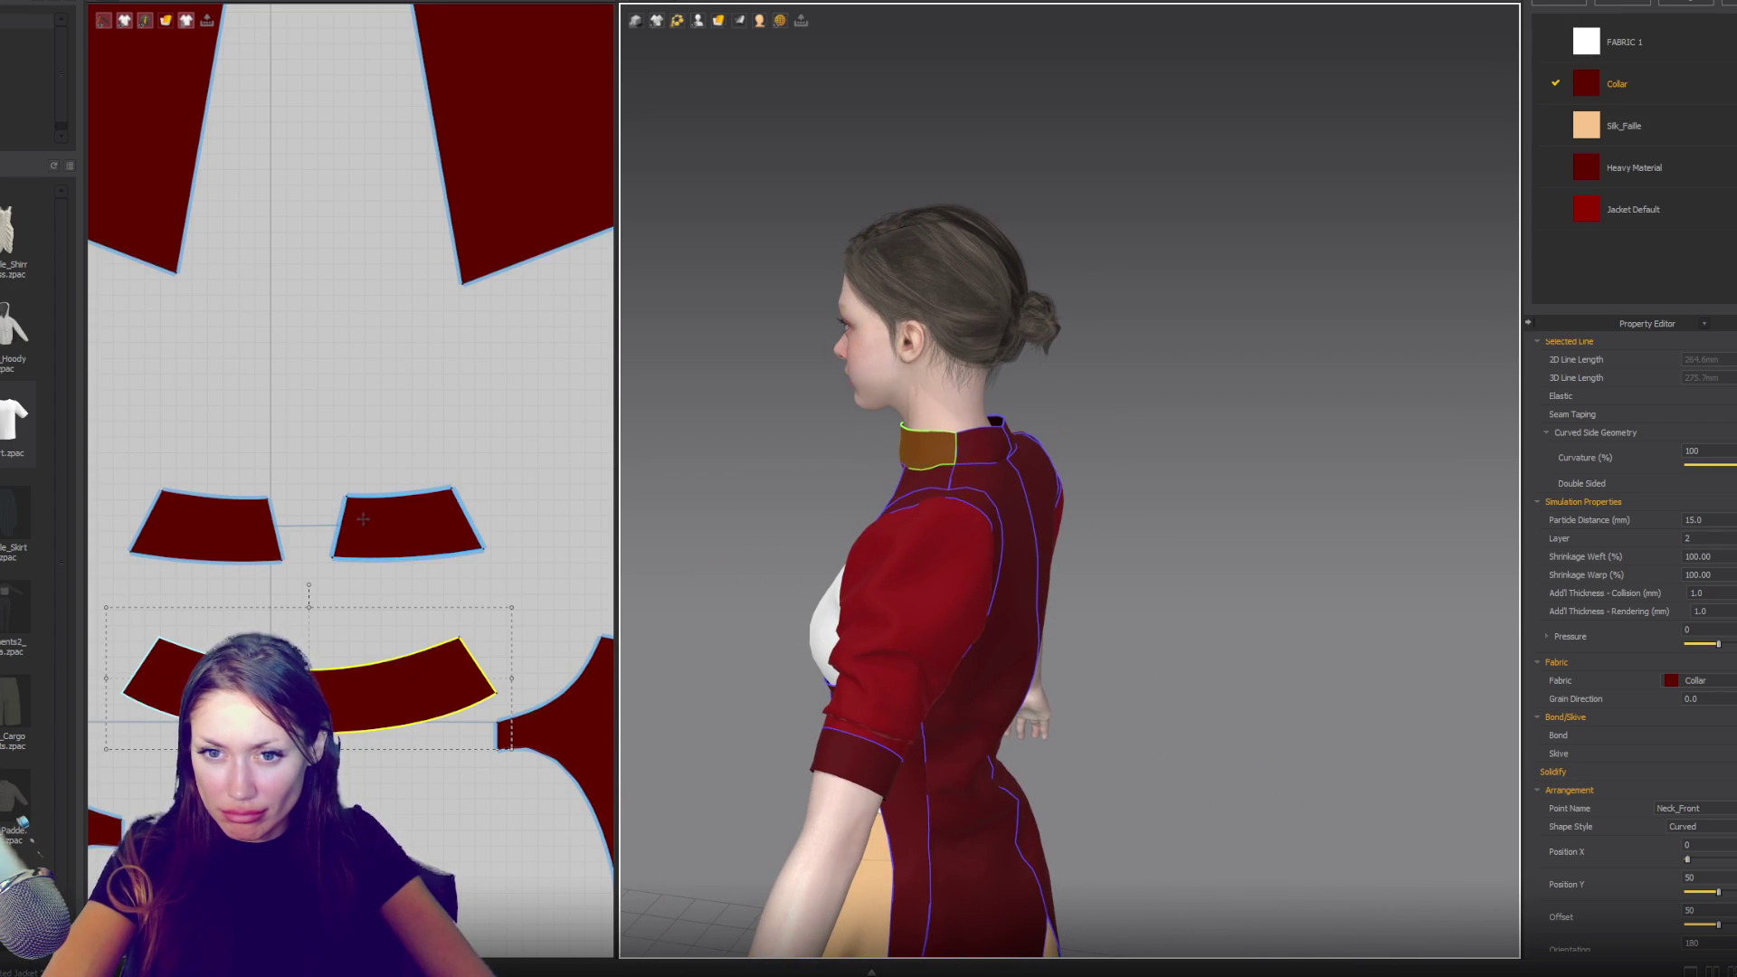
{"action": "right_click_drag", "start_coordinate": [1060, 535], "coordinate": [951, 481]}
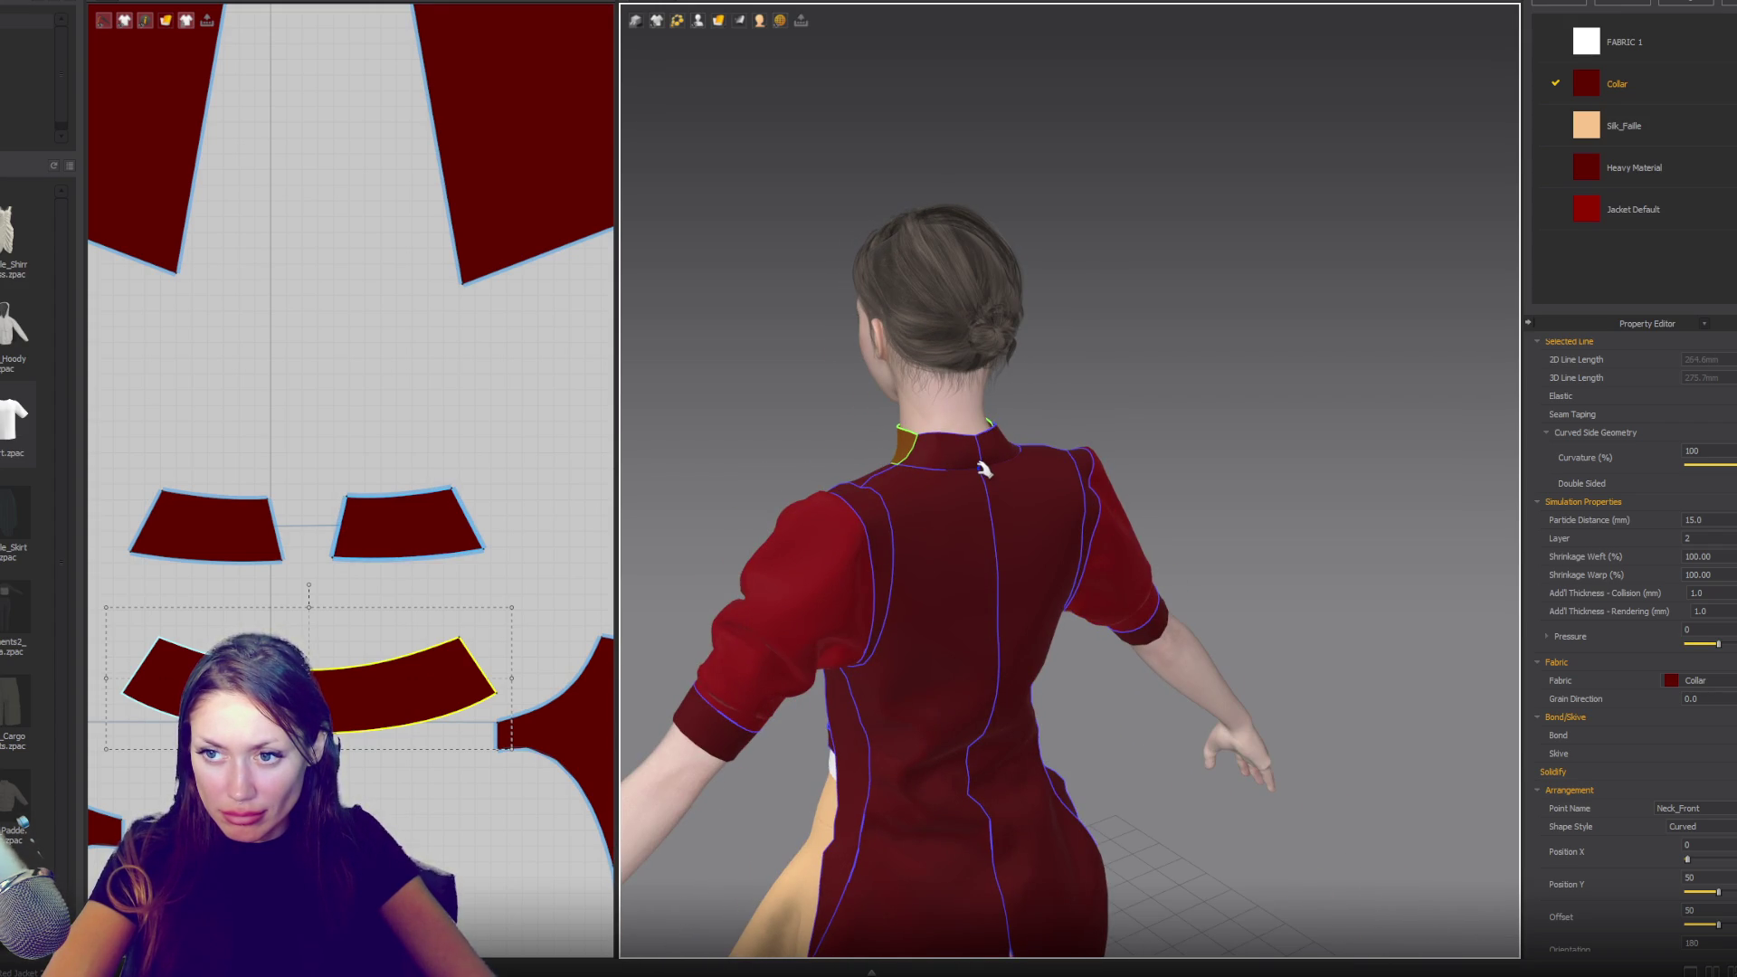
{"action": "left_click", "coordinate": [454, 526]}
{"action": "left_click_drag", "start_coordinate": [489, 524], "coordinate": [478, 524]}
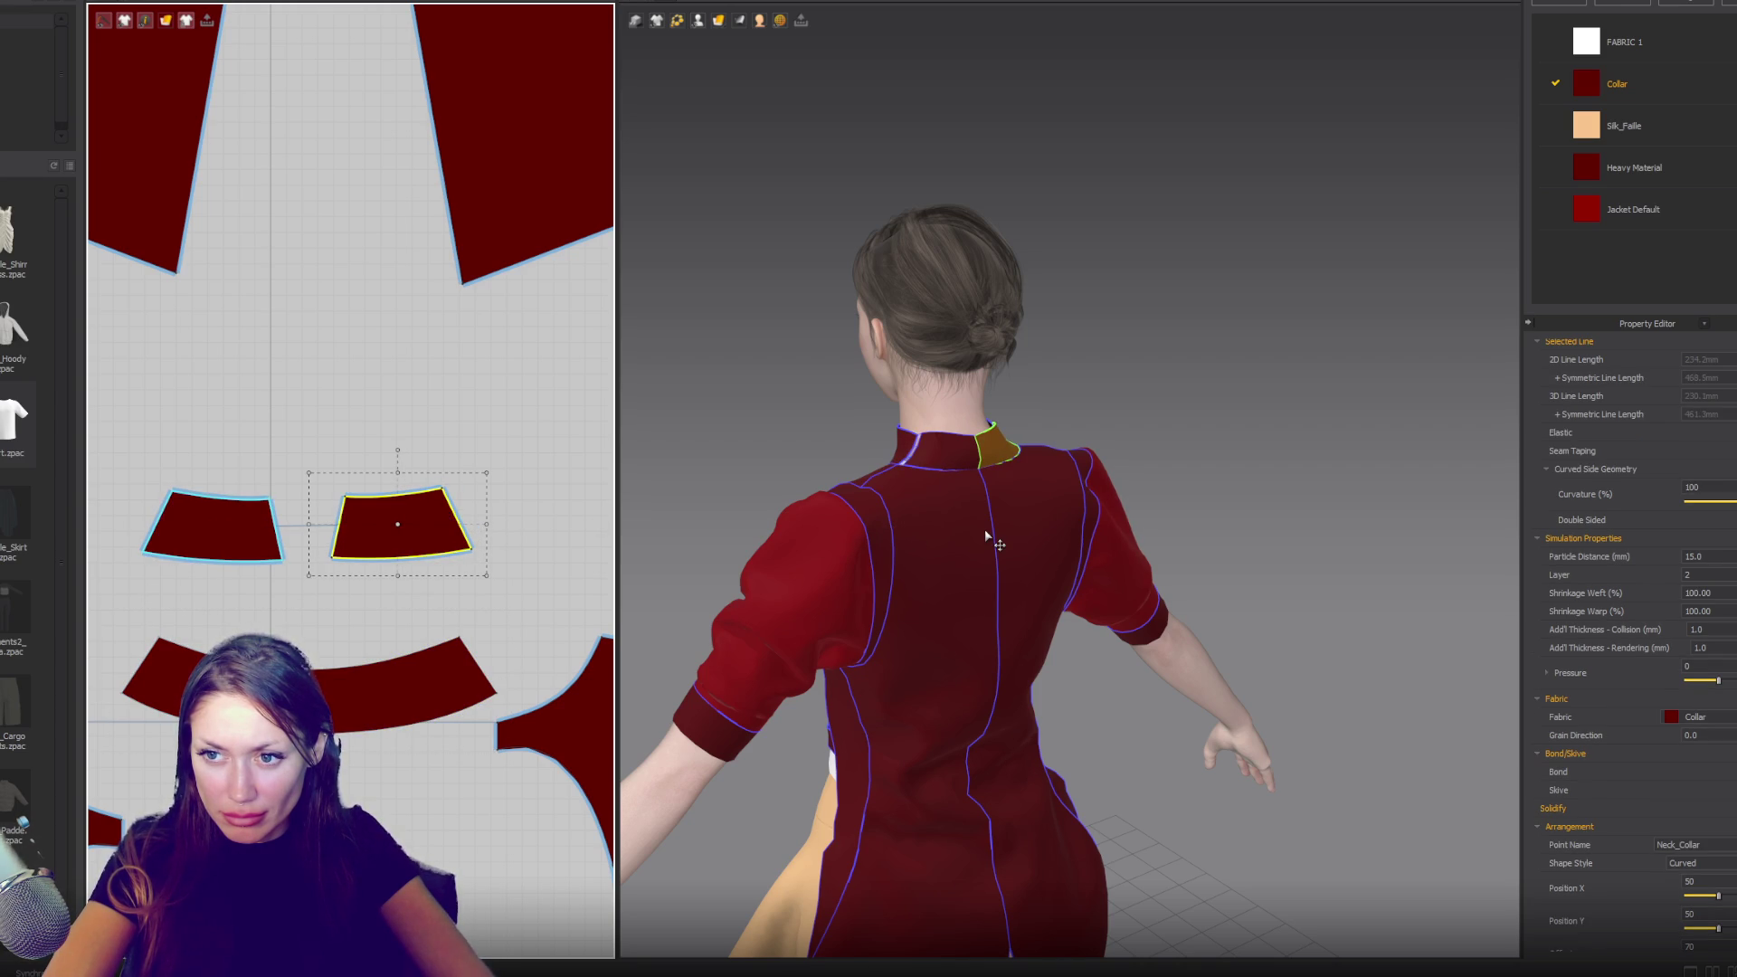
- Undo the accidental corner-point move on the right collar piece
{"action": "left_click", "coordinate": [451, 490]}
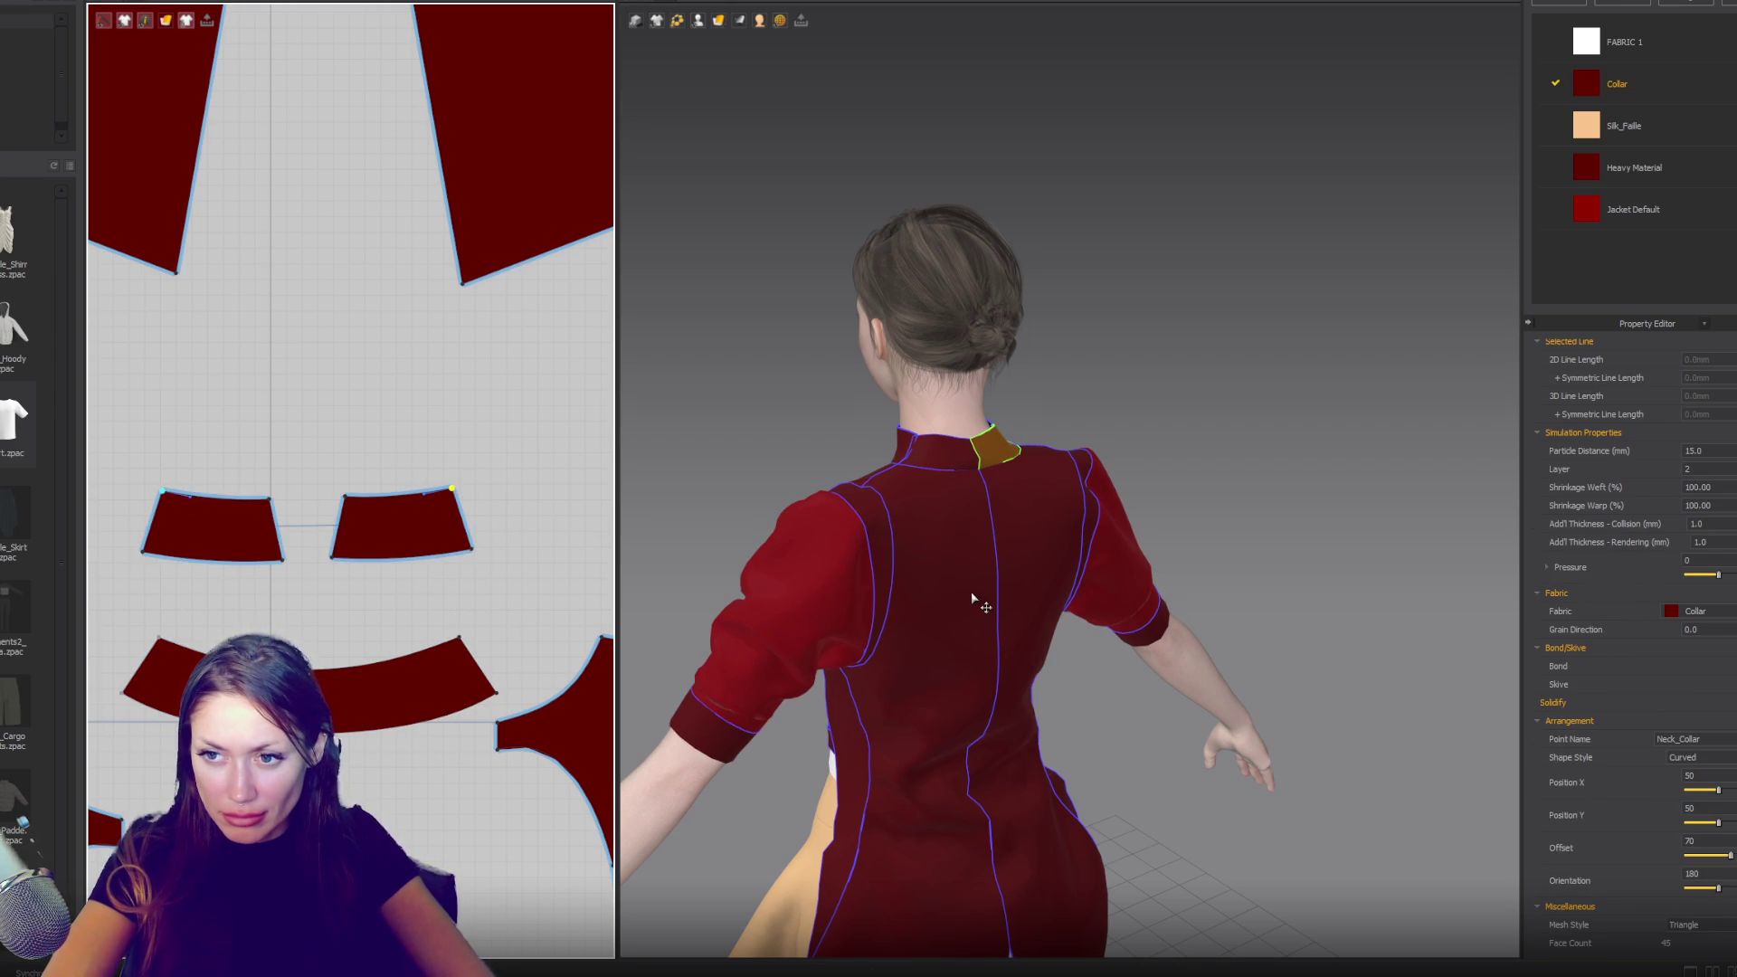
{"action": "right_click_drag", "start_coordinate": [969, 593], "coordinate": [887, 581]}
{"action": "mouse_move", "coordinate": [799, 514]}
{"action": "right_mouse_down"}
{"action": "mouse_move", "coordinate": [736, 512]}
{"action": "mouse_move", "coordinate": [889, 515]}
{"action": "right_mouse_up"}
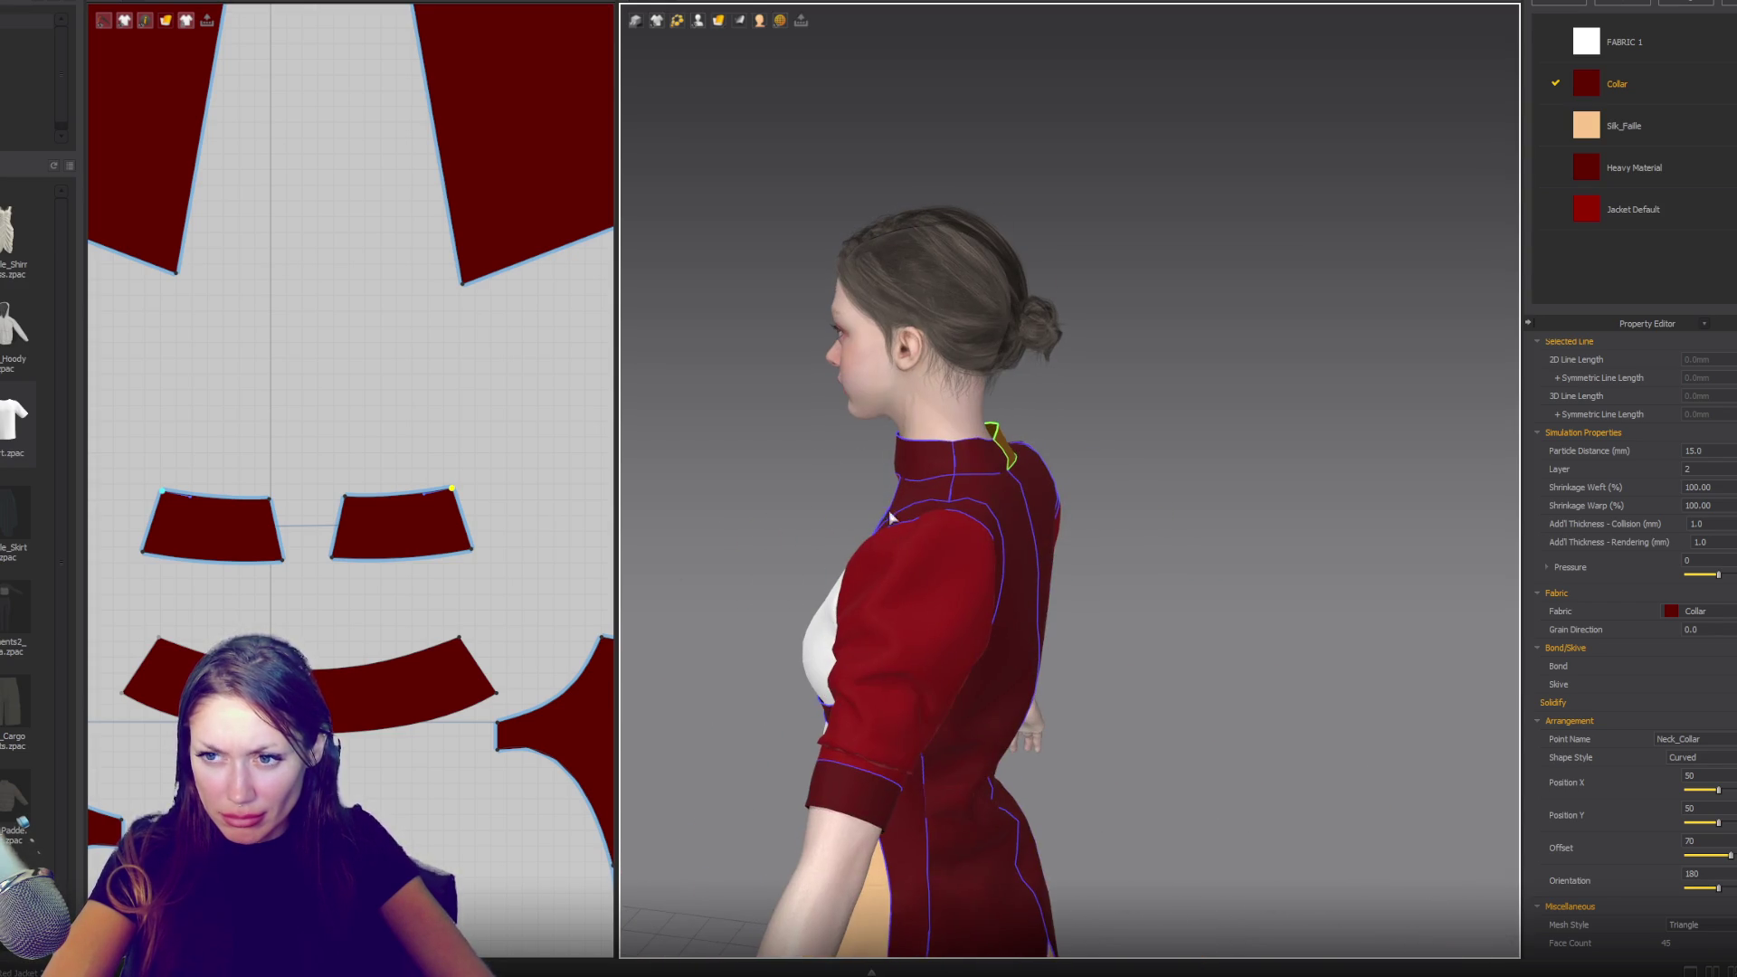
{"action": "left_click", "coordinate": [467, 507]}
{"action": "key", "text": "ctrl+z"}
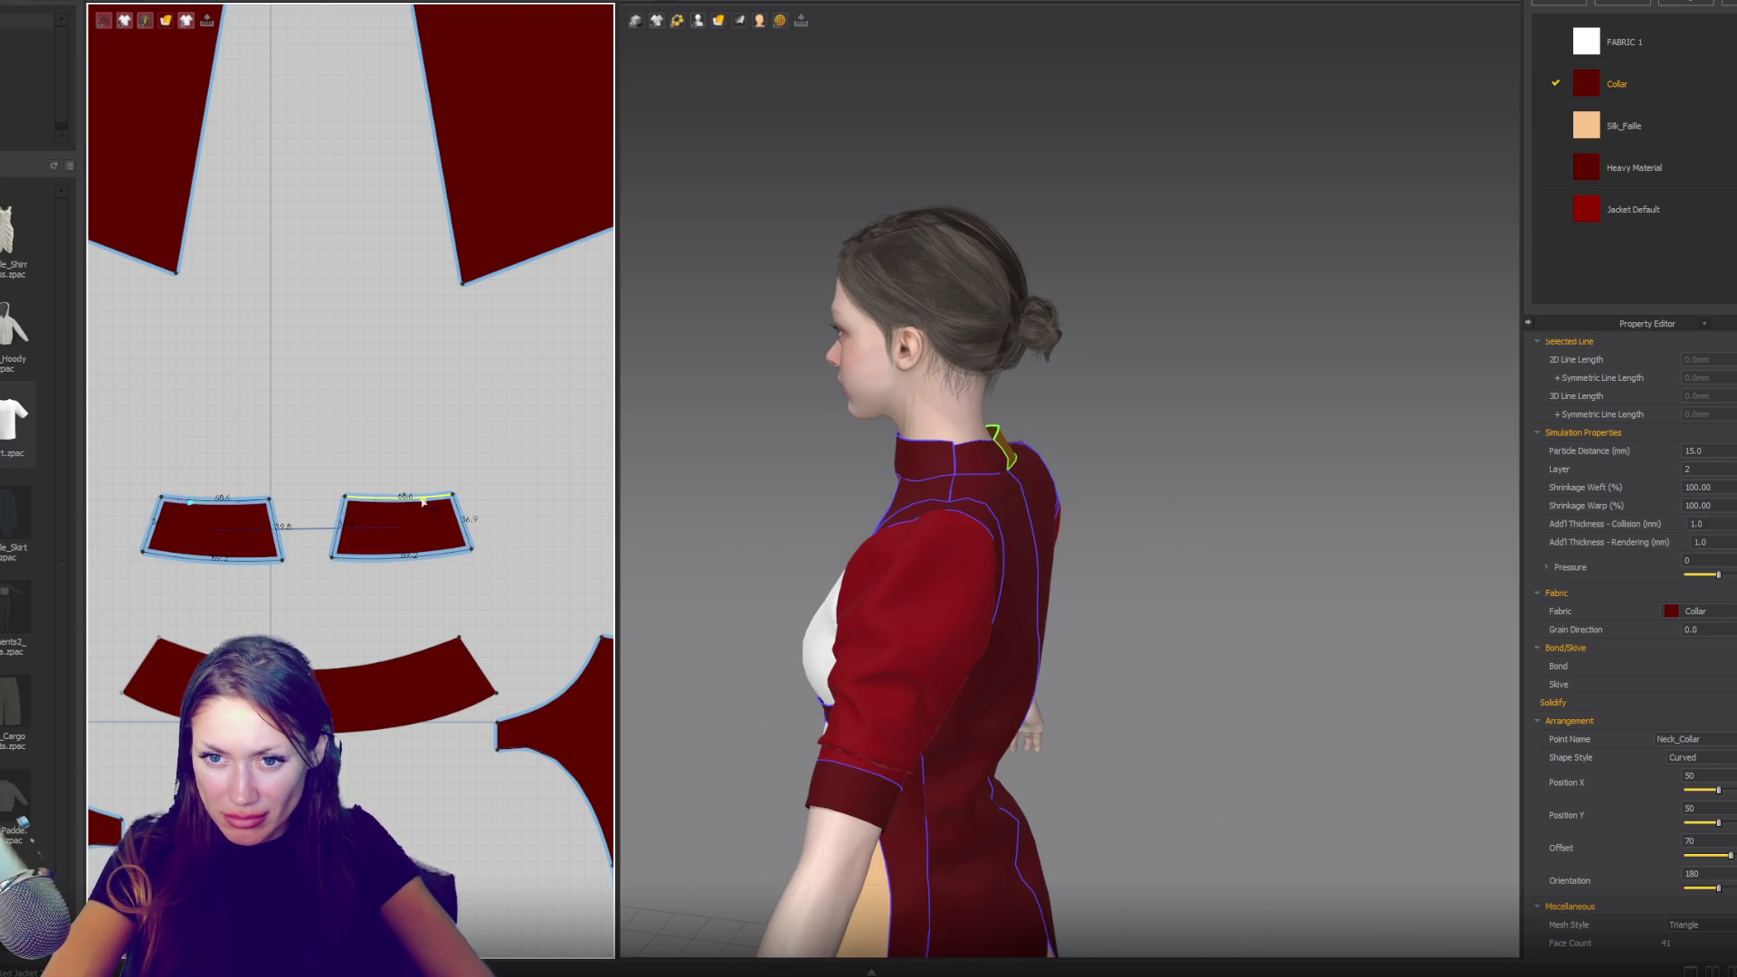
- Check the collar top edges, isolating the right collar piece's top edge, then select the back side panel
{"action": "left_click", "coordinate": [418, 500]}
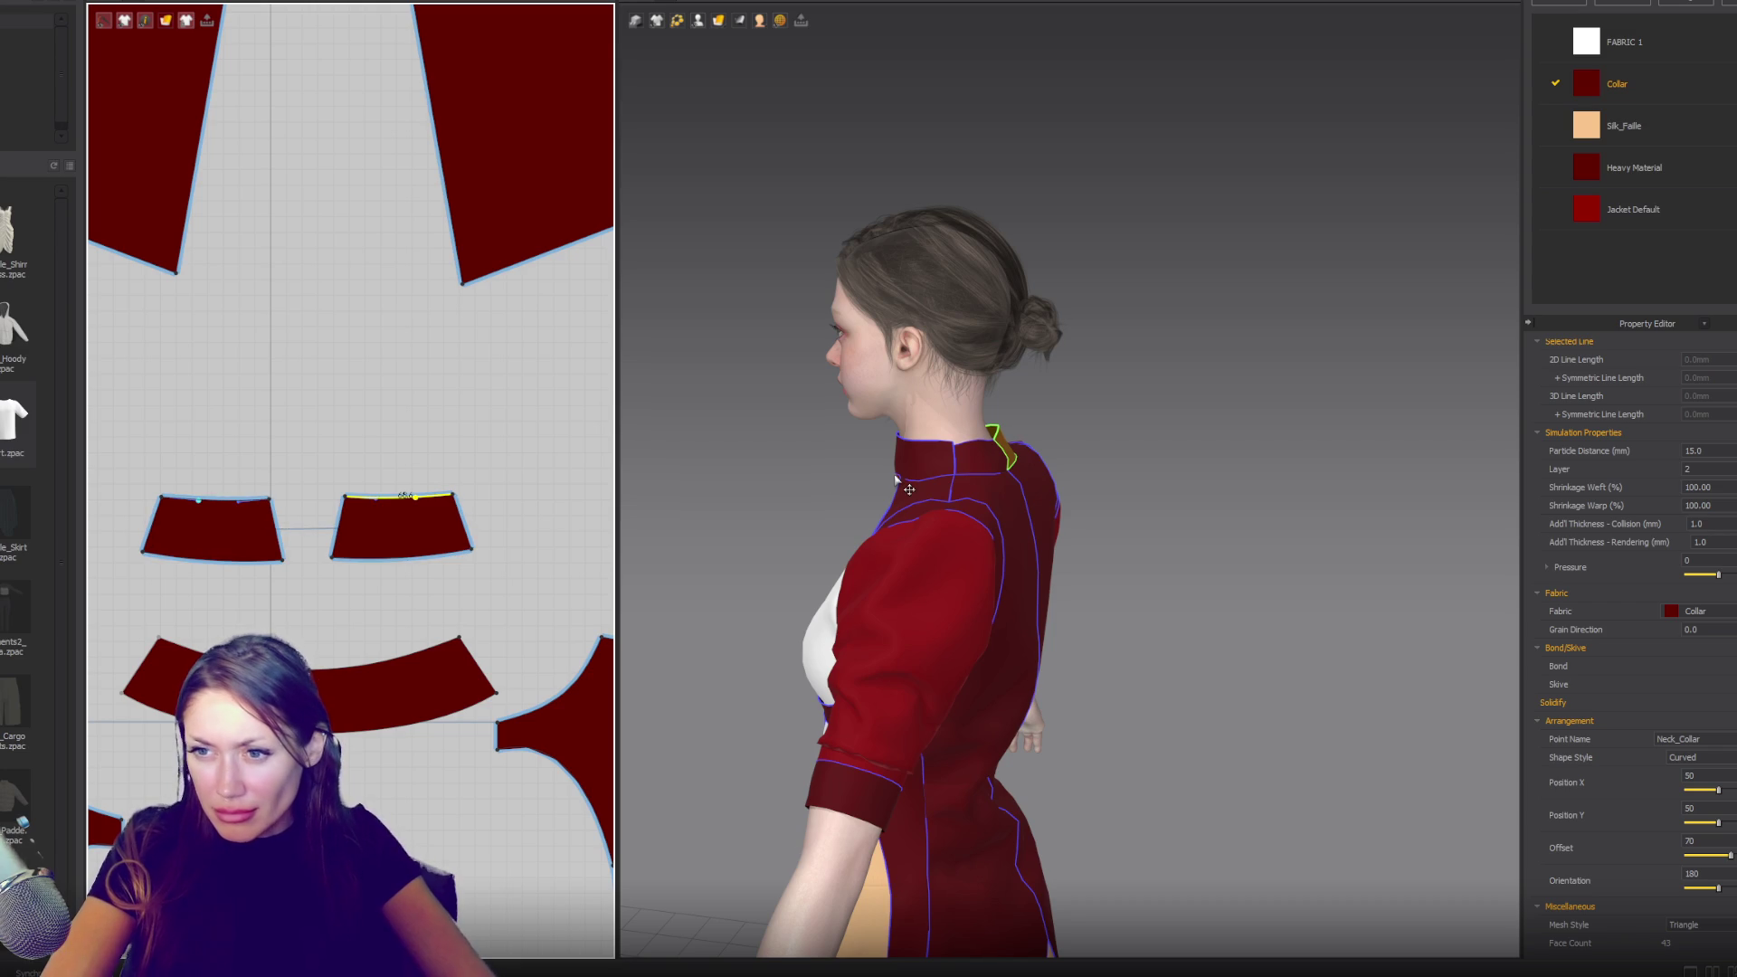
{"action": "right_click_drag", "start_coordinate": [1152, 510], "coordinate": [1070, 508]}
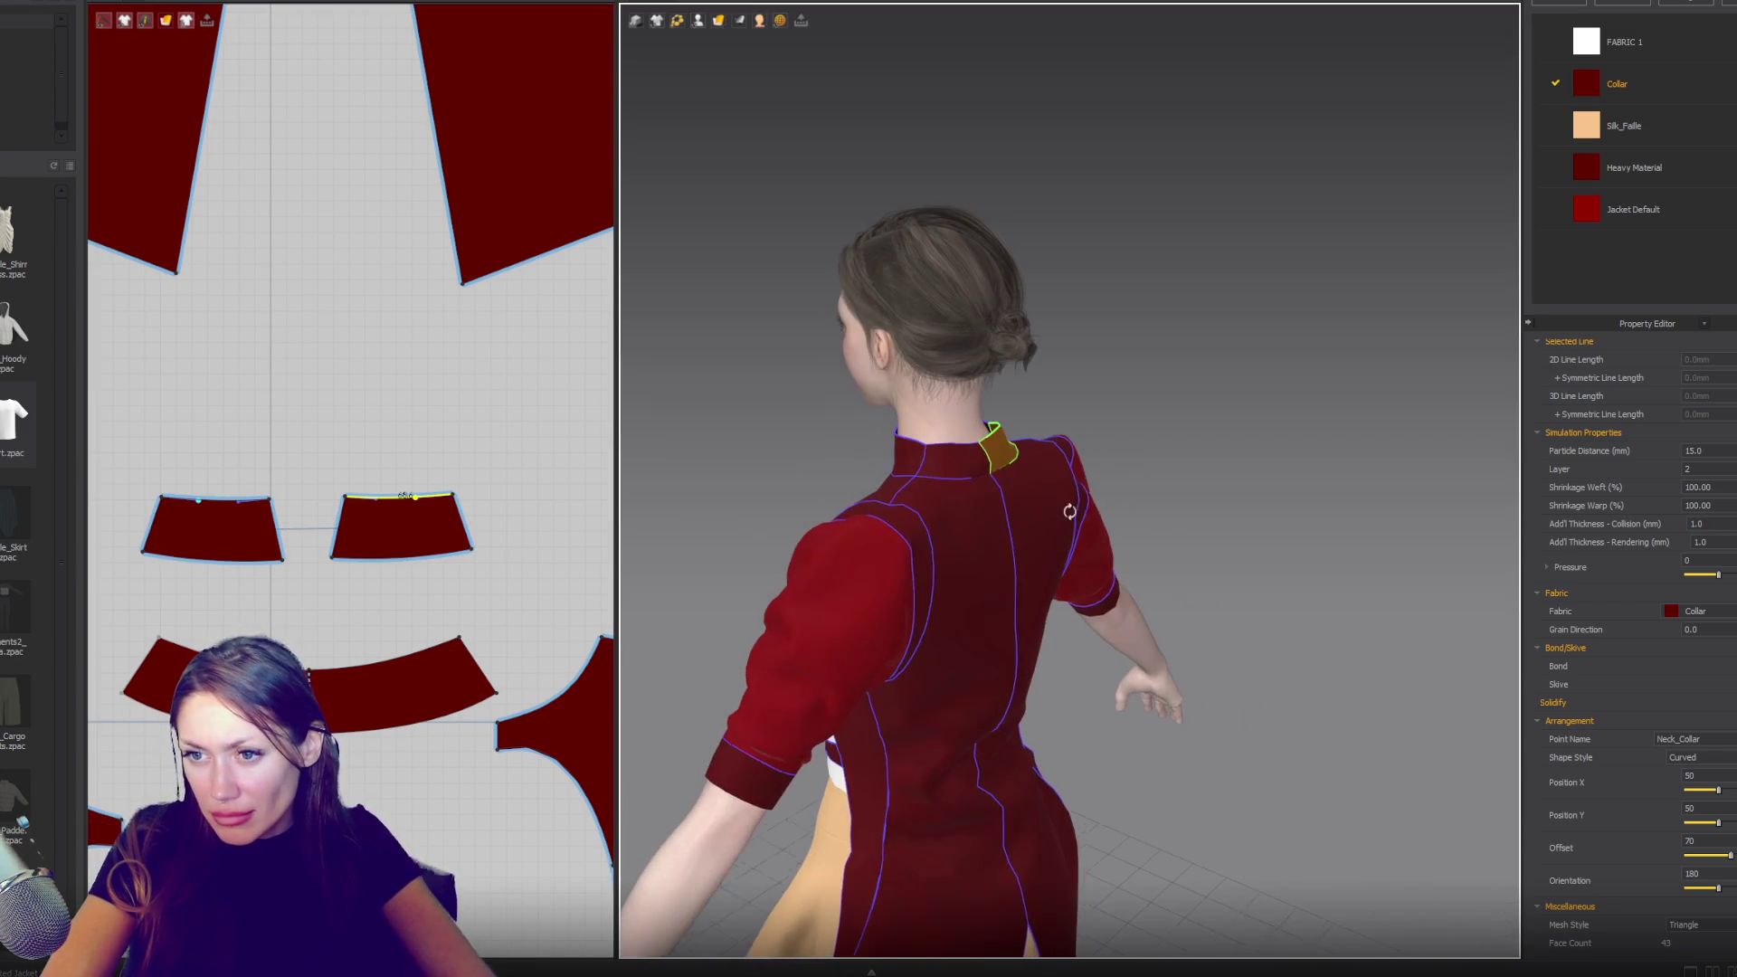
{"action": "left_click", "coordinate": [413, 496]}
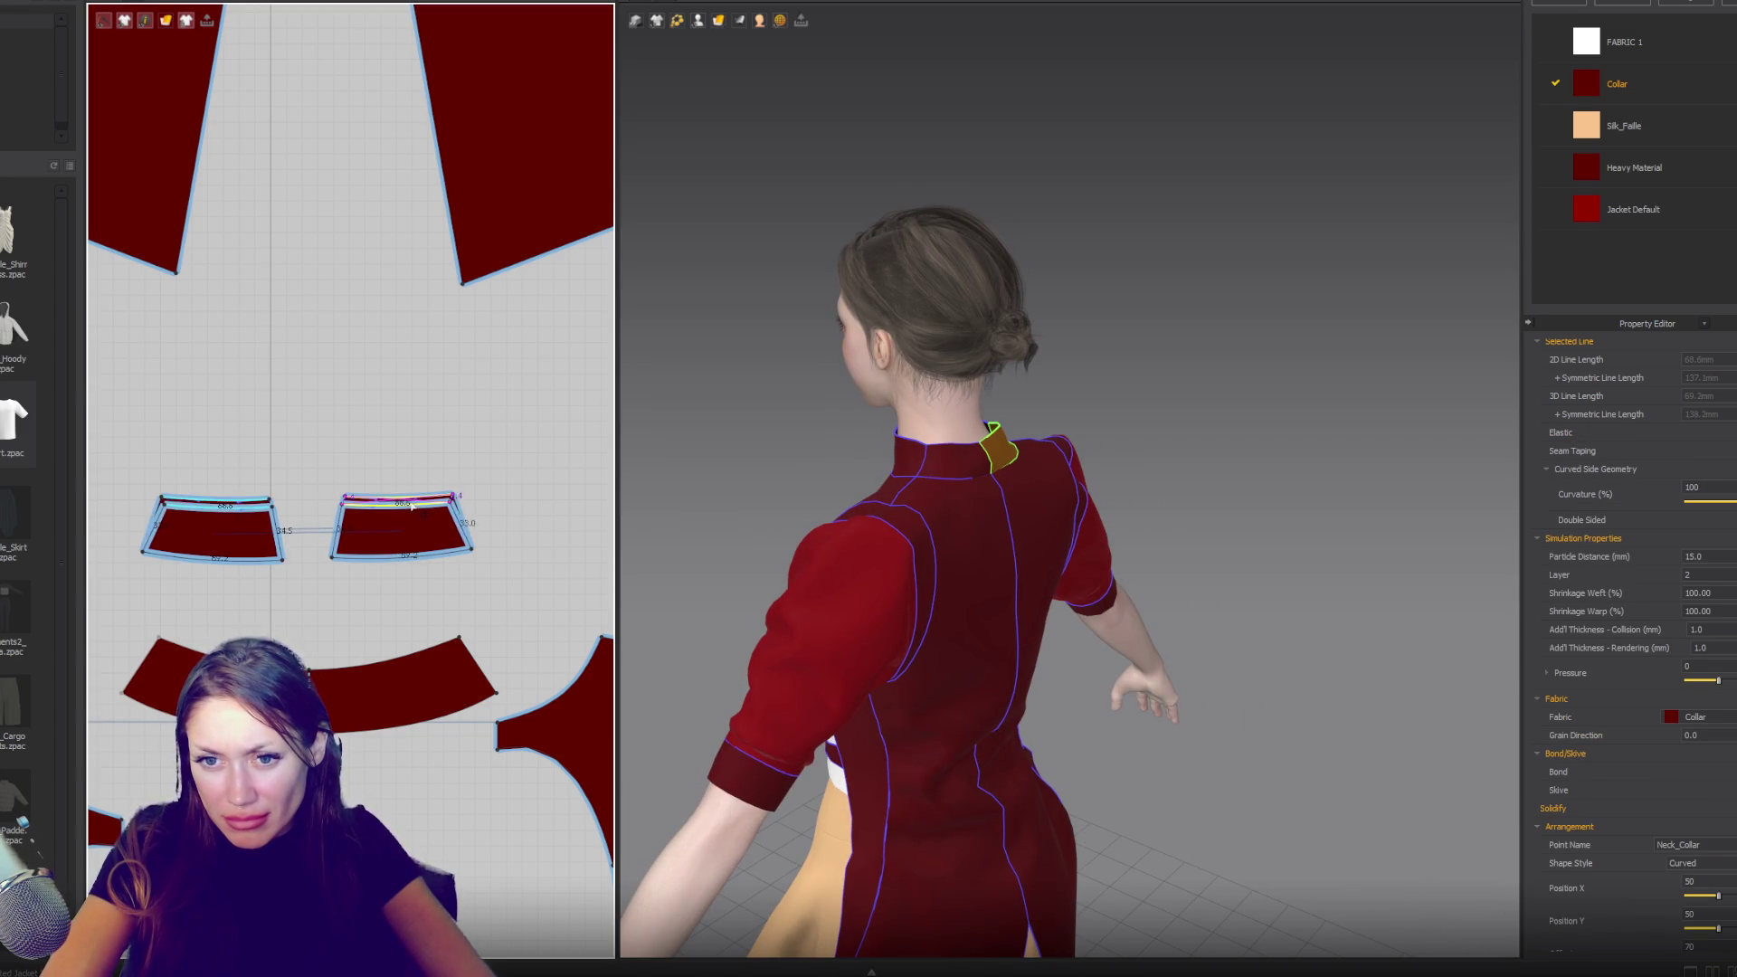
{"action": "left_click", "coordinate": [374, 508]}
{"action": "left_click", "coordinate": [375, 511]}
{"action": "left_click", "coordinate": [375, 510]}
{"action": "left_click", "coordinate": [377, 508]}
{"action": "left_click", "coordinate": [398, 499]}
{"action": "left_click", "coordinate": [419, 499]}
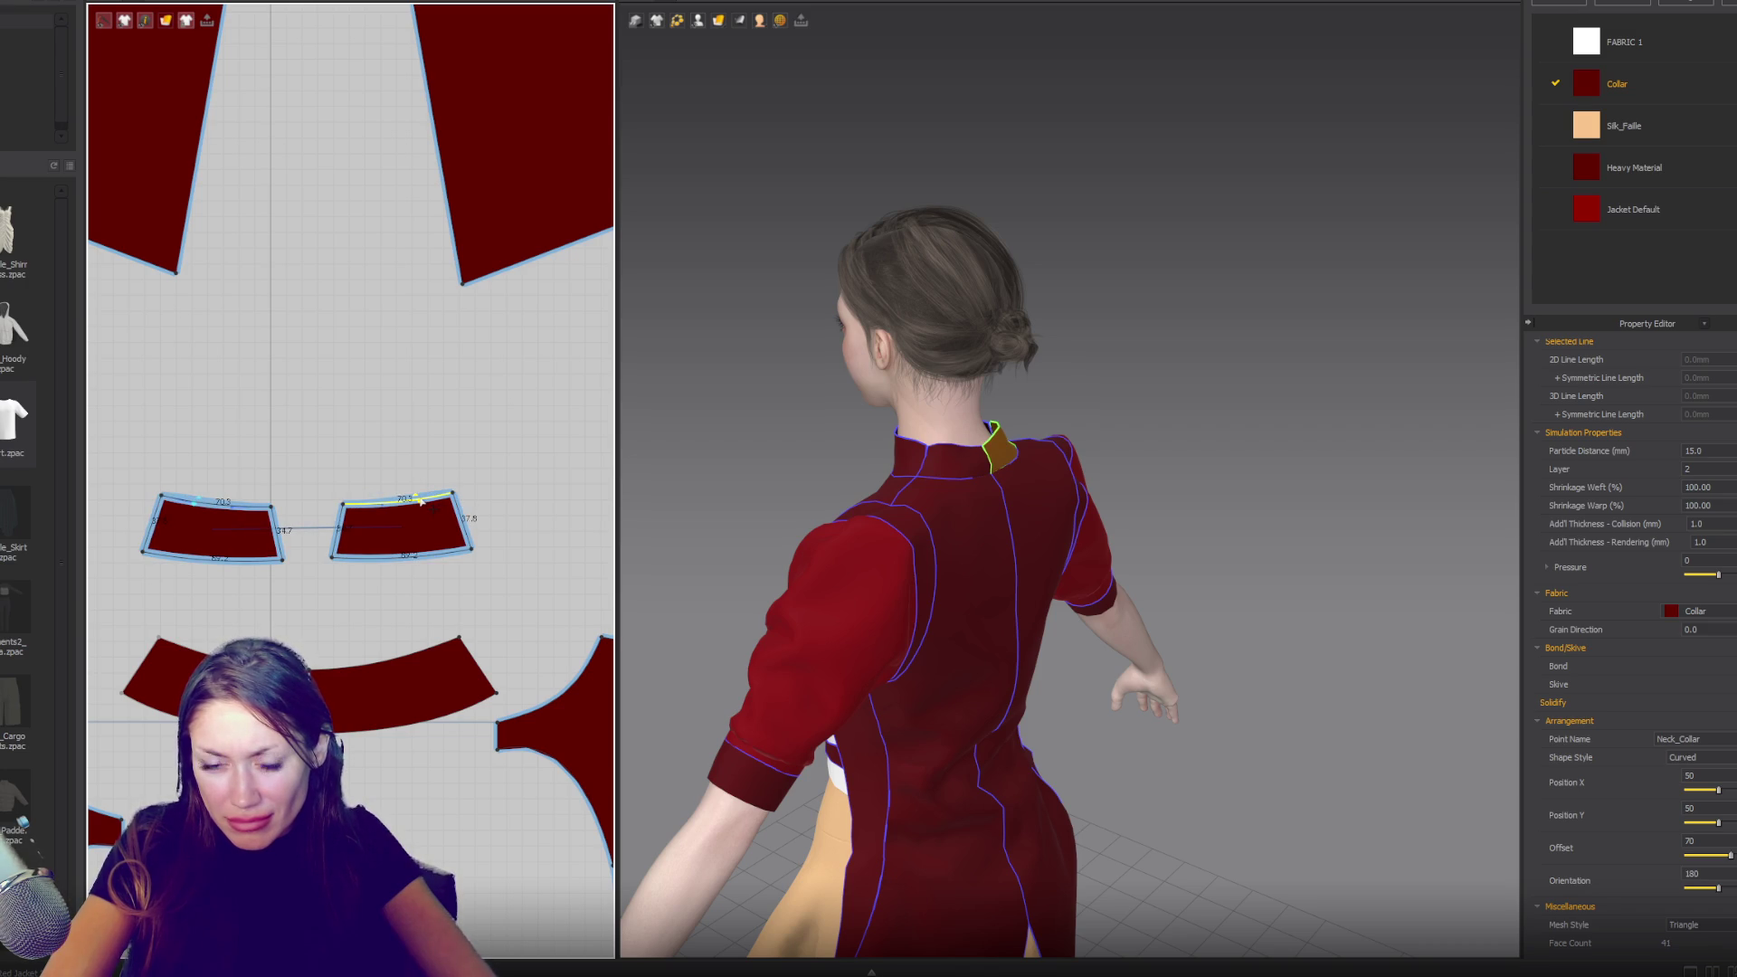
{"action": "left_click", "coordinate": [420, 503]}
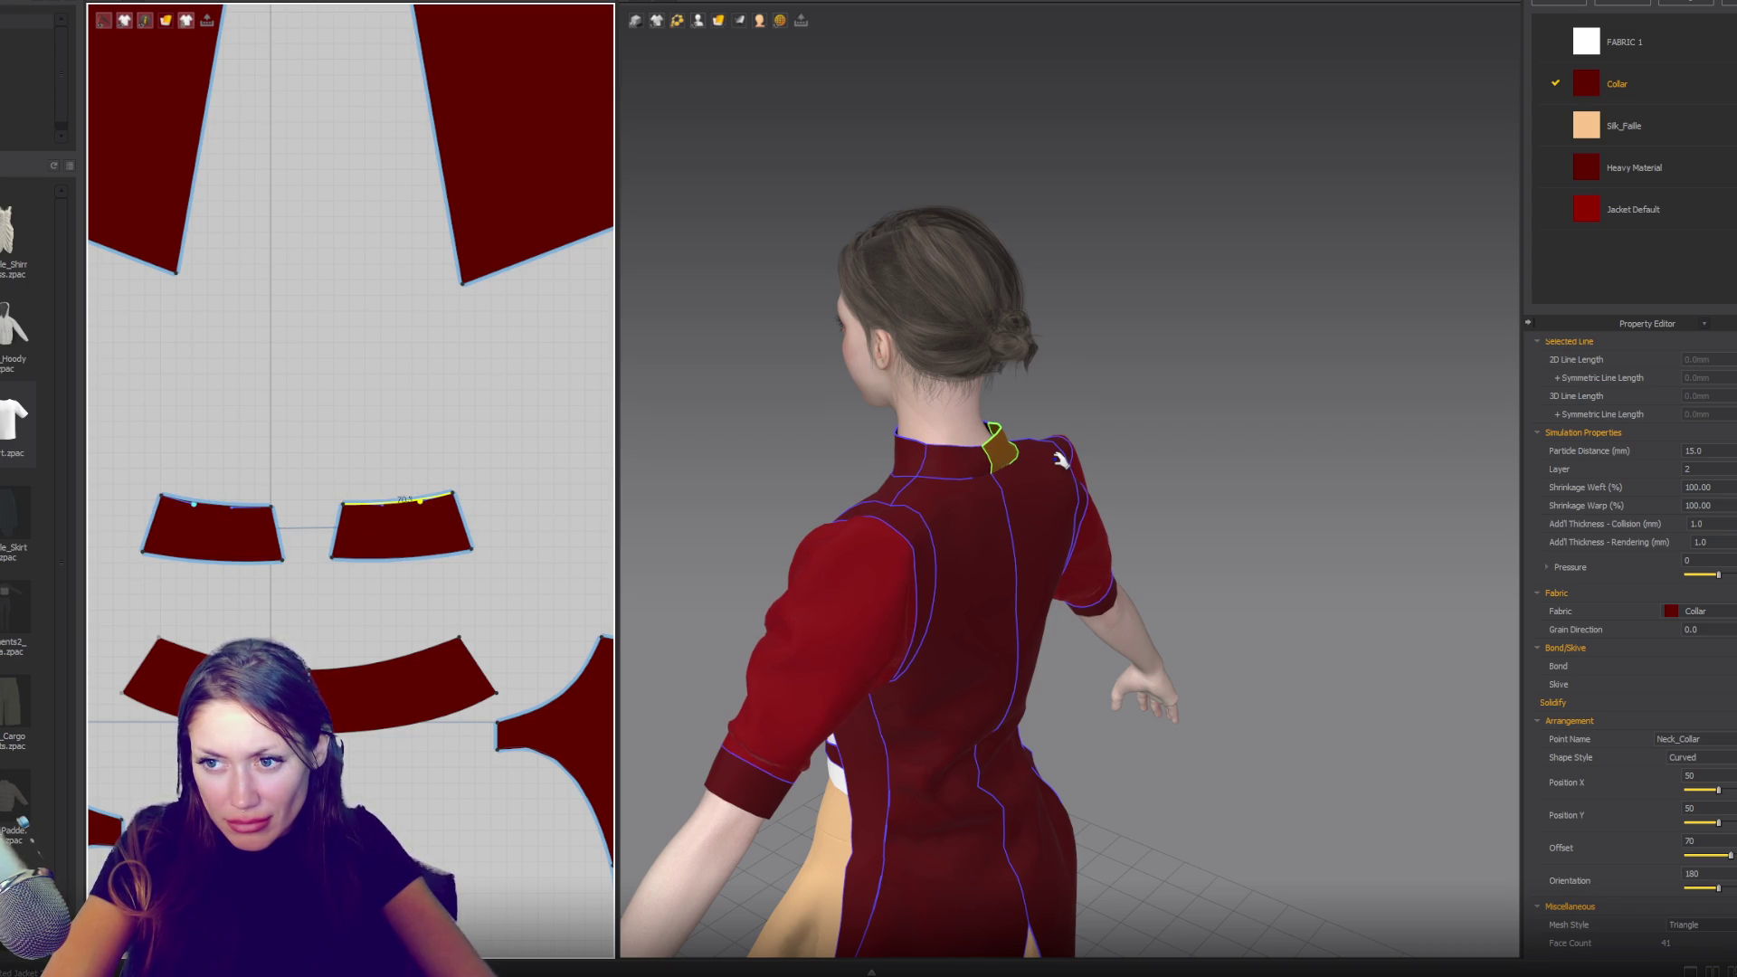
{"action": "left_click", "coordinate": [1008, 475]}
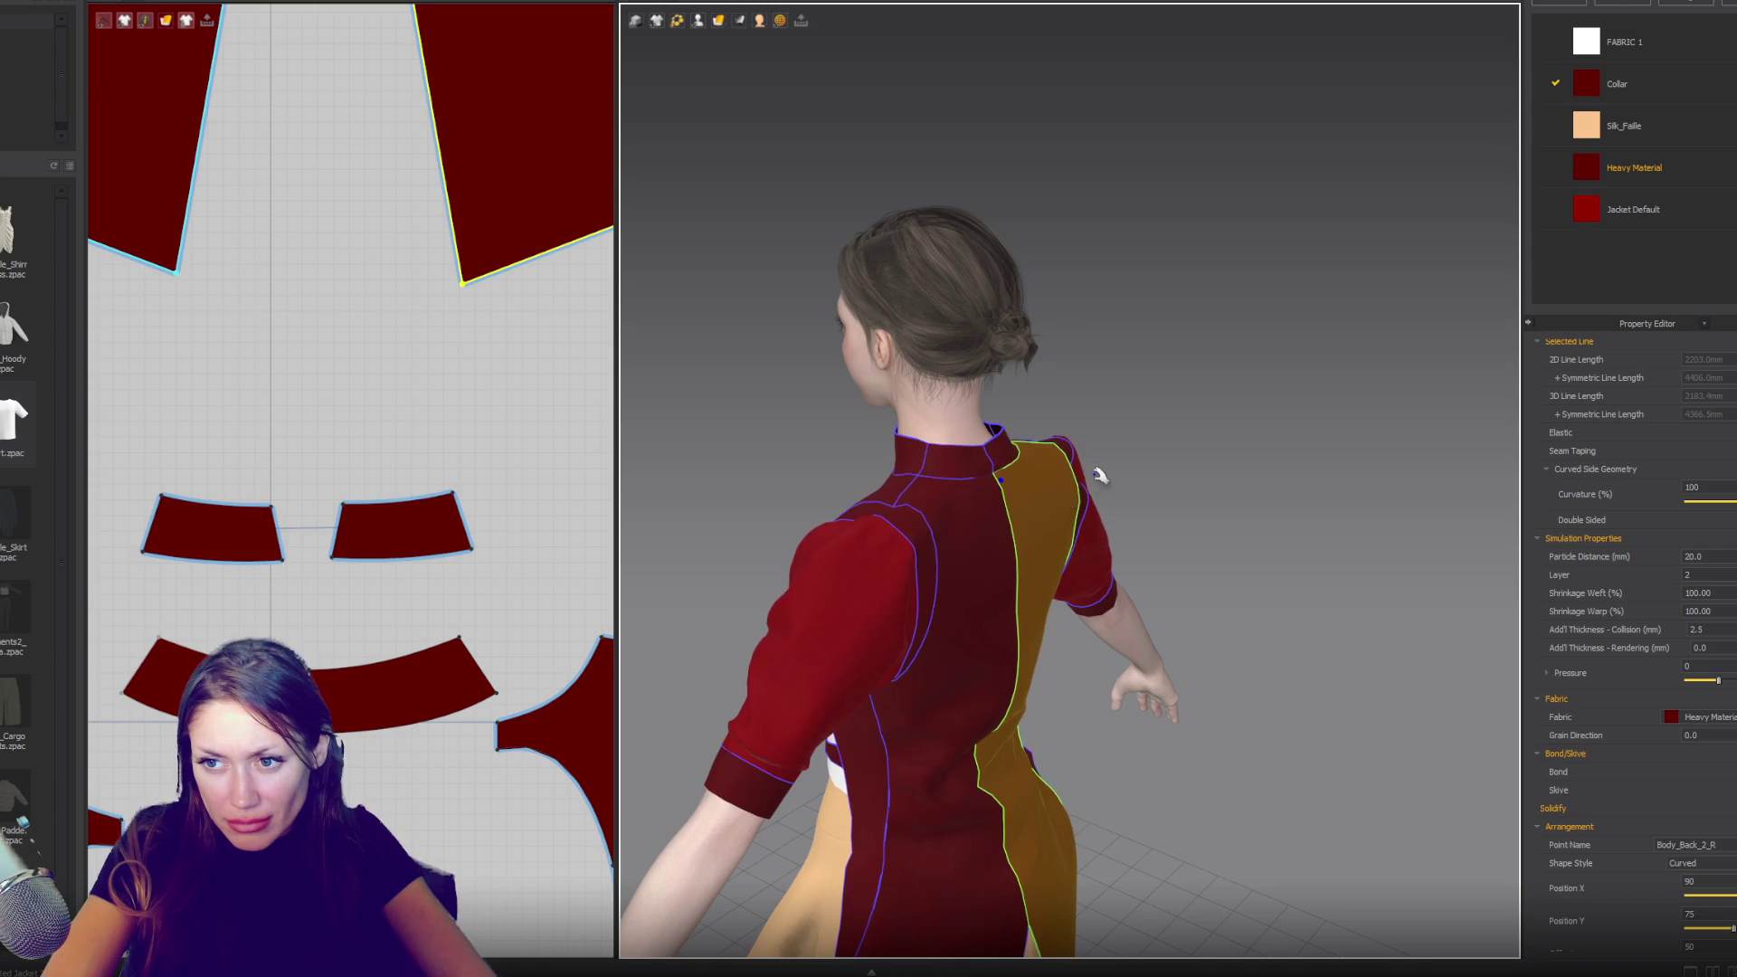
{"action": "right_click_drag", "start_coordinate": [1097, 473], "coordinate": [1176, 451]}
{"action": "left_click", "coordinate": [894, 472]}
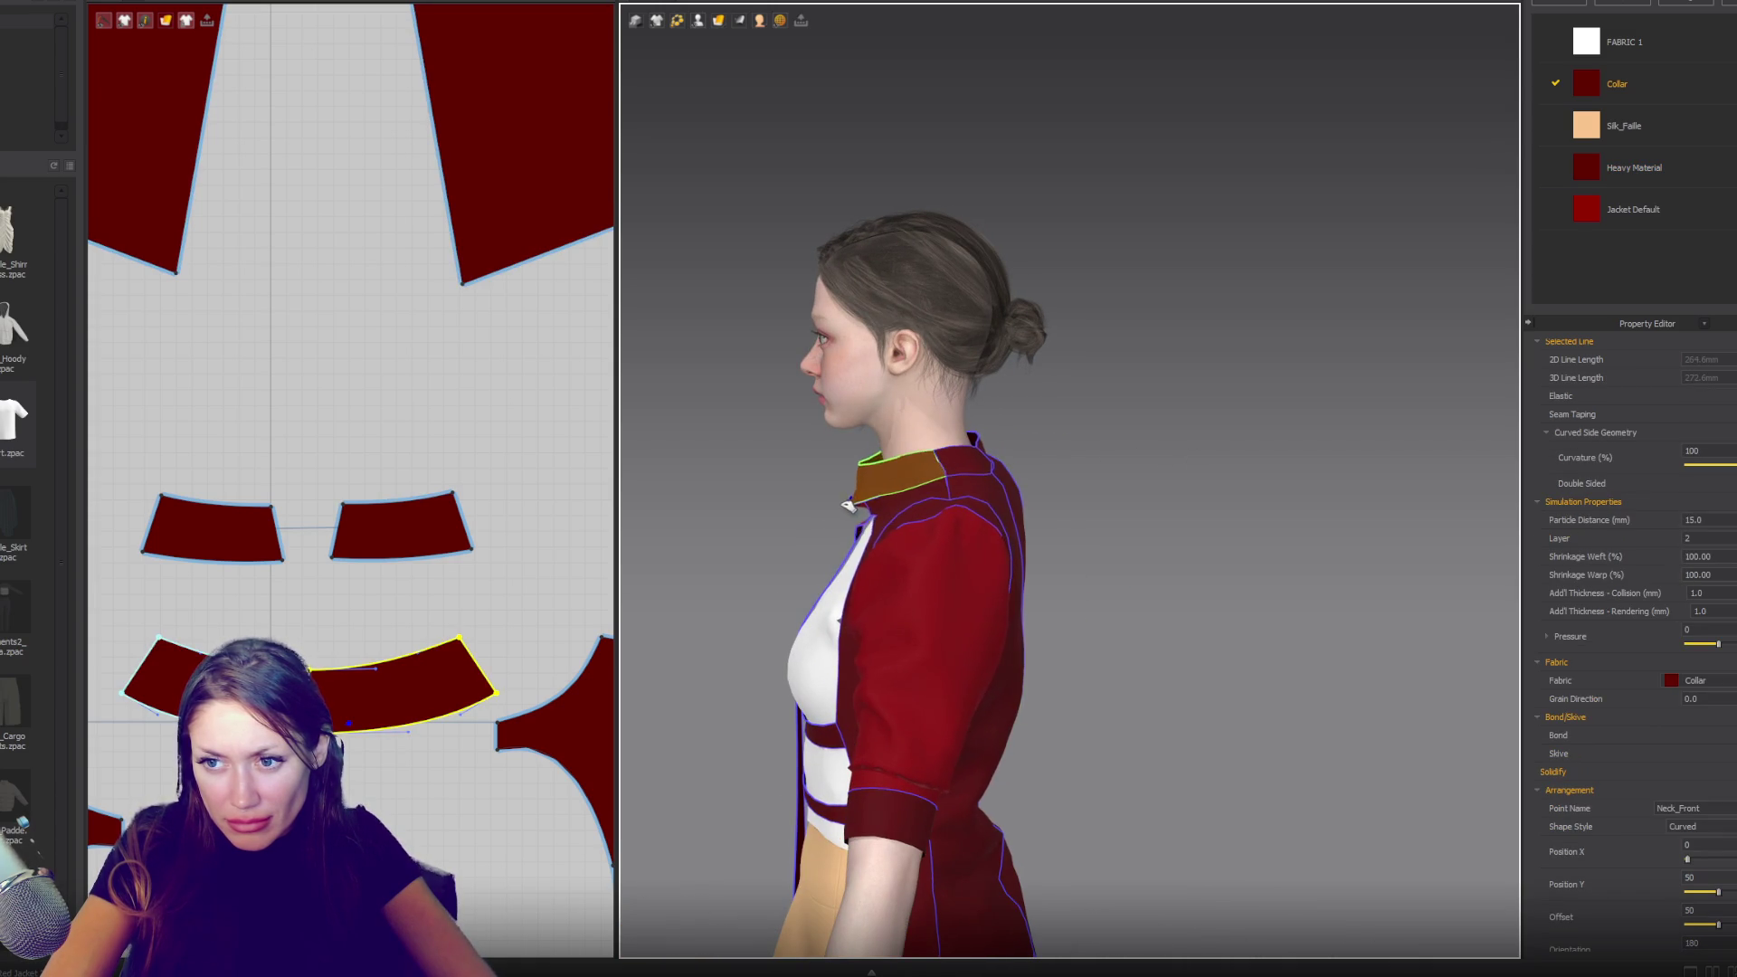
{"action": "mouse_move", "coordinate": [1041, 483]}
{"action": "right_mouse_down"}
{"action": "mouse_move", "coordinate": [721, 461]}
{"action": "mouse_move", "coordinate": [760, 473]}
{"action": "mouse_move", "coordinate": [709, 481]}
{"action": "right_mouse_up"}
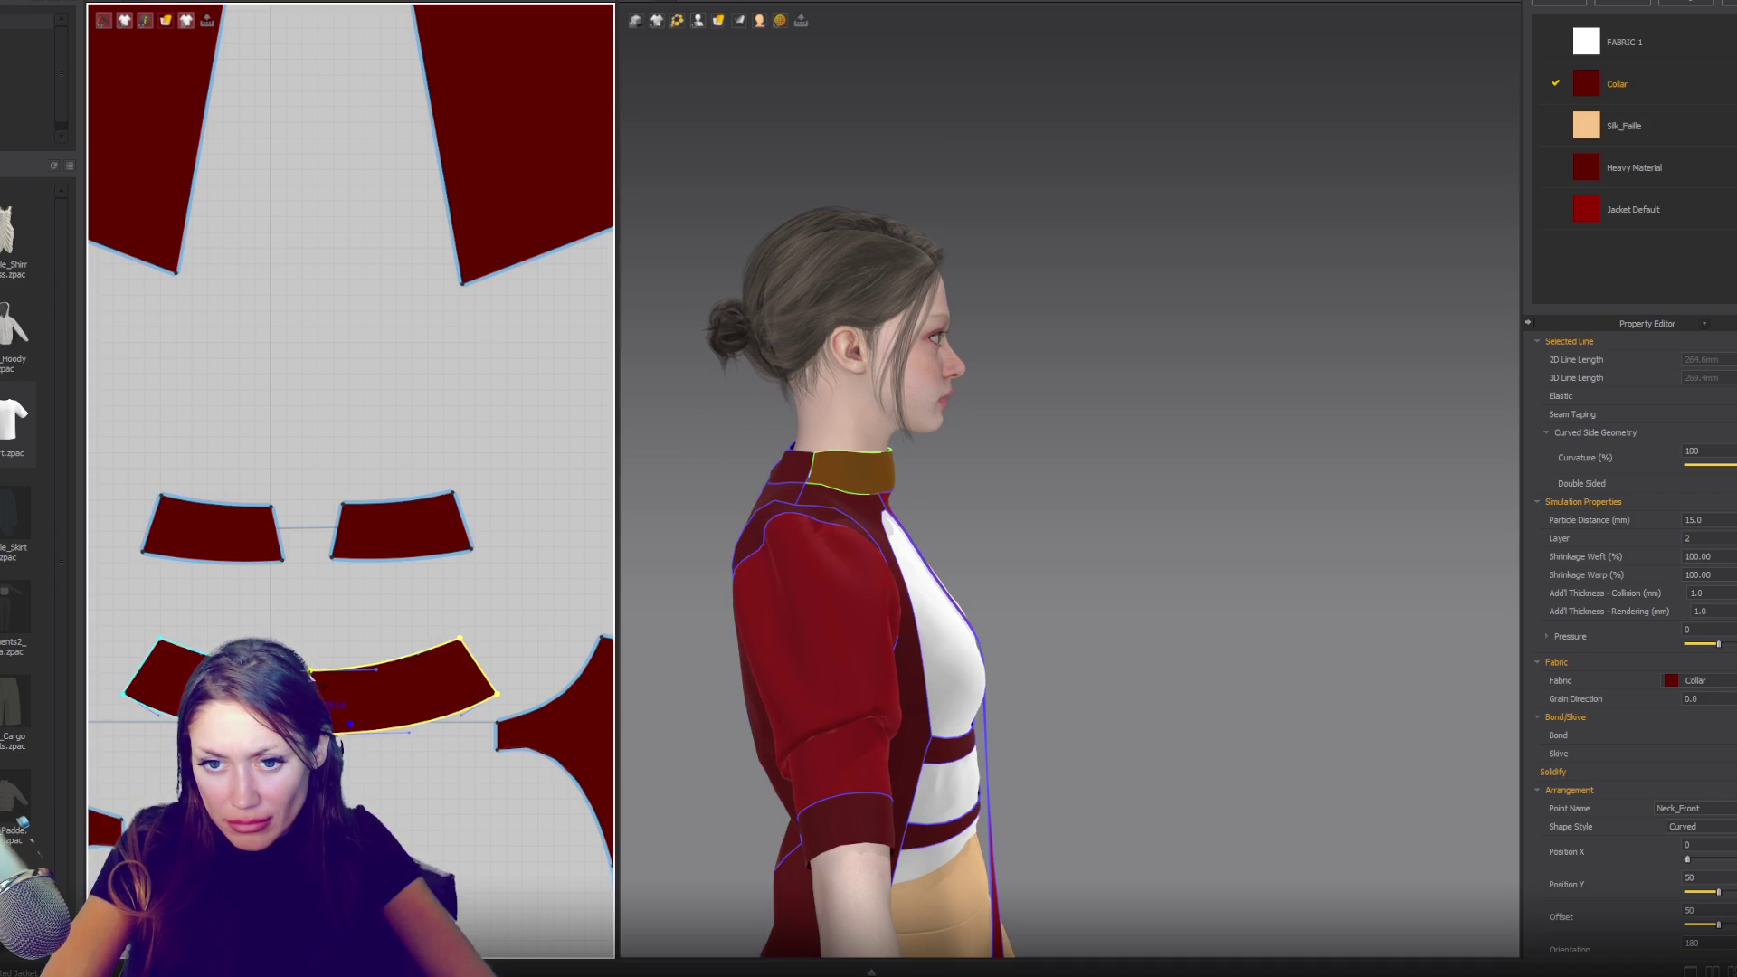
{"action": "left_click", "coordinate": [310, 671]}
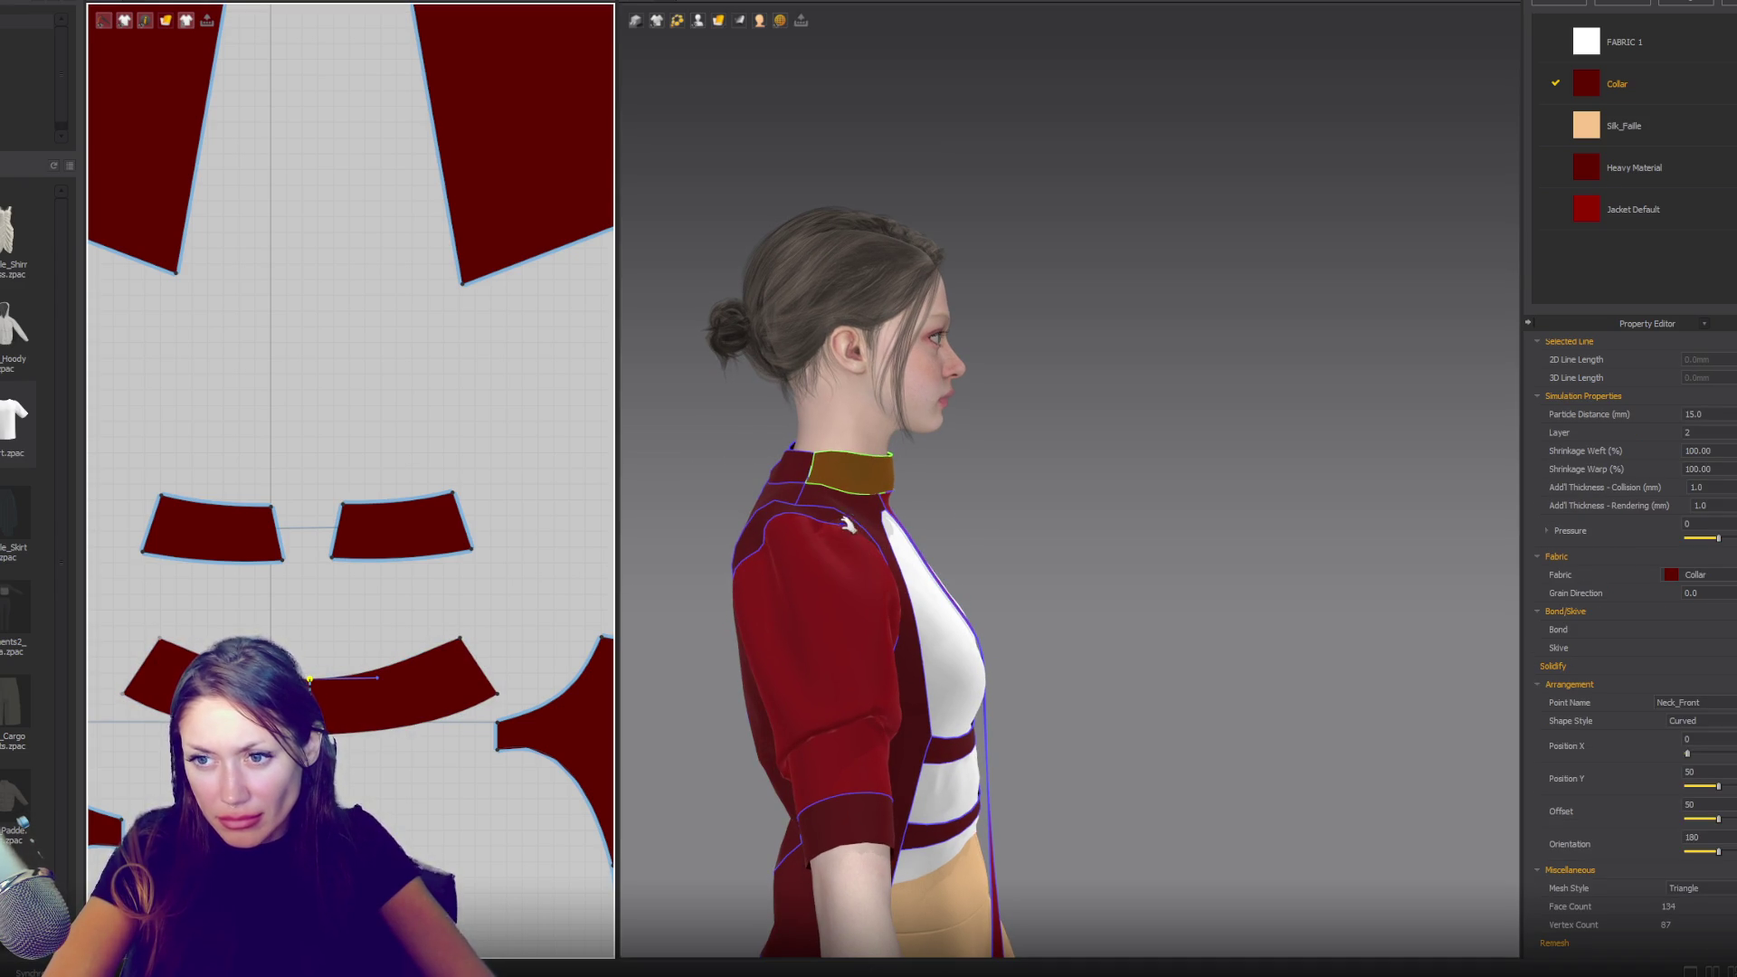
{"action": "key", "text": "2"}
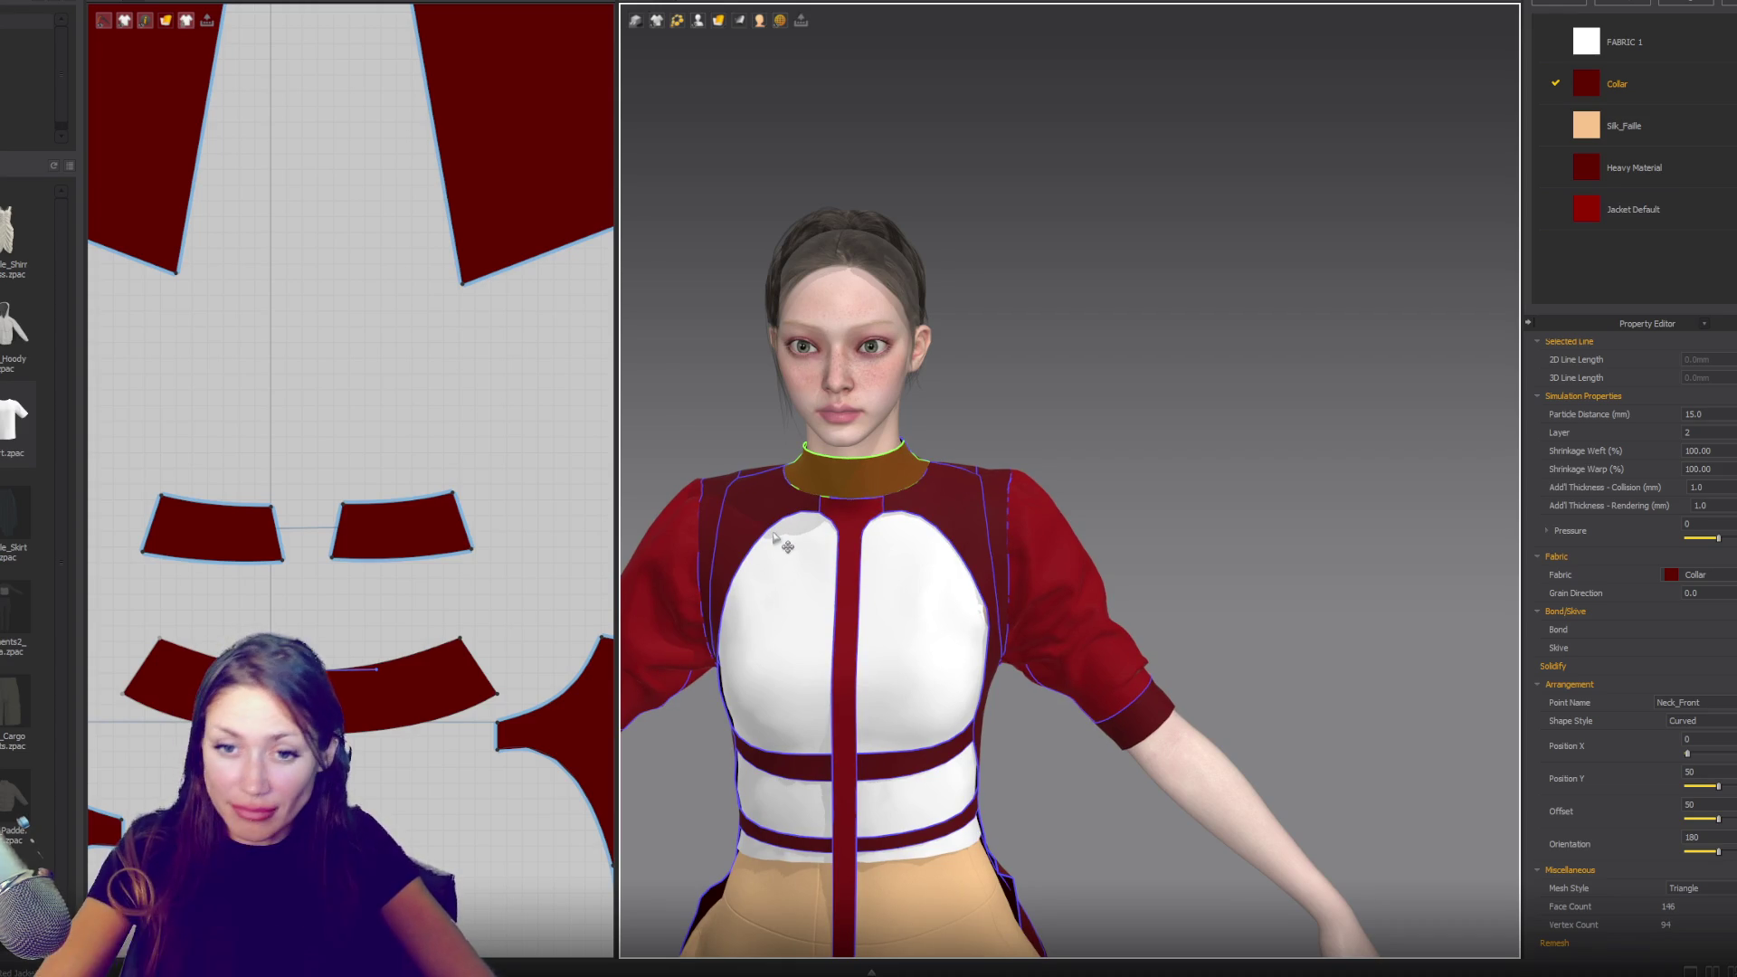
{"action": "key", "text": "6"}
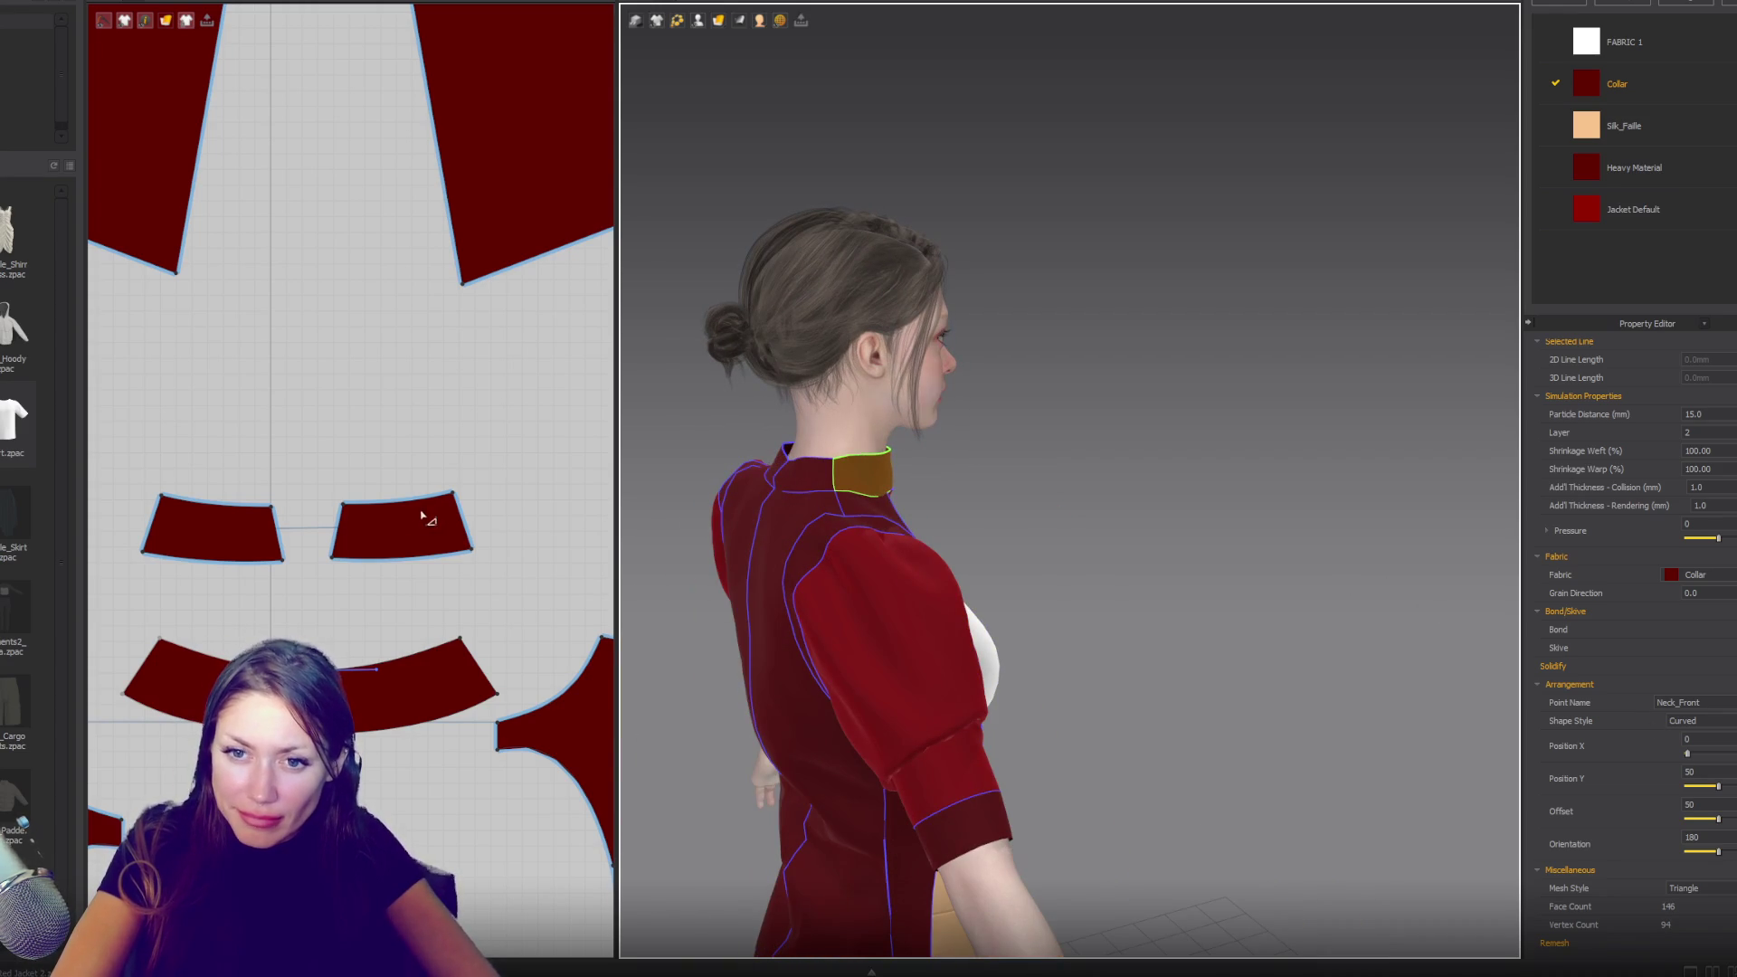
{"action": "left_click", "coordinate": [387, 502]}
{"action": "right_click_drag", "start_coordinate": [869, 548], "coordinate": [827, 548]}
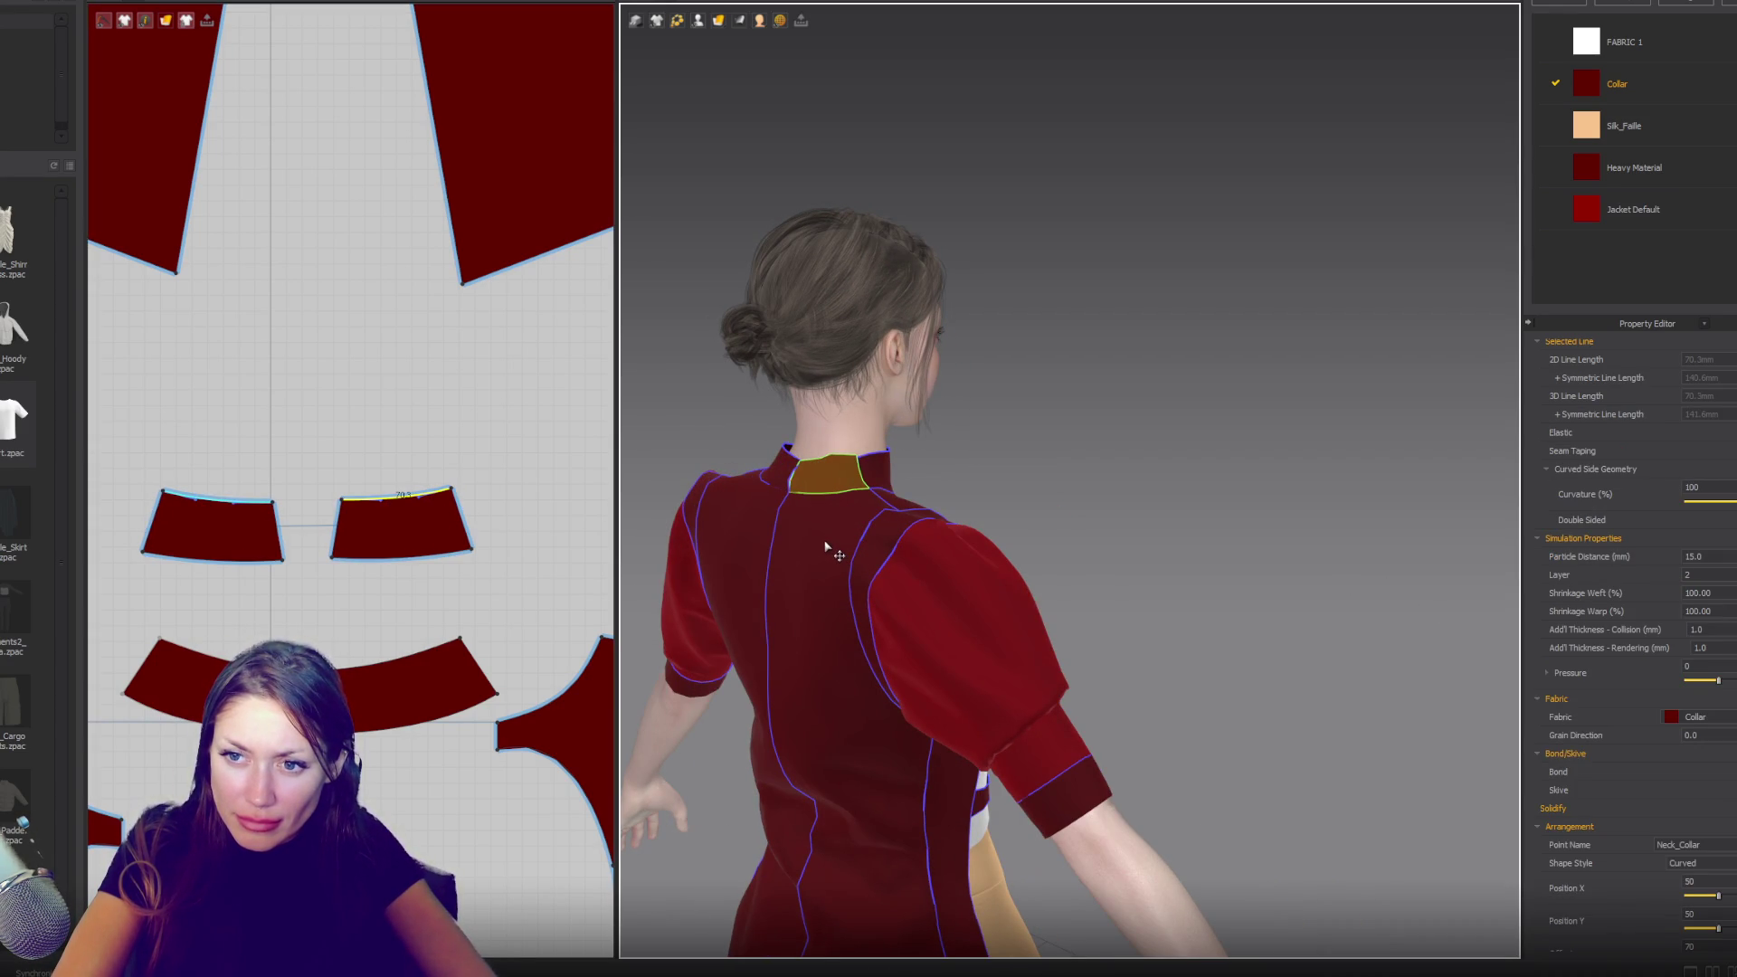
{"action": "key", "text": "6"}
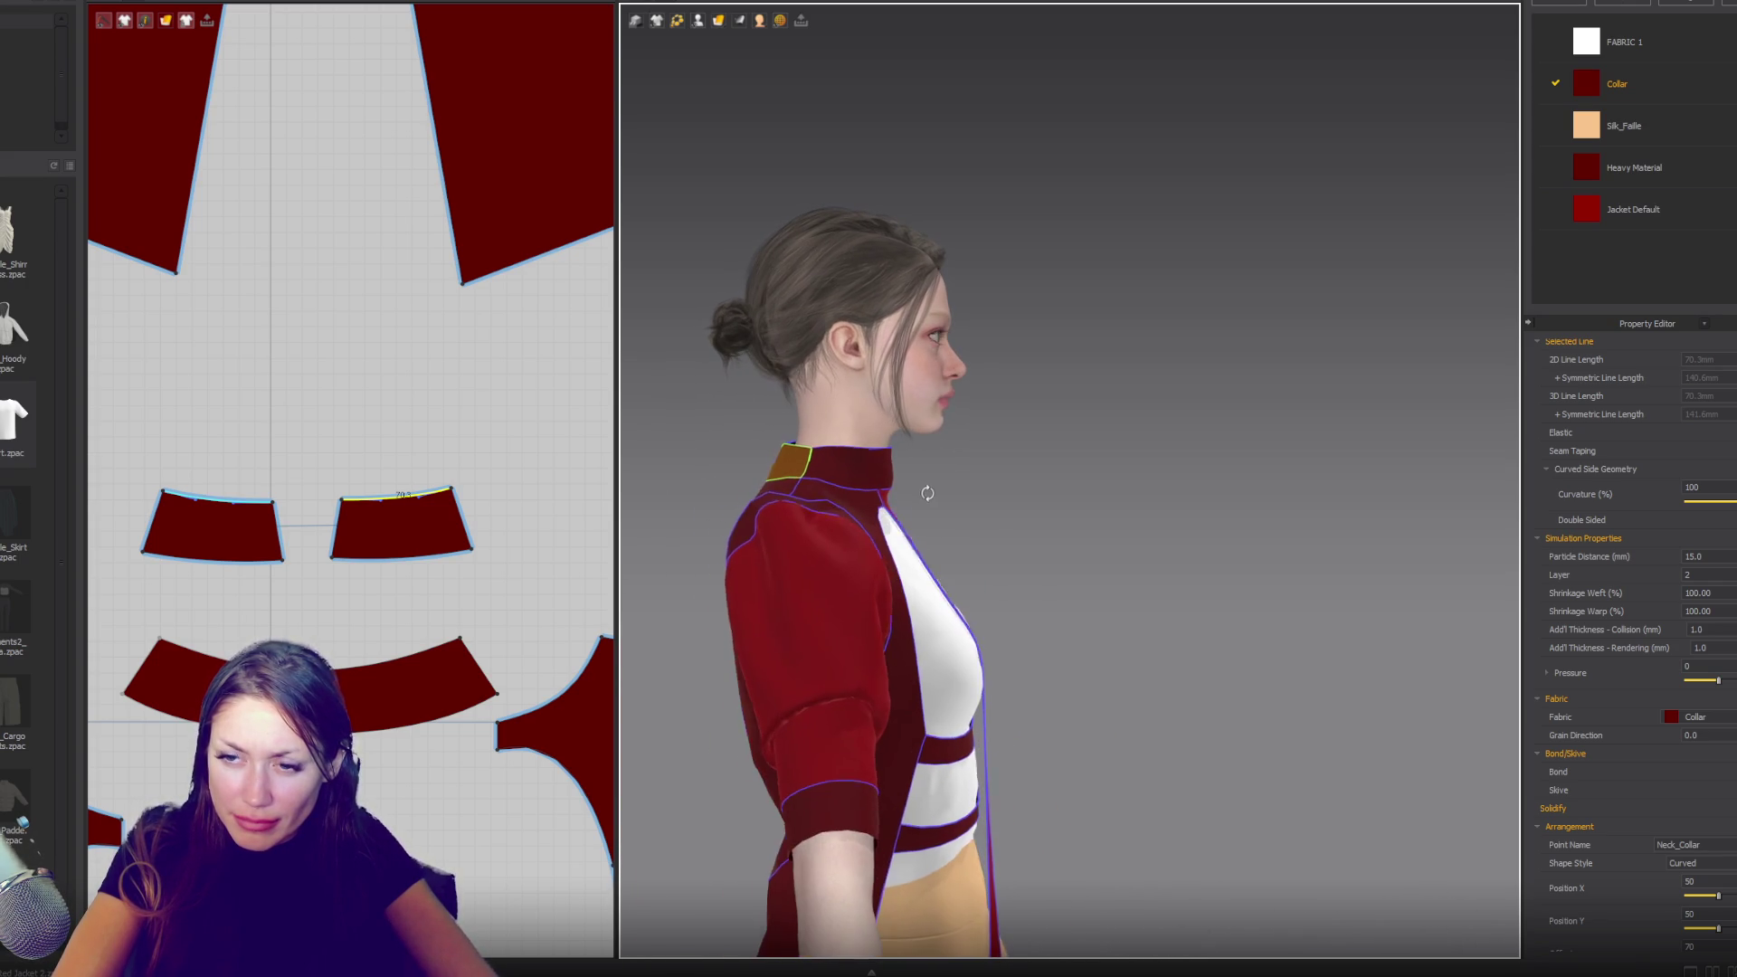
{"action": "mouse_move", "coordinate": [389, 516]}
{"action": "middle_mouse_down"}
{"action": "mouse_move", "coordinate": [384, 458]}
{"action": "mouse_move", "coordinate": [454, 310]}
{"action": "mouse_move", "coordinate": [388, 361]}
{"action": "middle_mouse_up"}
{"action": "mouse_move", "coordinate": [905, 533]}
{"action": "right_mouse_down"}
{"action": "mouse_move", "coordinate": [732, 533]}
{"action": "mouse_move", "coordinate": [767, 532]}
{"action": "right_mouse_up"}
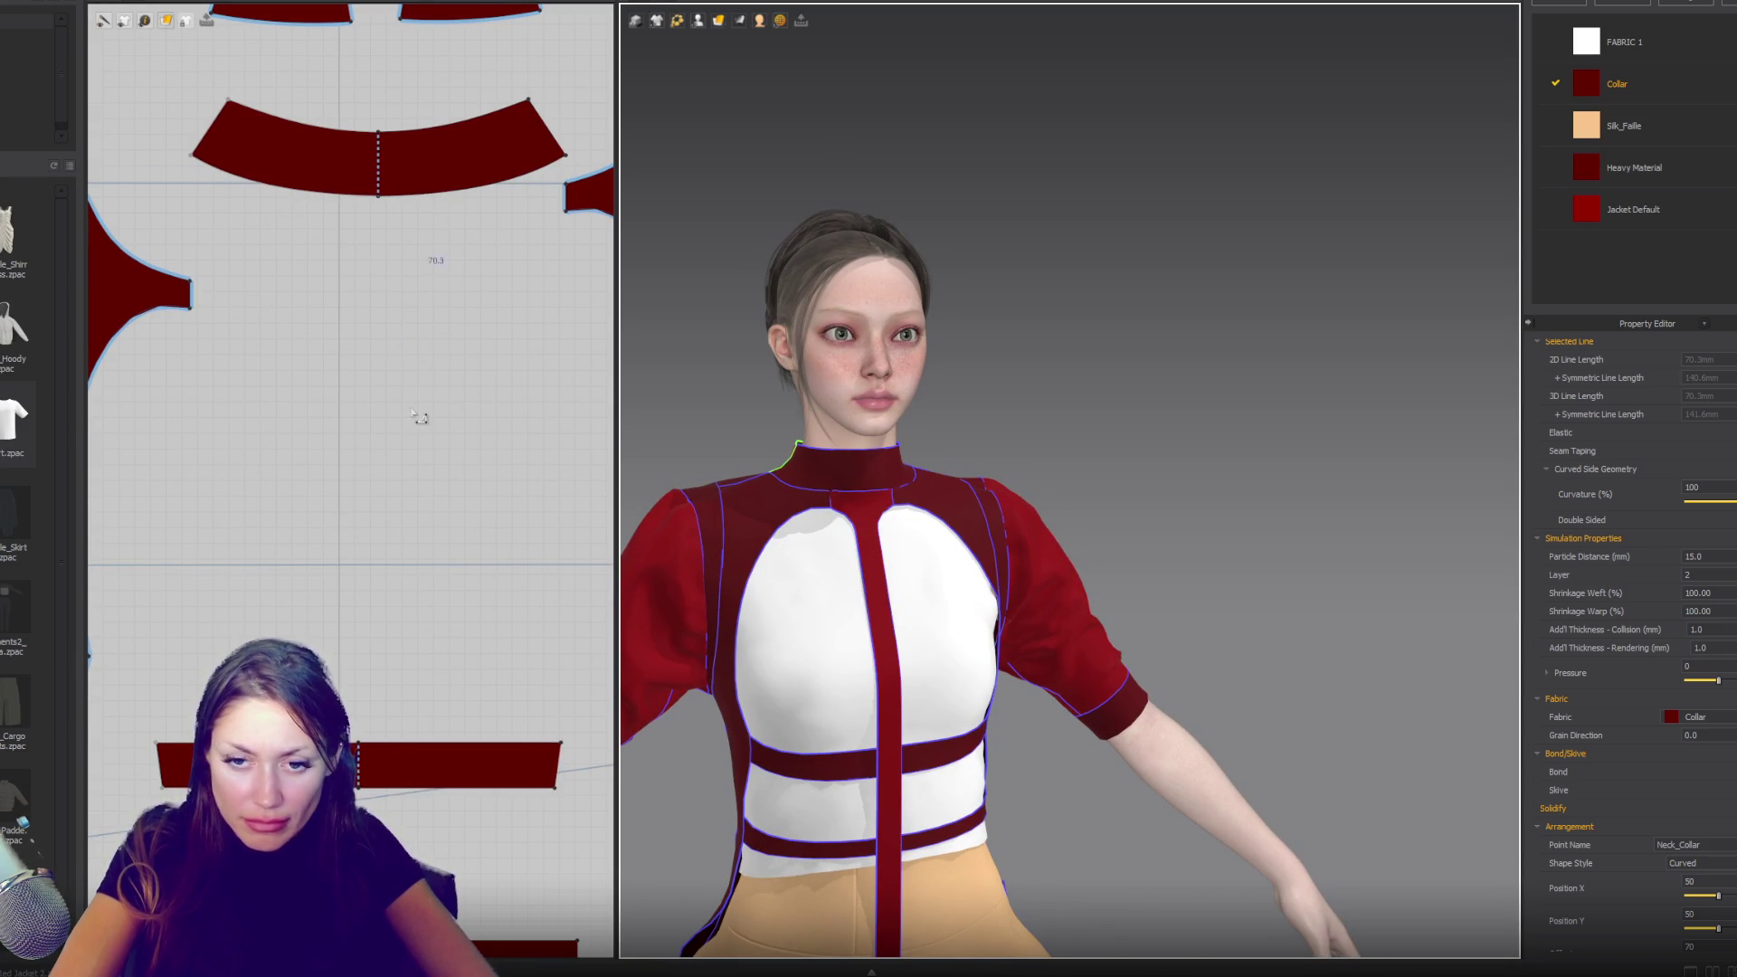
- Sew the first seam segment along the collar band's lower edge with Segment Sewing
{"action": "key", "text": "m"}
{"action": "left_click", "coordinate": [429, 196]}
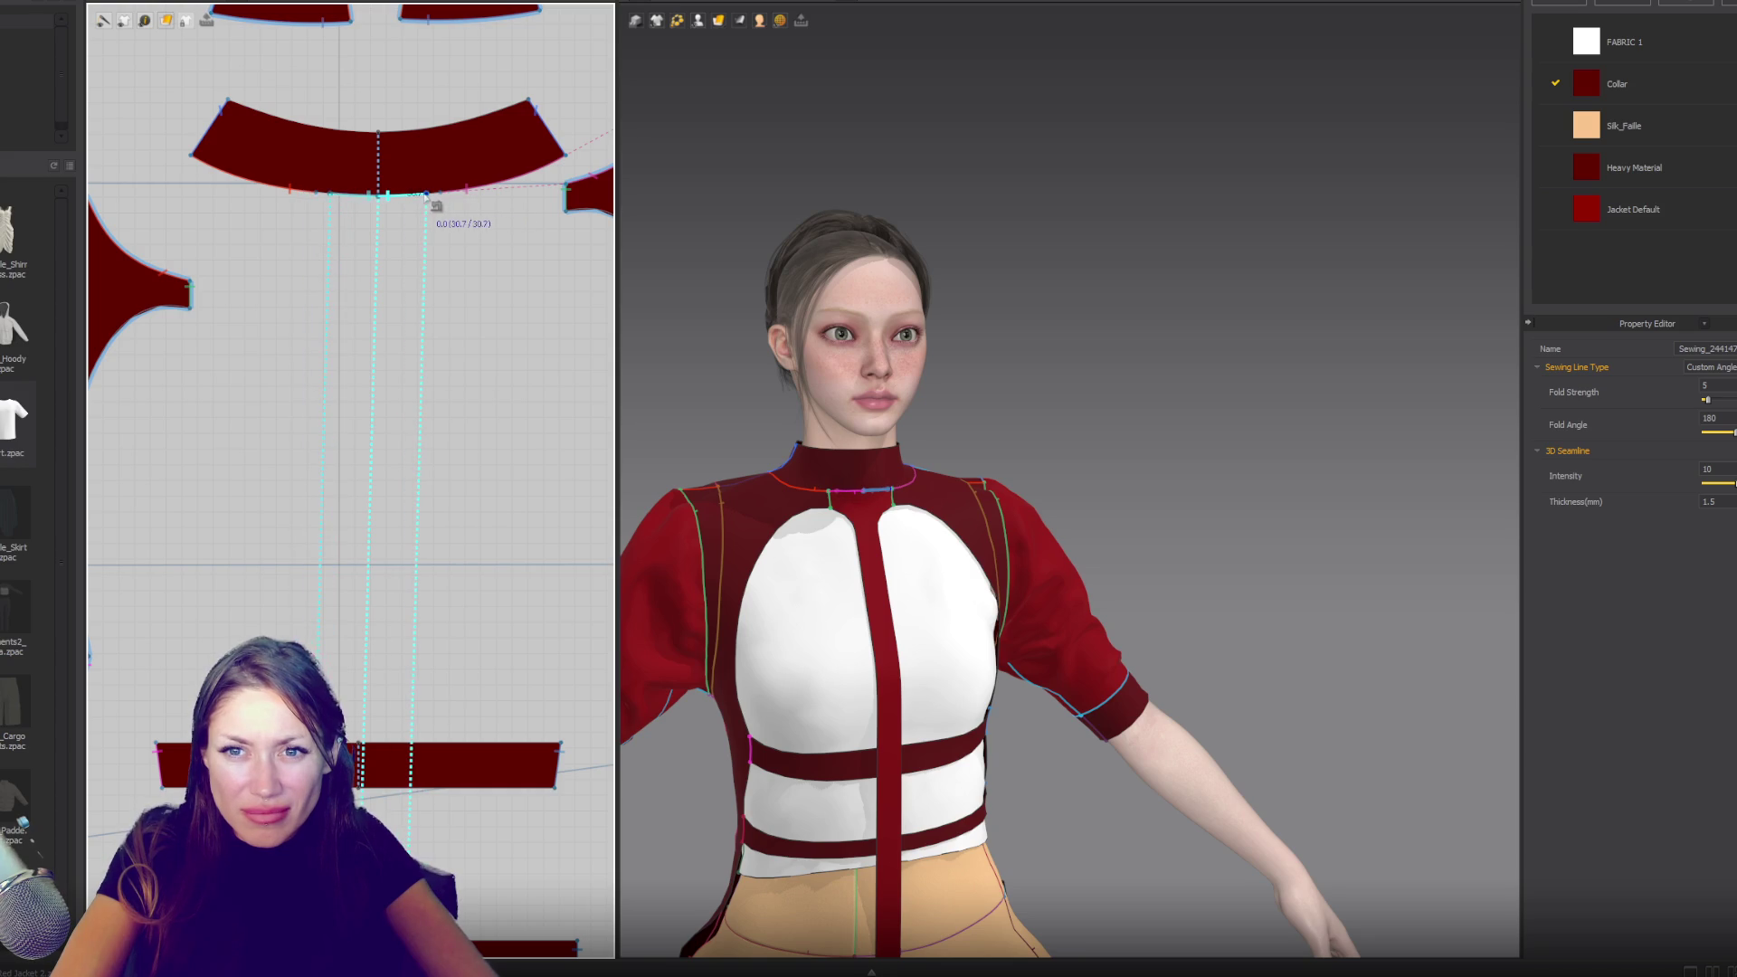
{"action": "left_click", "coordinate": [439, 192]}
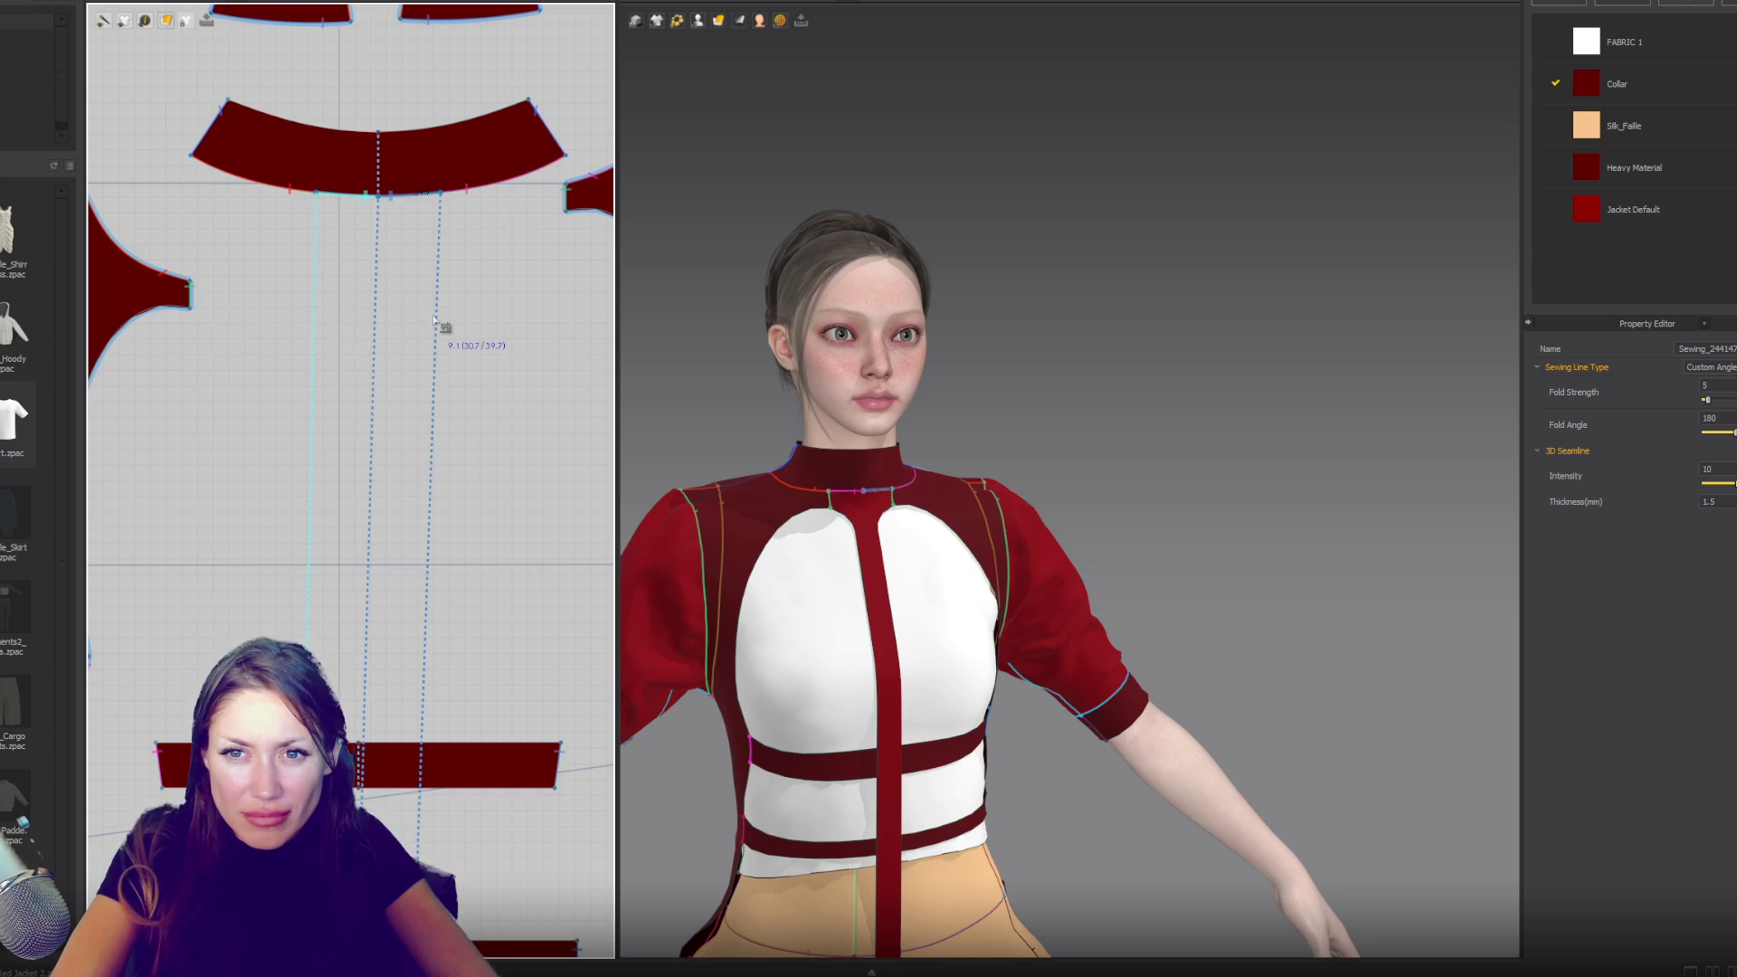
{"action": "scroll", "coordinate": [473, 217], "scroll_direction": "up", "scroll_amount": 2}
{"action": "scroll", "coordinate": [446, 375], "scroll_direction": "down", "scroll_amount": 4}
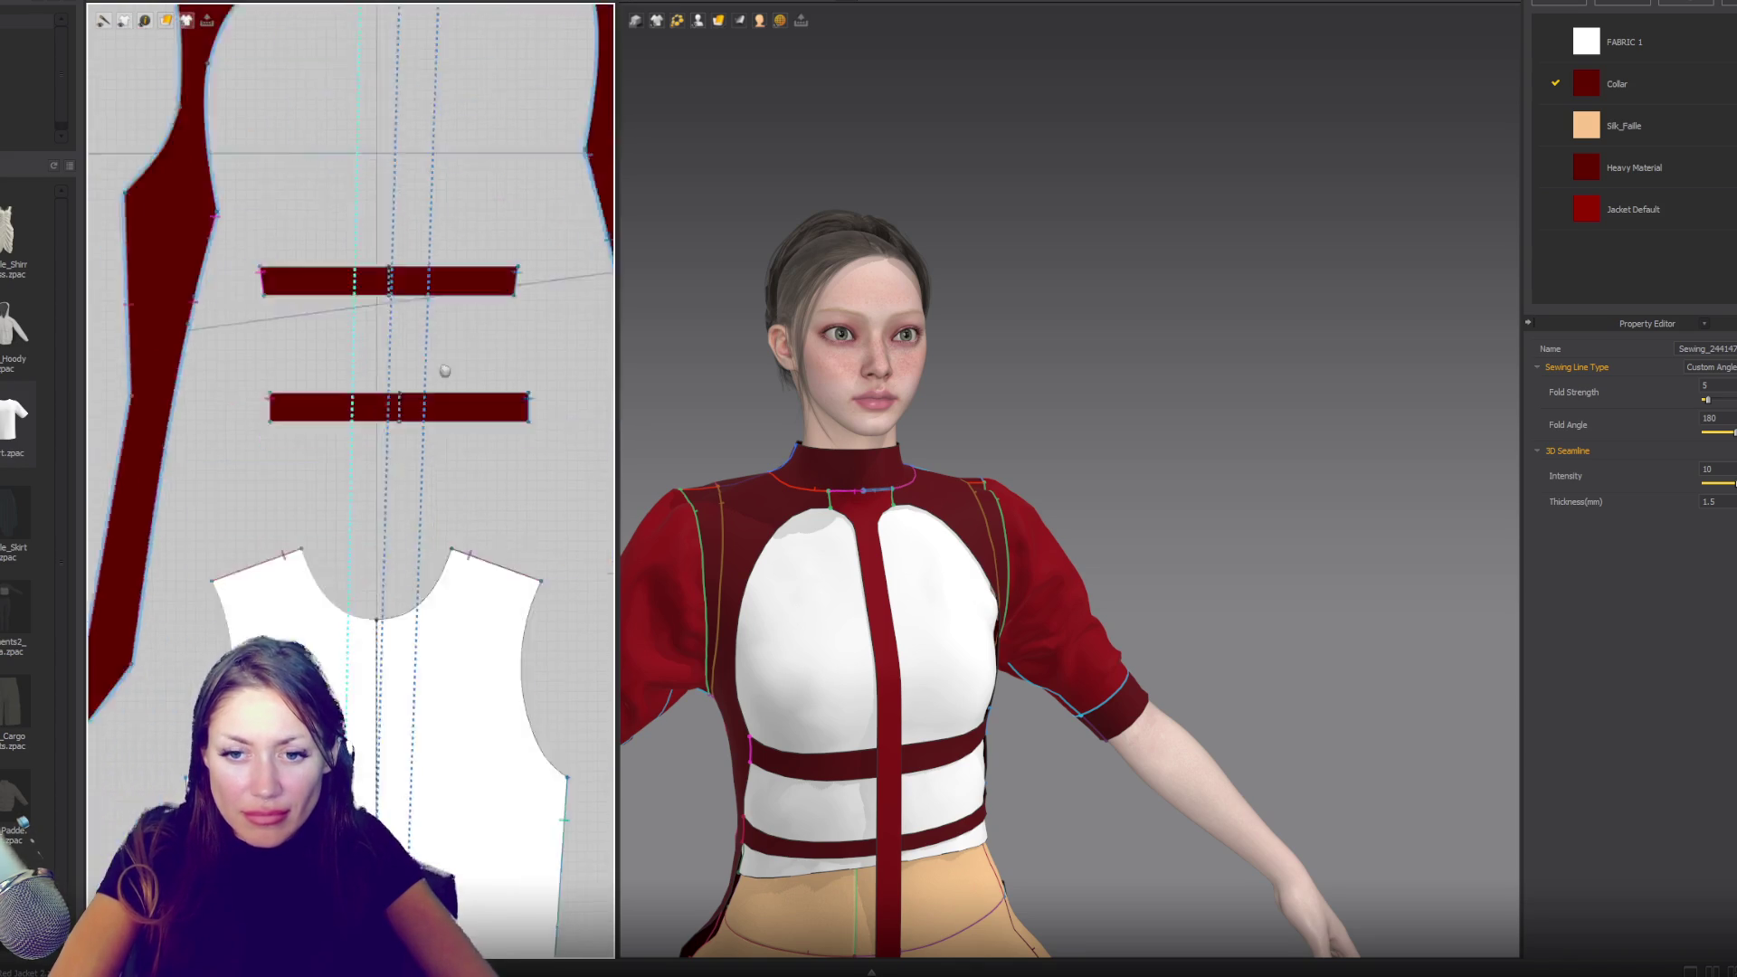
{"action": "scroll", "coordinate": [402, 527], "scroll_direction": "up", "scroll_amount": 2}
{"action": "scroll", "coordinate": [402, 528], "scroll_direction": "up", "scroll_amount": 3}
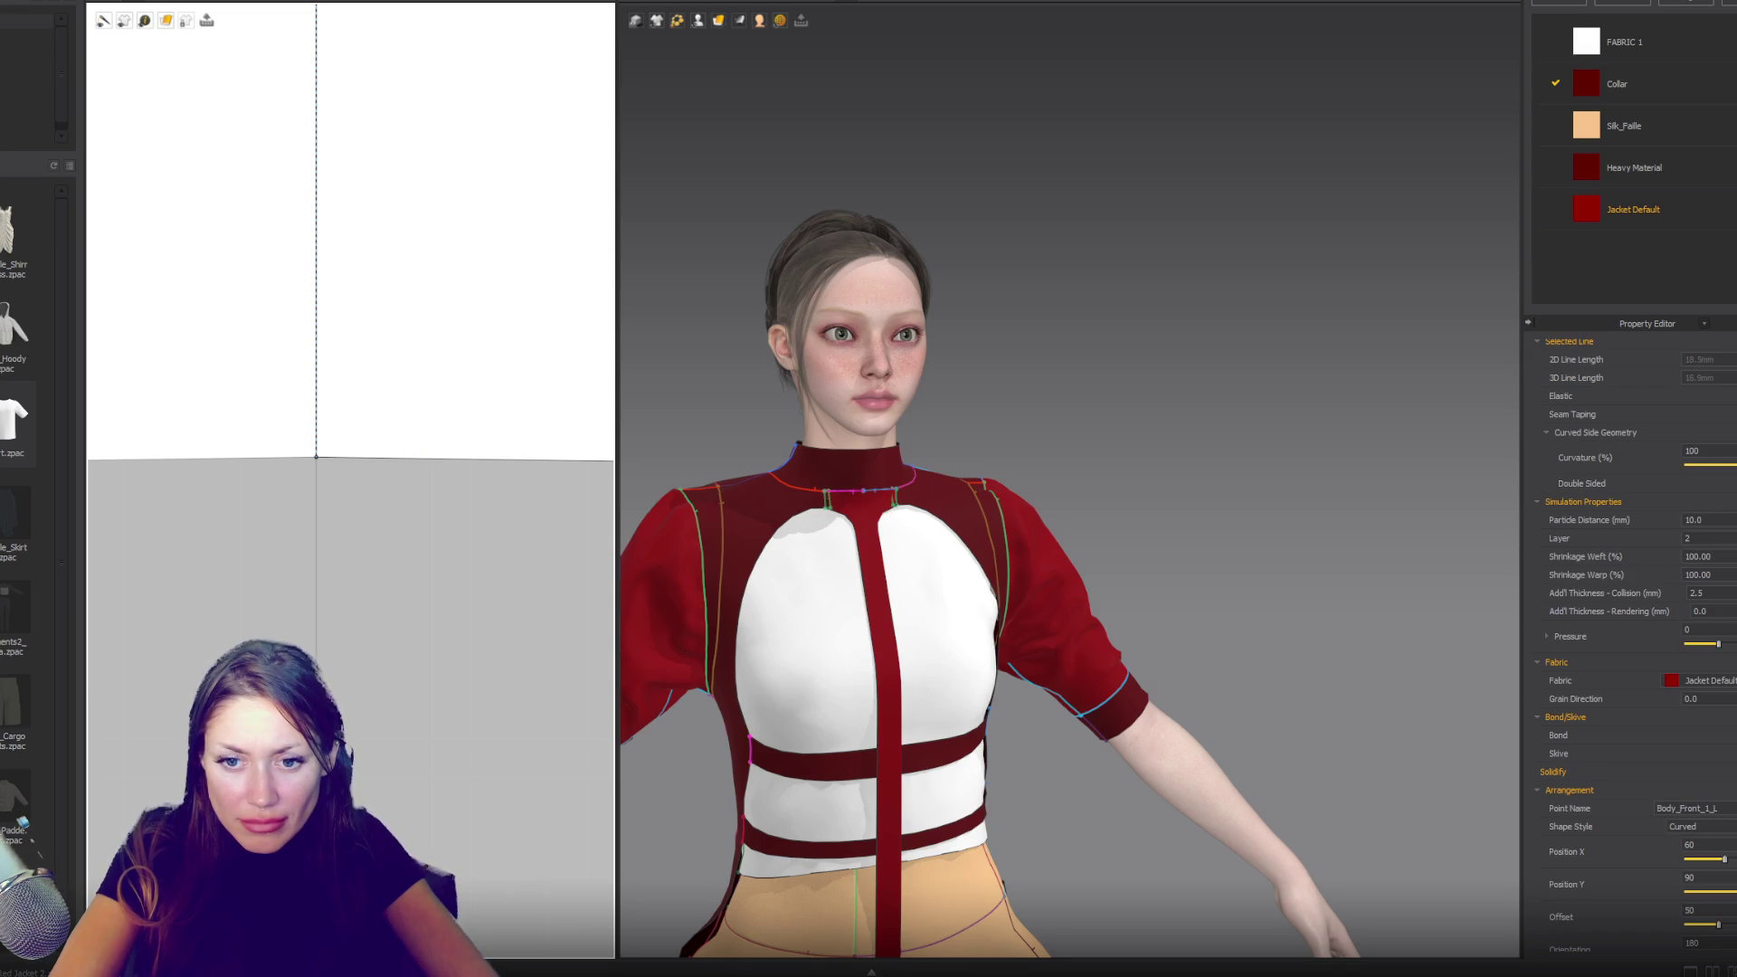
{"action": "scroll", "coordinate": [399, 259], "scroll_direction": "up", "scroll_amount": 2}
{"action": "scroll", "coordinate": [368, 221], "scroll_direction": "down", "scroll_amount": 5}
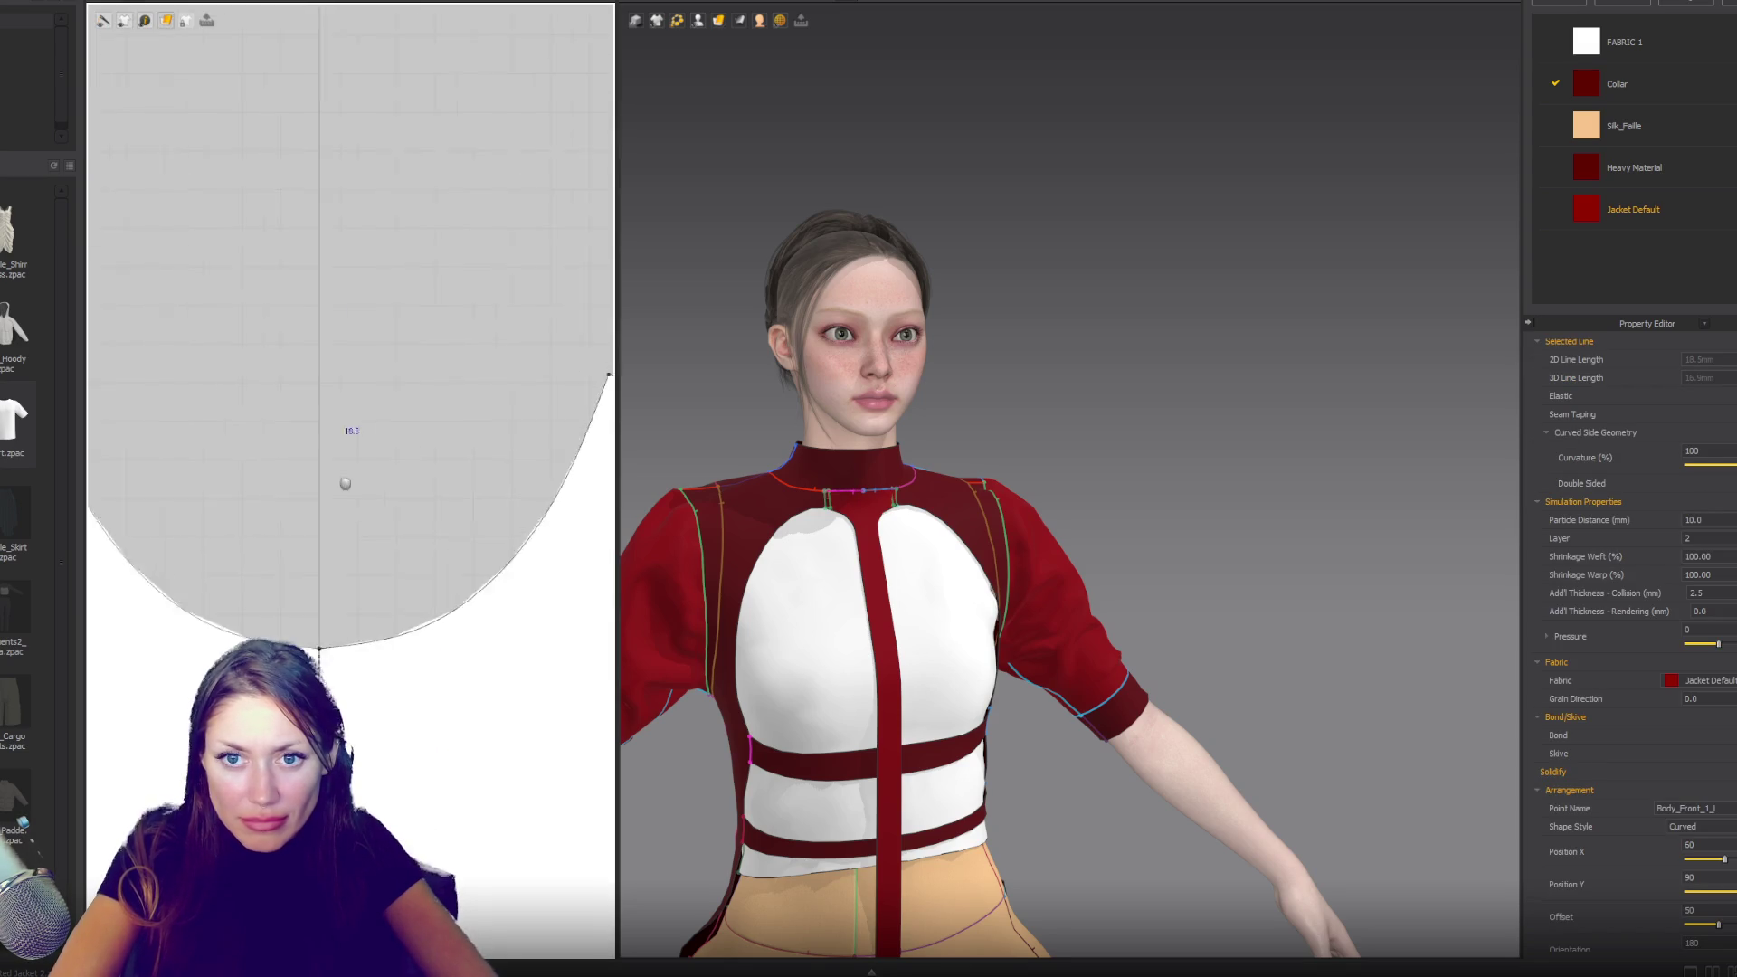
{"action": "scroll", "coordinate": [351, 550], "scroll_direction": "down", "scroll_amount": 4}
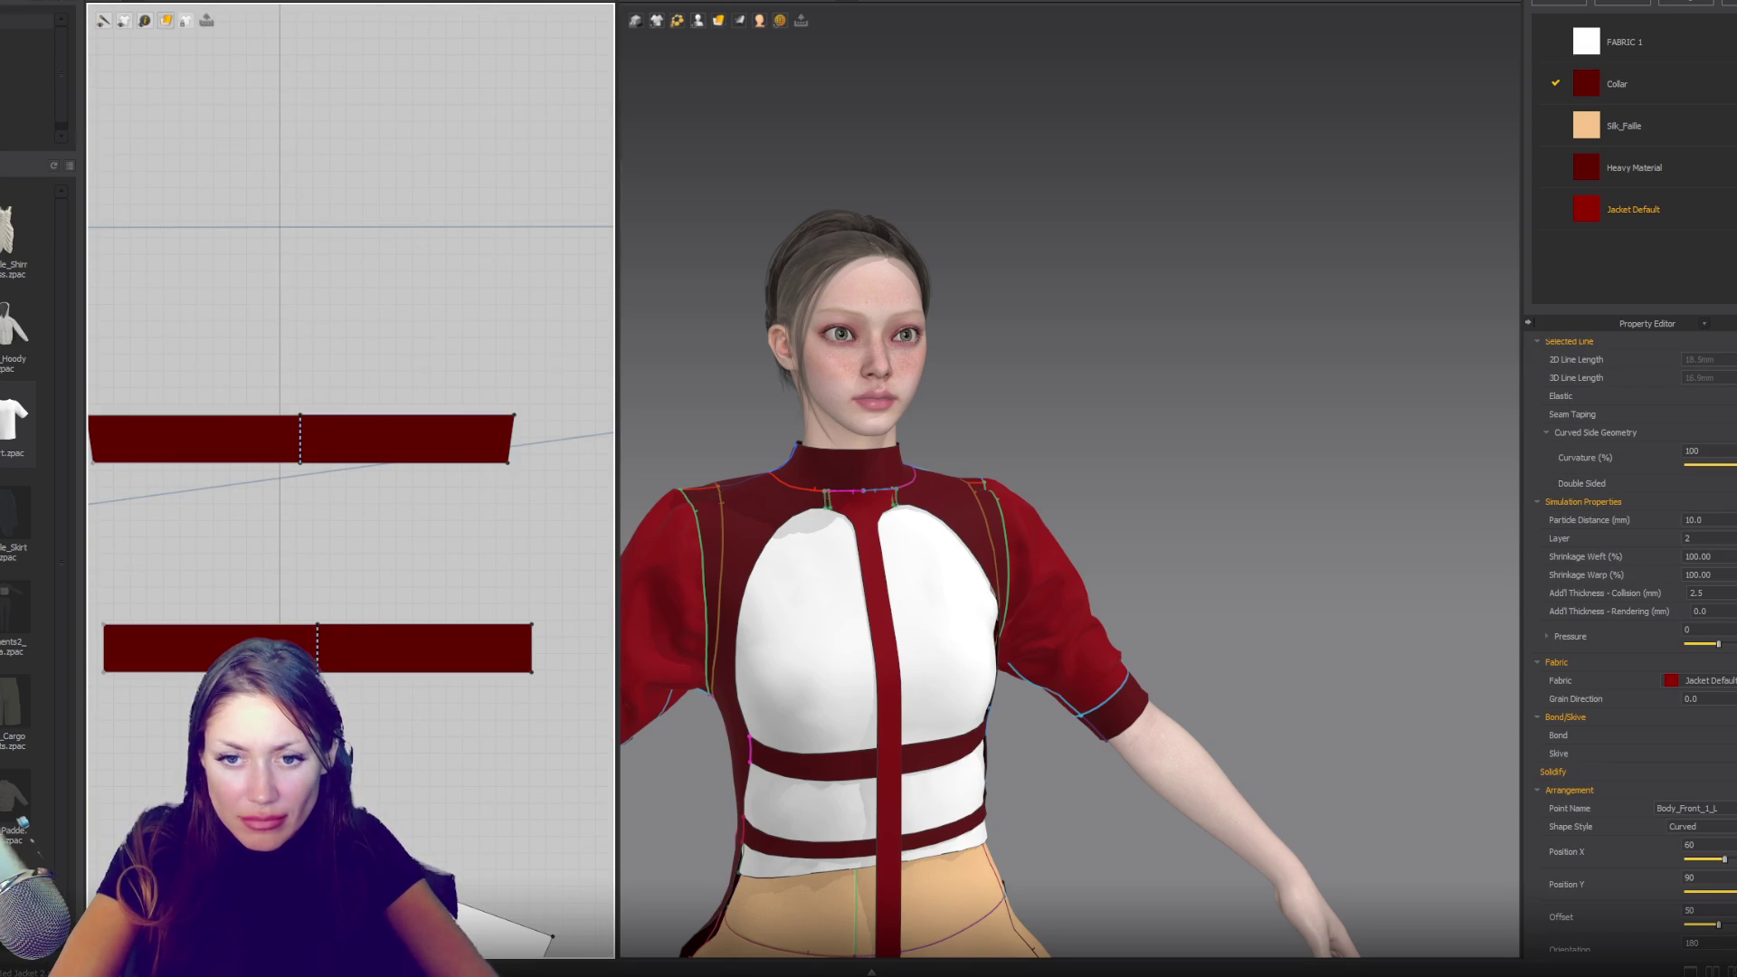
{"action": "left_click", "coordinate": [354, 676]}
{"action": "scroll", "coordinate": [423, 593], "scroll_direction": "down", "scroll_amount": 3}
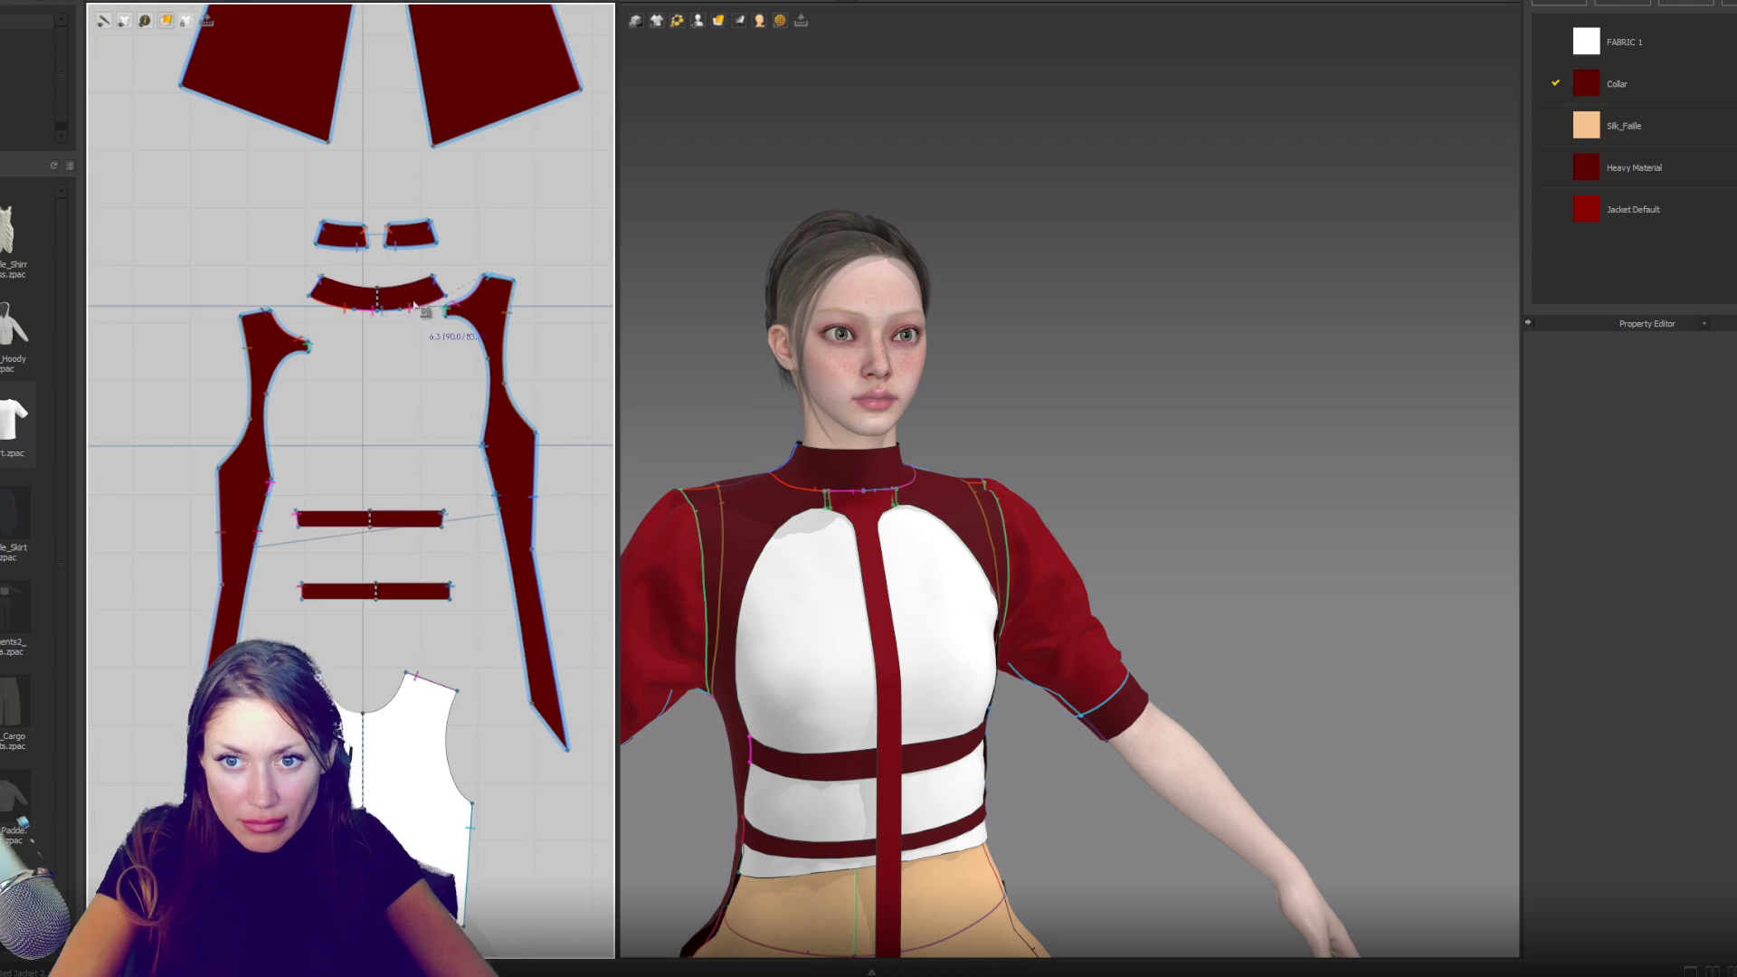
- Shorten the collar seam and sew the collar's bottom edge to the neighbouring neckline piece
{"action": "left_click", "coordinate": [382, 313]}
{"action": "scroll", "coordinate": [382, 313], "scroll_direction": "up", "scroll_amount": 5}
{"action": "left_click_drag", "start_coordinate": [505, 319], "coordinate": [493, 323]}
{"action": "left_click", "coordinate": [493, 318]}
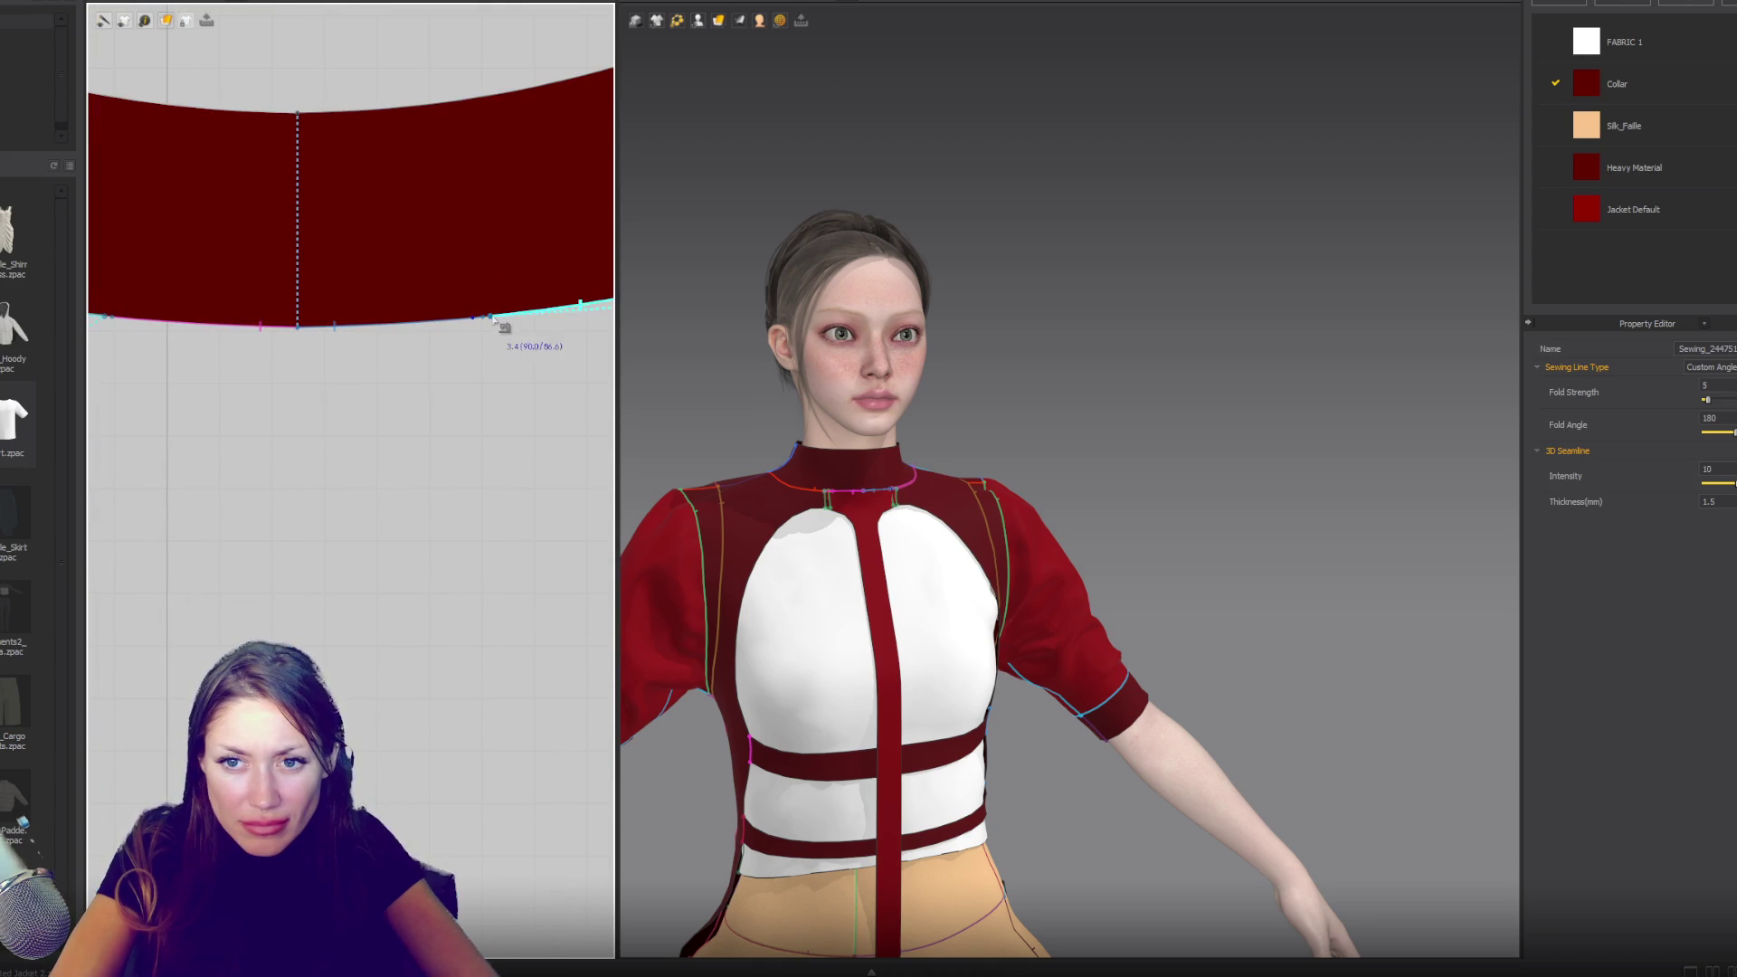
{"action": "scroll", "coordinate": [446, 434], "scroll_direction": "down", "scroll_amount": 3}
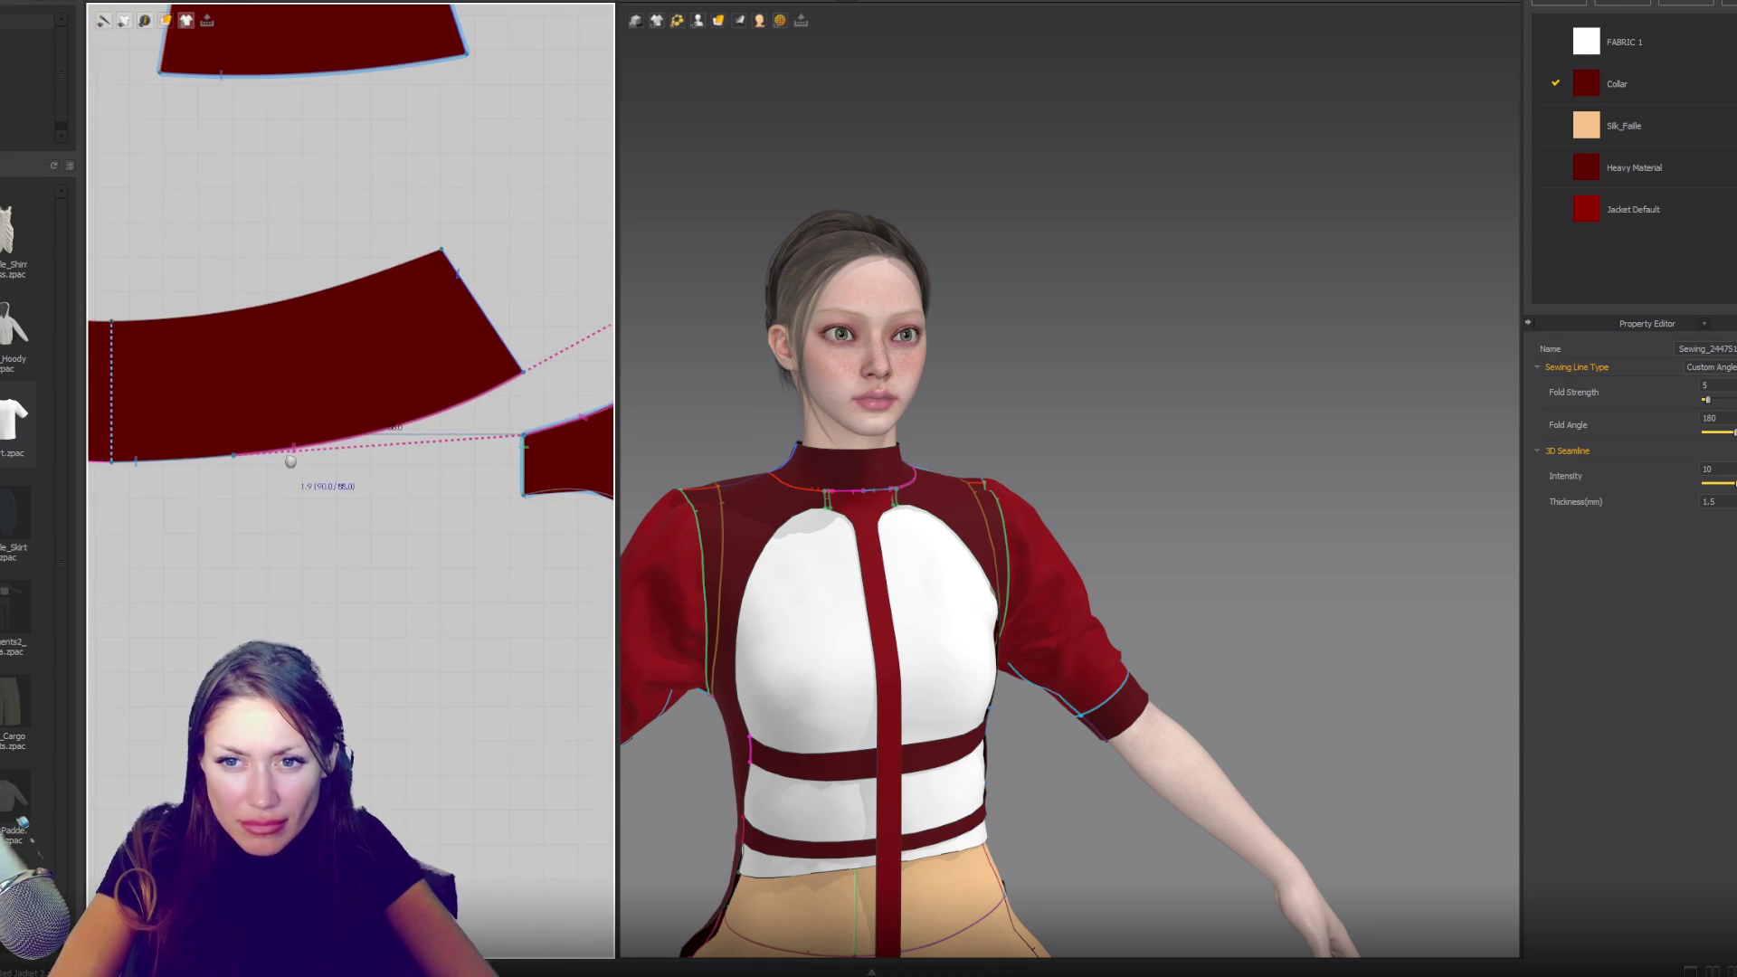
{"action": "left_click", "coordinate": [527, 377]}
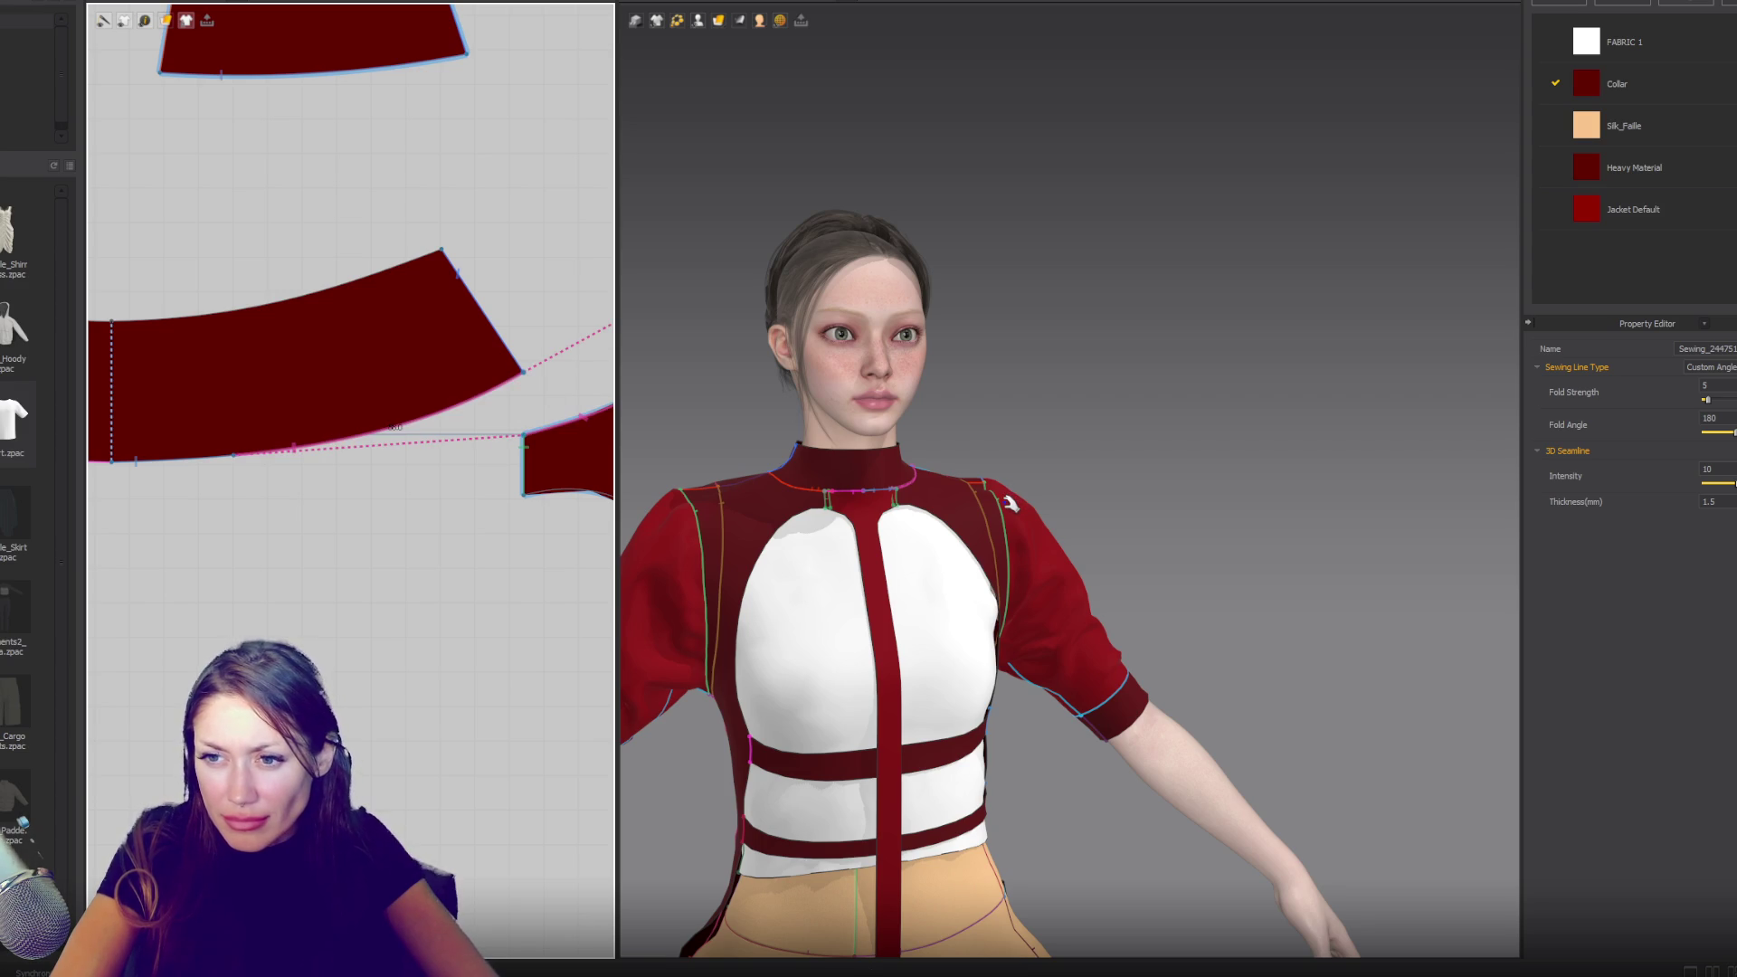
{"action": "key", "text": "a"}
{"action": "scroll", "coordinate": [1011, 506], "scroll_direction": "down", "scroll_amount": 5}
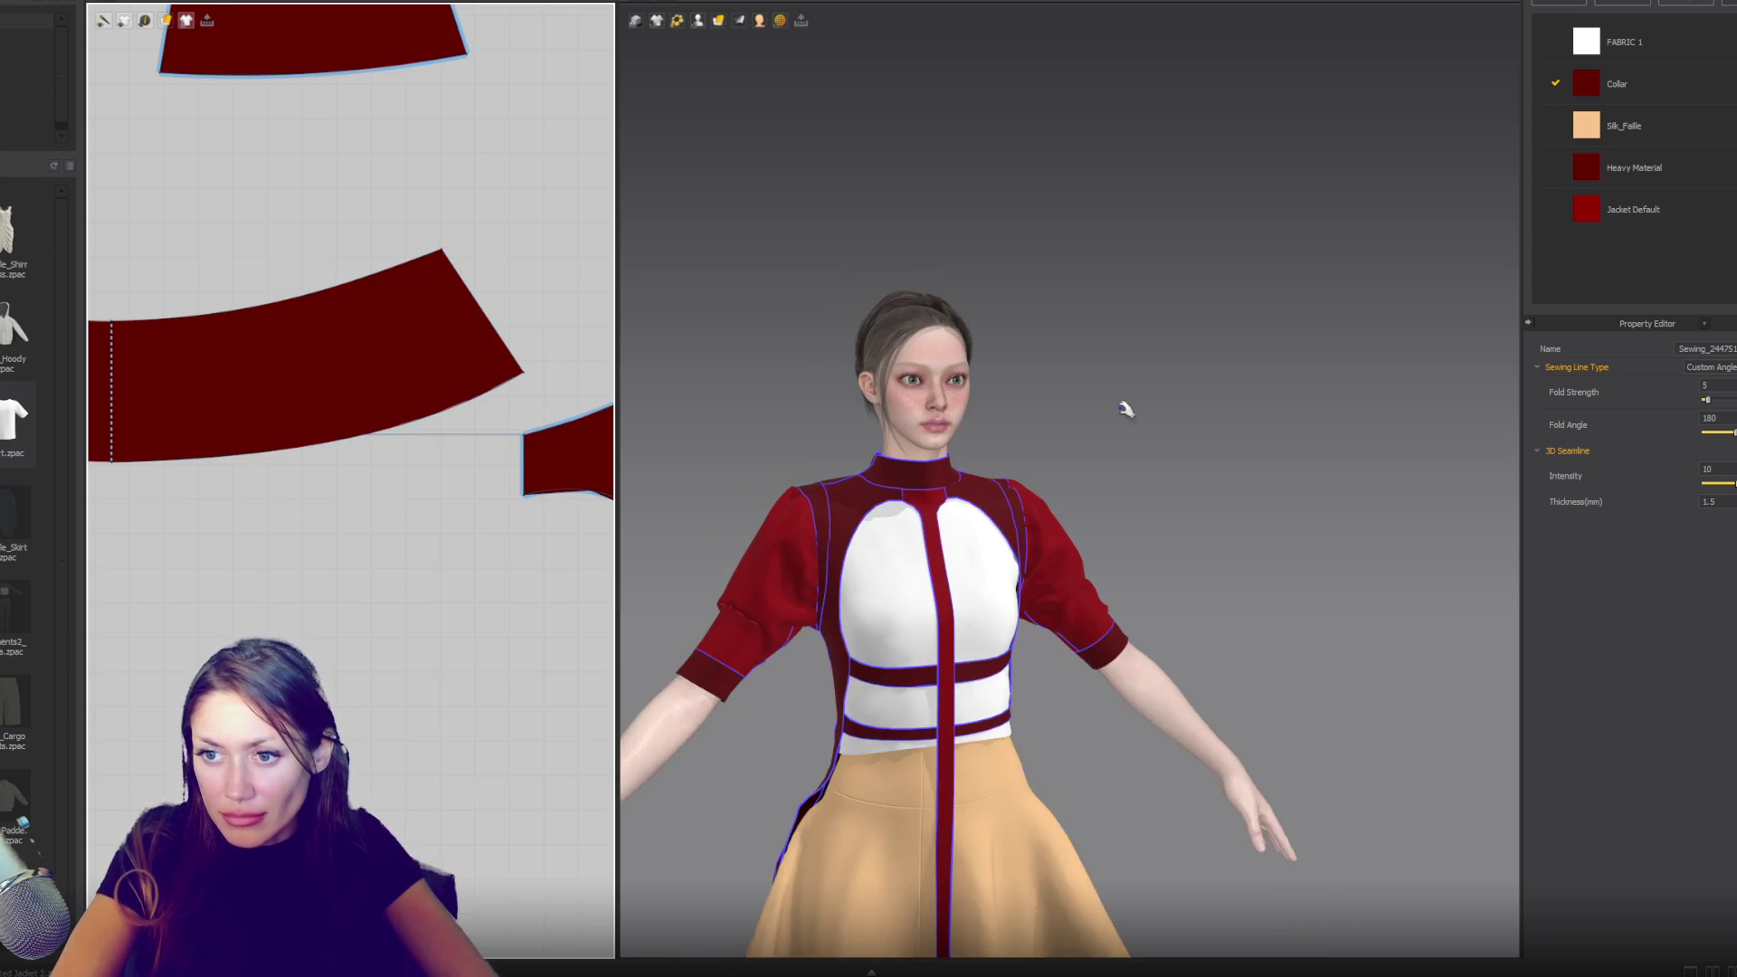
{"action": "left_click", "coordinate": [1097, 496]}
{"action": "left_click", "coordinate": [905, 488]}
{"action": "left_click", "coordinate": [1132, 489]}
{"action": "mouse_move", "coordinate": [1131, 489]}
{"action": "right_mouse_down"}
{"action": "mouse_move", "coordinate": [1318, 504]}
{"action": "mouse_move", "coordinate": [1150, 512]}
{"action": "right_mouse_up"}
{"action": "key", "text": "2"}
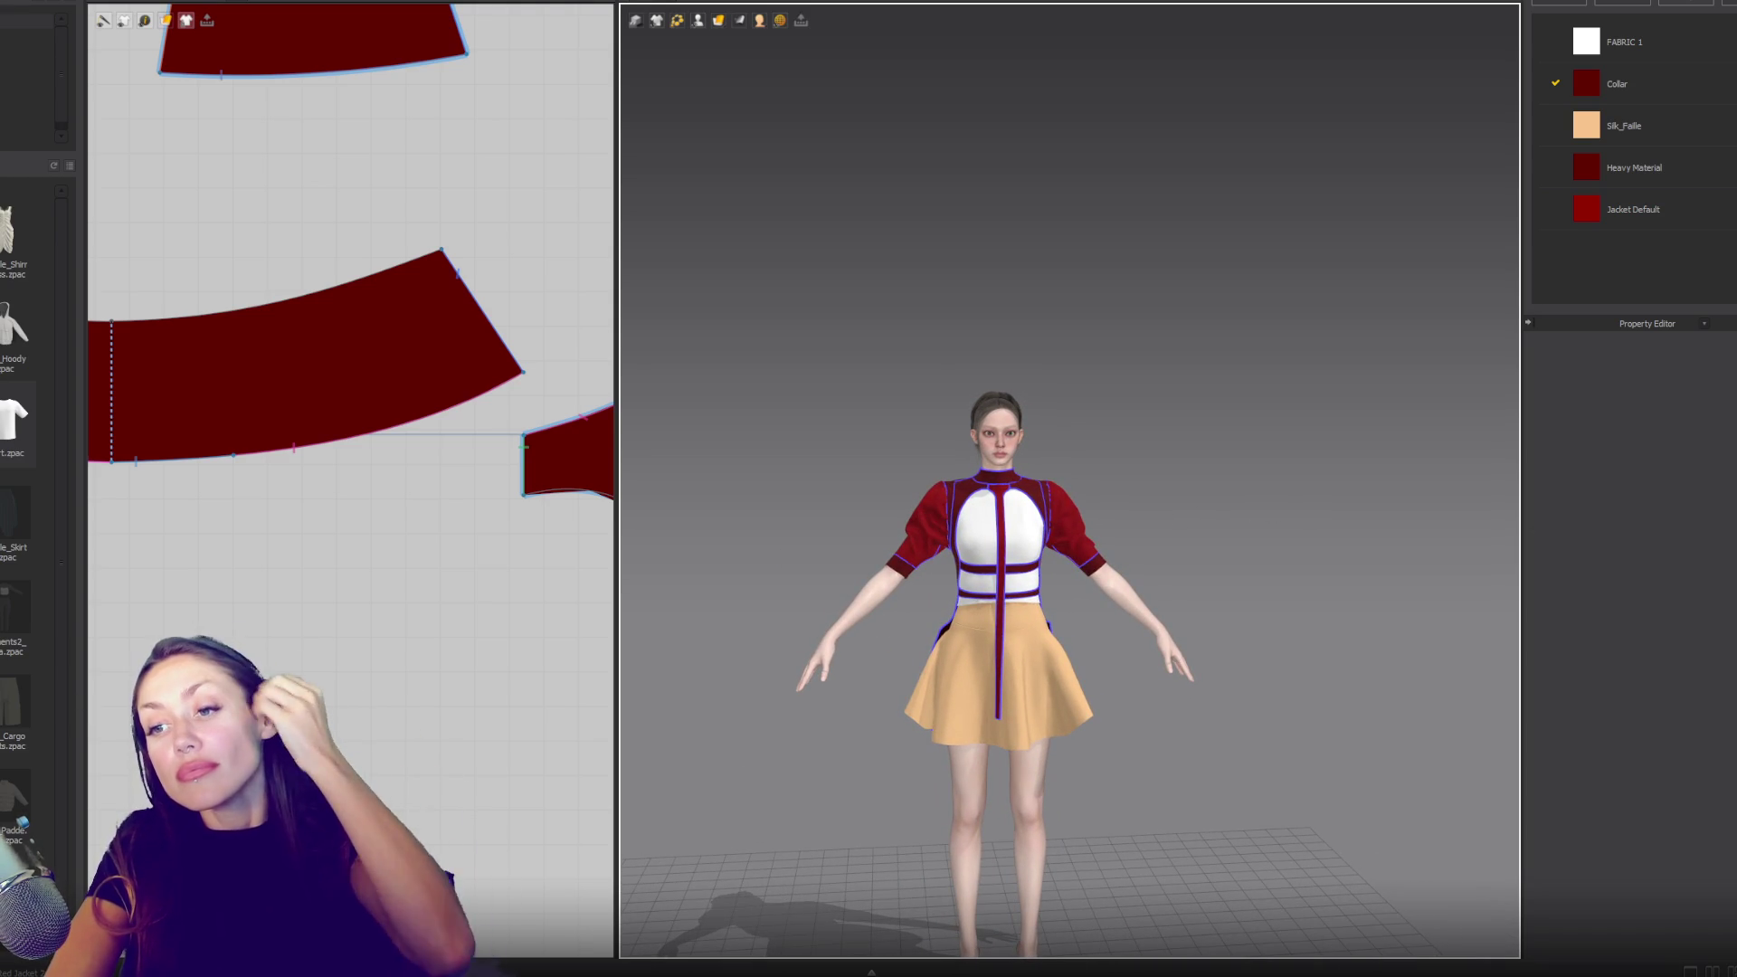
{"action": "left_click", "coordinate": [1000, 511]}
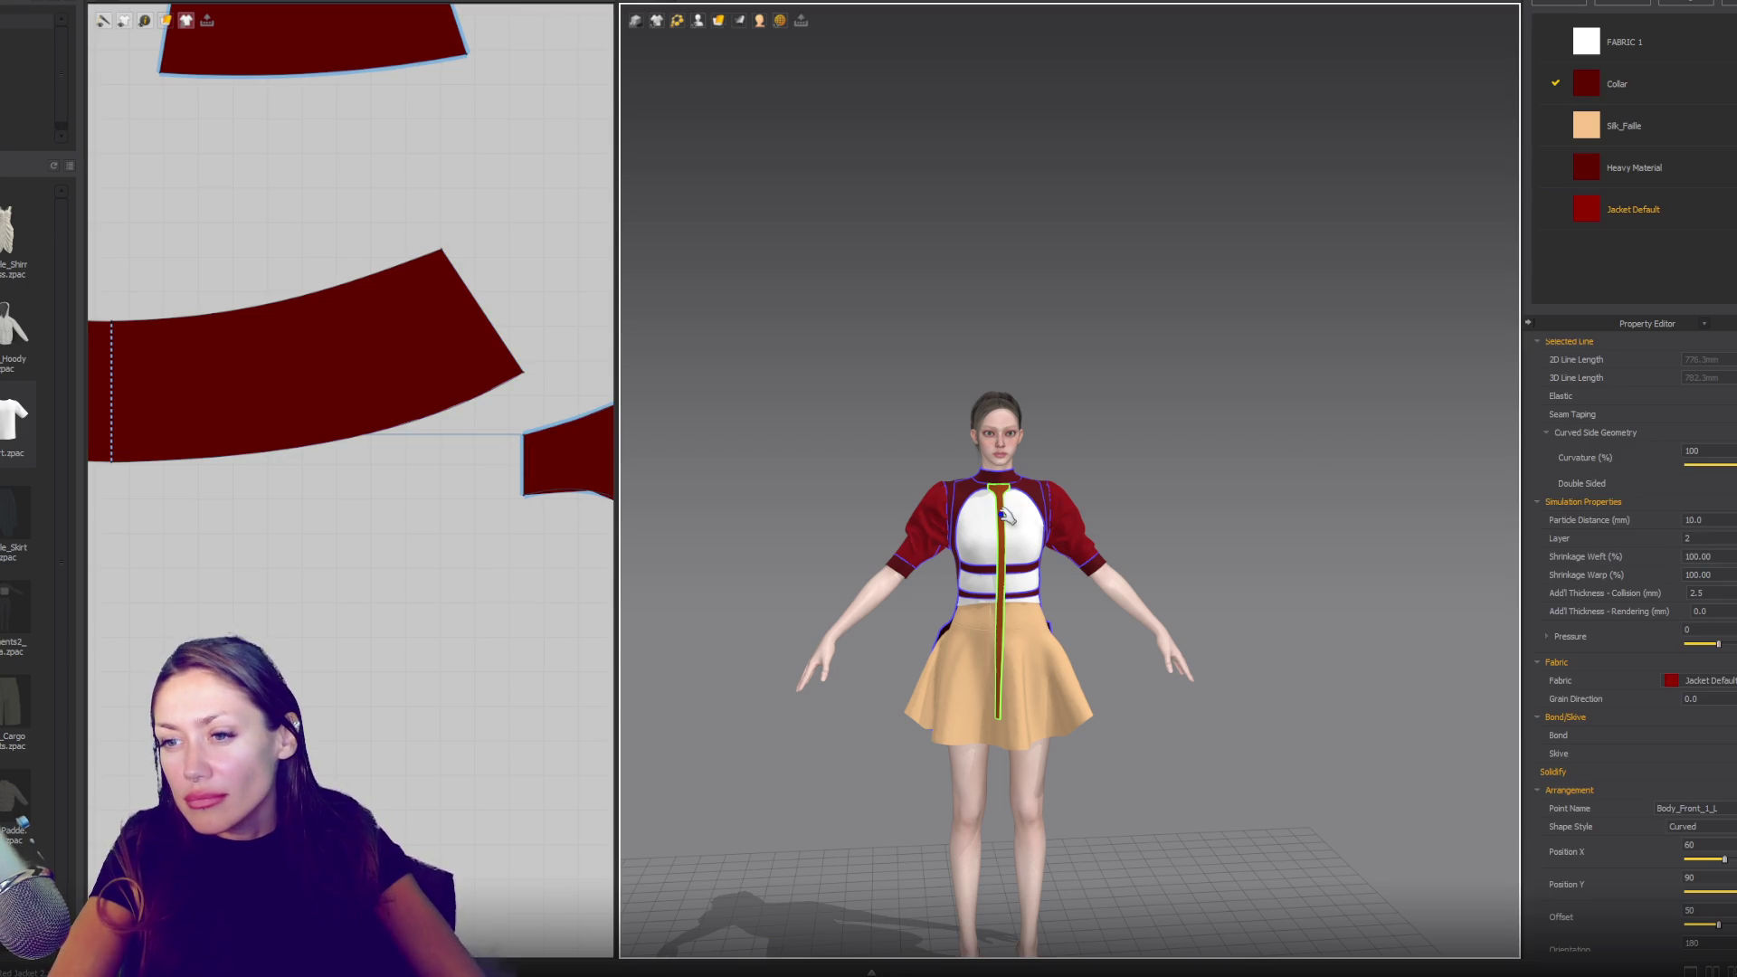
{"action": "left_click", "coordinate": [1244, 554]}
{"action": "mouse_move", "coordinate": [1245, 639]}
{"action": "right_mouse_down"}
{"action": "mouse_move", "coordinate": [1120, 632]}
{"action": "mouse_move", "coordinate": [1303, 624]}
{"action": "mouse_move", "coordinate": [1226, 635]}
{"action": "right_mouse_up"}
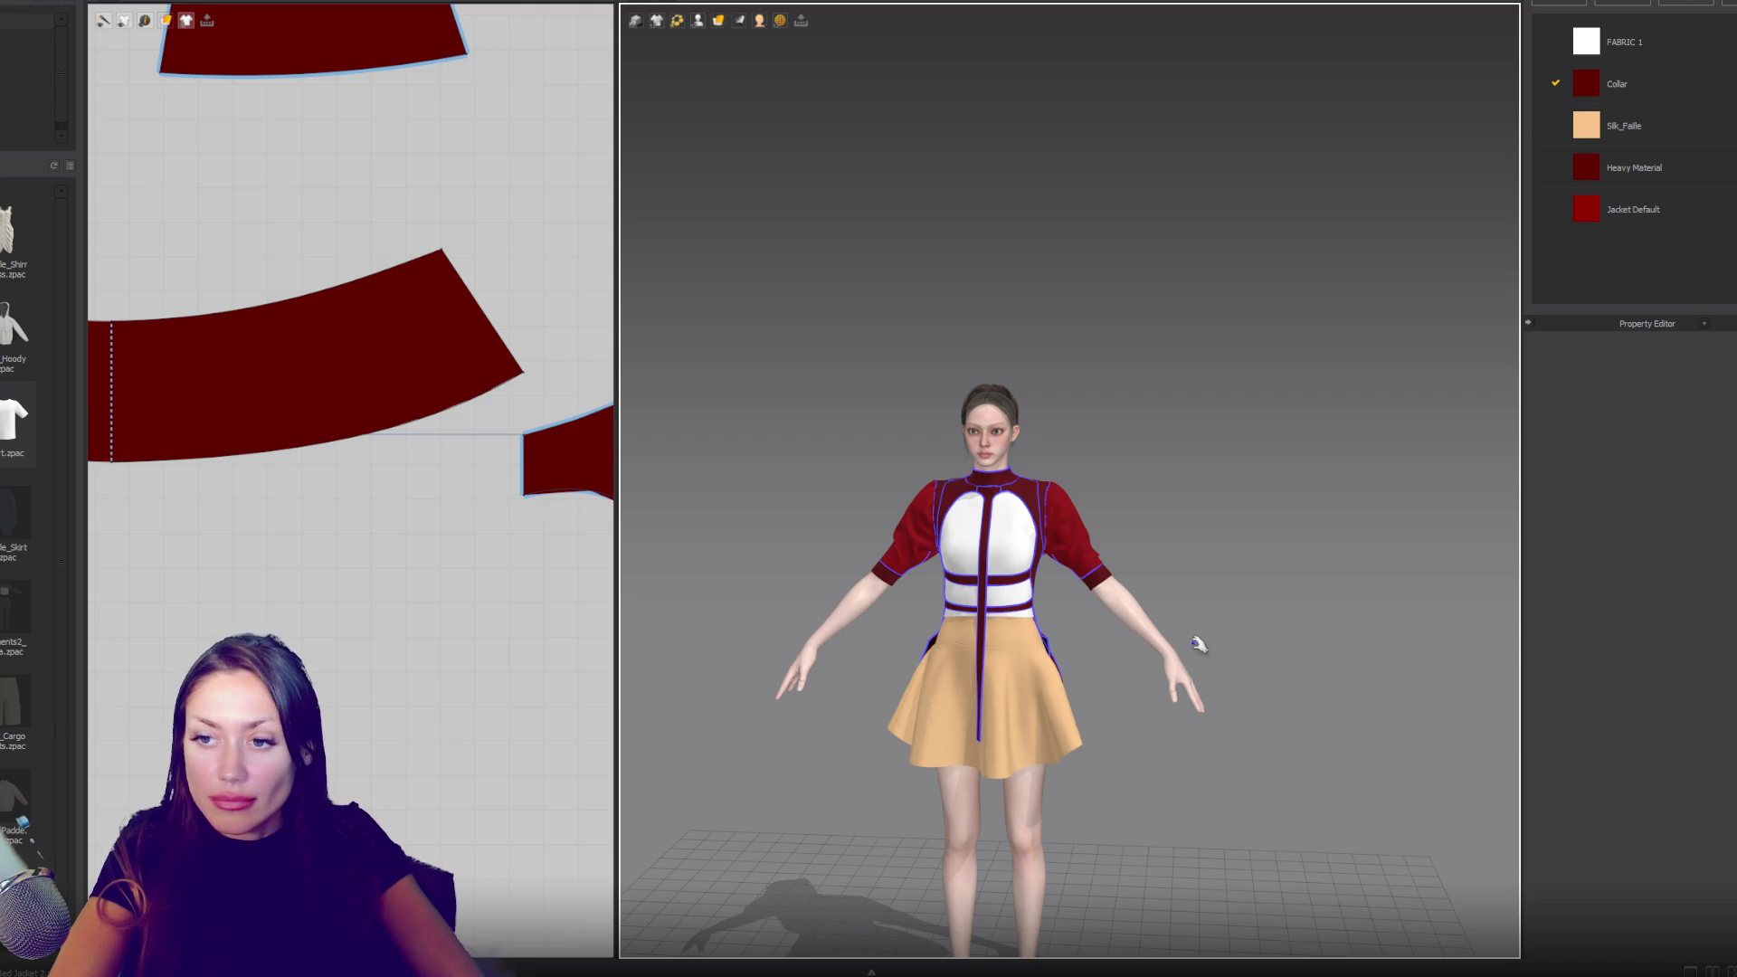
{"action": "scroll", "coordinate": [1088, 644], "scroll_direction": "up", "scroll_amount": 3}
{"action": "mouse_move", "coordinate": [1088, 643]}
{"action": "right_mouse_down"}
{"action": "mouse_move", "coordinate": [943, 617]}
{"action": "mouse_move", "coordinate": [1104, 621]}
{"action": "right_mouse_up"}
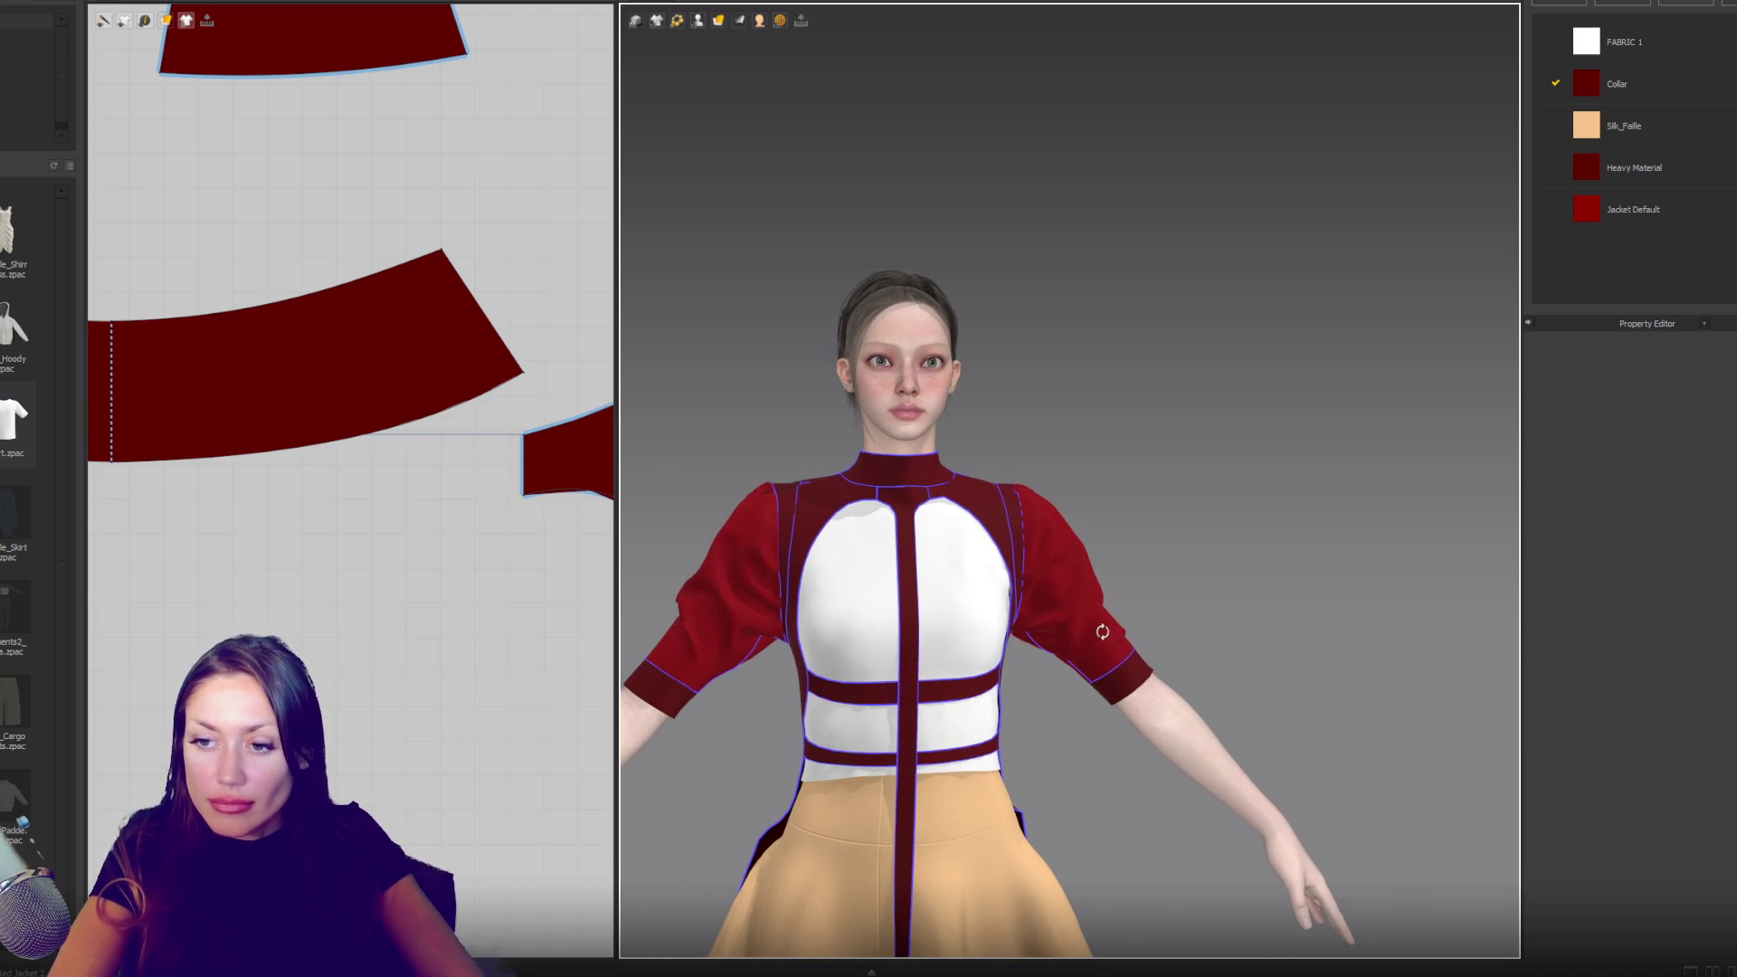
{"action": "scroll", "coordinate": [411, 751], "scroll_direction": "down", "scroll_amount": 5}
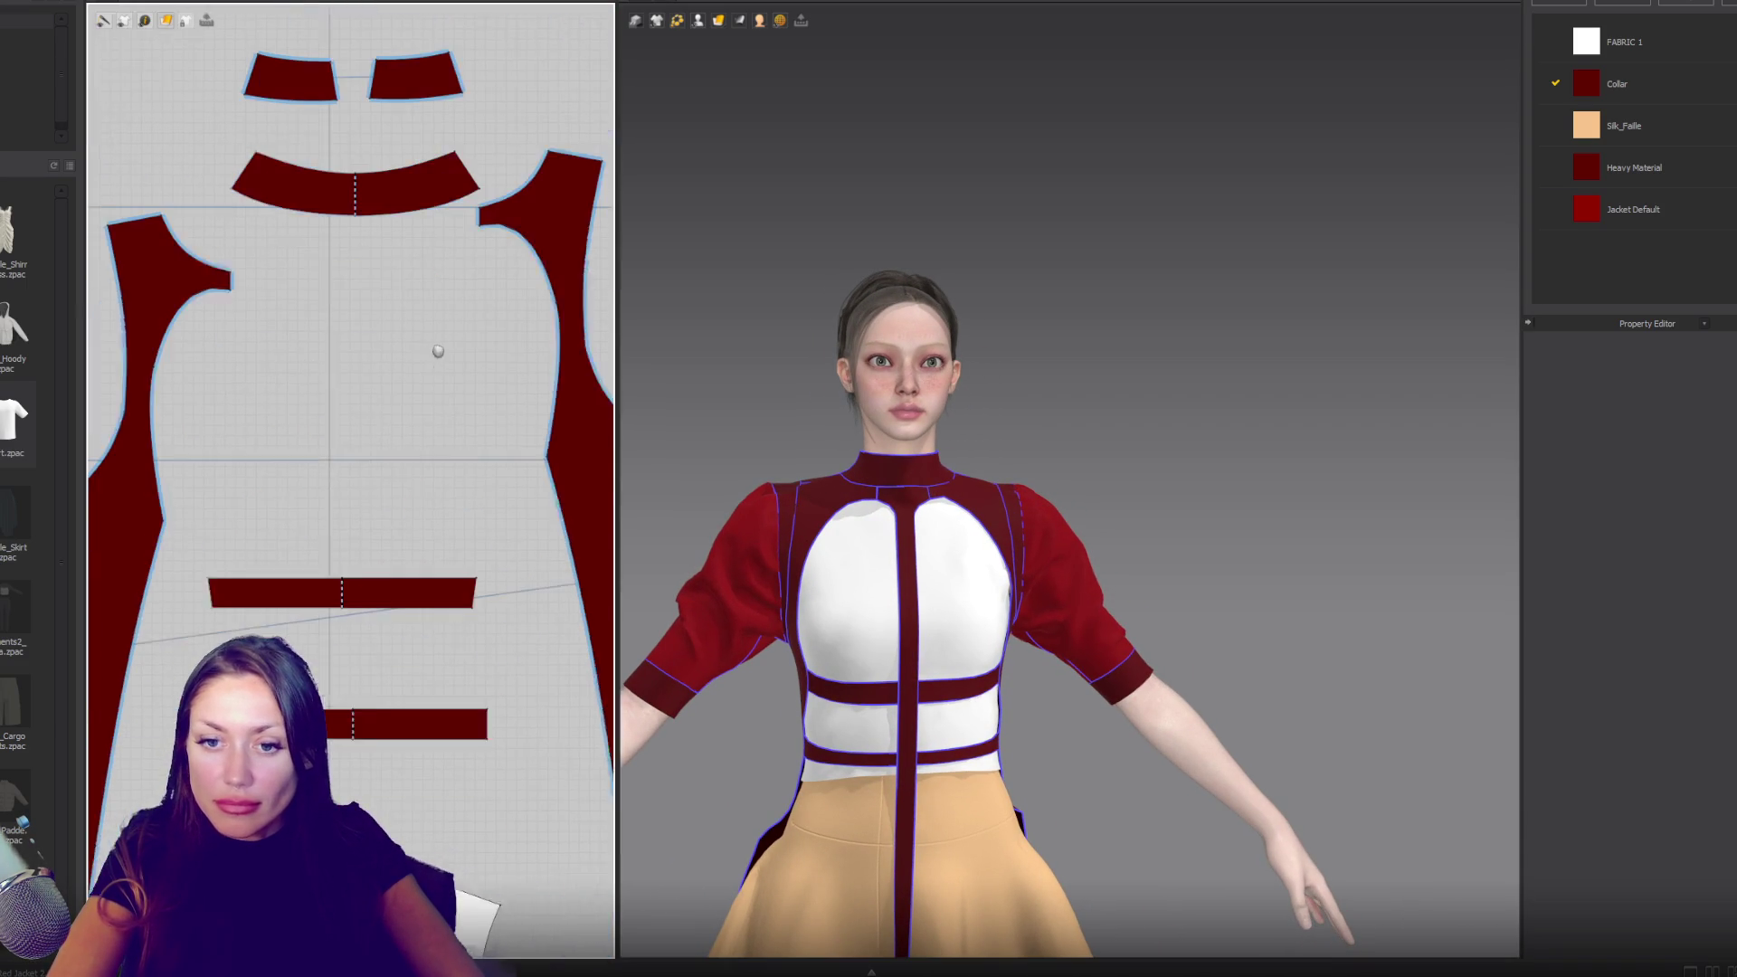
- Lengthen the lower waist band to the right with Edit Pattern
{"action": "left_click", "coordinate": [442, 697]}
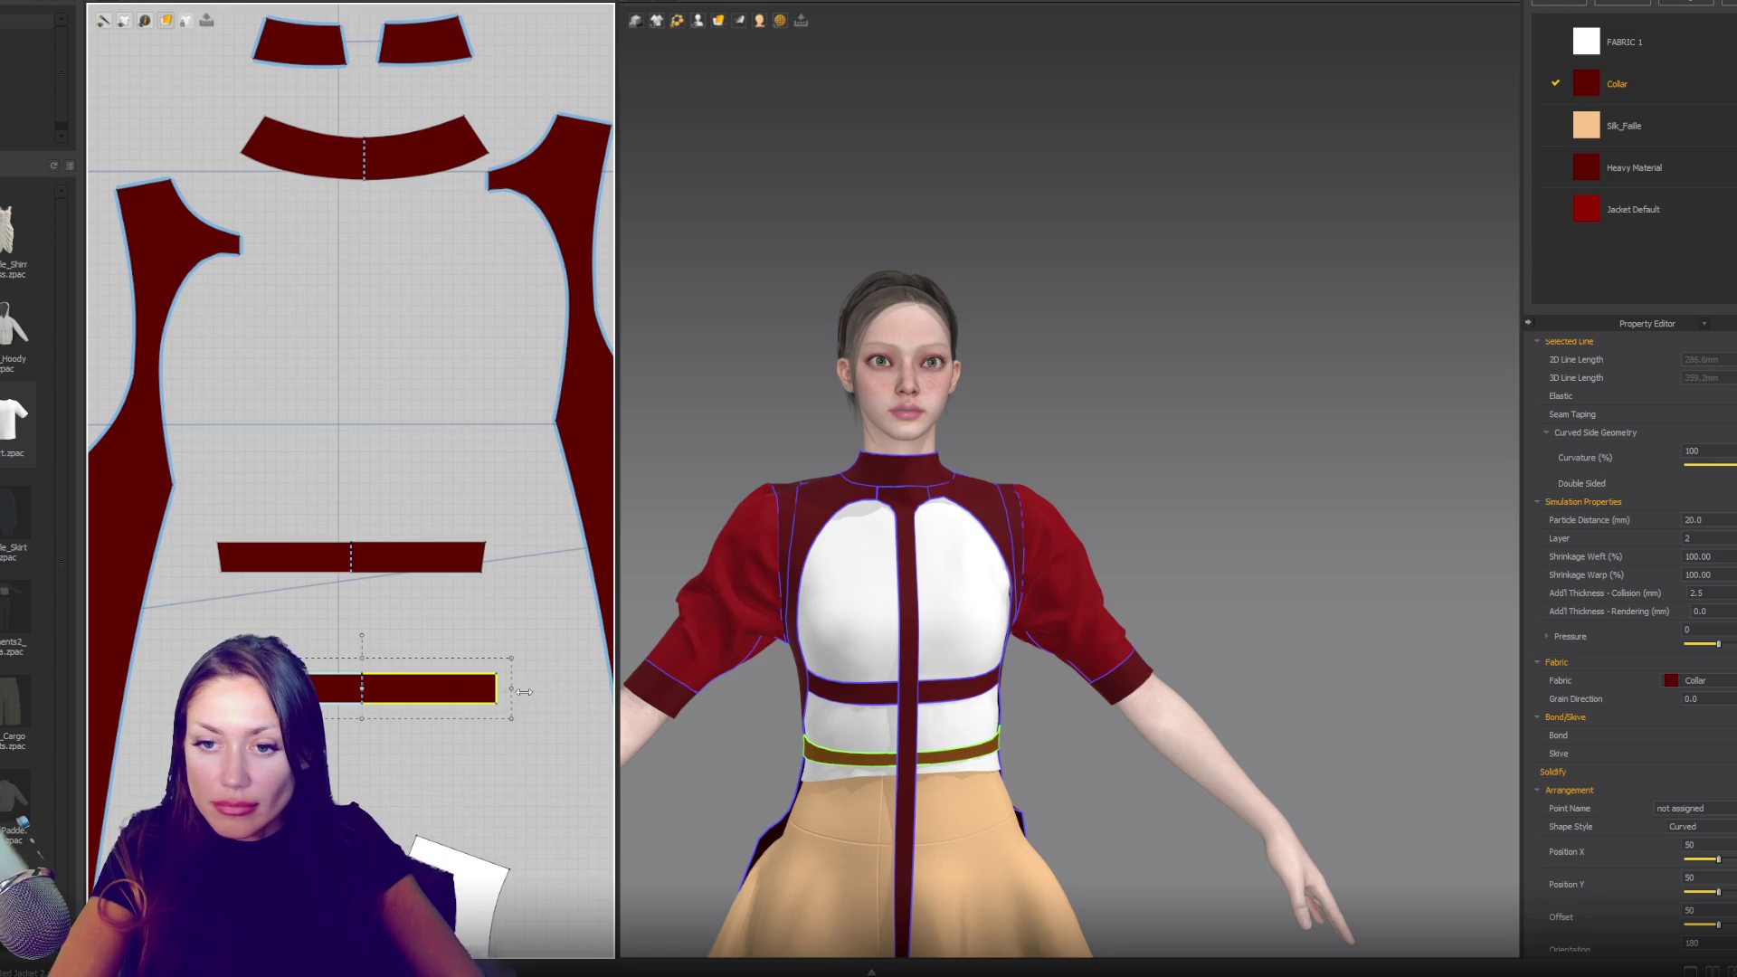
{"action": "left_click_drag", "start_coordinate": [558, 690], "coordinate": [559, 689]}
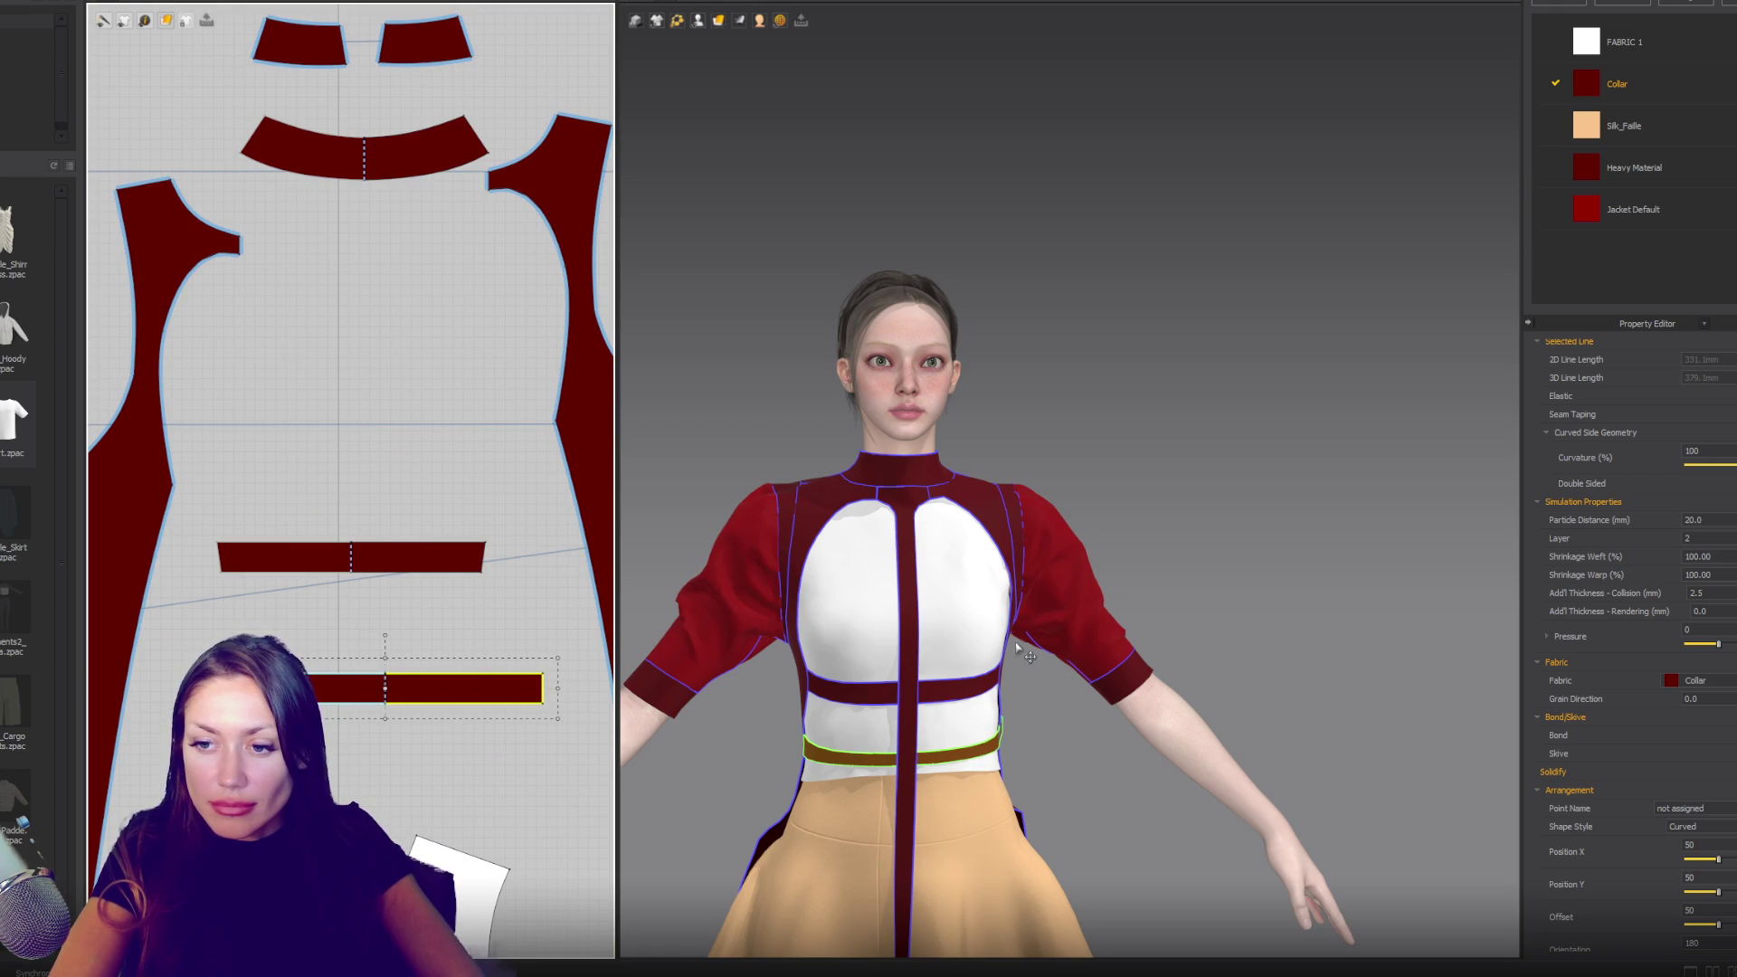
{"action": "mouse_move", "coordinate": [1017, 647]}
{"action": "right_mouse_down"}
{"action": "mouse_move", "coordinate": [1074, 610]}
{"action": "mouse_move", "coordinate": [941, 607]}
{"action": "right_mouse_up"}
{"action": "key", "text": "z"}
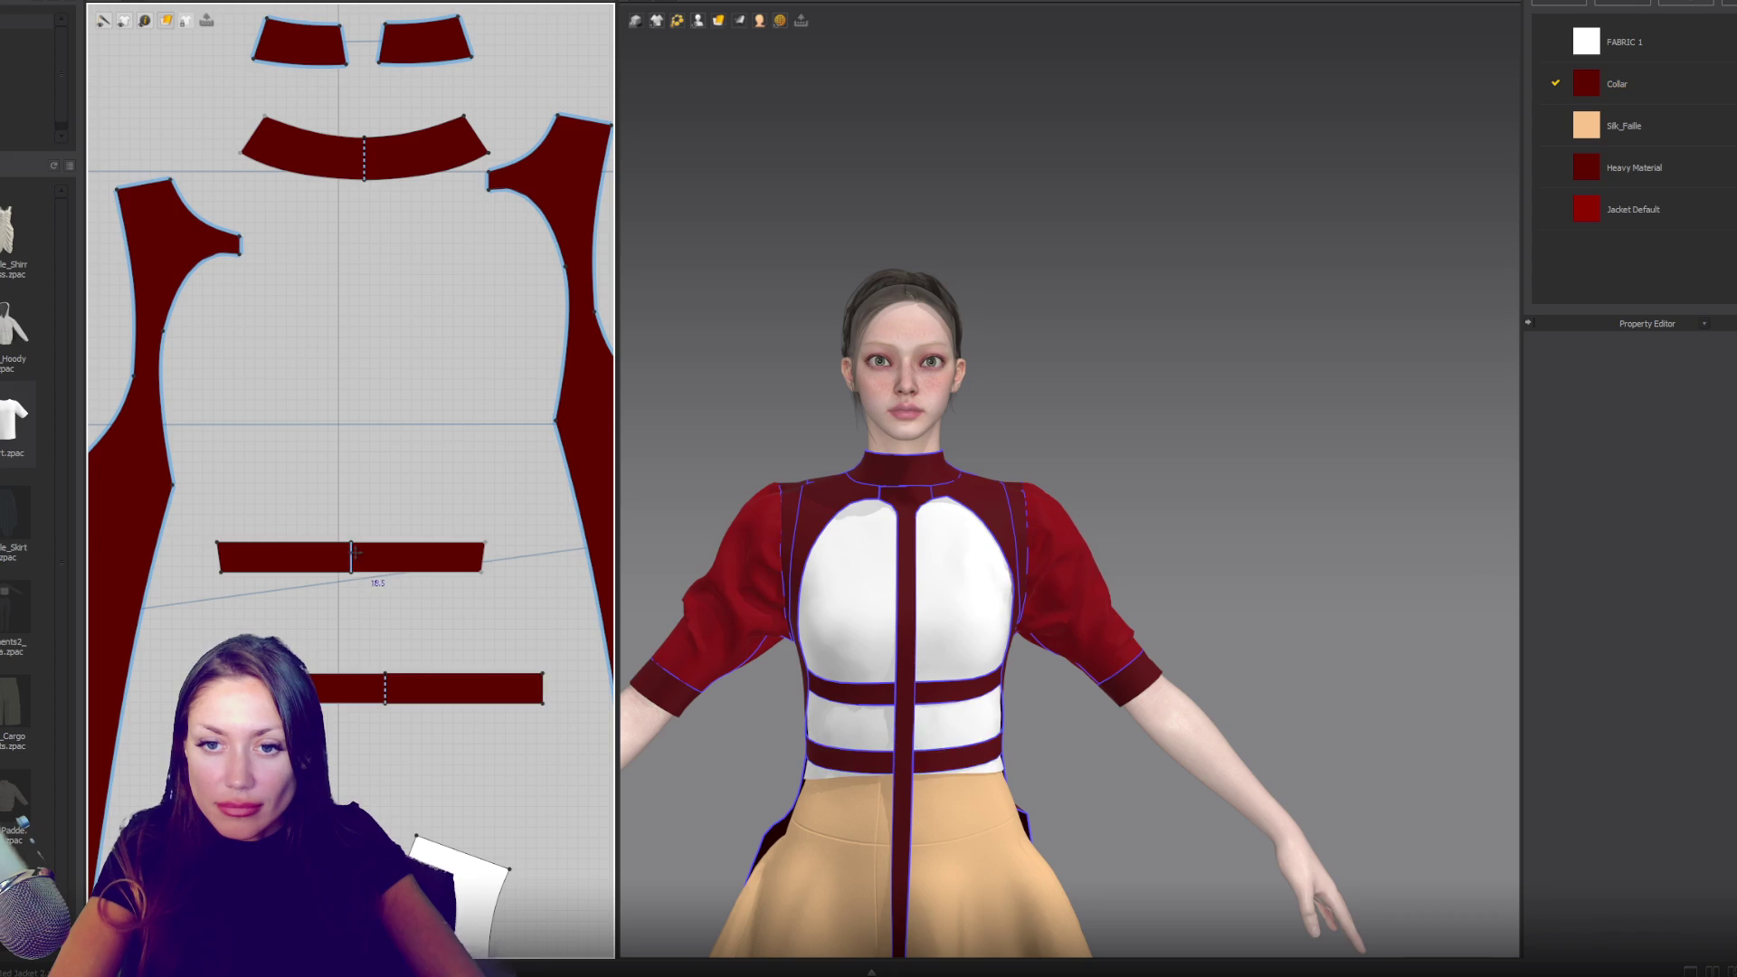
- Cut the upper waist band into two halves along its centre line
{"action": "right_click", "coordinate": [354, 552]}
{"action": "left_click", "coordinate": [378, 600]}
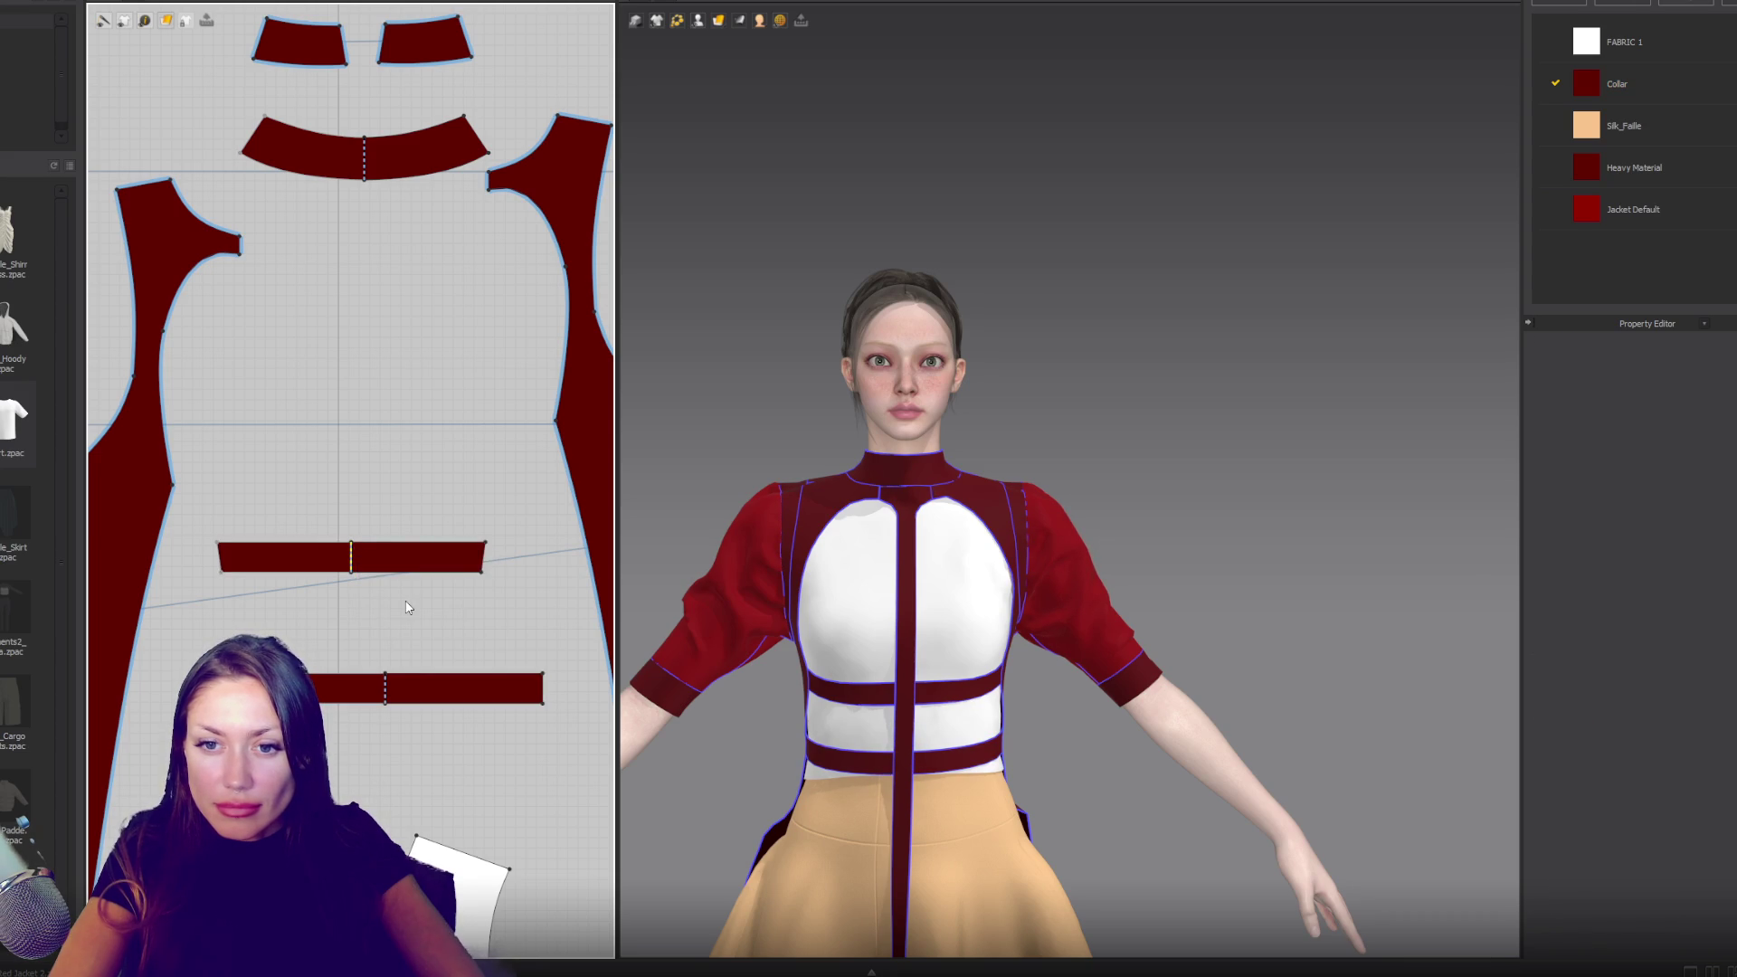
{"action": "right_click_drag", "start_coordinate": [392, 724], "coordinate": [399, 259]}
{"action": "mouse_move", "coordinate": [392, 660]}
{"action": "right_mouse_down"}
{"action": "mouse_move", "coordinate": [391, 31]}
{"action": "mouse_move", "coordinate": [391, 953]}
{"action": "right_mouse_up"}
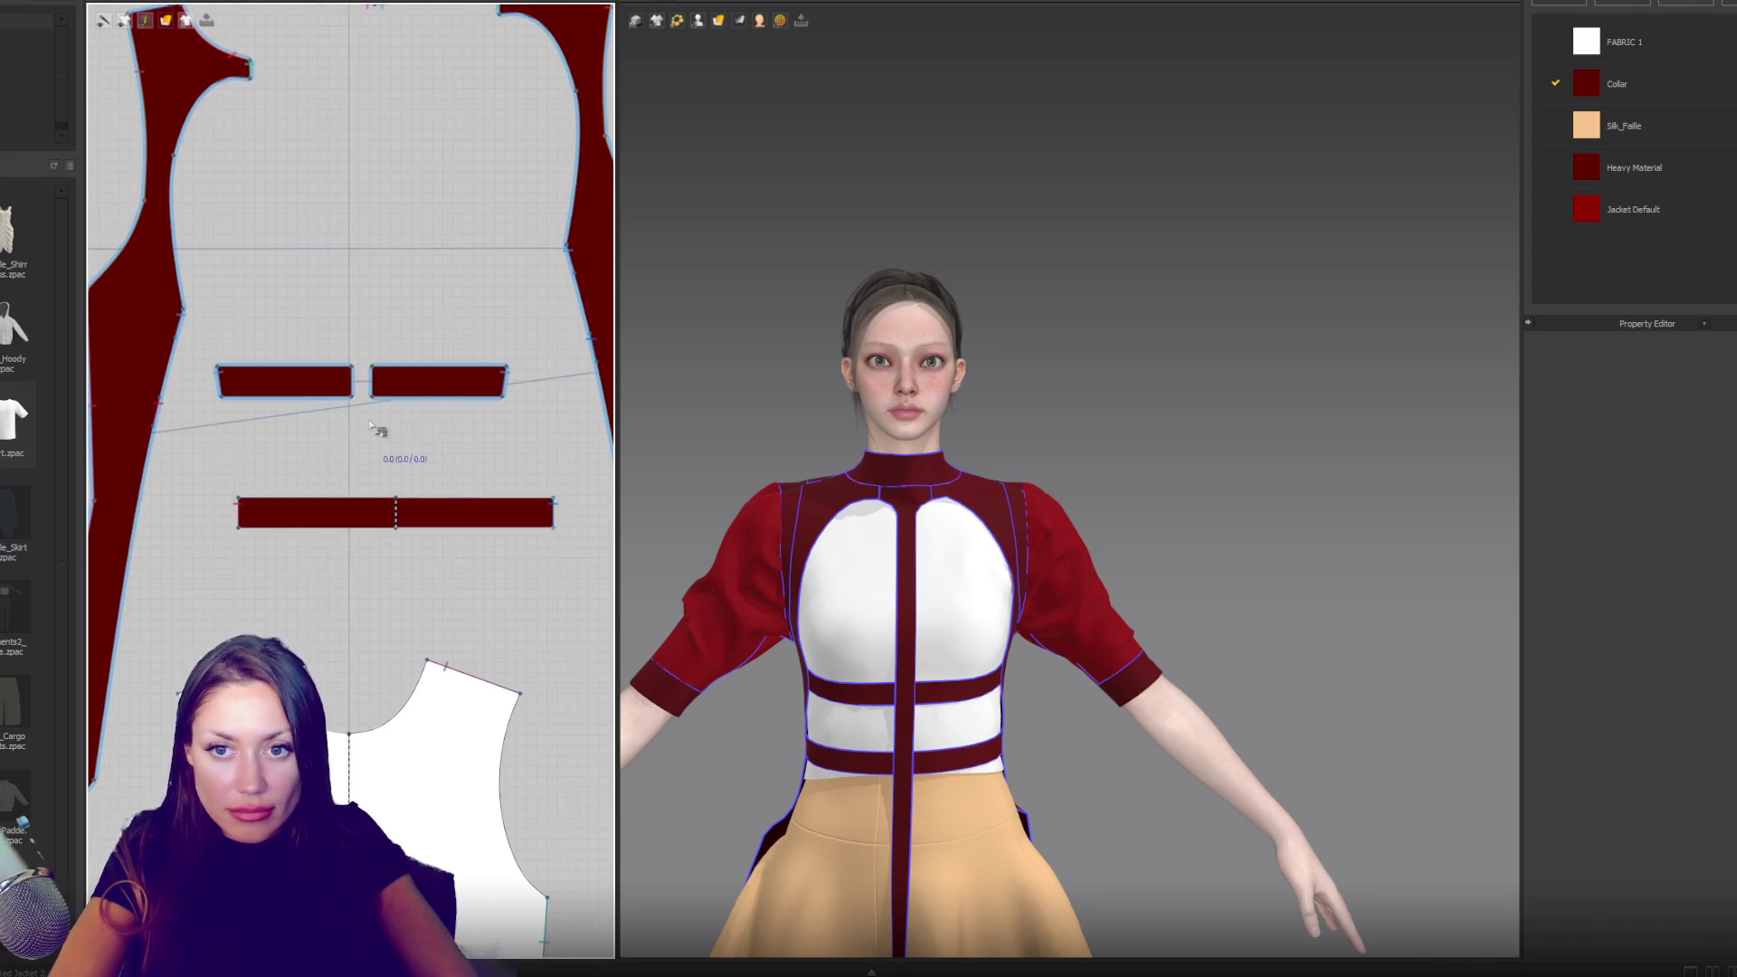
- Sew the right band half's left edge to the centre strap's bottom edge
{"action": "left_click", "coordinate": [371, 381]}
{"action": "right_click_drag", "start_coordinate": [465, 901], "coordinate": [434, 106]}
{"action": "left_click", "coordinate": [328, 715]}
{"action": "right_click_drag", "start_coordinate": [819, 749], "coordinate": [771, 712]}
{"action": "left_click", "coordinate": [432, 729]}
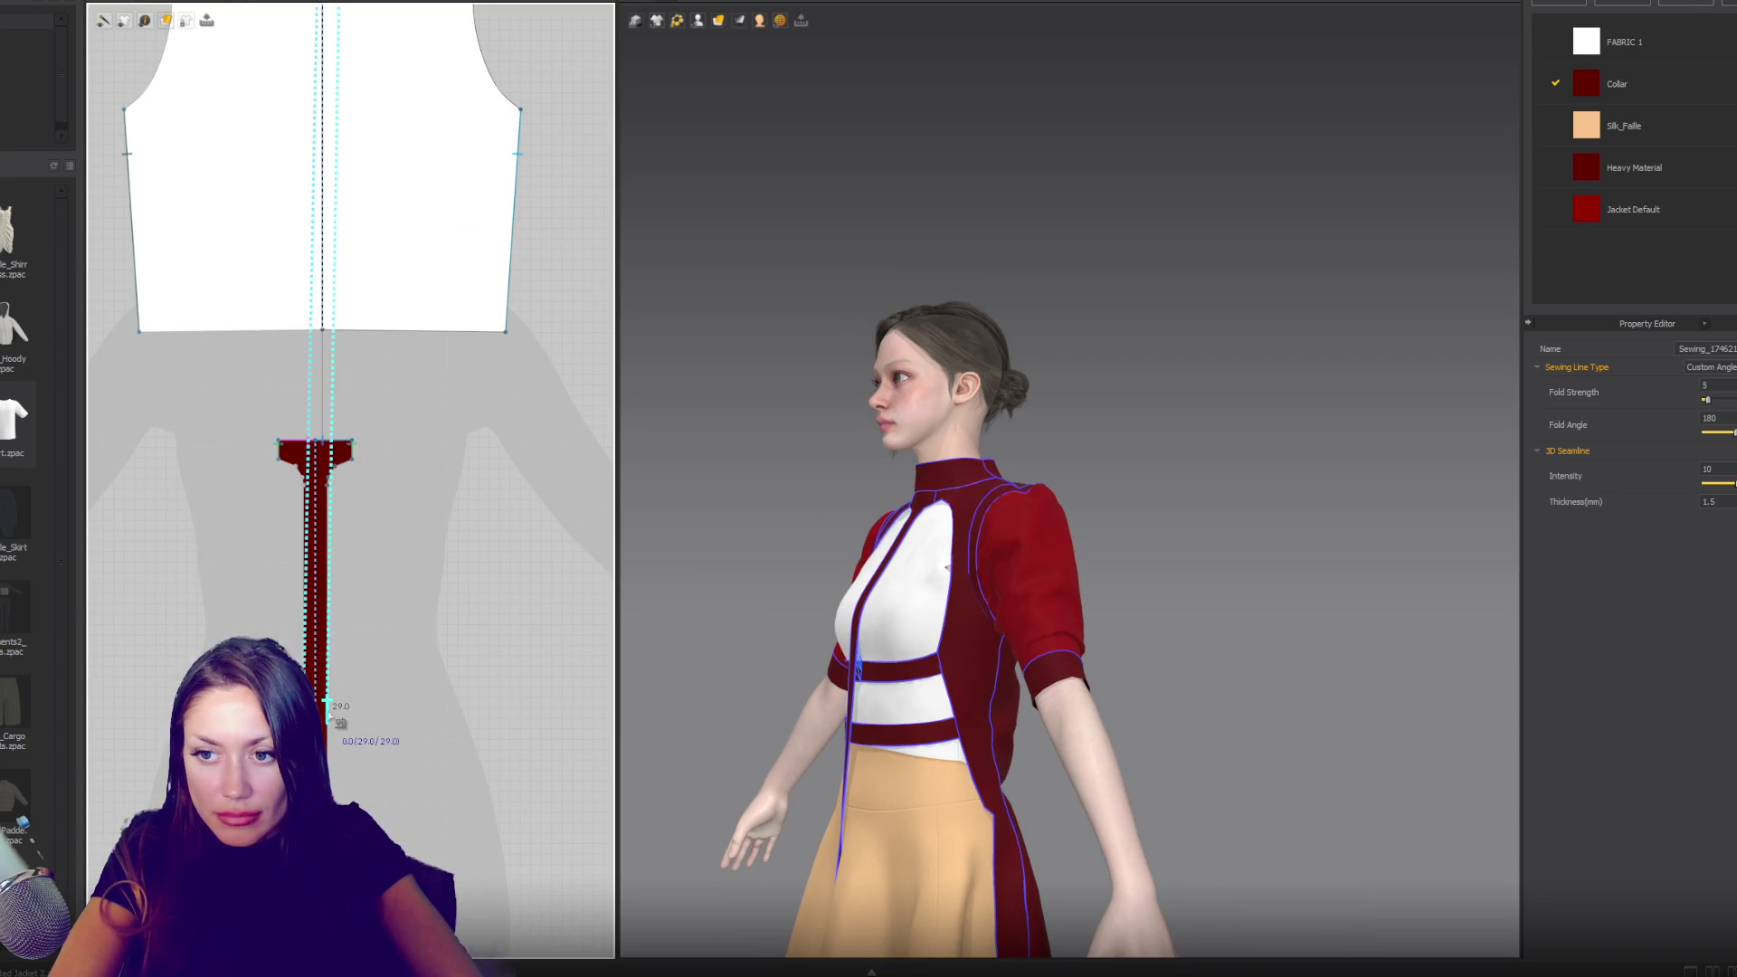
{"action": "left_click", "coordinate": [328, 734]}
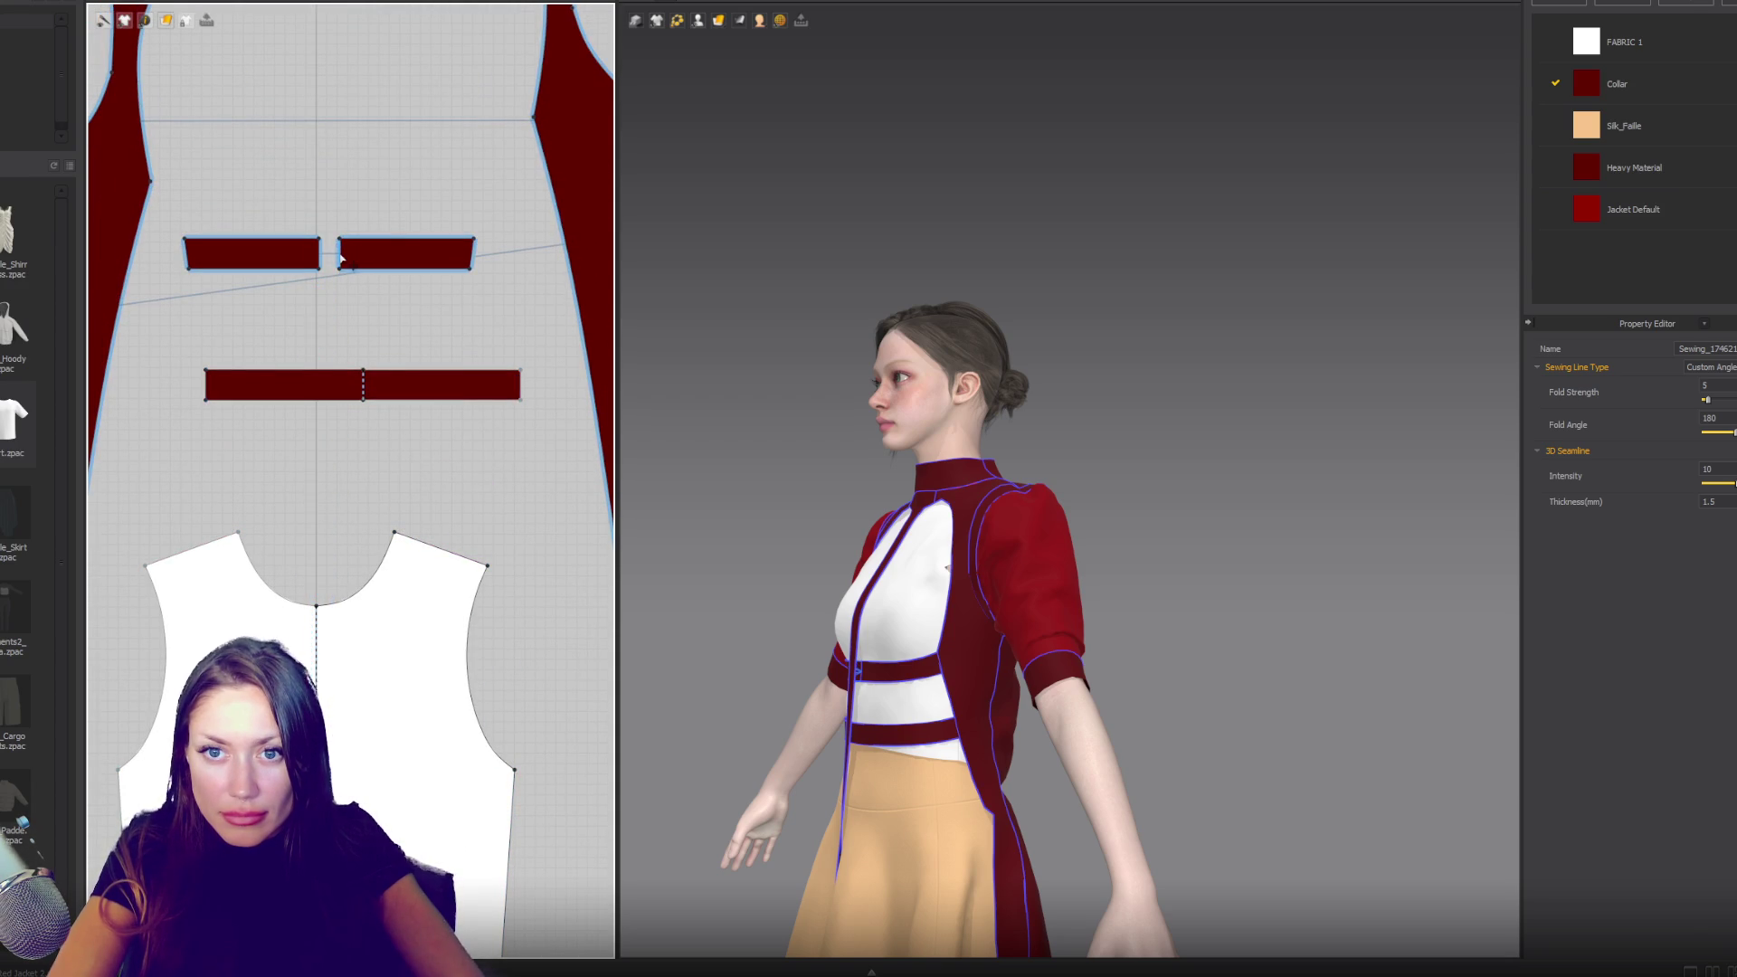
{"action": "left_click", "coordinate": [341, 260]}
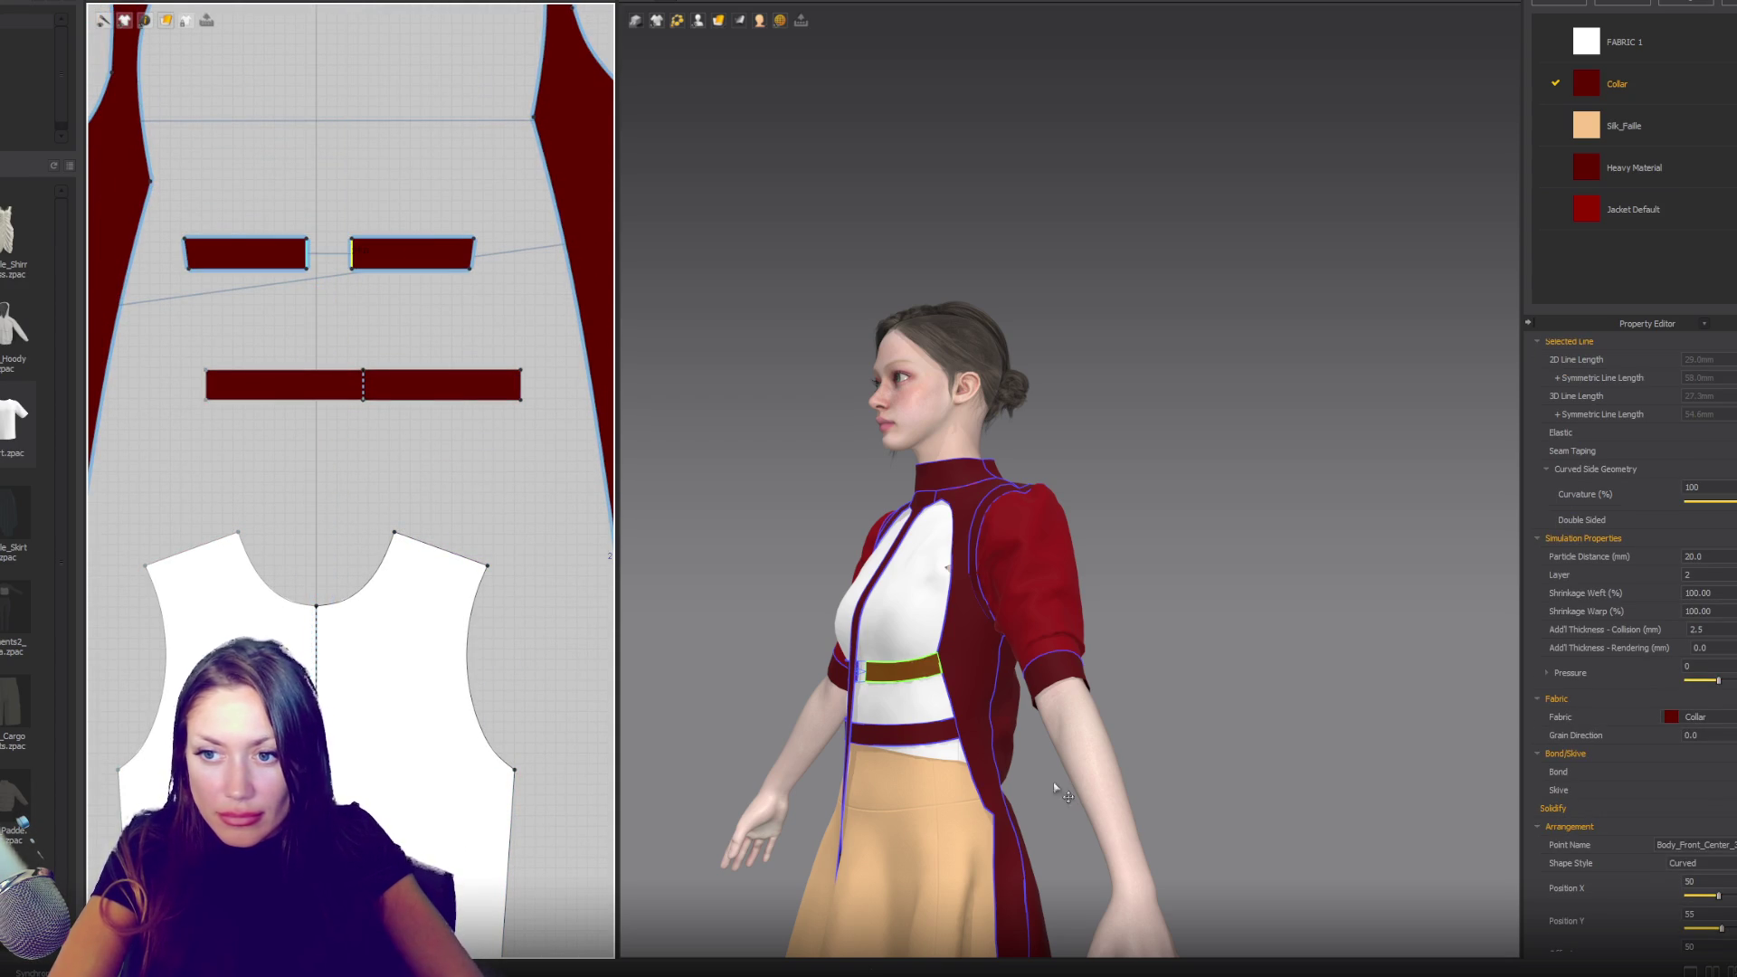
{"action": "mouse_move", "coordinate": [1034, 765]}
{"action": "right_mouse_down"}
{"action": "mouse_move", "coordinate": [990, 780]}
{"action": "mouse_move", "coordinate": [1032, 742]}
{"action": "mouse_move", "coordinate": [965, 737]}
{"action": "mouse_move", "coordinate": [1041, 733]}
{"action": "right_mouse_up"}
{"action": "left_click", "coordinate": [990, 774]}
{"action": "middle_click_drag", "start_coordinate": [1040, 733], "coordinate": [1040, 435]}
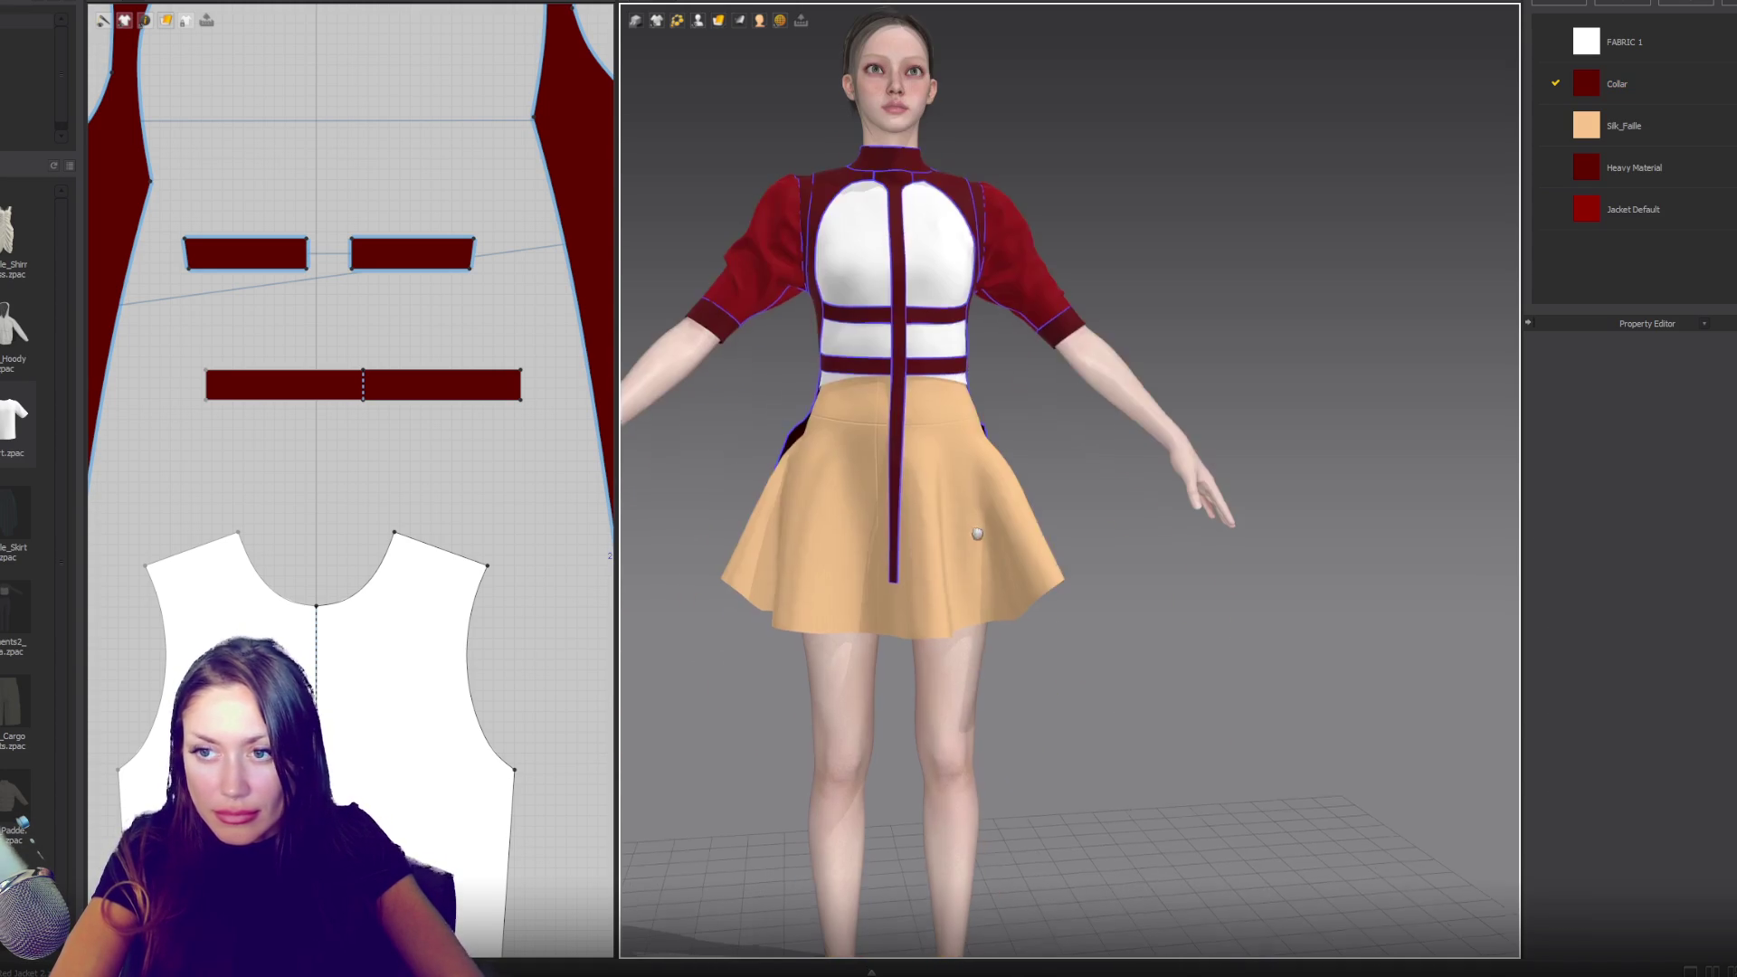
- Cut the waist belt's linked centre line to split it into two separate pieces
{"action": "middle_click_drag", "start_coordinate": [364, 386], "coordinate": [411, 421]}
{"action": "right_click", "coordinate": [411, 421]}
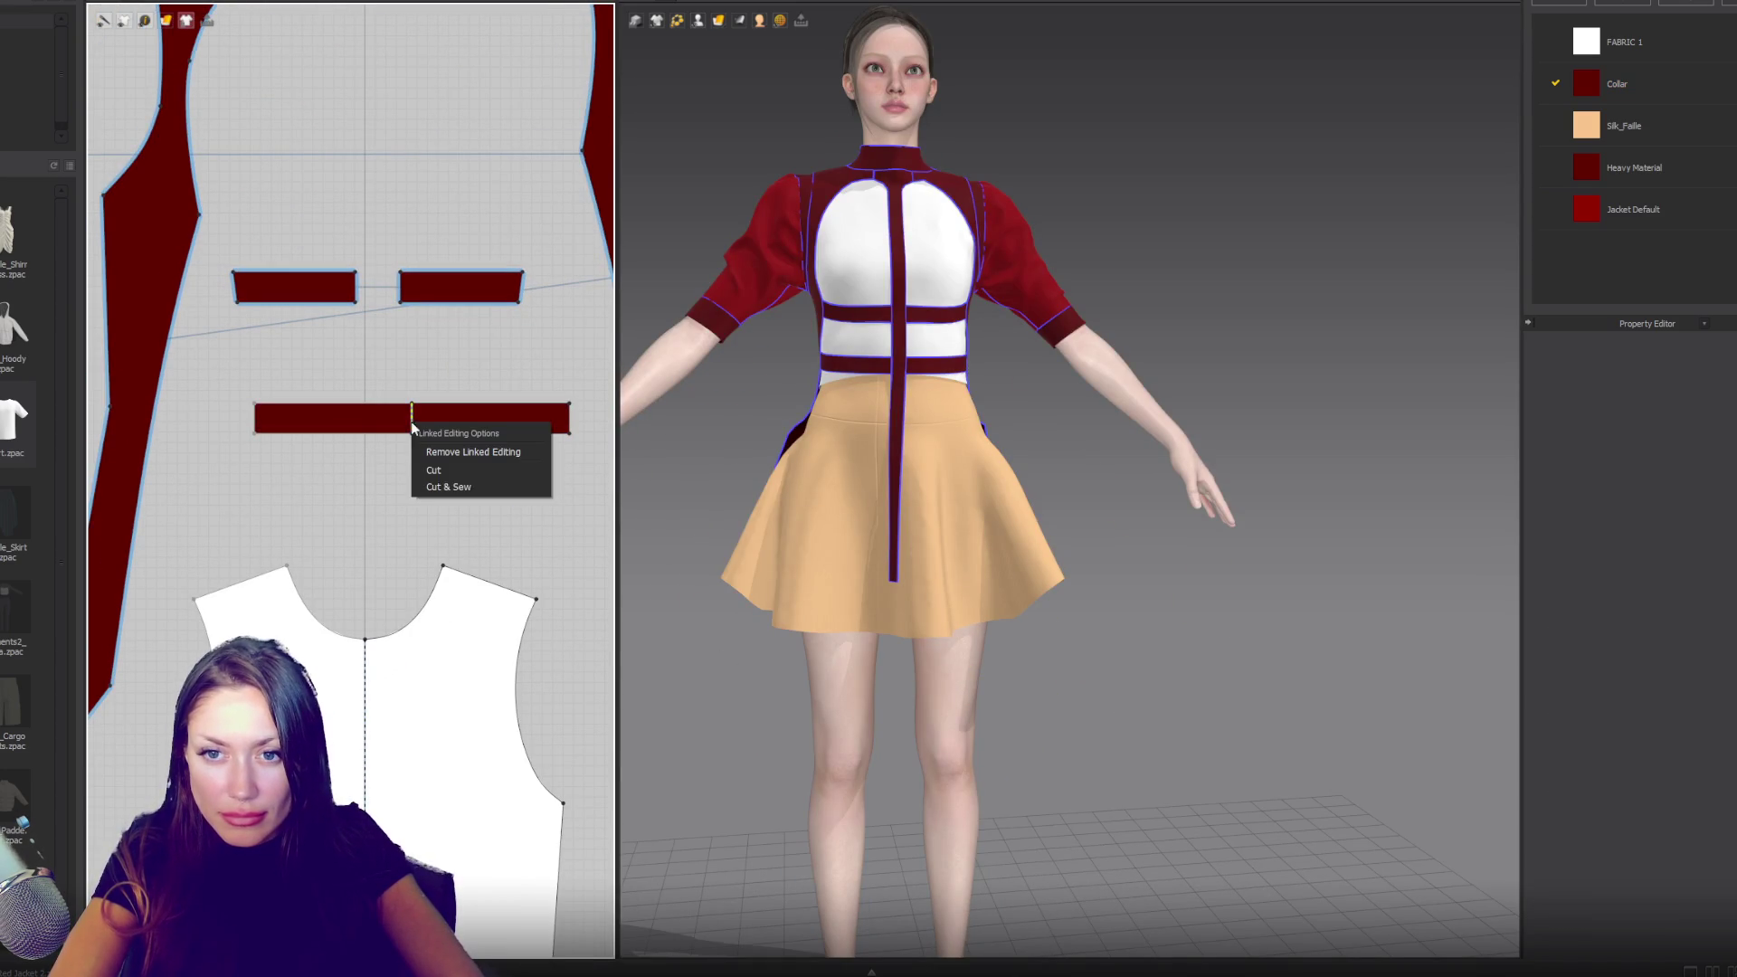
{"action": "left_click", "coordinate": [436, 472]}
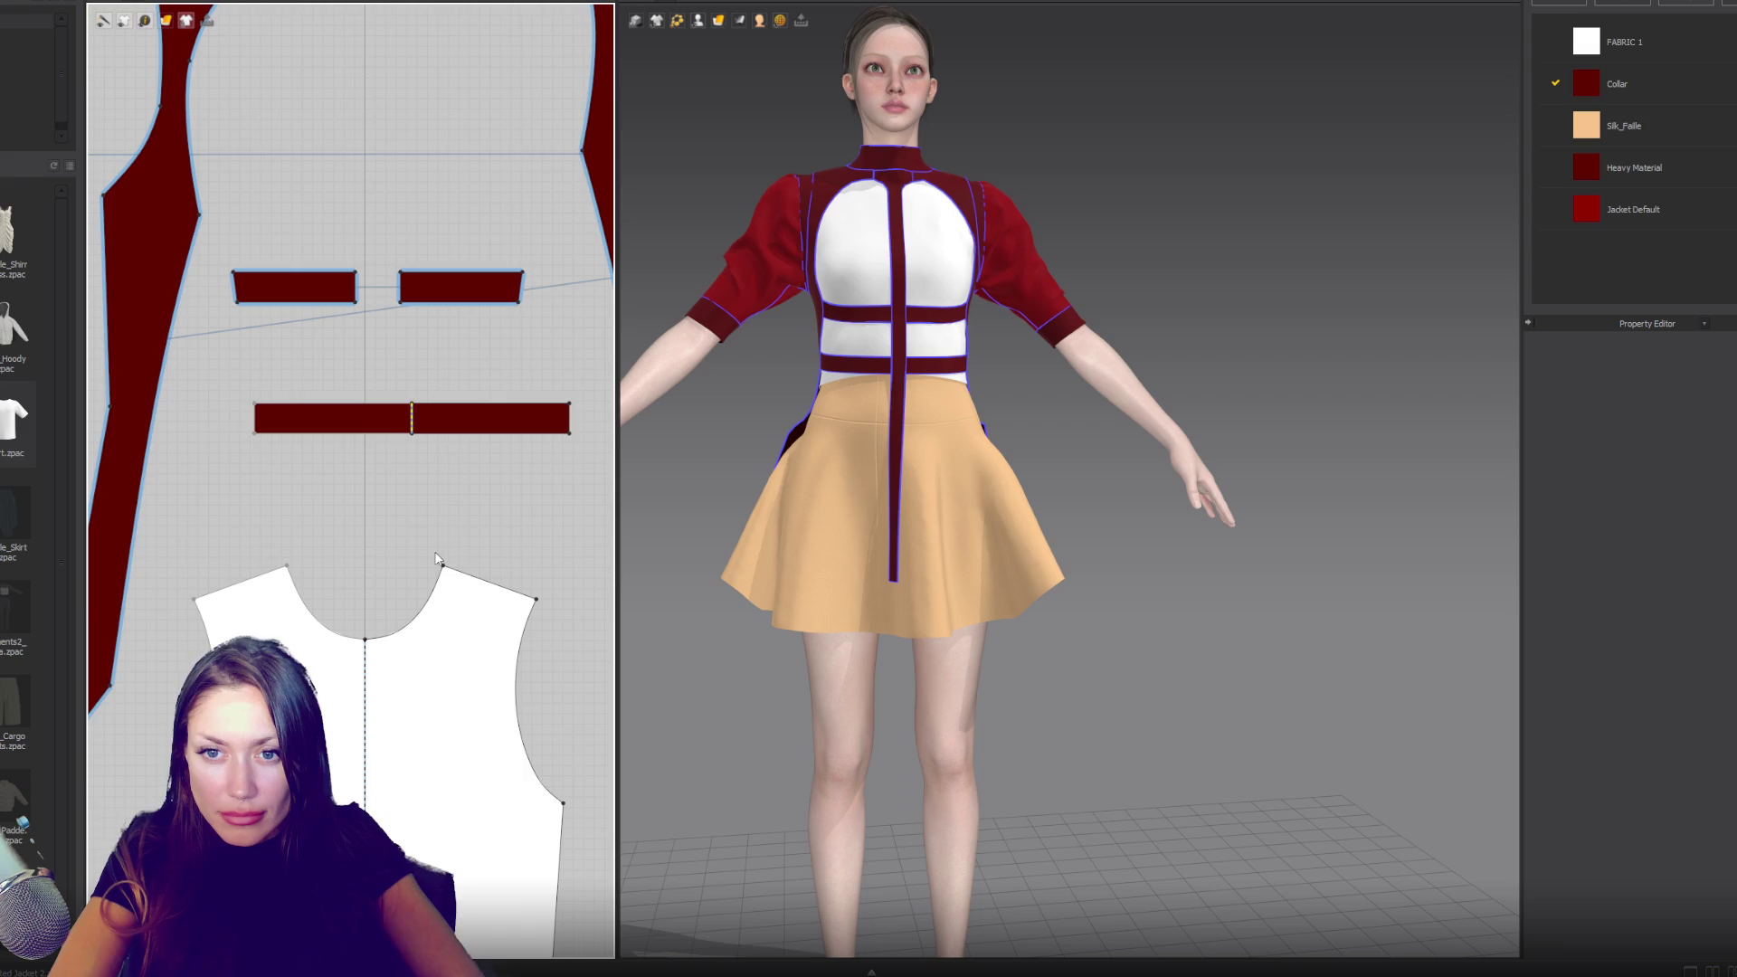
{"action": "left_click", "coordinate": [423, 421]}
{"action": "left_click", "coordinate": [443, 471]}
- Sew the long centre-front strip's edge to the white front bodice panel with Segment Sewing
{"action": "mouse_move", "coordinate": [425, 814]}
{"action": "middle_mouse_down"}
{"action": "mouse_move", "coordinate": [364, 690]}
{"action": "mouse_move", "coordinate": [387, 464]}
{"action": "middle_mouse_up"}
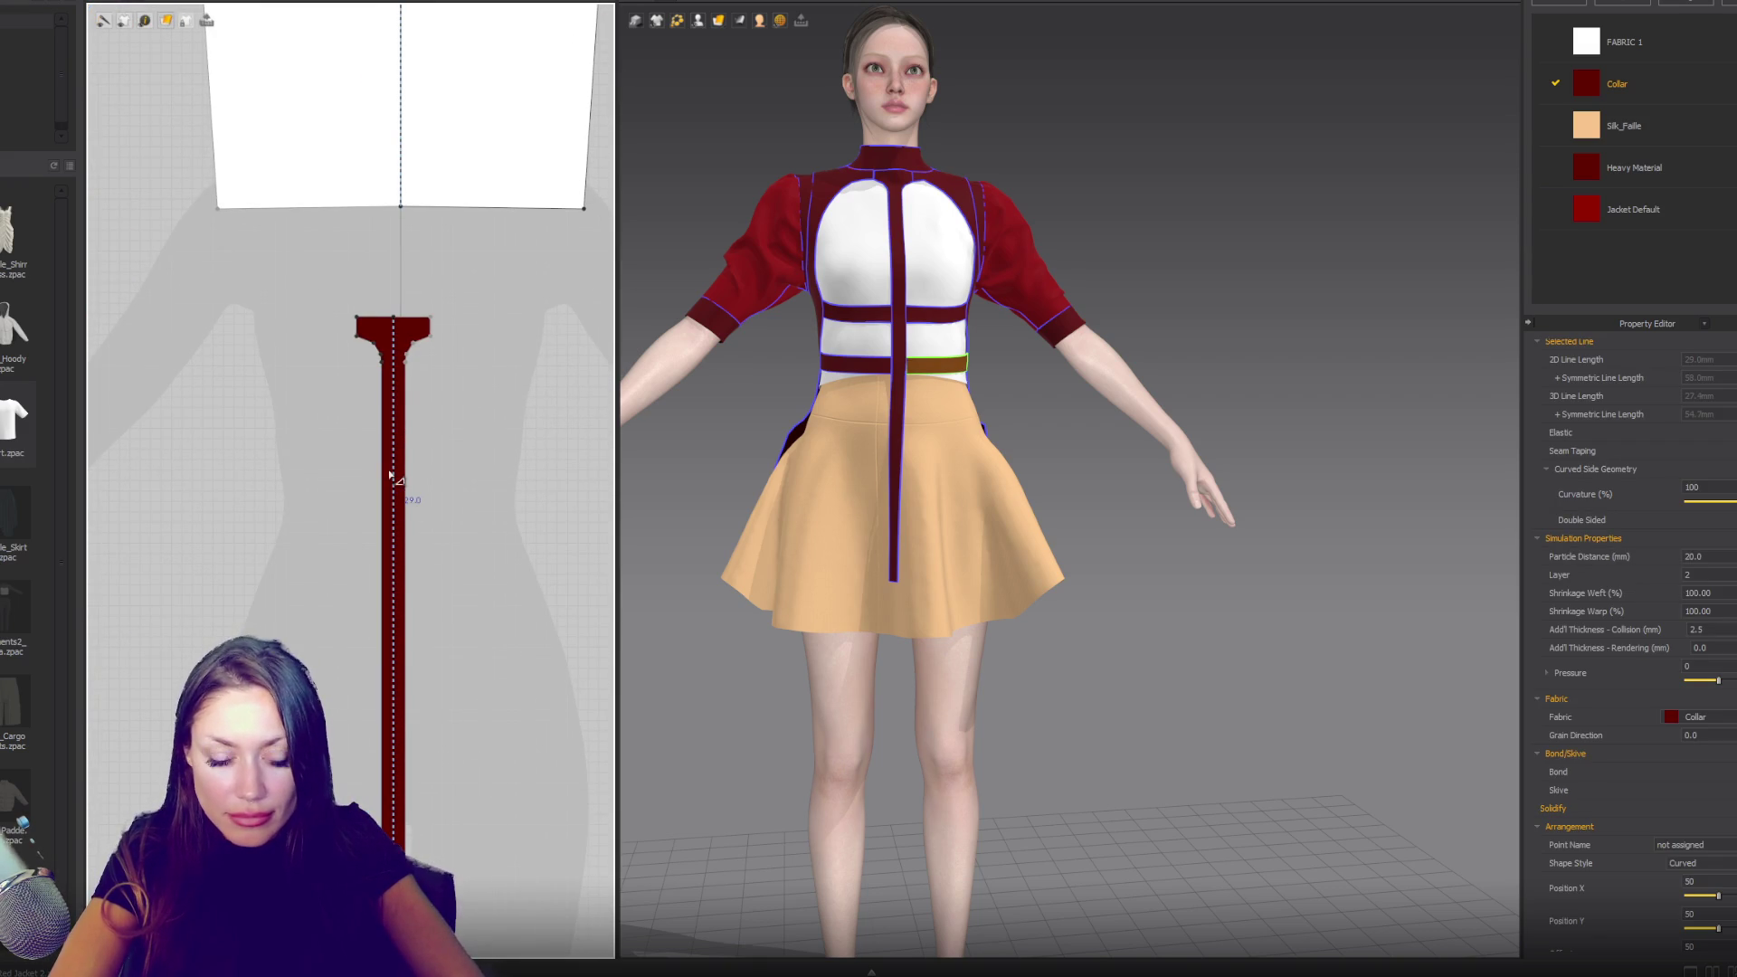
{"action": "middle_click_drag", "start_coordinate": [413, 263], "coordinate": [421, 736]}
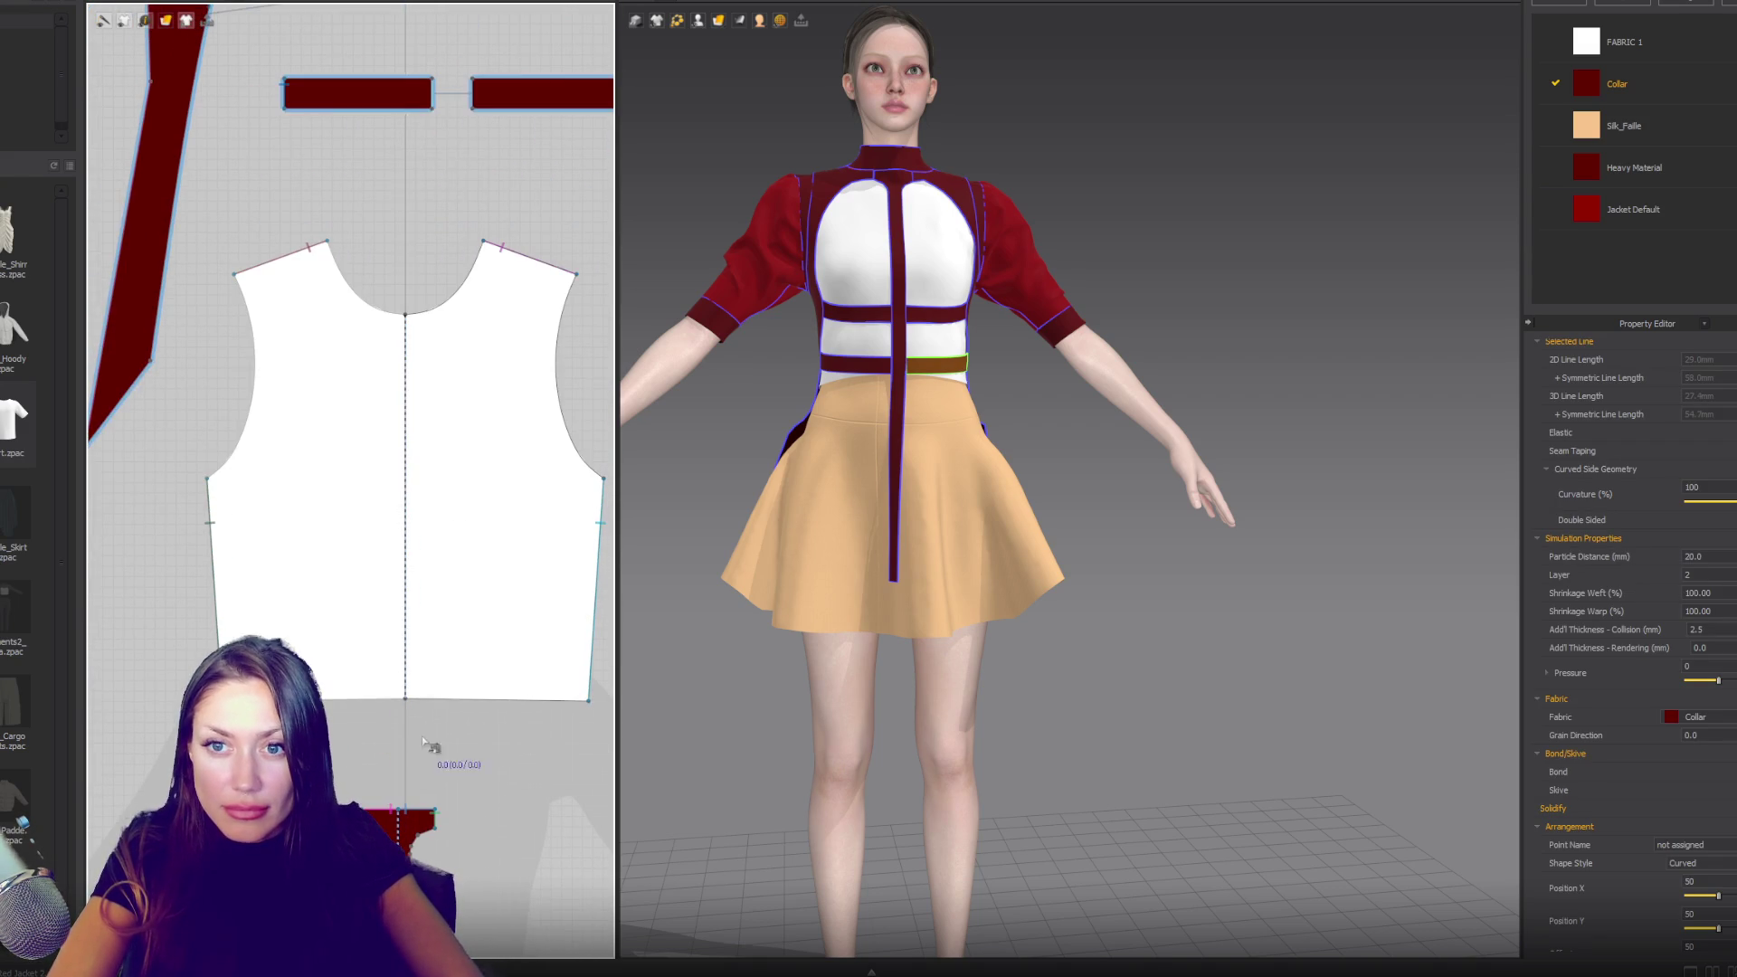
{"action": "left_click", "coordinate": [475, 127]}
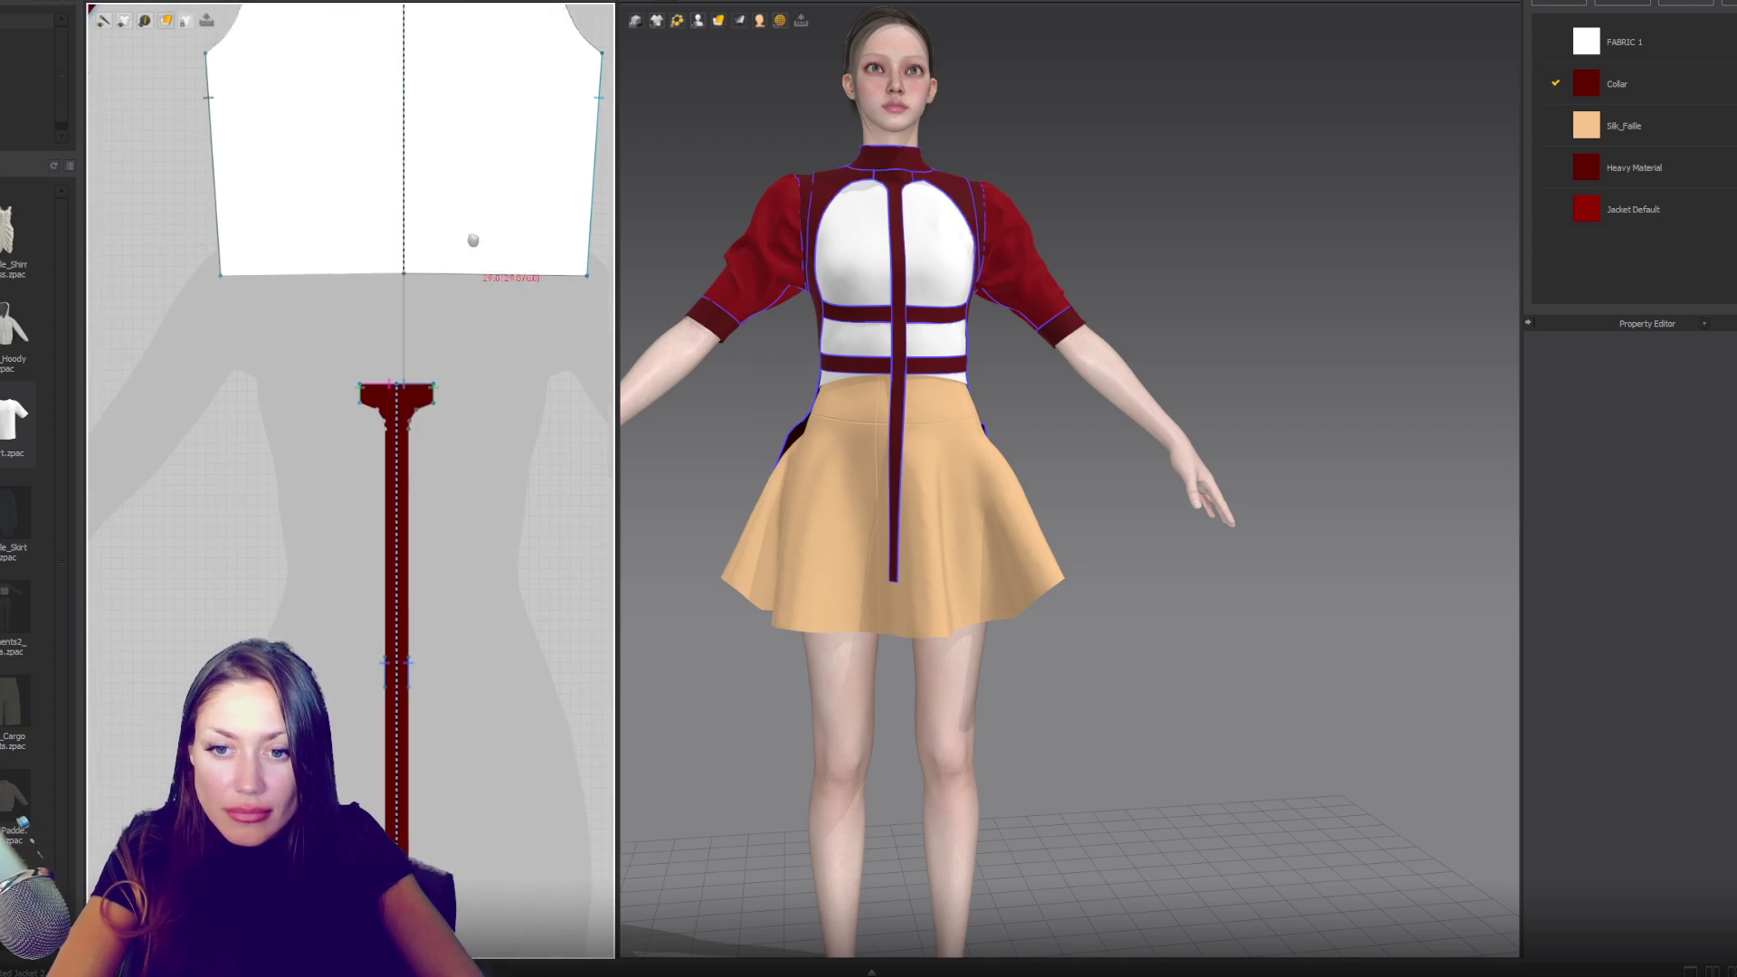
{"action": "left_click", "coordinate": [409, 743]}
{"action": "left_click", "coordinate": [412, 775]}
{"action": "right_click_drag", "start_coordinate": [950, 543], "coordinate": [848, 633]}
{"action": "scroll", "coordinate": [868, 615], "scroll_direction": "up", "scroll_amount": 3}
{"action": "scroll", "coordinate": [847, 633], "scroll_direction": "up", "scroll_amount": 5}
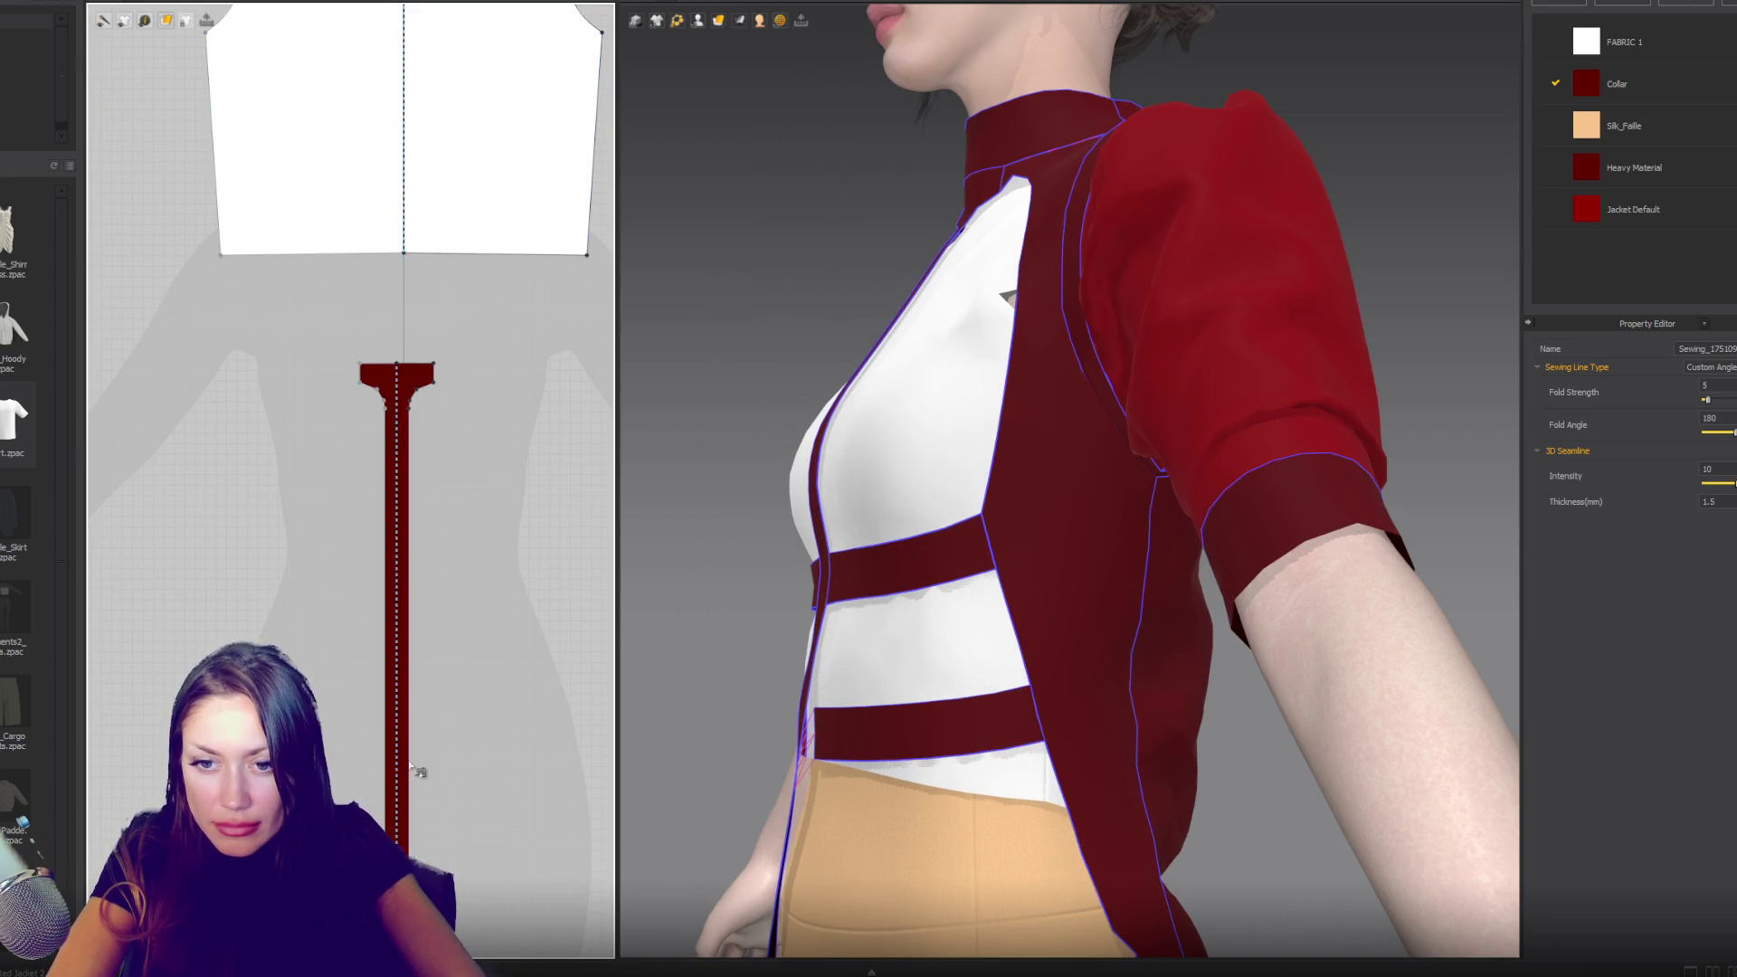
{"action": "left_click", "coordinate": [409, 739]}
{"action": "left_click", "coordinate": [410, 751]}
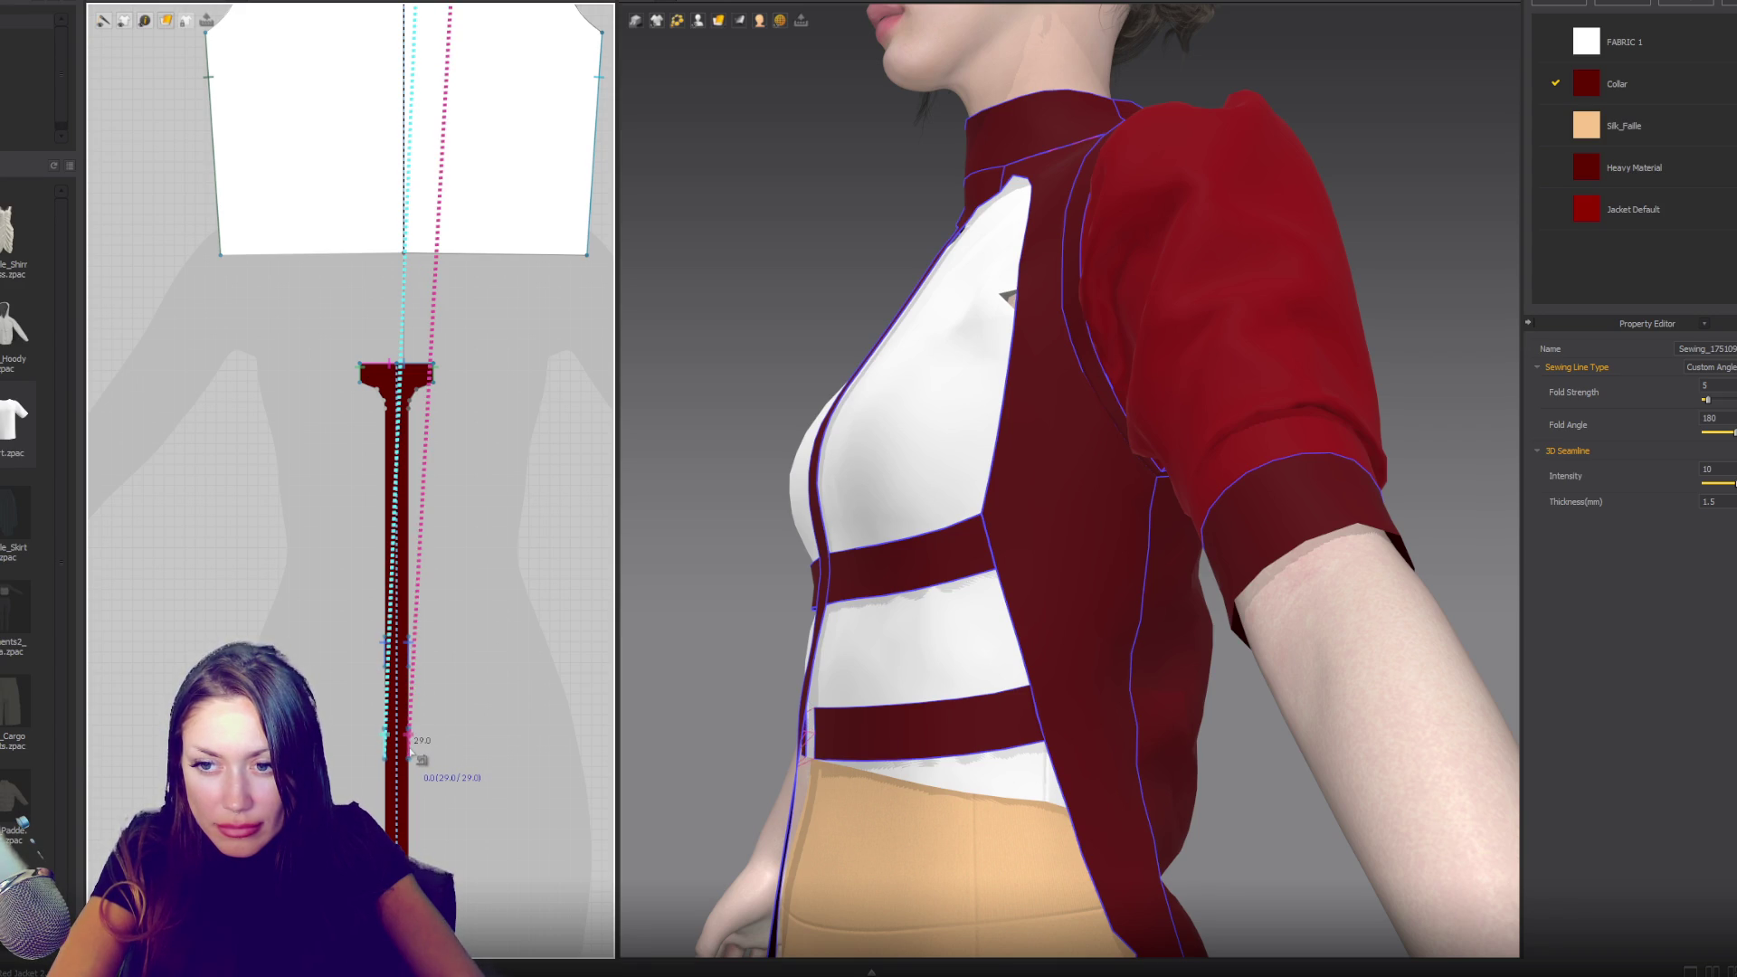
{"action": "key", "text": "Escape"}
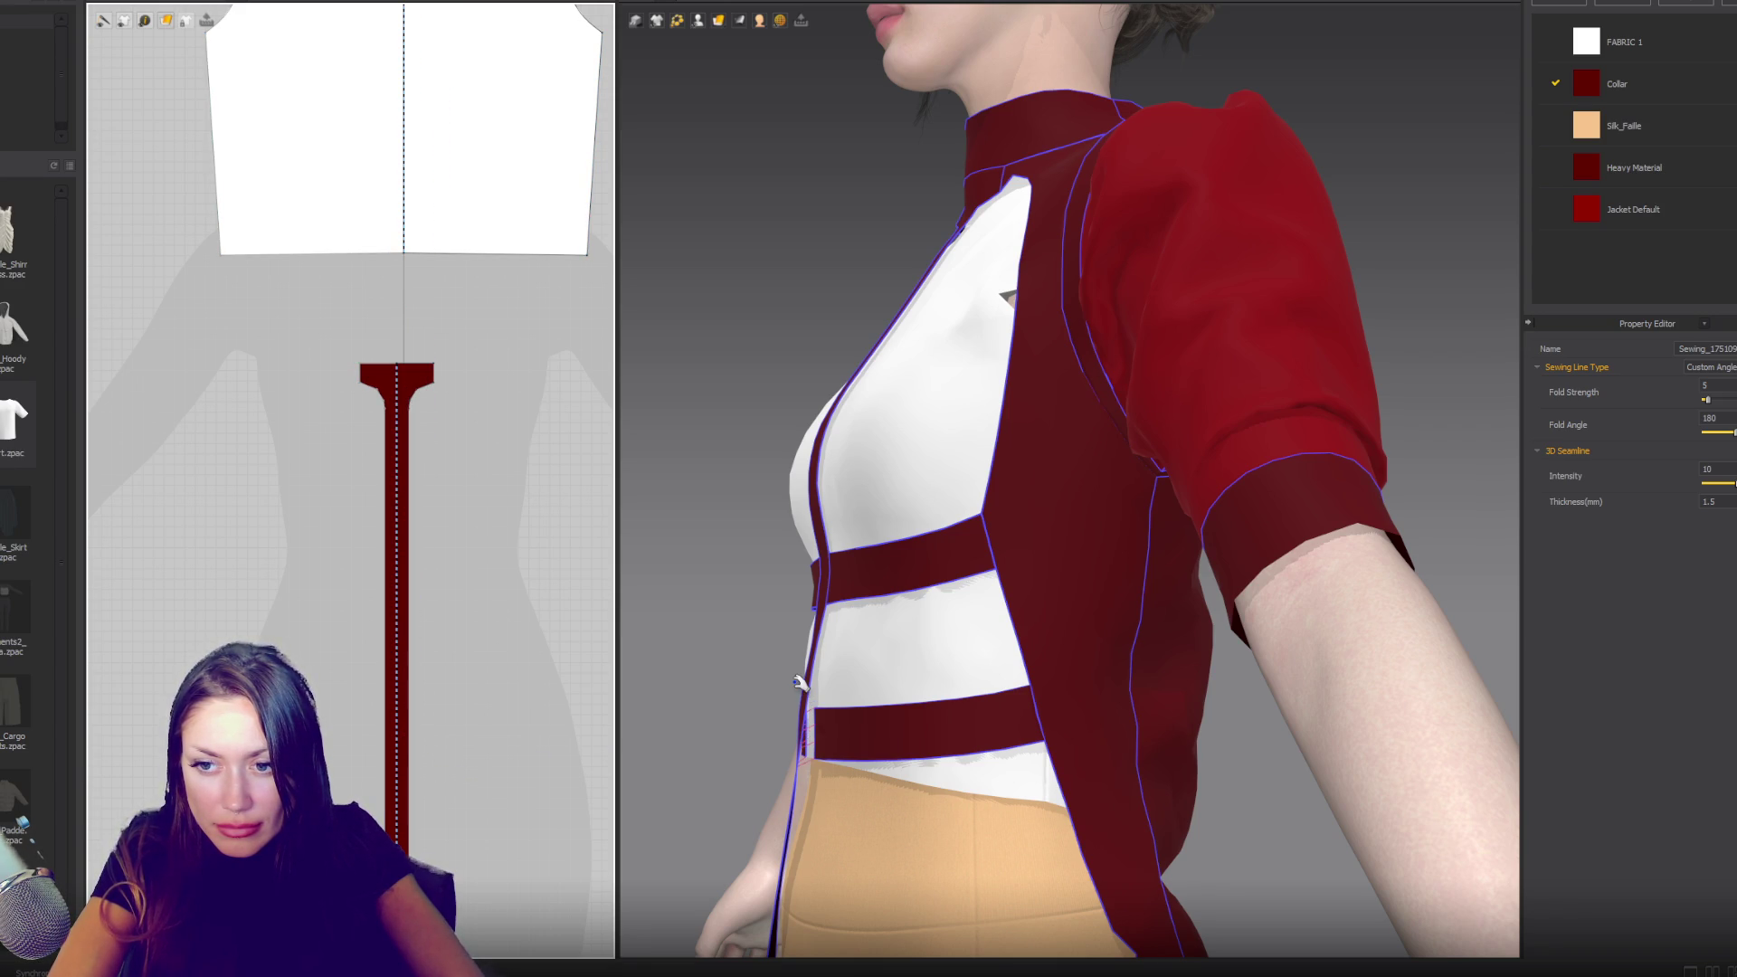
- Check the jacket from the front and back views
{"action": "key", "text": "8"}
{"action": "key", "text": "2"}
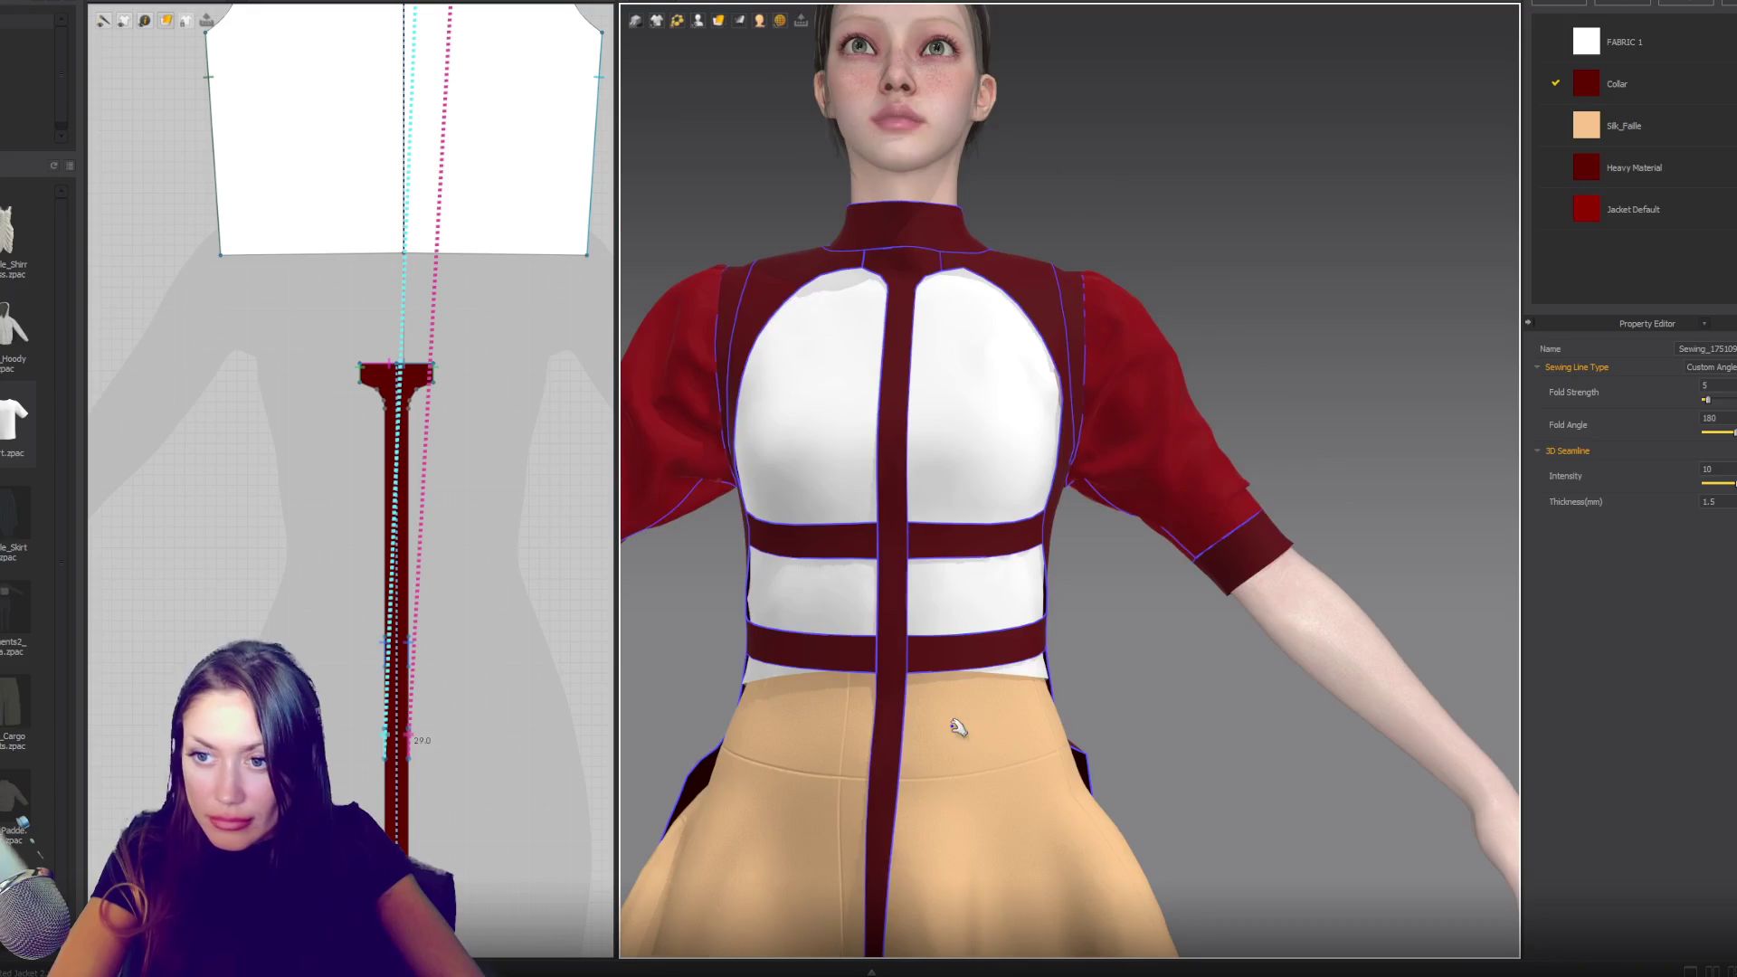
{"action": "scroll", "coordinate": [968, 714], "scroll_direction": "down", "scroll_amount": 3}
{"action": "scroll", "coordinate": [1013, 631], "scroll_direction": "down", "scroll_amount": 2}
{"action": "key", "text": "8"}
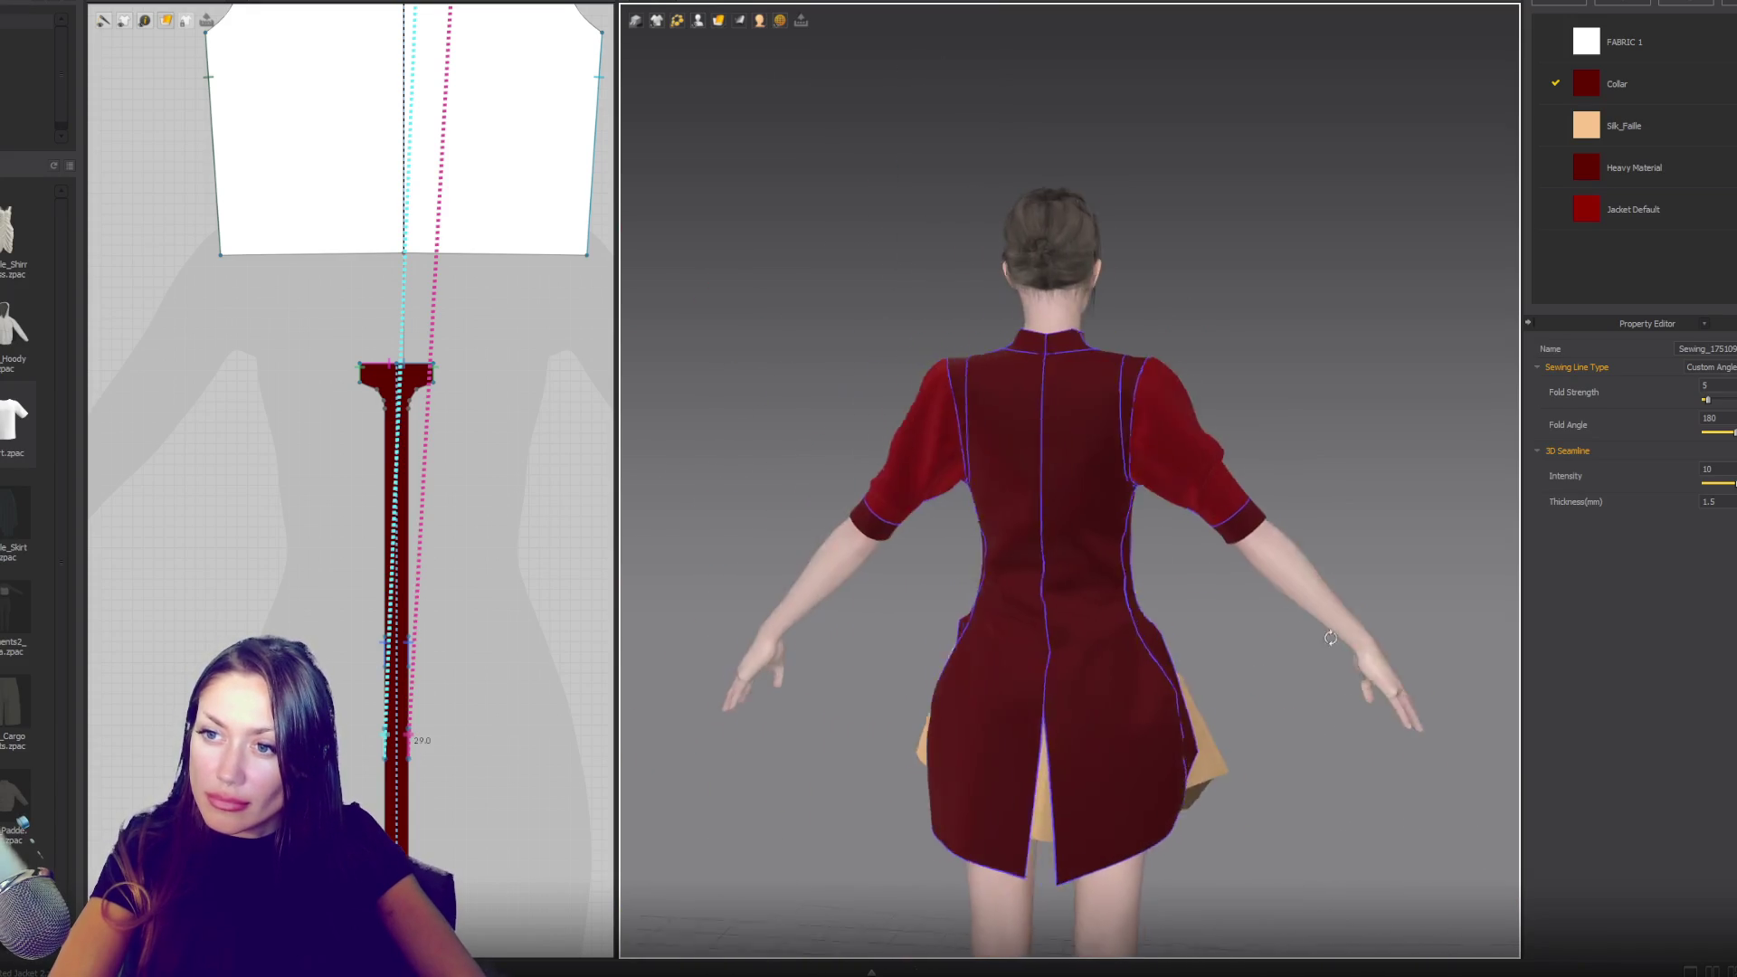
{"action": "key", "text": "2"}
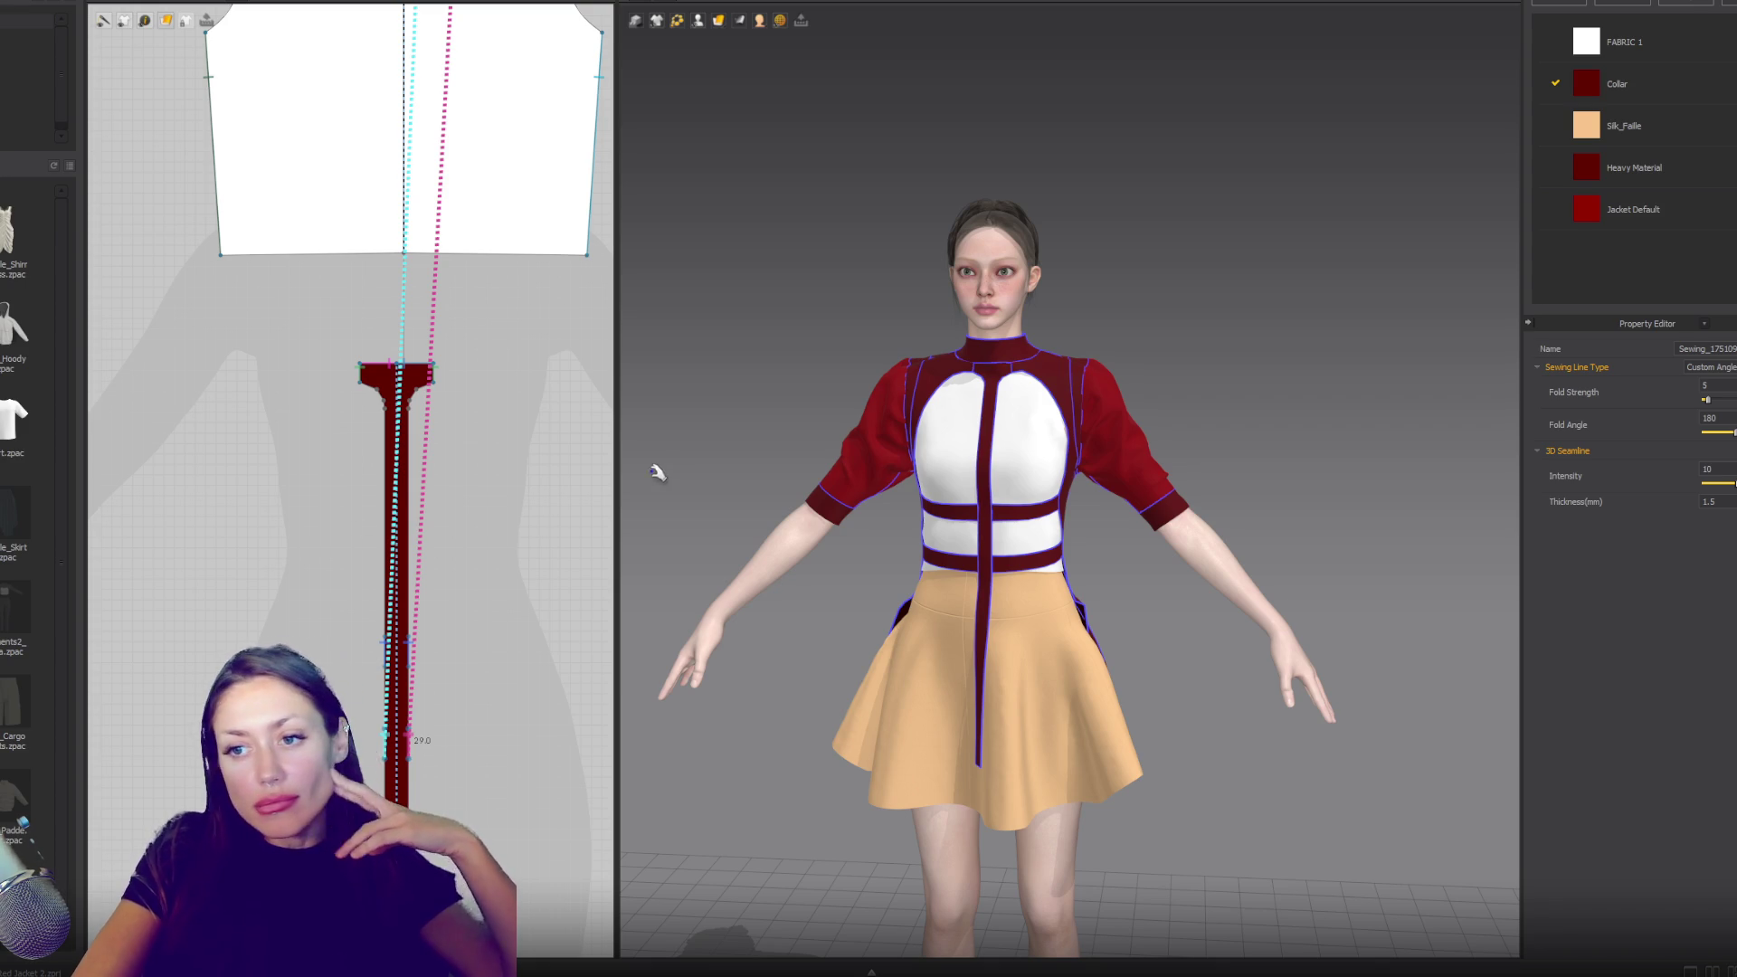
- Copy the sleeve cuff piece and paste the copy below the original
{"action": "scroll", "coordinate": [307, 464], "scroll_direction": "down", "scroll_amount": 5}
{"action": "scroll", "coordinate": [307, 464], "scroll_direction": "down", "scroll_amount": 3}
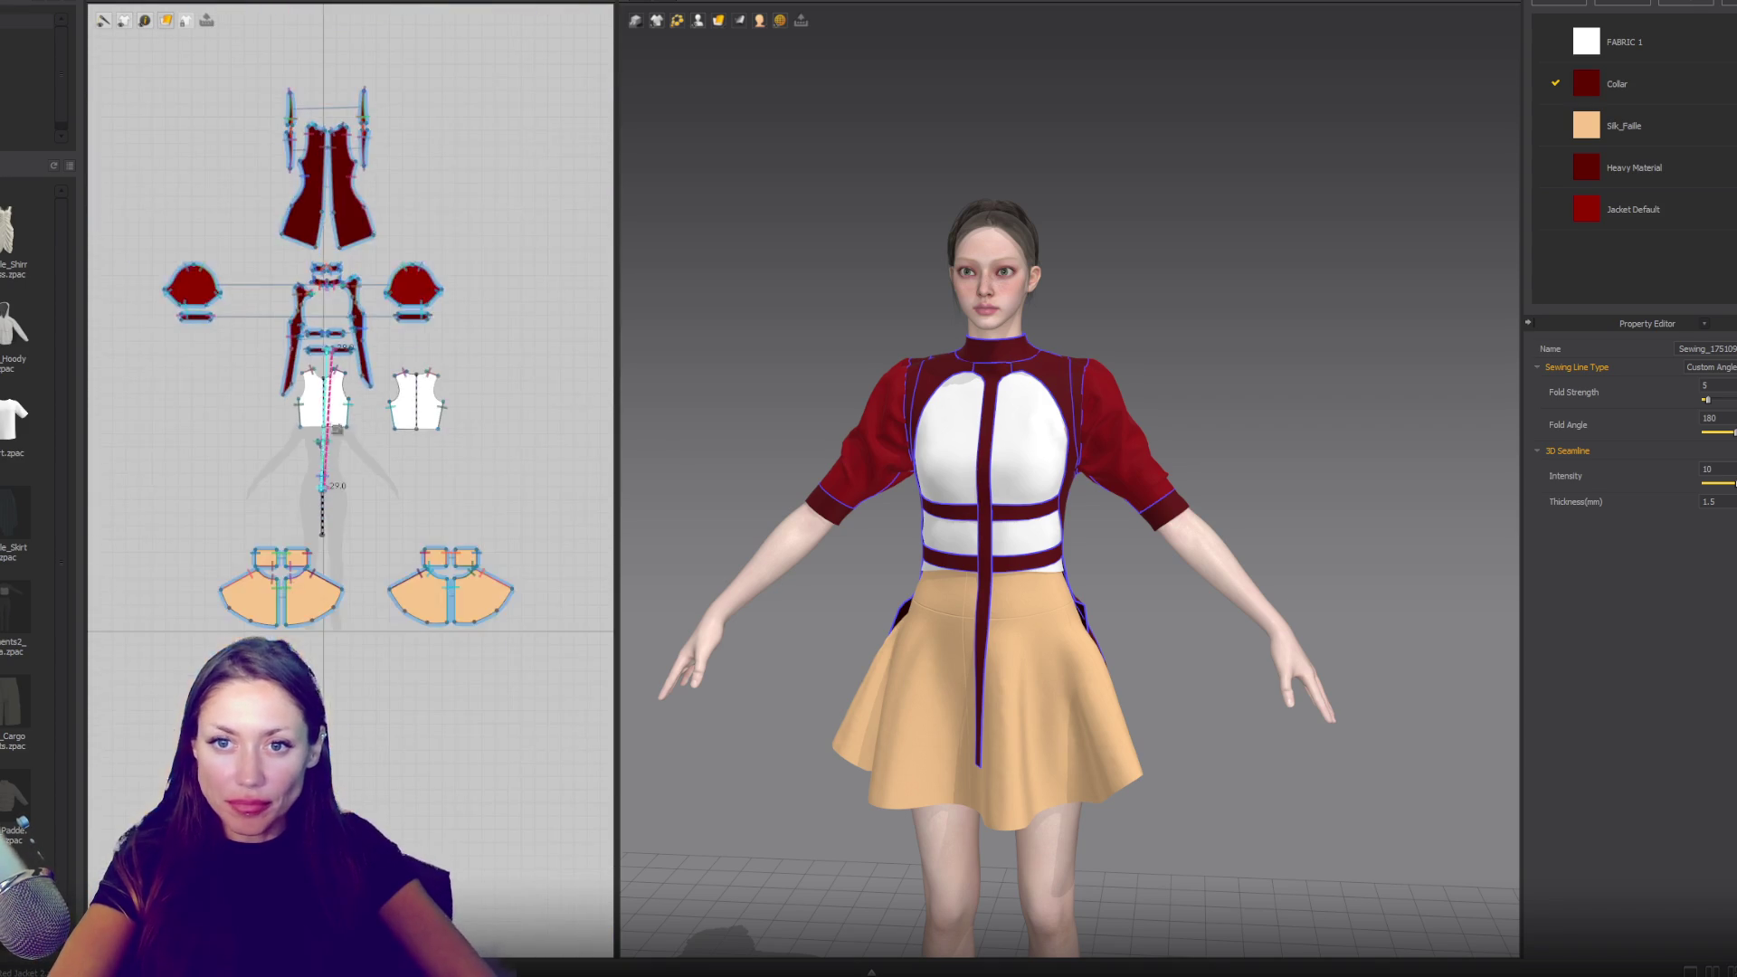
{"action": "left_click", "coordinate": [284, 463]}
{"action": "key", "text": "ctrl+c"}
{"action": "key", "text": "ctrl+v"}
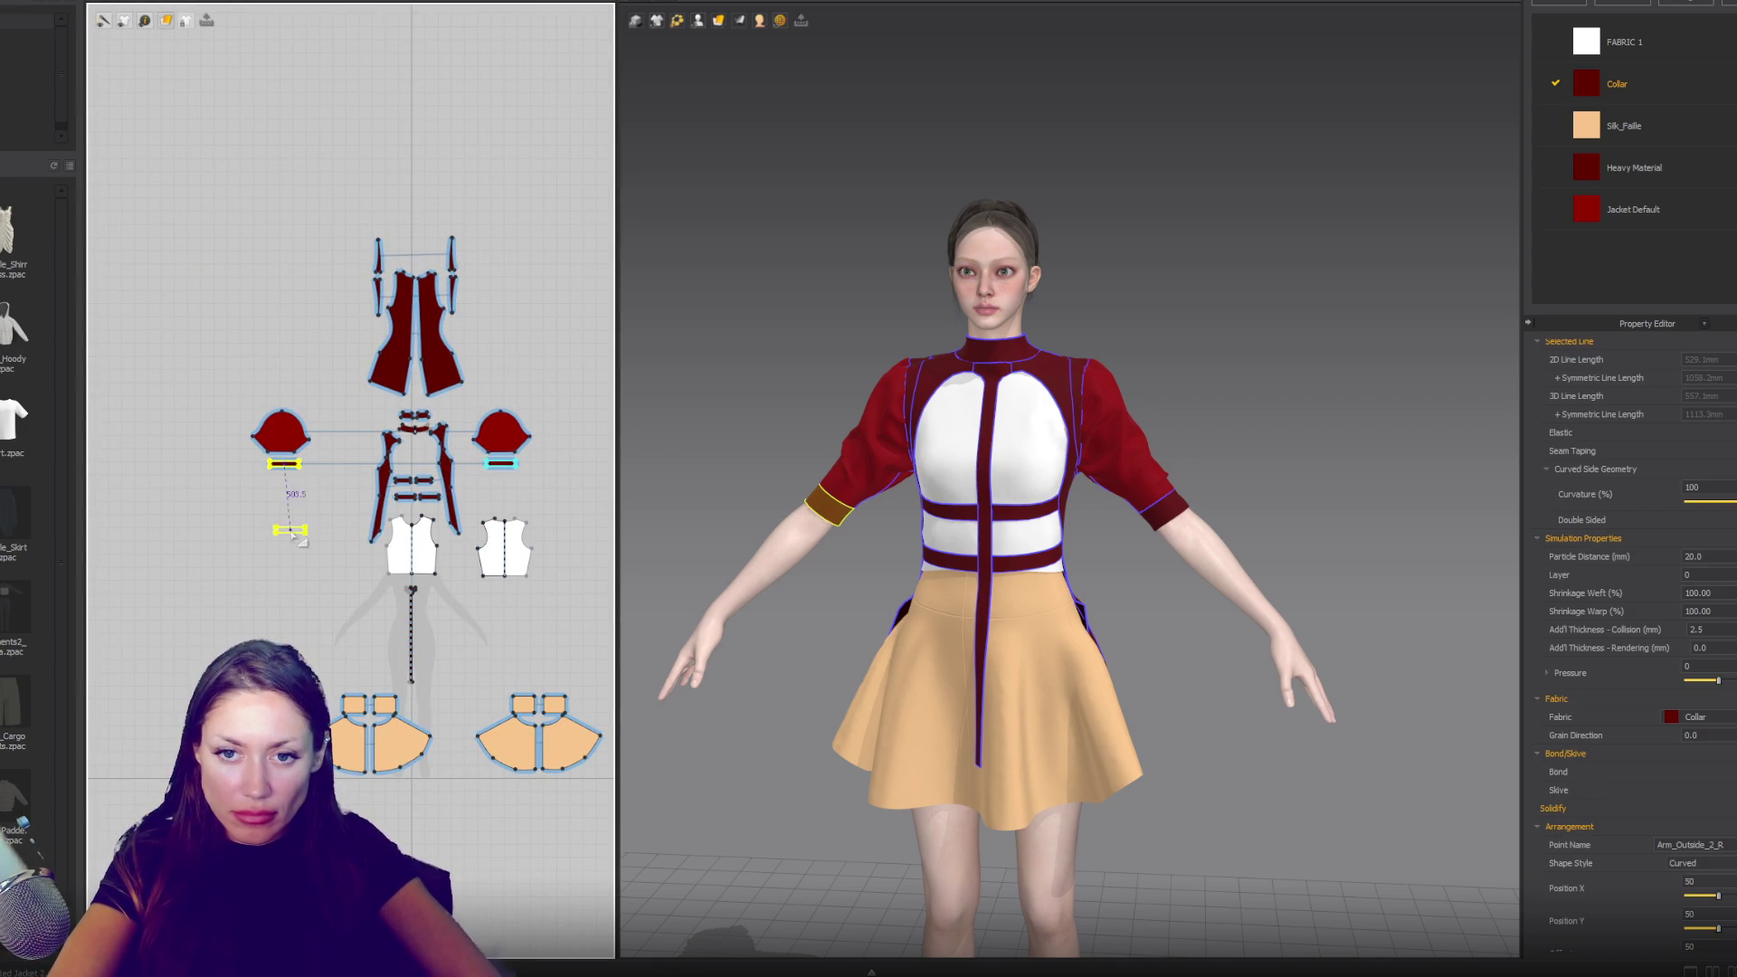
{"action": "left_click", "coordinate": [284, 523]}
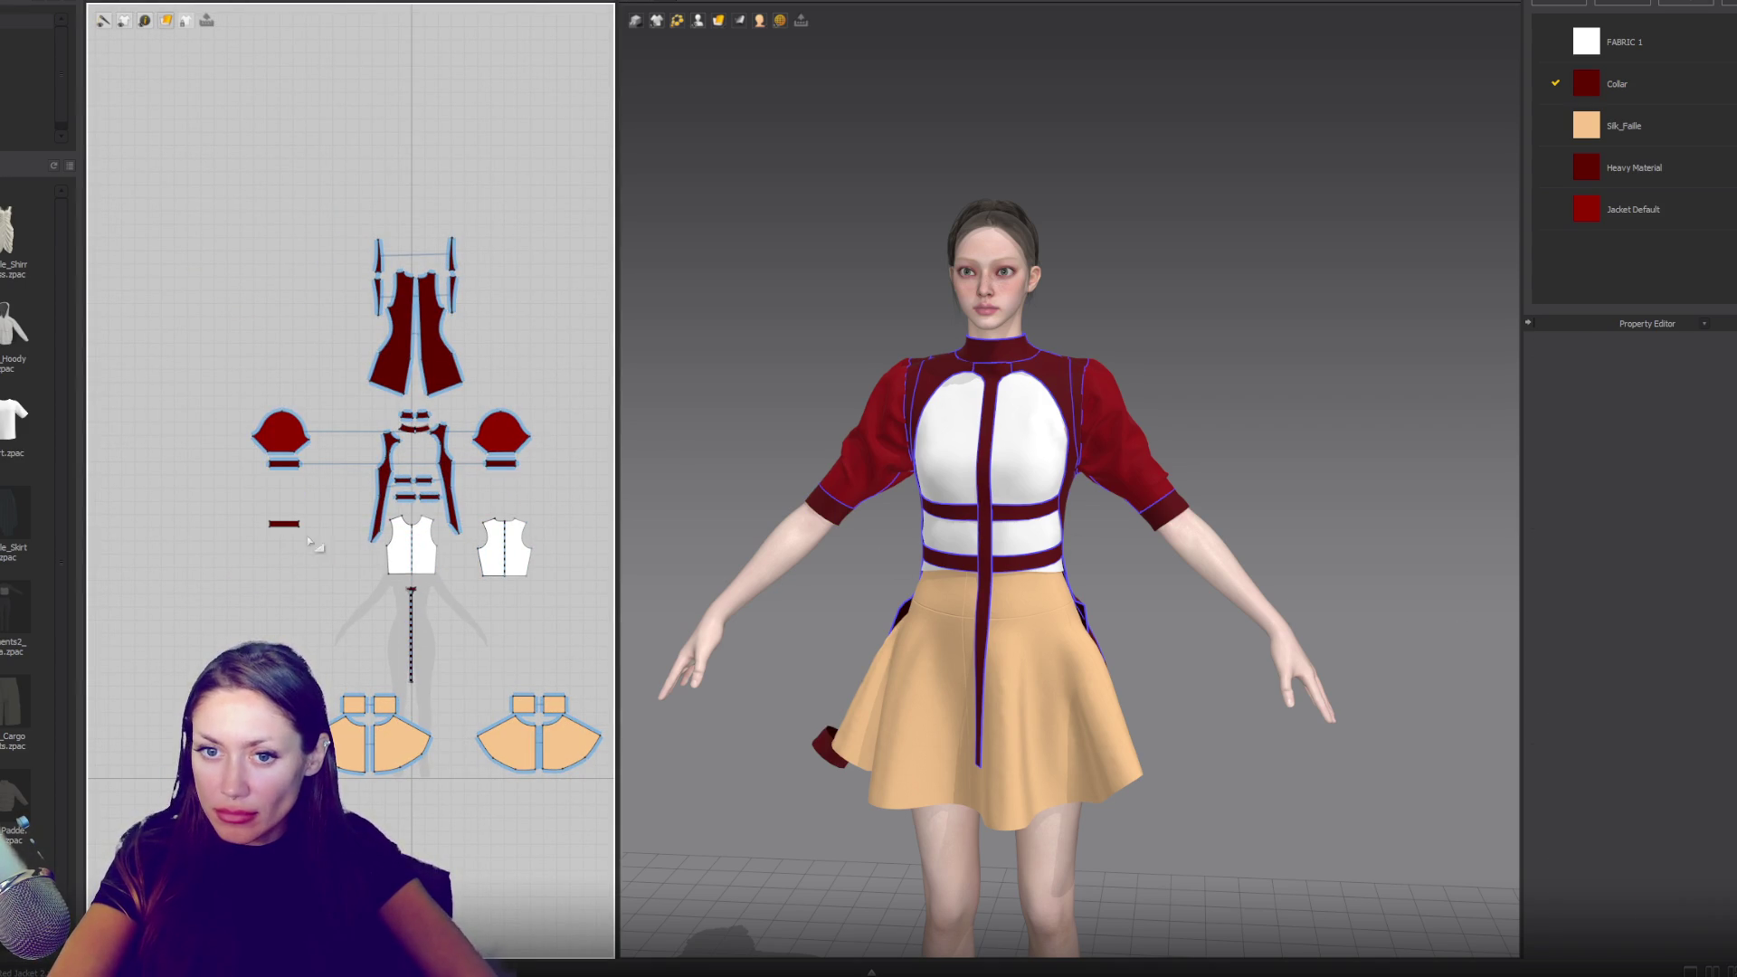
- Give the copy Jacket Default fabric and stretch it into a taller rectangle
{"action": "left_click", "coordinate": [828, 746]}
{"action": "left_click", "coordinate": [1701, 680]}
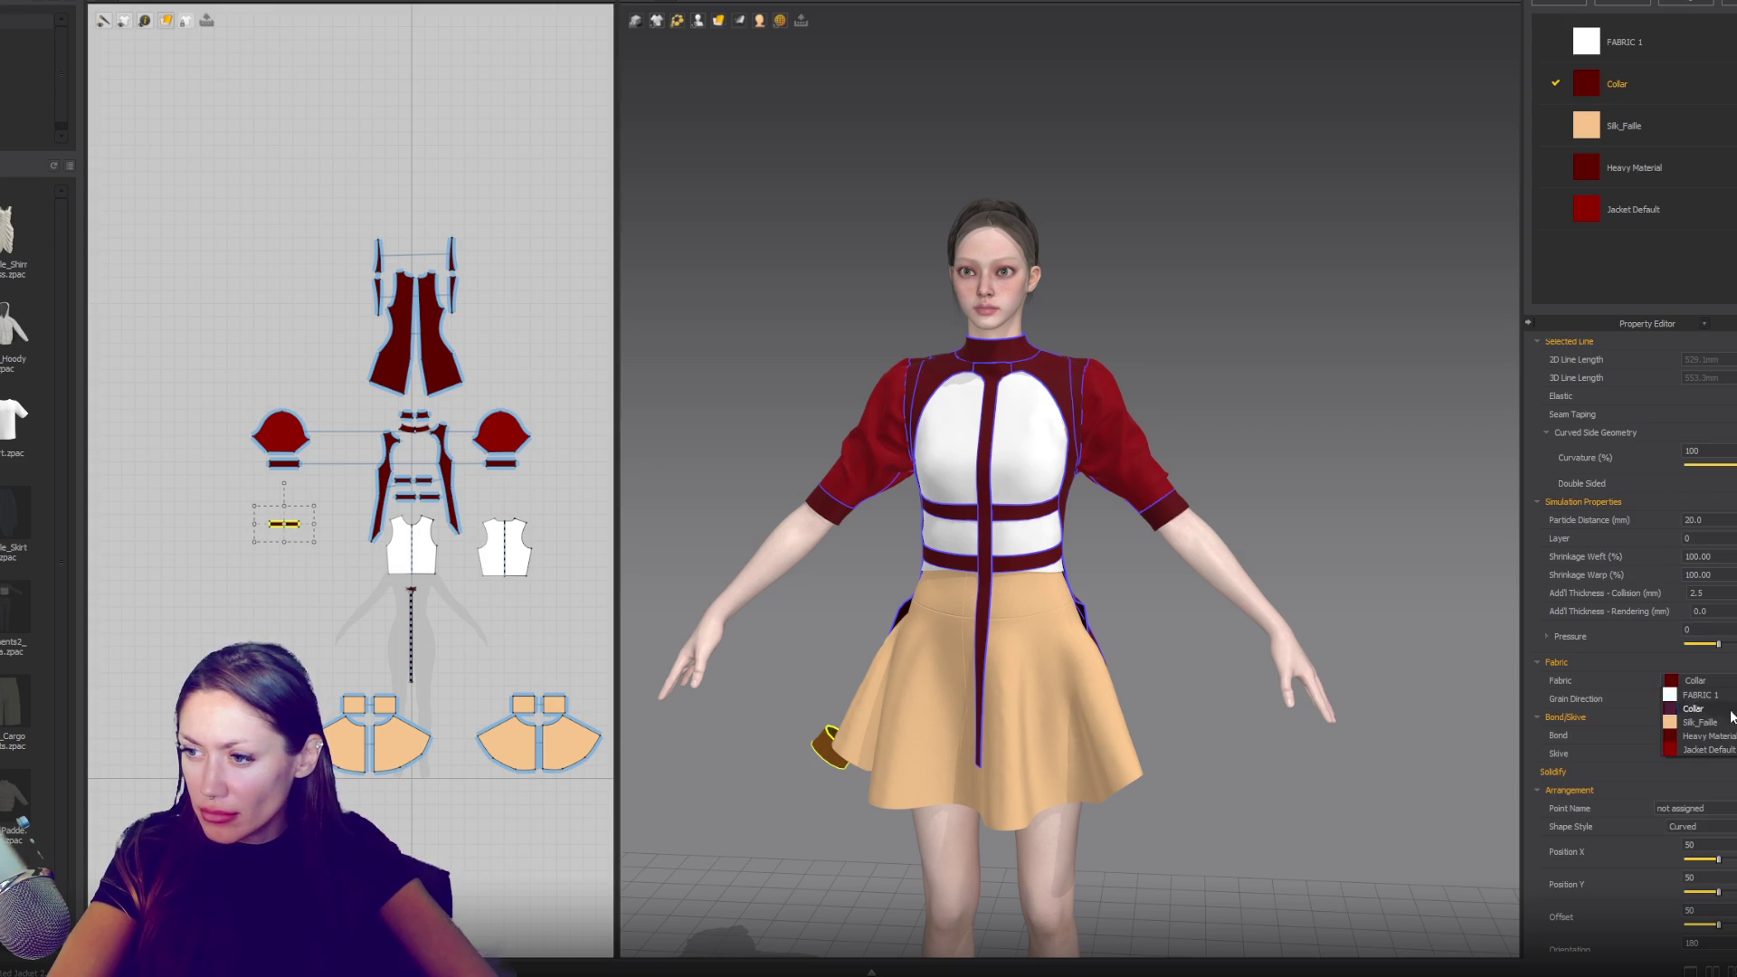
{"action": "left_click", "coordinate": [1708, 749]}
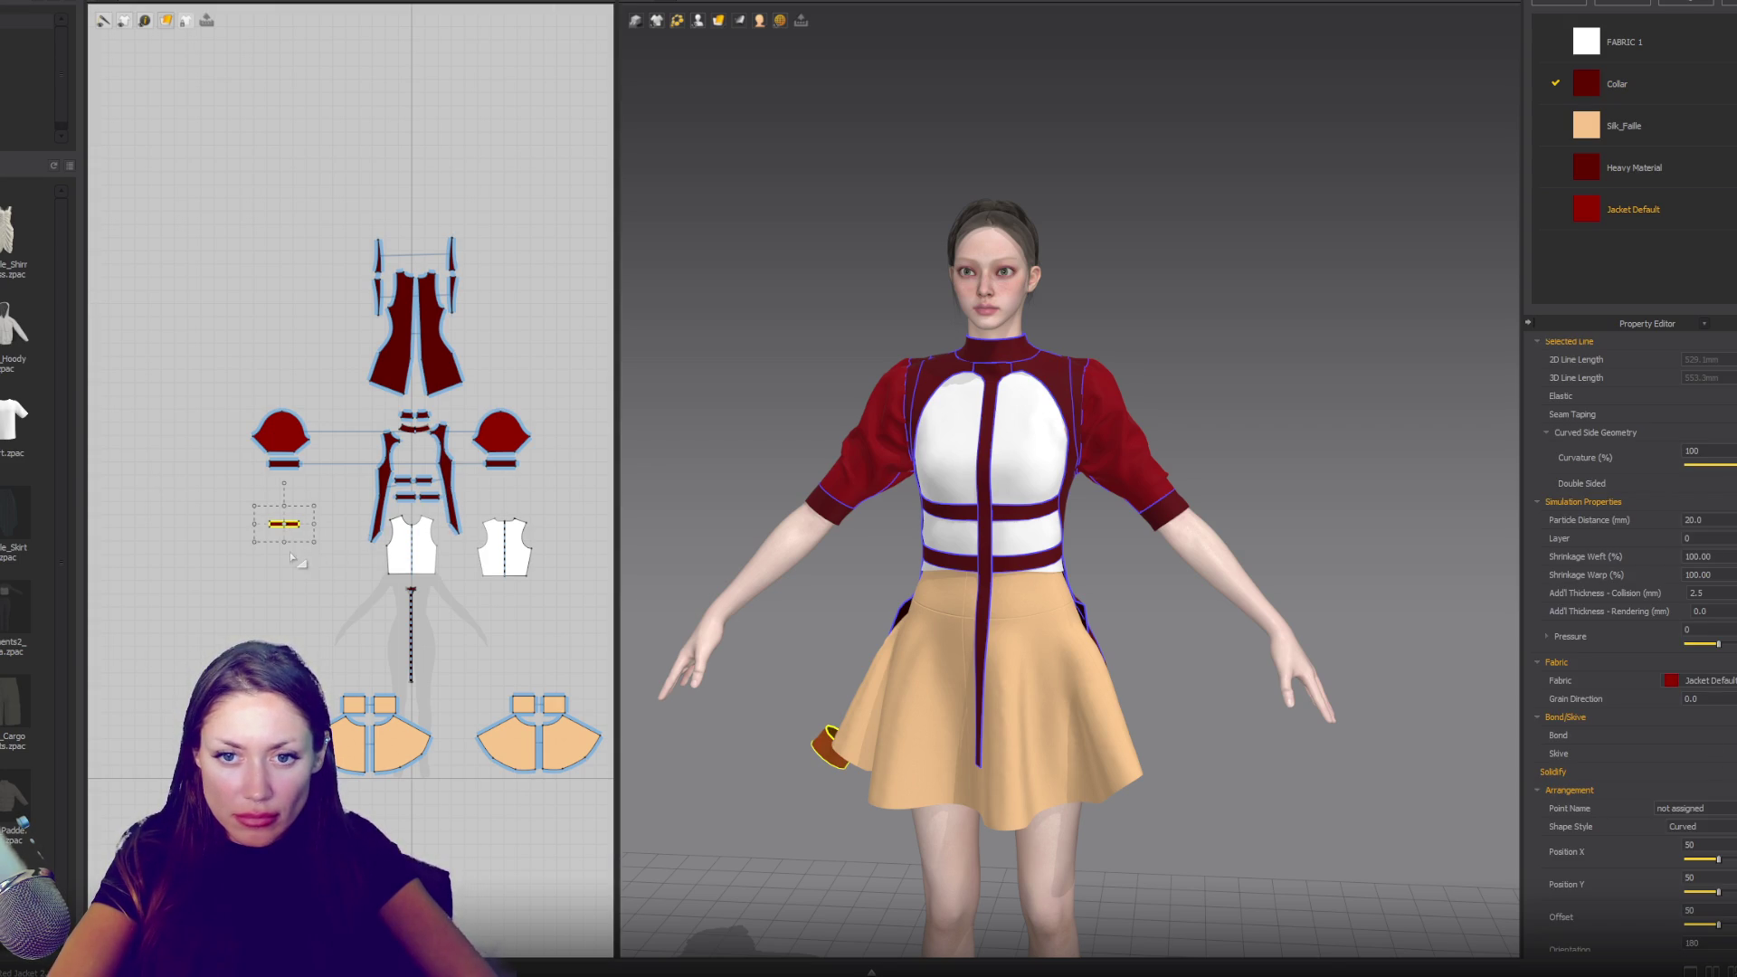
{"action": "left_click_drag", "start_coordinate": [285, 542], "coordinate": [284, 557]}
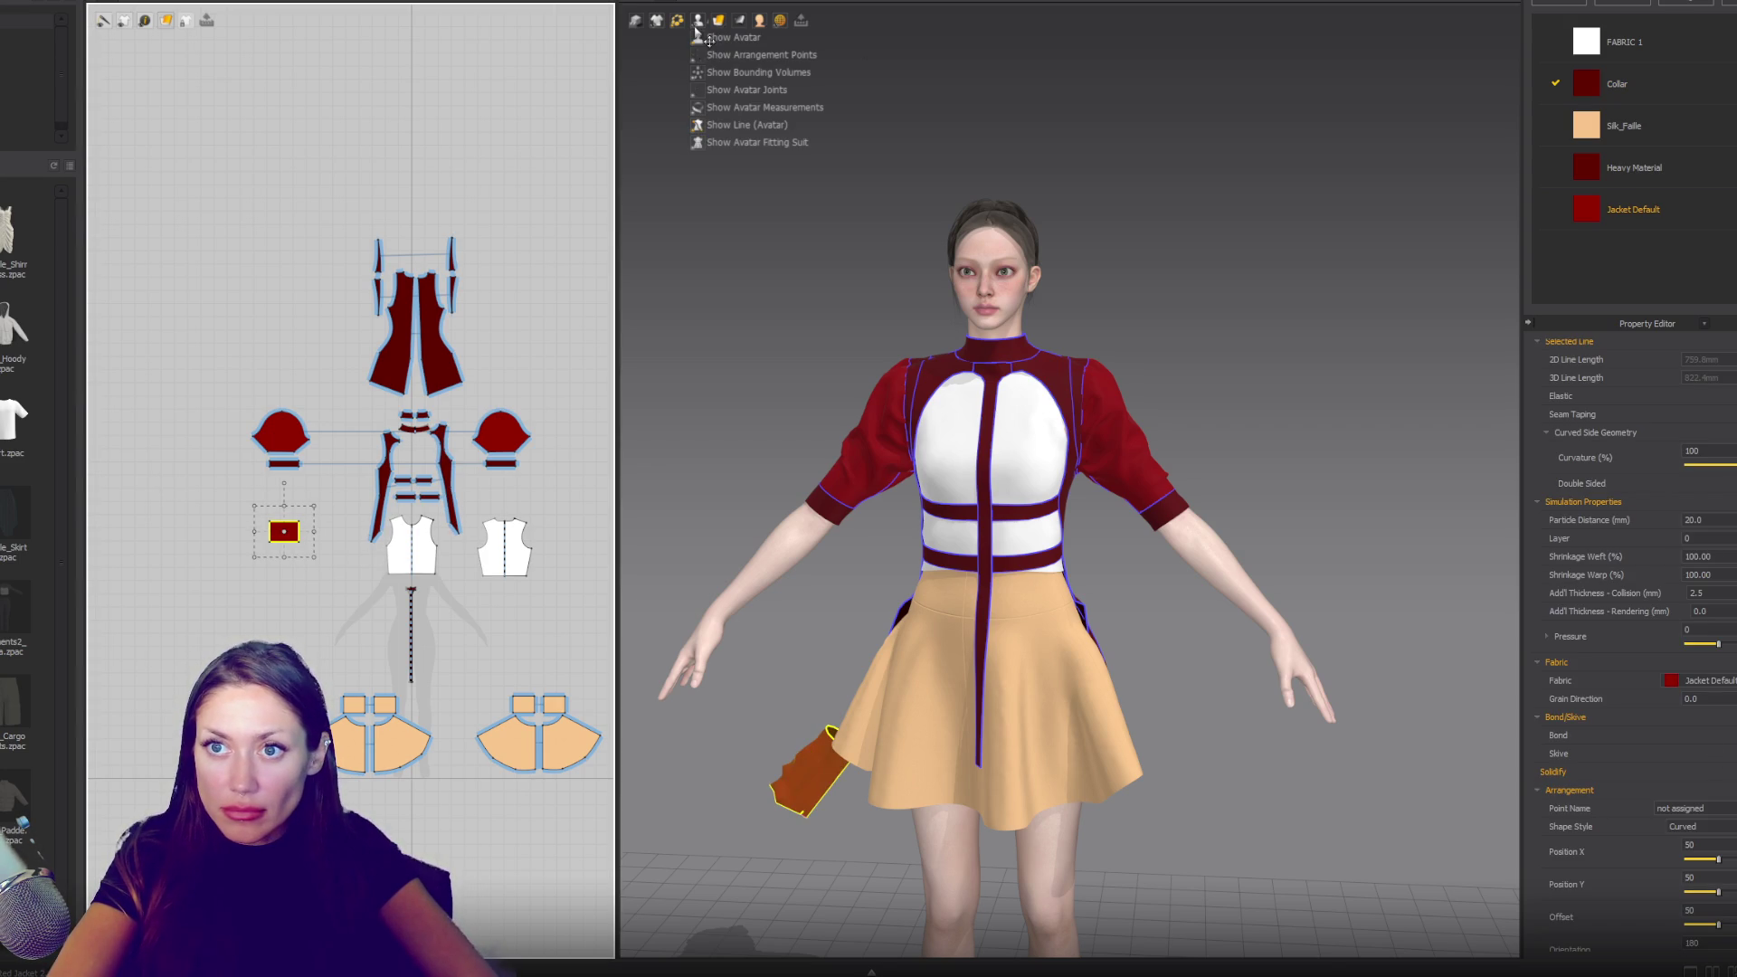
- Place the red rectangle on the avatar's right forearm arrangement point
{"action": "left_click", "coordinate": [715, 55]}
{"action": "right_click_drag", "start_coordinate": [791, 521], "coordinate": [734, 602]}
{"action": "left_click", "coordinate": [734, 601]}
{"action": "key", "text": "6"}
{"action": "scroll", "coordinate": [272, 562], "scroll_direction": "up", "scroll_amount": 5}
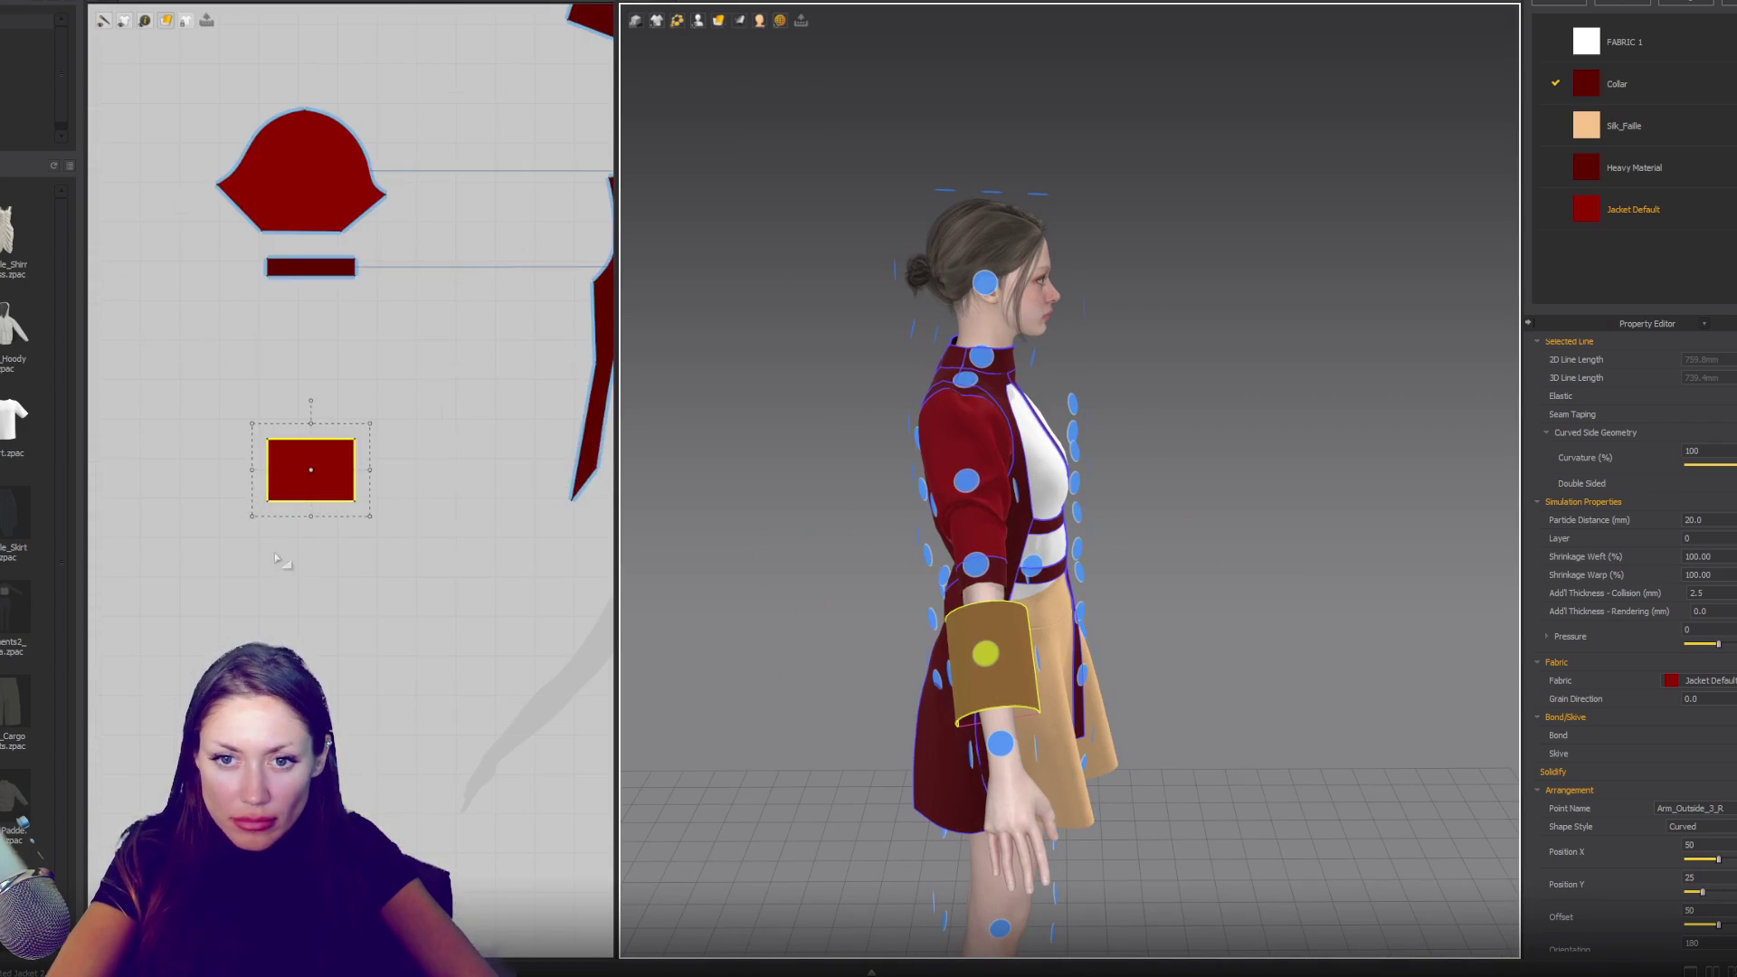
- Sew the rectangle's top edge to the sleeve band's bottom edge, then hide arrangement points
{"action": "key", "text": "z"}
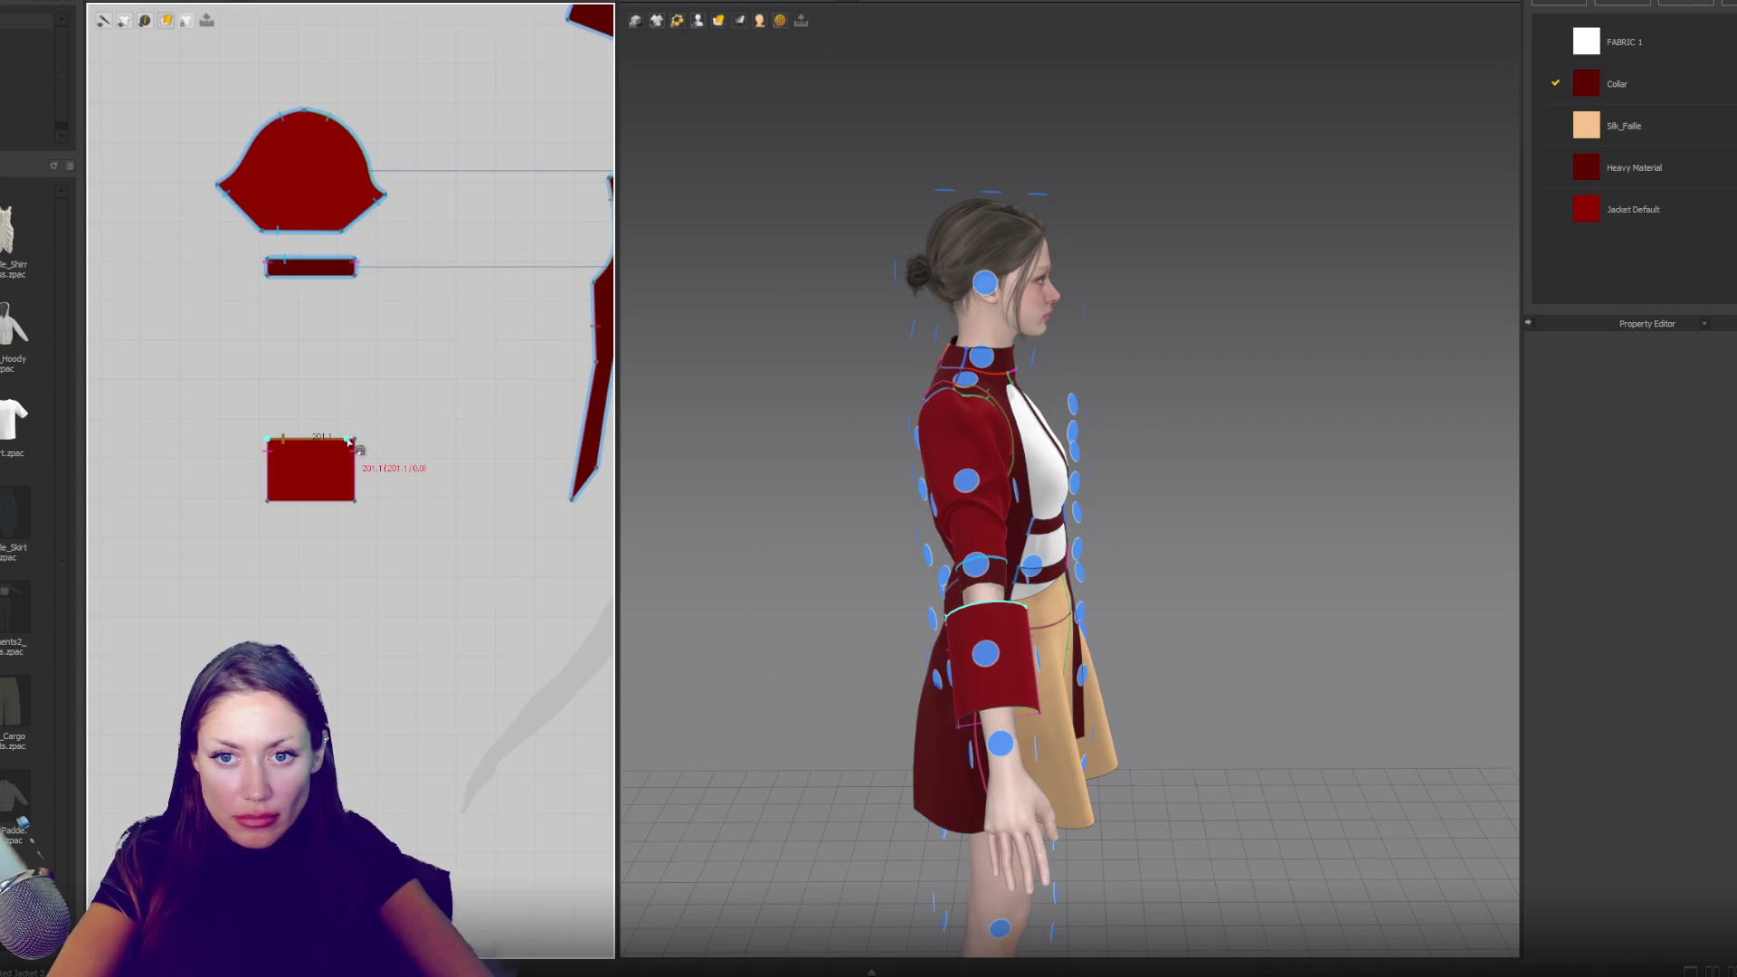
{"action": "left_click", "coordinate": [355, 442]}
{"action": "left_click", "coordinate": [351, 277]}
{"action": "left_click", "coordinate": [365, 500]}
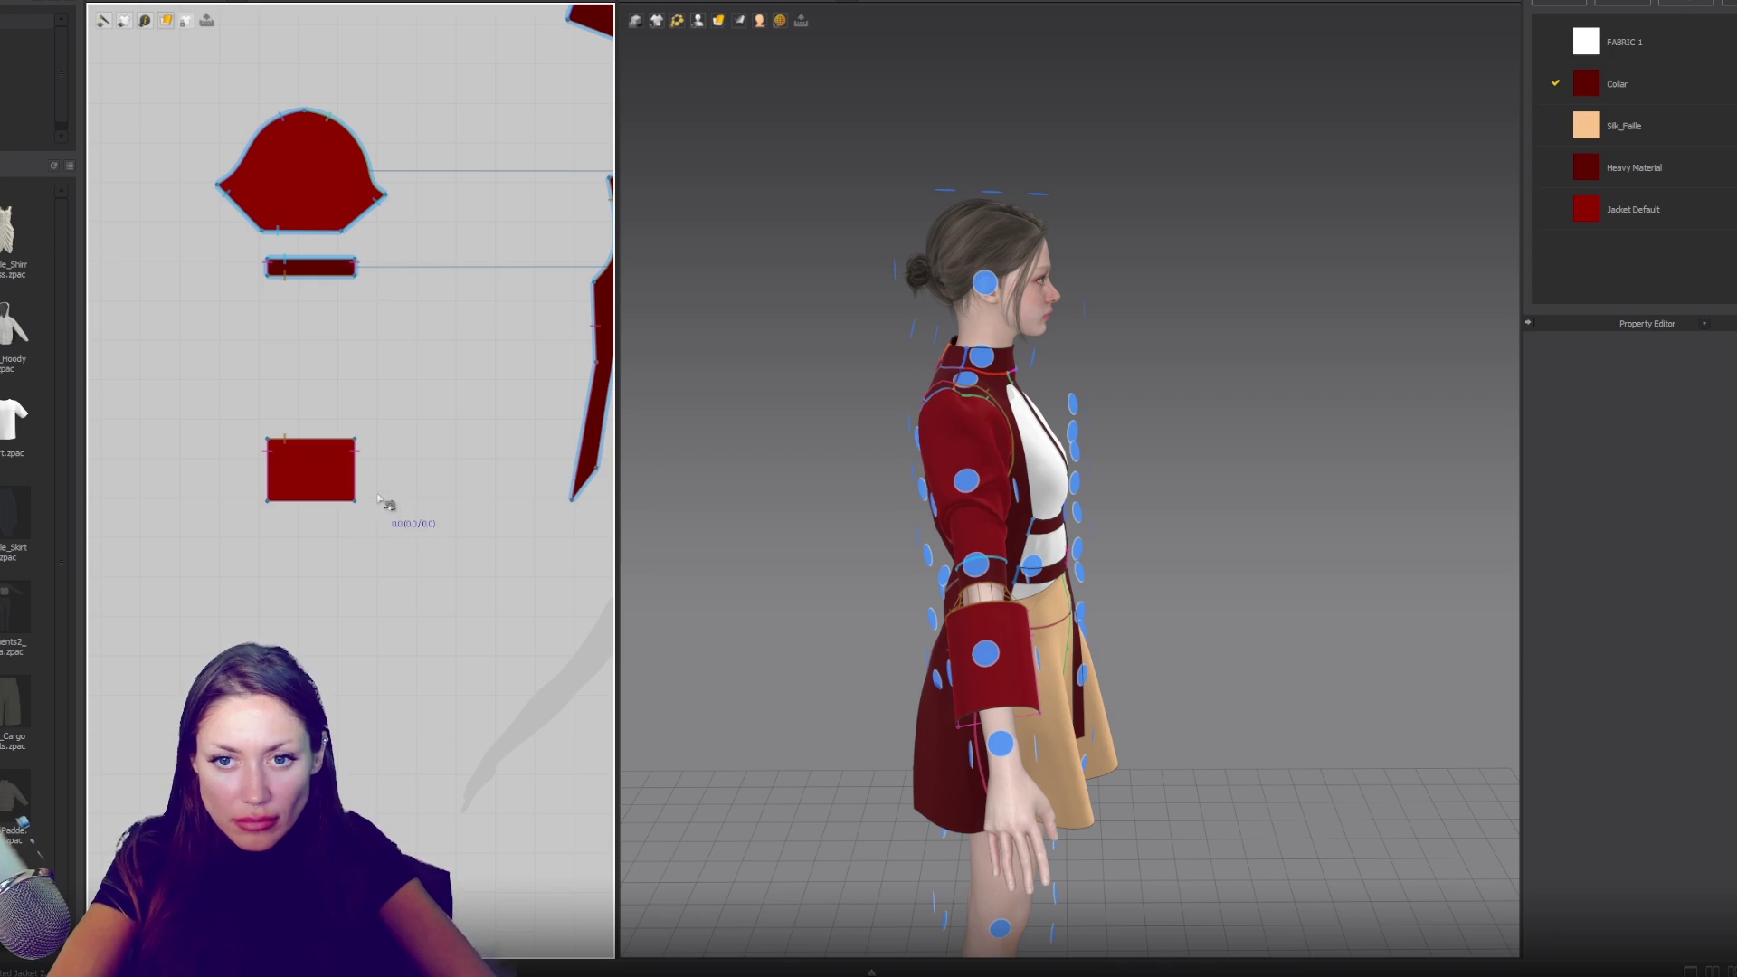
{"action": "key", "text": "shift+f"}
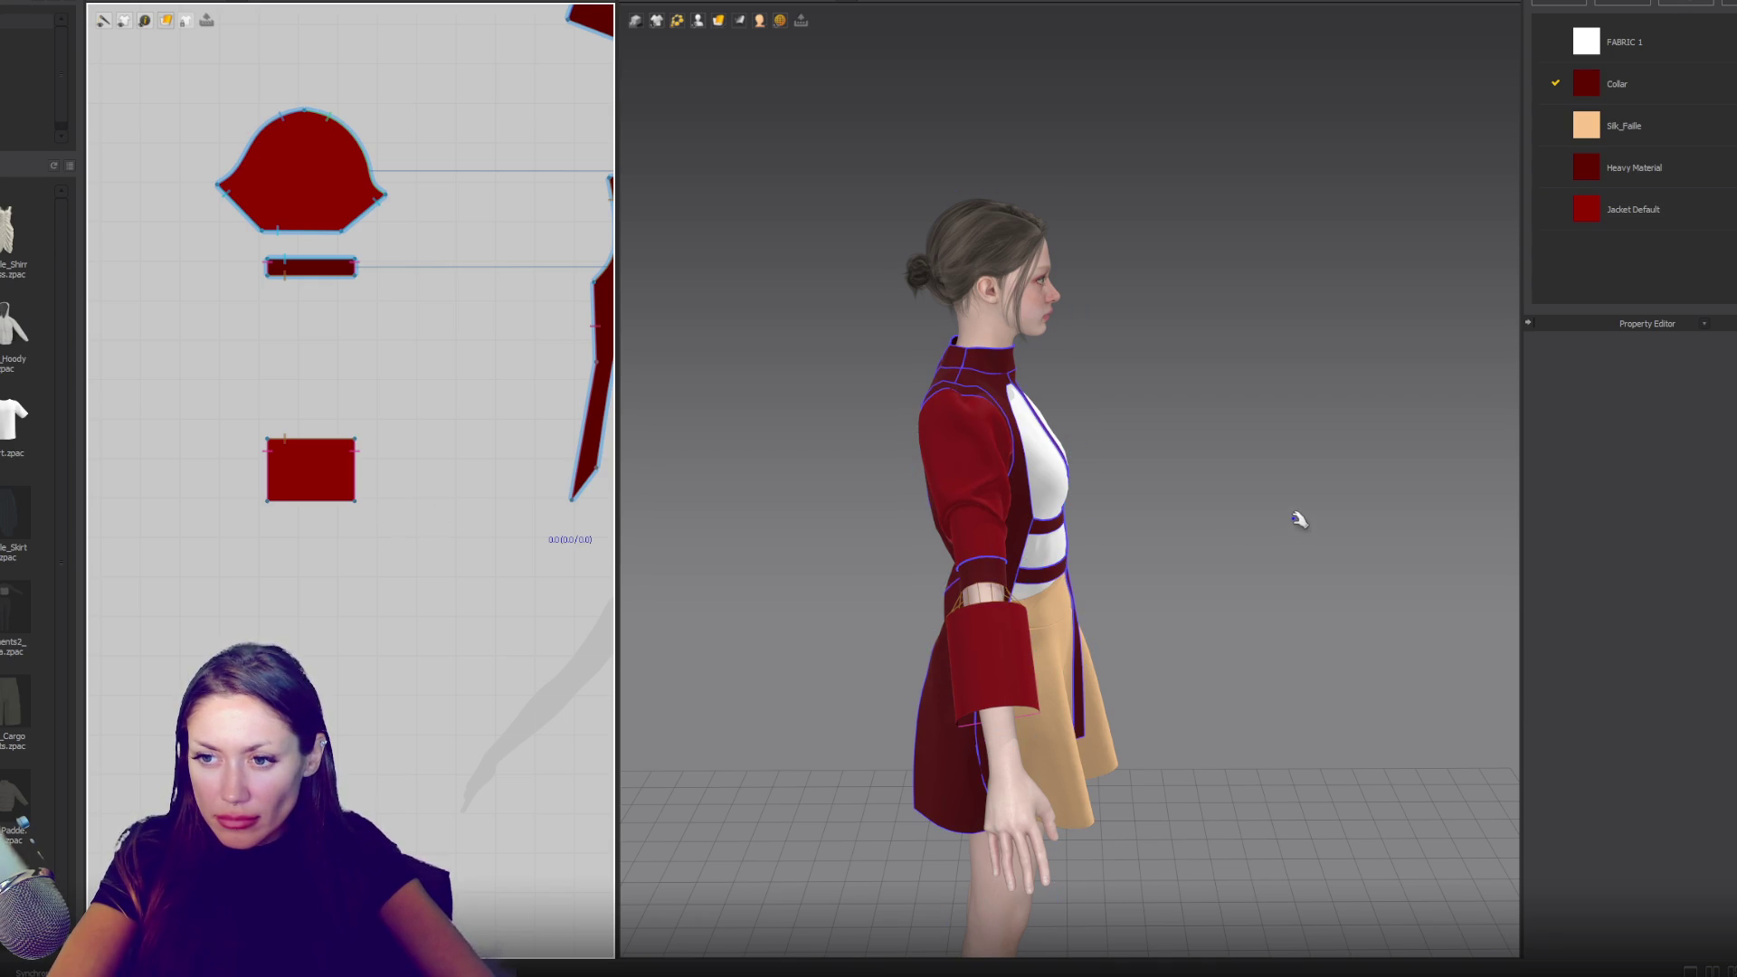
{"action": "key", "text": "2"}
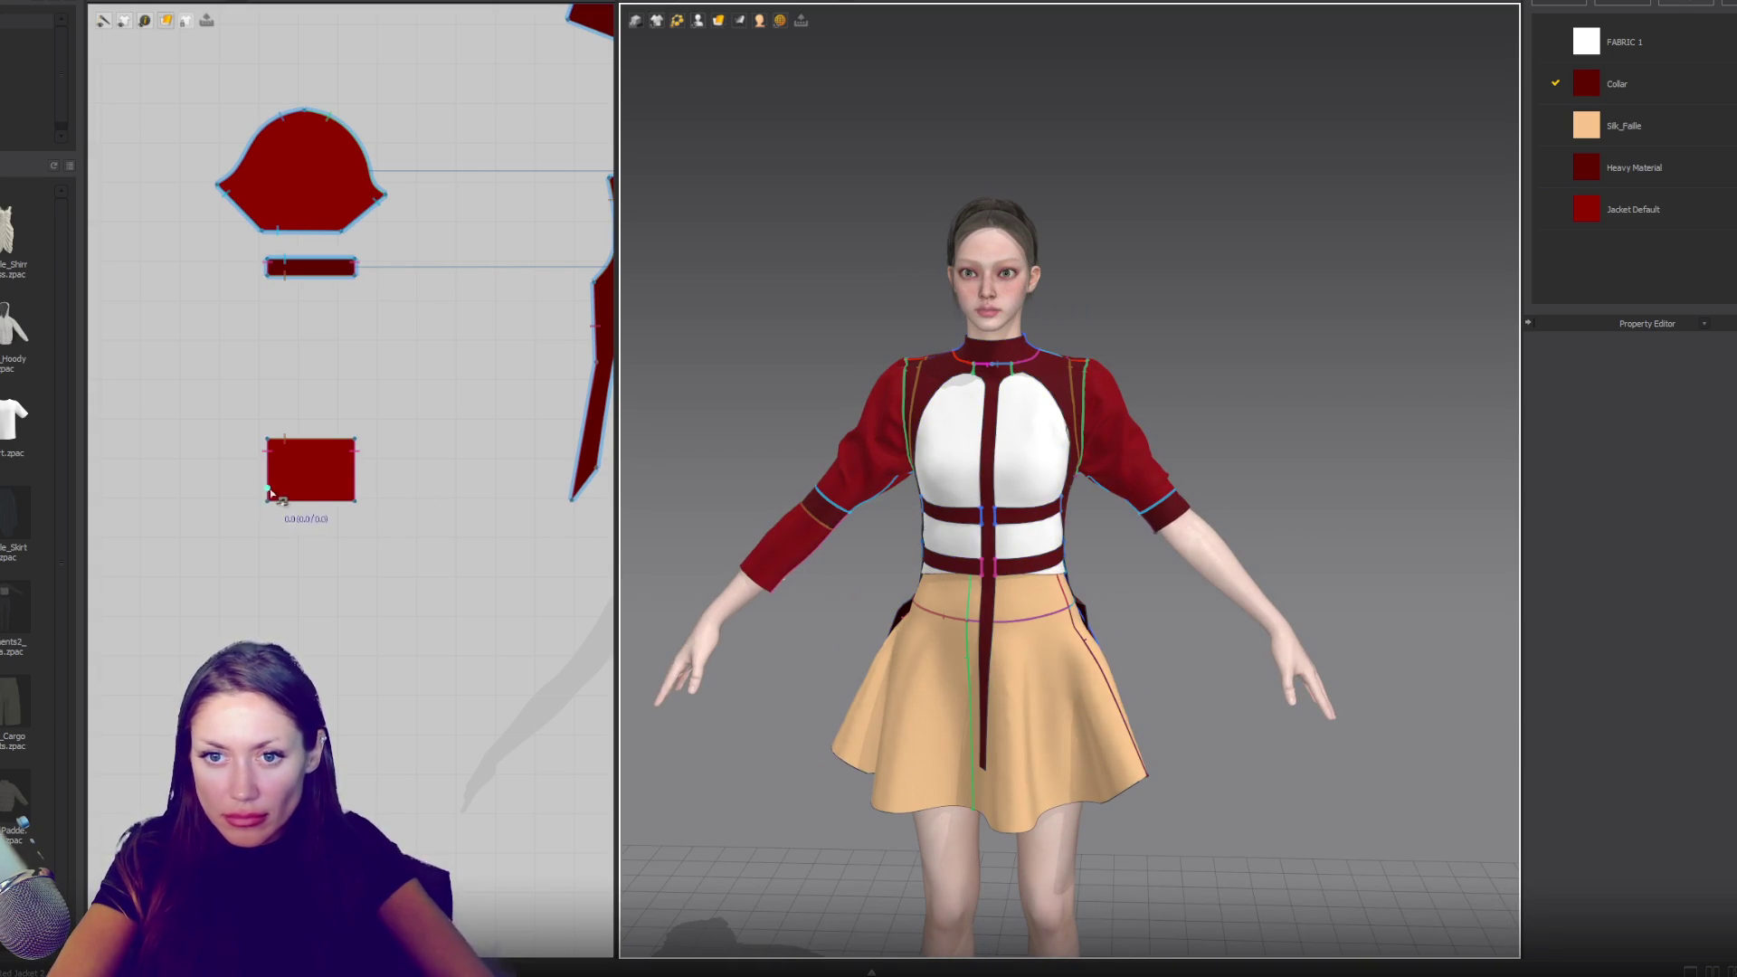
- Move the lower rectangle off the arm and shorten it to a third of its height
{"action": "left_click", "coordinate": [321, 477]}
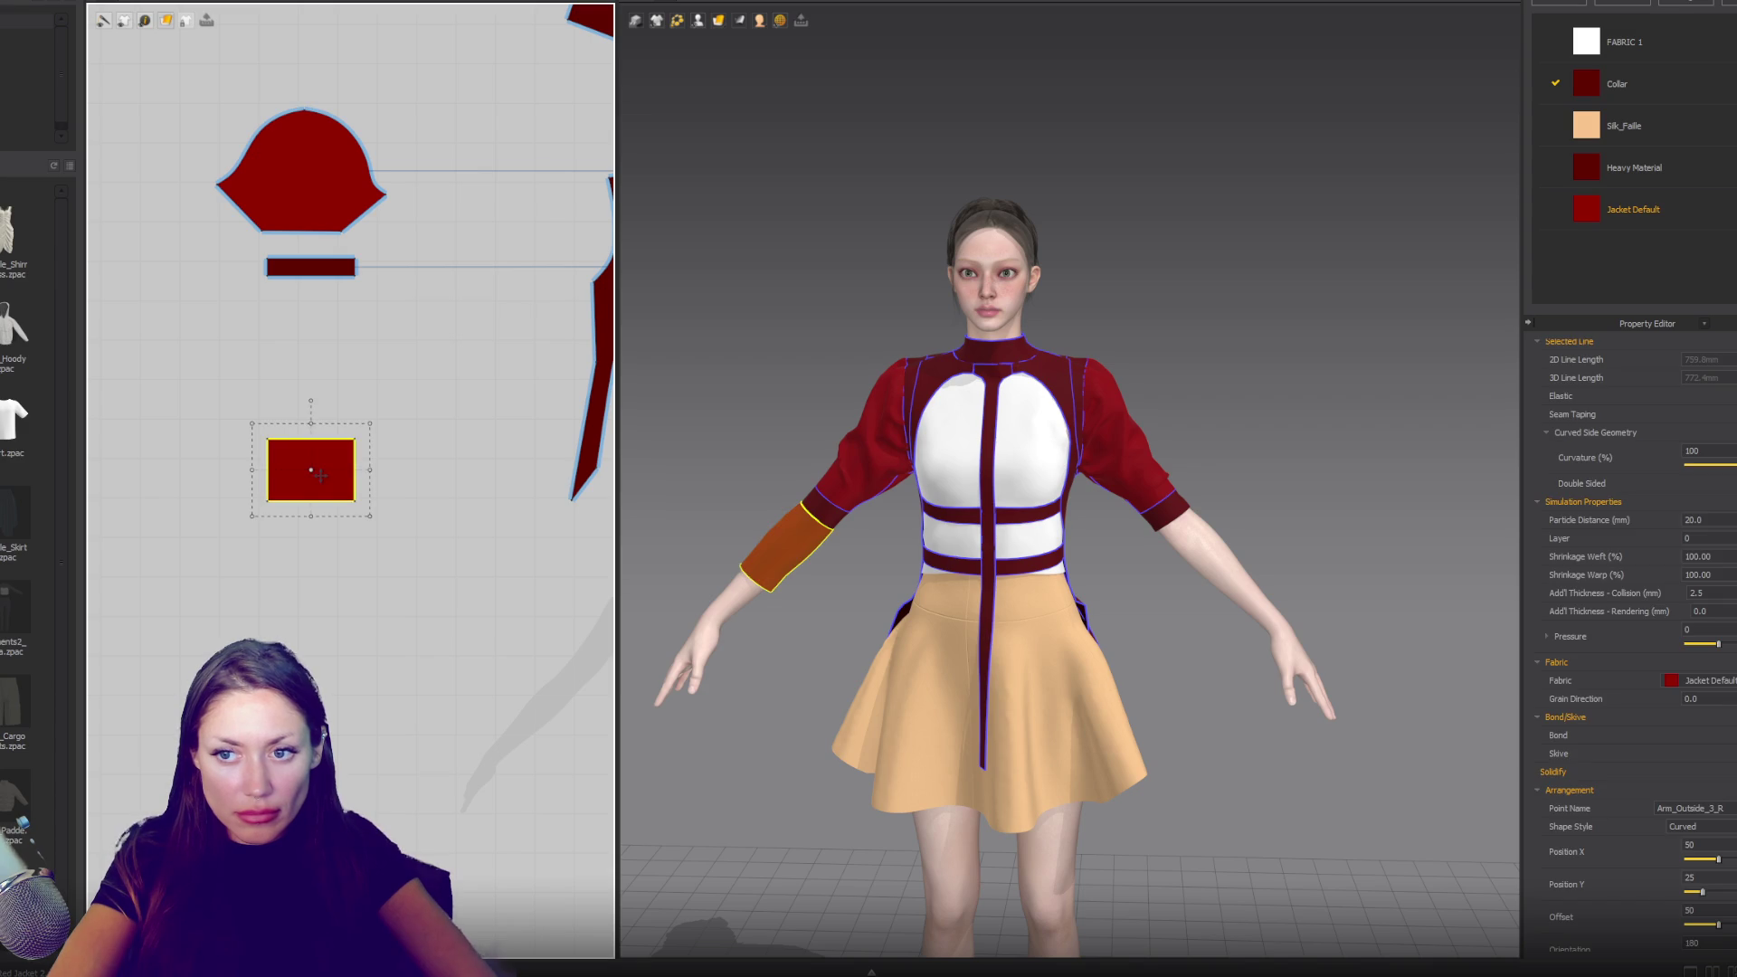
{"action": "left_click", "coordinate": [321, 587]}
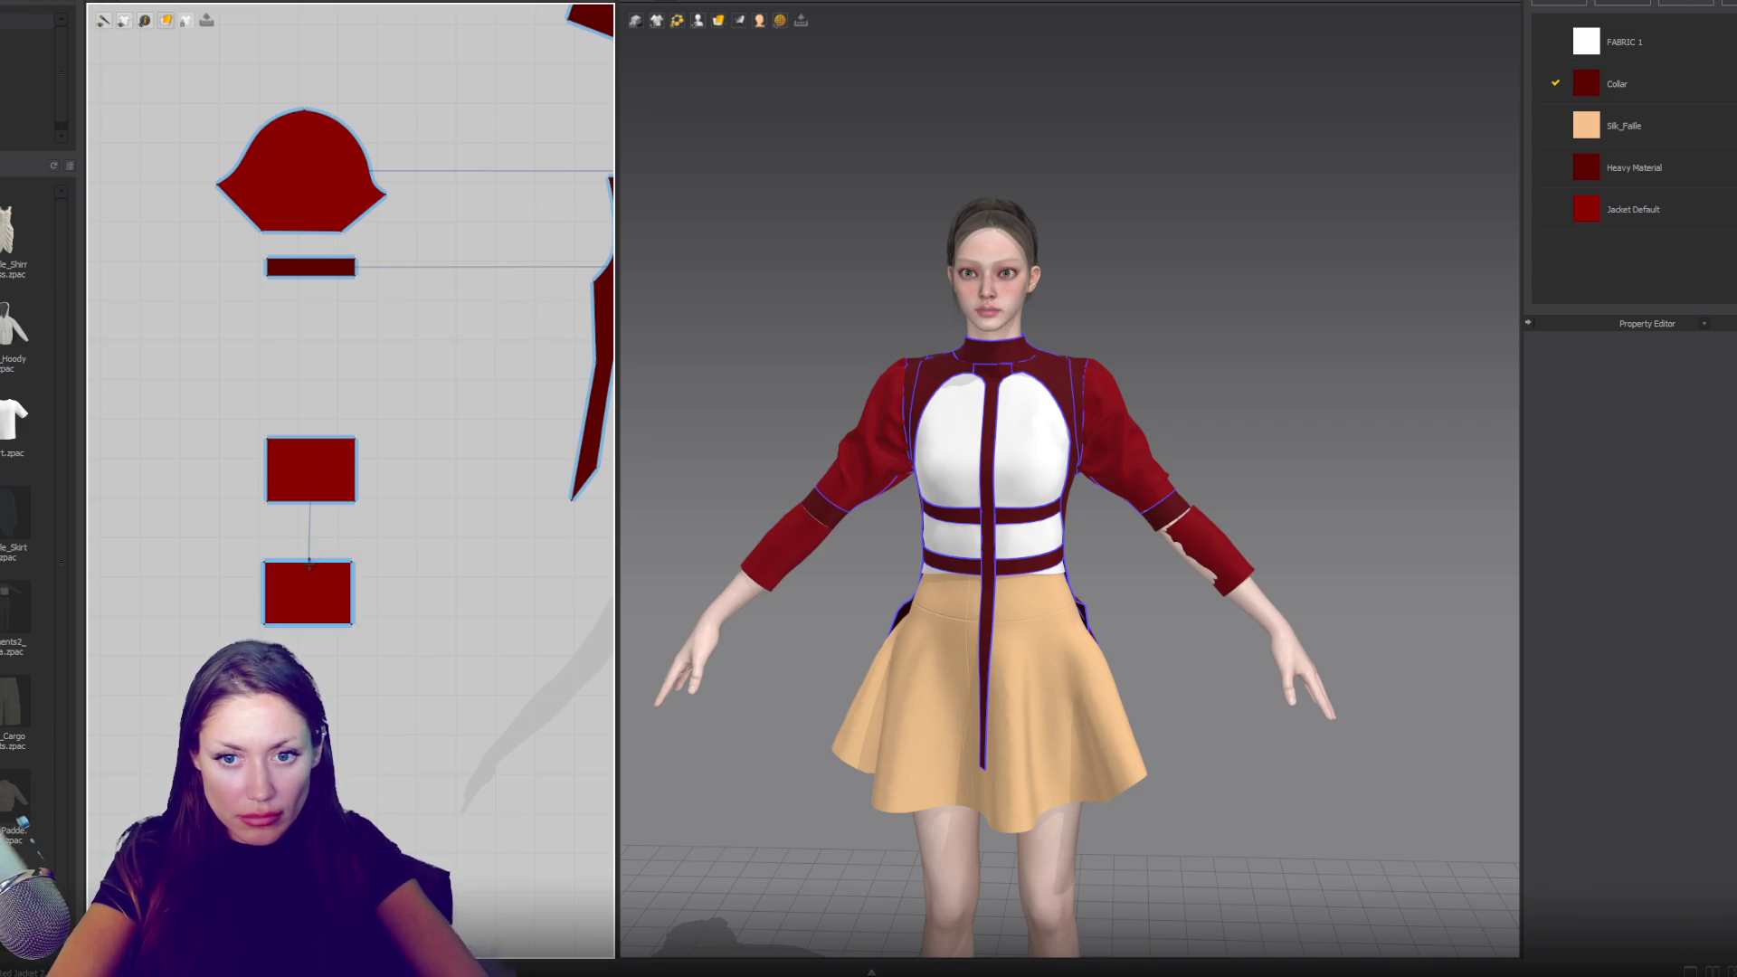
{"action": "left_click", "coordinate": [308, 633]}
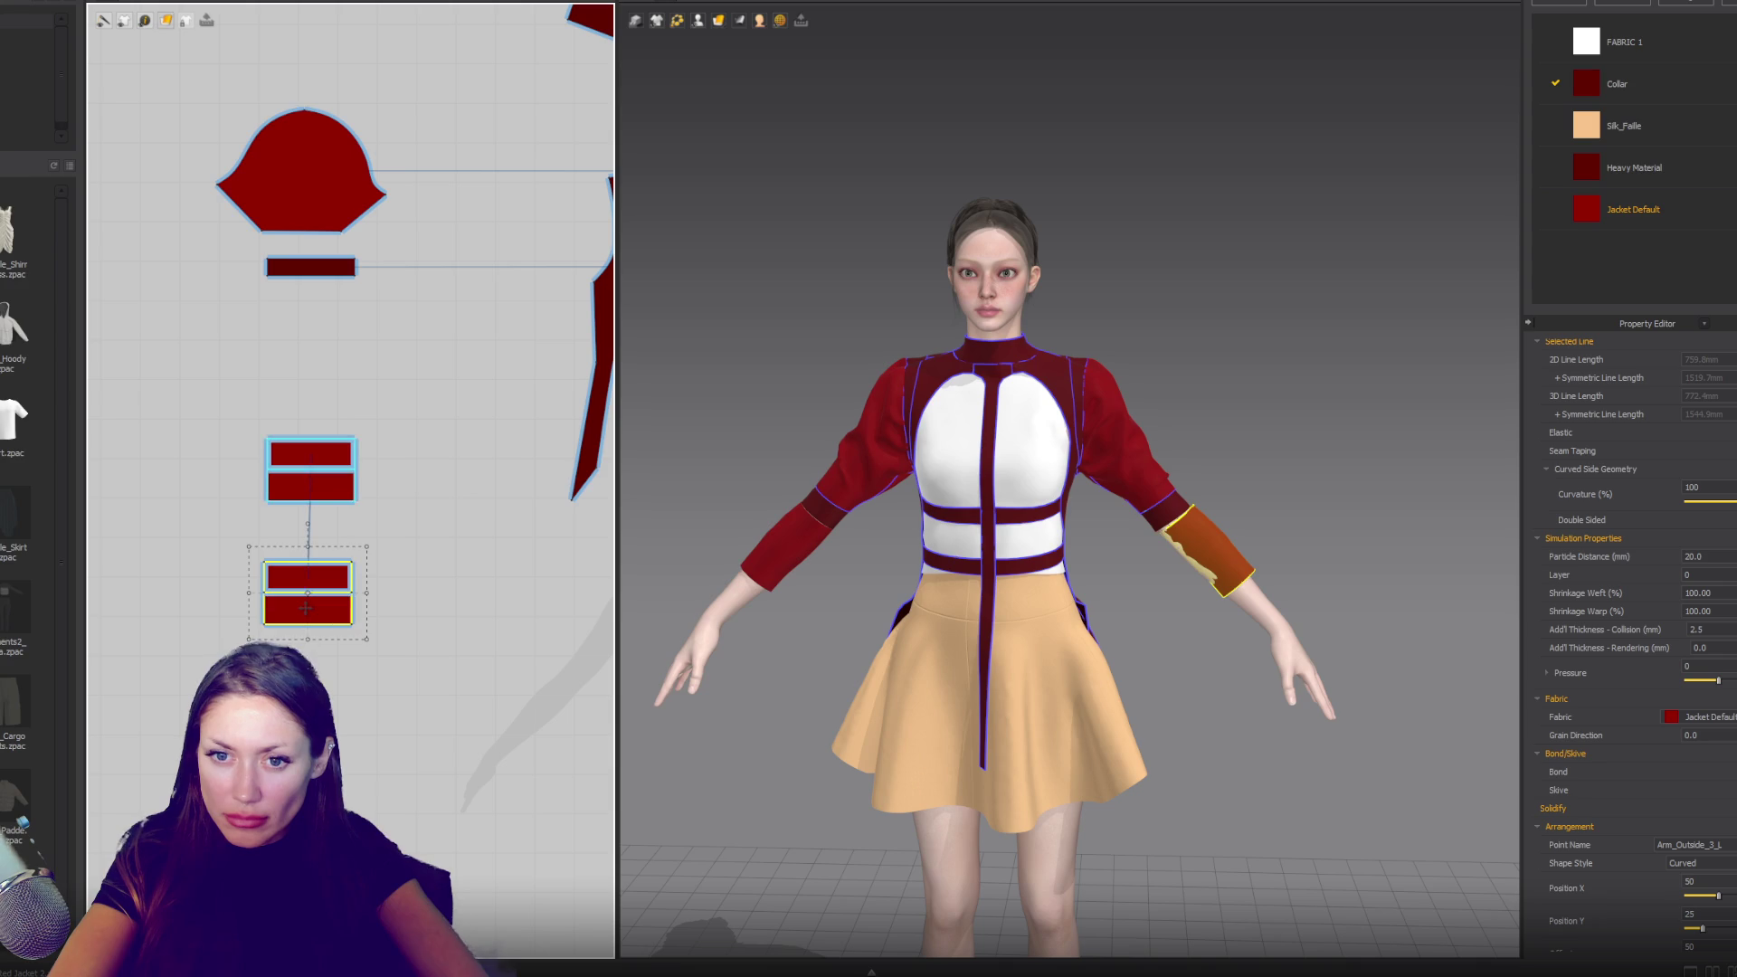
{"action": "key", "text": "s"}
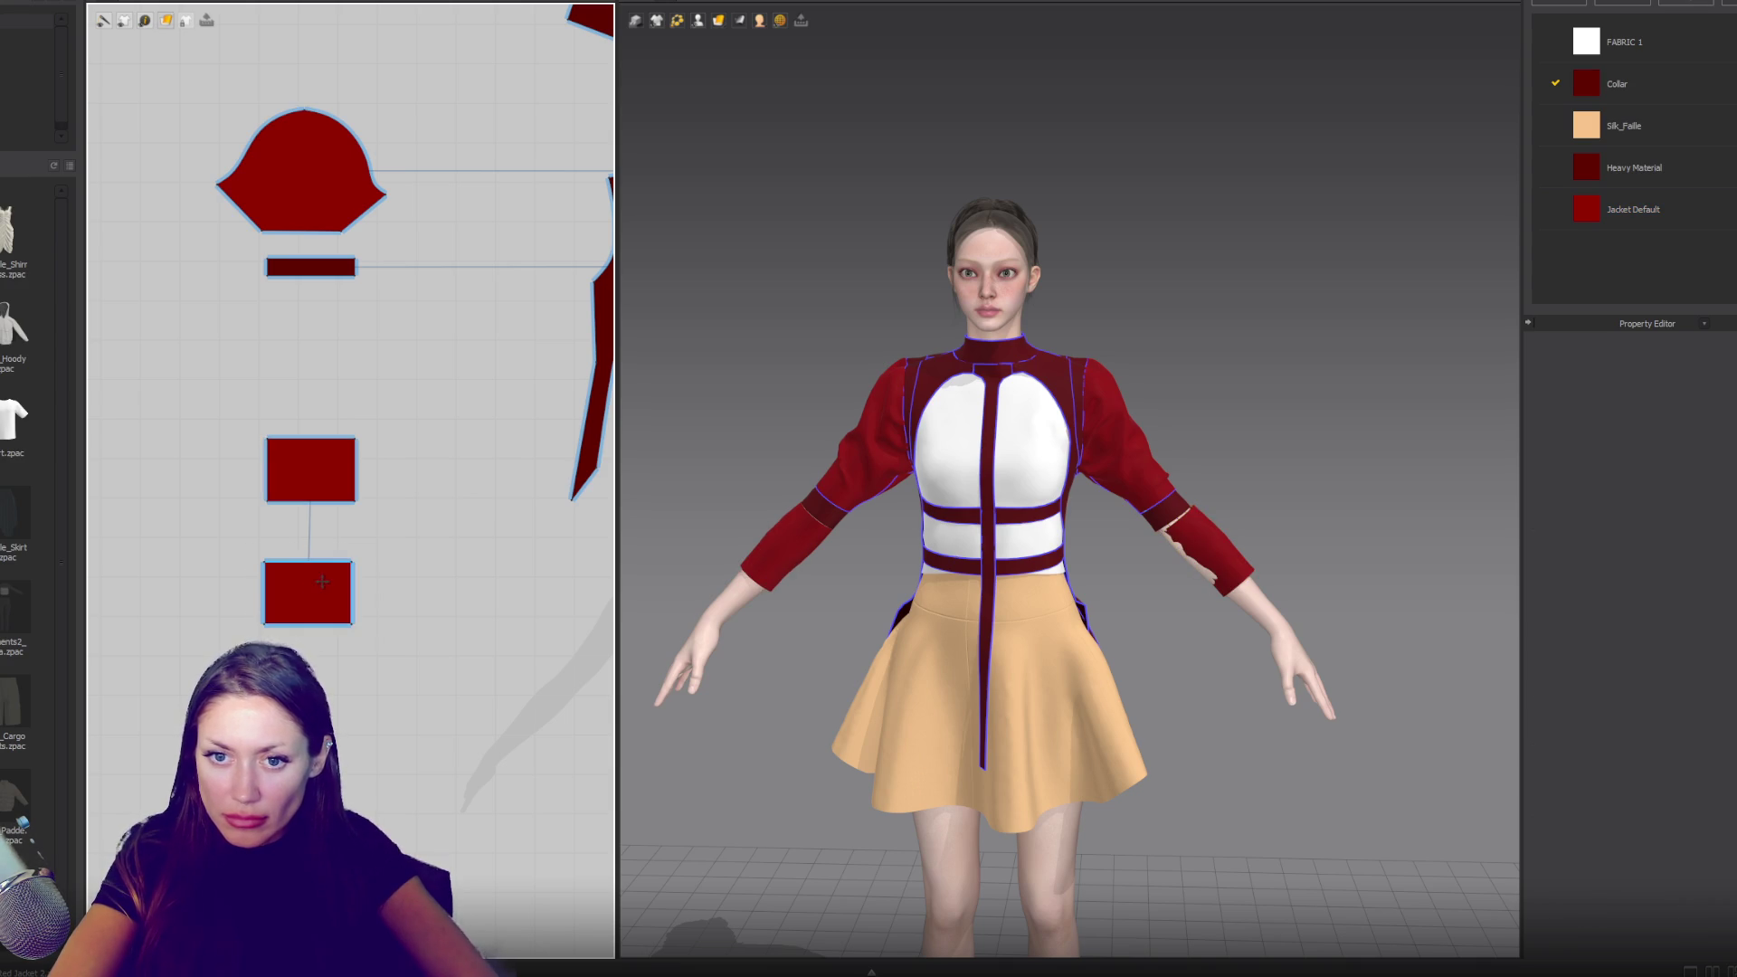
{"action": "left_click", "coordinate": [322, 581]}
{"action": "scroll", "coordinate": [322, 581], "scroll_direction": "down", "scroll_amount": 5}
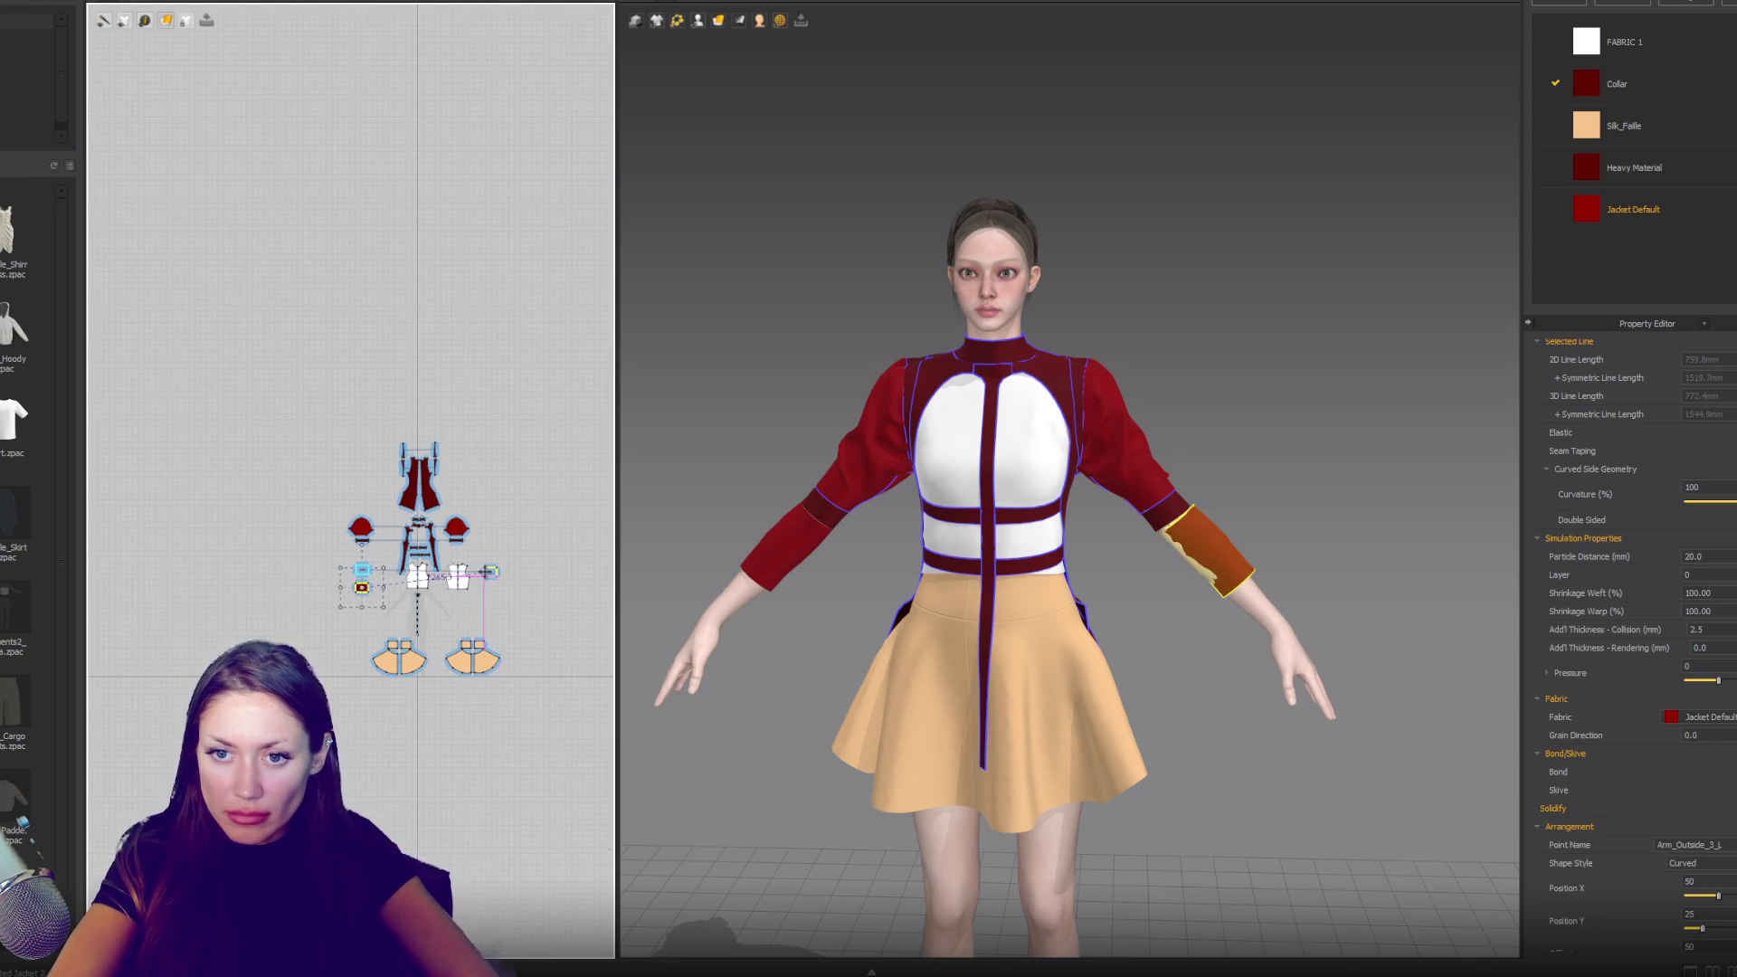
{"action": "scroll", "coordinate": [367, 587], "scroll_direction": "up", "scroll_amount": 5}
{"action": "left_click", "coordinate": [380, 606]}
{"action": "left_click_drag", "start_coordinate": [376, 603], "coordinate": [384, 621]}
{"action": "left_click", "coordinate": [384, 617]}
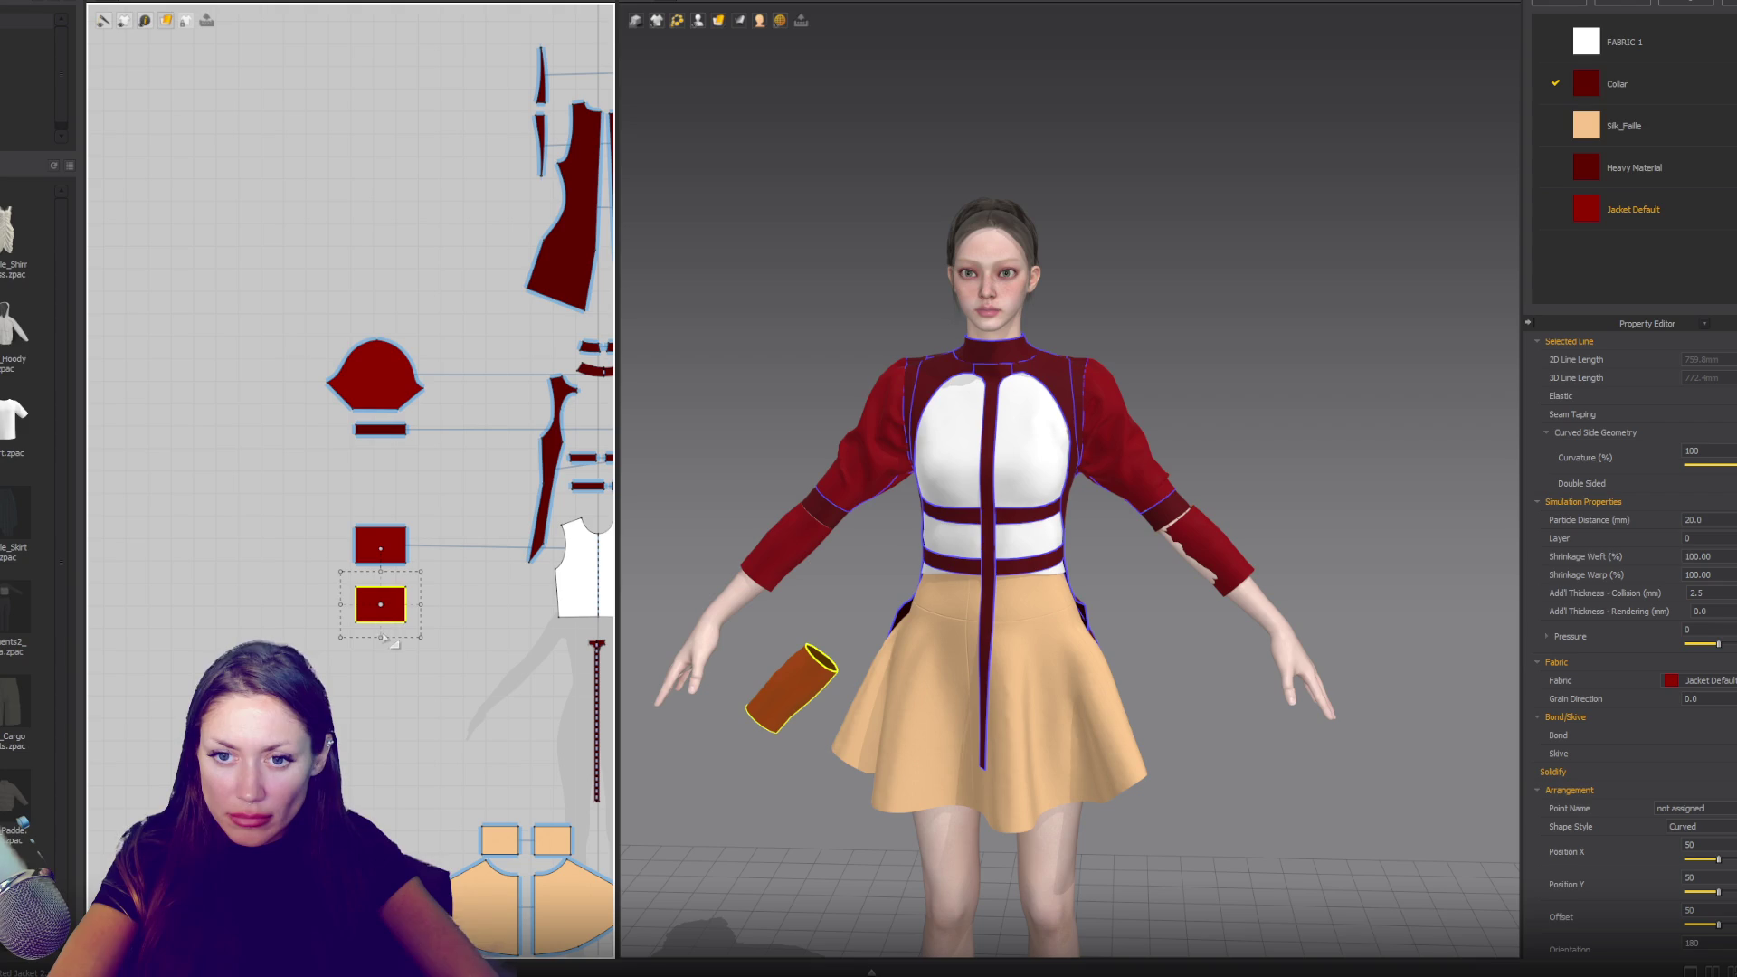
{"action": "left_click_drag", "start_coordinate": [386, 615], "coordinate": [386, 599]}
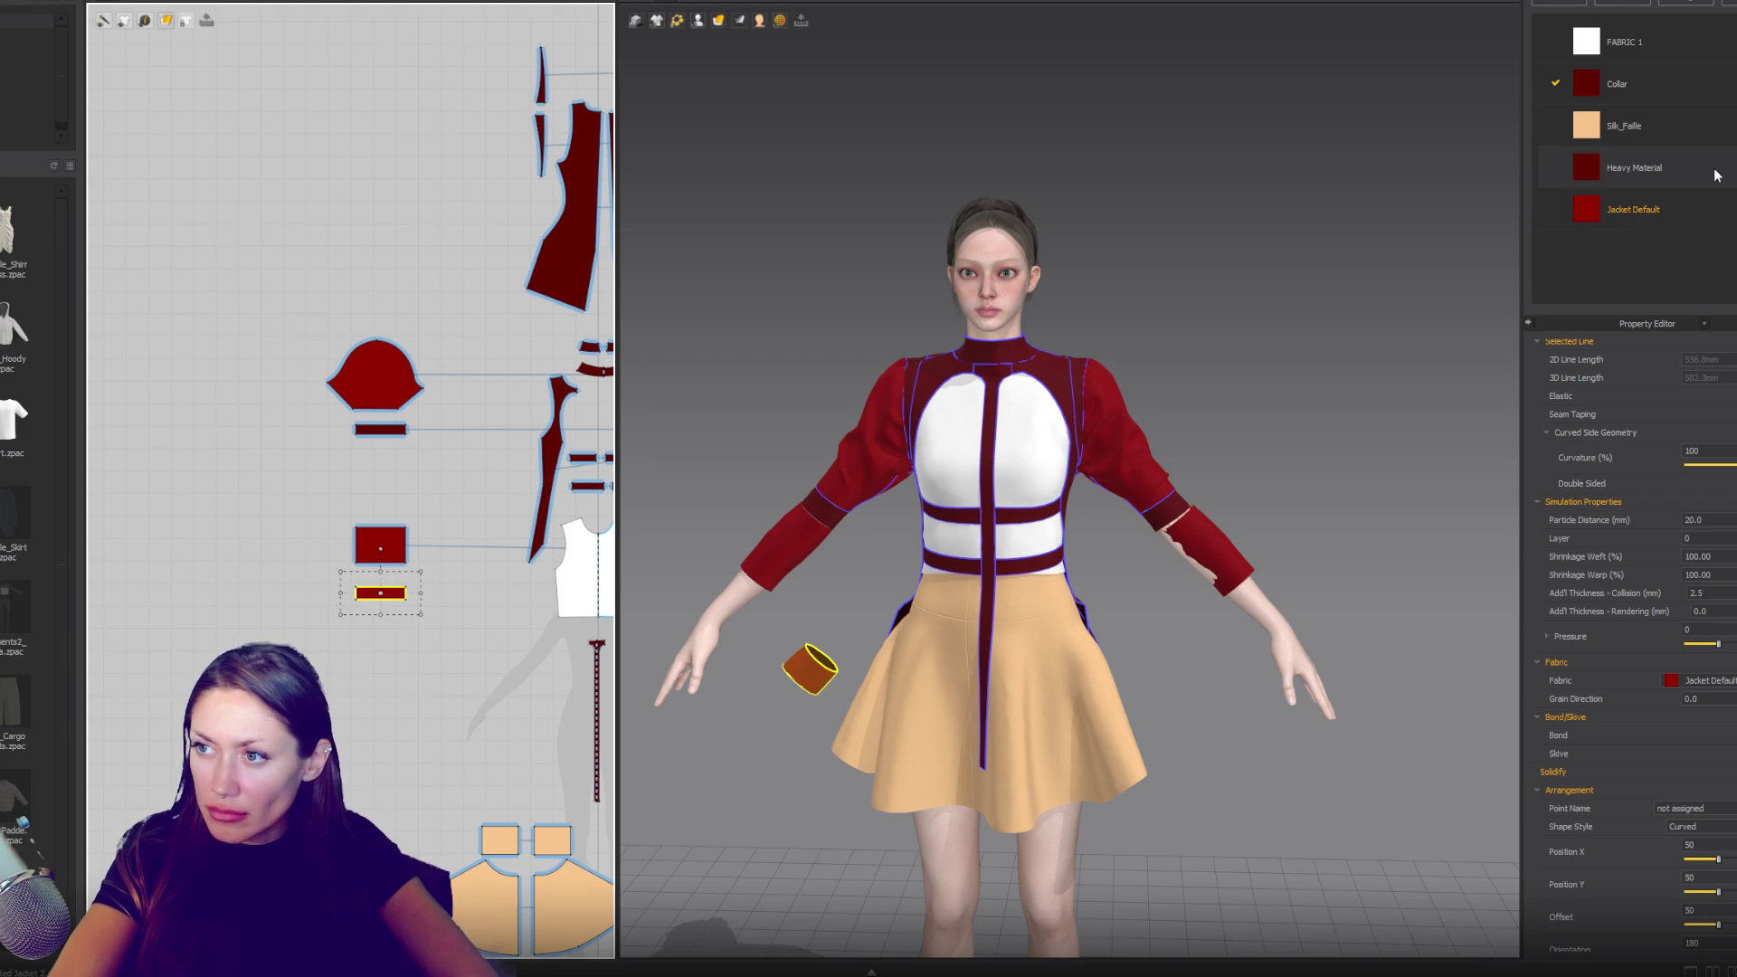
- Give the band Collar fabric and place it on the Wrist_Outside_R arrangement point
{"action": "left_click", "coordinate": [1701, 680]}
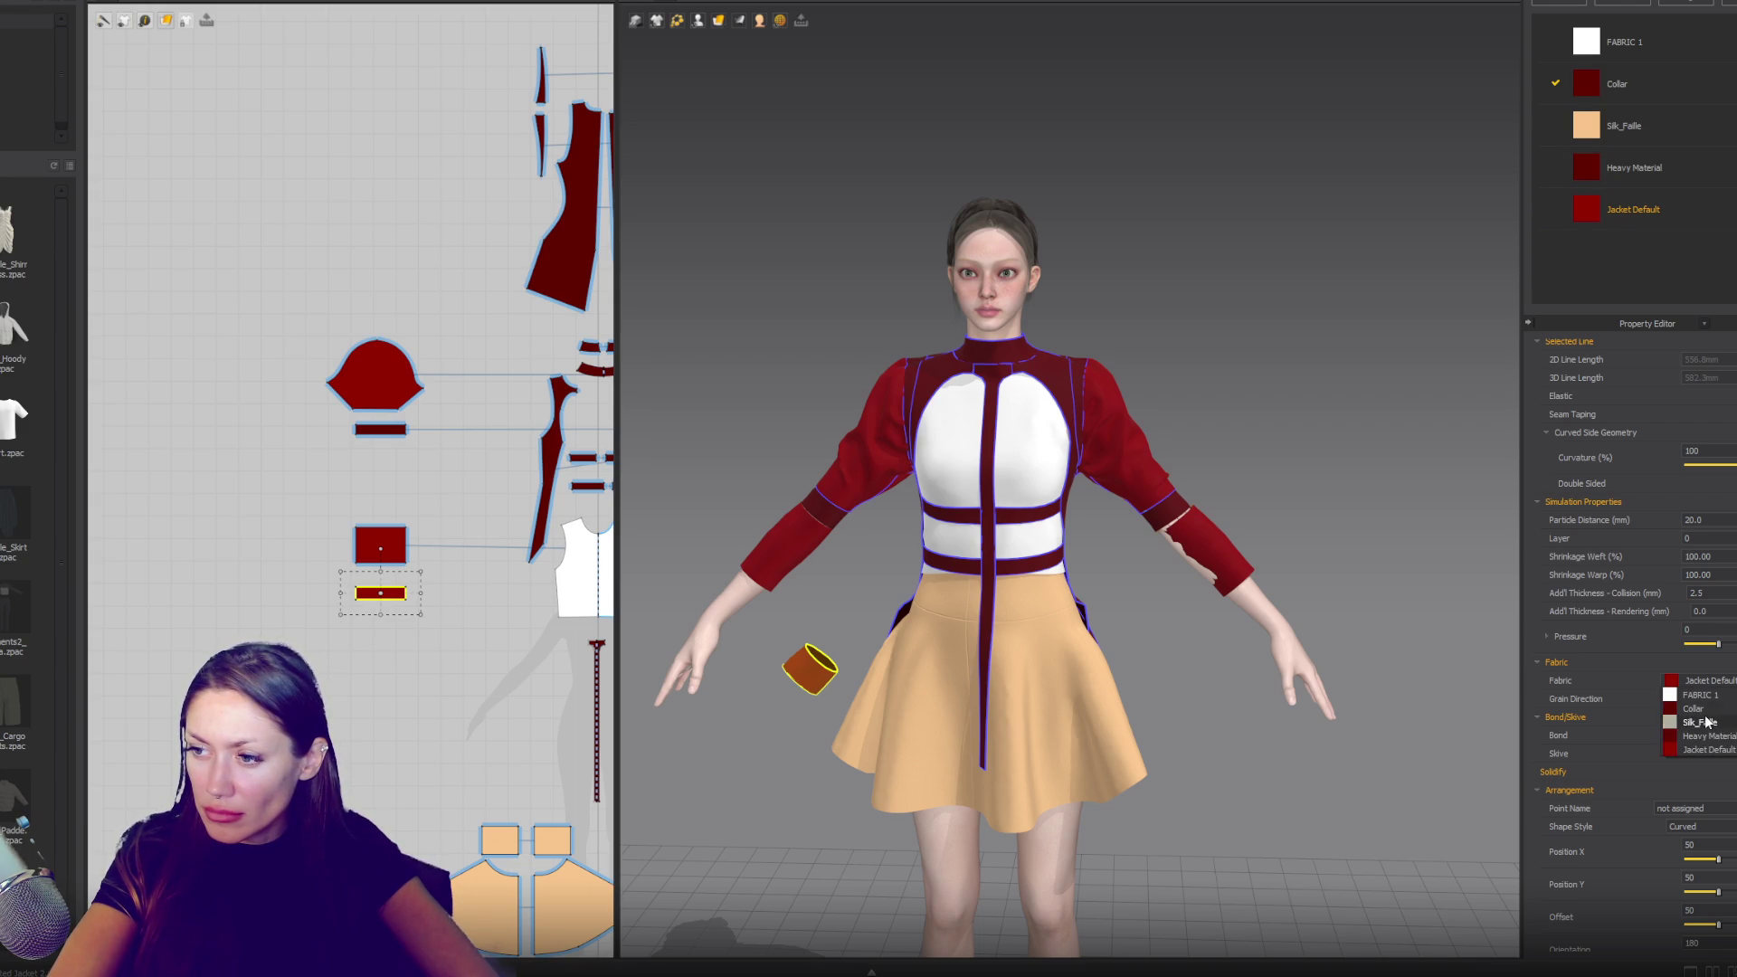
{"action": "left_click", "coordinate": [1693, 709]}
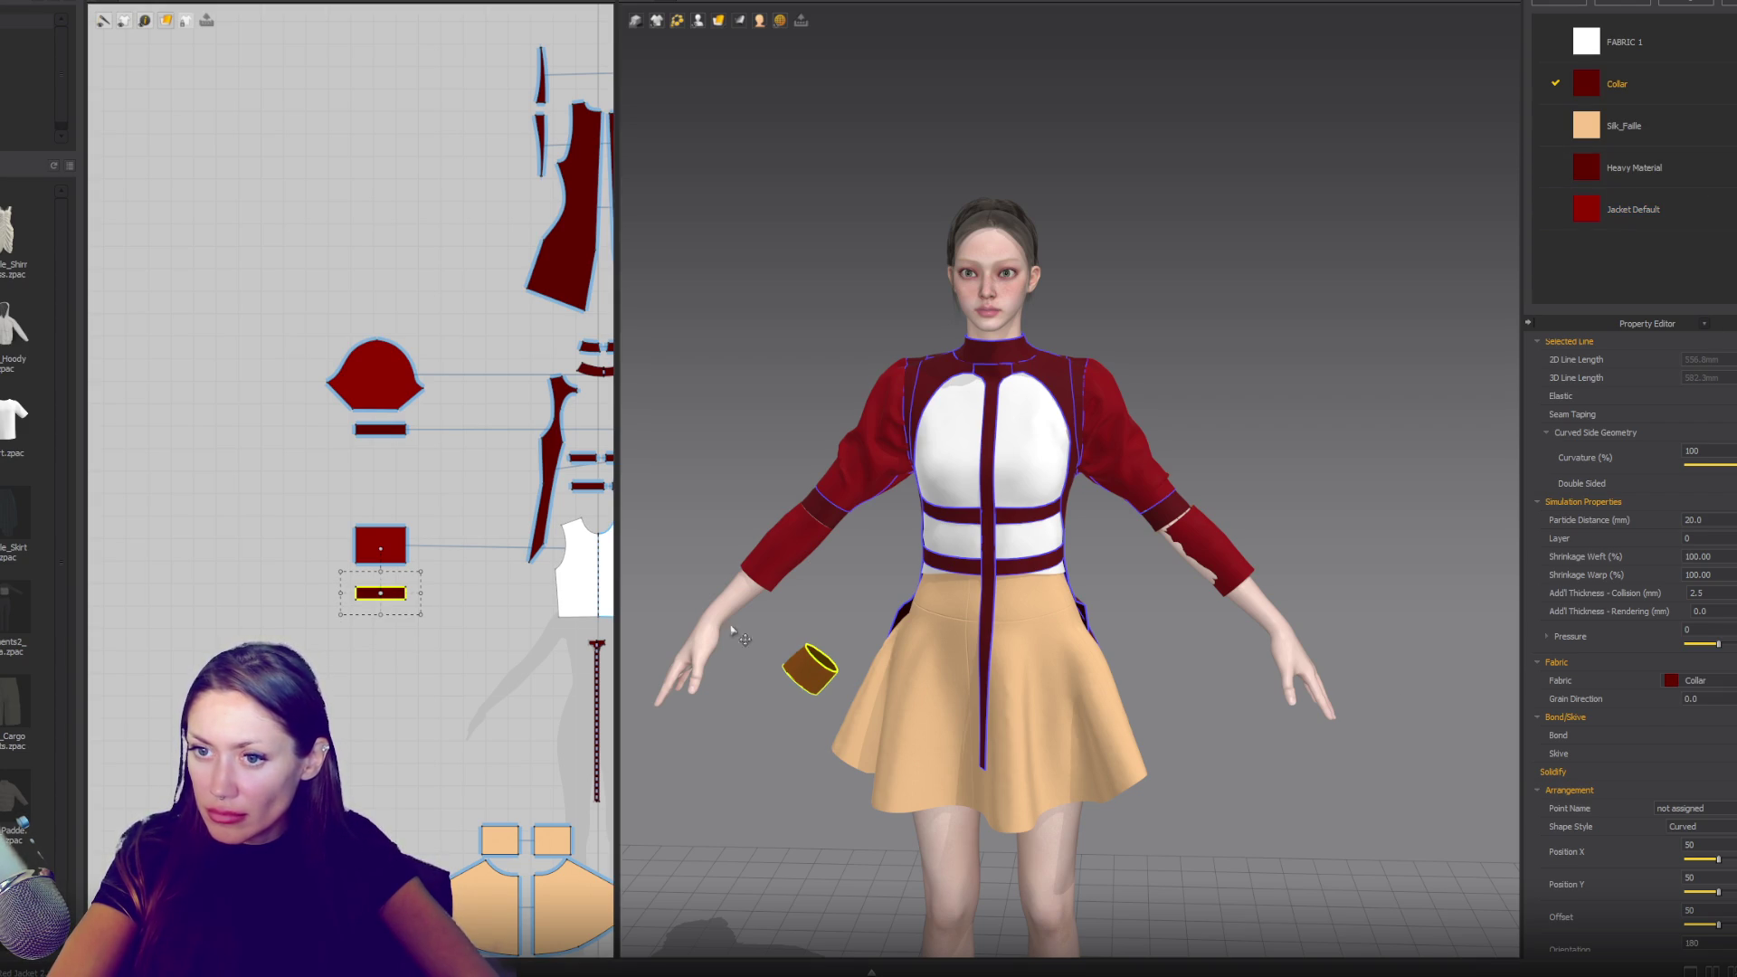
{"action": "left_click", "coordinate": [698, 20]}
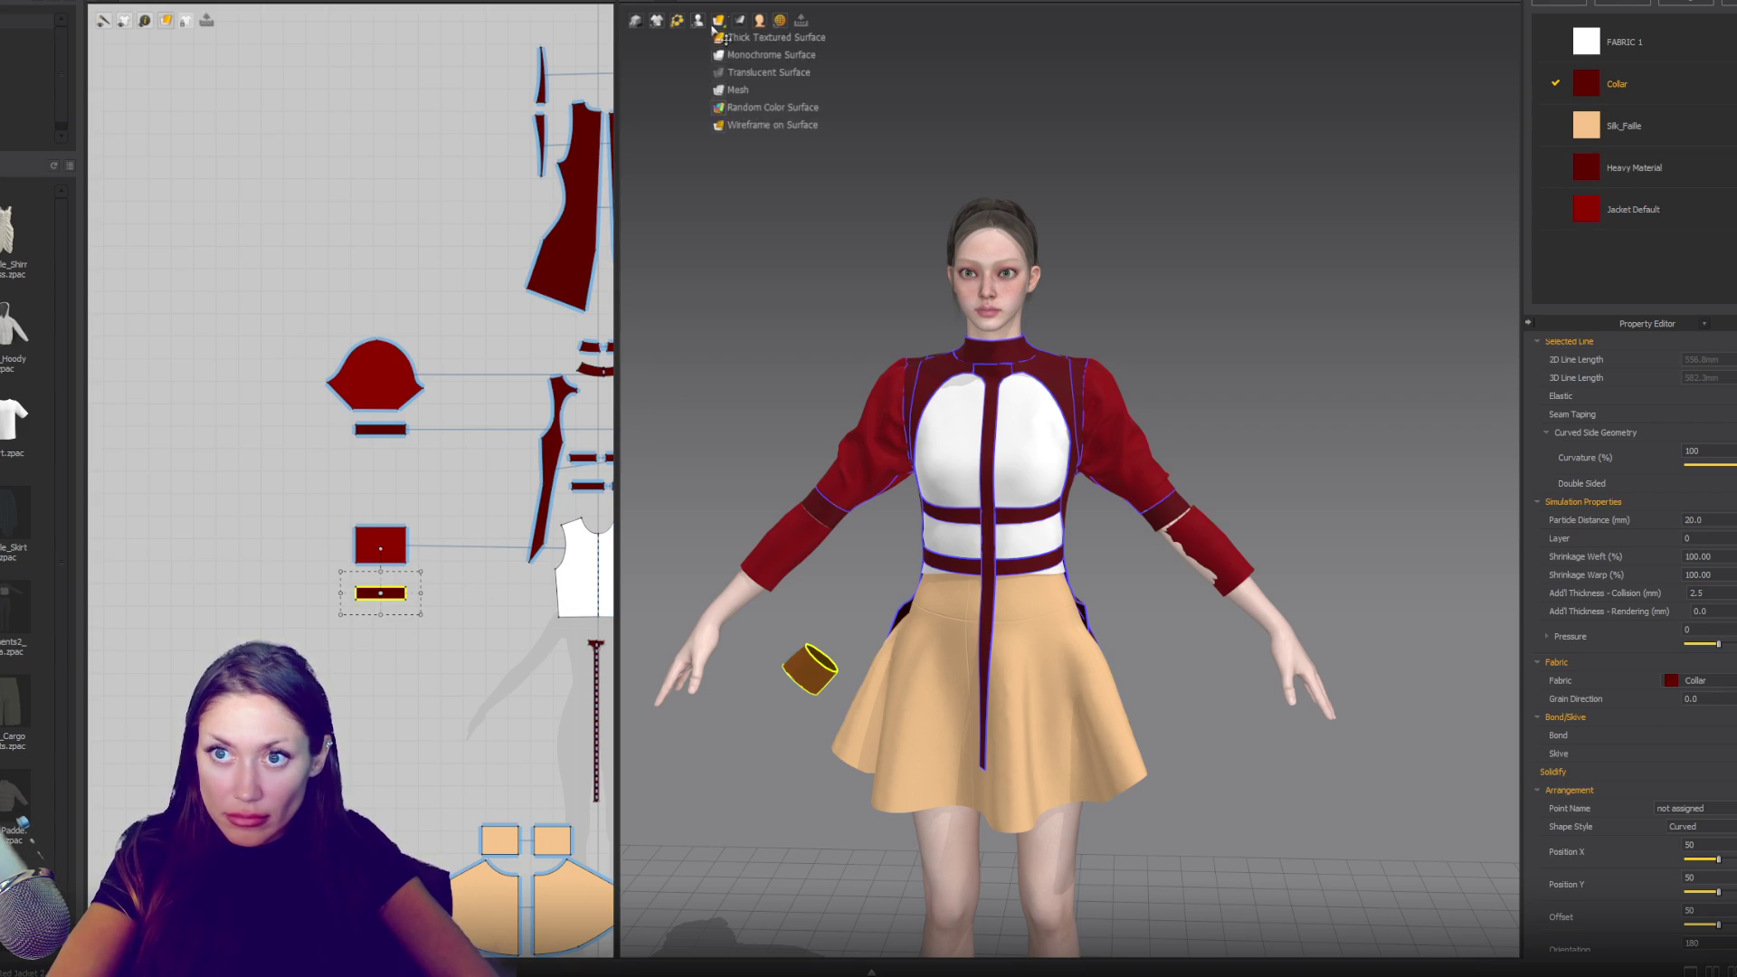
{"action": "left_click", "coordinate": [733, 69]}
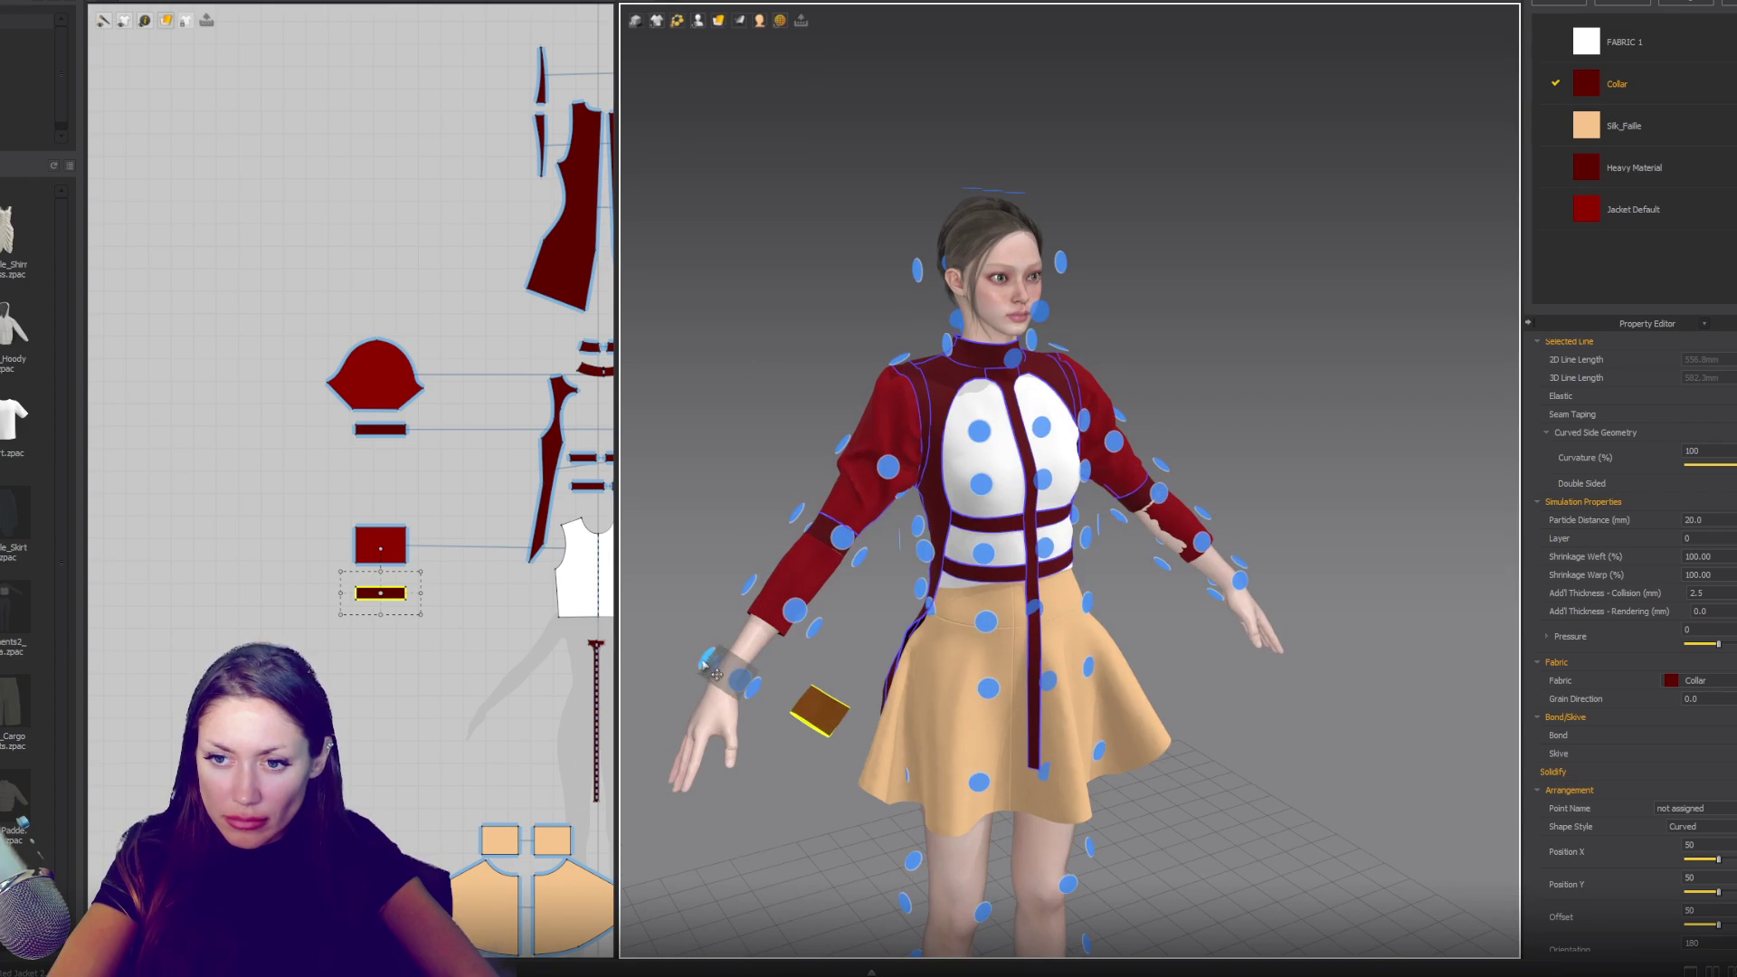
{"action": "left_click", "coordinate": [721, 671]}
{"action": "scroll", "coordinate": [413, 602], "scroll_direction": "up", "scroll_amount": 4}
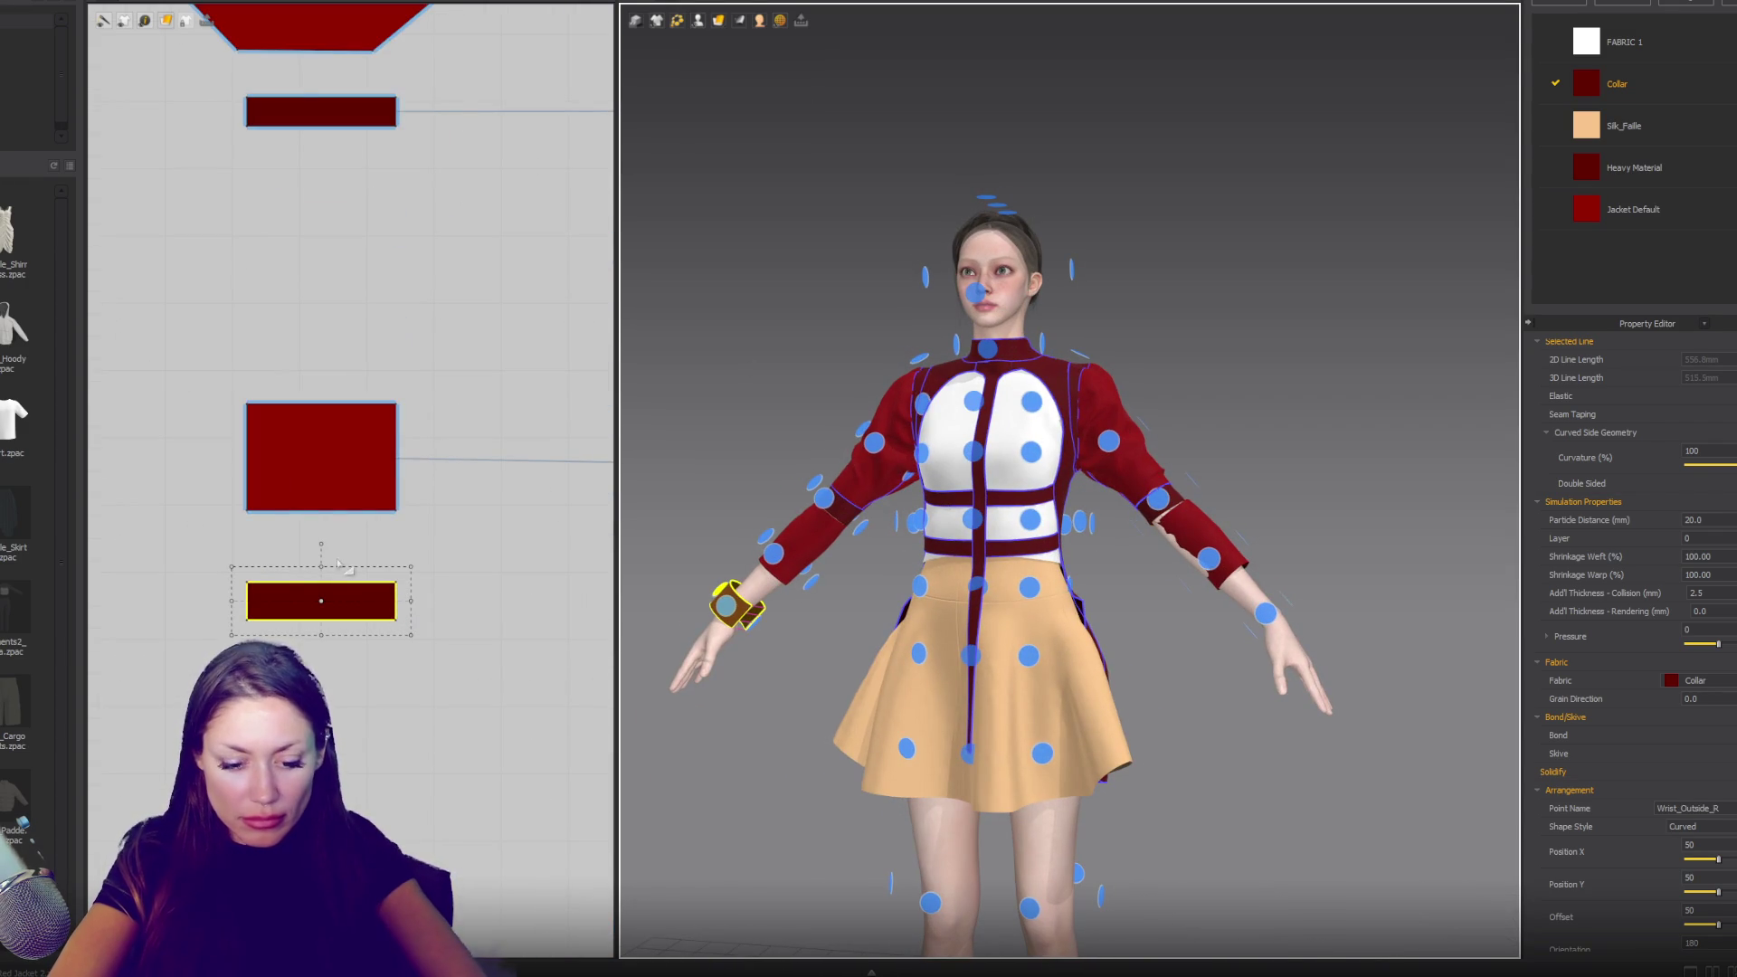
- Sew the sleeve rectangle's bottom edge to the cuff, simulate, and narrow the cuff's right edge
{"action": "key", "text": "n"}
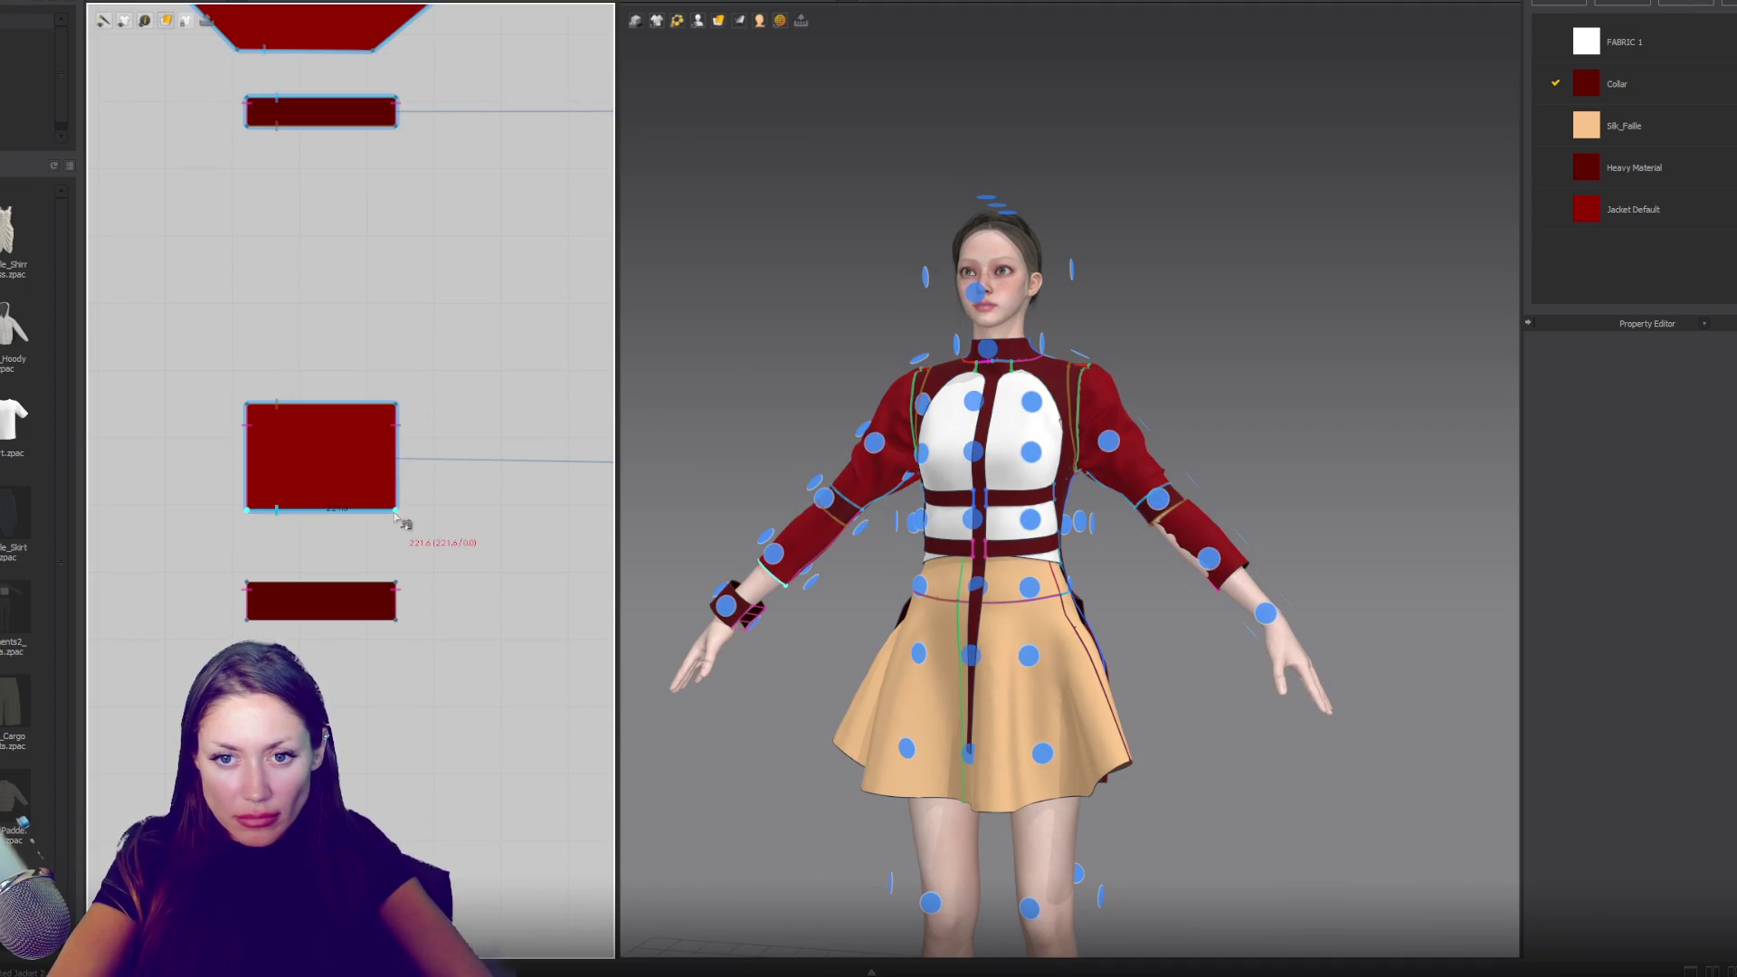
{"action": "left_click", "coordinate": [362, 583]}
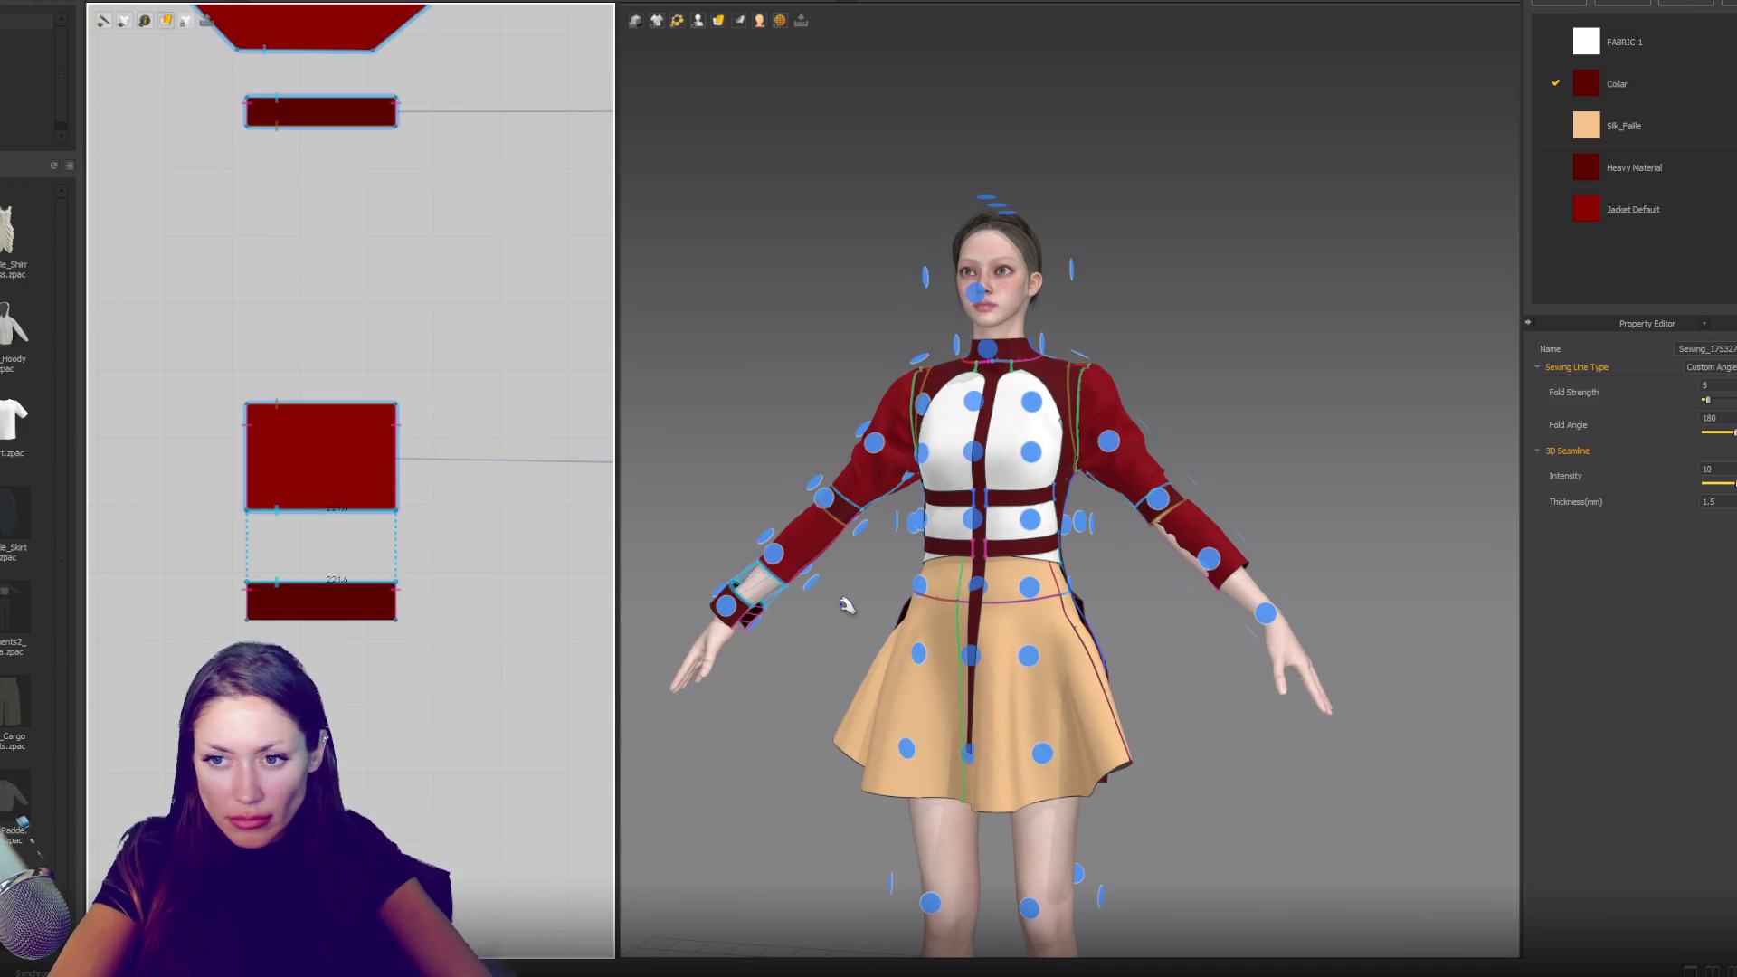
{"action": "key", "text": "space"}
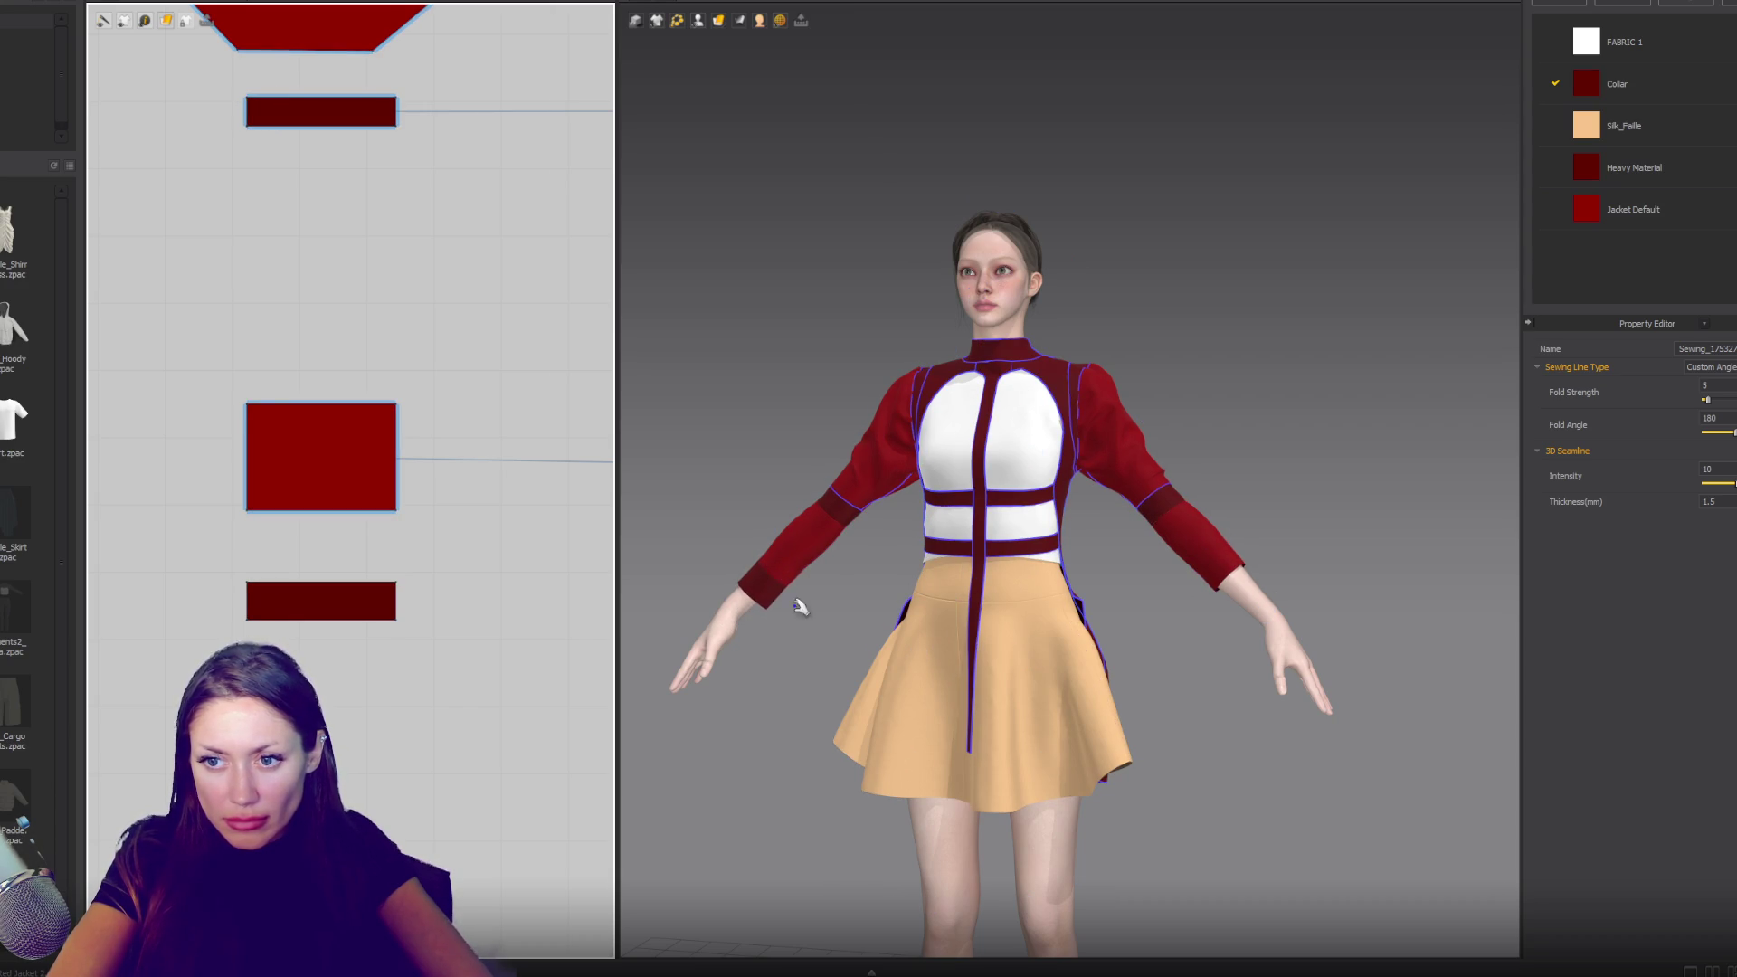
{"action": "left_click", "coordinate": [376, 601]}
{"action": "left_click_drag", "start_coordinate": [396, 600], "coordinate": [373, 600]}
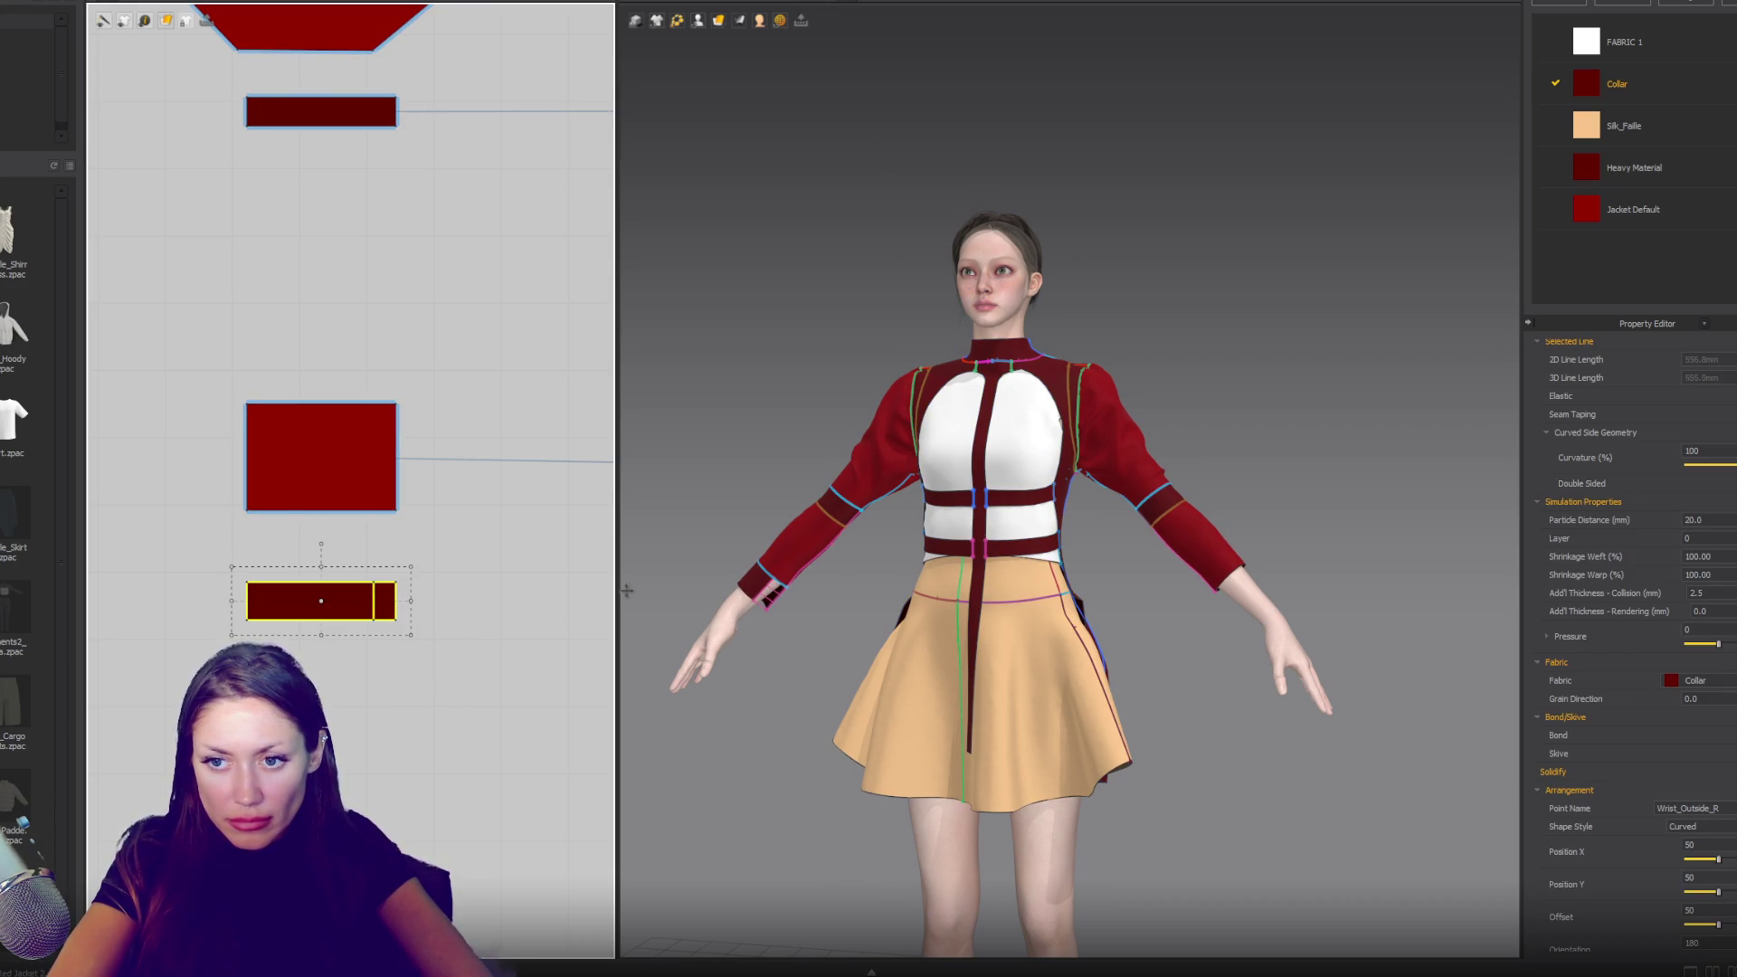
{"action": "left_click", "coordinate": [868, 574]}
{"action": "right_click_drag", "start_coordinate": [868, 574], "coordinate": [997, 551]}
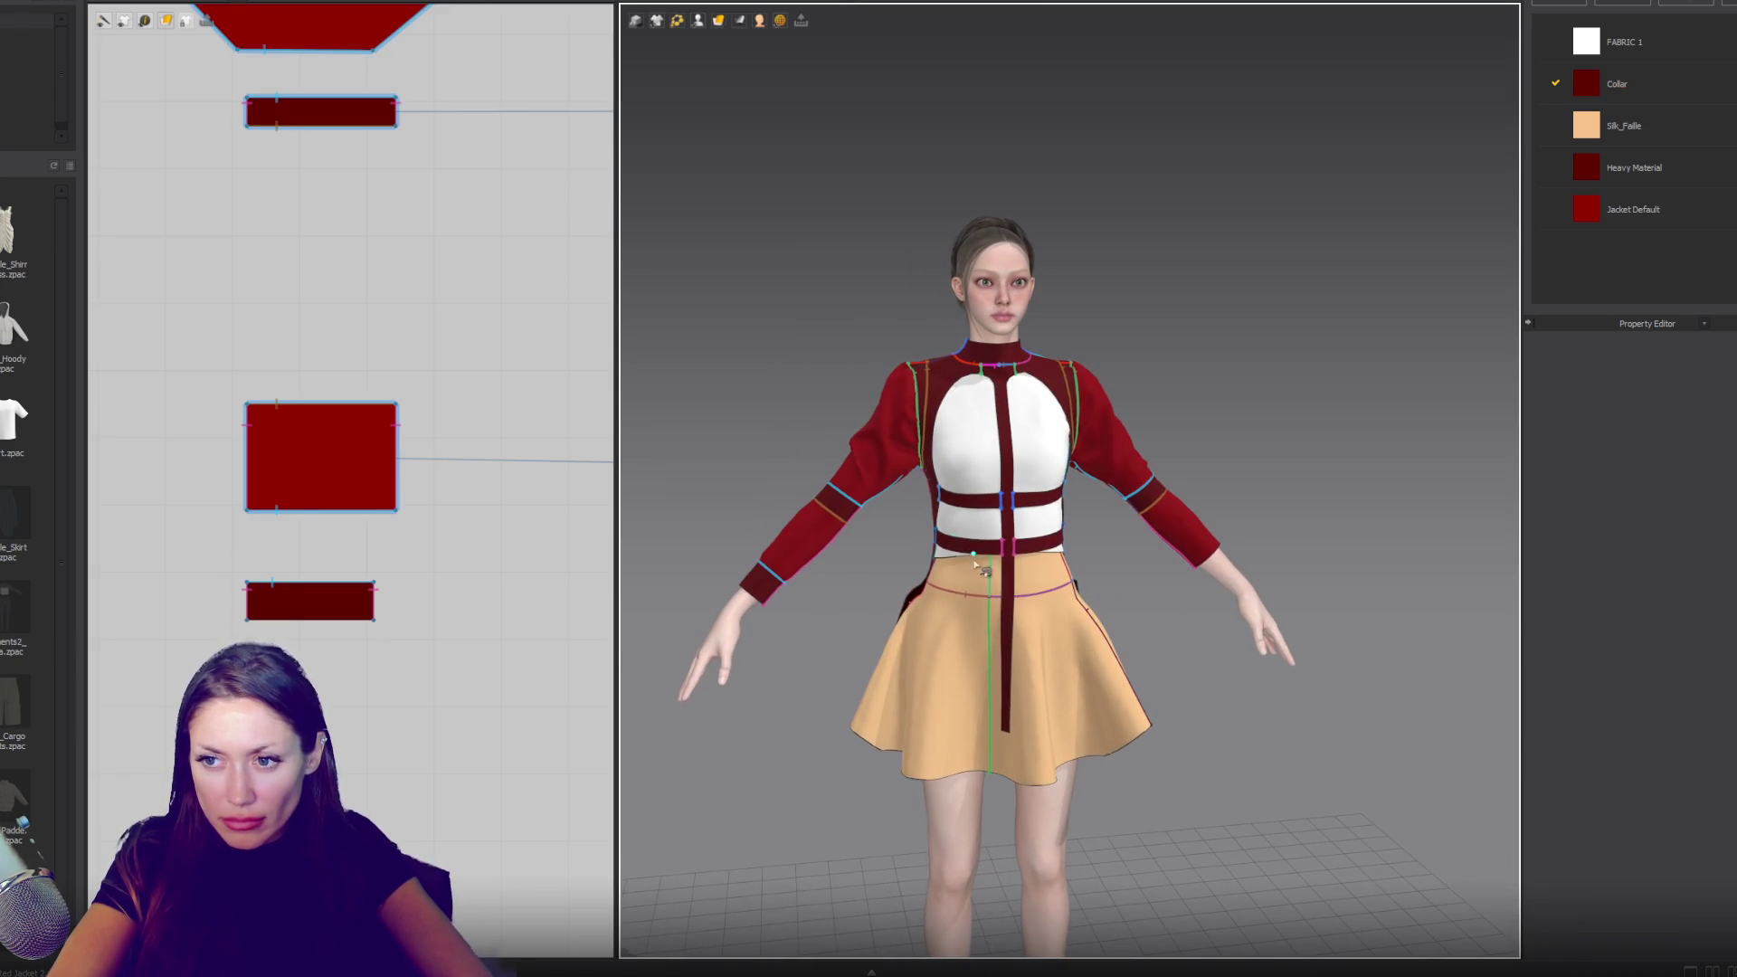
{"action": "left_click", "coordinate": [328, 474]}
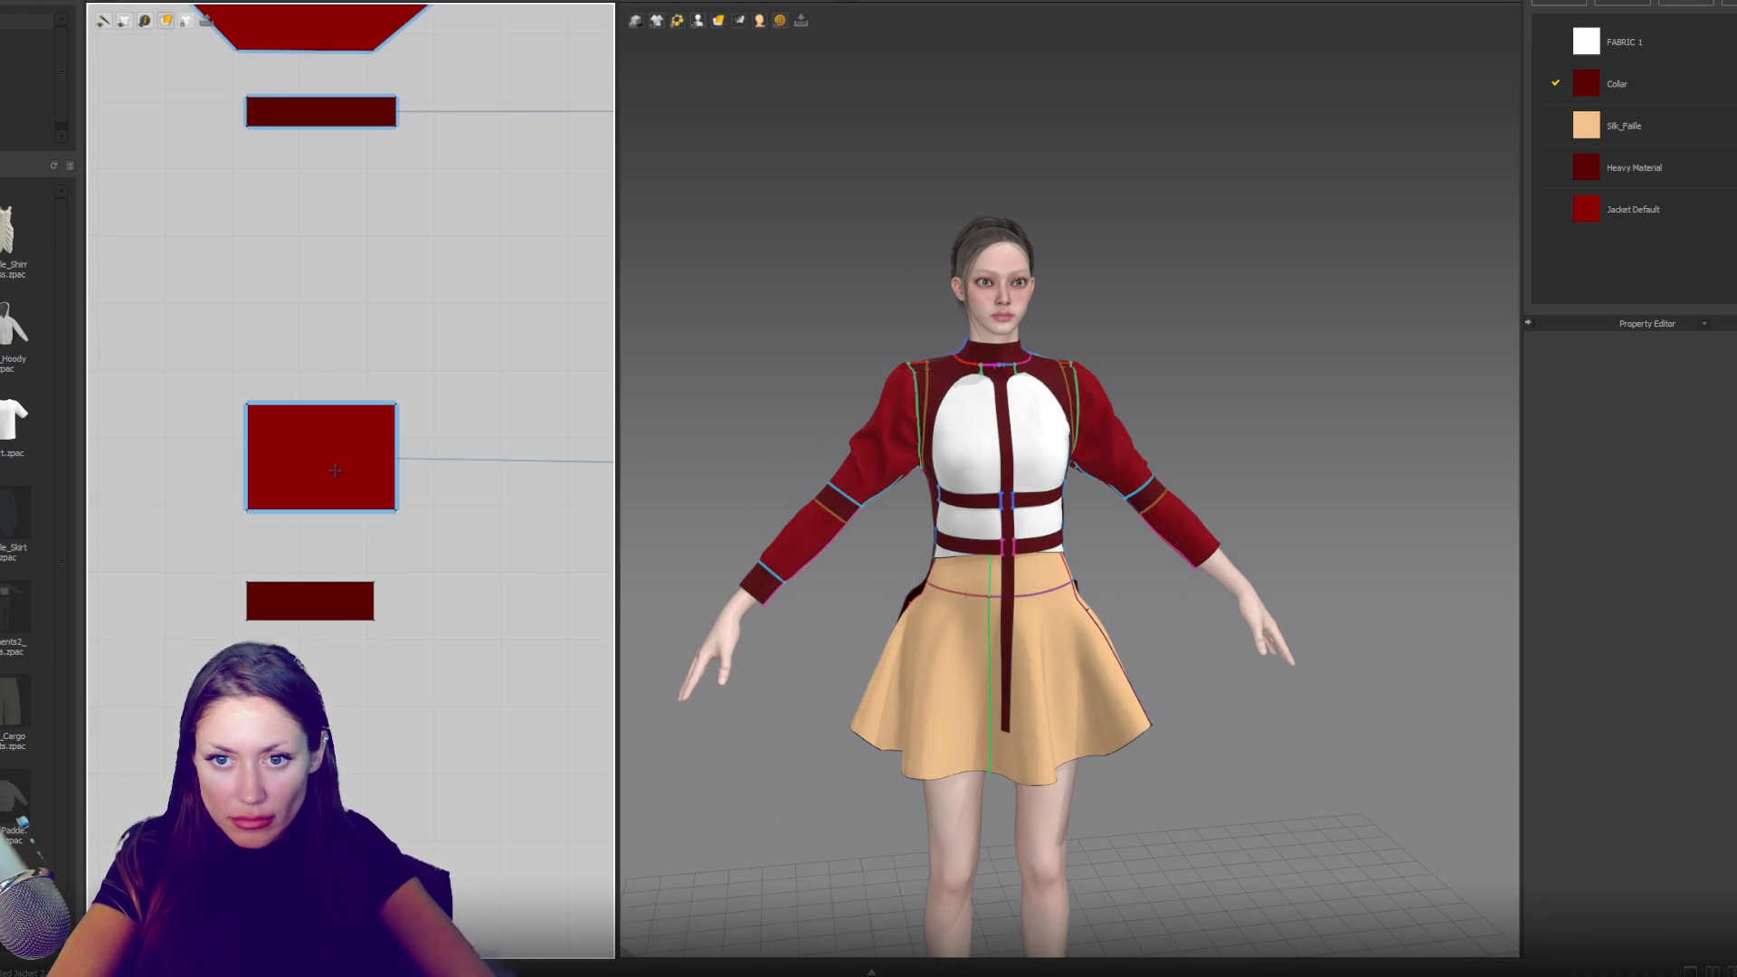
- Place the copied rectangle lower and sew the wrist band's bottom edge to its top
{"action": "left_click_drag", "start_coordinate": [329, 474], "coordinate": [321, 770]}
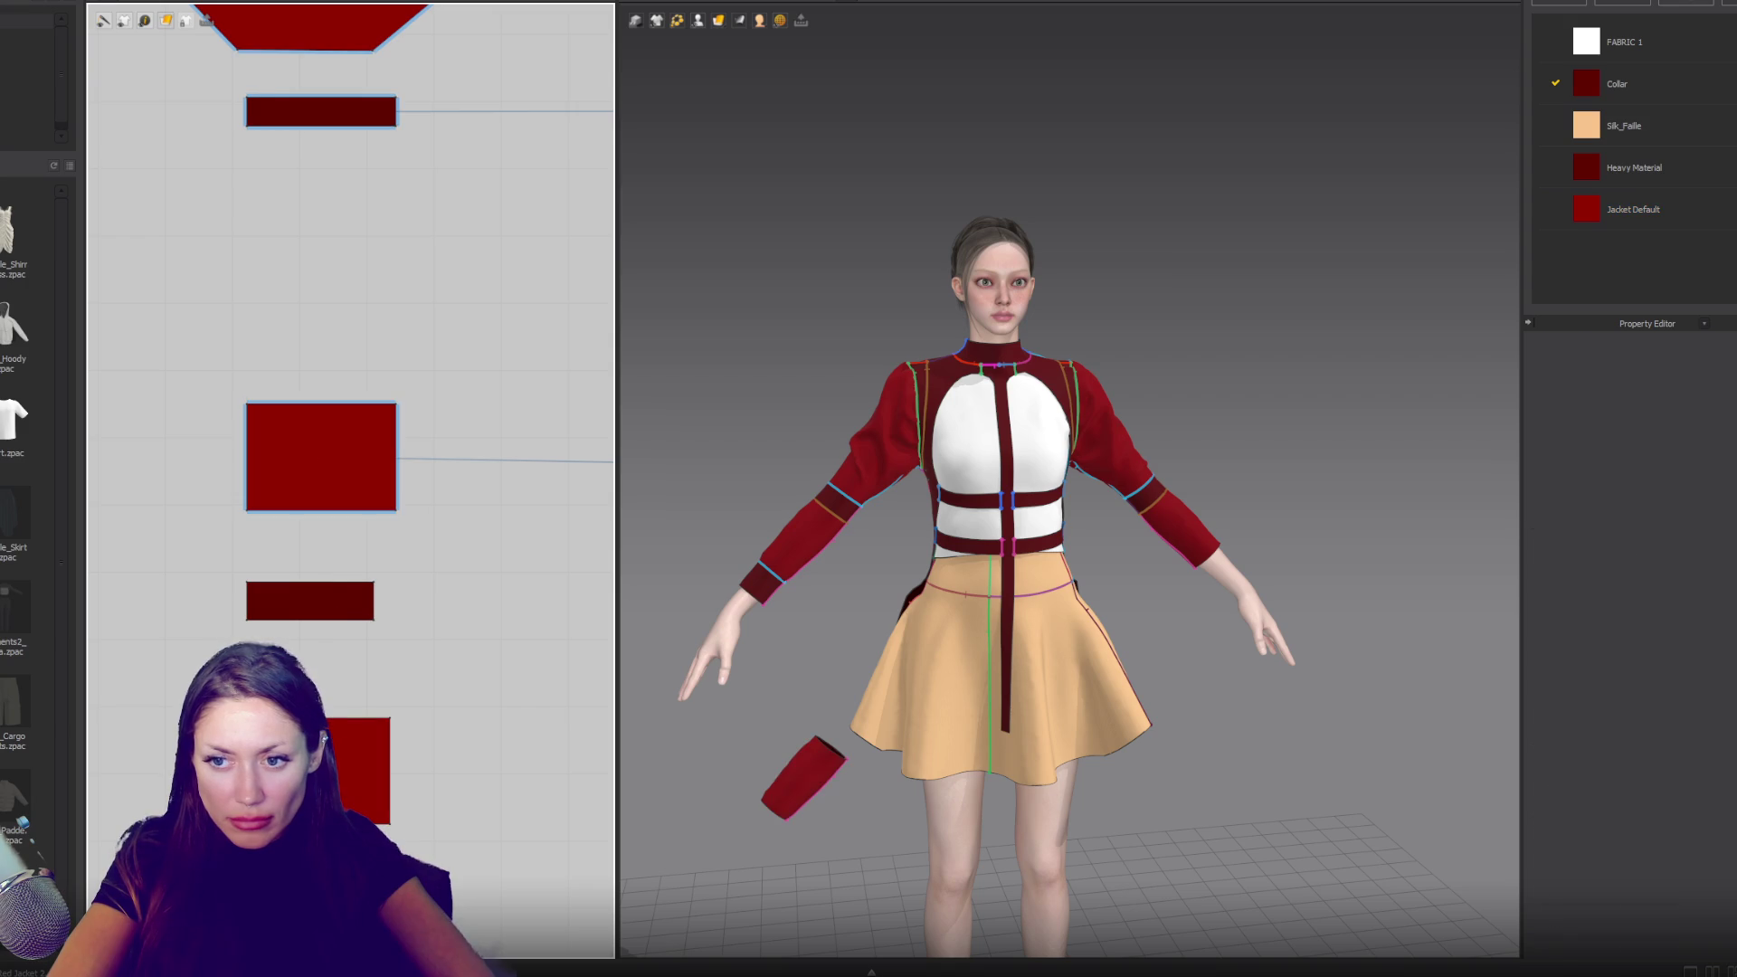
{"action": "key", "text": "n"}
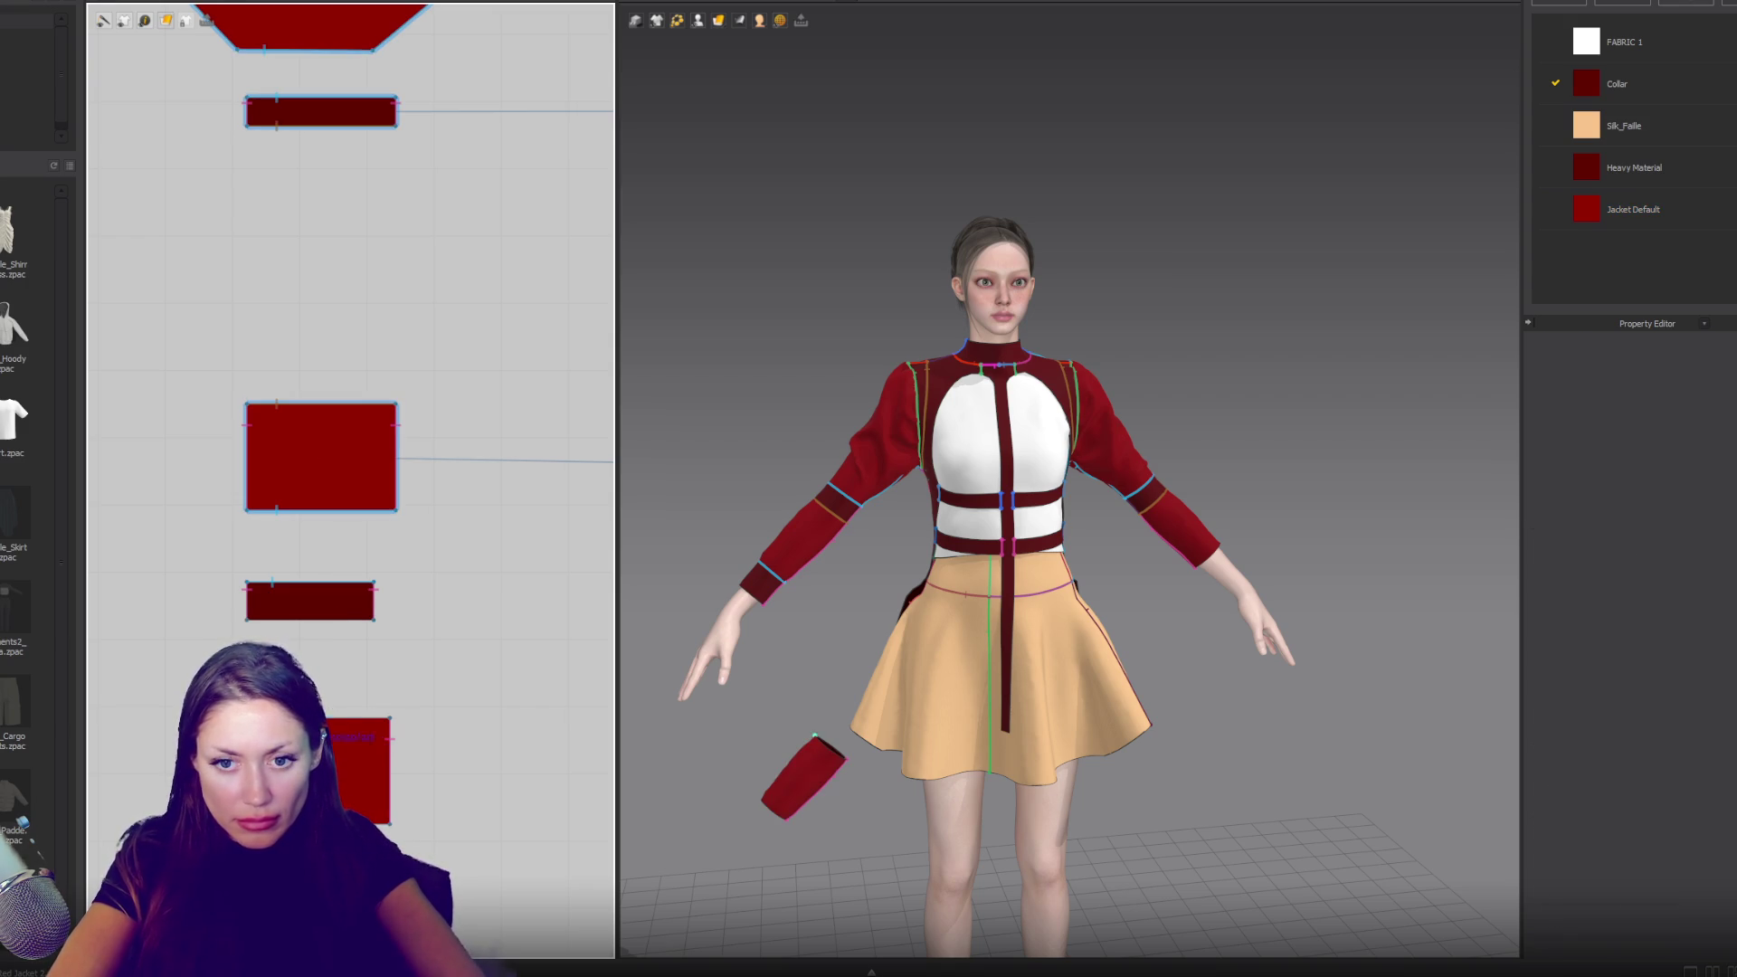
{"action": "left_click", "coordinate": [347, 621]}
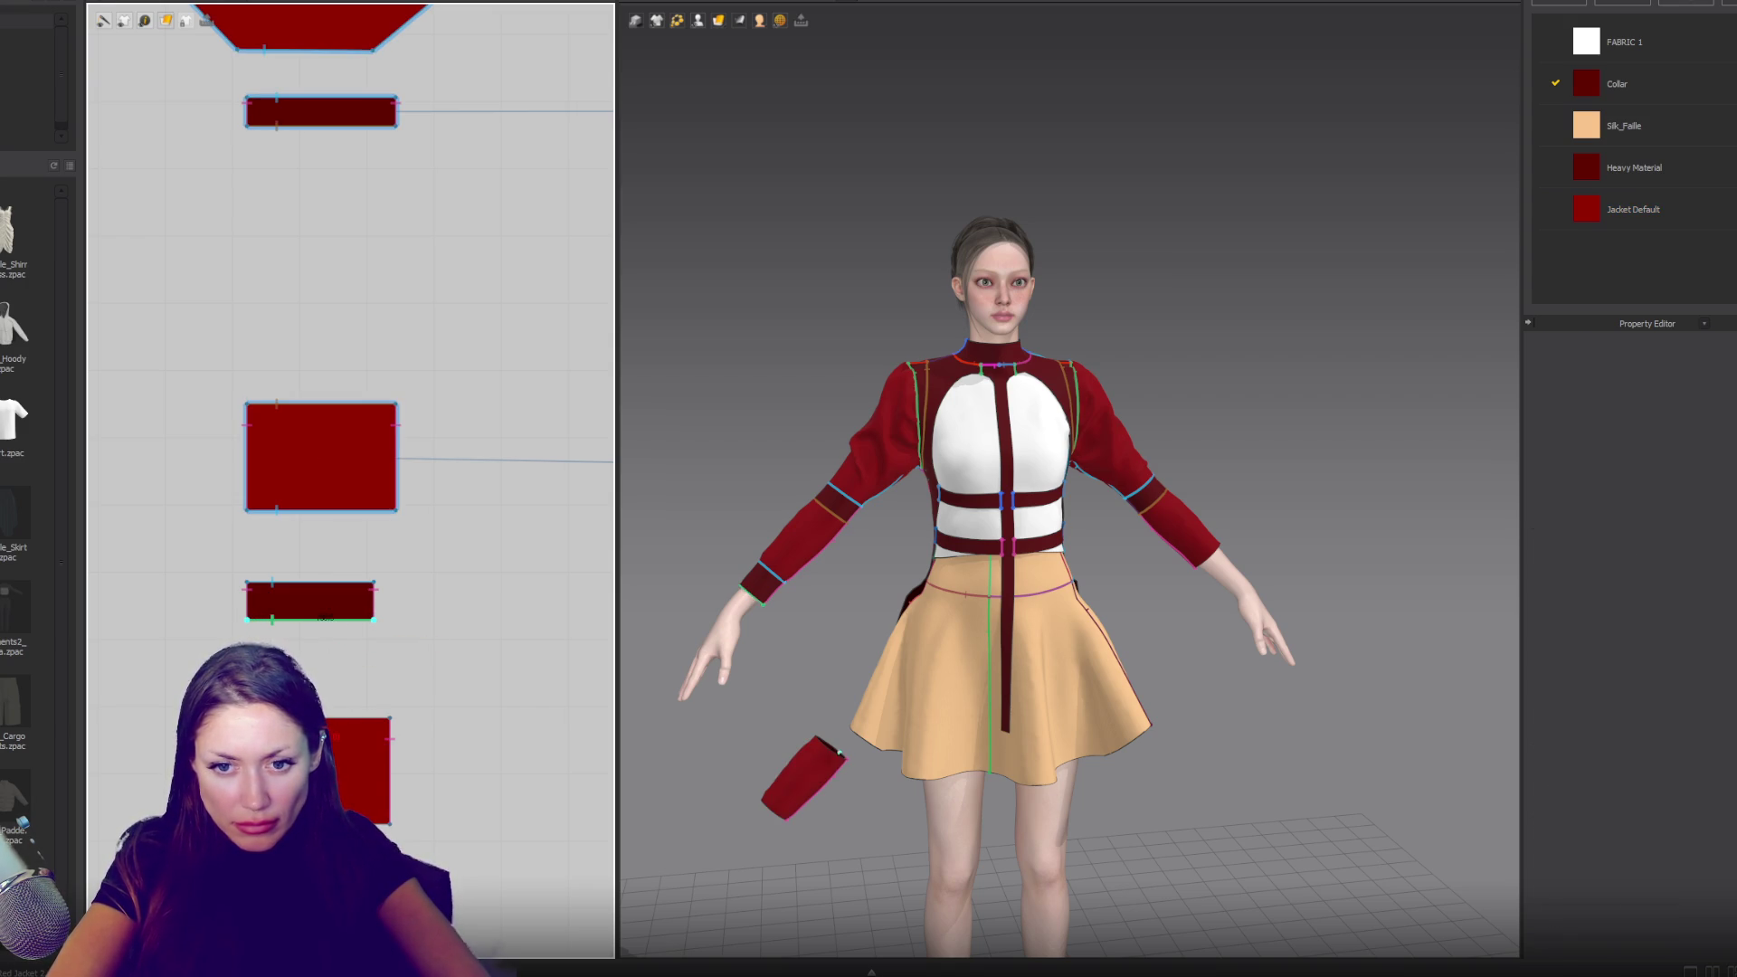
{"action": "left_click", "coordinate": [391, 721]}
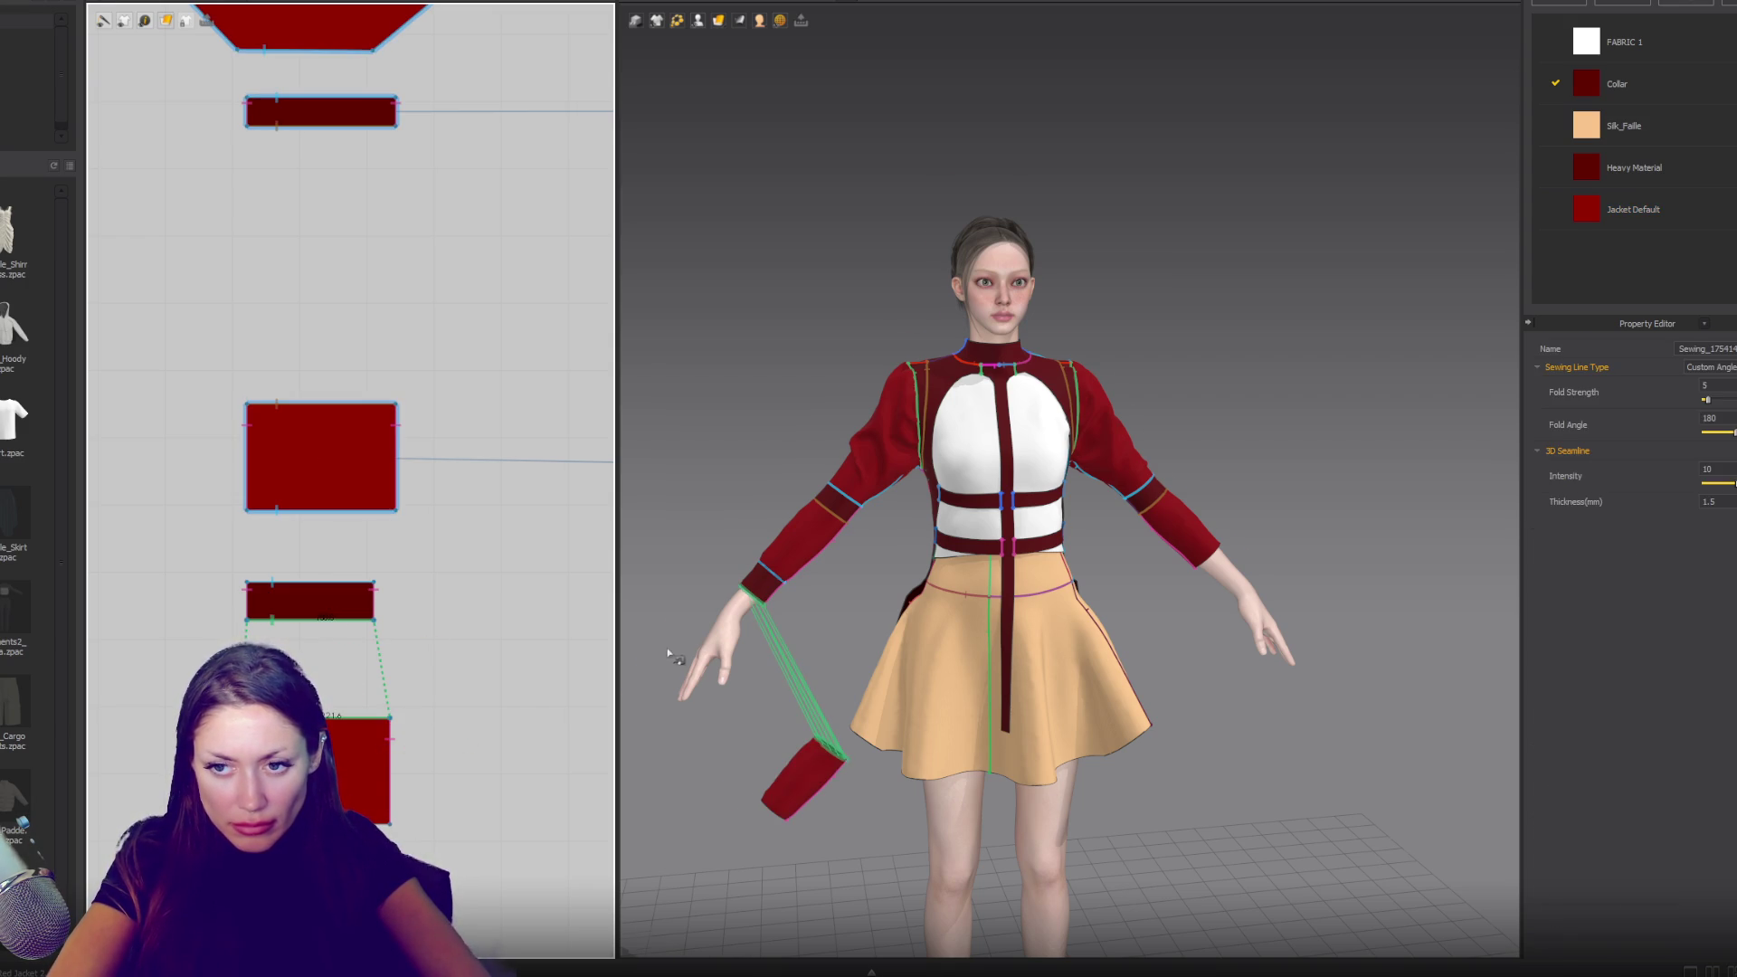
{"action": "key", "text": "a"}
{"action": "left_click", "coordinate": [335, 760]}
- Show the avatar's arrangement points and inspect the new lower piece from side and back
{"action": "mouse_move", "coordinate": [677, 20]}
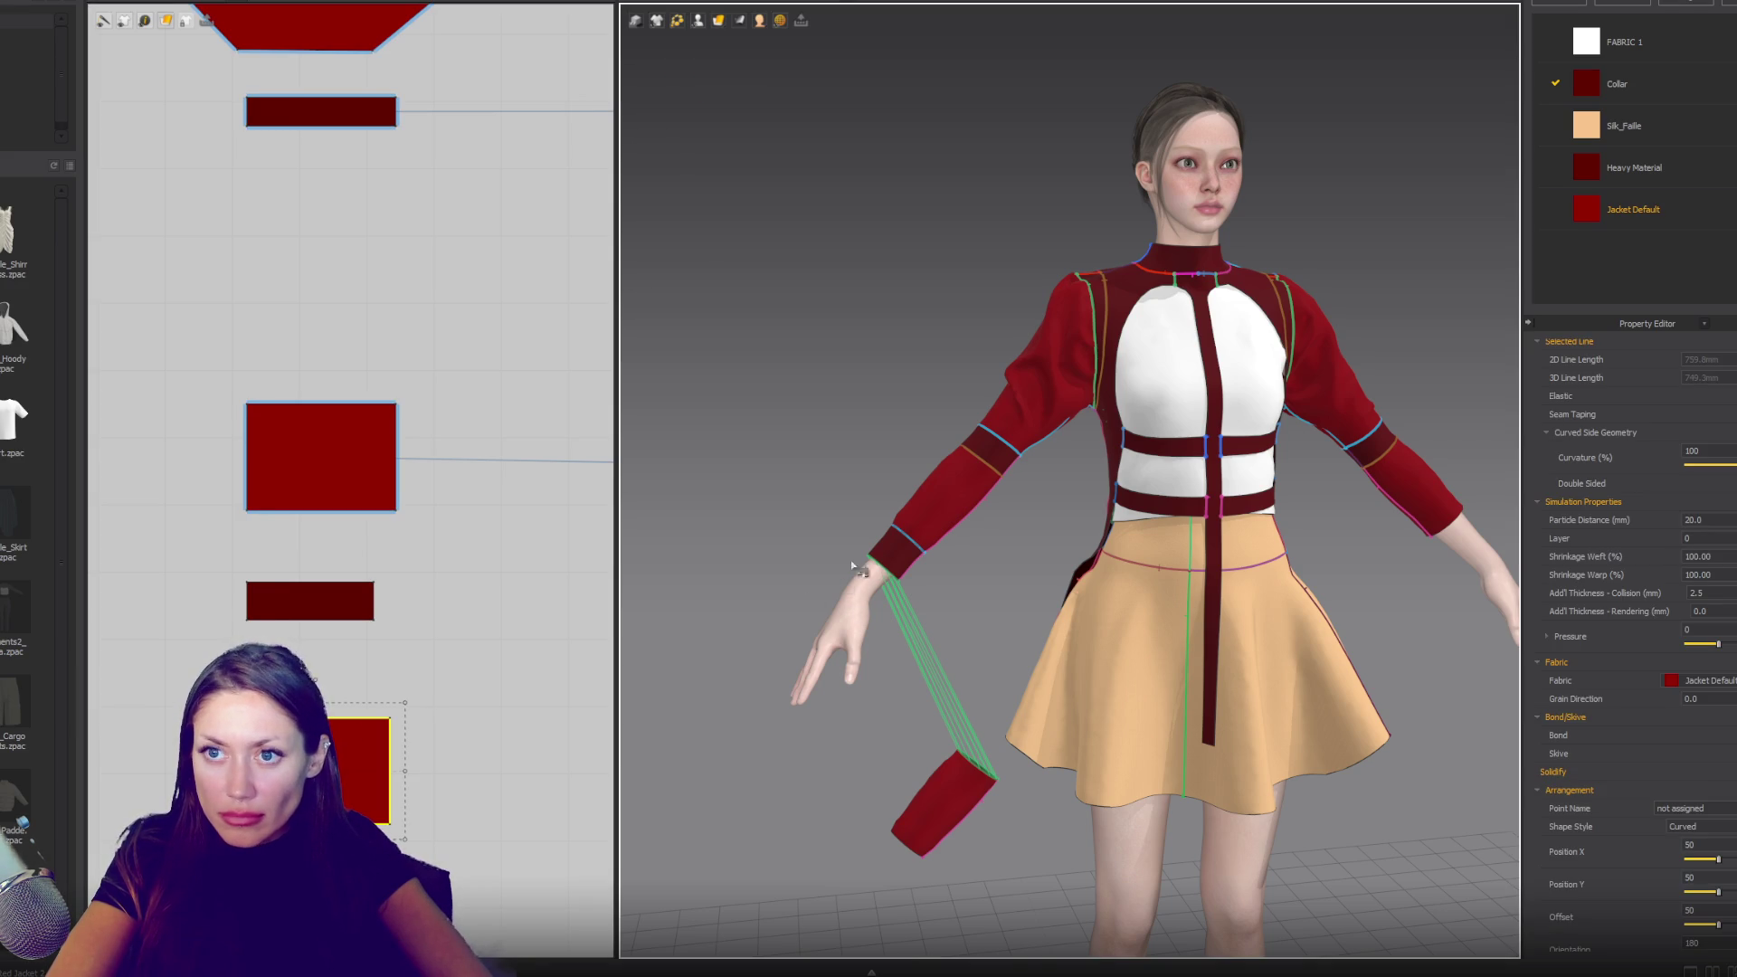
{"action": "right_click_drag", "start_coordinate": [850, 561], "coordinate": [995, 551]}
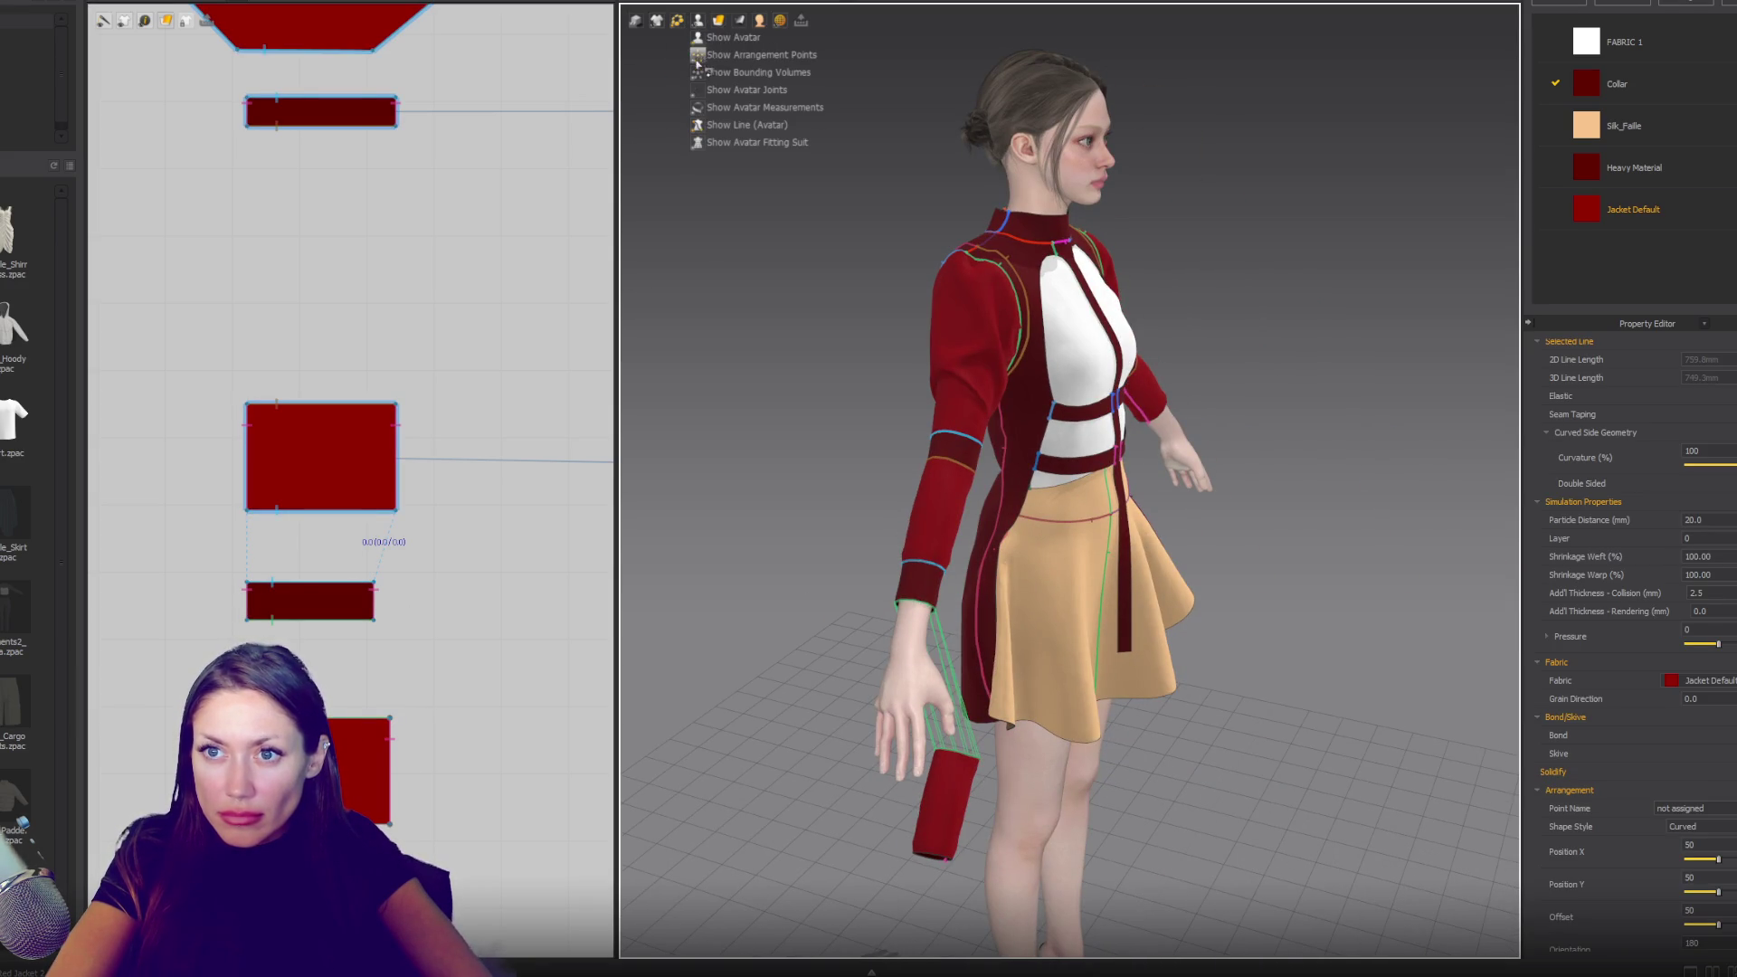
{"action": "left_click", "coordinate": [703, 73]}
{"action": "scroll", "coordinate": [945, 670], "scroll_direction": "up", "scroll_amount": 2}
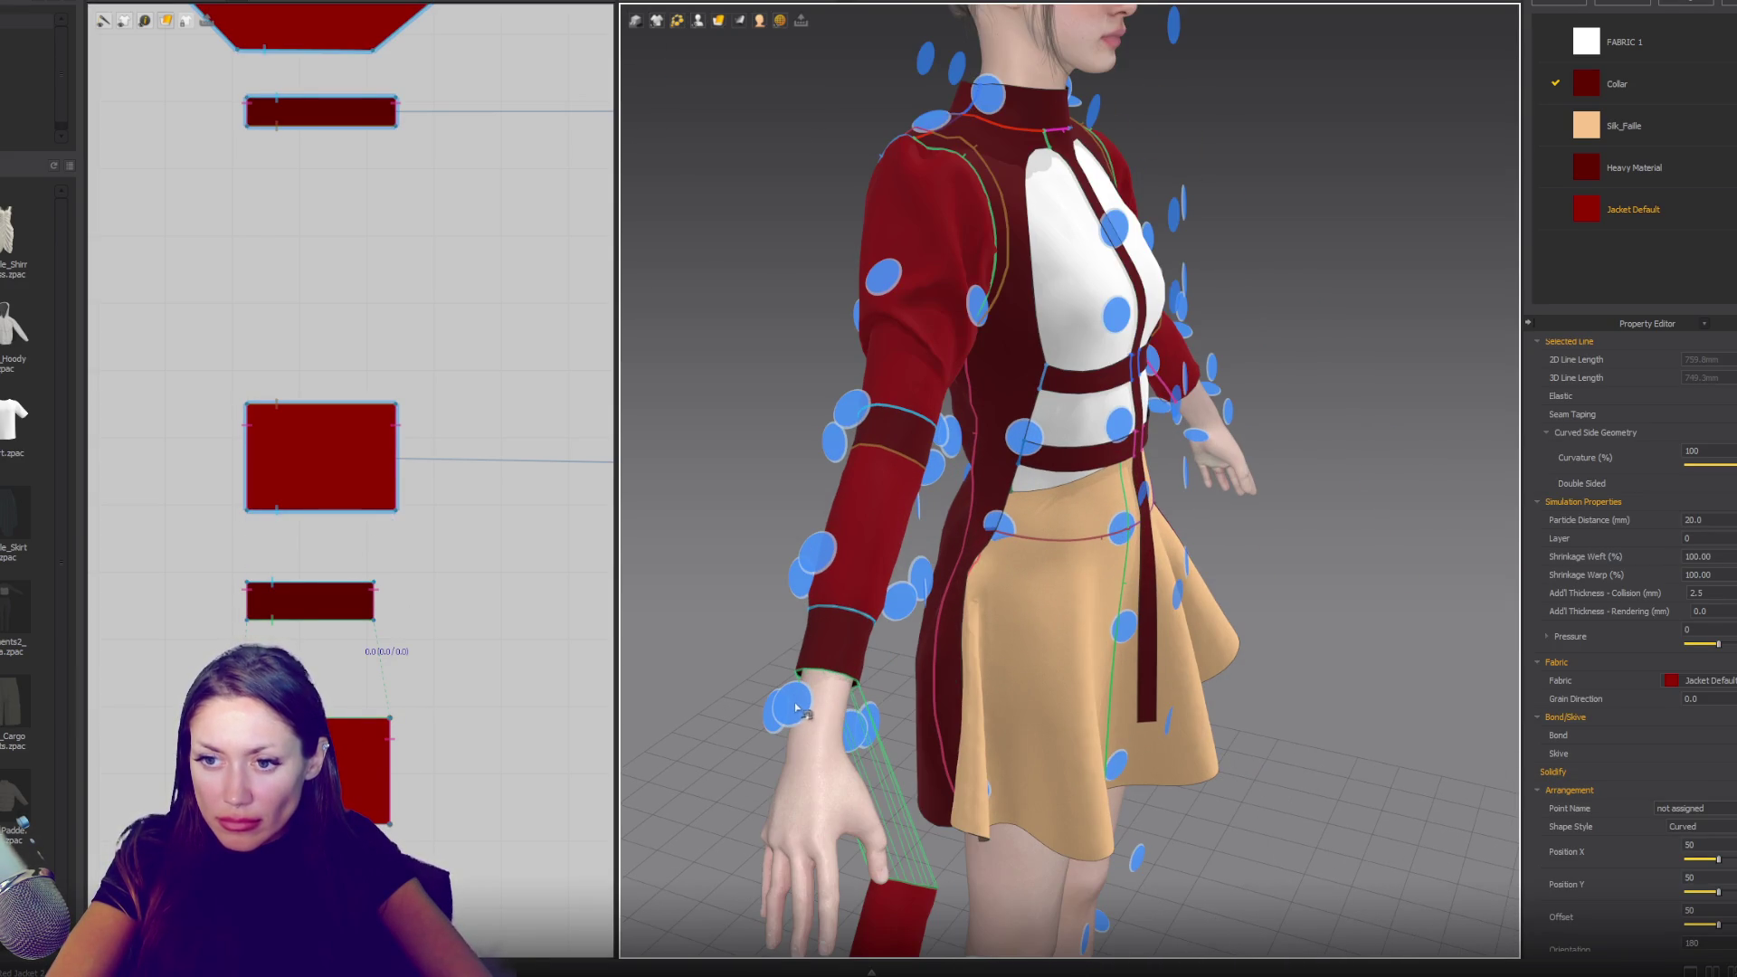
{"action": "right_click_drag", "start_coordinate": [945, 669], "coordinate": [1479, 529]}
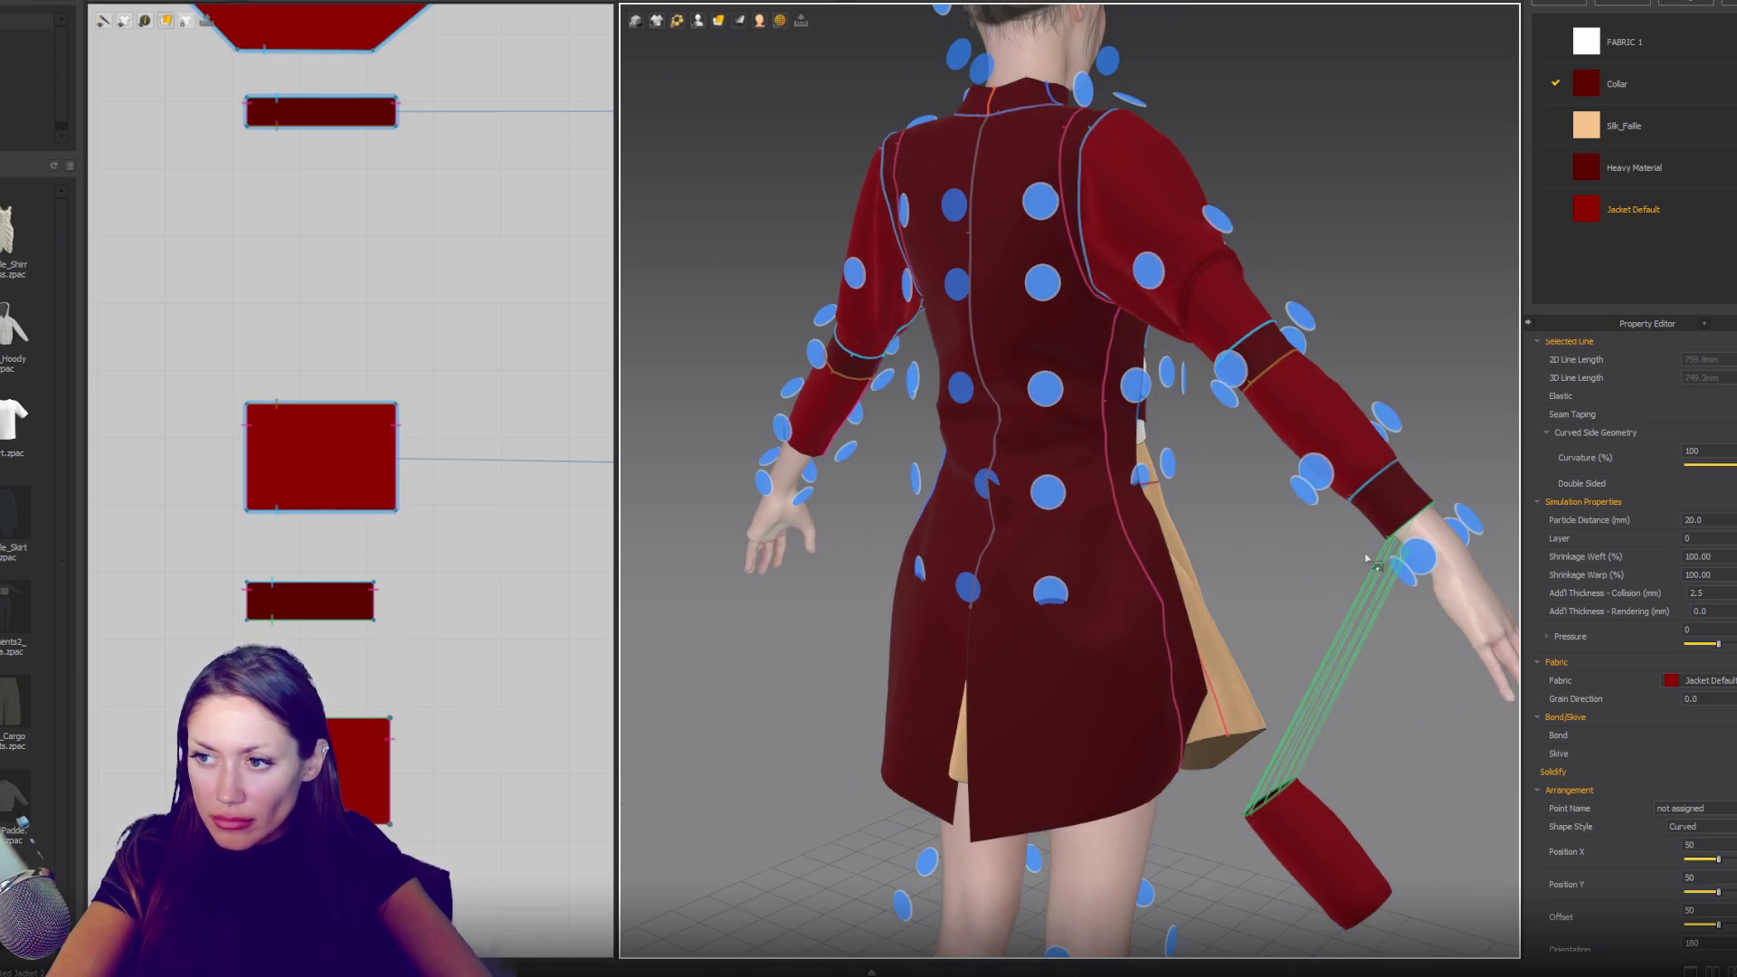
{"action": "left_click", "coordinate": [1484, 525]}
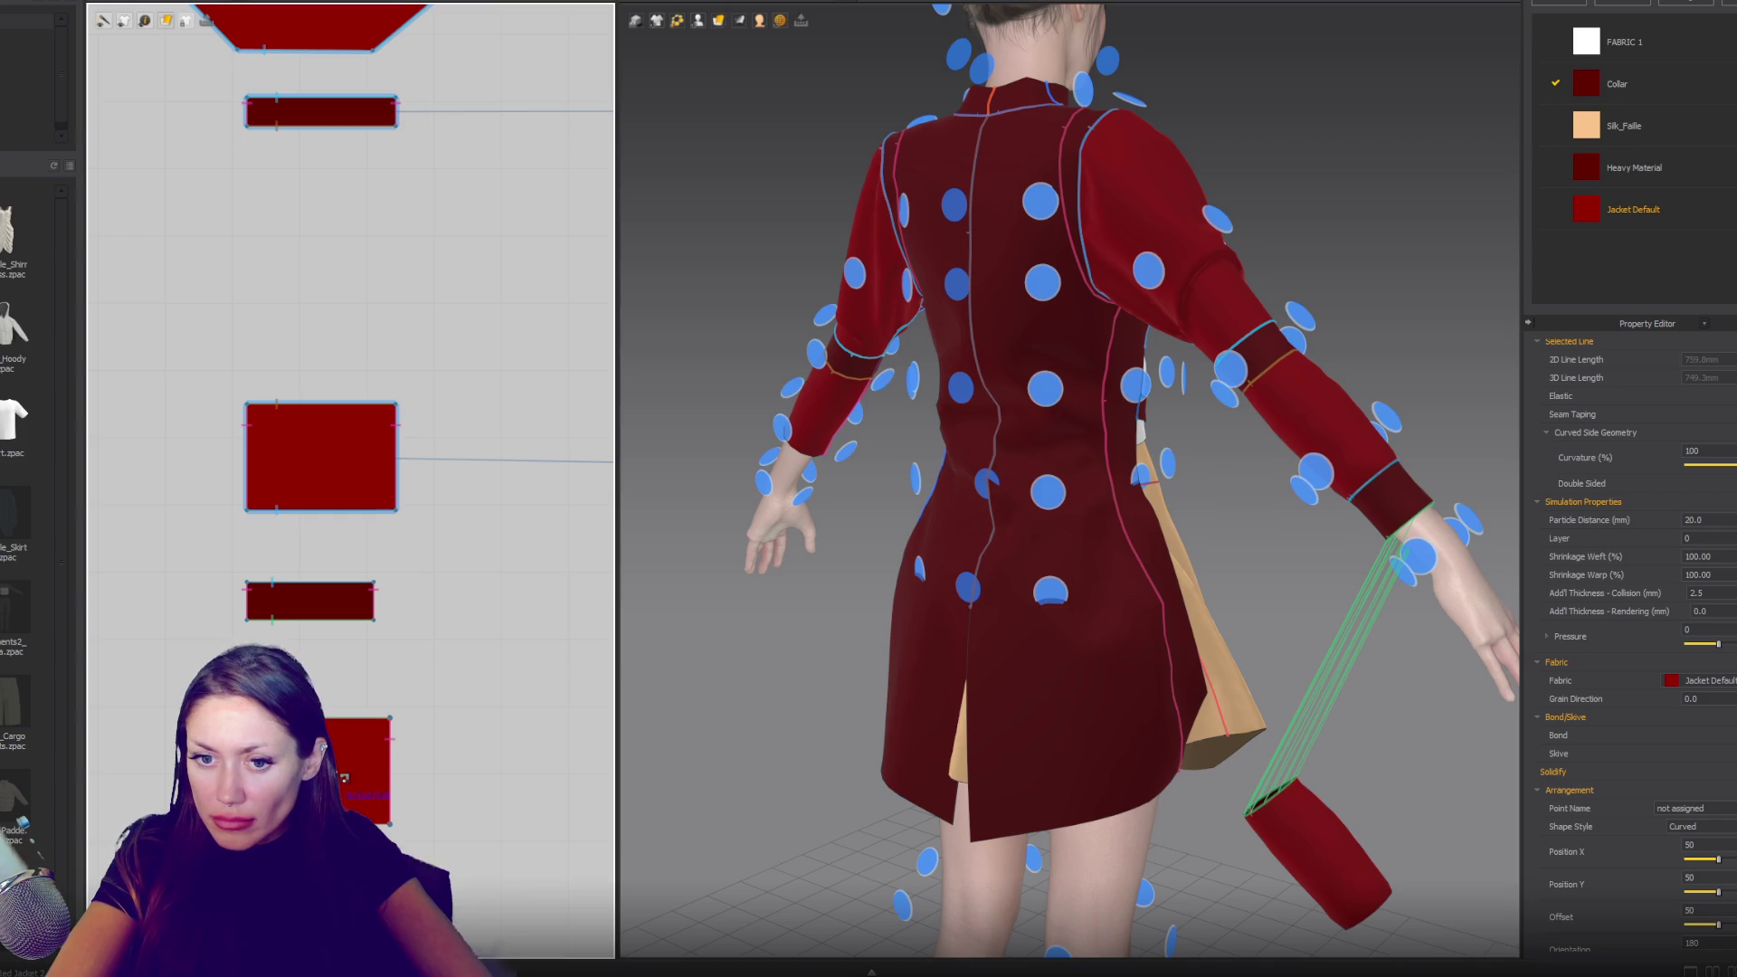
{"action": "left_click", "coordinate": [1488, 517]}
{"action": "scroll", "coordinate": [1111, 503], "scroll_direction": "up", "scroll_amount": 5}
{"action": "key", "text": "2"}
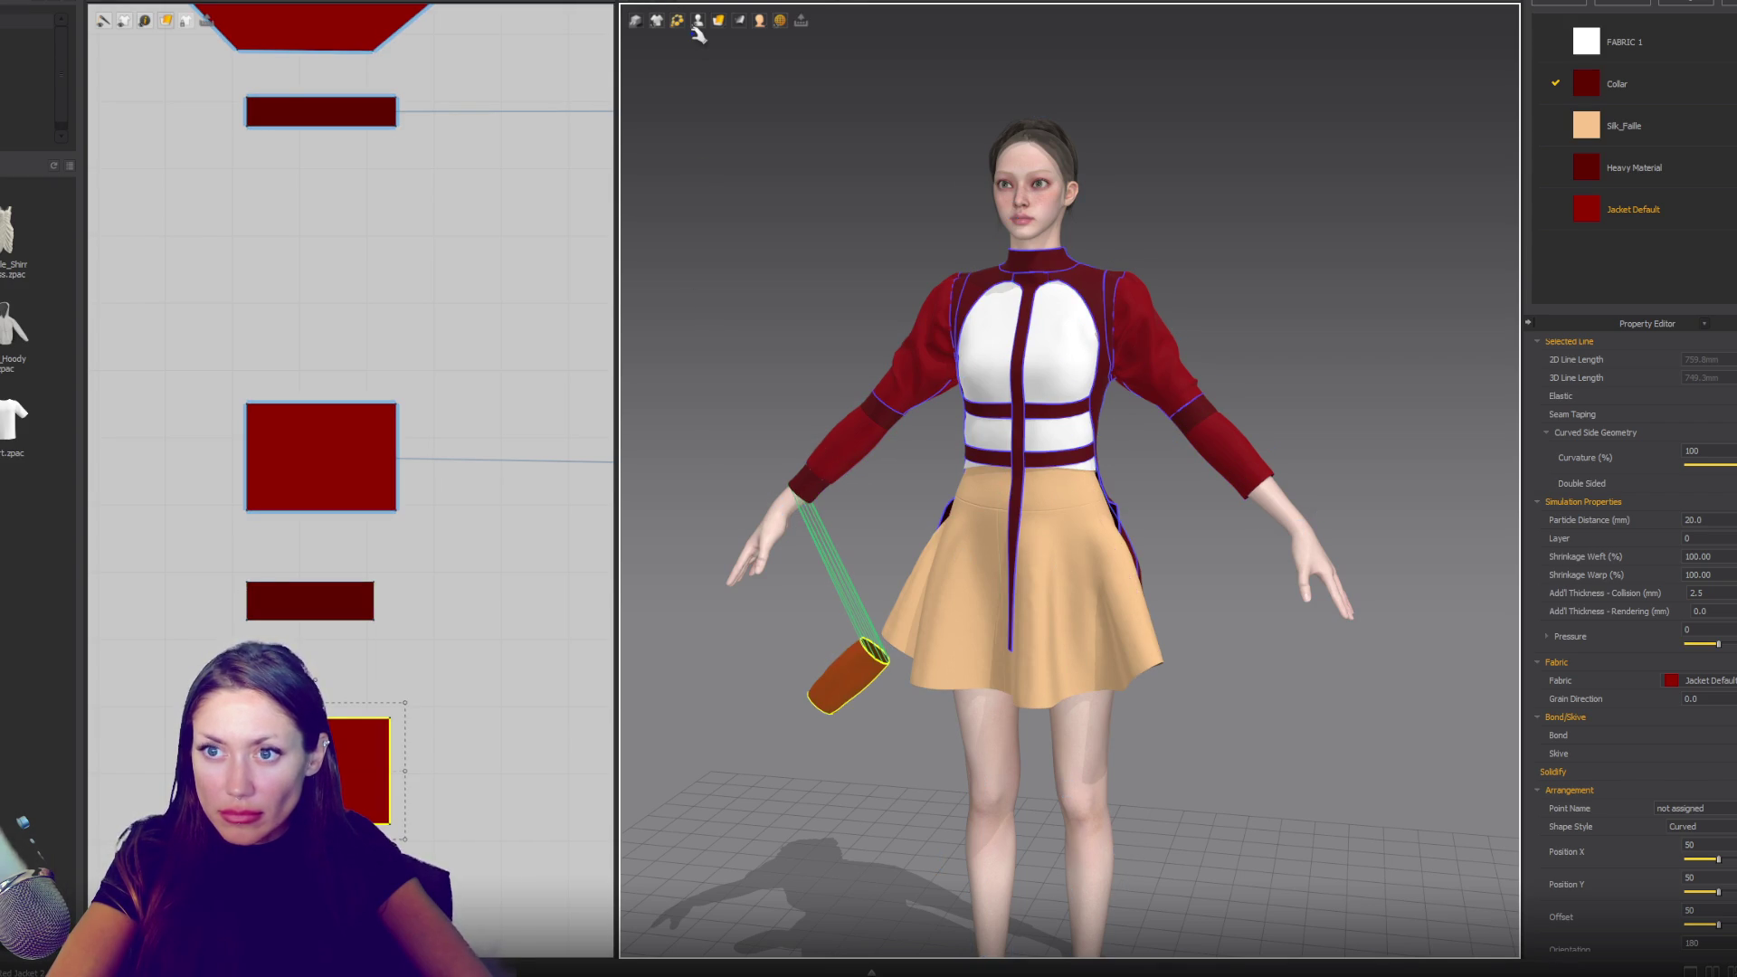
- Run the simulation, then set the simulation quality to Normal
{"action": "key", "text": "space"}
{"action": "left_click", "coordinate": [655, 19]}
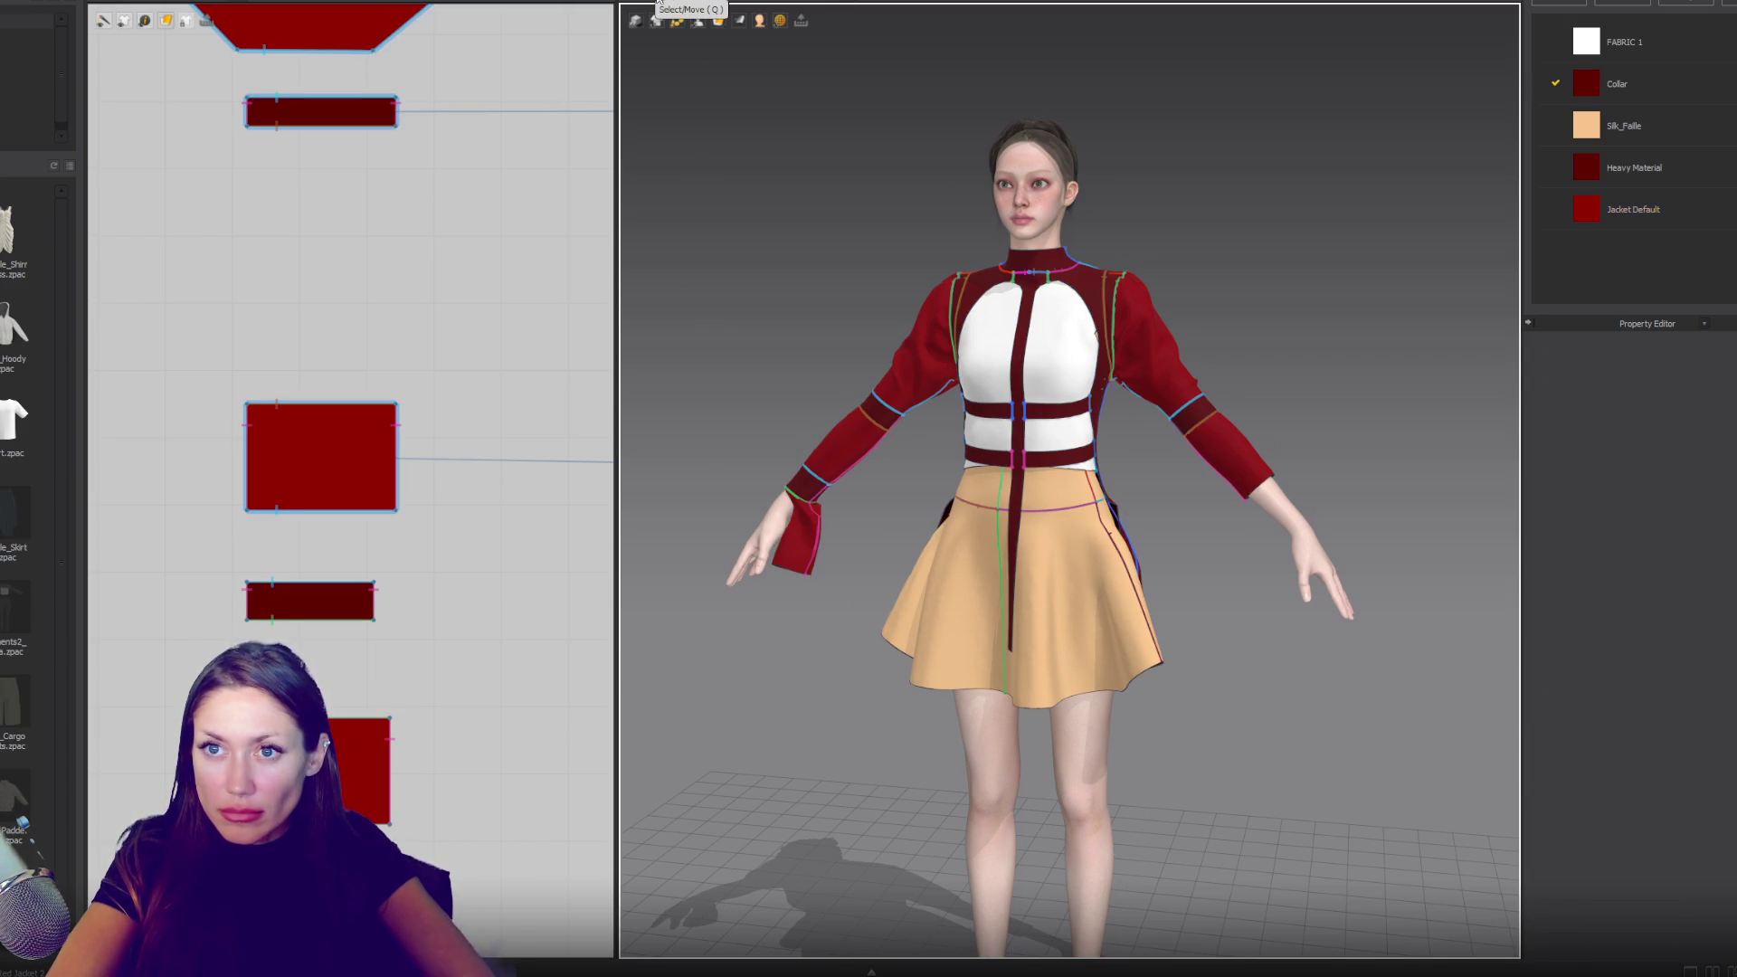
{"action": "left_click", "coordinate": [636, 20]}
{"action": "left_click", "coordinate": [652, 41]}
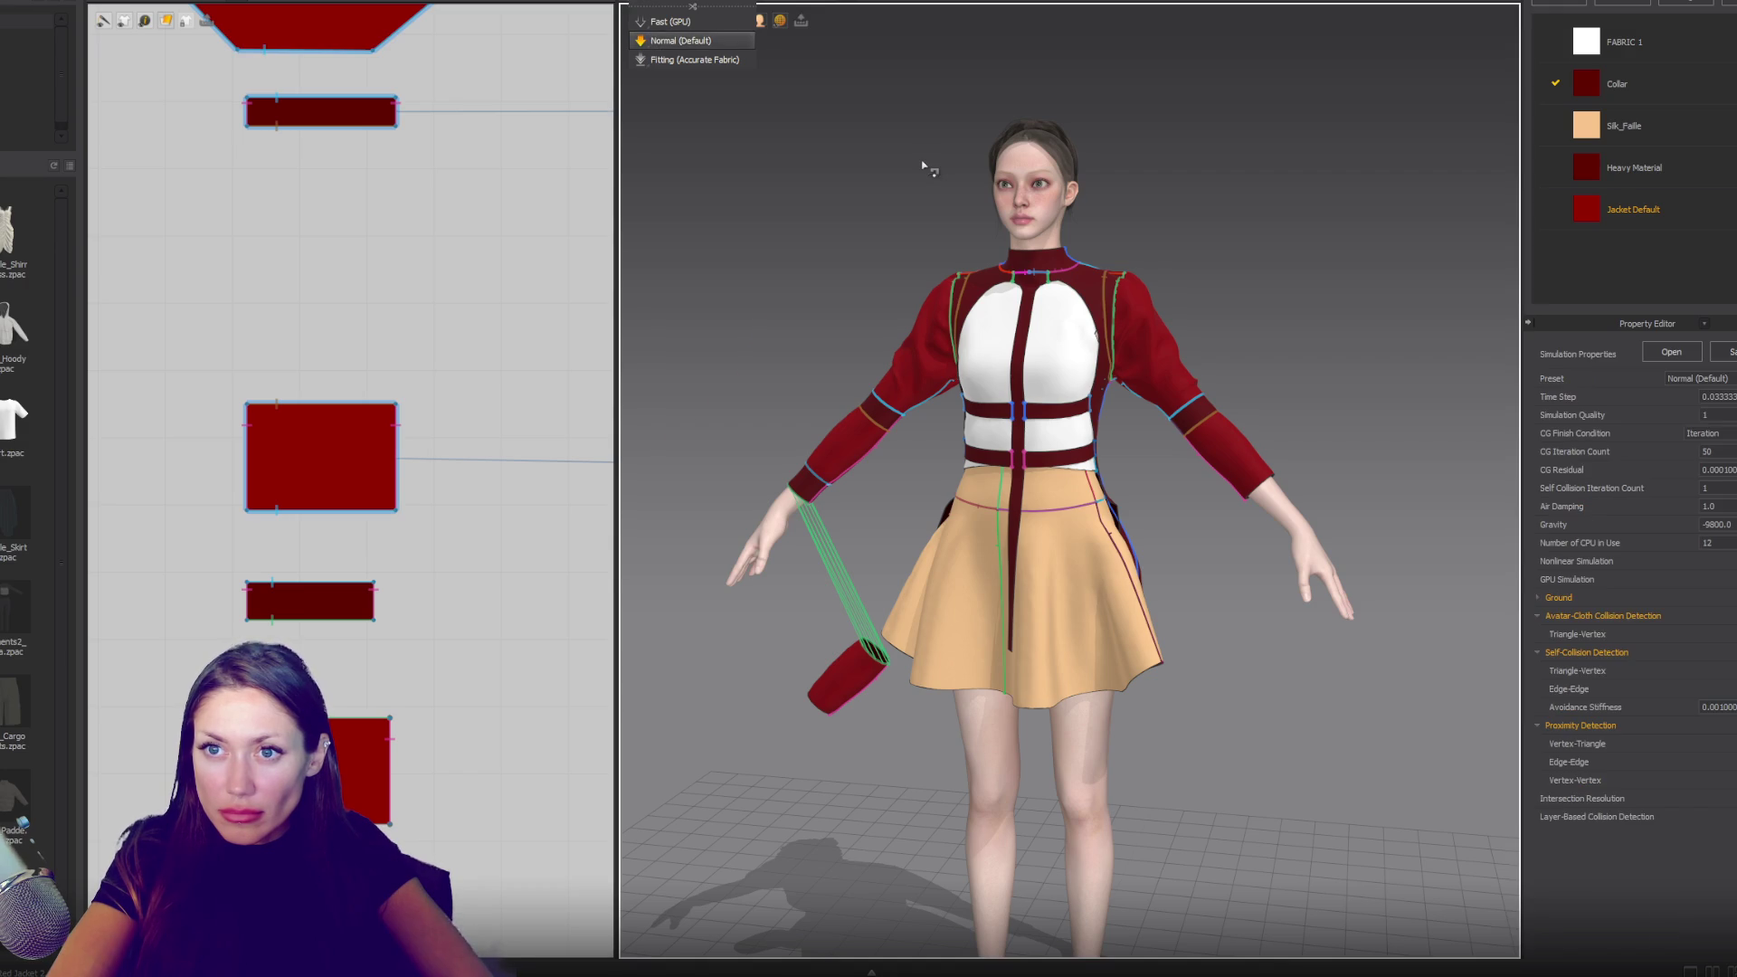
- Place the hanging cuff on the right wrist arrangement point and simulate to drape it
{"action": "left_click", "coordinate": [855, 685]}
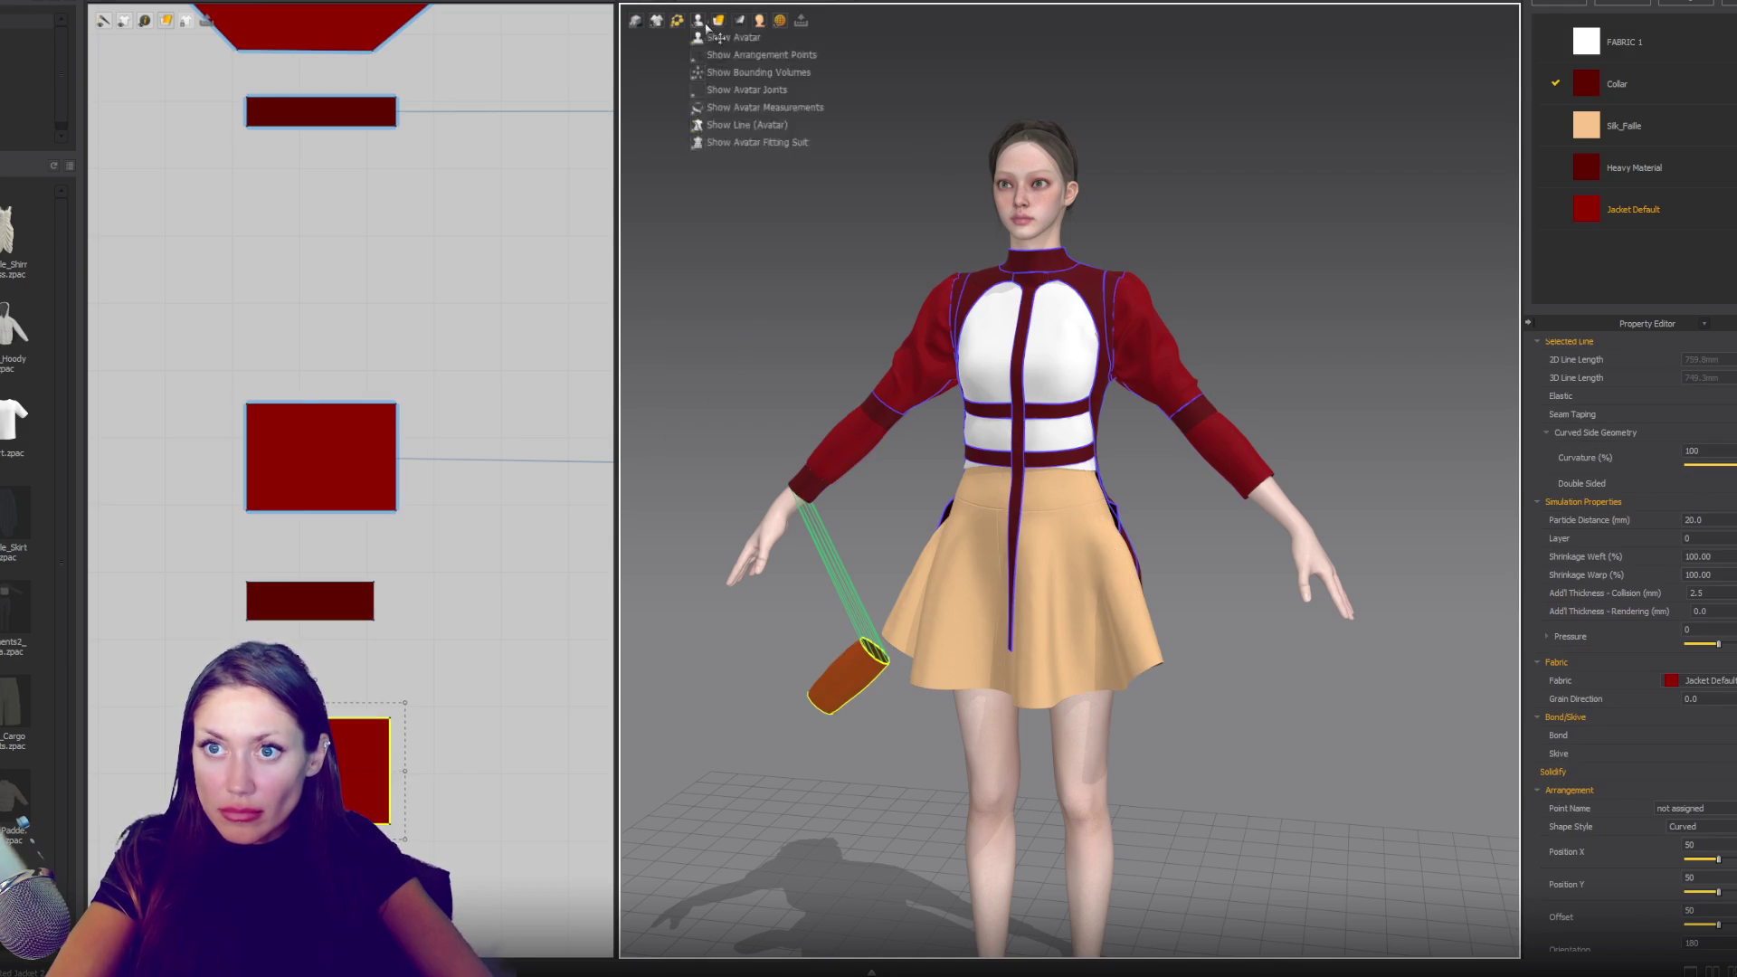
{"action": "left_click", "coordinate": [698, 20]}
{"action": "left_click", "coordinate": [724, 76]}
{"action": "right_click_drag", "start_coordinate": [905, 452], "coordinate": [1040, 452]}
{"action": "left_click", "coordinate": [845, 583]}
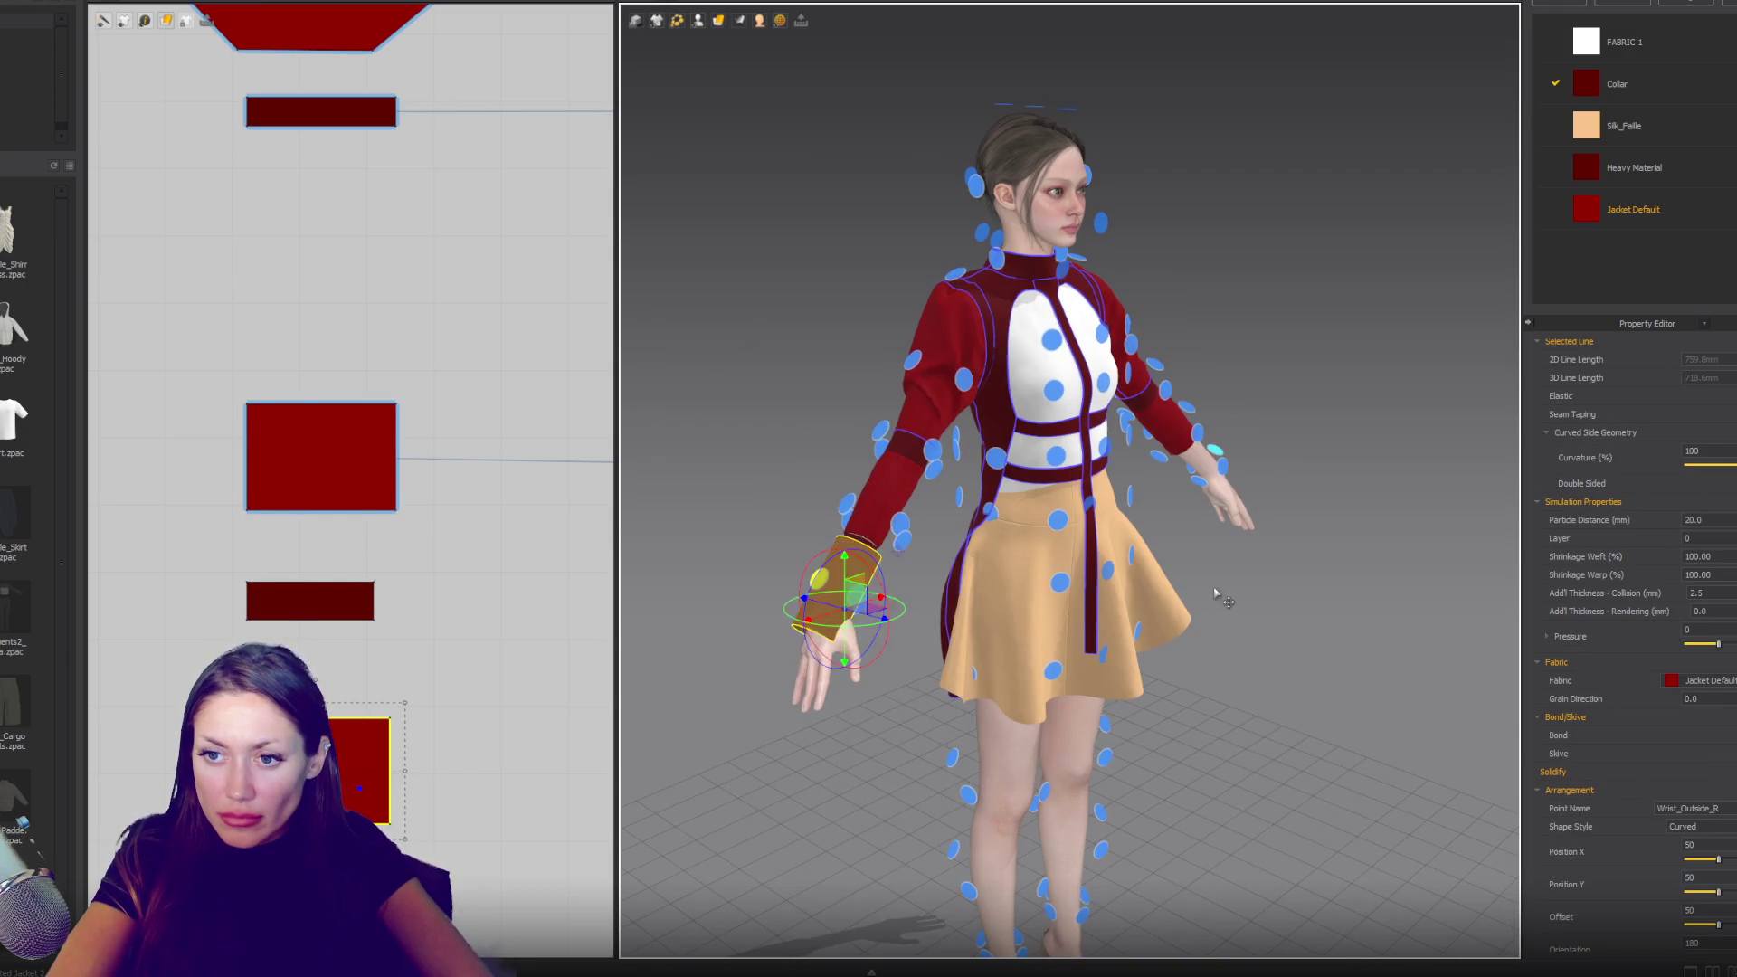
{"action": "key", "text": "2"}
{"action": "key", "text": "space"}
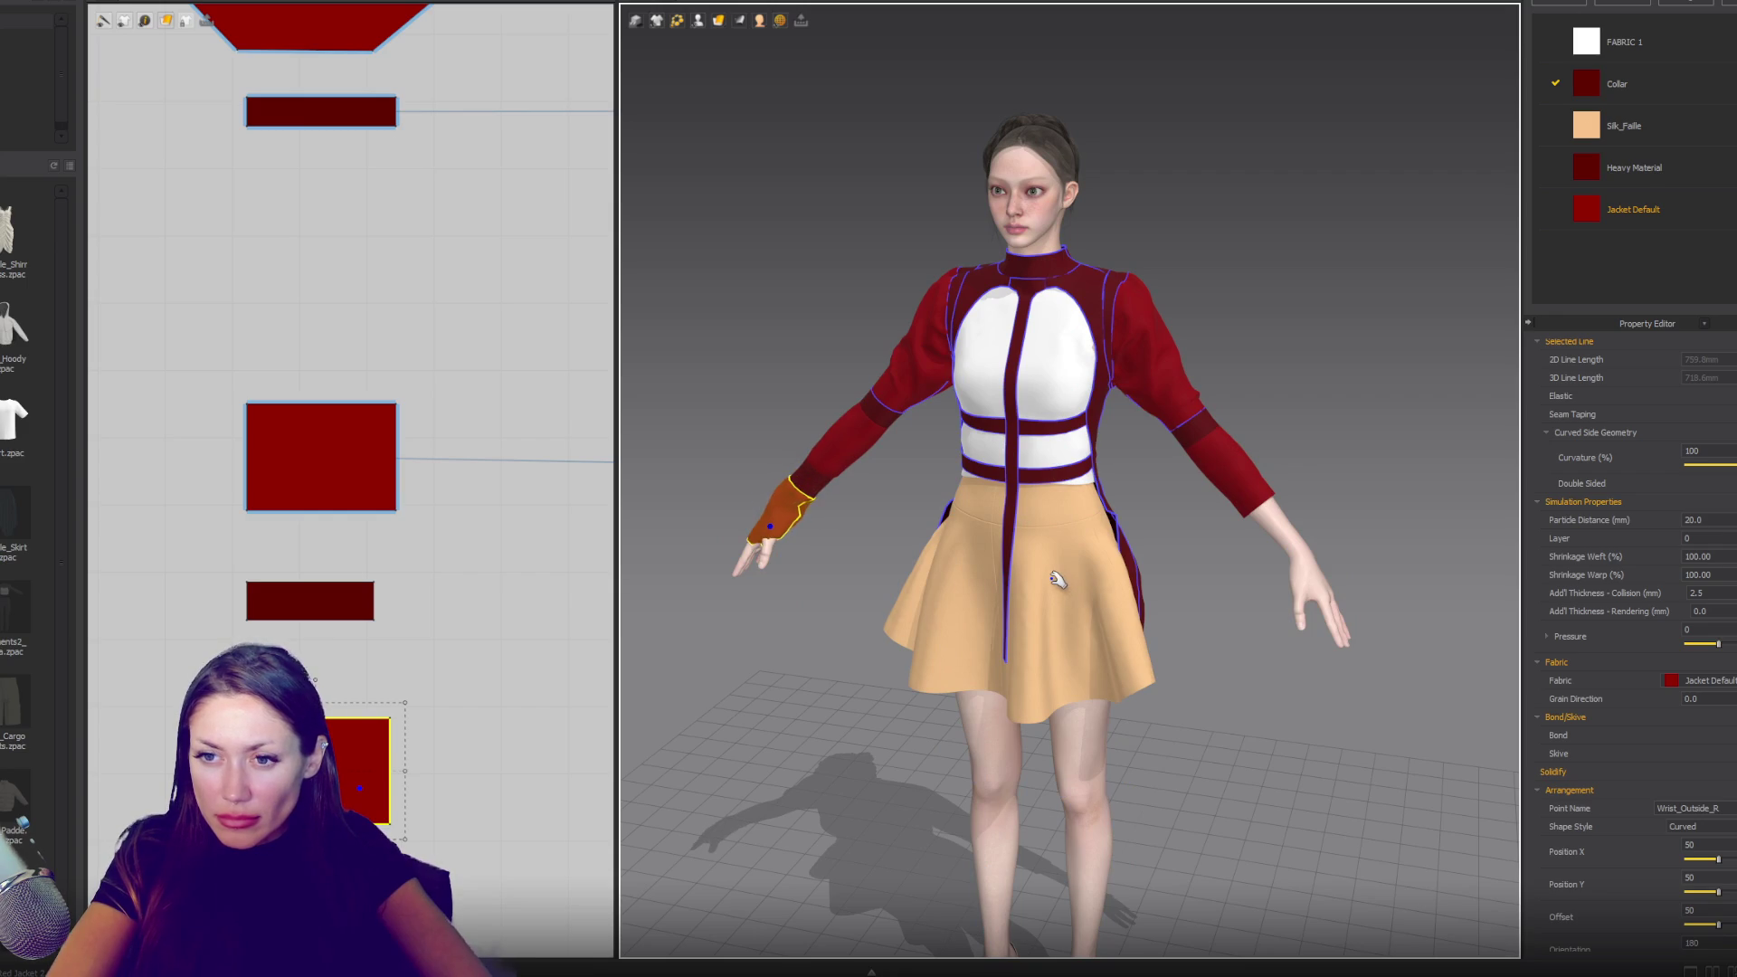
{"action": "key", "text": "space"}
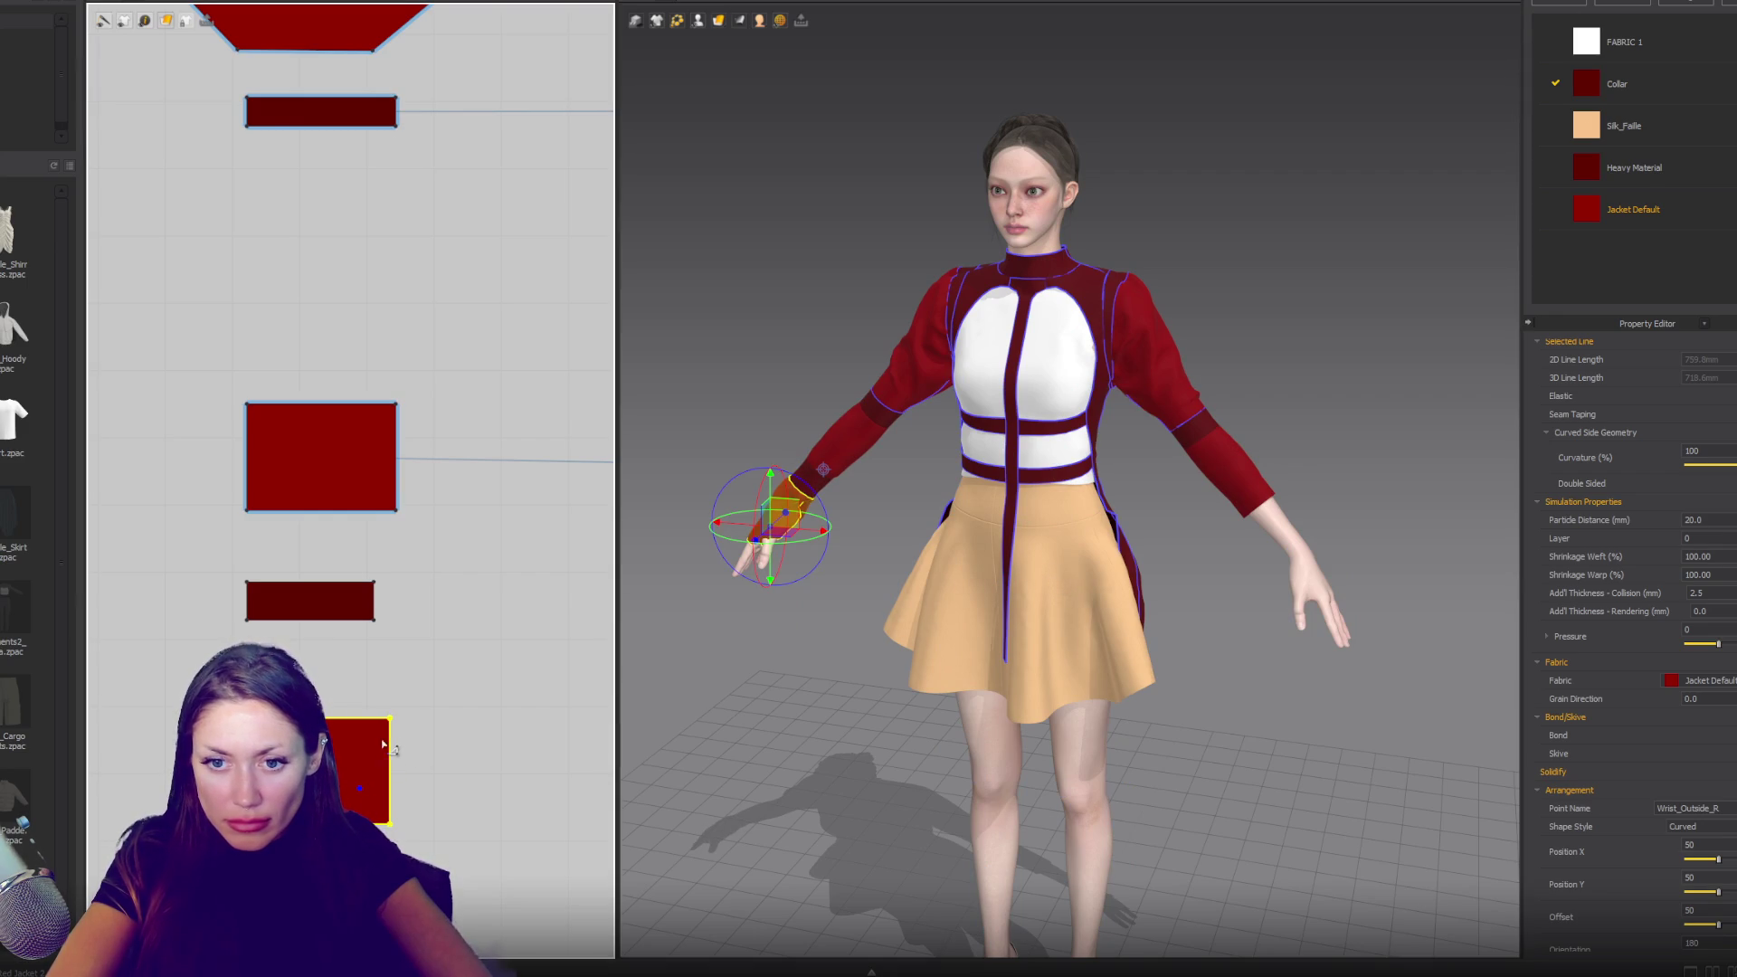
- Drag the cuff's bottom-right corner outward, widening the pattern into a trapezoid
{"action": "left_click", "coordinate": [396, 834]}
{"action": "left_click_drag", "start_coordinate": [421, 837], "coordinate": [418, 819]}
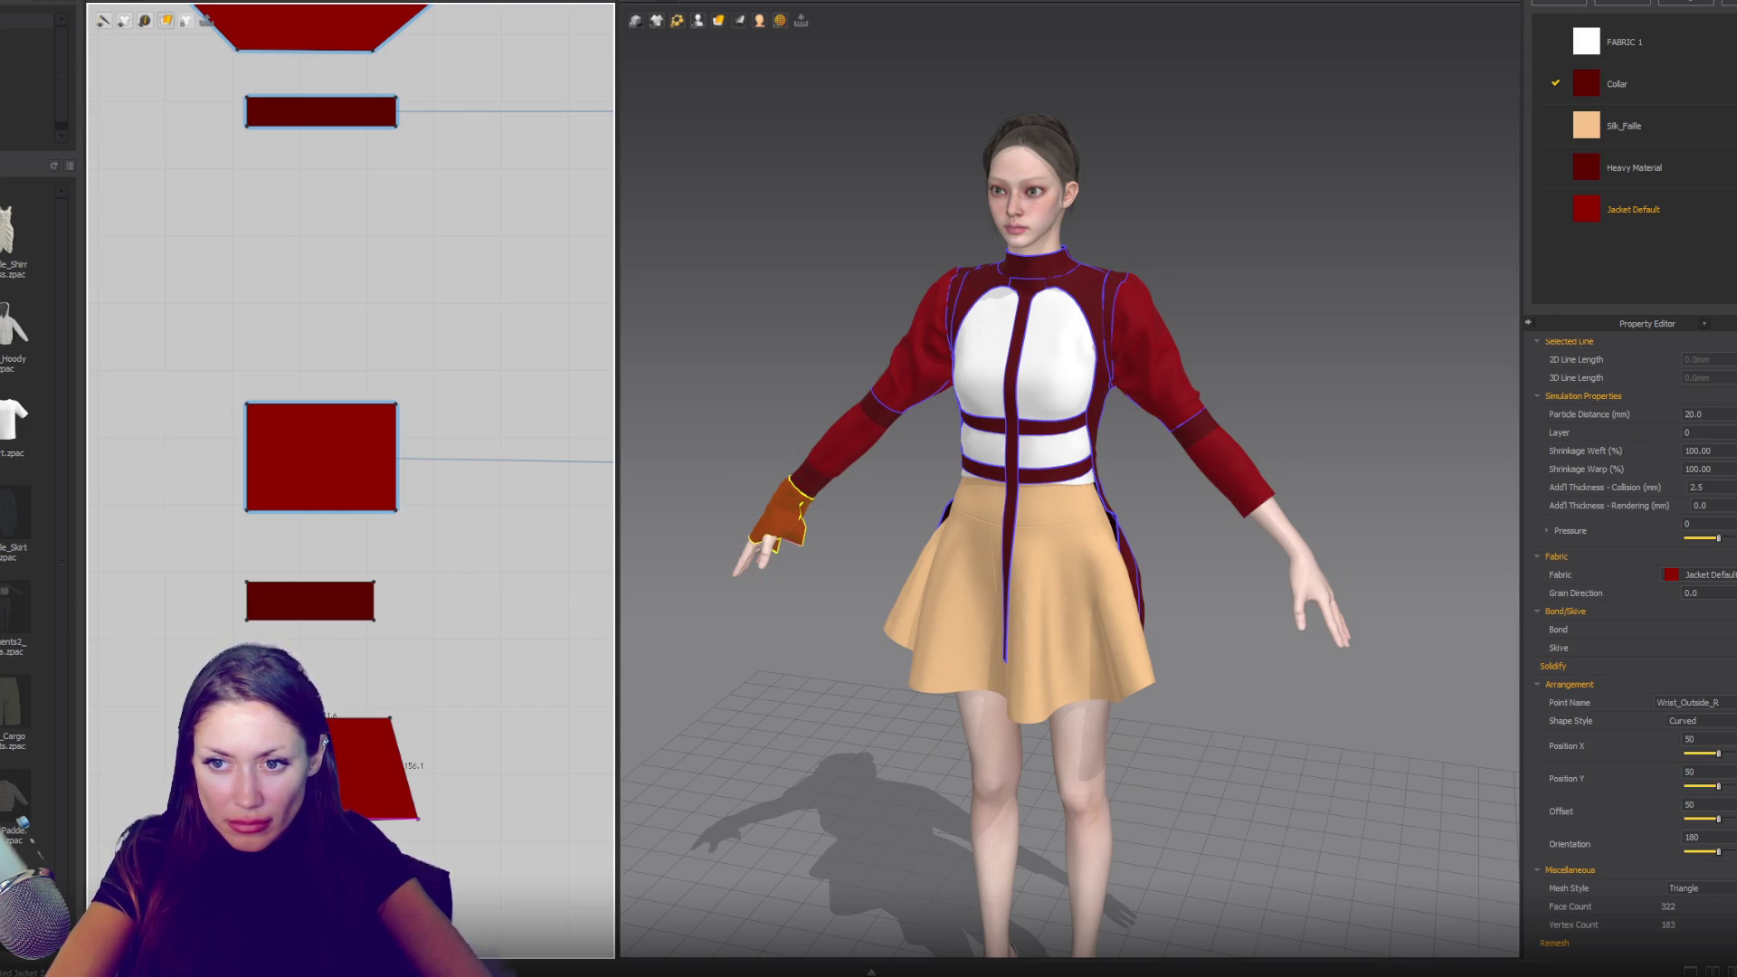
{"action": "left_click", "coordinate": [398, 803]}
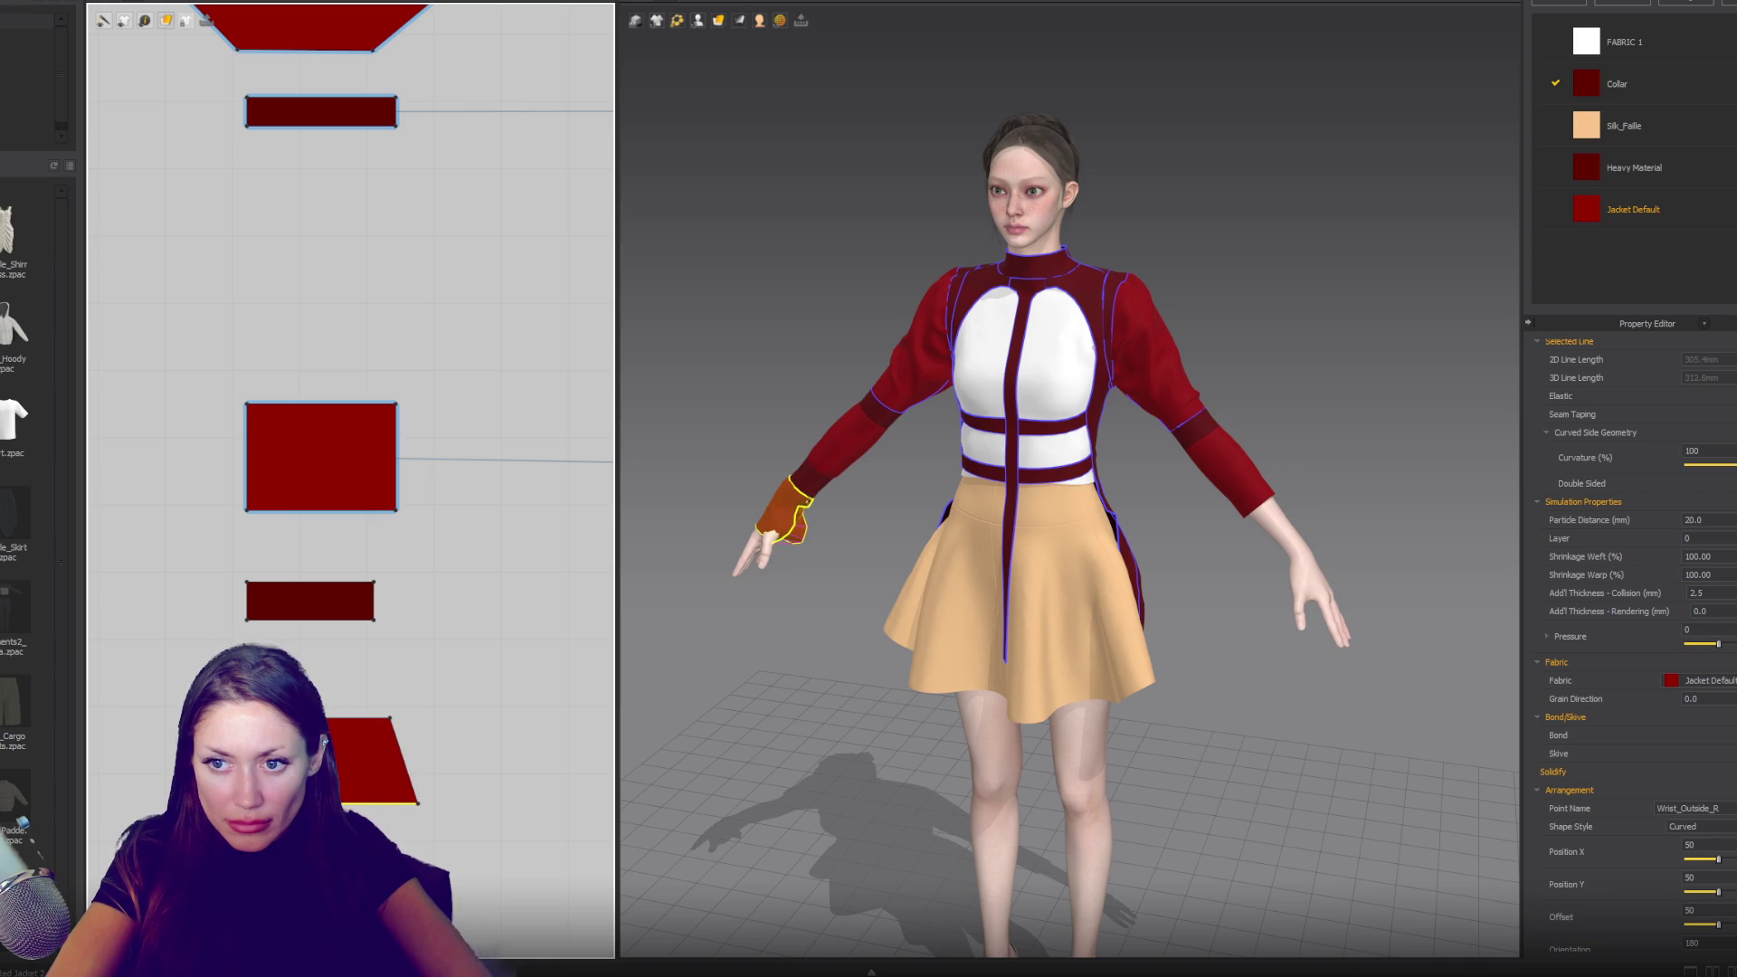
{"action": "left_click", "coordinate": [414, 803]}
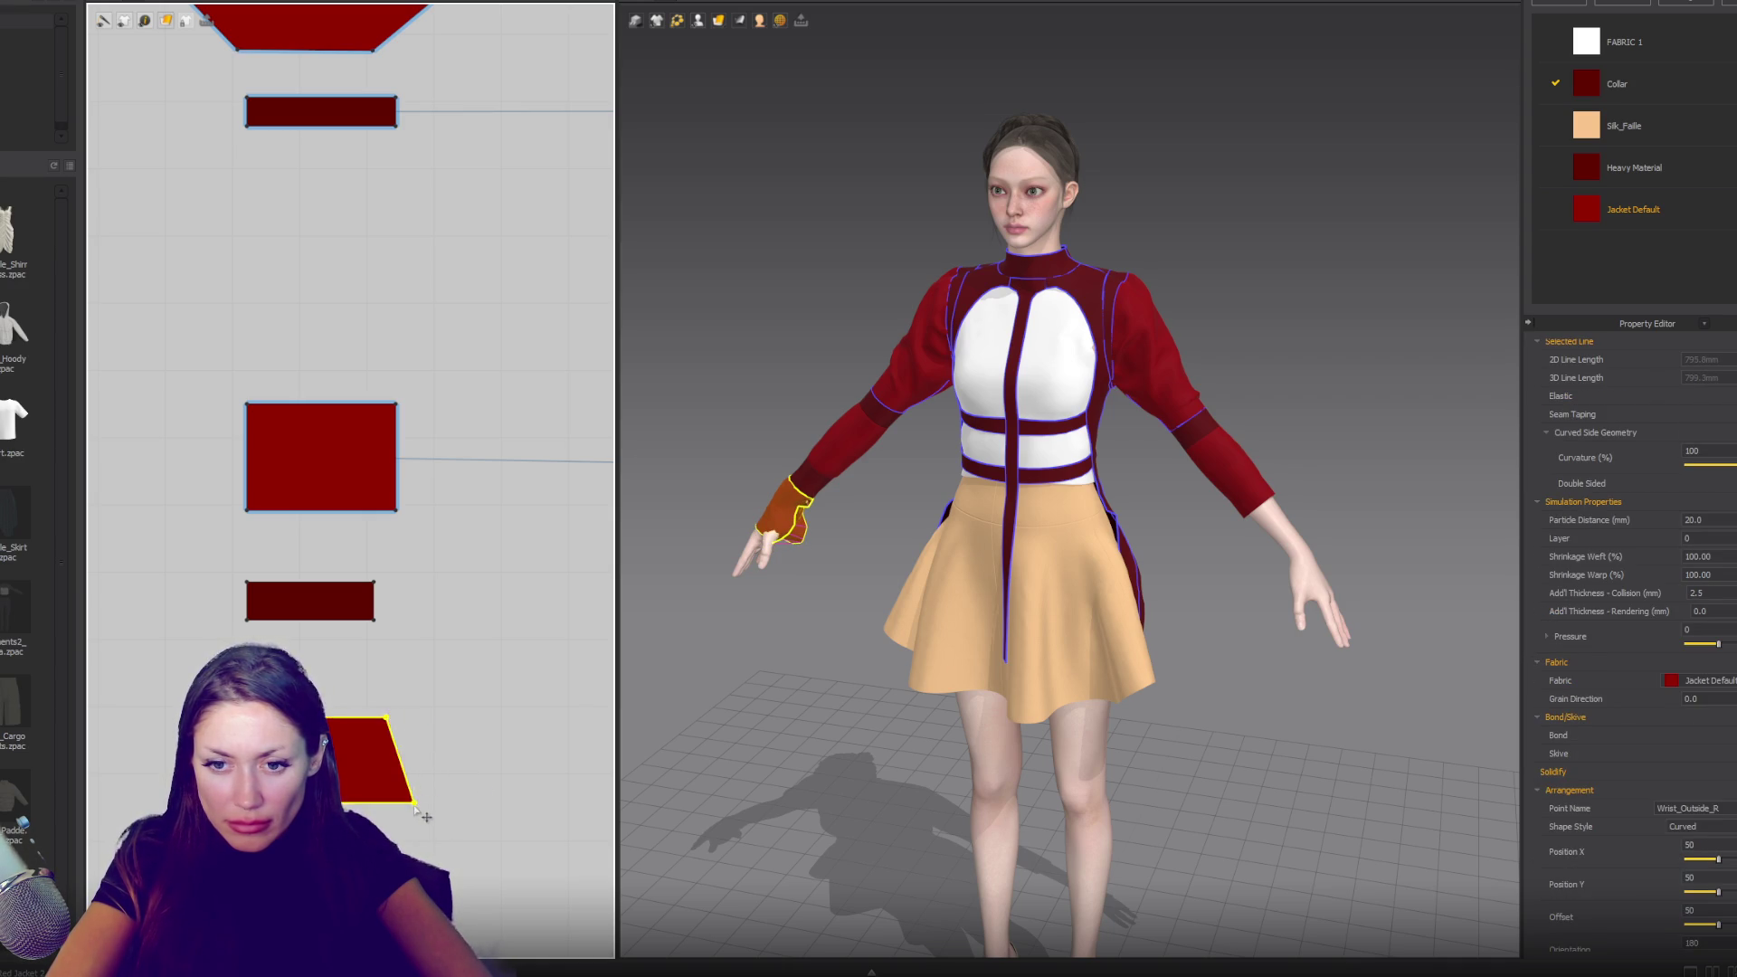
{"action": "left_click_drag", "start_coordinate": [414, 803], "coordinate": [428, 803]}
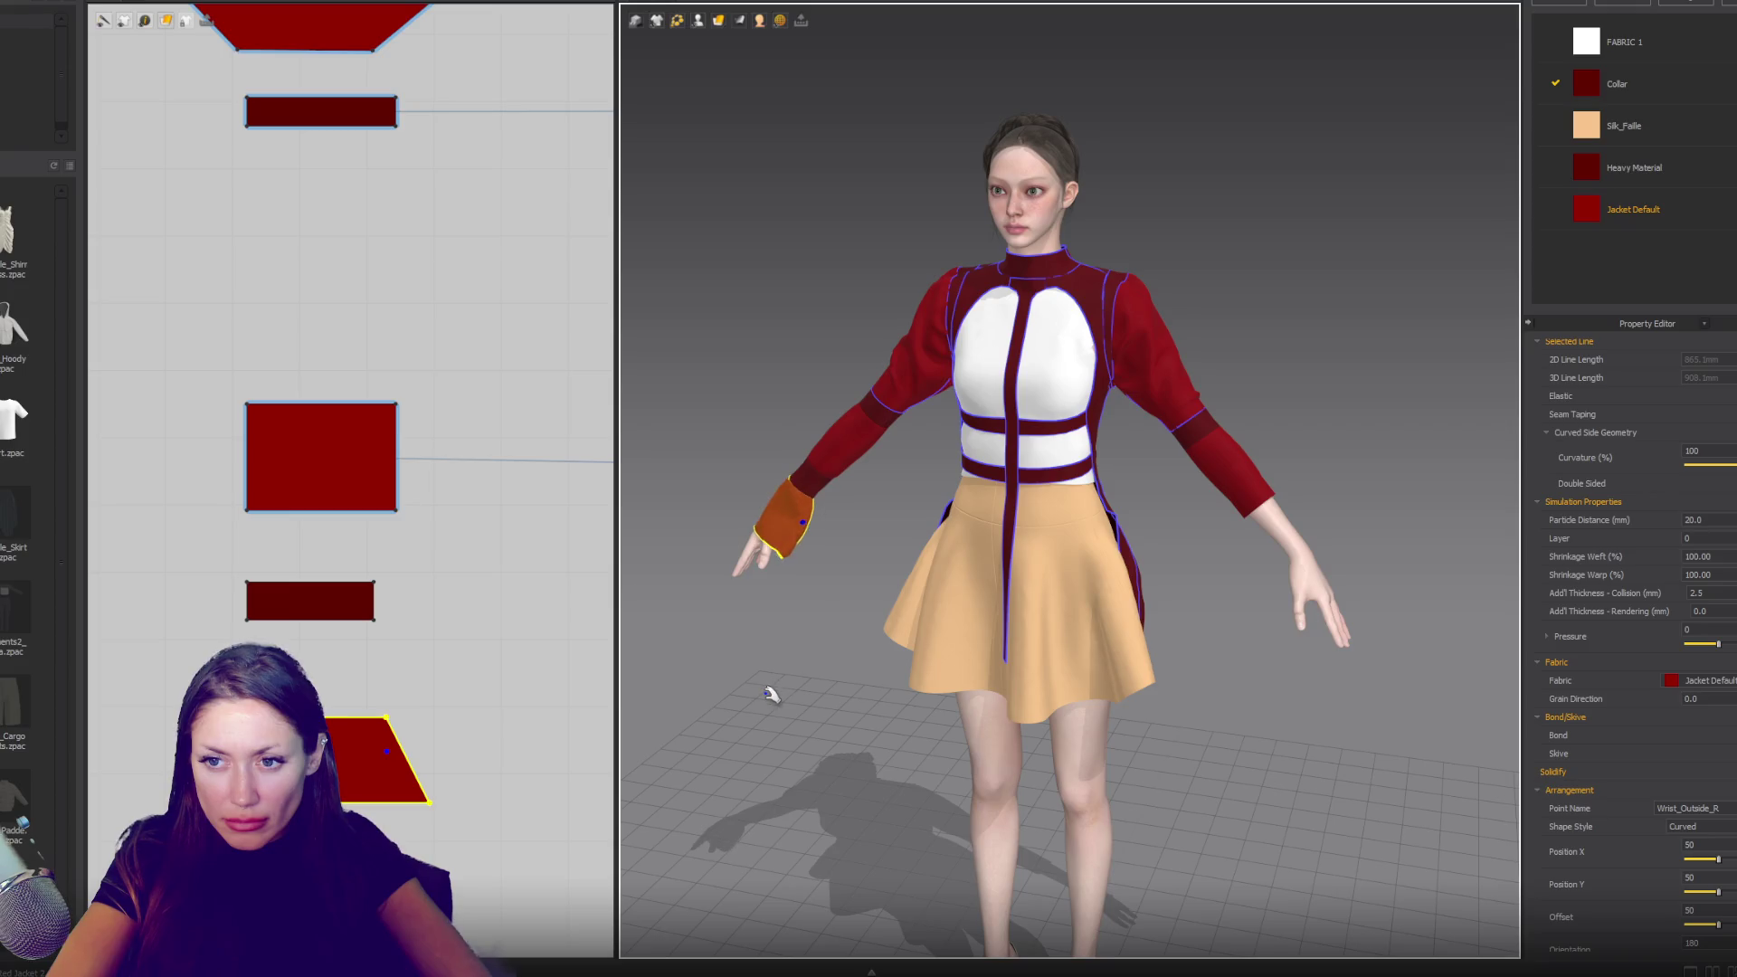
{"action": "scroll", "coordinate": [771, 704], "scroll_direction": "down", "scroll_amount": 3}
{"action": "mouse_move", "coordinate": [776, 718]}
{"action": "right_mouse_down"}
{"action": "mouse_move", "coordinate": [853, 667]}
{"action": "mouse_move", "coordinate": [920, 665]}
{"action": "mouse_move", "coordinate": [891, 674]}
{"action": "right_mouse_up"}
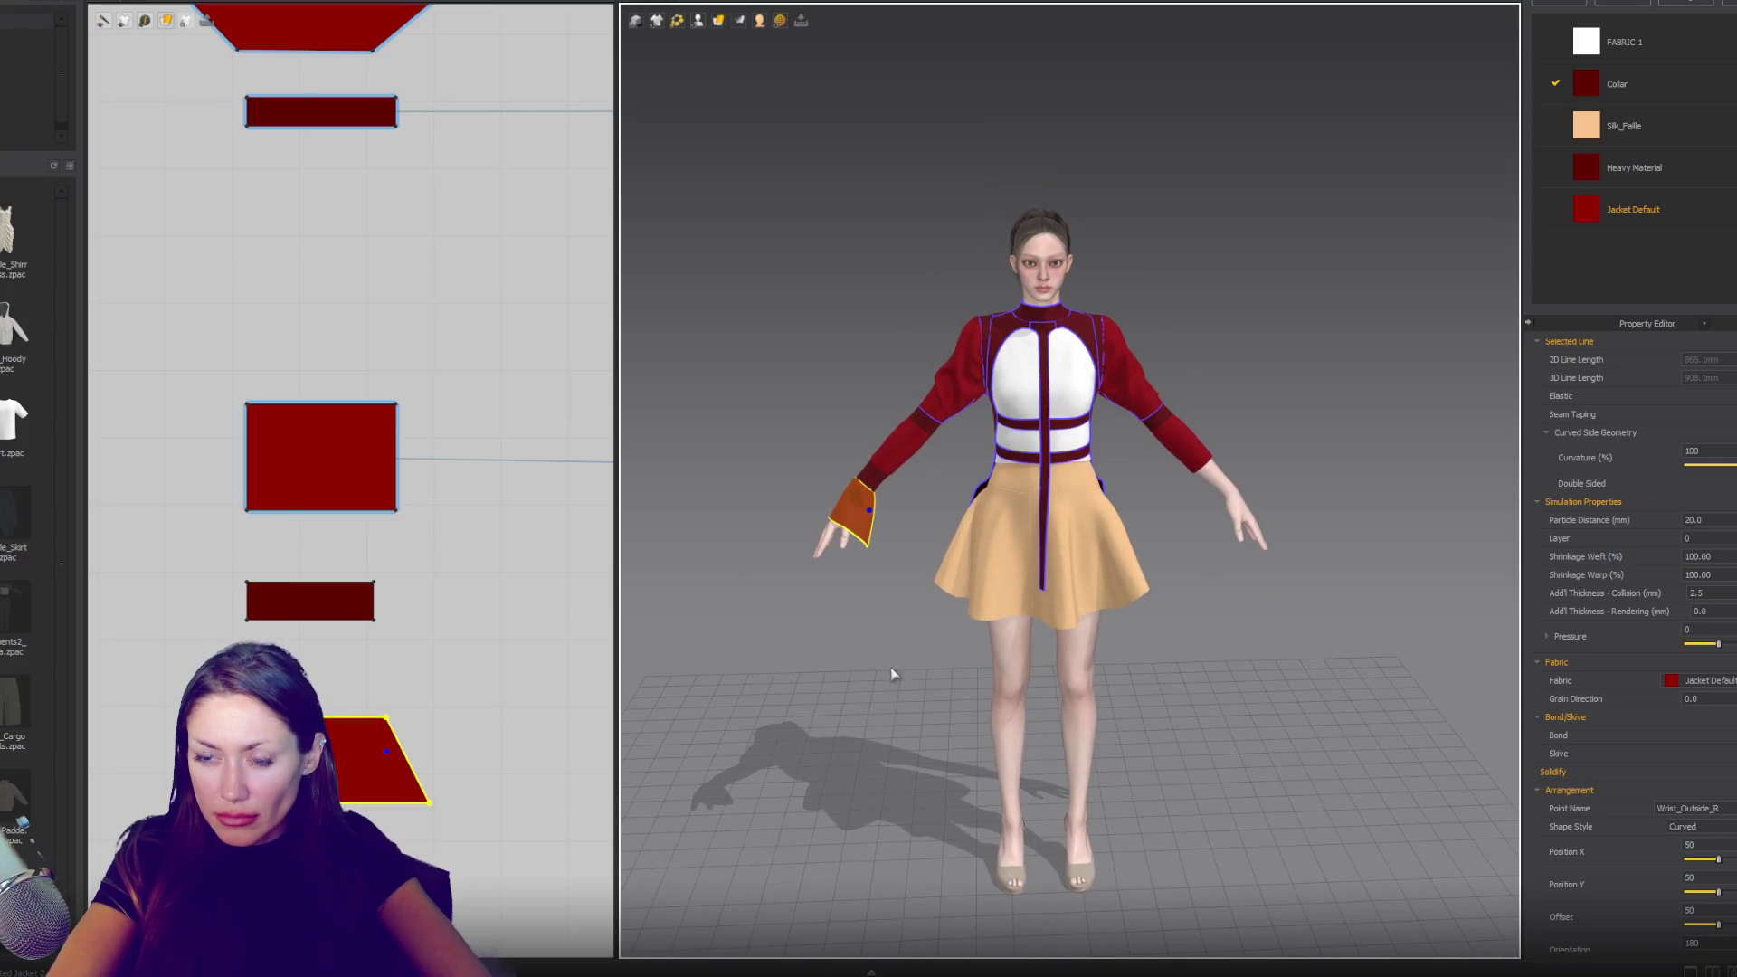
{"action": "left_click", "coordinate": [432, 809]}
- Reposition the corner for a wider flare and add a pulled-out point on the right edge
{"action": "left_click_drag", "start_coordinate": [433, 787], "coordinate": [438, 766]}
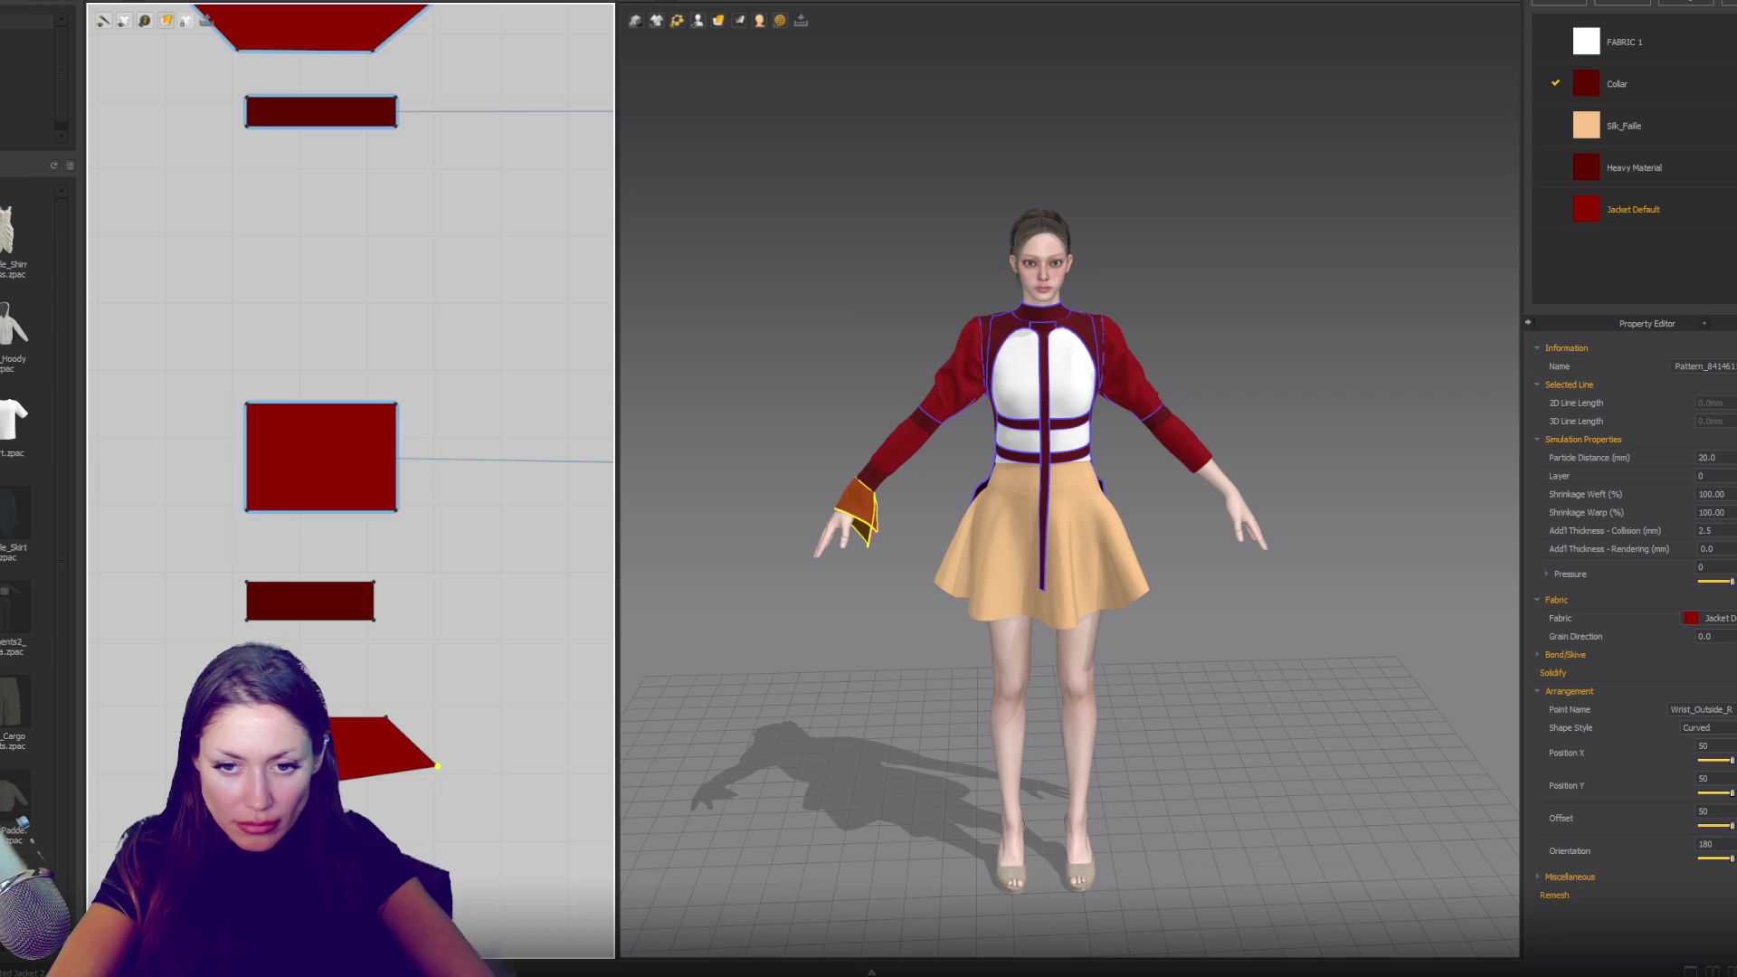
{"action": "left_click_drag", "start_coordinate": [437, 767], "coordinate": [430, 803]}
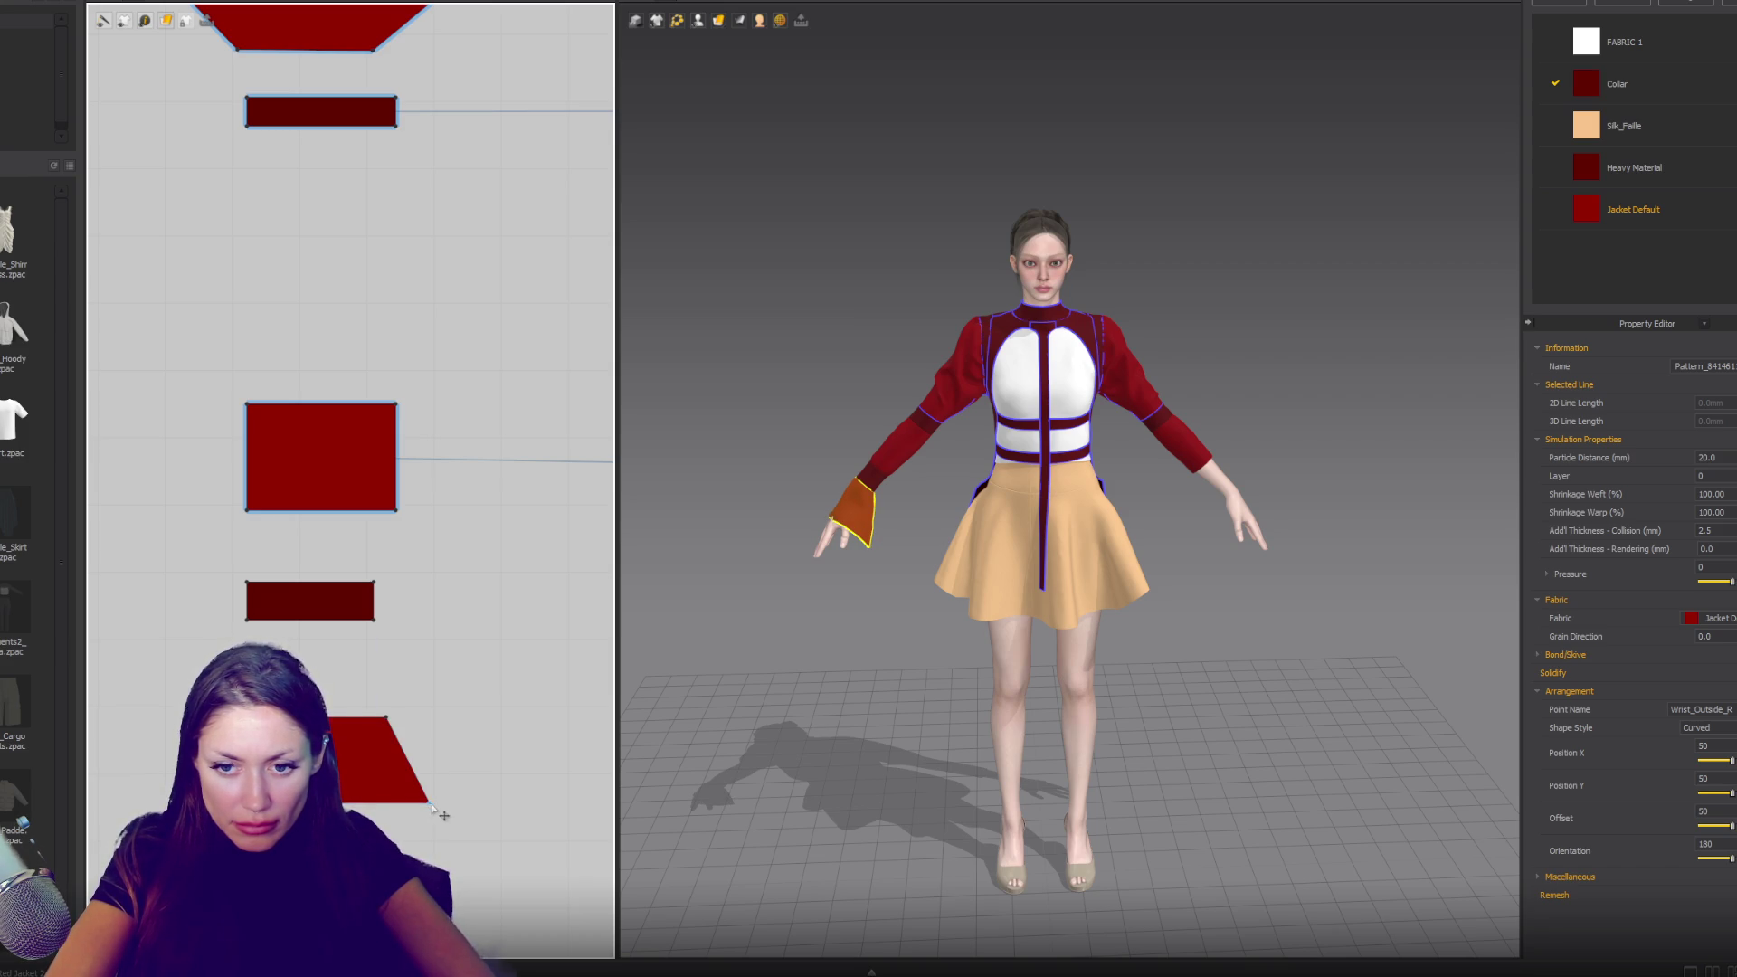
{"action": "left_click_drag", "start_coordinate": [412, 766], "coordinate": [437, 766]}
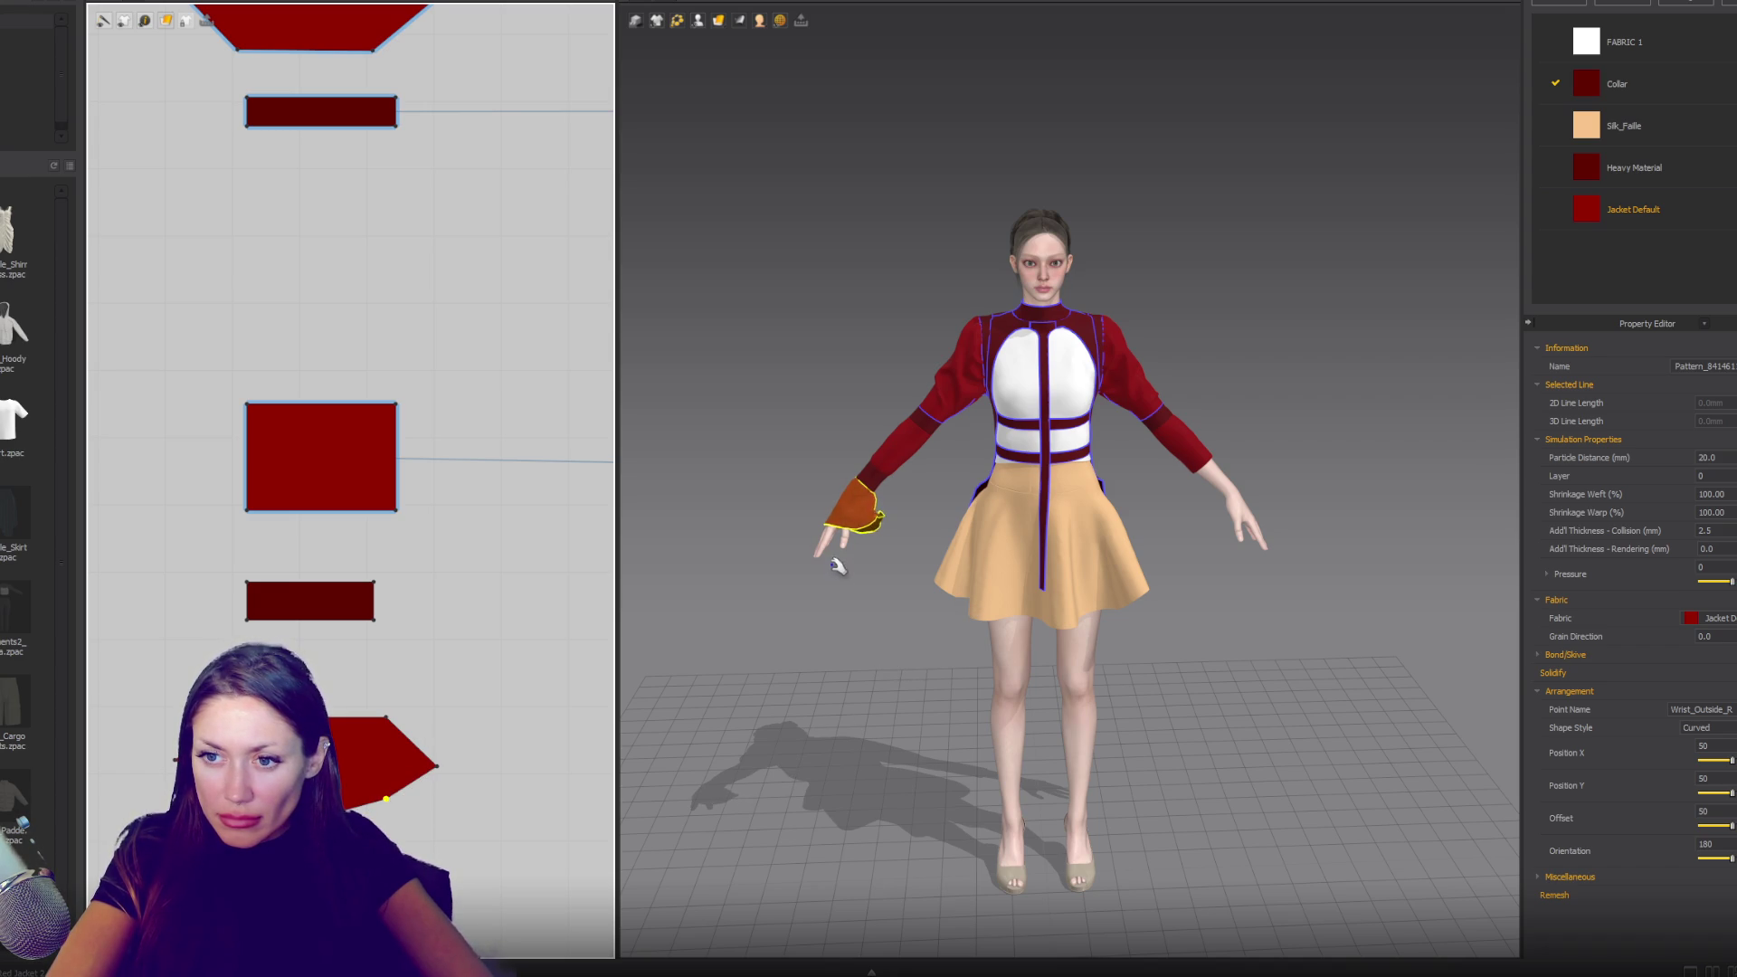
{"action": "right_click_drag", "start_coordinate": [873, 673], "coordinate": [1109, 648]}
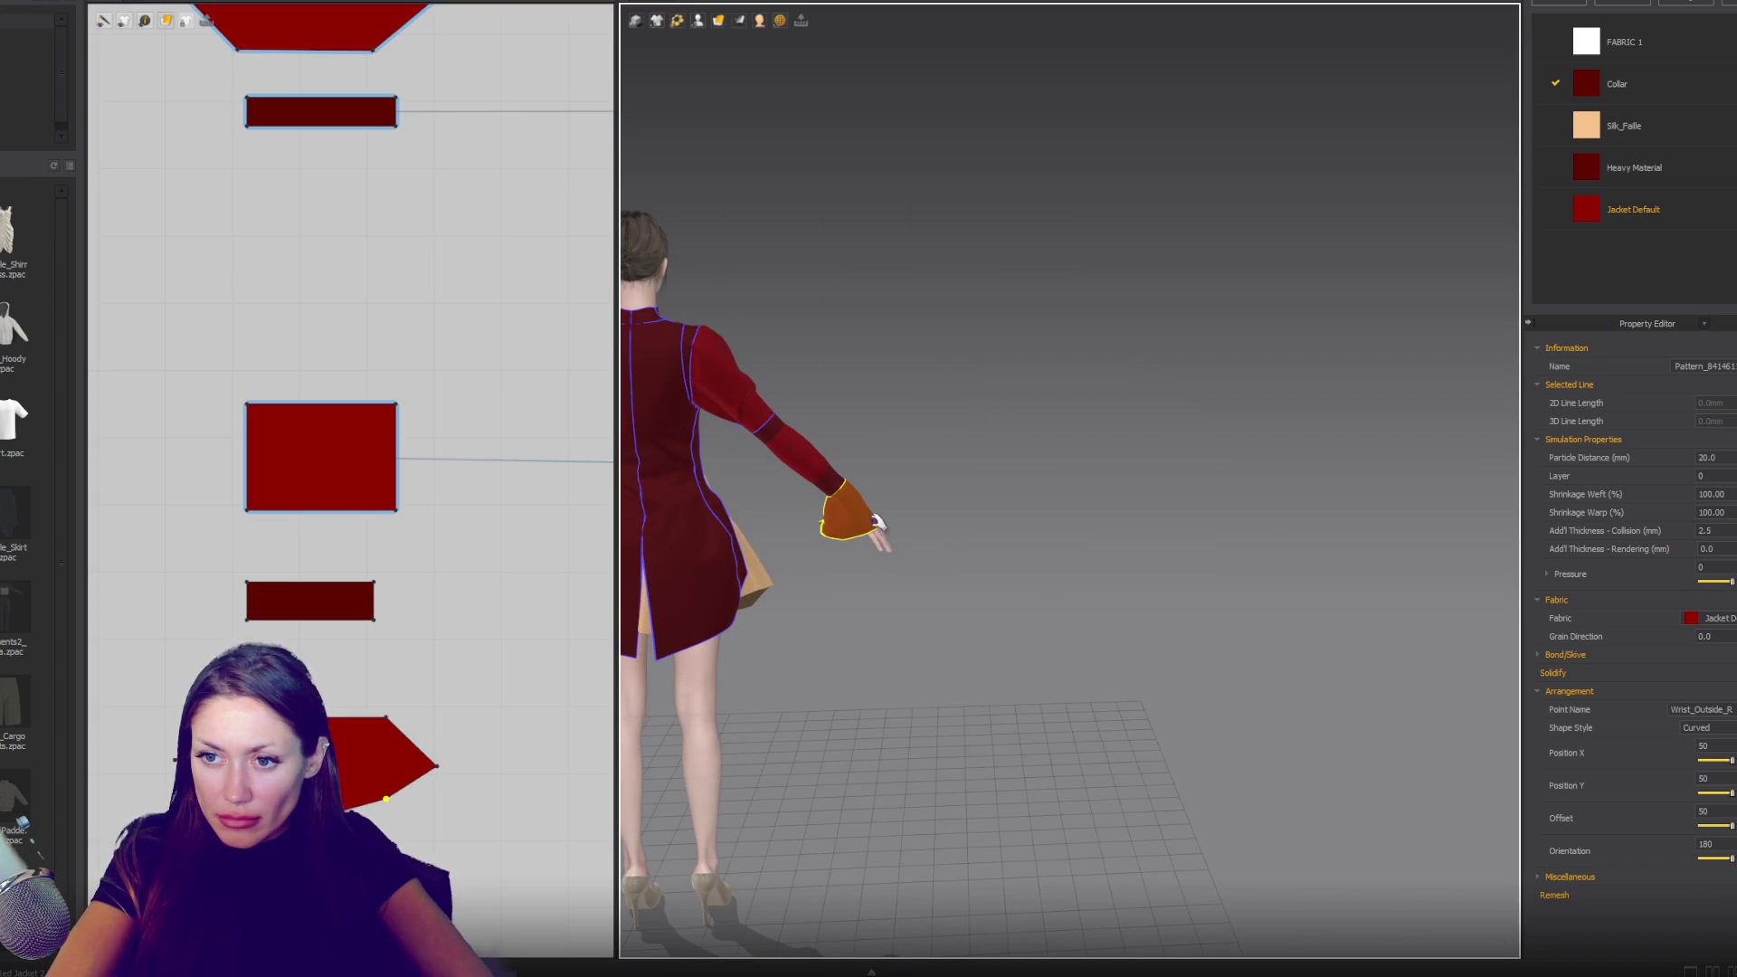
- Pull the cuff's lower corner outward to widen the flare at the wrist
{"action": "left_click", "coordinate": [882, 530]}
{"action": "mouse_move", "coordinate": [872, 534]}
{"action": "right_mouse_down"}
{"action": "mouse_move", "coordinate": [1000, 589]}
{"action": "mouse_move", "coordinate": [1128, 593]}
{"action": "right_mouse_up"}
{"action": "key", "text": "2"}
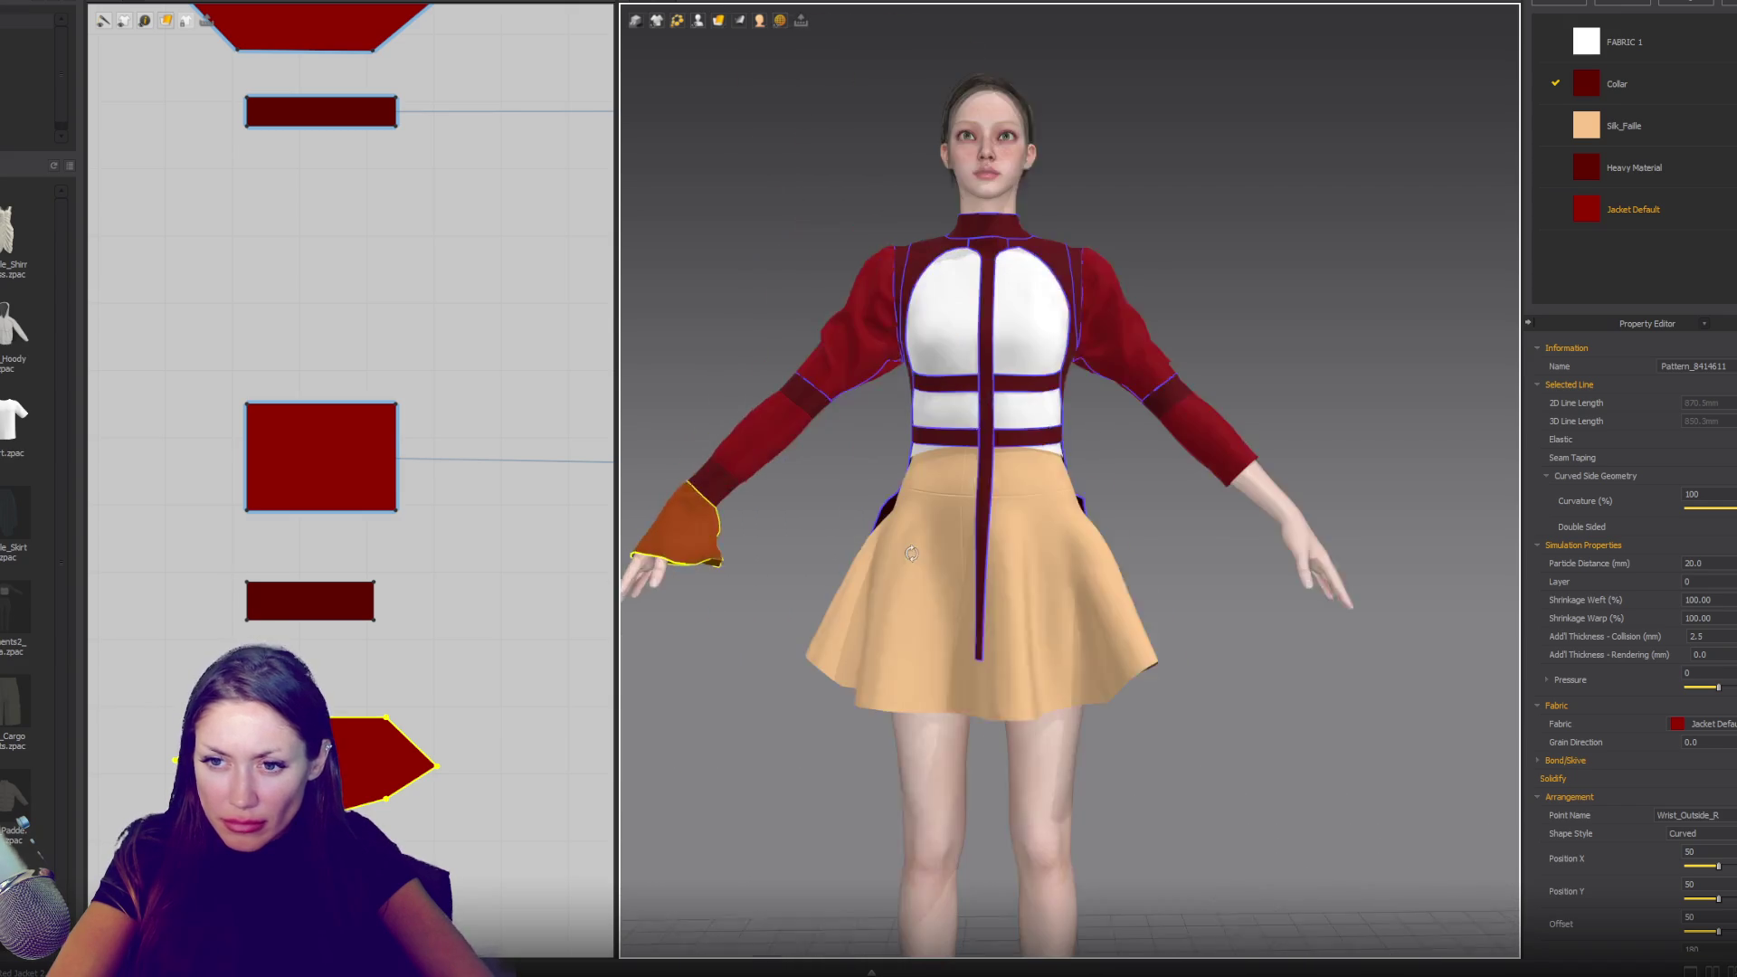
{"action": "mouse_move", "coordinate": [696, 594]}
{"action": "left_mouse_down"}
{"action": "mouse_move", "coordinate": [795, 613]}
{"action": "mouse_move", "coordinate": [725, 570]}
{"action": "mouse_move", "coordinate": [729, 589]}
{"action": "left_mouse_up"}
{"action": "right_click_drag", "start_coordinate": [765, 611], "coordinate": [622, 659]}
{"action": "left_click", "coordinate": [439, 770]}
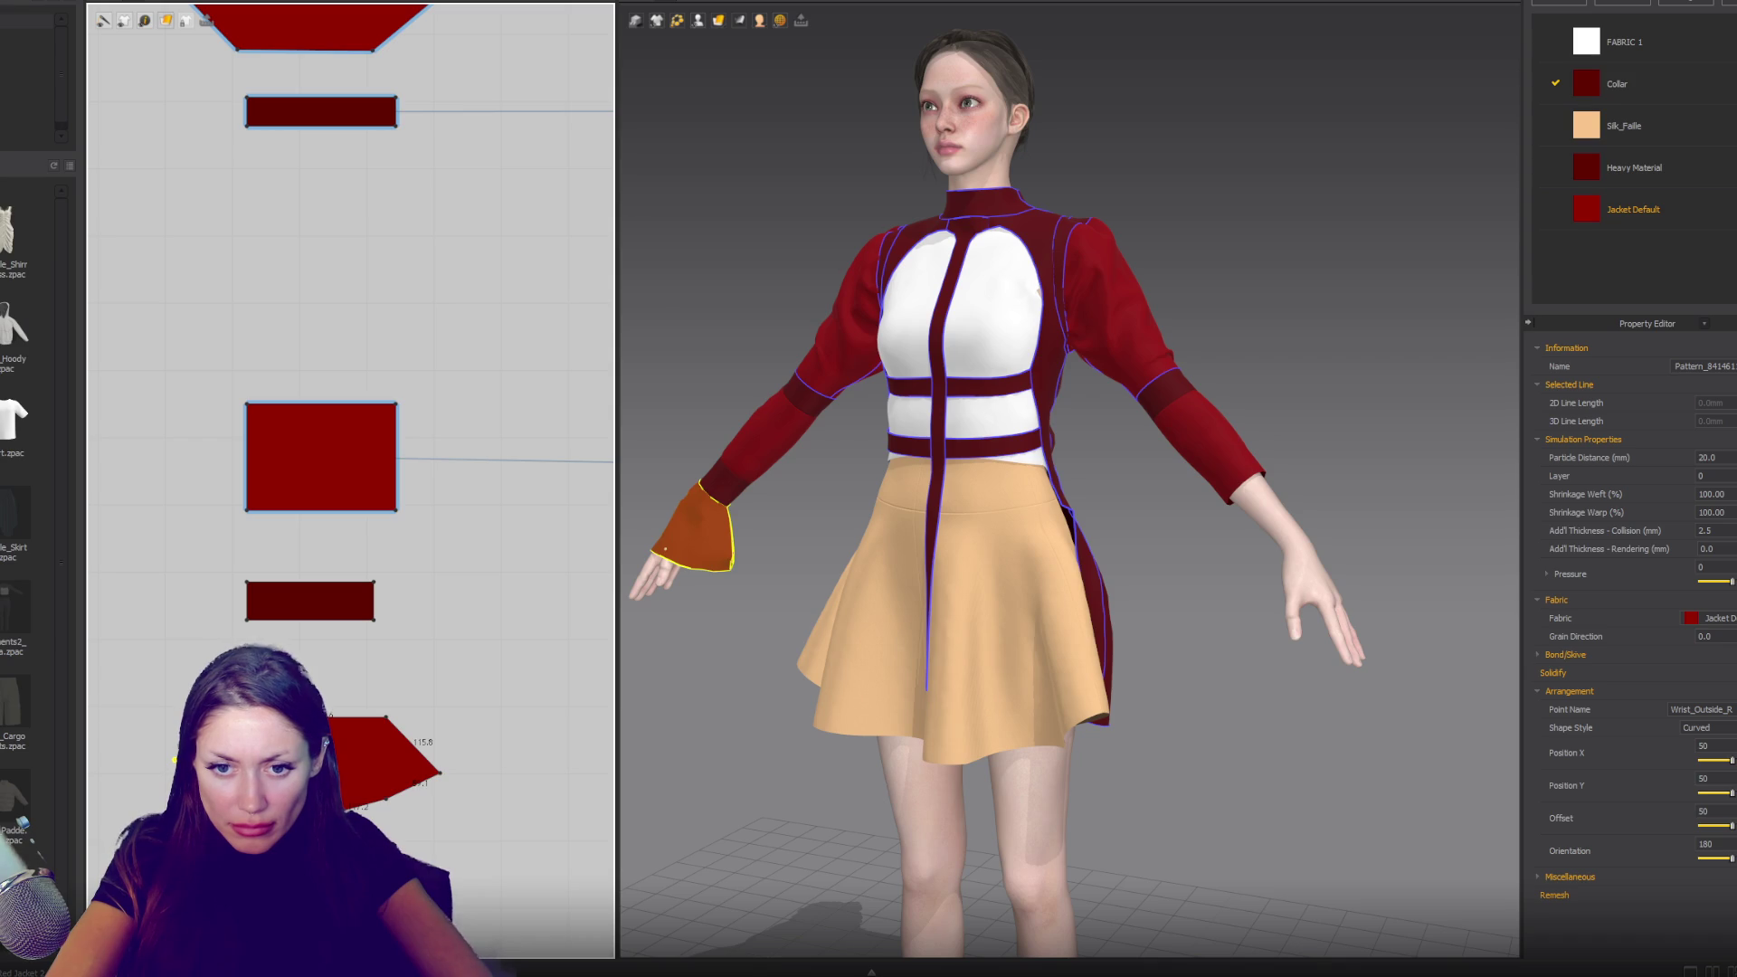
{"action": "left_click_drag", "start_coordinate": [441, 773], "coordinate": [435, 777]}
{"action": "left_click", "coordinate": [378, 803]}
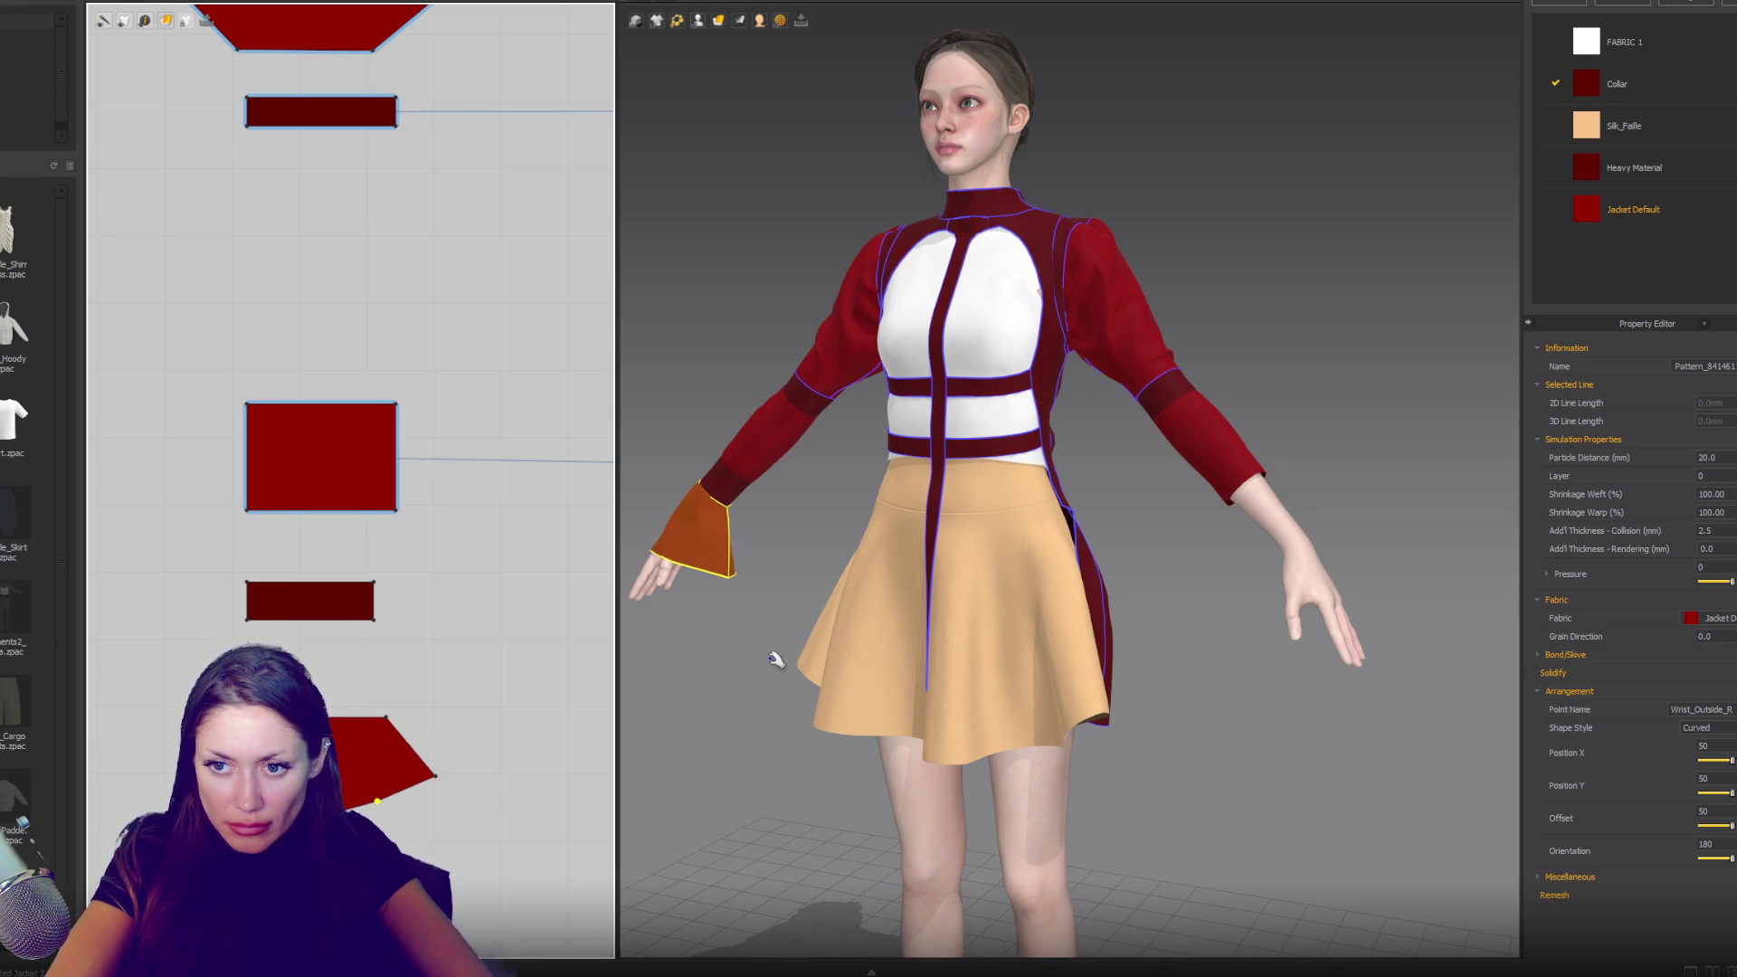
- Fine-tune the position of the cuff pattern's right corner point
{"action": "mouse_move", "coordinate": [775, 615]}
{"action": "right_mouse_down"}
{"action": "mouse_move", "coordinate": [1077, 620]}
{"action": "mouse_move", "coordinate": [981, 632]}
{"action": "mouse_move", "coordinate": [722, 726]}
{"action": "right_mouse_up"}
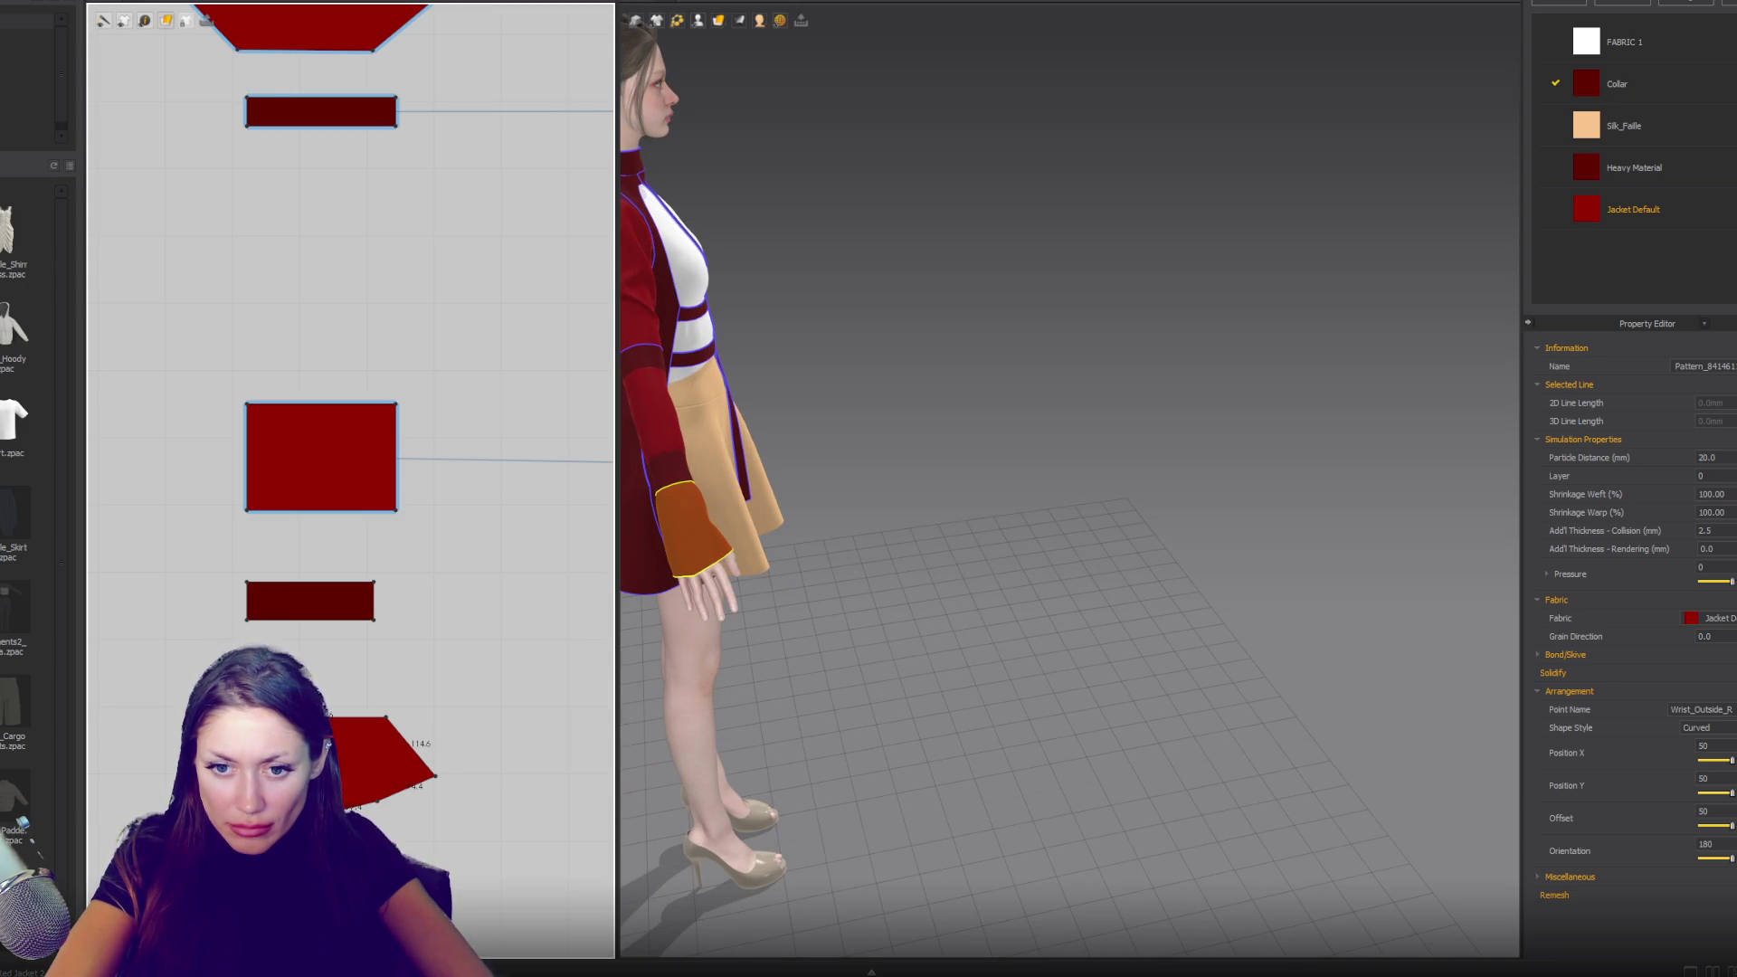
{"action": "scroll", "coordinate": [351, 452], "scroll_direction": "down", "scroll_amount": 2}
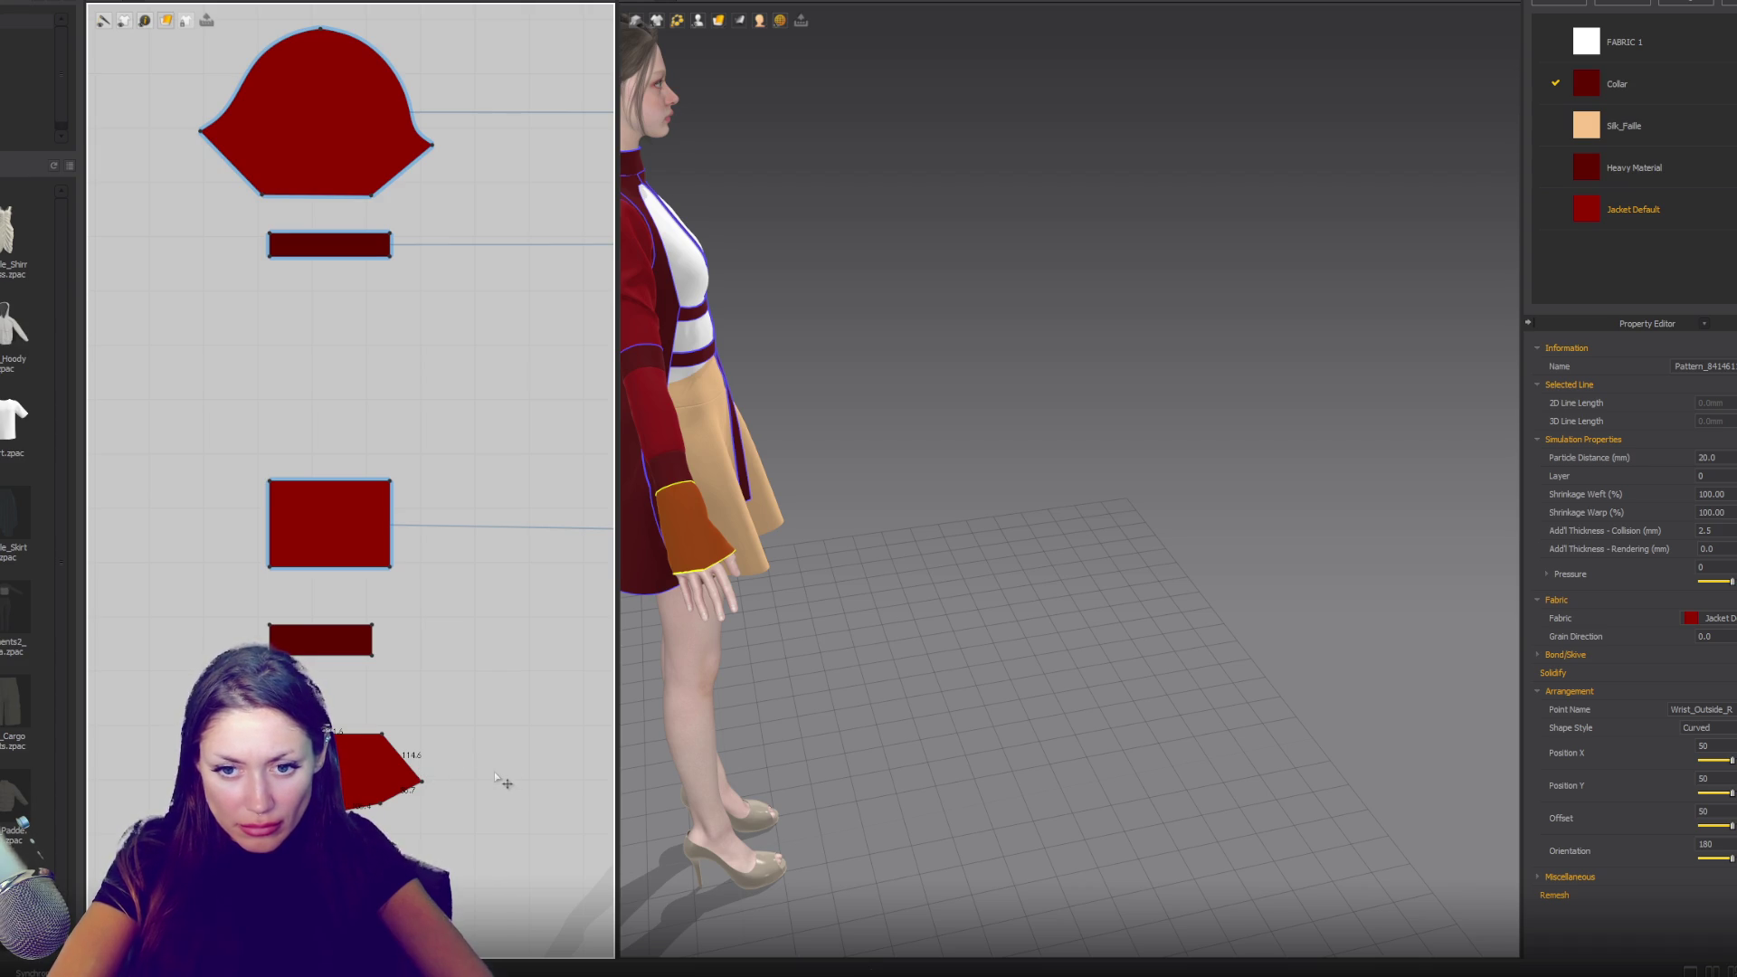
{"action": "left_click_drag", "start_coordinate": [422, 779], "coordinate": [427, 773]}
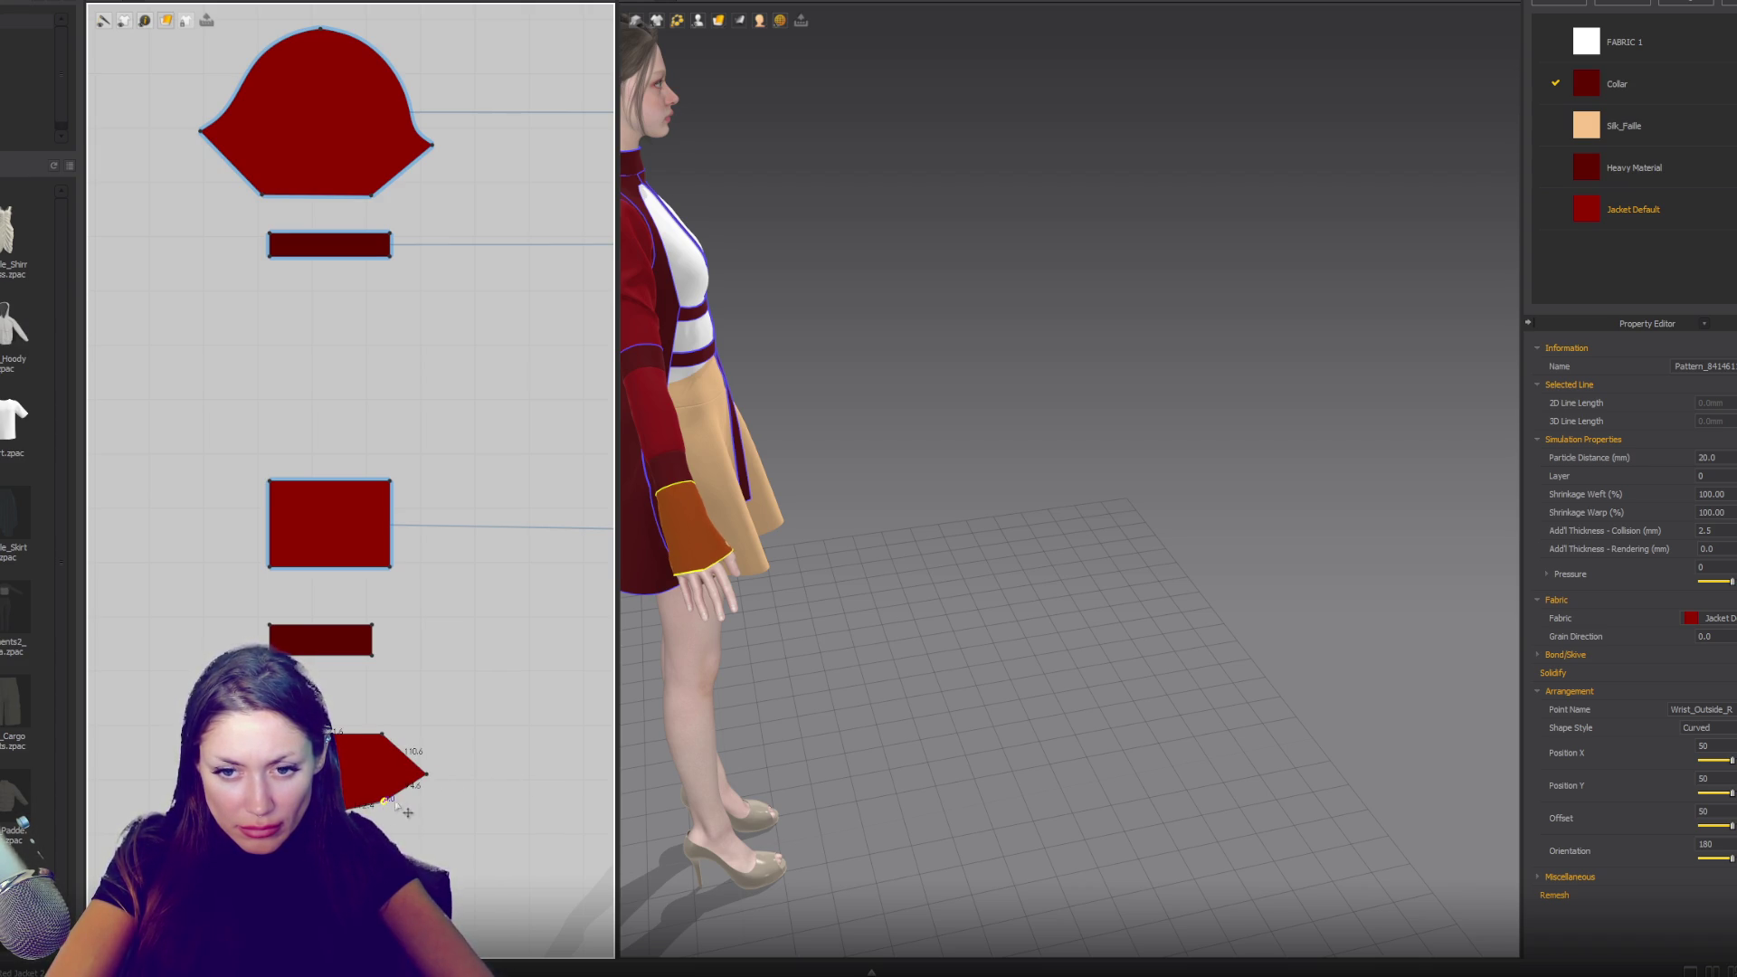
{"action": "left_click_drag", "start_coordinate": [427, 774], "coordinate": [426, 777]}
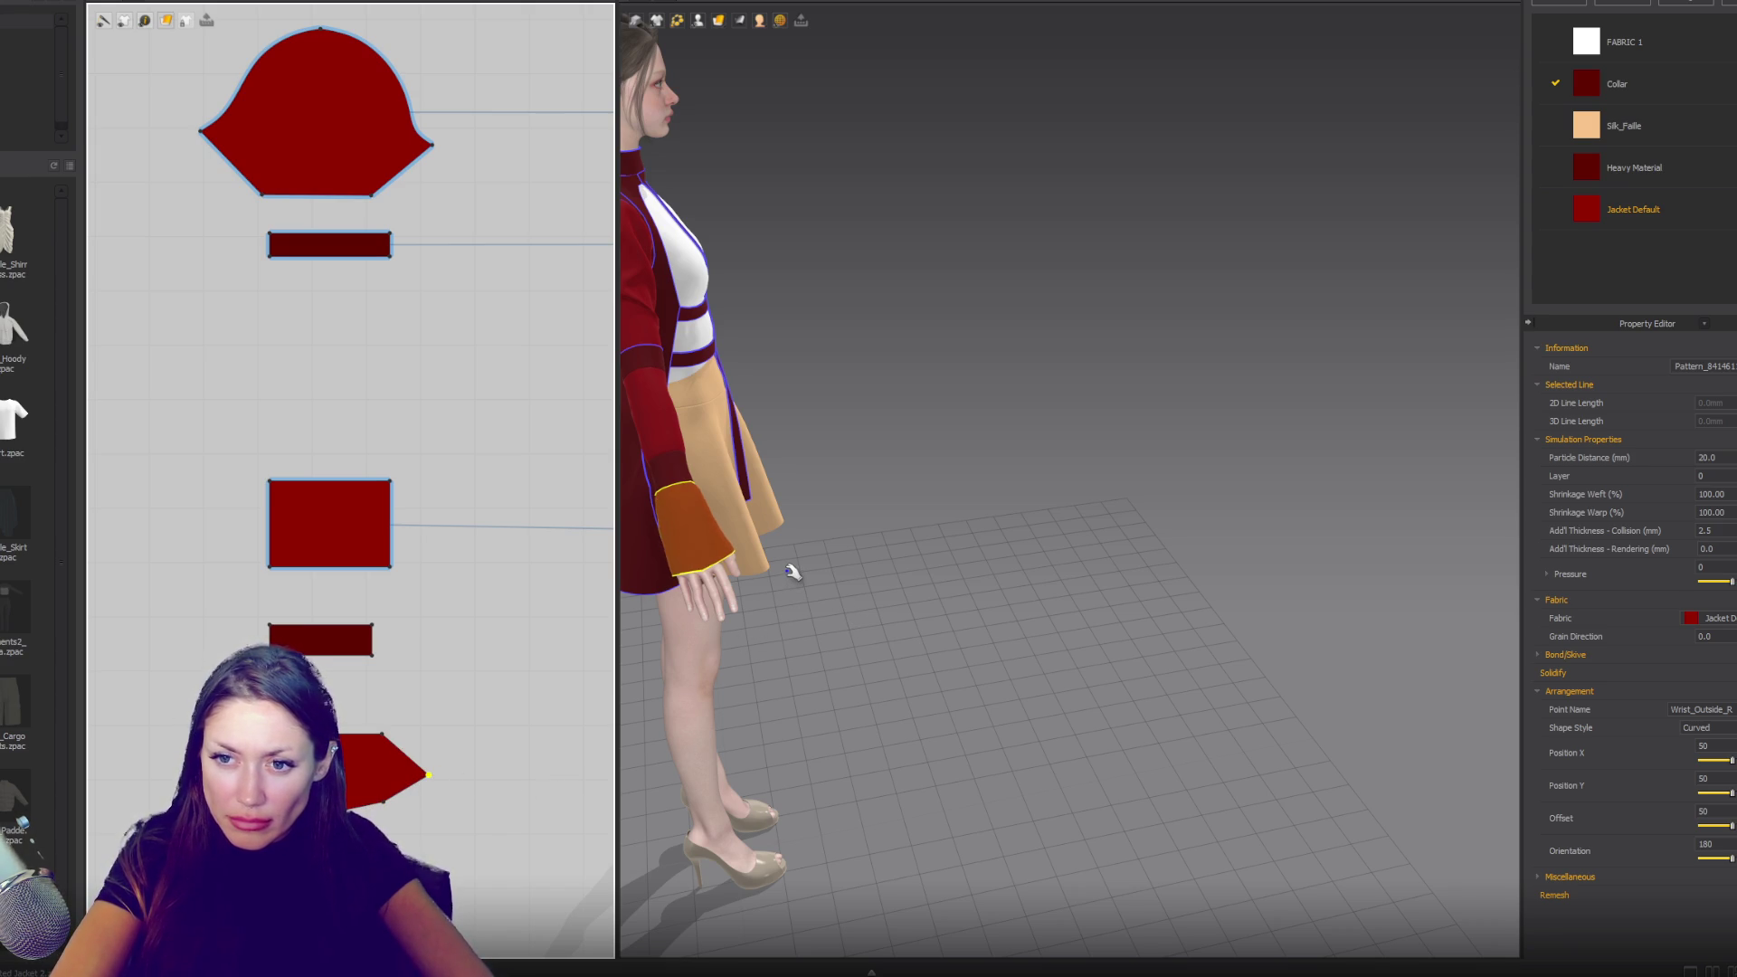
{"action": "key", "text": "2"}
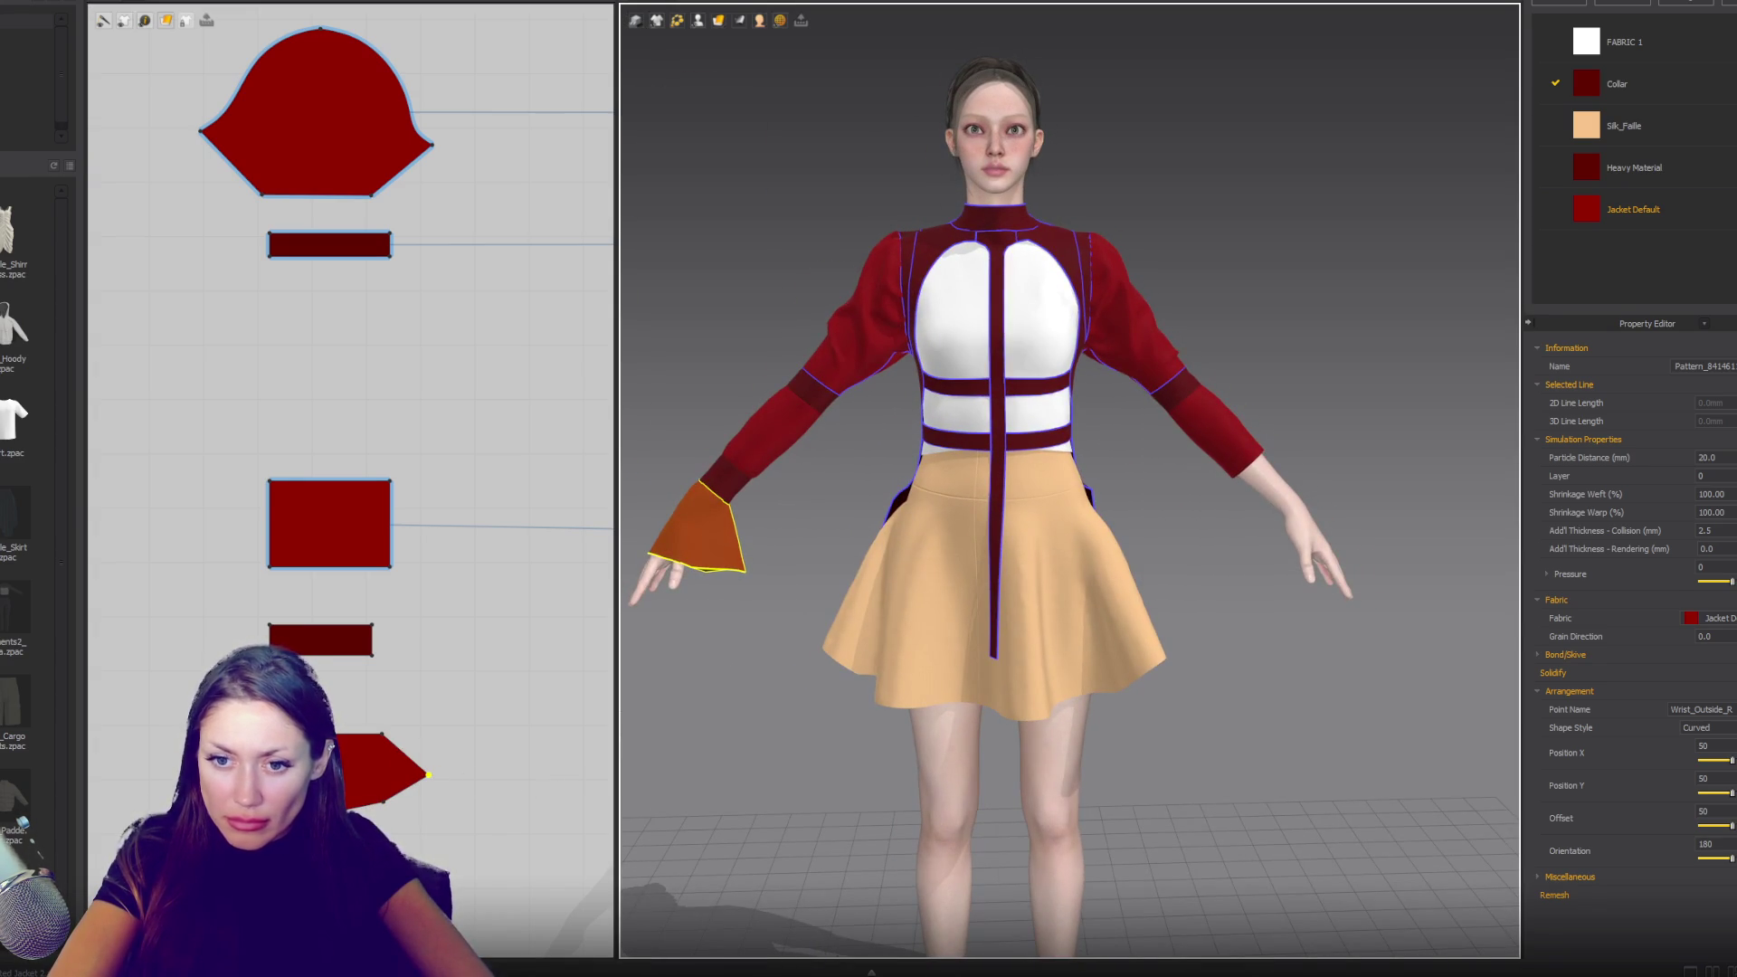
{"action": "left_click", "coordinate": [423, 769]}
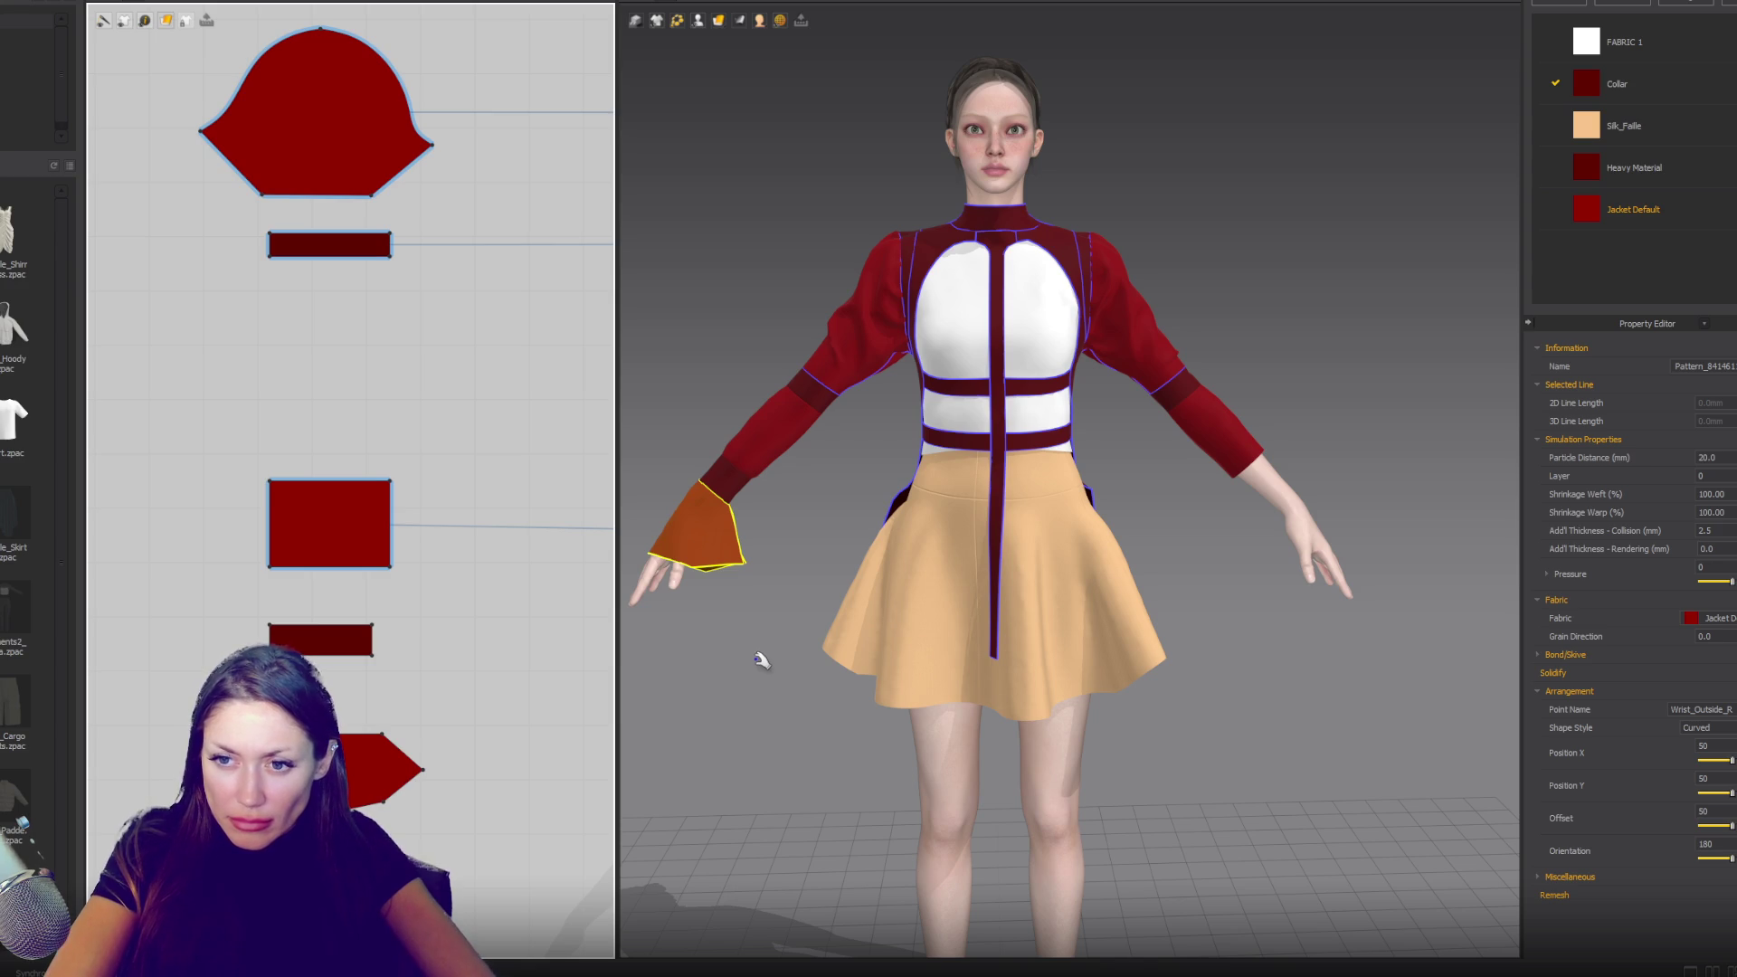
- Copy the flared cuff and mirror-paste it with Ctrl+R for the left wrist
{"action": "left_click", "coordinate": [661, 538]}
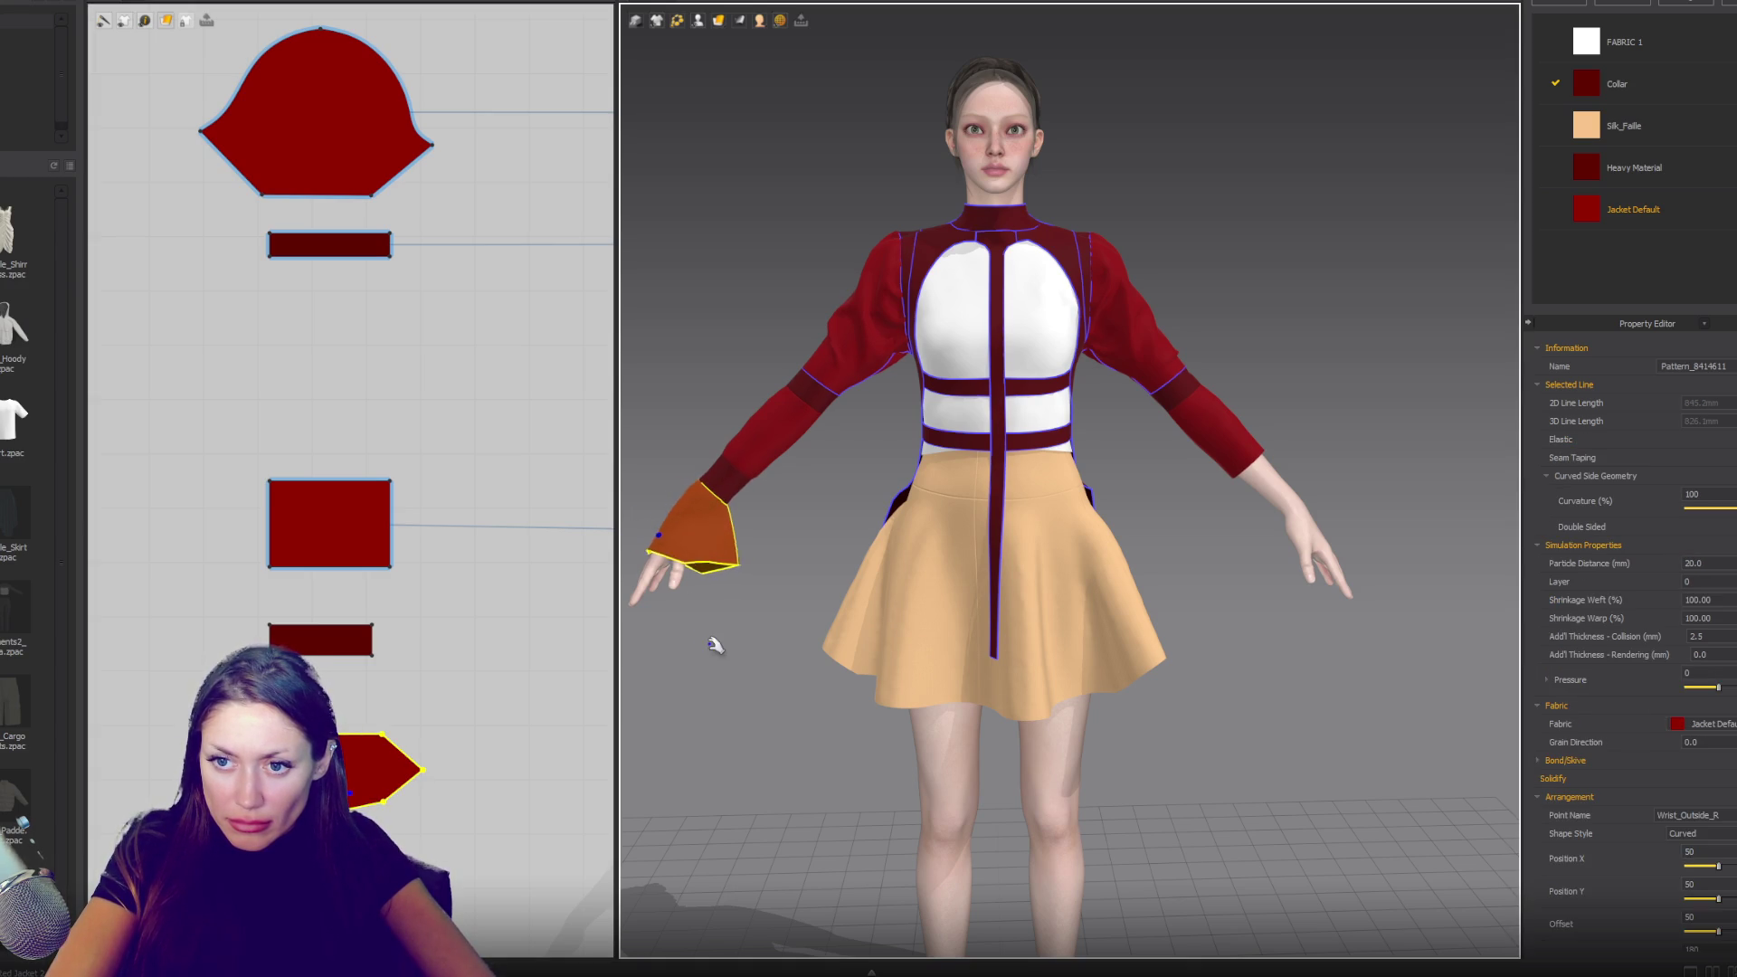
{"action": "mouse_move", "coordinate": [690, 660]}
{"action": "right_mouse_down"}
{"action": "mouse_move", "coordinate": [1027, 666]}
{"action": "mouse_move", "coordinate": [1233, 620]}
{"action": "mouse_move", "coordinate": [796, 665]}
{"action": "right_mouse_up"}
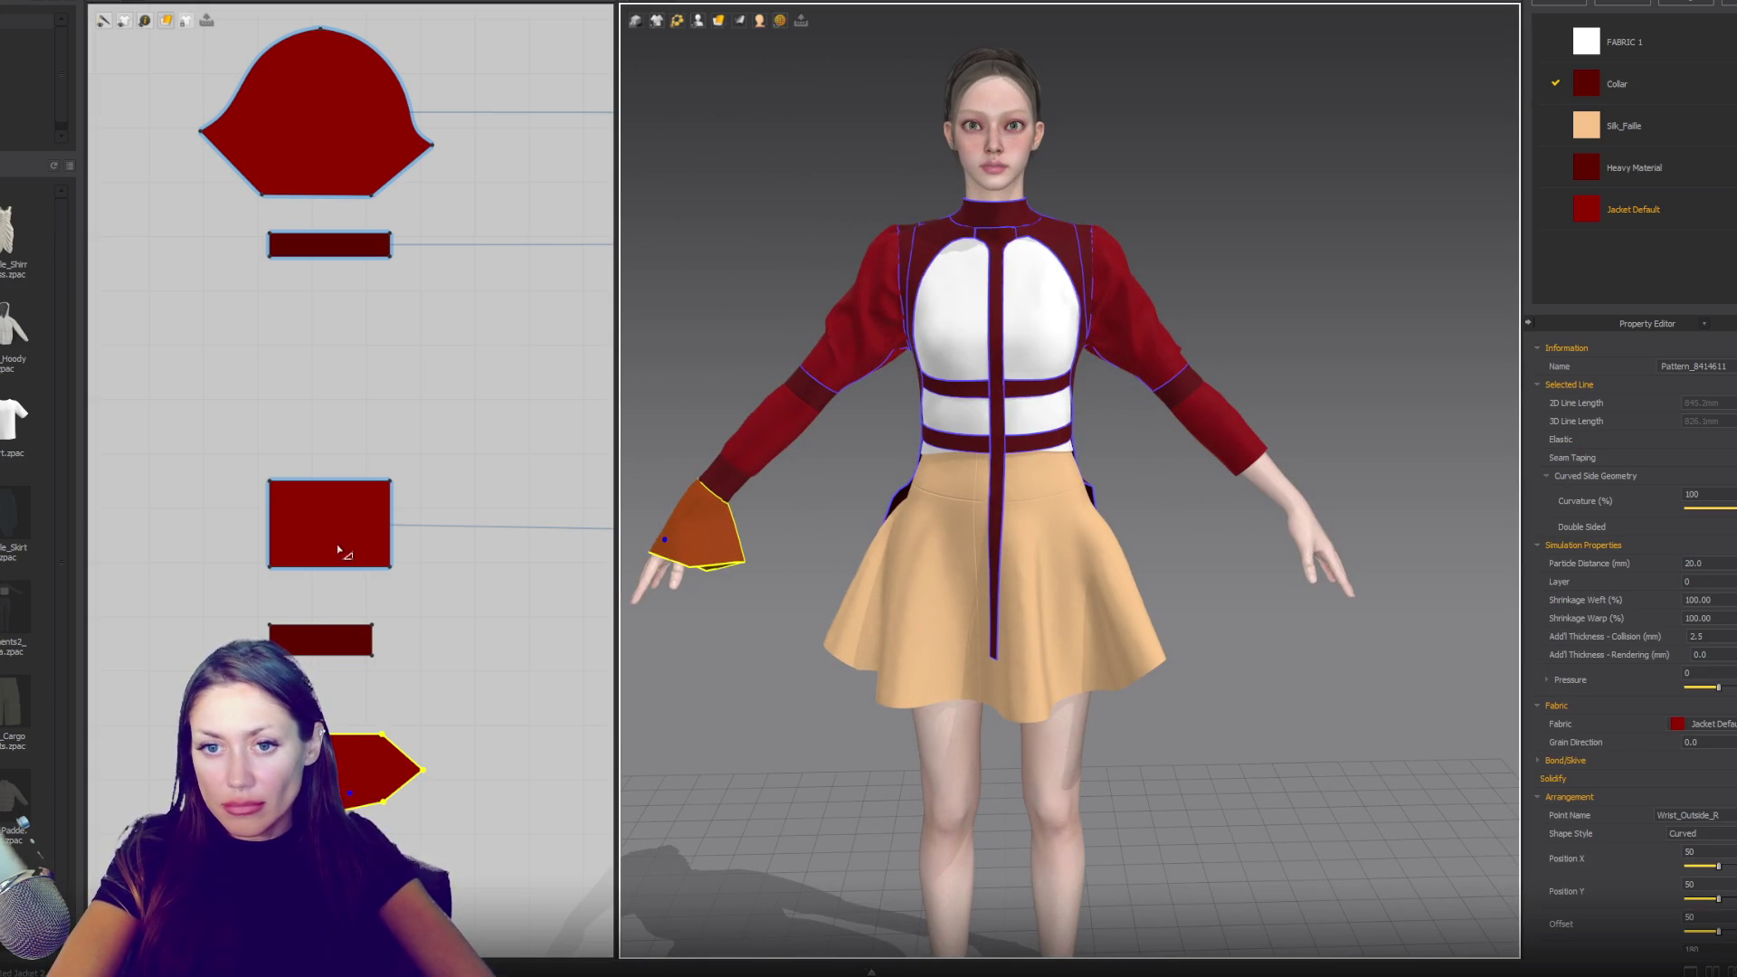
{"action": "left_click", "coordinate": [330, 640]}
{"action": "scroll", "coordinate": [394, 595], "scroll_direction": "down", "scroll_amount": 5}
{"action": "right_click_drag", "start_coordinate": [597, 625], "coordinate": [353, 615]}
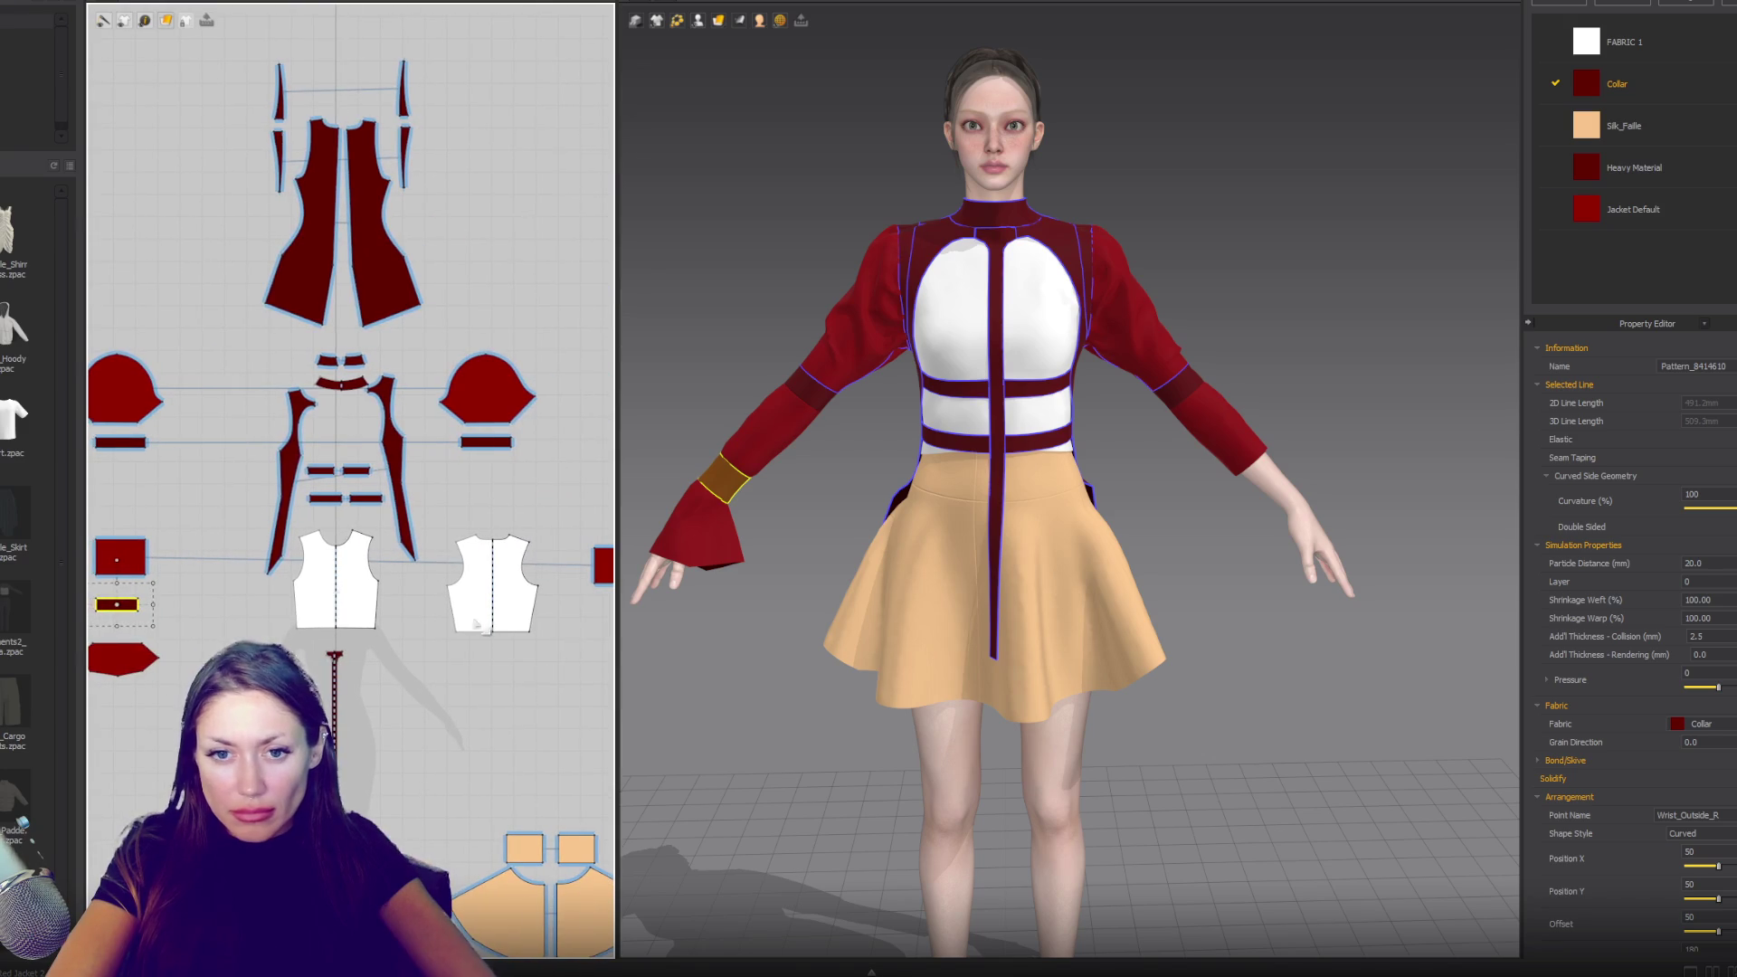
{"action": "left_click", "coordinate": [122, 659]}
{"action": "key", "text": "ctrl+c"}
{"action": "key", "text": "ctrl+r"}
{"action": "left_click", "coordinate": [587, 662]}
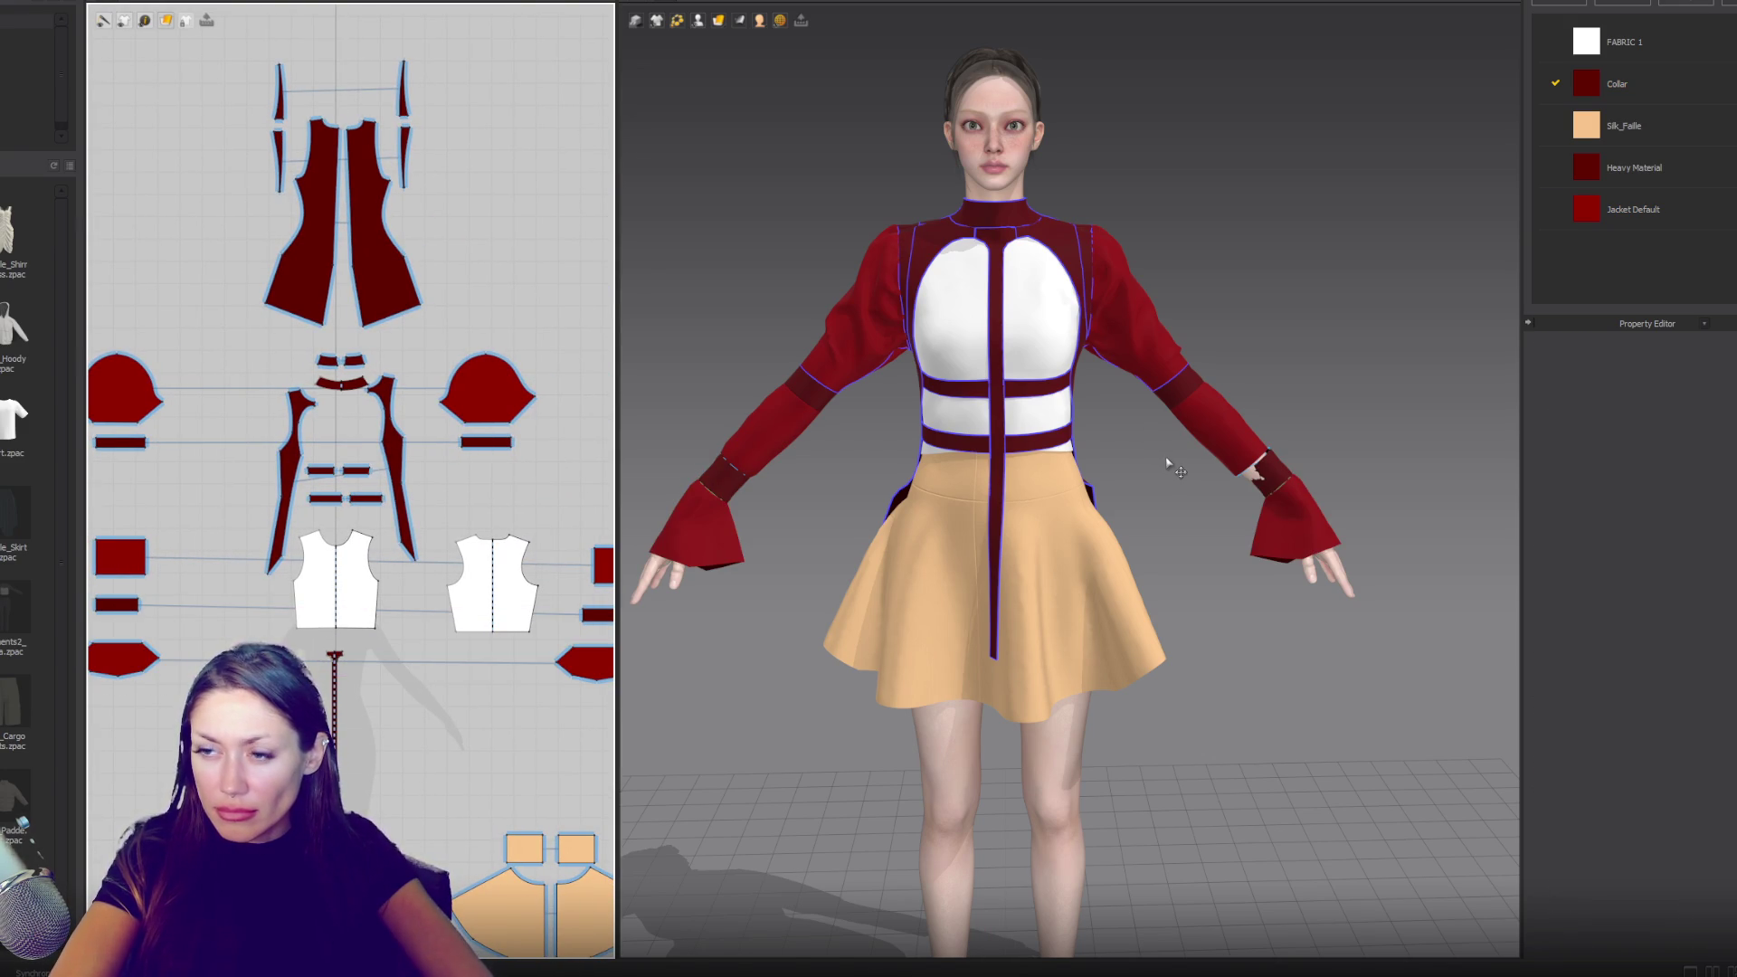
- Set the skirt pieces' fabric to Jacket Default
{"action": "right_click_drag", "start_coordinate": [425, 813], "coordinate": [386, 651]}
{"action": "left_click", "coordinate": [488, 751]}
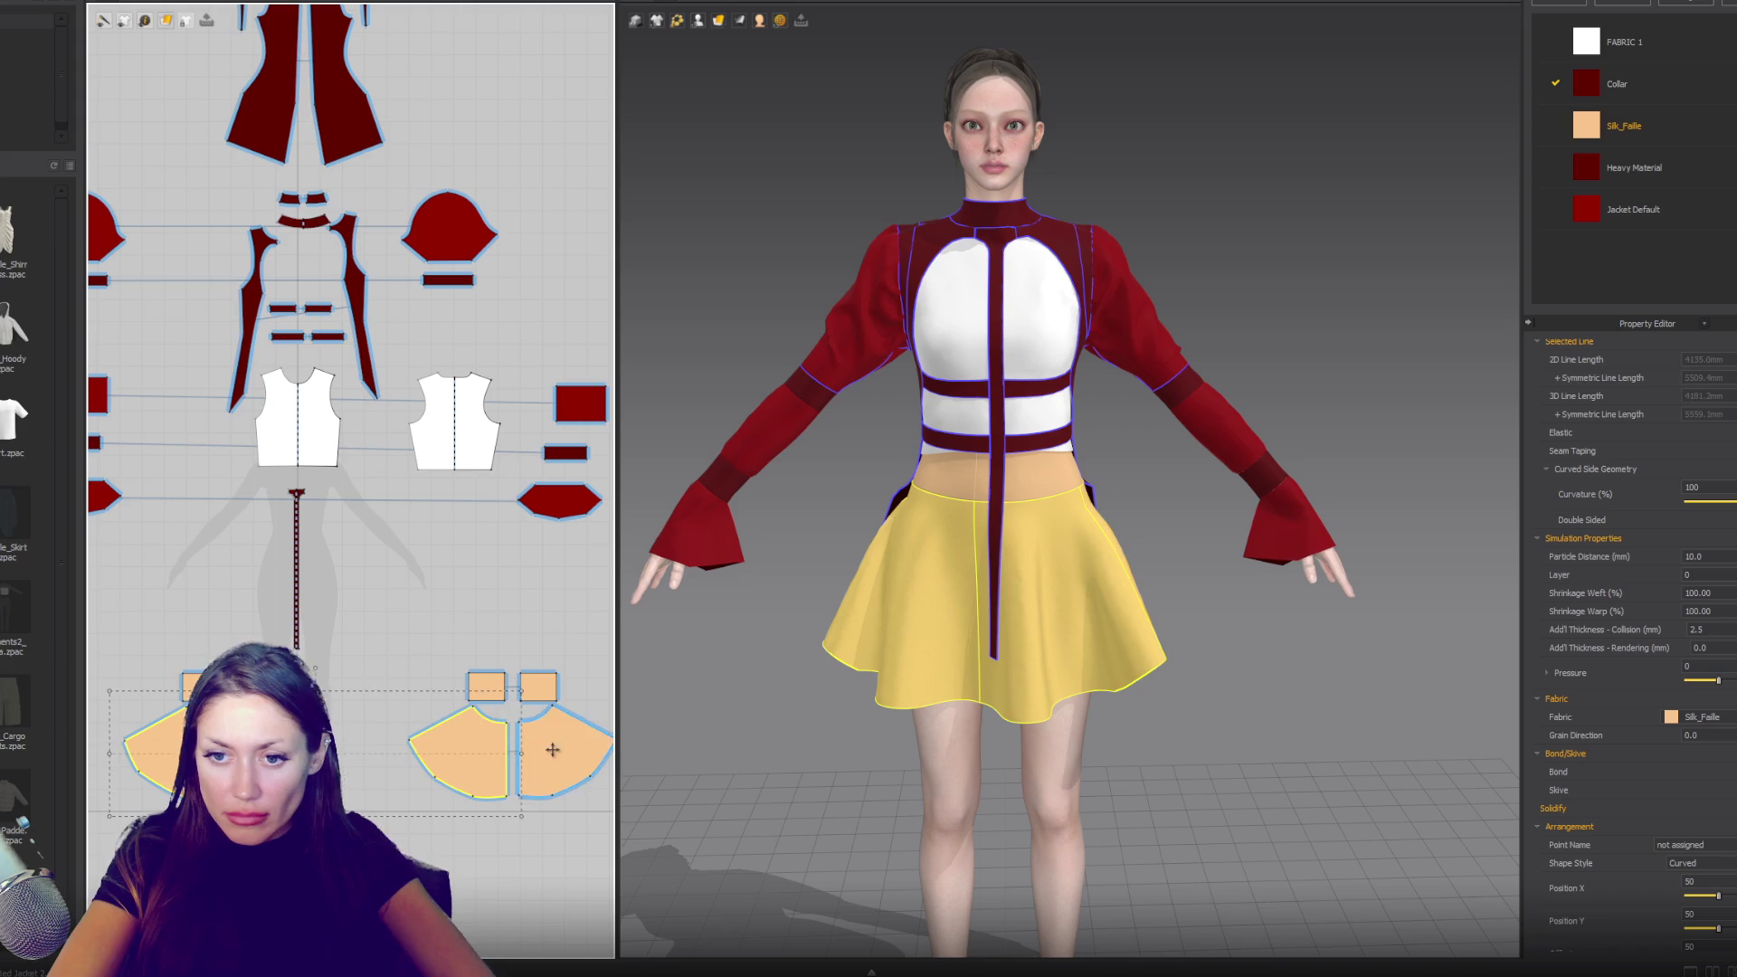
{"action": "left_click", "coordinate": [1701, 717]}
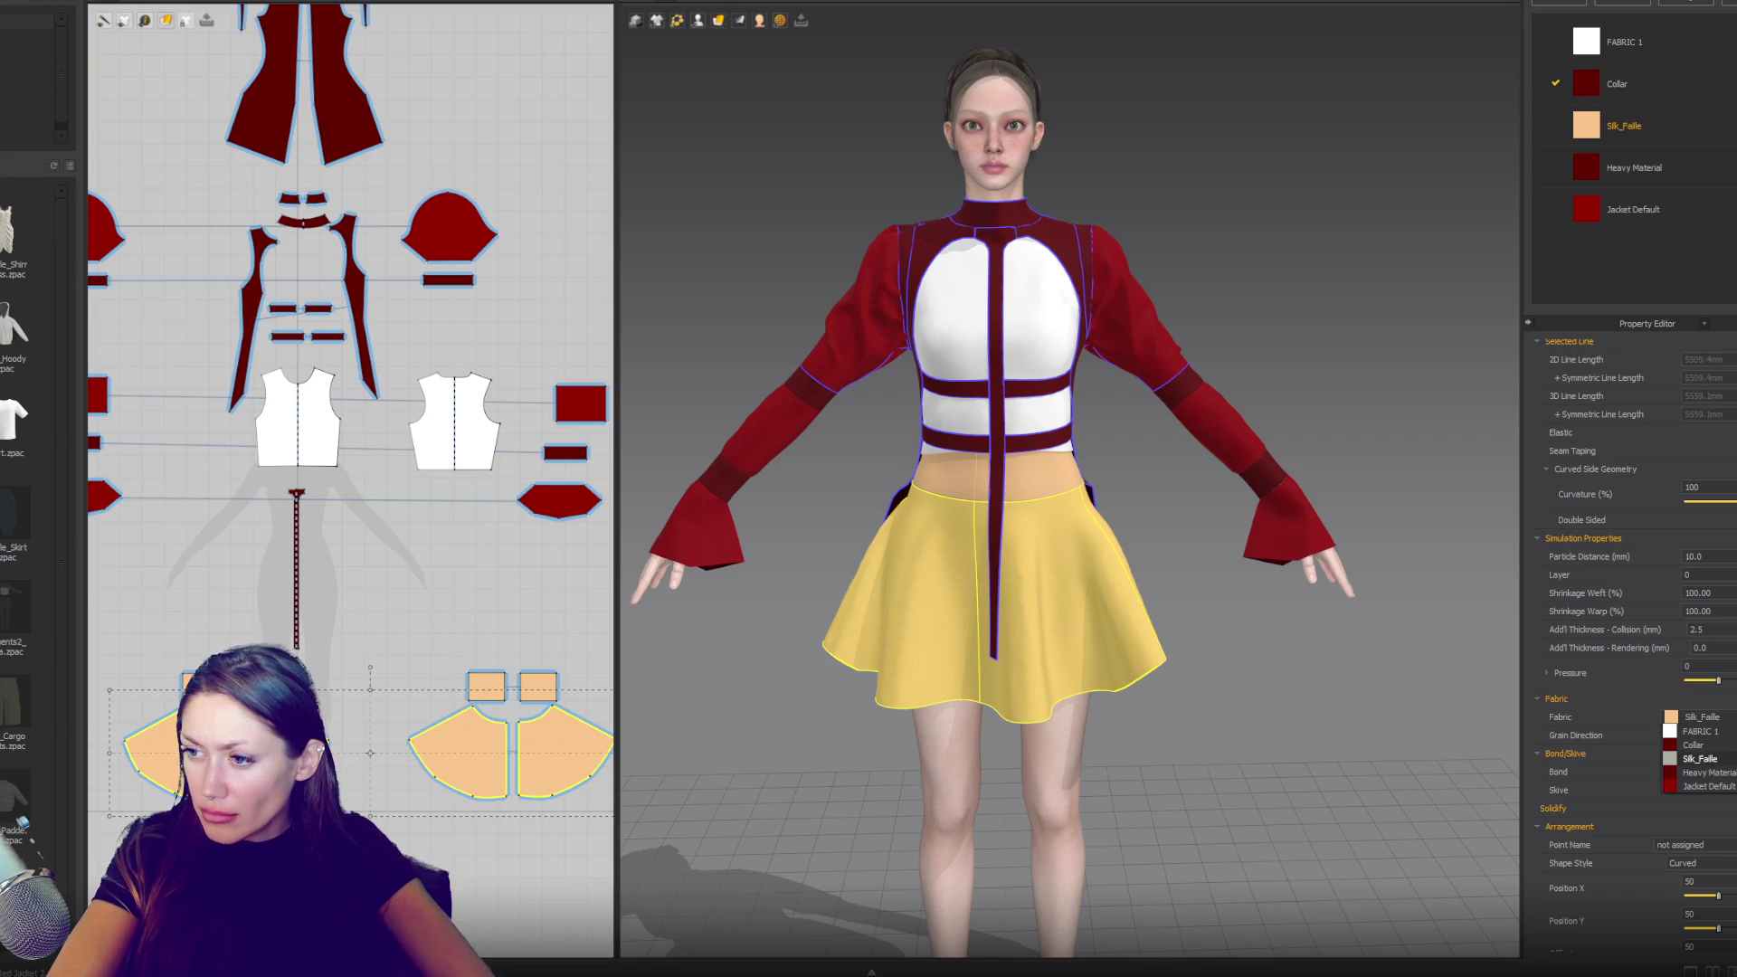
{"action": "left_click", "coordinate": [1718, 787]}
- Give both waistband pieces the dark red fabric
{"action": "left_click", "coordinate": [492, 699]}
{"action": "left_click", "coordinate": [538, 692], "text": "shift"}
{"action": "left_click", "coordinate": [1700, 717]}
{"action": "left_click", "coordinate": [1701, 744]}
{"action": "left_click", "coordinate": [1356, 326]}
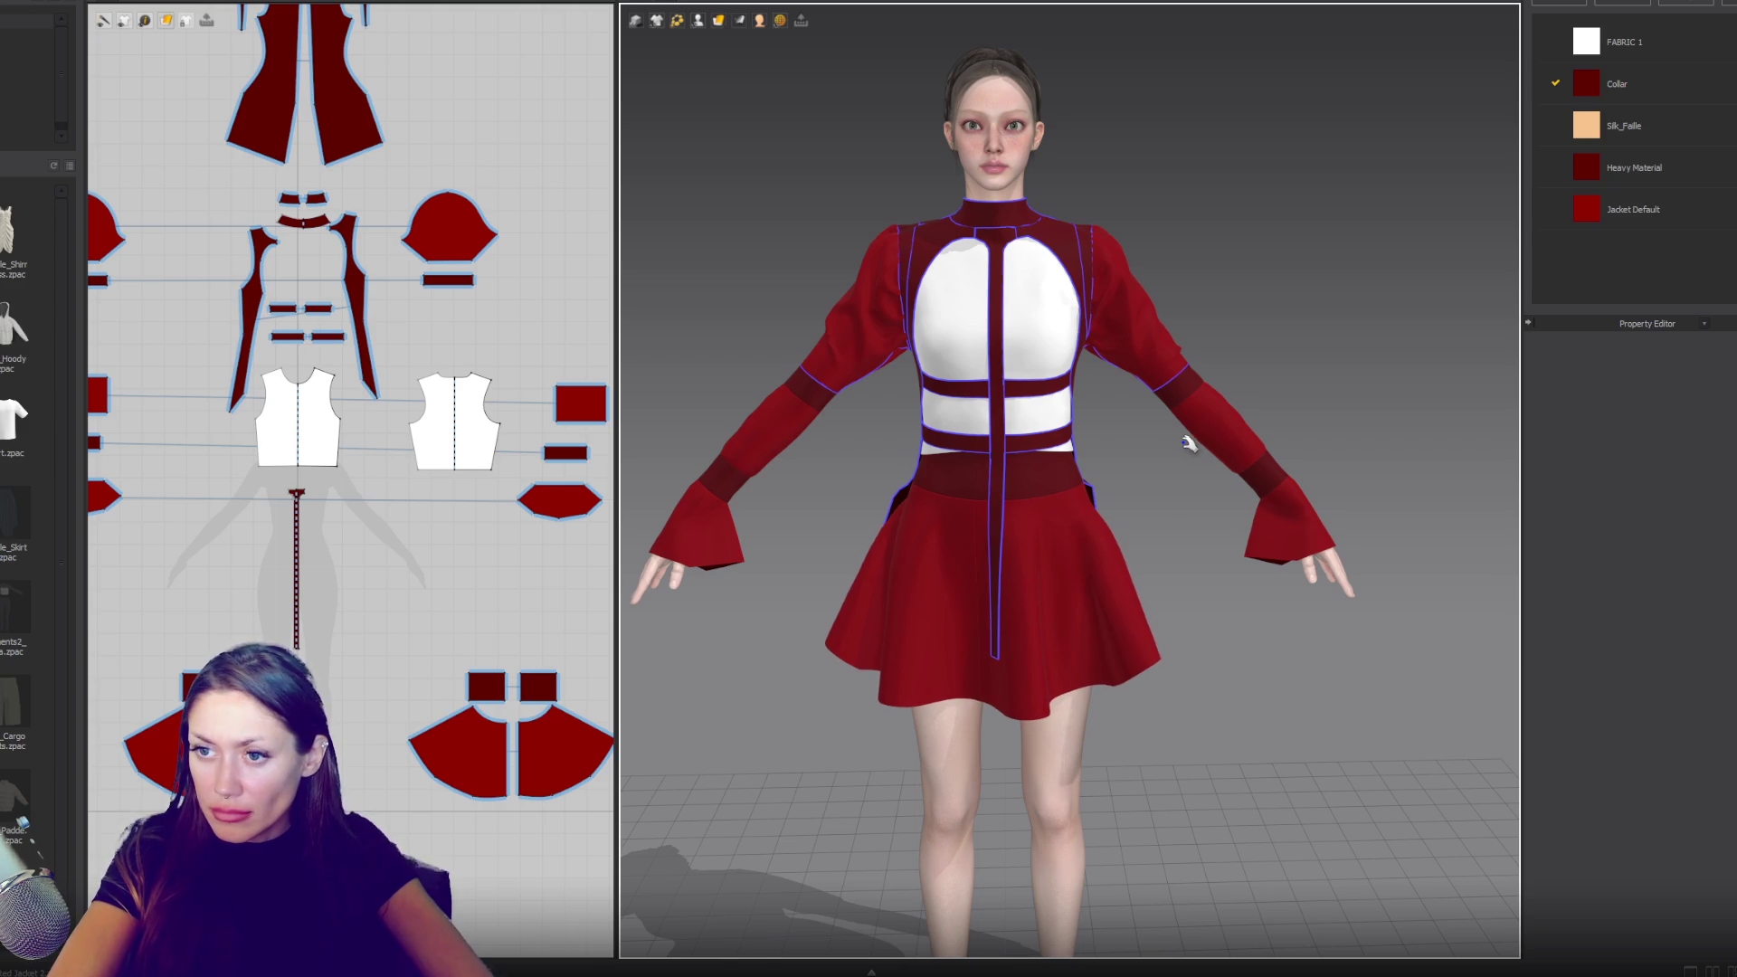
- Select the white front and back bodice pieces and view the avatar's back
{"action": "left_click", "coordinate": [338, 467]}
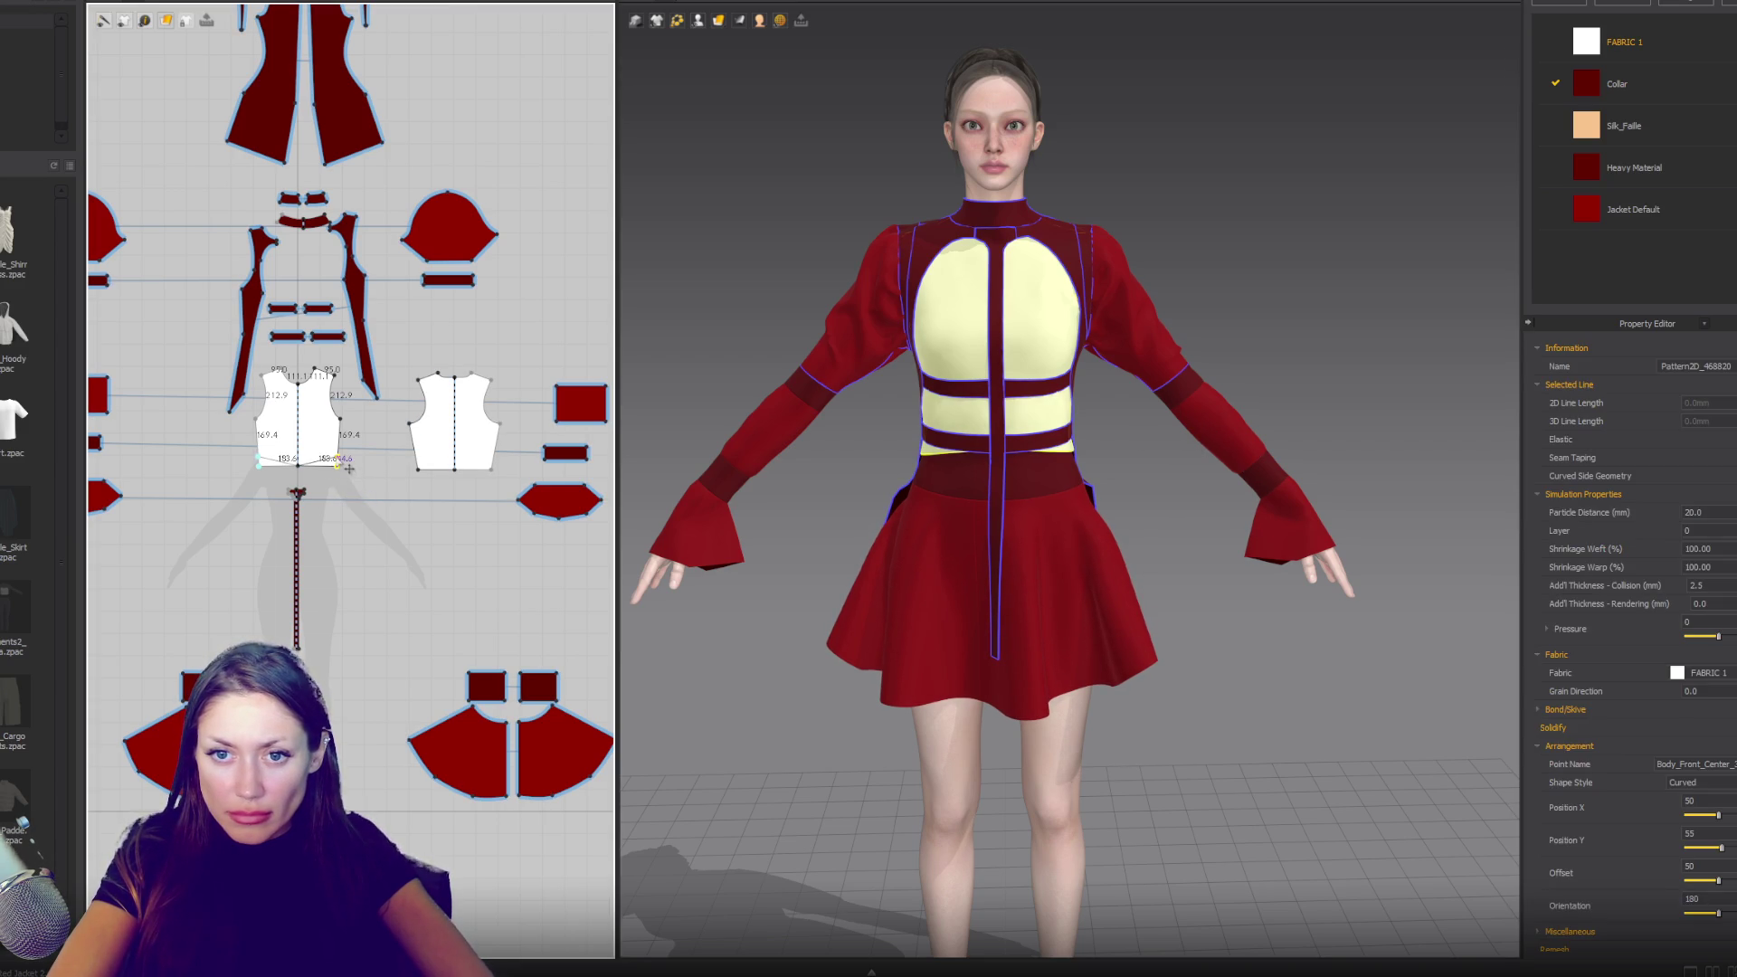
{"action": "left_click", "coordinate": [423, 466]}
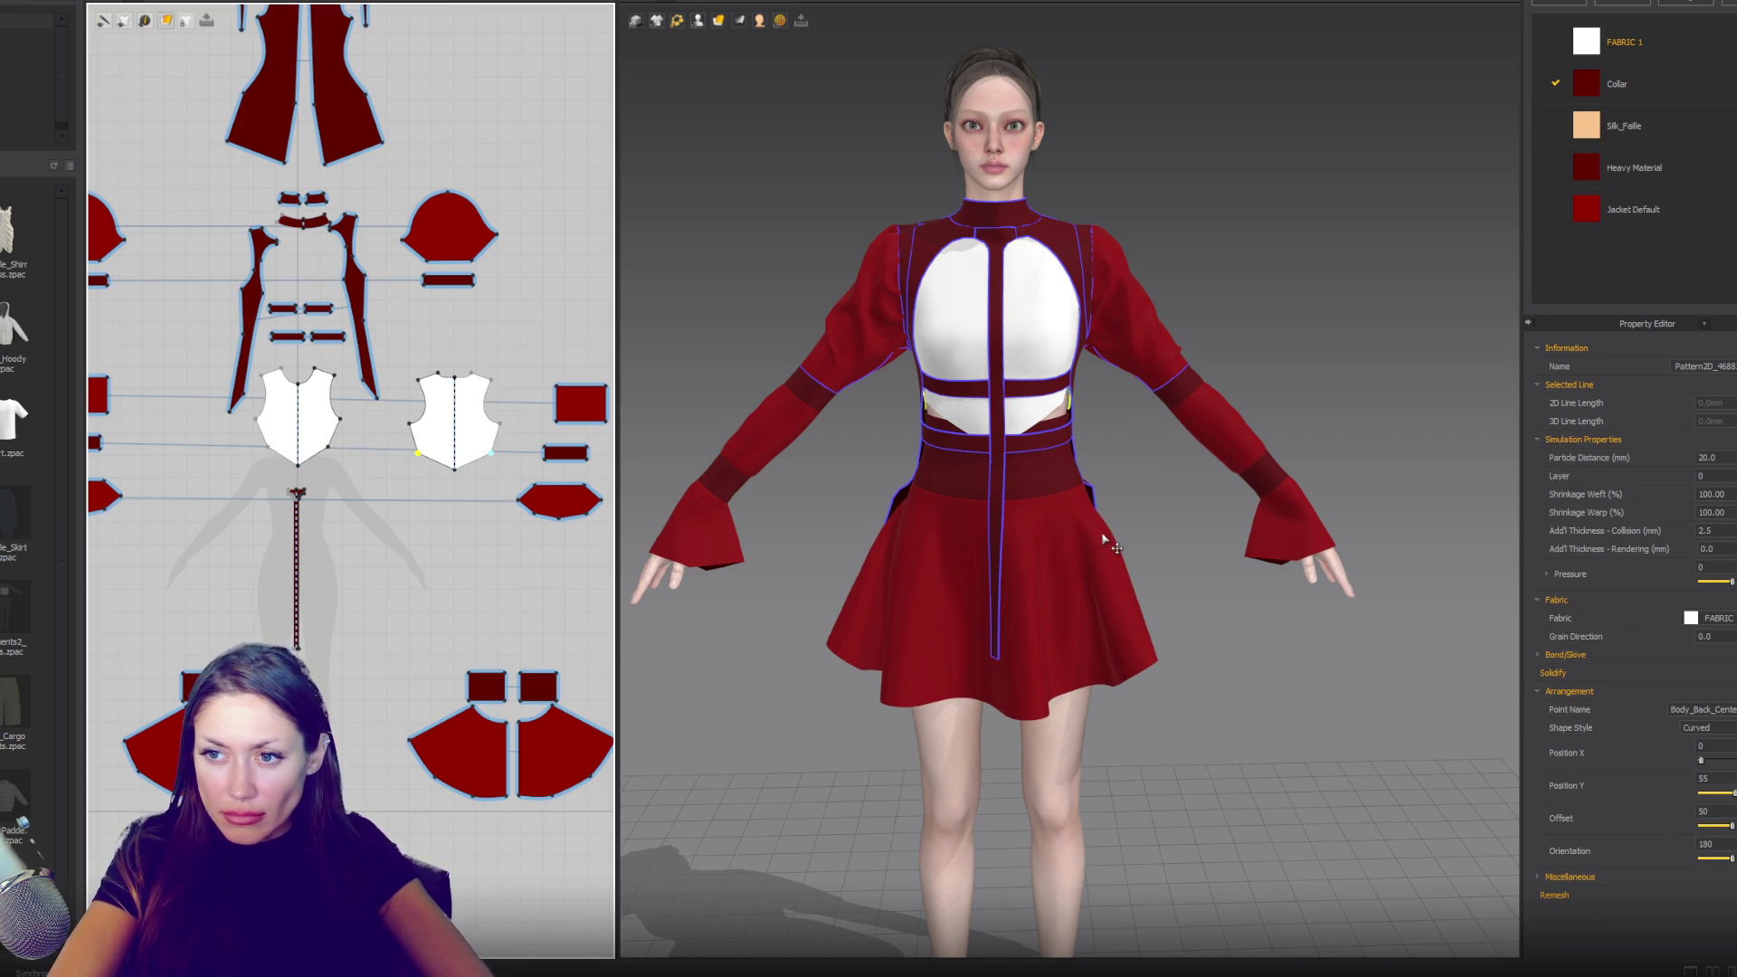
{"action": "mouse_move", "coordinate": [1112, 477]}
{"action": "right_mouse_down"}
{"action": "mouse_move", "coordinate": [787, 474]}
{"action": "mouse_move", "coordinate": [1369, 461]}
{"action": "mouse_move", "coordinate": [1330, 461]}
{"action": "mouse_move", "coordinate": [1221, 543]}
{"action": "mouse_move", "coordinate": [1158, 648]}
{"action": "right_mouse_up"}
- Curve the right back panel's lower side edge, lengthening it from 228.3 mm to 229.2 mm
{"action": "left_click", "coordinate": [1124, 592]}
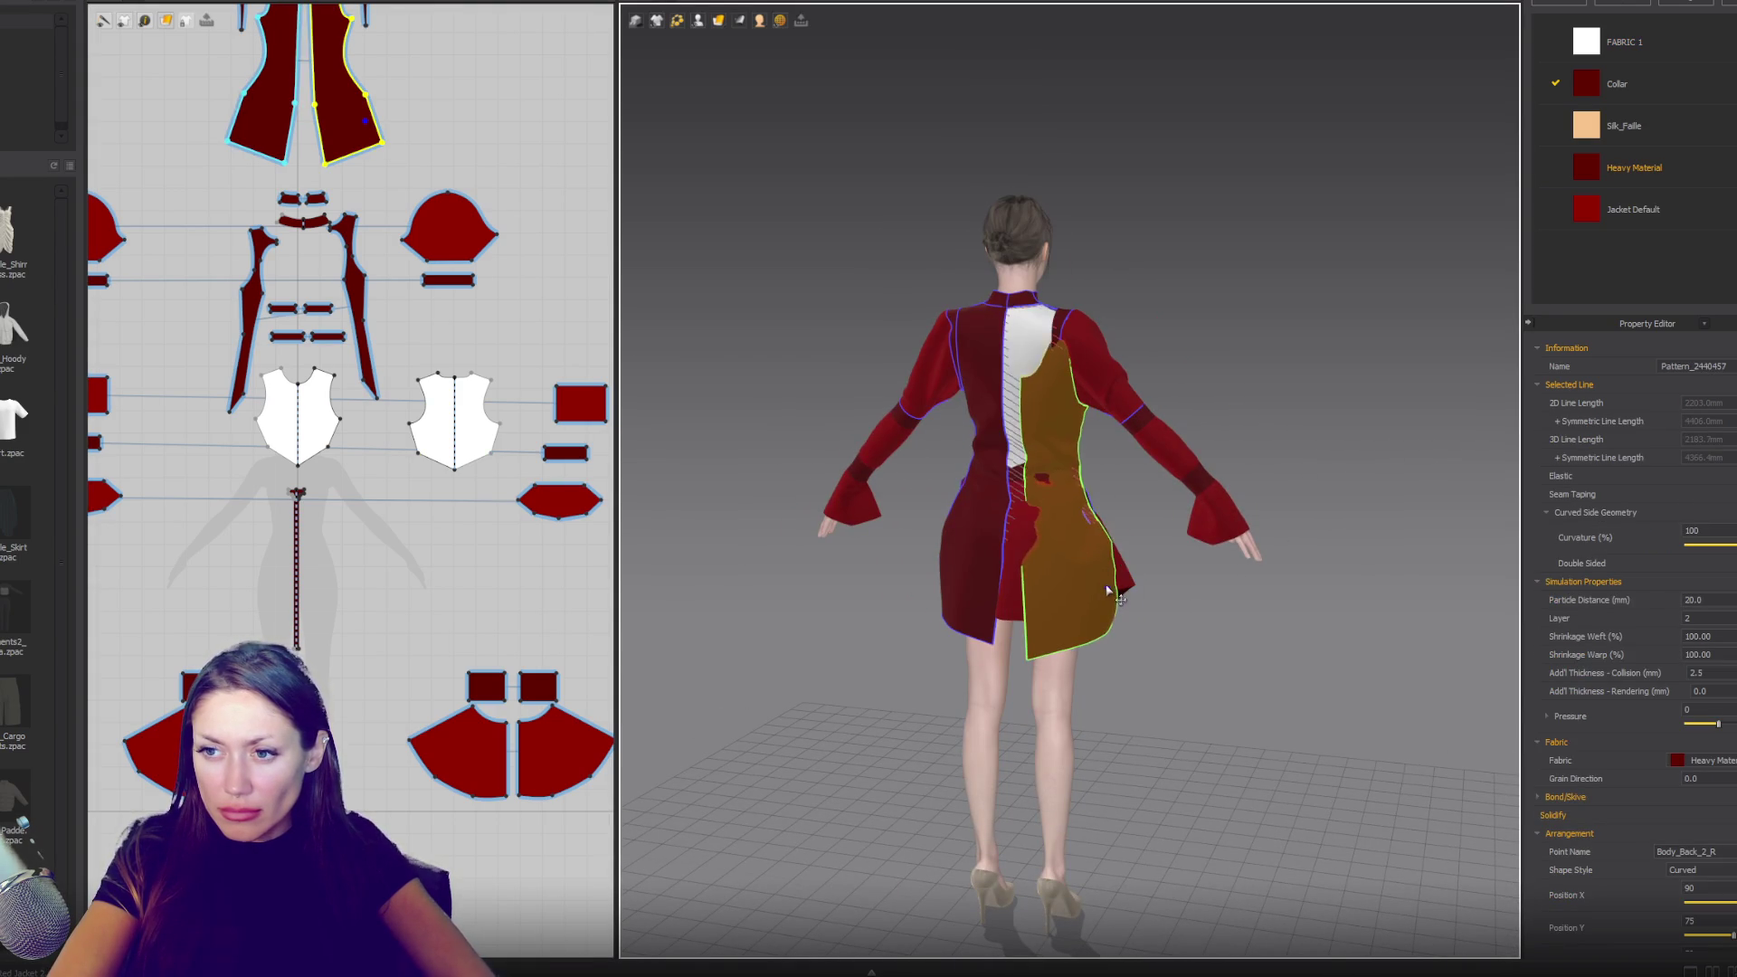
{"action": "scroll", "coordinate": [326, 271], "scroll_direction": "up", "scroll_amount": 2}
{"action": "right_click_drag", "start_coordinate": [325, 272], "coordinate": [332, 490]}
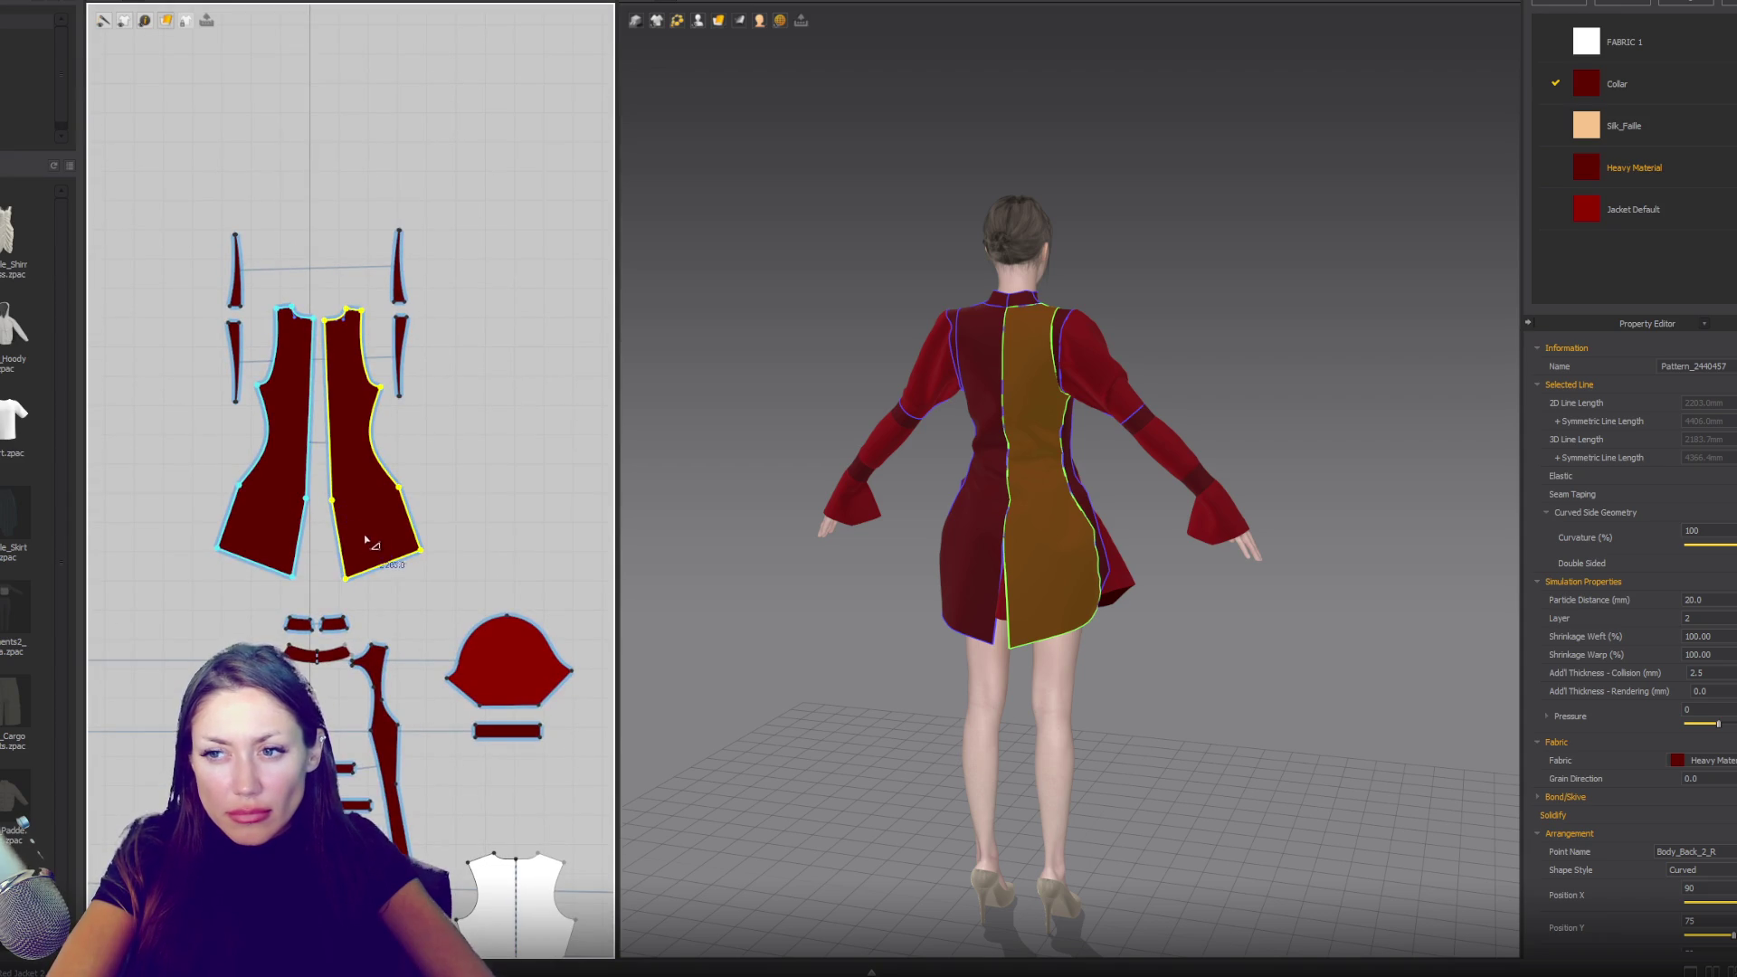
{"action": "scroll", "coordinate": [366, 540], "scroll_direction": "up", "scroll_amount": 4}
{"action": "scroll", "coordinate": [379, 537], "scroll_direction": "down", "scroll_amount": 1}
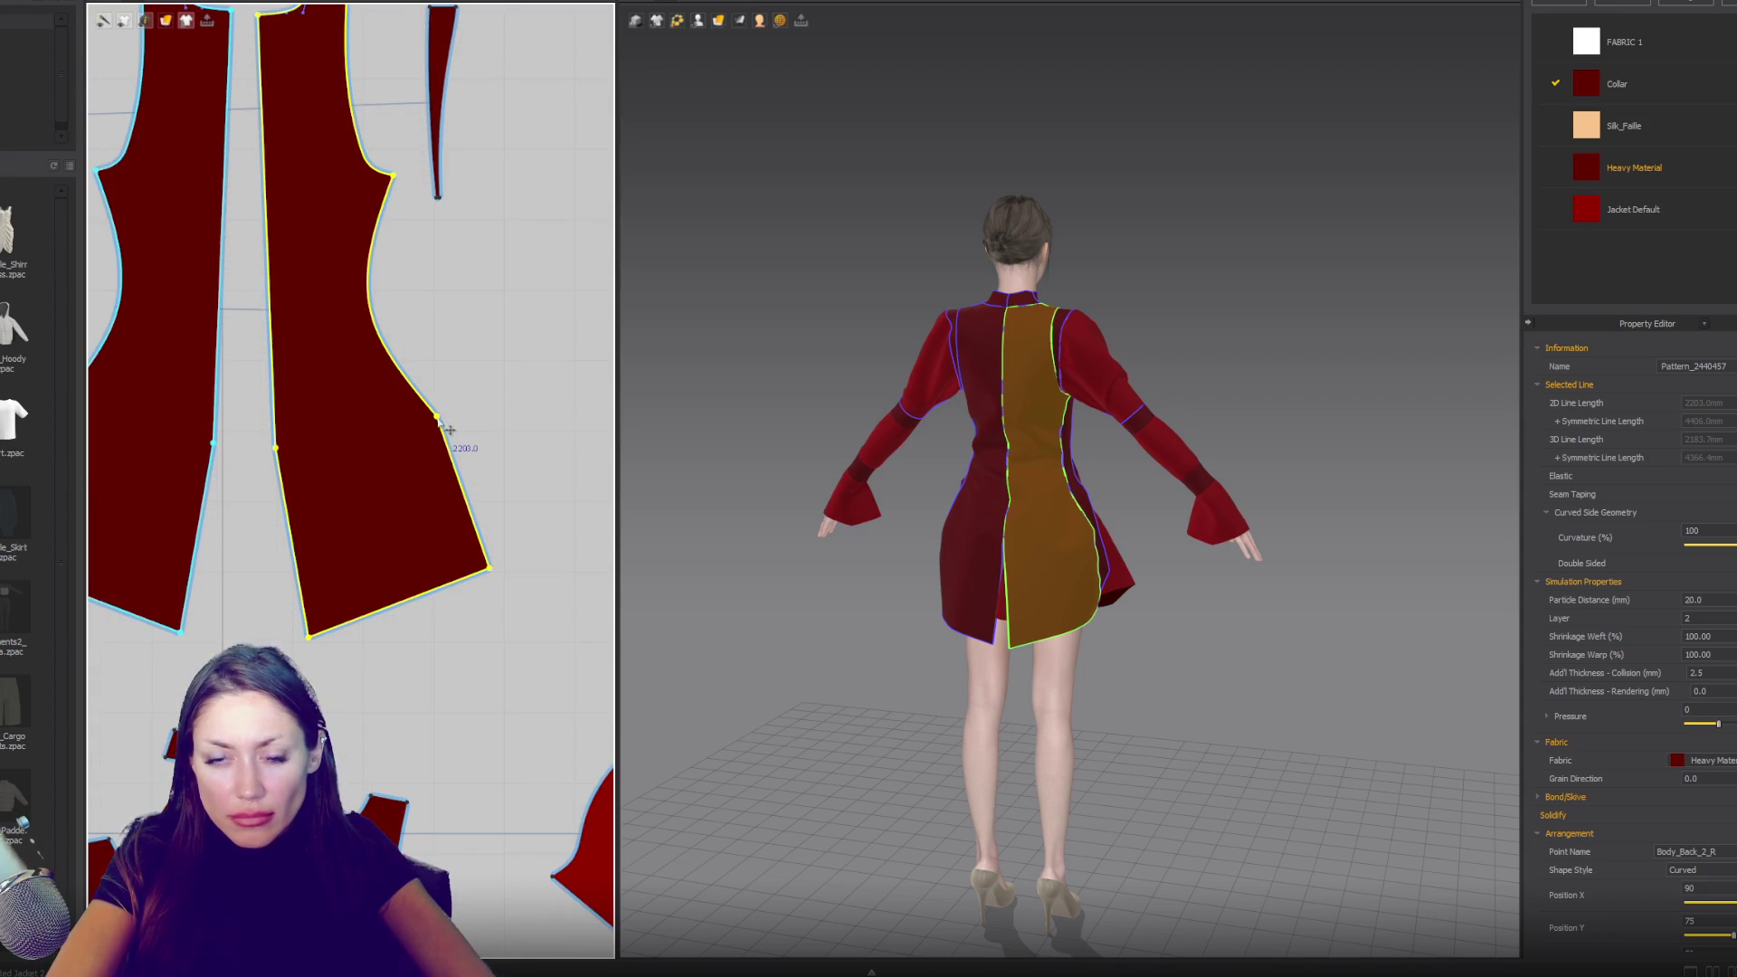
{"action": "left_click", "coordinate": [471, 491]}
{"action": "left_click_drag", "start_coordinate": [471, 491], "coordinate": [473, 492]}
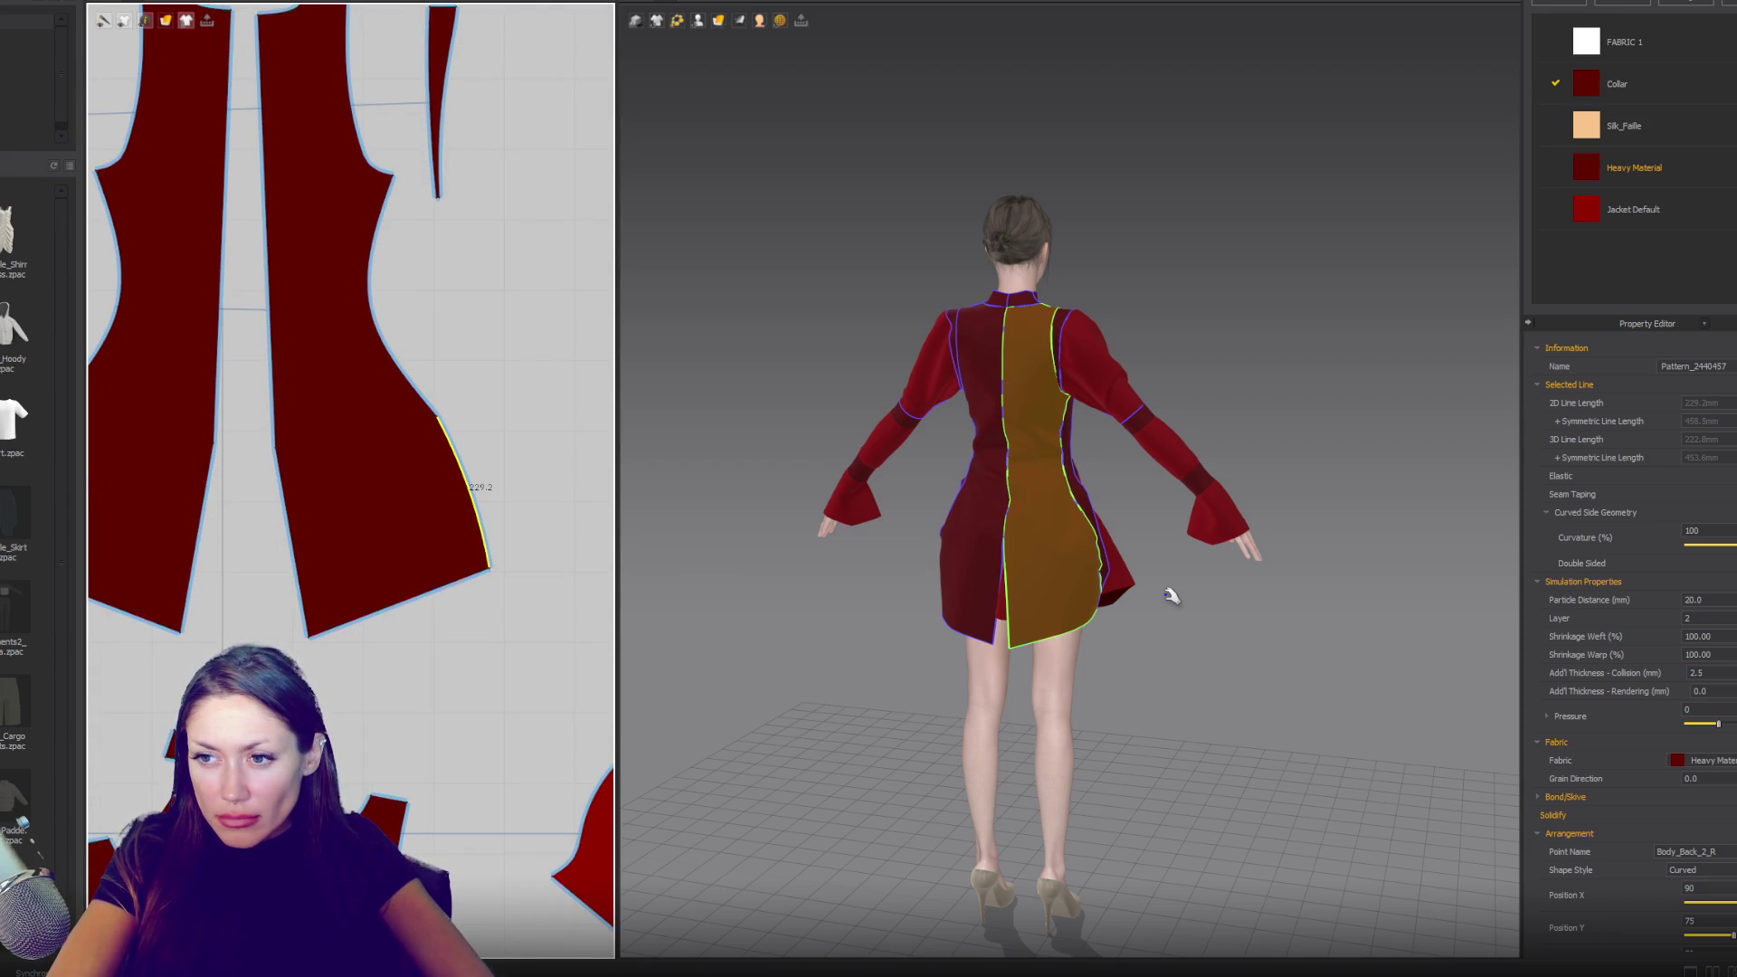
- Reselect the right back panel and pick the long side piece's bottom point
{"action": "left_click", "coordinate": [1122, 608]}
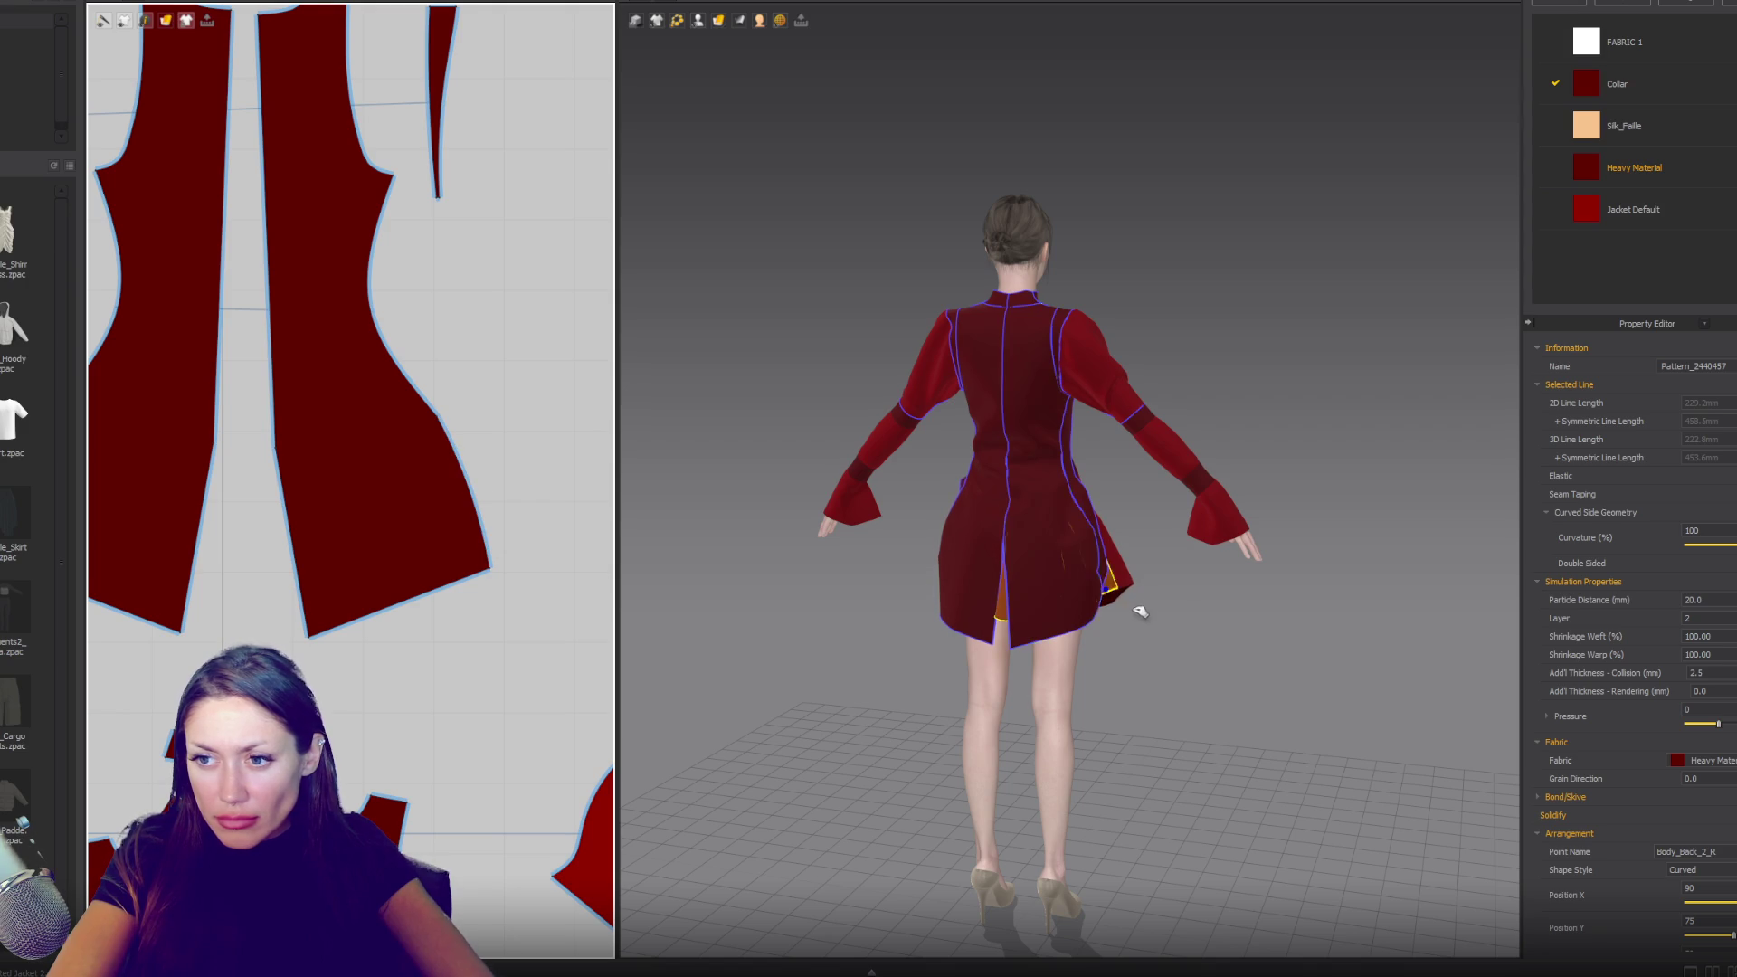
{"action": "left_click", "coordinate": [1119, 630]}
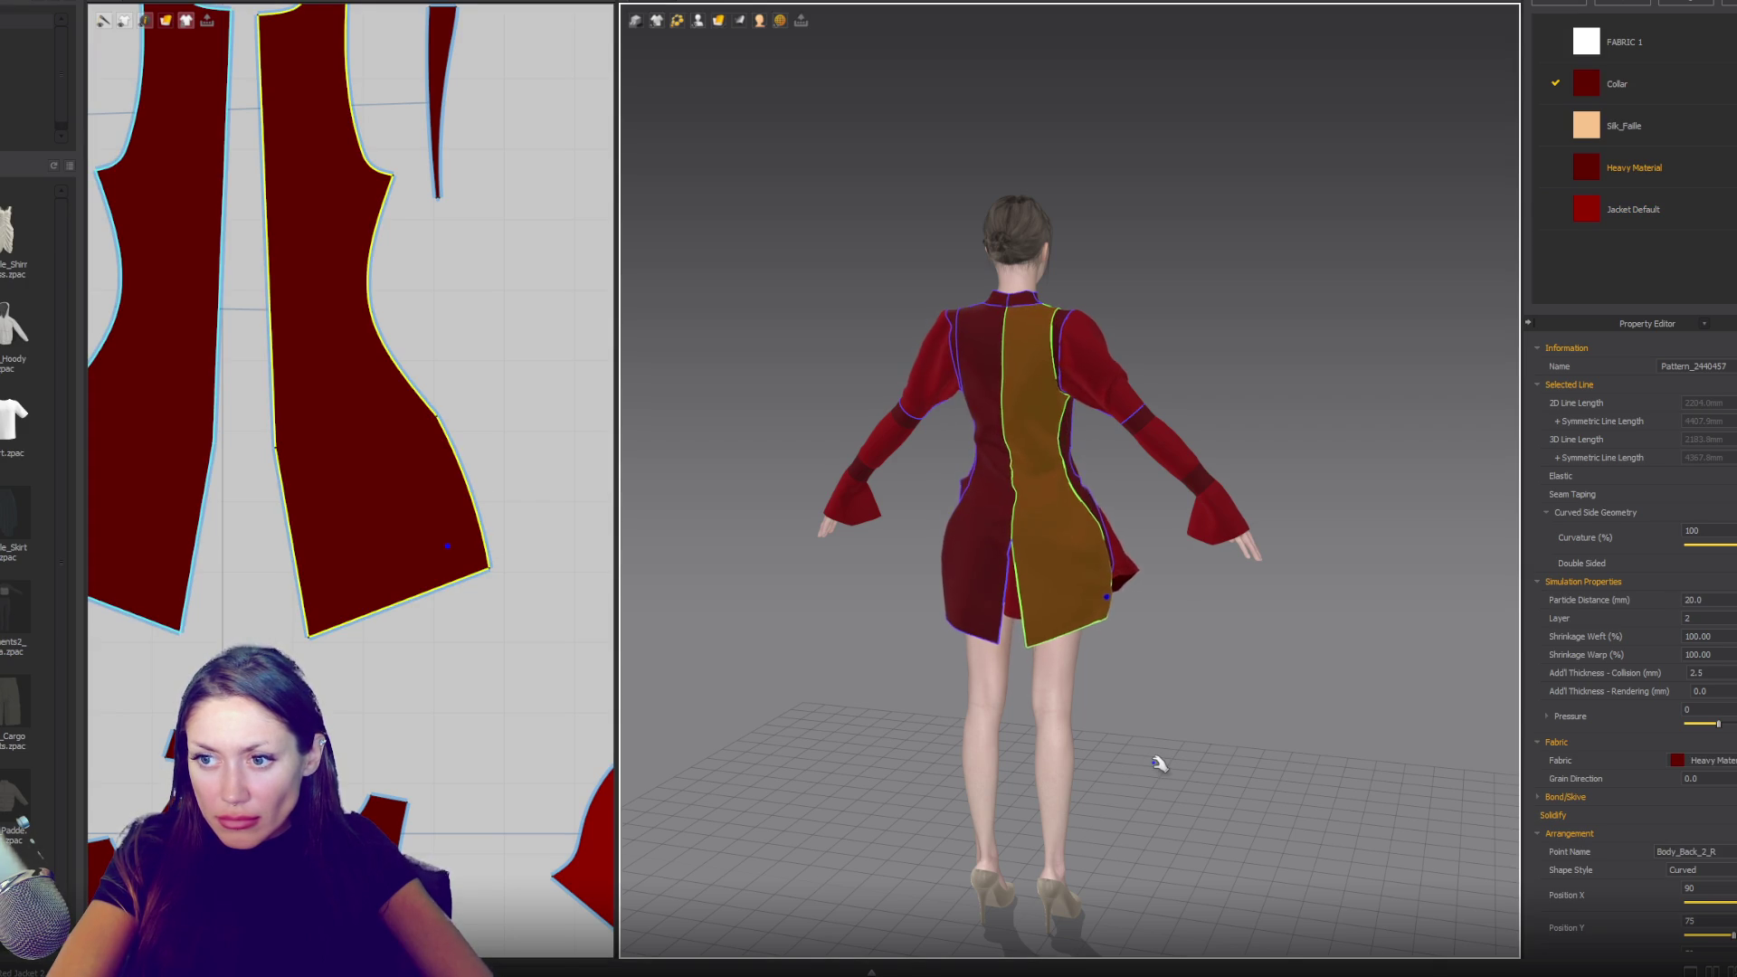
{"action": "mouse_move", "coordinate": [1151, 758]}
{"action": "right_mouse_down"}
{"action": "mouse_move", "coordinate": [1086, 706]}
{"action": "mouse_move", "coordinate": [1042, 635]}
{"action": "right_mouse_up"}
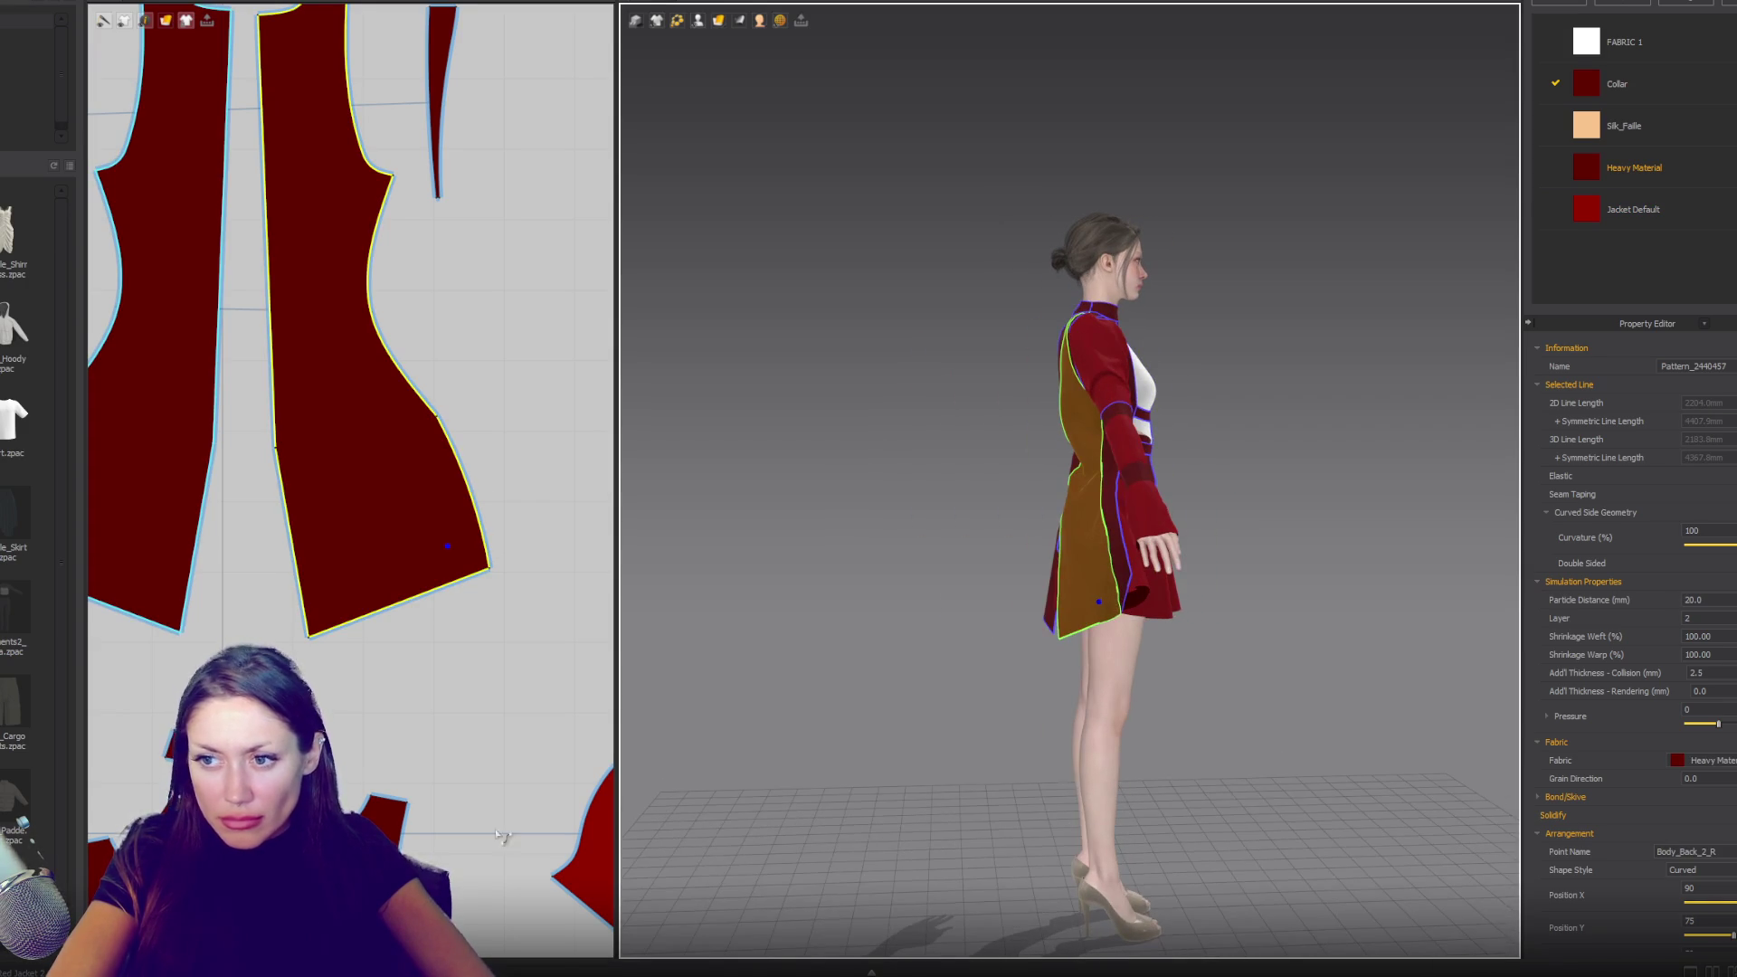
{"action": "scroll", "coordinate": [241, 499], "scroll_direction": "up", "scroll_amount": 2}
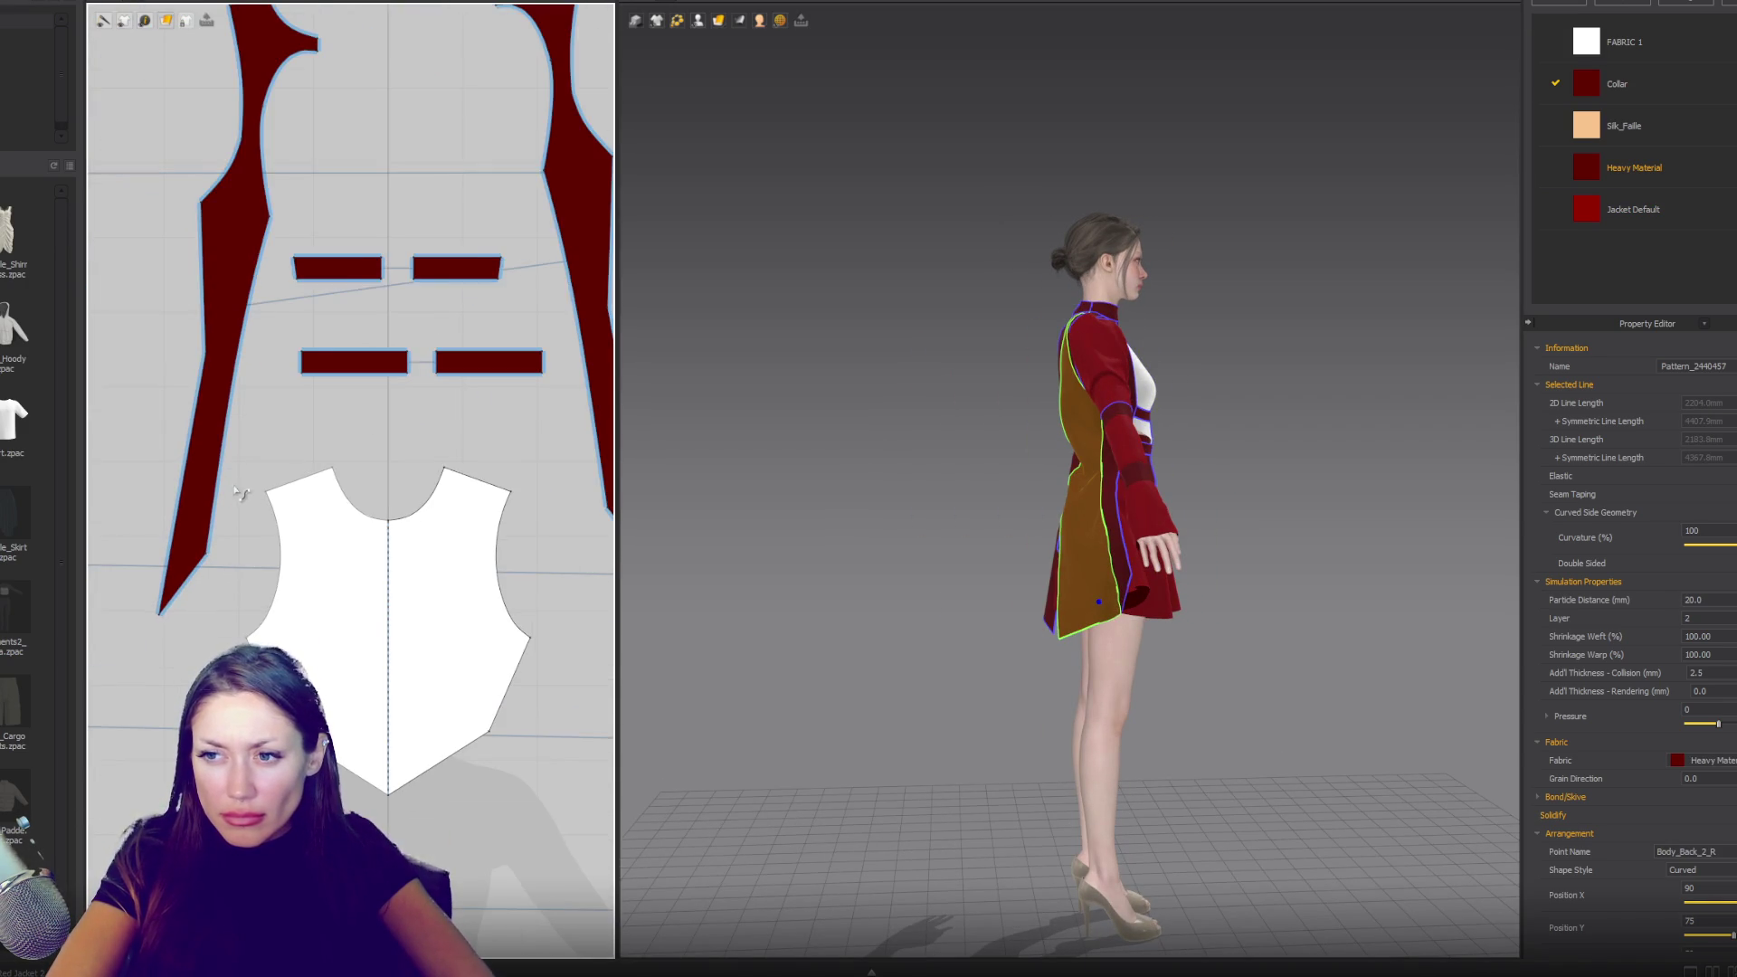
{"action": "right_click_drag", "start_coordinate": [240, 493], "coordinate": [274, 562]}
{"action": "left_click", "coordinate": [263, 586]}
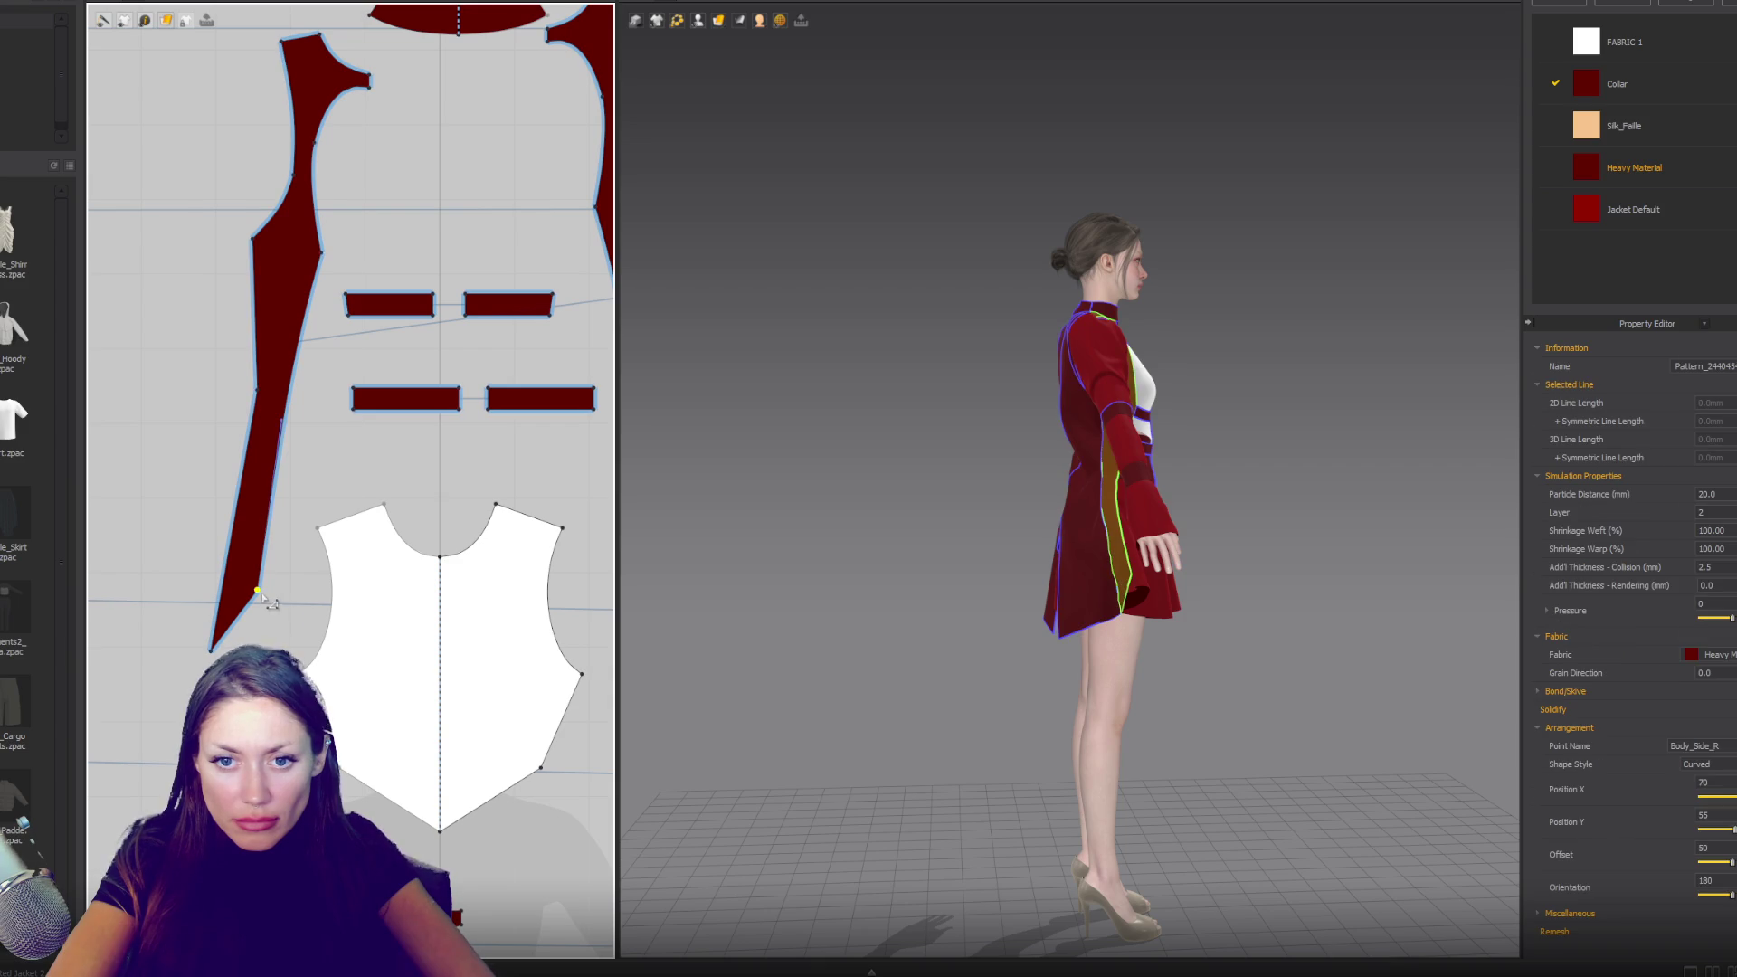
- Raise the long side piece's lower point, giving it a curved 427.5 mm edge
{"action": "left_click_drag", "start_coordinate": [277, 592], "coordinate": [252, 587]}
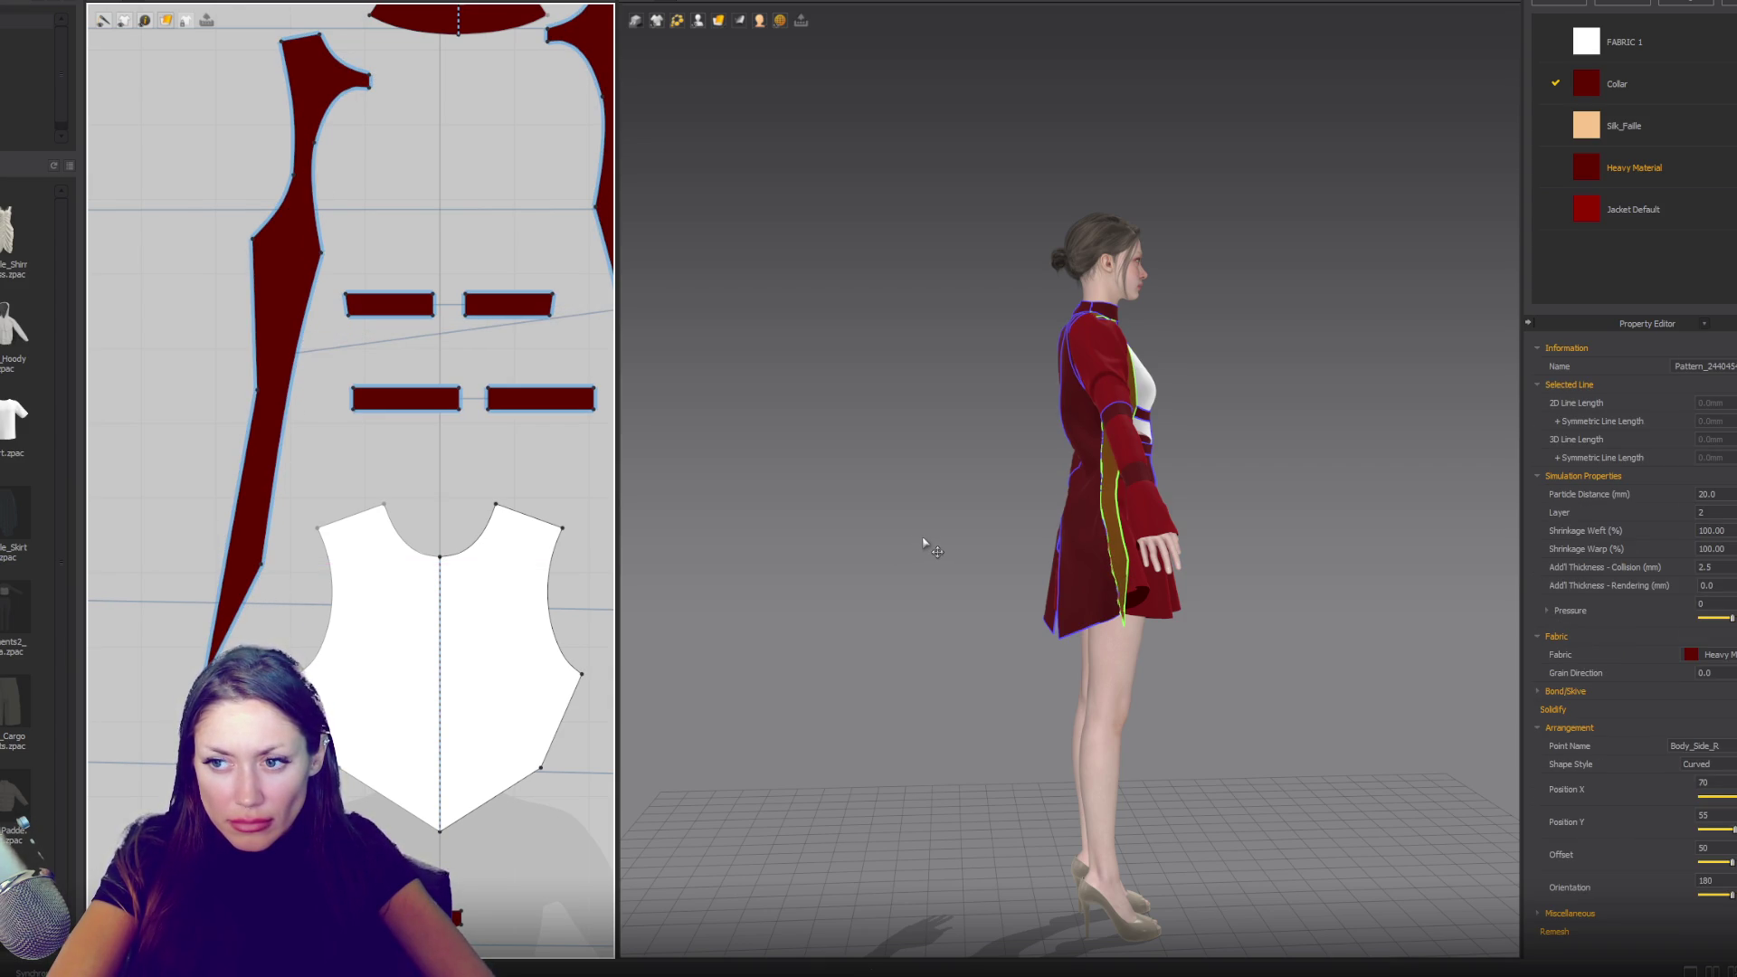
{"action": "mouse_move", "coordinate": [945, 541]}
{"action": "right_mouse_down"}
{"action": "mouse_move", "coordinate": [1120, 555]}
{"action": "mouse_move", "coordinate": [922, 523]}
{"action": "mouse_move", "coordinate": [867, 547]}
{"action": "right_mouse_up"}
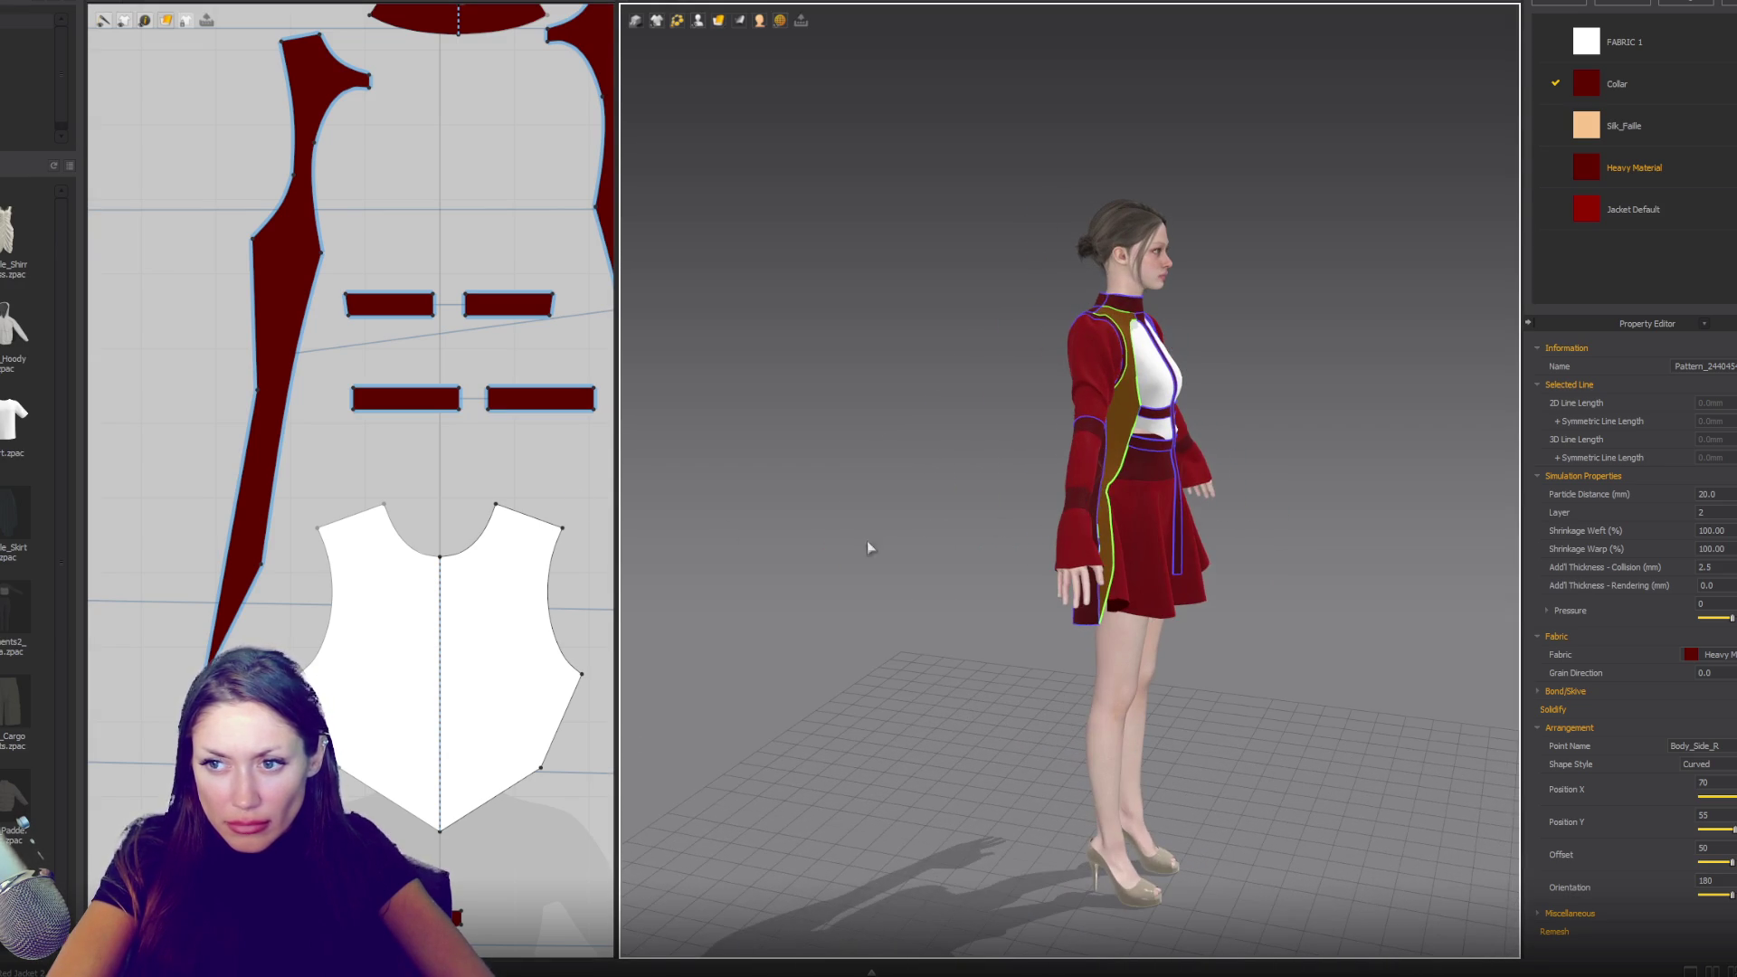
{"action": "left_click", "coordinate": [290, 410]}
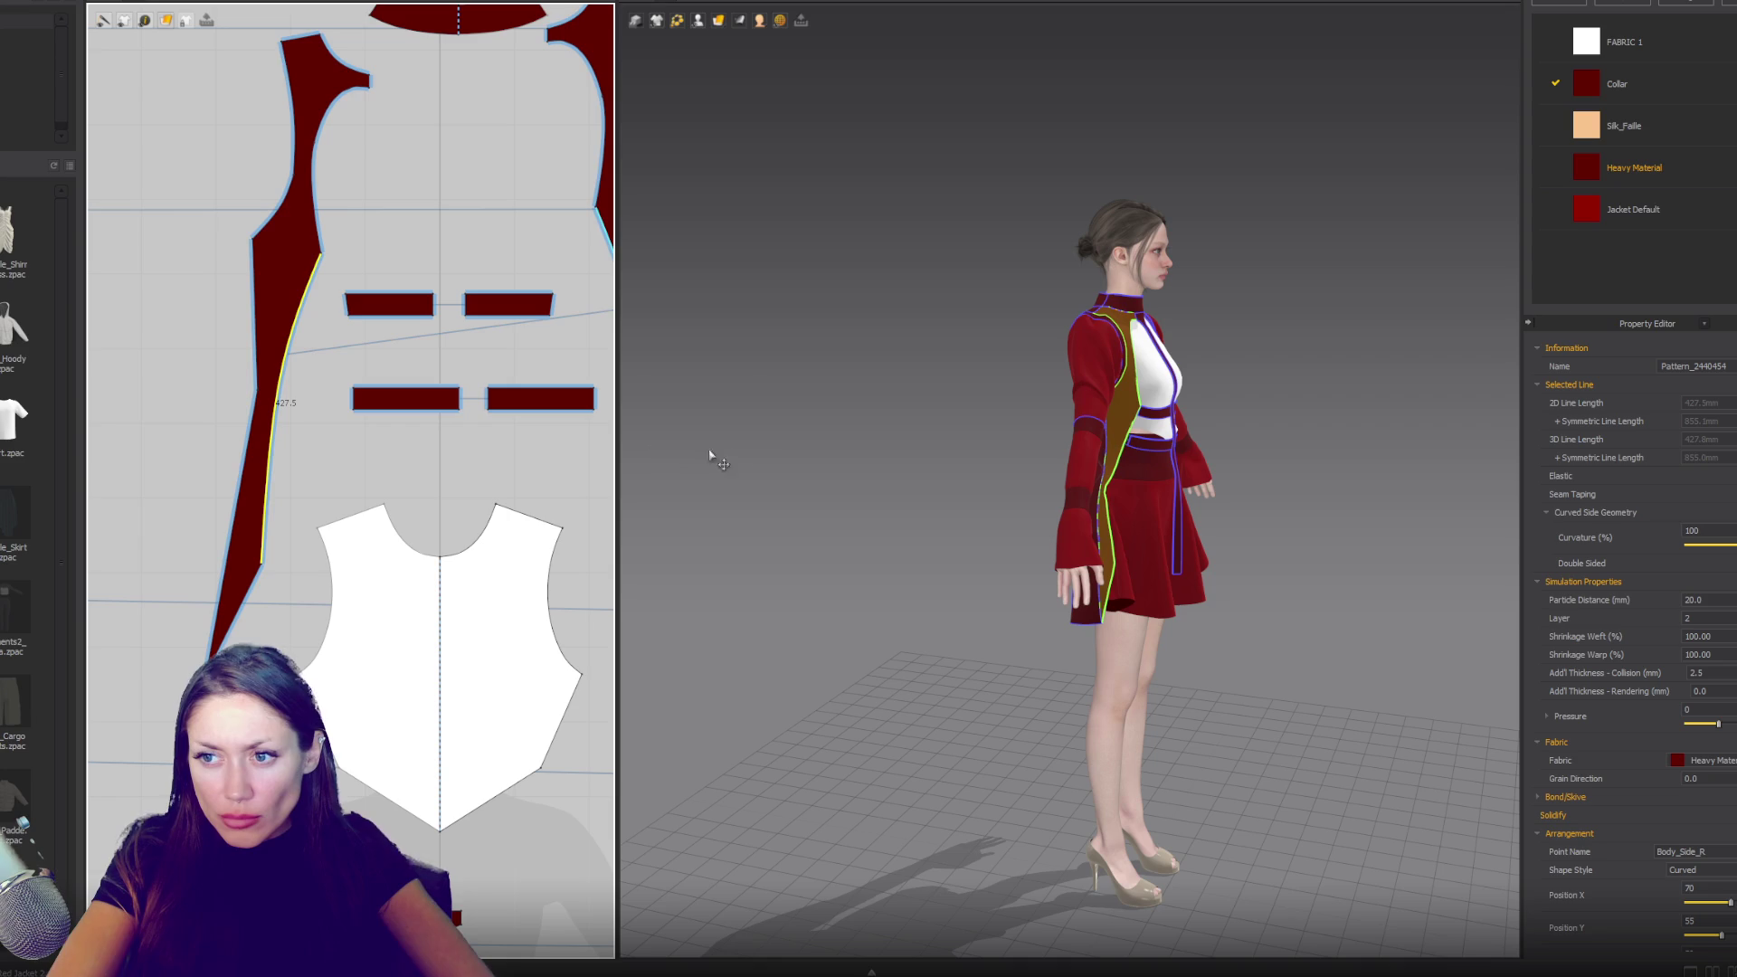
- Orbit and zoom around the garment to inspect the long back panels over the skirt
{"action": "mouse_move", "coordinate": [787, 454]}
{"action": "right_mouse_down"}
{"action": "mouse_move", "coordinate": [736, 430]}
{"action": "mouse_move", "coordinate": [497, 444]}
{"action": "mouse_move", "coordinate": [997, 449]}
{"action": "mouse_move", "coordinate": [861, 462]}
{"action": "right_mouse_up"}
{"action": "scroll", "coordinate": [703, 441], "scroll_direction": "up", "scroll_amount": 2}
{"action": "mouse_move", "coordinate": [703, 440]}
{"action": "right_mouse_down"}
{"action": "mouse_move", "coordinate": [1167, 459]}
{"action": "mouse_move", "coordinate": [1101, 491]}
{"action": "mouse_move", "coordinate": [1122, 488]}
{"action": "mouse_move", "coordinate": [1108, 543]}
{"action": "right_mouse_up"}
{"action": "scroll", "coordinate": [941, 450], "scroll_direction": "up", "scroll_amount": 3}
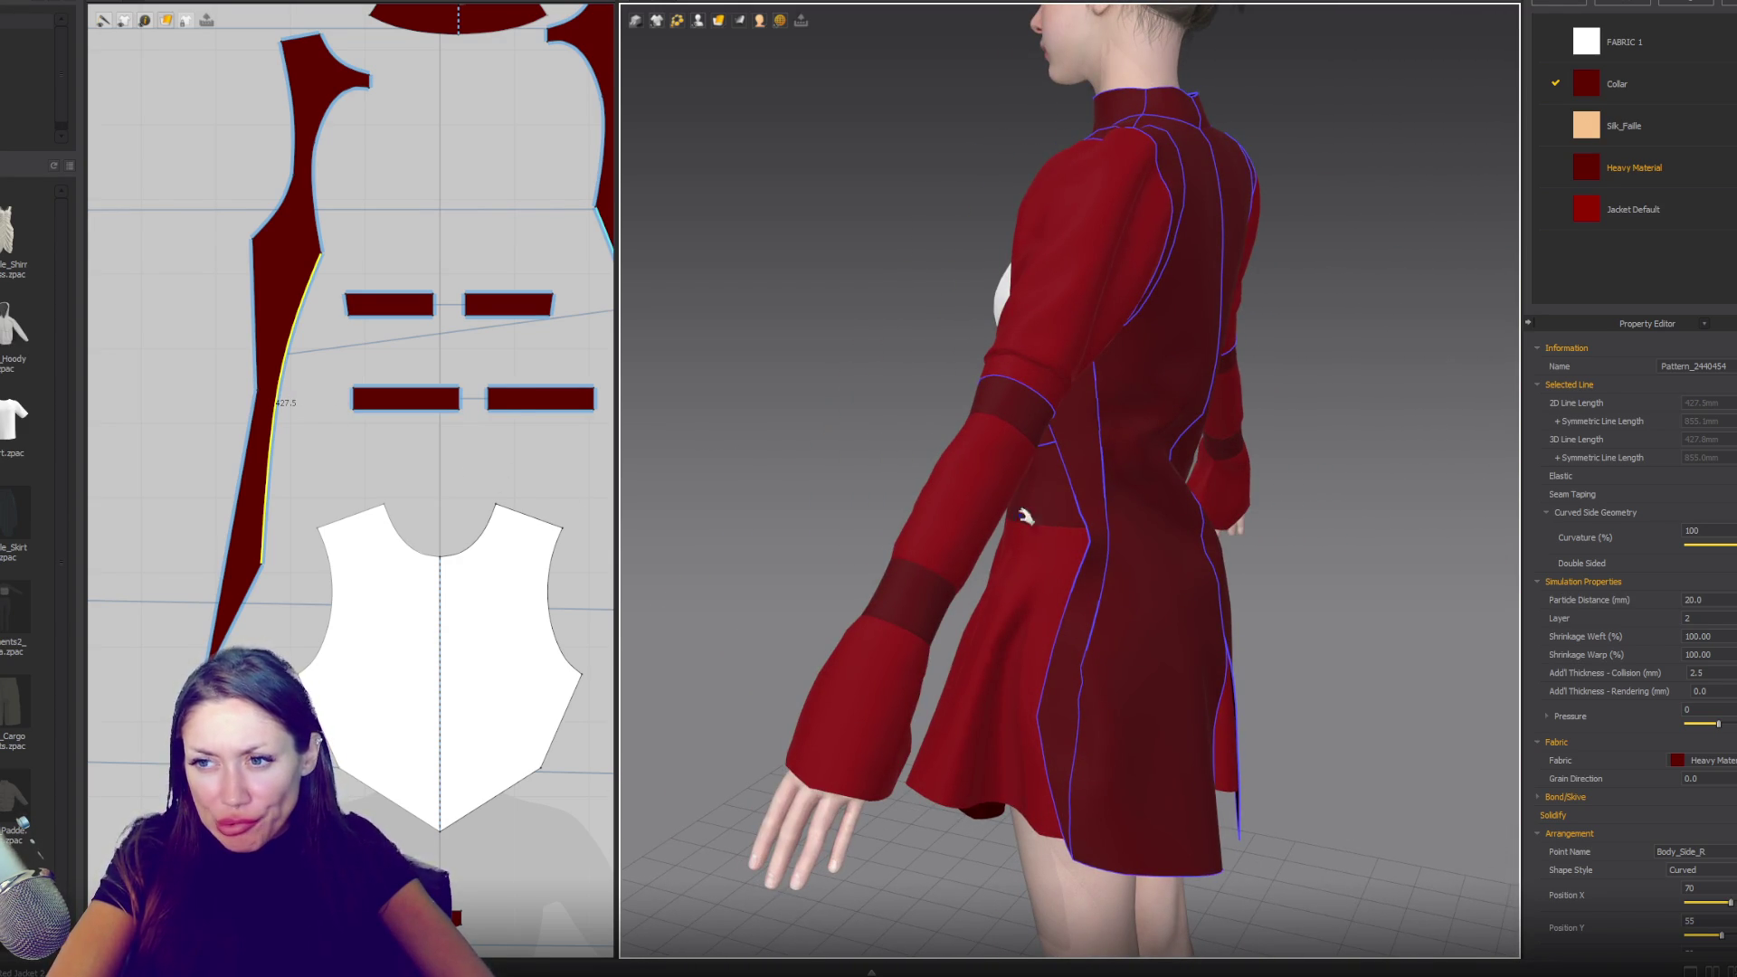
{"action": "mouse_move", "coordinate": [1083, 559]}
{"action": "right_mouse_down"}
{"action": "mouse_move", "coordinate": [1139, 561]}
{"action": "mouse_move", "coordinate": [1077, 567]}
{"action": "right_mouse_up"}
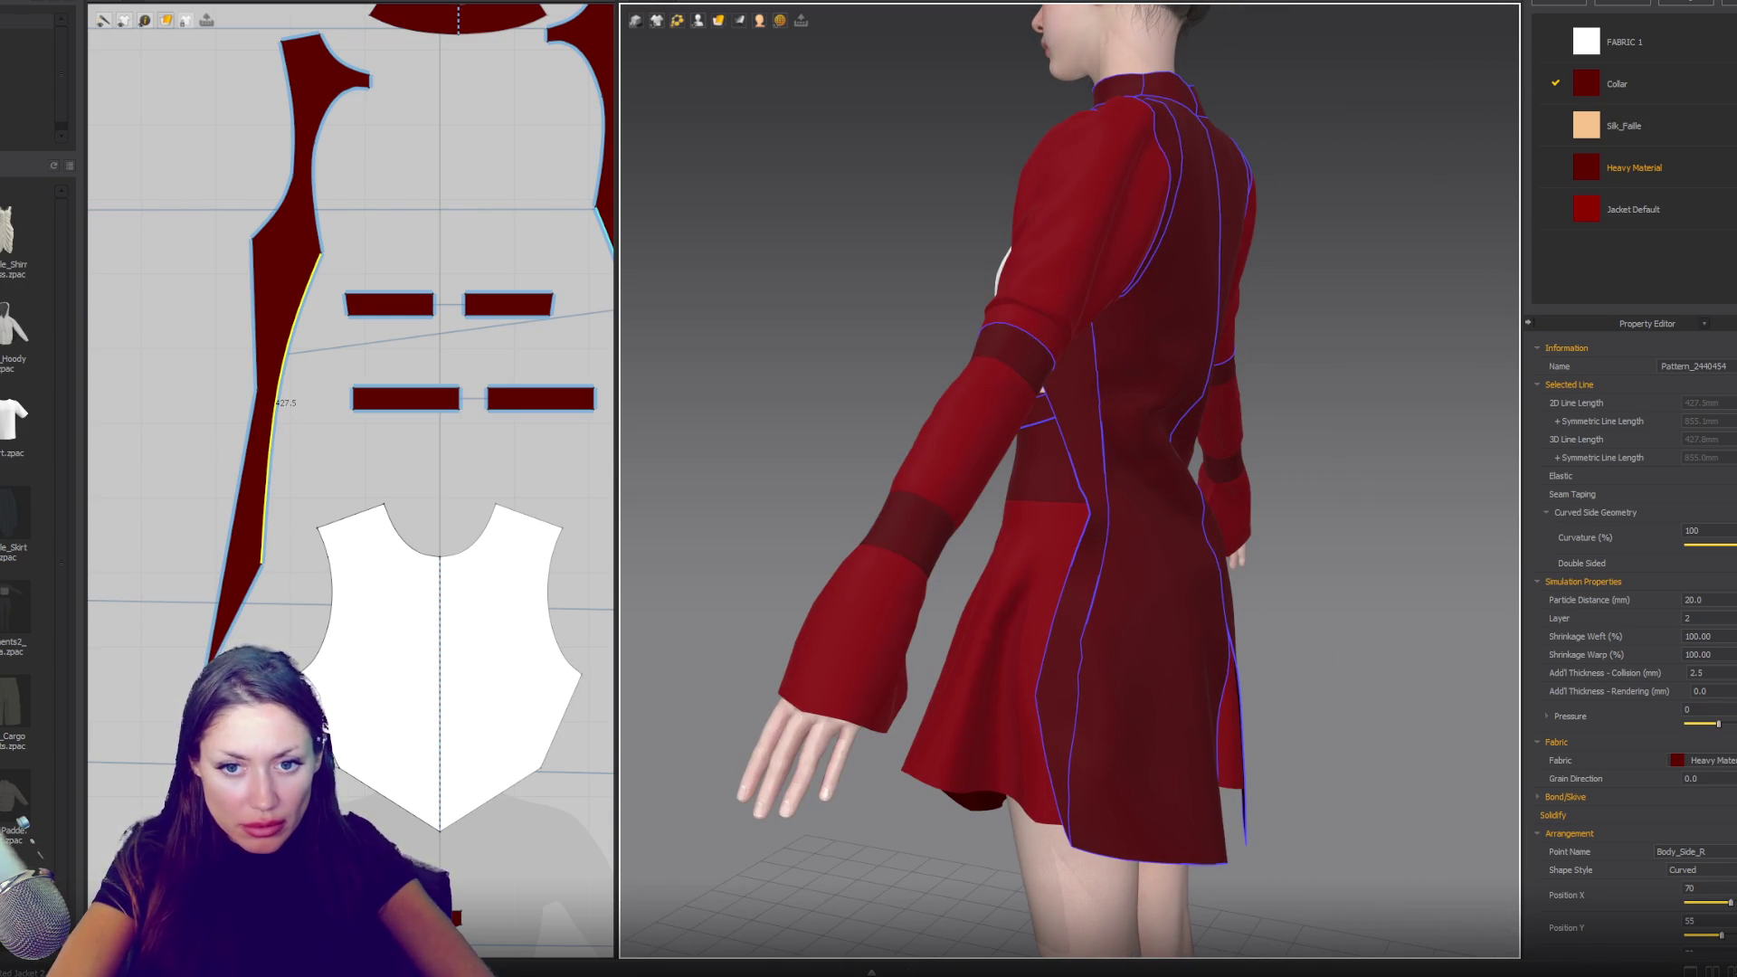
{"action": "scroll", "coordinate": [299, 398], "scroll_direction": "down", "scroll_amount": 5}
{"action": "scroll", "coordinate": [398, 68], "scroll_direction": "up", "scroll_amount": 3}
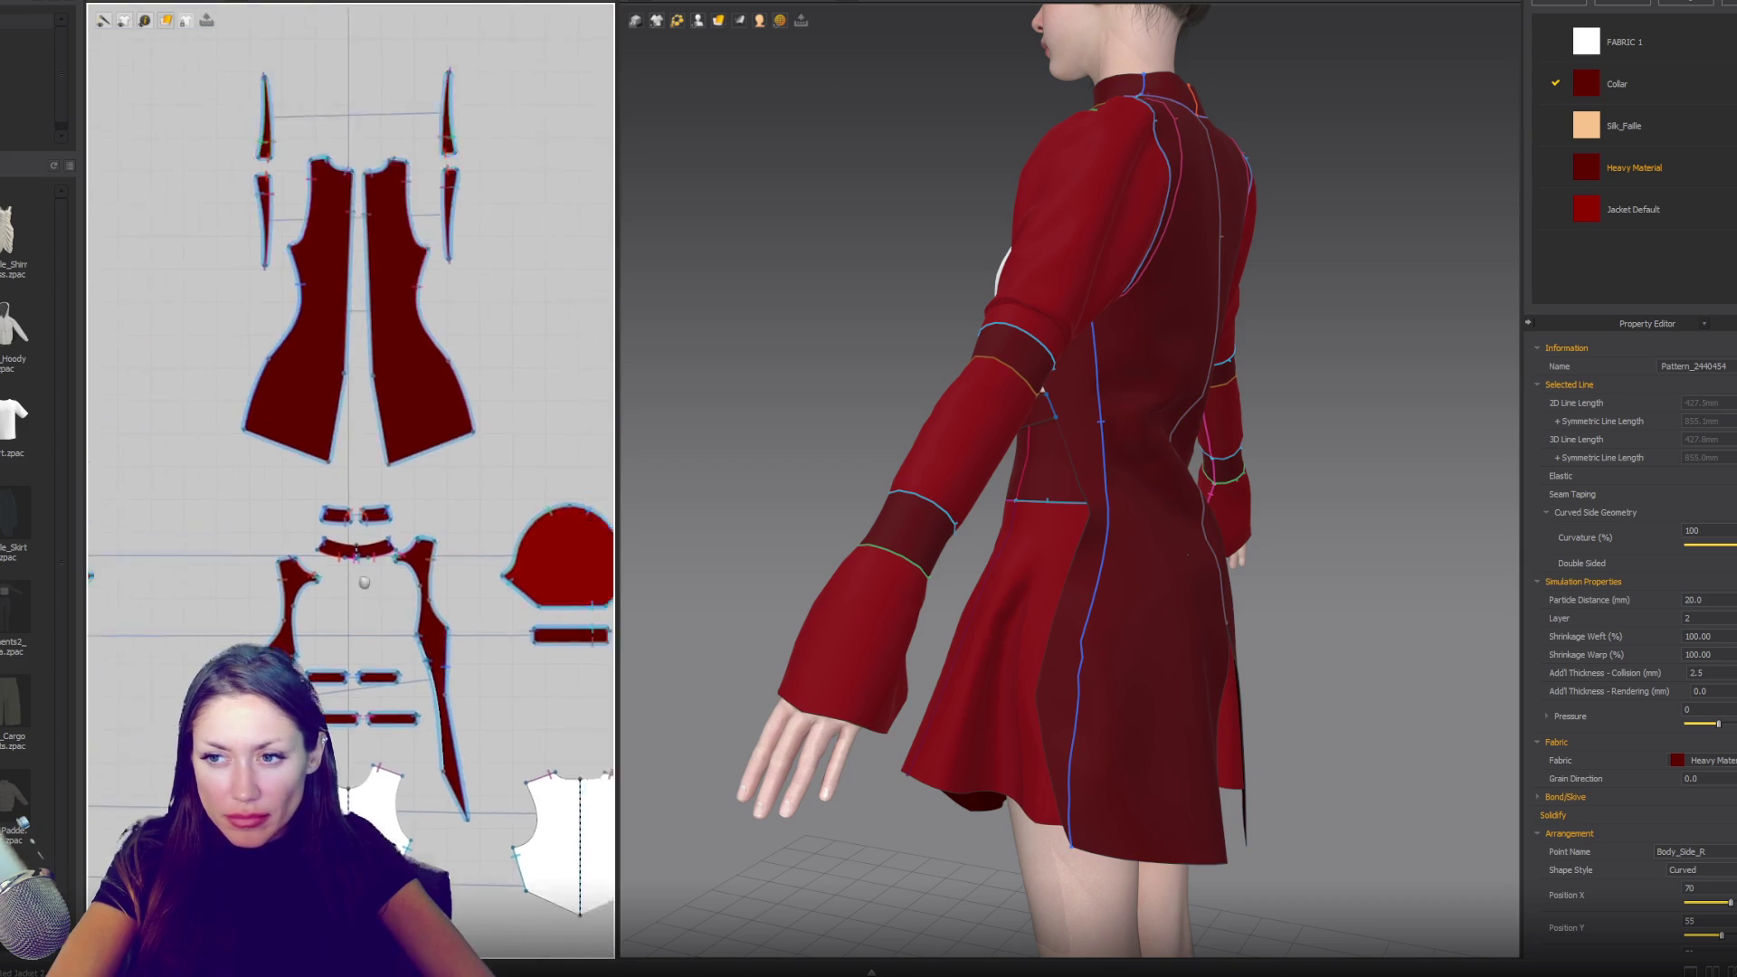
{"action": "scroll", "coordinate": [430, 147], "scroll_direction": "up", "scroll_amount": 2}
{"action": "scroll", "coordinate": [452, 136], "scroll_direction": "down", "scroll_amount": 2}
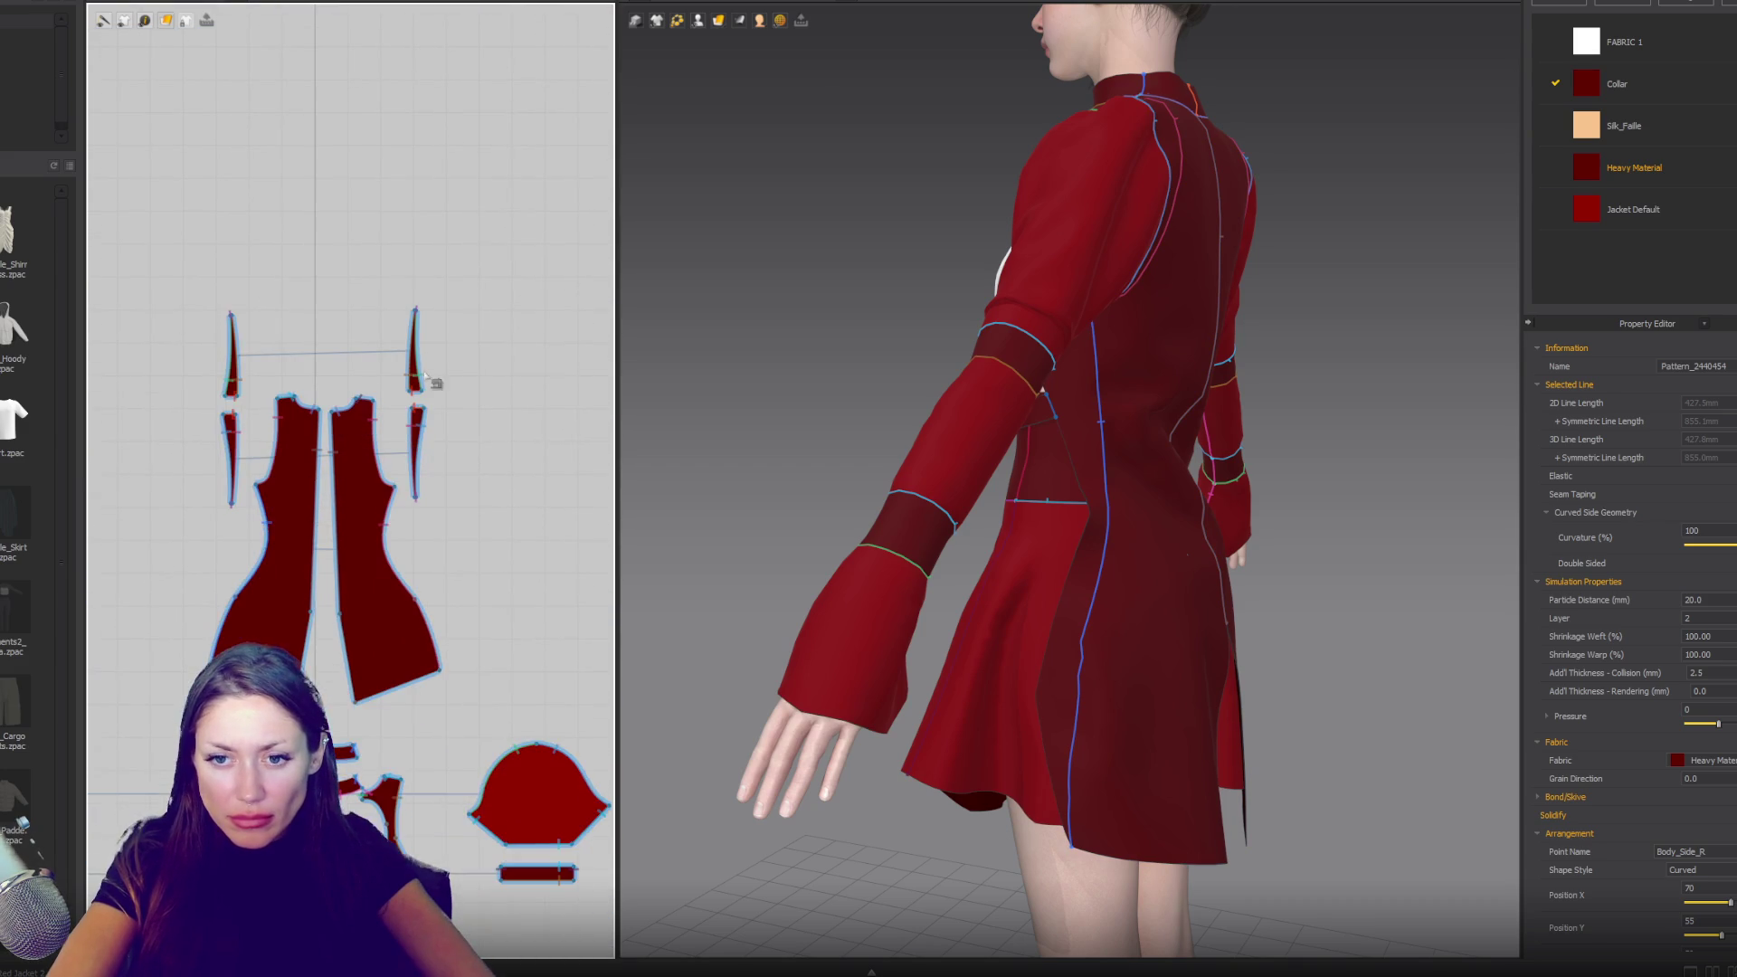
- Sew the two back panels together down the centre back
{"action": "left_click", "coordinate": [443, 674]}
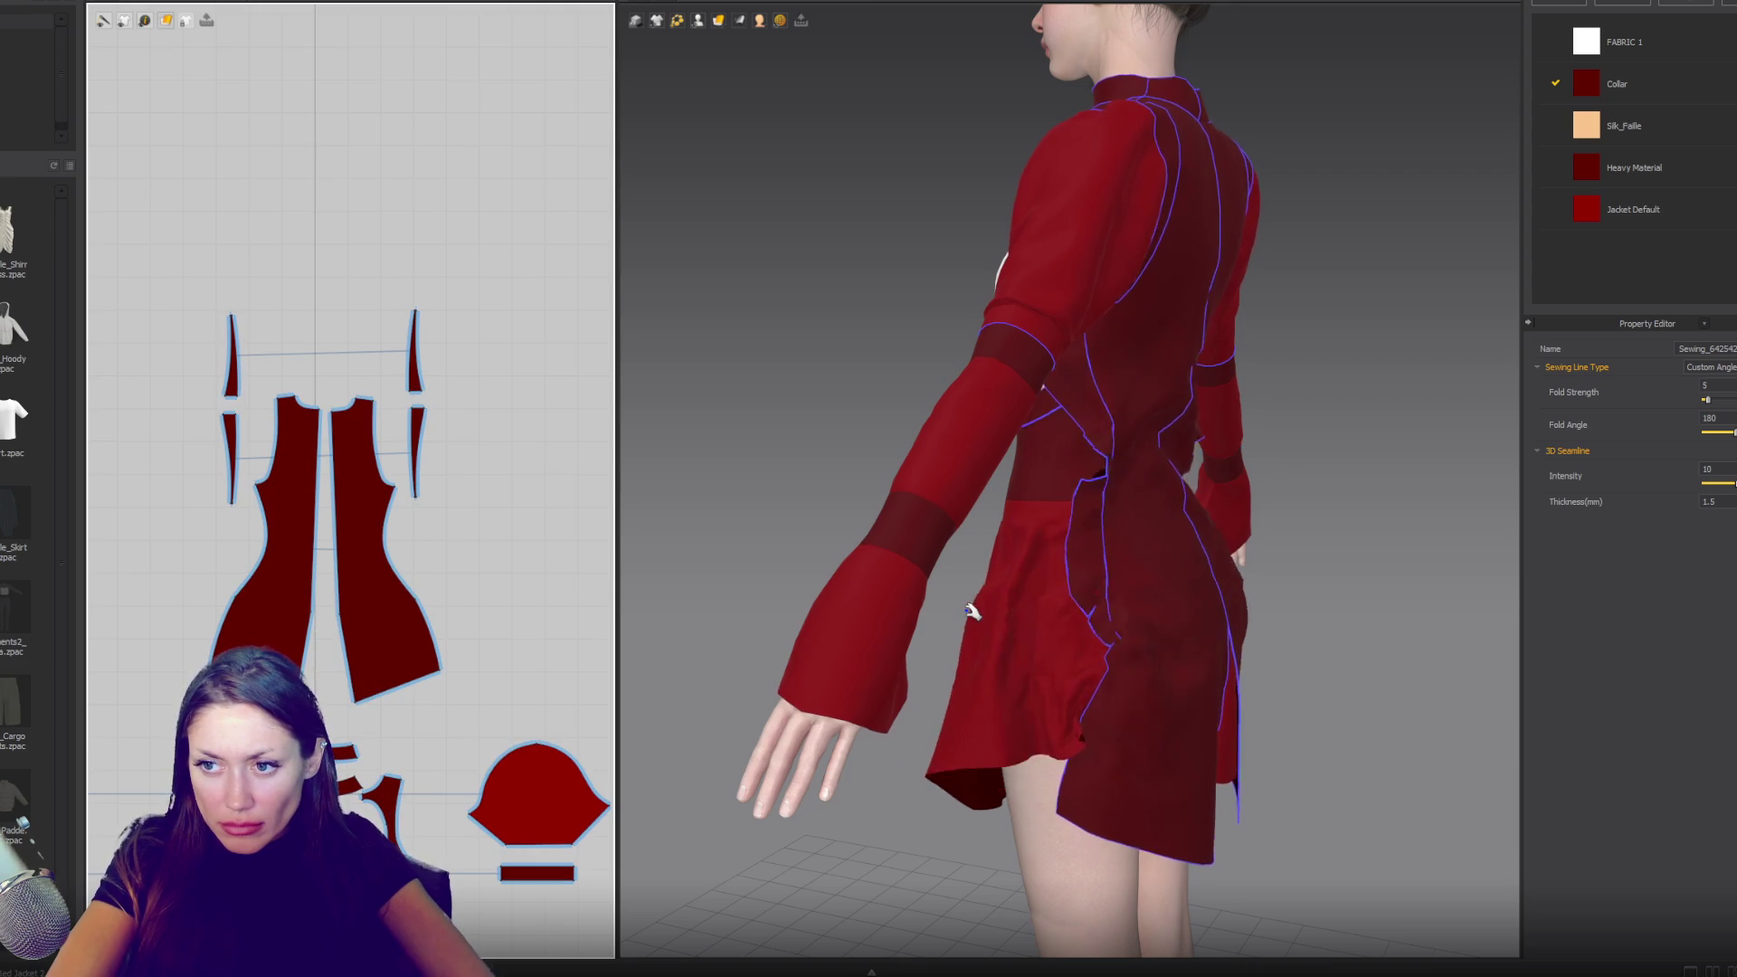
{"action": "key", "text": "2"}
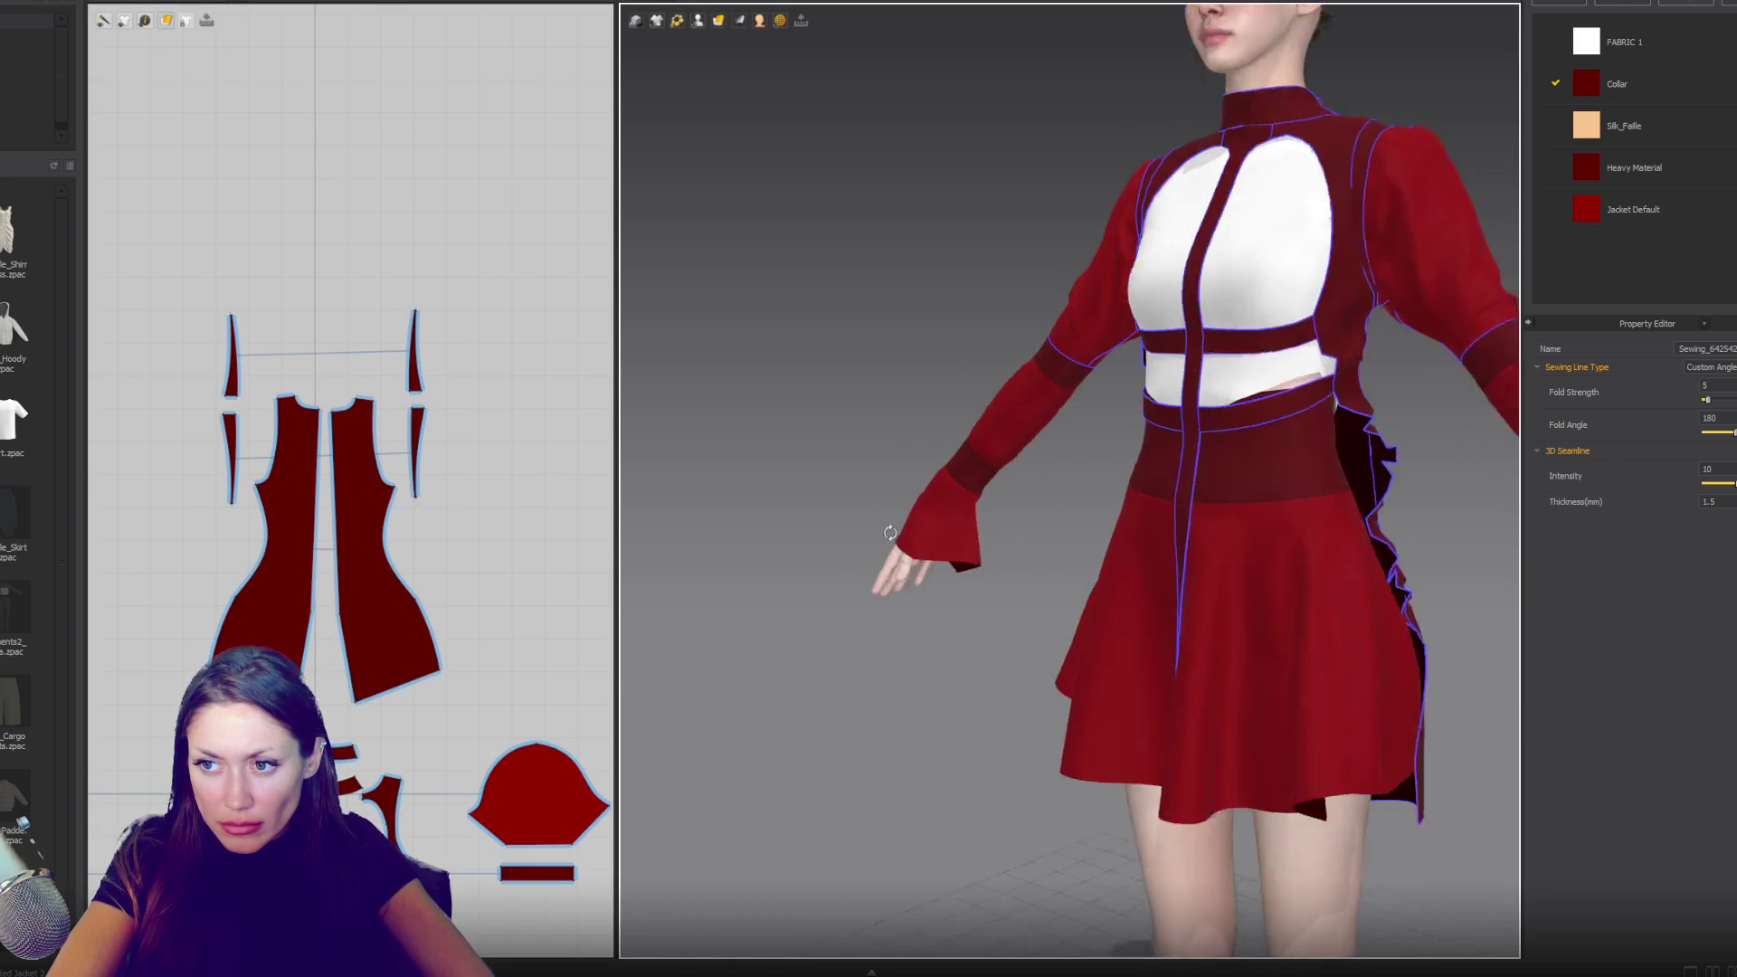
{"action": "scroll", "coordinate": [920, 496], "scroll_direction": "down", "scroll_amount": 2}
{"action": "key", "text": "8"}
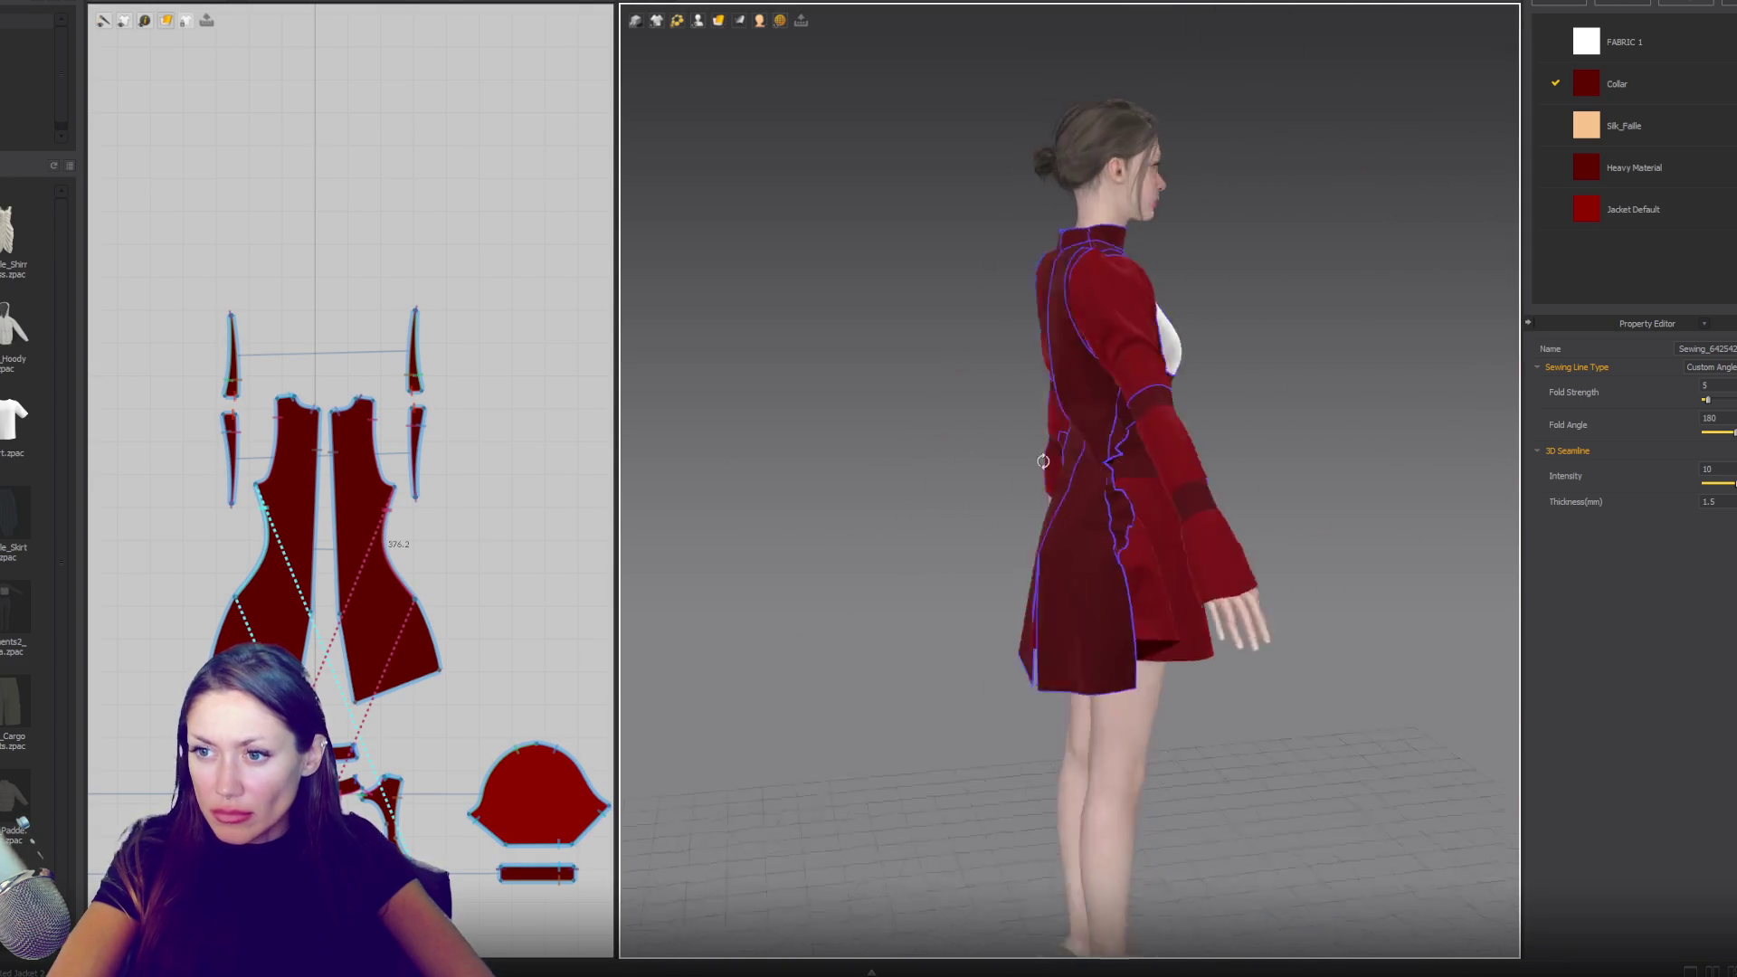
- Check the closed back from a raised three-quarter view and select the long tapered side piece
{"action": "left_click", "coordinate": [1085, 647]}
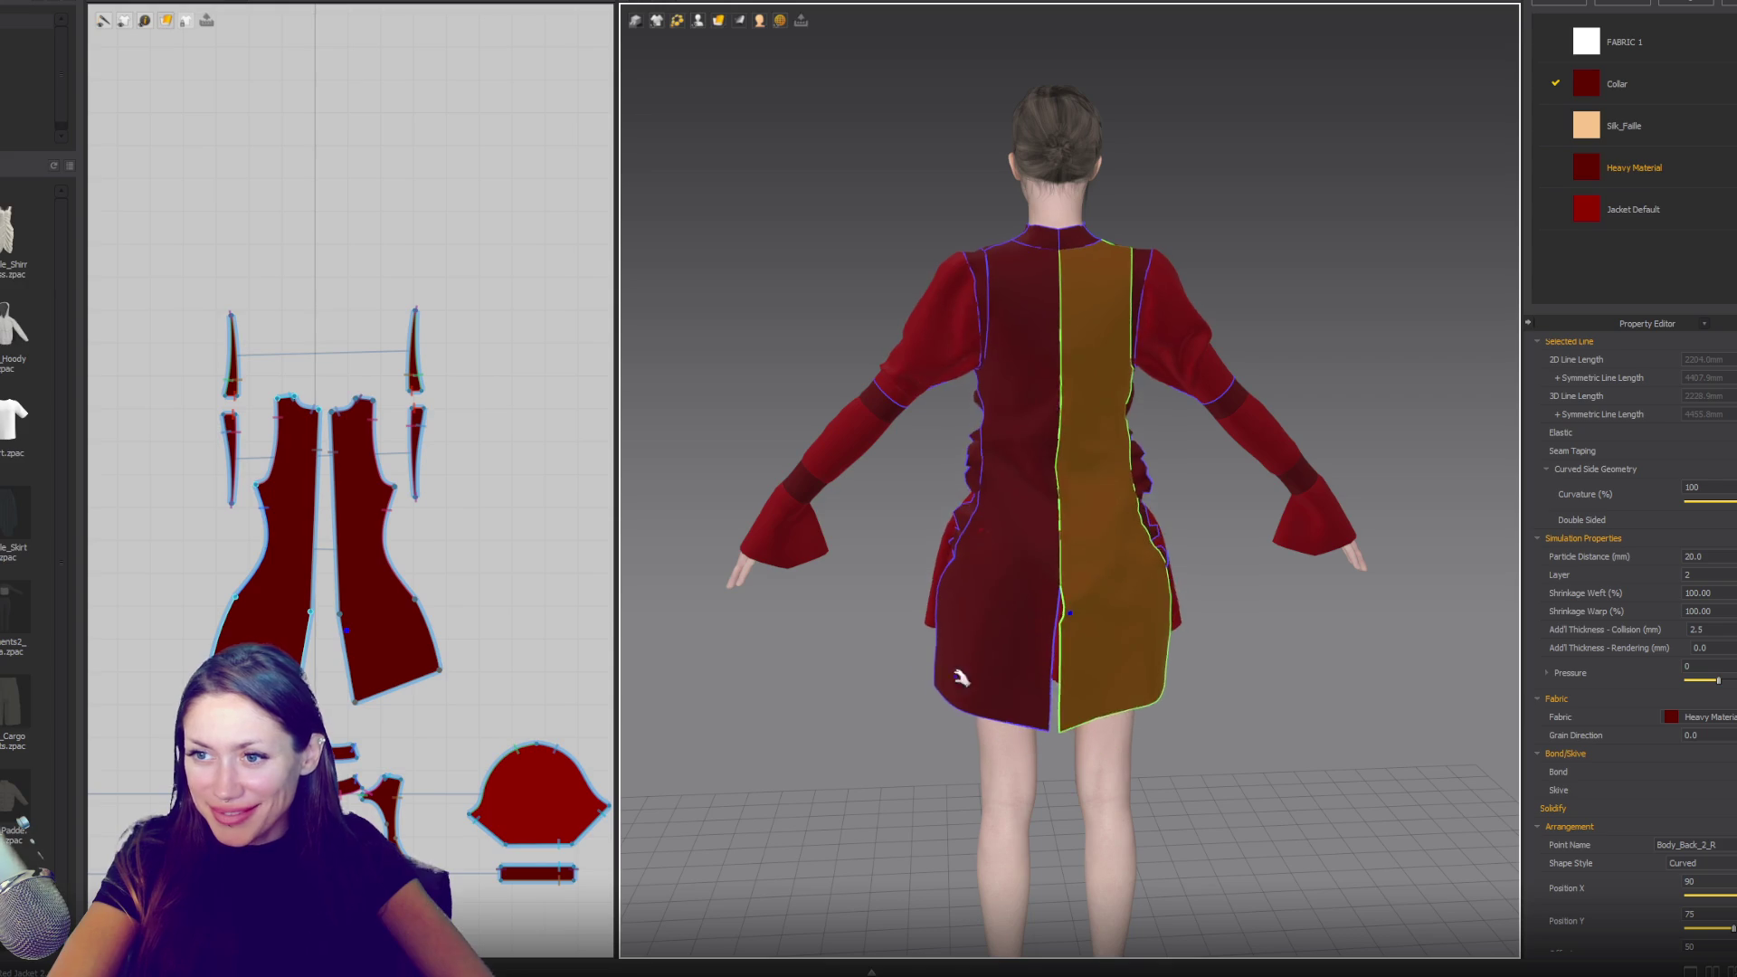
{"action": "key", "text": "2"}
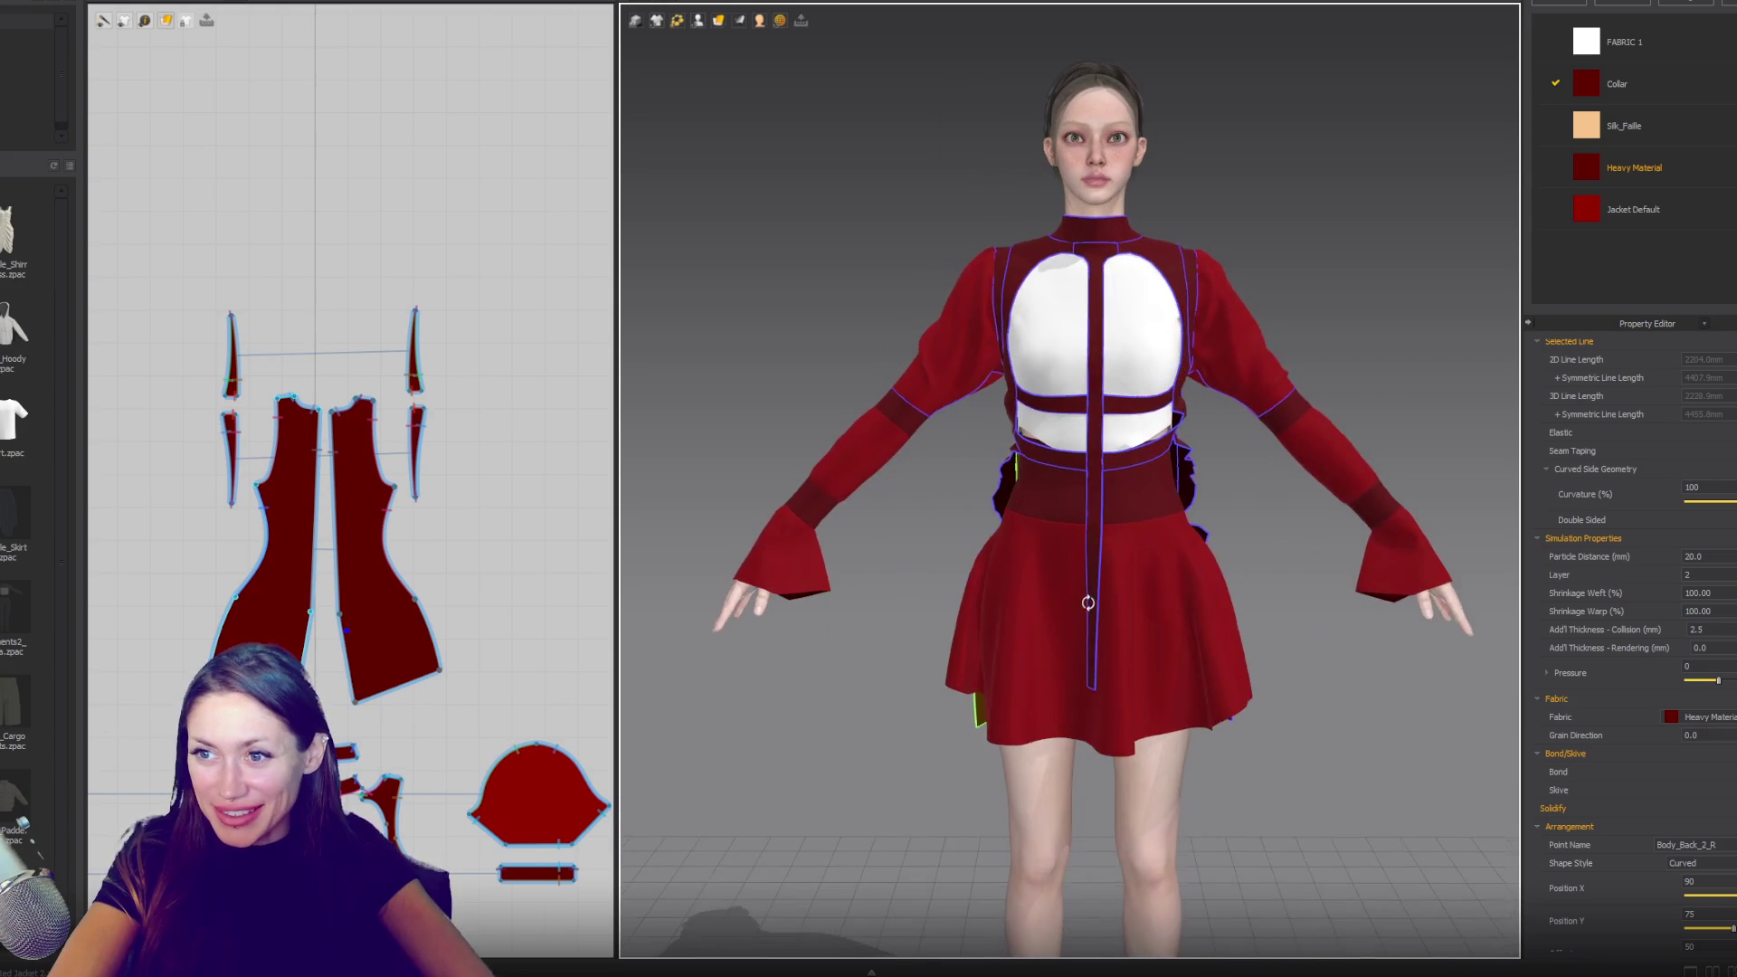
{"action": "right_click_drag", "start_coordinate": [1091, 604], "coordinate": [935, 593]}
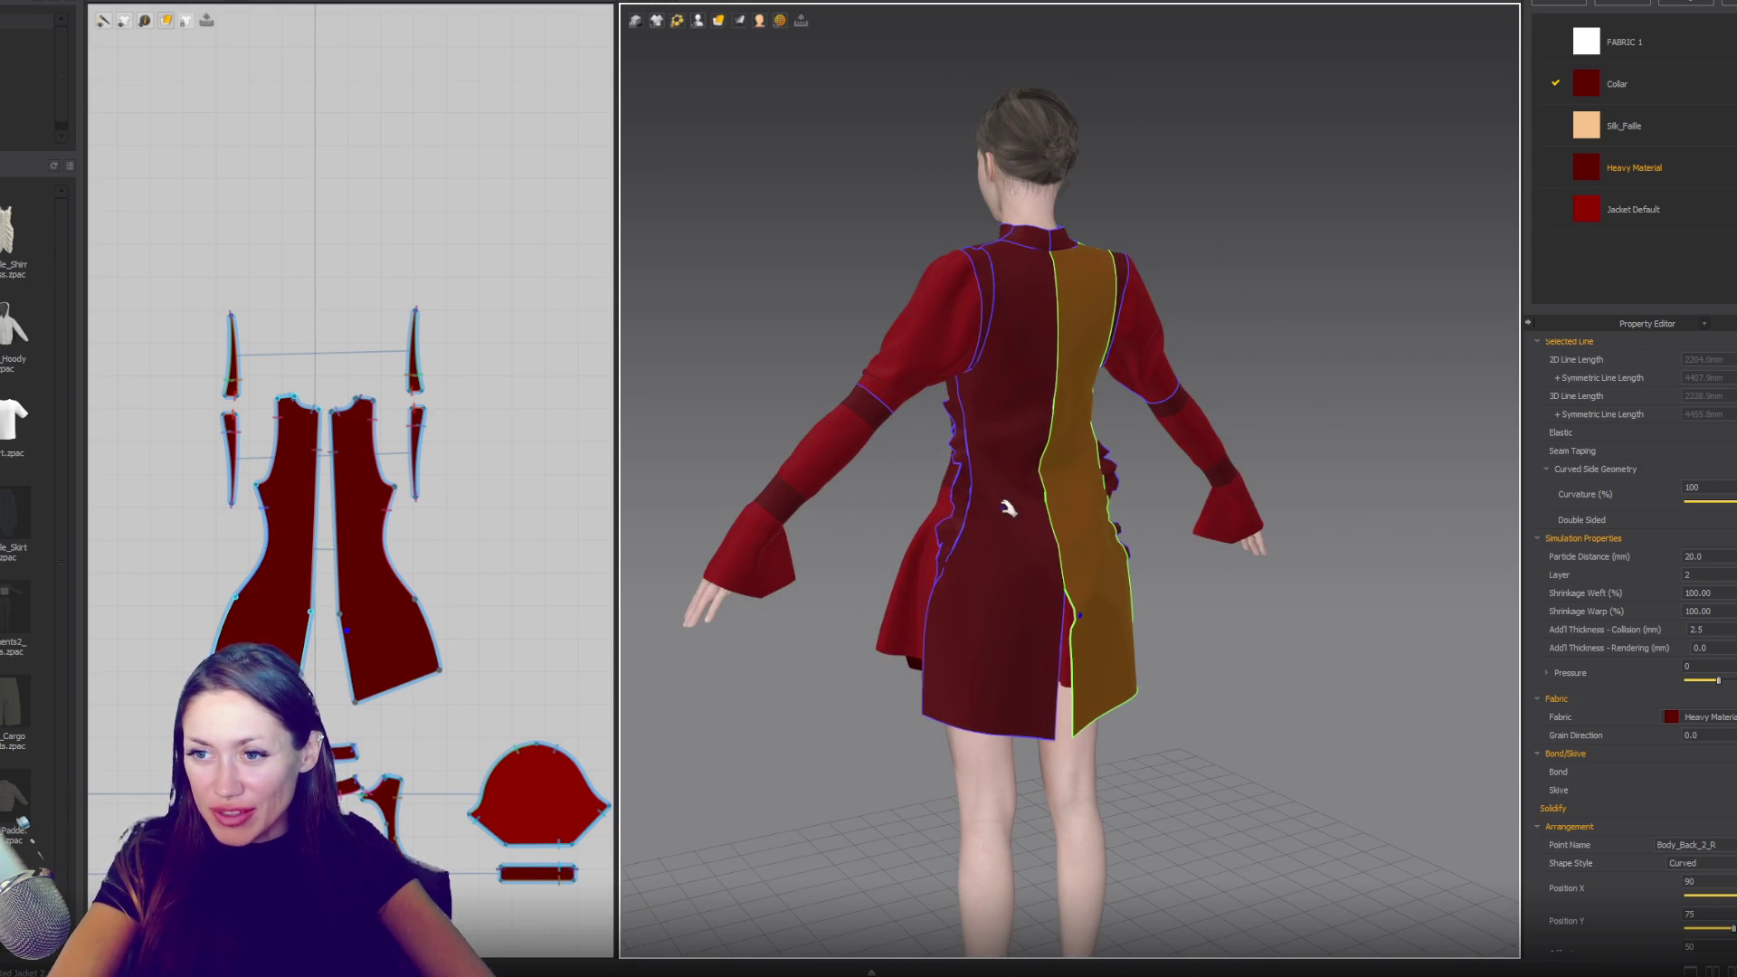
{"action": "mouse_move", "coordinate": [416, 641]}
{"action": "right_mouse_down"}
{"action": "mouse_move", "coordinate": [458, 601]}
{"action": "mouse_move", "coordinate": [434, 659]}
{"action": "mouse_move", "coordinate": [518, 728]}
{"action": "right_mouse_up"}
{"action": "left_click", "coordinate": [509, 725]}
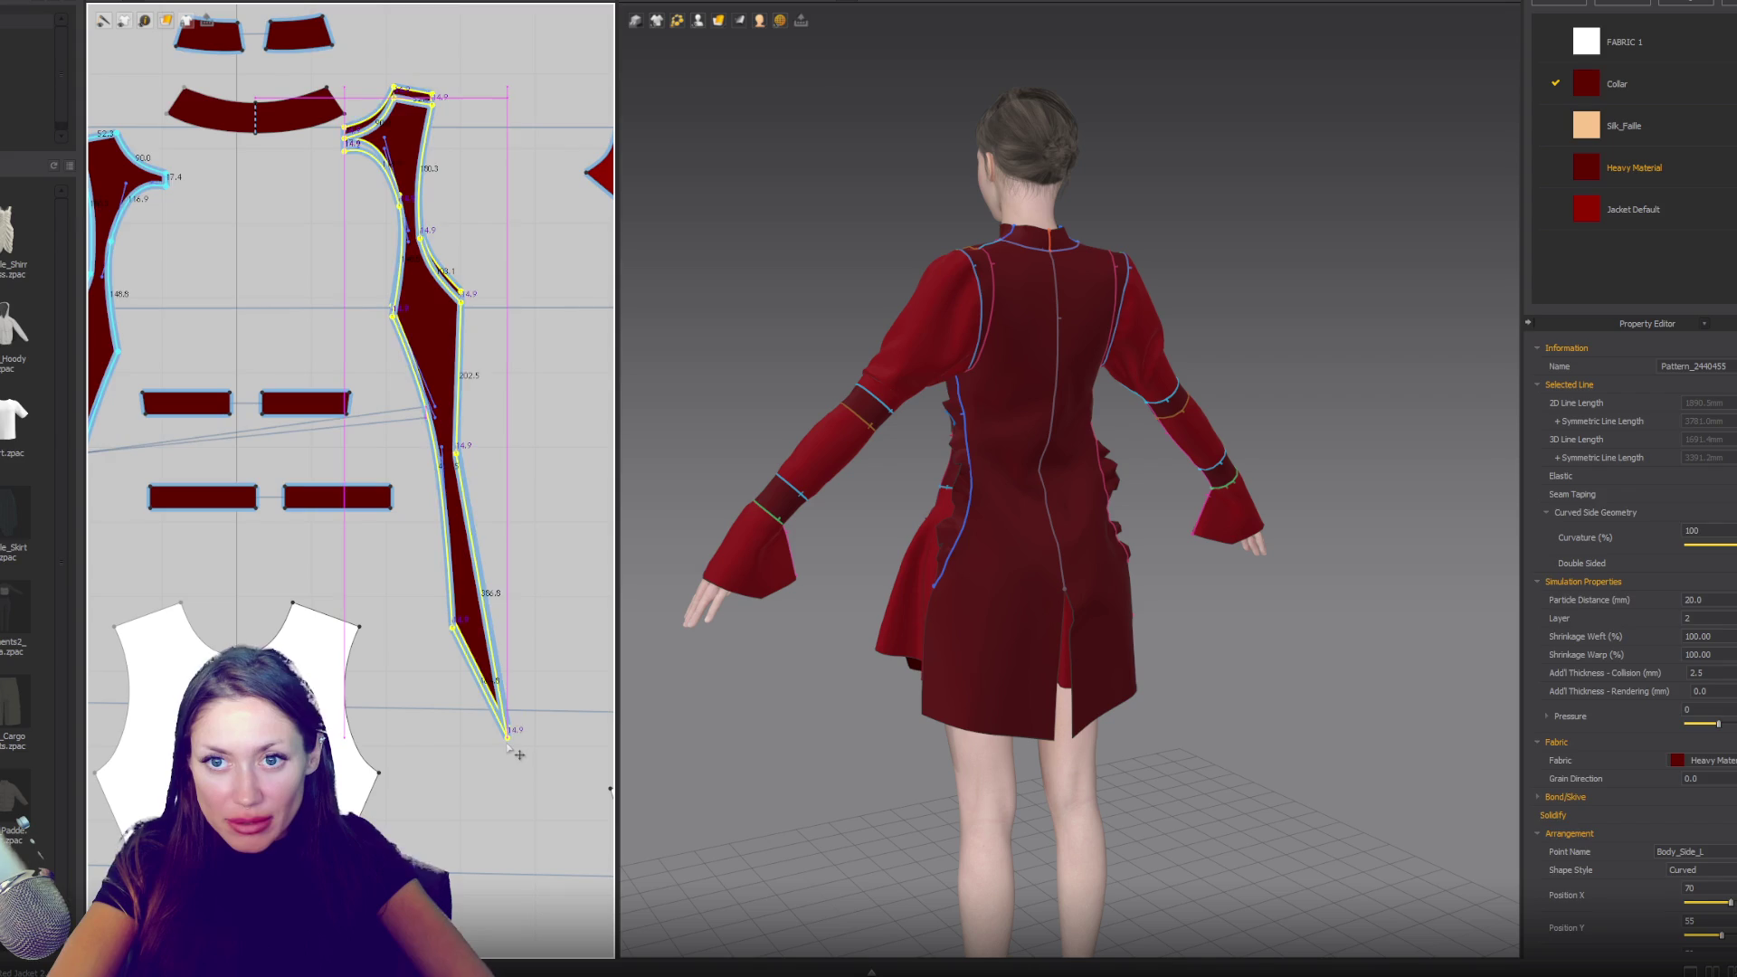
- Raise the long side strip's bottom tip to shorten it, and re-simulate the drape
{"action": "left_click_drag", "start_coordinate": [508, 737], "coordinate": [489, 643]}
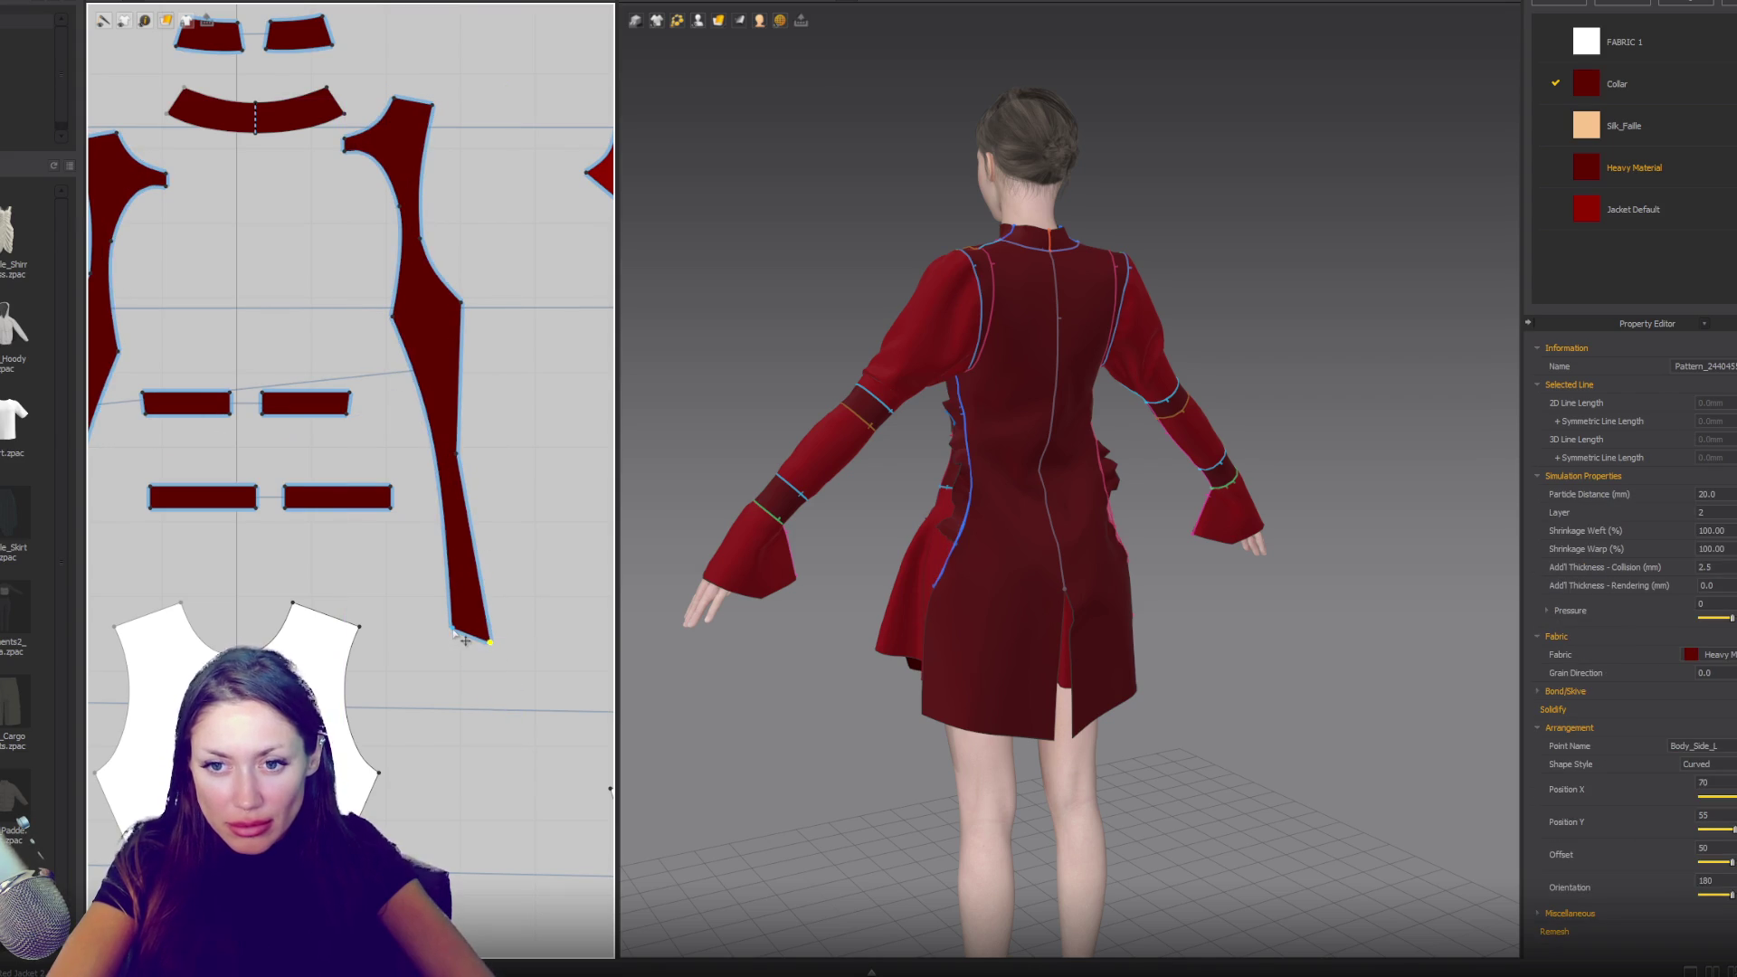
{"action": "right_click_drag", "start_coordinate": [760, 541], "coordinate": [905, 532]}
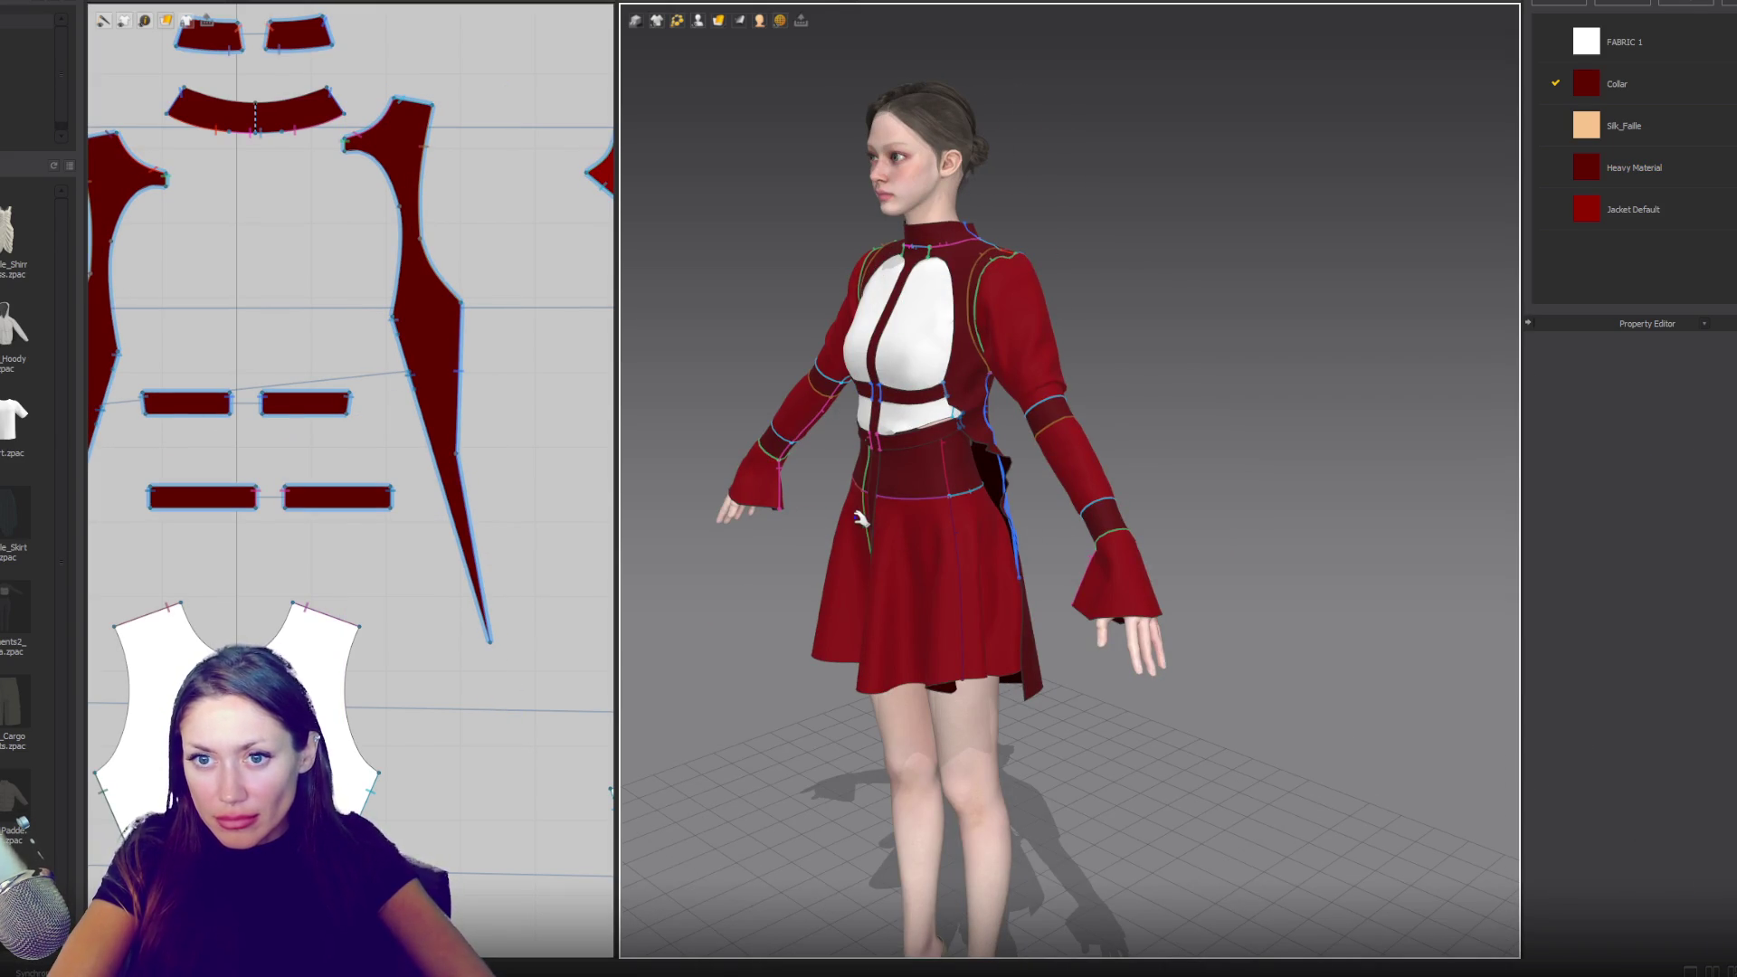
{"action": "key", "text": "space"}
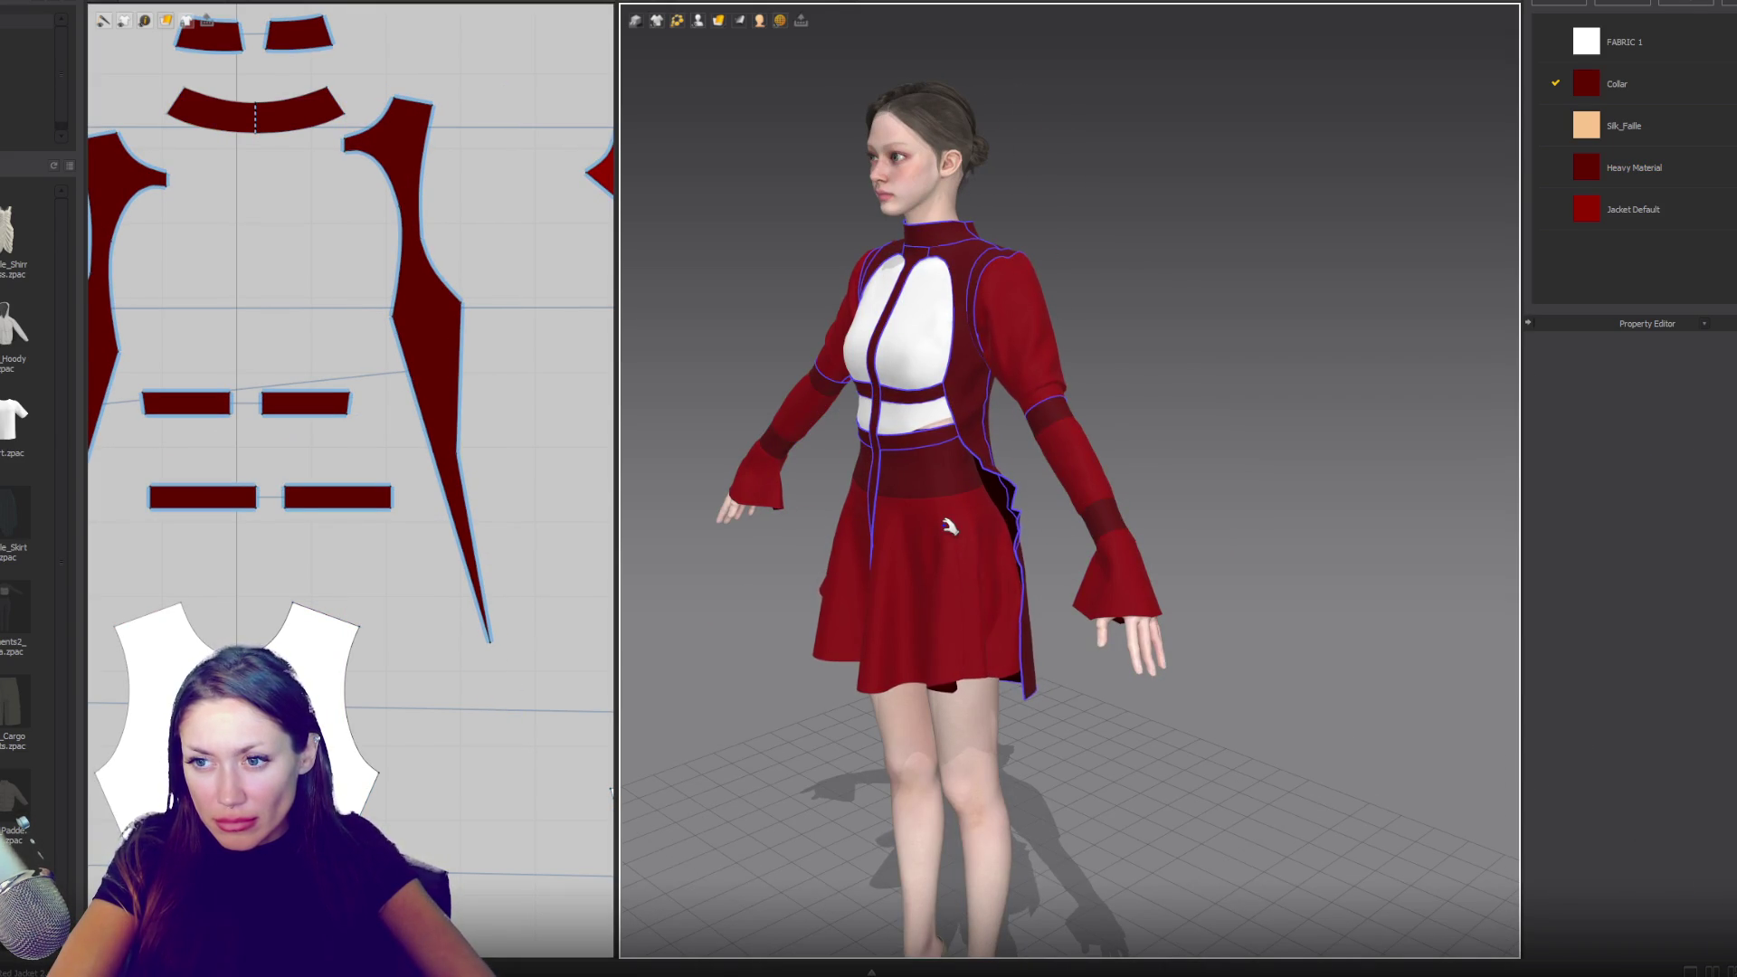
{"action": "mouse_move", "coordinate": [902, 525]}
{"action": "right_mouse_down"}
{"action": "mouse_move", "coordinate": [690, 516]}
{"action": "mouse_move", "coordinate": [1284, 516]}
{"action": "mouse_move", "coordinate": [1182, 497]}
{"action": "mouse_move", "coordinate": [713, 521]}
{"action": "right_mouse_up"}
- Slide a point on the right back panel's side edge up to reshape its curve, then inspect
{"action": "mouse_move", "coordinate": [429, 331]}
{"action": "right_mouse_down"}
{"action": "mouse_move", "coordinate": [493, 776]}
{"action": "mouse_move", "coordinate": [466, 488]}
{"action": "mouse_move", "coordinate": [555, 499]}
{"action": "right_mouse_up"}
{"action": "left_click", "coordinate": [554, 501]}
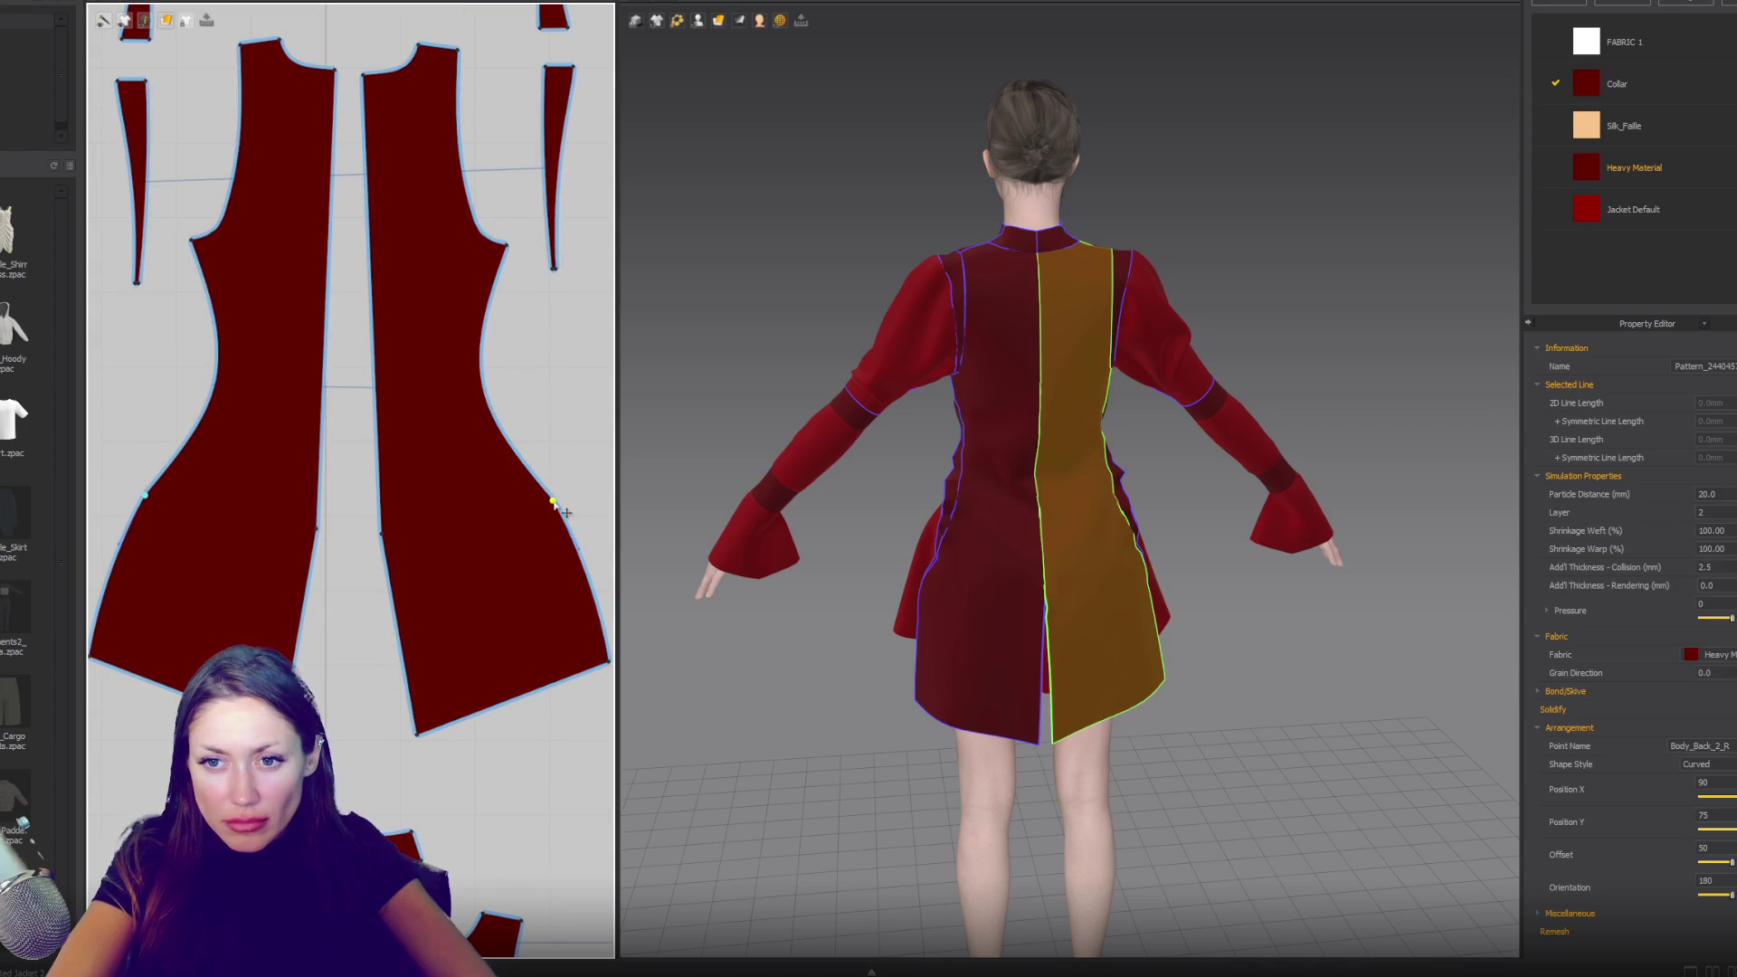
{"action": "left_click_drag", "start_coordinate": [554, 501], "coordinate": [545, 469]}
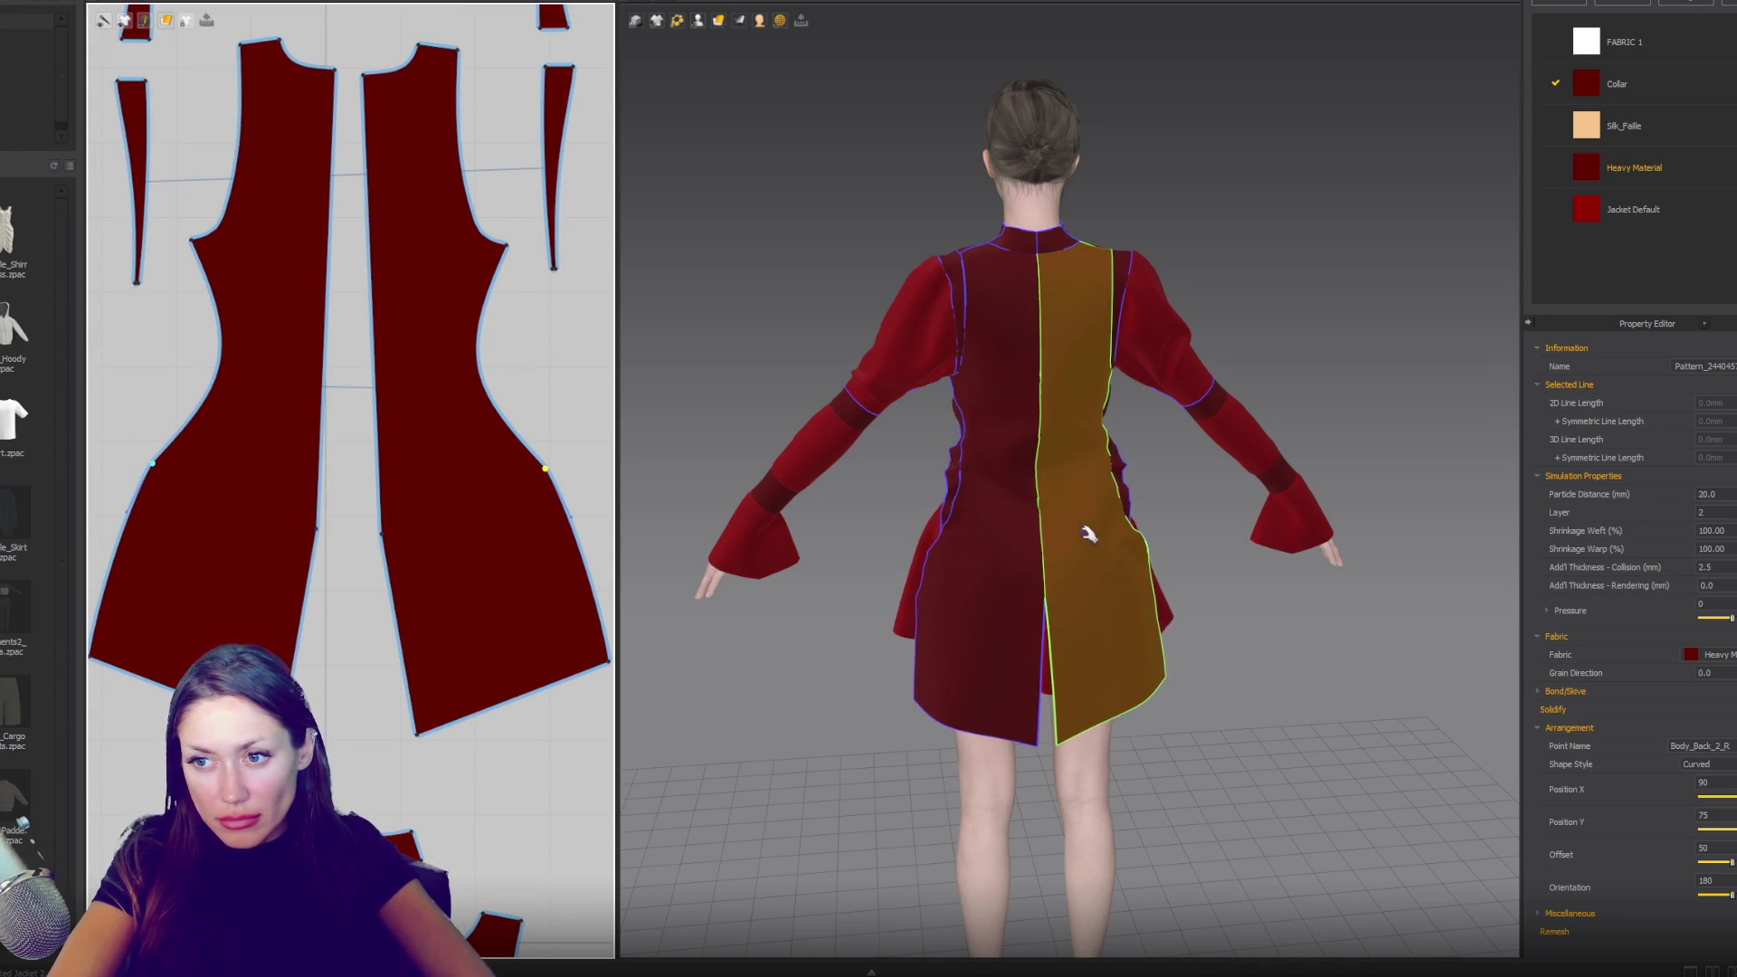
{"action": "right_click_drag", "start_coordinate": [1089, 531], "coordinate": [935, 531]}
{"action": "left_click", "coordinate": [1153, 481]}
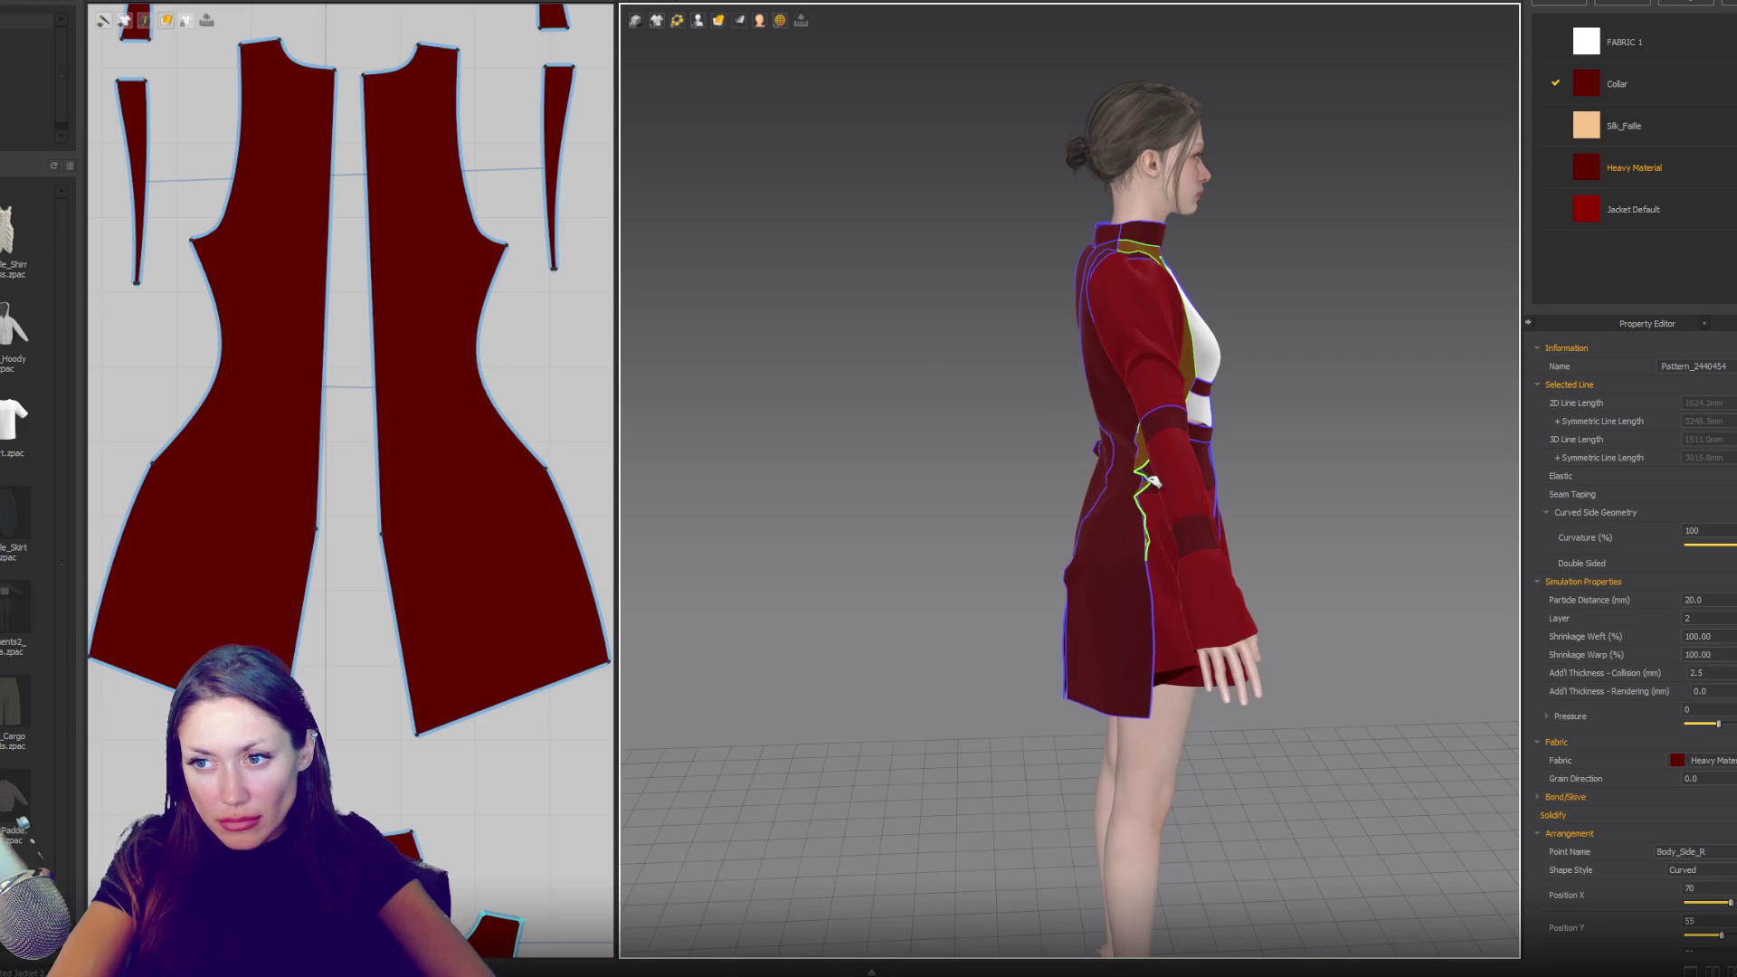
{"action": "right_click_drag", "start_coordinate": [1054, 515], "coordinate": [1310, 519]}
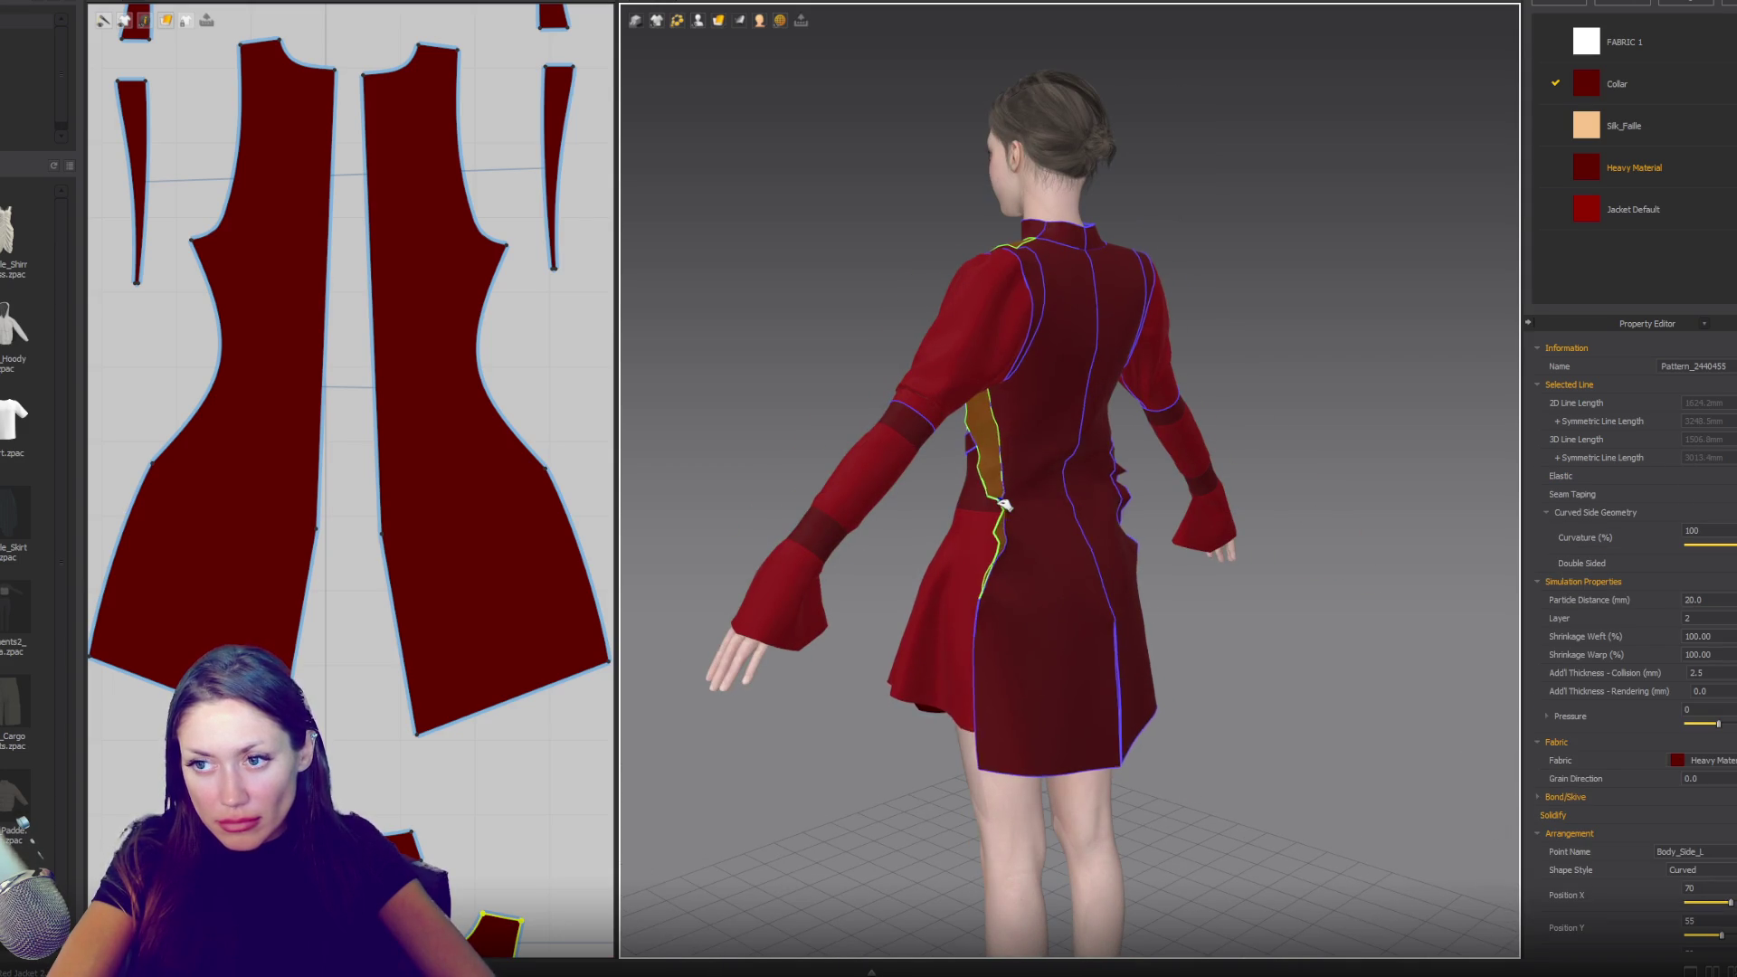
{"action": "left_click", "coordinate": [1078, 544]}
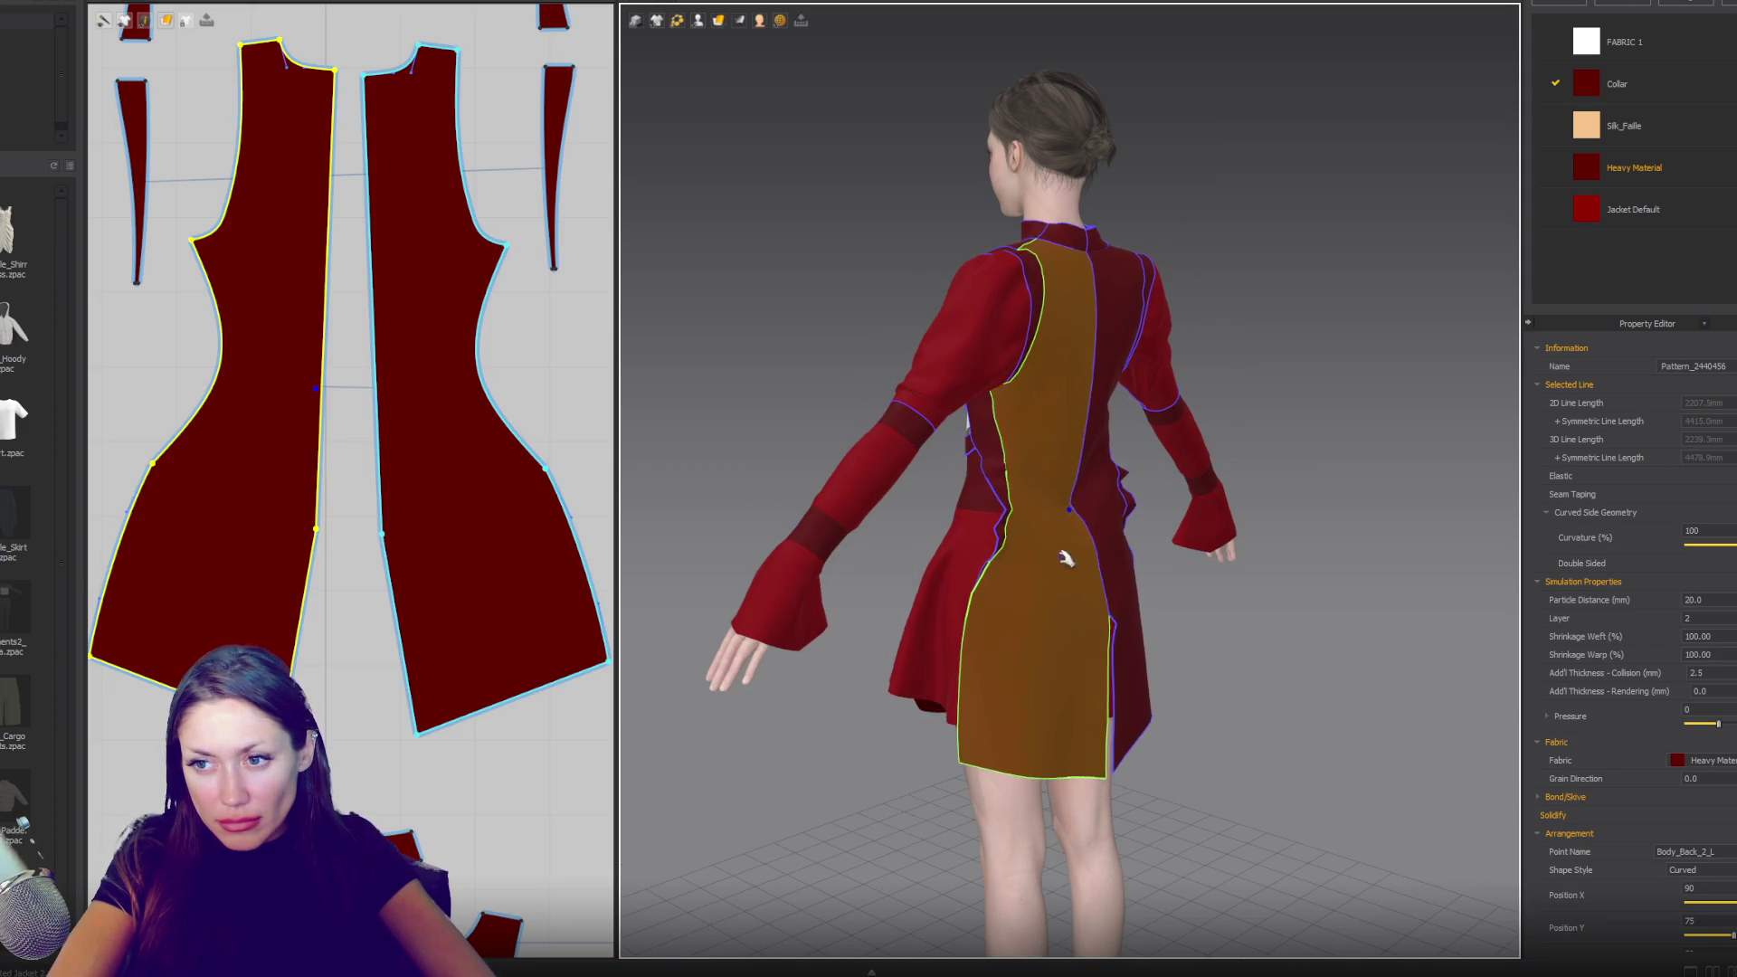
{"action": "mouse_move", "coordinate": [941, 609]}
{"action": "right_mouse_down"}
{"action": "mouse_move", "coordinate": [1342, 600]}
{"action": "mouse_move", "coordinate": [1221, 608]}
{"action": "right_mouse_up"}
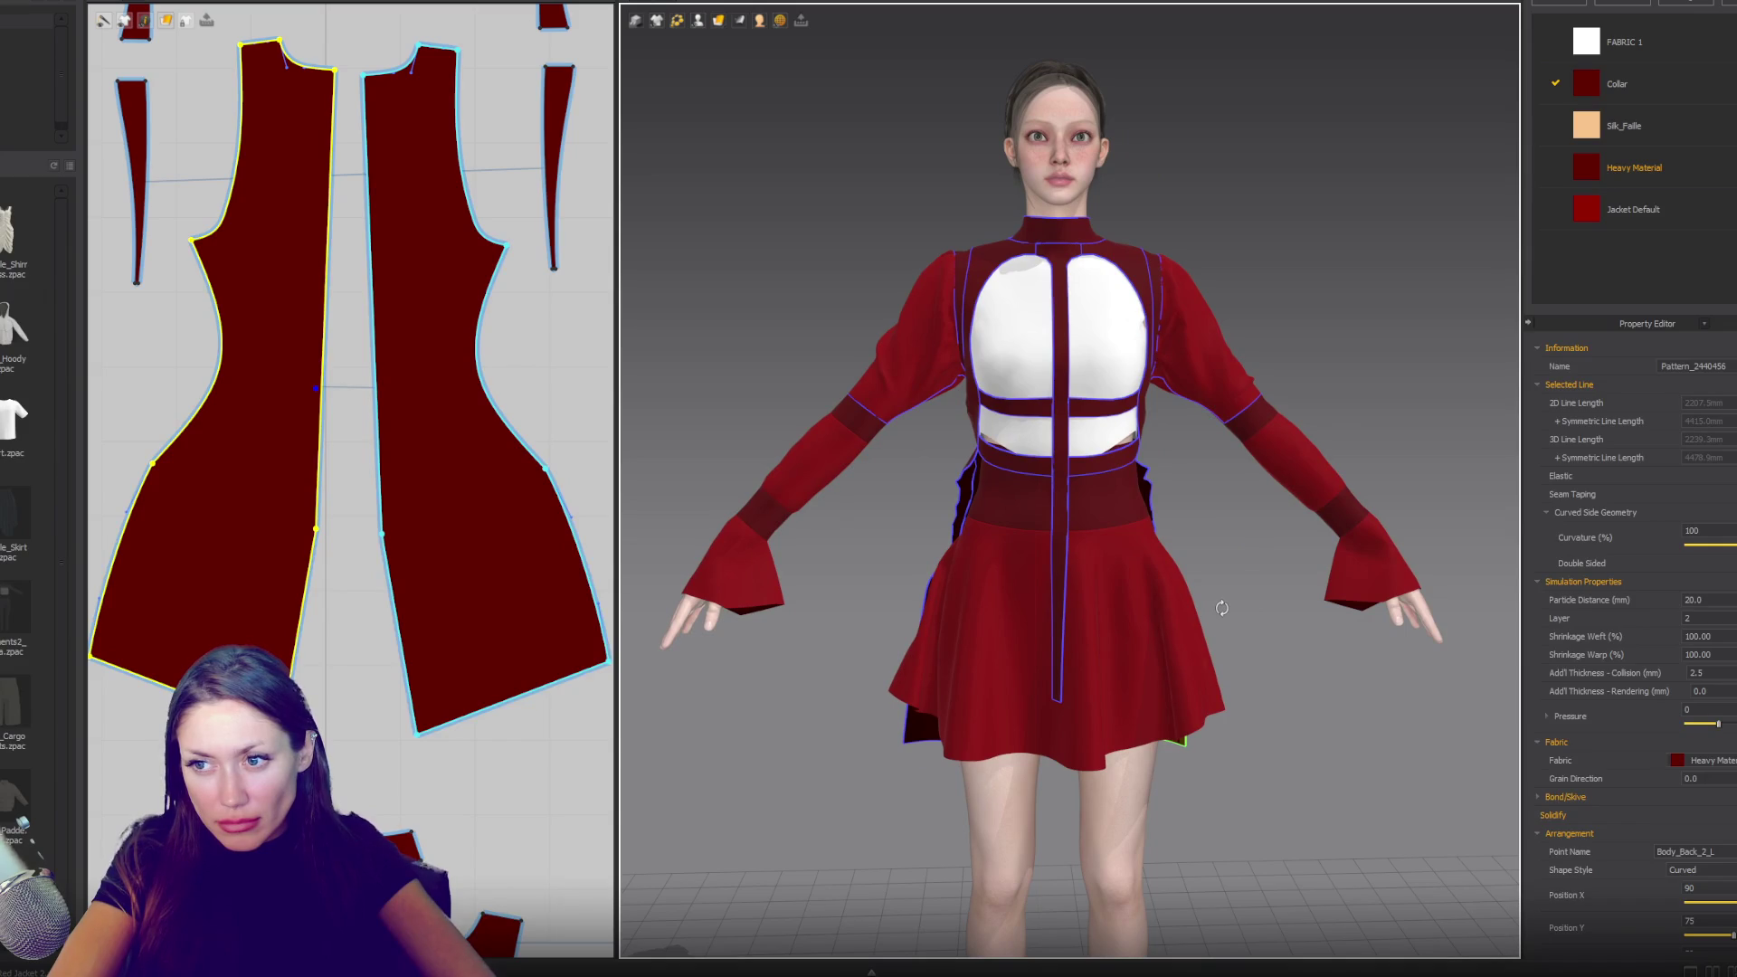
{"action": "scroll", "coordinate": [434, 537], "scroll_direction": "down", "scroll_amount": 4}
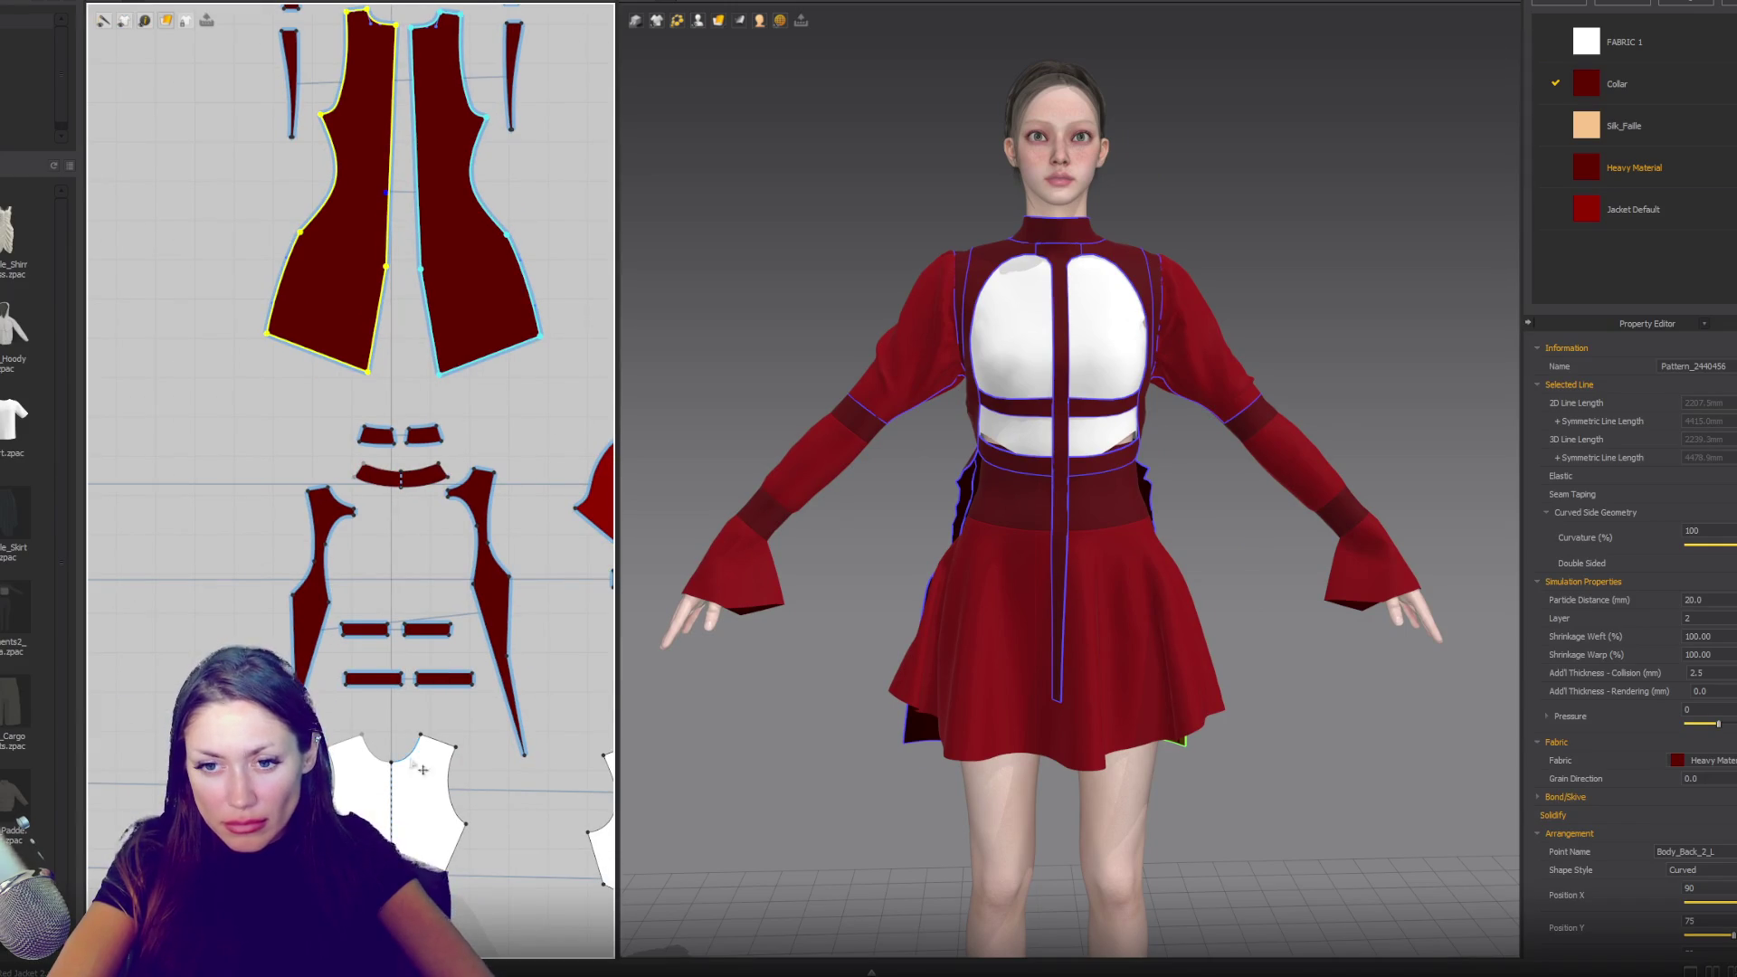
- Paste a duplicate pair of waist strap pieces and seam them together
{"action": "left_click", "coordinate": [416, 806]}
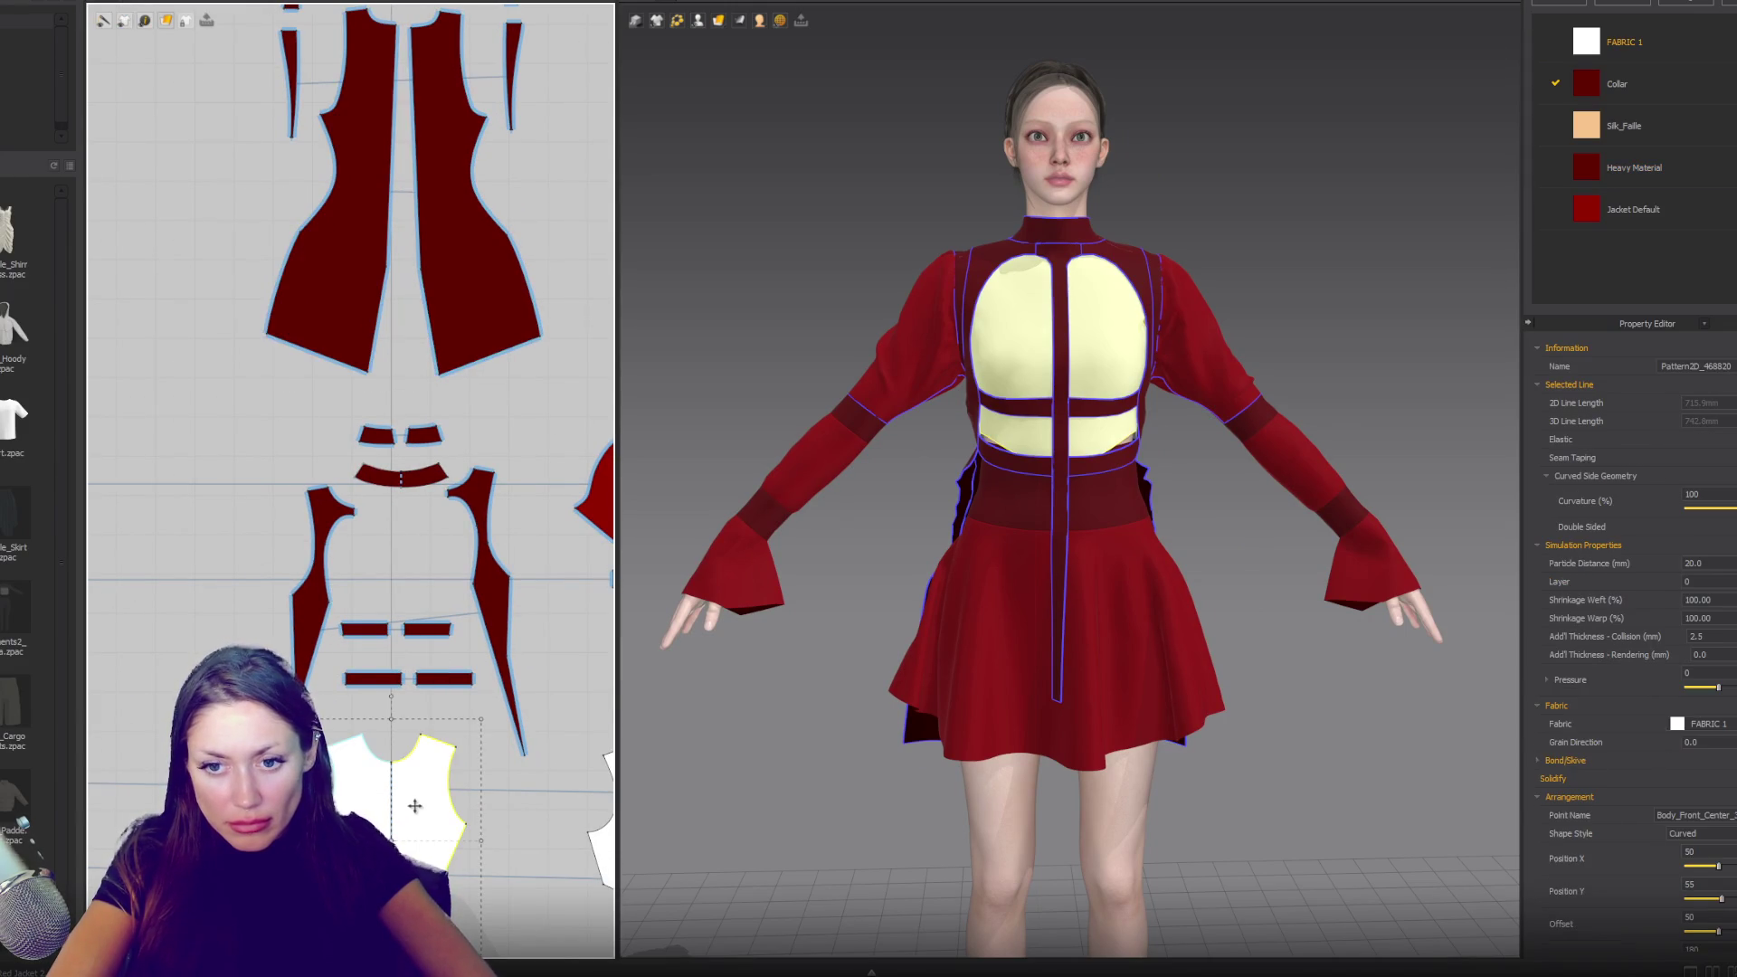
{"action": "left_click", "coordinate": [452, 679]}
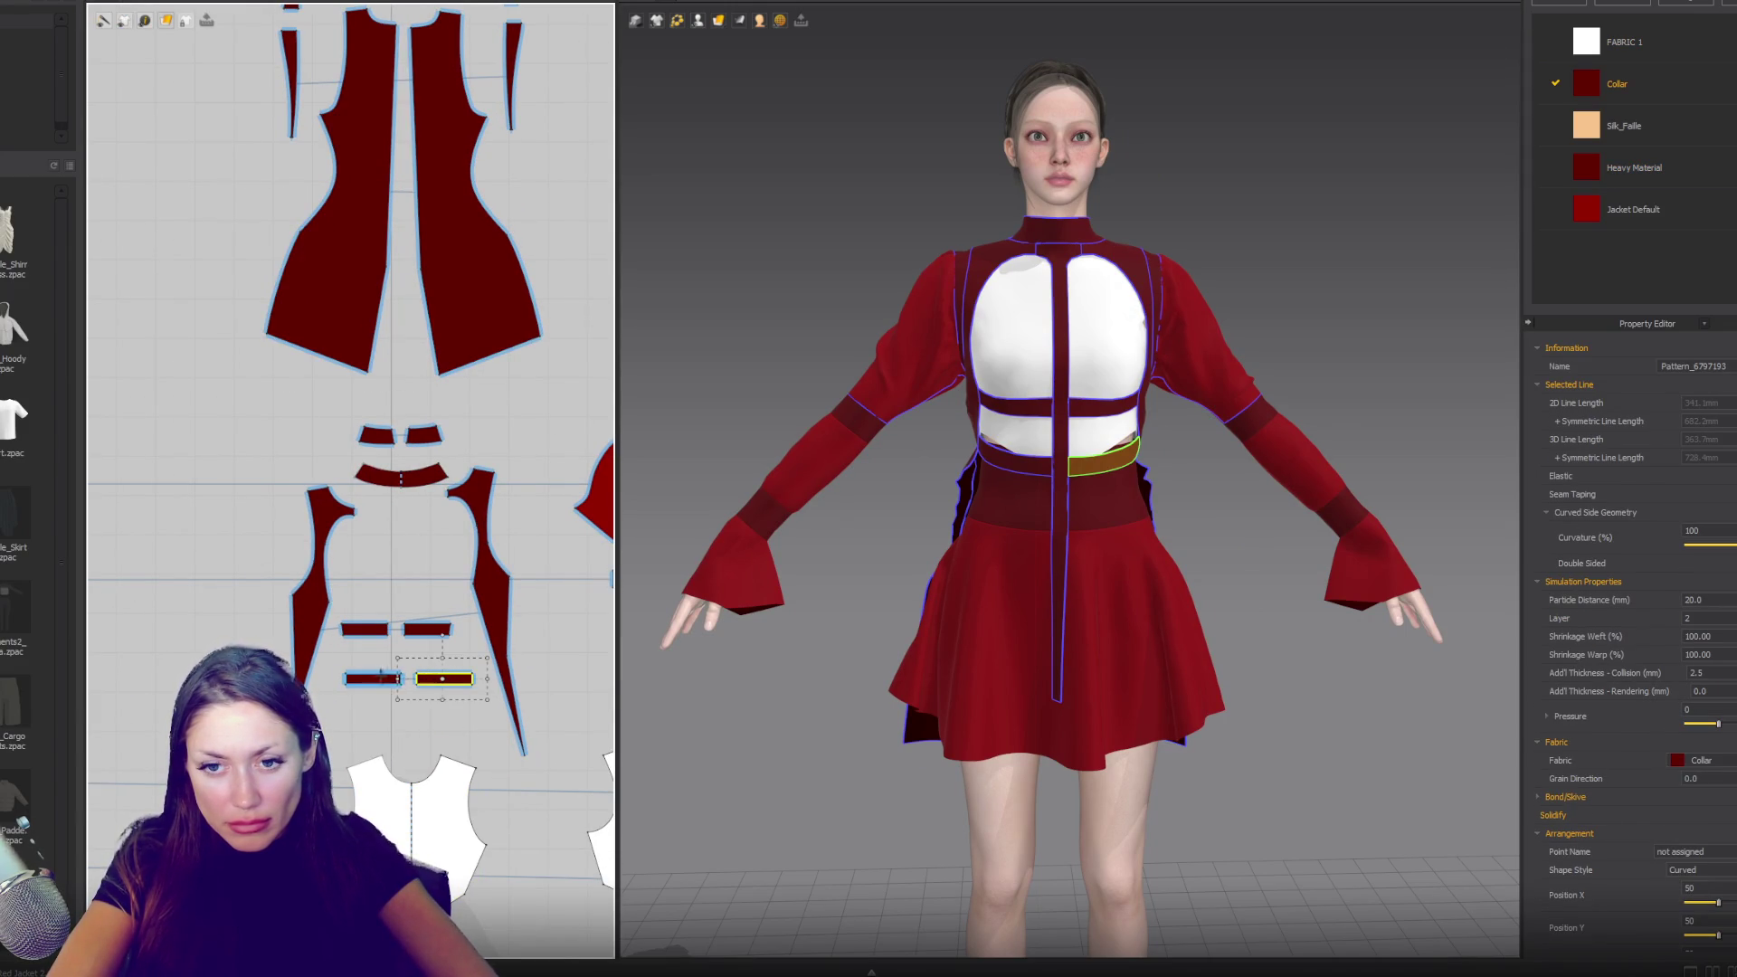
{"action": "left_click", "coordinate": [415, 734]}
{"action": "key", "text": "z"}
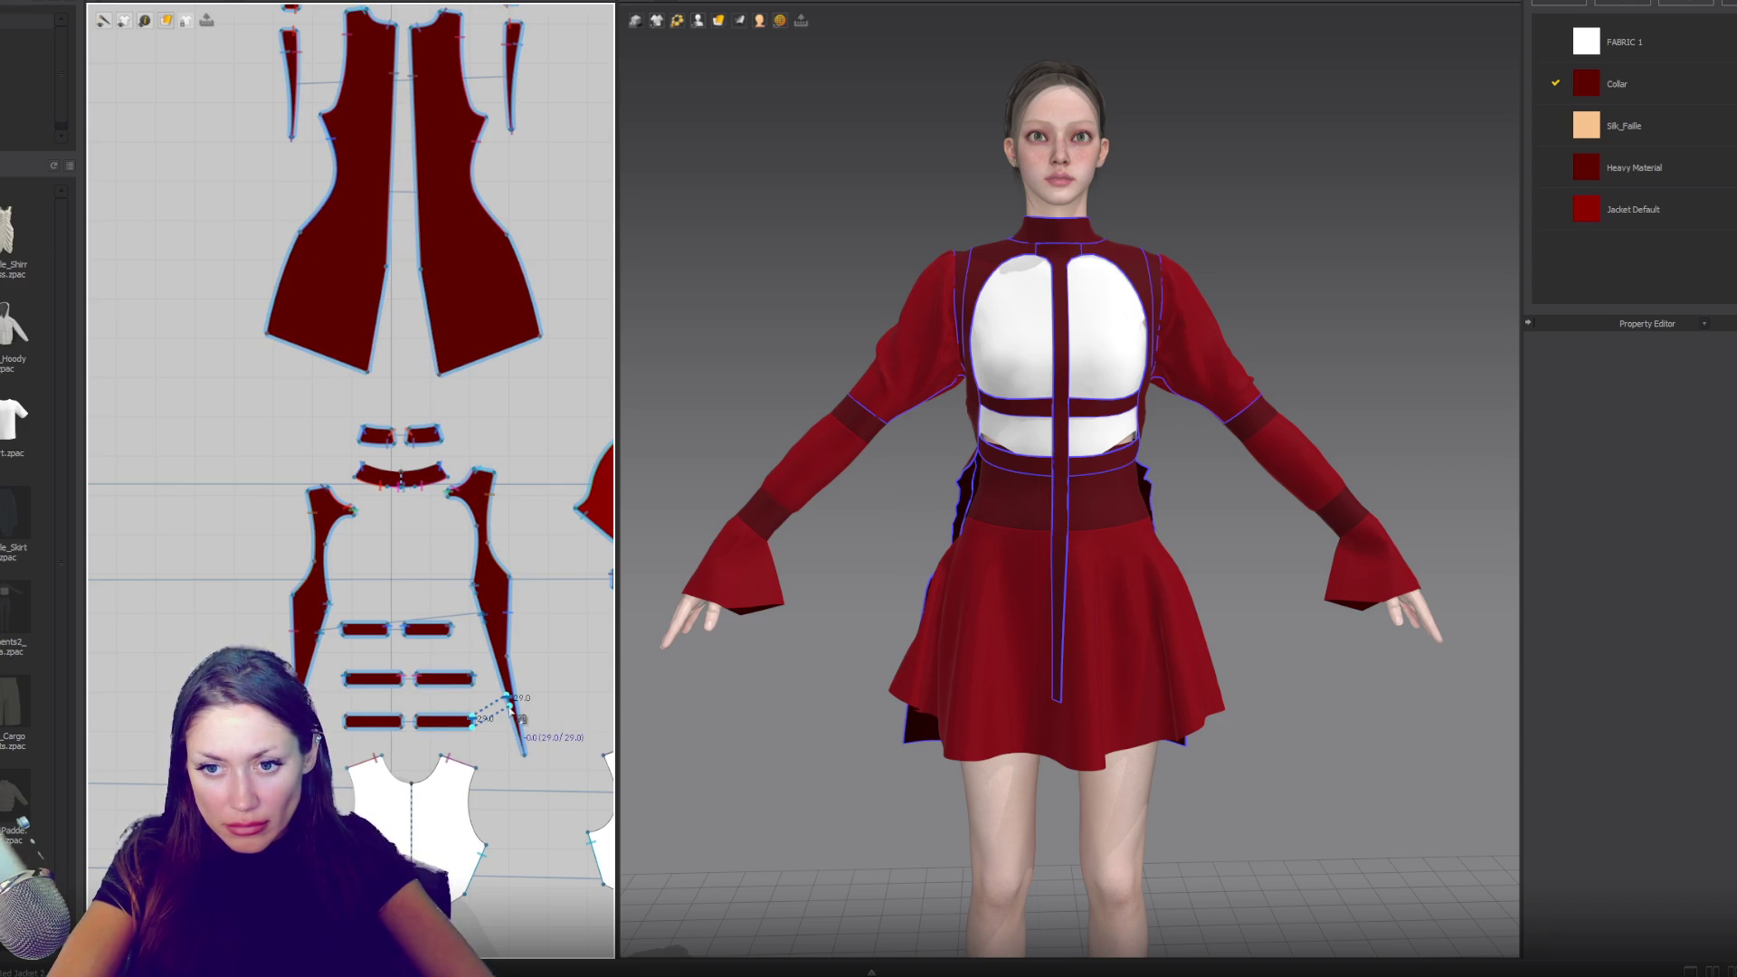
{"action": "left_click", "coordinate": [416, 724]}
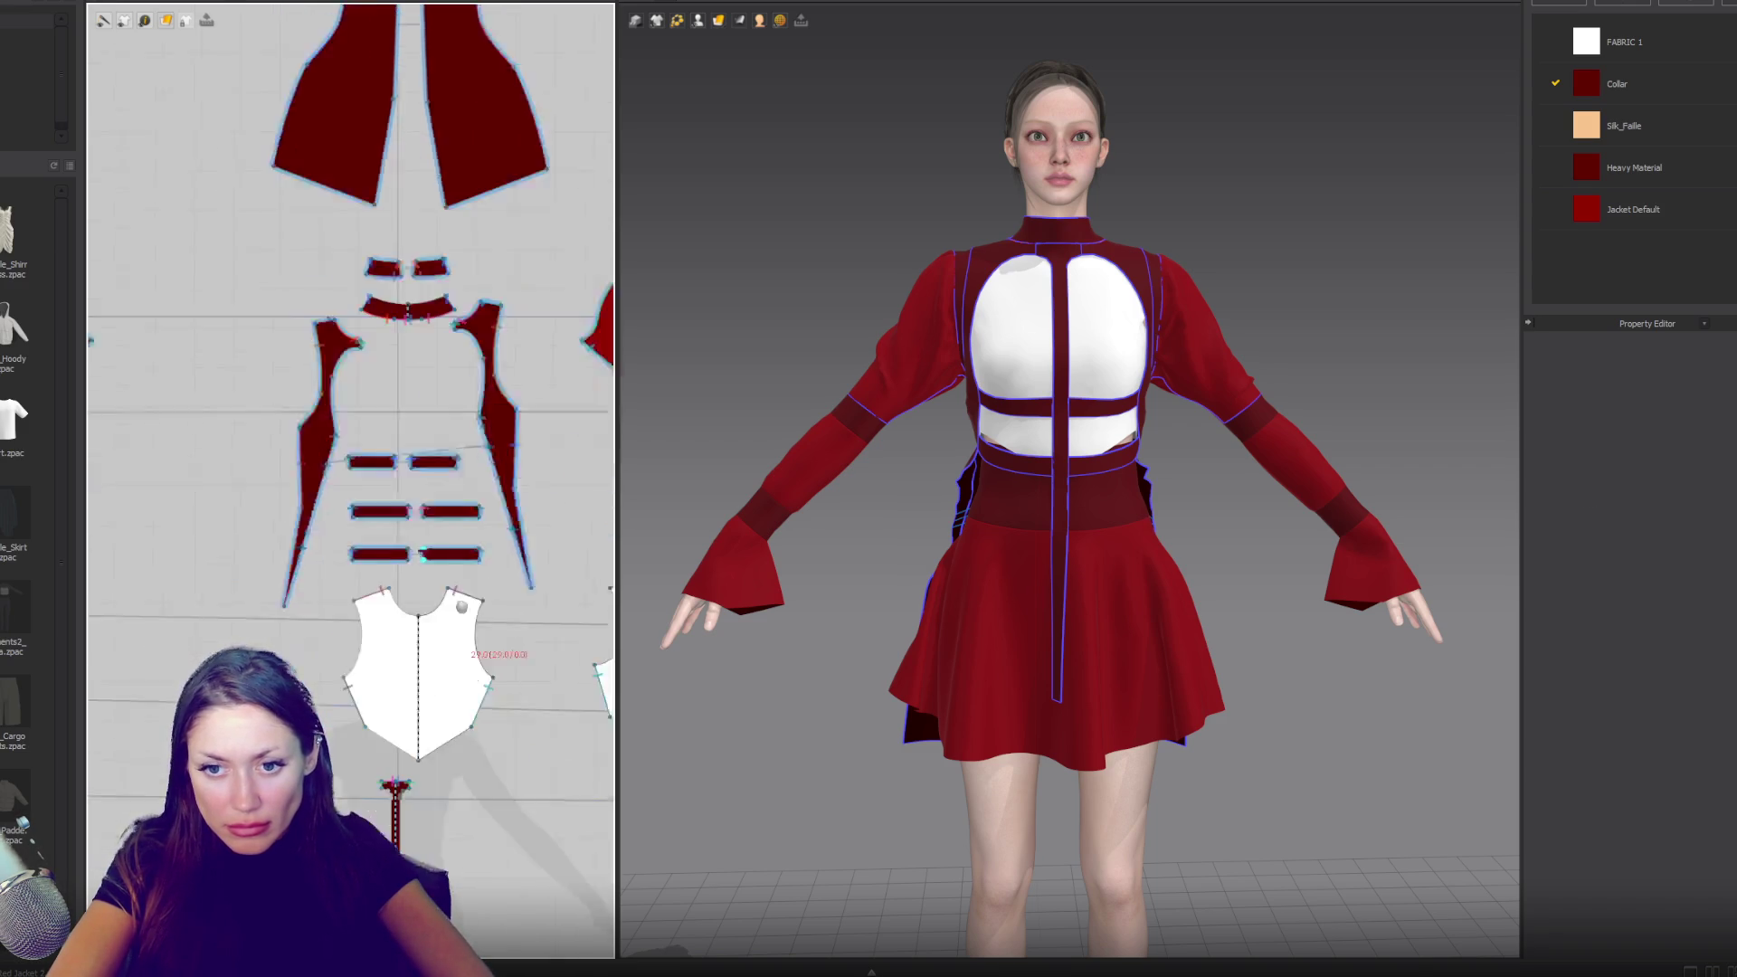
{"action": "scroll", "coordinate": [412, 769], "scroll_direction": "up", "scroll_amount": 3}
{"action": "left_click", "coordinate": [401, 826]}
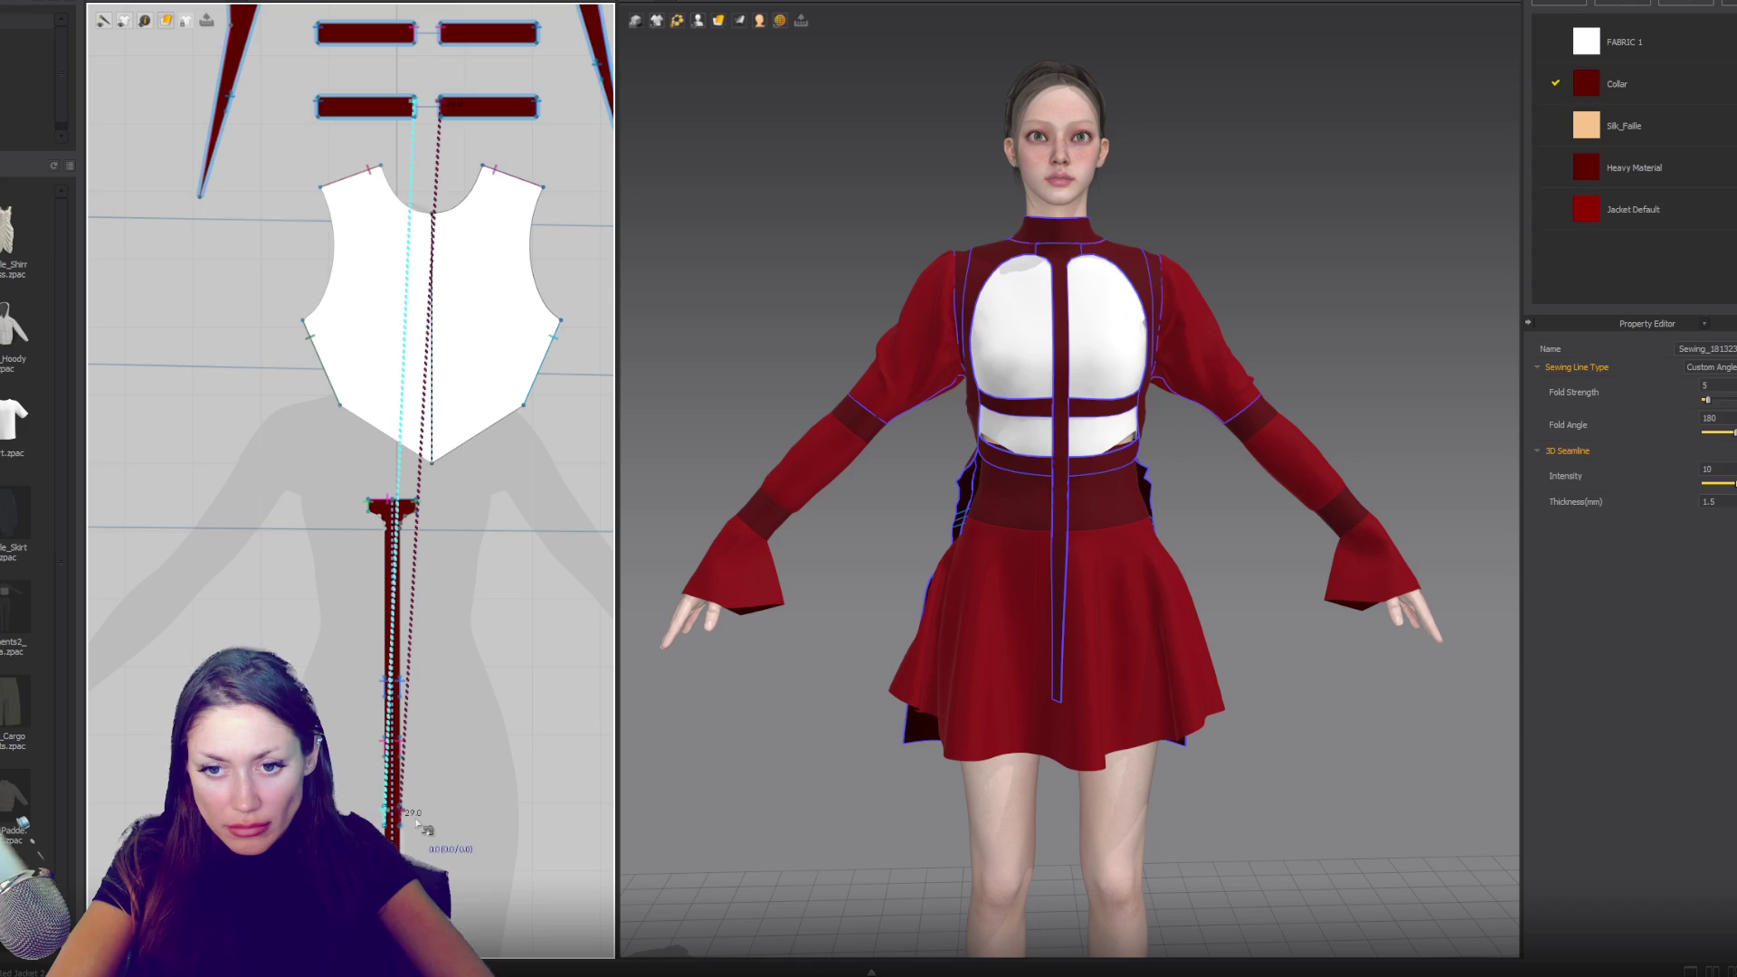
{"action": "scroll", "coordinate": [909, 668], "scroll_direction": "up", "scroll_amount": 5}
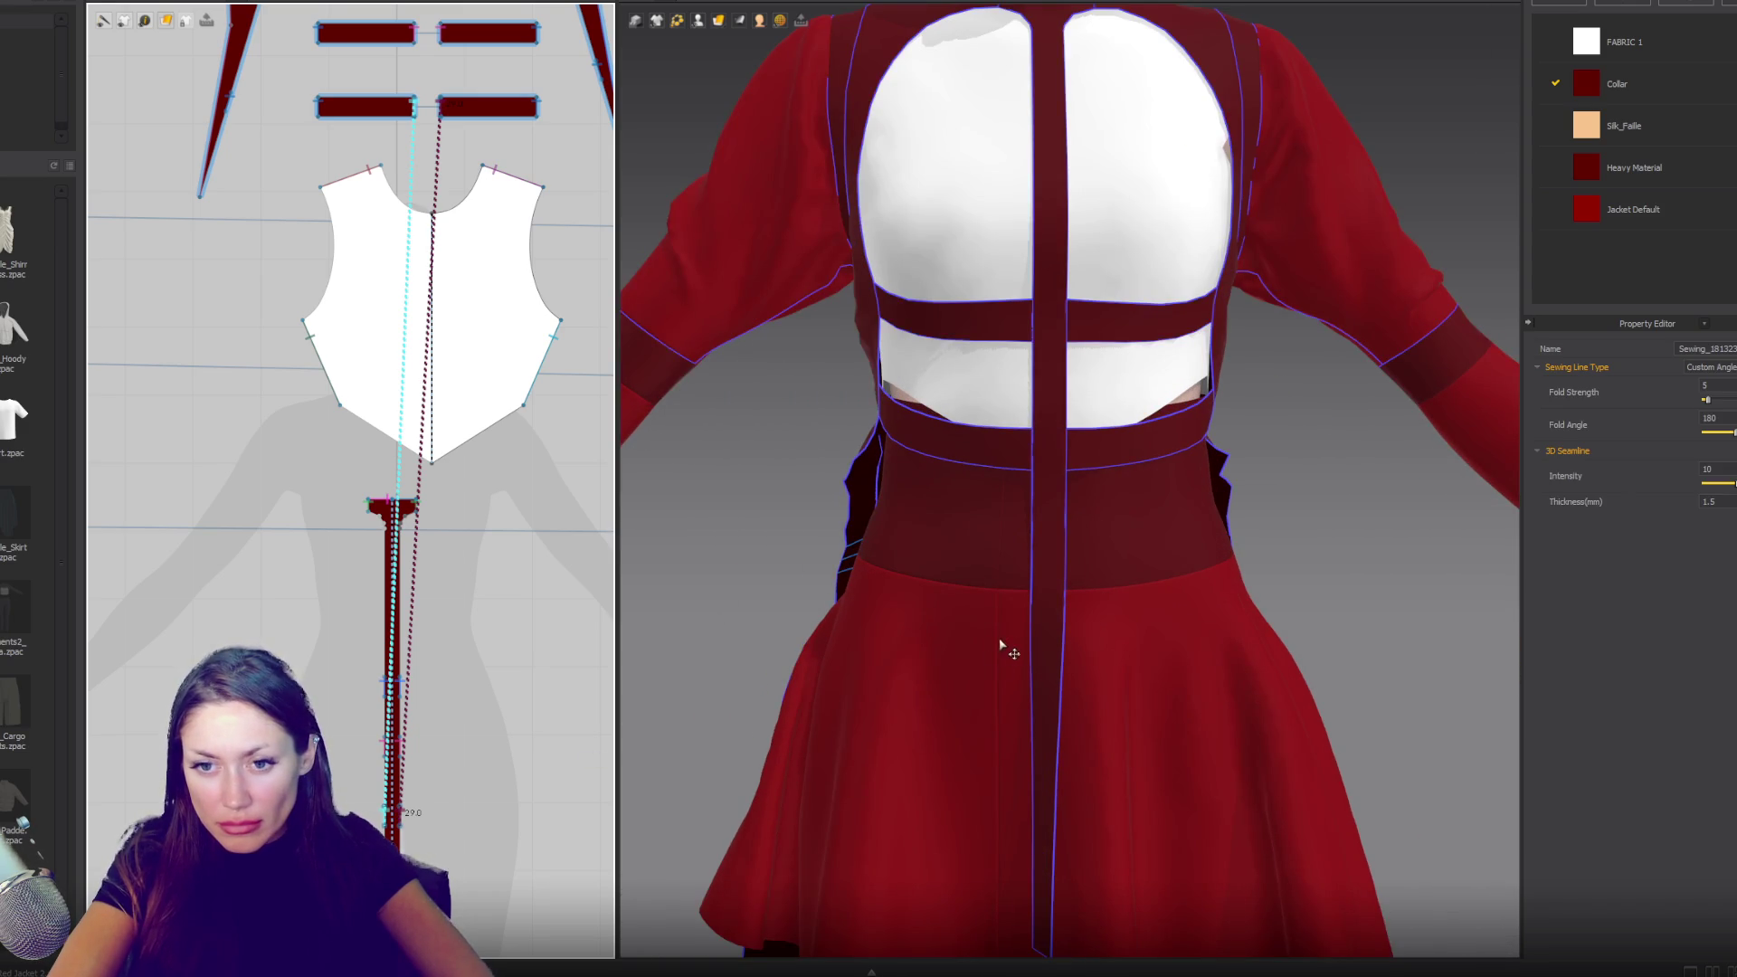
- Arrange the new strap on the avatar's front waist arrangement point
{"action": "mouse_move", "coordinate": [987, 588]}
{"action": "right_mouse_down"}
{"action": "mouse_move", "coordinate": [818, 612]}
{"action": "mouse_move", "coordinate": [890, 641]}
{"action": "mouse_move", "coordinate": [624, 265]}
{"action": "right_mouse_up"}
{"action": "left_click", "coordinate": [489, 110]}
{"action": "left_click", "coordinate": [698, 20]}
{"action": "left_click", "coordinate": [742, 55]}
{"action": "left_click", "coordinate": [1172, 639]}
{"action": "mouse_move", "coordinate": [1172, 638]}
{"action": "right_mouse_down"}
{"action": "mouse_move", "coordinate": [1018, 673]}
{"action": "mouse_move", "coordinate": [1076, 654]}
{"action": "right_mouse_up"}
{"action": "scroll", "coordinate": [1063, 650], "scroll_direction": "up", "scroll_amount": 3}
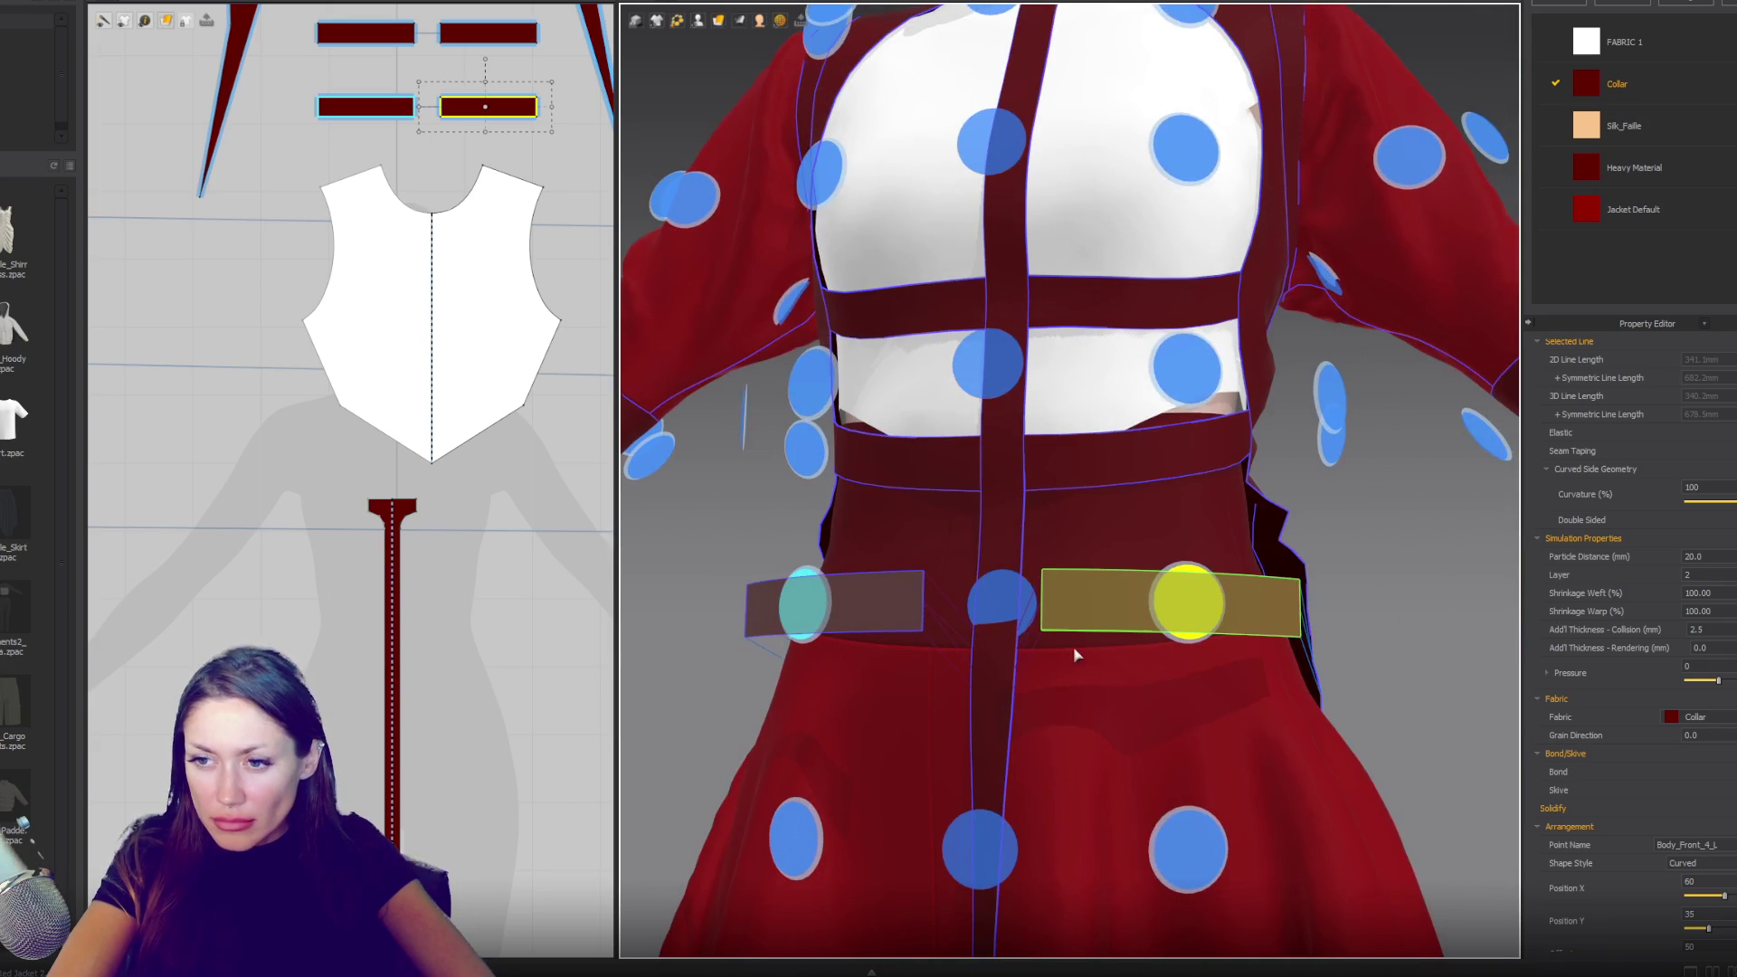
{"action": "right_click_drag", "start_coordinate": [1286, 693], "coordinate": [1085, 678]}
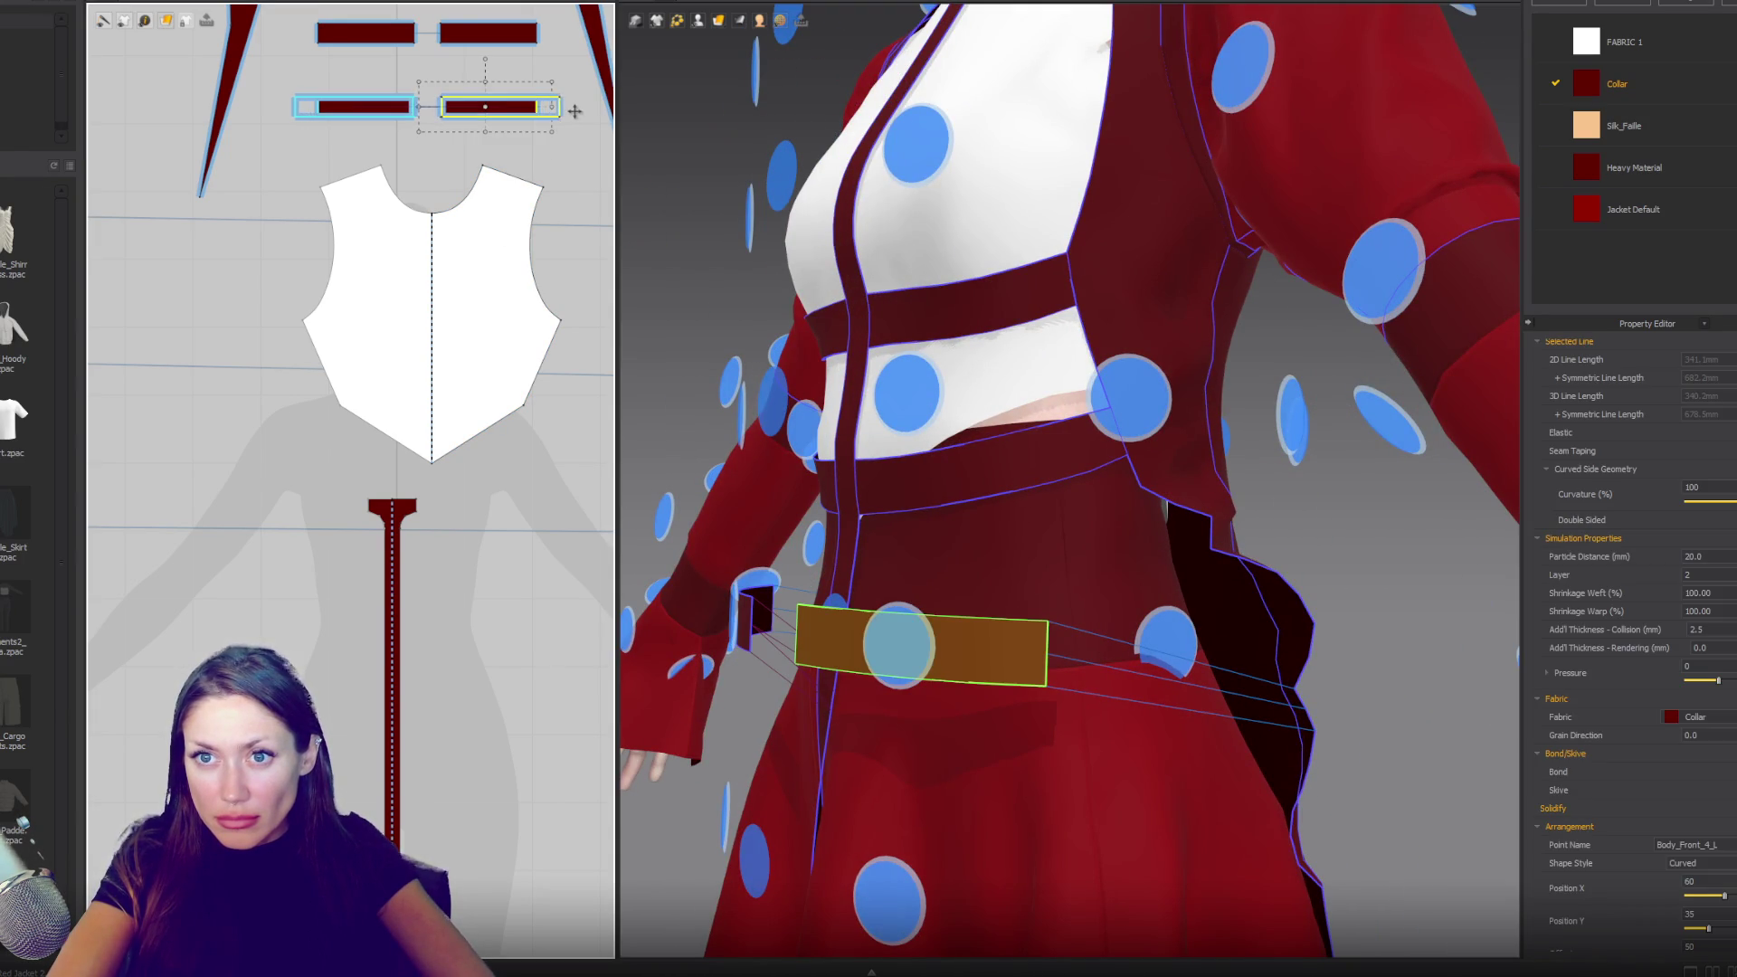
- Widen the belt strap, simulate it around the waist, and sew it to the vertical strip
{"action": "left_click_drag", "start_coordinate": [551, 107], "coordinate": [576, 107]}
{"action": "key", "text": "space"}
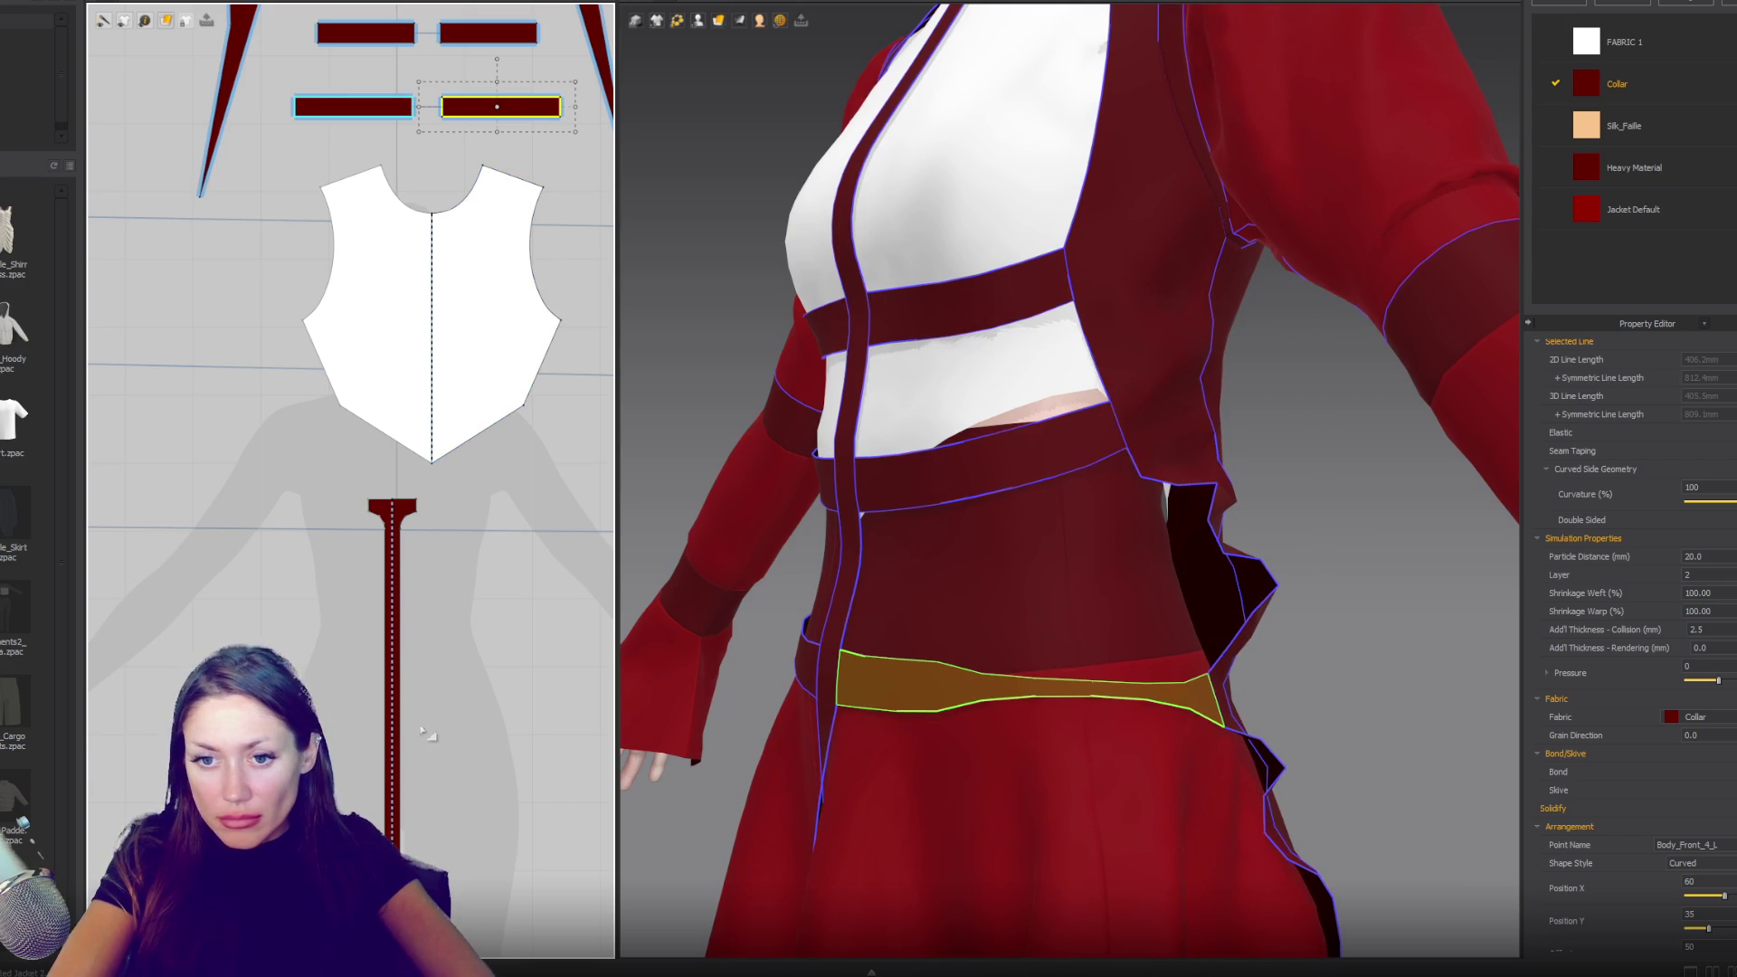
{"action": "left_click", "coordinate": [398, 783]}
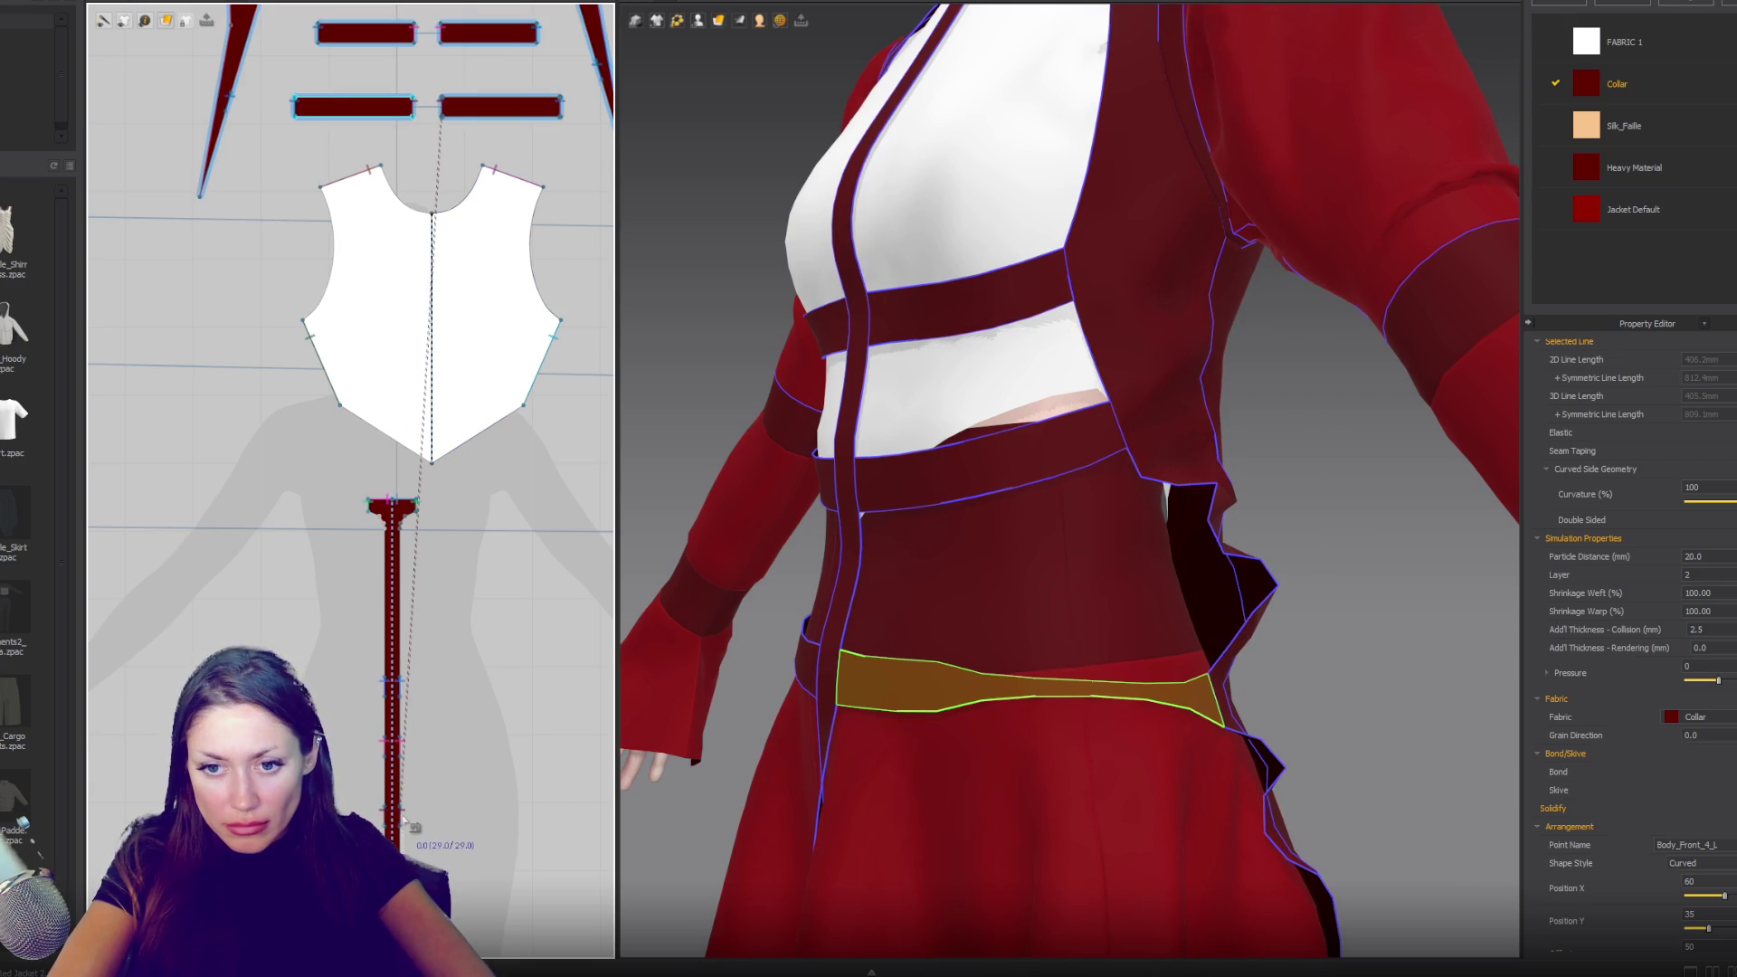
{"action": "left_click", "coordinate": [403, 818]}
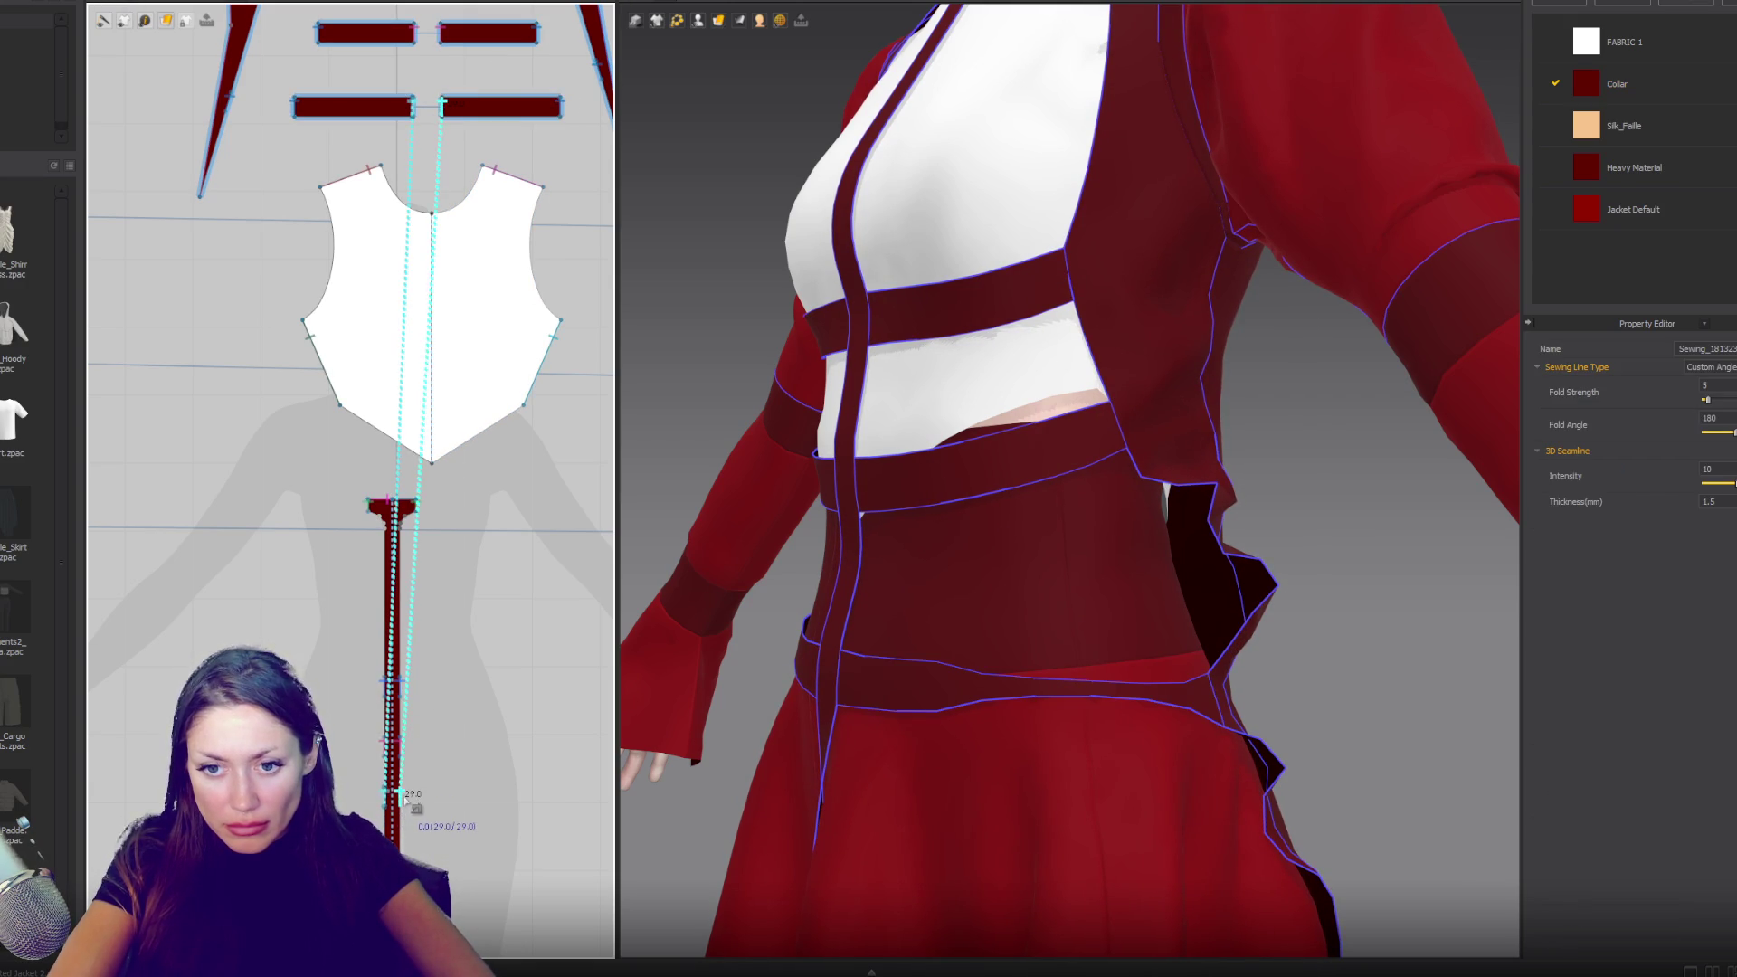
{"action": "left_click", "coordinate": [621, 744]}
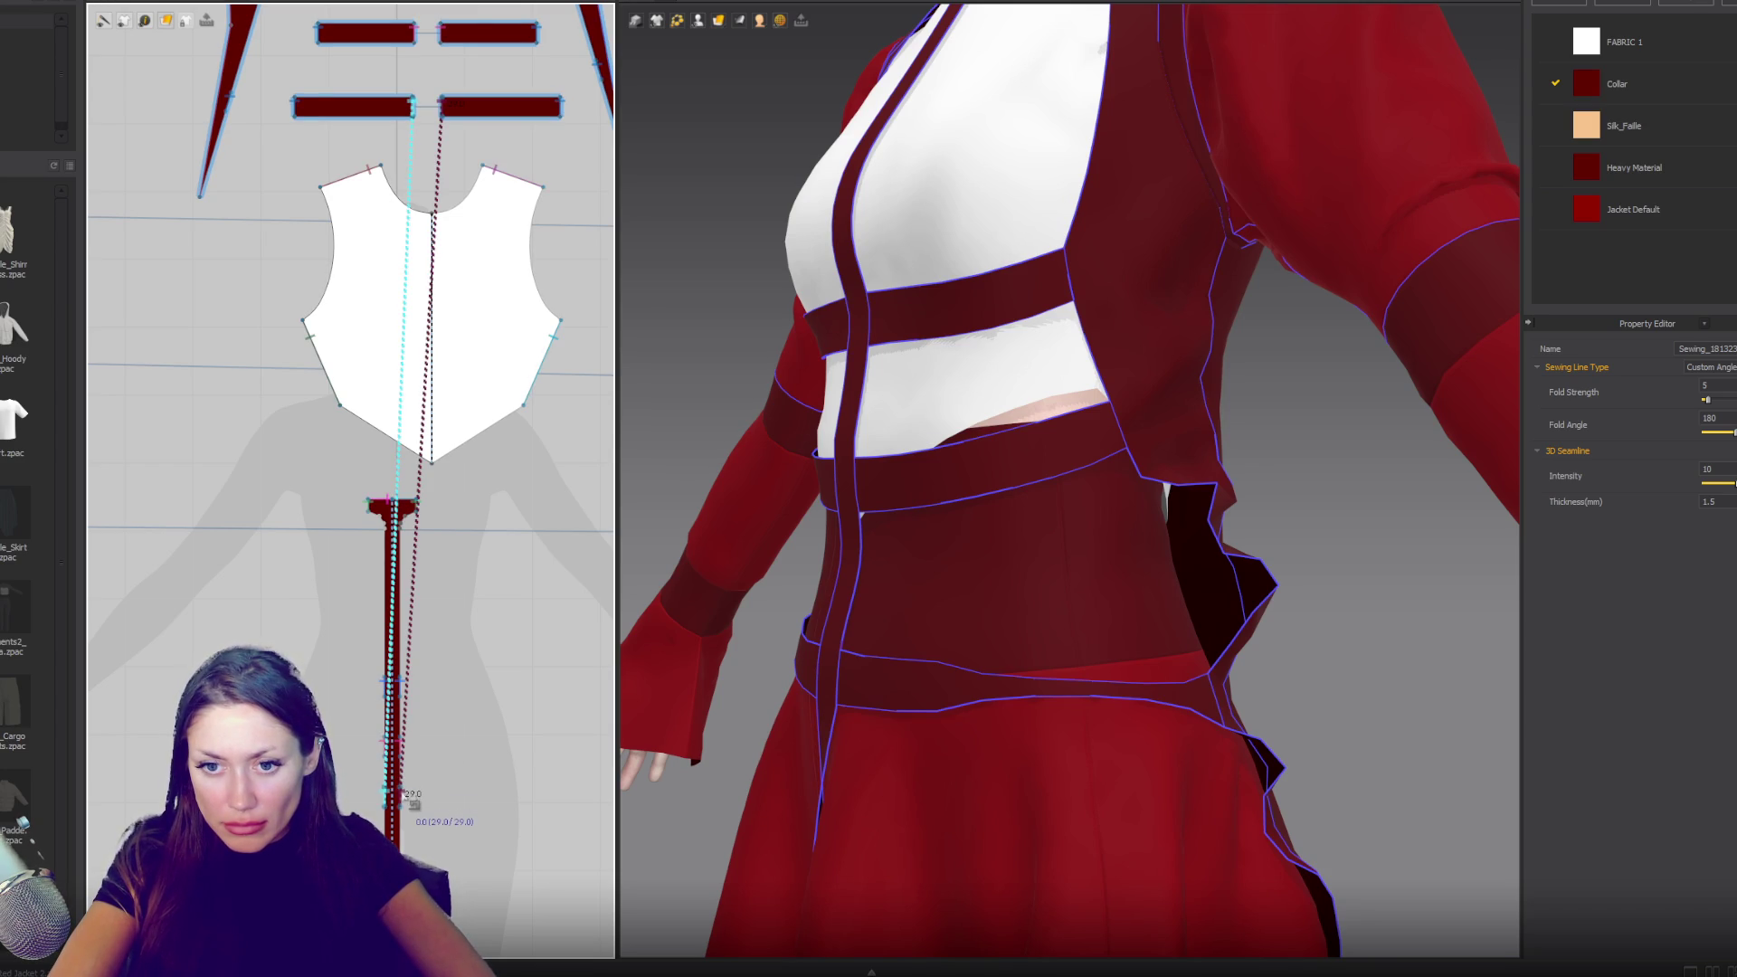
- Sew the bottom strap's seam end to the side panel and simulate
{"action": "right_click_drag", "start_coordinate": [481, 232], "coordinate": [407, 639]}
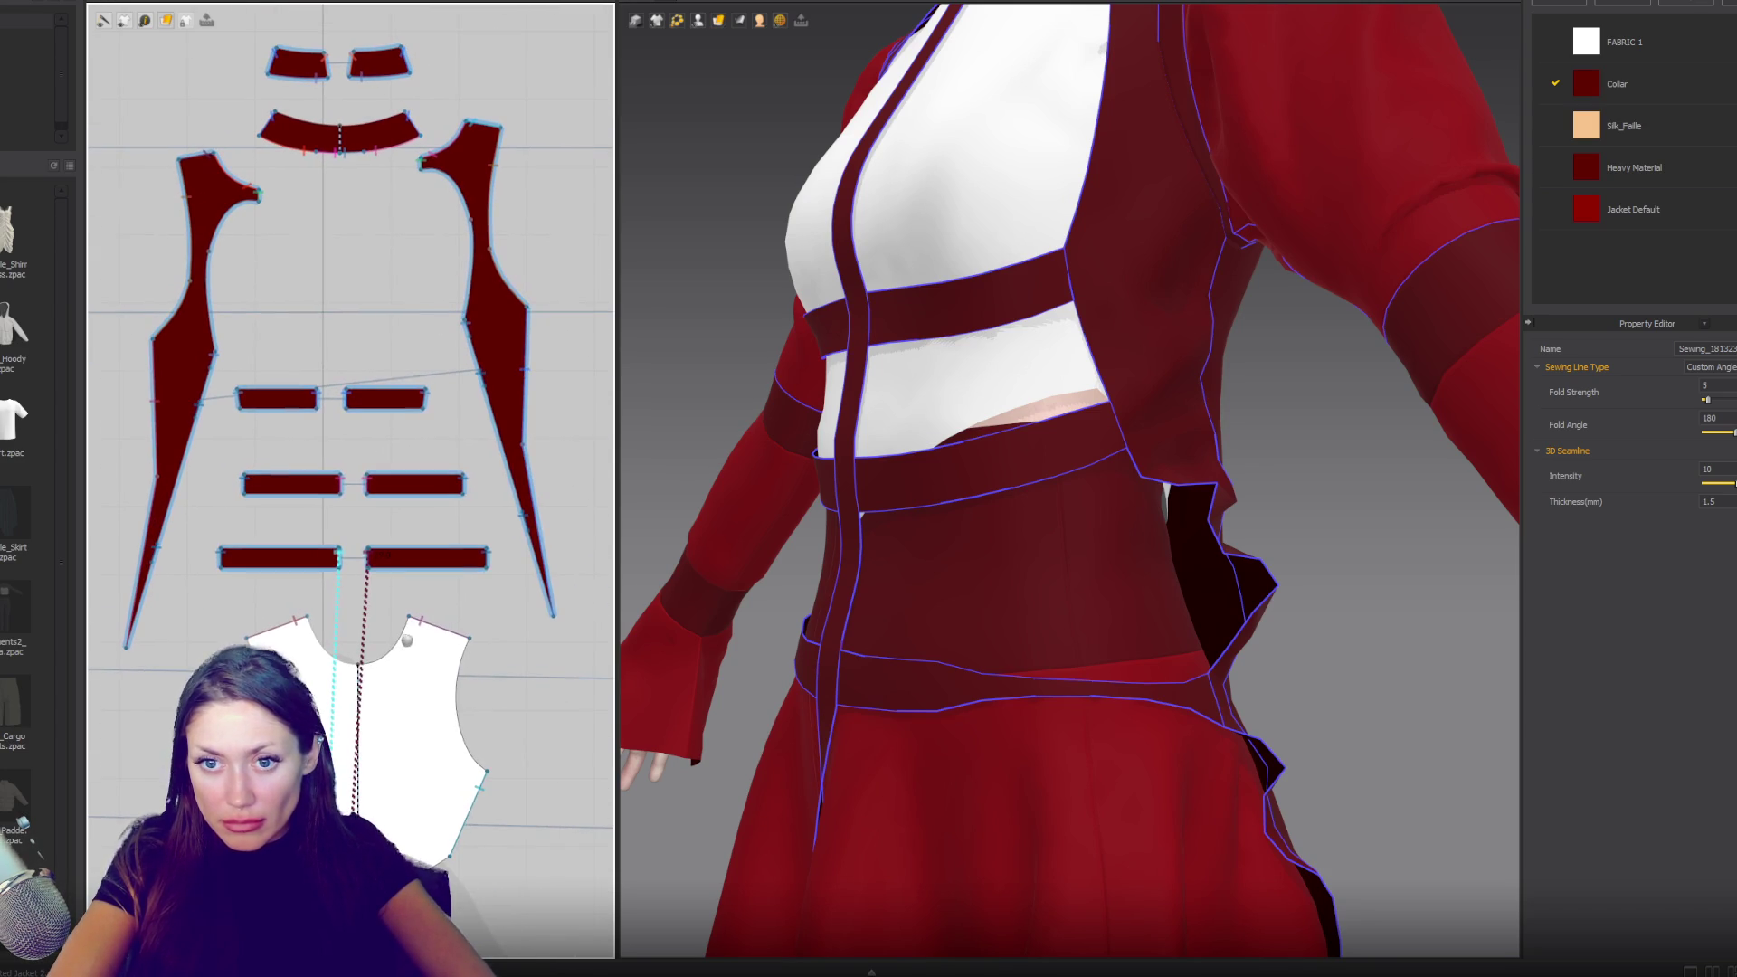
{"action": "left_click", "coordinate": [523, 514]}
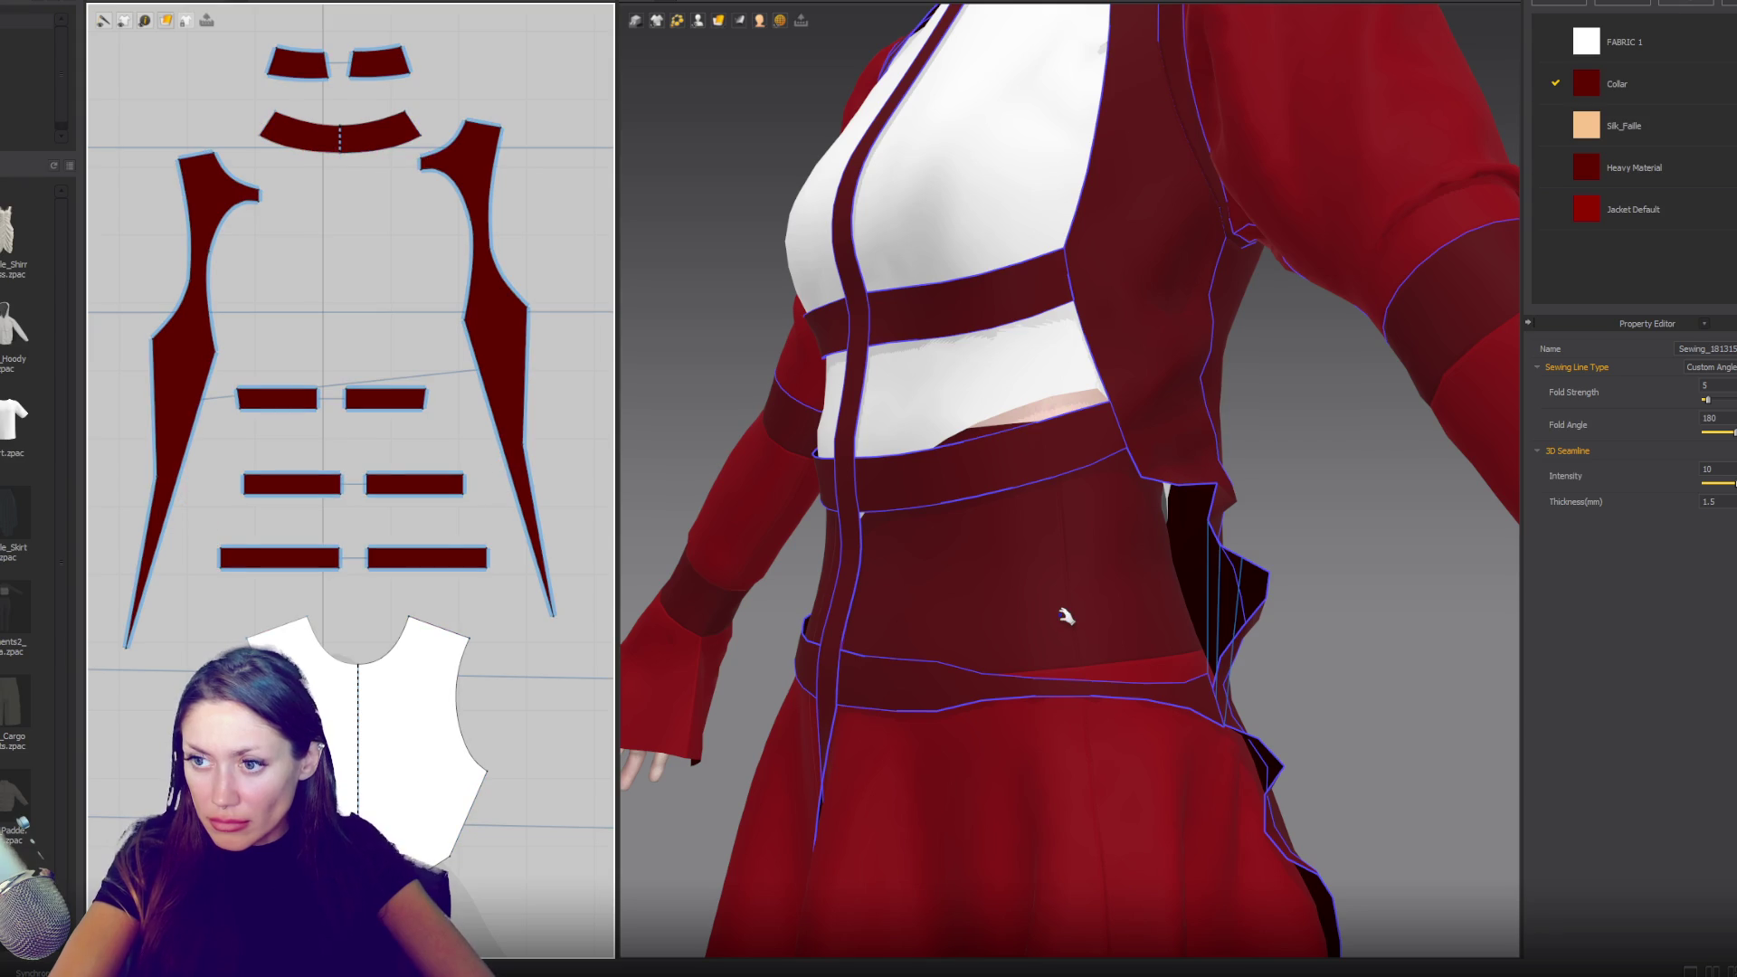
{"action": "mouse_move", "coordinate": [938, 620]}
{"action": "right_mouse_down"}
{"action": "mouse_move", "coordinate": [983, 793]}
{"action": "mouse_move", "coordinate": [814, 723]}
{"action": "right_mouse_up"}
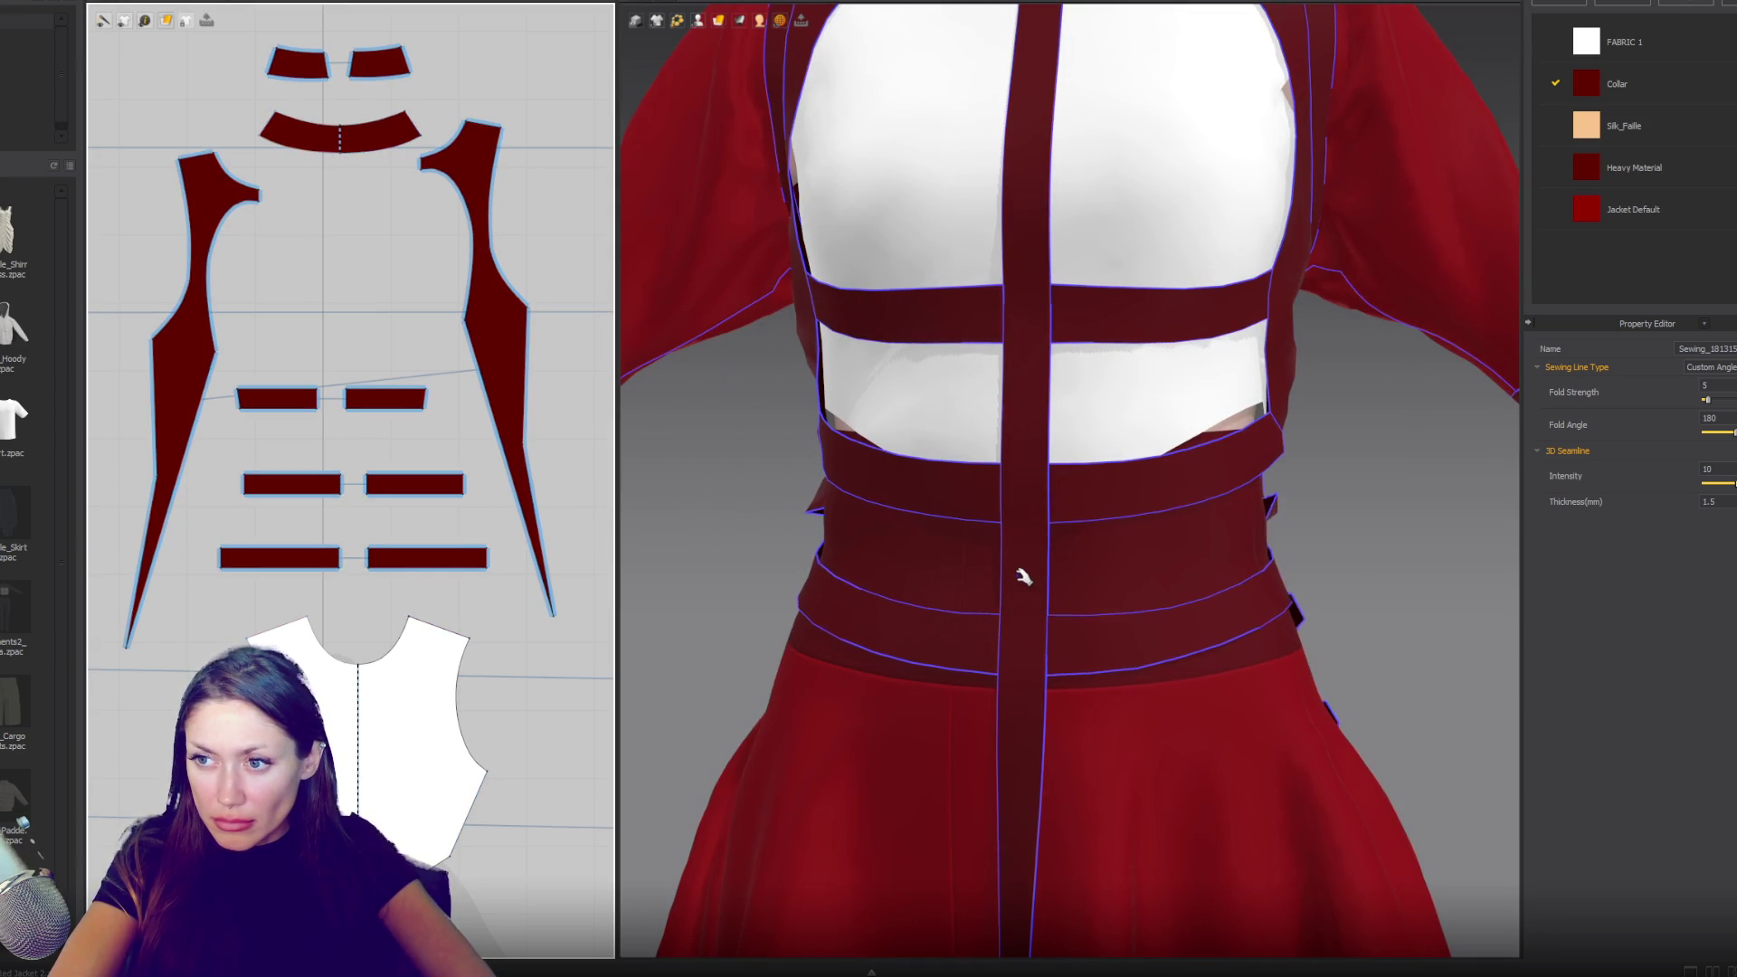
{"action": "mouse_move", "coordinate": [1016, 581]}
{"action": "right_mouse_down"}
{"action": "mouse_move", "coordinate": [1040, 633]}
{"action": "mouse_move", "coordinate": [958, 547]}
{"action": "mouse_move", "coordinate": [1151, 601]}
{"action": "mouse_move", "coordinate": [1100, 600]}
{"action": "right_mouse_up"}
{"action": "scroll", "coordinate": [503, 468], "scroll_direction": "up", "scroll_amount": 3}
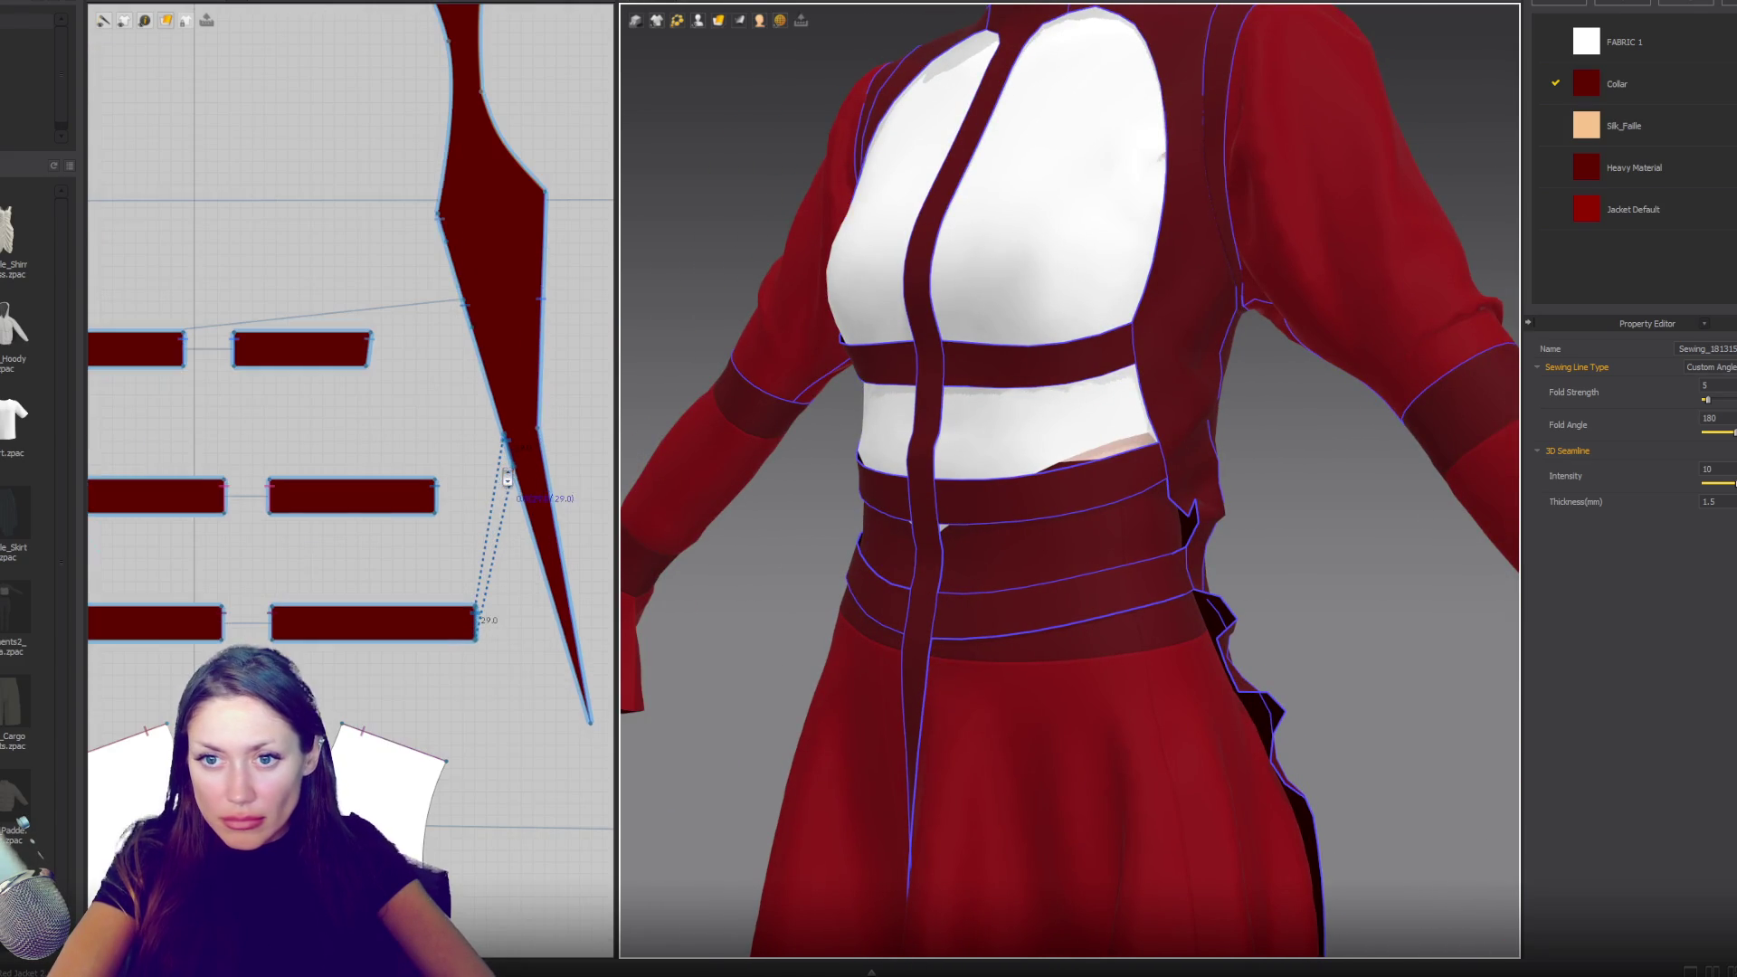
{"action": "left_click", "coordinate": [491, 398]}
{"action": "key", "text": "space"}
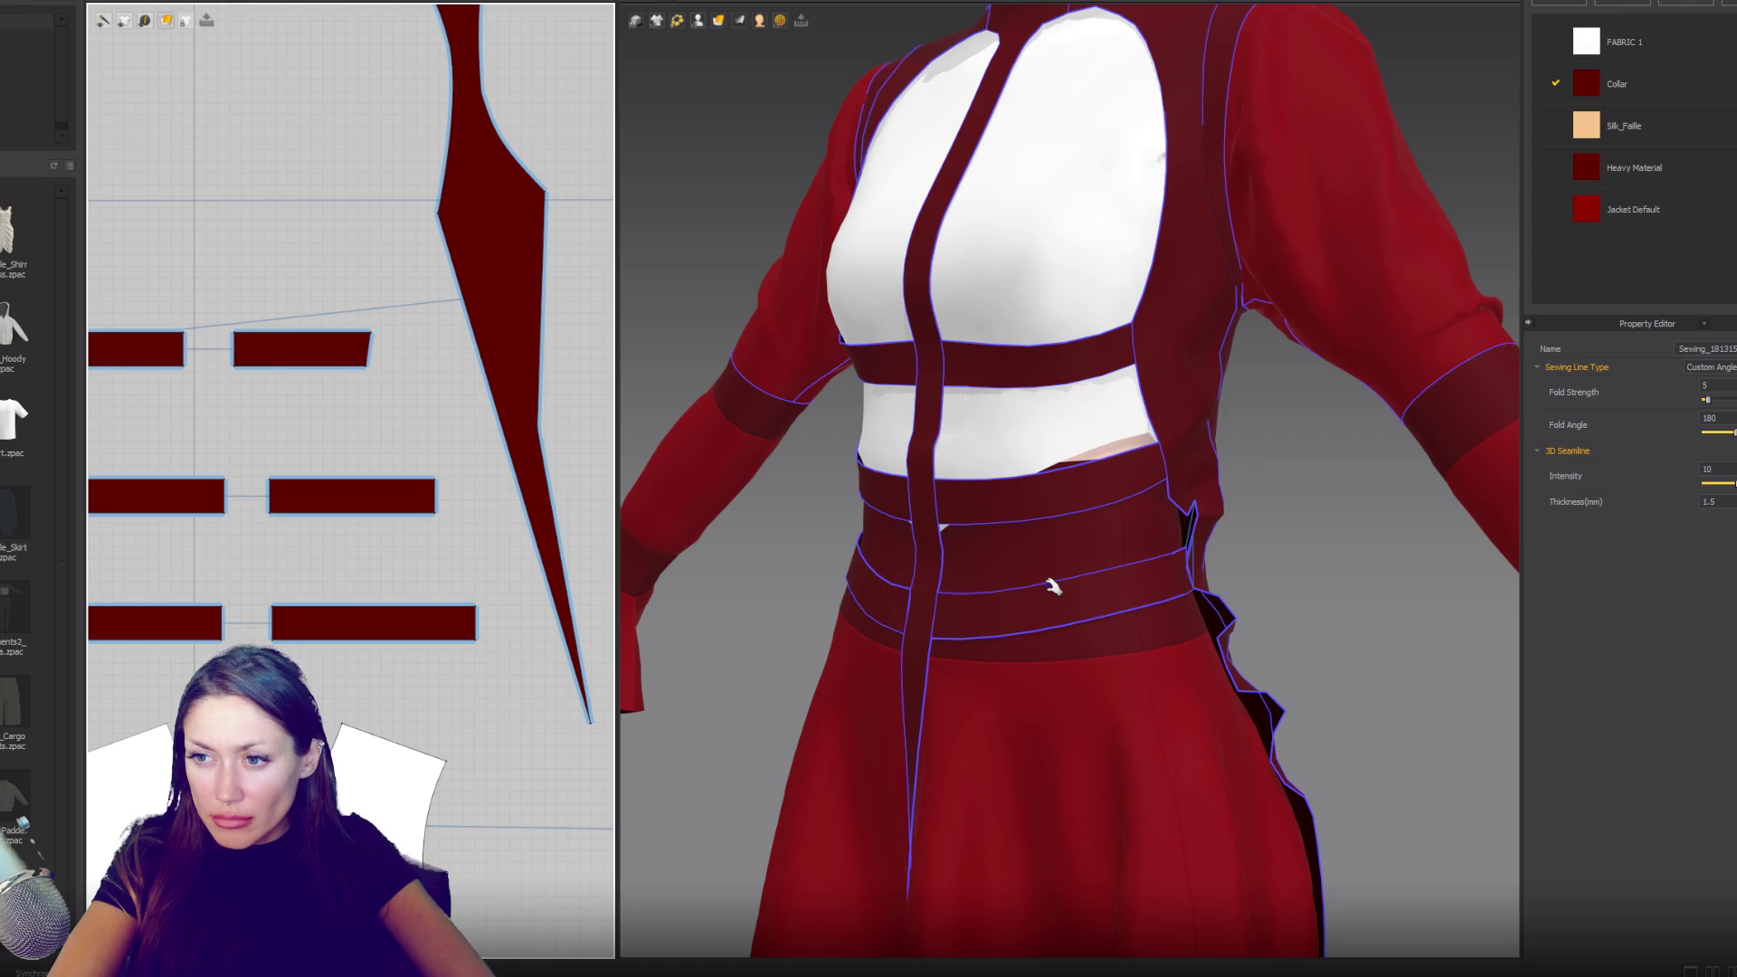
- Add another seam between the strap and the side panel edge and re-drape
{"action": "left_click", "coordinate": [1290, 719]}
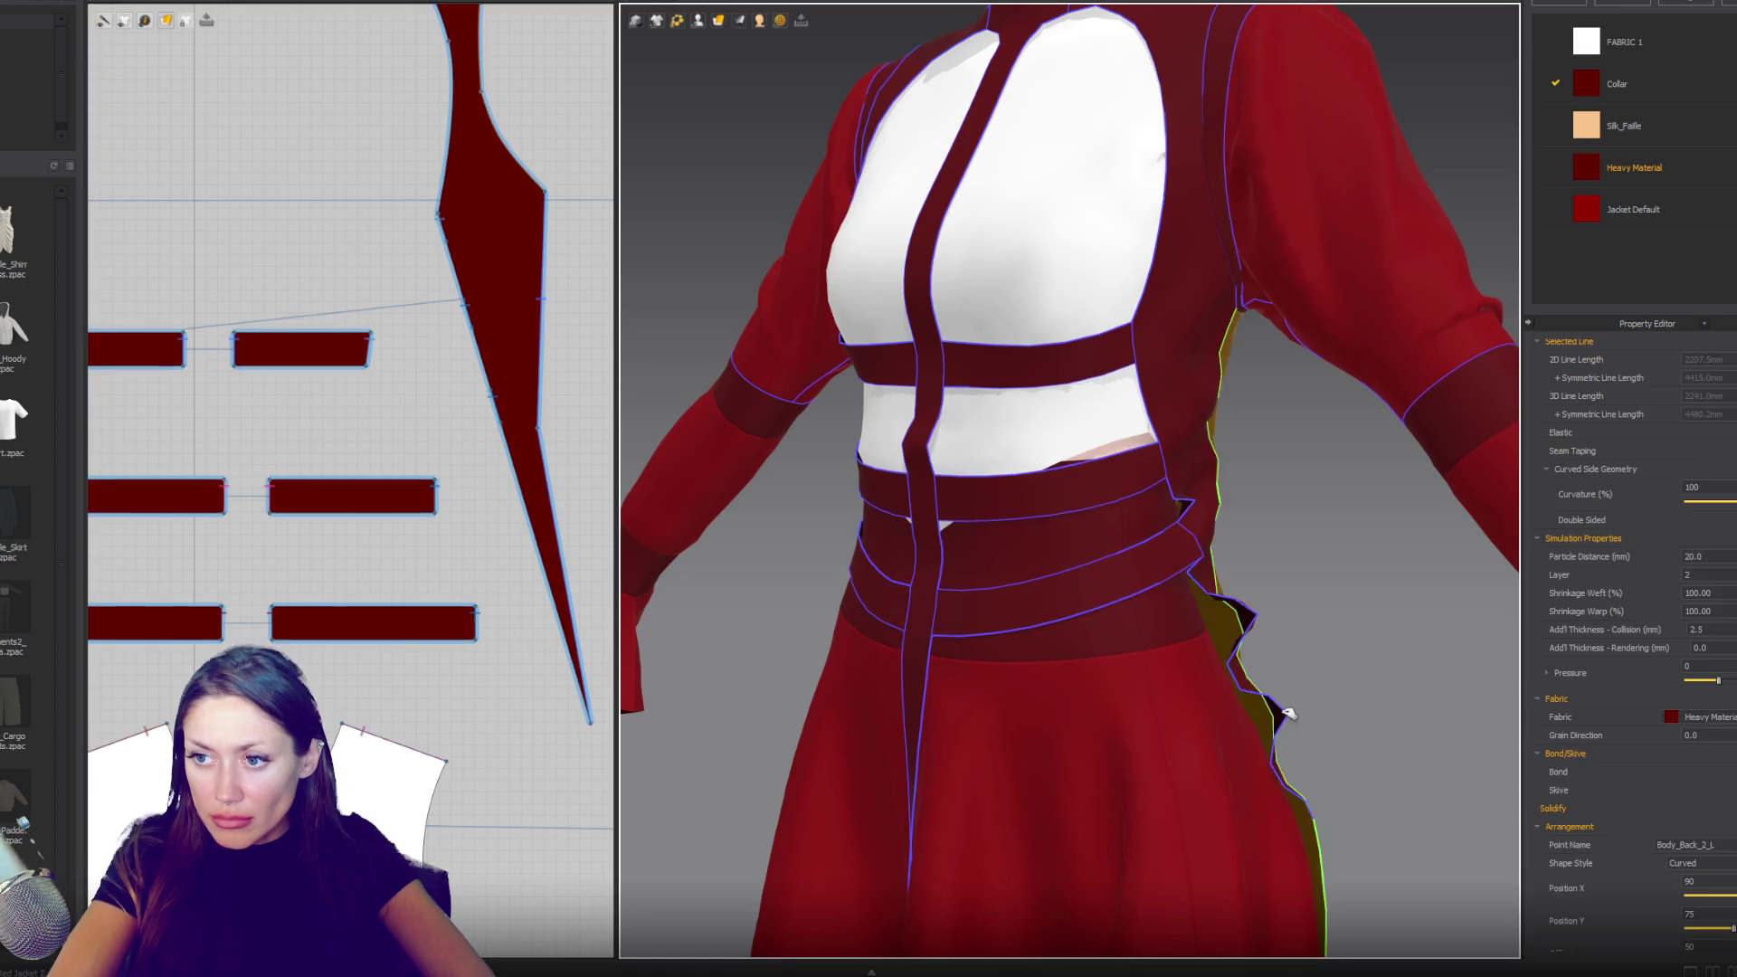
{"action": "mouse_move", "coordinate": [1116, 687]}
{"action": "right_mouse_down"}
{"action": "mouse_move", "coordinate": [1050, 644]}
{"action": "mouse_move", "coordinate": [934, 656]}
{"action": "right_mouse_up"}
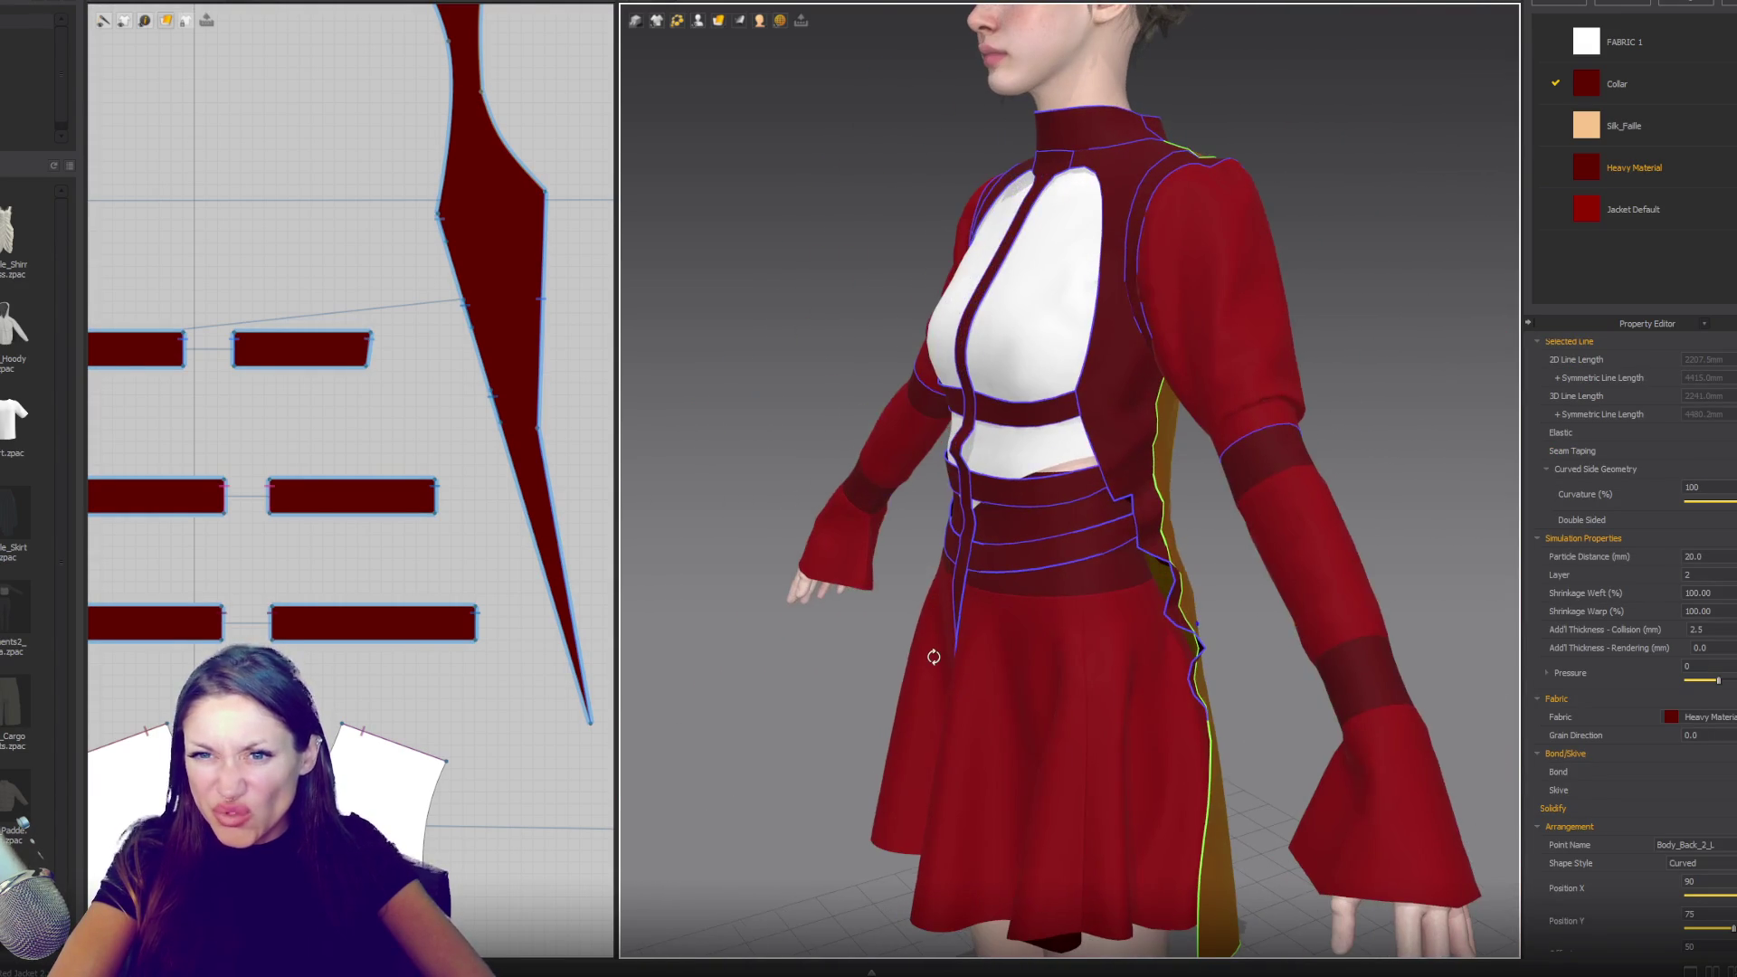
{"action": "left_click", "coordinate": [502, 427]}
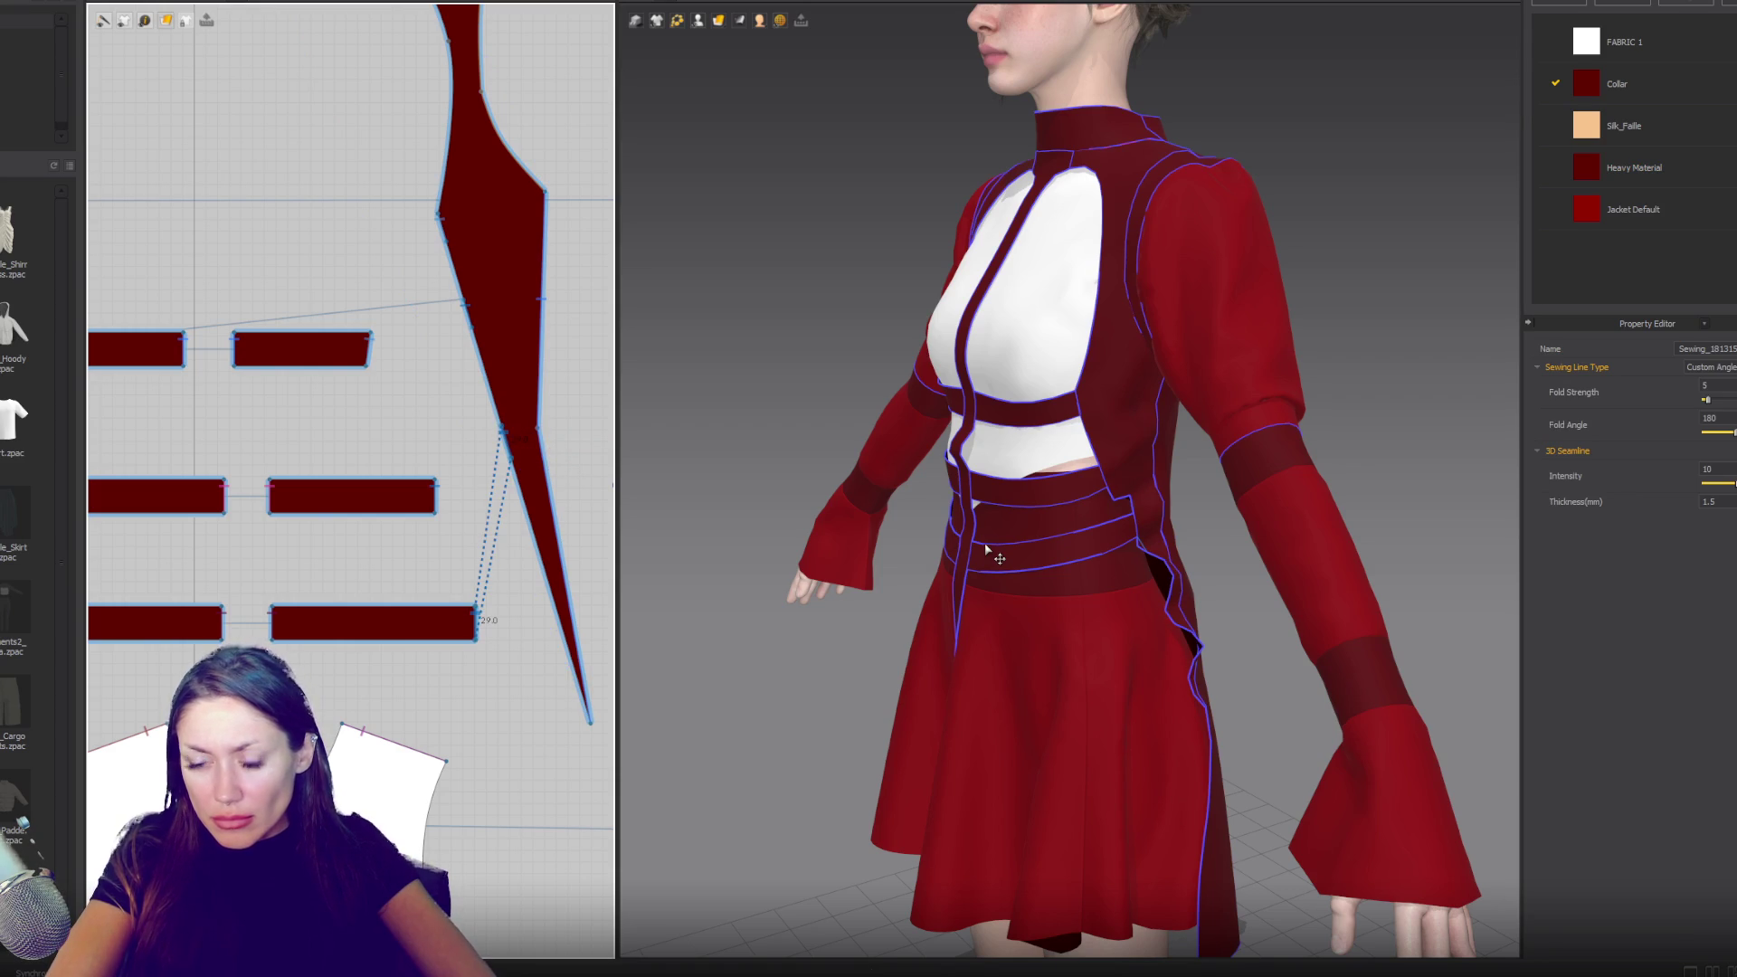
{"action": "key", "text": "space"}
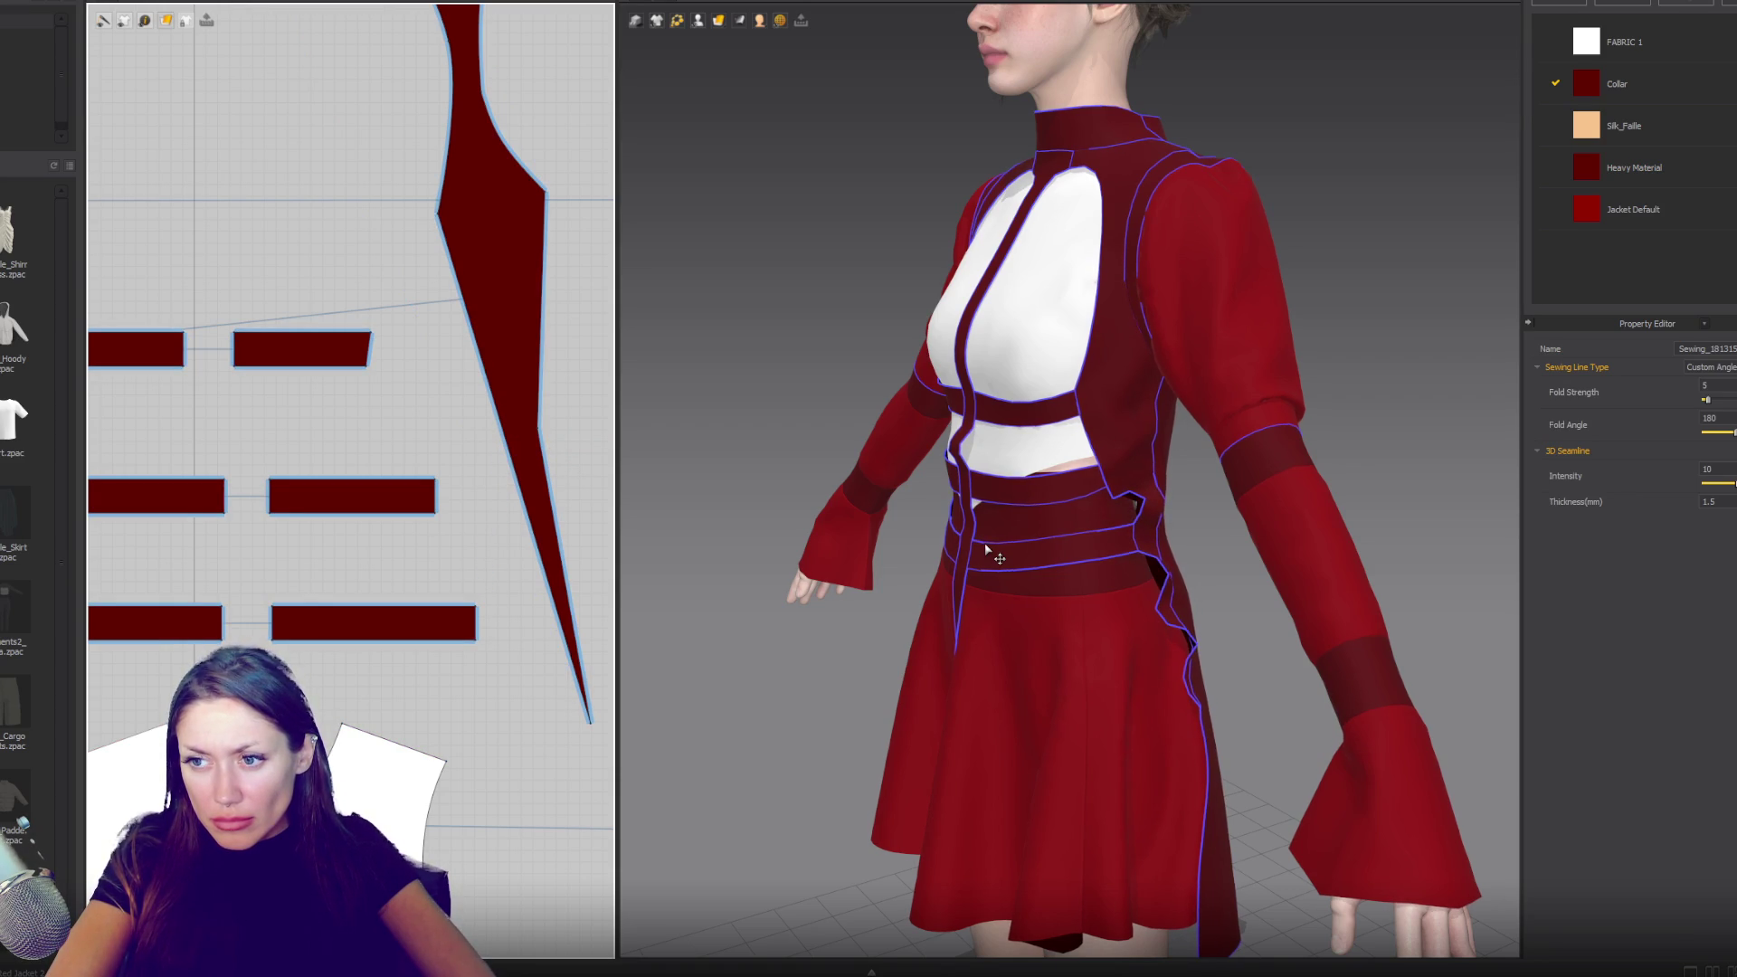
{"action": "key", "text": "space"}
- Lengthen the bottom right strap and sew its end to the side panel
{"action": "left_click", "coordinate": [391, 635]}
{"action": "left_click_drag", "start_coordinate": [490, 624], "coordinate": [520, 623]}
{"action": "key", "text": "n"}
{"action": "left_click", "coordinate": [512, 449]}
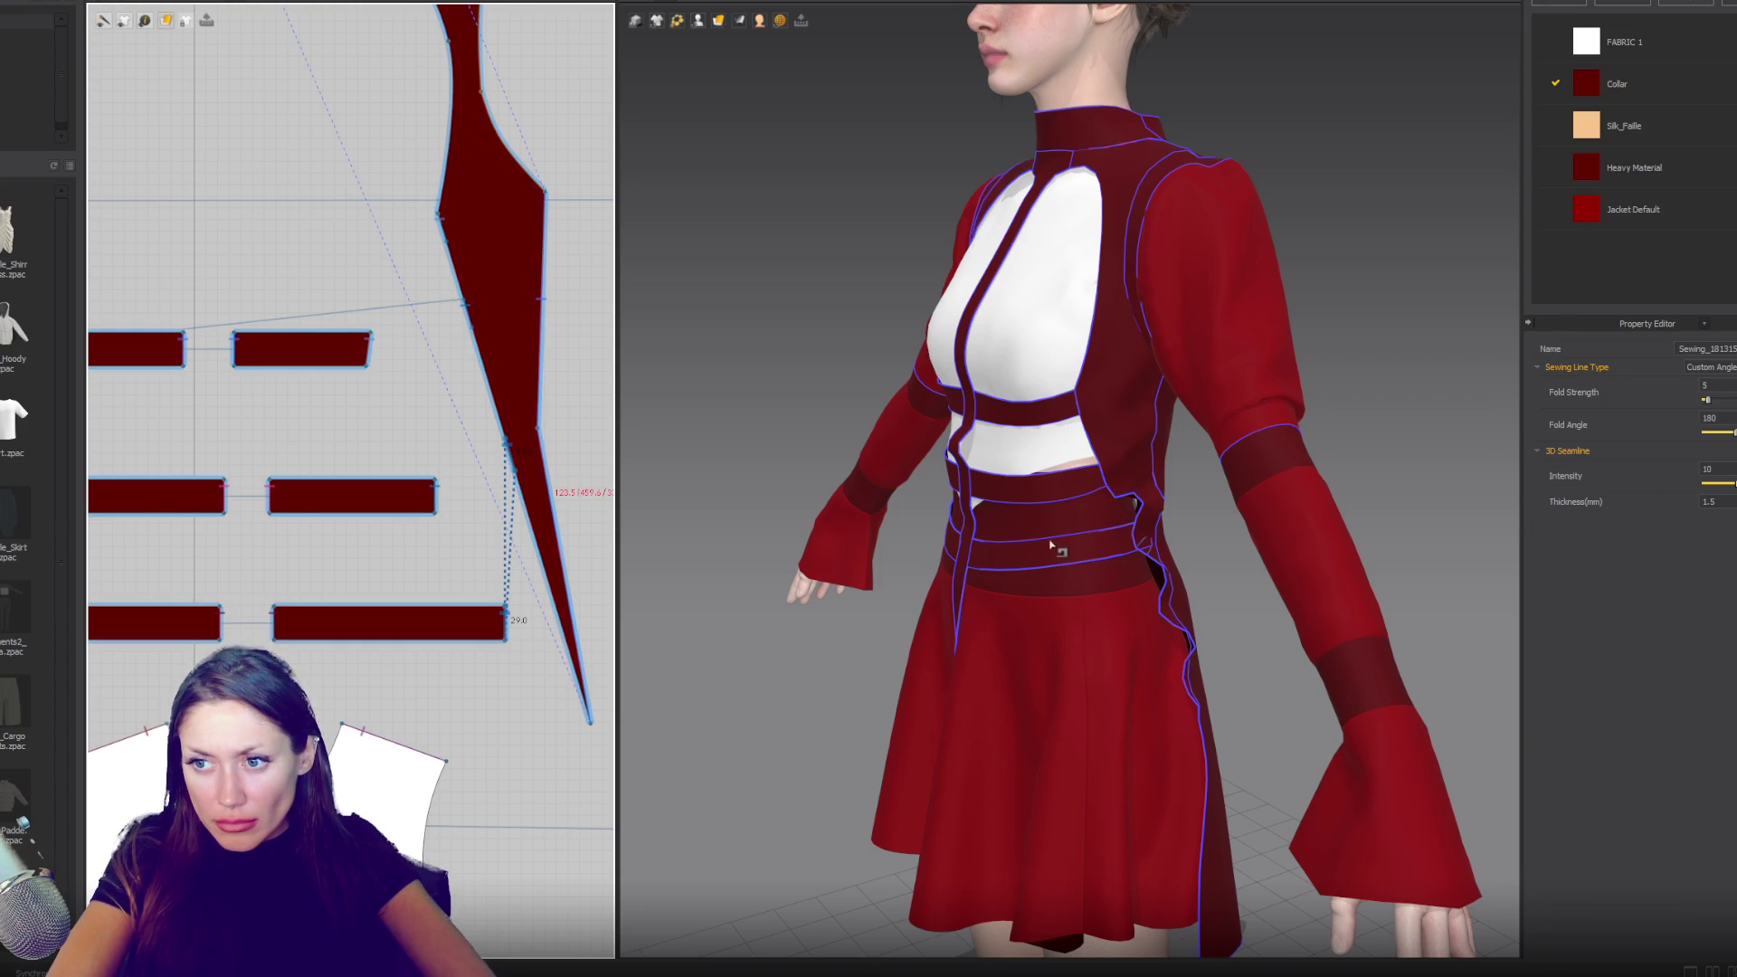
{"action": "left_click", "coordinate": [489, 378]}
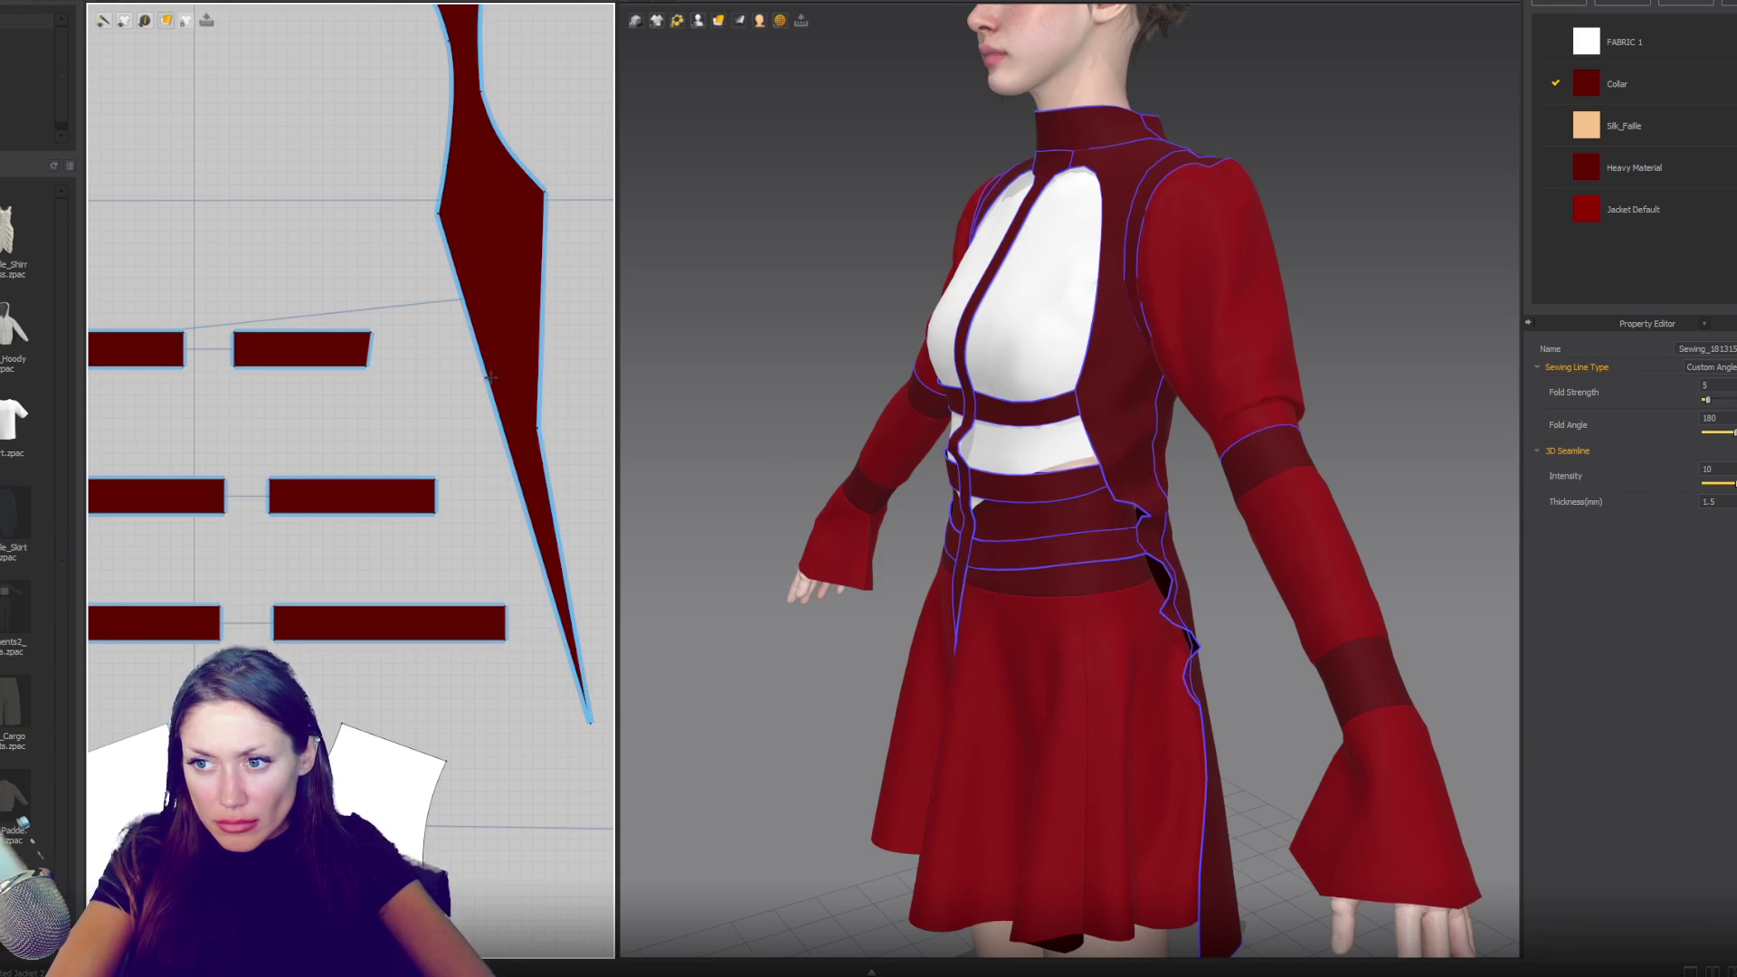
- Drag the side panel's lower edge down into a pointed tail past the waist
{"action": "left_click", "coordinate": [503, 386]}
{"action": "mouse_move", "coordinate": [503, 386]}
{"action": "left_mouse_down"}
{"action": "mouse_move", "coordinate": [519, 471]}
{"action": "mouse_move", "coordinate": [532, 457]}
{"action": "mouse_move", "coordinate": [489, 485]}
{"action": "left_mouse_up"}
{"action": "left_click", "coordinate": [532, 459]}
{"action": "scroll", "coordinate": [499, 475], "scroll_direction": "up", "scroll_amount": 3}
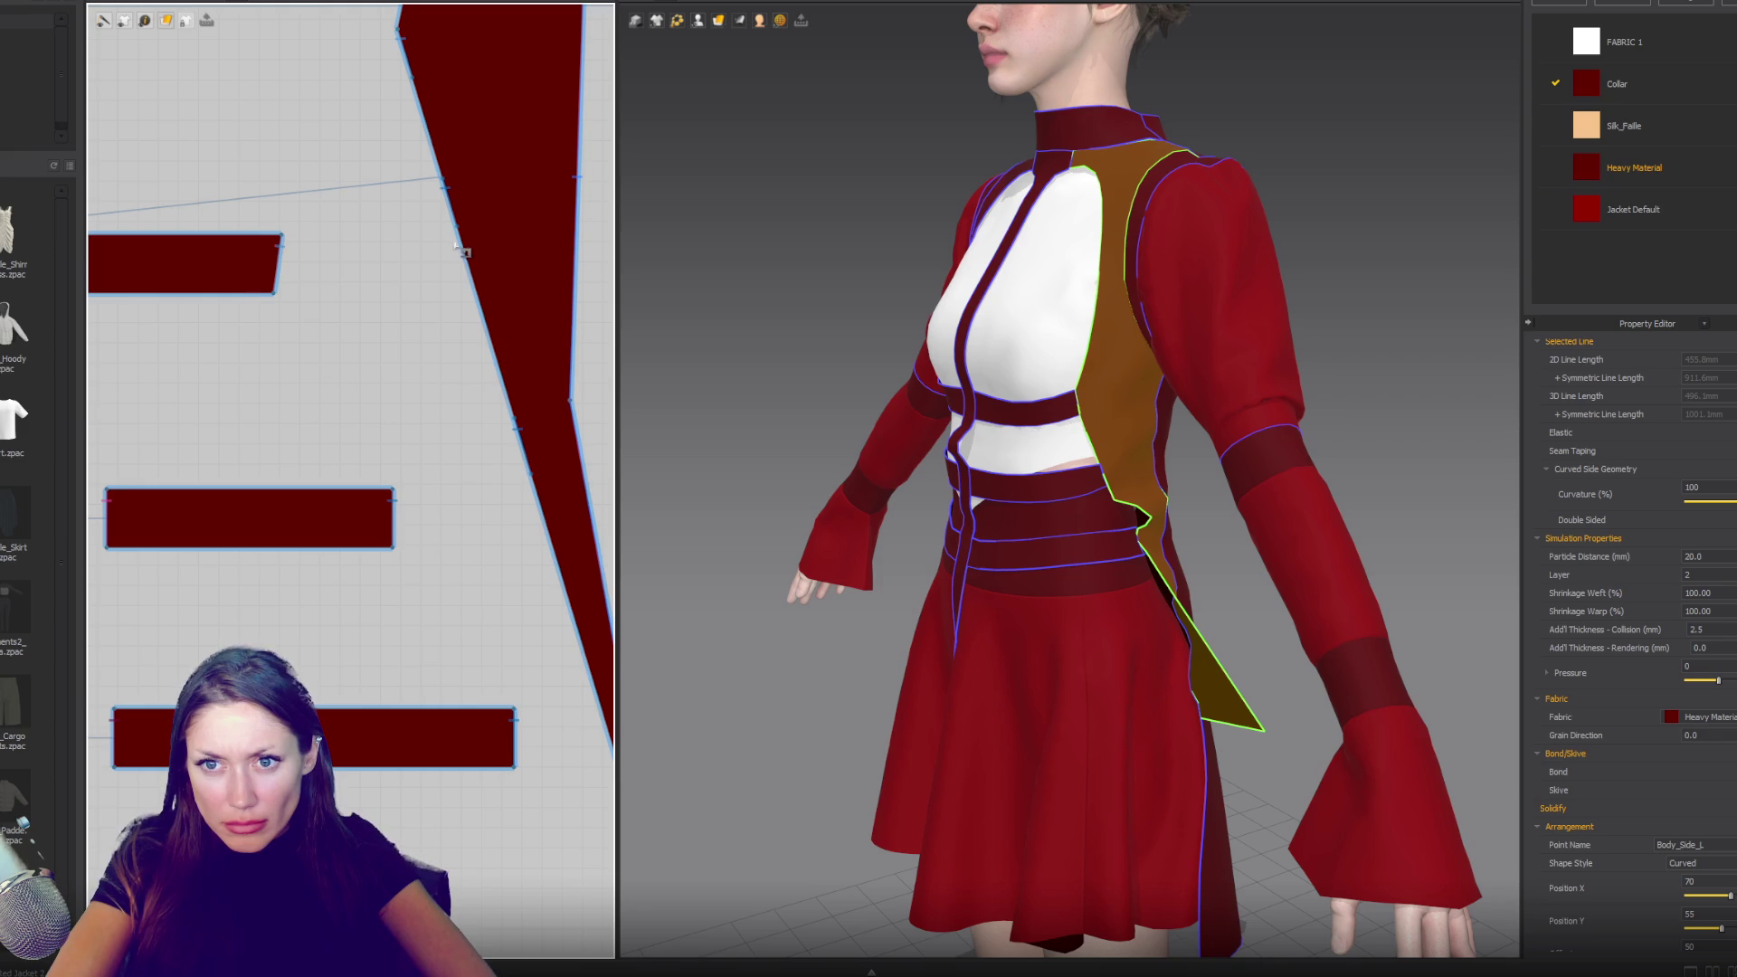
- Sew another strap end onto the long side panel's edge and inspect its seams
{"action": "left_click", "coordinate": [523, 446]}
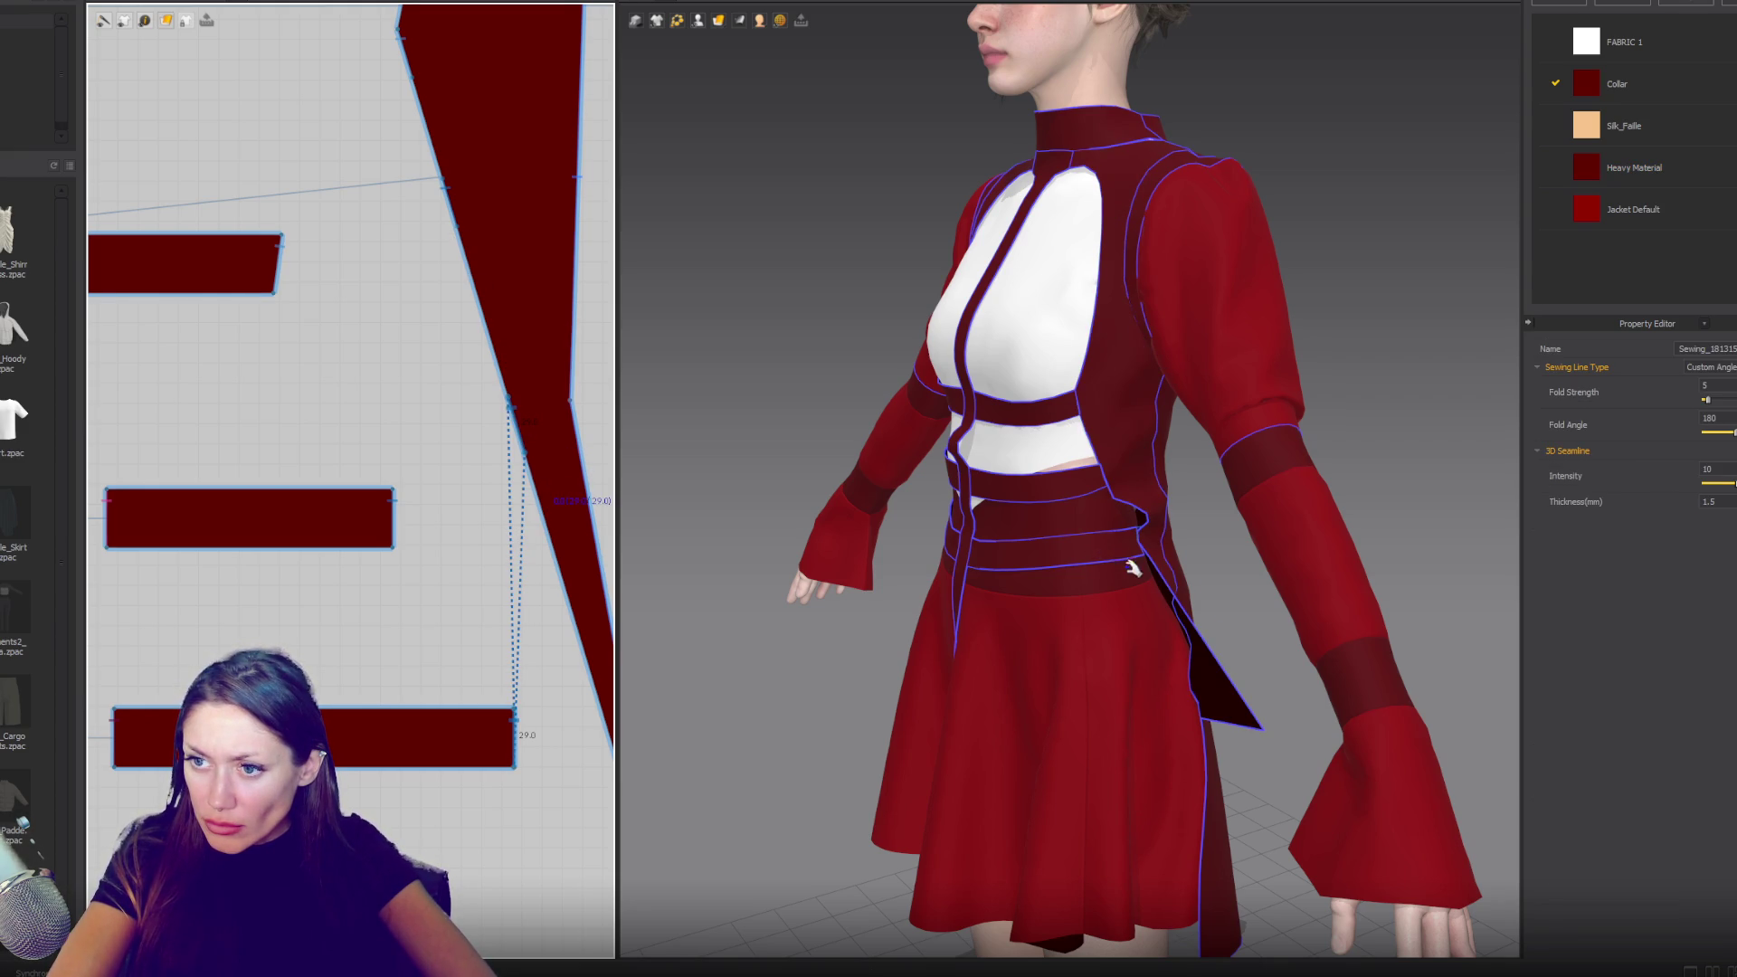
{"action": "left_click", "coordinate": [1173, 590]}
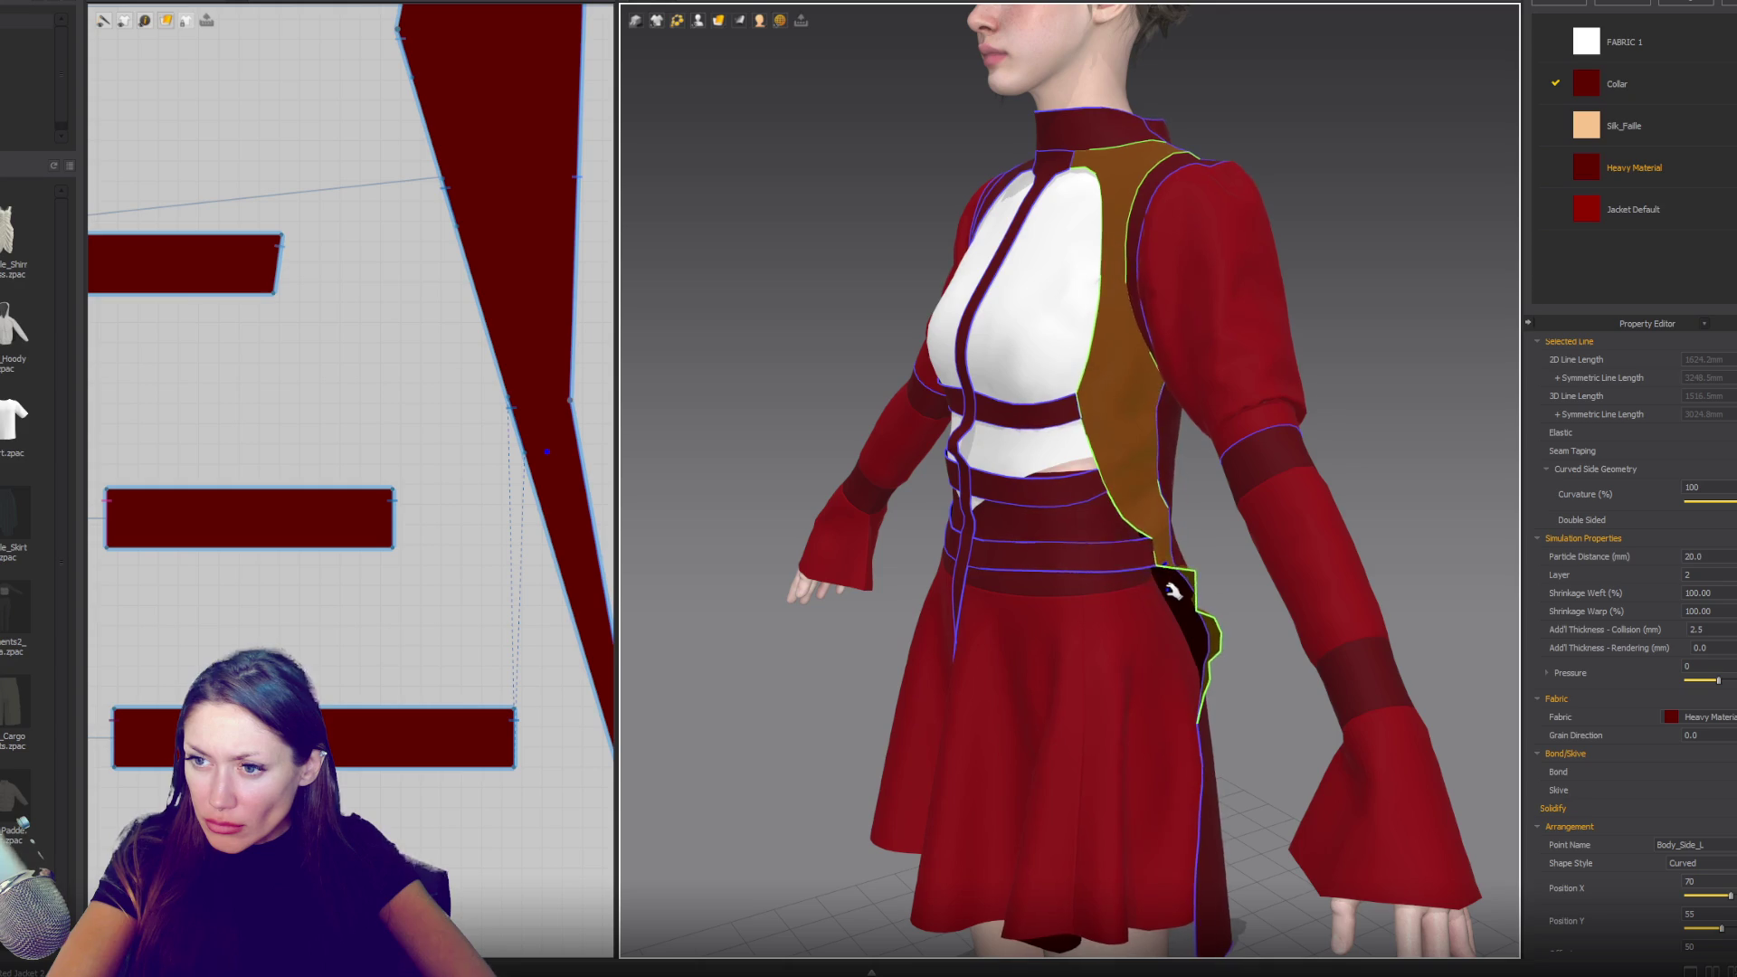
{"action": "left_click", "coordinate": [963, 635]}
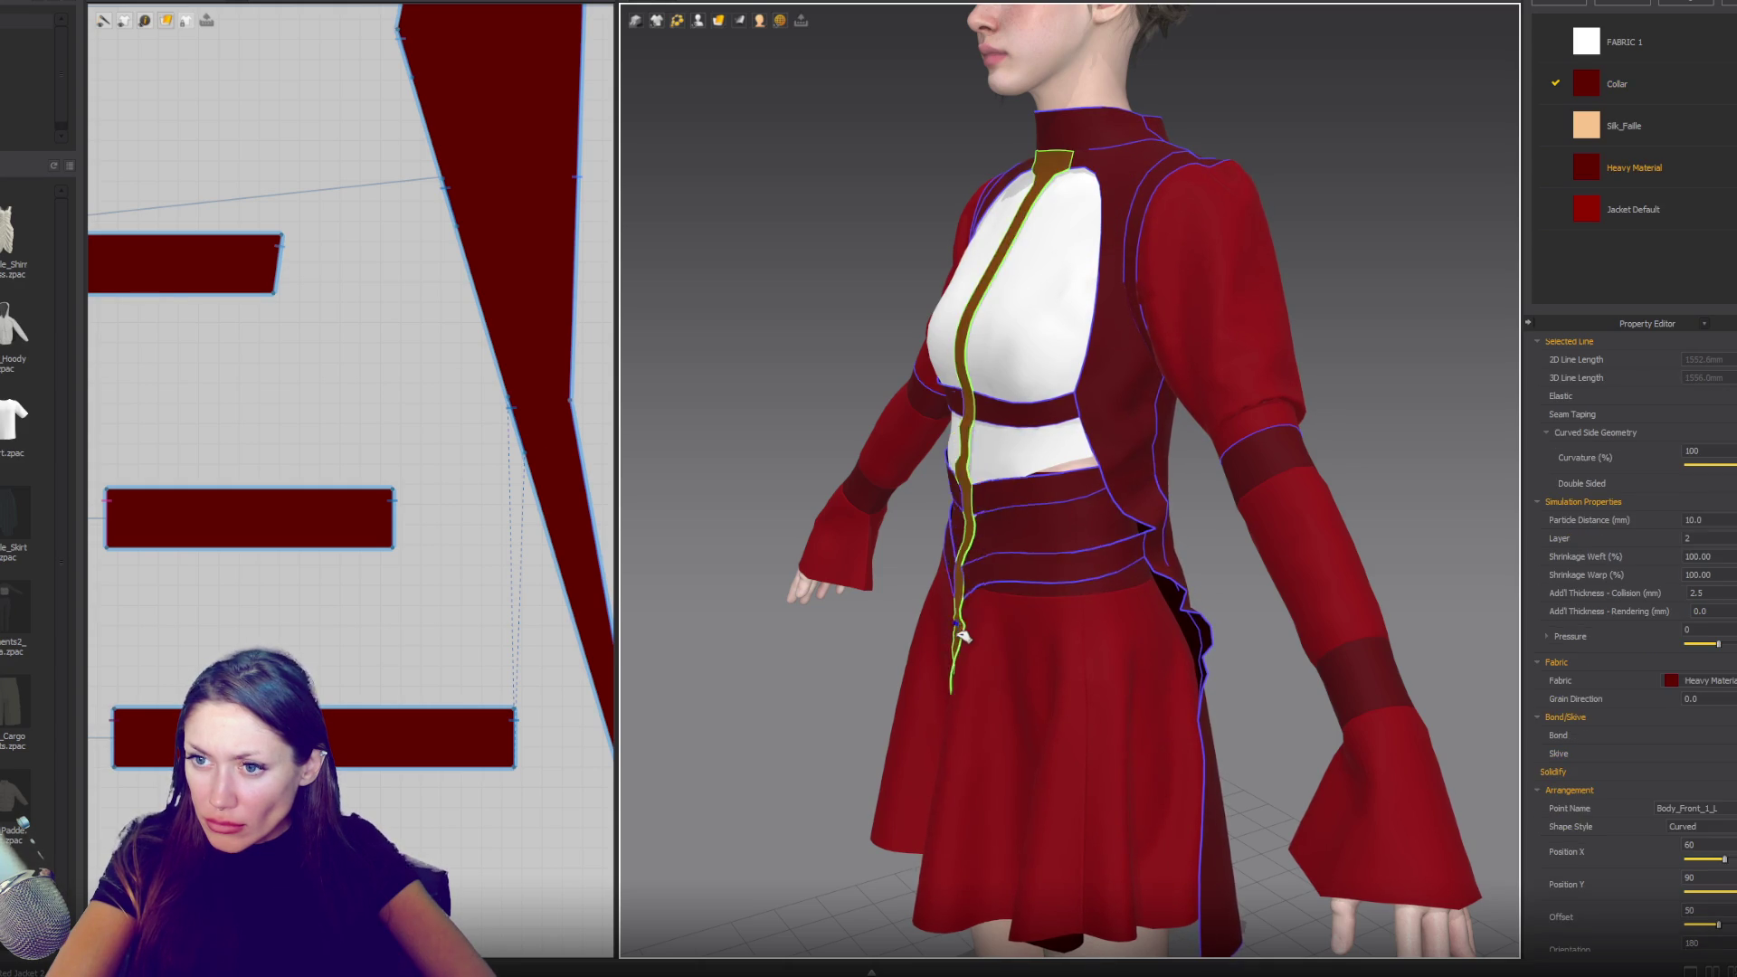
{"action": "left_click", "coordinate": [1176, 611]}
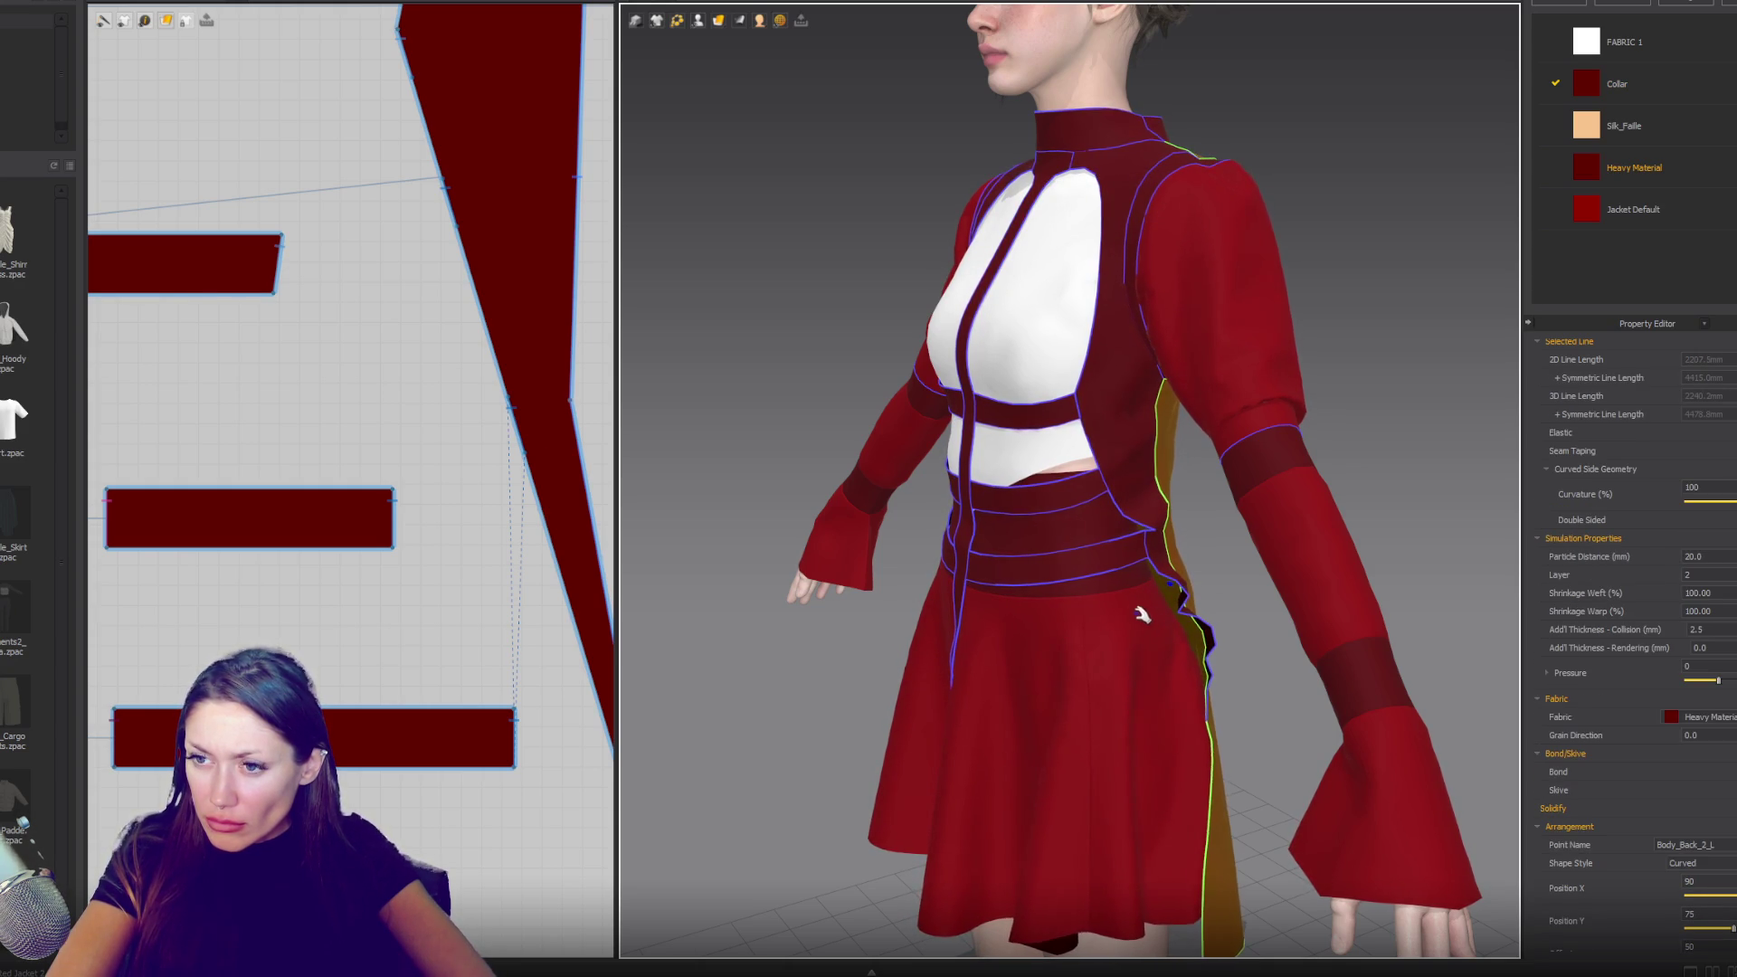
{"action": "scroll", "coordinate": [1142, 615], "scroll_direction": "down", "scroll_amount": 3}
{"action": "mouse_move", "coordinate": [1142, 615]}
{"action": "right_mouse_down"}
{"action": "mouse_move", "coordinate": [959, 498]}
{"action": "mouse_move", "coordinate": [1188, 437]}
{"action": "right_mouse_up"}
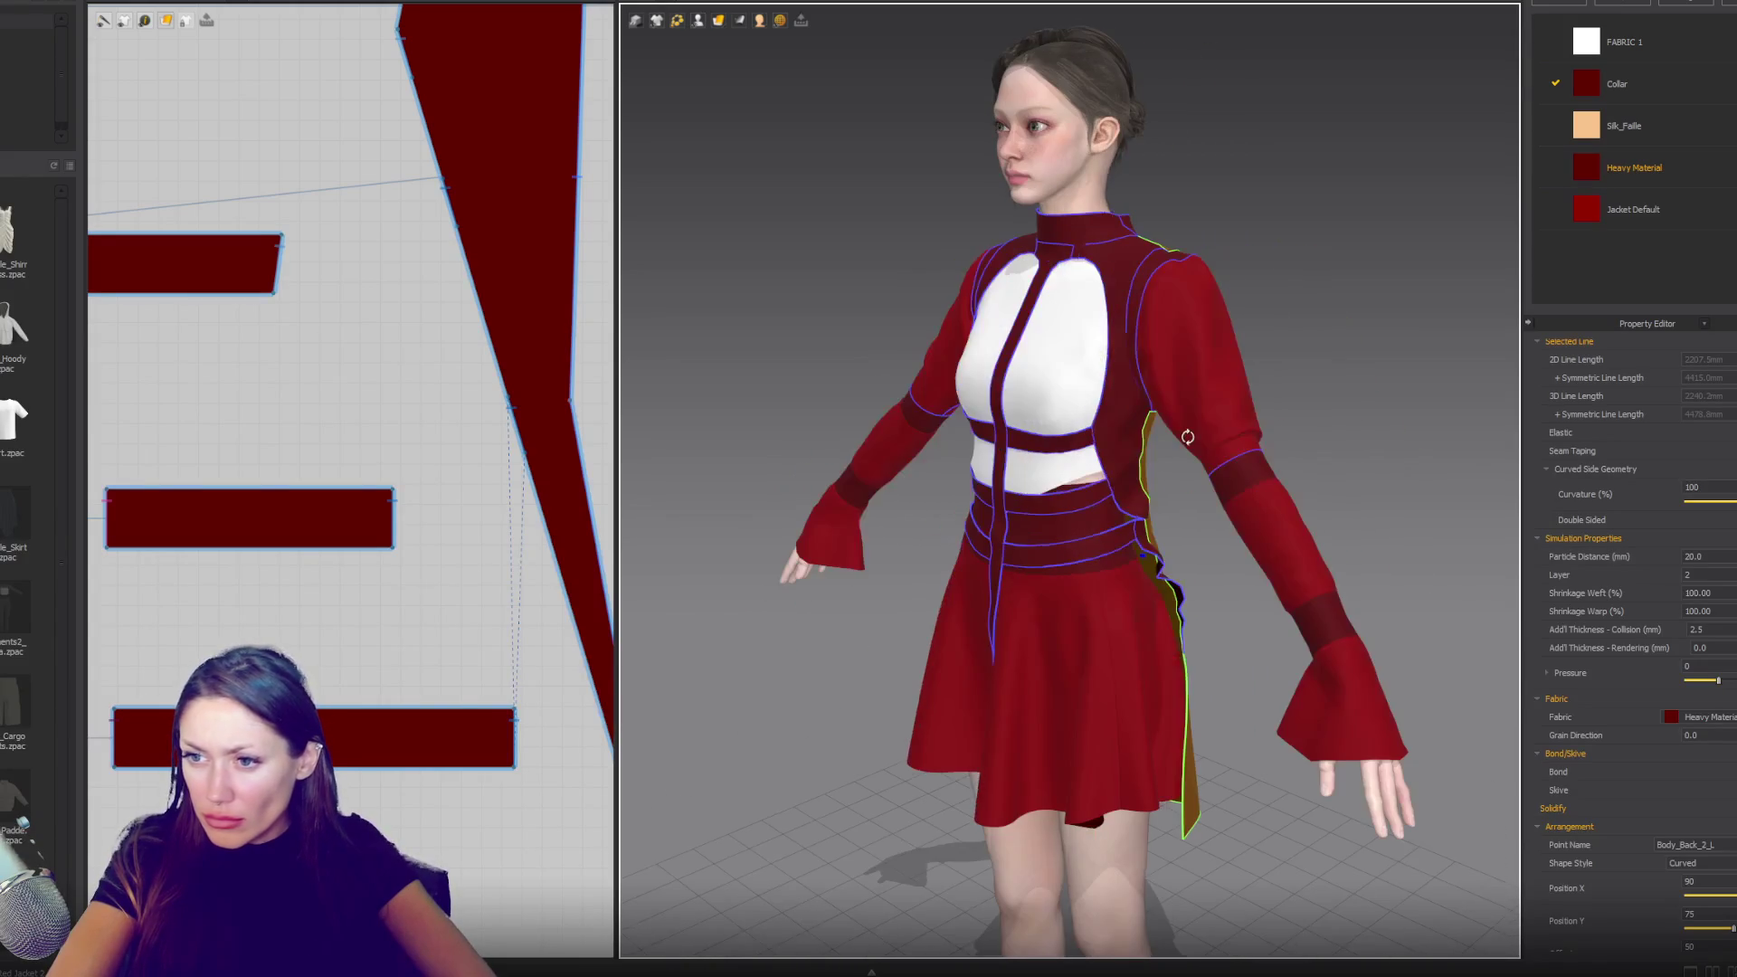
{"action": "scroll", "coordinate": [533, 469], "scroll_direction": "down", "scroll_amount": 4}
- Review the seams with Edit Sewing, then view the re-draped jacket from the front
{"action": "key", "text": "b"}
{"action": "left_click", "coordinate": [522, 486]}
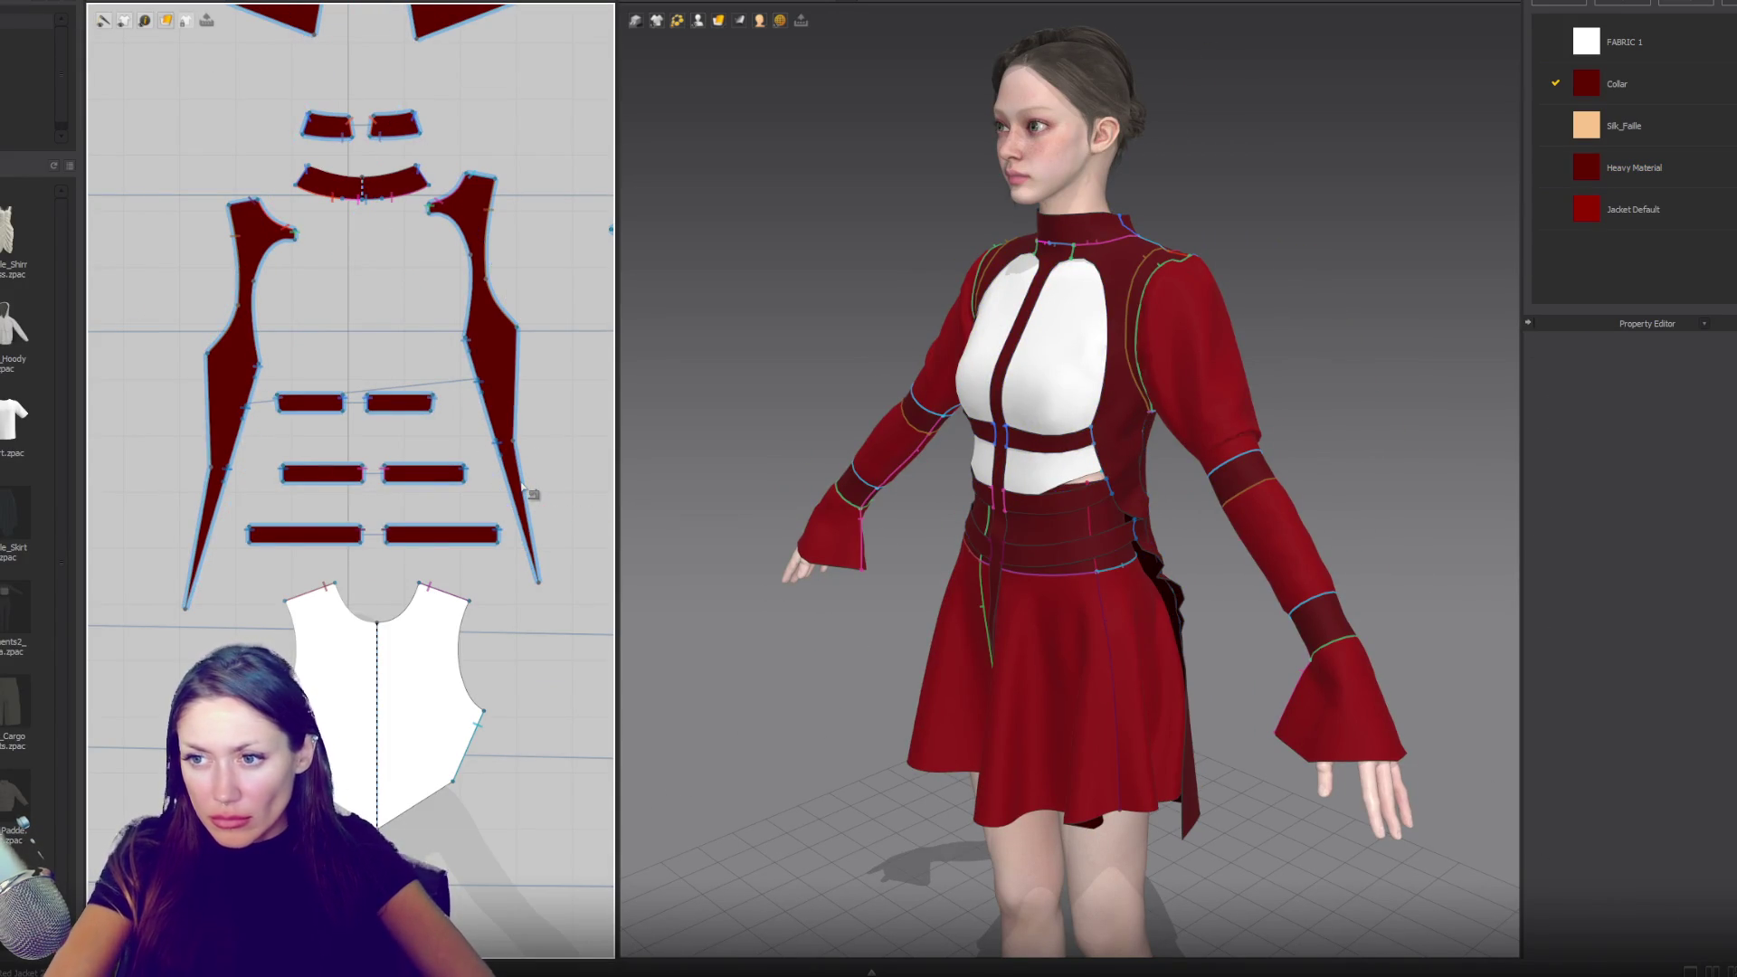
{"action": "key", "text": "q"}
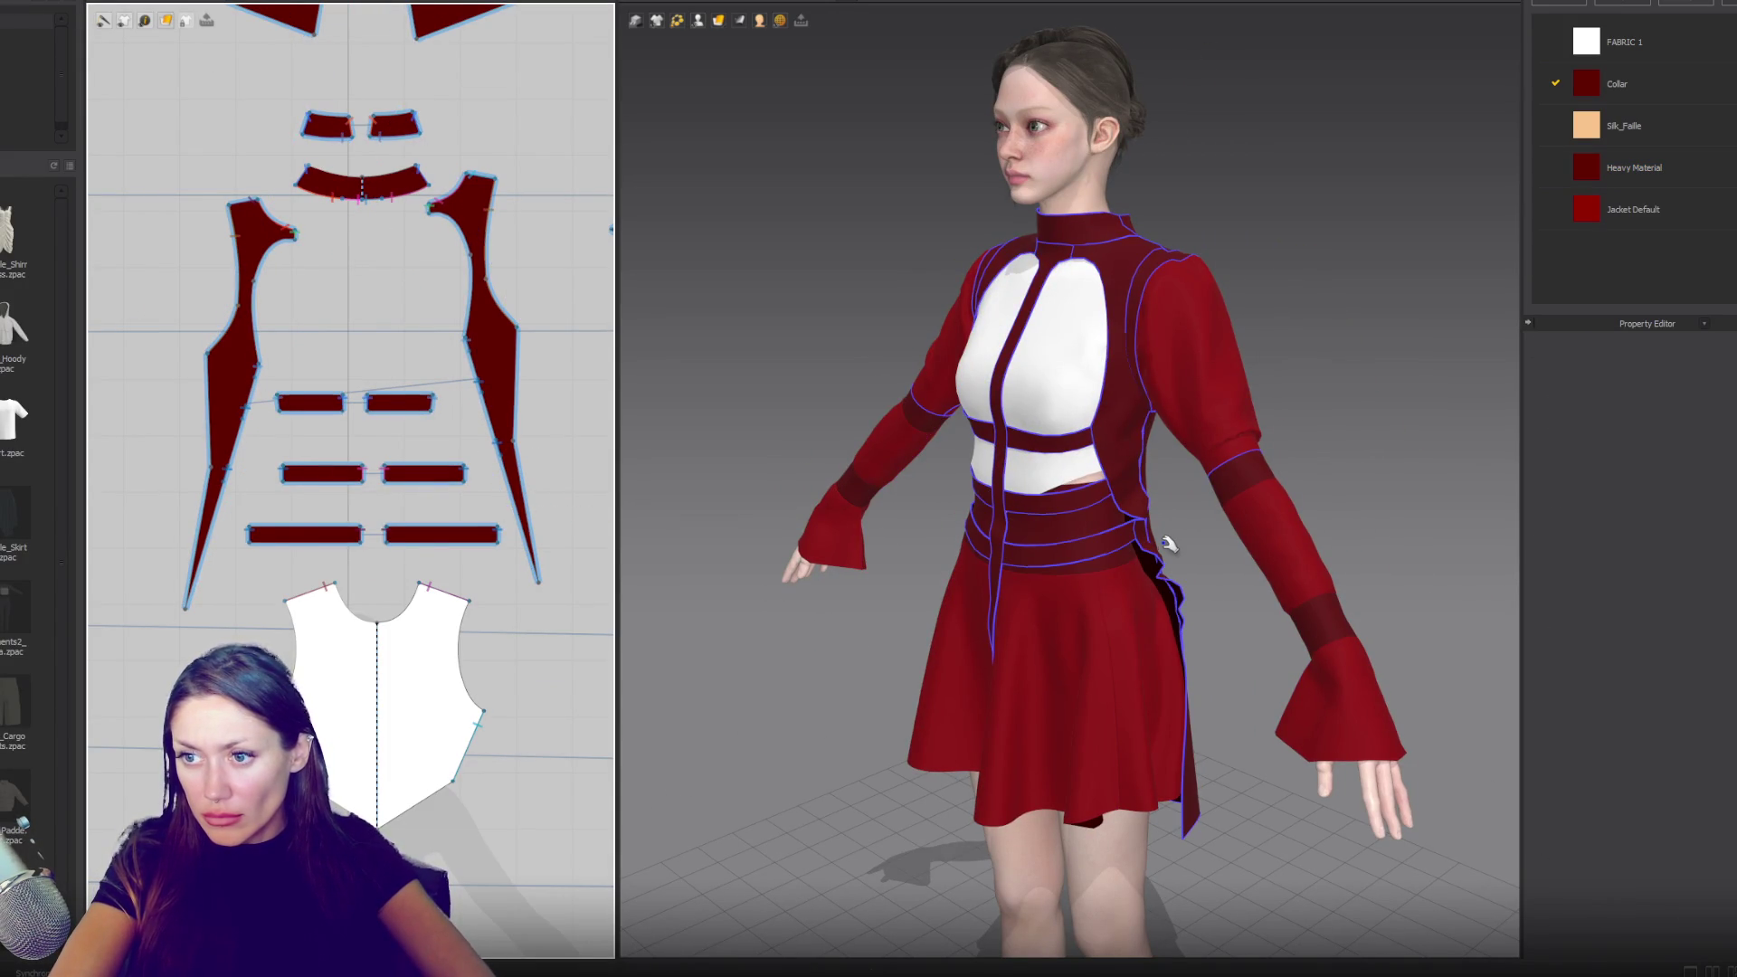
{"action": "mouse_move", "coordinate": [1169, 544]}
{"action": "right_mouse_down"}
{"action": "mouse_move", "coordinate": [1121, 646]}
{"action": "mouse_move", "coordinate": [1291, 659]}
{"action": "mouse_move", "coordinate": [1164, 648]}
{"action": "right_mouse_up"}
{"action": "key", "text": "ctrl+a"}
{"action": "scroll", "coordinate": [1149, 648], "scroll_direction": "up", "scroll_amount": 2}
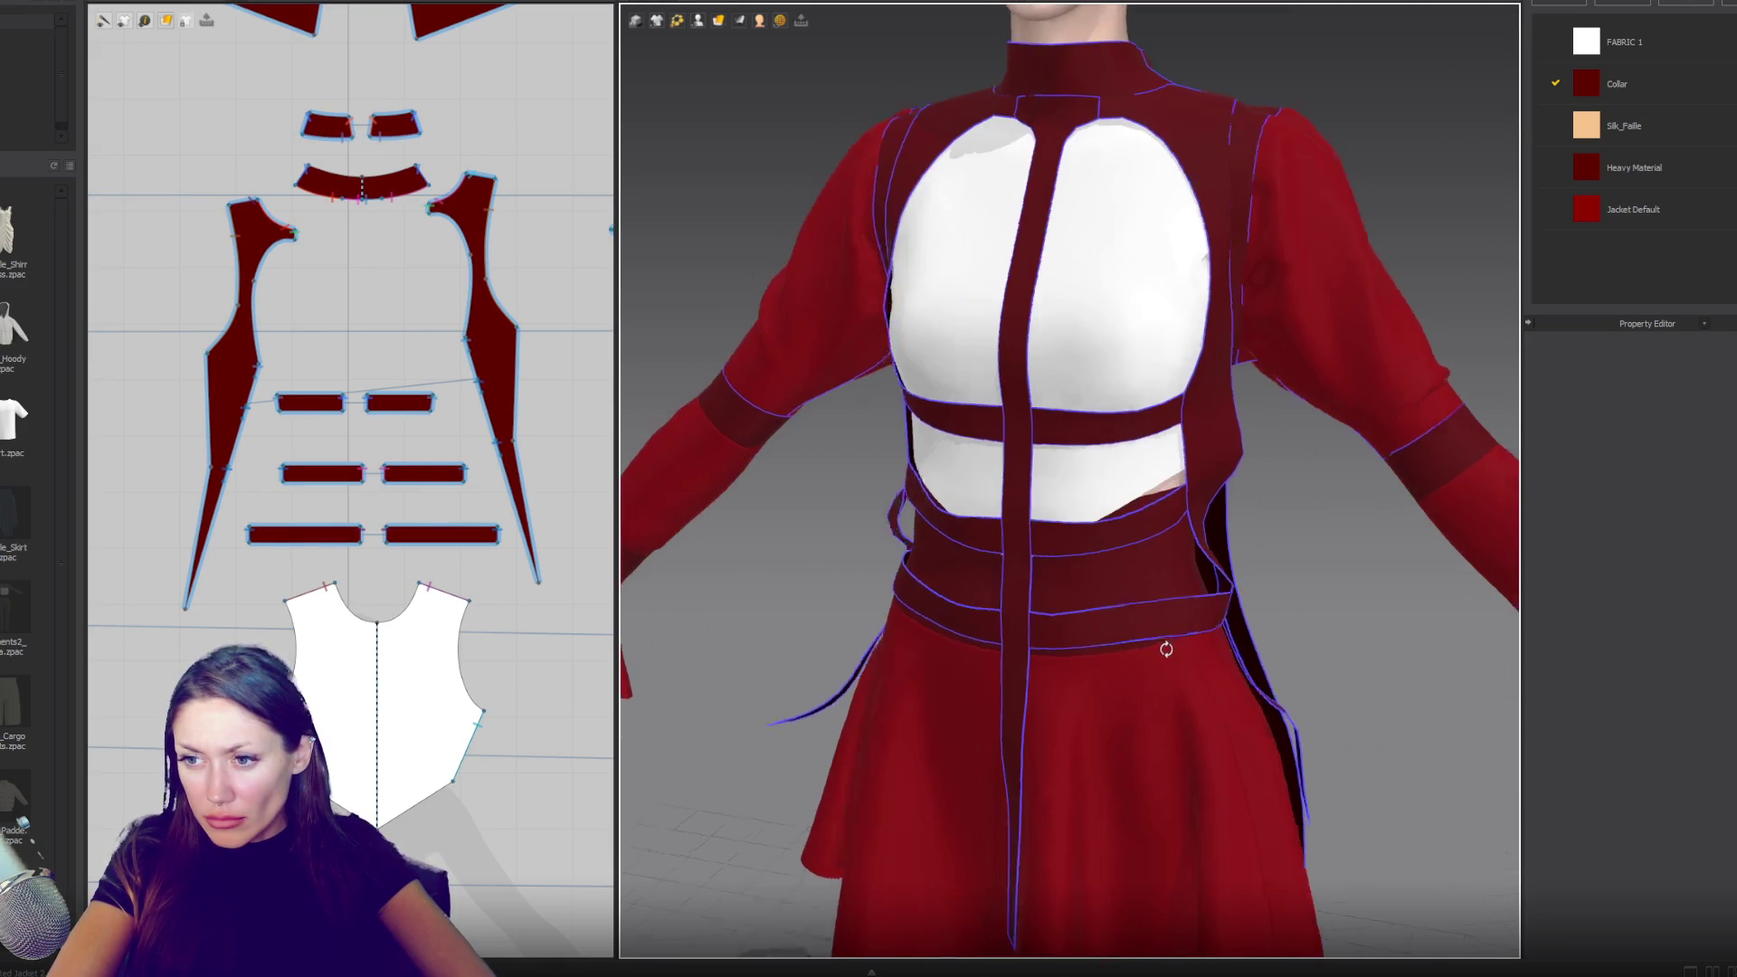
{"action": "scroll", "coordinate": [1047, 676], "scroll_direction": "up", "scroll_amount": 2}
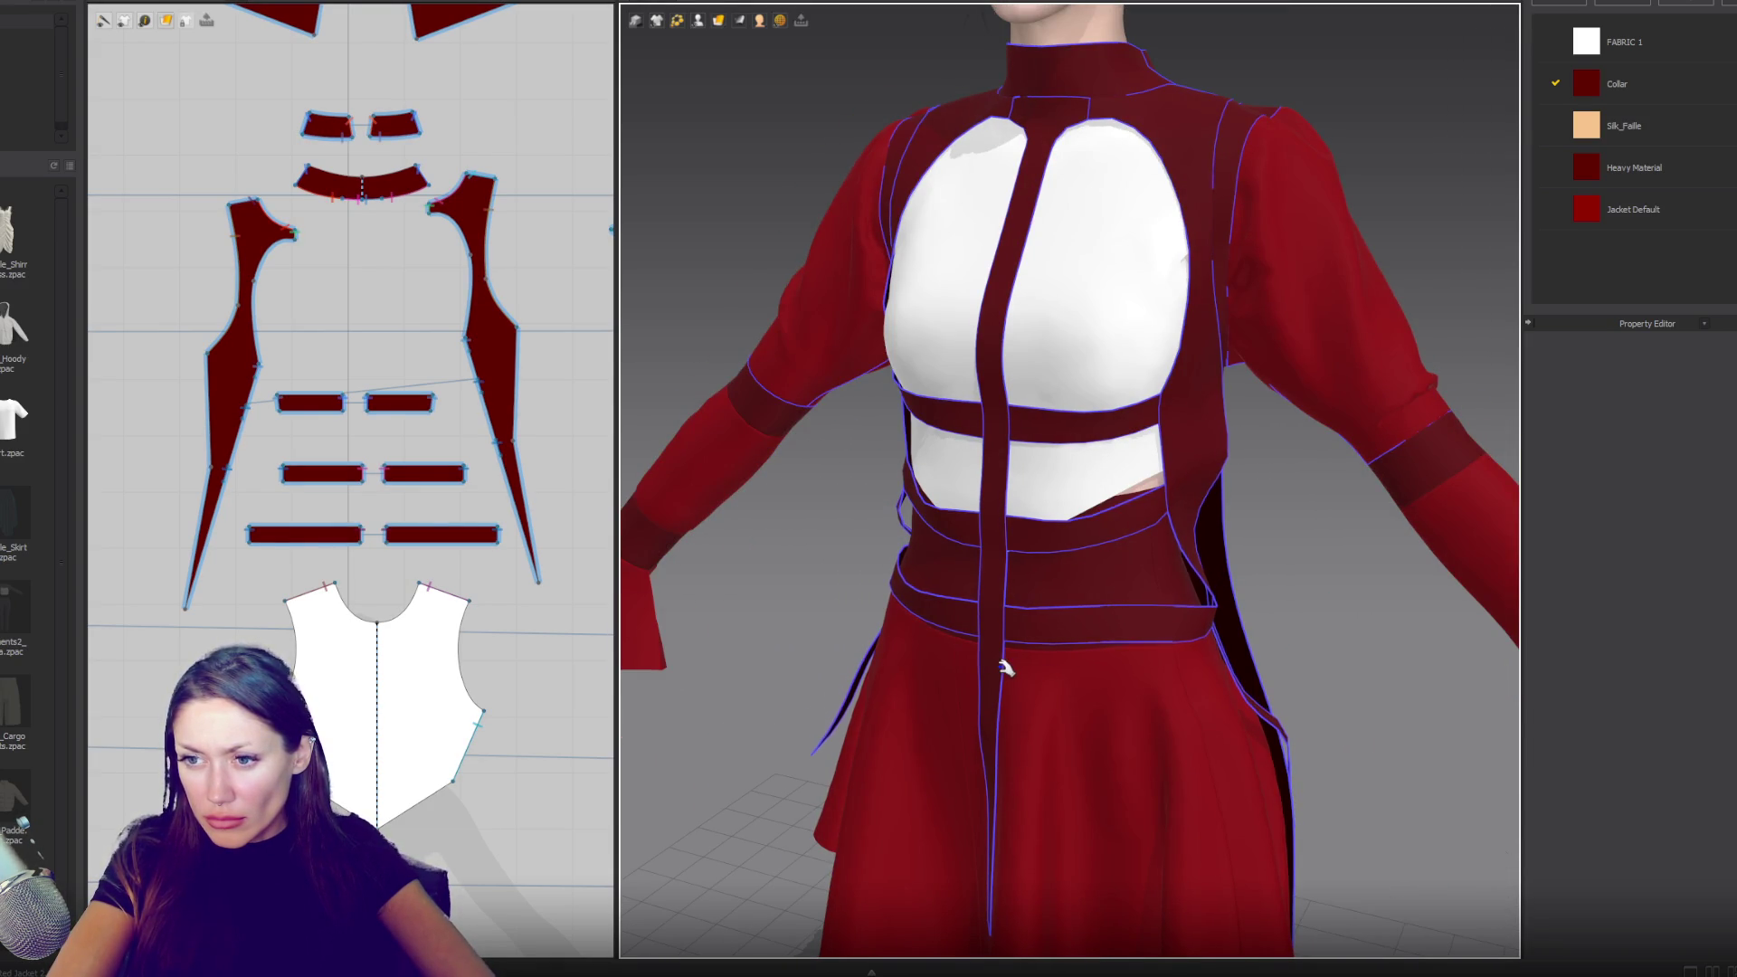
{"action": "key", "text": "space"}
- Drag the bottom waist straps' edge back to their original width
{"action": "left_click", "coordinate": [497, 534]}
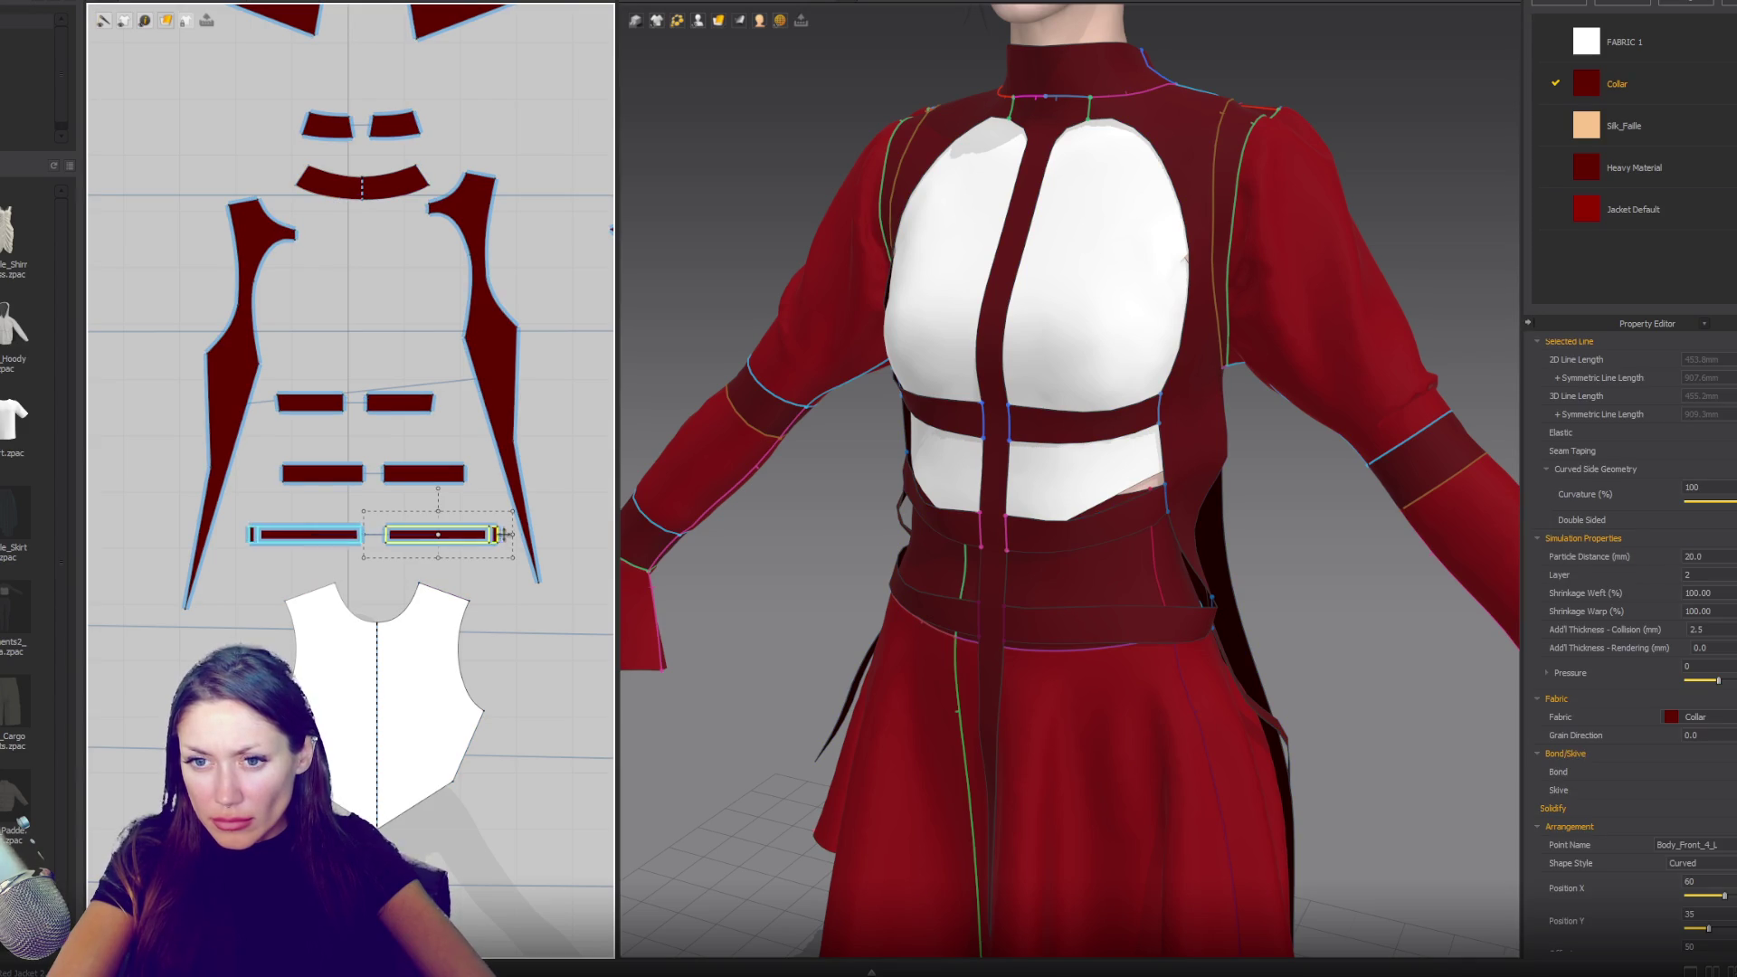
{"action": "left_click_drag", "start_coordinate": [498, 534], "coordinate": [485, 532]}
{"action": "left_click", "coordinate": [481, 528]}
{"action": "left_click_drag", "start_coordinate": [479, 532], "coordinate": [483, 534]}
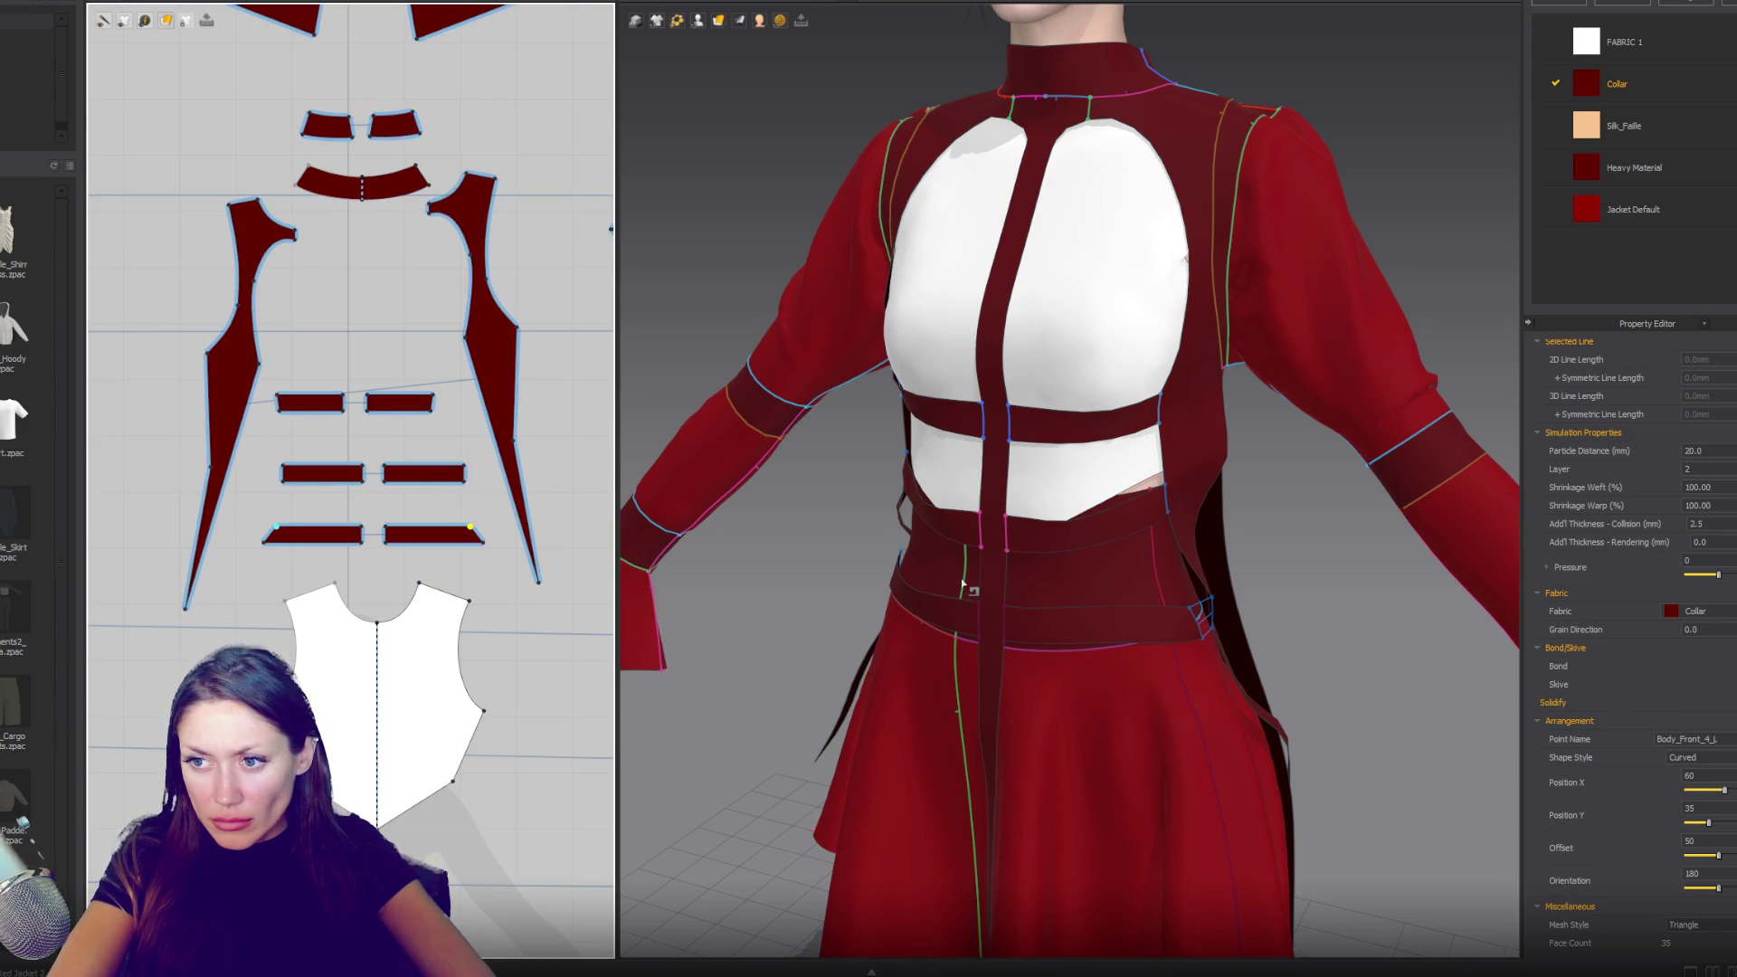
{"action": "left_click", "coordinate": [495, 555]}
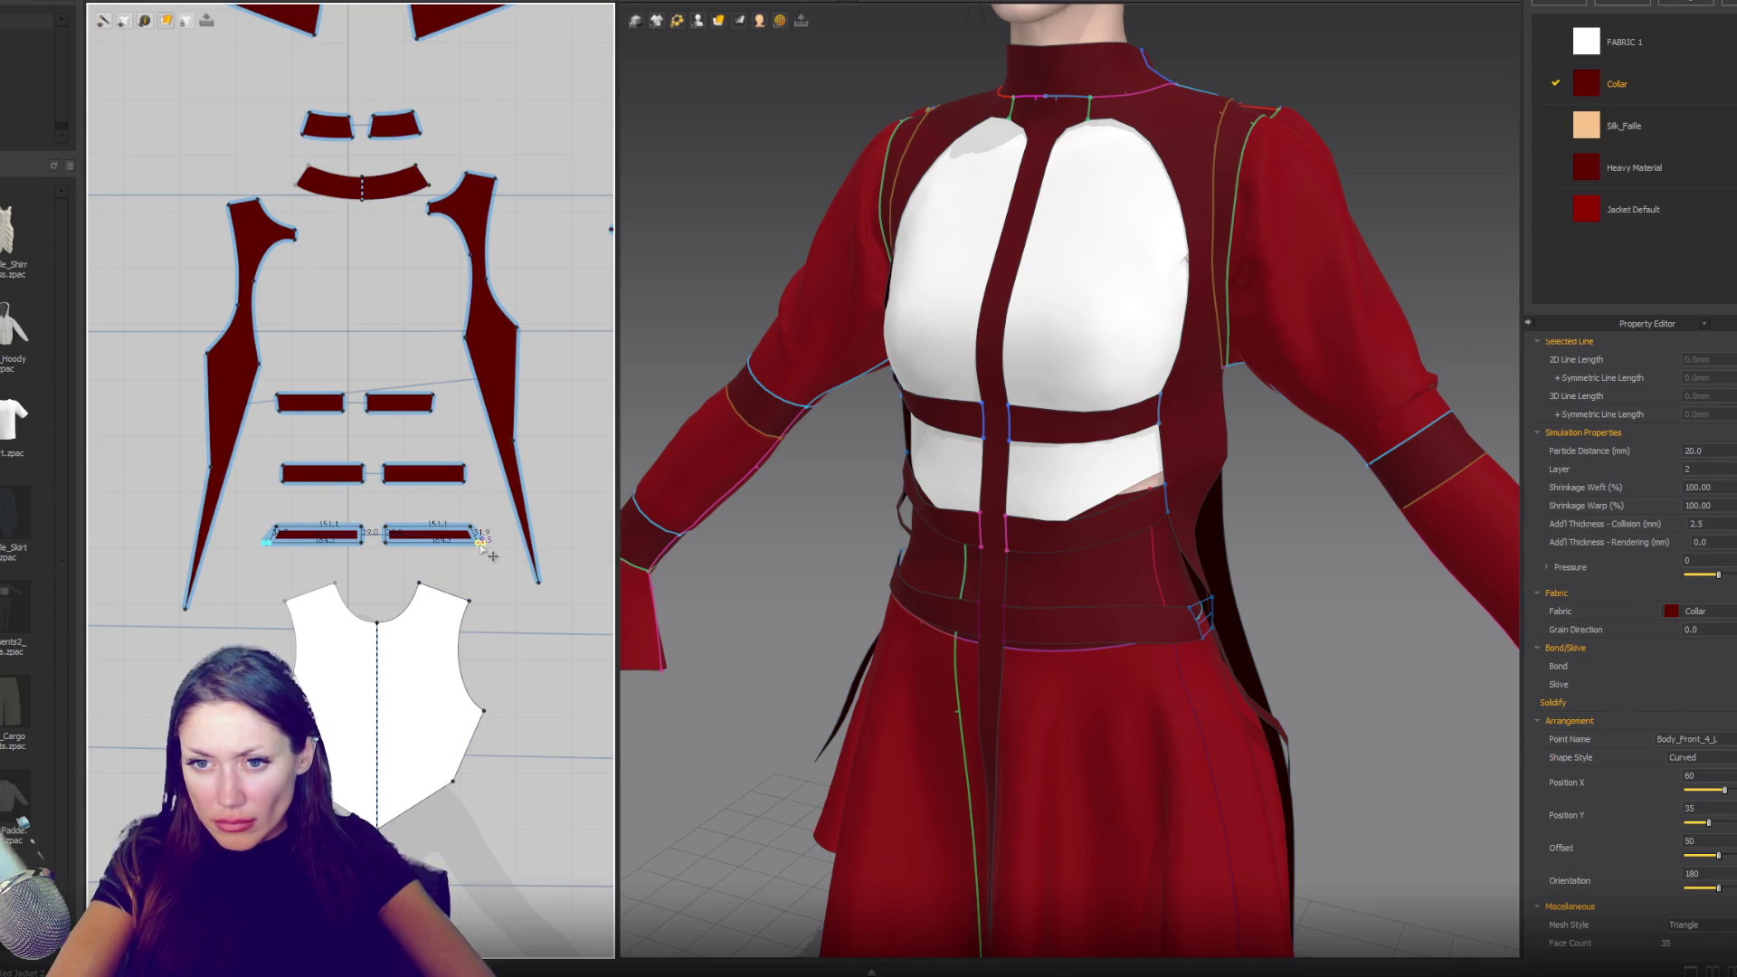
- Re-simulate the garment to check the restored bottom straps against the long panels
{"action": "left_click", "coordinate": [1142, 652]}
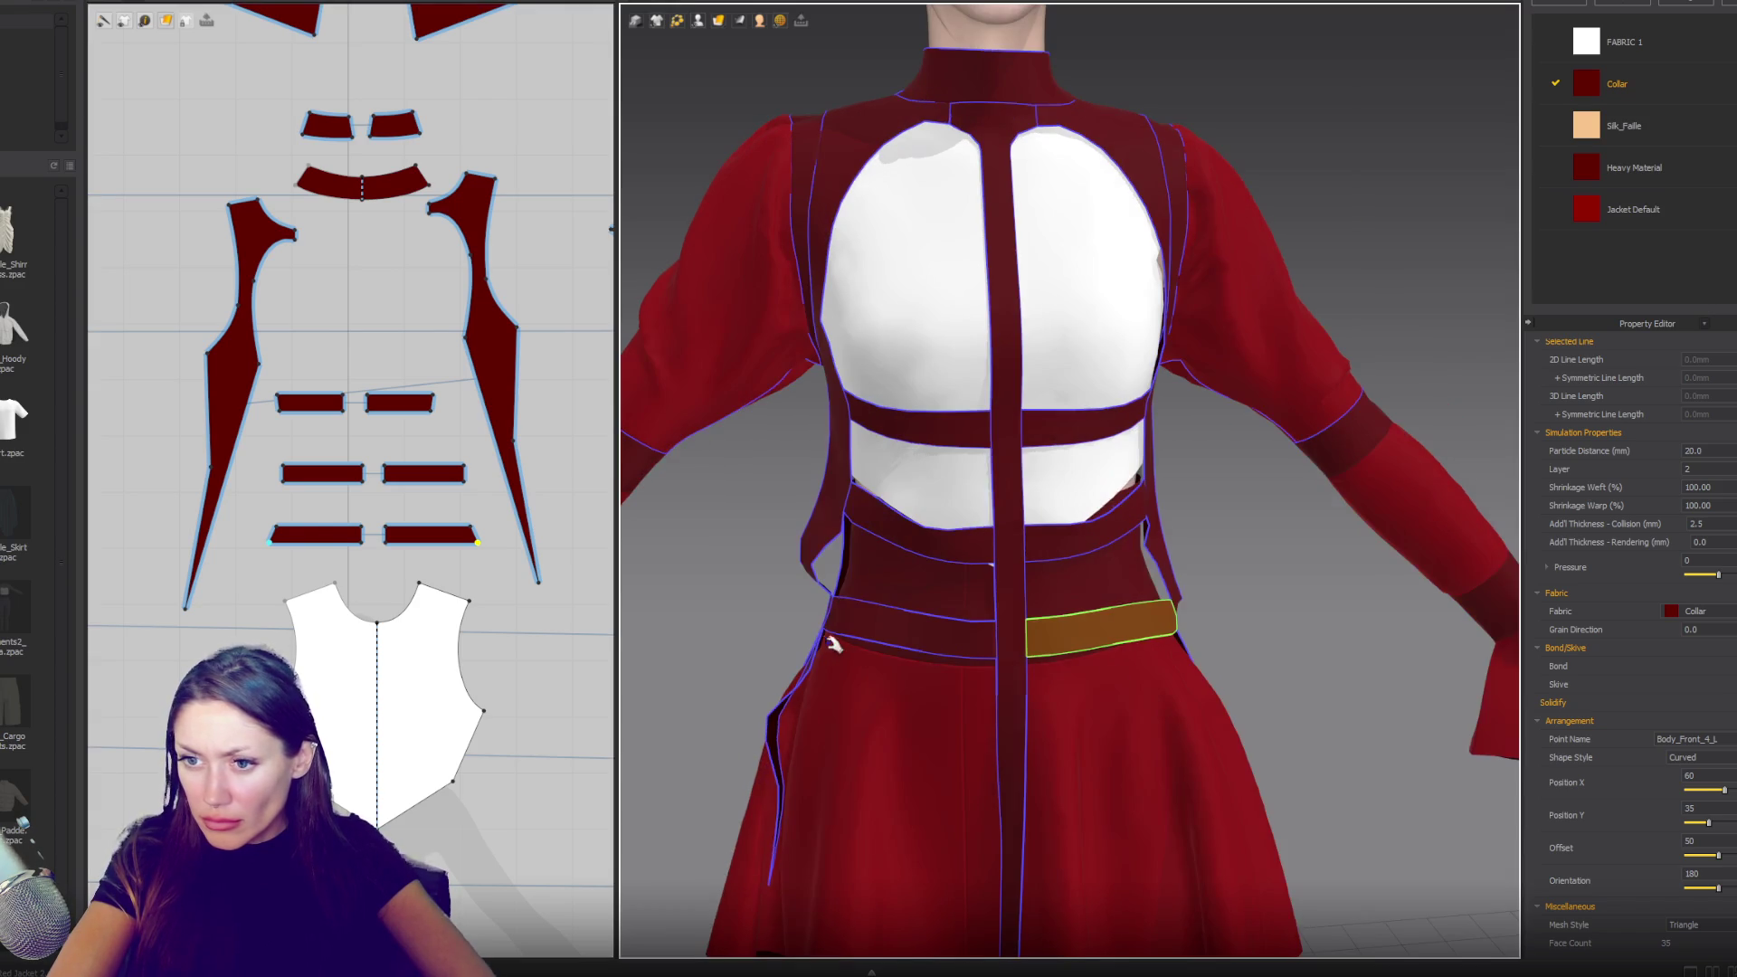
{"action": "left_click", "coordinate": [833, 644]}
{"action": "right_click_drag", "start_coordinate": [833, 644], "coordinate": [1041, 633]}
{"action": "key", "text": "Escape"}
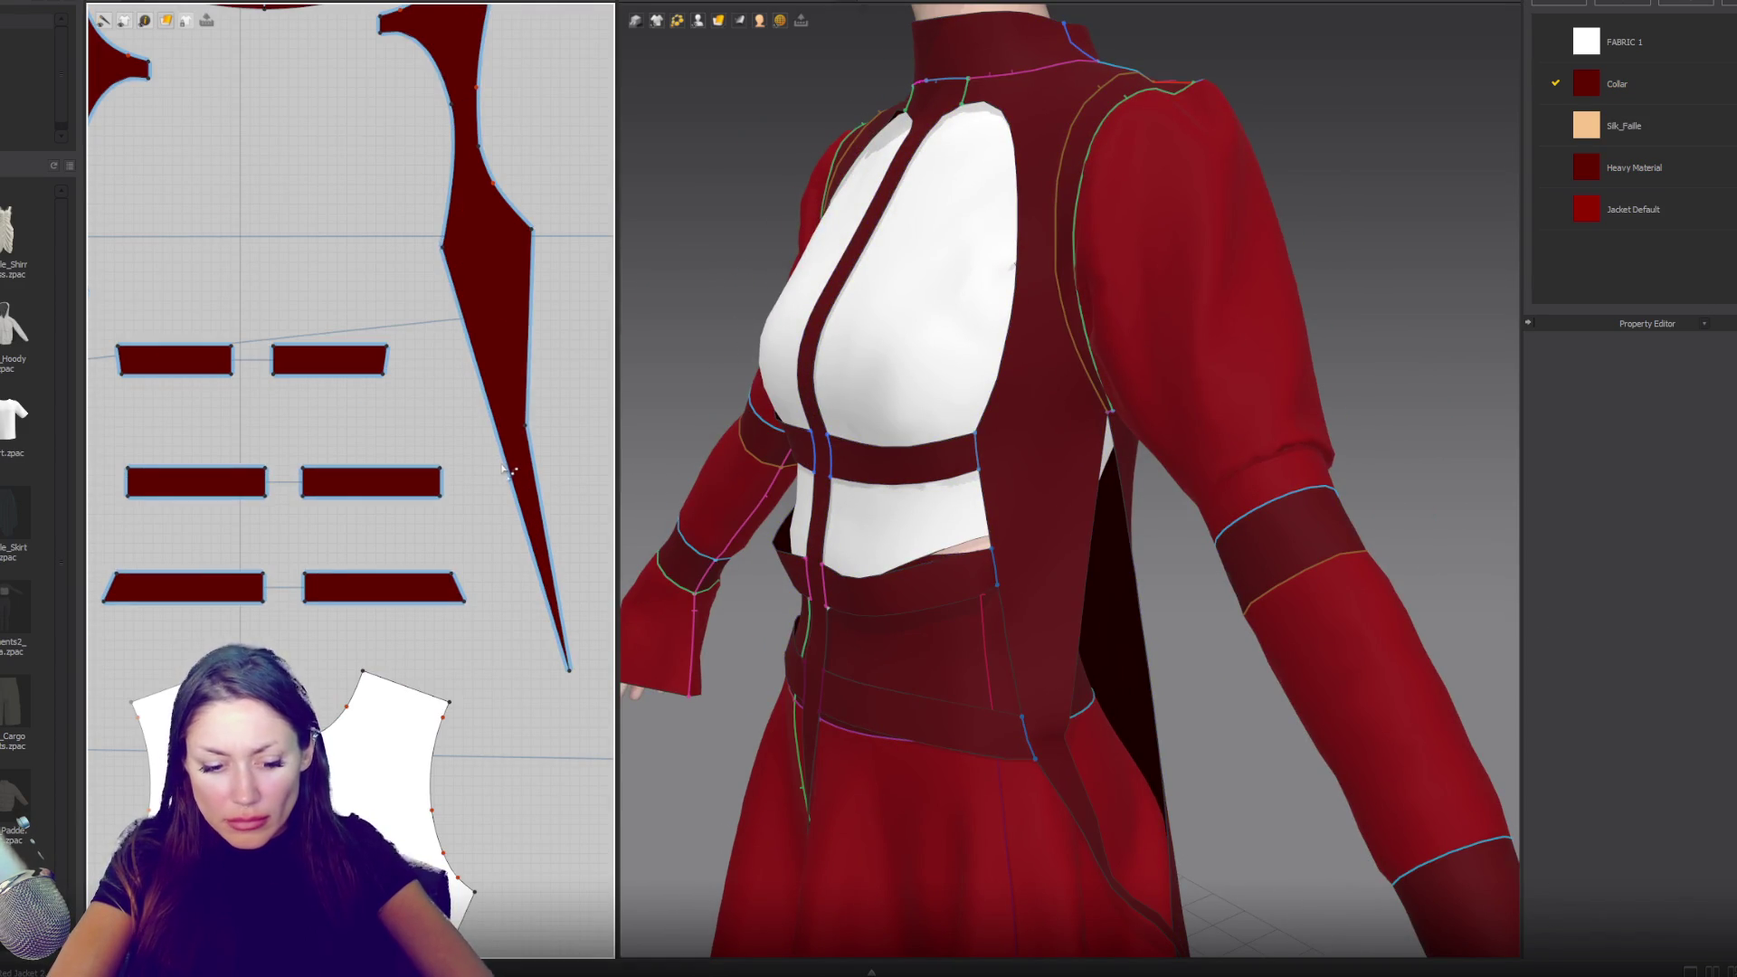
{"action": "left_click", "coordinate": [503, 451]}
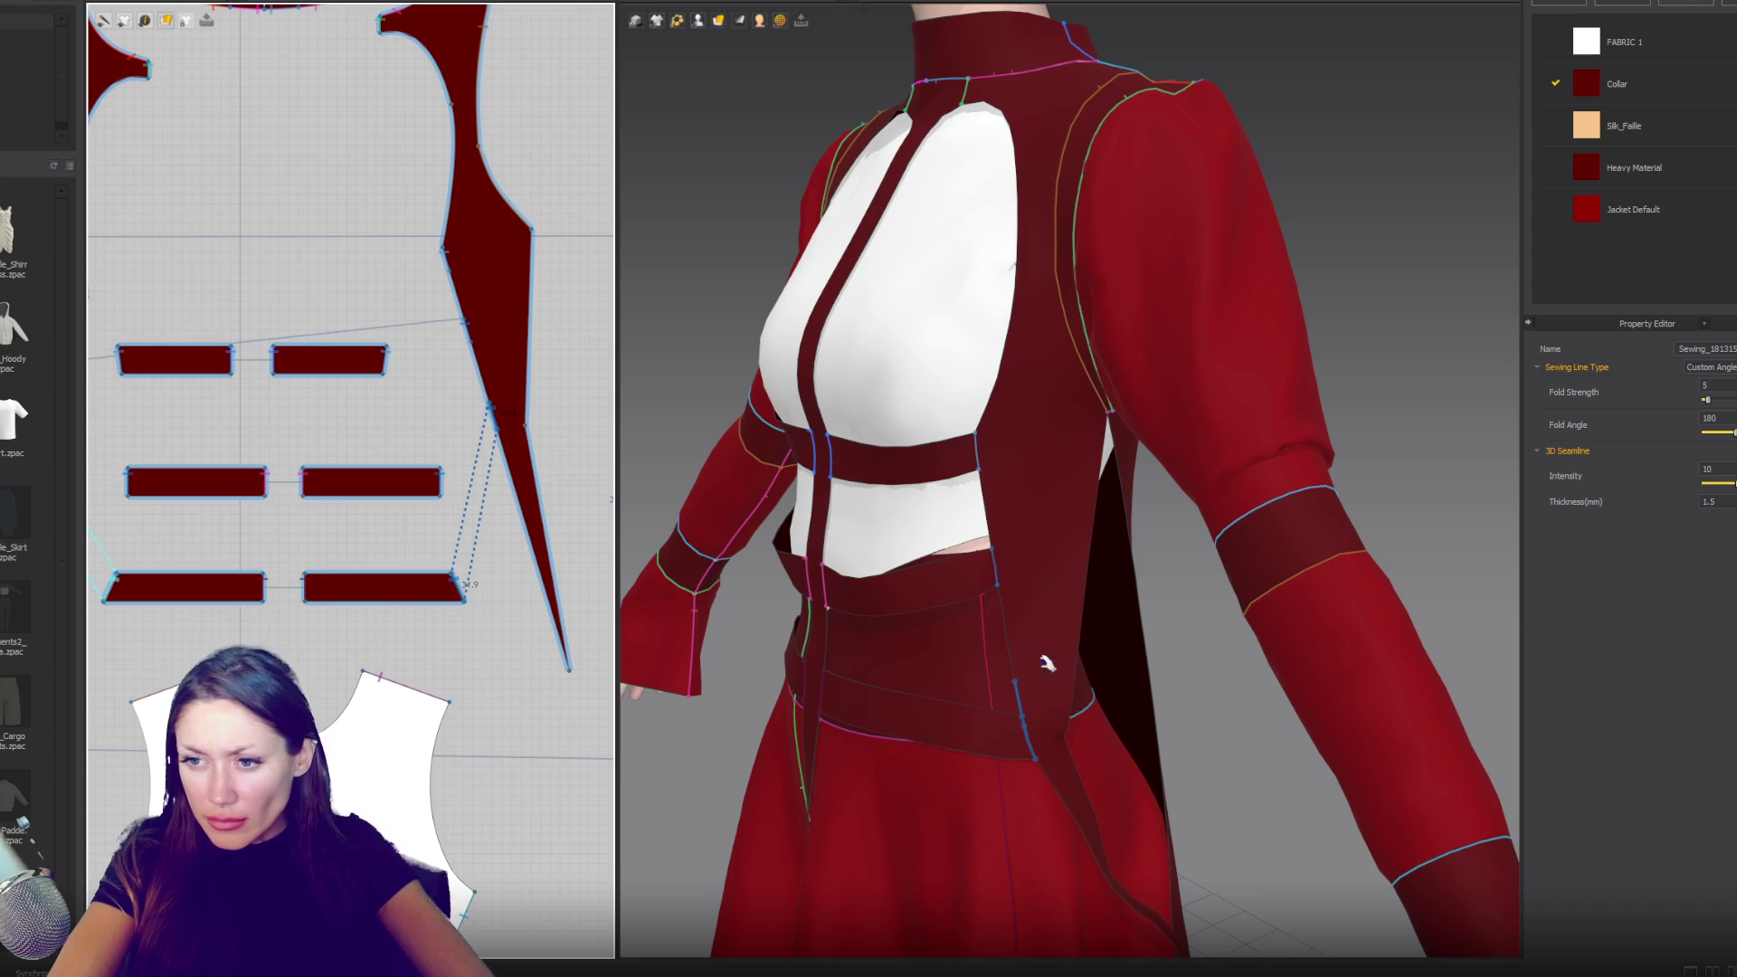
{"action": "key", "text": "space"}
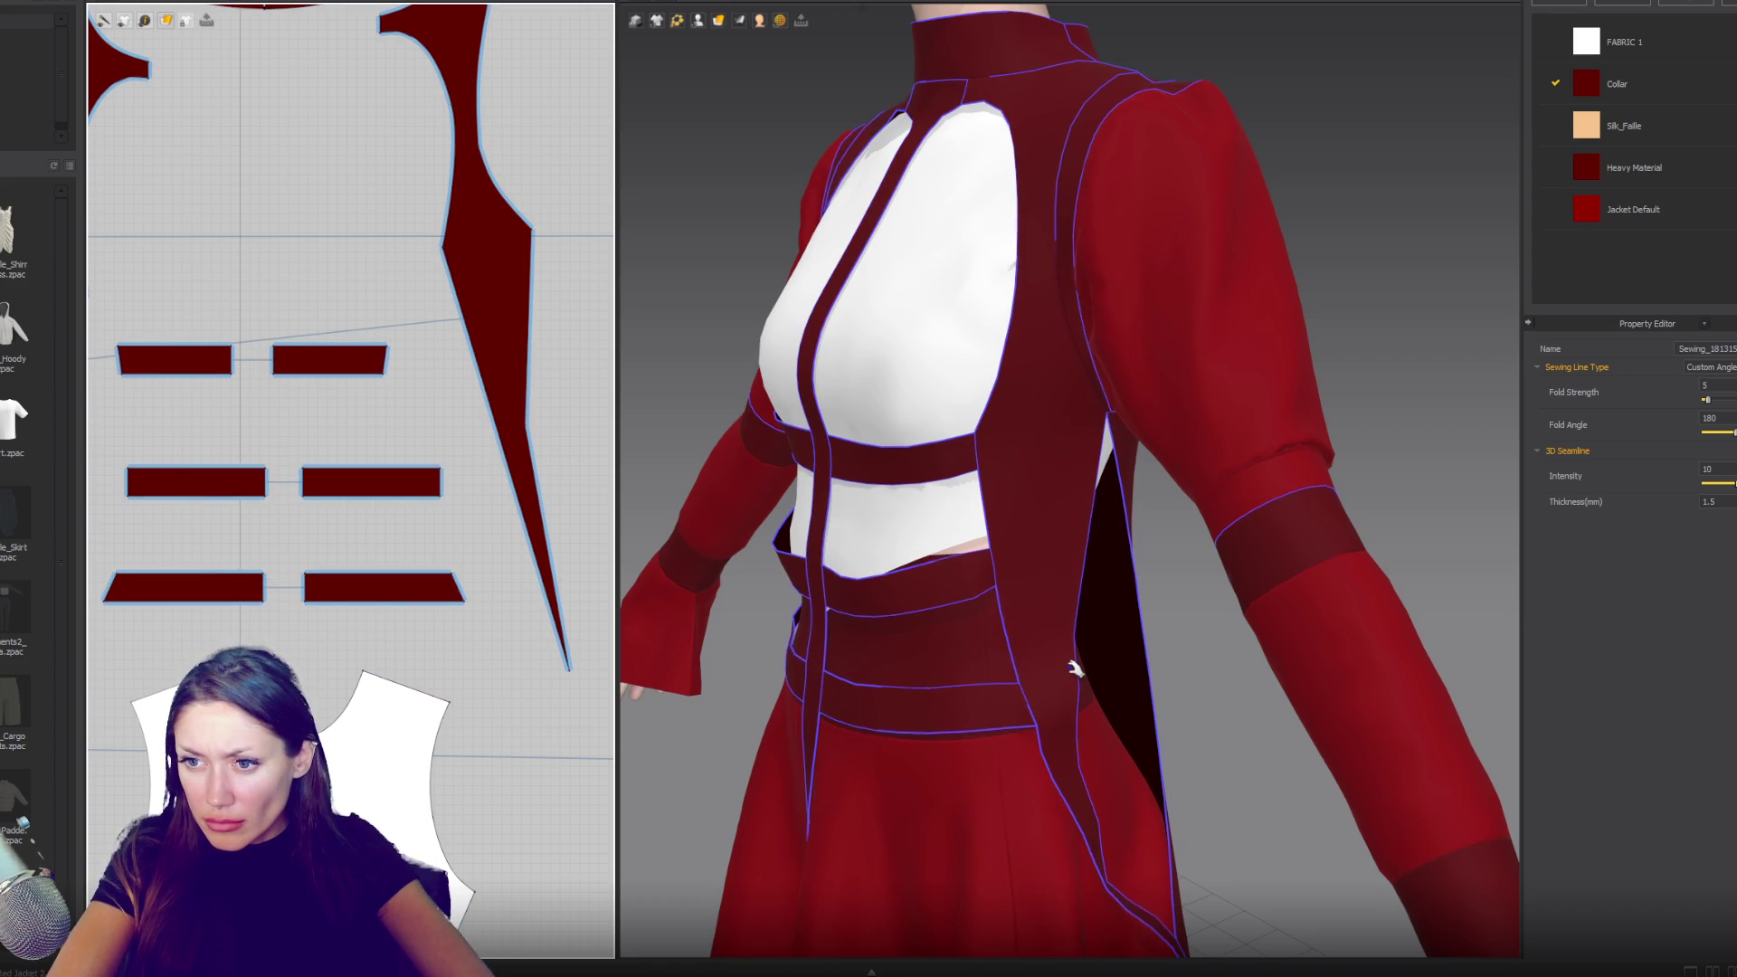
{"action": "key", "text": "space"}
- Shorten the middle strap pair slightly and resume the simulation
{"action": "left_click", "coordinate": [418, 483]}
{"action": "left_click_drag", "start_coordinate": [454, 482], "coordinate": [444, 482]}
{"action": "key", "text": "space"}
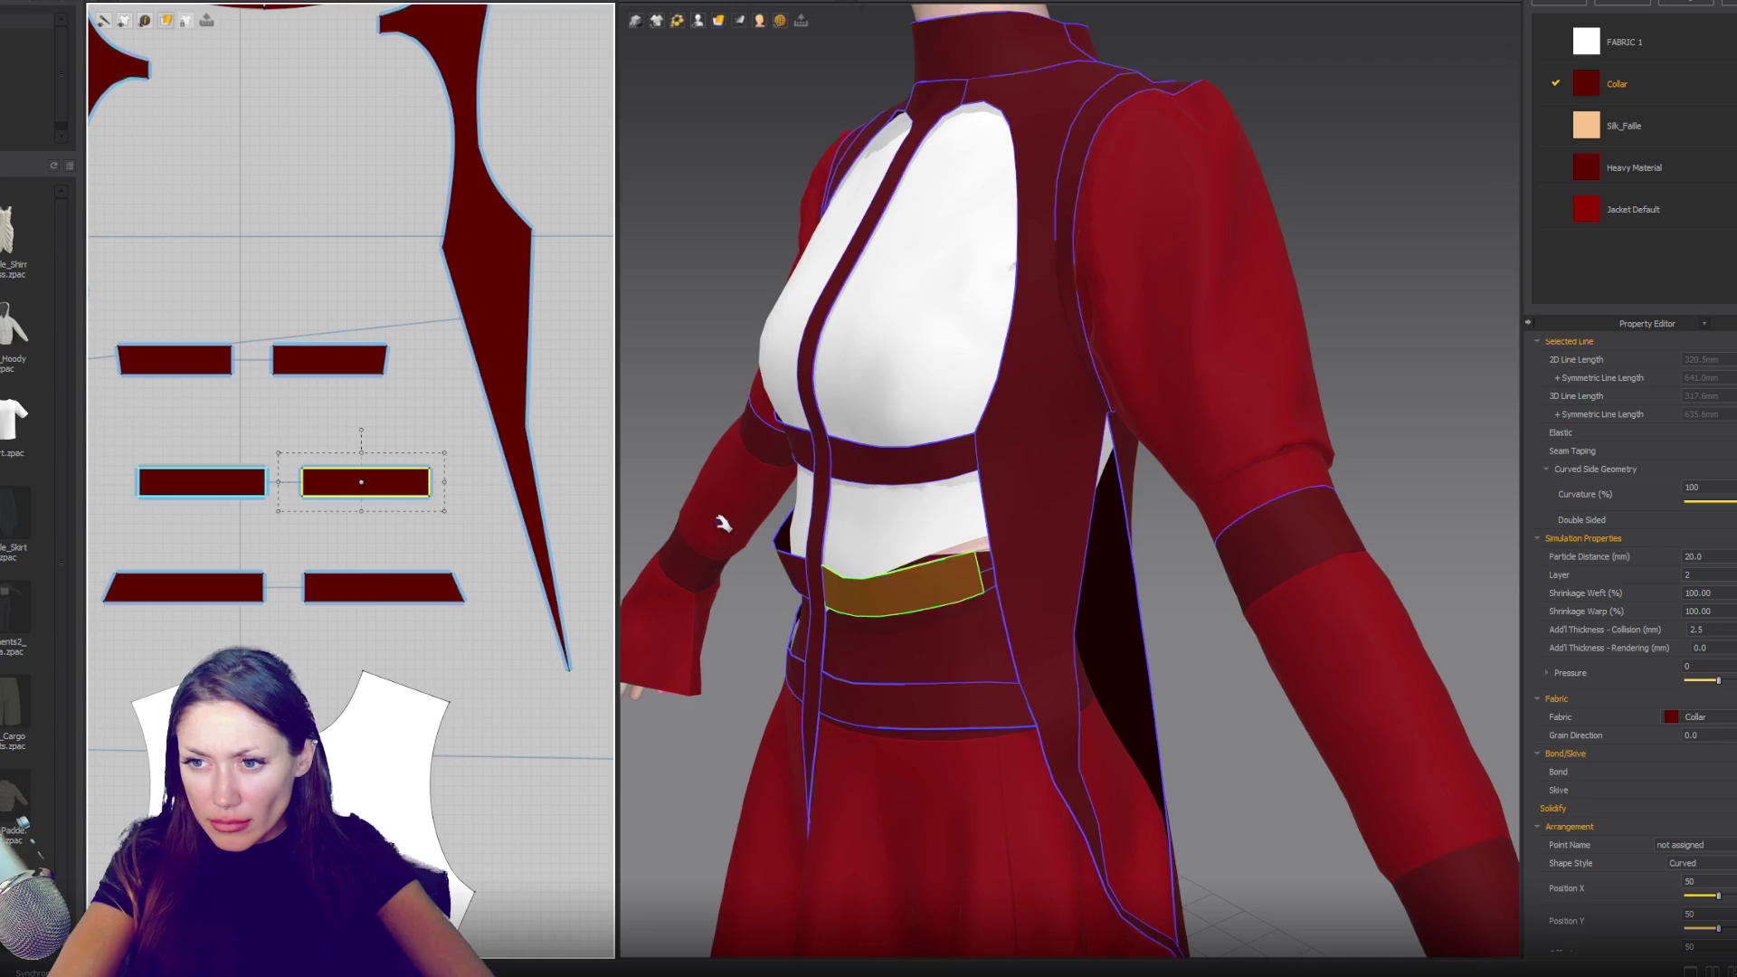
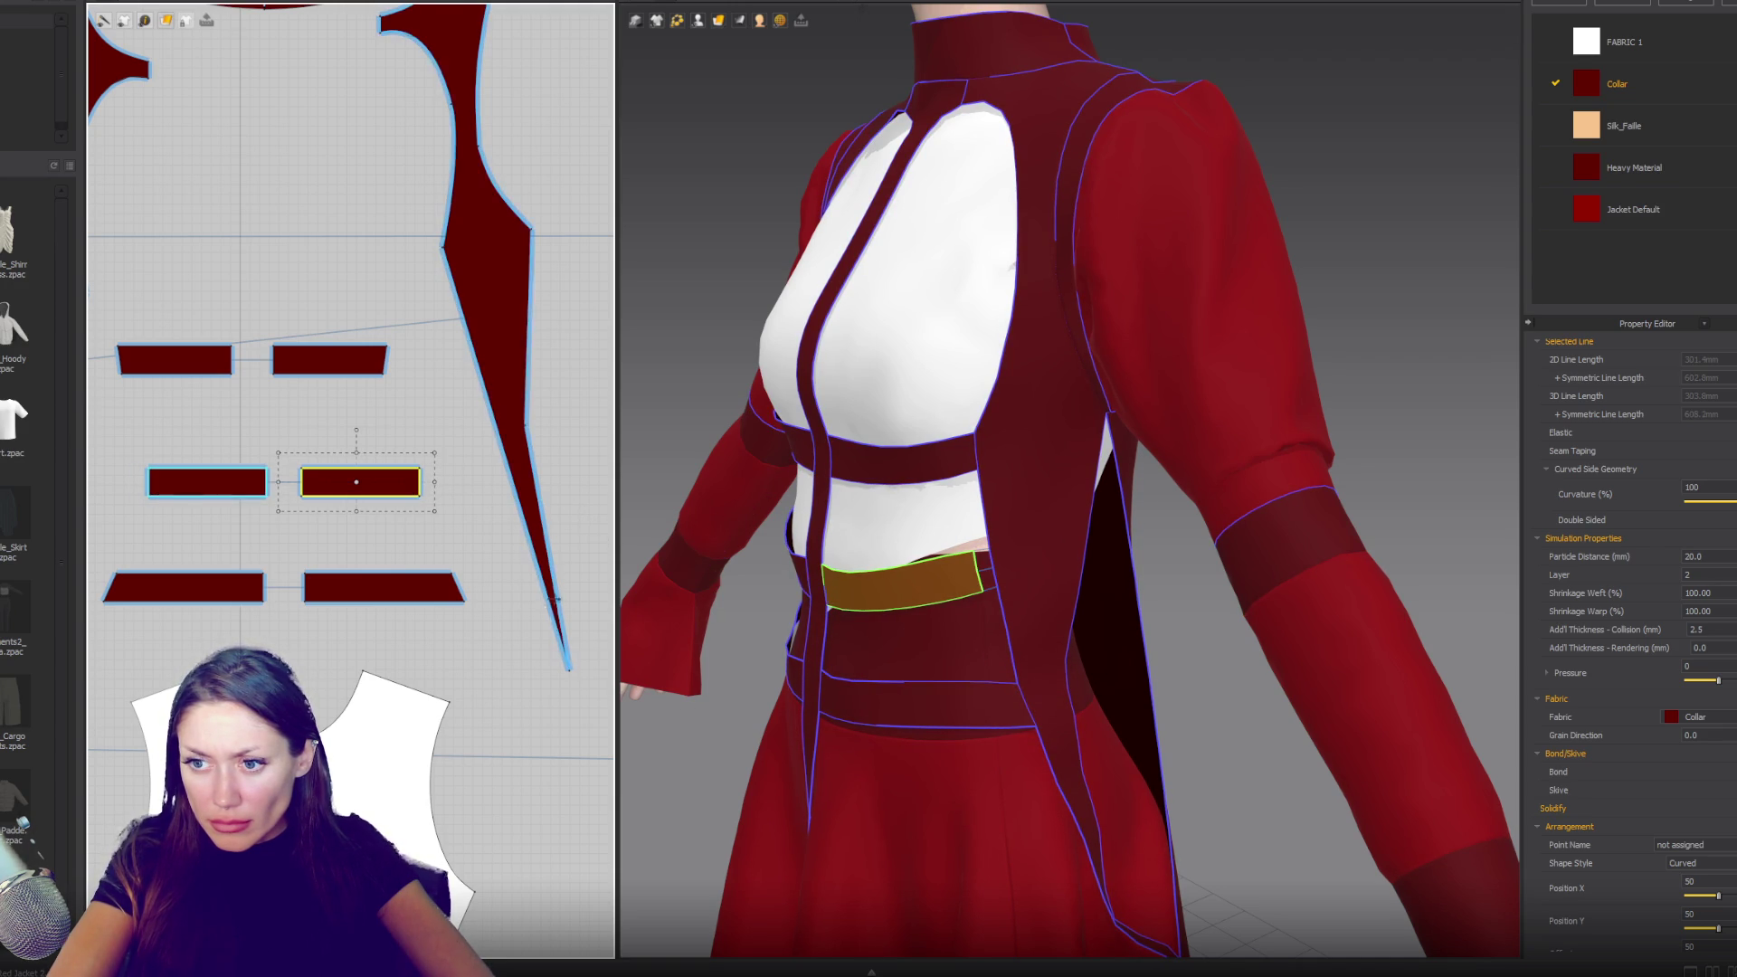
- Narrow the lower right waist strap by pulling its edge inward
{"action": "left_click", "coordinate": [468, 593]}
{"action": "left_click_drag", "start_coordinate": [477, 588], "coordinate": [468, 588]}
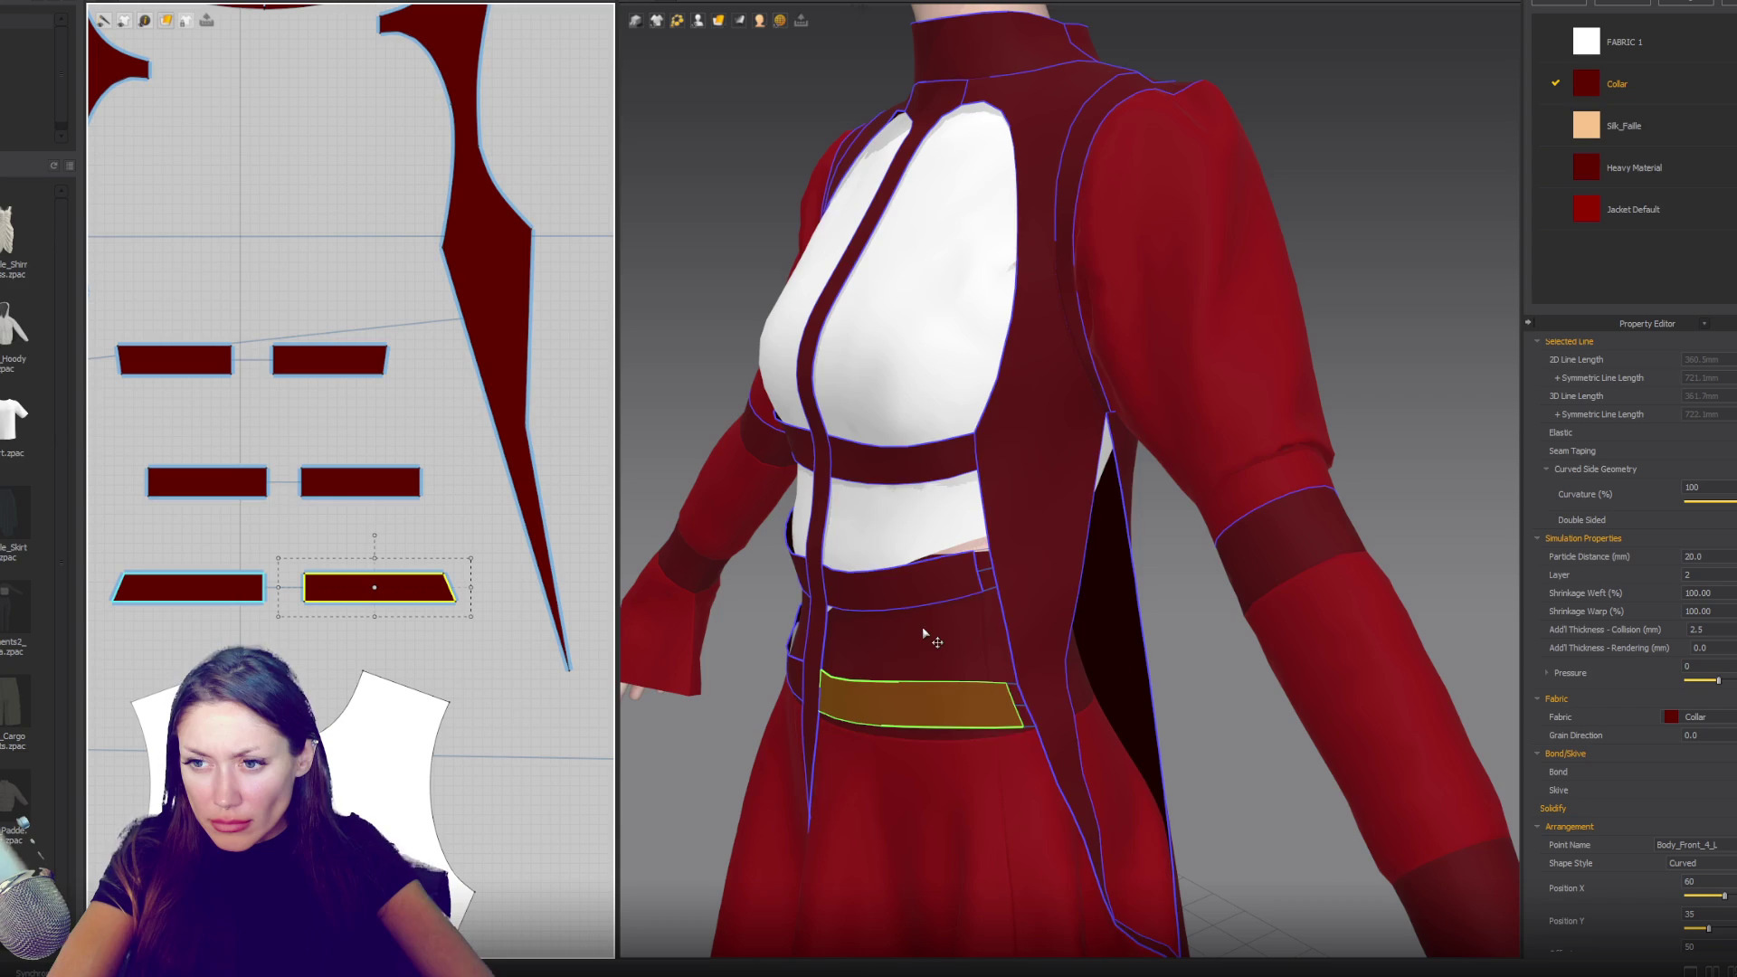
{"action": "key", "text": "2"}
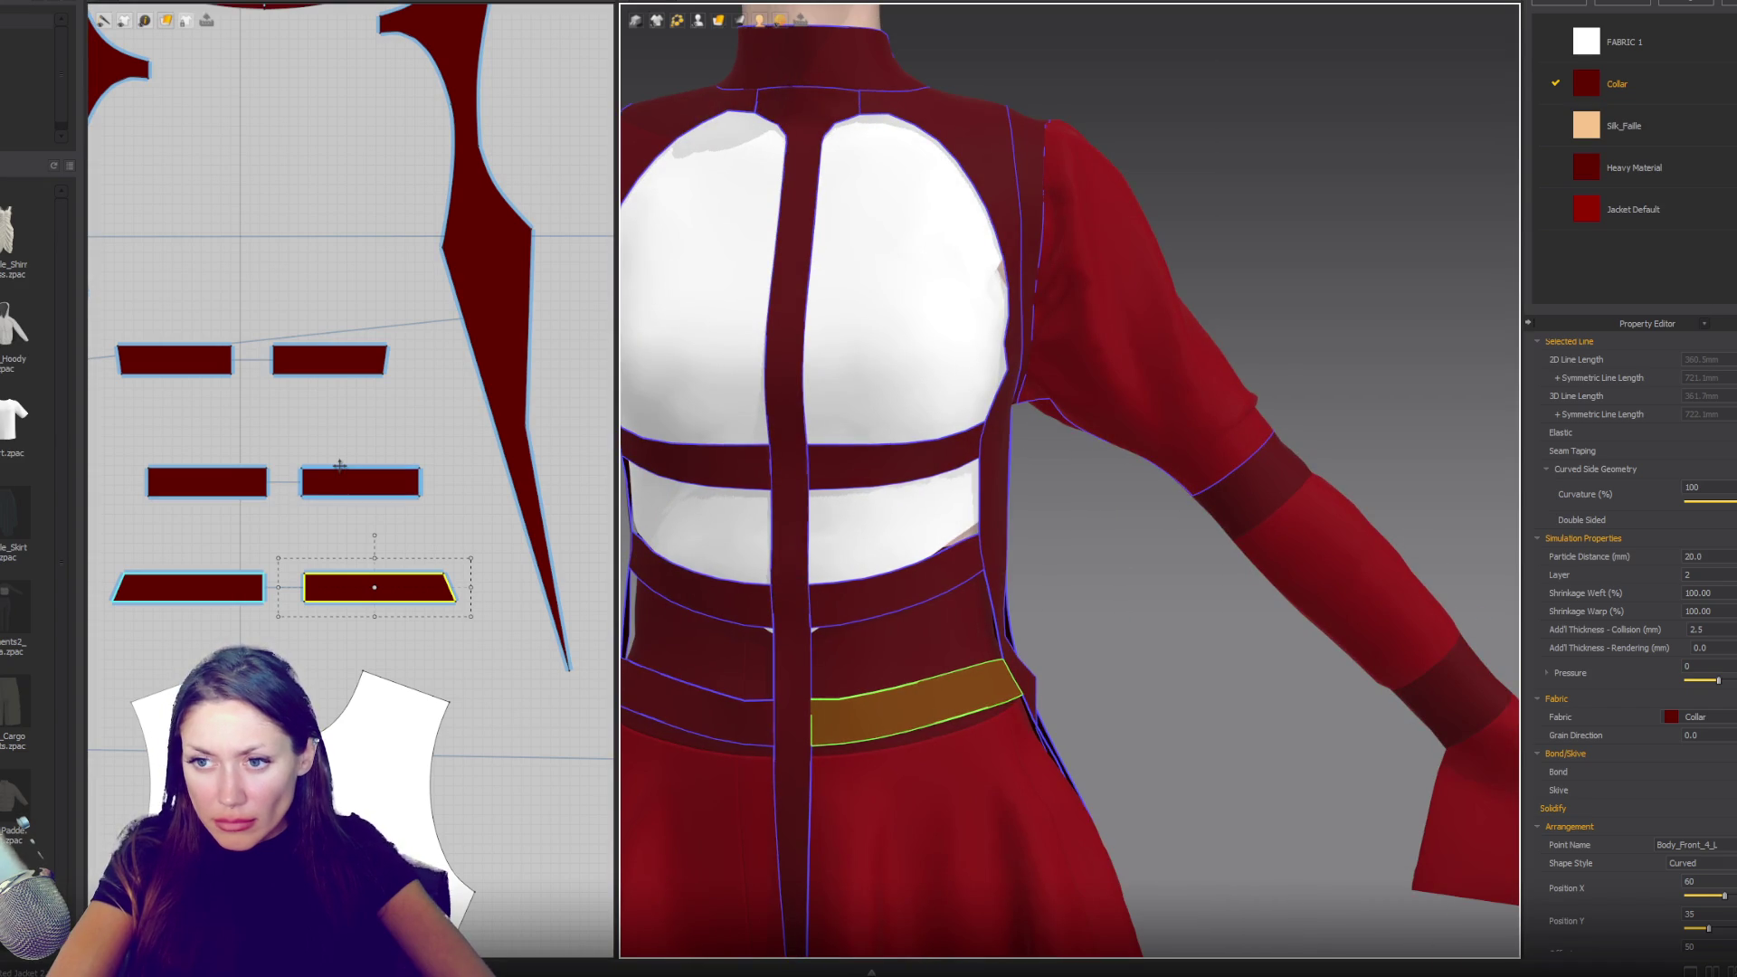
- Sew the lower and upper waist straps to the long side panel's edge with Segment Sewing
{"action": "left_click", "coordinate": [490, 404]}
{"action": "left_click", "coordinate": [490, 418]}
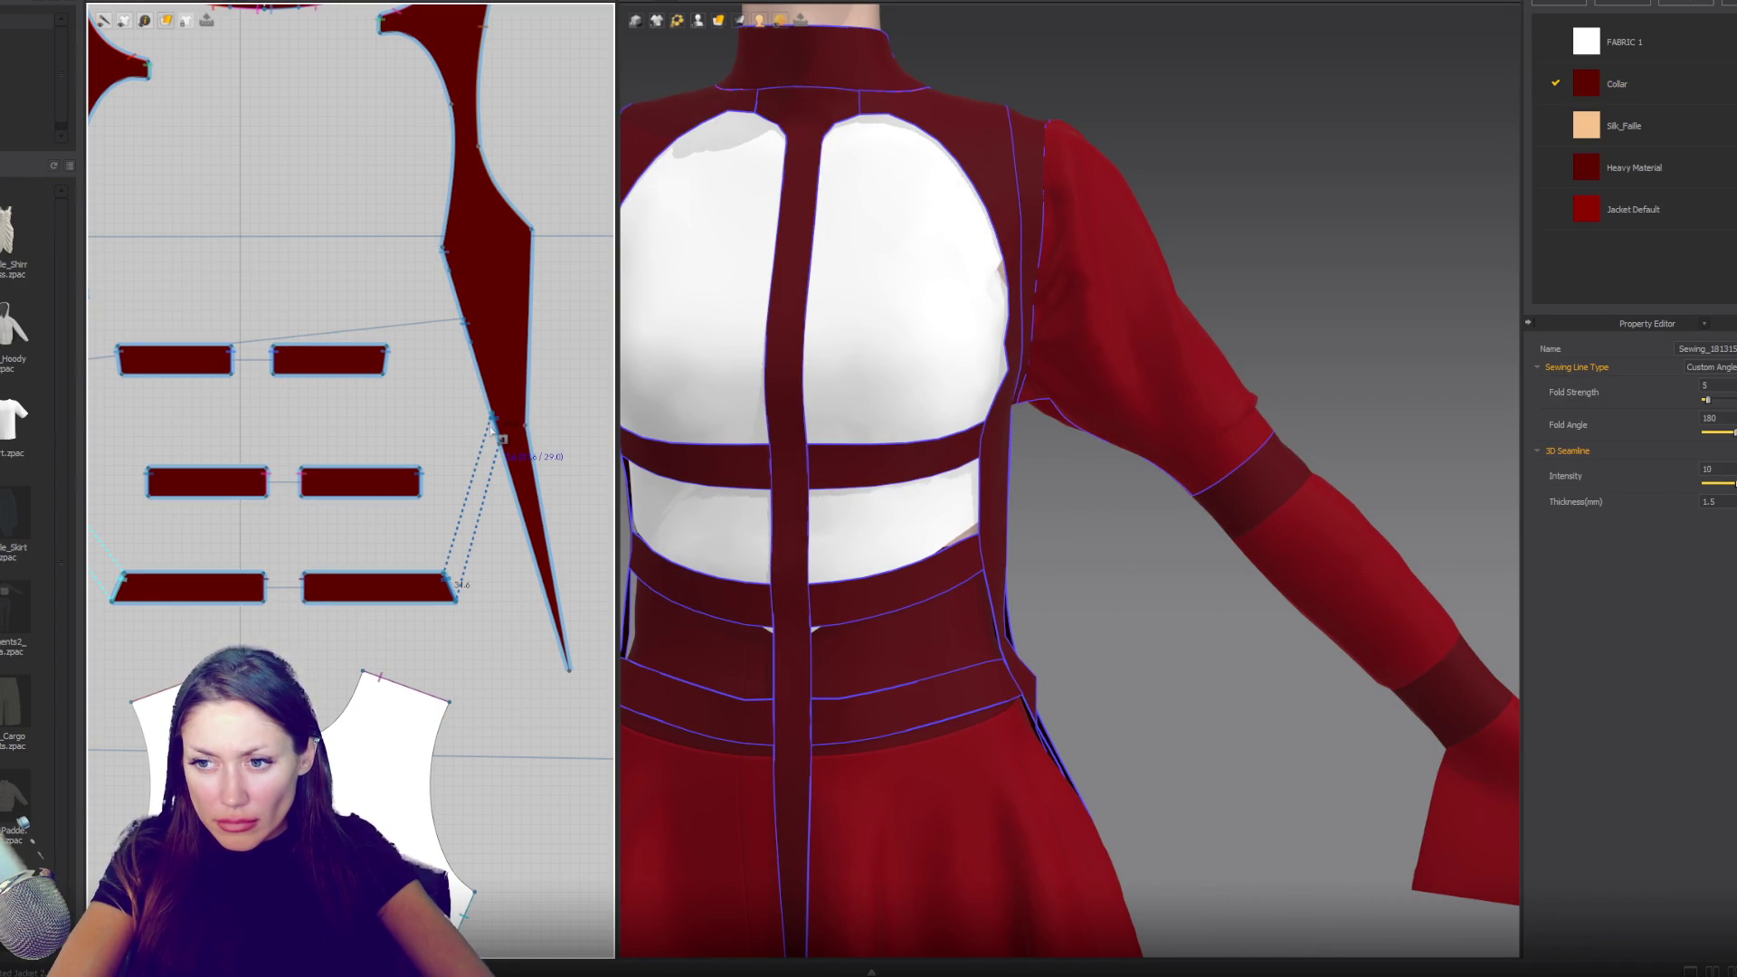
{"action": "left_click", "coordinate": [496, 433]}
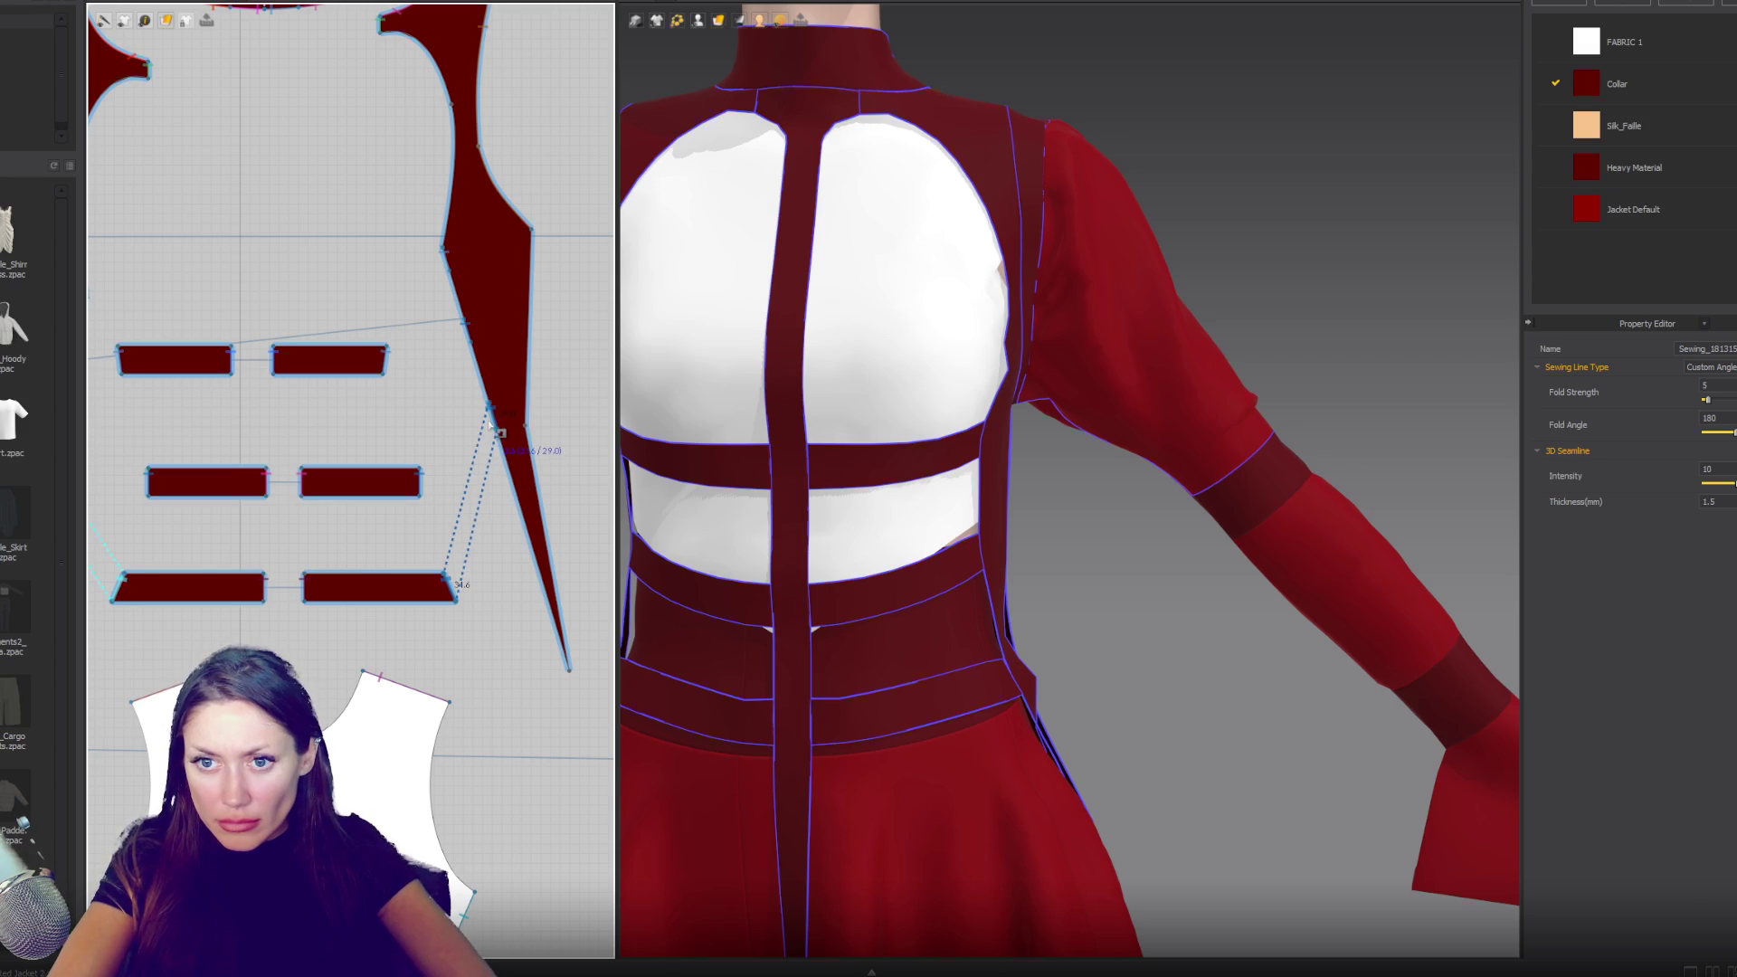
{"action": "left_click", "coordinate": [471, 342]}
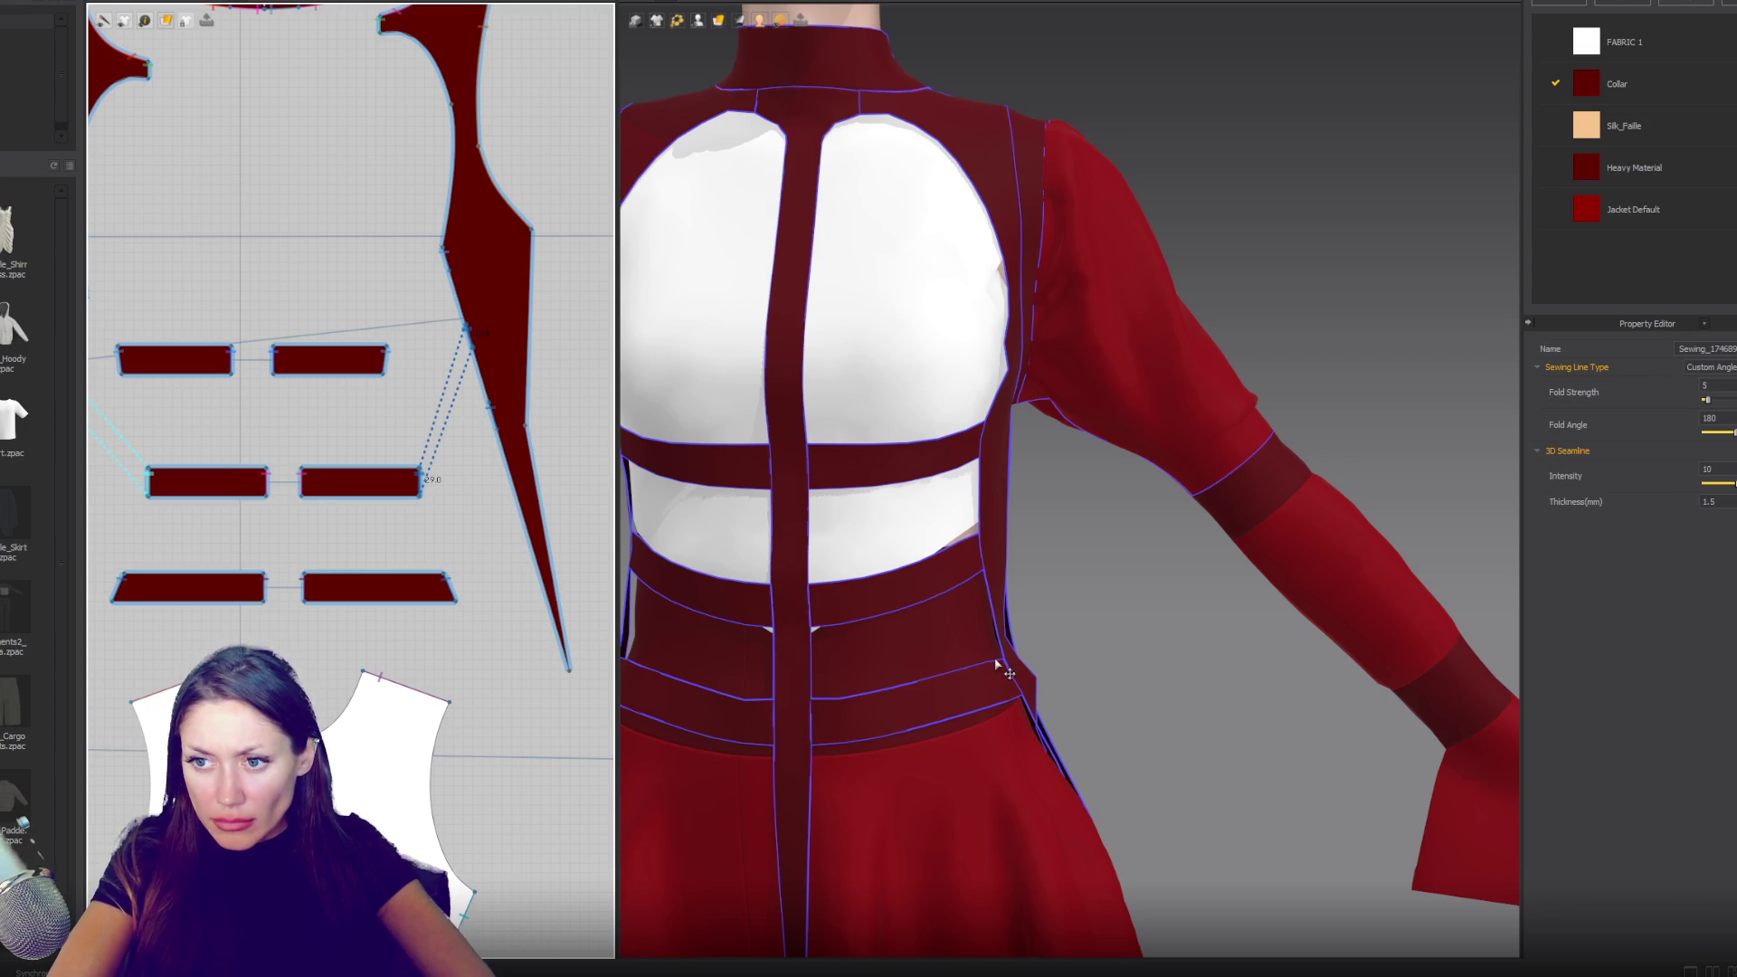
{"action": "right_click_drag", "start_coordinate": [1046, 628], "coordinate": [561, 453]}
{"action": "scroll", "coordinate": [470, 391], "scroll_direction": "up", "scroll_amount": 3}
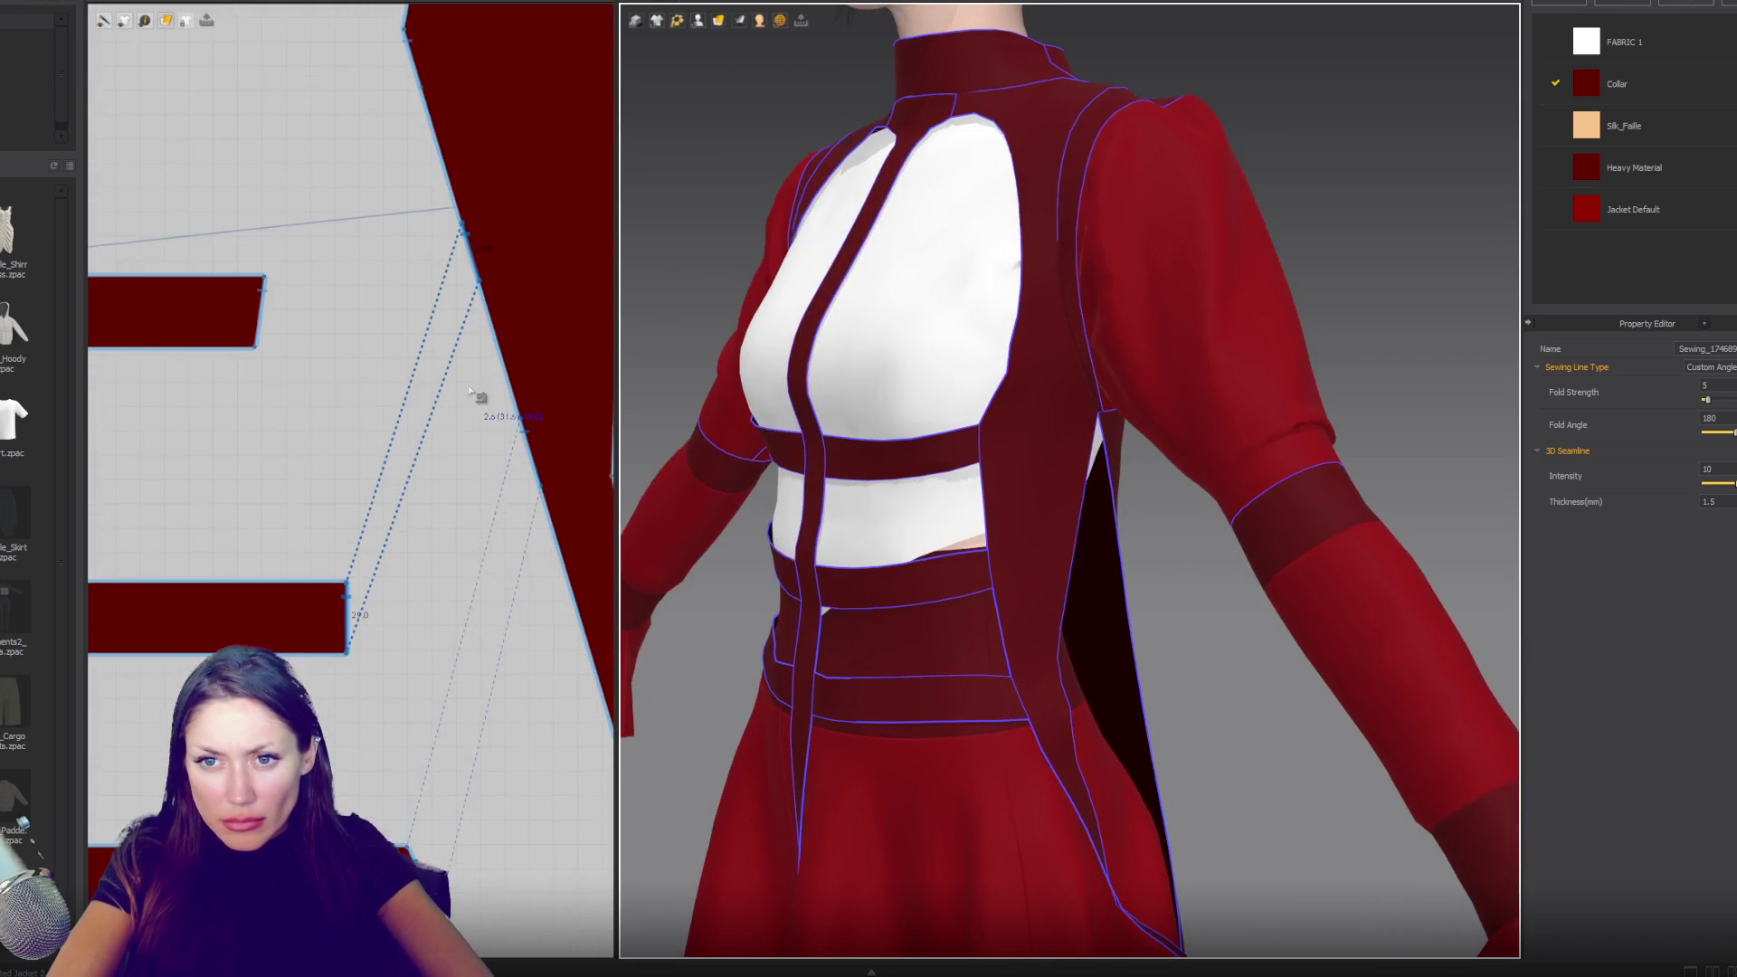
{"action": "left_click_drag", "start_coordinate": [481, 286], "coordinate": [484, 300]}
{"action": "left_click", "coordinate": [484, 301]}
{"action": "left_click", "coordinate": [544, 489]}
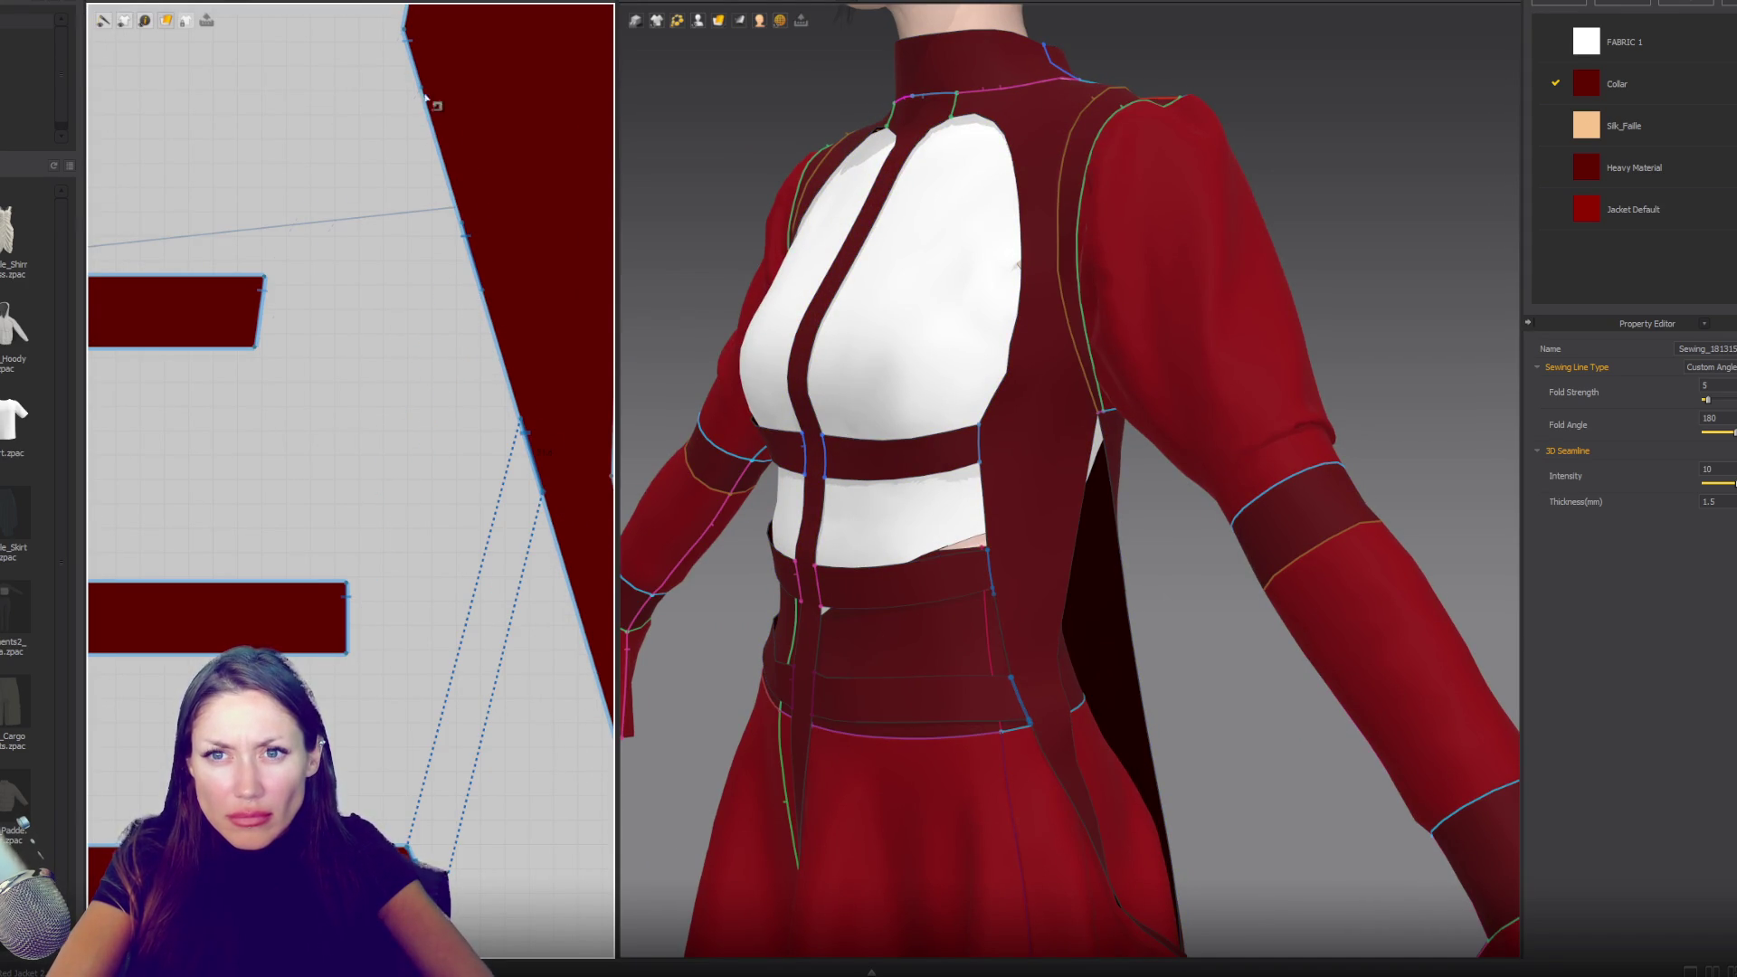
{"action": "left_click", "coordinate": [421, 95]}
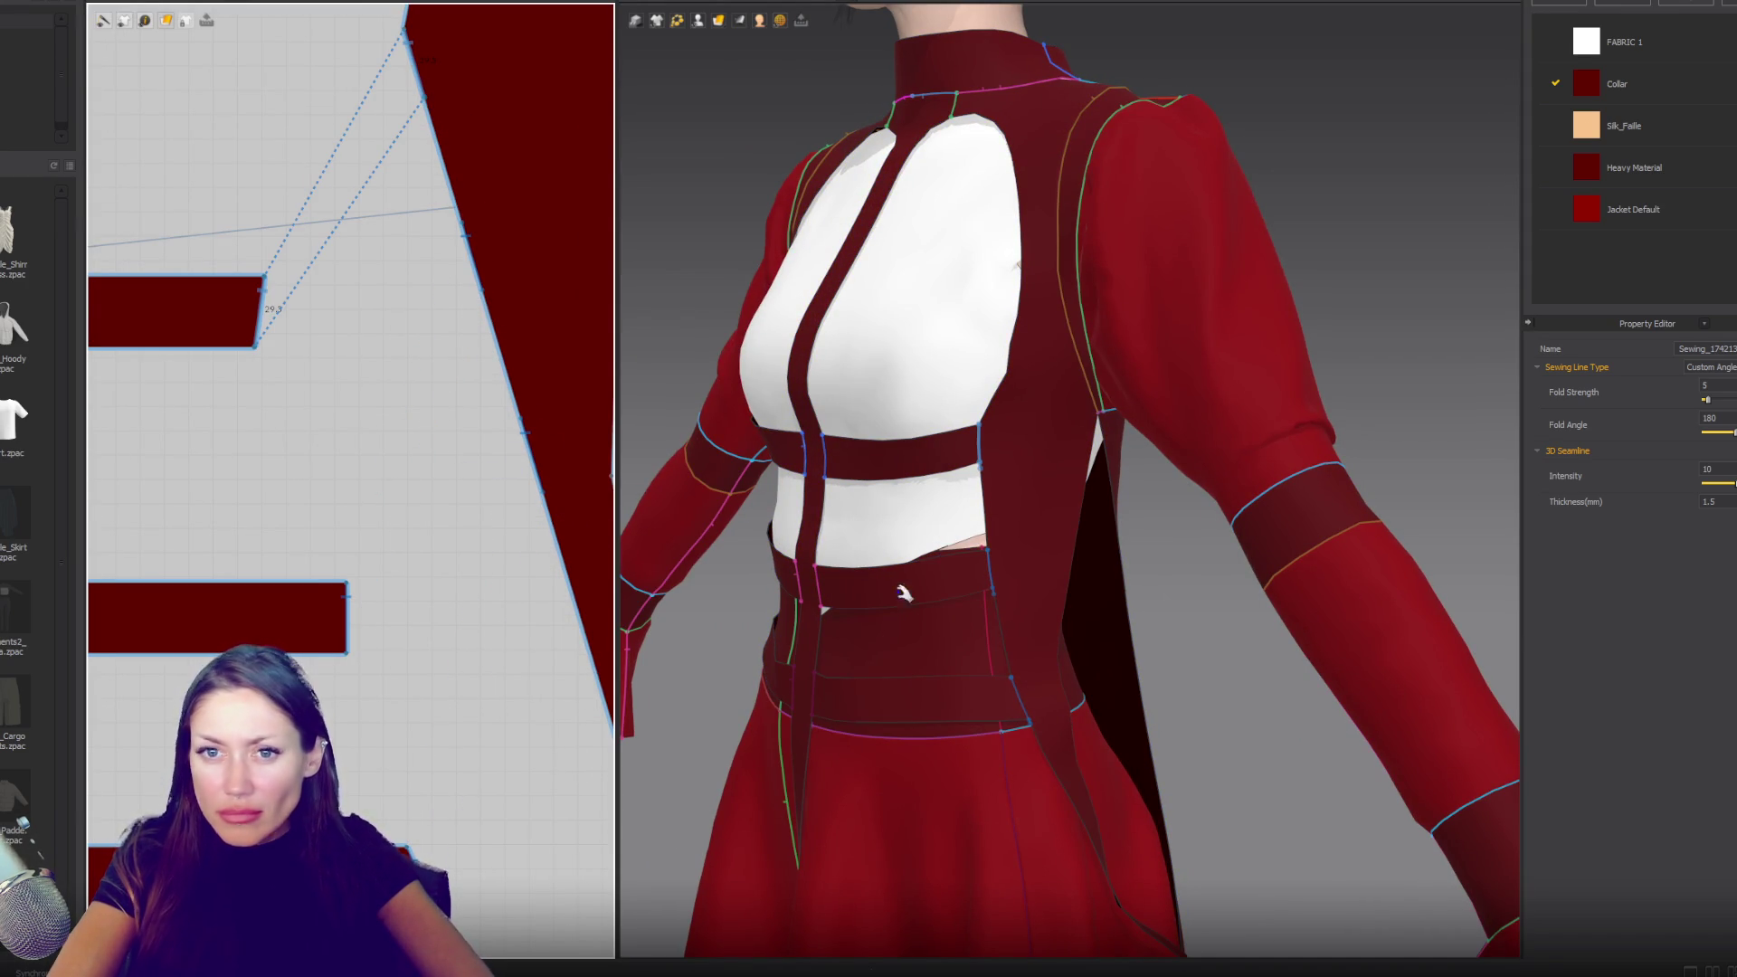
- Simulate so the sewn straps drape around the waist, then inspect from the front
{"action": "key", "text": "space"}
{"action": "mouse_move", "coordinate": [1104, 644]}
{"action": "right_mouse_down"}
{"action": "mouse_move", "coordinate": [1112, 621]}
{"action": "mouse_move", "coordinate": [1206, 618]}
{"action": "right_mouse_up"}
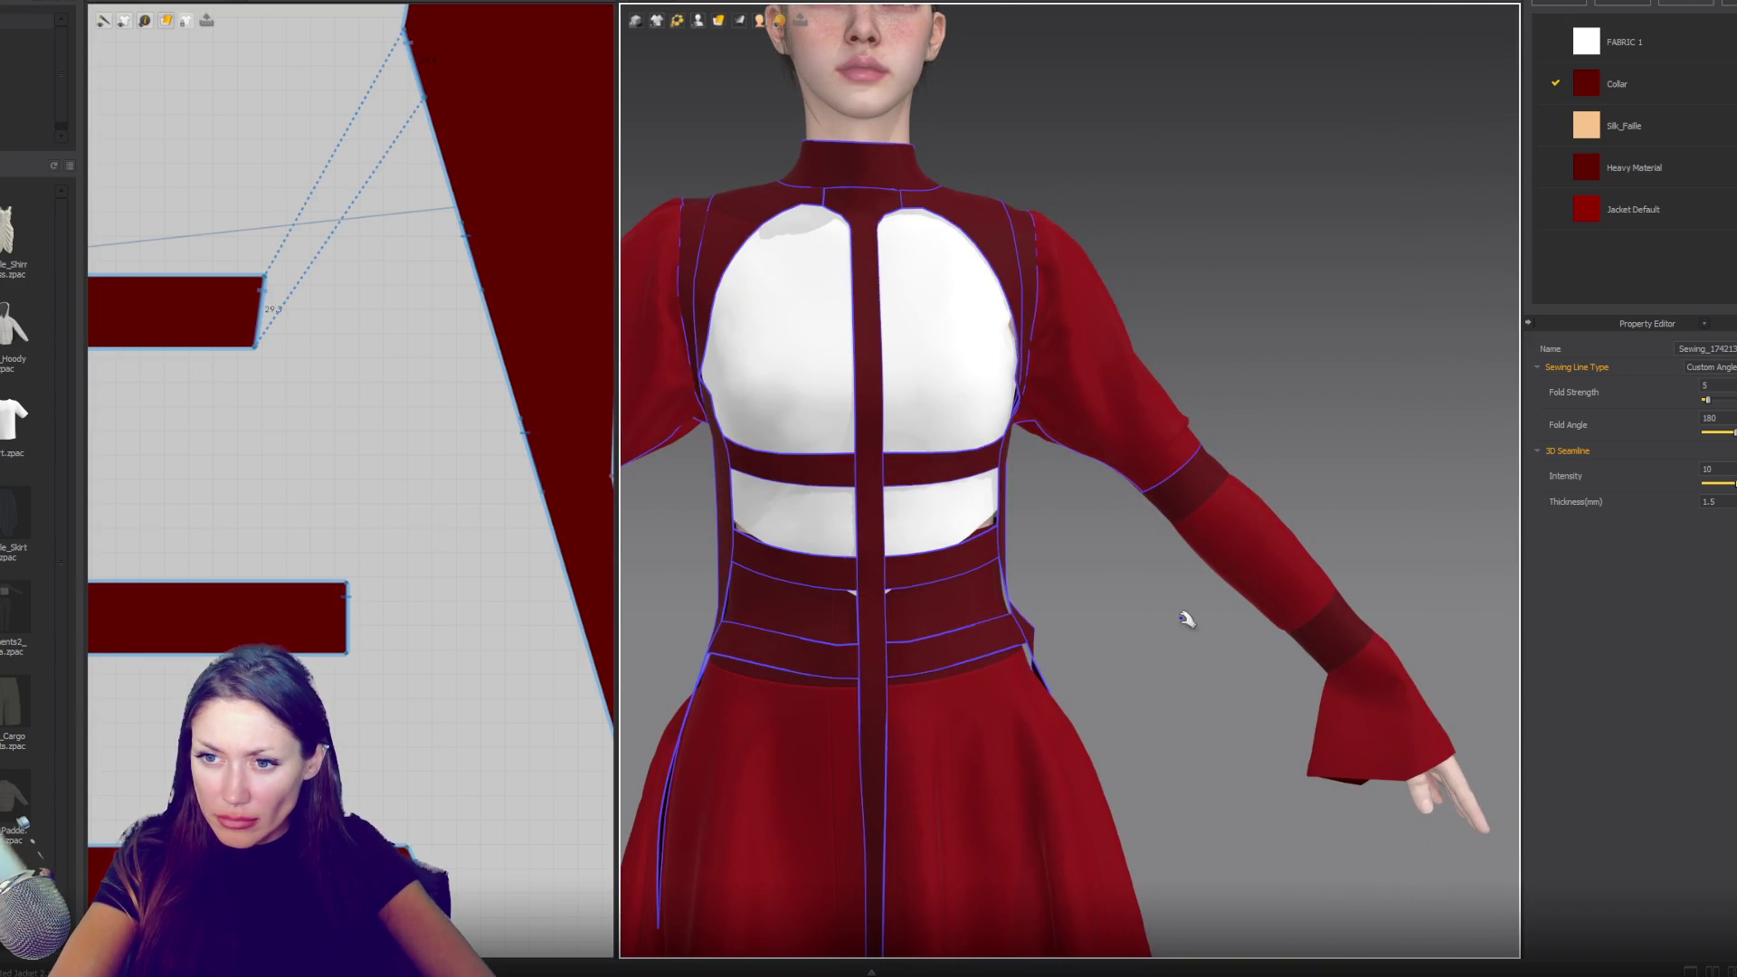
{"action": "scroll", "coordinate": [1164, 609], "scroll_direction": "down", "scroll_amount": 3}
{"action": "key", "text": "space"}
{"action": "scroll", "coordinate": [935, 655], "scroll_direction": "down", "scroll_amount": 3}
{"action": "mouse_move", "coordinate": [899, 602]}
{"action": "right_mouse_down"}
{"action": "mouse_move", "coordinate": [1003, 603]}
{"action": "mouse_move", "coordinate": [990, 614]}
{"action": "right_mouse_up"}
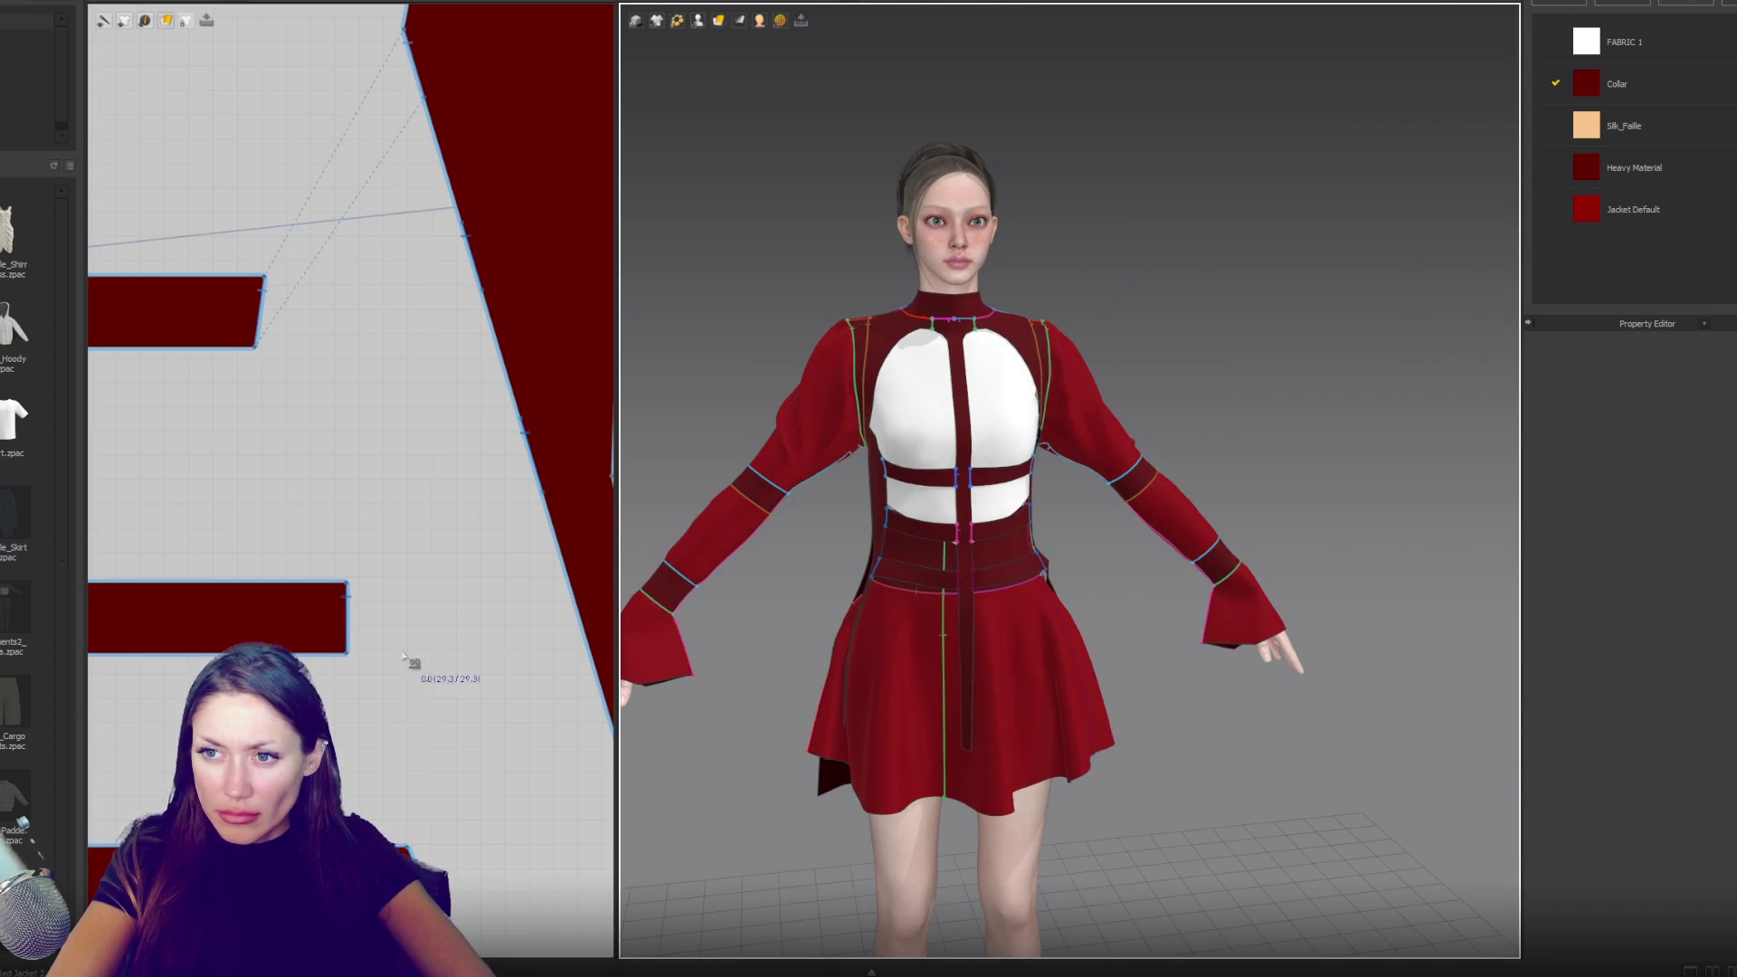
- Sew the waist strap's left edge to the long center strip
{"action": "right_click_drag", "start_coordinate": [404, 657], "coordinate": [356, 601]}
{"action": "left_click", "coordinate": [136, 506]}
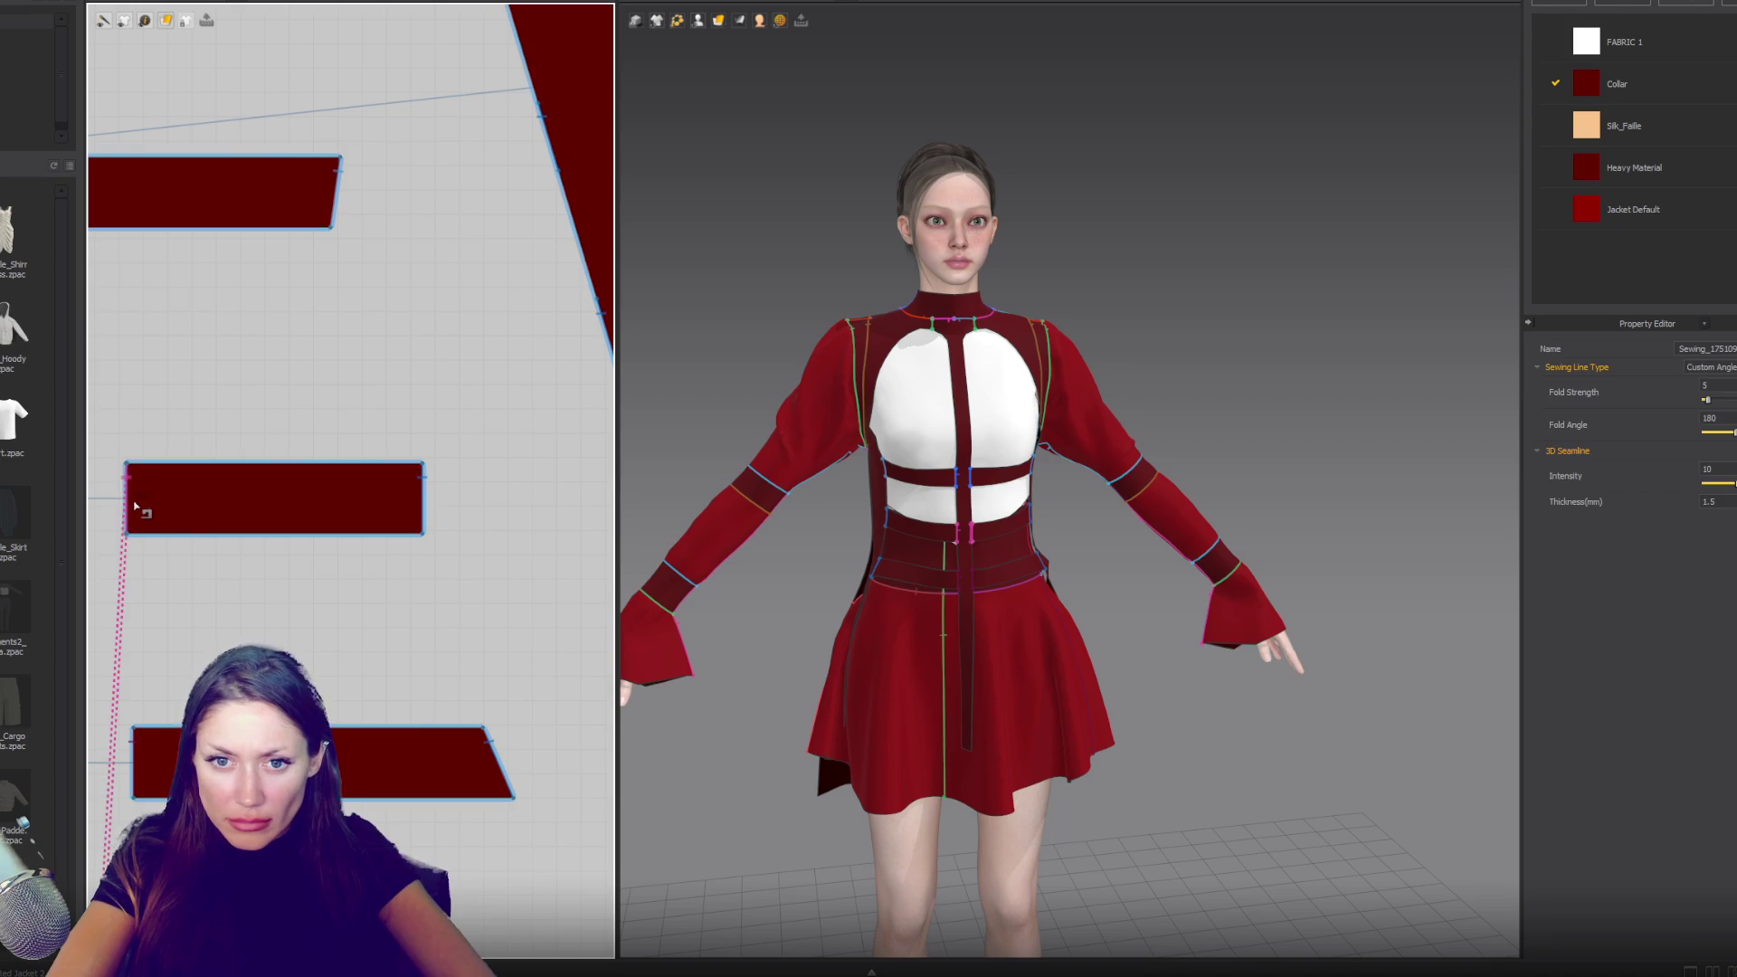
{"action": "mouse_move", "coordinate": [135, 633]}
{"action": "right_mouse_down"}
{"action": "mouse_move", "coordinate": [226, 362]}
{"action": "mouse_move", "coordinate": [302, 573]}
{"action": "mouse_move", "coordinate": [337, 495]}
{"action": "right_mouse_up"}
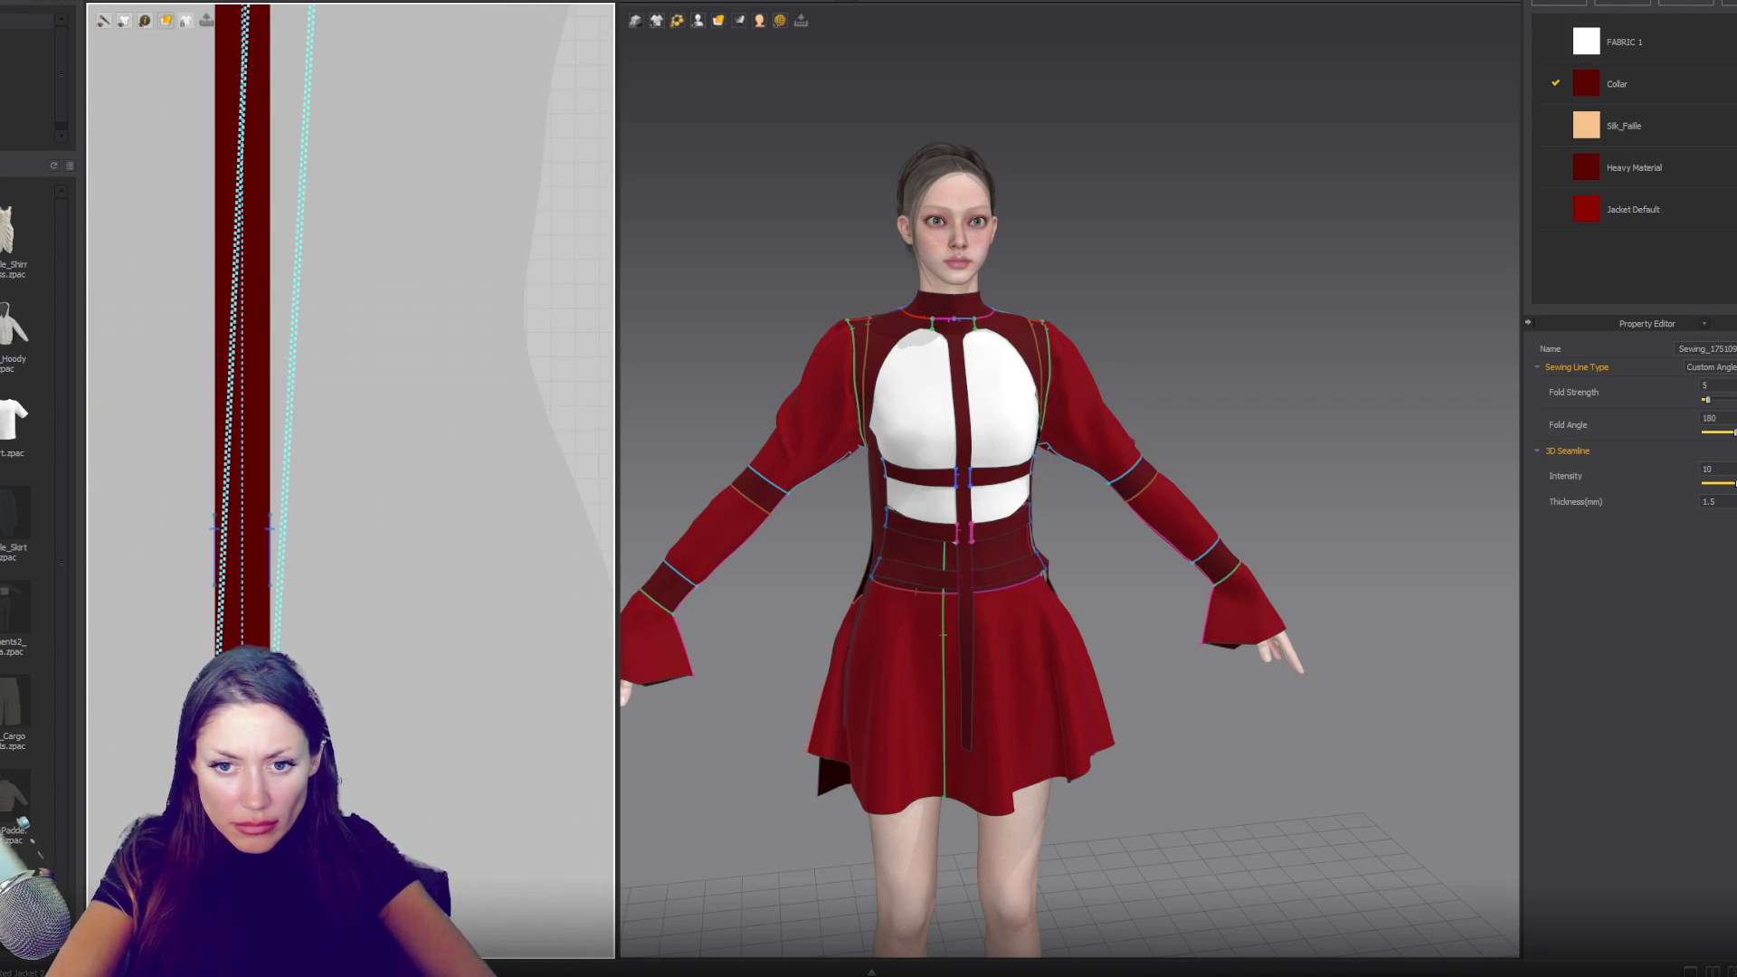
{"action": "key", "text": "a"}
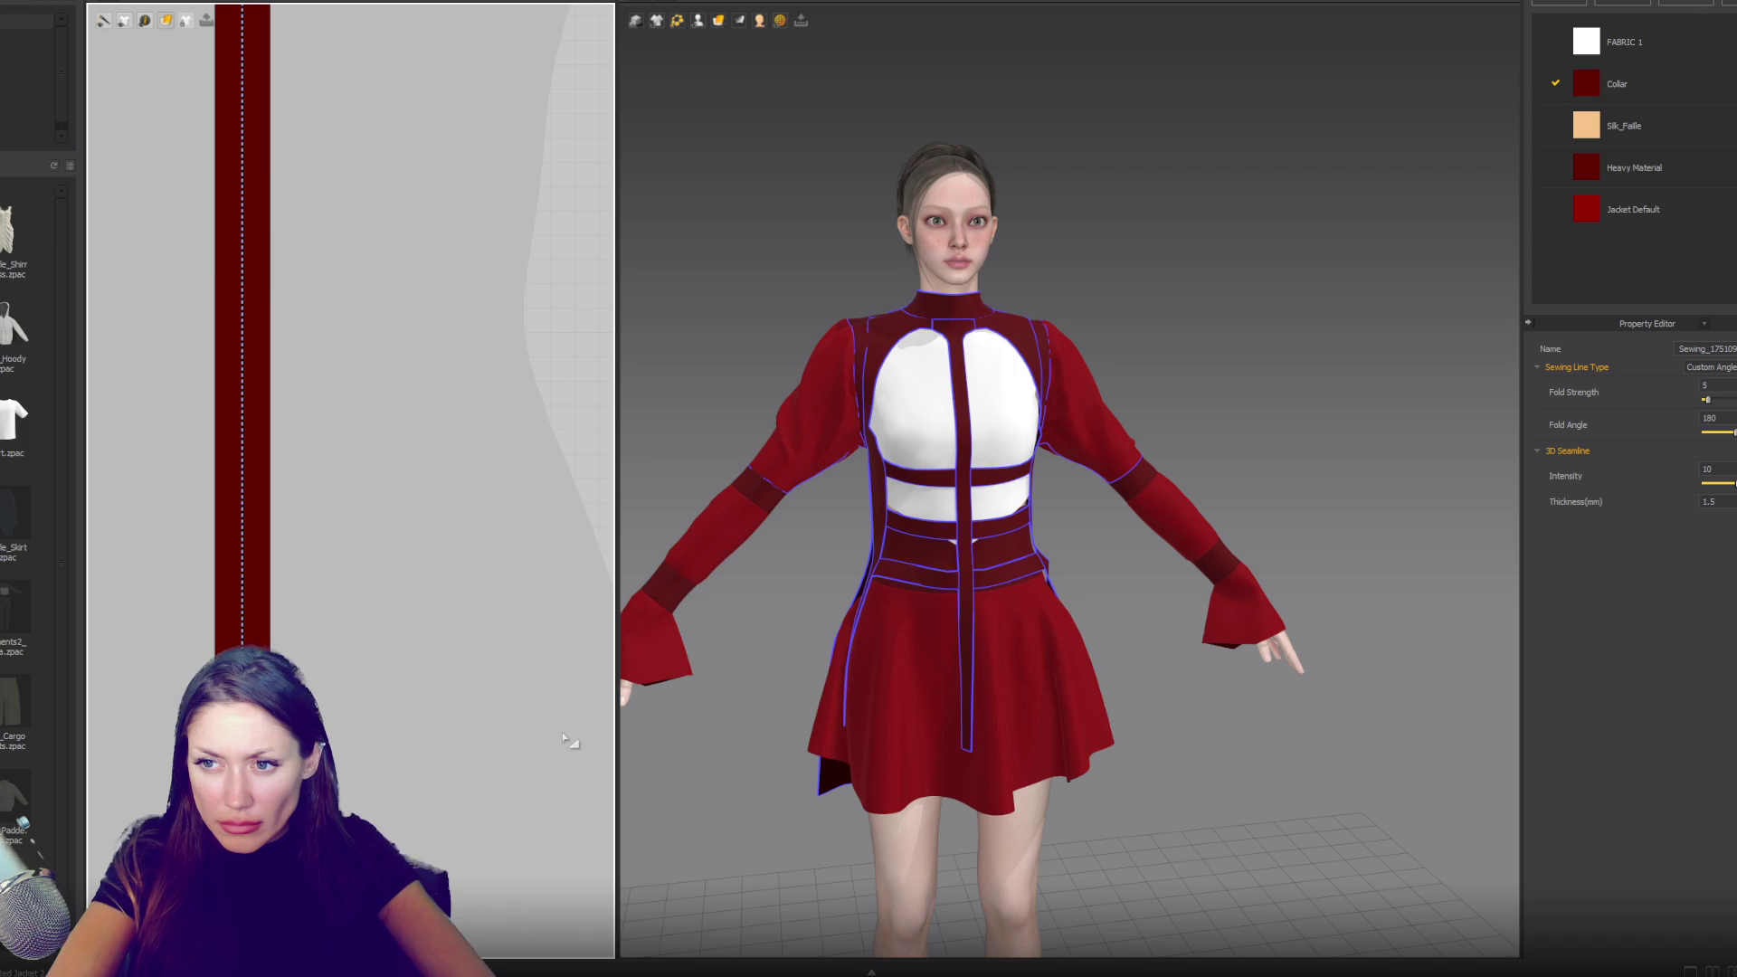
- Orbit the 3D jacket to a side profile and zoom out the 2D pattern layout
{"action": "mouse_move", "coordinate": [818, 699]}
{"action": "right_mouse_down"}
{"action": "mouse_move", "coordinate": [651, 691]}
{"action": "mouse_move", "coordinate": [1353, 698]}
{"action": "mouse_move", "coordinate": [932, 691]}
{"action": "mouse_move", "coordinate": [993, 691]}
{"action": "mouse_move", "coordinate": [1022, 664]}
{"action": "right_mouse_up"}
{"action": "left_click", "coordinate": [1013, 601]}
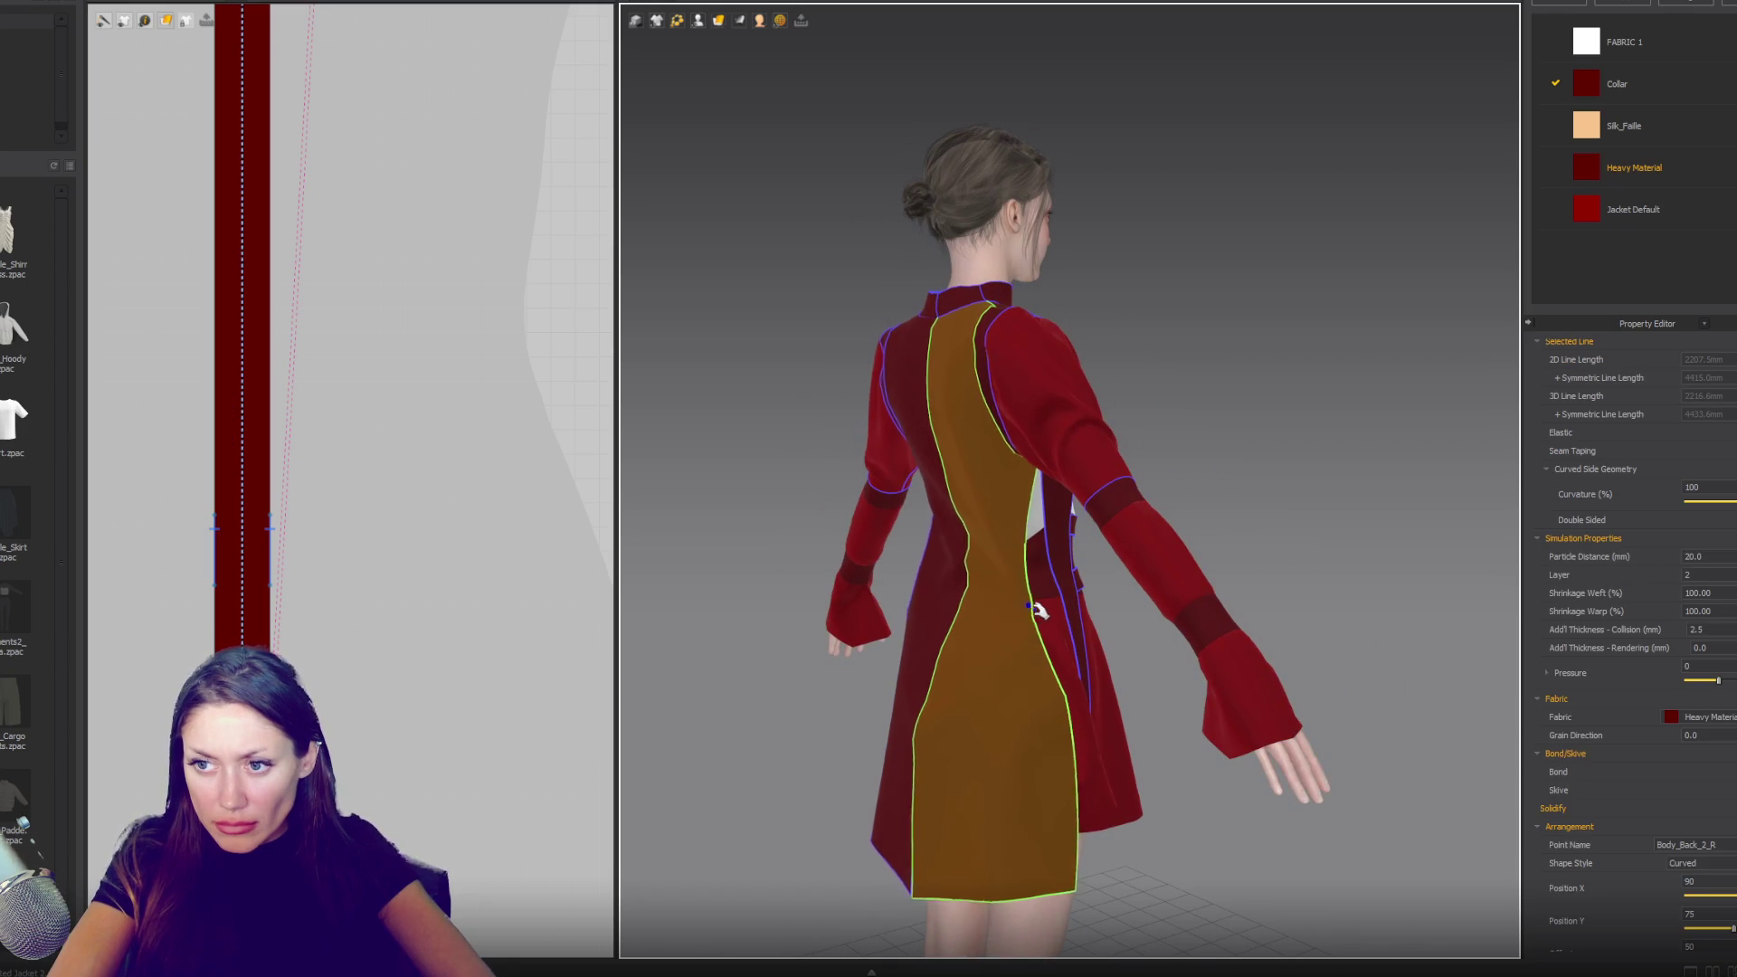
{"action": "right_click_drag", "start_coordinate": [1120, 745], "coordinate": [959, 741]}
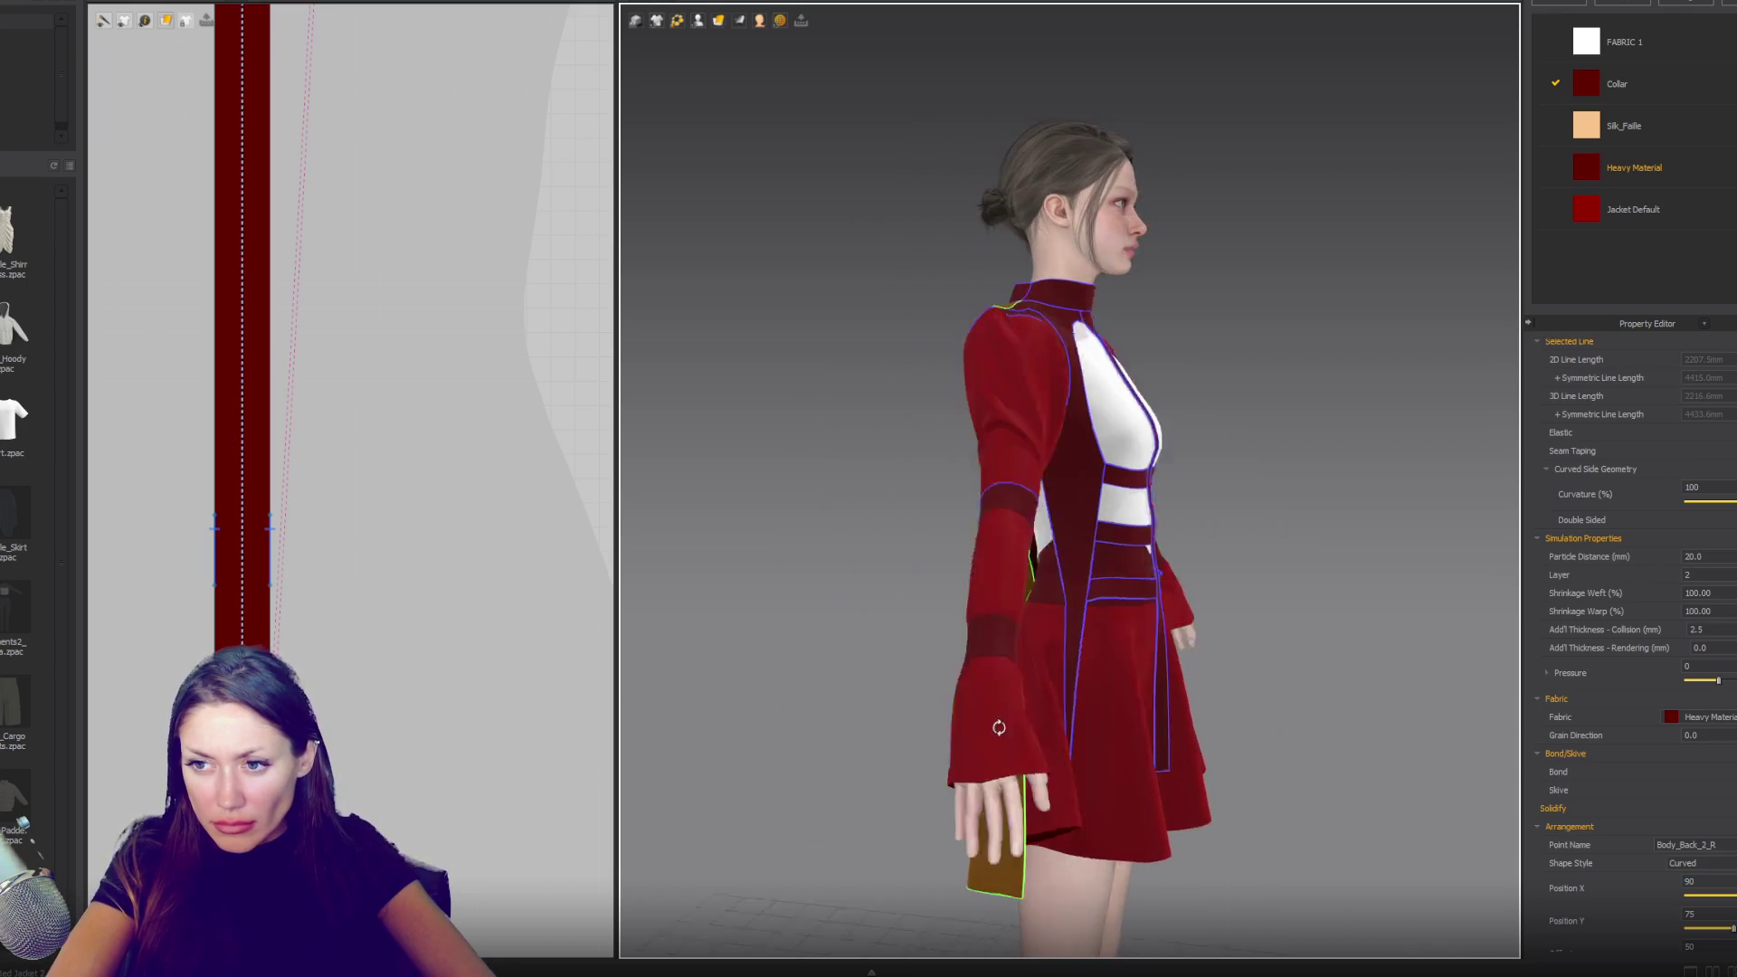
{"action": "left_click", "coordinate": [384, 555]}
{"action": "scroll", "coordinate": [369, 480], "scroll_direction": "down", "scroll_amount": 4}
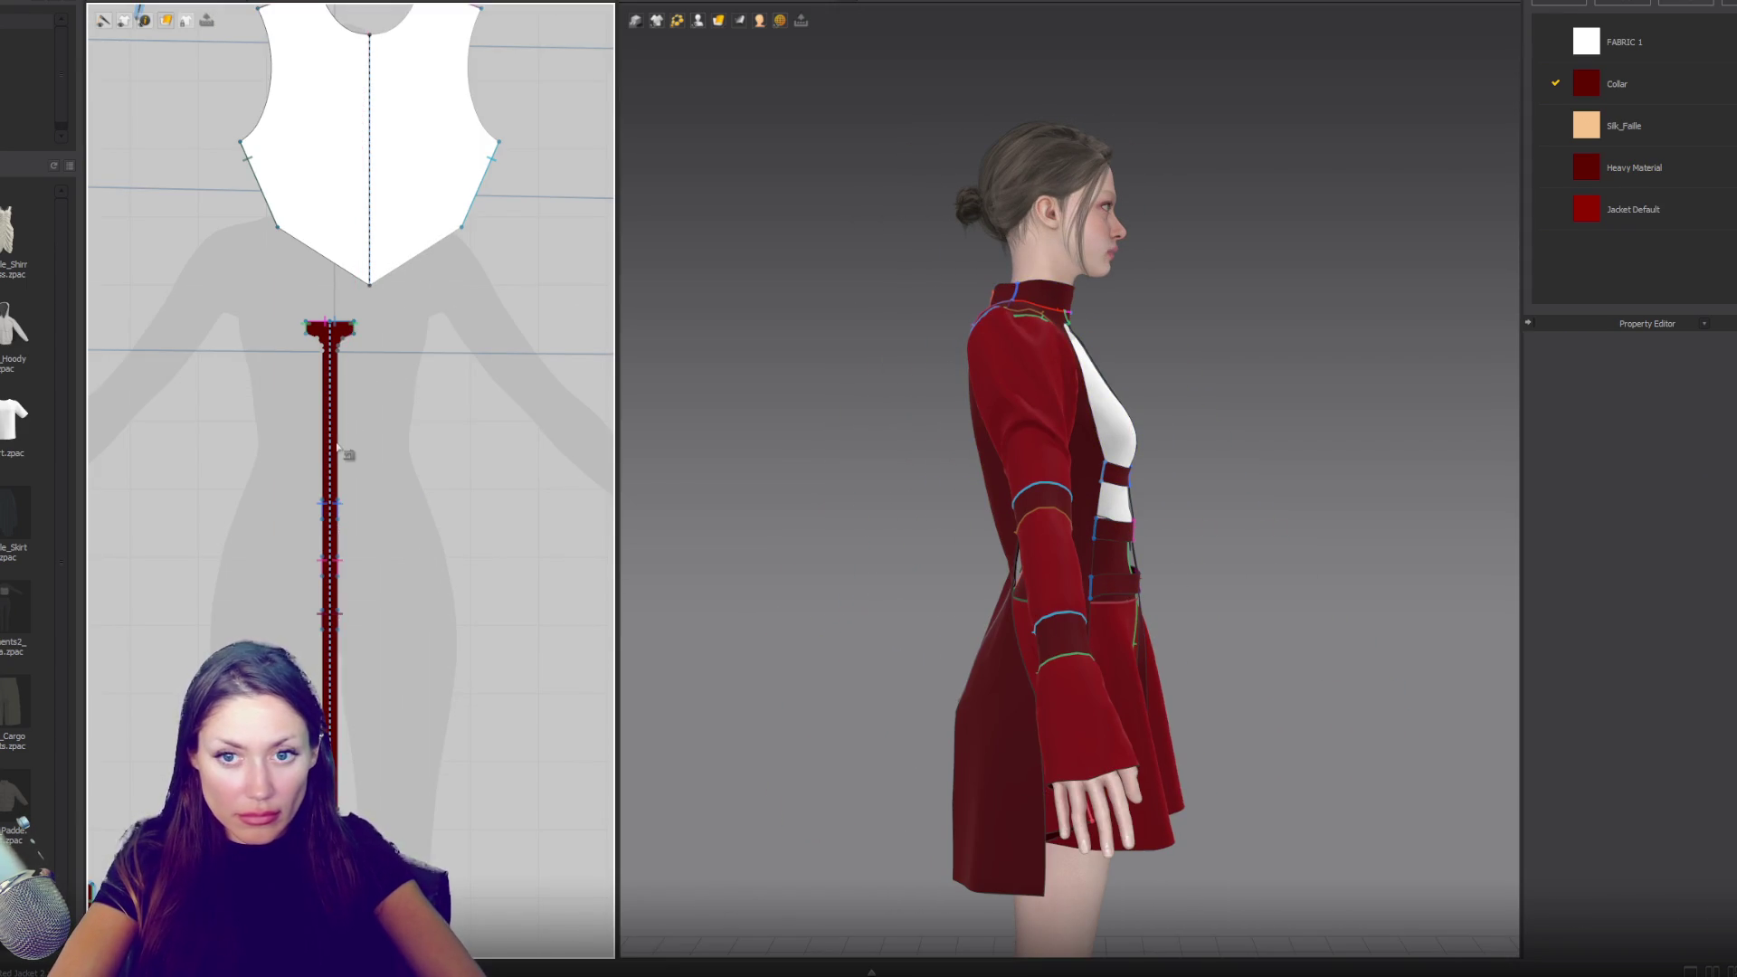
{"action": "scroll", "coordinate": [353, 458], "scroll_direction": "down", "scroll_amount": 5}
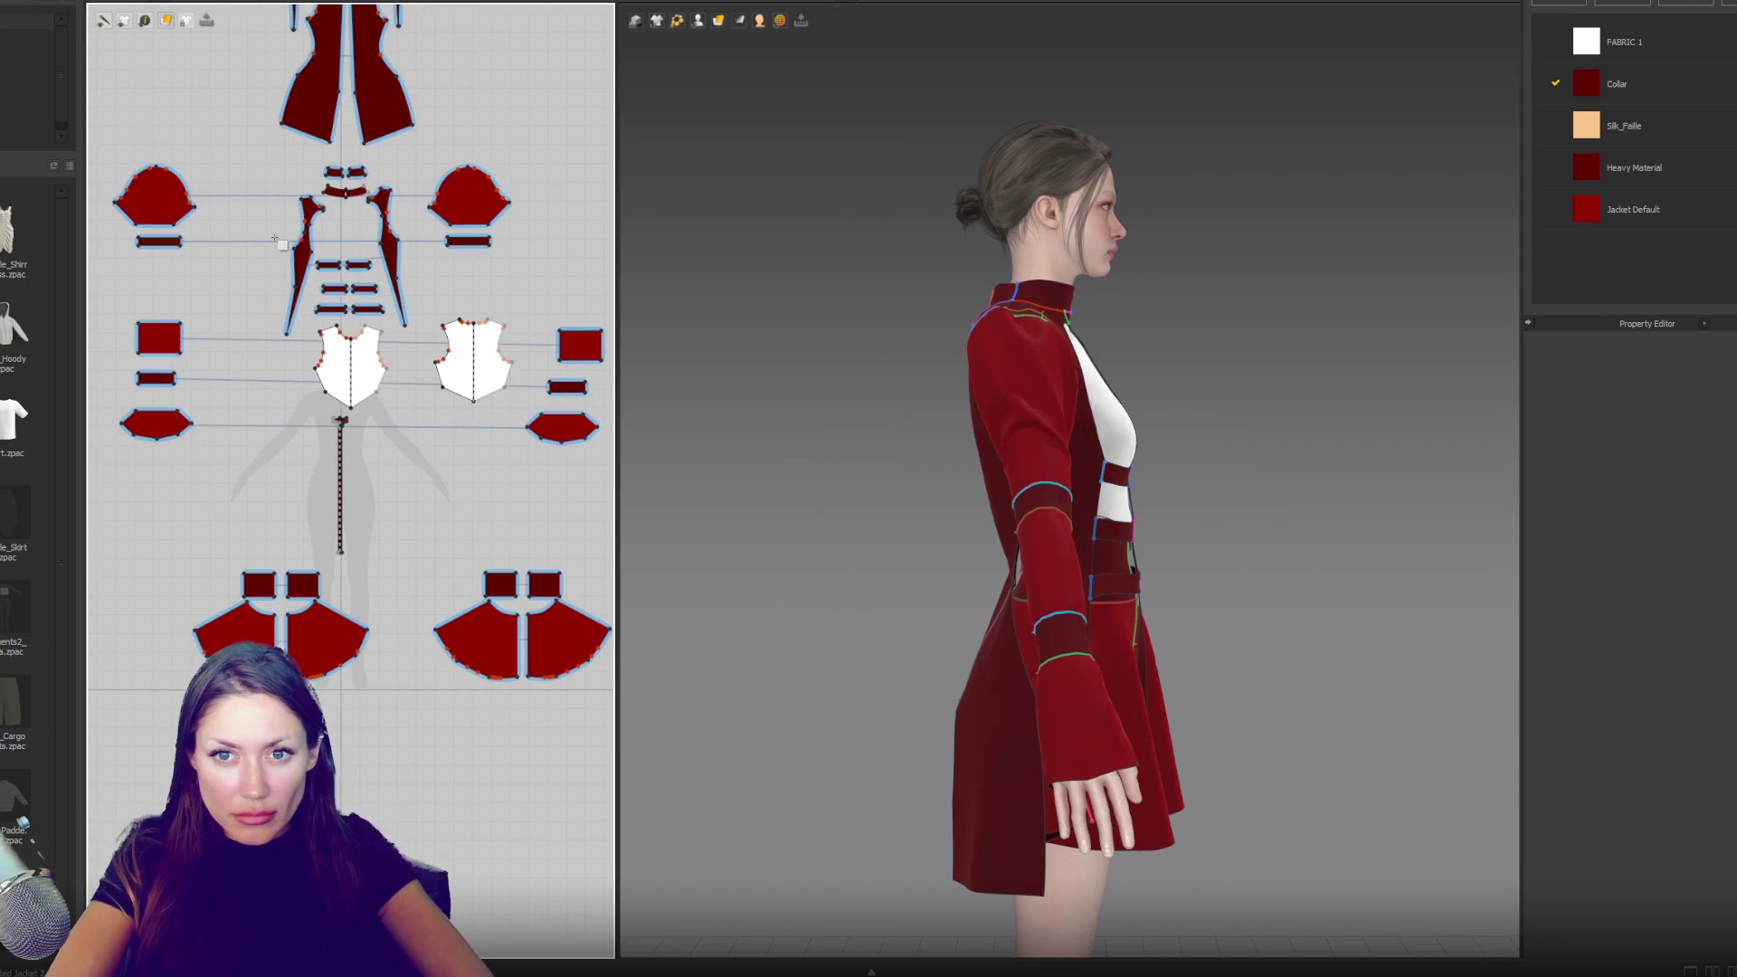
- Sew the vertical line piece to the side panel's left edge
{"action": "left_click", "coordinate": [256, 343]}
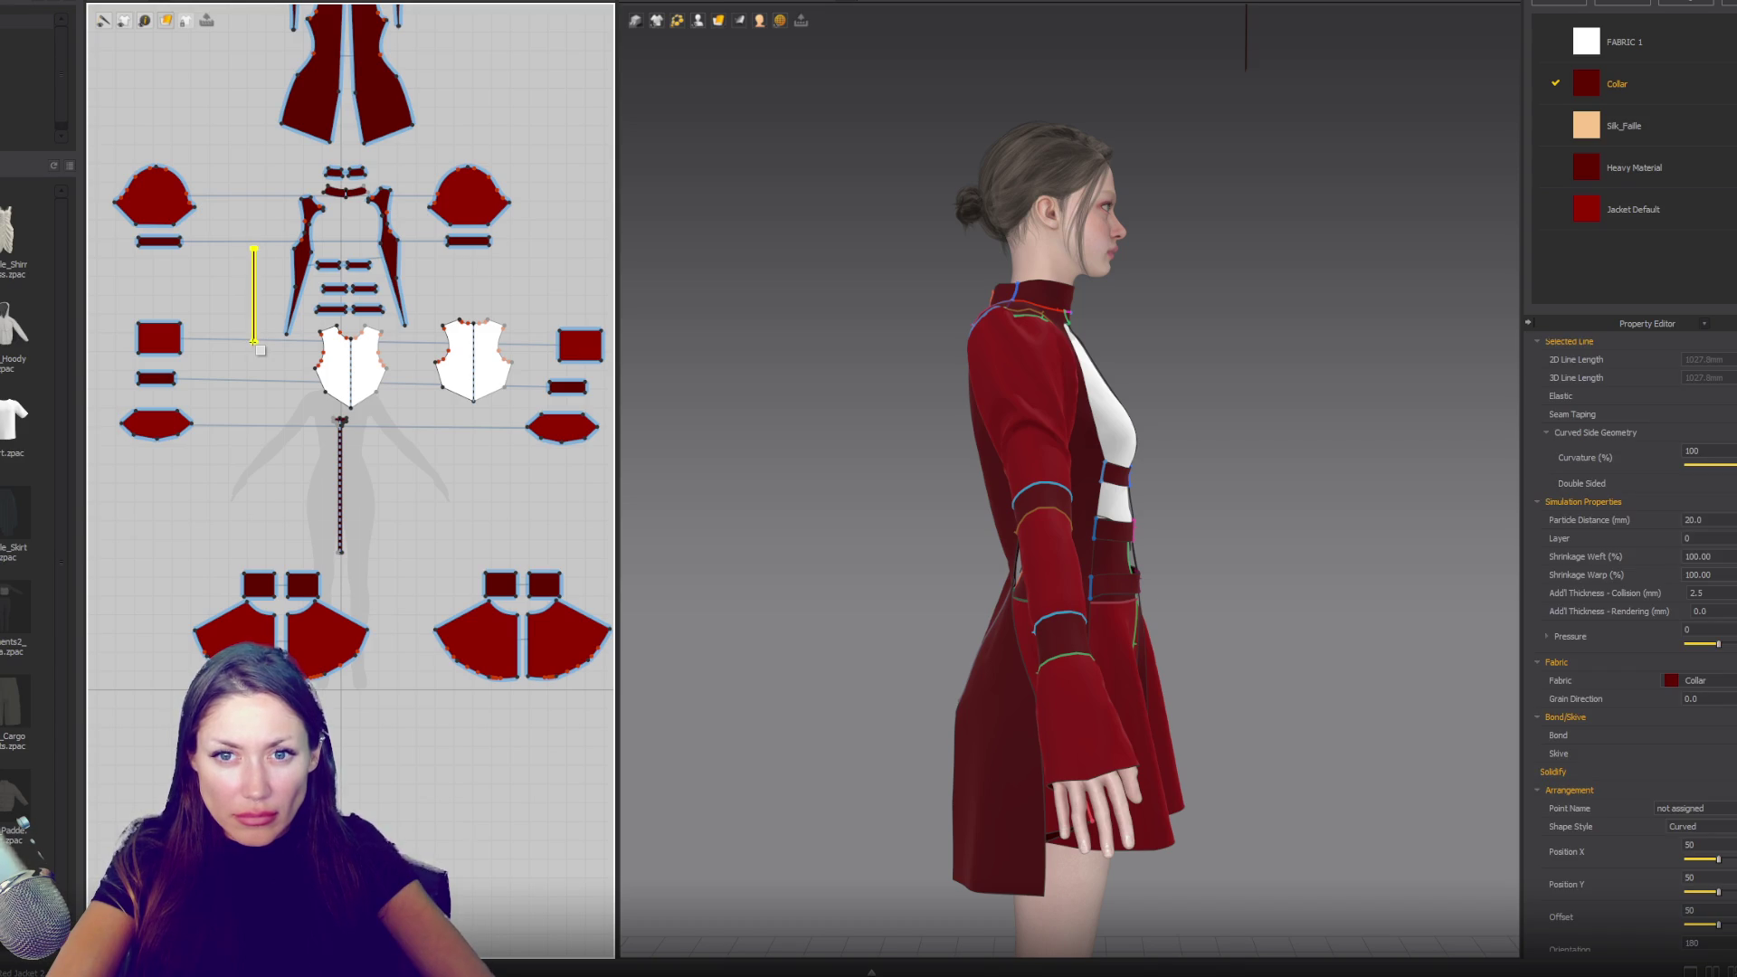
{"action": "scroll", "coordinate": [257, 345], "scroll_direction": "up", "scroll_amount": 5}
{"action": "scroll", "coordinate": [249, 329], "scroll_direction": "down", "scroll_amount": 5}
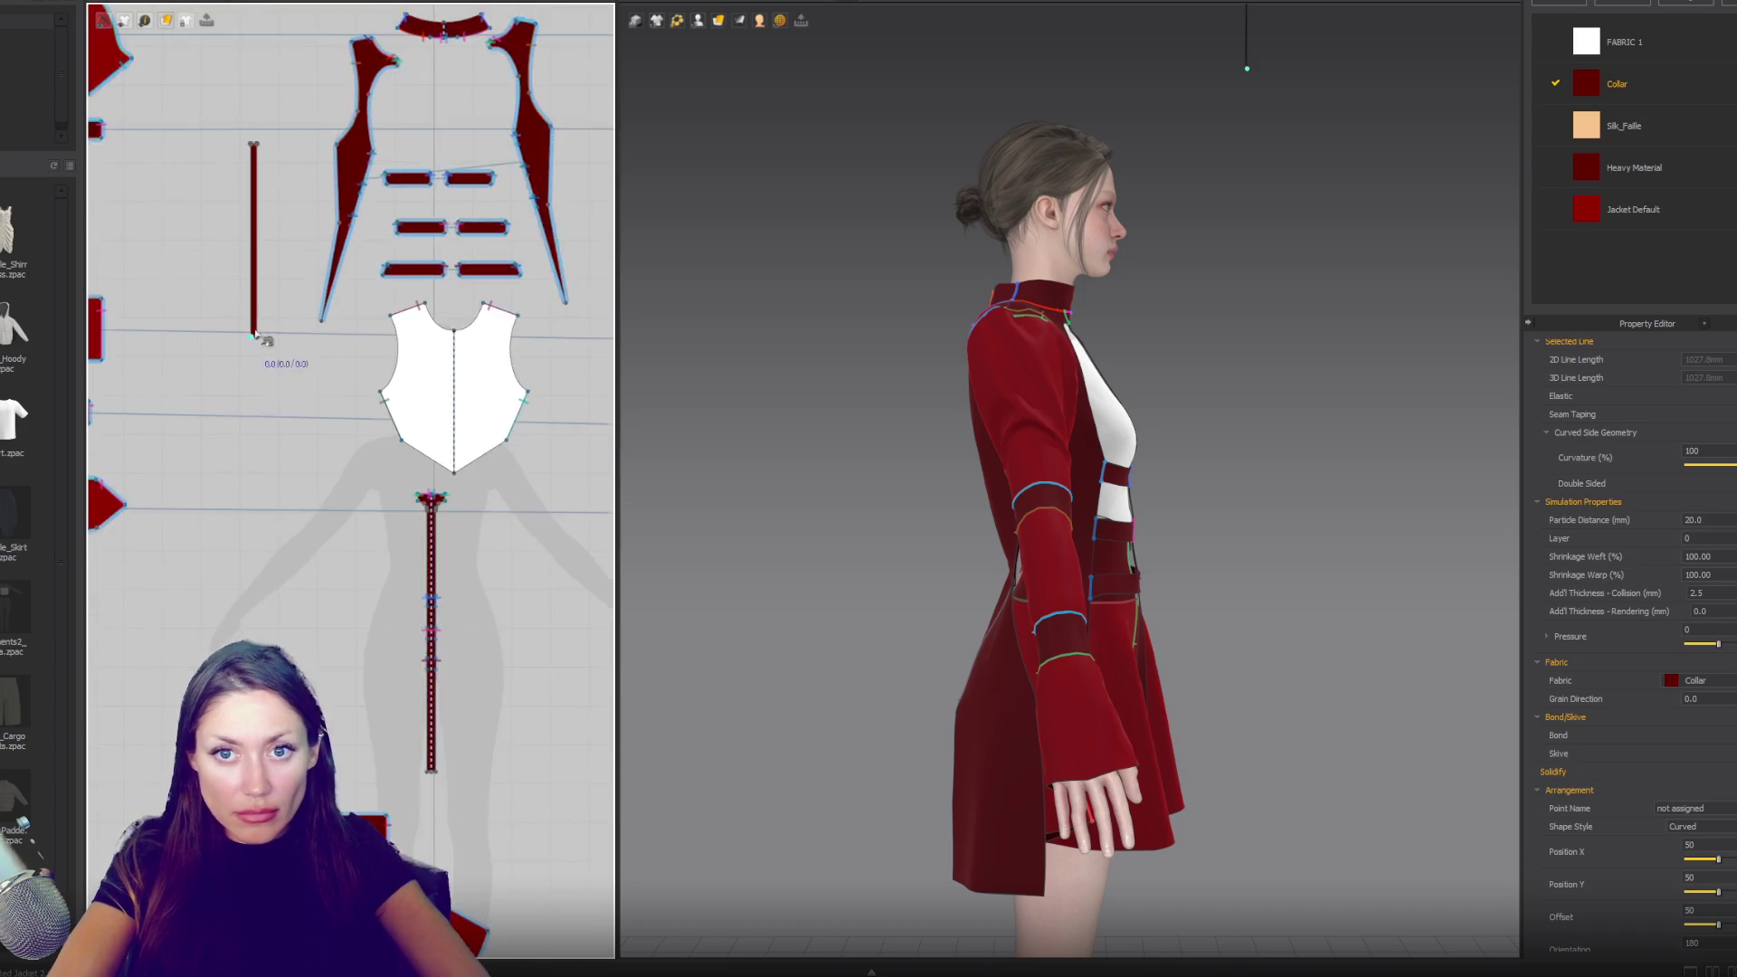
{"action": "scroll", "coordinate": [283, 330], "scroll_direction": "up", "scroll_amount": 2}
{"action": "left_click_drag", "start_coordinate": [244, 285], "coordinate": [245, 476]}
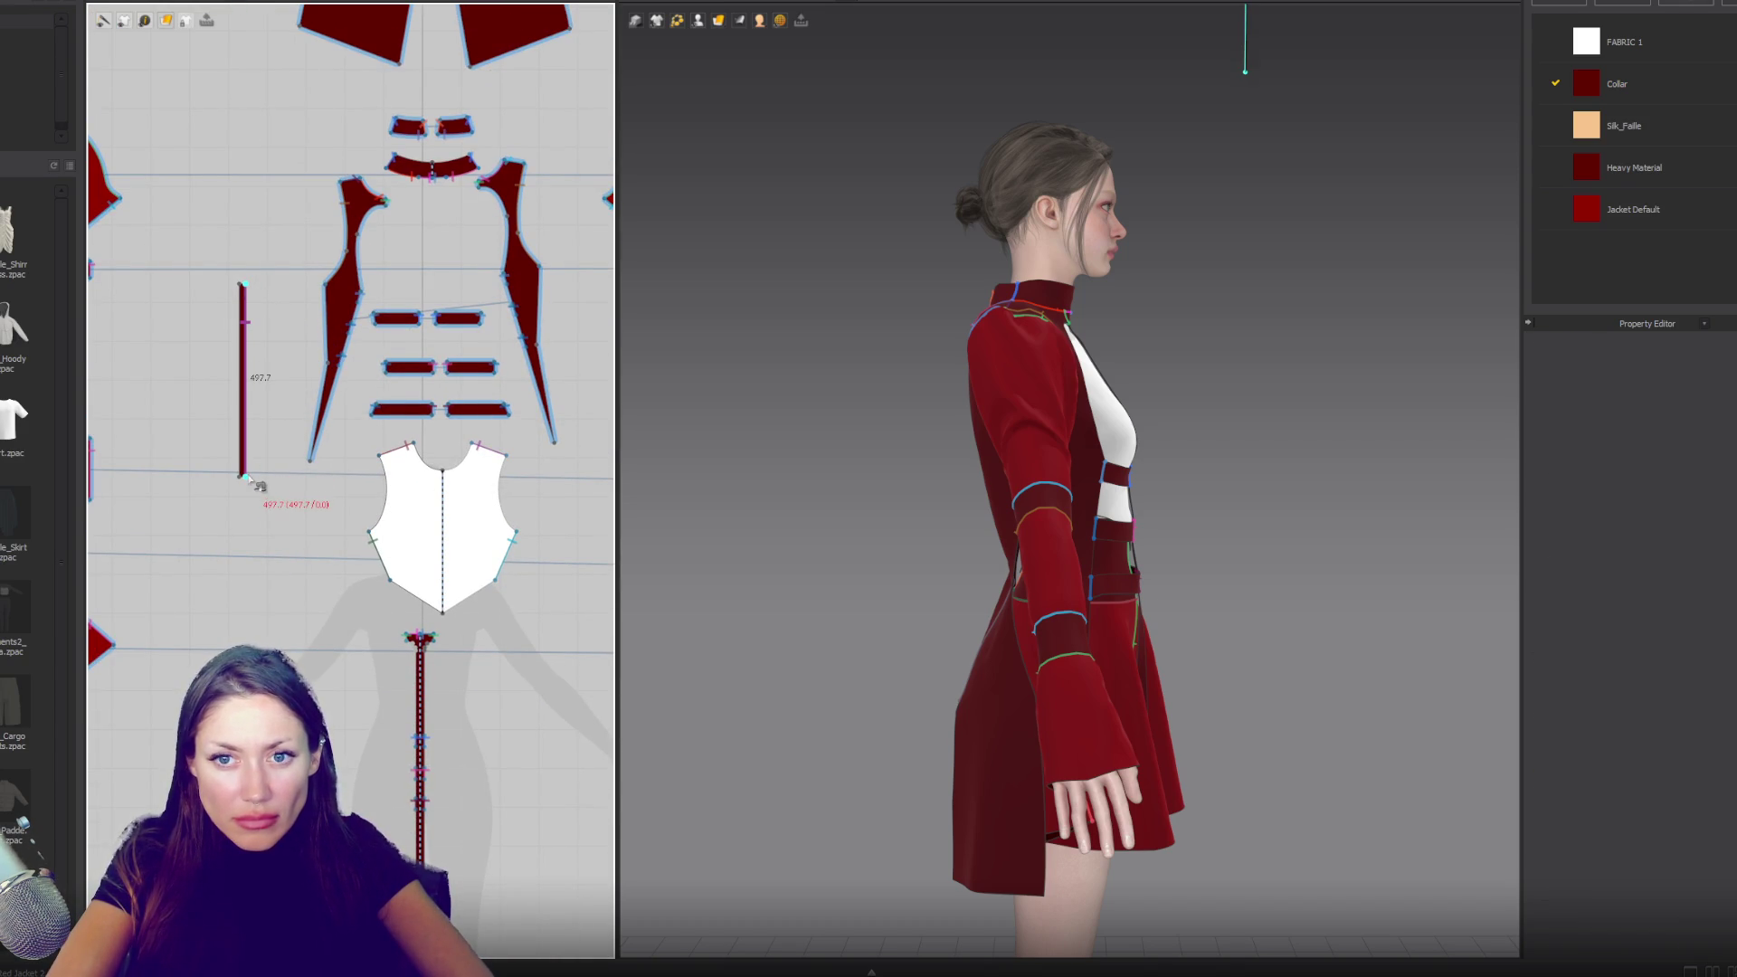
{"action": "left_click_drag", "start_coordinate": [327, 292], "coordinate": [310, 464]}
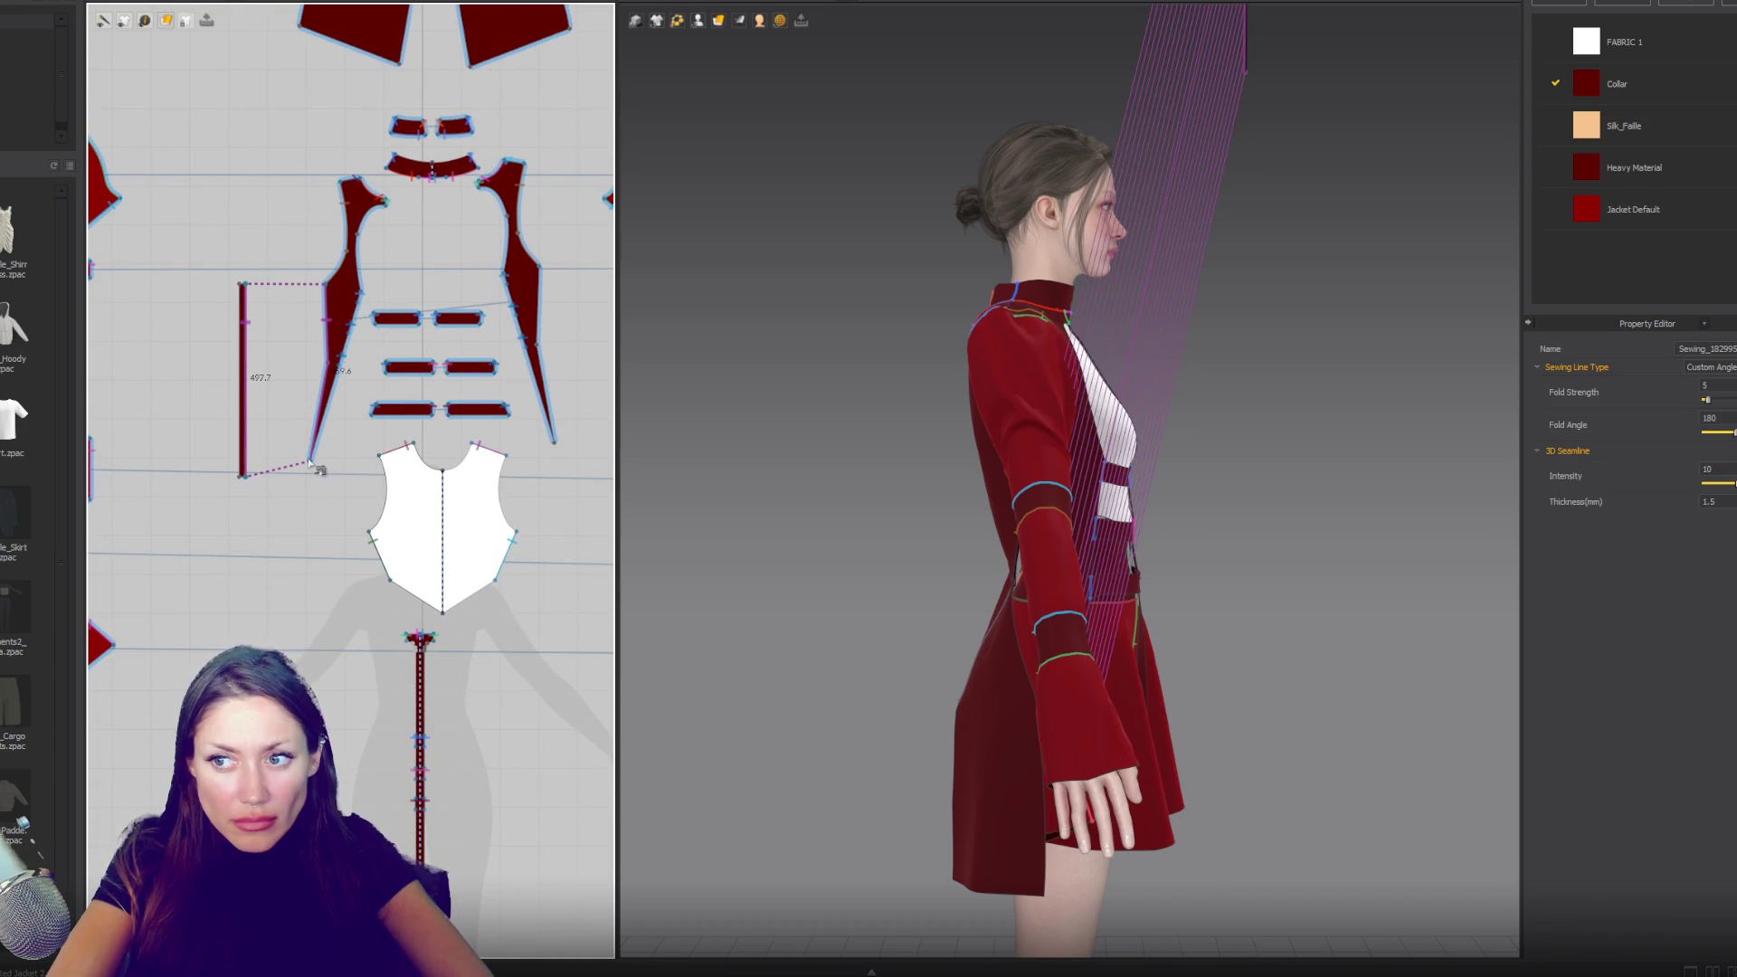
- Sew the vertical line piece to the right panel's right edge
{"action": "left_click_drag", "start_coordinate": [233, 295], "coordinate": [240, 479]}
{"action": "middle_click_drag", "start_coordinate": [375, 204], "coordinate": [391, 276]}
{"action": "left_click_drag", "start_coordinate": [394, 236], "coordinate": [440, 413]}
{"action": "right_click_drag", "start_coordinate": [937, 560], "coordinate": [1113, 563]}
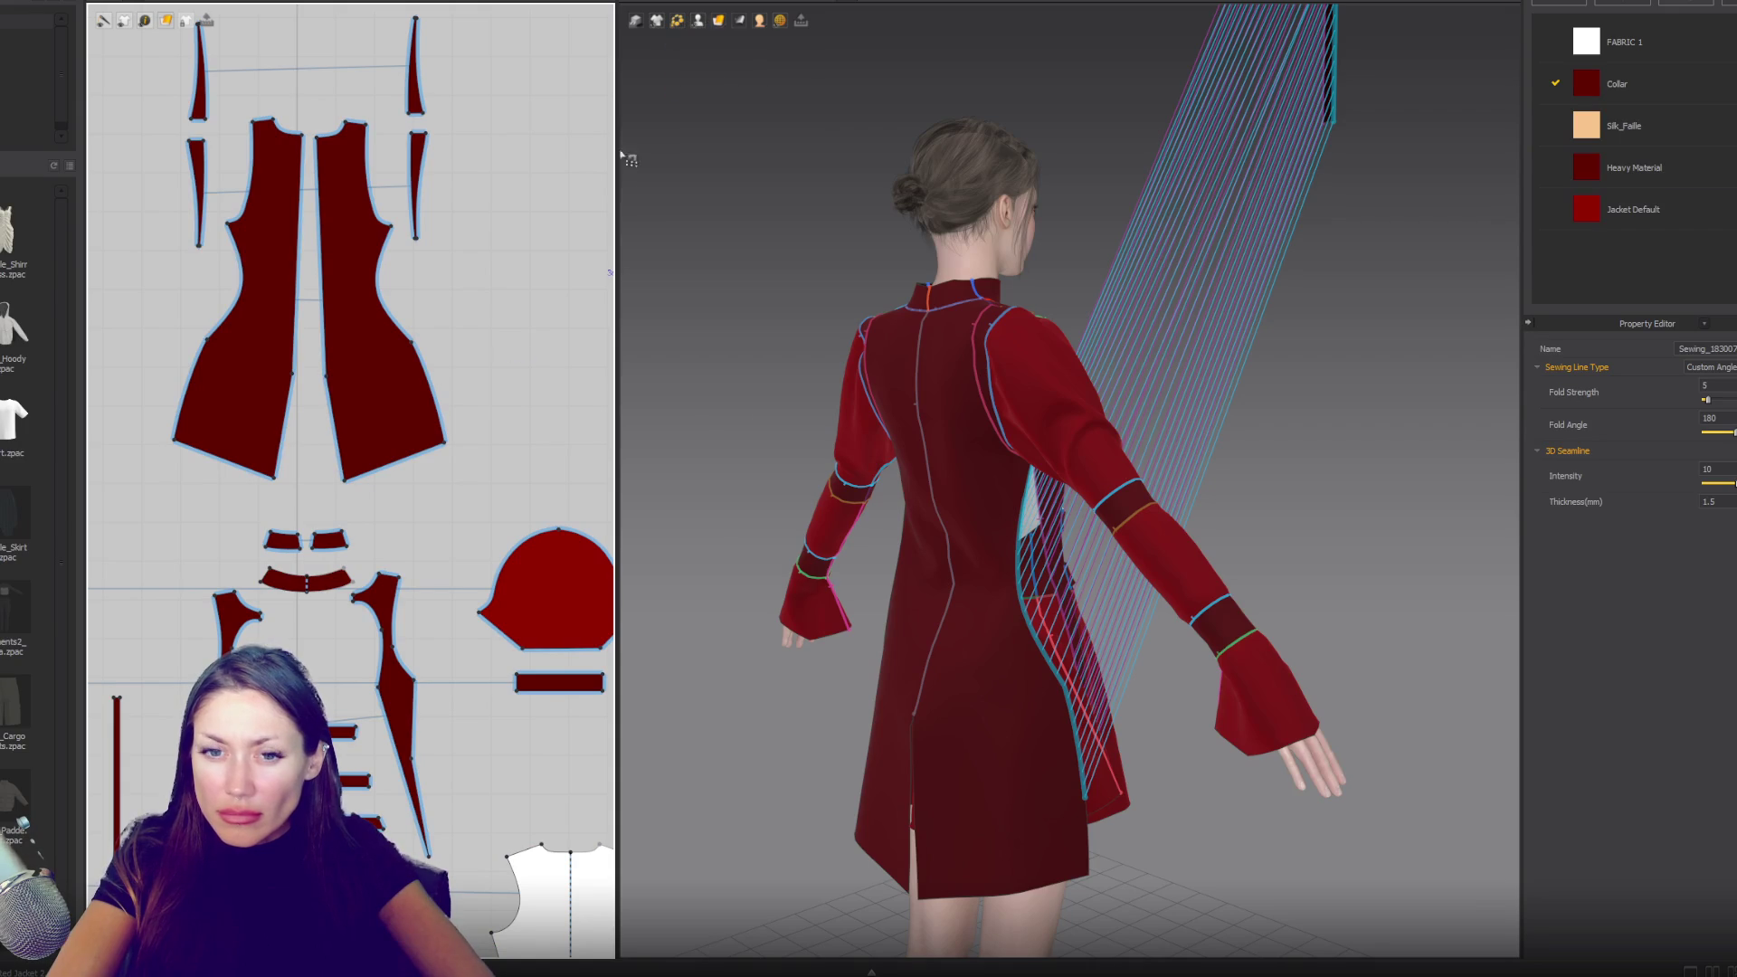
{"action": "key", "text": "z"}
- Show the avatar's arrangement points and turn the model to view the body's side
{"action": "left_click", "coordinate": [697, 19]}
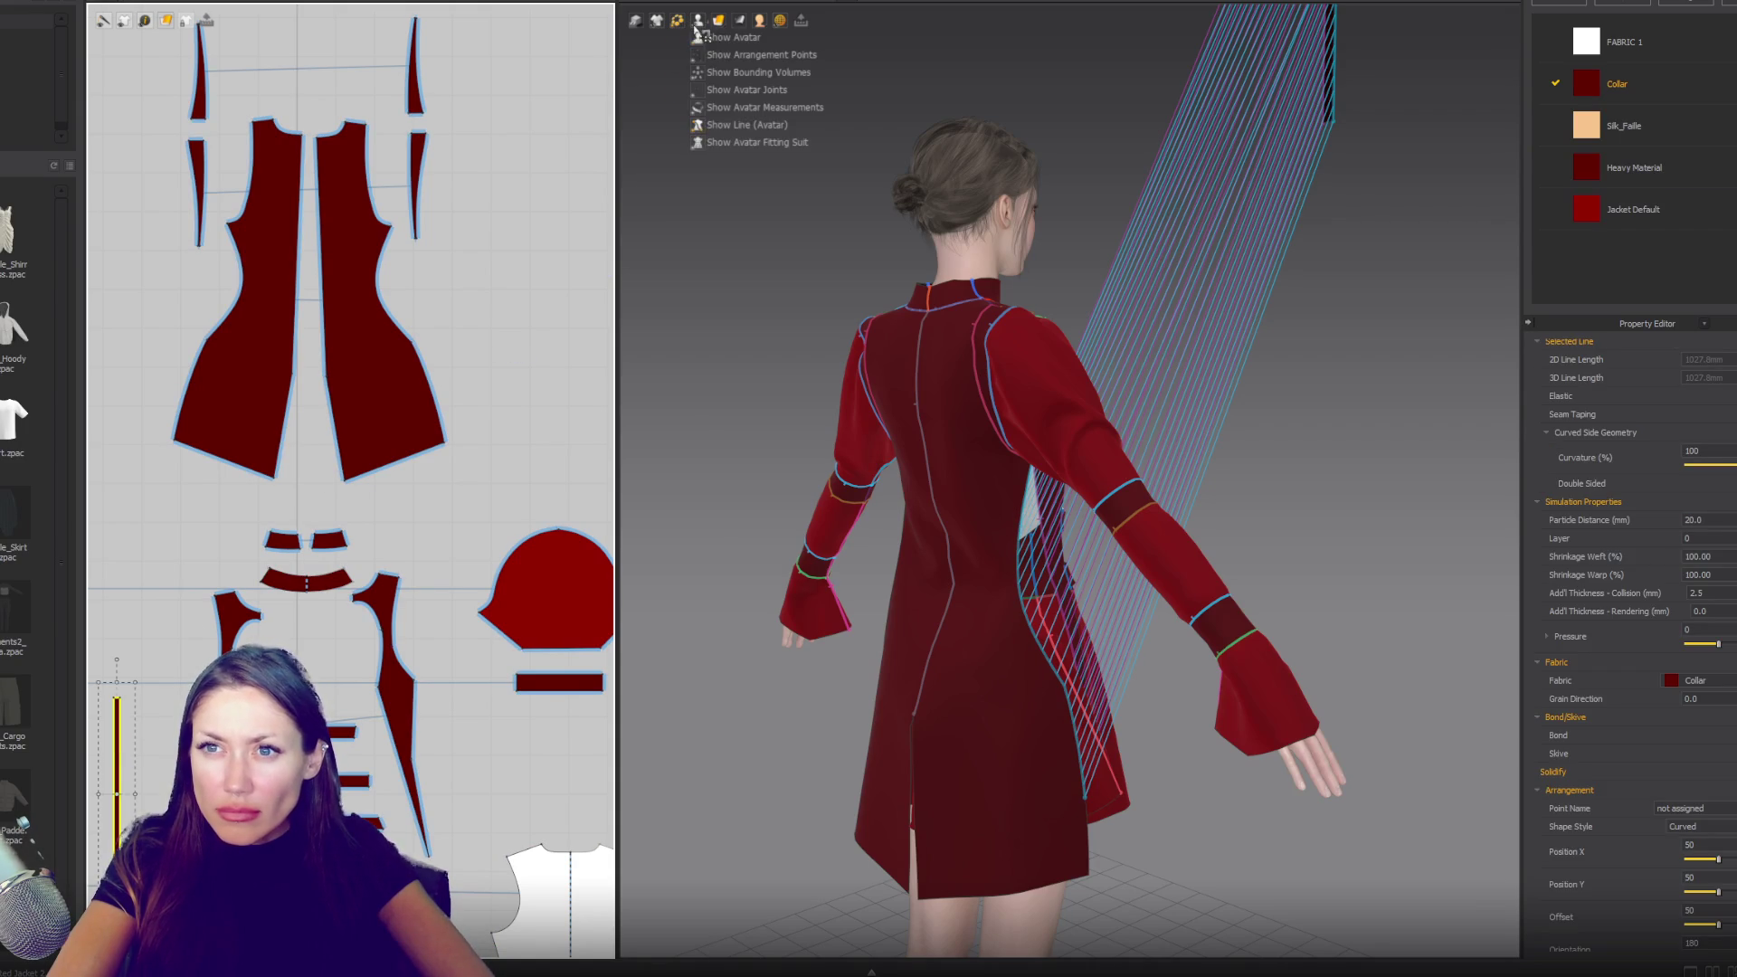
{"action": "left_click", "coordinate": [724, 62]}
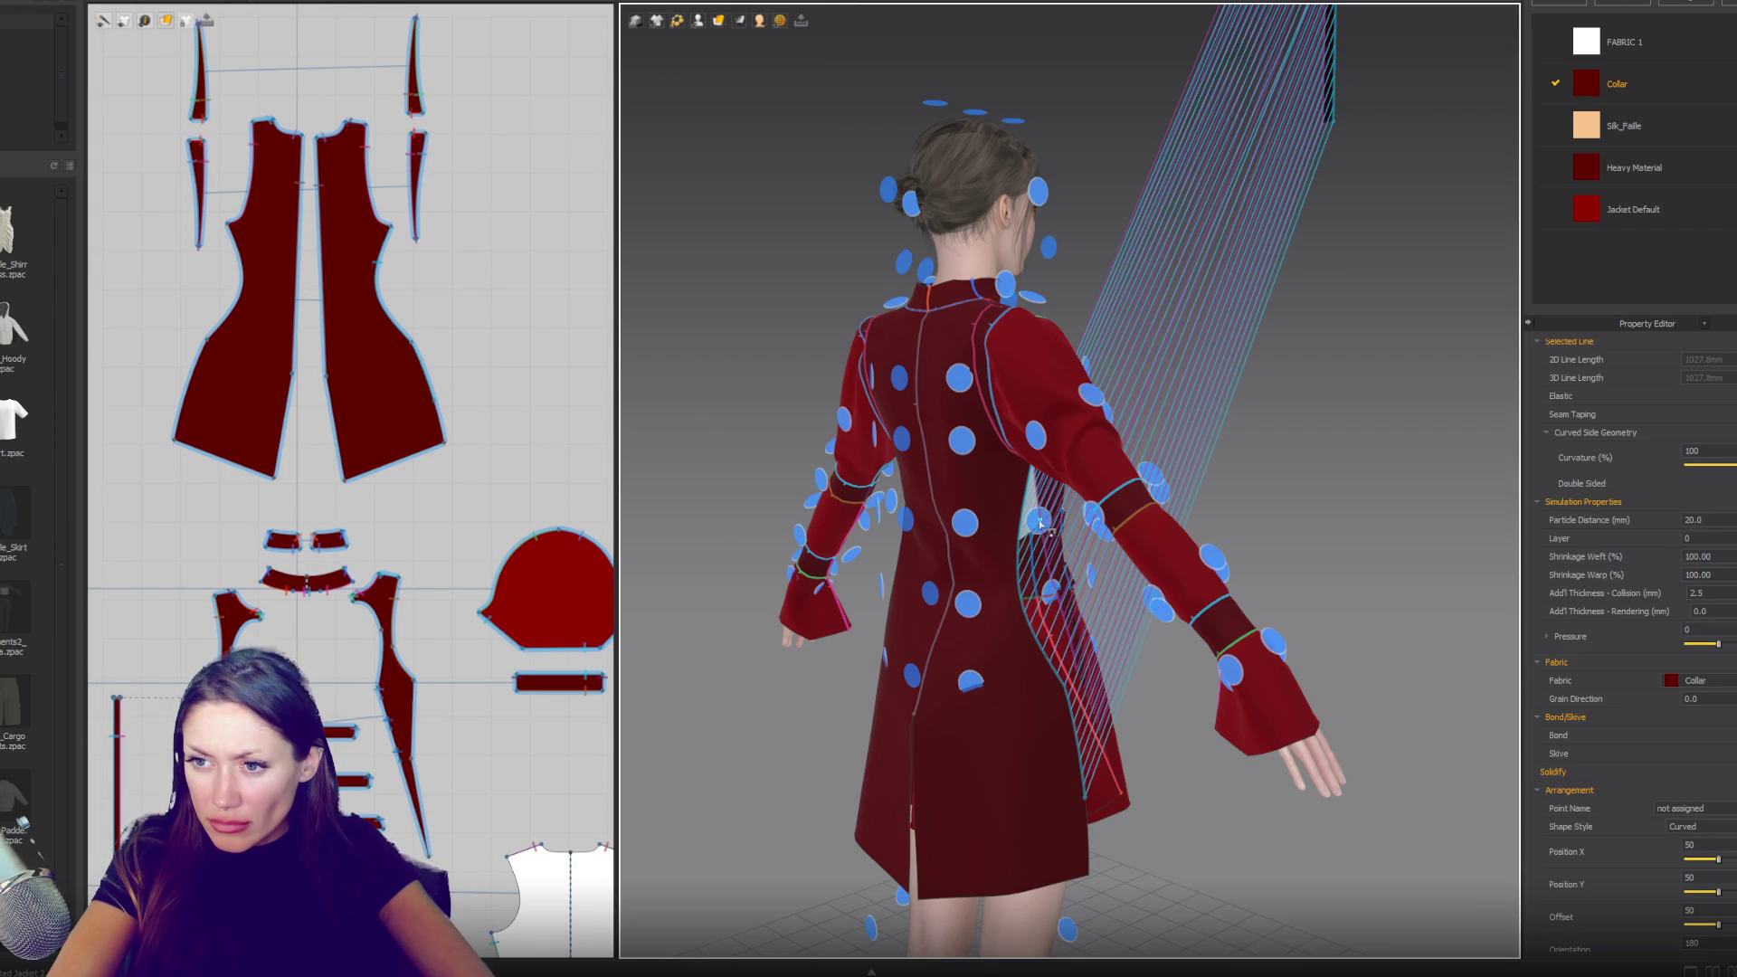
{"action": "scroll", "coordinate": [1081, 543], "scroll_direction": "up", "scroll_amount": 5}
{"action": "scroll", "coordinate": [1092, 538], "scroll_direction": "up", "scroll_amount": 2}
{"action": "right_click_drag", "start_coordinate": [1092, 538], "coordinate": [913, 748]}
{"action": "scroll", "coordinate": [914, 748], "scroll_direction": "up", "scroll_amount": 4}
{"action": "scroll", "coordinate": [914, 748], "scroll_direction": "down", "scroll_amount": 3}
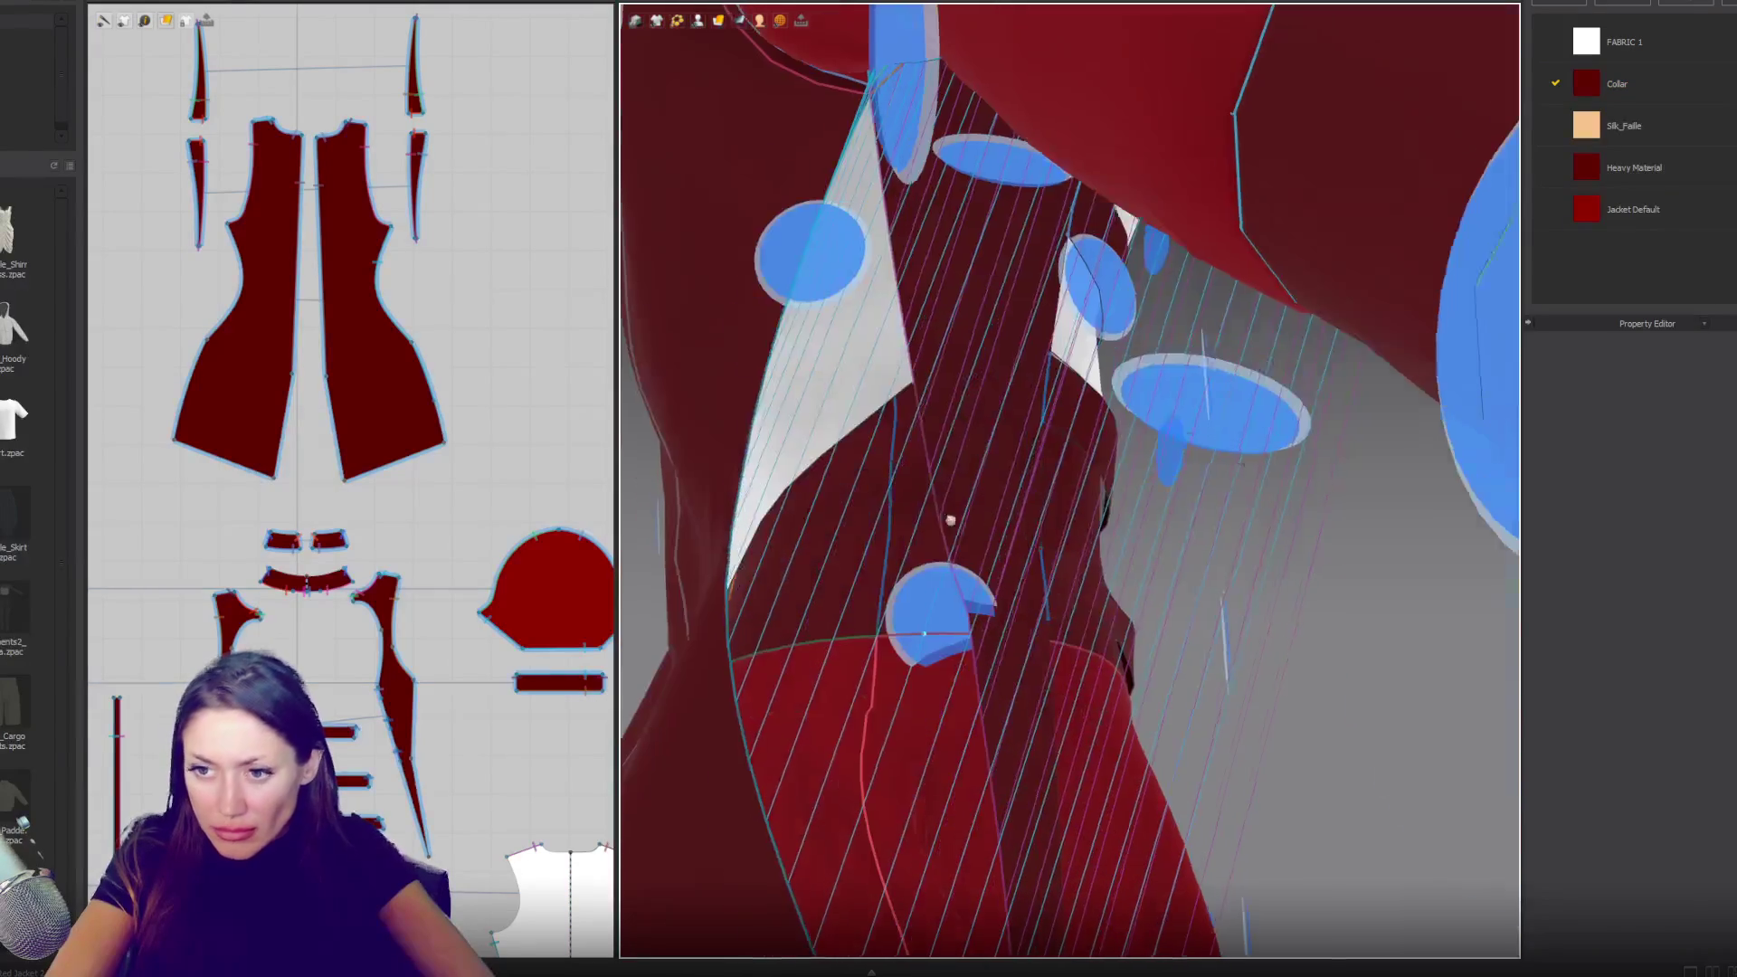
{"action": "right_click_drag", "start_coordinate": [1004, 638], "coordinate": [633, 624]}
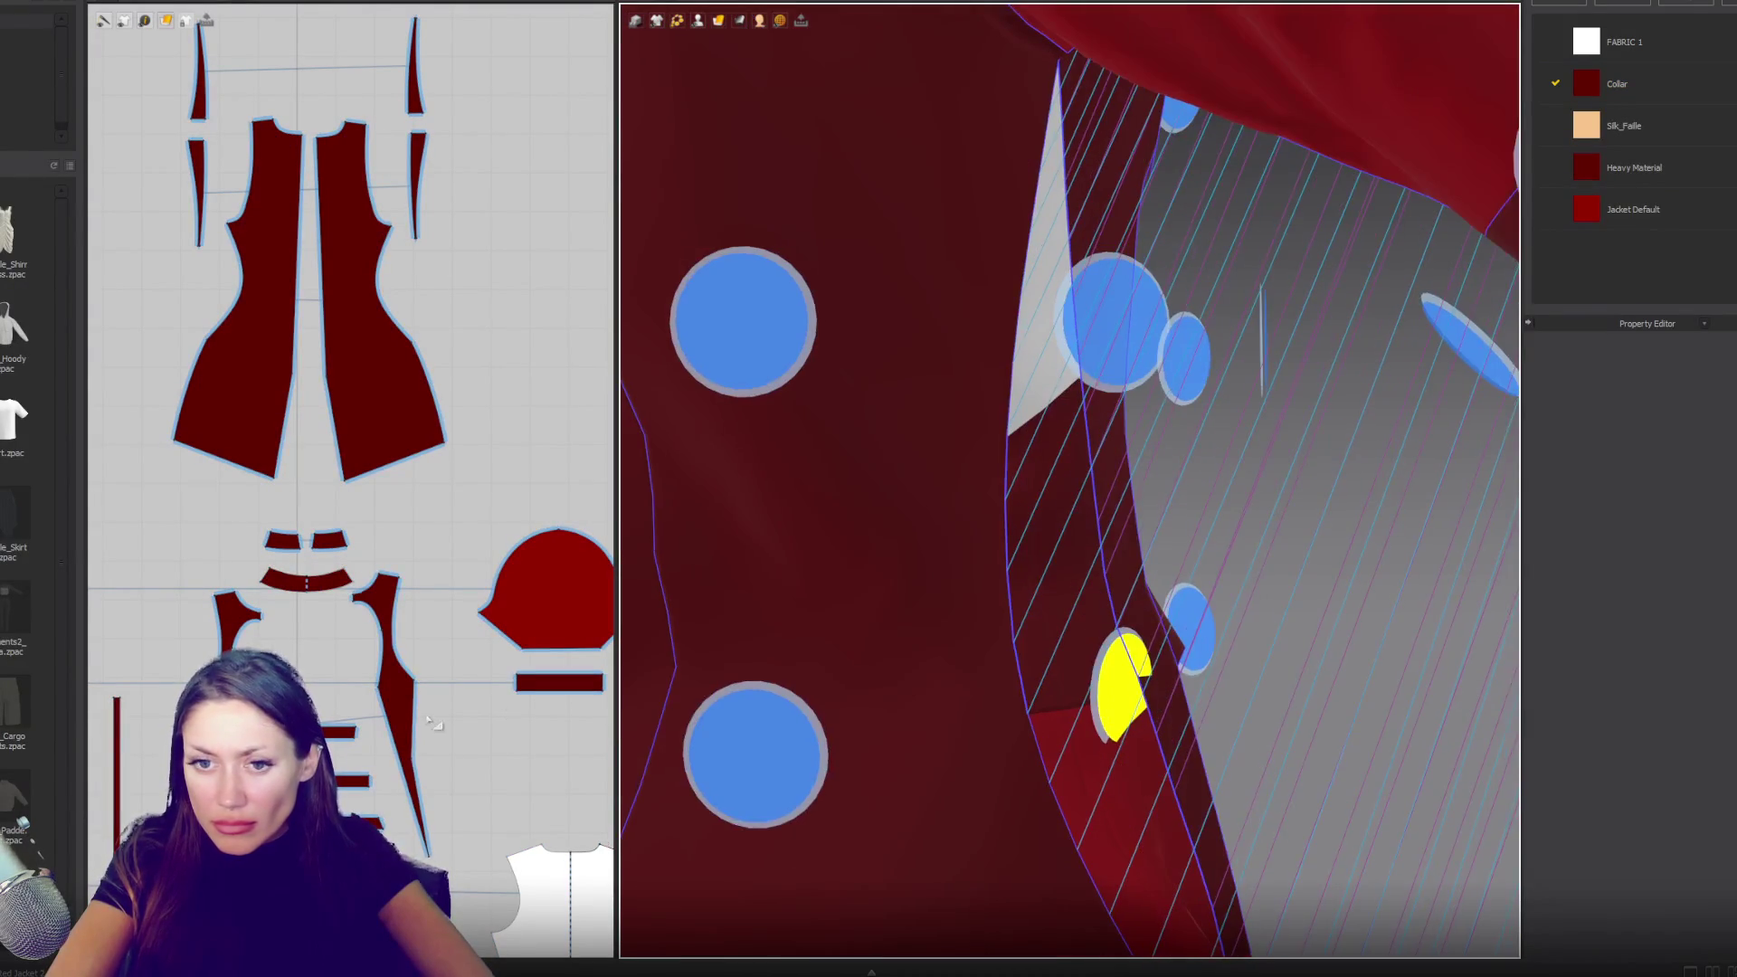
- Arrange the vertical line piece on the back-side body point and simulate the drape
{"action": "left_click", "coordinate": [116, 717]}
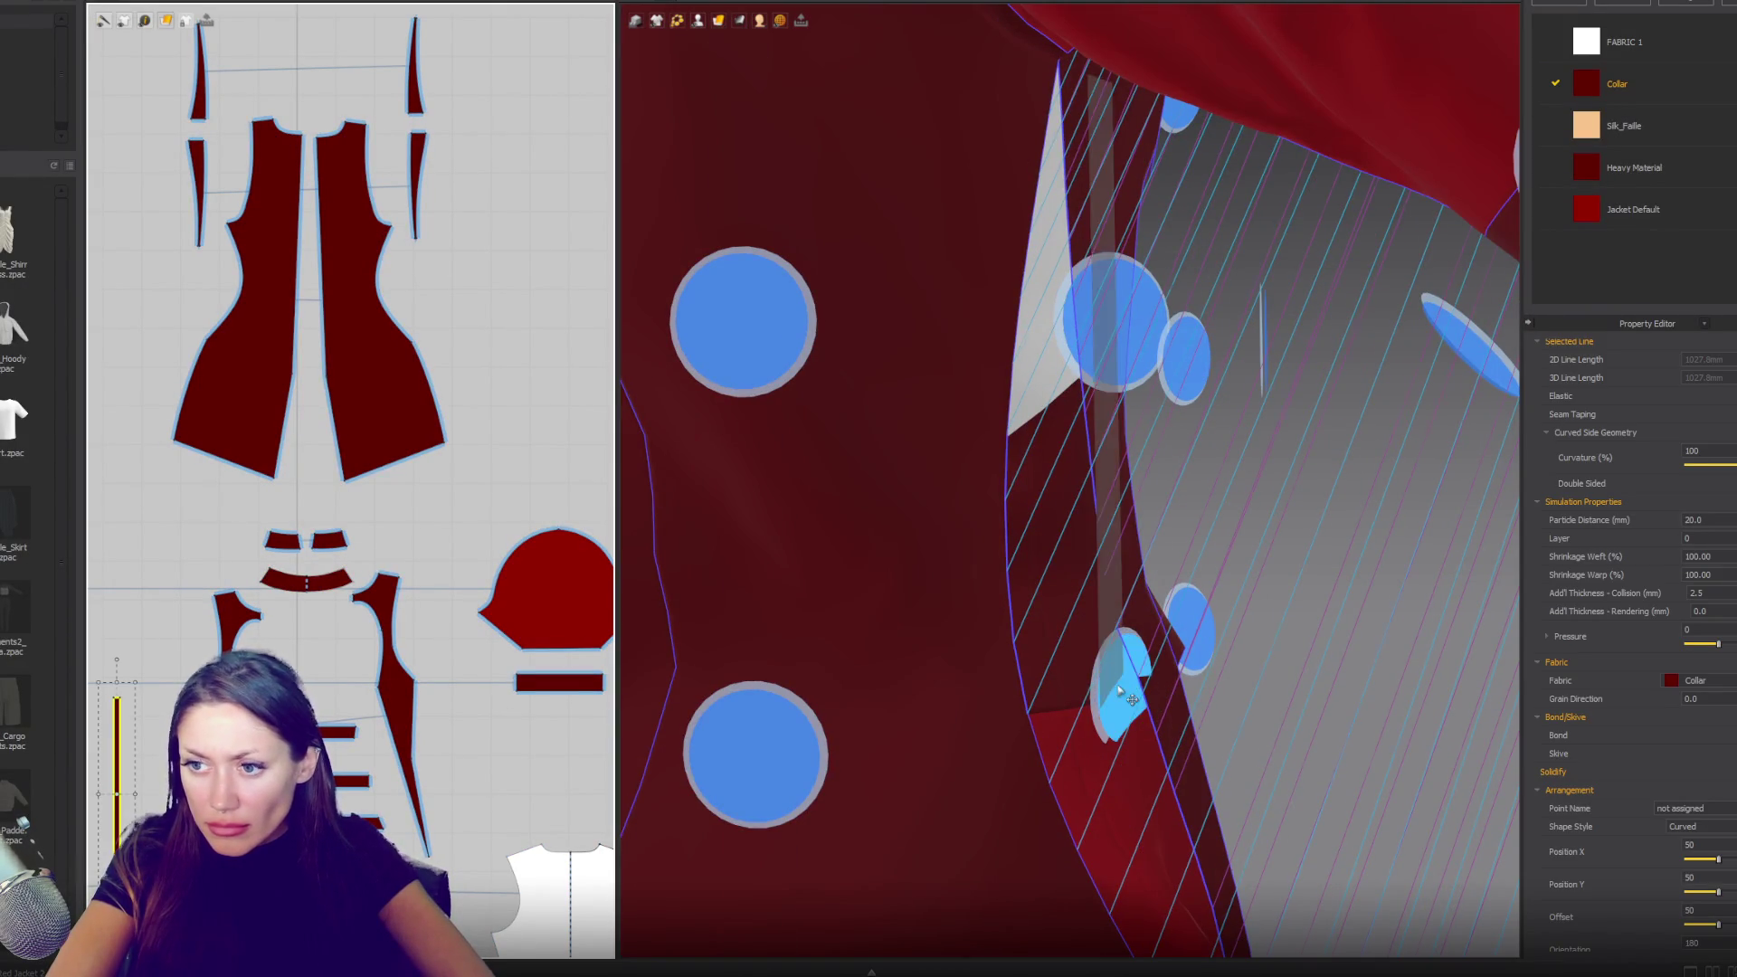
{"action": "scroll", "coordinate": [1203, 581], "scroll_direction": "down", "scroll_amount": 5}
{"action": "left_click", "coordinate": [1119, 540]}
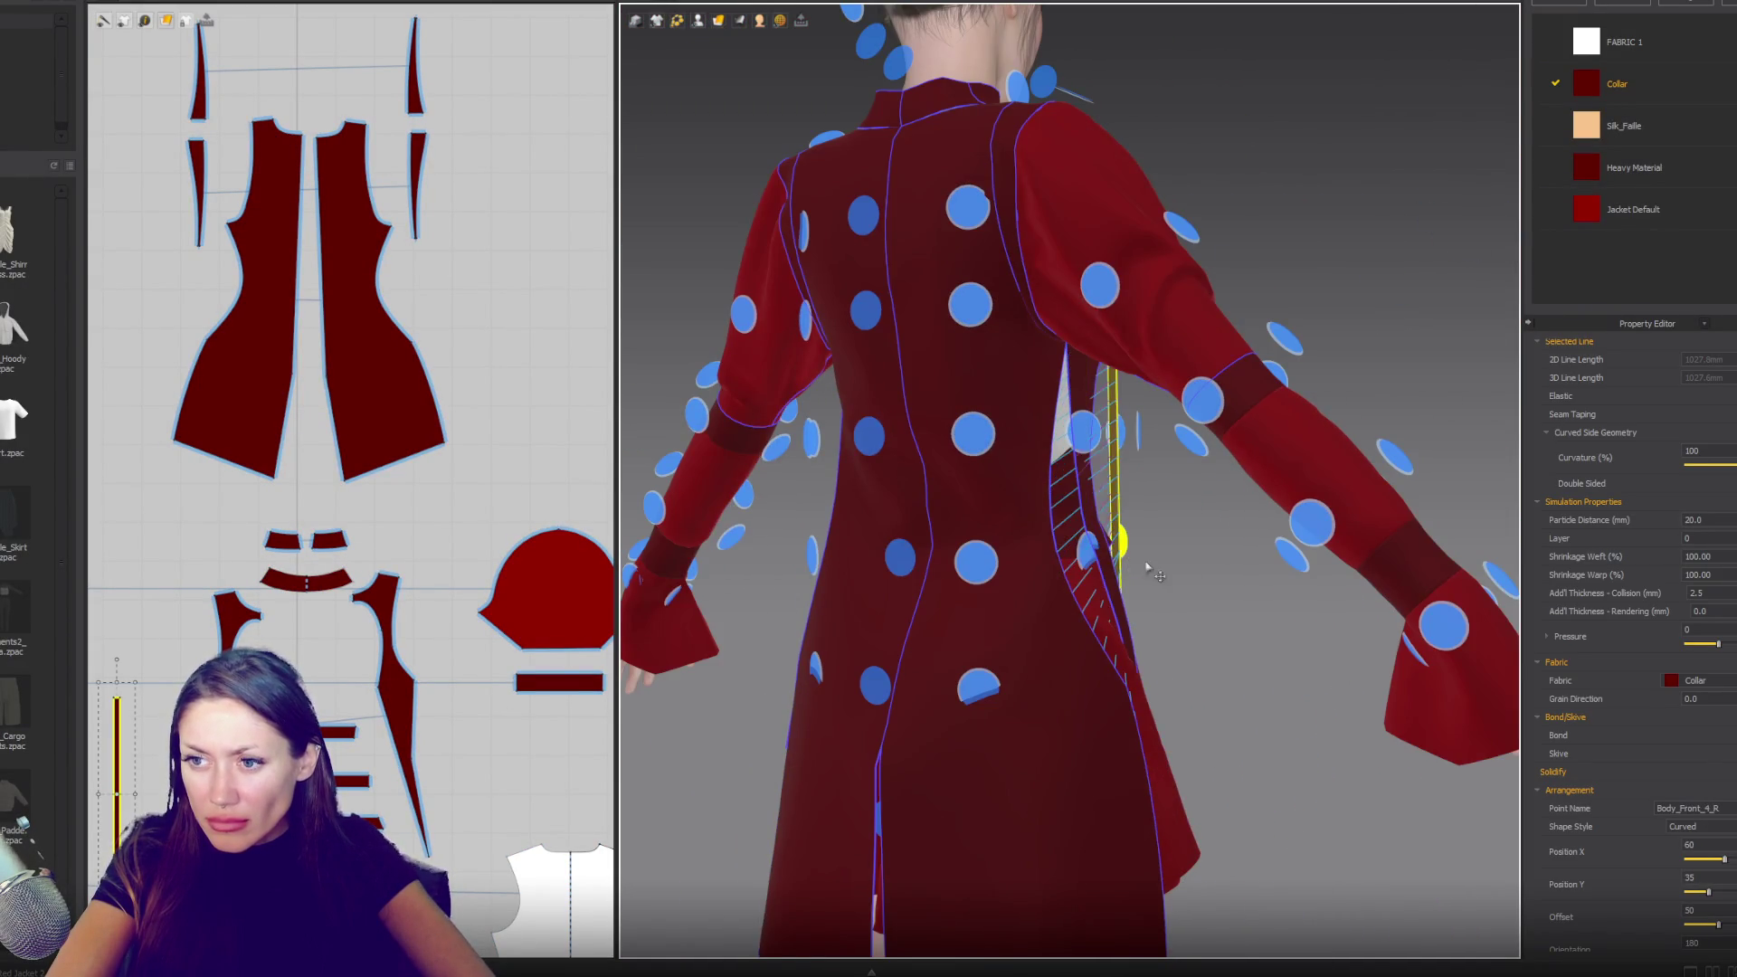
{"action": "right_click_drag", "start_coordinate": [1119, 540], "coordinate": [821, 466]}
{"action": "left_click", "coordinate": [821, 466]}
{"action": "scroll", "coordinate": [905, 543], "scroll_direction": "down", "scroll_amount": 4}
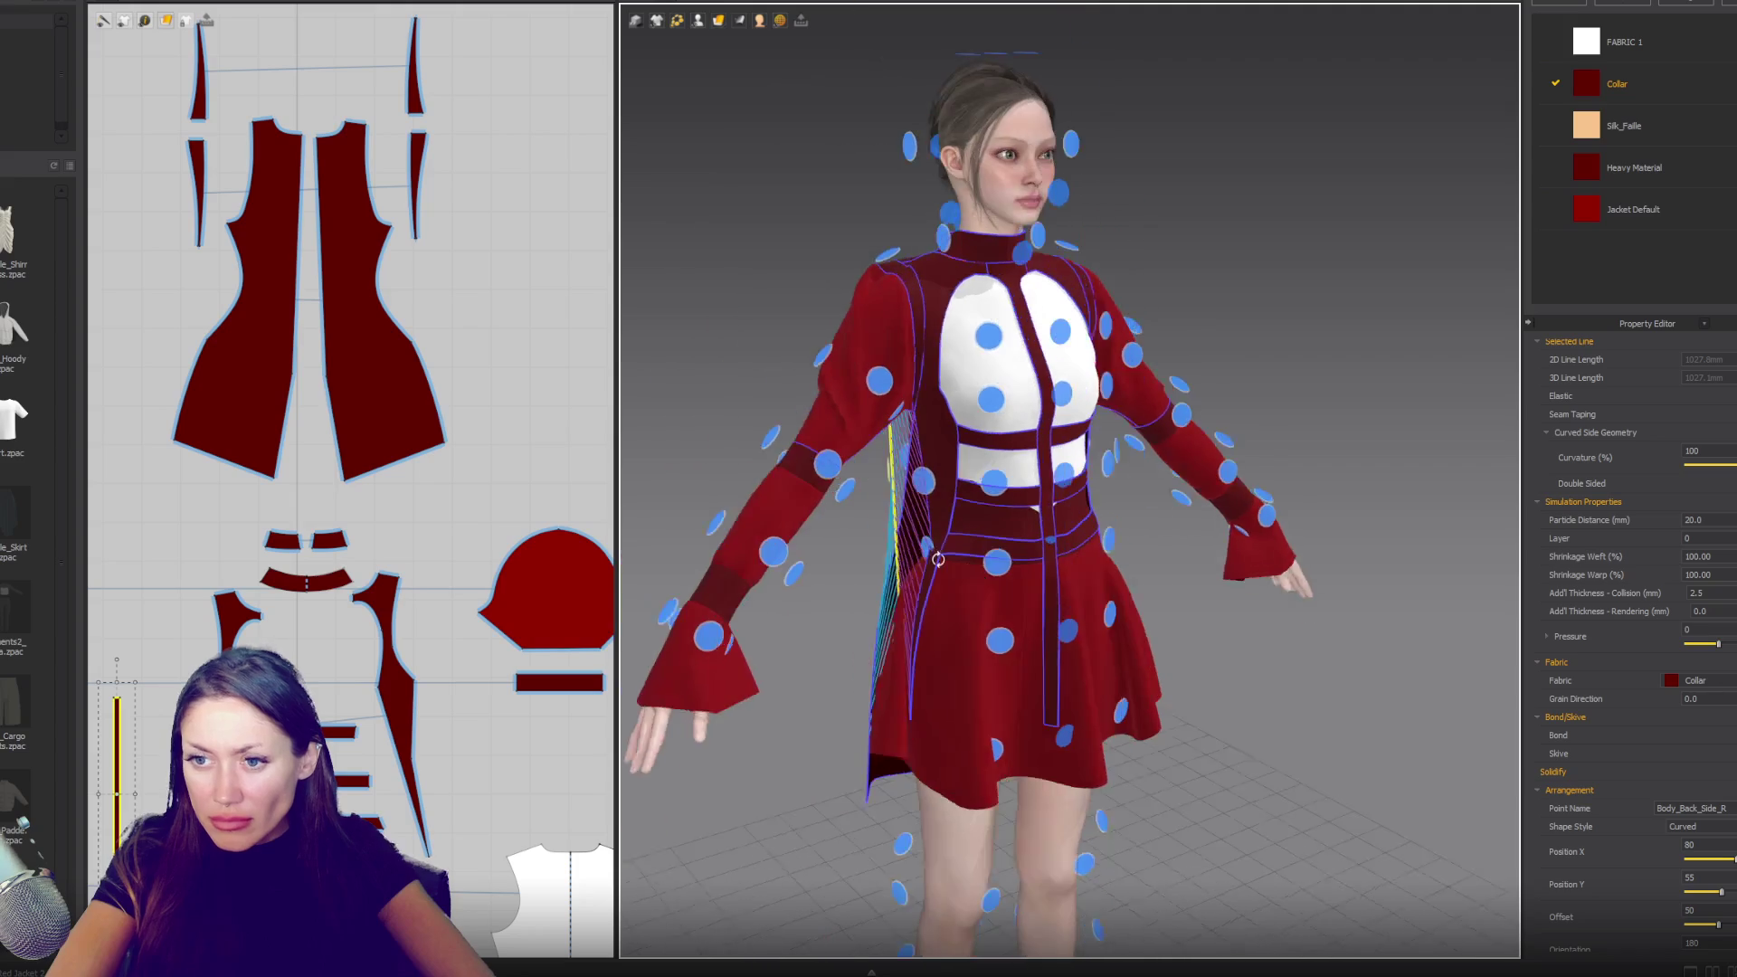
{"action": "right_click_drag", "start_coordinate": [904, 543], "coordinate": [984, 579]}
{"action": "key", "text": "space"}
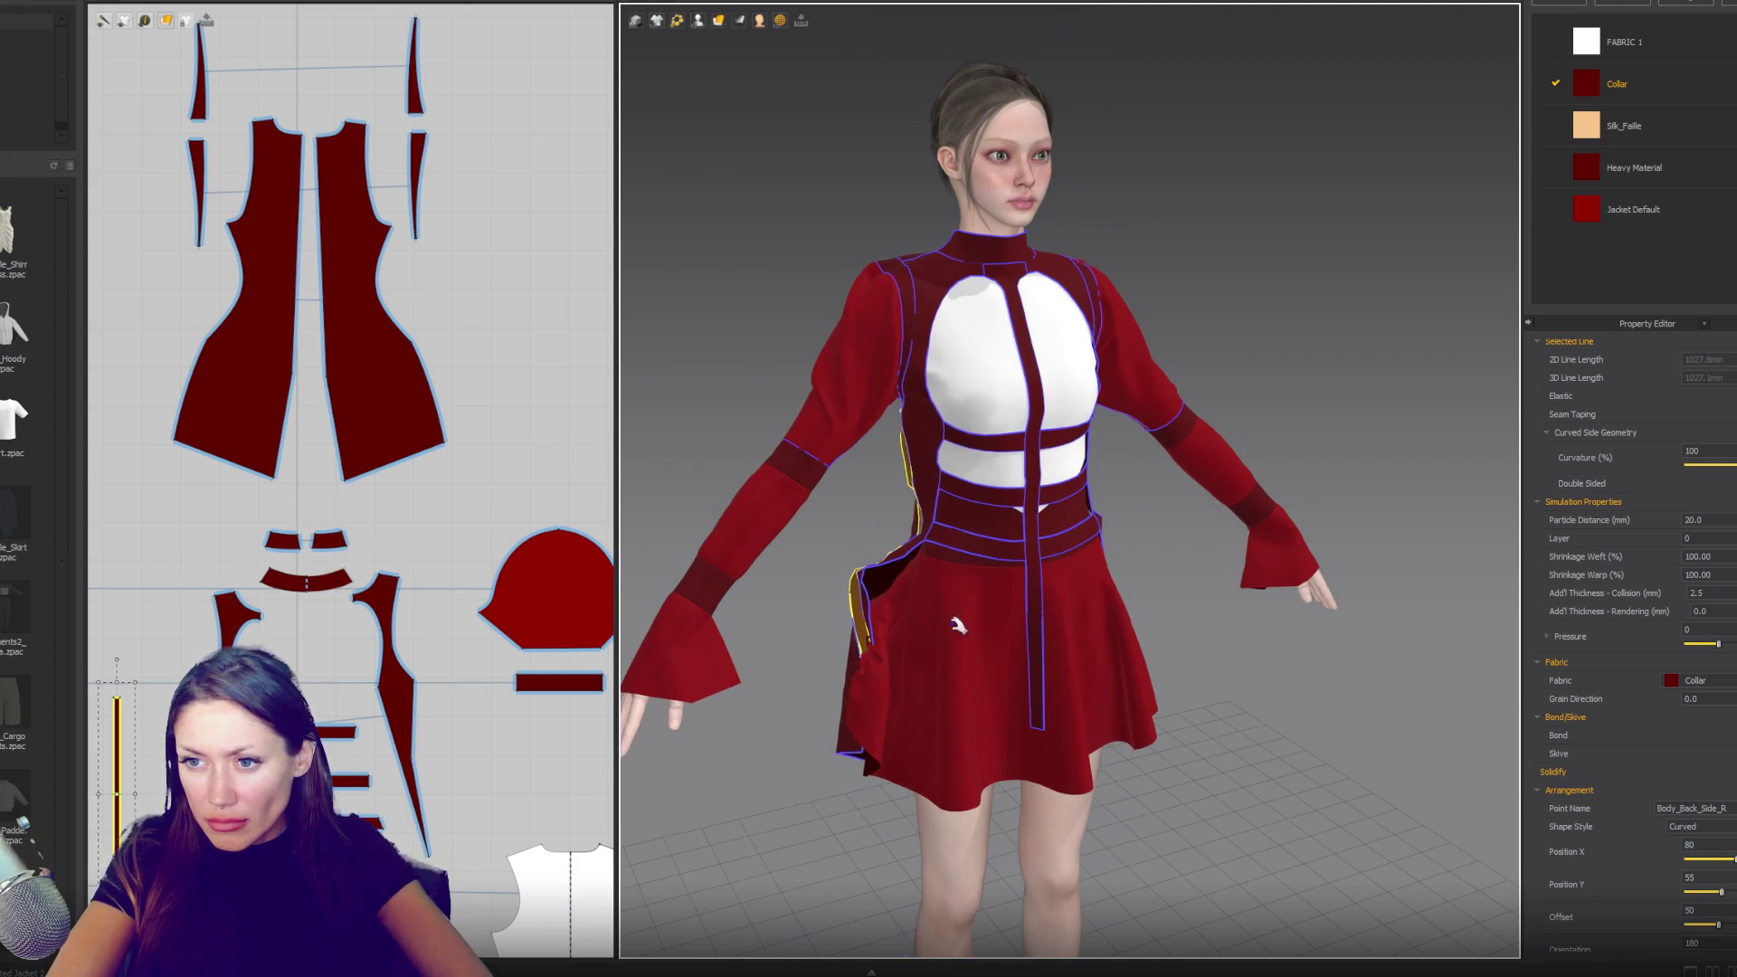
- Zoom and pan the 2D pattern window onto the narrow gusset strip
{"action": "scroll", "coordinate": [313, 591], "scroll_direction": "down", "scroll_amount": 3}
{"action": "right_click_drag", "start_coordinate": [211, 732], "coordinate": [382, 636]}
{"action": "scroll", "coordinate": [382, 634], "scroll_direction": "up", "scroll_amount": 5}
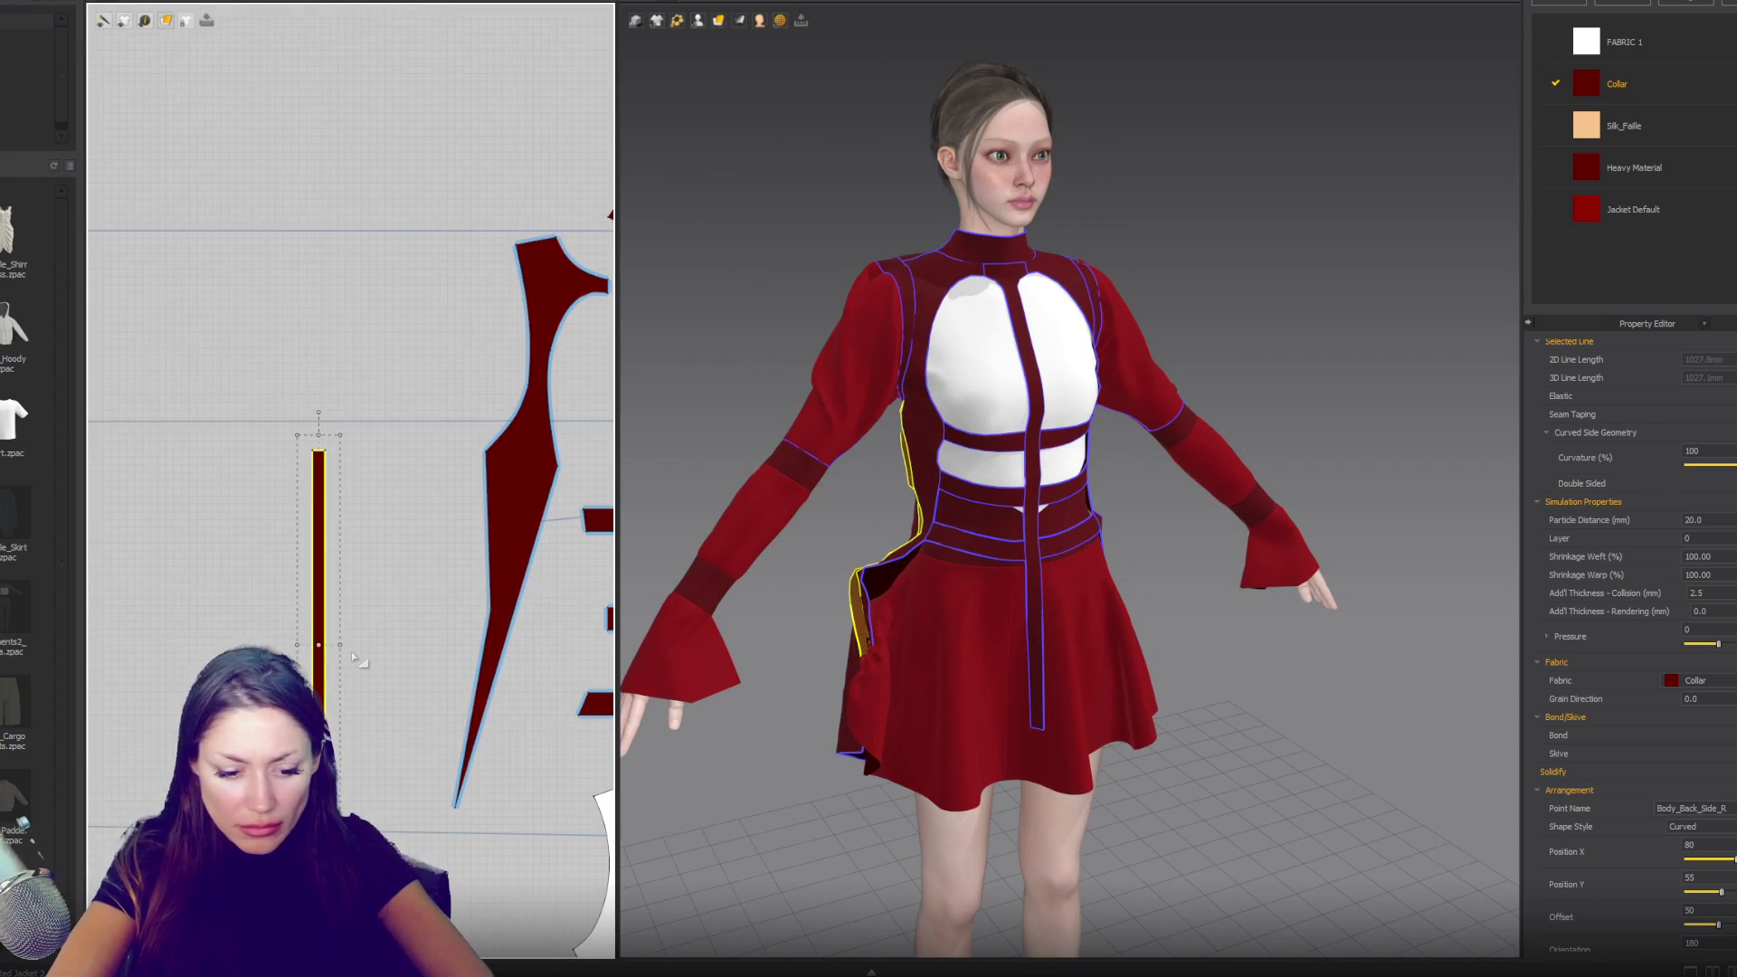
- Bow the gusset's edge slightly outward and simulate the drape
{"action": "left_click_drag", "start_coordinate": [337, 630], "coordinate": [289, 635]}
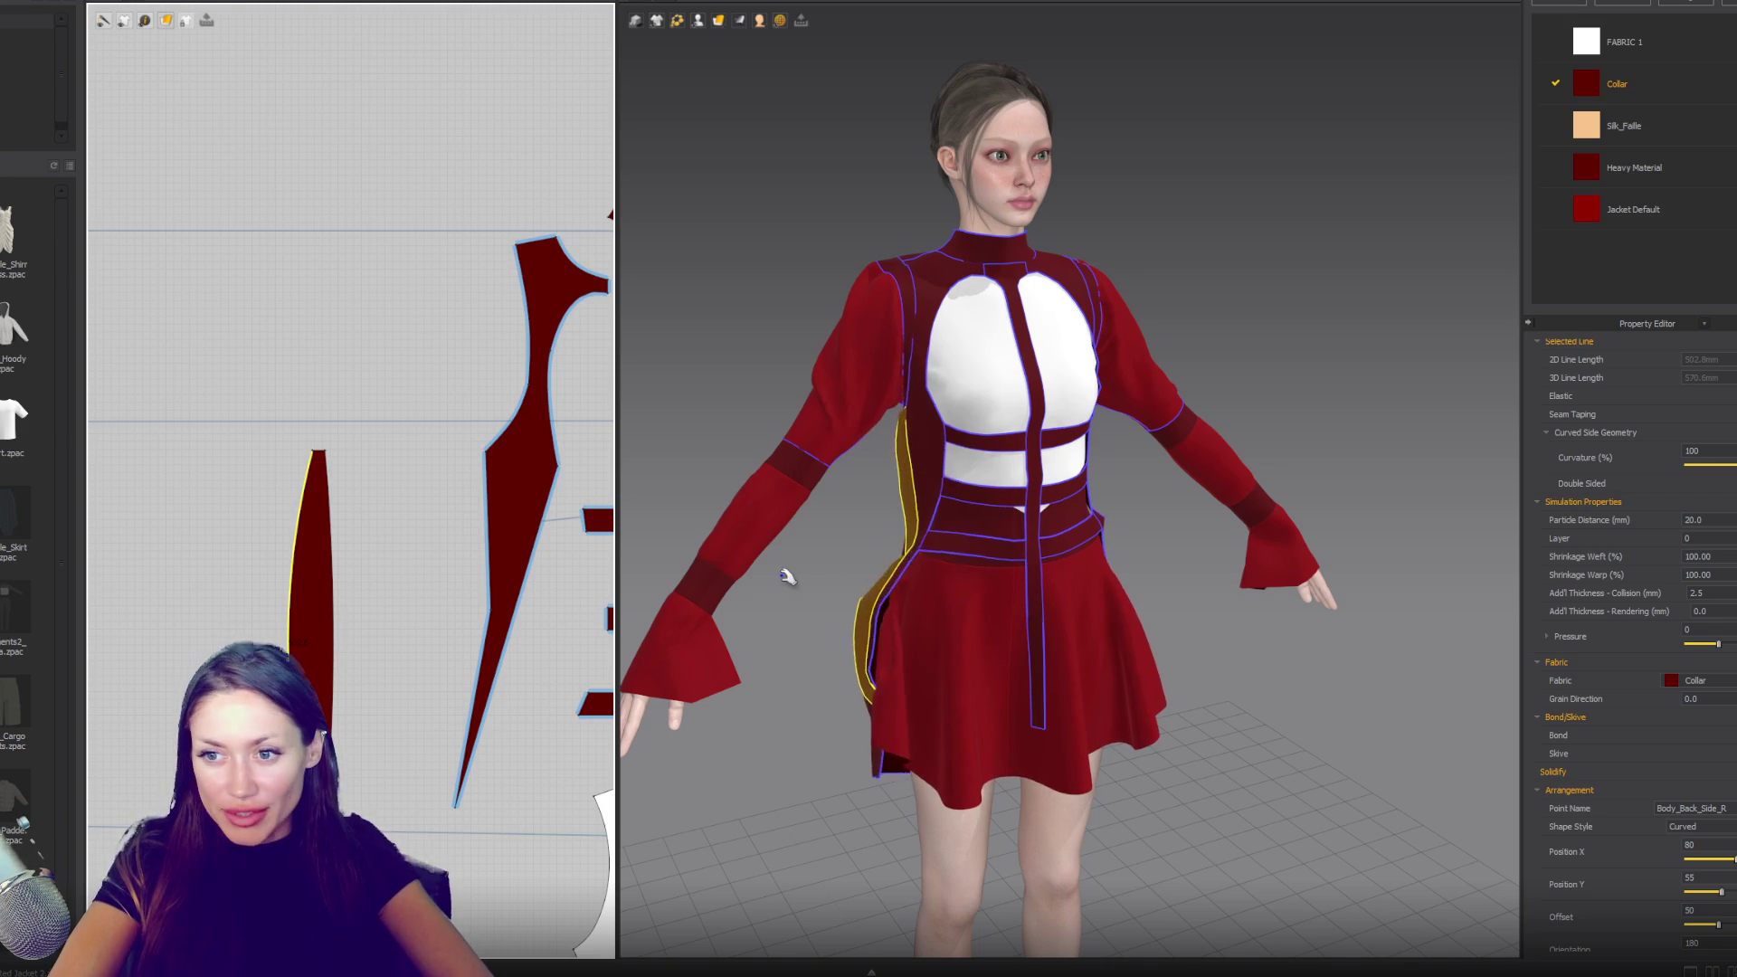
{"action": "mouse_move", "coordinate": [826, 601]}
{"action": "right_mouse_down"}
{"action": "mouse_move", "coordinate": [933, 565]}
{"action": "mouse_move", "coordinate": [1074, 583]}
{"action": "mouse_move", "coordinate": [1007, 568]}
{"action": "right_mouse_up"}
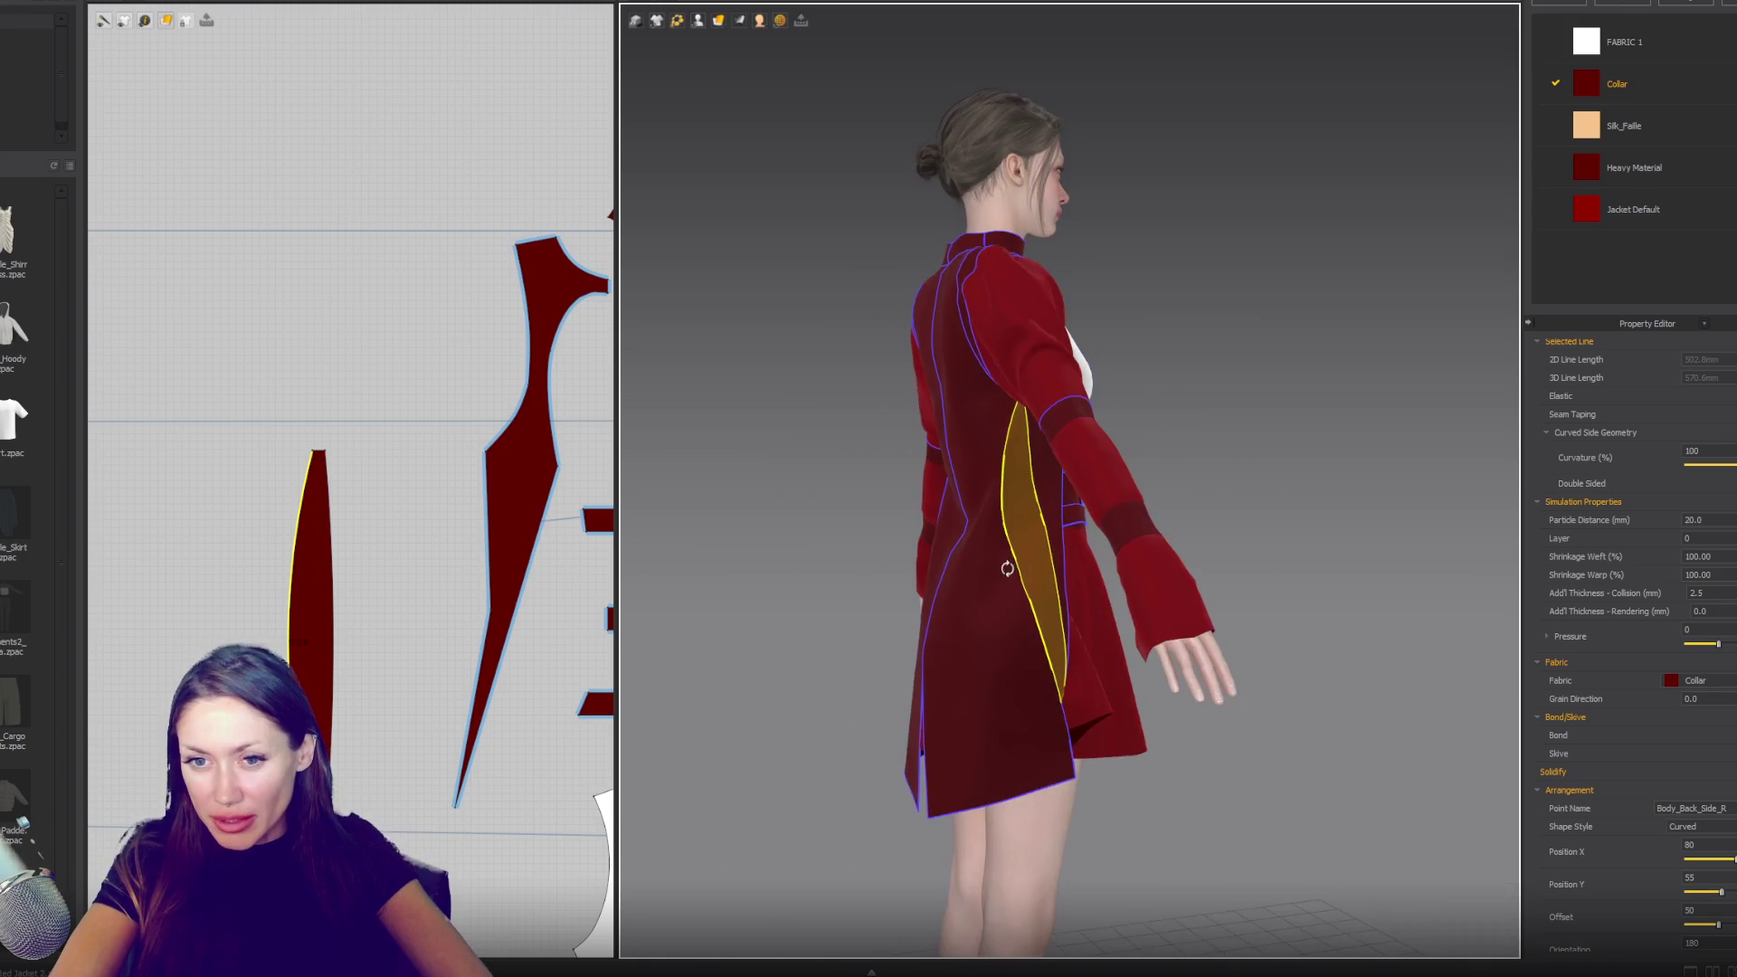
{"action": "scroll", "coordinate": [1040, 596], "scroll_direction": "up", "scroll_amount": 4}
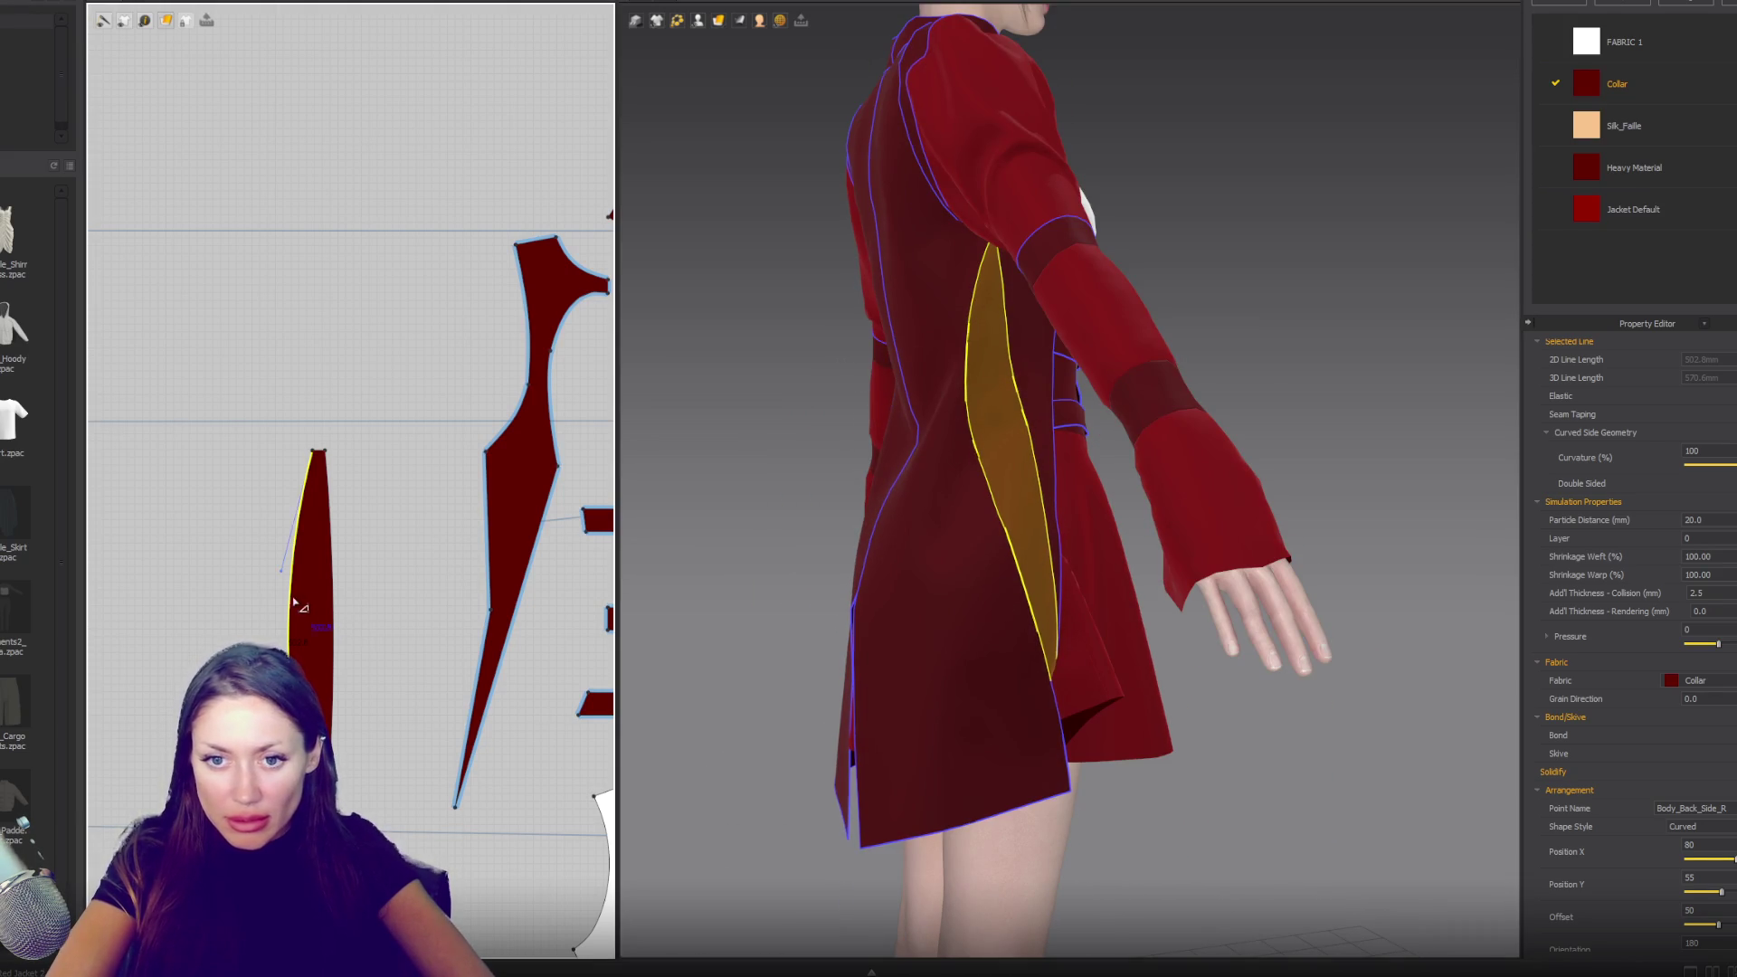
{"action": "left_click", "coordinate": [351, 618]}
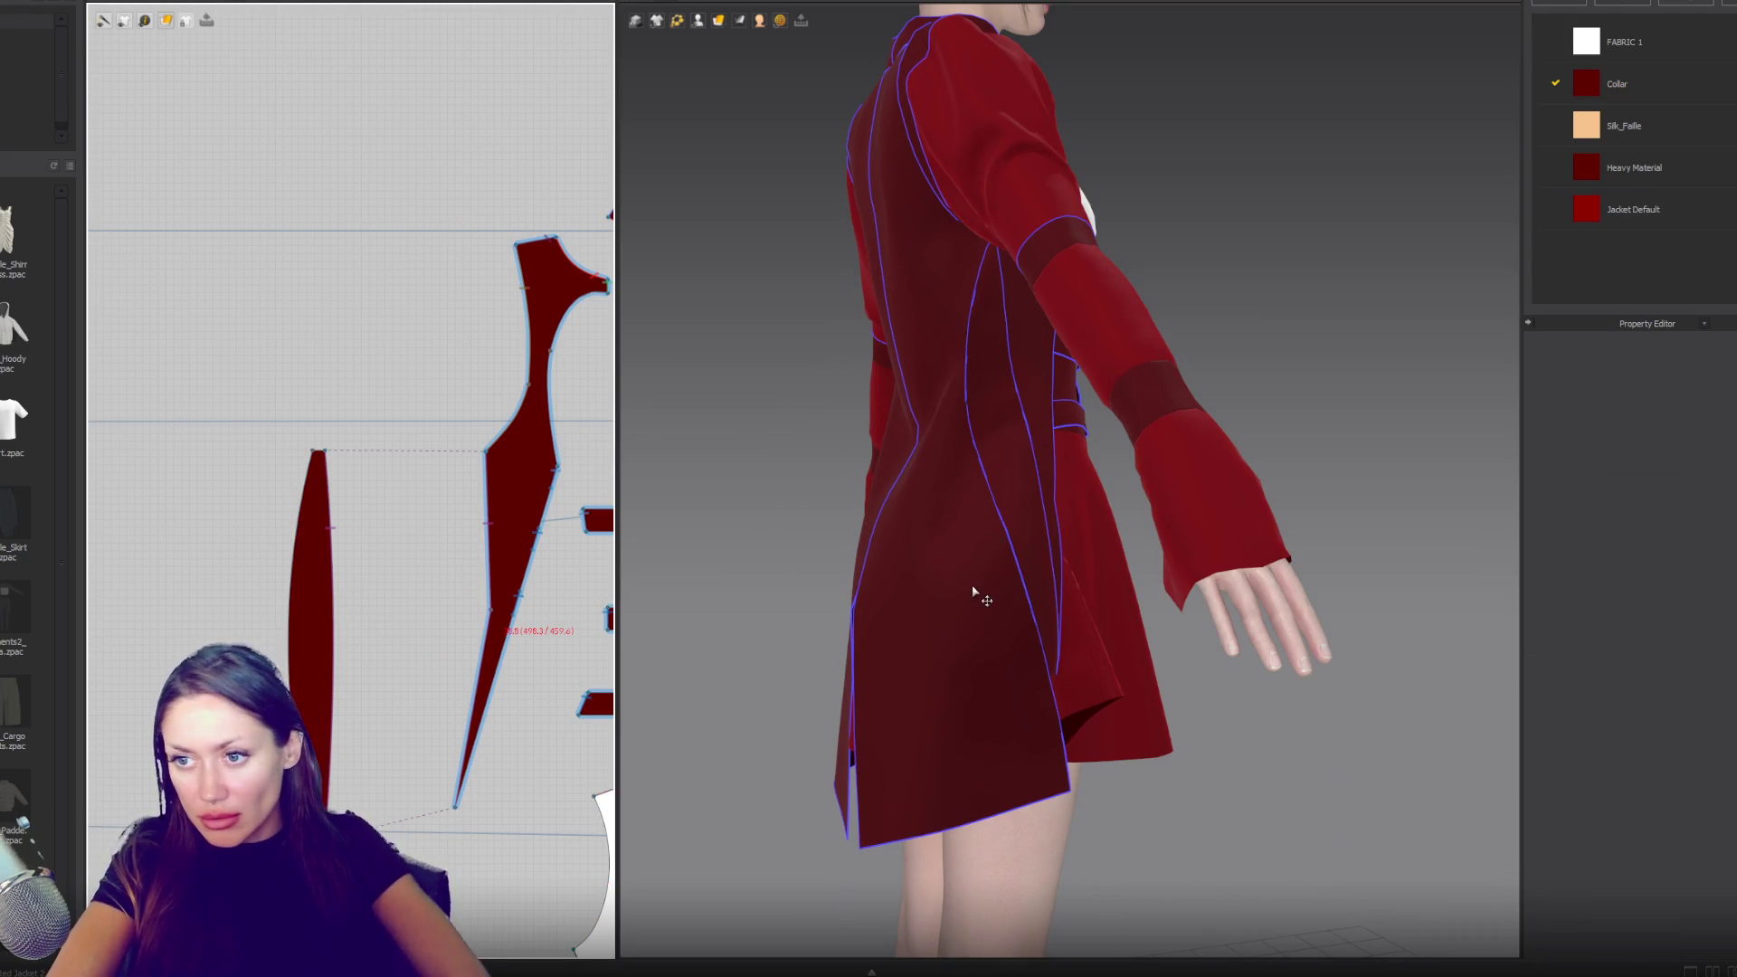
{"action": "key", "text": "space"}
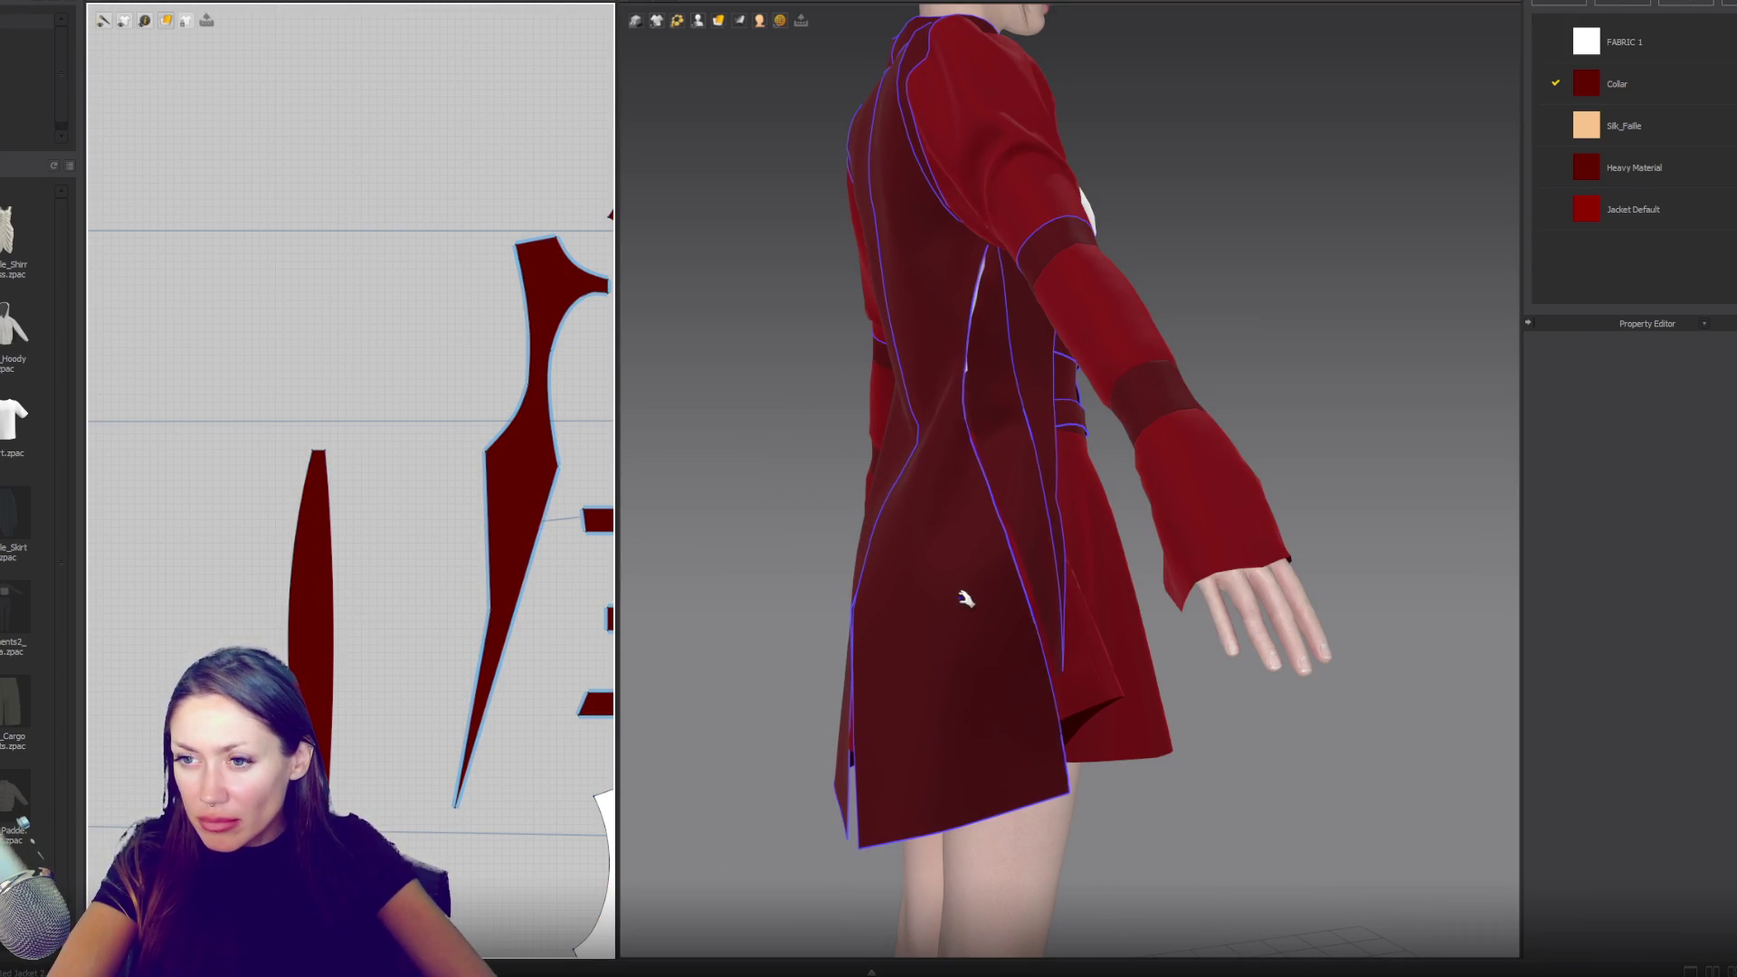
{"action": "scroll", "coordinate": [1040, 590], "scroll_direction": "down", "scroll_amount": 4}
- Select the side-back panel and orbit around the avatar to inspect its drape
{"action": "left_click", "coordinate": [860, 775]}
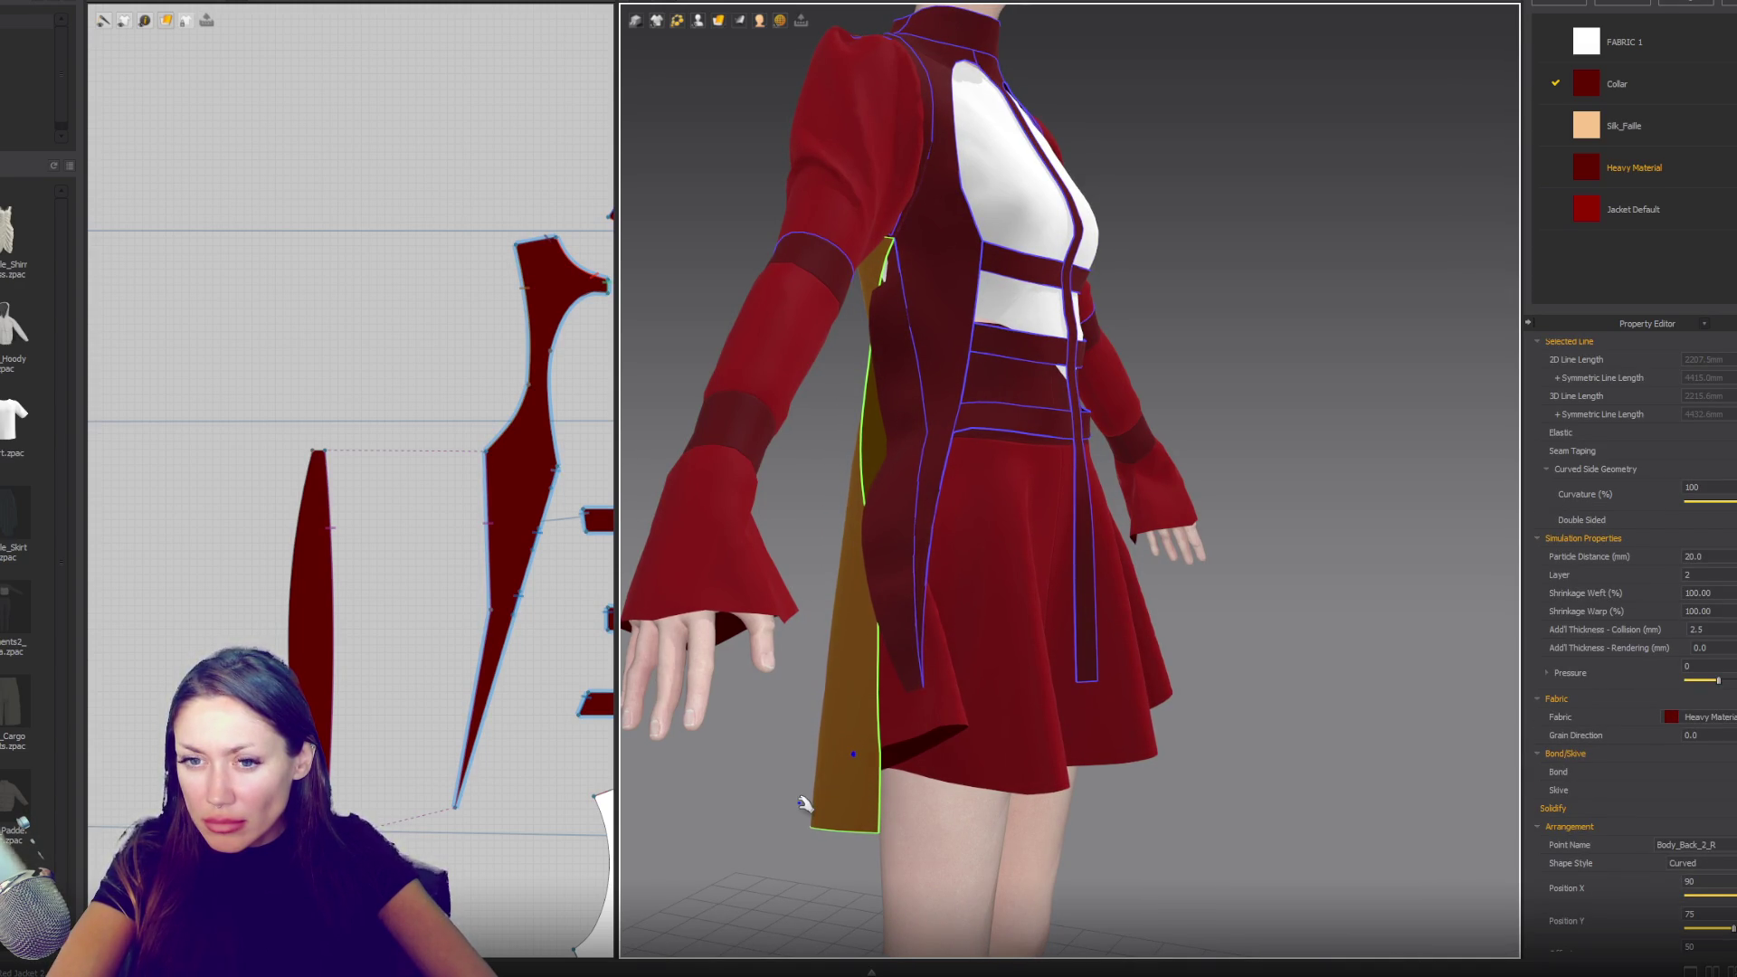
{"action": "right_click_drag", "start_coordinate": [804, 804], "coordinate": [930, 782]}
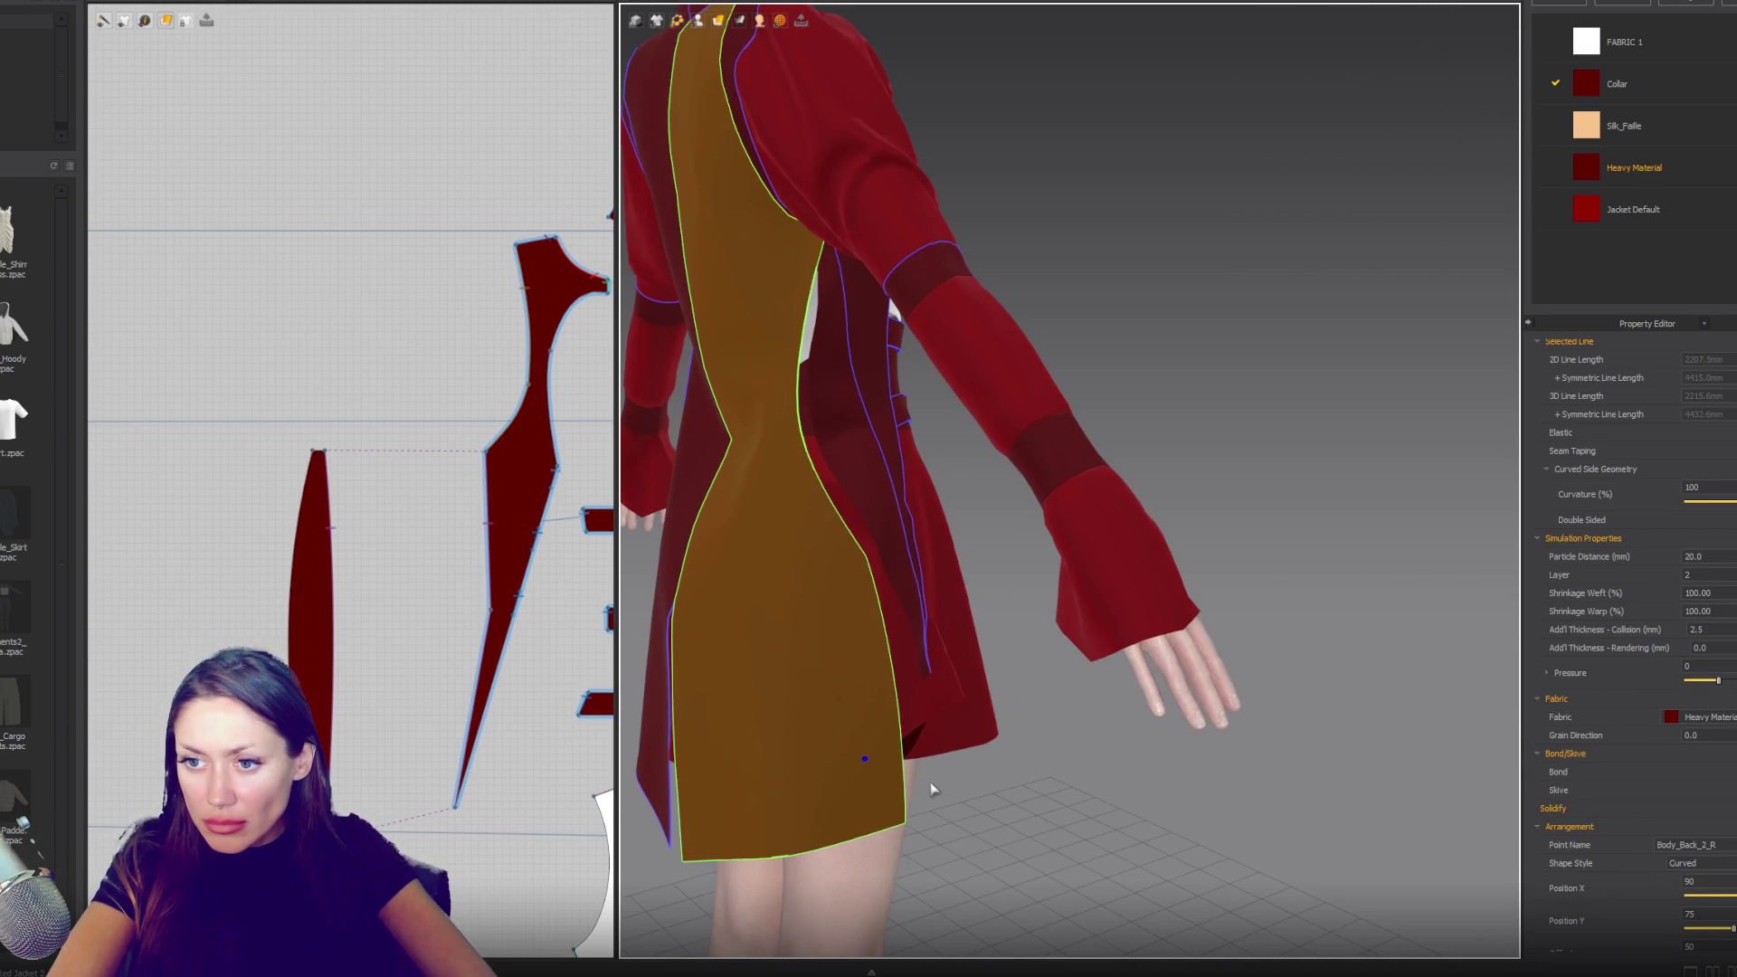
{"action": "mouse_move", "coordinate": [934, 720]}
{"action": "right_mouse_down"}
{"action": "mouse_move", "coordinate": [823, 716]}
{"action": "mouse_move", "coordinate": [900, 721]}
{"action": "right_mouse_up"}
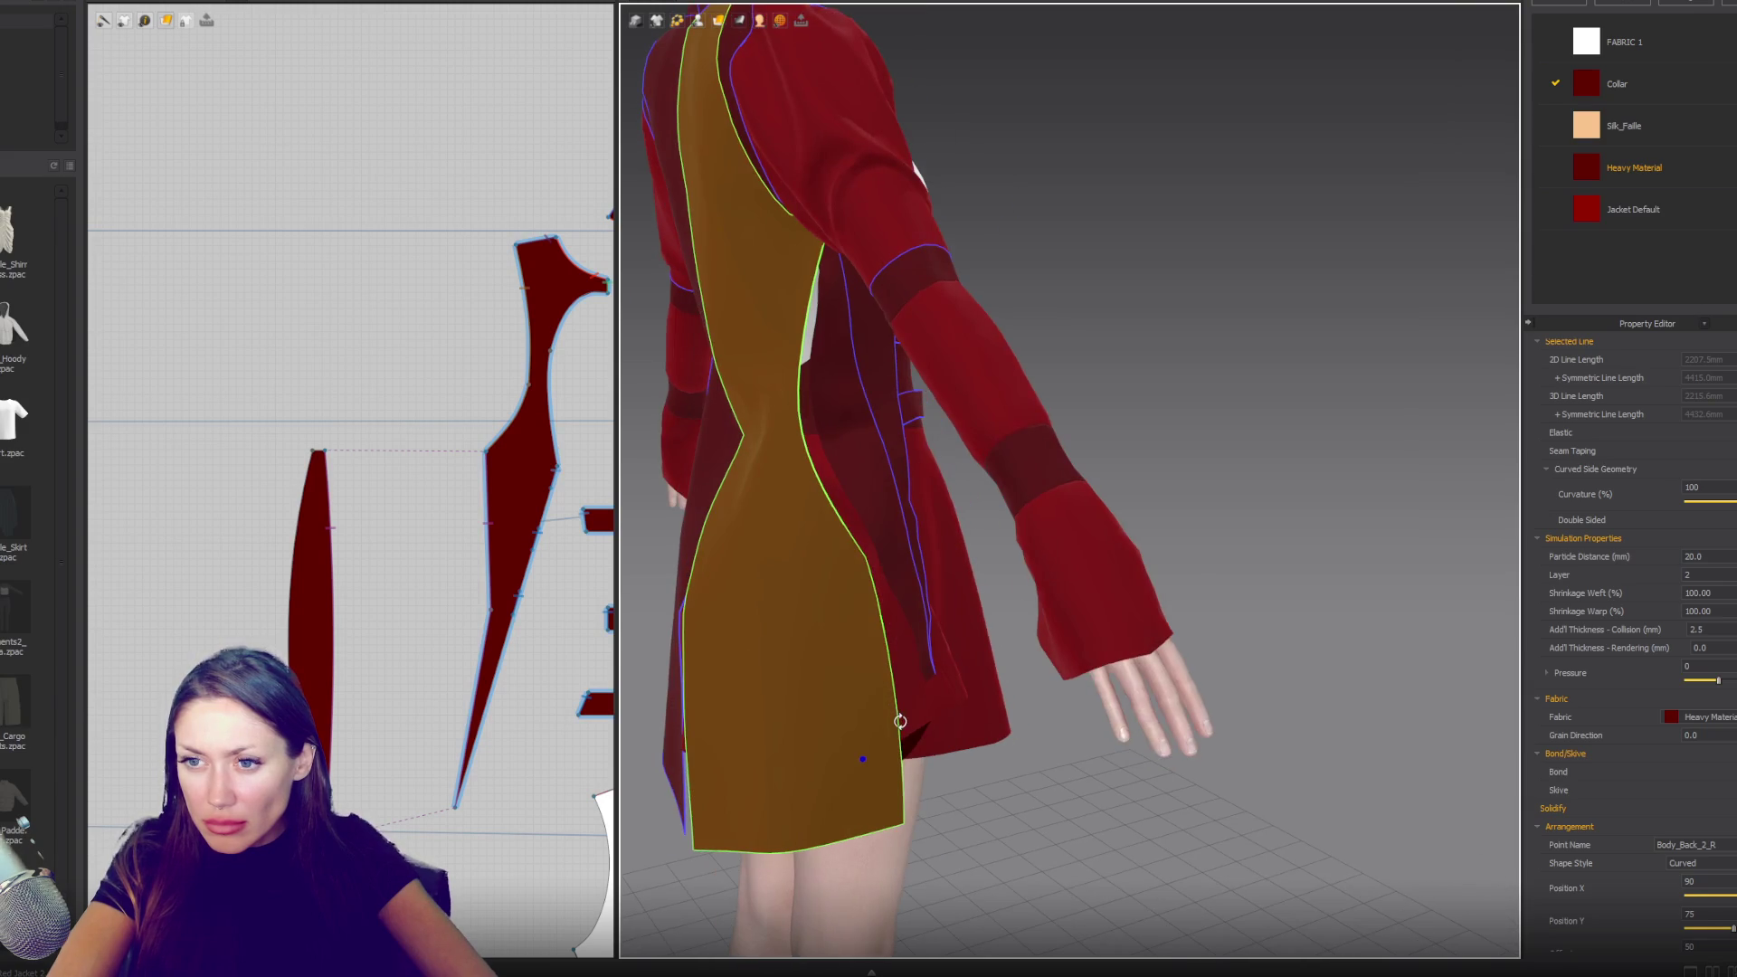
{"action": "scroll", "coordinate": [931, 651], "scroll_direction": "down", "scroll_amount": 3}
{"action": "mouse_move", "coordinate": [931, 651]}
{"action": "right_mouse_down"}
{"action": "mouse_move", "coordinate": [796, 647]}
{"action": "mouse_move", "coordinate": [949, 622]}
{"action": "mouse_move", "coordinate": [1012, 589]}
{"action": "mouse_move", "coordinate": [983, 525]}
{"action": "mouse_move", "coordinate": [814, 561]}
{"action": "mouse_move", "coordinate": [961, 586]}
{"action": "right_mouse_up"}
{"action": "scroll", "coordinate": [959, 624], "scroll_direction": "up", "scroll_amount": 3}
- Create a seam from the narrow dart piece's top point along the bodice curve
{"action": "left_click", "coordinate": [321, 461]}
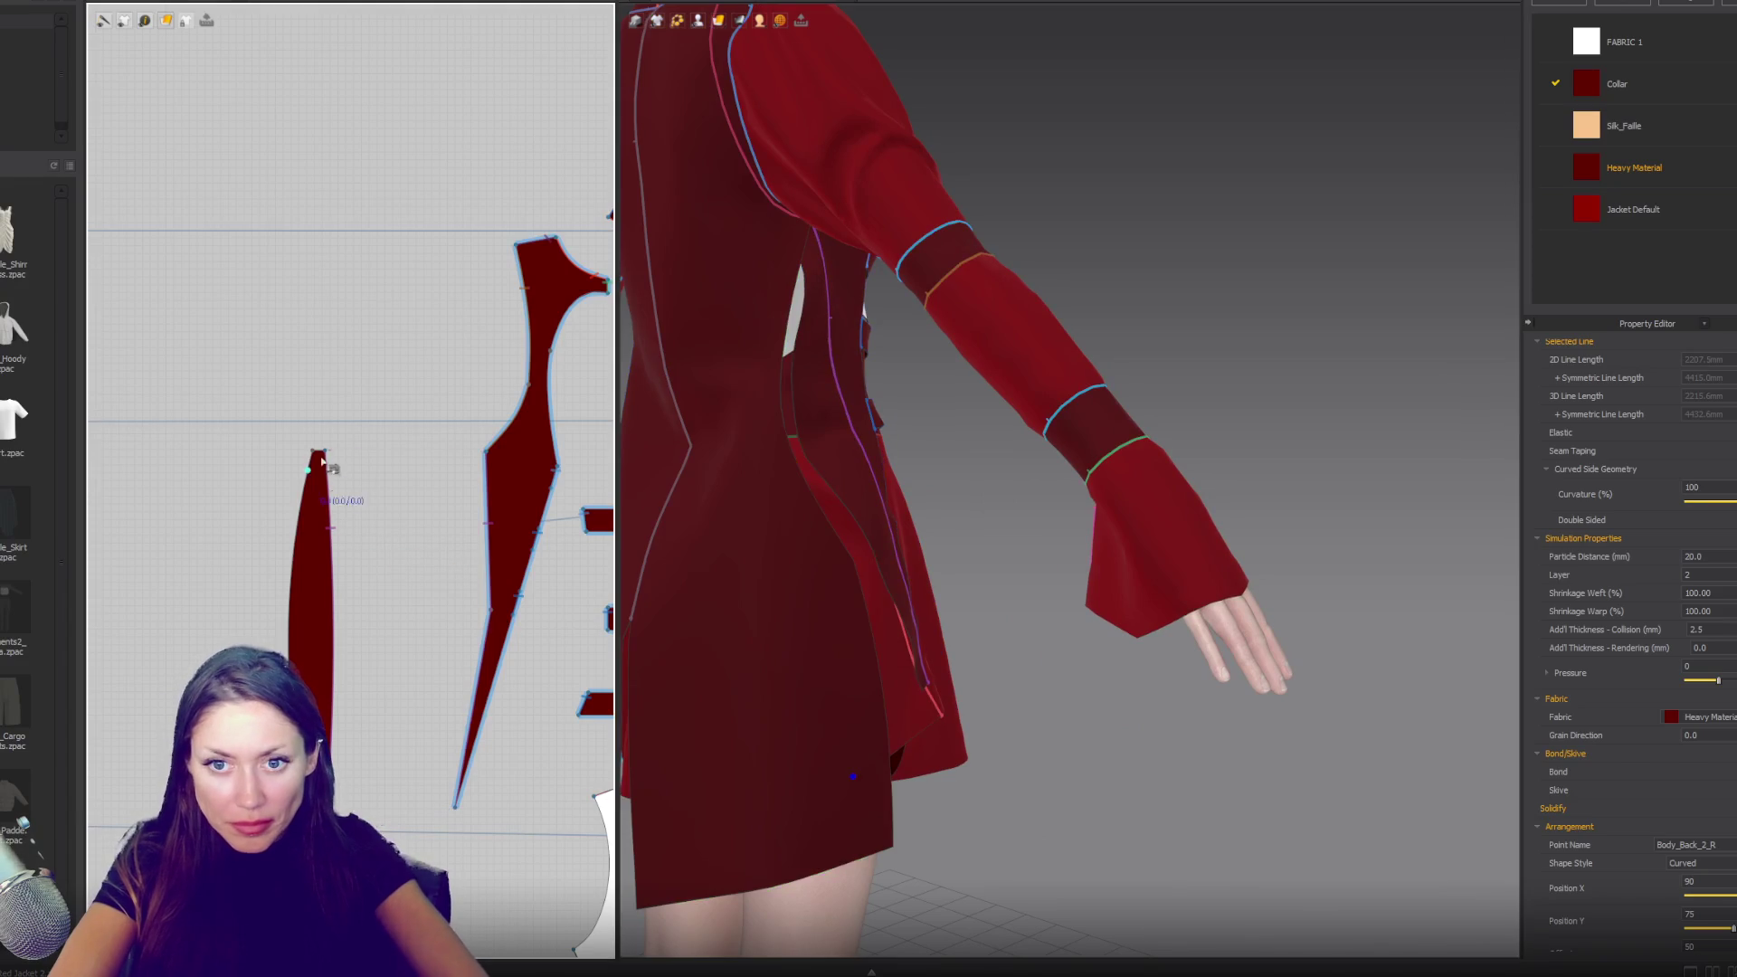
{"action": "scroll", "coordinate": [399, 584], "scroll_direction": "up", "scroll_amount": 3}
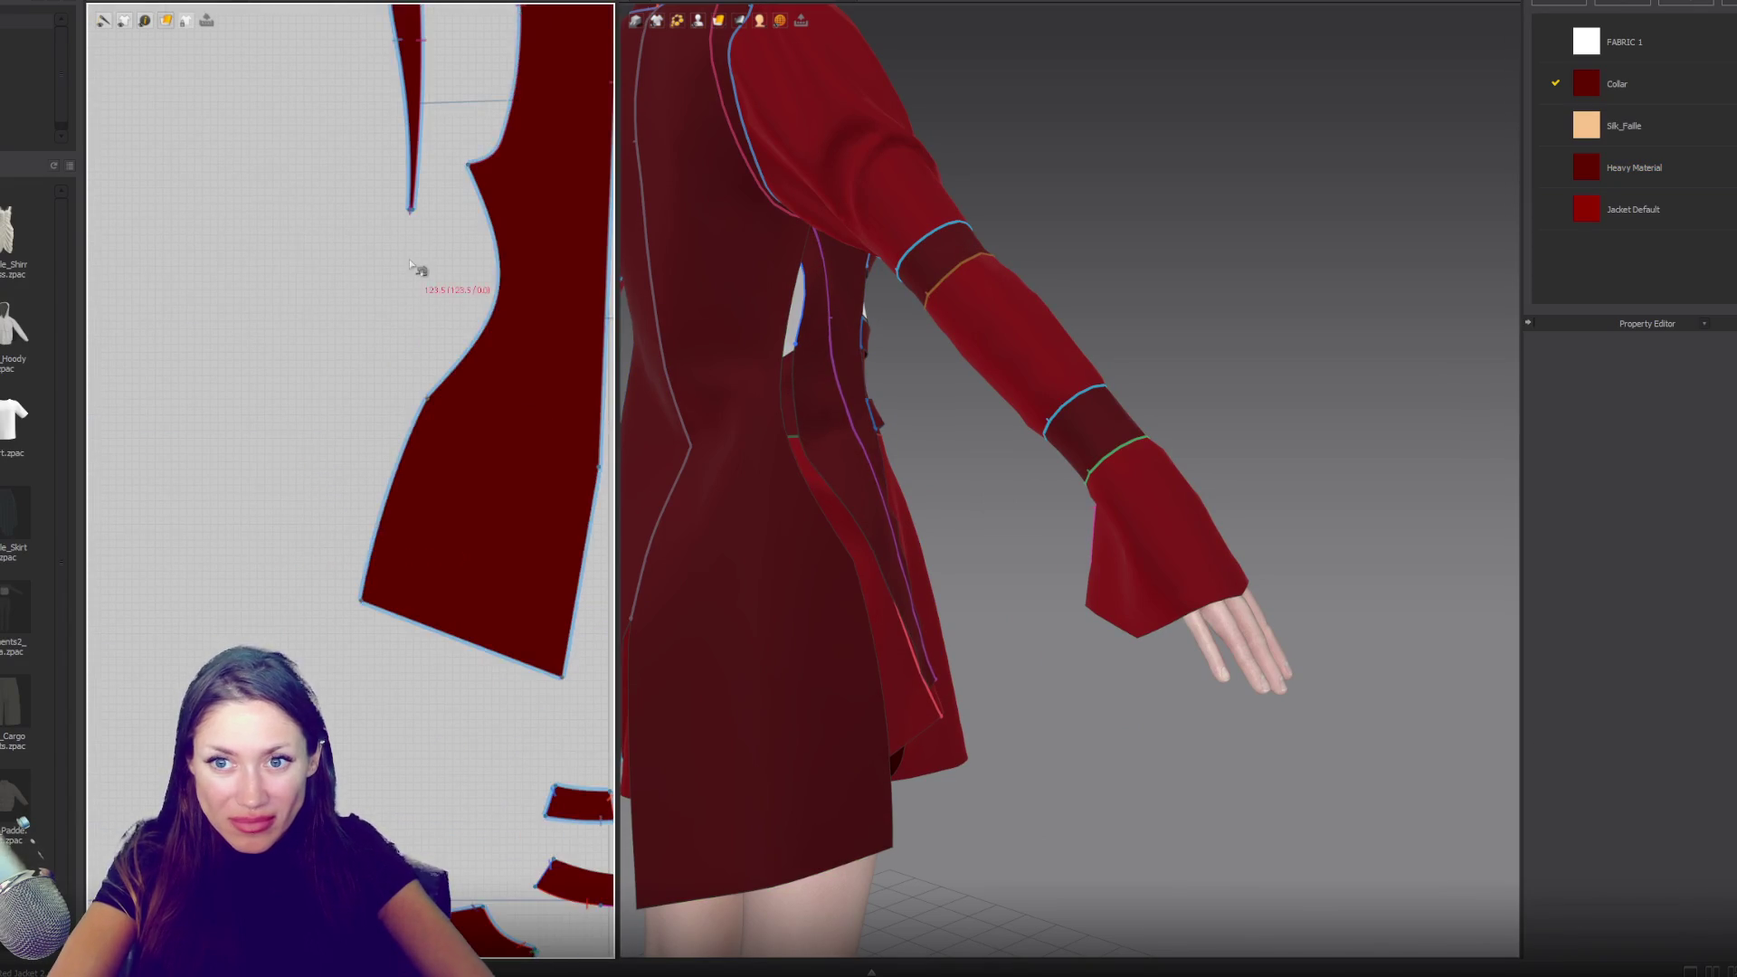
{"action": "left_click", "coordinate": [438, 593]}
{"action": "scroll", "coordinate": [379, 595], "scroll_direction": "up", "scroll_amount": 2}
{"action": "key", "text": "z"}
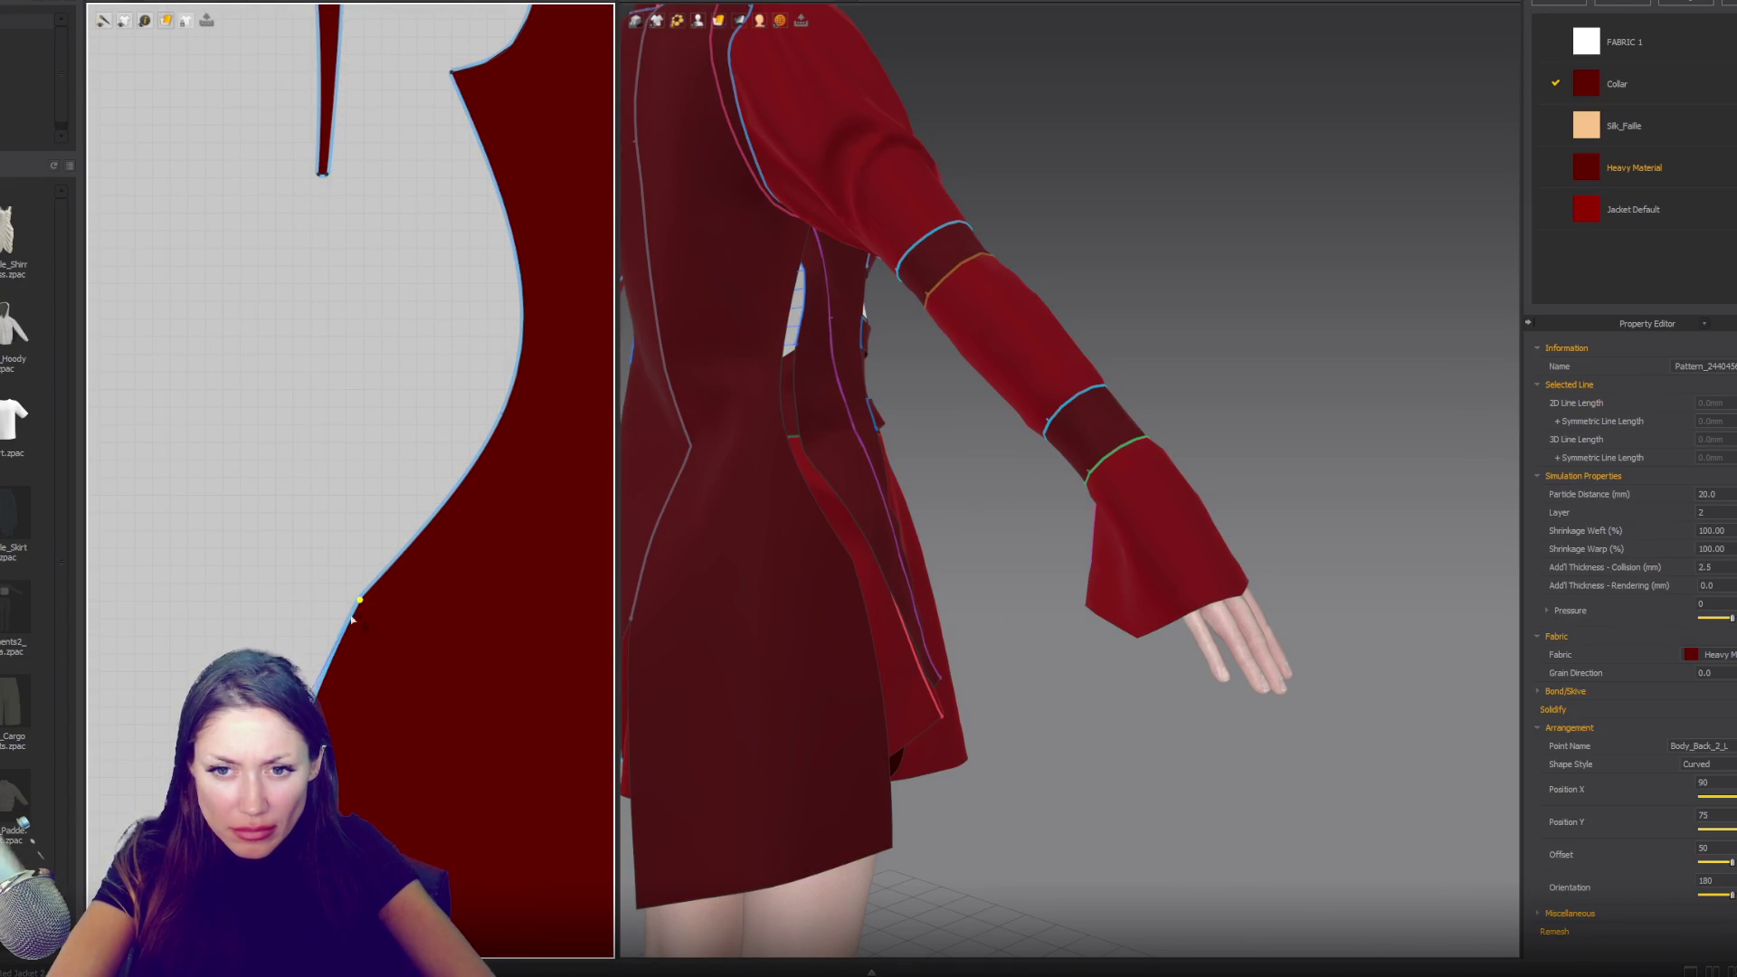
- Nudge the back panel's curved side edge outward with the arrow keys
{"action": "left_click", "coordinate": [392, 574]}
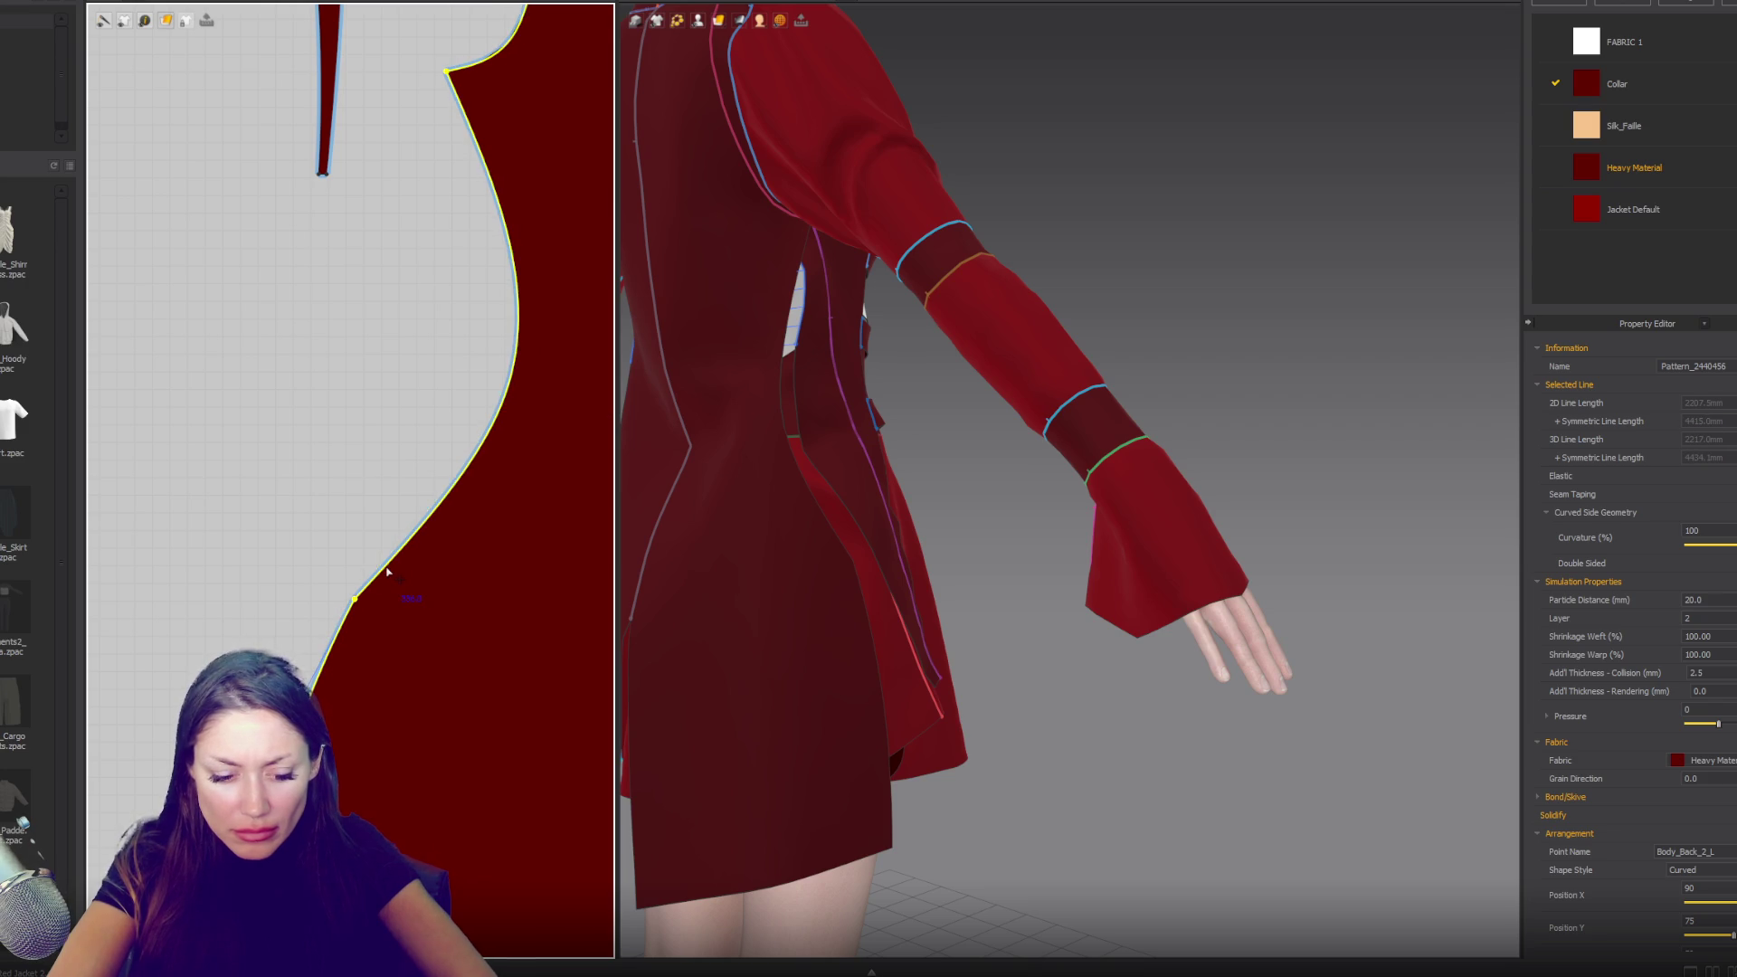
{"action": "key", "text": "Right"}
{"action": "left_click", "coordinate": [380, 572]}
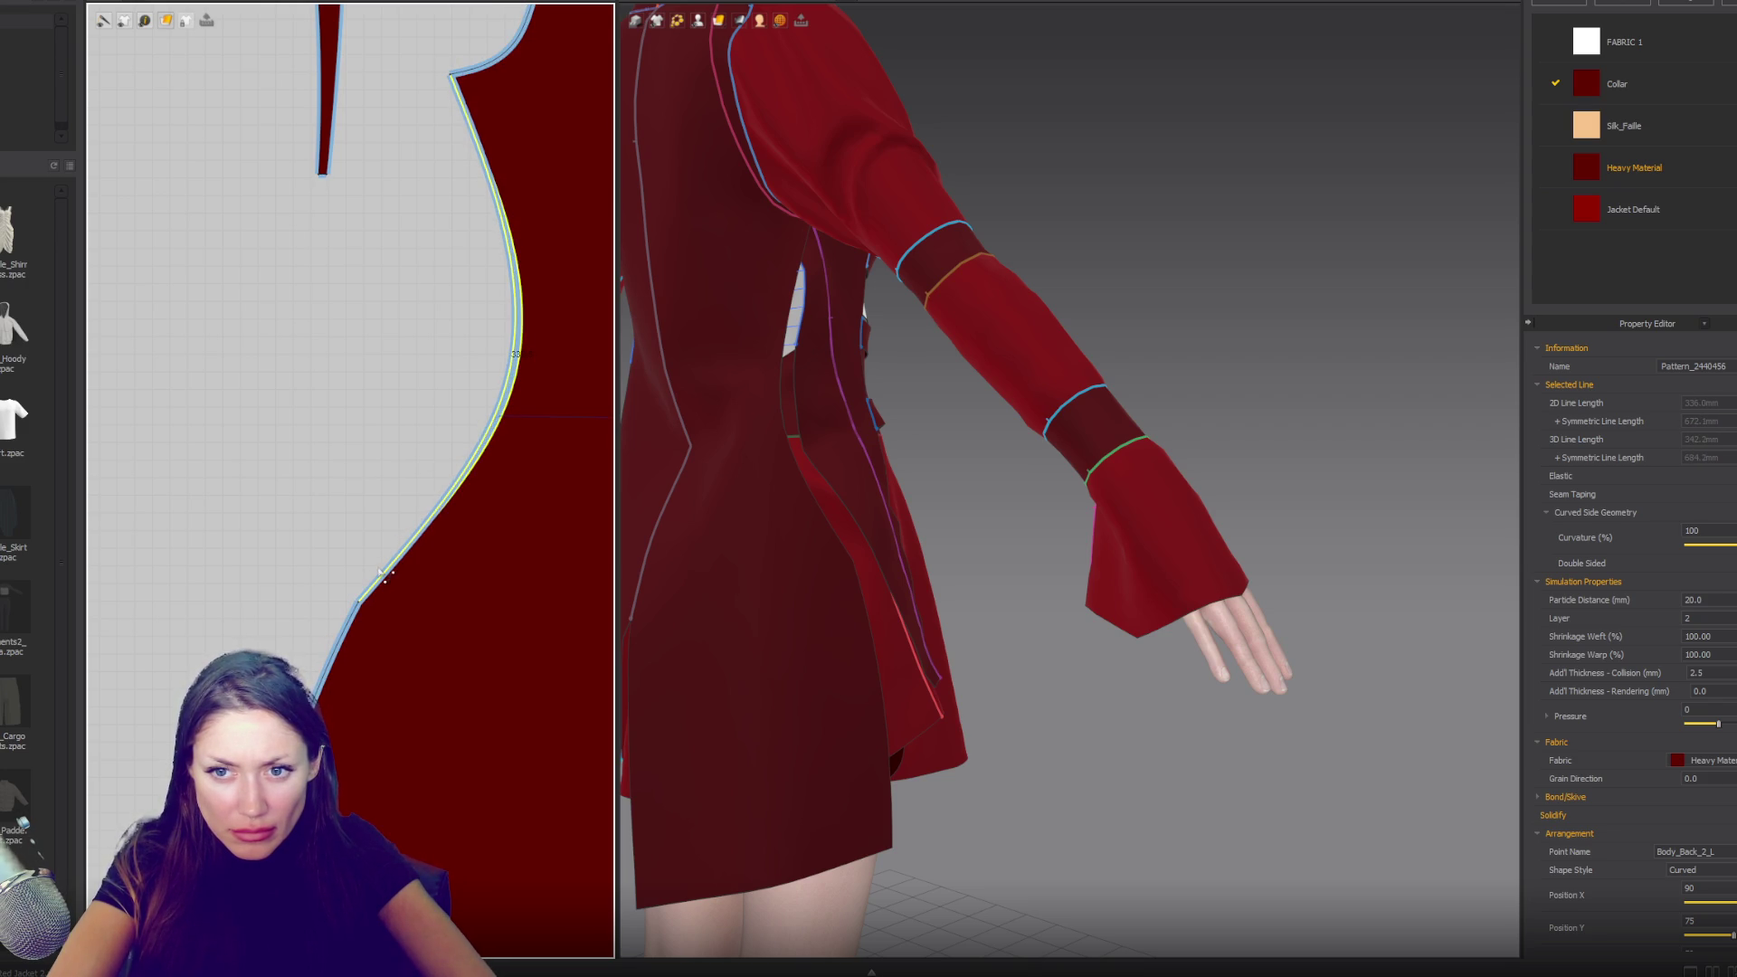
{"action": "key", "text": "Right"}
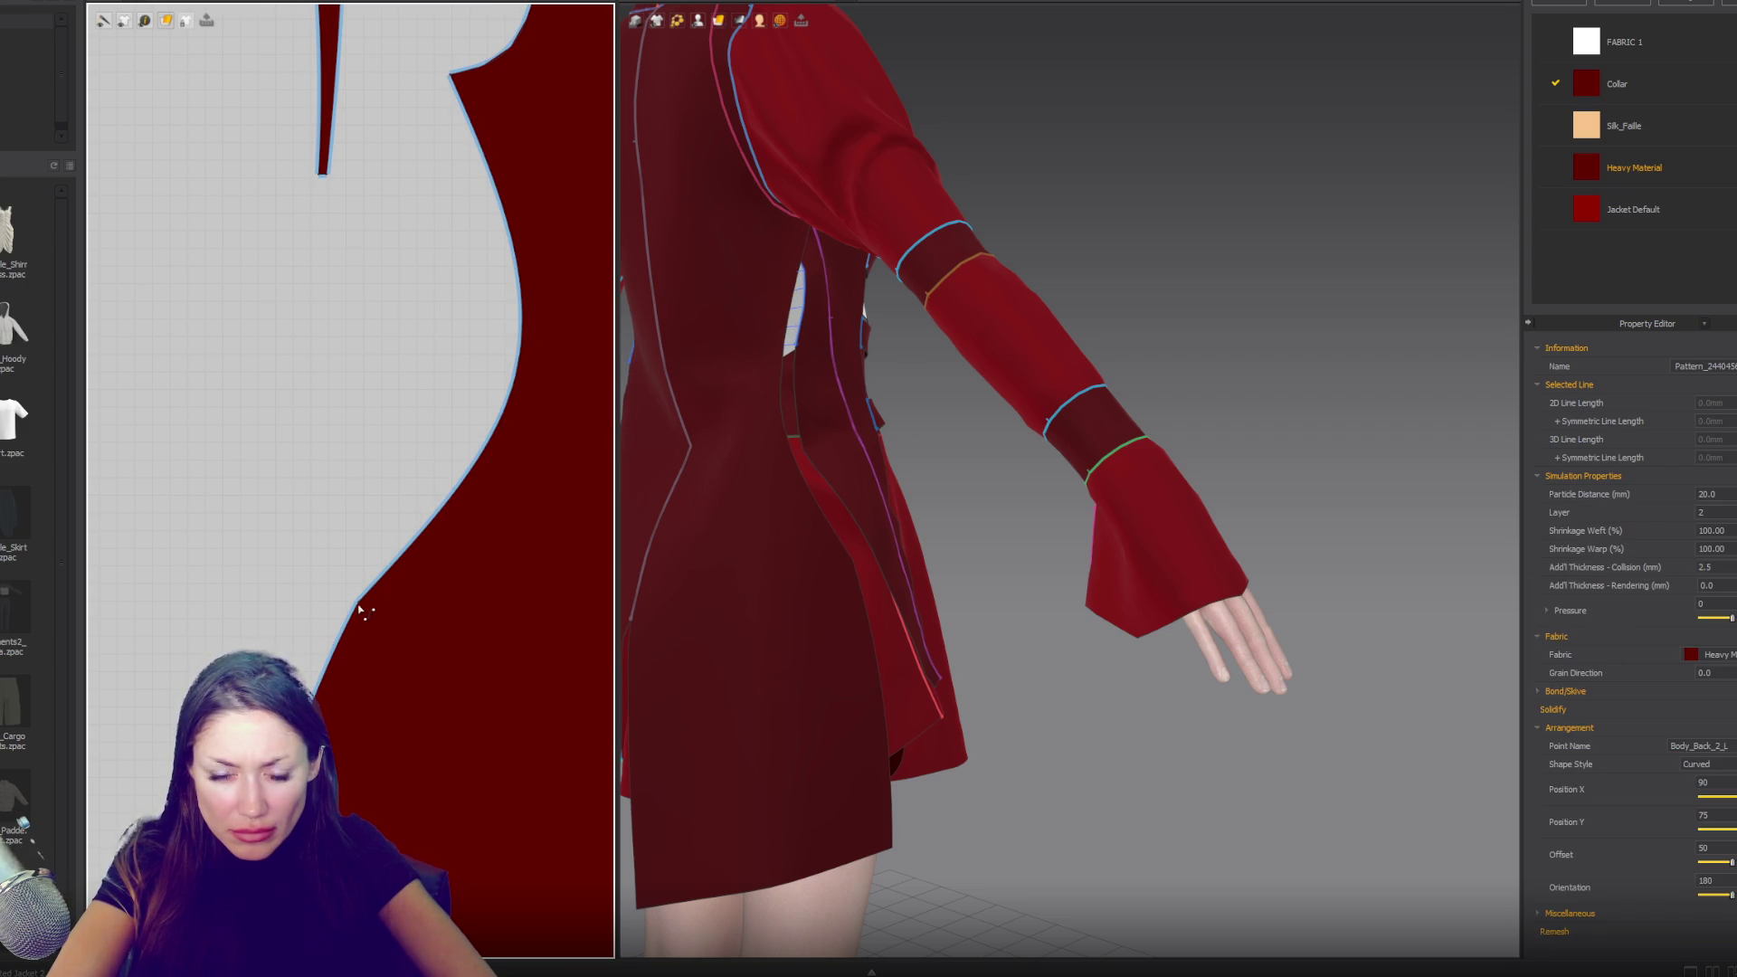
- Convert the back panel's lower side corner into a curve point and smooth it
{"action": "left_click", "coordinate": [360, 603]}
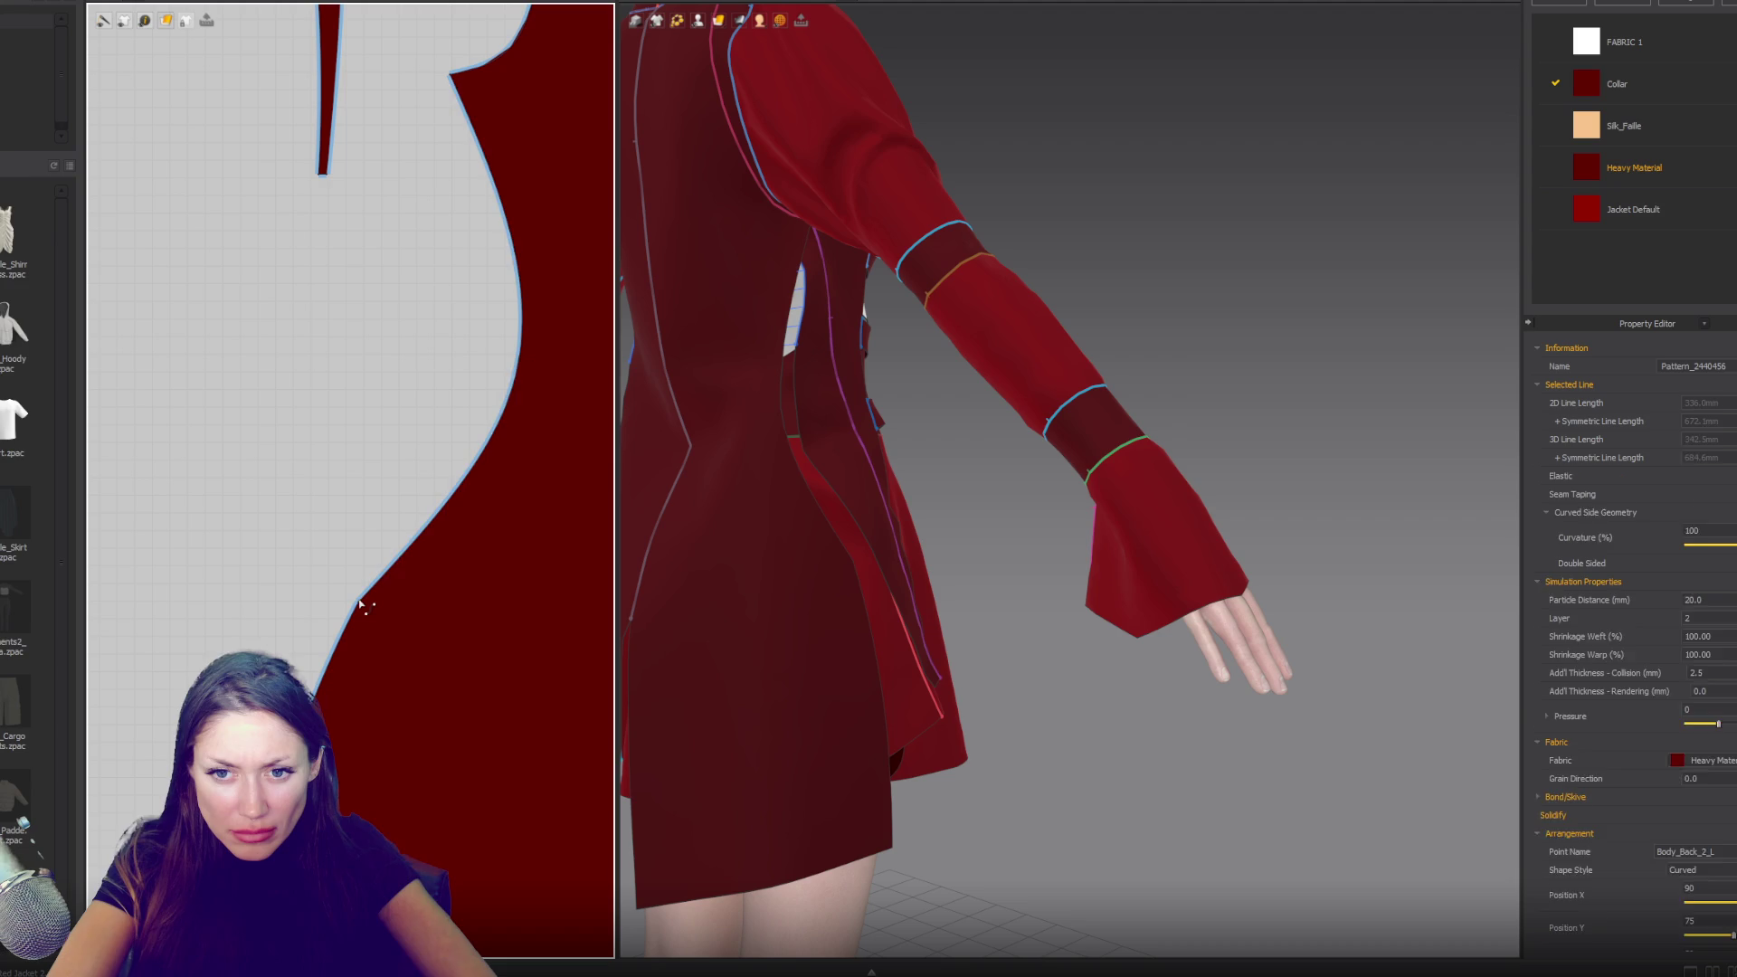
{"action": "scroll", "coordinate": [360, 603], "scroll_direction": "up", "scroll_amount": 5}
{"action": "left_click", "coordinate": [345, 556]}
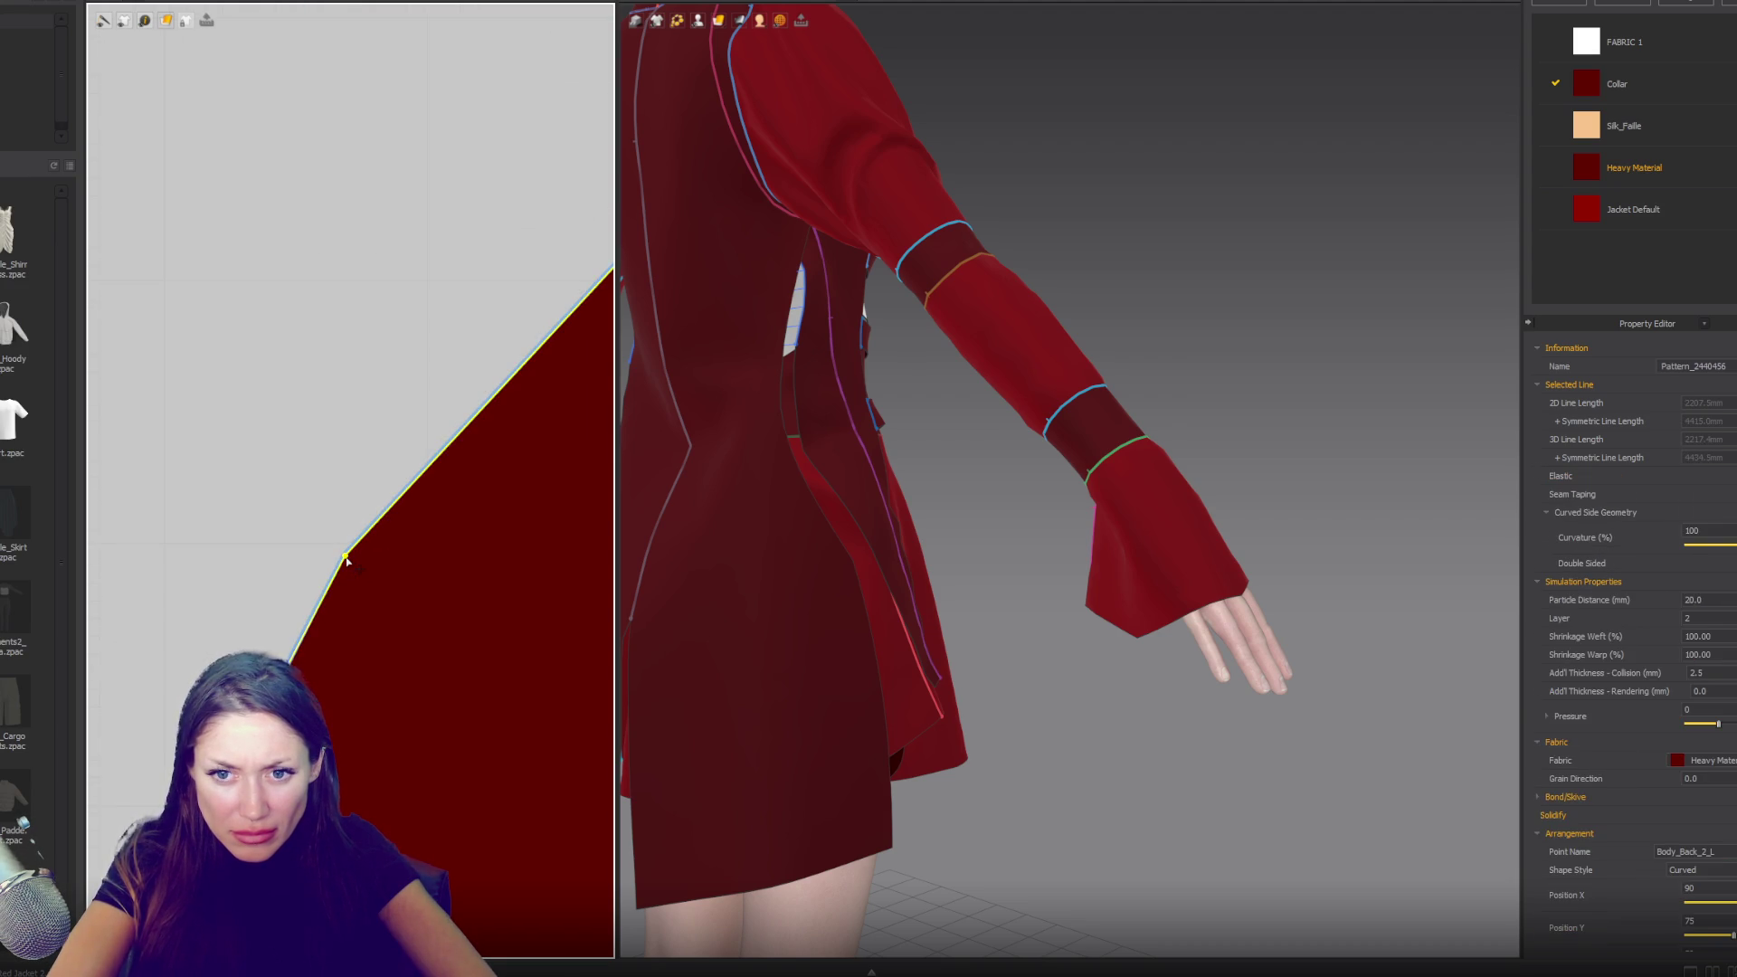
{"action": "left_click", "coordinate": [349, 555]}
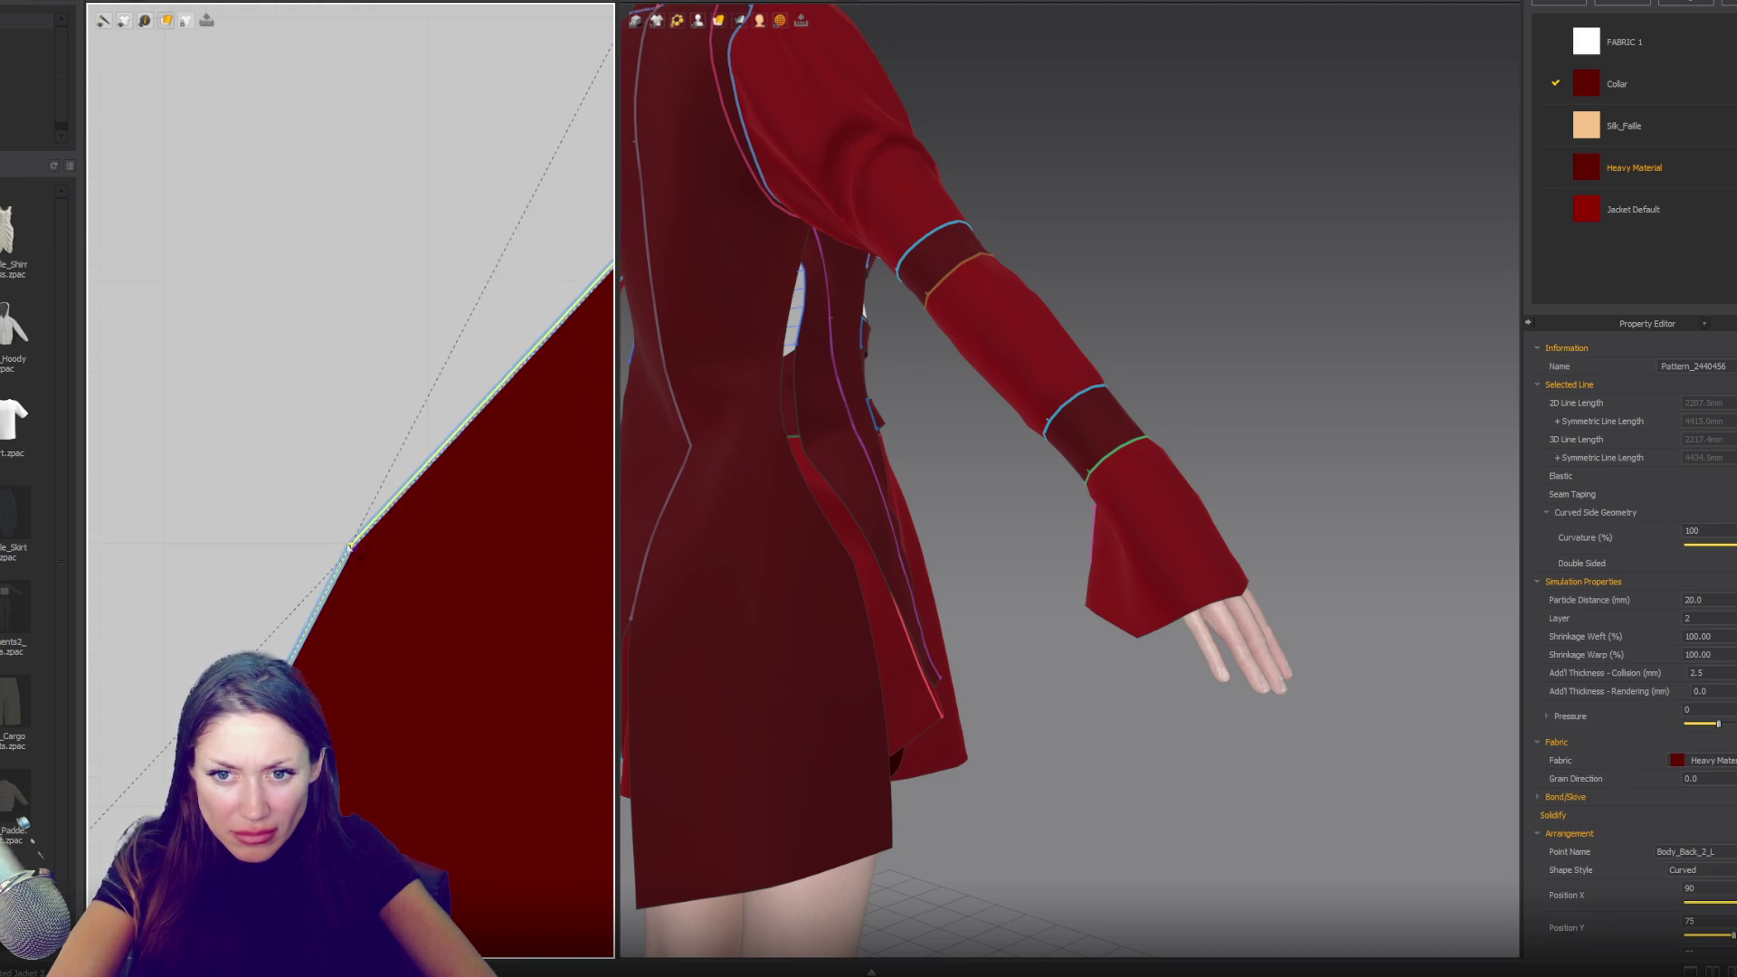
{"action": "left_click", "coordinate": [348, 557]}
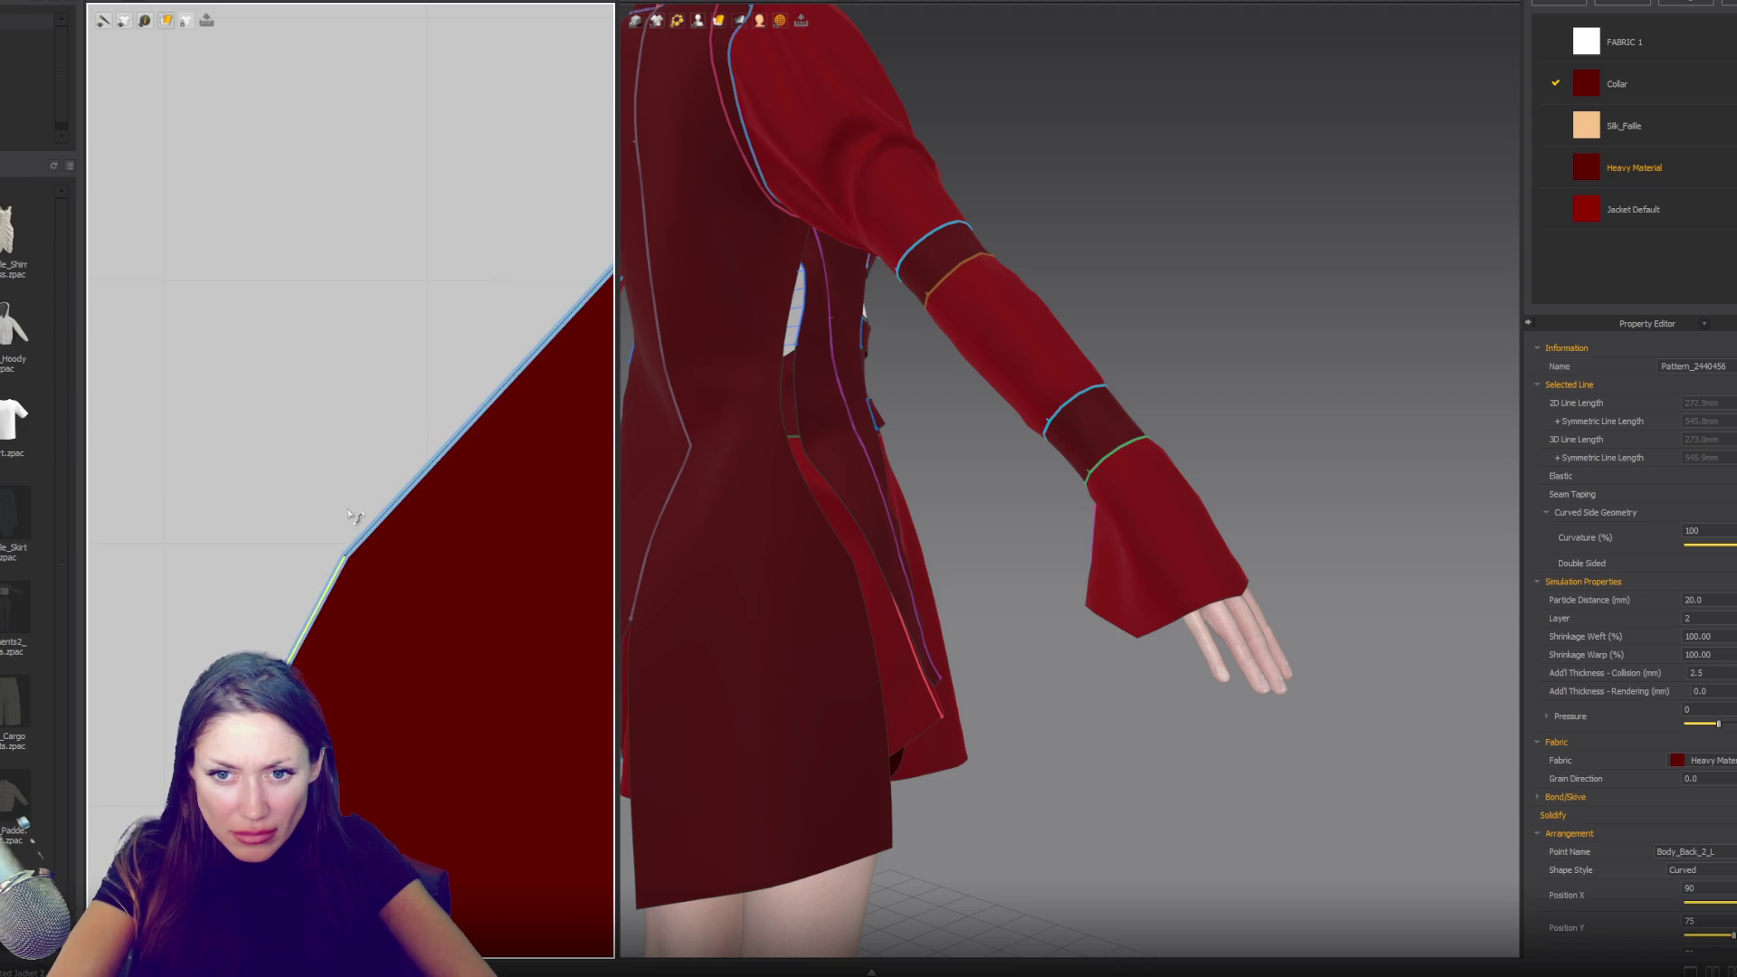
{"action": "left_click_drag", "start_coordinate": [344, 555], "coordinate": [342, 558]}
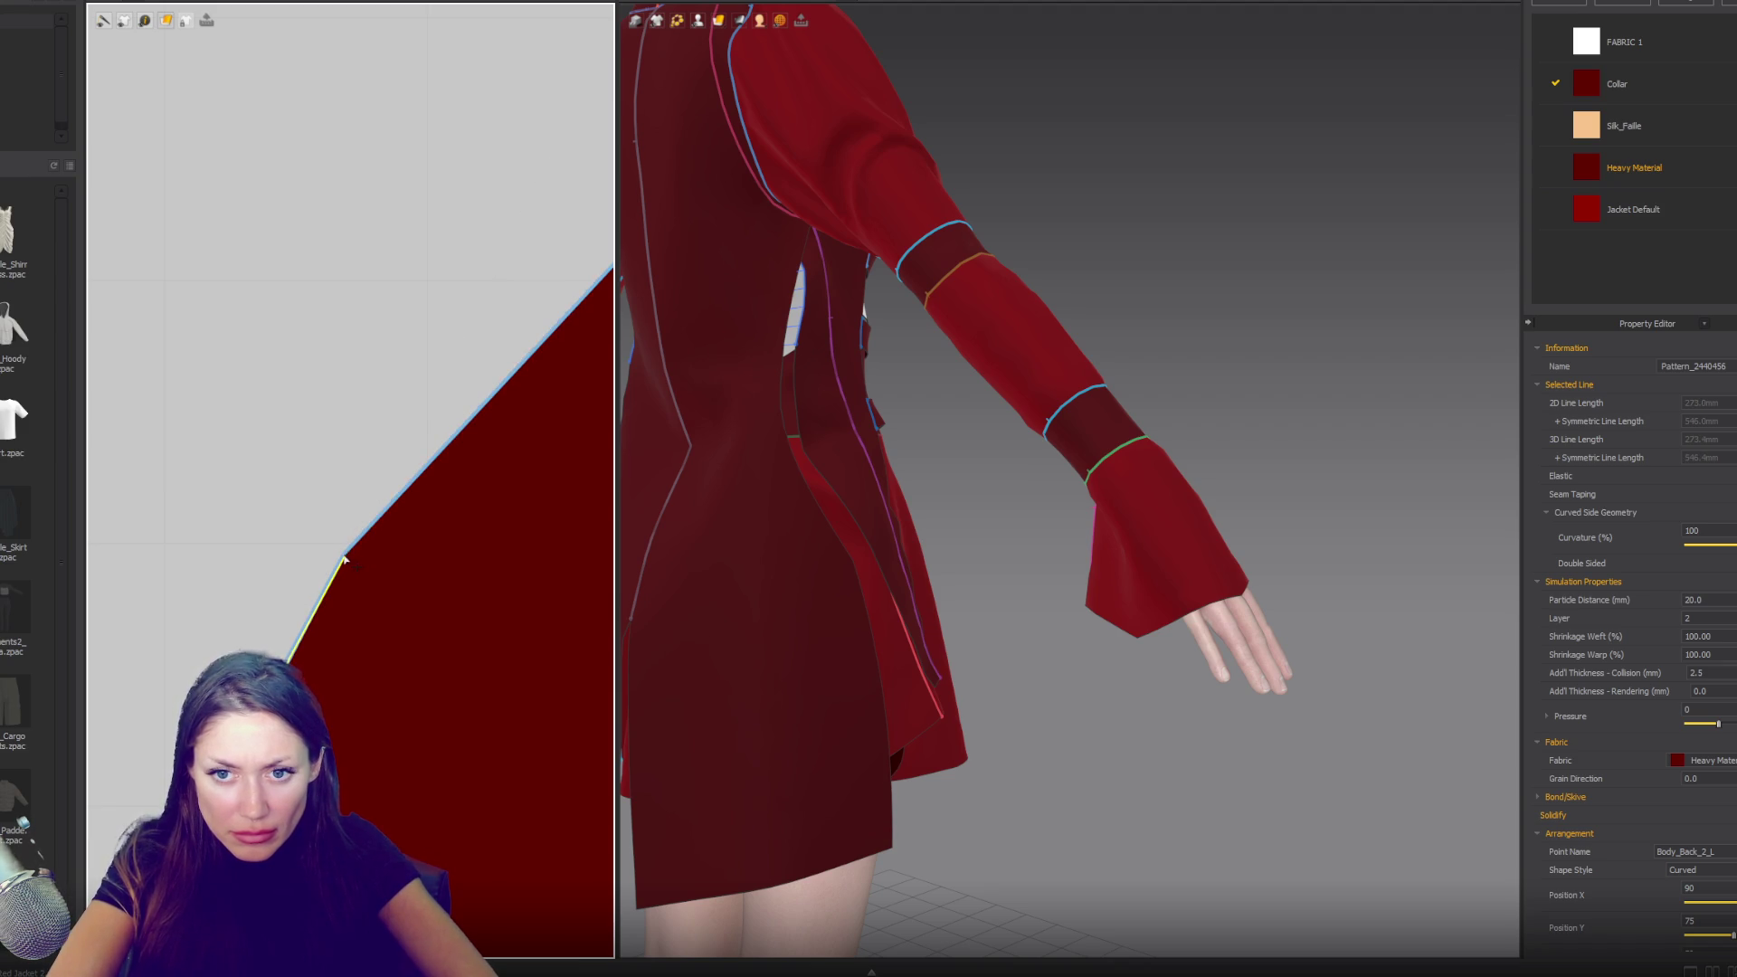
{"action": "left_click", "coordinate": [349, 554]}
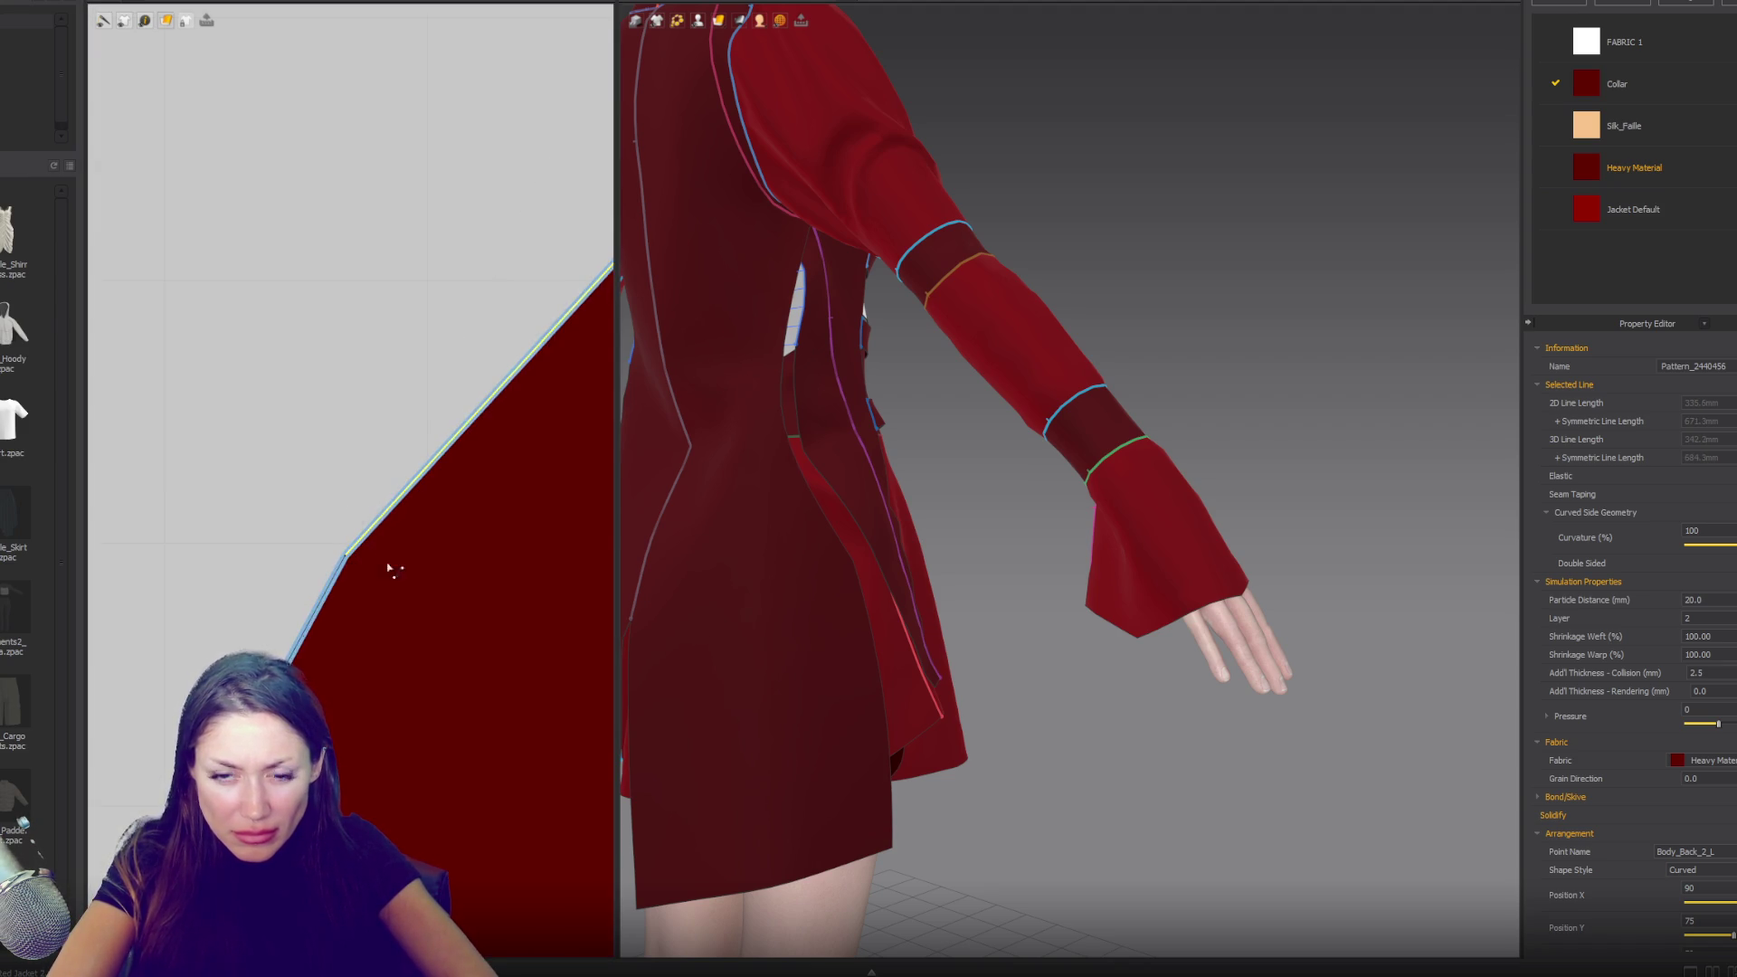
{"action": "scroll", "coordinate": [389, 570], "scroll_direction": "down", "scroll_amount": 5}
{"action": "scroll", "coordinate": [459, 549], "scroll_direction": "down", "scroll_amount": 3}
{"action": "right_click_drag", "start_coordinate": [922, 543], "coordinate": [982, 548]}
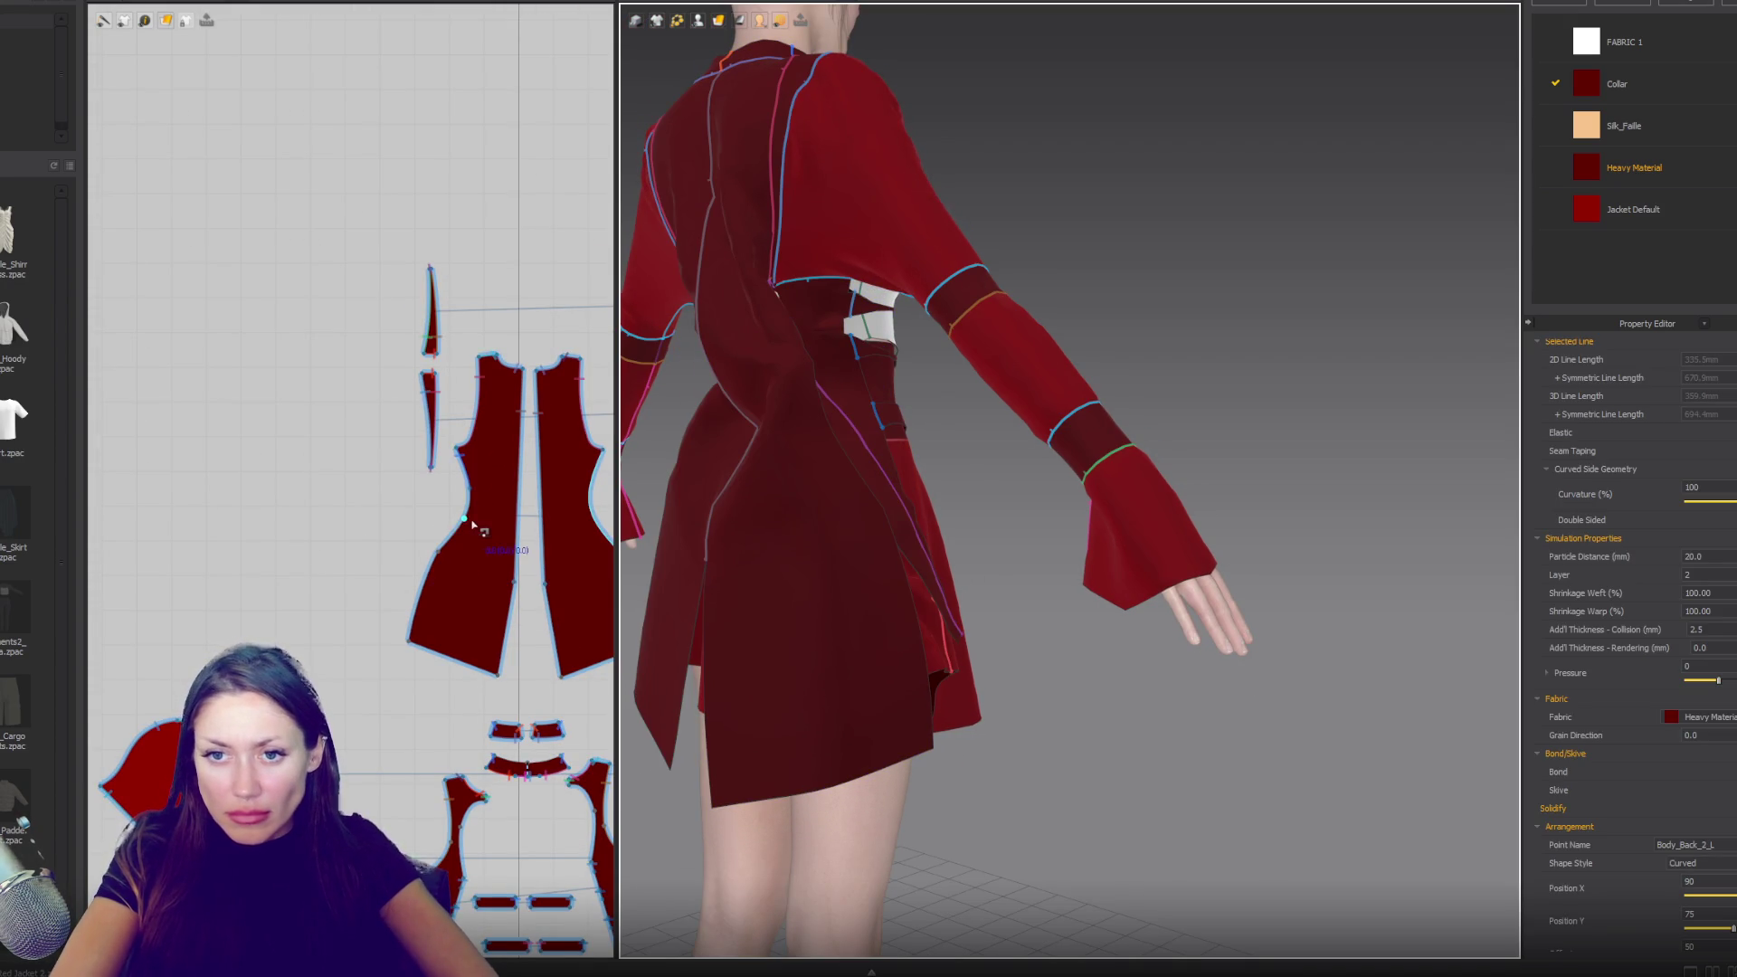
- Sew the back panel's side edge to the dart piece from its top to lower point
{"action": "left_click", "coordinate": [531, 466]}
{"action": "left_click", "coordinate": [595, 480]}
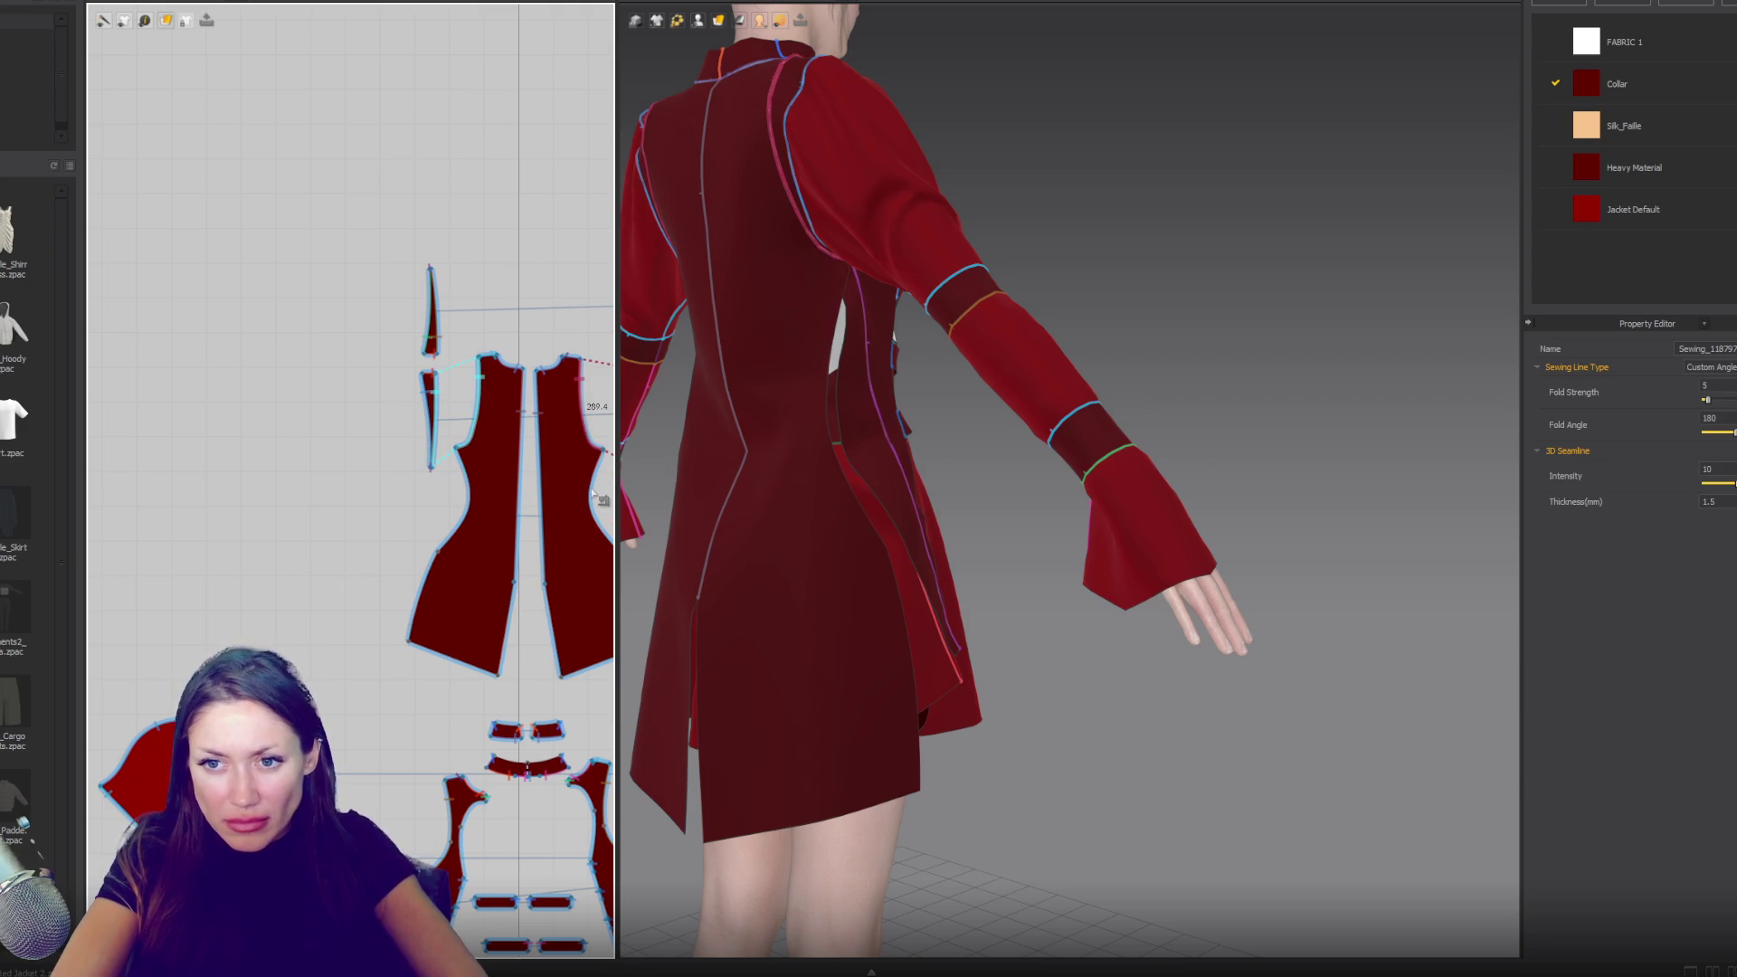
{"action": "left_click", "coordinate": [602, 467]}
{"action": "left_click", "coordinate": [590, 499]}
{"action": "scroll", "coordinate": [348, 578], "scroll_direction": "up", "scroll_amount": 5}
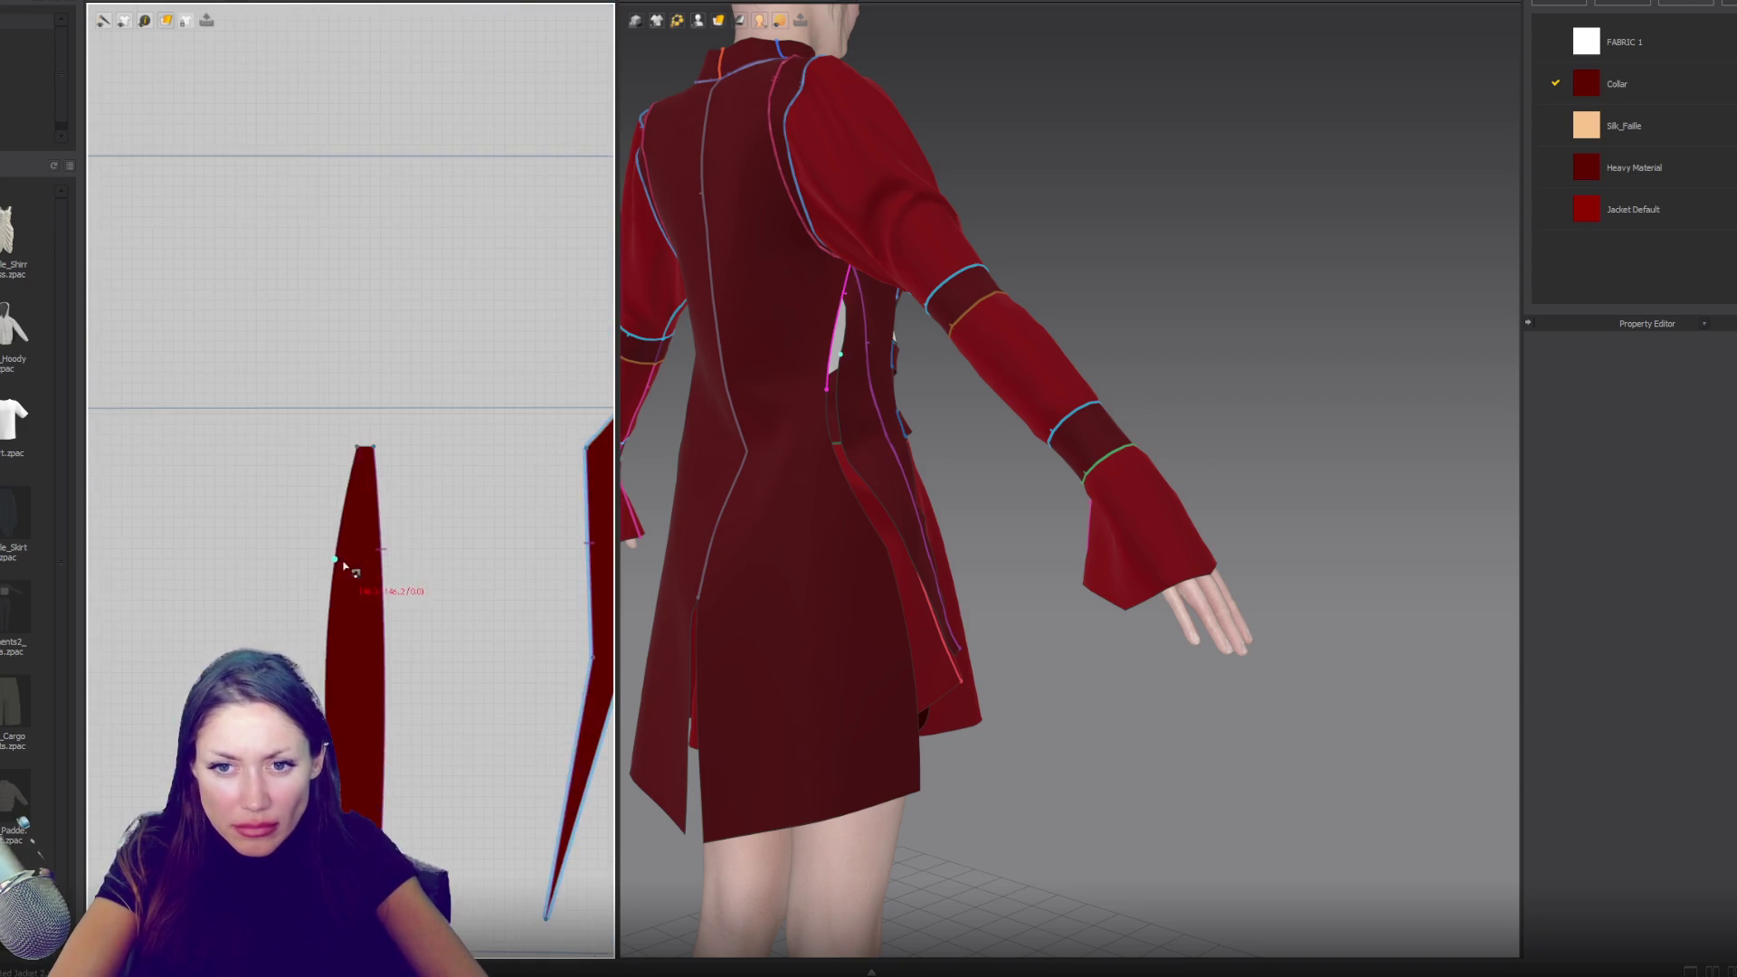
{"action": "left_click", "coordinate": [359, 446]}
{"action": "left_click", "coordinate": [329, 598]}
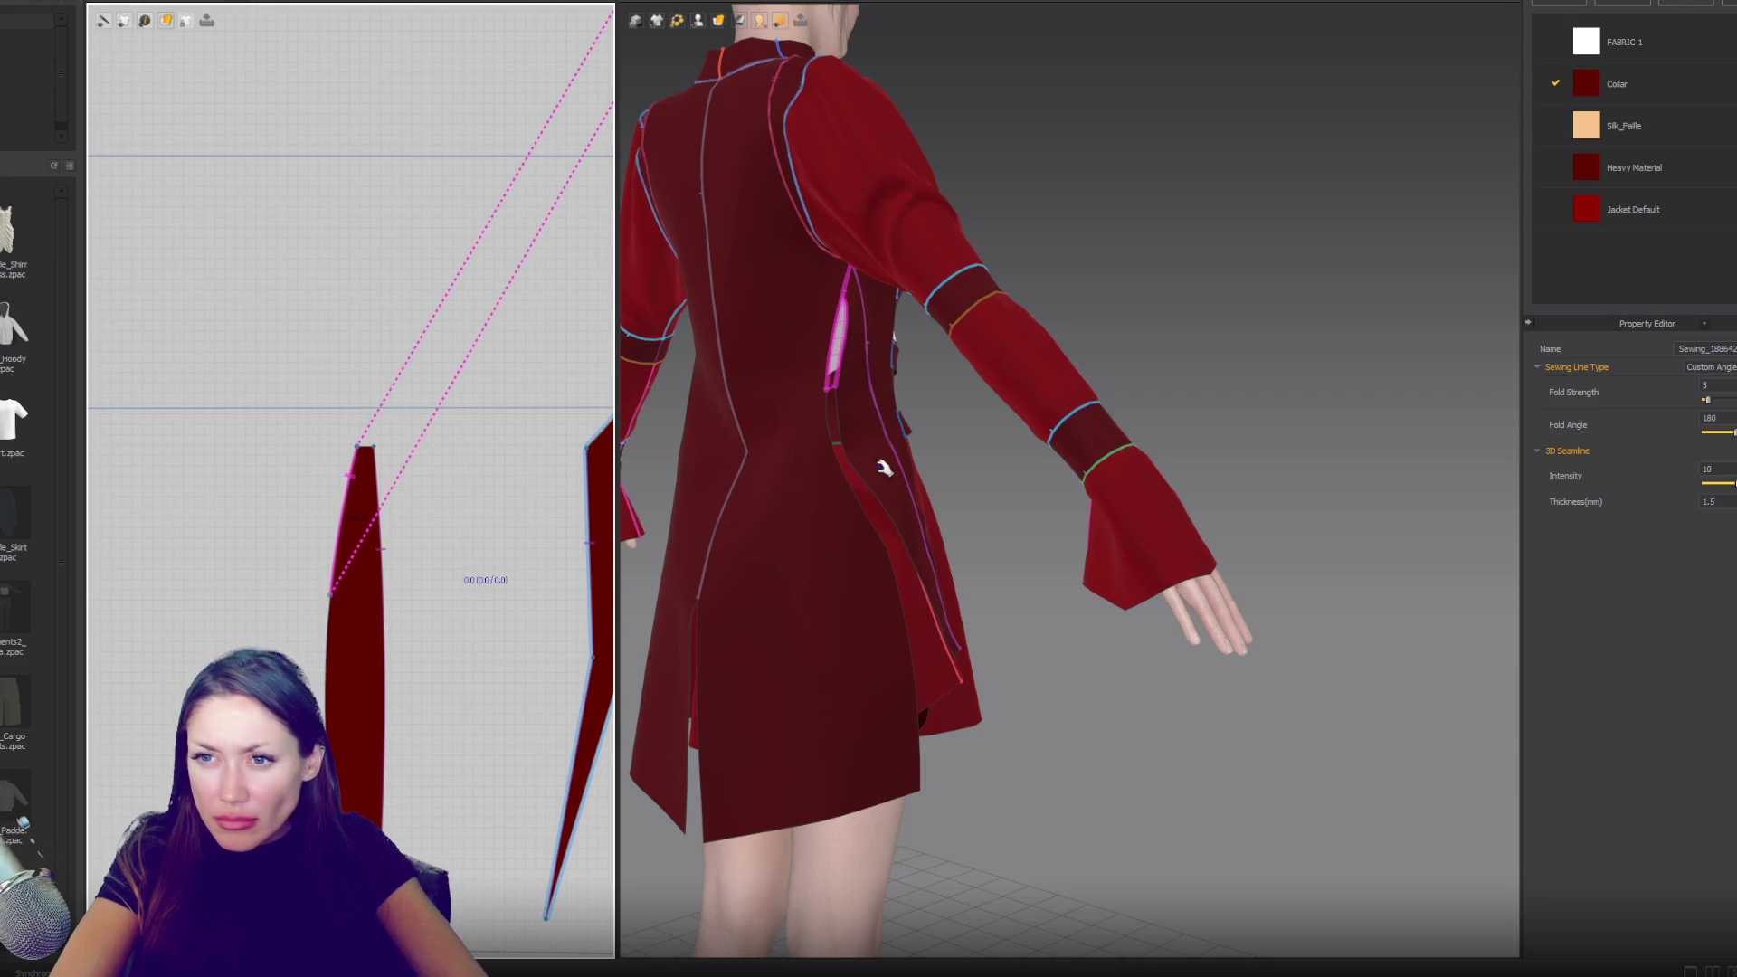
- Simulate so the new seam pulls closed, then check the hem and side
{"action": "key", "text": "space"}
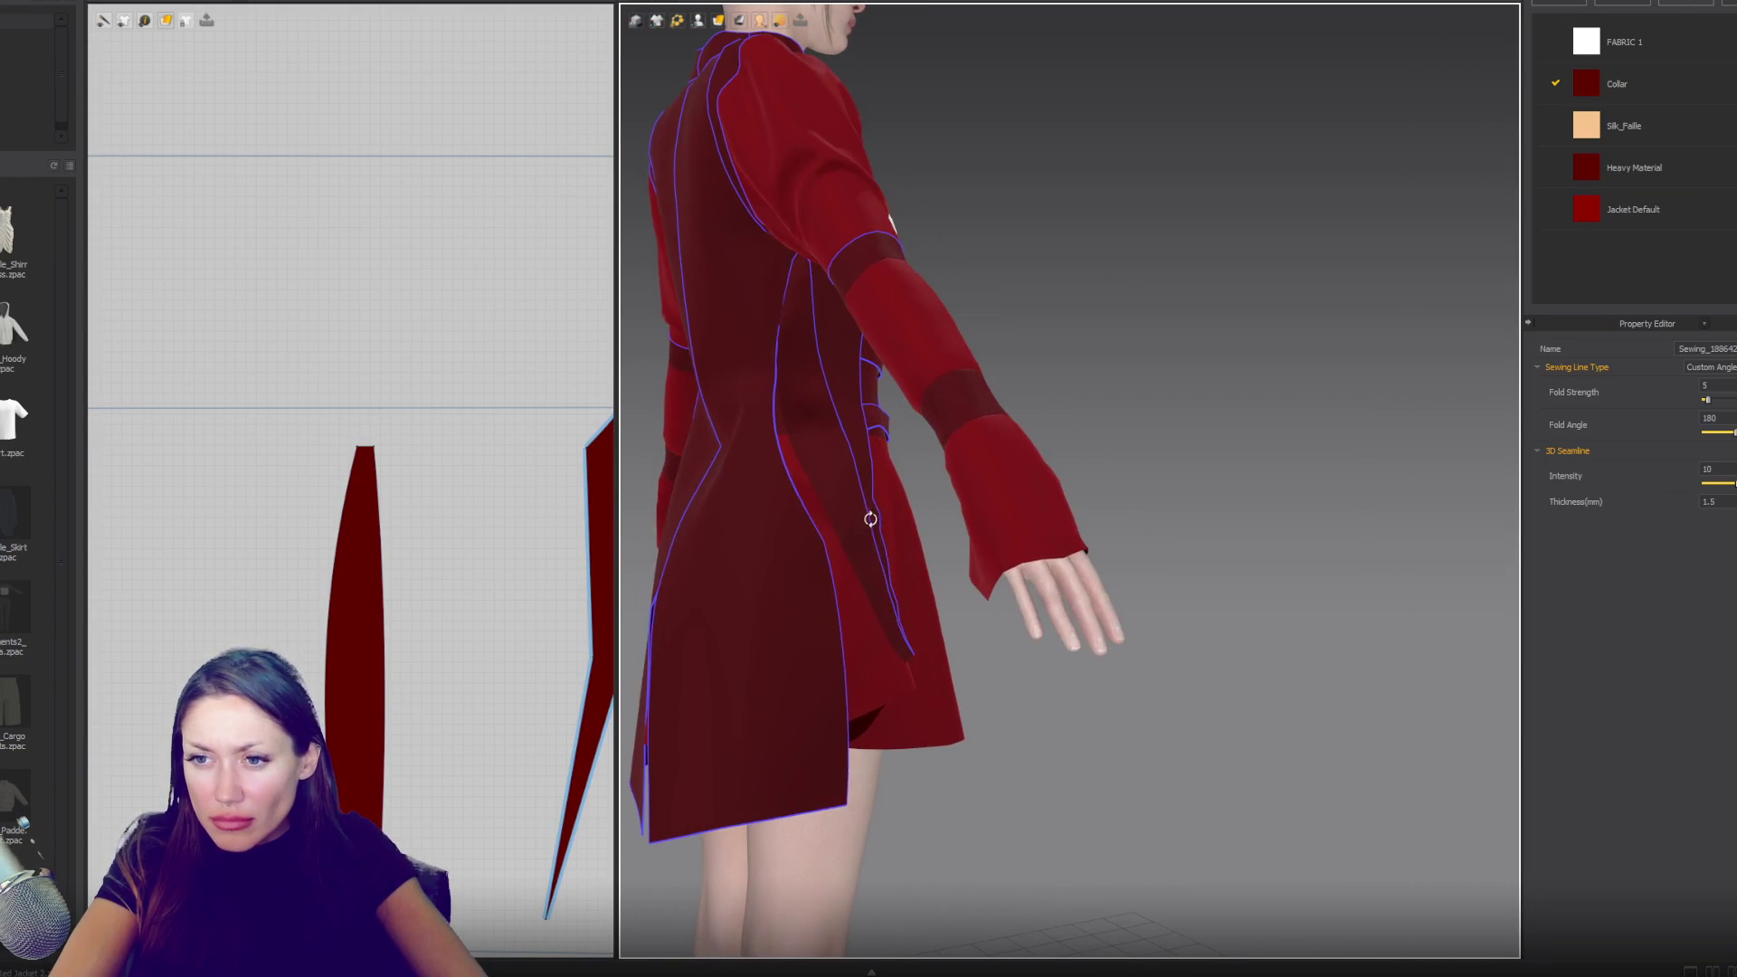
{"action": "mouse_move", "coordinate": [818, 682]}
{"action": "middle_mouse_down"}
{"action": "mouse_move", "coordinate": [857, 512]}
{"action": "mouse_move", "coordinate": [897, 505]}
{"action": "middle_mouse_up"}
{"action": "mouse_move", "coordinate": [897, 505]}
{"action": "right_mouse_down"}
{"action": "mouse_move", "coordinate": [811, 507]}
{"action": "mouse_move", "coordinate": [872, 527]}
{"action": "right_mouse_up"}
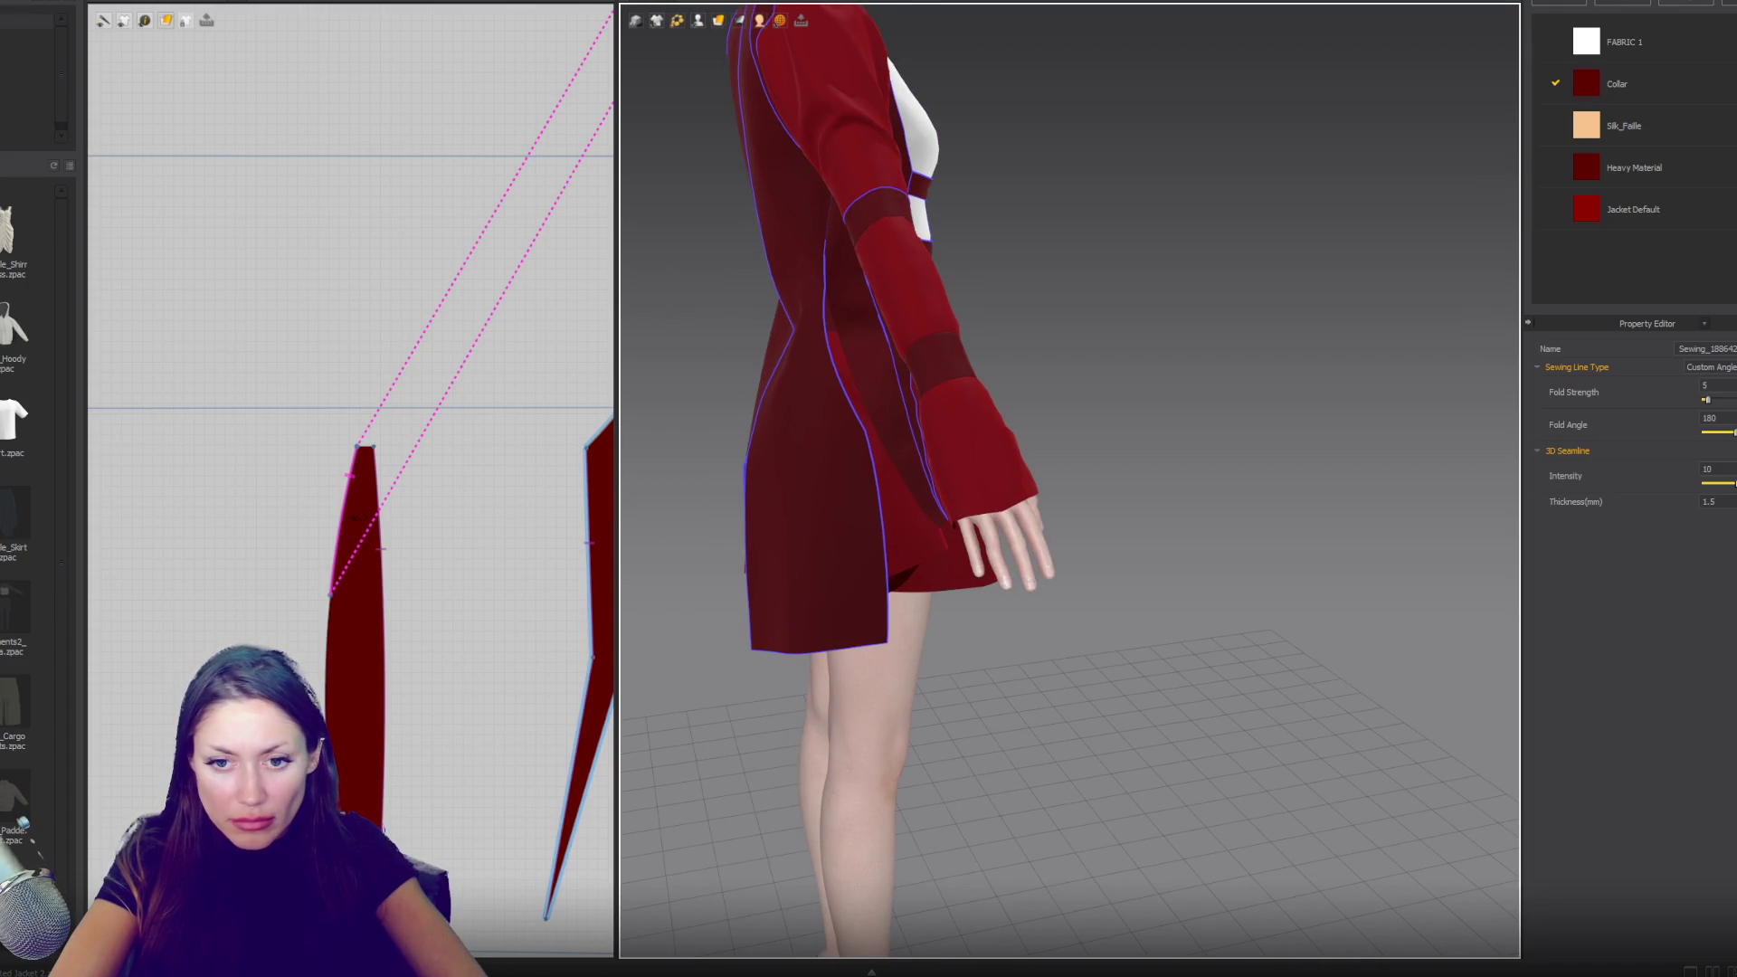
- Bow the gusset's left edge outward into a curve and settle its top point
{"action": "left_click", "coordinate": [391, 679]}
{"action": "left_click", "coordinate": [344, 637]}
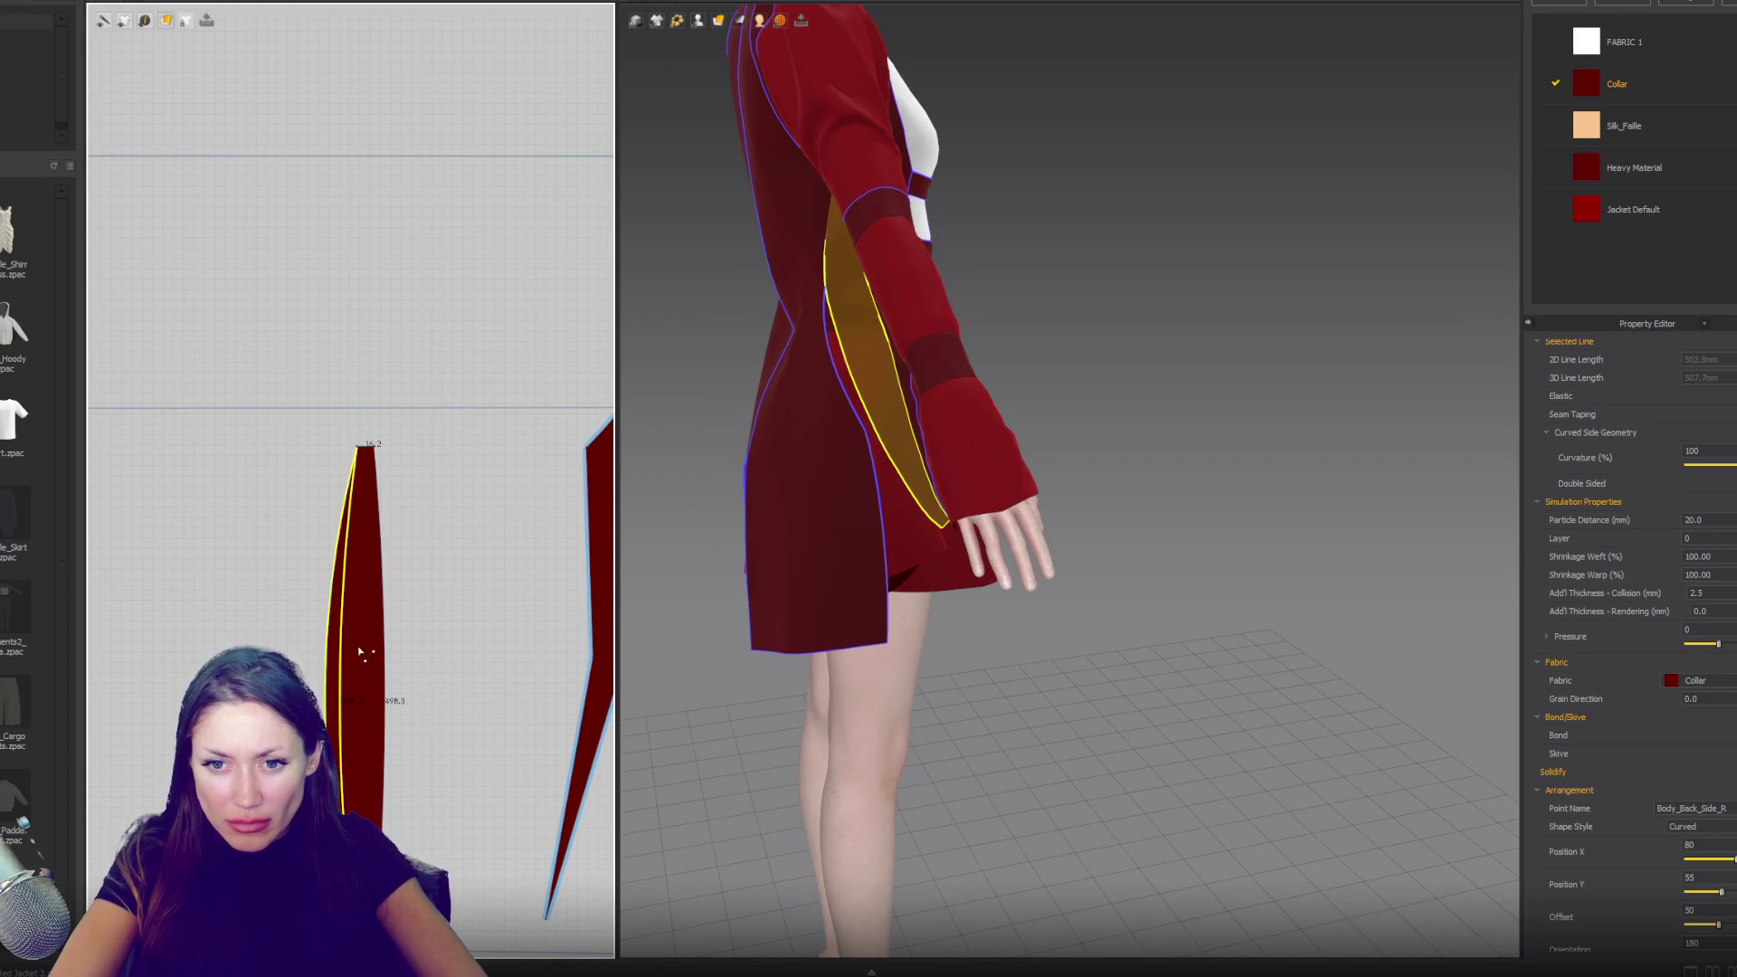
{"action": "left_click_drag", "start_coordinate": [344, 638], "coordinate": [322, 669]}
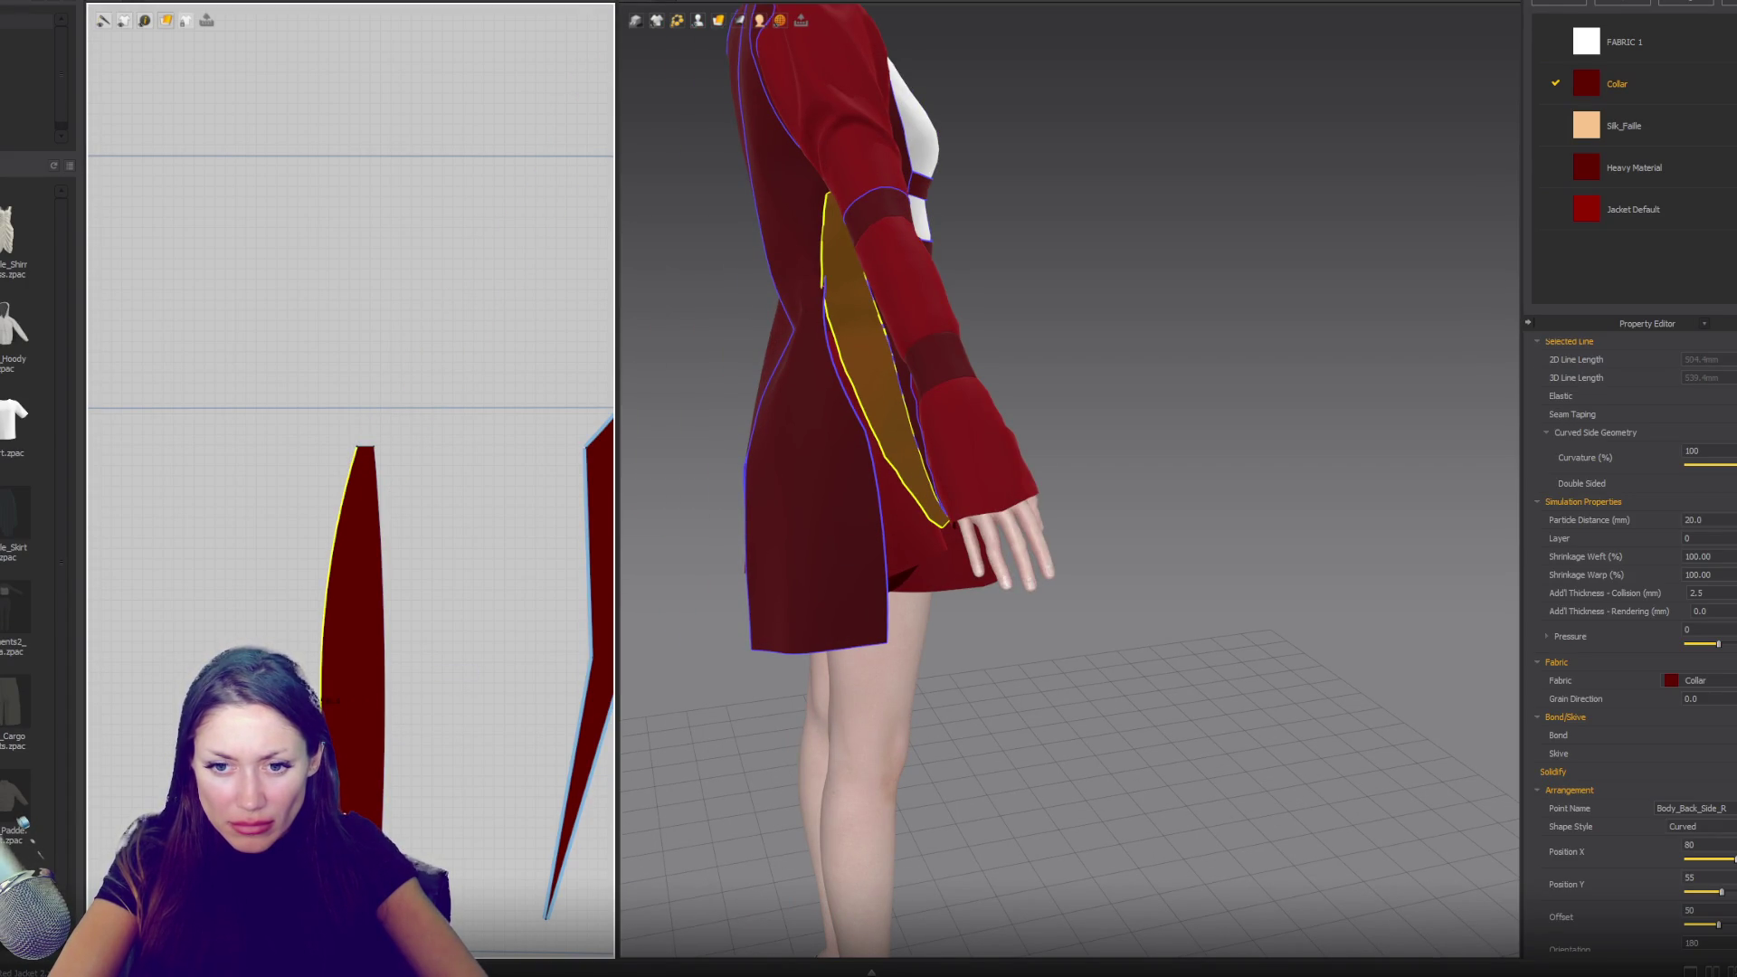
{"action": "left_click", "coordinate": [294, 667]}
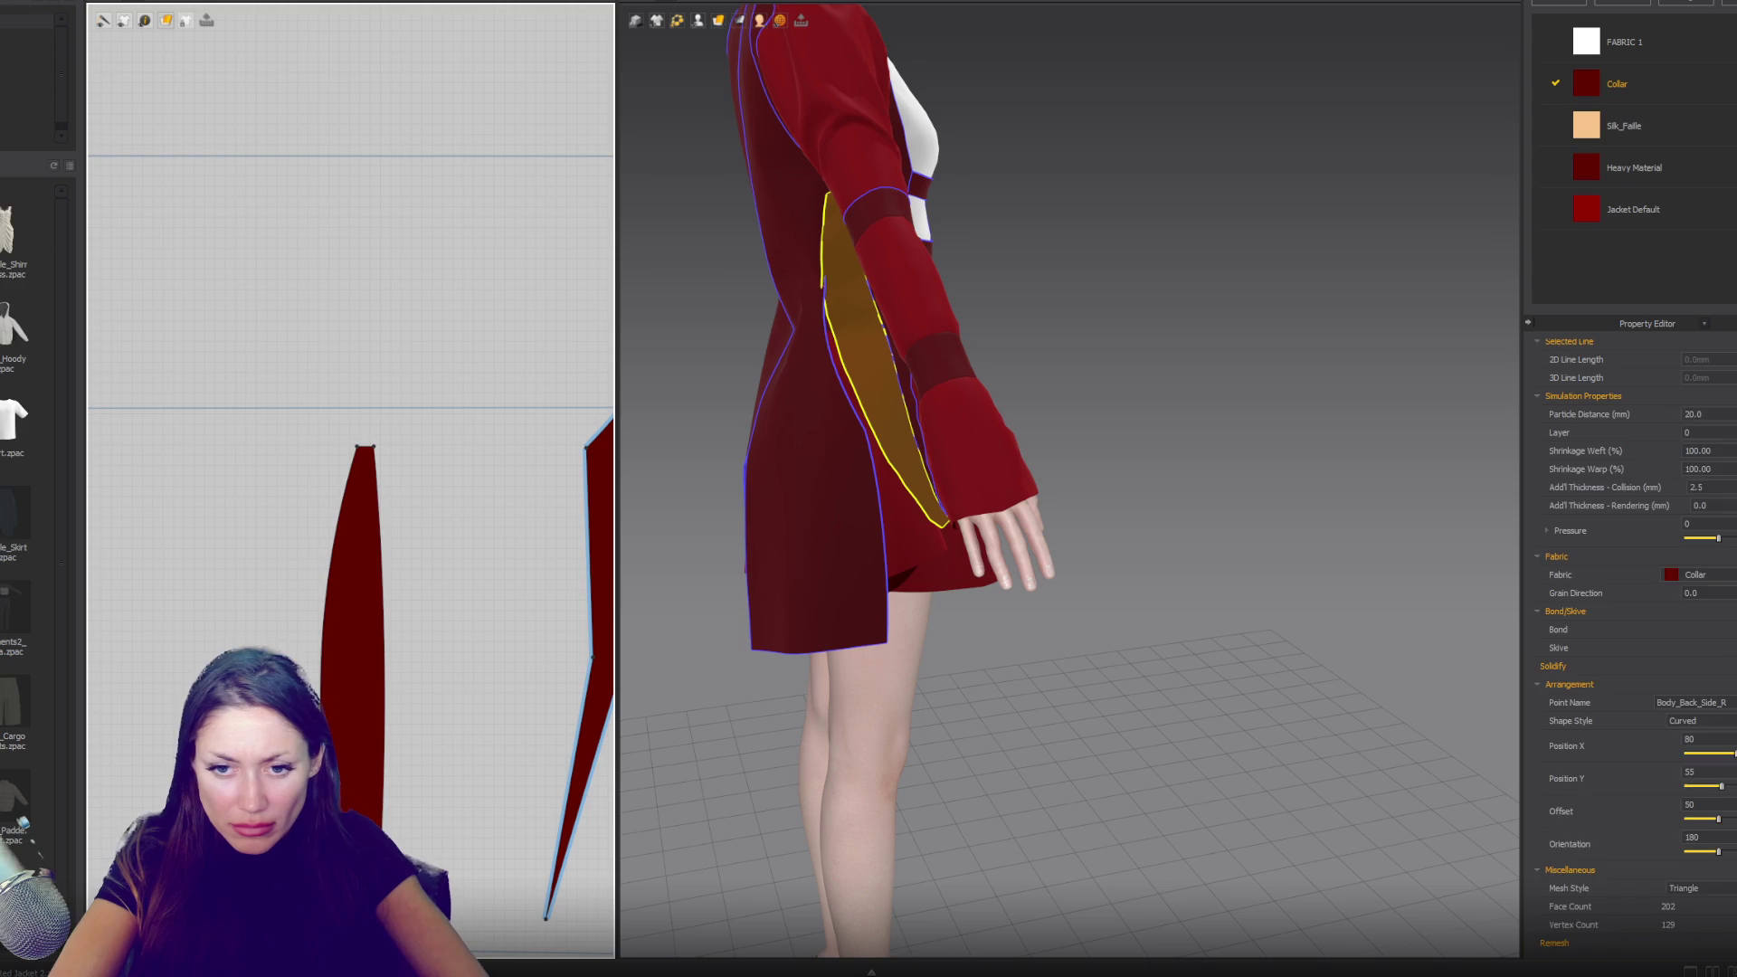
{"action": "left_click", "coordinate": [326, 633]}
{"action": "left_click_drag", "start_coordinate": [325, 701], "coordinate": [291, 656]}
{"action": "left_click_drag", "start_coordinate": [365, 447], "coordinate": [364, 447]}
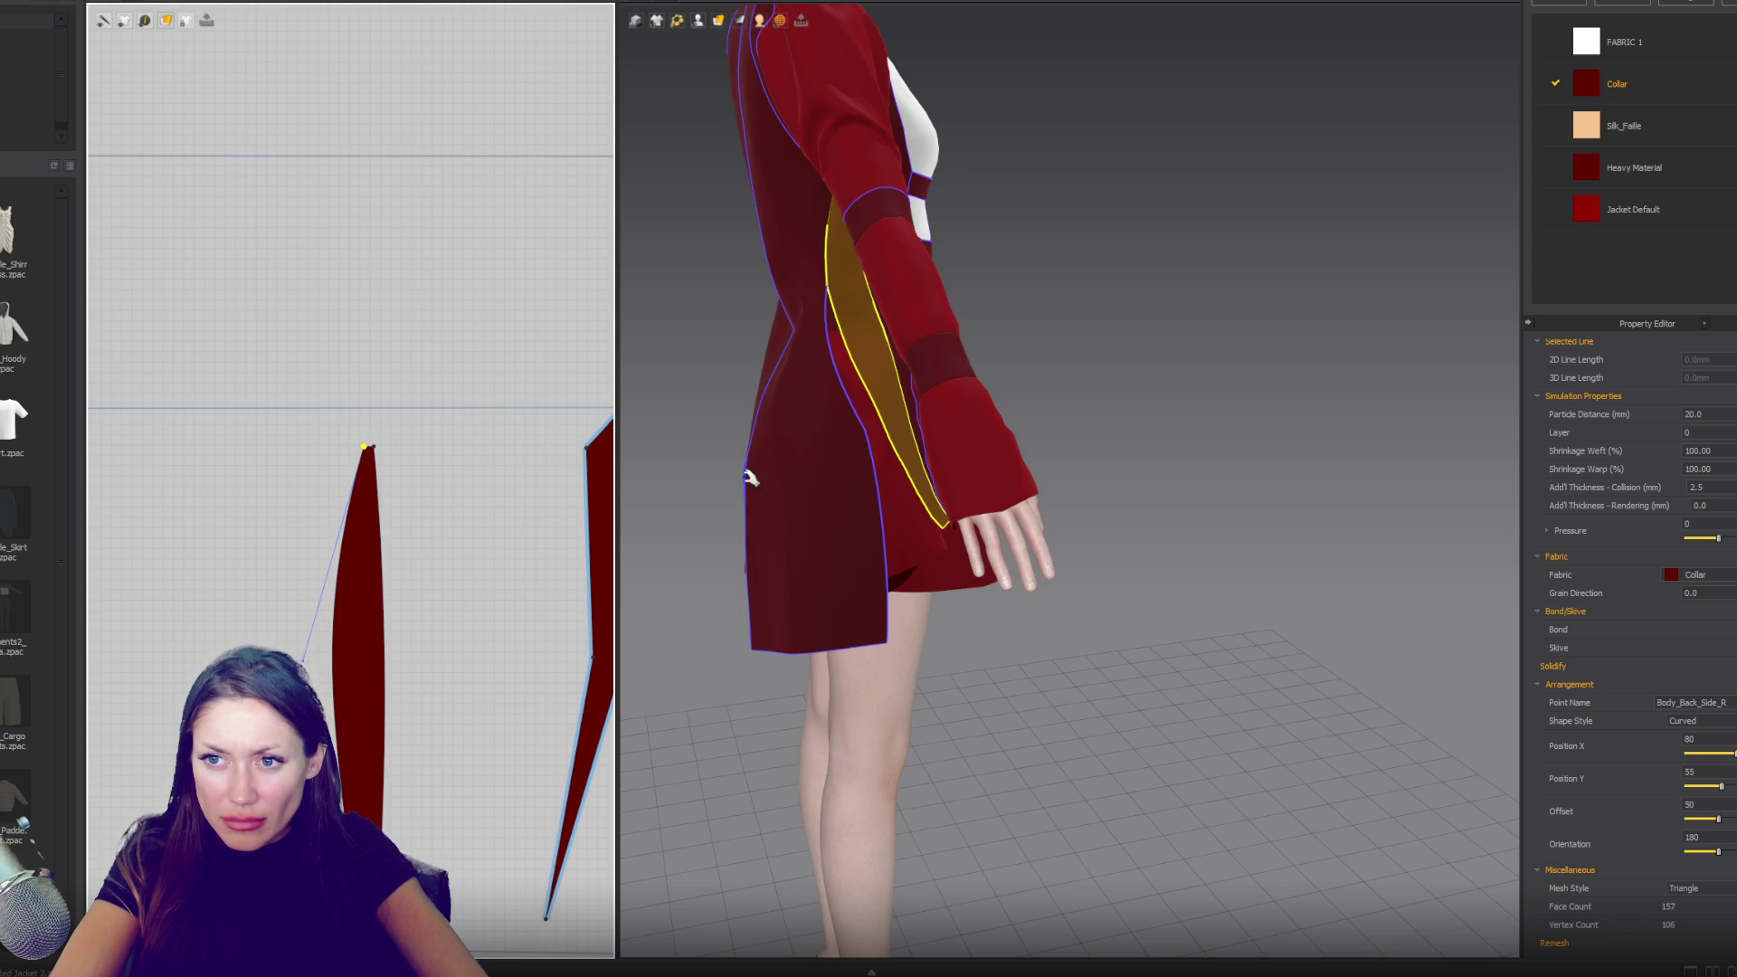
- Select the neighbouring side panel's left edge and inspect the garment from front and side
{"action": "mouse_move", "coordinate": [896, 389]}
{"action": "right_mouse_down"}
{"action": "mouse_move", "coordinate": [817, 381]}
{"action": "mouse_move", "coordinate": [893, 361]}
{"action": "right_mouse_up"}
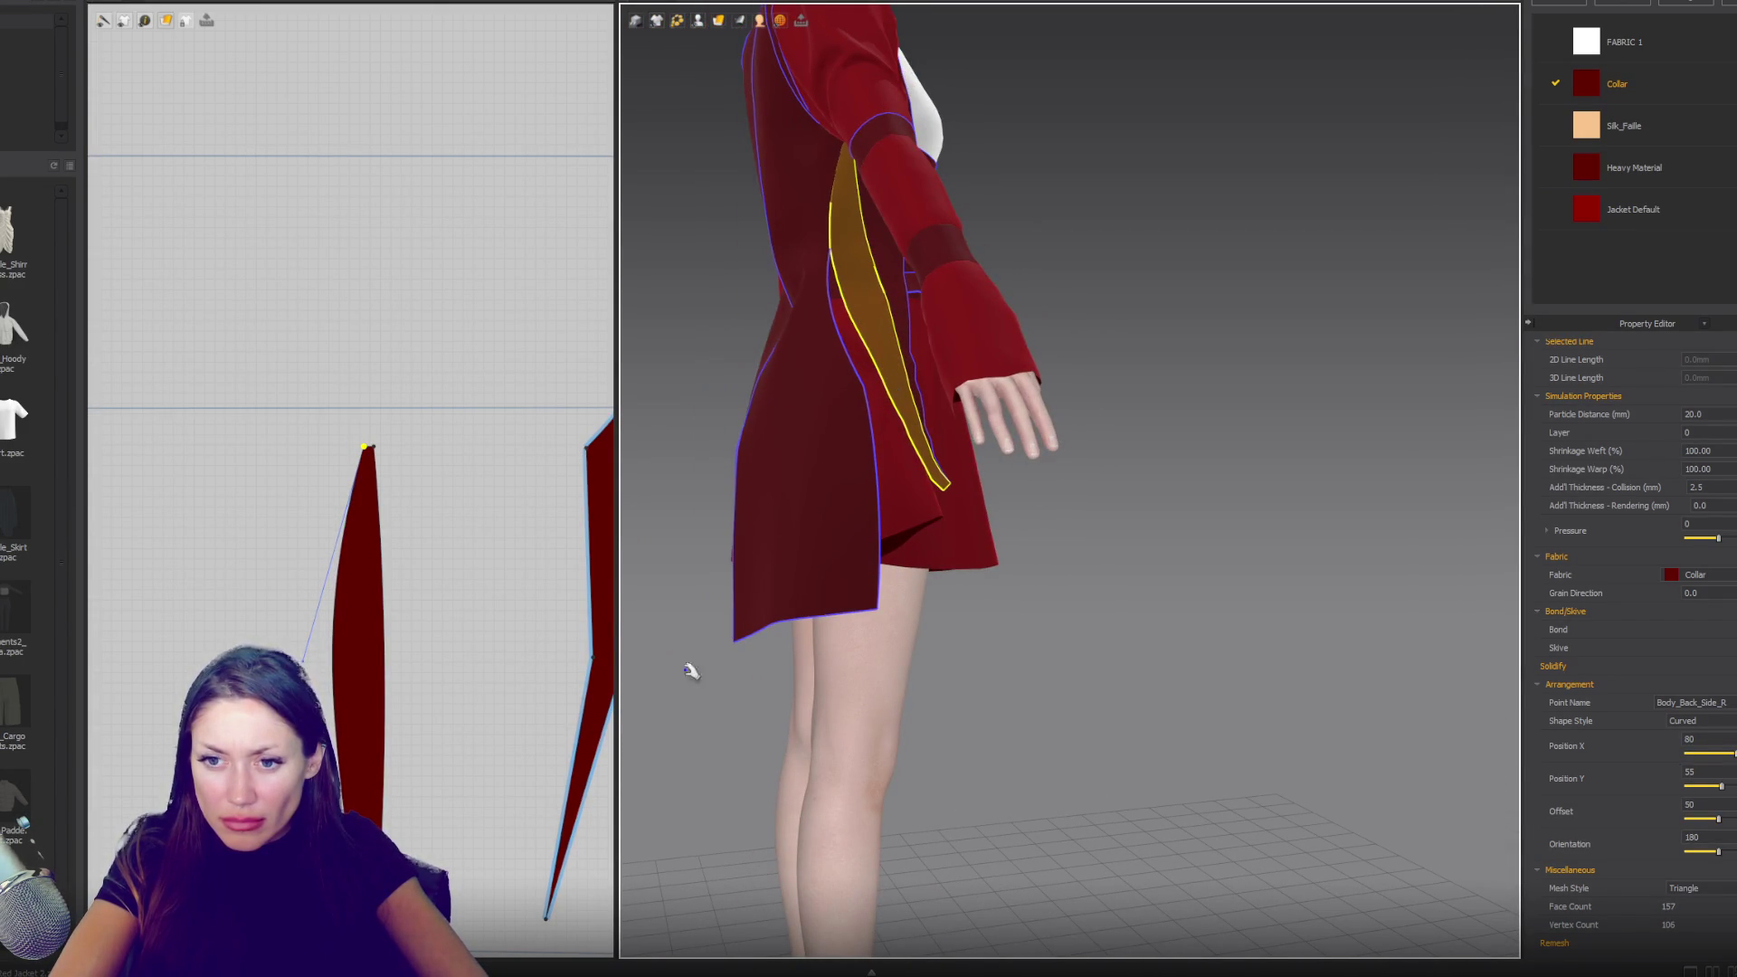
{"action": "right_click_drag", "start_coordinate": [469, 666], "coordinate": [409, 619]}
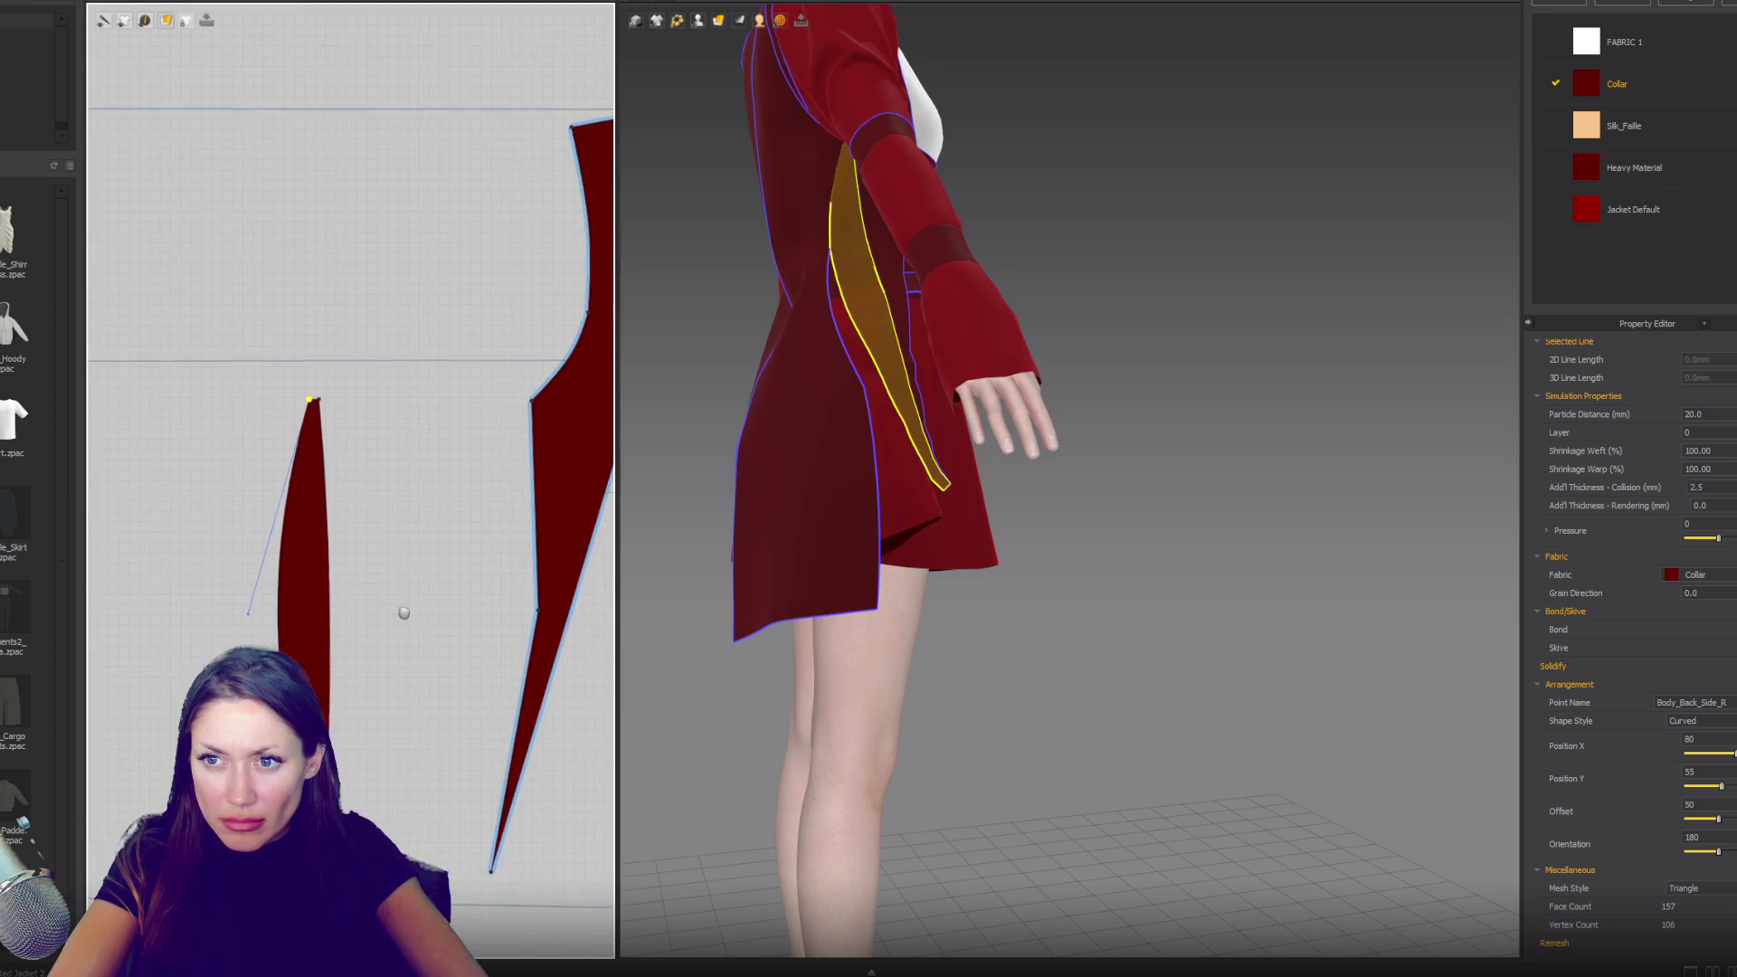
{"action": "left_click", "coordinate": [528, 507]}
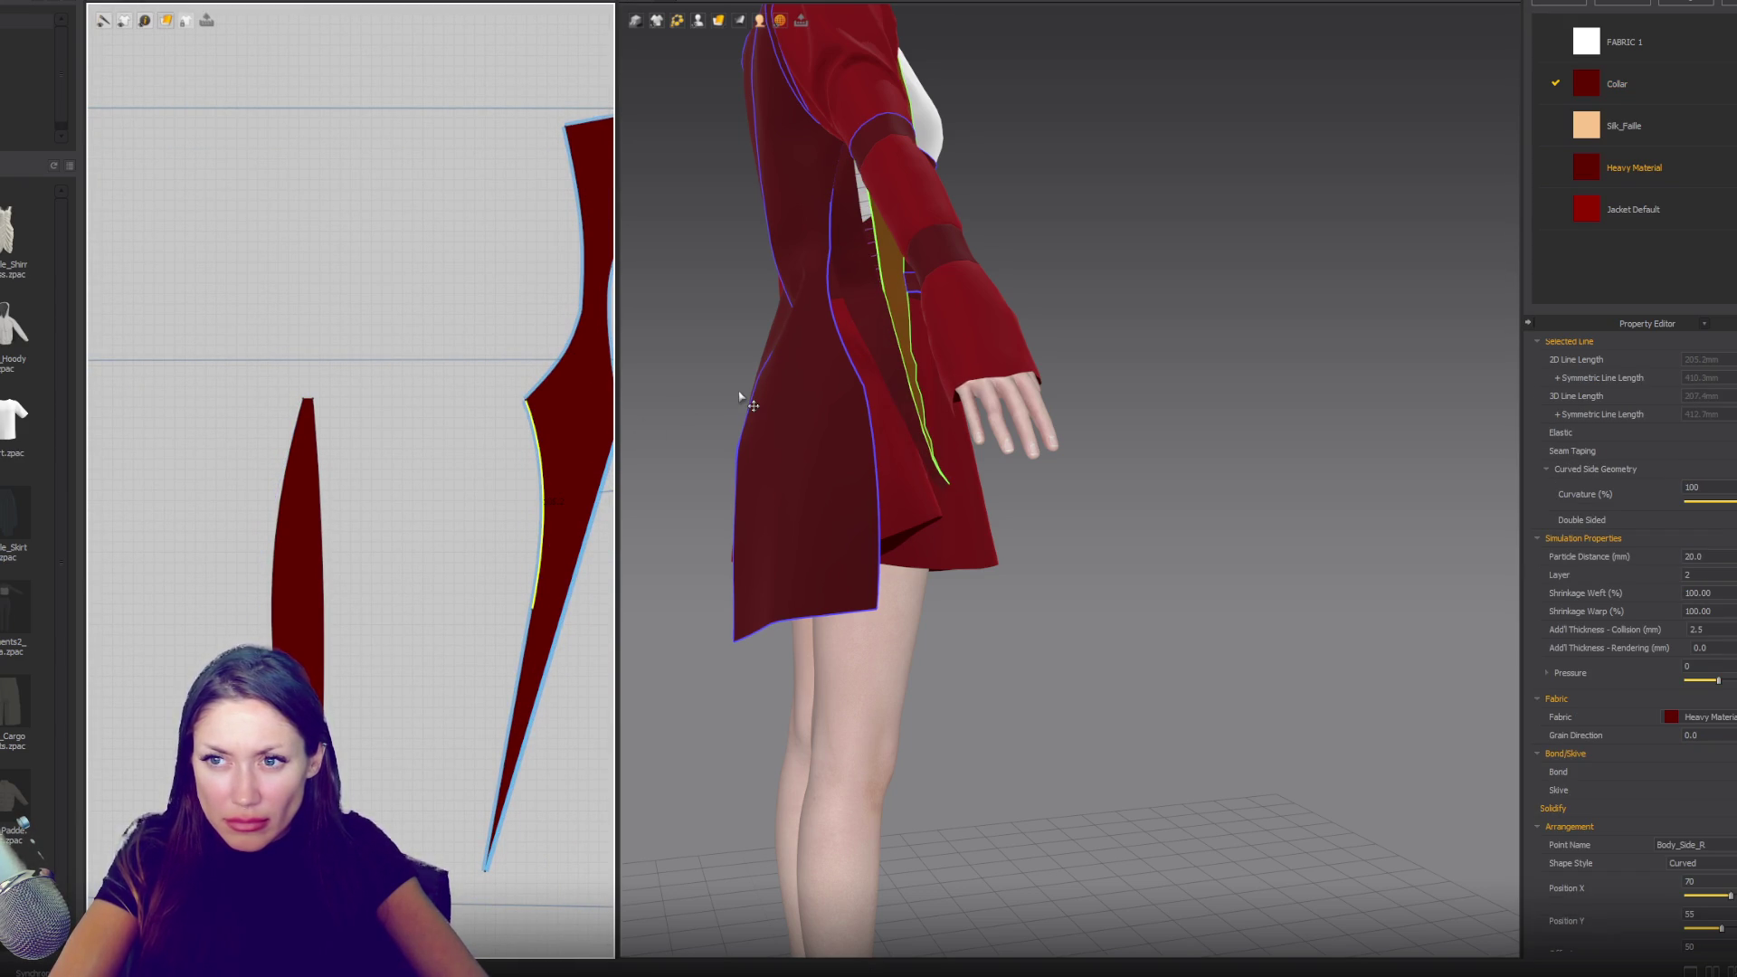
{"action": "mouse_move", "coordinate": [736, 388]}
{"action": "right_mouse_down"}
{"action": "mouse_move", "coordinate": [931, 376]}
{"action": "mouse_move", "coordinate": [976, 396]}
{"action": "right_mouse_up"}
{"action": "right_click_drag", "start_coordinate": [891, 444], "coordinate": [908, 439]}
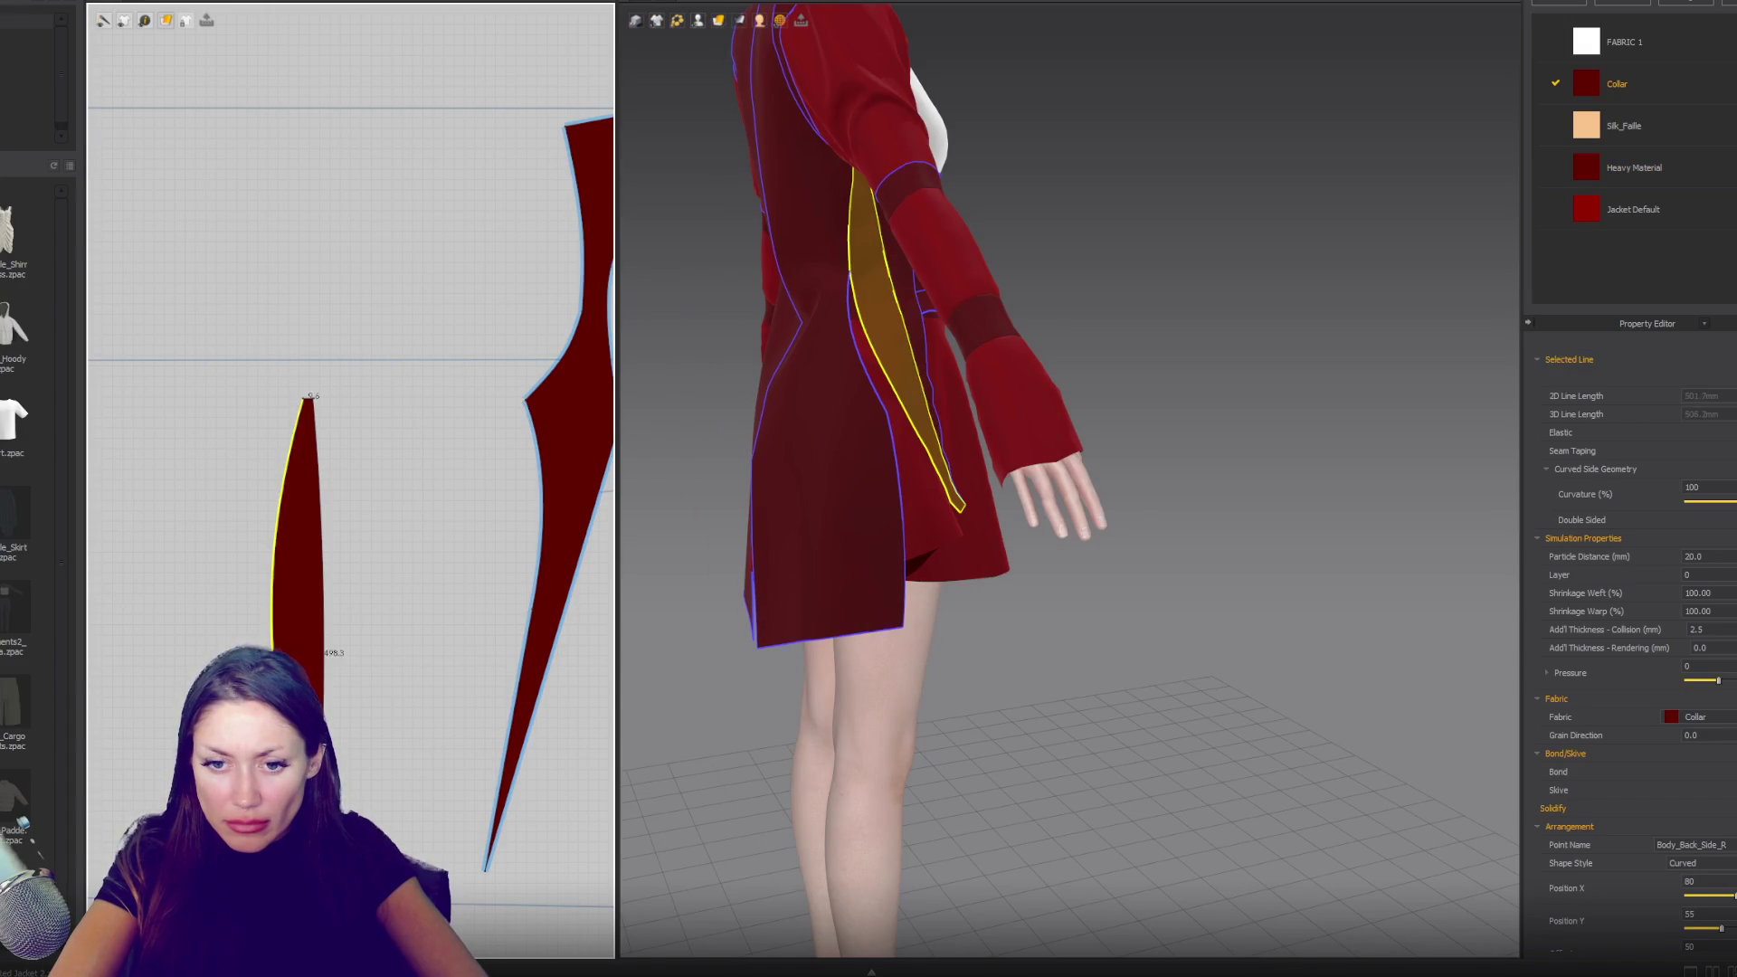
{"action": "key", "text": "Escape"}
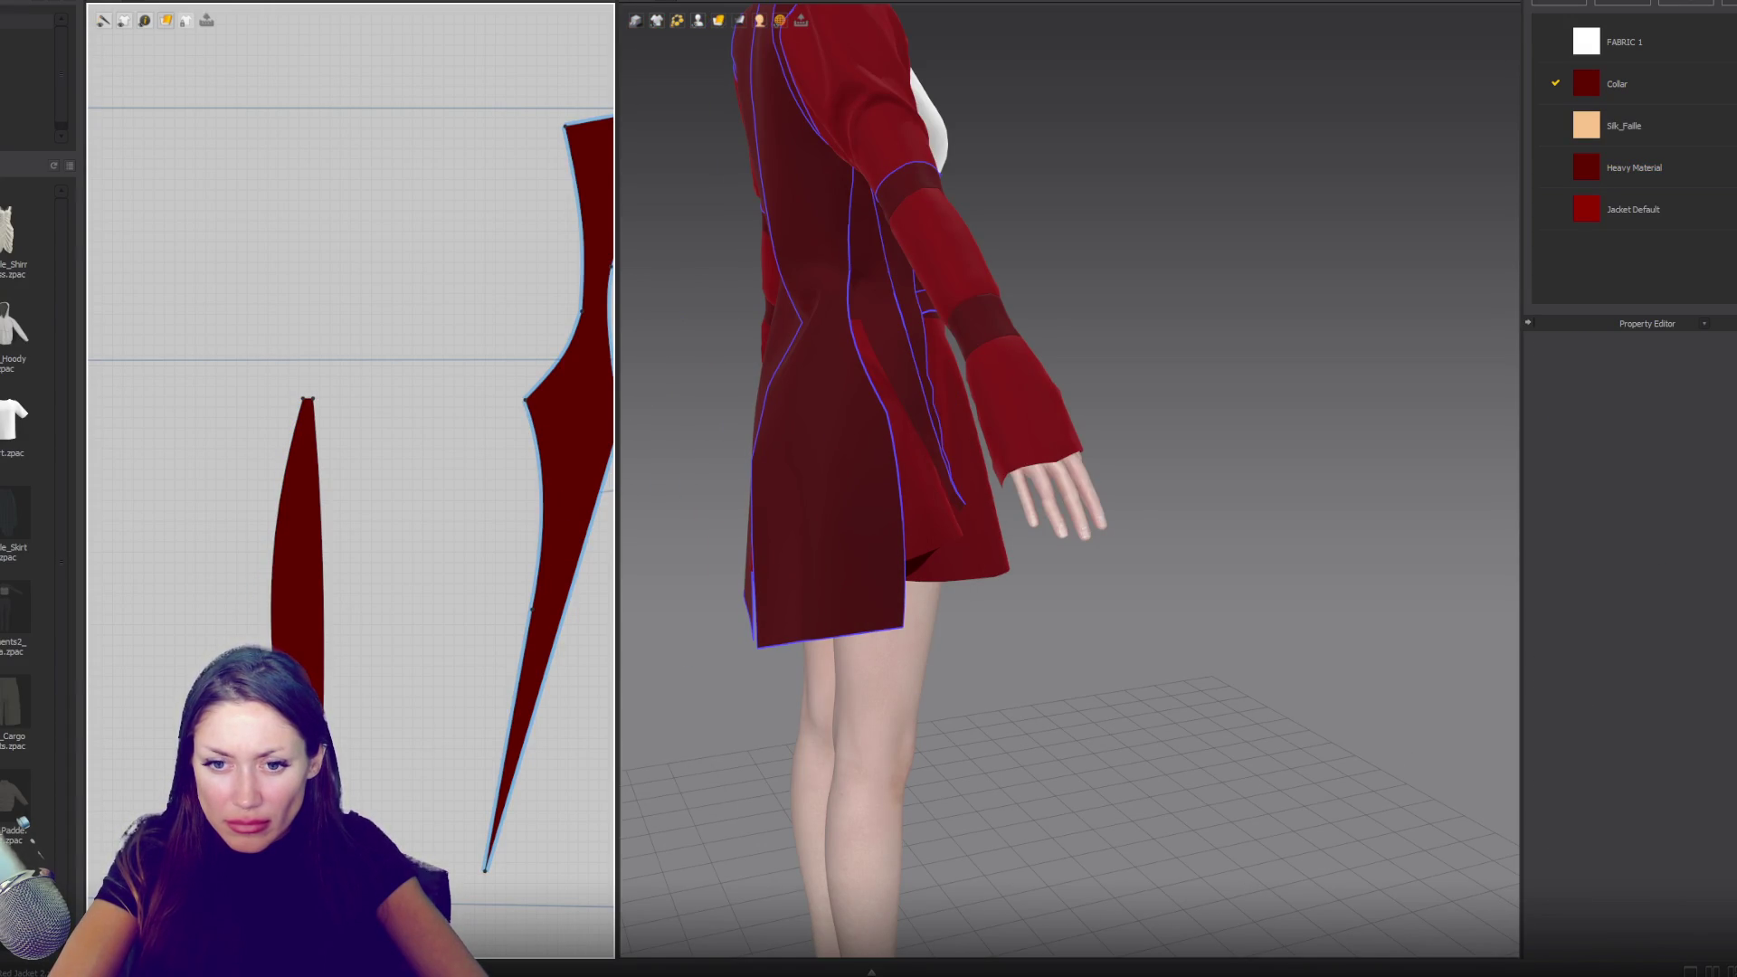
- Drag the gusset's bottom point left to widen its lower end
{"action": "left_click", "coordinate": [286, 507]}
{"action": "left_click", "coordinate": [296, 642]}
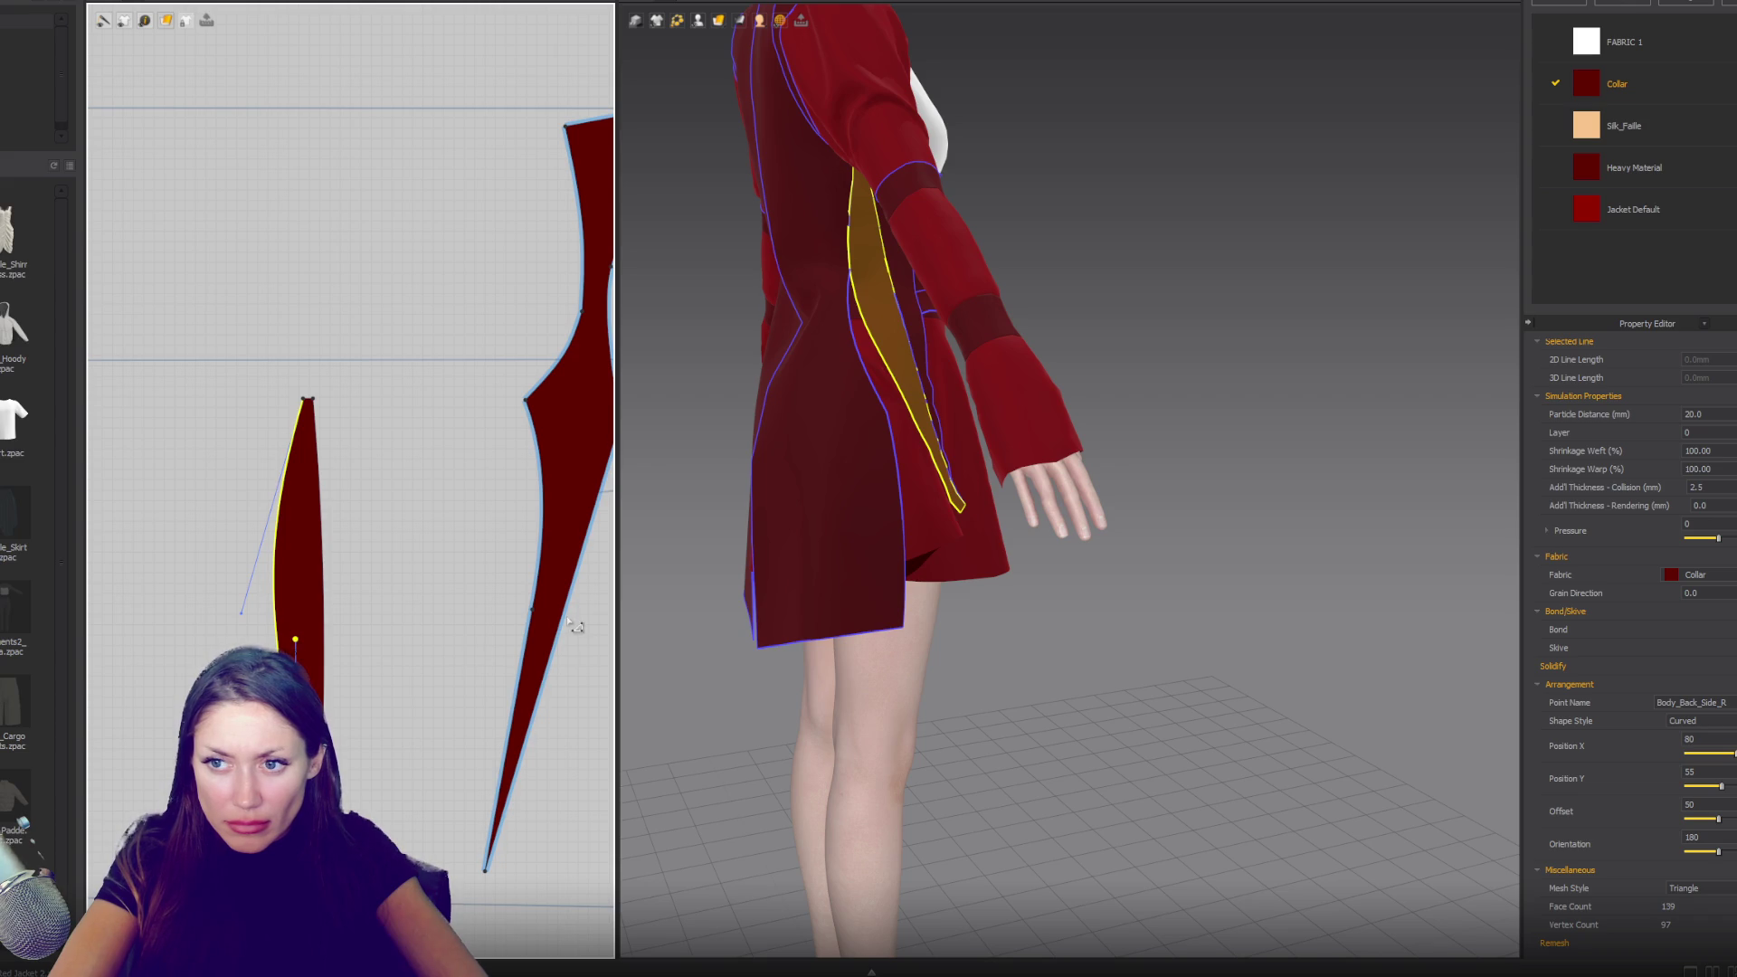
{"action": "right_click_drag", "start_coordinate": [659, 589], "coordinate": [796, 545]}
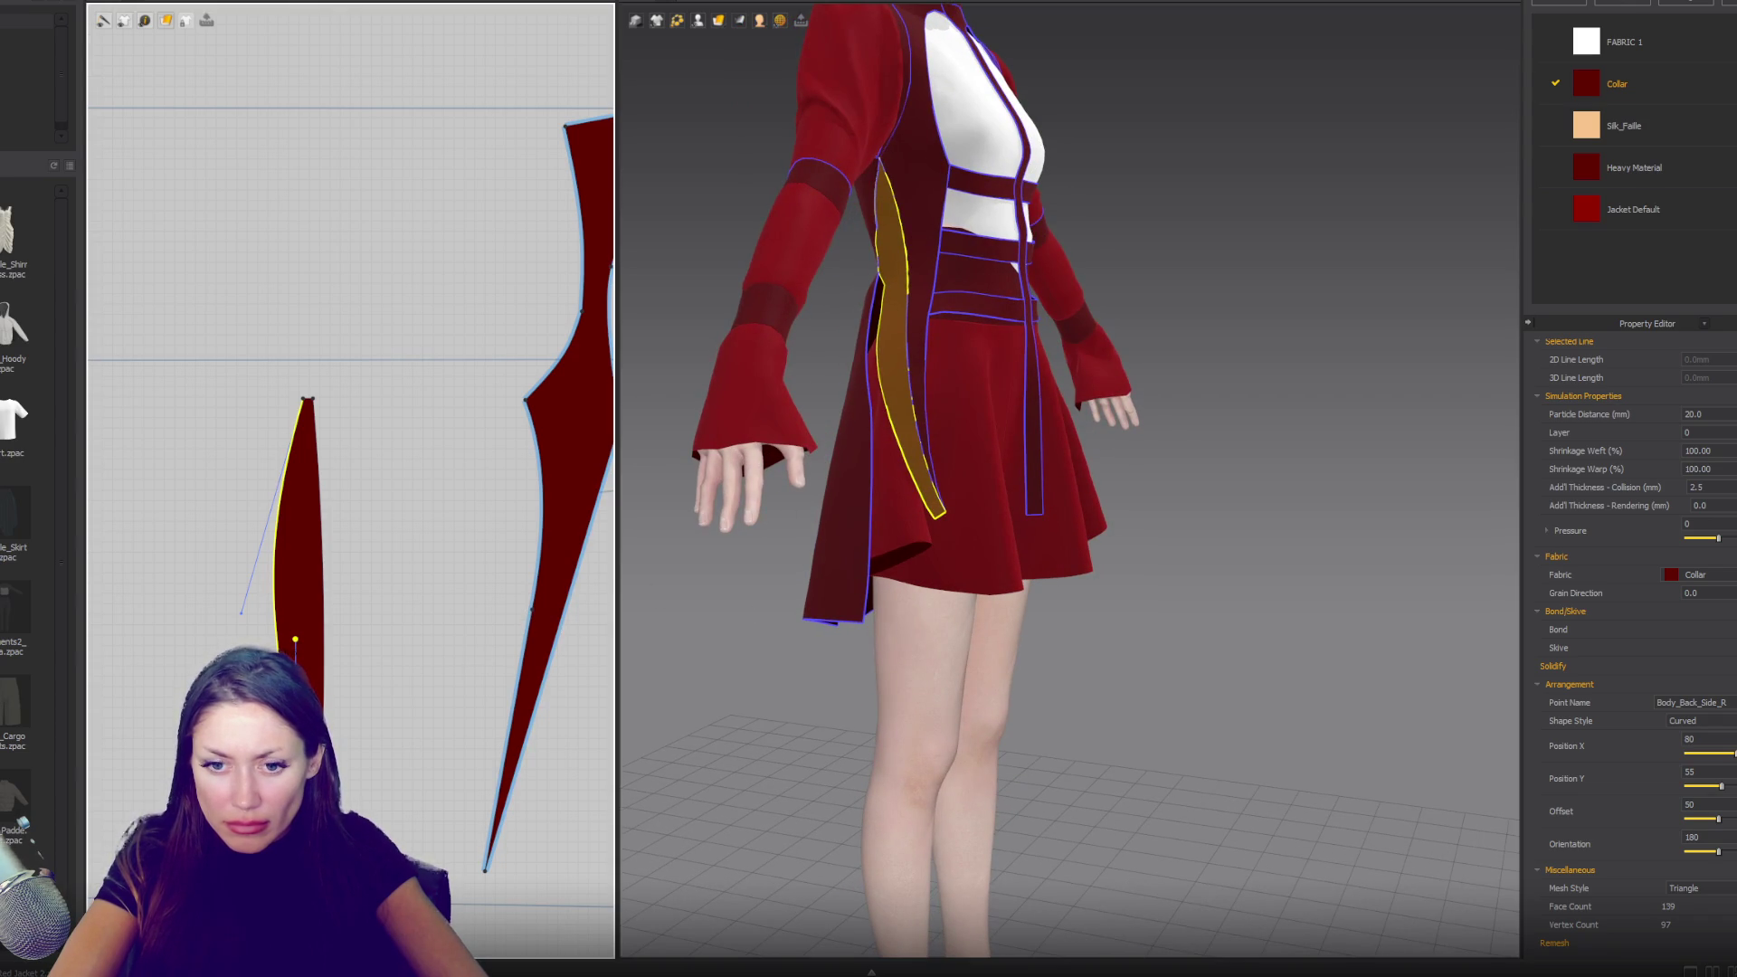
{"action": "left_click_drag", "start_coordinate": [240, 613], "coordinate": [237, 623]}
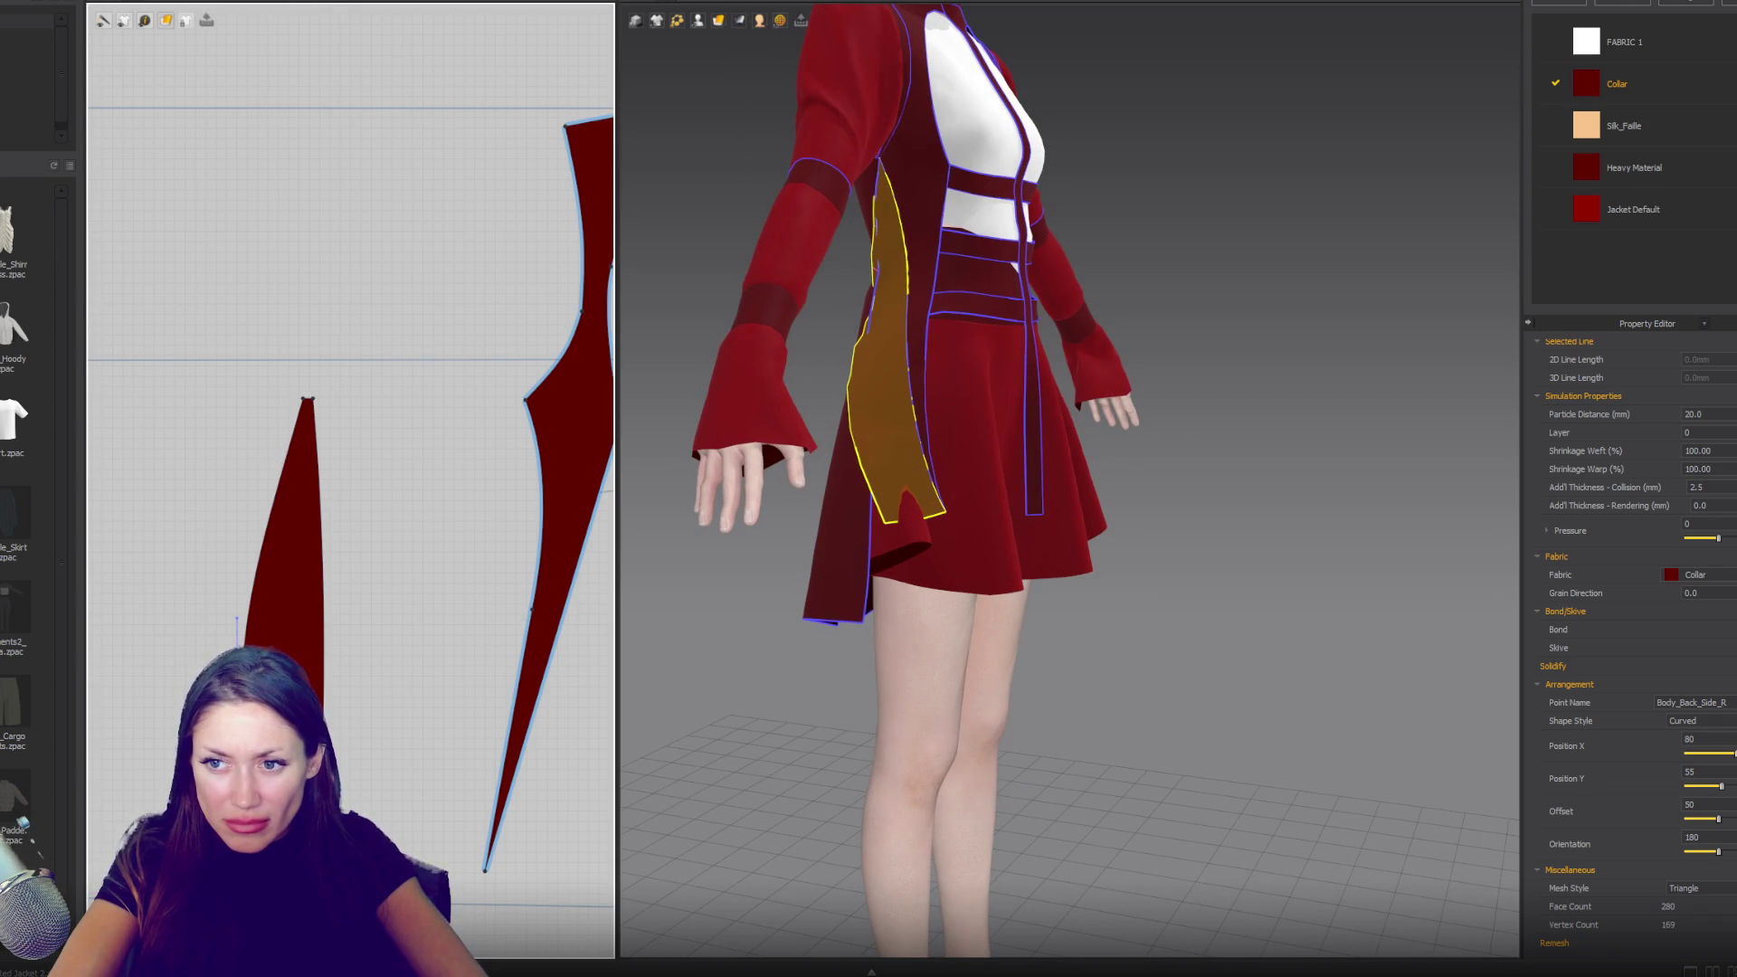
{"action": "left_click", "coordinate": [237, 621]}
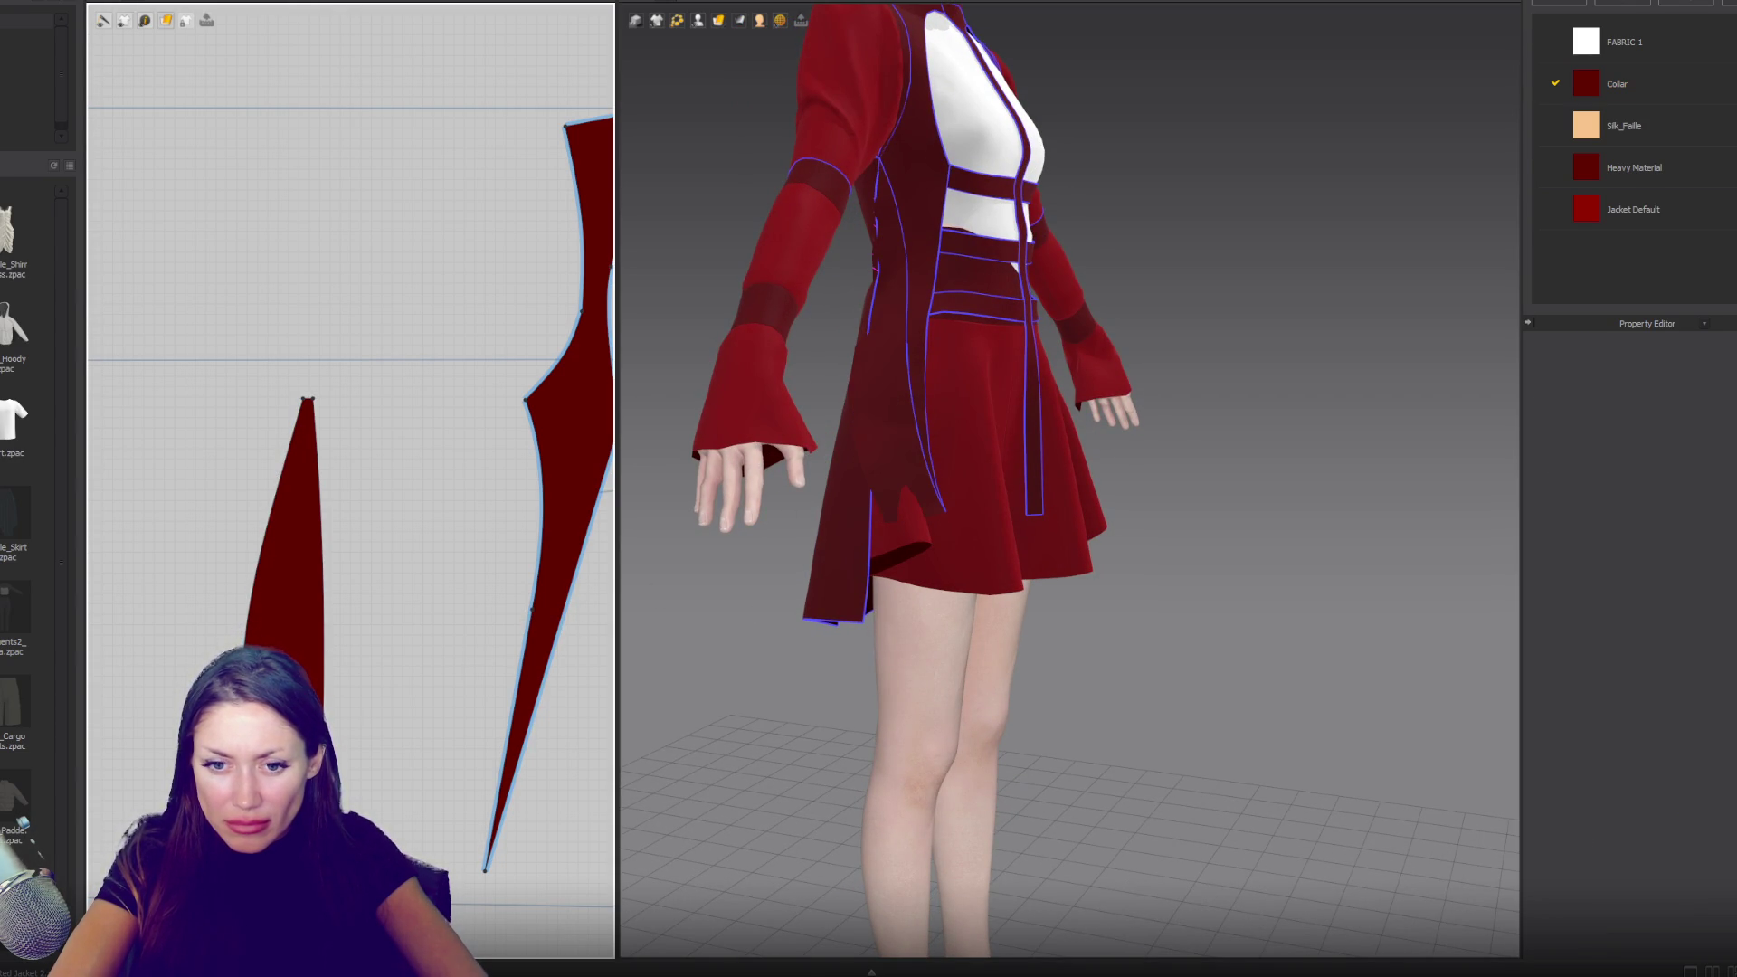
- Bend the gusset's left curve further outward
{"action": "left_click", "coordinate": [237, 621]}
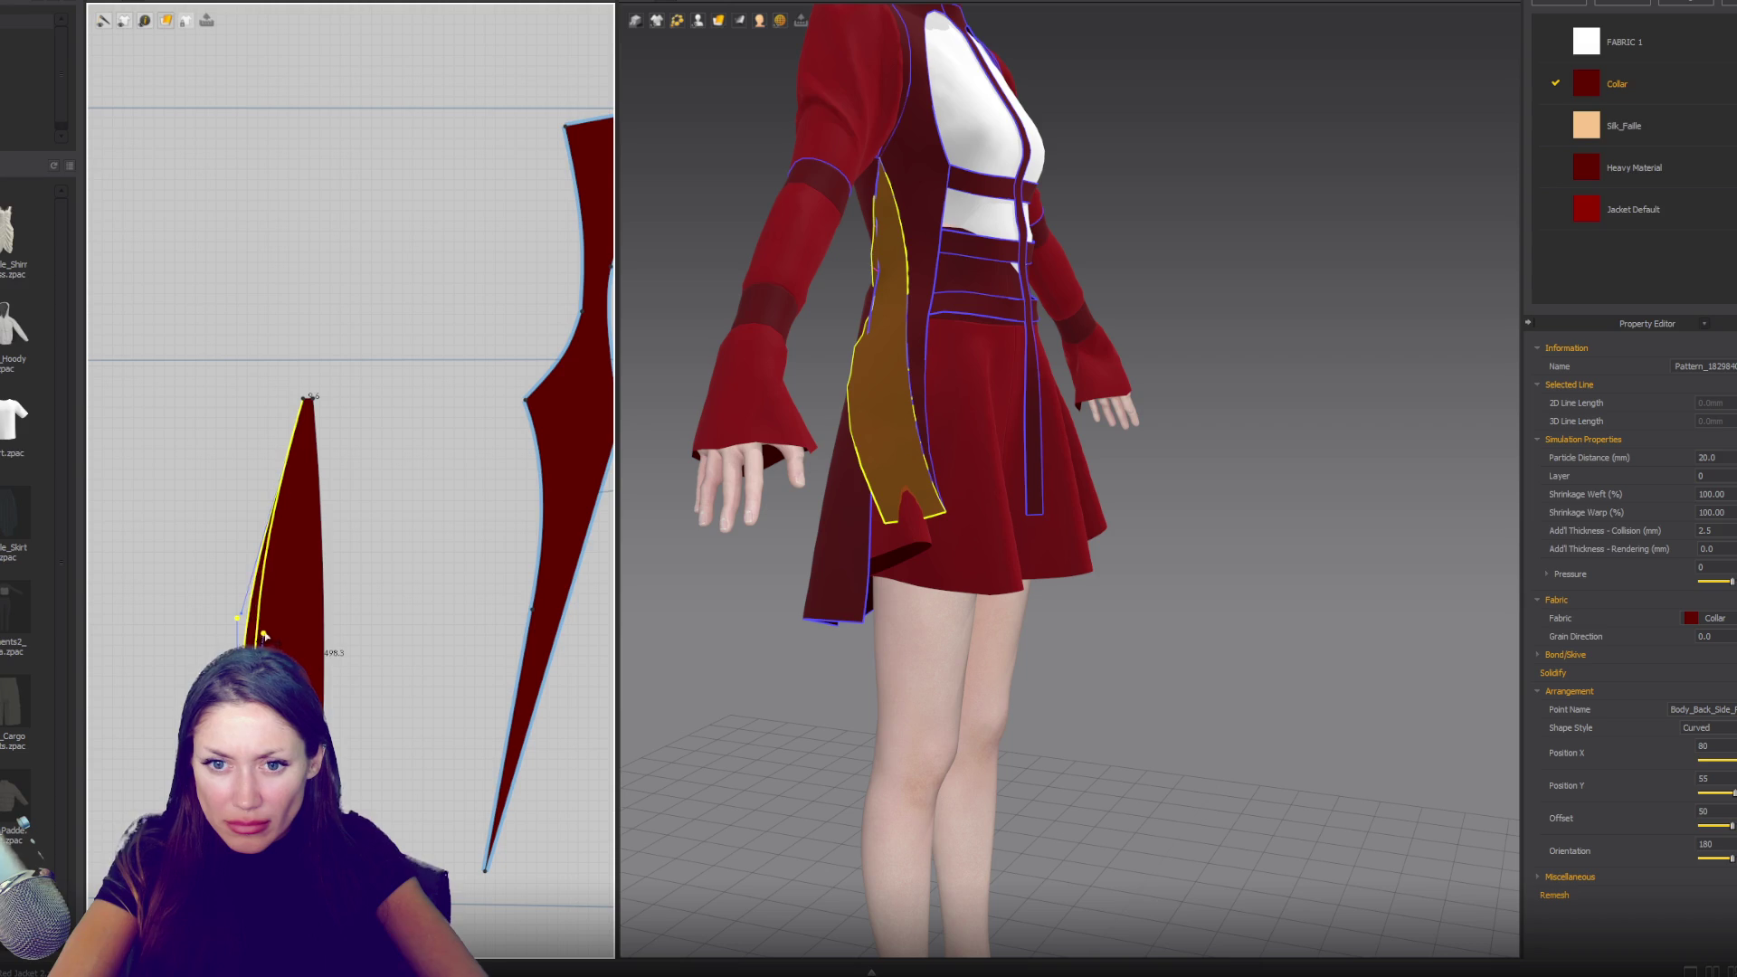
{"action": "mouse_move", "coordinate": [237, 618]}
{"action": "left_mouse_down"}
{"action": "mouse_move", "coordinate": [215, 555]}
{"action": "mouse_move", "coordinate": [245, 562]}
{"action": "left_mouse_up"}
{"action": "right_click_drag", "start_coordinate": [1086, 579], "coordinate": [916, 576]}
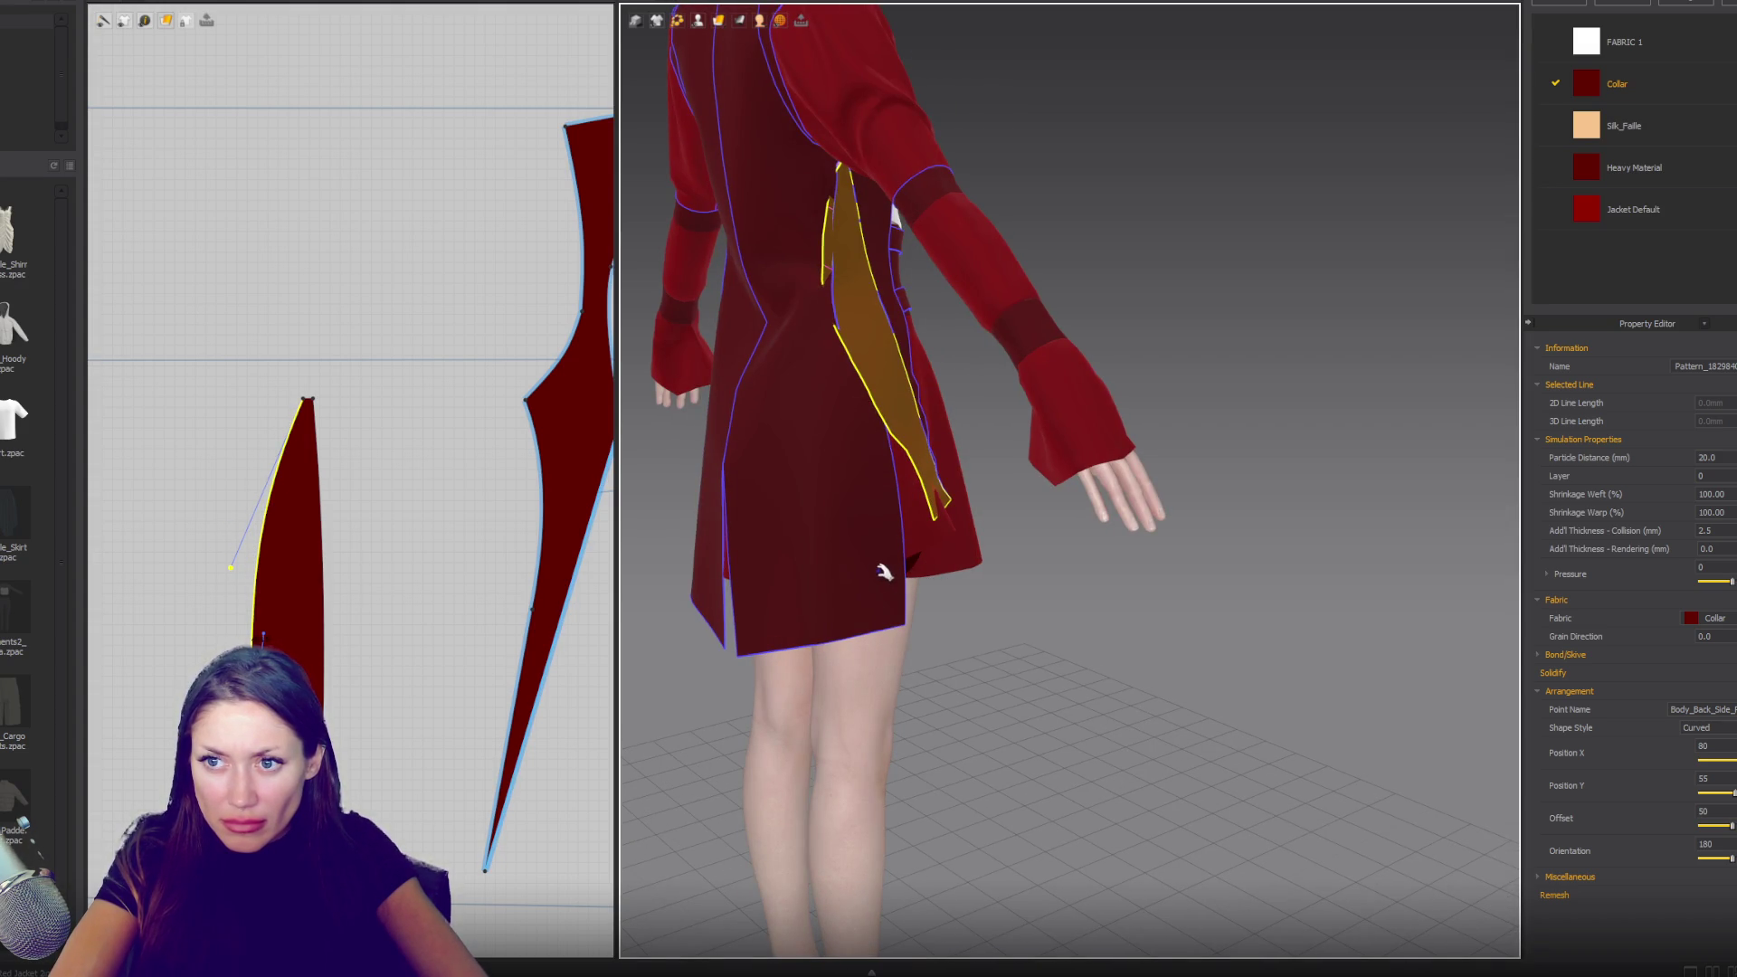
{"action": "mouse_move", "coordinate": [922, 566]}
{"action": "right_mouse_down"}
{"action": "mouse_move", "coordinate": [836, 577]}
{"action": "mouse_move", "coordinate": [848, 588]}
{"action": "mouse_move", "coordinate": [861, 561]}
{"action": "right_mouse_up"}
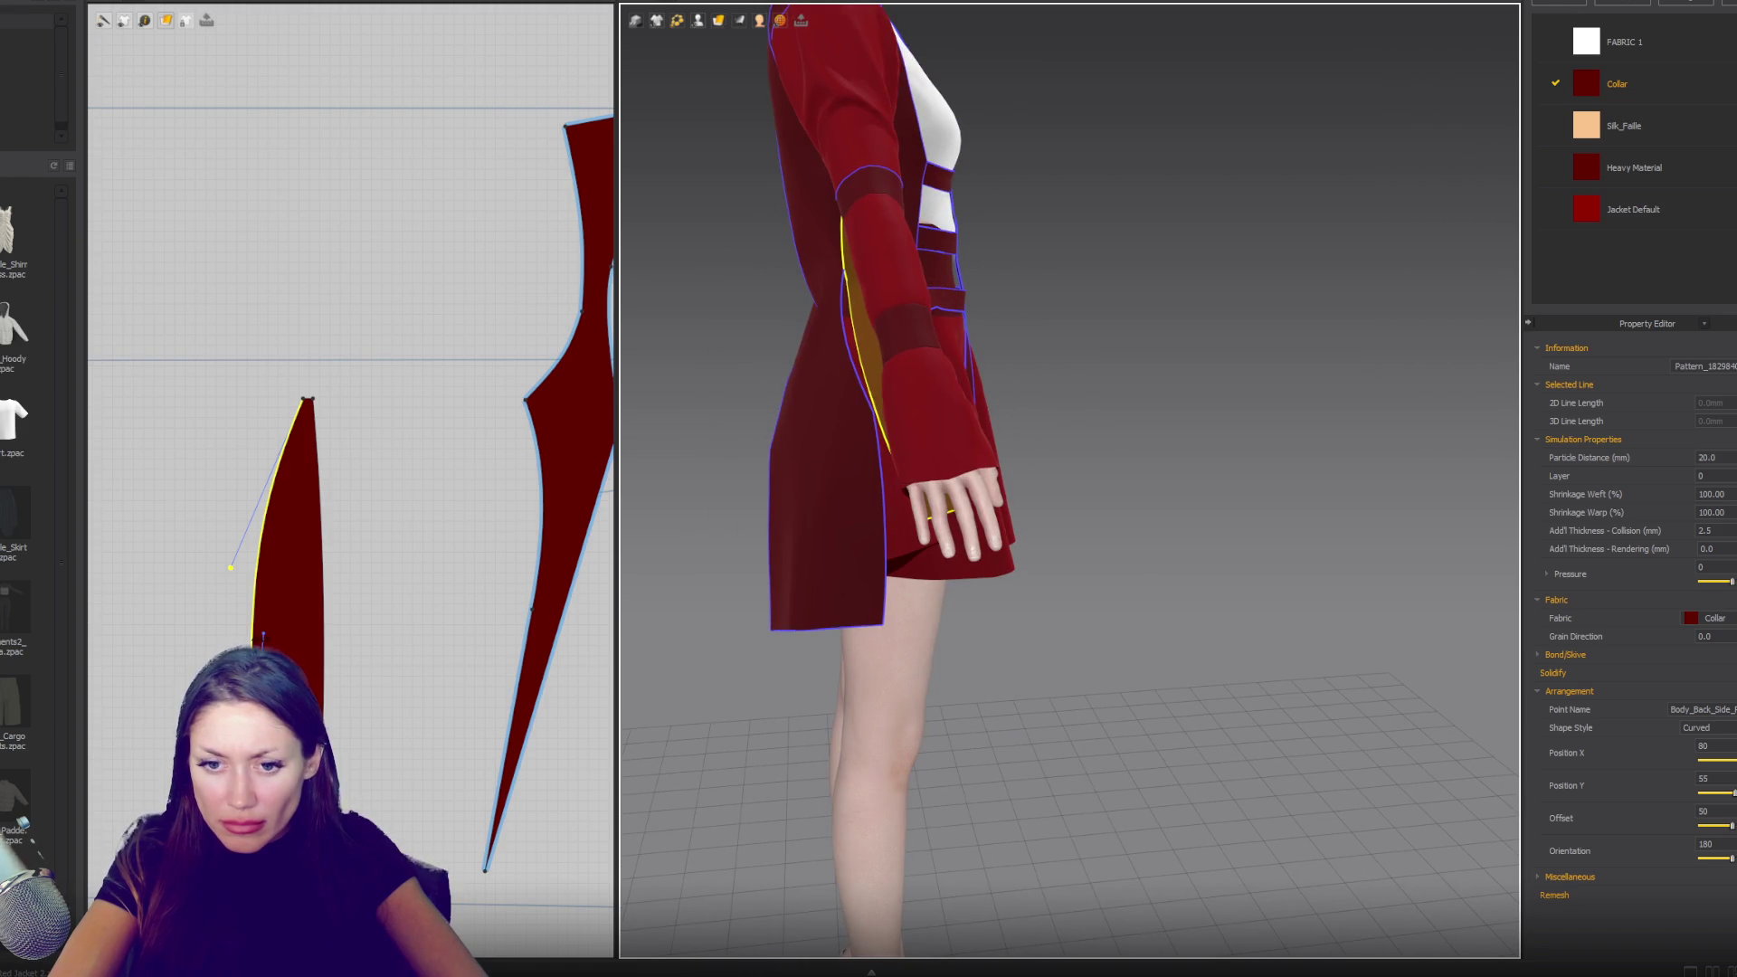
- Straighten the gusset's right edge by removing a curve handle
{"action": "left_click", "coordinate": [327, 554]}
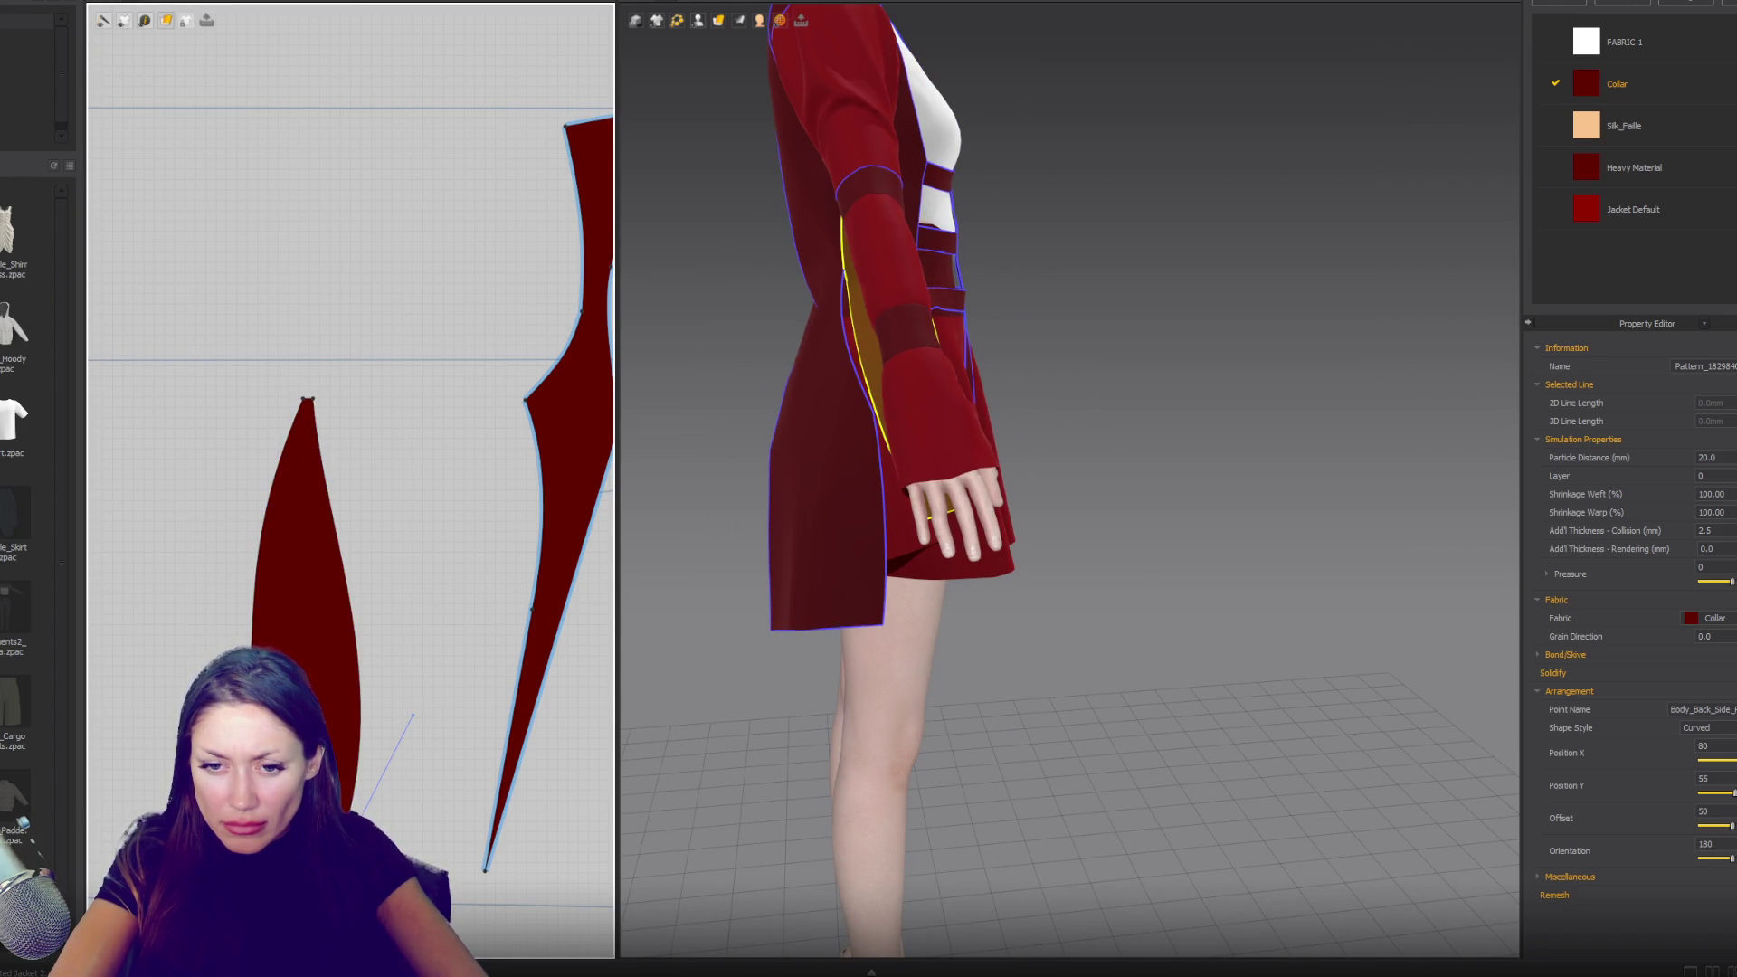
{"action": "key", "text": "ctrl+z"}
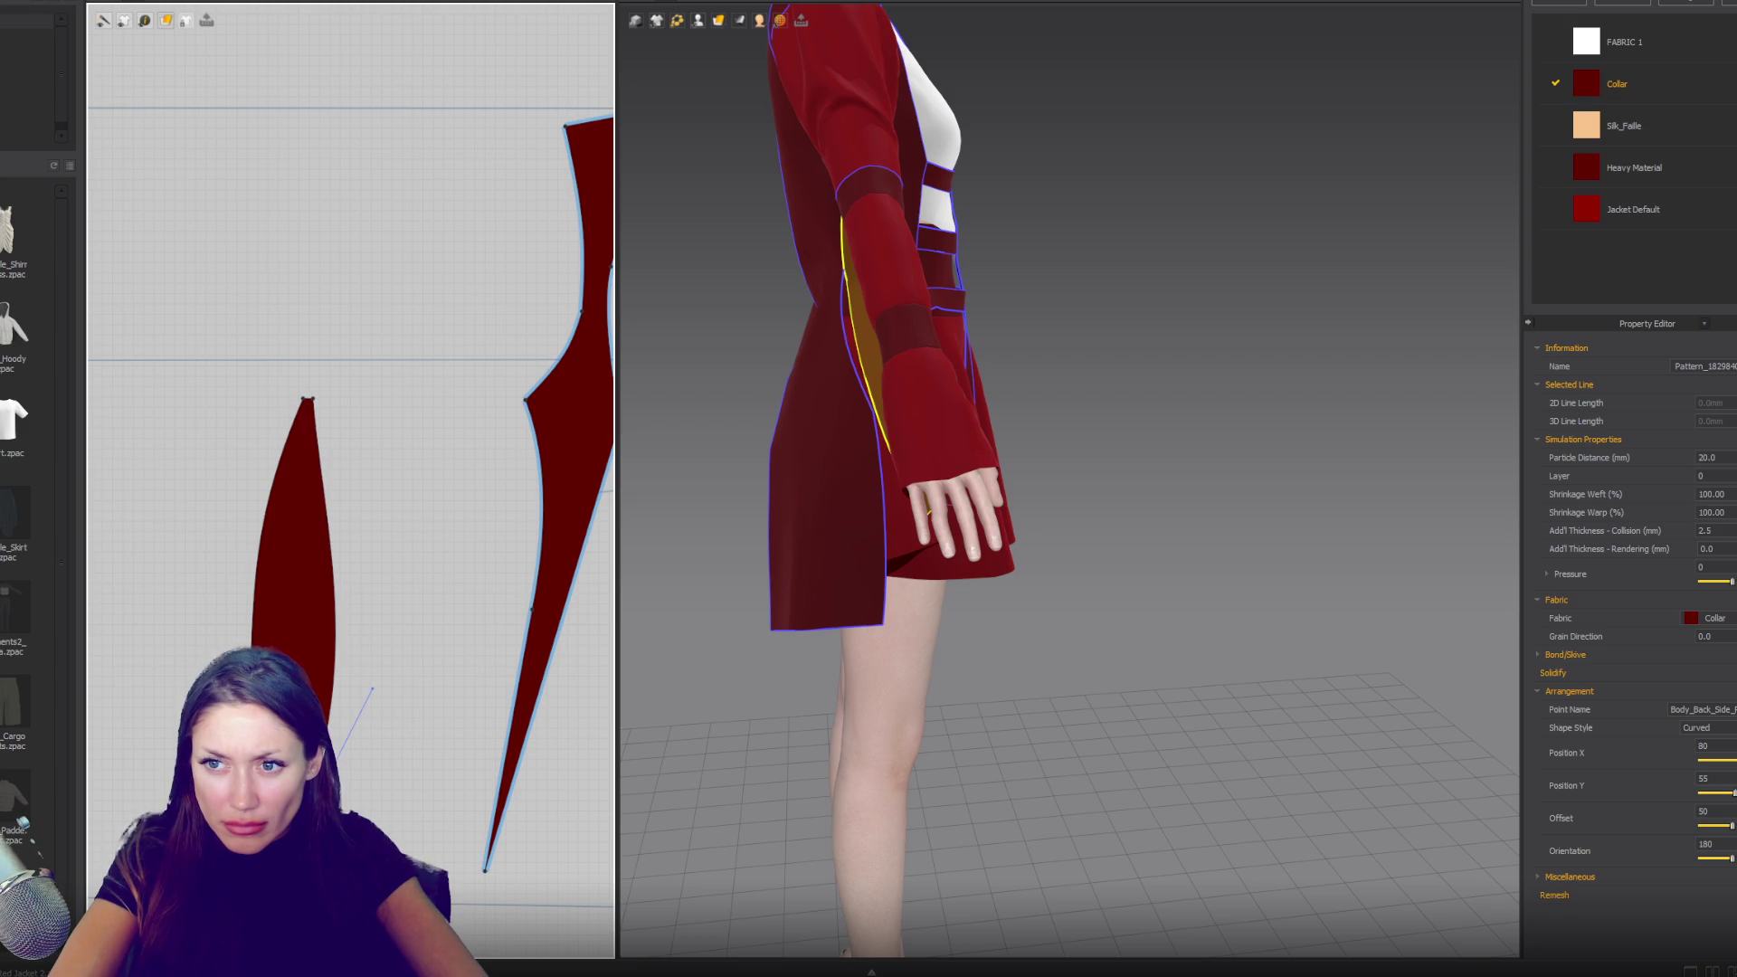
{"action": "right_click_drag", "start_coordinate": [842, 656], "coordinate": [688, 661]}
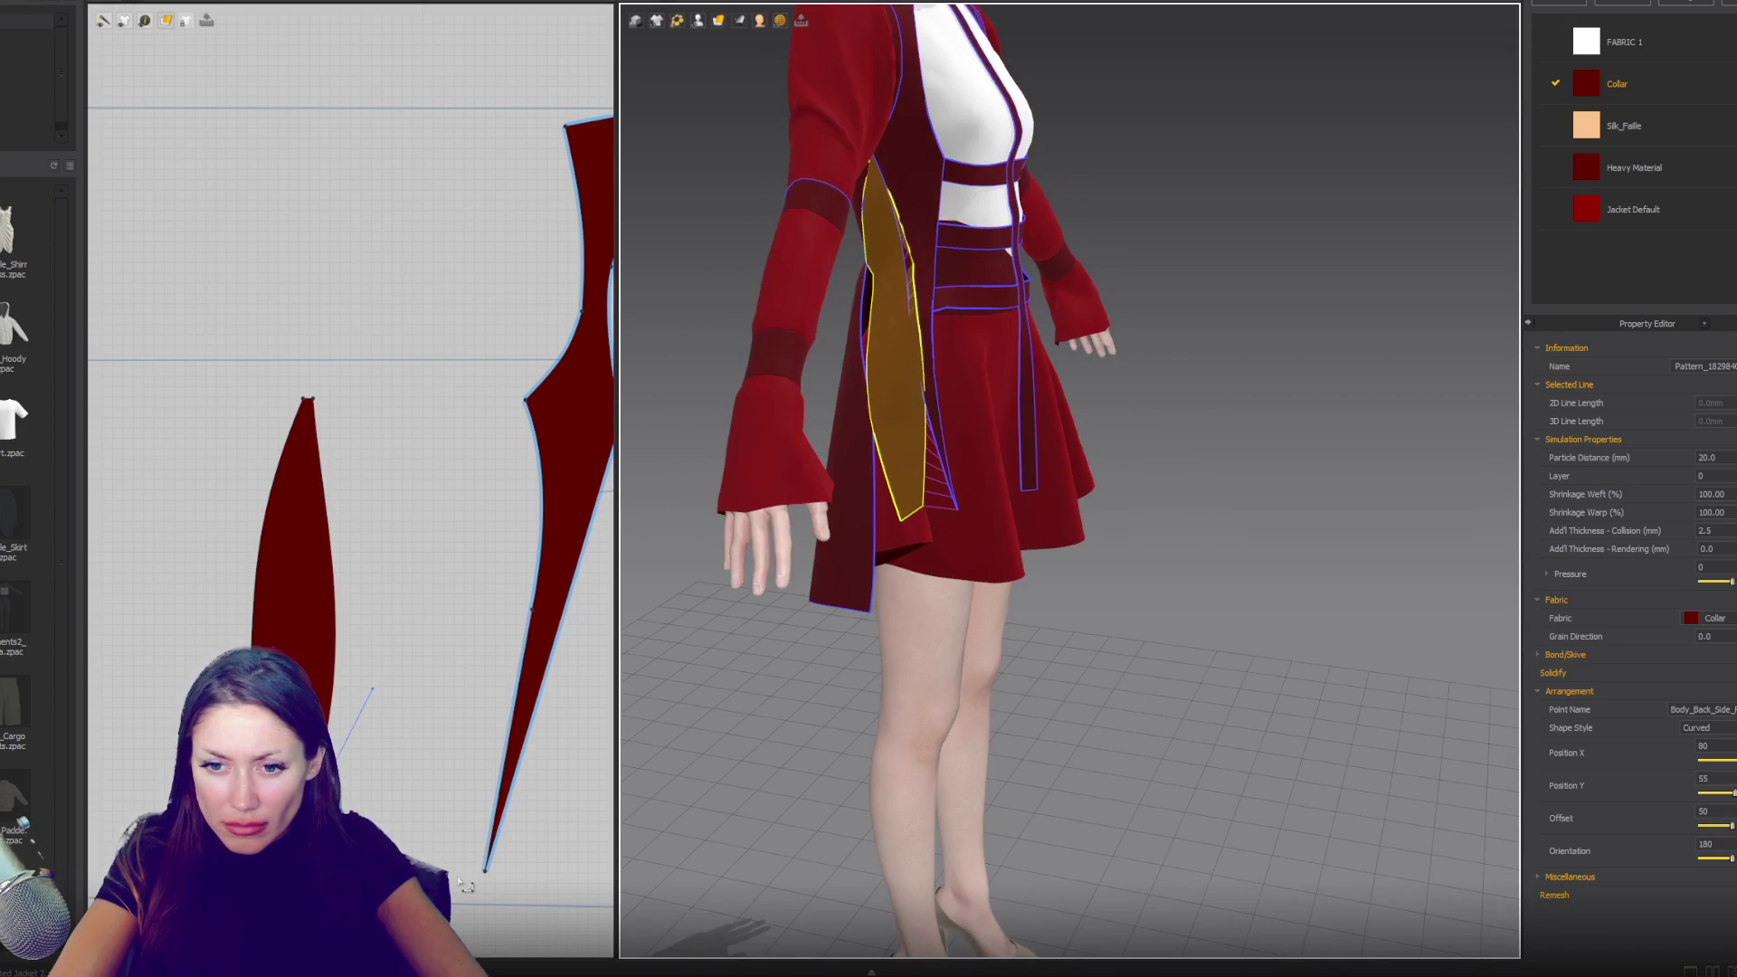
{"action": "left_click", "coordinate": [485, 874]}
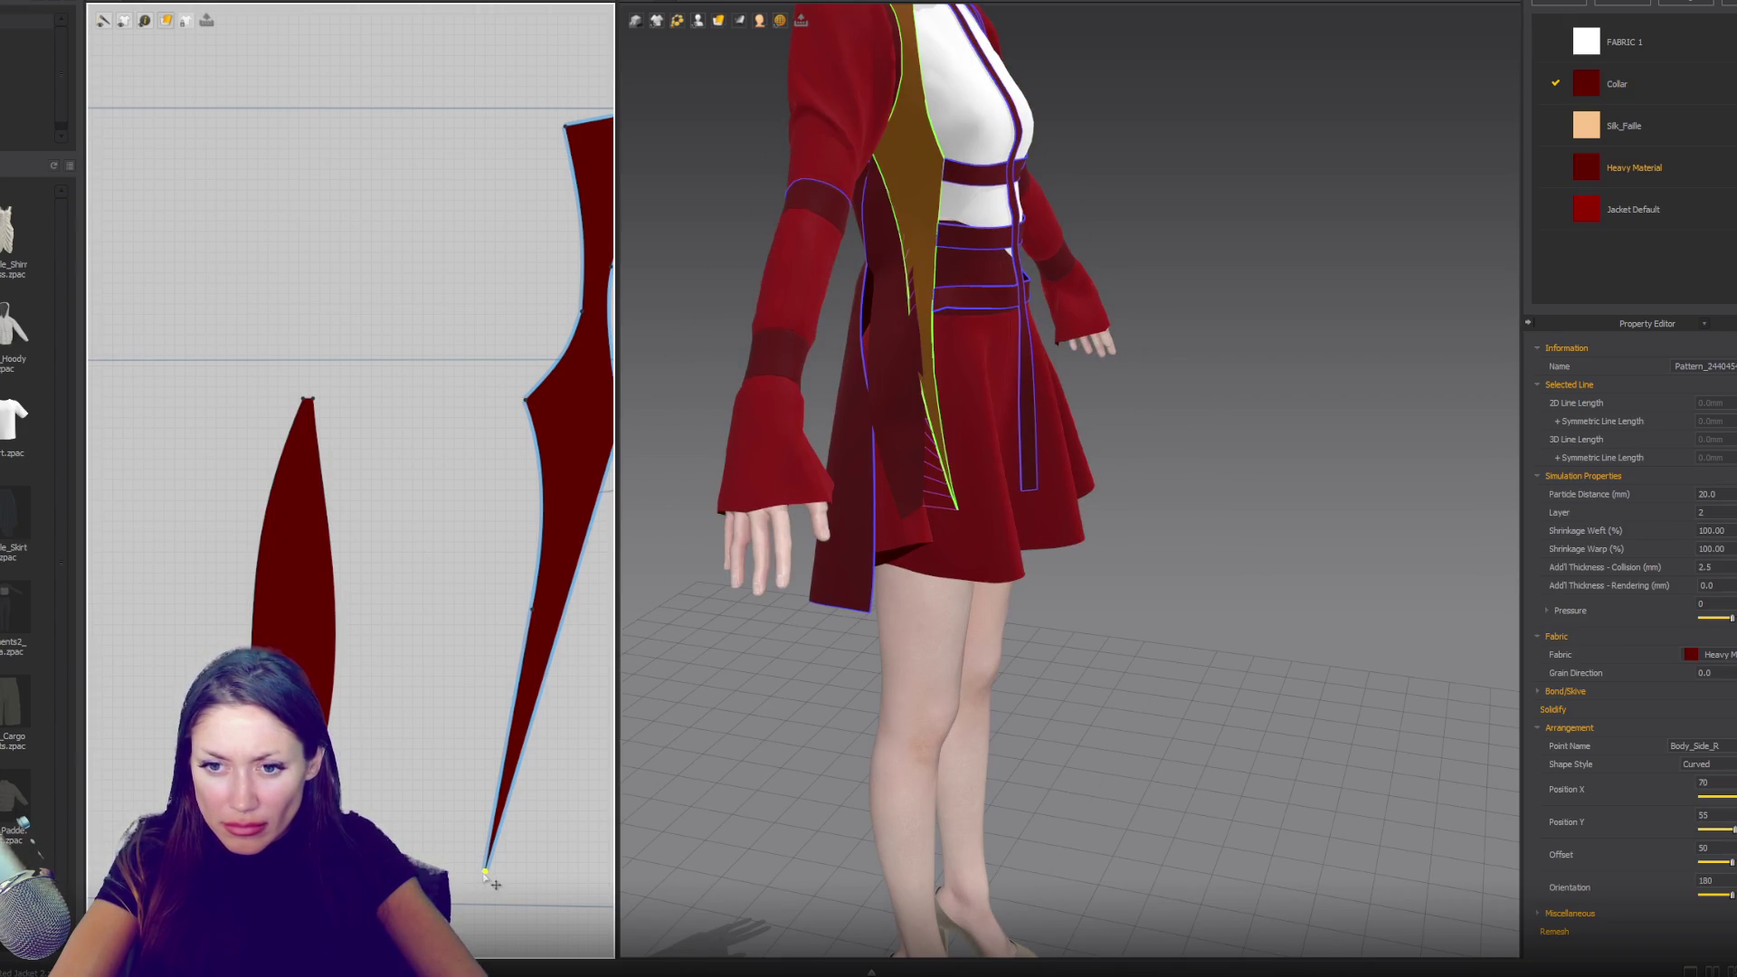
- Widen the side panel's lower edge, sew the gusset edge to it and simulate the drape
{"action": "left_click", "coordinate": [498, 812]}
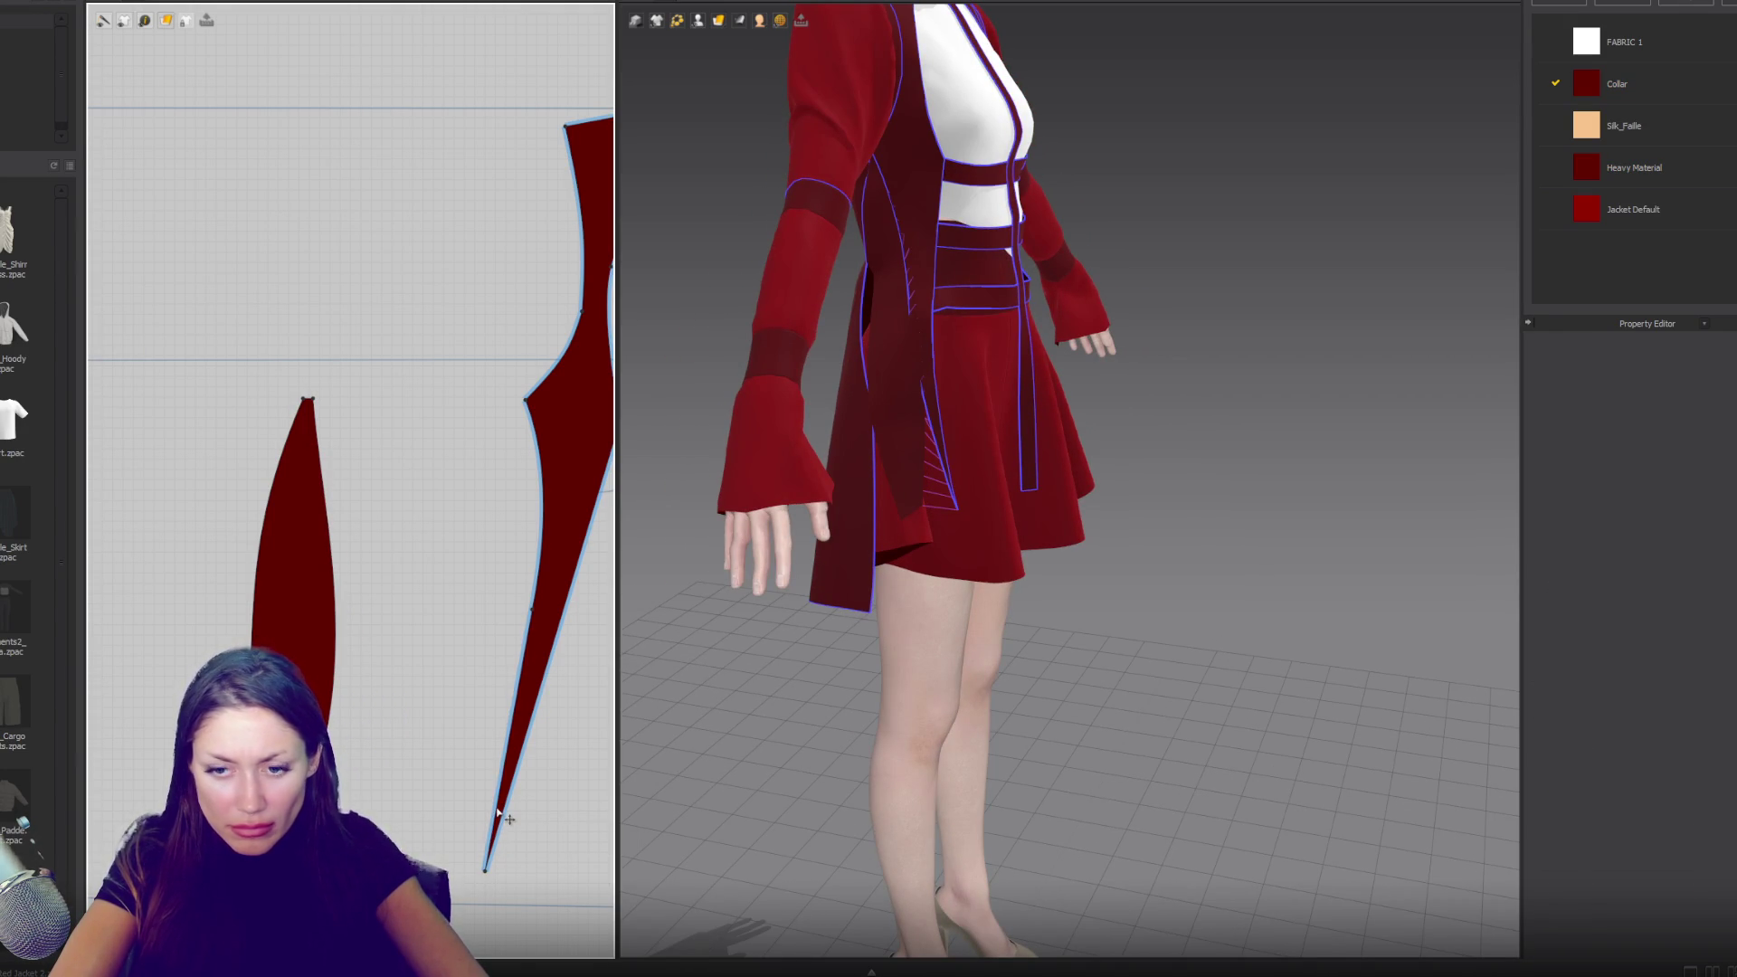
{"action": "left_click", "coordinate": [496, 807]}
{"action": "left_click_drag", "start_coordinate": [496, 808], "coordinate": [430, 793]}
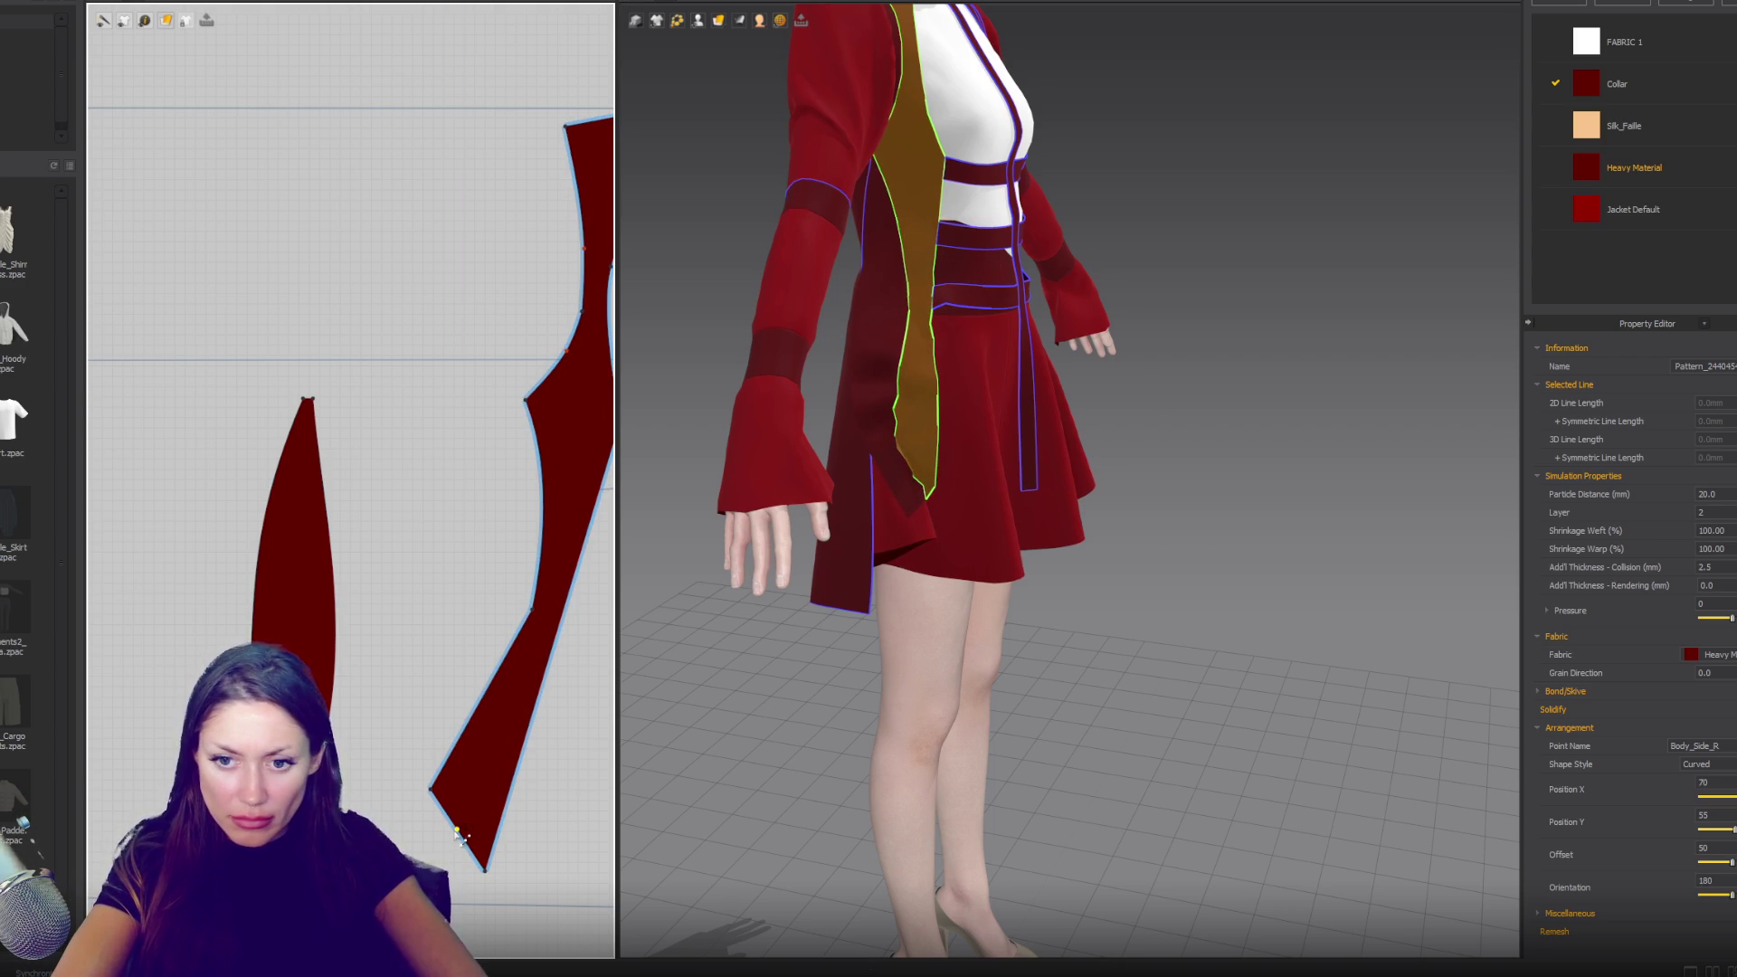
{"action": "left_click", "coordinate": [473, 852]}
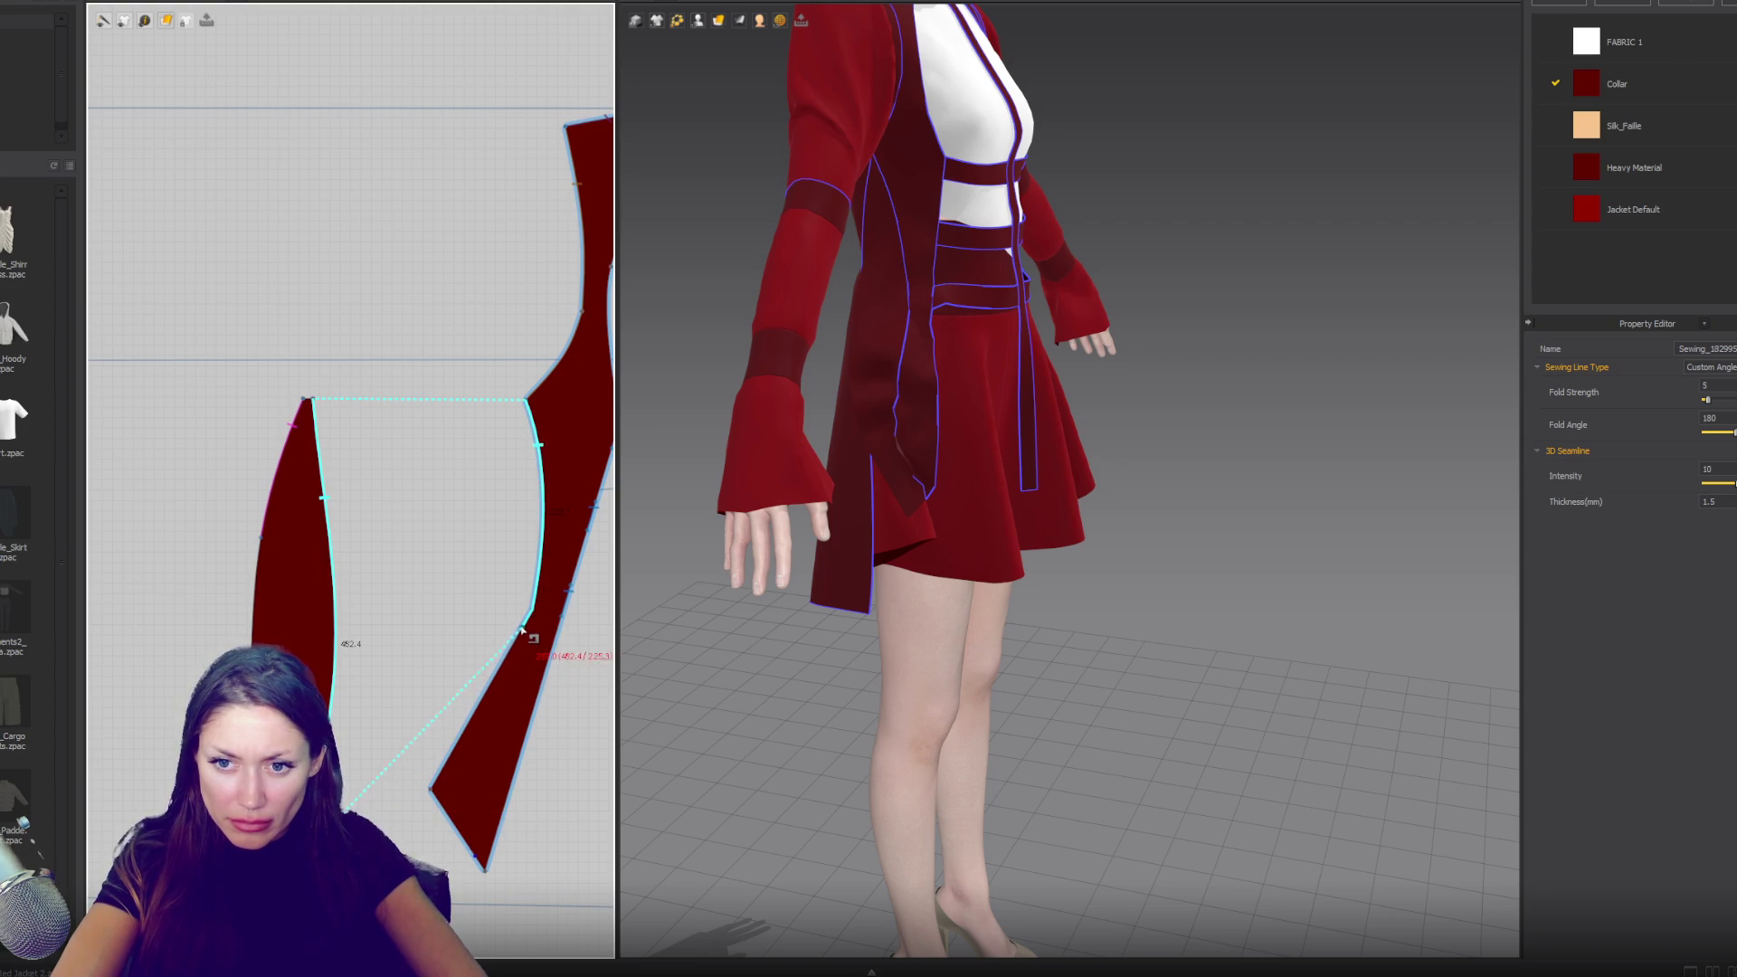
{"action": "left_click", "coordinate": [446, 733]}
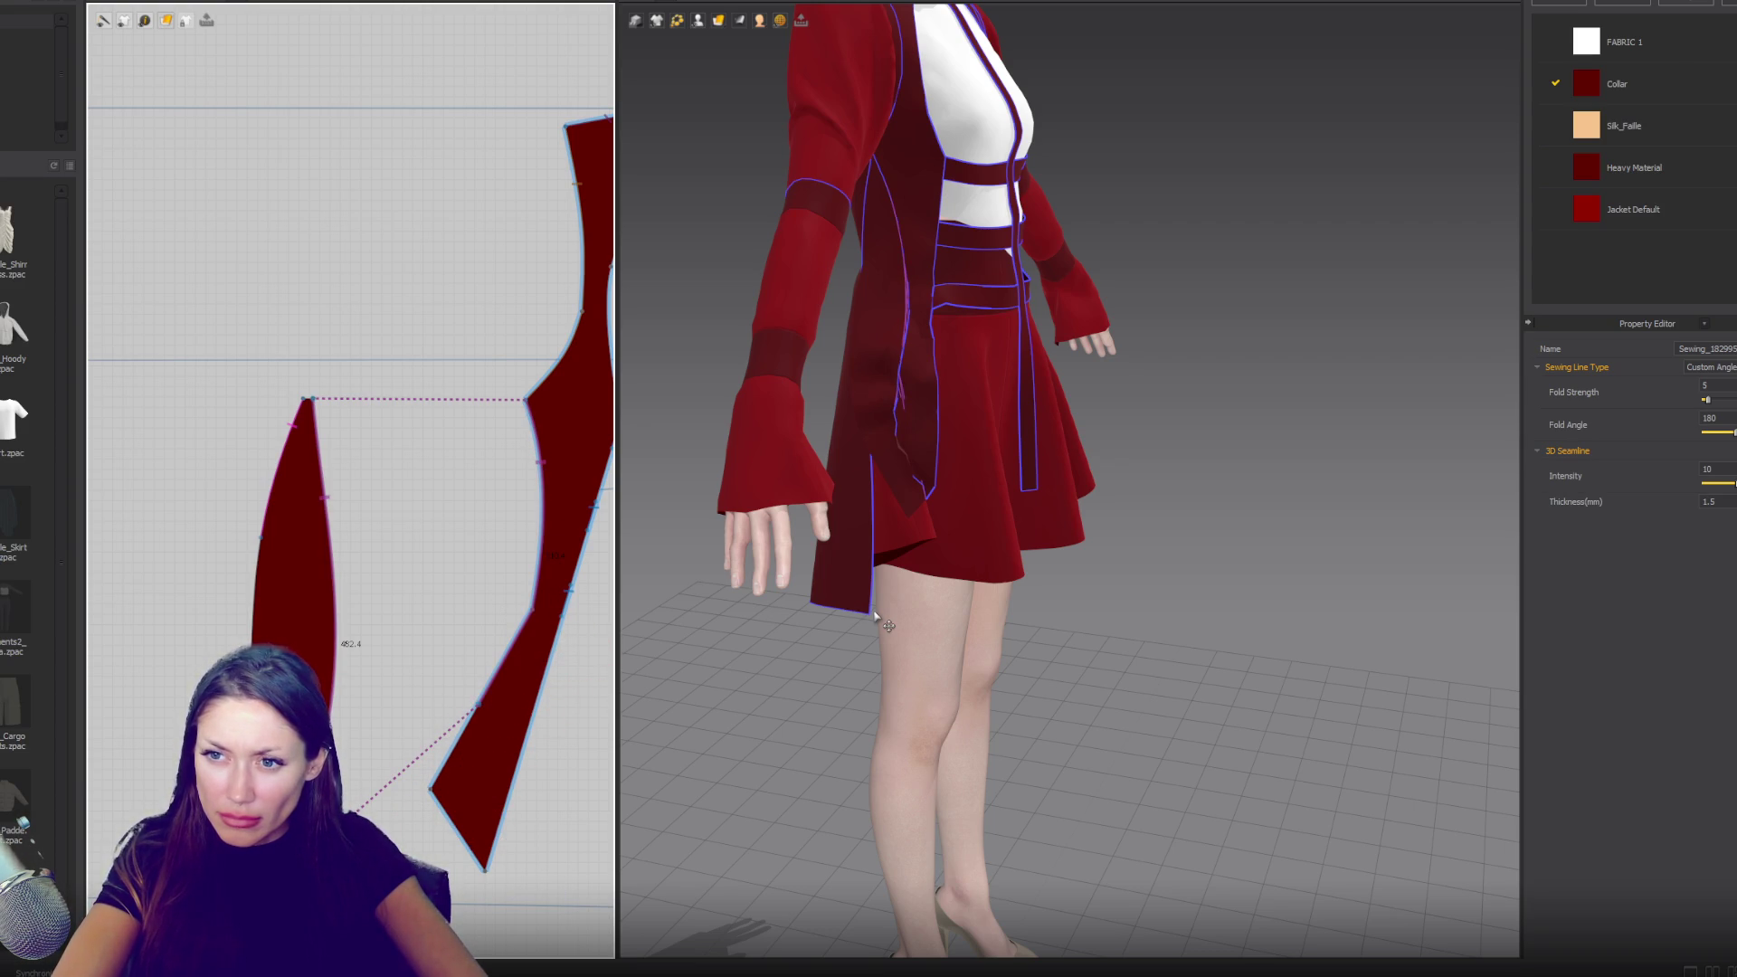
{"action": "key", "text": "space"}
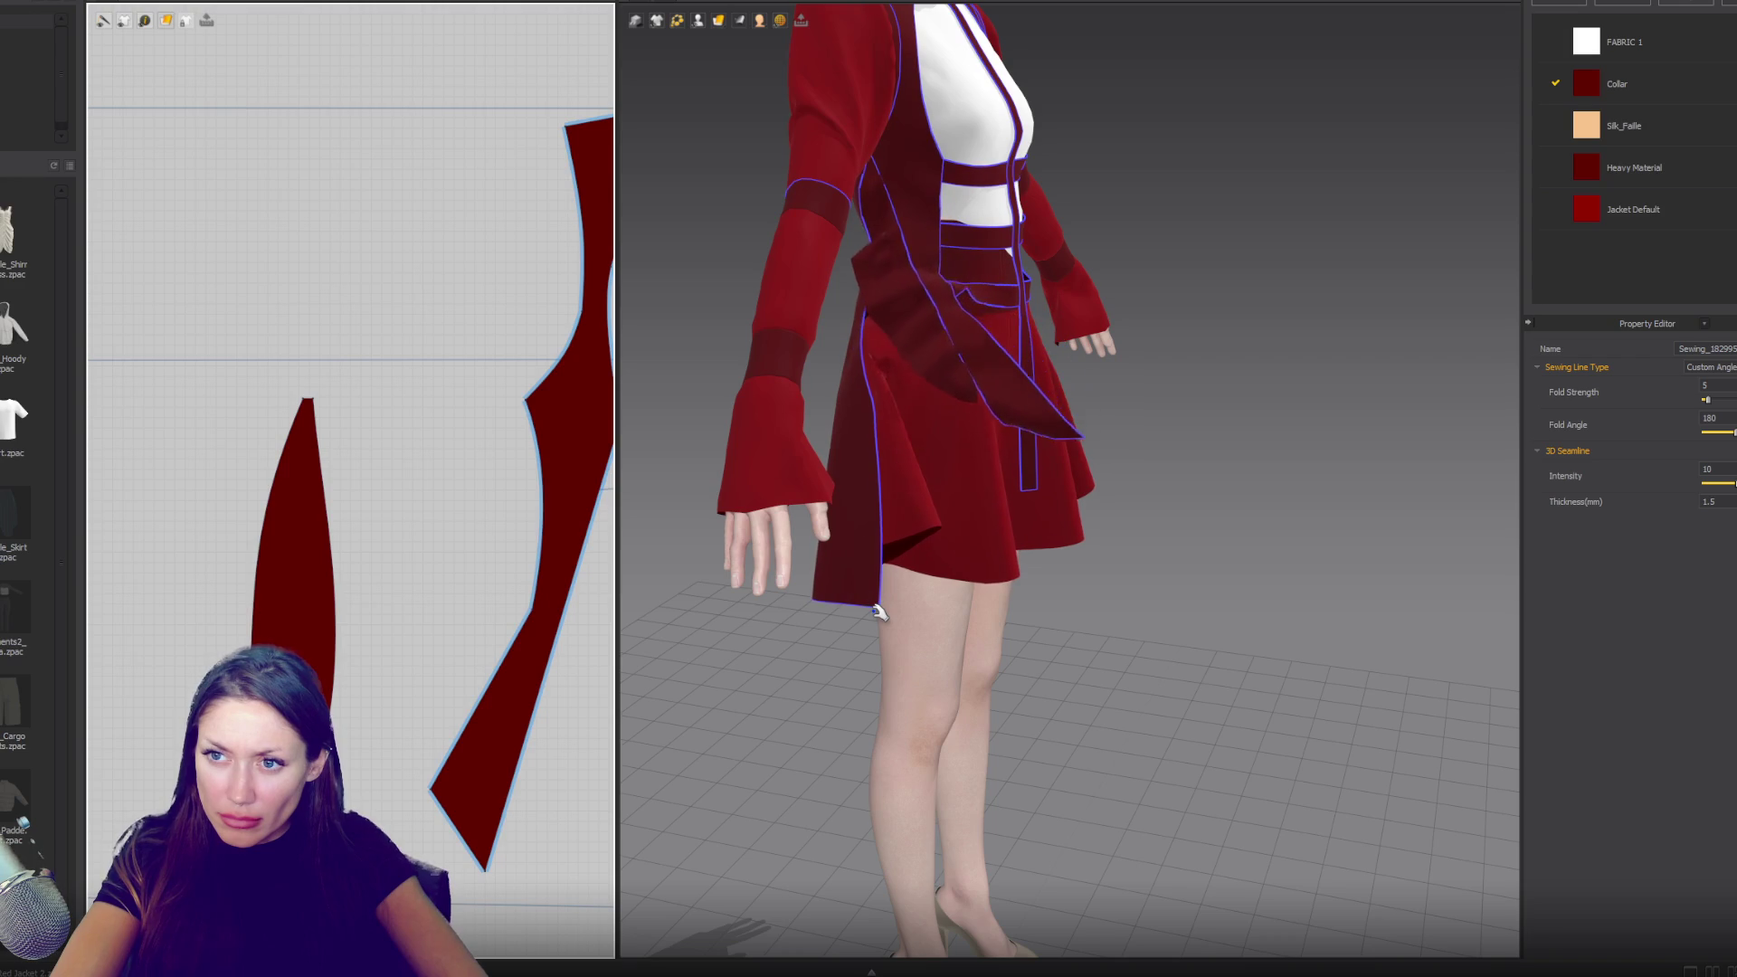
- Inspect the draped side panel from back, side and front three-quarter views
{"action": "left_click", "coordinate": [944, 483]}
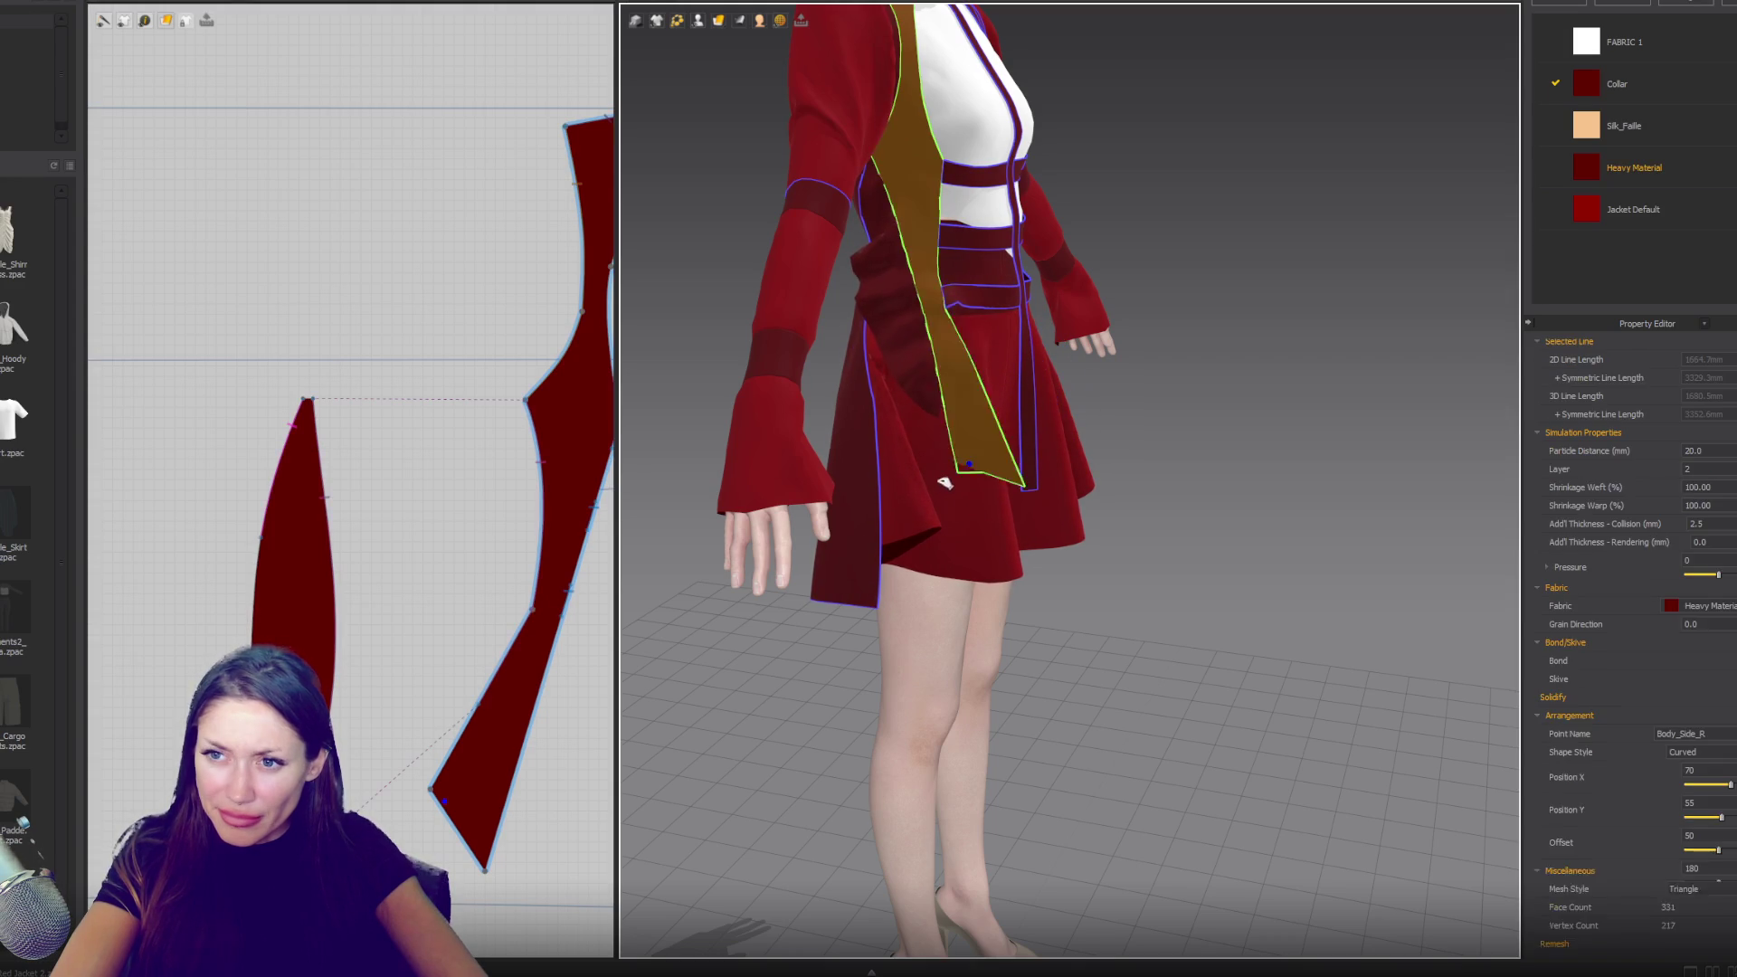
{"action": "mouse_move", "coordinate": [736, 600]}
{"action": "right_mouse_down"}
{"action": "mouse_move", "coordinate": [818, 601]}
{"action": "mouse_move", "coordinate": [758, 611]}
{"action": "right_mouse_up"}
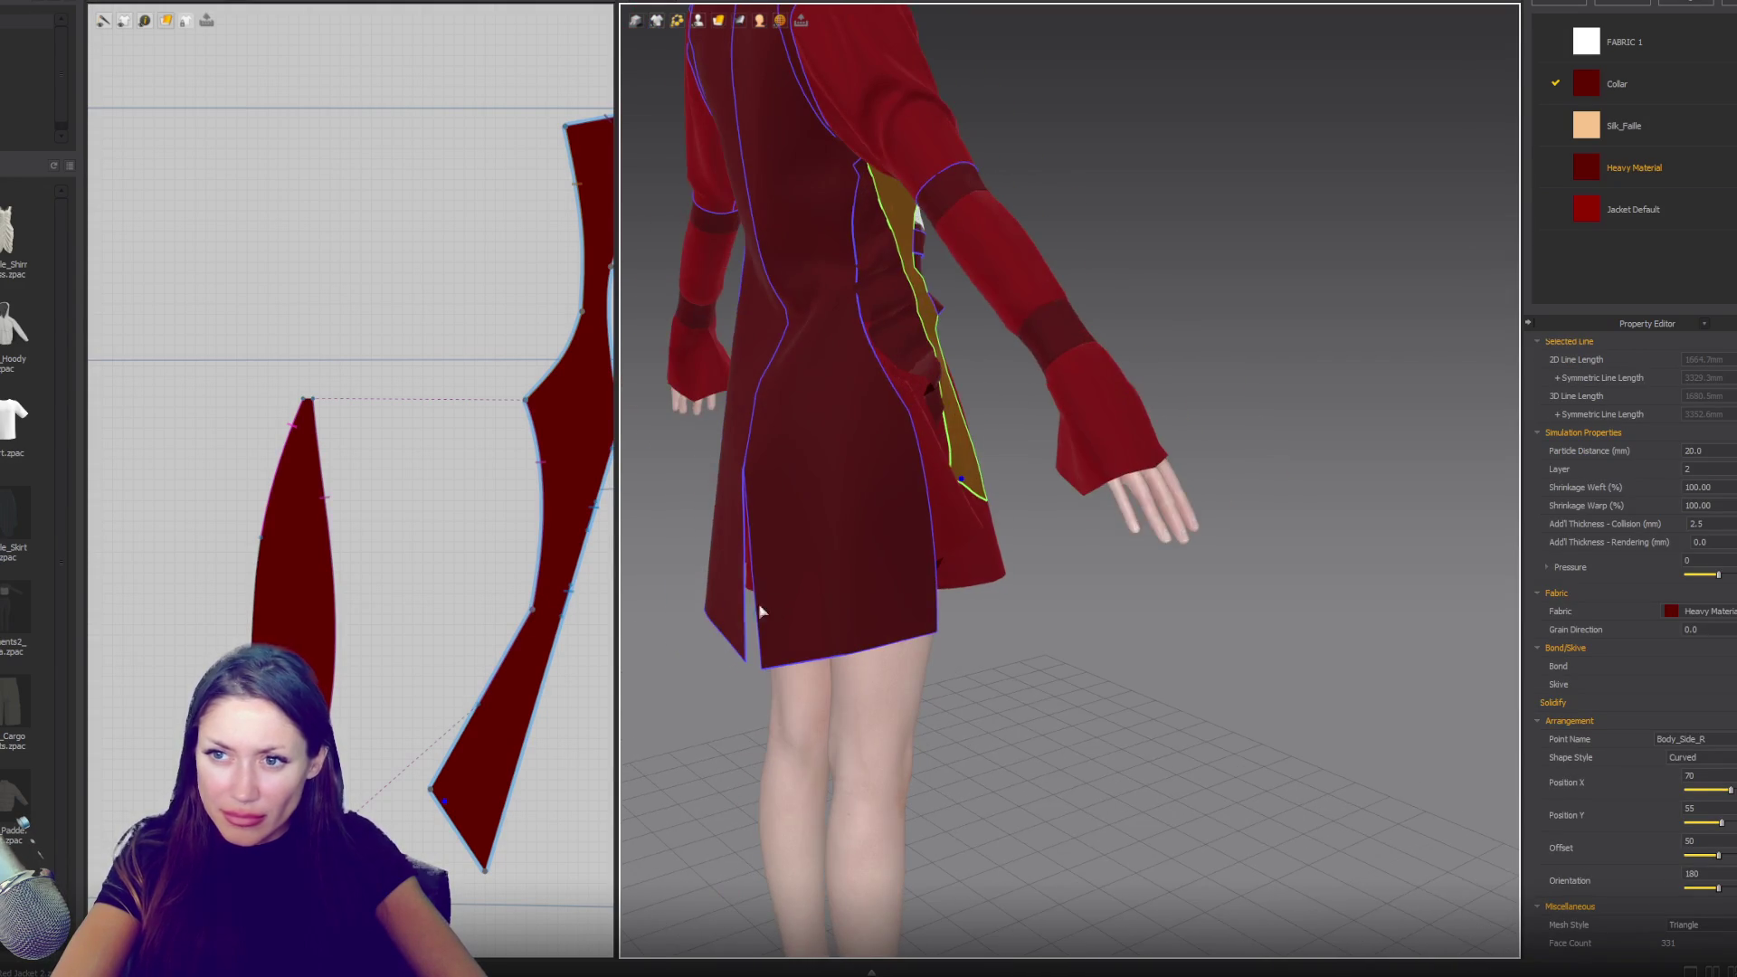
{"action": "scroll", "coordinate": [761, 478], "scroll_direction": "down", "scroll_amount": 3}
{"action": "right_click_drag", "start_coordinate": [792, 478], "coordinate": [761, 478]}
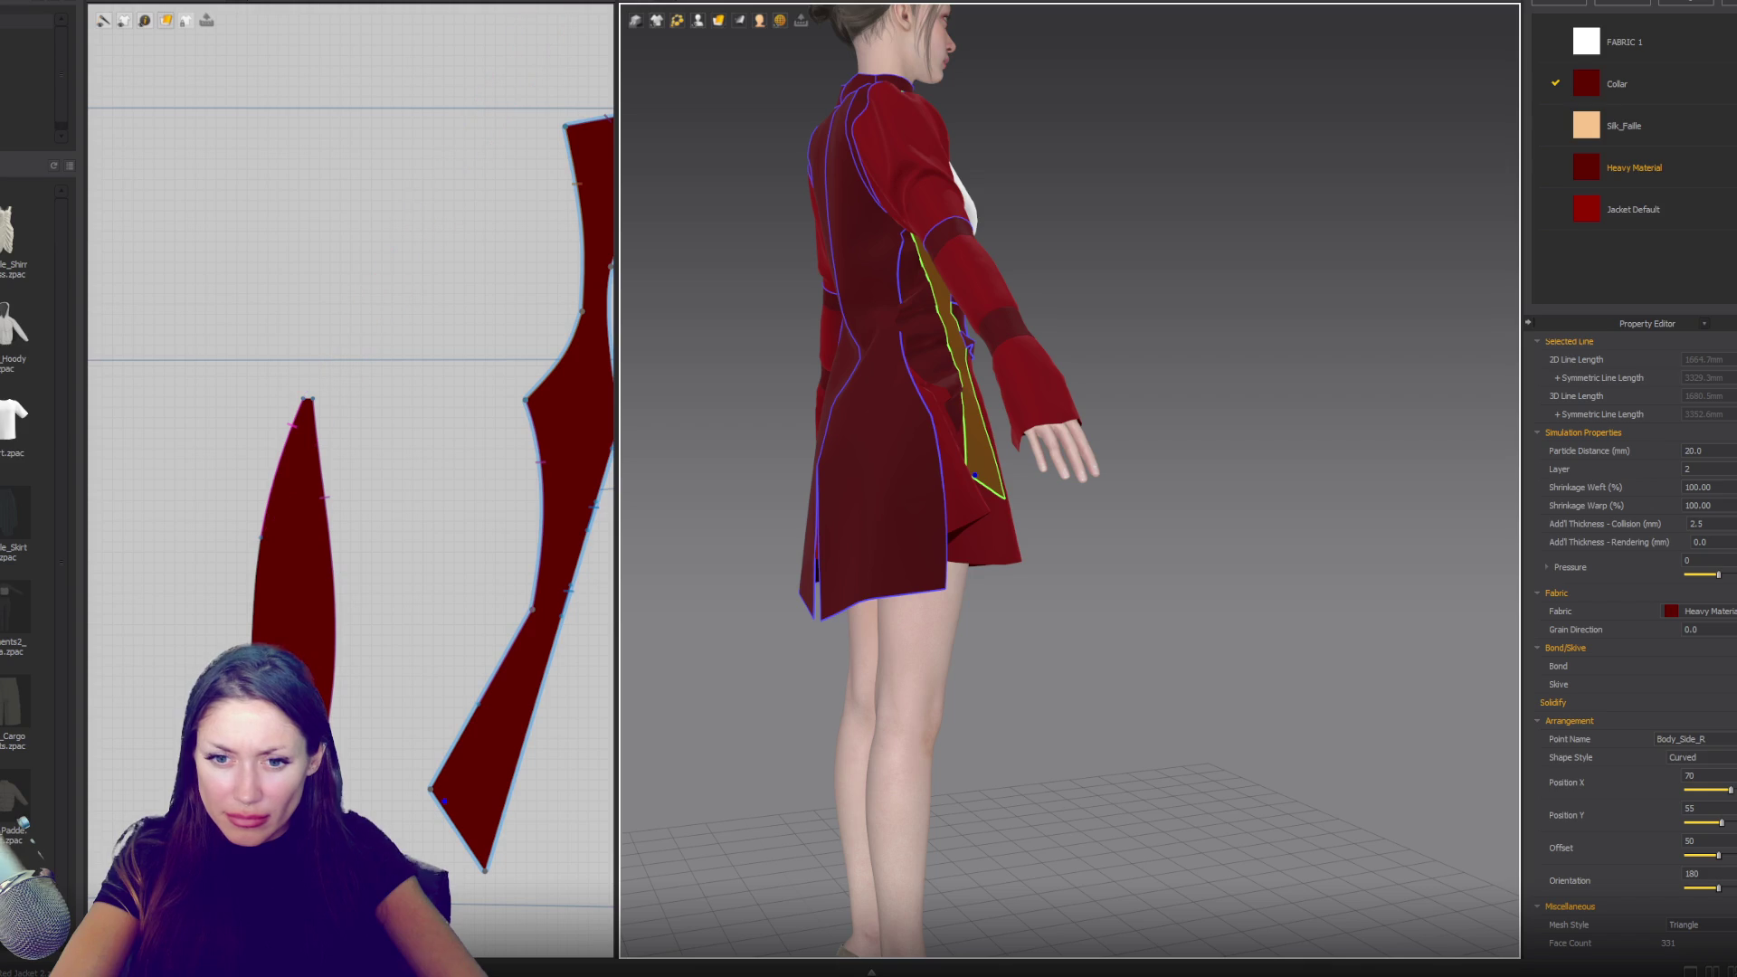
{"action": "mouse_move", "coordinate": [683, 602]}
{"action": "right_mouse_down"}
{"action": "mouse_move", "coordinate": [705, 485]}
{"action": "mouse_move", "coordinate": [709, 504]}
{"action": "right_mouse_up"}
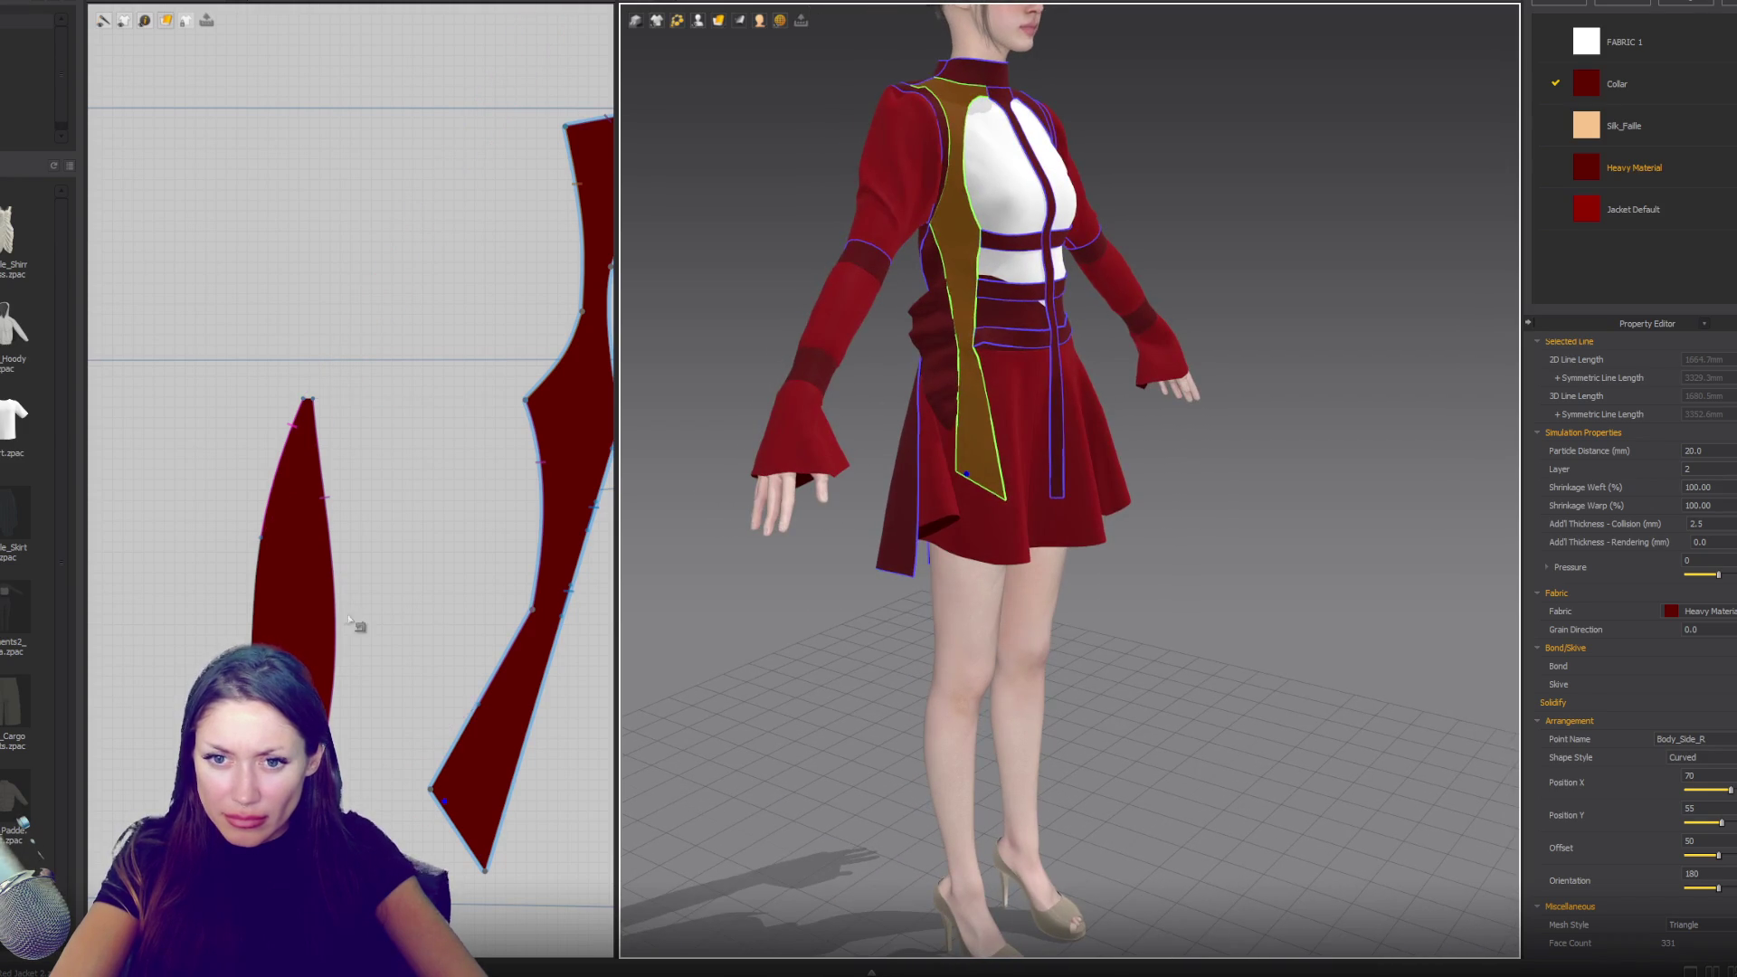
{"action": "key", "text": "Escape"}
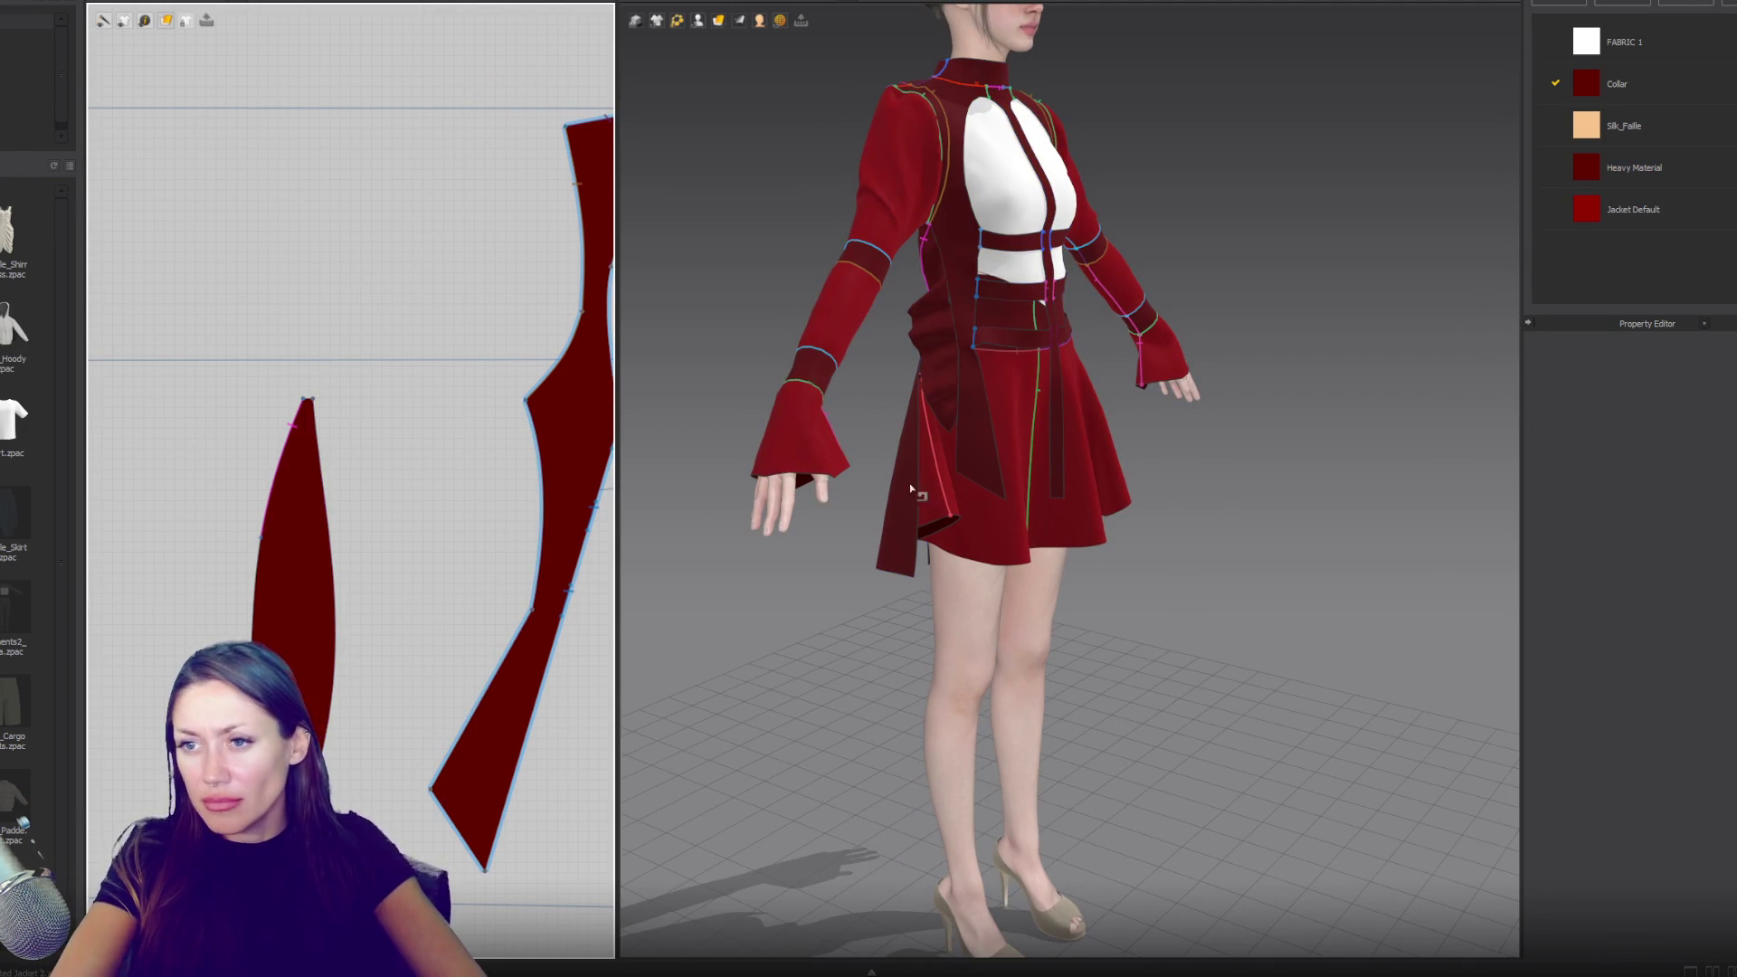
- Switch the 3D view to pattern outline editing and check the gusset's side line around the avatar
{"action": "key", "text": "q"}
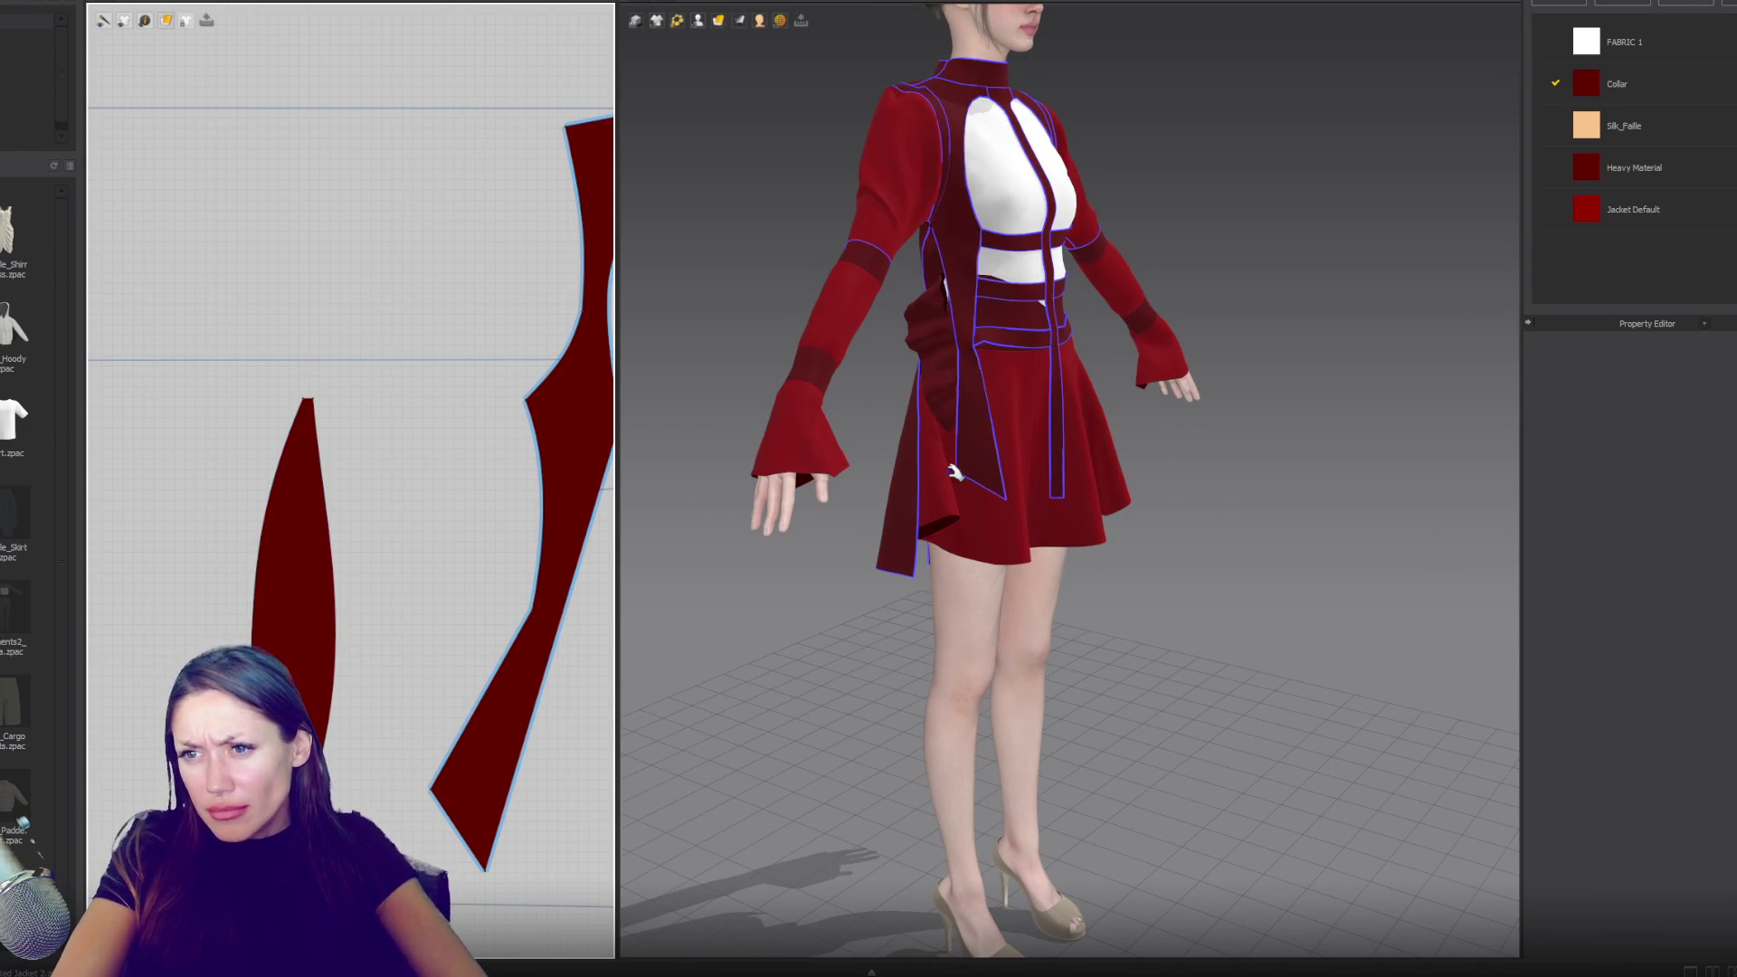
{"action": "left_click", "coordinate": [927, 362]}
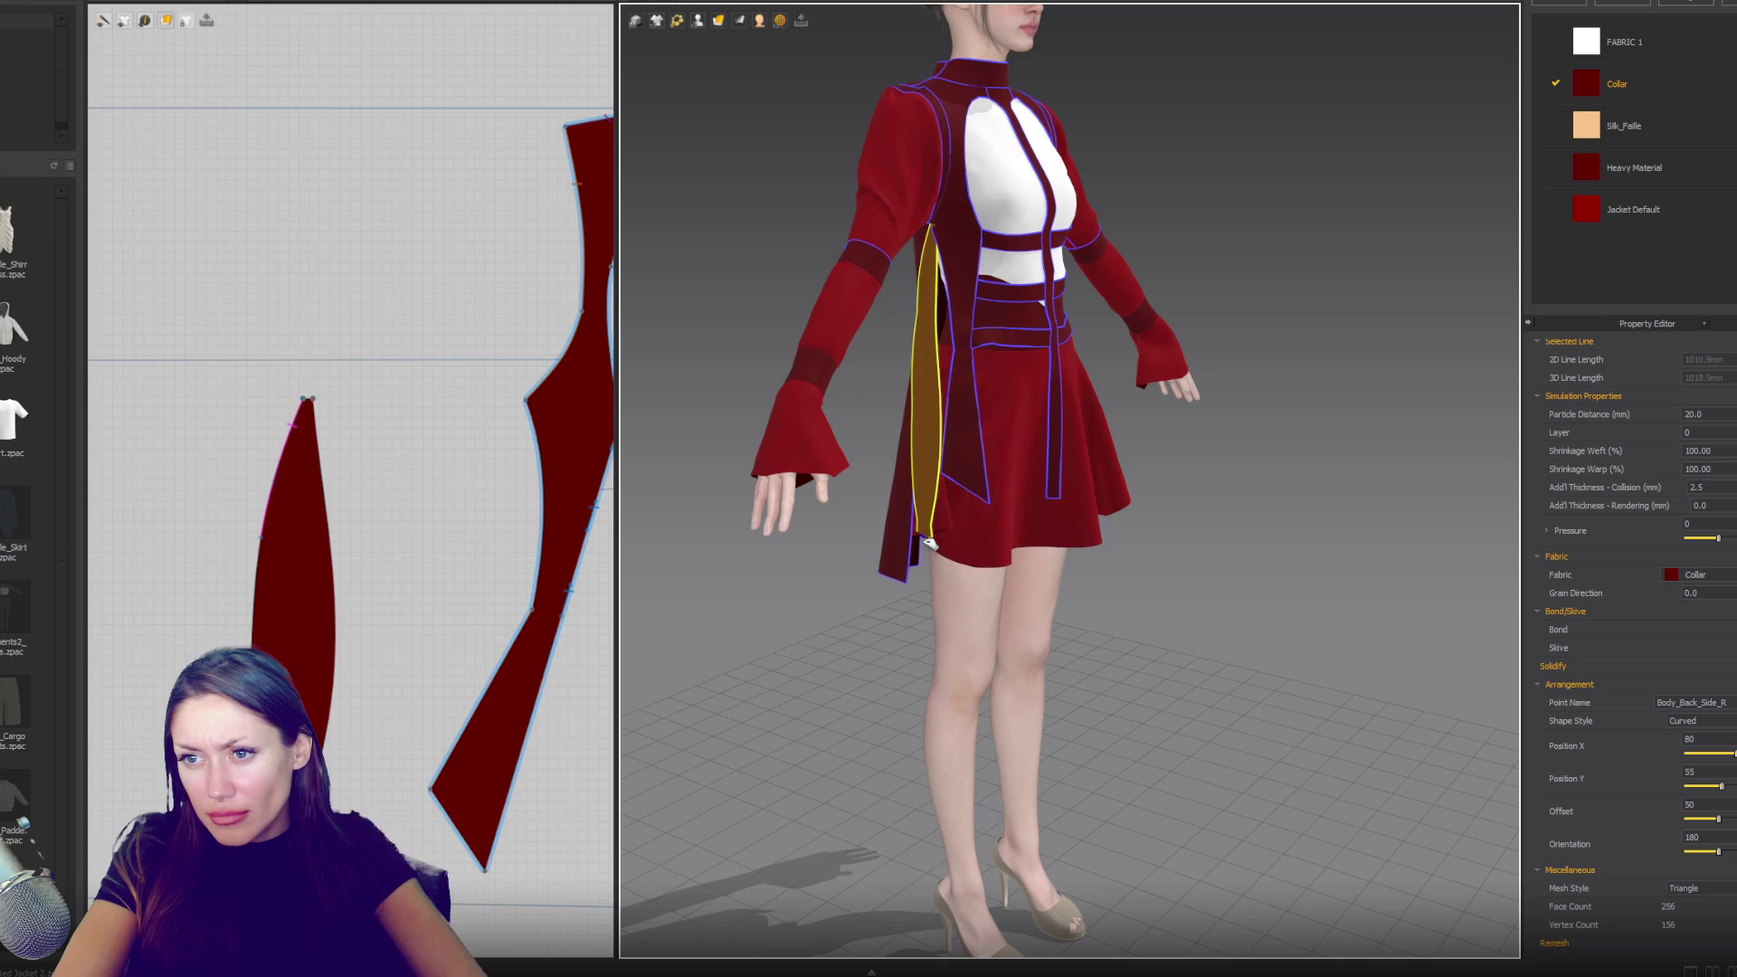
{"action": "mouse_move", "coordinate": [821, 609]}
{"action": "right_mouse_down"}
{"action": "mouse_move", "coordinate": [758, 623]}
{"action": "mouse_move", "coordinate": [671, 609]}
{"action": "mouse_move", "coordinate": [838, 609]}
{"action": "mouse_move", "coordinate": [784, 600]}
{"action": "right_mouse_up"}
{"action": "key", "text": "2"}
{"action": "mouse_move", "coordinate": [768, 717]}
{"action": "right_mouse_down"}
{"action": "mouse_move", "coordinate": [896, 714]}
{"action": "mouse_move", "coordinate": [905, 687]}
{"action": "right_mouse_up"}
{"action": "scroll", "coordinate": [896, 714], "scroll_direction": "up", "scroll_amount": 2}
{"action": "scroll", "coordinate": [932, 529], "scroll_direction": "up", "scroll_amount": 5}
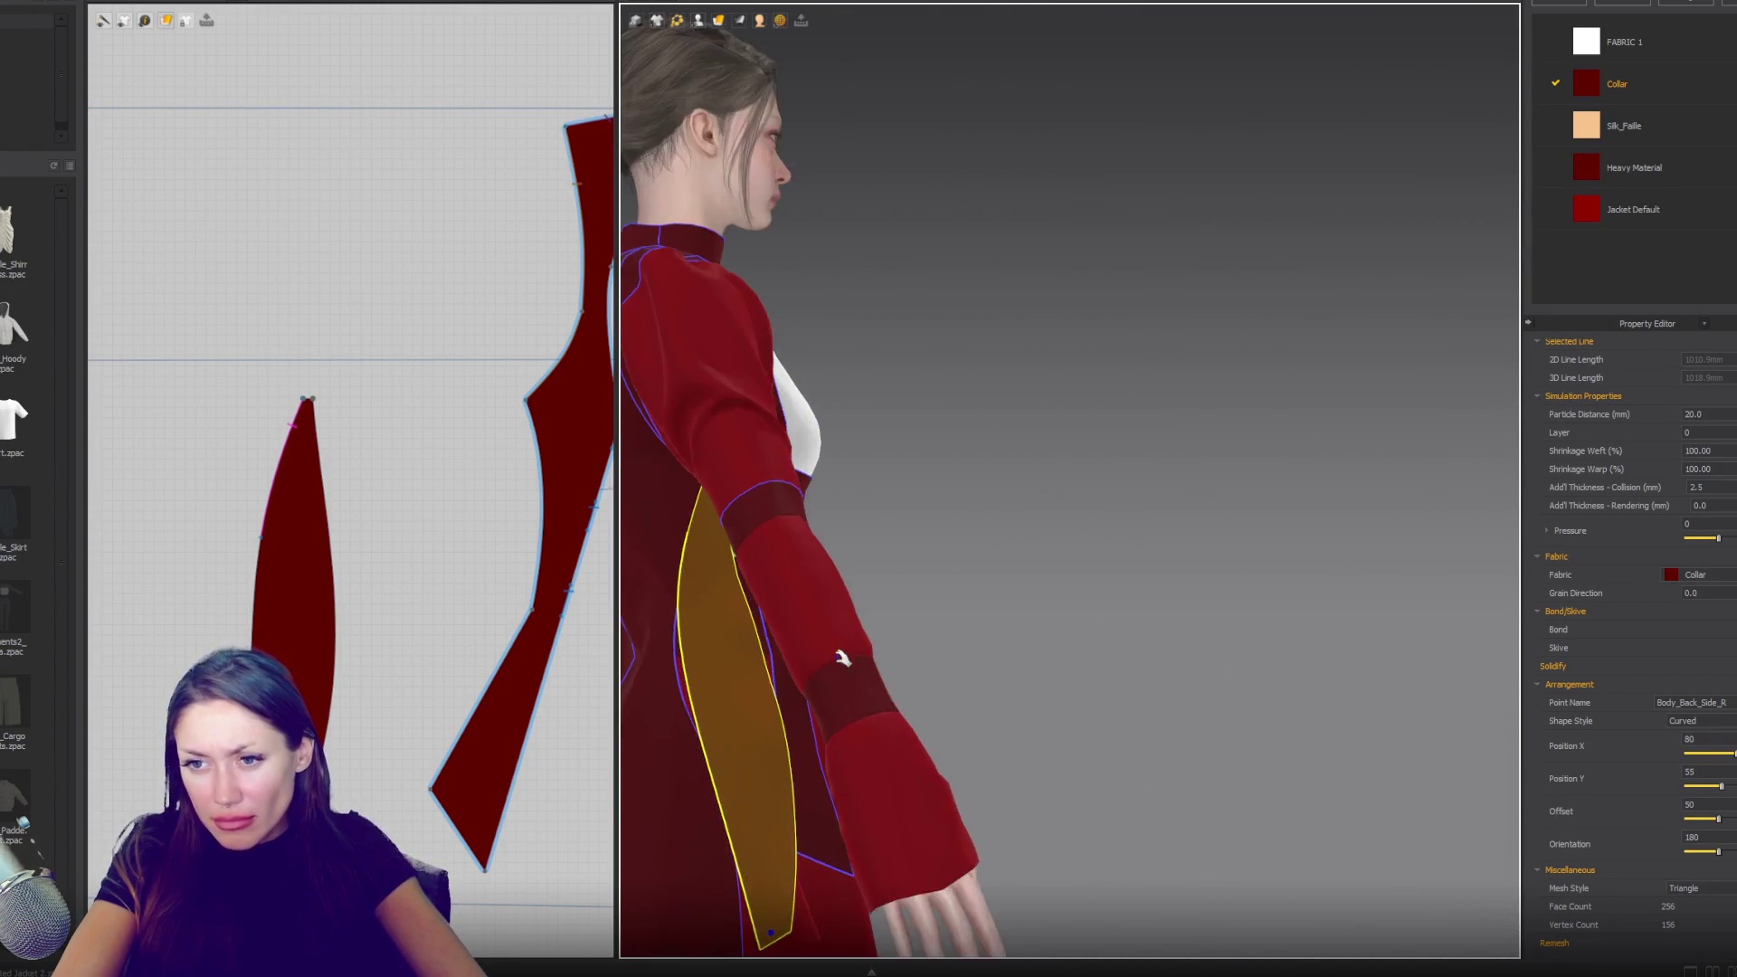
{"action": "right_click_drag", "start_coordinate": [932, 529], "coordinate": [814, 515]}
{"action": "scroll", "coordinate": [814, 516], "scroll_direction": "down", "scroll_amount": 4}
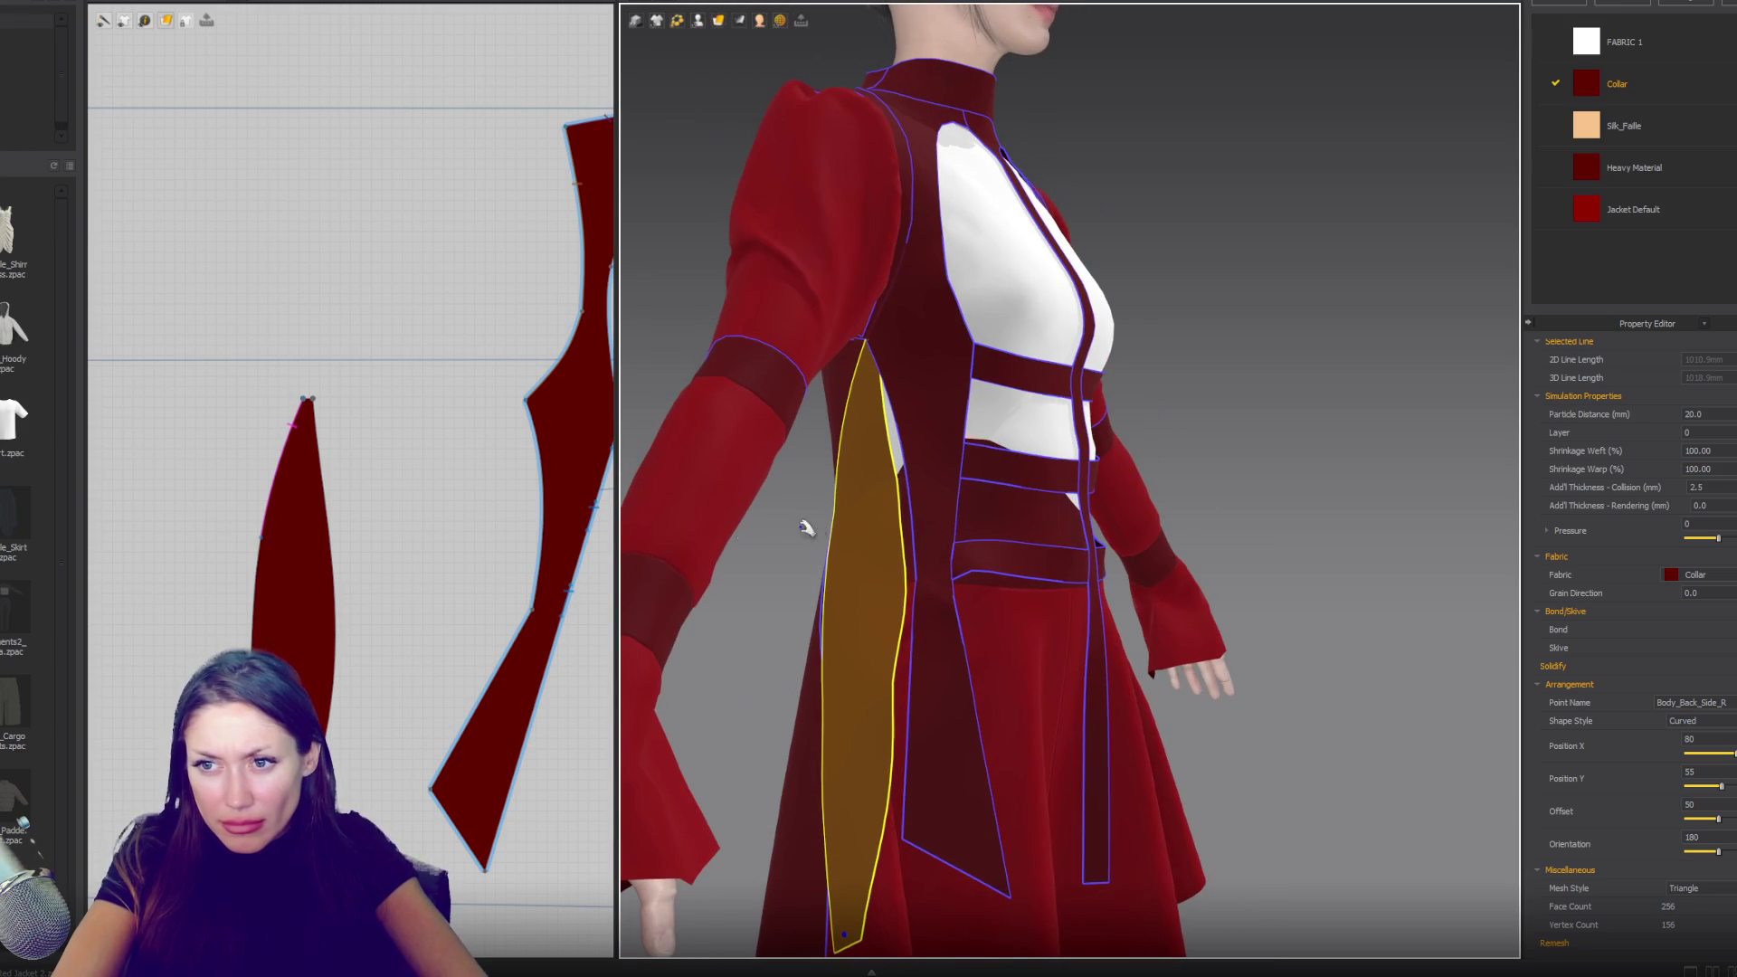
{"action": "scroll", "coordinate": [276, 400], "scroll_direction": "up", "scroll_amount": 2}
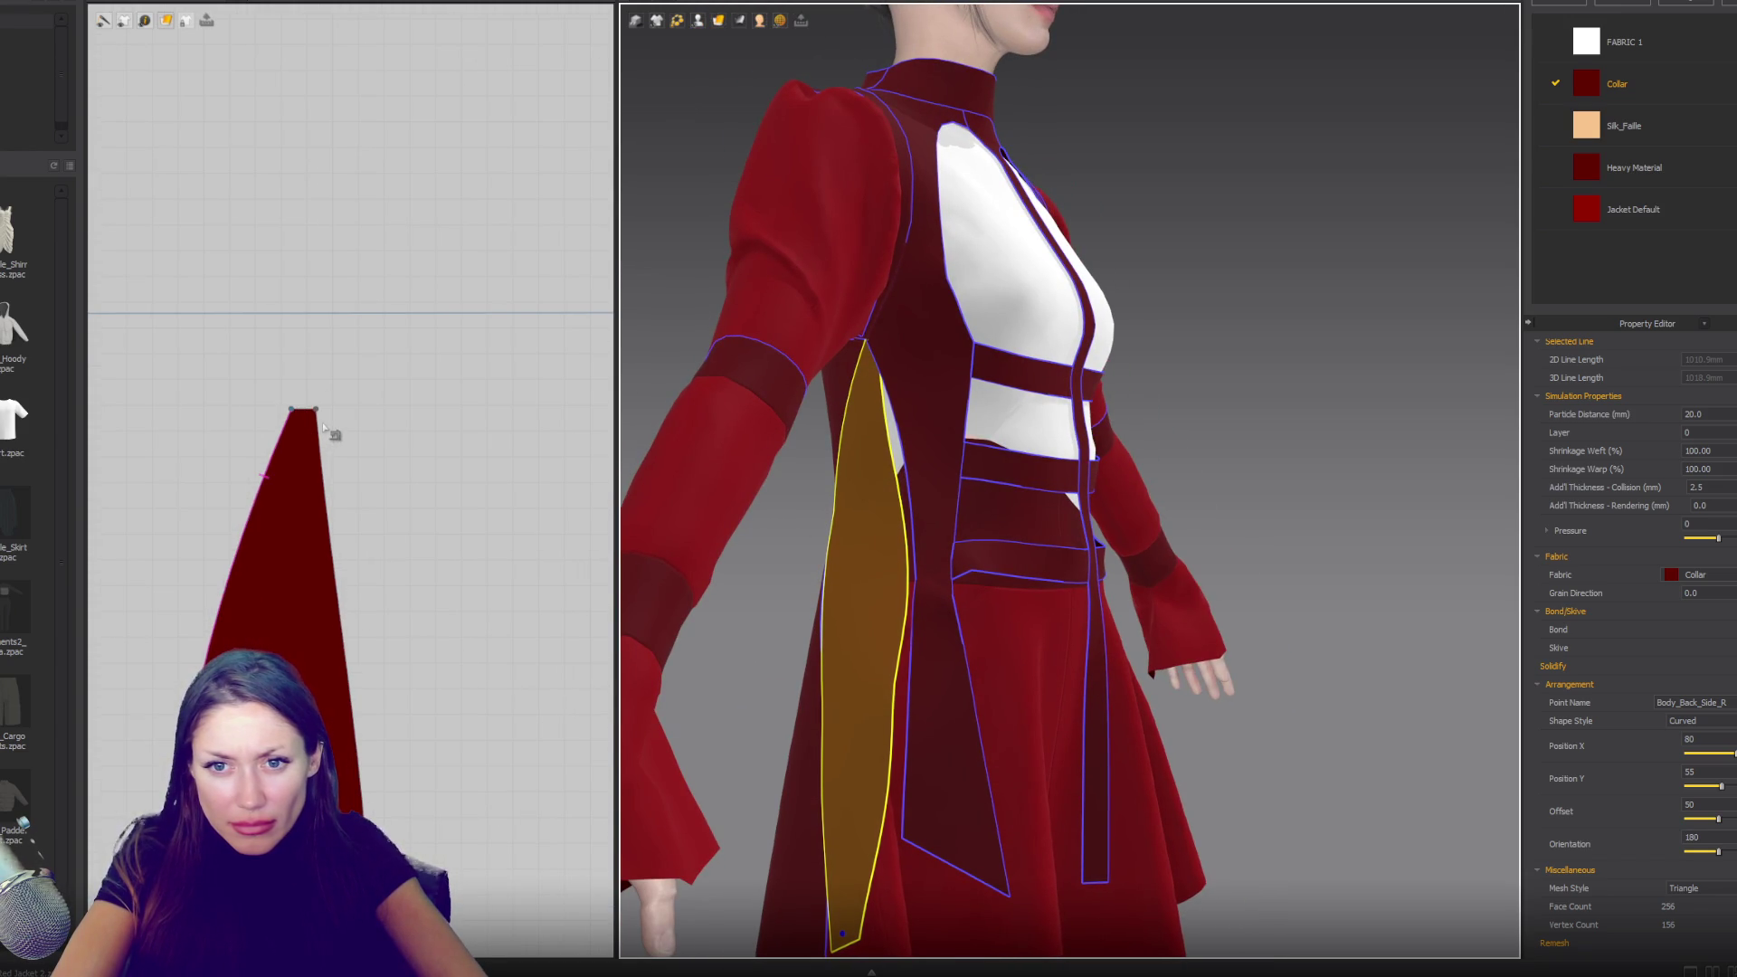
- Slim the gusset by raising its lower right-edge point and curving the right edge to a point
{"action": "left_click", "coordinate": [315, 411]}
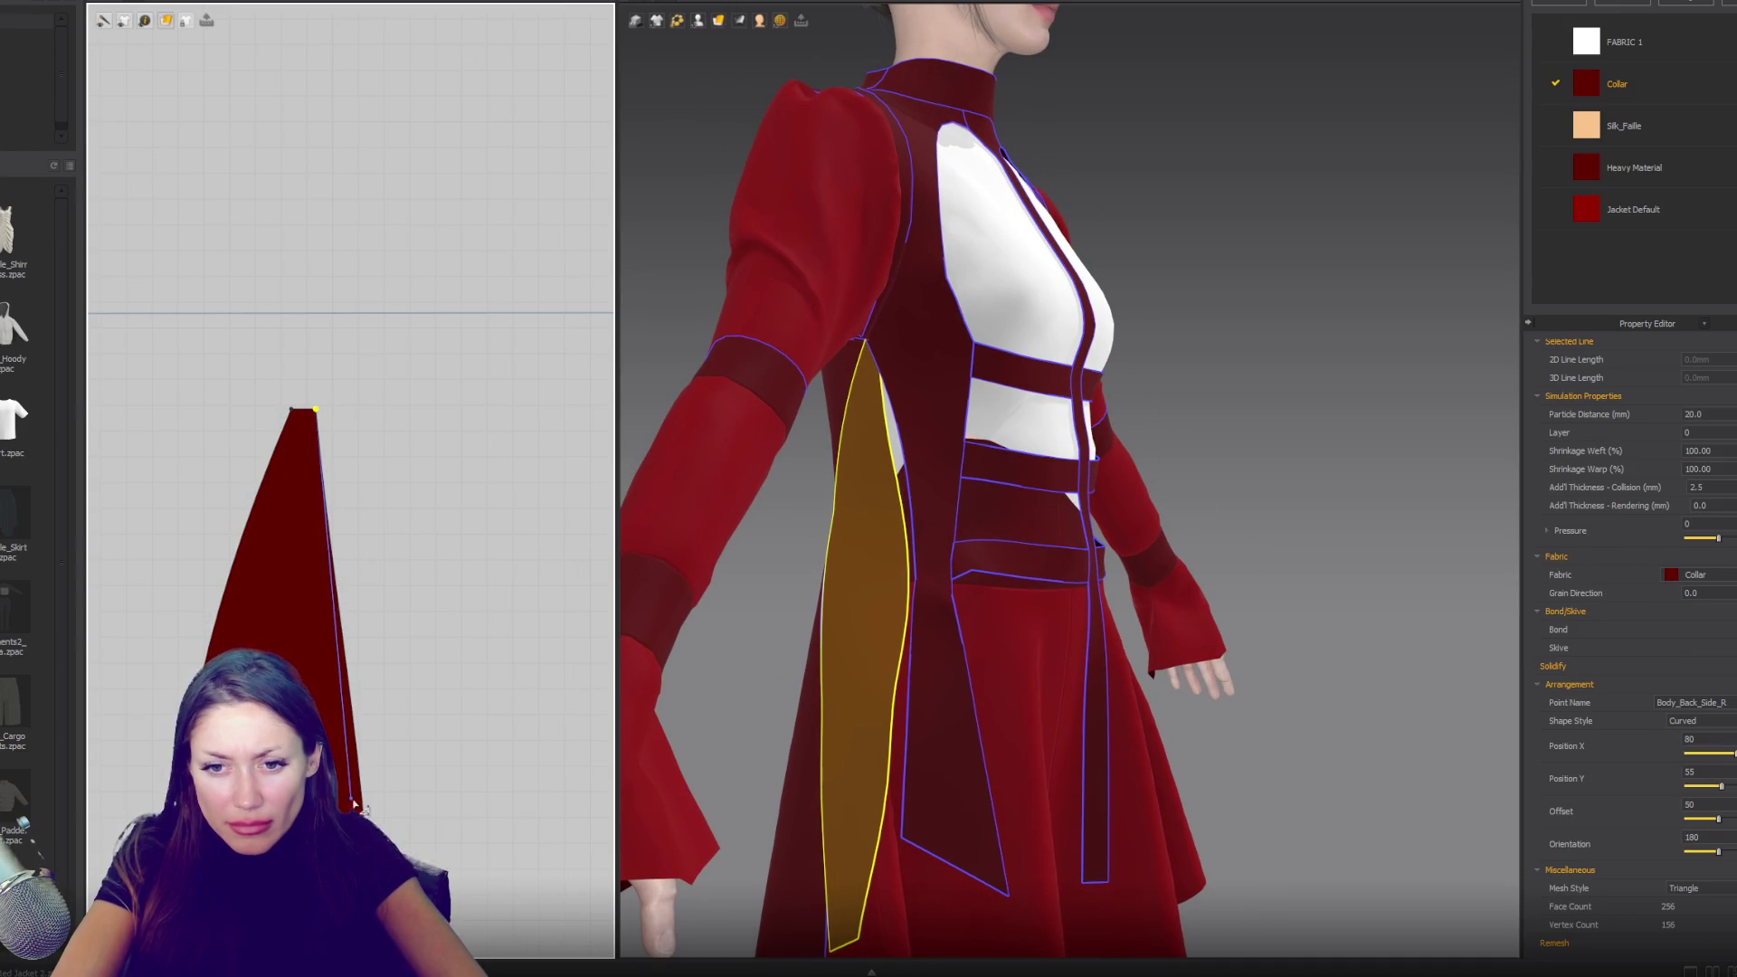
{"action": "left_click_drag", "start_coordinate": [351, 798], "coordinate": [351, 603]}
{"action": "mouse_move", "coordinate": [956, 602]}
{"action": "right_mouse_down"}
{"action": "mouse_move", "coordinate": [914, 597]}
{"action": "mouse_move", "coordinate": [1176, 588]}
{"action": "mouse_move", "coordinate": [959, 579]}
{"action": "mouse_move", "coordinate": [1019, 566]}
{"action": "right_mouse_up"}
{"action": "key", "text": "6"}
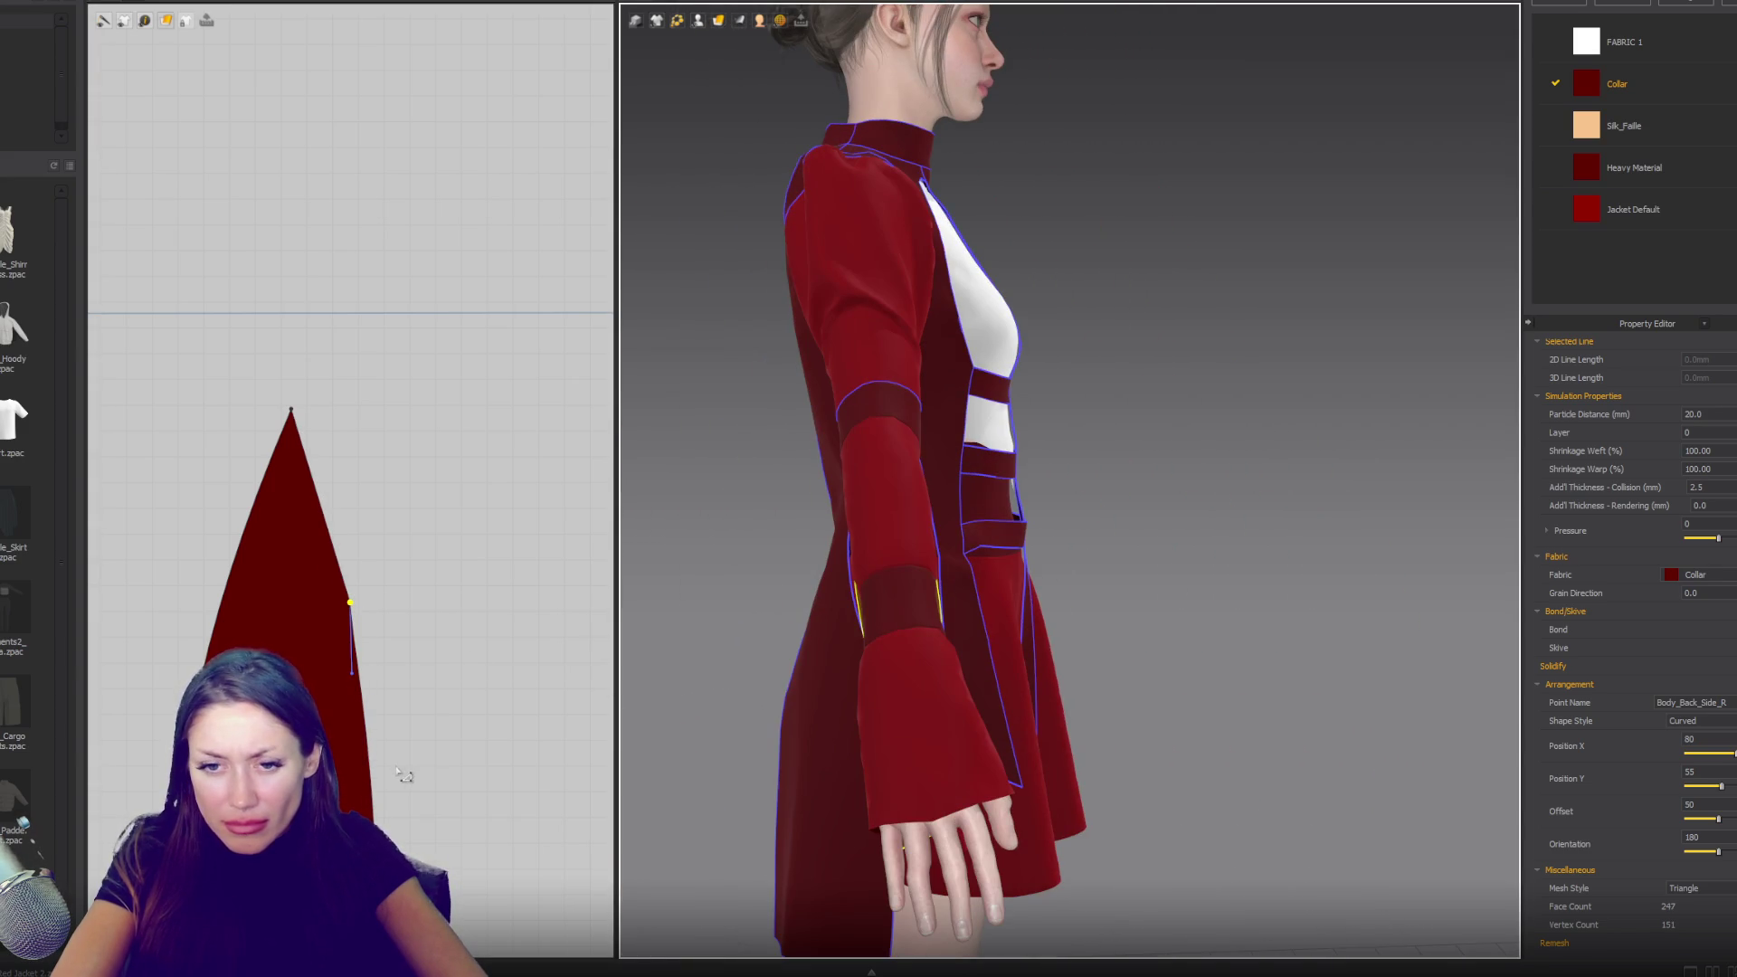
{"action": "scroll", "coordinate": [477, 415], "scroll_direction": "up", "scroll_amount": 3}
{"action": "scroll", "coordinate": [462, 579], "scroll_direction": "down", "scroll_amount": 3}
{"action": "mouse_move", "coordinate": [450, 580]}
{"action": "left_mouse_down"}
{"action": "mouse_move", "coordinate": [517, 448]}
{"action": "mouse_move", "coordinate": [485, 458]}
{"action": "mouse_move", "coordinate": [465, 581]}
{"action": "mouse_move", "coordinate": [443, 556]}
{"action": "left_mouse_up"}
{"action": "mouse_move", "coordinate": [627, 550]}
{"action": "right_mouse_down"}
{"action": "mouse_move", "coordinate": [651, 531]}
{"action": "mouse_move", "coordinate": [802, 544]}
{"action": "right_mouse_up"}
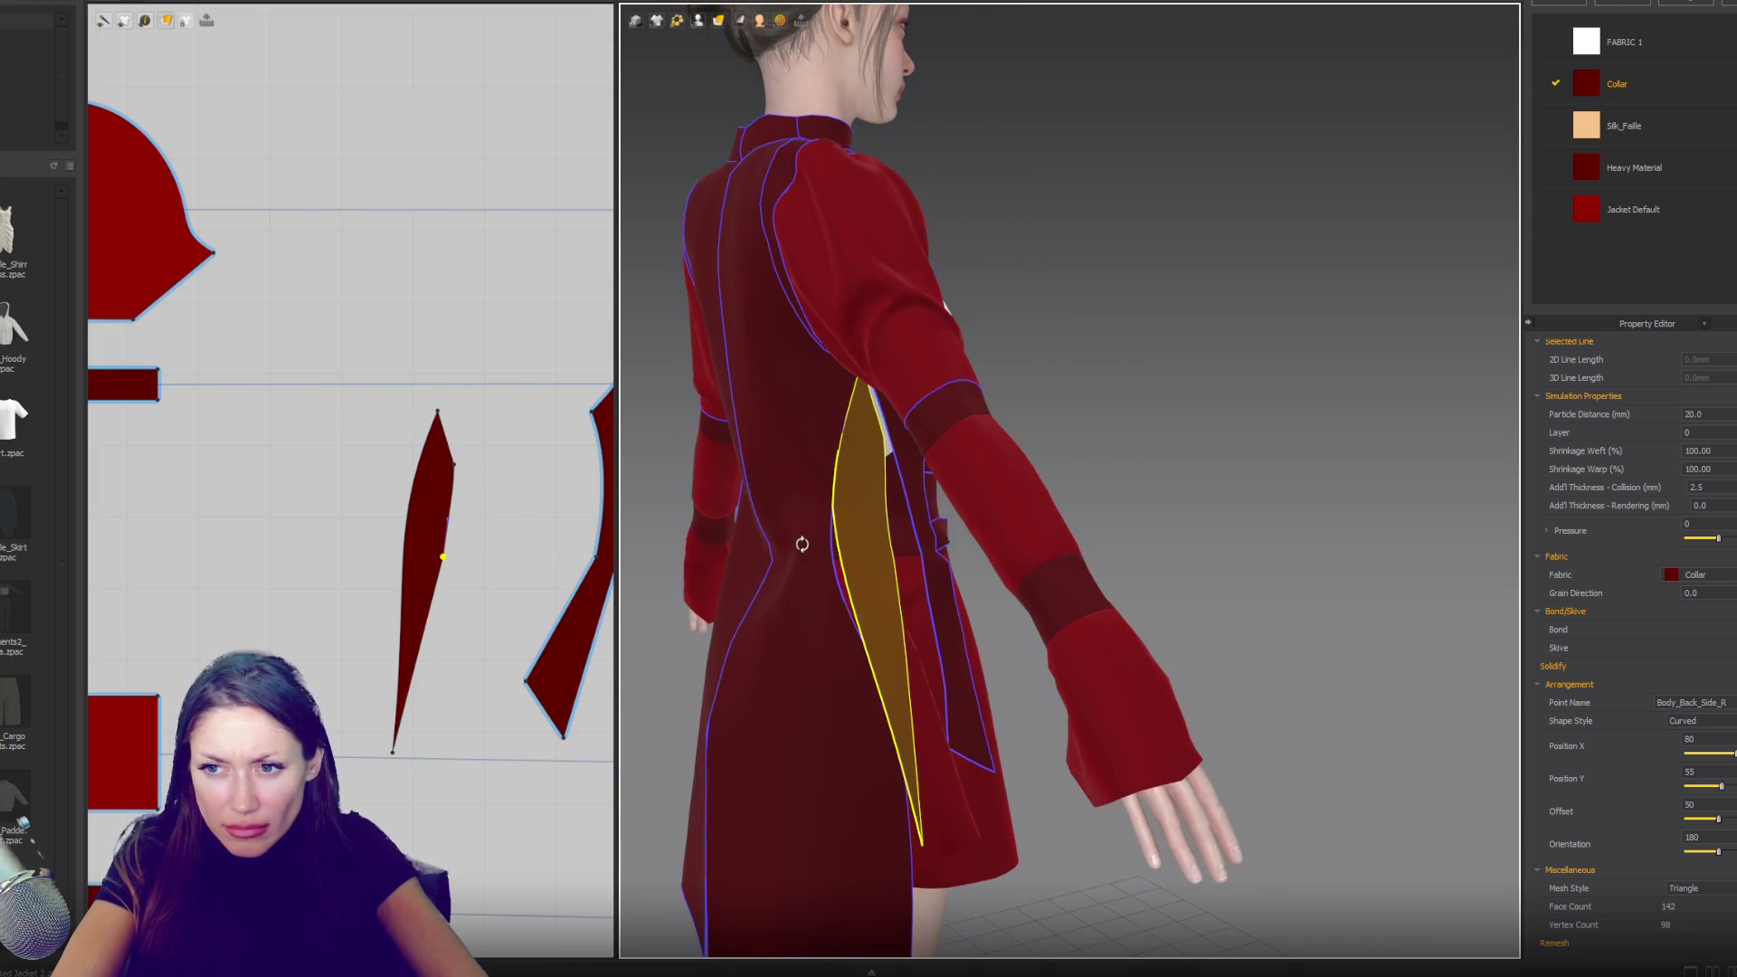
{"action": "left_click_drag", "start_coordinate": [442, 556], "coordinate": [447, 557]}
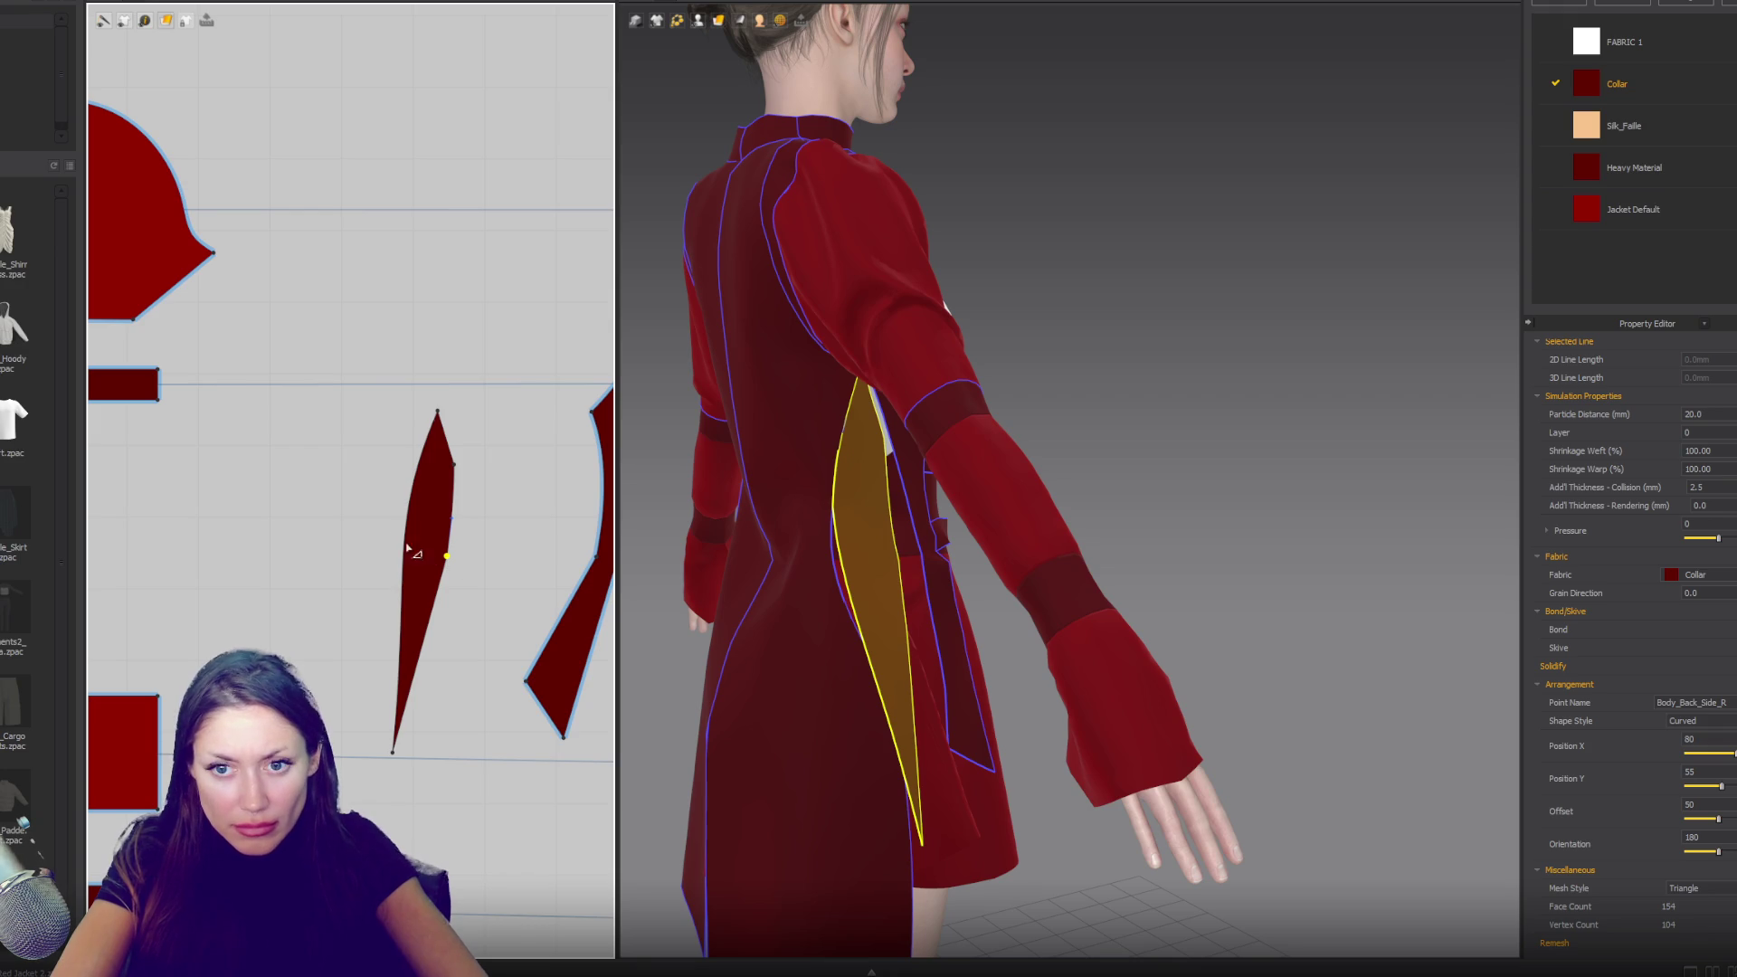
{"action": "scroll", "coordinate": [437, 485], "scroll_direction": "up", "scroll_amount": 3}
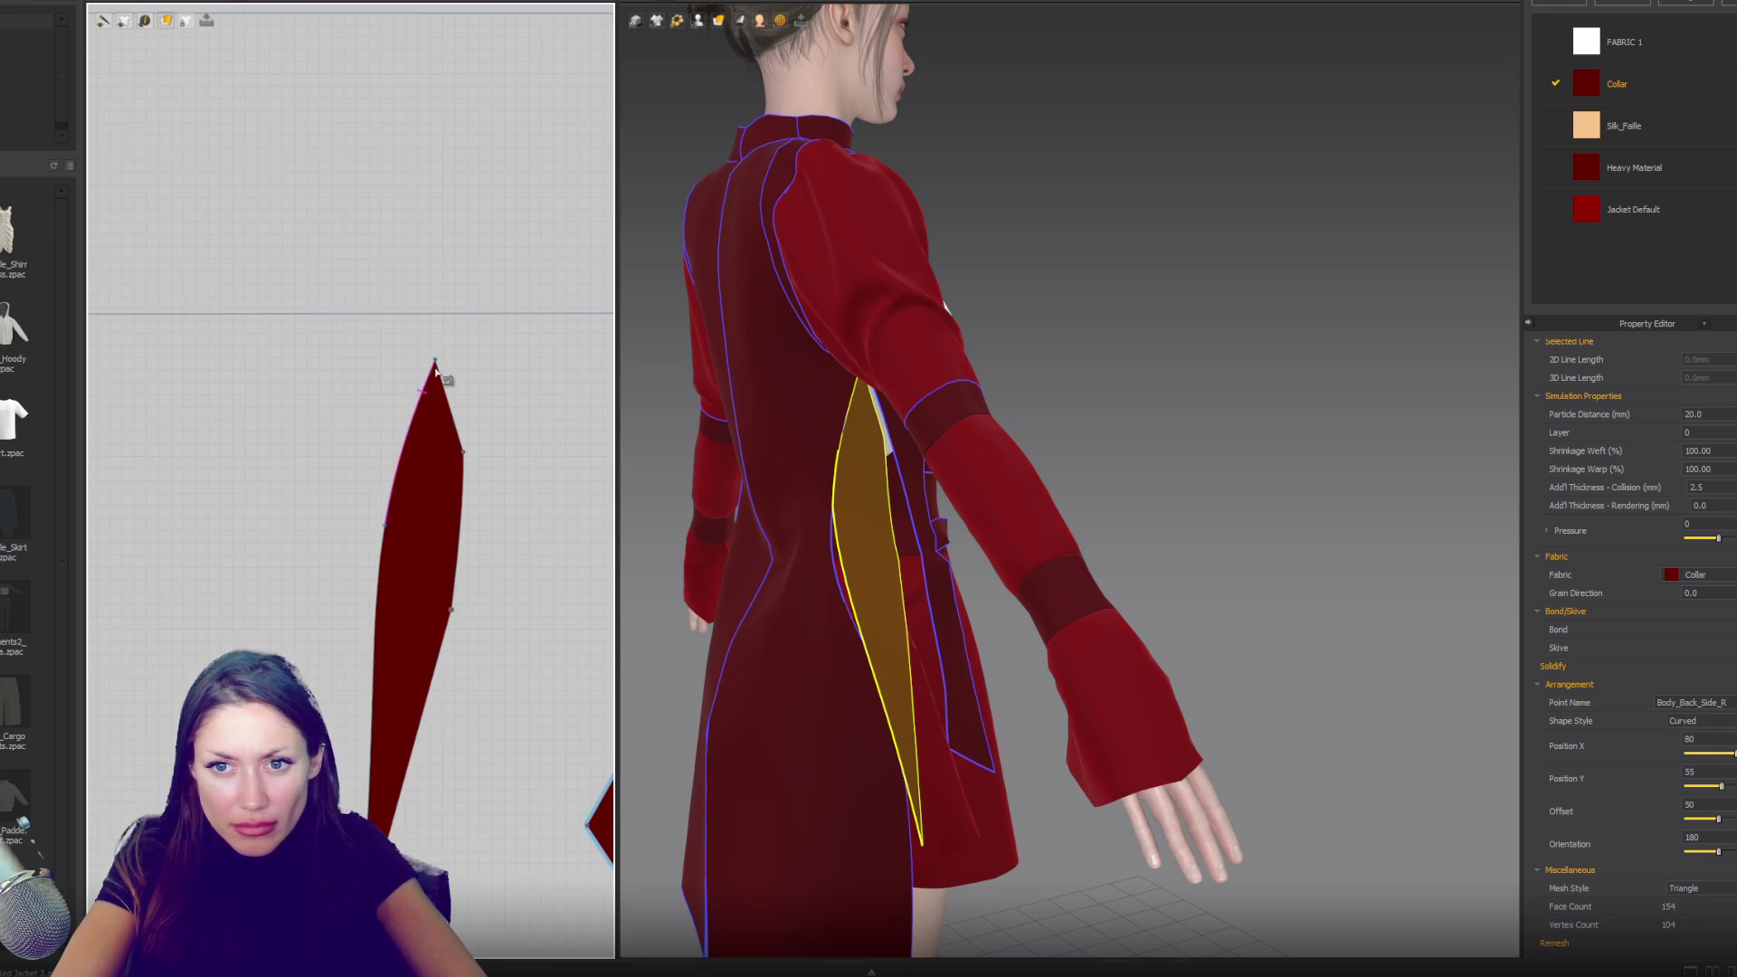
{"action": "key", "text": "x"}
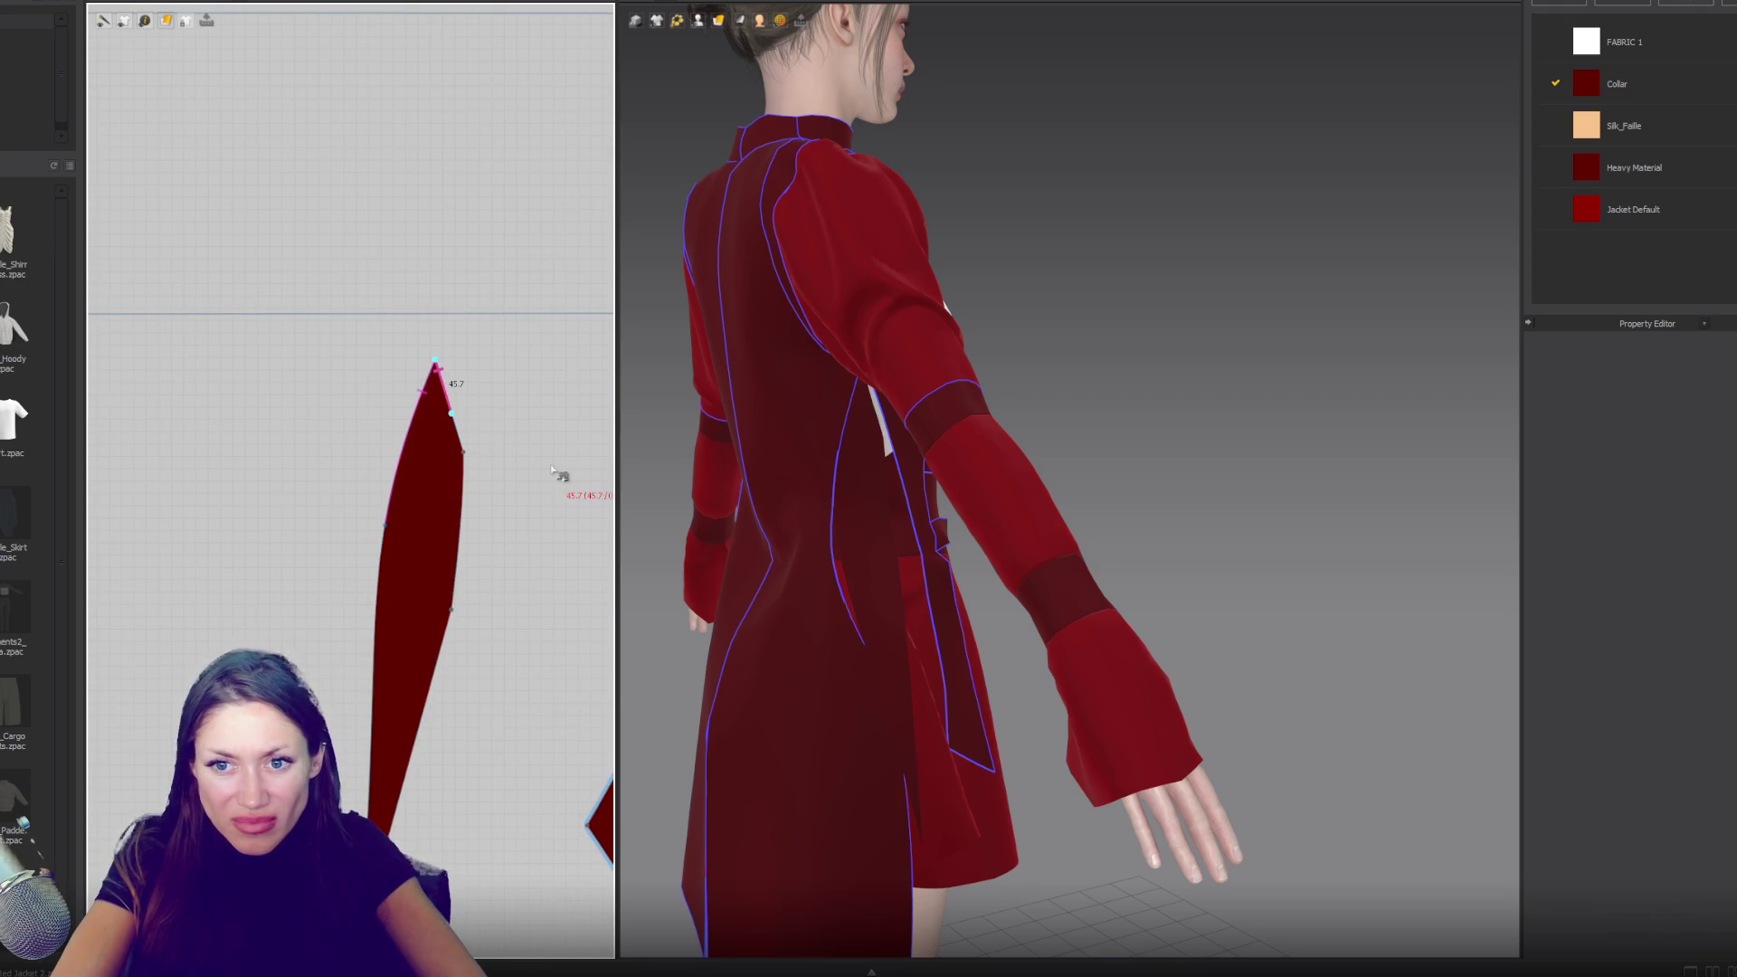
{"action": "middle_click_drag", "start_coordinate": [553, 471], "coordinate": [371, 437]}
- Finish the seam from the gusset tip to the neighbouring piece and select the gusset in 3D
{"action": "left_click", "coordinate": [472, 465]}
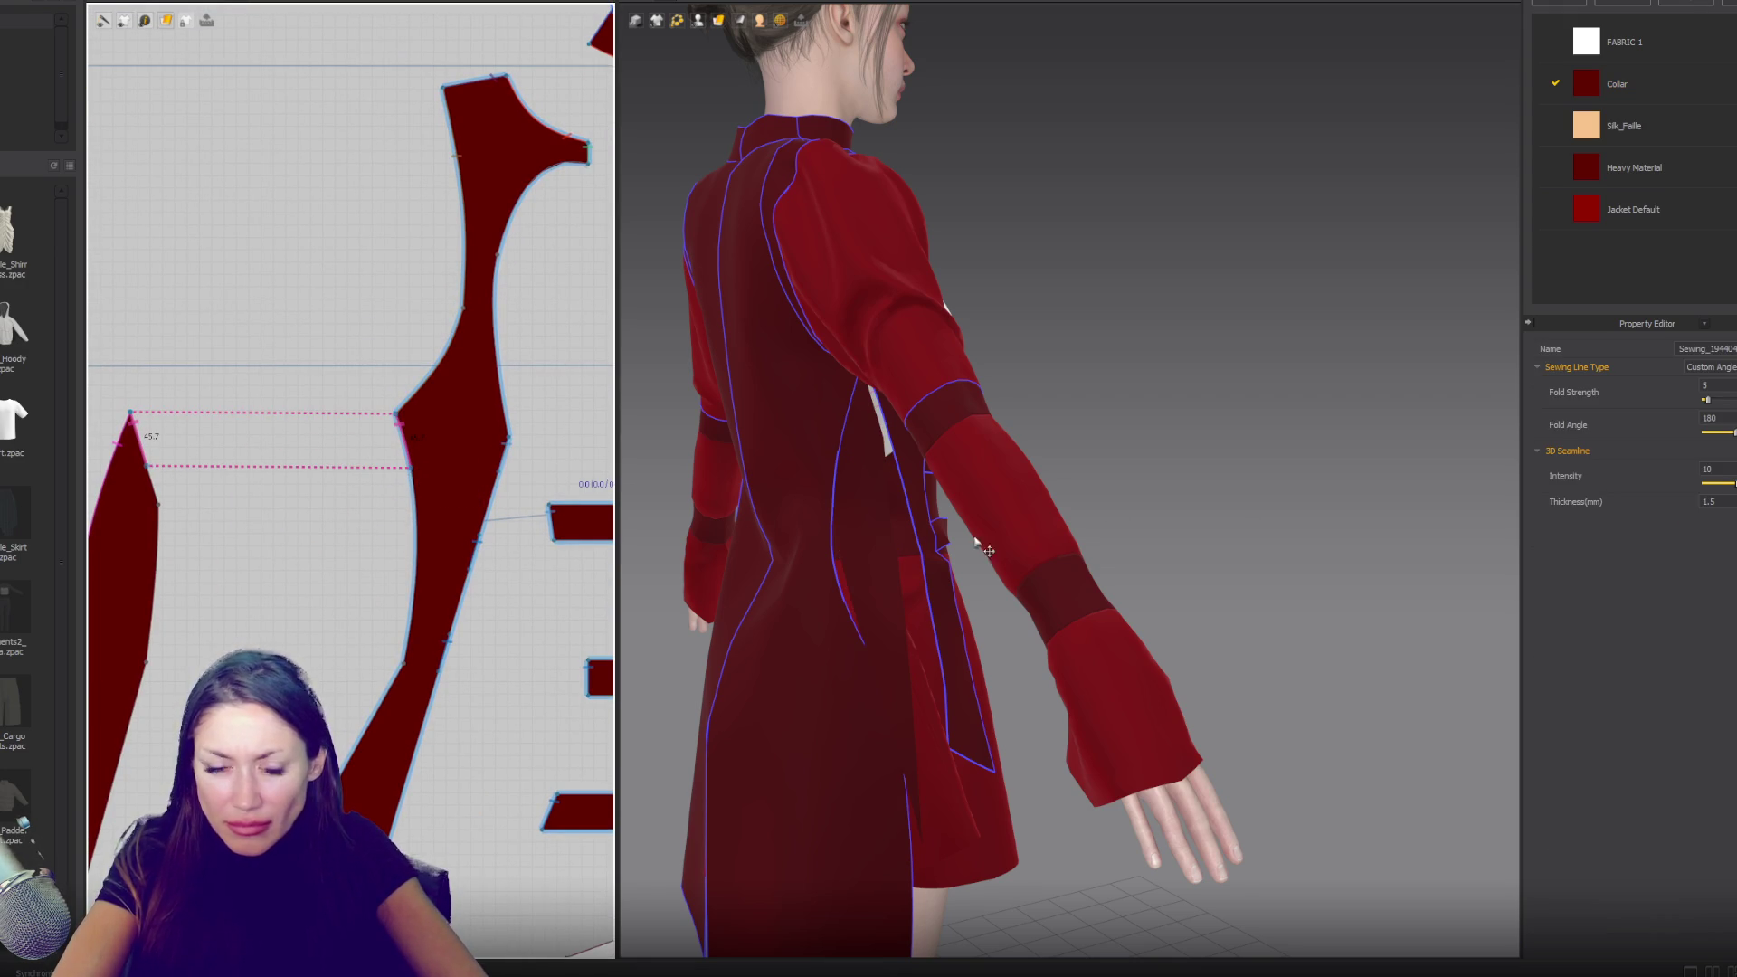
{"action": "key", "text": "a"}
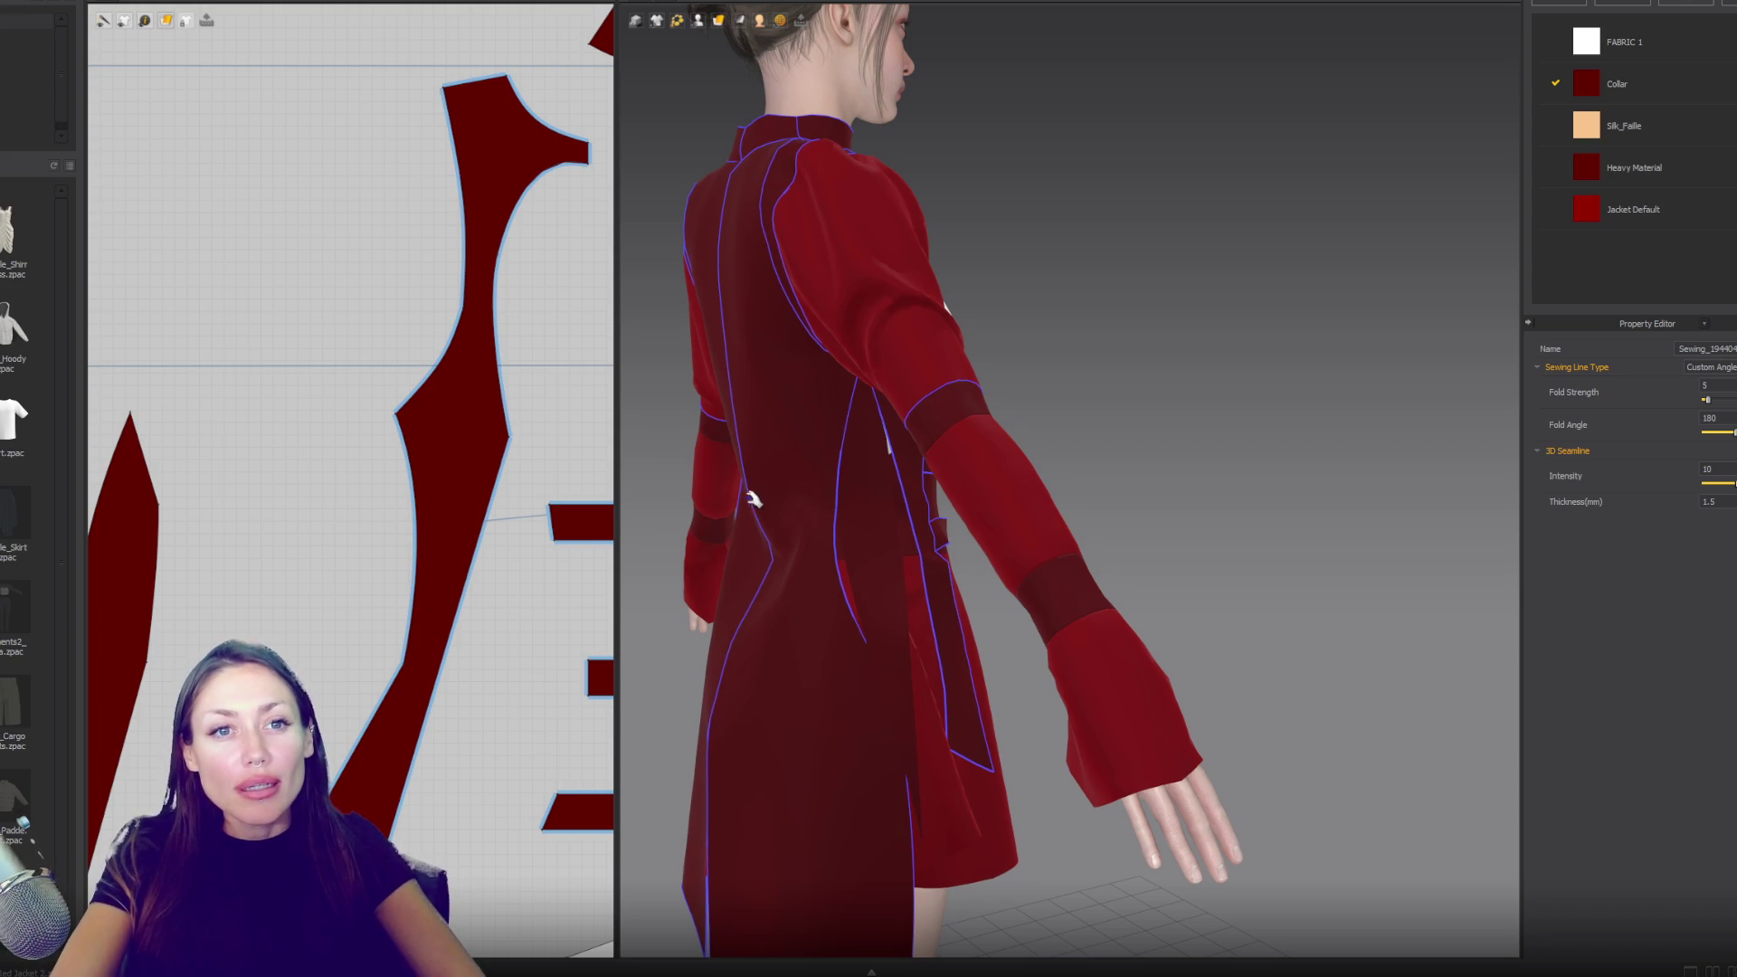
{"action": "scroll", "coordinate": [1072, 452], "scroll_direction": "up", "scroll_amount": 1}
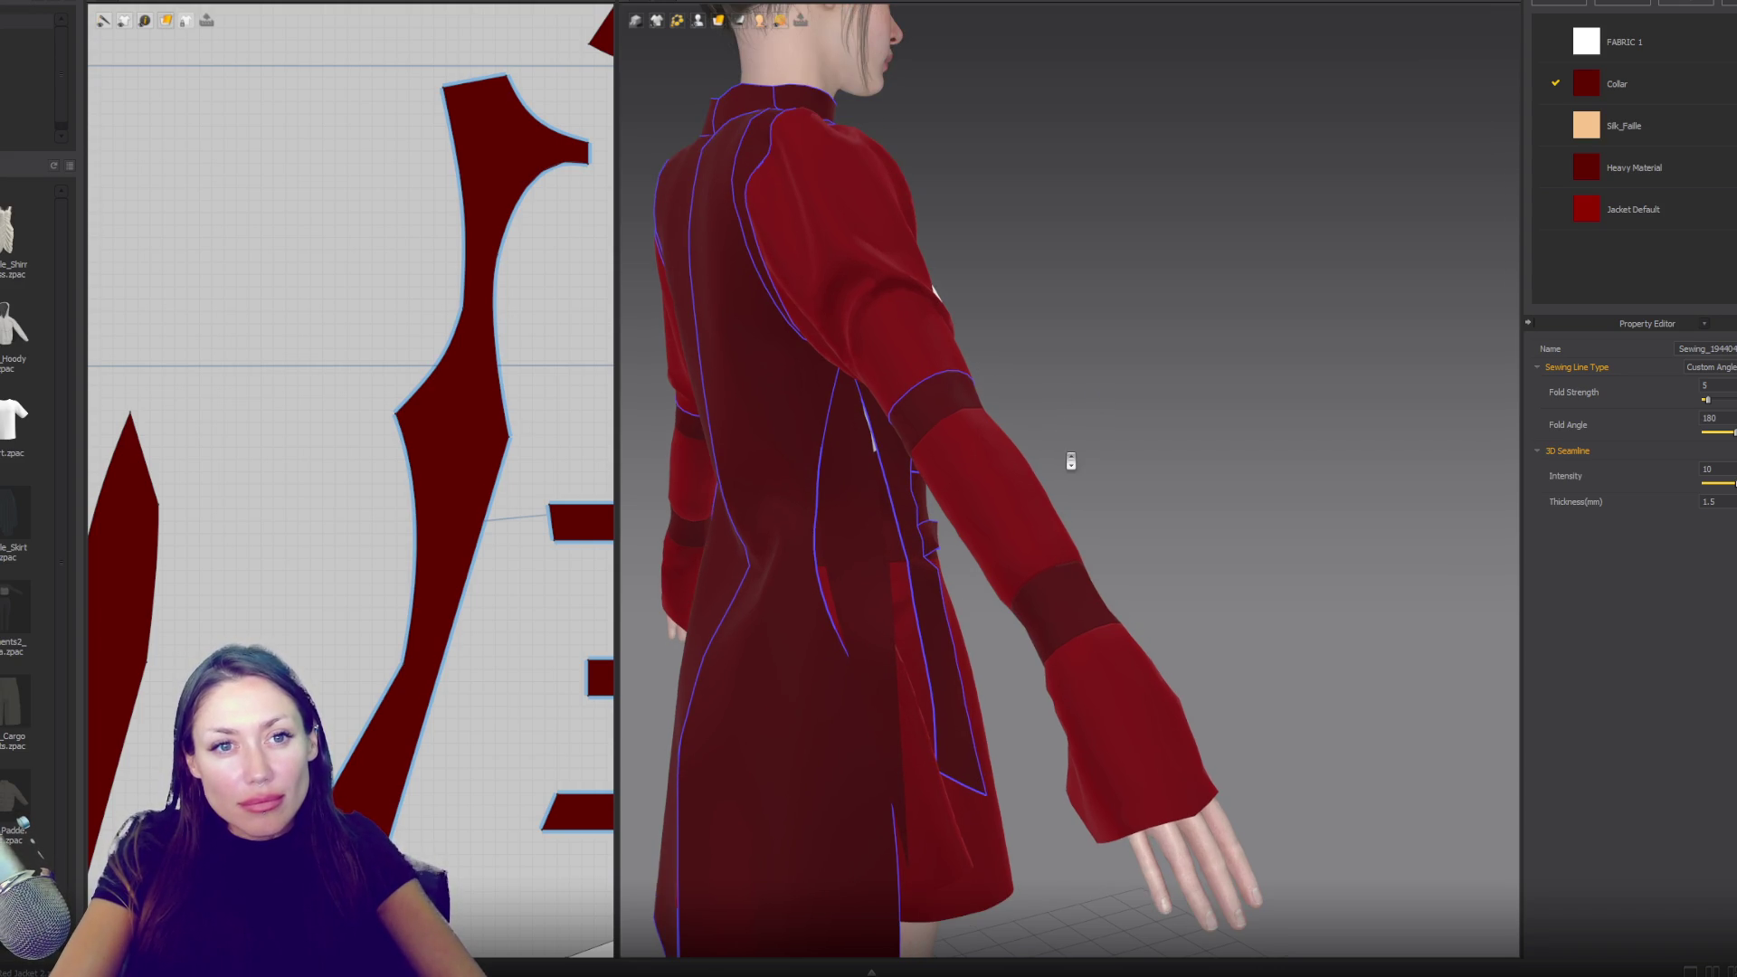
{"action": "scroll", "coordinate": [1072, 461], "scroll_direction": "up", "scroll_amount": 3}
{"action": "right_click_drag", "start_coordinate": [1208, 452], "coordinate": [1059, 488]}
{"action": "left_click", "coordinate": [1040, 599]}
{"action": "left_click", "coordinate": [1047, 597]}
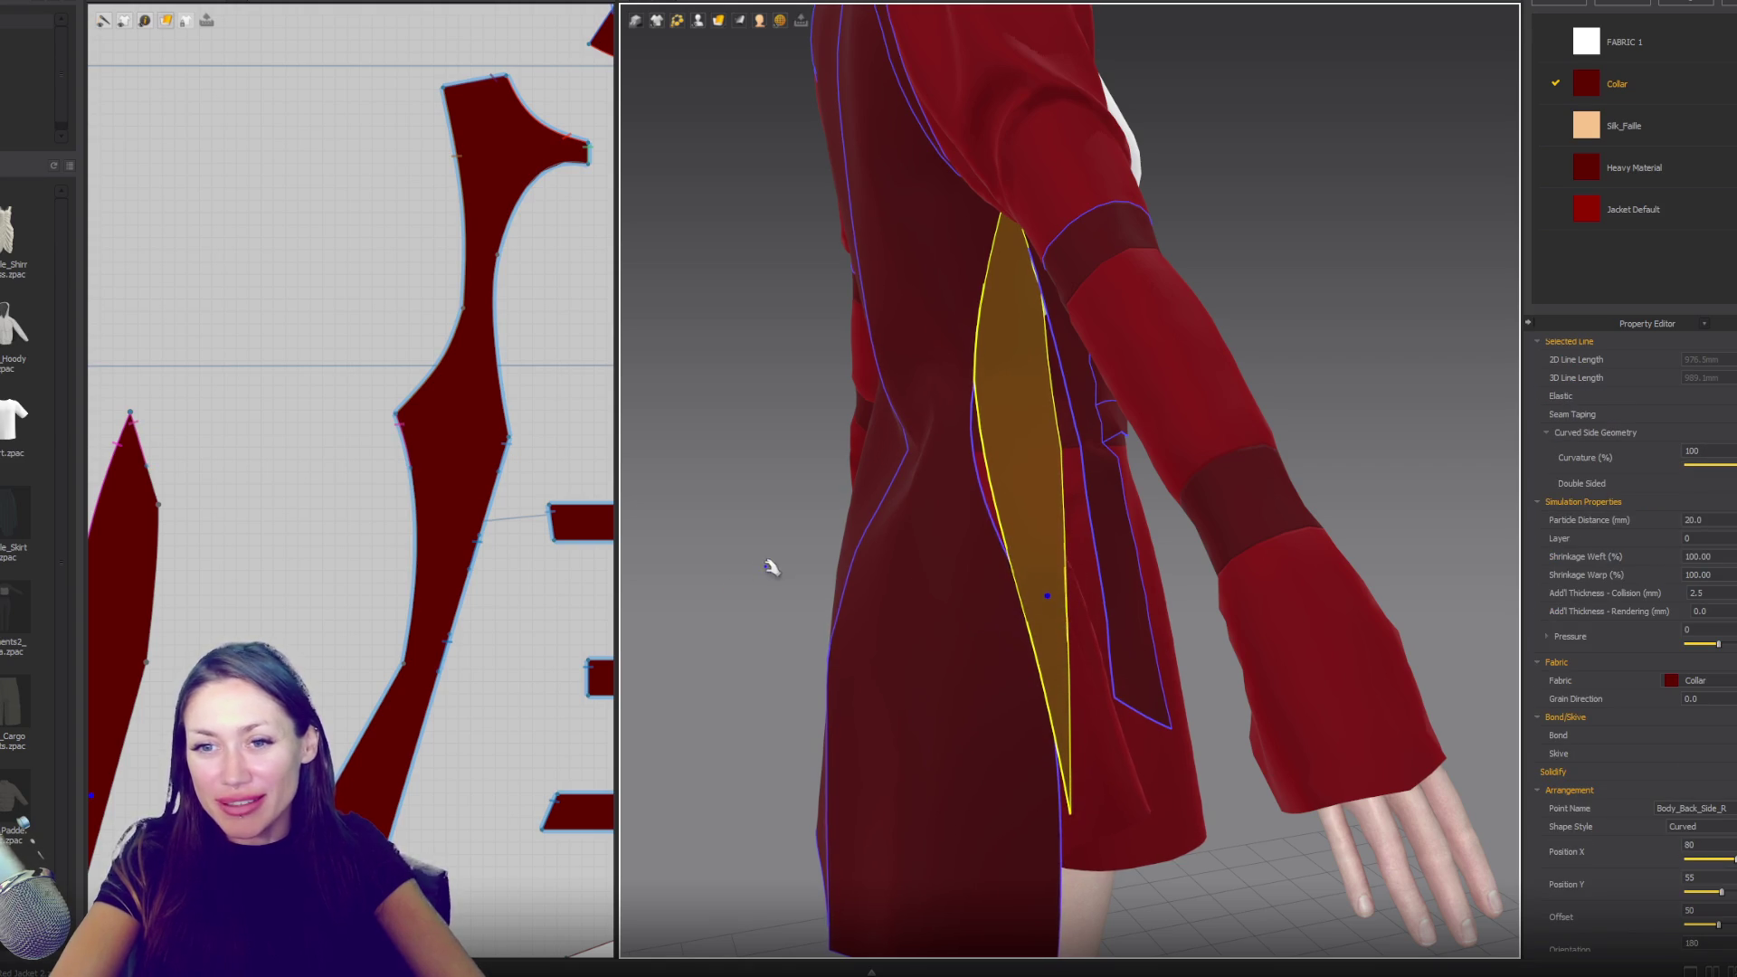
- Check the coat from the back, then switch to the Babybel image search
{"action": "scroll", "coordinate": [958, 570], "scroll_direction": "down", "scroll_amount": 5}
{"action": "right_click_drag", "start_coordinate": [958, 570], "coordinate": [969, 581]}
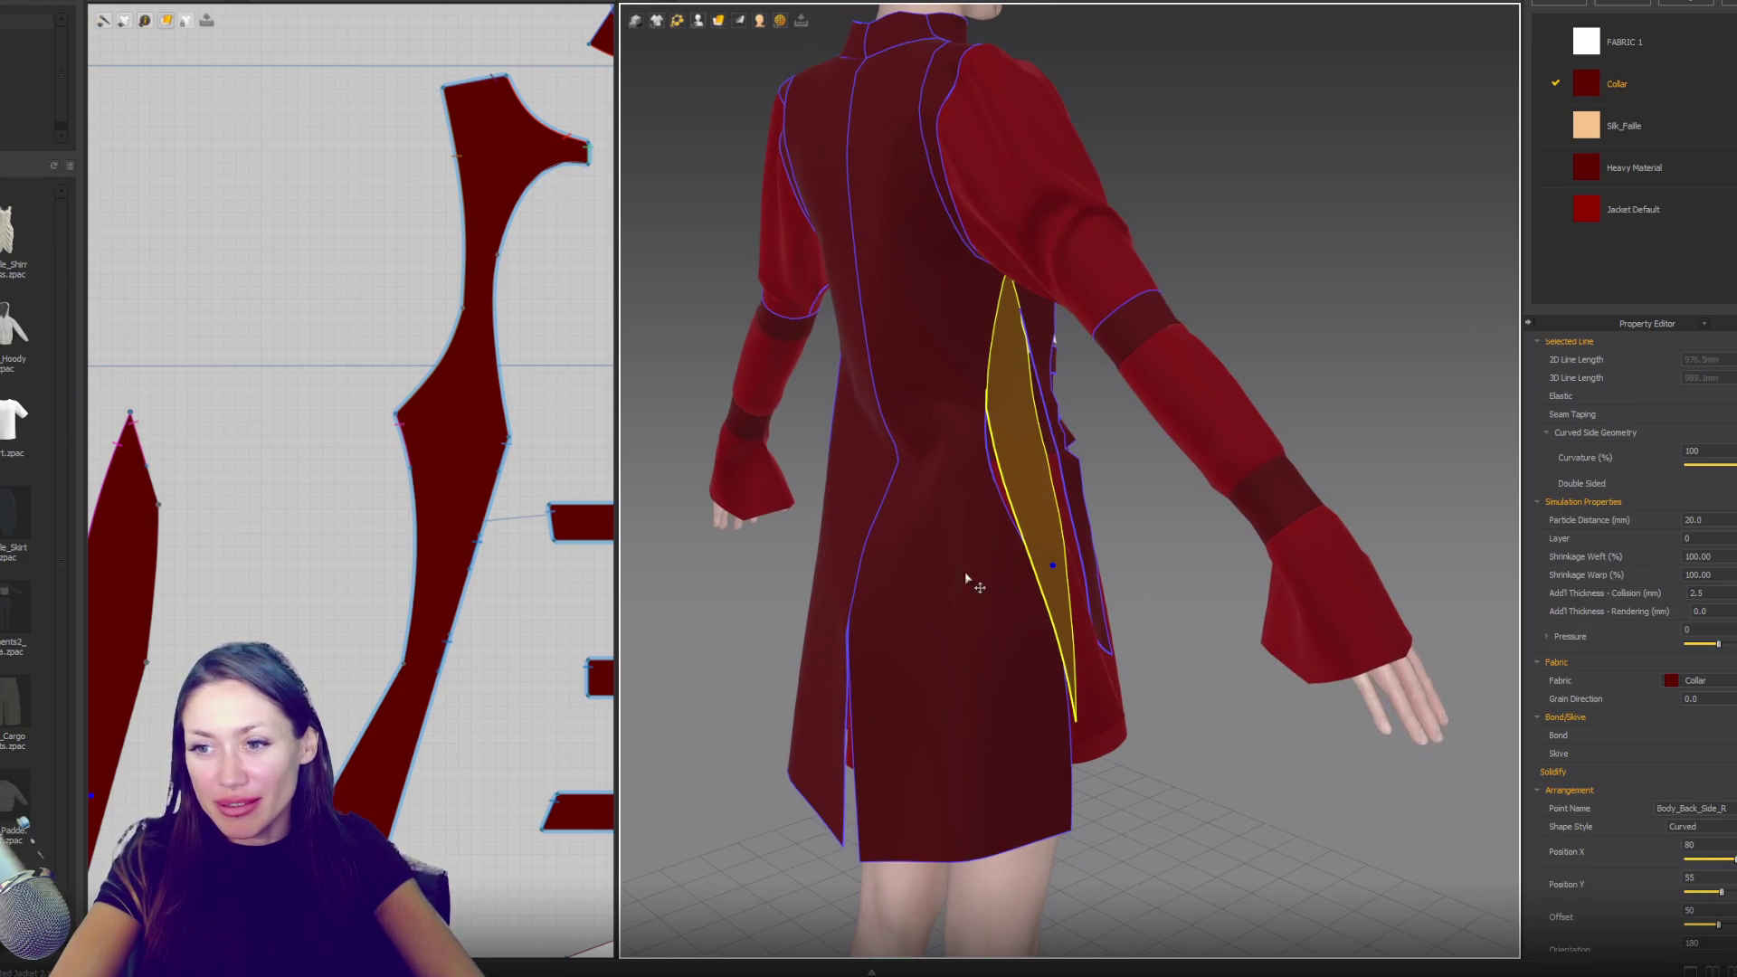
{"action": "scroll", "coordinate": [438, 263], "scroll_direction": "up", "scroll_amount": 5}
{"action": "scroll", "coordinate": [241, 391], "scroll_direction": "up", "scroll_amount": 3}
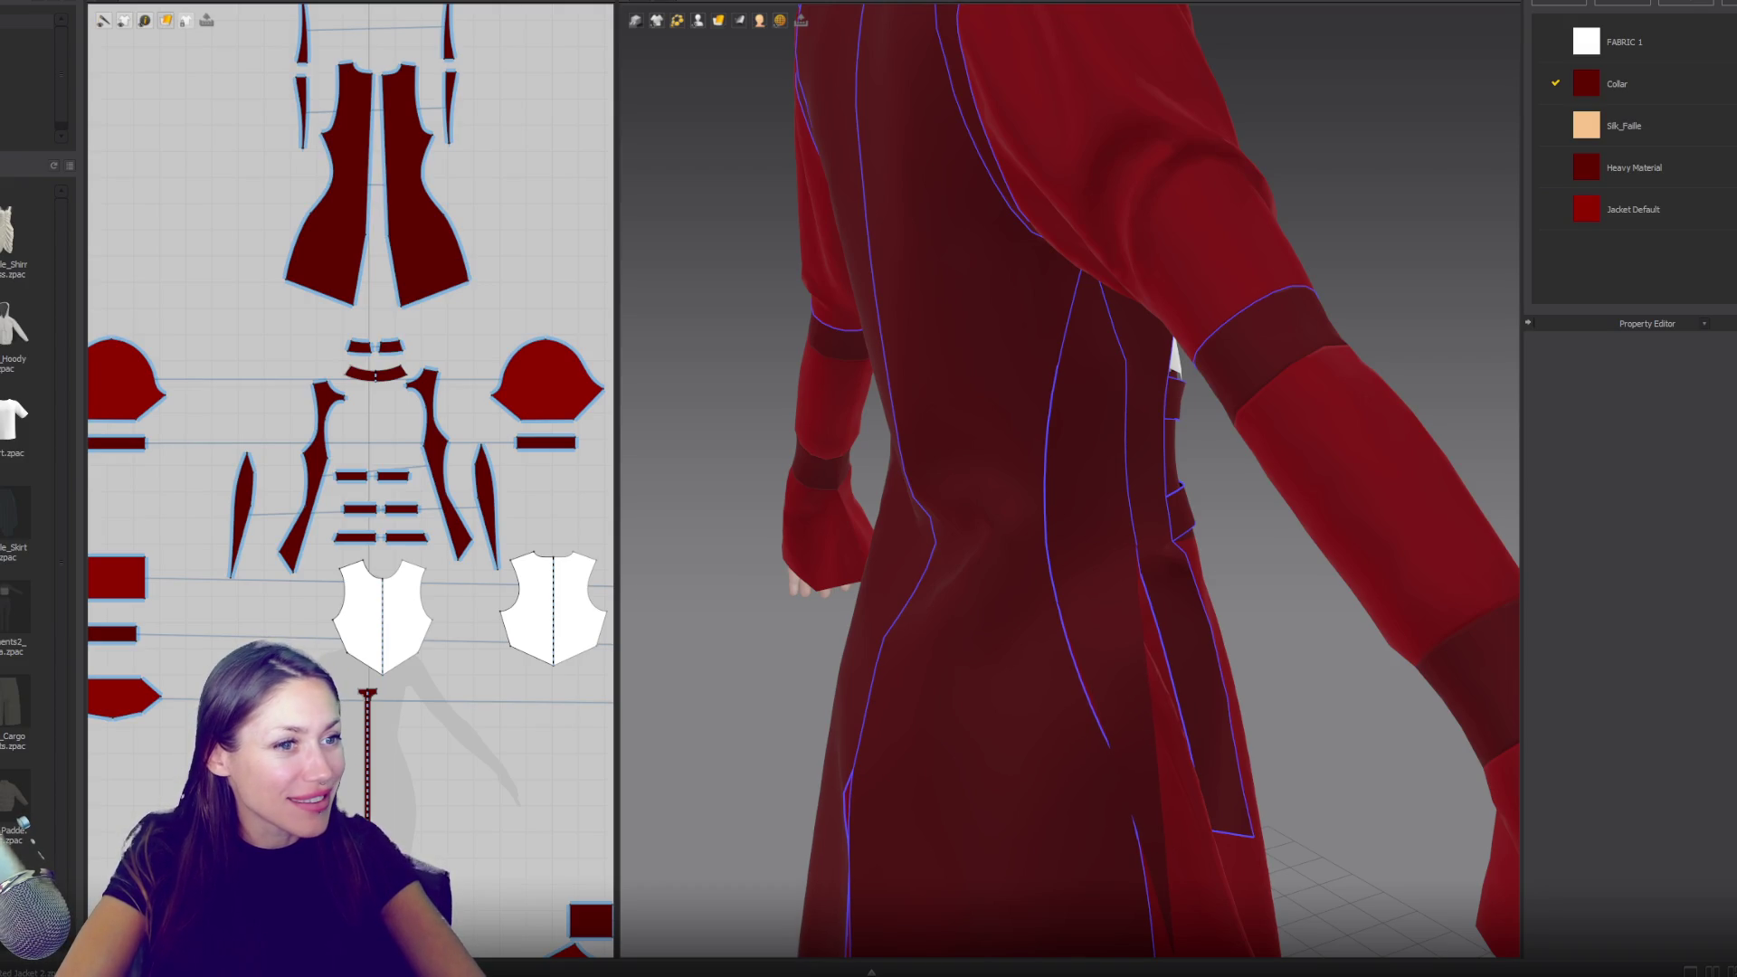
{"action": "key", "text": "alt+Tab"}
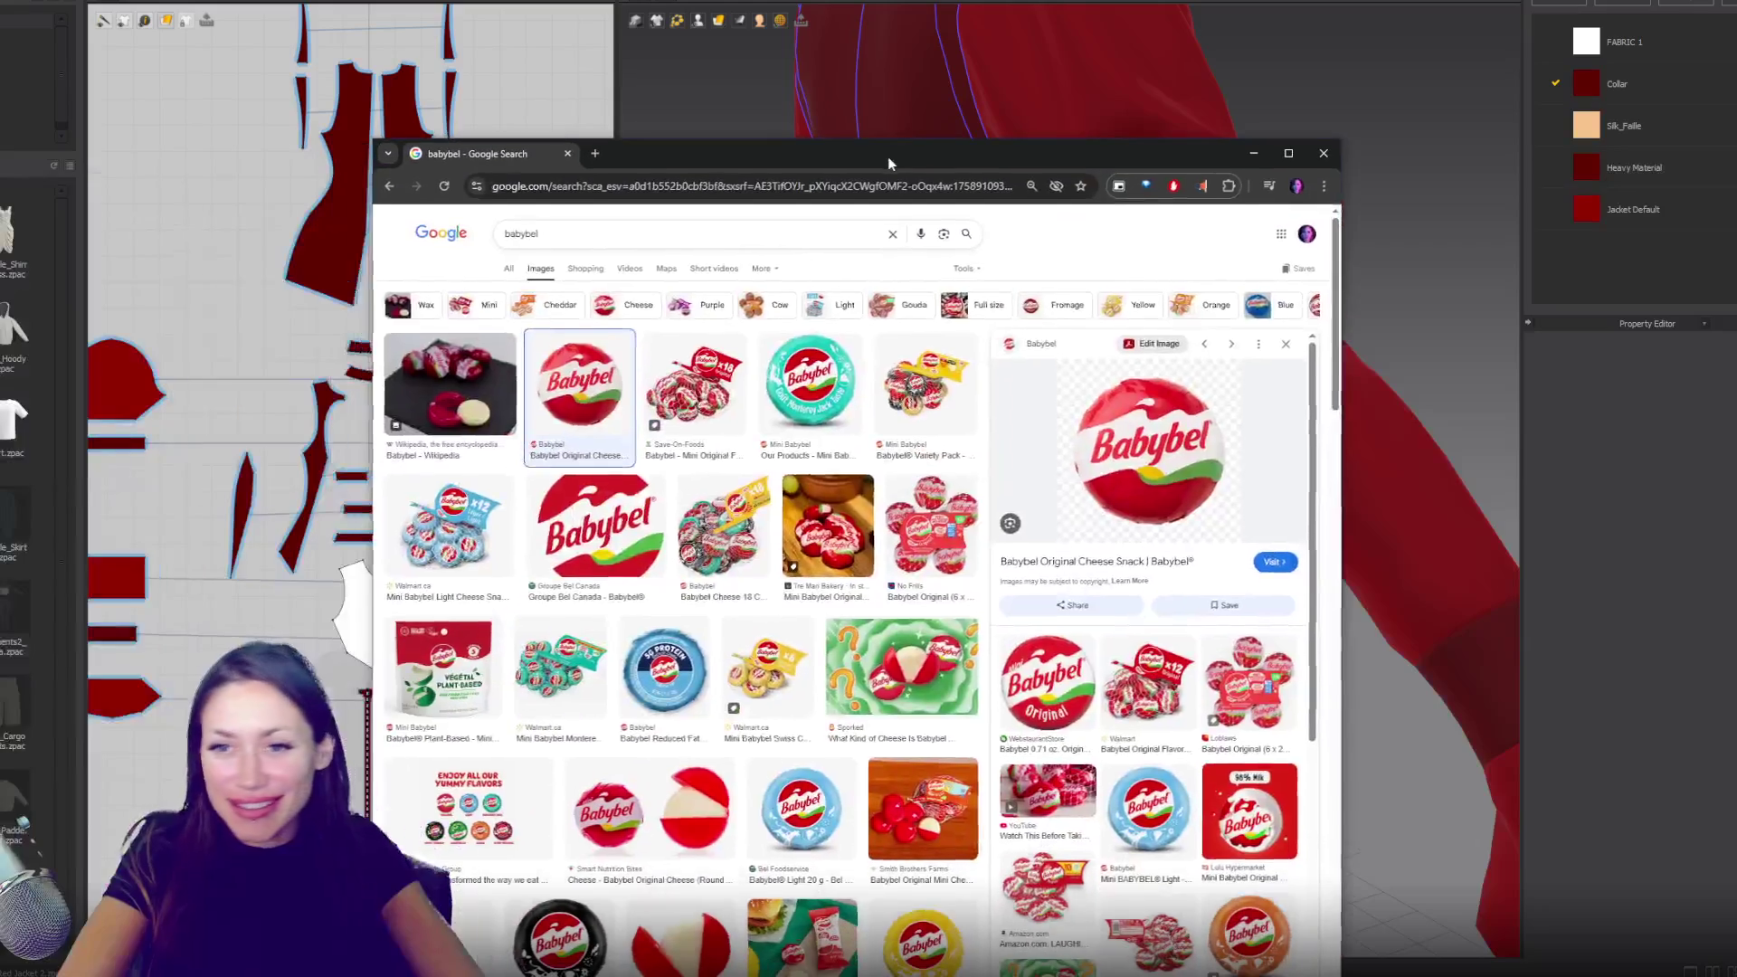
{"action": "left_click", "coordinate": [697, 398]}
{"action": "left_click", "coordinate": [449, 384]}
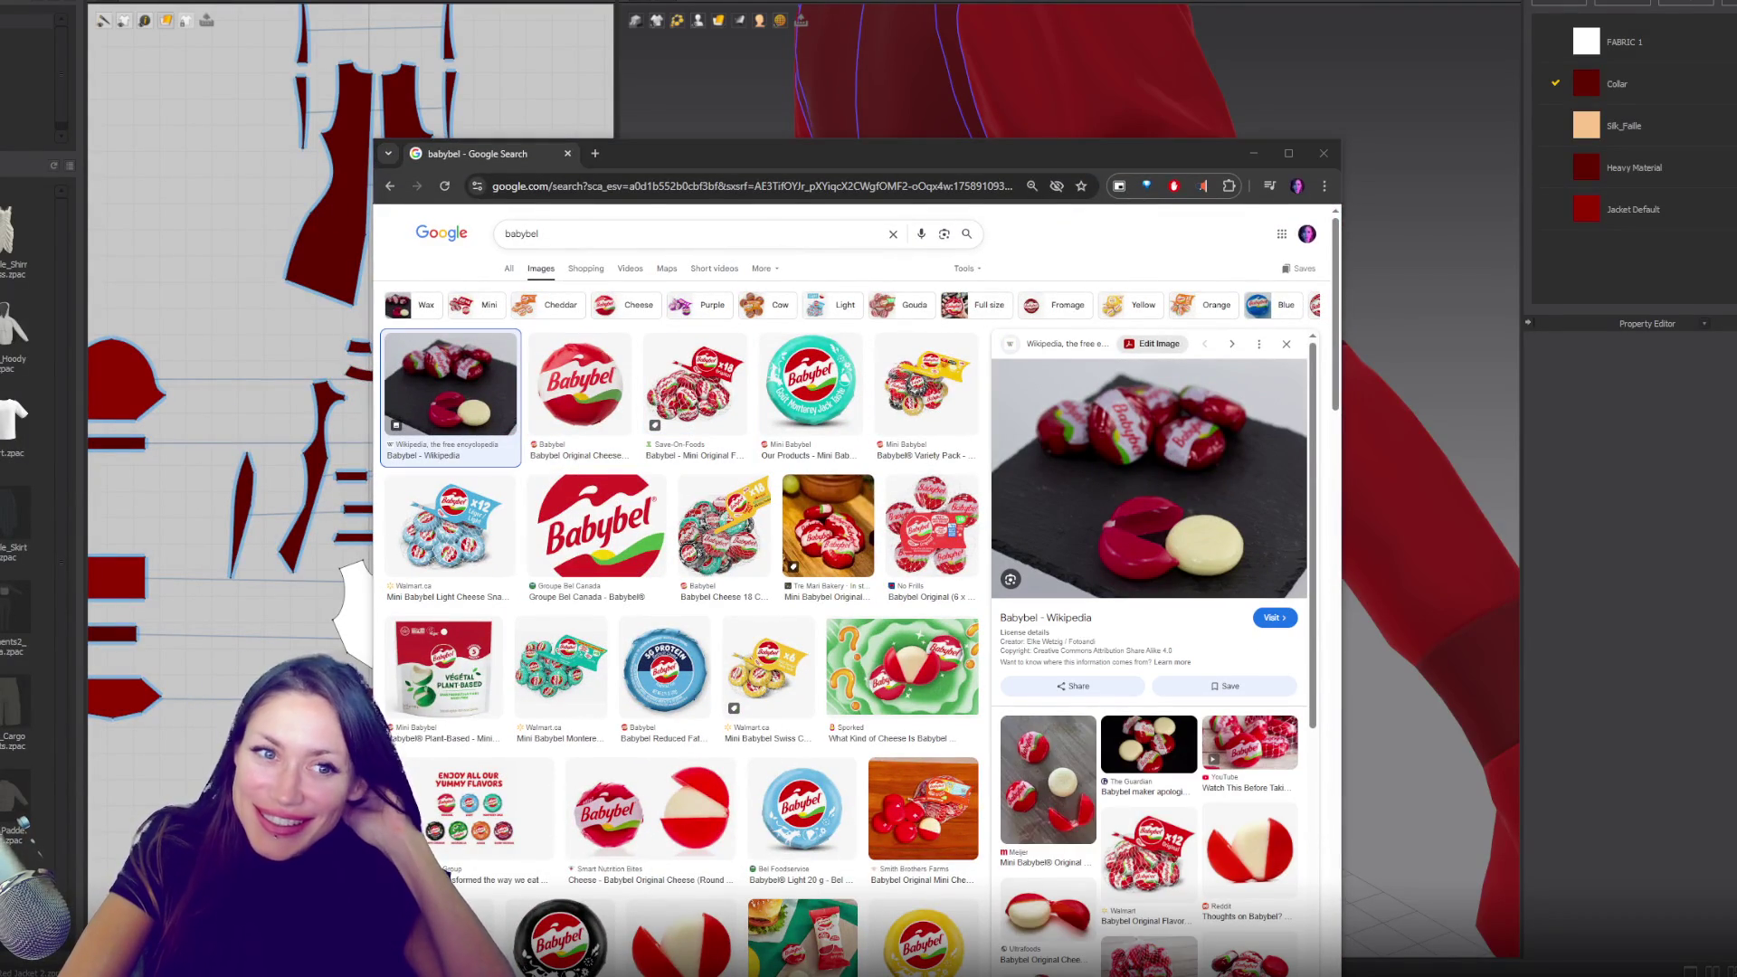
{"action": "scroll", "coordinate": [719, 588], "scroll_direction": "down", "scroll_amount": 3}
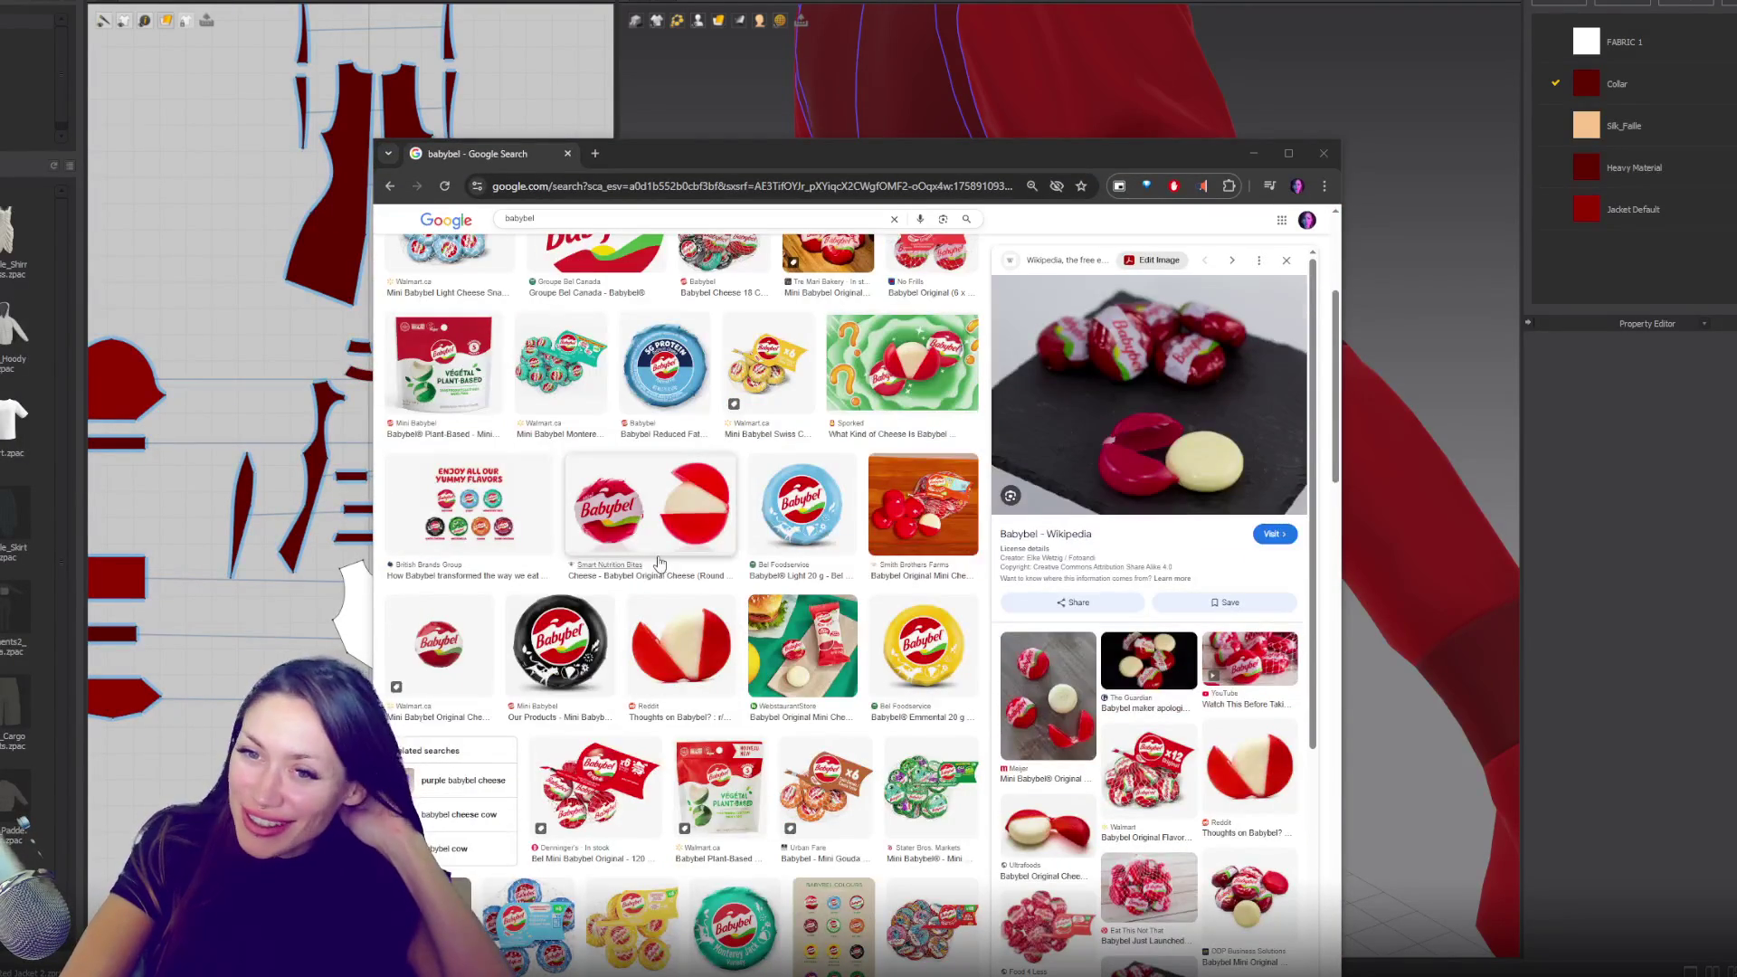
{"action": "scroll", "coordinate": [859, 588], "scroll_direction": "down", "scroll_amount": 3}
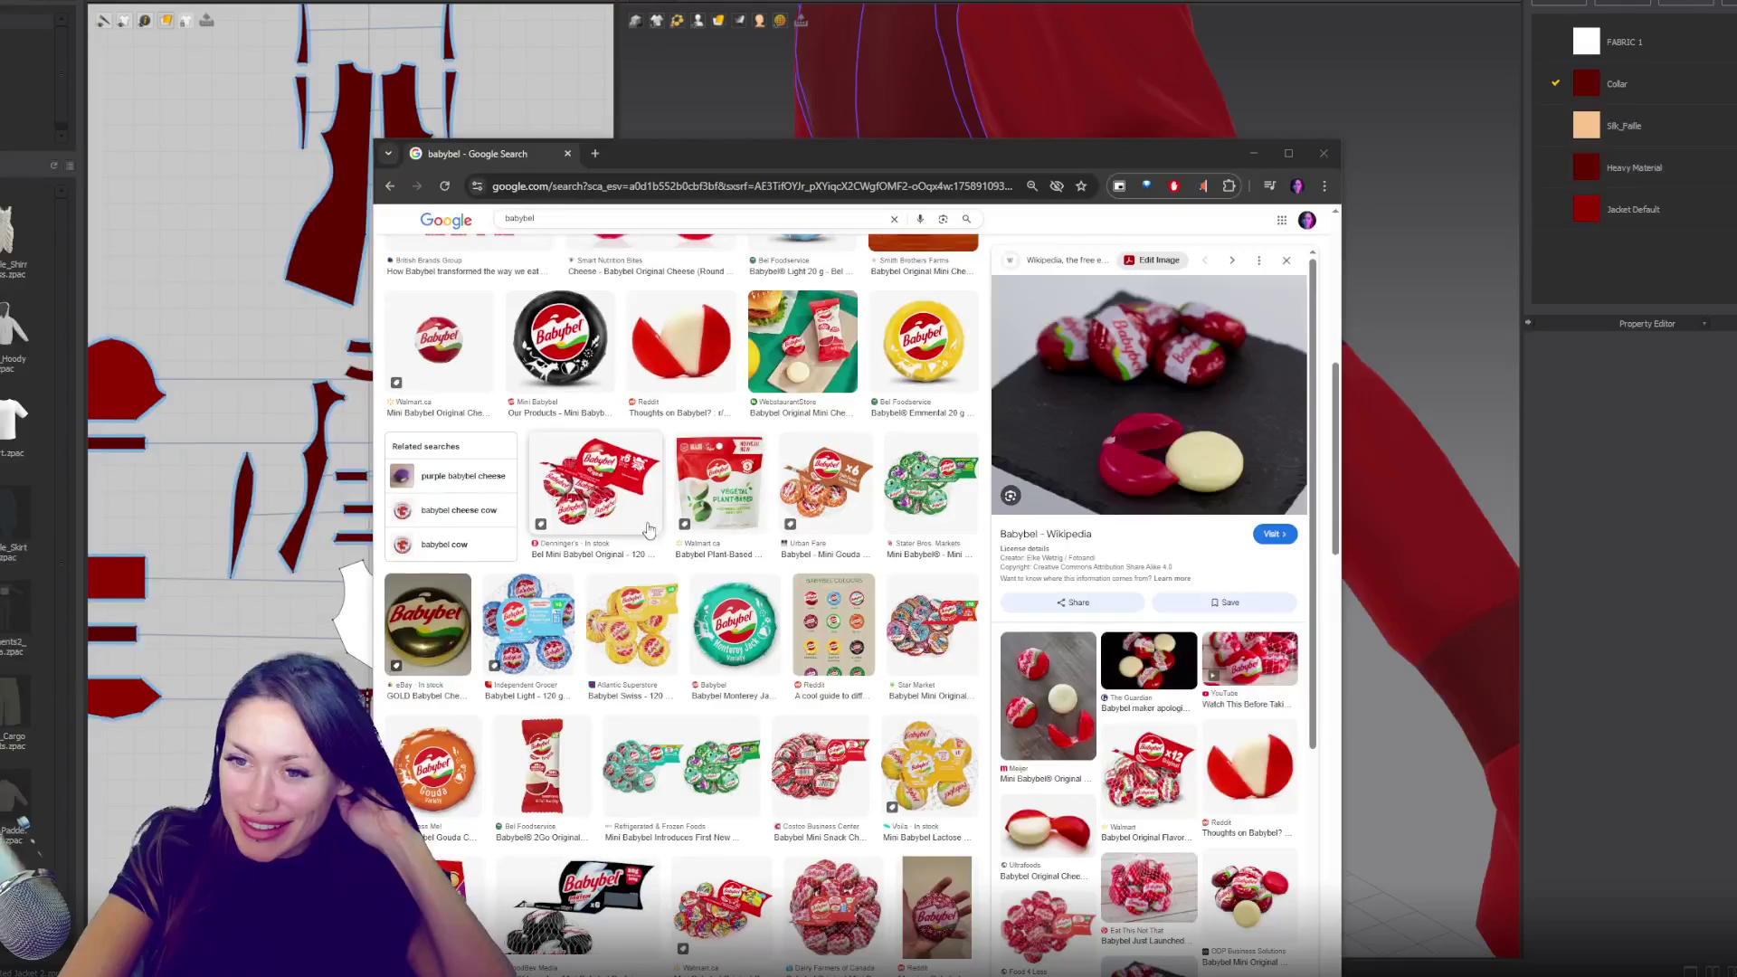
{"action": "left_click", "coordinate": [821, 777]}
{"action": "scroll", "coordinate": [724, 588], "scroll_direction": "down", "scroll_amount": 3}
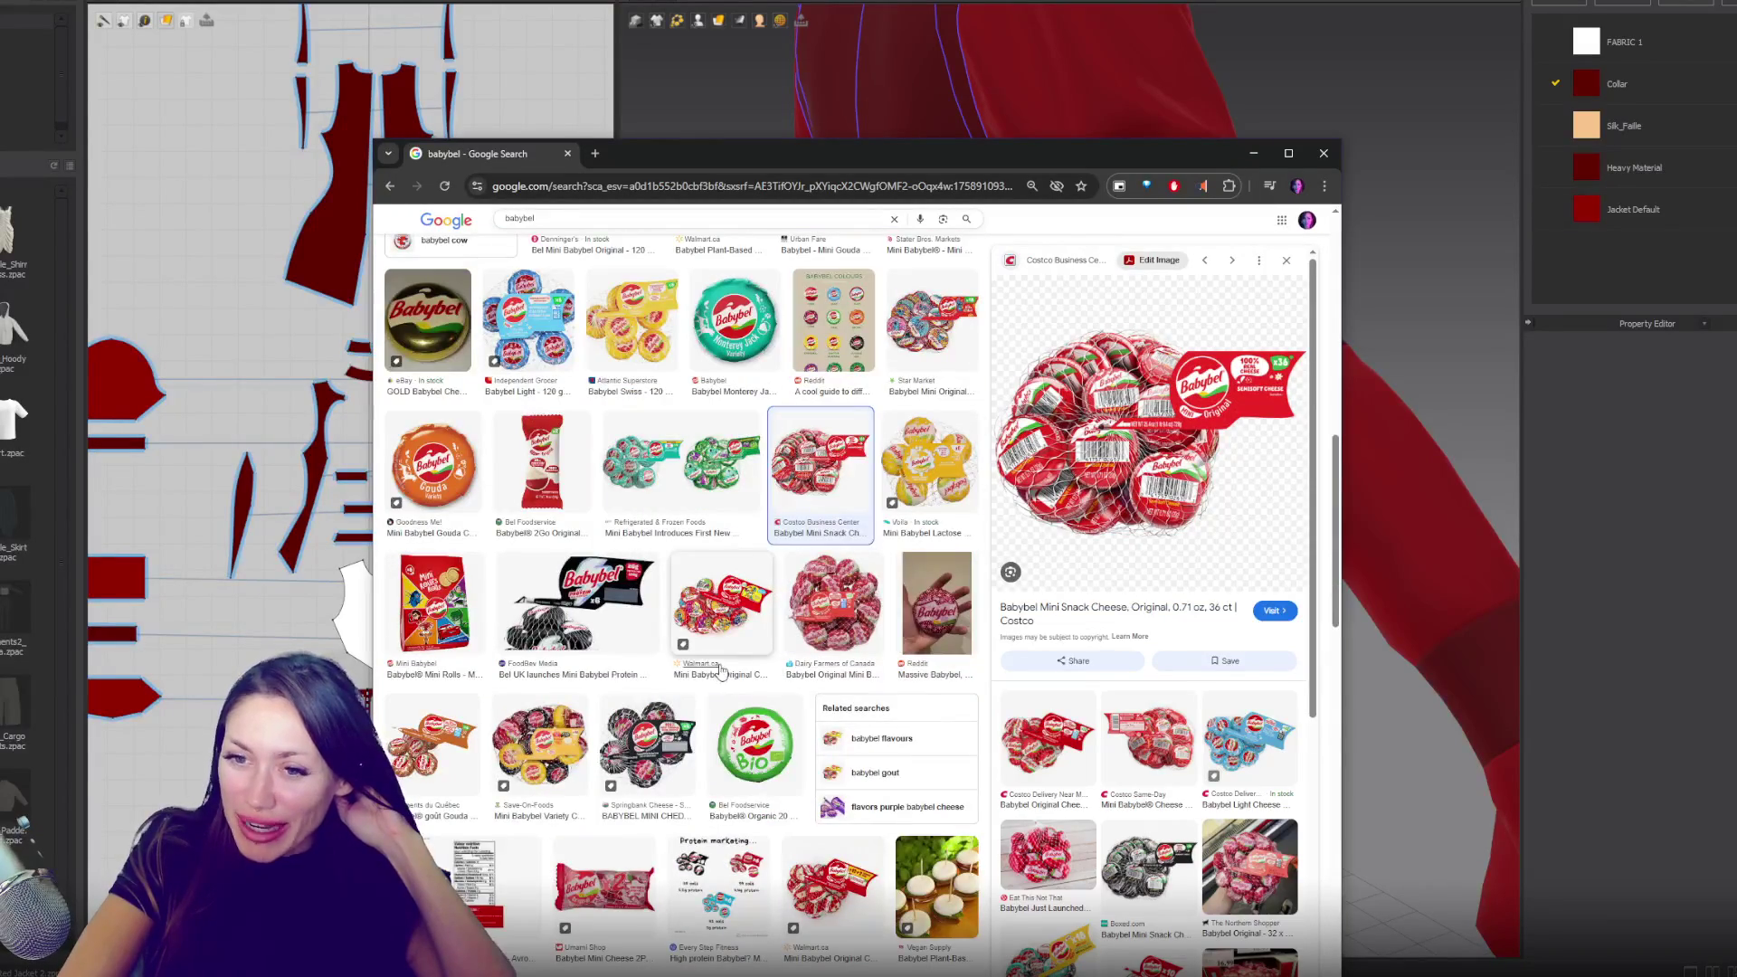
{"action": "left_click", "coordinate": [728, 633]}
{"action": "scroll", "coordinate": [905, 633], "scroll_direction": "down", "scroll_amount": 3}
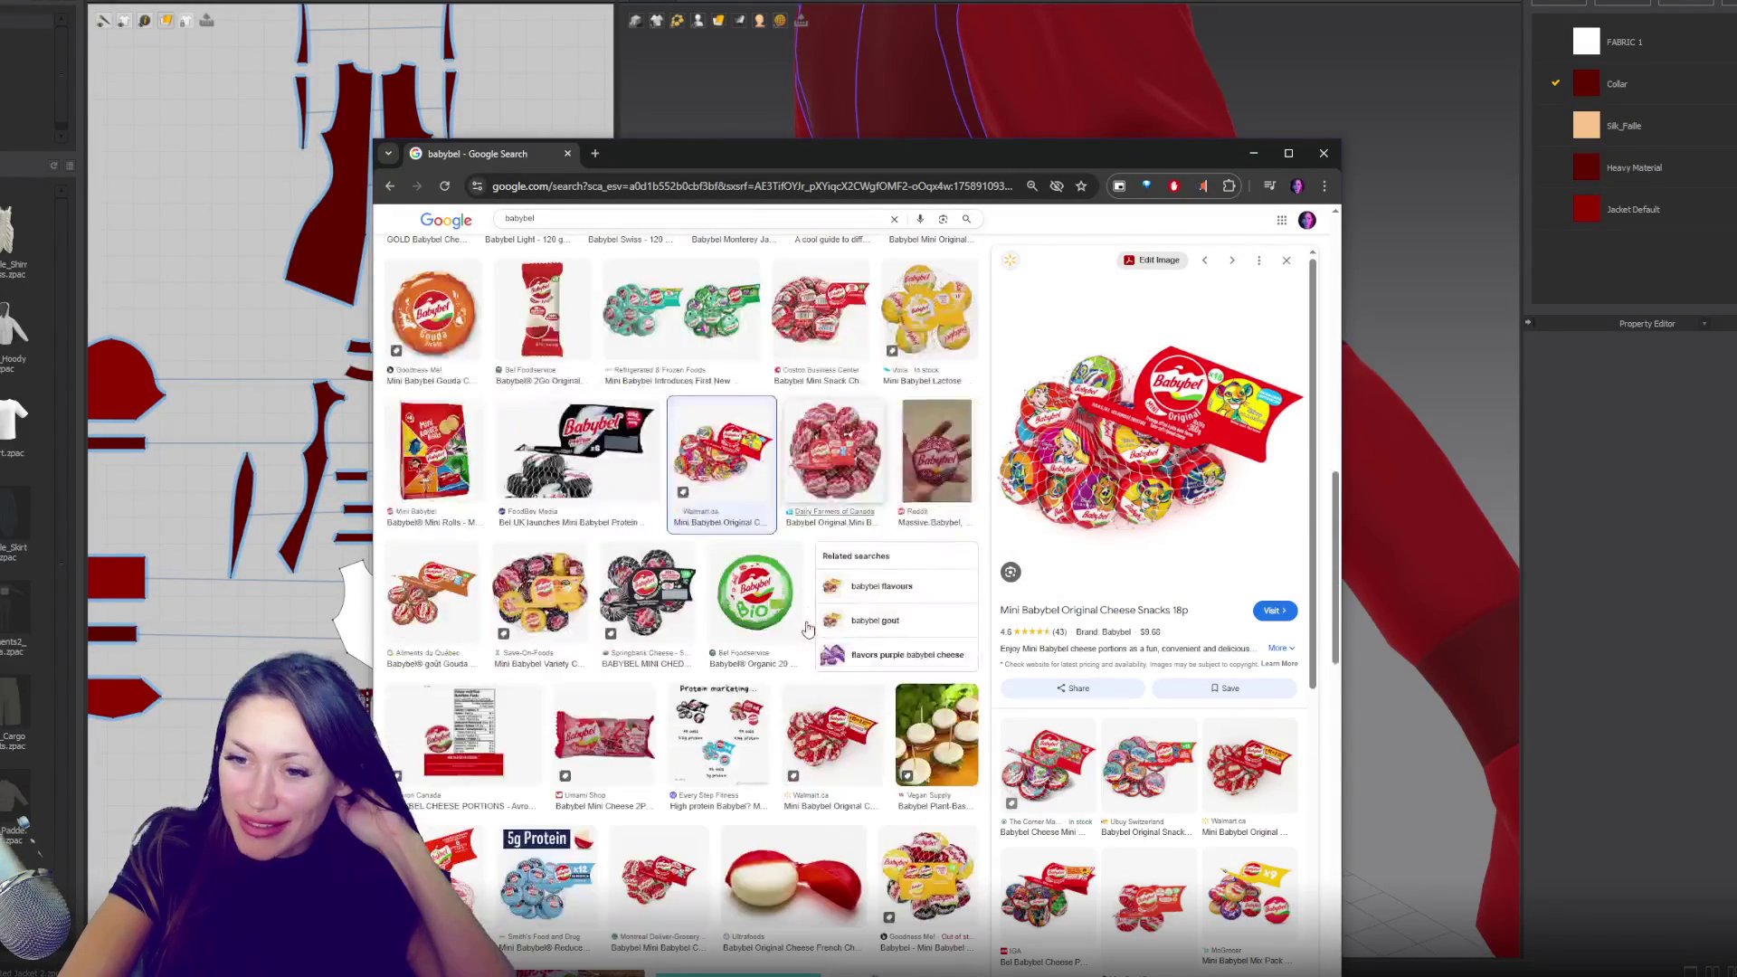
{"action": "left_click", "coordinate": [799, 714]}
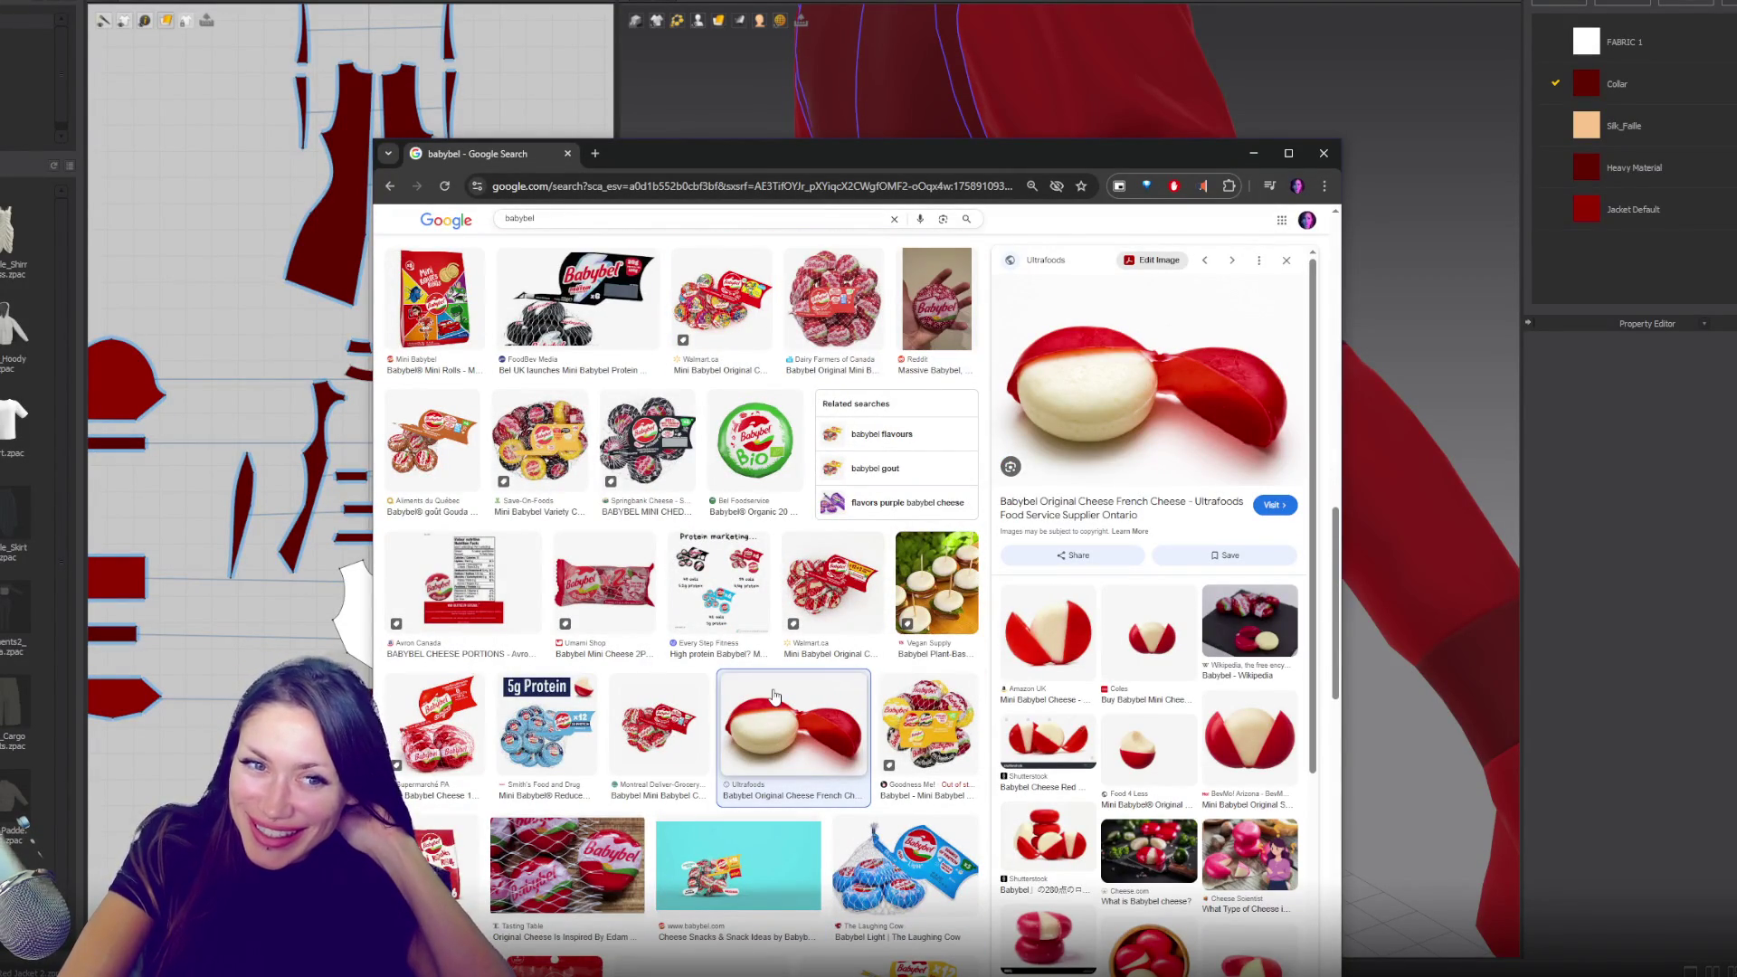
{"action": "left_click", "coordinate": [1323, 153]}
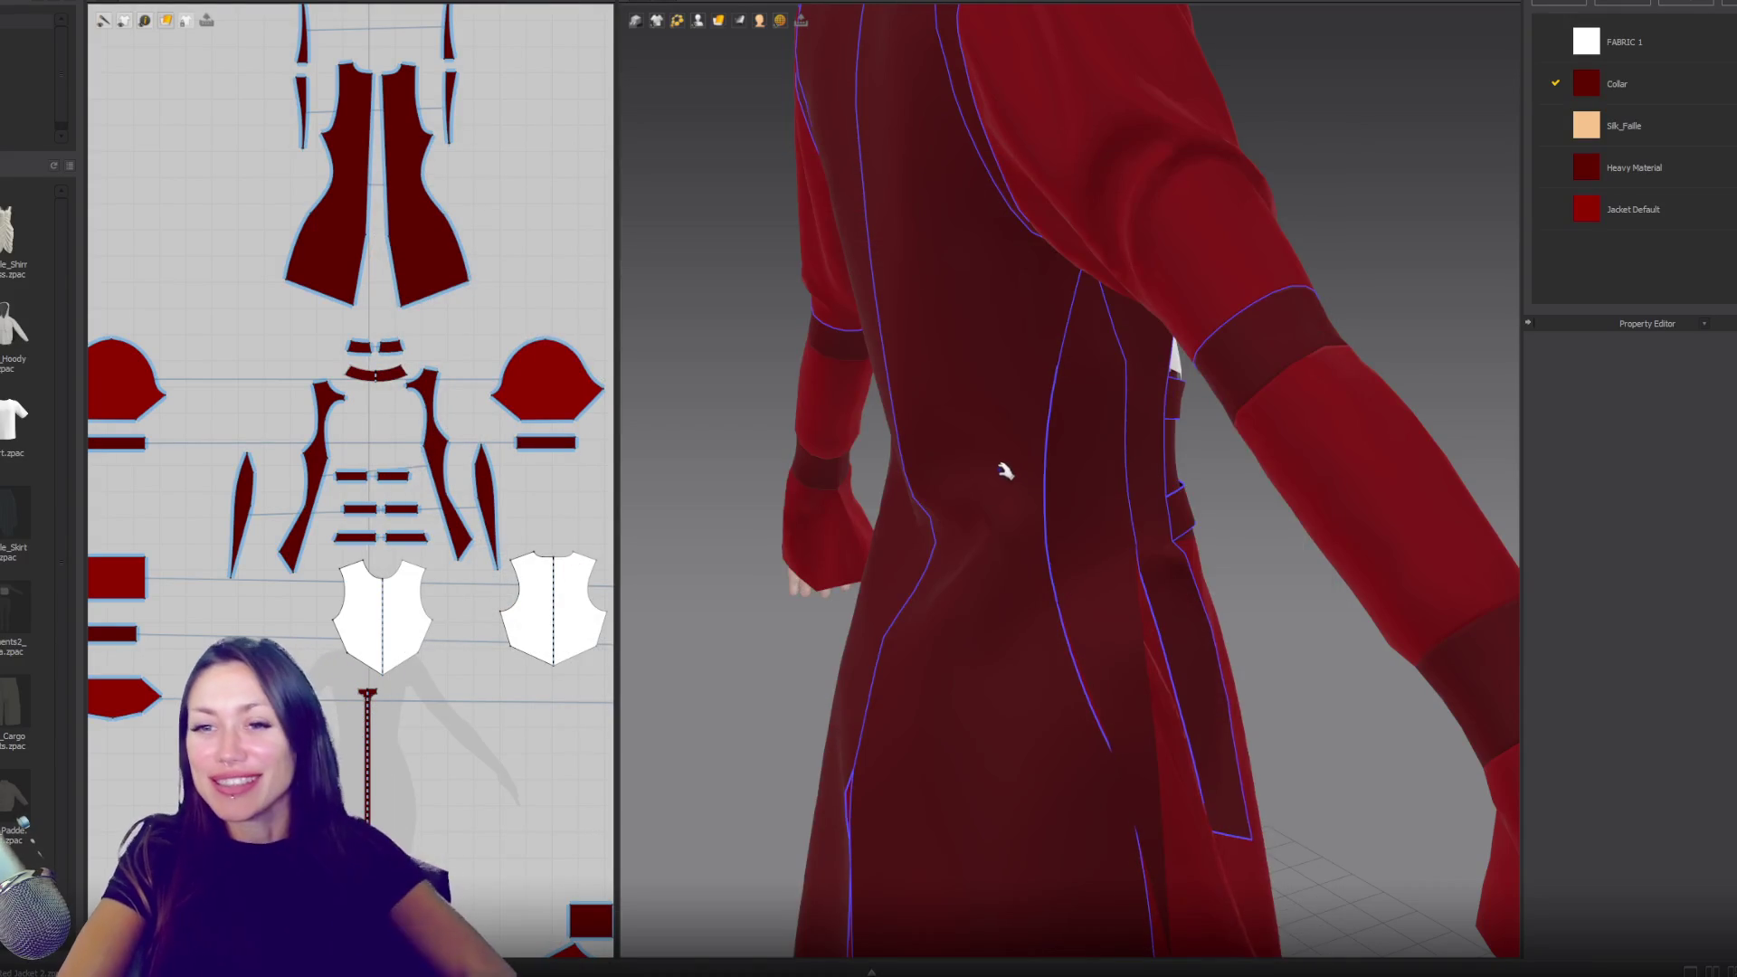
- Turn the avatar to the back and select a seam line on the jacket's back
{"action": "scroll", "coordinate": [1004, 470], "scroll_direction": "down", "scroll_amount": 5}
{"action": "mouse_move", "coordinate": [1006, 351]}
{"action": "right_mouse_down"}
{"action": "mouse_move", "coordinate": [1159, 492]}
{"action": "mouse_move", "coordinate": [860, 574]}
{"action": "mouse_move", "coordinate": [1104, 690]}
{"action": "mouse_move", "coordinate": [1194, 682]}
{"action": "mouse_move", "coordinate": [999, 663]}
{"action": "mouse_move", "coordinate": [971, 474]}
{"action": "mouse_move", "coordinate": [992, 462]}
{"action": "right_mouse_up"}
{"action": "left_click", "coordinate": [1133, 669]}
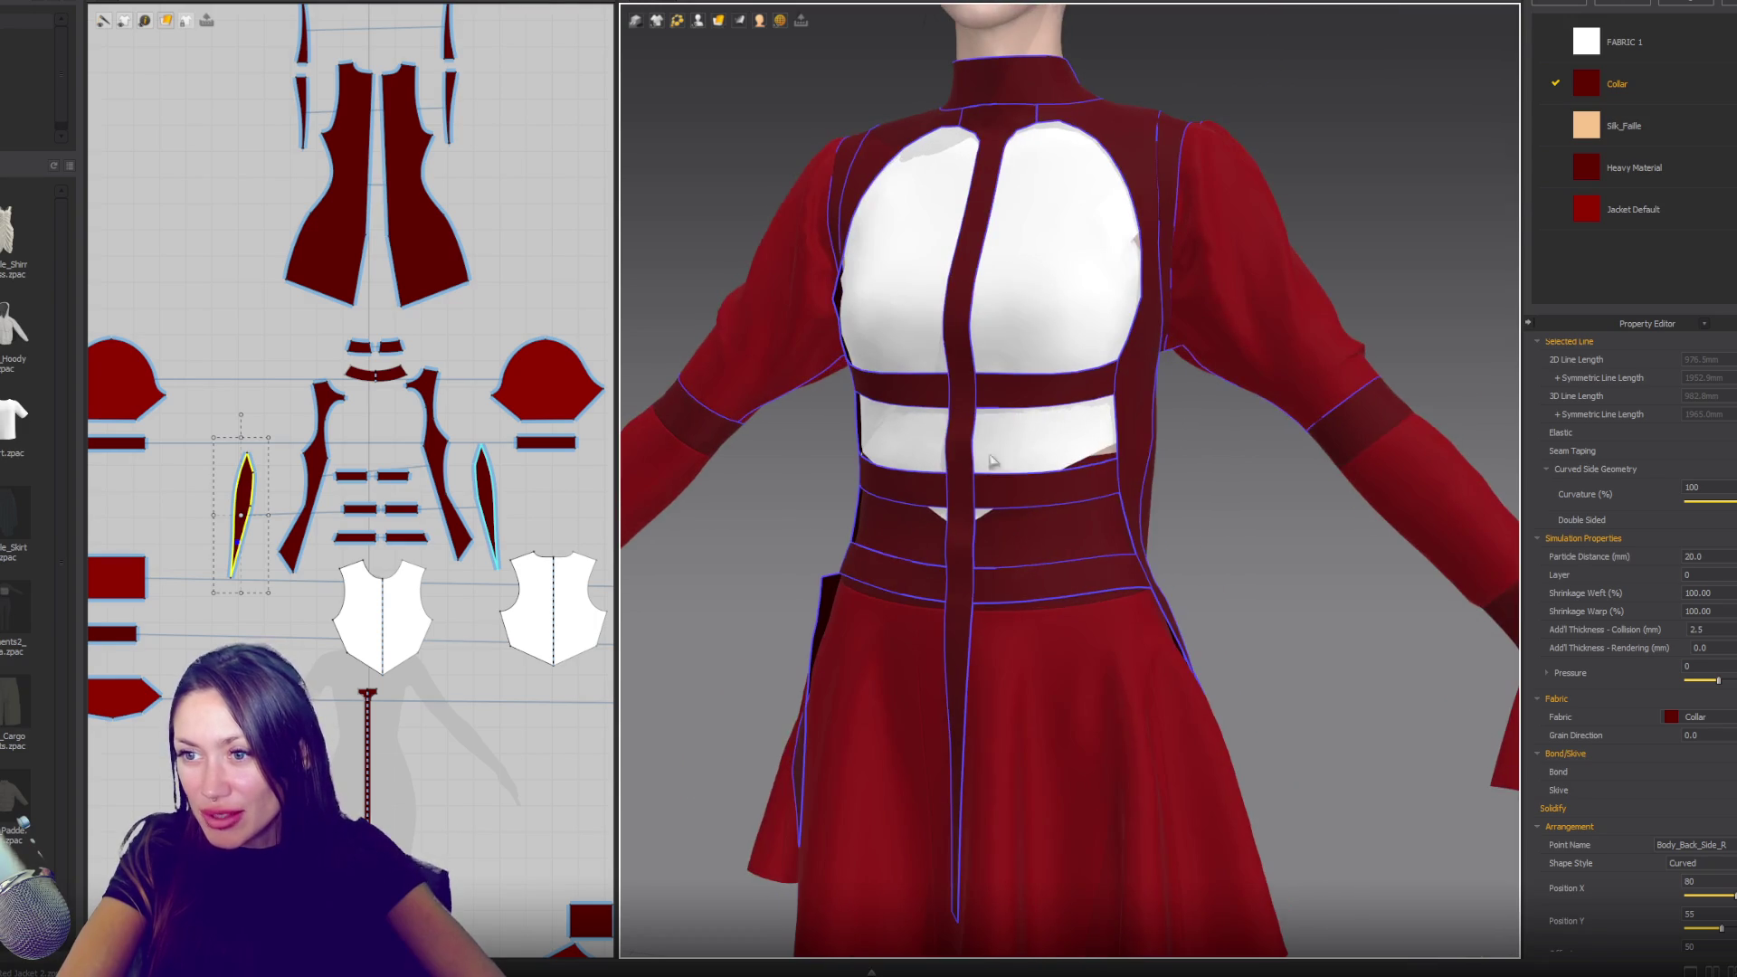
{"action": "scroll", "coordinate": [1194, 425], "scroll_direction": "up", "scroll_amount": 3}
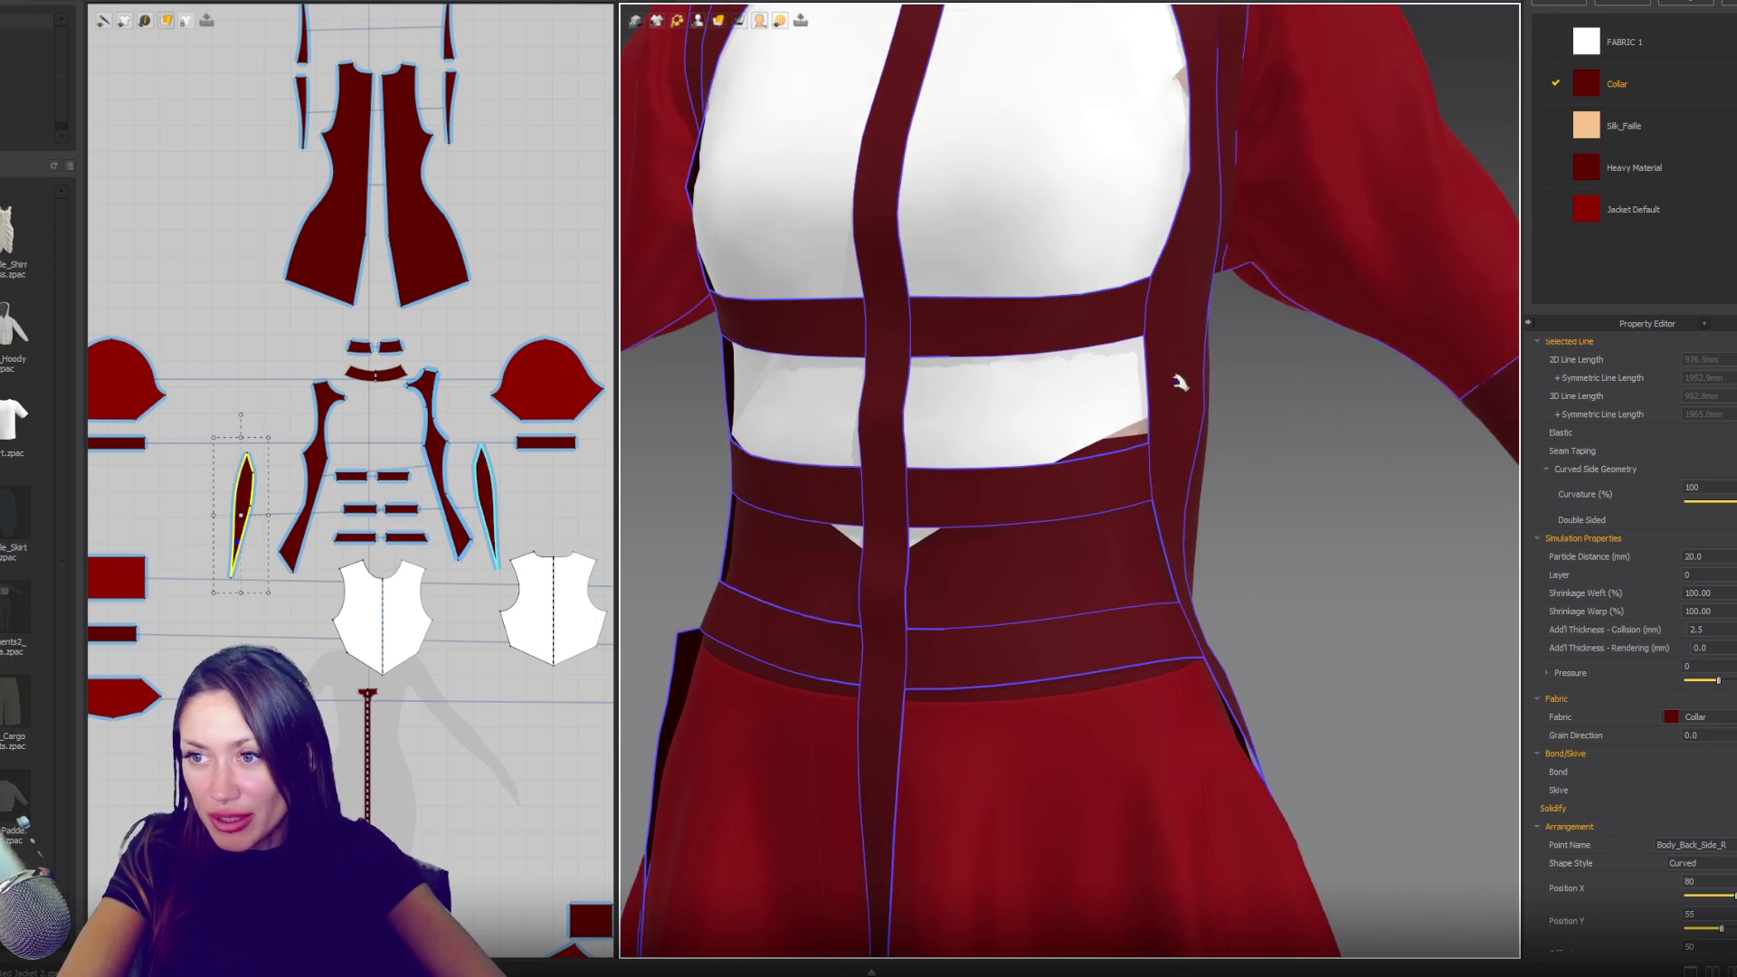
{"action": "scroll", "coordinate": [311, 515], "scroll_direction": "up", "scroll_amount": 5}
{"action": "scroll", "coordinate": [312, 516], "scroll_direction": "up", "scroll_amount": 3}
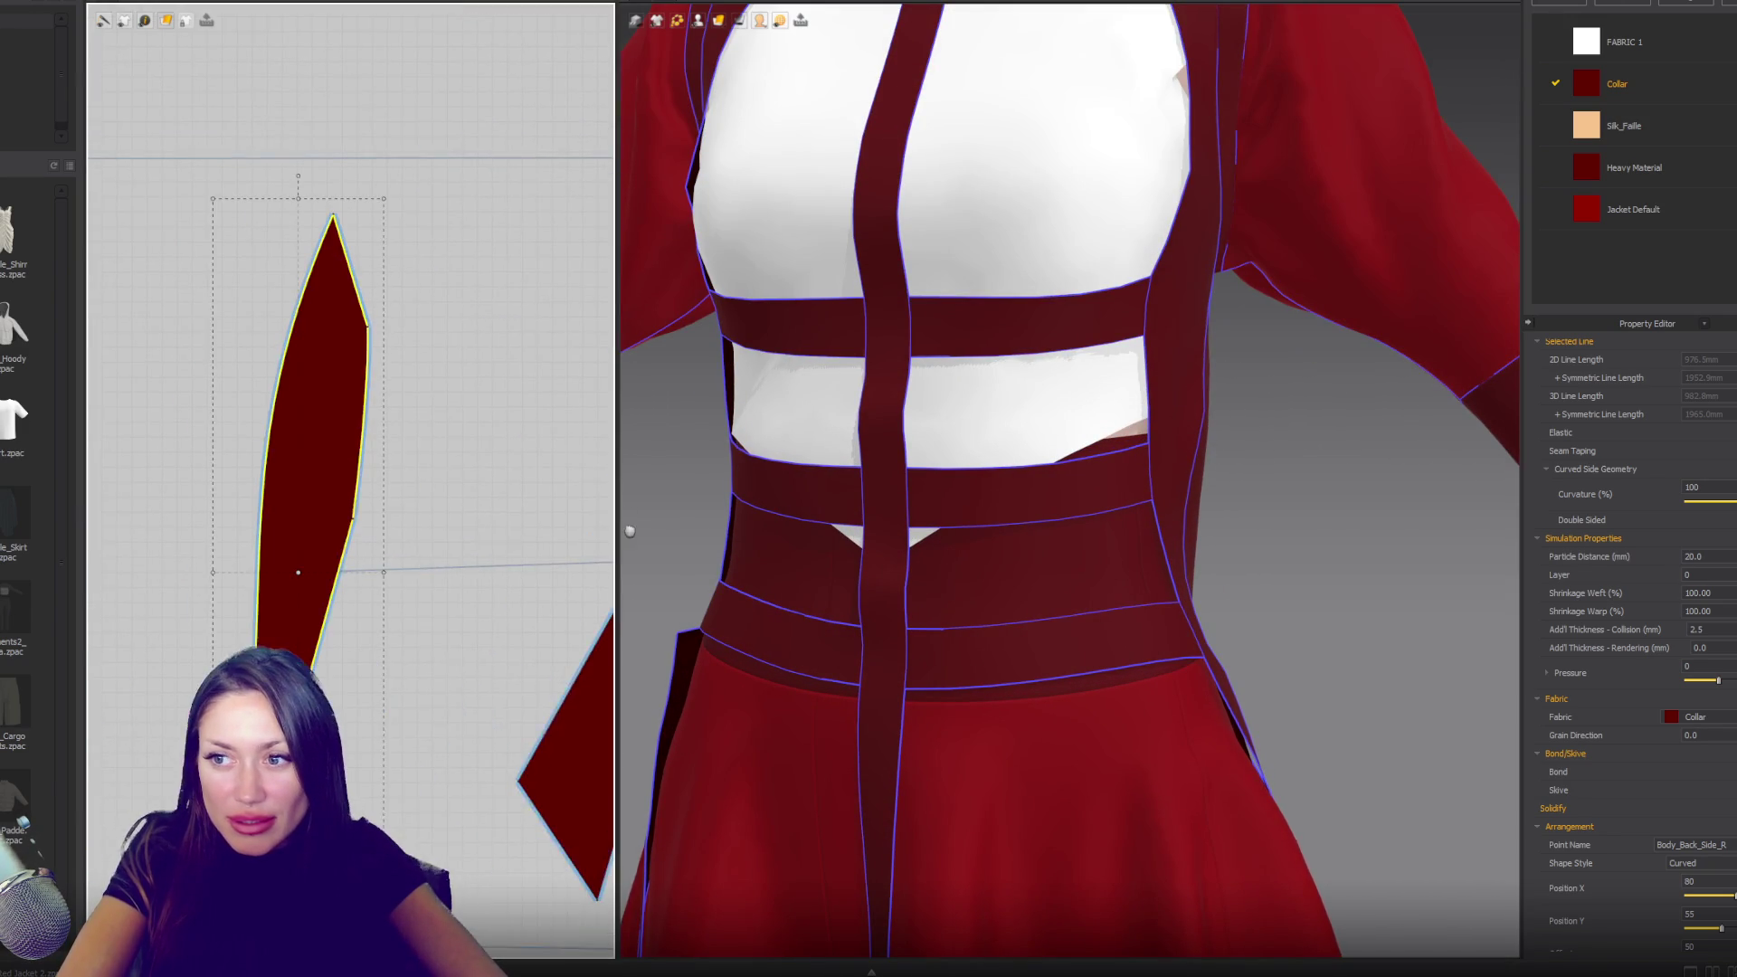
- Delete the middle point on the side piece's right edge and bend that edge into one curve
{"action": "left_click", "coordinate": [399, 515]}
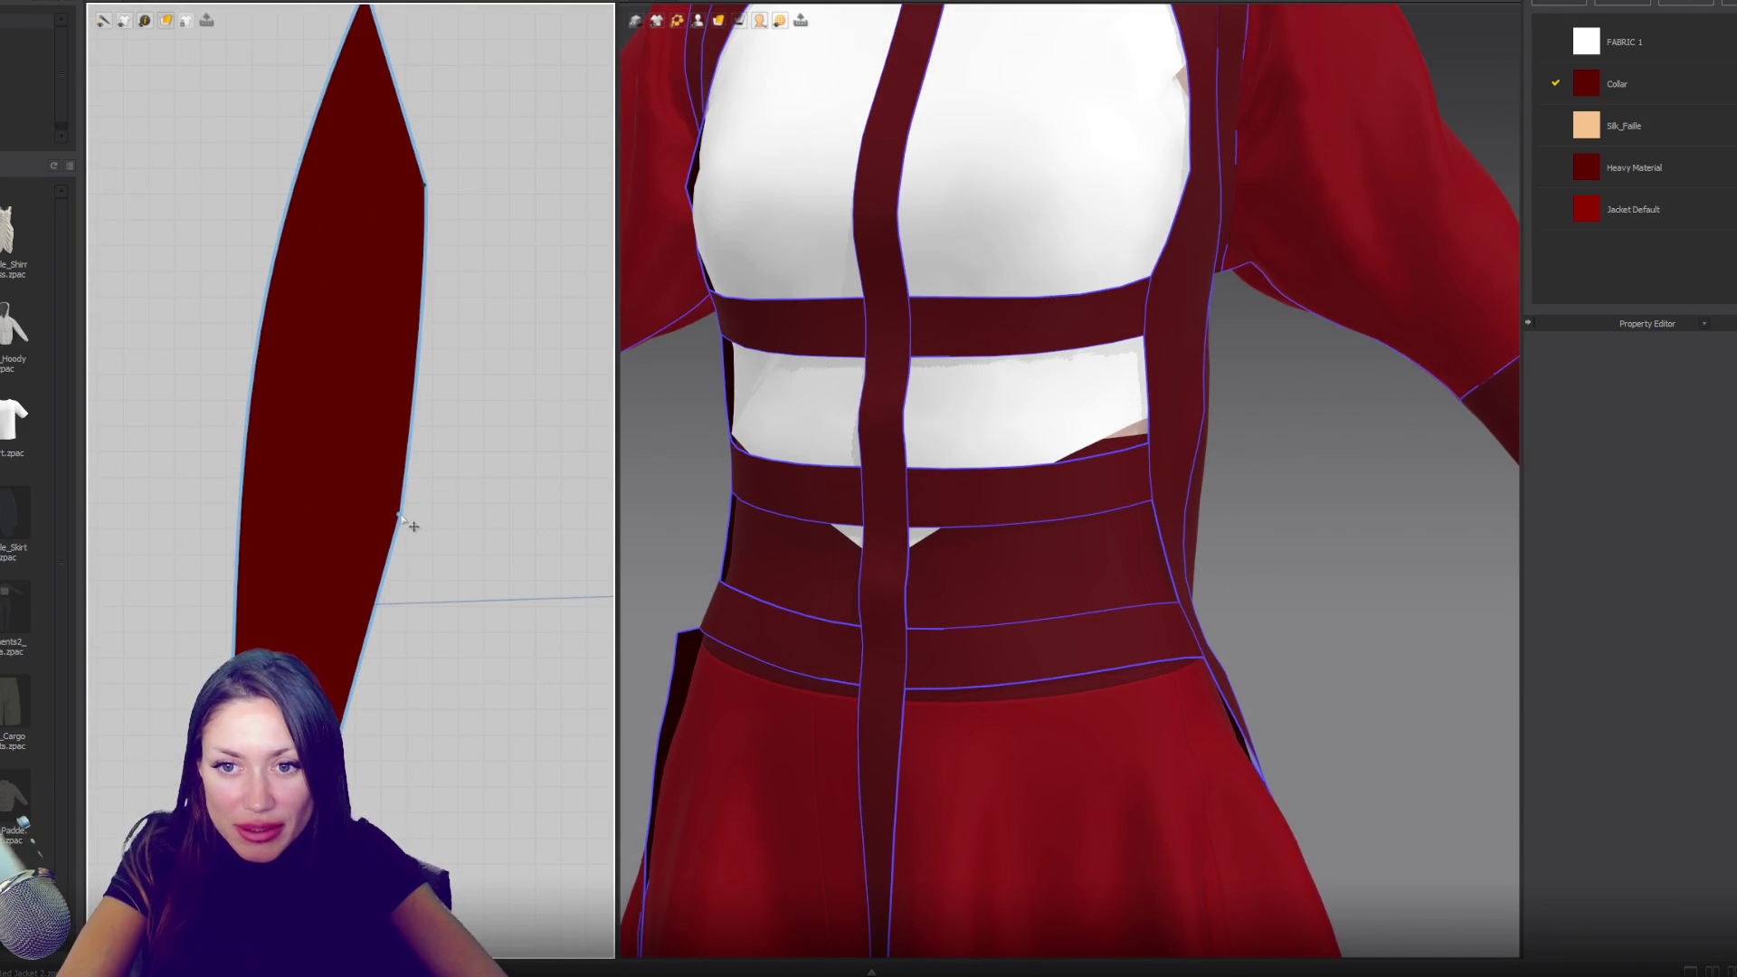
{"action": "key", "text": "Delete"}
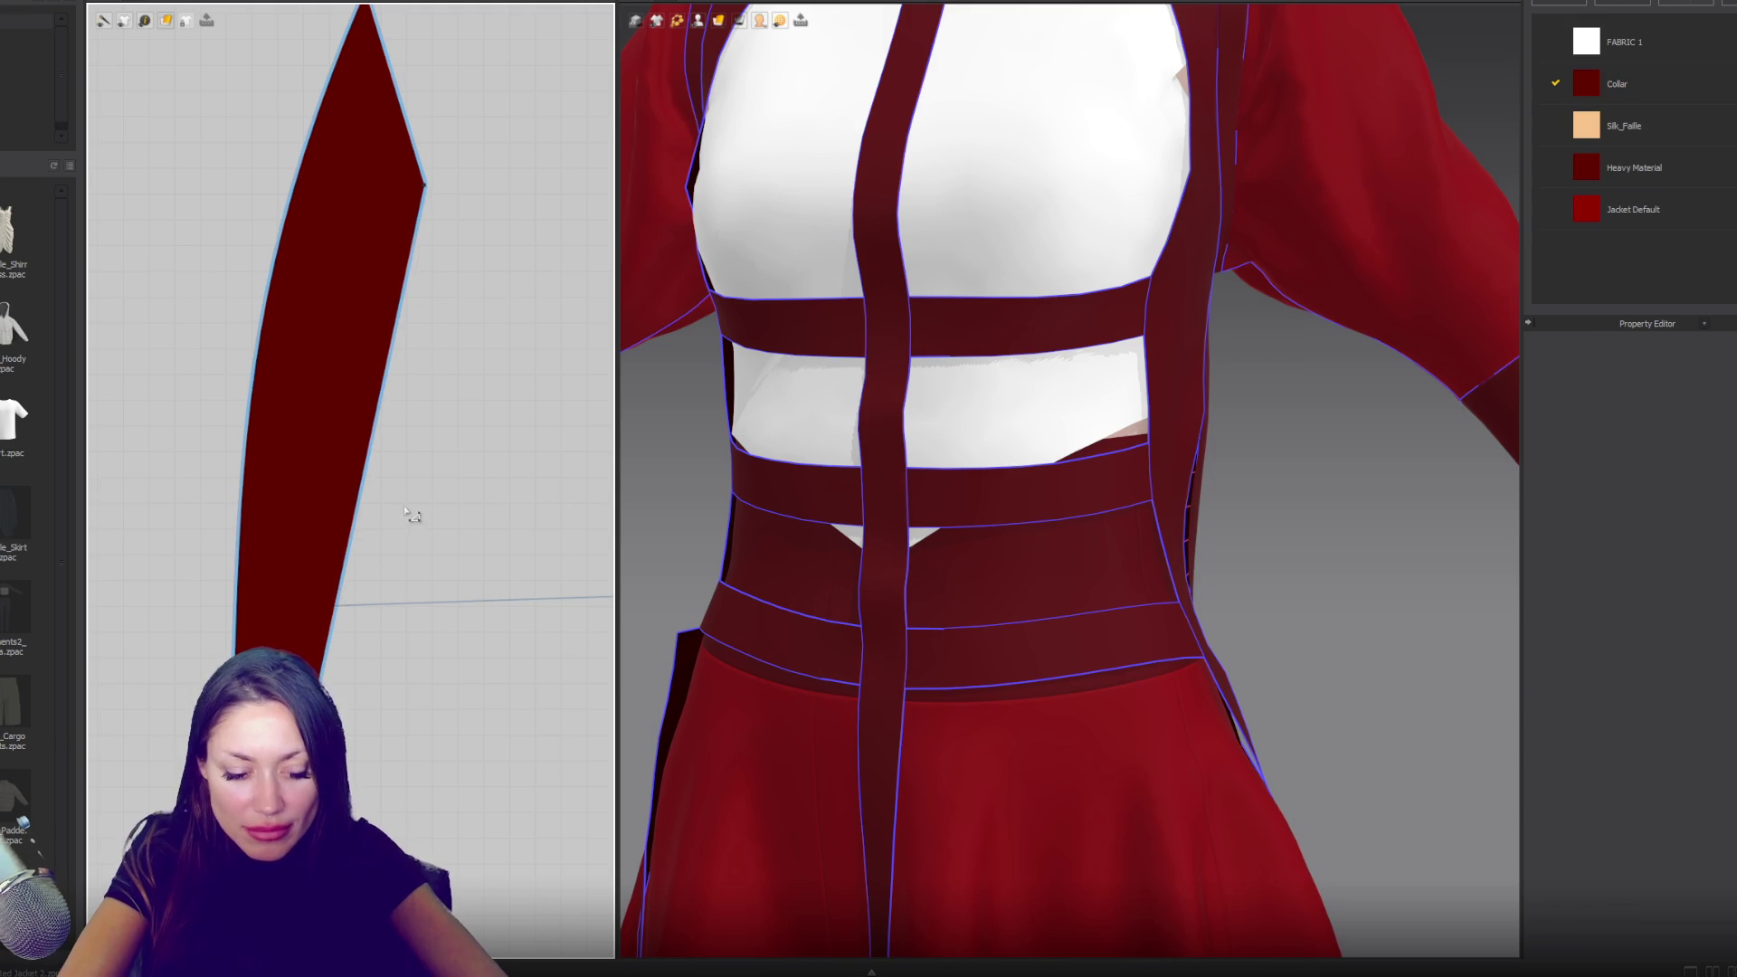
{"action": "left_click_drag", "start_coordinate": [373, 463], "coordinate": [398, 478]}
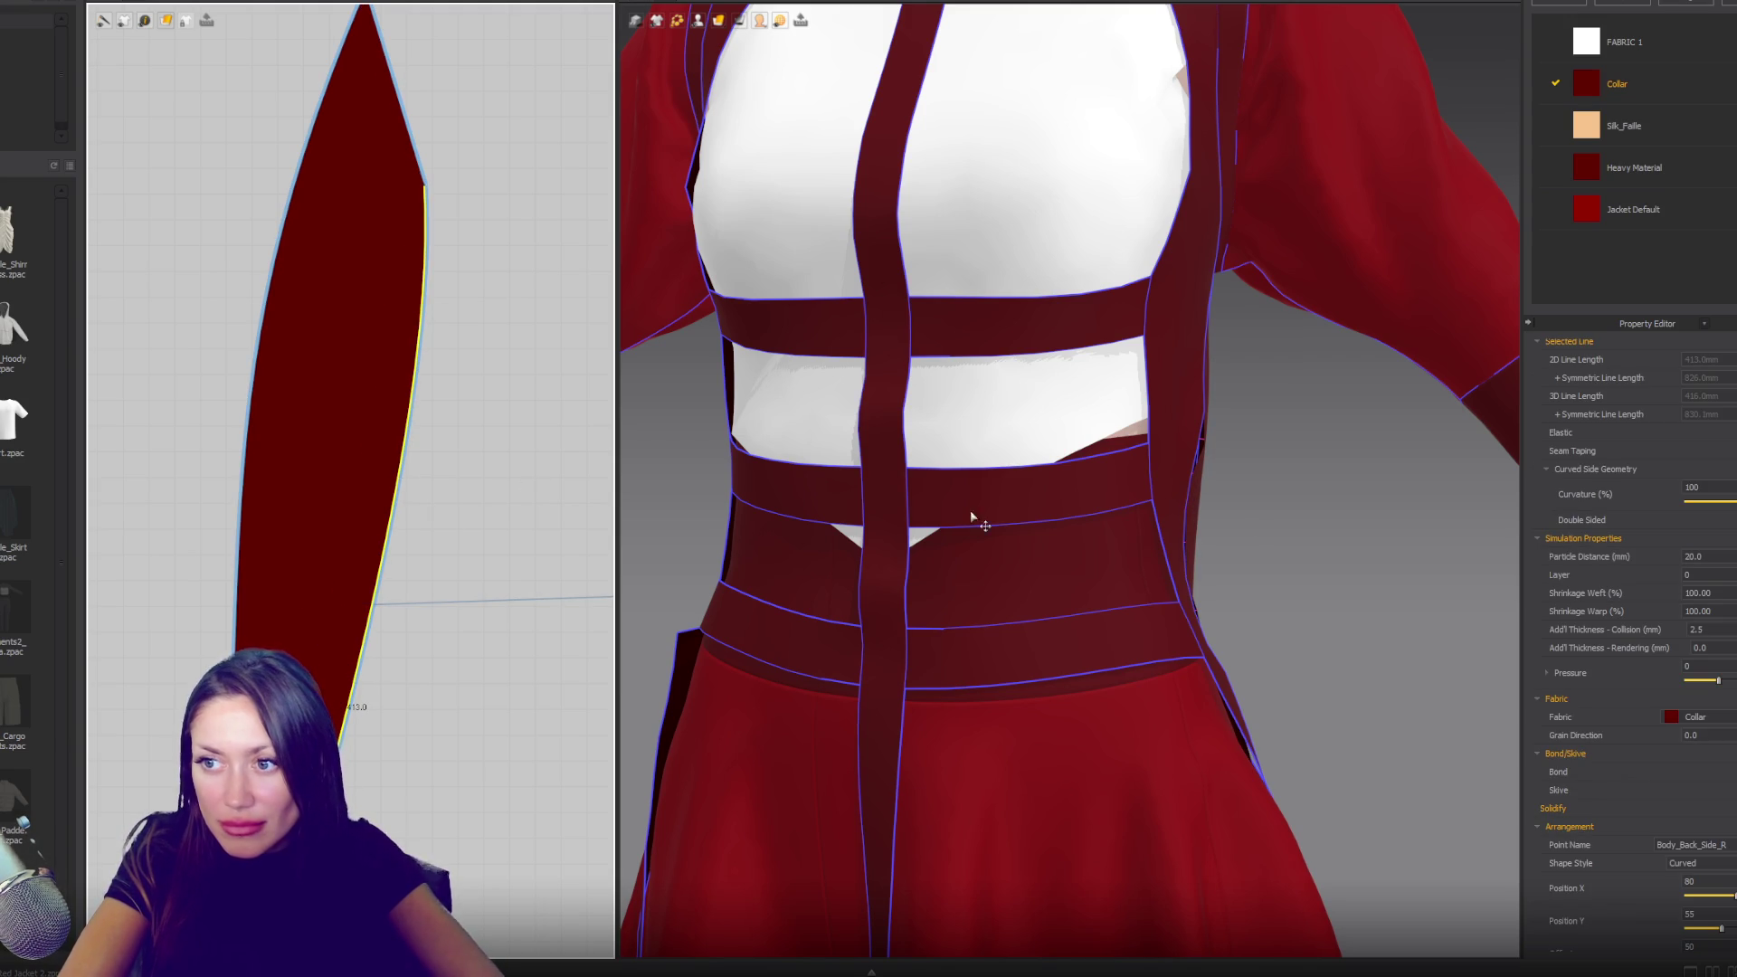
{"action": "mouse_move", "coordinate": [1283, 528]}
{"action": "right_mouse_down"}
{"action": "mouse_move", "coordinate": [1191, 523]}
{"action": "mouse_move", "coordinate": [1212, 536]}
{"action": "right_mouse_up"}
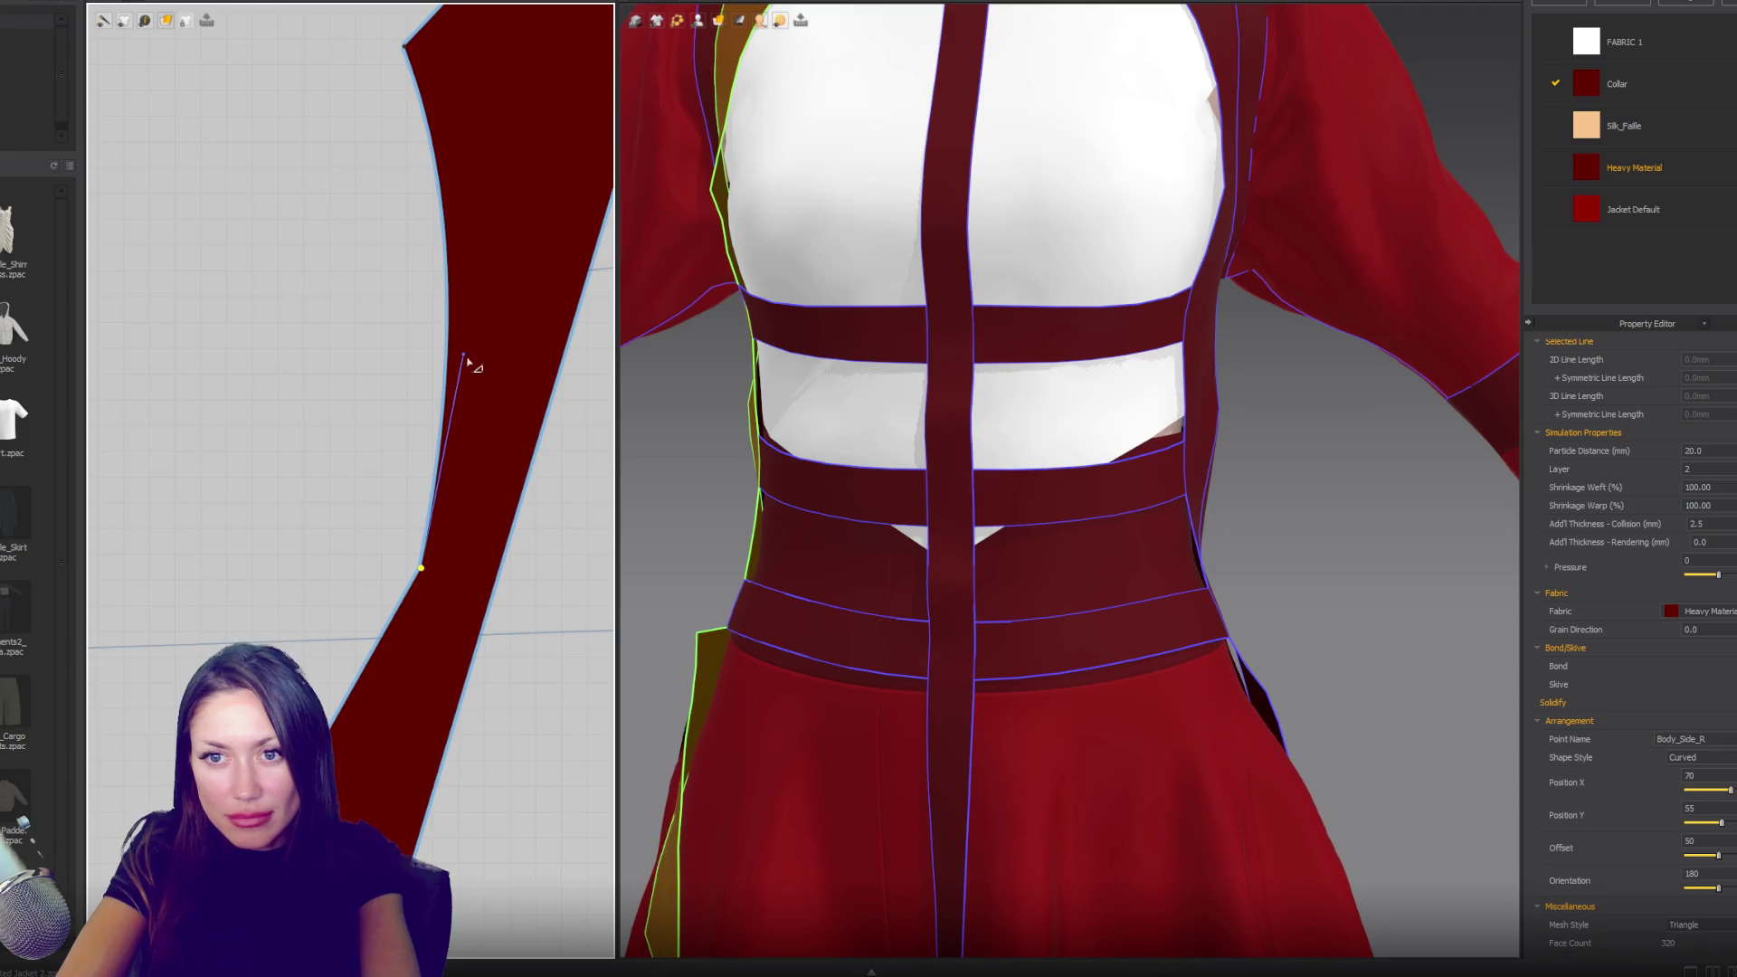
- Reshape the side piece's curved left edge with two curvature drags and review the gusset's drape from several angles
{"action": "left_click_drag", "start_coordinate": [462, 361], "coordinate": [477, 380]}
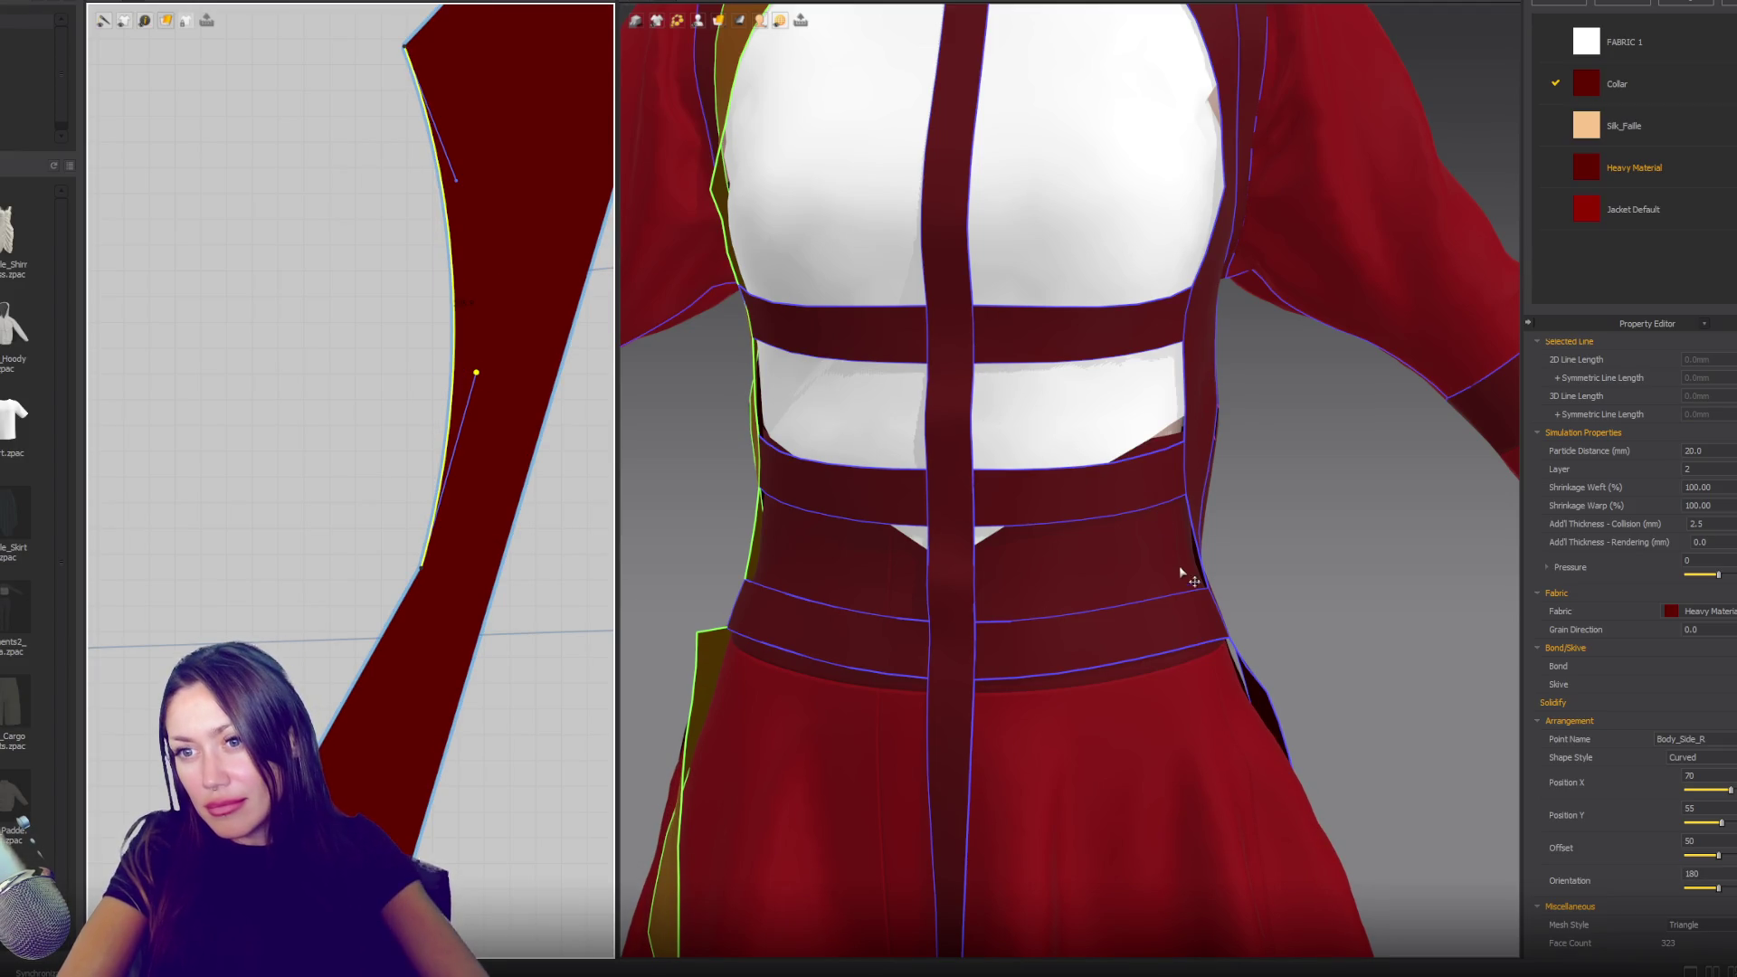
{"action": "scroll", "coordinate": [1213, 534], "scroll_direction": "down", "scroll_amount": 3}
{"action": "right_click_drag", "start_coordinate": [1249, 496], "coordinate": [1103, 424]}
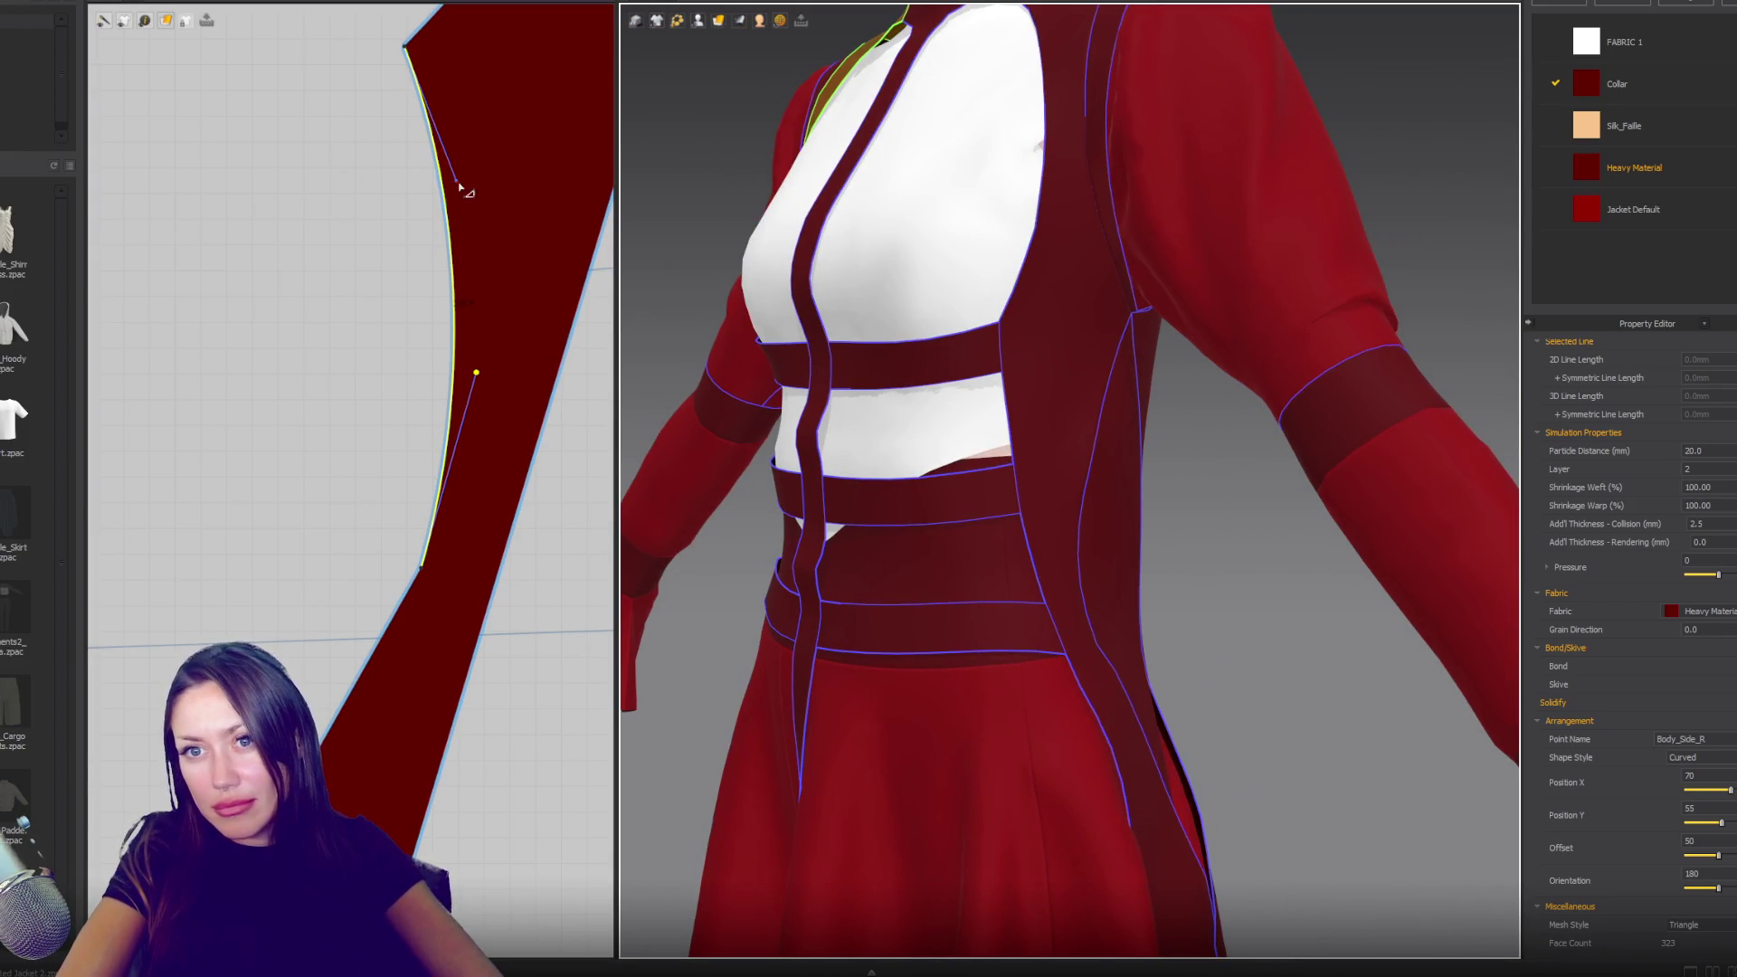
{"action": "left_click_drag", "start_coordinate": [460, 187], "coordinate": [466, 246]}
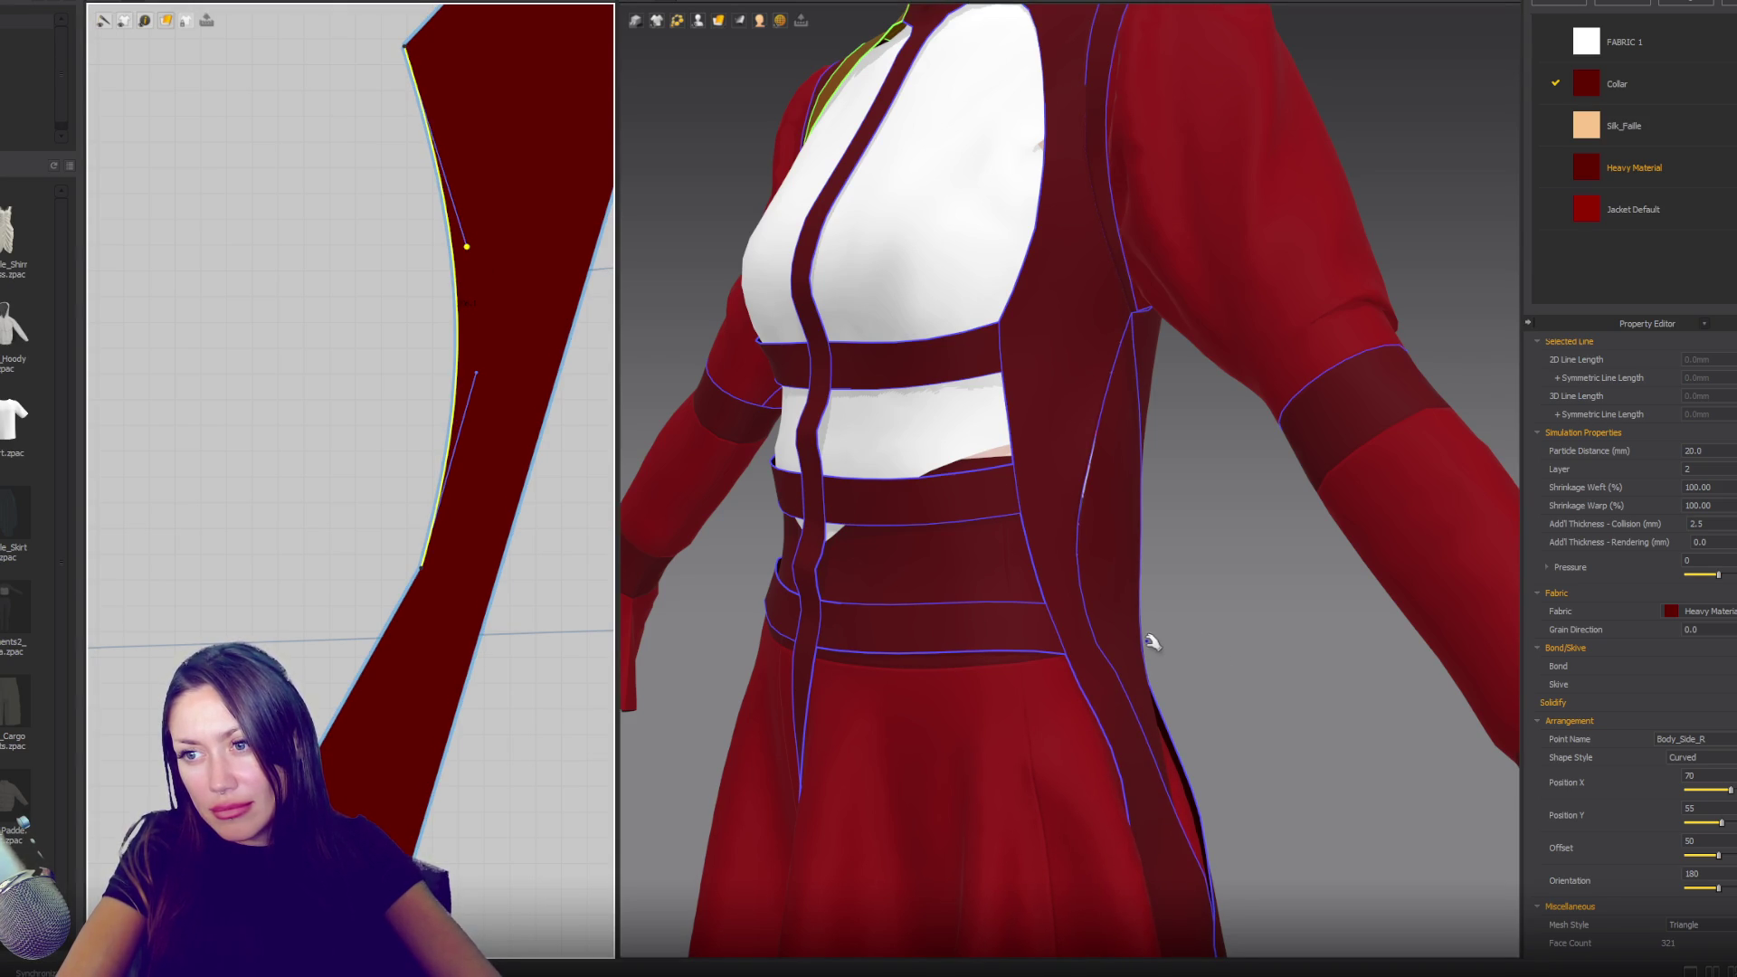
{"action": "right_click_drag", "start_coordinate": [1122, 653], "coordinate": [1198, 652]}
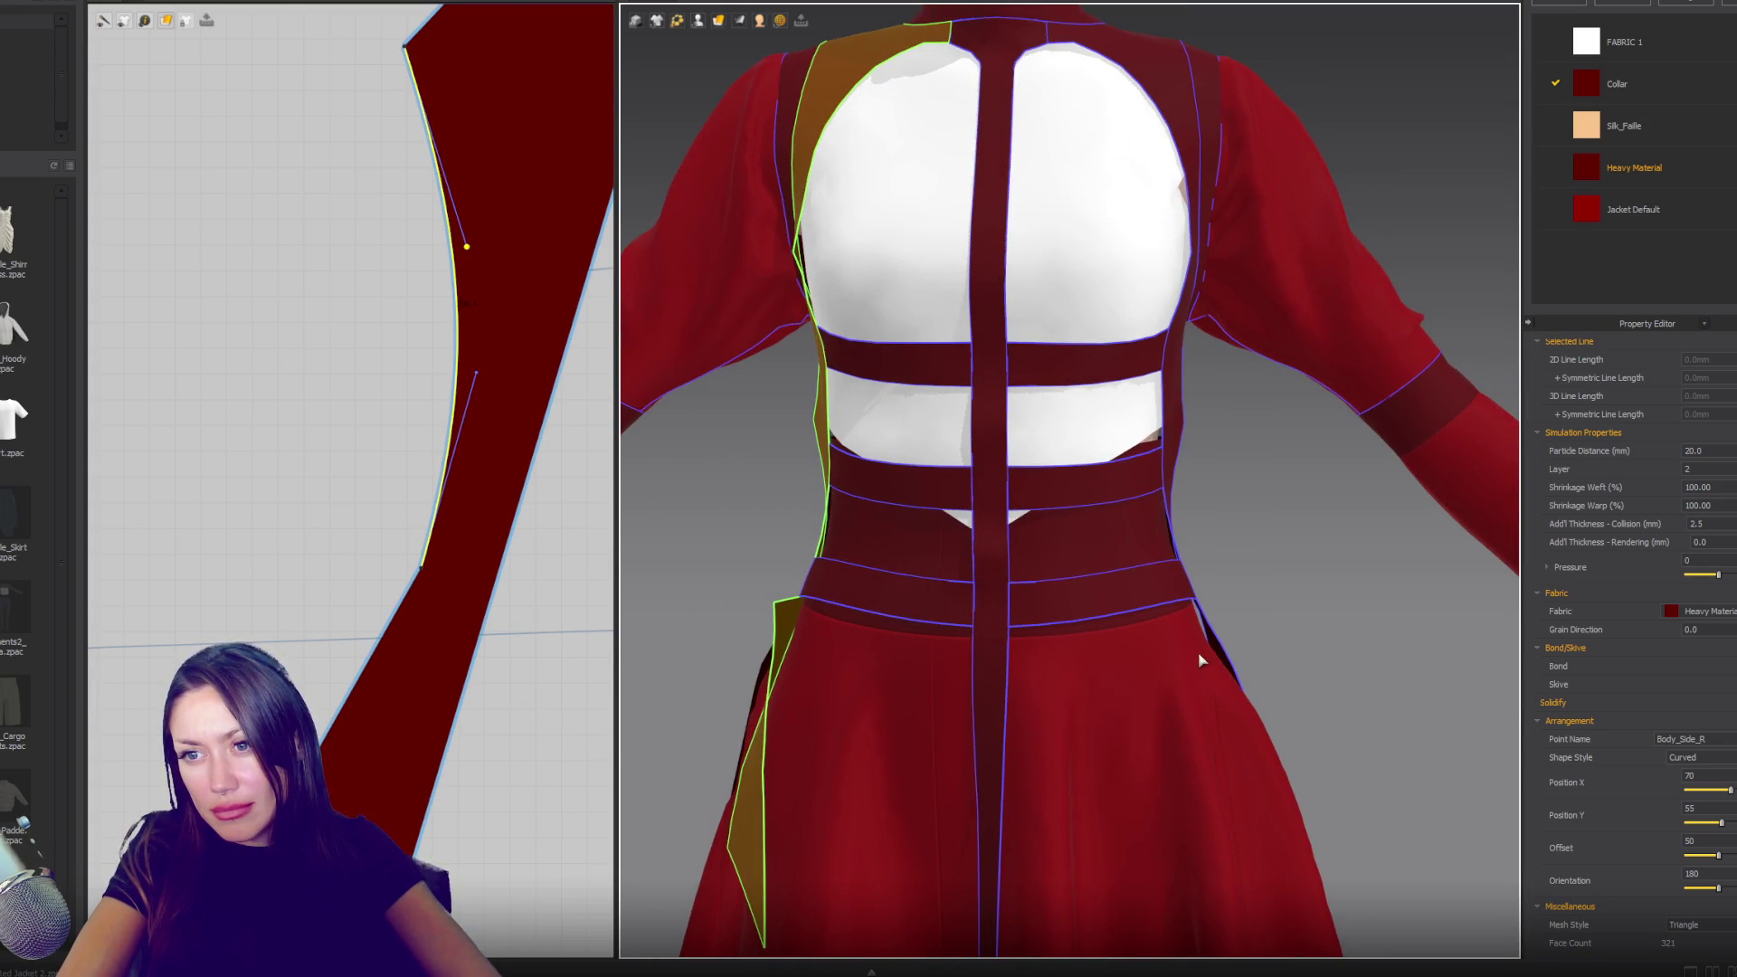
{"action": "mouse_move", "coordinate": [1185, 515]}
{"action": "right_mouse_down"}
{"action": "mouse_move", "coordinate": [818, 500]}
{"action": "mouse_move", "coordinate": [1220, 505]}
{"action": "right_mouse_up"}
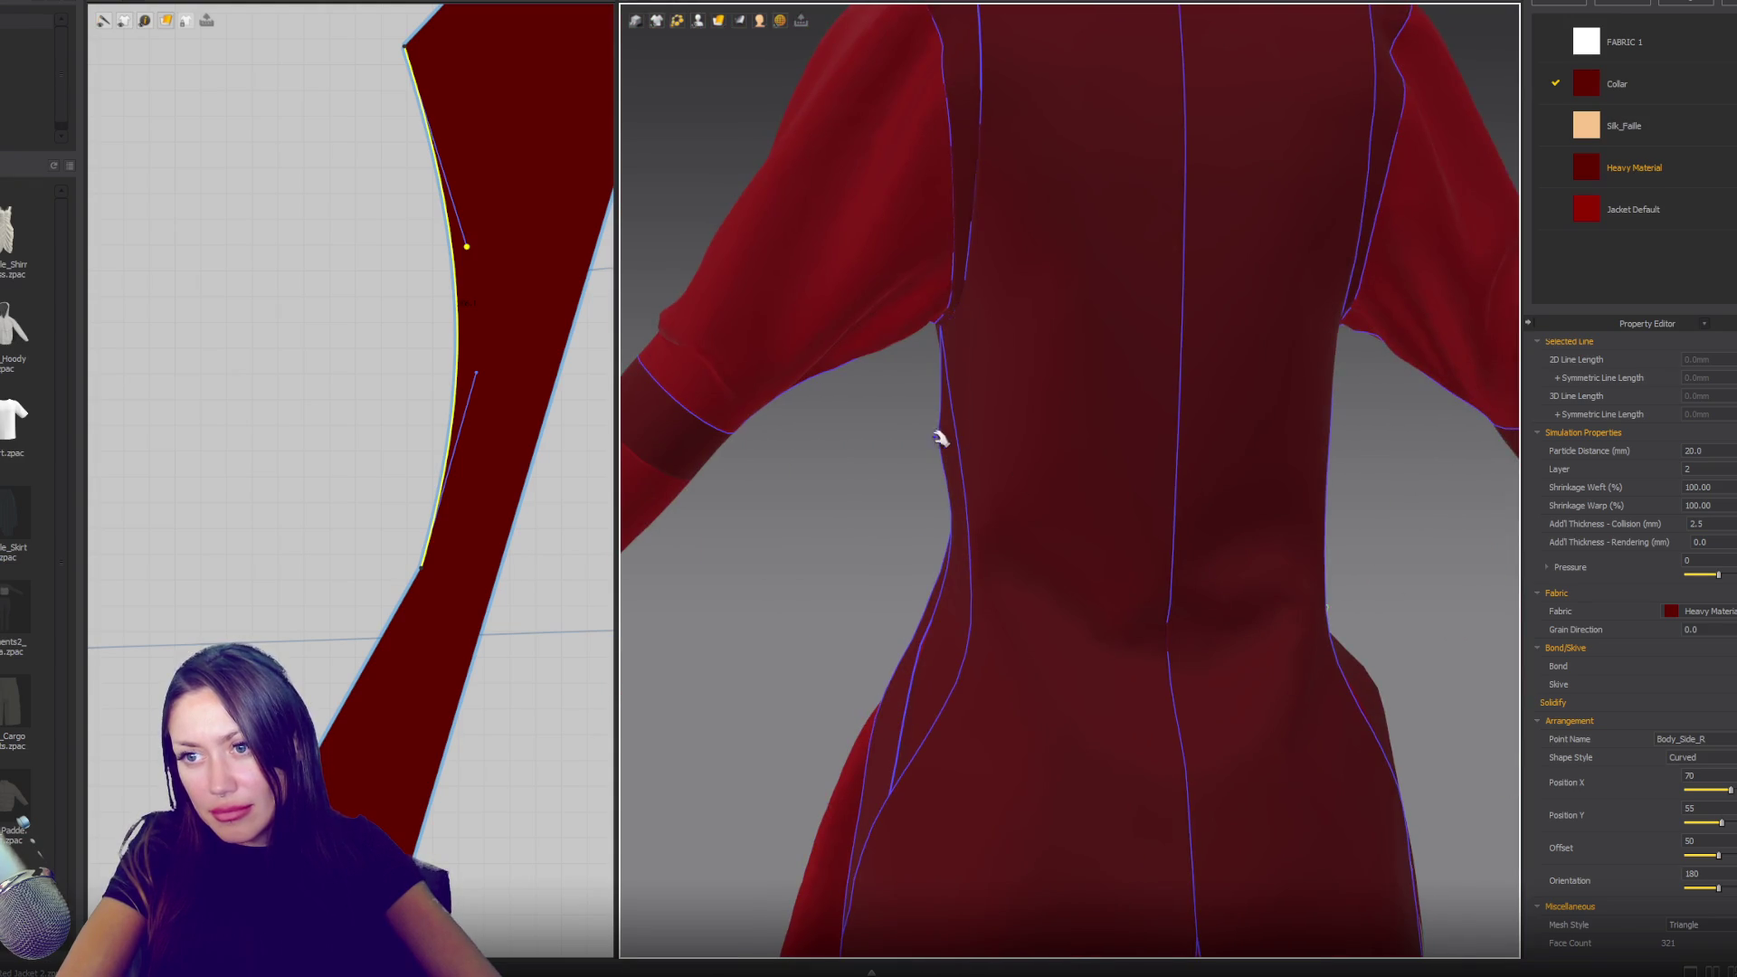
{"action": "right_click_drag", "start_coordinate": [939, 438], "coordinate": [1028, 438]}
{"action": "scroll", "coordinate": [437, 503], "scroll_direction": "down", "scroll_amount": 3}
{"action": "right_click_drag", "start_coordinate": [1040, 511], "coordinate": [1221, 512]}
{"action": "scroll", "coordinate": [334, 465], "scroll_direction": "up", "scroll_amount": 3}
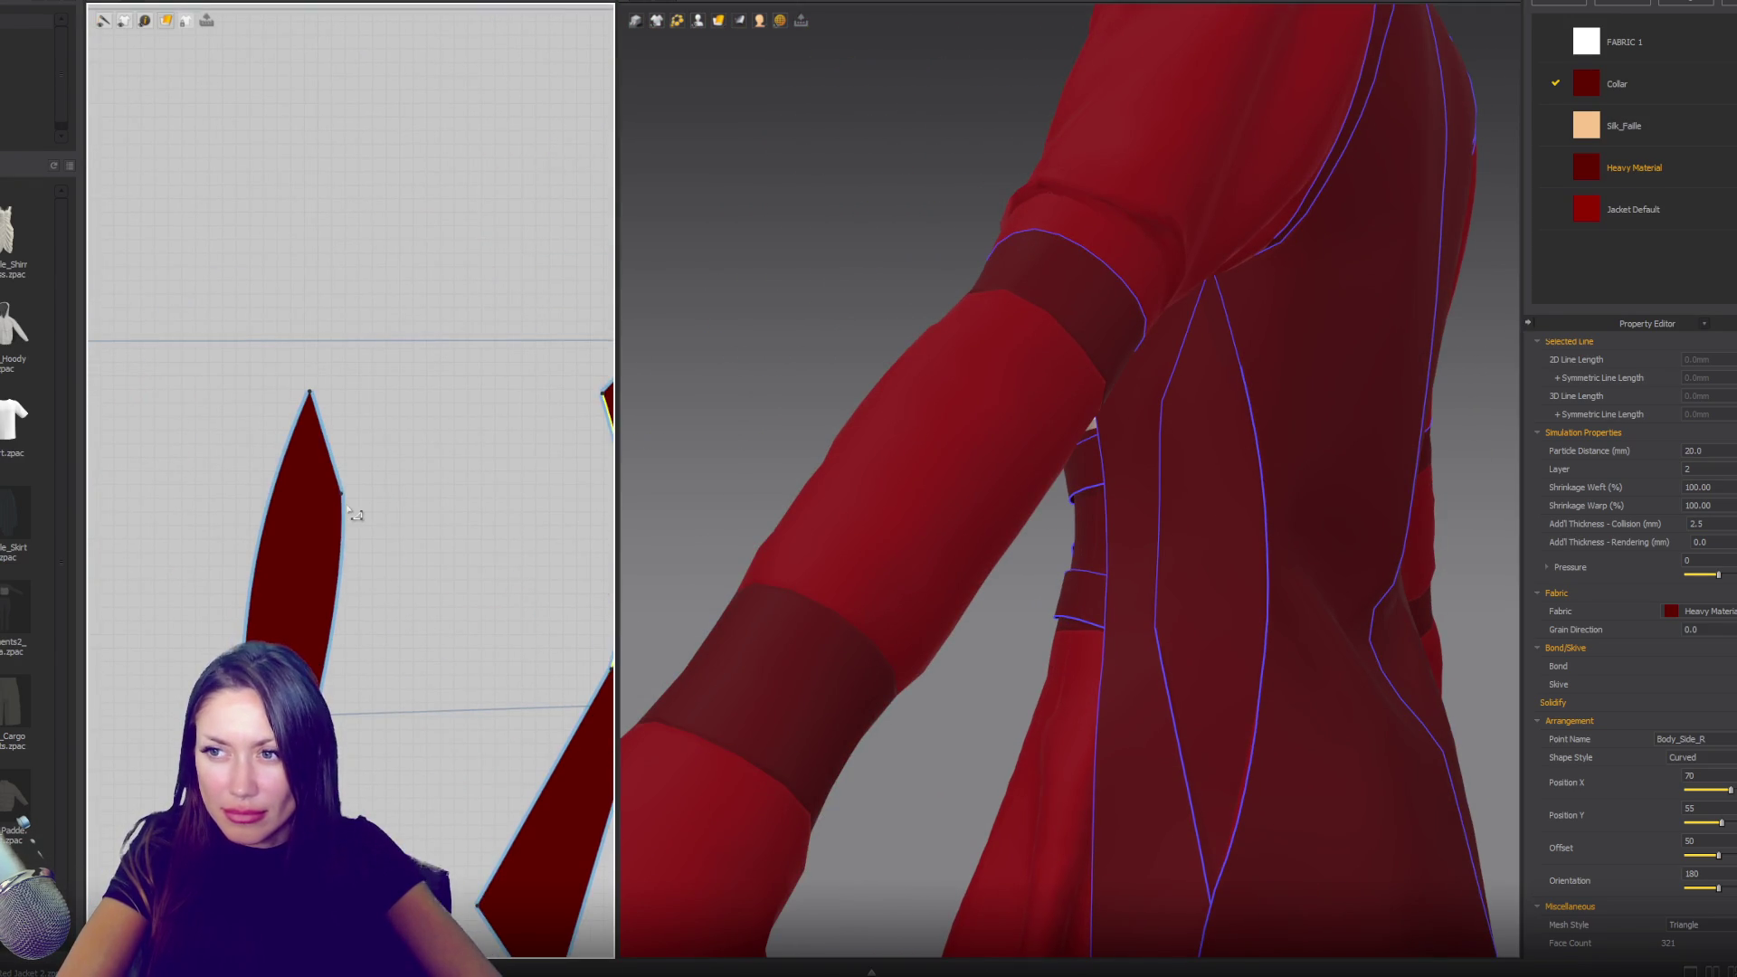
- Pull the gusset's right-edge curve point inward and re-curve the edge near its tip
{"action": "scroll", "coordinate": [353, 514], "scroll_direction": "up", "scroll_amount": 2}
{"action": "left_click_drag", "start_coordinate": [341, 496], "coordinate": [333, 494]}
{"action": "left_click_drag", "start_coordinate": [344, 660], "coordinate": [351, 658]}
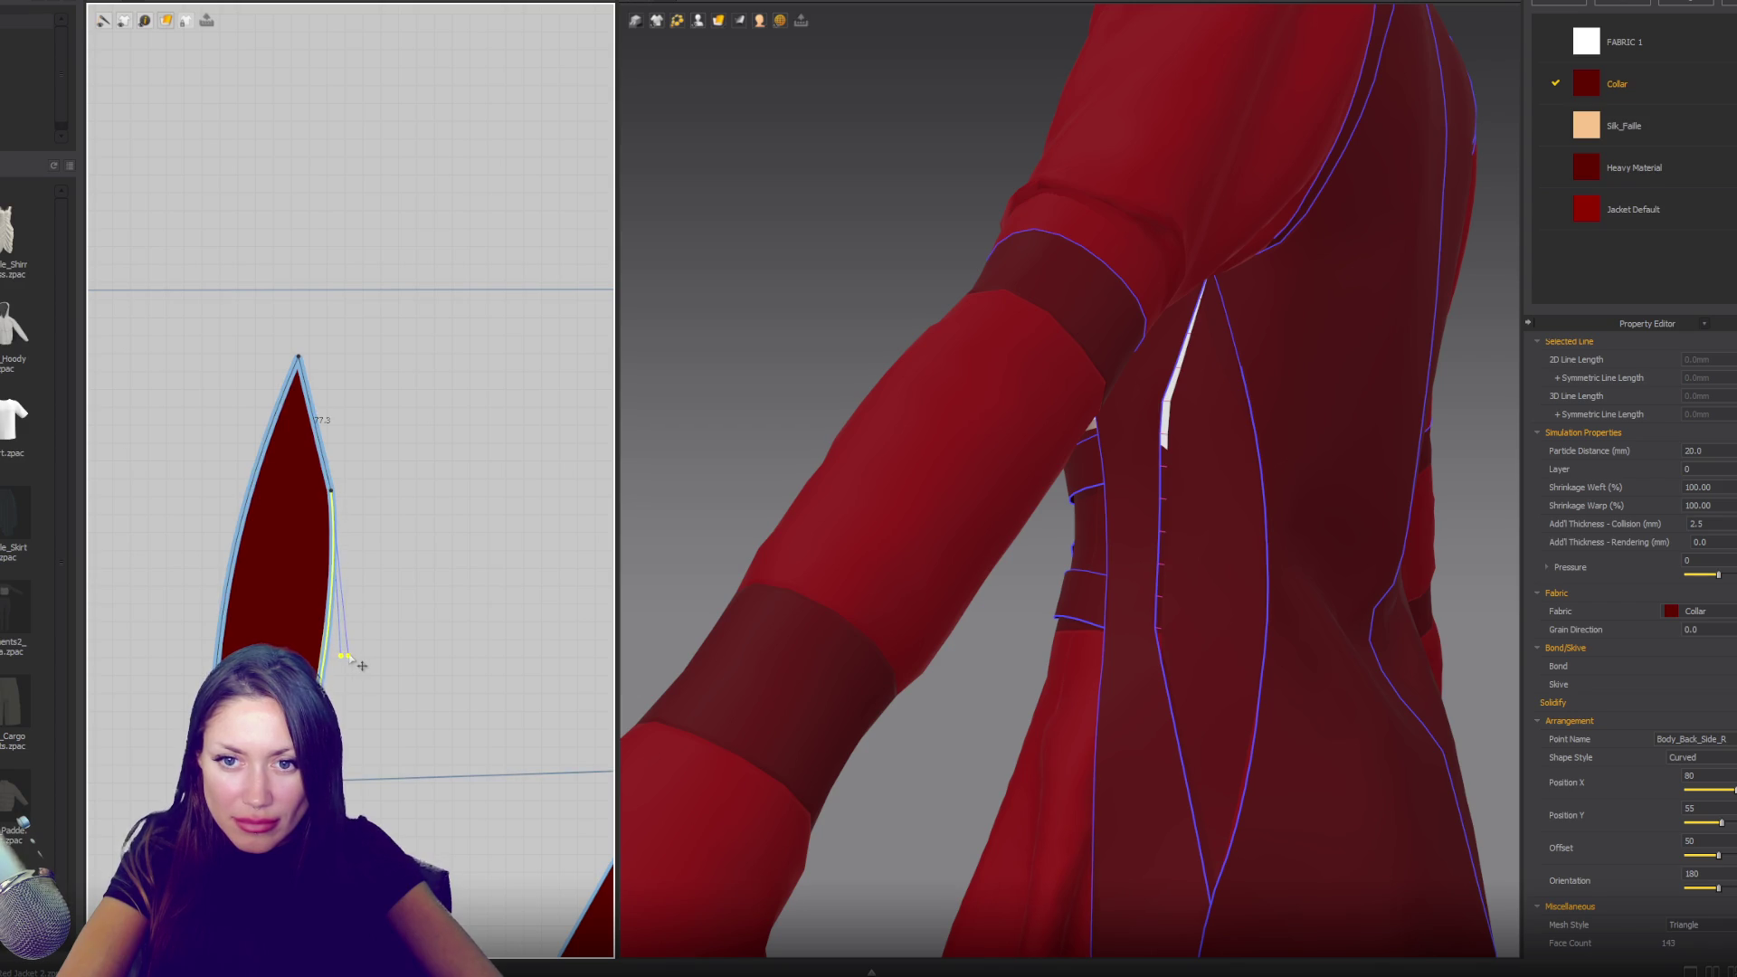
{"action": "left_click", "coordinate": [324, 433]}
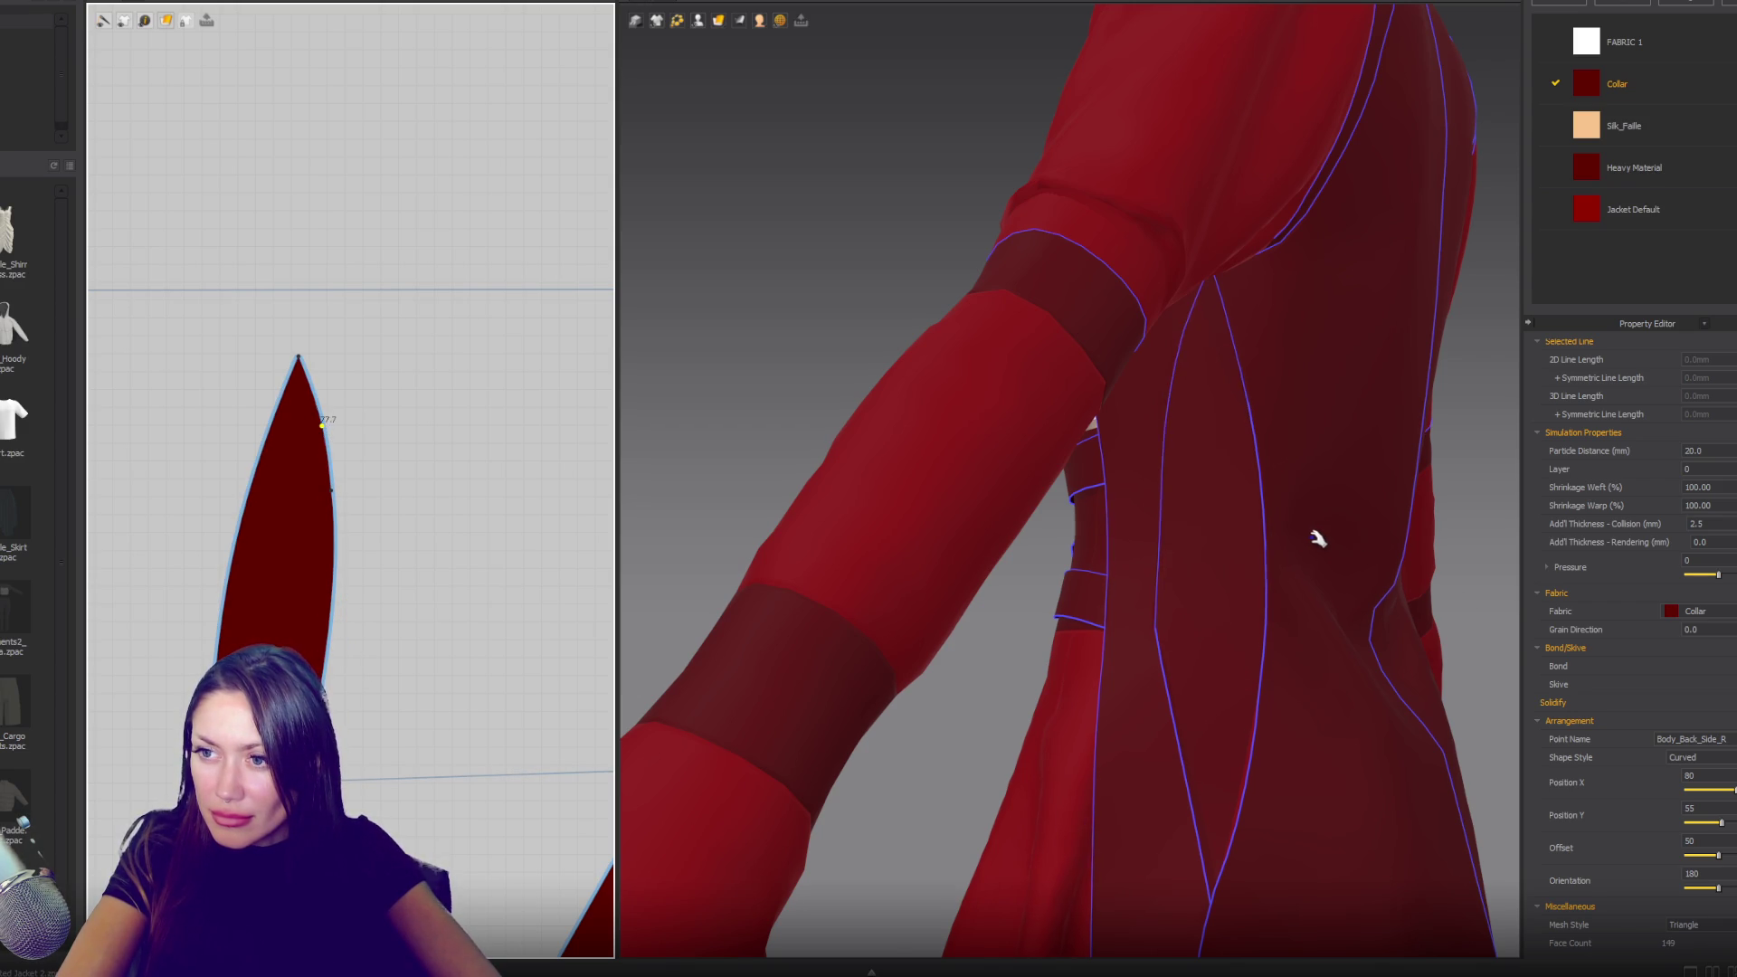
{"action": "mouse_move", "coordinate": [1116, 577]}
{"action": "right_mouse_down"}
{"action": "mouse_move", "coordinate": [1290, 581]}
{"action": "mouse_move", "coordinate": [1283, 546]}
{"action": "mouse_move", "coordinate": [1291, 569]}
{"action": "right_mouse_up"}
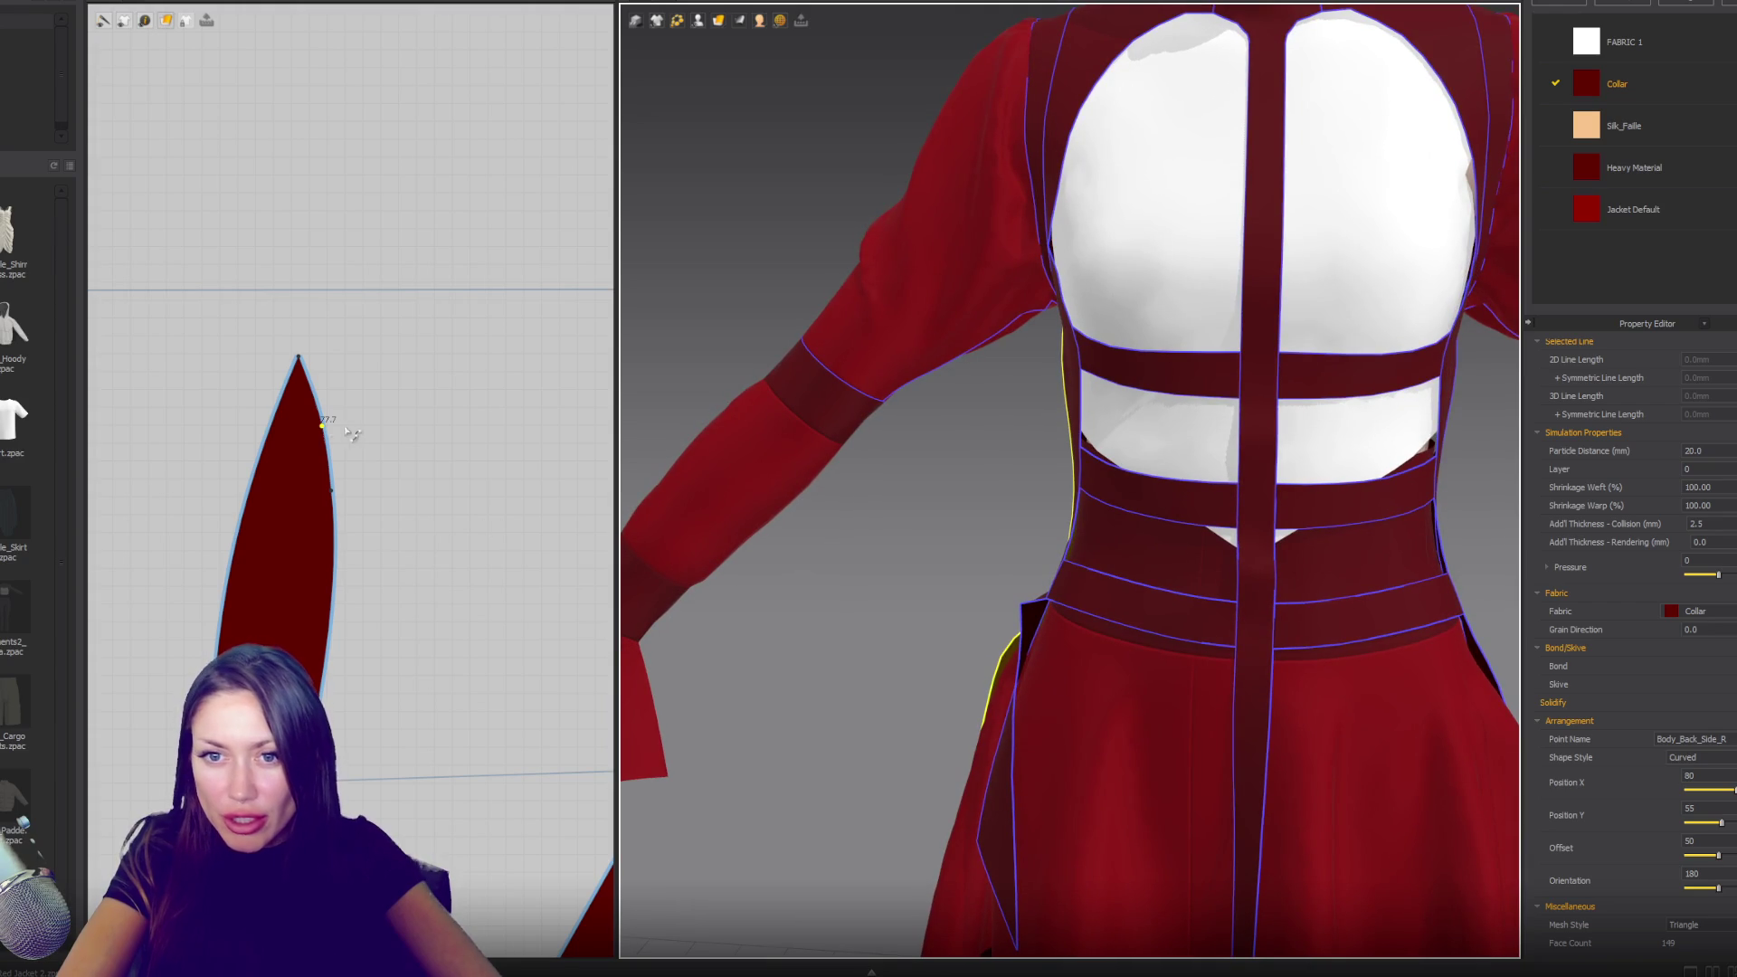
{"action": "left_click_drag", "start_coordinate": [333, 496], "coordinate": [315, 432]}
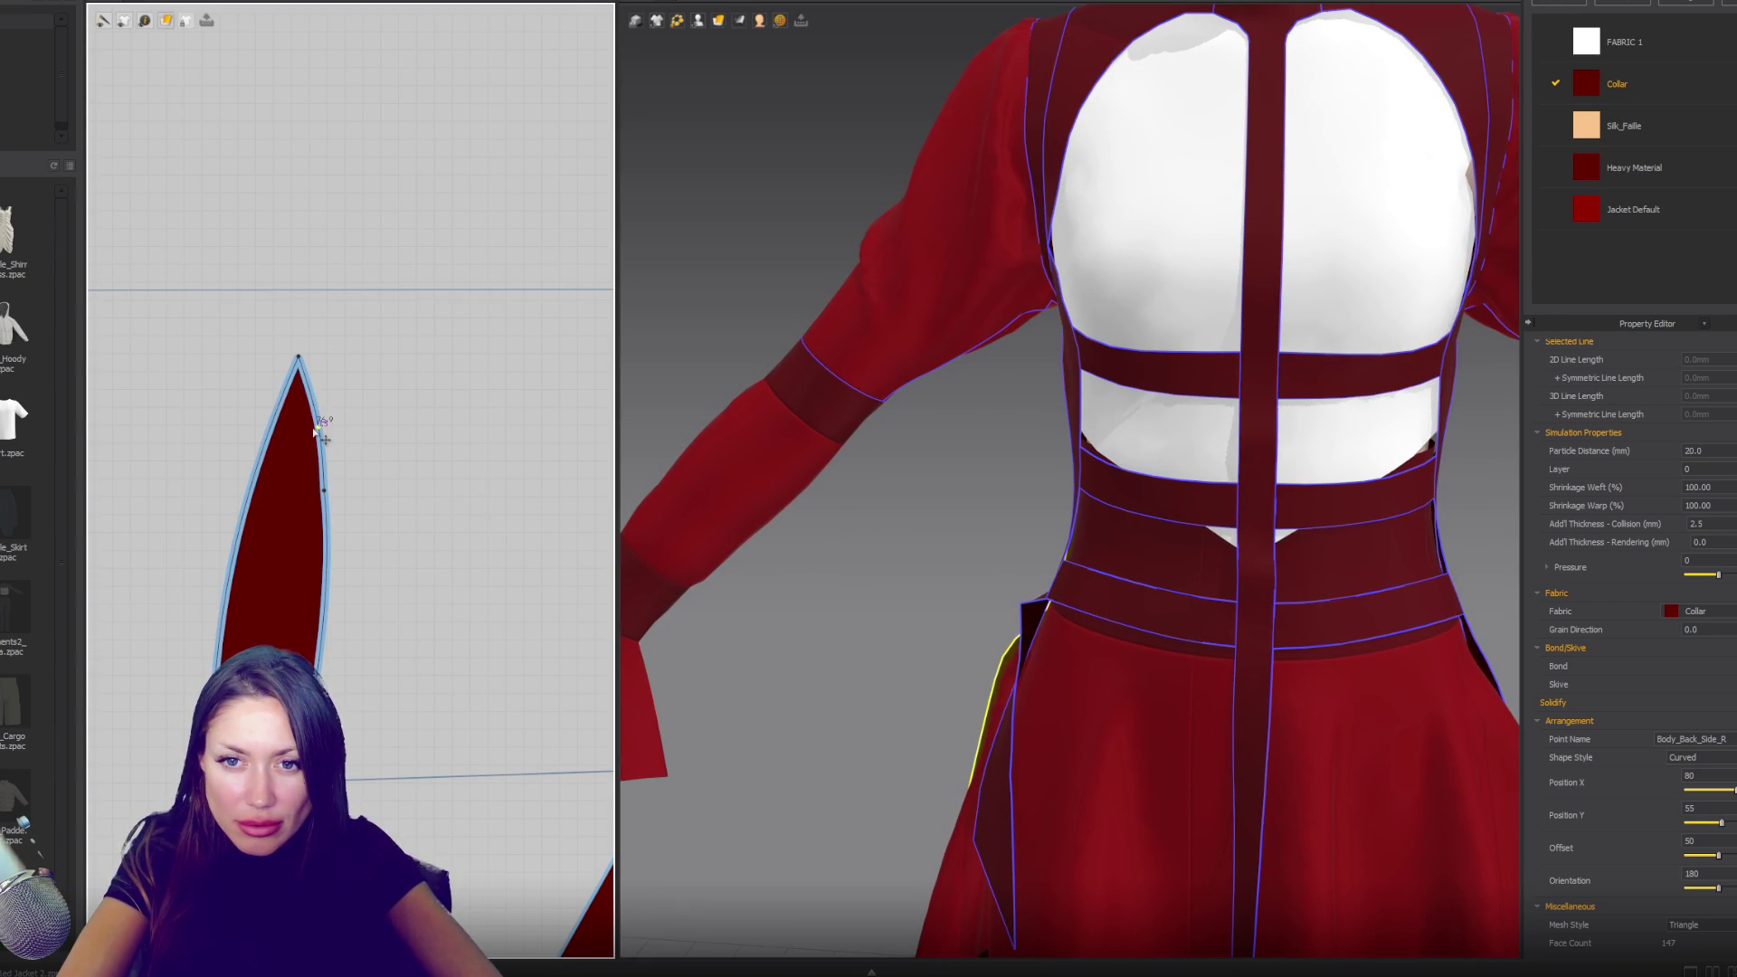
{"action": "scroll", "coordinate": [312, 433], "scroll_direction": "up", "scroll_amount": 4}
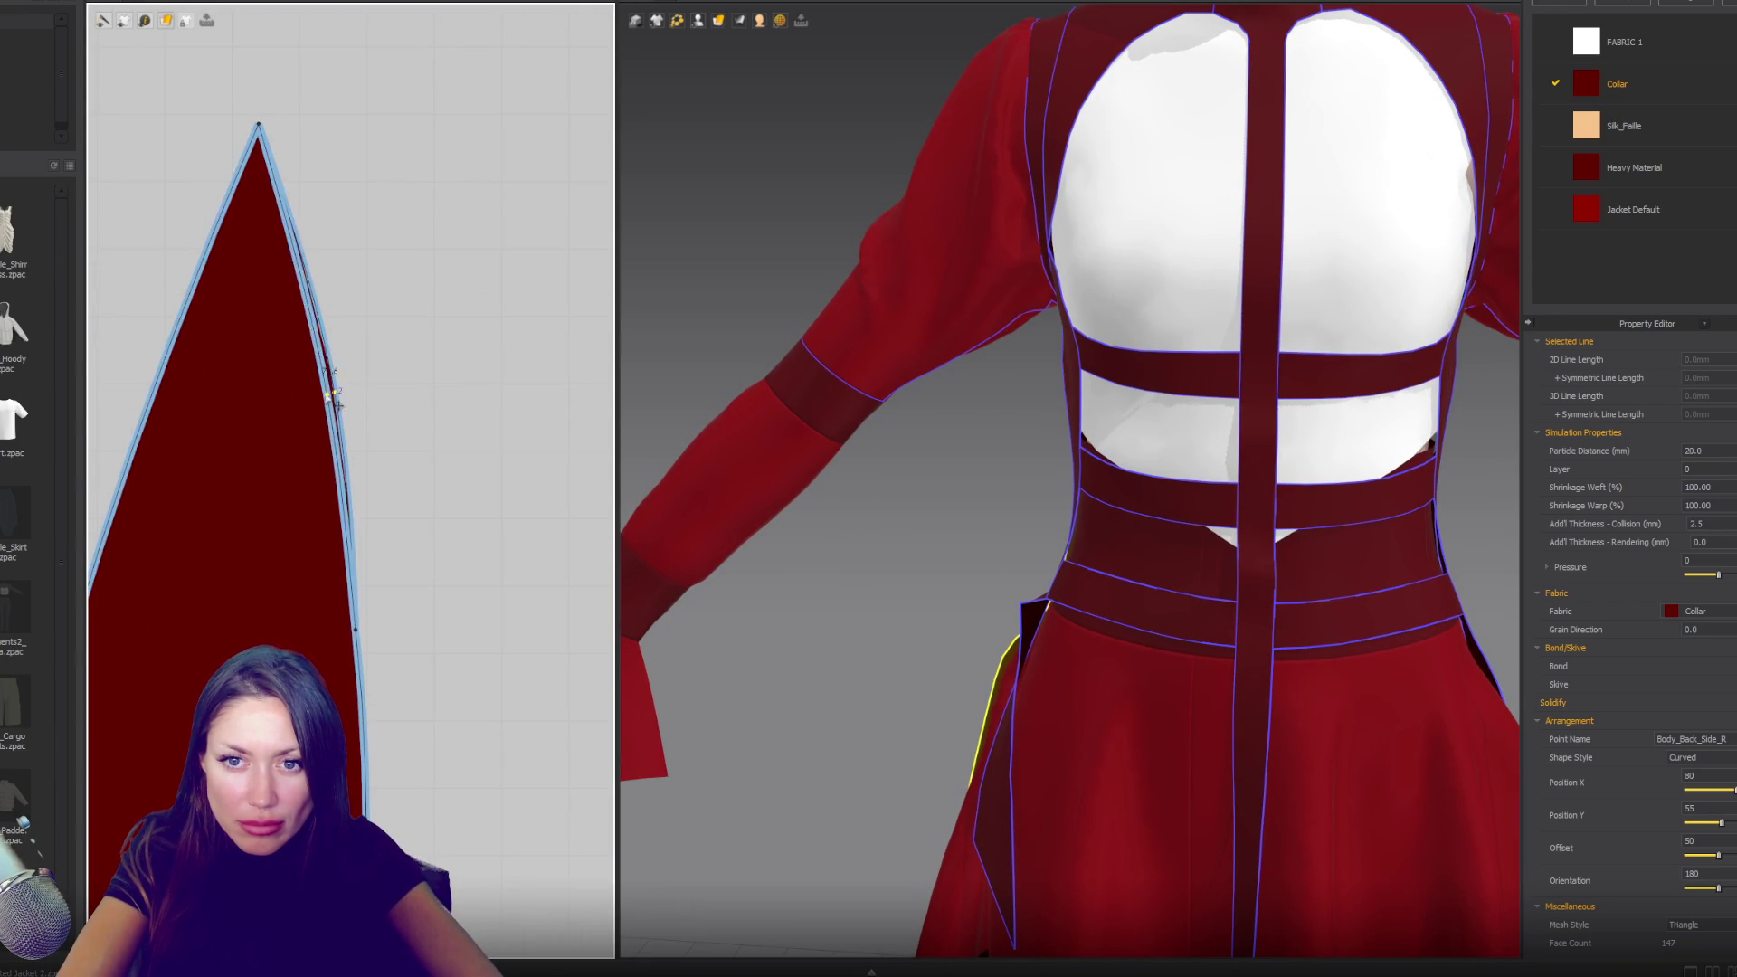
{"action": "scroll", "coordinate": [367, 613], "scroll_direction": "down", "scroll_amount": 4}
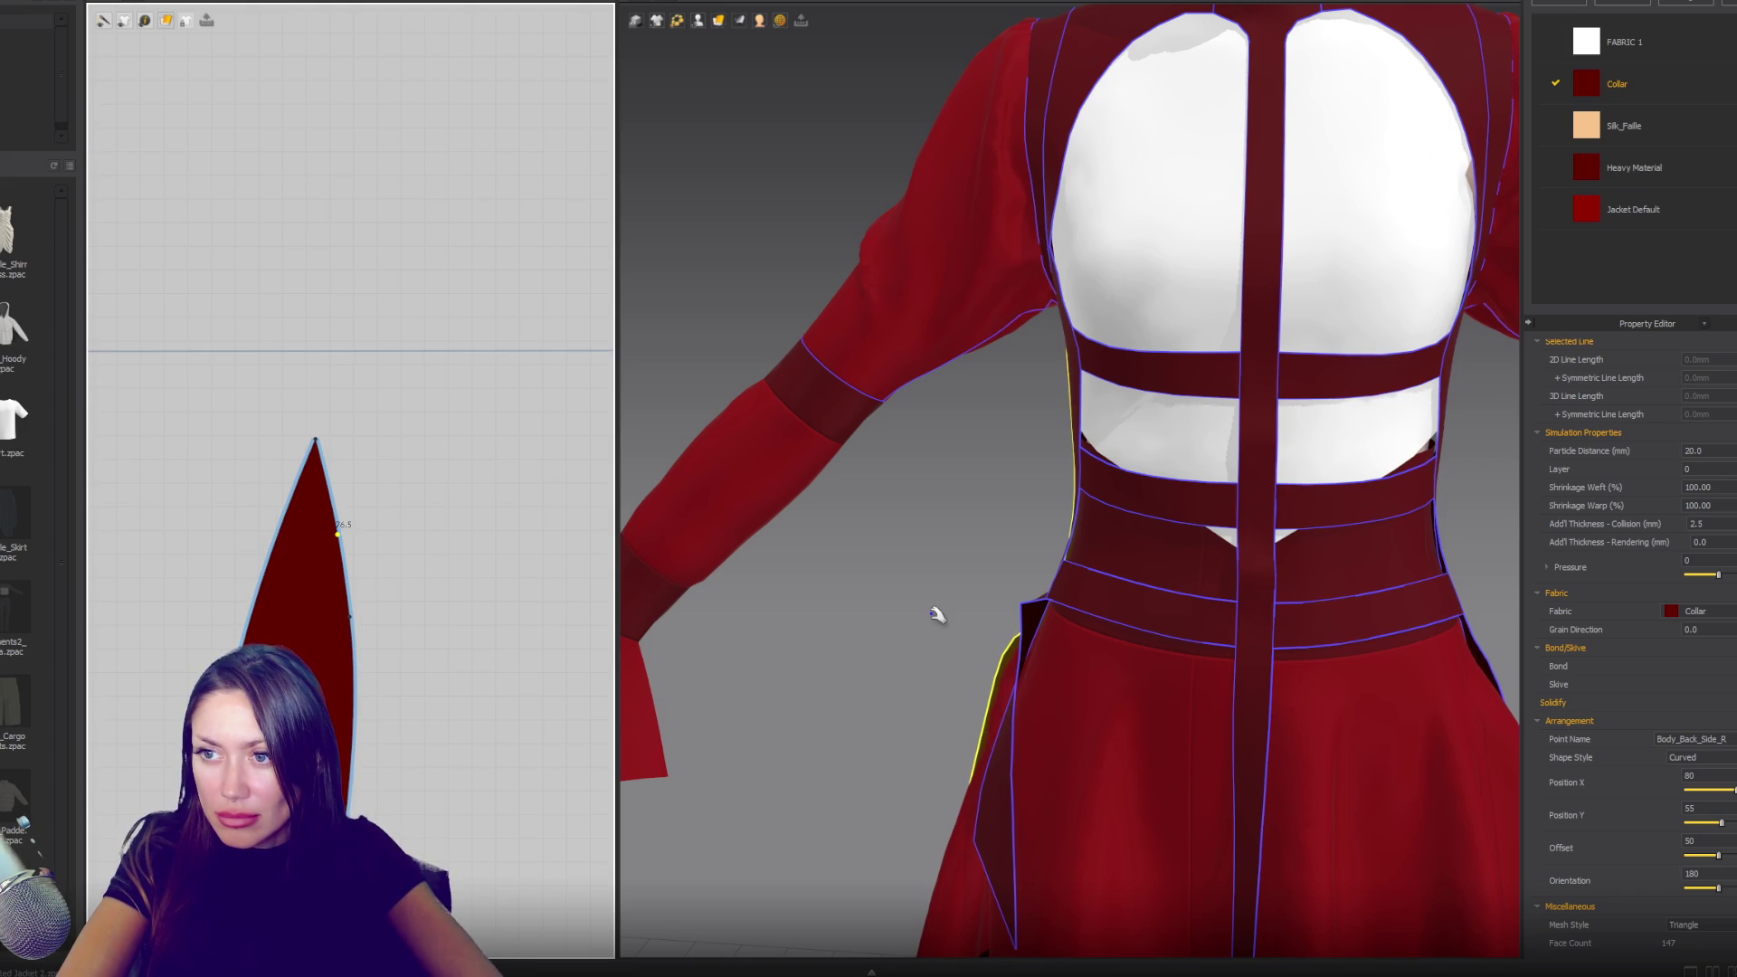
{"action": "mouse_move", "coordinate": [877, 679]}
{"action": "right_mouse_down"}
{"action": "mouse_move", "coordinate": [1013, 638]}
{"action": "mouse_move", "coordinate": [1230, 666]}
{"action": "right_mouse_up"}
- Select both back panels and reshape their shared centre-back curve
{"action": "scroll", "coordinate": [362, 589], "scroll_direction": "down", "scroll_amount": 4}
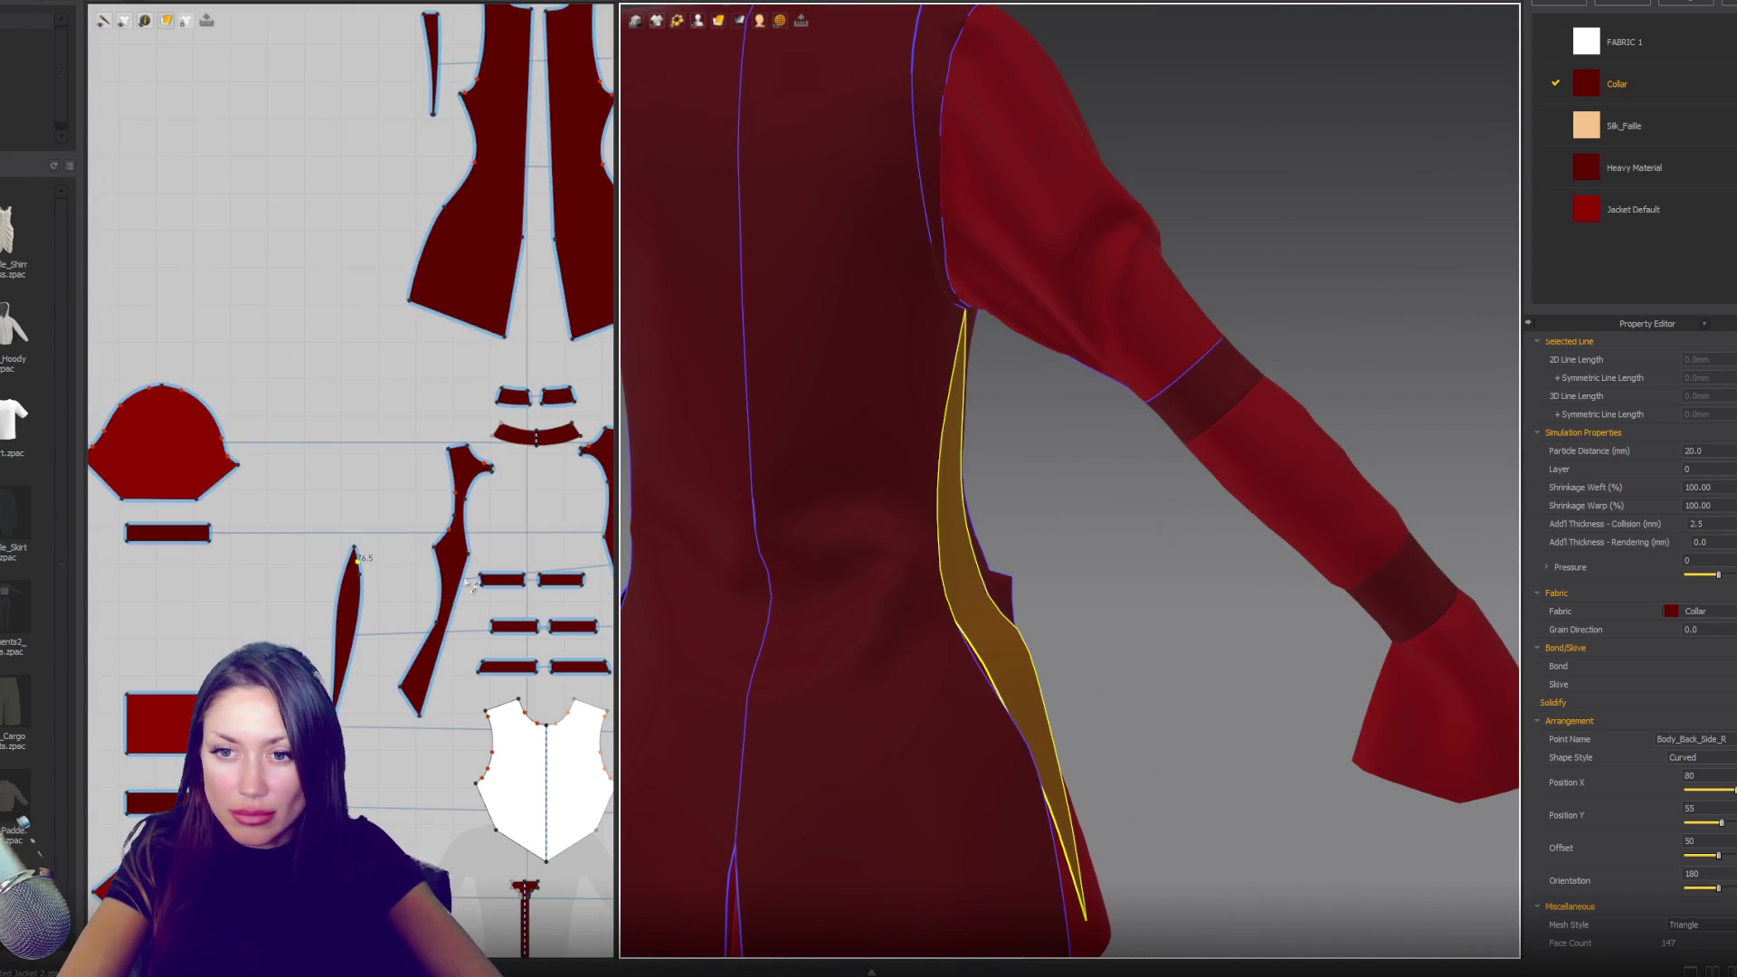
{"action": "right_click_drag", "start_coordinate": [509, 229], "coordinate": [329, 553]}
{"action": "scroll", "coordinate": [368, 511], "scroll_direction": "up", "scroll_amount": 5}
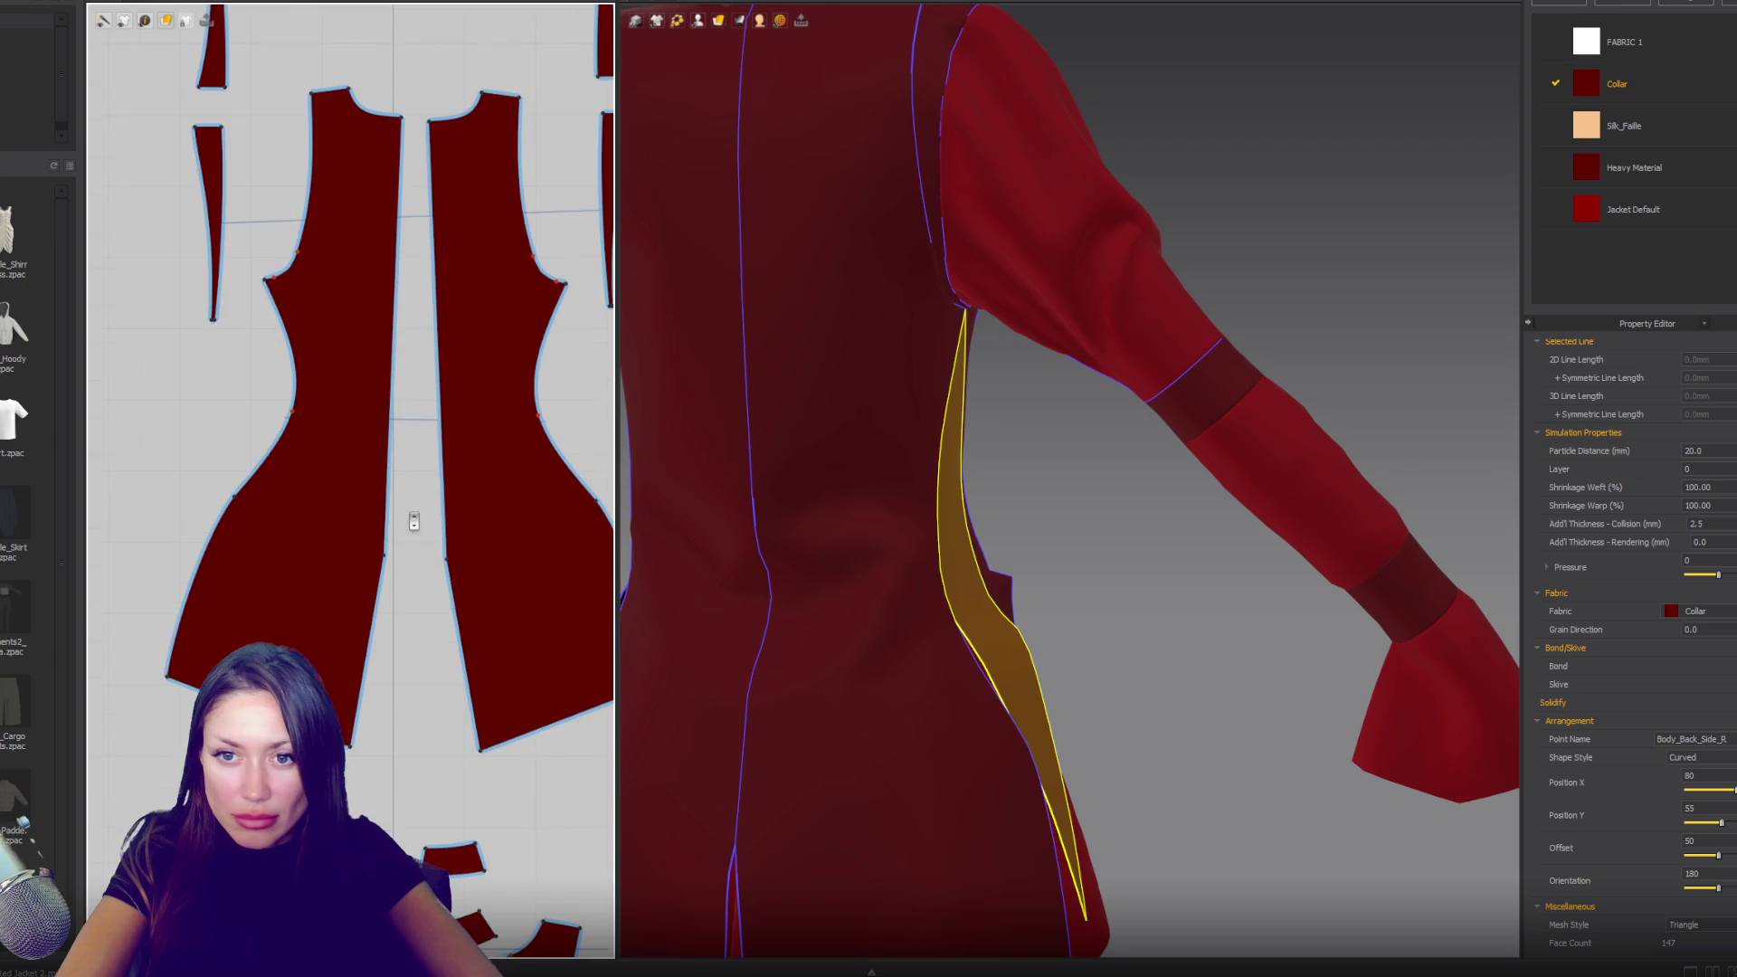
{"action": "left_click", "coordinate": [391, 366]}
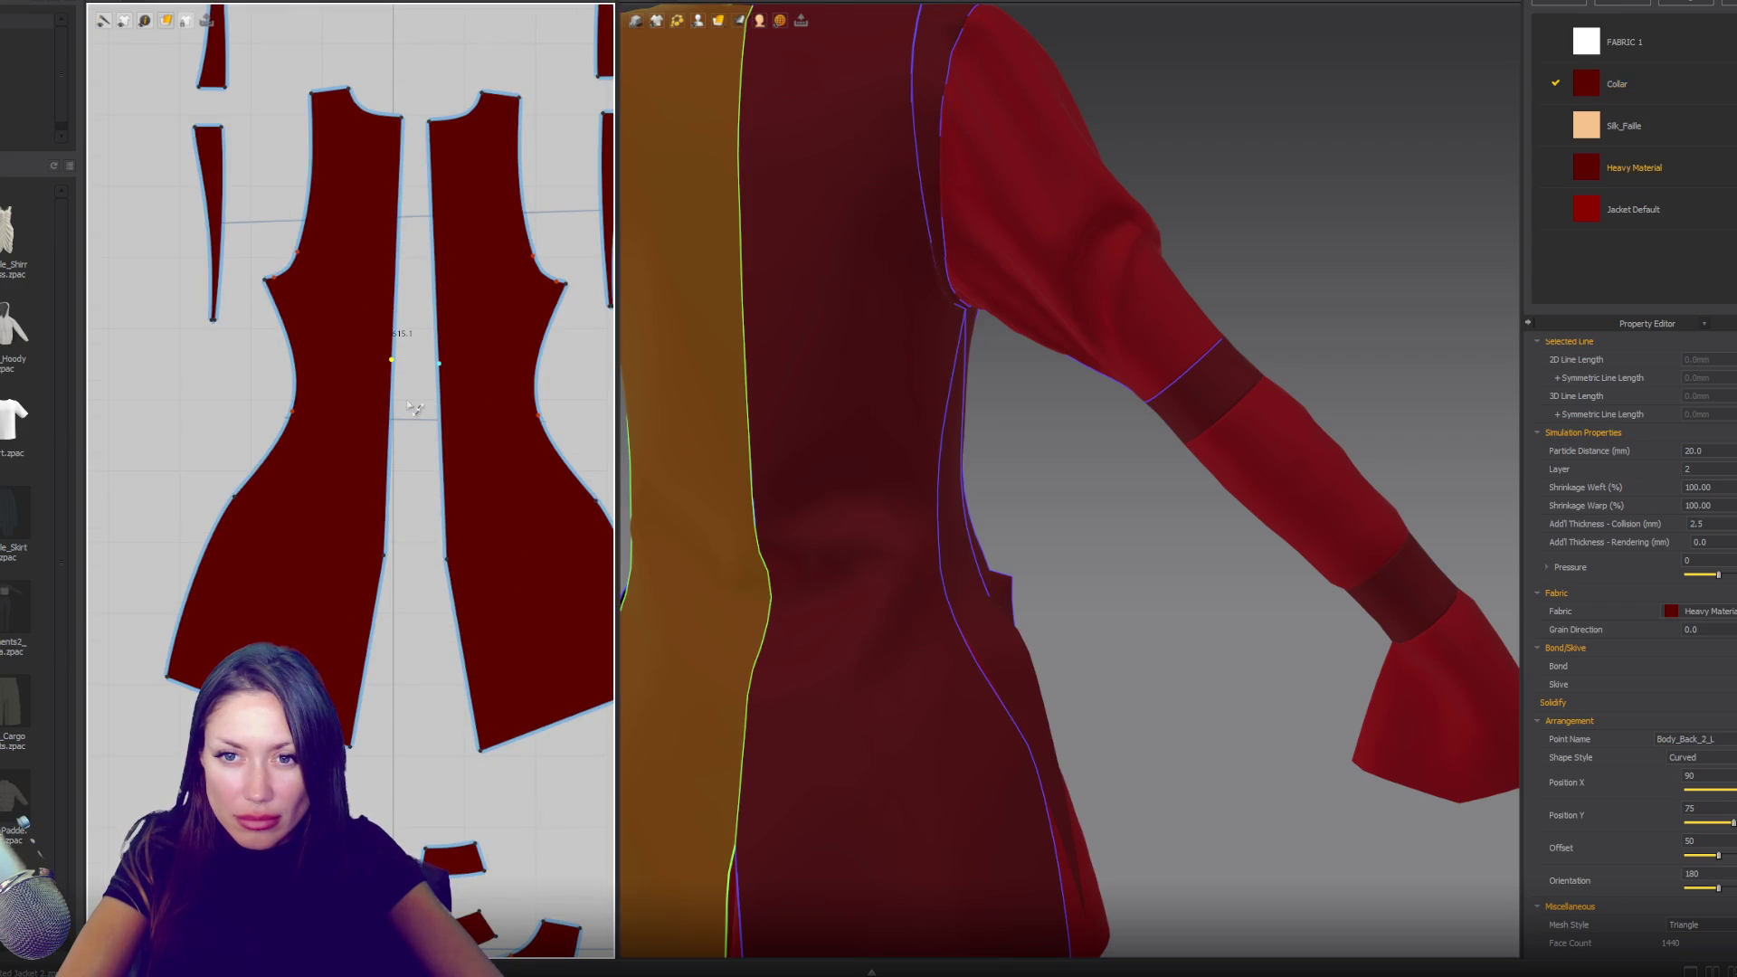
{"action": "left_click", "coordinate": [442, 452]}
{"action": "left_click_drag", "start_coordinate": [453, 450], "coordinate": [447, 448]}
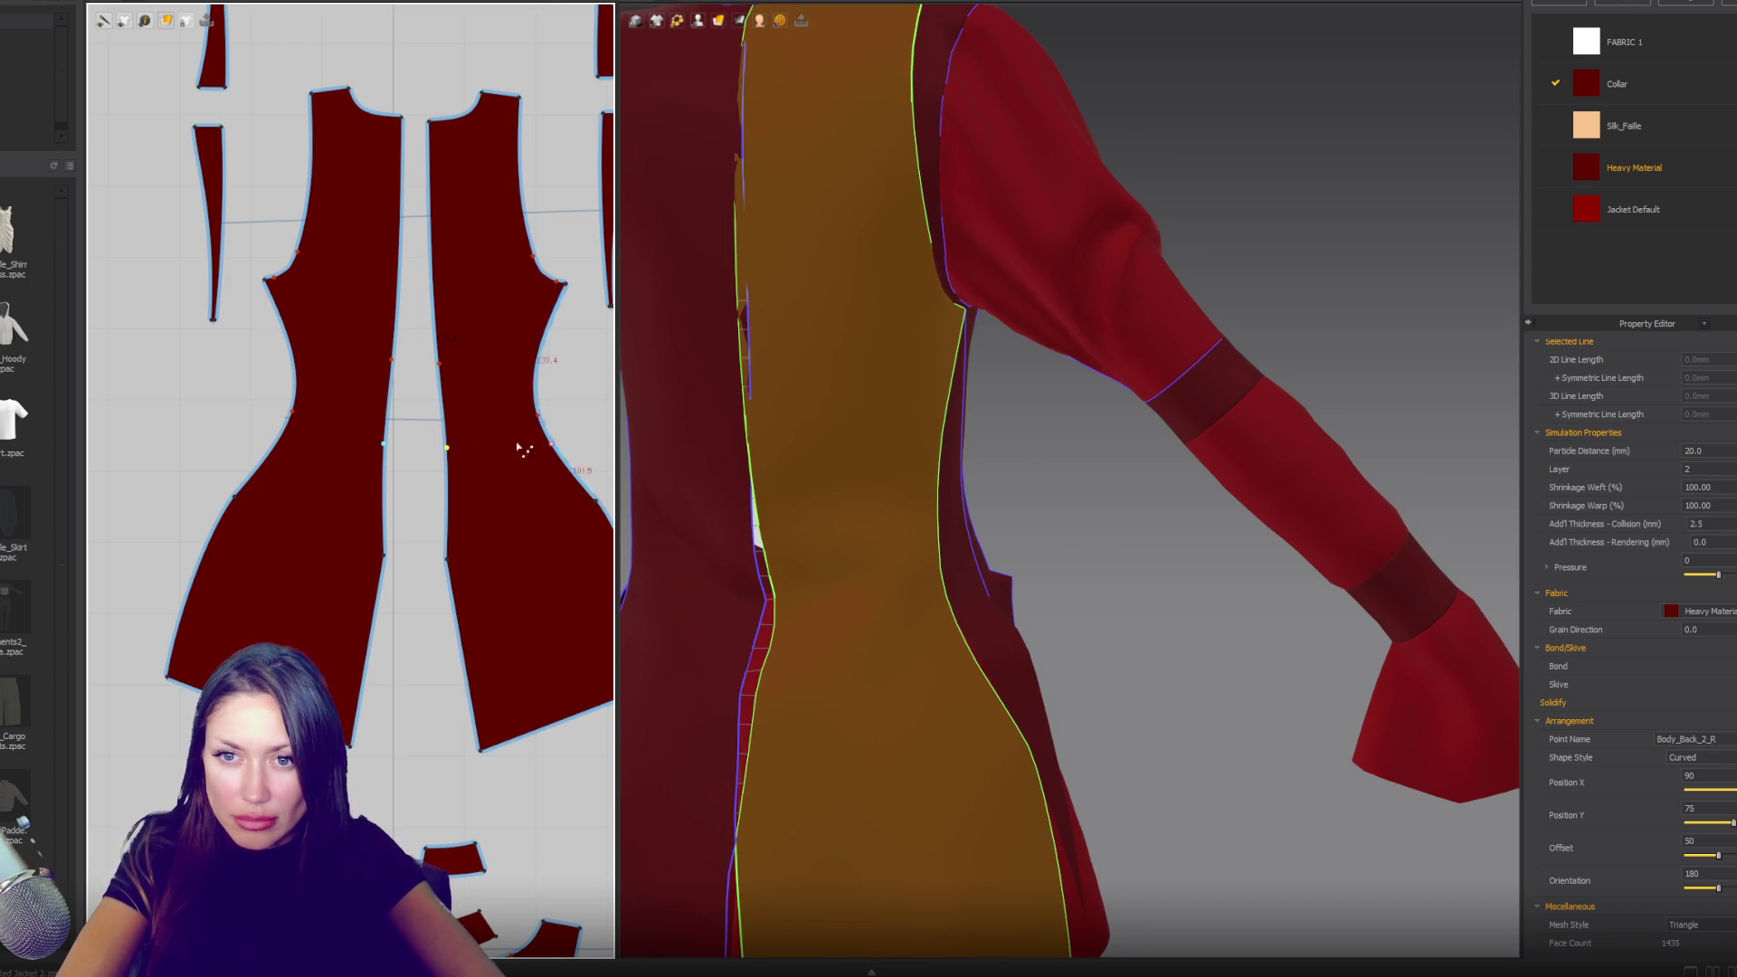
- Draw a new thin rectangular strip piece beside the bodice
{"action": "scroll", "coordinate": [362, 452], "scroll_direction": "down", "scroll_amount": 3}
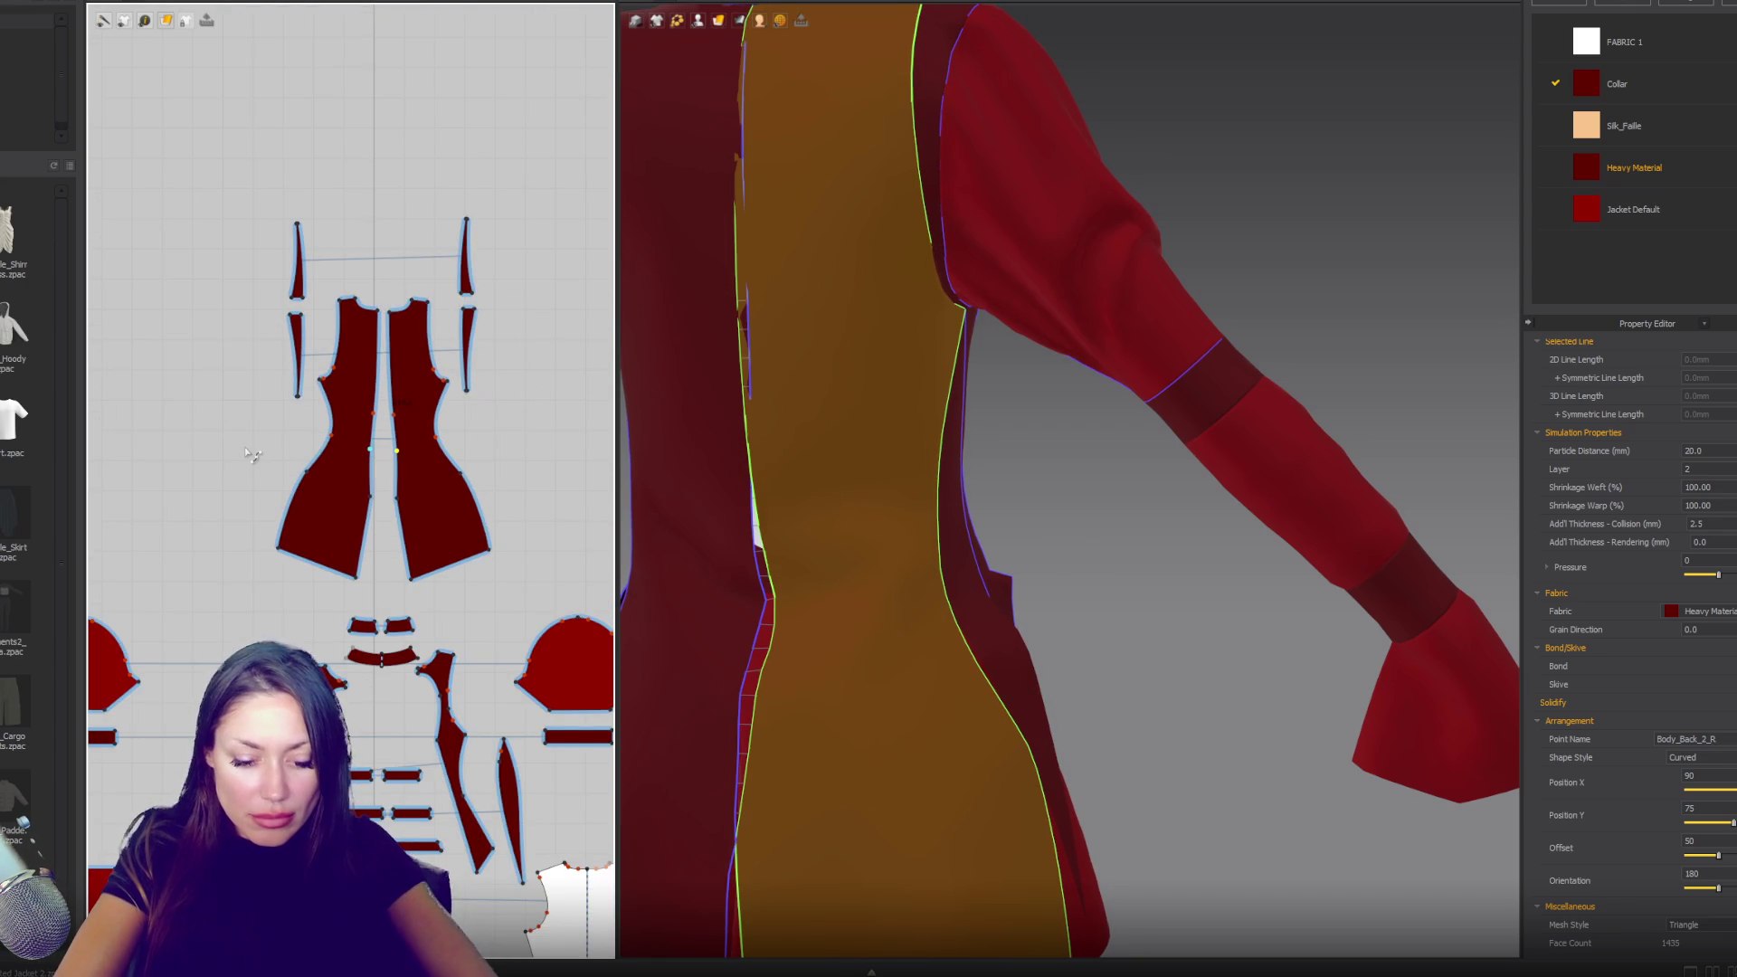
{"action": "left_click", "coordinate": [184, 375]}
{"action": "left_click", "coordinate": [185, 435]}
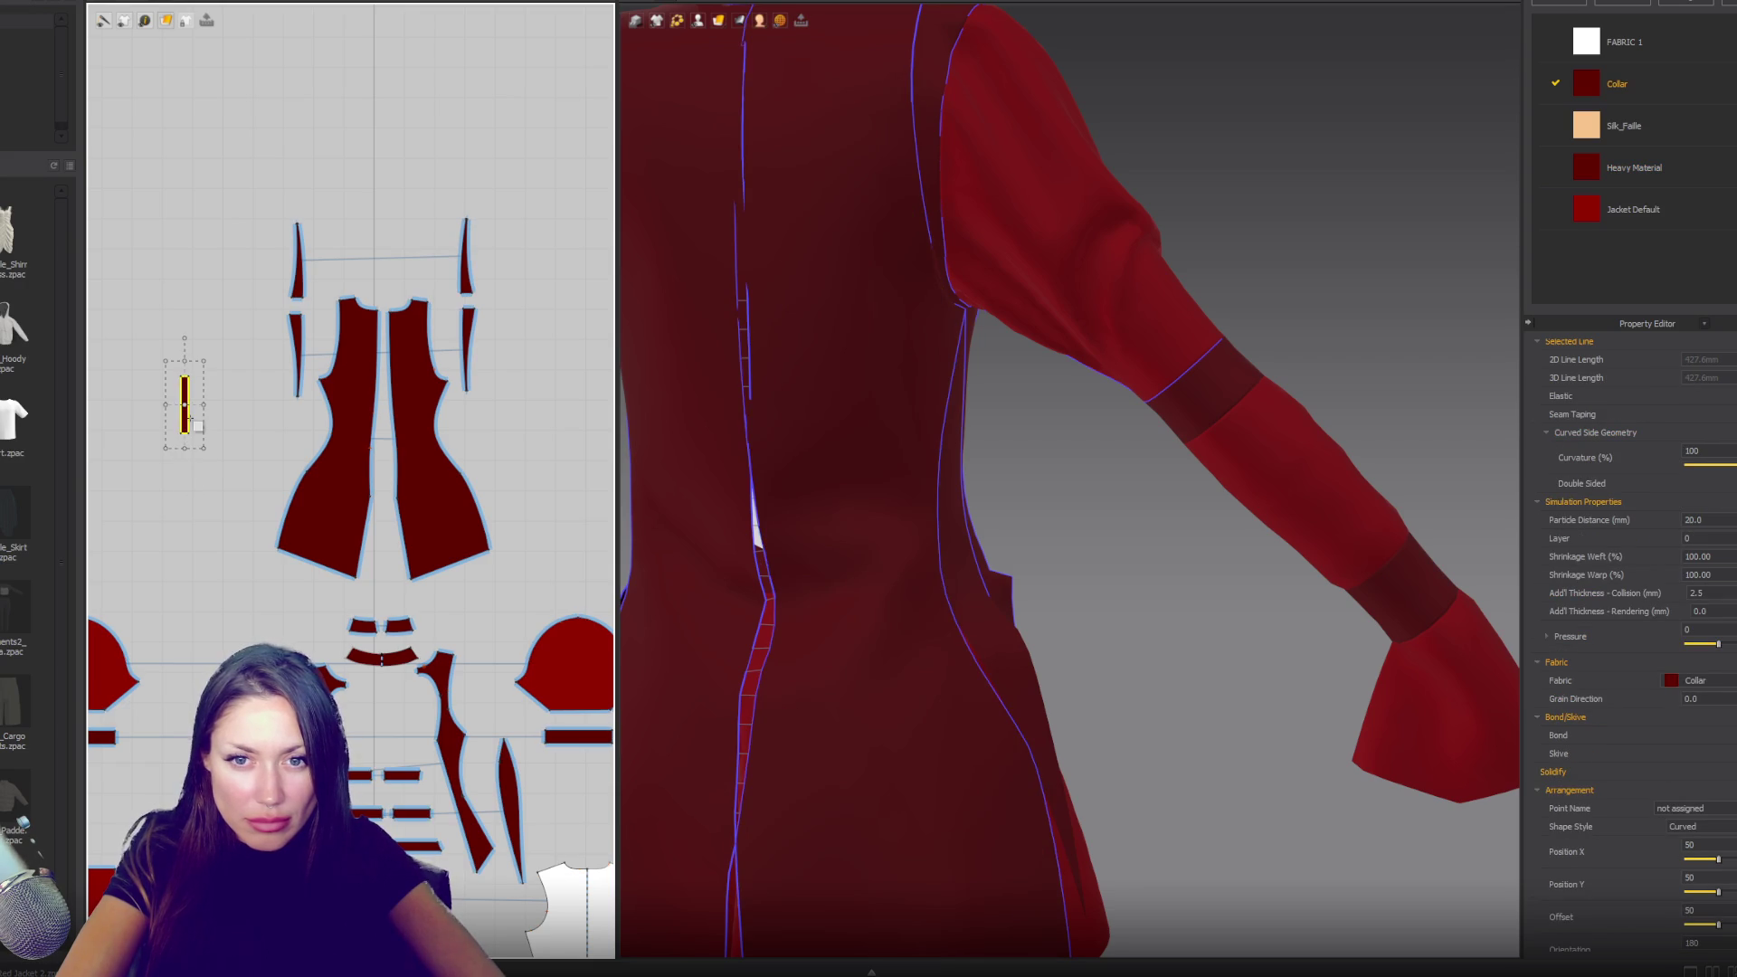
- Duplicate the thin strip and merge both copies into one symmetric piece
{"action": "key", "text": "ctrl+c"}
{"action": "key", "text": "ctrl+v"}
{"action": "left_click", "coordinate": [195, 416]}
{"action": "scroll", "coordinate": [195, 418], "scroll_direction": "up", "scroll_amount": 3}
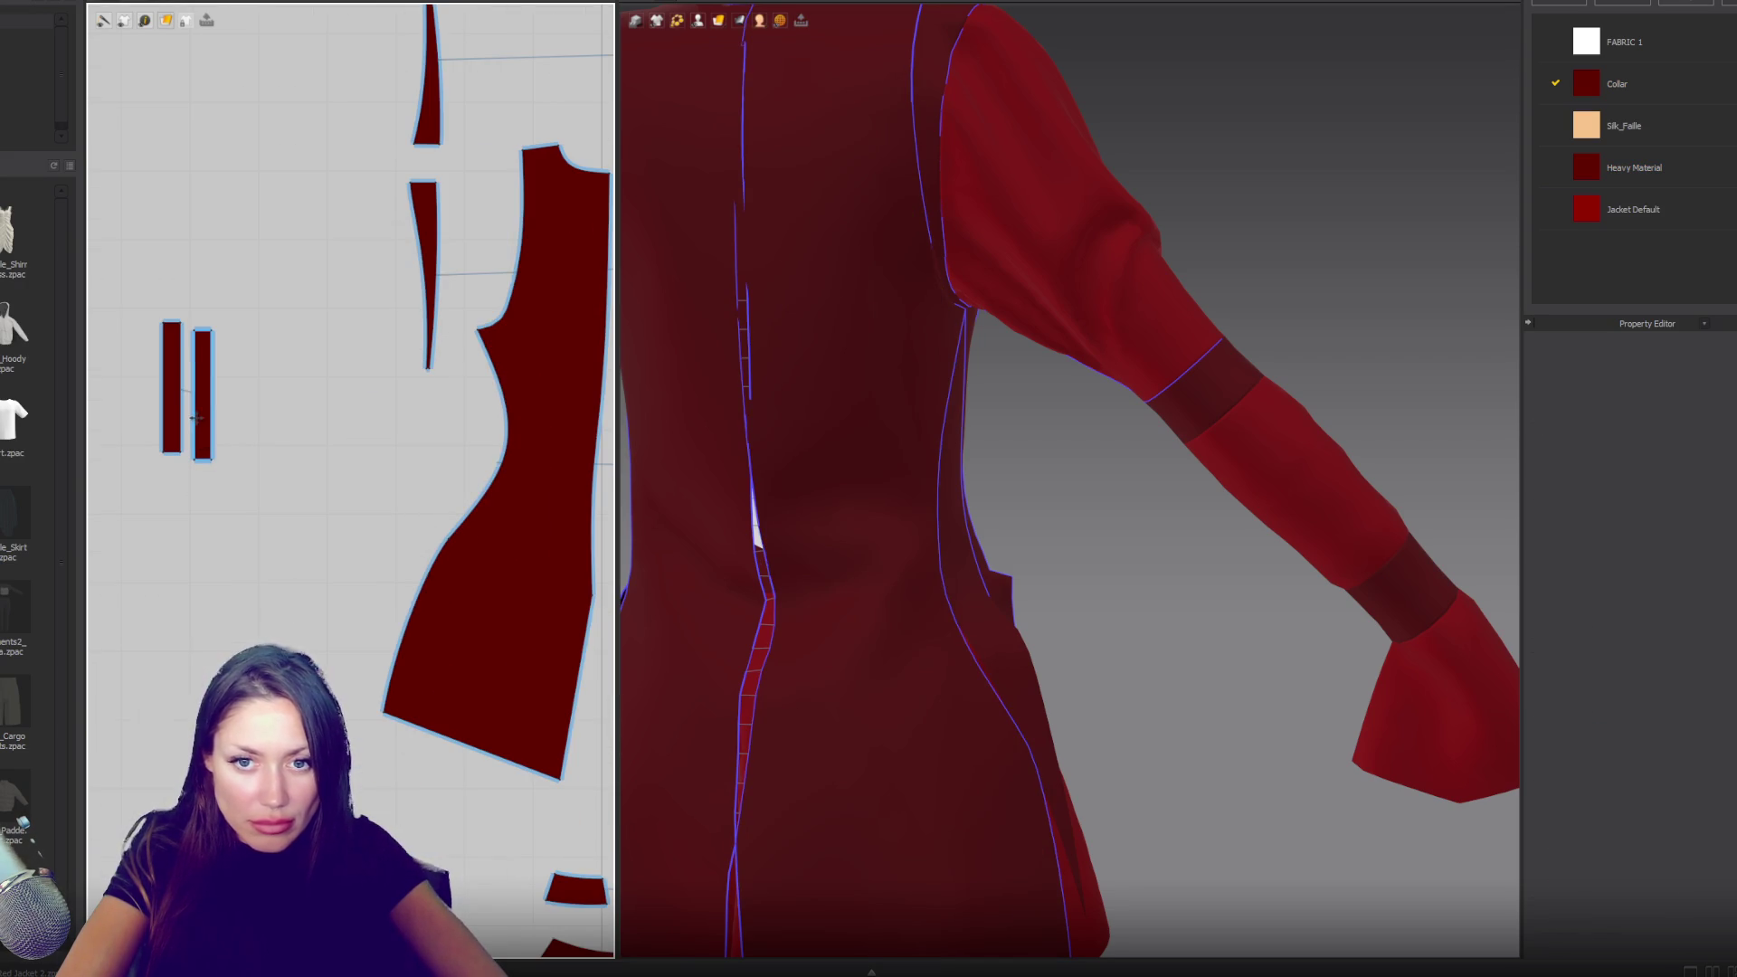
{"action": "right_click", "coordinate": [195, 418]}
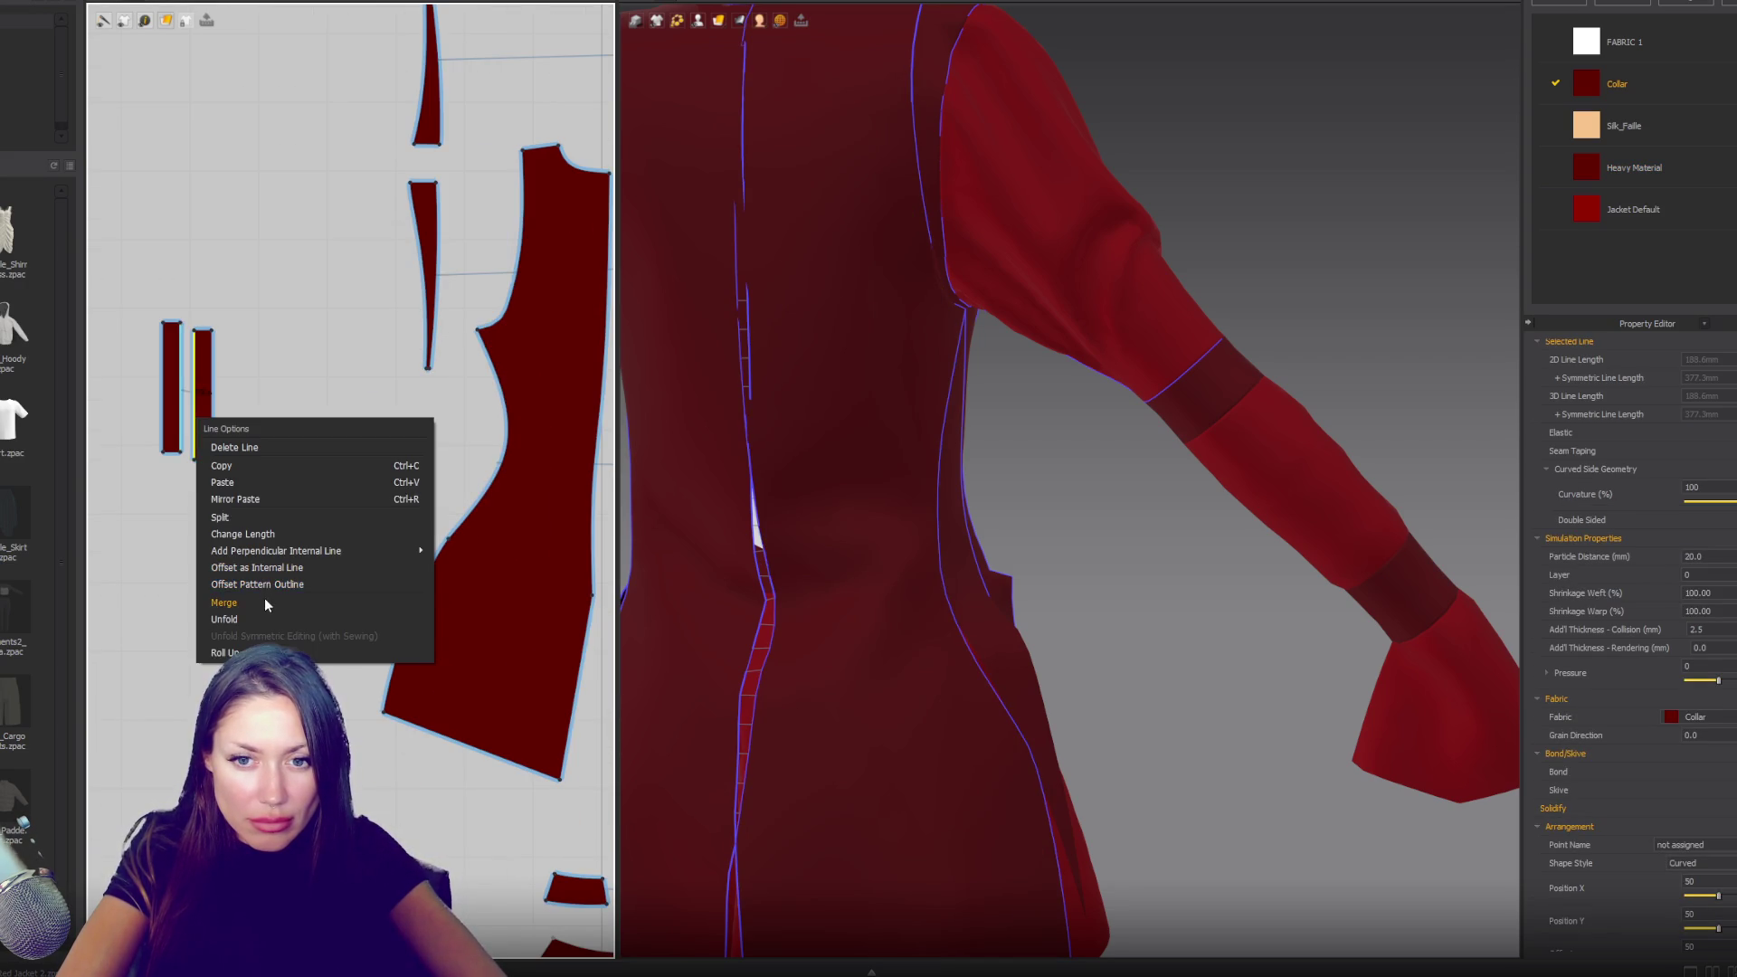
{"action": "key", "text": "Escape"}
{"action": "scroll", "coordinate": [219, 348], "scroll_direction": "up", "scroll_amount": 5}
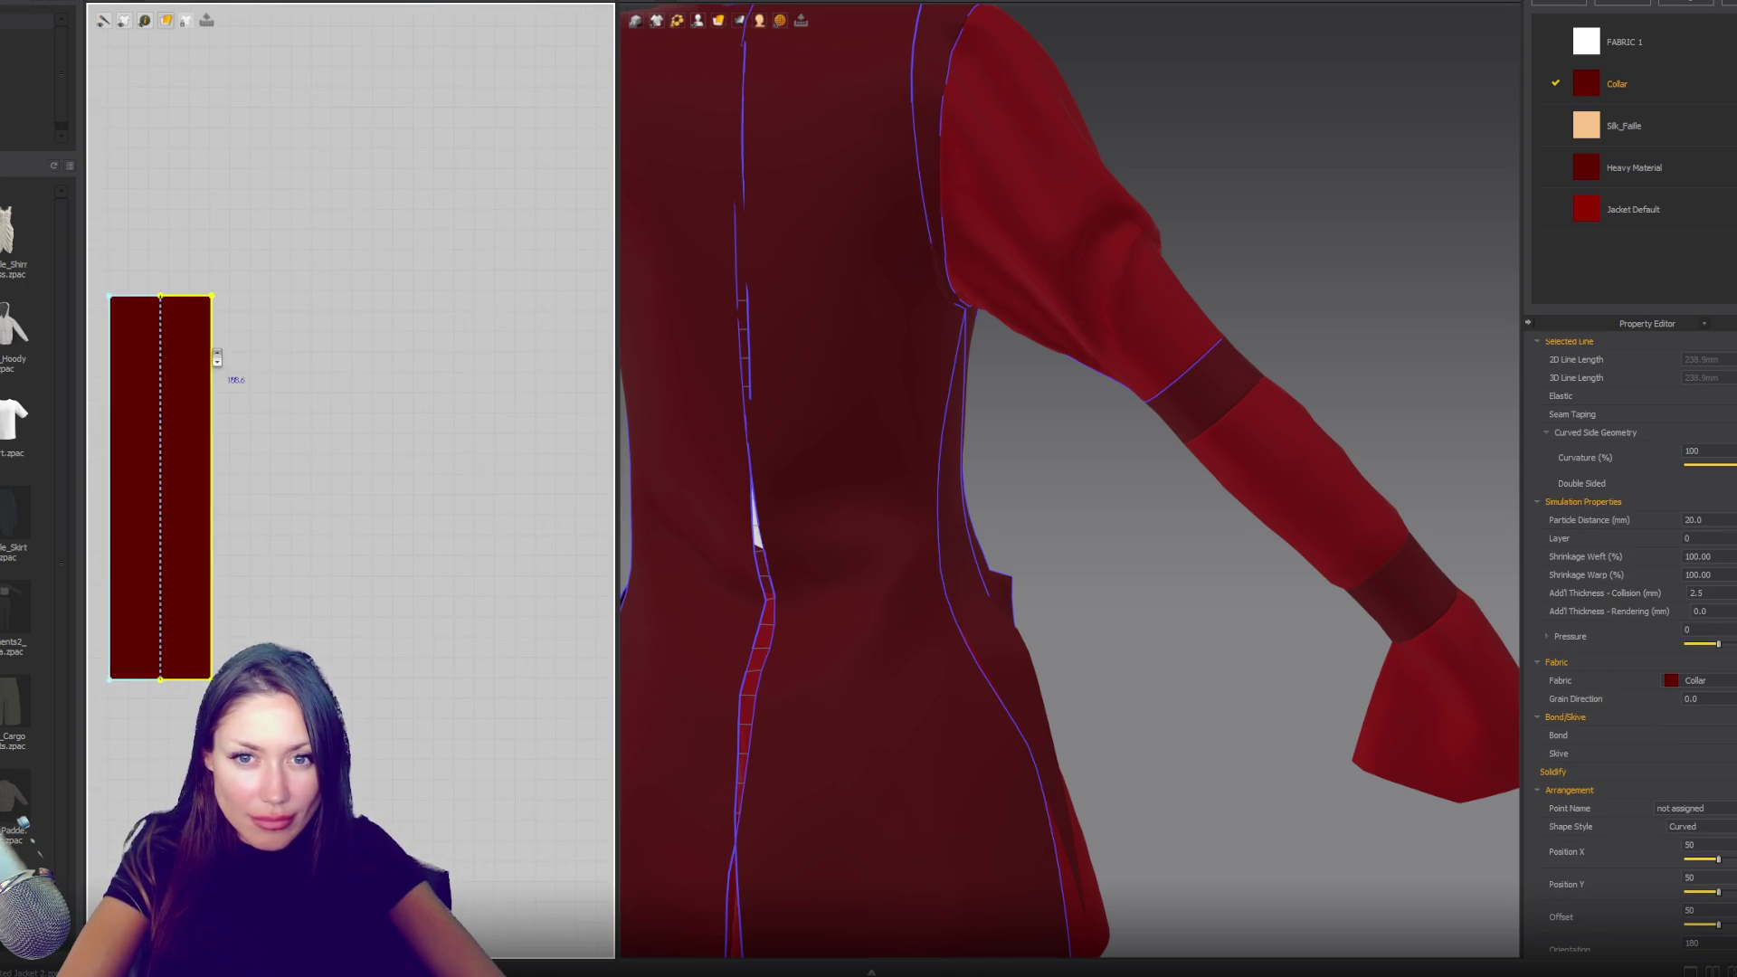
- Pull the strip's top up into a point and bow its sides outward into a leaf shape
{"action": "left_click", "coordinate": [234, 423]}
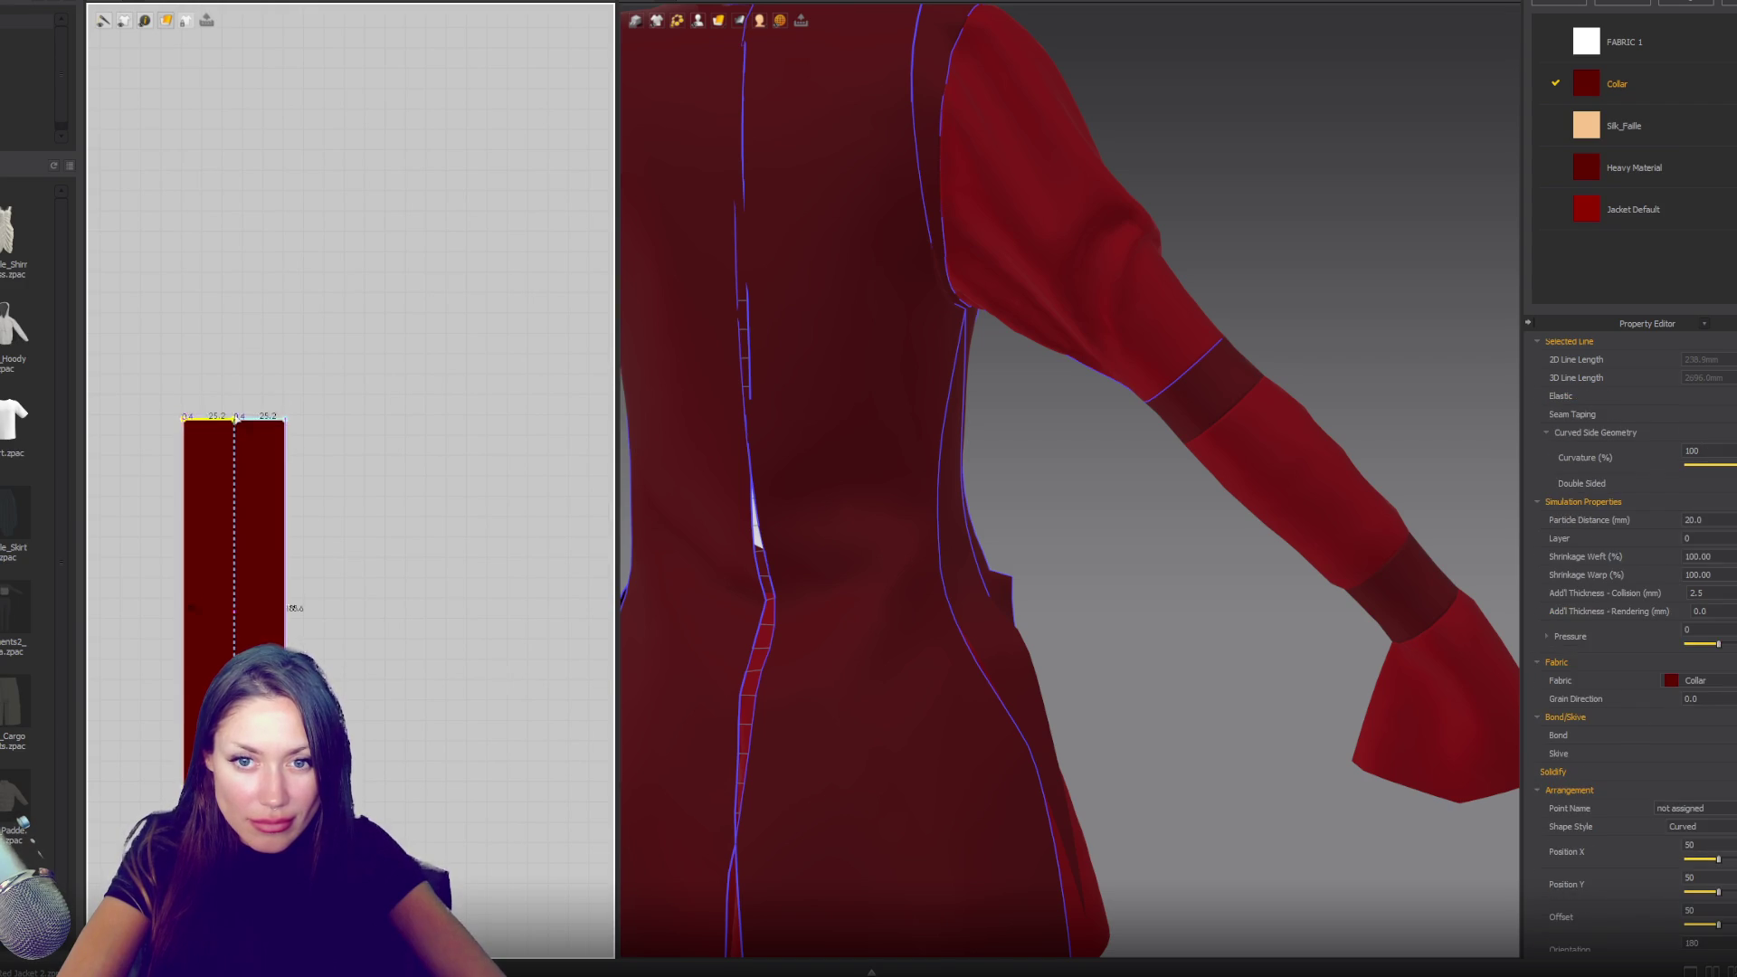
{"action": "left_click_drag", "start_coordinate": [235, 423], "coordinate": [237, 264]}
{"action": "left_click", "coordinate": [239, 303]}
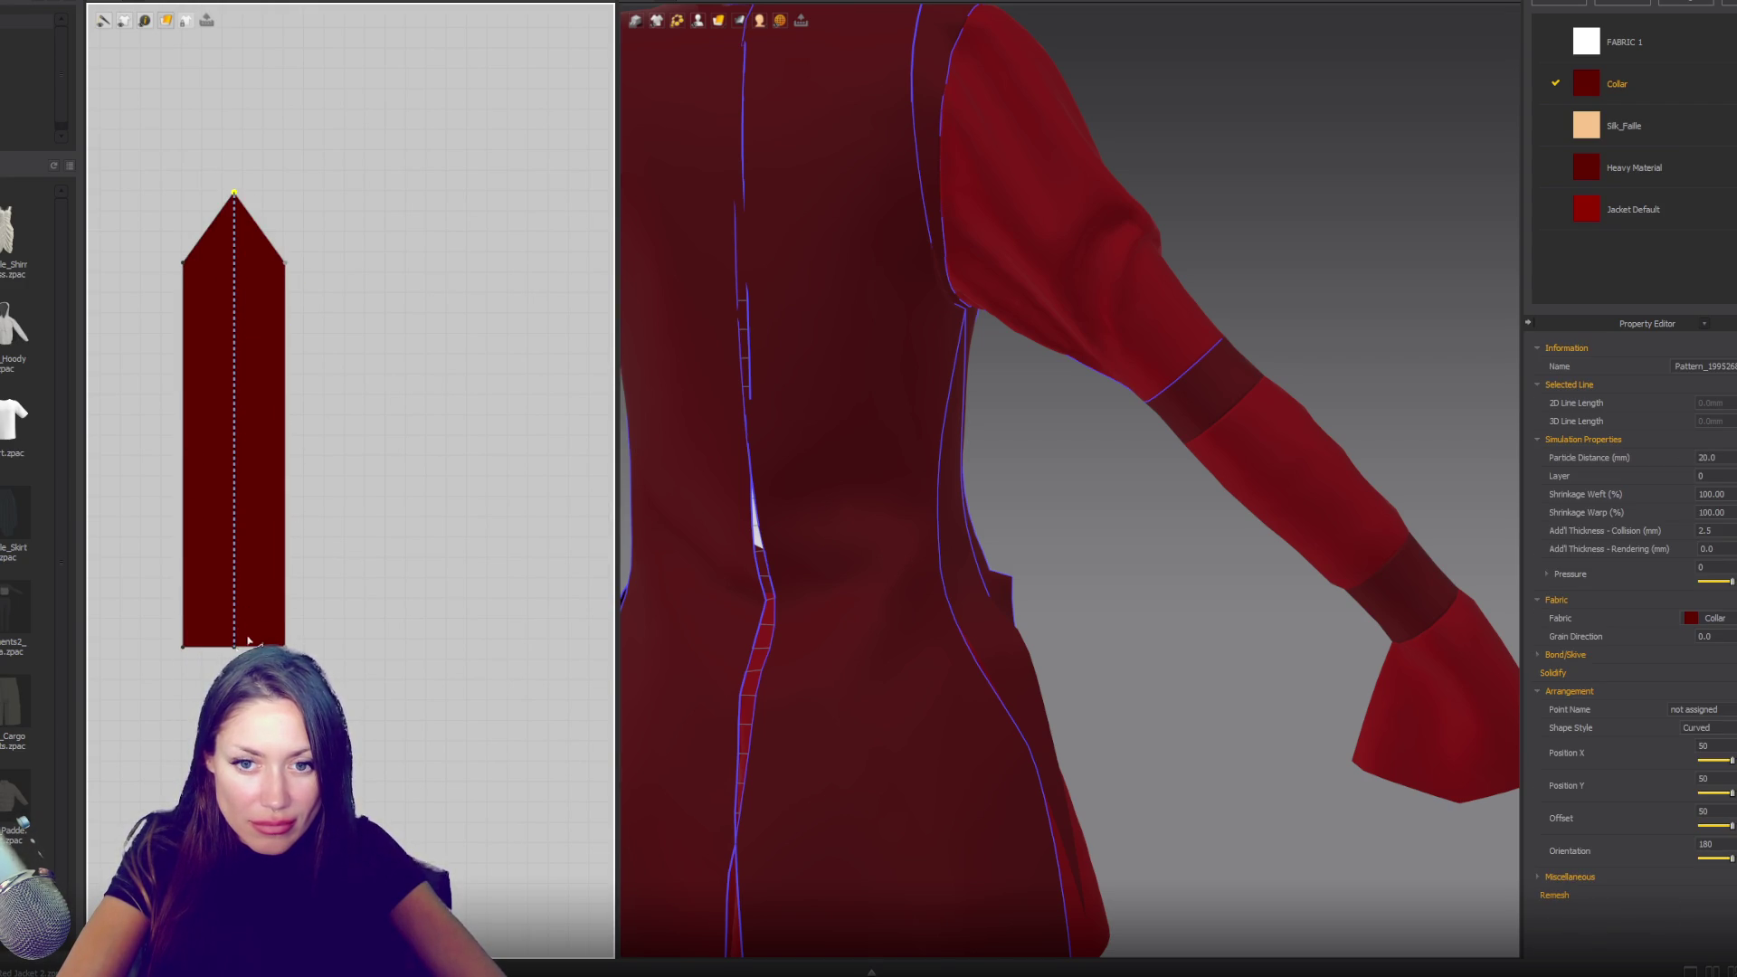
{"action": "left_click_drag", "start_coordinate": [185, 647], "coordinate": [190, 647]}
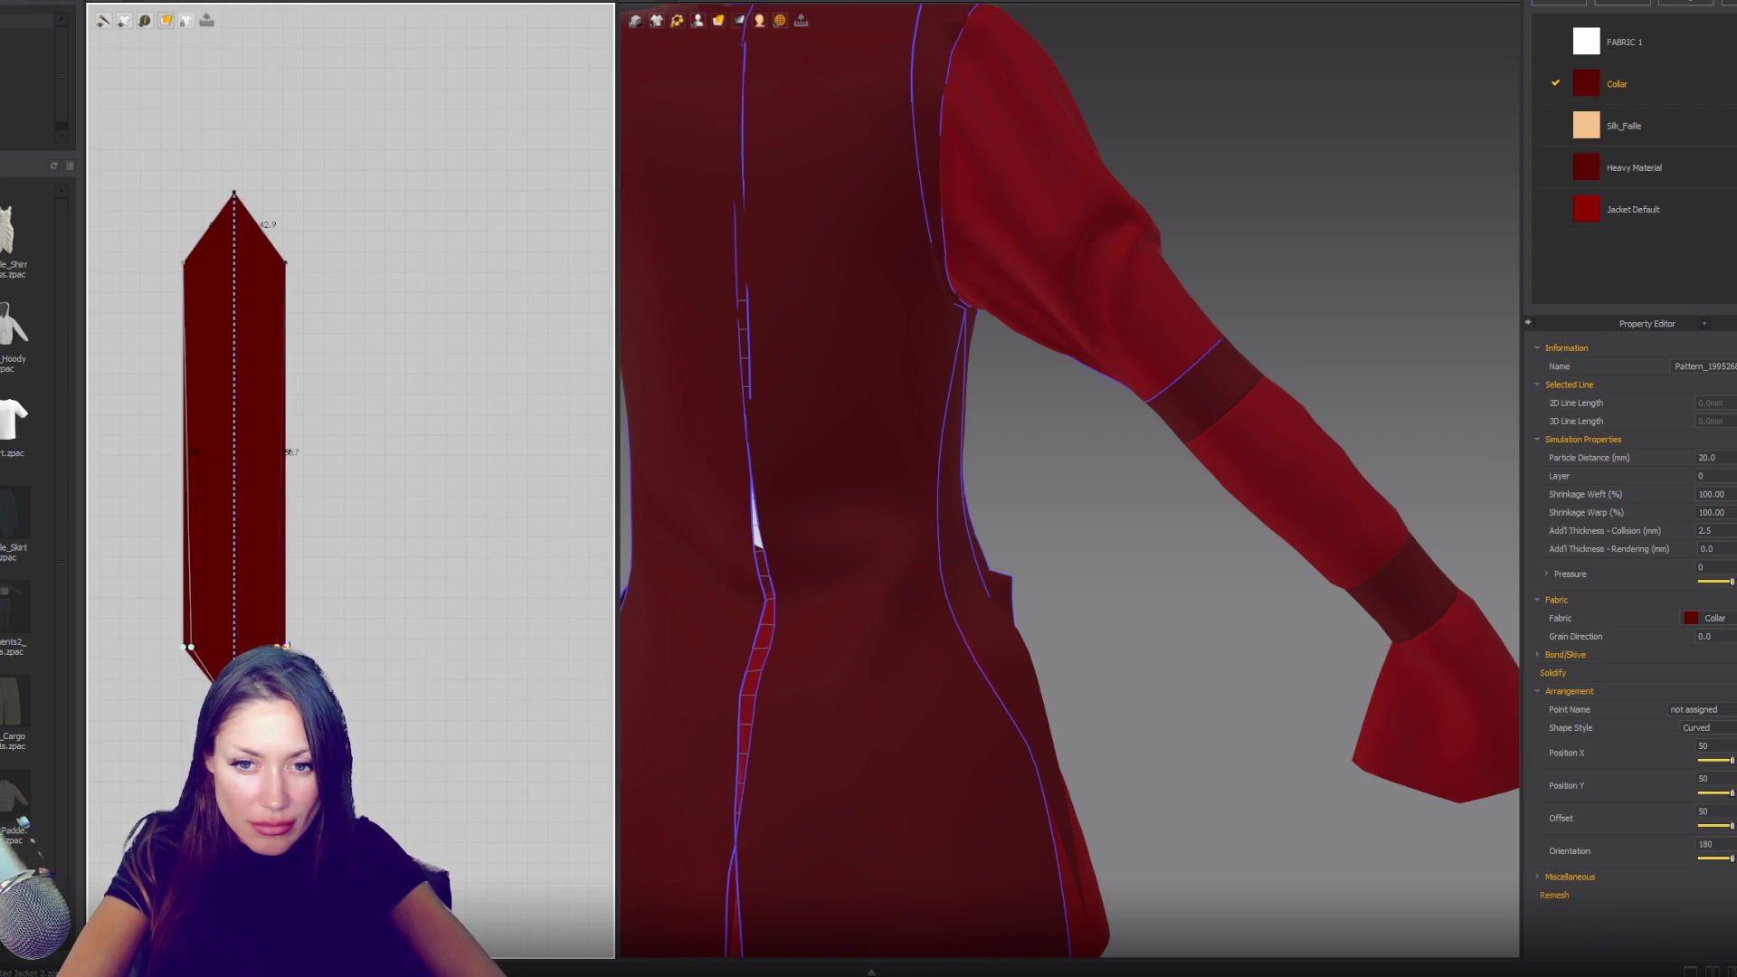
{"action": "left_click_drag", "start_coordinate": [286, 262], "coordinate": [276, 263]}
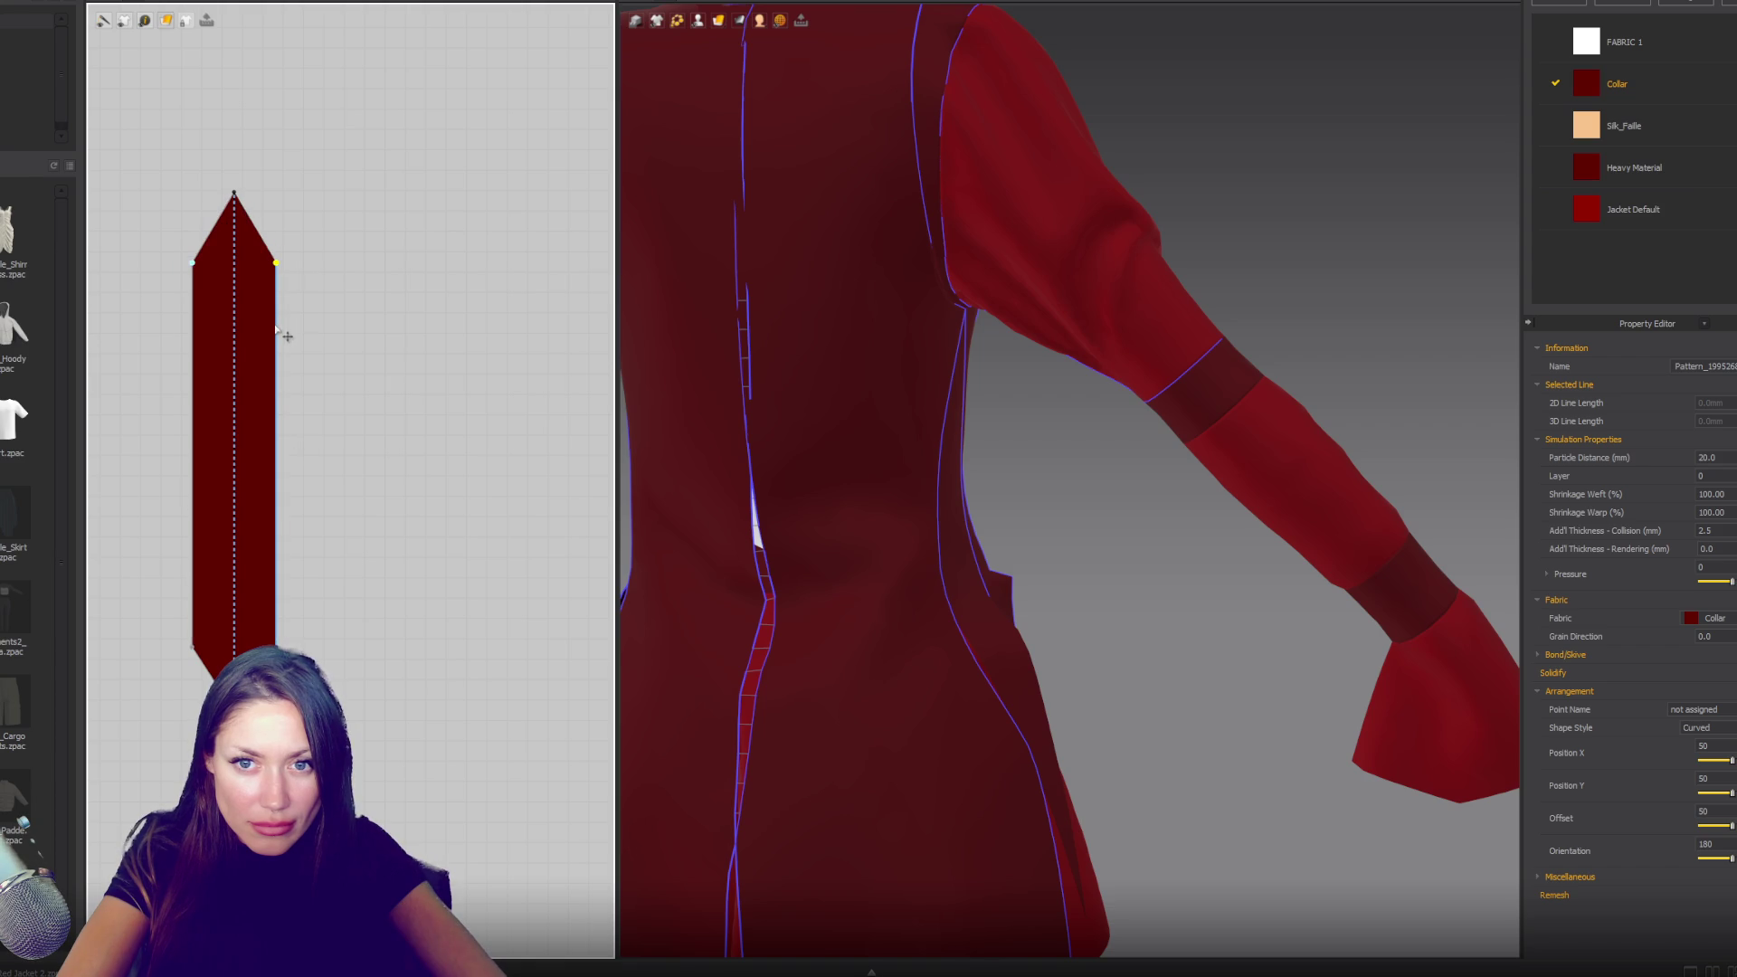
{"action": "mouse_move", "coordinate": [276, 407]}
{"action": "left_mouse_down"}
{"action": "mouse_move", "coordinate": [296, 407]}
{"action": "mouse_move", "coordinate": [307, 457]}
{"action": "left_mouse_up"}
{"action": "left_click", "coordinate": [248, 198]}
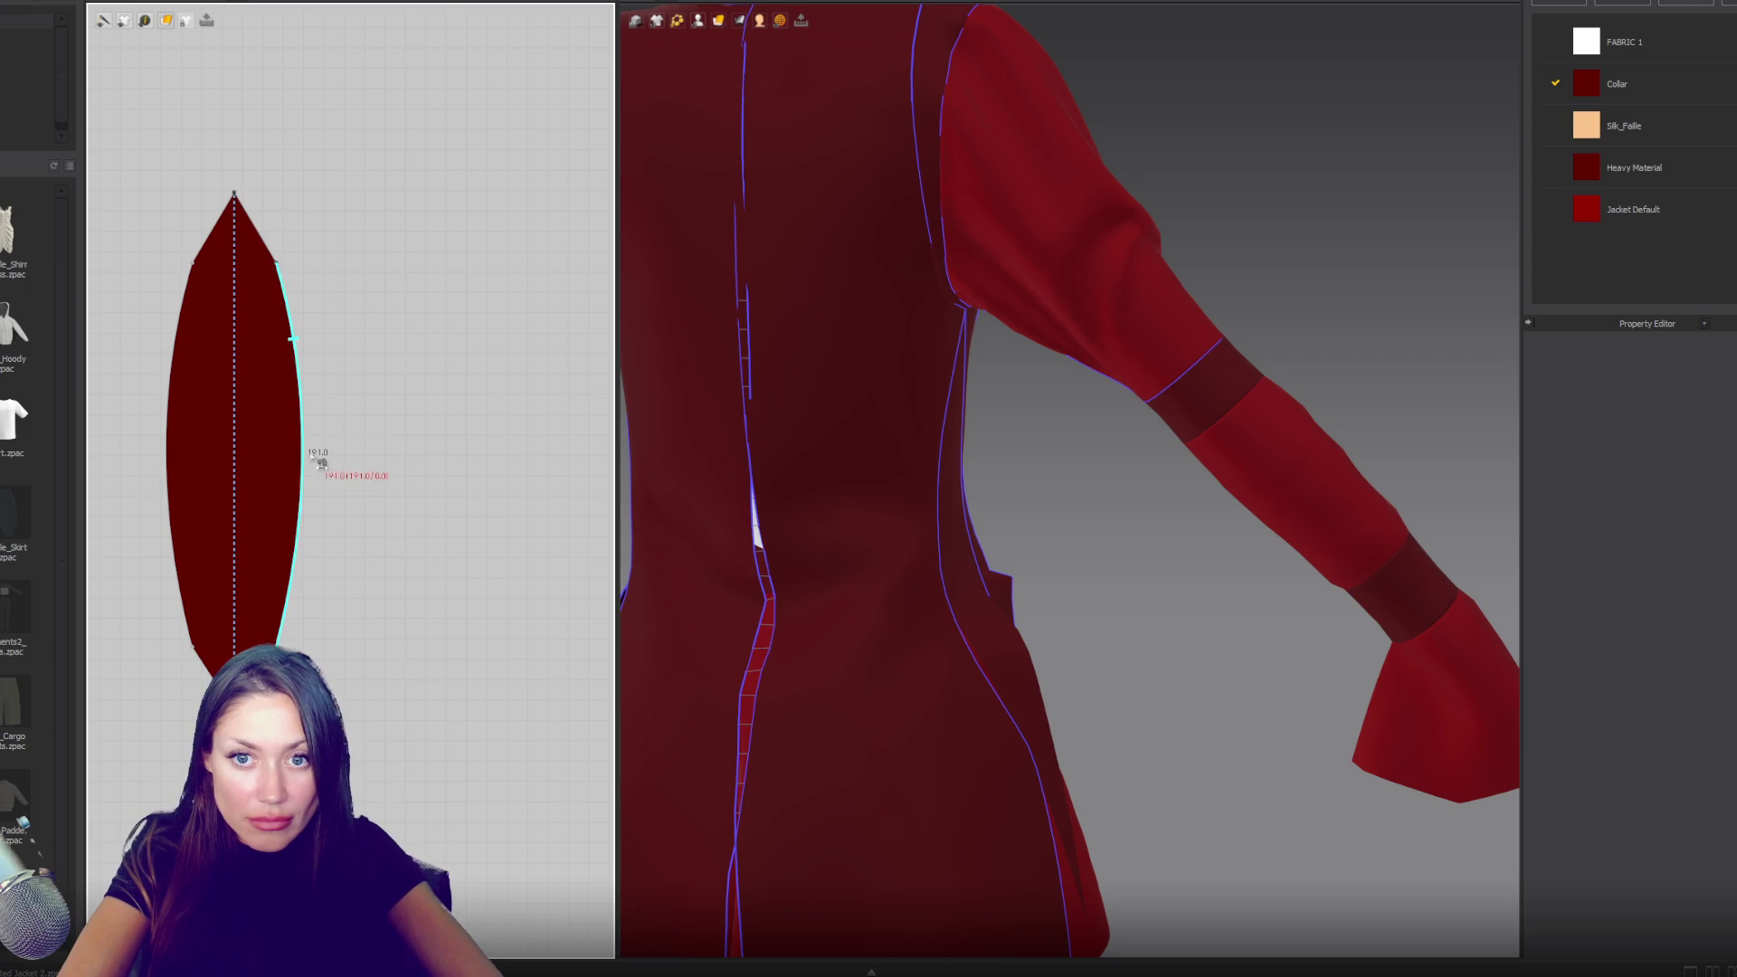
{"action": "scroll", "coordinate": [294, 656], "scroll_direction": "down", "scroll_amount": 3}
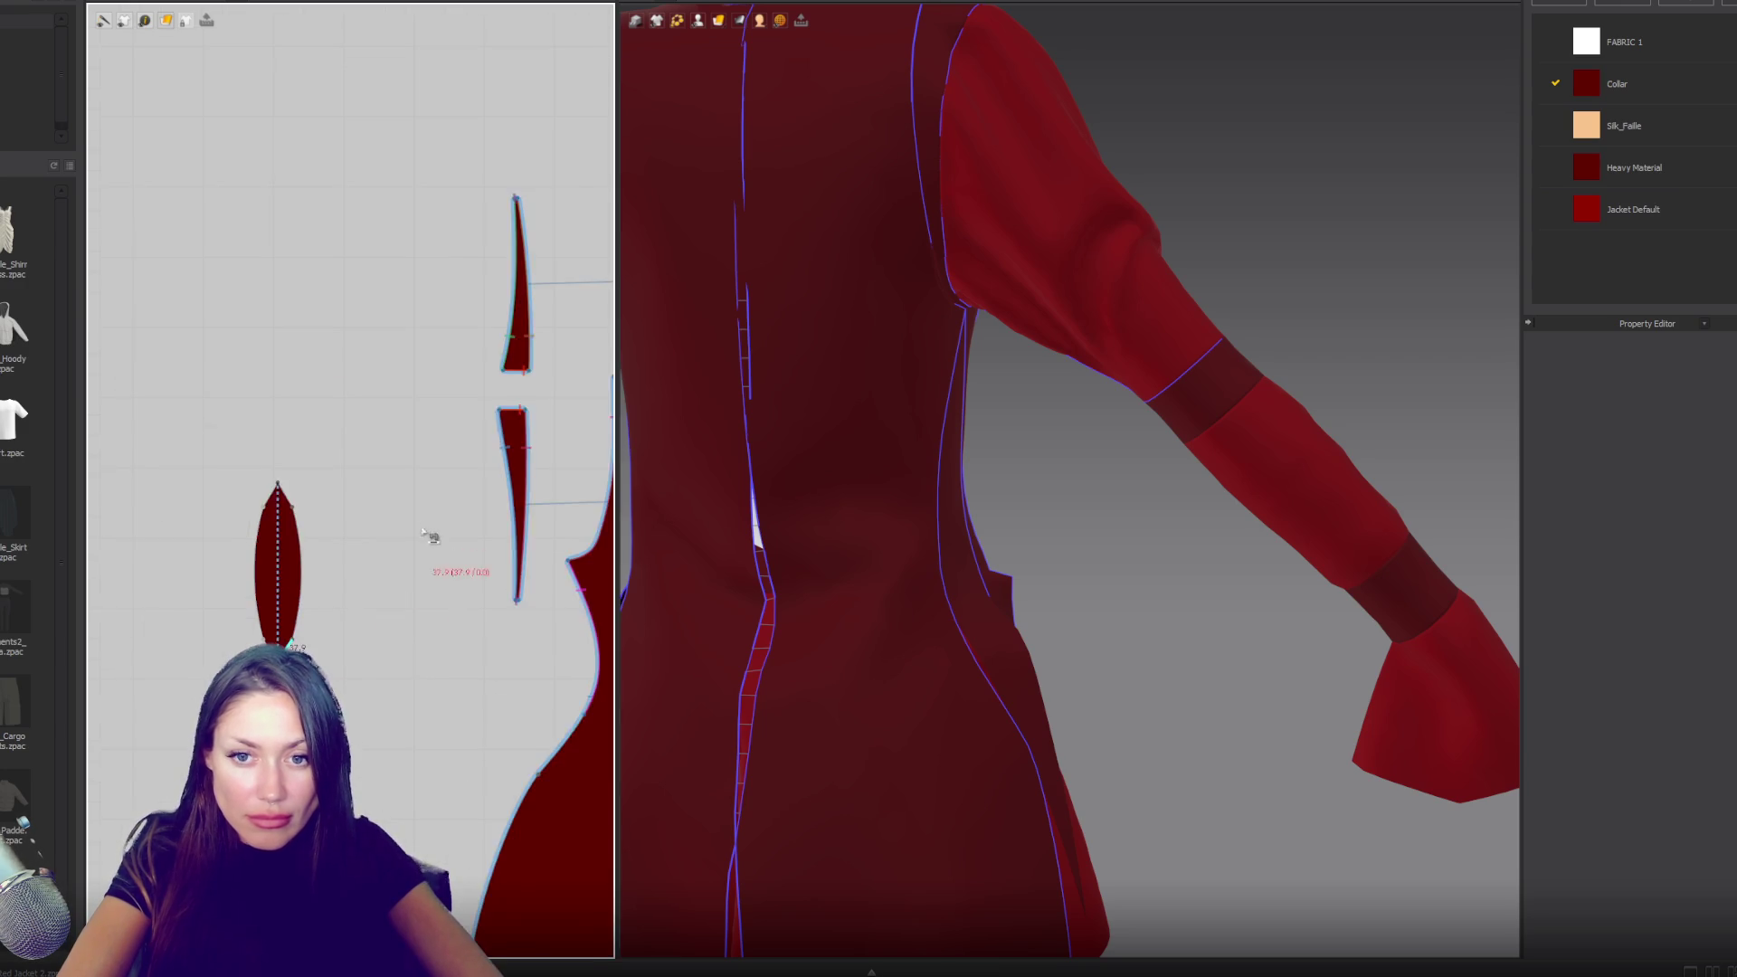
- Unfold the back panel along its centre edge
{"action": "scroll", "coordinate": [434, 535], "scroll_direction": "up", "scroll_amount": 3}
{"action": "scroll", "coordinate": [468, 508], "scroll_direction": "up", "scroll_amount": 3}
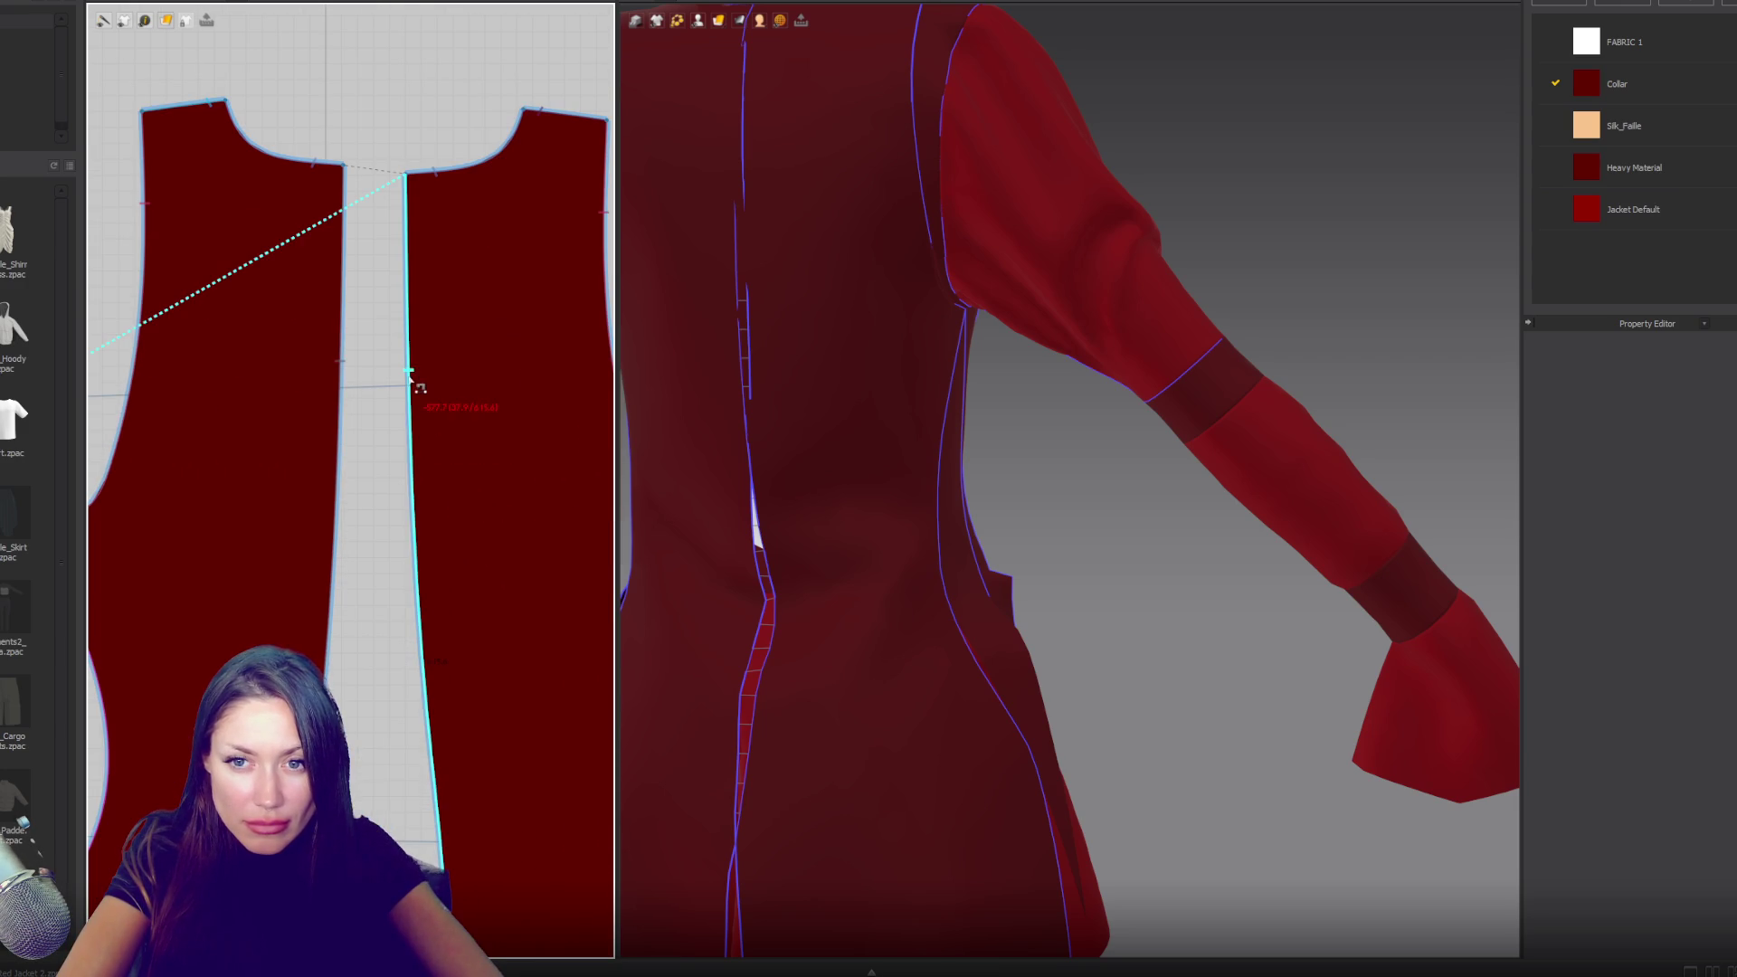
{"action": "left_click", "coordinate": [414, 445]}
{"action": "right_click", "coordinate": [412, 442]}
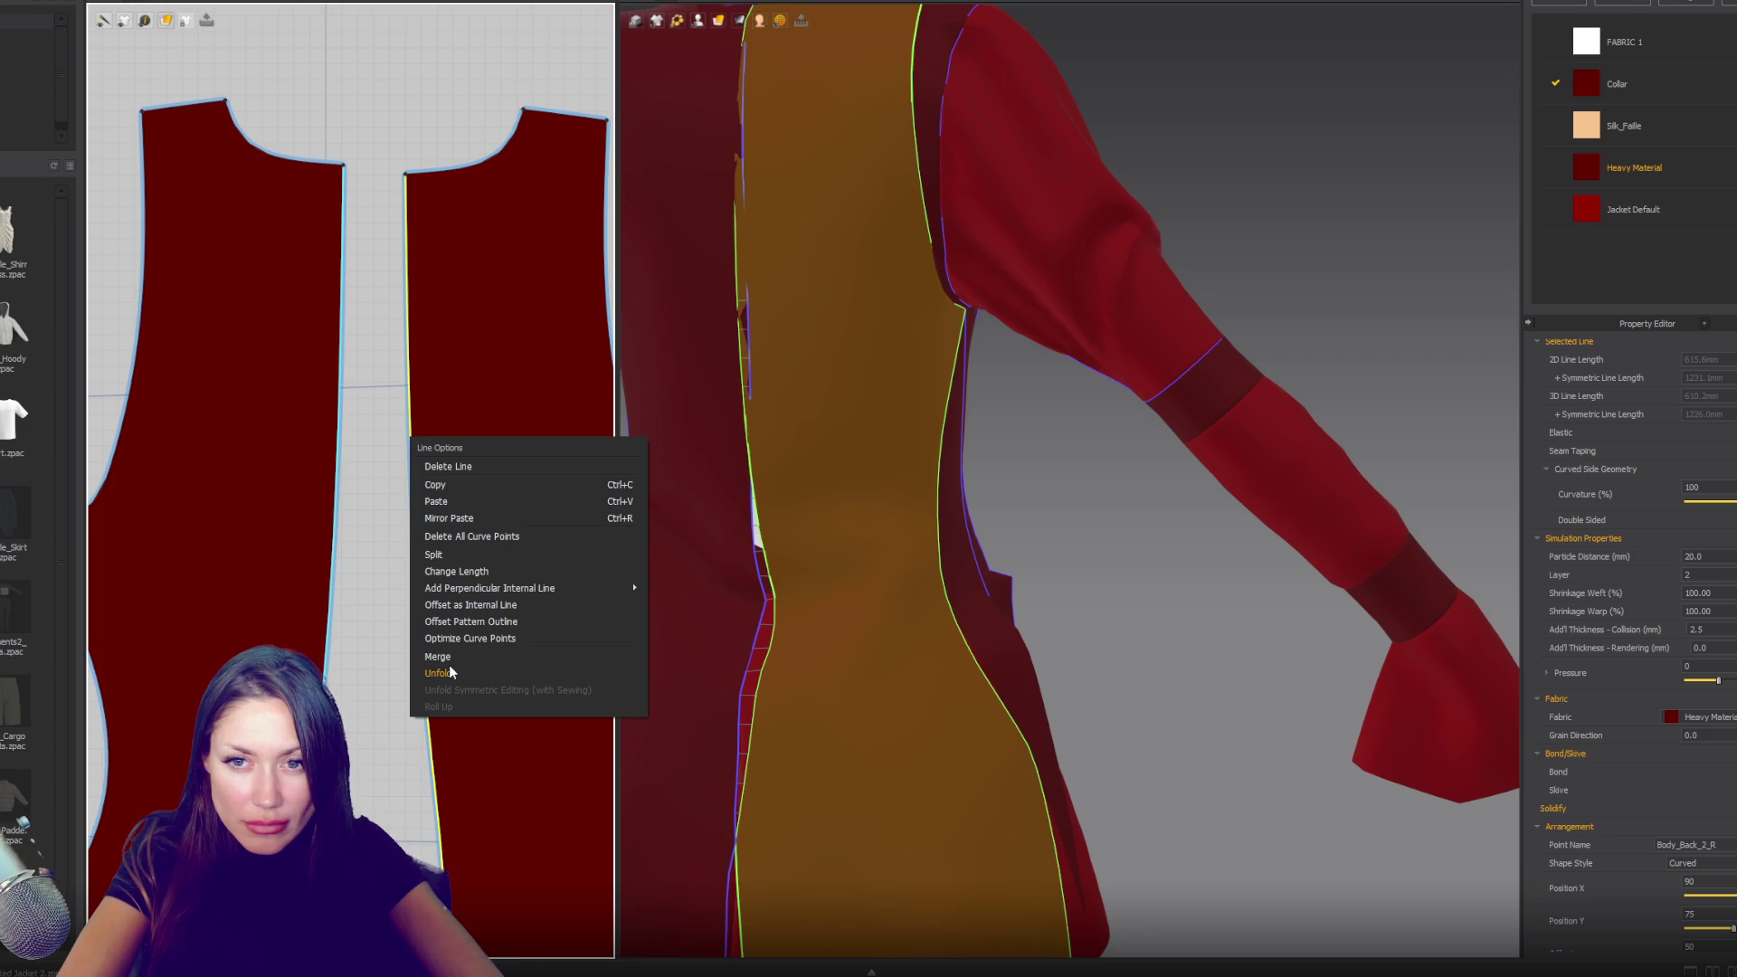
{"action": "left_click", "coordinate": [440, 673]}
{"action": "left_click", "coordinate": [342, 410]}
{"action": "left_click", "coordinate": [351, 412]}
{"action": "scroll", "coordinate": [325, 420], "scroll_direction": "down", "scroll_amount": 4}
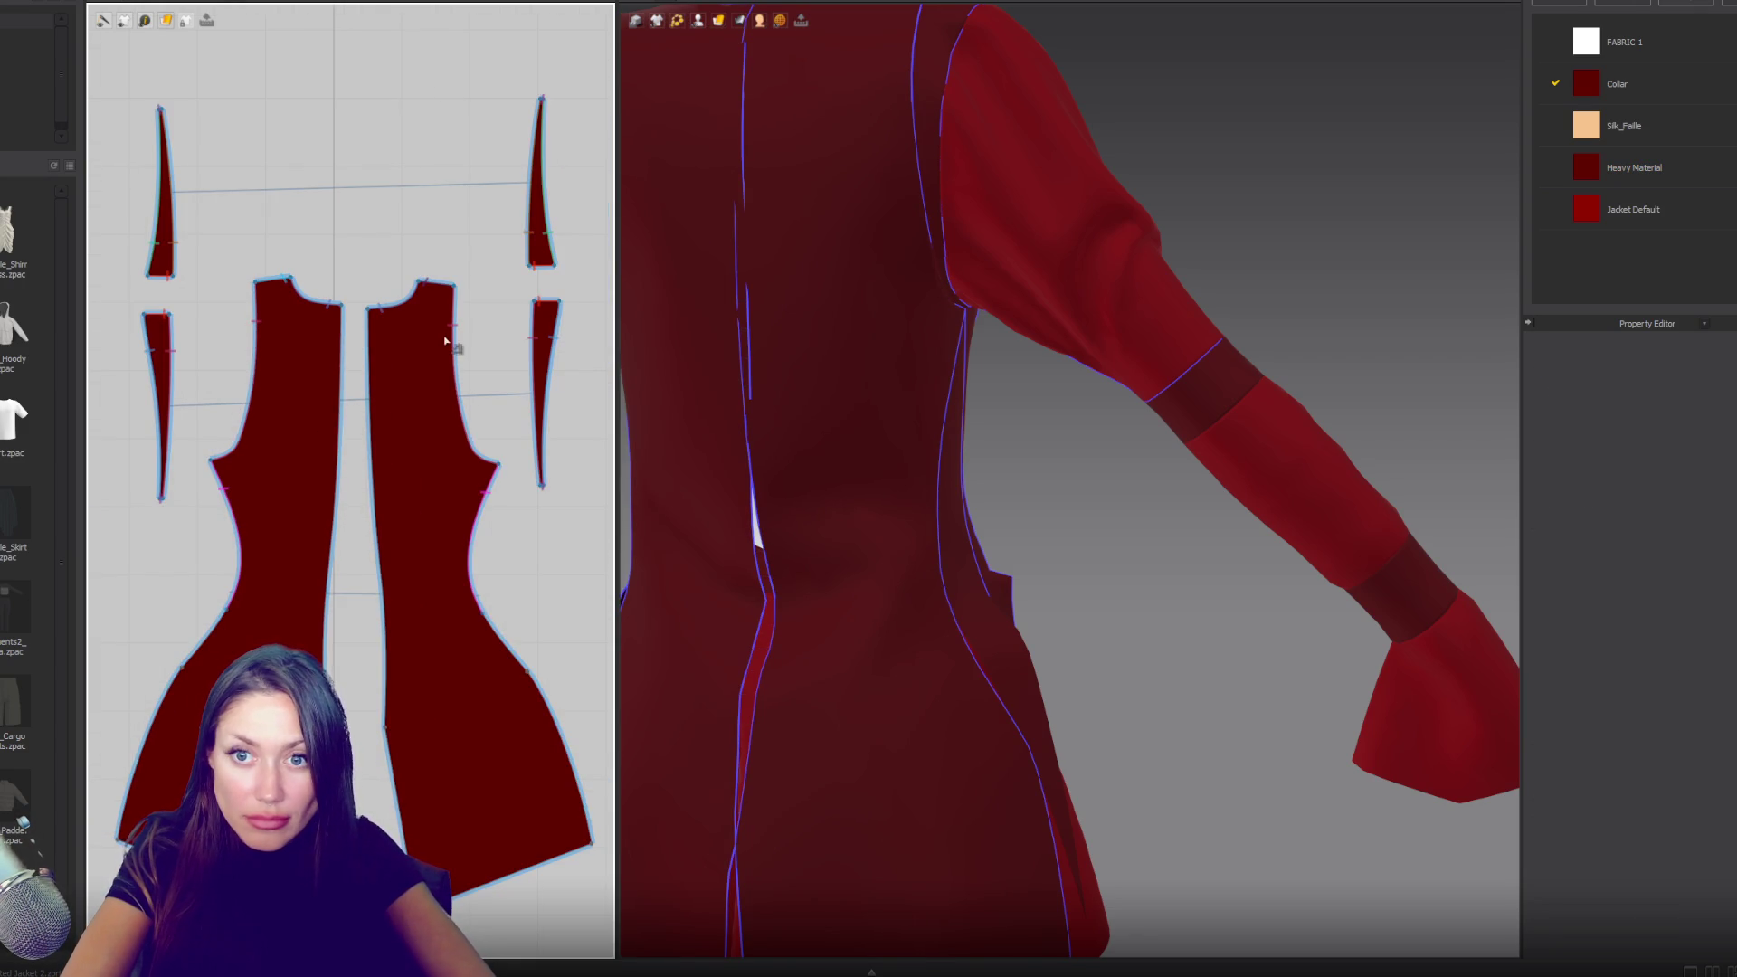
- Sew the back panel's upper edge to the adjoining panel's edge and view the back
{"action": "left_click", "coordinate": [368, 310]}
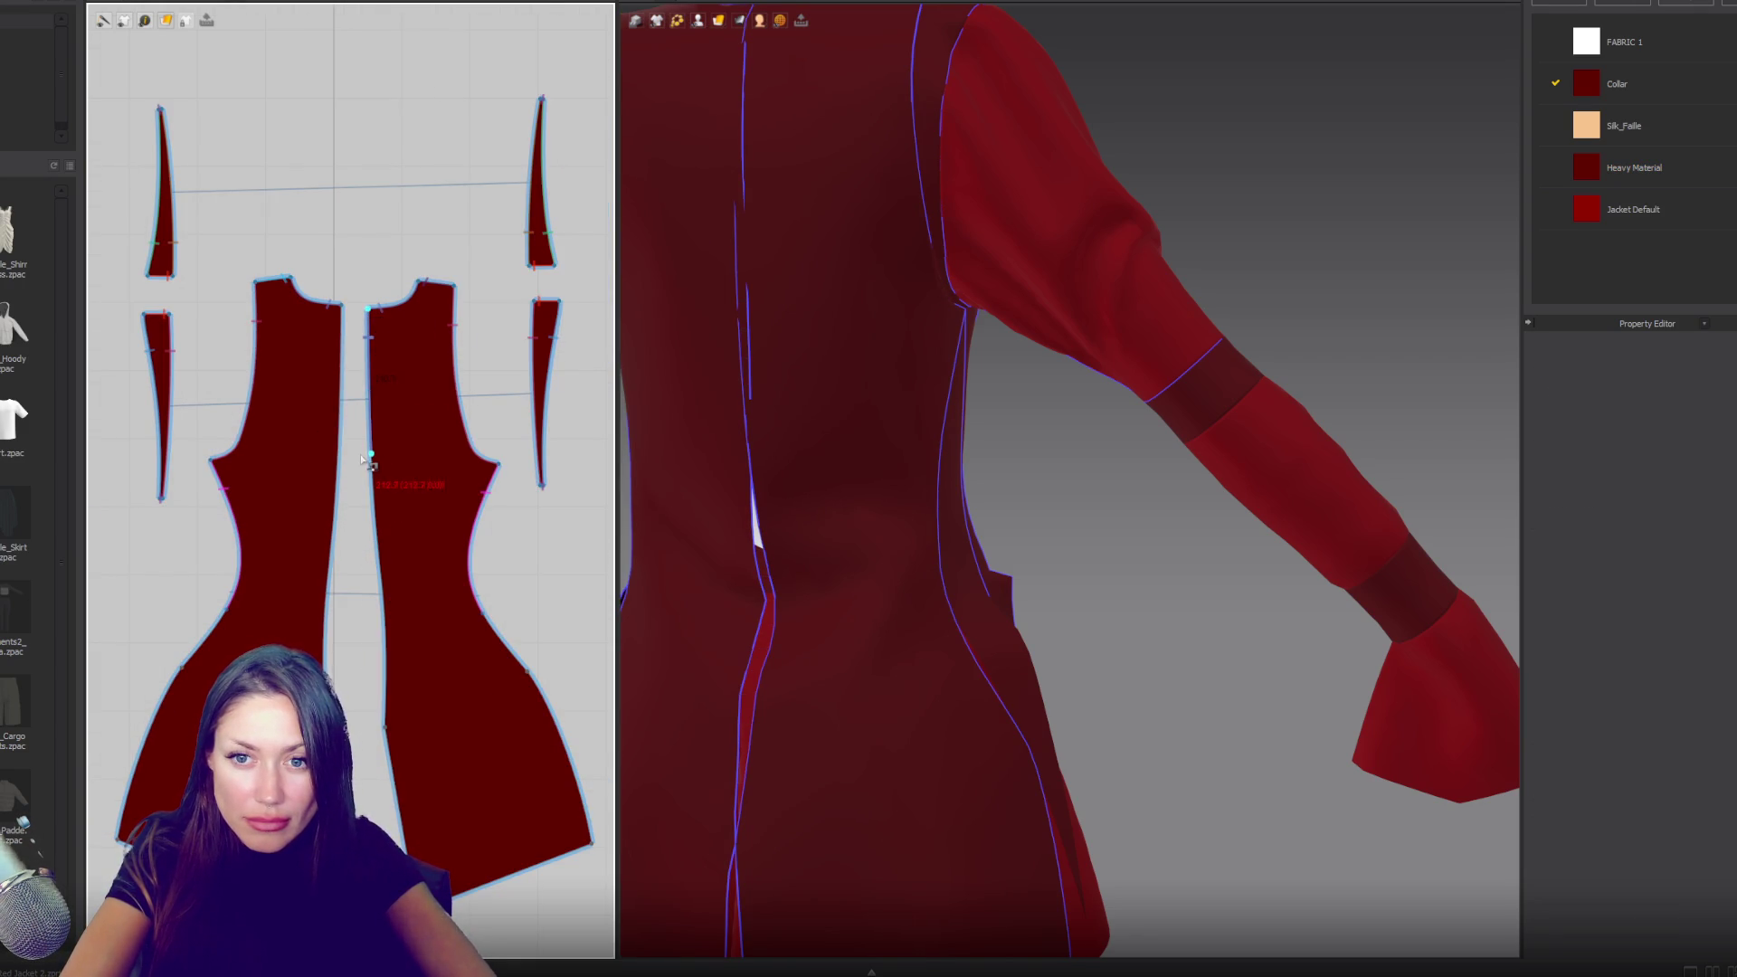
{"action": "left_click", "coordinate": [342, 452]}
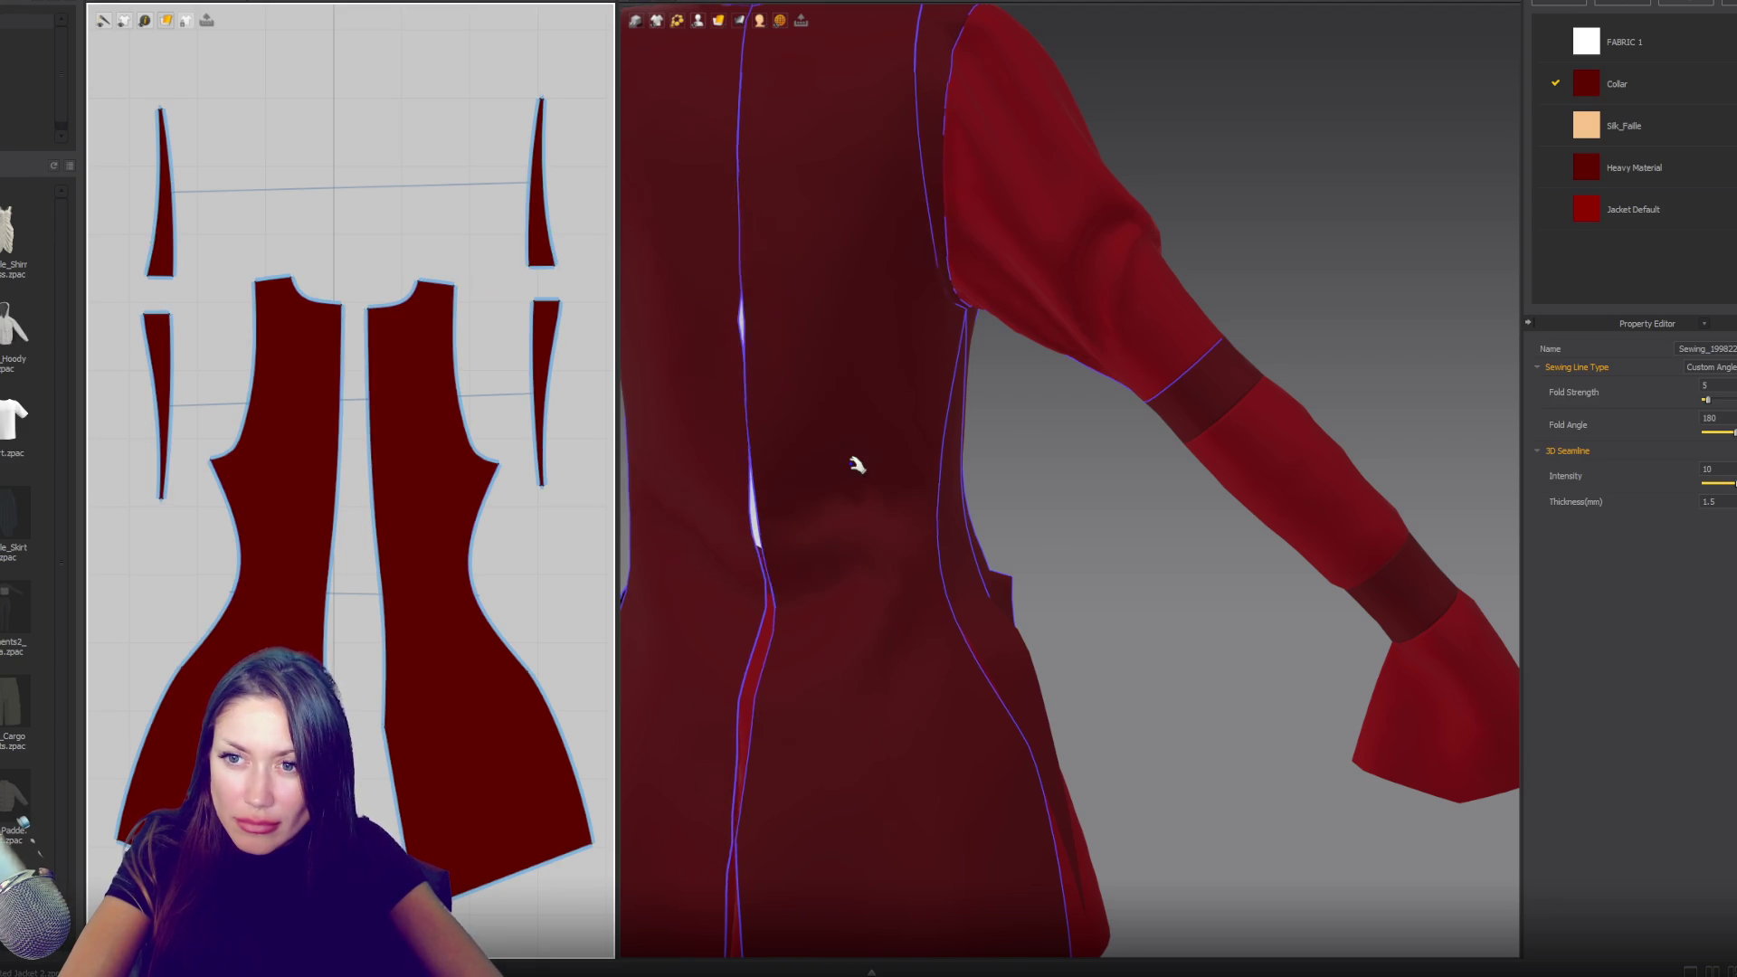
{"action": "mouse_move", "coordinate": [856, 469]}
{"action": "right_mouse_down"}
{"action": "mouse_move", "coordinate": [969, 485]}
{"action": "mouse_move", "coordinate": [748, 480]}
{"action": "mouse_move", "coordinate": [915, 503]}
{"action": "mouse_move", "coordinate": [1137, 496]}
{"action": "right_mouse_up"}
{"action": "scroll", "coordinate": [968, 462], "scroll_direction": "down", "scroll_amount": 5}
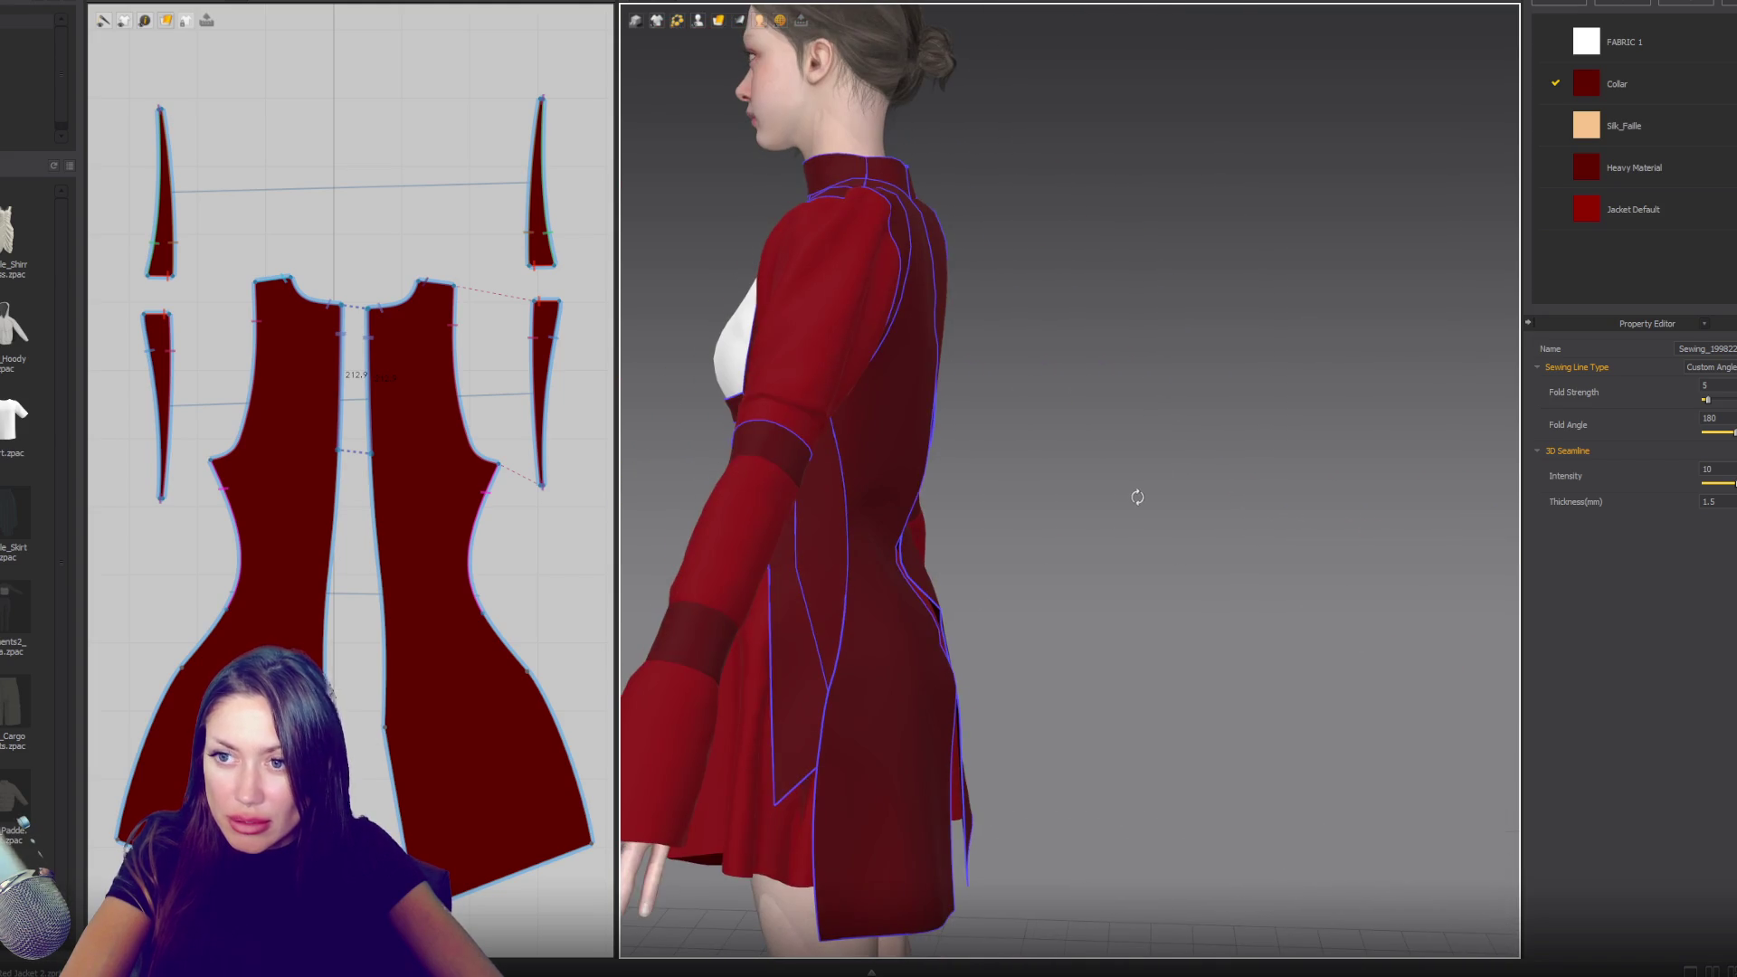
- Drag a point on the right back piece's inner edge upward to reshape its curve, then simulate
{"action": "left_click", "coordinate": [376, 527]}
{"action": "left_click", "coordinate": [376, 527]}
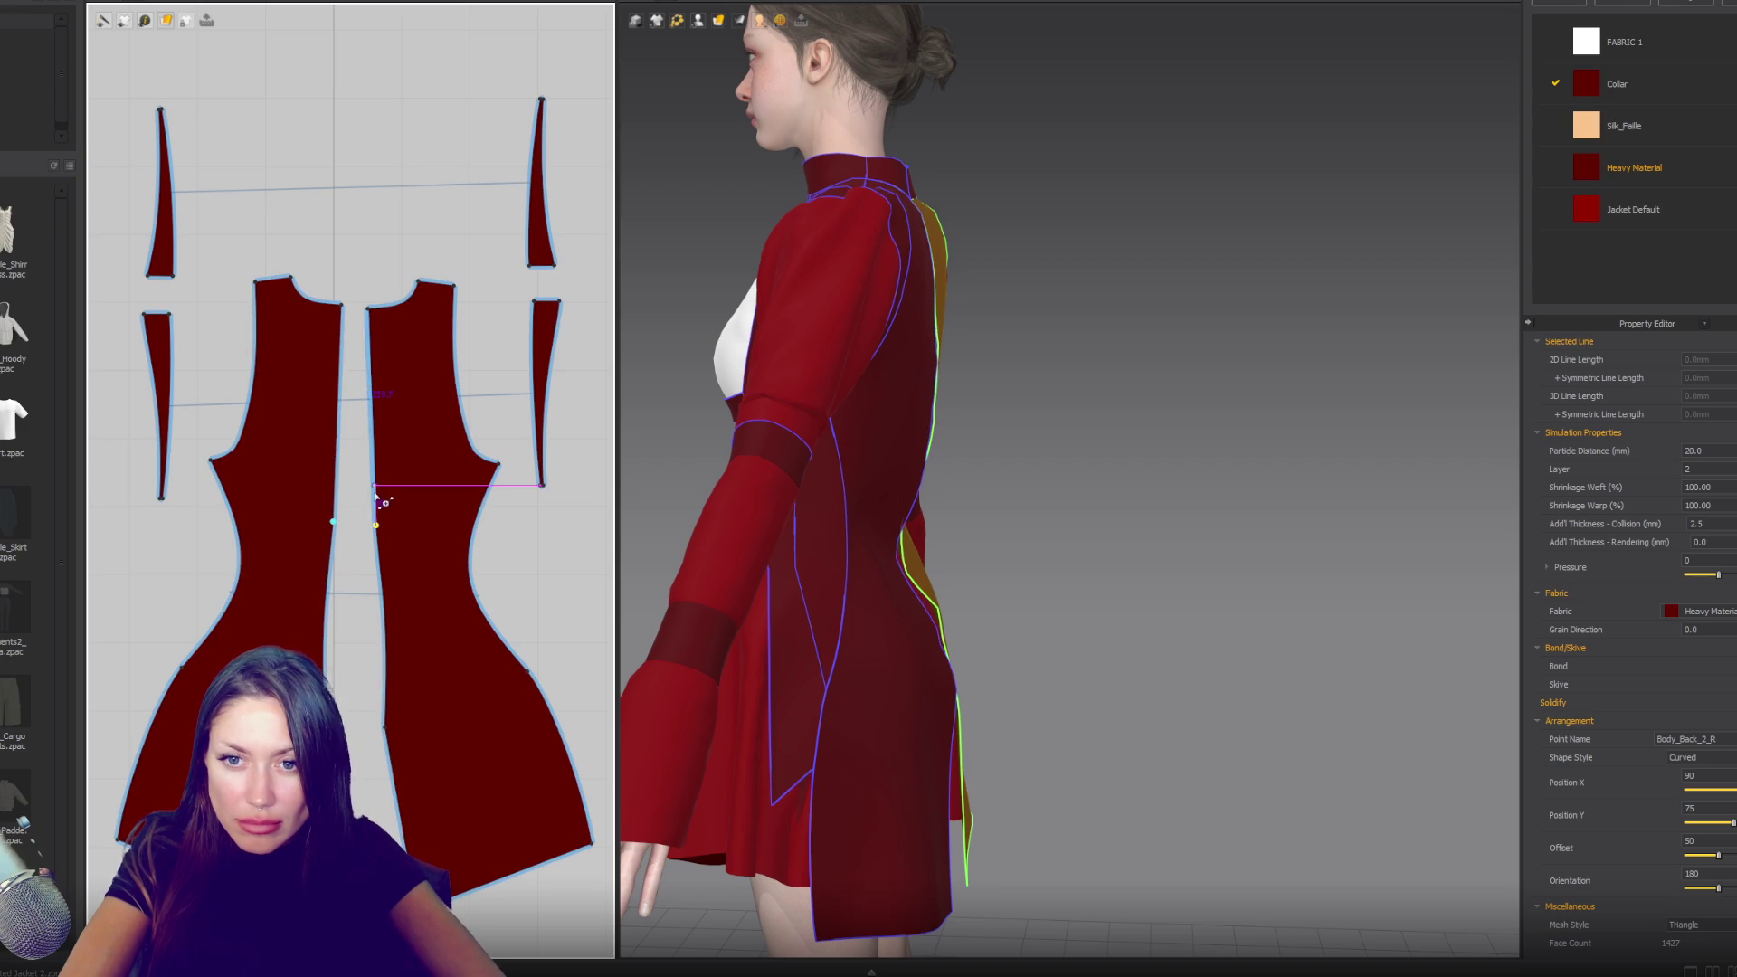
{"action": "mouse_move", "coordinate": [706, 521]}
{"action": "right_mouse_down"}
{"action": "mouse_move", "coordinate": [946, 476]}
{"action": "mouse_move", "coordinate": [821, 497]}
{"action": "right_mouse_up"}
{"action": "left_click", "coordinate": [388, 612]}
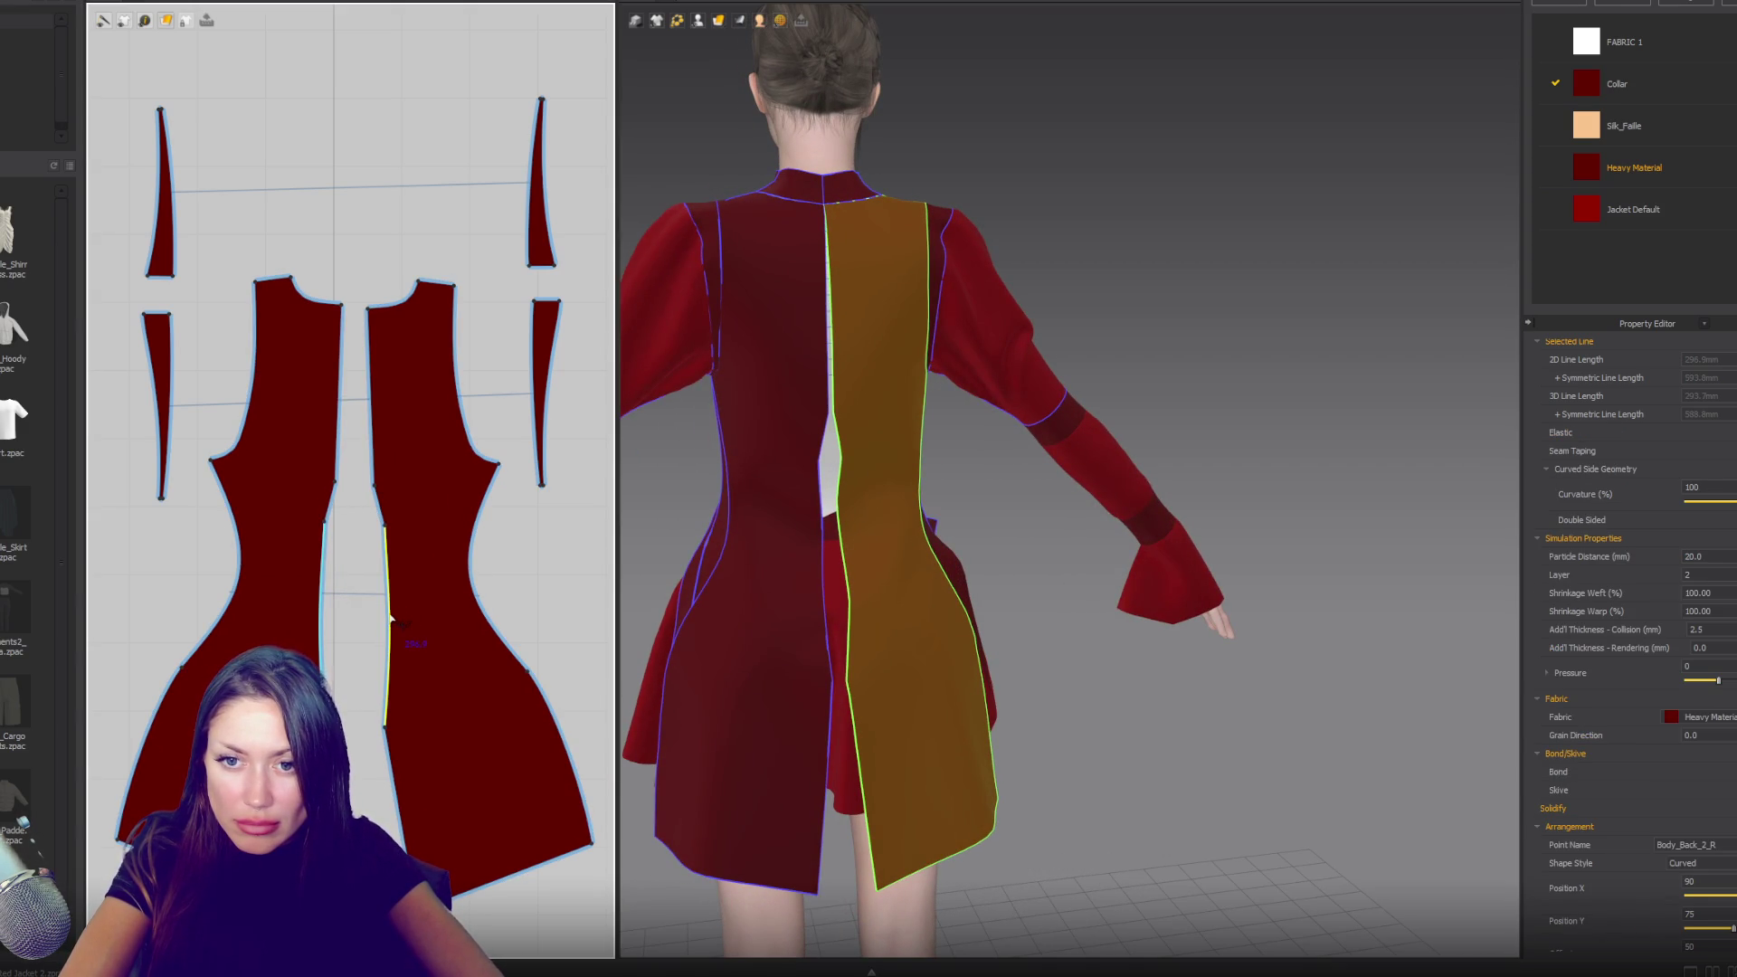
{"action": "left_click", "coordinate": [390, 616]}
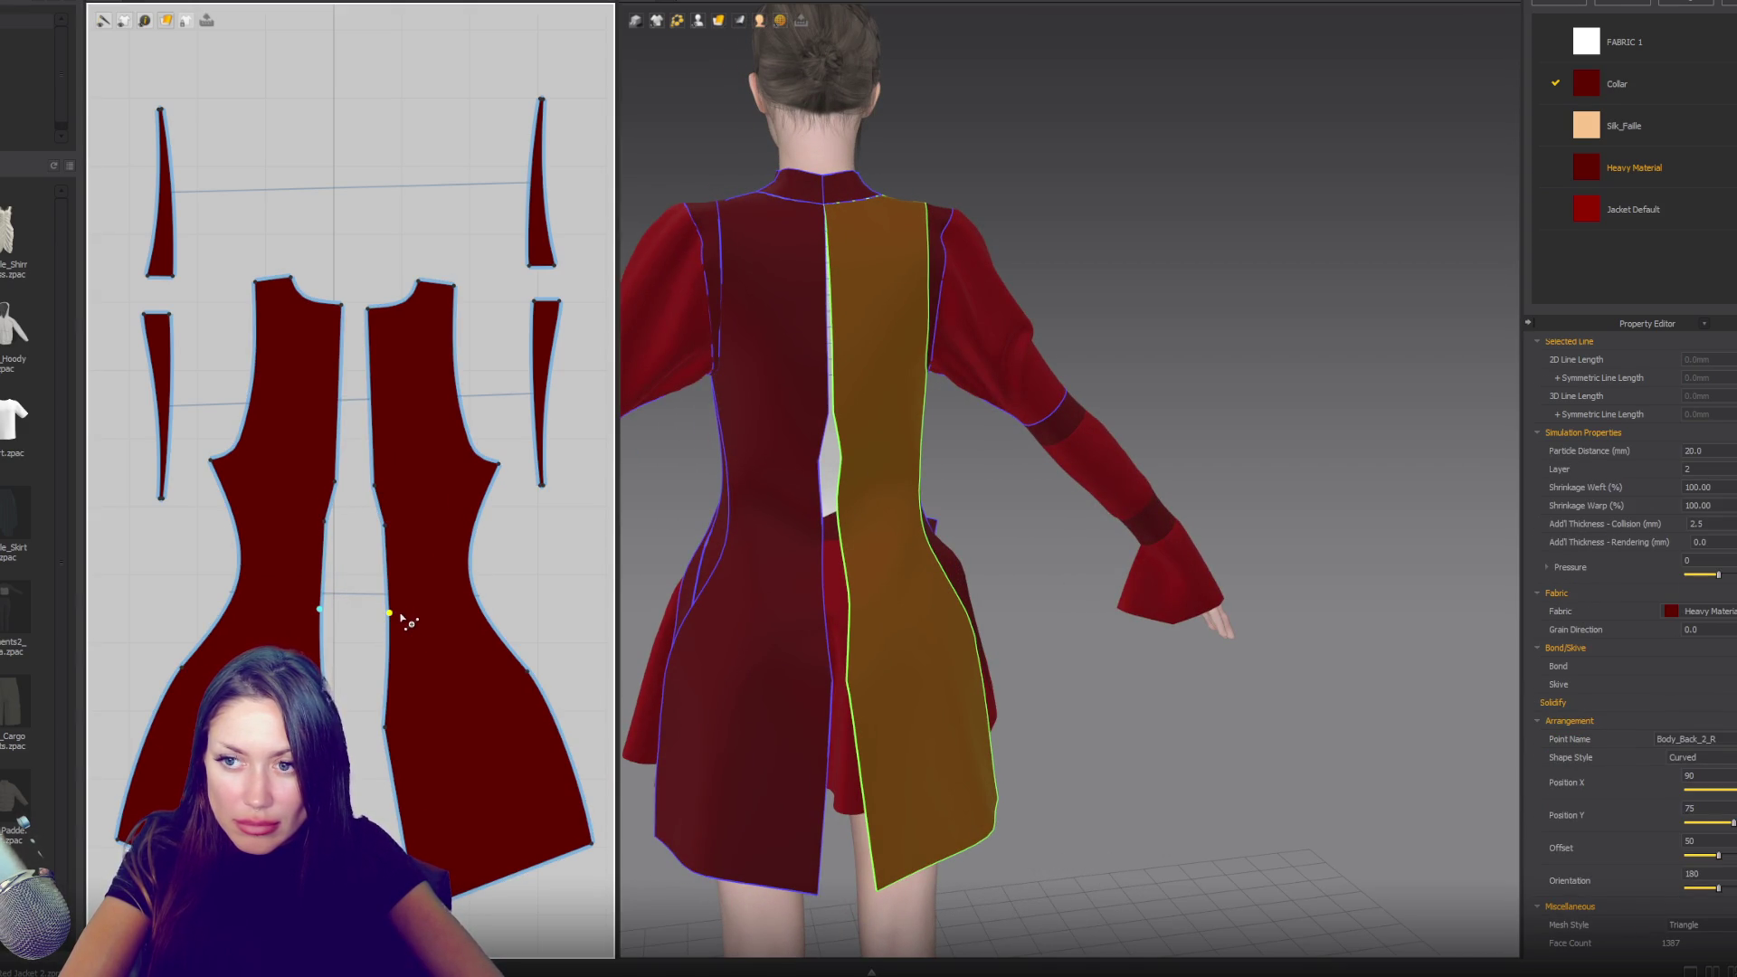
{"action": "mouse_move", "coordinate": [385, 729]}
{"action": "left_mouse_down"}
{"action": "mouse_move", "coordinate": [368, 678]}
{"action": "mouse_move", "coordinate": [391, 586]}
{"action": "left_mouse_up"}
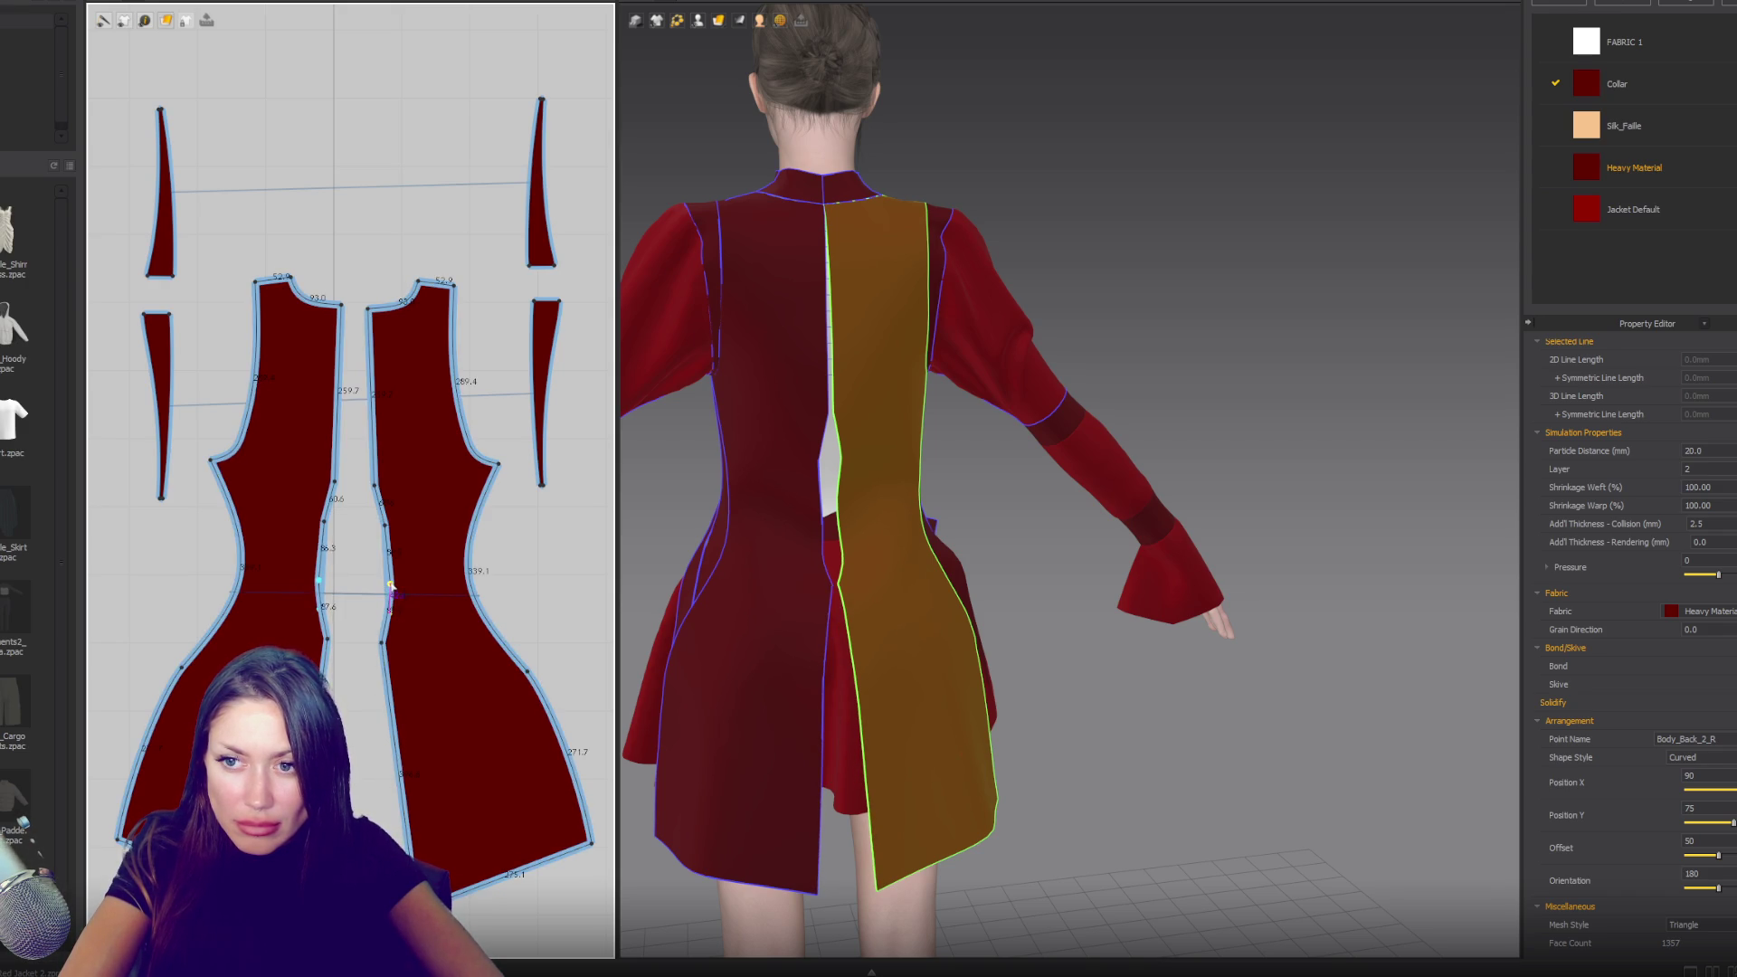
{"action": "right_click_drag", "start_coordinate": [832, 561], "coordinate": [978, 566]}
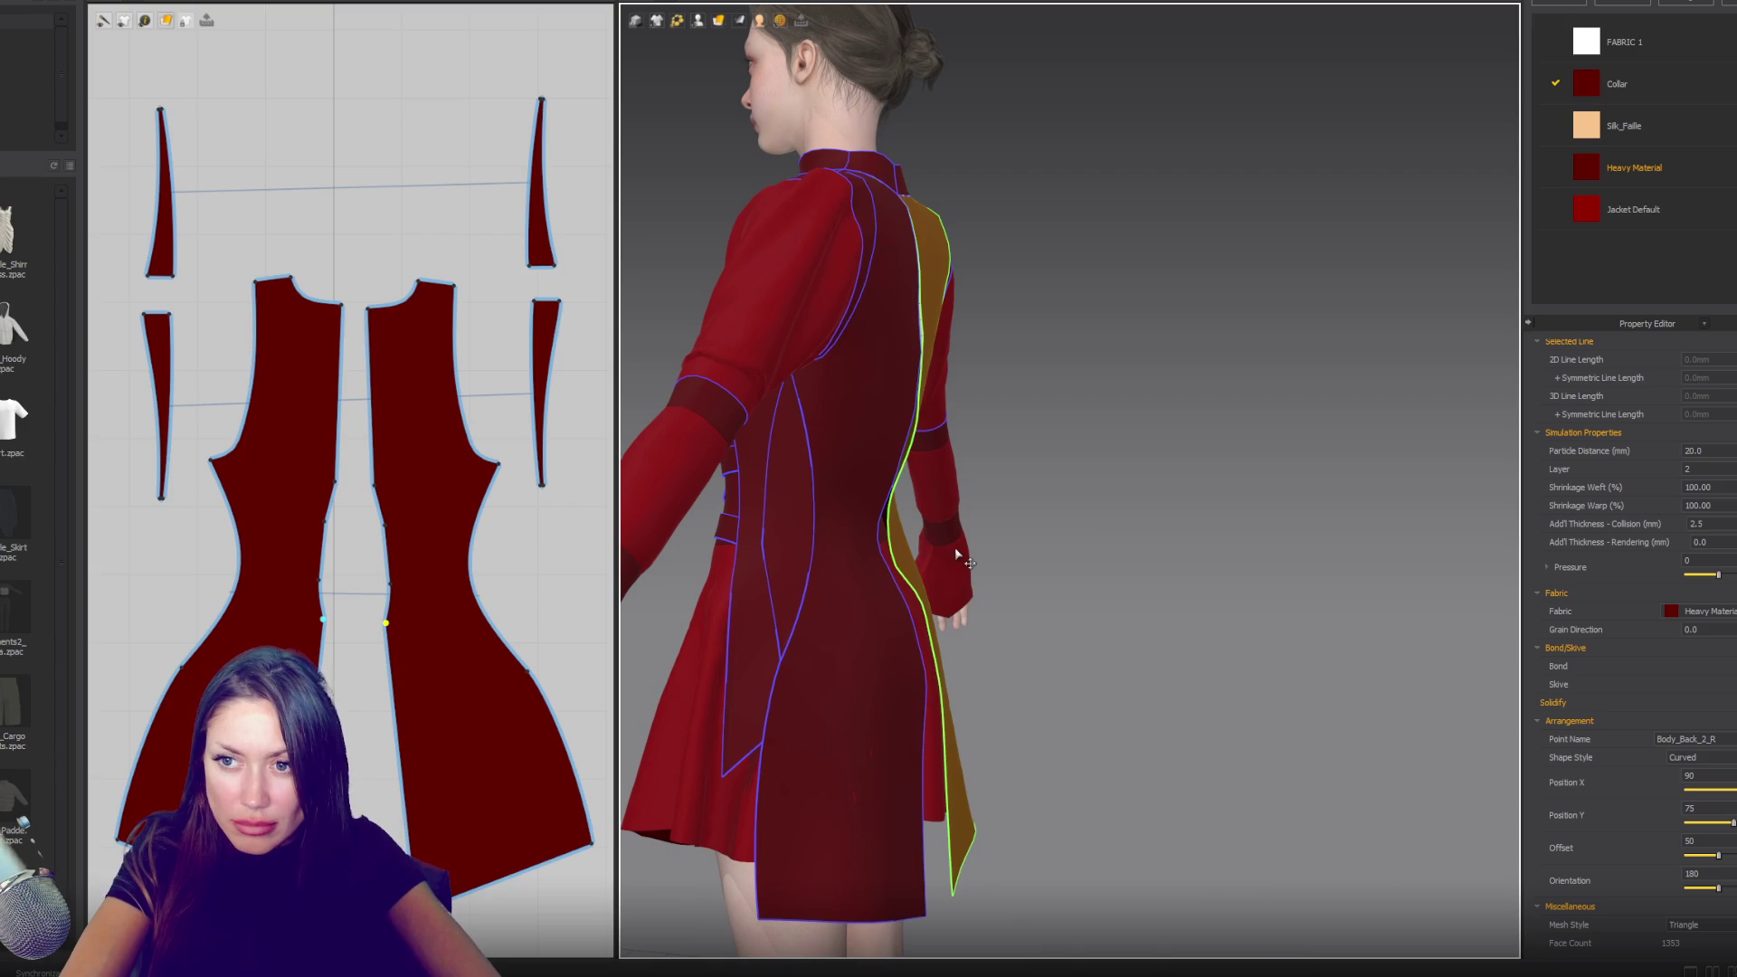
{"action": "key", "text": "space"}
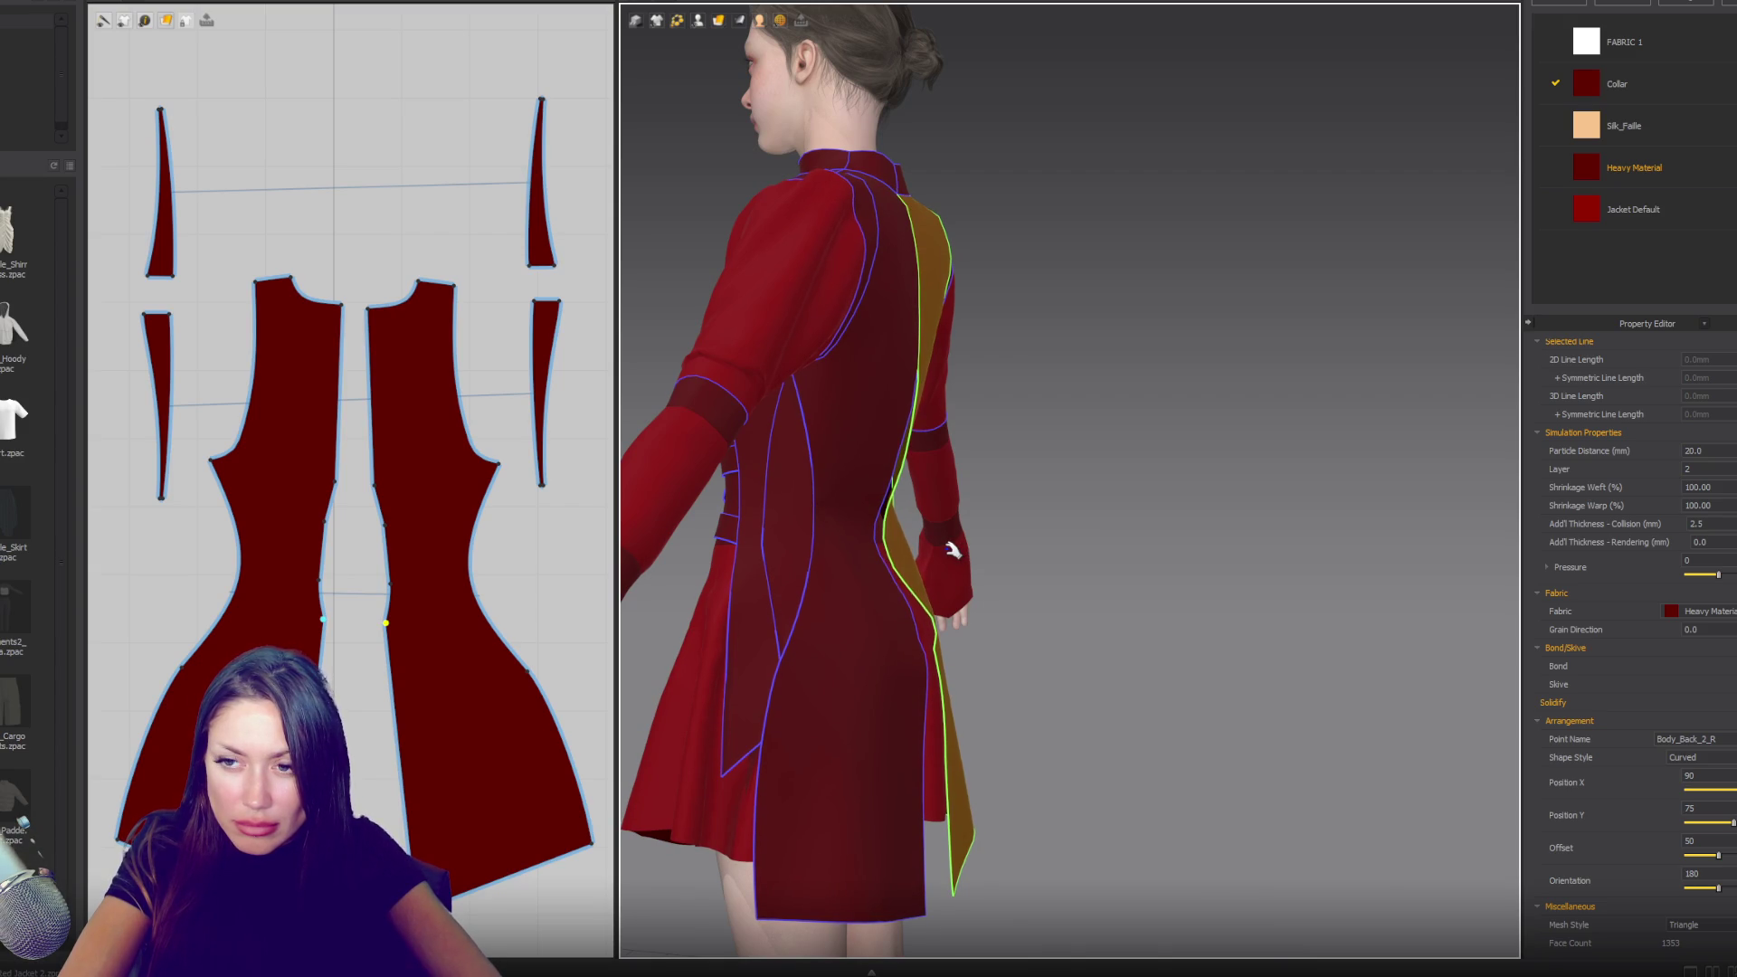
- Add a new seam on the back panel's edge
{"action": "mouse_move", "coordinate": [1163, 562]}
{"action": "right_mouse_down"}
{"action": "mouse_move", "coordinate": [1071, 535]}
{"action": "mouse_move", "coordinate": [954, 544]}
{"action": "right_mouse_up"}
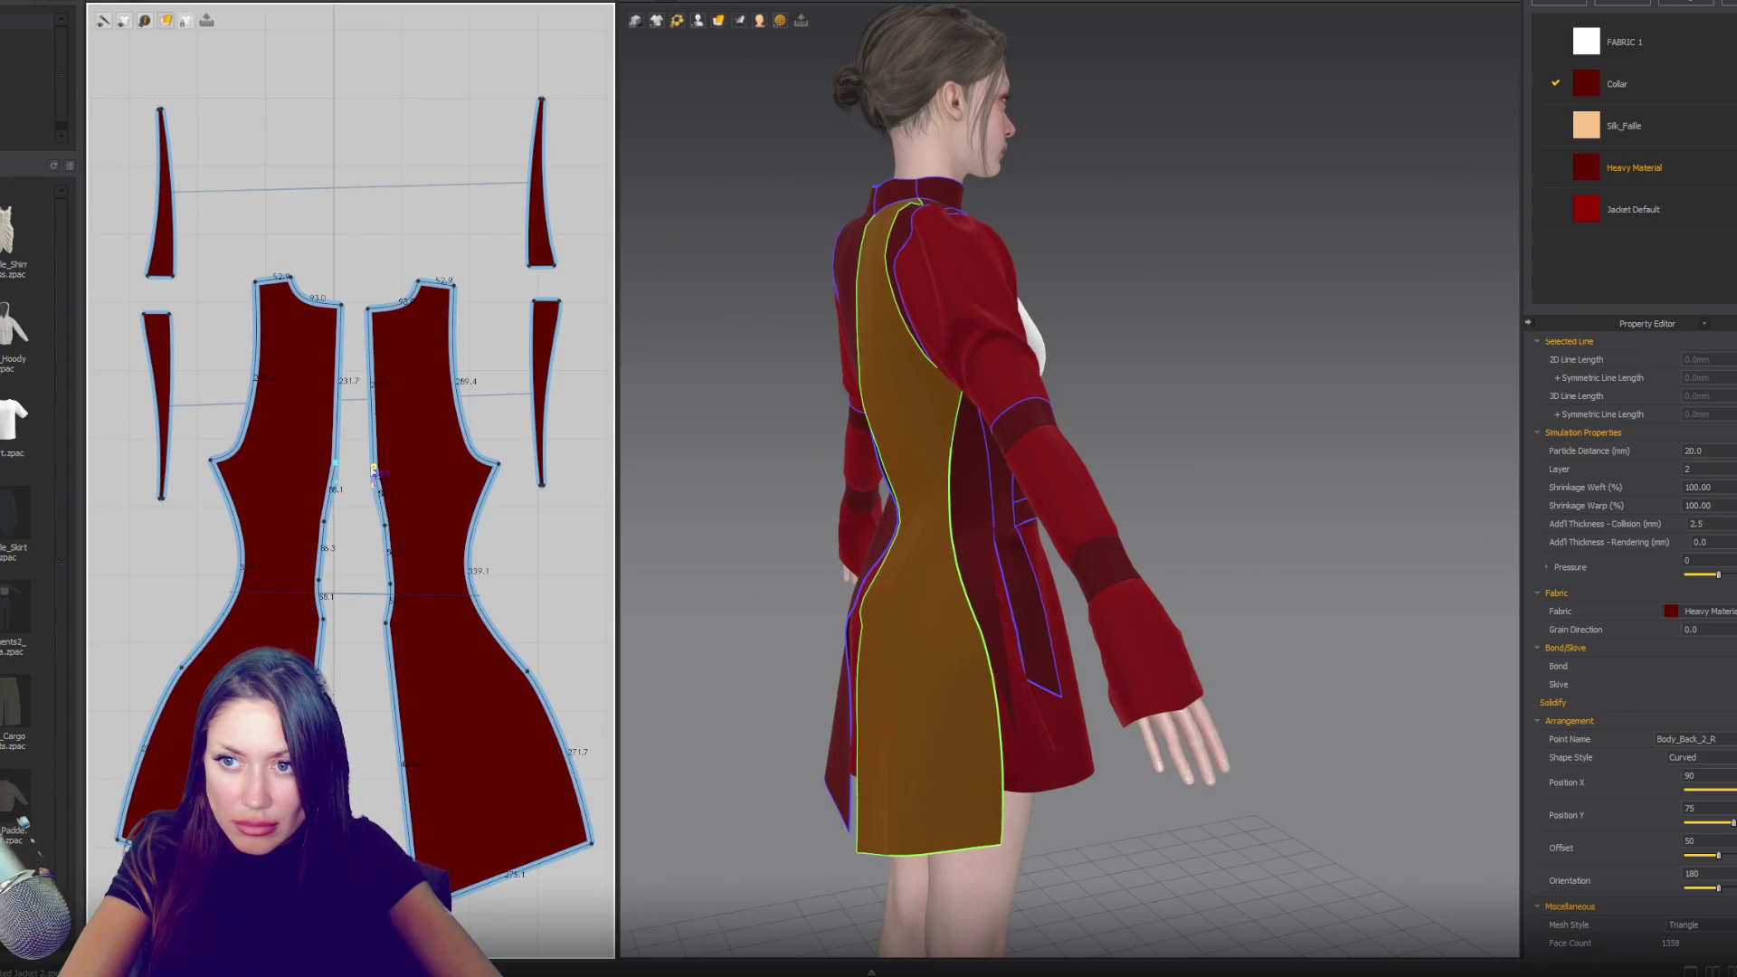
{"action": "left_click", "coordinate": [372, 448]}
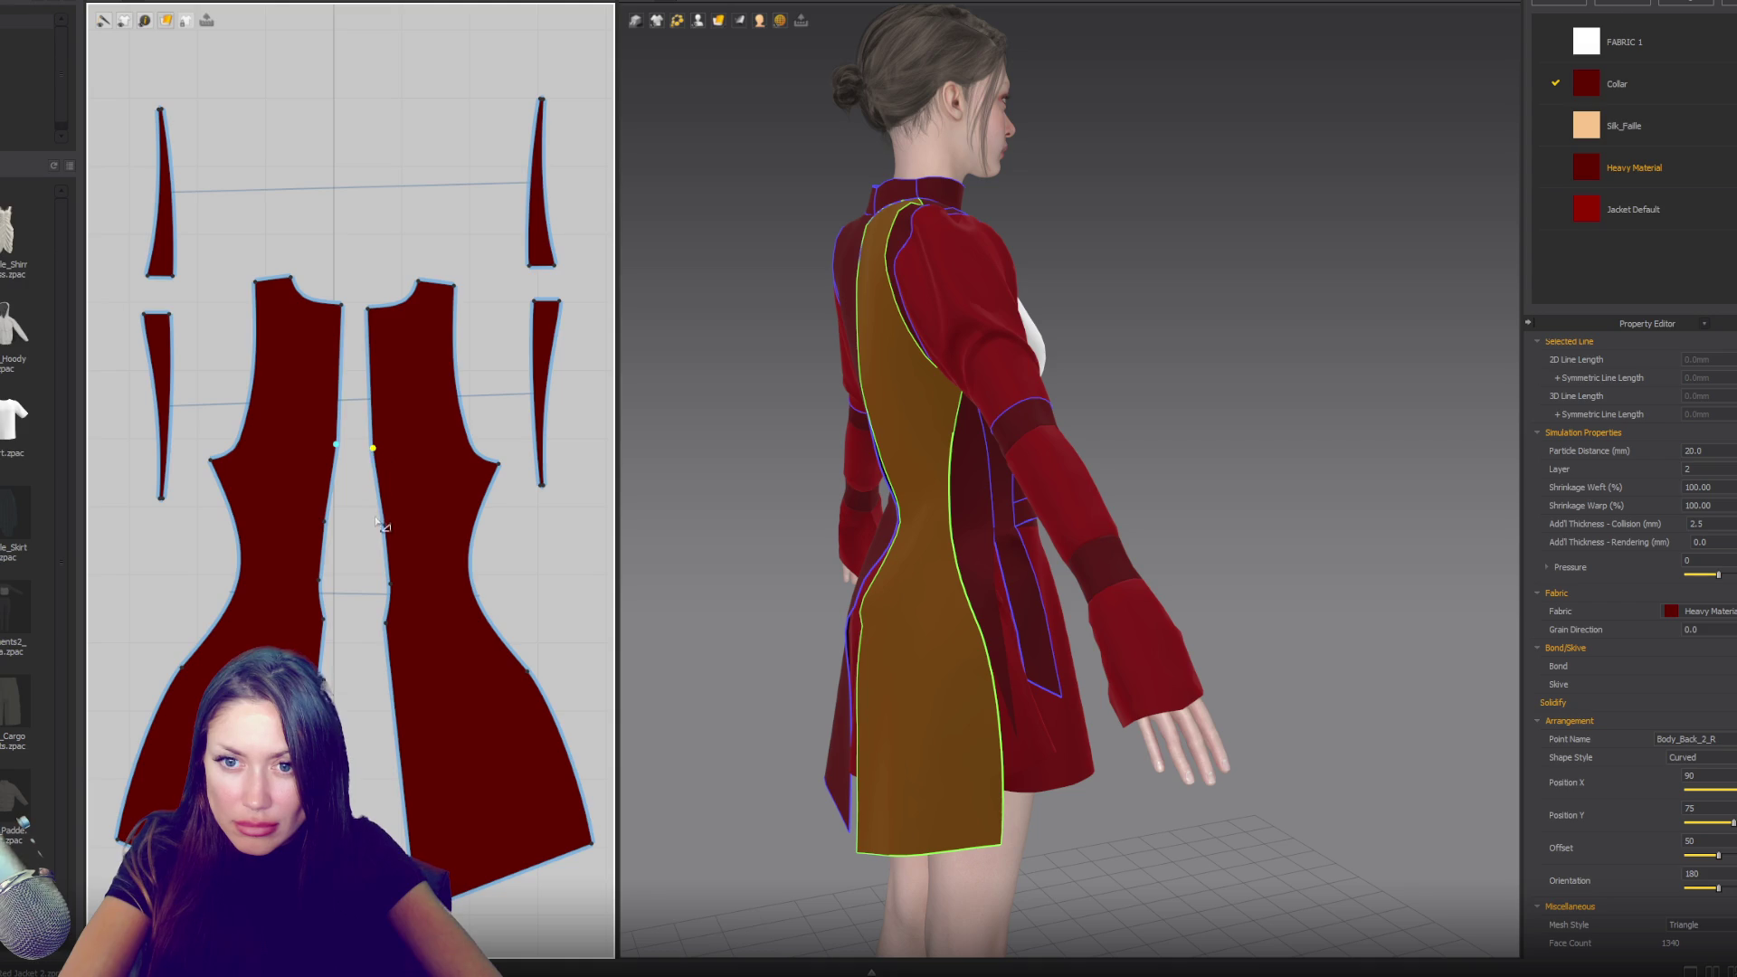
{"action": "right_click_drag", "start_coordinate": [814, 503], "coordinate": [887, 511]}
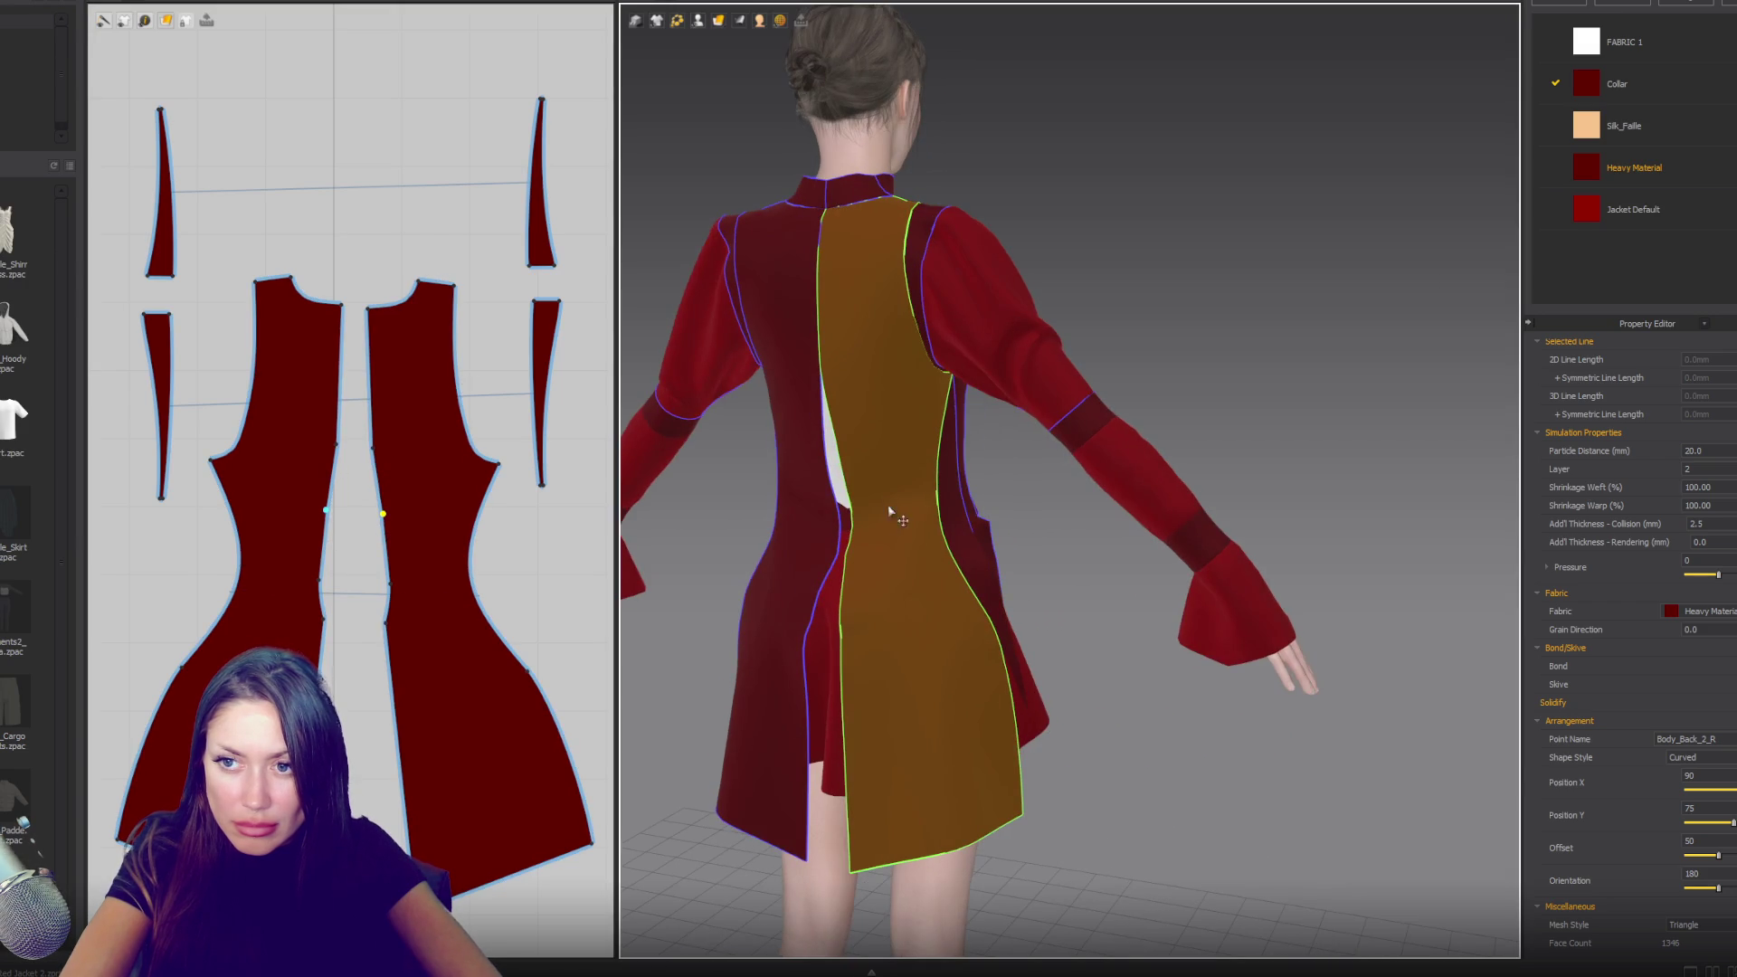
{"action": "left_click", "coordinate": [372, 452]}
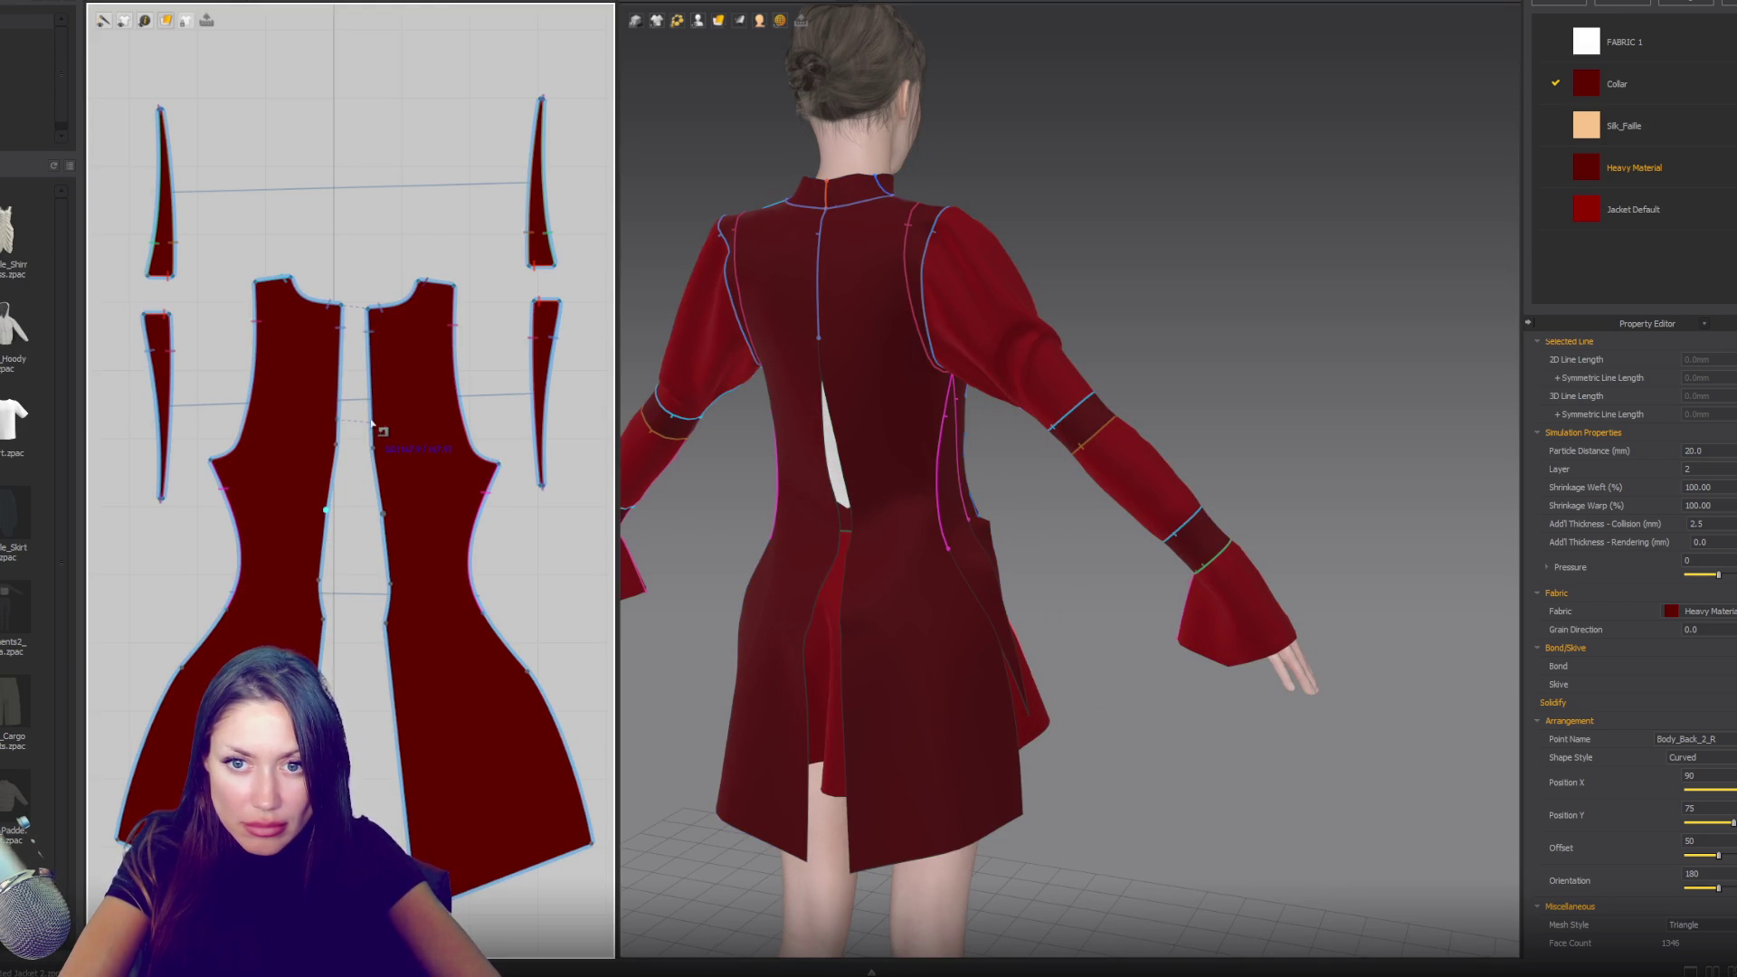
- Sew the left back panel's centre edge to the right back panel and simulate
{"action": "left_click", "coordinate": [372, 423]}
{"action": "left_click", "coordinate": [384, 624]}
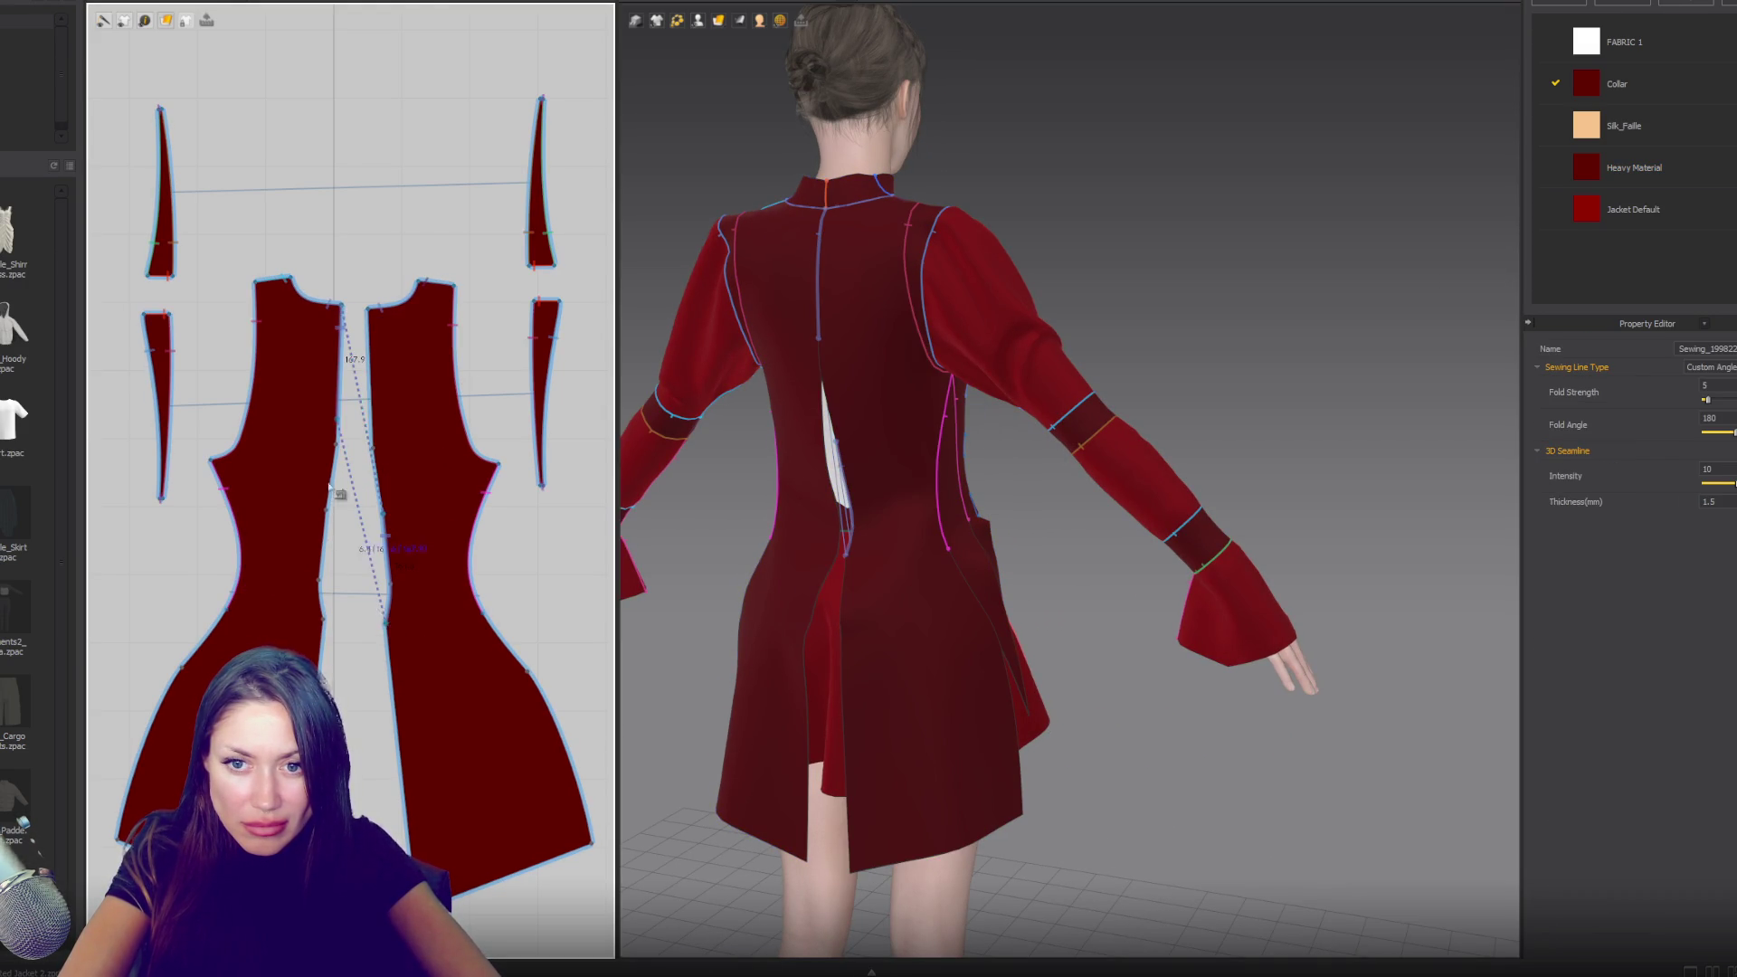
{"action": "left_click", "coordinate": [323, 623]}
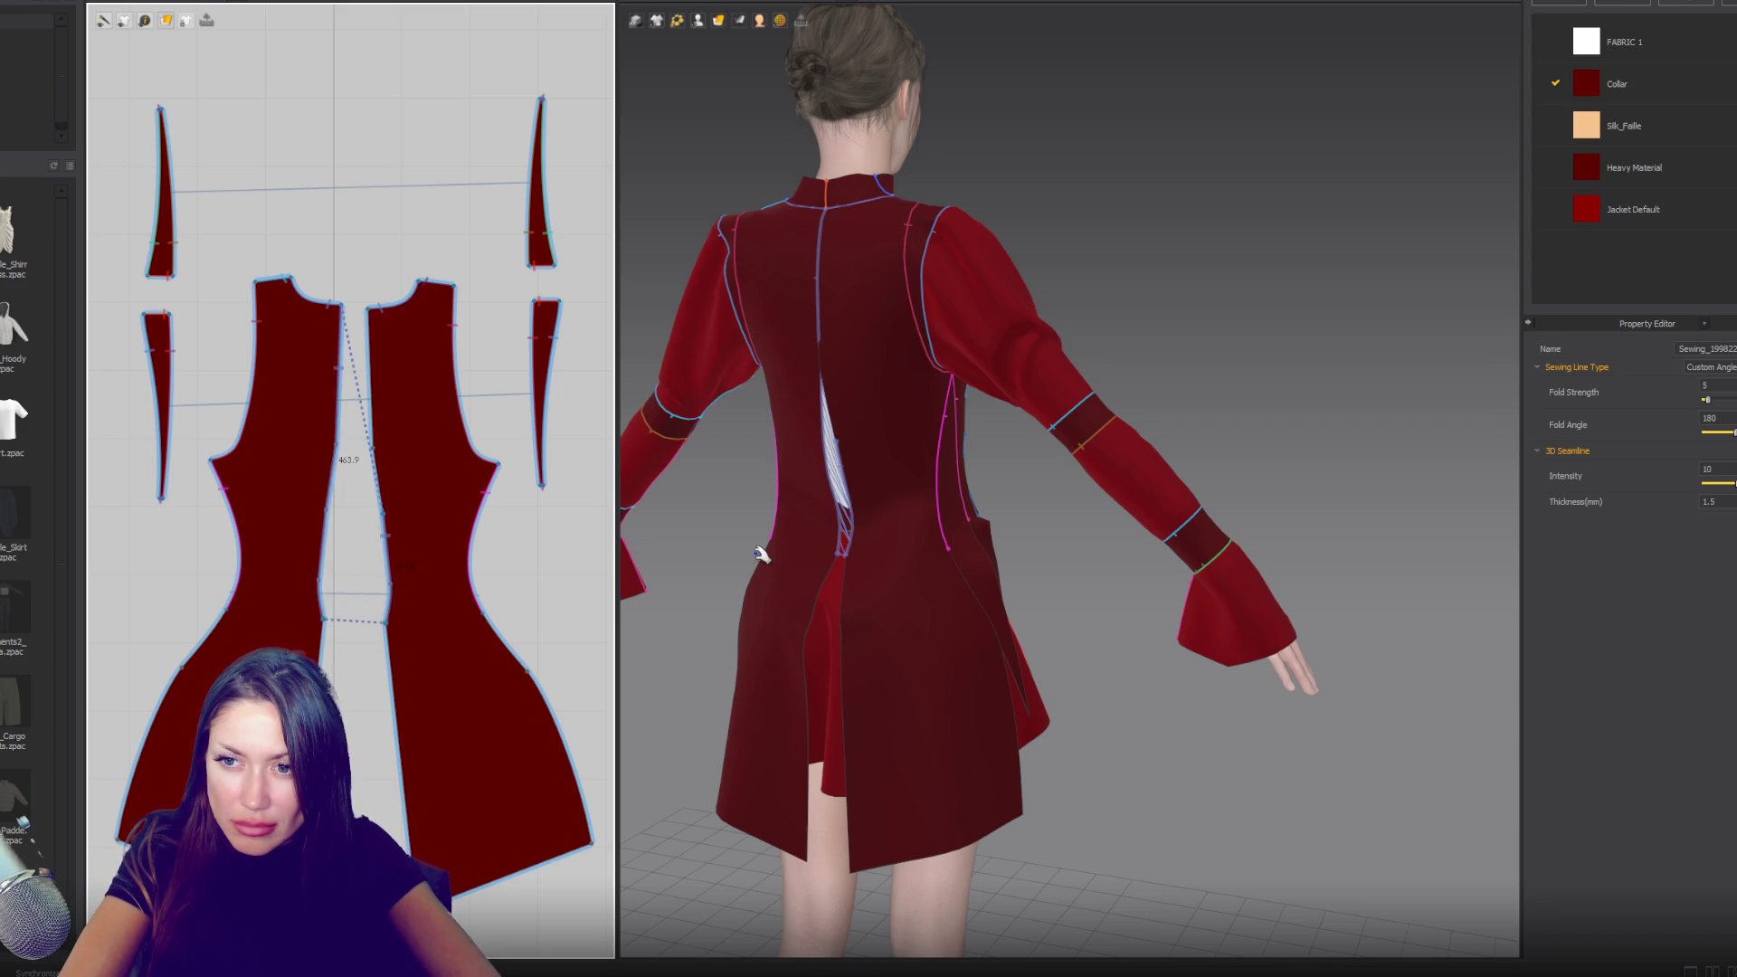
{"action": "key", "text": "space"}
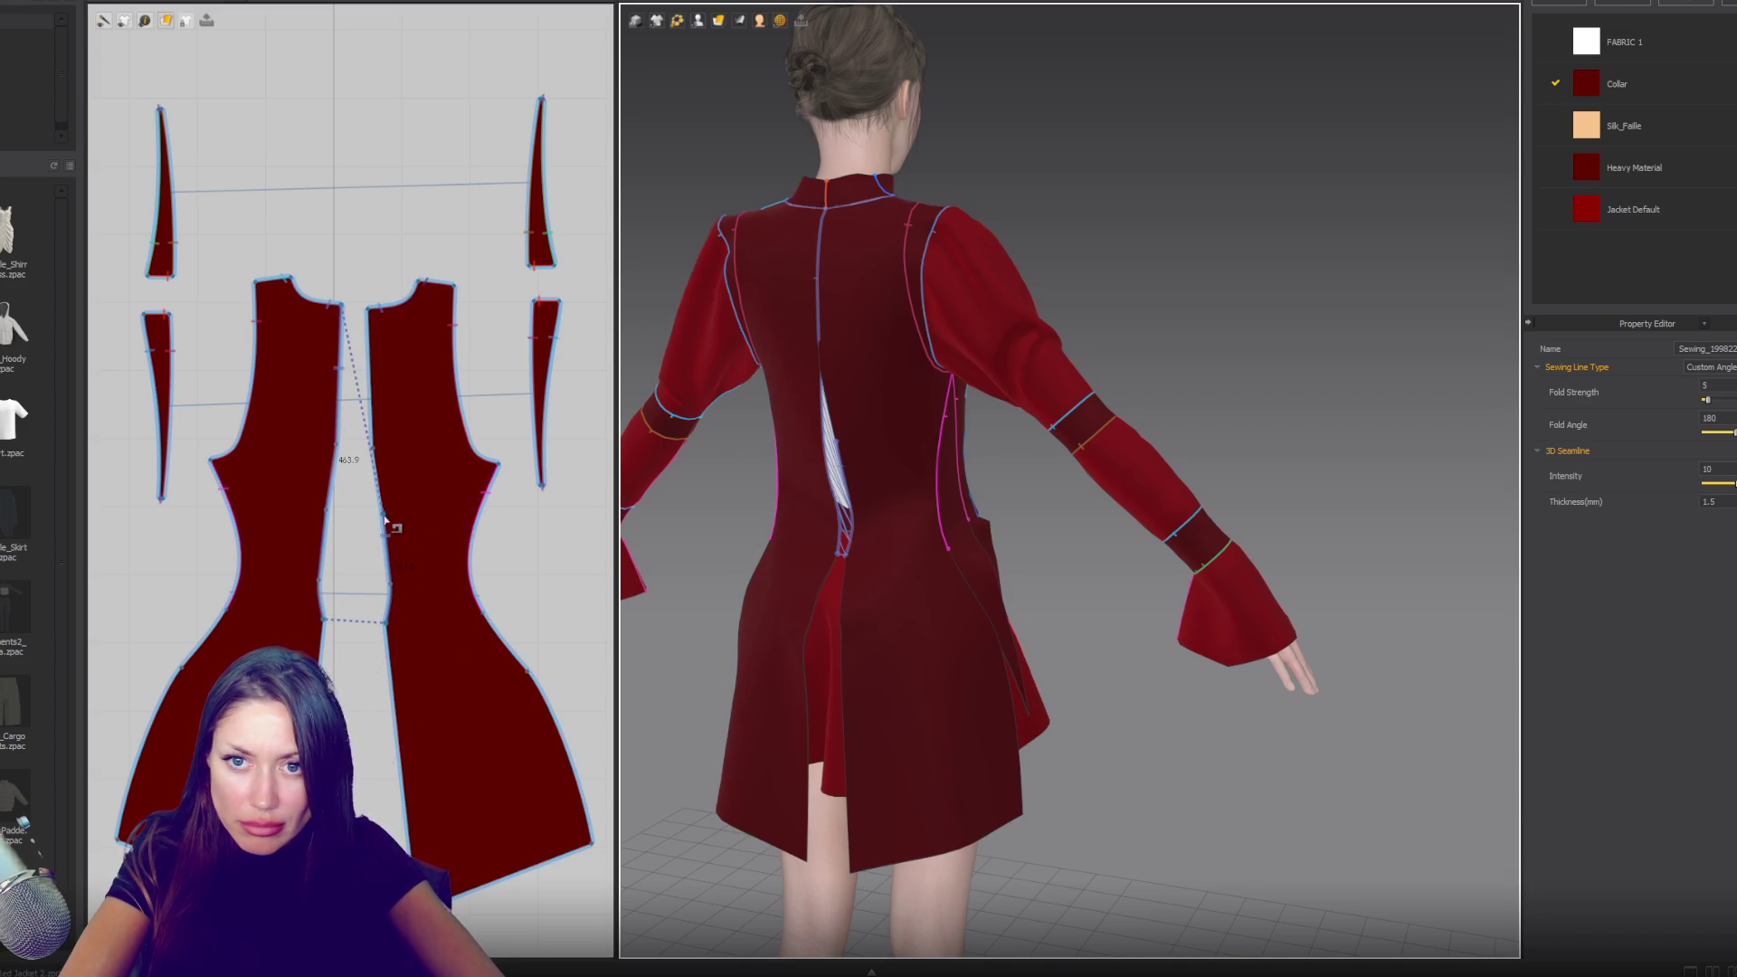
- Sew the back pieces together at centre back, extending the seam down both edges, and simulate
{"action": "scroll", "coordinate": [371, 532], "scroll_direction": "up", "scroll_amount": 2}
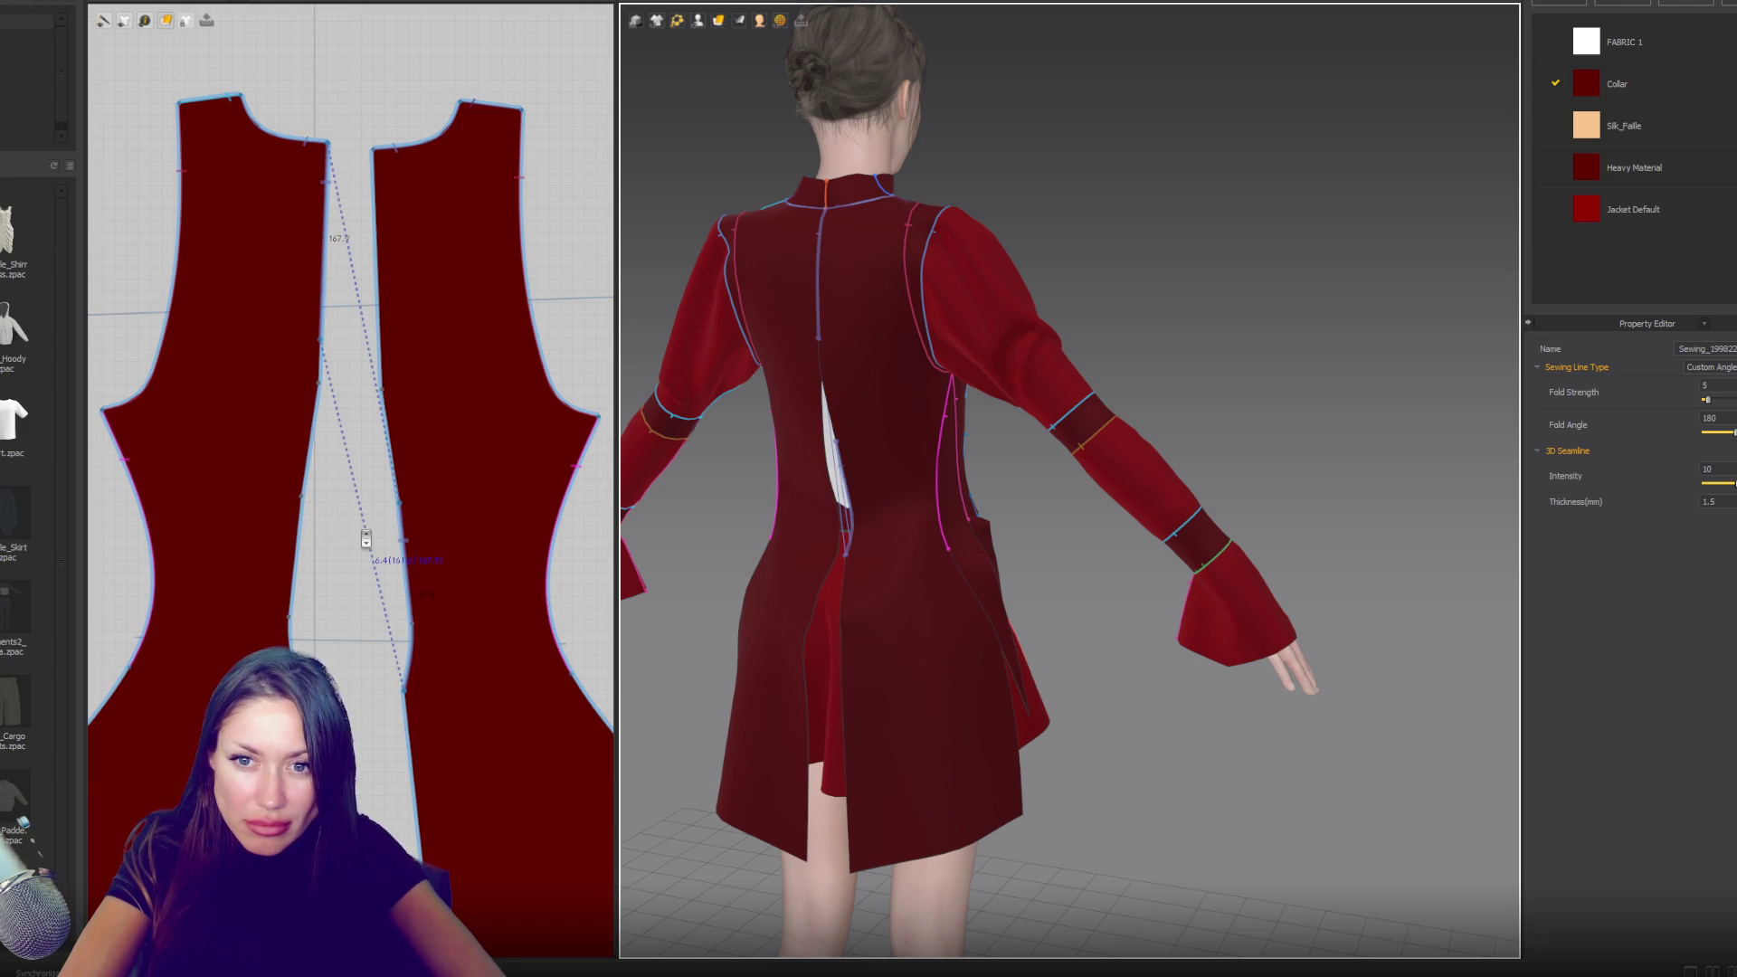
{"action": "left_click", "coordinate": [366, 539]}
{"action": "left_click", "coordinate": [381, 364]}
{"action": "left_click", "coordinate": [382, 361]}
{"action": "left_click_drag", "start_coordinate": [382, 355], "coordinate": [401, 514]}
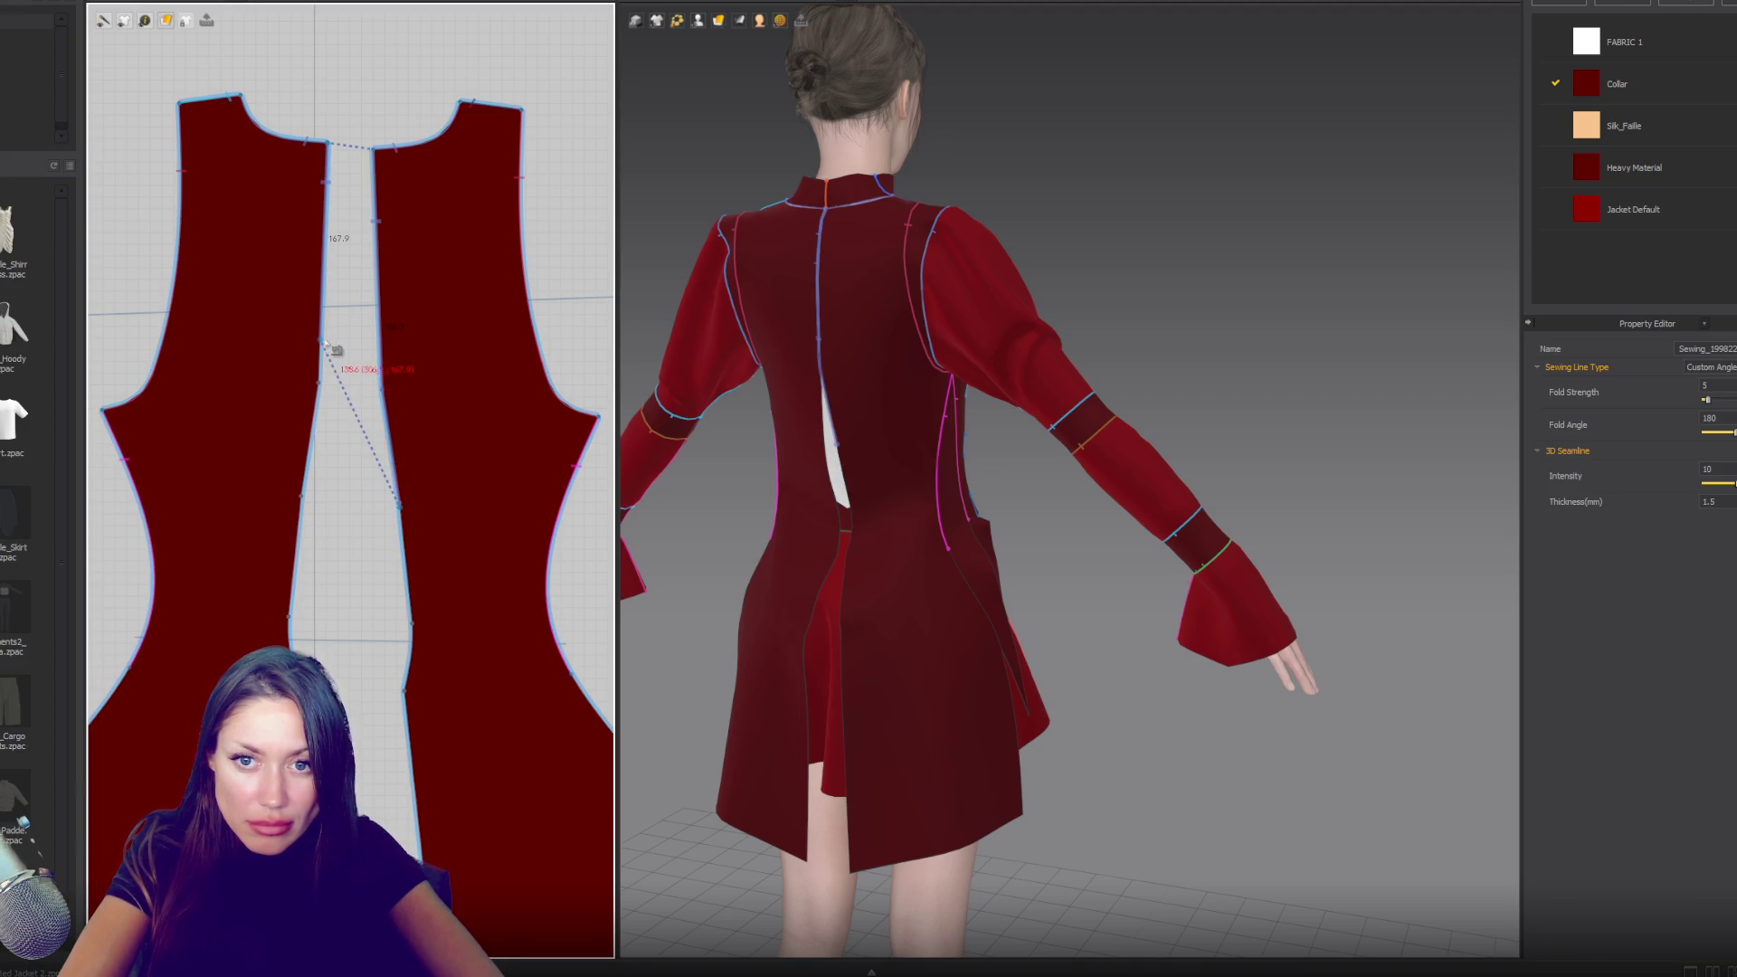
{"action": "left_click_drag", "start_coordinate": [321, 342], "coordinate": [296, 508]}
{"action": "key", "text": "space"}
- Complete the paired centre-back seams and view the closed back from the front
{"action": "mouse_move", "coordinate": [900, 596]}
{"action": "right_mouse_down"}
{"action": "mouse_move", "coordinate": [981, 594]}
{"action": "mouse_move", "coordinate": [965, 593]}
{"action": "right_mouse_up"}
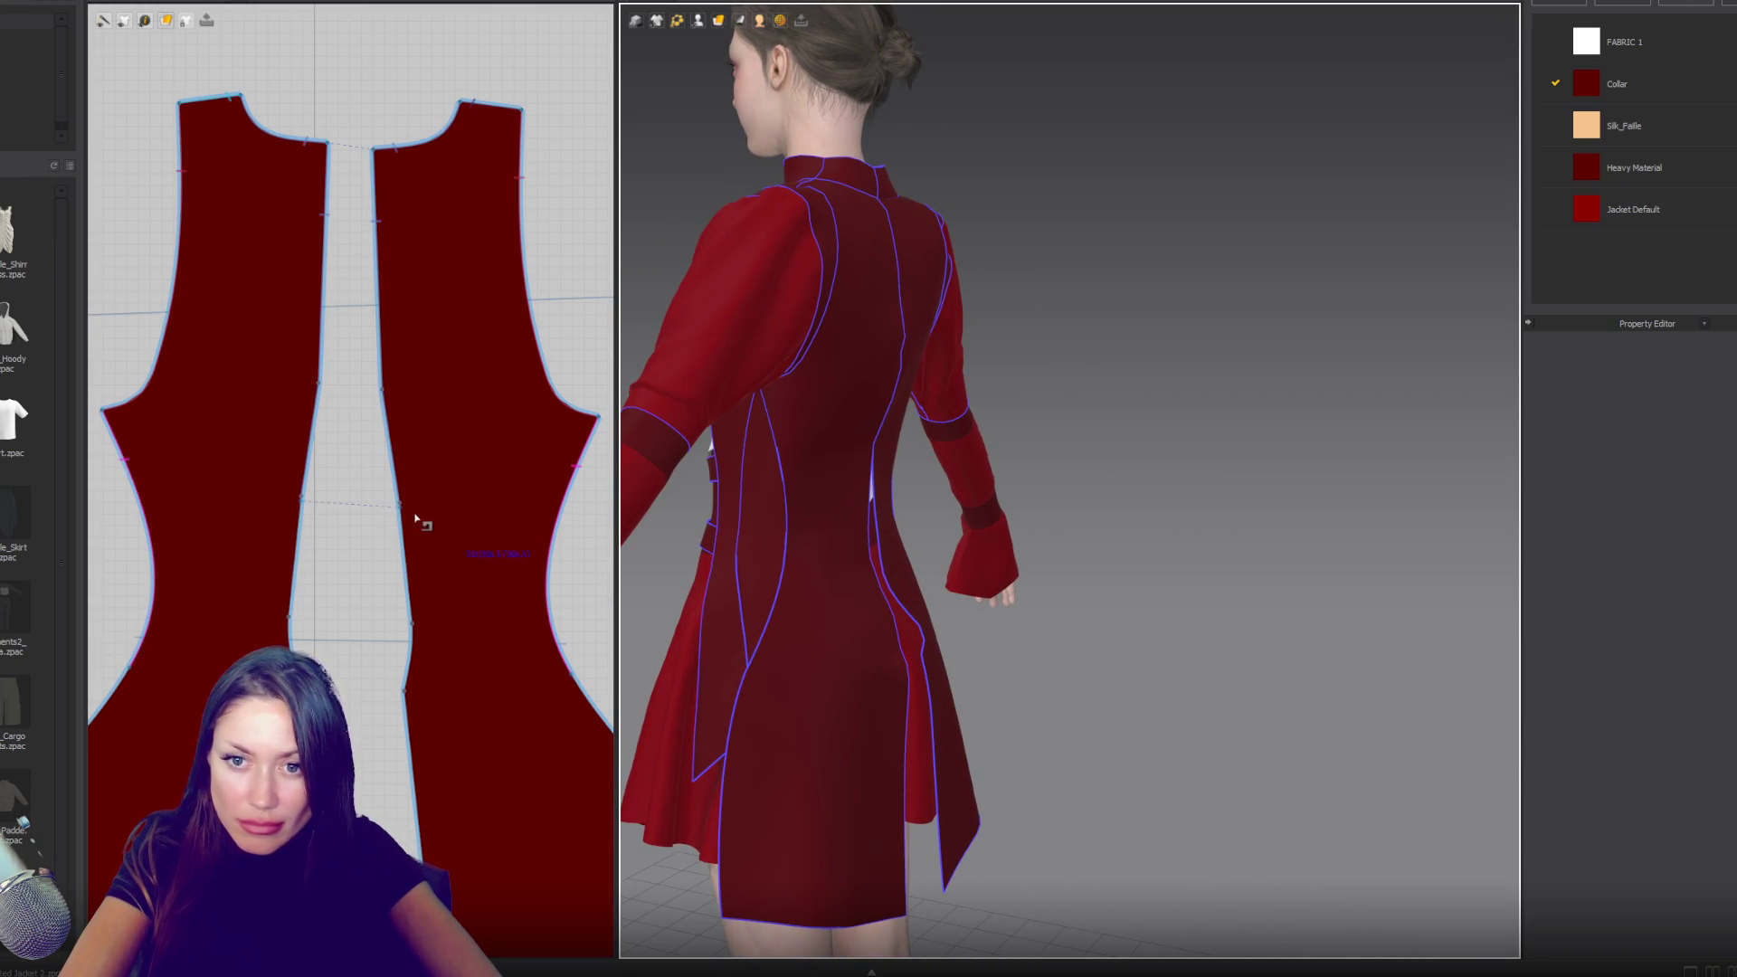
{"action": "left_click", "coordinate": [403, 546]}
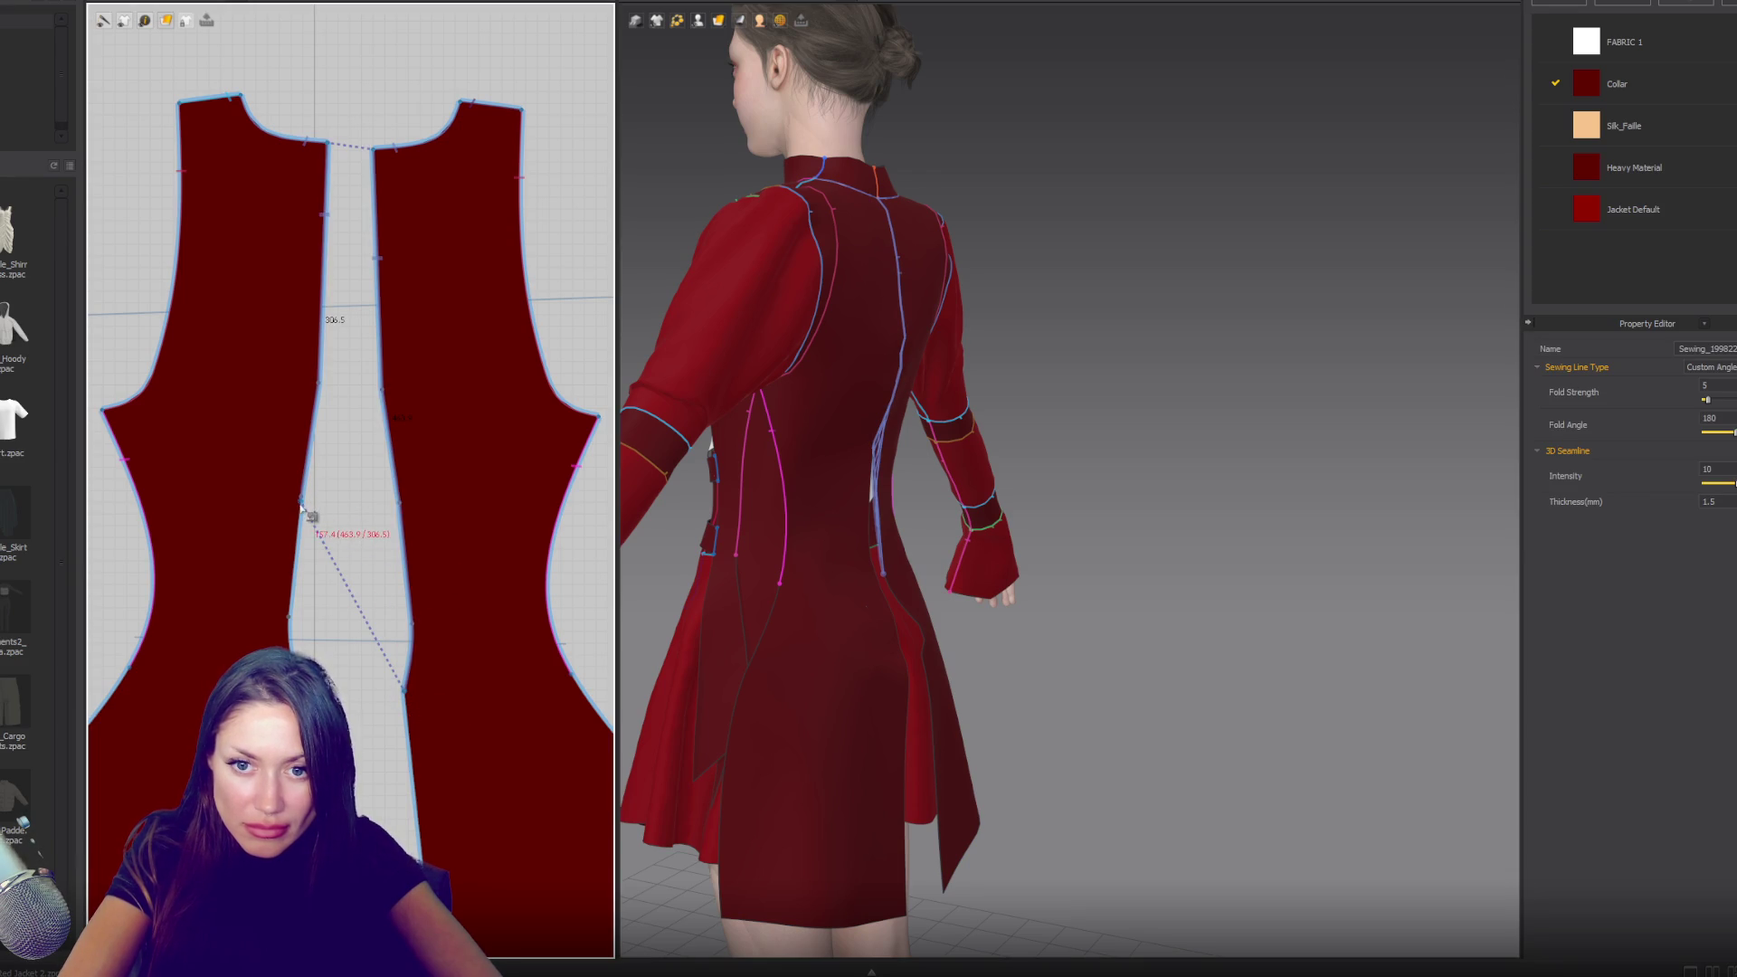
{"action": "left_click", "coordinate": [330, 688]}
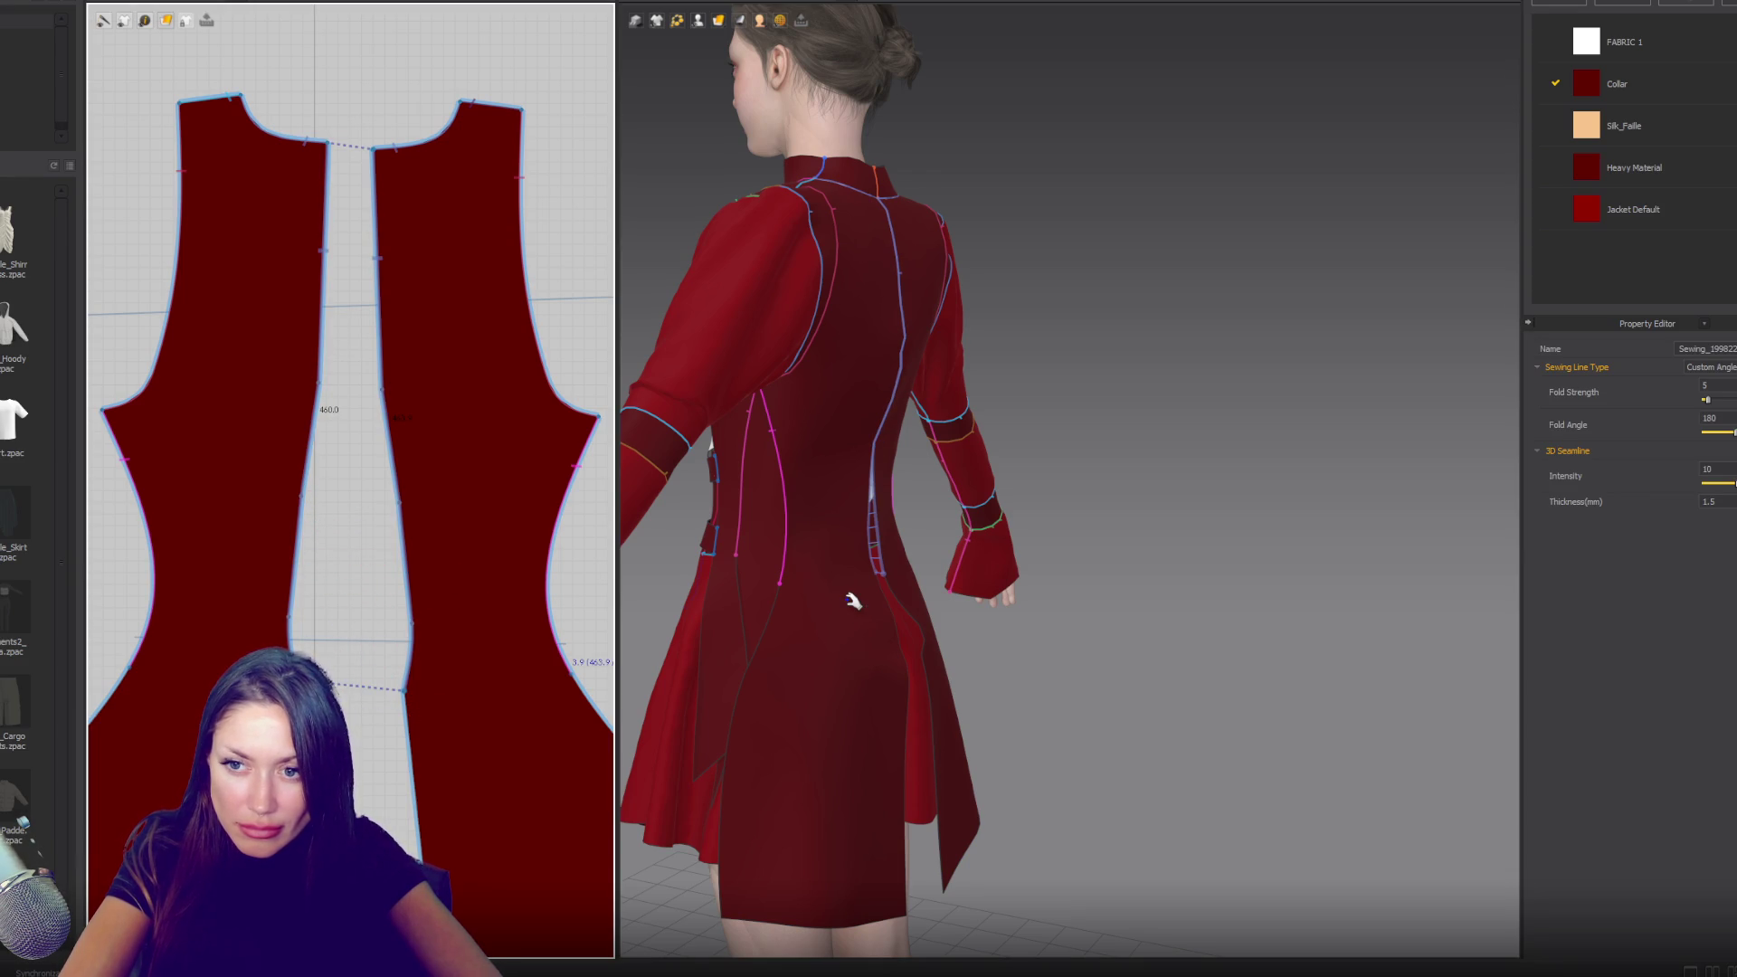
{"action": "mouse_move", "coordinate": [853, 601]}
{"action": "right_mouse_down"}
{"action": "mouse_move", "coordinate": [1122, 559]}
{"action": "mouse_move", "coordinate": [1013, 555]}
{"action": "mouse_move", "coordinate": [1264, 554]}
{"action": "mouse_move", "coordinate": [607, 544]}
{"action": "mouse_move", "coordinate": [436, 559]}
{"action": "mouse_move", "coordinate": [586, 558]}
{"action": "right_mouse_up"}
- Sew the leaf-shaped strip's right edge down to the adjoining back panel's edge
{"action": "scroll", "coordinate": [1060, 595], "scroll_direction": "up", "scroll_amount": 5}
{"action": "mouse_move", "coordinate": [1061, 595]}
{"action": "right_mouse_down"}
{"action": "mouse_move", "coordinate": [1062, 458]}
{"action": "mouse_move", "coordinate": [724, 543]}
{"action": "right_mouse_up"}
{"action": "scroll", "coordinate": [397, 668], "scroll_direction": "down", "scroll_amount": 3}
{"action": "right_click_drag", "start_coordinate": [396, 667], "coordinate": [425, 380]}
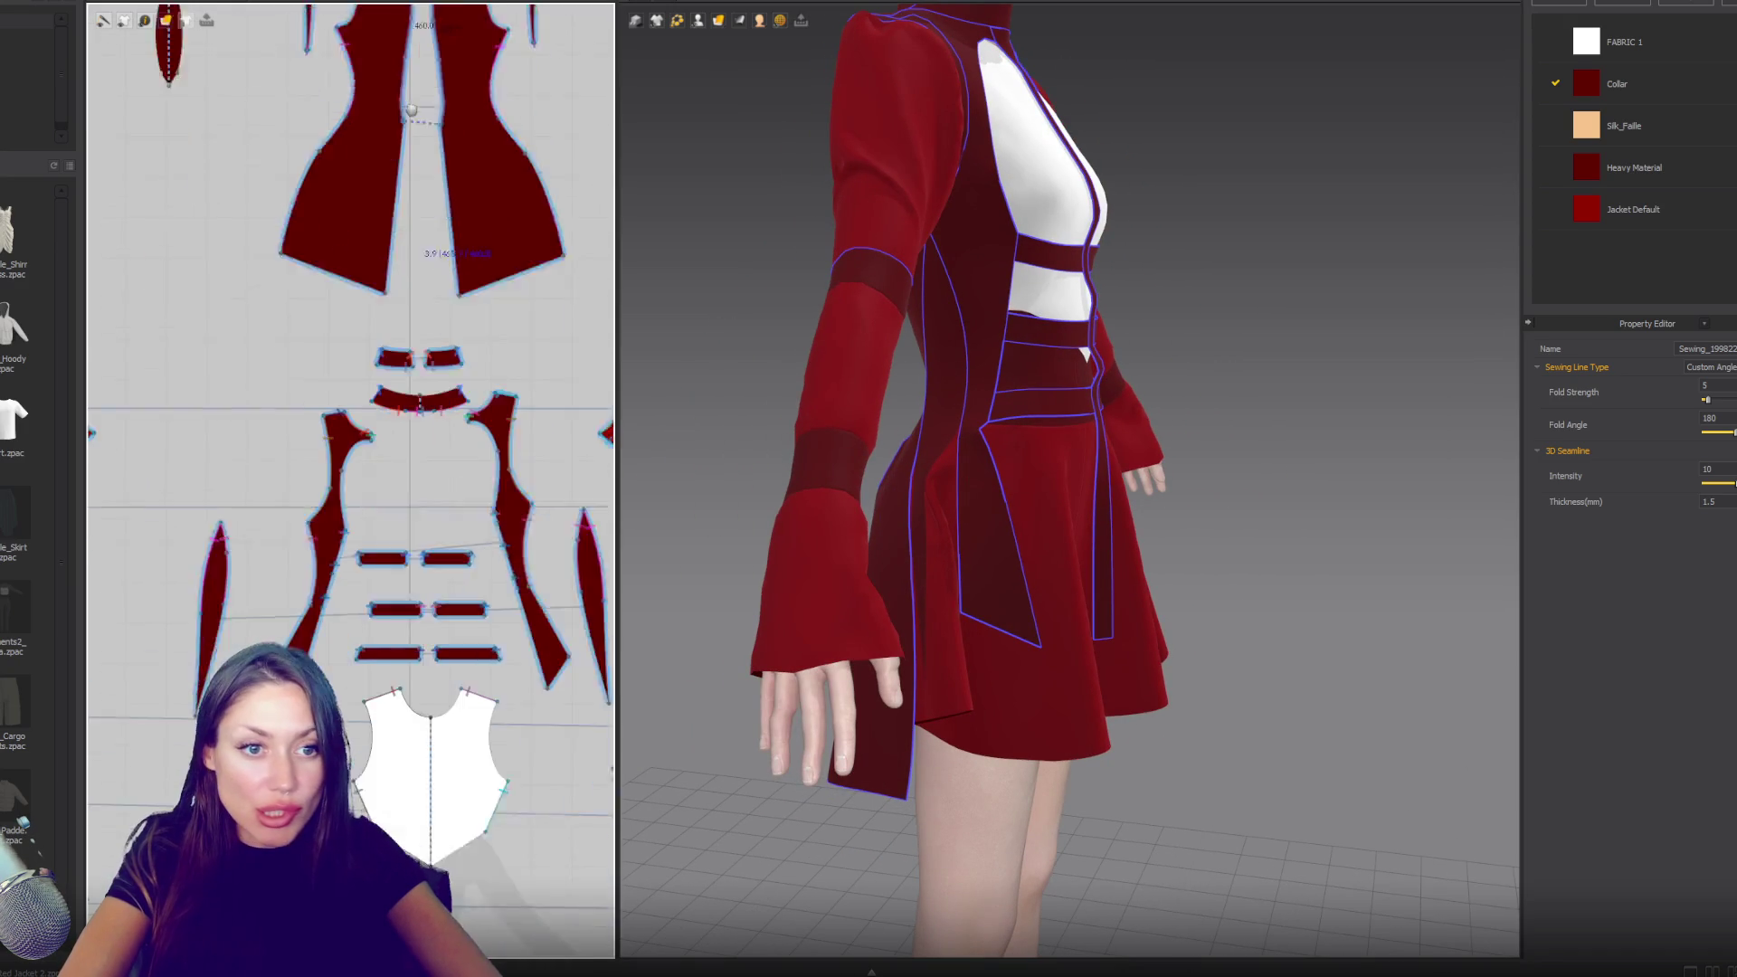
{"action": "scroll", "coordinate": [453, 560], "scroll_direction": "up", "scroll_amount": 5}
{"action": "right_click_drag", "start_coordinate": [454, 560], "coordinate": [643, 598]}
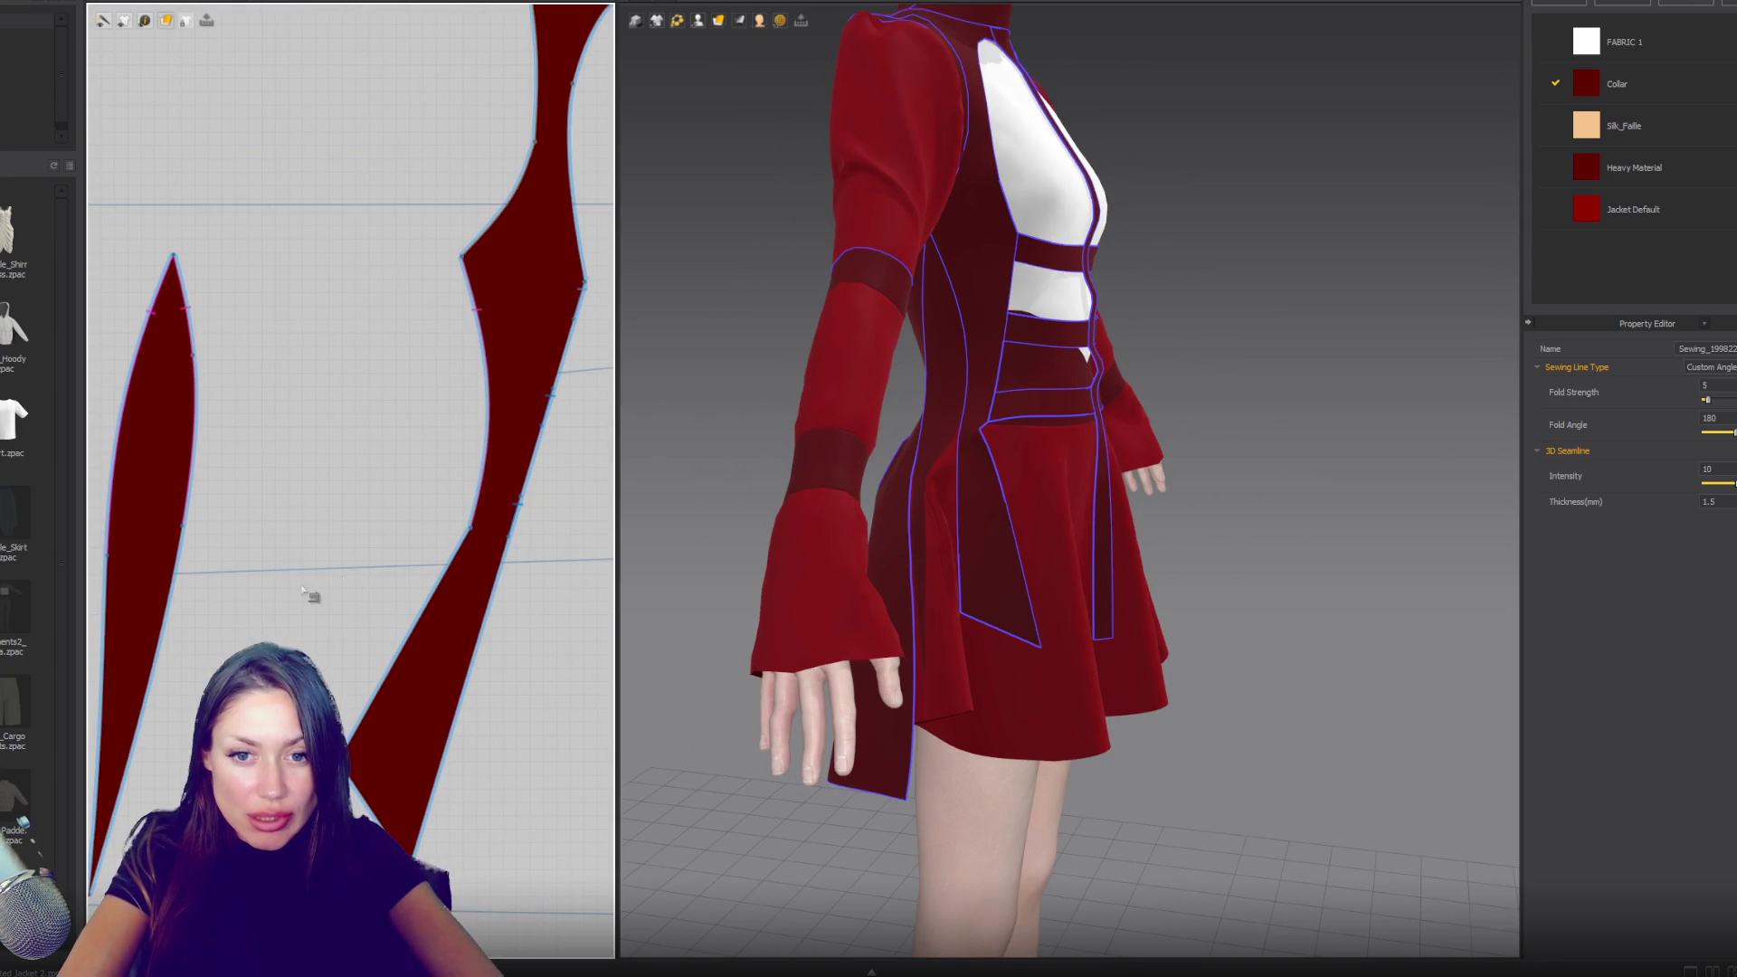
{"action": "left_click", "coordinate": [126, 588]}
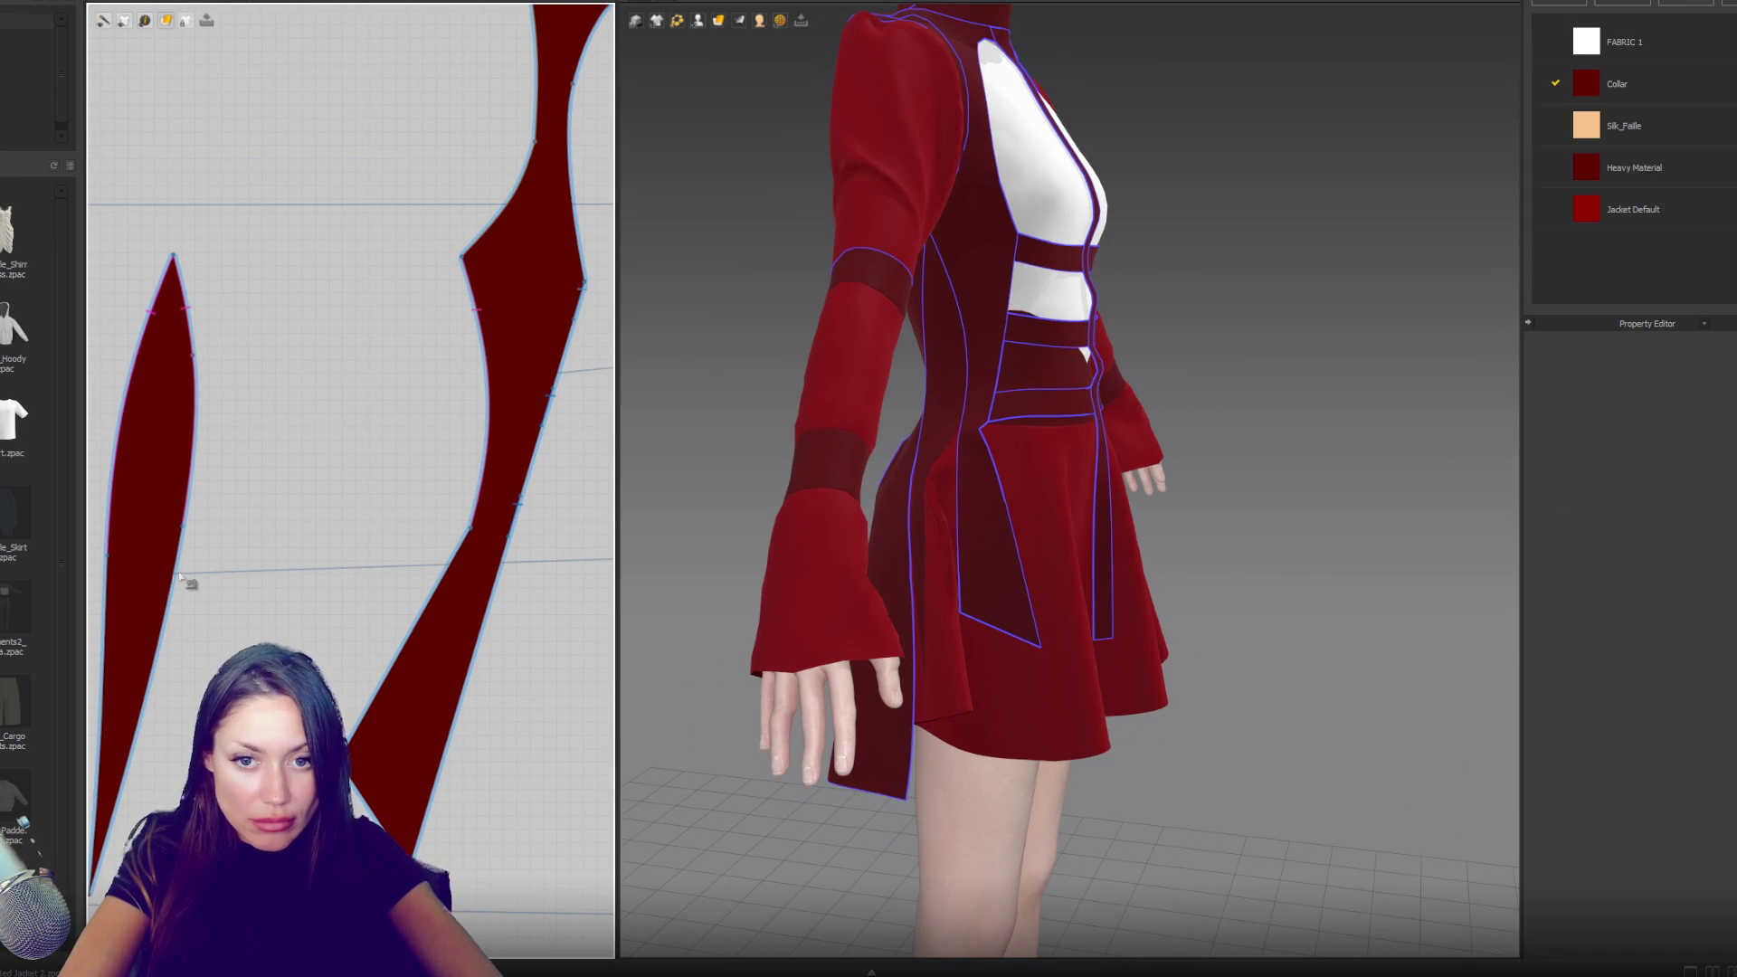
{"action": "left_click", "coordinate": [181, 529]}
{"action": "mouse_move", "coordinate": [181, 556]}
{"action": "left_mouse_down"}
{"action": "mouse_move", "coordinate": [171, 617]}
{"action": "mouse_move", "coordinate": [359, 568]}
{"action": "left_mouse_up"}
{"action": "left_click_drag", "start_coordinate": [468, 533], "coordinate": [455, 558]}
{"action": "left_click_drag", "start_coordinate": [429, 615], "coordinate": [426, 614]}
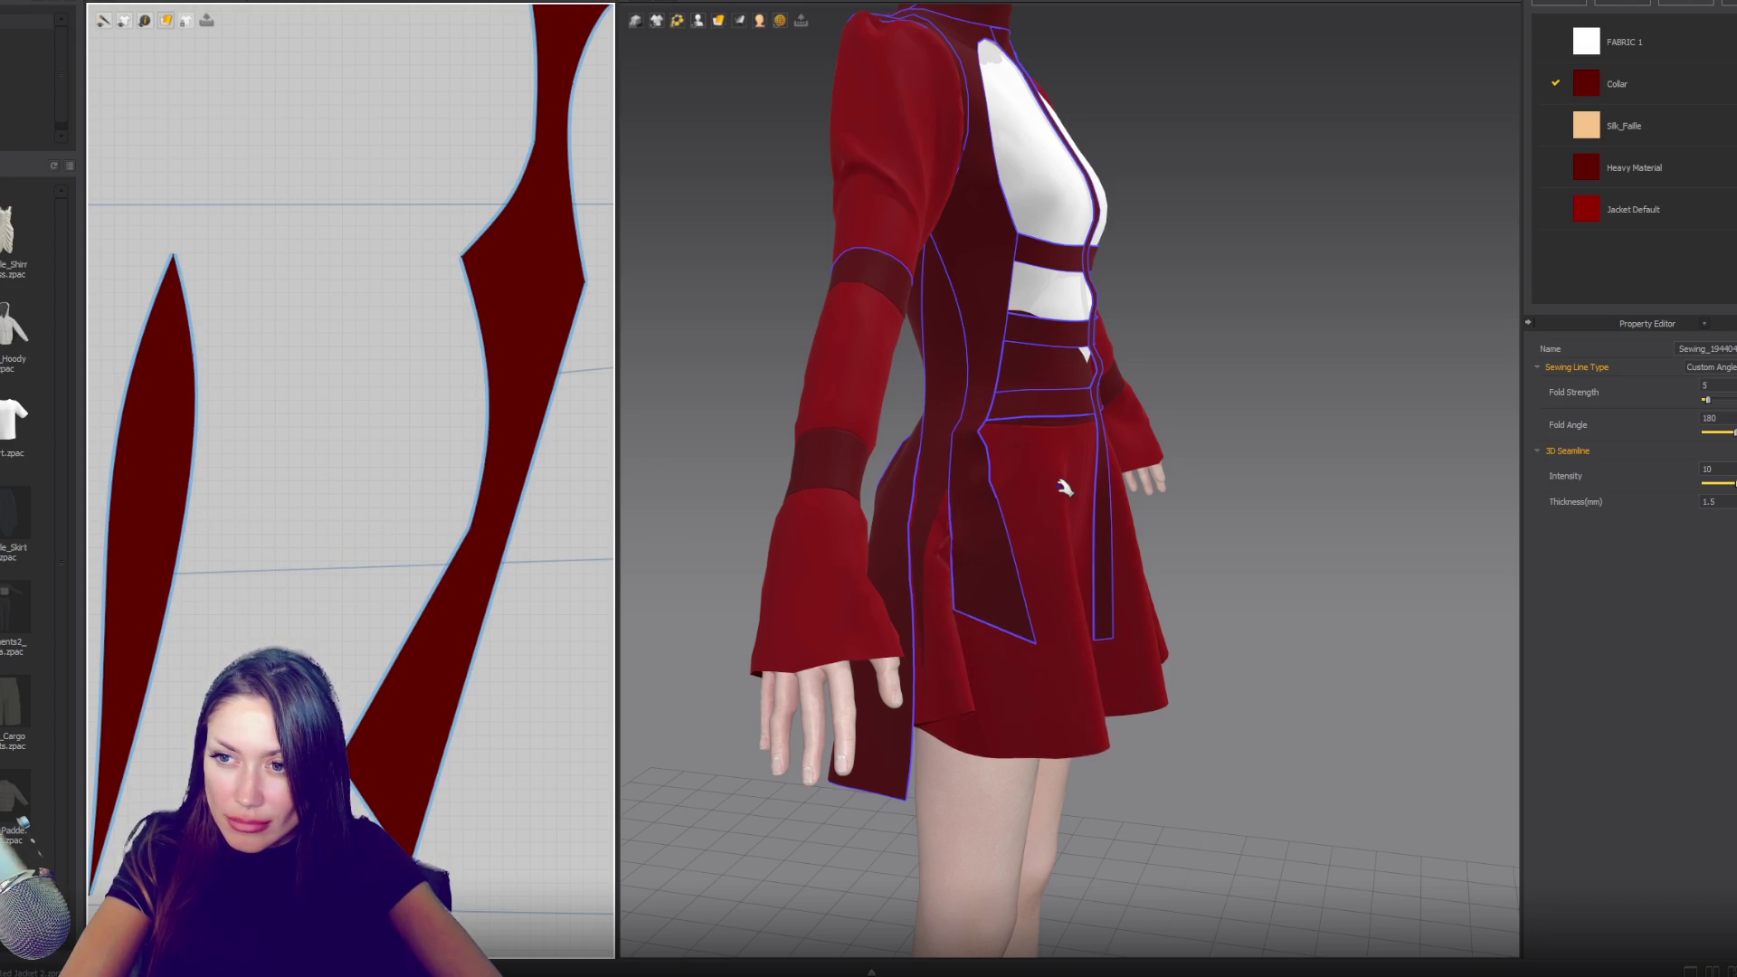
- Undo the accidental split of the side pattern piece
{"action": "mouse_move", "coordinate": [1059, 504]}
{"action": "right_mouse_down"}
{"action": "mouse_move", "coordinate": [944, 534]}
{"action": "mouse_move", "coordinate": [724, 529]}
{"action": "right_mouse_up"}
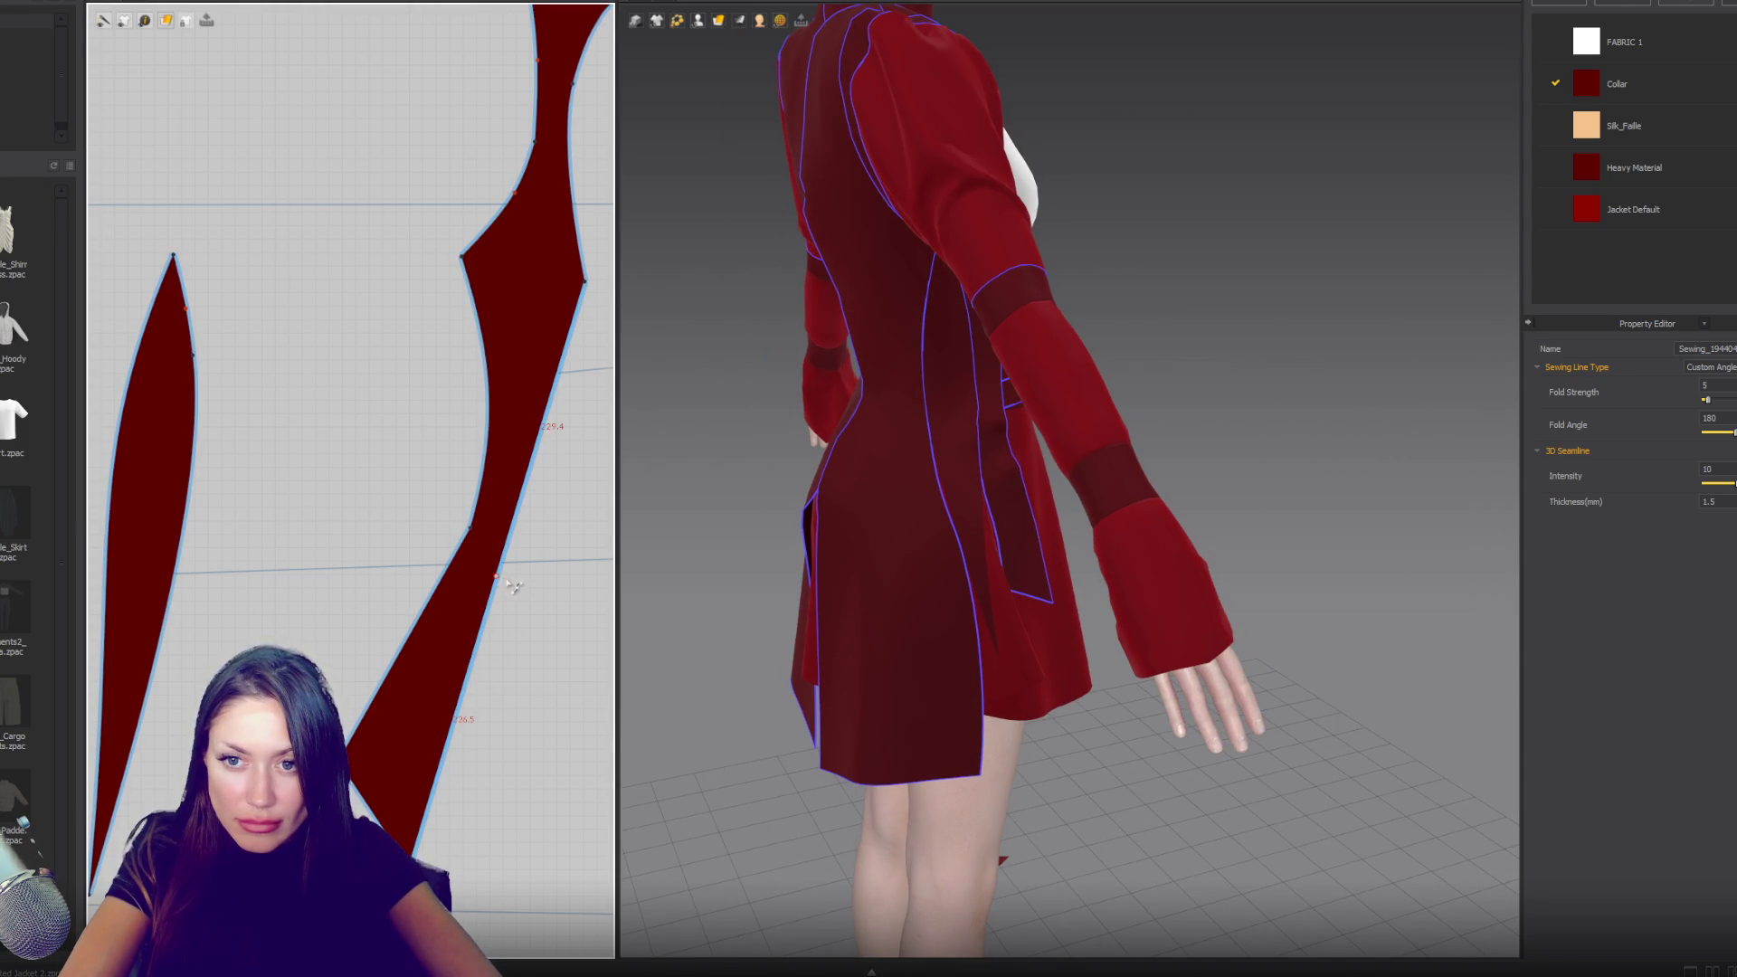
{"action": "left_click", "coordinate": [419, 726]}
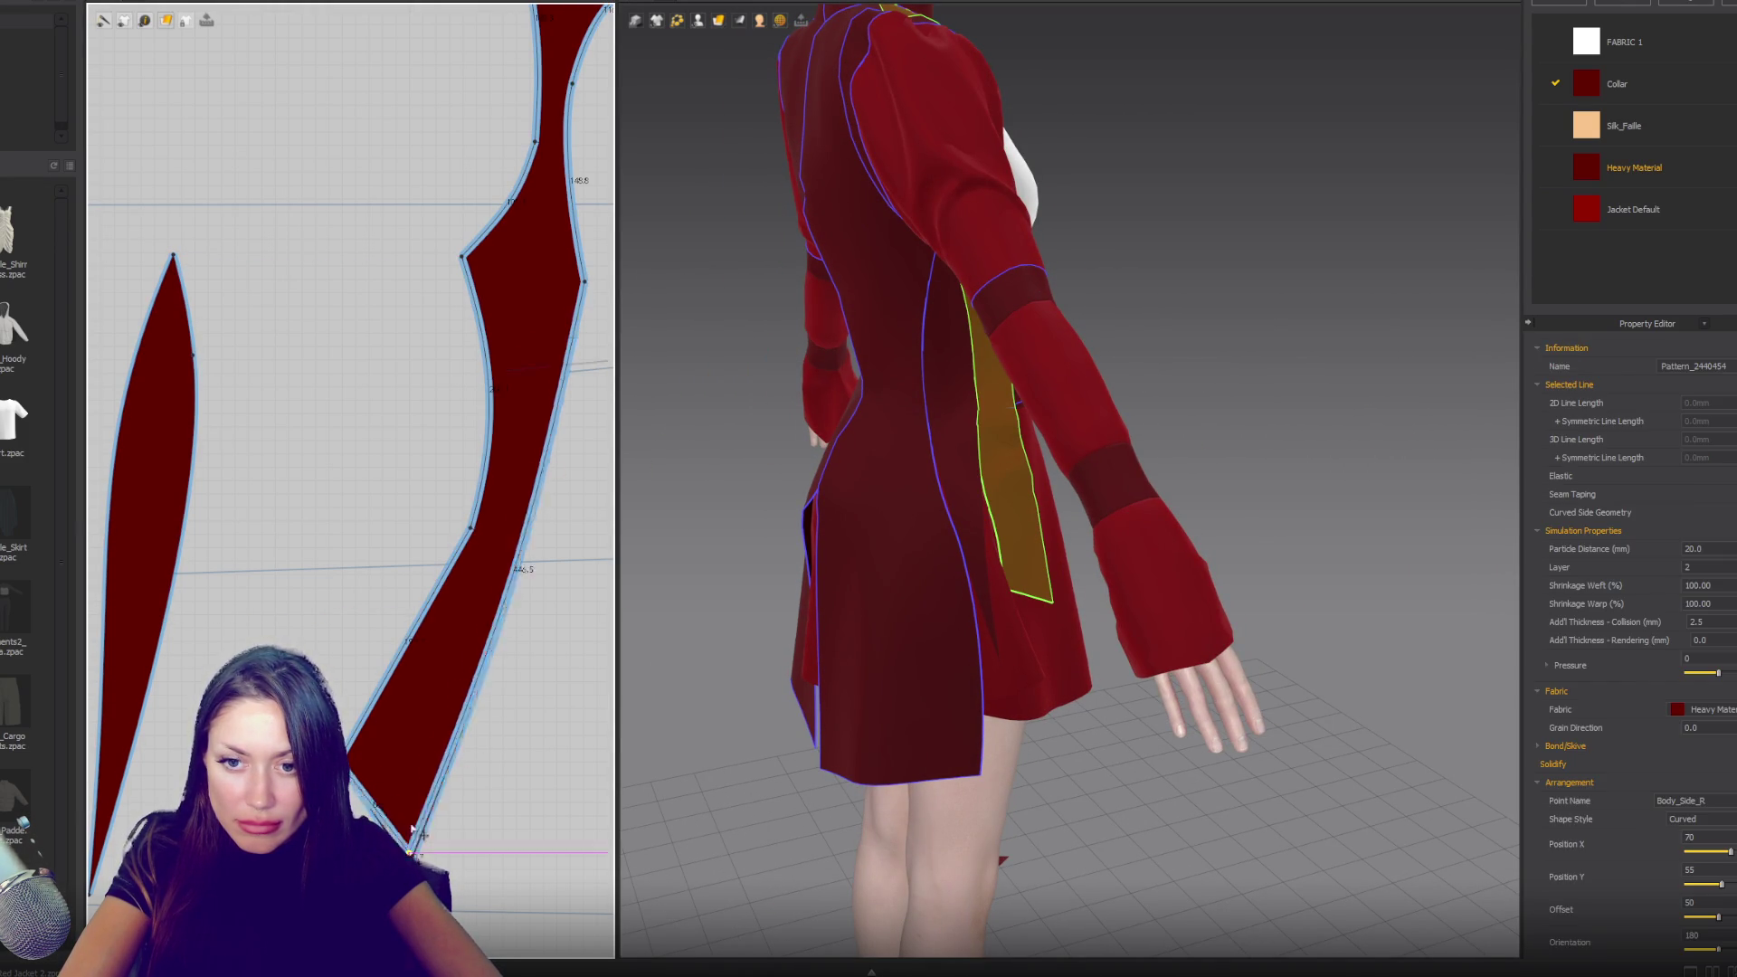
{"action": "key", "text": "ctrl+z"}
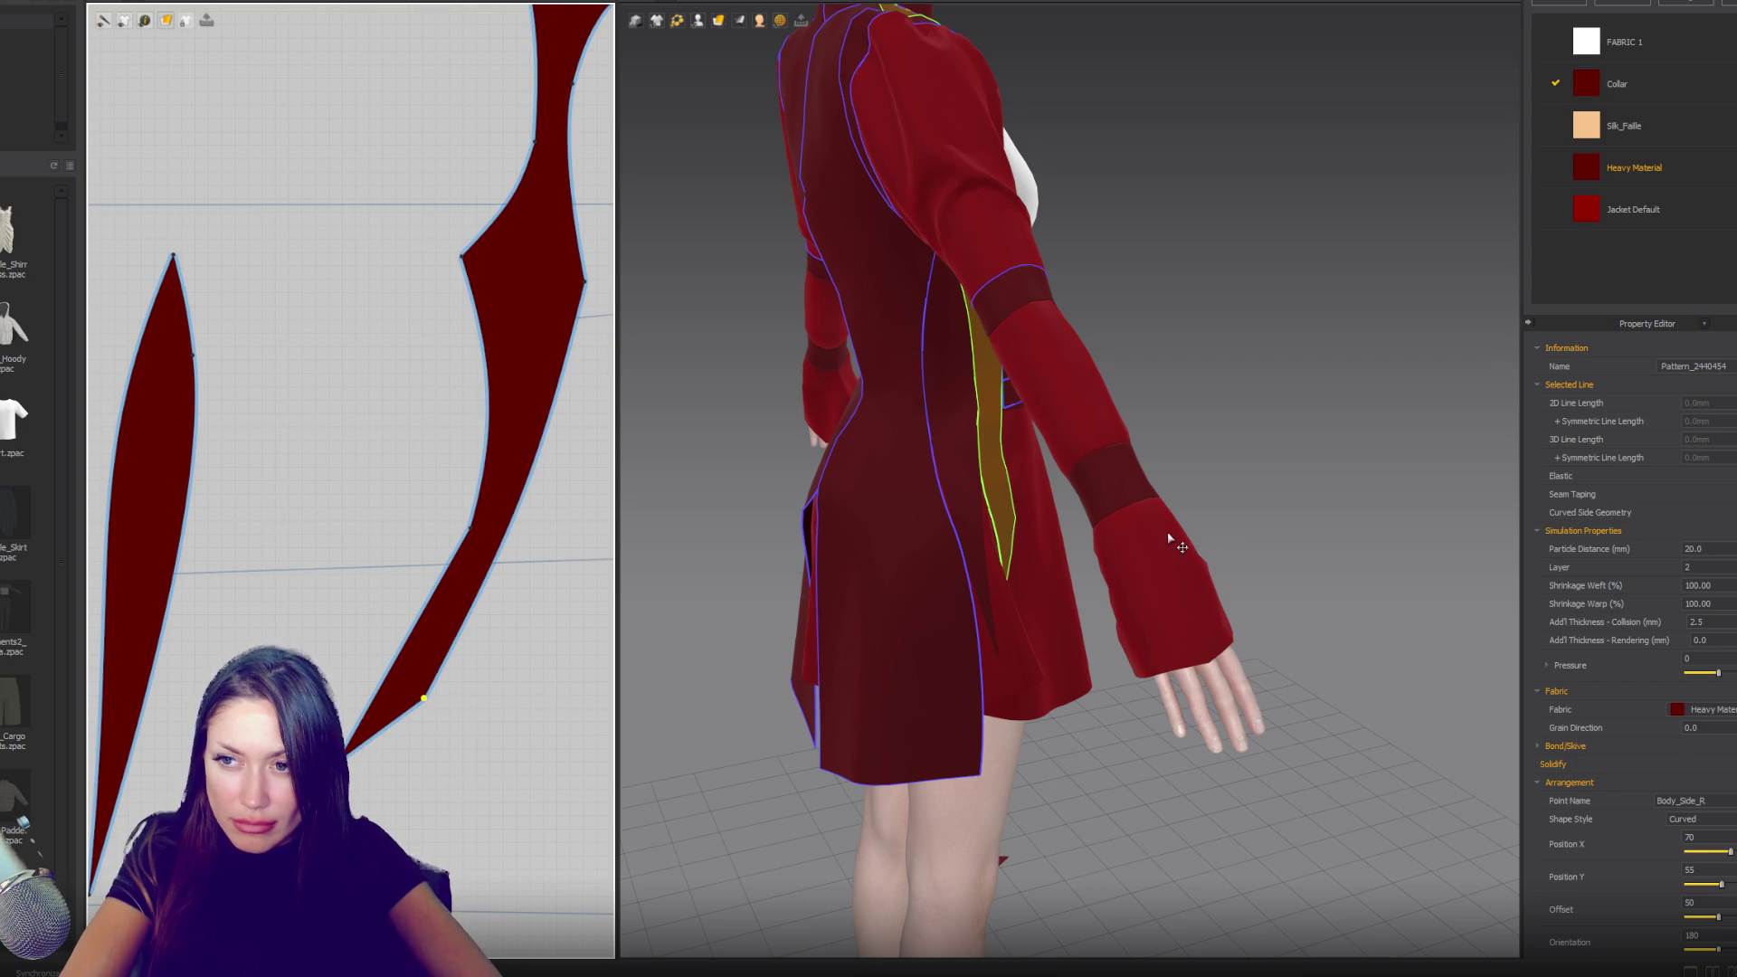
- Sew the left and right pattern edges together and hide the sewing lines
{"action": "mouse_move", "coordinate": [1279, 492]}
{"action": "right_mouse_down"}
{"action": "mouse_move", "coordinate": [1079, 473]}
{"action": "mouse_move", "coordinate": [1112, 473]}
{"action": "right_mouse_up"}
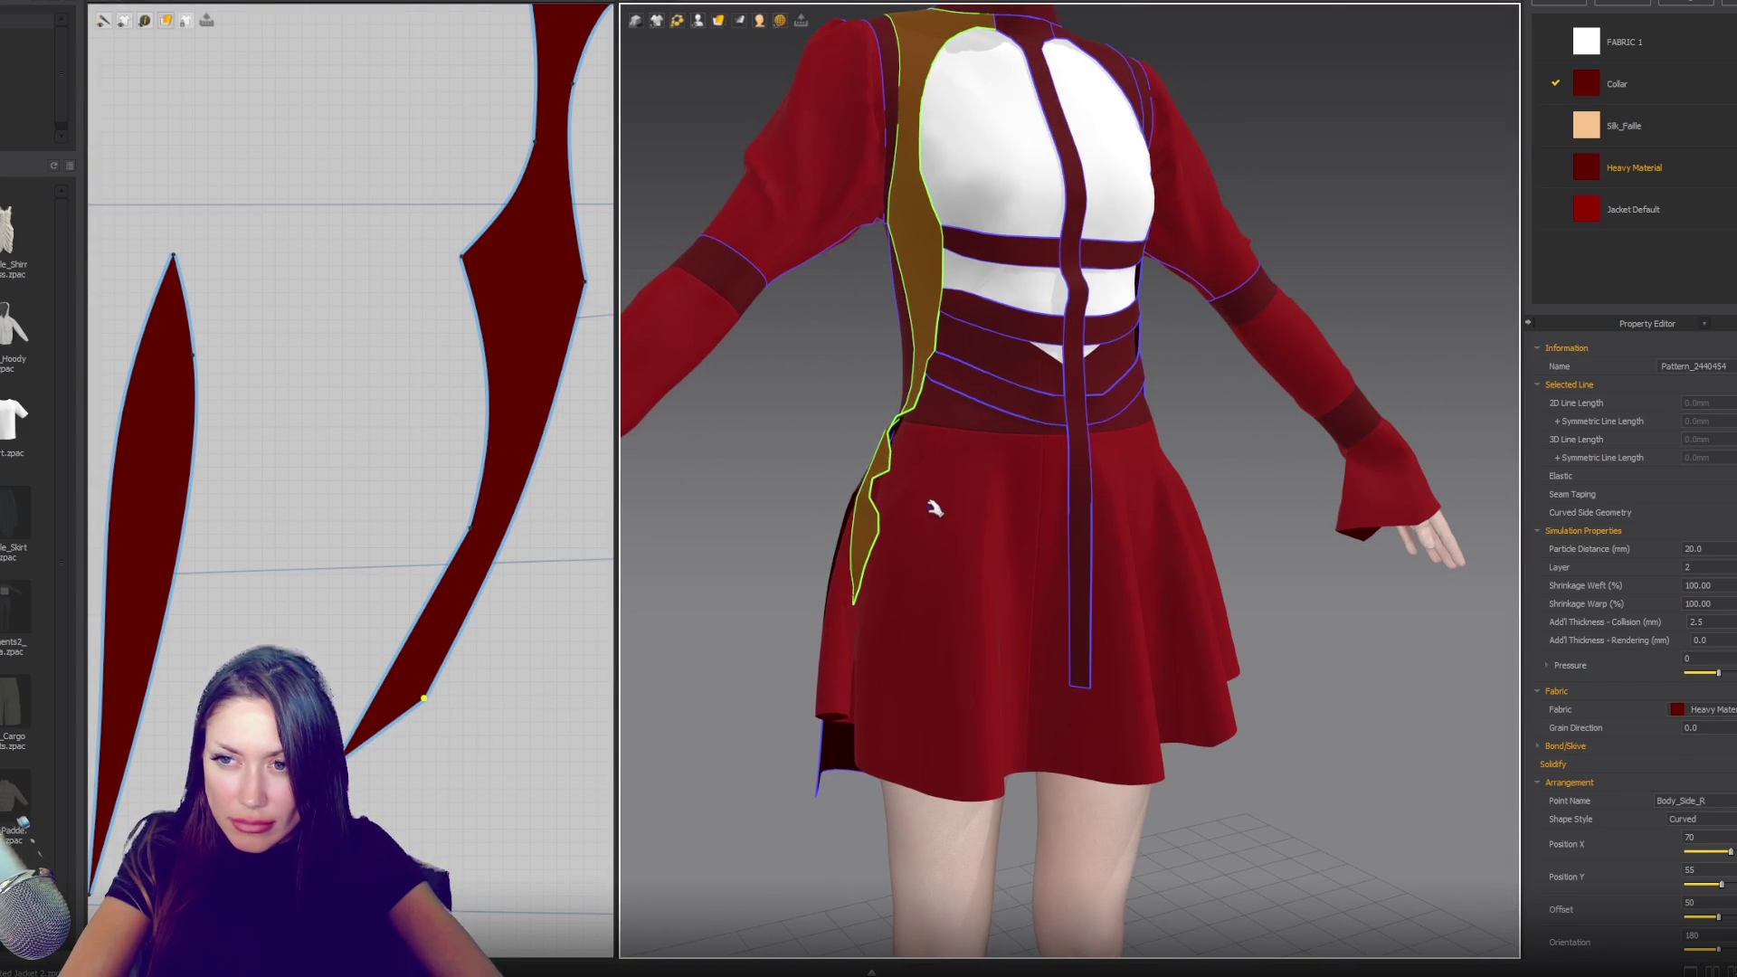
{"action": "mouse_move", "coordinate": [888, 508]}
{"action": "right_mouse_down"}
{"action": "mouse_move", "coordinate": [938, 528]}
{"action": "mouse_move", "coordinate": [1144, 528]}
{"action": "mouse_move", "coordinate": [1206, 507]}
{"action": "mouse_move", "coordinate": [986, 524]}
{"action": "right_mouse_up"}
{"action": "key", "text": "n"}
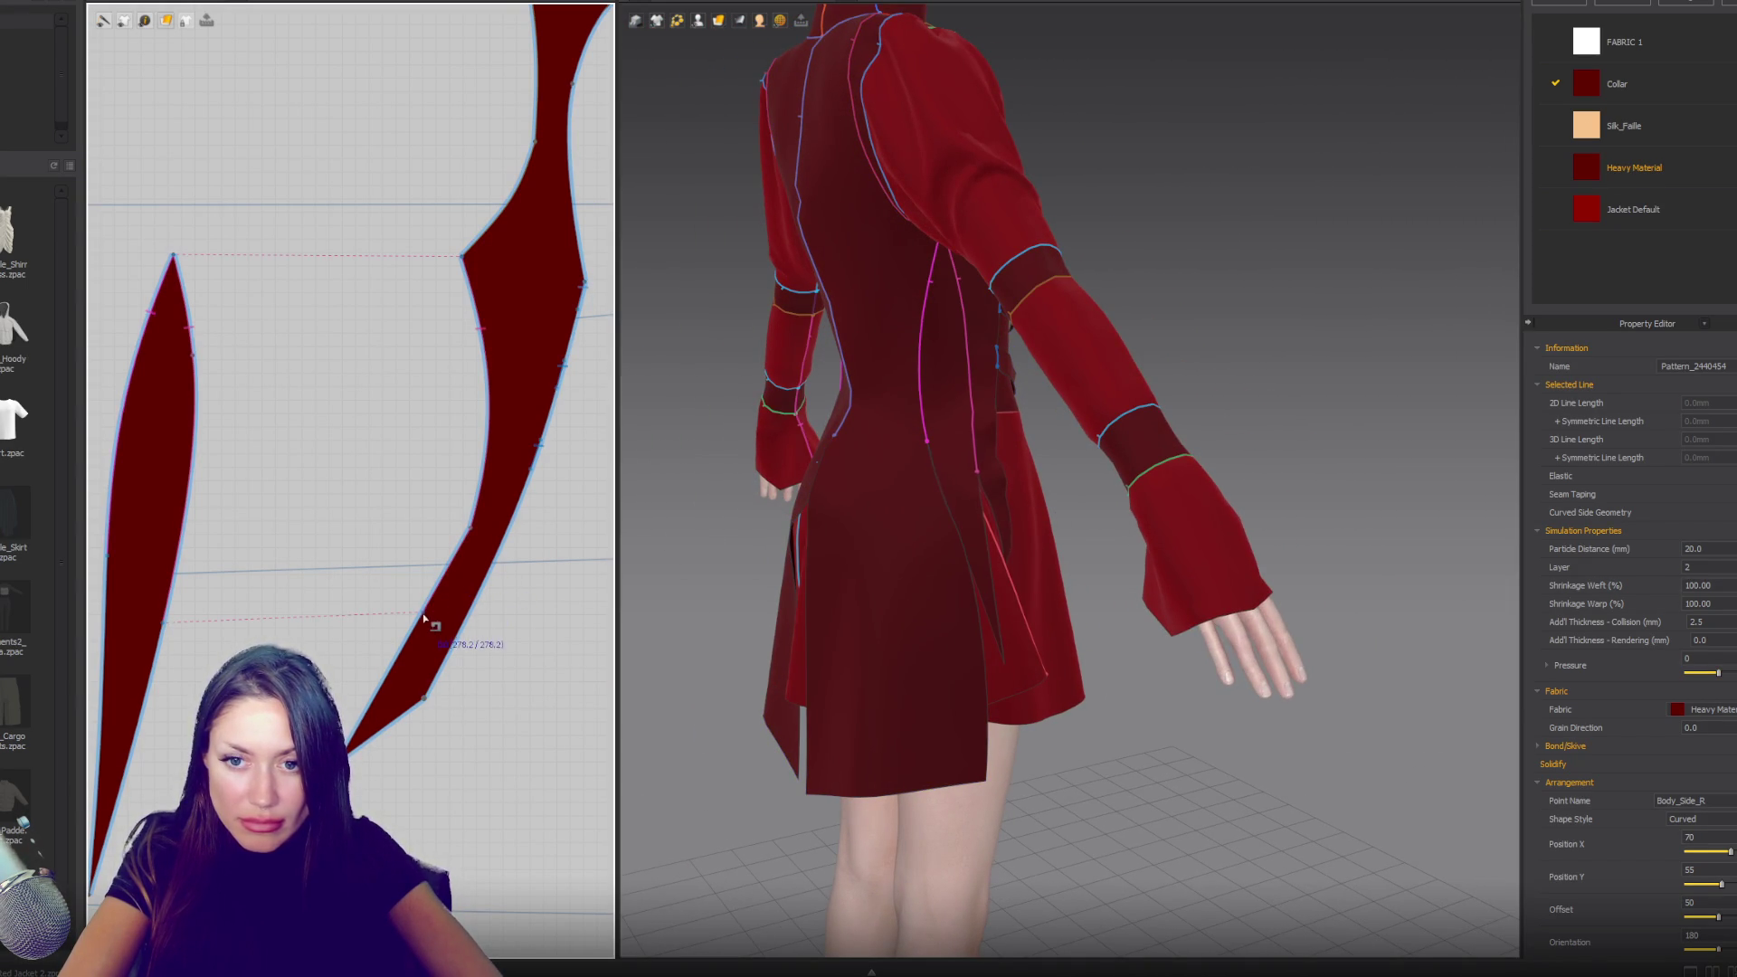
{"action": "left_click", "coordinate": [421, 613]}
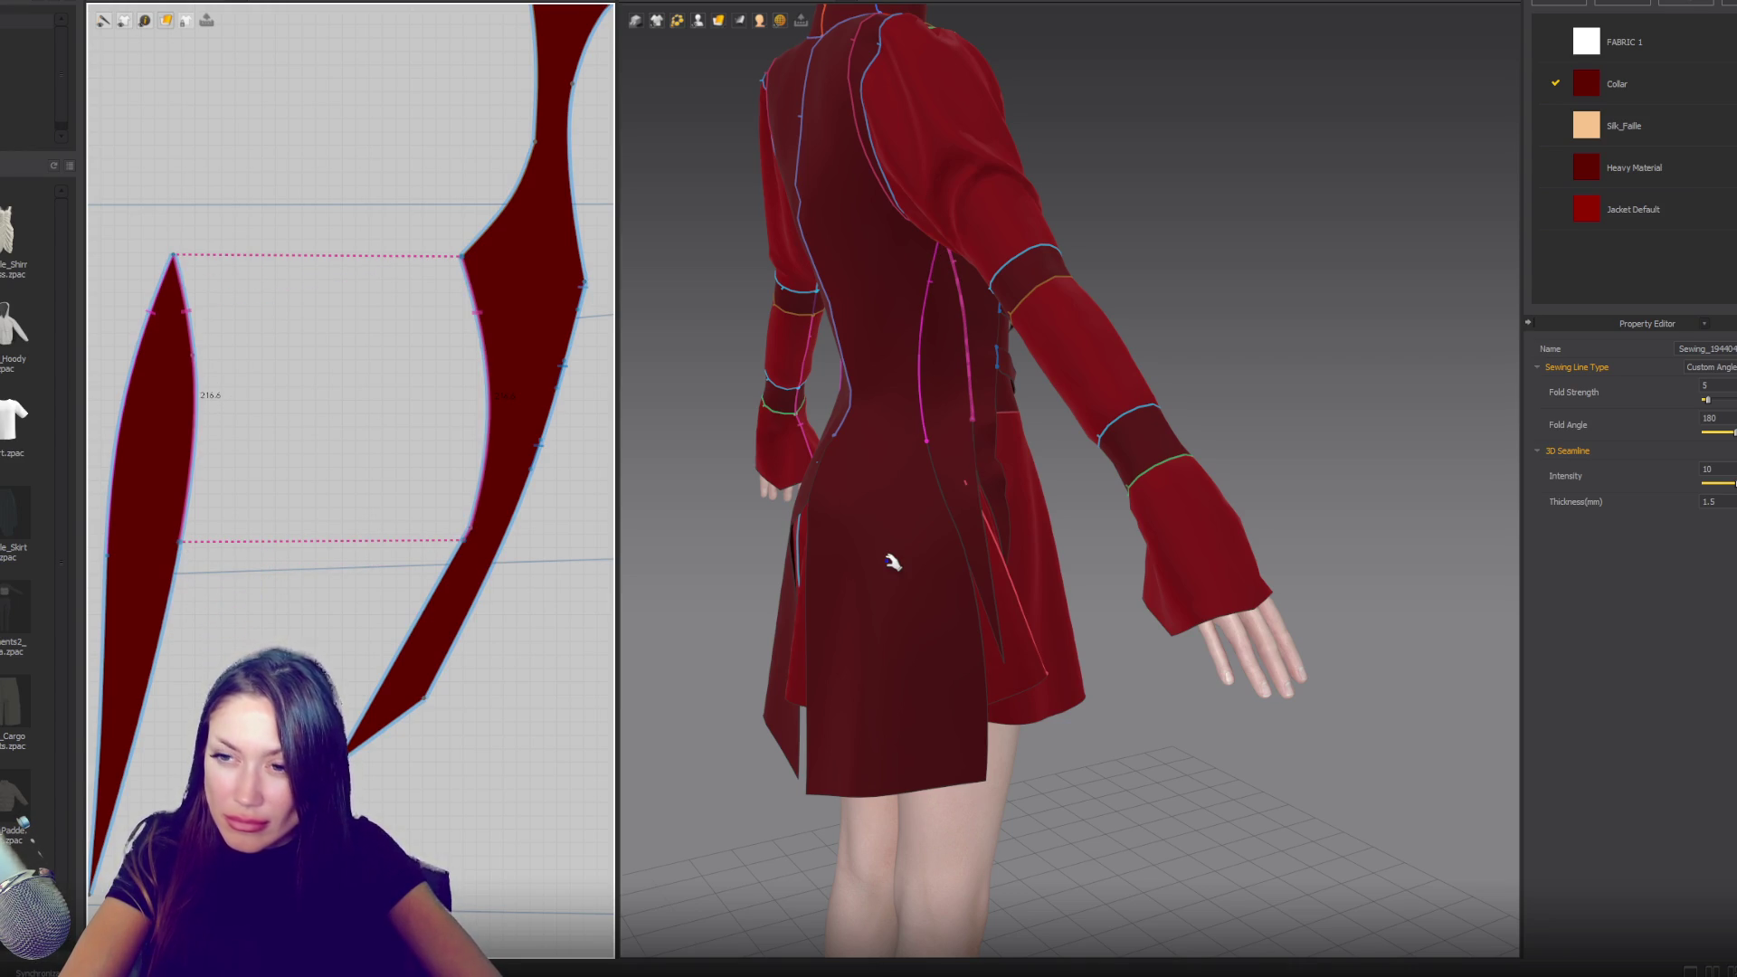
{"action": "key", "text": "space"}
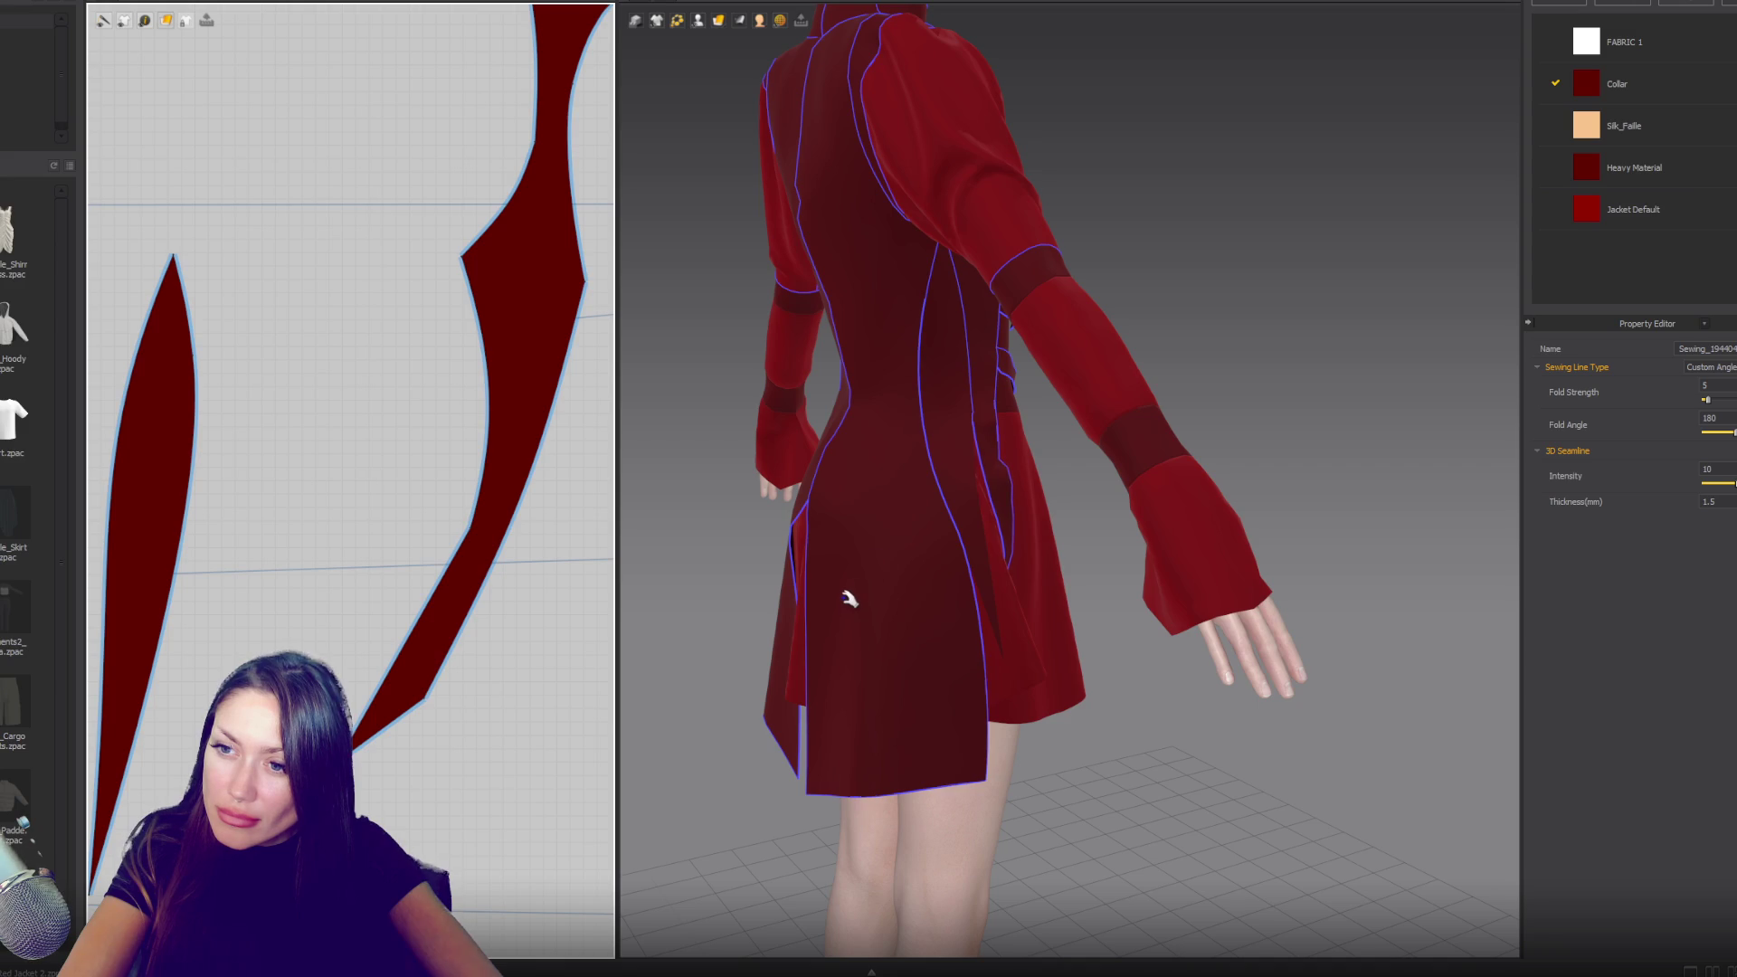
- Select the side gusset and pull its lower point outward
{"action": "mouse_move", "coordinate": [917, 647]}
{"action": "right_mouse_down"}
{"action": "mouse_move", "coordinate": [826, 594]}
{"action": "mouse_move", "coordinate": [924, 574]}
{"action": "right_mouse_up"}
{"action": "left_click", "coordinate": [947, 577]}
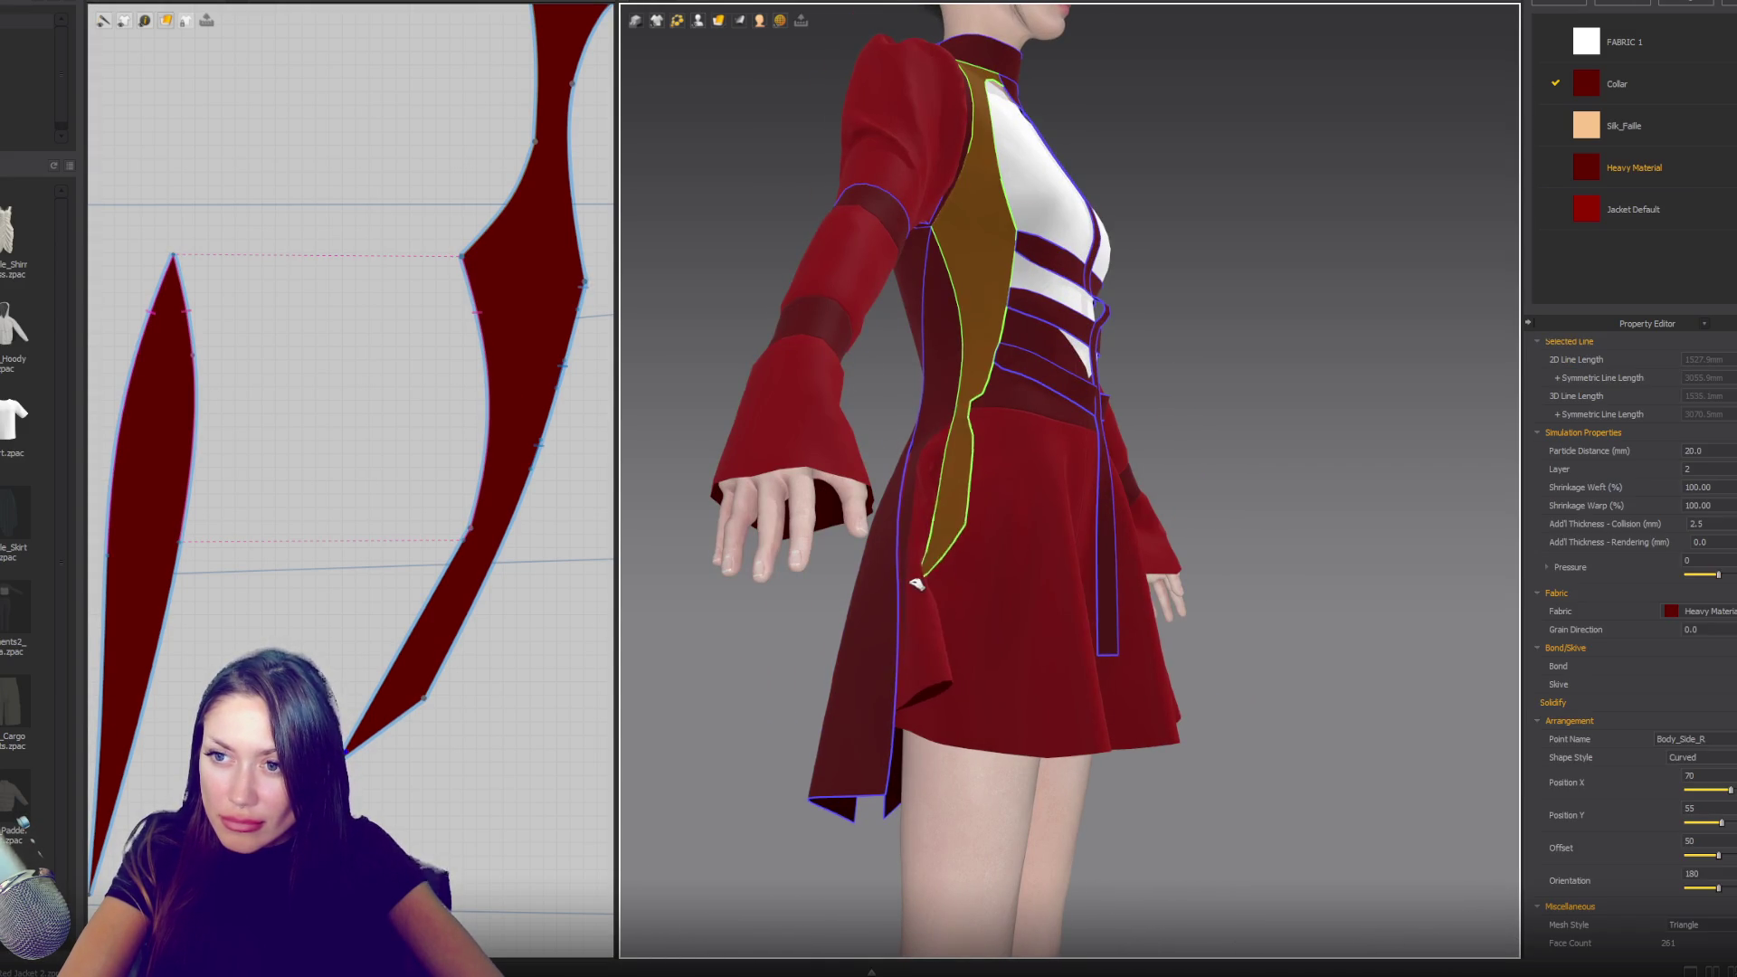
{"action": "right_click_drag", "start_coordinate": [1039, 584], "coordinate": [925, 604]}
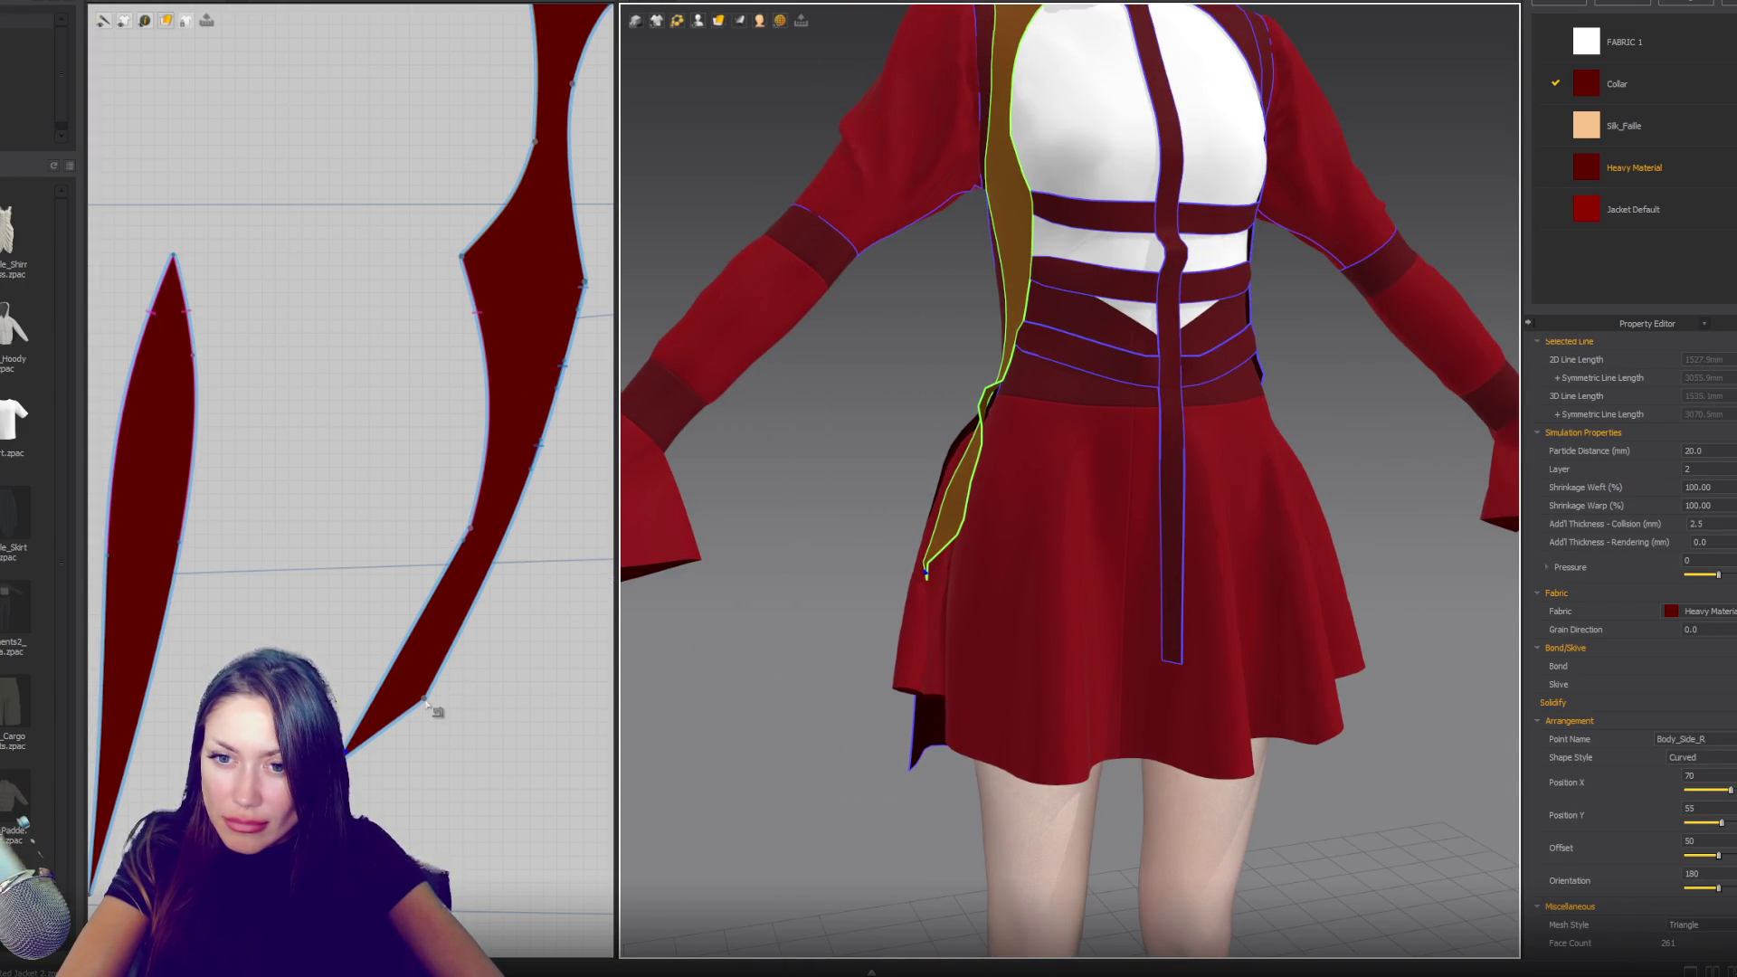
{"action": "left_click_drag", "start_coordinate": [425, 701], "coordinate": [471, 672]}
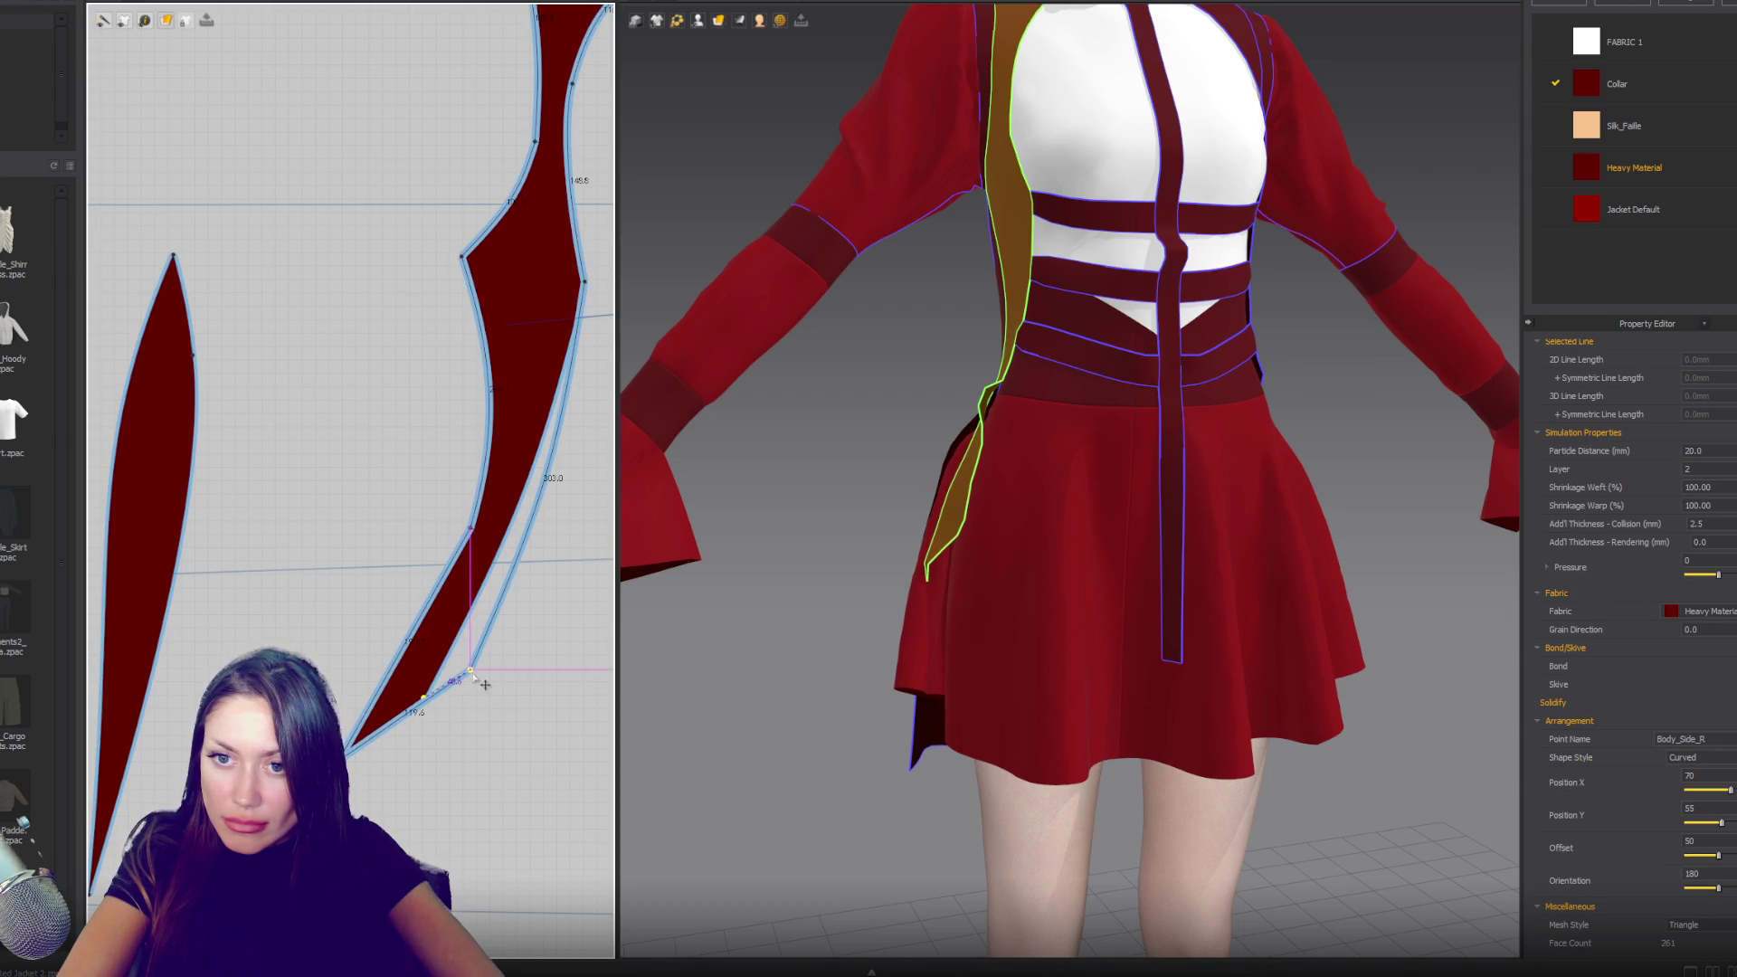
{"action": "left_click", "coordinate": [547, 563]}
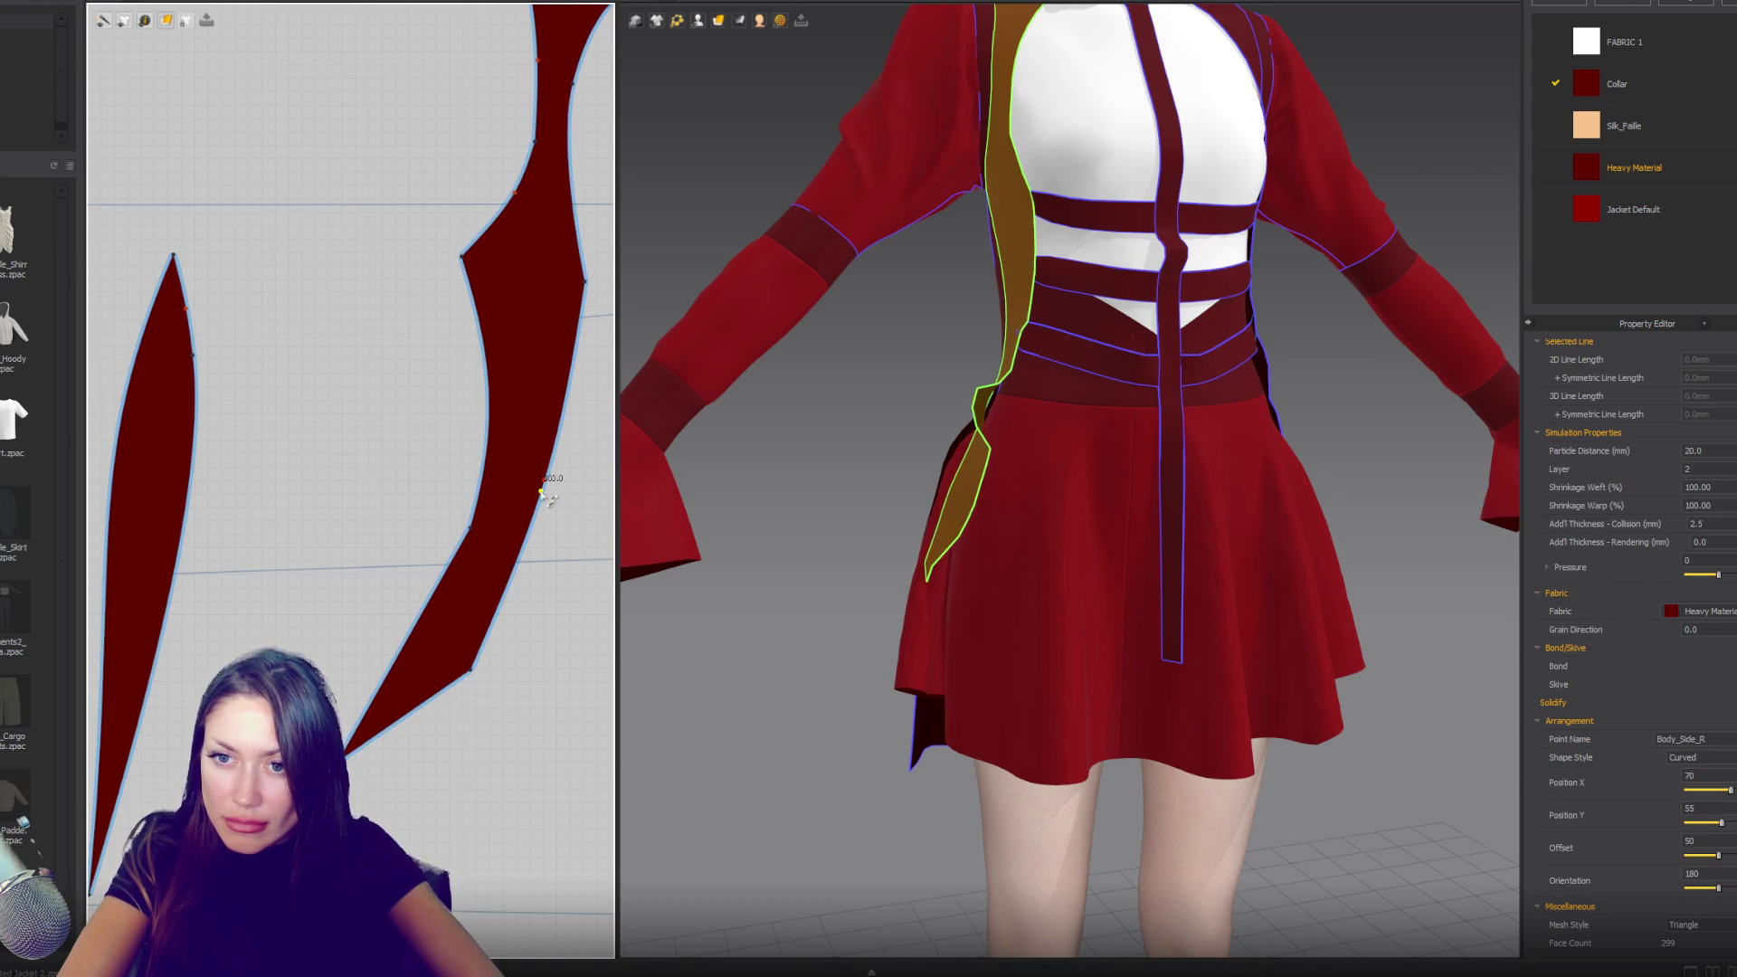
- Reposition the gusset's right-edge point to straighten and lengthen that edge
{"action": "left_click_drag", "start_coordinate": [544, 480], "coordinate": [524, 480]}
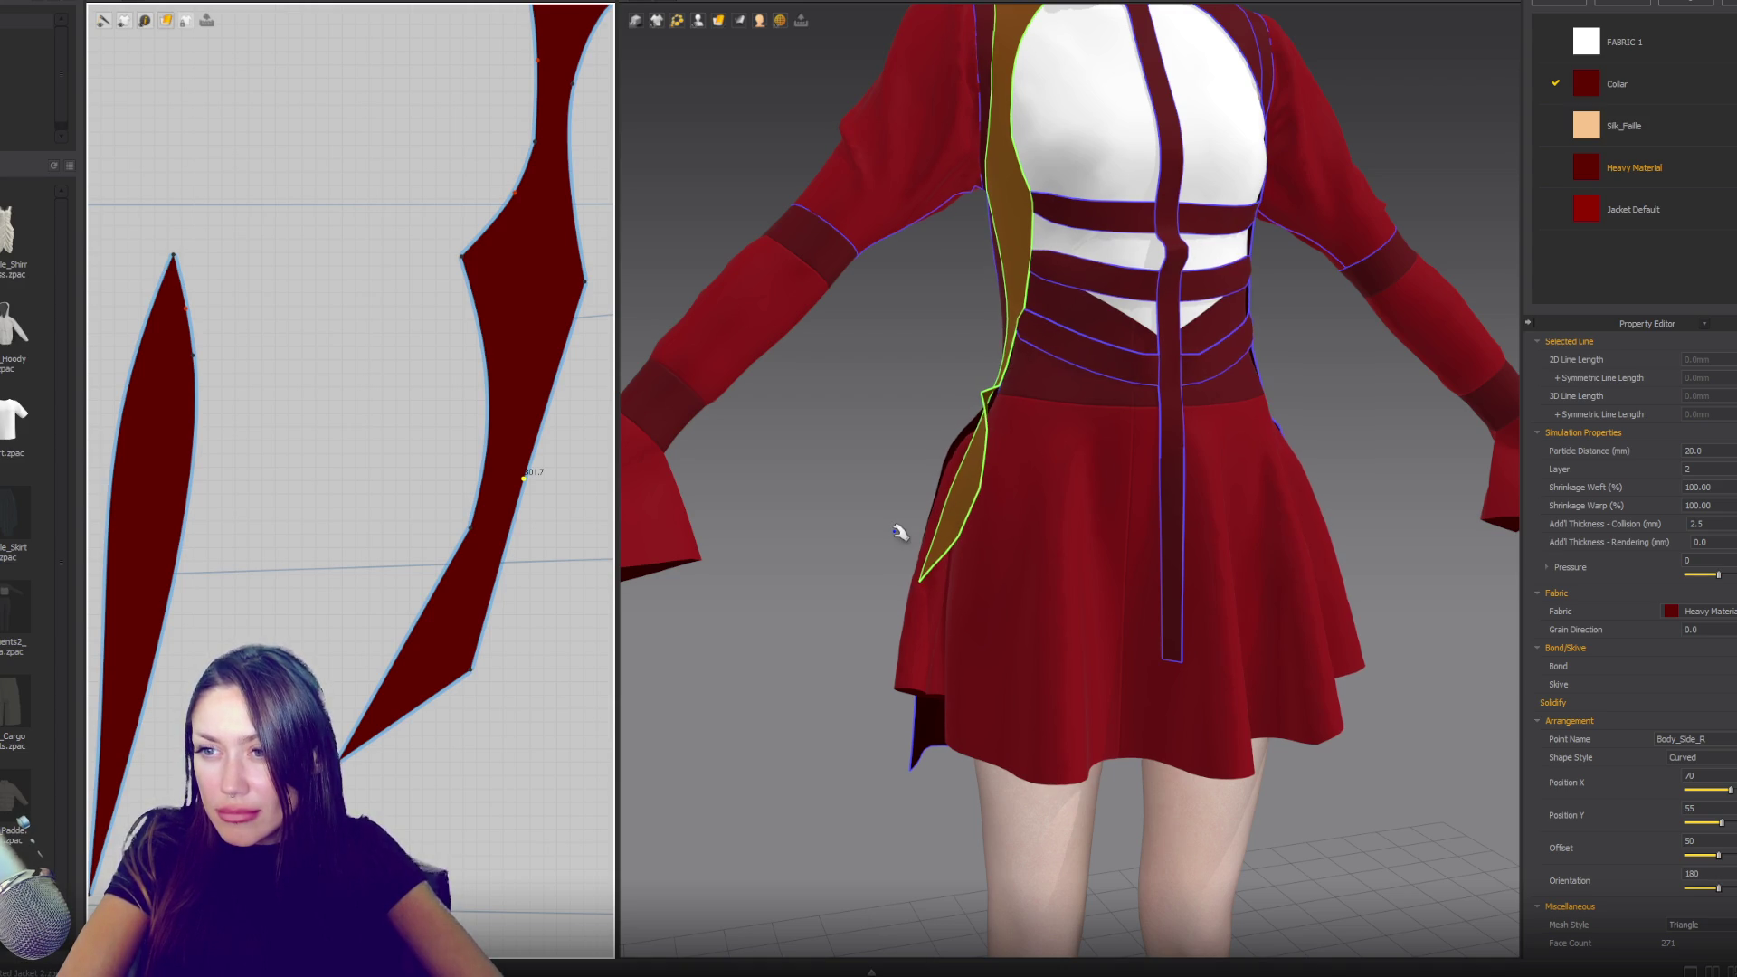
{"action": "left_click_drag", "start_coordinate": [525, 482], "coordinate": [517, 443]}
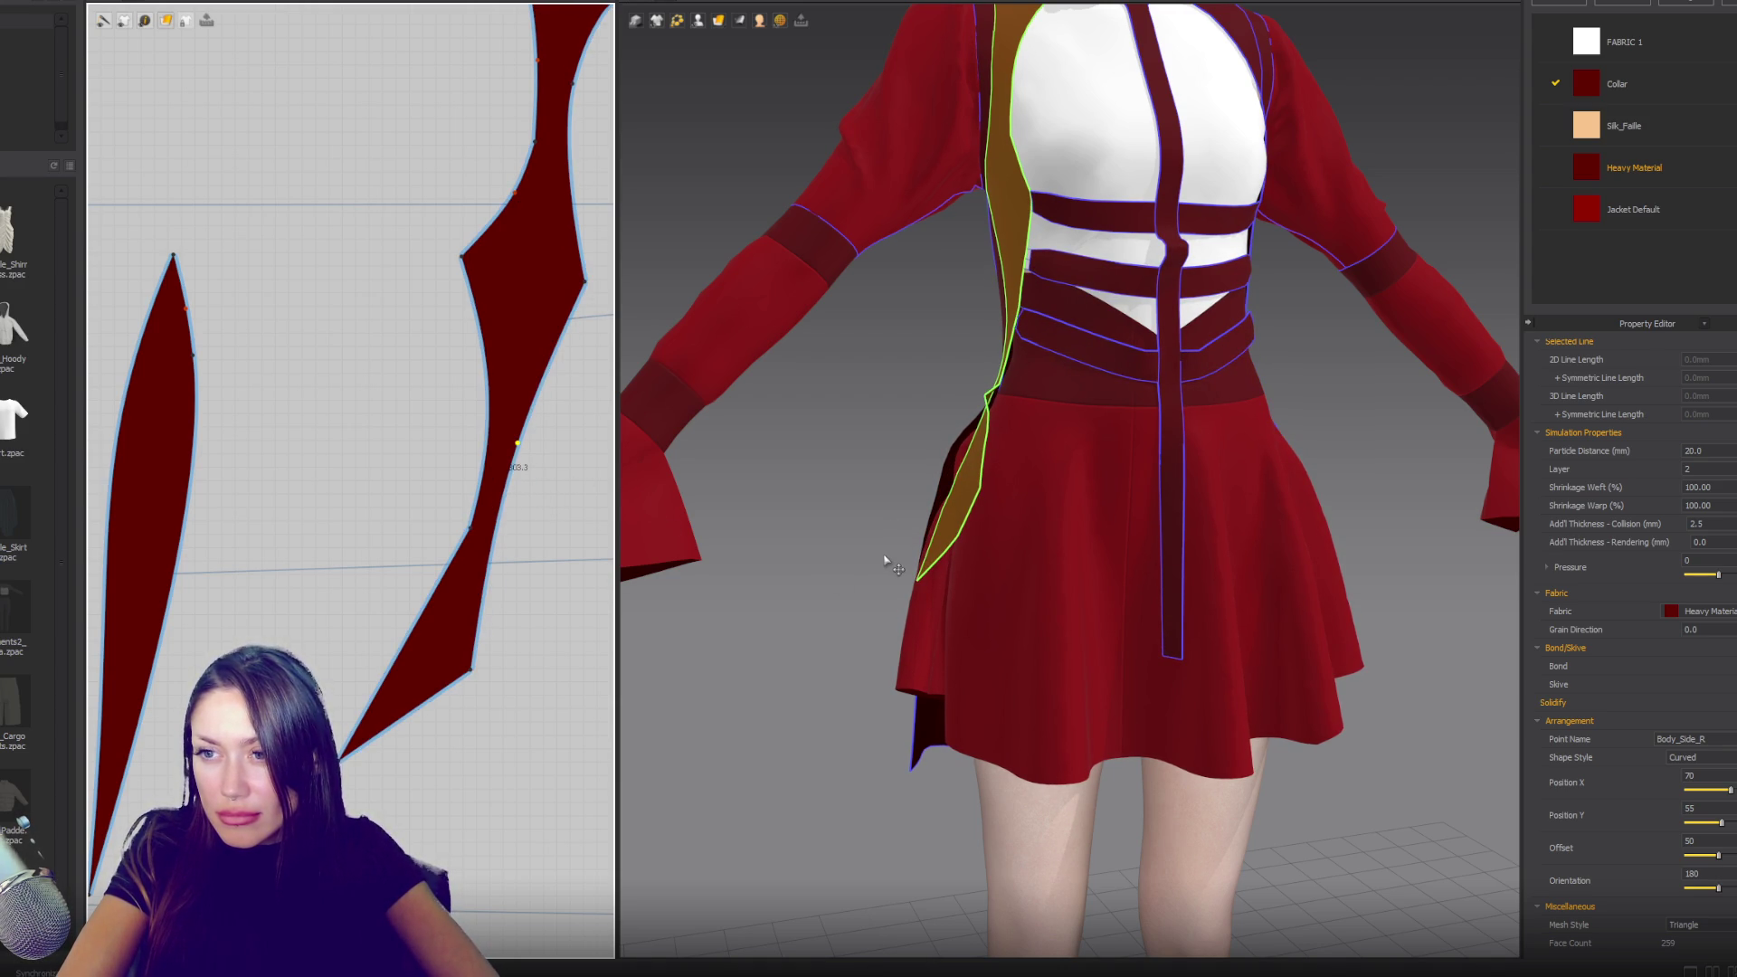
{"action": "left_click_drag", "start_coordinate": [517, 444], "coordinate": [510, 448]}
{"action": "mouse_move", "coordinate": [799, 522]}
{"action": "right_mouse_down"}
{"action": "mouse_move", "coordinate": [1013, 534]}
{"action": "mouse_move", "coordinate": [935, 523]}
{"action": "mouse_move", "coordinate": [927, 548]}
{"action": "right_mouse_up"}
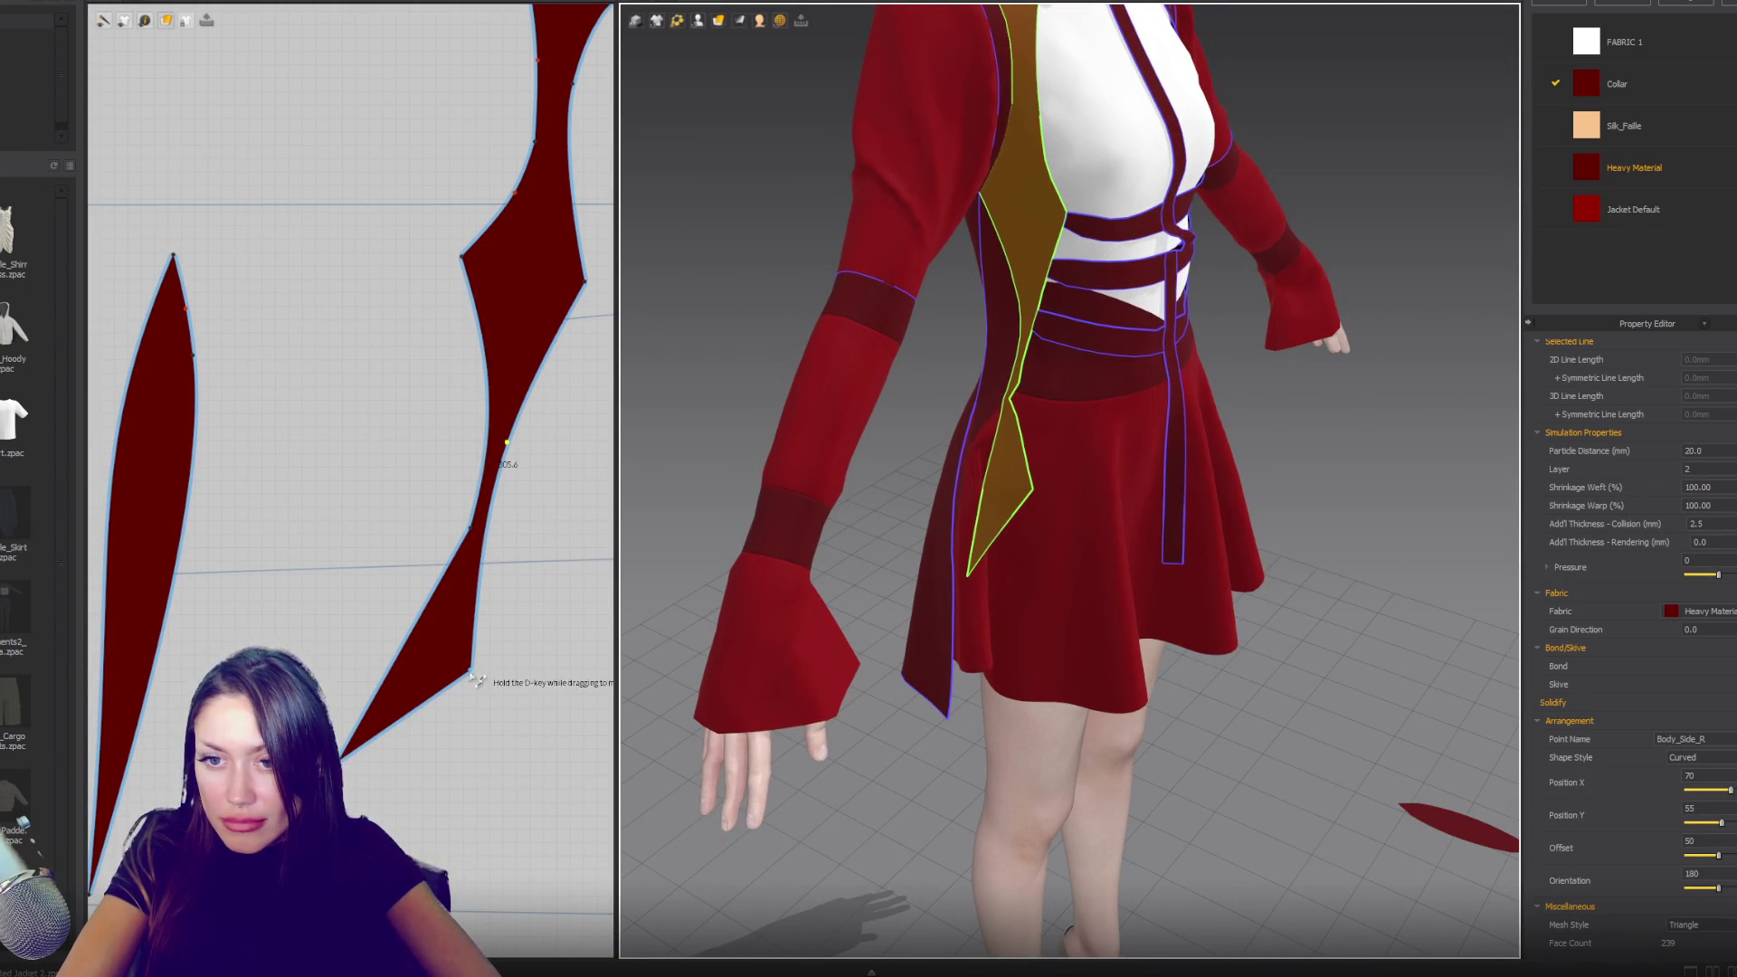
- Align the gusset's bottom point to the vertical guide and pull an edge point down
{"action": "left_click_drag", "start_coordinate": [470, 670], "coordinate": [476, 673]}
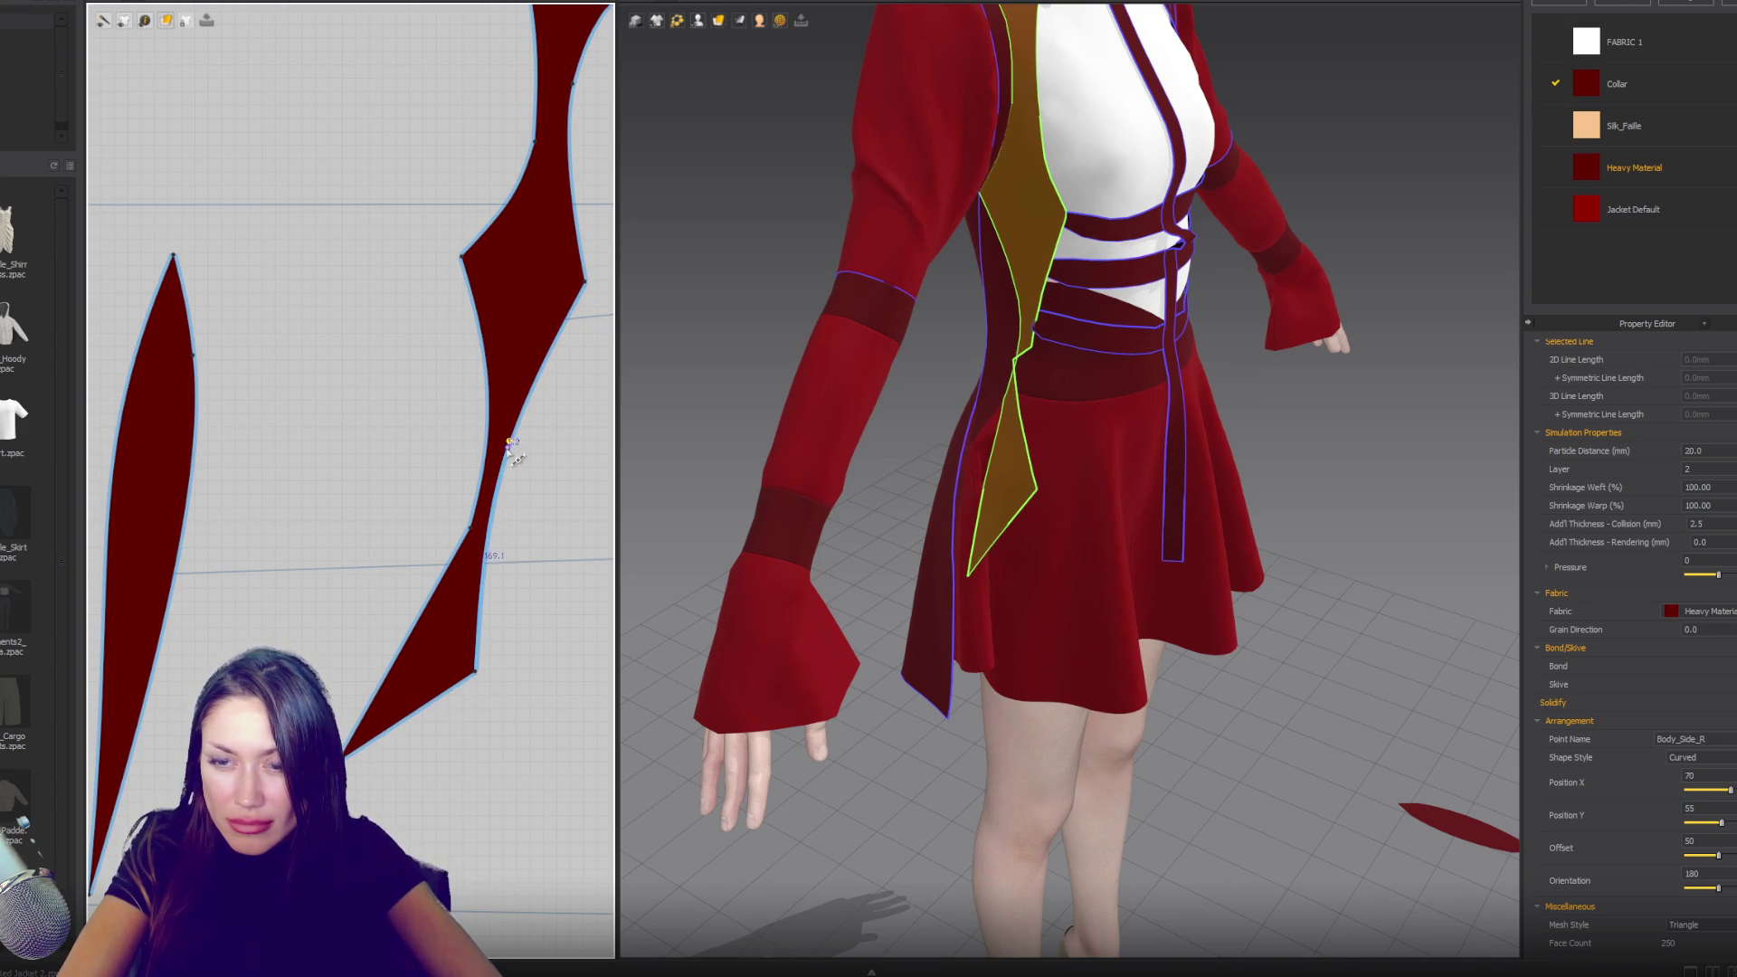
{"action": "left_click_drag", "start_coordinate": [475, 670], "coordinate": [462, 661]}
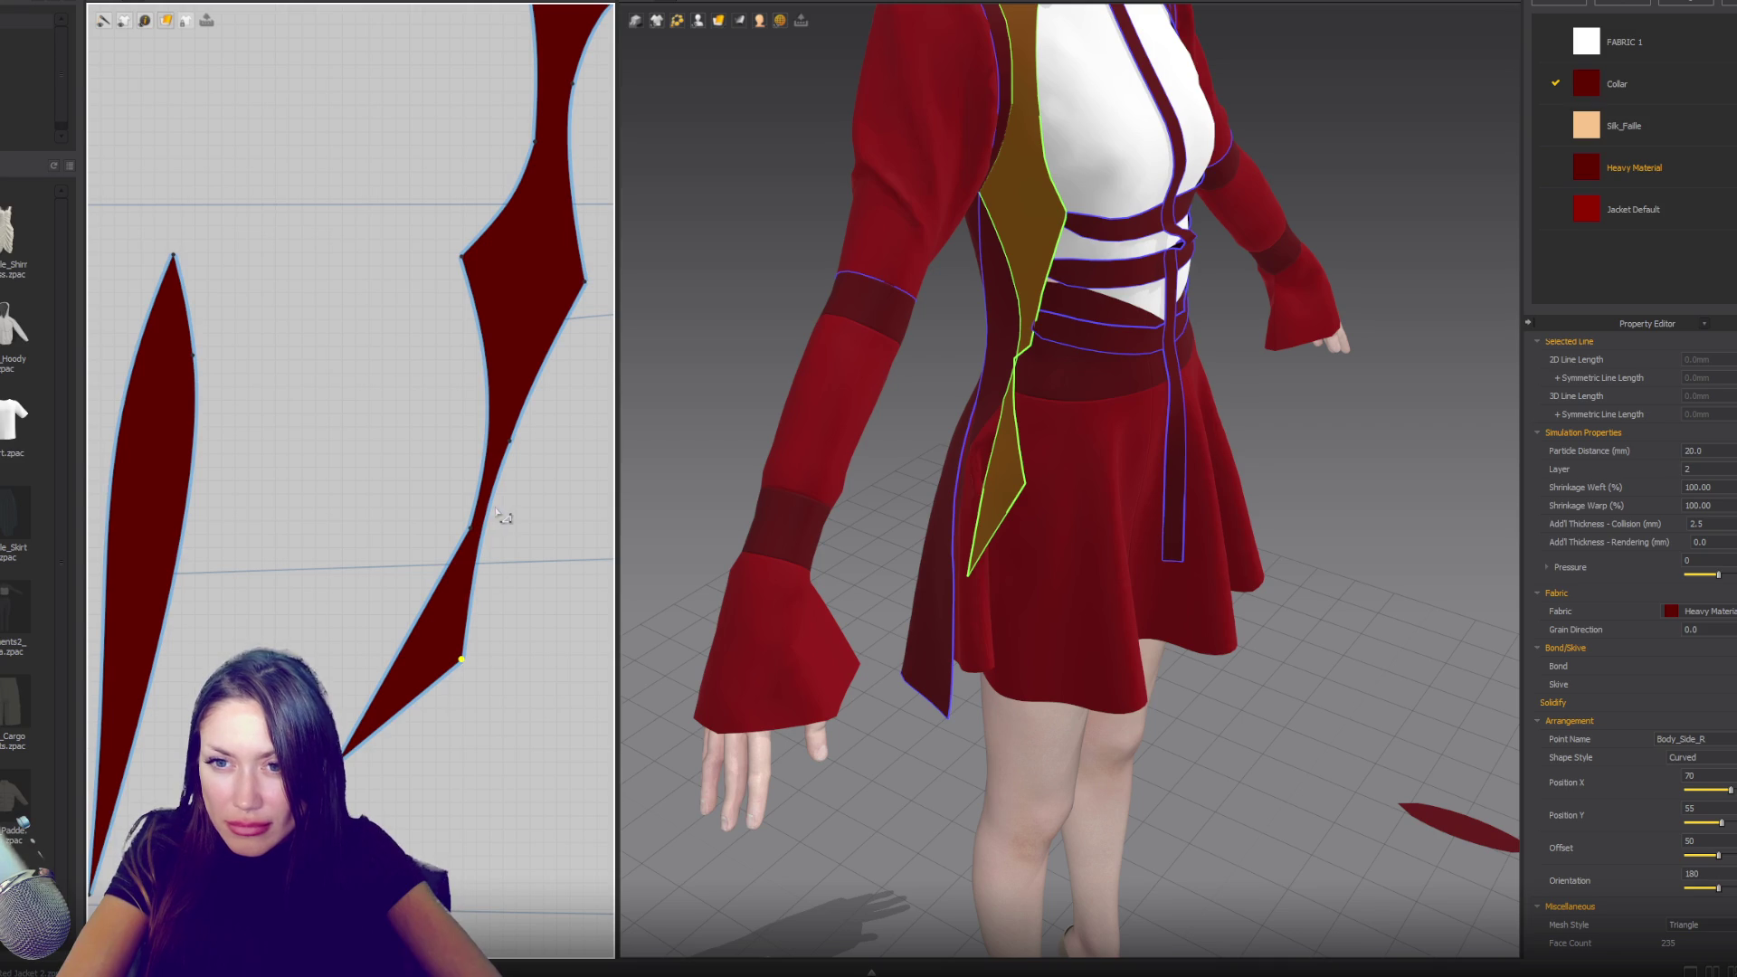
{"action": "left_click_drag", "start_coordinate": [486, 522], "coordinate": [494, 541]}
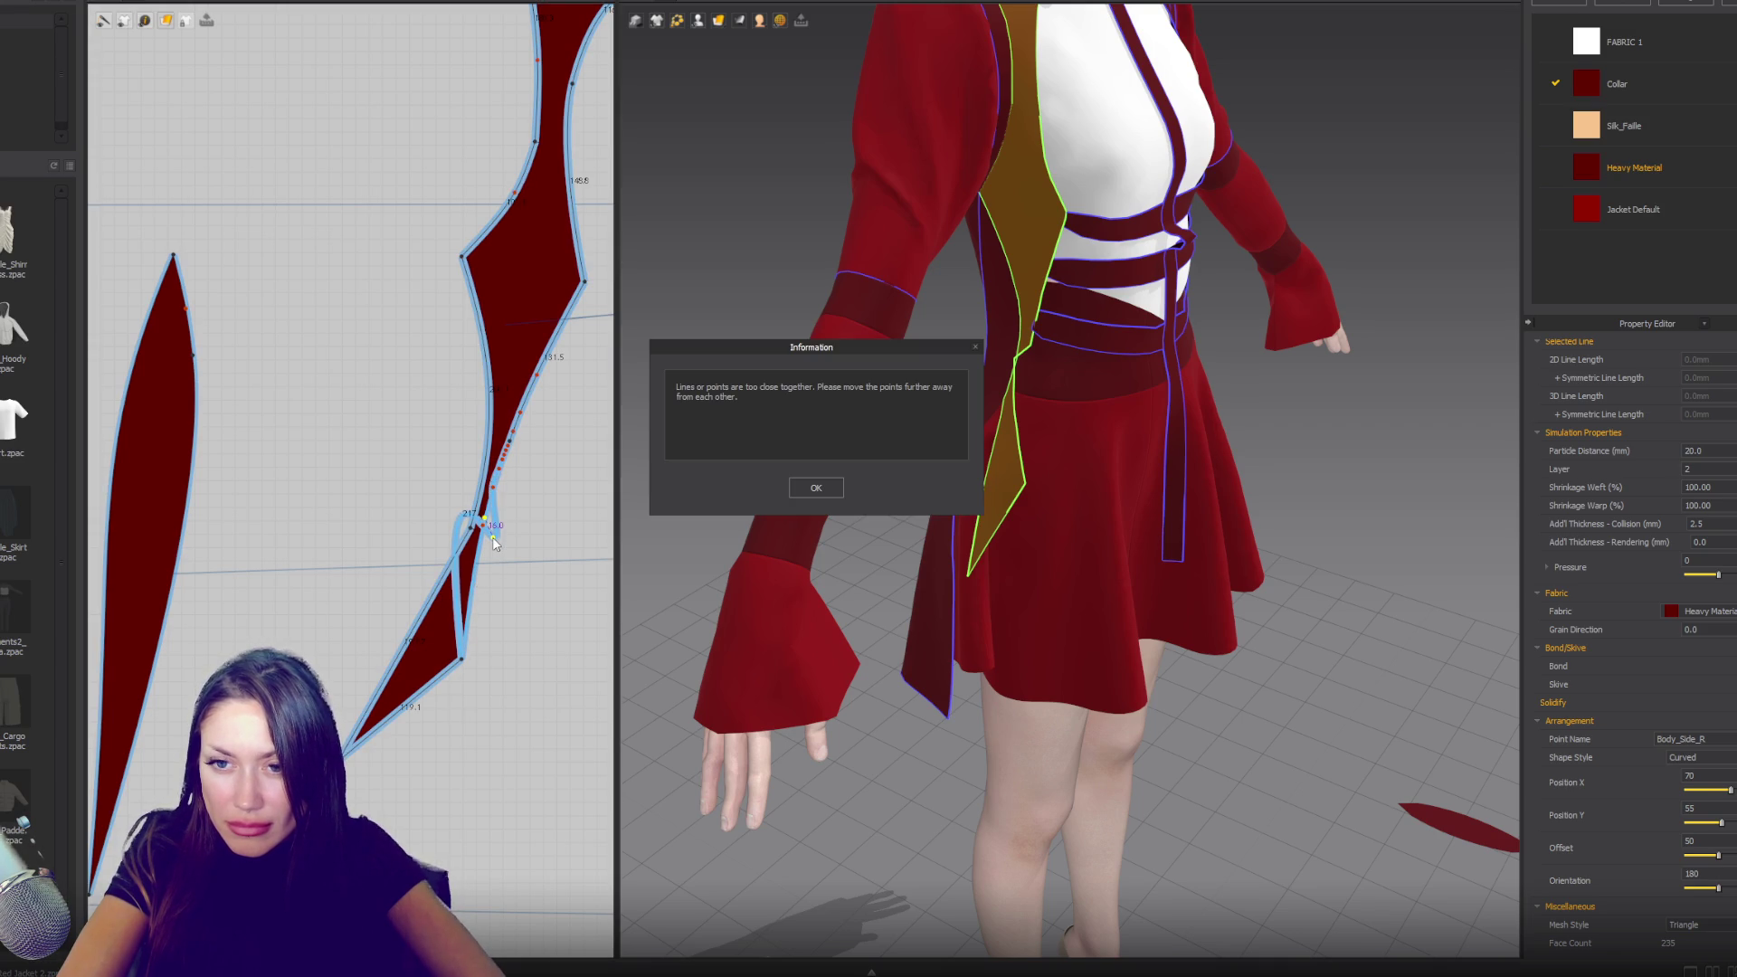
{"action": "left_click", "coordinate": [802, 491]}
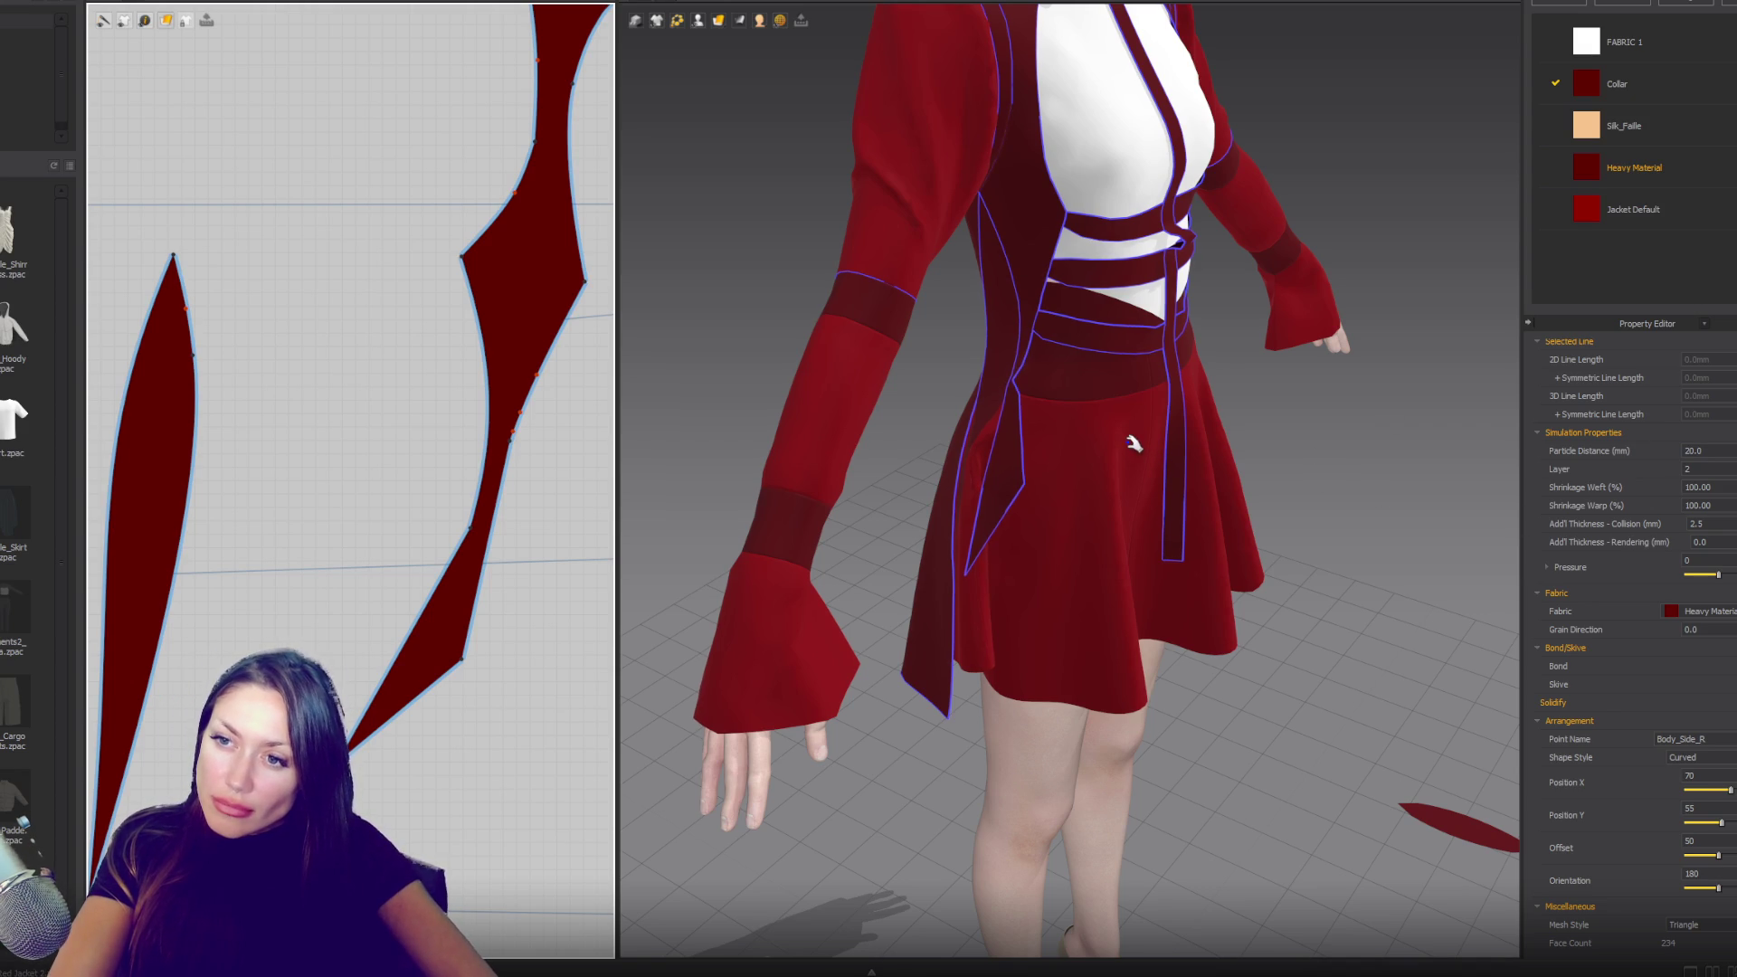
- Select the points around the gusset's lower end, dismissing the points-too-close warnings
{"action": "right_click_drag", "start_coordinate": [1176, 493], "coordinate": [981, 453]}
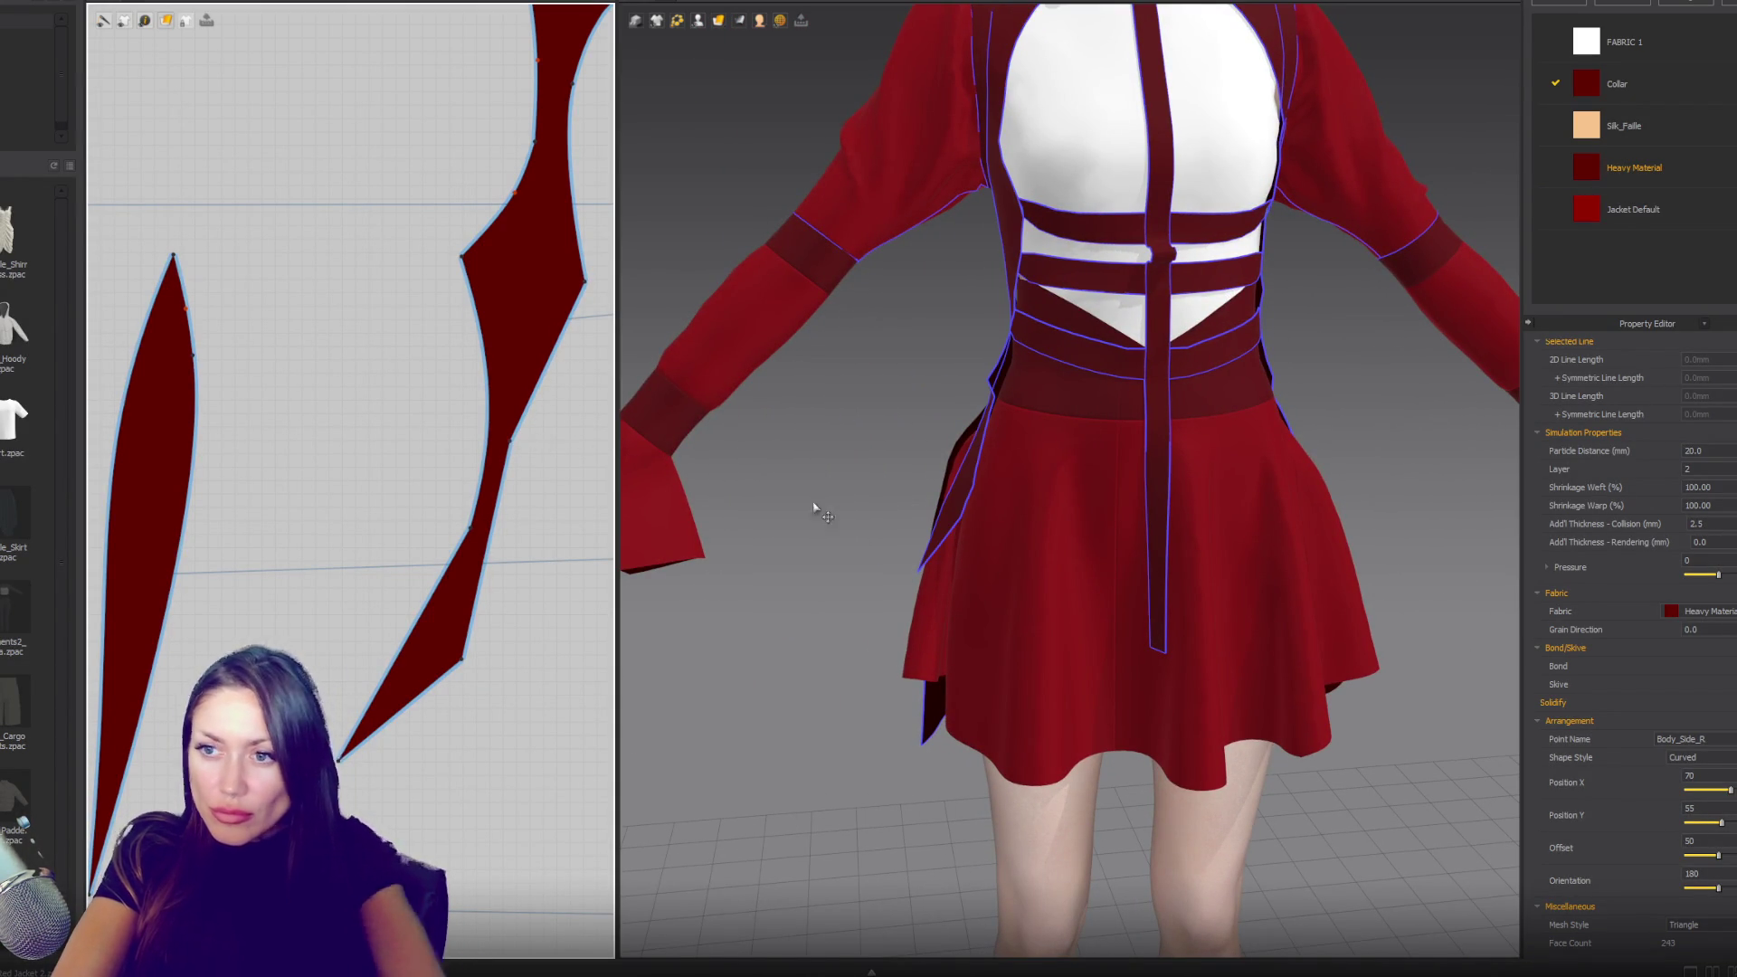
{"action": "mouse_move", "coordinate": [1020, 507]}
{"action": "right_mouse_down"}
{"action": "mouse_move", "coordinate": [1252, 527]}
{"action": "mouse_move", "coordinate": [988, 516]}
{"action": "mouse_move", "coordinate": [1182, 516]}
{"action": "right_mouse_up"}
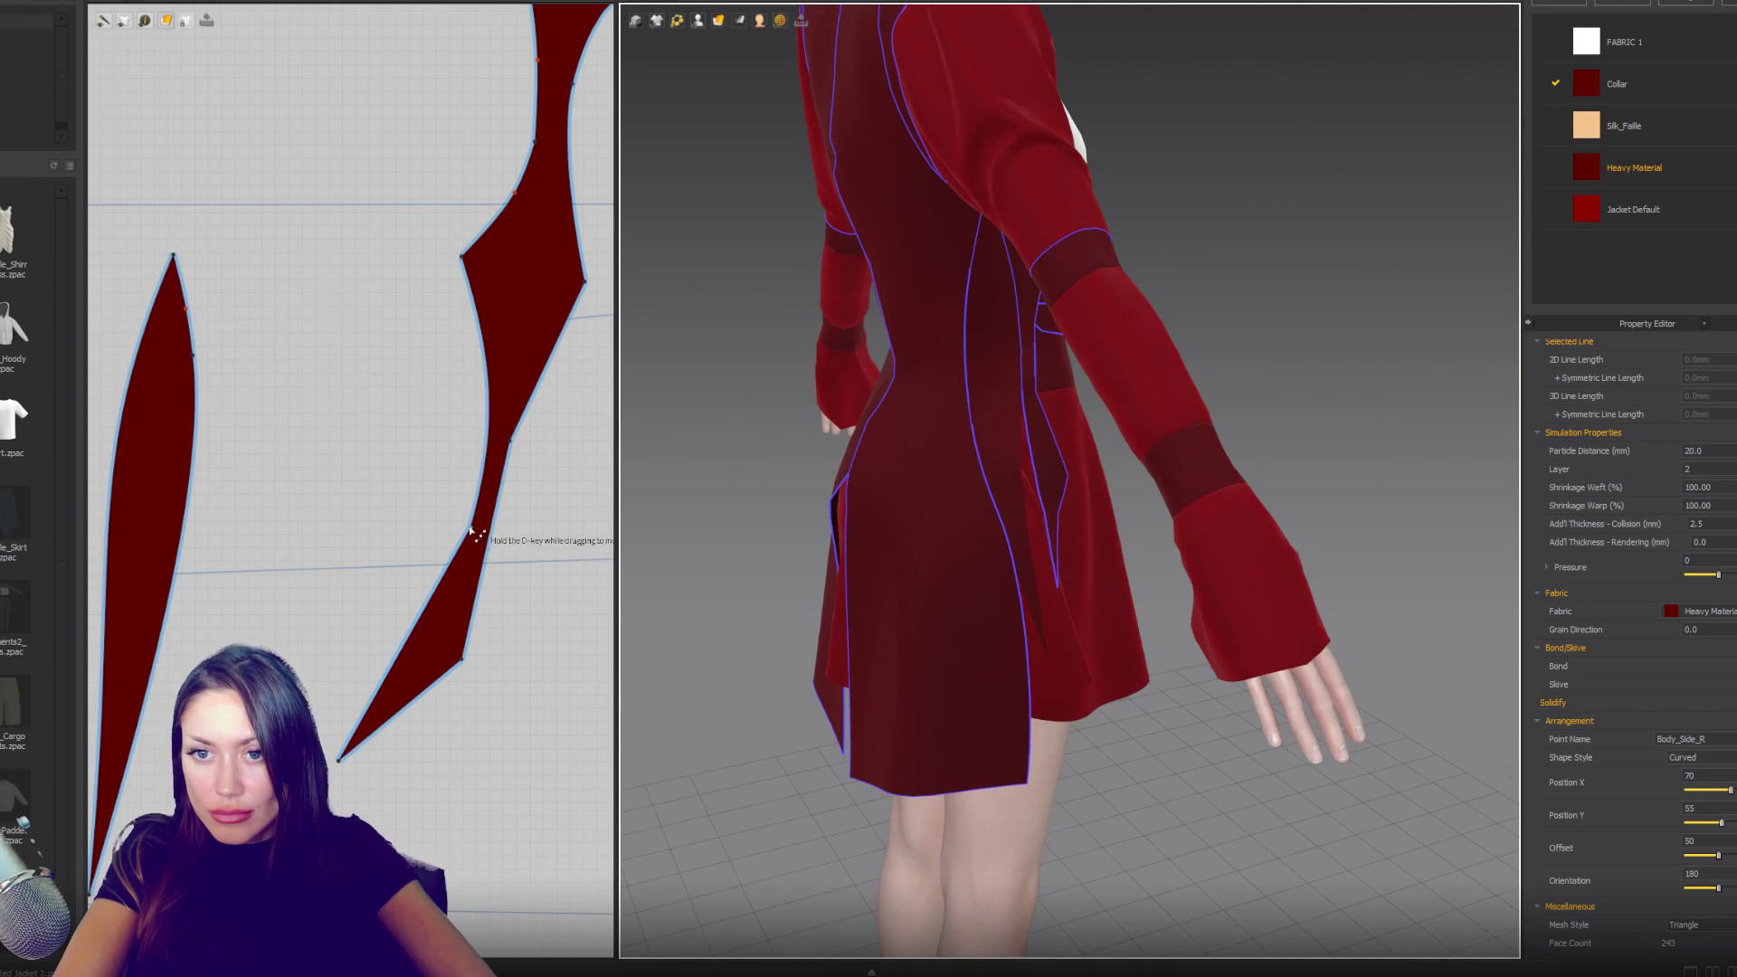
{"action": "left_click", "coordinate": [462, 661]}
{"action": "left_click", "coordinate": [807, 485]}
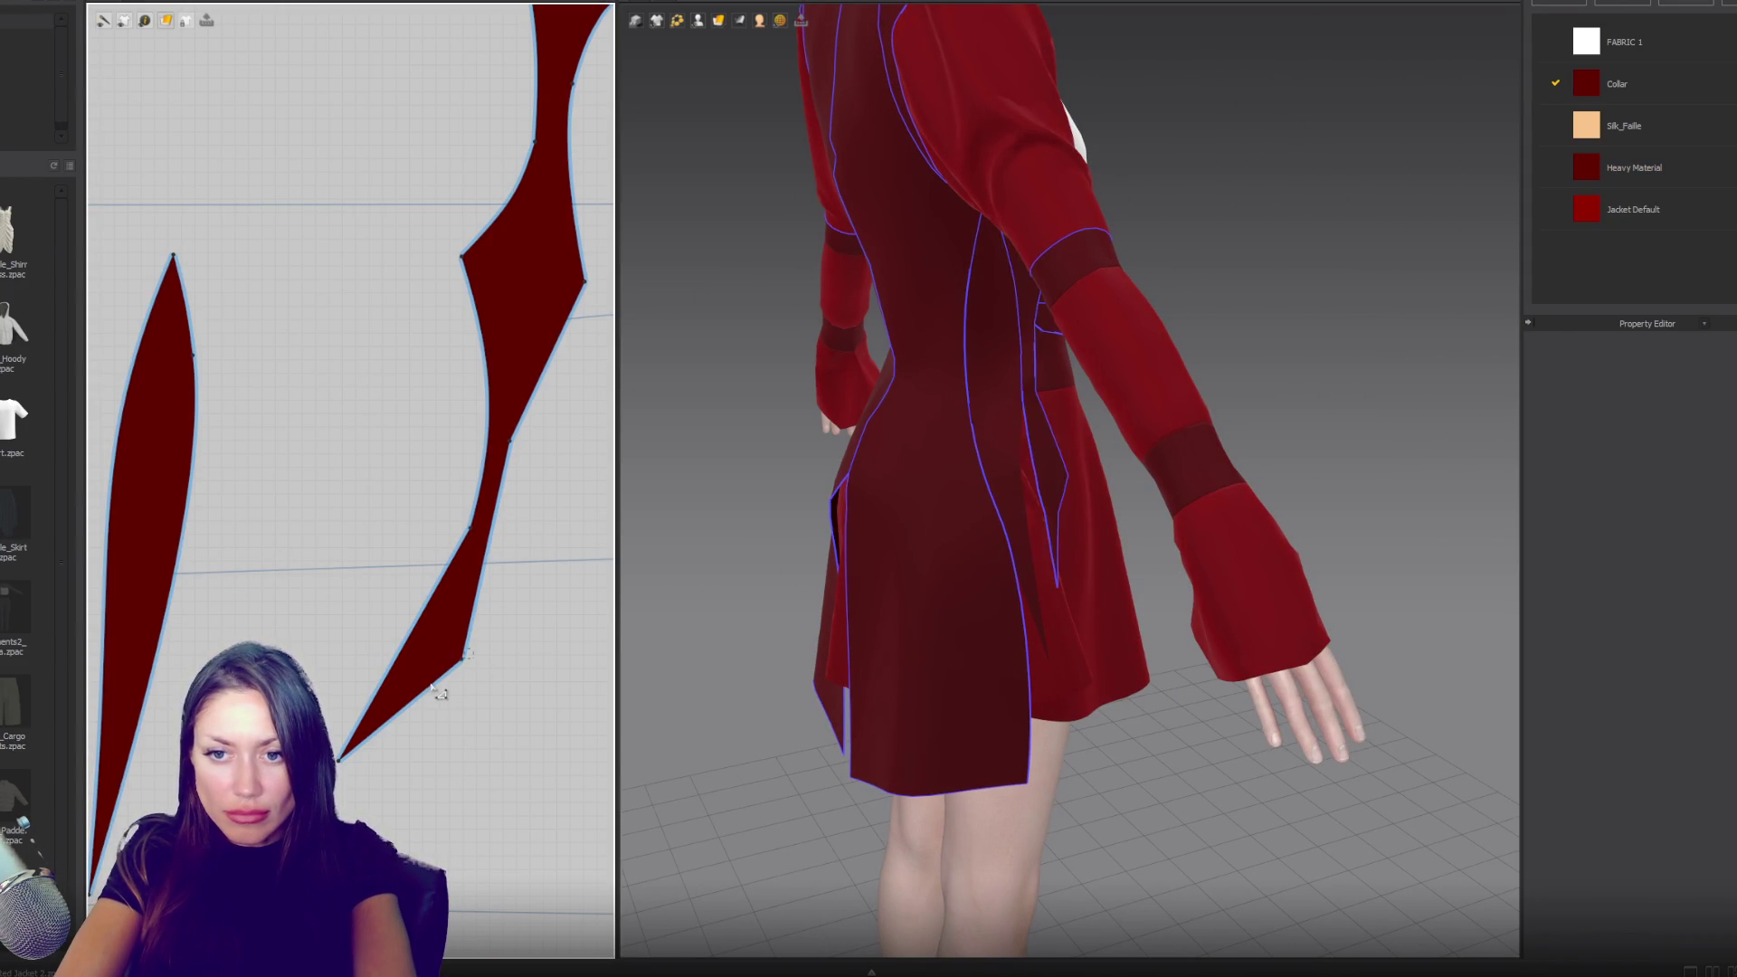
{"action": "left_click", "coordinate": [475, 627]}
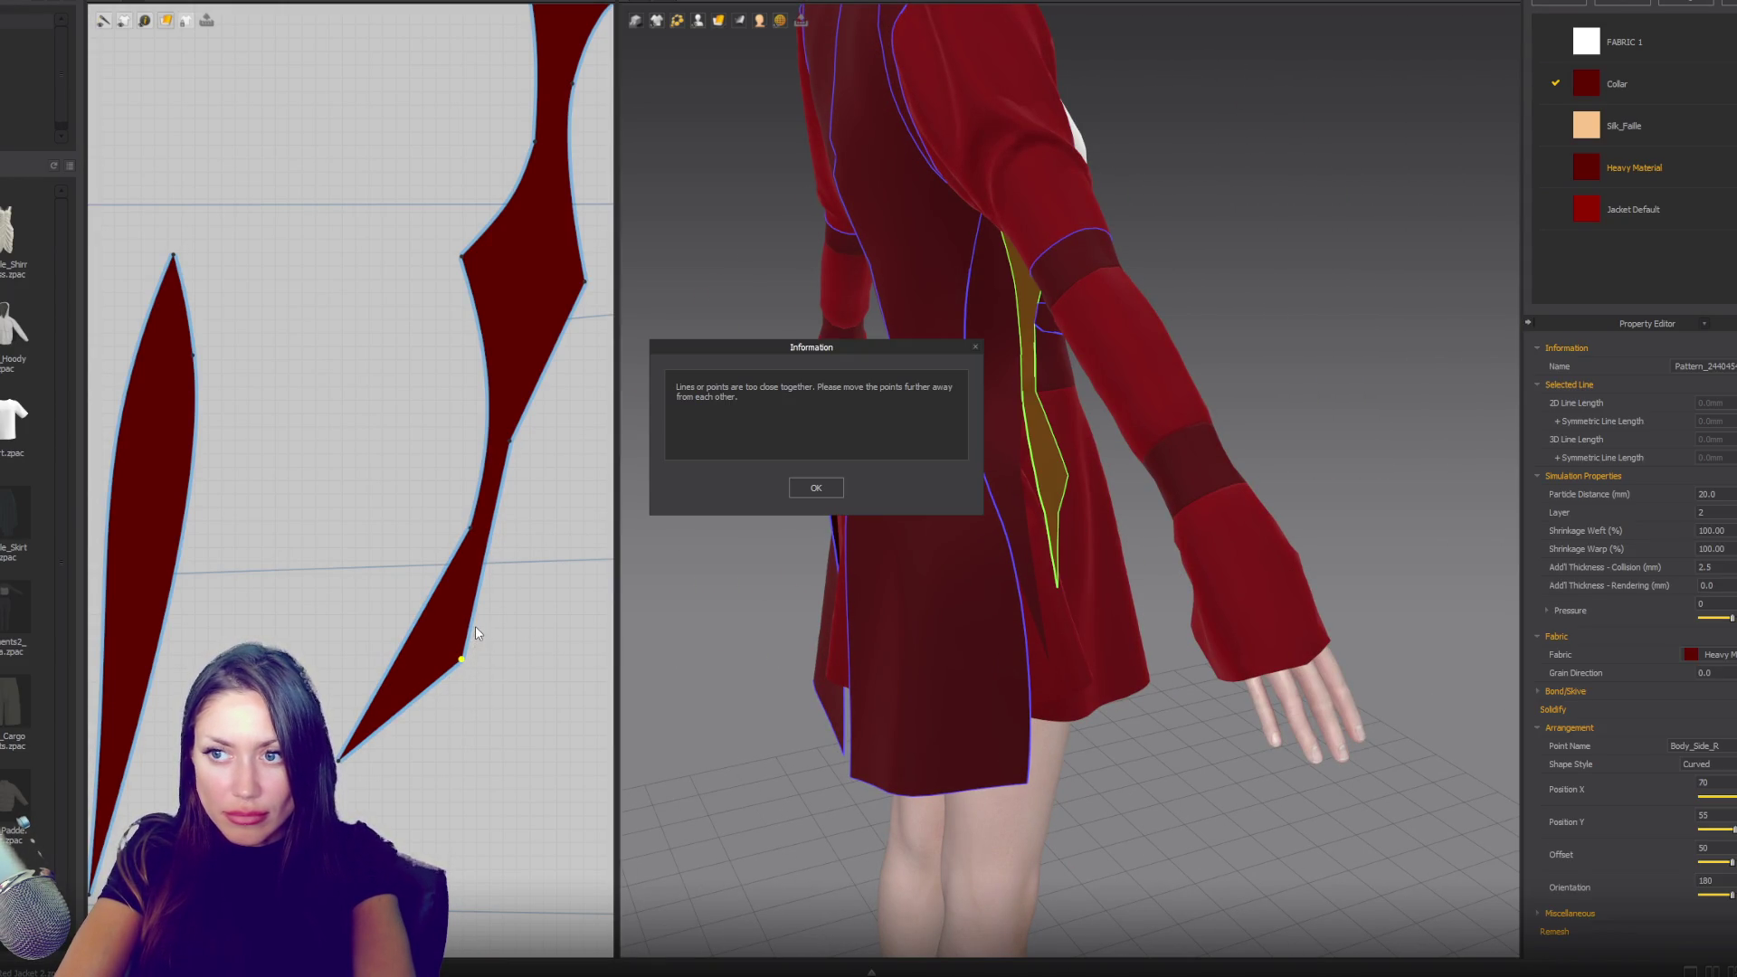
{"action": "left_click", "coordinate": [808, 486]}
{"action": "left_click_drag", "start_coordinate": [518, 640], "coordinate": [452, 692]}
{"action": "left_click", "coordinate": [819, 487]}
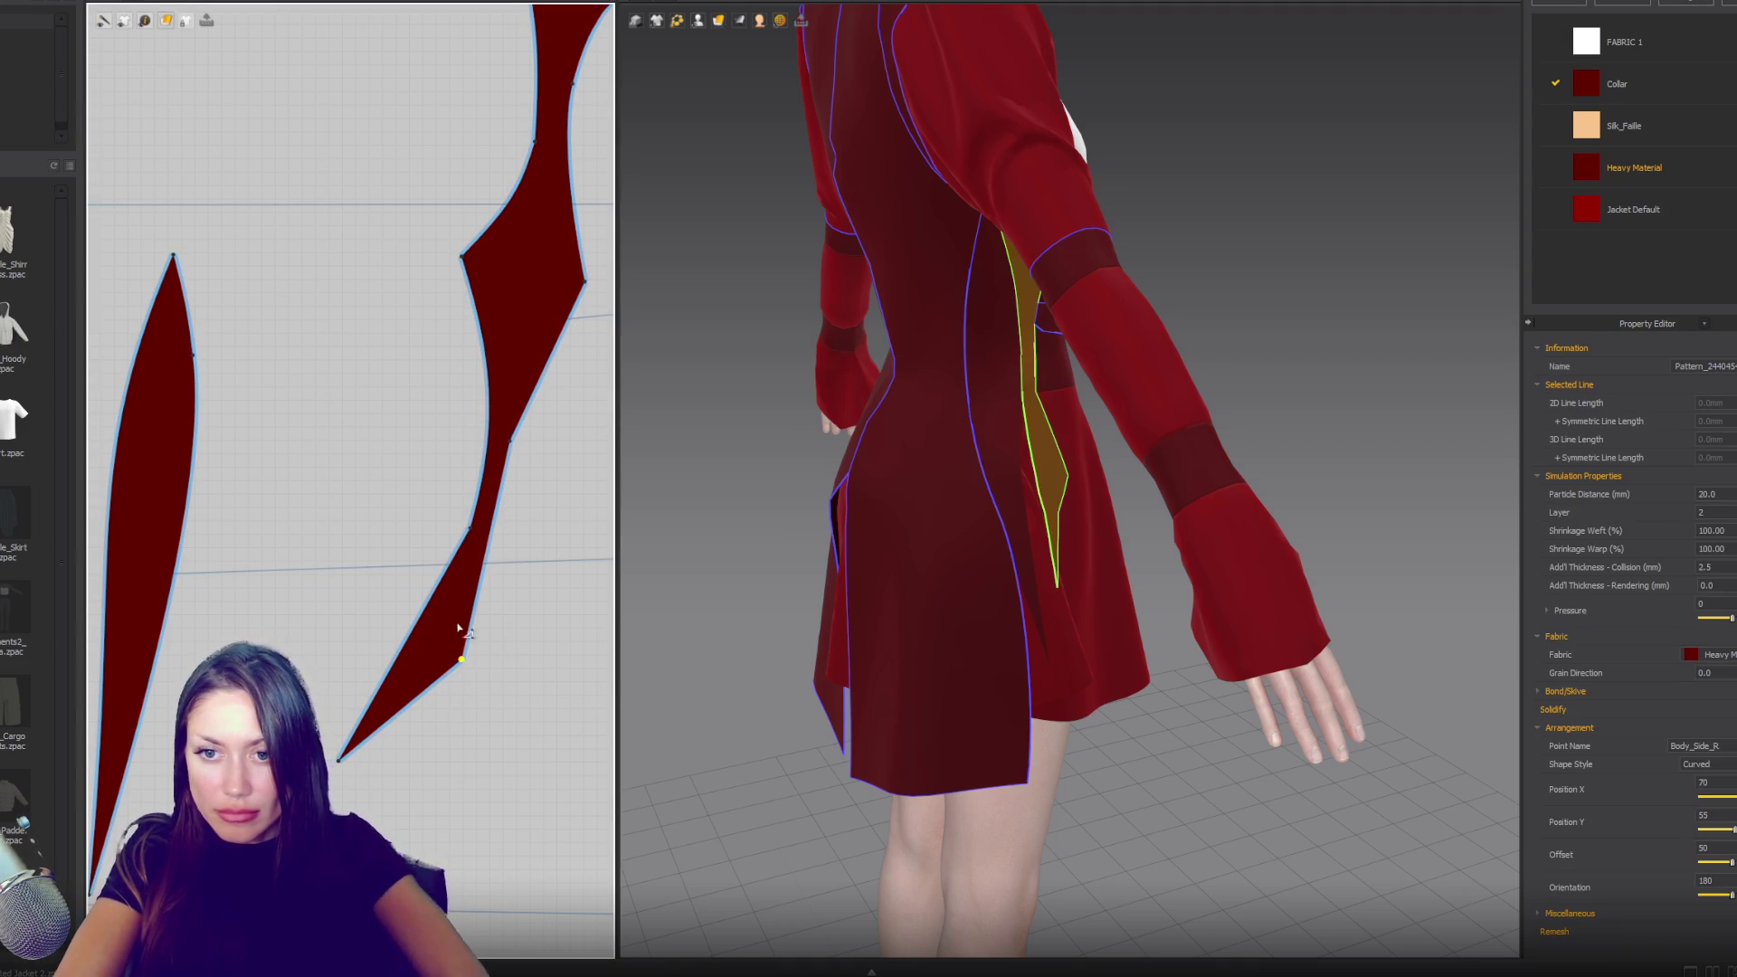
{"action": "left_click", "coordinate": [462, 662]}
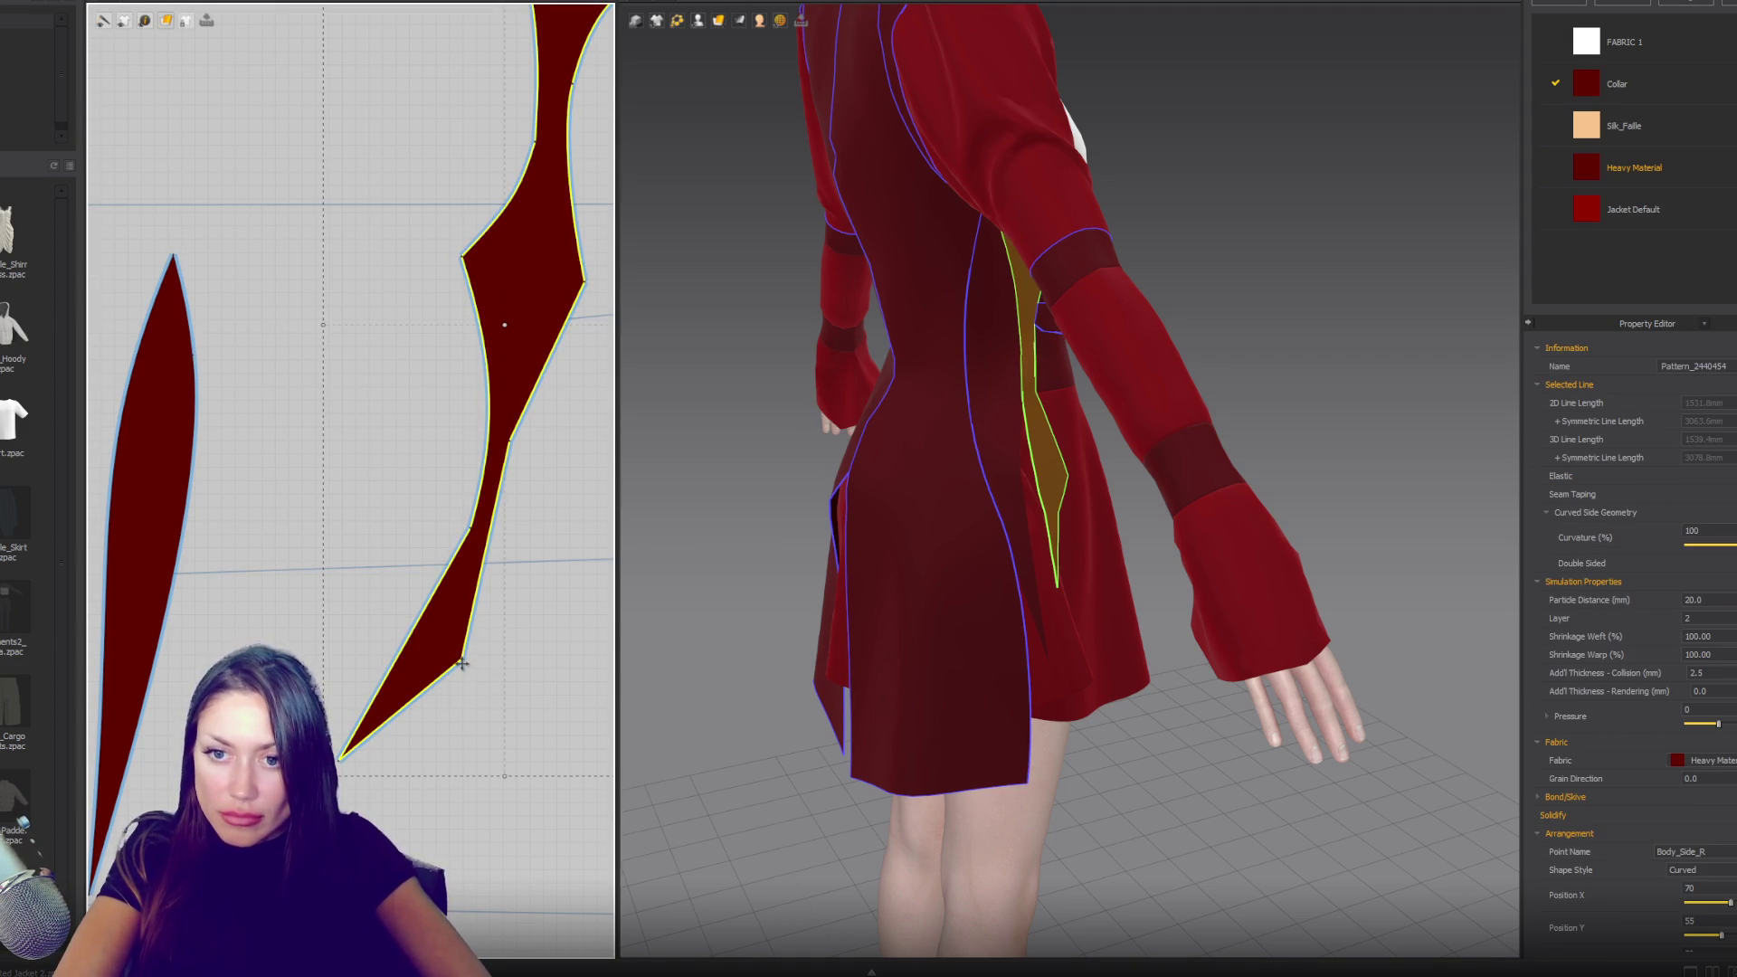
- Raise the side gusset's long lower tip so the piece ends near the waist
{"action": "left_click_drag", "start_coordinate": [463, 661], "coordinate": [504, 505]}
{"action": "mouse_move", "coordinate": [346, 758]}
{"action": "left_mouse_down"}
{"action": "mouse_move", "coordinate": [425, 697]}
{"action": "mouse_move", "coordinate": [489, 527]}
{"action": "left_mouse_up"}
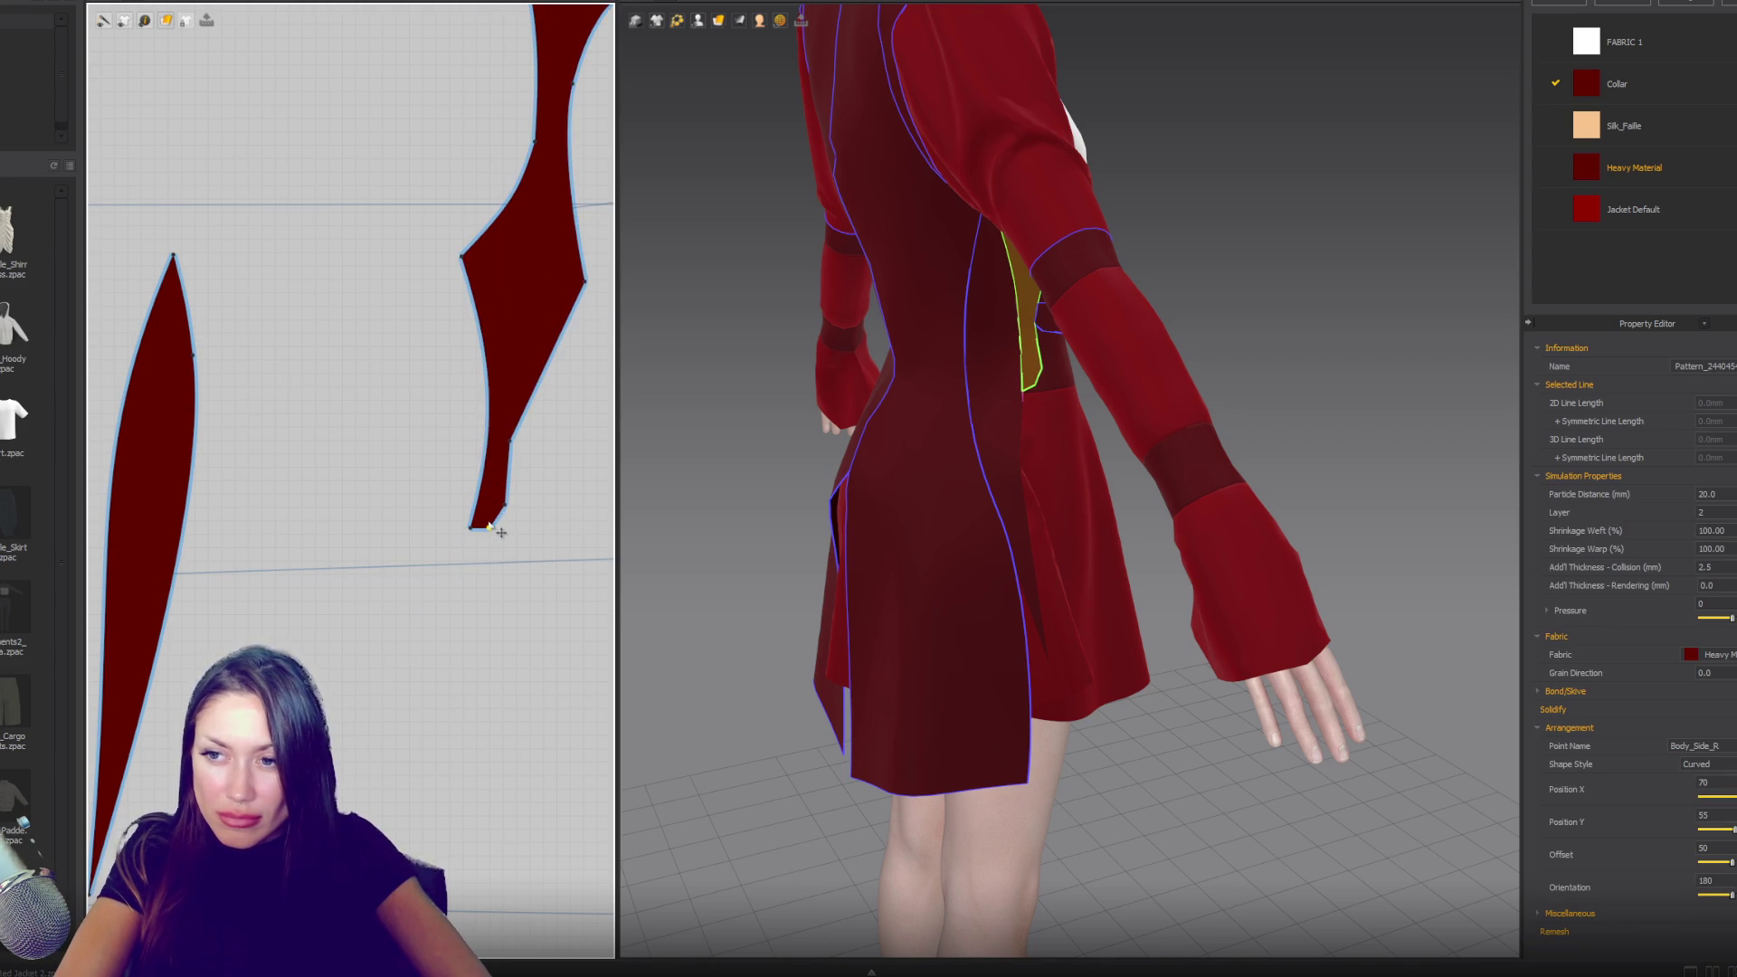
{"action": "right_click_drag", "start_coordinate": [834, 527], "coordinate": [978, 496]}
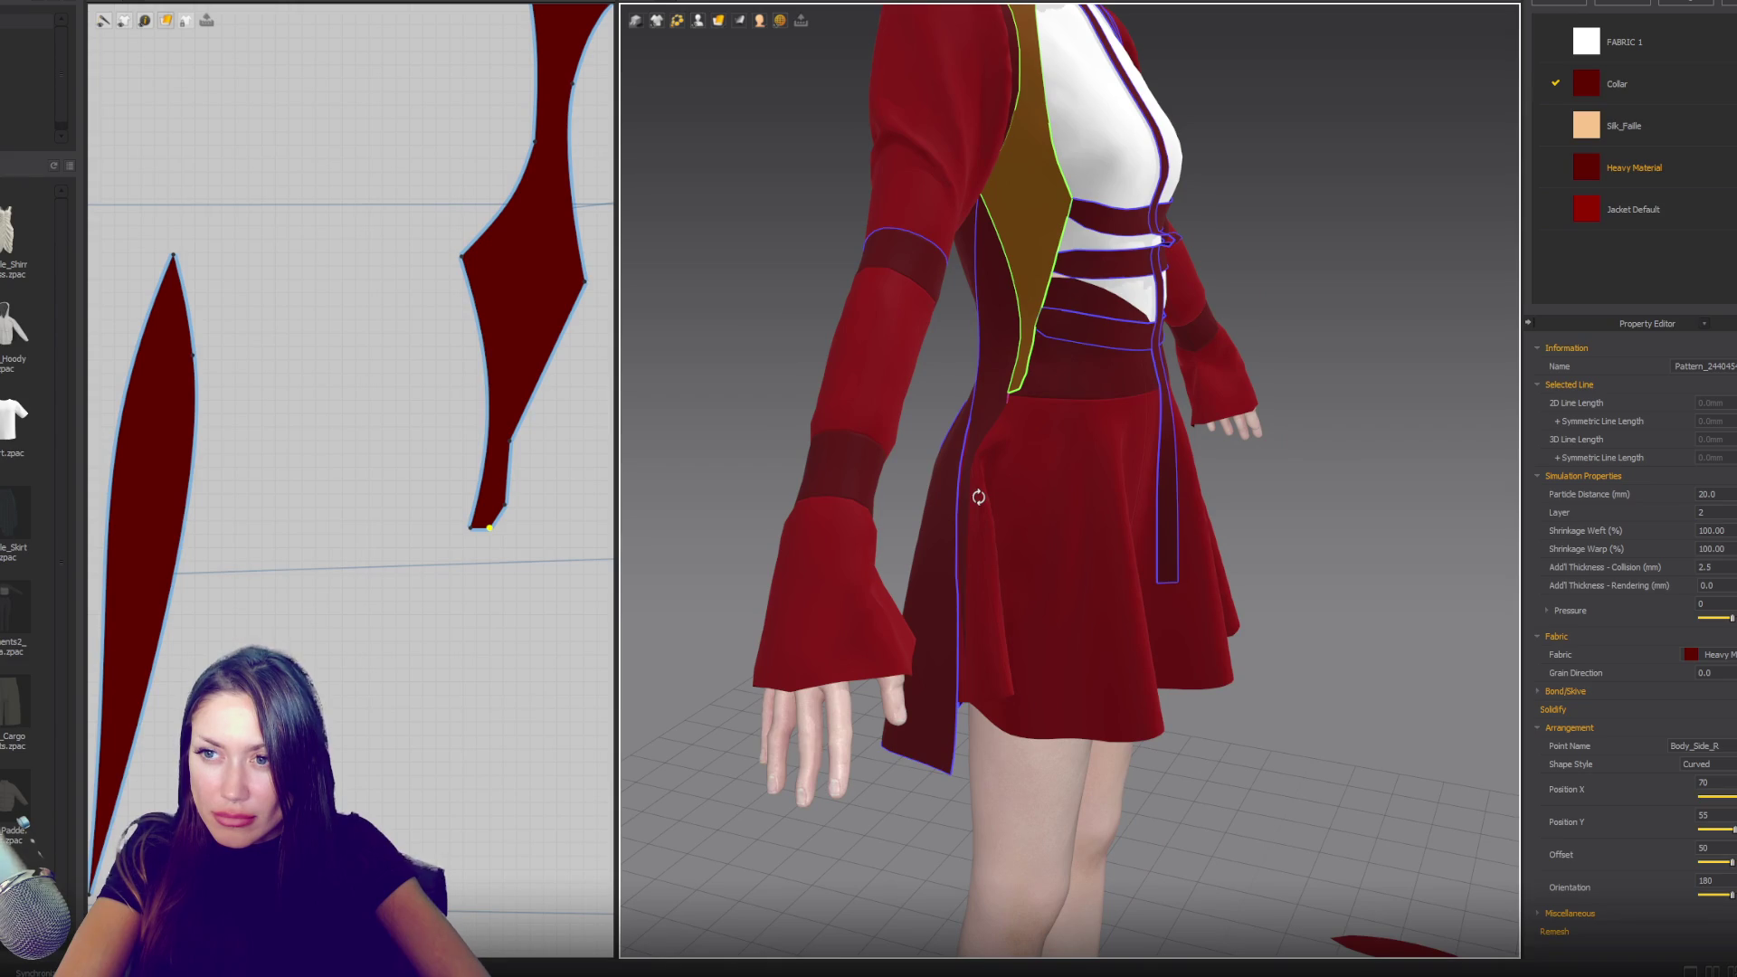
{"action": "mouse_move", "coordinate": [1041, 504]}
{"action": "right_mouse_down"}
{"action": "mouse_move", "coordinate": [1171, 504]}
{"action": "mouse_move", "coordinate": [966, 508]}
{"action": "mouse_move", "coordinate": [884, 485]}
{"action": "mouse_move", "coordinate": [914, 500]}
{"action": "right_mouse_up"}
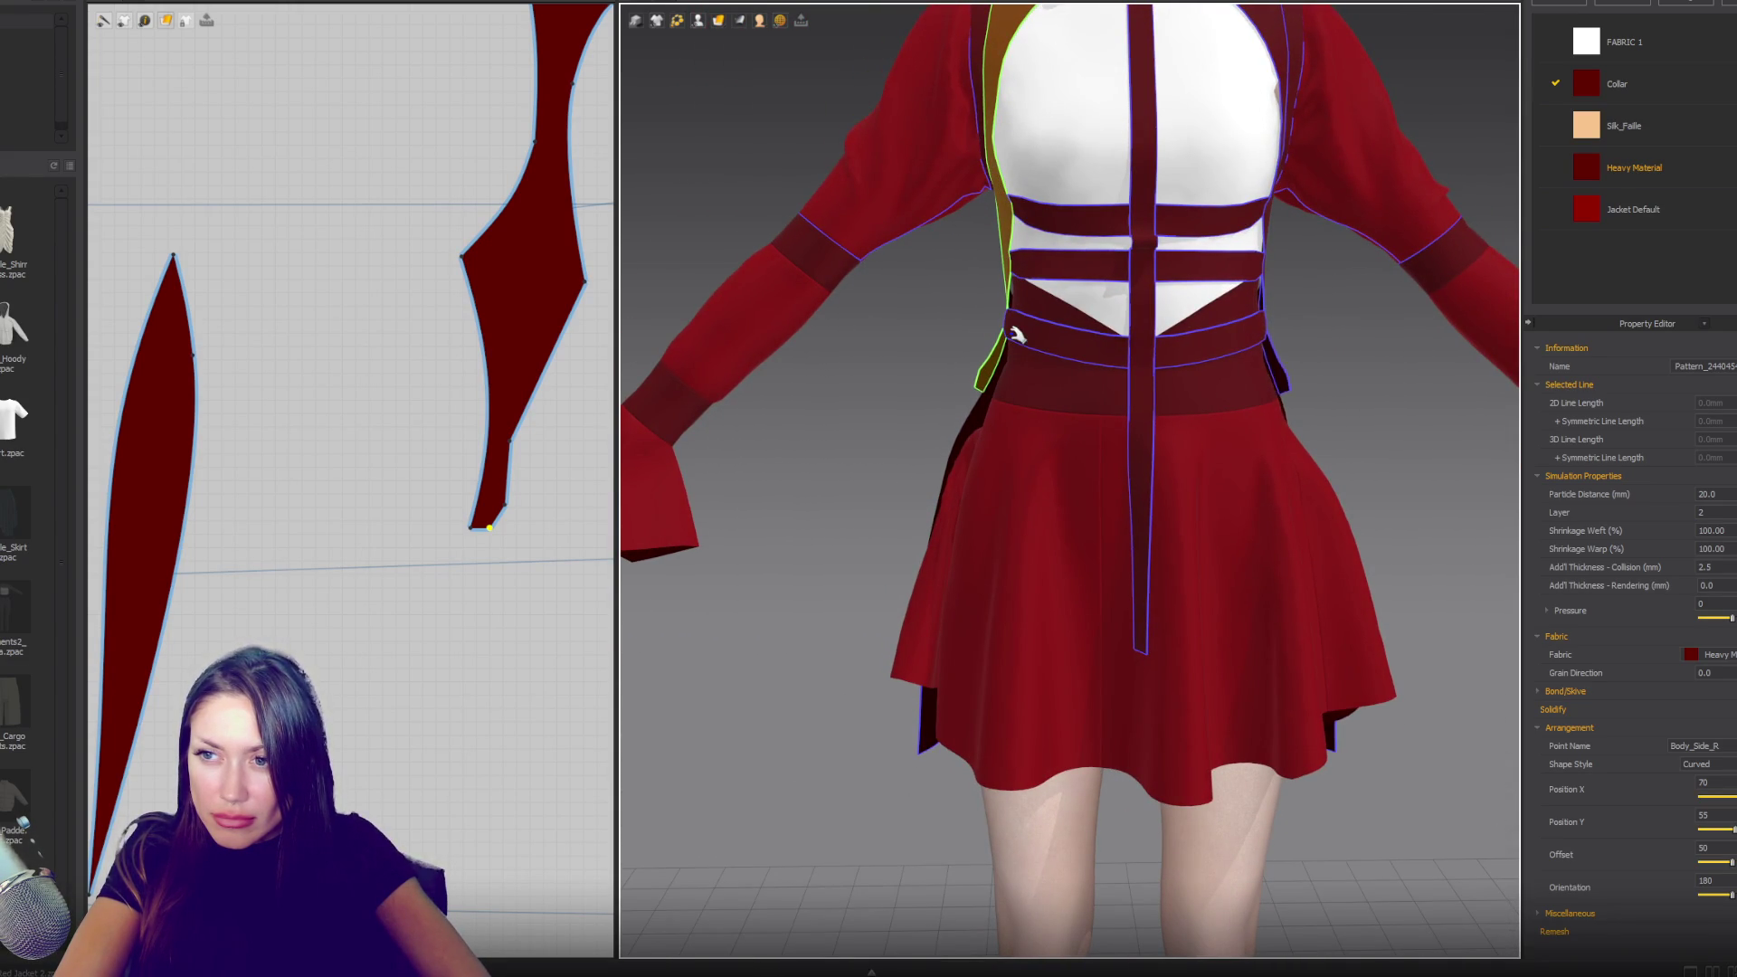
{"action": "left_click", "coordinate": [504, 507]}
{"action": "left_click", "coordinate": [492, 503]}
{"action": "left_click", "coordinate": [497, 539]}
{"action": "left_click", "coordinate": [490, 529]}
{"action": "key", "text": "Escape"}
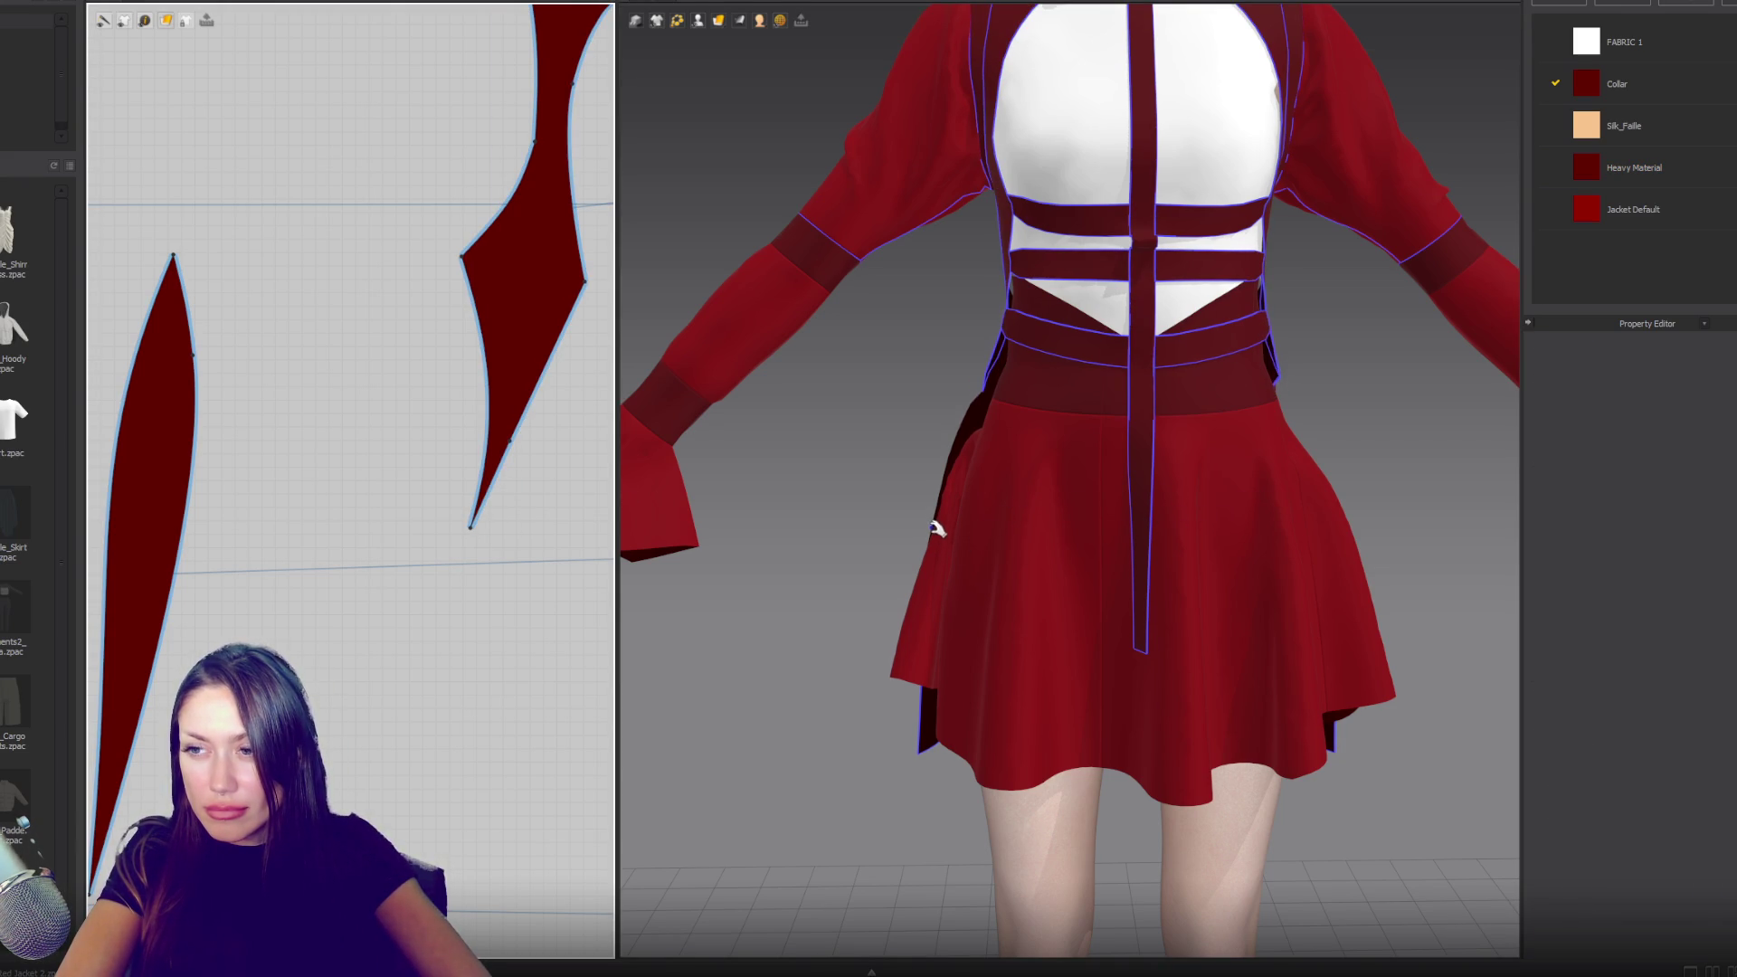
- Select the side-back panel Body_Back_Side_R and bring the back panel pattern into view
{"action": "mouse_move", "coordinate": [955, 520]}
{"action": "right_mouse_down"}
{"action": "mouse_move", "coordinate": [1225, 519]}
{"action": "mouse_move", "coordinate": [1078, 539]}
{"action": "right_mouse_up"}
{"action": "scroll", "coordinate": [1040, 407], "scroll_direction": "up", "scroll_amount": 5}
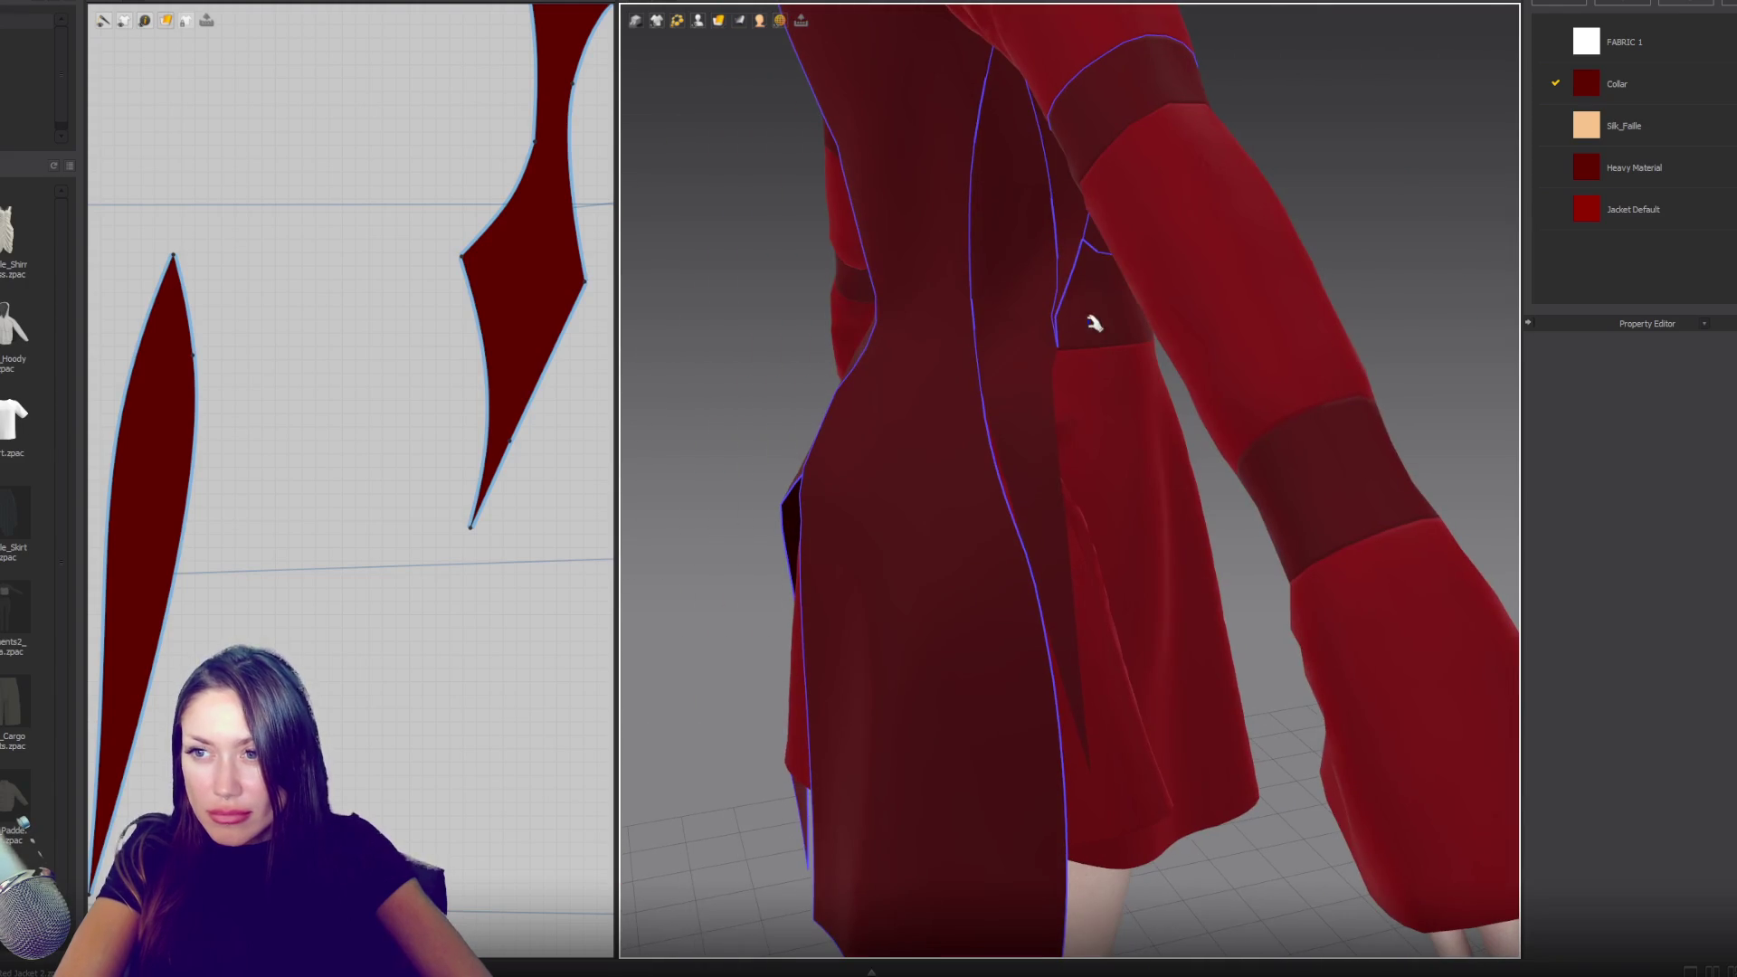
{"action": "left_click", "coordinate": [1068, 291]}
{"action": "left_click", "coordinate": [1055, 302]}
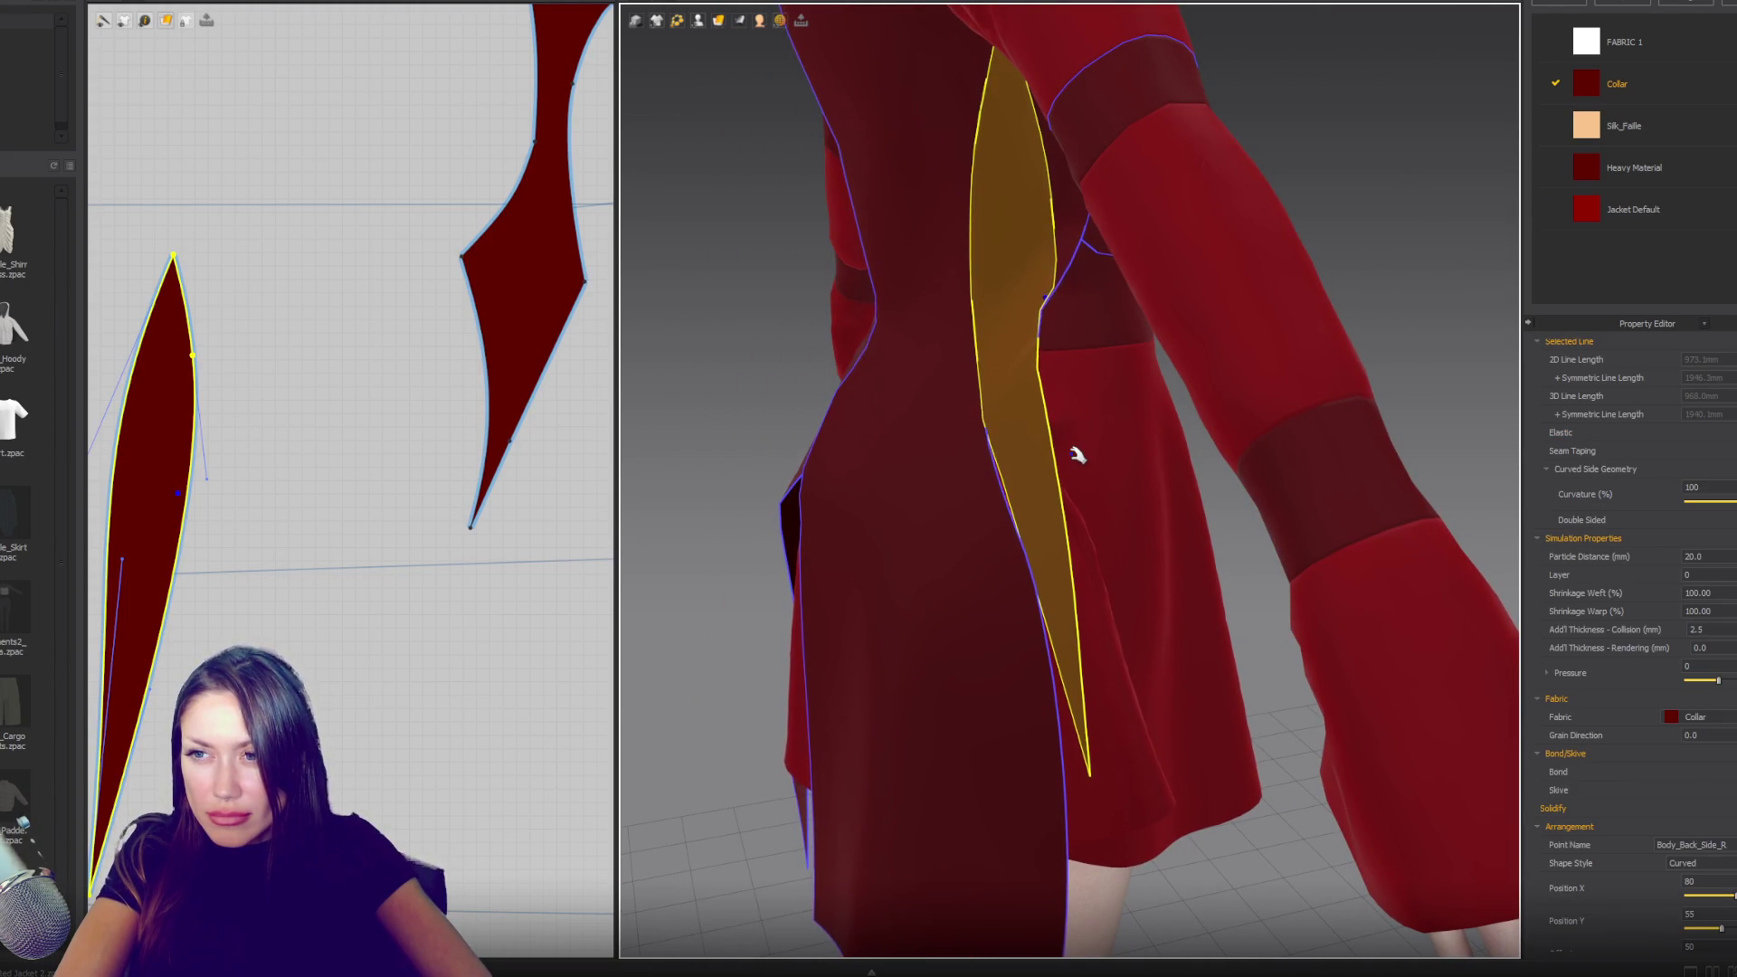
{"action": "mouse_move", "coordinate": [1075, 455]}
{"action": "right_mouse_down"}
{"action": "mouse_move", "coordinate": [1103, 464]}
{"action": "mouse_move", "coordinate": [1121, 442]}
{"action": "right_mouse_up"}
{"action": "scroll", "coordinate": [966, 480], "scroll_direction": "down", "scroll_amount": 3}
{"action": "mouse_move", "coordinate": [531, 321]}
{"action": "right_mouse_down"}
{"action": "mouse_move", "coordinate": [407, 407]}
{"action": "mouse_move", "coordinate": [299, 543]}
{"action": "right_mouse_up"}
{"action": "scroll", "coordinate": [385, 456], "scroll_direction": "up", "scroll_amount": 5}
{"action": "scroll", "coordinate": [385, 456], "scroll_direction": "down", "scroll_amount": 2}
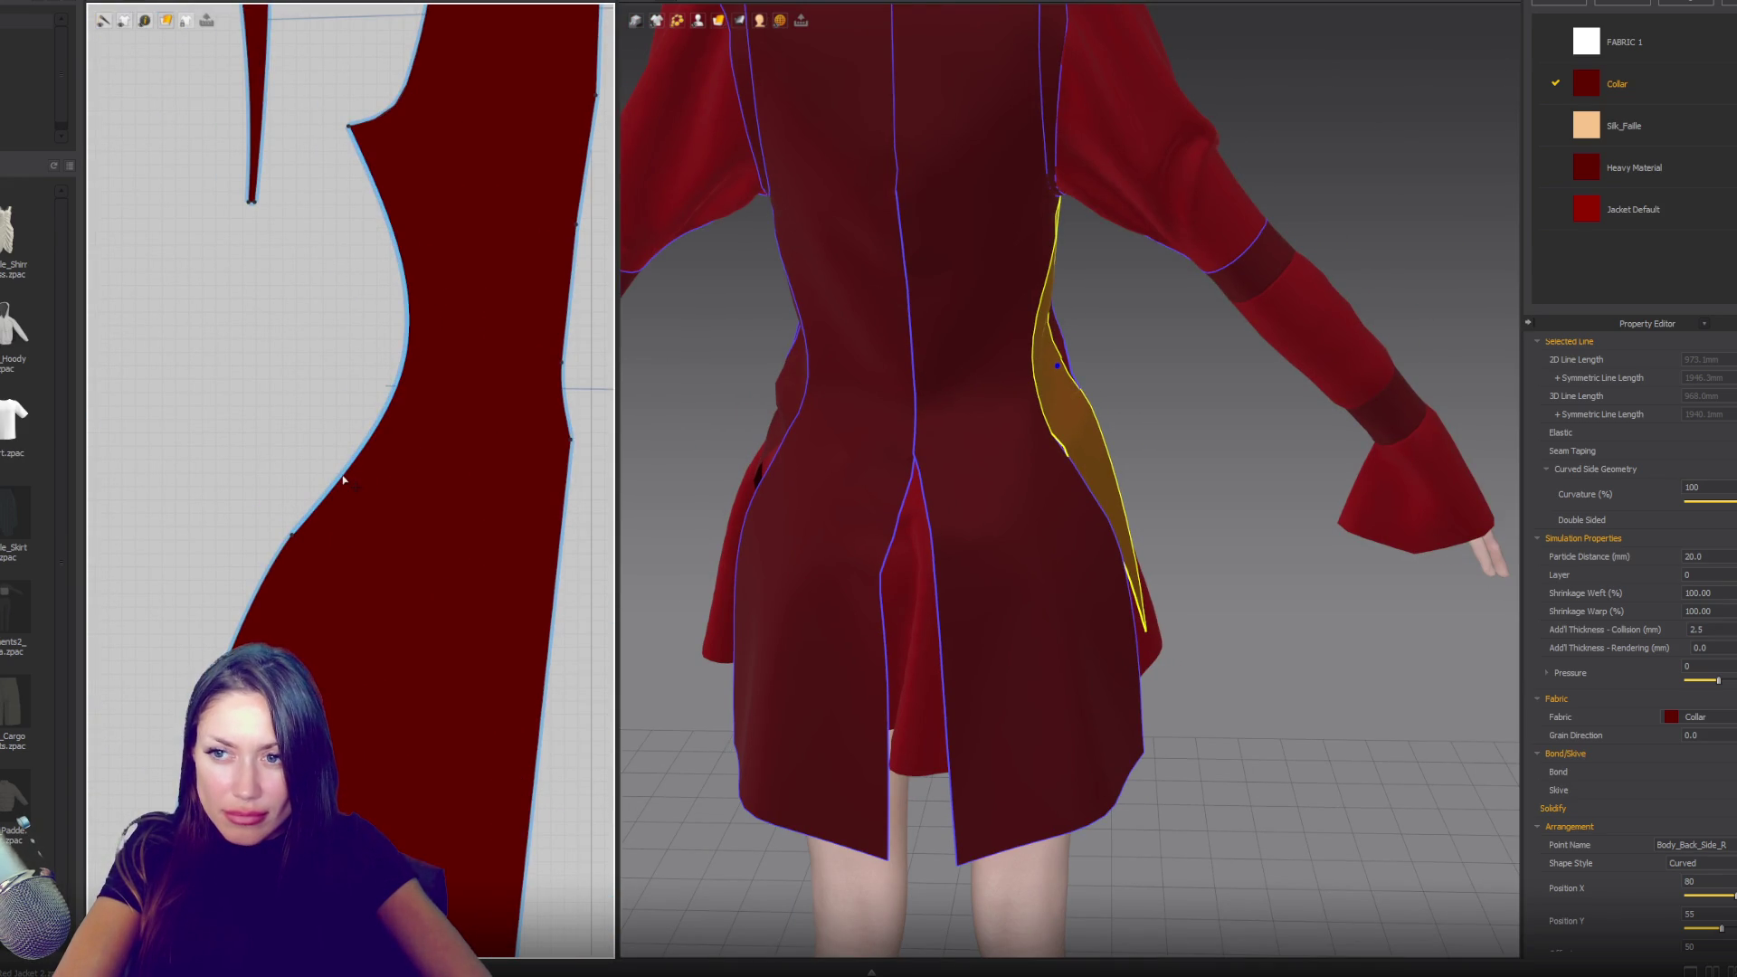
- Reshape the curved side edge of back panel Body_Back_2_L by moving its curve points
{"action": "left_click", "coordinate": [292, 533]}
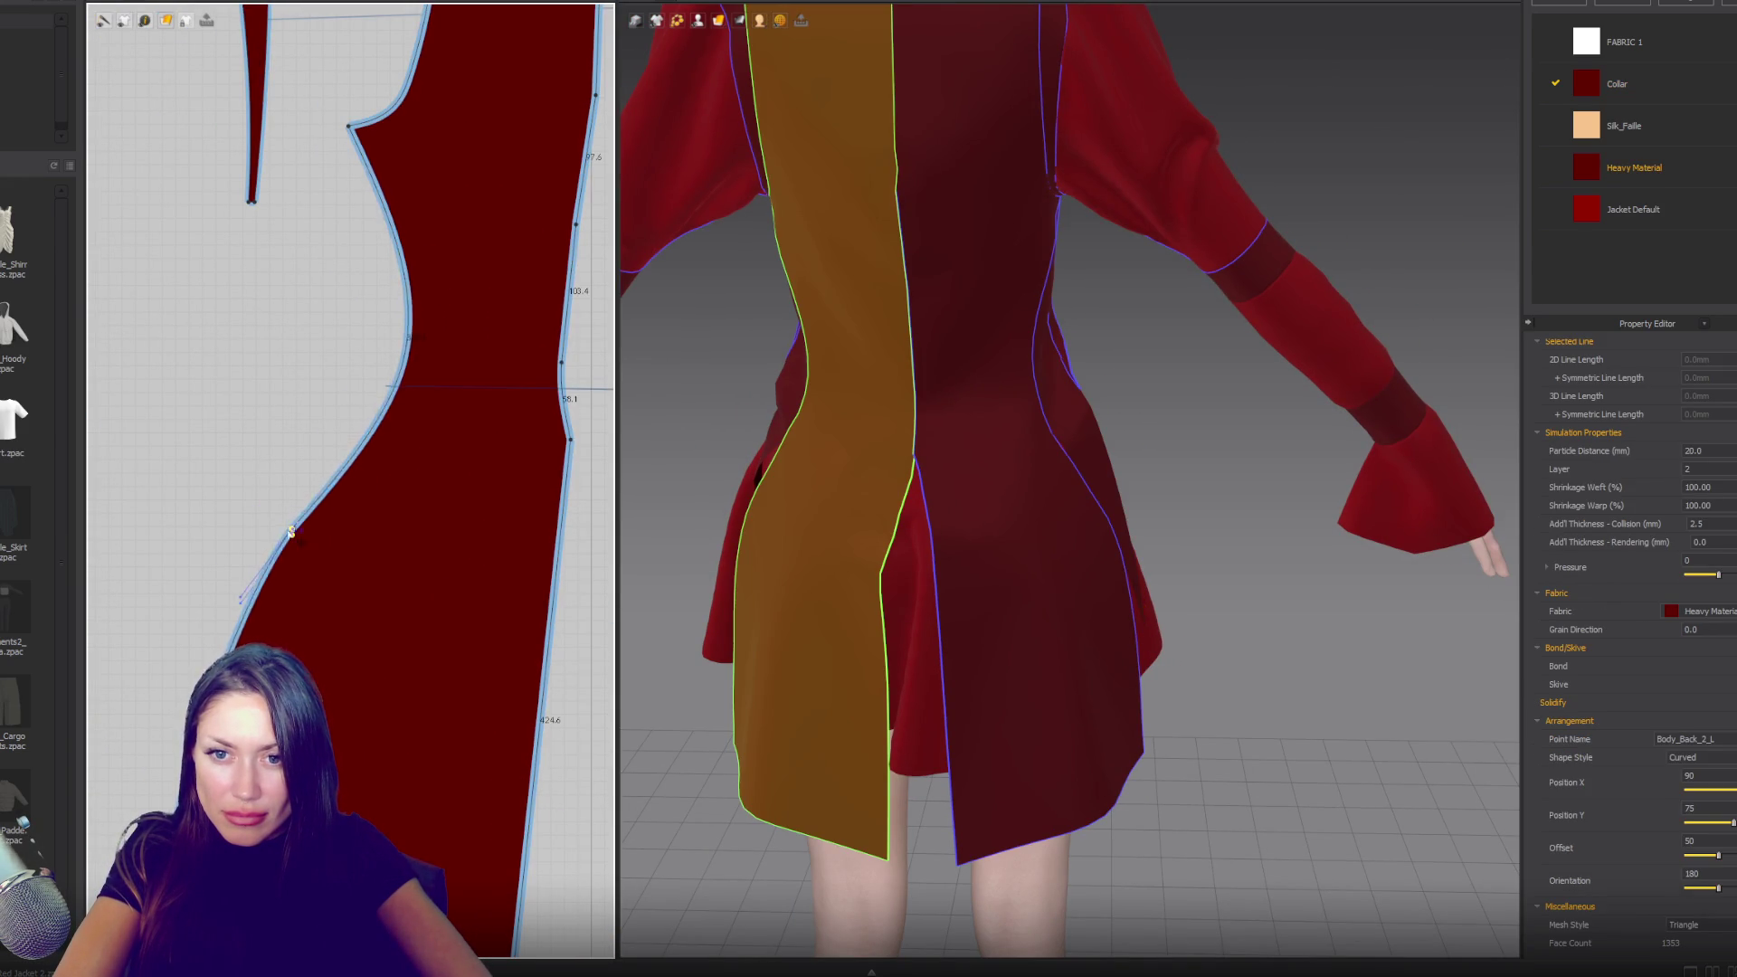
{"action": "left_click_drag", "start_coordinate": [274, 520], "coordinate": [268, 513]}
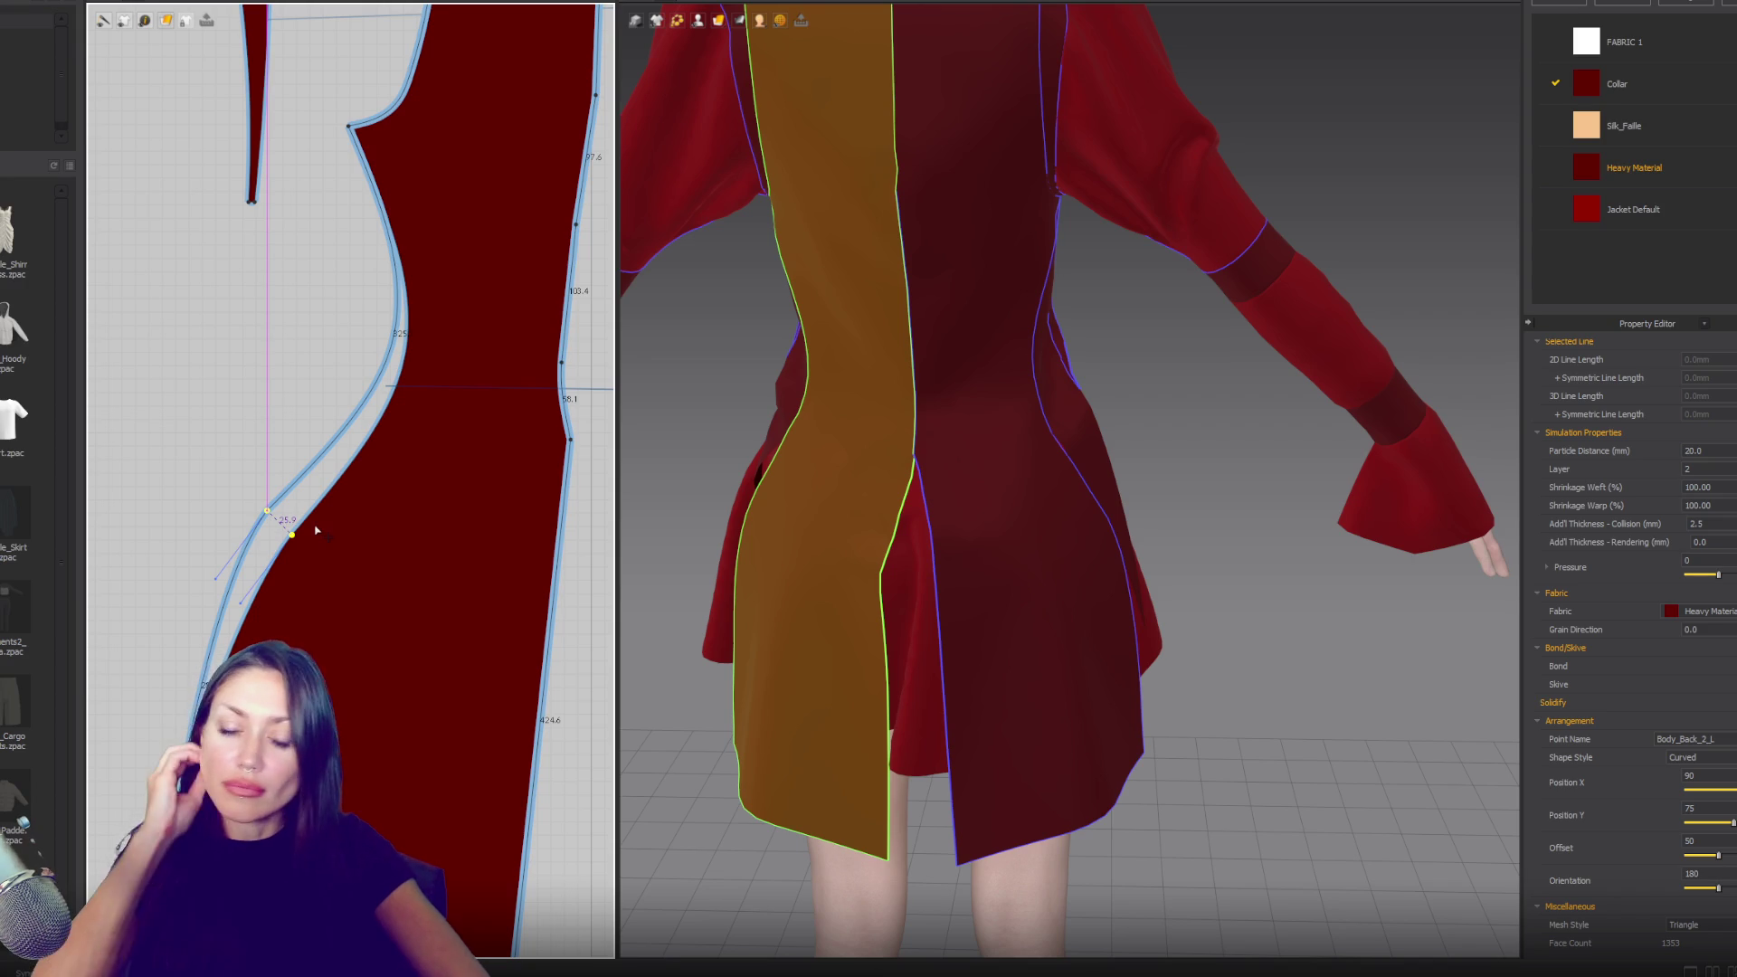
{"action": "left_click_drag", "start_coordinate": [316, 530], "coordinate": [316, 531]}
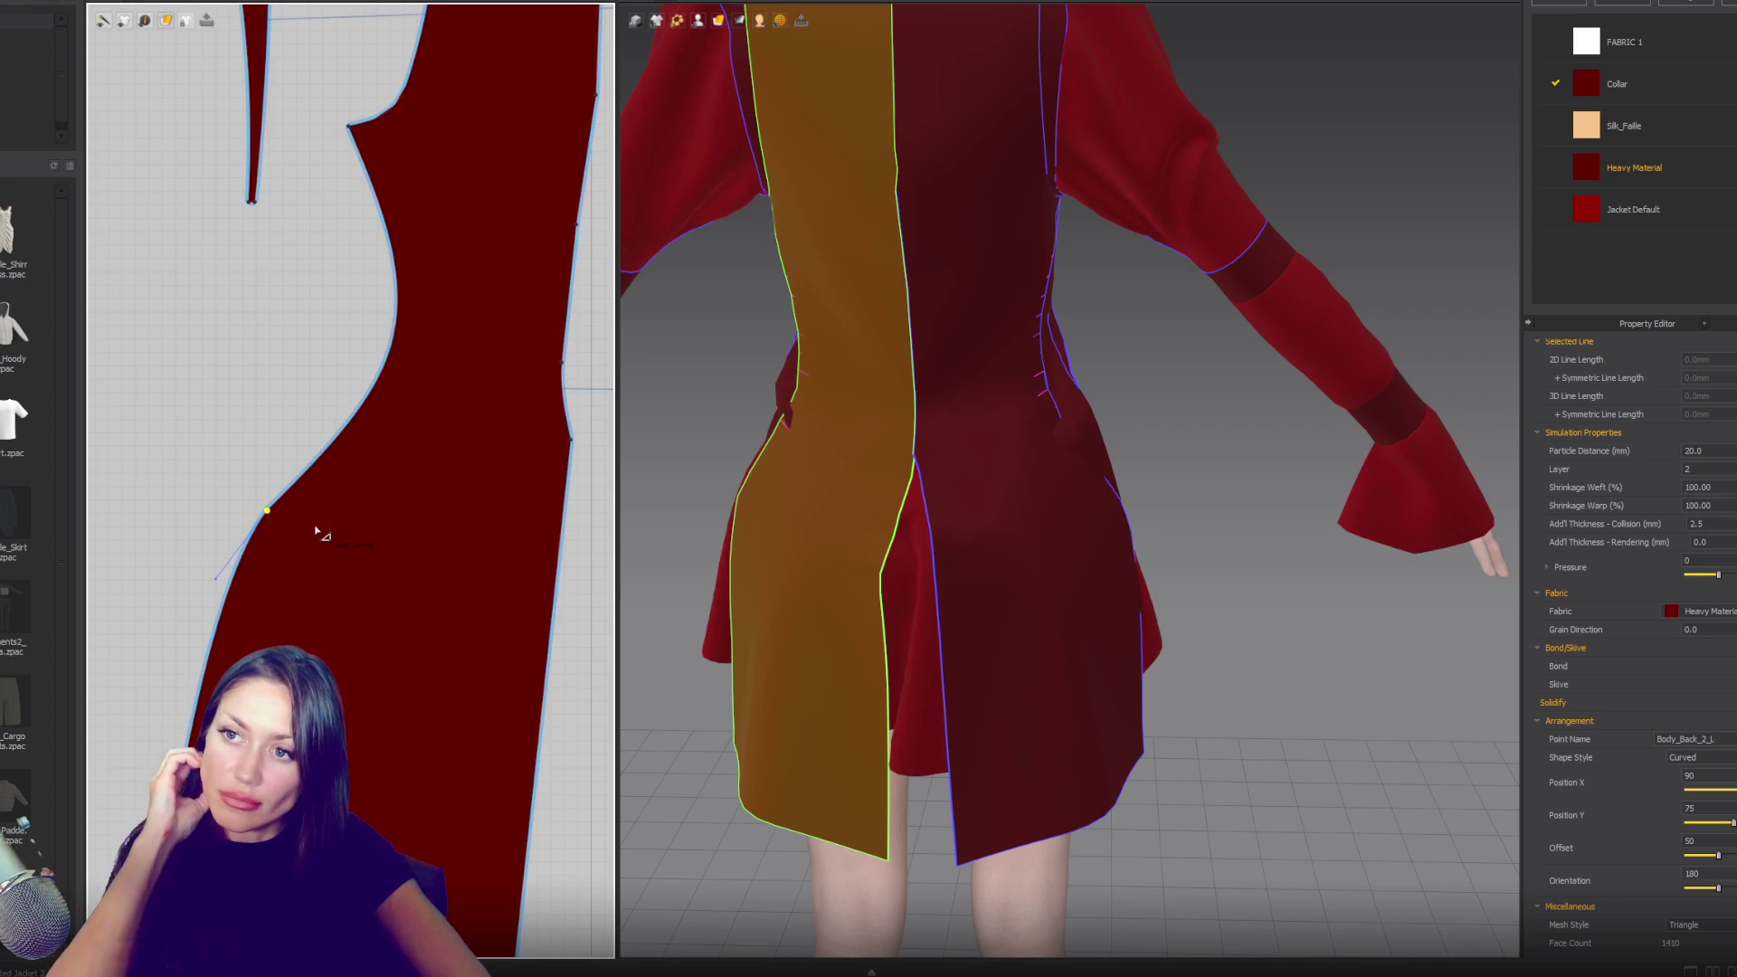
{"action": "right_click_drag", "start_coordinate": [1096, 496], "coordinate": [1151, 505]}
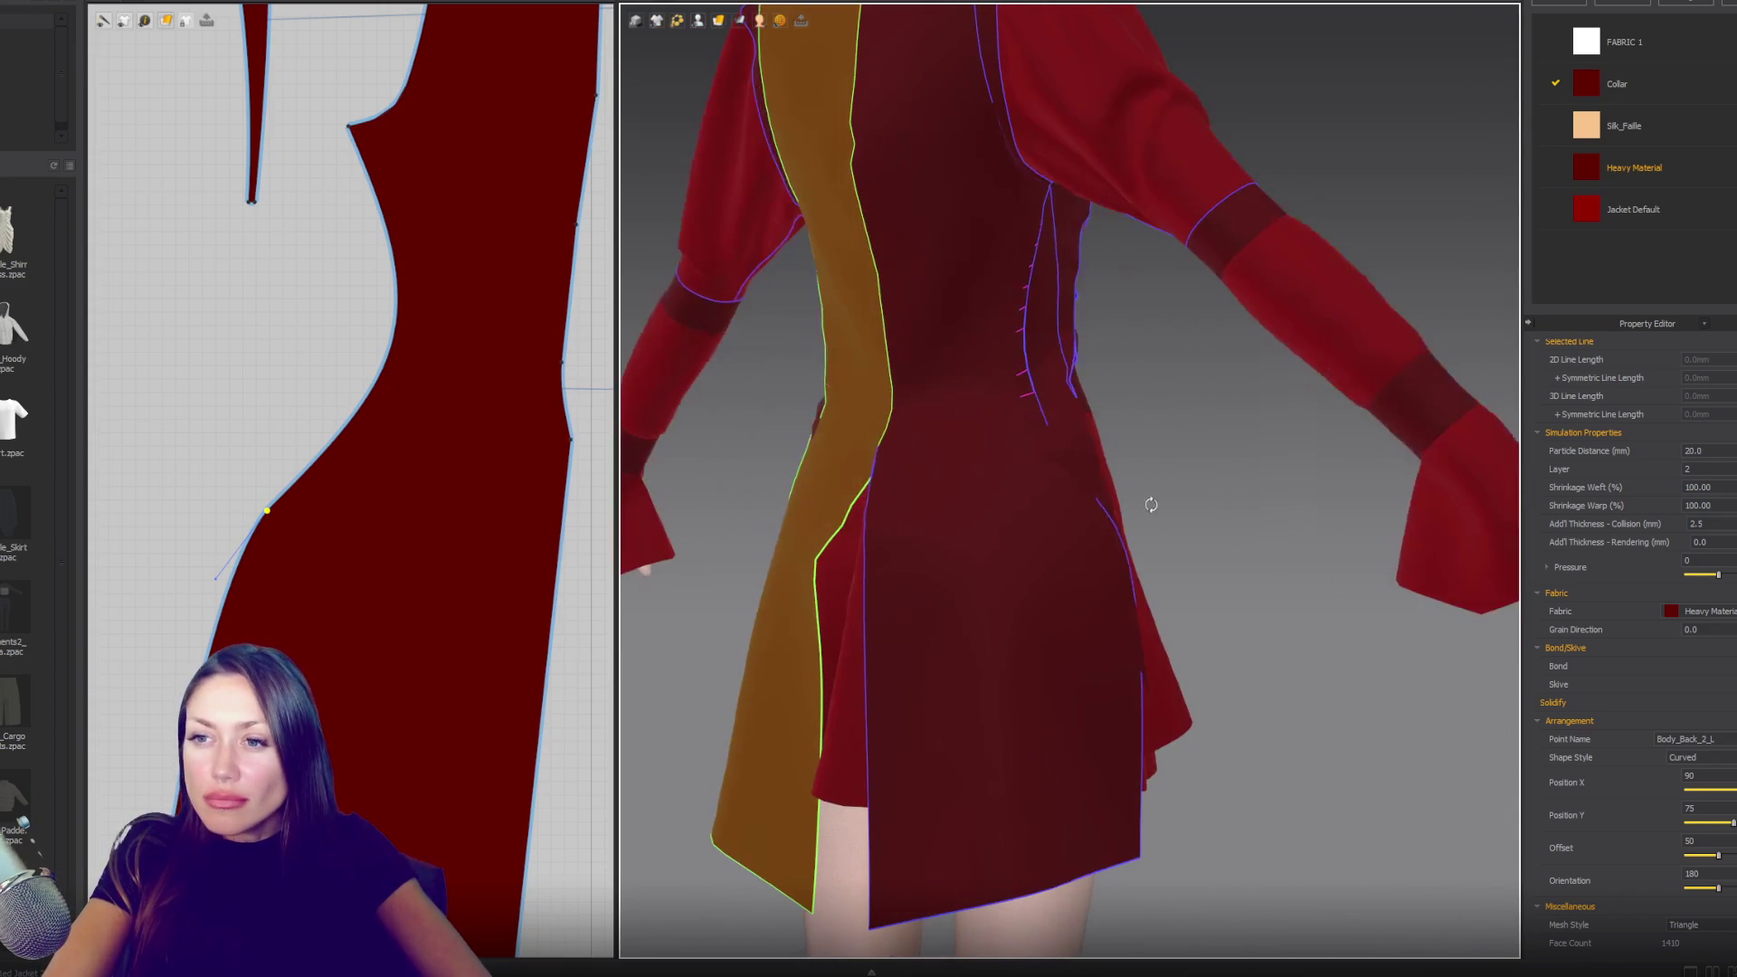
{"action": "left_click", "coordinate": [346, 434]}
{"action": "key", "text": "v"}
{"action": "key", "text": "z"}
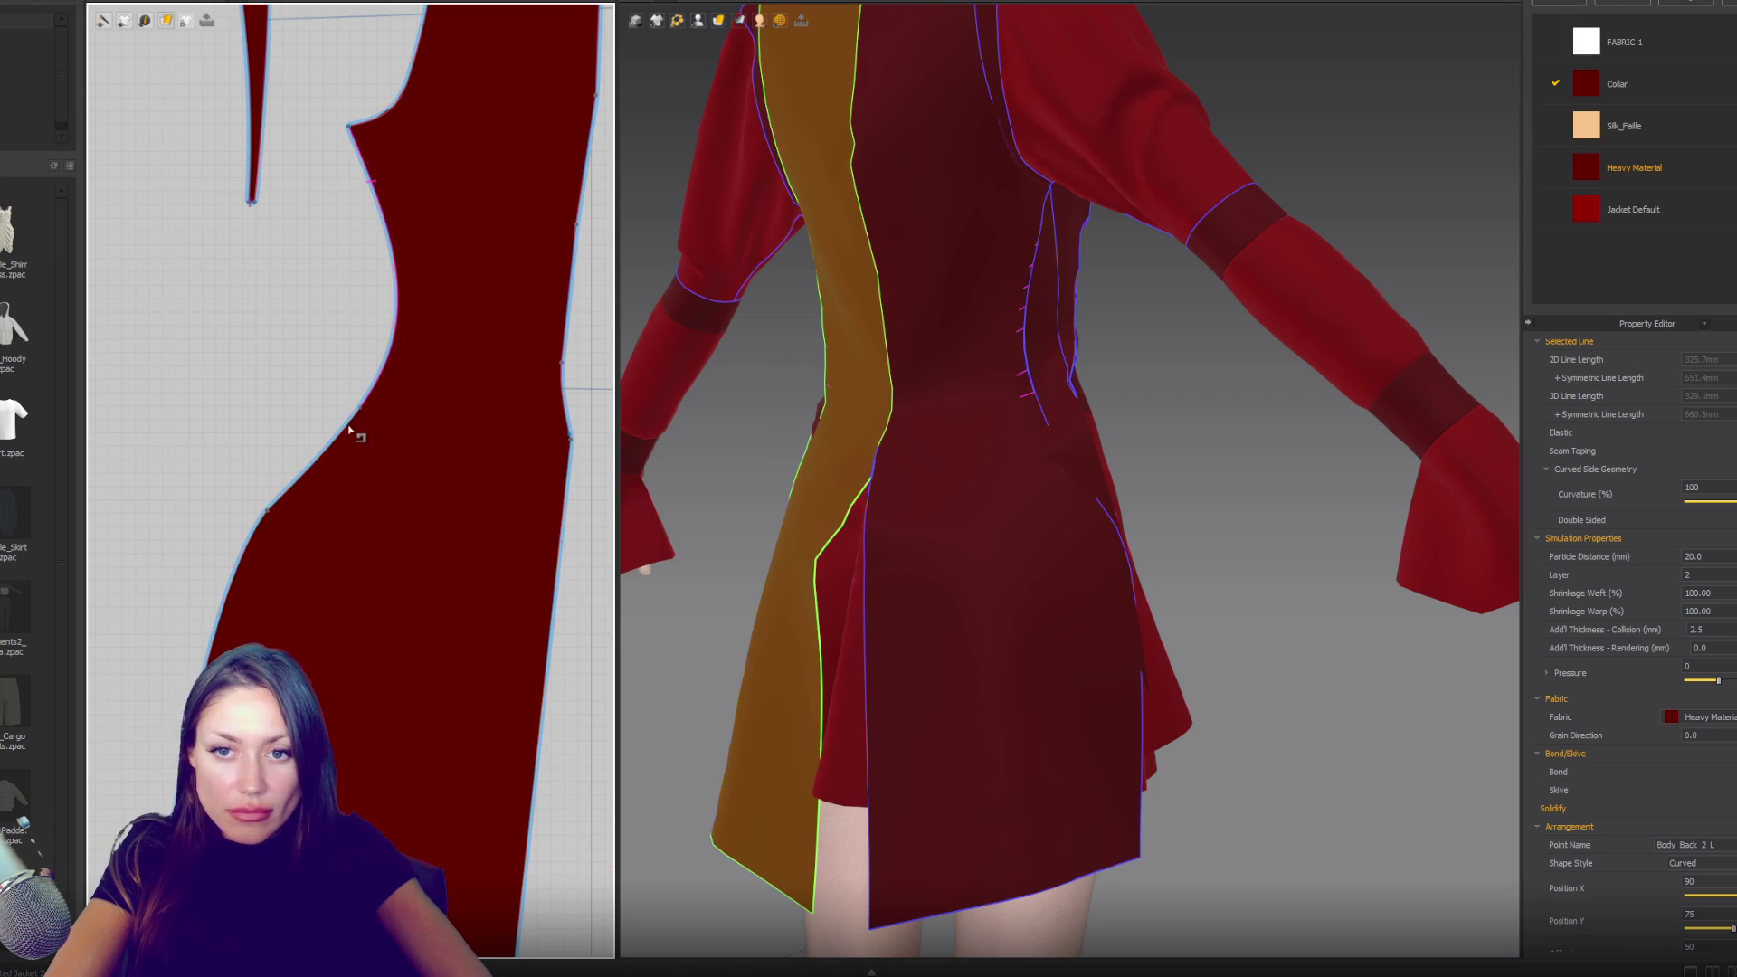
{"action": "left_click", "coordinate": [347, 438]}
{"action": "left_click_drag", "start_coordinate": [337, 468], "coordinate": [340, 470]}
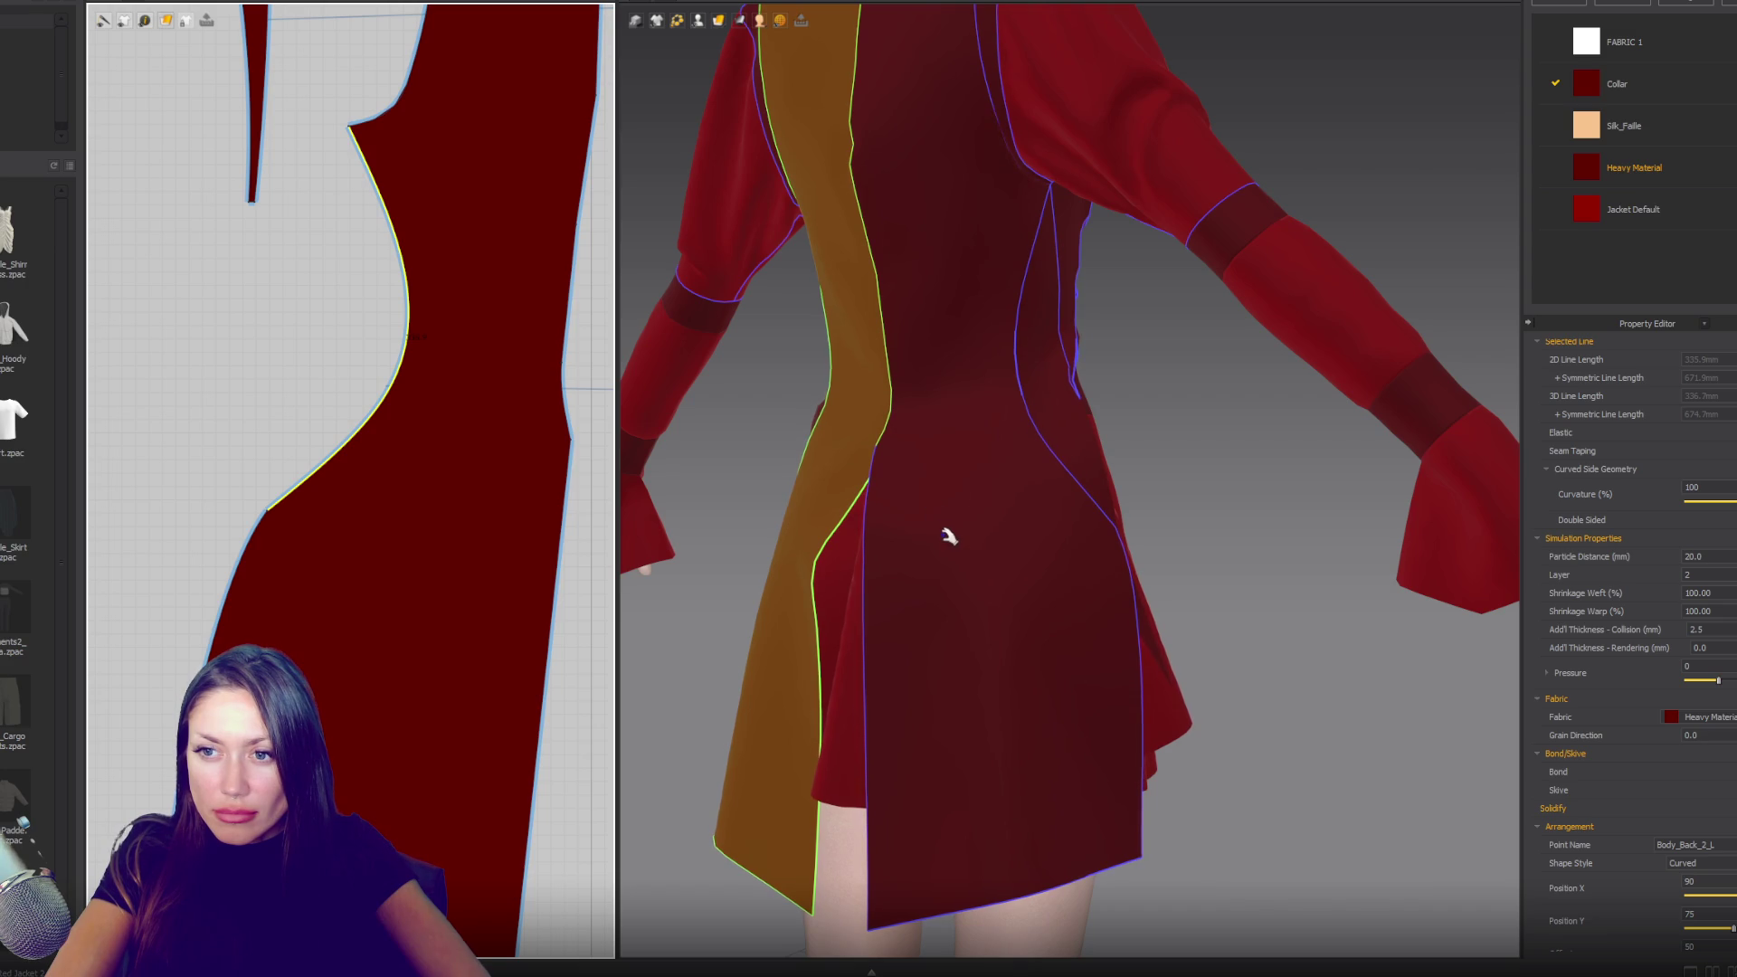
- Nudge the back panel's upper curve point left to refine the edge
{"action": "mouse_move", "coordinate": [952, 544]}
{"action": "right_mouse_down"}
{"action": "mouse_move", "coordinate": [981, 496]}
{"action": "mouse_move", "coordinate": [930, 517]}
{"action": "right_mouse_up"}
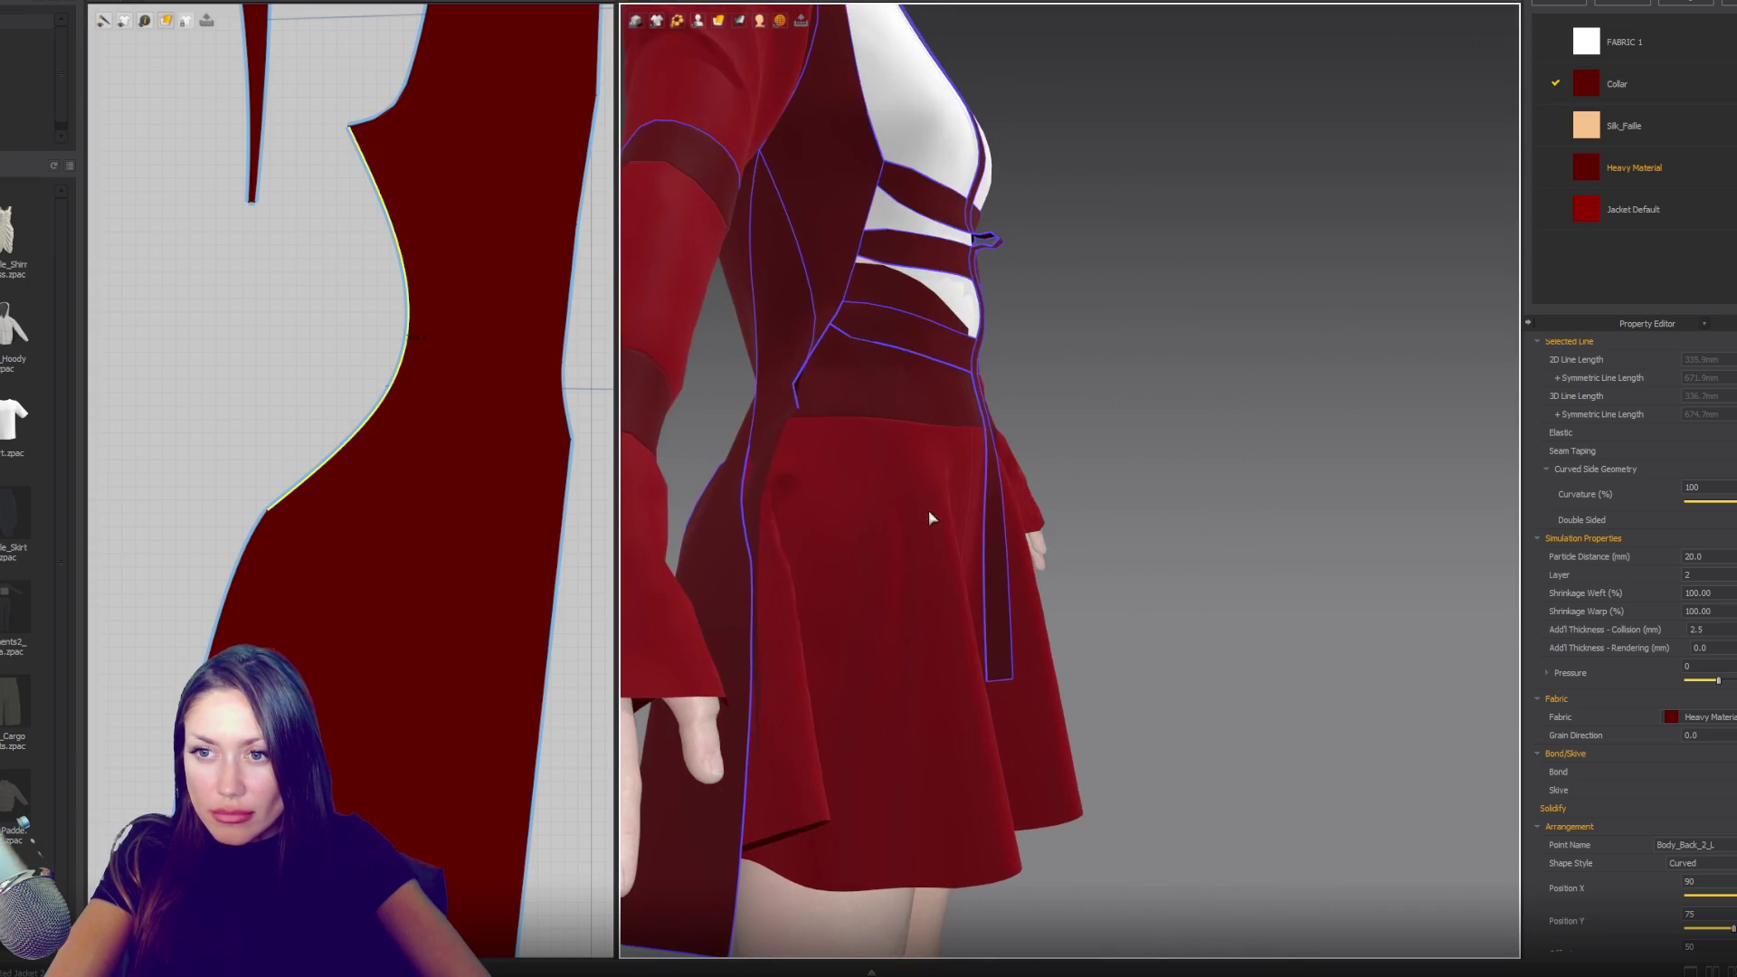
{"action": "left_click", "coordinate": [802, 416]}
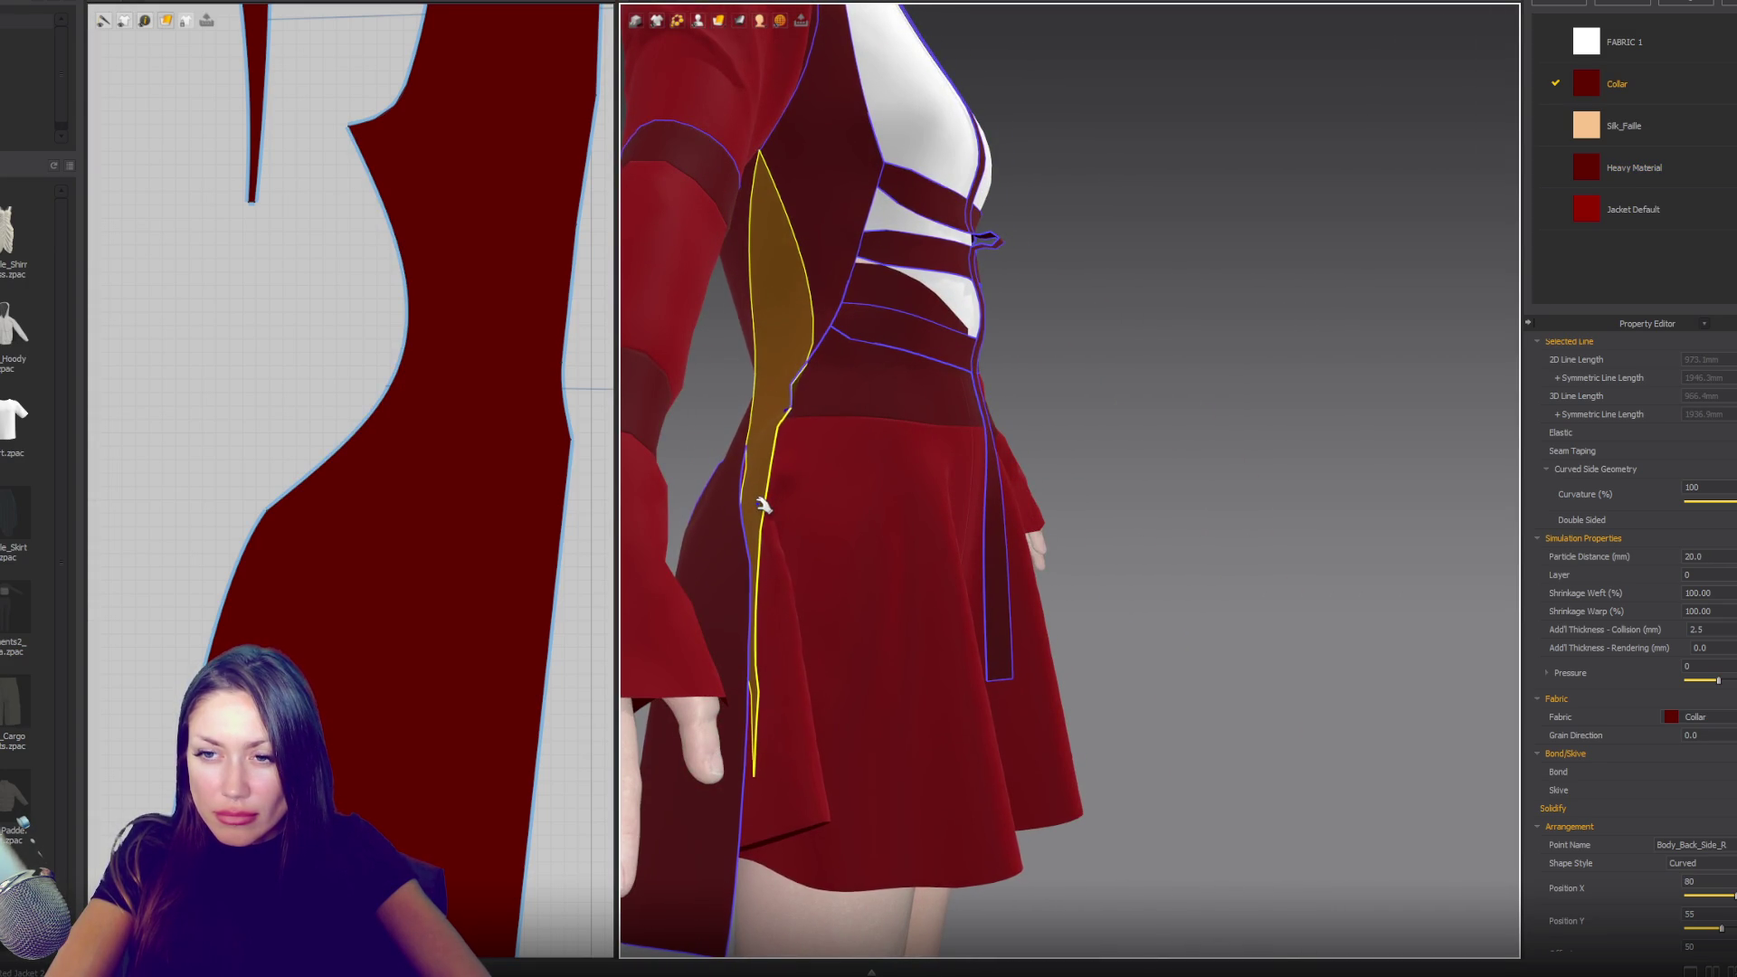
{"action": "right_click_drag", "start_coordinate": [1138, 498], "coordinate": [1023, 512]}
{"action": "mouse_move", "coordinate": [783, 438]}
{"action": "right_mouse_down"}
{"action": "mouse_move", "coordinate": [992, 450]}
{"action": "mouse_move", "coordinate": [971, 451]}
{"action": "right_mouse_up"}
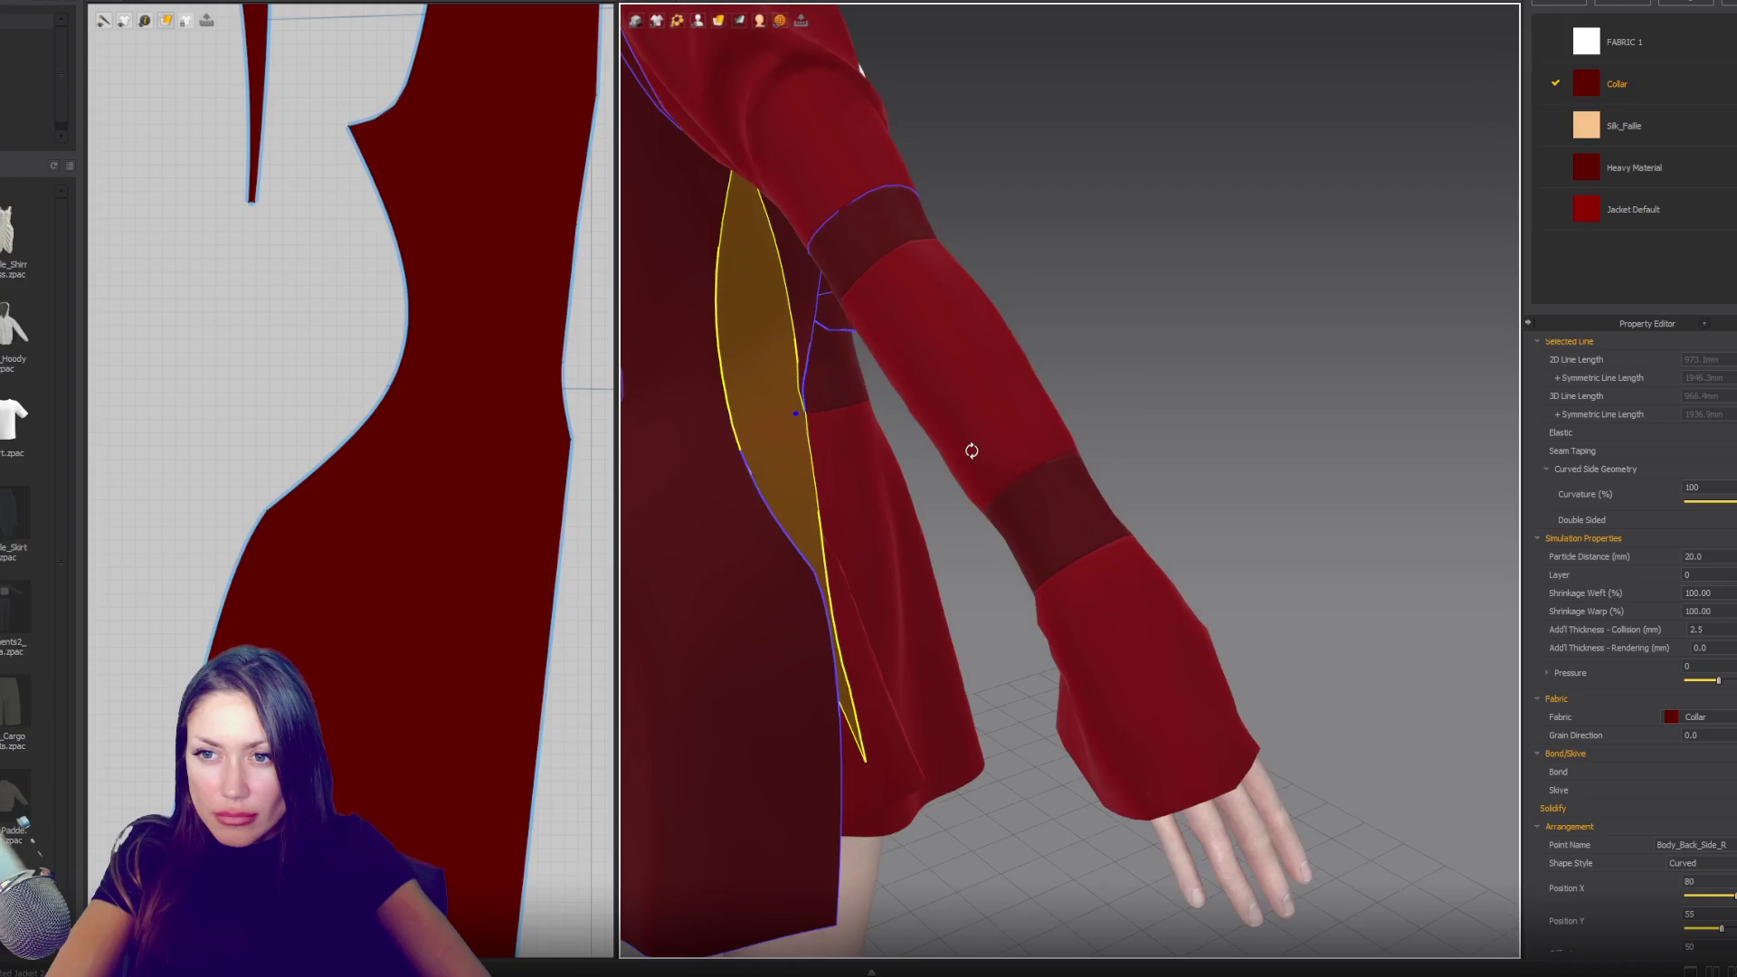
{"action": "scroll", "coordinate": [952, 467], "scroll_direction": "down", "scroll_amount": 5}
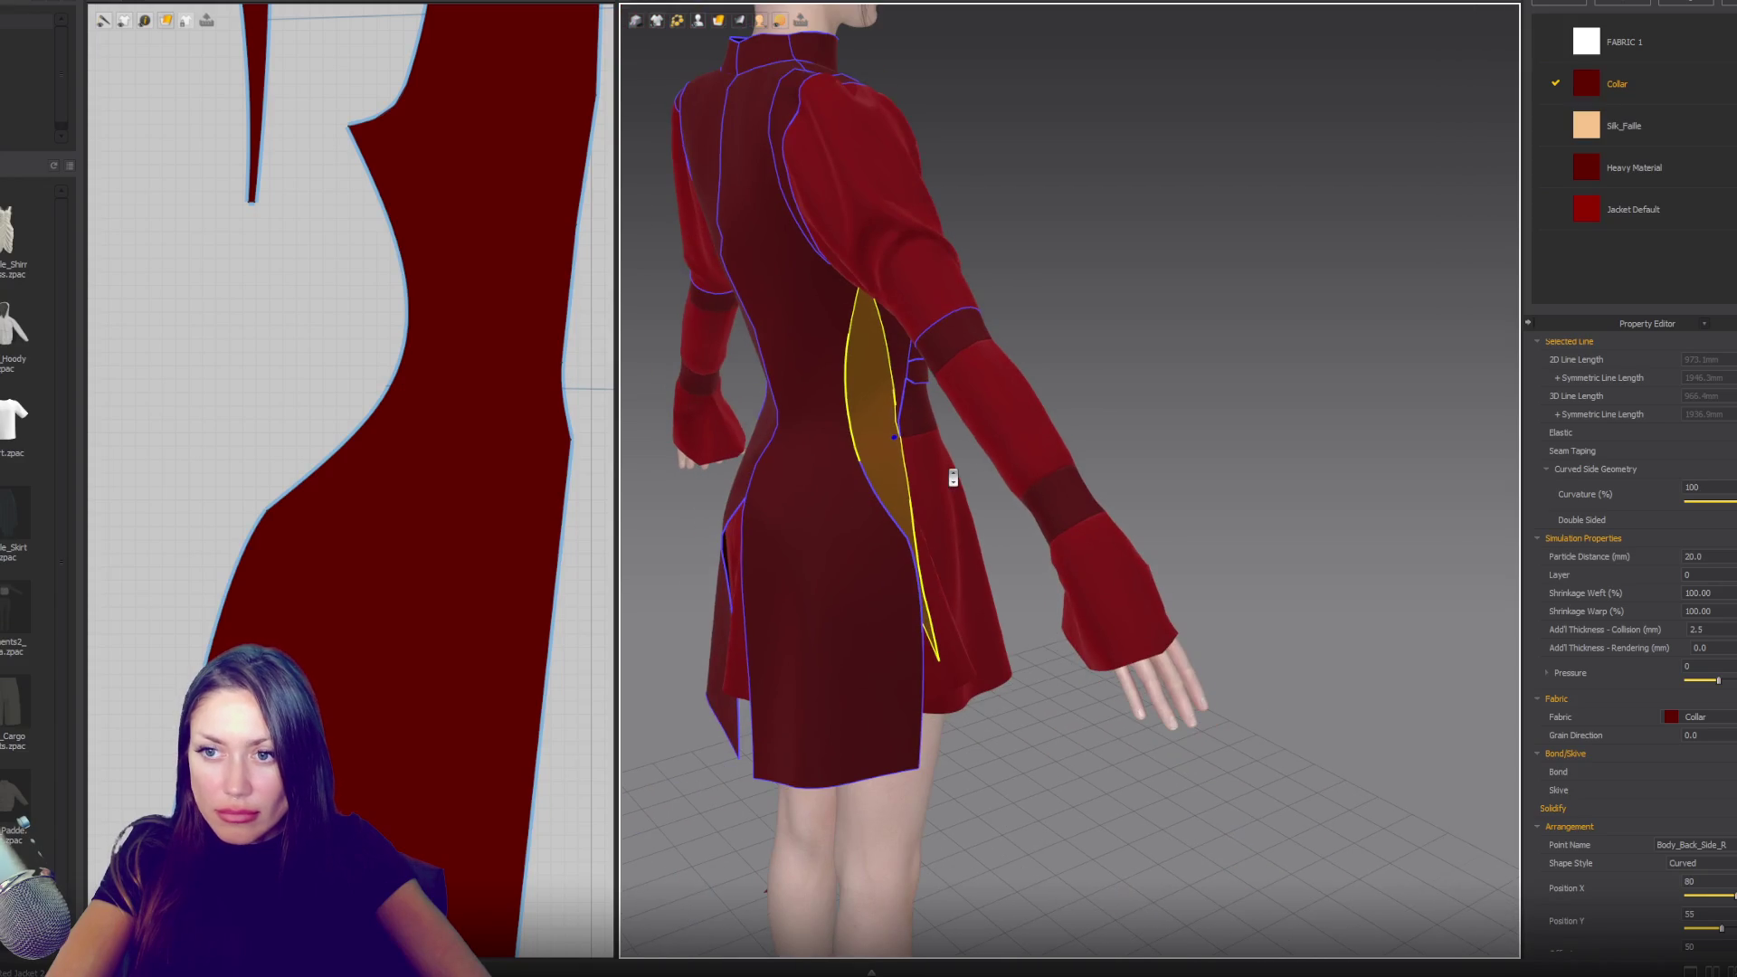
{"action": "left_click", "coordinate": [275, 511]}
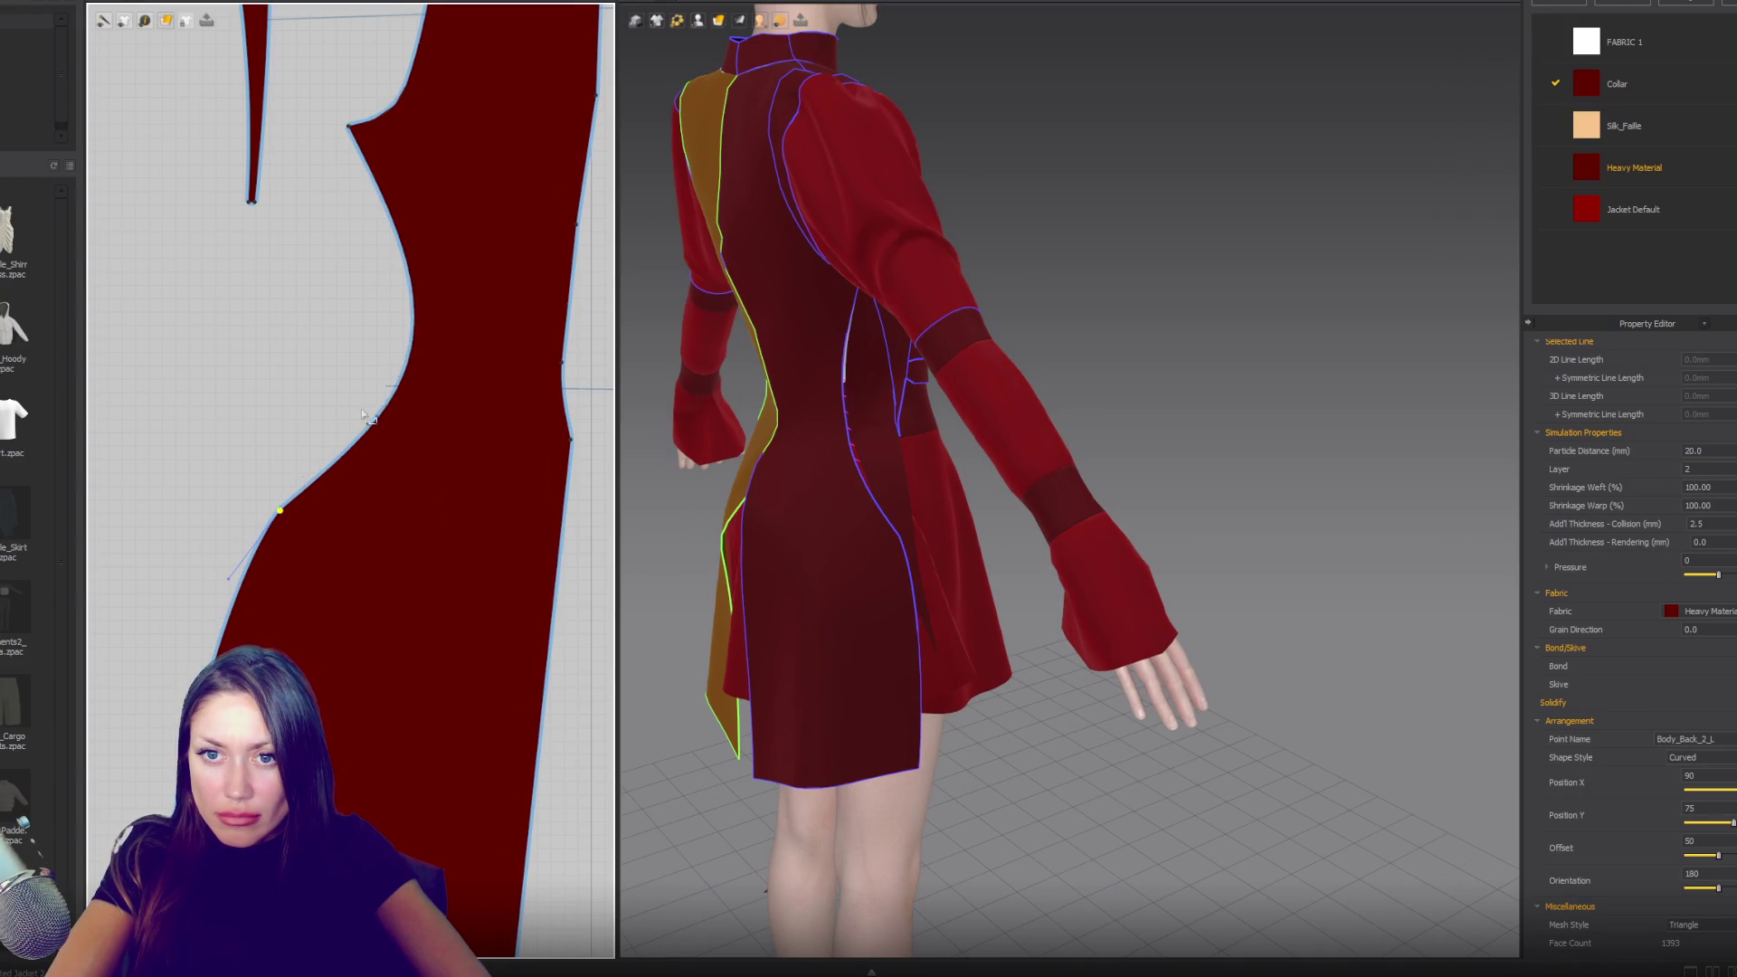
{"action": "left_click_drag", "start_coordinate": [411, 356], "coordinate": [385, 403]}
{"action": "left_click", "coordinate": [411, 355]}
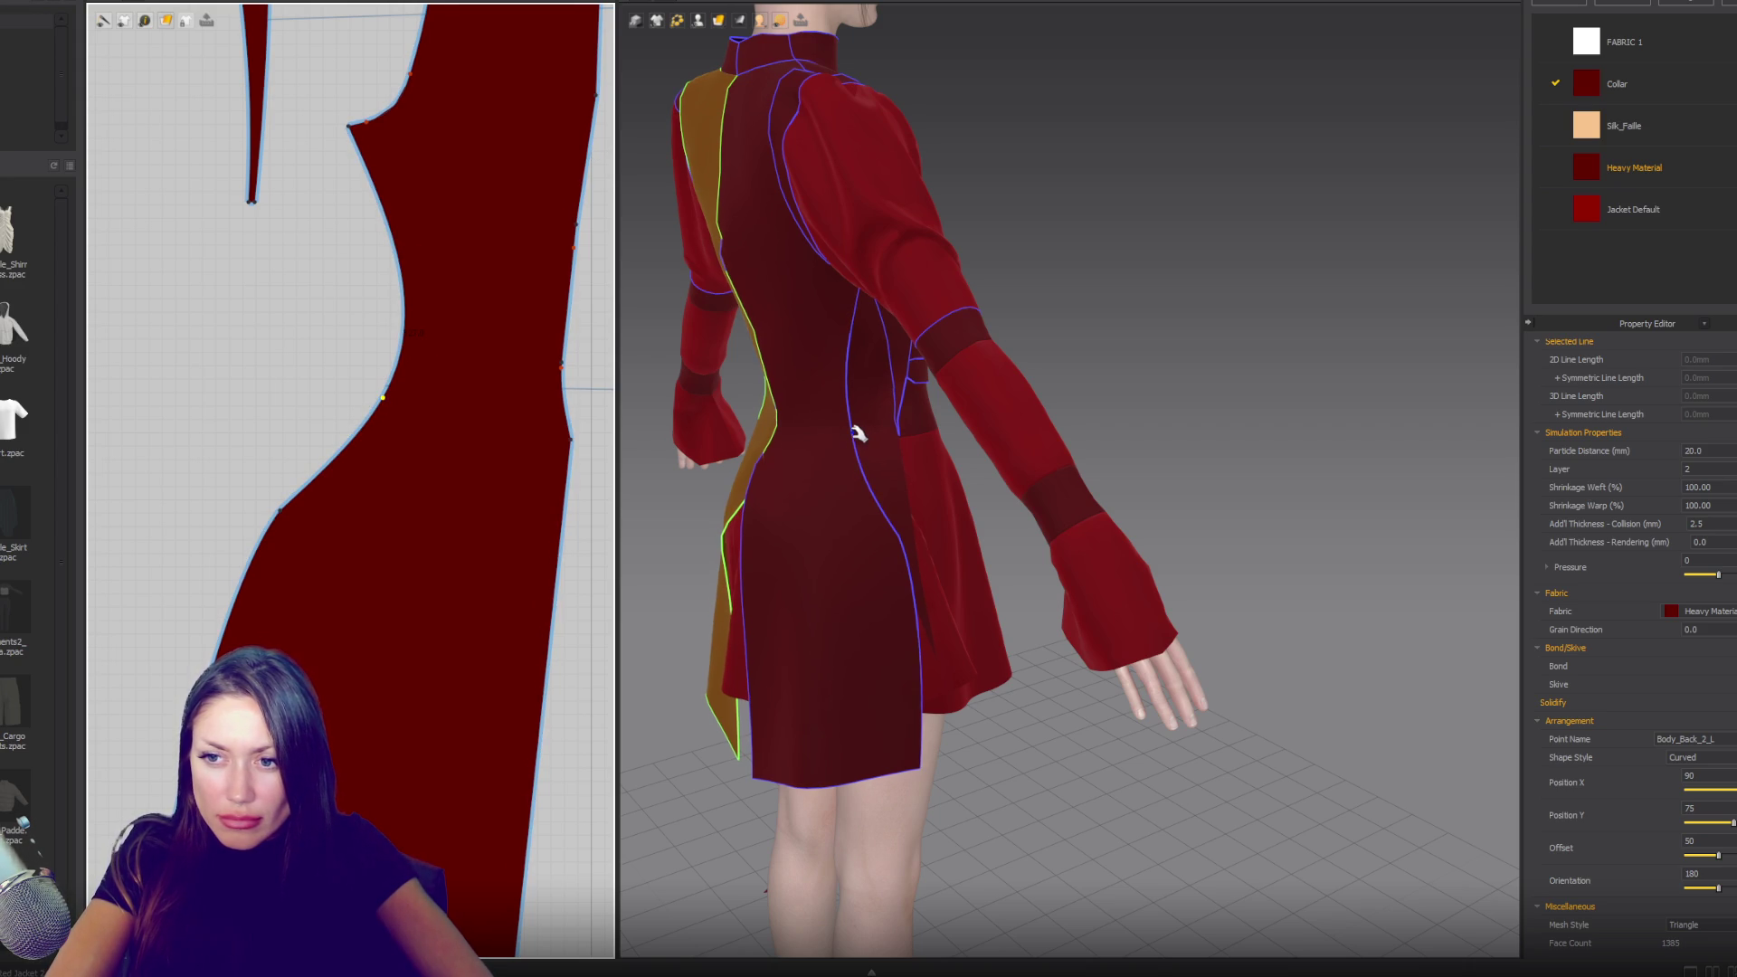
- Pull the left back side gusset downward on the 3D garment
{"action": "right_click_drag", "start_coordinate": [1083, 440], "coordinate": [990, 430]}
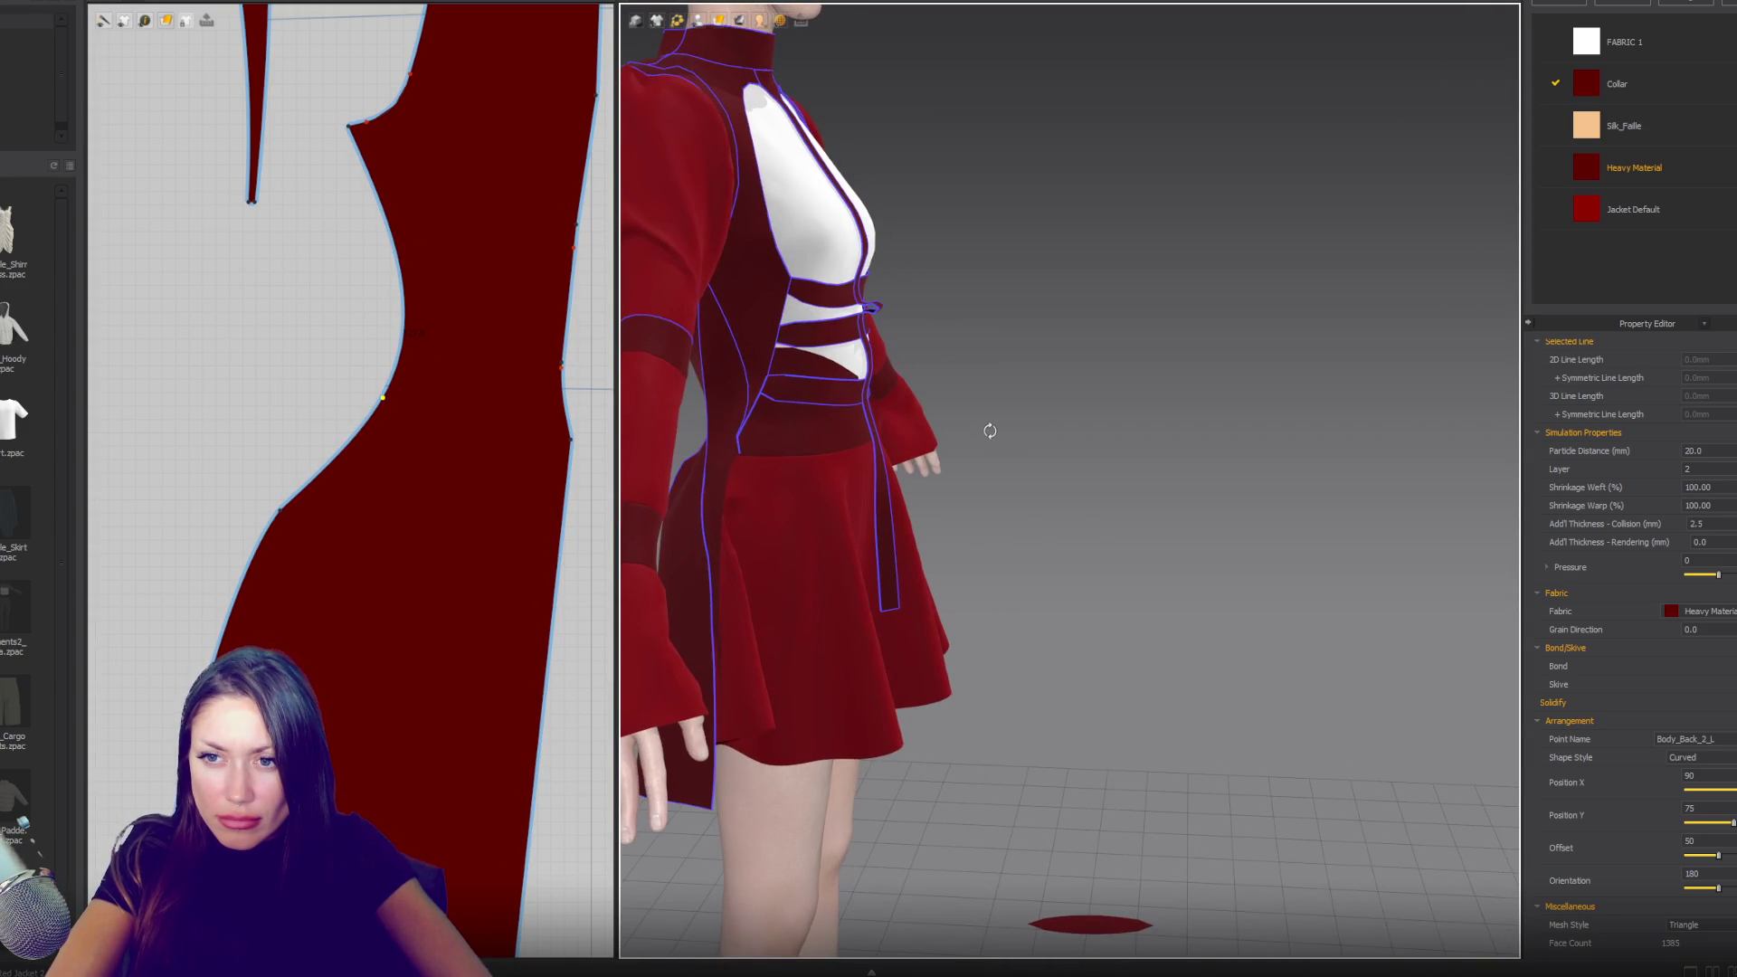
{"action": "left_click", "coordinate": [763, 432]}
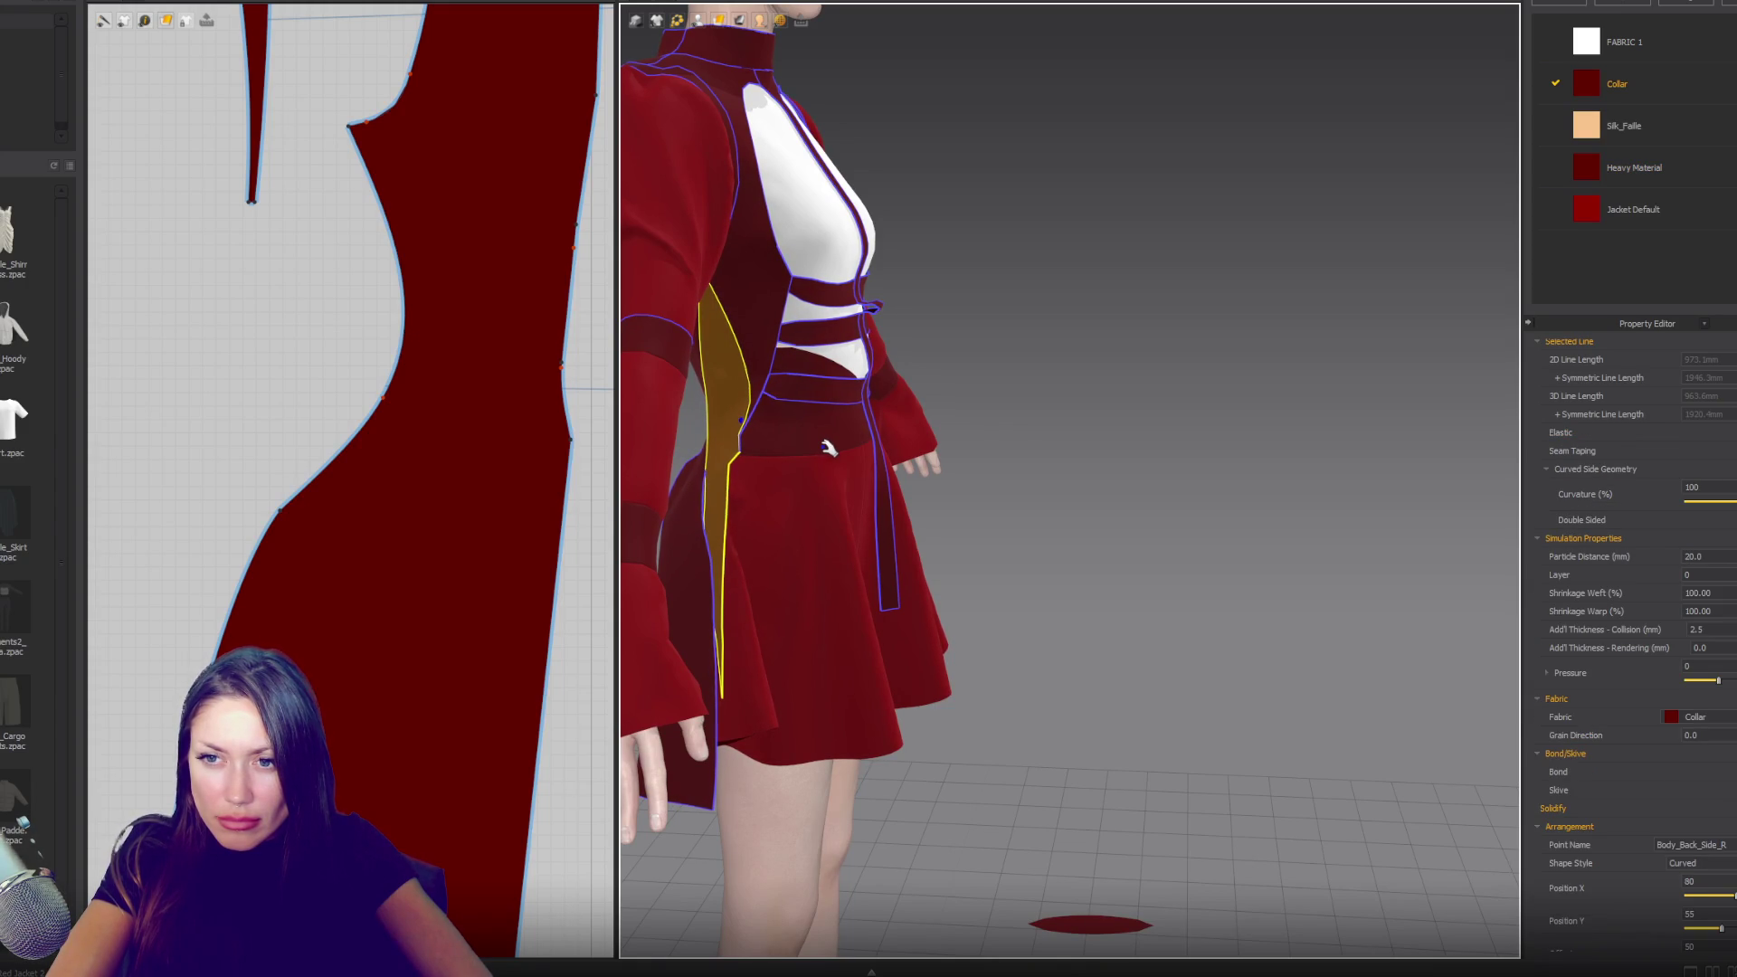
{"action": "mouse_move", "coordinate": [819, 537]}
{"action": "right_mouse_down"}
{"action": "mouse_move", "coordinate": [705, 525]}
{"action": "mouse_move", "coordinate": [793, 499]}
{"action": "right_mouse_up"}
{"action": "left_click", "coordinate": [993, 479]}
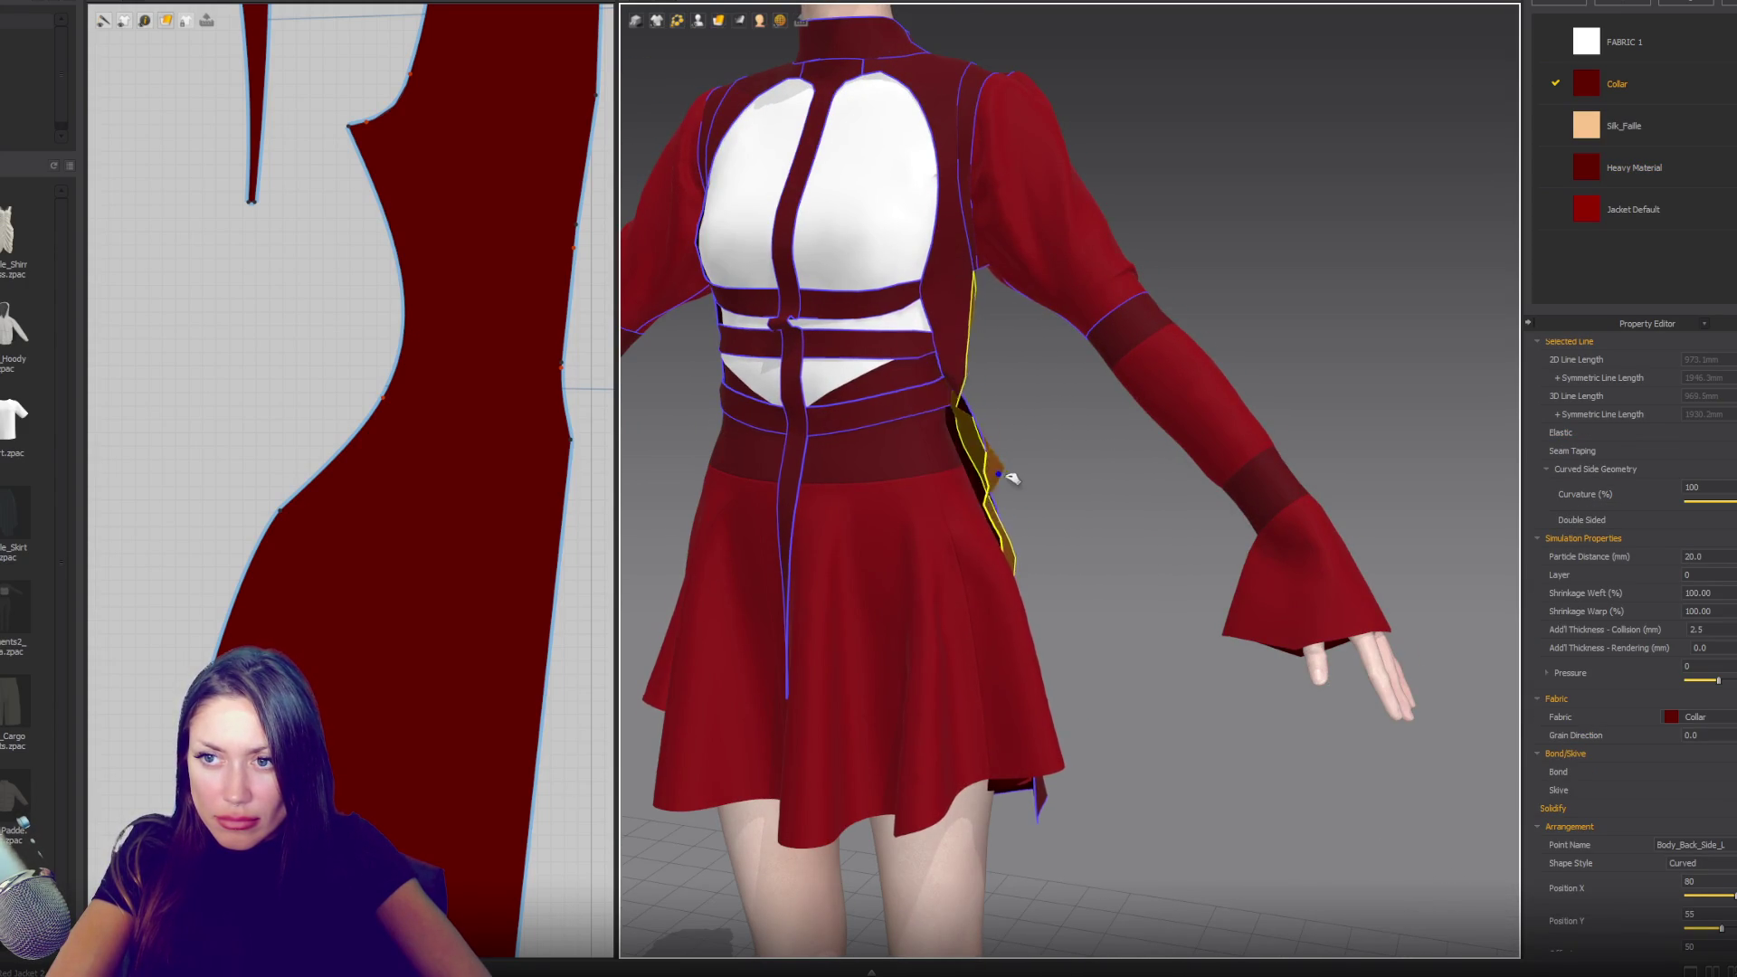
{"action": "left_click", "coordinate": [964, 389]}
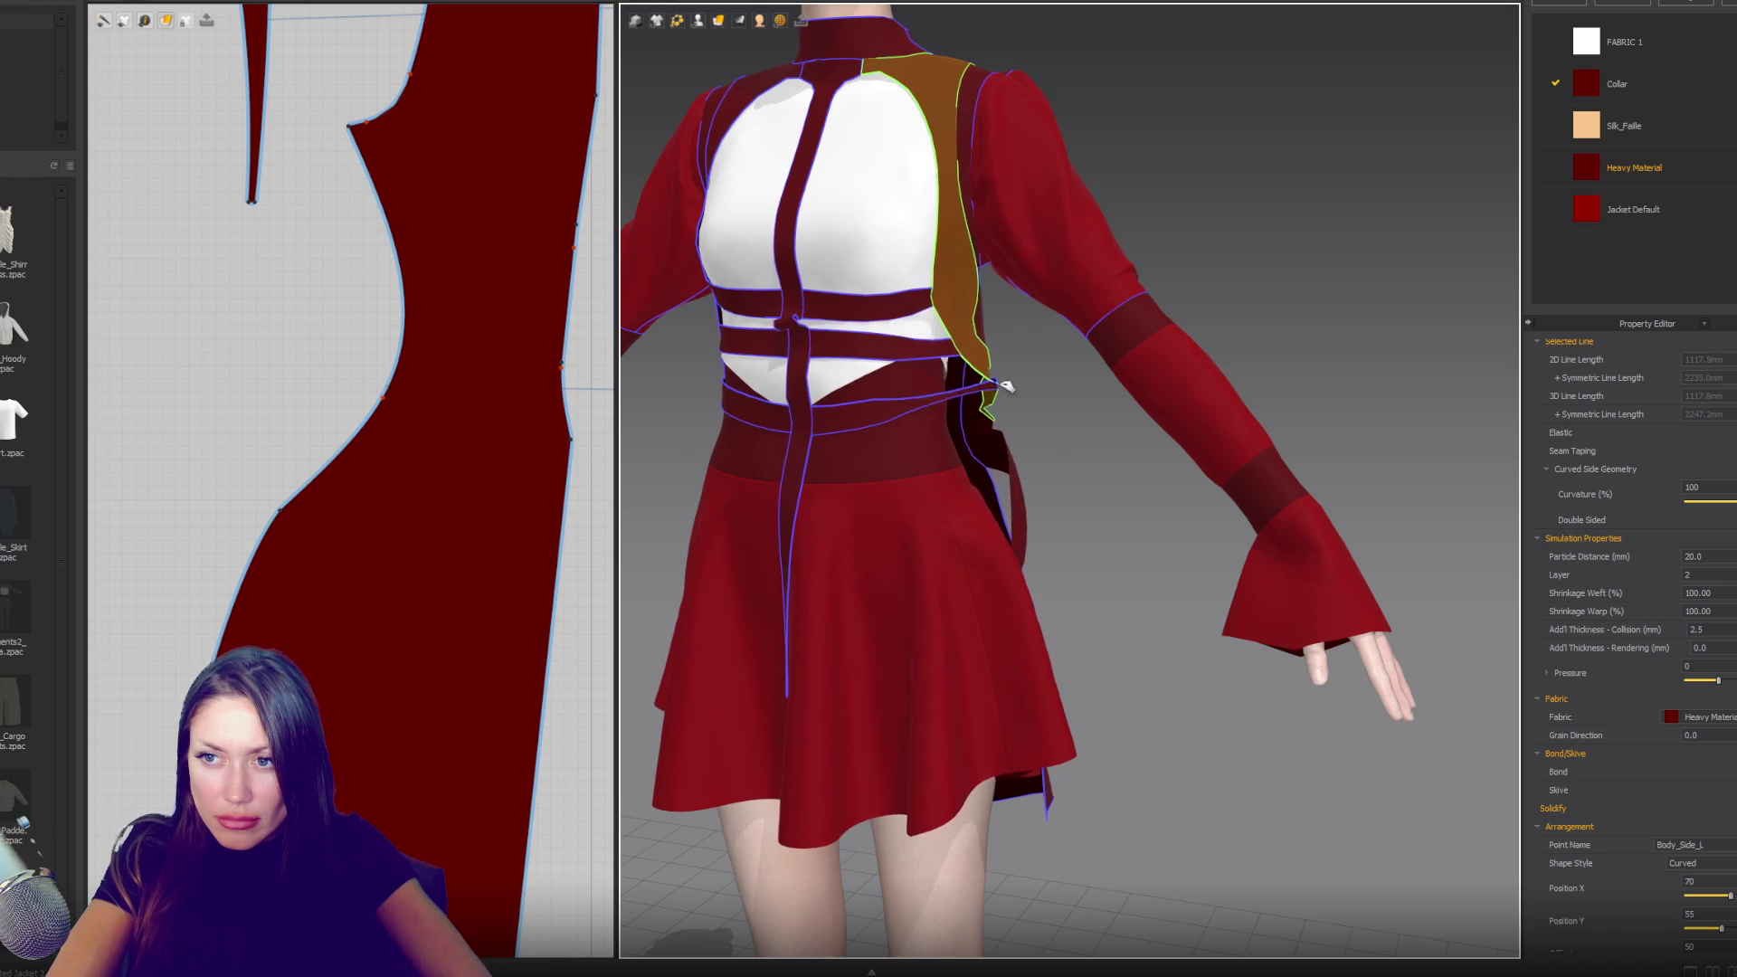
{"action": "right_click_drag", "start_coordinate": [1026, 473], "coordinate": [898, 491]}
{"action": "mouse_move", "coordinate": [916, 498]}
{"action": "left_mouse_down"}
{"action": "mouse_move", "coordinate": [899, 504]}
{"action": "mouse_move", "coordinate": [896, 614]}
{"action": "mouse_move", "coordinate": [884, 601]}
{"action": "mouse_move", "coordinate": [968, 579]}
{"action": "mouse_move", "coordinate": [950, 504]}
{"action": "mouse_move", "coordinate": [897, 719]}
{"action": "left_mouse_up"}
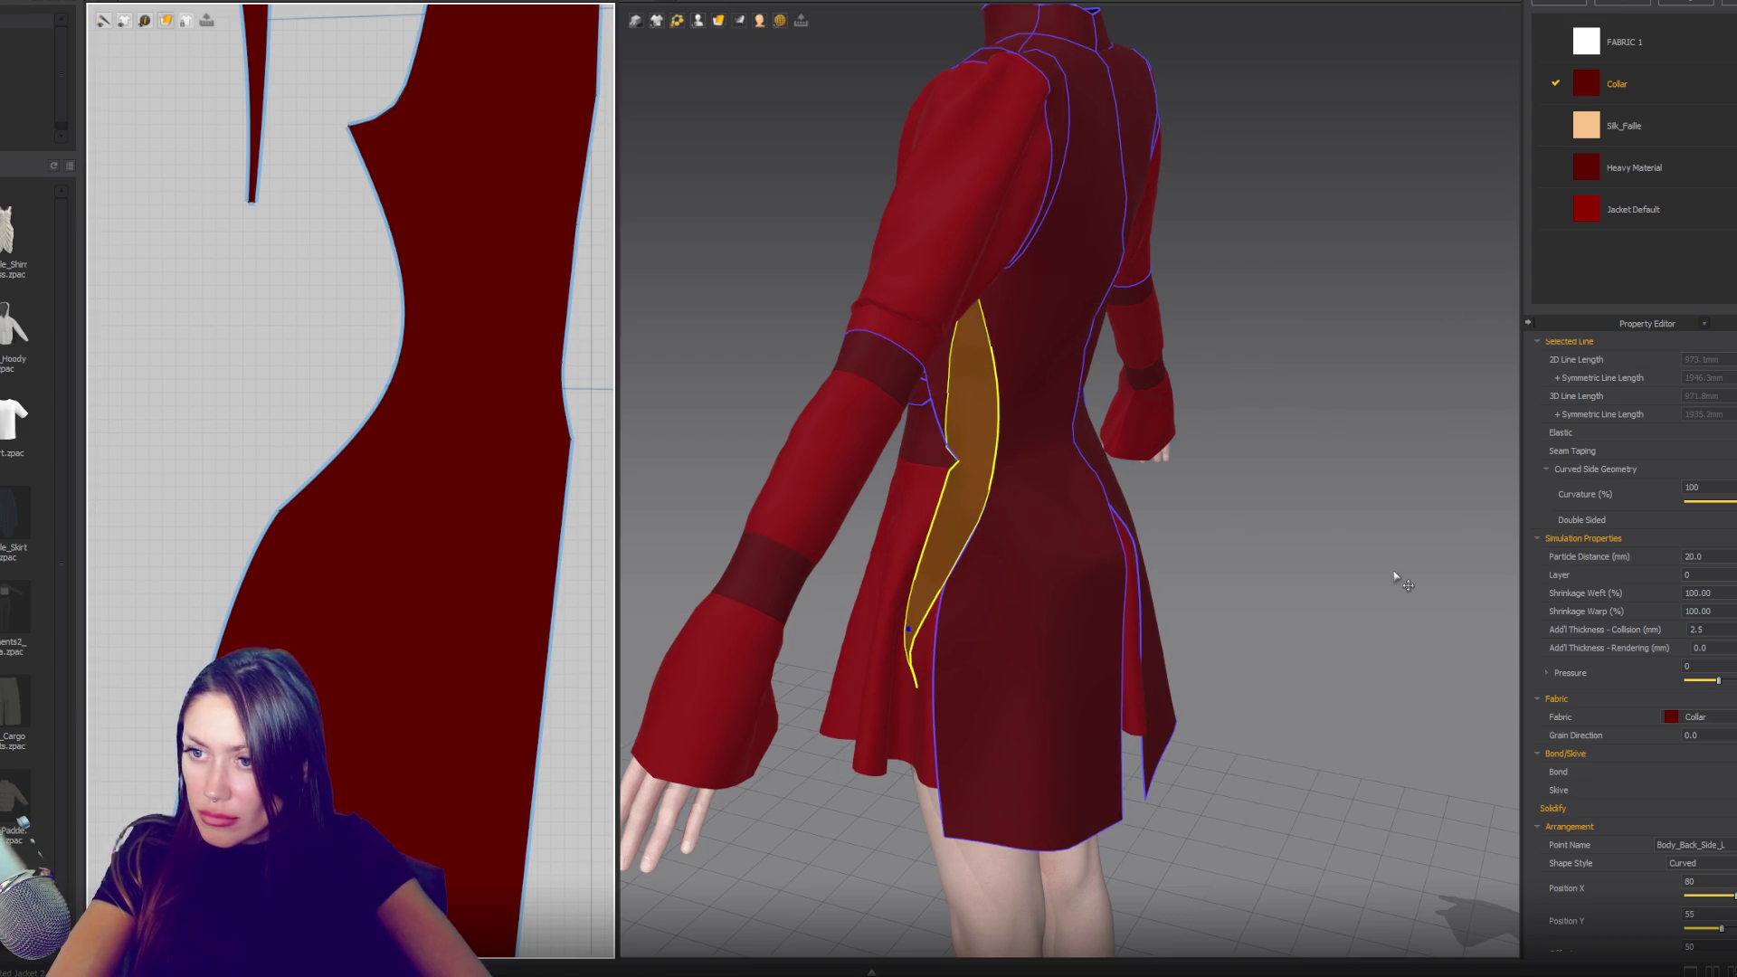
- Tug the right back side gusset into place and return to the front view
{"action": "mouse_move", "coordinate": [1039, 487]}
{"action": "right_mouse_down"}
{"action": "mouse_move", "coordinate": [678, 503]}
{"action": "mouse_move", "coordinate": [1026, 553]}
{"action": "right_mouse_up"}
{"action": "left_click_drag", "start_coordinate": [1090, 512], "coordinate": [1134, 549]}
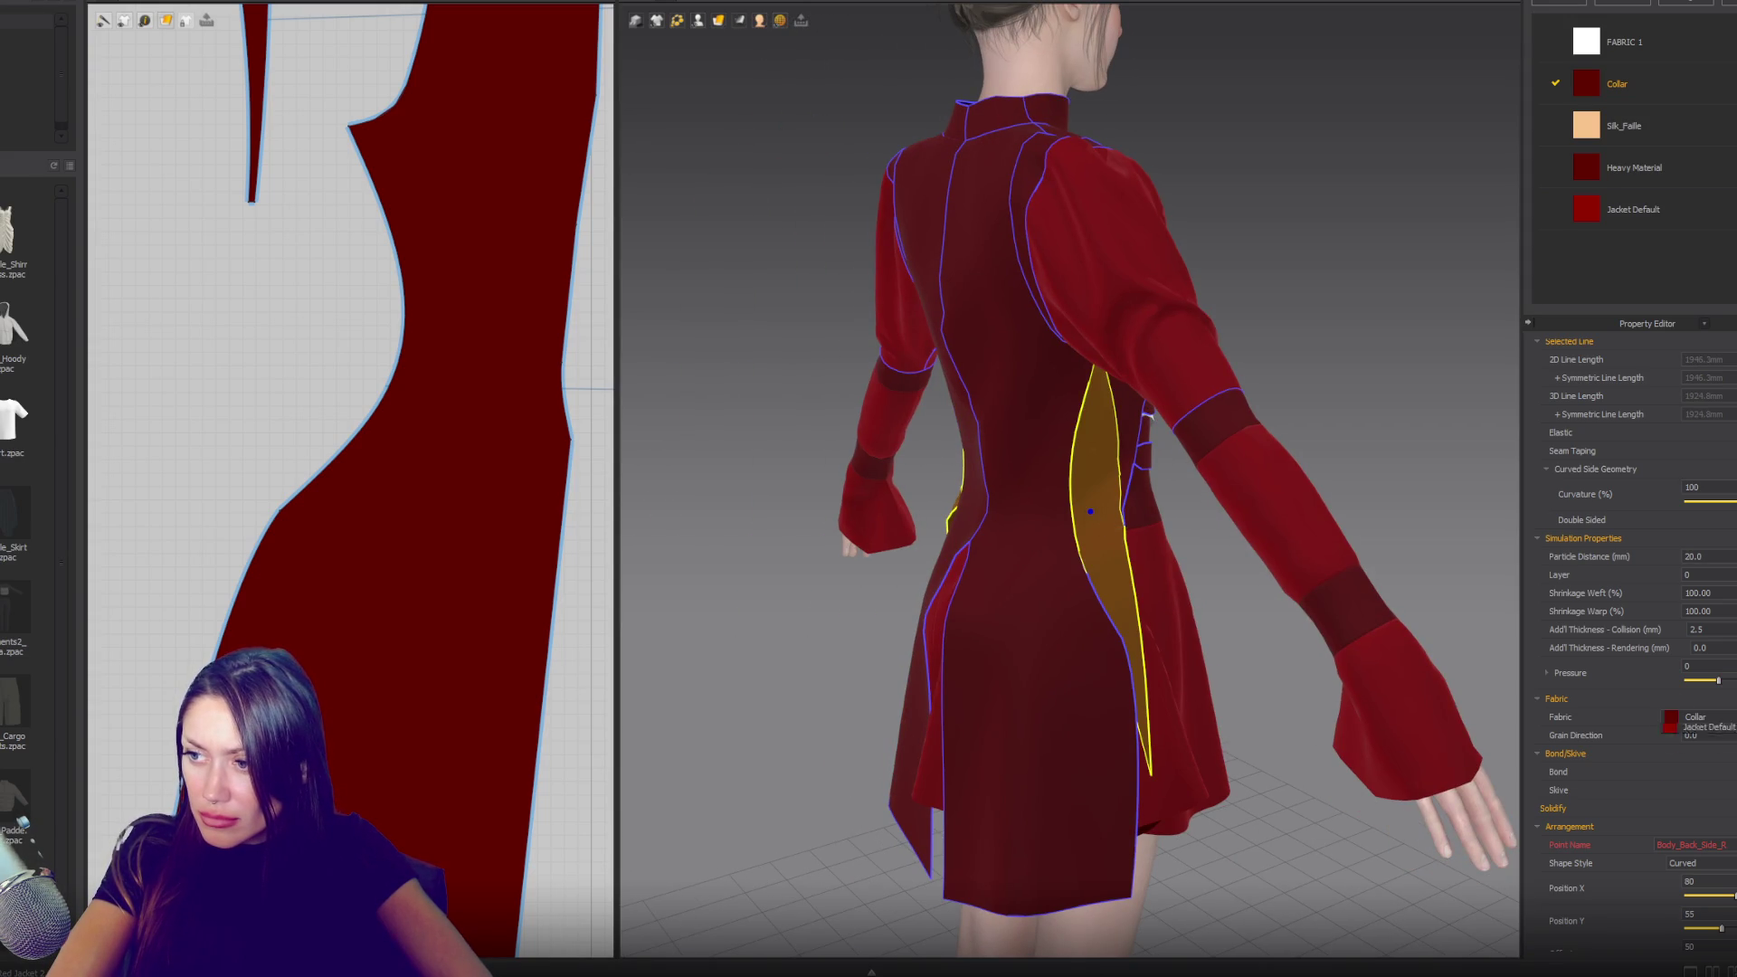
{"action": "left_click", "coordinate": [1347, 408]}
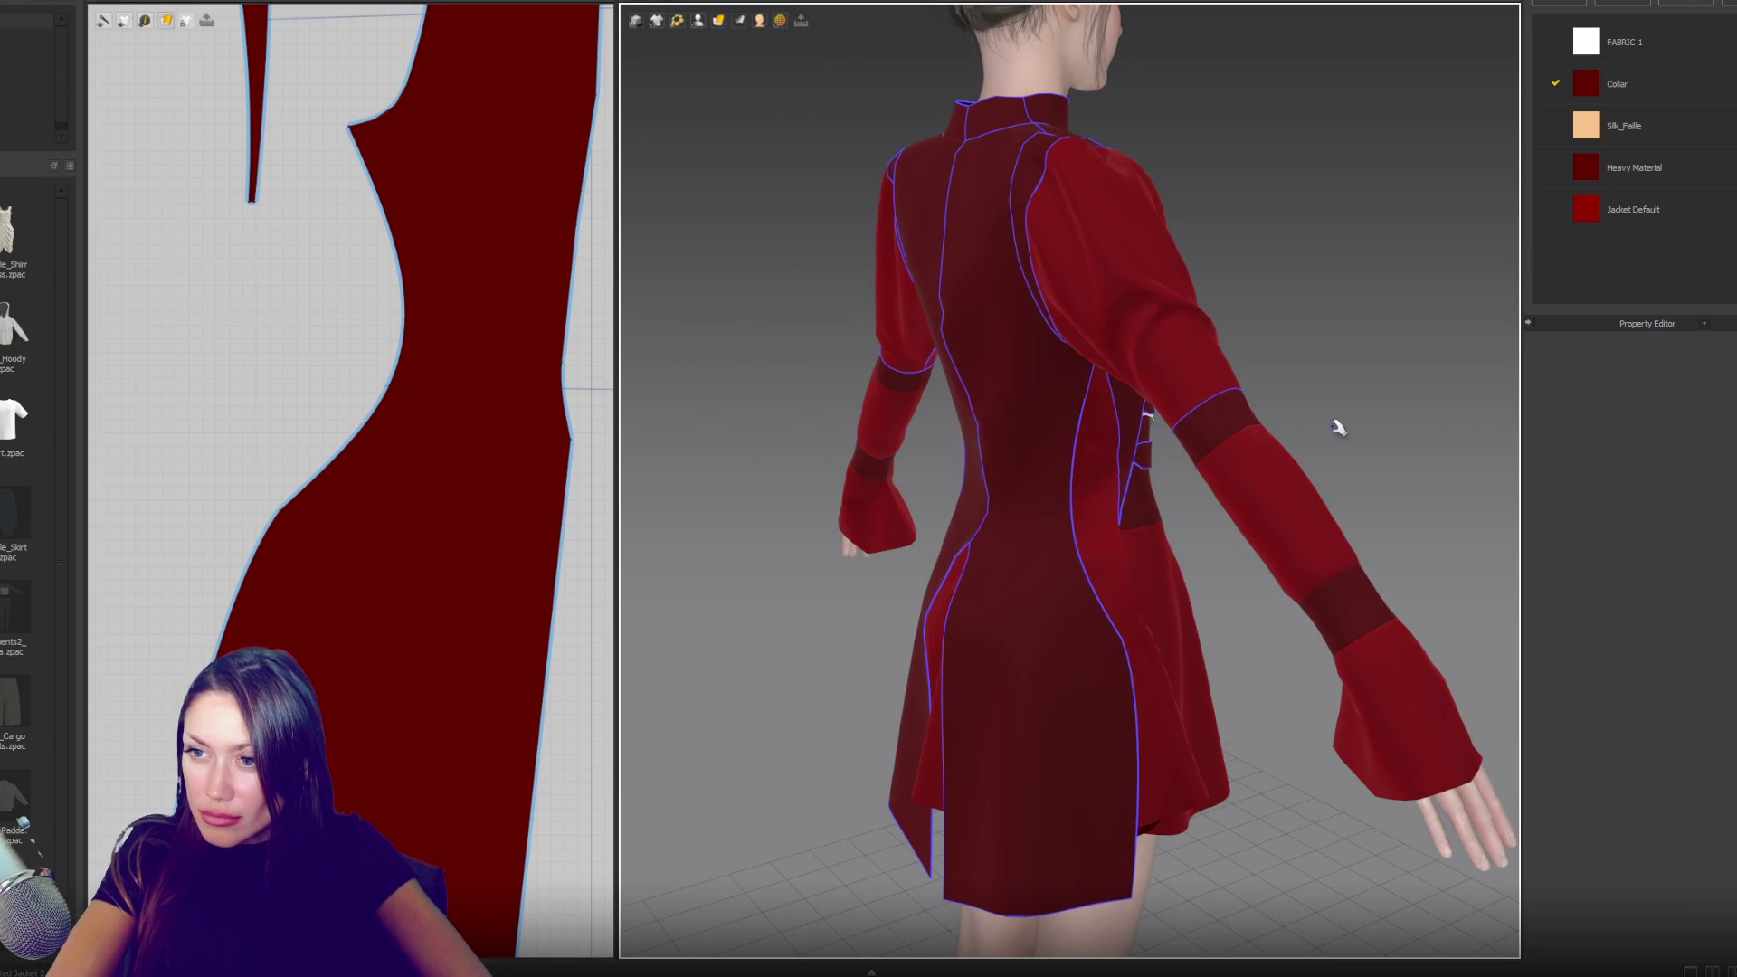
{"action": "key", "text": "2"}
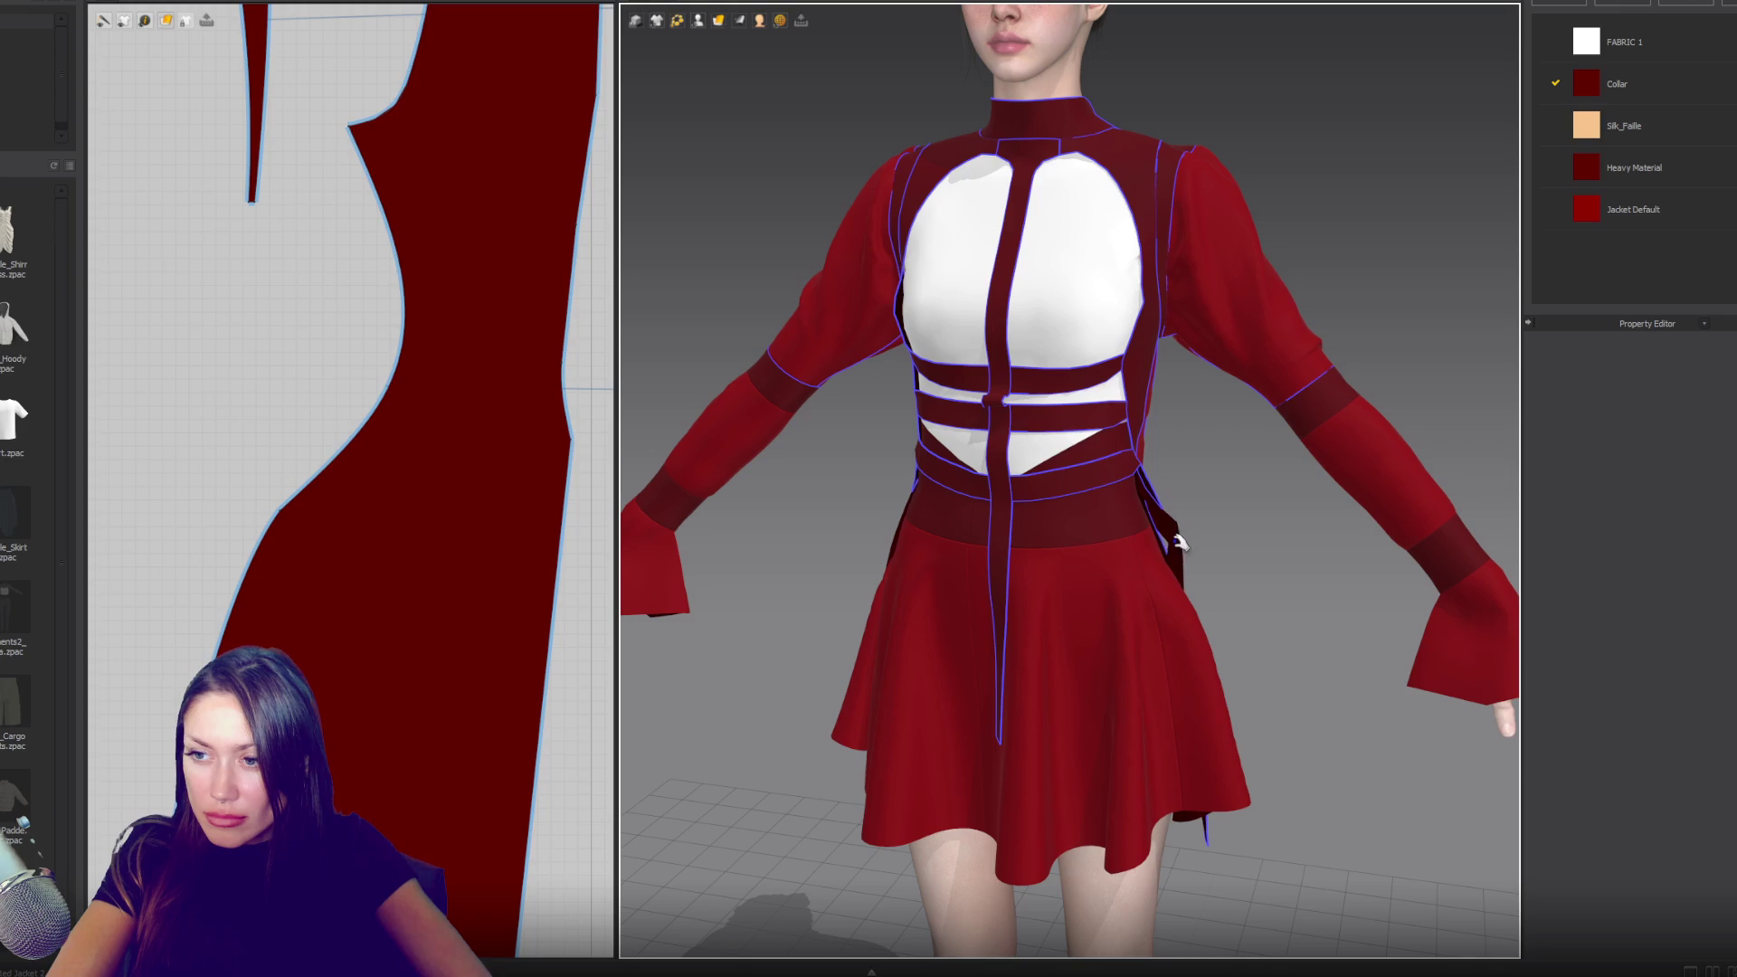
{"action": "scroll", "coordinate": [337, 360], "scroll_direction": "down", "scroll_amount": 5}
{"action": "scroll", "coordinate": [337, 360], "scroll_direction": "up", "scroll_amount": 8}
- Sew a seam along the back panel's curved side edge
{"action": "key", "text": "z"}
{"action": "left_click", "coordinate": [135, 641]}
{"action": "scroll", "coordinate": [136, 640], "scroll_direction": "up", "scroll_amount": 2}
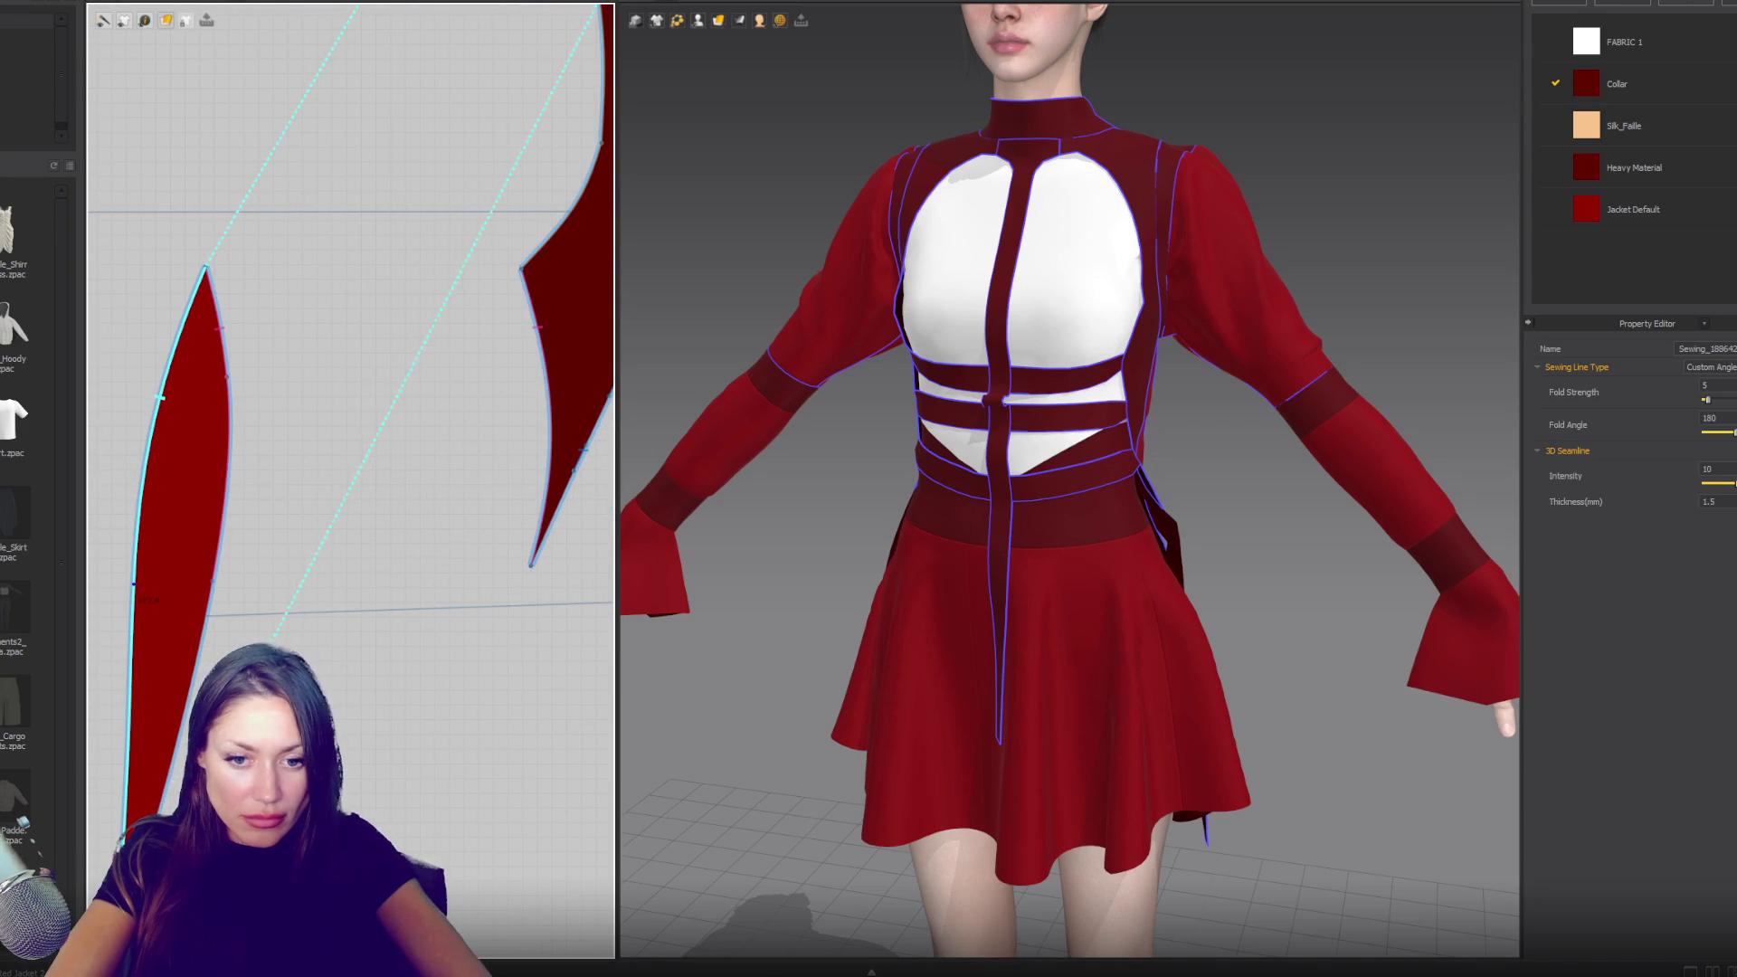
{"action": "scroll", "coordinate": [353, 295], "scroll_direction": "up", "scroll_amount": 3}
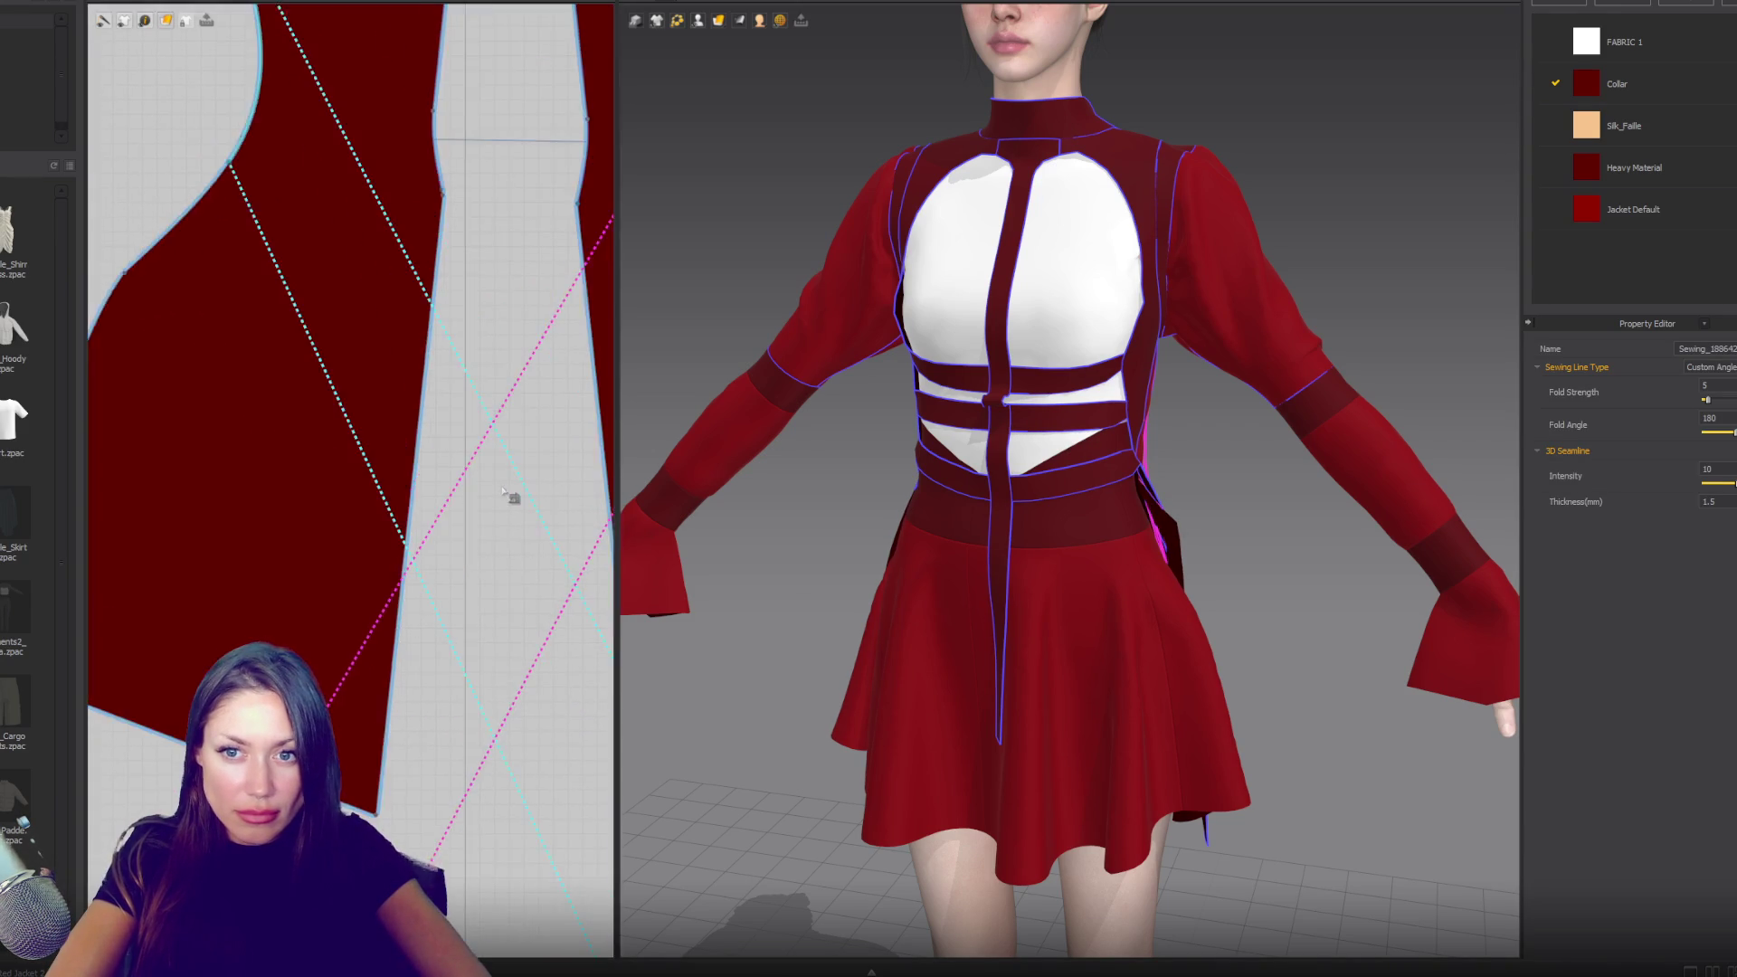
{"action": "scroll", "coordinate": [515, 497], "scroll_direction": "down", "scroll_amount": 5}
{"action": "scroll", "coordinate": [222, 438], "scroll_direction": "up", "scroll_amount": 2}
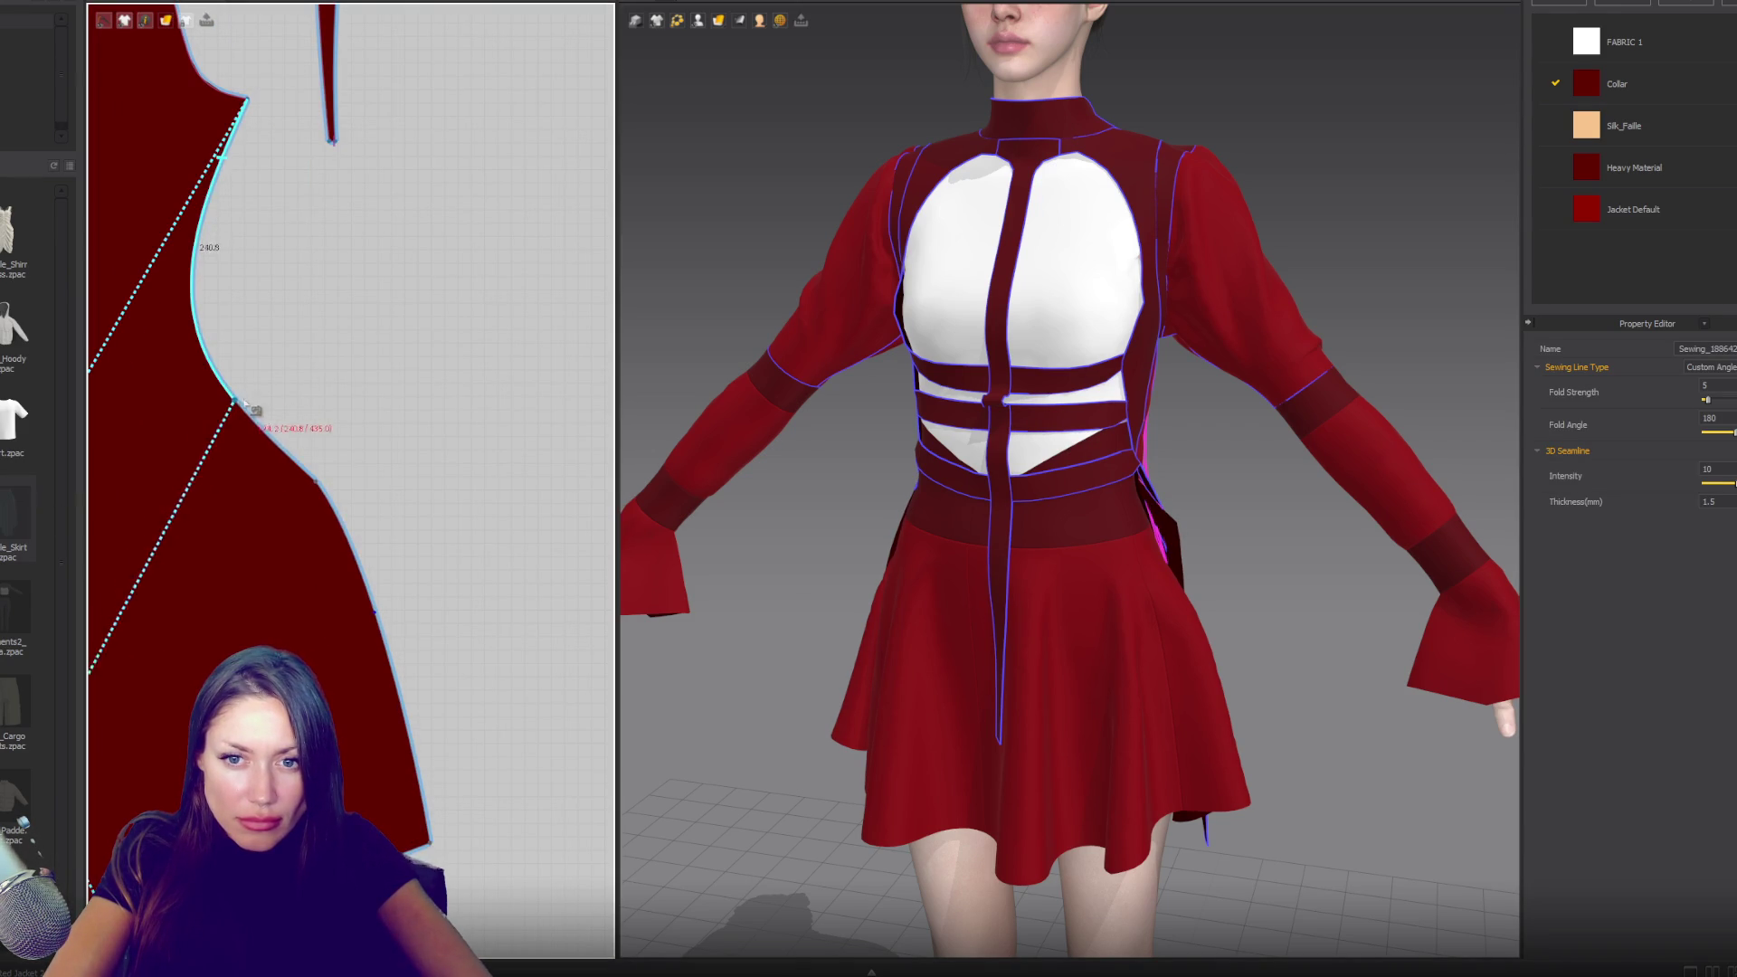
{"action": "left_click", "coordinate": [375, 616]}
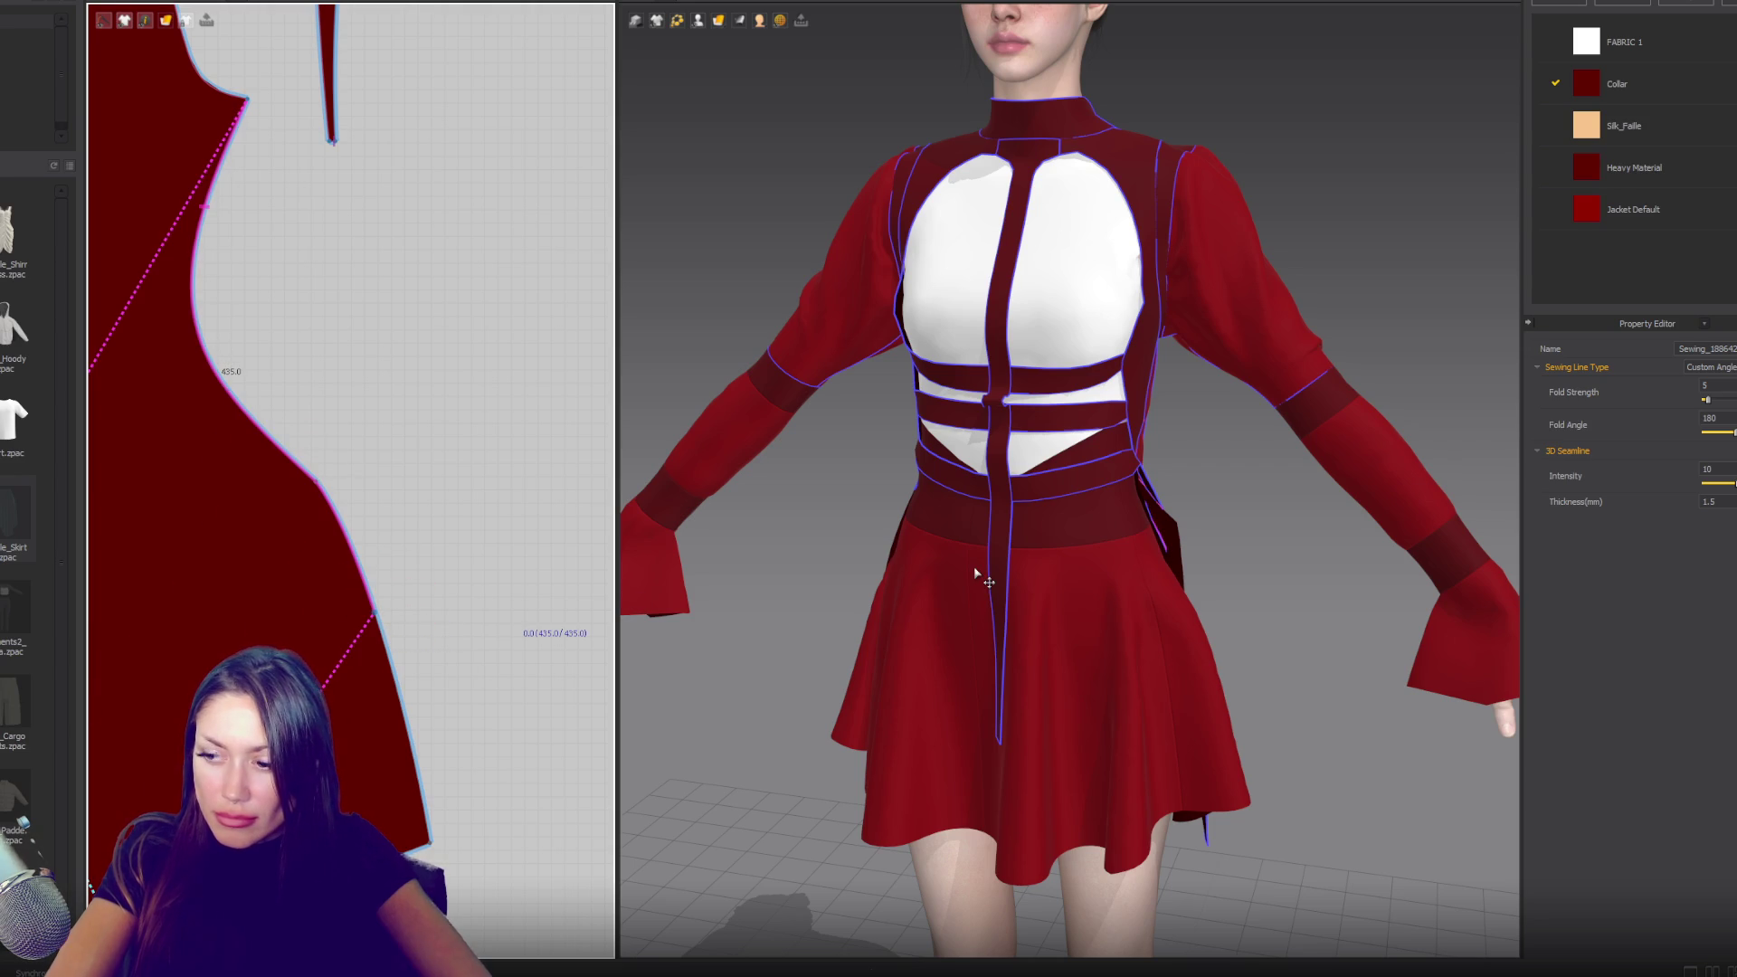
- Orbit around the dress to inspect the side panel's drape
{"action": "mouse_move", "coordinate": [917, 624]}
{"action": "right_mouse_down"}
{"action": "mouse_move", "coordinate": [1094, 622]}
{"action": "mouse_move", "coordinate": [1106, 554]}
{"action": "right_mouse_up"}
{"action": "left_click", "coordinate": [1086, 479]}
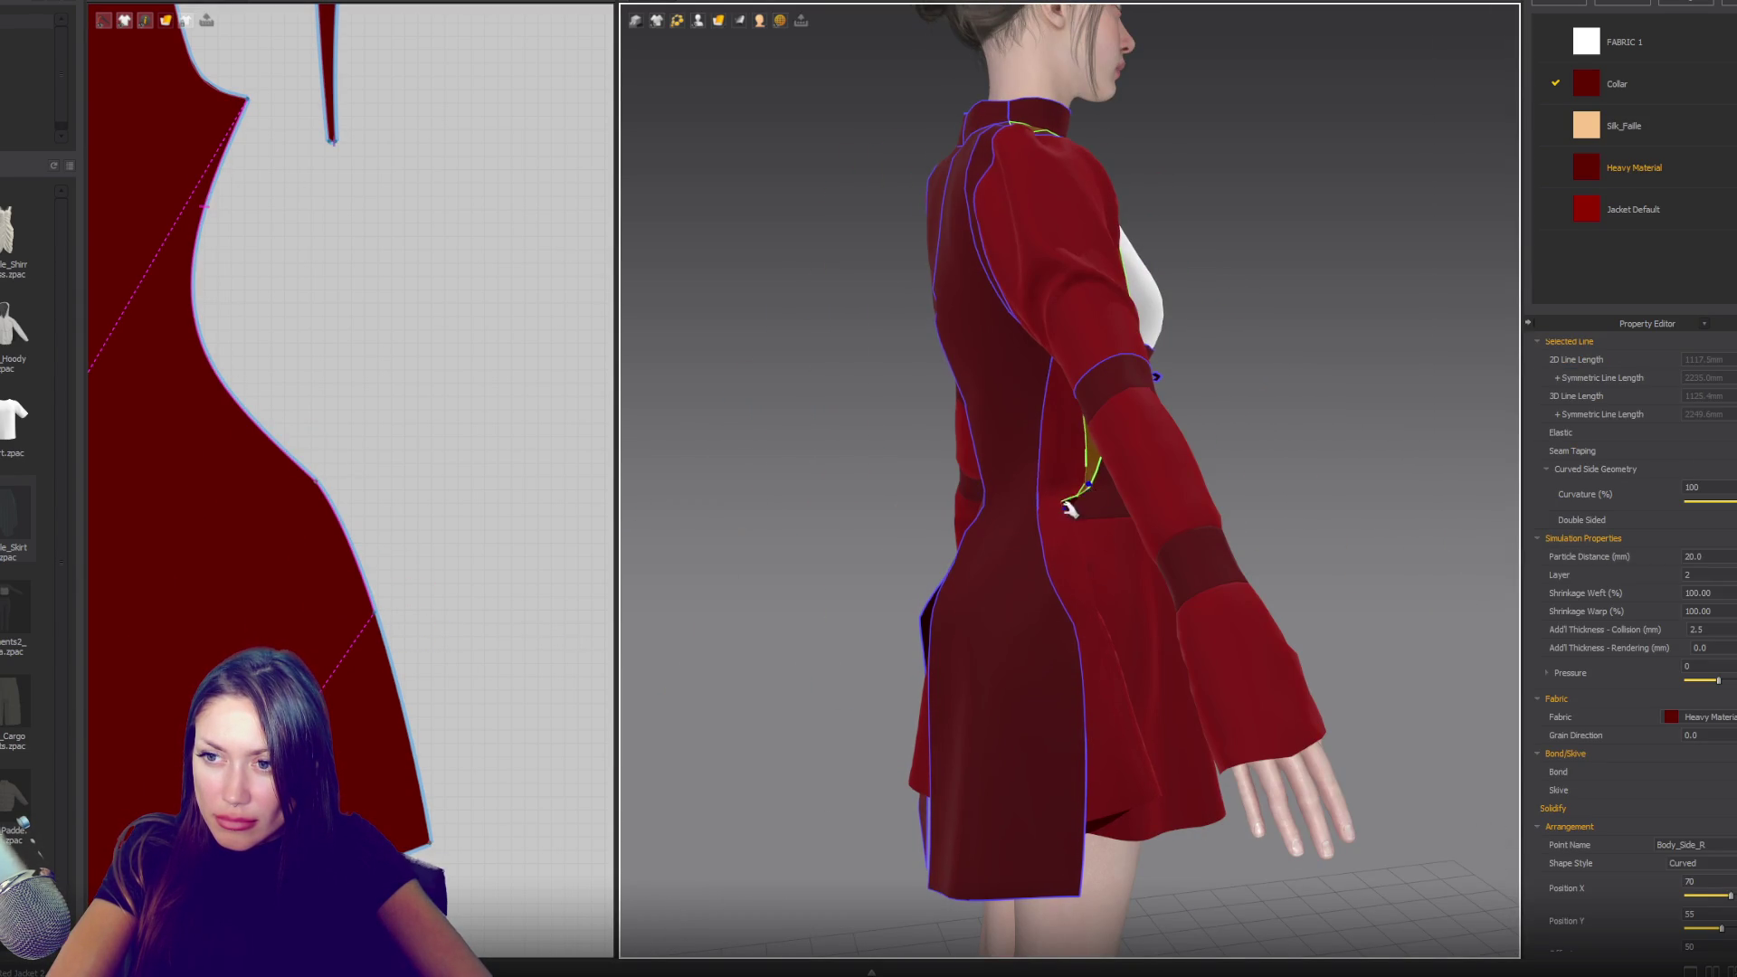
{"action": "mouse_move", "coordinate": [1284, 579]}
{"action": "right_mouse_down"}
{"action": "mouse_move", "coordinate": [1088, 579]}
{"action": "mouse_move", "coordinate": [1167, 628]}
{"action": "mouse_move", "coordinate": [1286, 622]}
{"action": "right_mouse_up"}
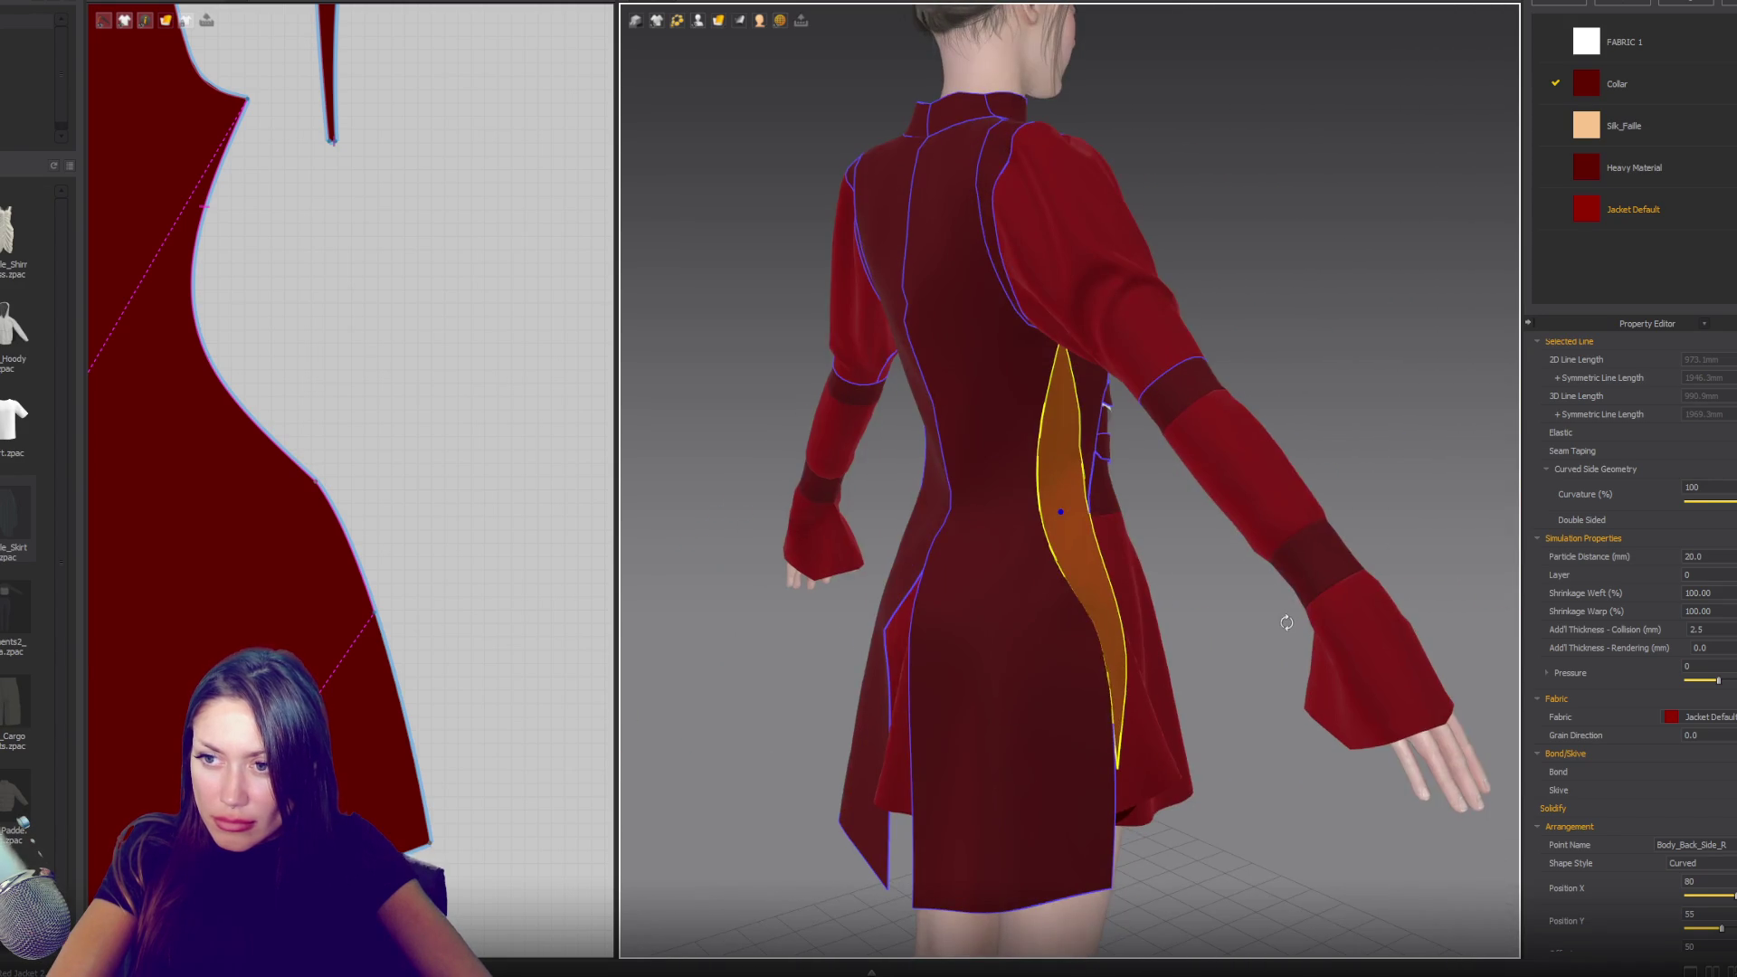
{"action": "scroll", "coordinate": [1119, 705], "scroll_direction": "down", "scroll_amount": 4}
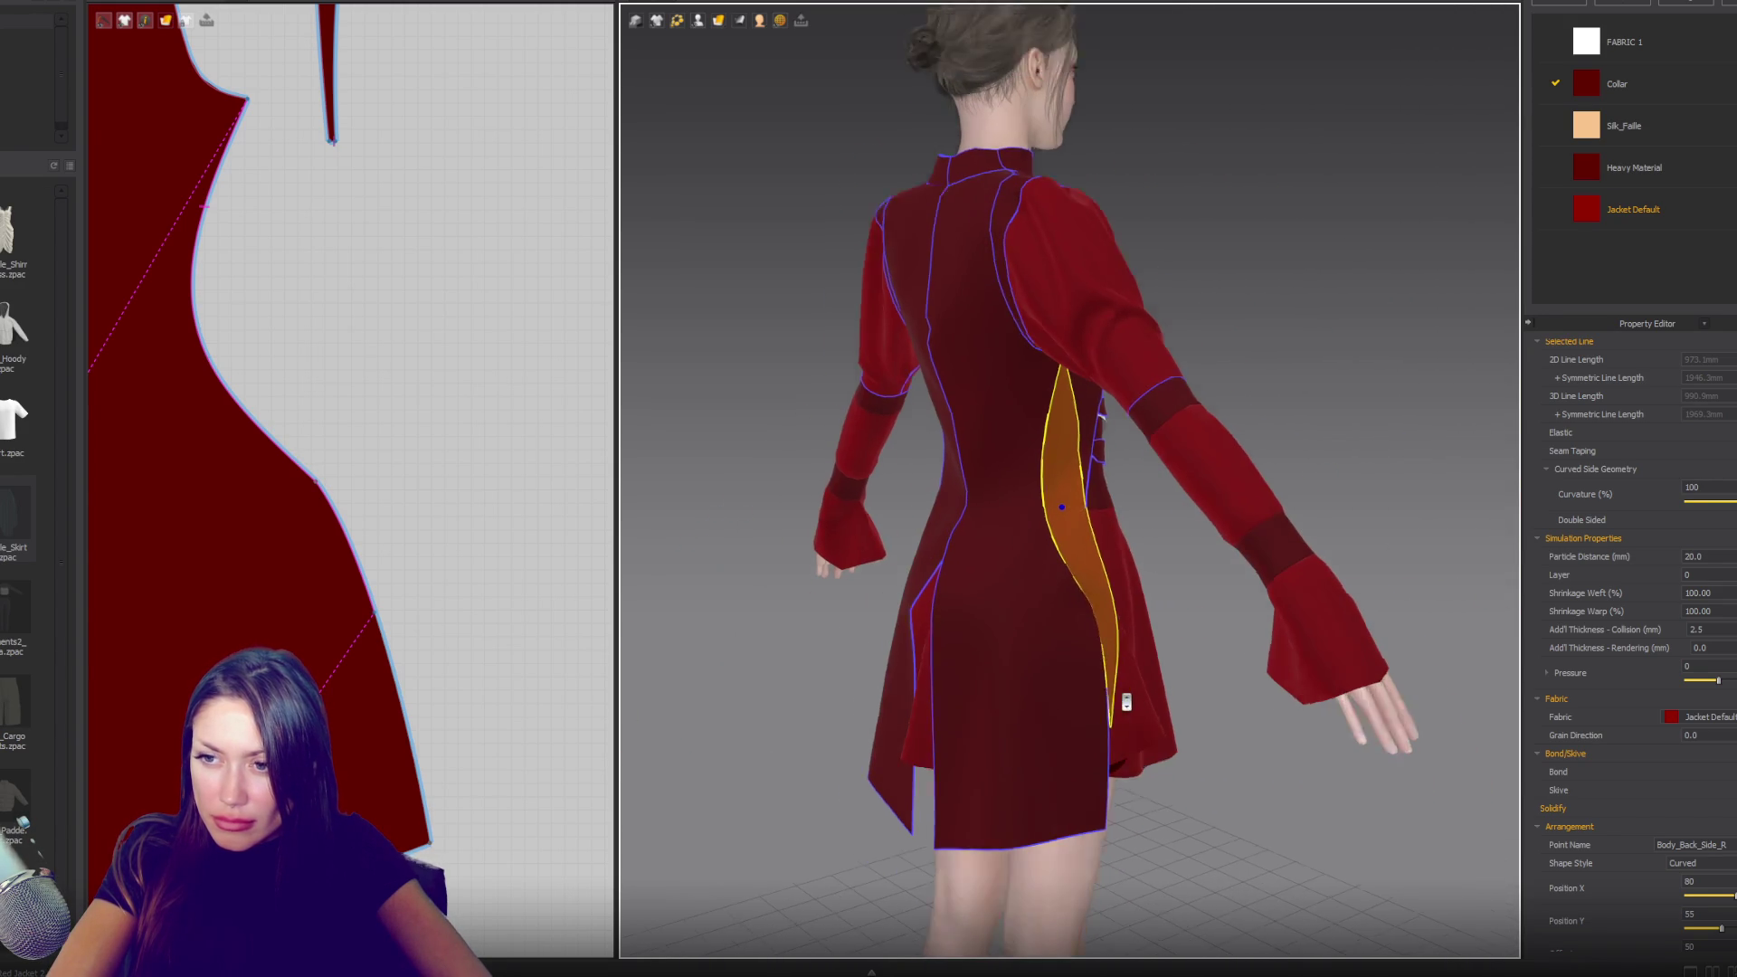
{"action": "left_click", "coordinate": [1317, 427]}
{"action": "right_click_drag", "start_coordinate": [895, 589], "coordinate": [1138, 487]}
{"action": "scroll", "coordinate": [1138, 487], "scroll_direction": "down", "scroll_amount": 2}
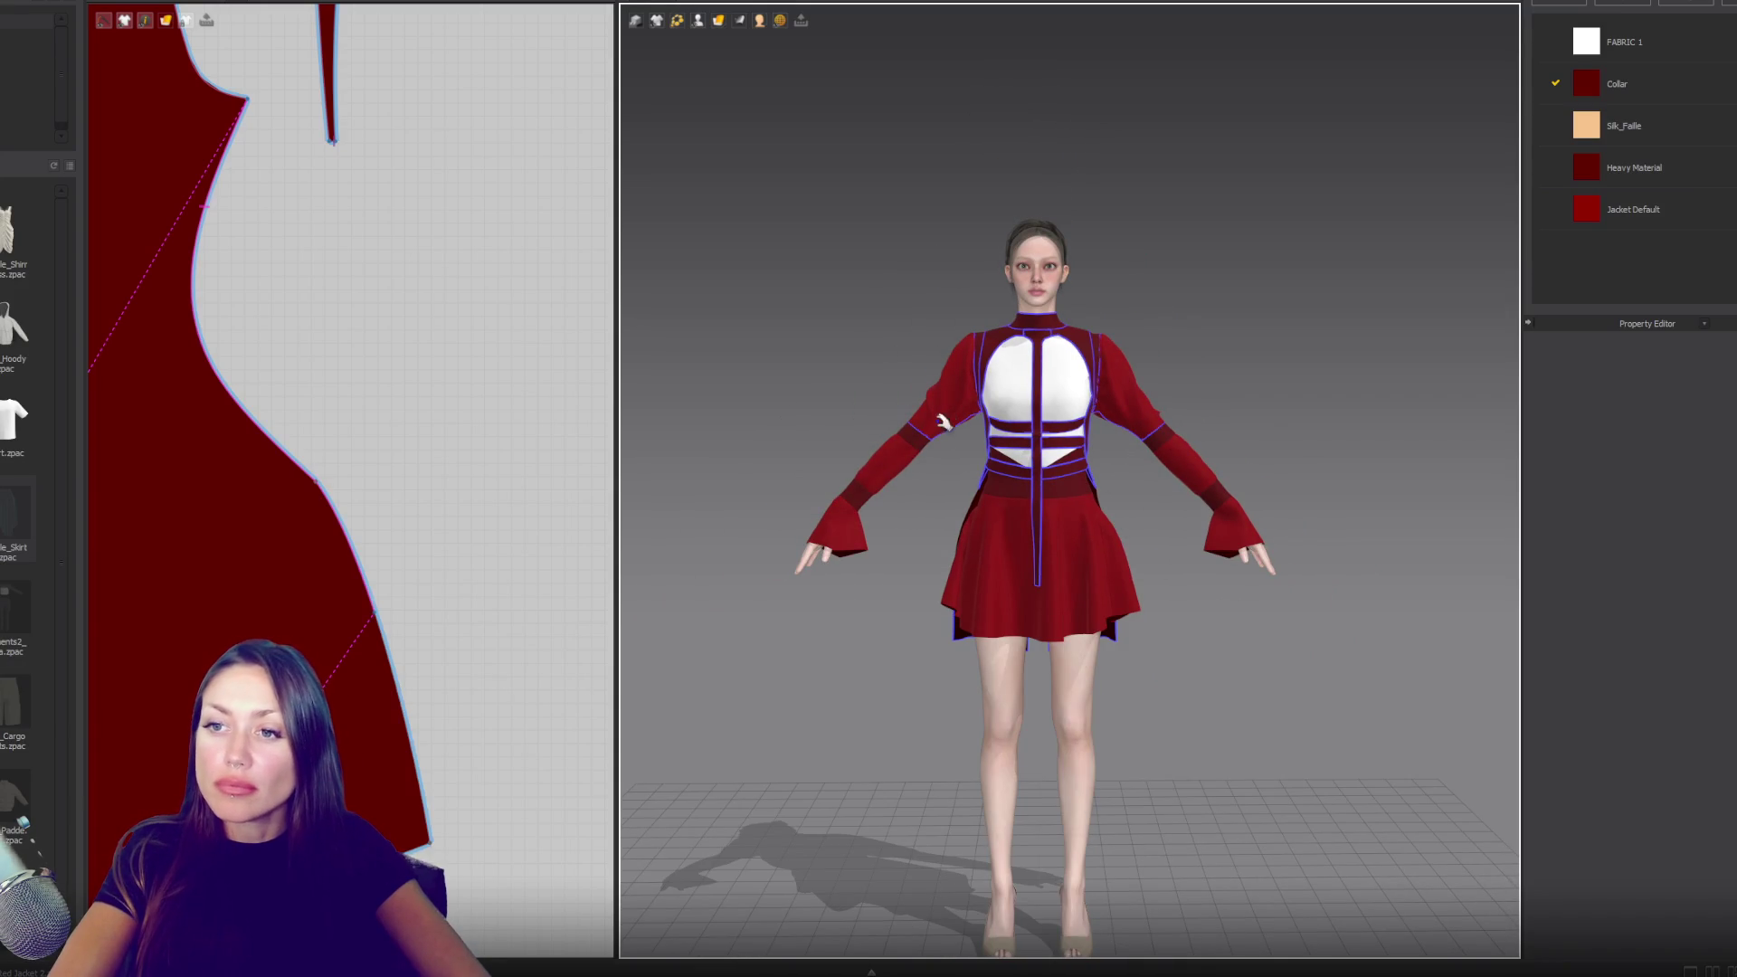
- Try pulling the lower sleeve band toward the elbow, then undo it
{"action": "left_click", "coordinate": [963, 403]}
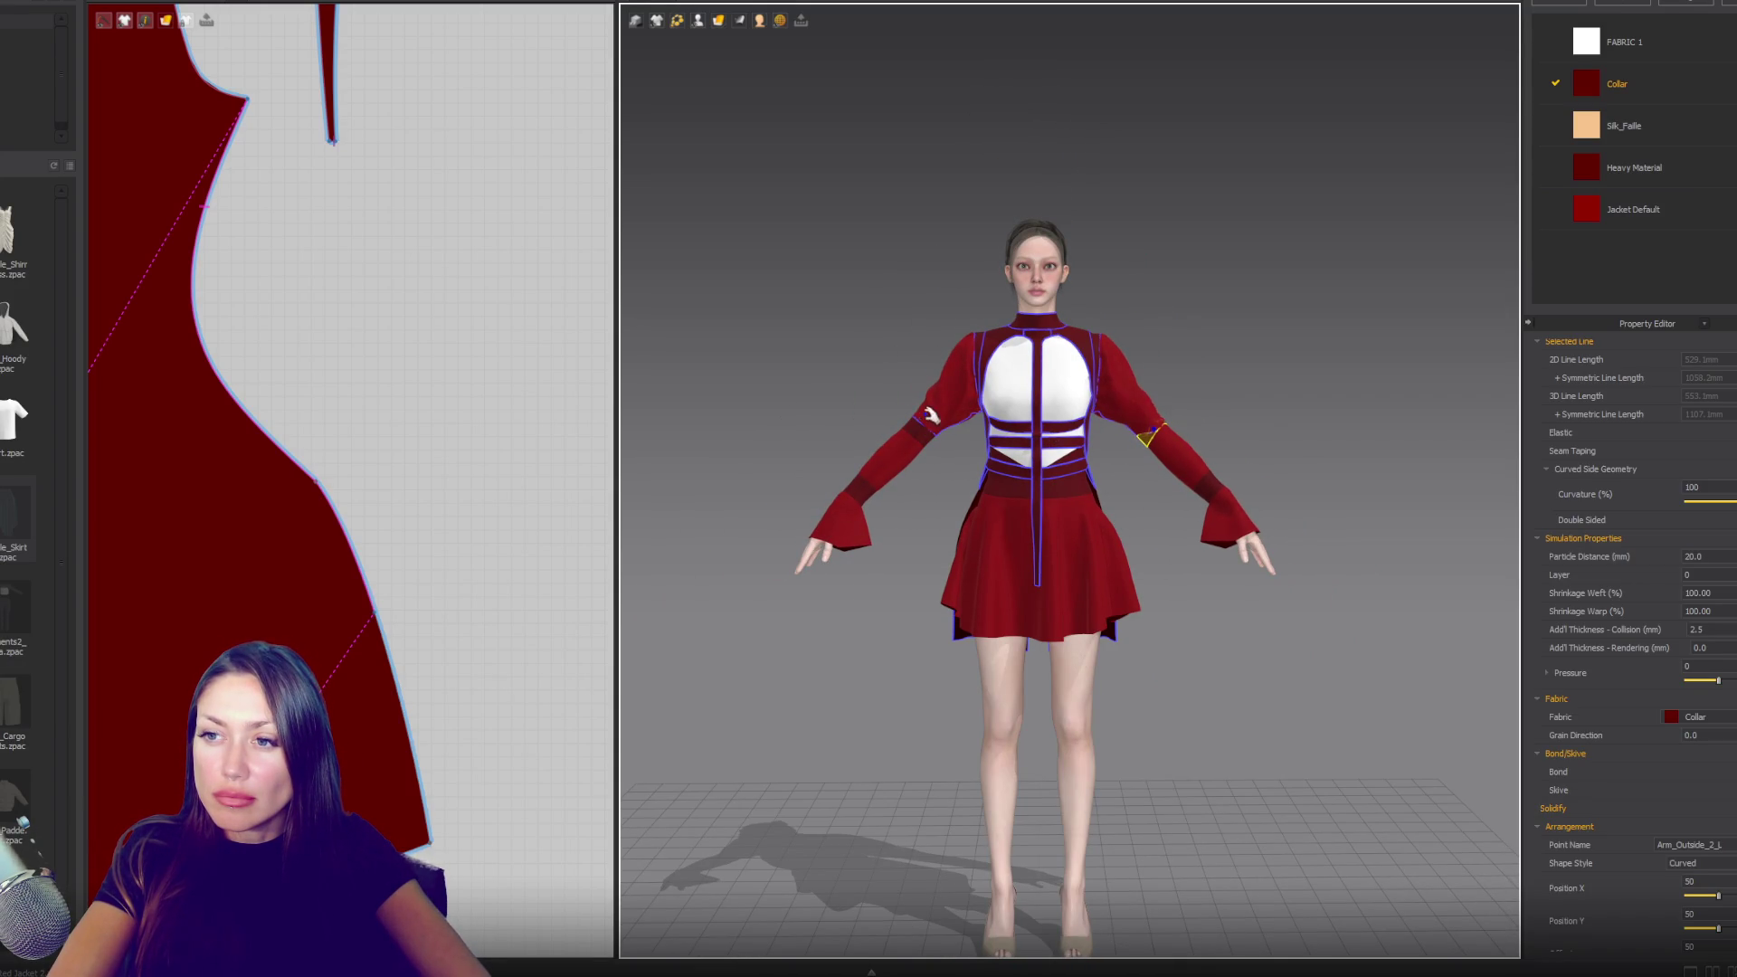
{"action": "left_click", "coordinate": [968, 389]}
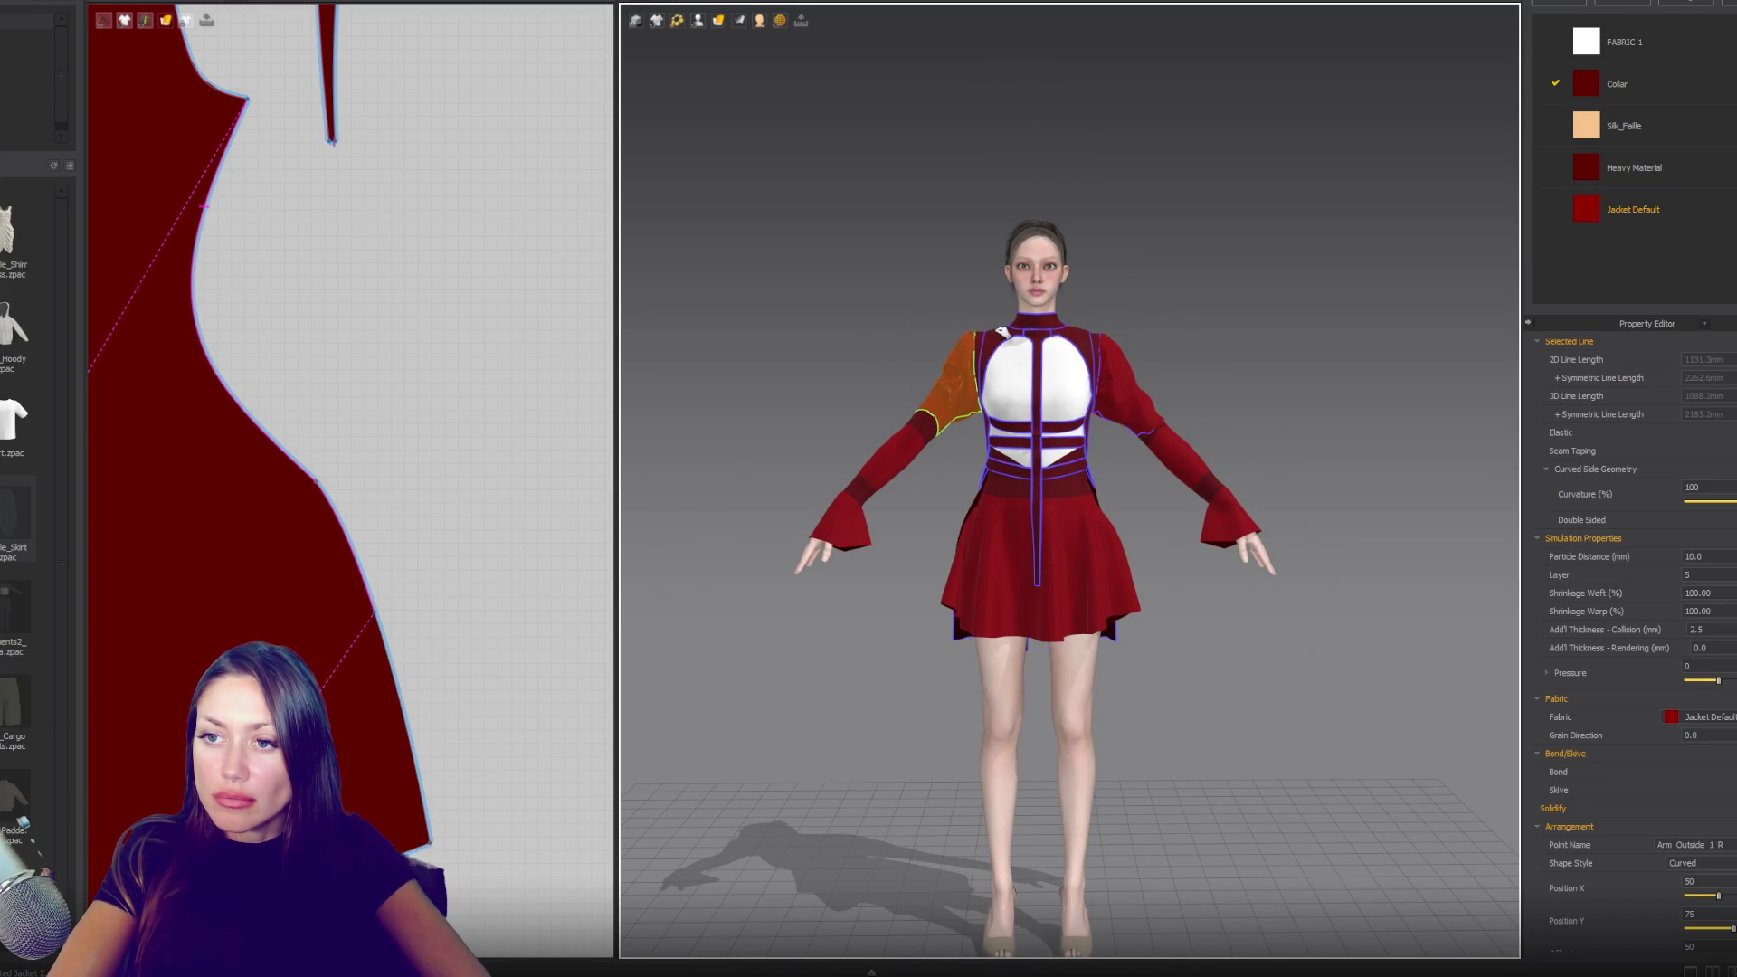
{"action": "left_click_drag", "start_coordinate": [877, 473], "coordinate": [921, 470]}
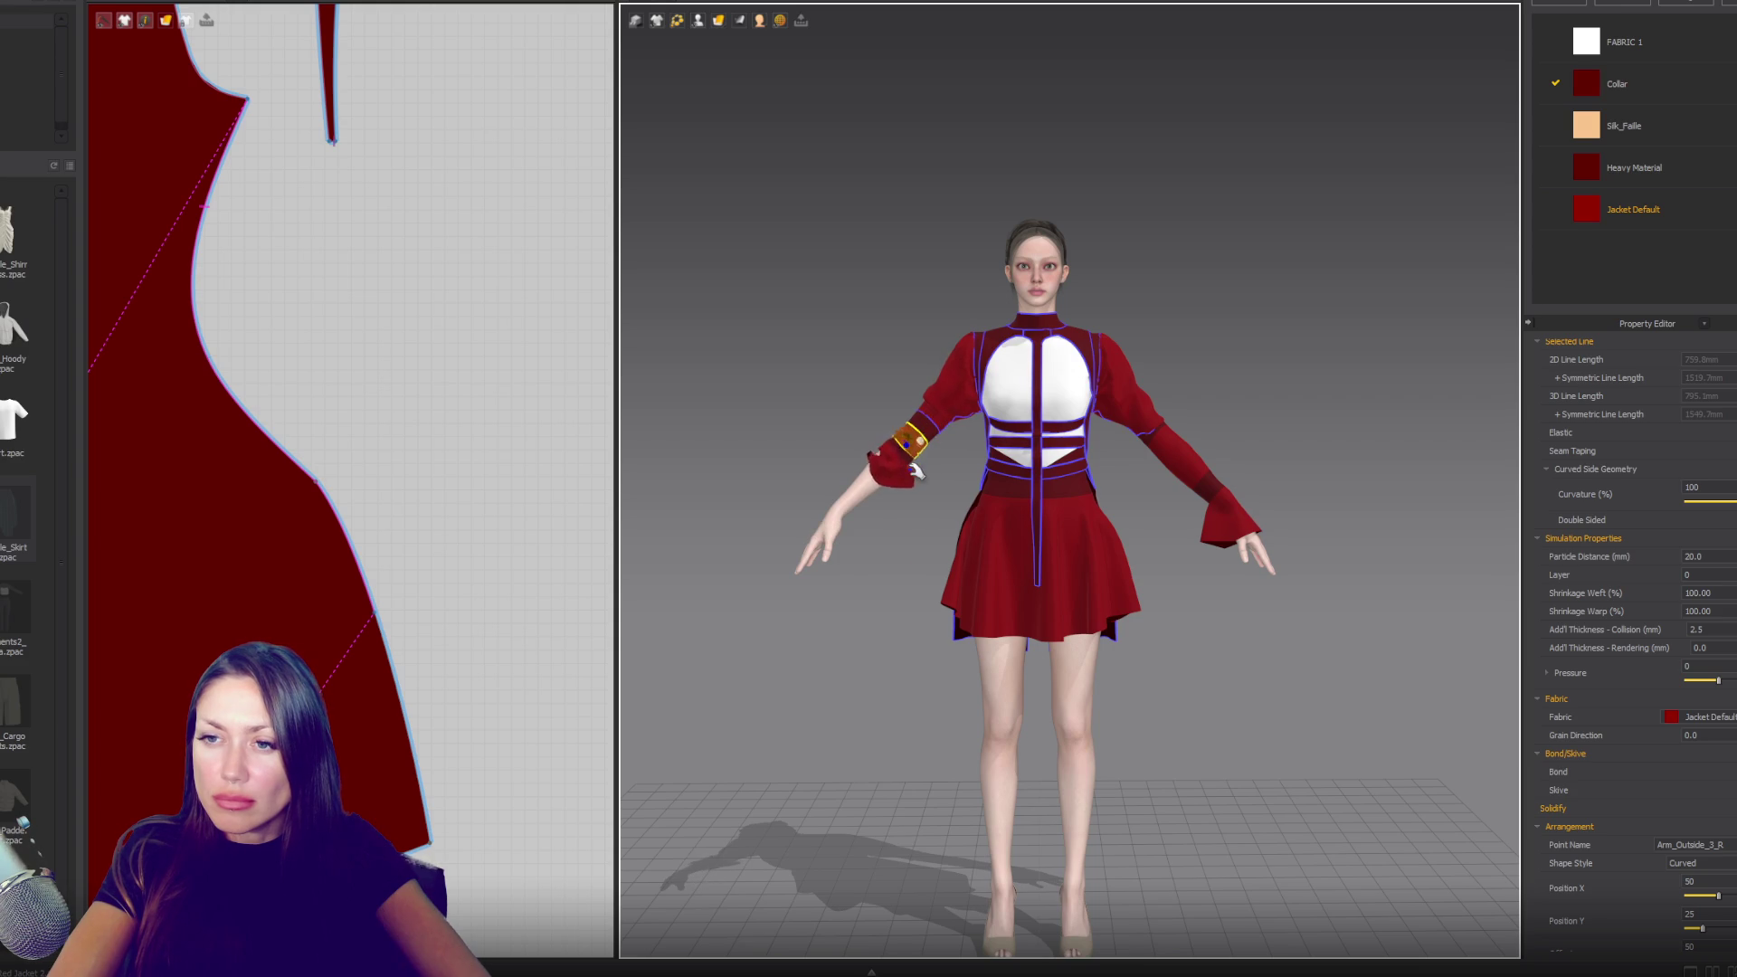
{"action": "key", "text": "ctrl+z"}
{"action": "key", "text": "ctrl+z"}
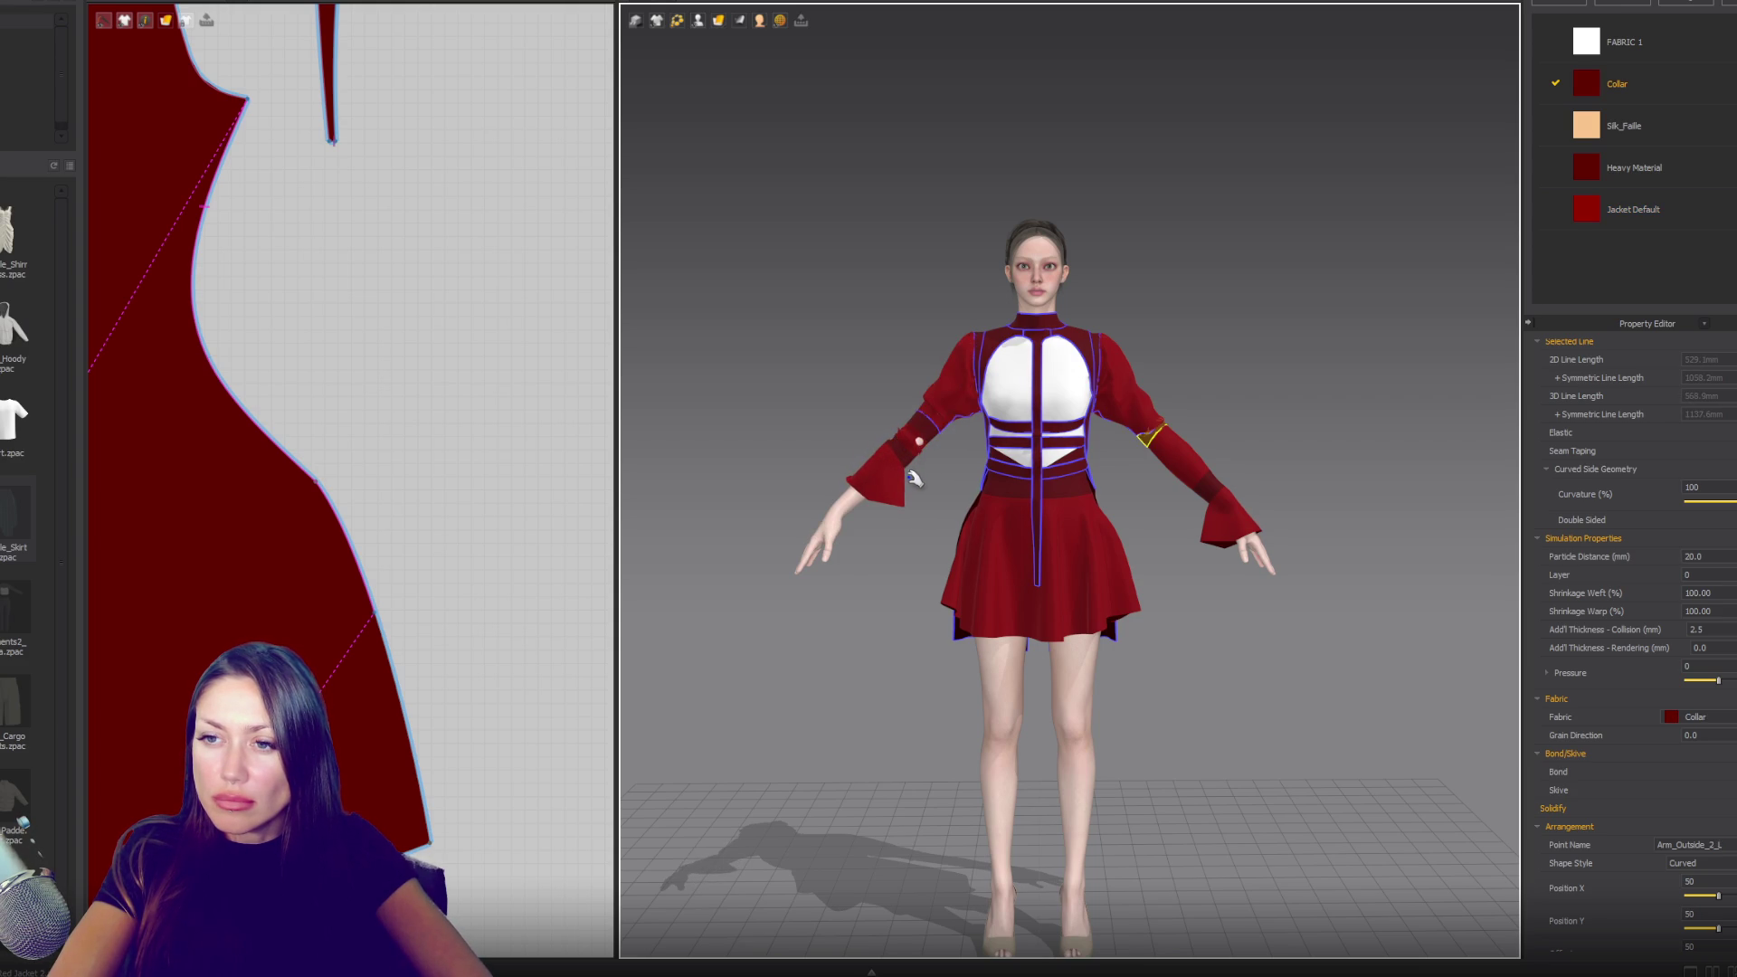
- Select the sleeve cuff and its arrangement point
{"action": "left_click", "coordinate": [871, 514]}
{"action": "left_click", "coordinate": [870, 516]}
{"action": "left_click", "coordinate": [885, 482]}
{"action": "left_click", "coordinate": [896, 474]}
{"action": "left_click", "coordinate": [896, 474]}
{"action": "left_click", "coordinate": [896, 457]}
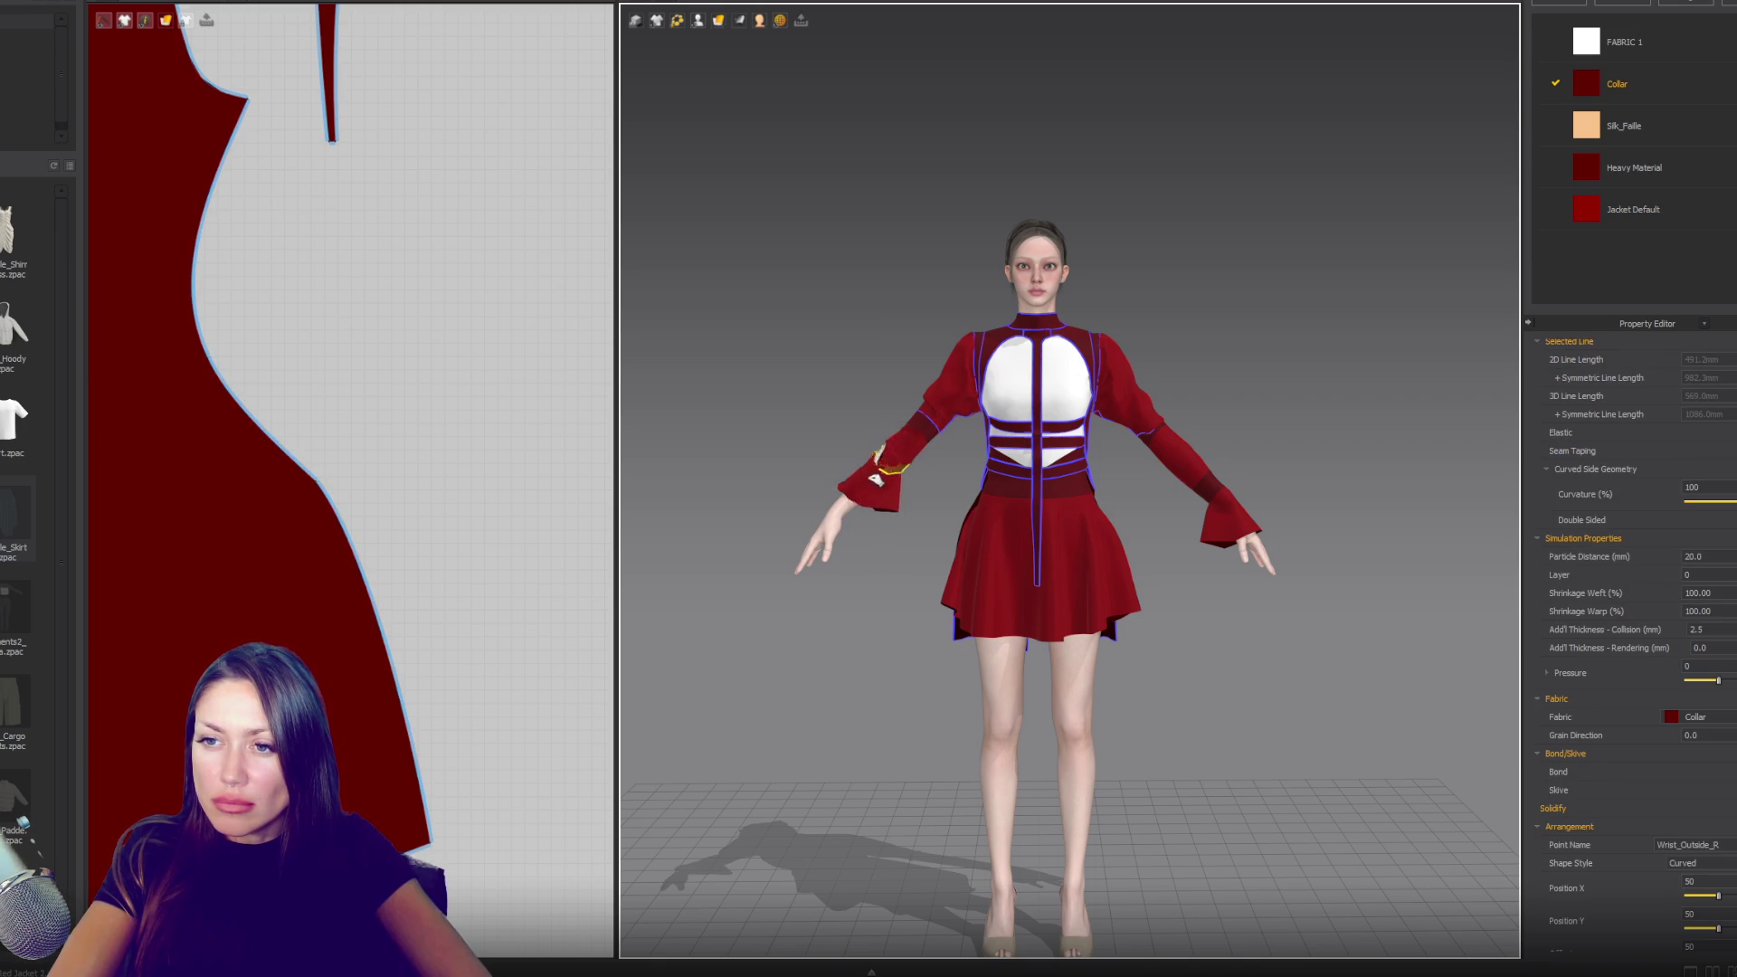
{"action": "left_click", "coordinate": [861, 455]}
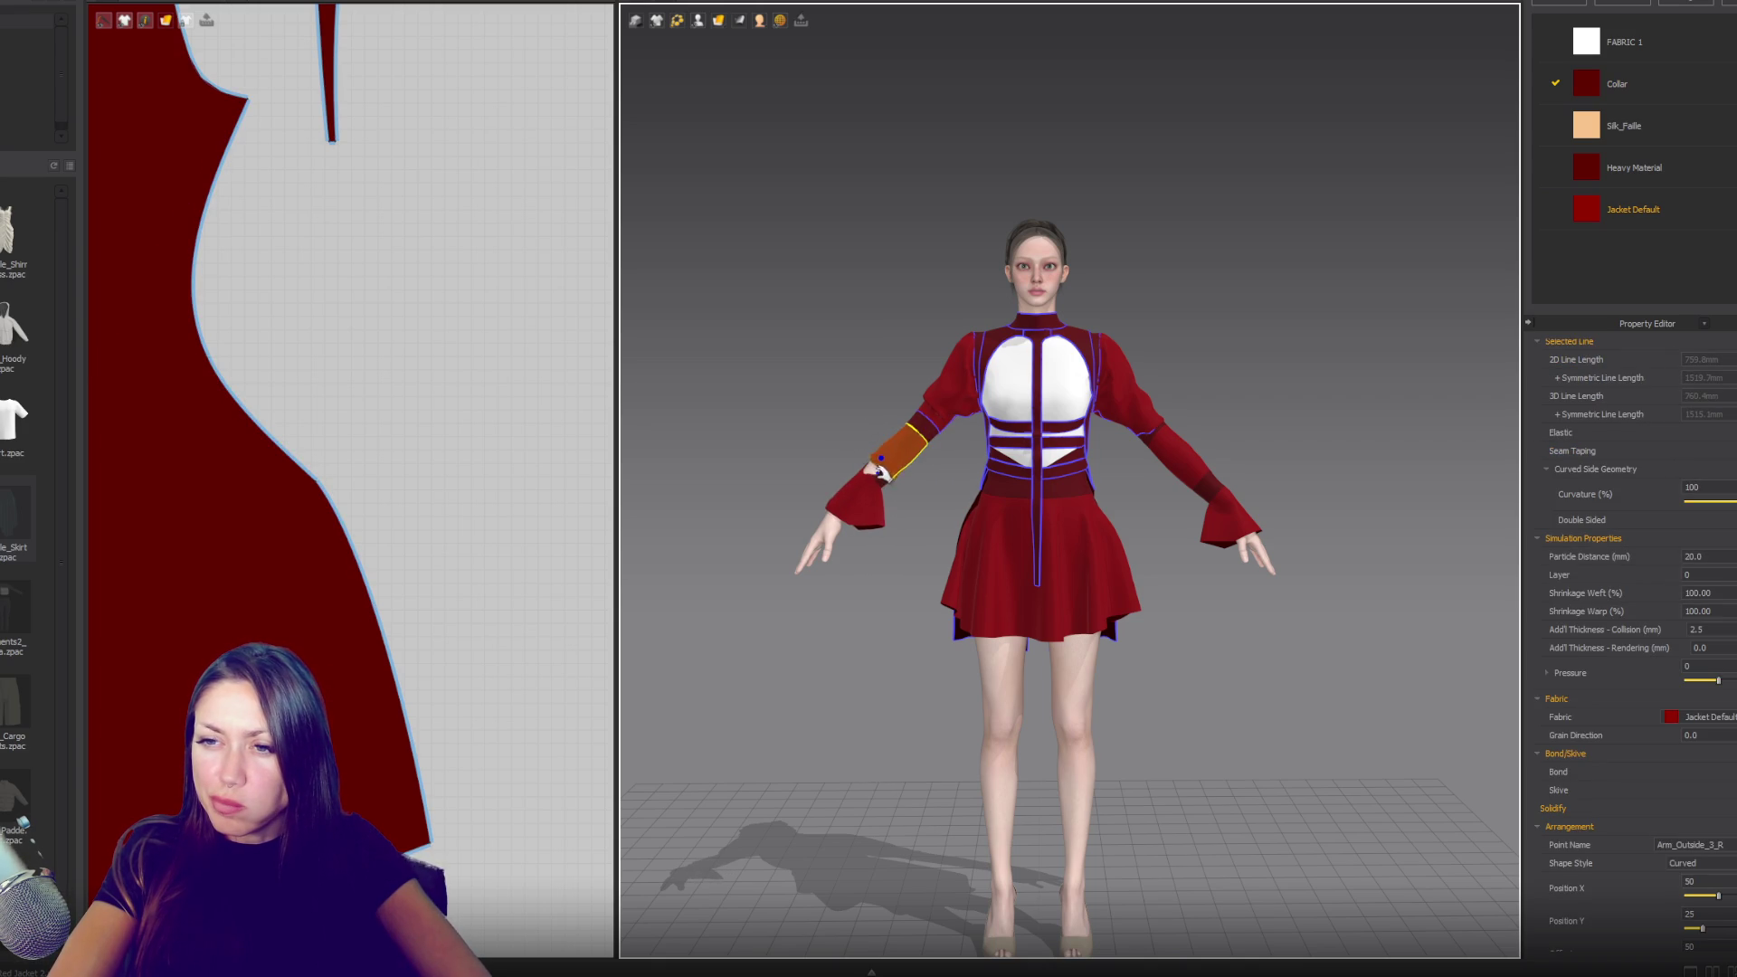
{"action": "left_click", "coordinate": [877, 469]}
{"action": "left_click", "coordinate": [860, 472]}
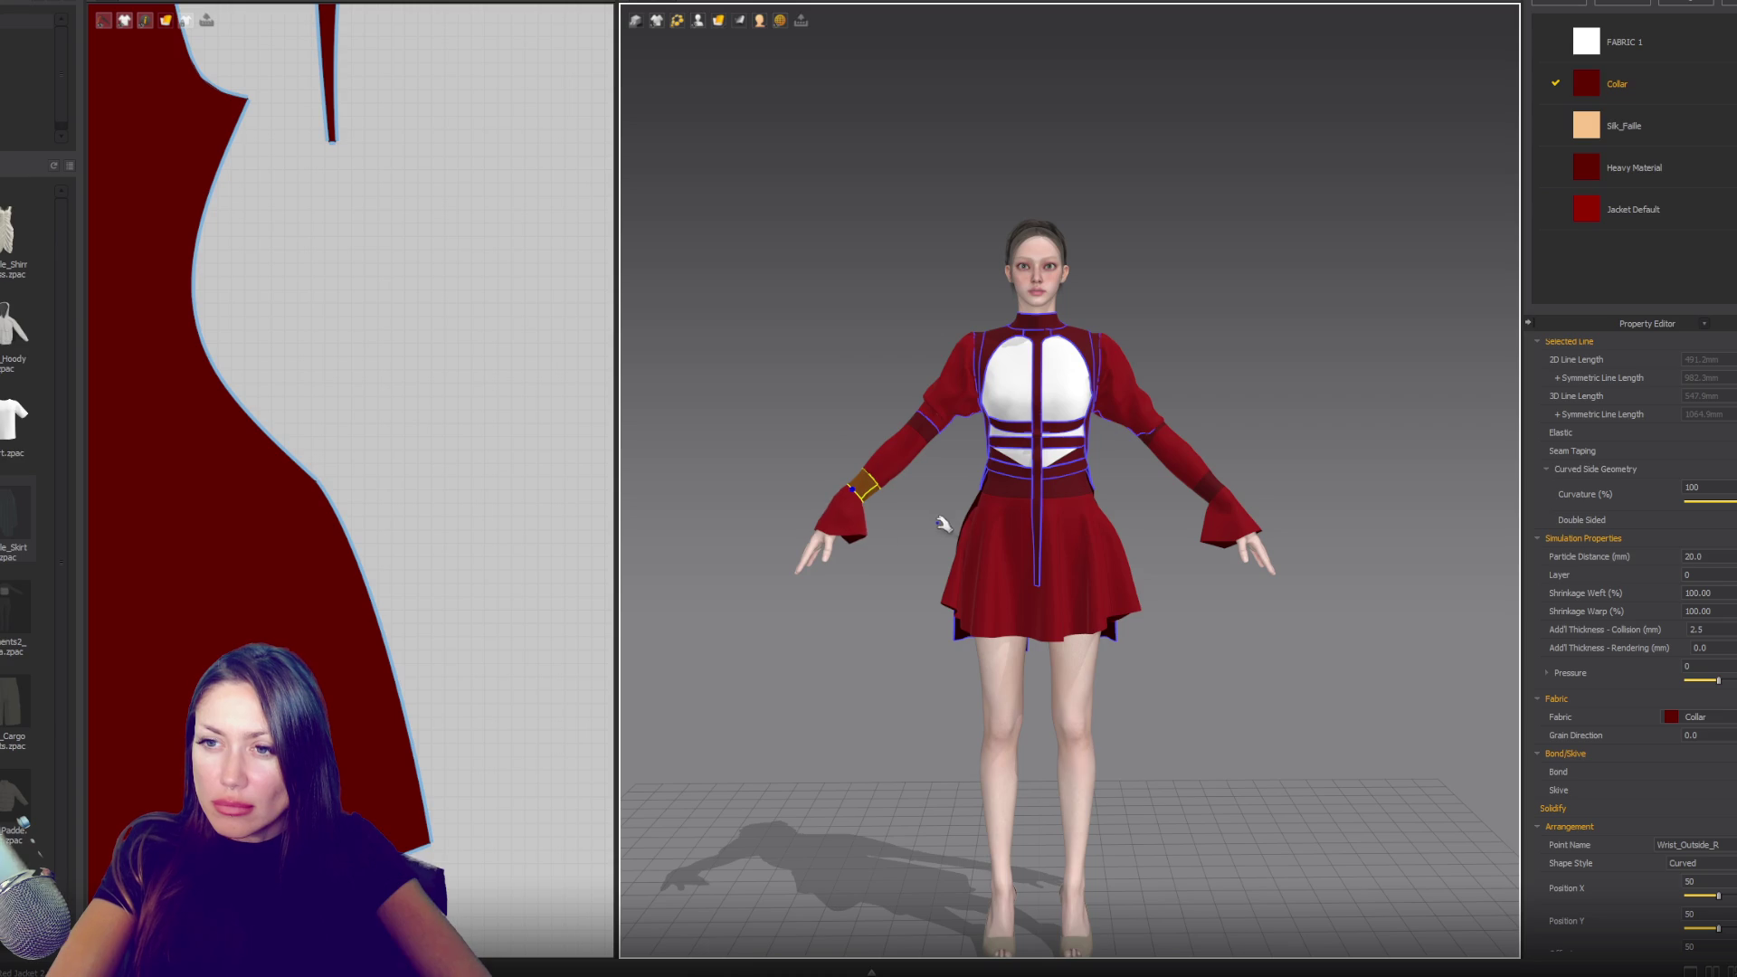
- Zoom out and select the stray red piece lying on the floor
{"action": "scroll", "coordinate": [942, 525], "scroll_direction": "down", "scroll_amount": 3}
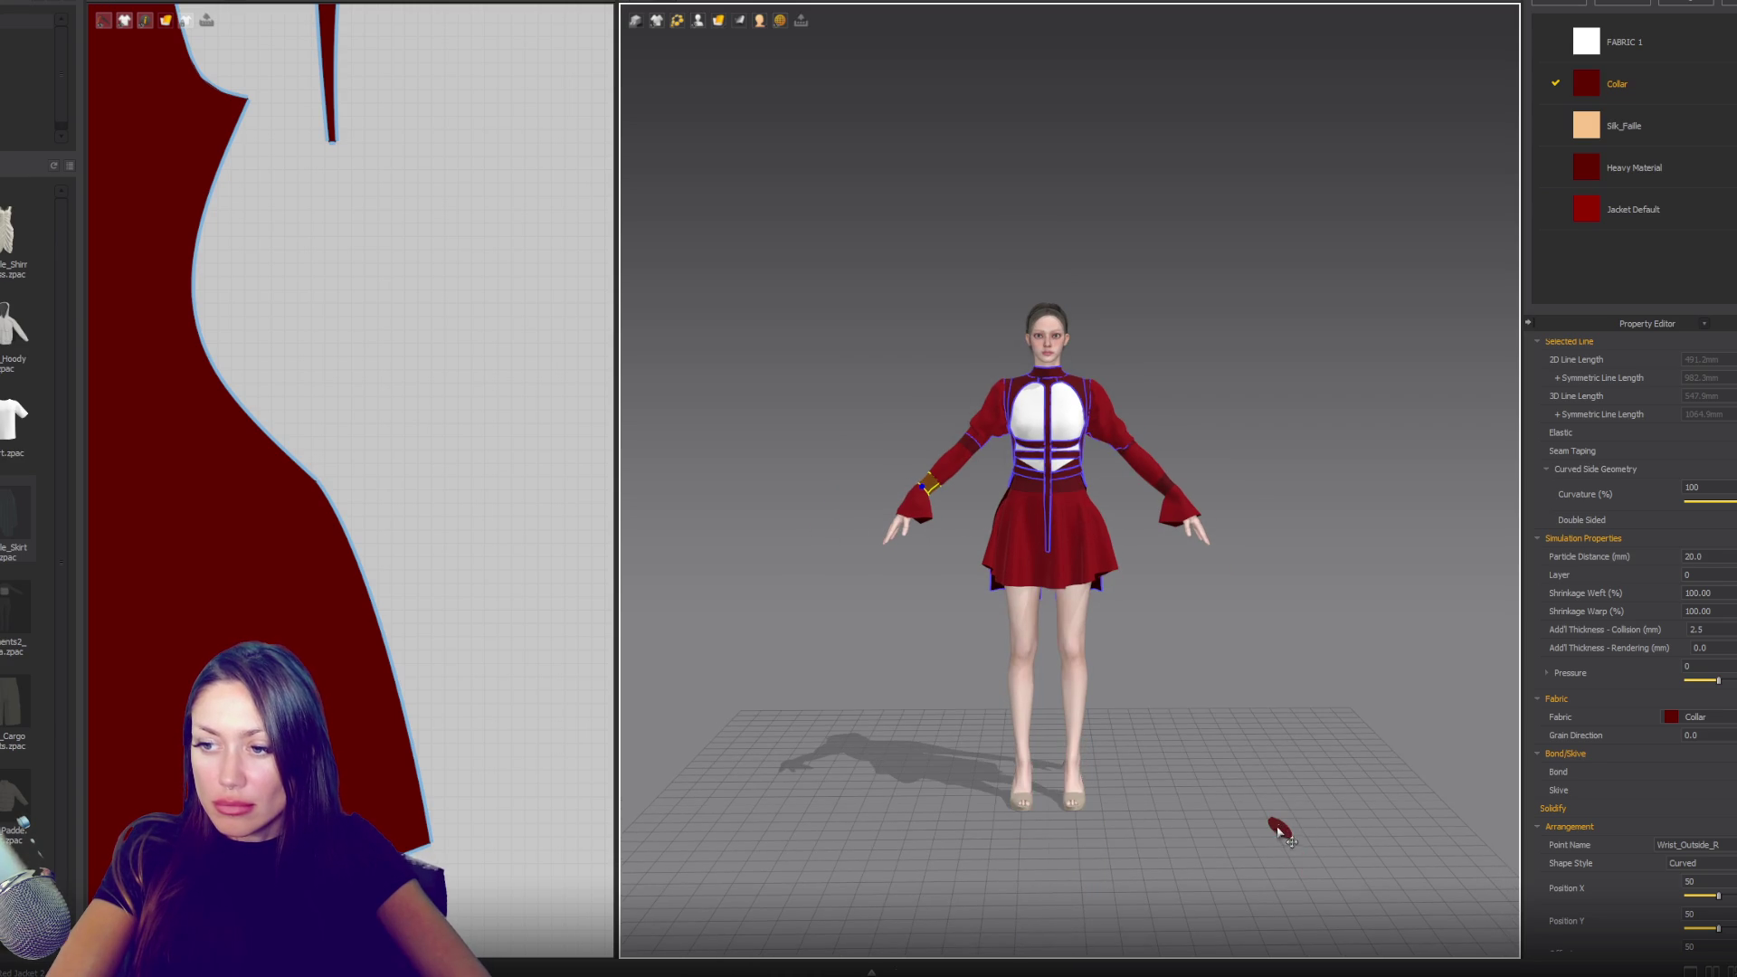
{"action": "left_click", "coordinate": [1277, 829]}
{"action": "key", "text": "KP_4"}
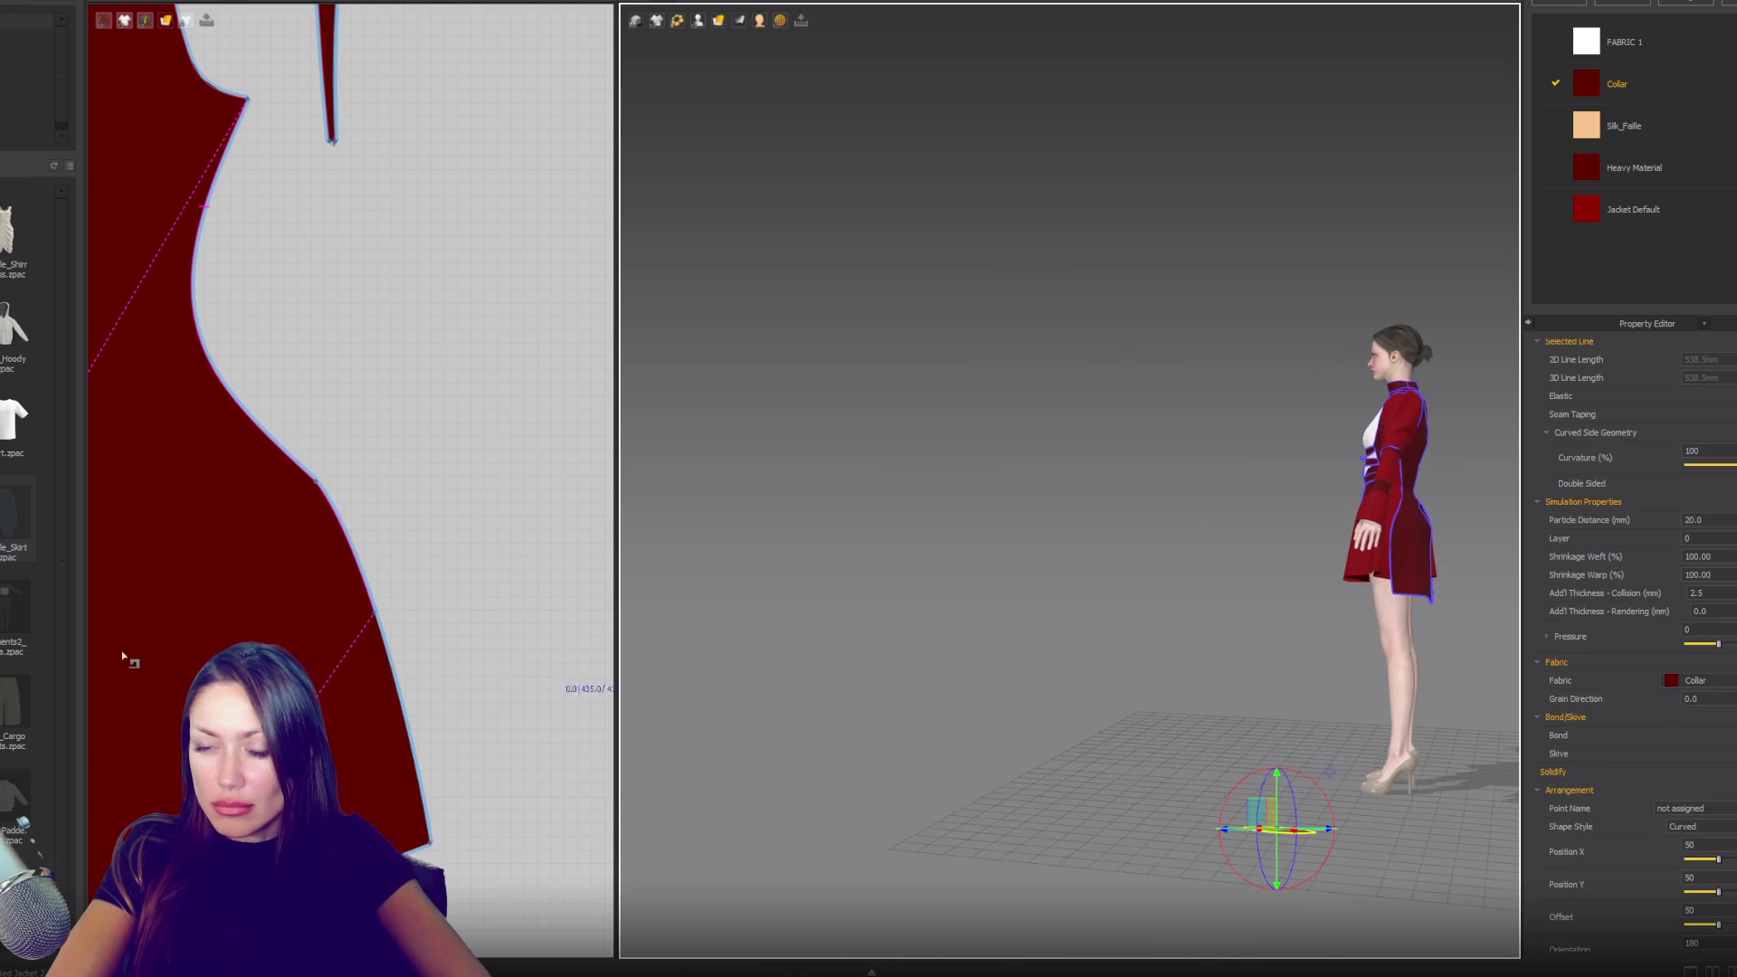
- Delete the stray red piece lying on the floor, undoing once and deleting it again
{"action": "scroll", "coordinate": [426, 602], "scroll_direction": "down", "scroll_amount": 5}
{"action": "mouse_move", "coordinate": [830, 520]}
{"action": "right_mouse_down"}
{"action": "mouse_move", "coordinate": [1001, 546]}
{"action": "mouse_move", "coordinate": [1051, 659]}
{"action": "mouse_move", "coordinate": [923, 299]}
{"action": "mouse_move", "coordinate": [980, 519]}
{"action": "mouse_move", "coordinate": [907, 546]}
{"action": "mouse_move", "coordinate": [1067, 613]}
{"action": "right_mouse_up"}
{"action": "left_click", "coordinate": [1088, 771]}
{"action": "key", "text": "Delete"}
{"action": "scroll", "coordinate": [340, 303], "scroll_direction": "up", "scroll_amount": 5}
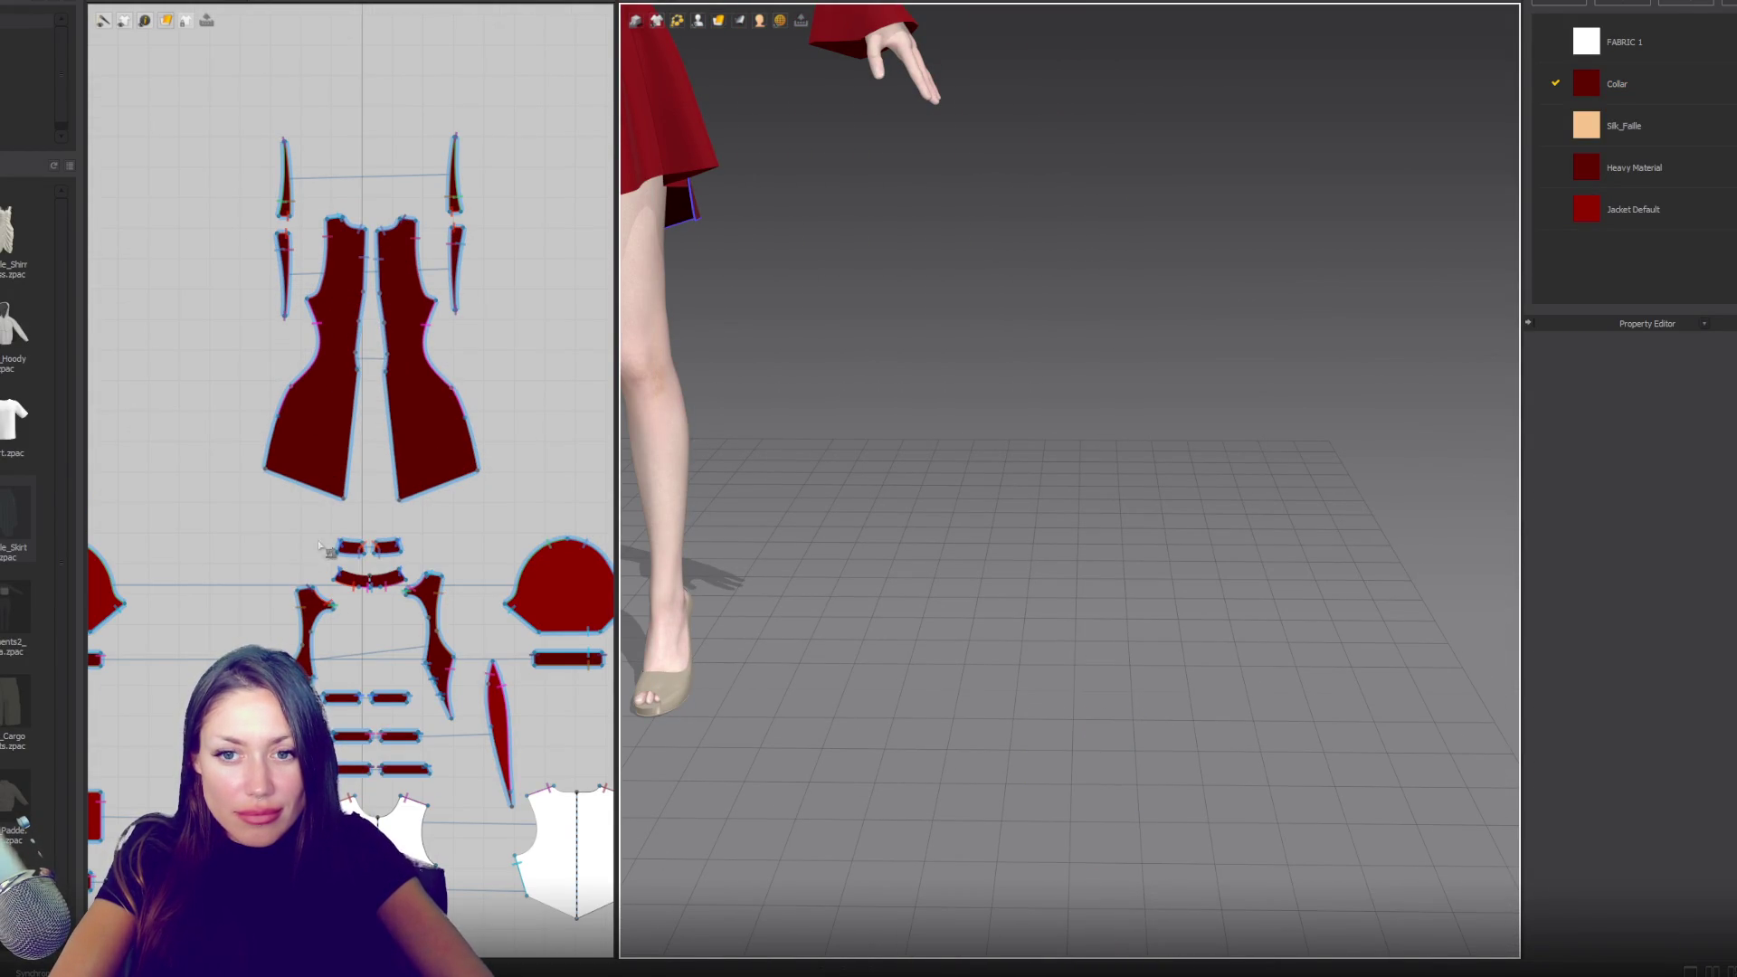
{"action": "key", "text": "ctrl+z"}
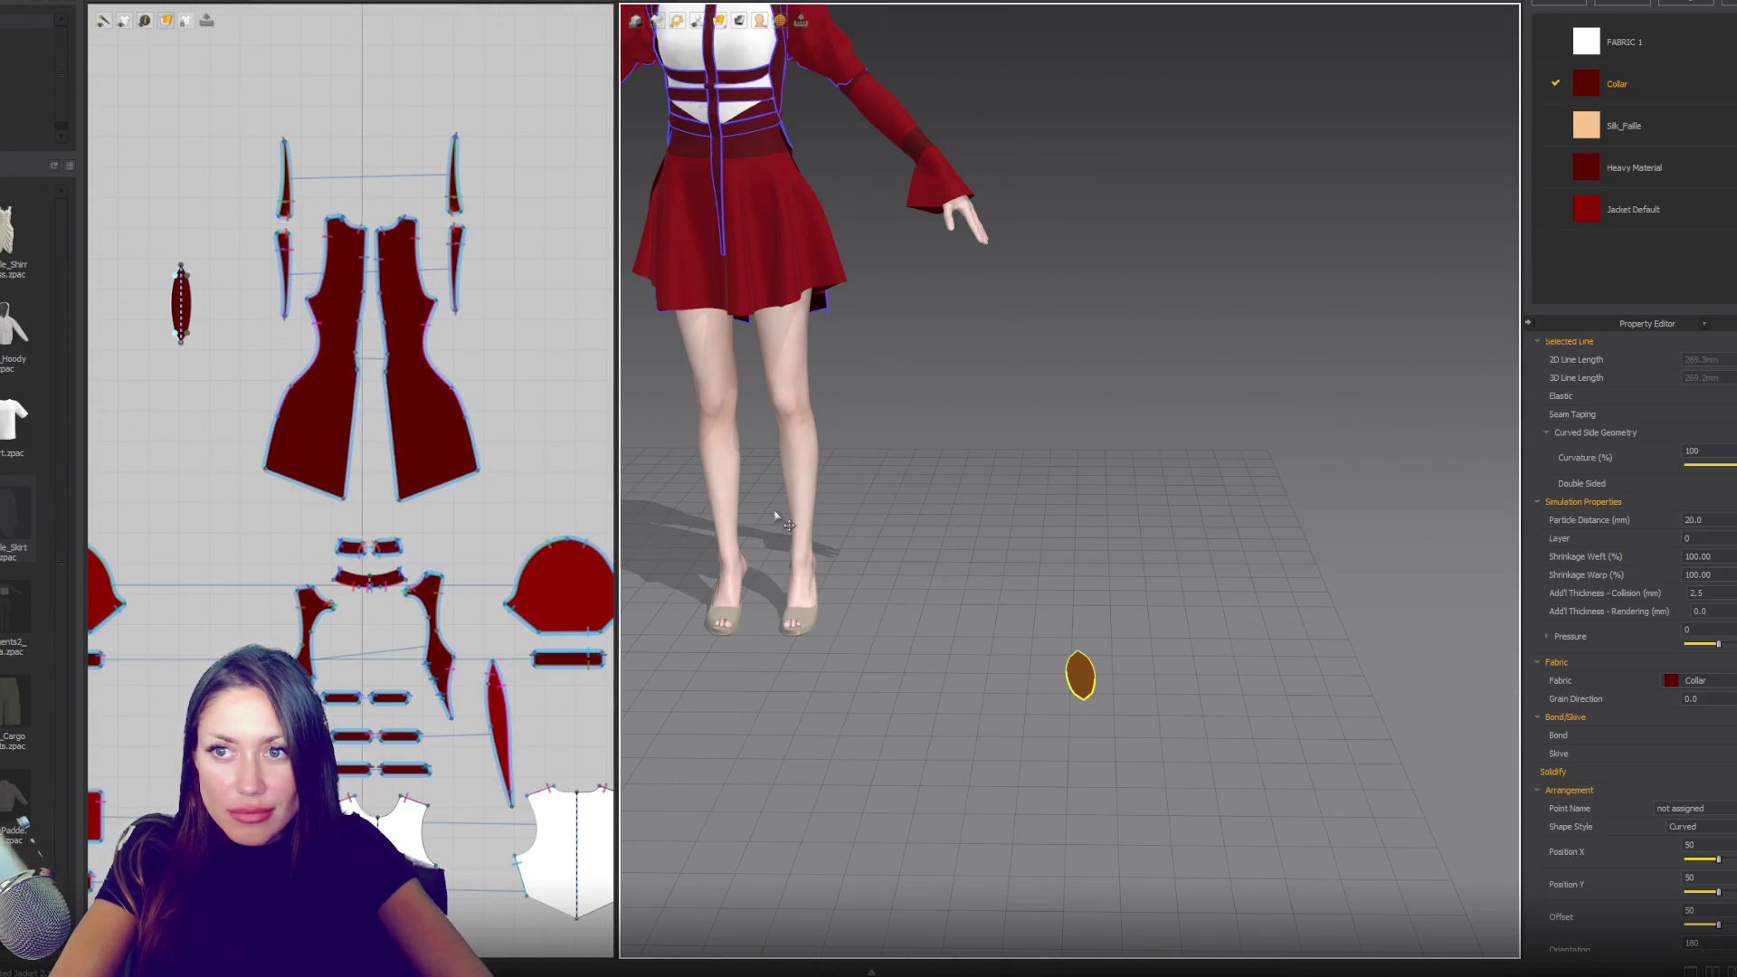
{"action": "key", "text": "Delete"}
- Reset to the front view and orbit to check the dress from the side
{"action": "scroll", "coordinate": [352, 452], "scroll_direction": "down", "scroll_amount": 3}
{"action": "key", "text": "2"}
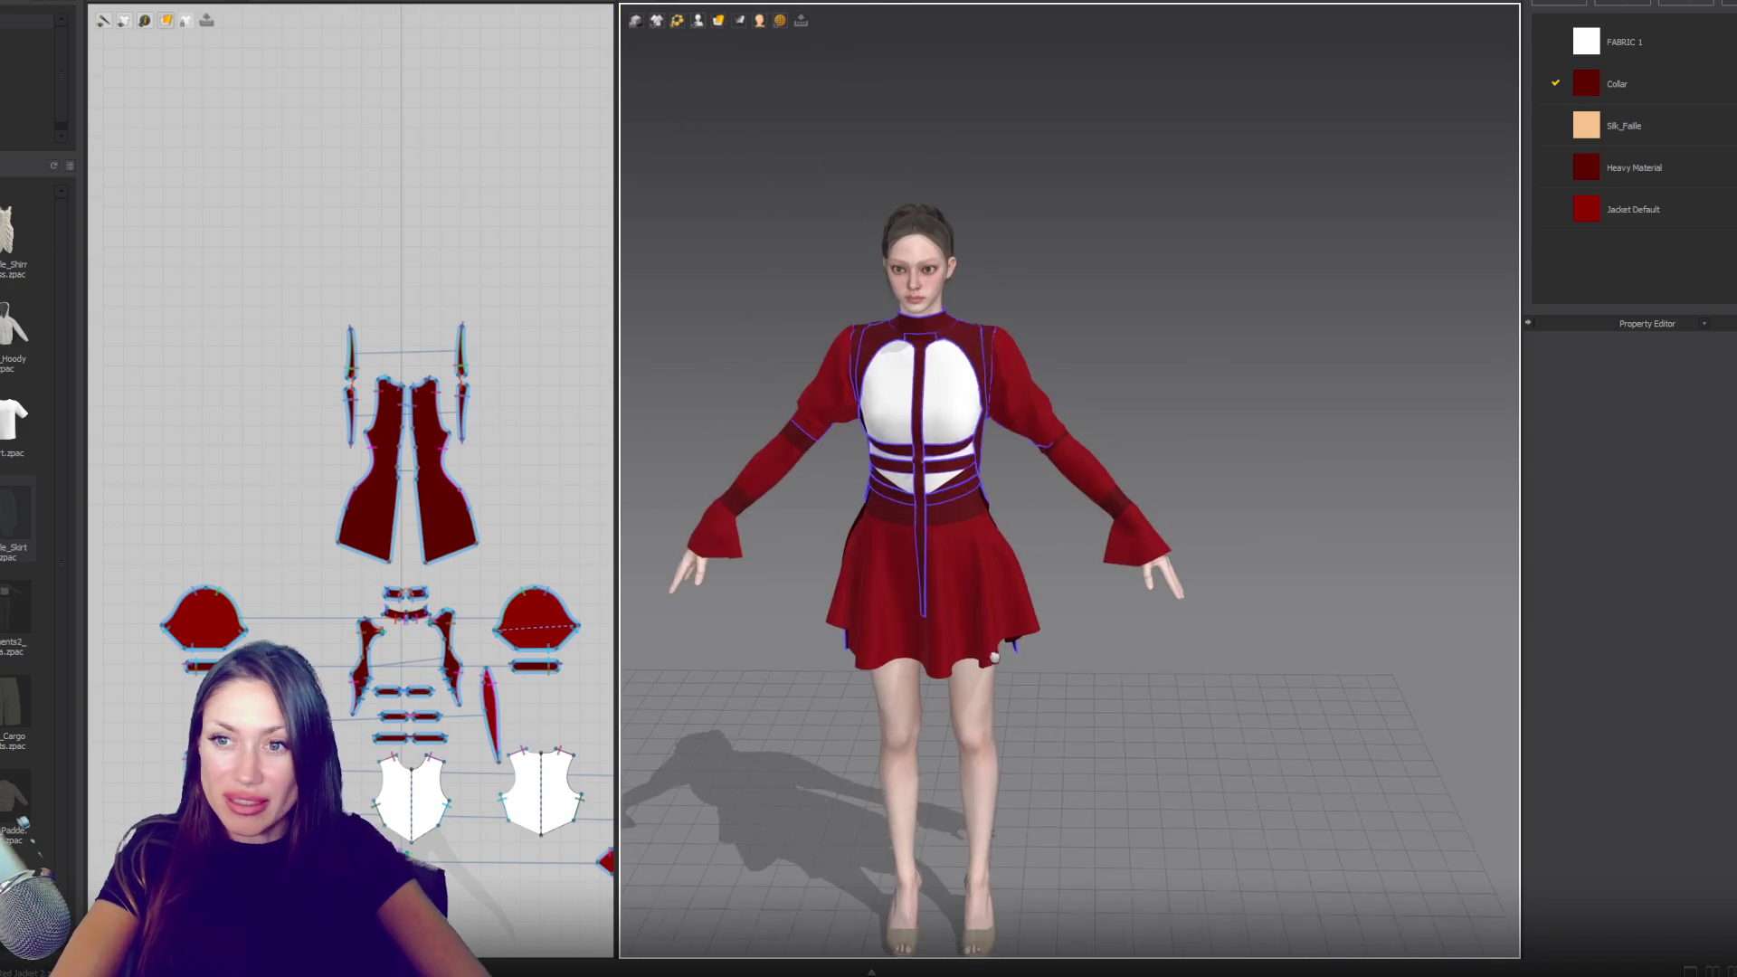
{"action": "scroll", "coordinate": [994, 658], "scroll_direction": "up", "scroll_amount": 3}
{"action": "mouse_move", "coordinate": [994, 658]}
{"action": "right_mouse_down"}
{"action": "mouse_move", "coordinate": [868, 554]}
{"action": "mouse_move", "coordinate": [1131, 586]}
{"action": "mouse_move", "coordinate": [1233, 640]}
{"action": "right_mouse_up"}
{"action": "key", "text": "2"}
- Orbit round to the back of the dress and zoom in on the torso and right arm
{"action": "middle_click_drag", "start_coordinate": [1233, 639], "coordinate": [728, 576]}
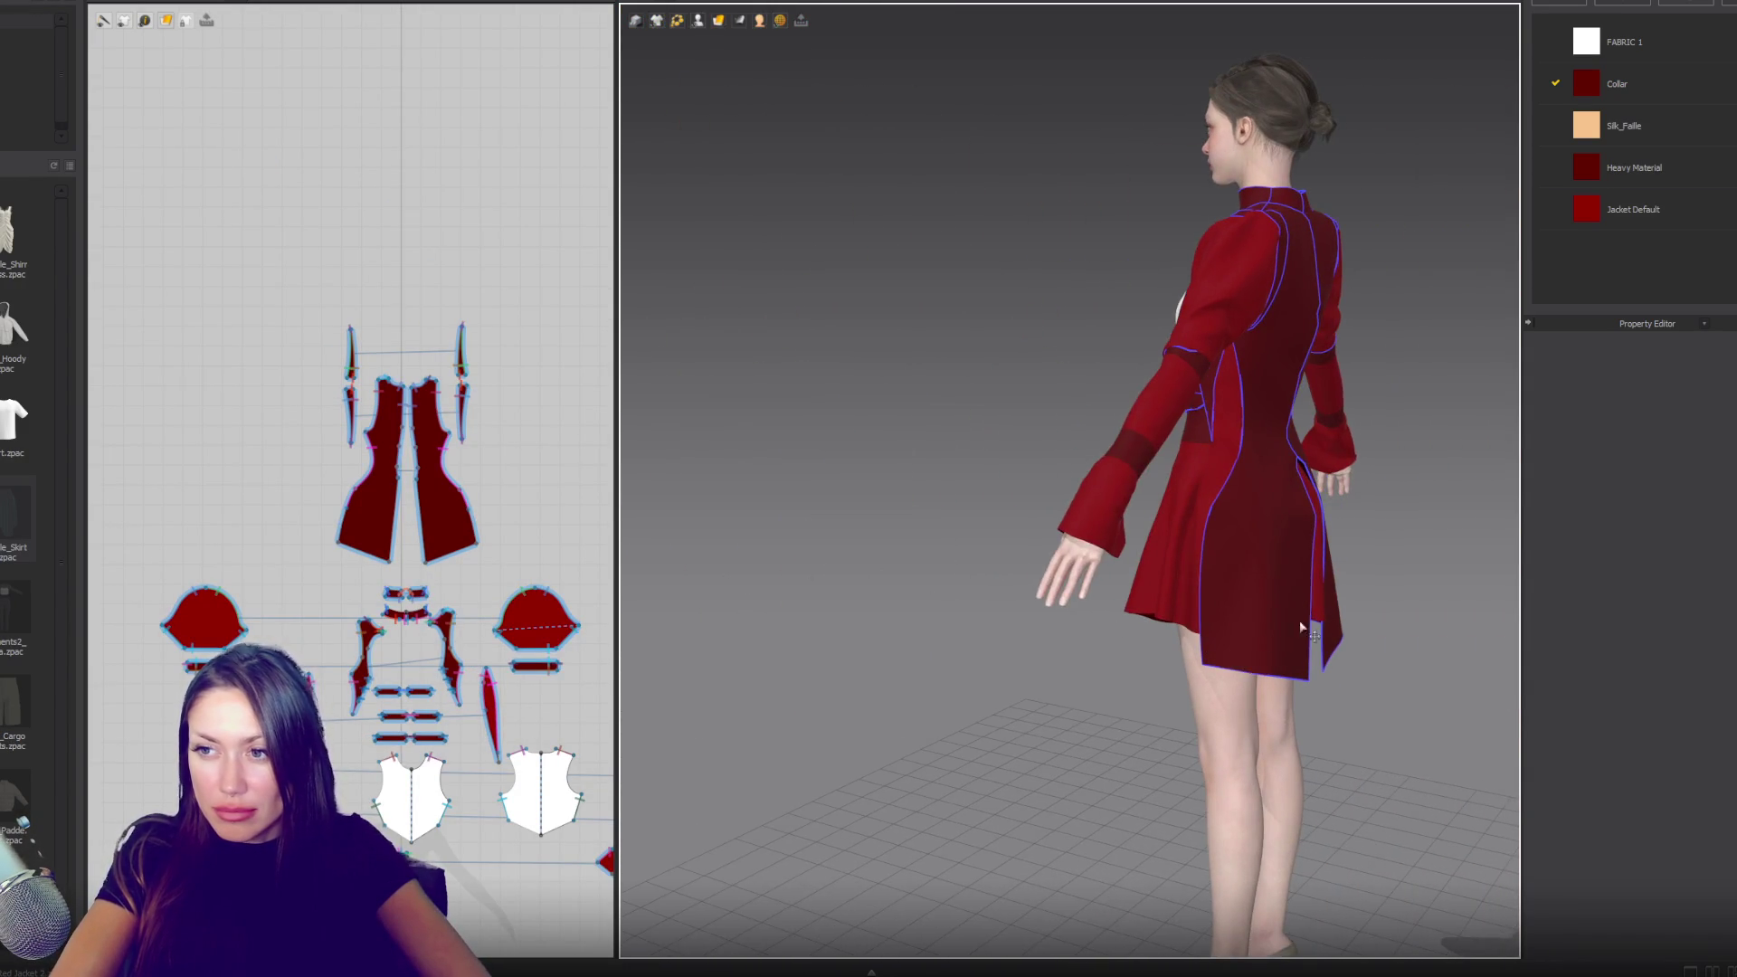
{"action": "middle_click_drag", "start_coordinate": [1299, 621], "coordinate": [1136, 644]}
{"action": "scroll", "coordinate": [954, 653], "scroll_direction": "up", "scroll_amount": 2}
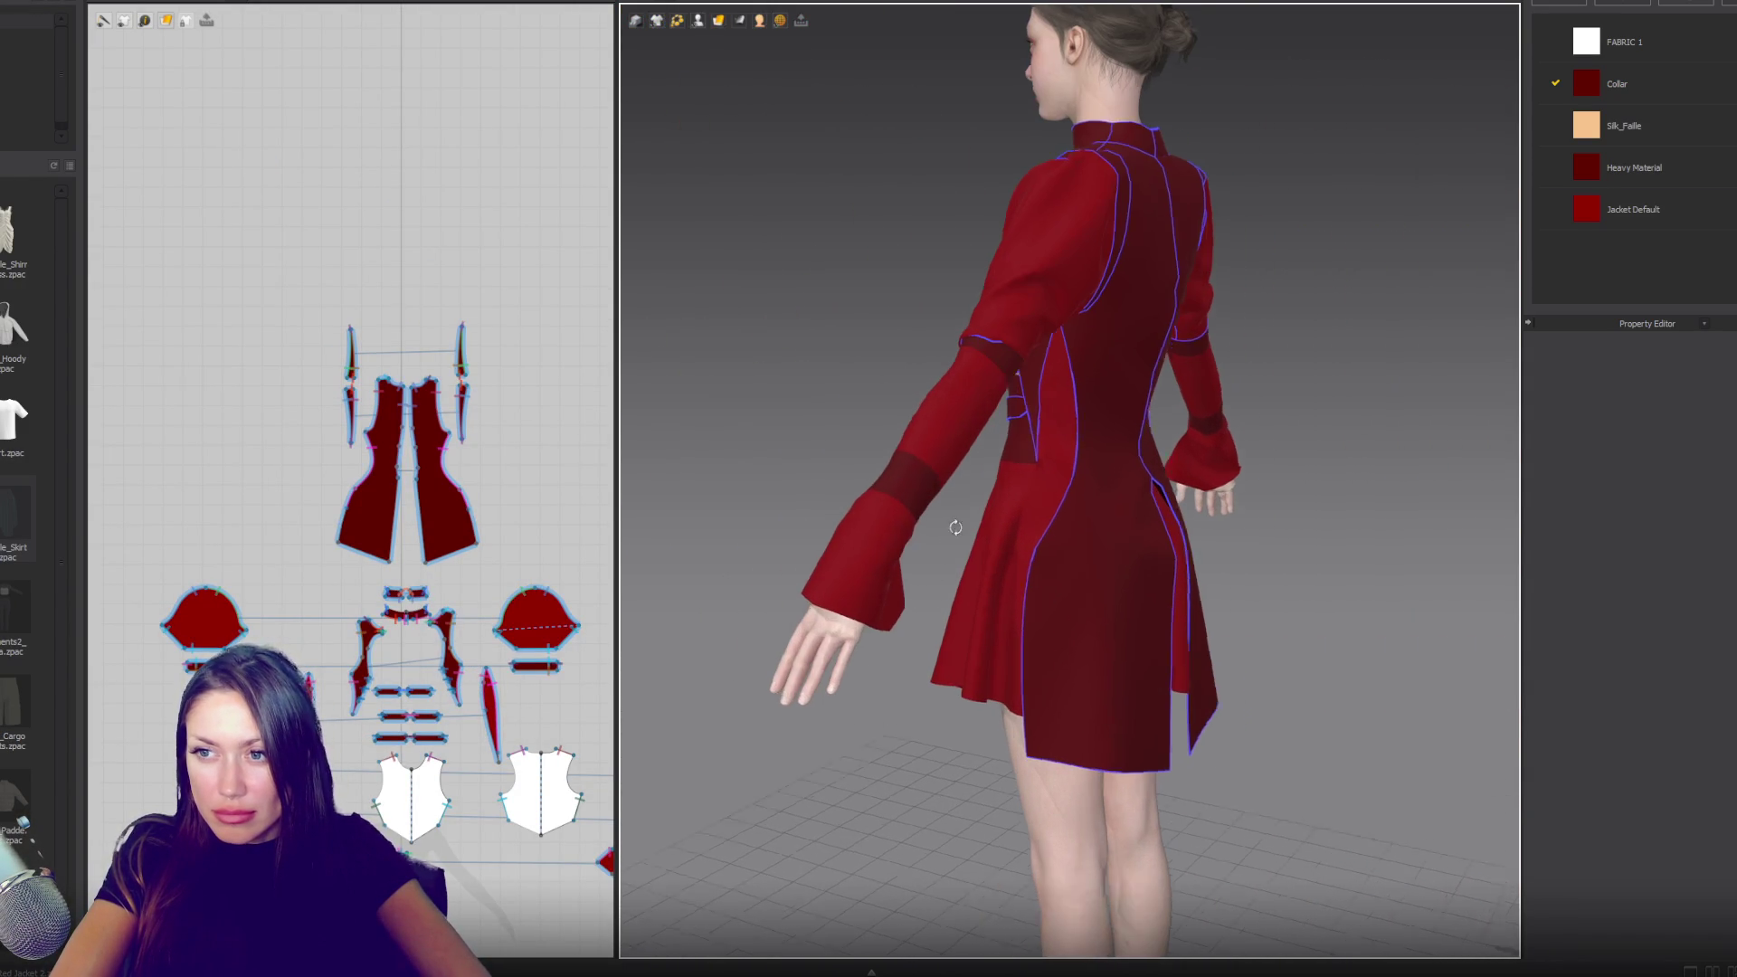
{"action": "scroll", "coordinate": [949, 524], "scroll_direction": "up", "scroll_amount": 3}
{"action": "middle_click_drag", "start_coordinate": [977, 512], "coordinate": [1491, 525]}
{"action": "key", "text": "2"}
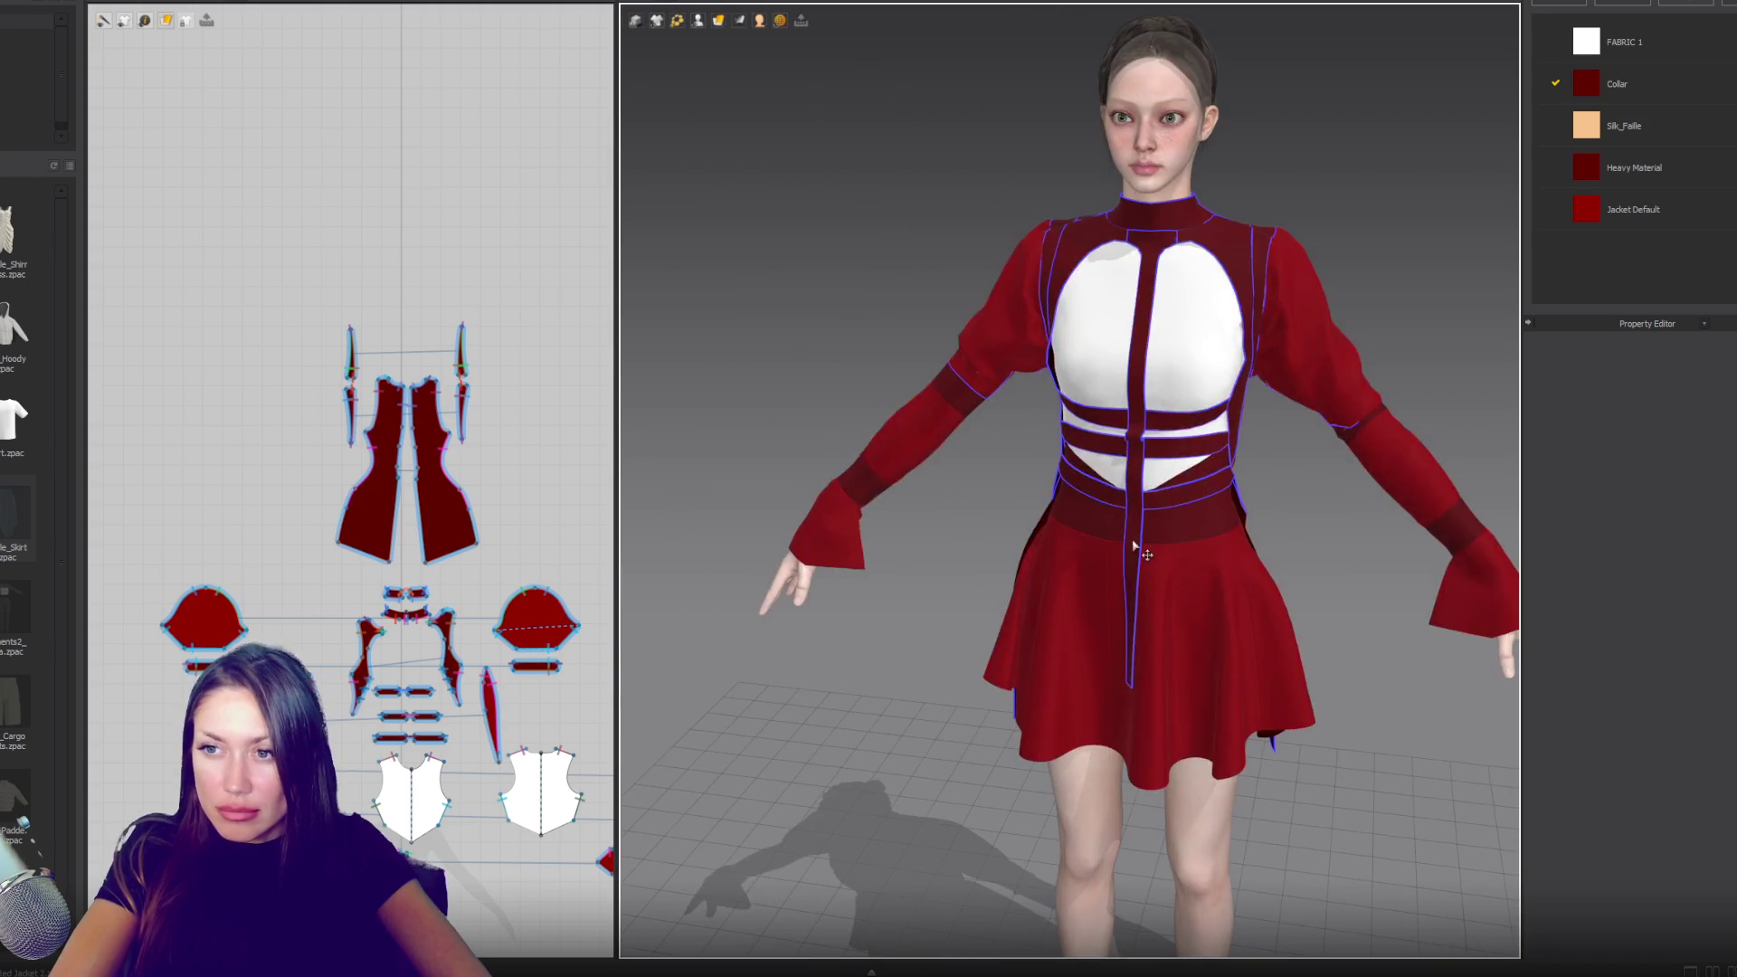
{"action": "scroll", "coordinate": [1240, 489], "scroll_direction": "up", "scroll_amount": 5}
{"action": "mouse_move", "coordinate": [1240, 488]}
{"action": "right_mouse_down"}
{"action": "mouse_move", "coordinate": [812, 378]}
{"action": "mouse_move", "coordinate": [1138, 493]}
{"action": "right_mouse_up"}
{"action": "scroll", "coordinate": [1136, 494], "scroll_direction": "down", "scroll_amount": 2}
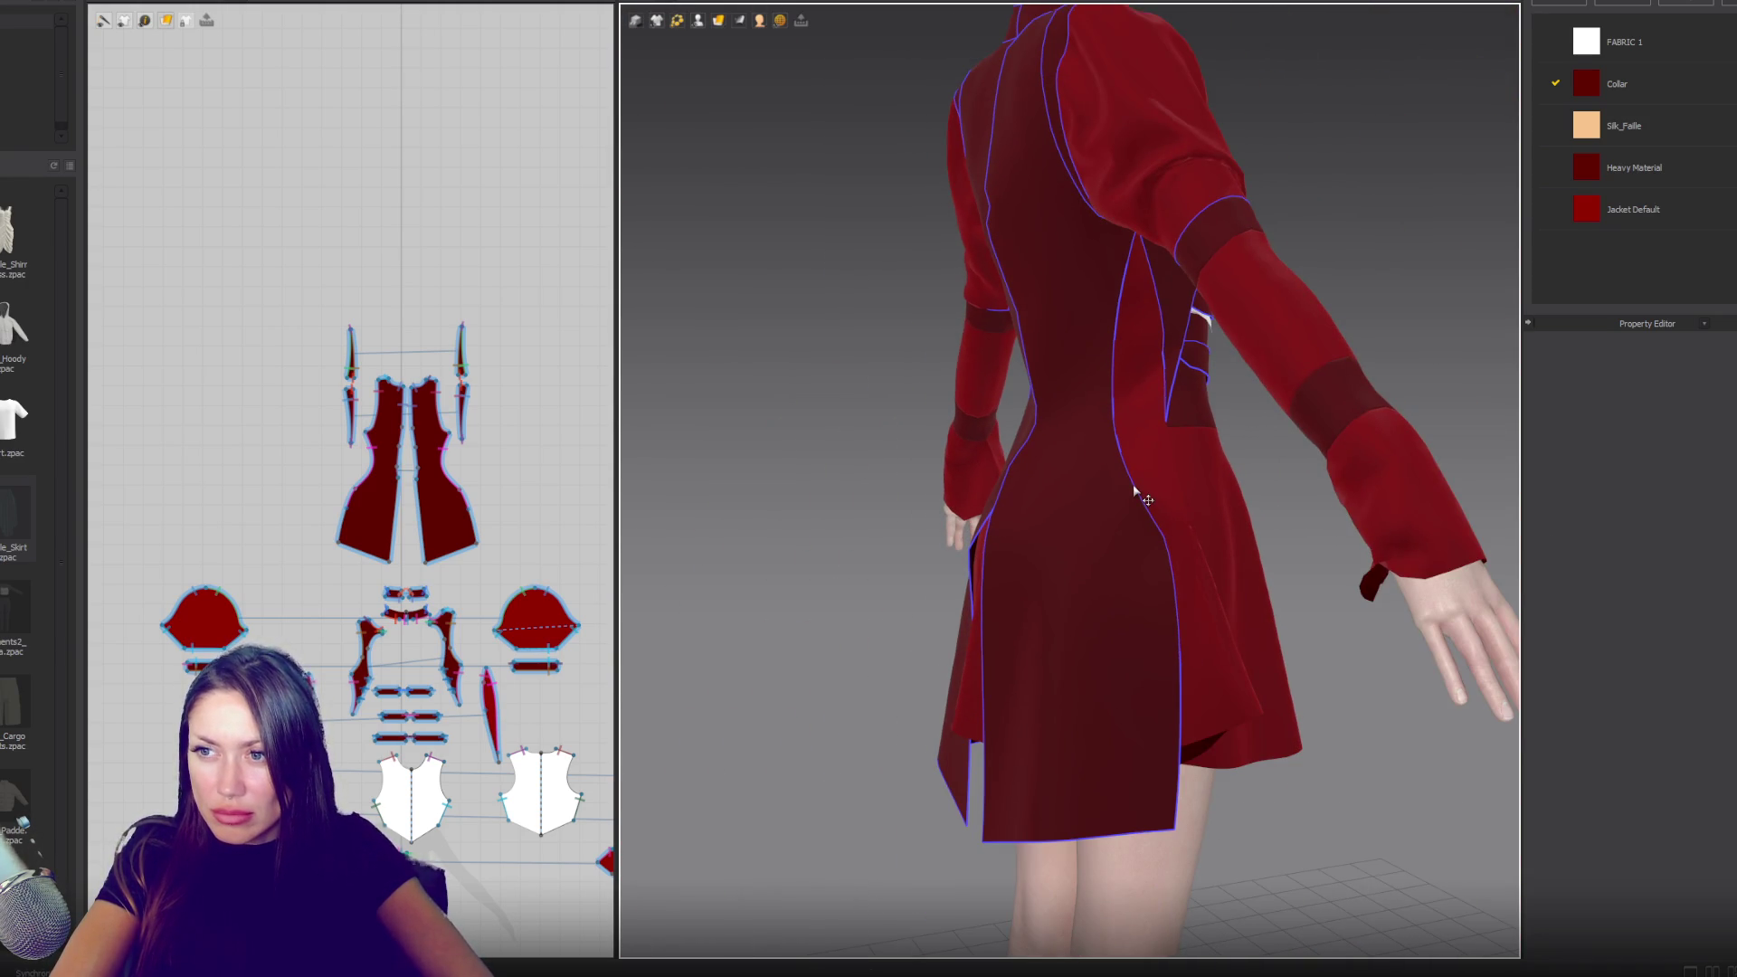
- Select a back seam line to inspect it, orbit back to the front and clear the selection
{"action": "left_click", "coordinate": [1142, 438]}
{"action": "mouse_move", "coordinate": [1142, 438]}
{"action": "right_mouse_down"}
{"action": "mouse_move", "coordinate": [1103, 489]}
{"action": "mouse_move", "coordinate": [995, 505]}
{"action": "right_mouse_up"}
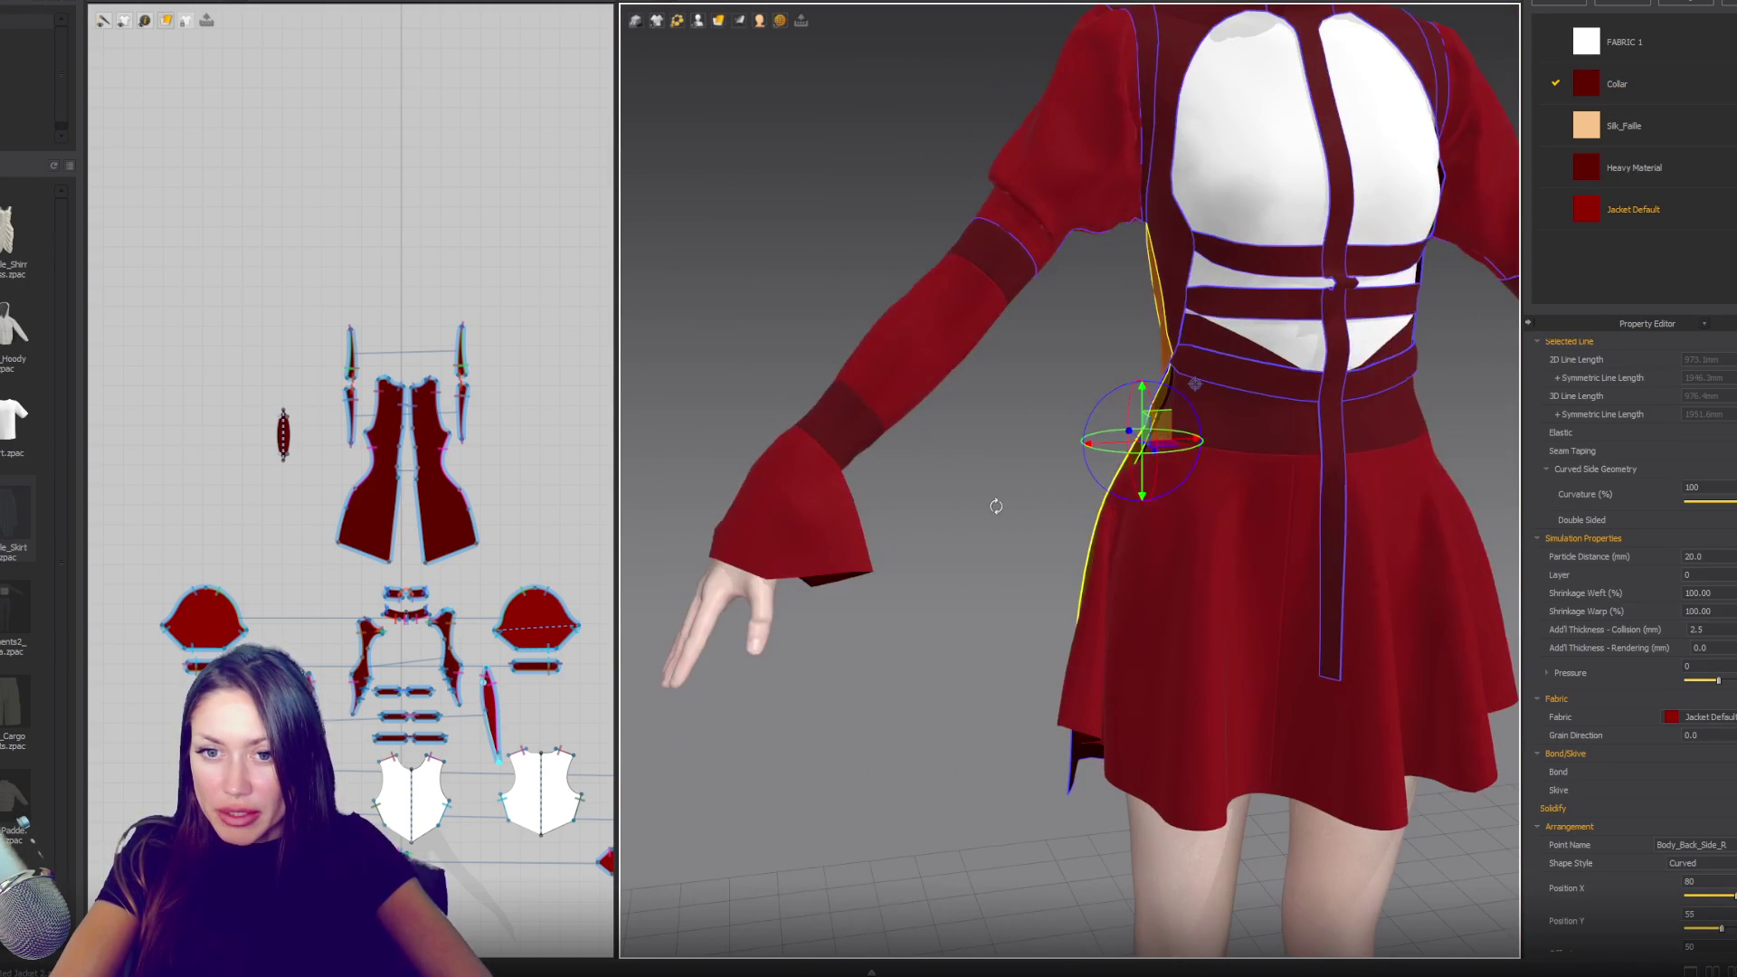
{"action": "mouse_move", "coordinate": [1213, 588]}
{"action": "right_mouse_down"}
{"action": "mouse_move", "coordinate": [1104, 485]}
{"action": "mouse_move", "coordinate": [949, 497]}
{"action": "mouse_move", "coordinate": [1040, 492]}
{"action": "right_mouse_up"}
{"action": "left_click", "coordinate": [1040, 492]}
{"action": "scroll", "coordinate": [1036, 497], "scroll_direction": "down", "scroll_amount": 3}
{"action": "scroll", "coordinate": [1058, 488], "scroll_direction": "up", "scroll_amount": 4}
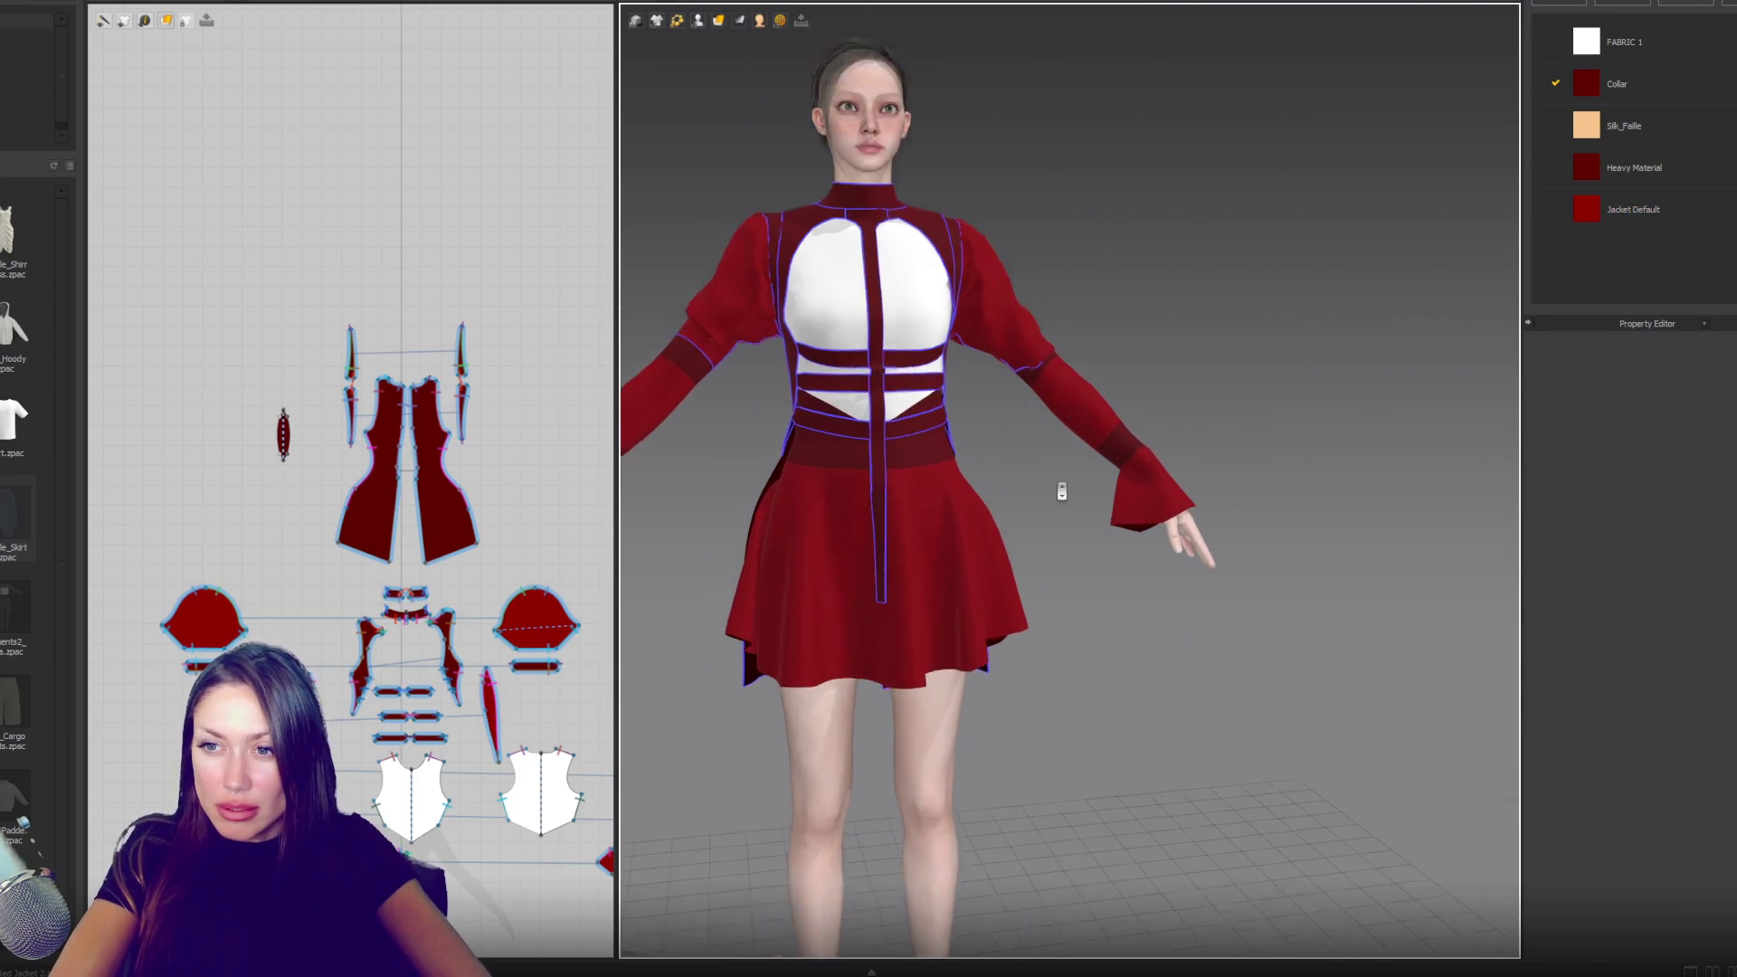
{"action": "scroll", "coordinate": [450, 396], "scroll_direction": "up", "scroll_amount": 5}
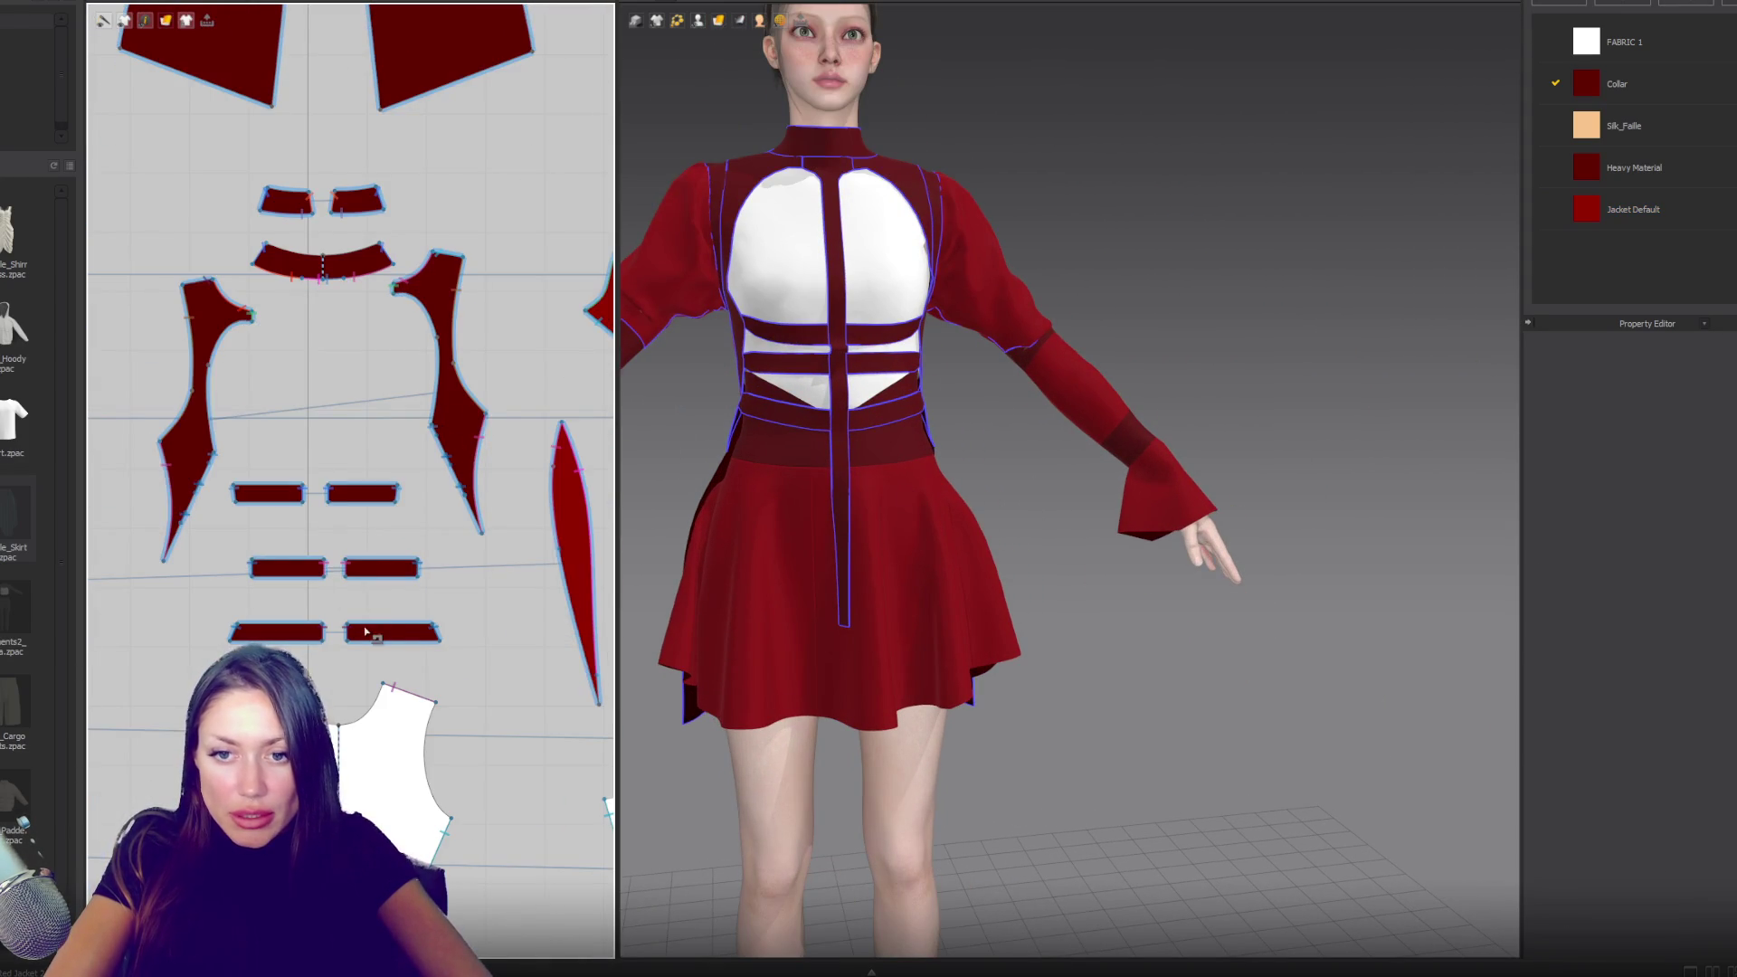
- Select the lower right waist band and simulate while pulling the centre strap into place
{"action": "scroll", "coordinate": [367, 631], "scroll_direction": "up", "scroll_amount": 3}
{"action": "left_click", "coordinate": [464, 612]}
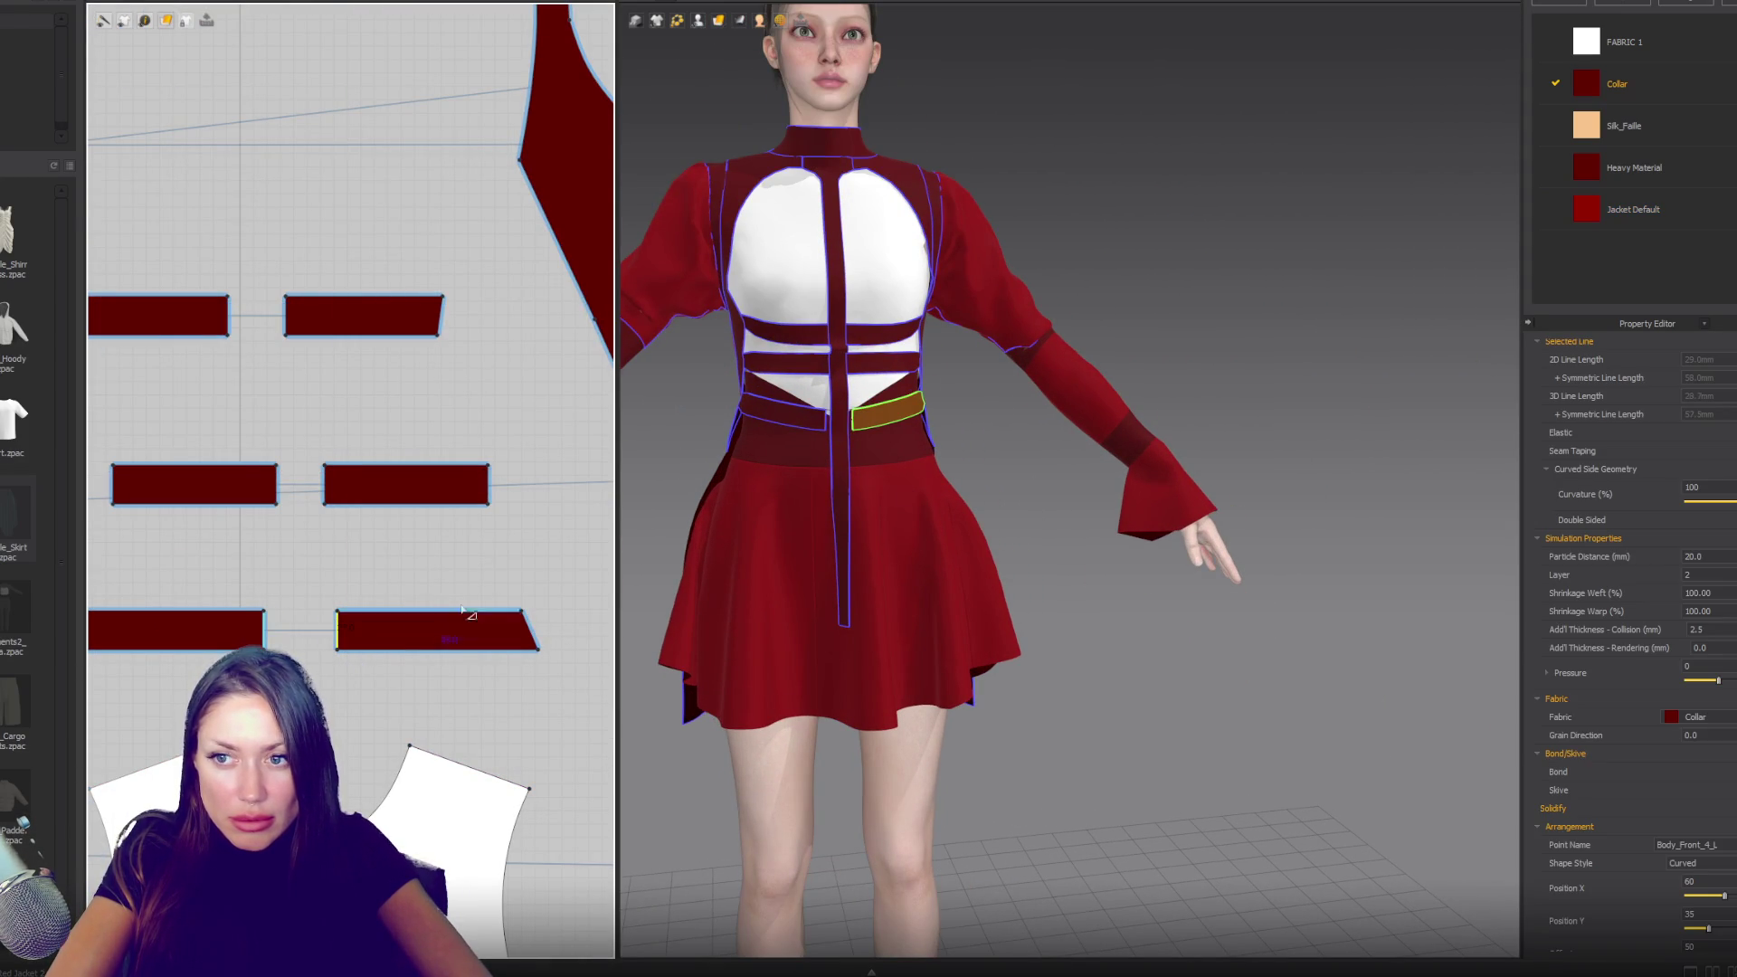
{"action": "key", "text": "space"}
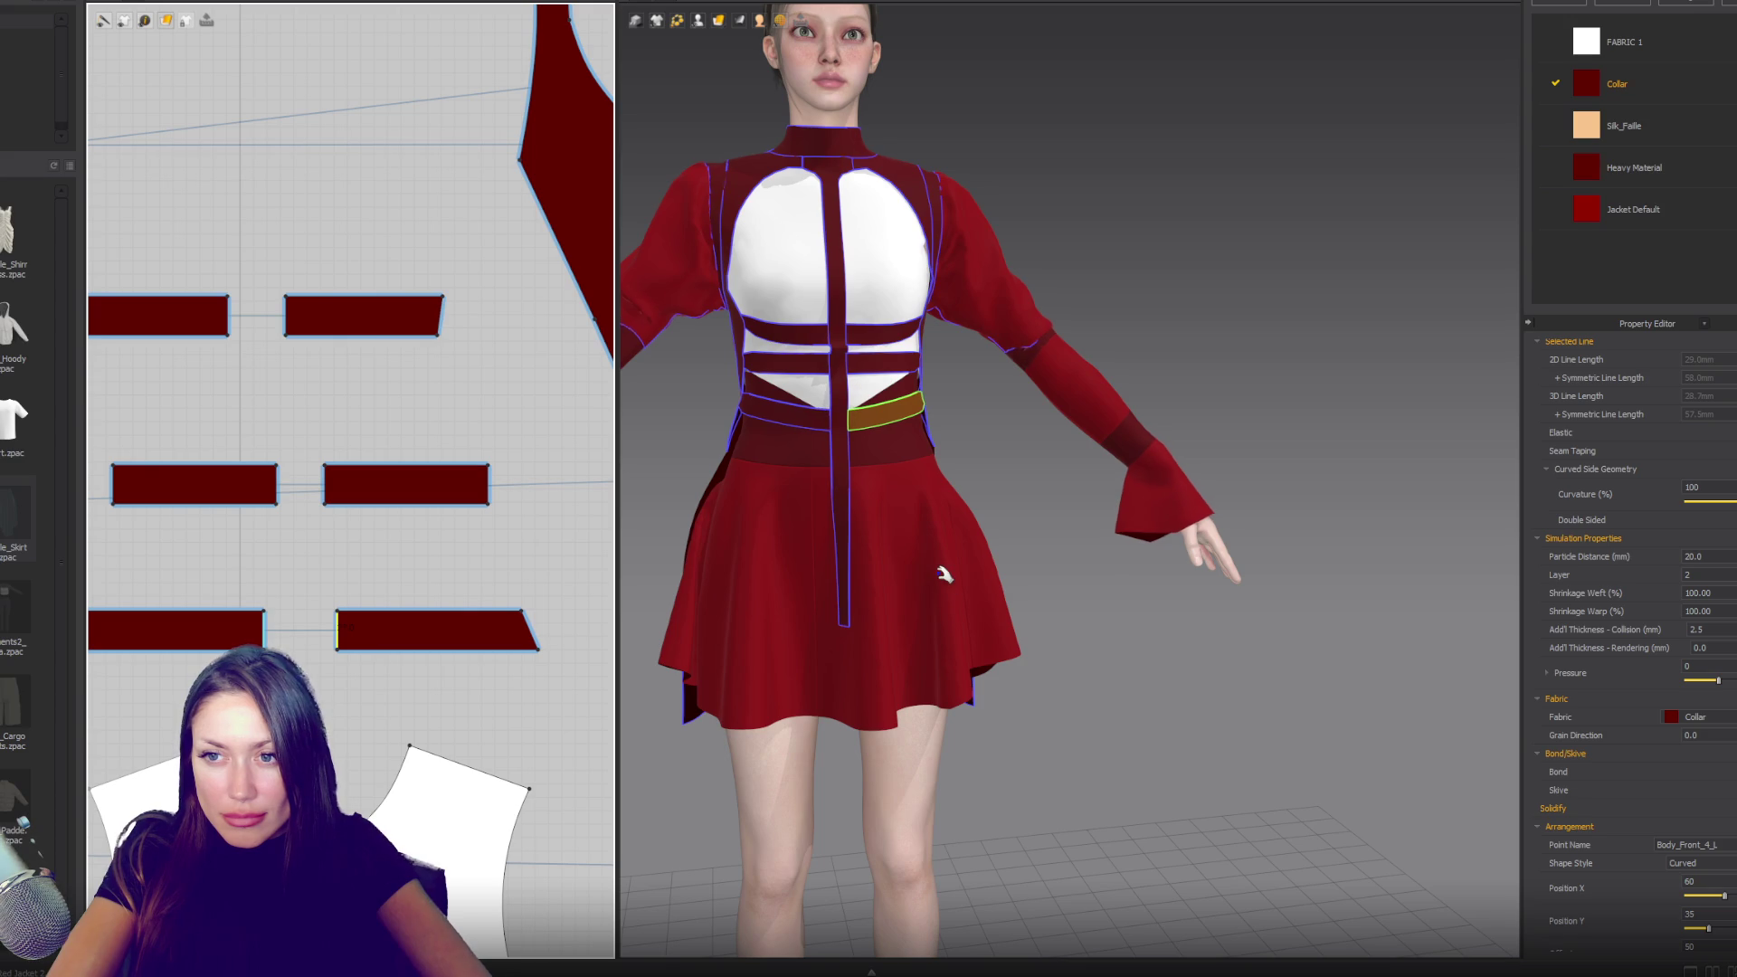
{"action": "left_click_drag", "start_coordinate": [844, 409], "coordinate": [846, 423]}
- Select the right waist band, then the left waist band, to check their drape
{"action": "left_click", "coordinate": [925, 444]}
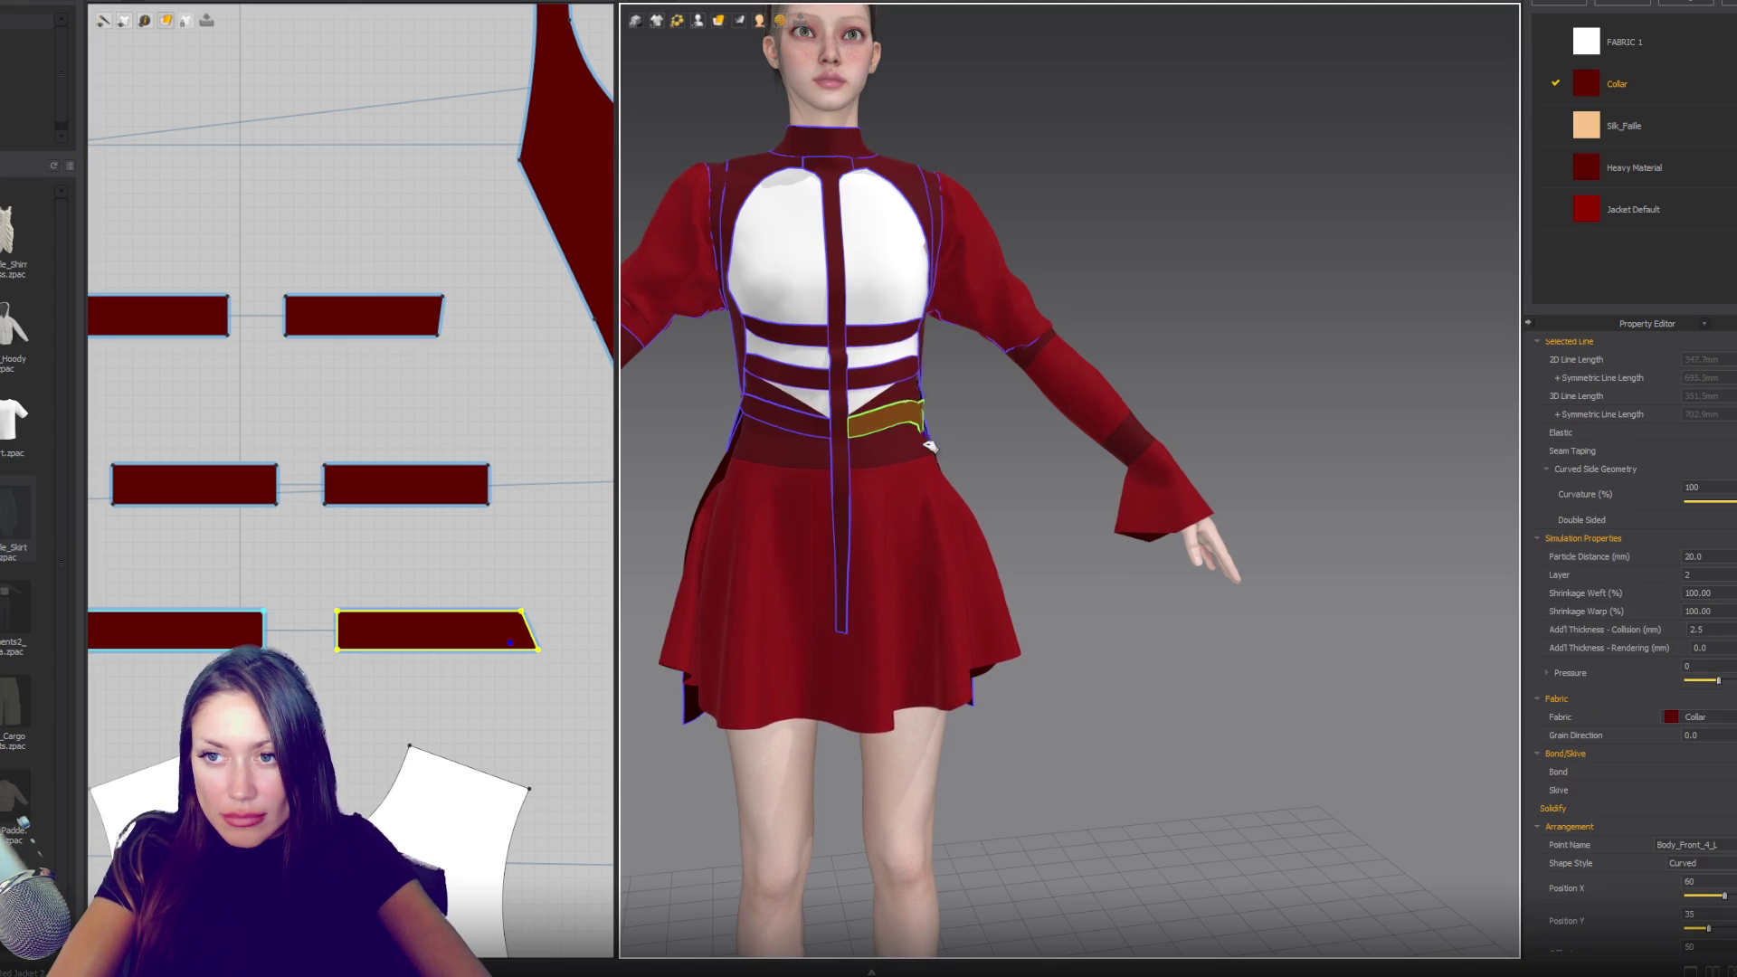
{"action": "left_click", "coordinate": [744, 430]}
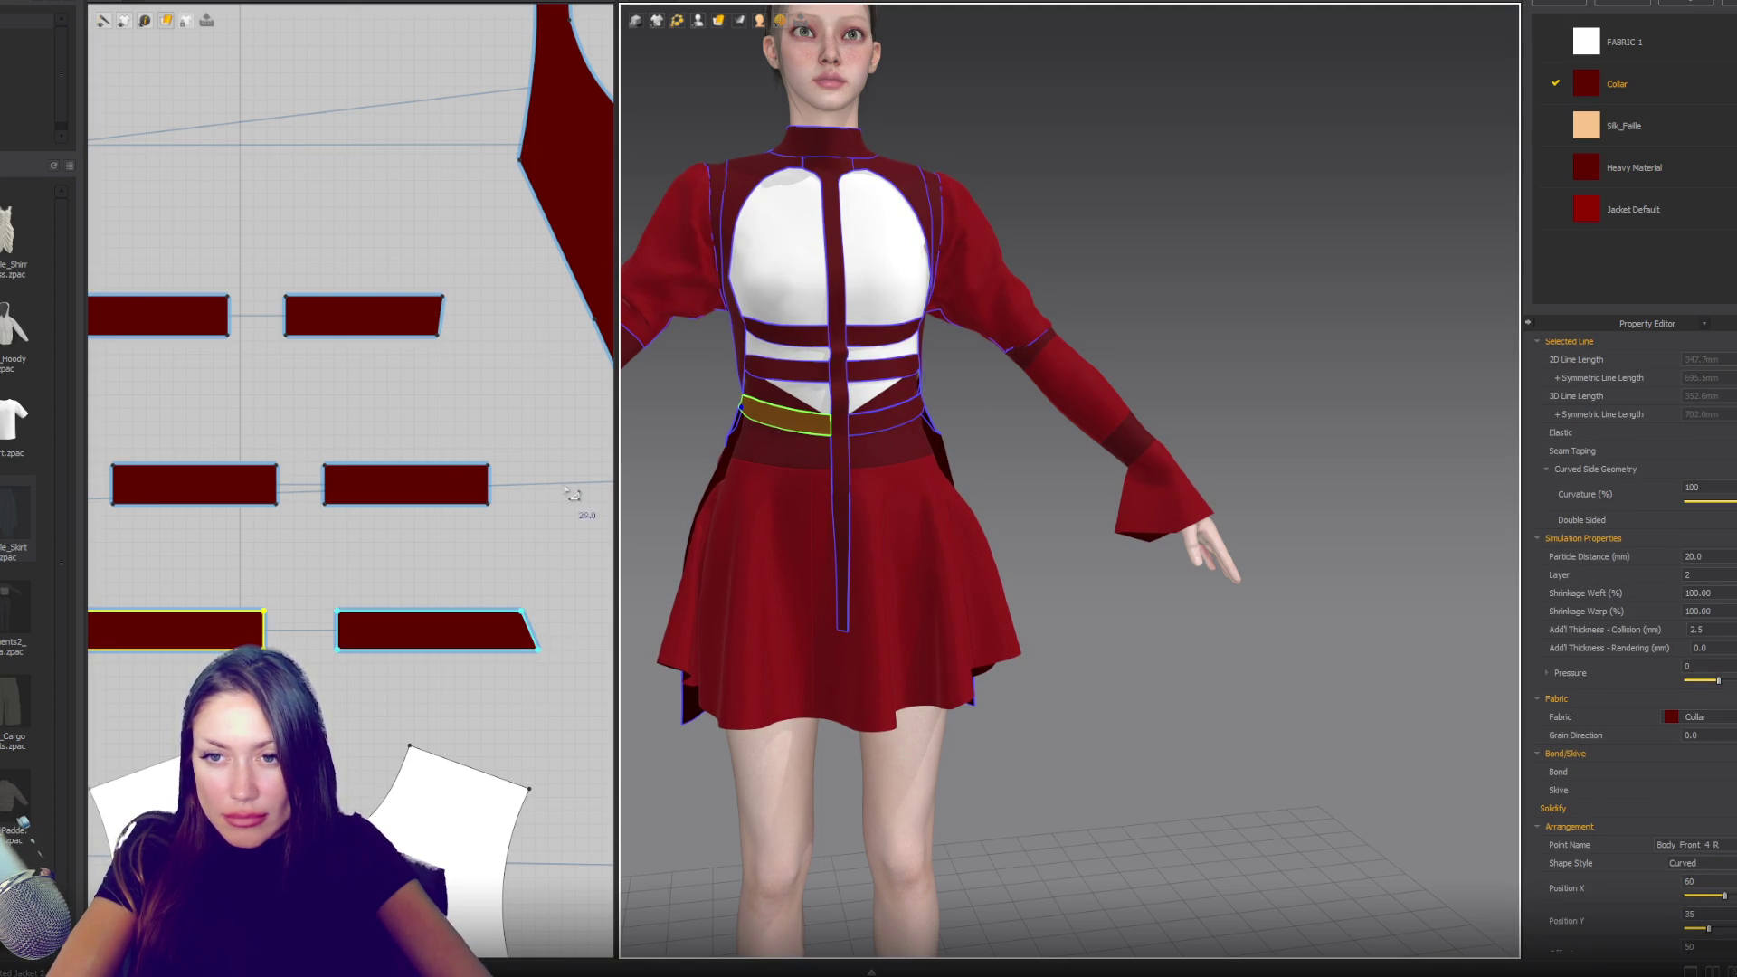
{"action": "scroll", "coordinate": [573, 494], "scroll_direction": "down", "scroll_amount": 5}
{"action": "scroll", "coordinate": [262, 507], "scroll_direction": "up", "scroll_amount": 5}
{"action": "scroll", "coordinate": [412, 466], "scroll_direction": "up", "scroll_amount": 10}
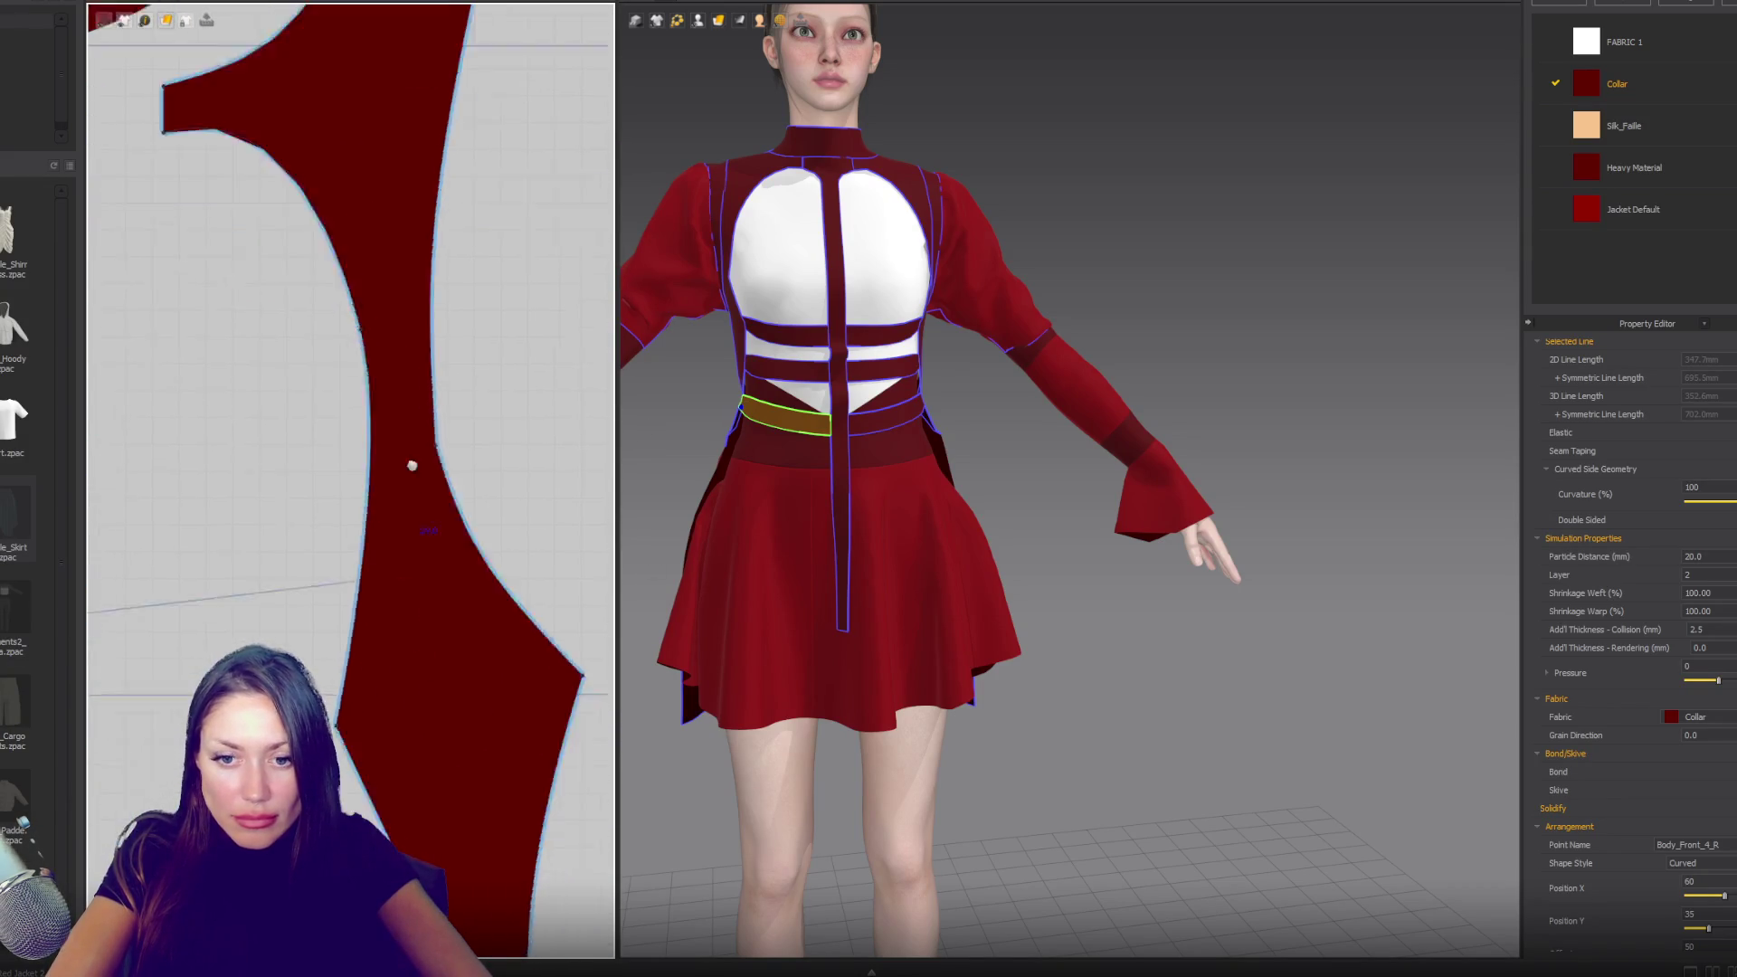
{"action": "scroll", "coordinate": [389, 353], "scroll_direction": "down", "scroll_amount": 2}
- Sew the side gusset's left edge to the adjacent piece with Segment Sewing (N)
{"action": "key", "text": "n"}
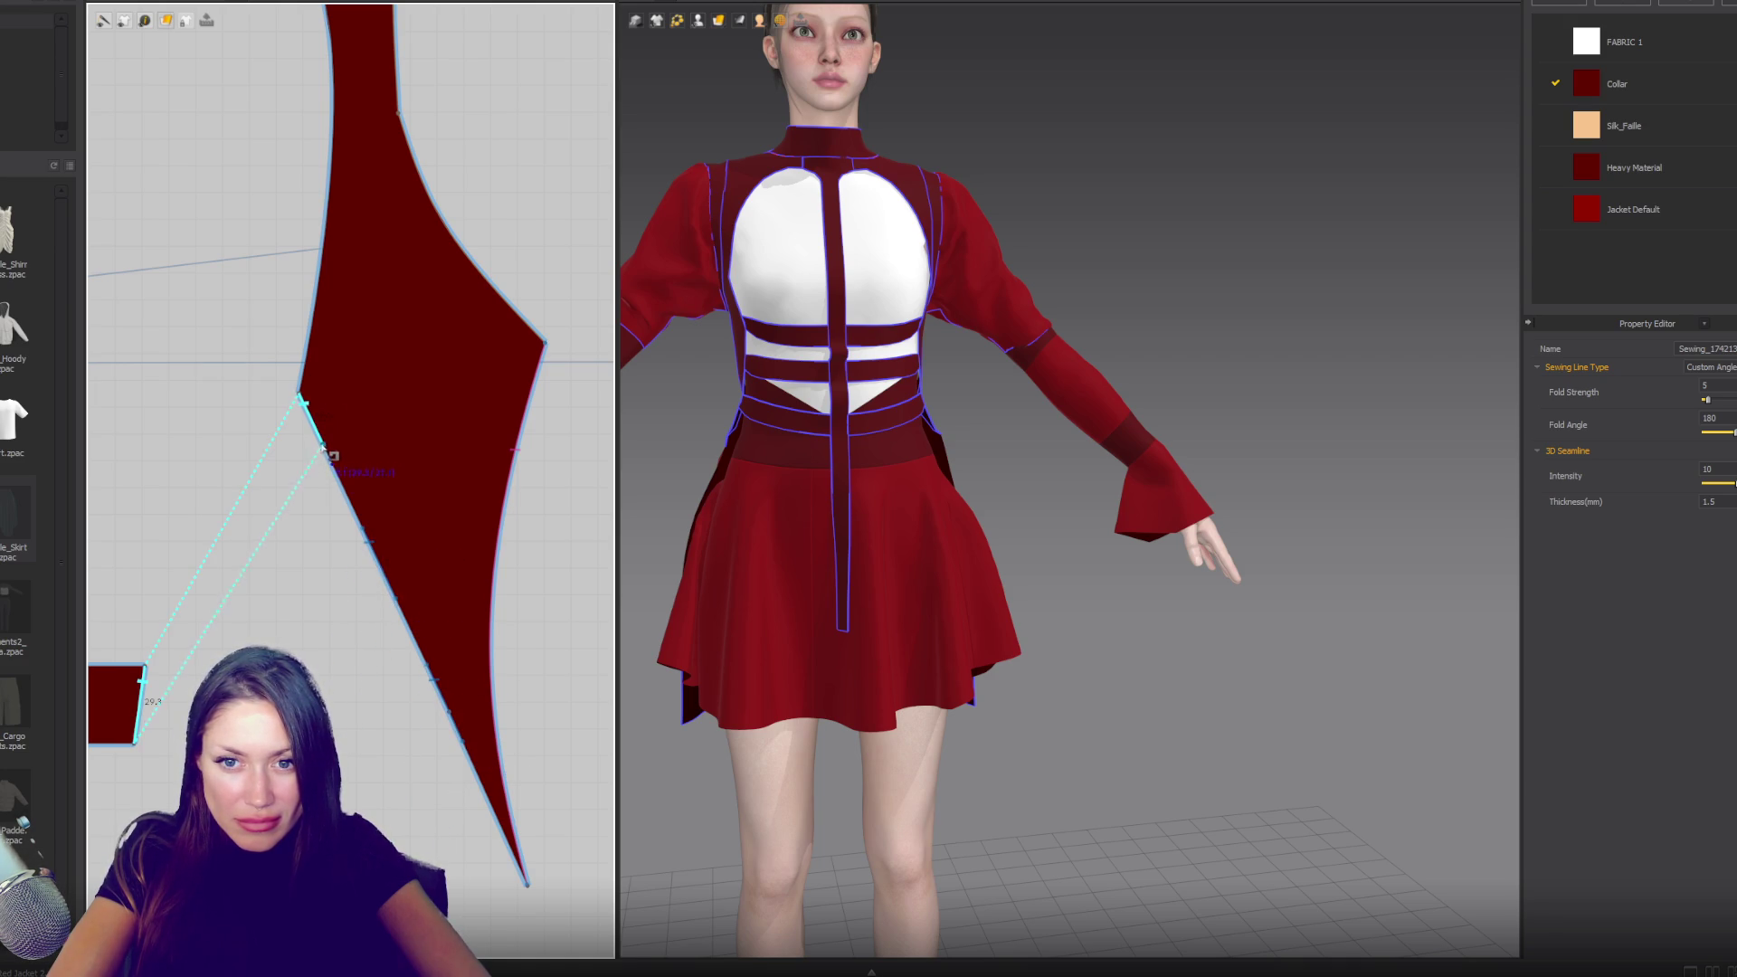
{"action": "left_click", "coordinate": [1008, 455]}
{"action": "scroll", "coordinate": [995, 458], "scroll_direction": "down", "scroll_amount": 2}
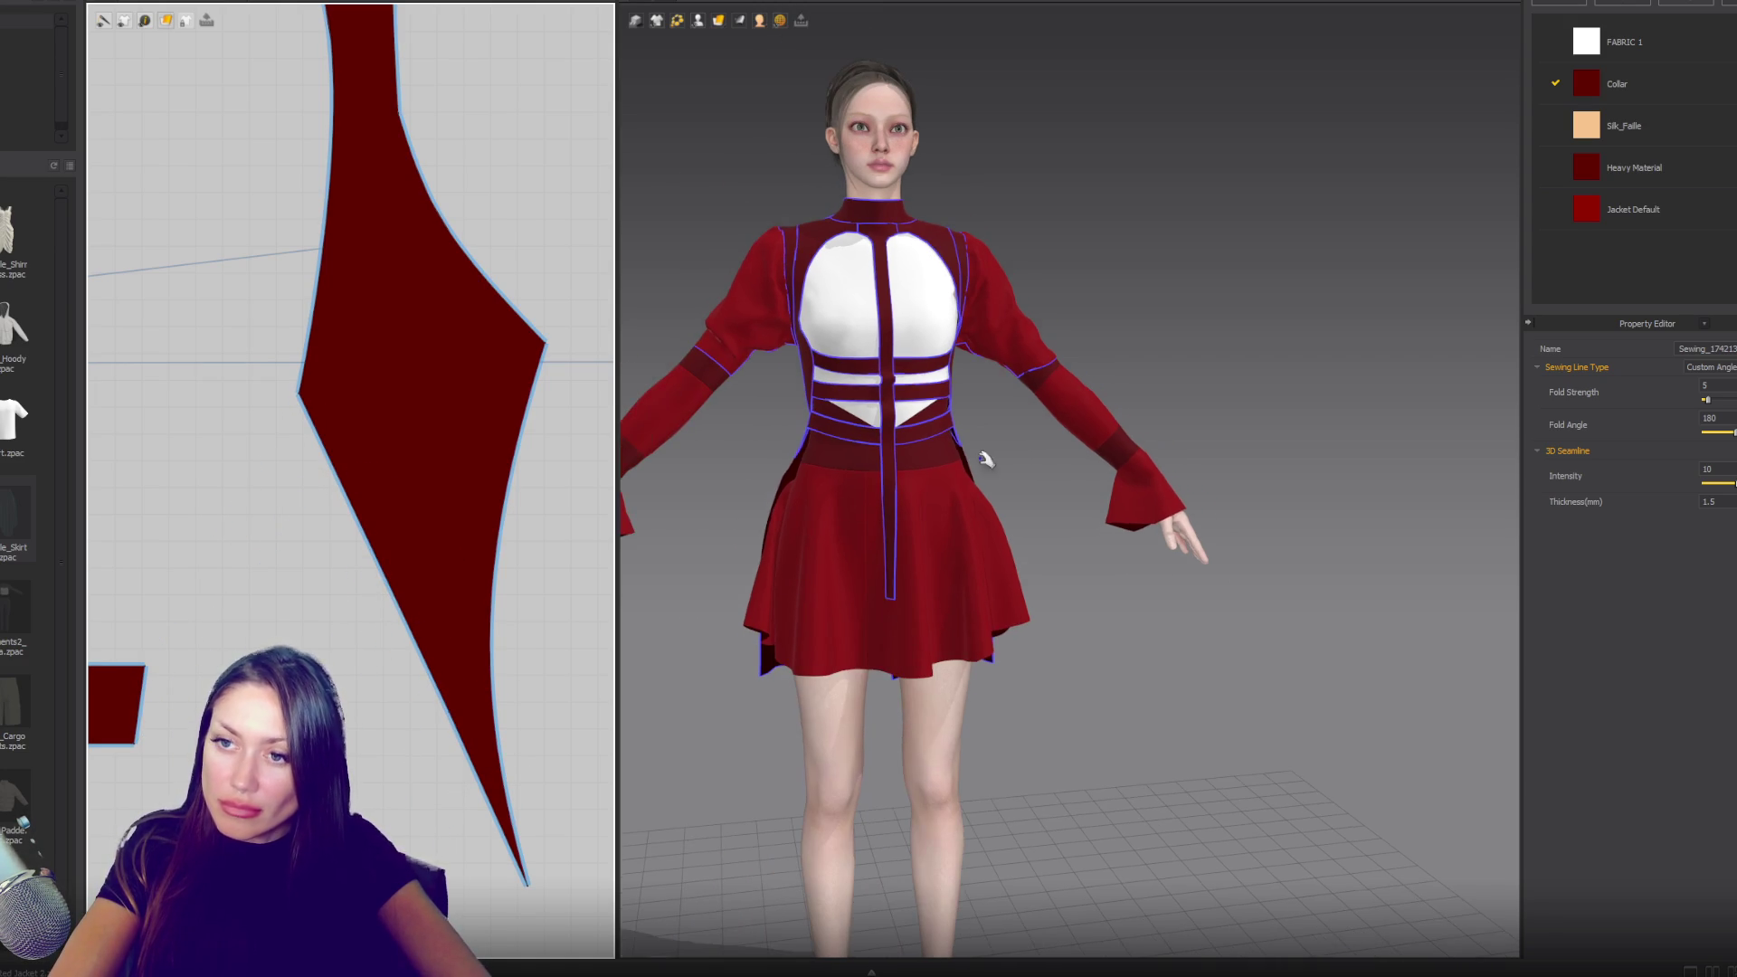
{"action": "left_click", "coordinate": [946, 461]}
{"action": "left_click", "coordinate": [894, 454]}
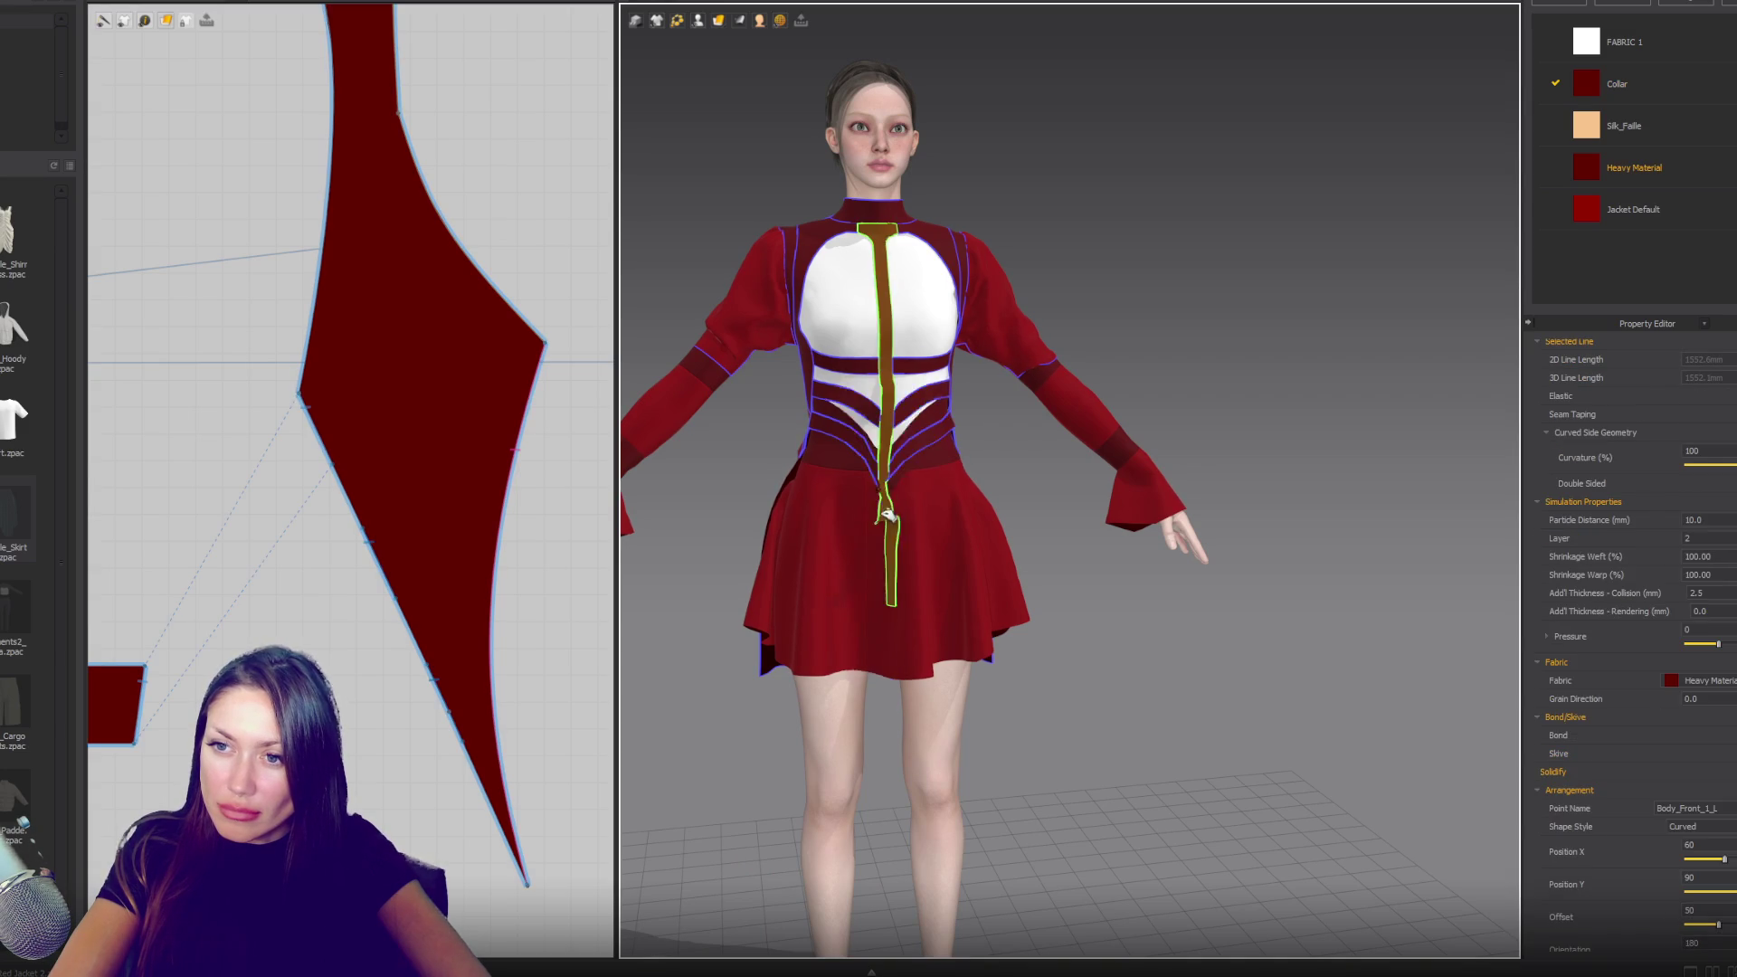
{"action": "left_click_drag", "start_coordinate": [380, 563], "coordinate": [373, 568]}
{"action": "left_click", "coordinate": [378, 568]}
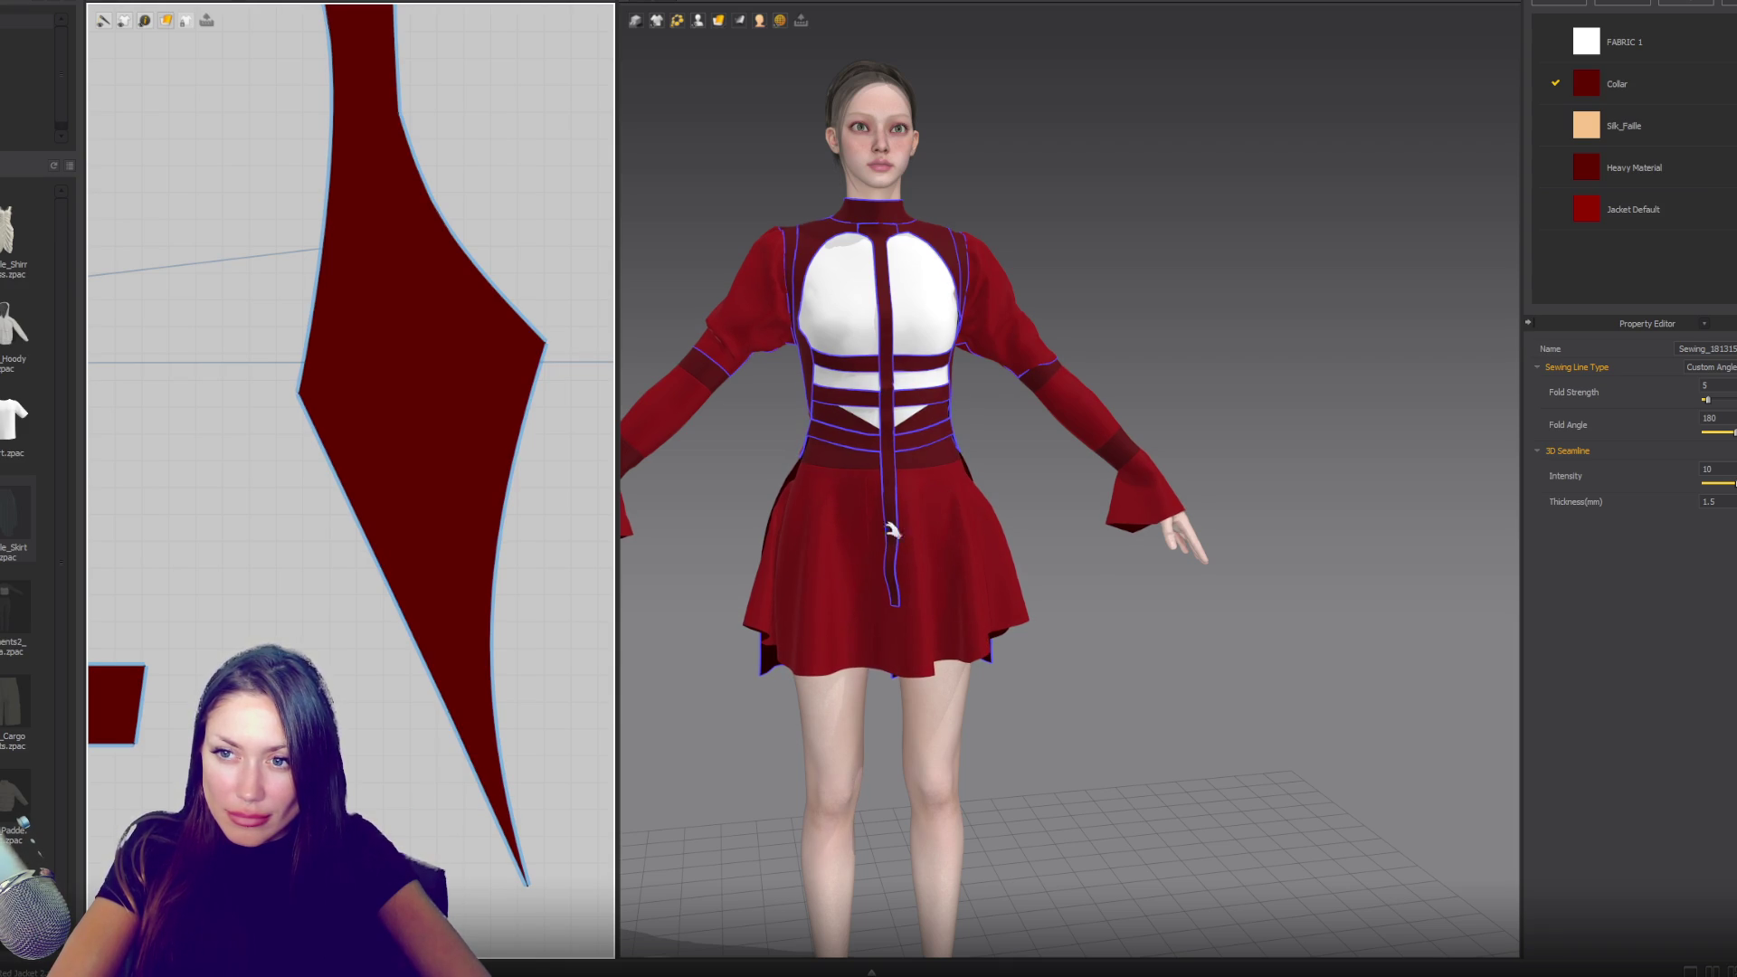
{"action": "left_click", "coordinate": [1059, 471]}
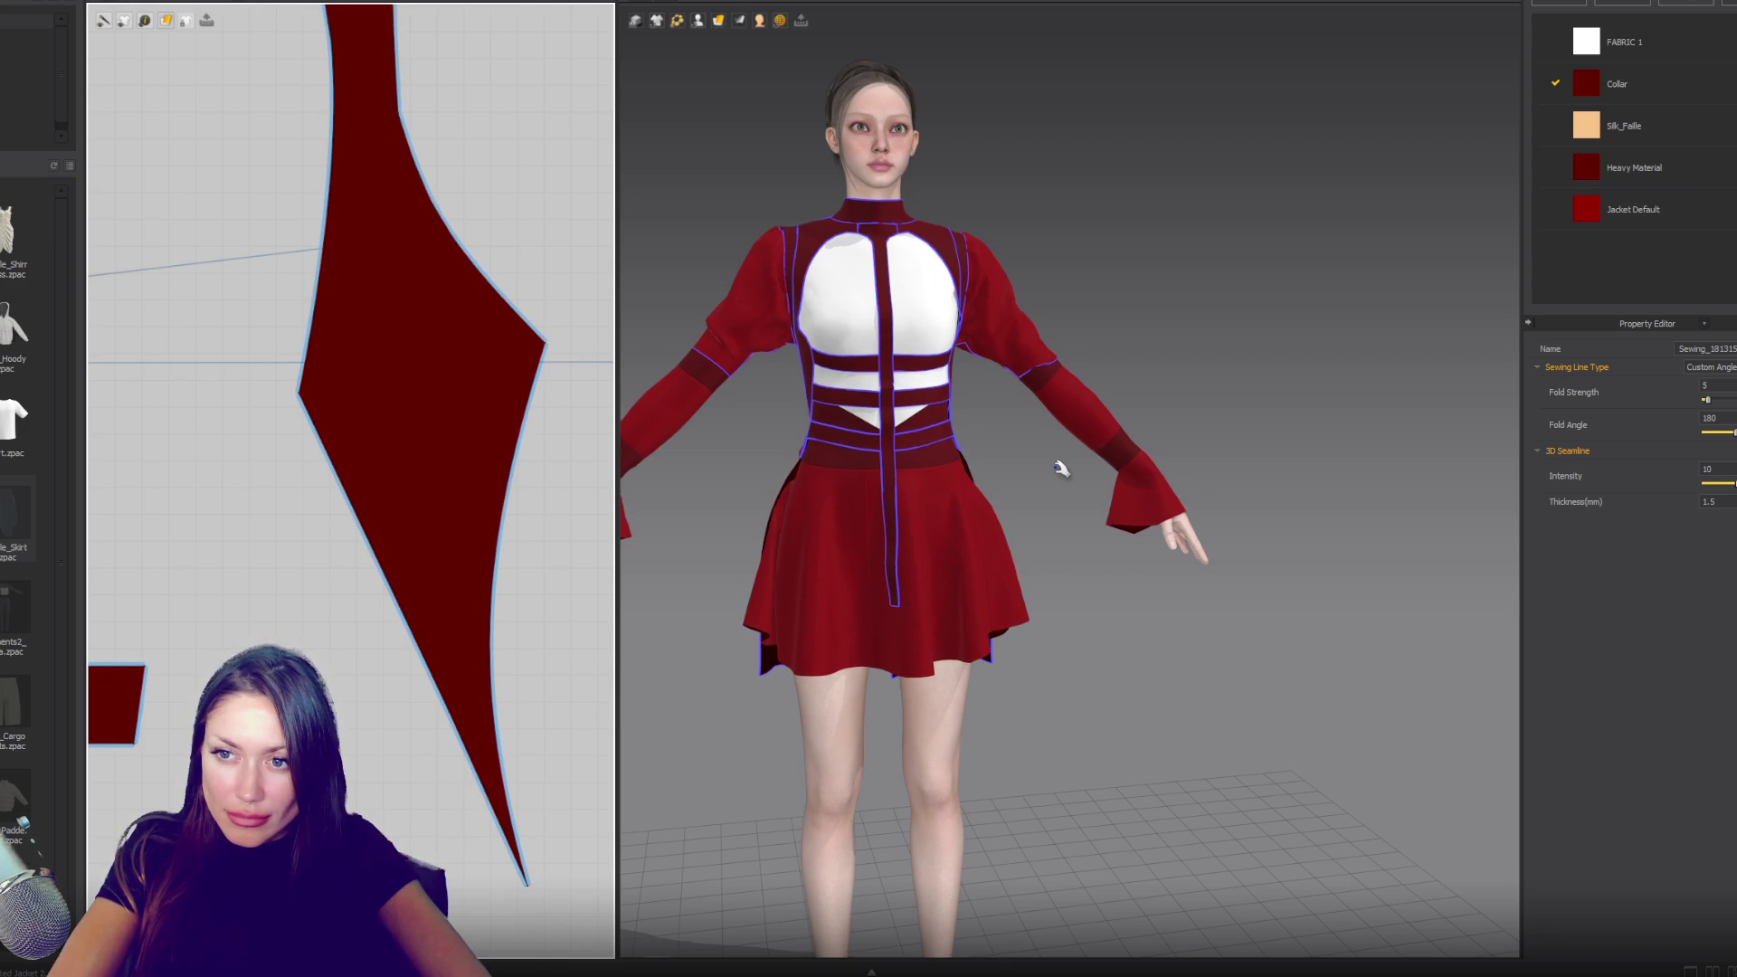
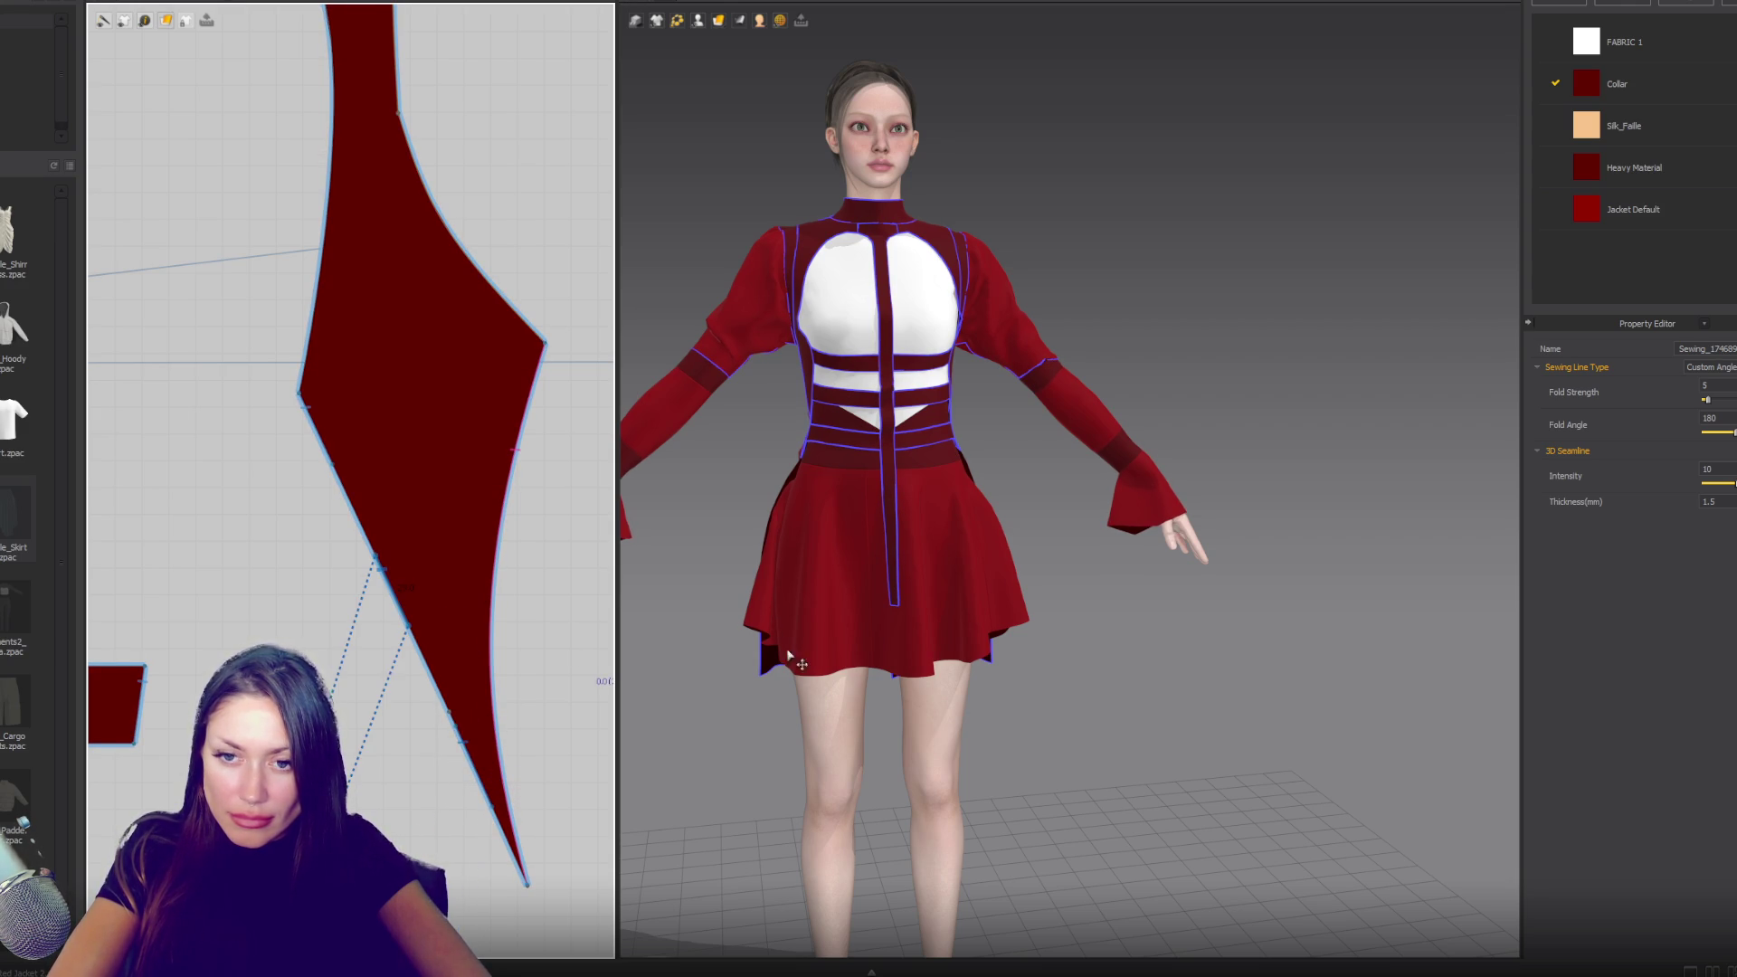
- Position the T-shaped centre-front strip and sew its edges to the bodice
{"action": "left_click_drag", "start_coordinate": [896, 579], "coordinate": [894, 623]}
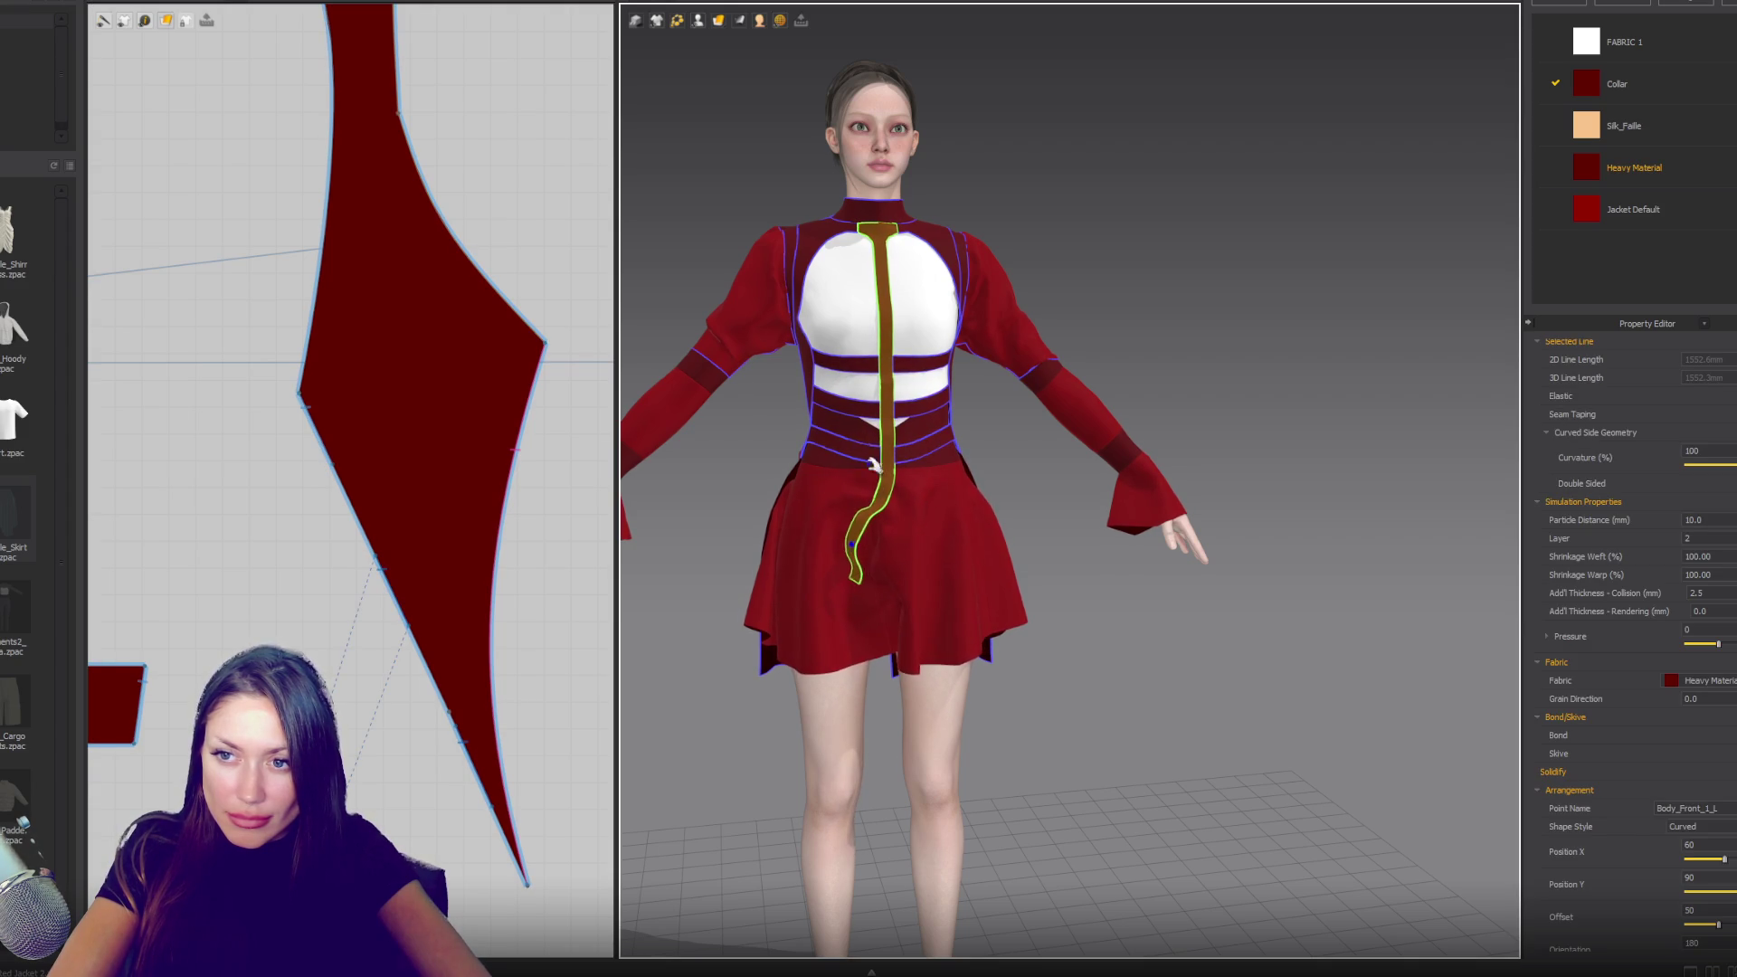
{"action": "scroll", "coordinate": [384, 561], "scroll_direction": "down", "scroll_amount": 5}
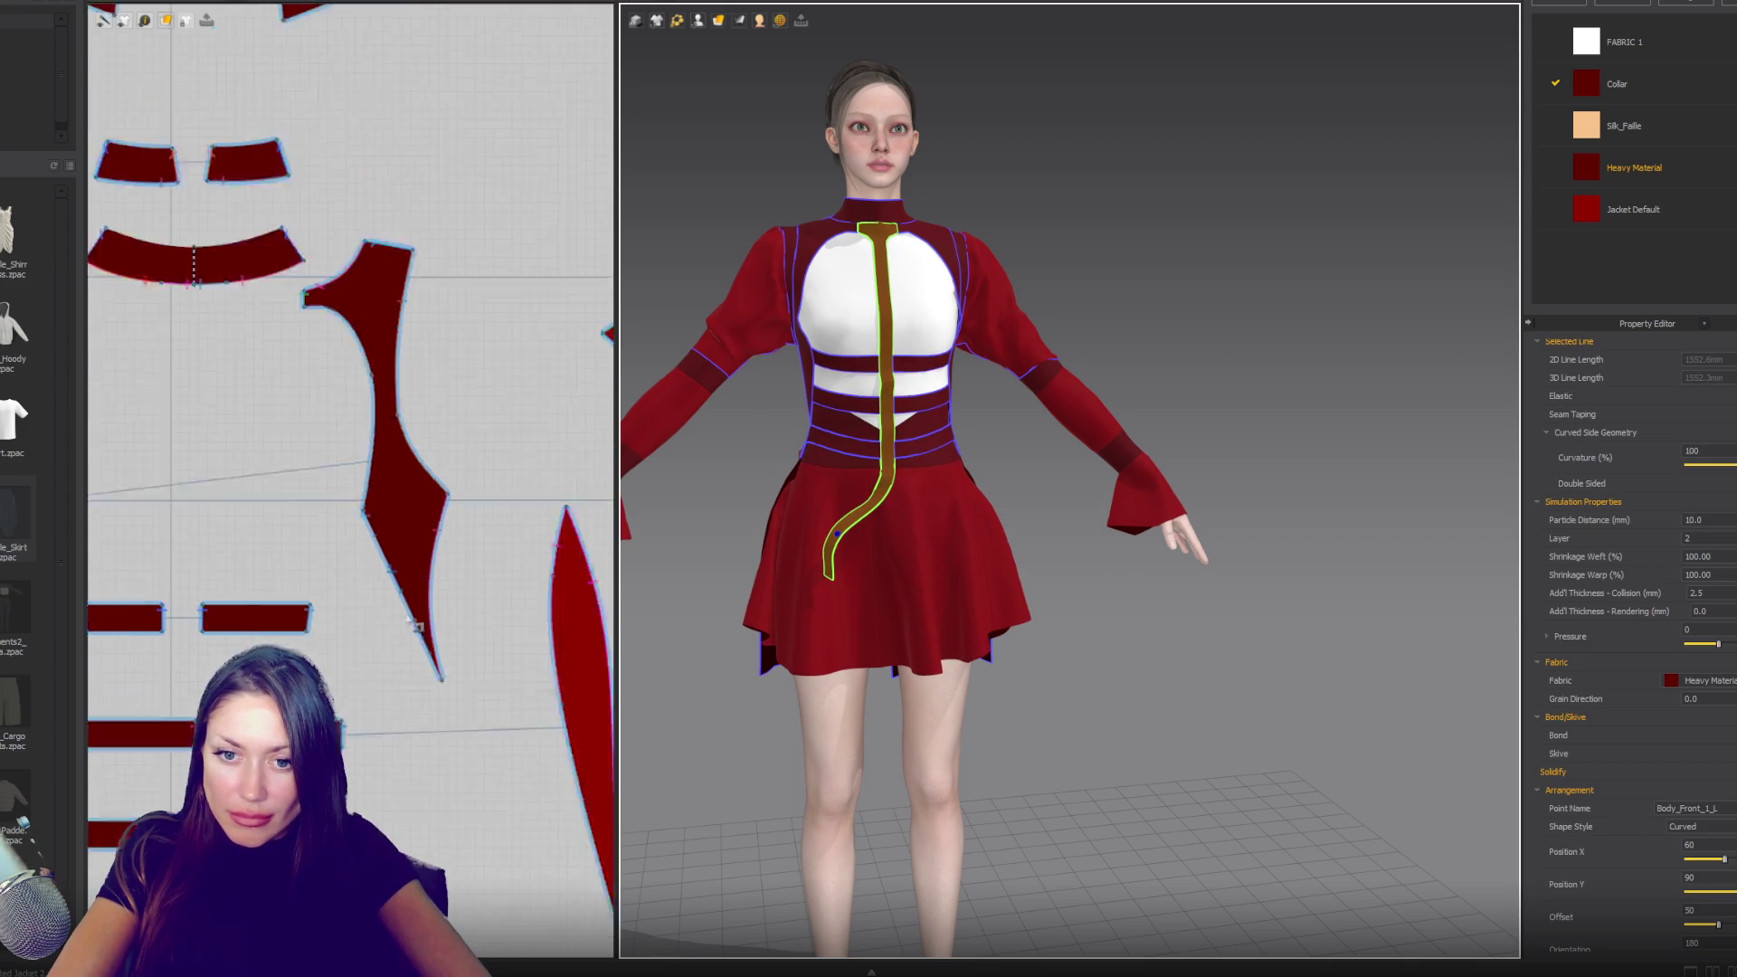
{"action": "scroll", "coordinate": [388, 465], "scroll_direction": "up", "scroll_amount": 6}
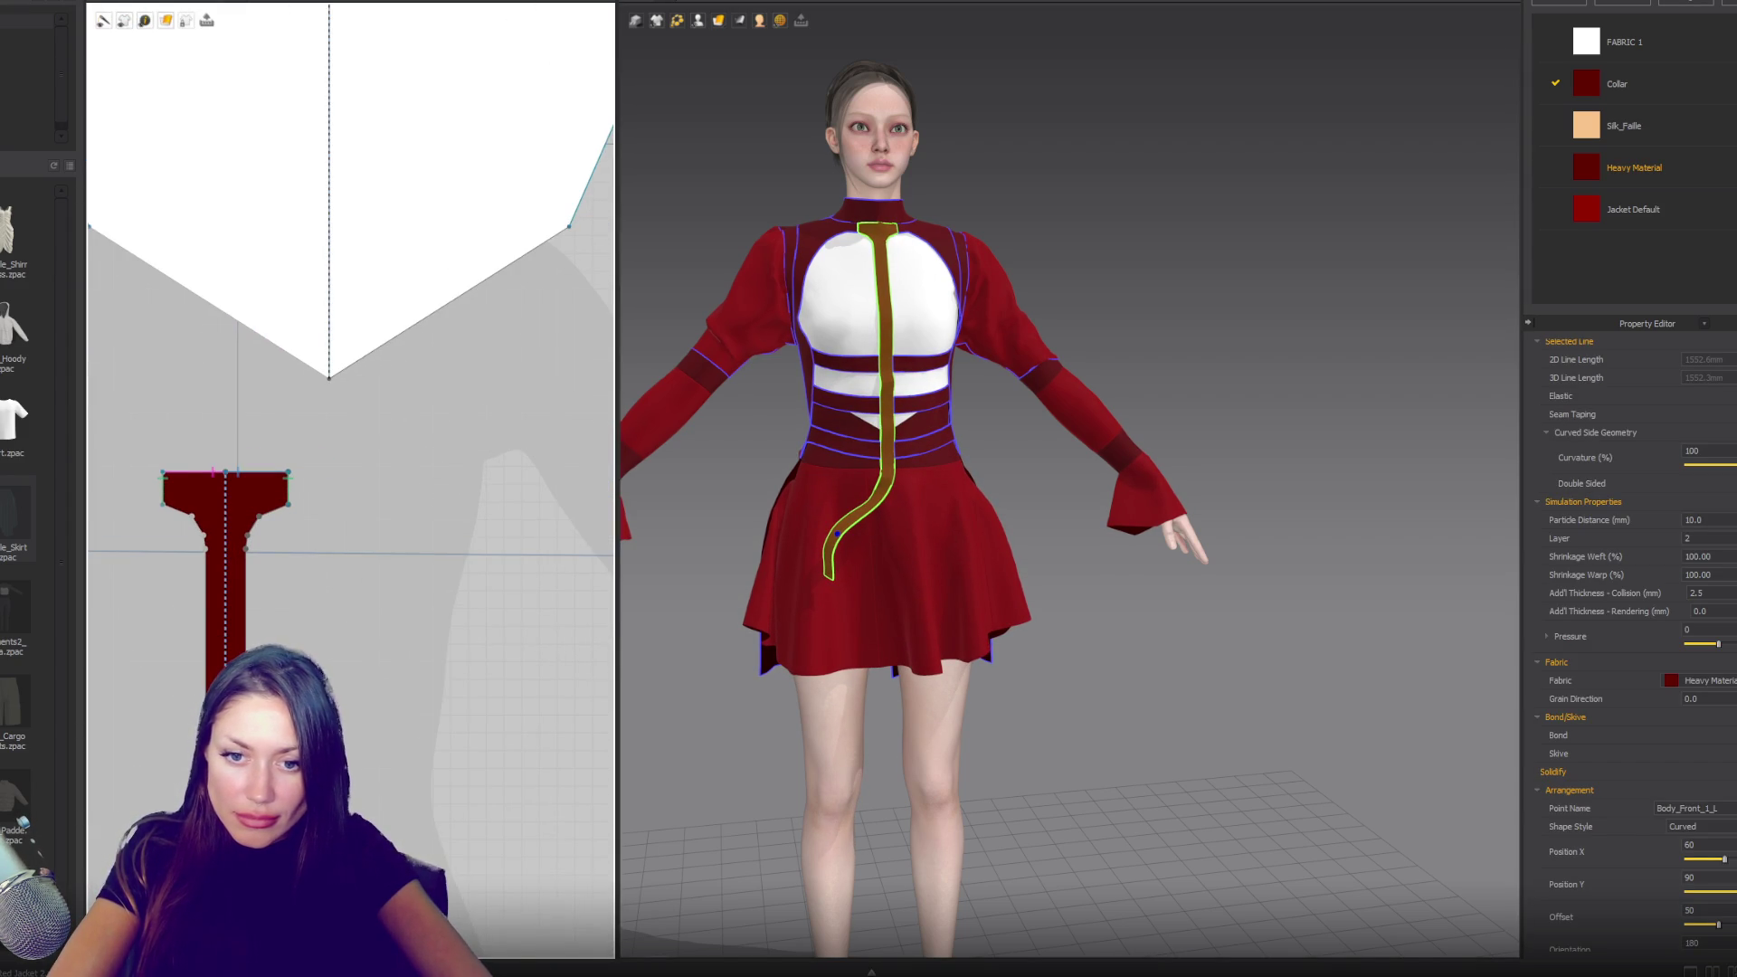
{"action": "right_click_drag", "start_coordinate": [293, 772], "coordinate": [338, 571]}
{"action": "left_click", "coordinate": [351, 787]}
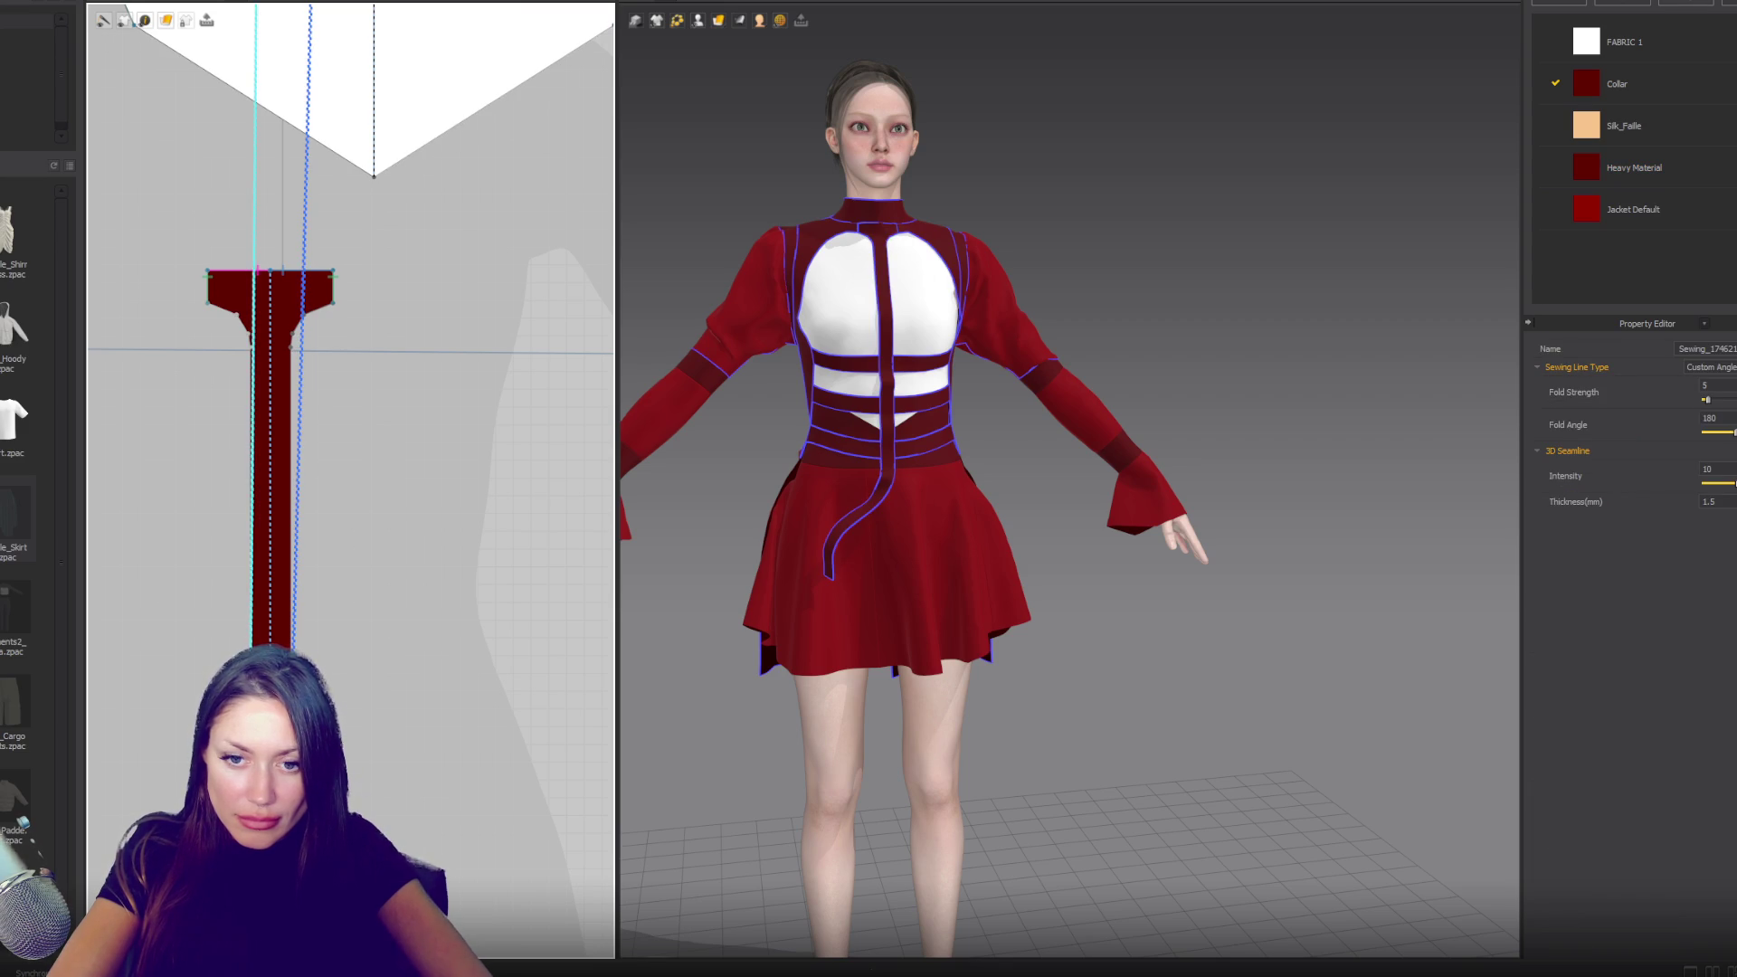
{"action": "left_click", "coordinate": [310, 407]}
{"action": "right_click_drag", "start_coordinate": [310, 408], "coordinate": [319, 145]}
{"action": "left_click", "coordinate": [312, 625]}
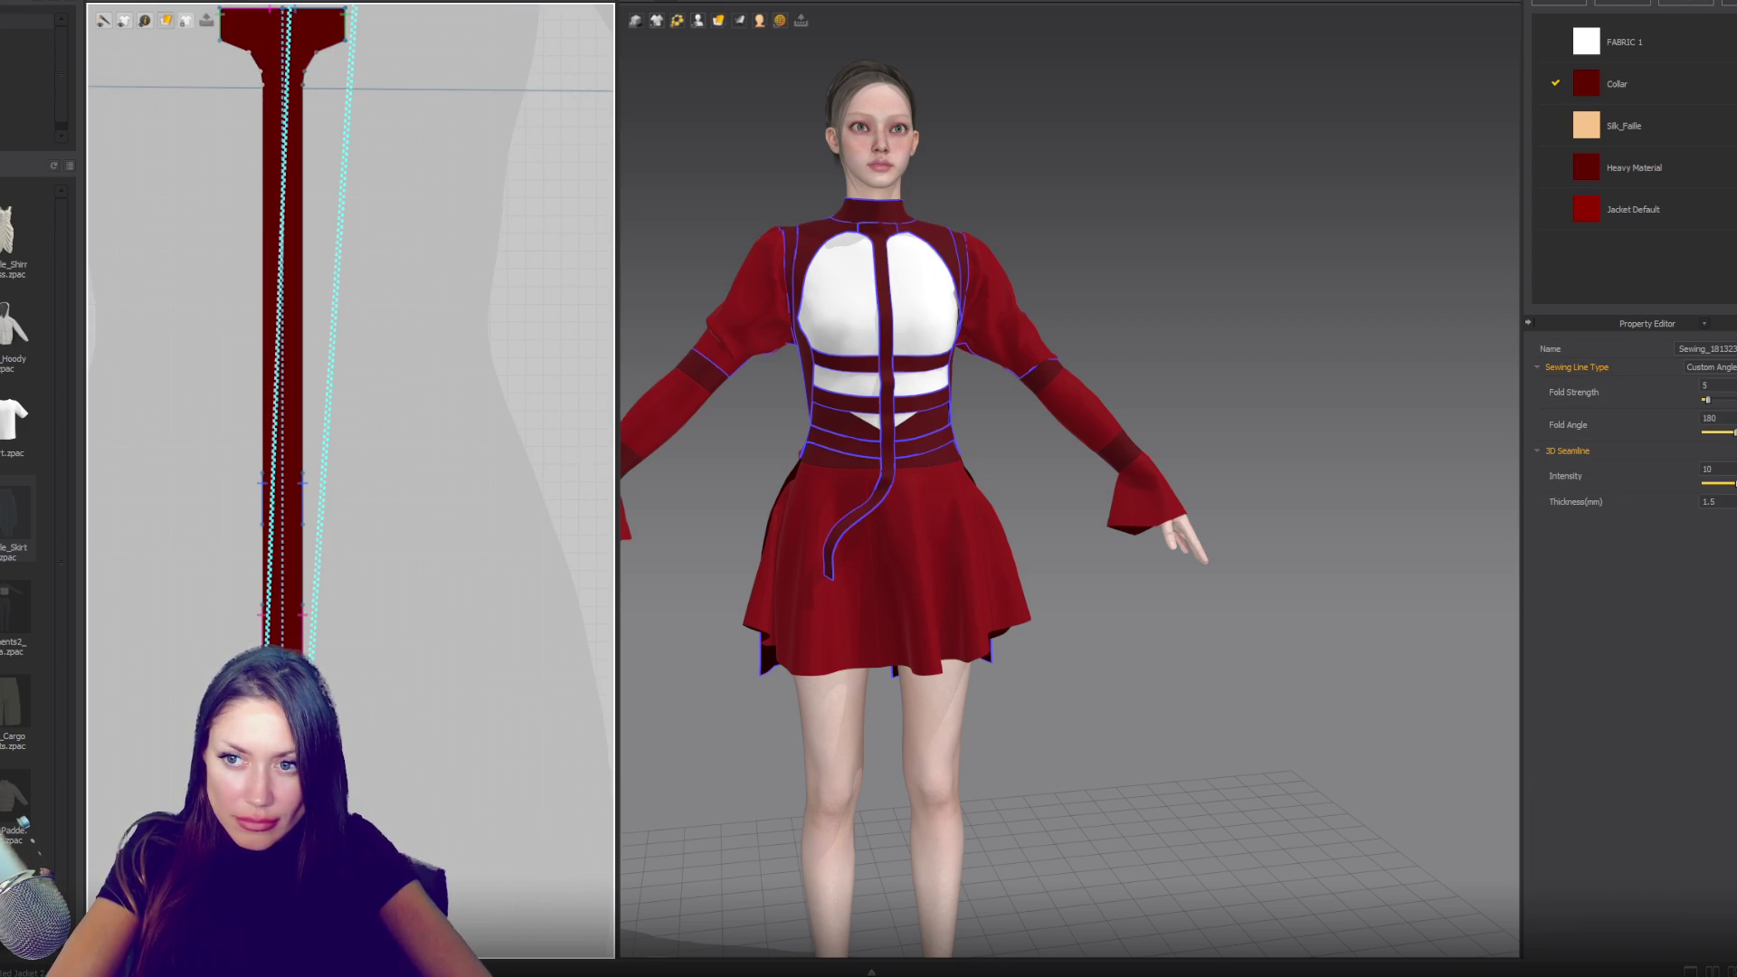
- Simulate the cloth, then orbit around the dress to check the hanging strip
{"action": "key", "text": "space"}
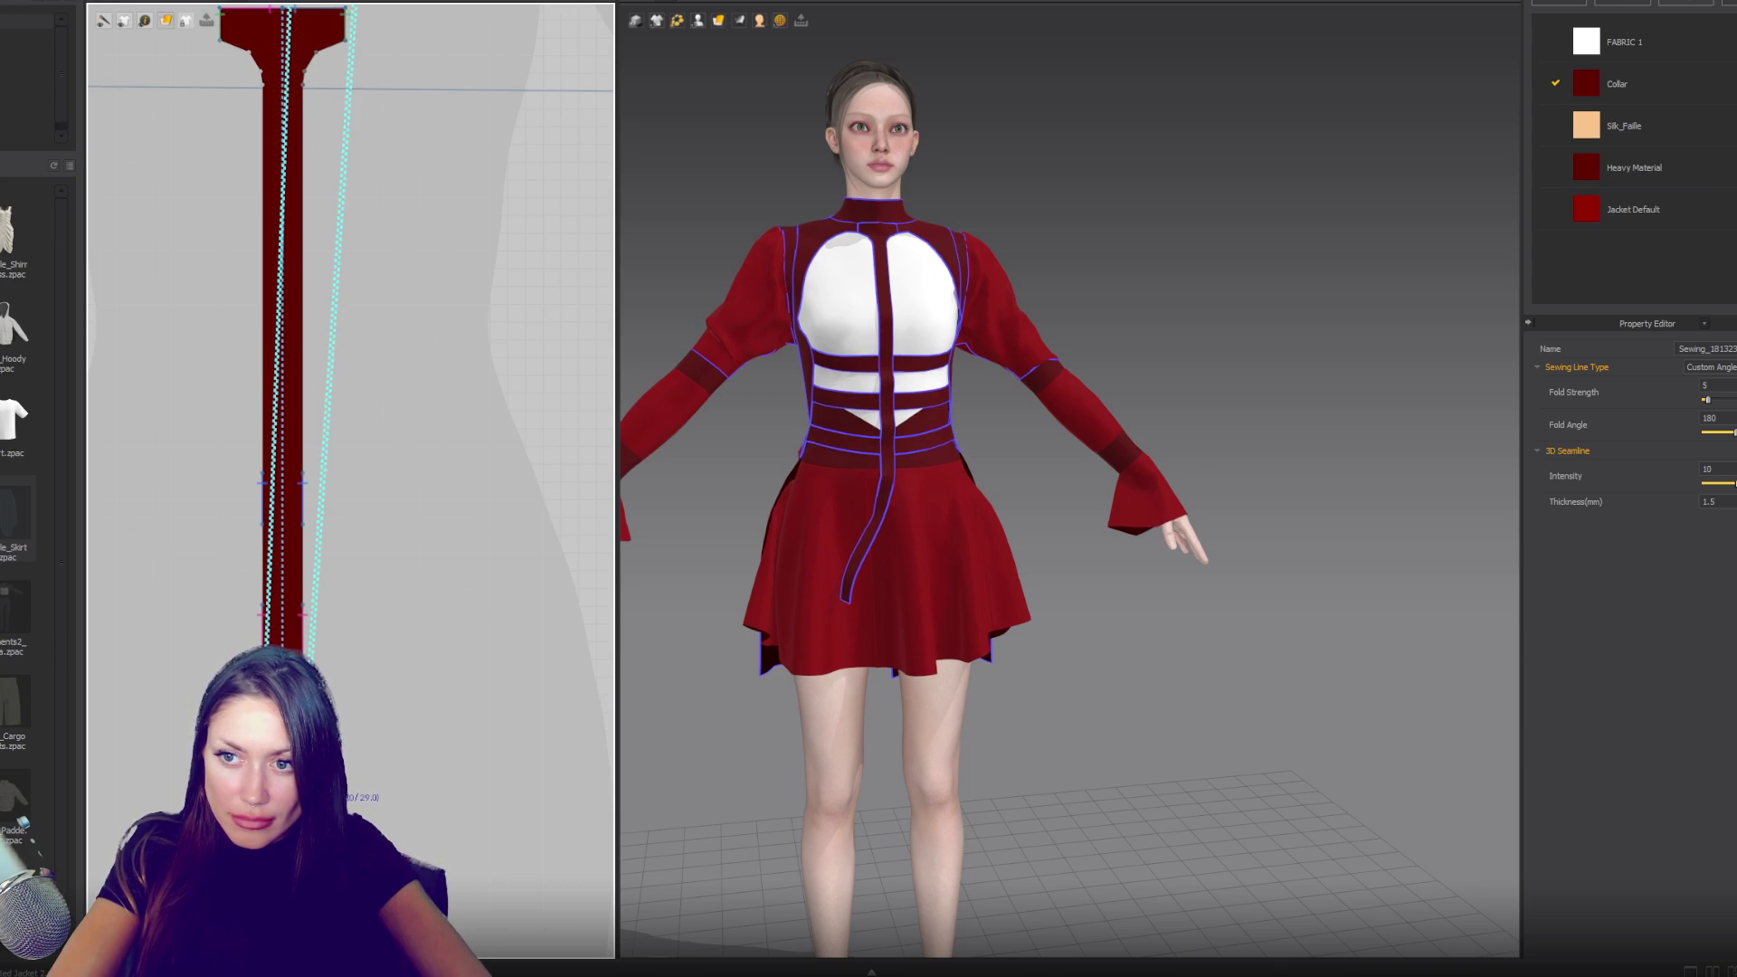
{"action": "key", "text": "space"}
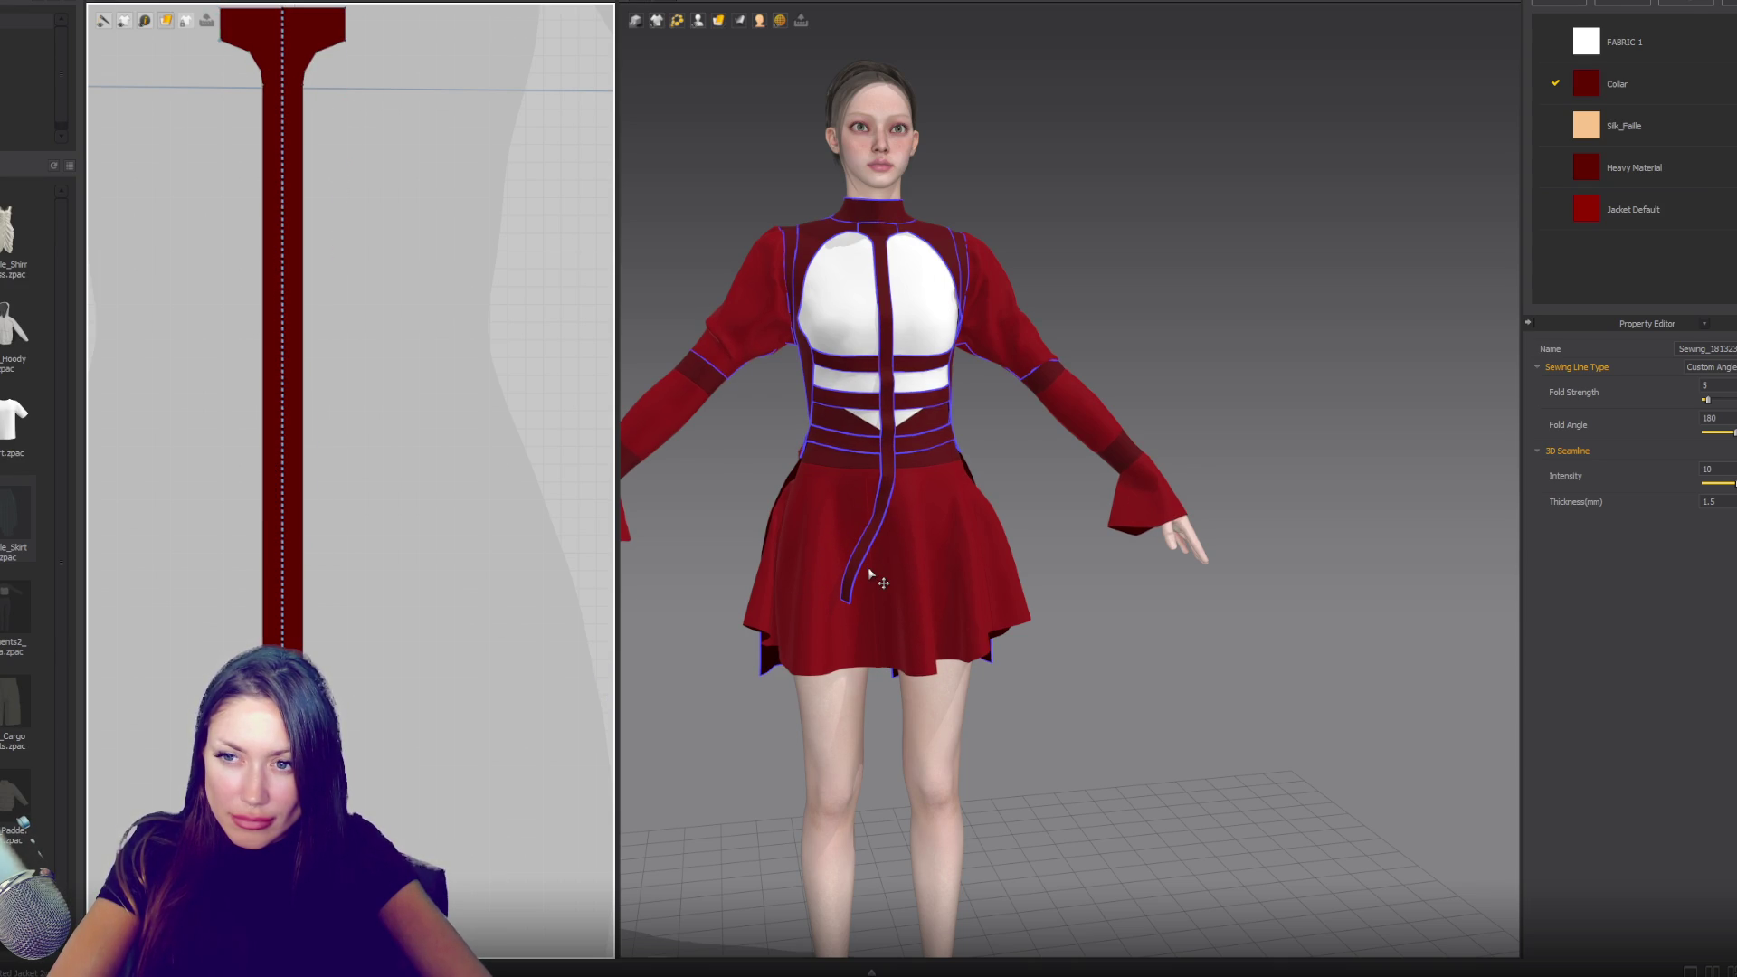
{"action": "scroll", "coordinate": [912, 531], "scroll_direction": "down", "scroll_amount": 3}
{"action": "mouse_move", "coordinate": [912, 531]}
{"action": "right_mouse_down"}
{"action": "mouse_move", "coordinate": [1070, 497]}
{"action": "mouse_move", "coordinate": [921, 527]}
{"action": "mouse_move", "coordinate": [776, 524]}
{"action": "mouse_move", "coordinate": [929, 525]}
{"action": "right_mouse_up"}
{"action": "left_click", "coordinate": [939, 547]}
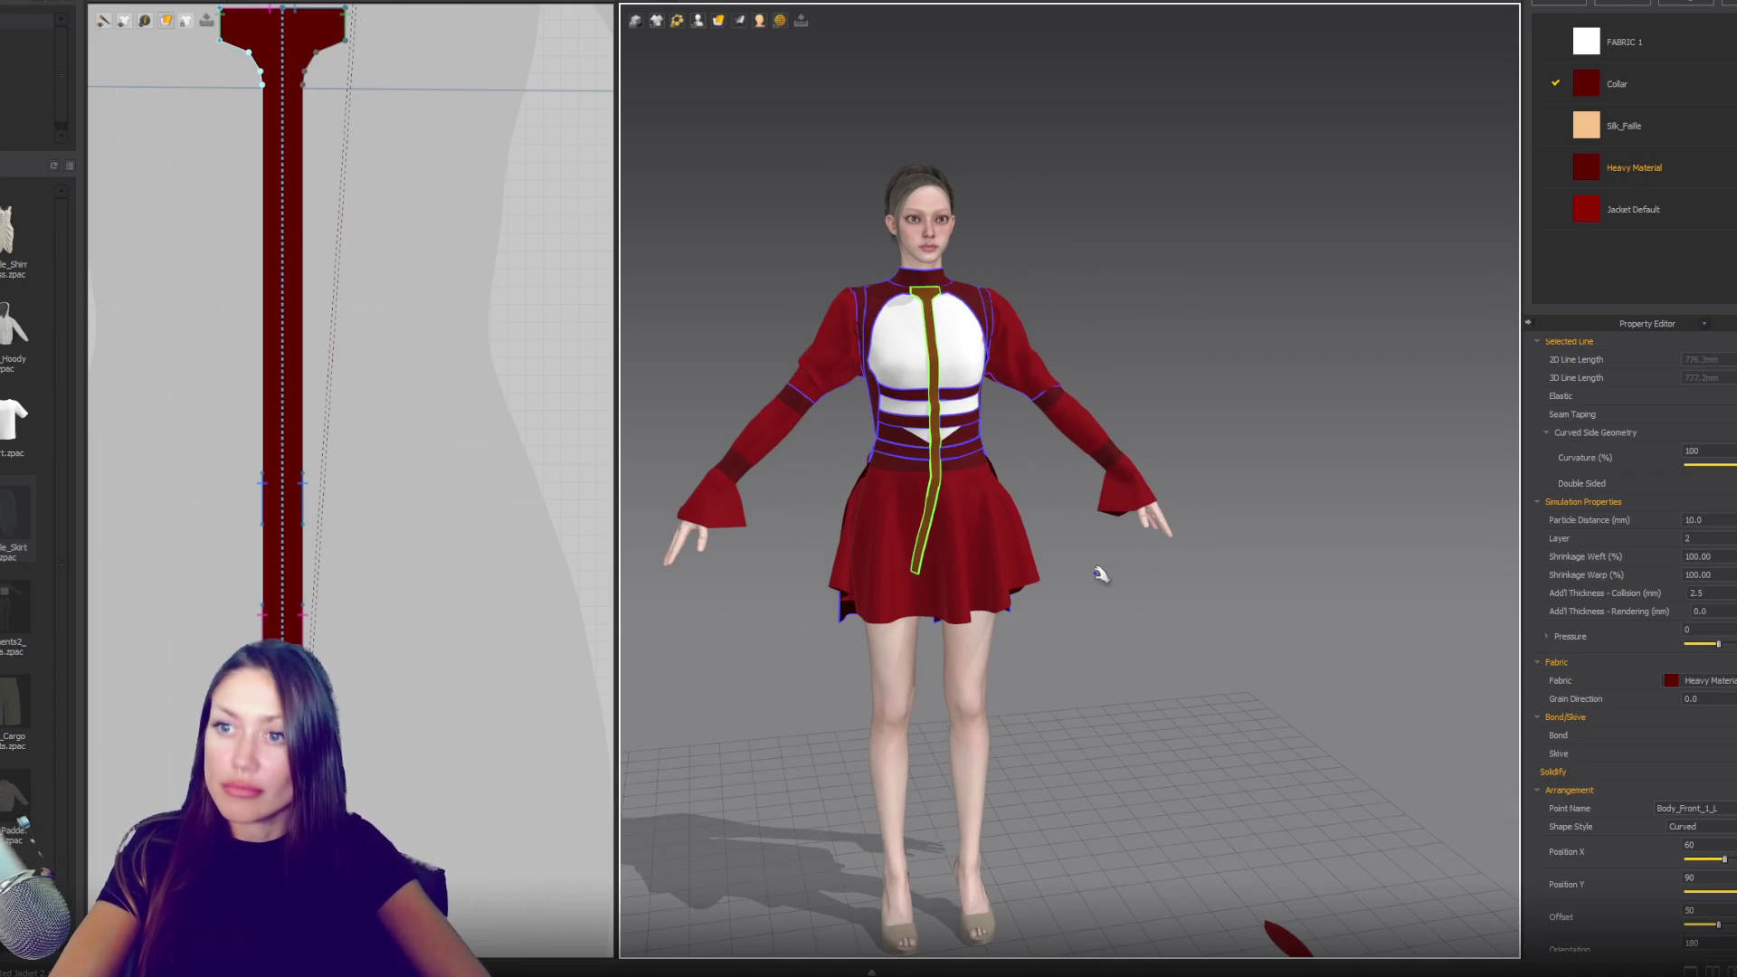
{"action": "scroll", "coordinate": [1097, 569], "scroll_direction": "down", "scroll_amount": 3}
{"action": "mouse_move", "coordinate": [1215, 602]}
{"action": "right_mouse_down"}
{"action": "mouse_move", "coordinate": [795, 582]}
{"action": "mouse_move", "coordinate": [1157, 609]}
{"action": "mouse_move", "coordinate": [1419, 593]}
{"action": "mouse_move", "coordinate": [1136, 593]}
{"action": "right_mouse_up"}
{"action": "scroll", "coordinate": [425, 335], "scroll_direction": "down", "scroll_amount": 10}
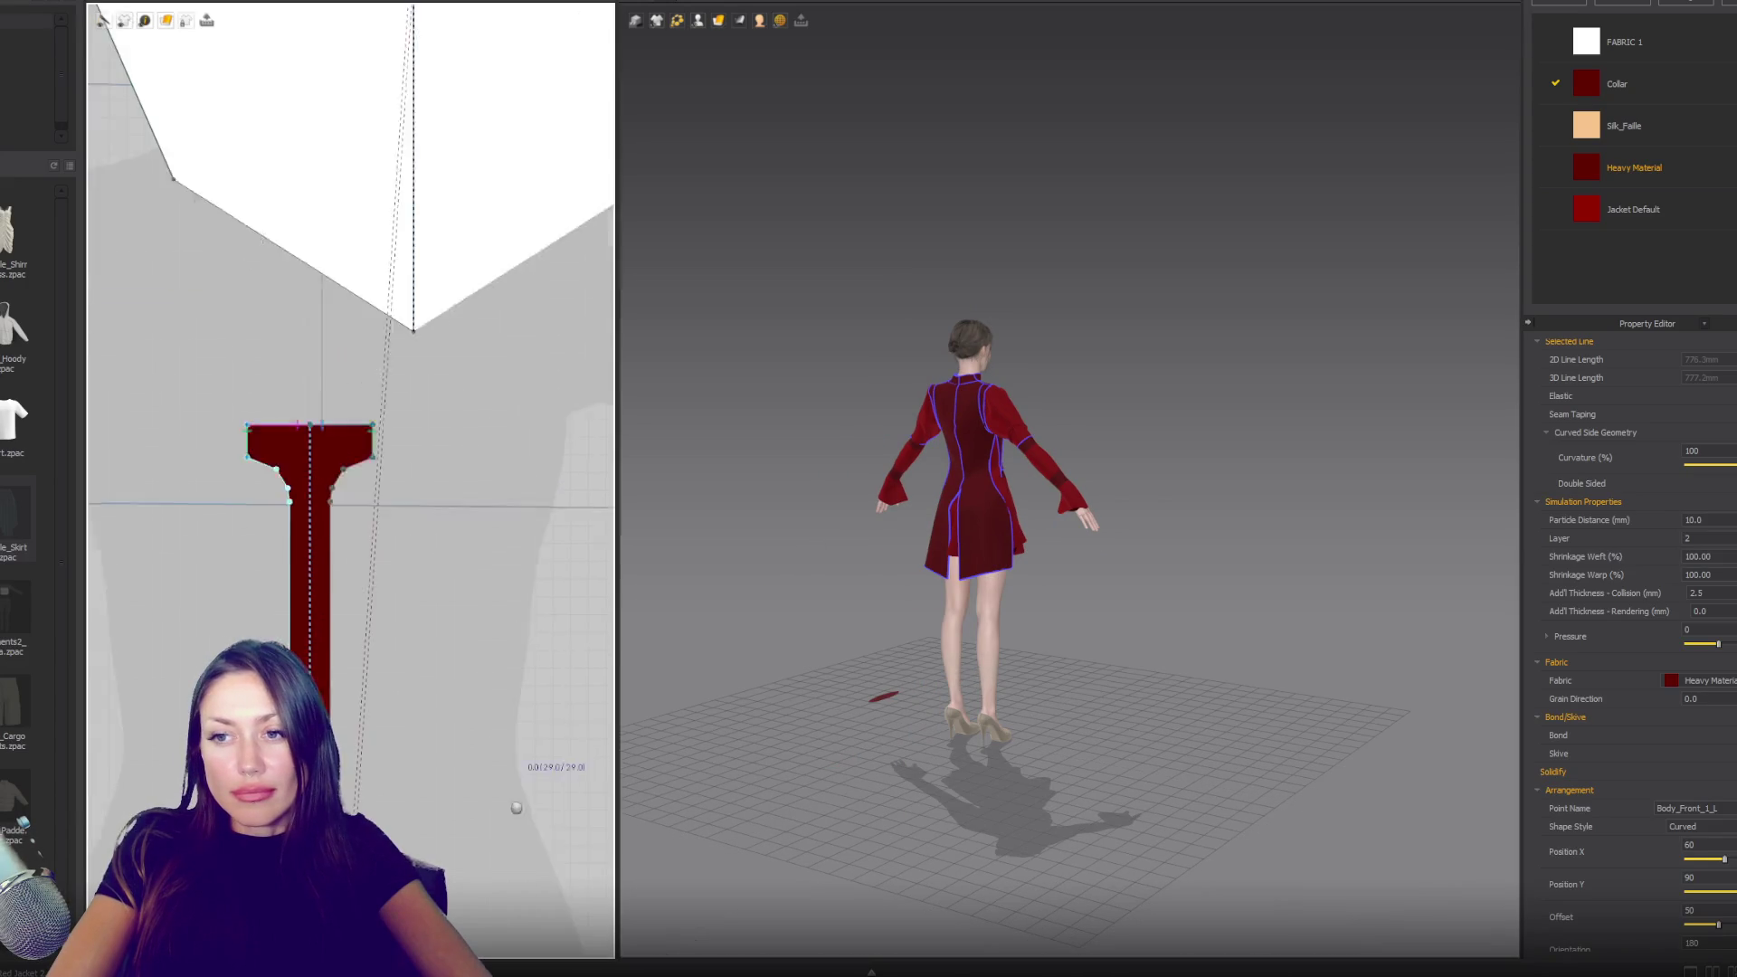
- Curve the back panel's side edge outward
{"action": "scroll", "coordinate": [426, 335], "scroll_direction": "up", "scroll_amount": 8}
{"action": "scroll", "coordinate": [334, 272], "scroll_direction": "down", "scroll_amount": 3}
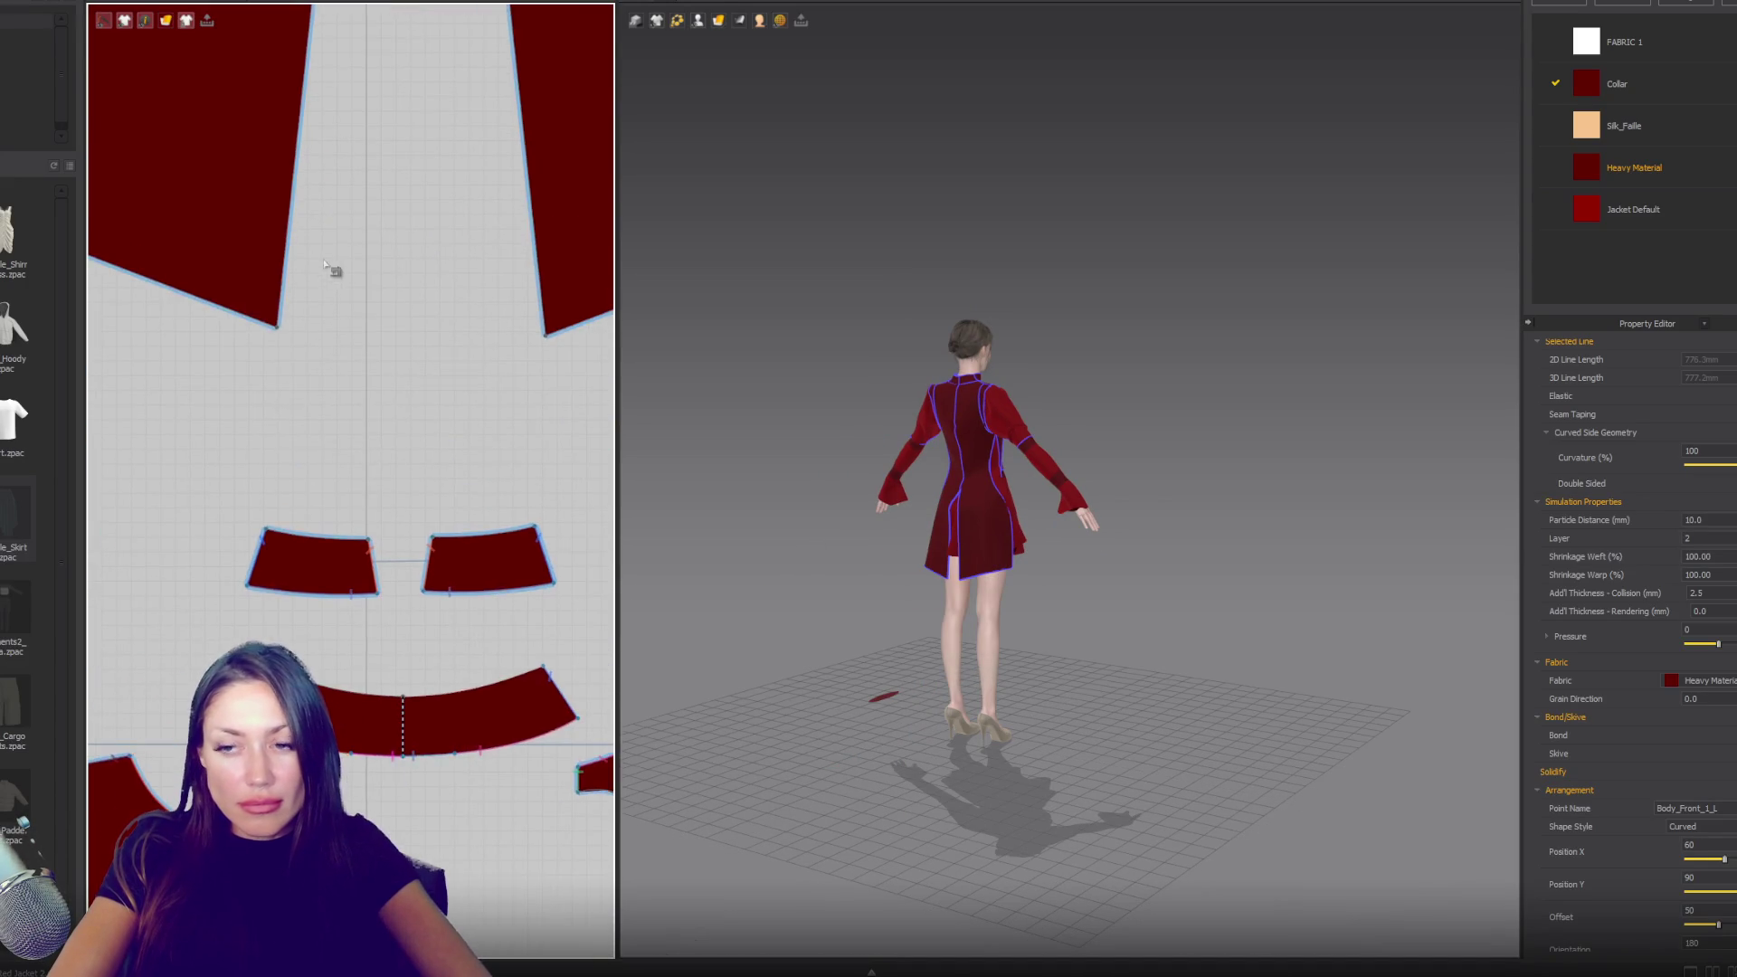
{"action": "scroll", "coordinate": [356, 648], "scroll_direction": "up", "scroll_amount": 8}
{"action": "scroll", "coordinate": [1042, 587], "scroll_direction": "up", "scroll_amount": 6}
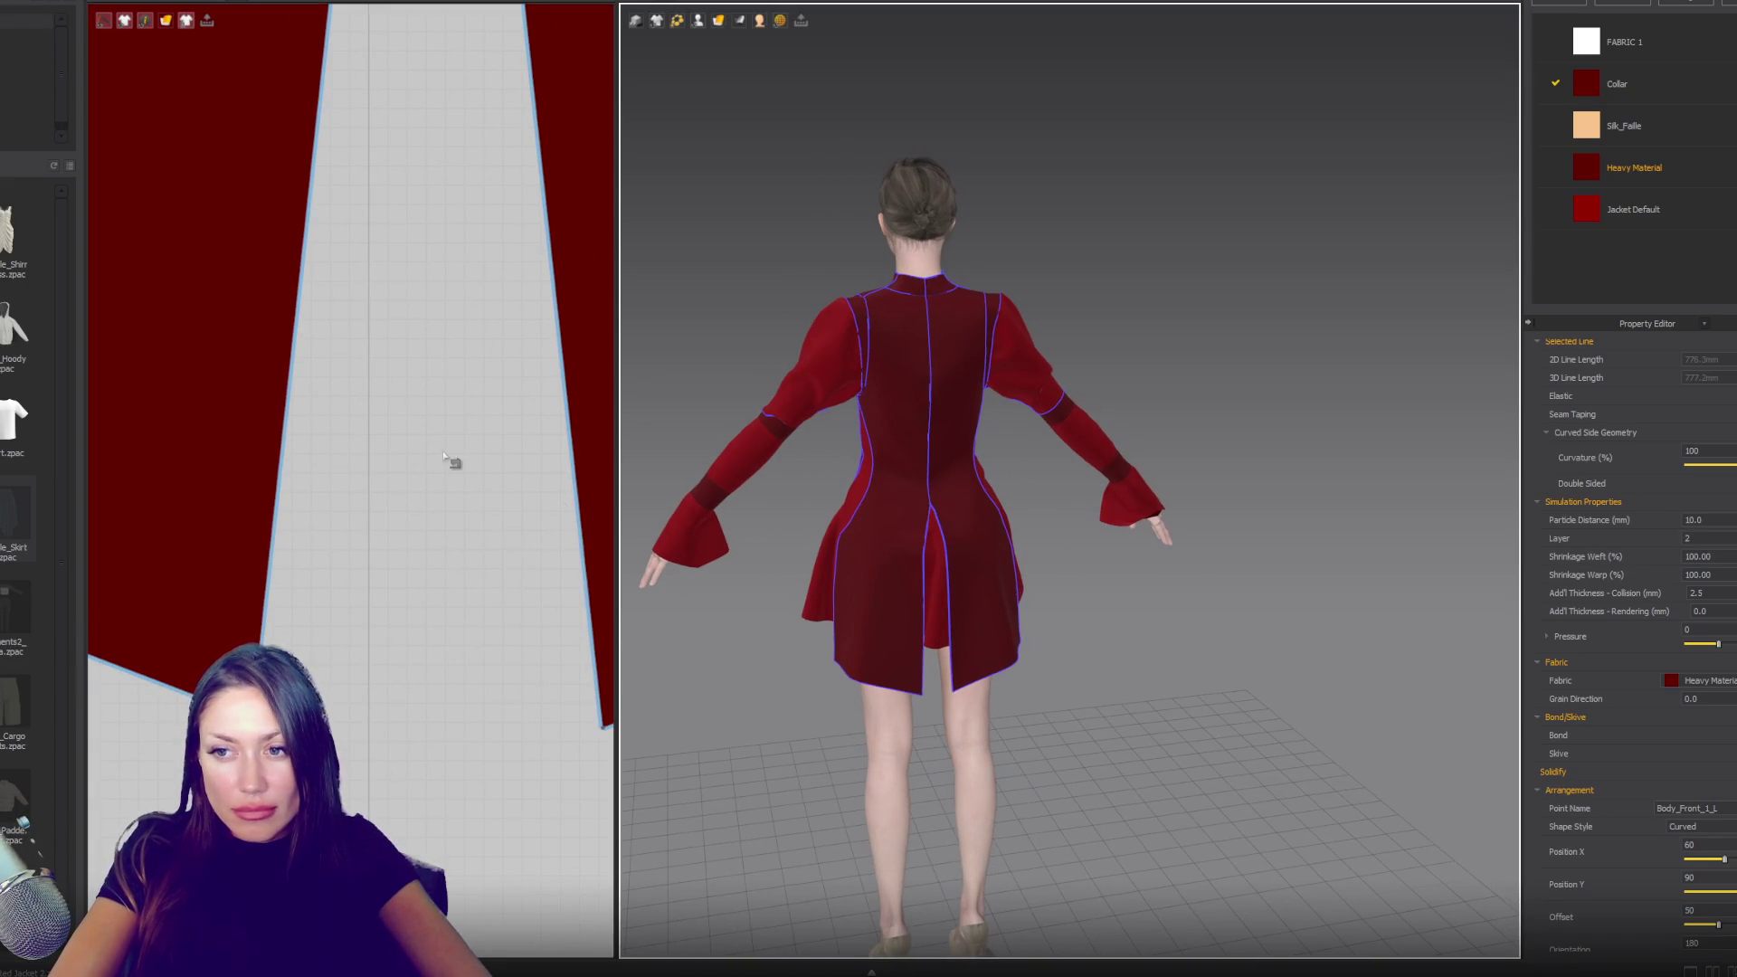
{"action": "scroll", "coordinate": [453, 462], "scroll_direction": "down", "scroll_amount": 5}
{"action": "left_click", "coordinate": [346, 458]}
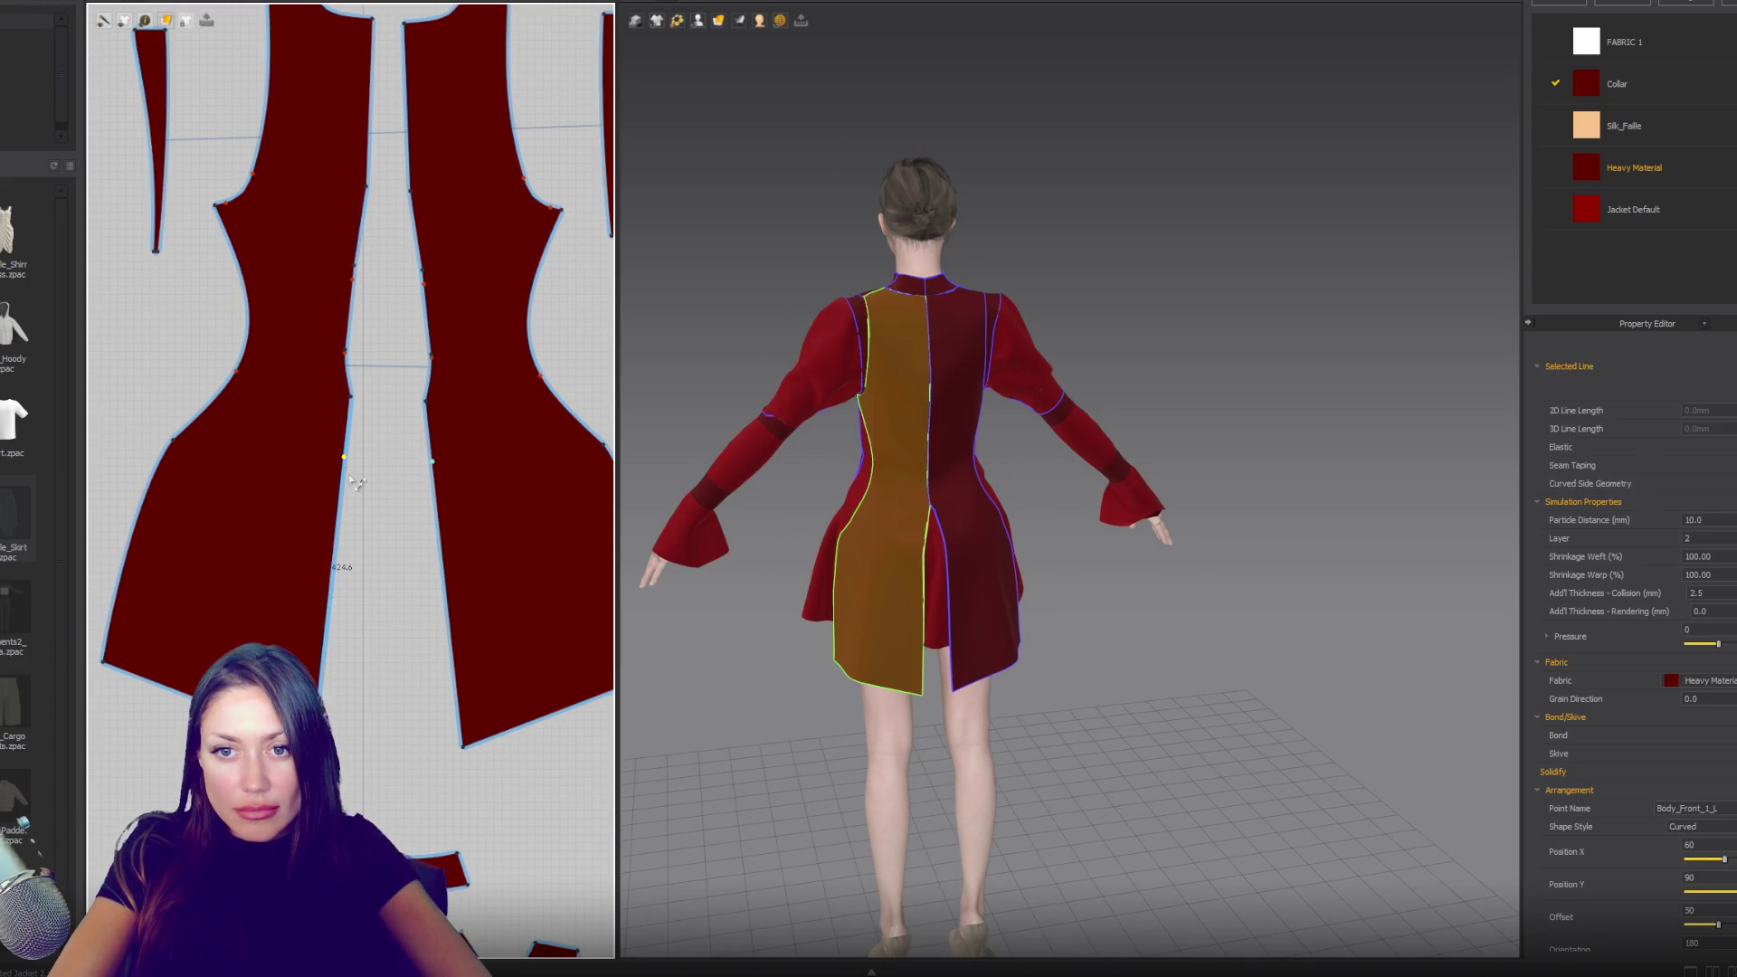
{"action": "left_click", "coordinate": [337, 538]}
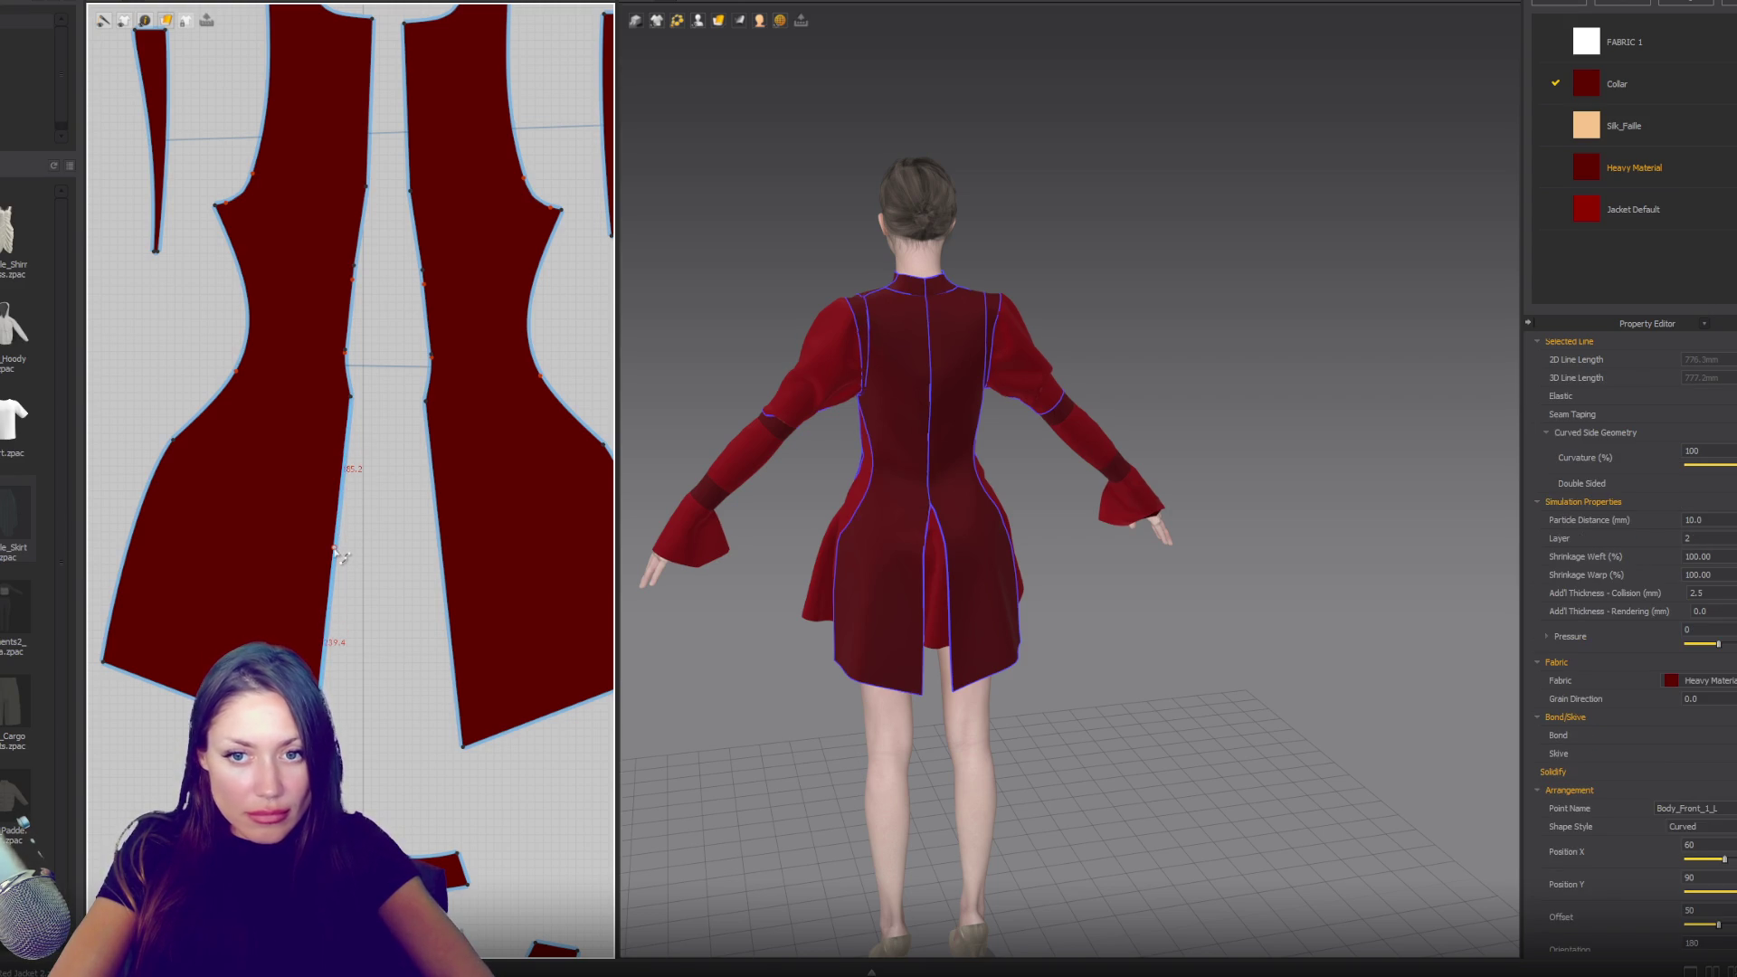
{"action": "left_click", "coordinate": [335, 544]}
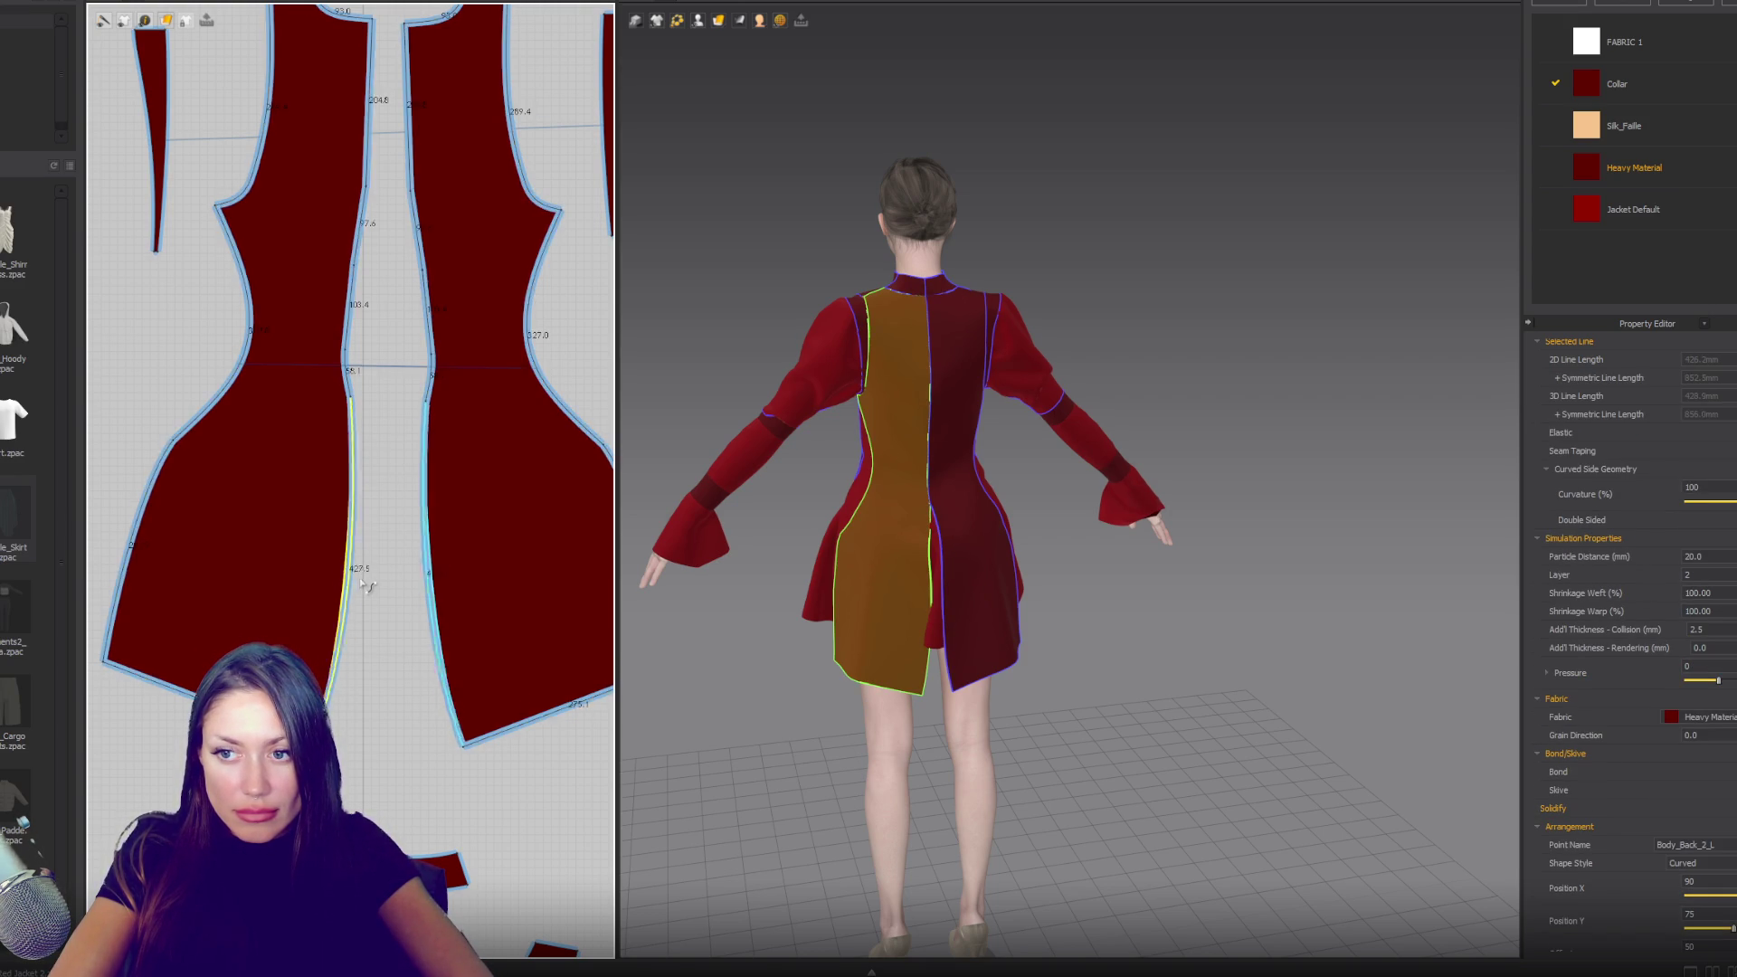
{"action": "left_click_drag", "start_coordinate": [345, 568], "coordinate": [366, 587]}
- Sew both back panels' centre edges and hems together, then simulate
{"action": "key", "text": "z"}
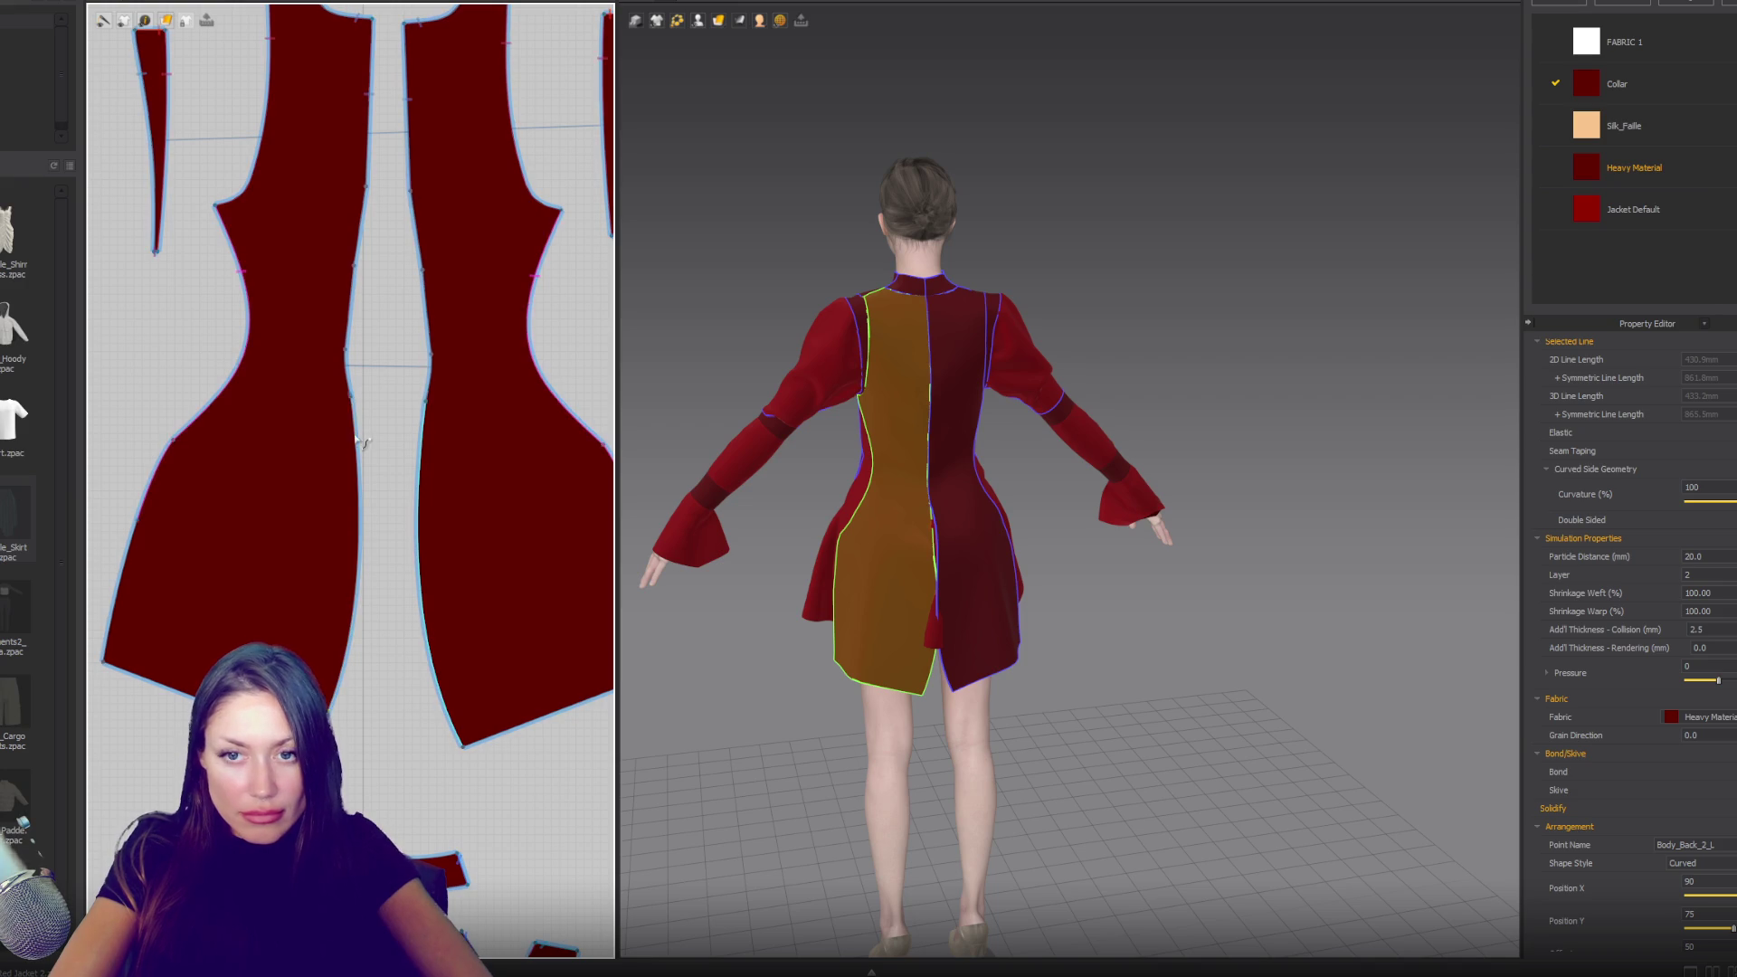
{"action": "left_click", "coordinate": [351, 398]}
{"action": "left_click", "coordinate": [358, 484]}
{"action": "left_click", "coordinate": [417, 496]}
{"action": "key", "text": "space"}
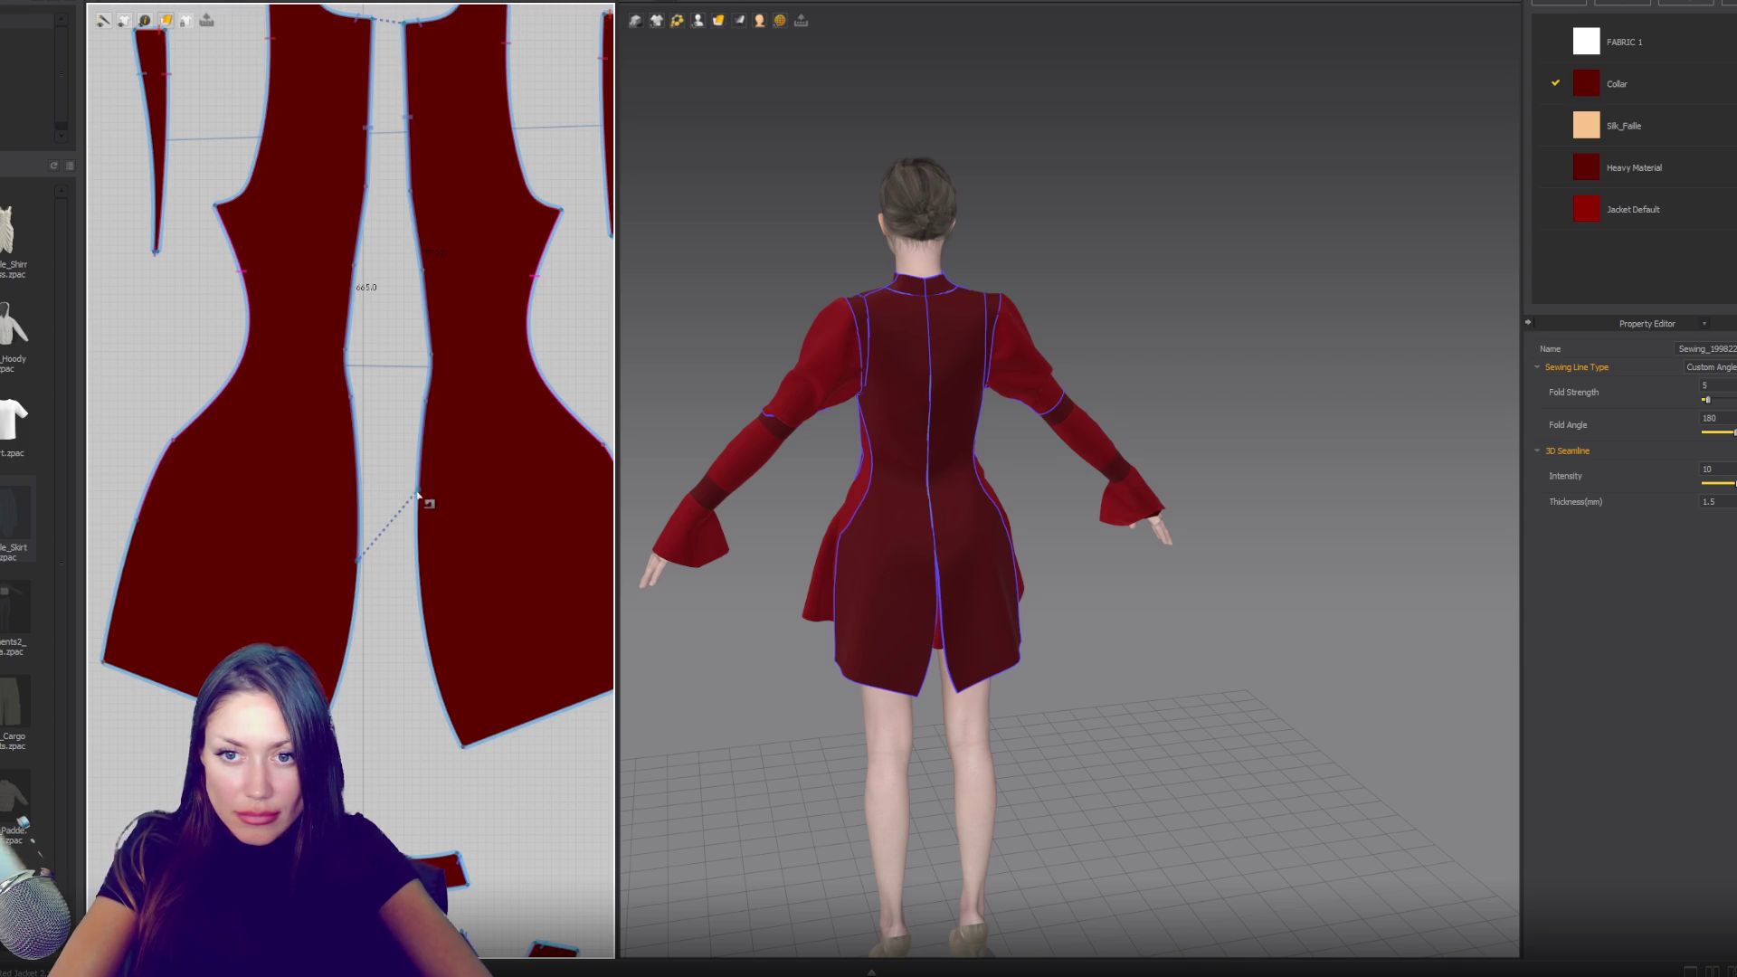
{"action": "left_click", "coordinate": [419, 564]}
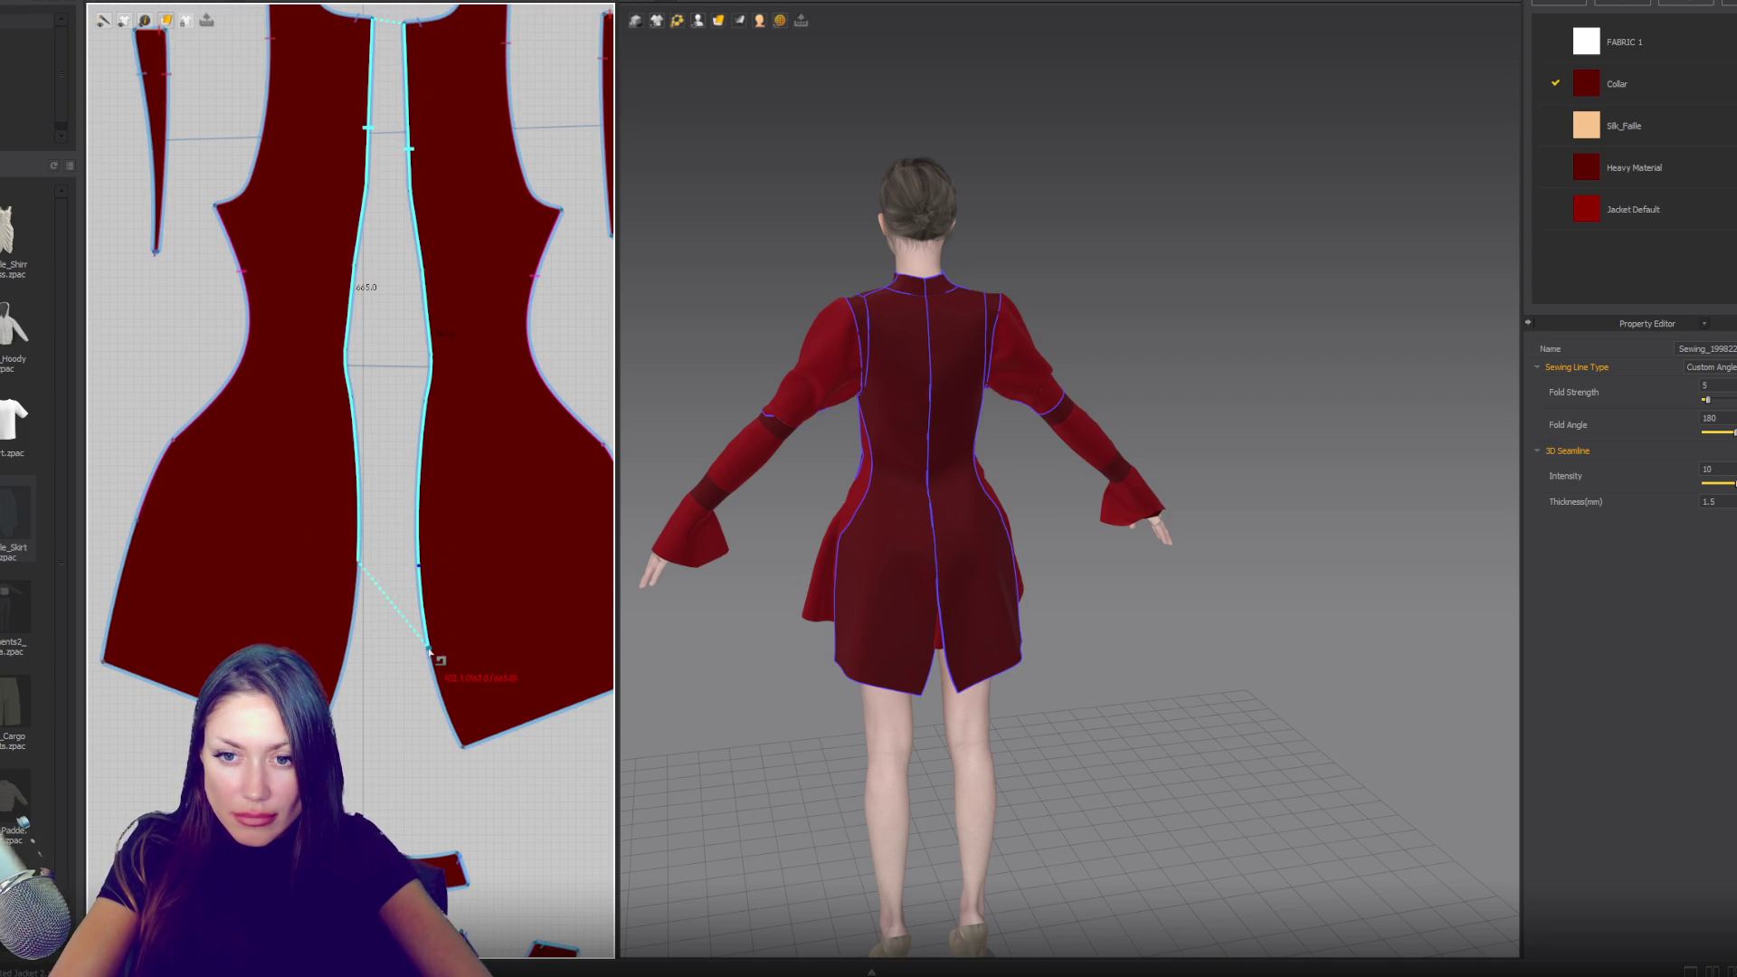
{"action": "left_click", "coordinate": [349, 644]}
{"action": "key", "text": "Escape"}
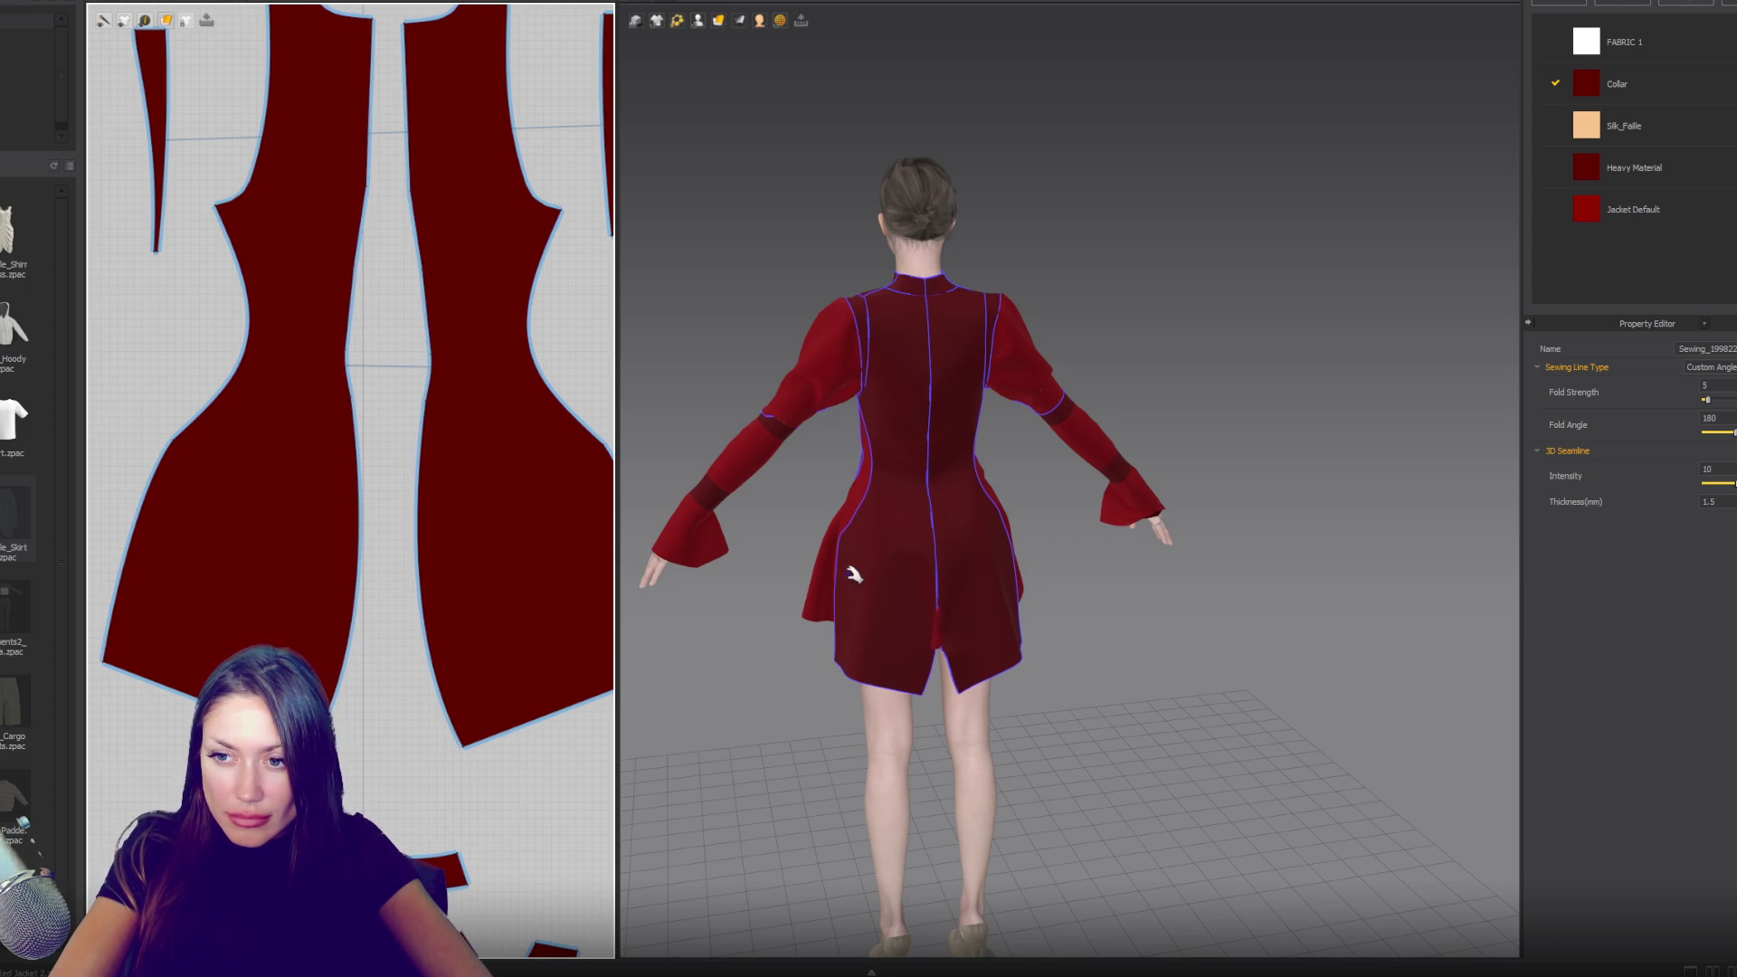
{"action": "mouse_move", "coordinate": [833, 601]}
{"action": "right_mouse_down"}
{"action": "mouse_move", "coordinate": [1066, 574]}
{"action": "mouse_move", "coordinate": [973, 585]}
{"action": "right_mouse_up"}
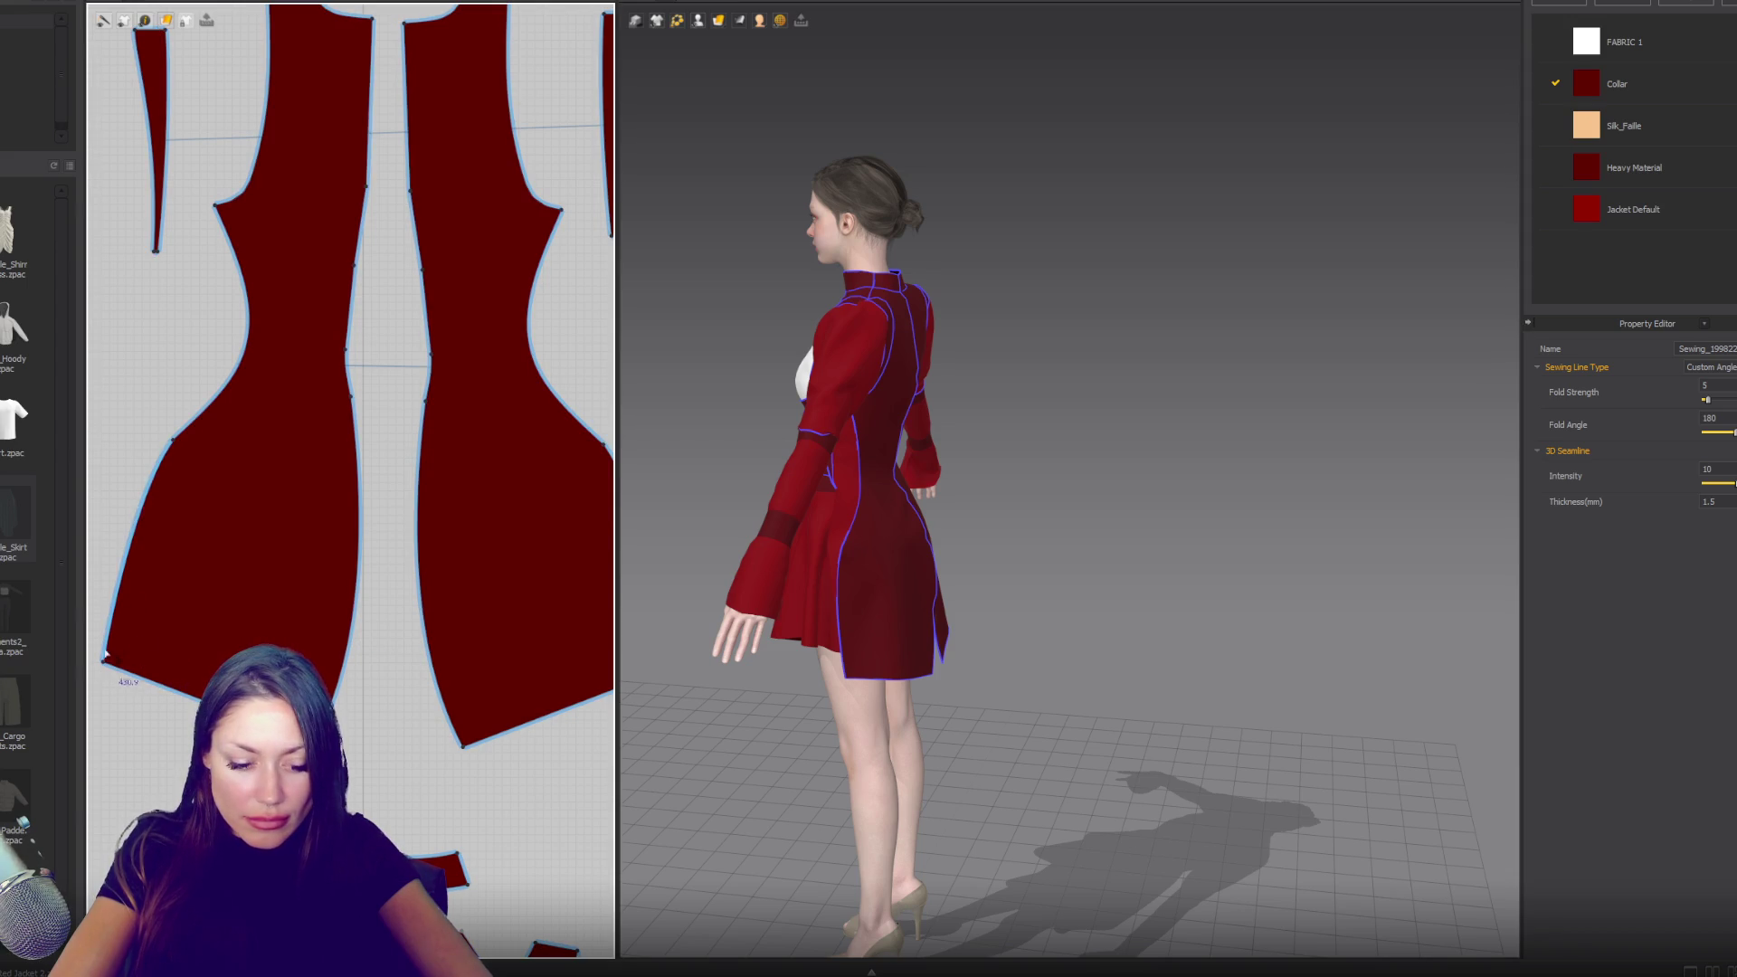
- Reshape the back panel's hem corner into a curve and adjust its bottom point
{"action": "left_click", "coordinate": [131, 542]}
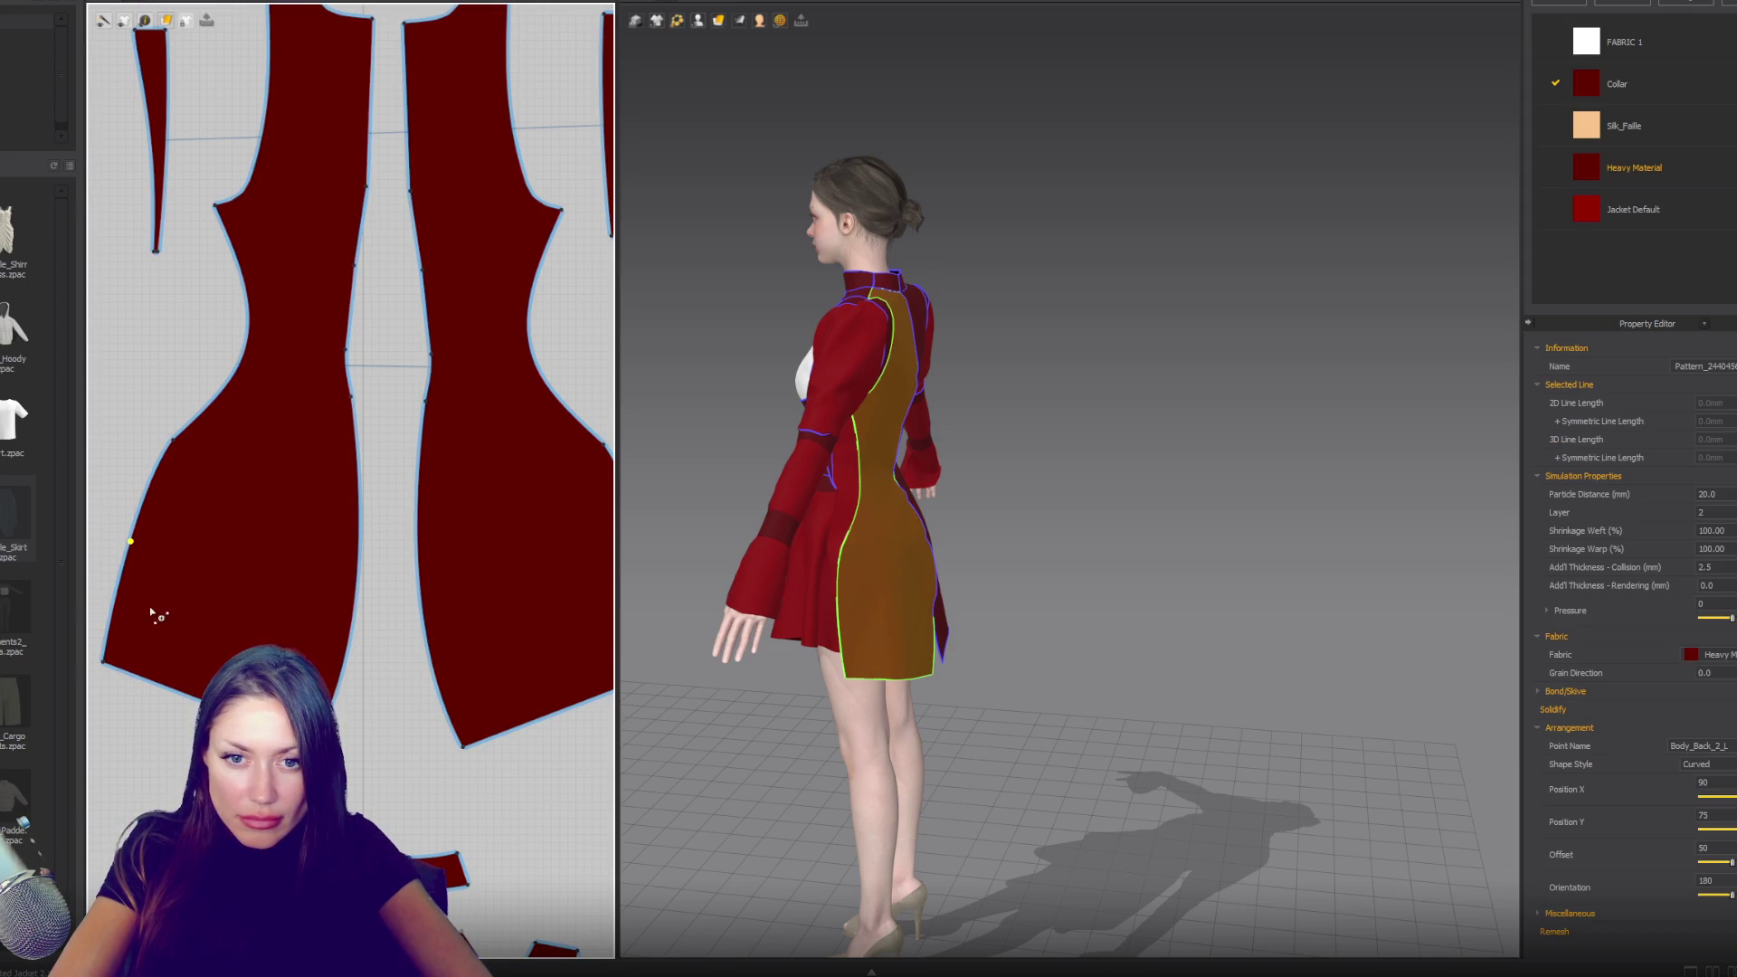
{"action": "left_click_drag", "start_coordinate": [110, 666], "coordinate": [195, 660]}
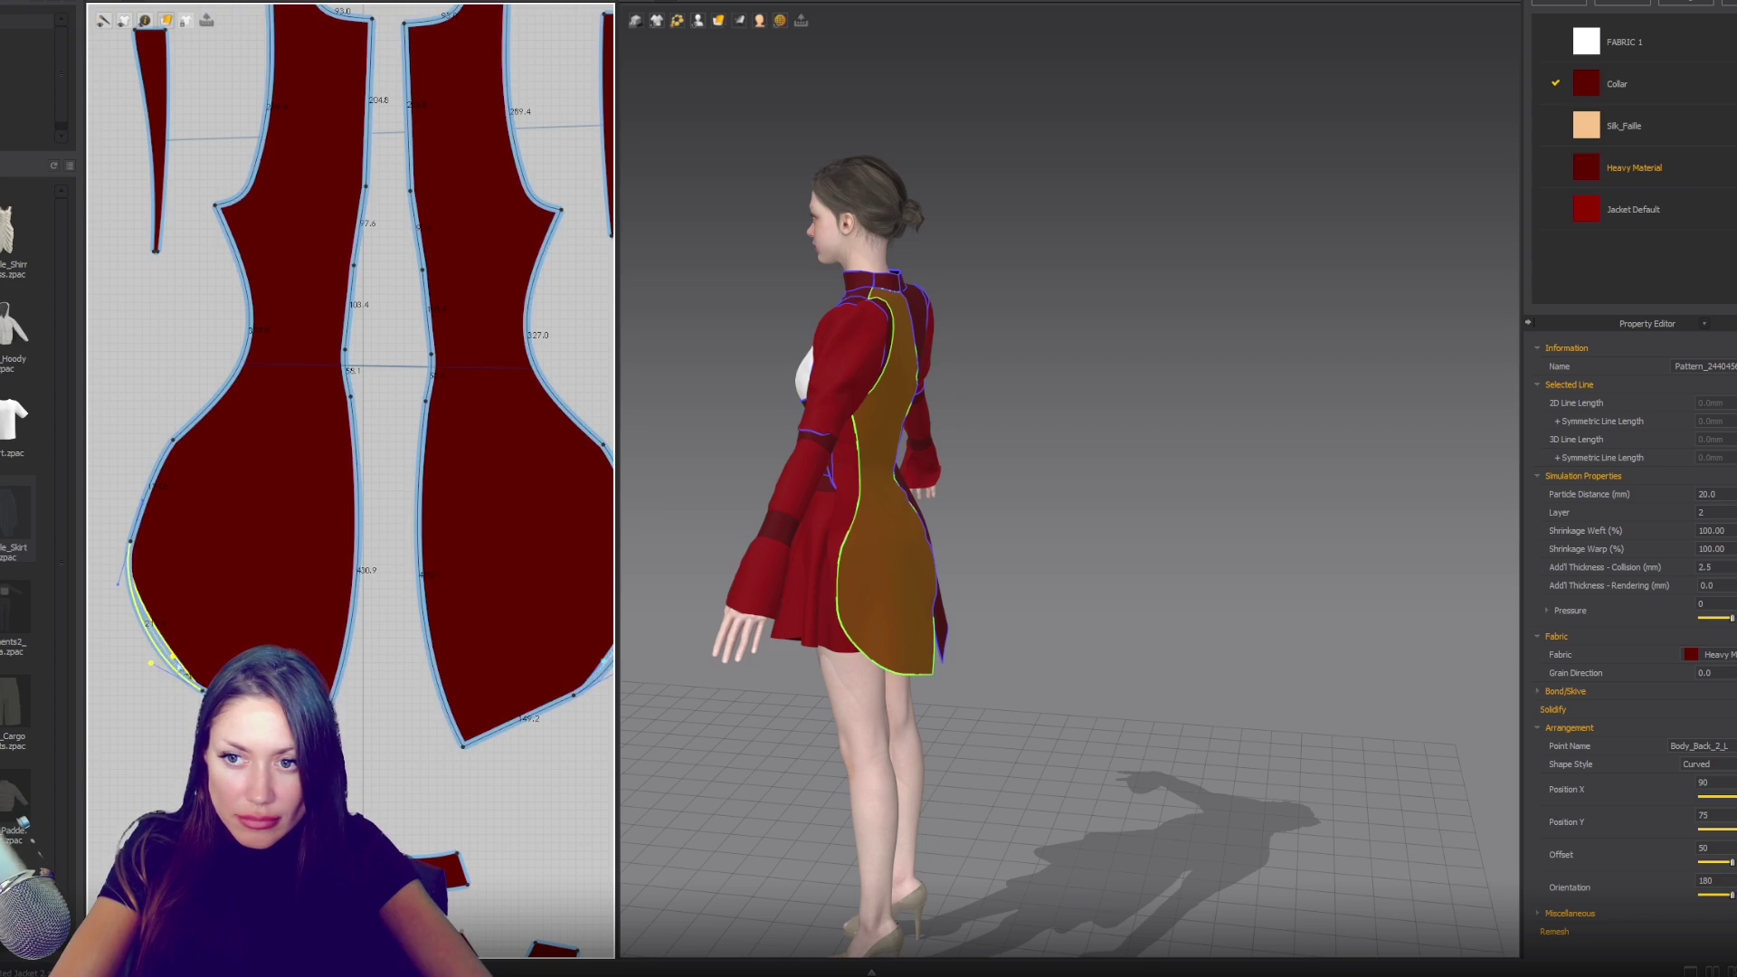
{"action": "left_click_drag", "start_coordinate": [462, 746], "coordinate": [462, 770]}
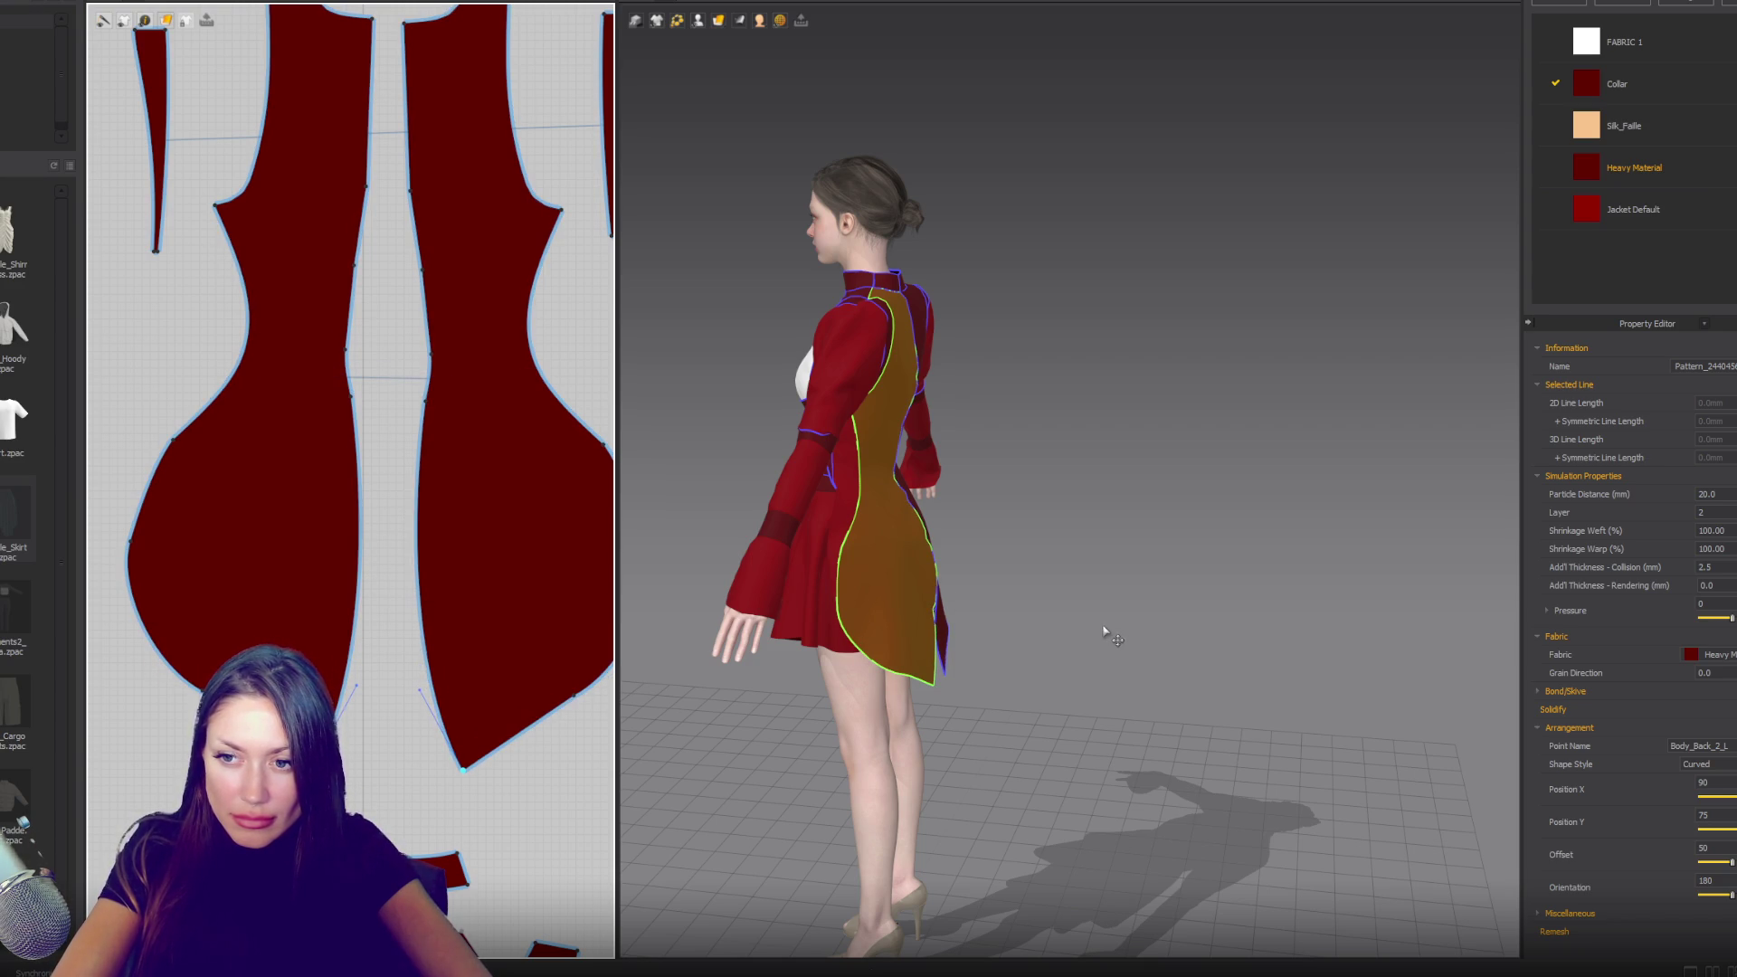
- From the back view, reshape the lower side edge and raise the bottom point
{"action": "mouse_move", "coordinate": [1101, 624]}
{"action": "right_mouse_down"}
{"action": "mouse_move", "coordinate": [1094, 593]}
{"action": "mouse_move", "coordinate": [951, 592]}
{"action": "right_mouse_up"}
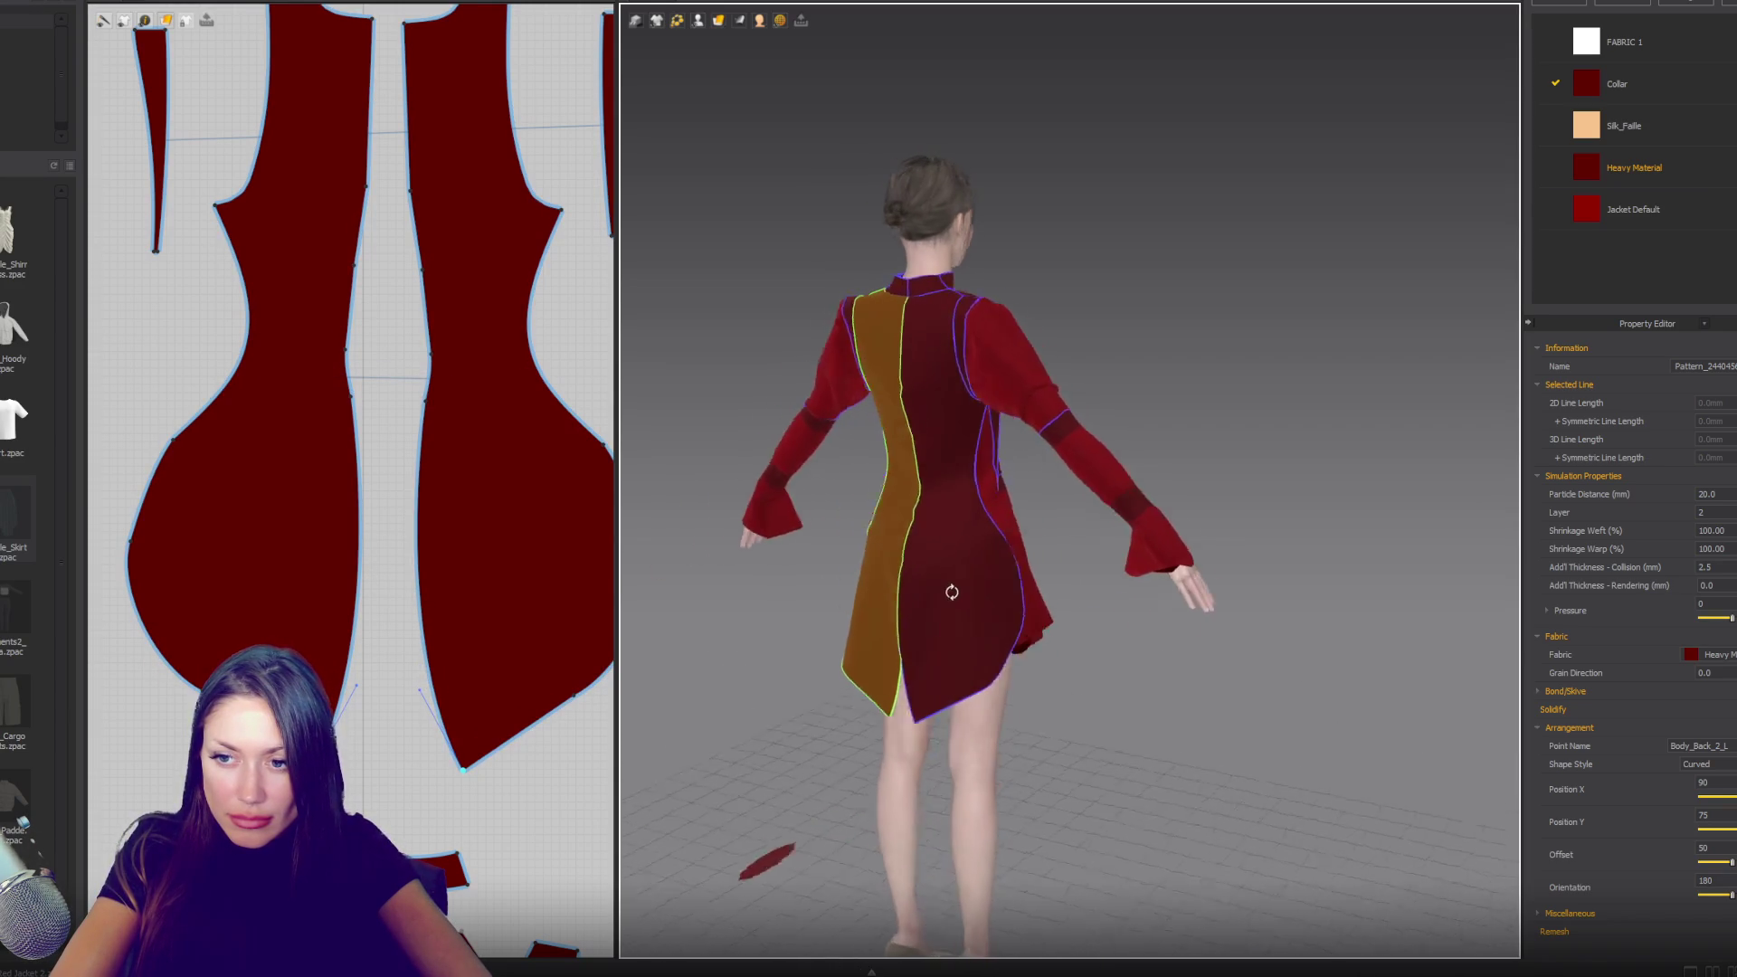
{"action": "key", "text": "8"}
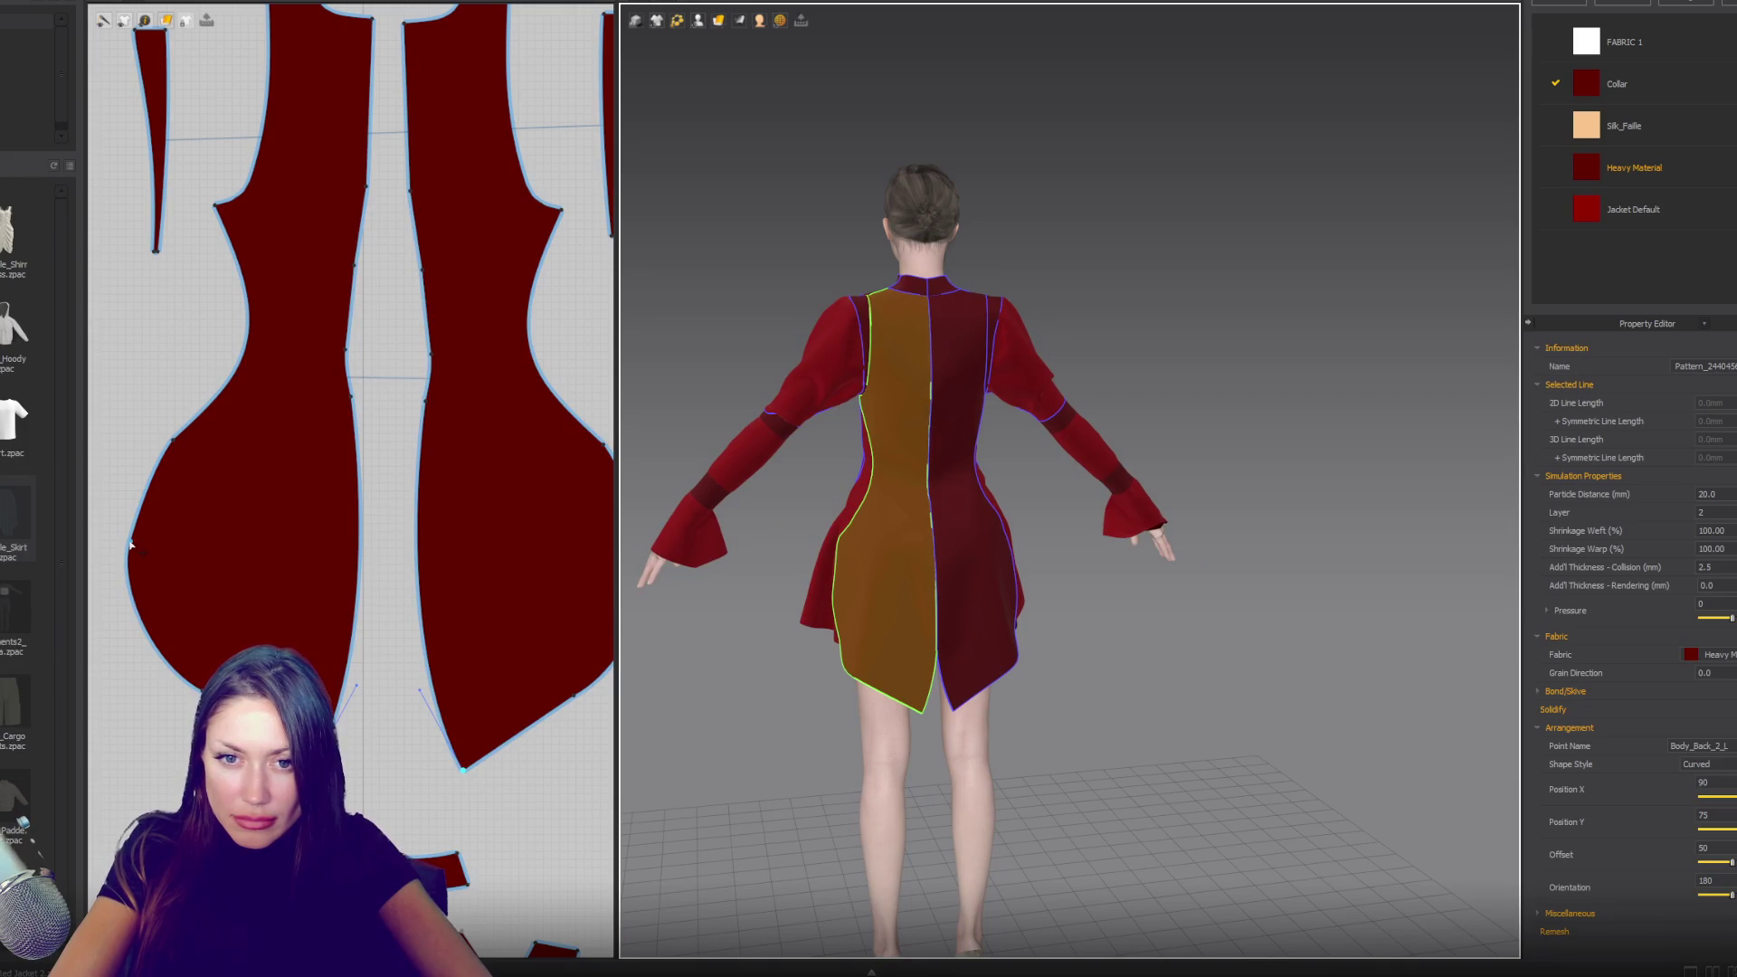
{"action": "left_click", "coordinate": [130, 543]}
{"action": "left_click_drag", "start_coordinate": [124, 584], "coordinate": [143, 630]}
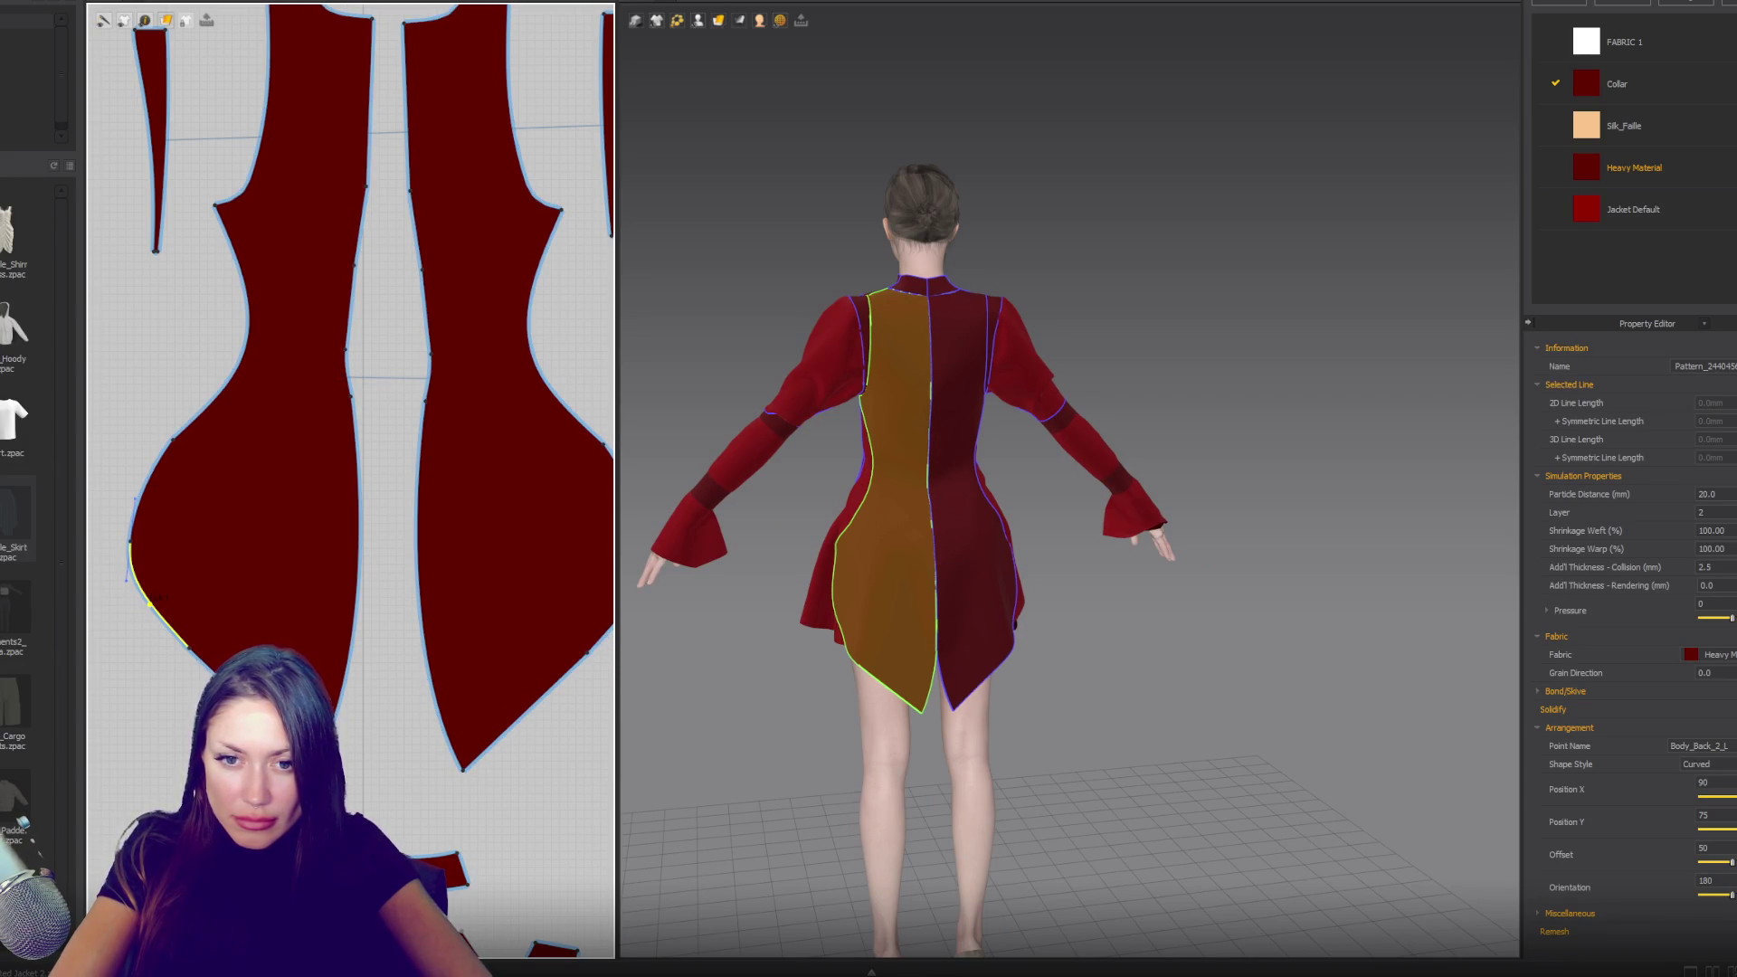
{"action": "left_click_drag", "start_coordinate": [462, 771], "coordinate": [452, 726]}
- Check the piece's inner edge length and orbit to a front three-quarter view
{"action": "left_click", "coordinate": [358, 579]}
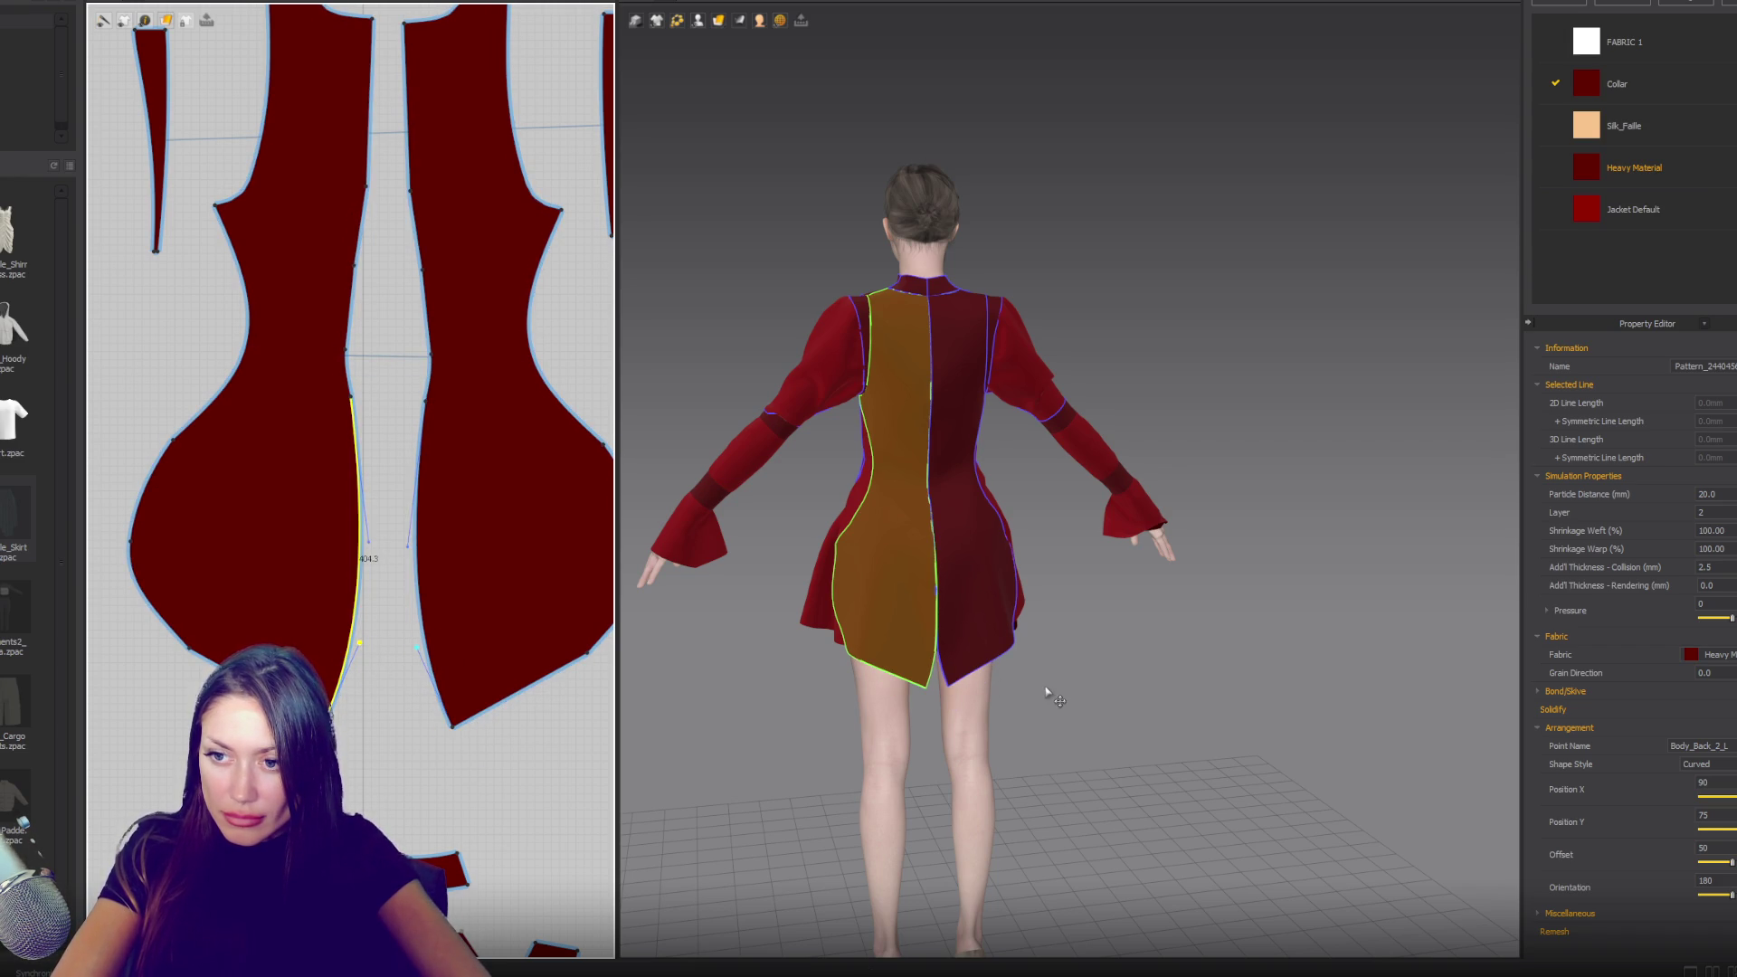
{"action": "mouse_move", "coordinate": [1049, 688]}
{"action": "right_mouse_down"}
{"action": "mouse_move", "coordinate": [1047, 671]}
{"action": "mouse_move", "coordinate": [1610, 661]}
{"action": "mouse_move", "coordinate": [1372, 663]}
{"action": "mouse_move", "coordinate": [1308, 631]}
{"action": "right_mouse_up"}
{"action": "scroll", "coordinate": [516, 504], "scroll_direction": "down", "scroll_amount": 3}
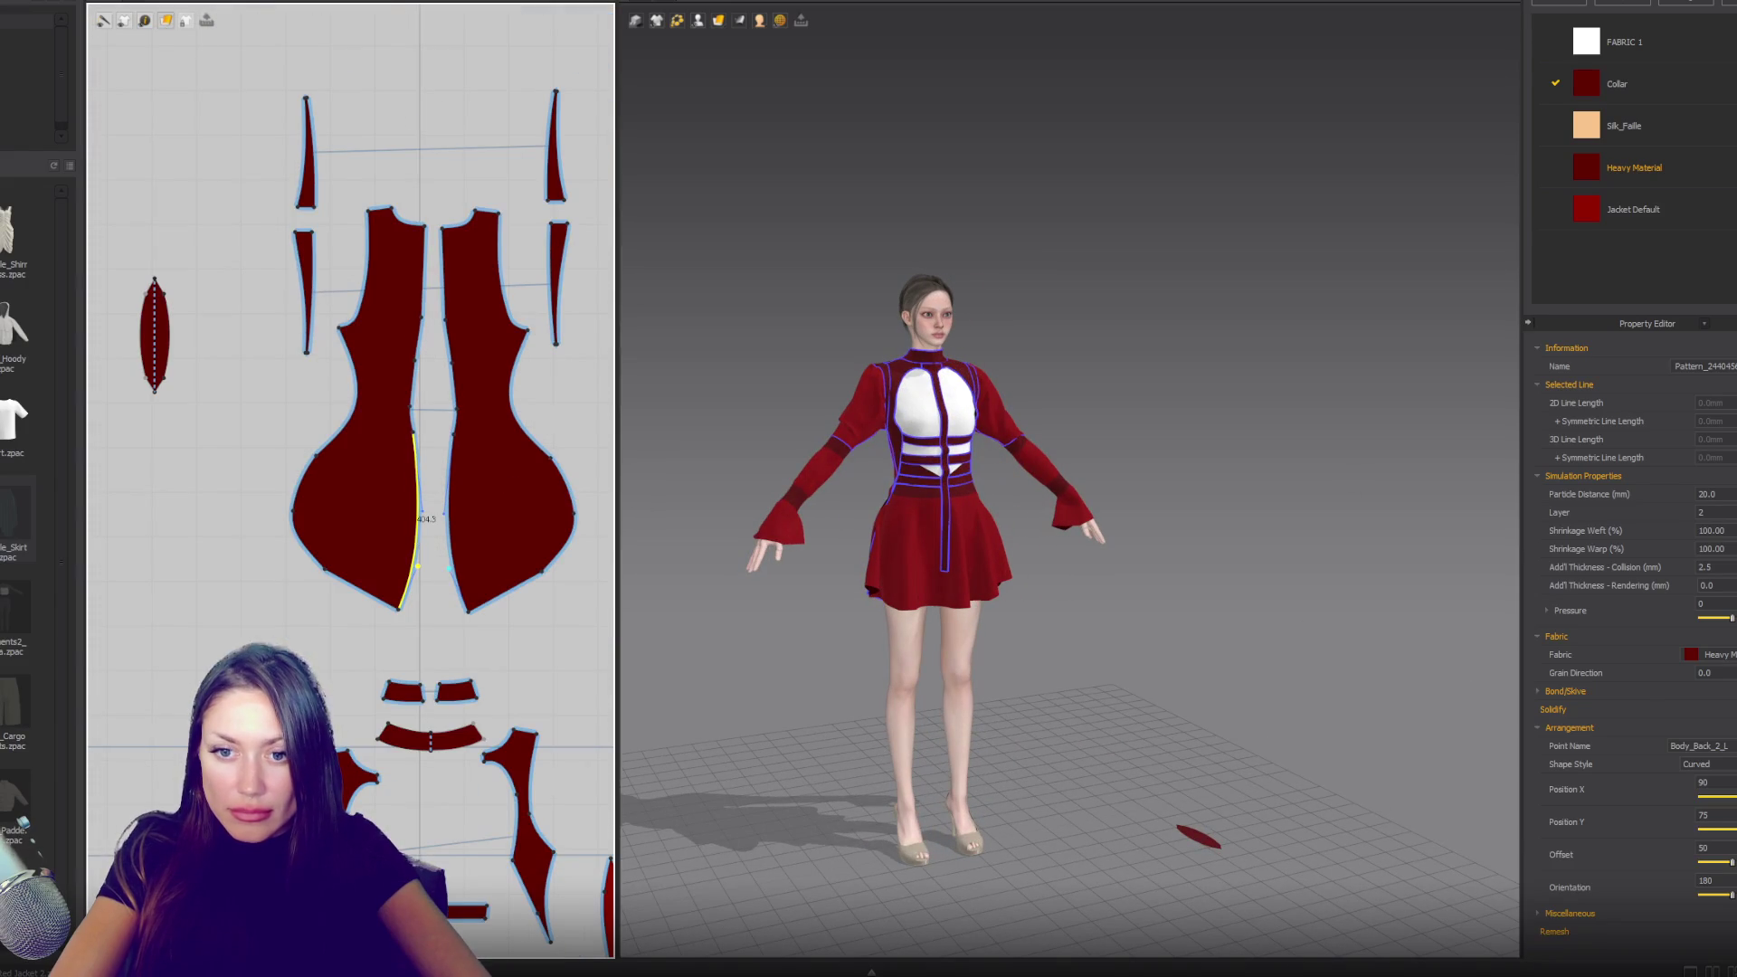
- Select and clear the right side-back panel's seam line
{"action": "left_click", "coordinate": [164, 356]}
{"action": "middle_click_drag", "start_coordinate": [164, 356], "coordinate": [183, 129]}
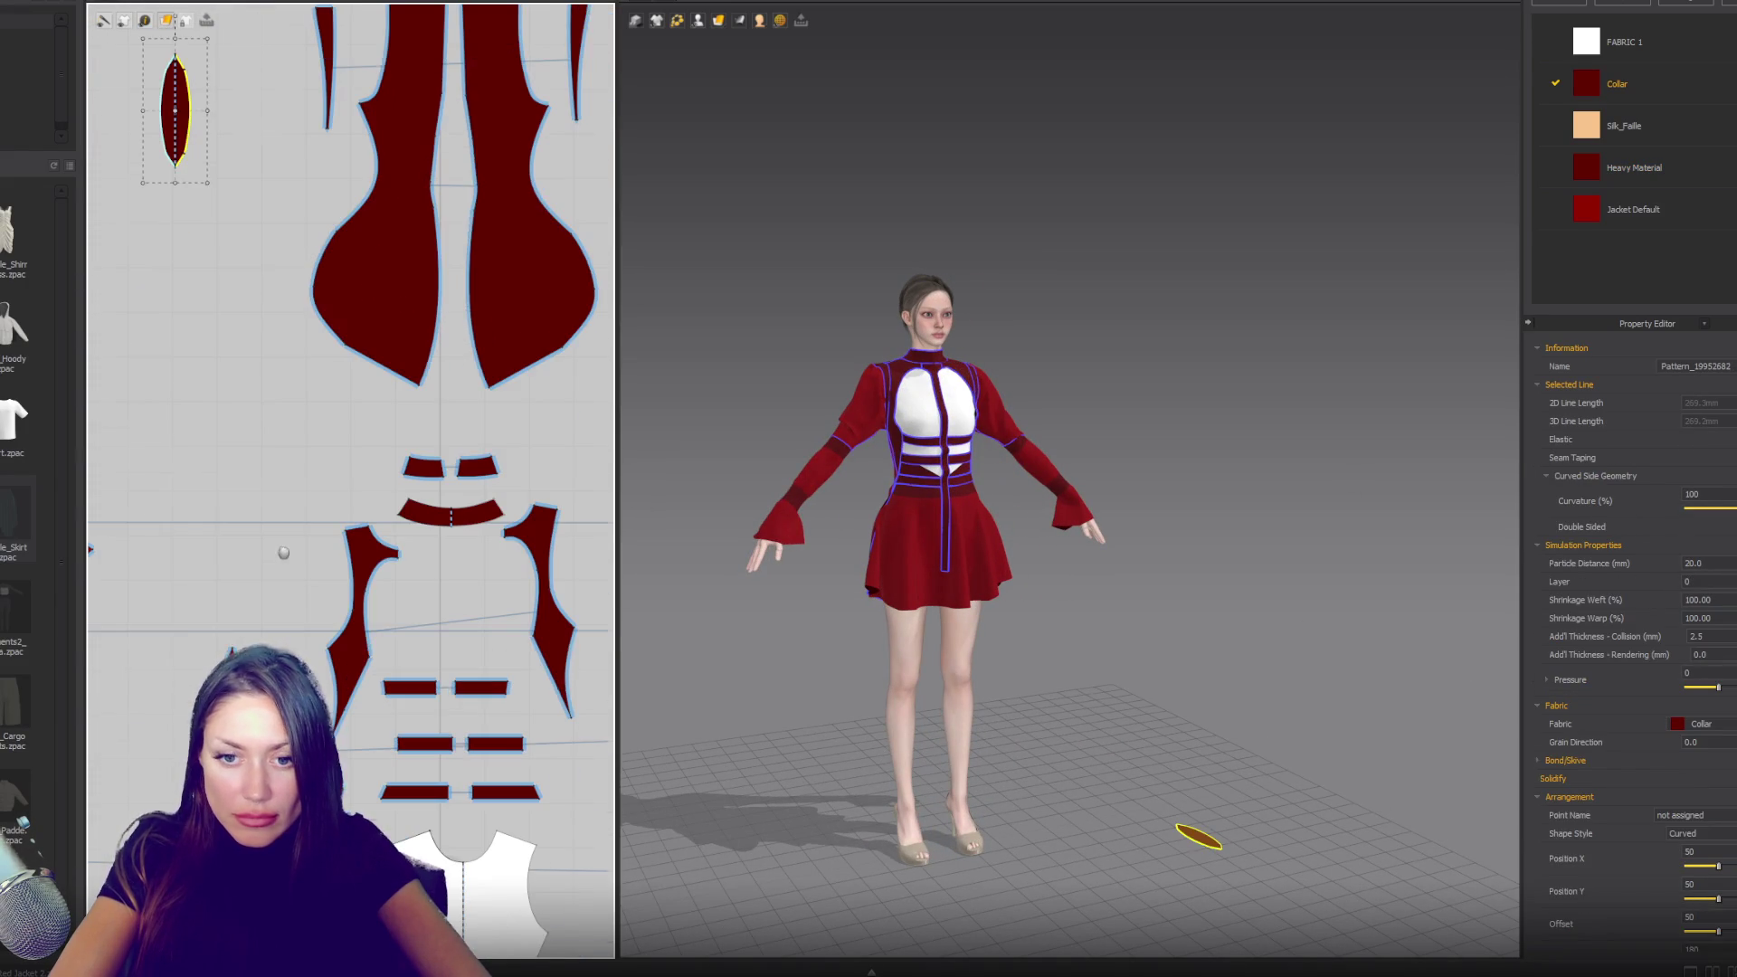
{"action": "left_click", "coordinate": [885, 506]}
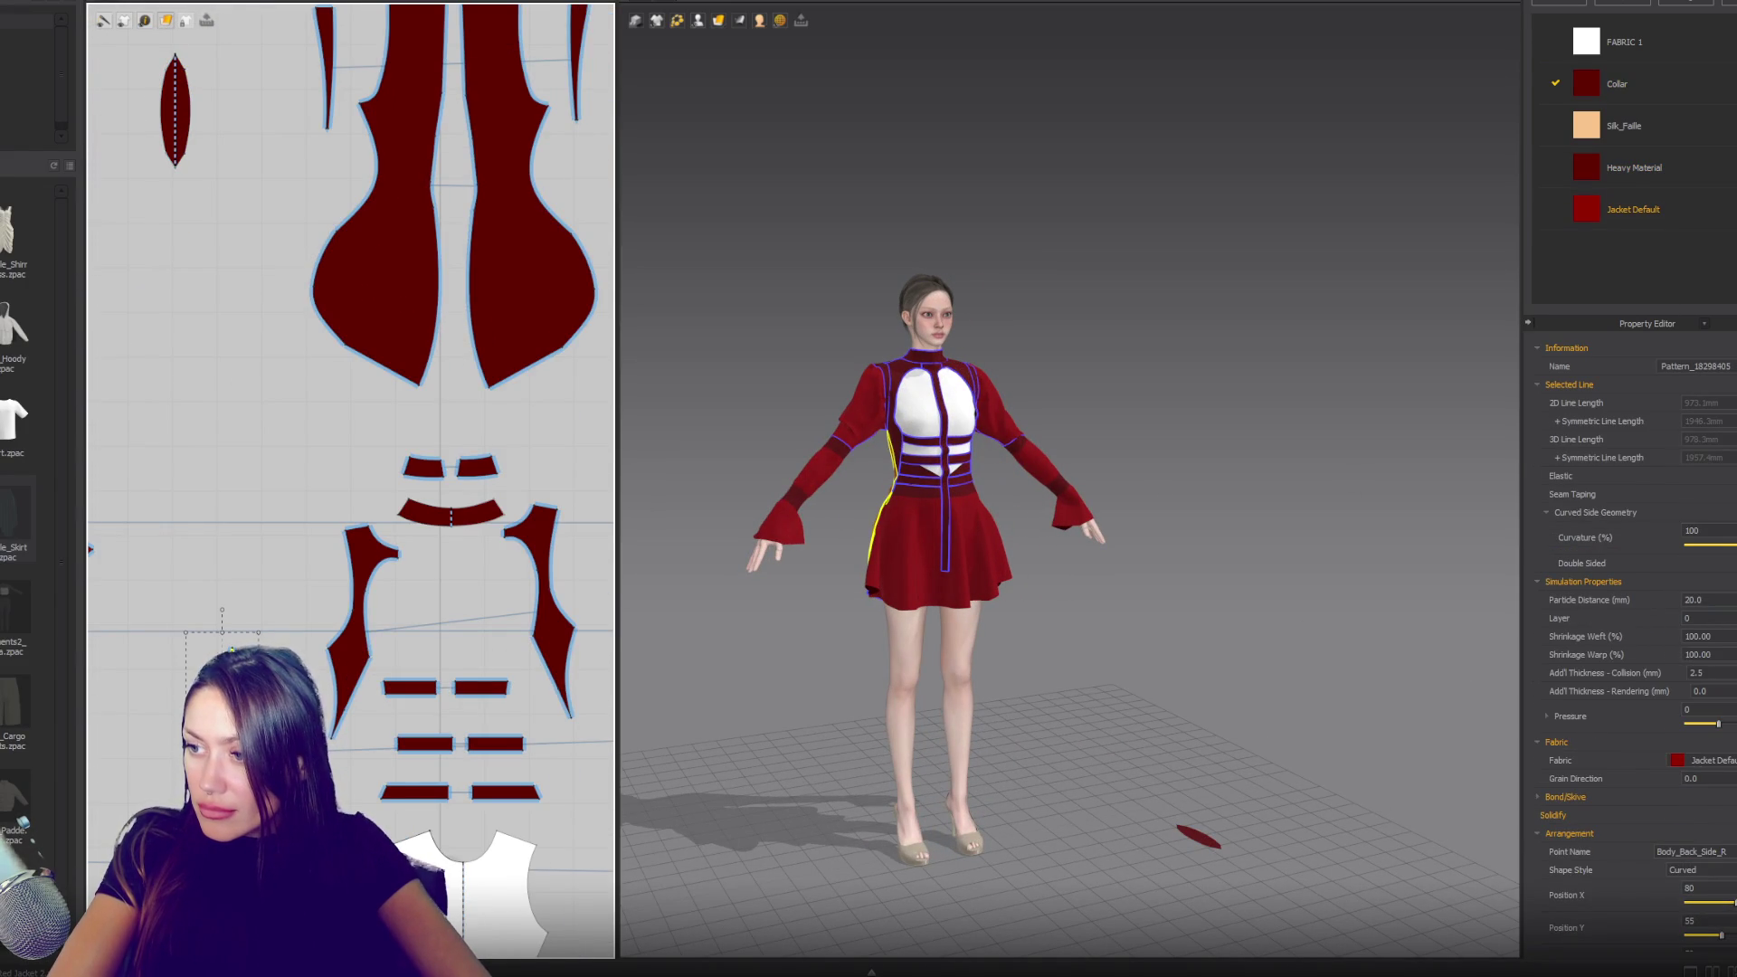
{"action": "left_click", "coordinate": [1154, 605]}
{"action": "scroll", "coordinate": [1158, 599], "scroll_direction": "up", "scroll_amount": 3}
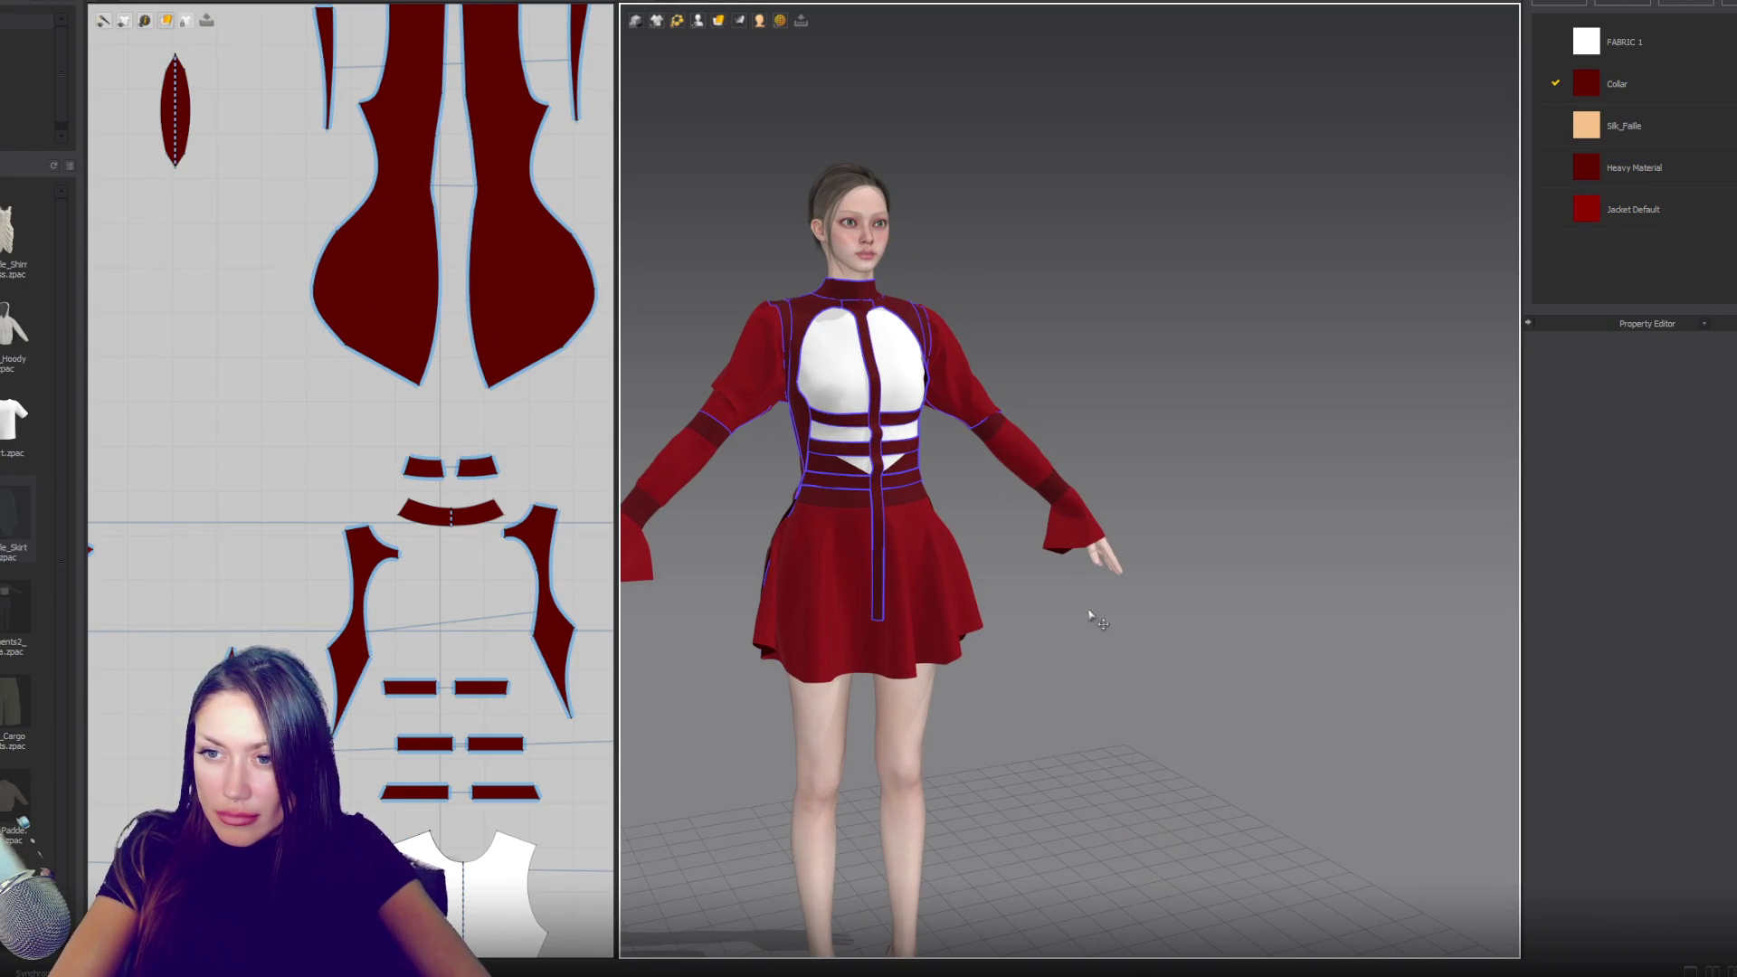
- Orbit around the dress front and back, then display Heavy Material's fabric properties
{"action": "right_click_drag", "start_coordinate": [1019, 573], "coordinate": [1528, 584]}
{"action": "key", "text": "2"}
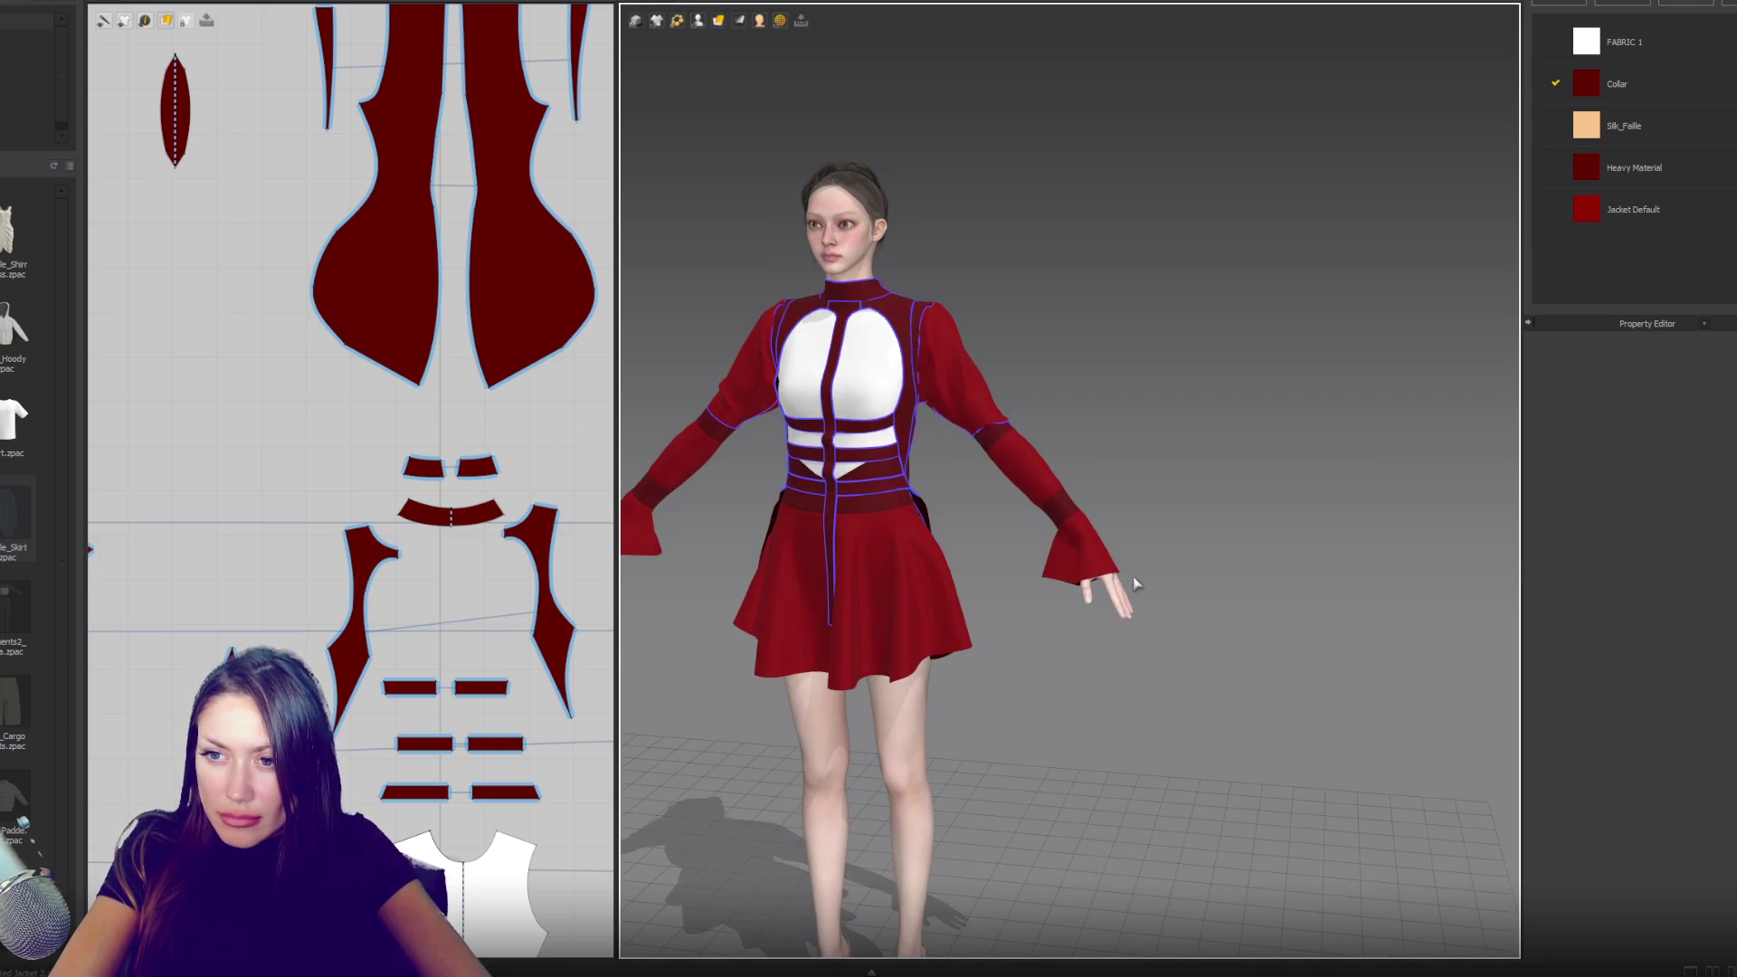
{"action": "scroll", "coordinate": [1133, 575], "scroll_direction": "up", "scroll_amount": 3}
{"action": "mouse_move", "coordinate": [1132, 575]}
{"action": "right_mouse_down"}
{"action": "mouse_move", "coordinate": [872, 504]}
{"action": "mouse_move", "coordinate": [658, 529]}
{"action": "right_mouse_up"}
{"action": "key", "text": "2"}
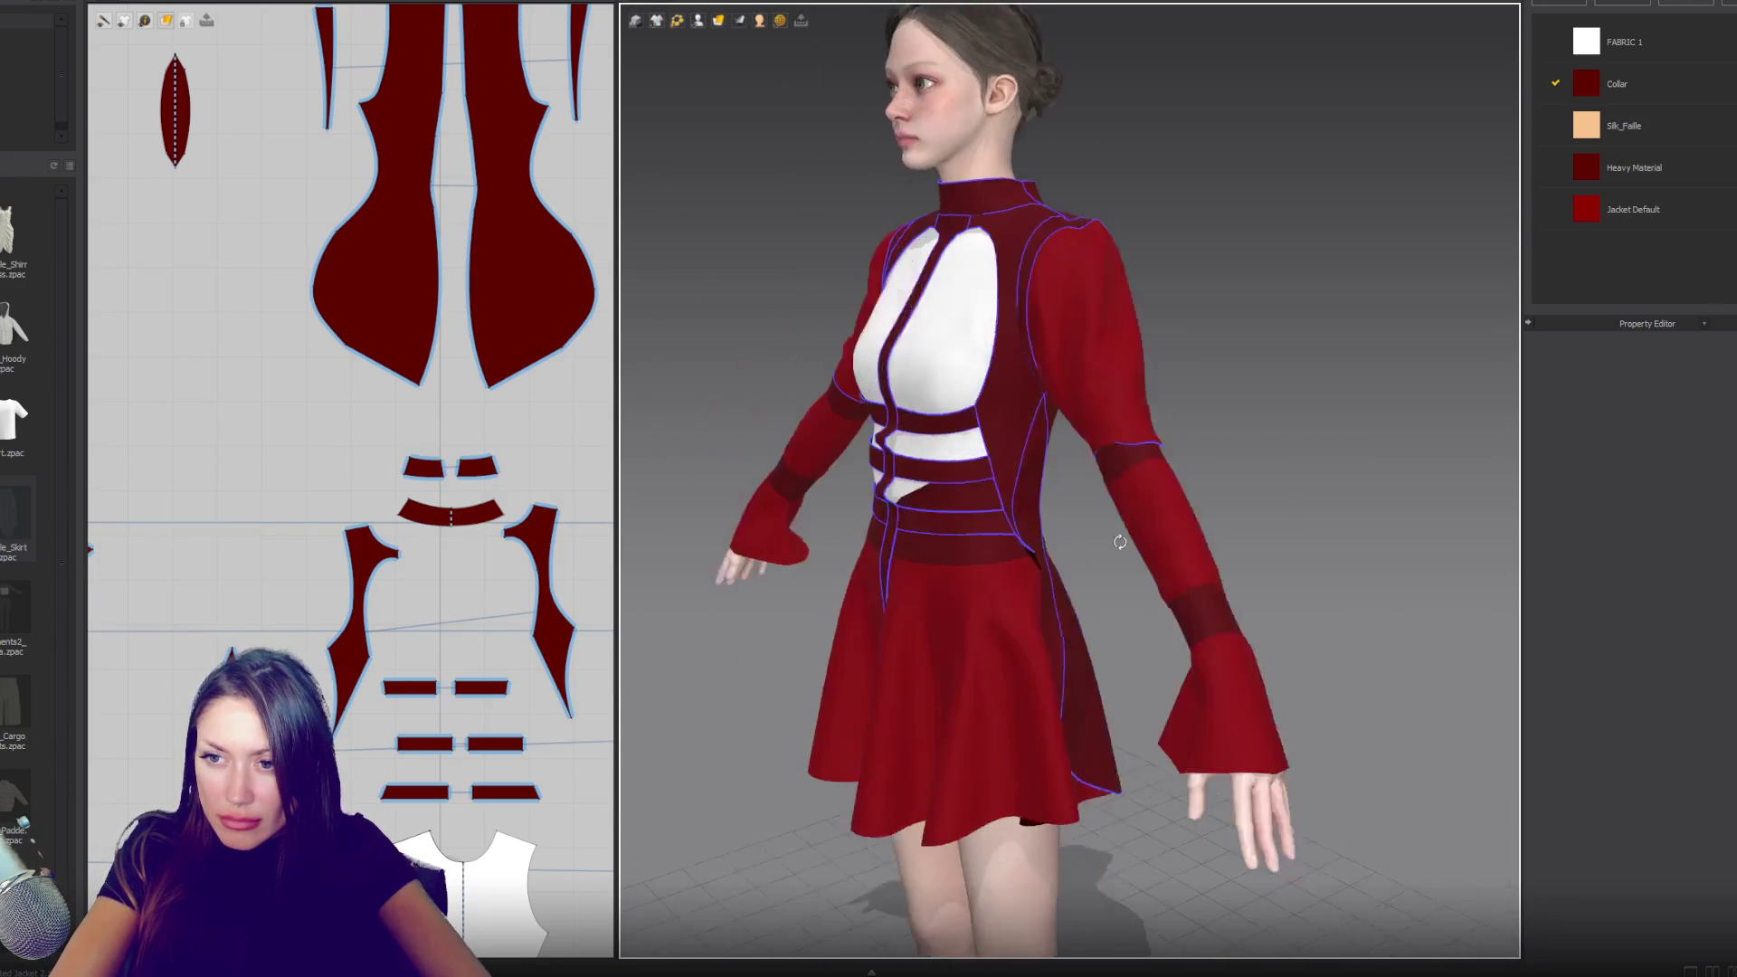
{"action": "right_click_drag", "start_coordinate": [1165, 499], "coordinate": [922, 491]}
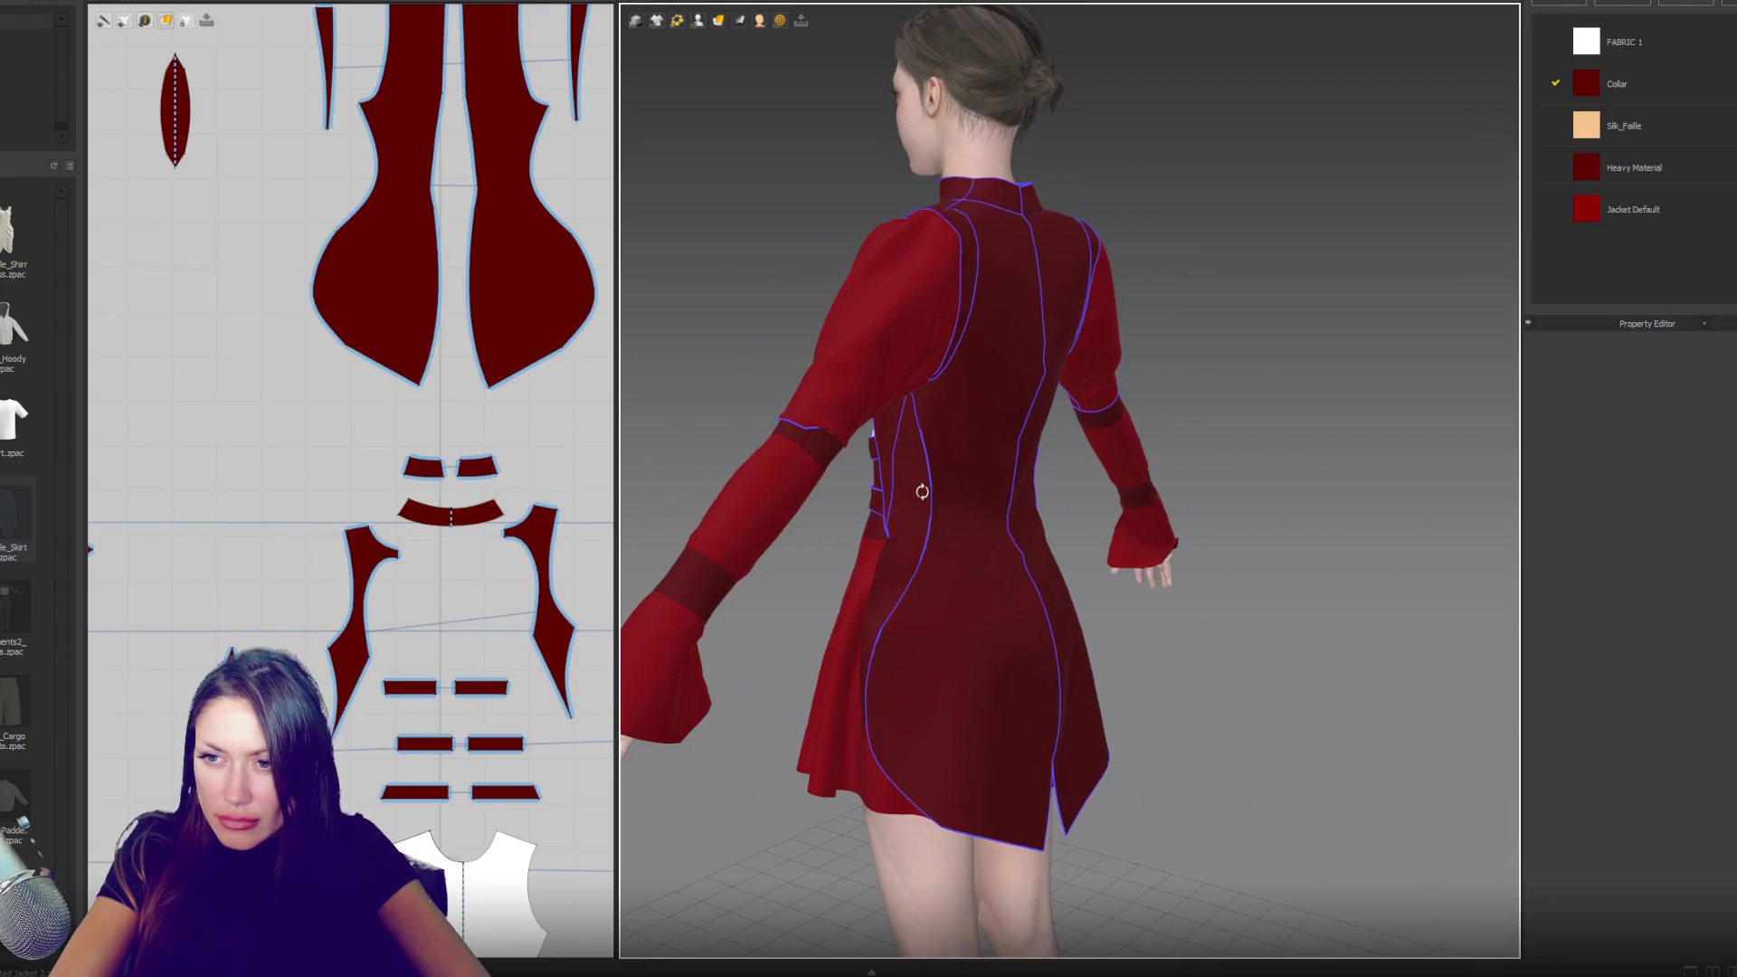
{"action": "left_click", "coordinate": [1672, 171]}
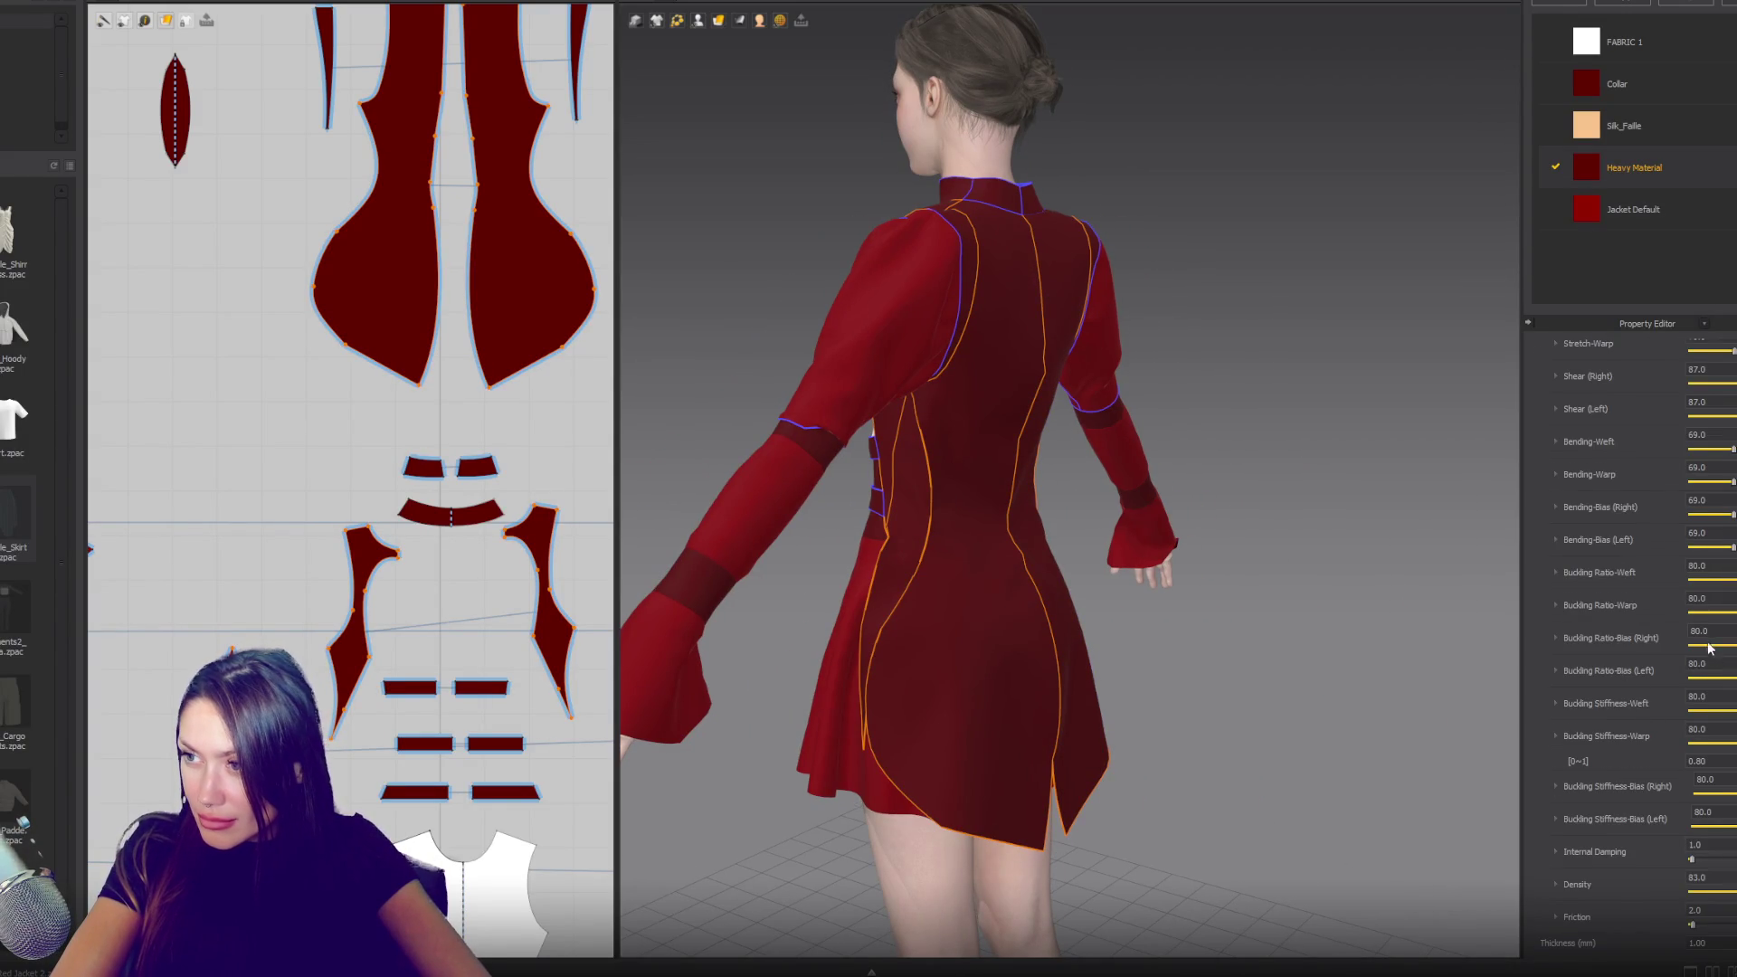
- Choose Jacket Default fabric without a pattern selected and dismiss the warning
{"action": "scroll", "coordinate": [1710, 647], "scroll_direction": "up", "scroll_amount": 3}
{"action": "scroll", "coordinate": [1676, 765], "scroll_direction": "down", "scroll_amount": 3}
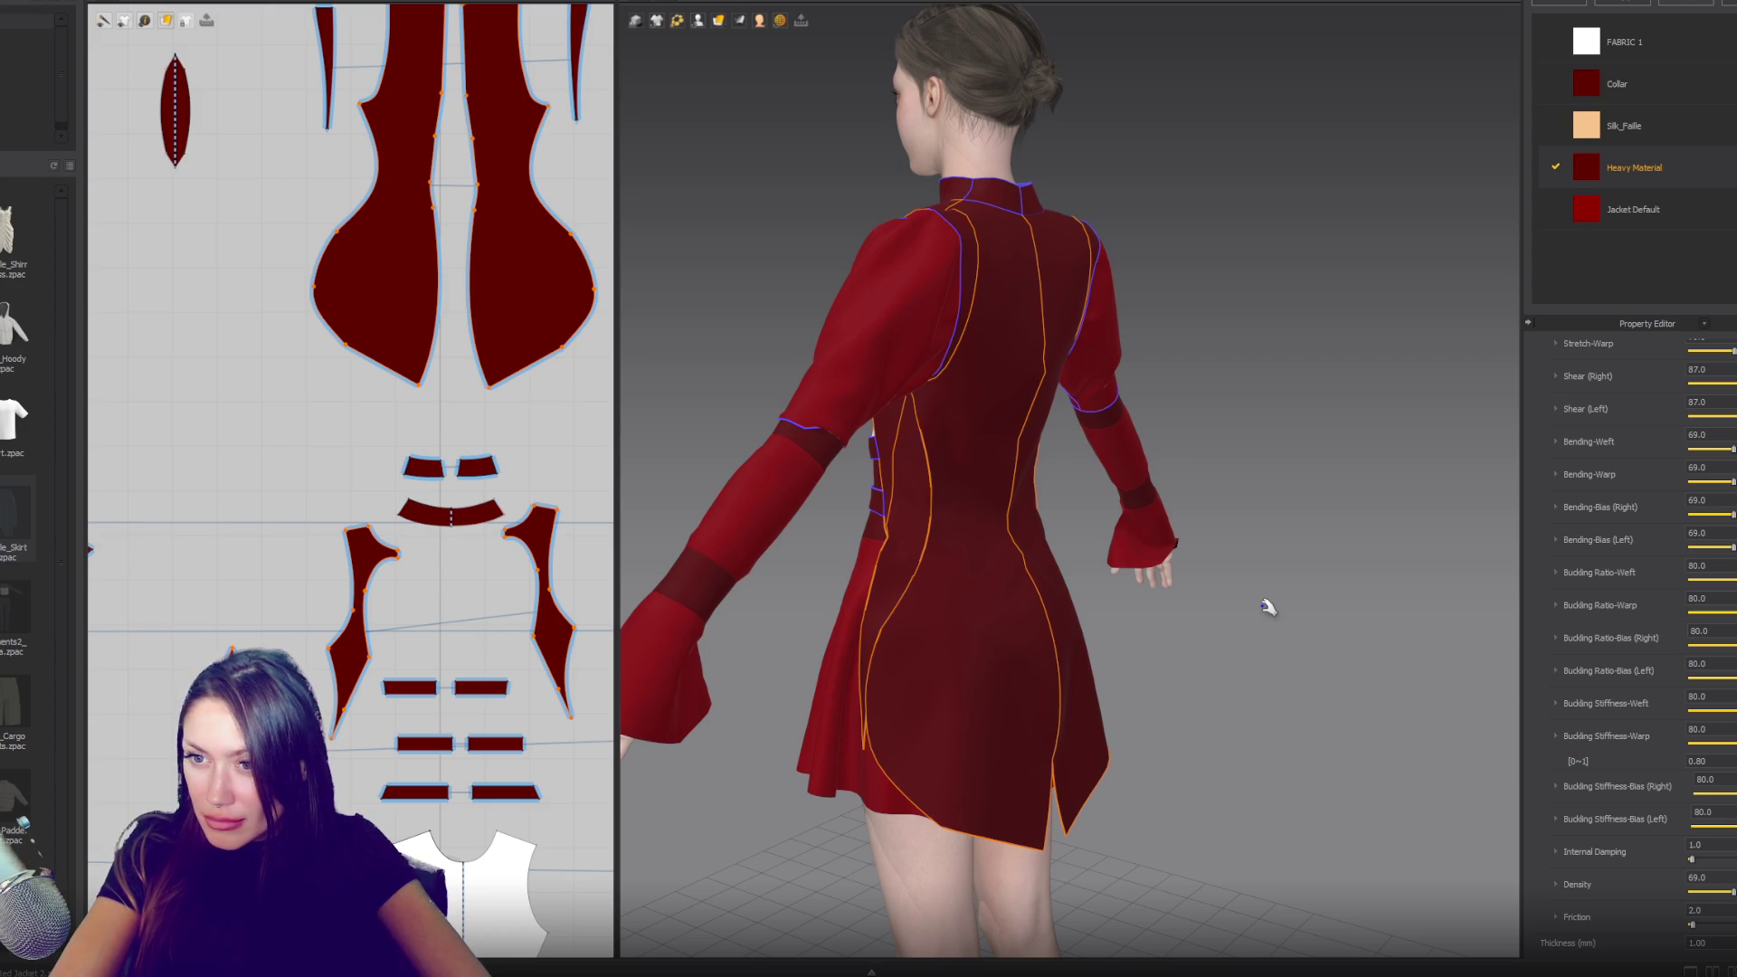
{"action": "right_click_drag", "start_coordinate": [1124, 660], "coordinate": [1255, 667]}
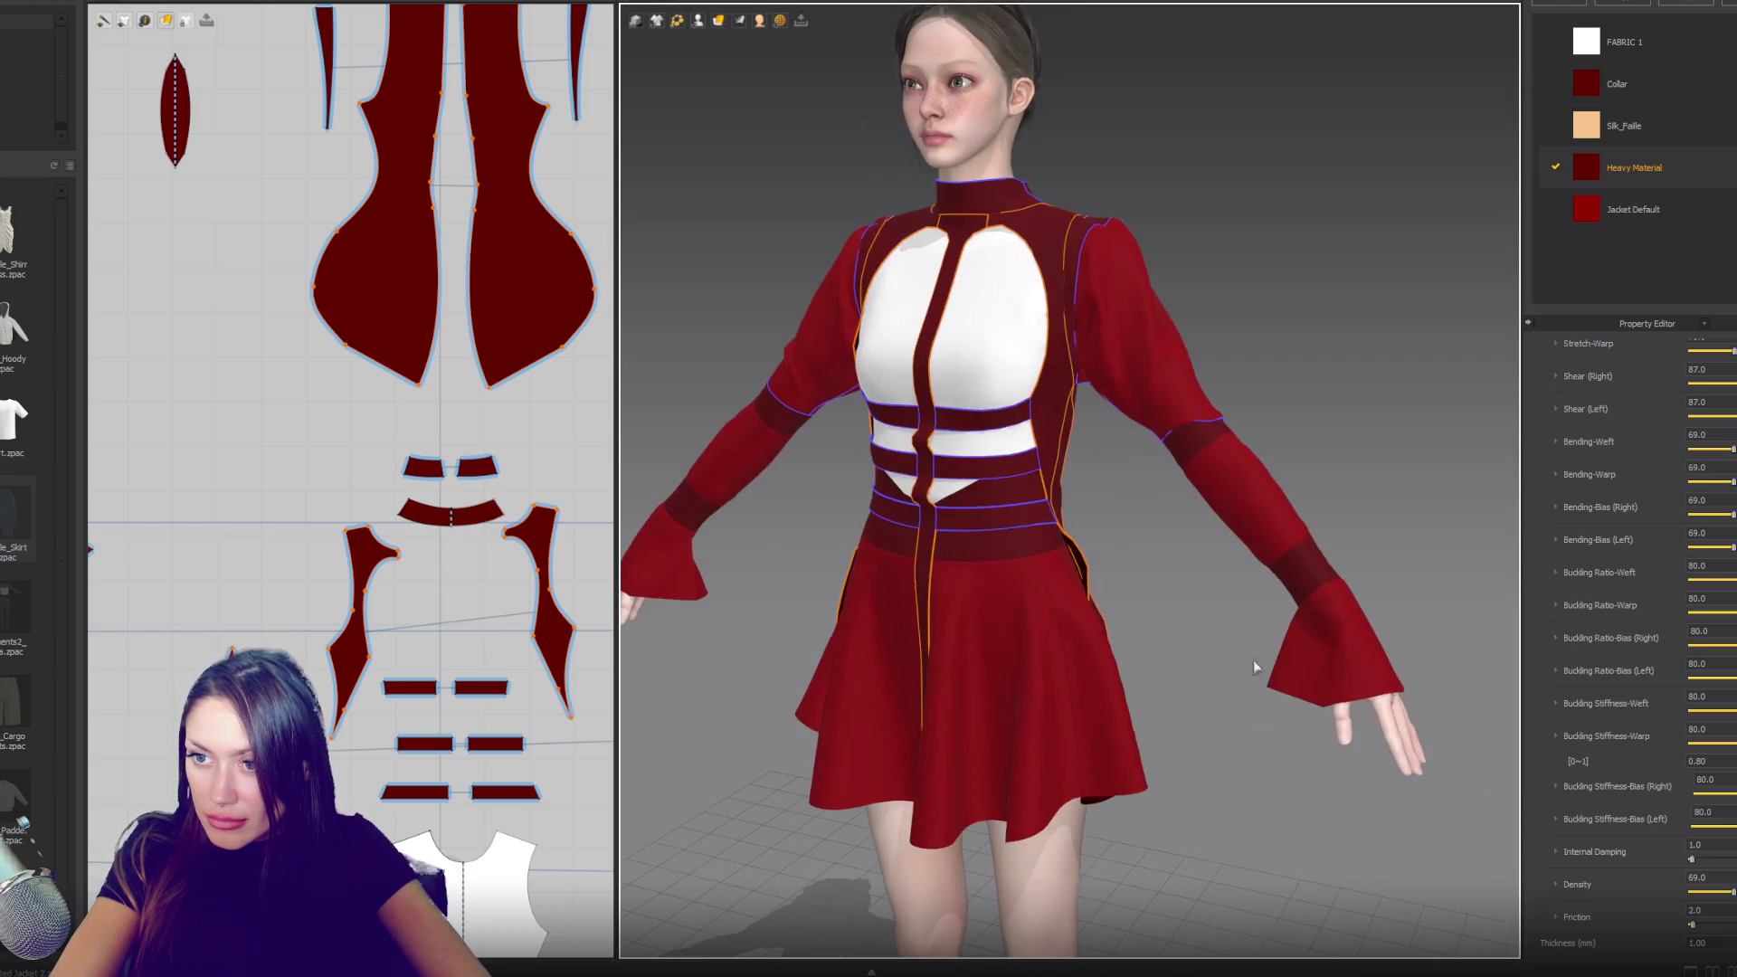
{"action": "left_click", "coordinate": [1098, 581]}
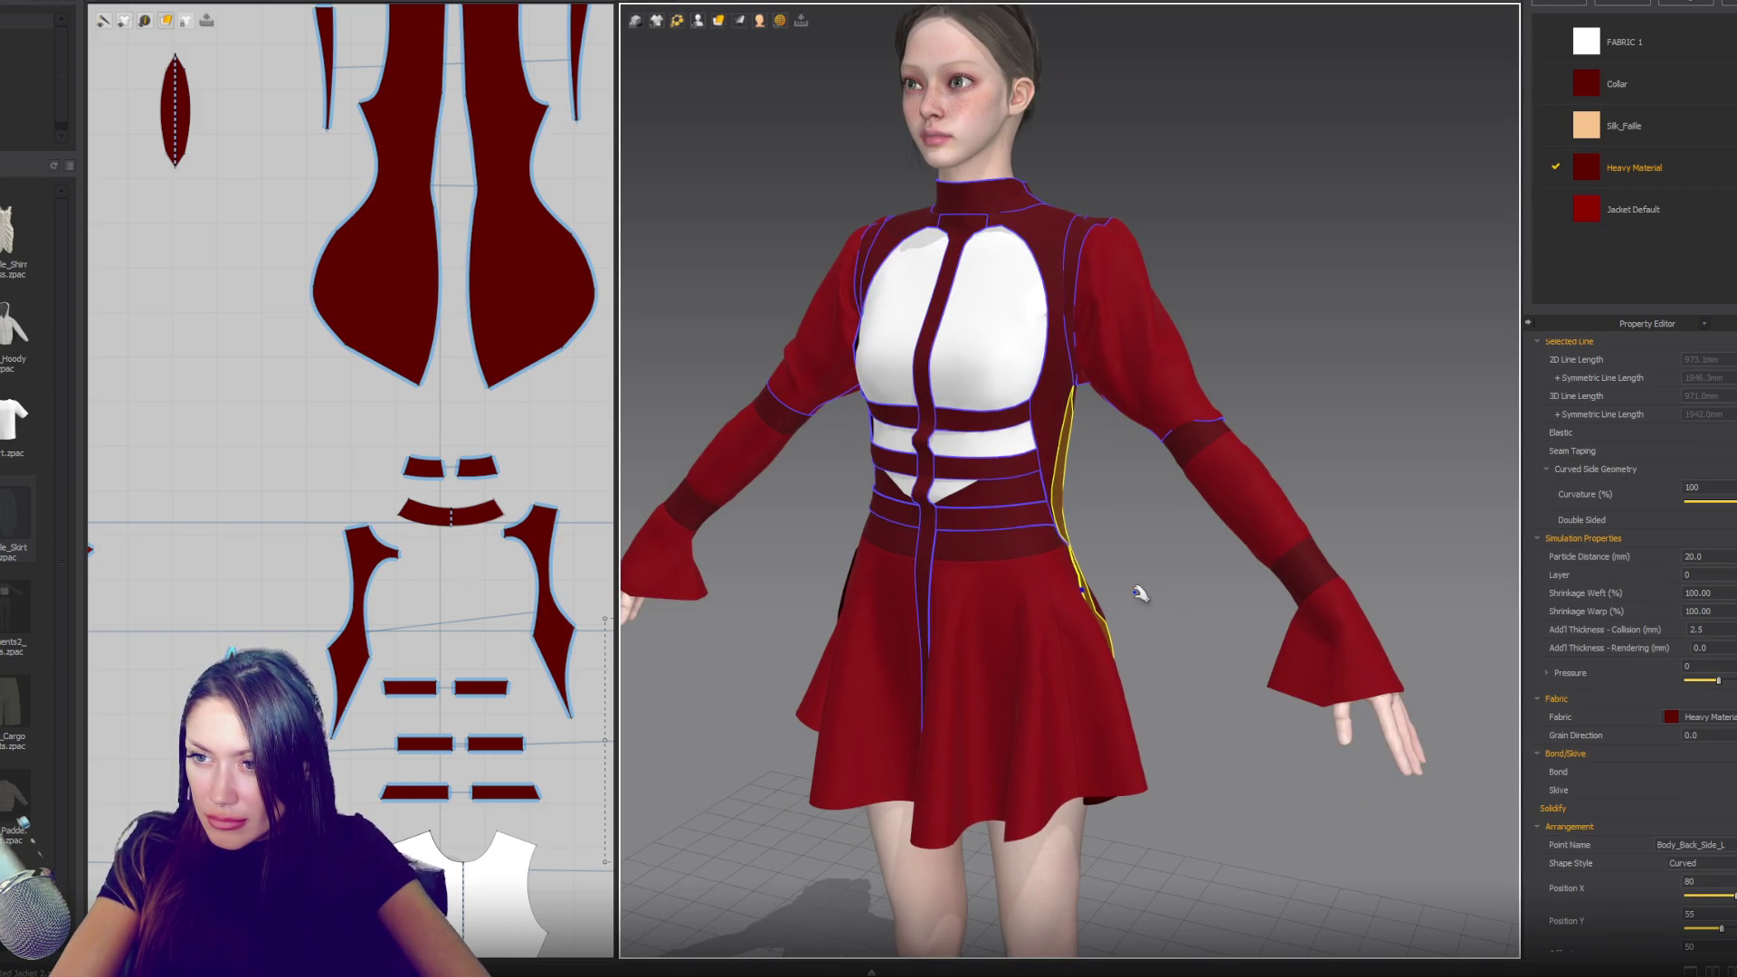
{"action": "left_click", "coordinate": [1156, 615]}
{"action": "left_click", "coordinate": [1651, 215]}
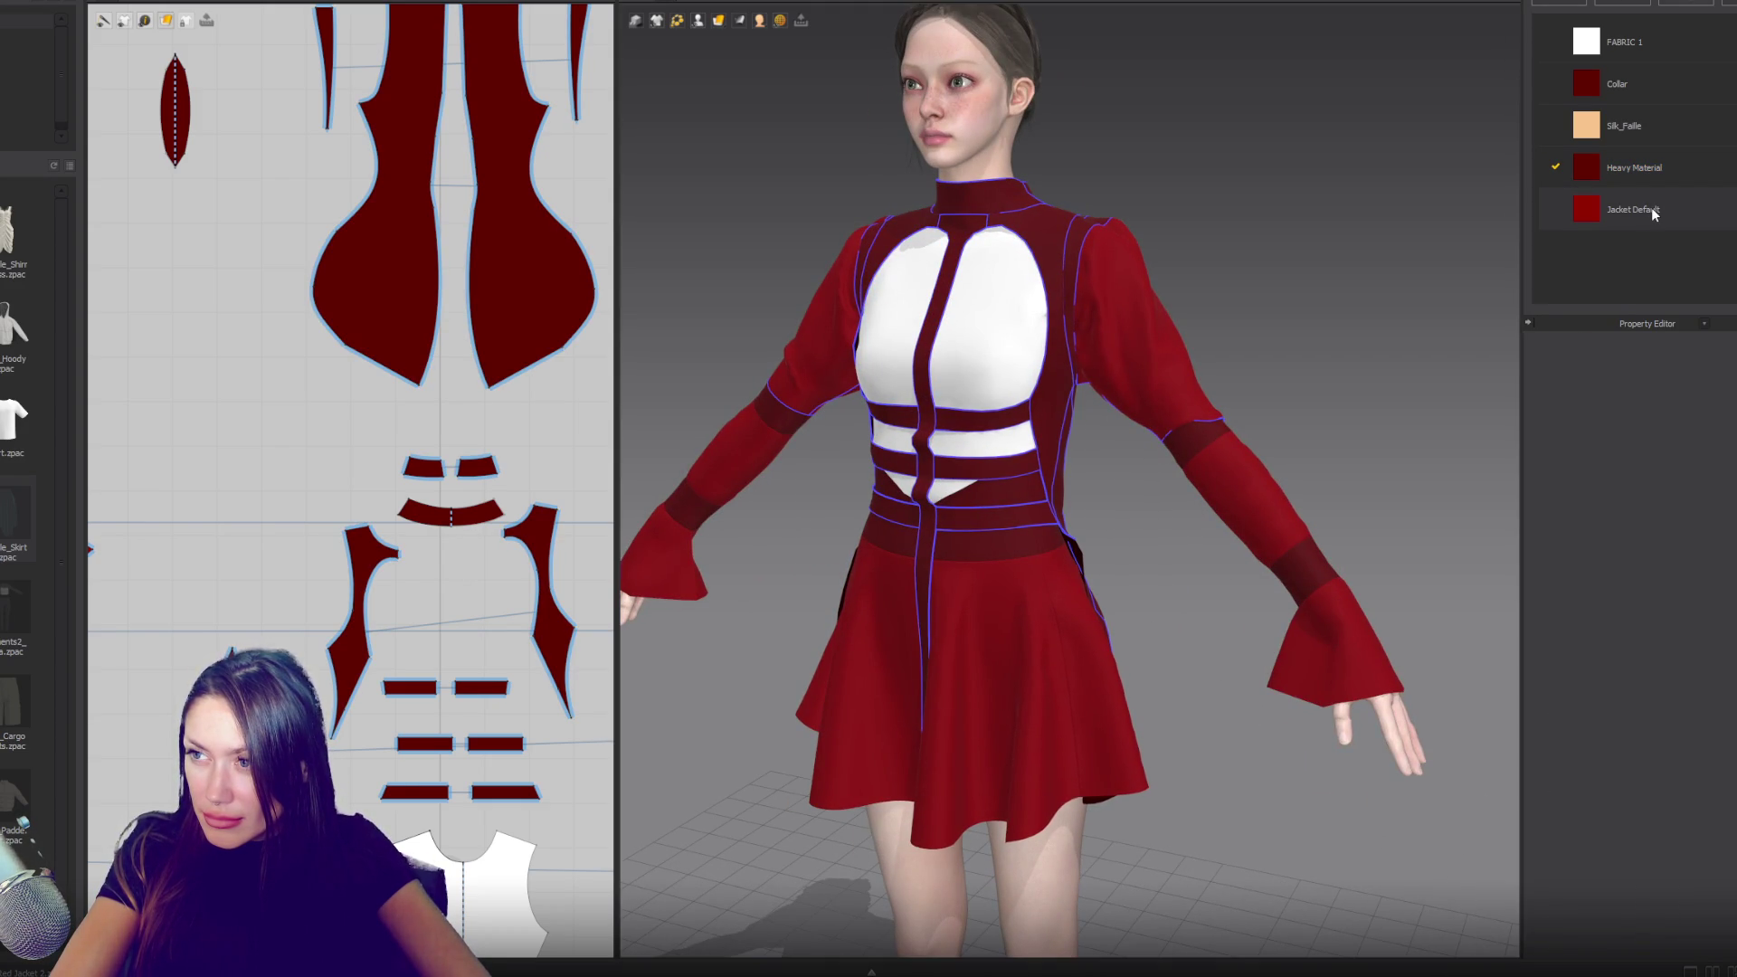
{"action": "left_click", "coordinate": [1652, 213]}
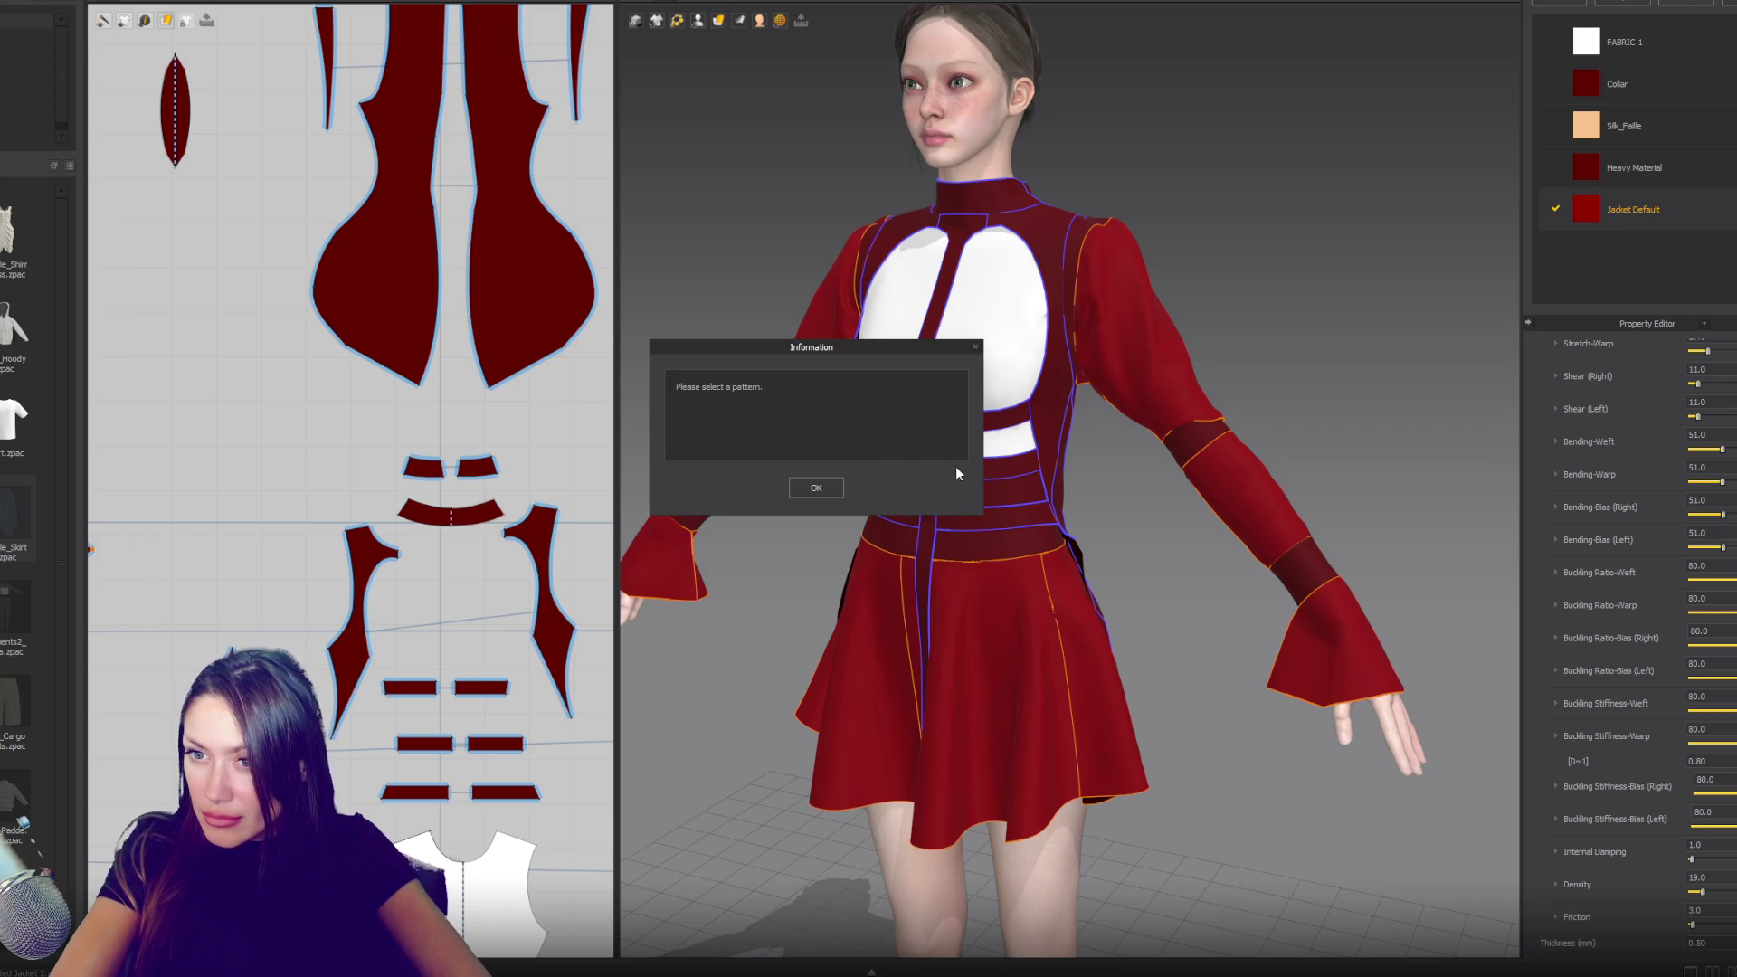
{"action": "key", "text": "Return"}
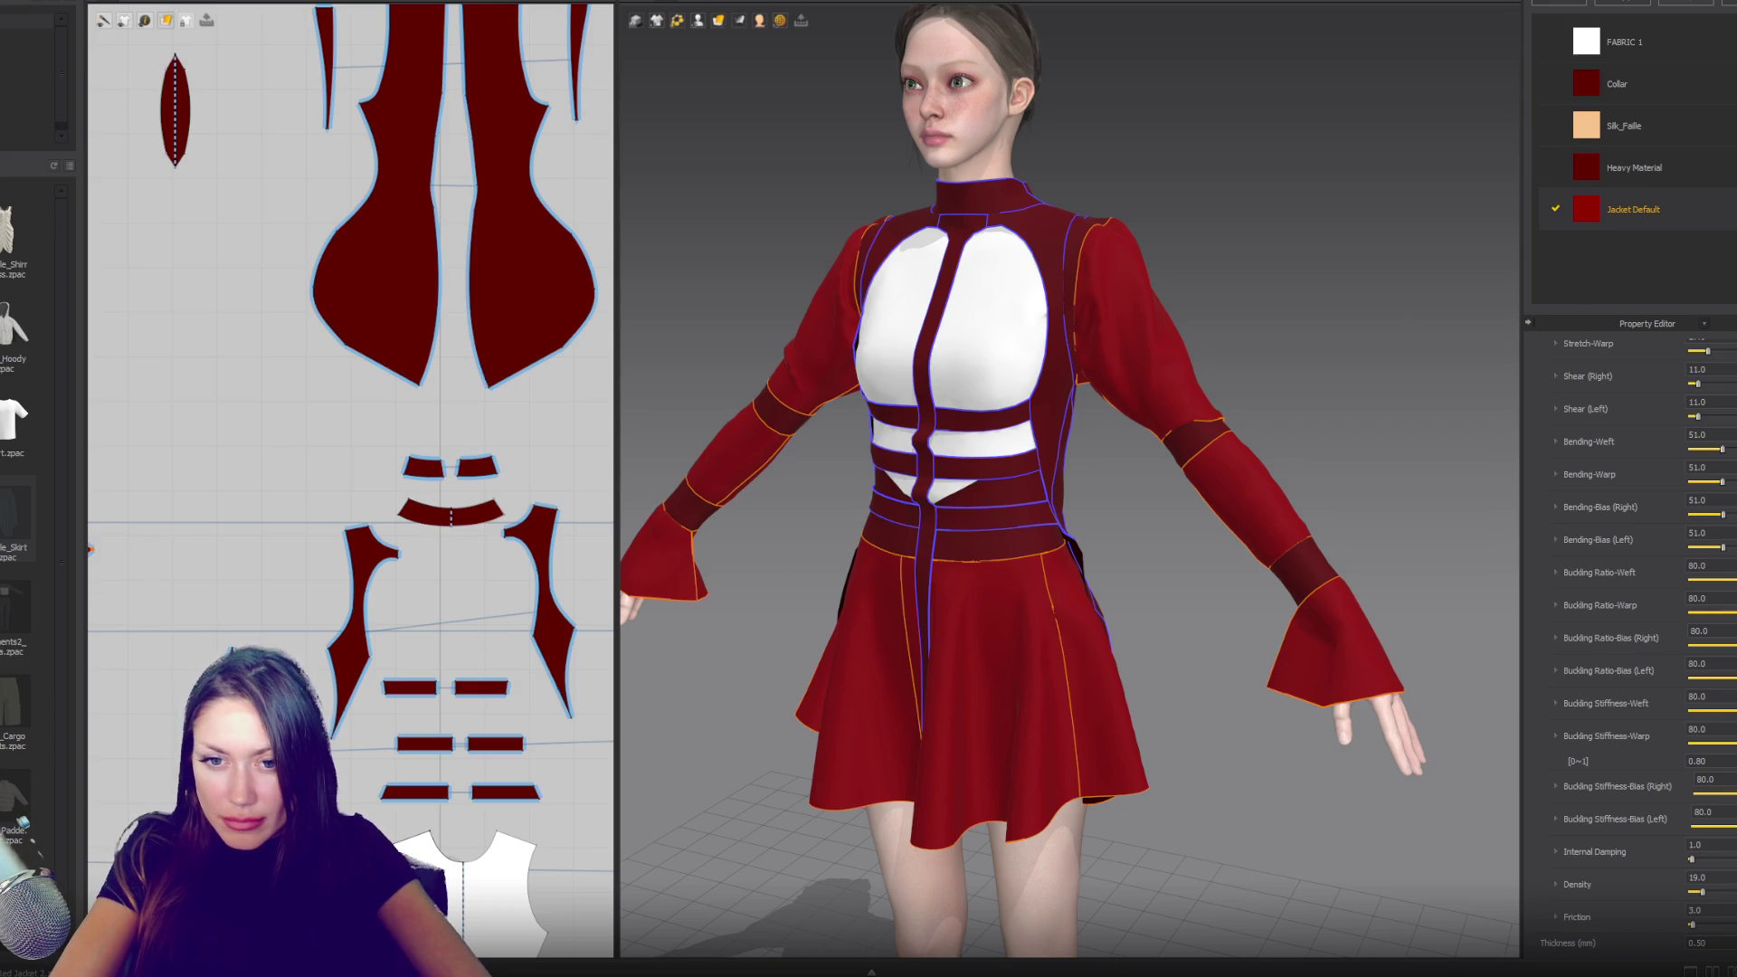
- Apply Jacket Default to the right and left side-back panels
{"action": "left_click", "coordinate": [974, 531]}
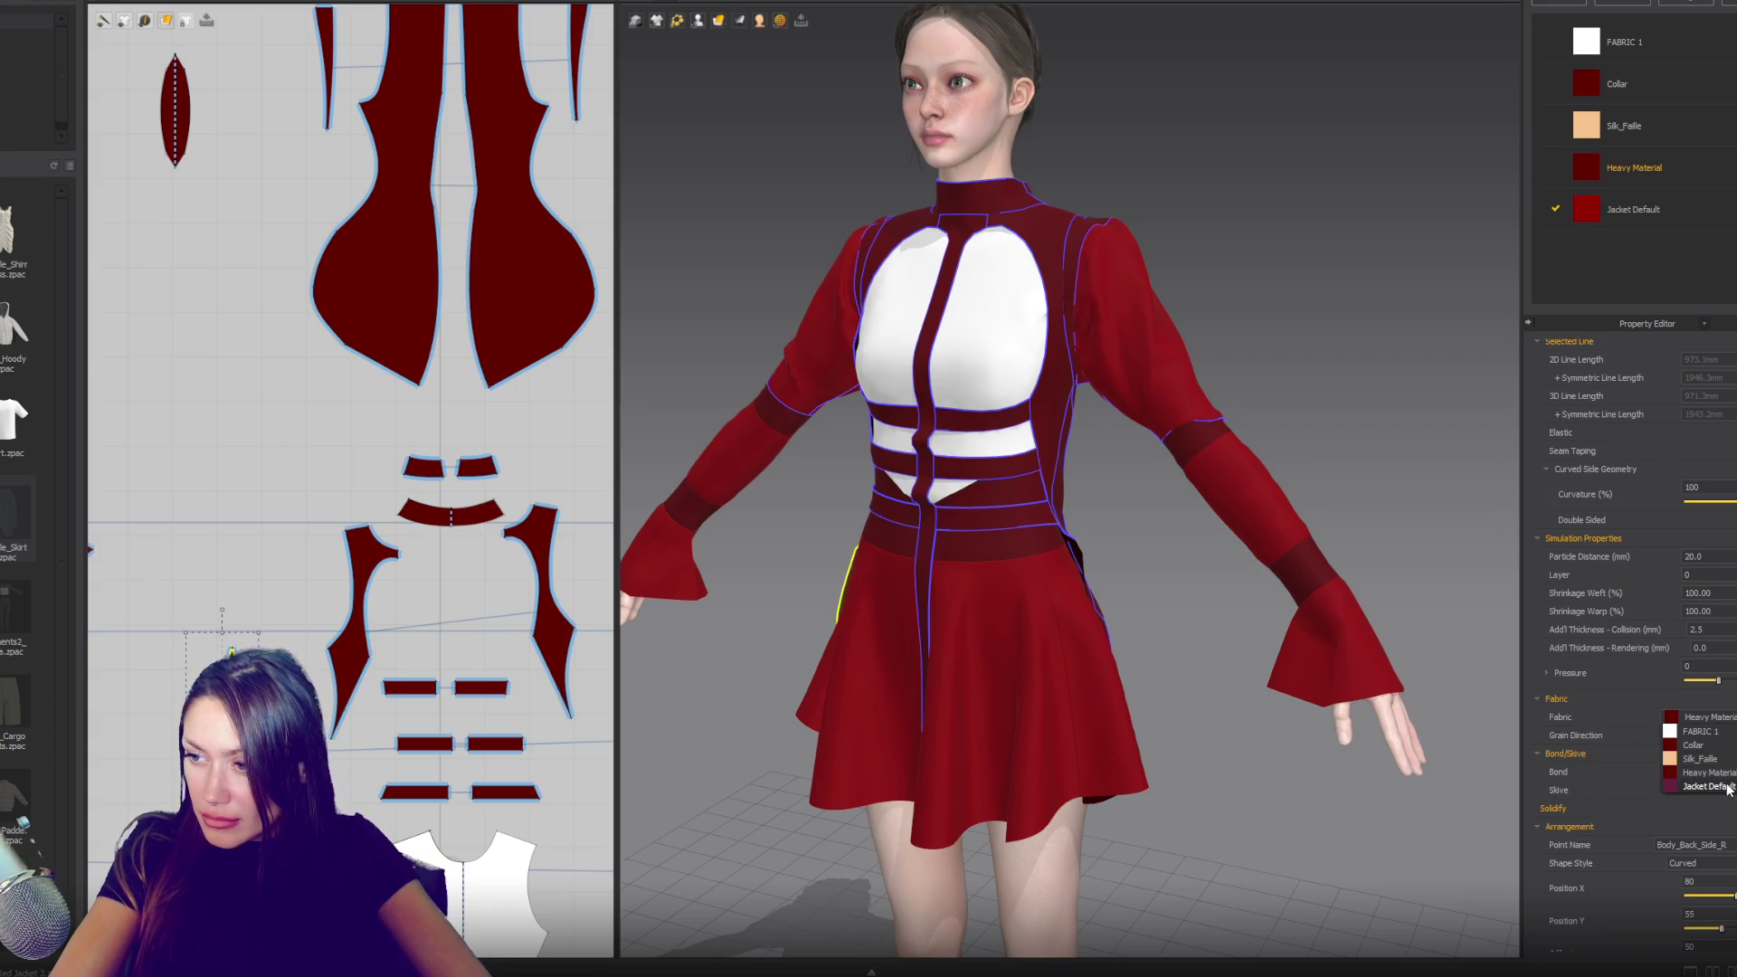
{"action": "left_click", "coordinate": [1350, 371]}
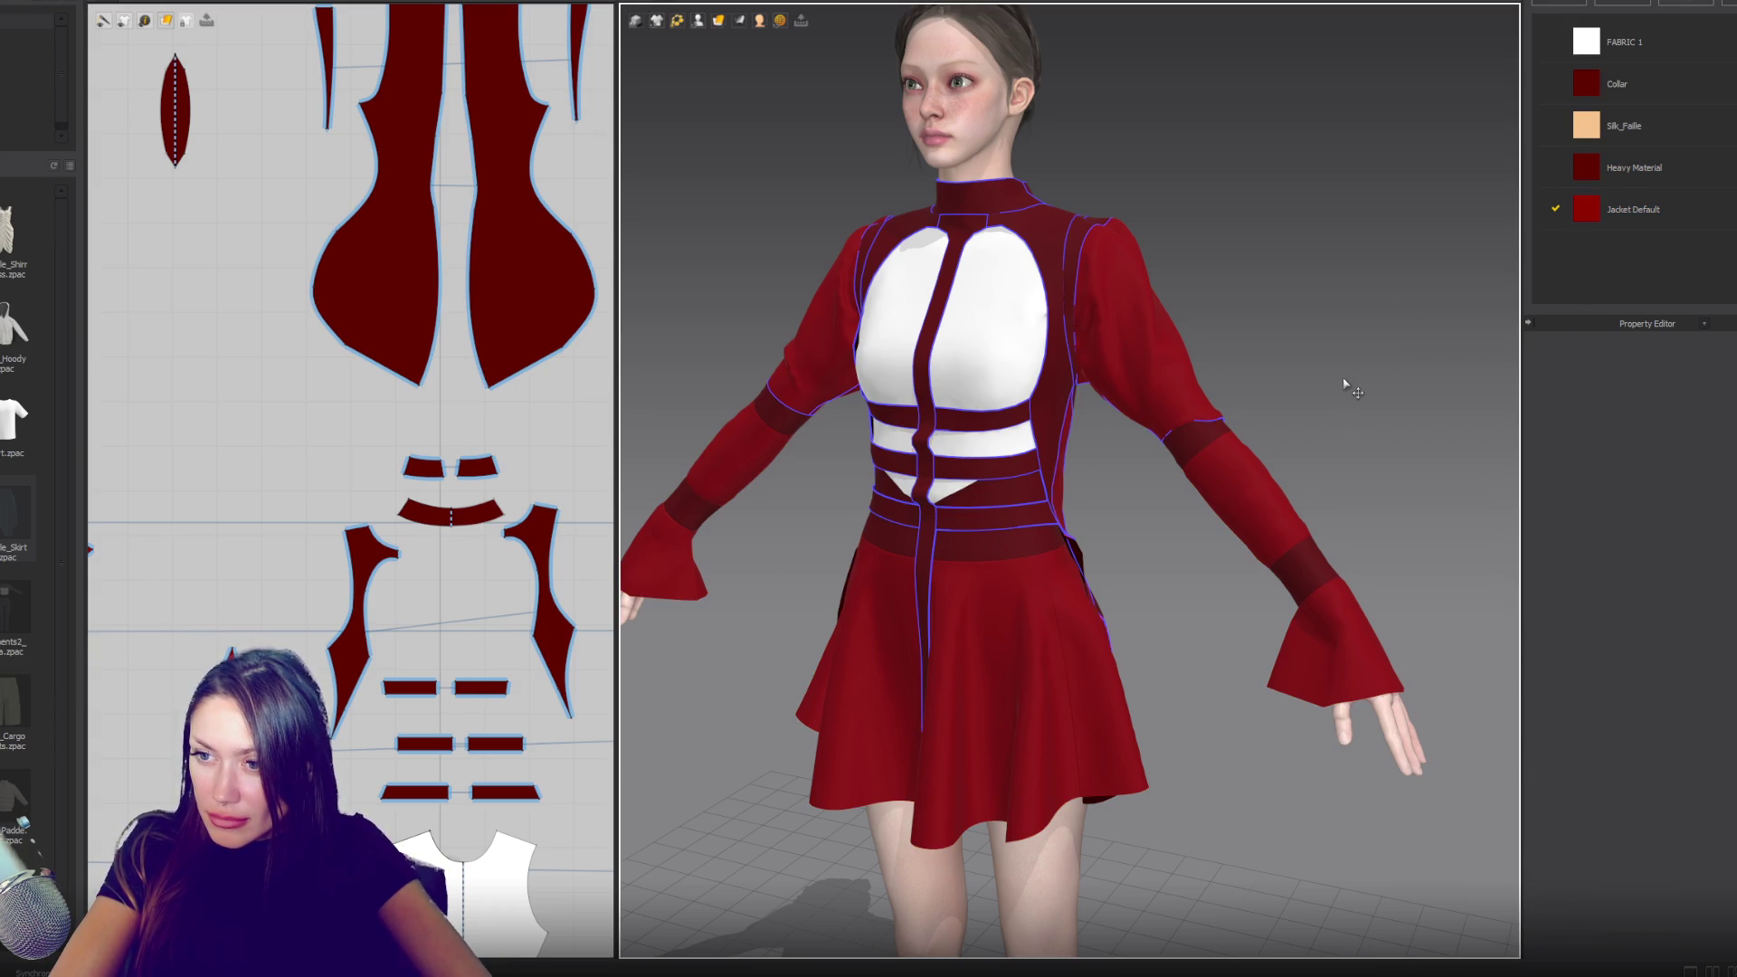
{"action": "left_click", "coordinate": [1083, 593]}
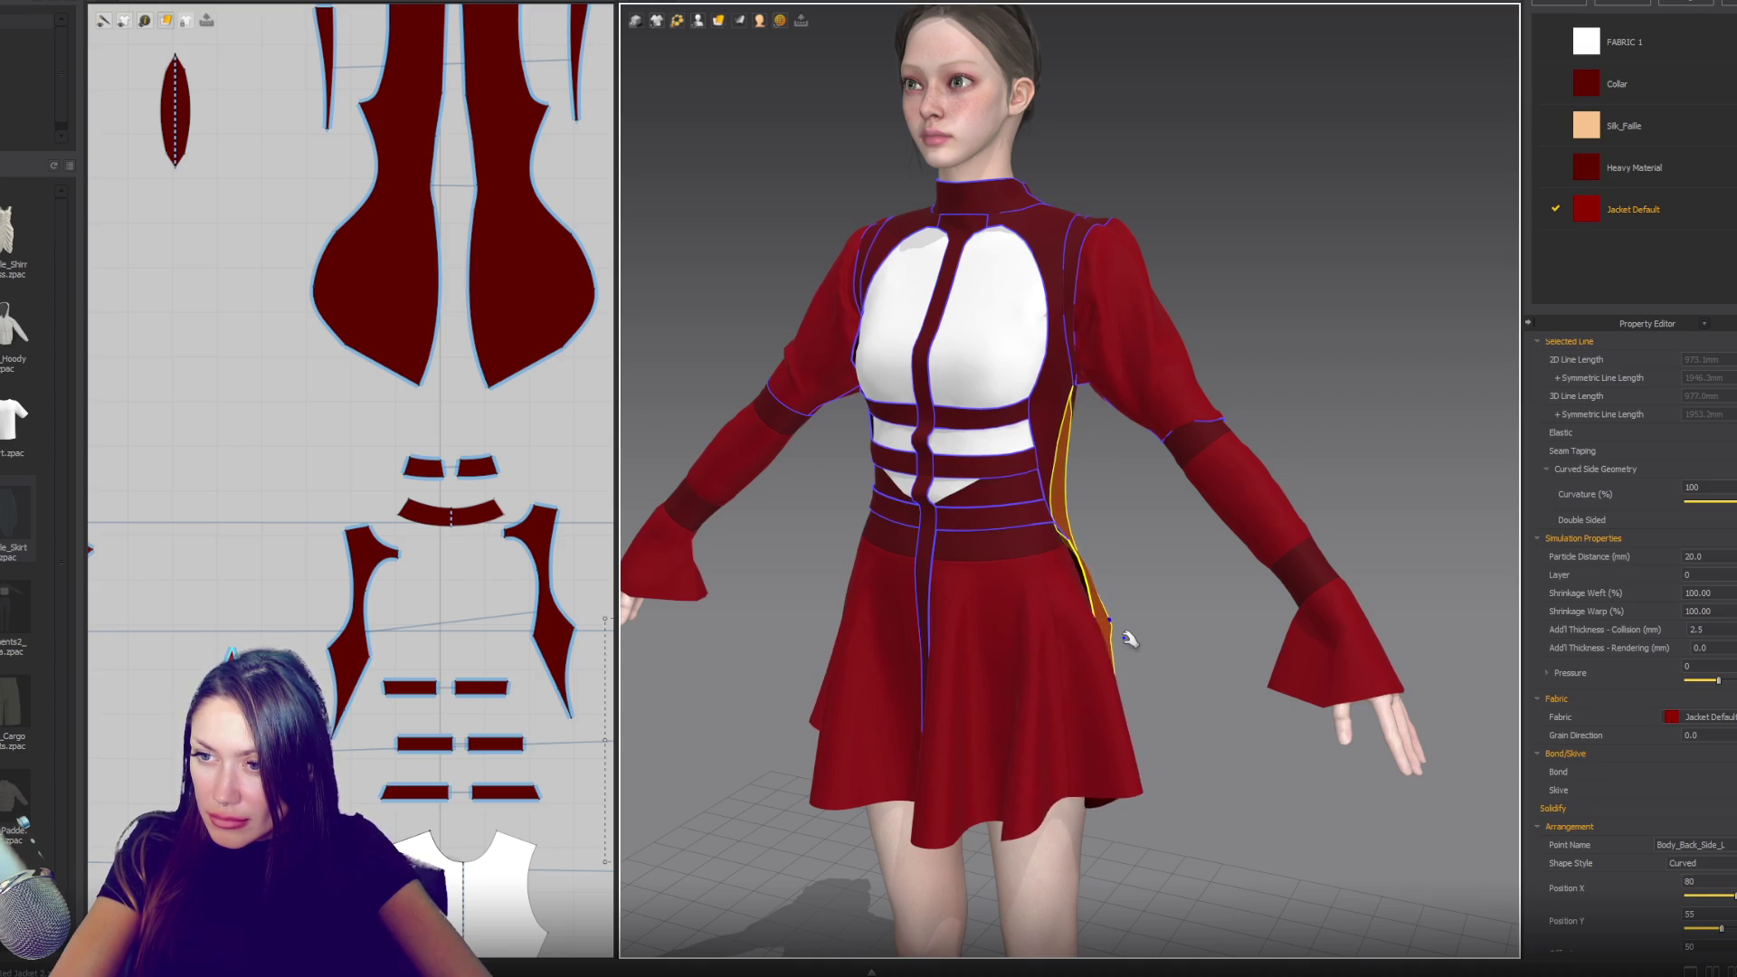
{"action": "mouse_move", "coordinate": [1233, 631]}
{"action": "right_mouse_down"}
{"action": "mouse_move", "coordinate": [1287, 608]}
{"action": "mouse_move", "coordinate": [1283, 588]}
{"action": "mouse_move", "coordinate": [1121, 585]}
{"action": "mouse_move", "coordinate": [1136, 485]}
{"action": "mouse_move", "coordinate": [977, 498]}
{"action": "mouse_move", "coordinate": [1041, 542]}
{"action": "mouse_move", "coordinate": [1128, 555]}
{"action": "right_mouse_up"}
- Sew the narrow side-back panel's long edge to the neighbouring piece's edge
{"action": "left_click", "coordinate": [847, 543]}
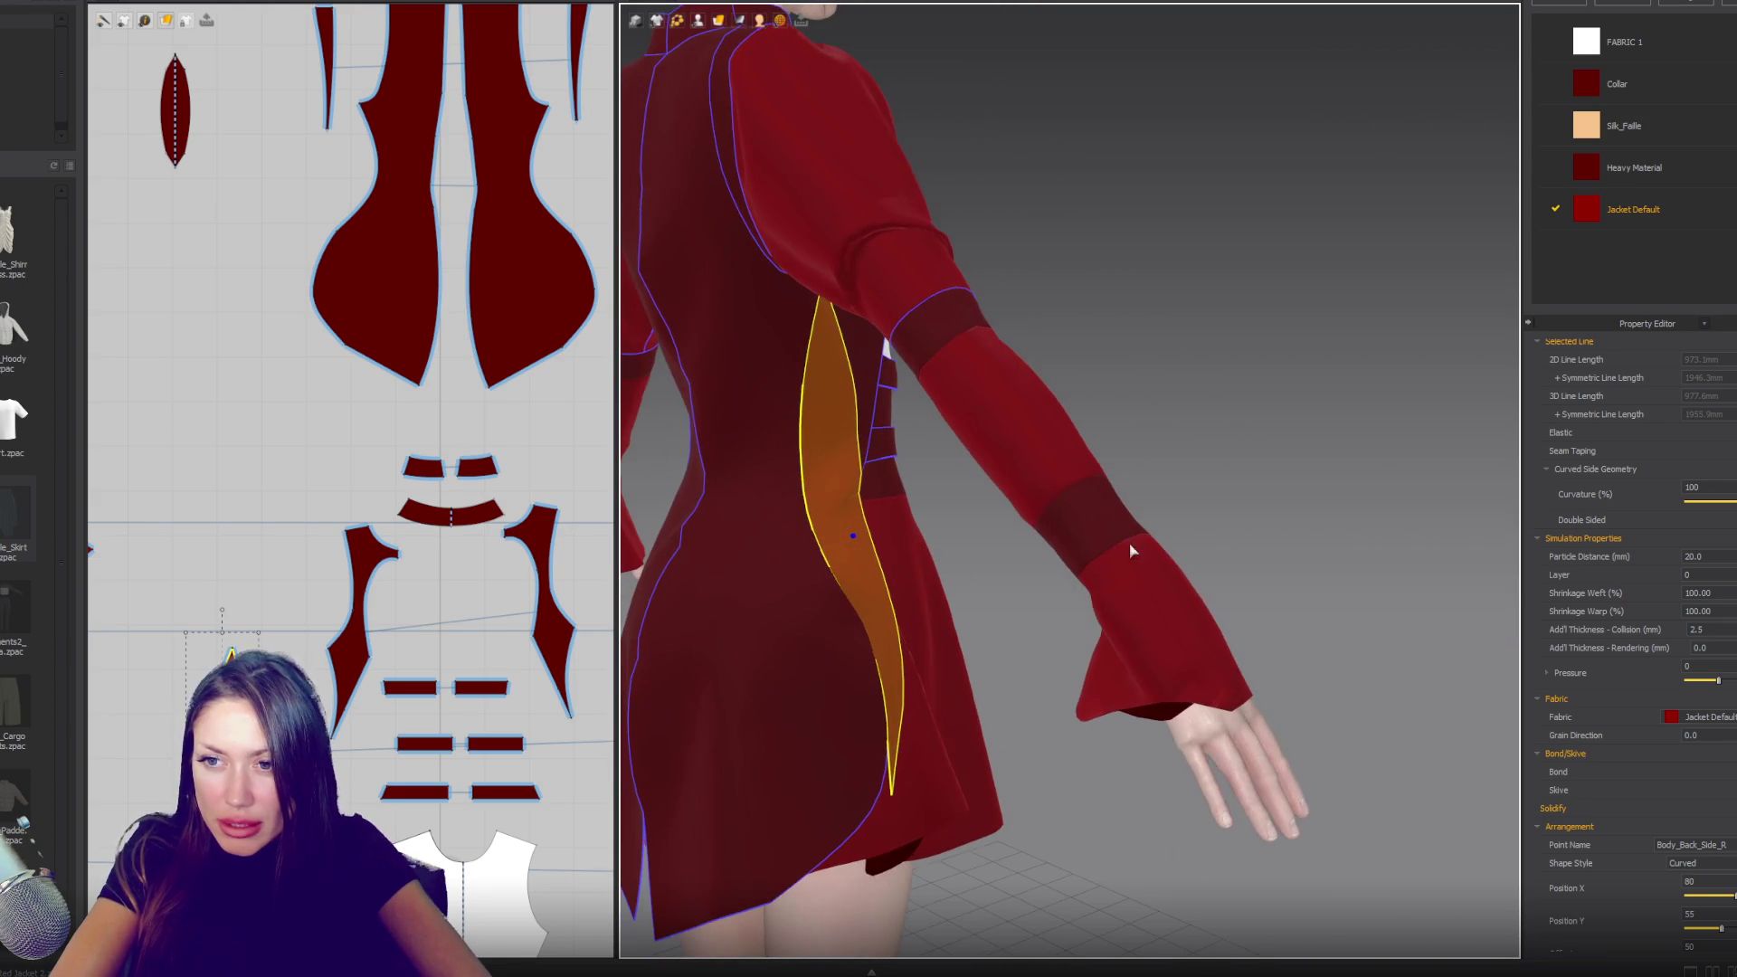
{"action": "scroll", "coordinate": [370, 621], "scroll_direction": "up", "scroll_amount": 2}
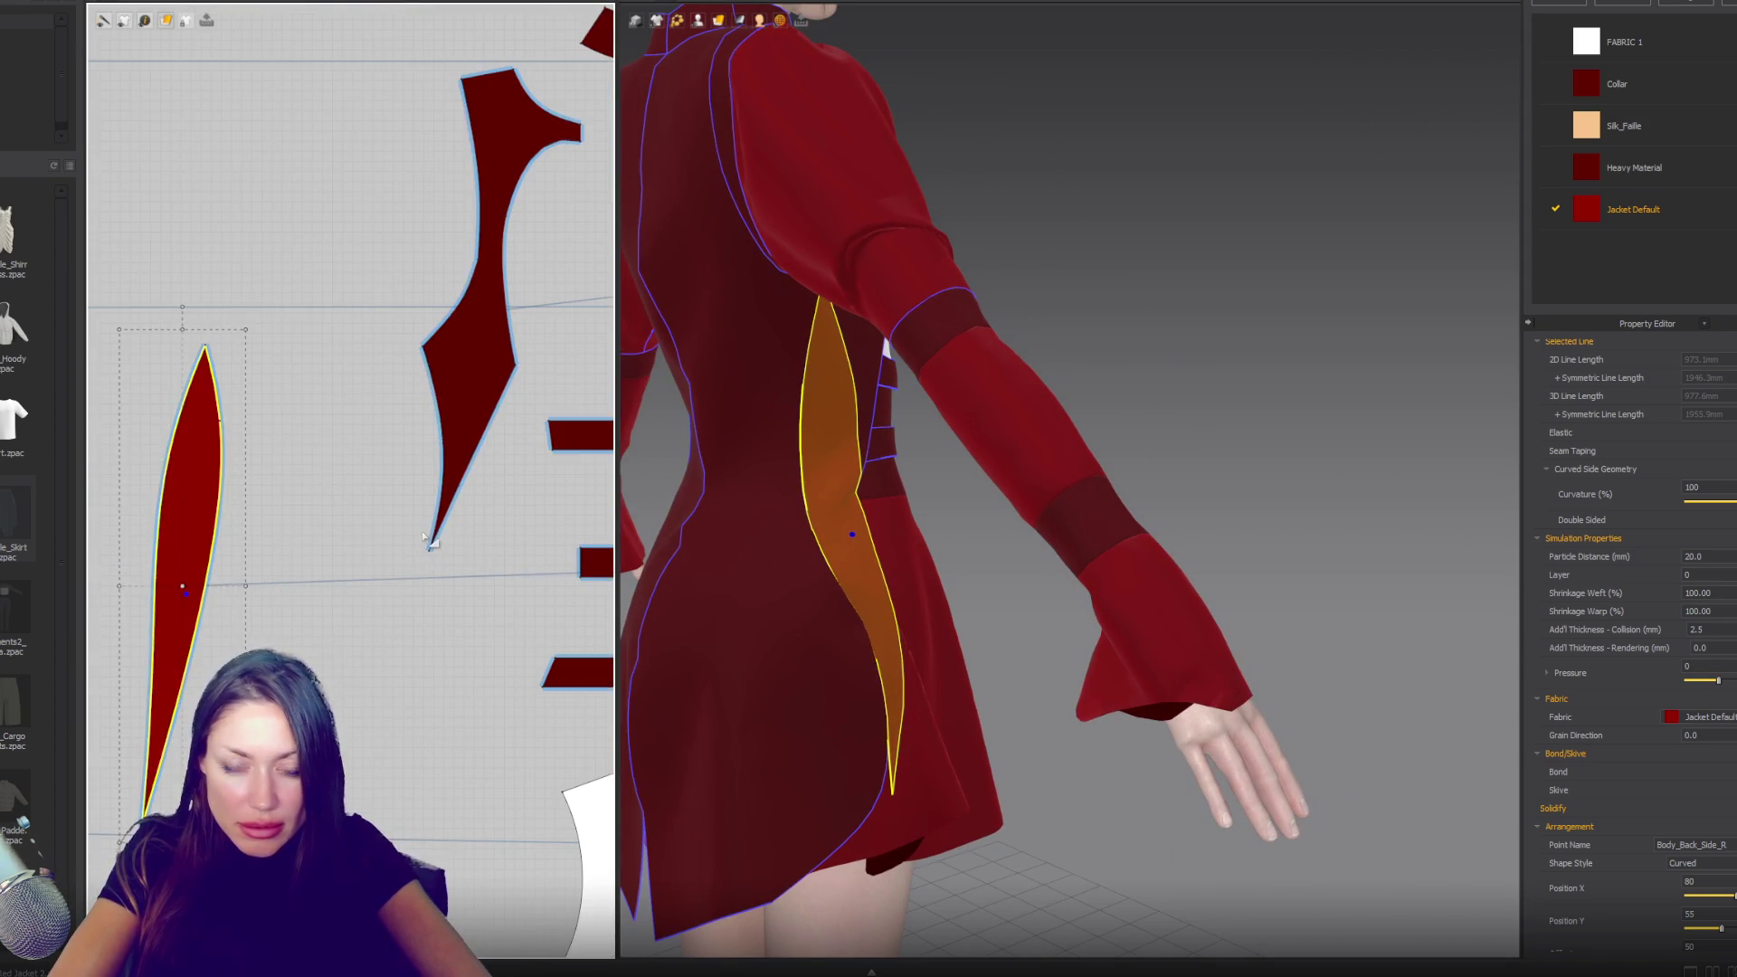
{"action": "scroll", "coordinate": [421, 530], "scroll_direction": "up", "scroll_amount": 3}
{"action": "left_click", "coordinate": [430, 556]}
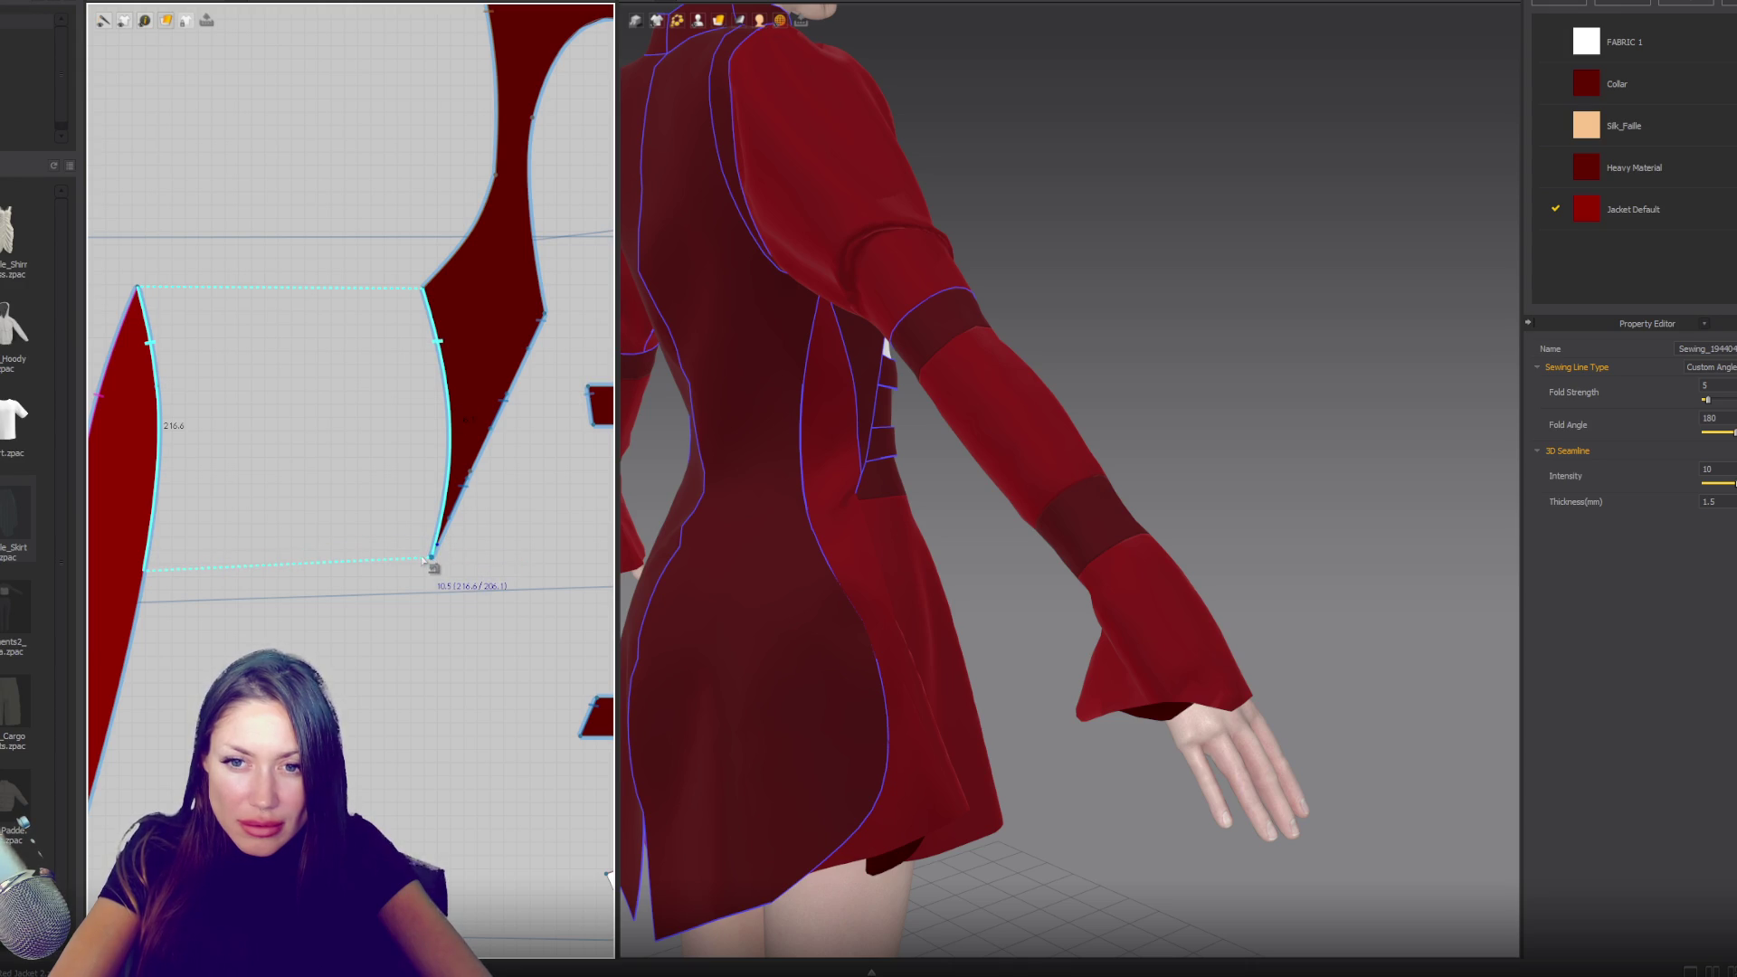
{"action": "scroll", "coordinate": [433, 548], "scroll_direction": "up", "scroll_amount": 1}
{"action": "scroll", "coordinate": [452, 570], "scroll_direction": "down", "scroll_amount": 1}
{"action": "middle_click_drag", "start_coordinate": [457, 572], "coordinate": [604, 574]}
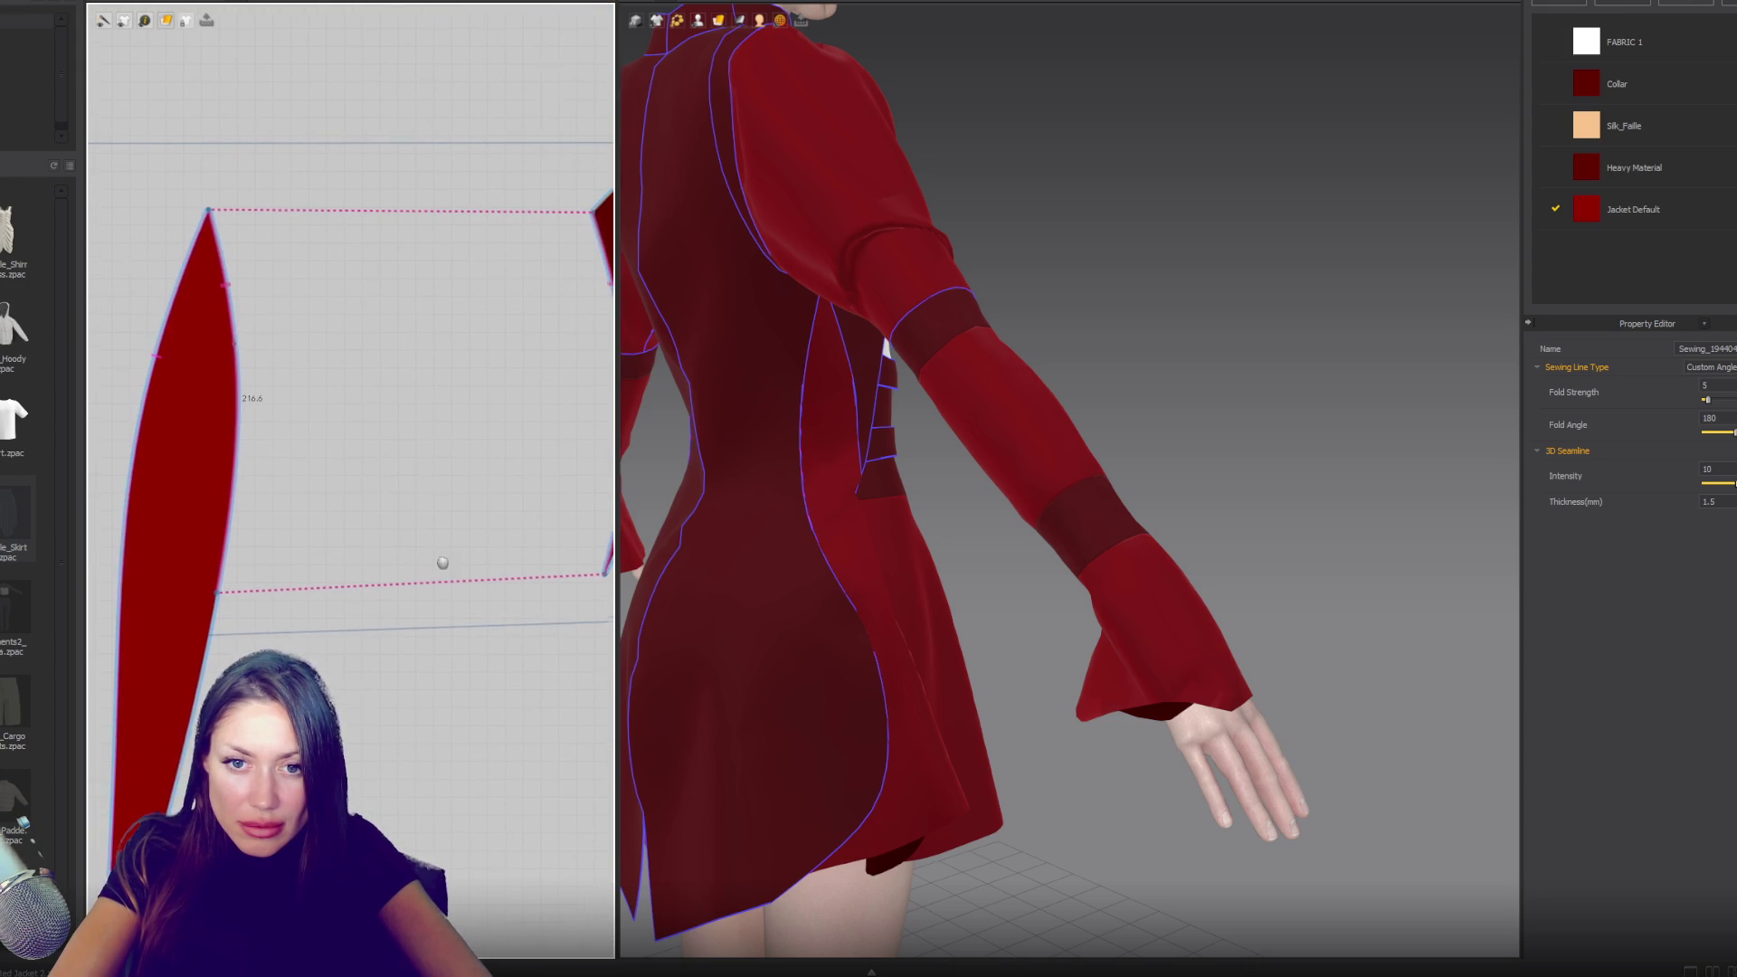
{"action": "left_click", "coordinate": [224, 575]}
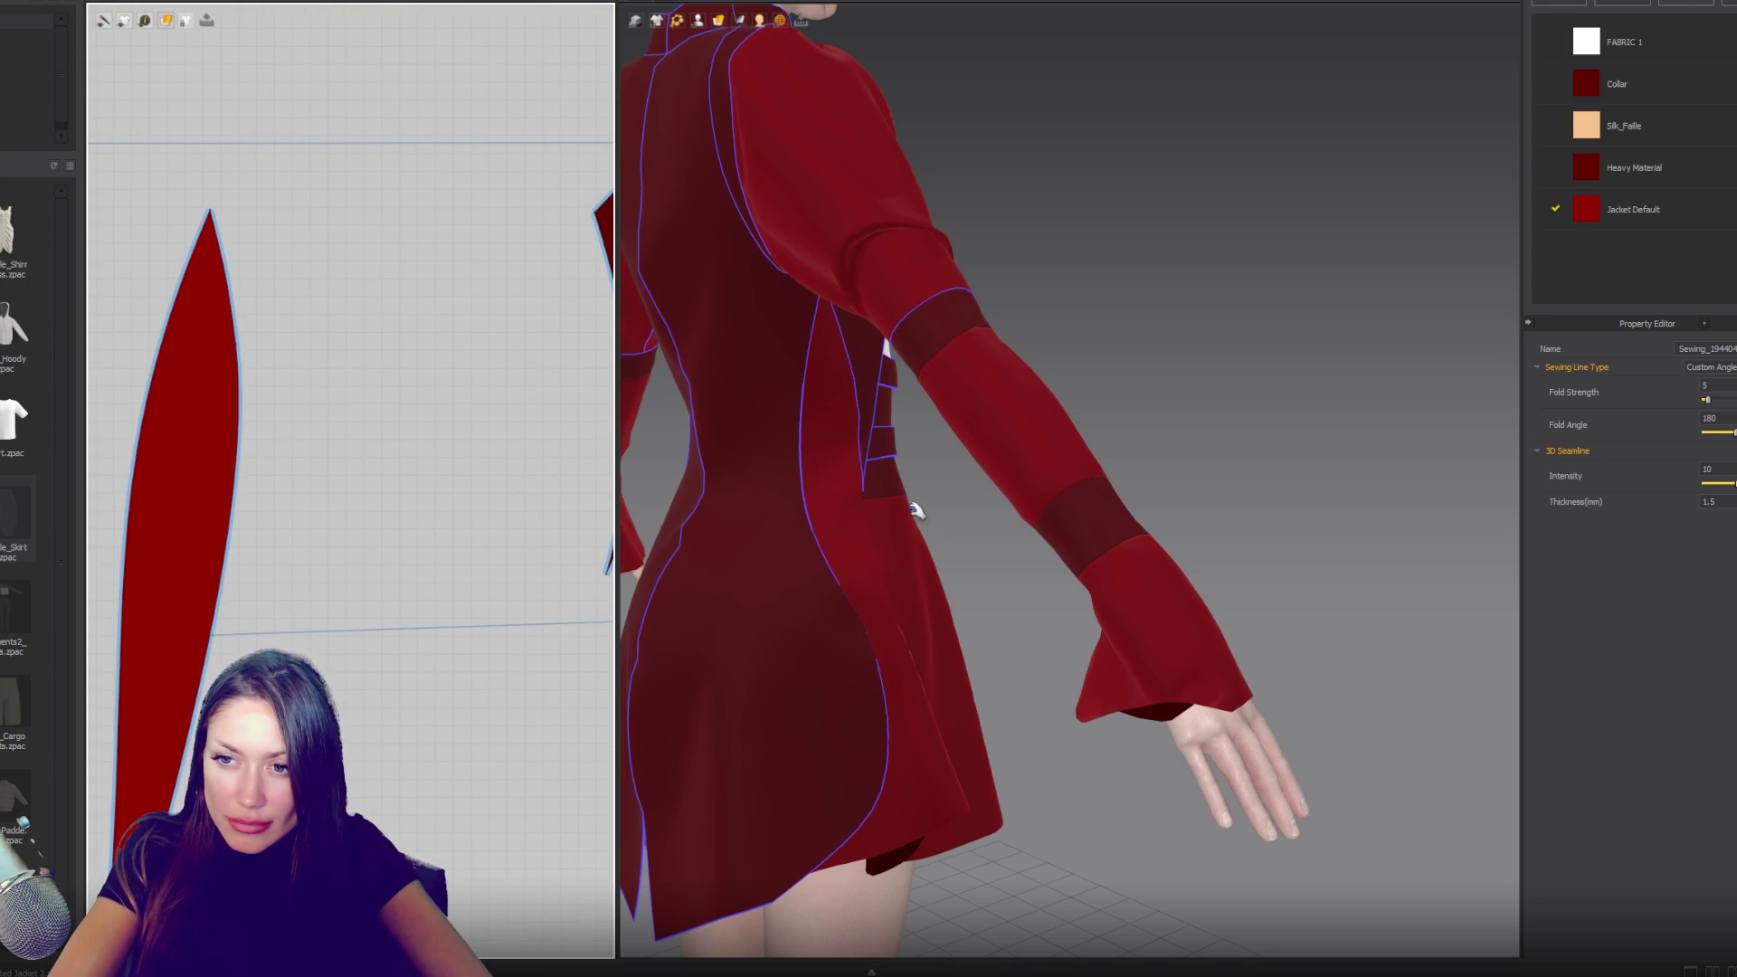
- Return to the front view and orbit to inspect the skirt's side seams
{"action": "key", "text": "2"}
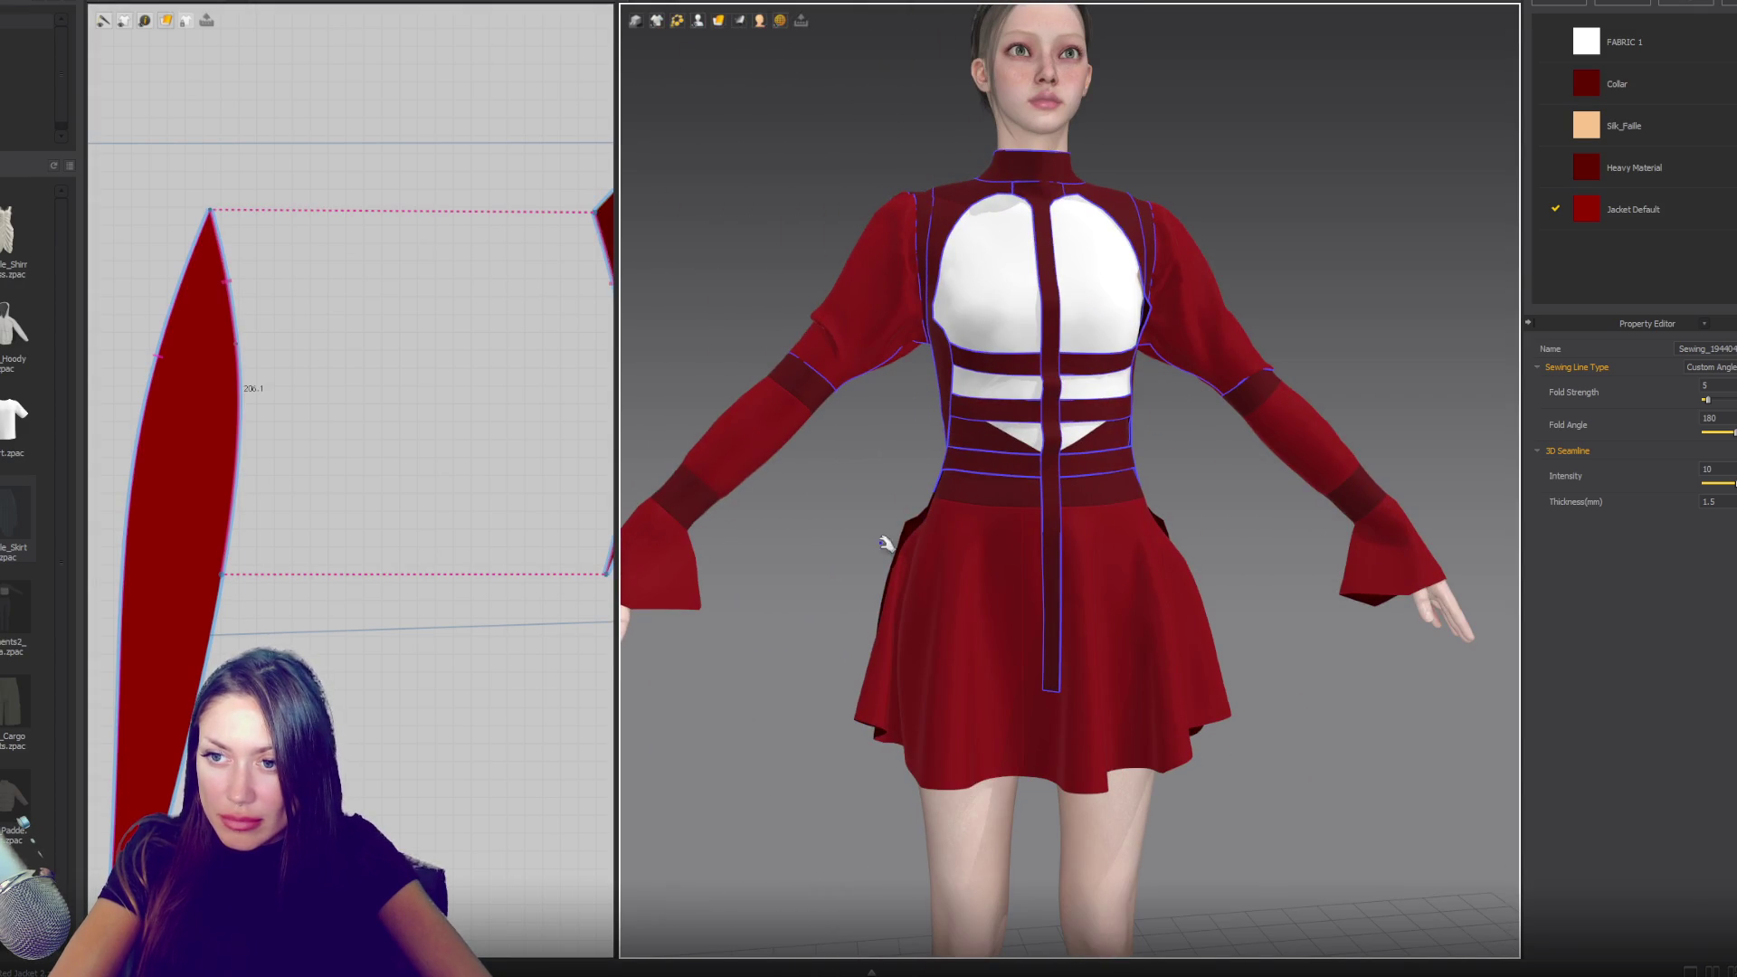
{"action": "left_click", "coordinate": [910, 539]}
{"action": "left_click", "coordinate": [1171, 523]}
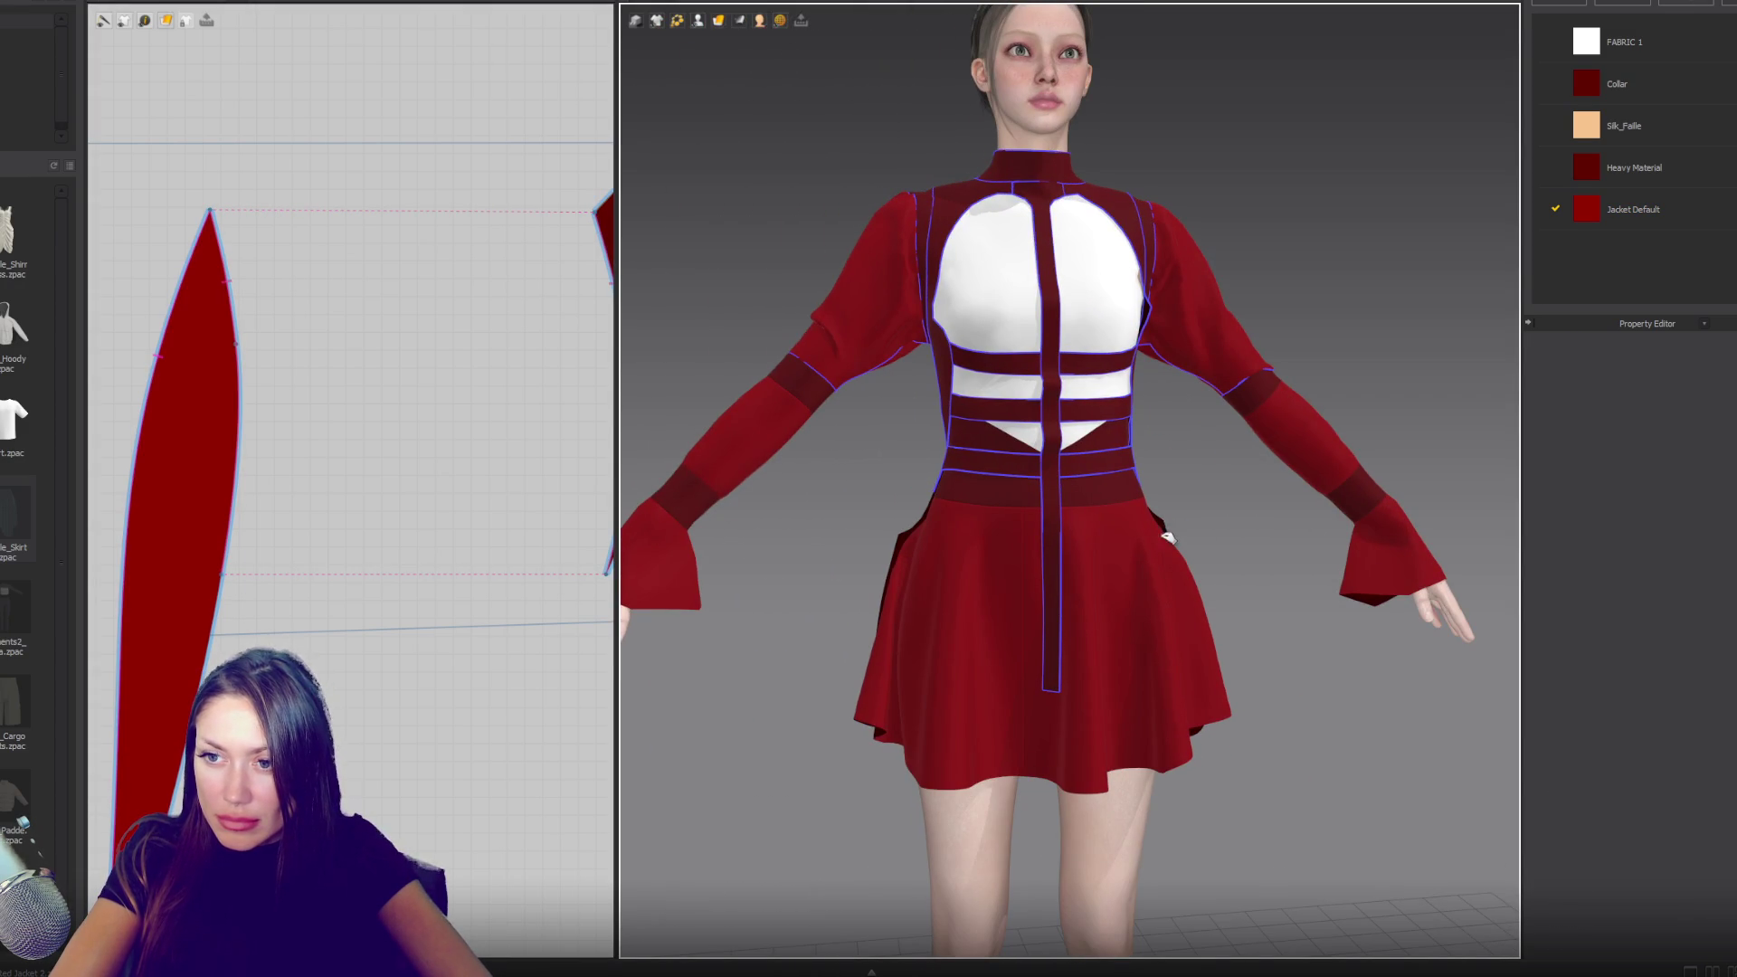
{"action": "mouse_move", "coordinate": [720, 584]}
{"action": "right_mouse_down"}
{"action": "mouse_move", "coordinate": [996, 589]}
{"action": "mouse_move", "coordinate": [797, 556]}
{"action": "mouse_move", "coordinate": [592, 570]}
{"action": "mouse_move", "coordinate": [1097, 593]}
{"action": "right_mouse_up"}
{"action": "left_click", "coordinate": [219, 599]}
- Raise the side-back dart's bottom point to shorten it
{"action": "scroll", "coordinate": [1113, 480], "scroll_direction": "up", "scroll_amount": 3}
{"action": "scroll", "coordinate": [1266, 483], "scroll_direction": "up", "scroll_amount": 3}
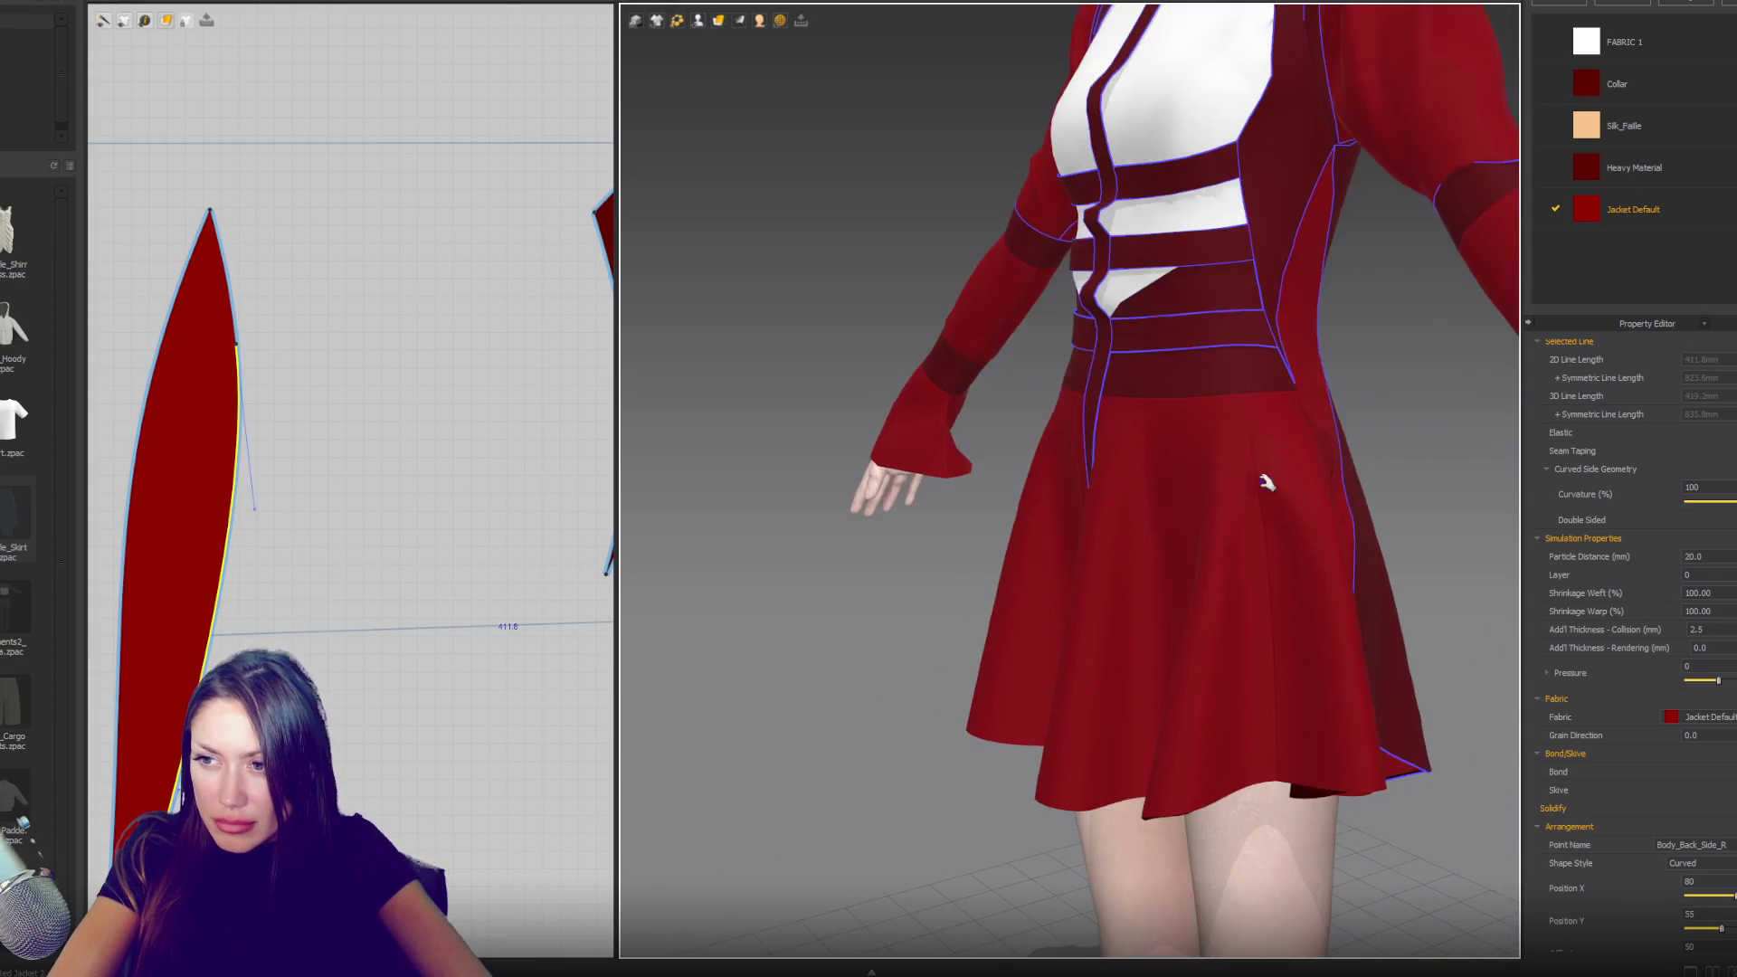
{"action": "right_click_drag", "start_coordinate": [1266, 482], "coordinate": [995, 506]}
{"action": "scroll", "coordinate": [386, 537], "scroll_direction": "down", "scroll_amount": 3}
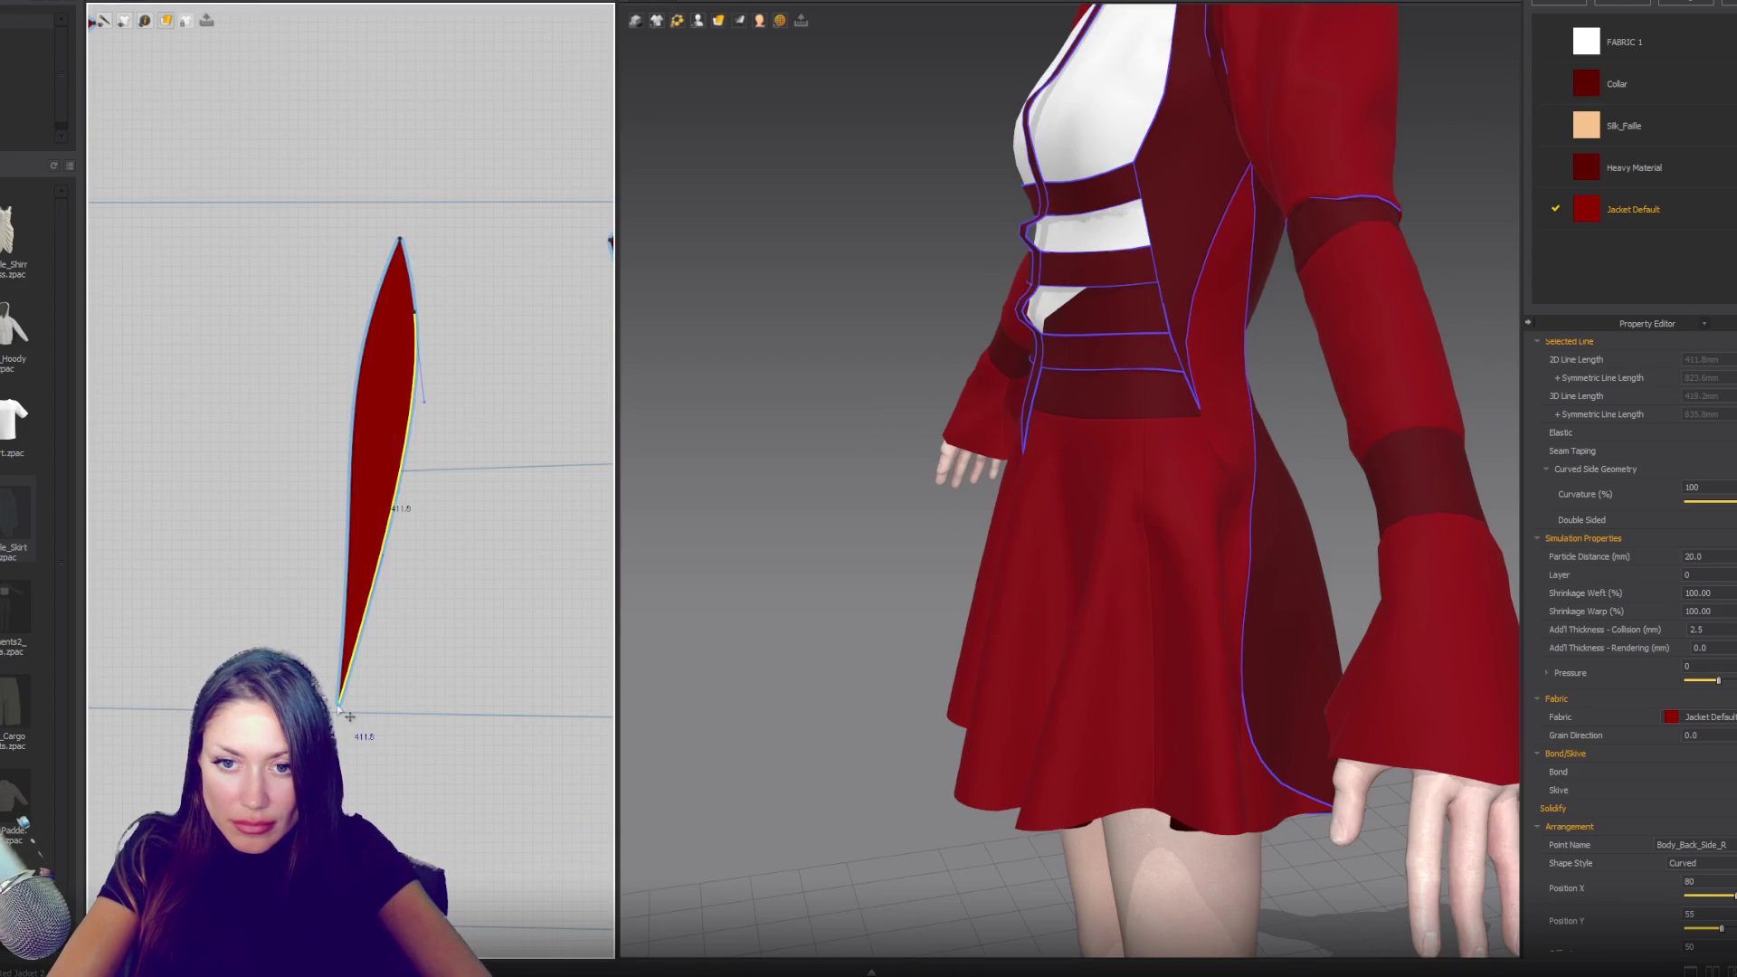
{"action": "left_click", "coordinate": [339, 706]}
{"action": "left_click_drag", "start_coordinate": [339, 707], "coordinate": [343, 658]}
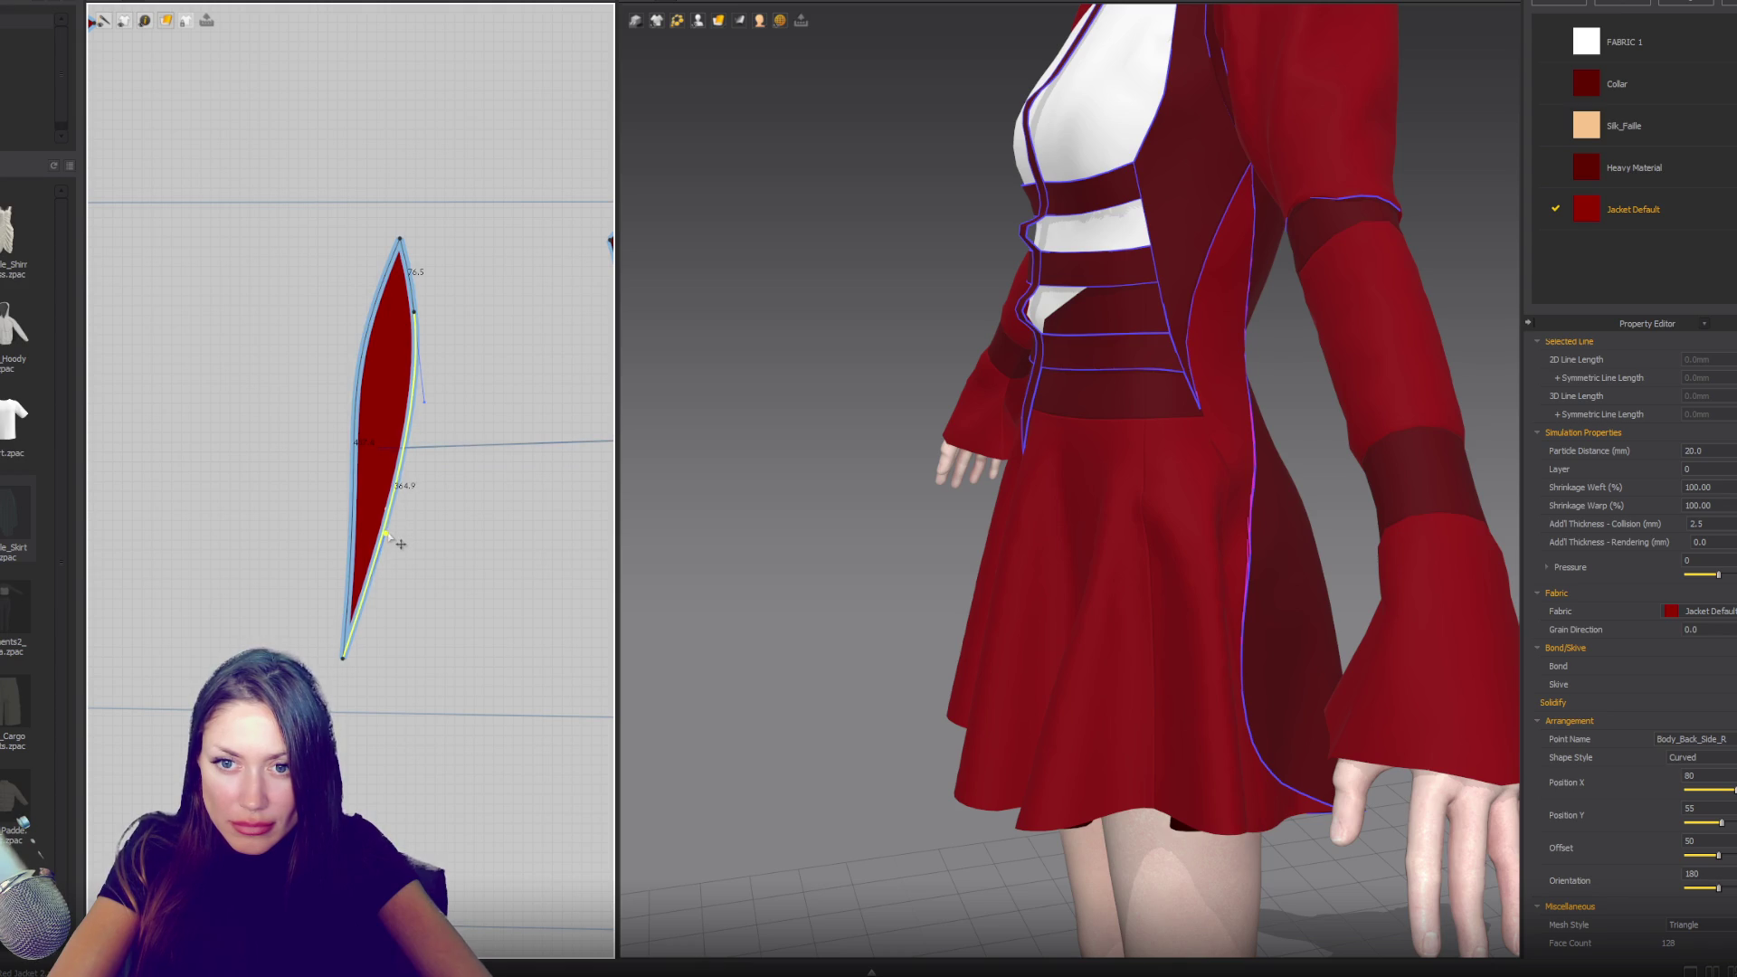
- Stretch the dart's lower tip and add an internal line running down to it
{"action": "left_click", "coordinate": [390, 537]}
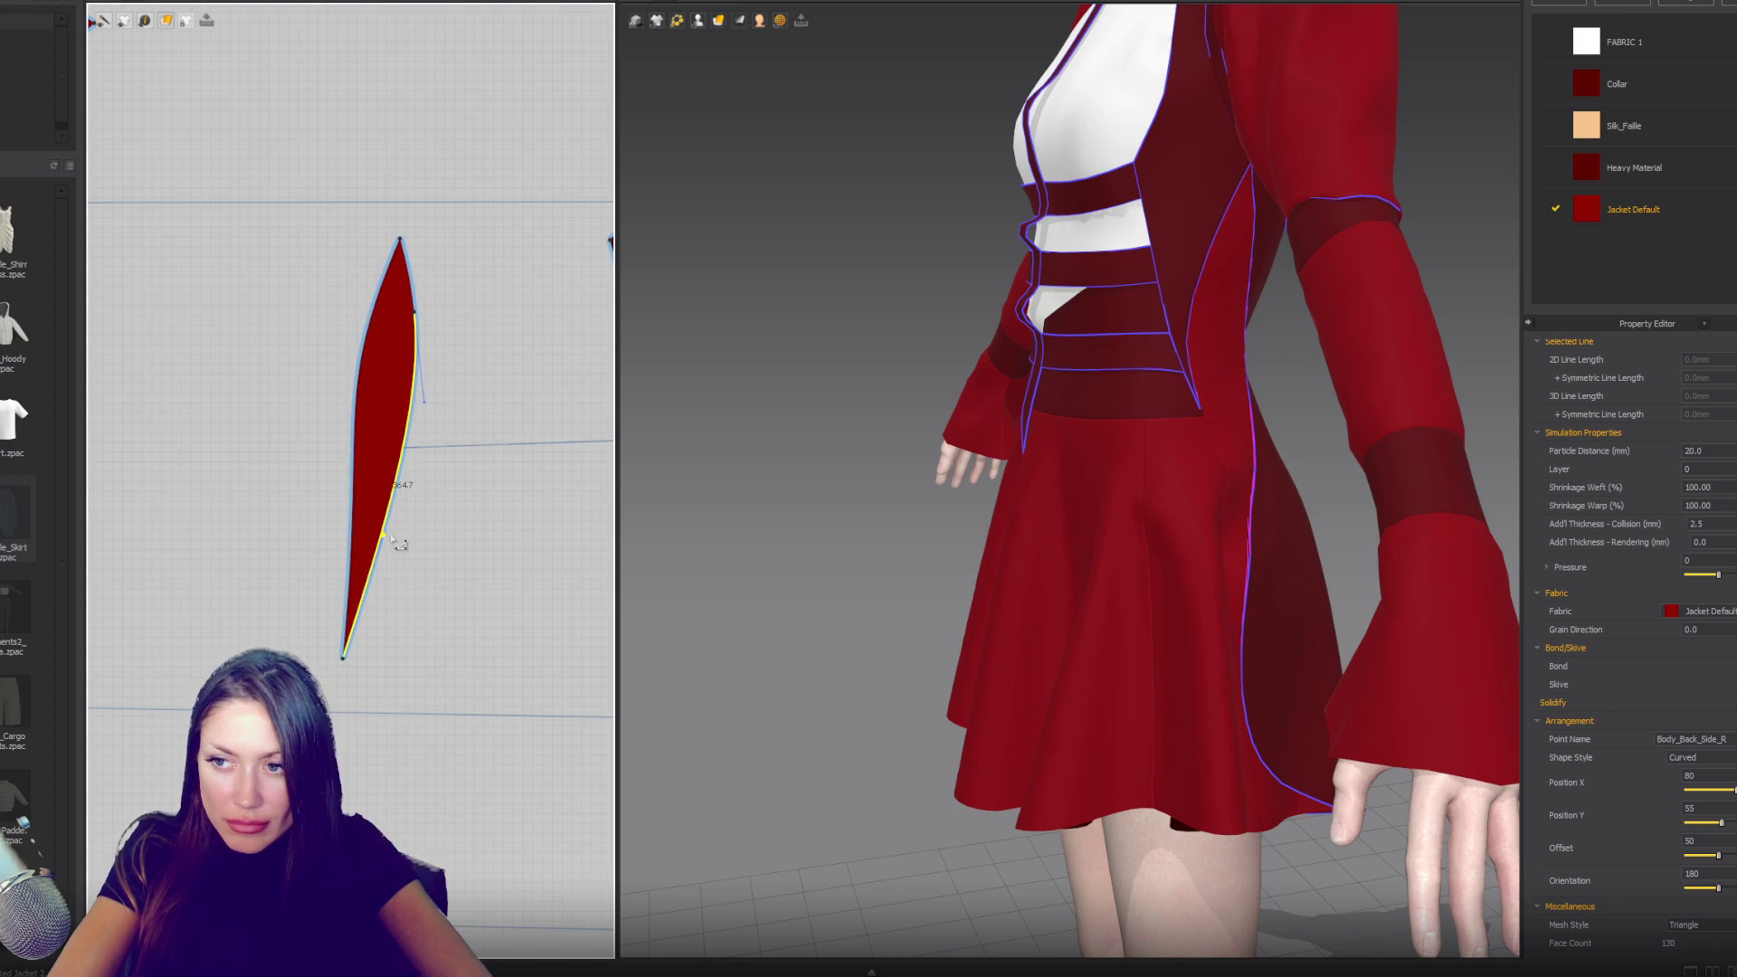
{"action": "left_click", "coordinate": [345, 602]}
{"action": "scroll", "coordinate": [347, 597], "scroll_direction": "up", "scroll_amount": 3}
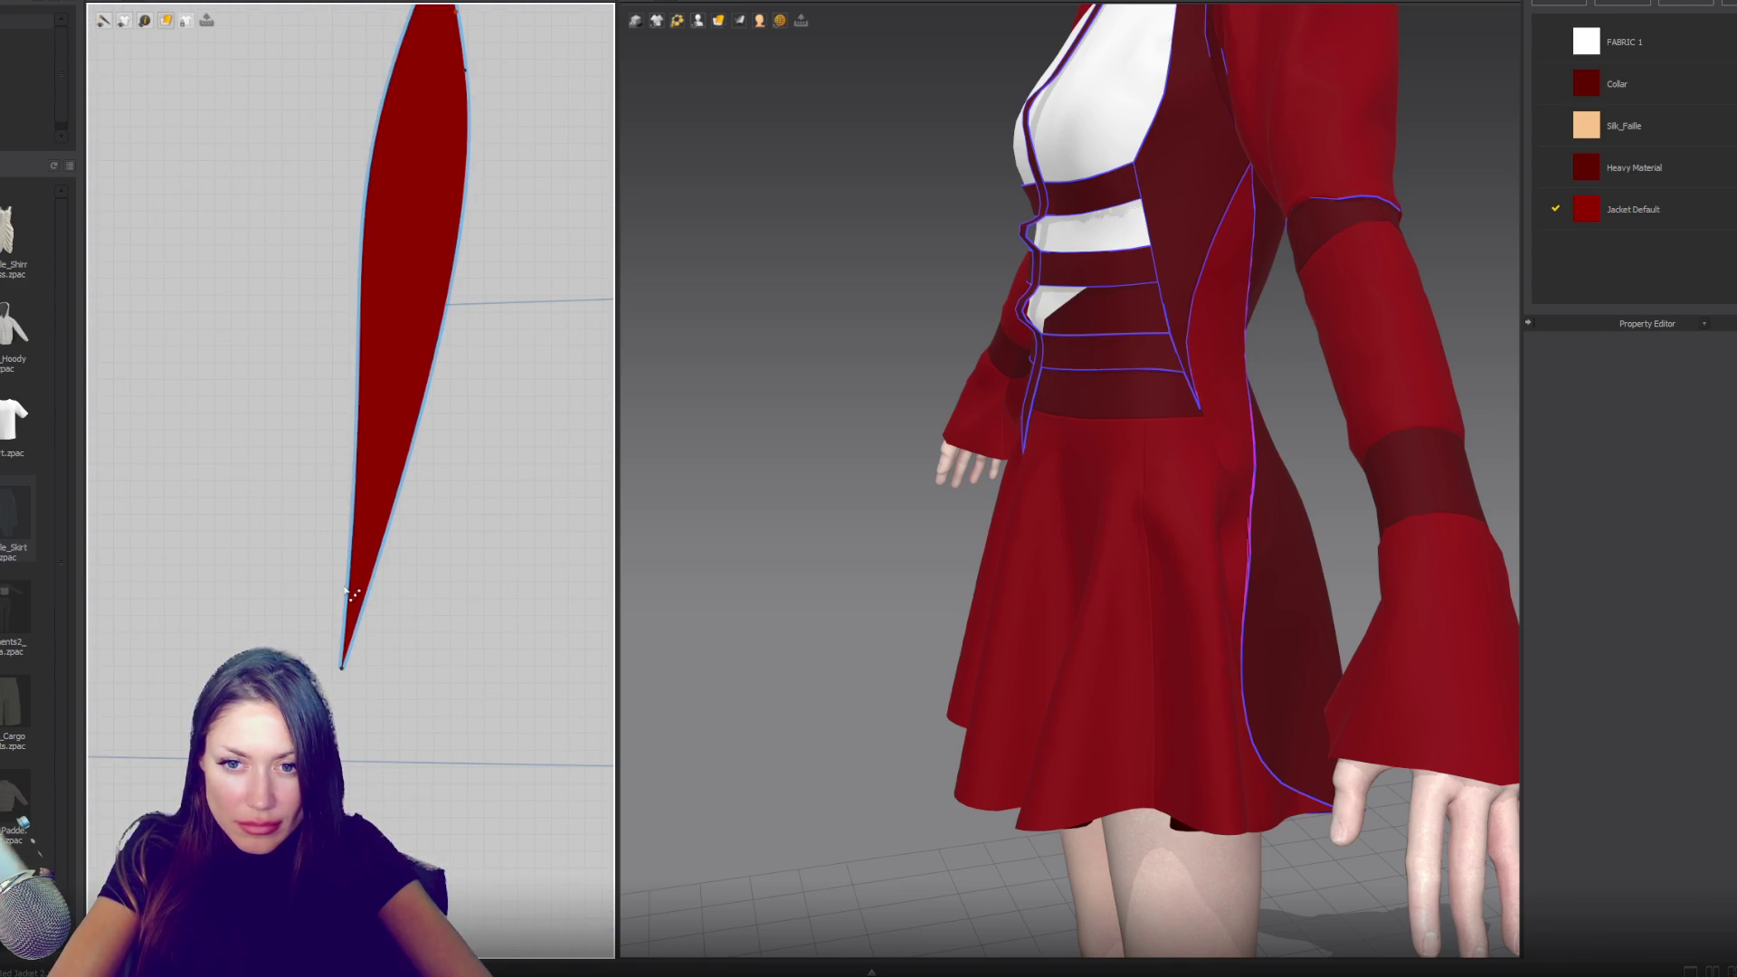
{"action": "left_click", "coordinate": [346, 616]}
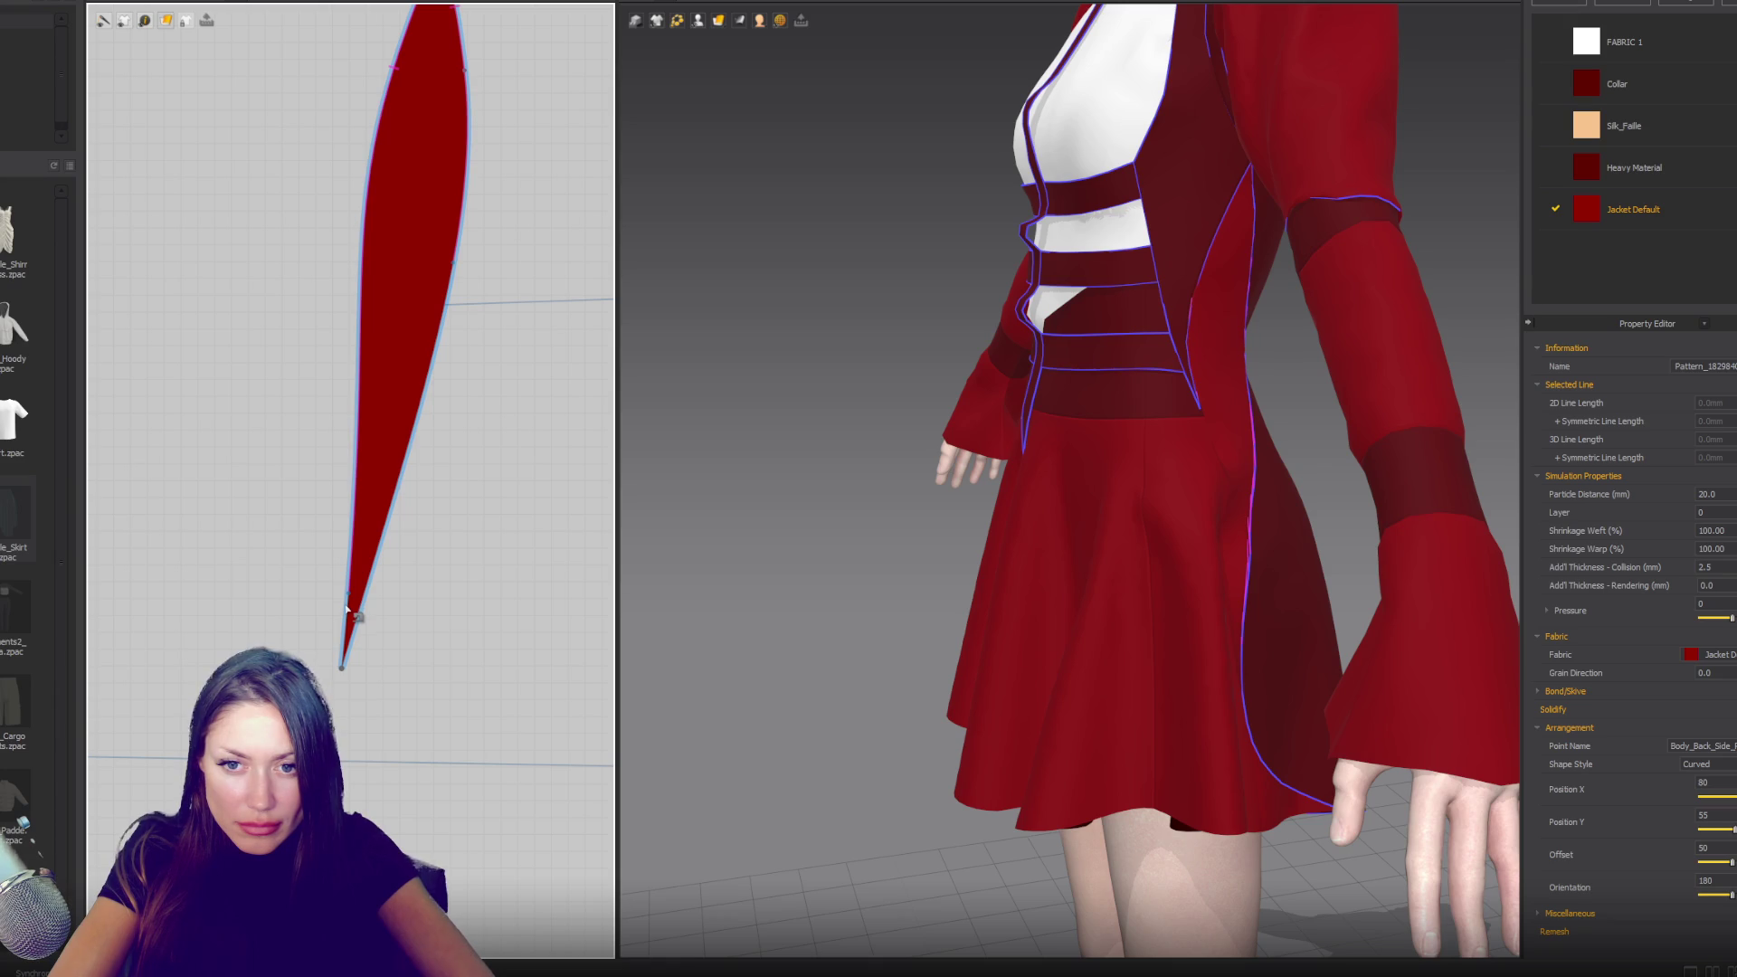
{"action": "left_click_drag", "start_coordinate": [347, 609], "coordinate": [347, 611]}
{"action": "left_click", "coordinate": [348, 761]}
{"action": "left_click_drag", "start_coordinate": [347, 758], "coordinate": [339, 695]}
- Start a seam from the dart tip, cancel it, and orbit to the dress front
{"action": "key", "text": "b"}
{"action": "left_click", "coordinate": [348, 583]}
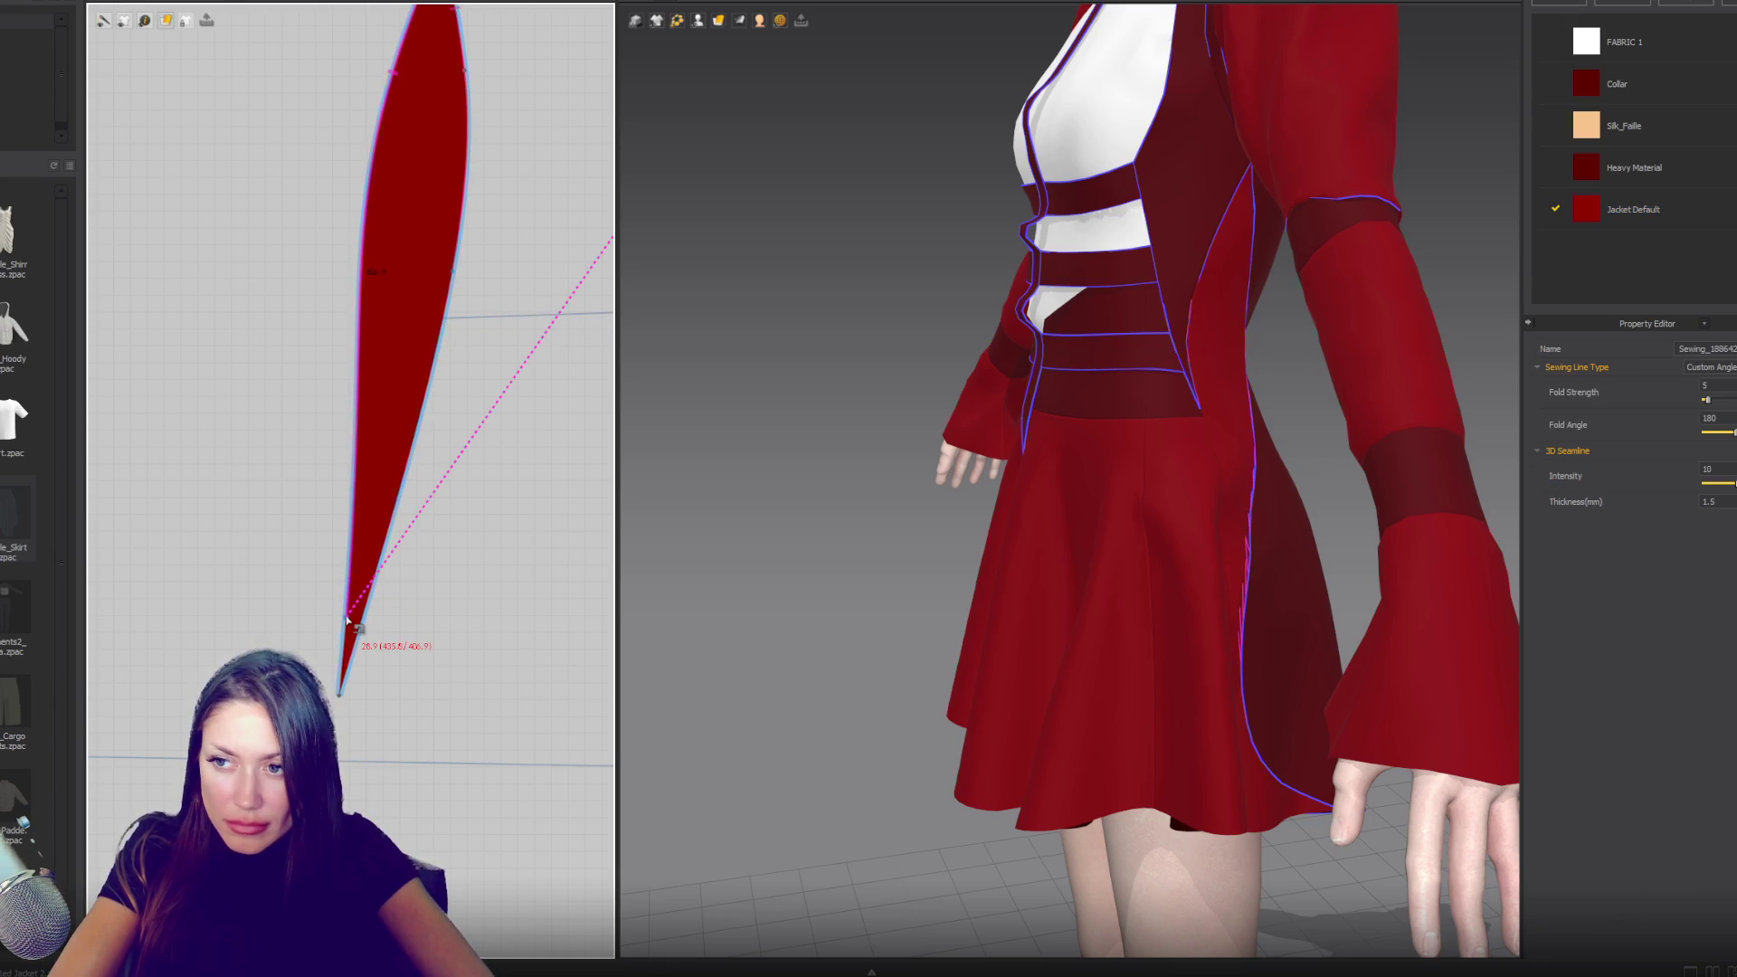
{"action": "key", "text": "Escape"}
{"action": "mouse_move", "coordinate": [1171, 600]}
{"action": "right_mouse_down"}
{"action": "mouse_move", "coordinate": [1303, 589]}
{"action": "mouse_move", "coordinate": [1299, 554]}
{"action": "mouse_move", "coordinate": [1357, 516]}
{"action": "mouse_move", "coordinate": [1493, 507]}
{"action": "right_mouse_up"}
{"action": "mouse_move", "coordinate": [1164, 492]}
{"action": "right_mouse_down"}
{"action": "mouse_move", "coordinate": [1074, 496]}
{"action": "mouse_move", "coordinate": [1341, 504]}
{"action": "mouse_move", "coordinate": [1176, 407]}
{"action": "right_mouse_up"}
{"action": "left_click", "coordinate": [1042, 333]}
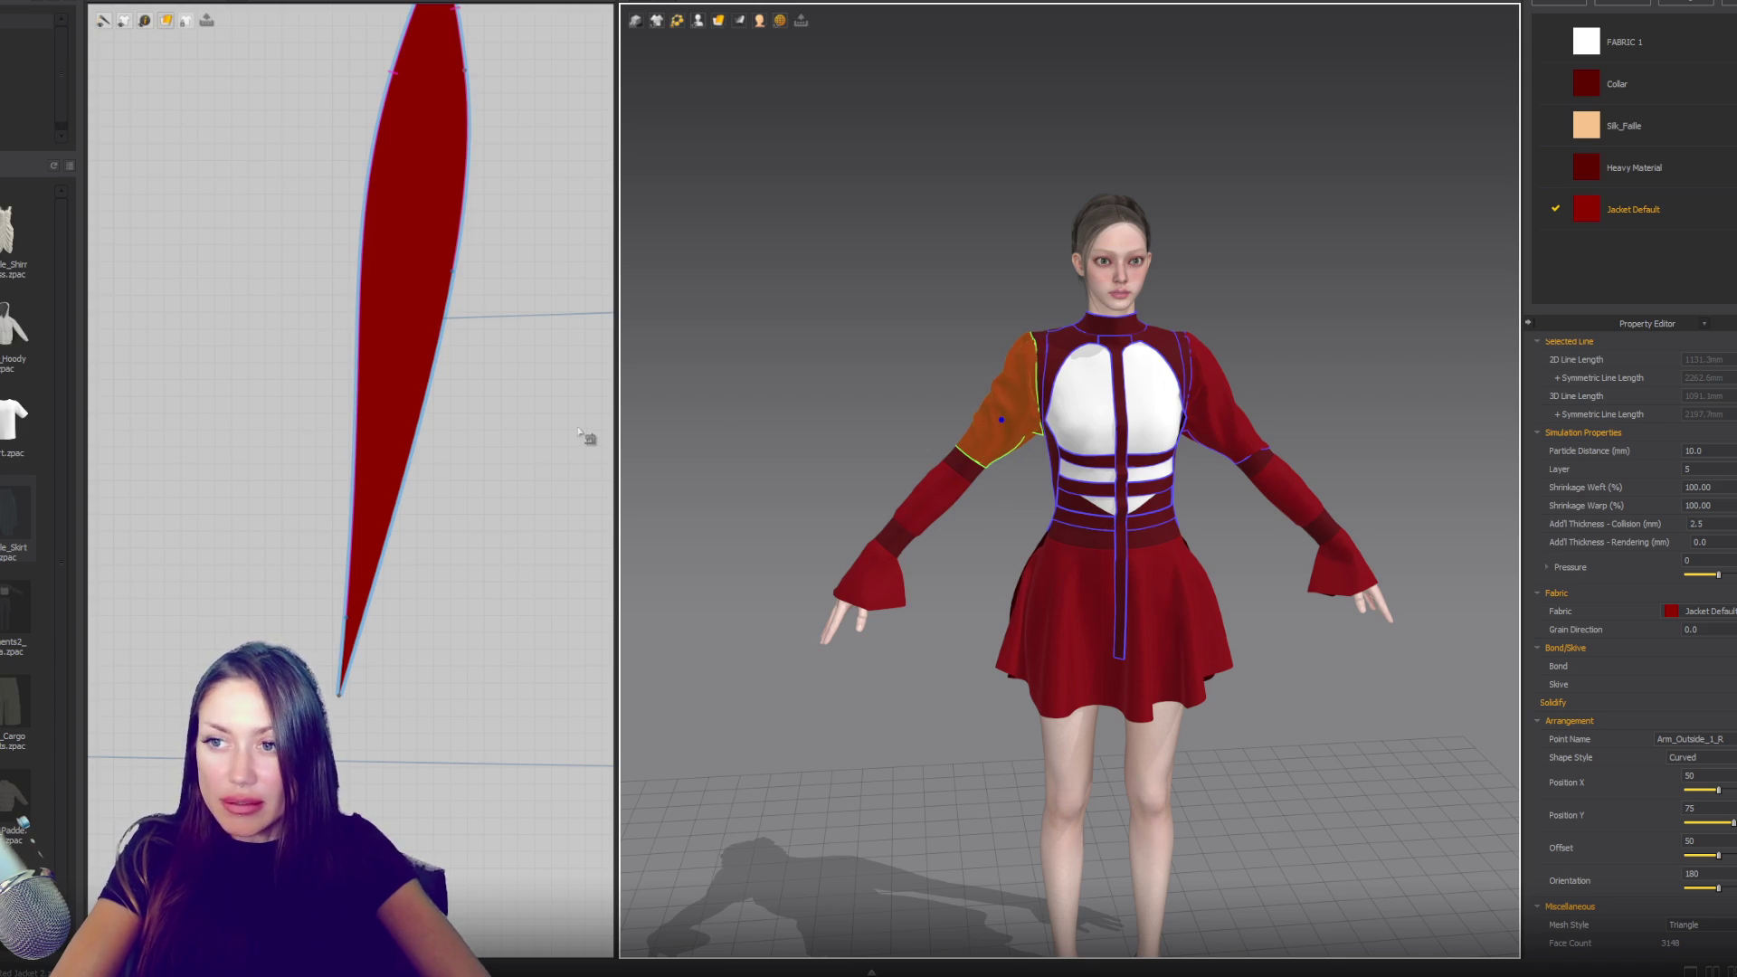
- Move the cuff band bar beside the sleeve cap
{"action": "scroll", "coordinate": [579, 432], "scroll_direction": "down", "scroll_amount": 10}
{"action": "scroll", "coordinate": [386, 325], "scroll_direction": "up", "scroll_amount": 10}
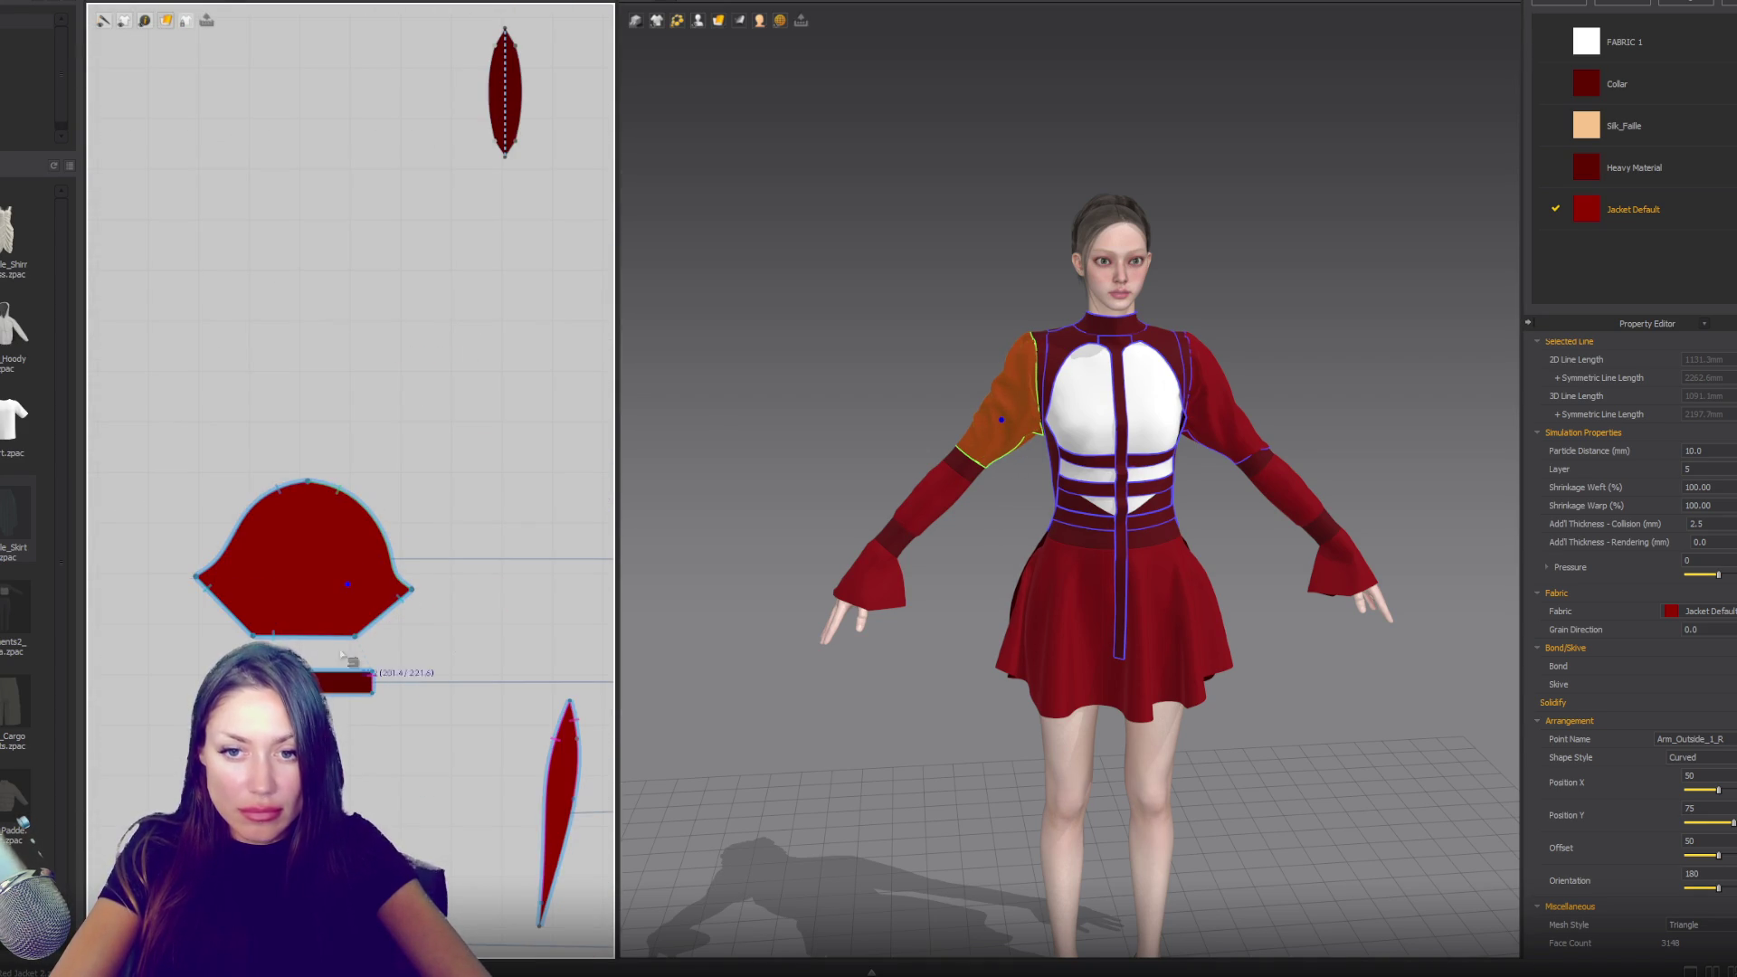
{"action": "left_click", "coordinate": [333, 681]}
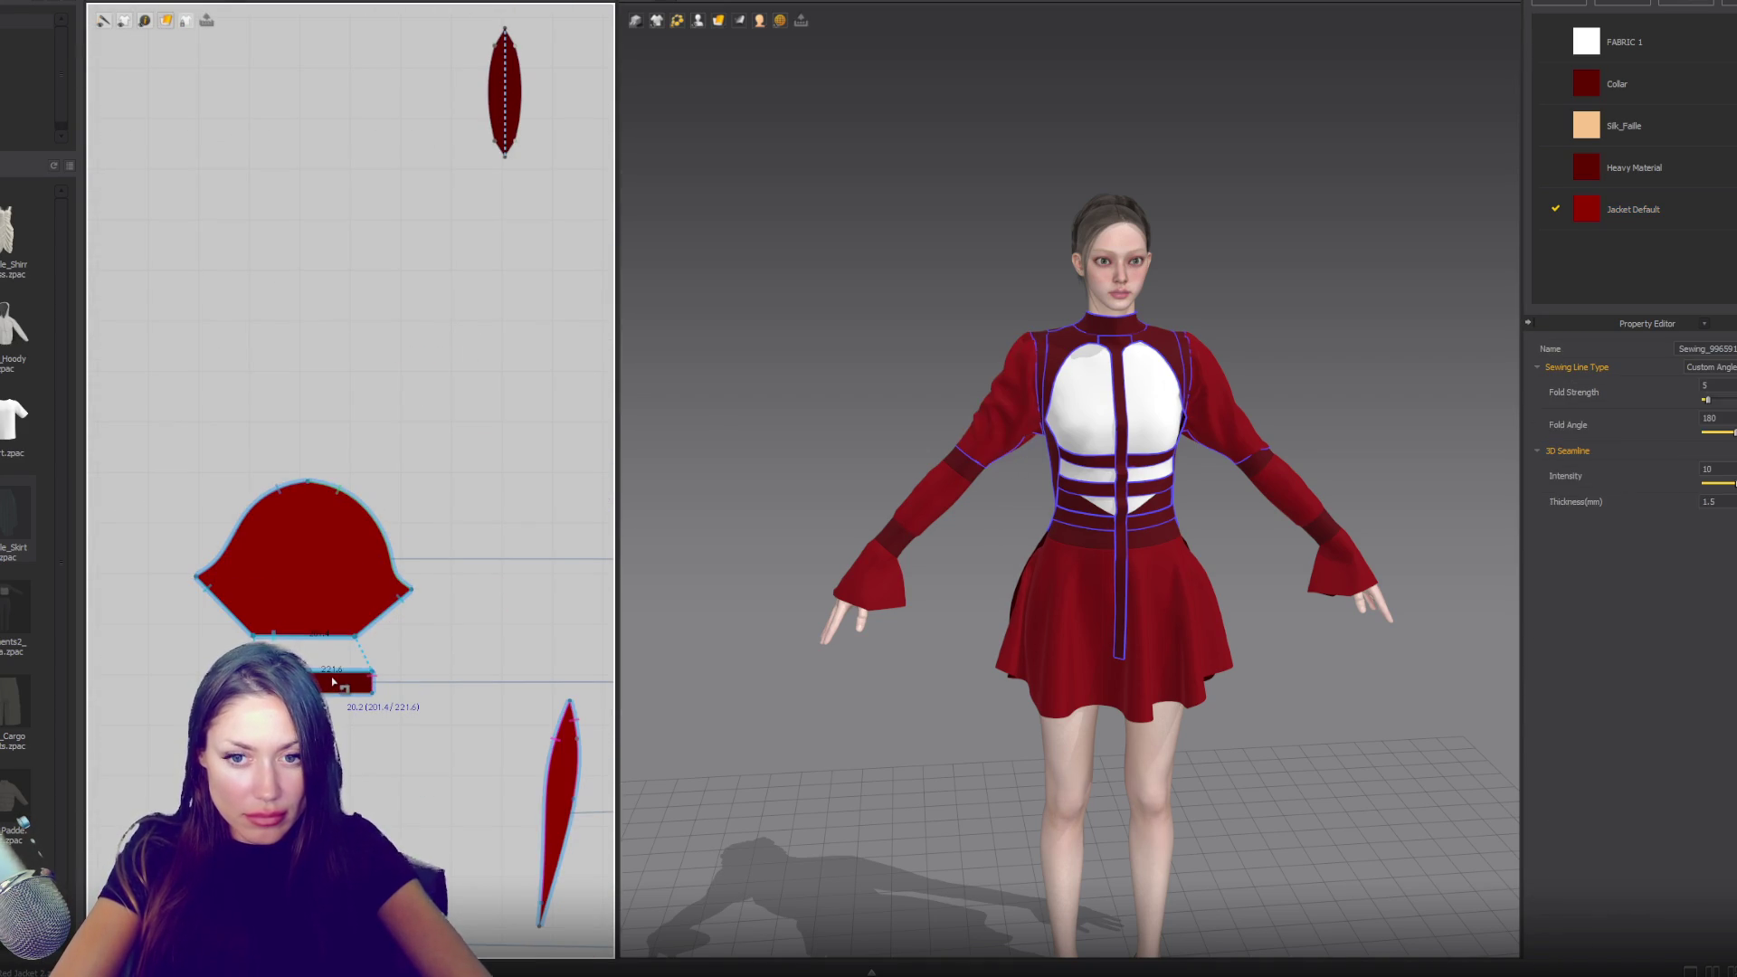
{"action": "mouse_move", "coordinate": [333, 681]}
{"action": "left_mouse_down"}
{"action": "mouse_move", "coordinate": [491, 618]}
{"action": "mouse_move", "coordinate": [491, 633]}
{"action": "mouse_move", "coordinate": [460, 610]}
{"action": "mouse_move", "coordinate": [437, 550]}
{"action": "left_mouse_up"}
{"action": "left_click", "coordinate": [437, 554]}
{"action": "key", "text": "Escape"}
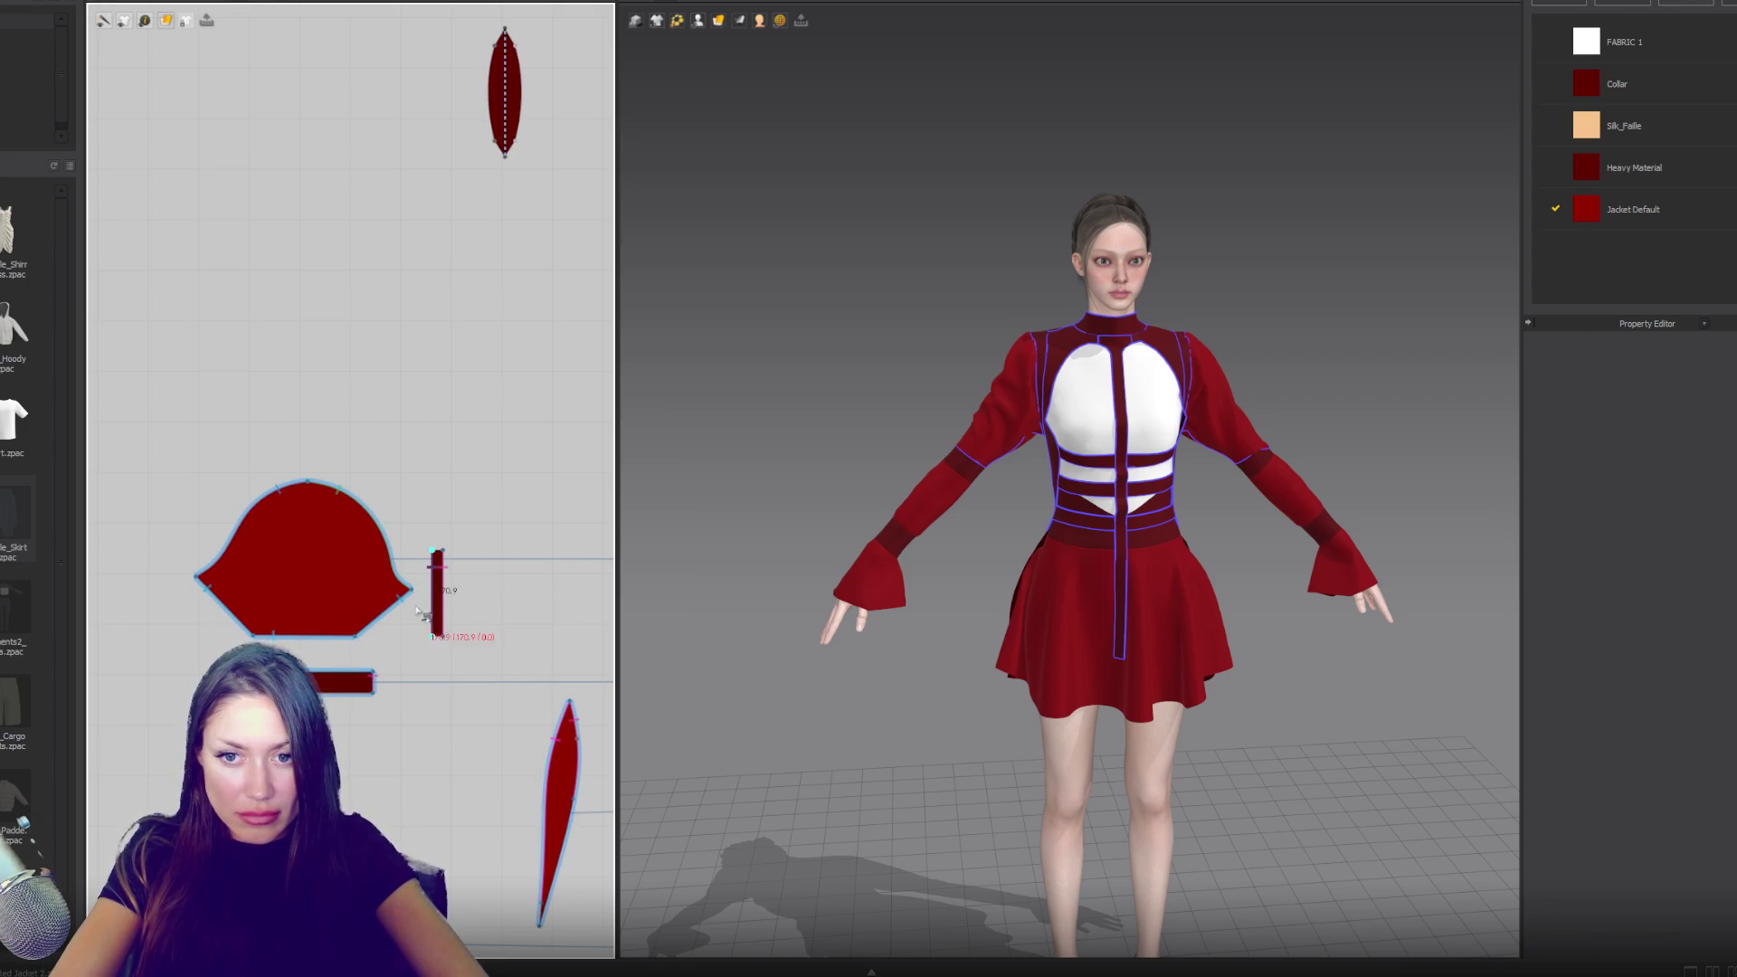
- Sew the bar's ends to the sleeve cap's two edges, then select the bar
{"action": "left_click", "coordinate": [398, 608]}
{"action": "key", "text": "Escape"}
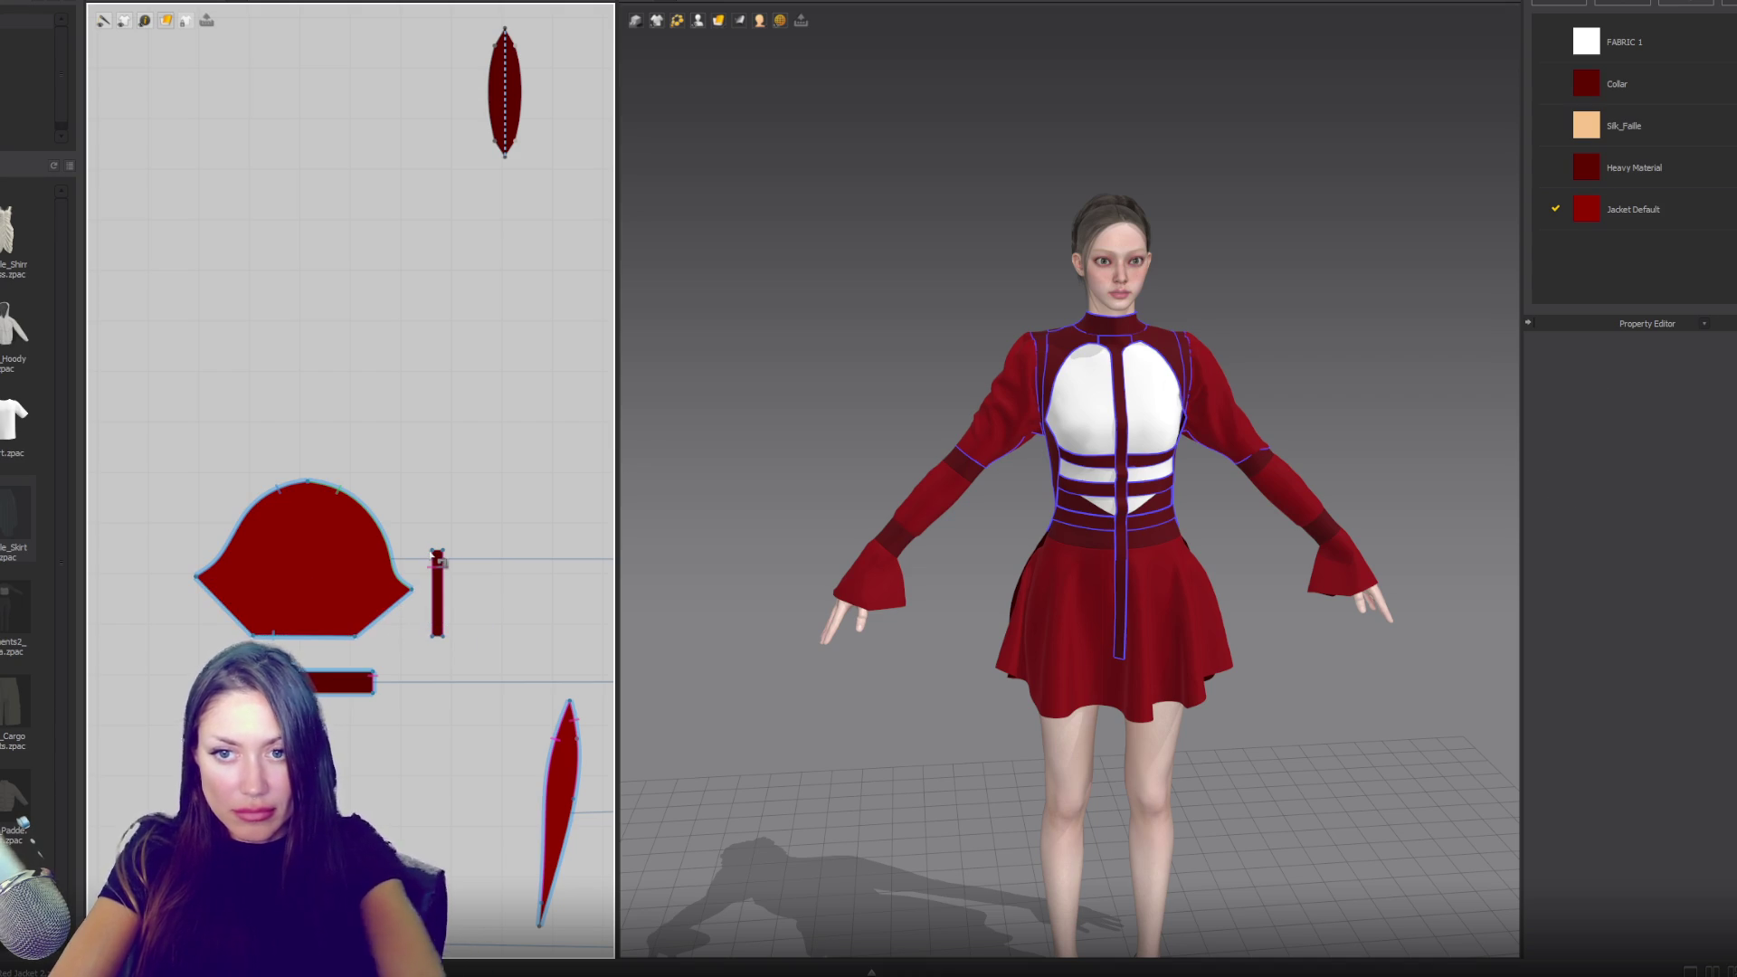
{"action": "left_click", "coordinate": [437, 554]}
{"action": "left_click", "coordinate": [436, 635]}
{"action": "left_click", "coordinate": [411, 588]}
{"action": "left_click", "coordinate": [361, 636]}
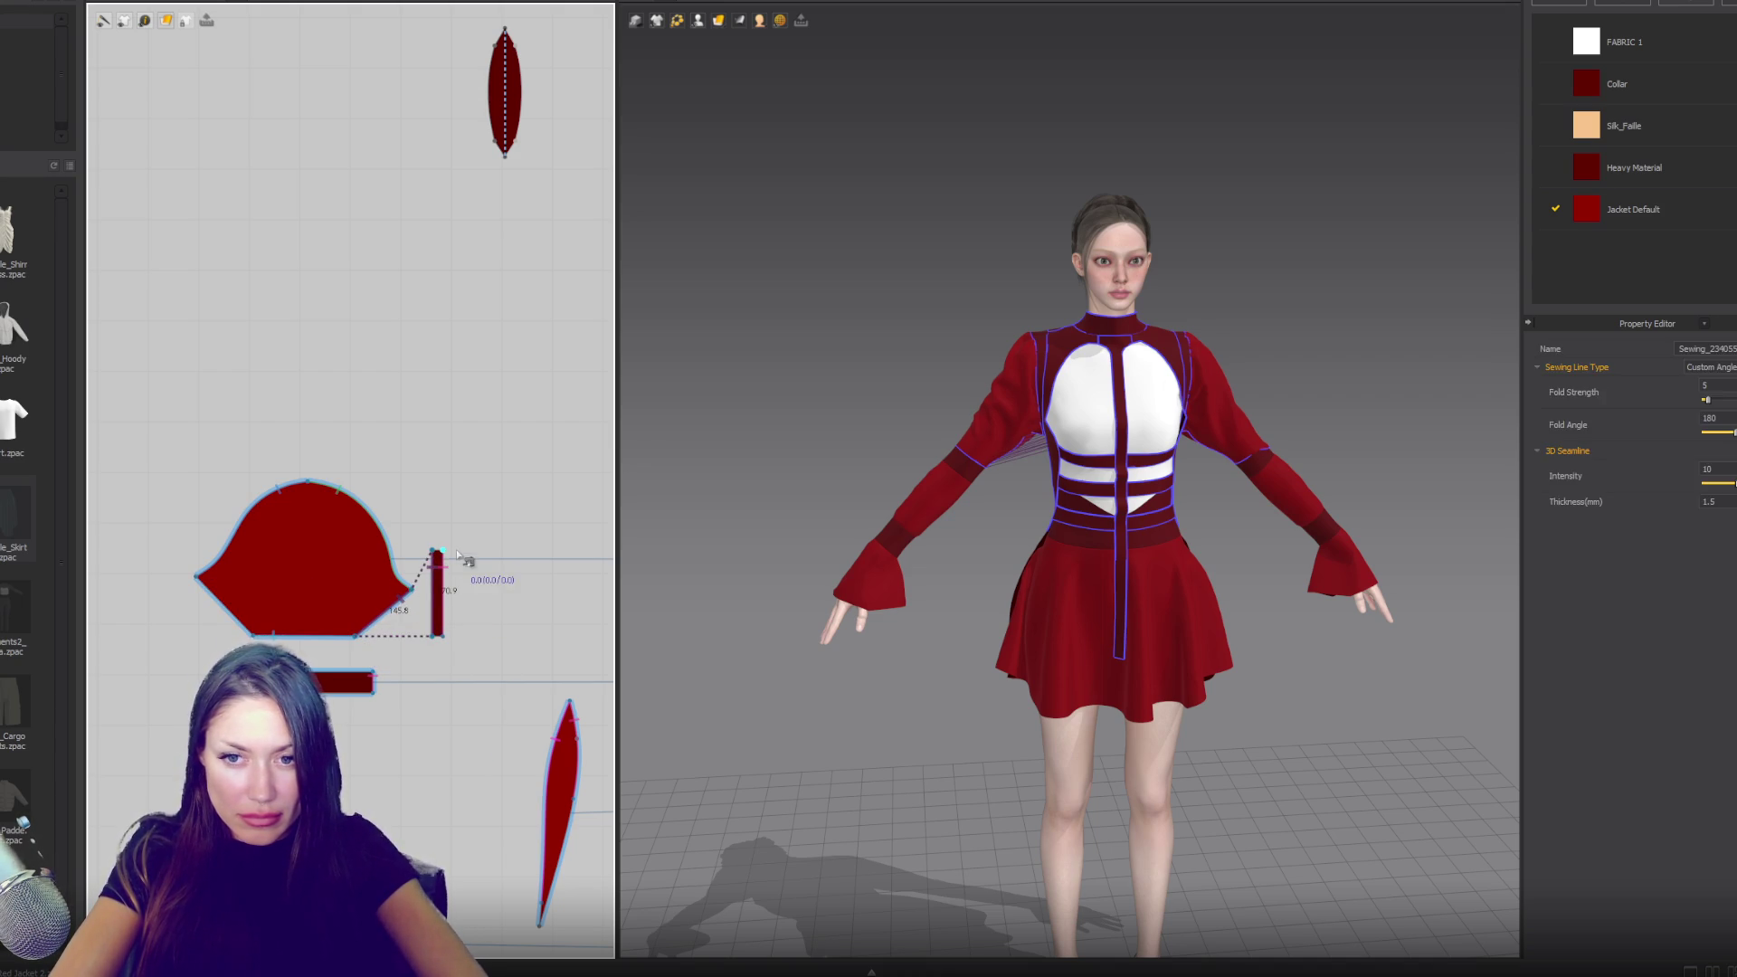
{"action": "left_click", "coordinate": [197, 579]}
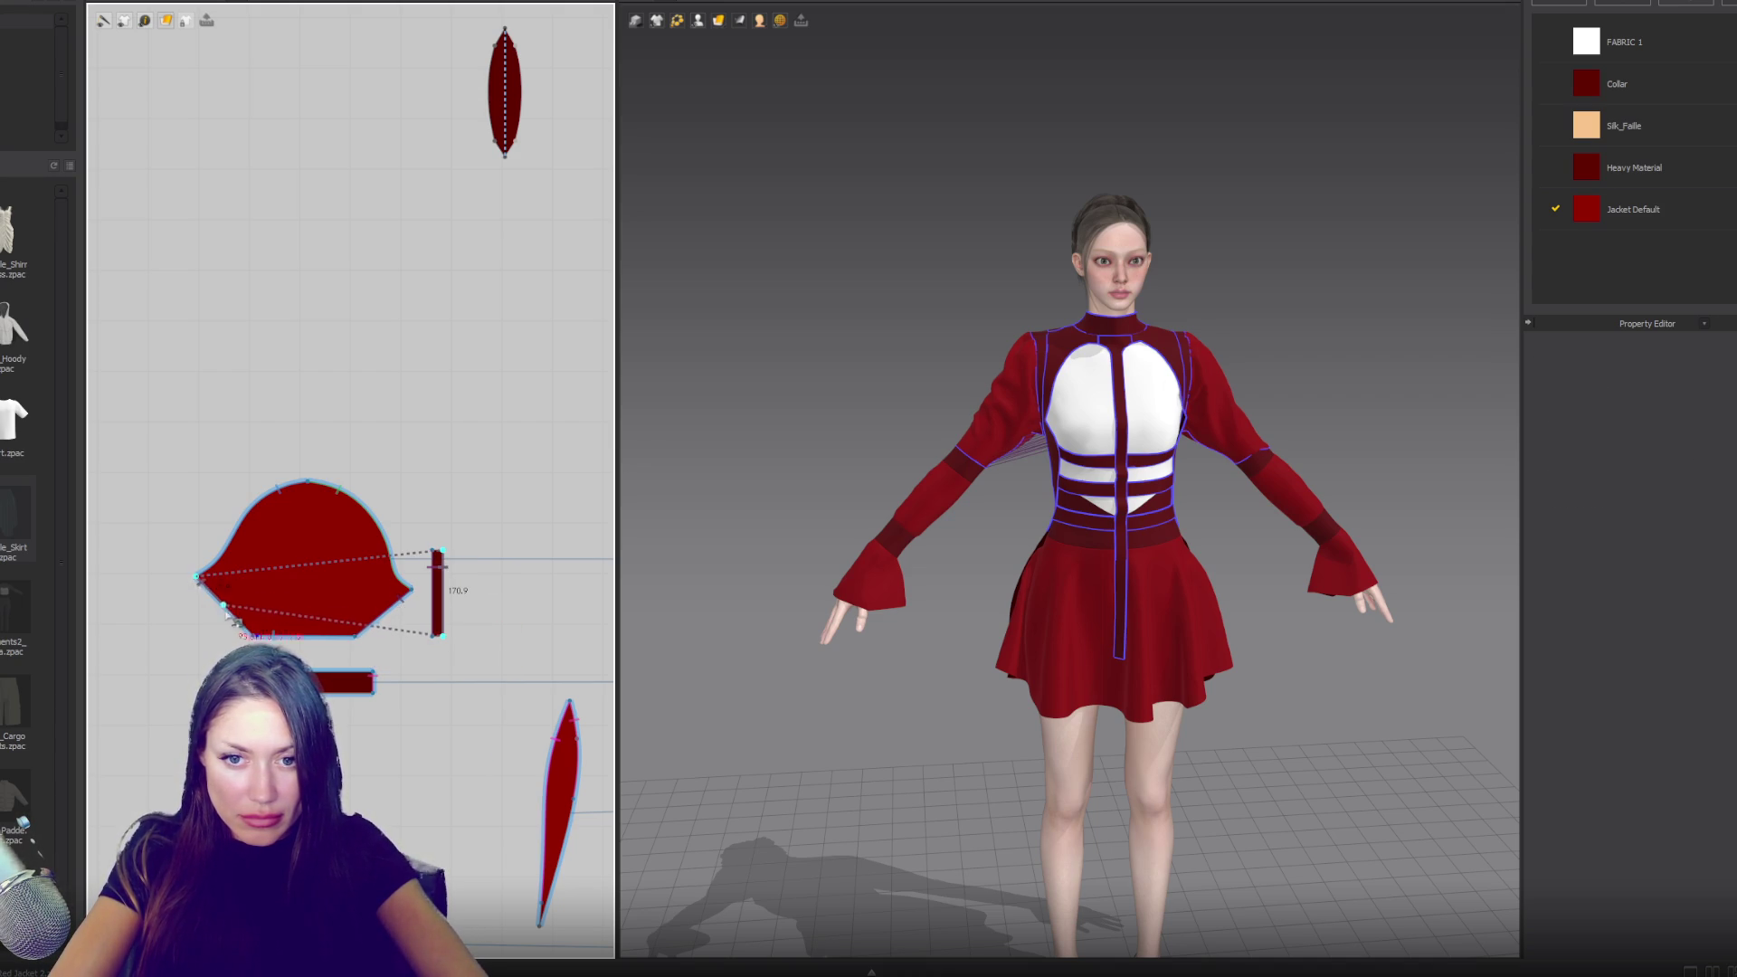
{"action": "left_click", "coordinate": [254, 637]}
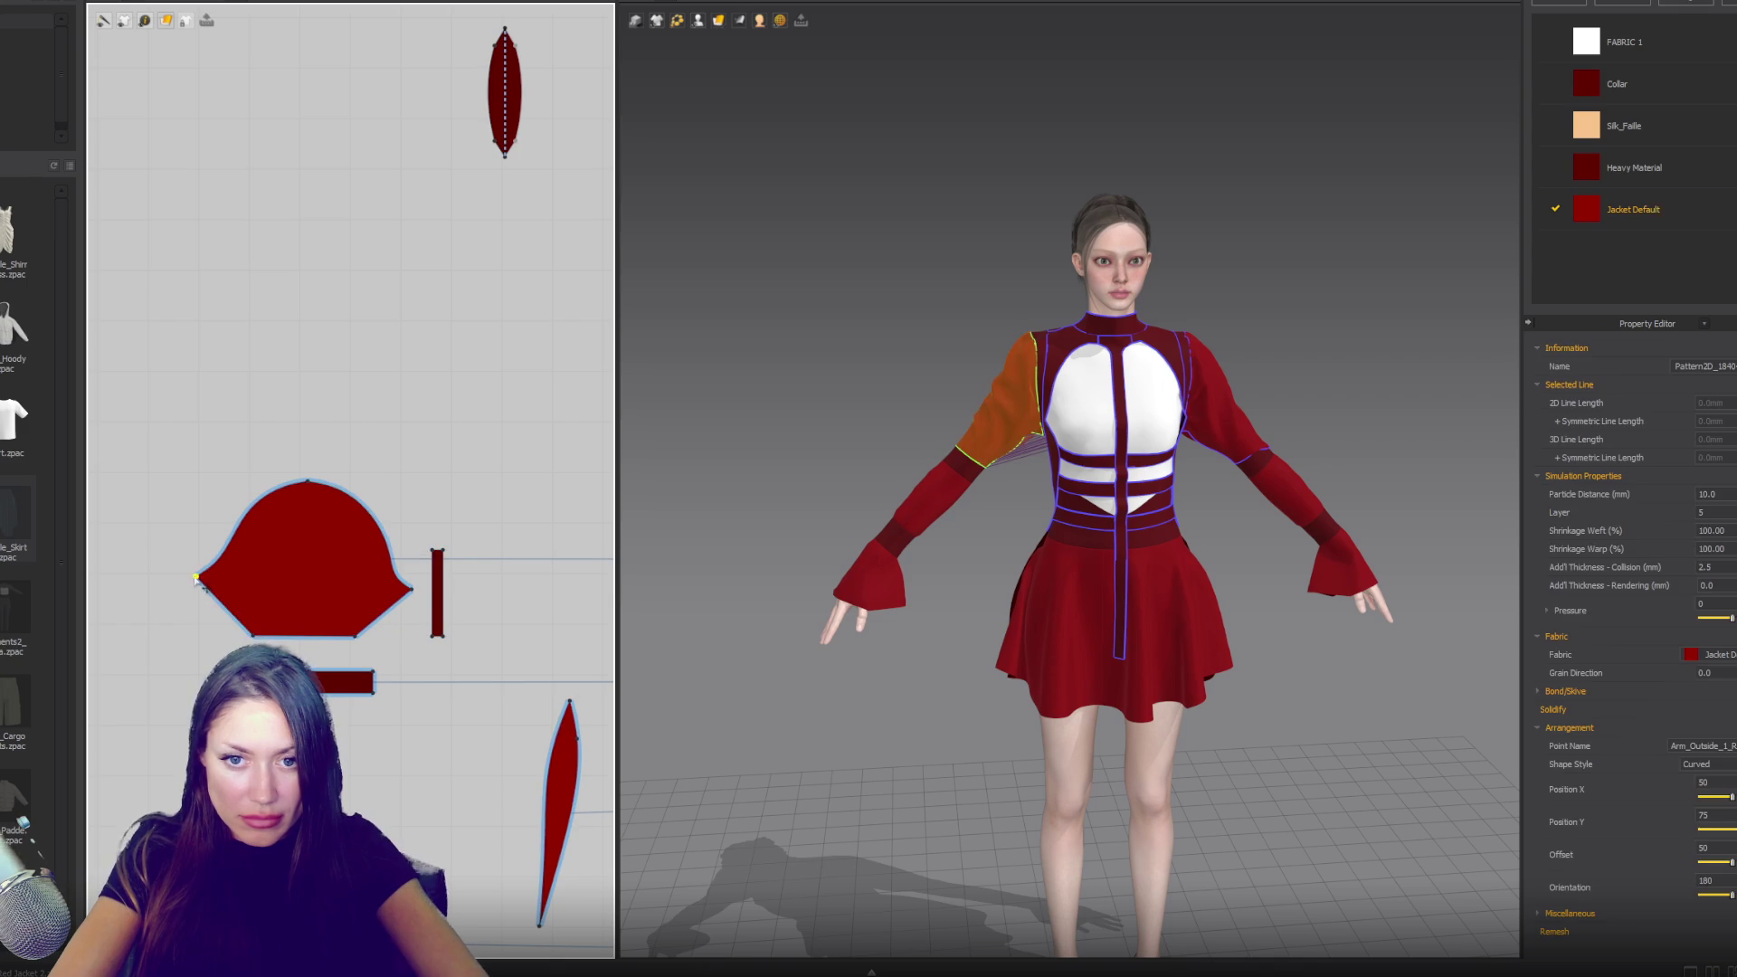
{"action": "left_click", "coordinate": [439, 588]}
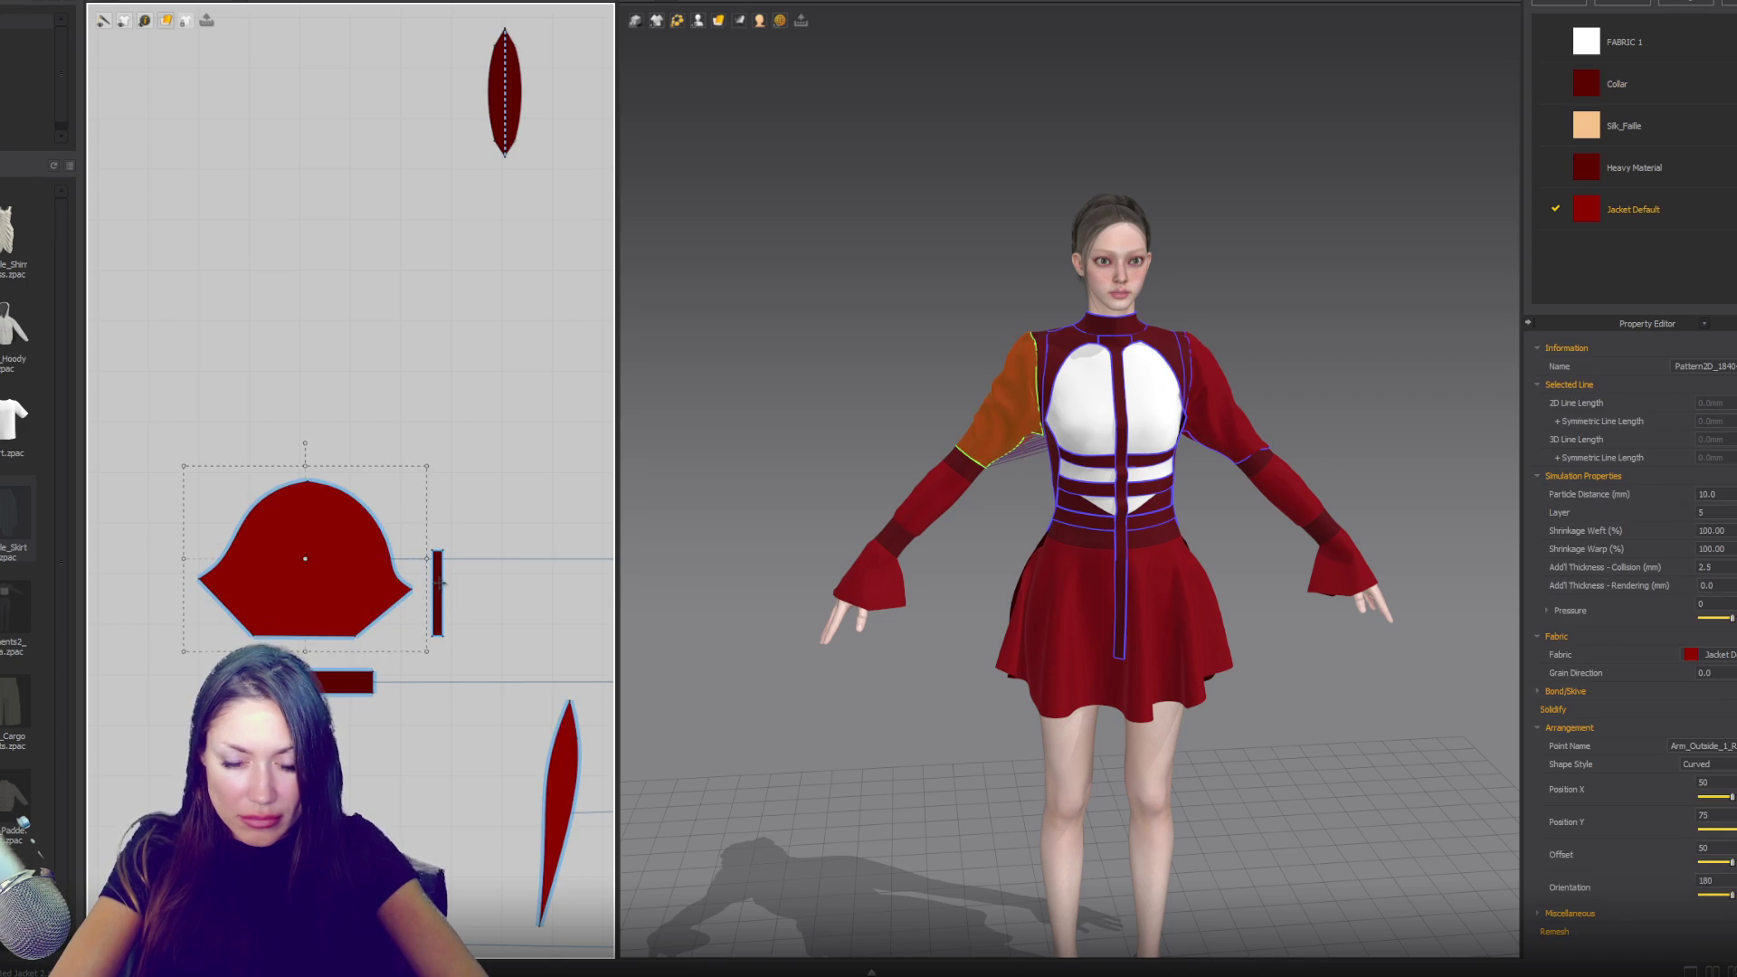